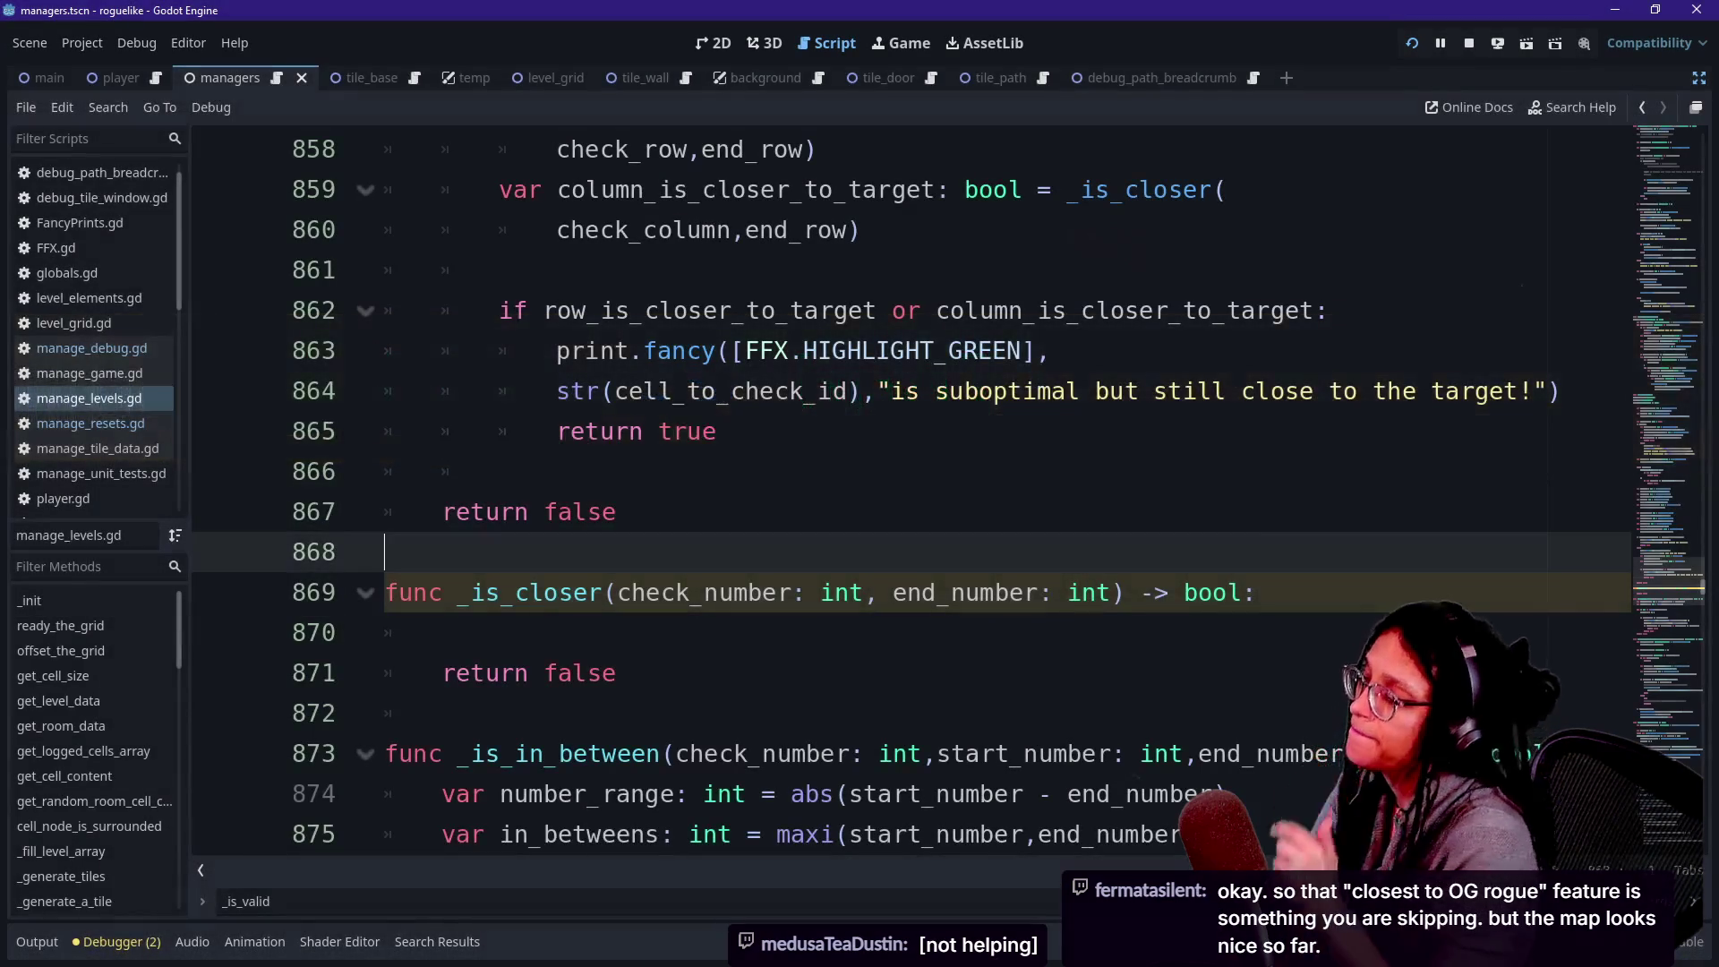
Select the _is_a_valid_path function name and jump to its call inside _continue_path
scroll(895, 493, up, 12)
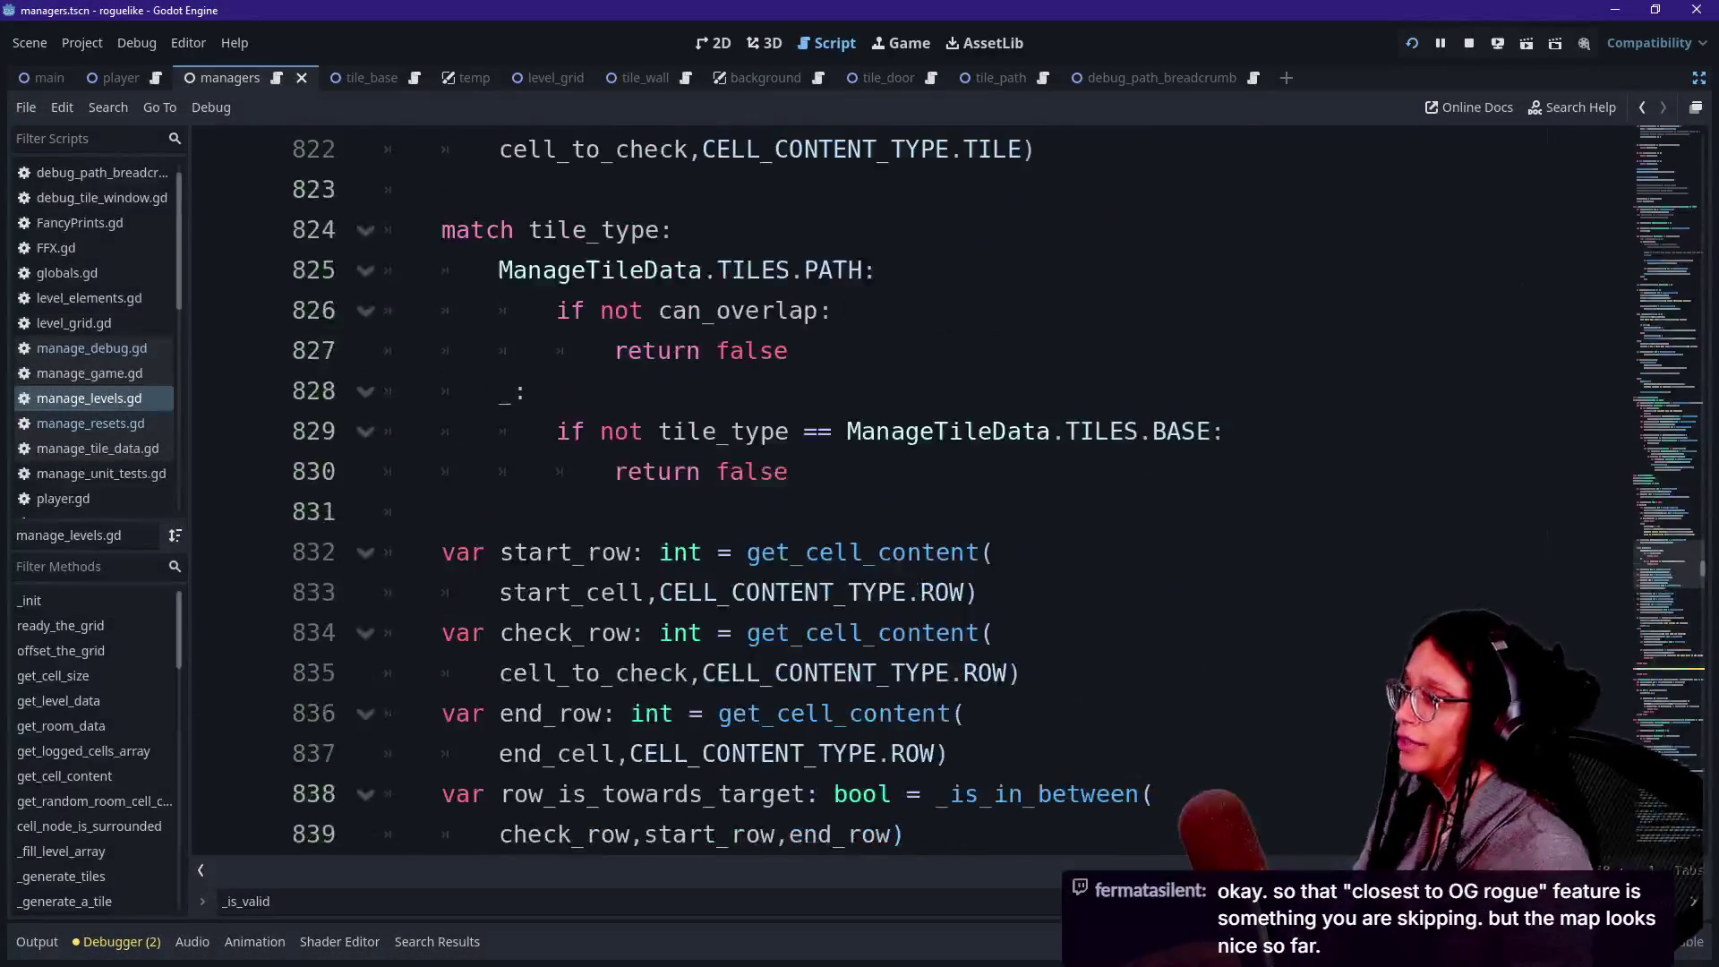
scroll(895, 493, up, 11)
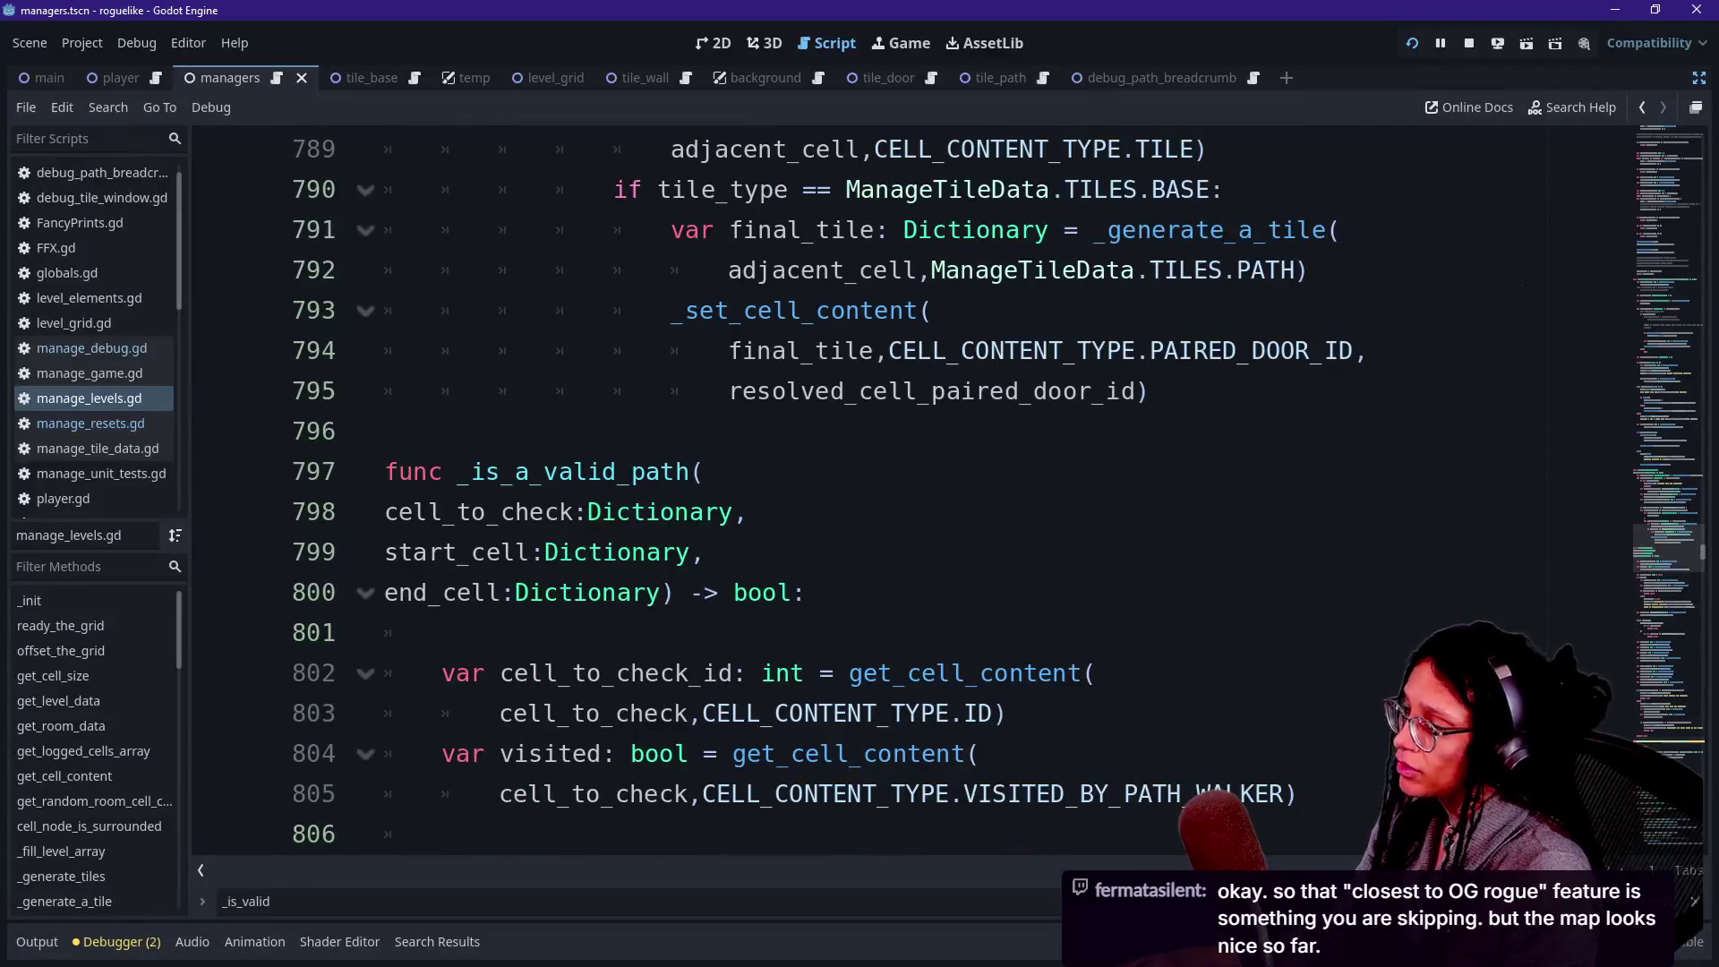
scroll(895, 493, up, 5)
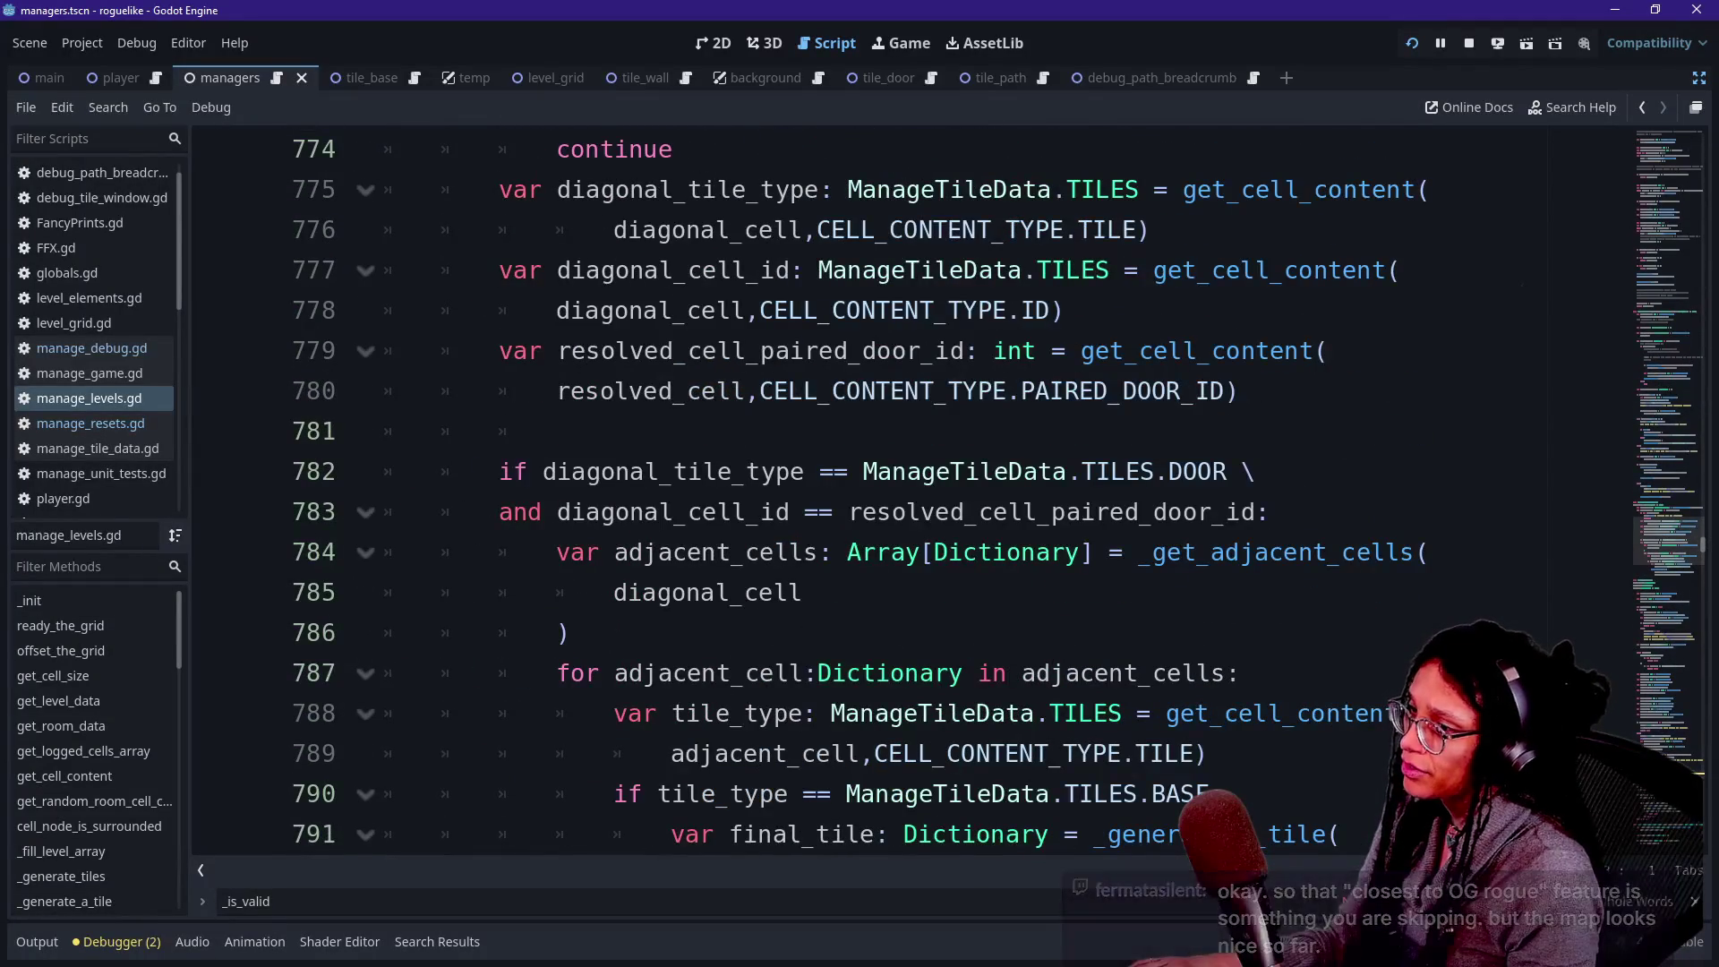
scroll(895, 492, down, 4)
scroll(895, 493, down, 1)
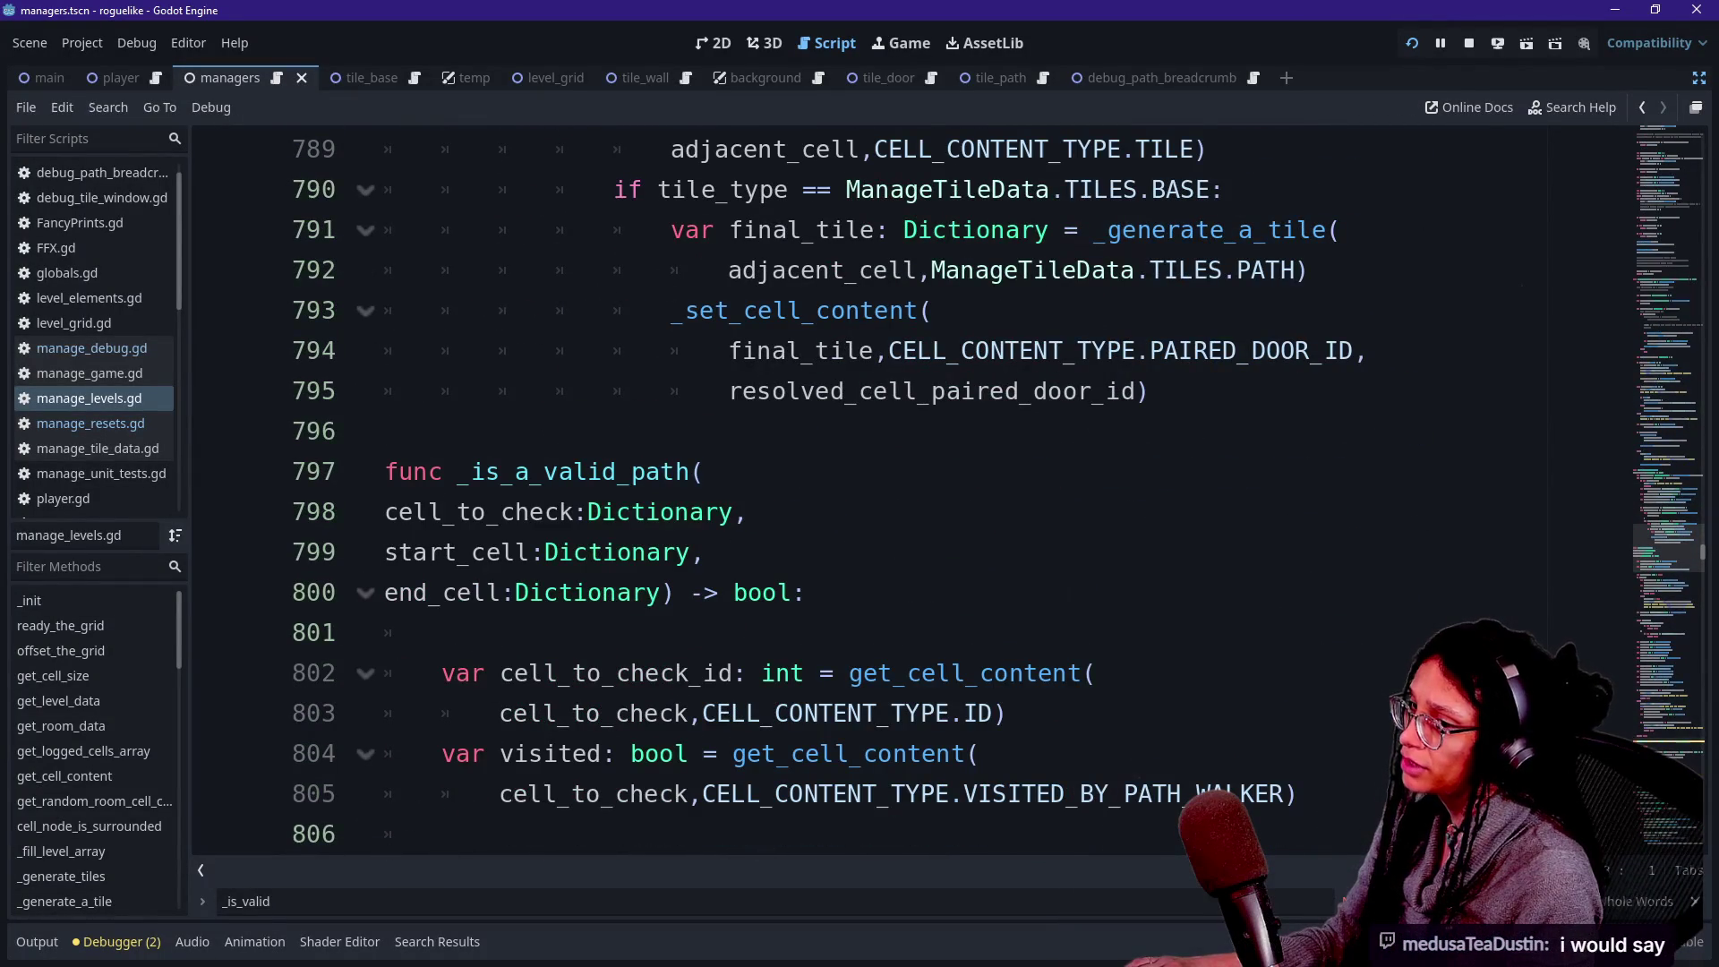
double_click(582, 472)
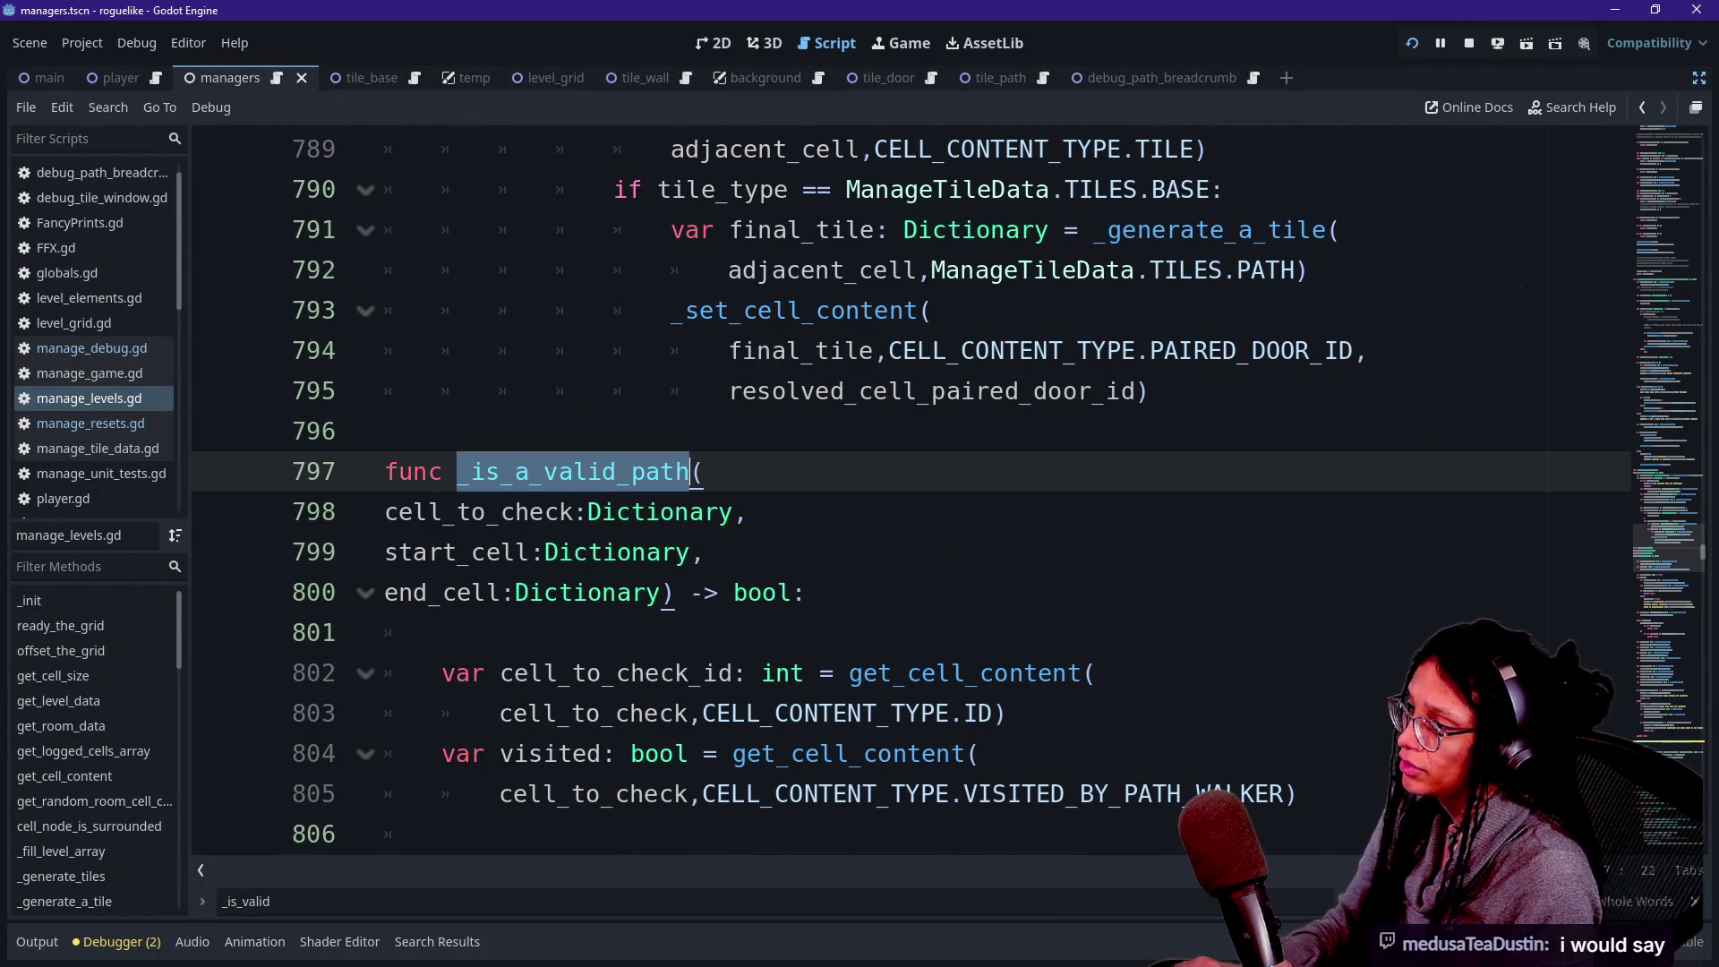
key(F3)
Inspect the adjacent-cell loop down to the commented-out adjacent_cell_id declaration
scroll(895, 511, up, 3)
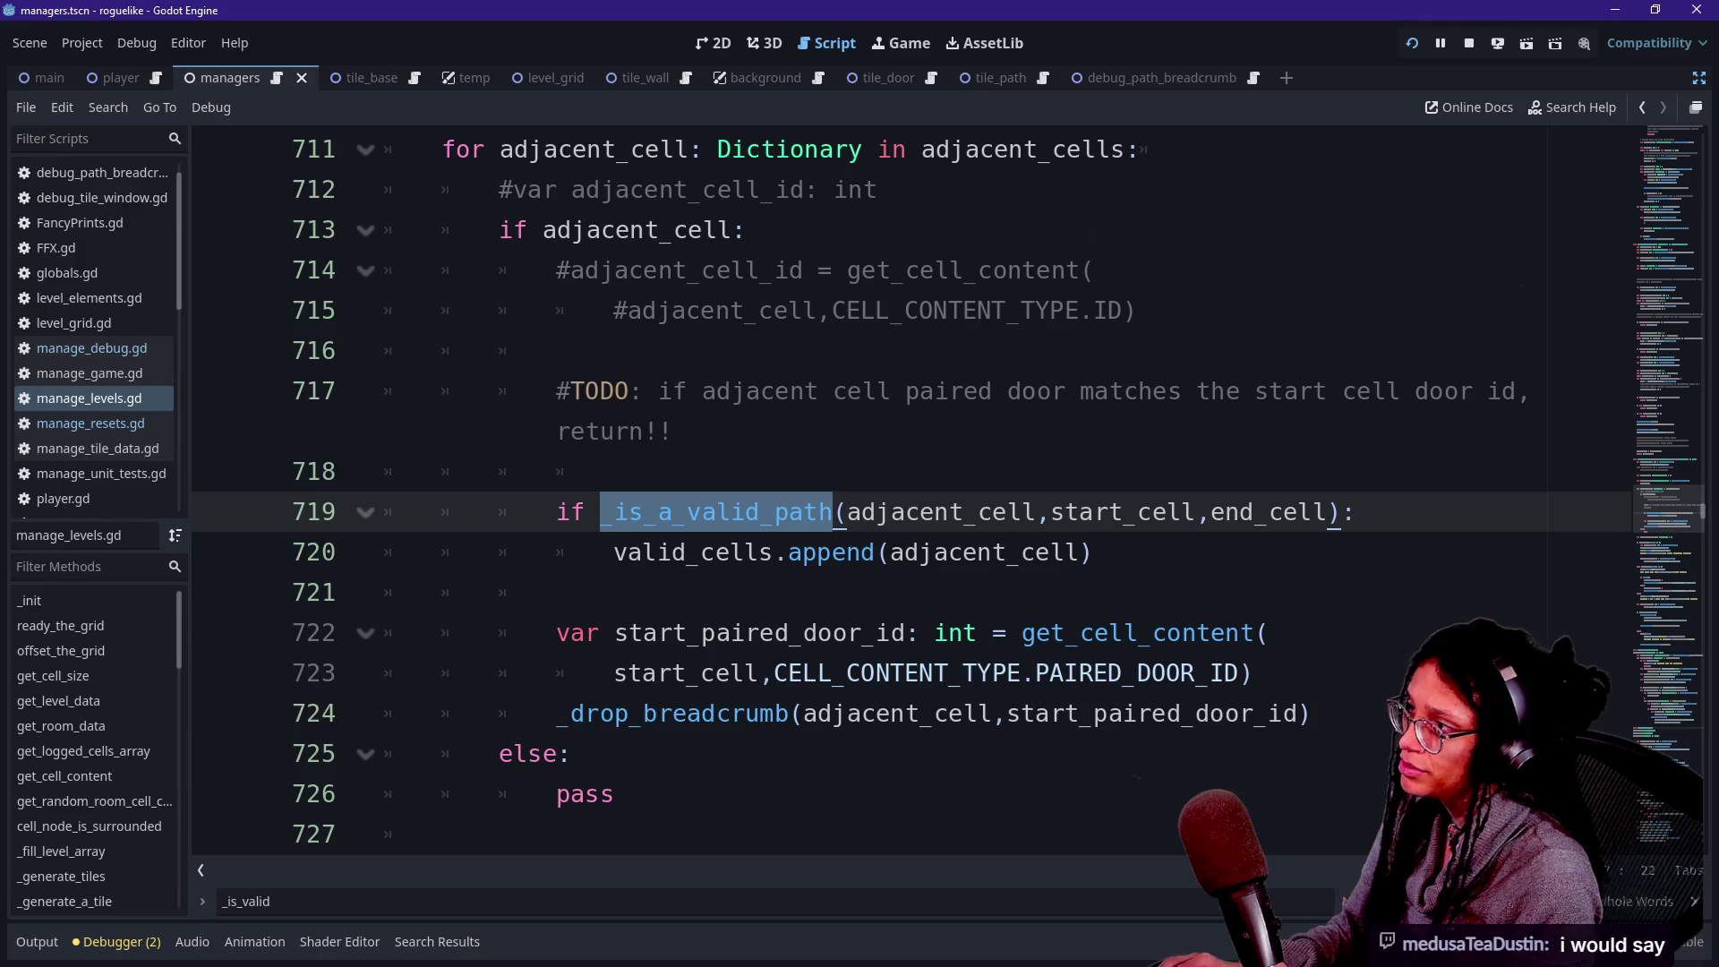
scroll(895, 493, up, 6)
scroll(895, 492, down, 2)
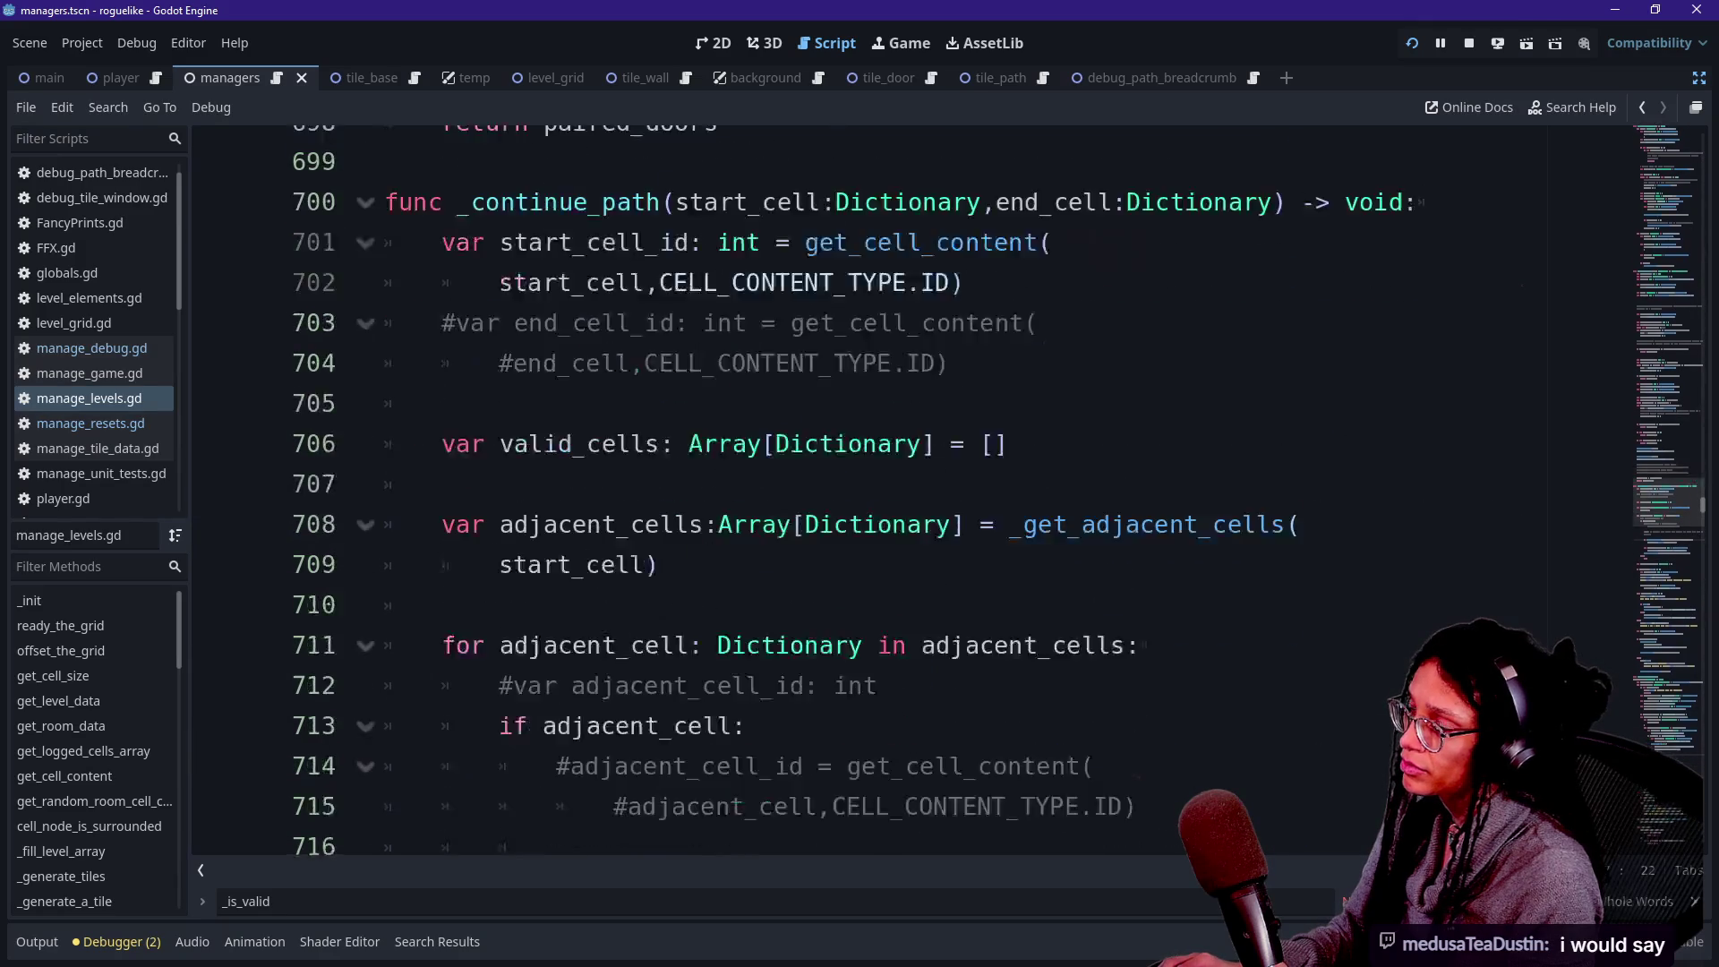
scroll(896, 493, down, 1)
key(Down)
key(Down)
key(Down)
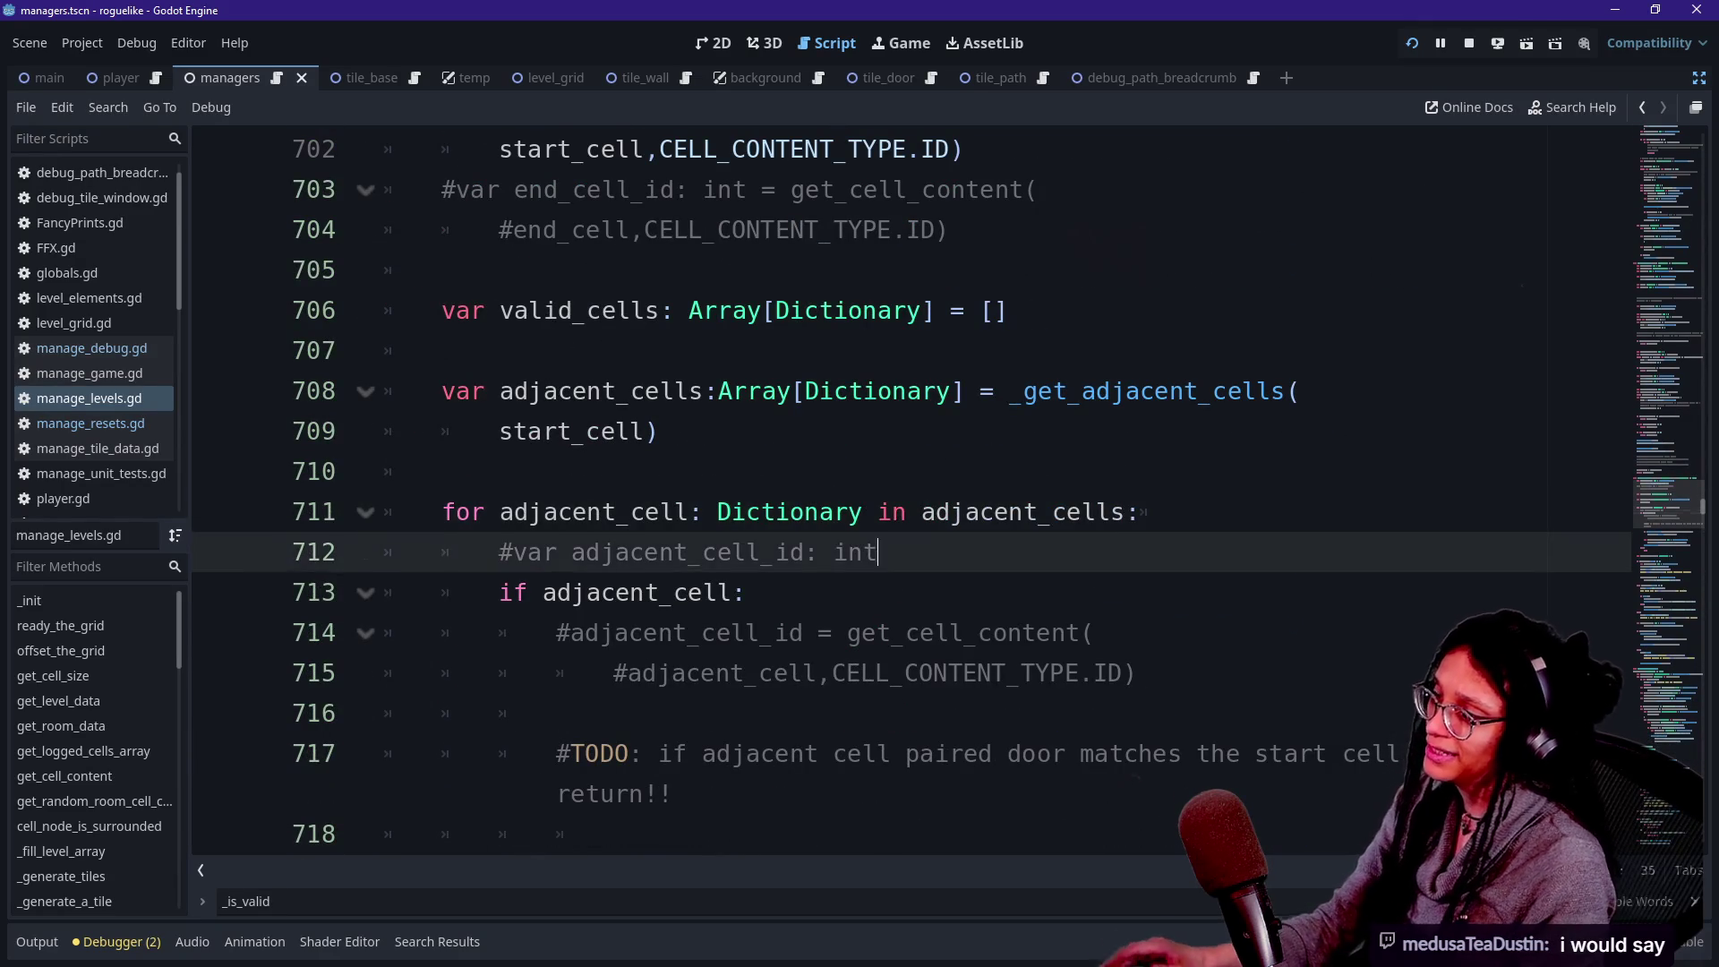
key(Down)
key(Down)
key(Down)
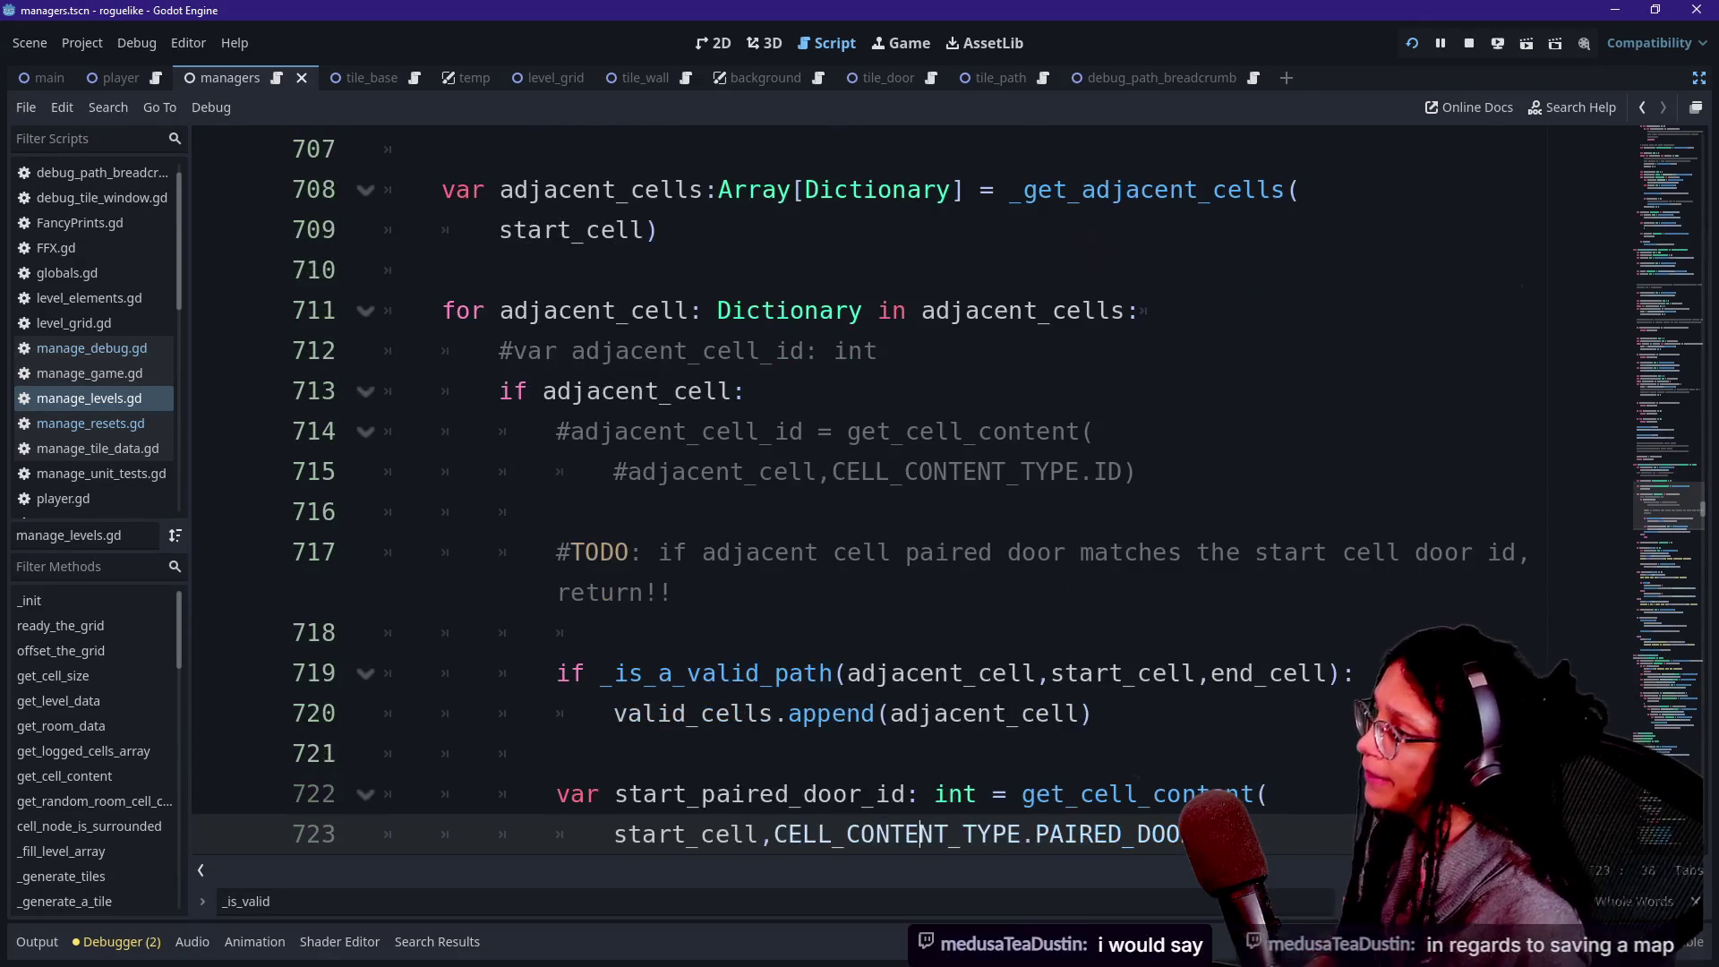
drag(498, 350, 879, 350)
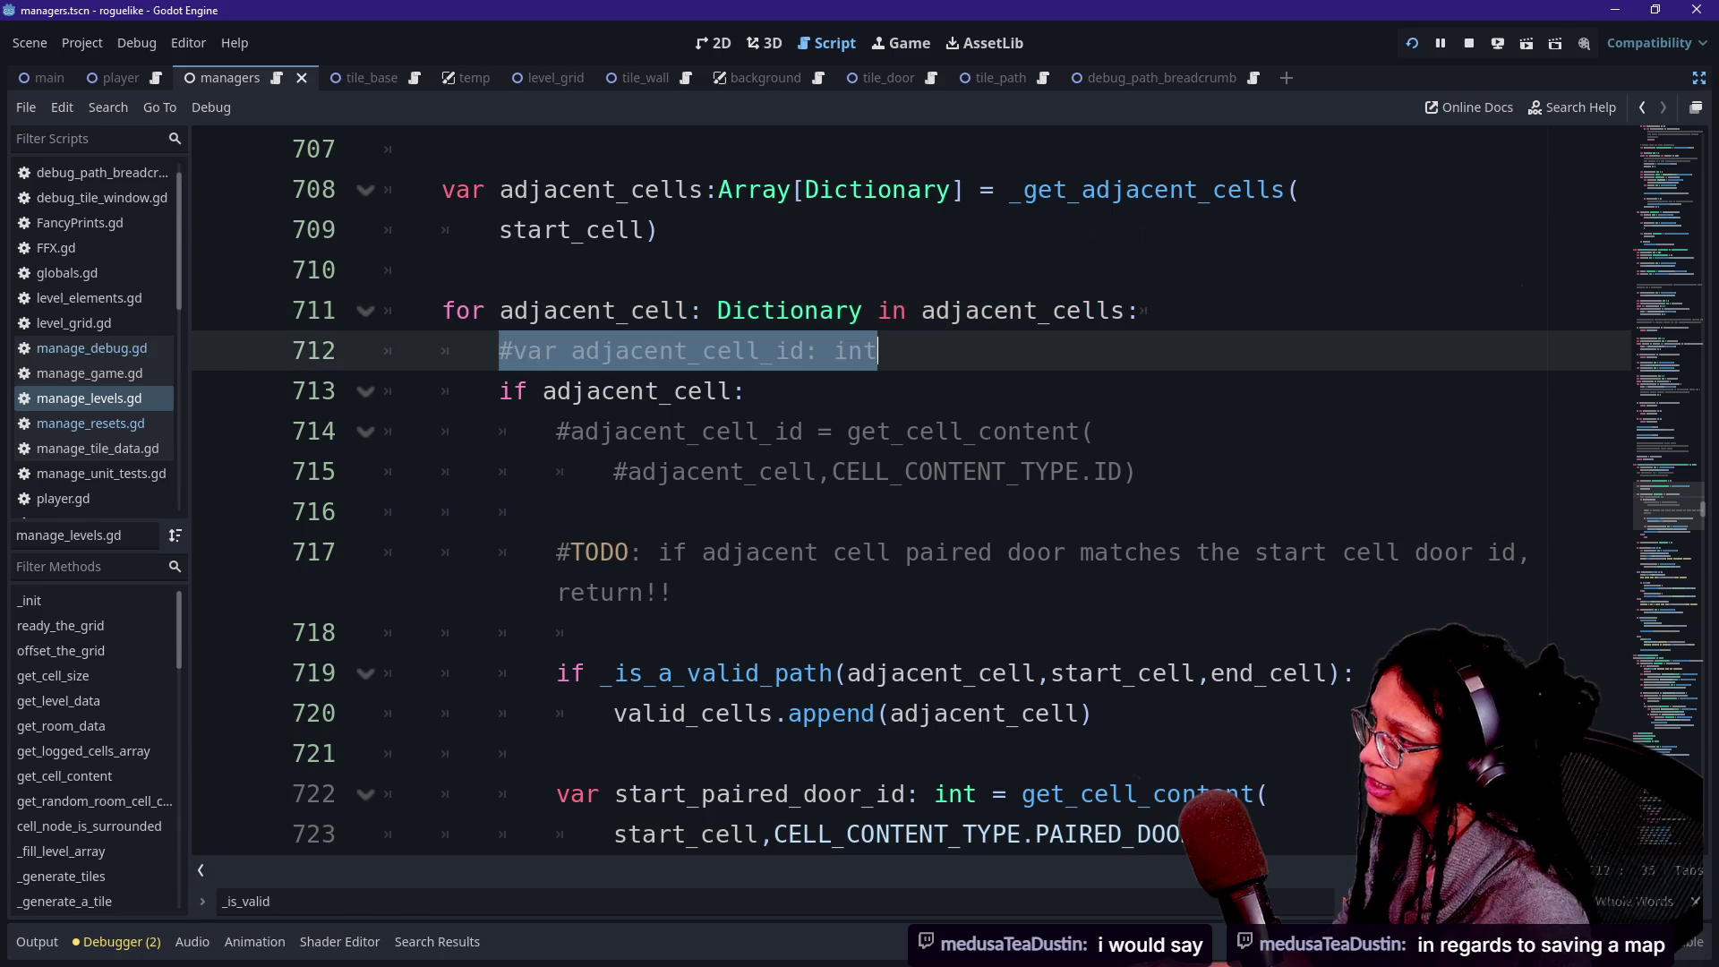
key(Right)
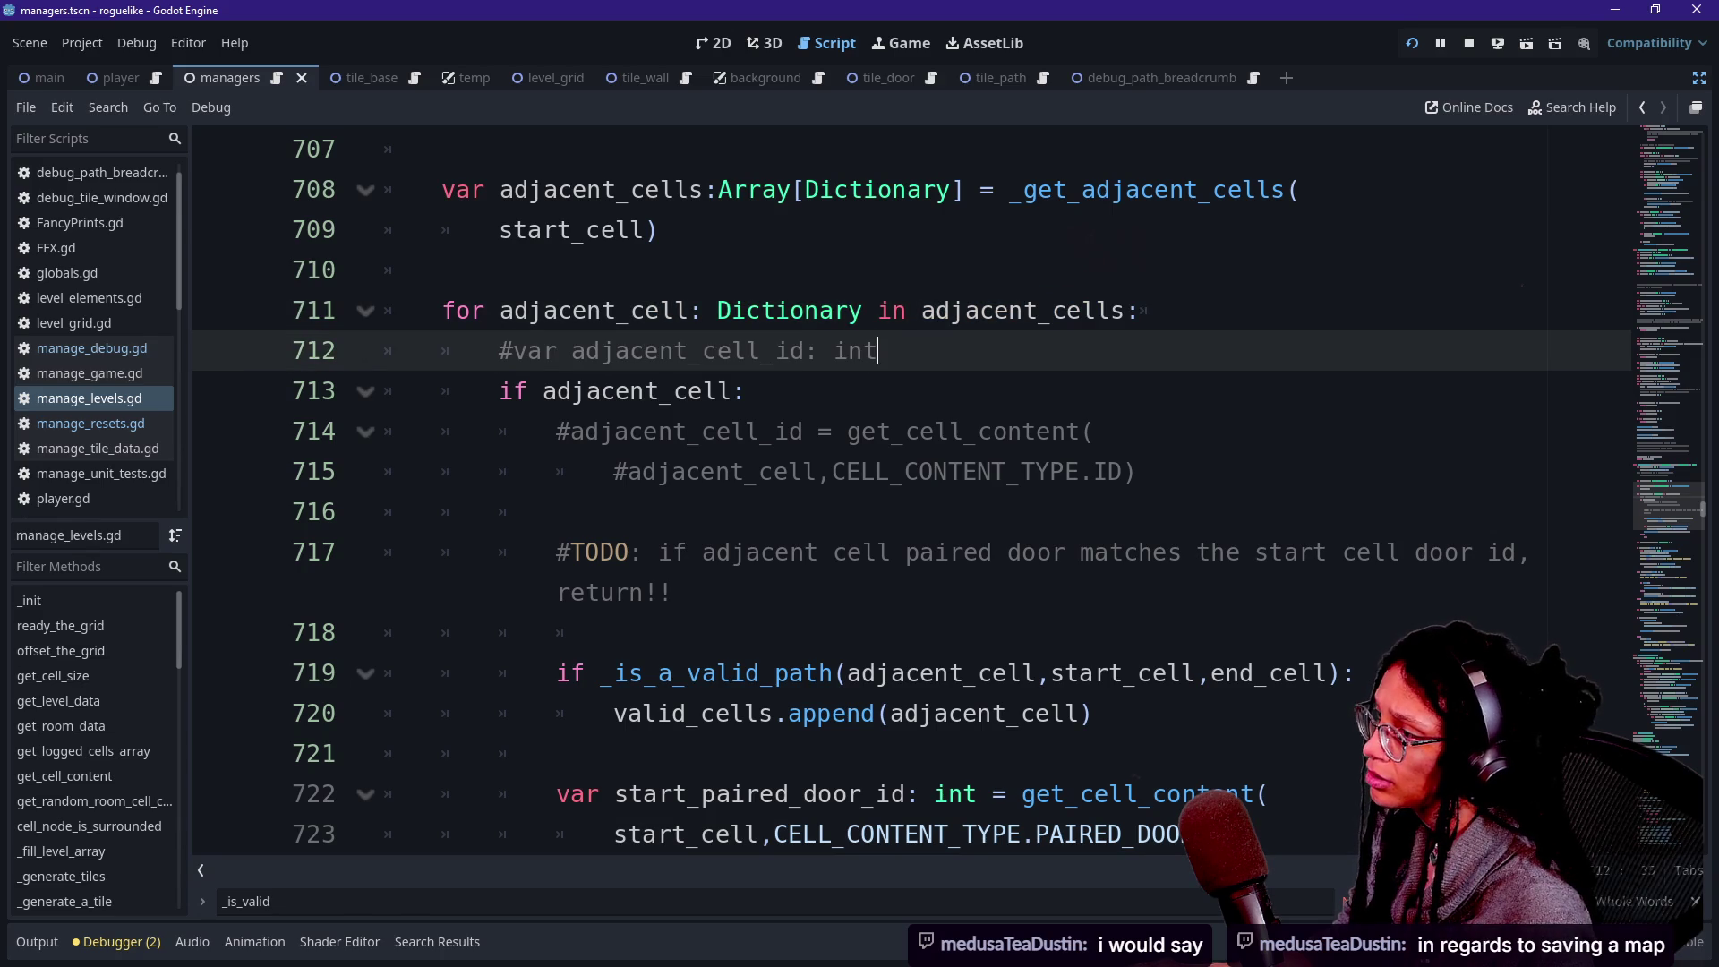
scroll(895, 492, down, 3)
Delete the commented-out adjacent_cell_id lines and the TODO note from the loop
drag(557, 430, 1007, 431)
click(673, 471)
mouse_move(673, 471)
mouse_down()
mouse_move(1087, 350)
mouse_move(557, 391)
mouse_move(745, 270)
mouse_up()
key(BackSpace)
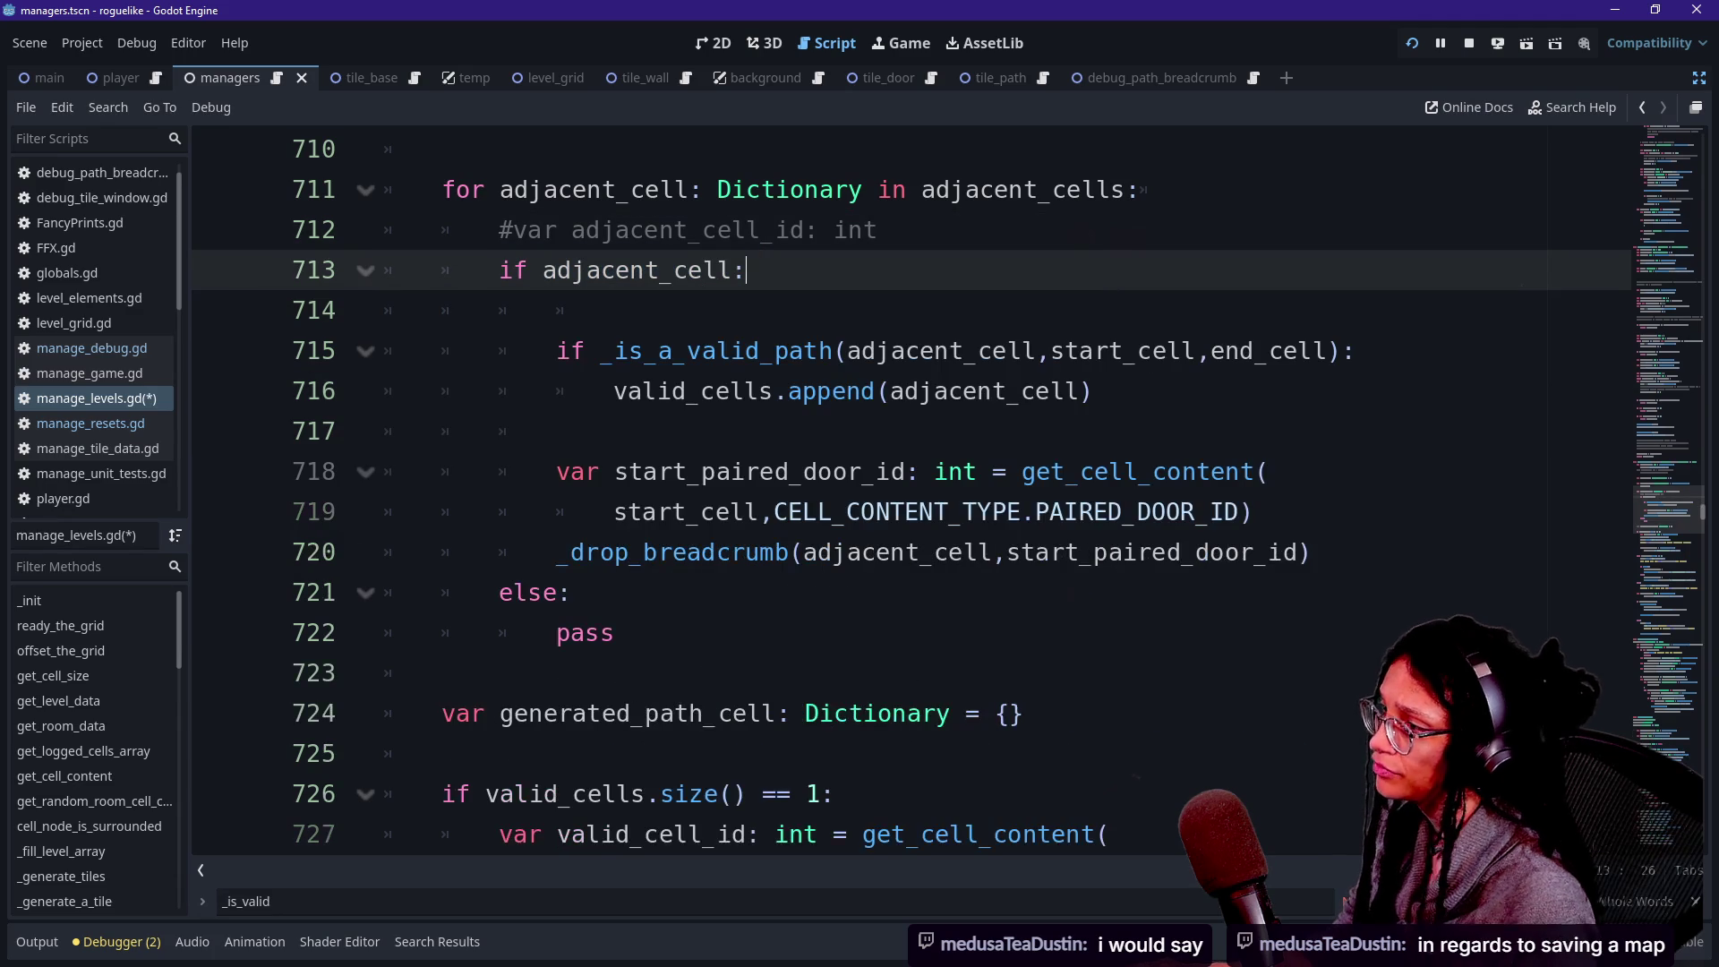
click(879, 229)
triple_click(880, 229)
key(BackSpace)
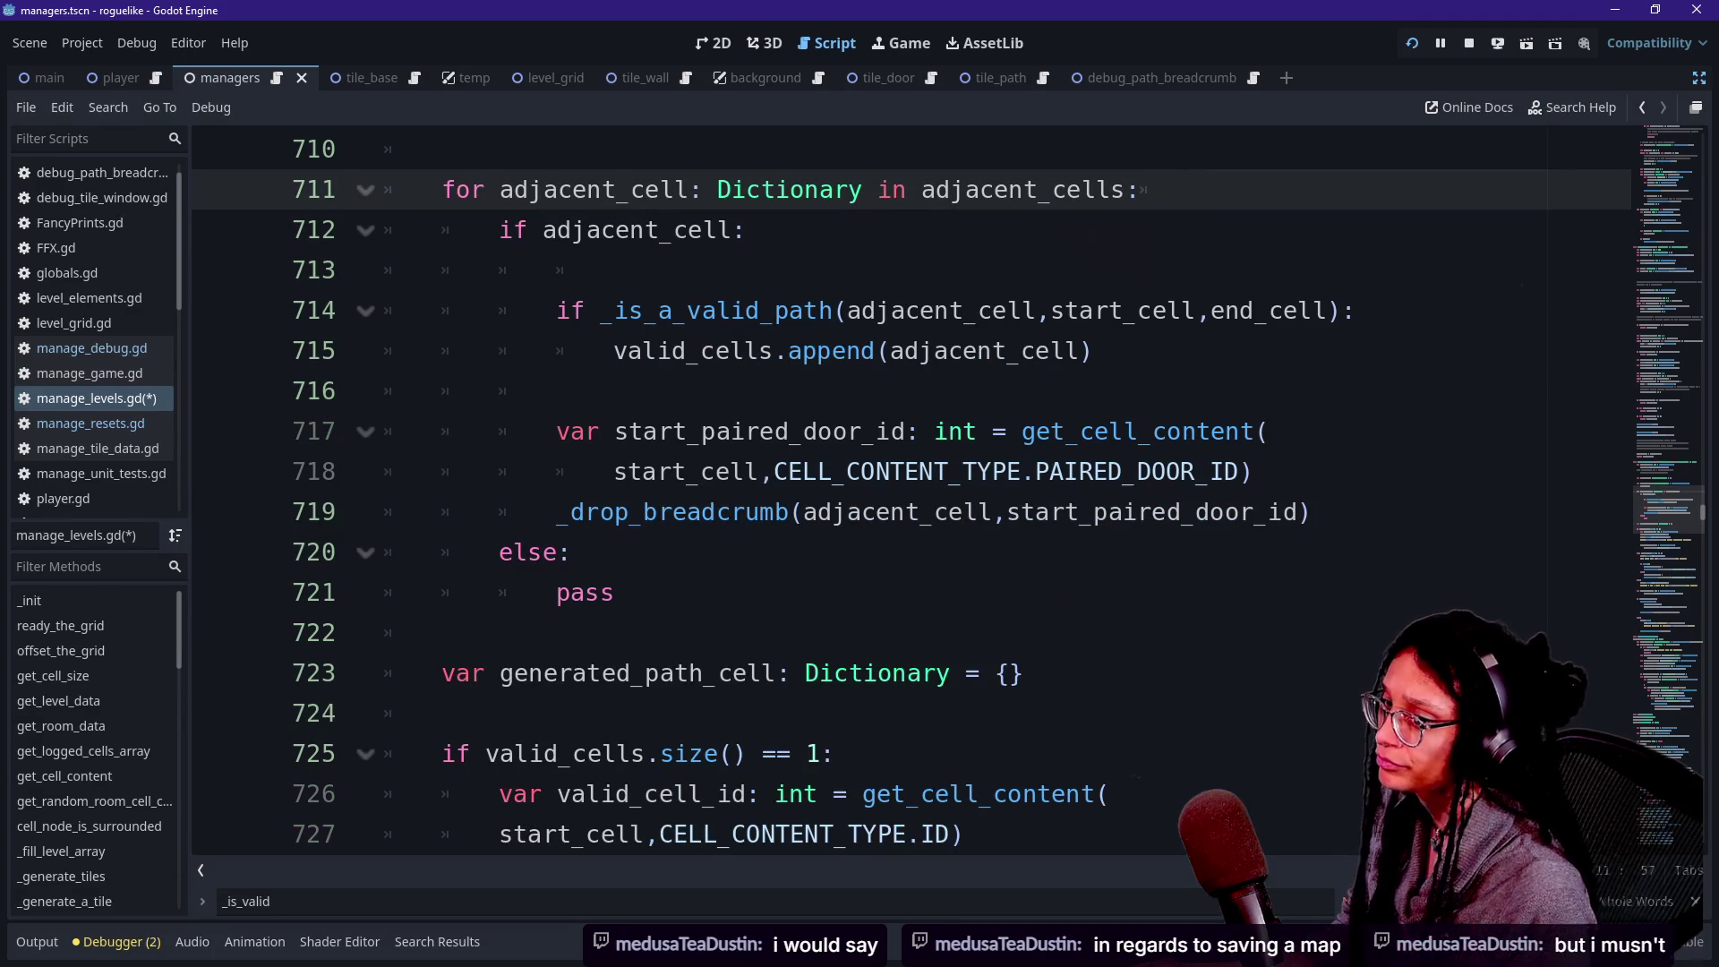
key(BackSpace)
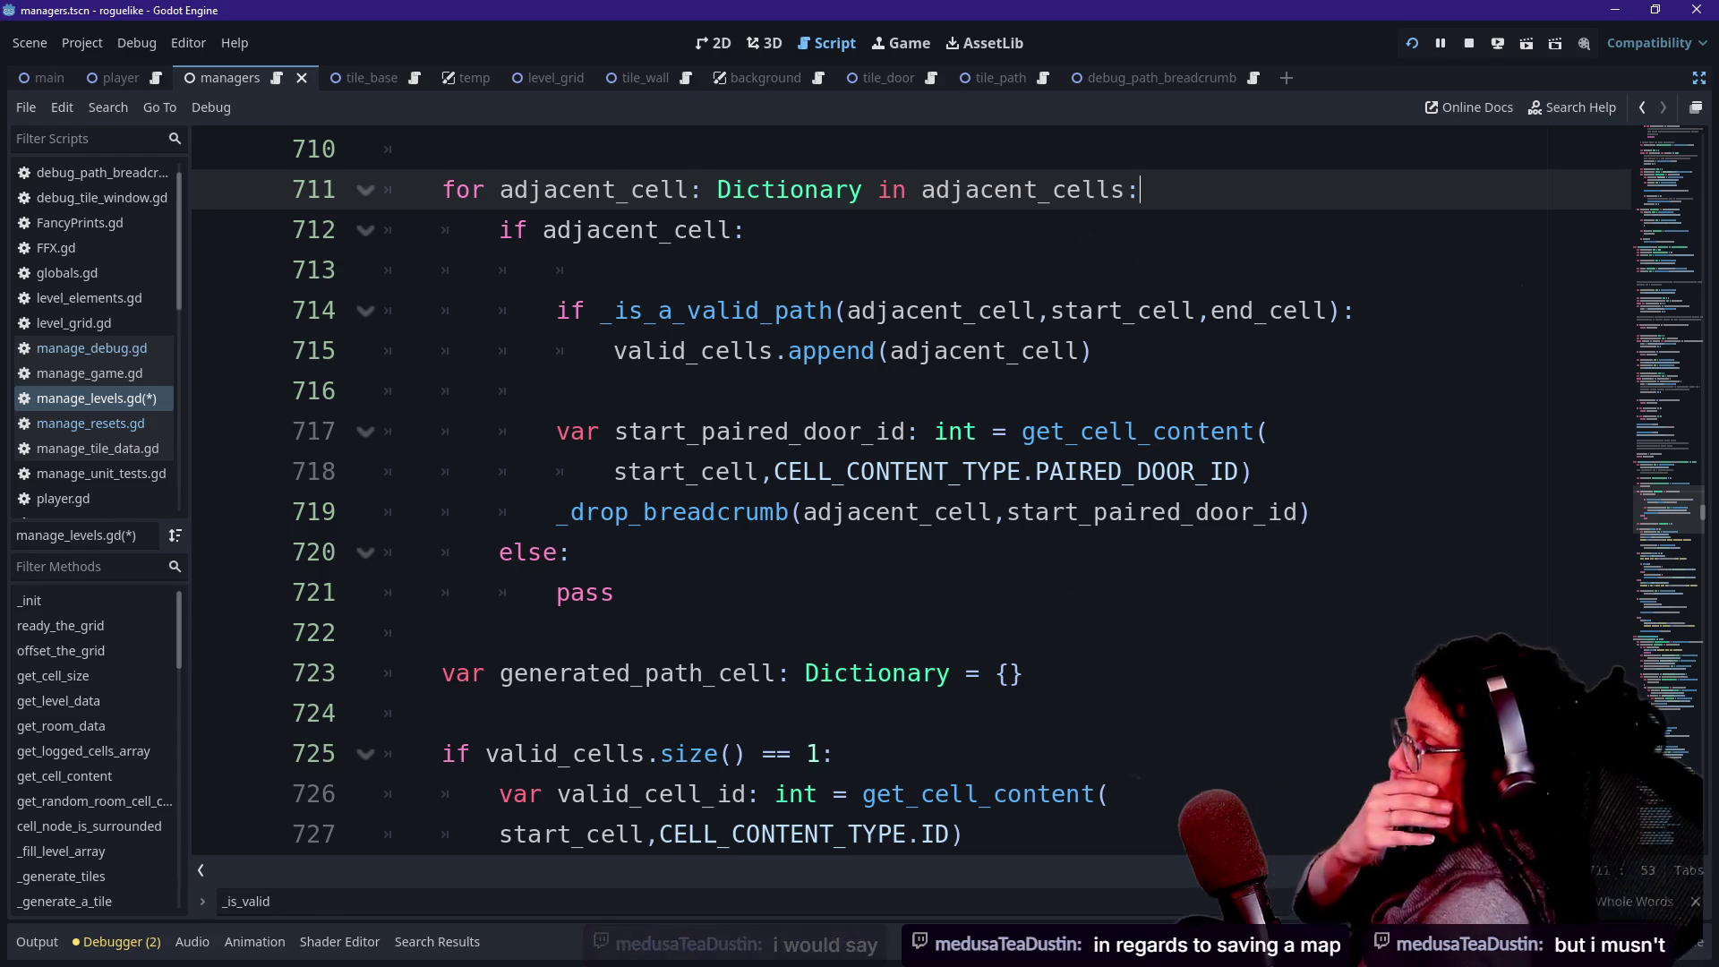
Remove the leftover empty line under the if check
click(557, 390)
drag(1088, 431, 1310, 511)
click(1092, 511)
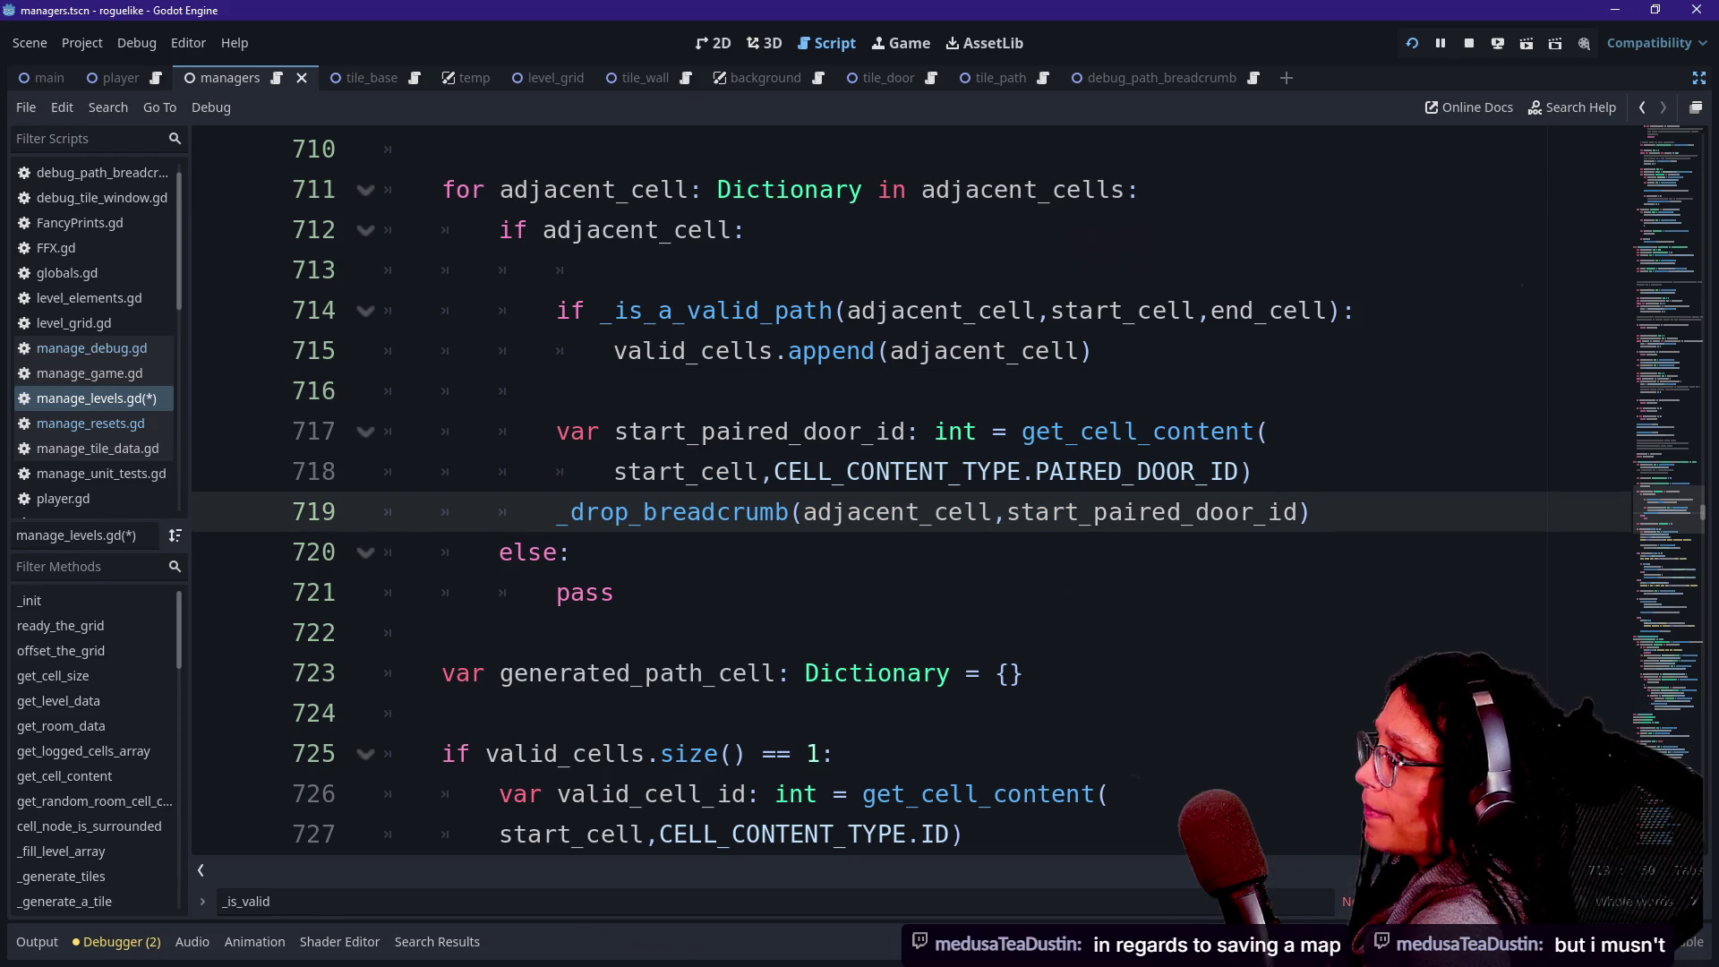
click(557, 270)
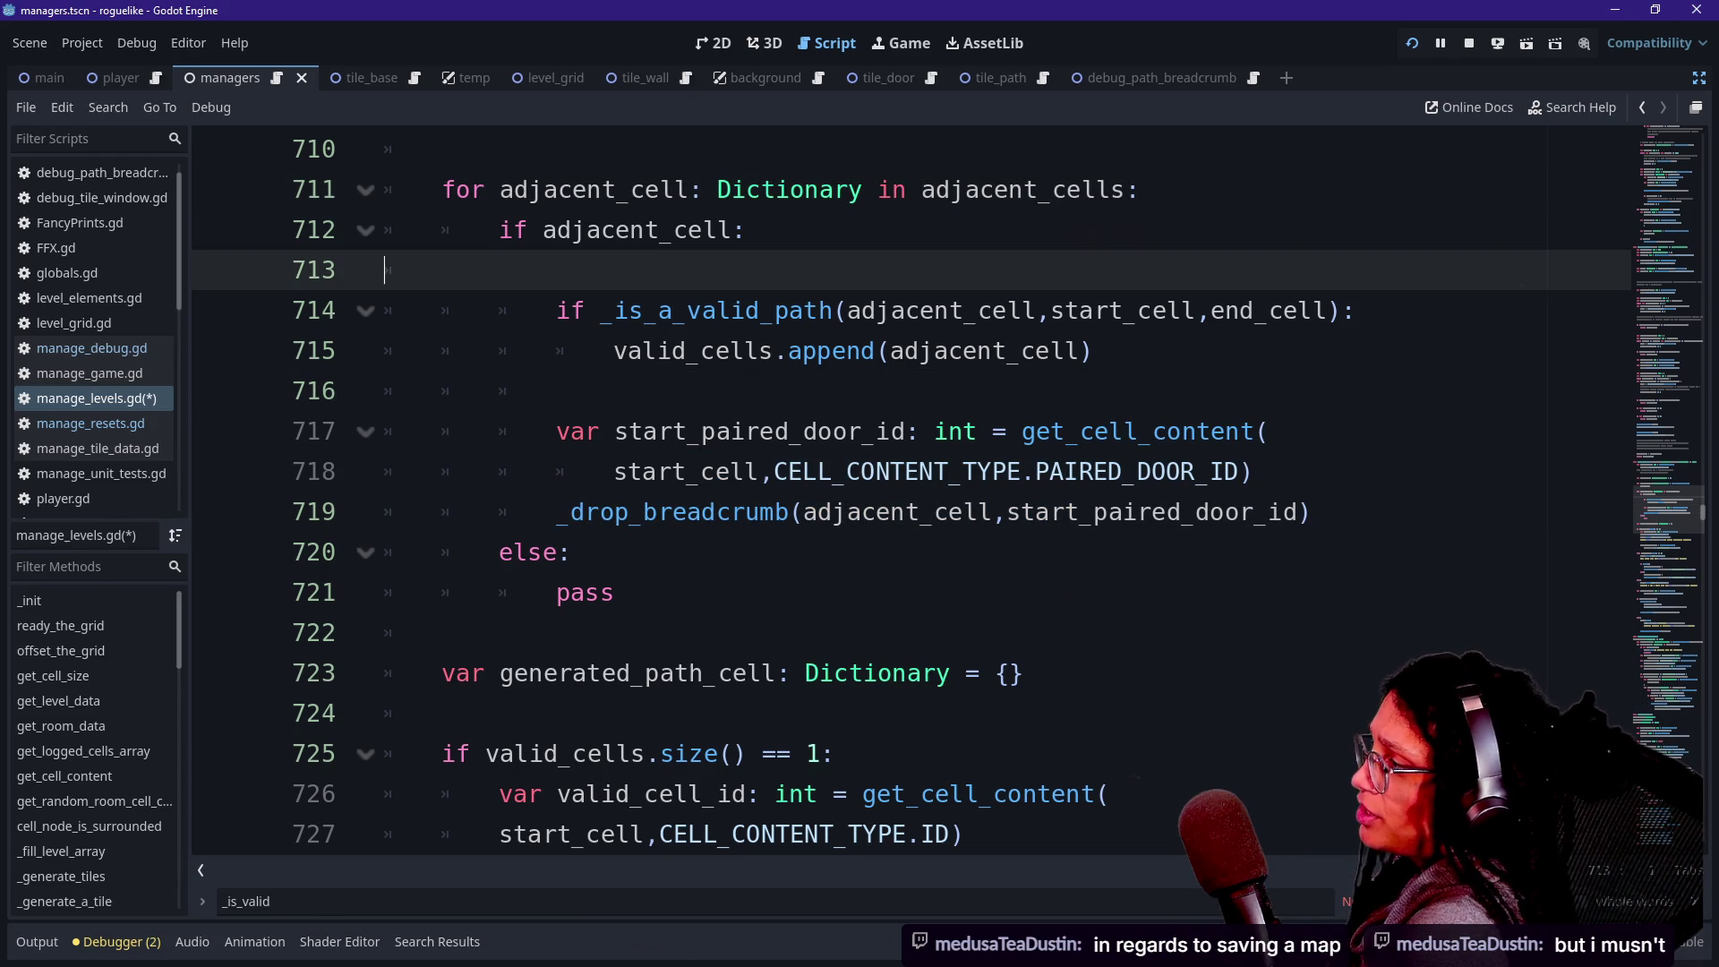
key(BackSpace)
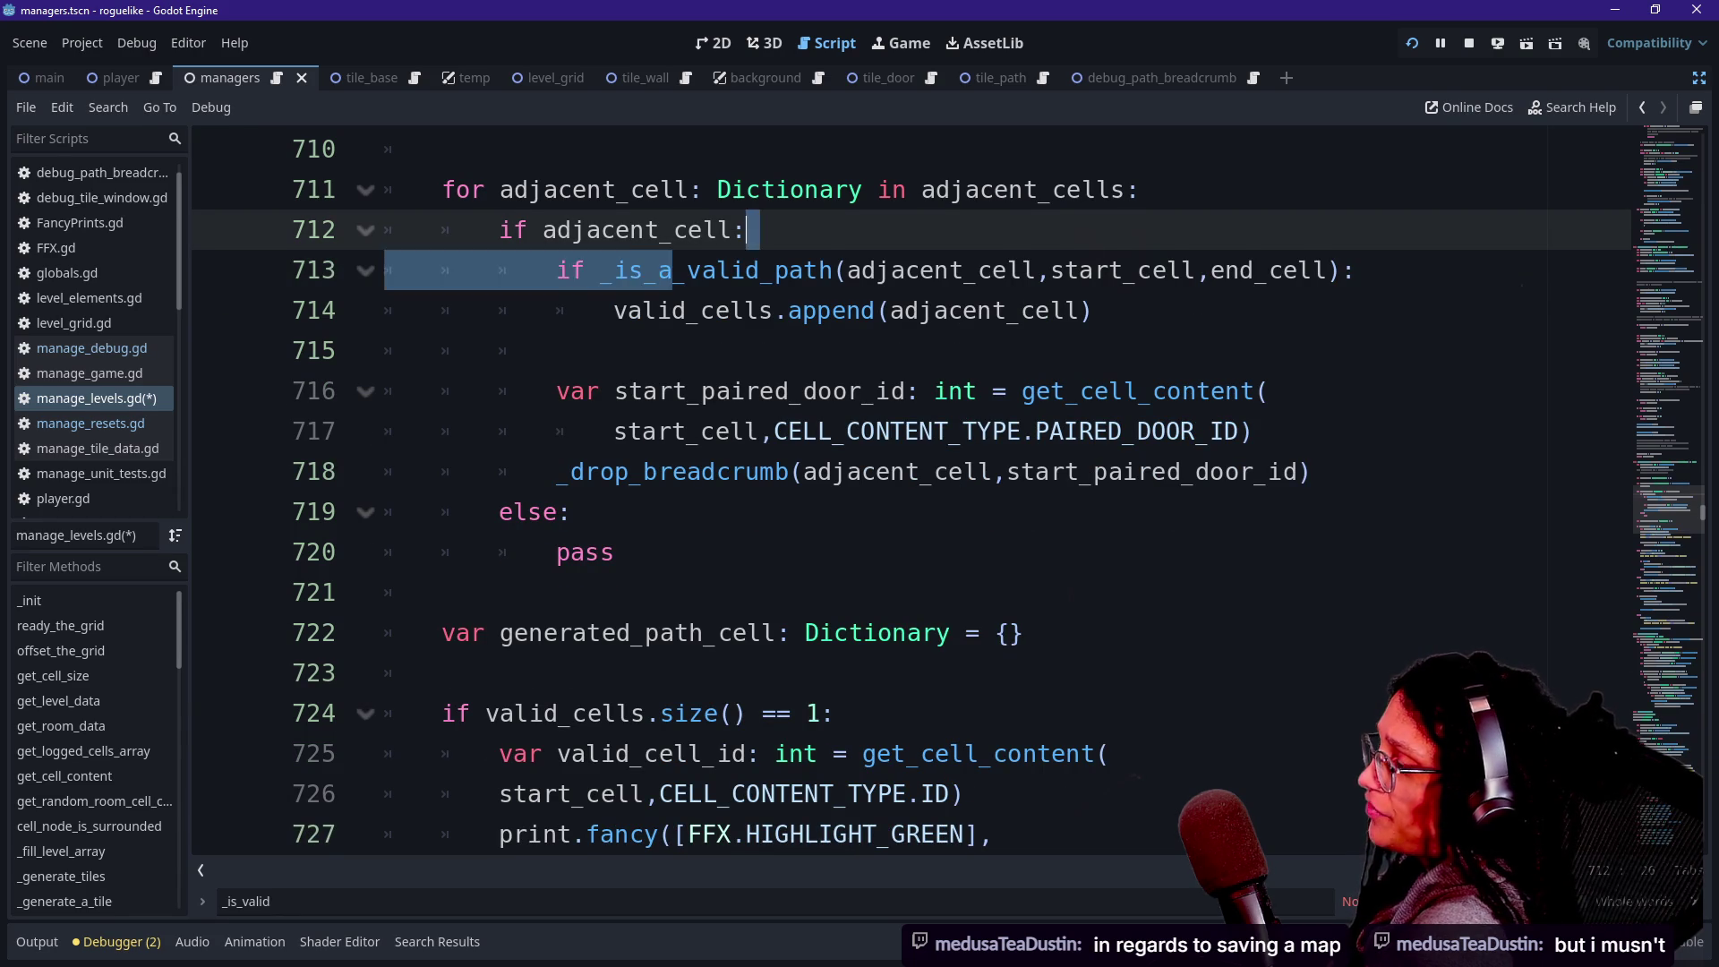
Review the valid_cells append call and the valid_cells array declaration
click(927, 269)
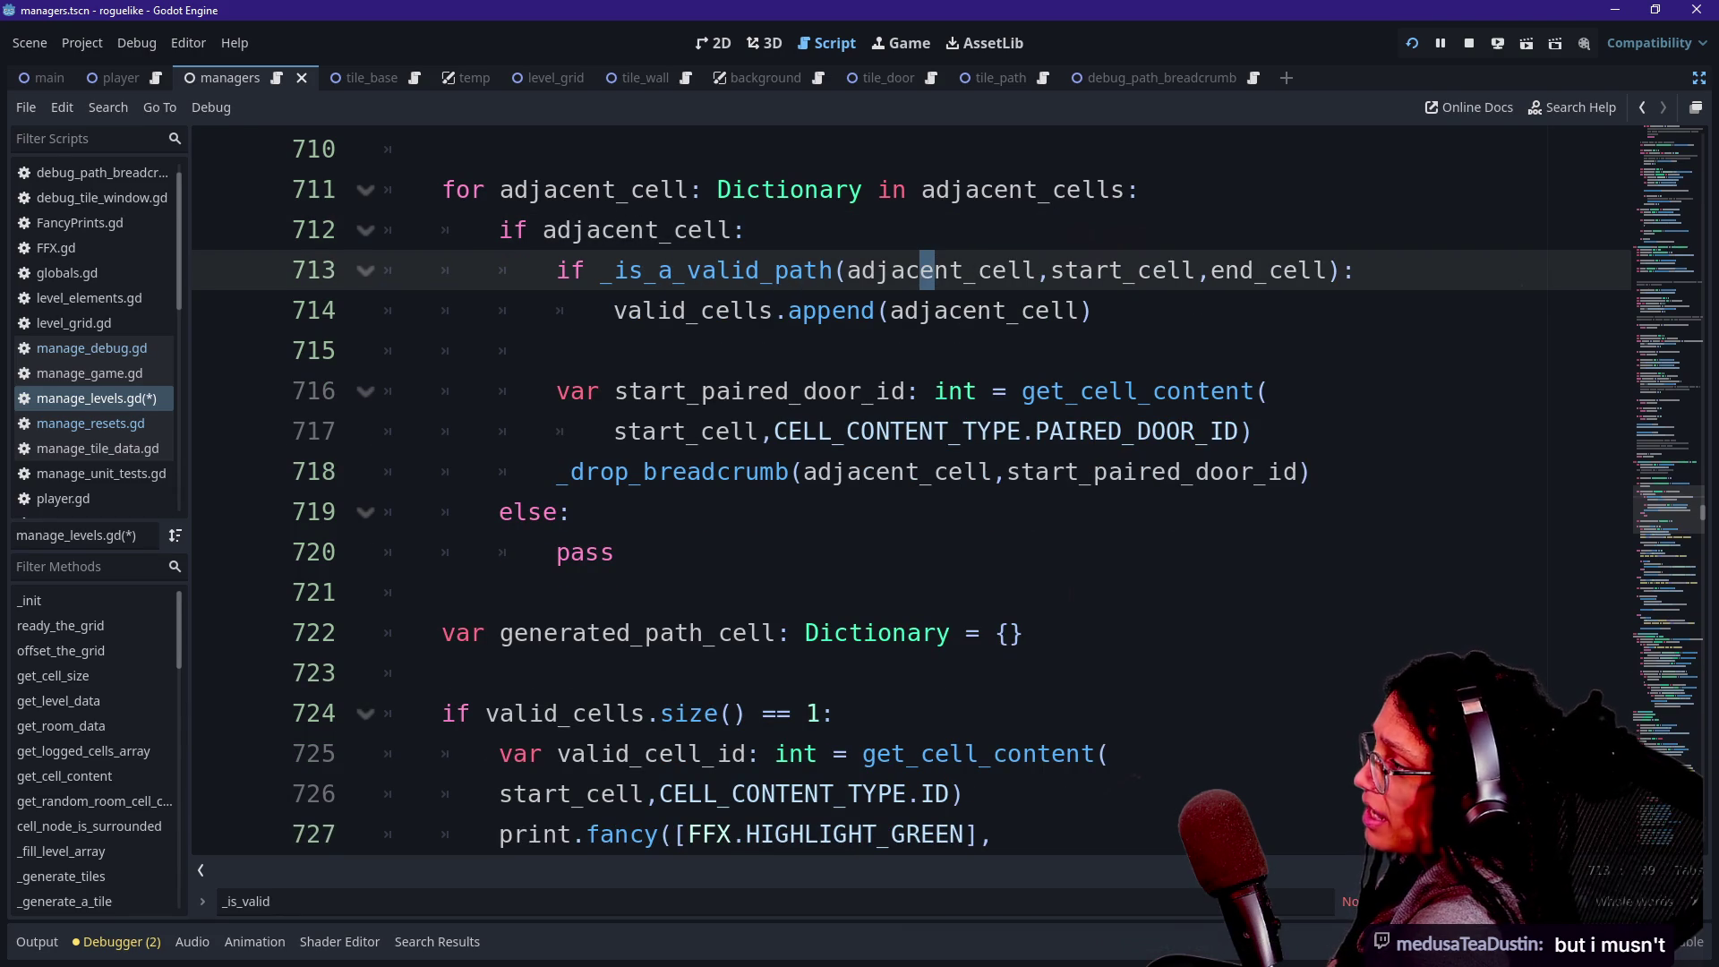
drag(613, 310, 935, 310)
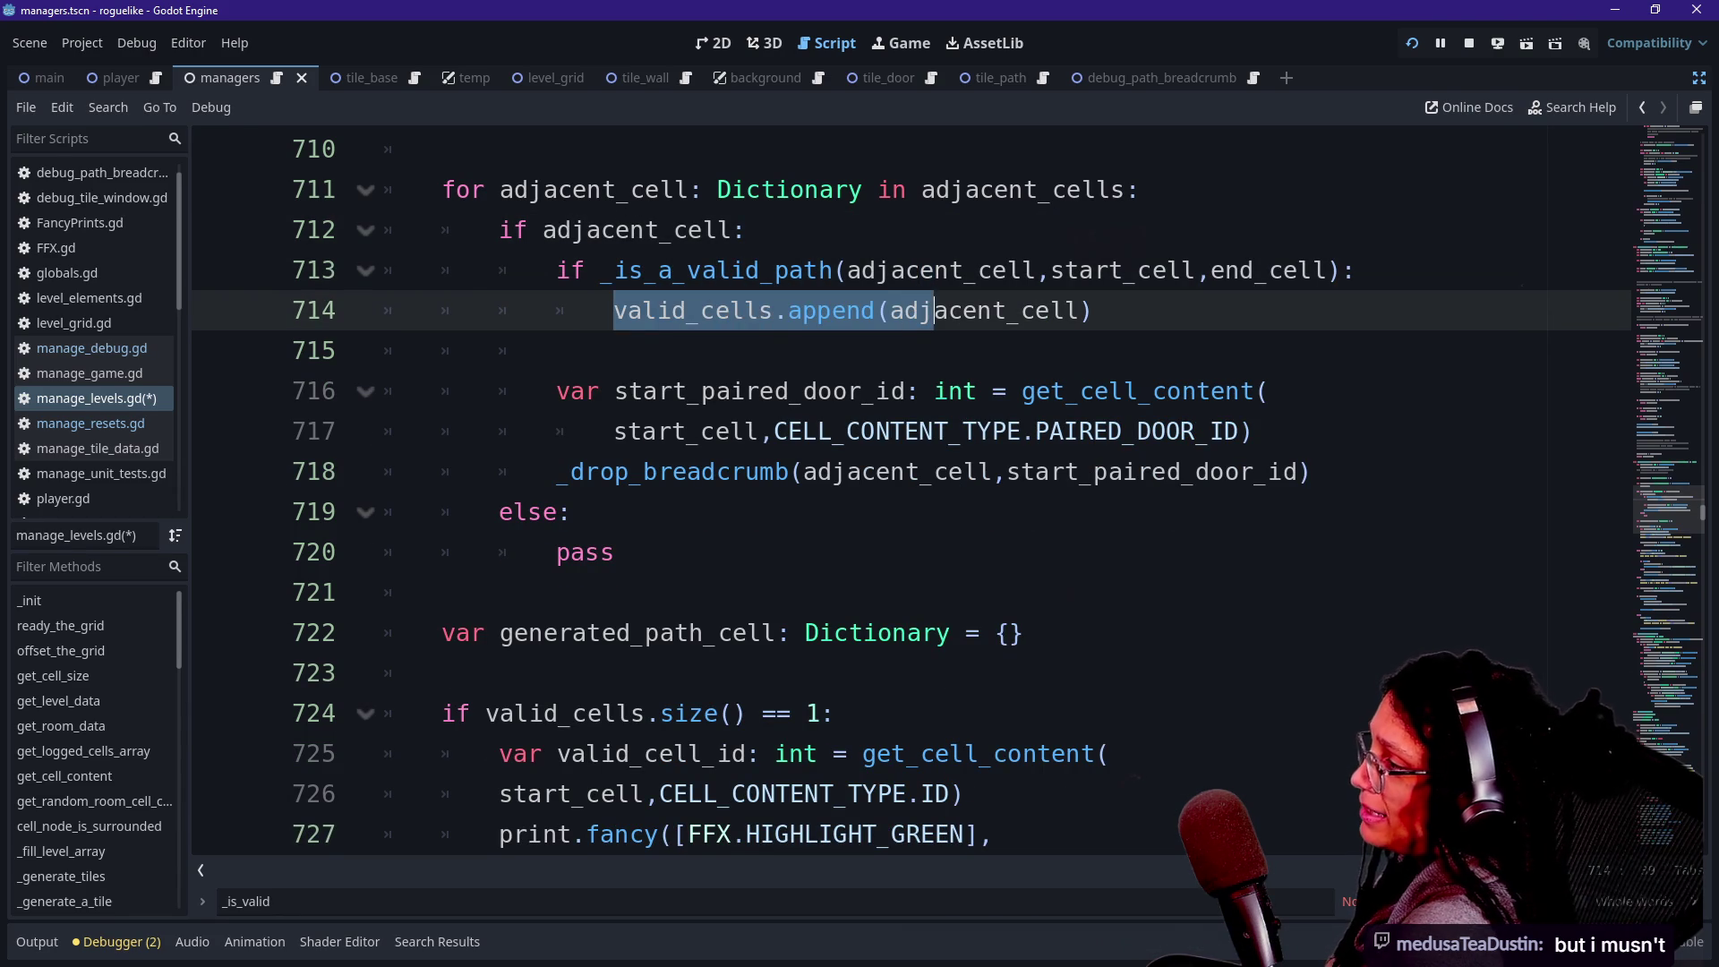
click(934, 310)
drag(614, 310, 819, 310)
click(873, 310)
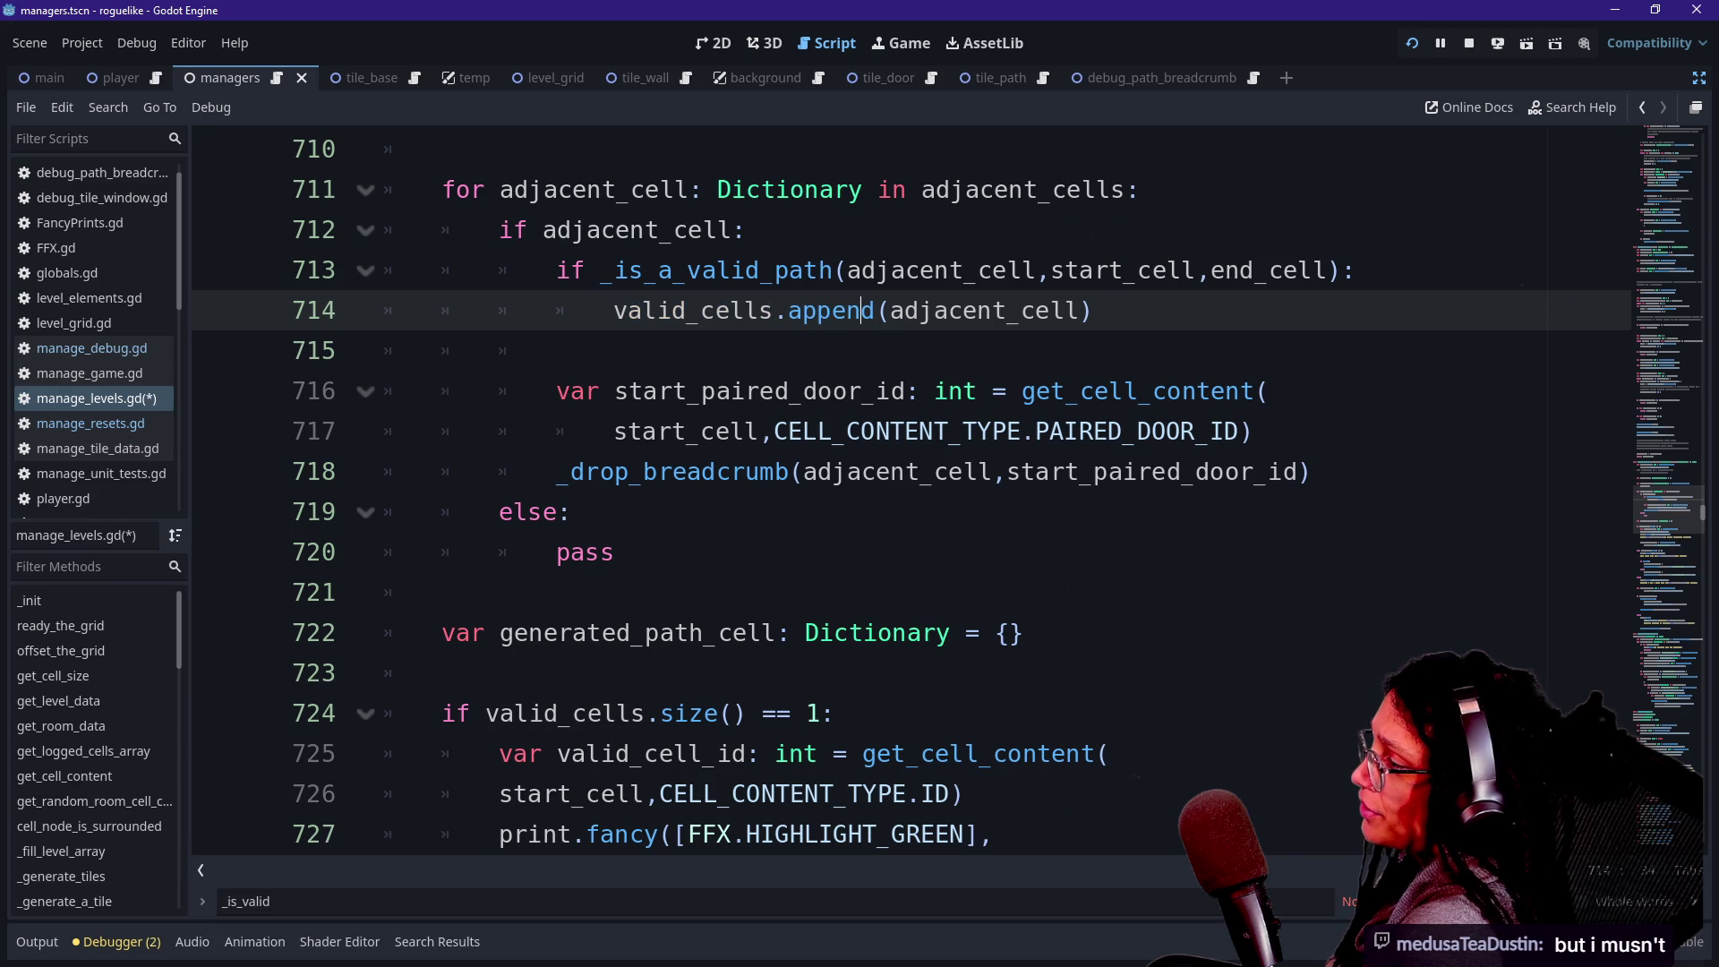
scroll(873, 310, up, 2)
drag(454, 229, 775, 229)
click(776, 229)
scroll(823, 473, down, 2)
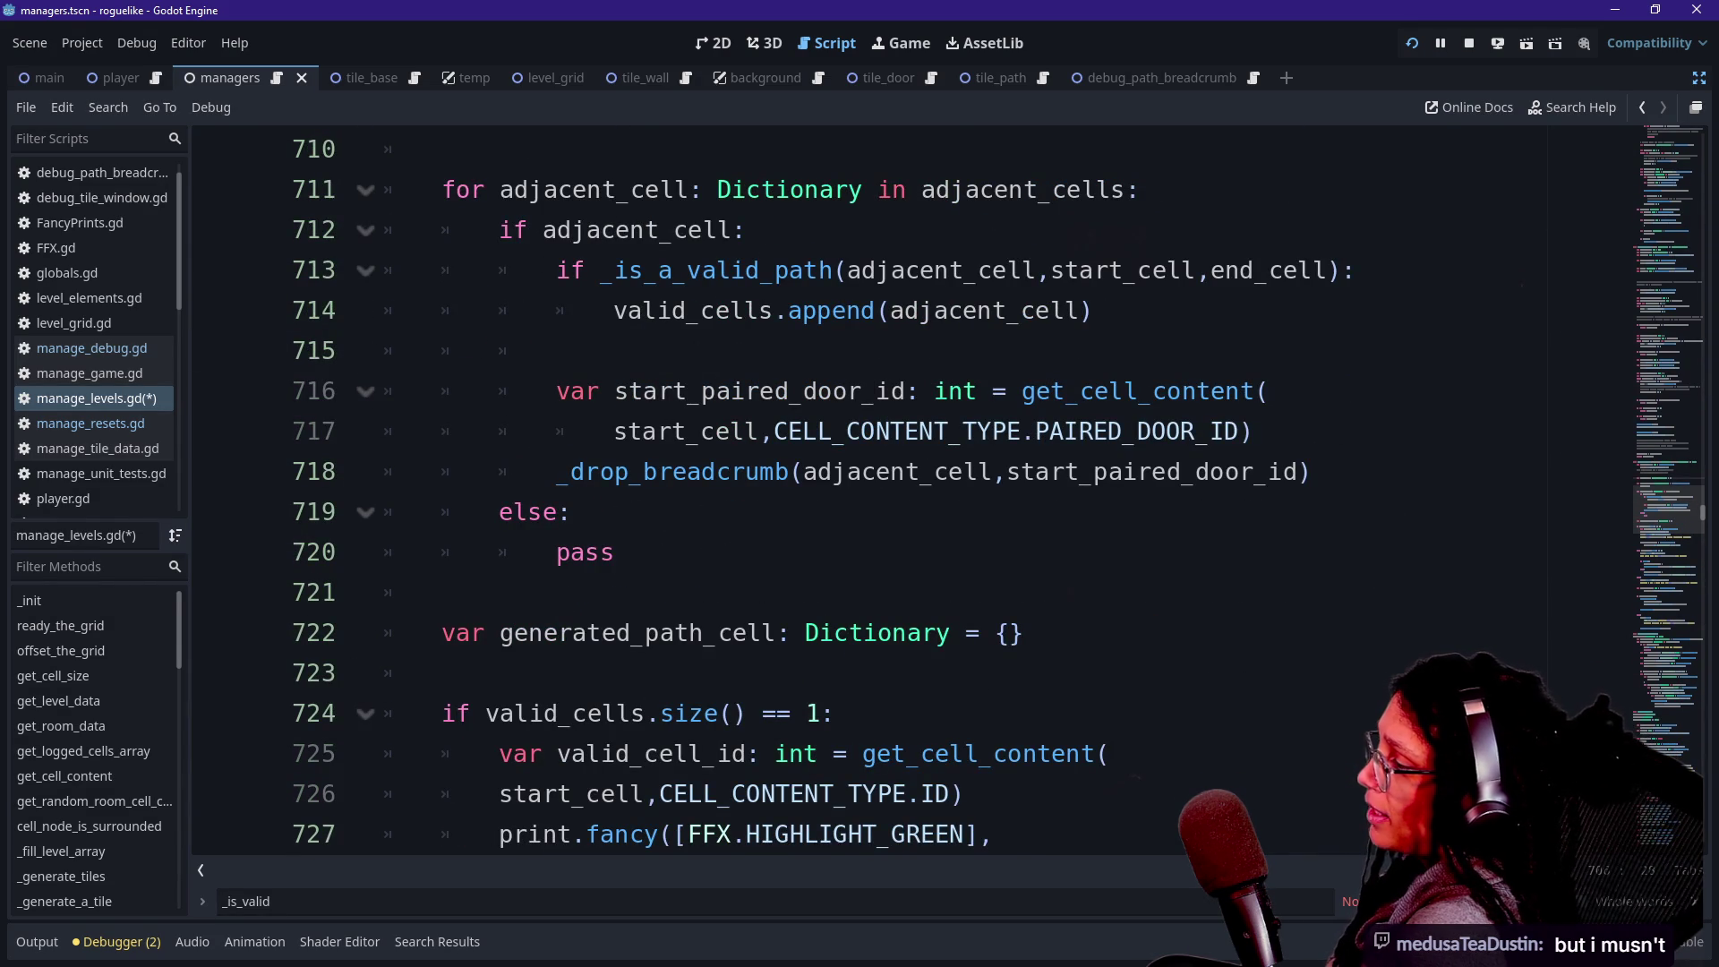
scroll(796, 511, down, 2)
double_click(796, 511)
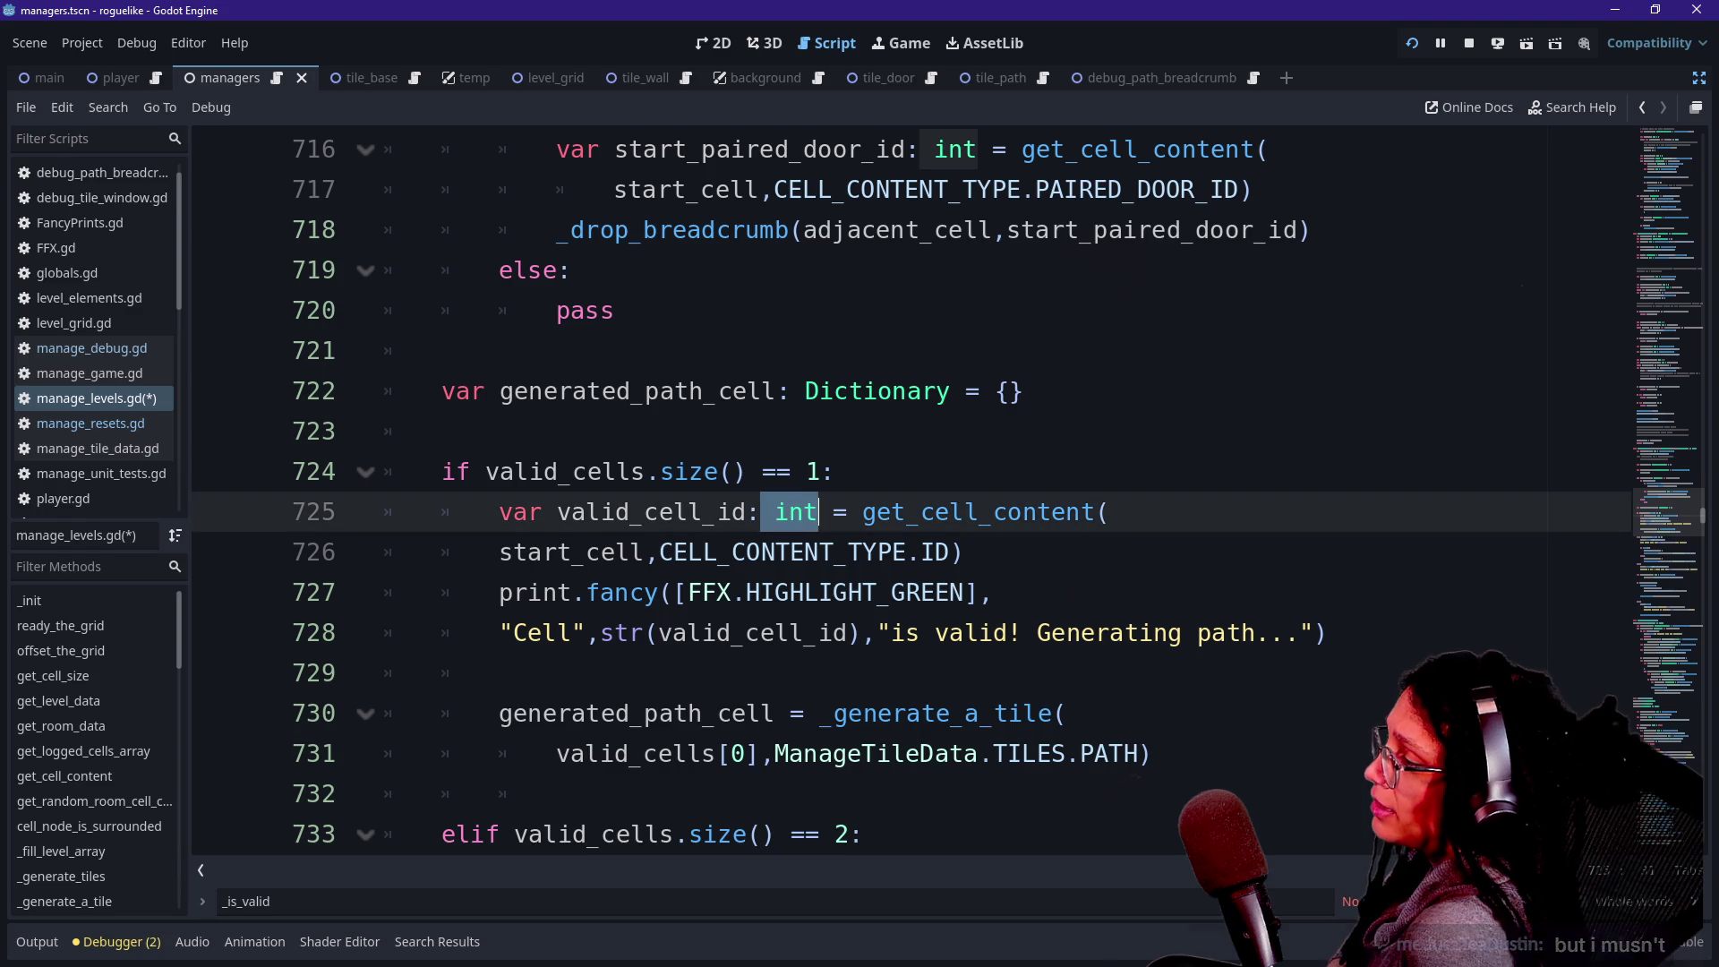
drag(892, 511, 499, 511)
click(892, 511)
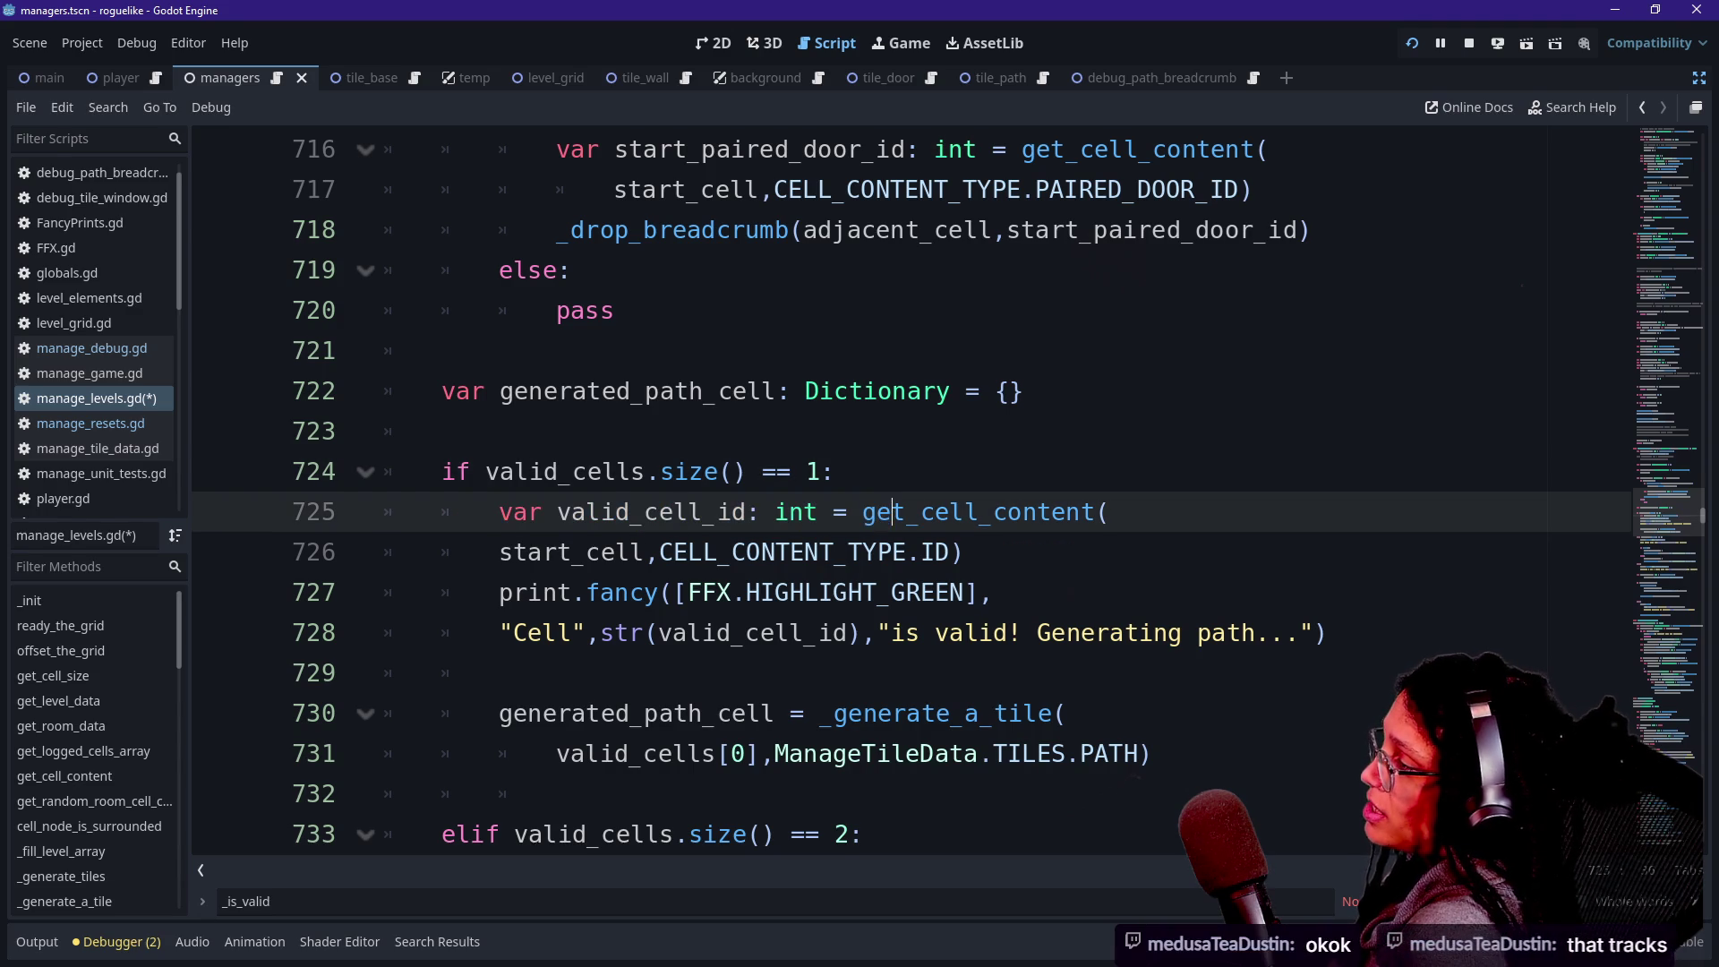
drag(394, 471, 994, 592)
click(994, 592)
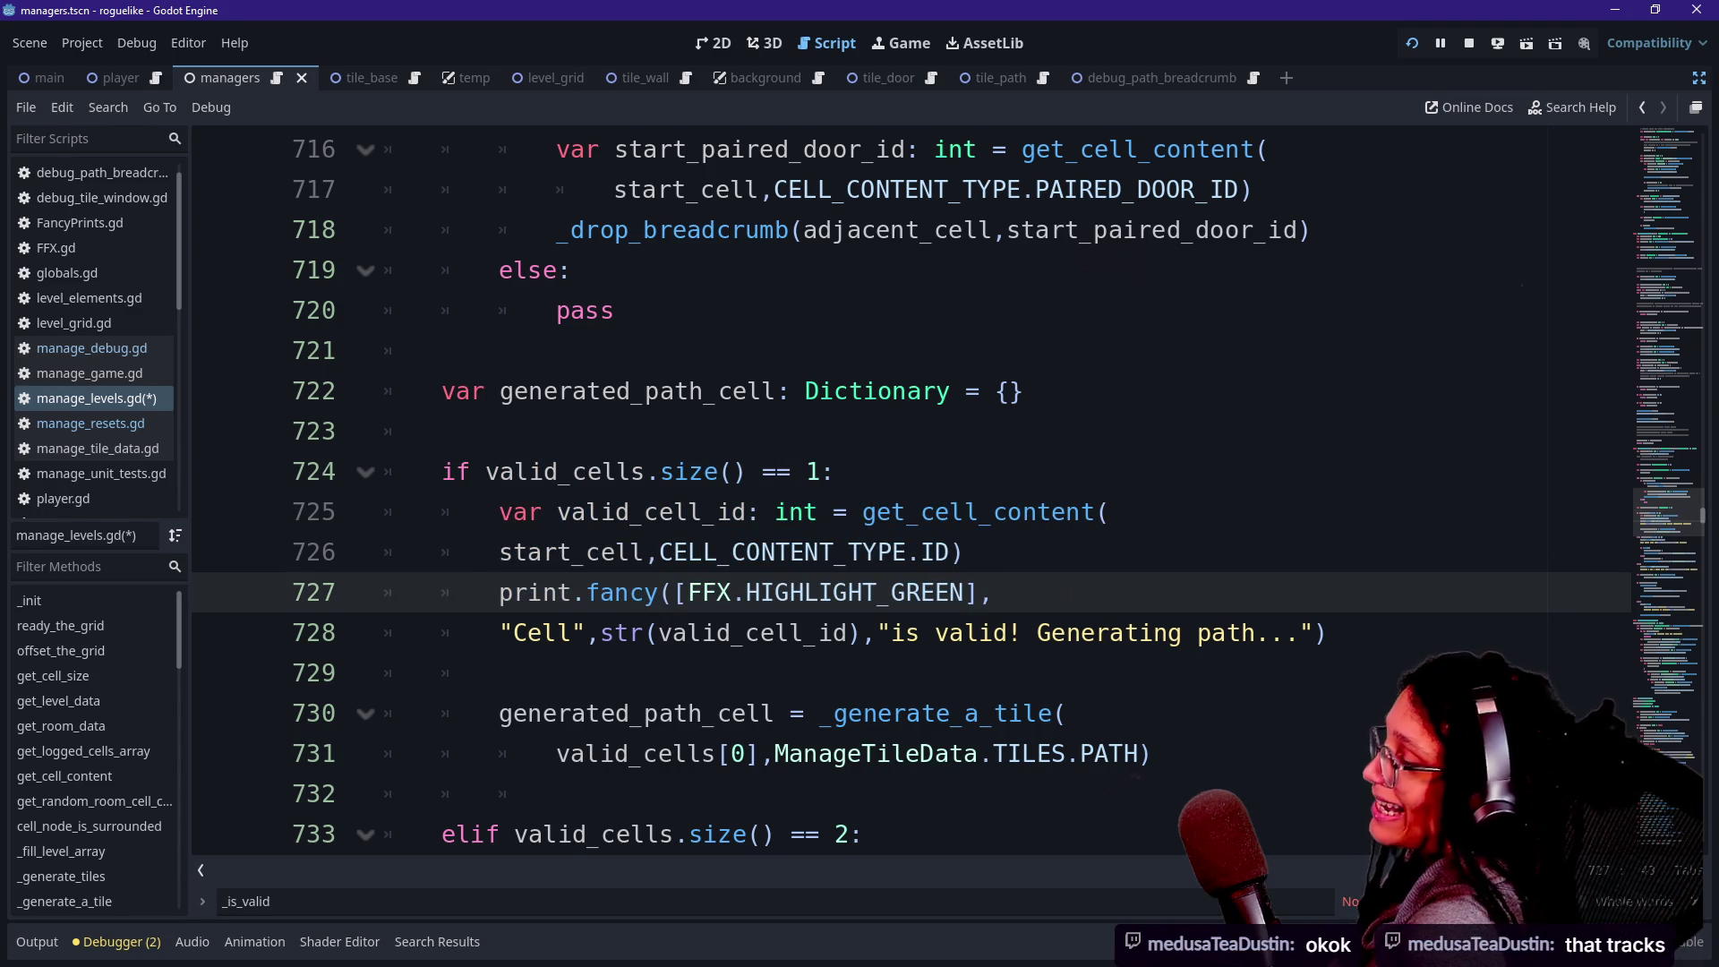
scroll(910, 490, down, 1)
scroll(910, 490, down, 2)
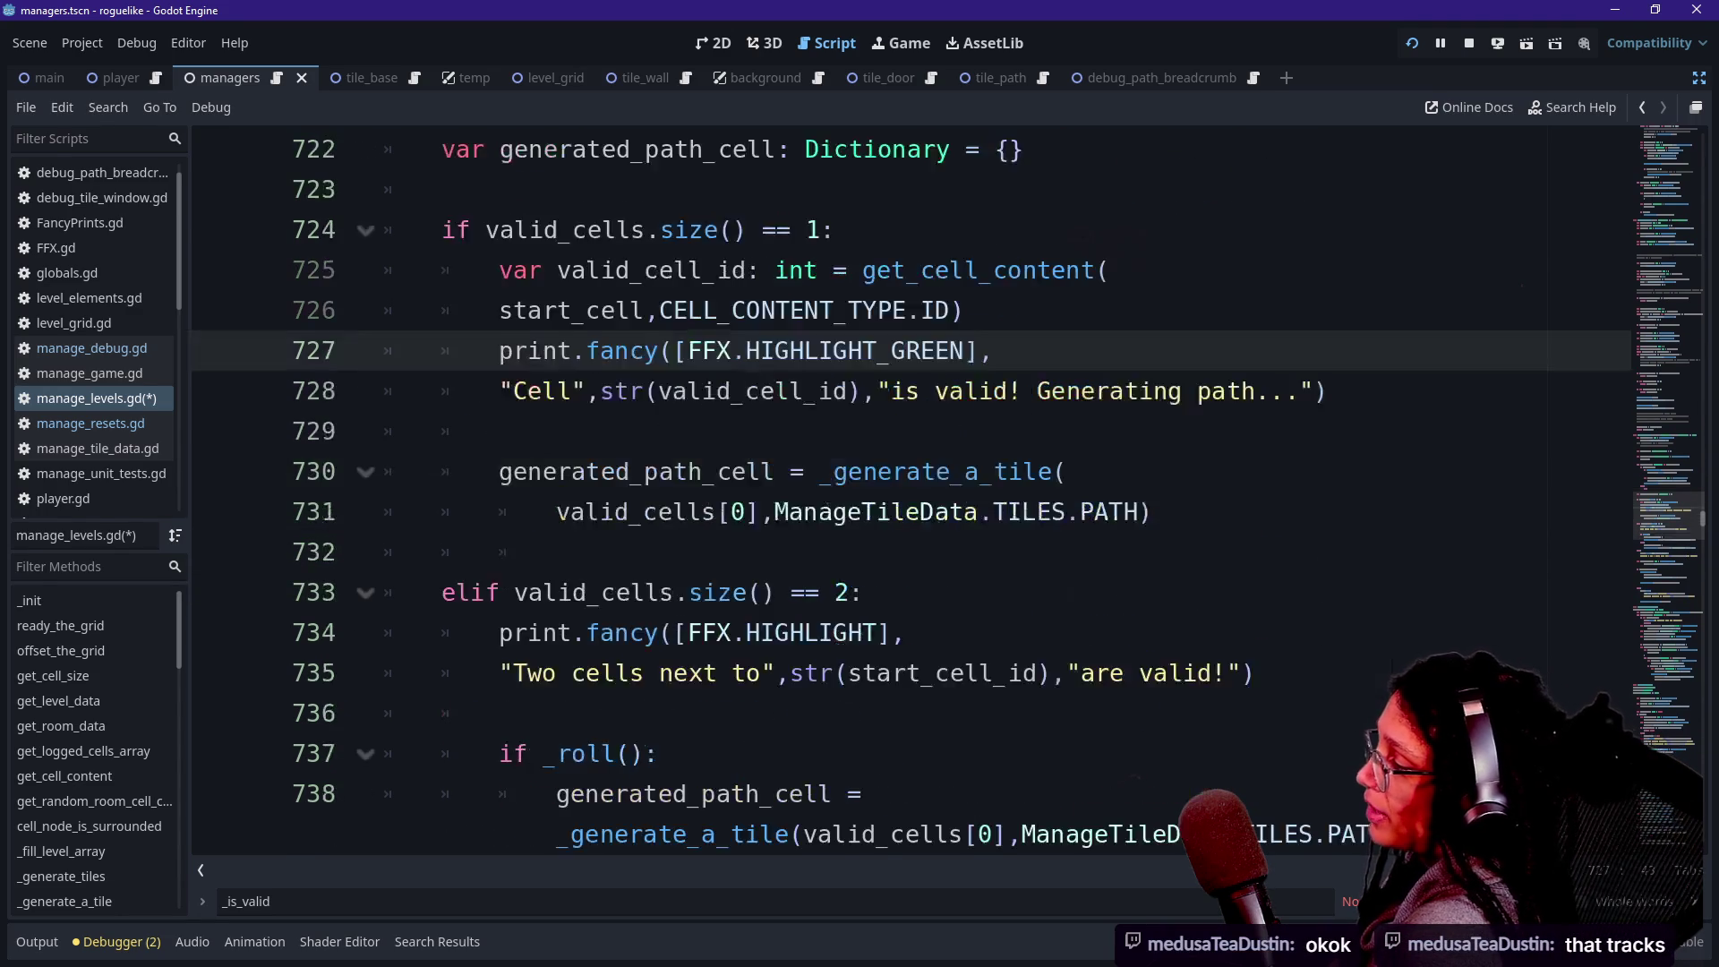
mouse_move(556, 430)
mouse_down()
mouse_move(483, 471)
mouse_move(556, 431)
mouse_up()
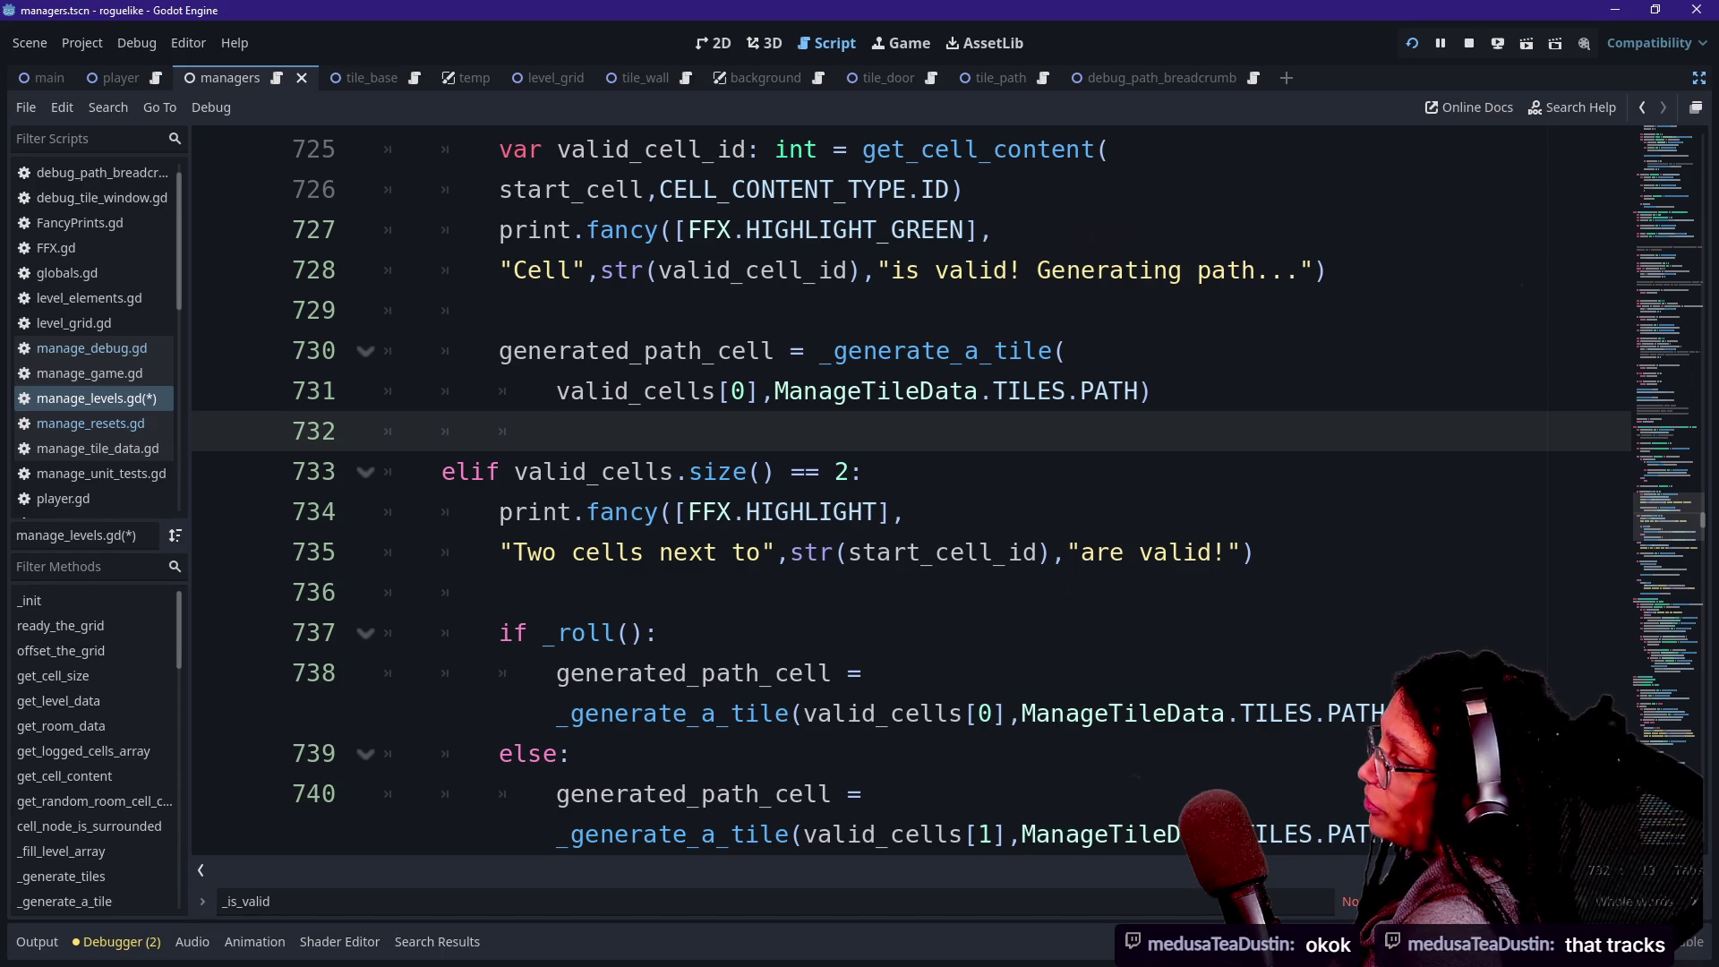
drag(543, 632, 788, 672)
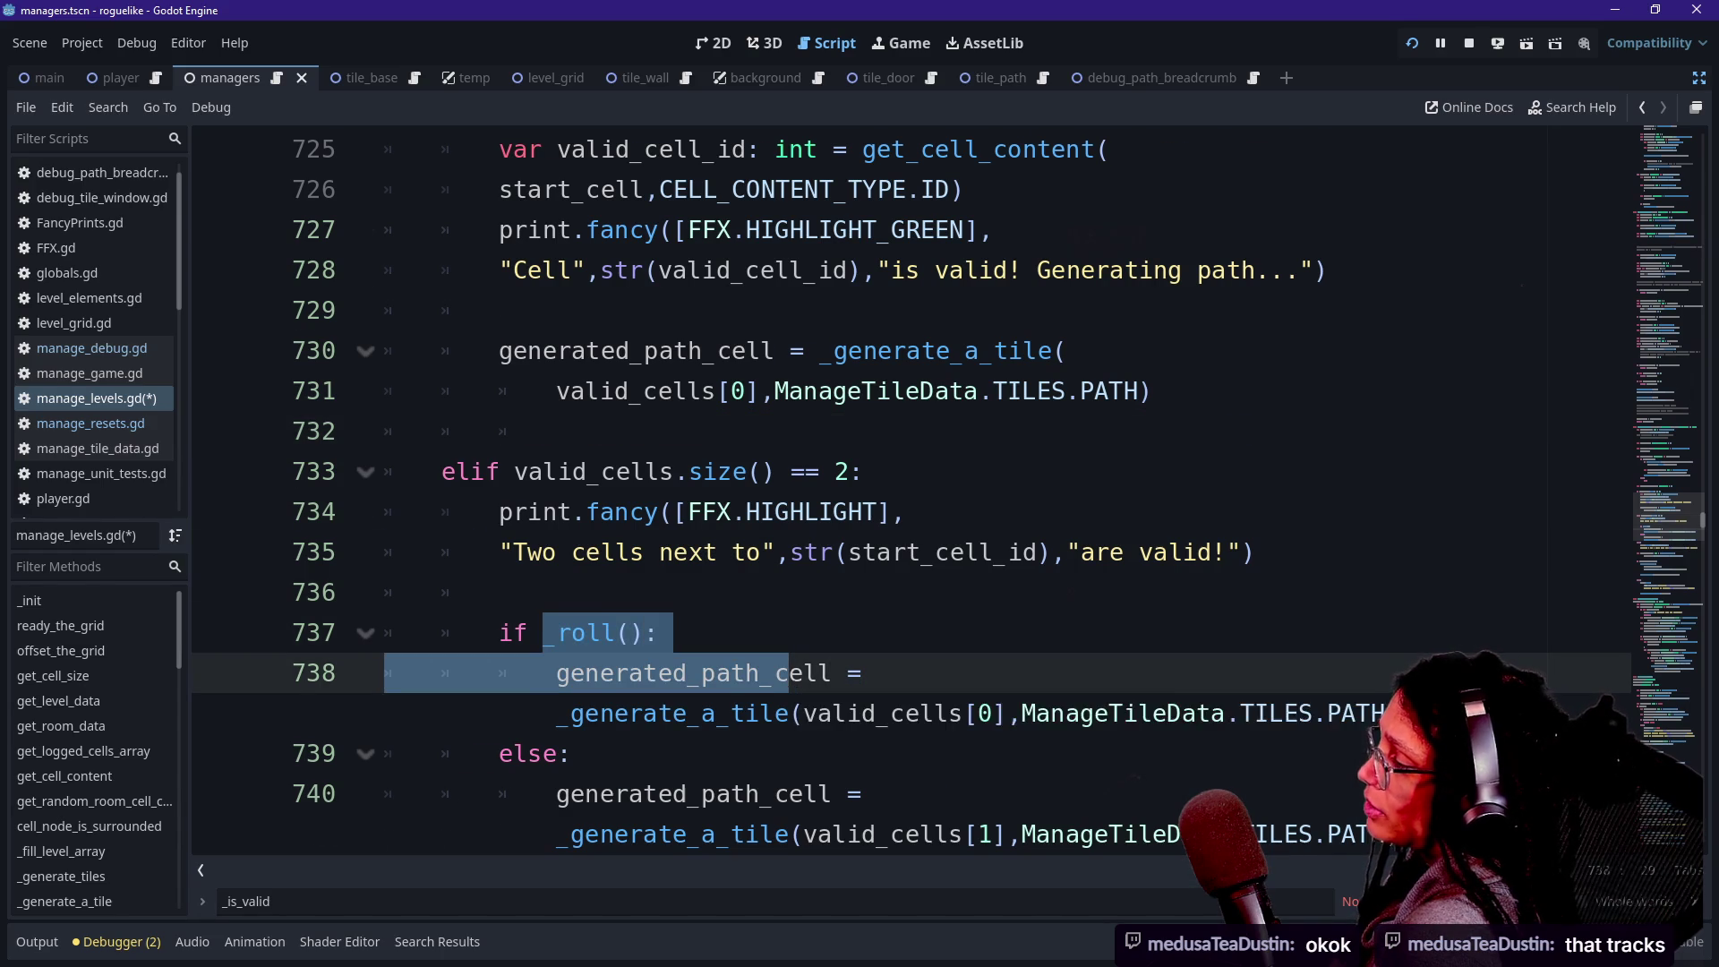
scroll(896, 671, down, 2)
click(562, 591)
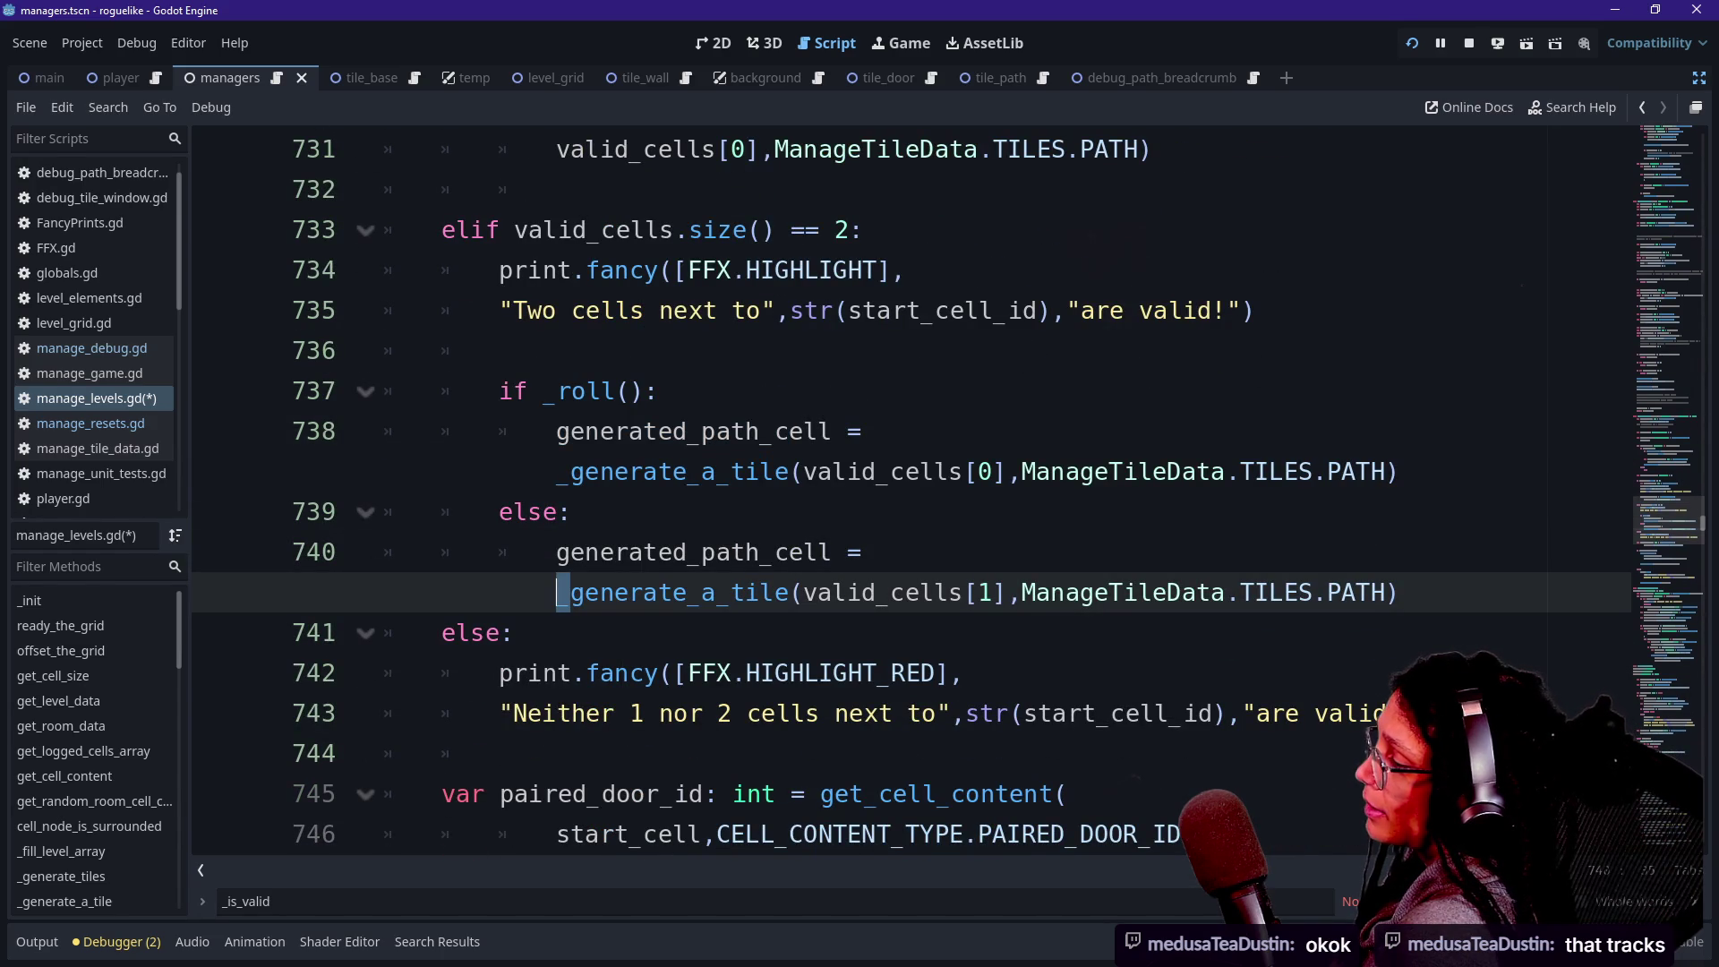
click(836, 713)
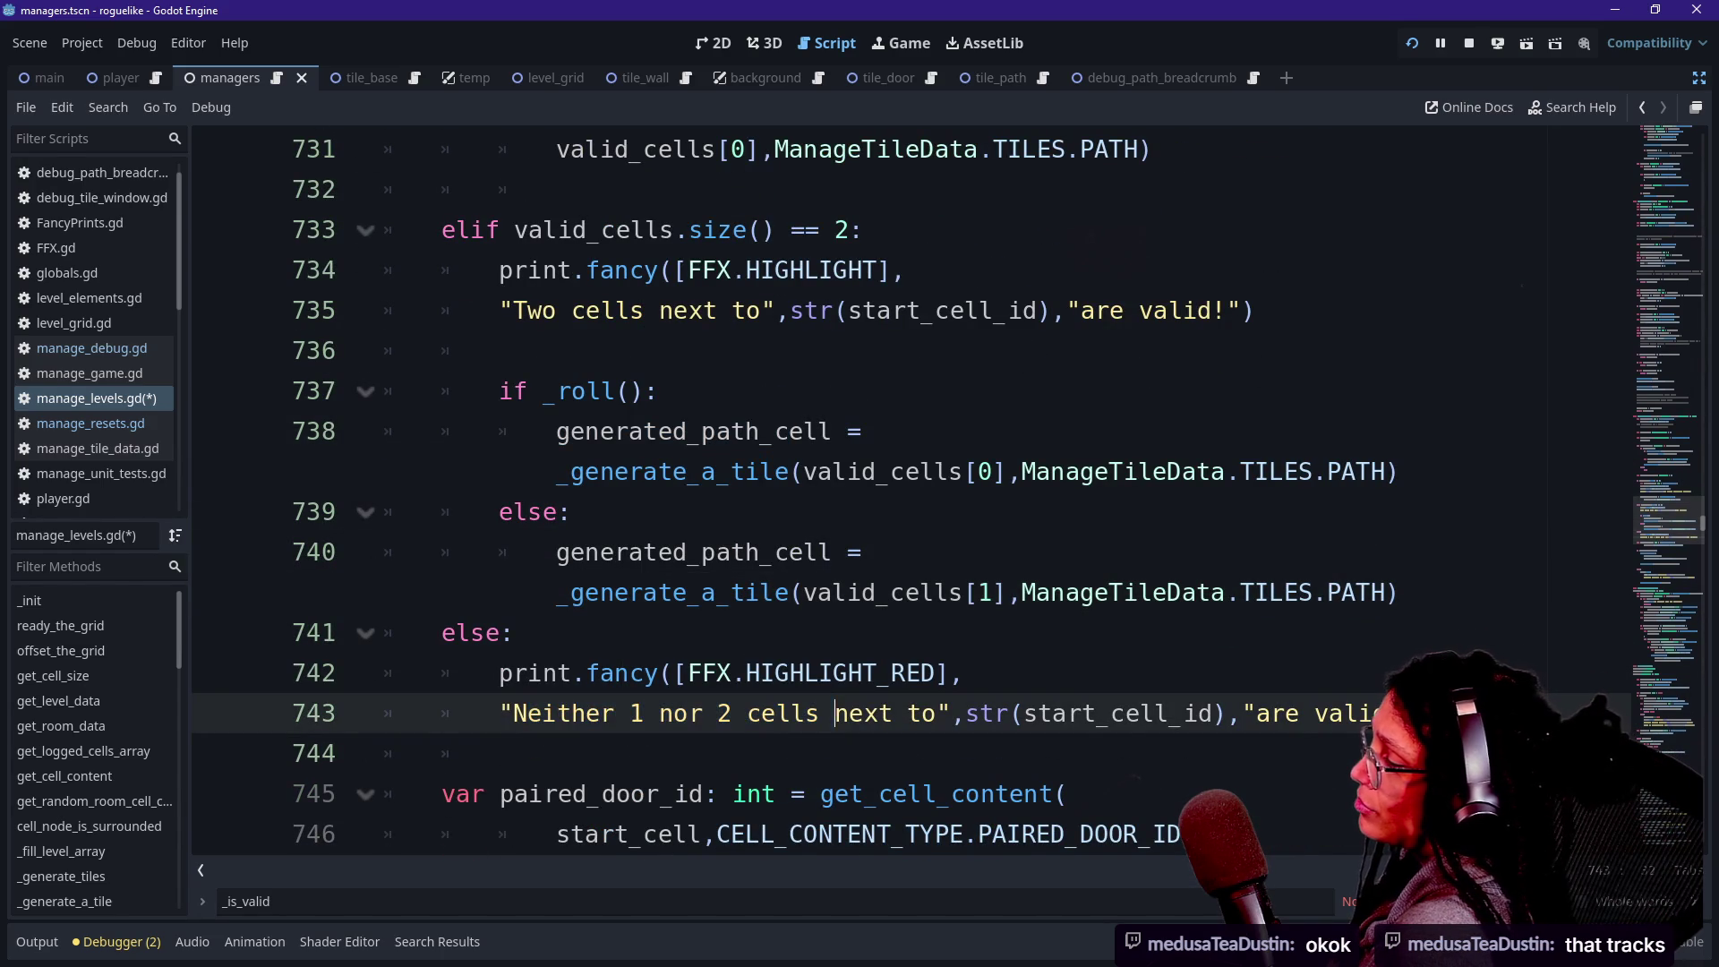
scroll(895, 493, down, 2)
drag(615, 470, 895, 471)
click(892, 471)
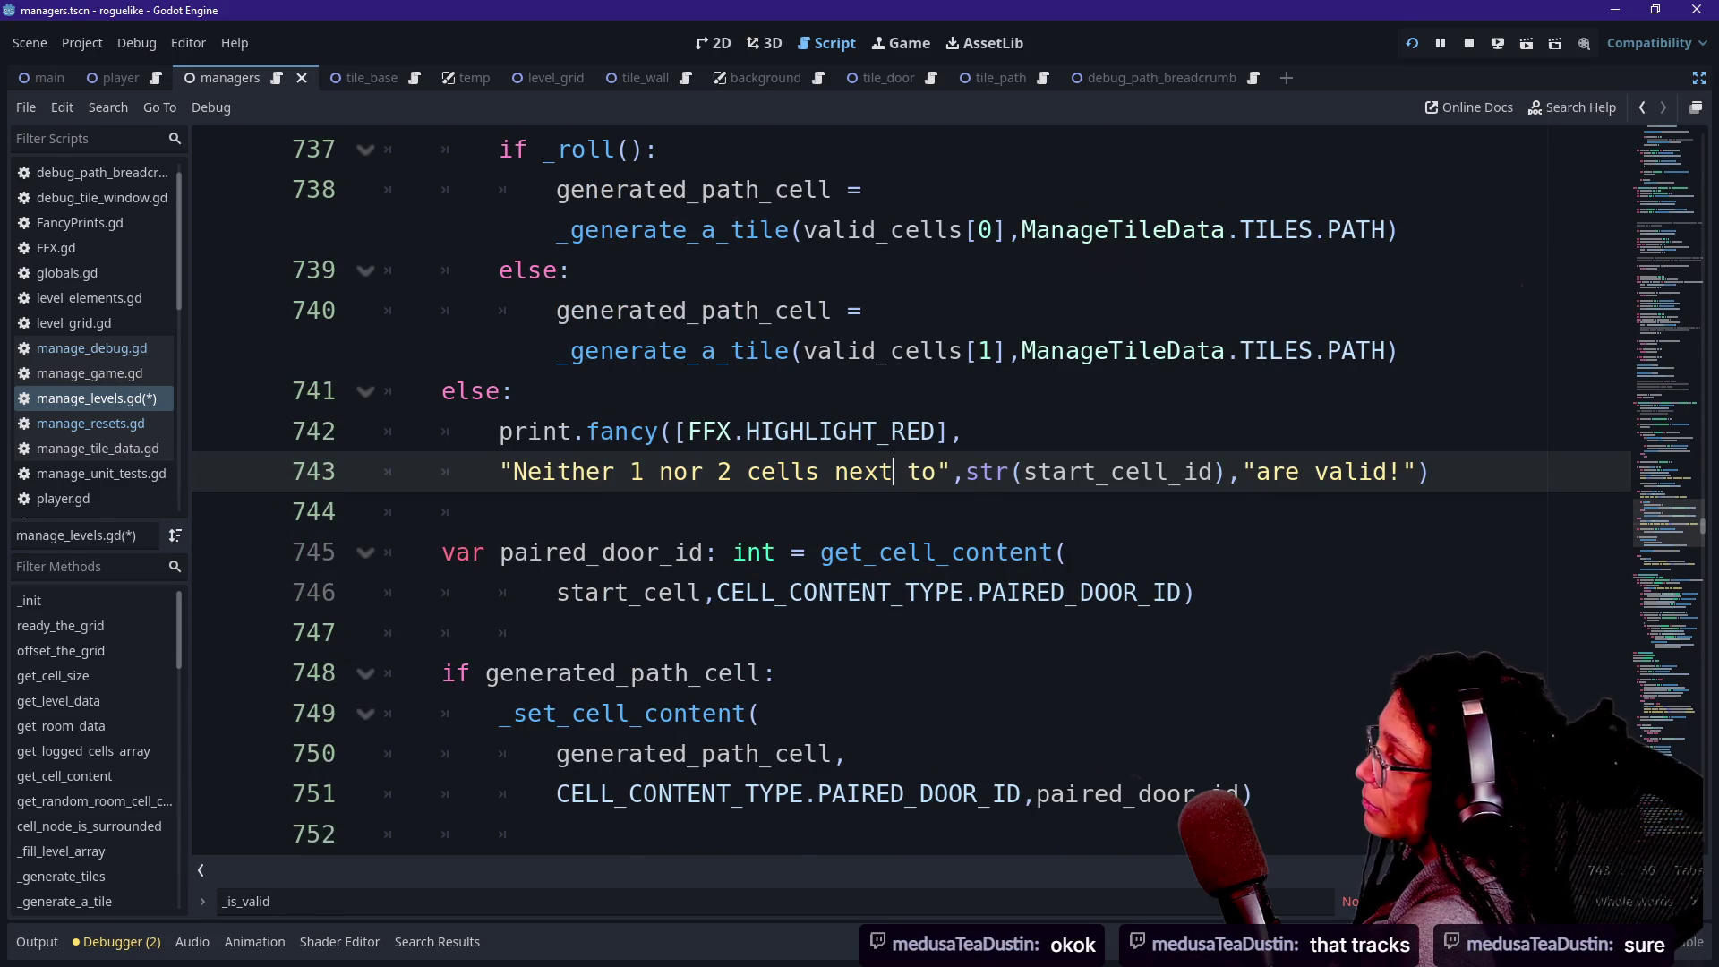
scroll(895, 492, down, 1)
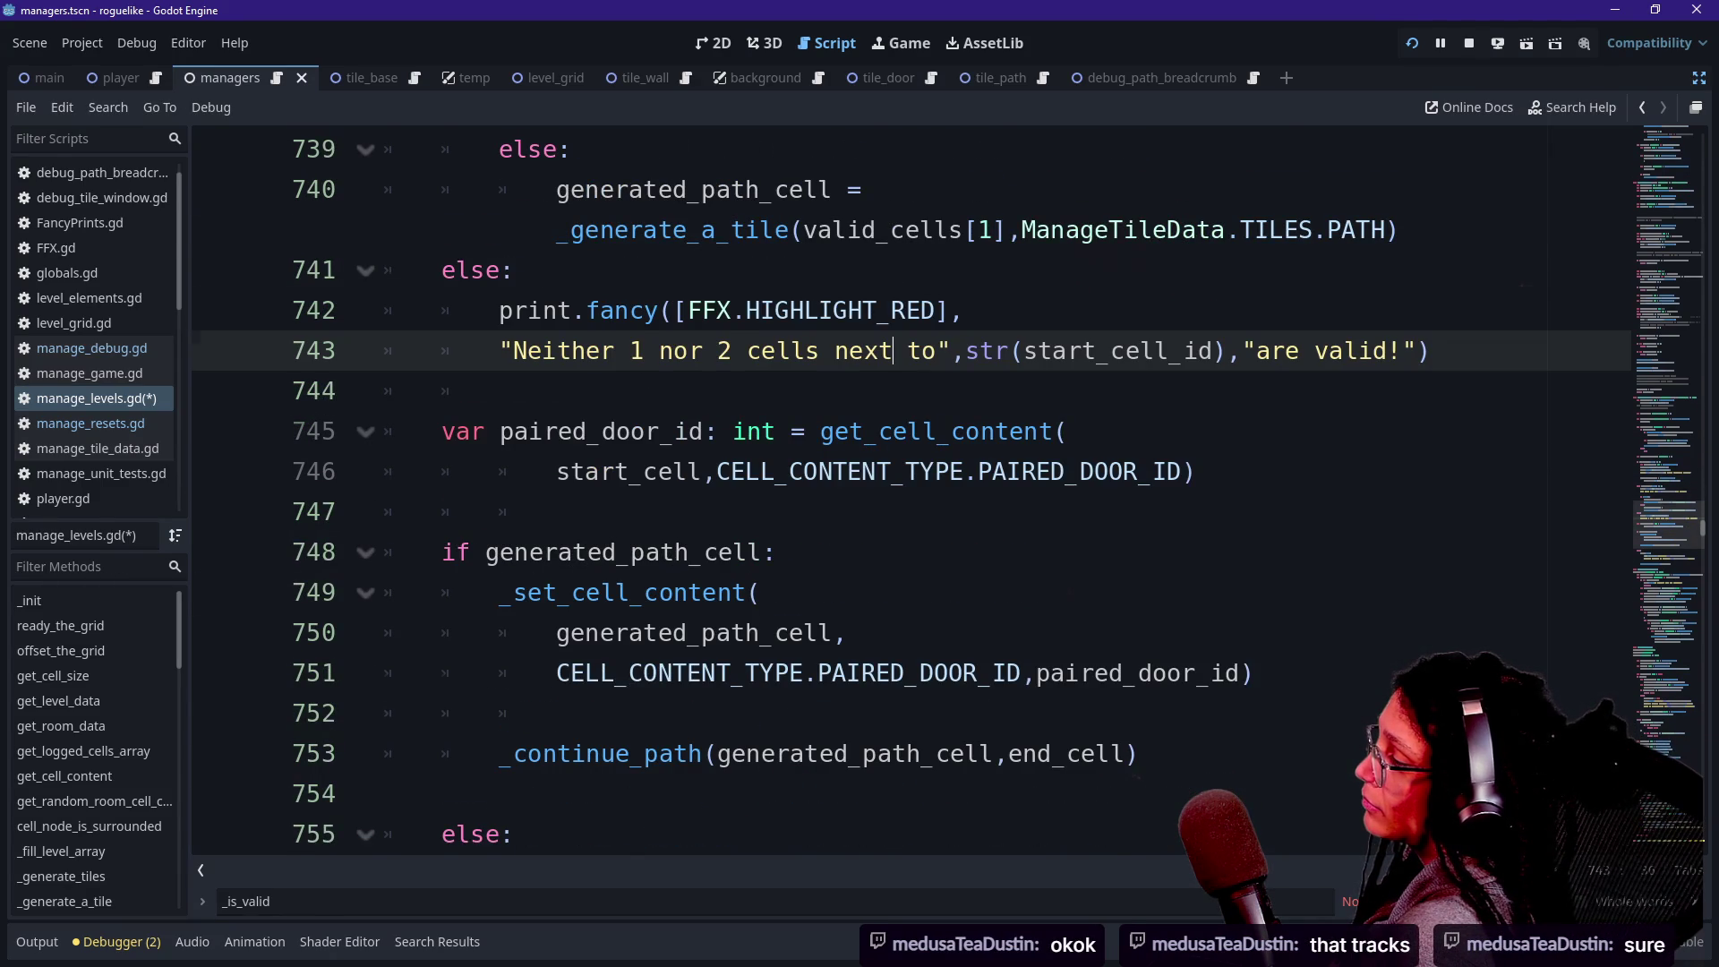
scroll(895, 493, down, 1)
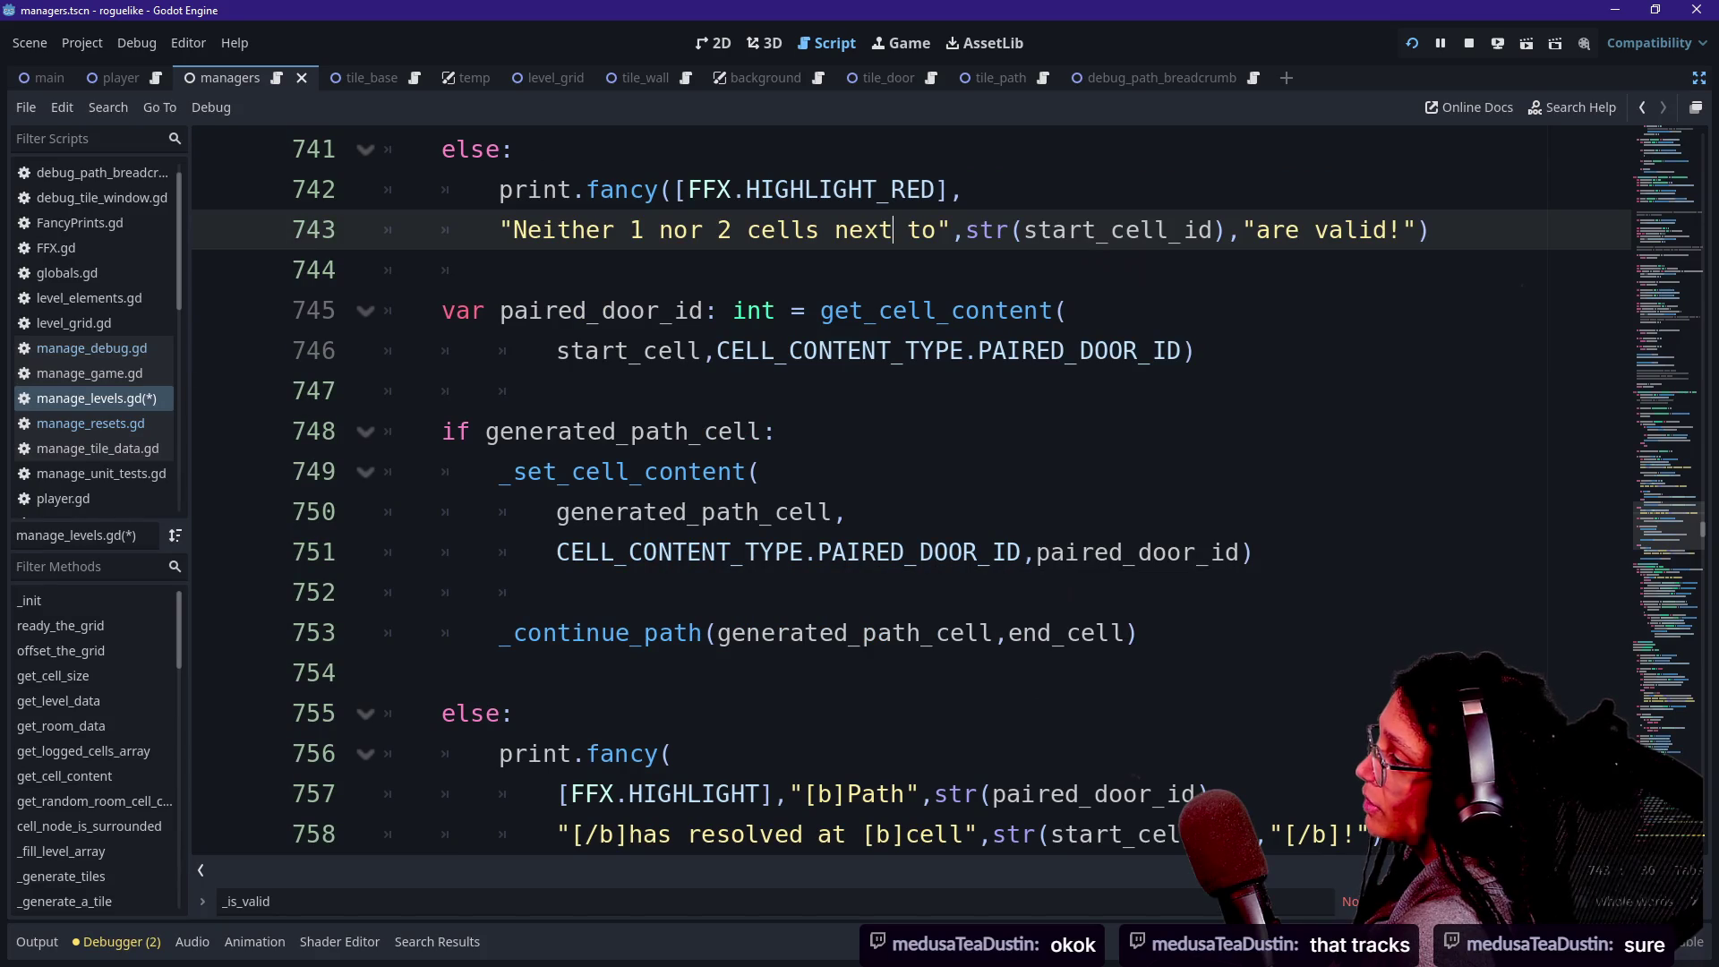
scroll(895, 493, up, 2)
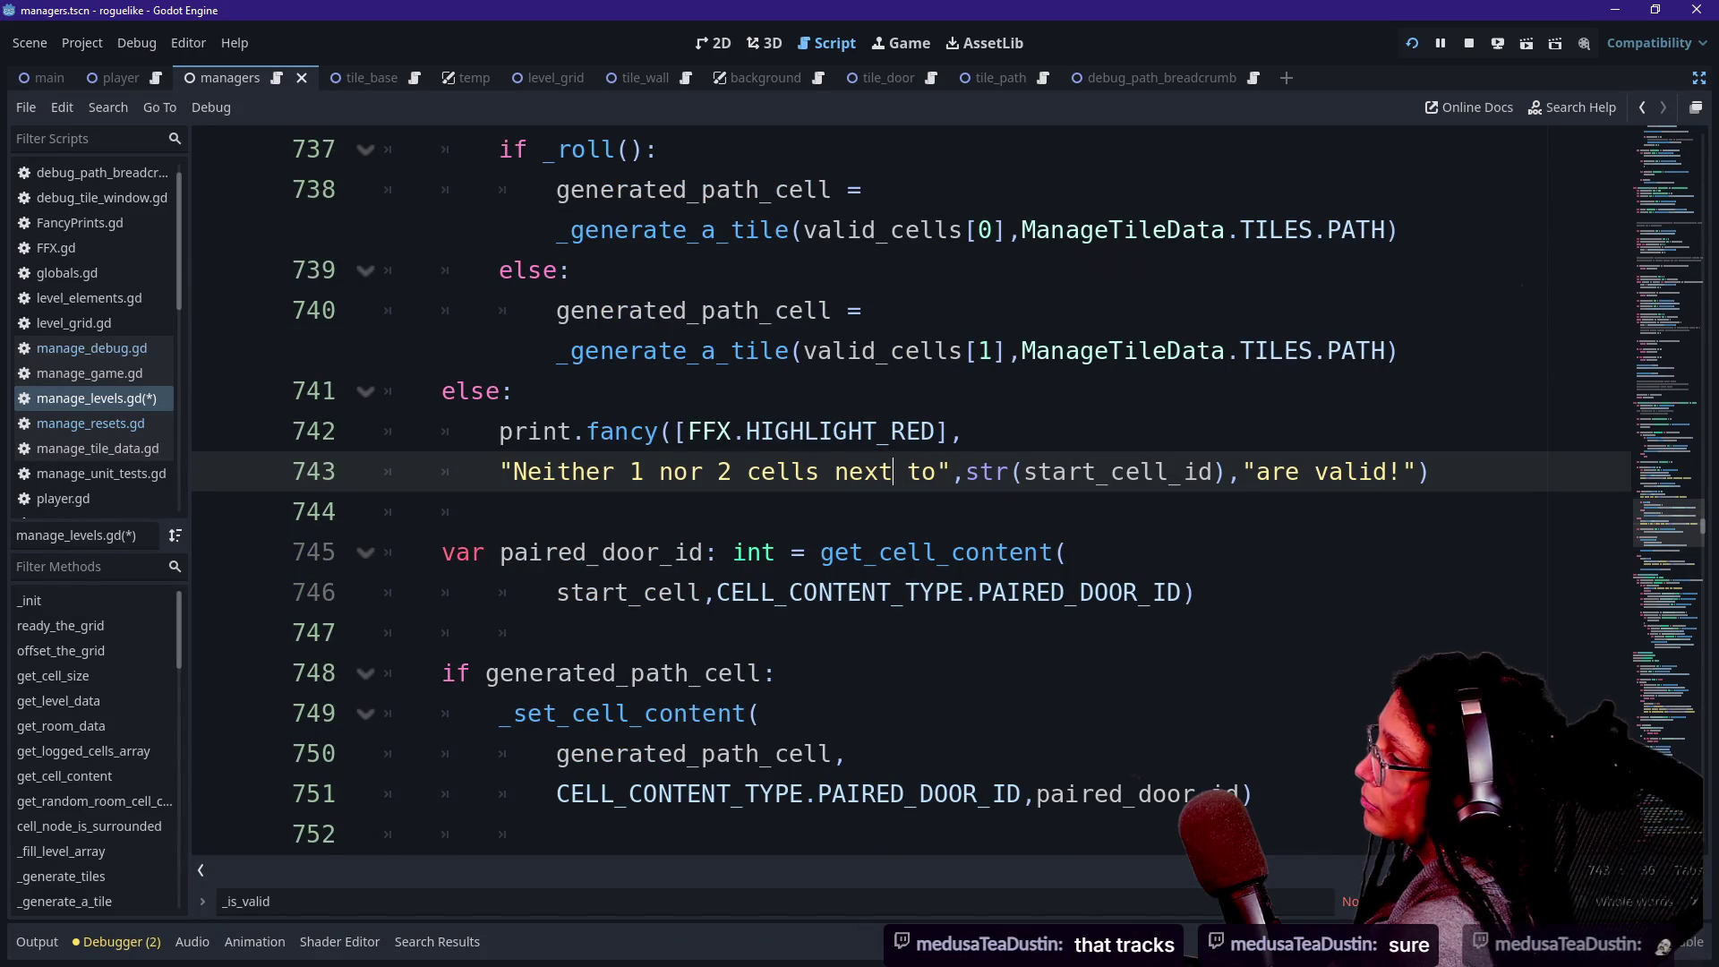
scroll(895, 492, up, 1)
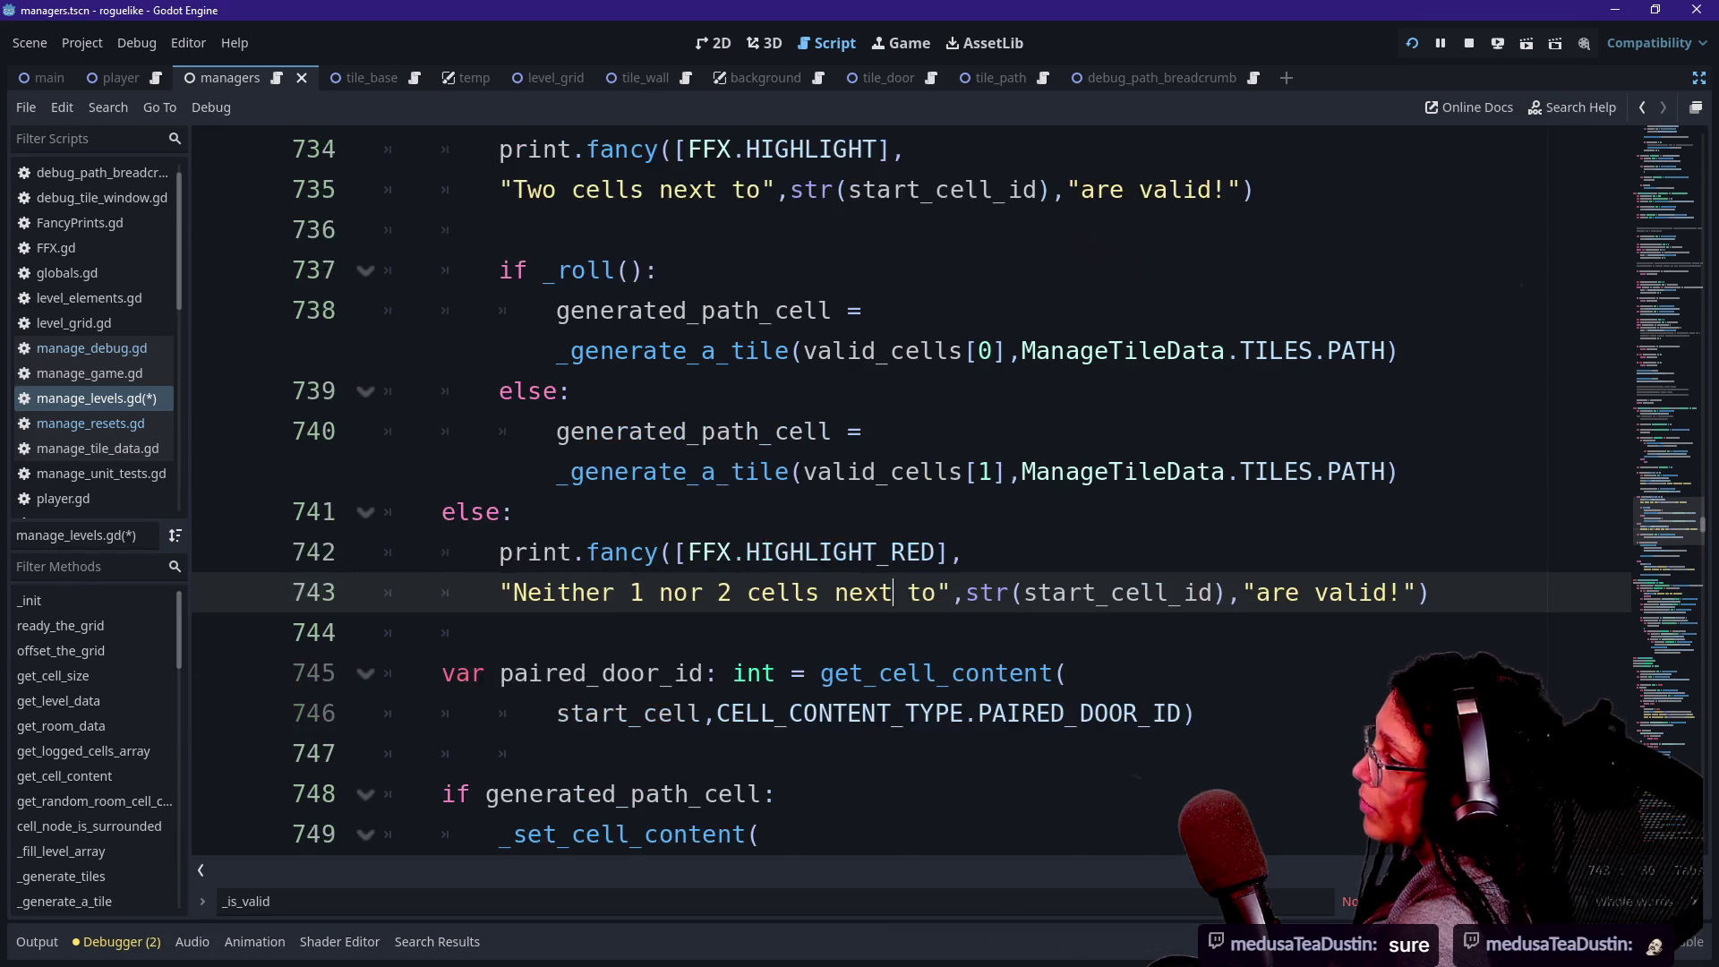
scroll(896, 492, up, 1)
scroll(698, 551, up, 15)
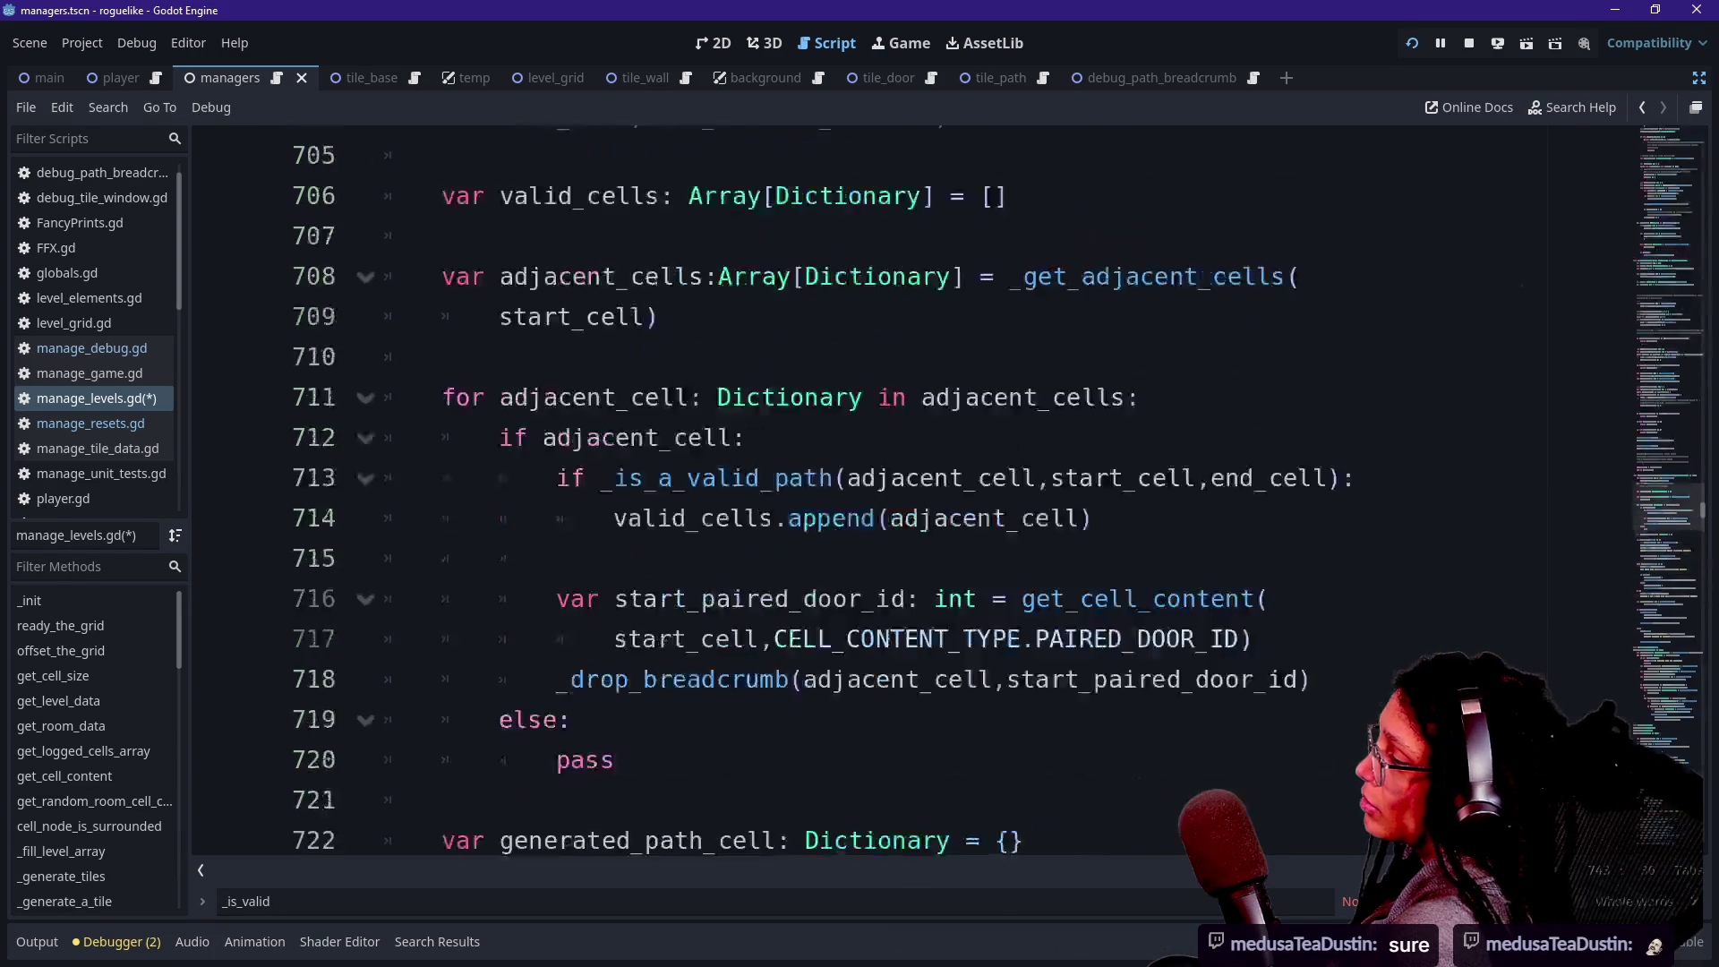
scroll(698, 552, down, 12)
scroll(895, 492, down, 4)
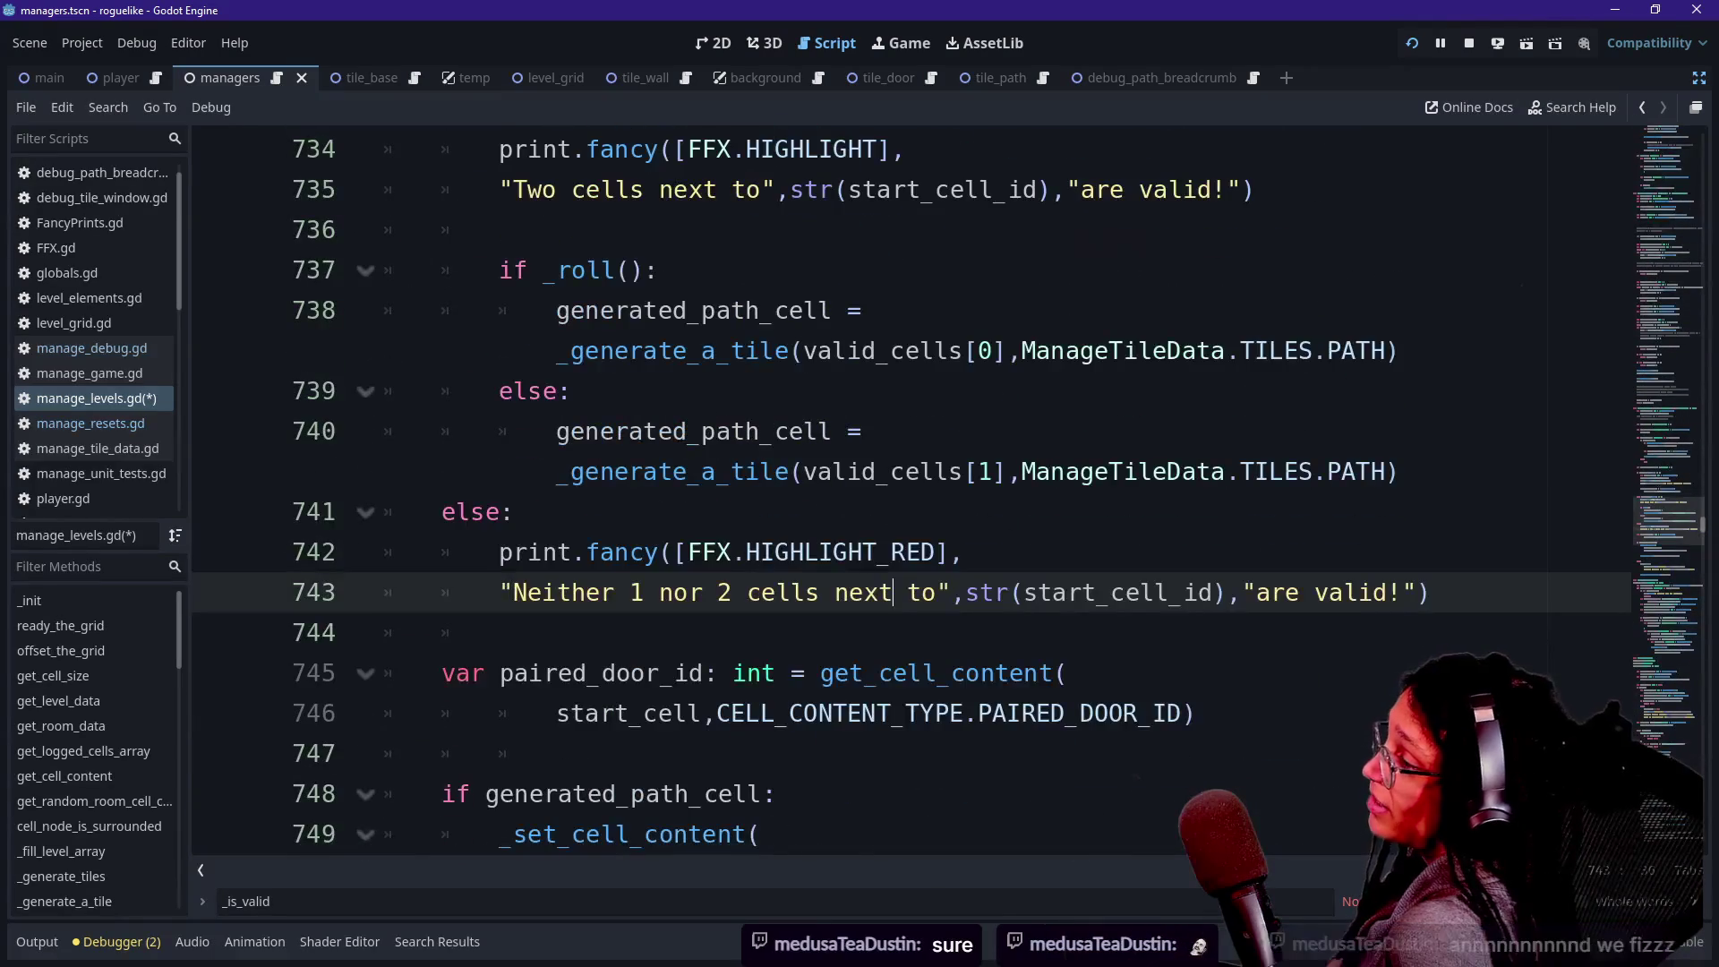
click(516, 511)
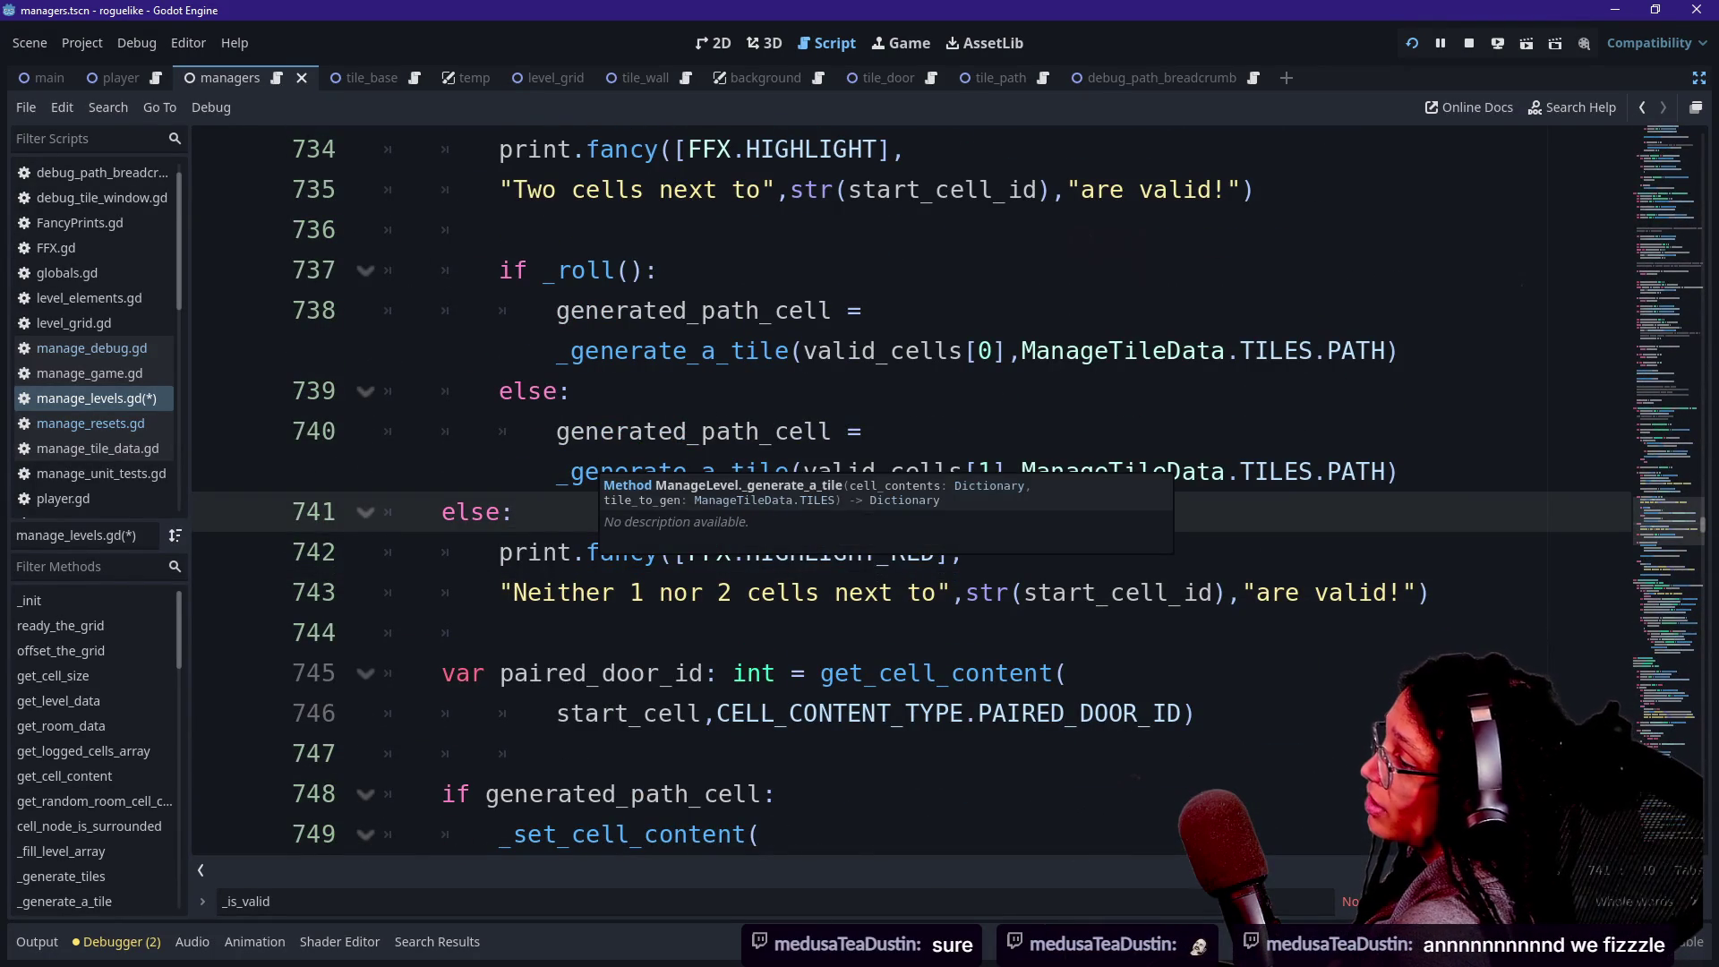
drag(447, 632, 442, 512)
click(626, 552)
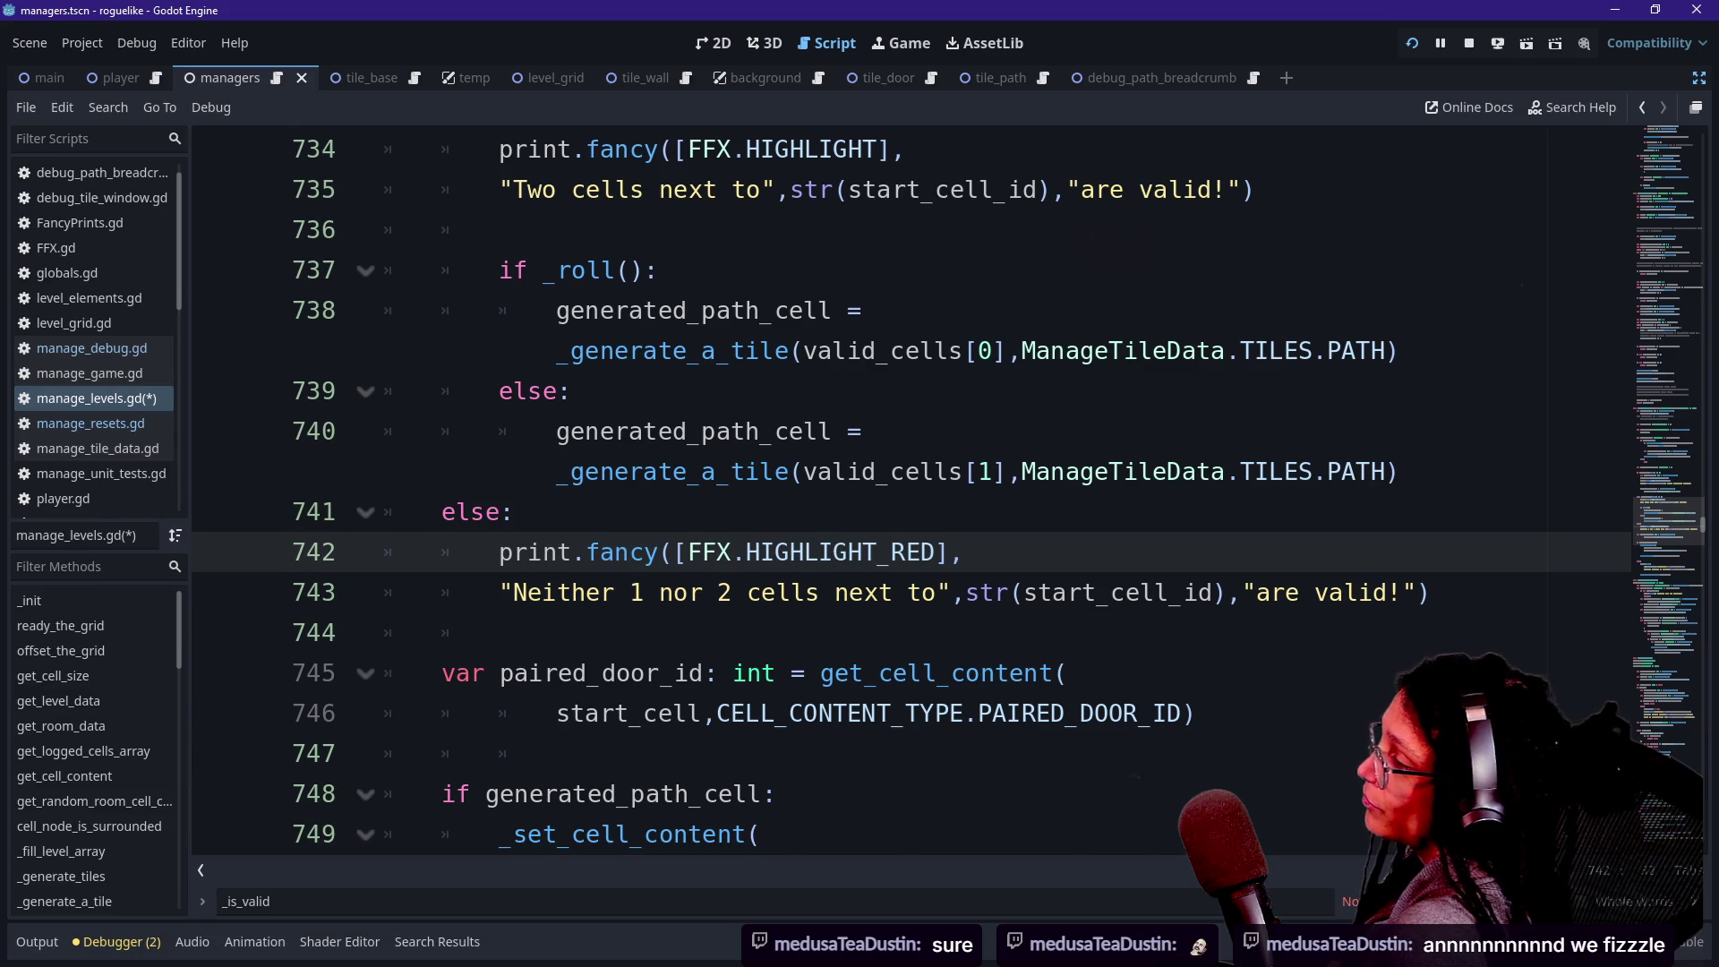
scroll(833, 673, up, 1)
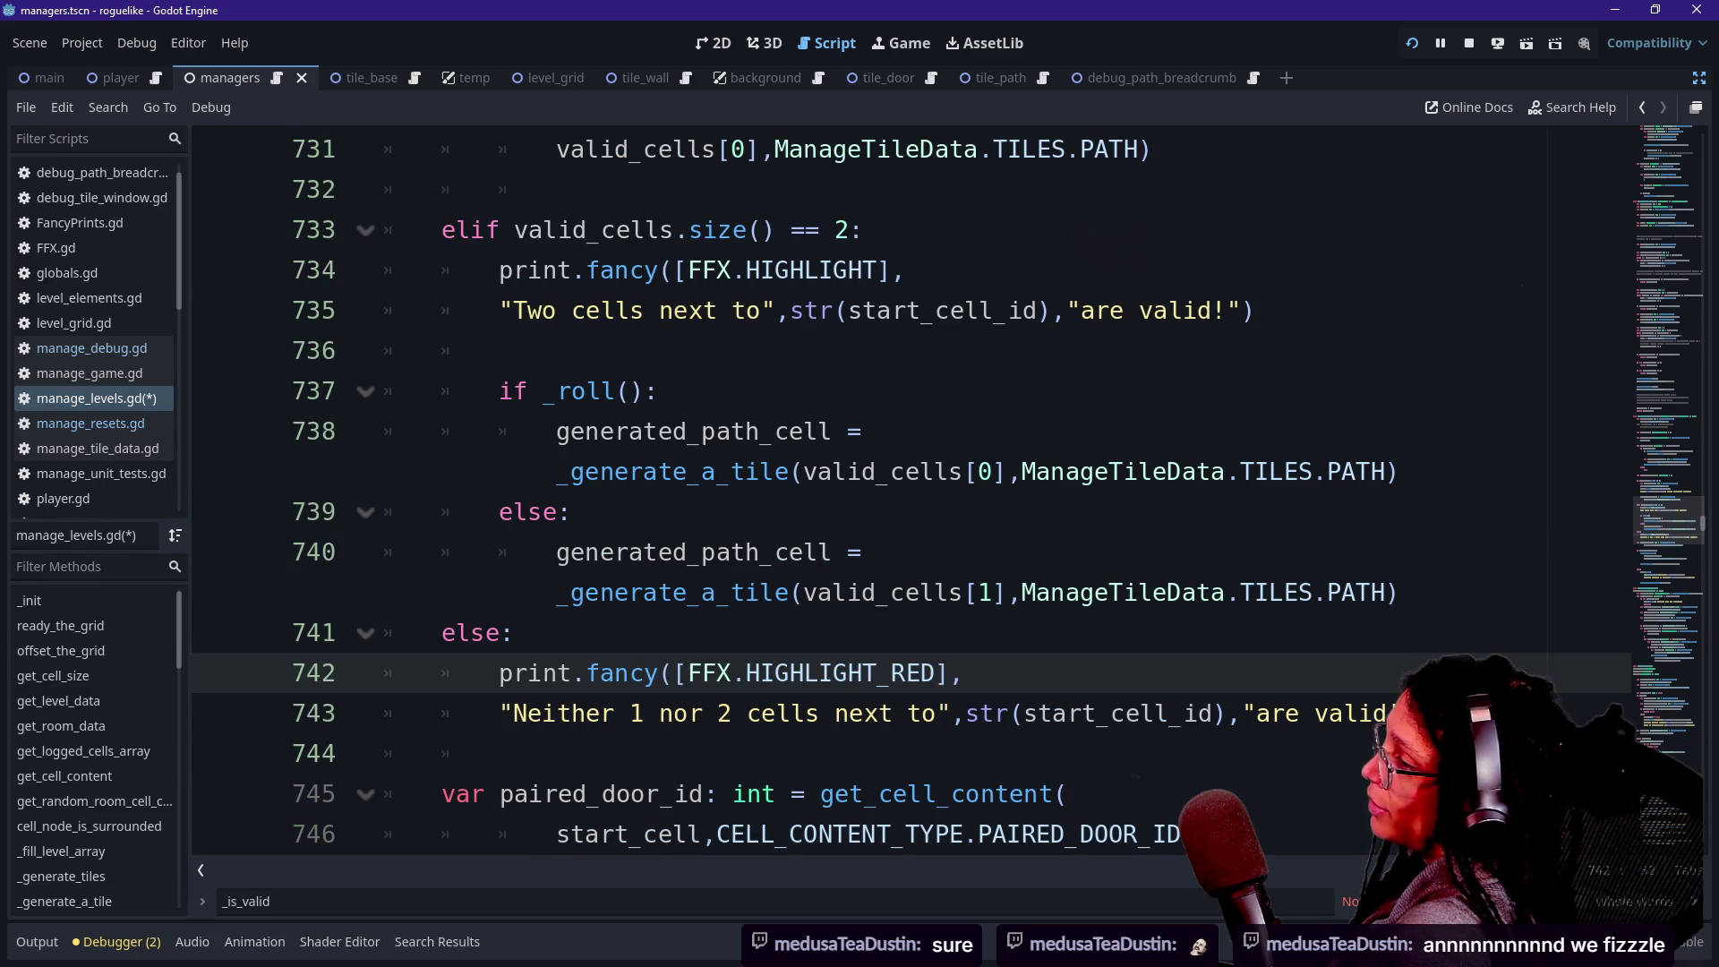
scroll(833, 673, up, 2)
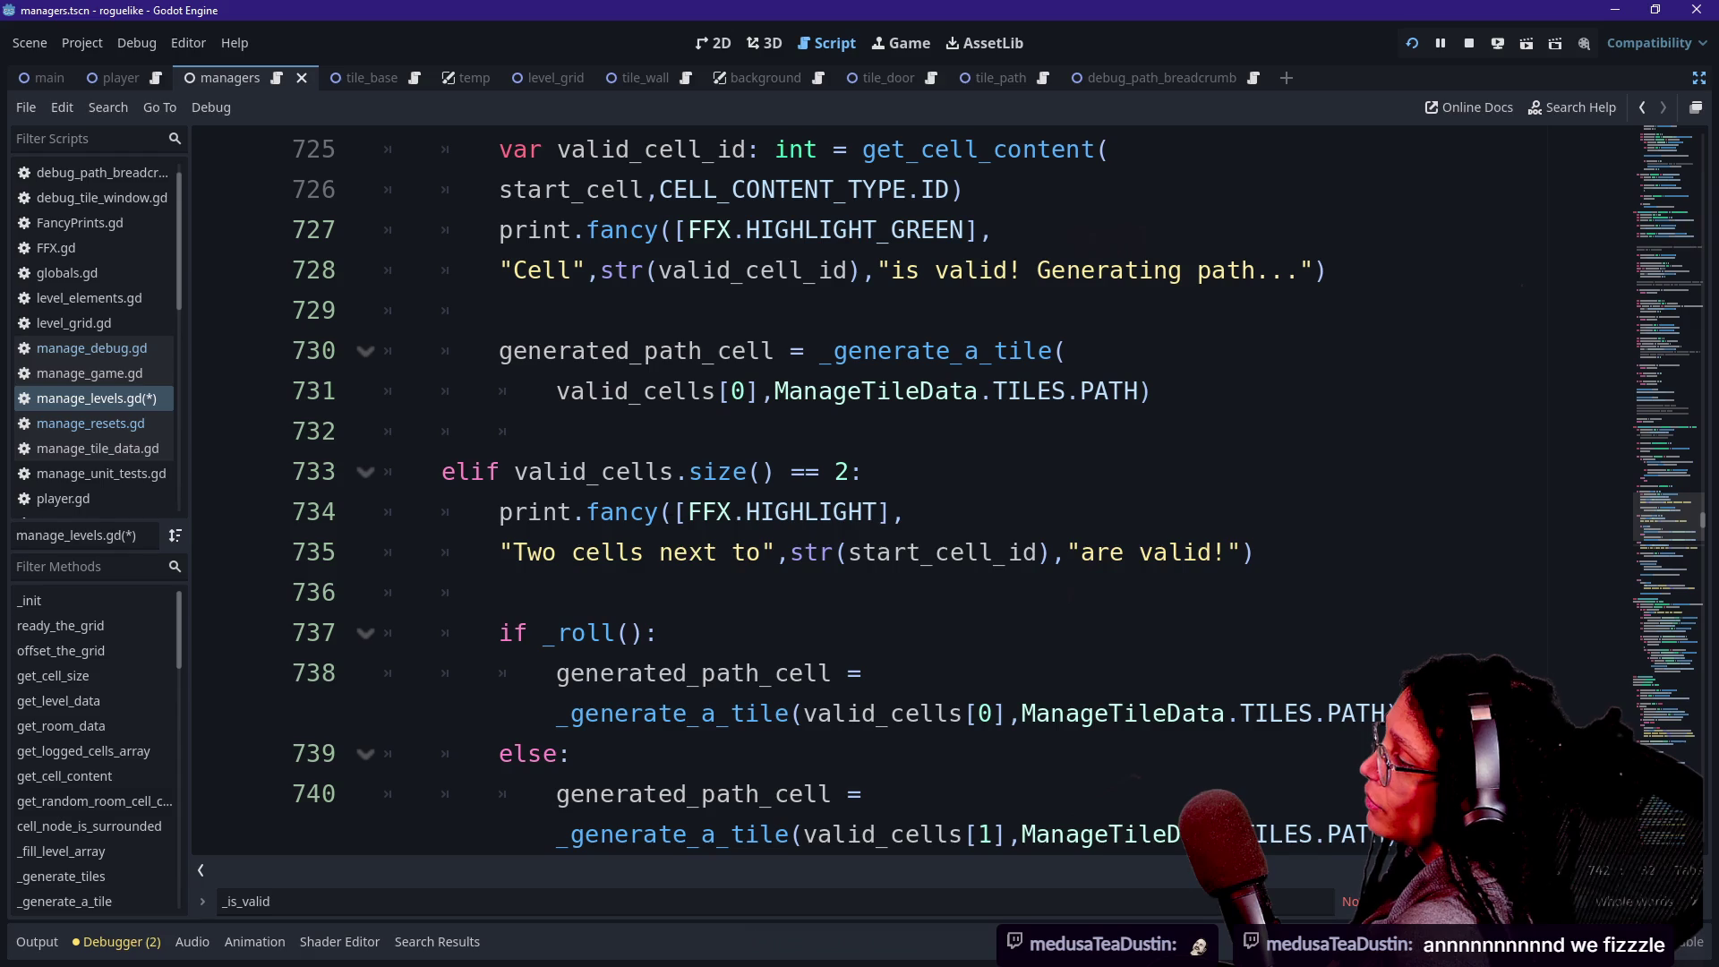
scroll(717, 471, up, 1)
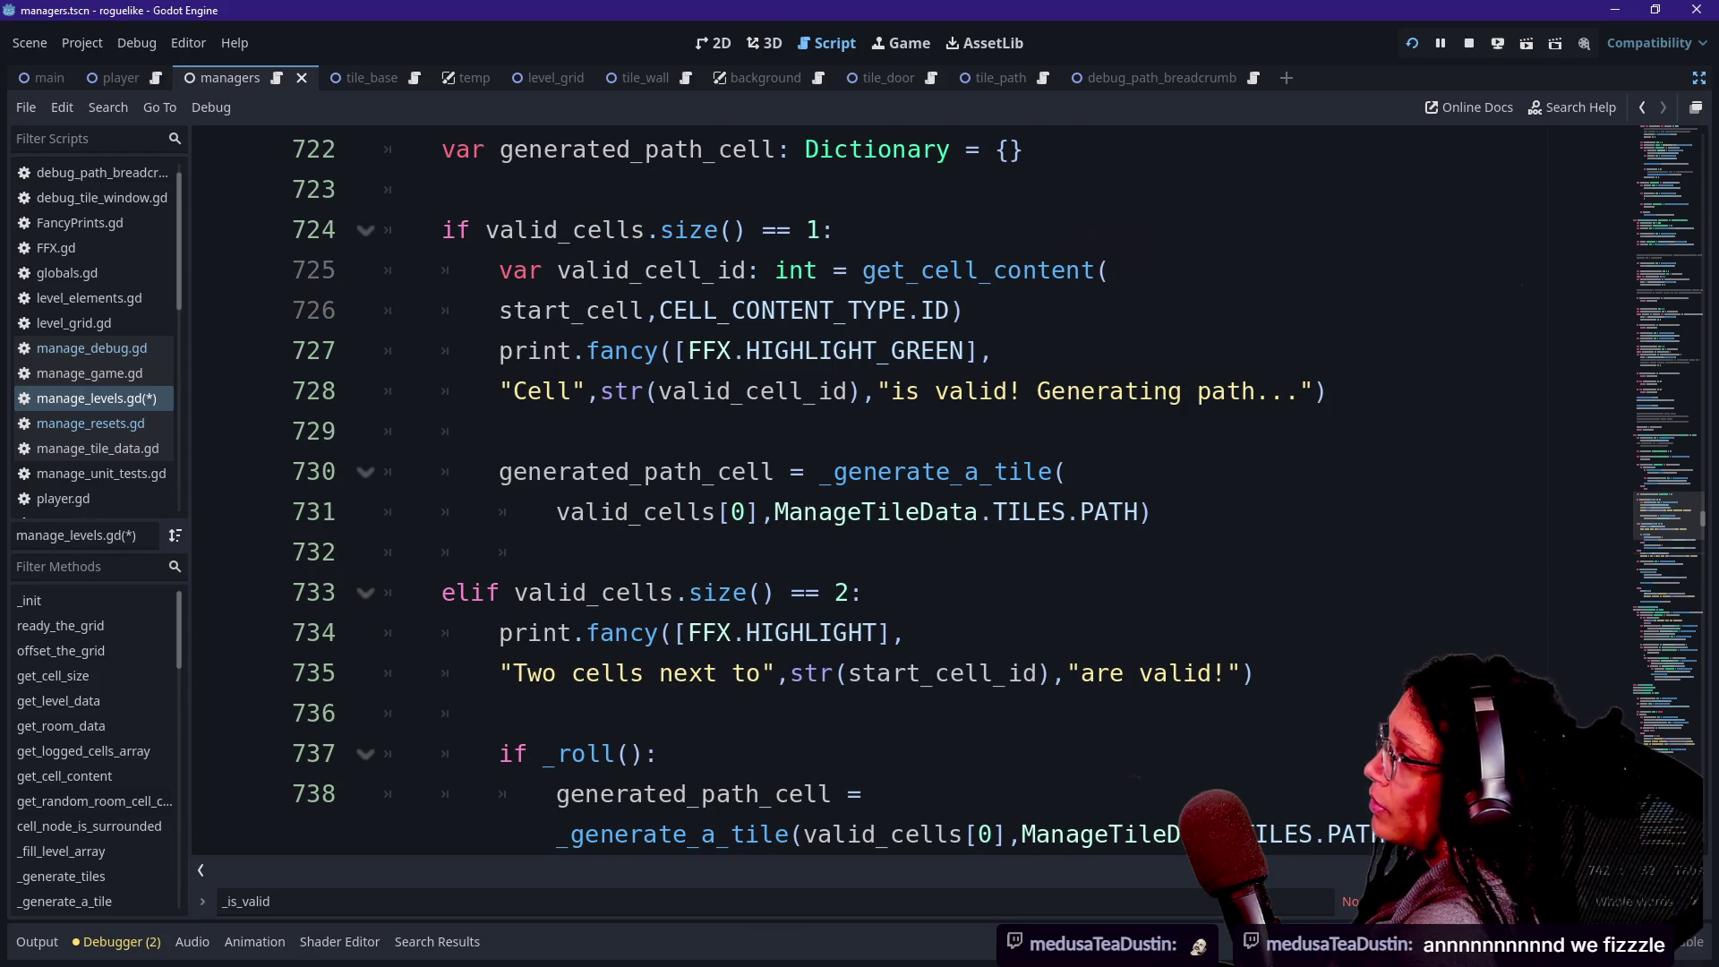
scroll(850, 488, down, 2)
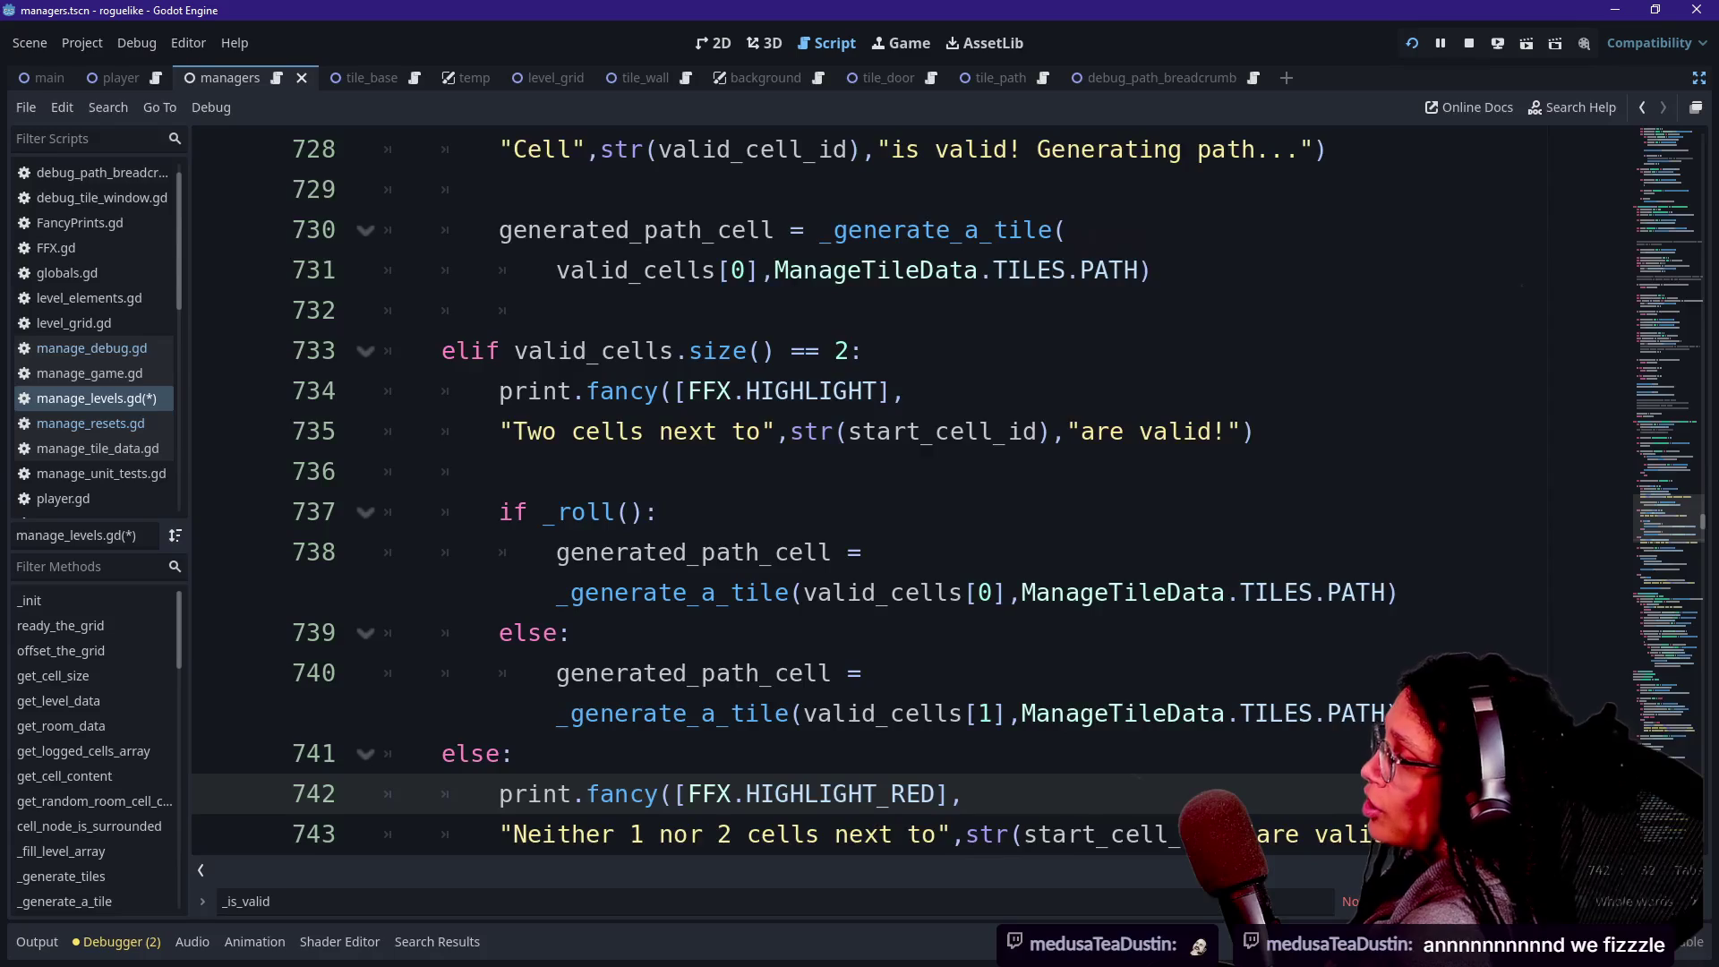
scroll(850, 488, up, 1)
scroll(841, 497, down, 1)
scroll(842, 497, up, 5)
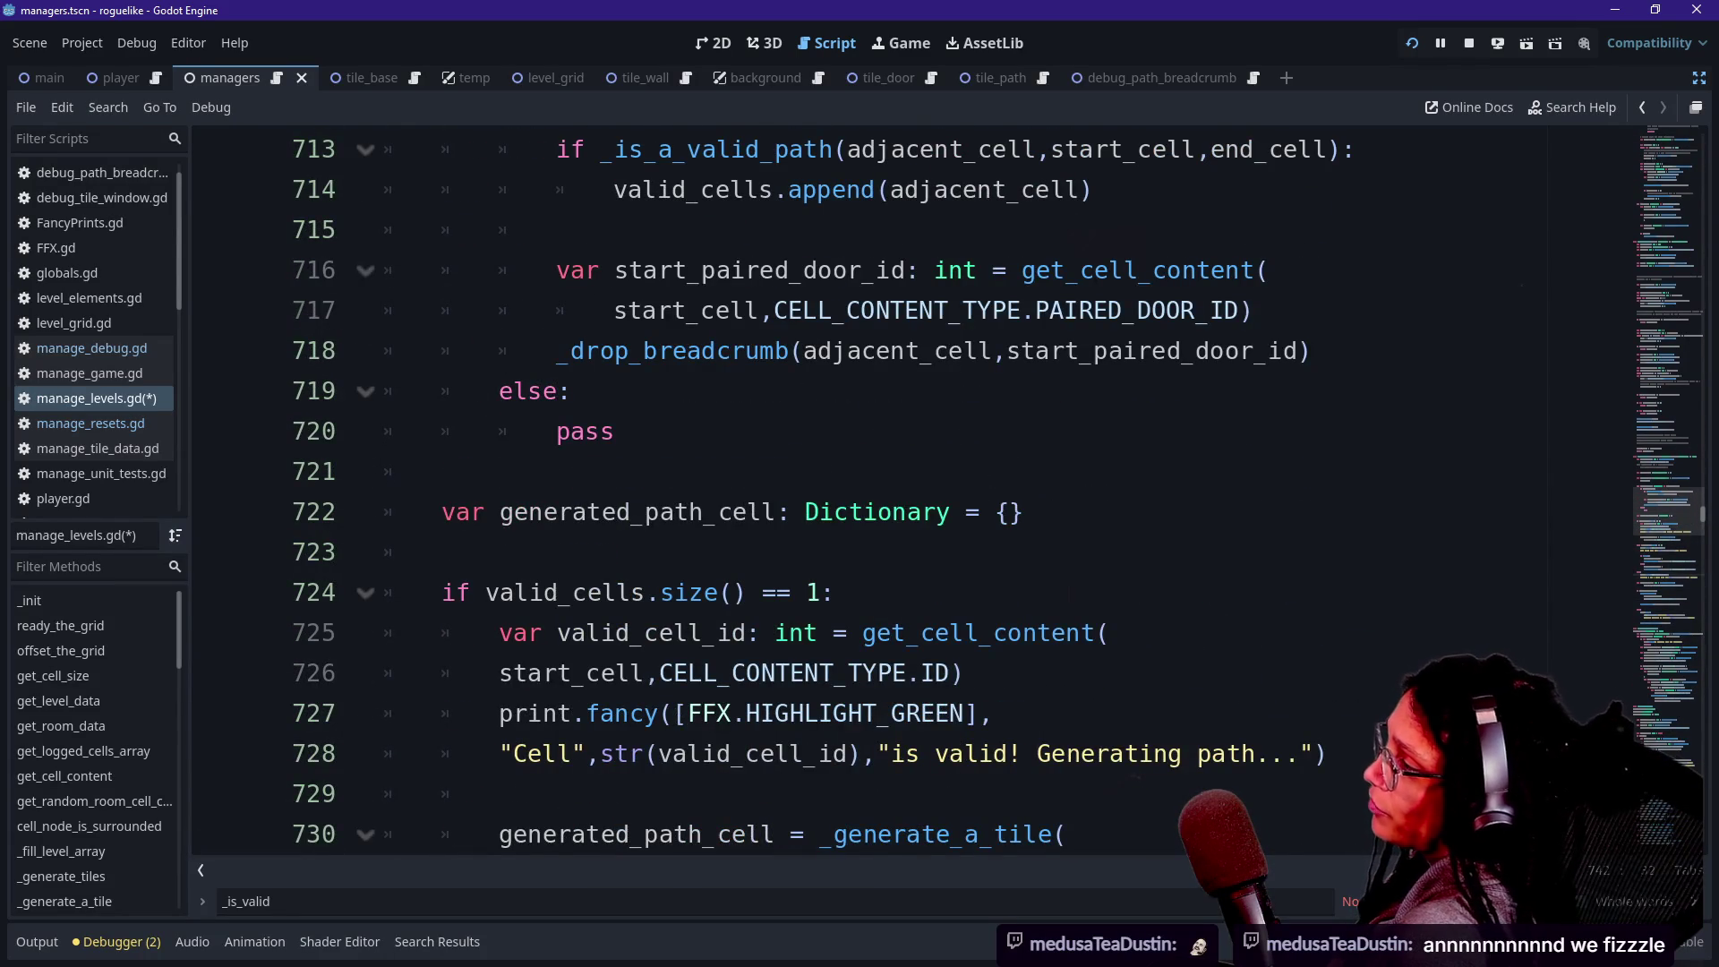
scroll(896, 358, up, 1)
mouse_move(586, 271)
mouse_down()
mouse_move(839, 270)
mouse_move(499, 190)
mouse_up()
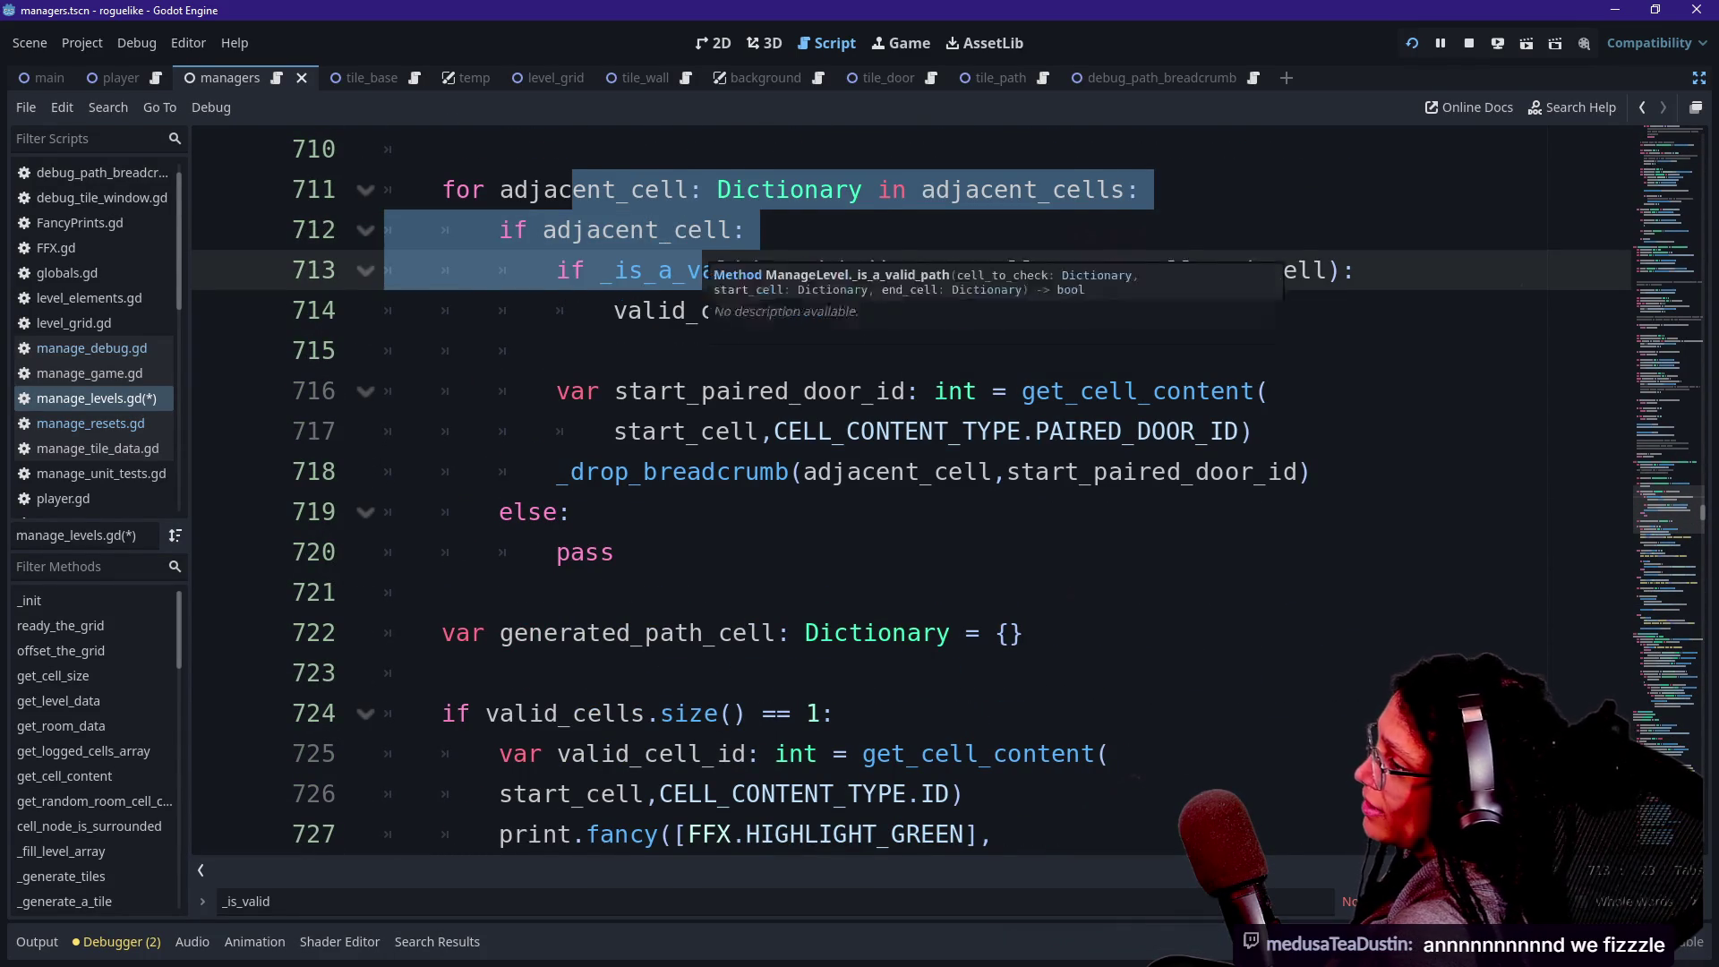
scroll(626, 269, up, 1)
click(442, 270)
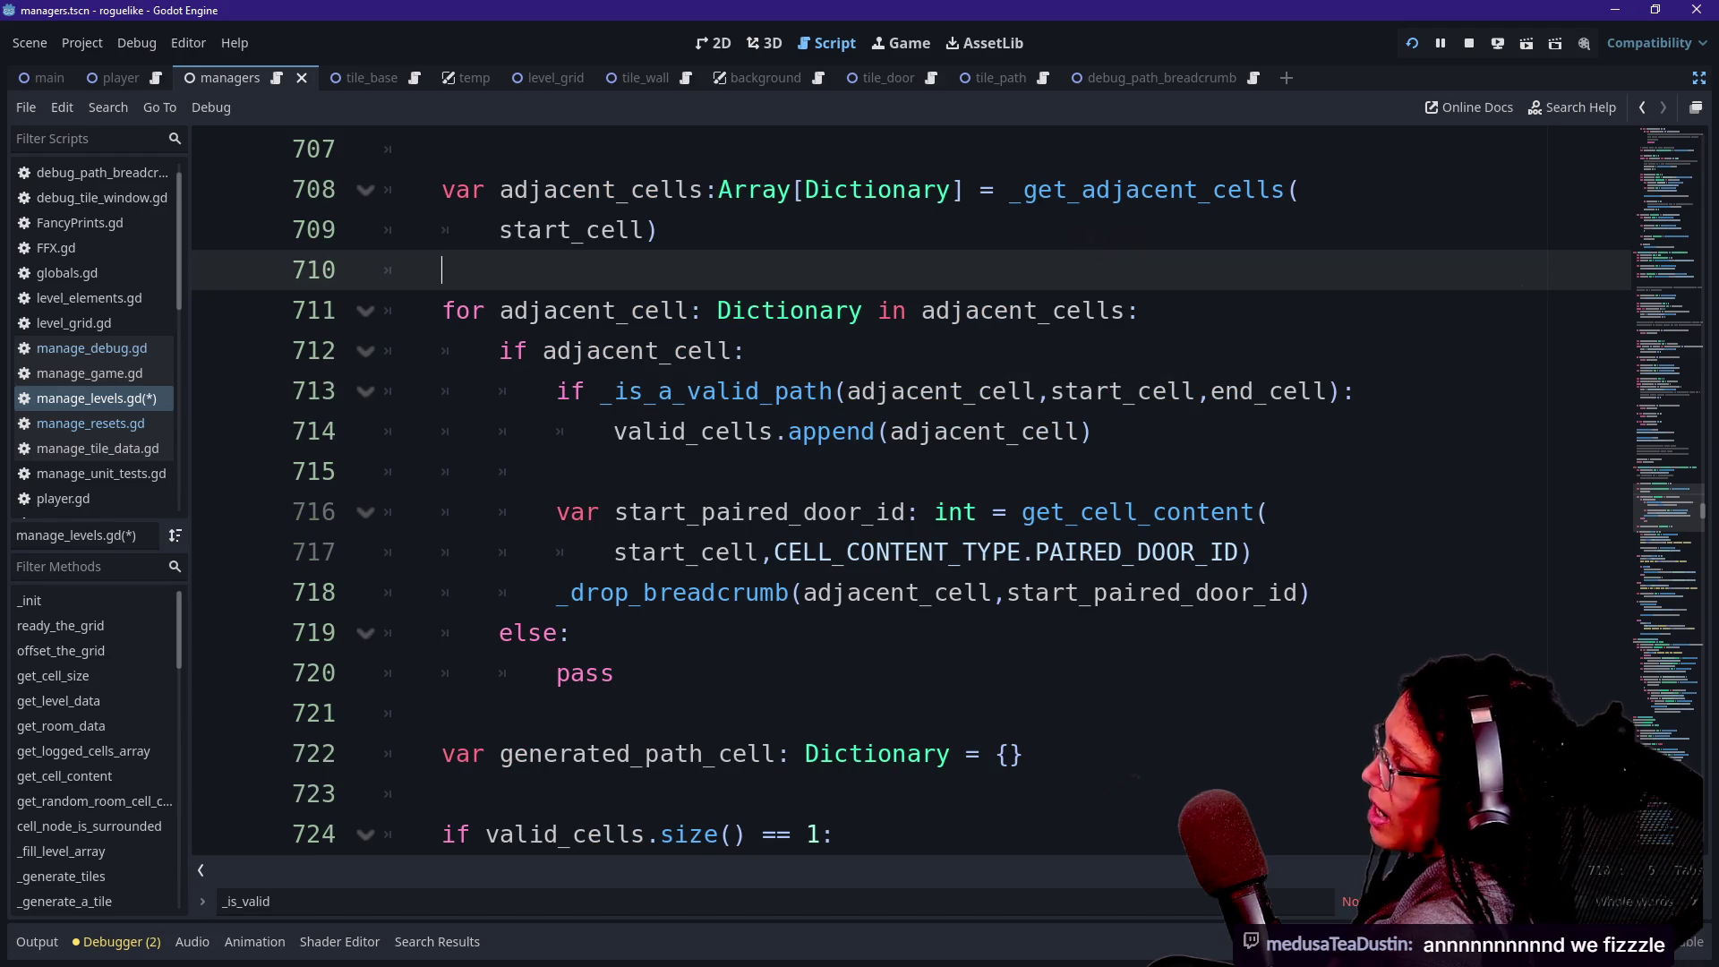
mouse_move(846, 391)
mouse_down()
mouse_move(964, 391)
mouse_move(1003, 431)
mouse_move(1007, 391)
mouse_up()
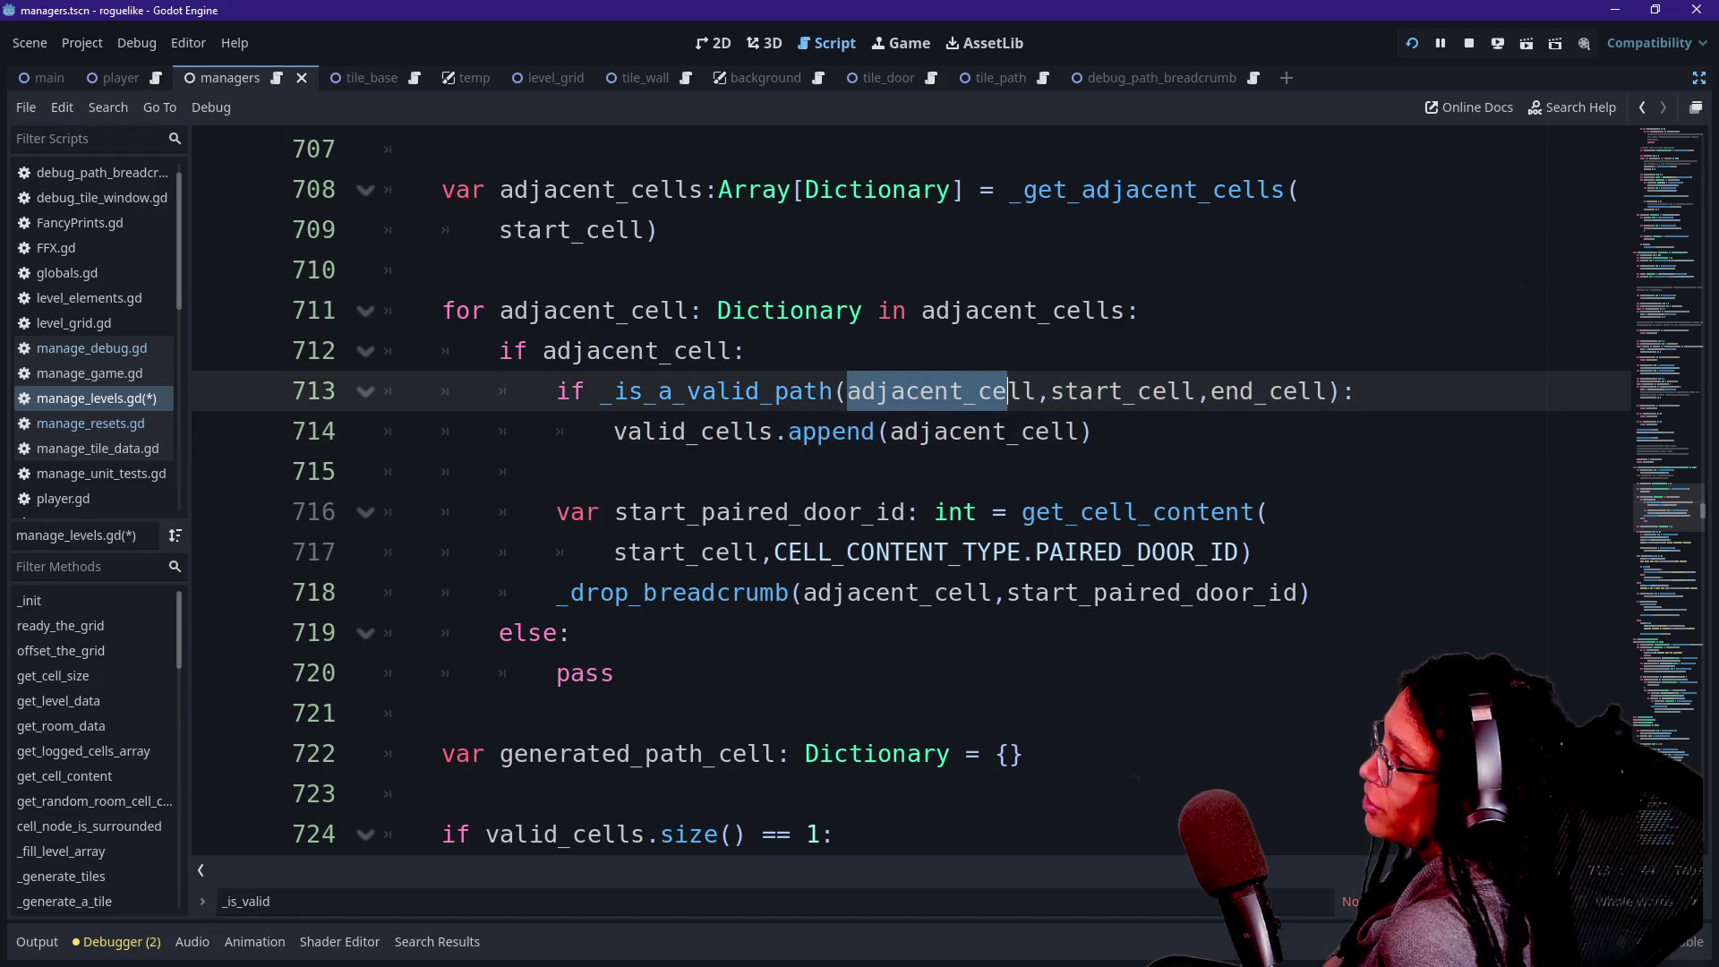
click(1007, 392)
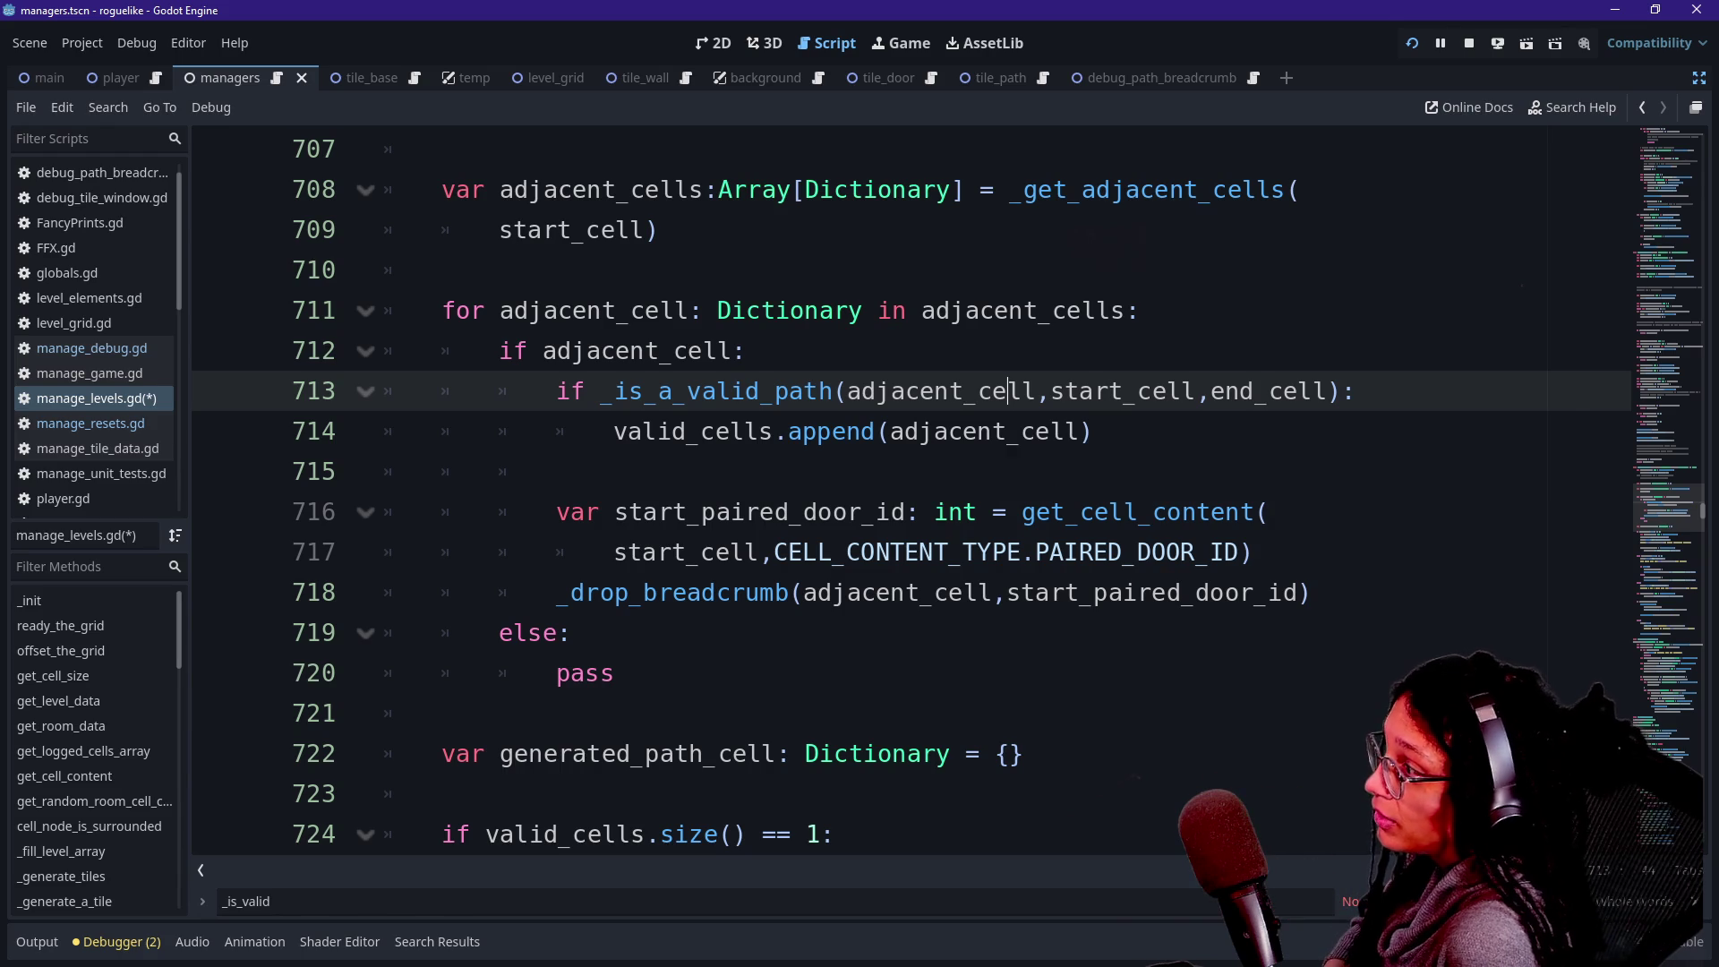
triple_click(600, 190)
double_click(600, 190)
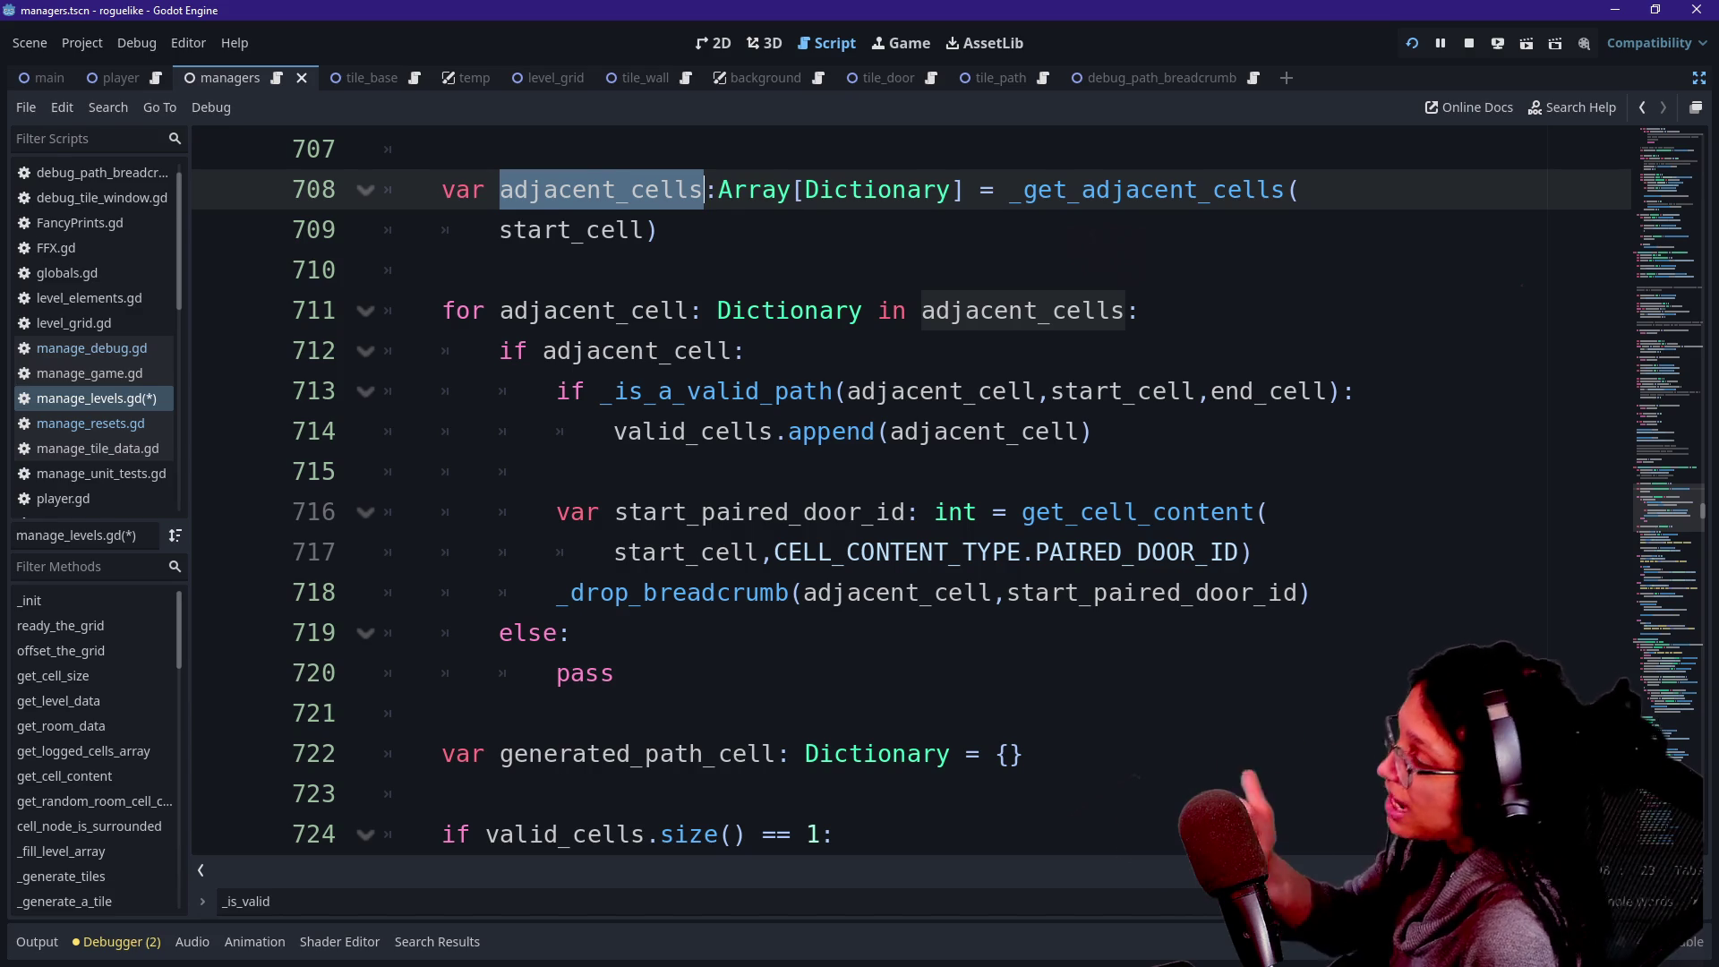
click(1081, 311)
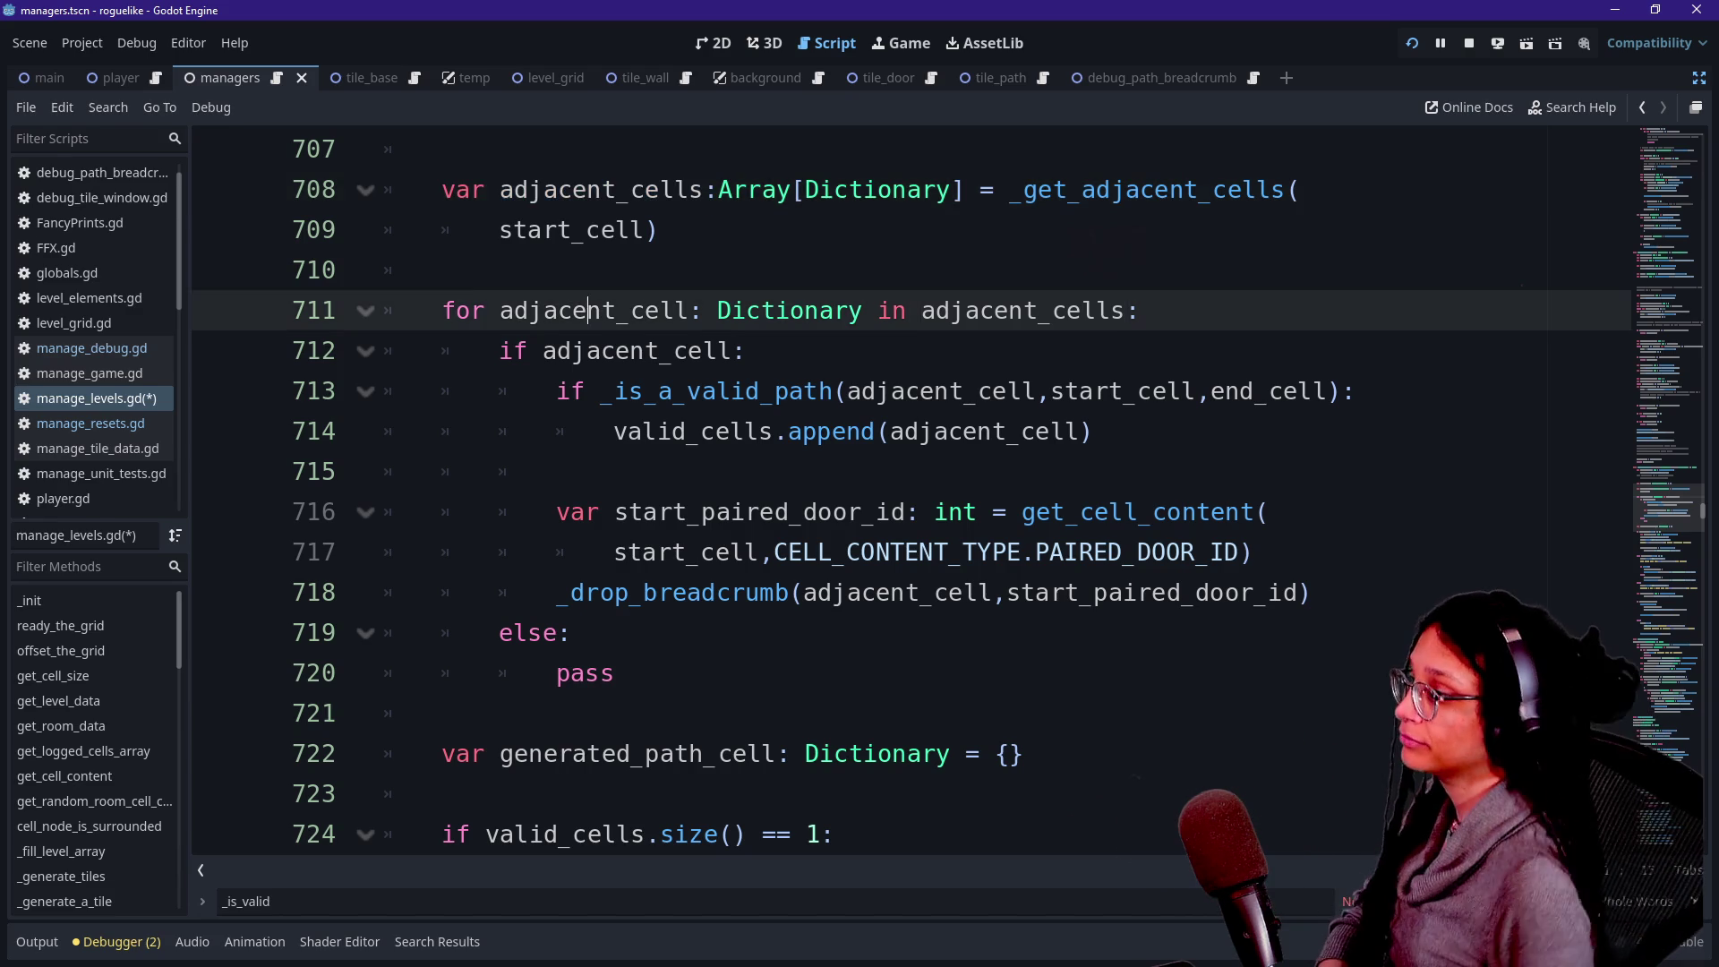
drag(671, 351, 874, 431)
click(1081, 310)
ctrl+click(779, 391)
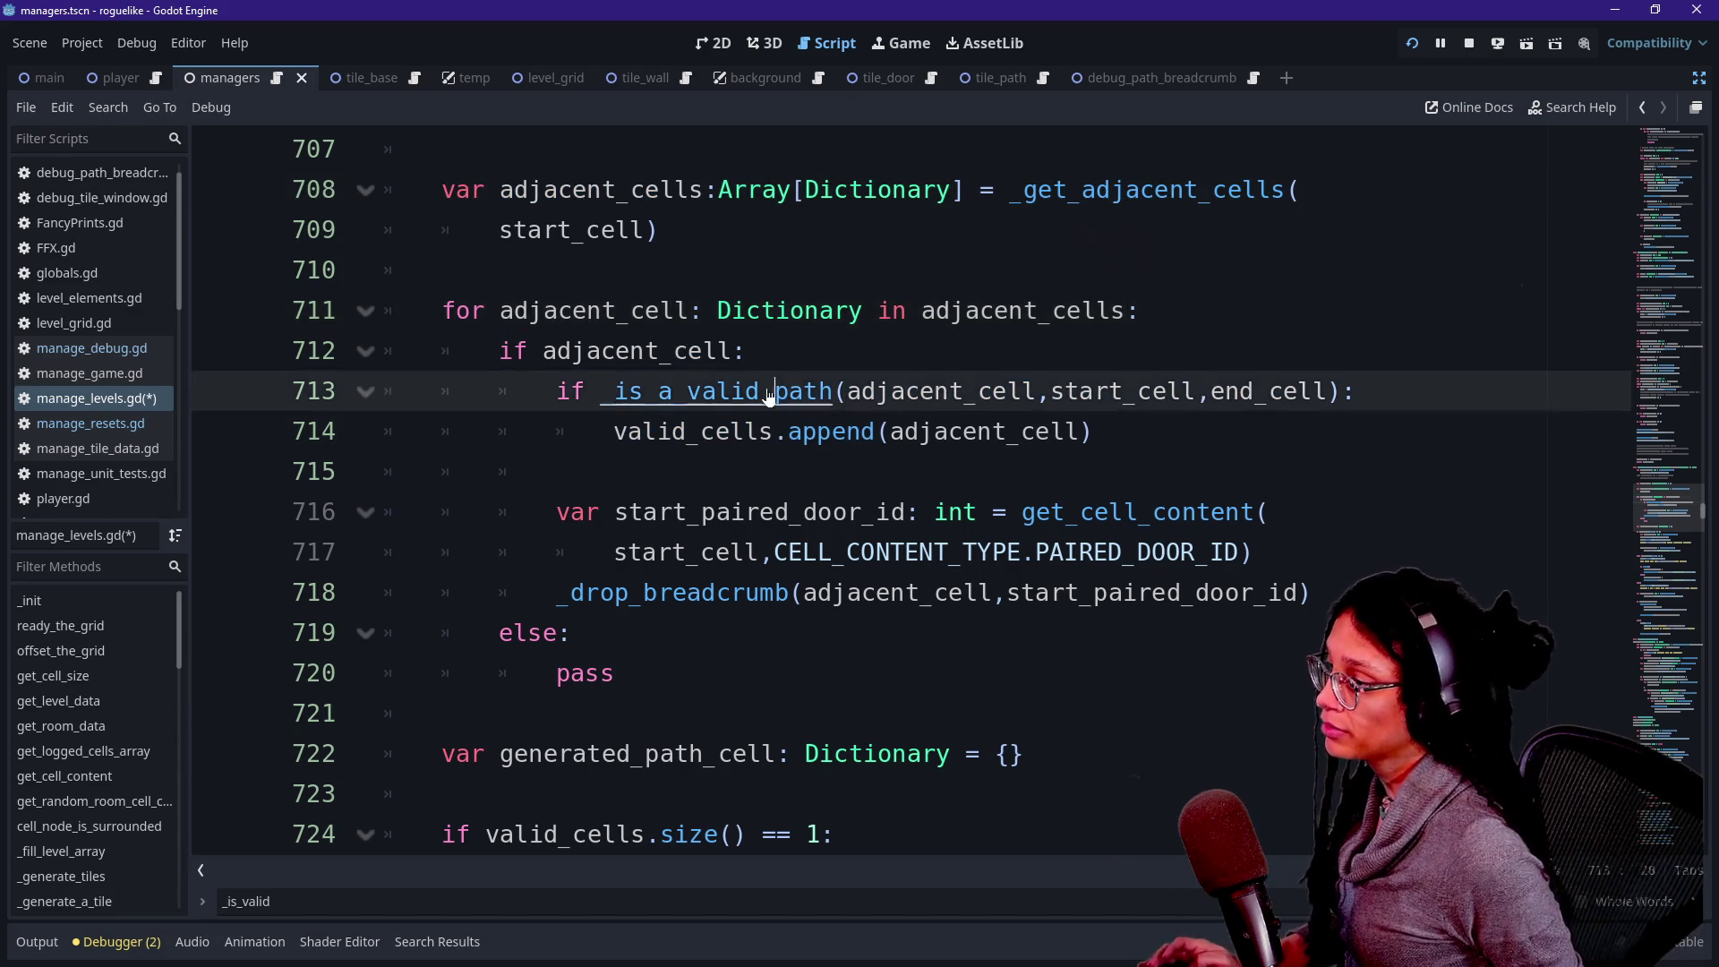
scroll(779, 391, down, 4)
scroll(895, 483, down, 8)
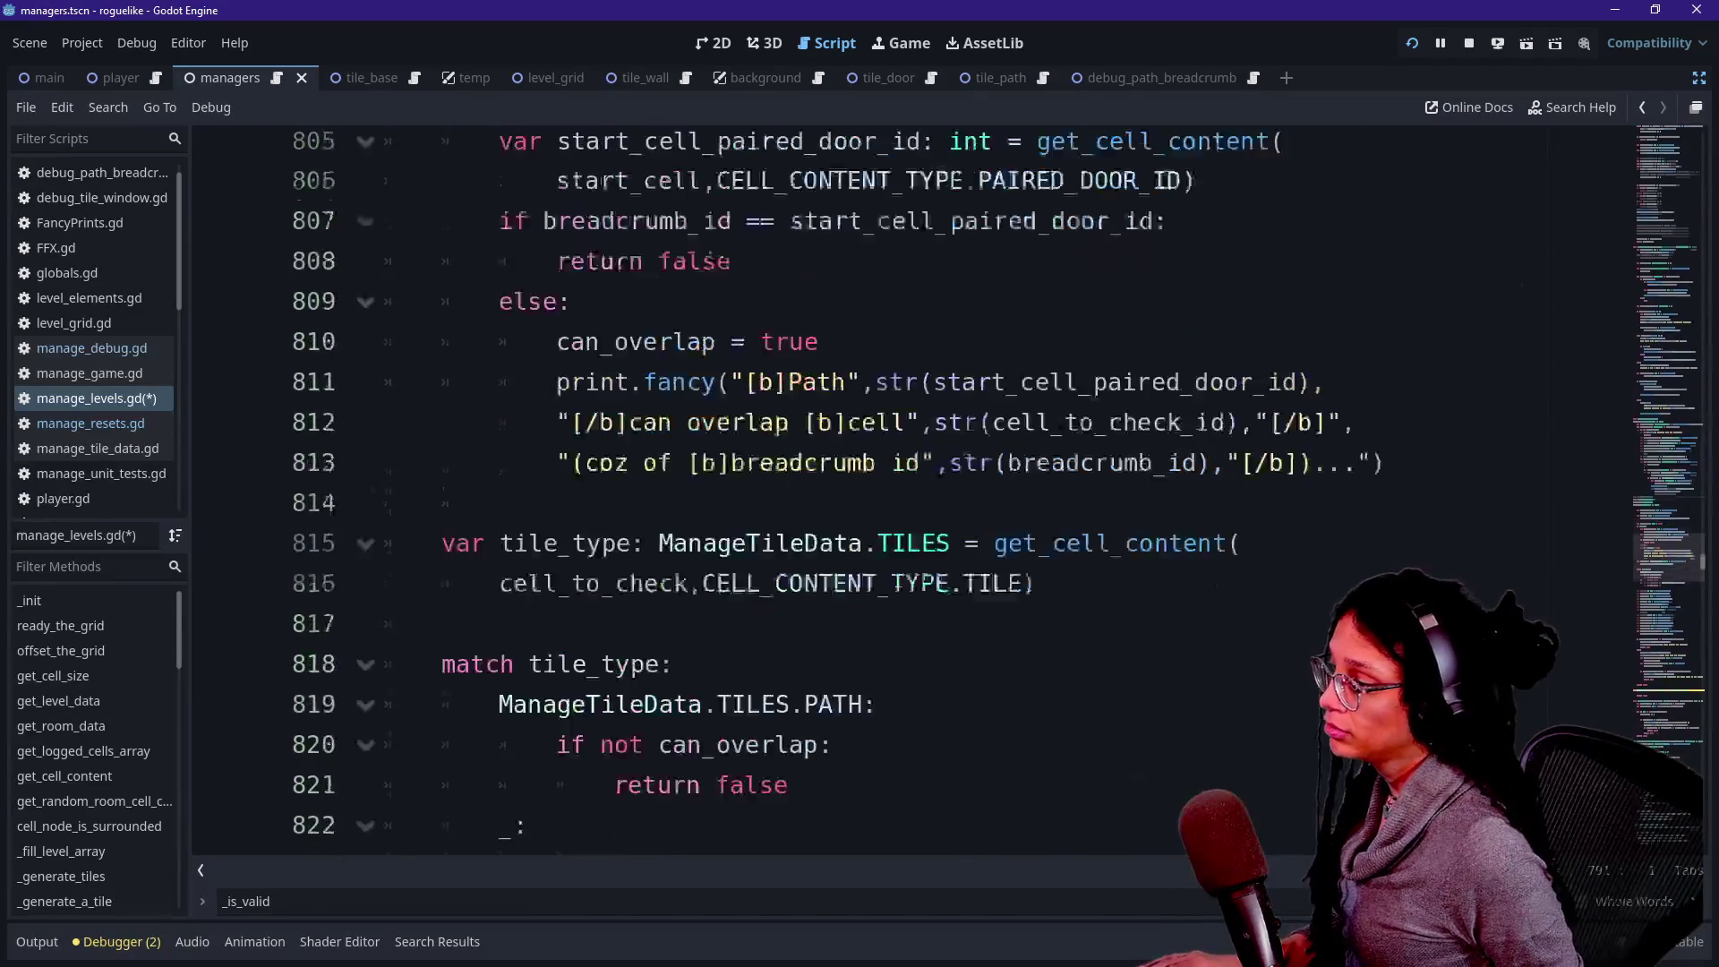
scroll(895, 484, up, 20)
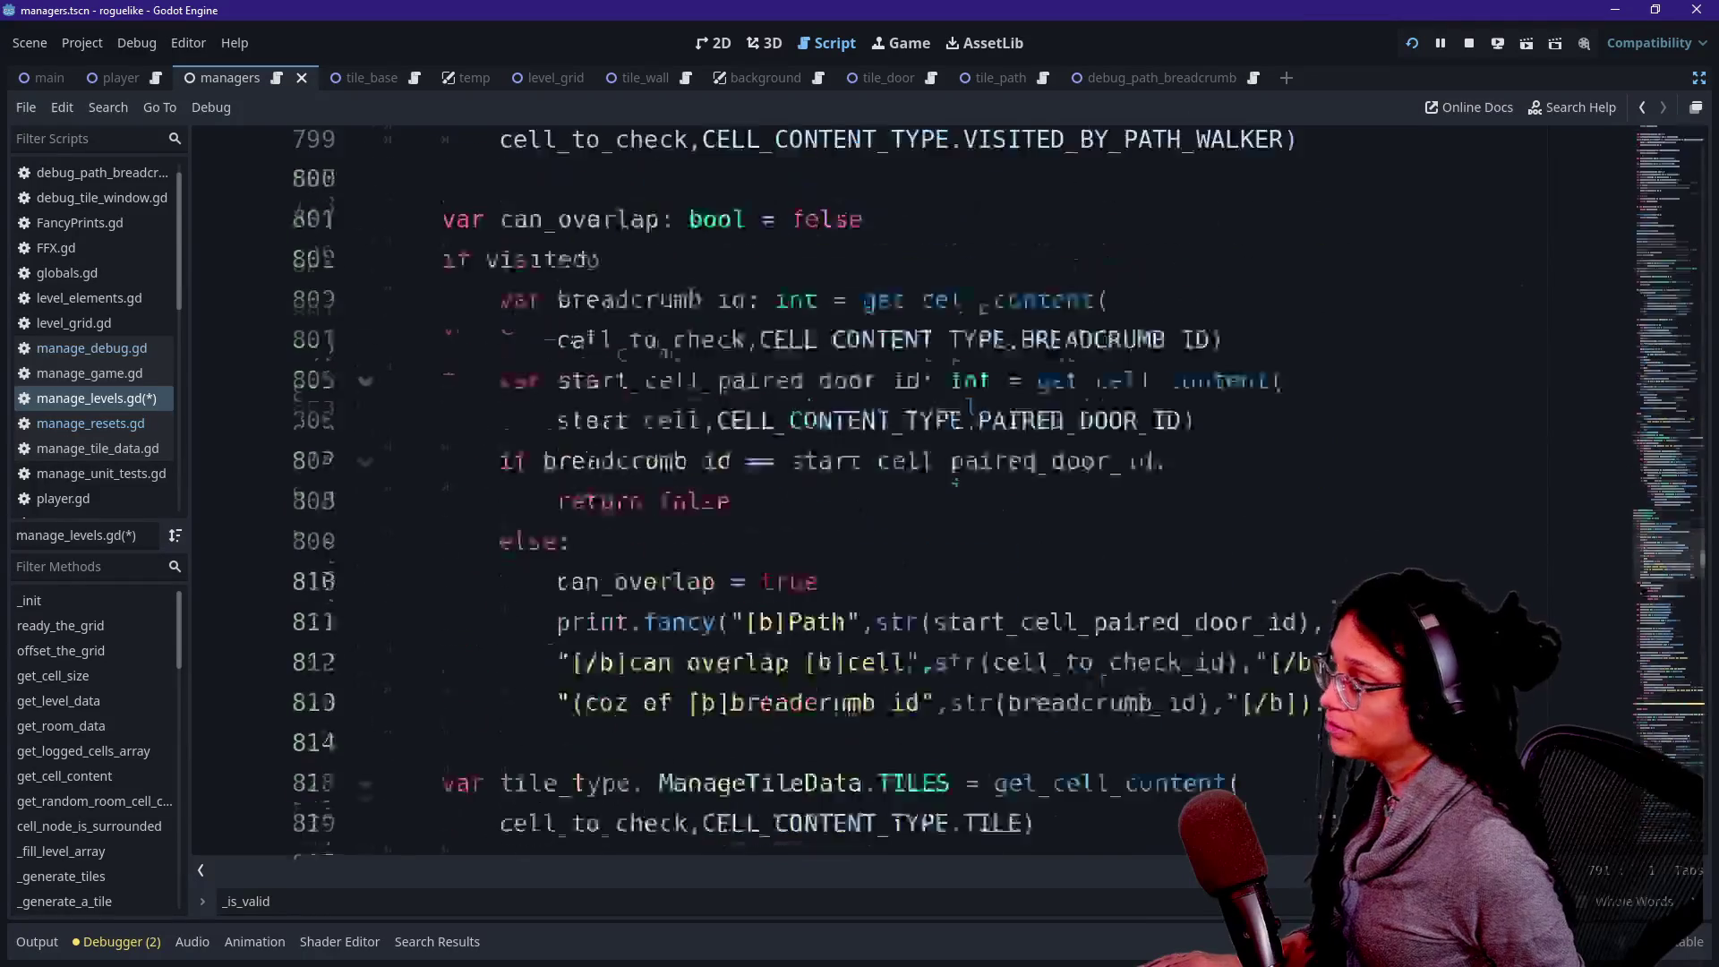
scroll(895, 484, up, 4)
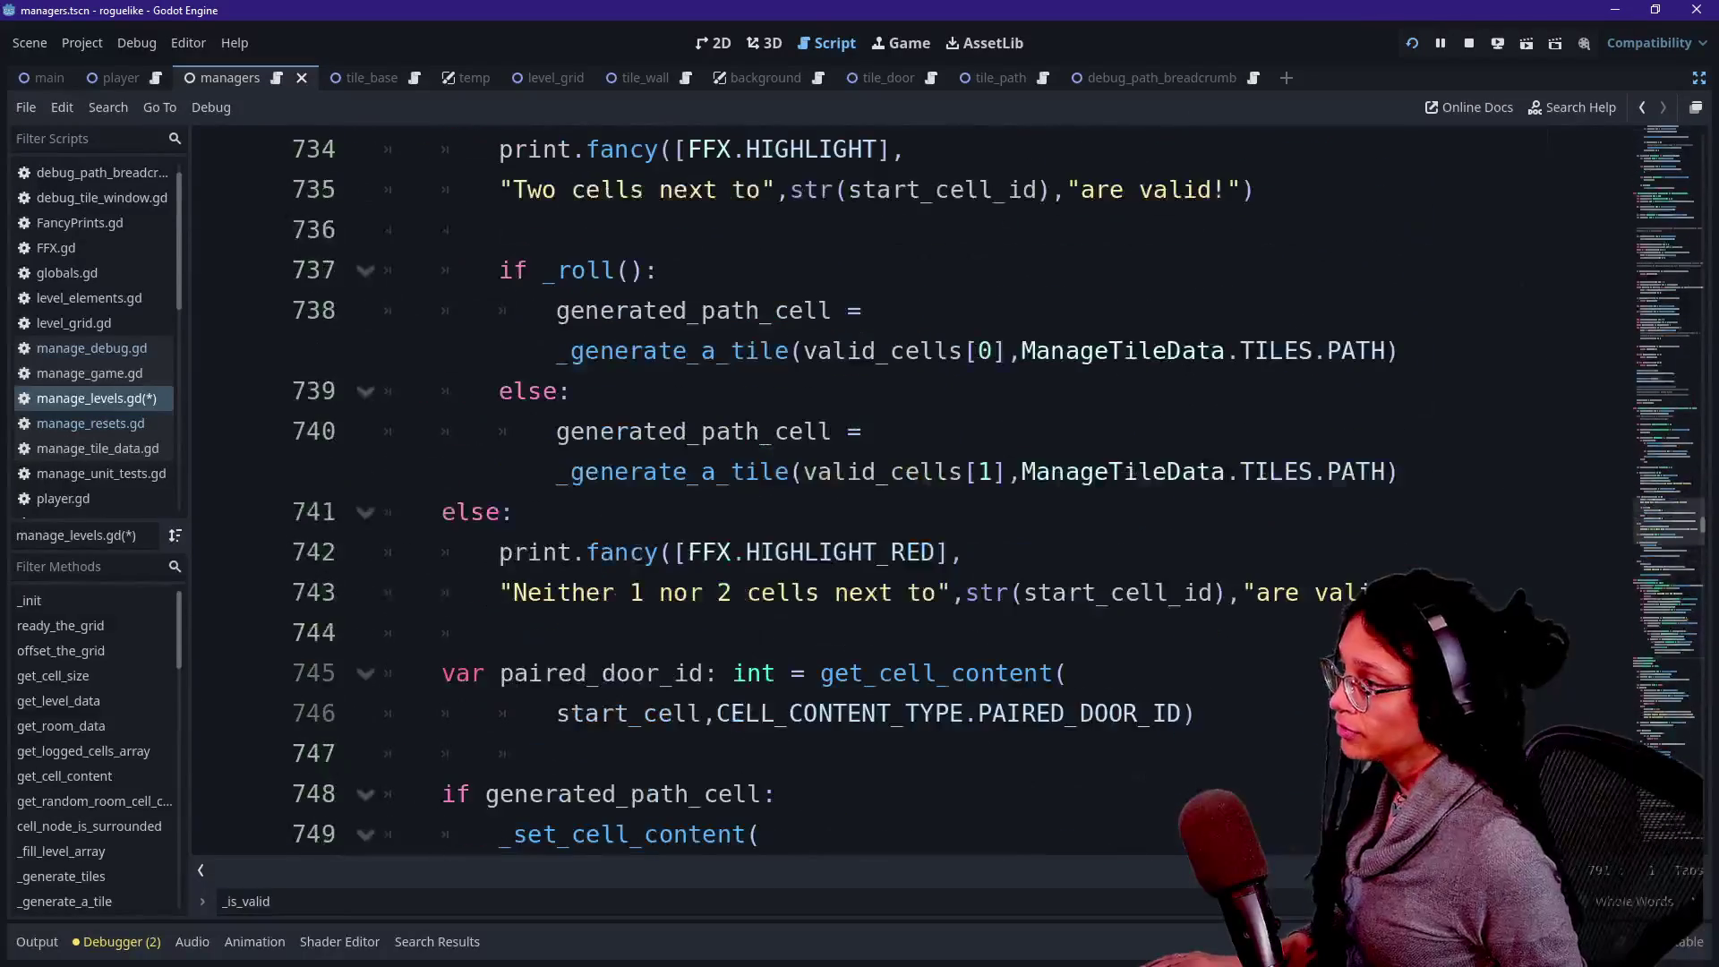
scroll(896, 484, up, 7)
scroll(895, 484, down, 12)
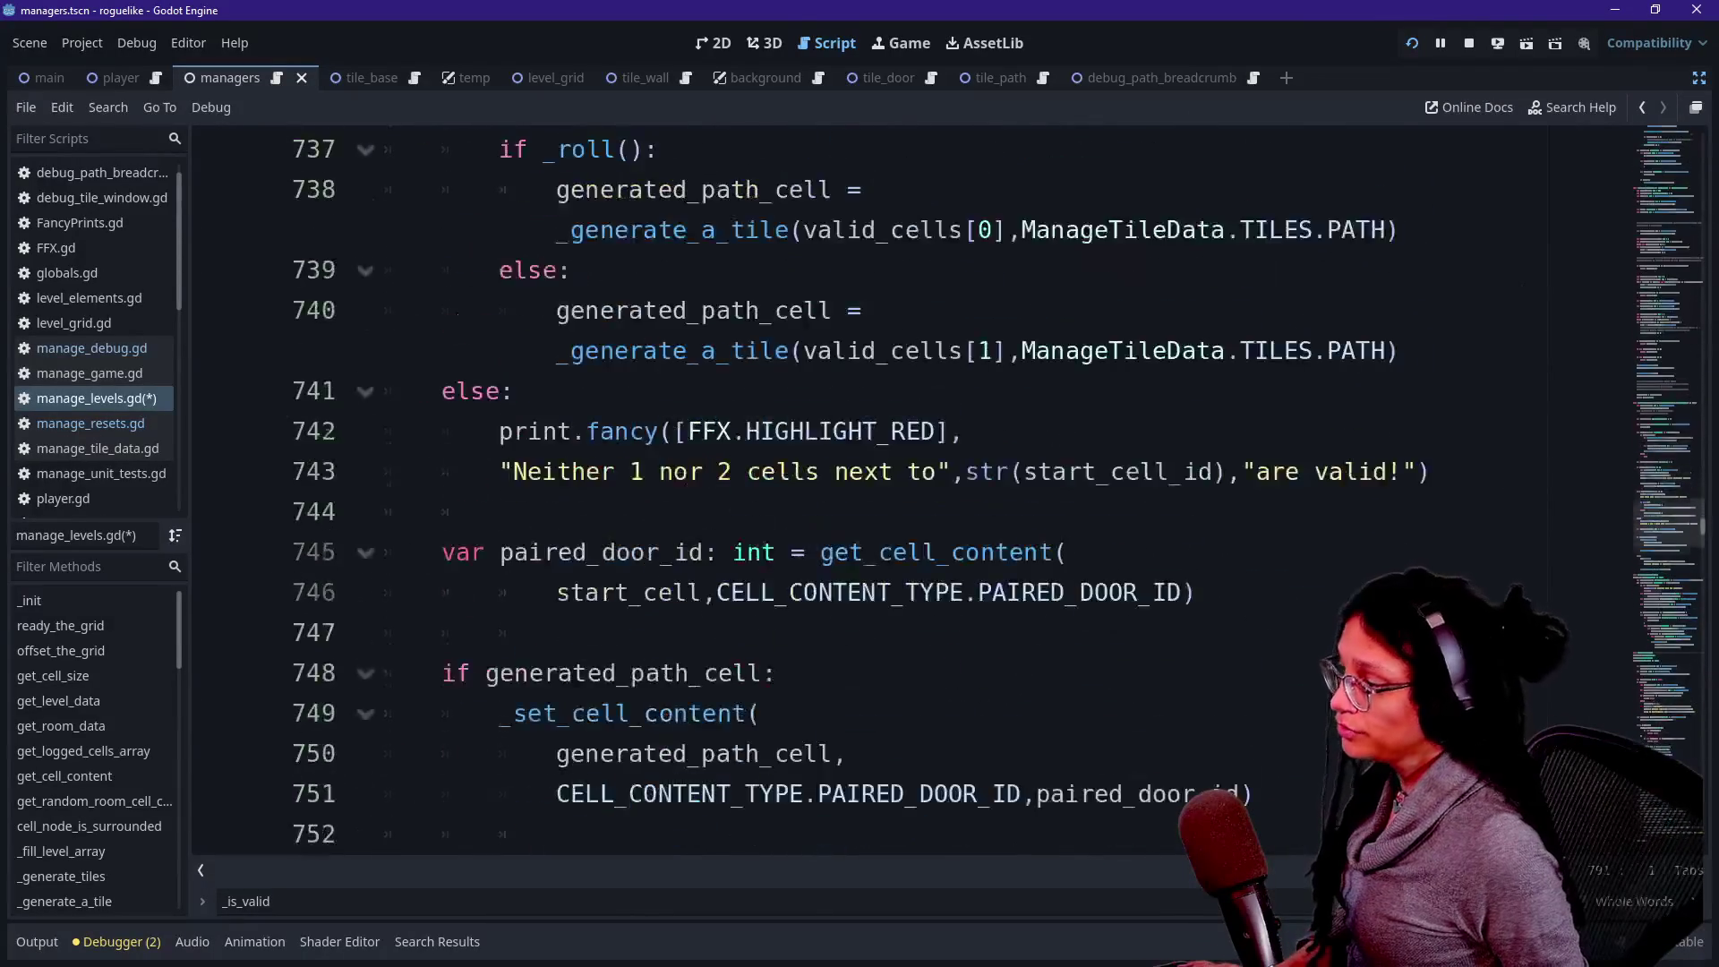
key(ctrl+f)
text(is_)
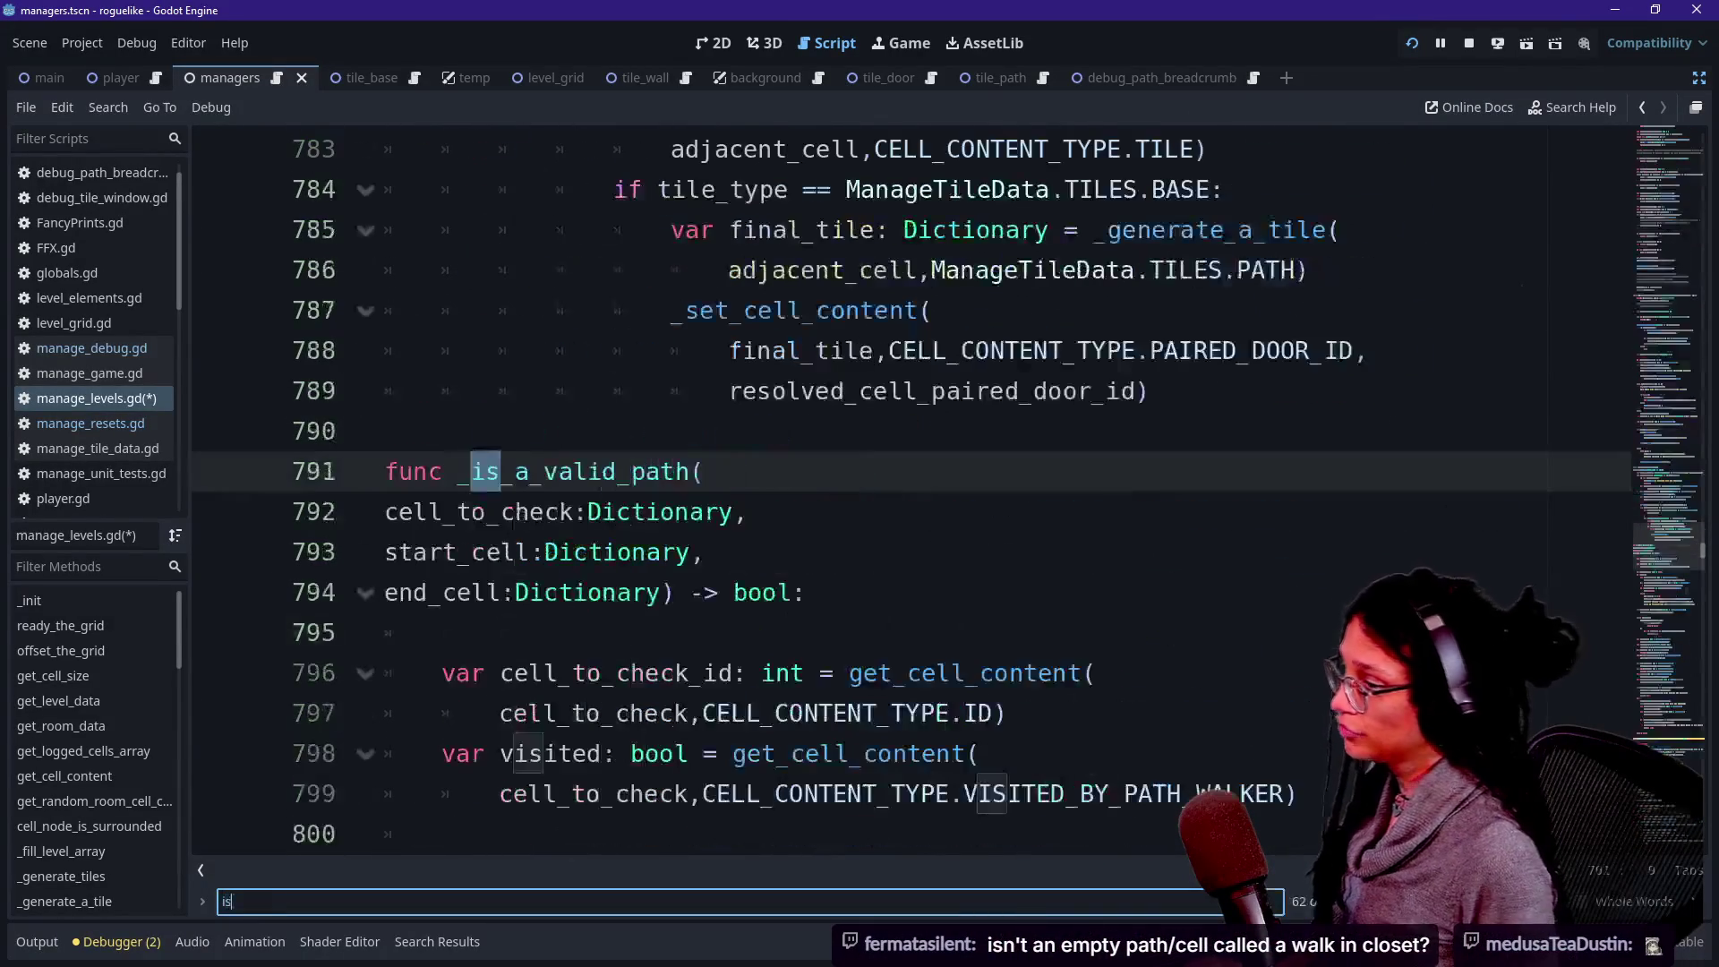
scroll(895, 492, up, 2)
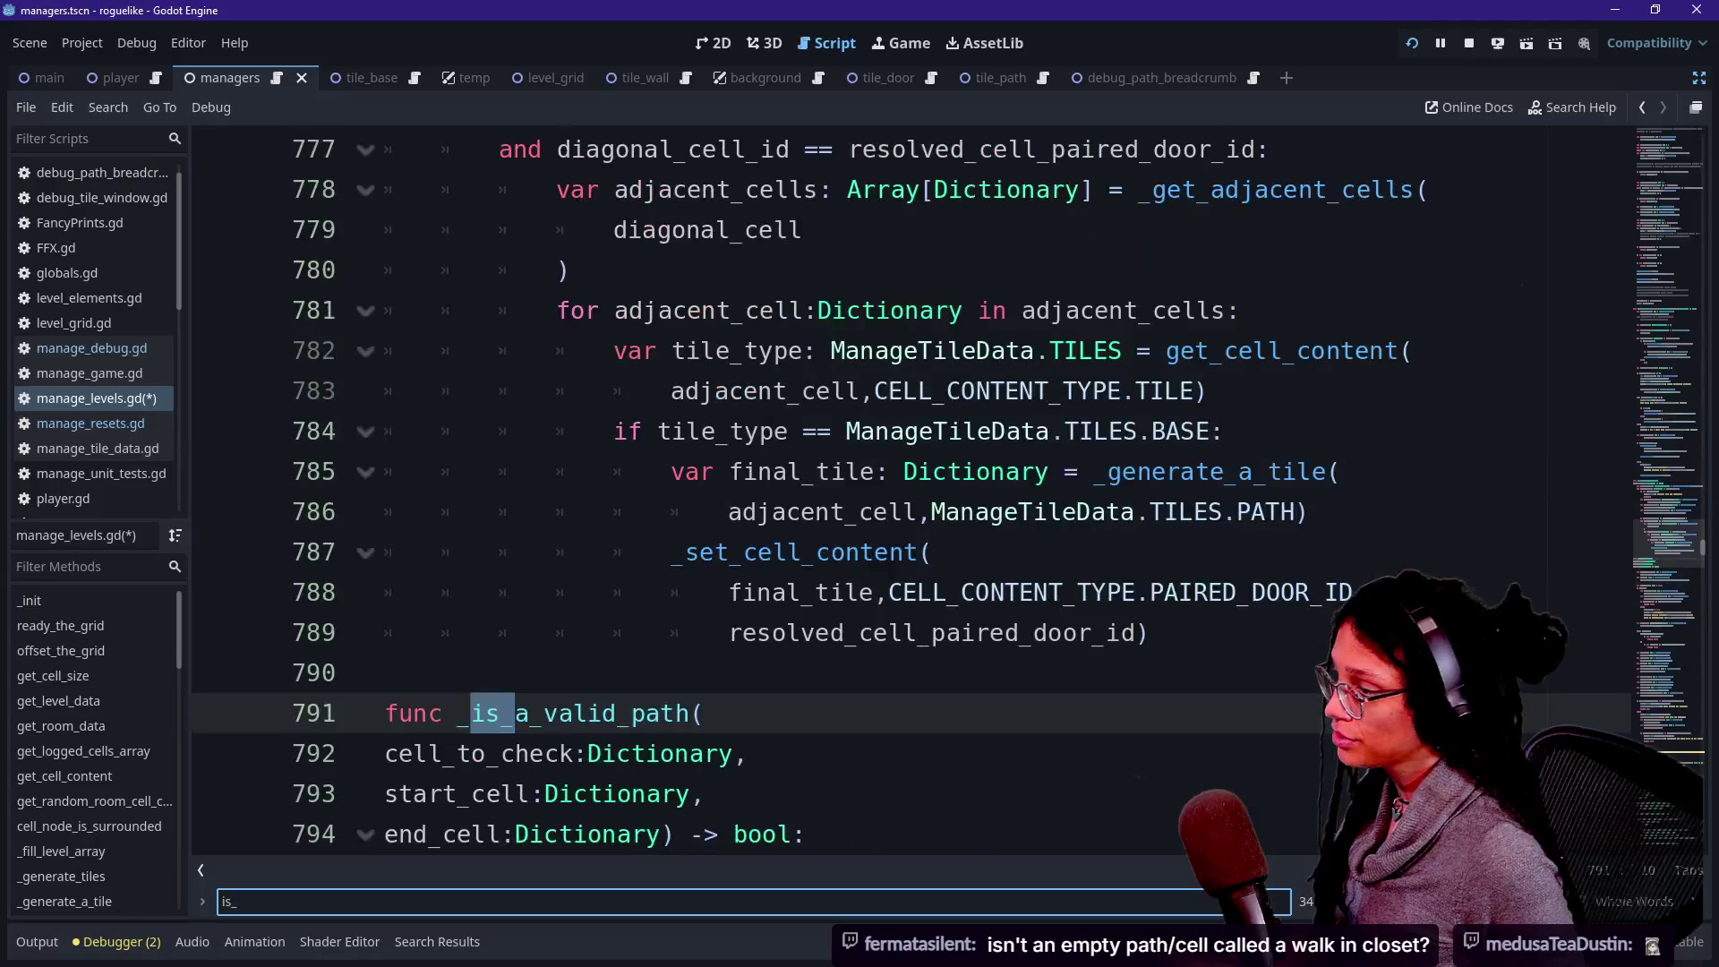
scroll(896, 492, up, 10)
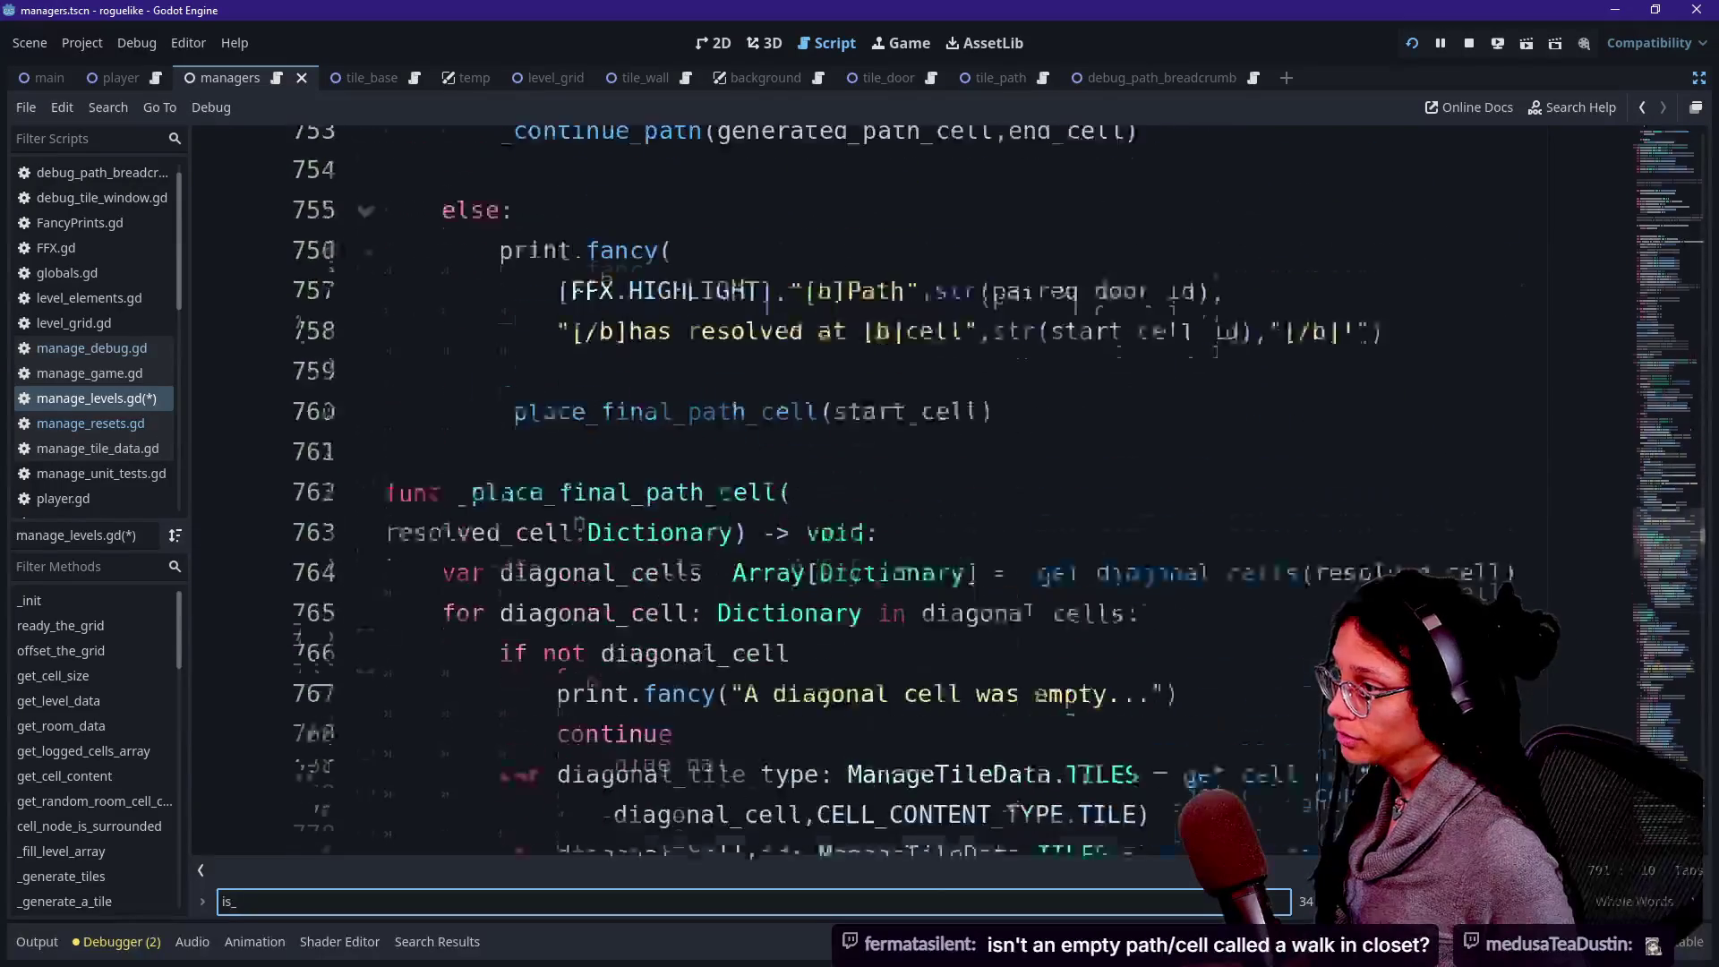
key(Return)
text(a_val)
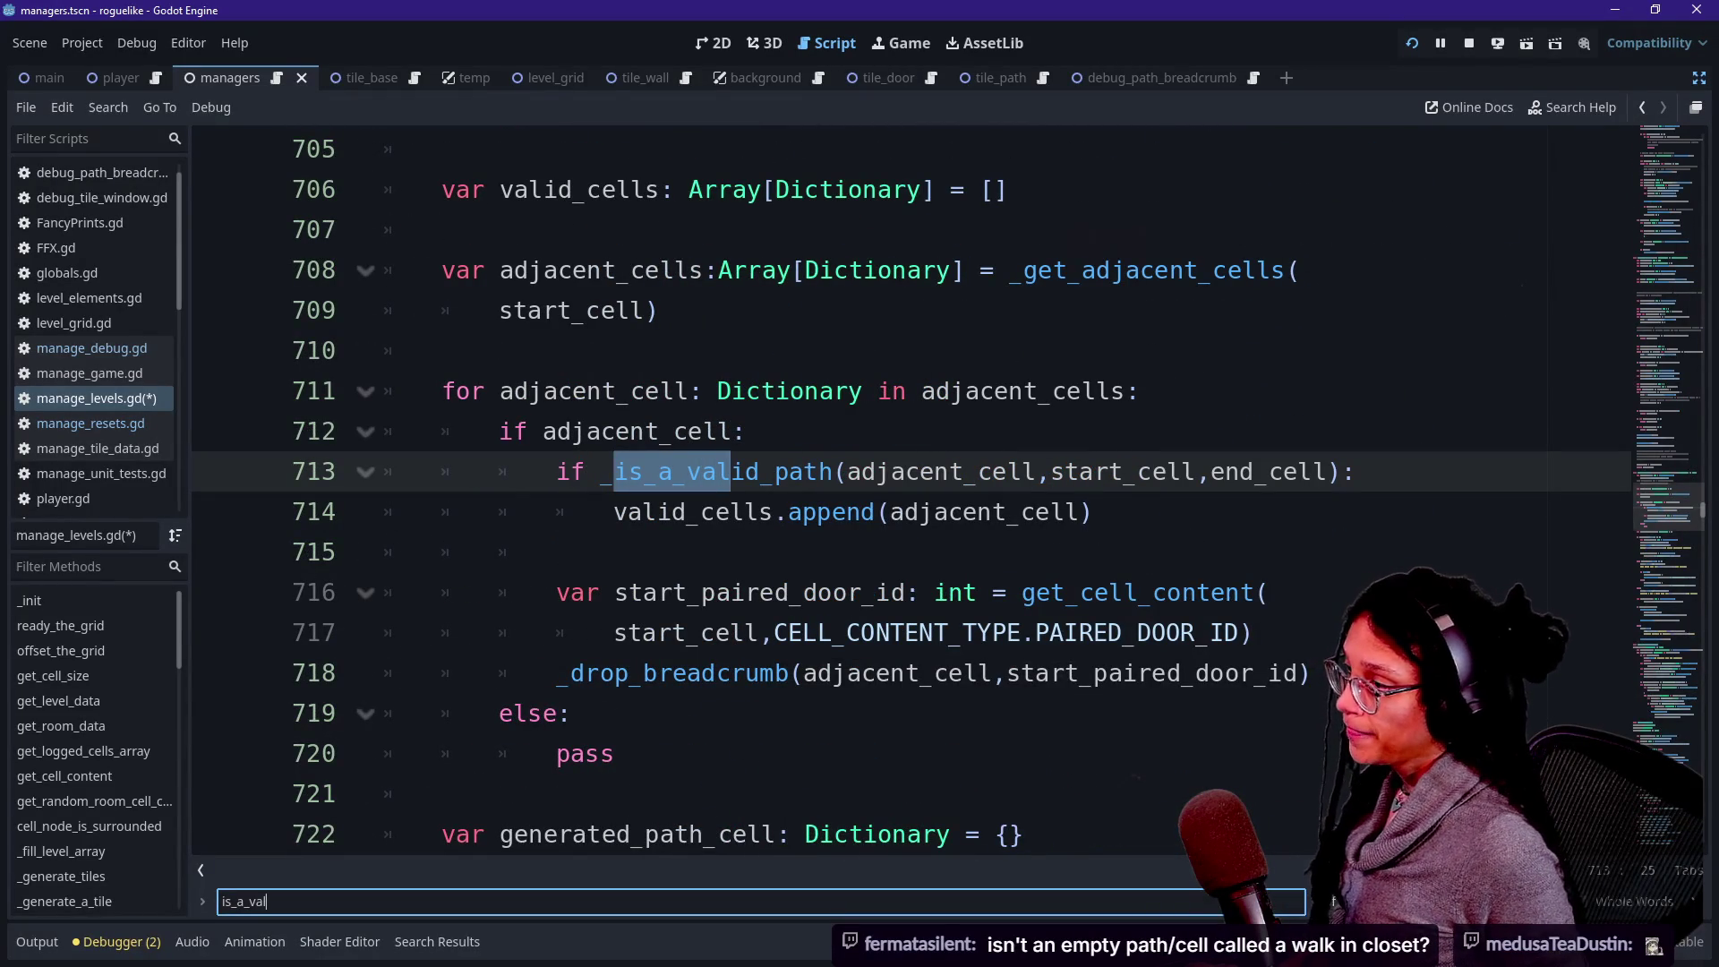
click(660, 311)
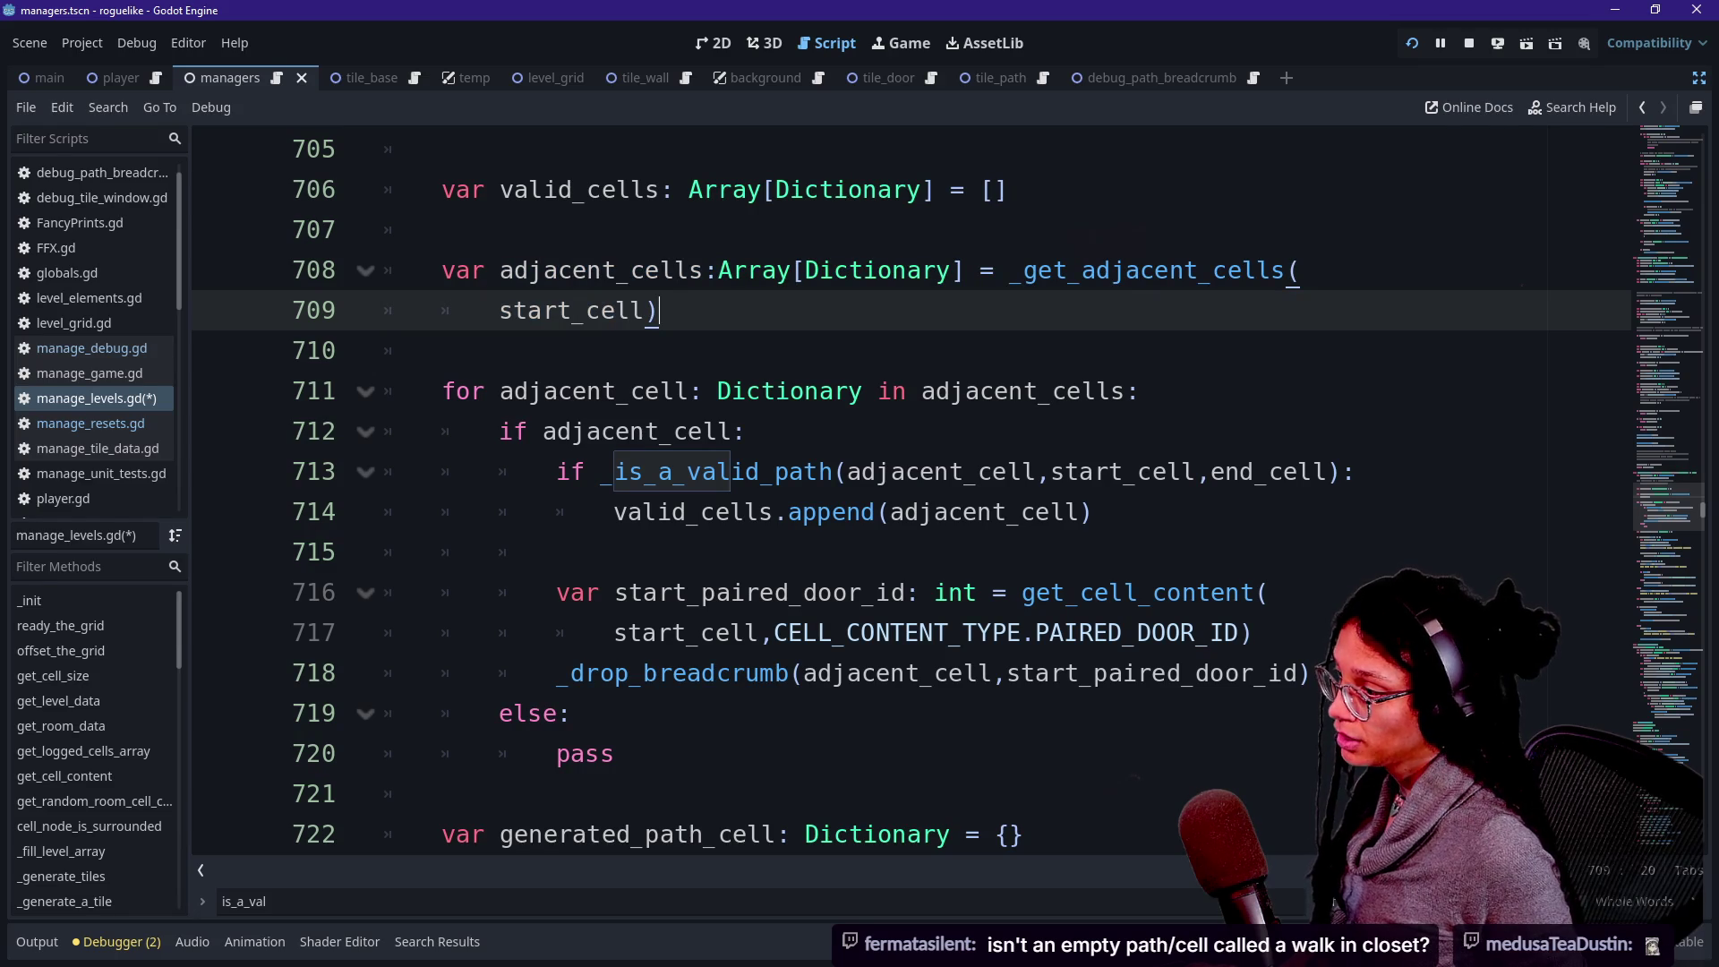
click(848, 471)
Append ',adjacent_cells' to the _is_a_valid_path call on line 713 and wrap its arguments
click(985, 472)
drag(1050, 472, 1182, 472)
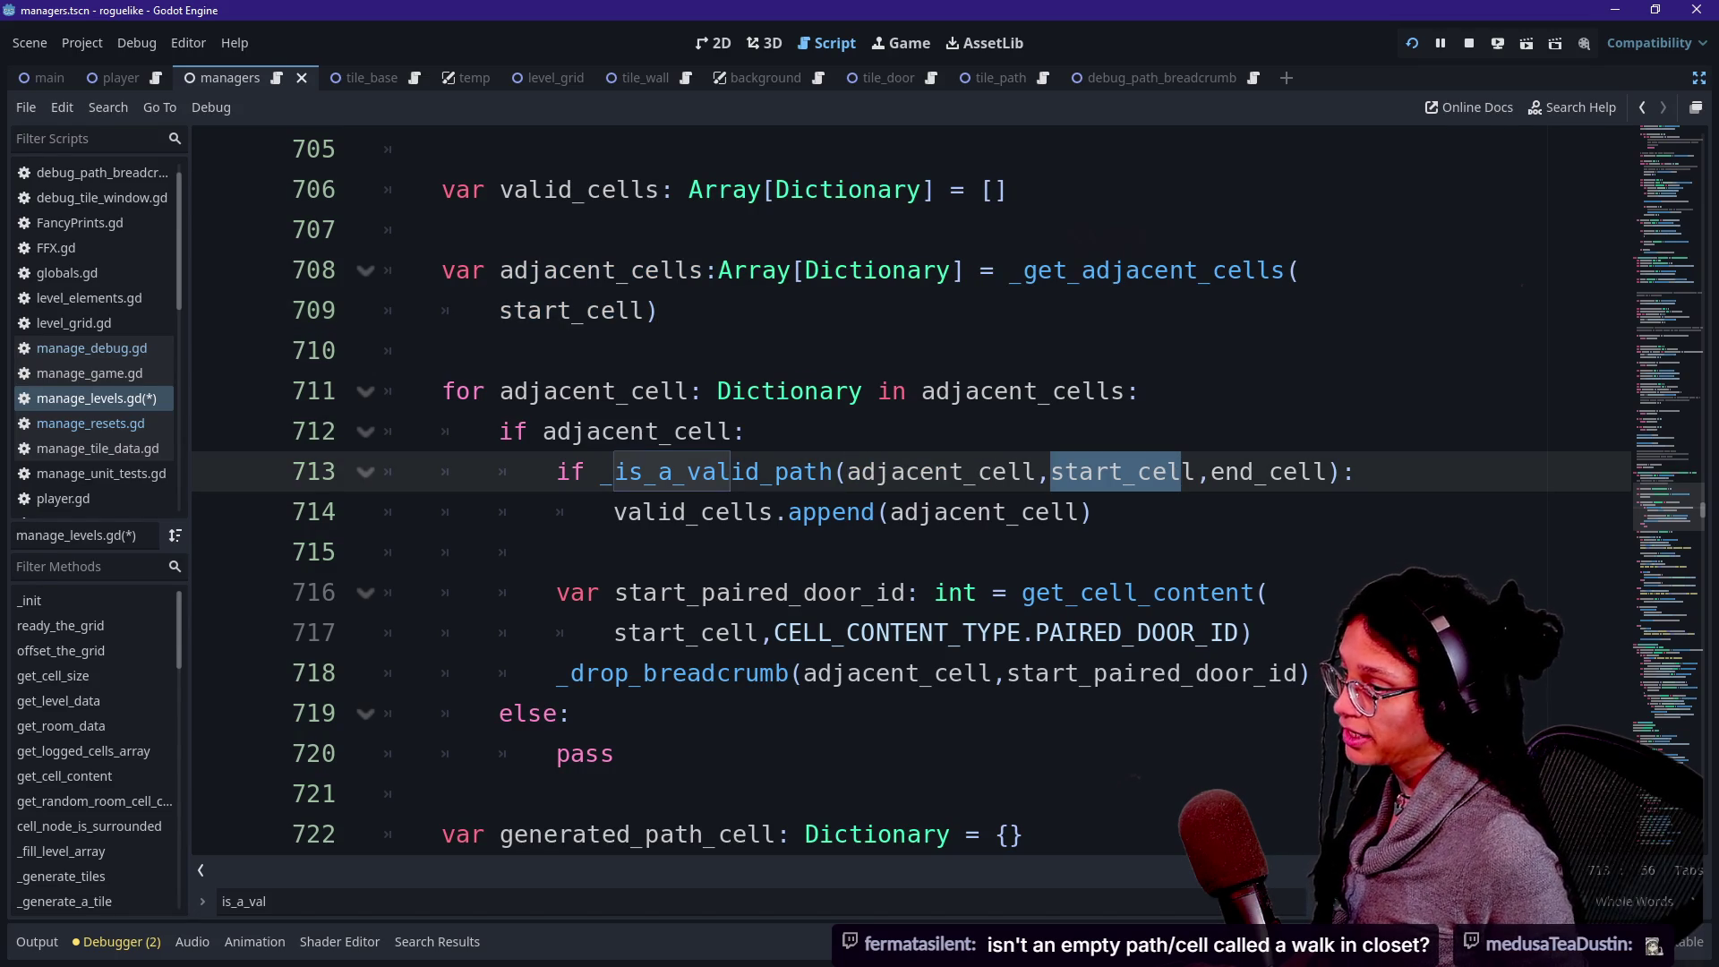
key(End)
key(Left)
key(Left)
text(,adjacent_)
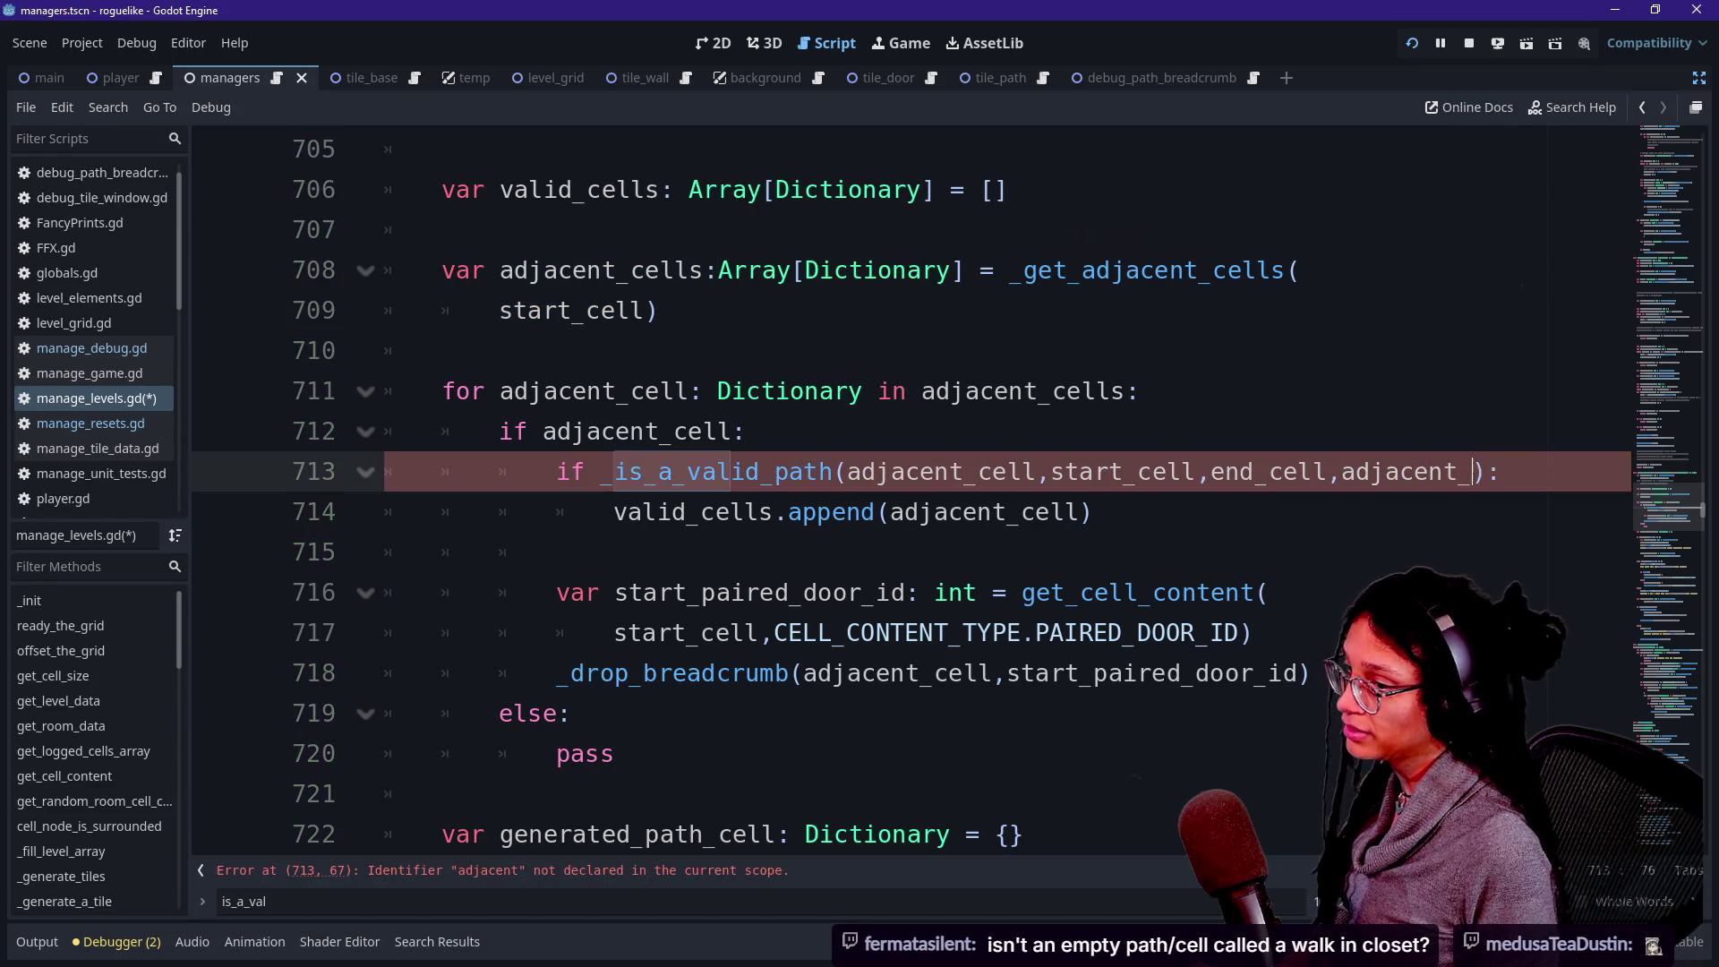
text(cells)
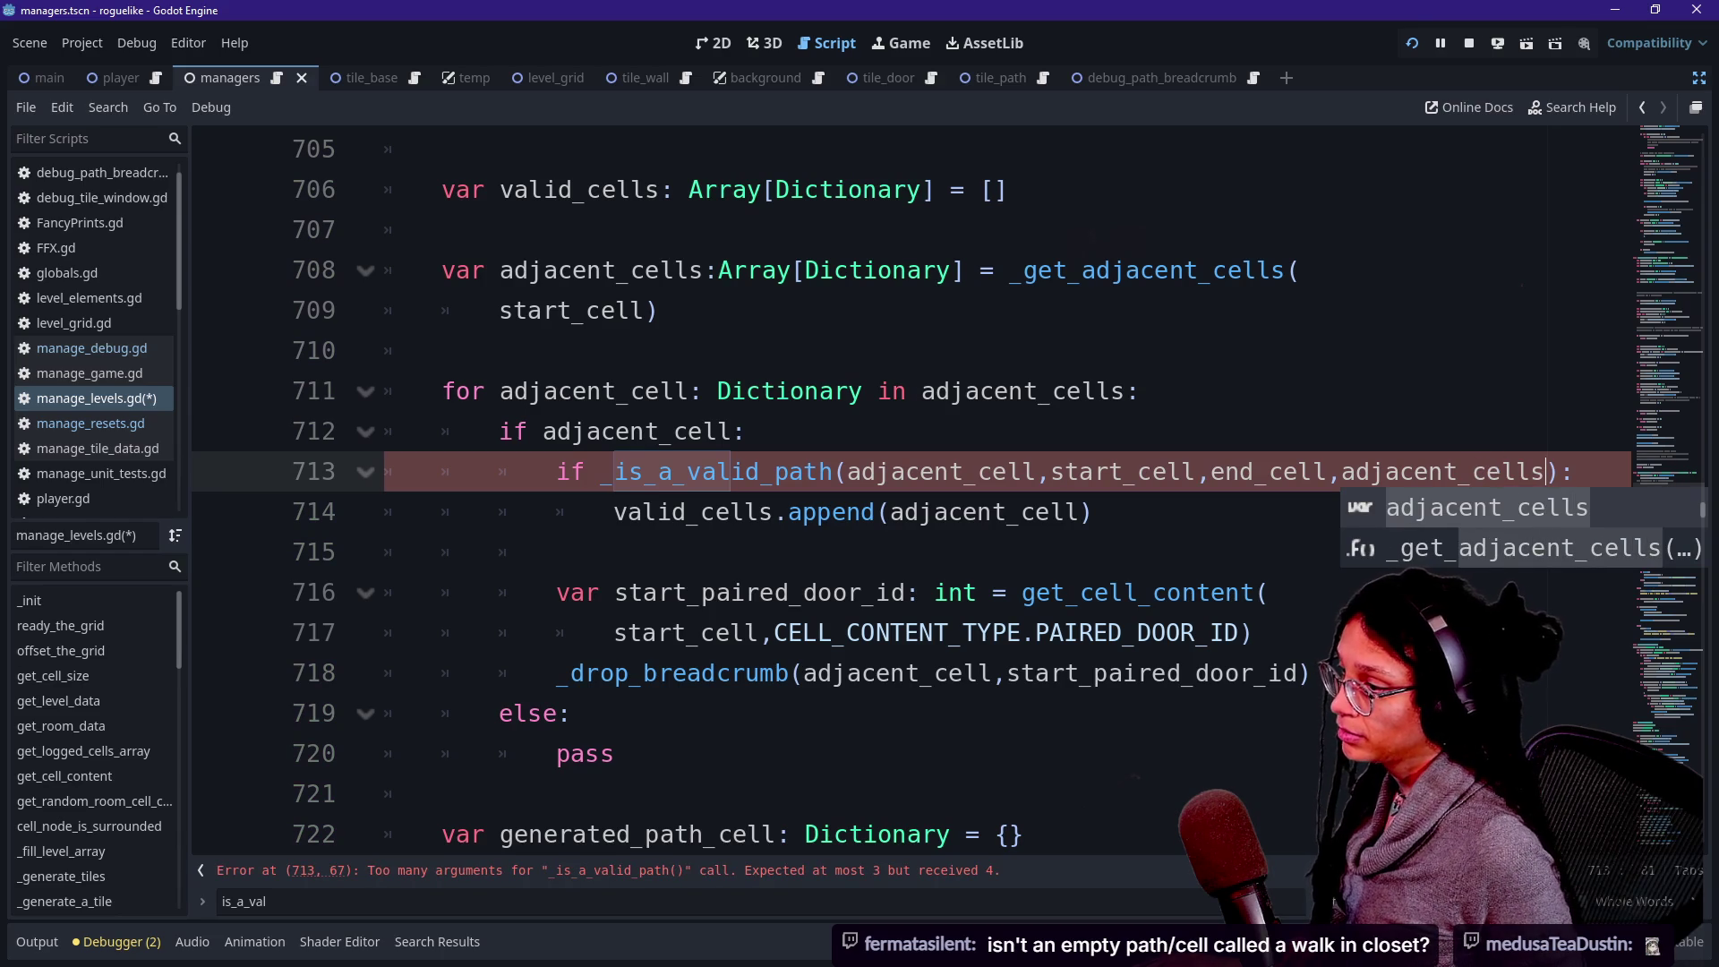
click(906, 472)
key(Left)
key(Left)
key(Return)
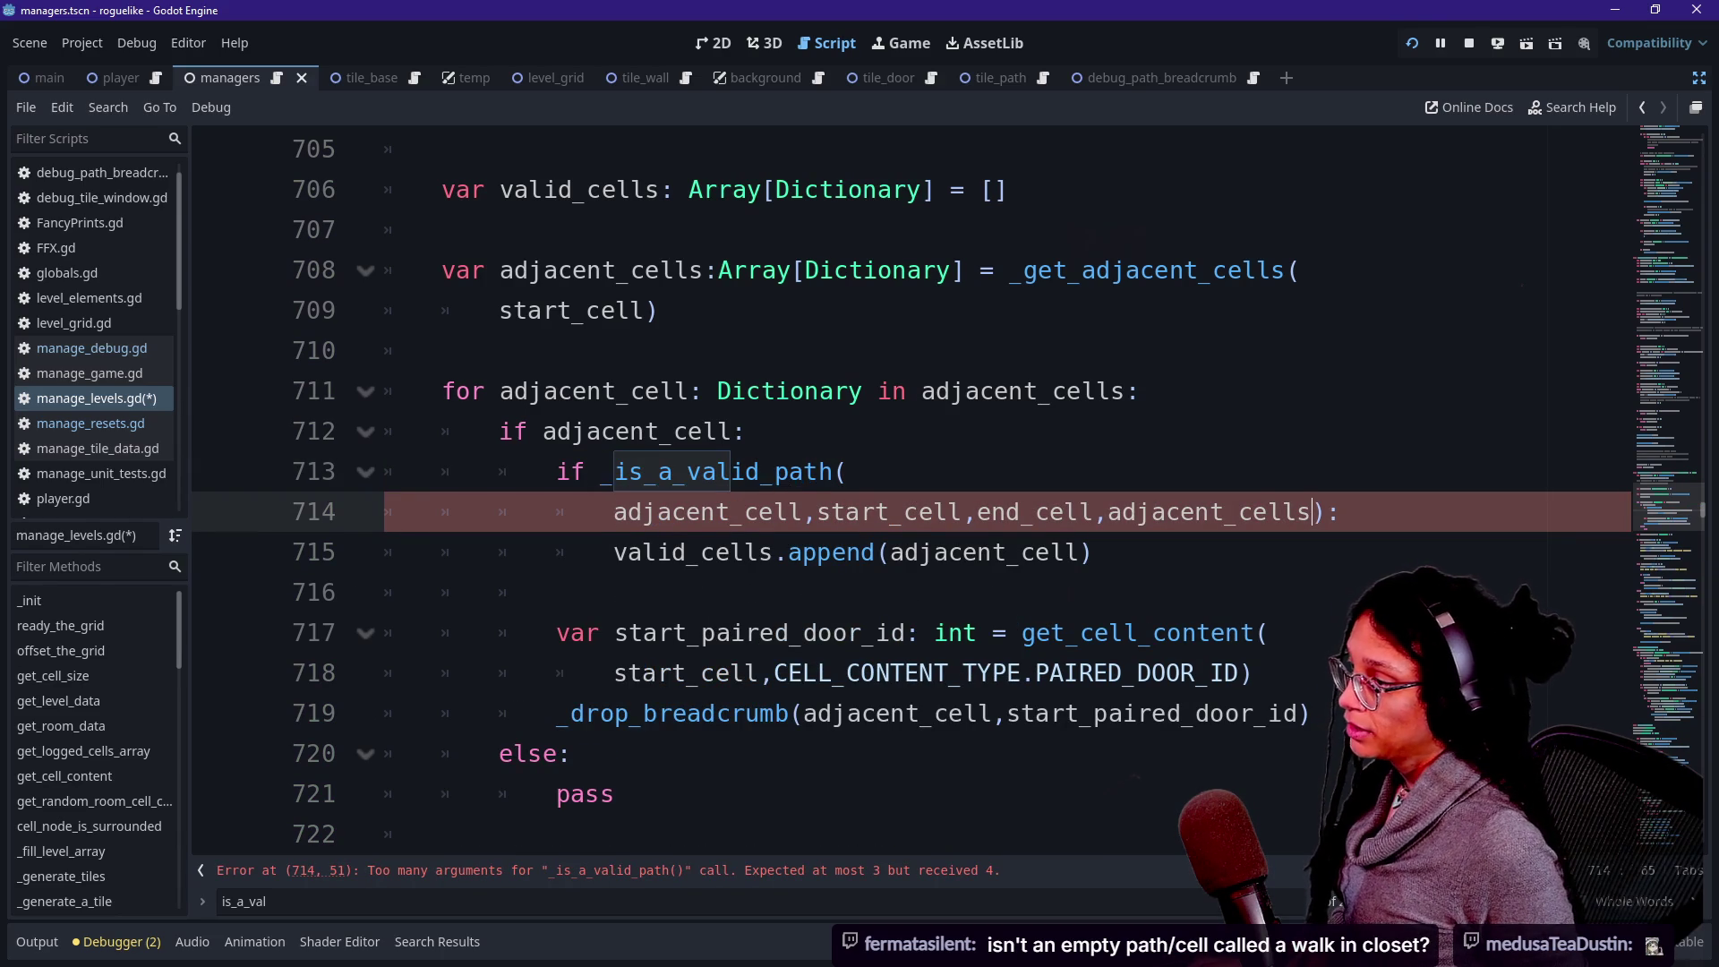
ctrl+click(628, 474)
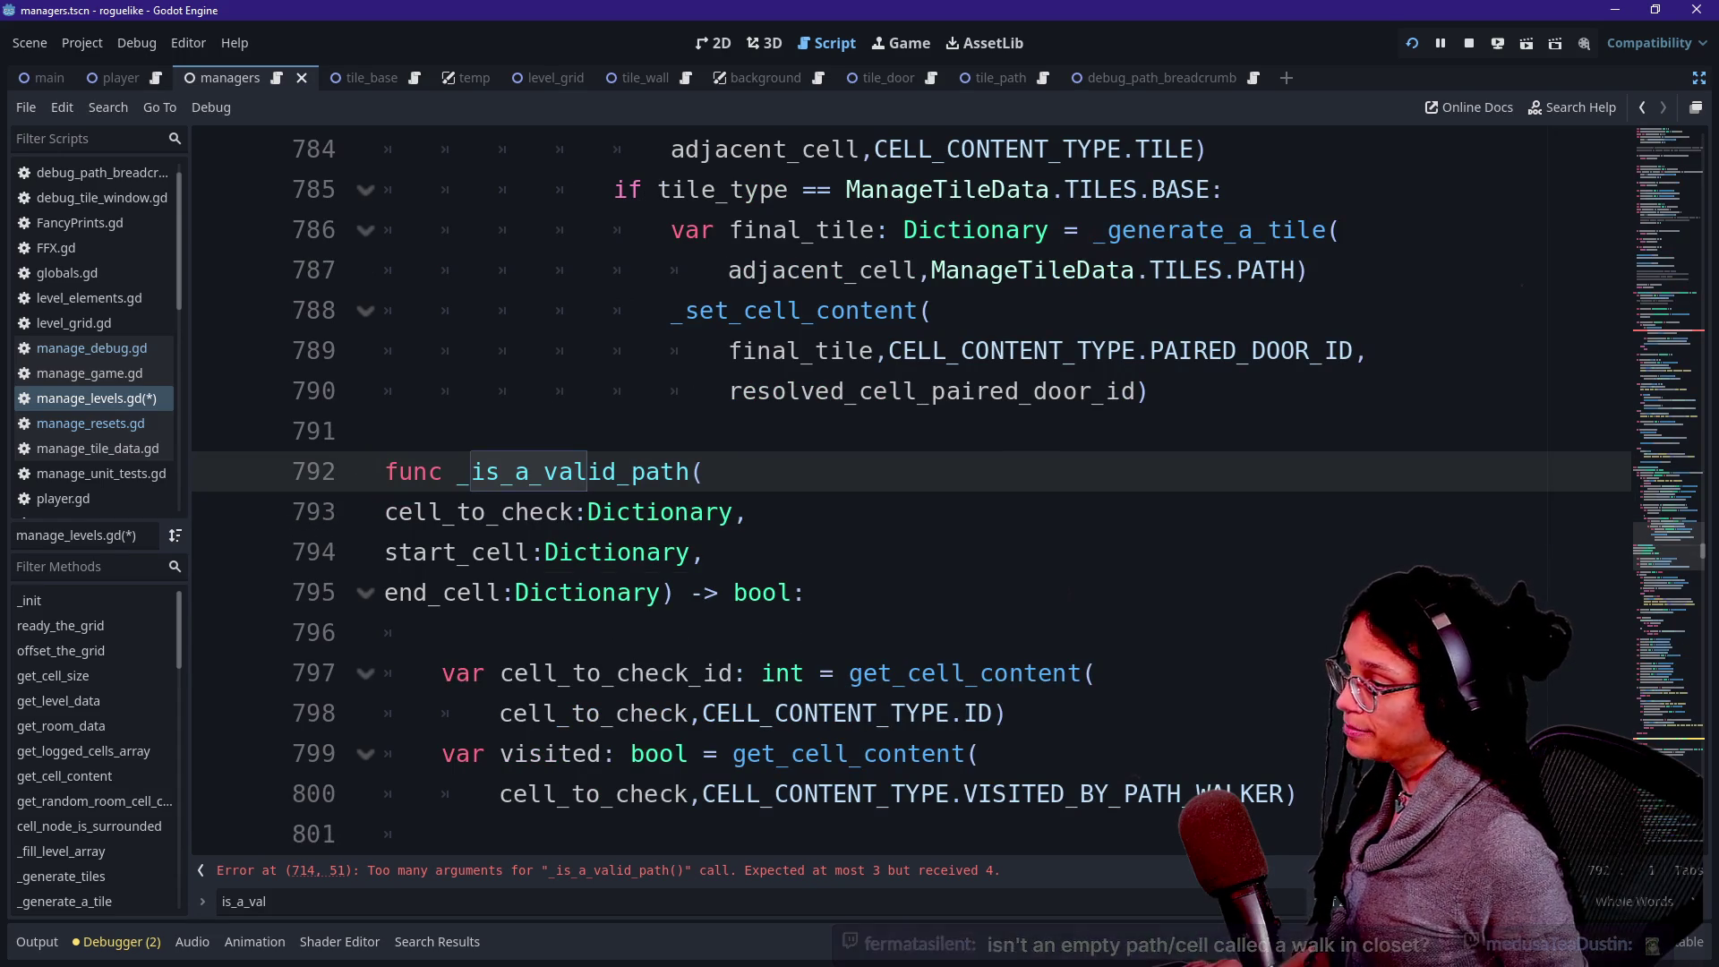
Add 'adjacent_cells:Array[Dictionary]' after end_cell:Dictionary in the _is_a_valid_path signature
click(664, 592)
key(Return)
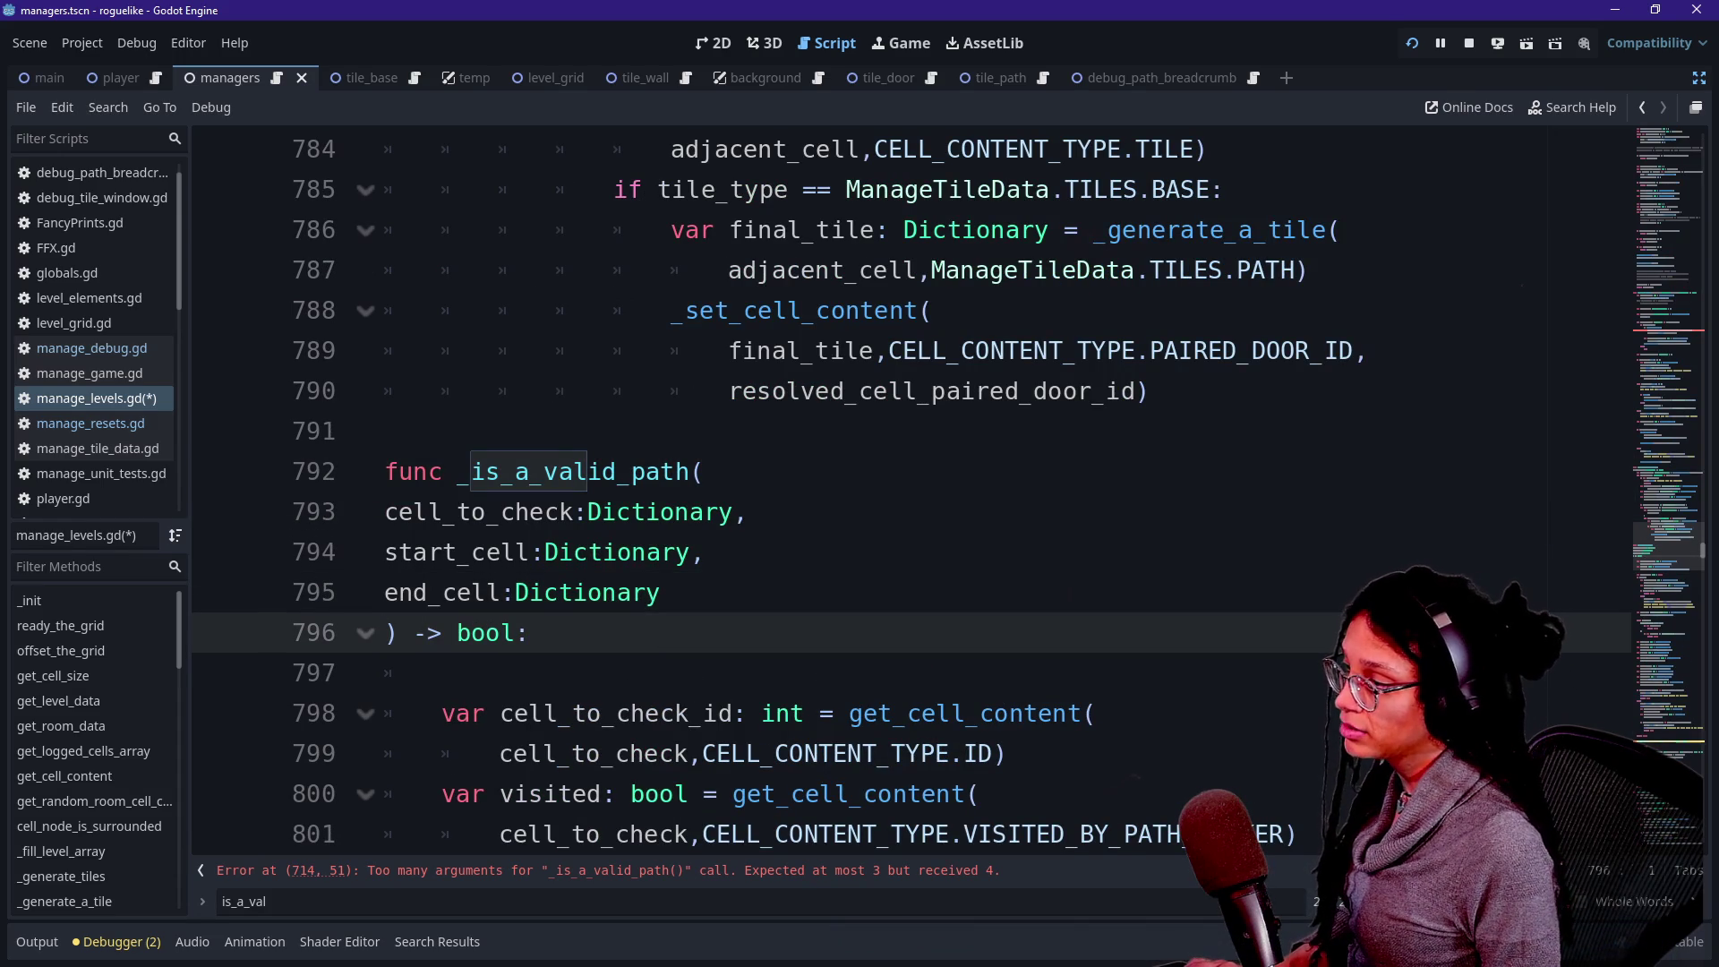
text(adjacent_c)
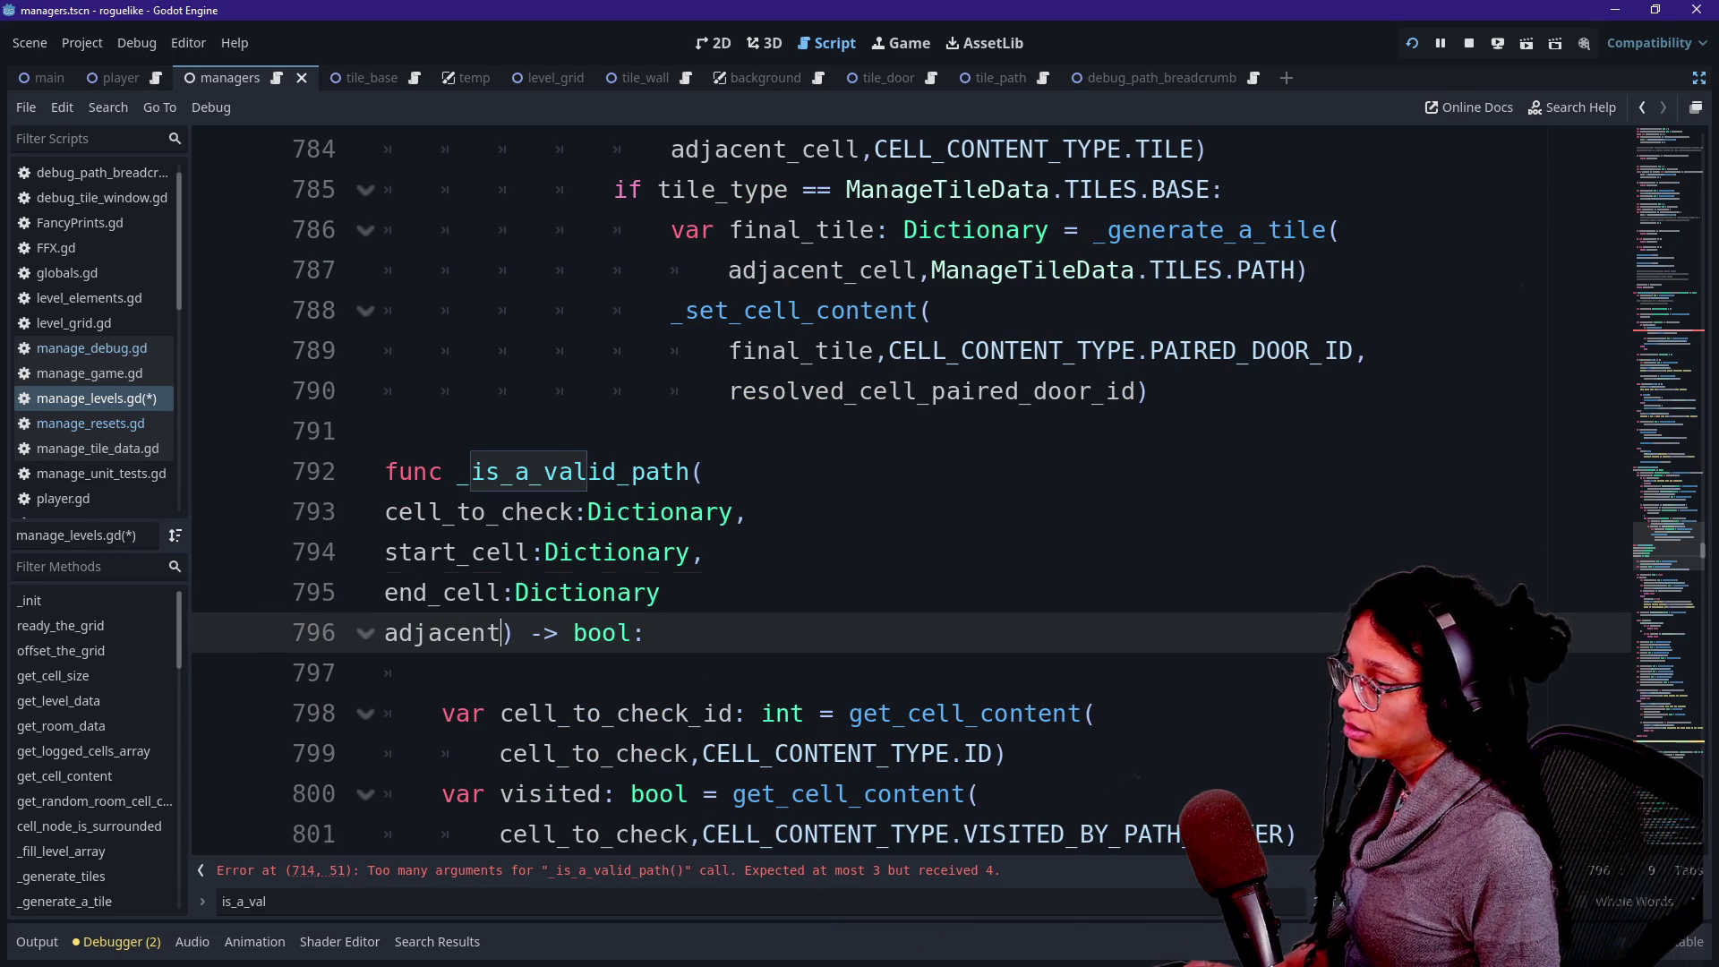
text(ells: )
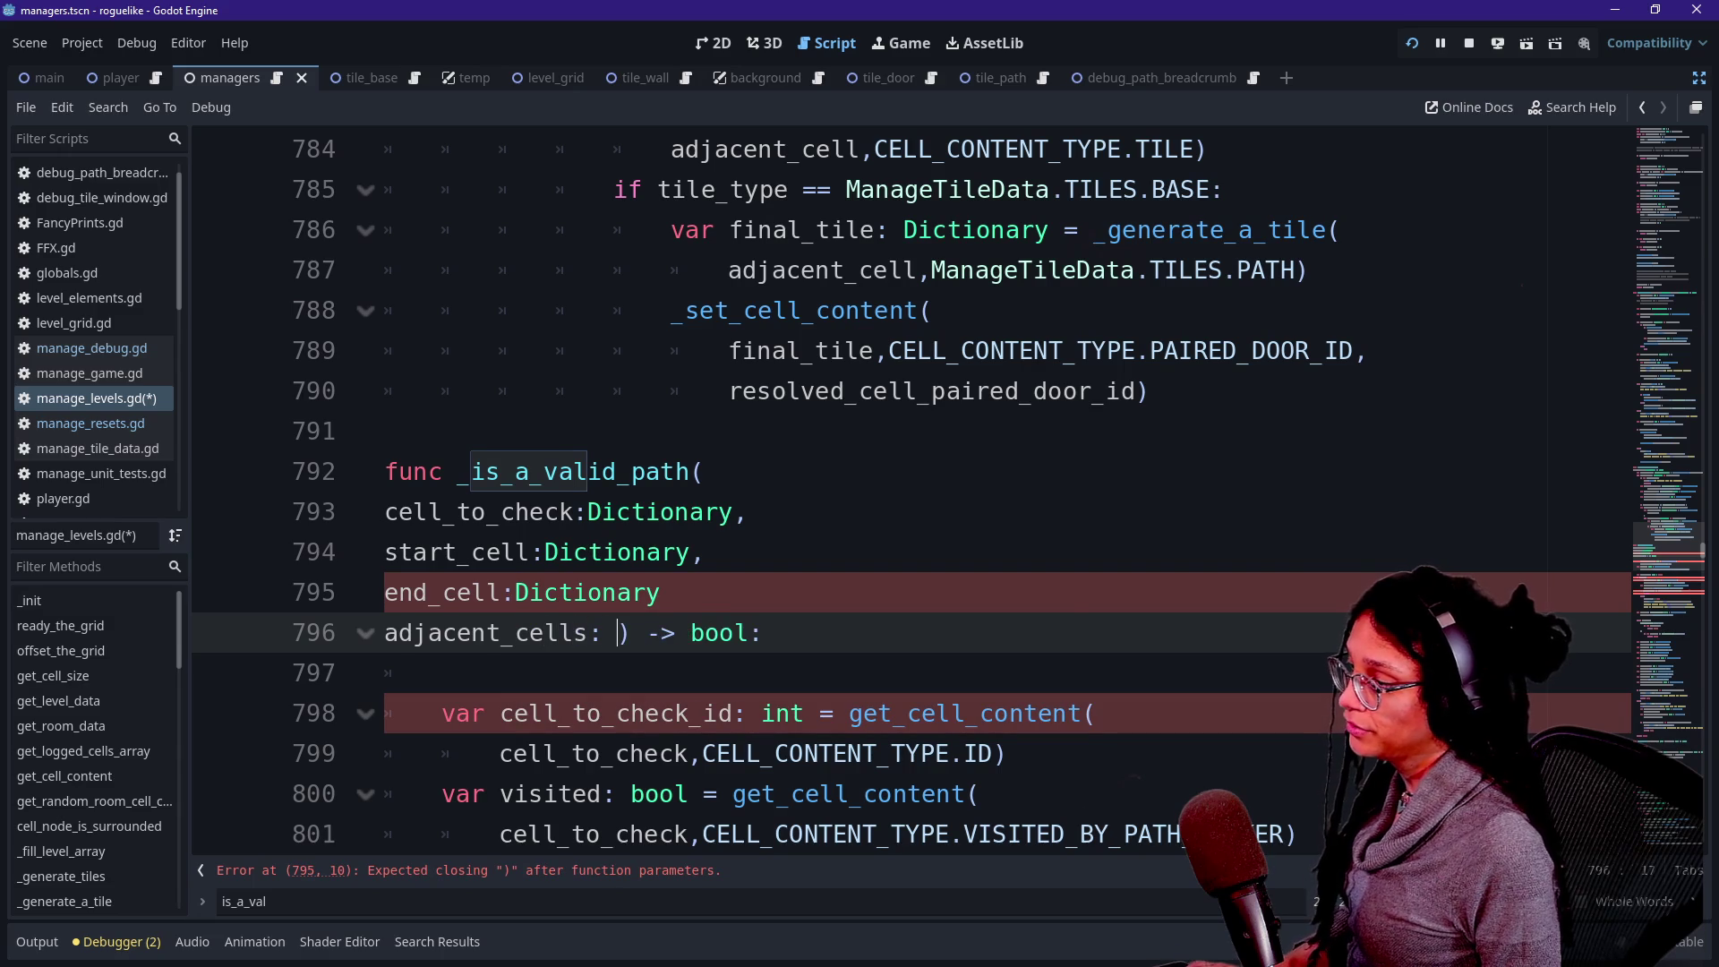
text(Array[D)
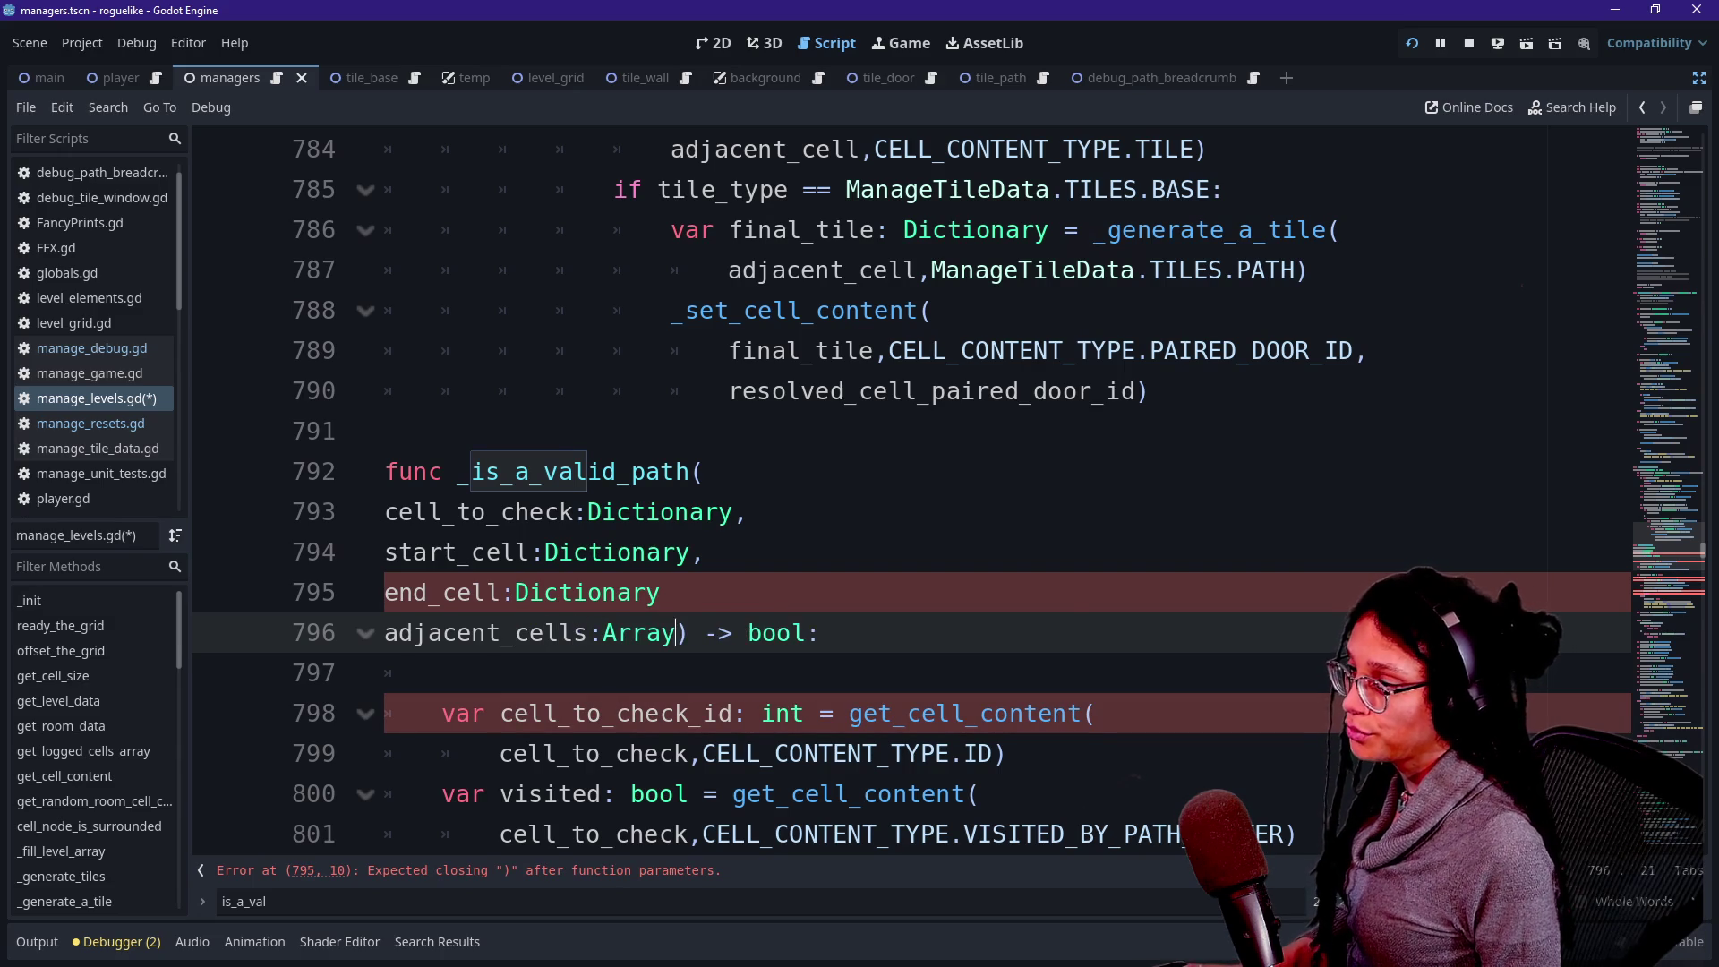
text(ictionary])
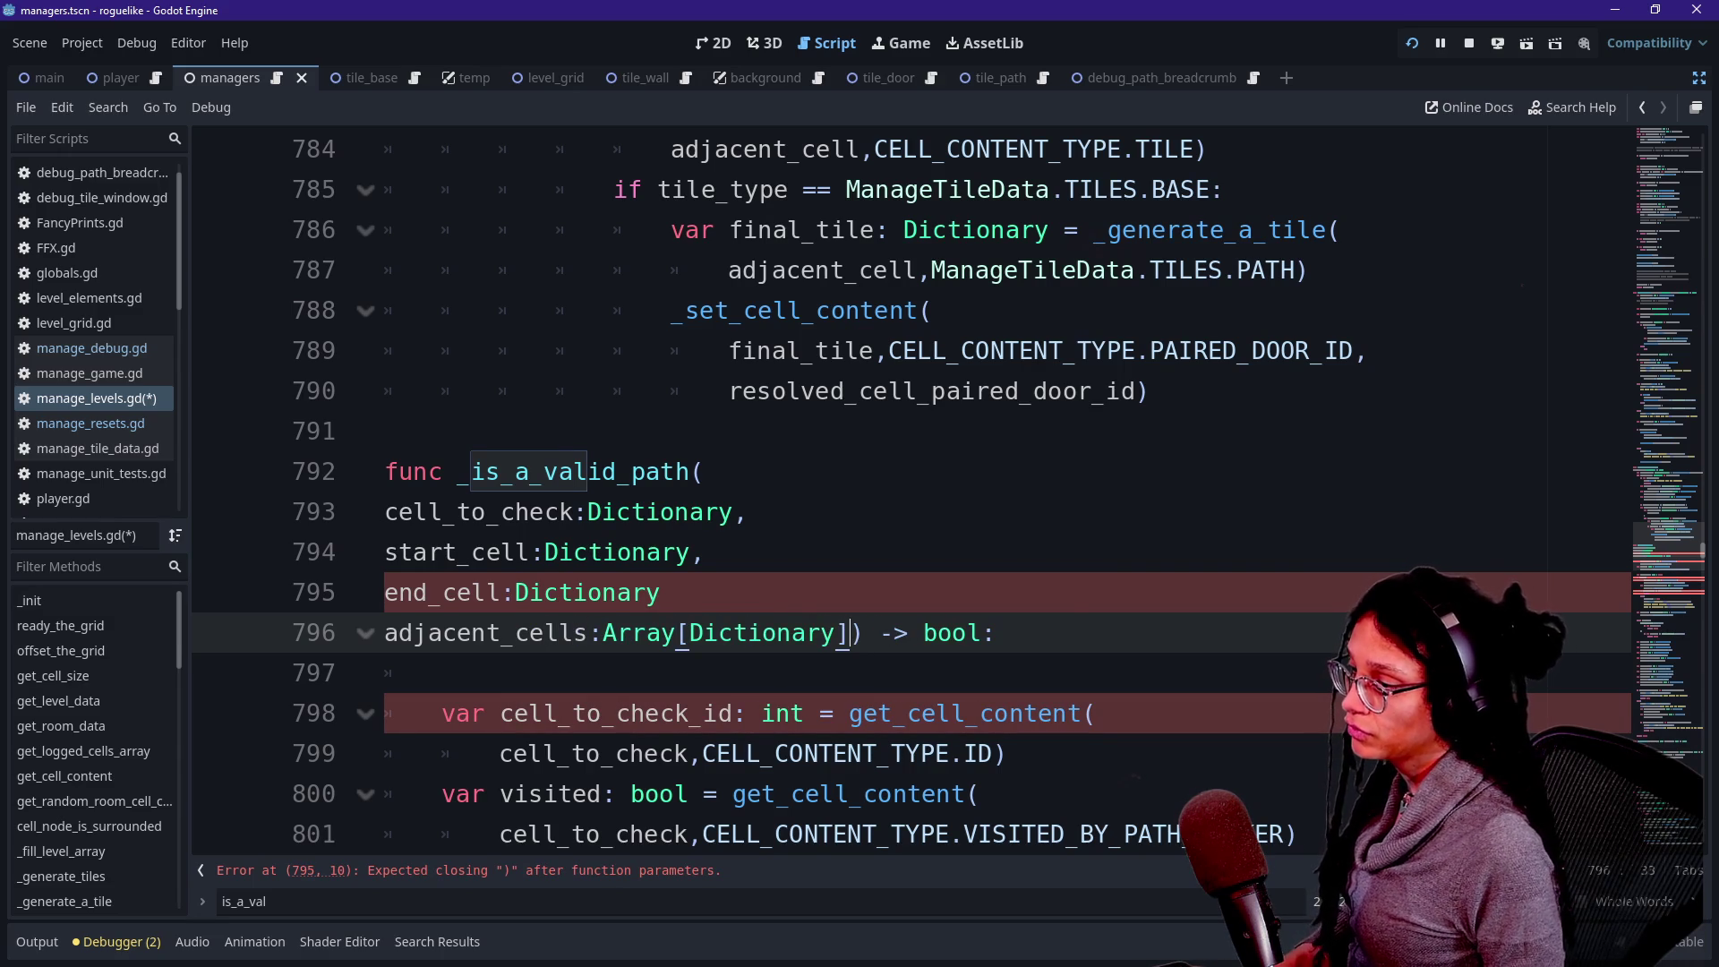
click(662, 592)
text(,)
scroll(895, 492, down, 2)
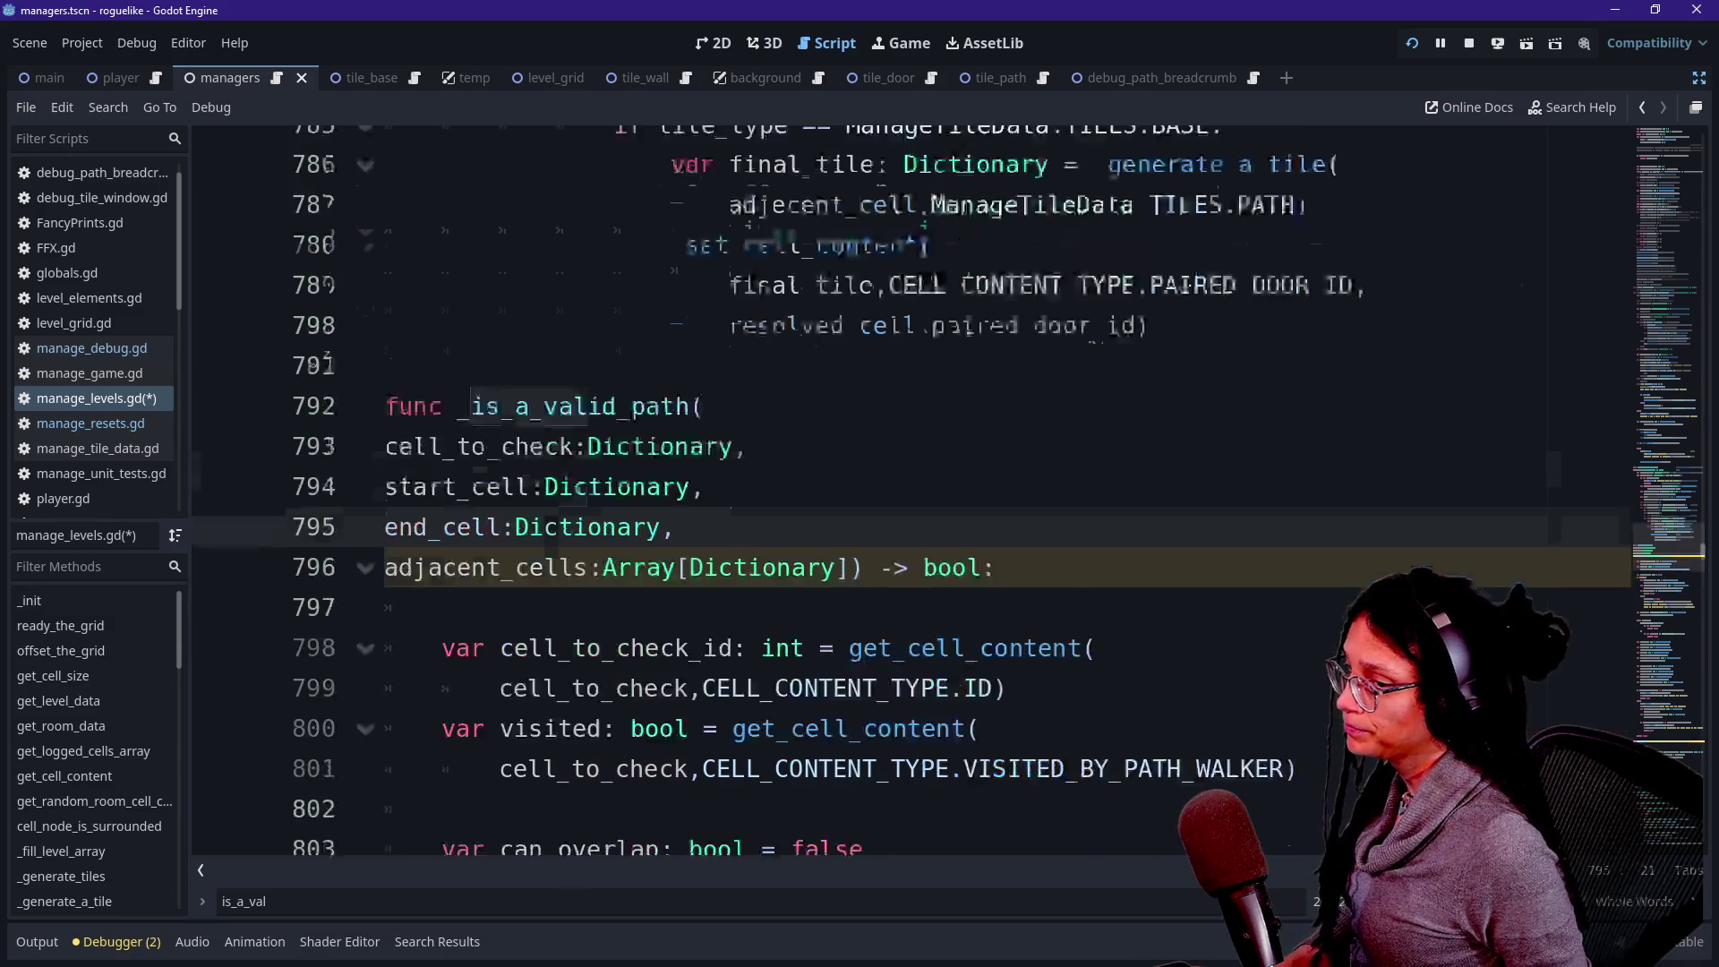
click(818, 591)
key(Down)
key(Down)
key(Down)
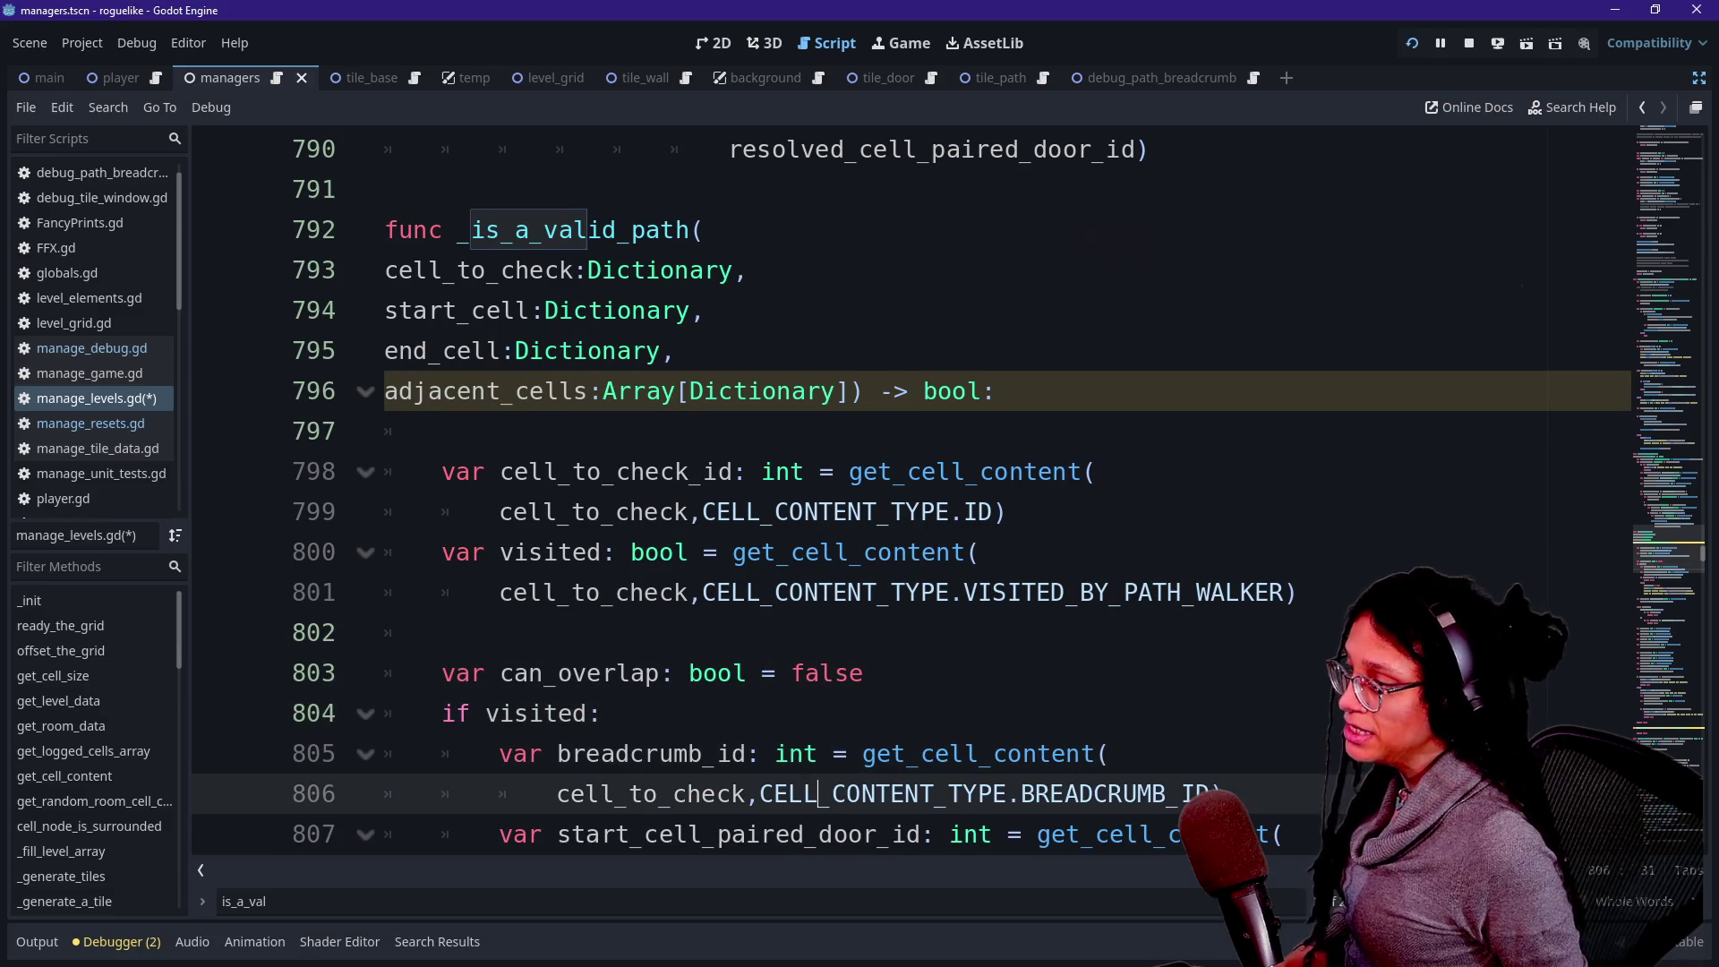
scroll(948, 488, down, 1)
scroll(896, 493, down, 12)
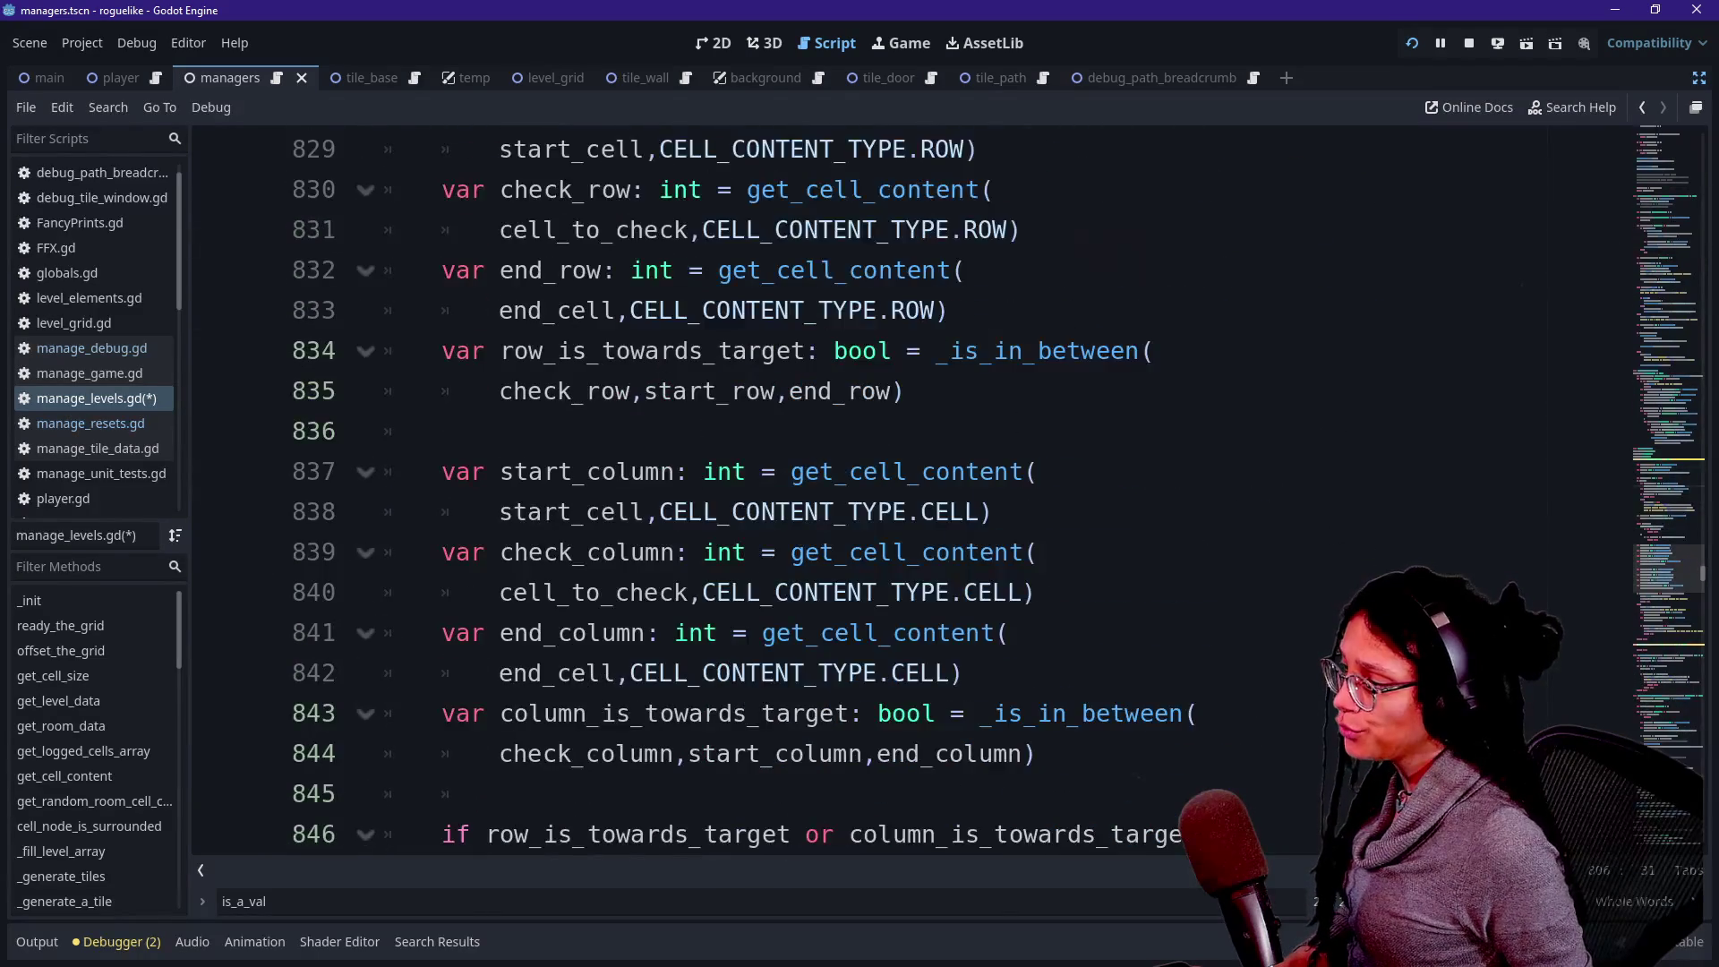
scroll(725, 594, down, 11)
scroll(725, 593, down, 3)
scroll(725, 594, up, 9)
scroll(725, 593, down, 2)
scroll(725, 593, down, 2)
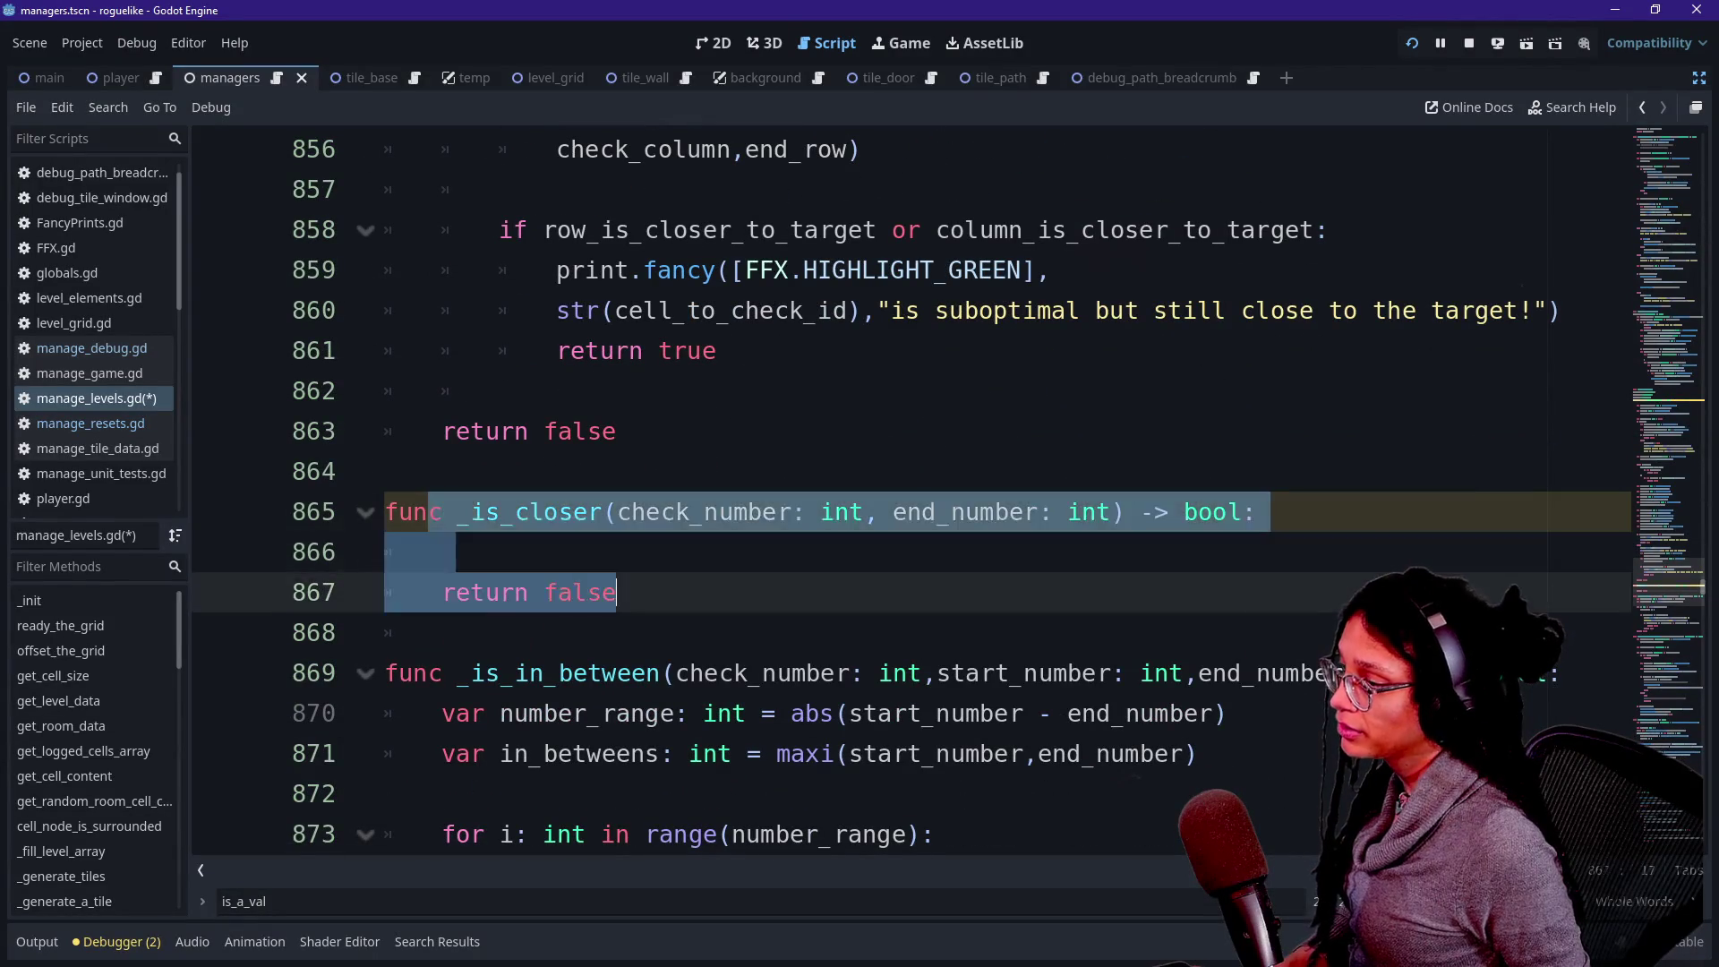
scroll(725, 593, up, 4)
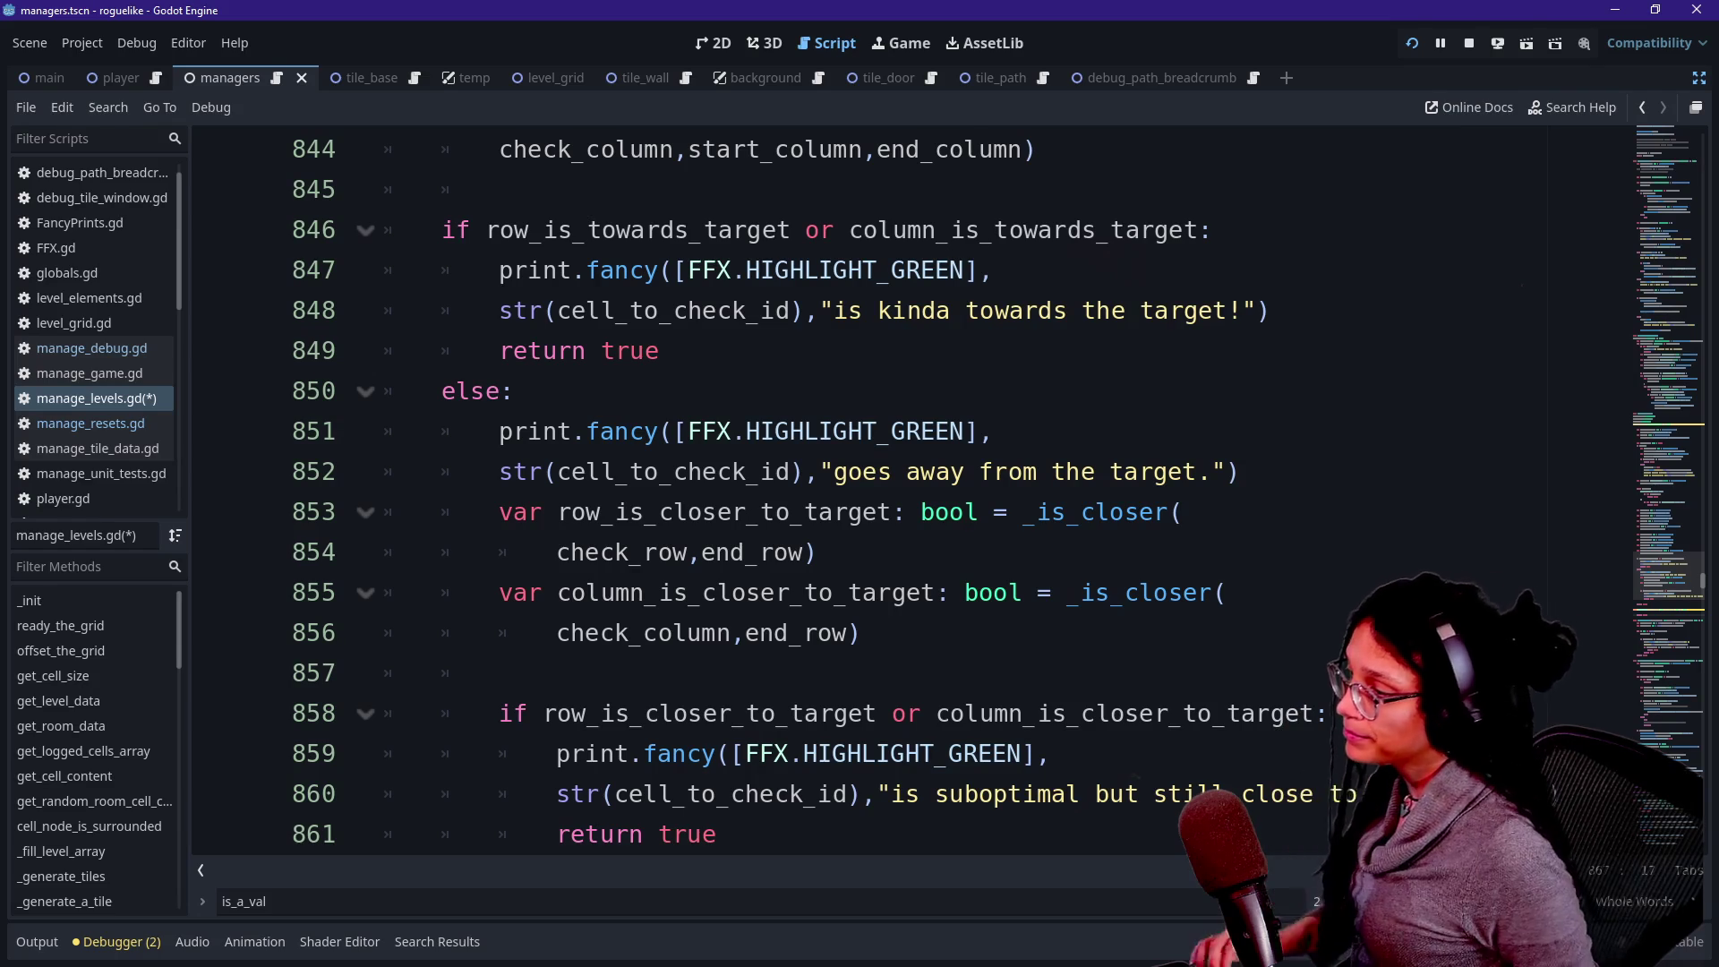
click(804, 552)
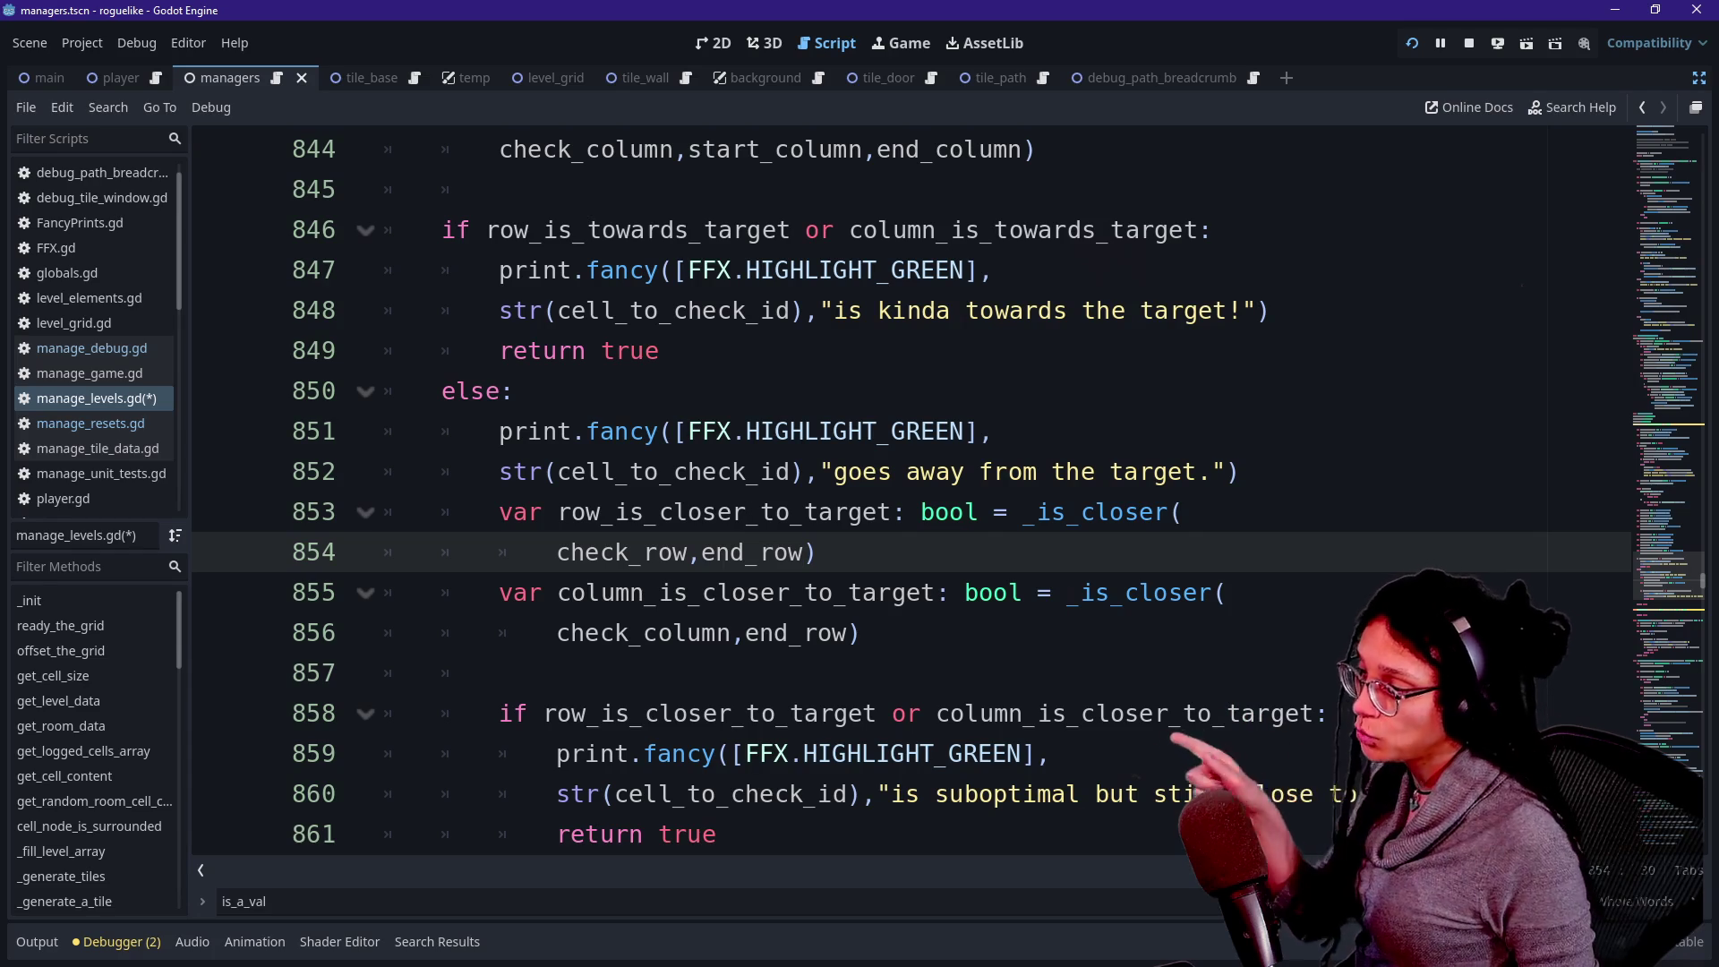
mouse_move(571, 551)
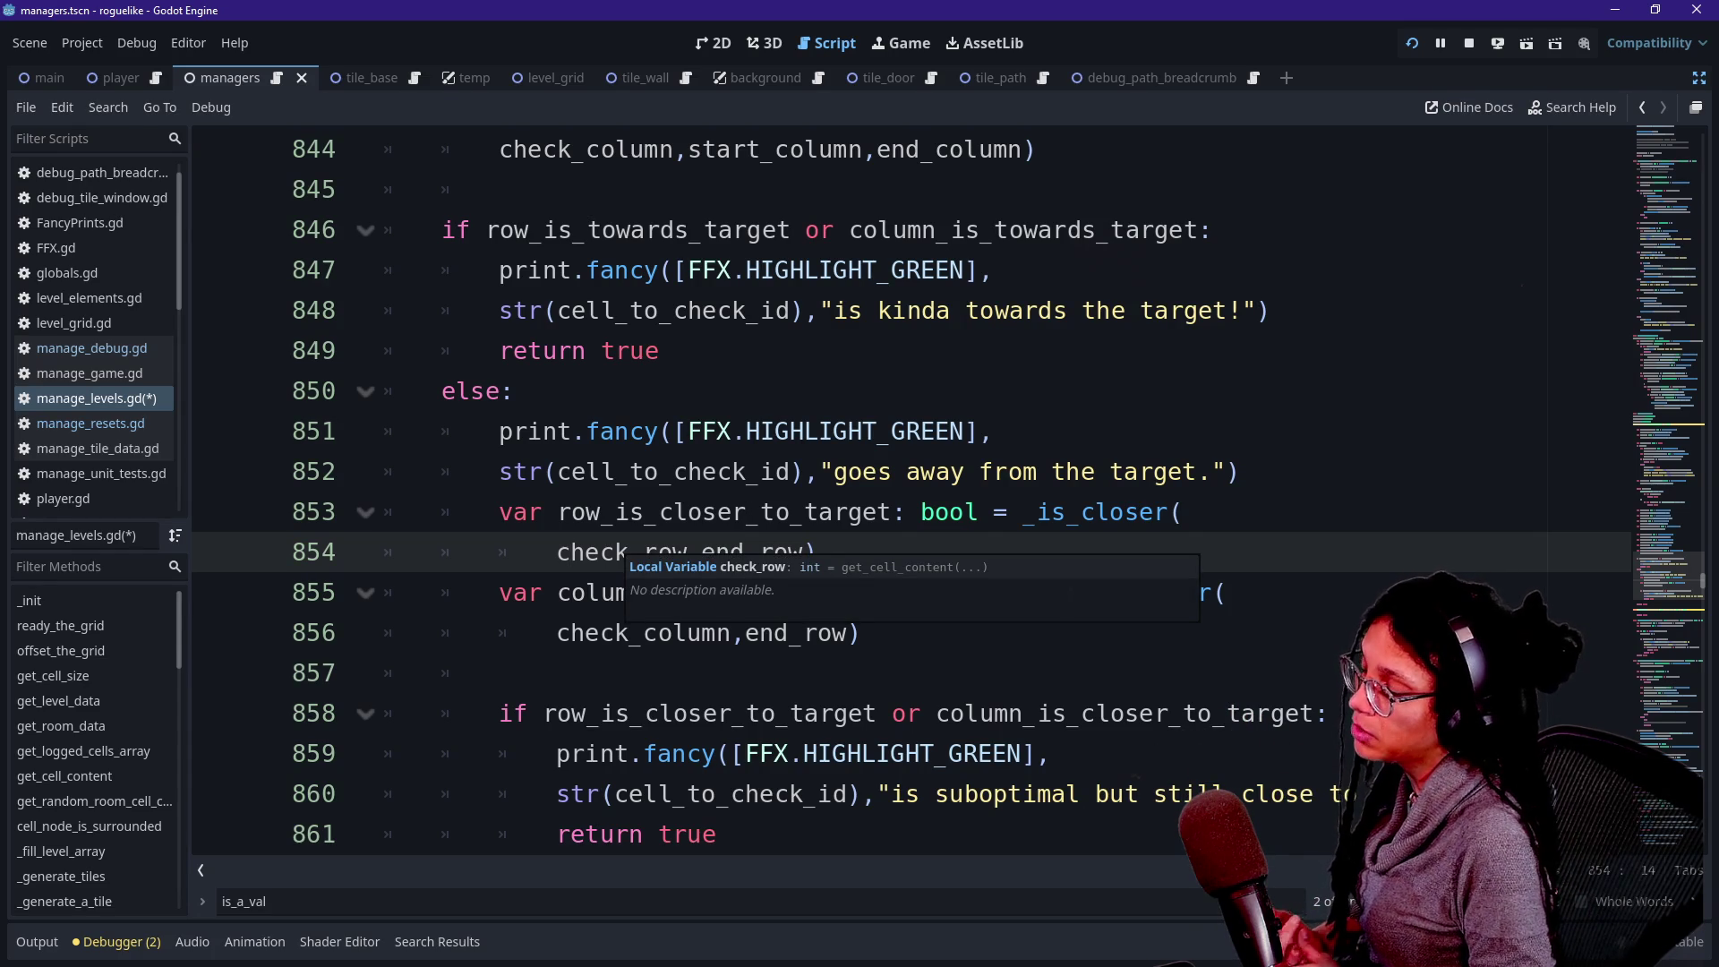
scroll(859, 493, up, 15)
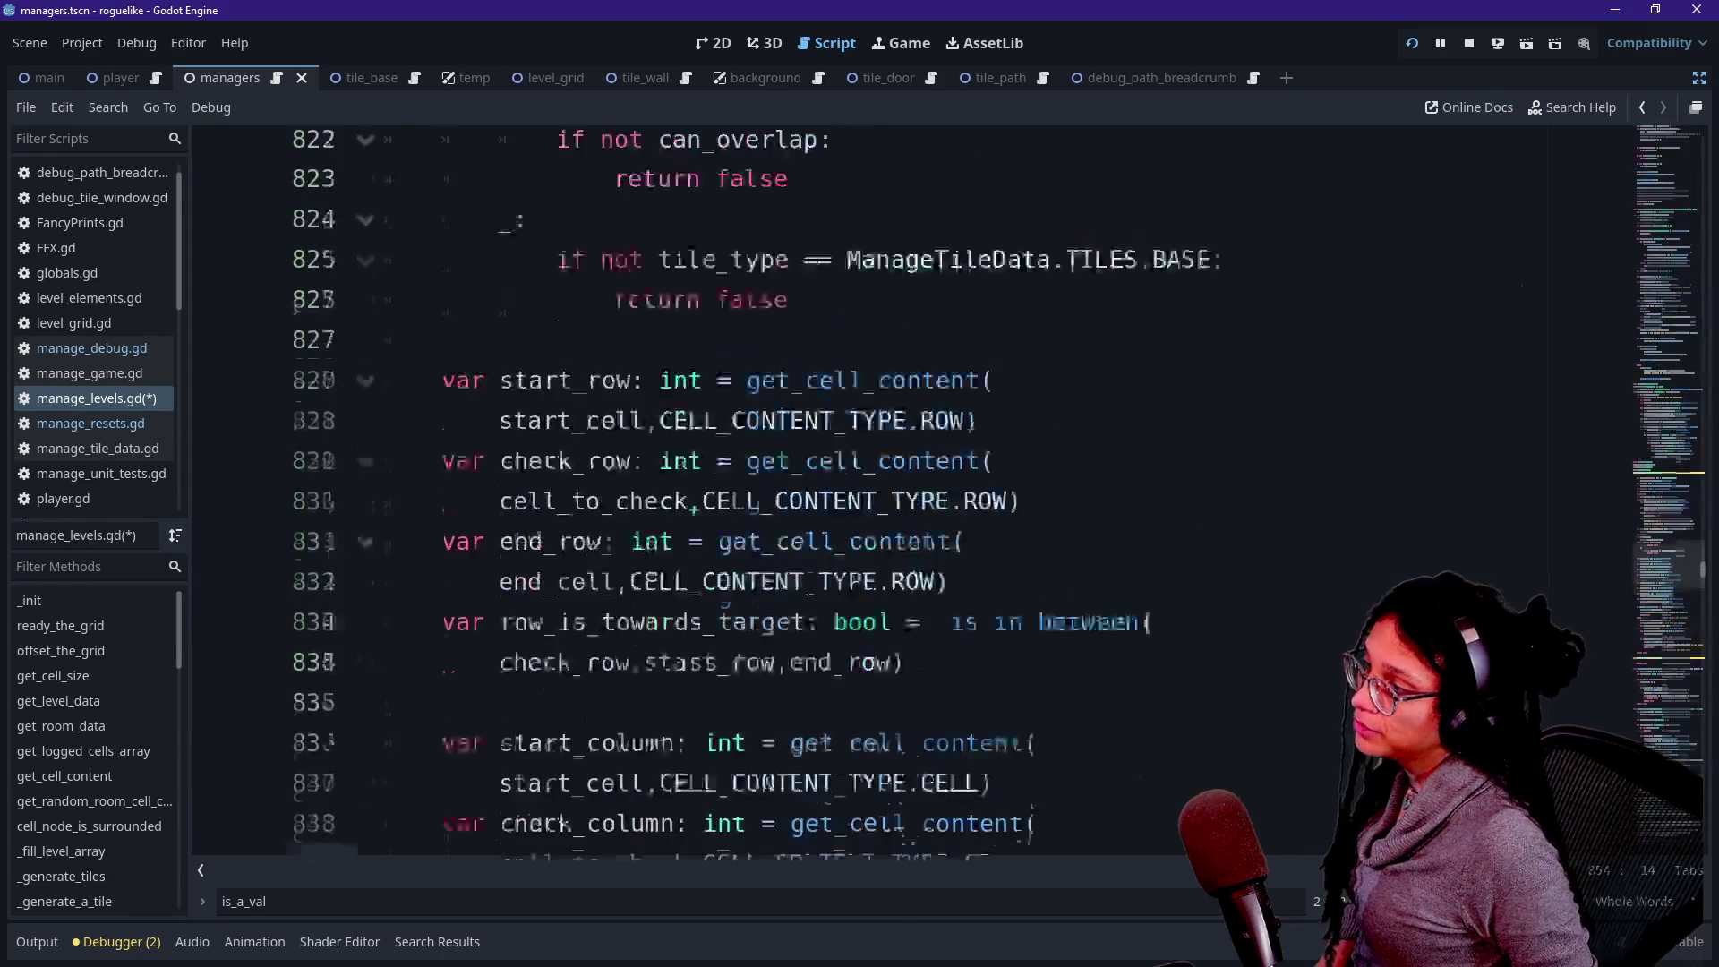
Scroll between the adjacent_cells parameter and the code around lines 769–772
click(385, 632)
scroll(859, 493, up, 3)
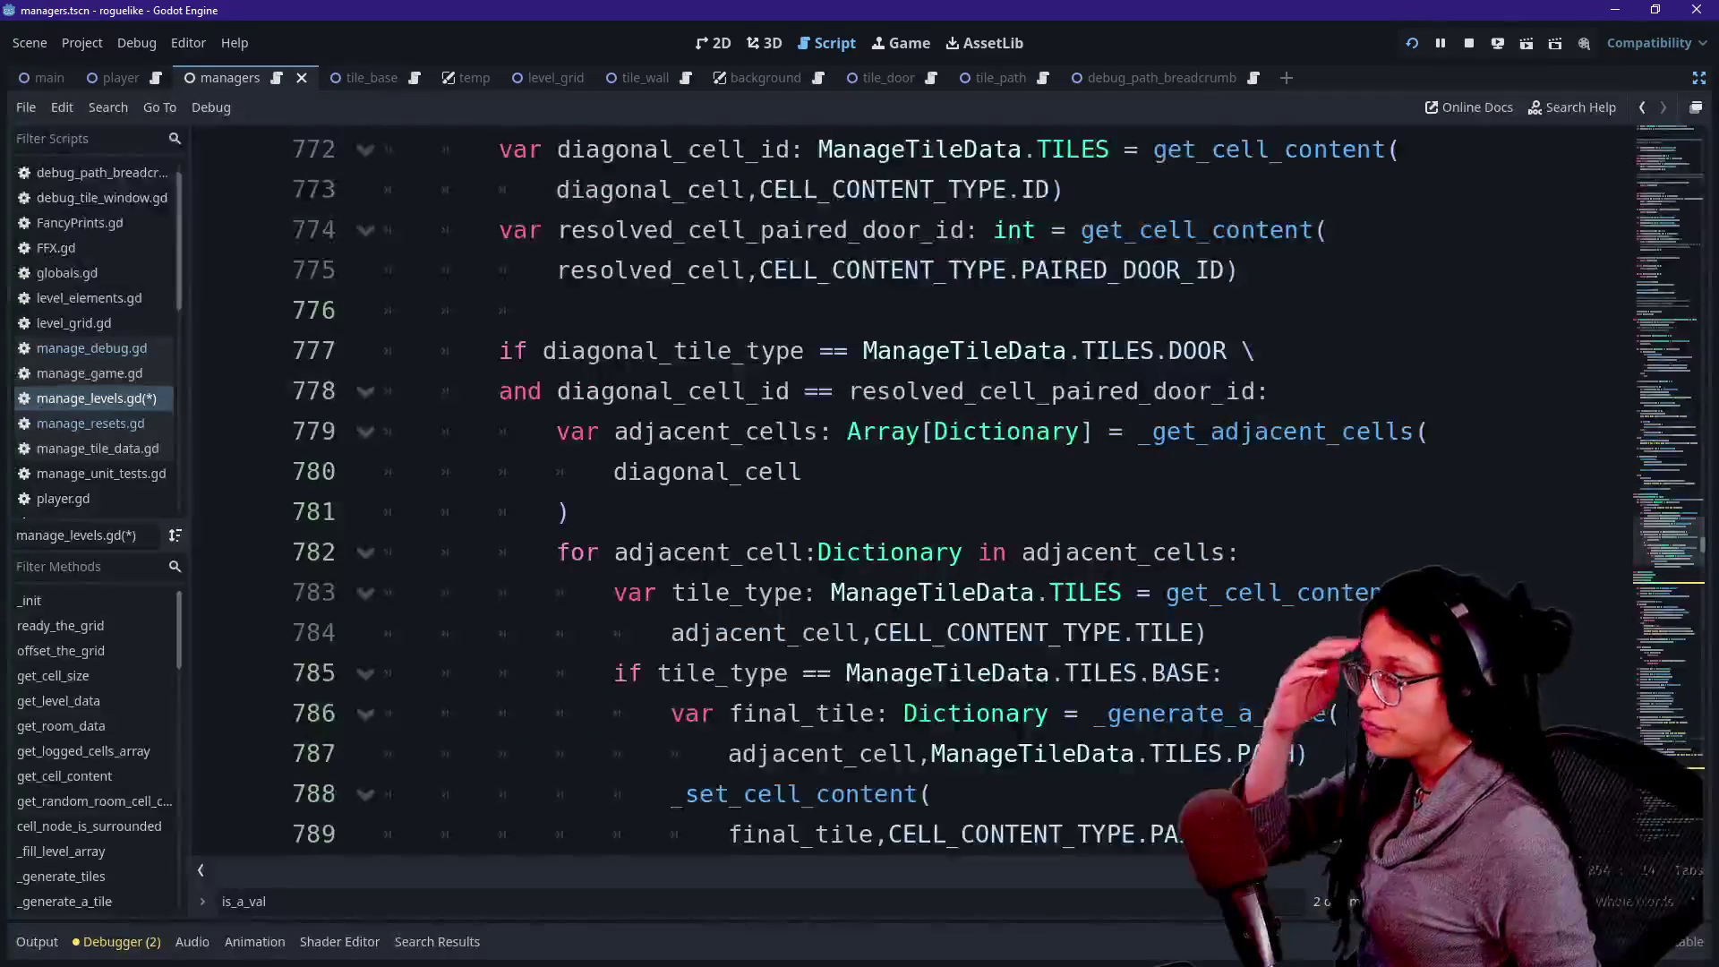
scroll(859, 493, up, 5)
scroll(770, 493, down, 1)
scroll(770, 492, up, 5)
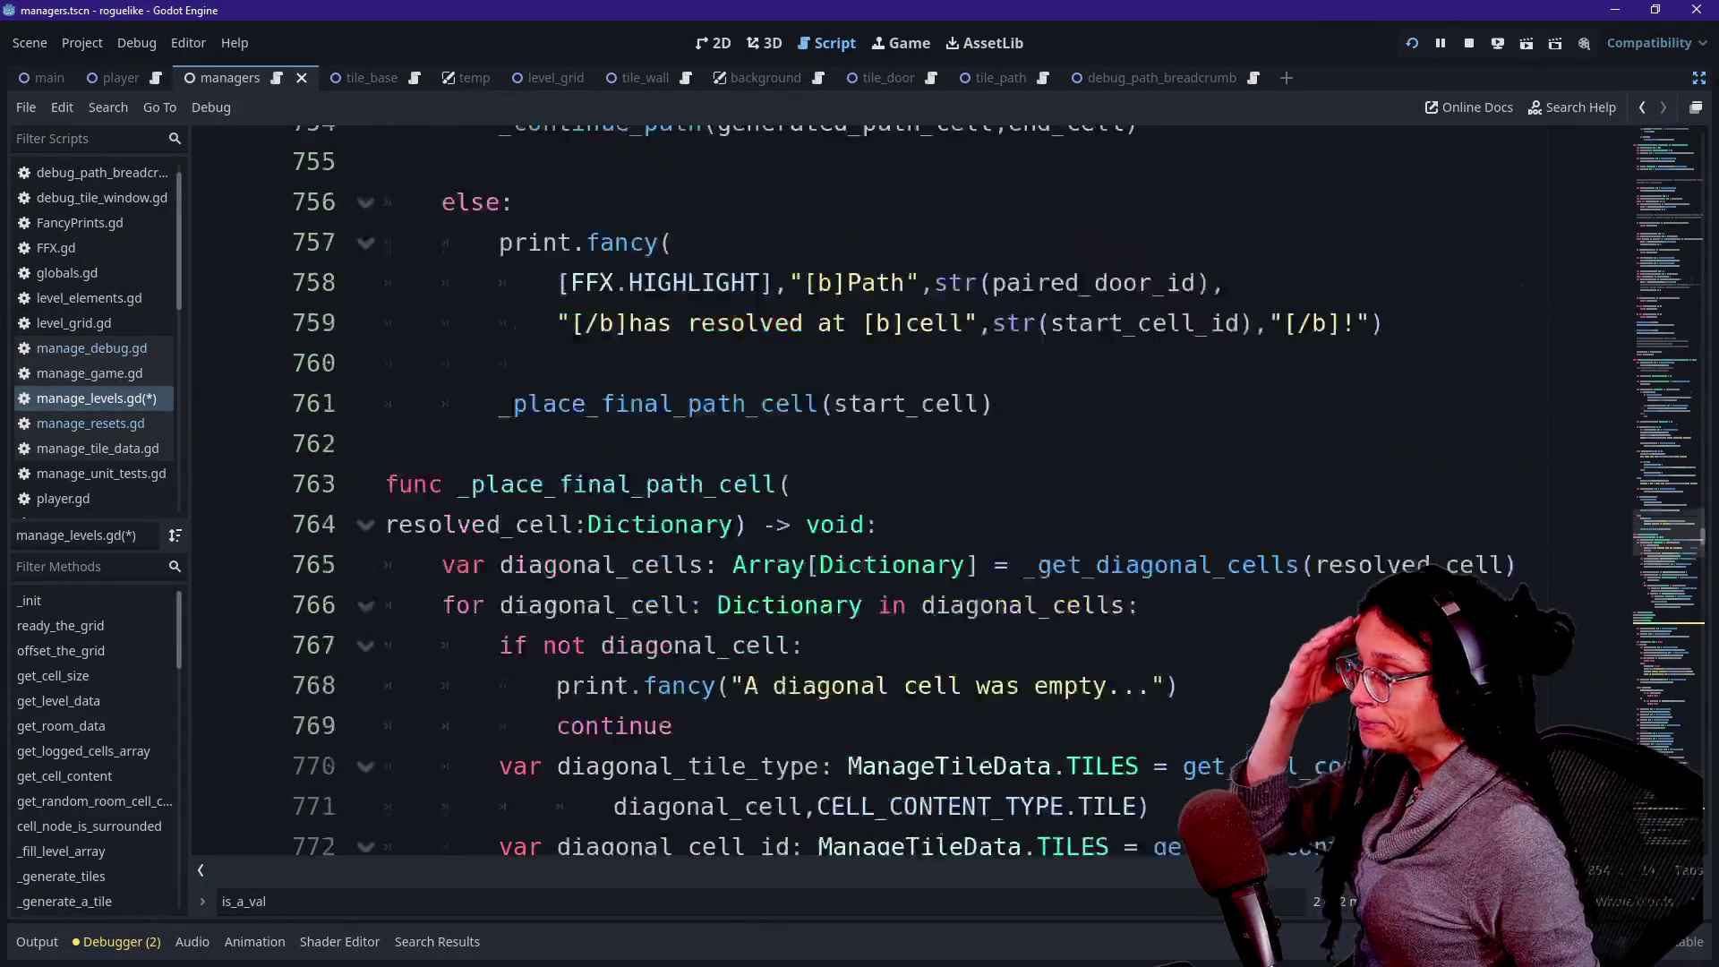
scroll(761, 511, down, 8)
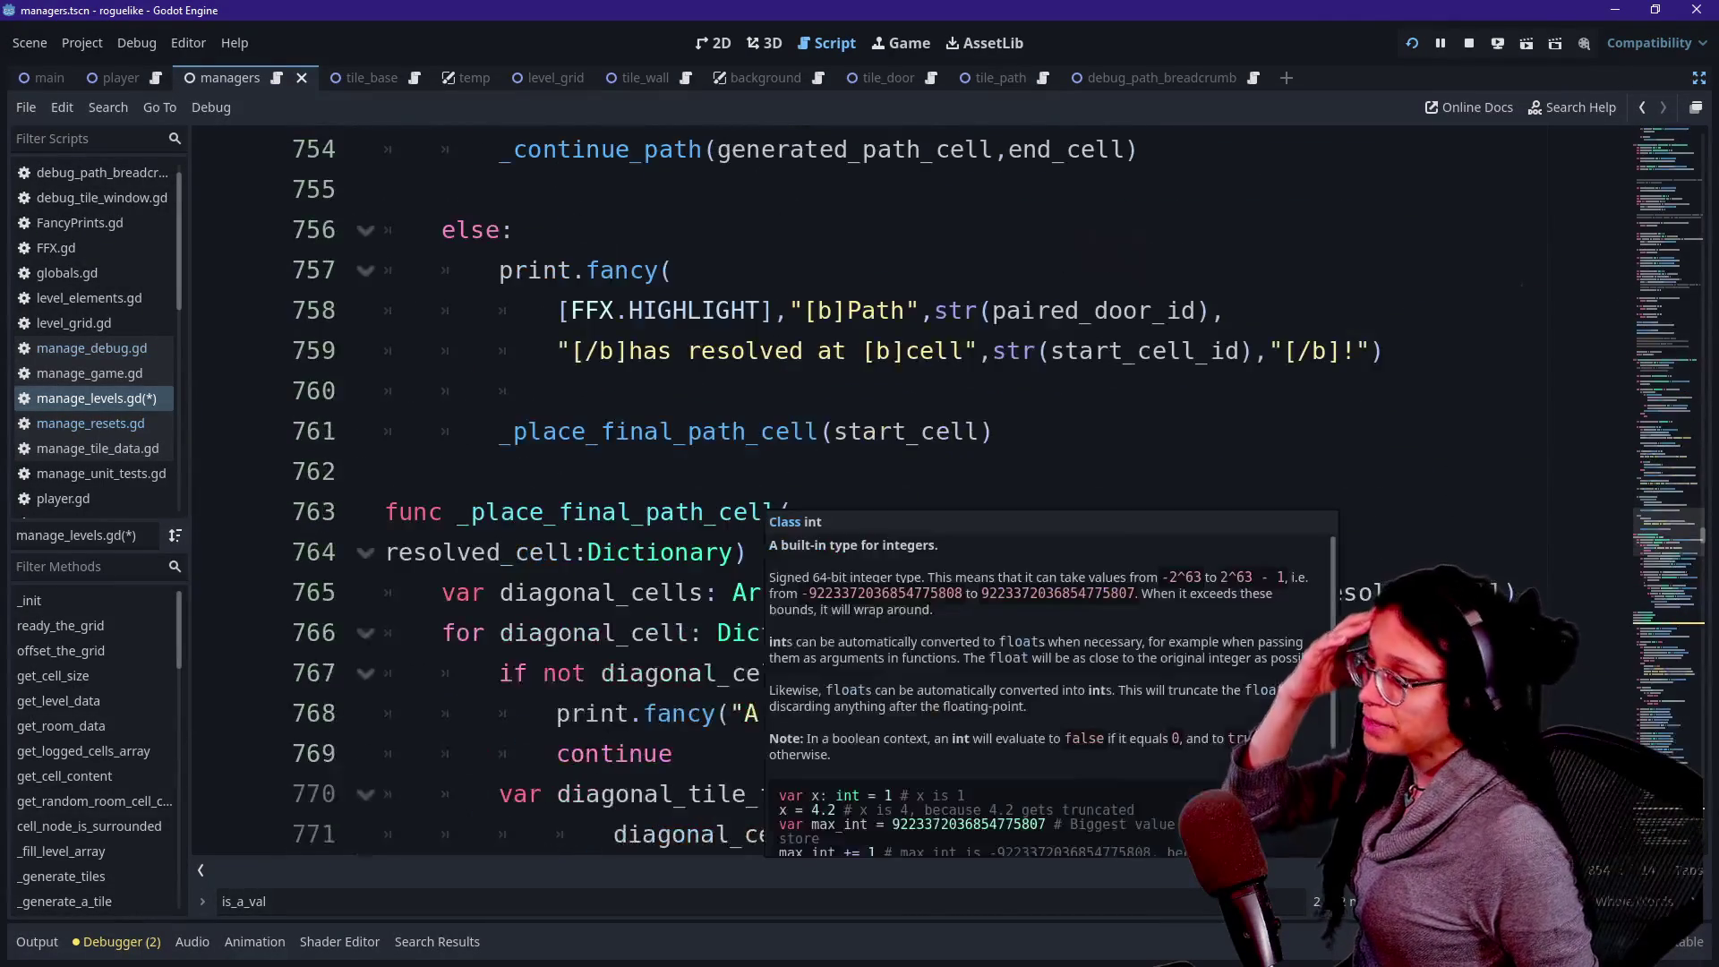
click(762, 511)
scroll(762, 512, down, 3)
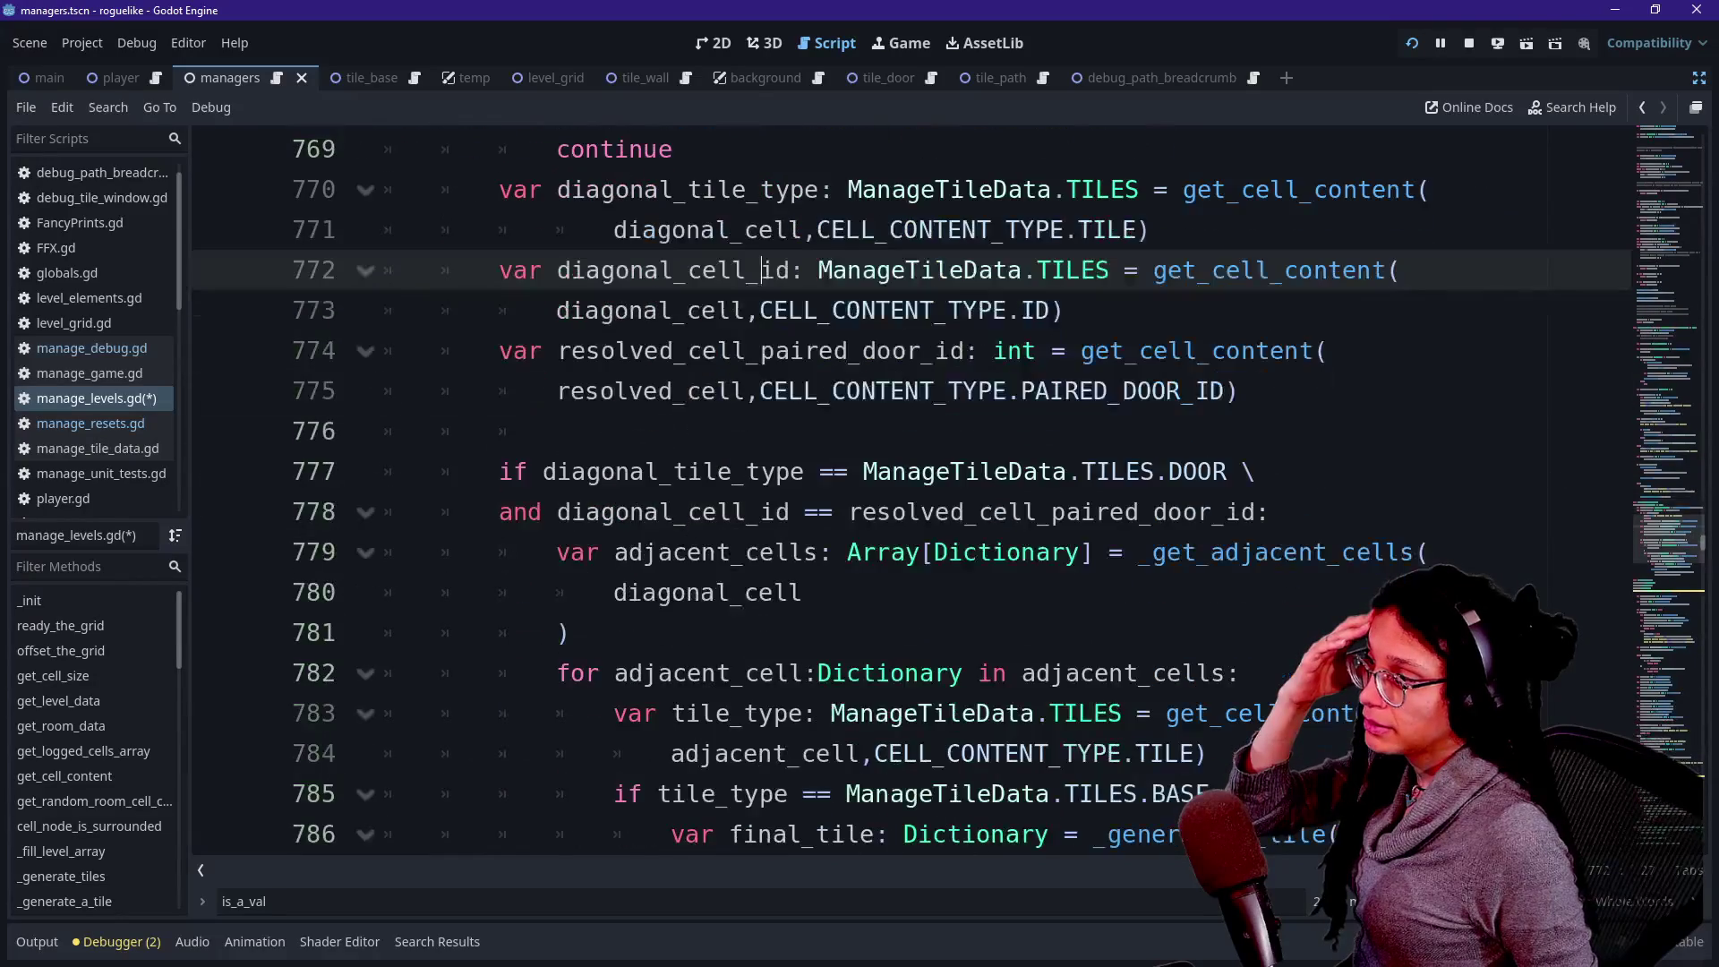
scroll(762, 511, up, 2)
click(762, 506)
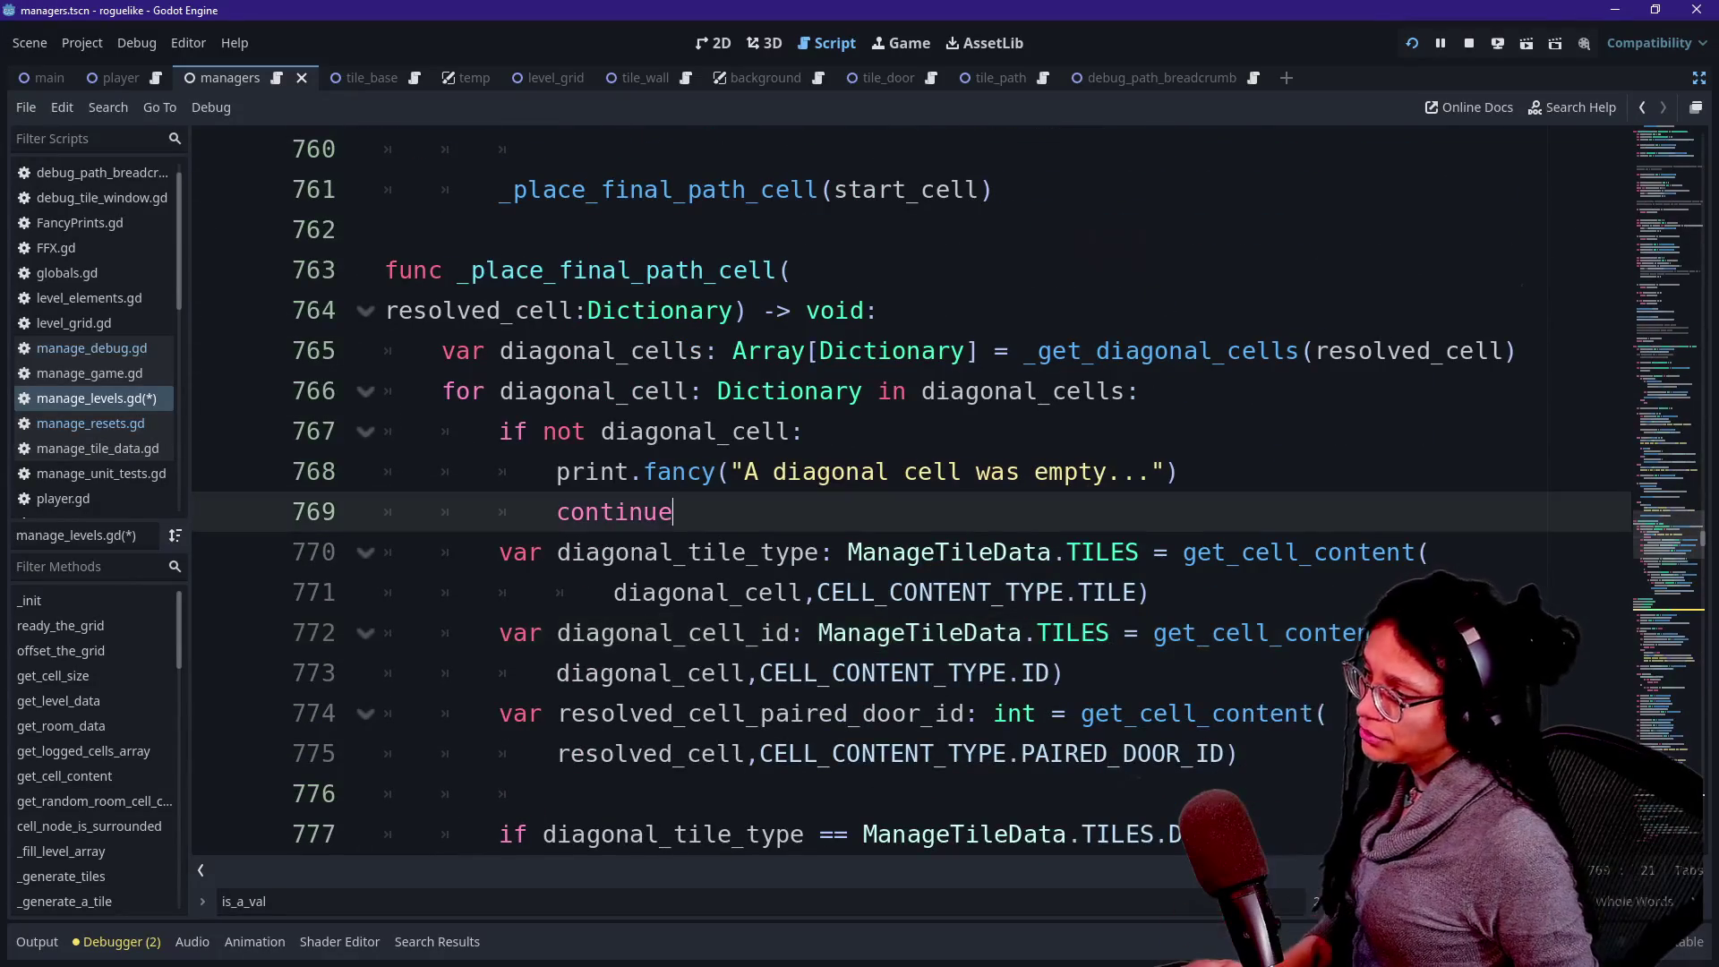
Search the script for 'adjacent', then '_is_a_vali', to reach the call on line 713
key(ctrl+f)
text(adjacent)
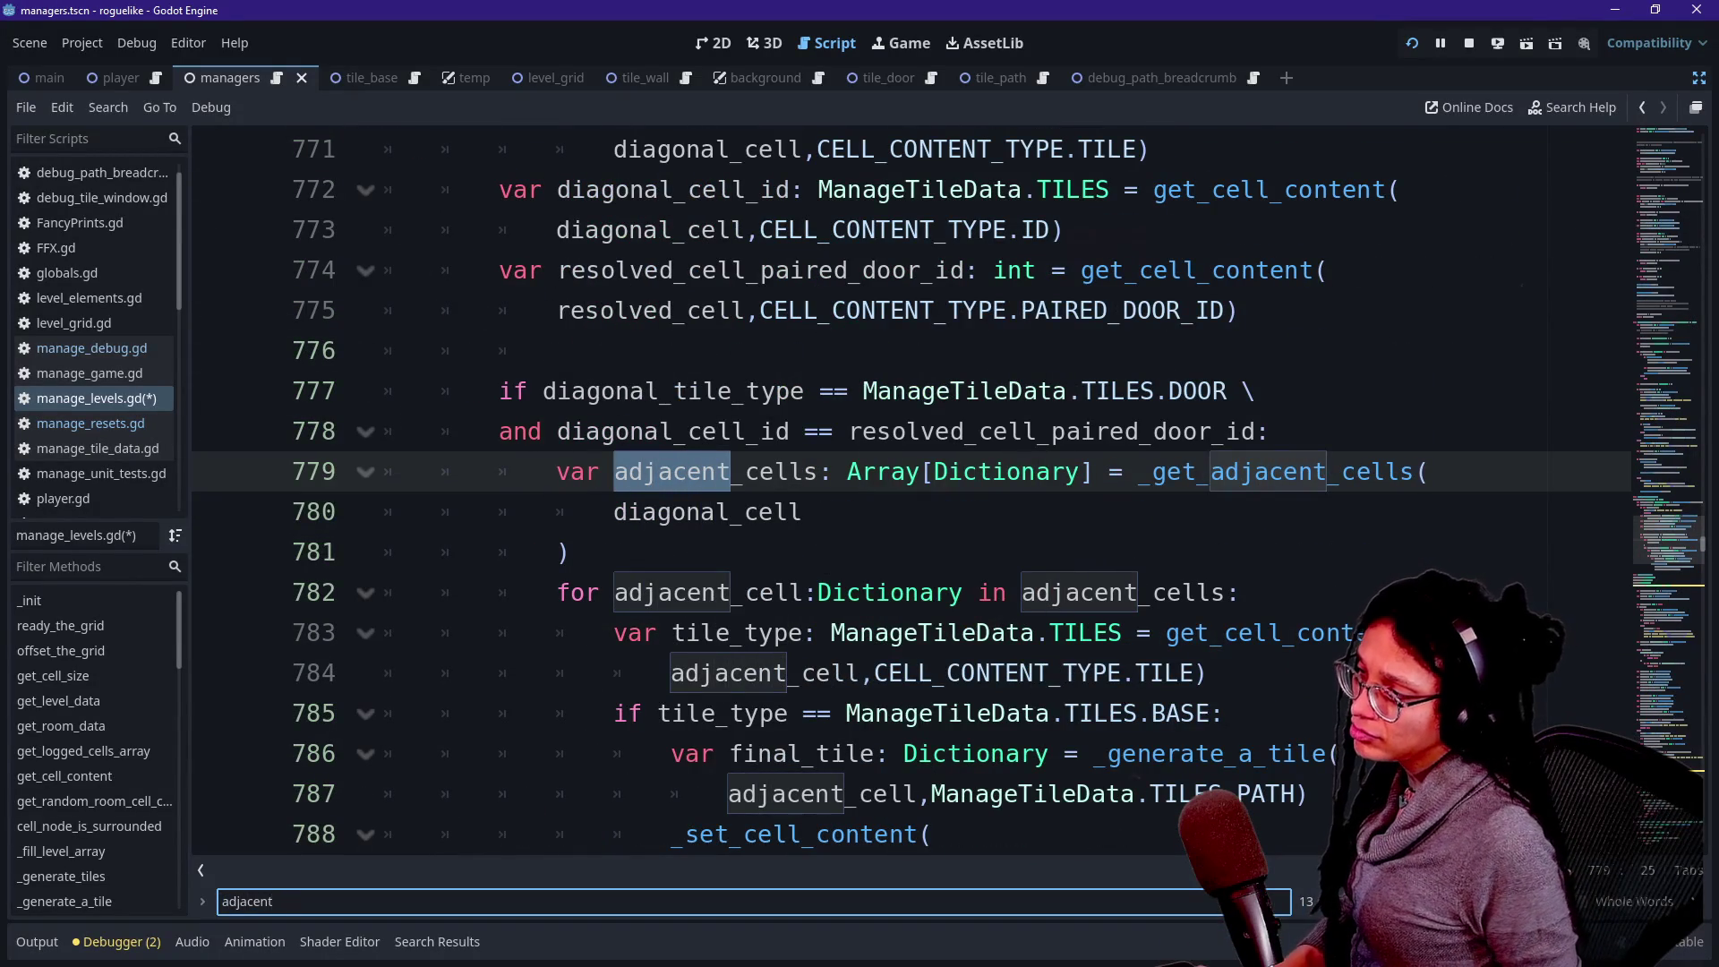
key(ctrl+a)
text(_is_a)
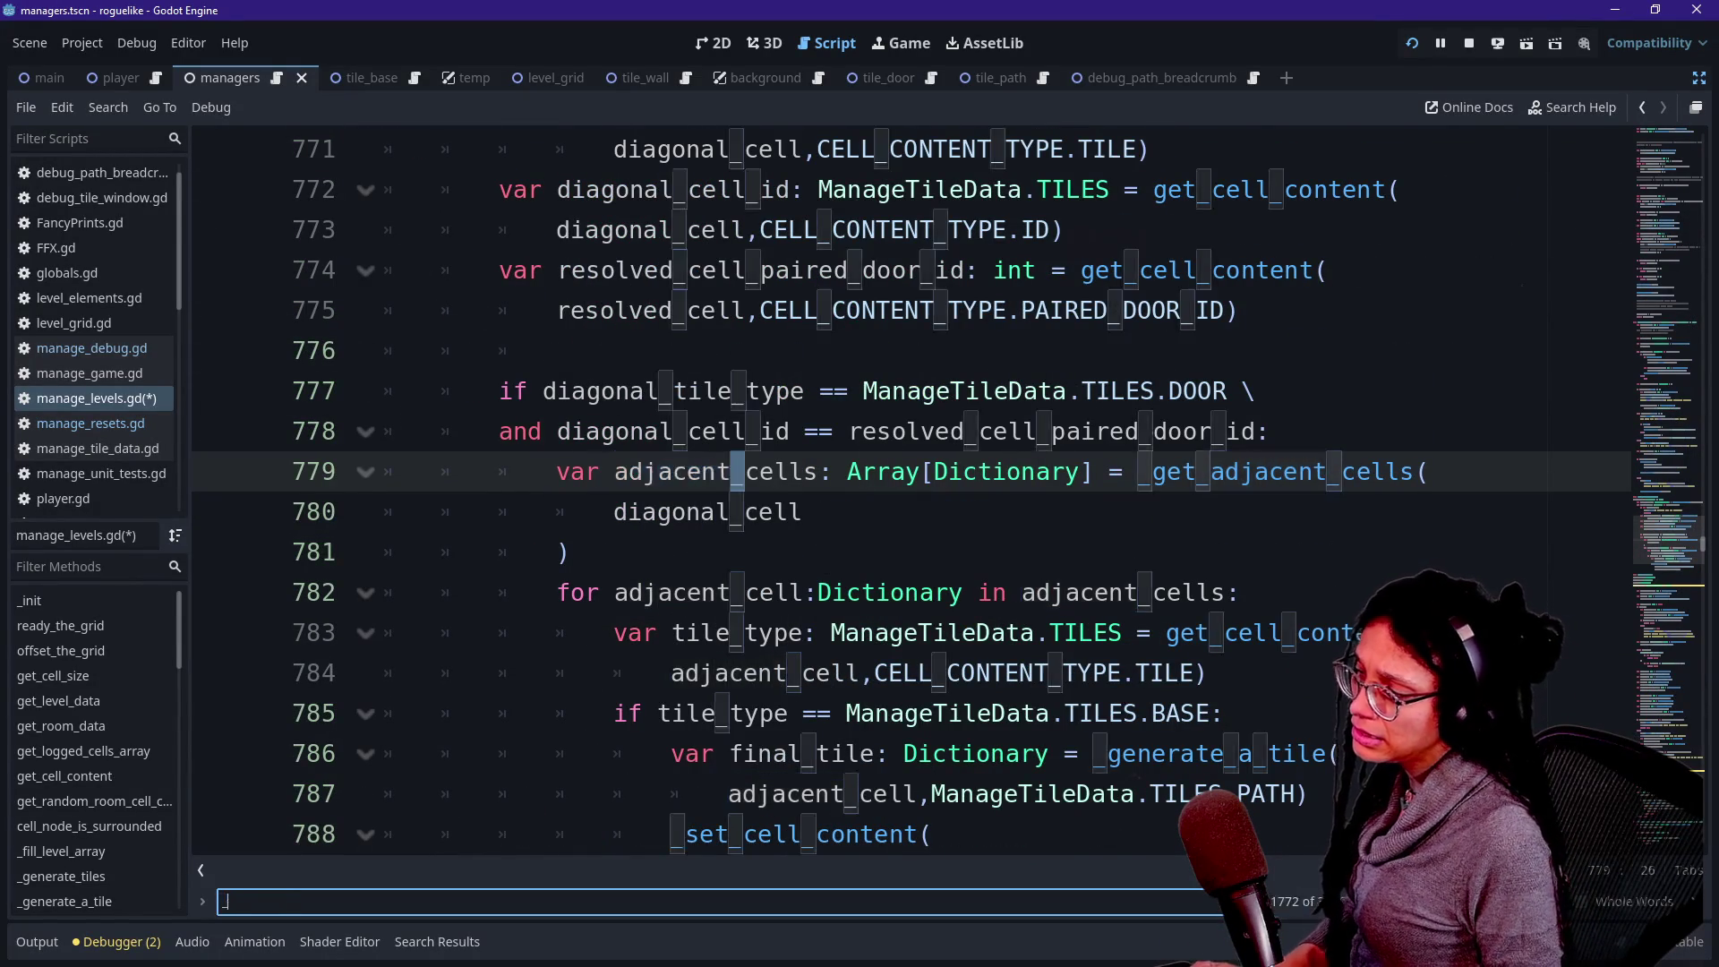
text(d_va)
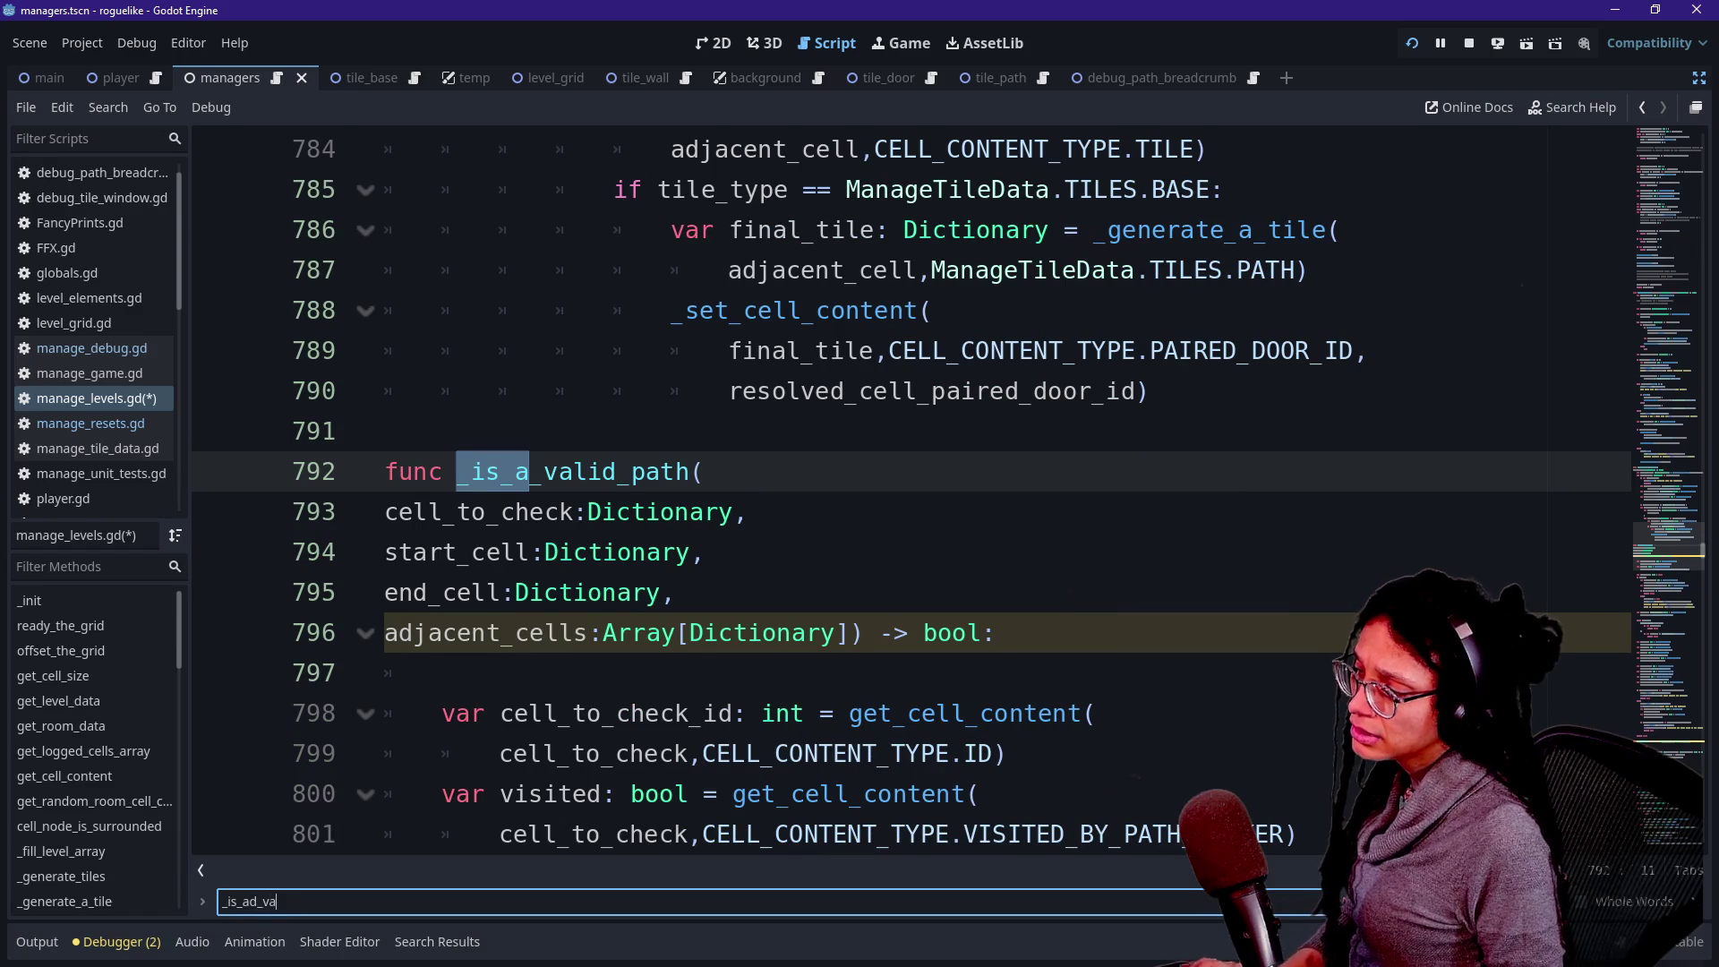
key(BackSpace)
key(BackSpace)
text(_v)
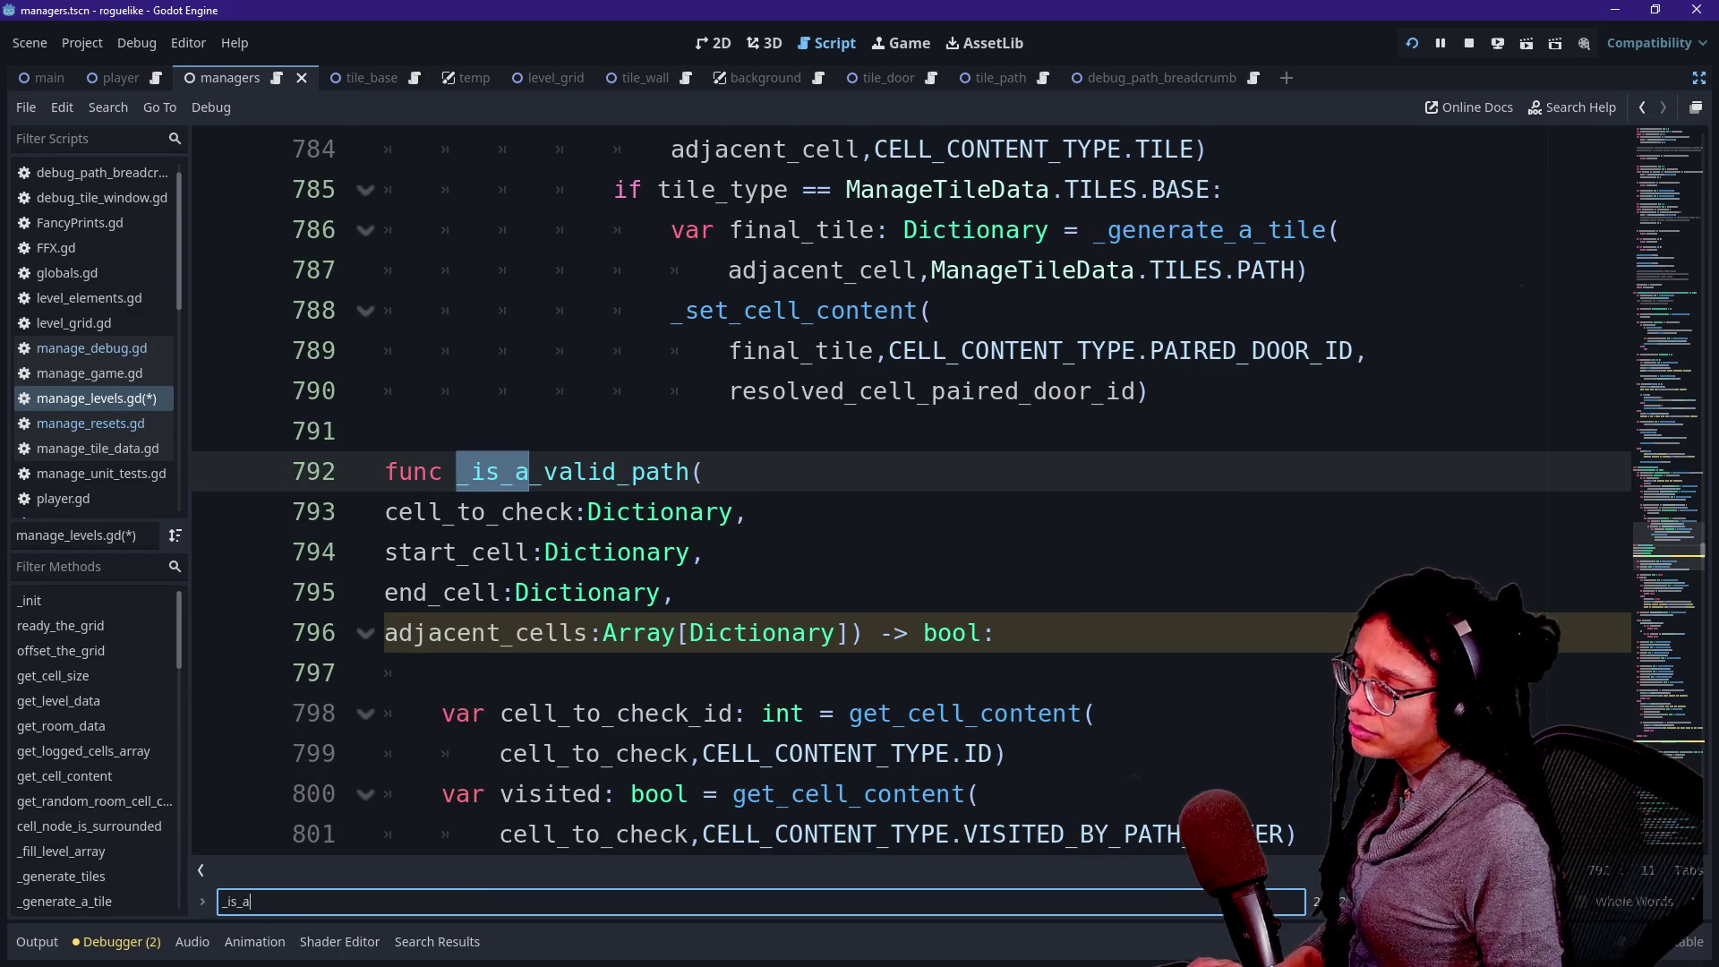
text(ali)
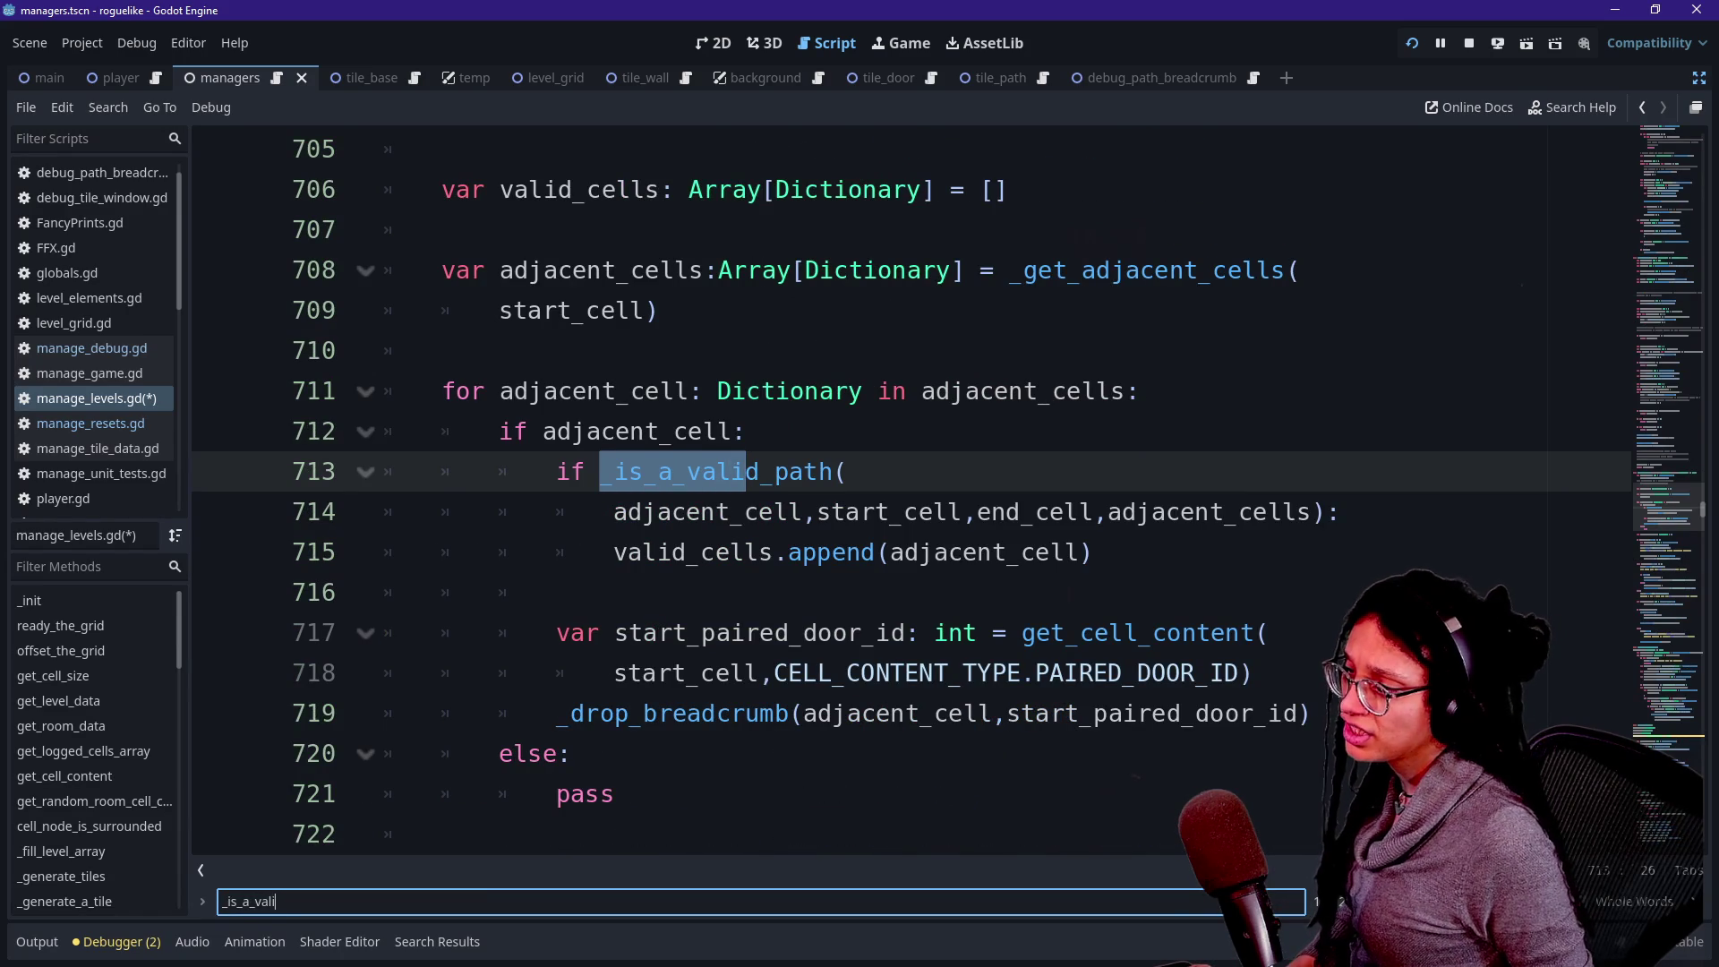
scroll(895, 492, up, 3)
scroll(895, 492, down, 2)
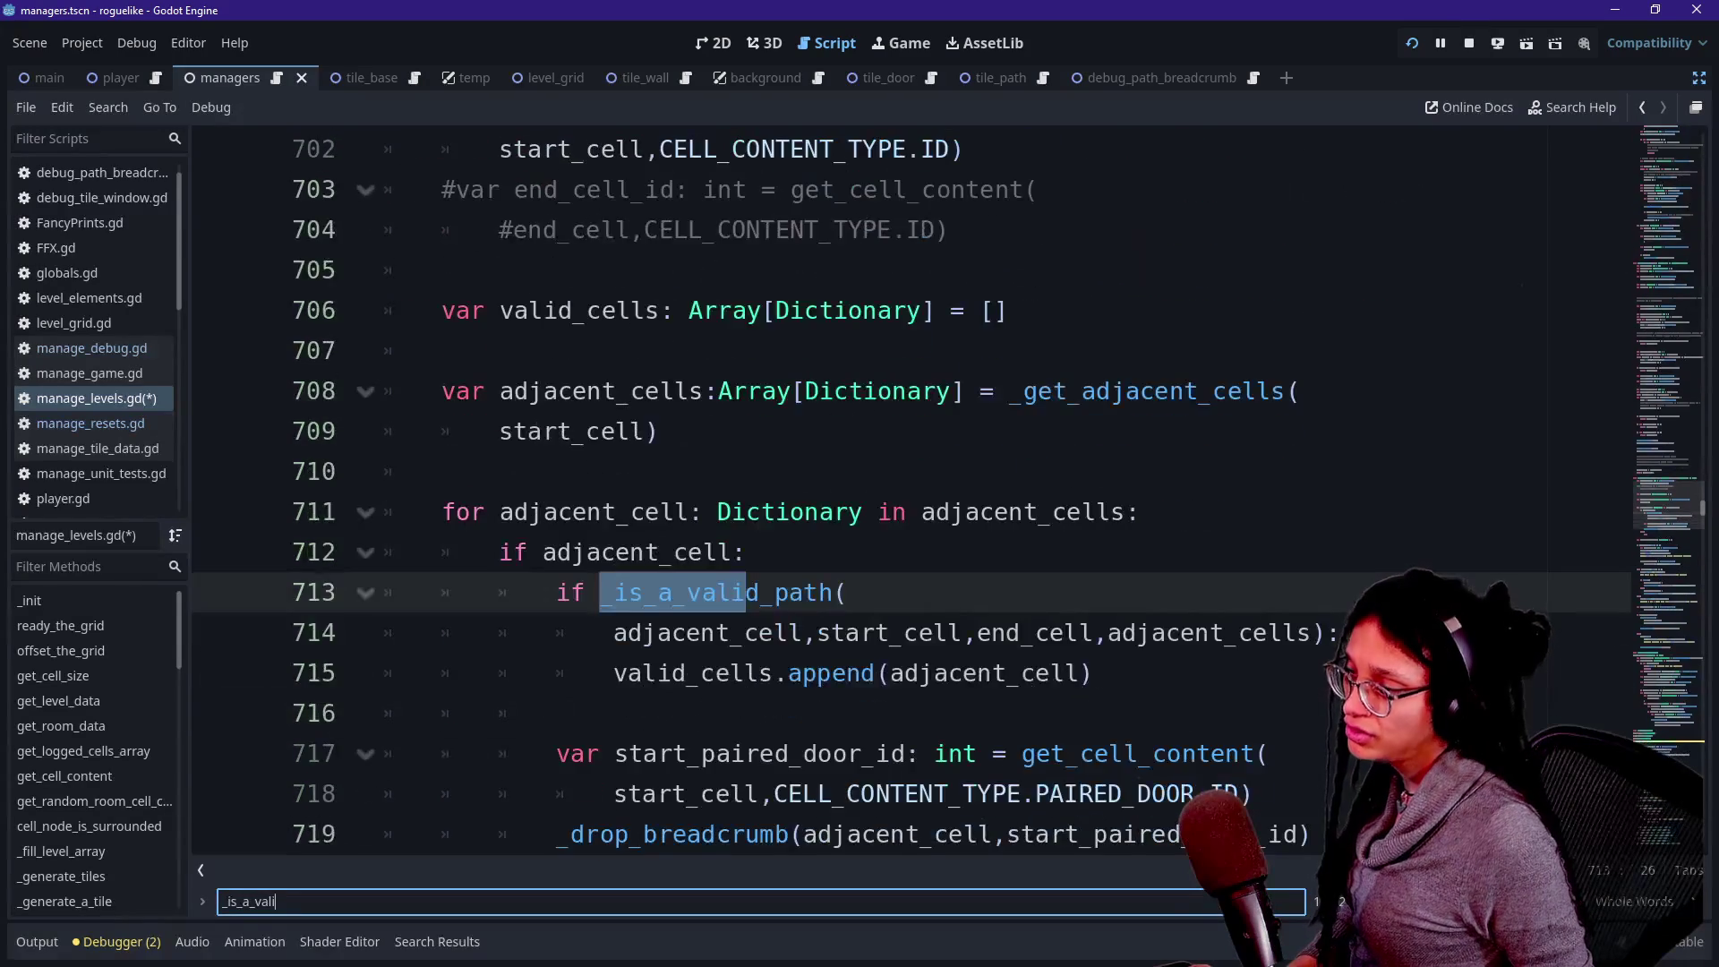
scroll(895, 493, down, 2)
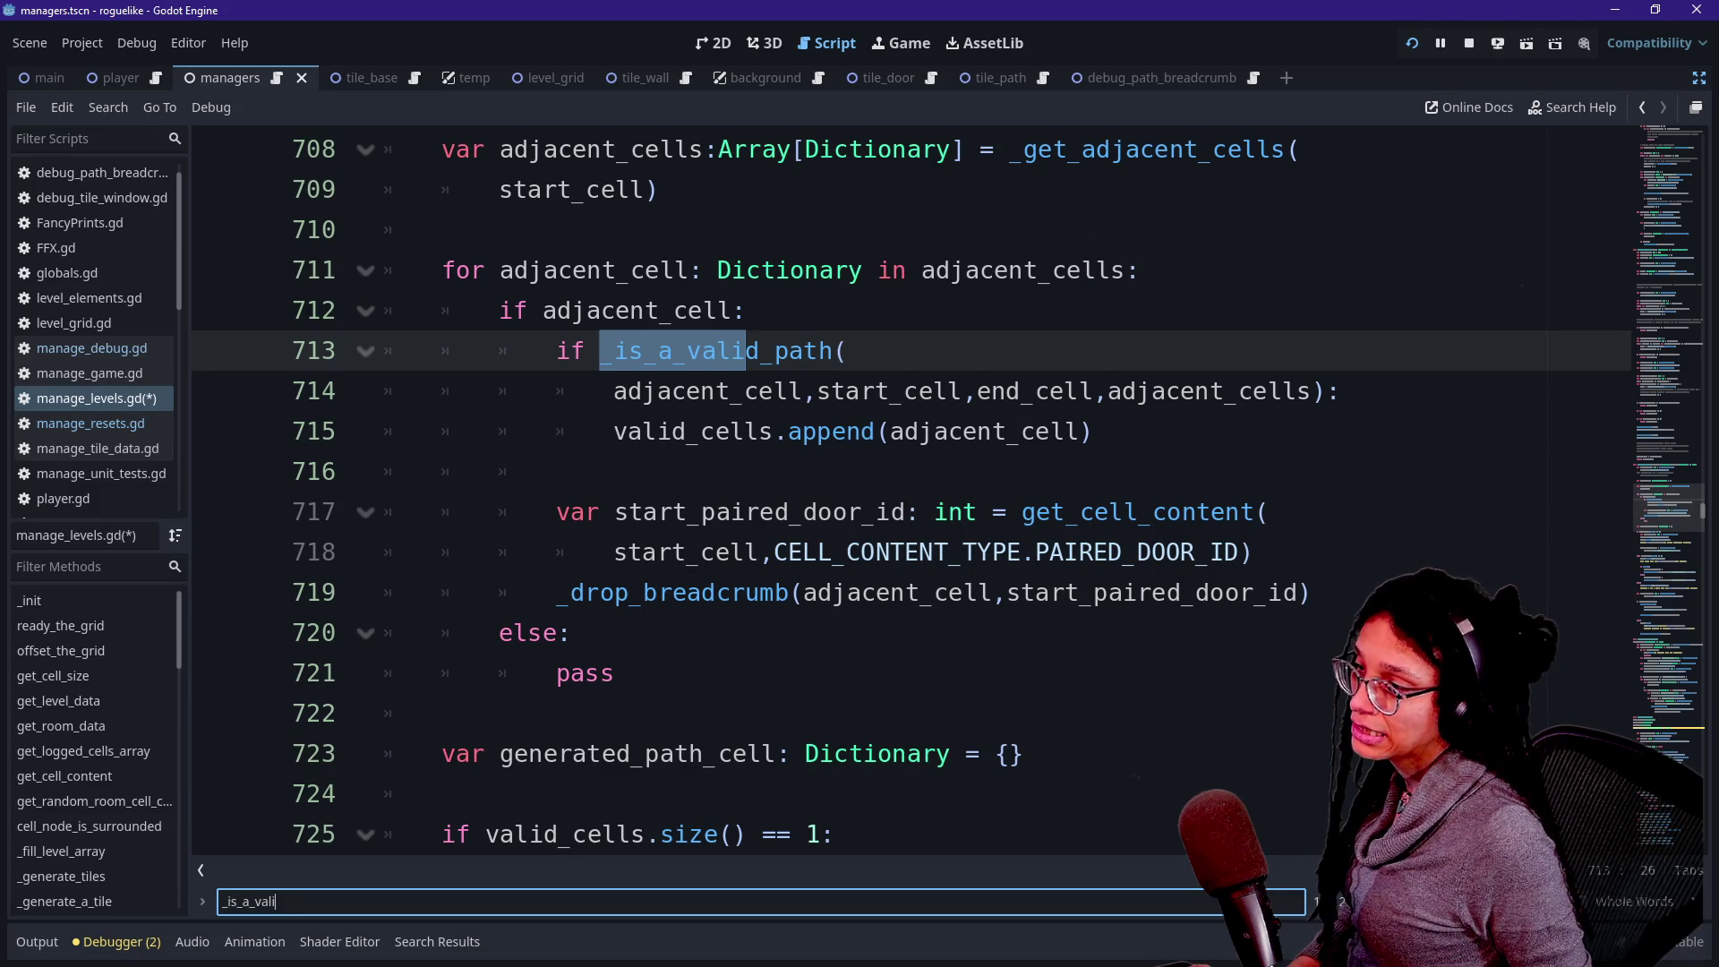
click(660, 430)
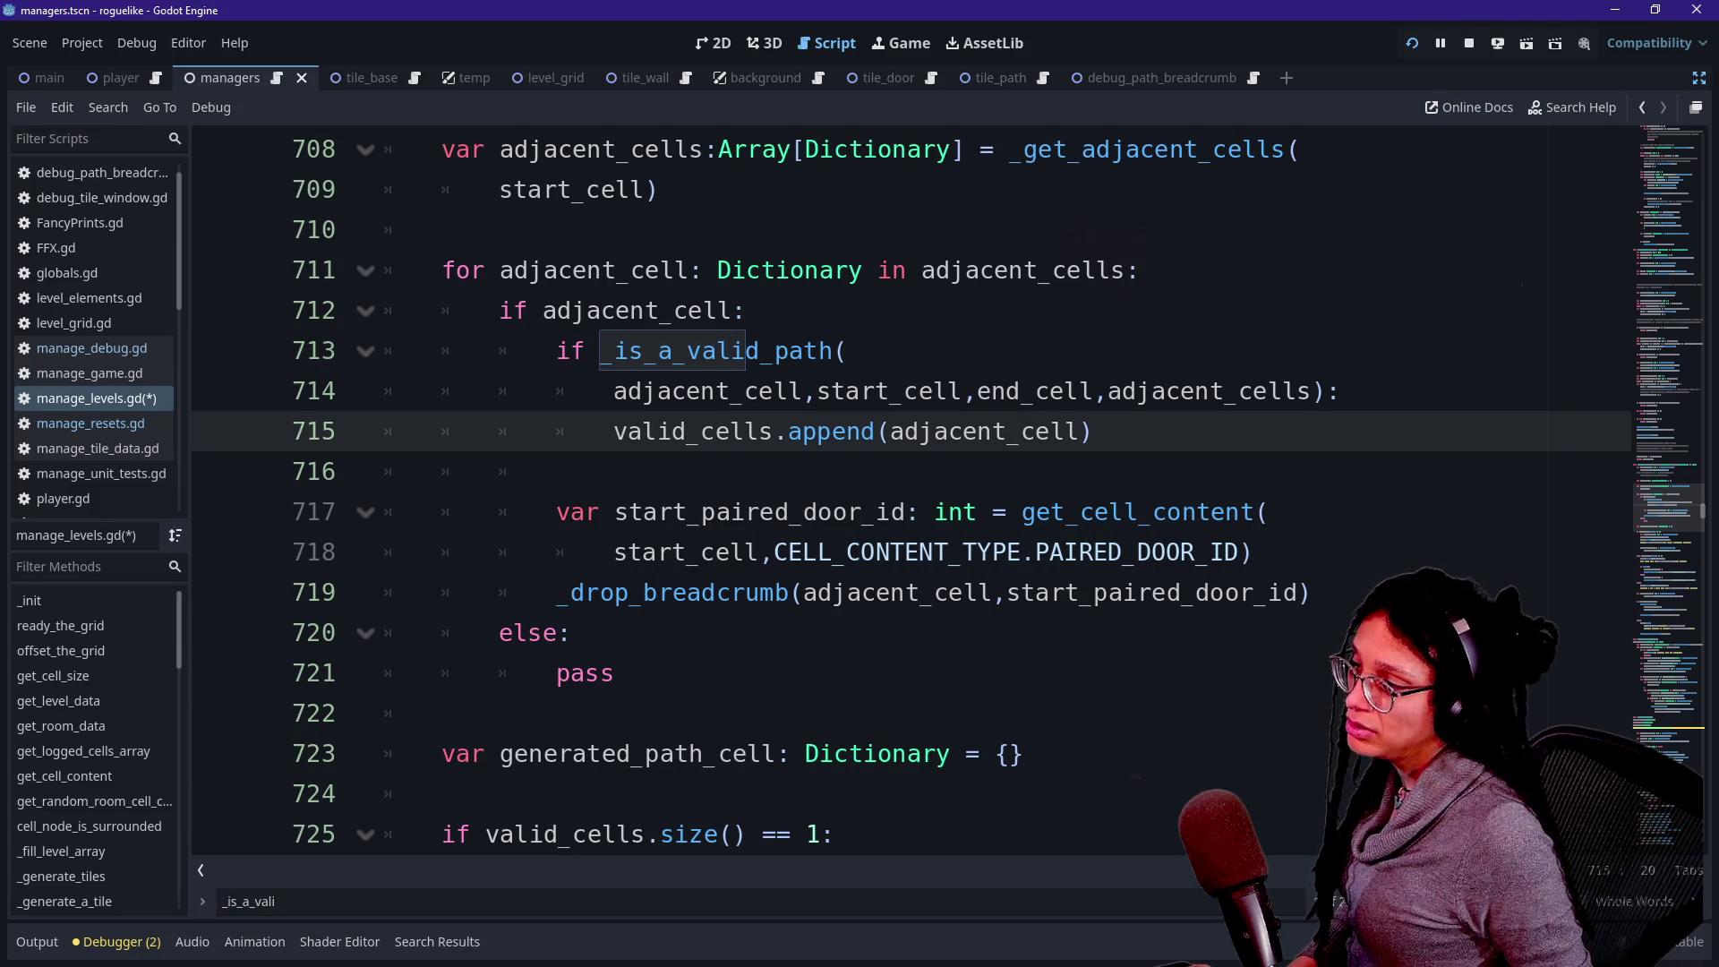
key(Up)
click(746, 350)
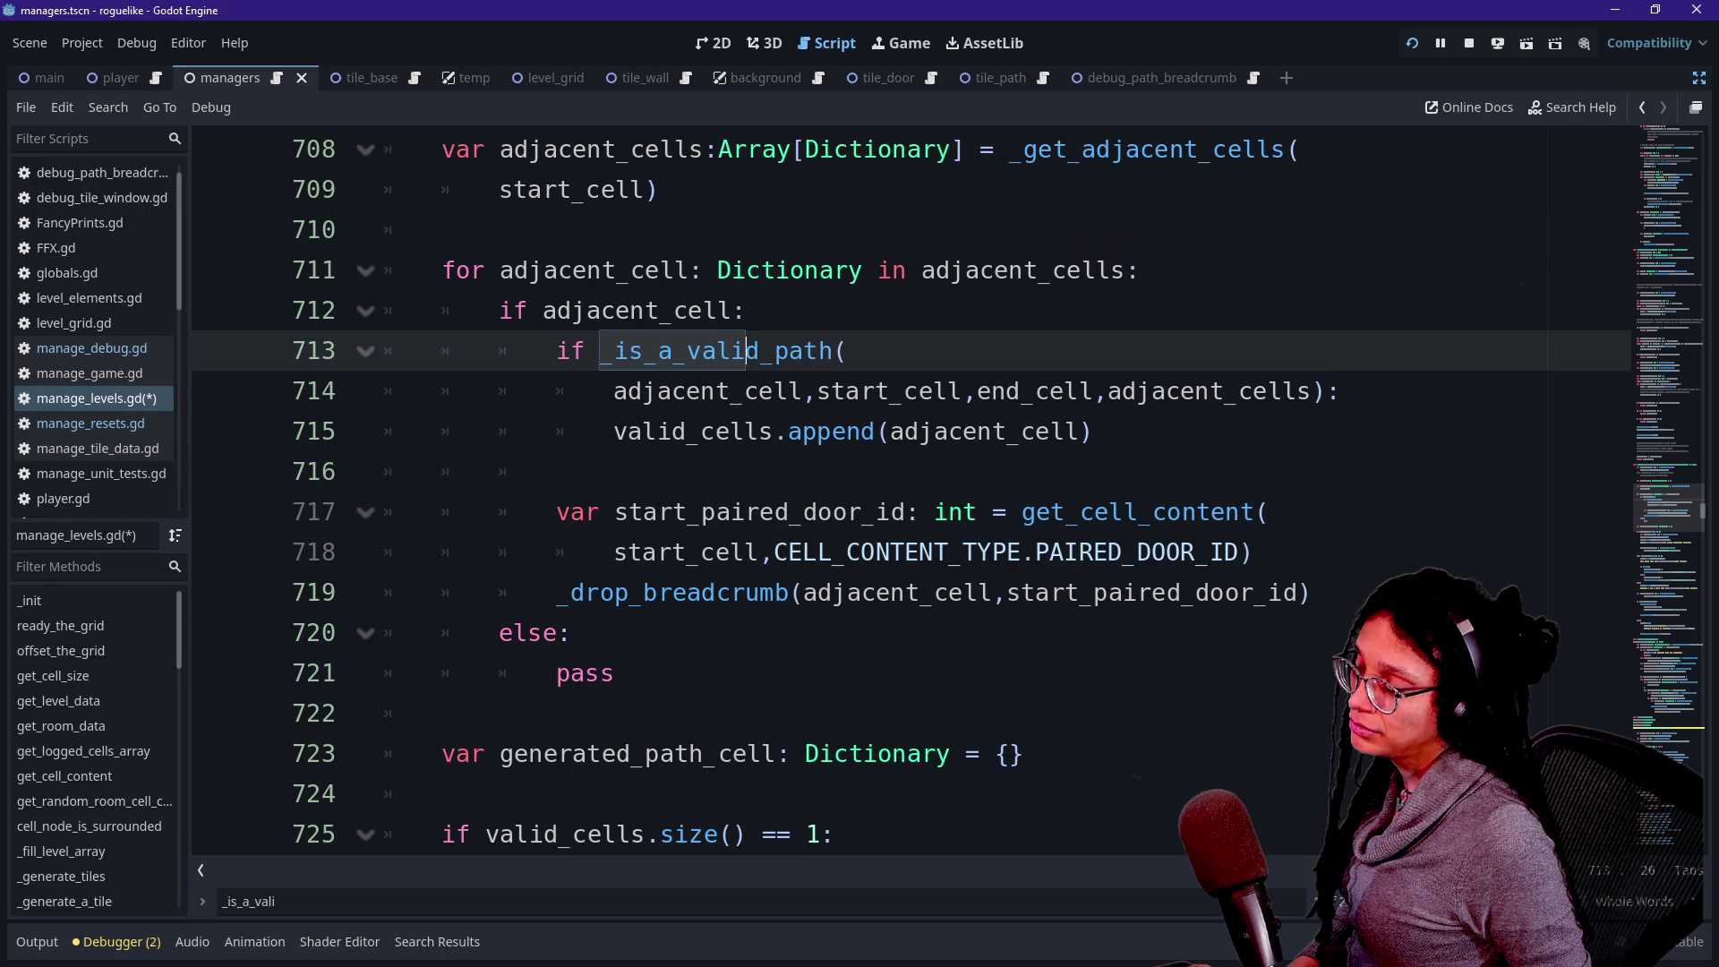
click(761, 350)
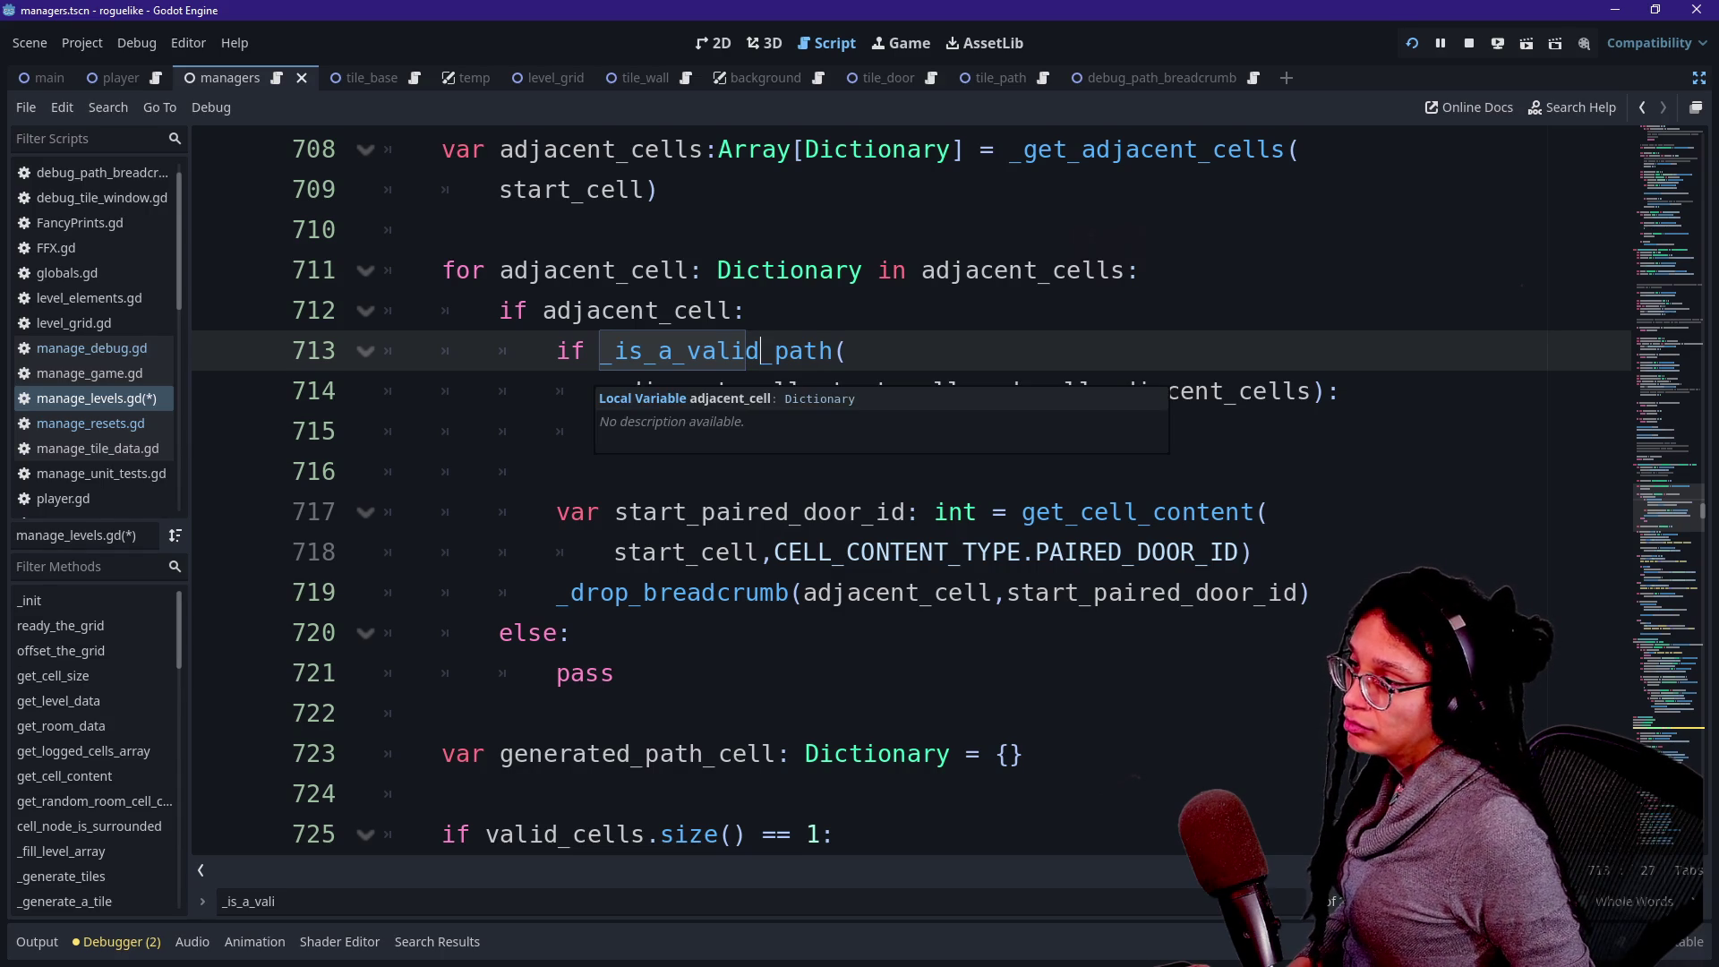
click(838, 269)
double_click(1029, 270)
click(1140, 270)
key(Down)
key(Home)
key(shift+End)
key(End)
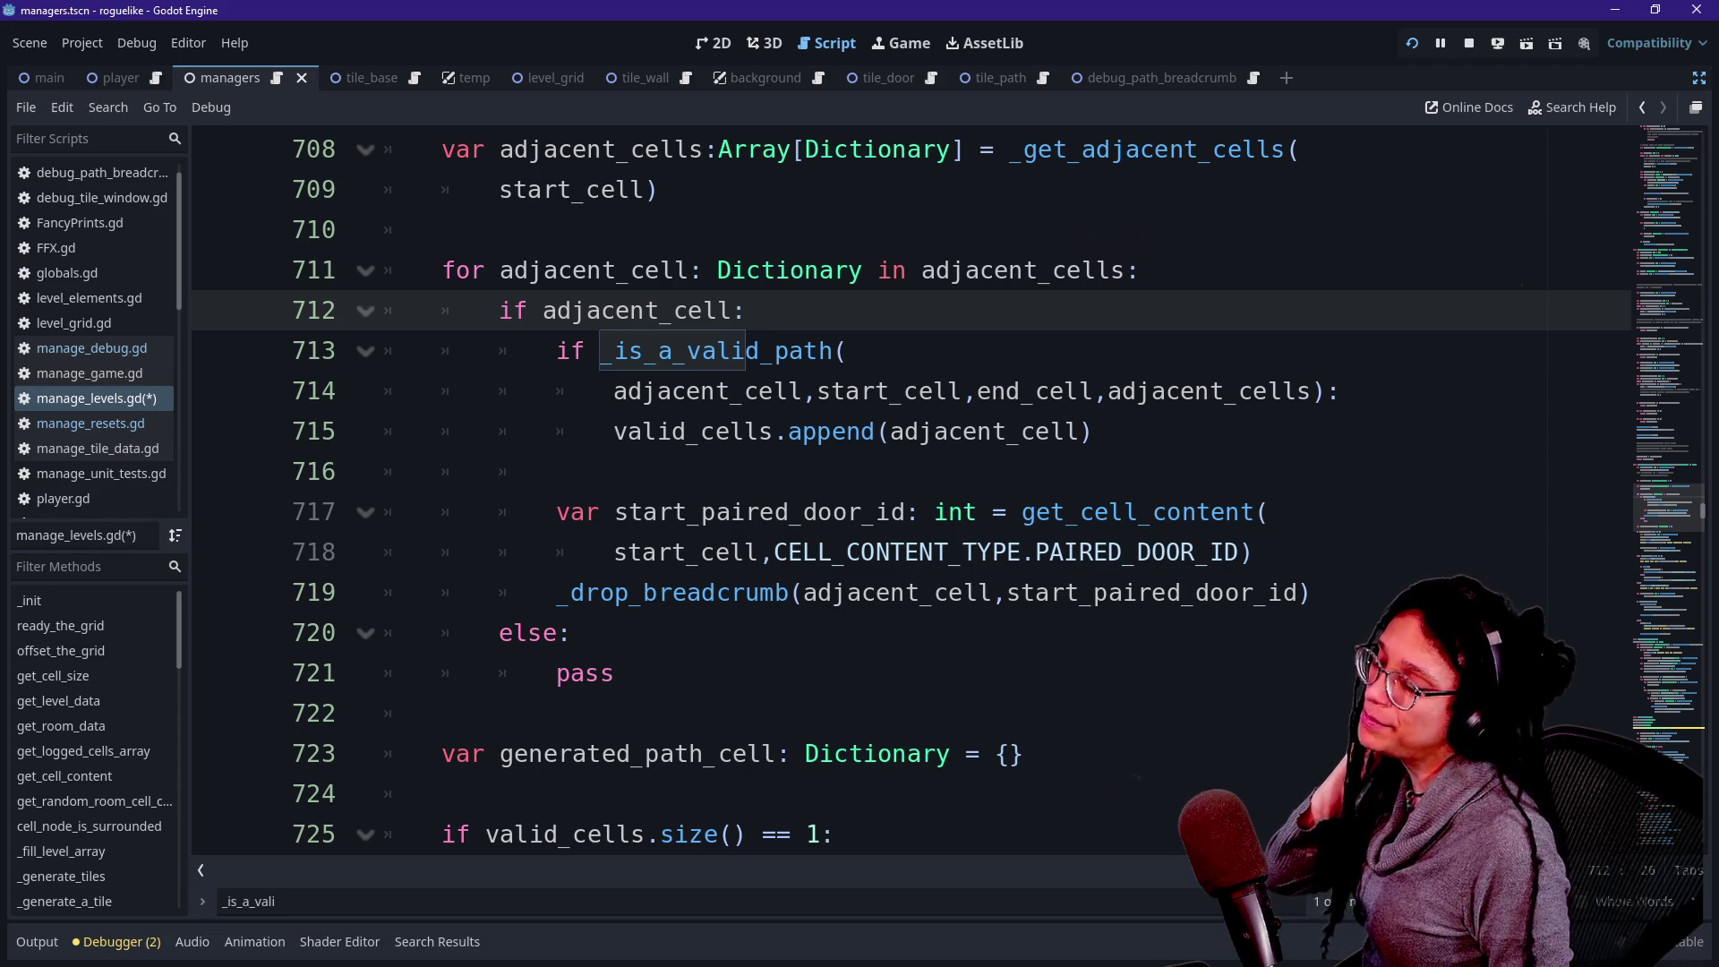
scroll(911, 491, up, 1)
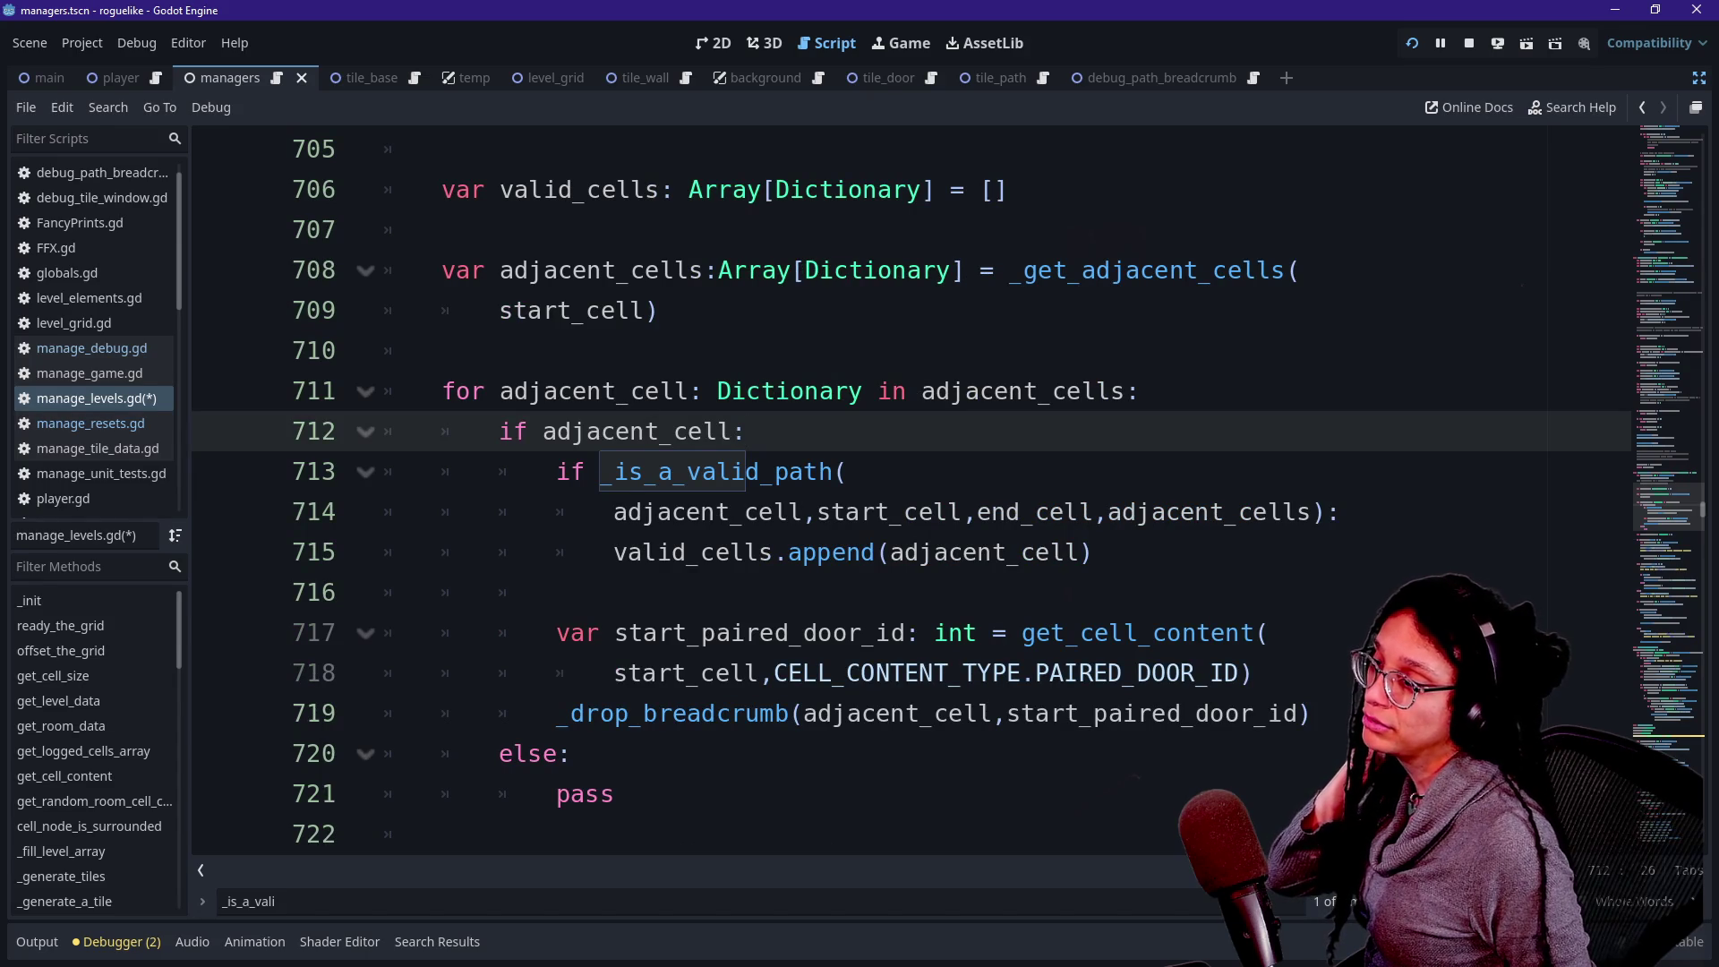
click(660, 310)
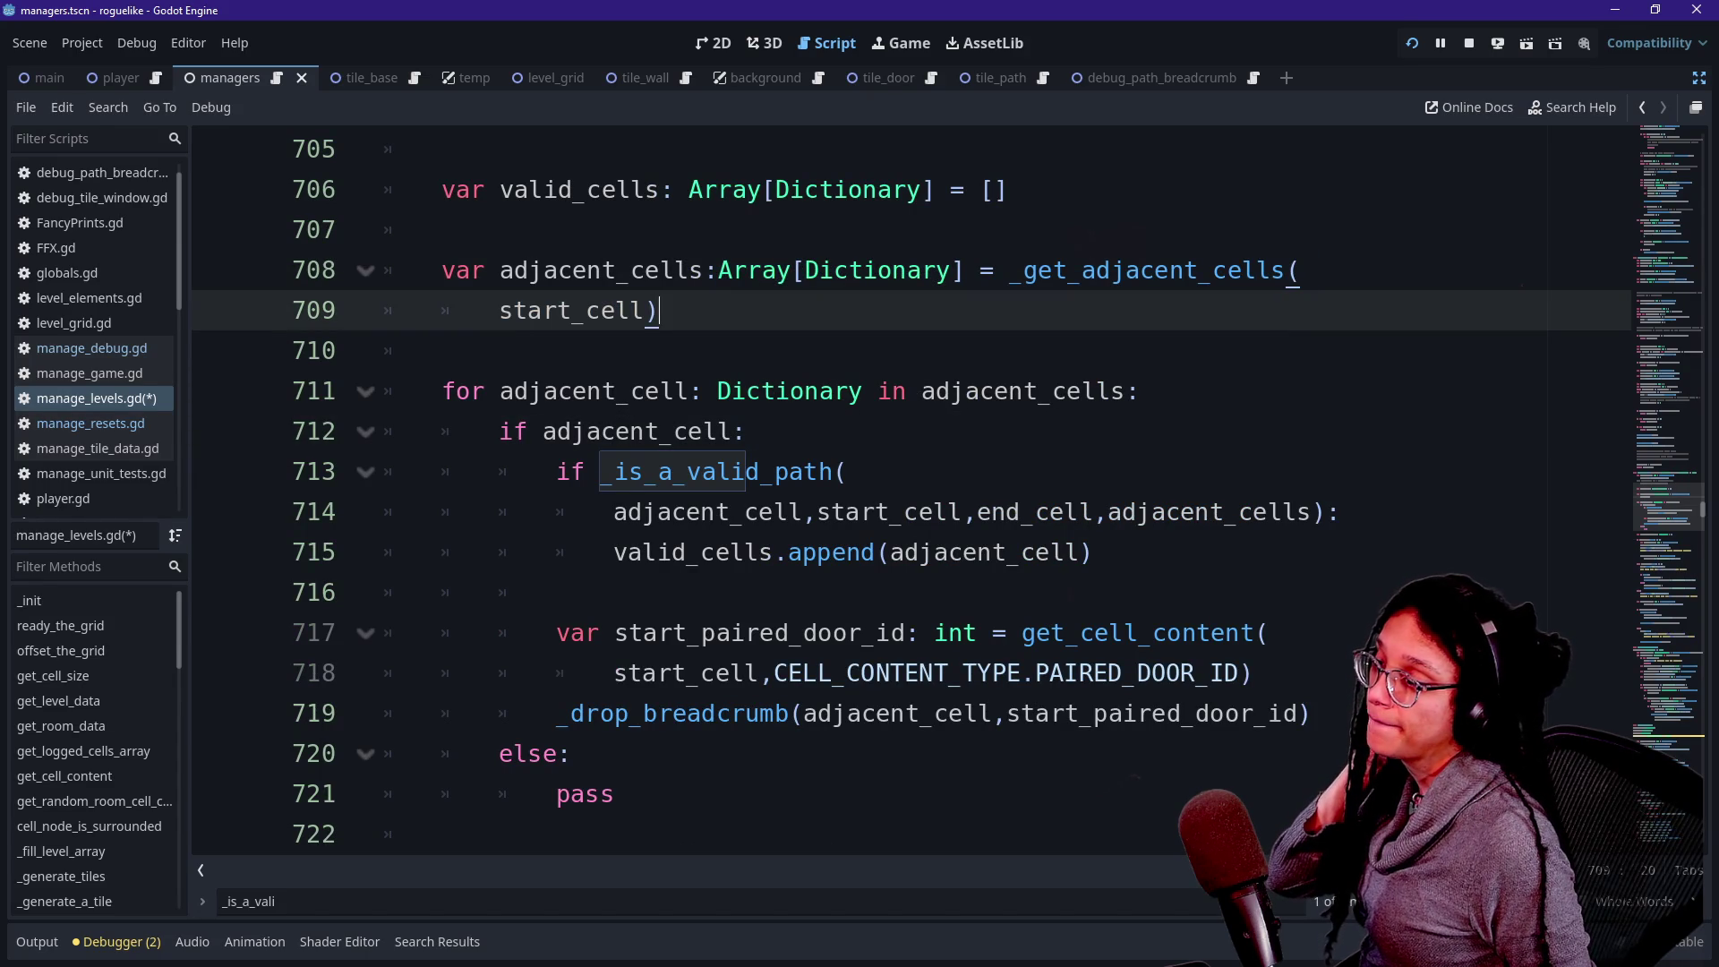
click(745, 431)
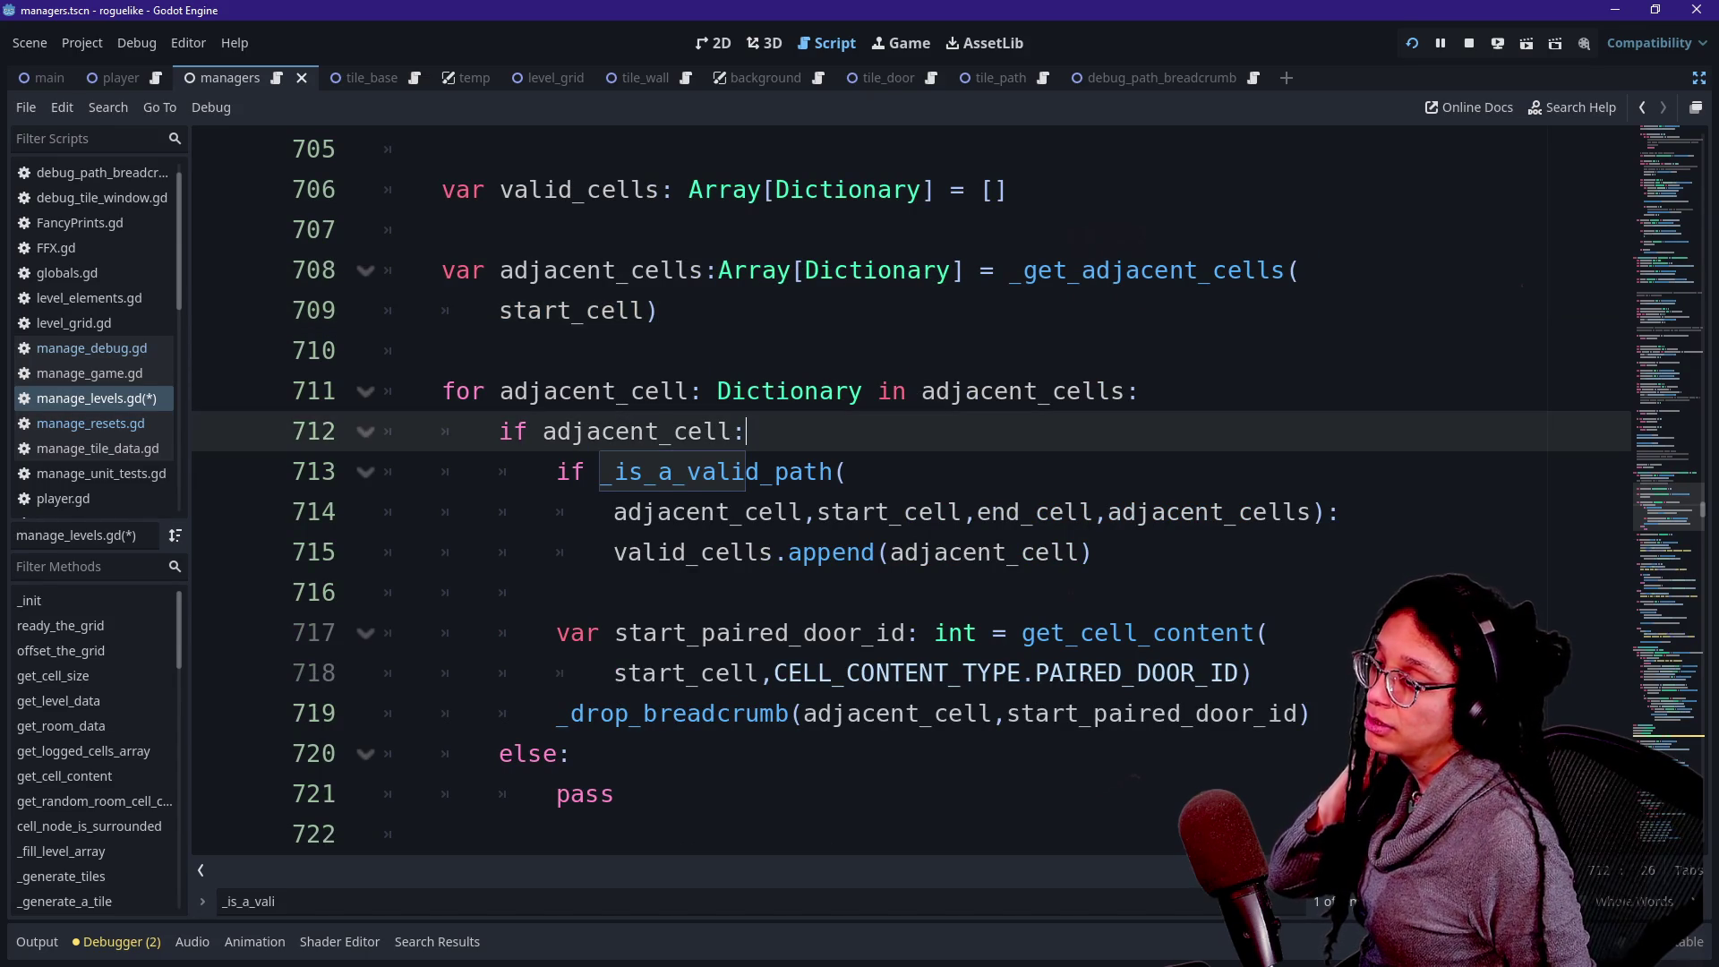
Begin a new line 'var other_adjacent_cells: Array[Dictionary] =' inside the adjacent_cell check
key(Return)
text(var a)
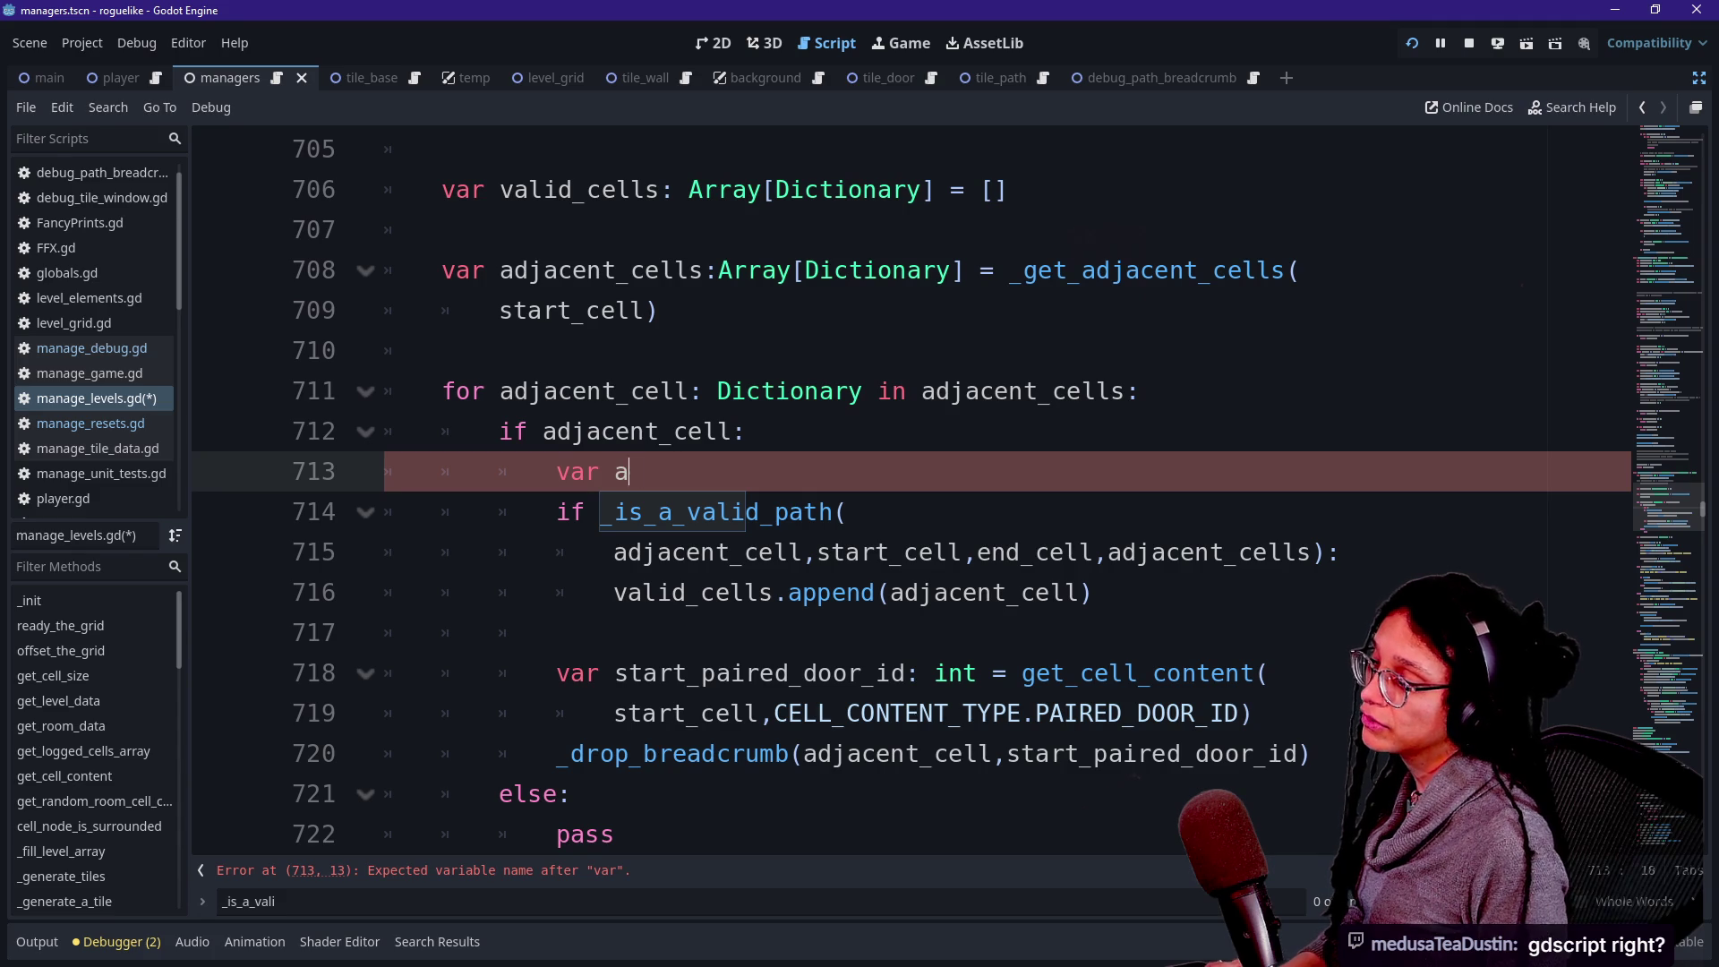
text(other_adjancent)
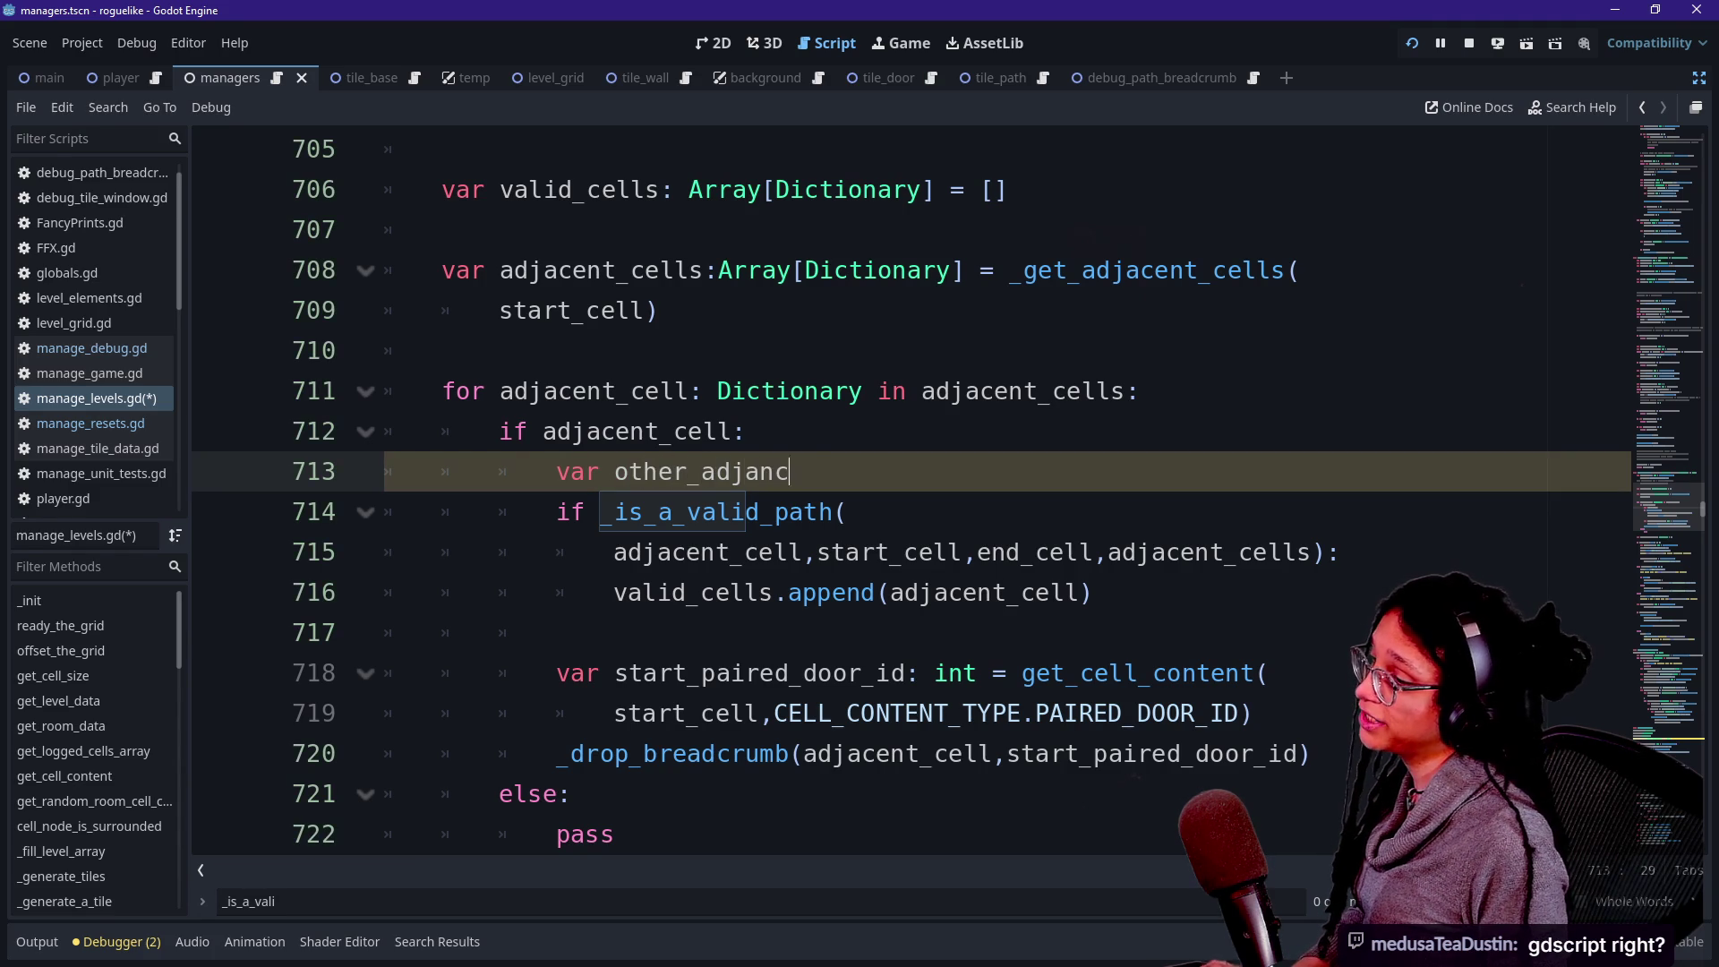
key(BackSpace)
key(BackSpace)
key(BackSpace)
text(cent_cells: )
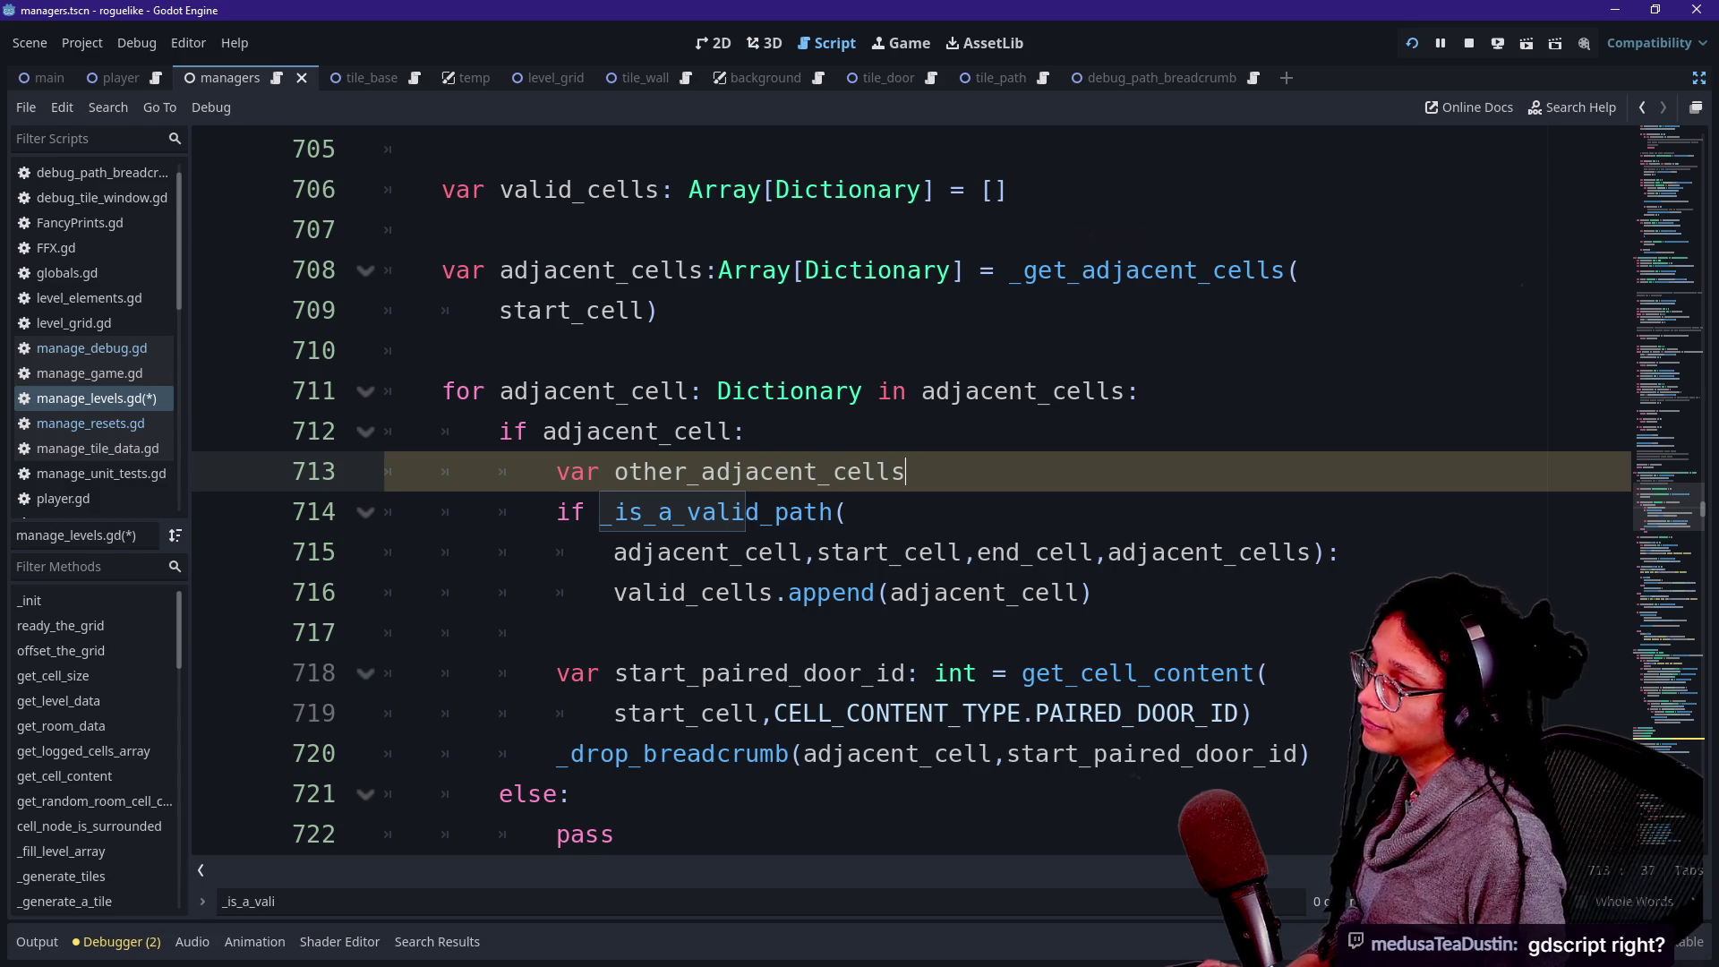
text(Array[)
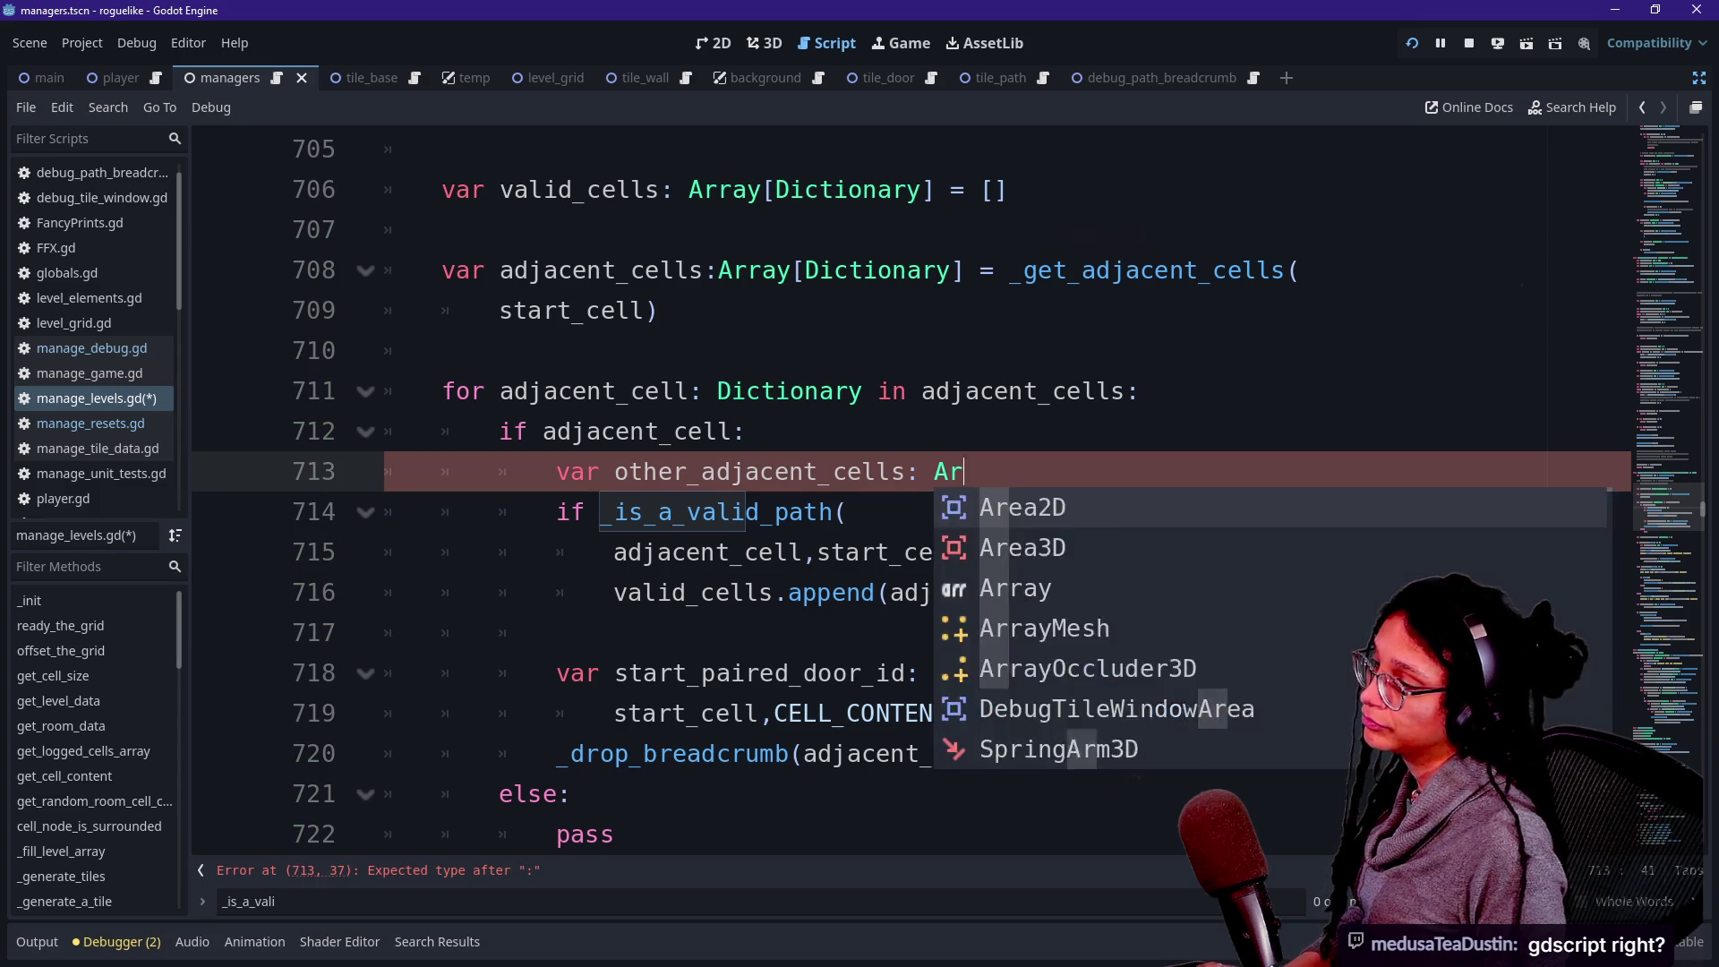
text(Dictionary])
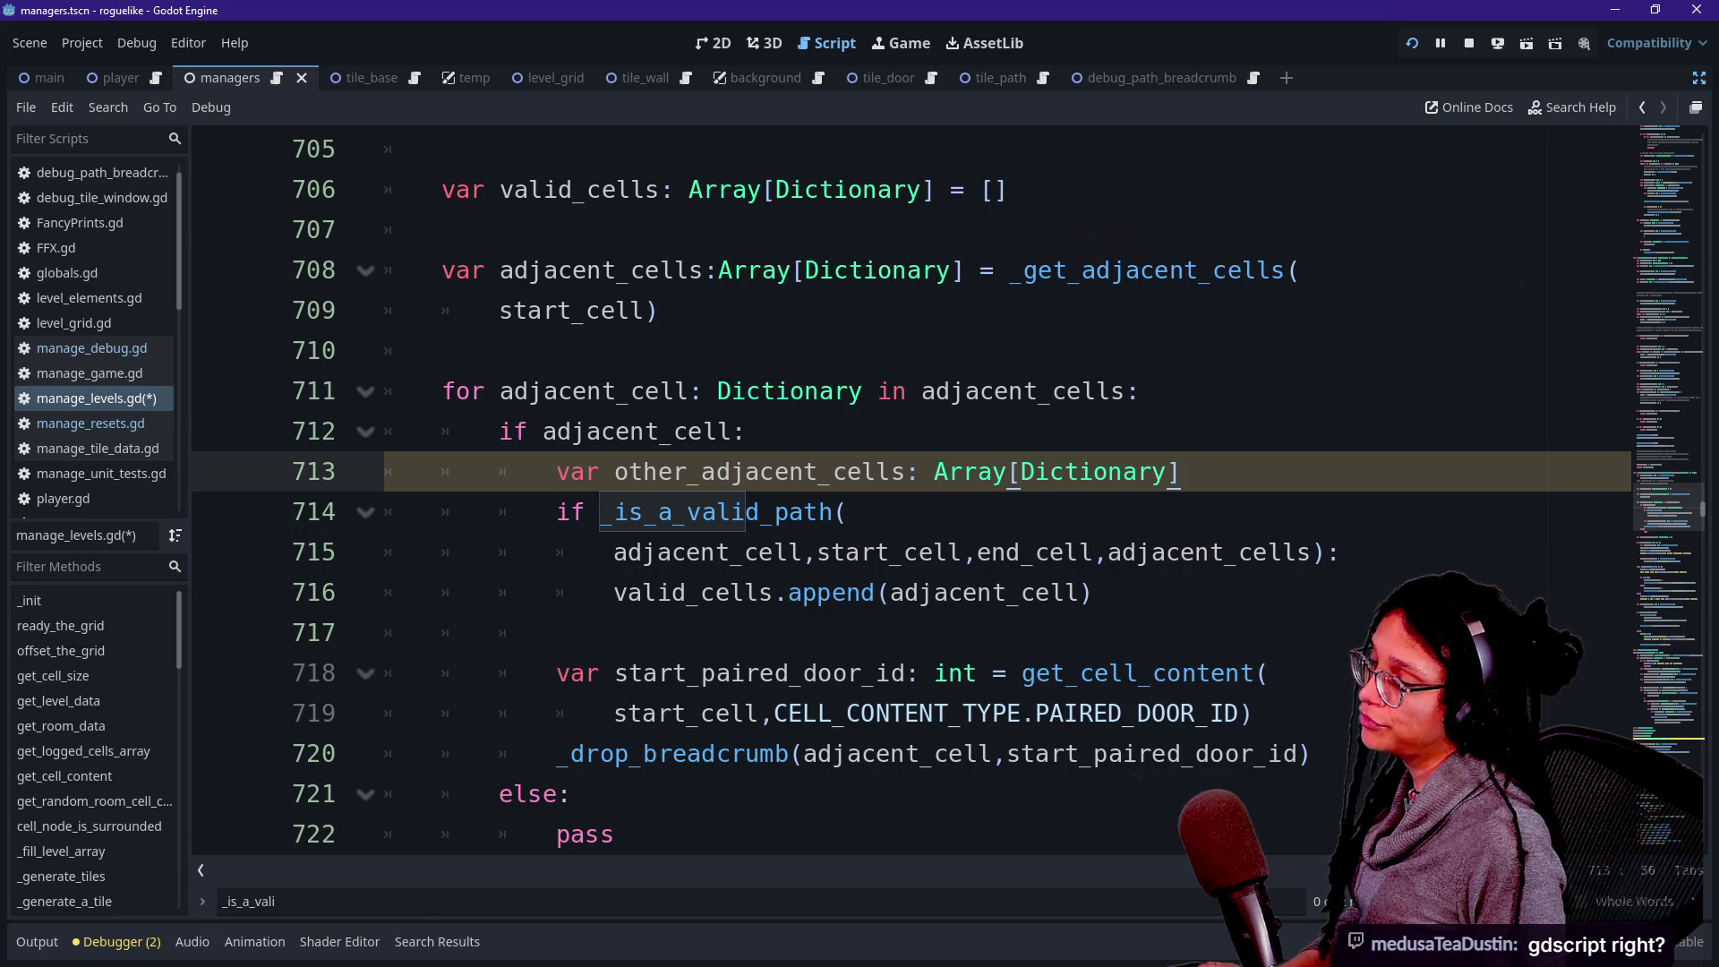
text( =)
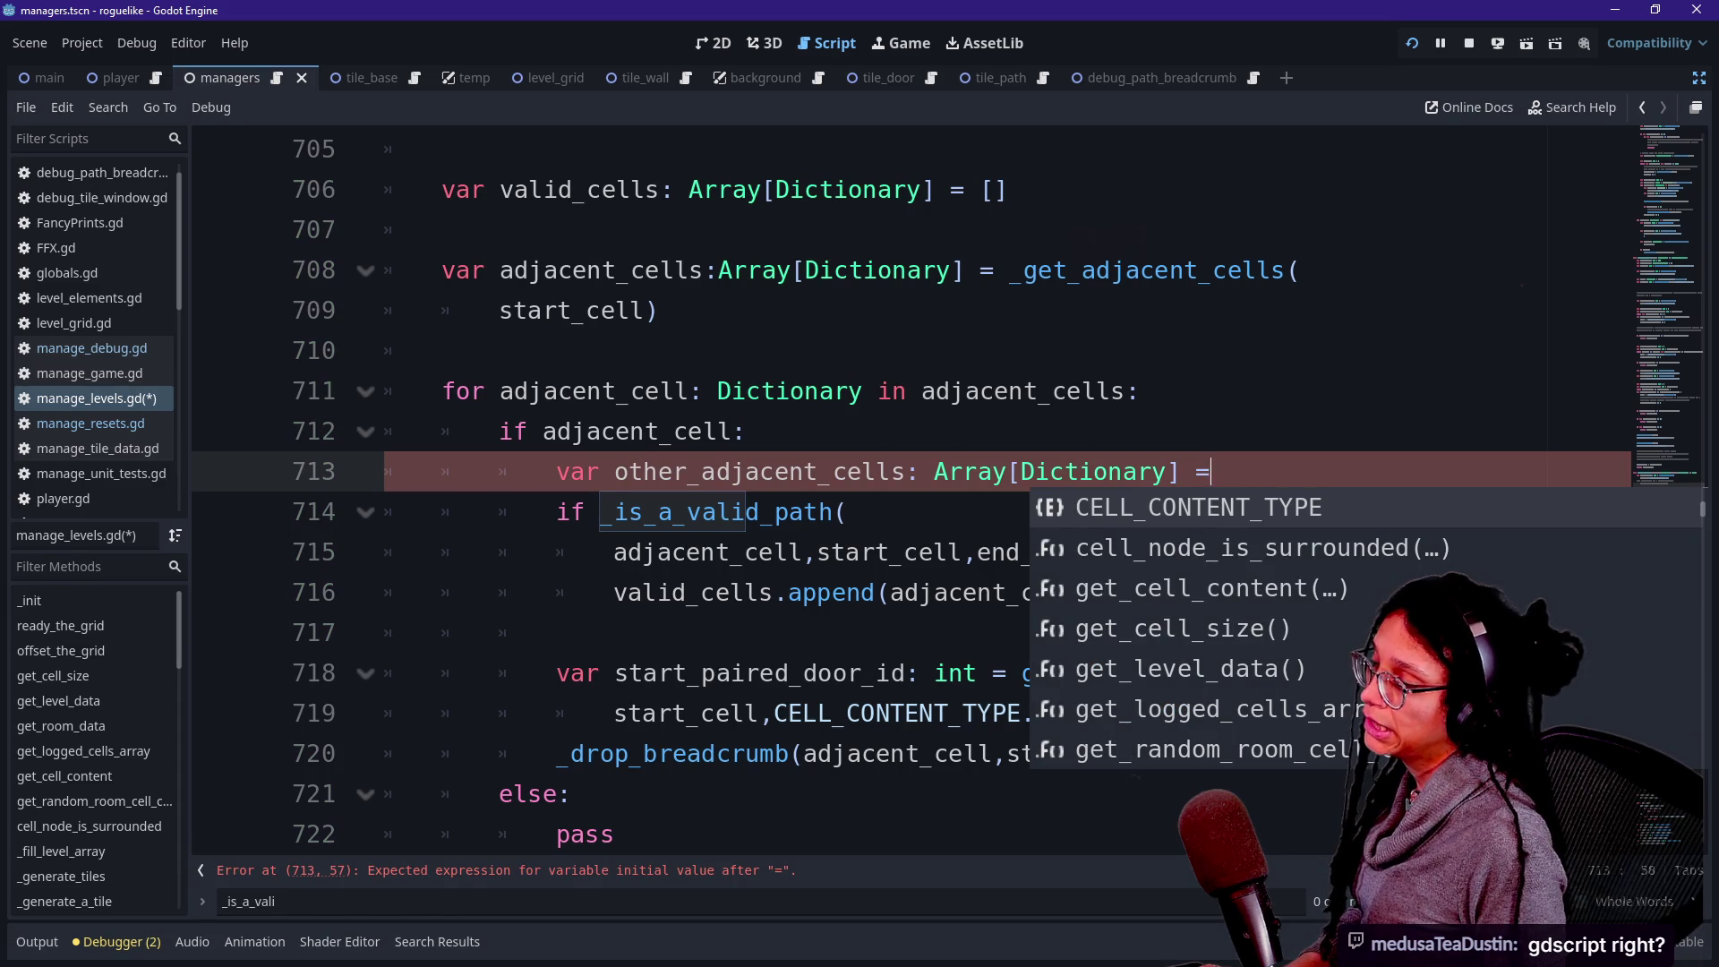
click(746, 432)
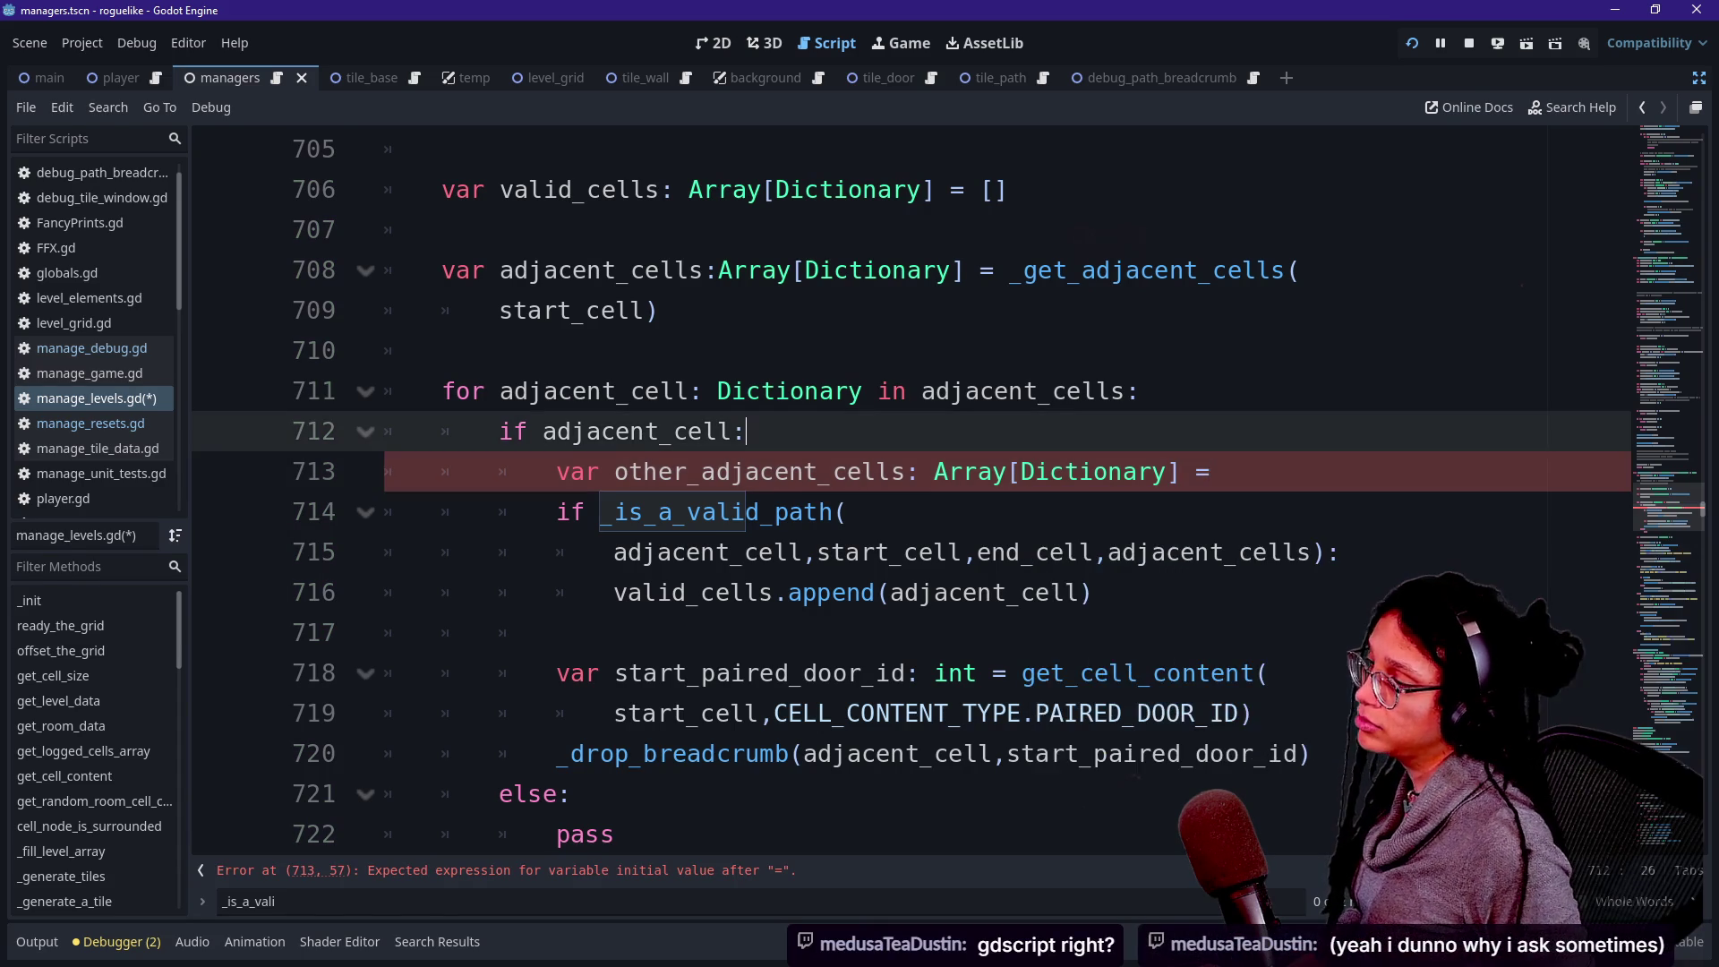
scroll(895, 492, down, 1)
click(1226, 351)
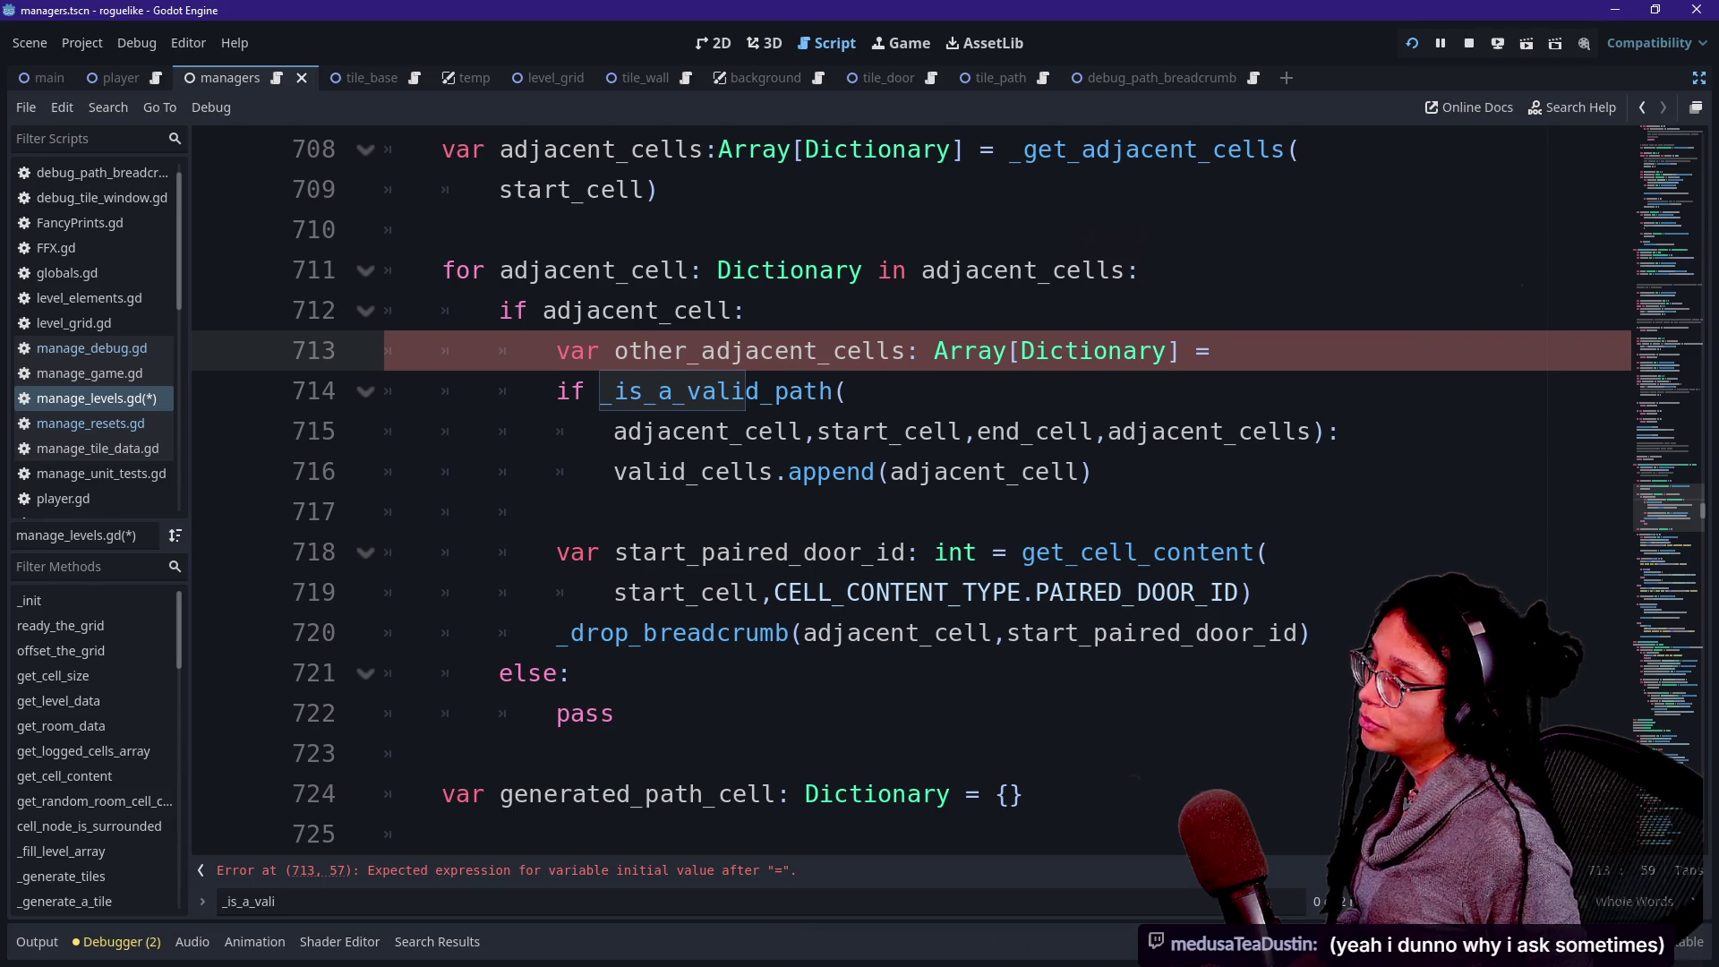
Finish the declaration with '[]' and abandon a started for loop on the next line
text([])
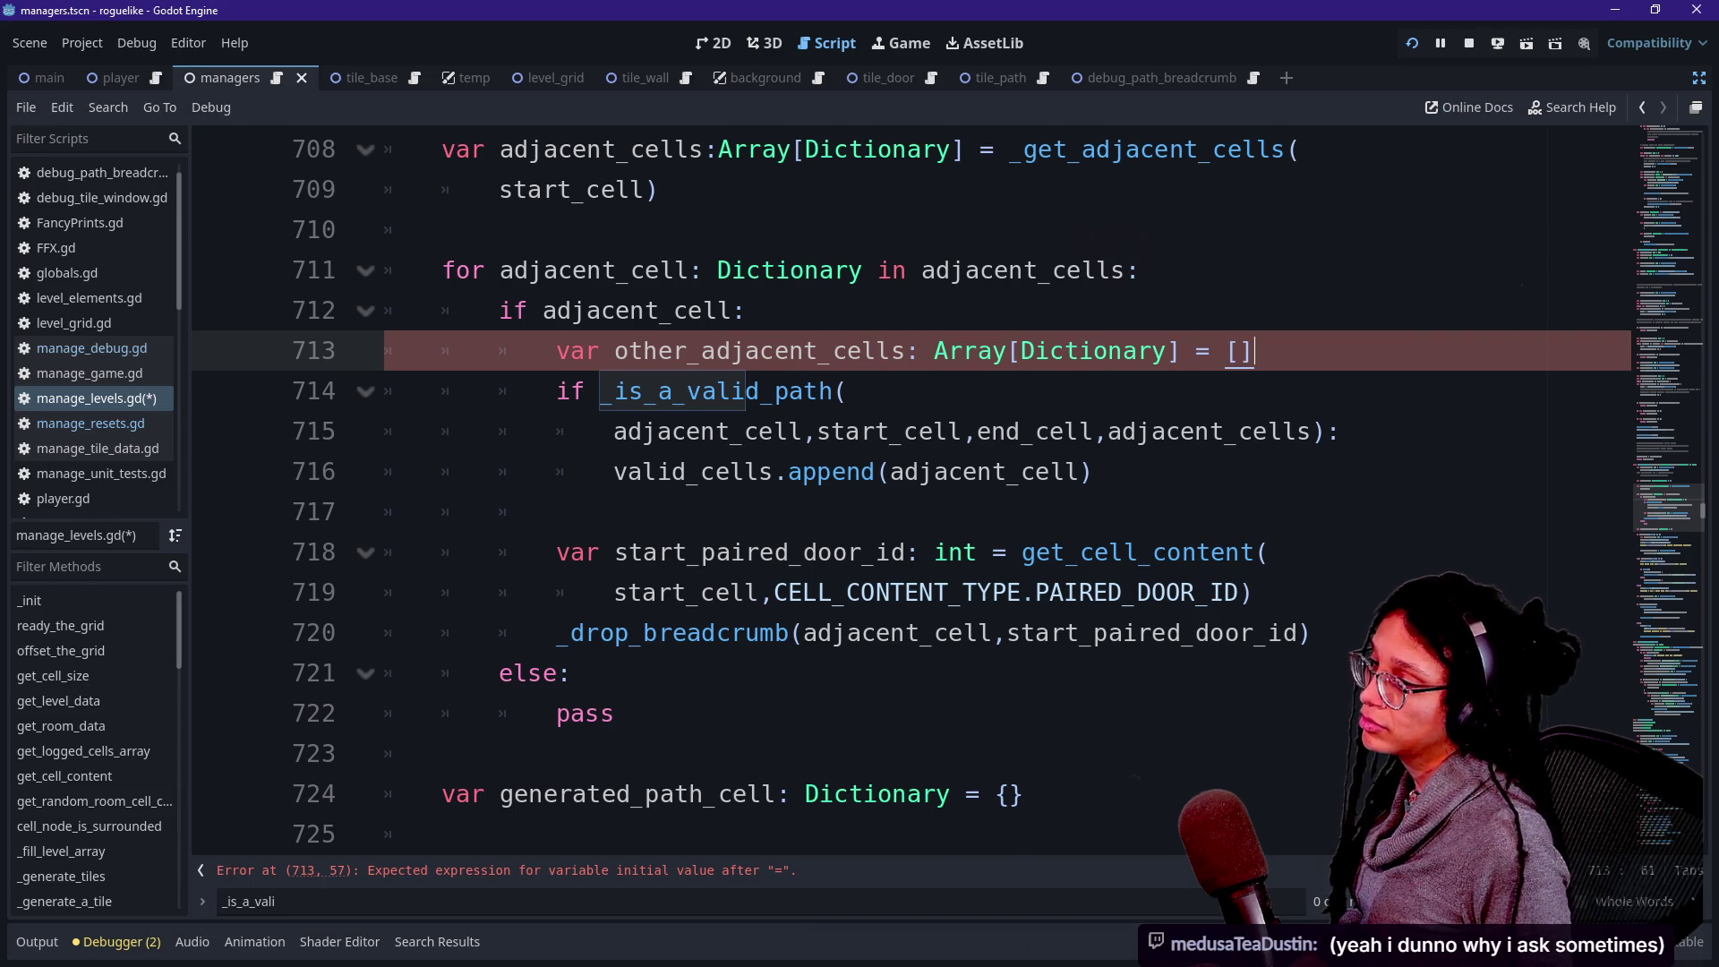
key(Return)
text(for )
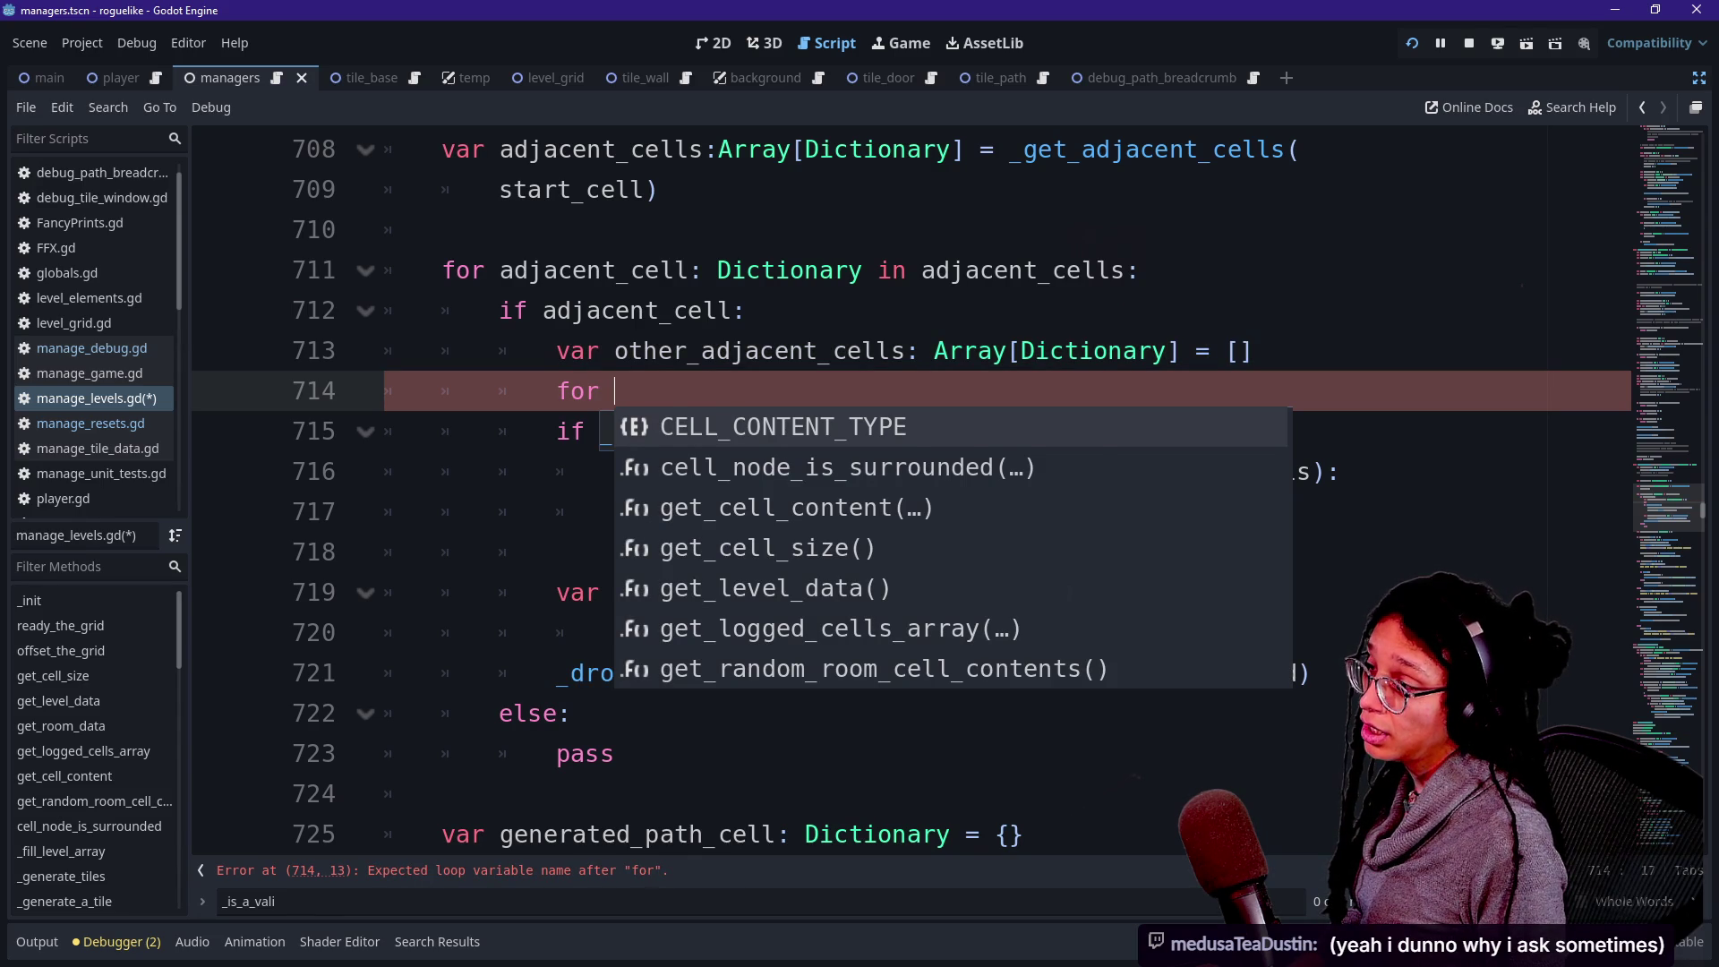
text(u)
key(BackSpace)
text(i)
key(BackSpace)
text(o)
key(BackSpace)
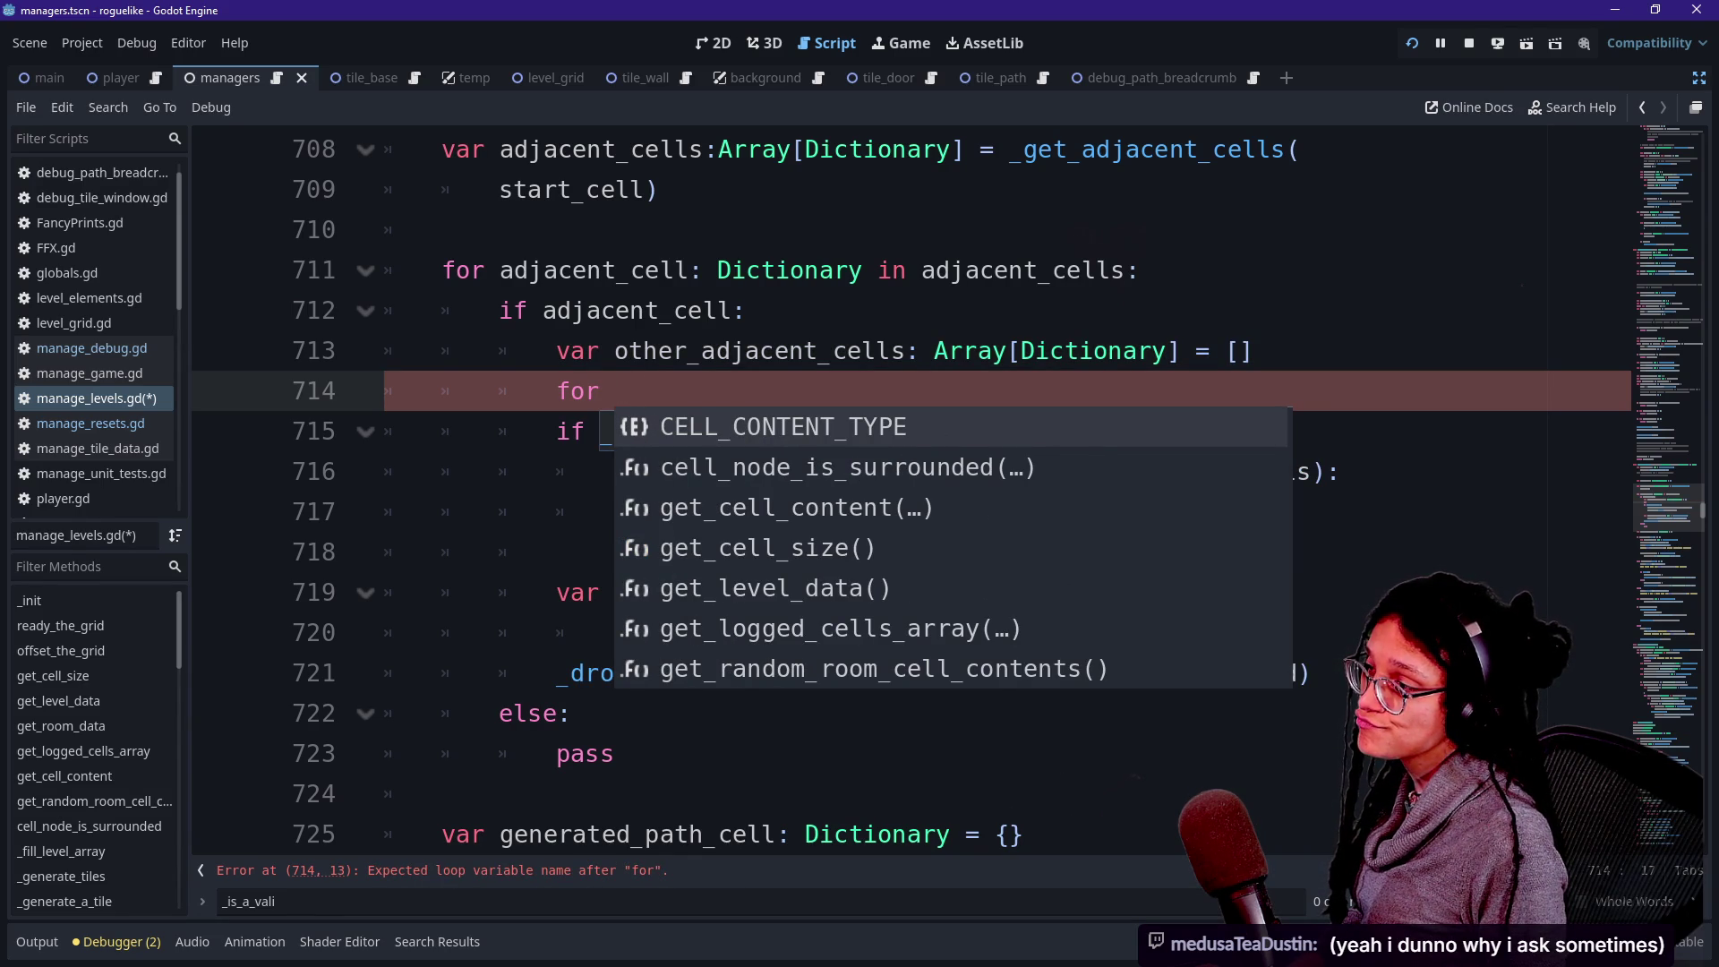
key(BackSpace)
key(BackSpace)
key(BackSpace)
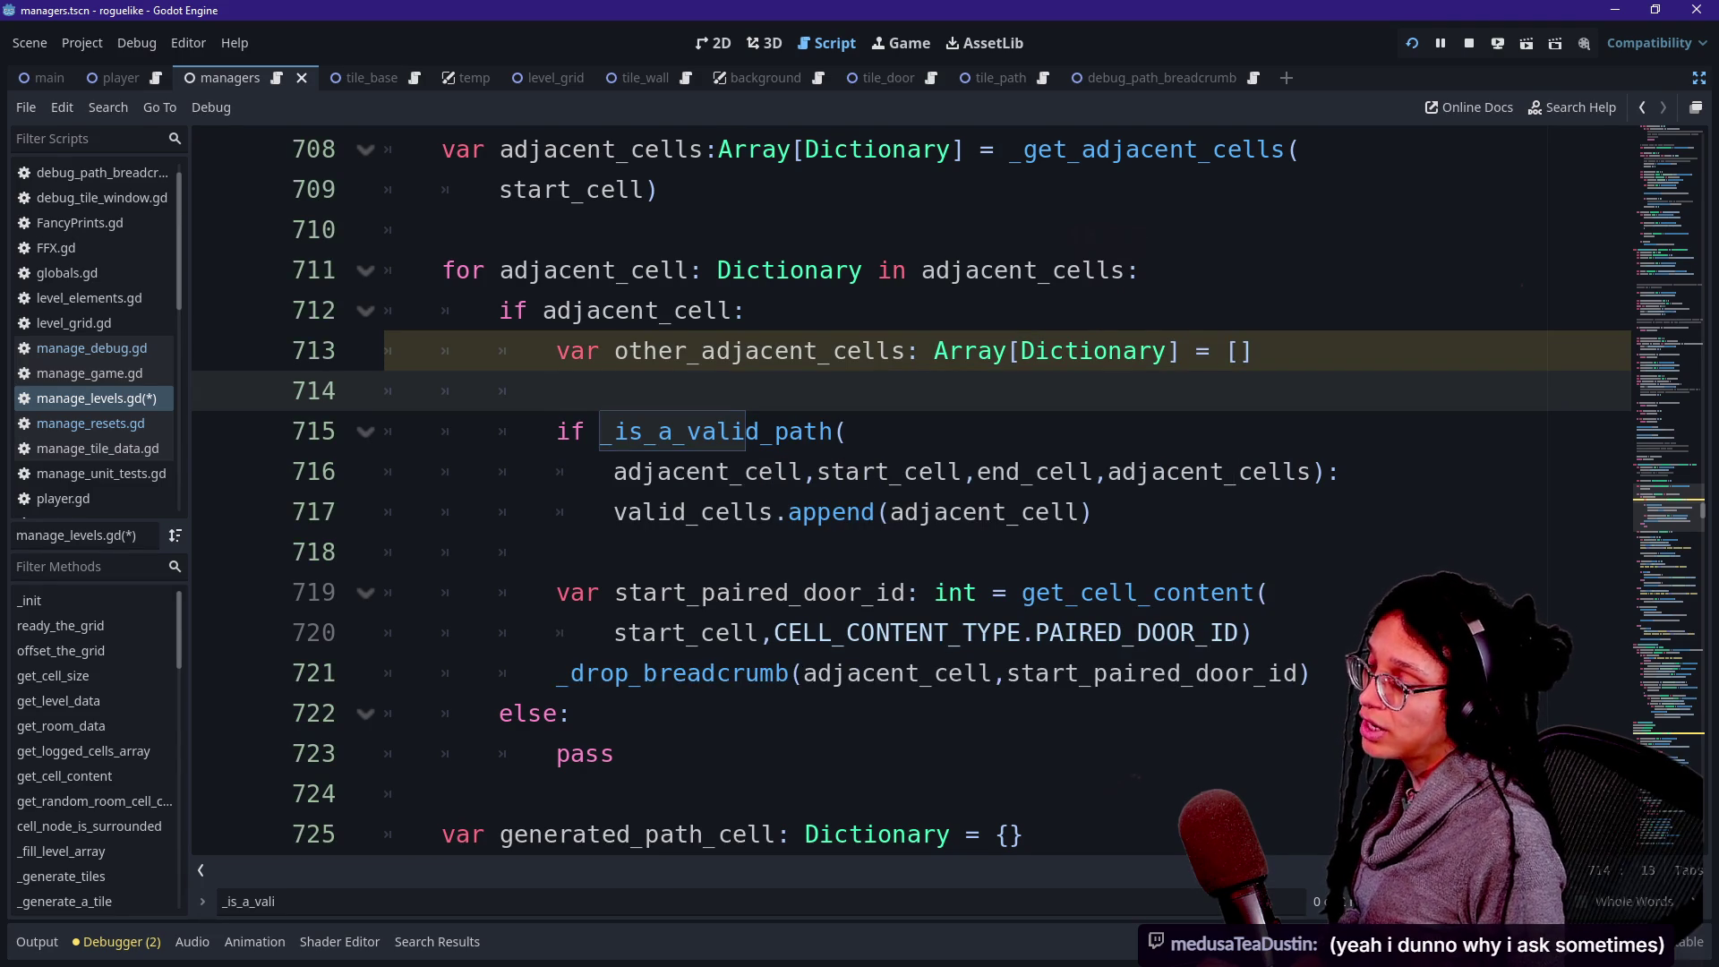
text(v)
key(BackSpace)
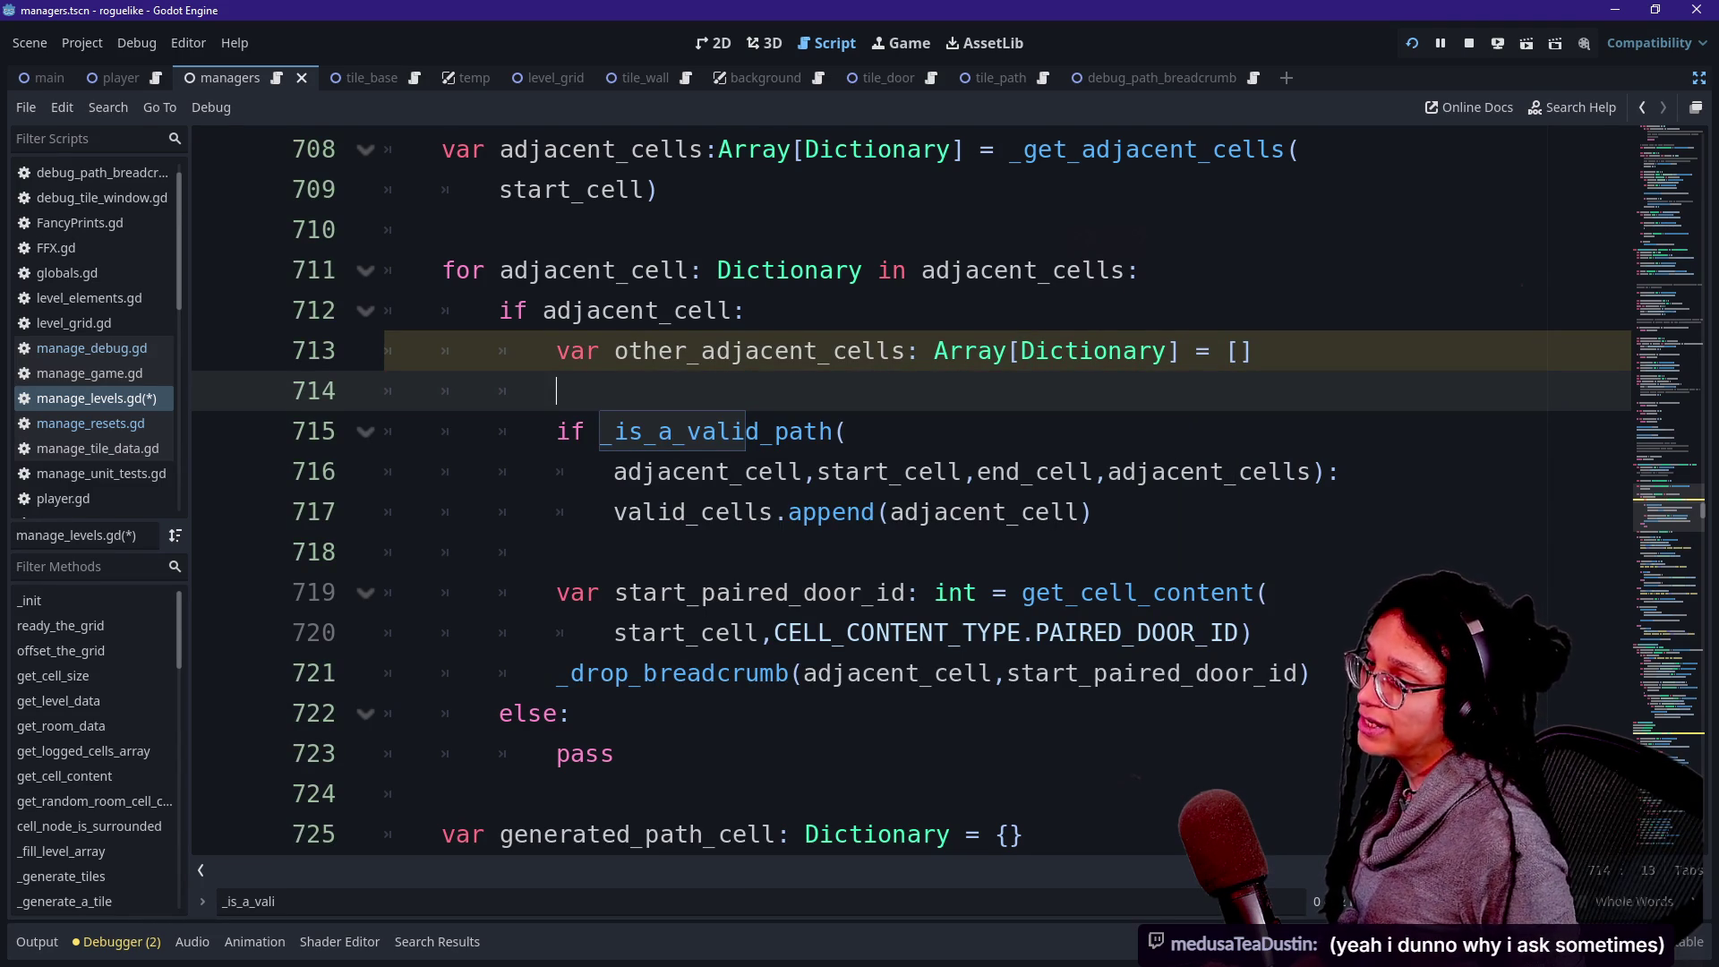
Replace the '[]' initialiser with a backslash line continuation
click(1251, 351)
key(BackSpace)
key(BackSpace)
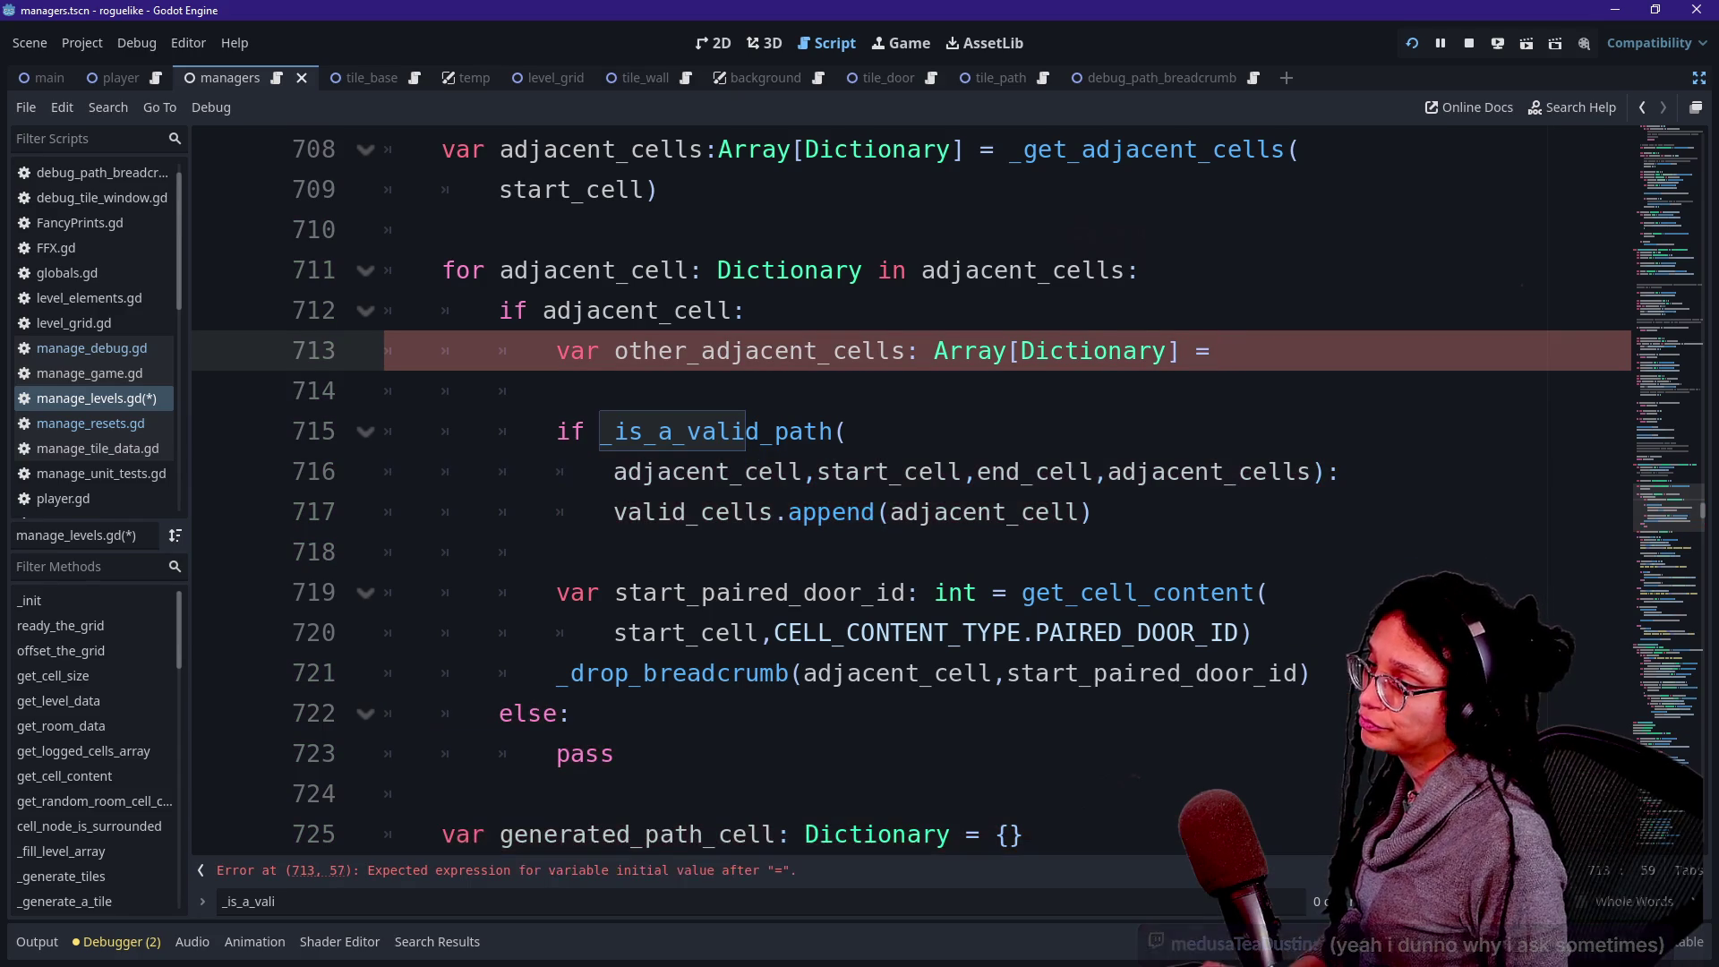
text(d)
key(BackSpace)
text(\)
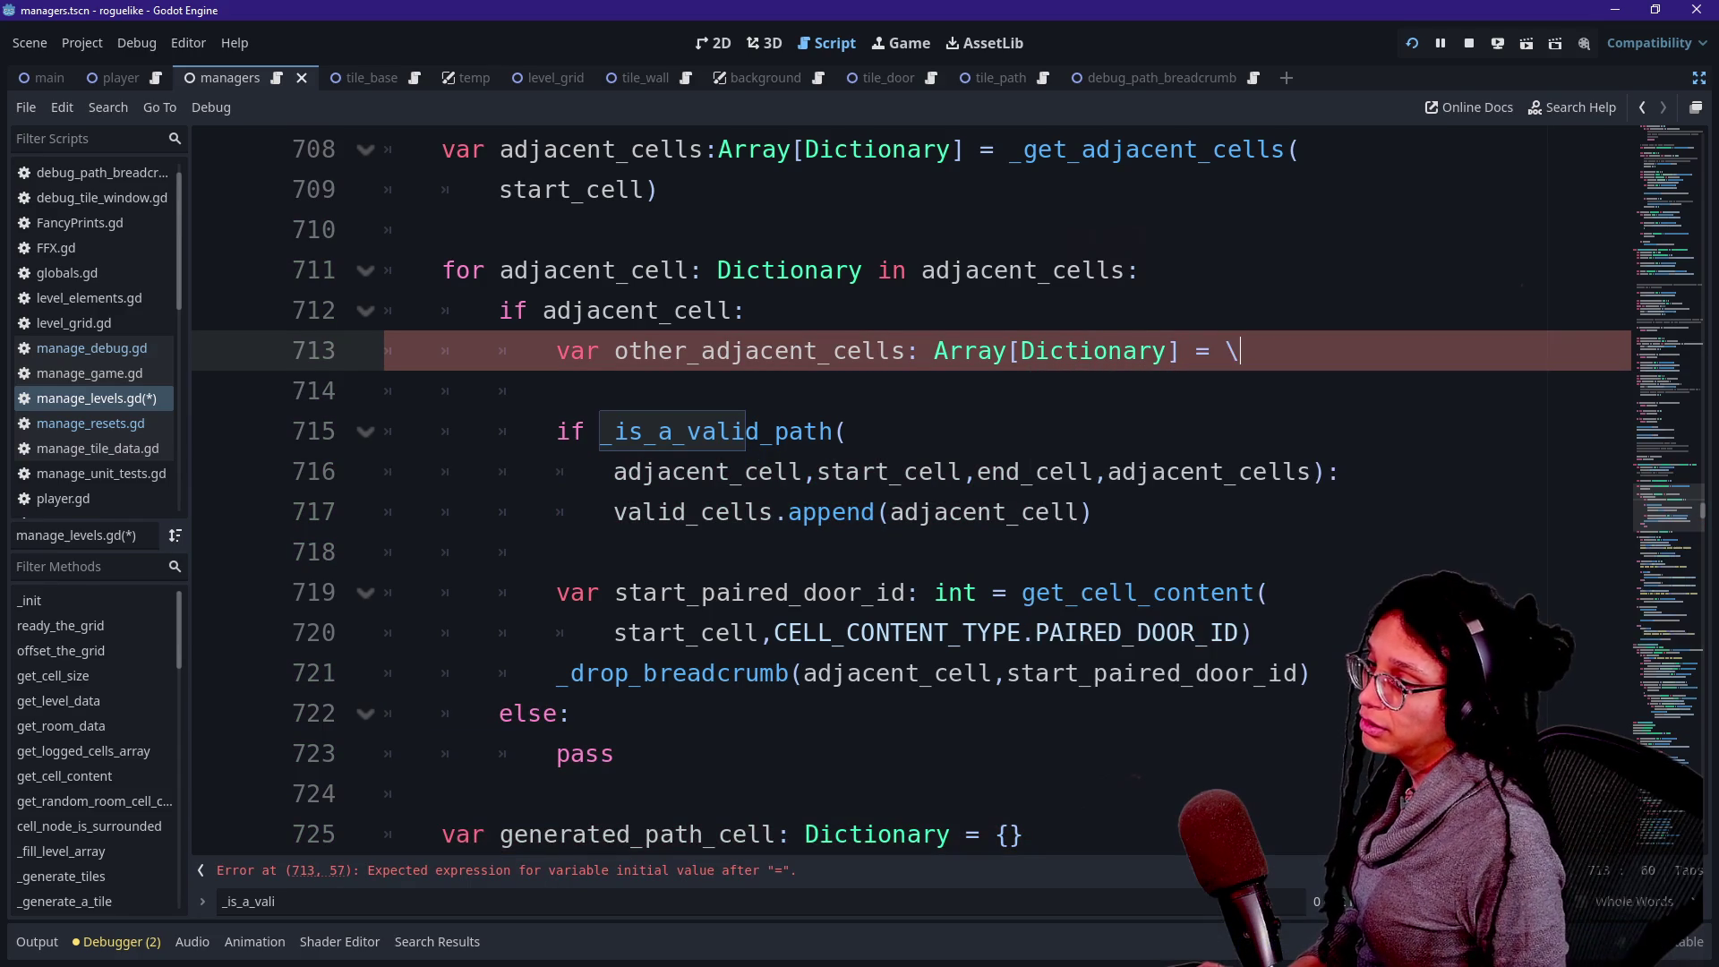
key(Return)
Write 'adjacent_cells.duplicate(true)' on the continuation line to deep-copy the array
text(d)
key(BackSpace)
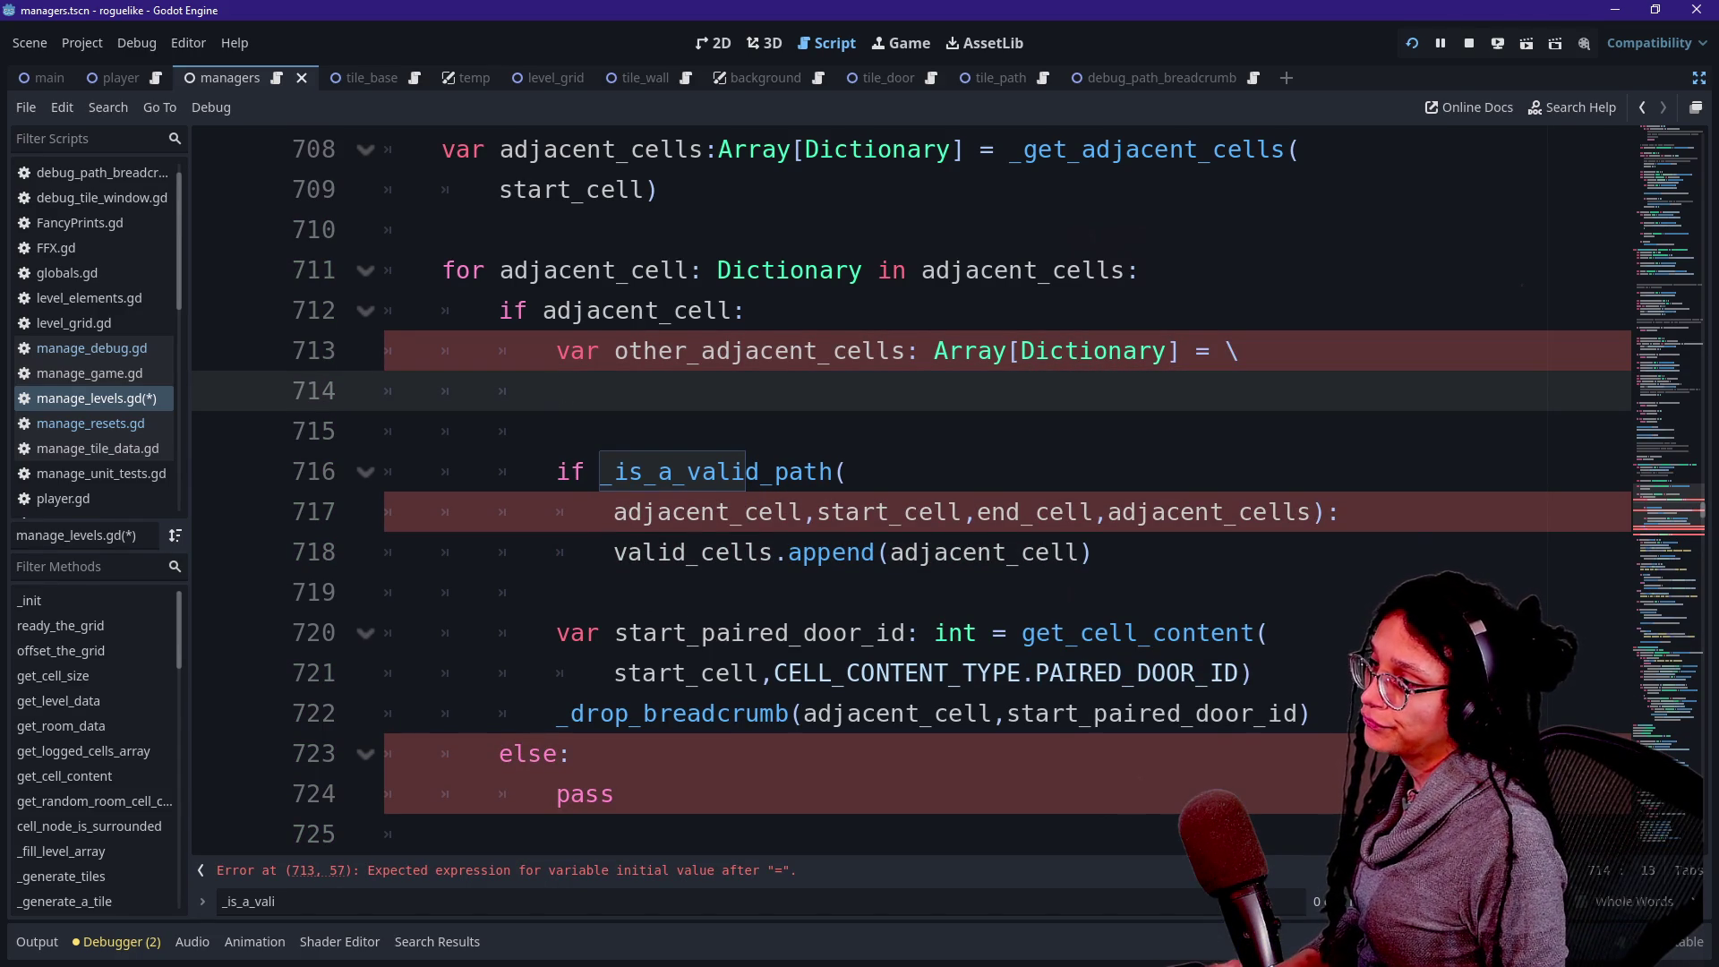
text(other)
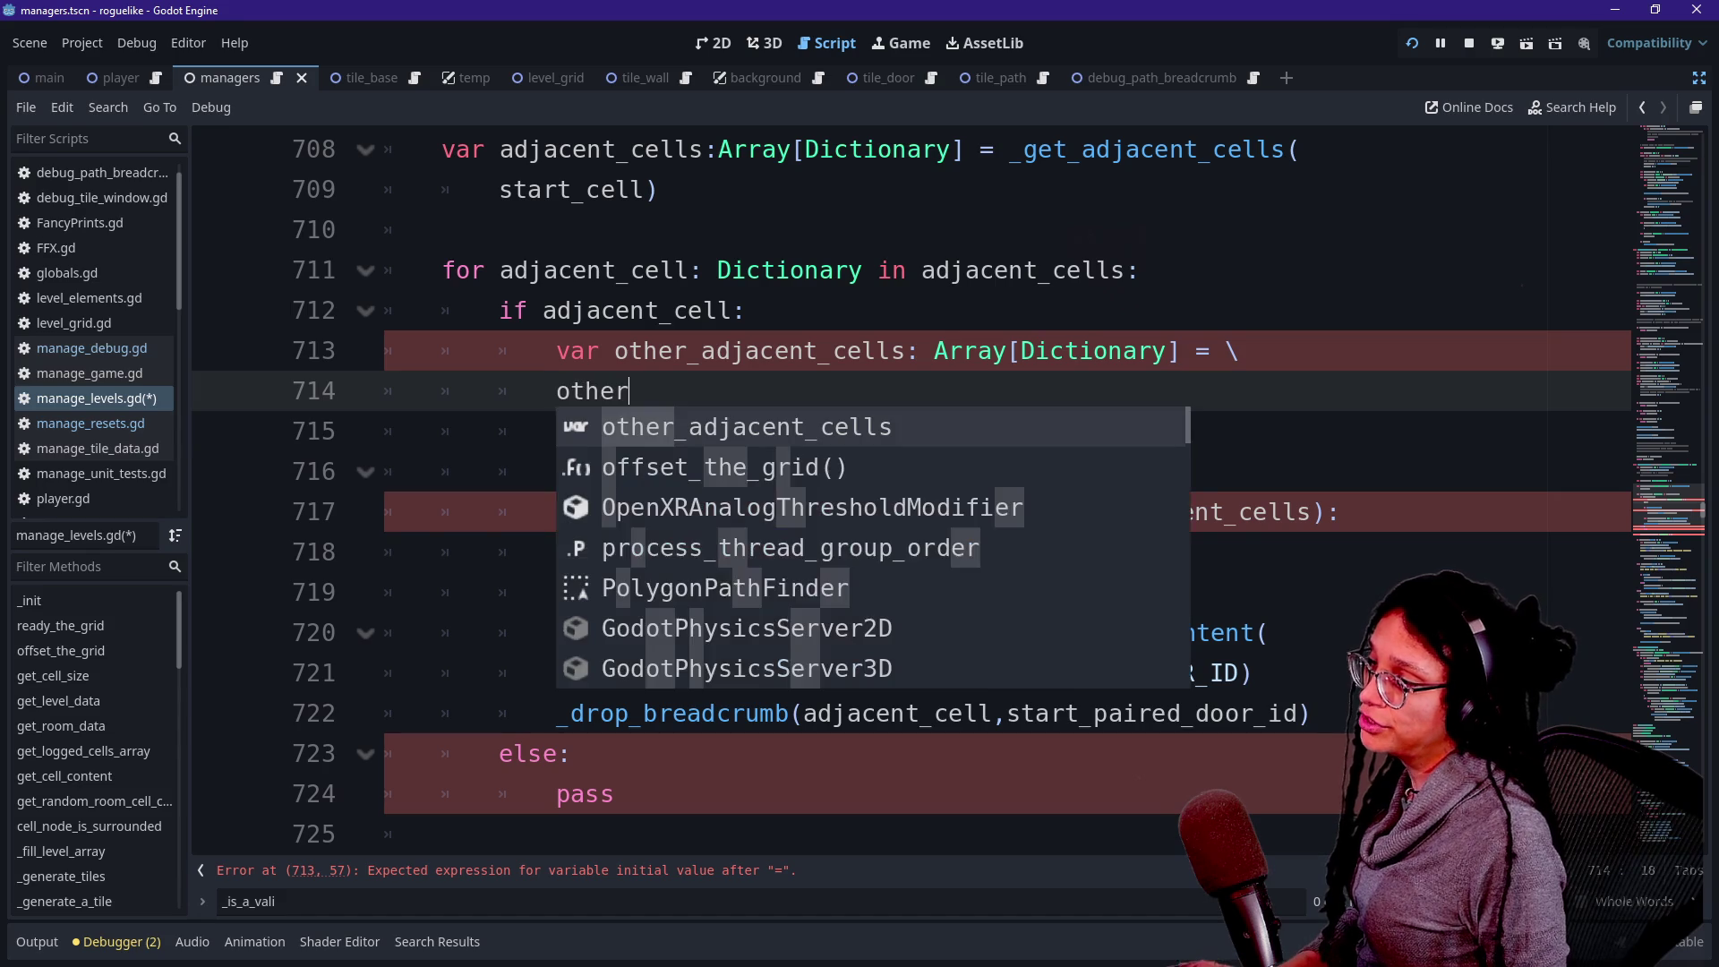
key(BackSpace)
key(BackSpace)
key(BackSpace)
key(BackSpace)
key(BackSpace)
text(aj)
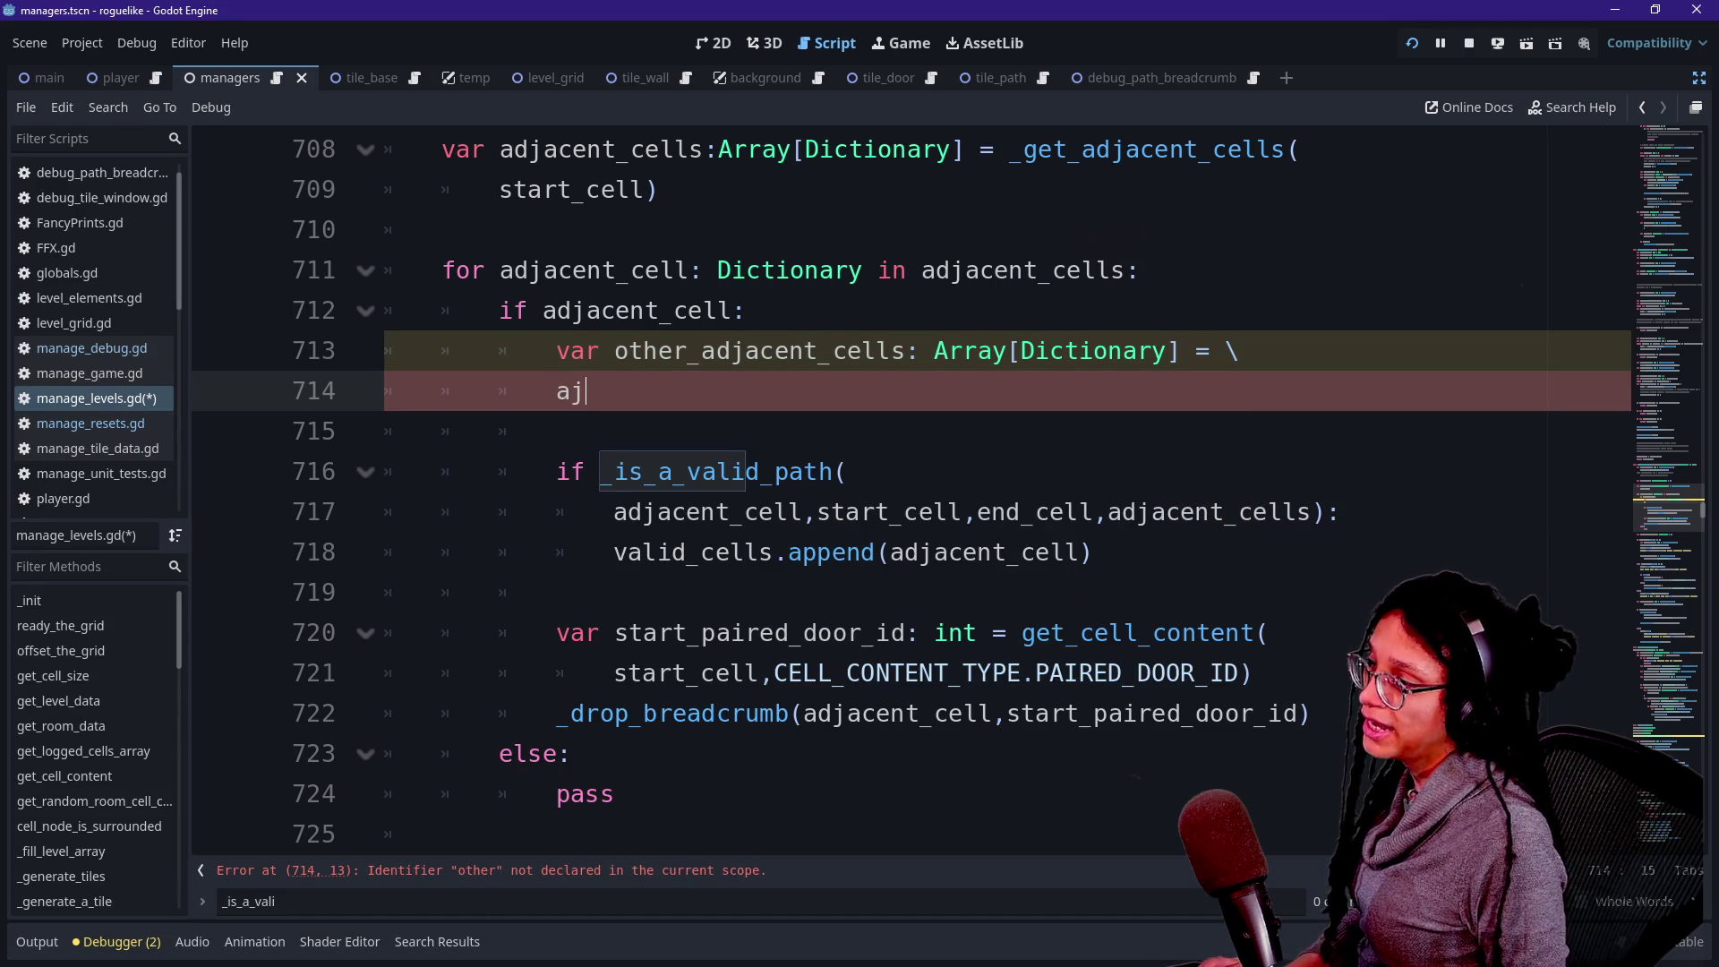
key(BackSpace)
text(dj)
key(Down)
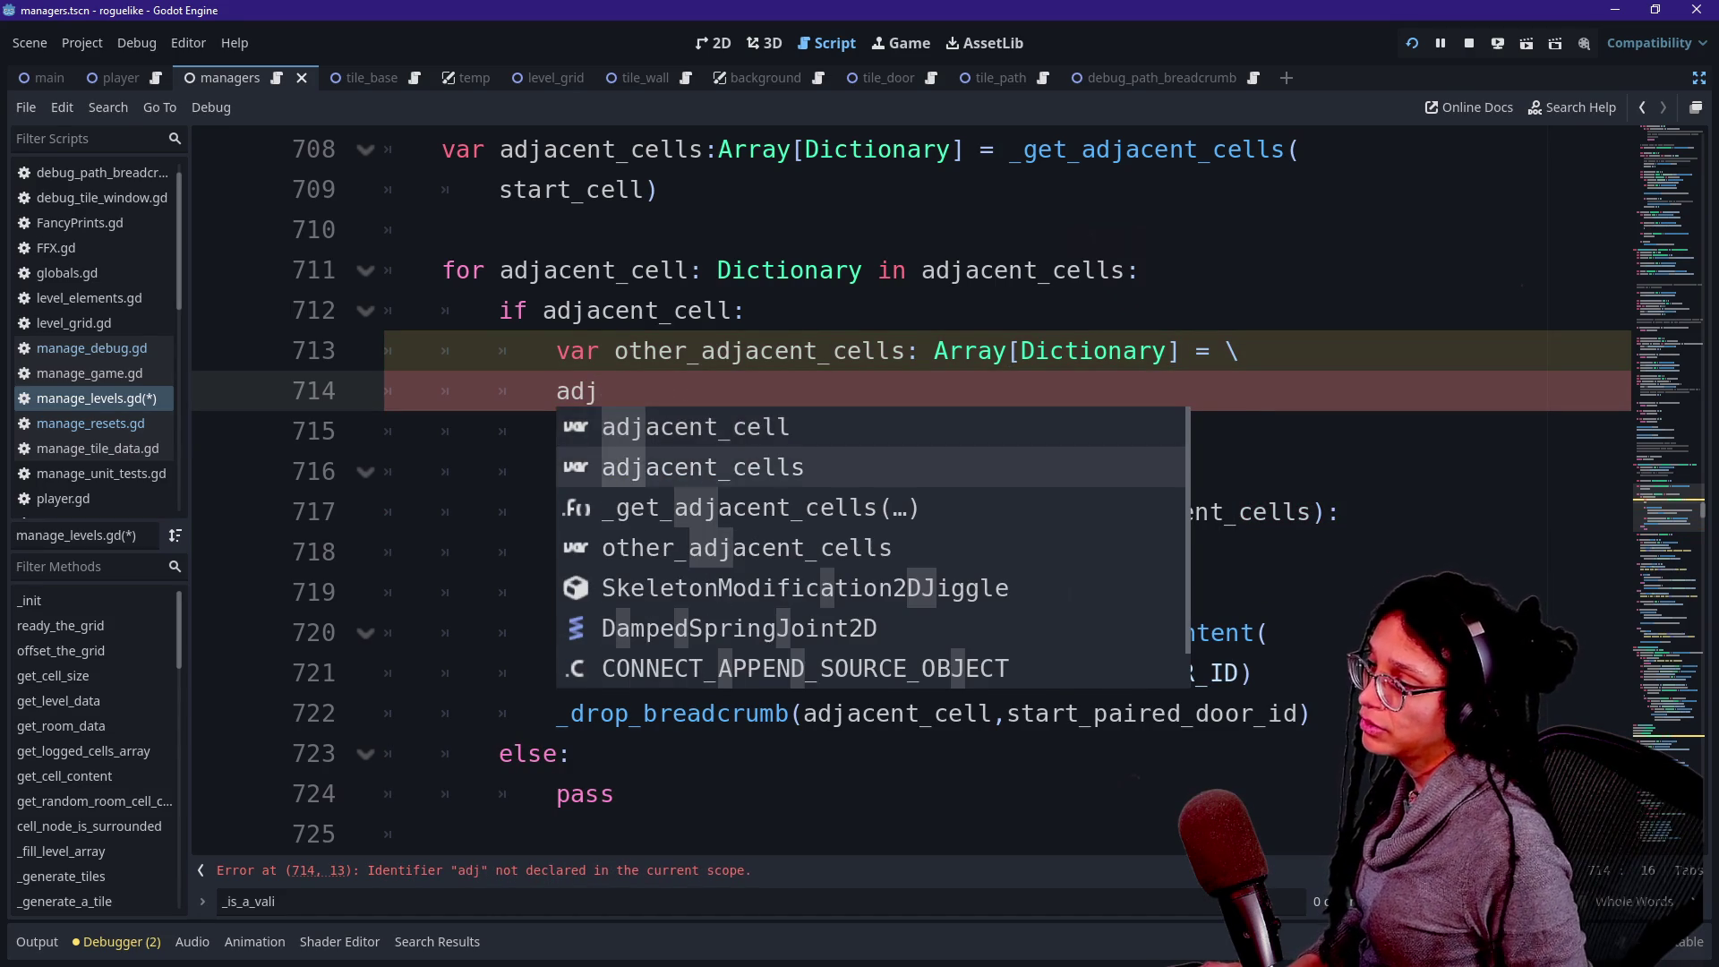
key(Return)
text(.d)
key(Return)
text())
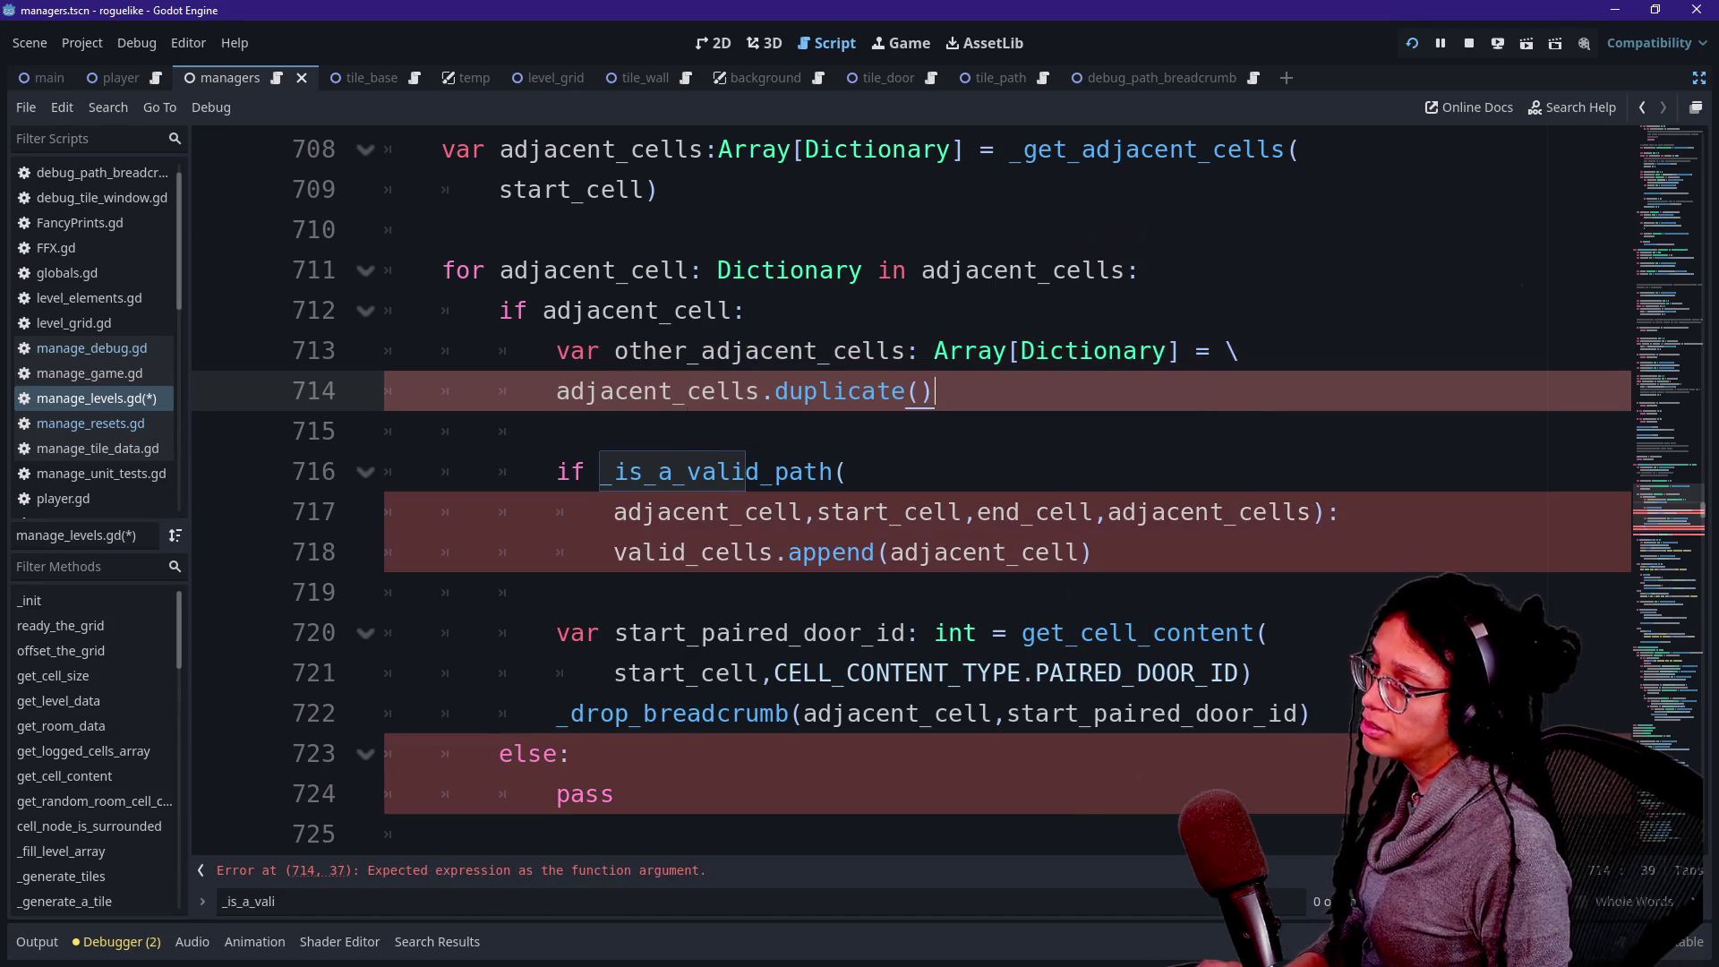
key(Return)
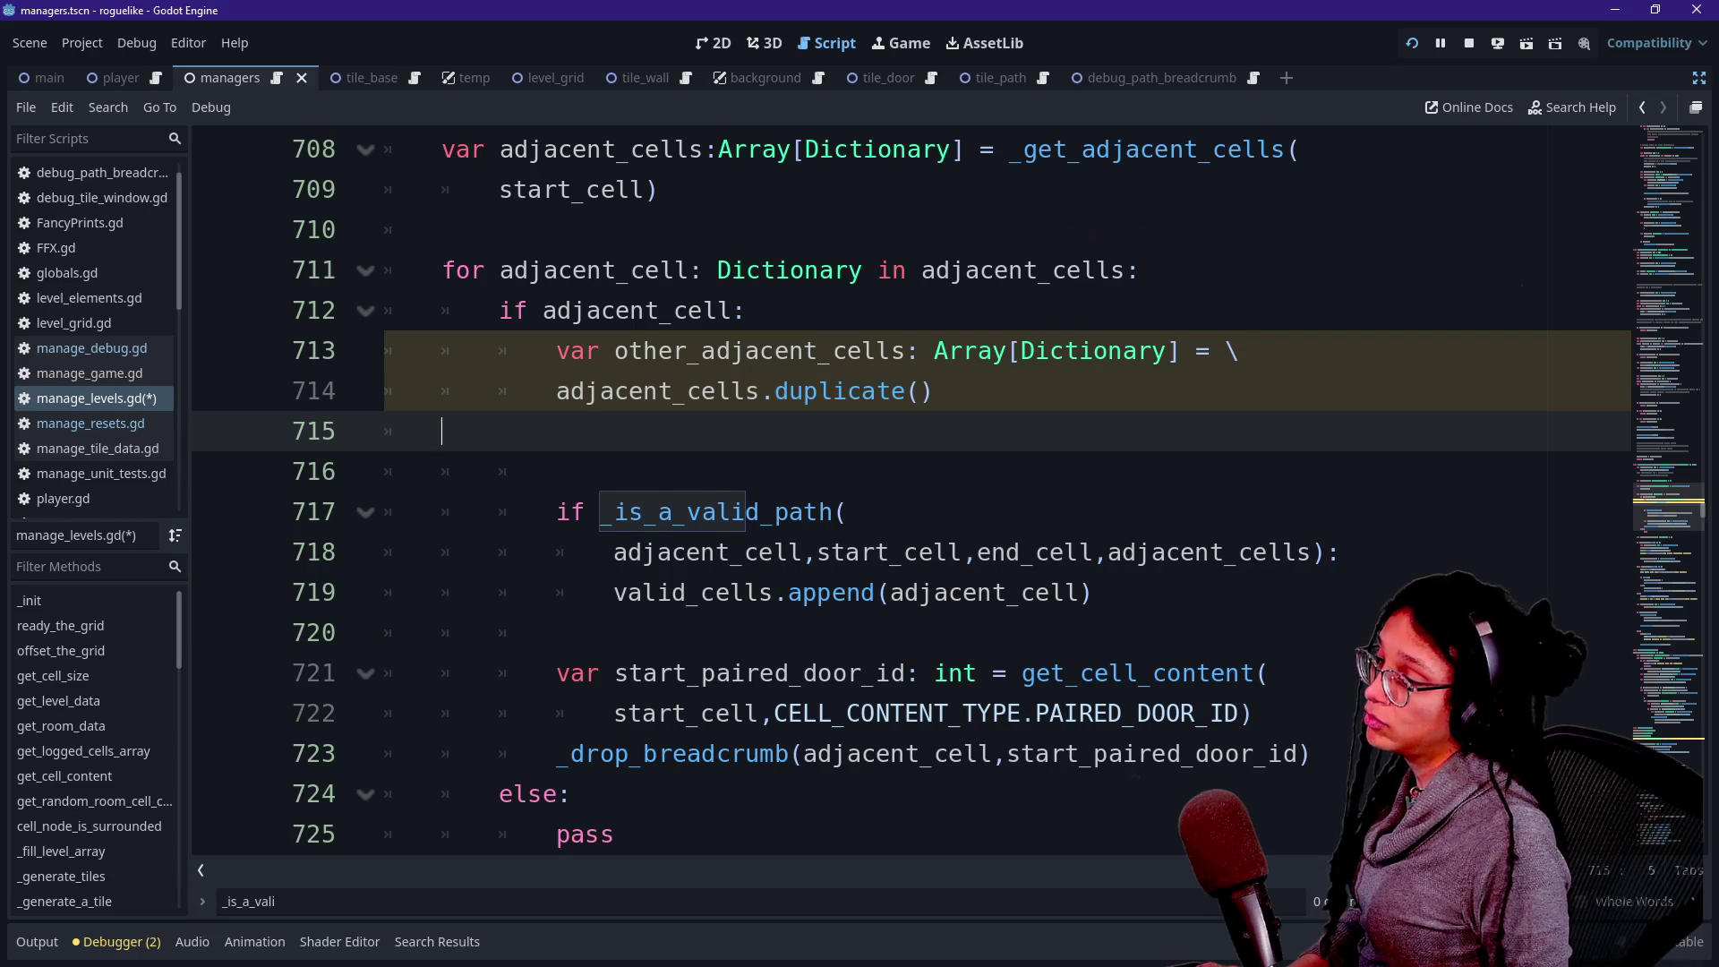
key(BackSpace)
key(BackSpace)
key(Left)
text(true))
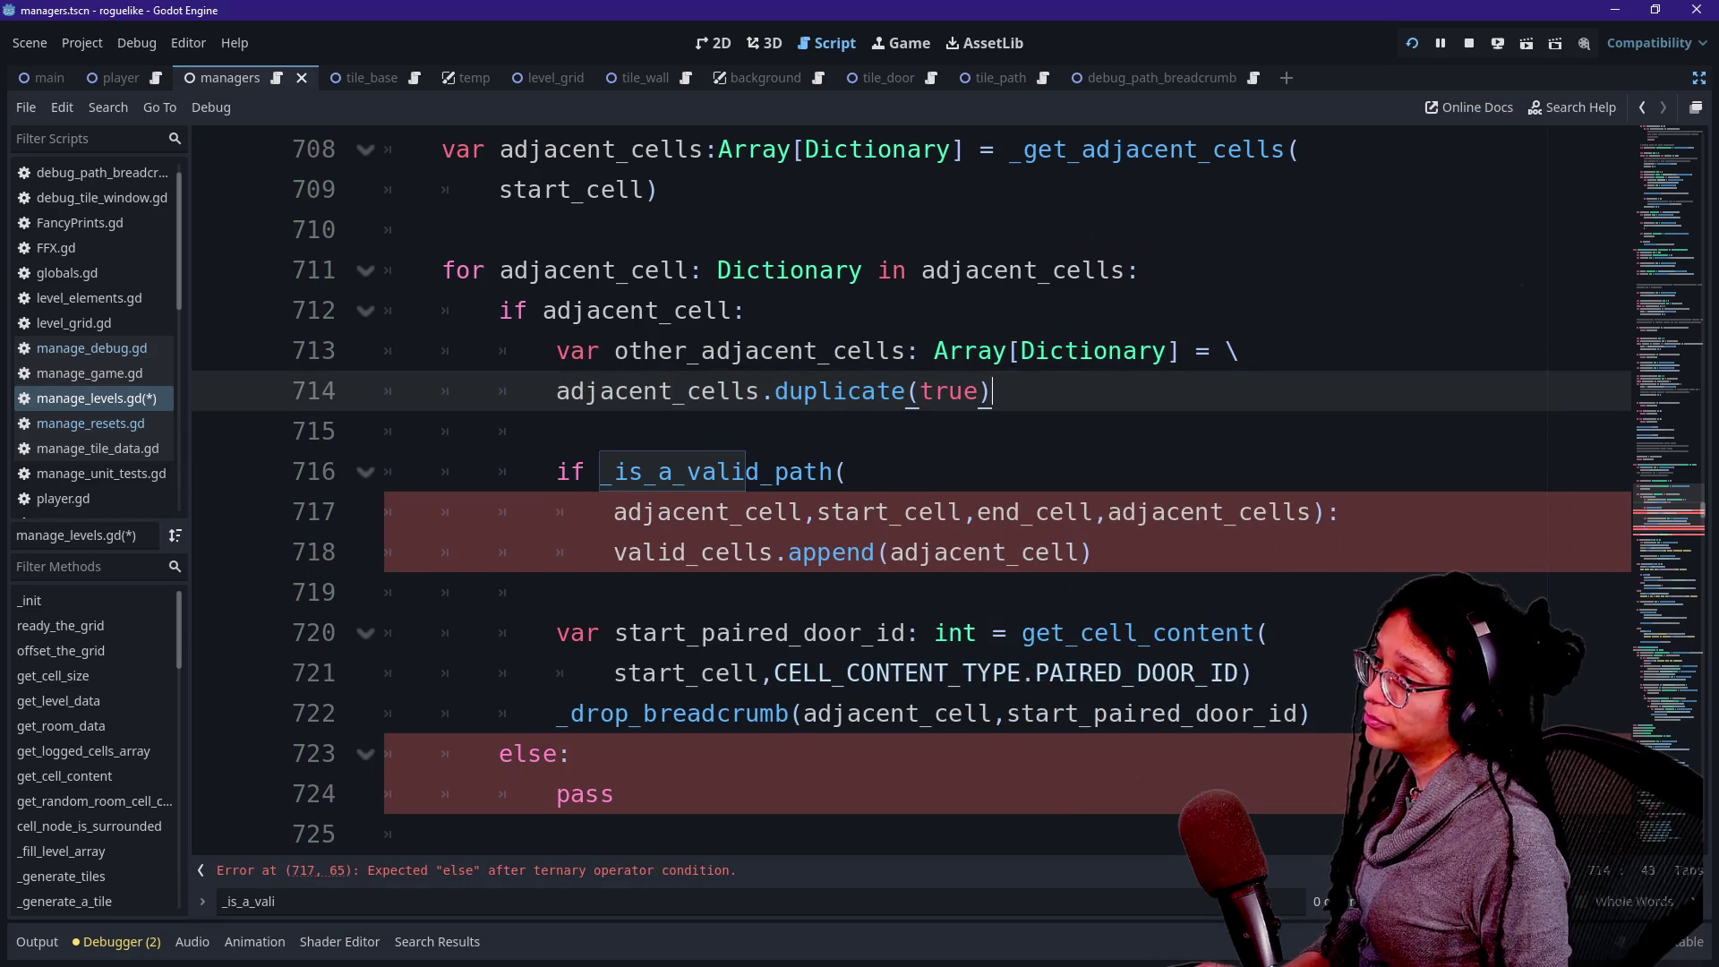
key(Return)
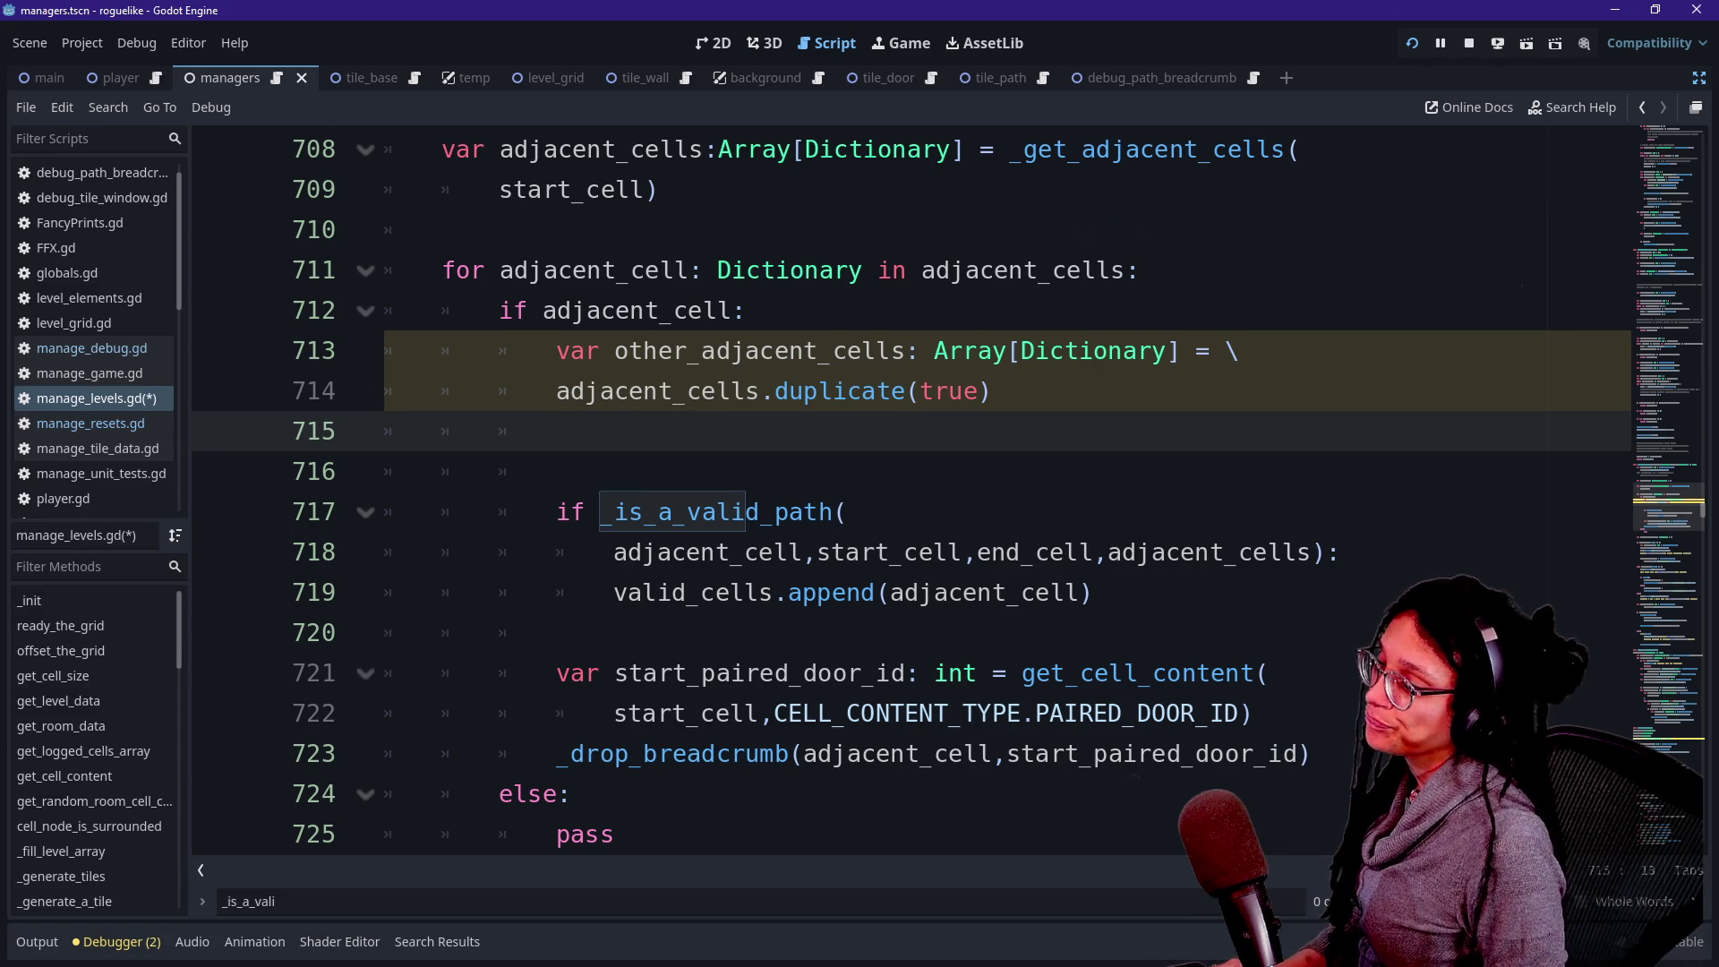
Add the line 'other_adjacent_cells.erase(adjacent_cell)' after the deep copy
text(ad)
key(BackSpace)
key(BackSpace)
text(ot)
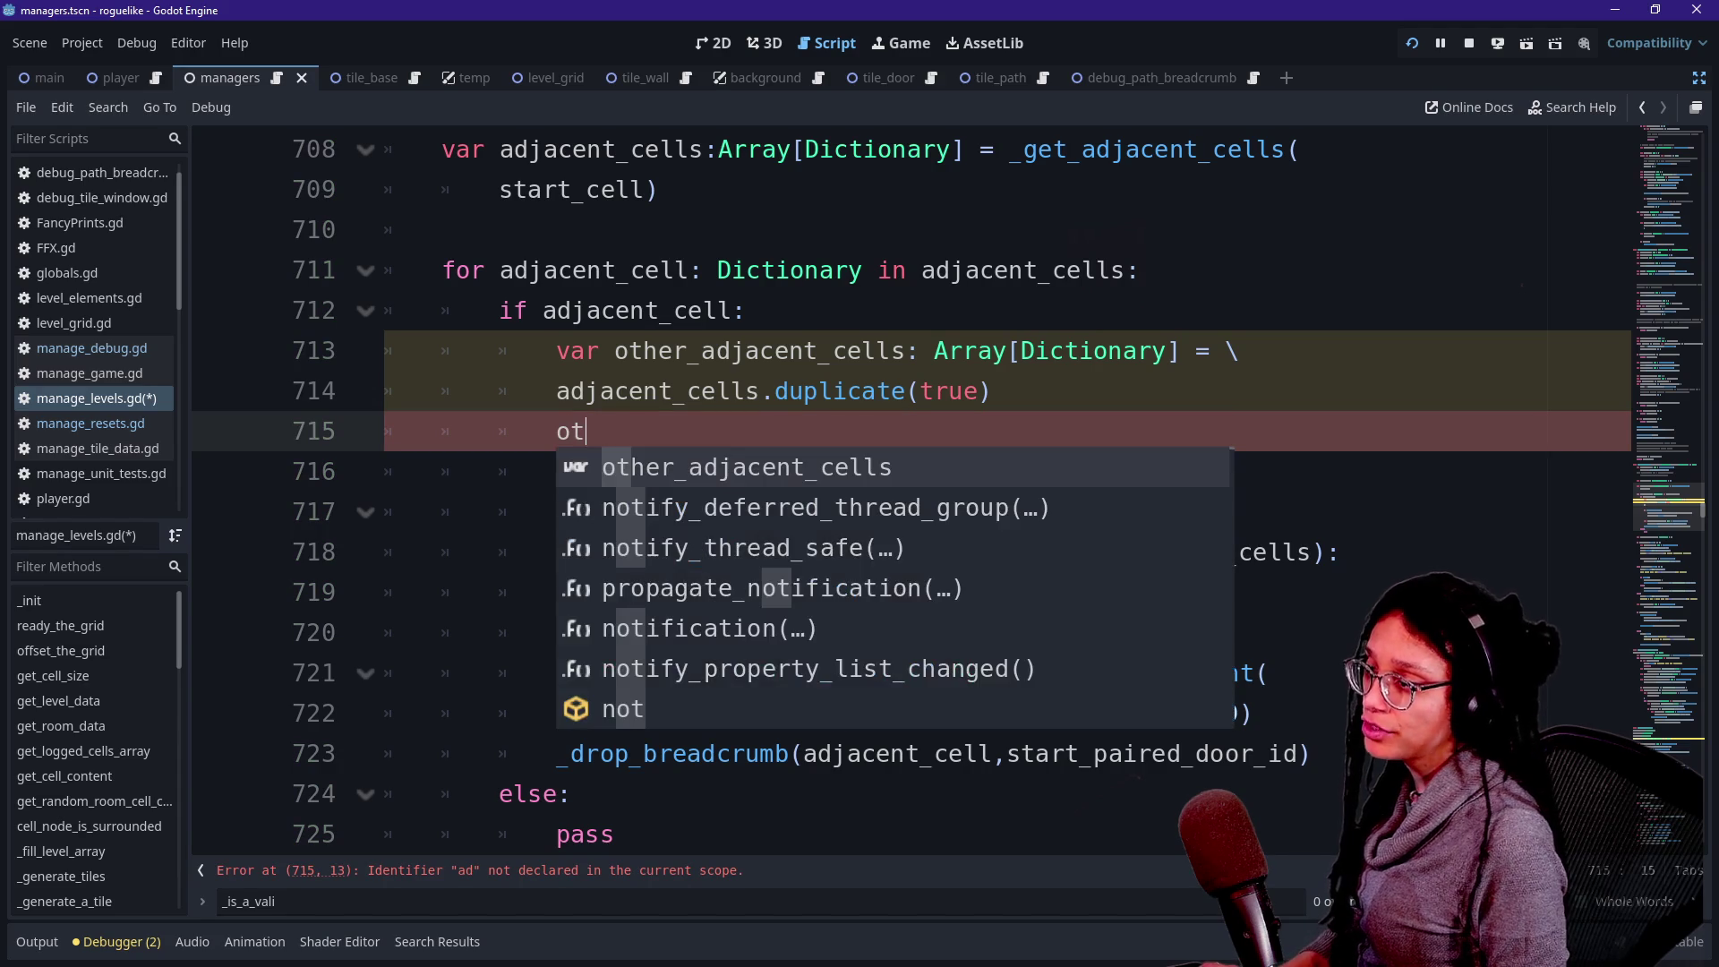
key(Return)
text(.r)
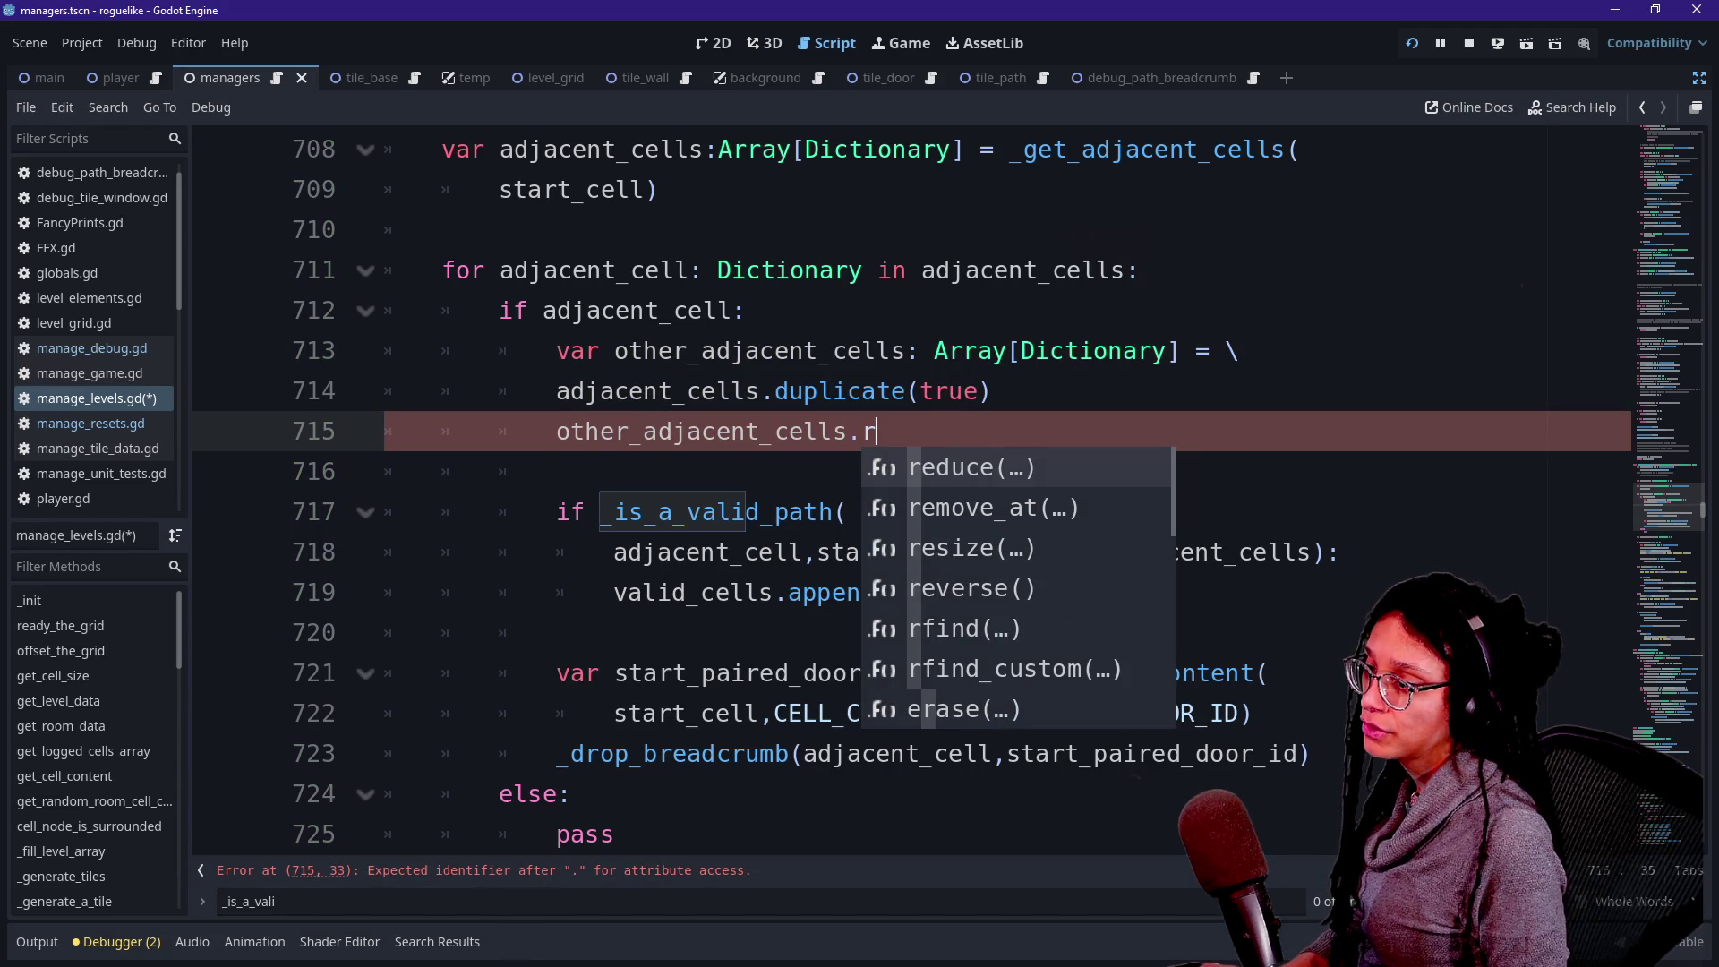
key(BackSpace)
text(e)
key(Return)
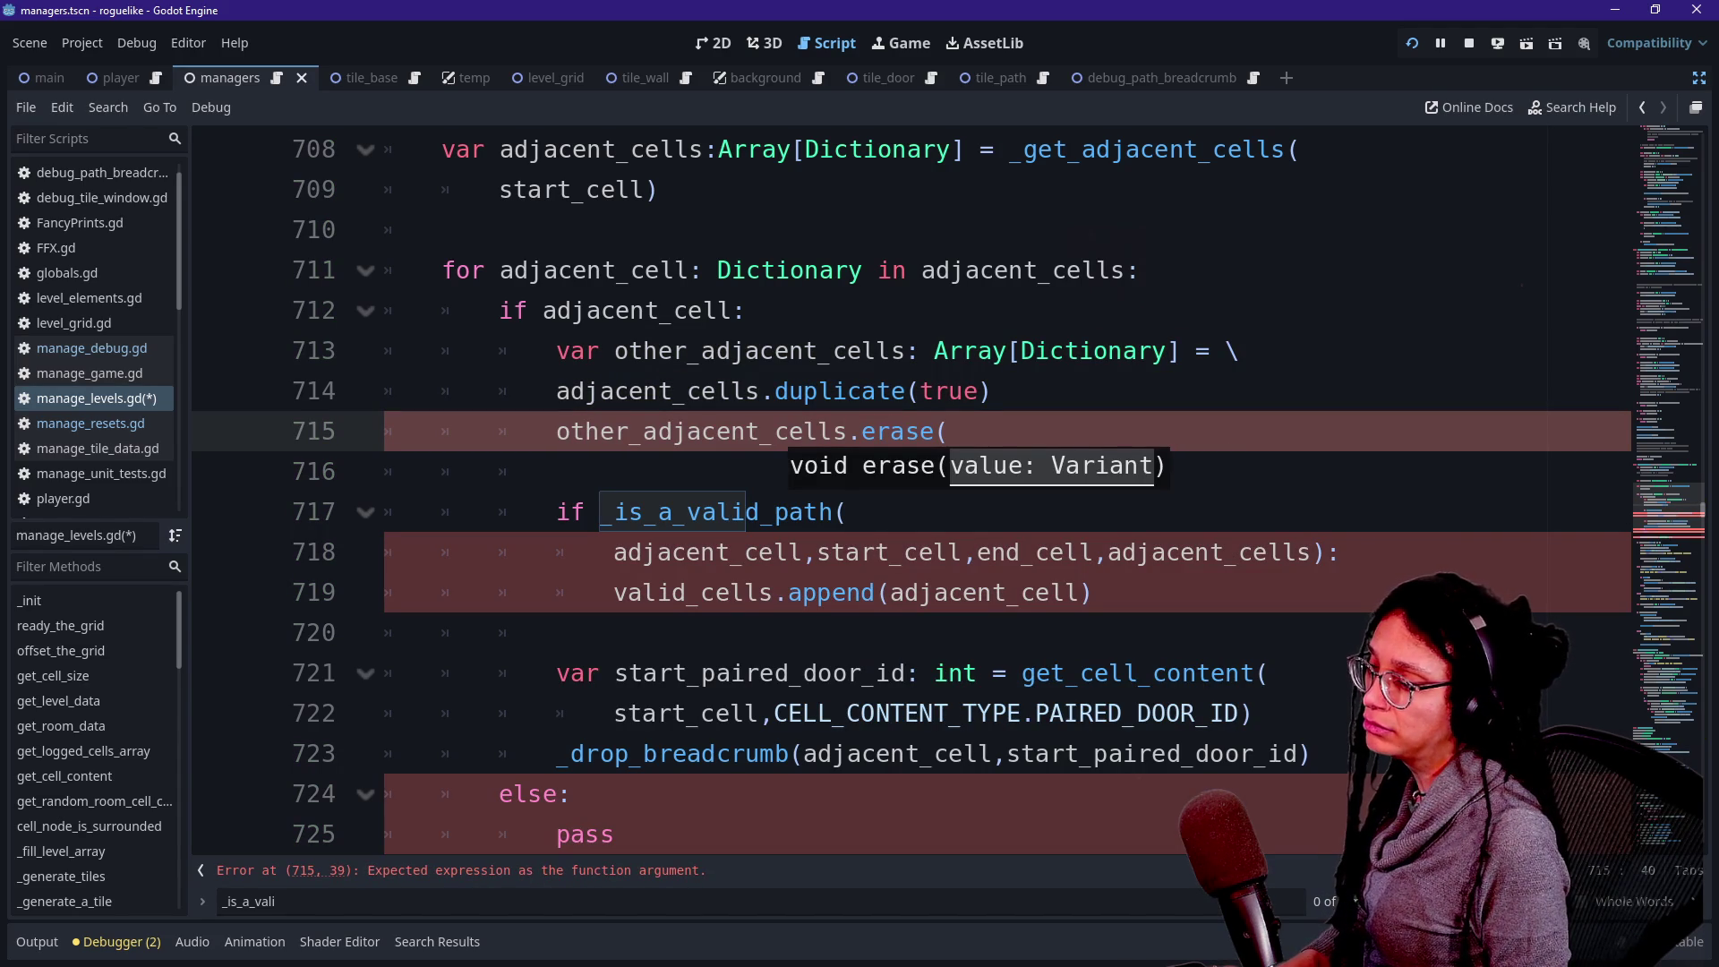
text(adjacent_cell))
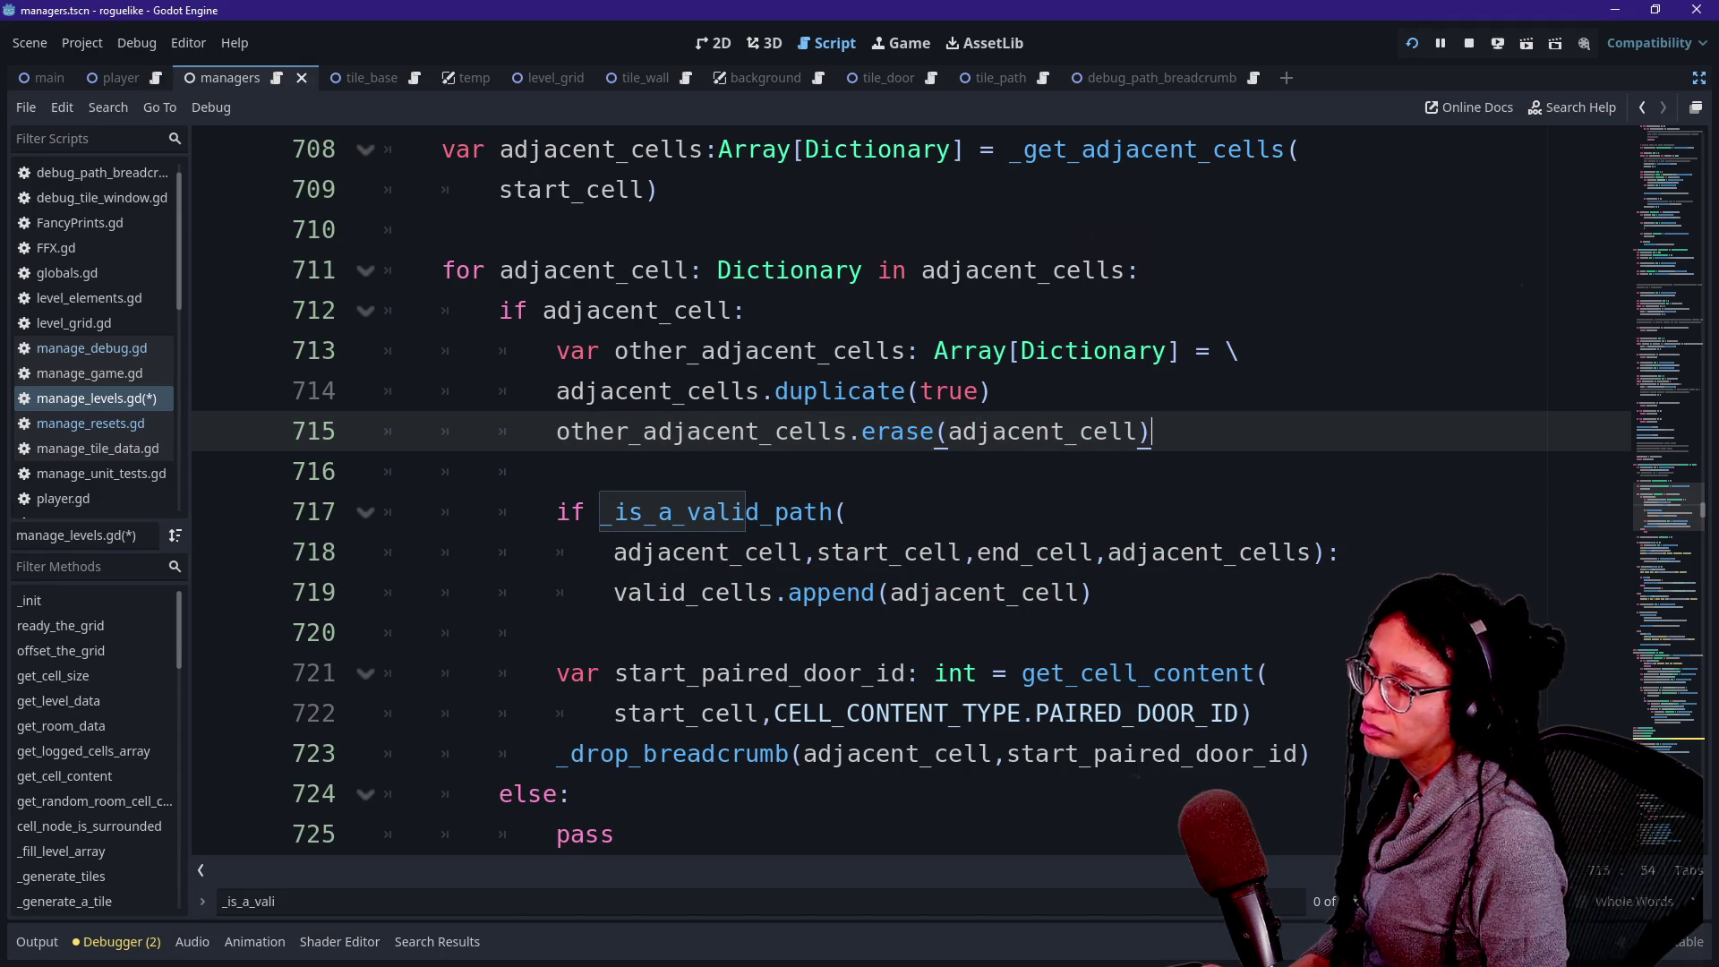
Pass other_adjacent_cells as _is_a_valid_path's last argument on its own line, then save
drag(1108, 553, 1296, 553)
click(1108, 552)
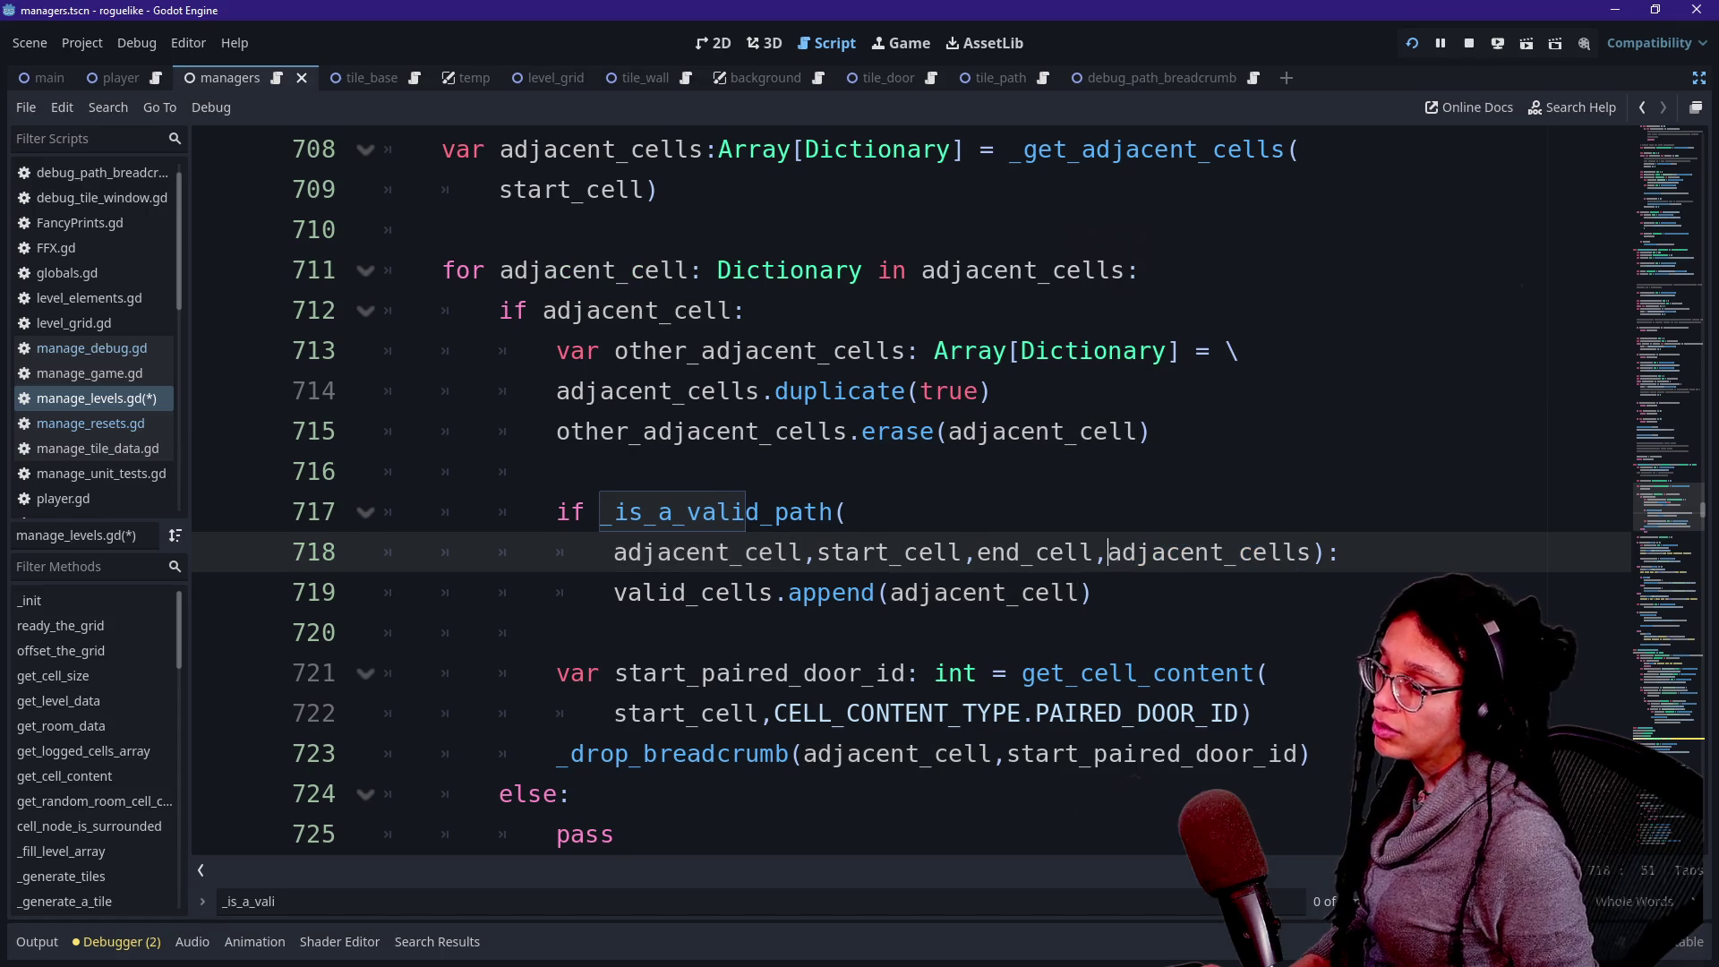
key(Return)
text(p)
key(BackSpace)
text(other_)
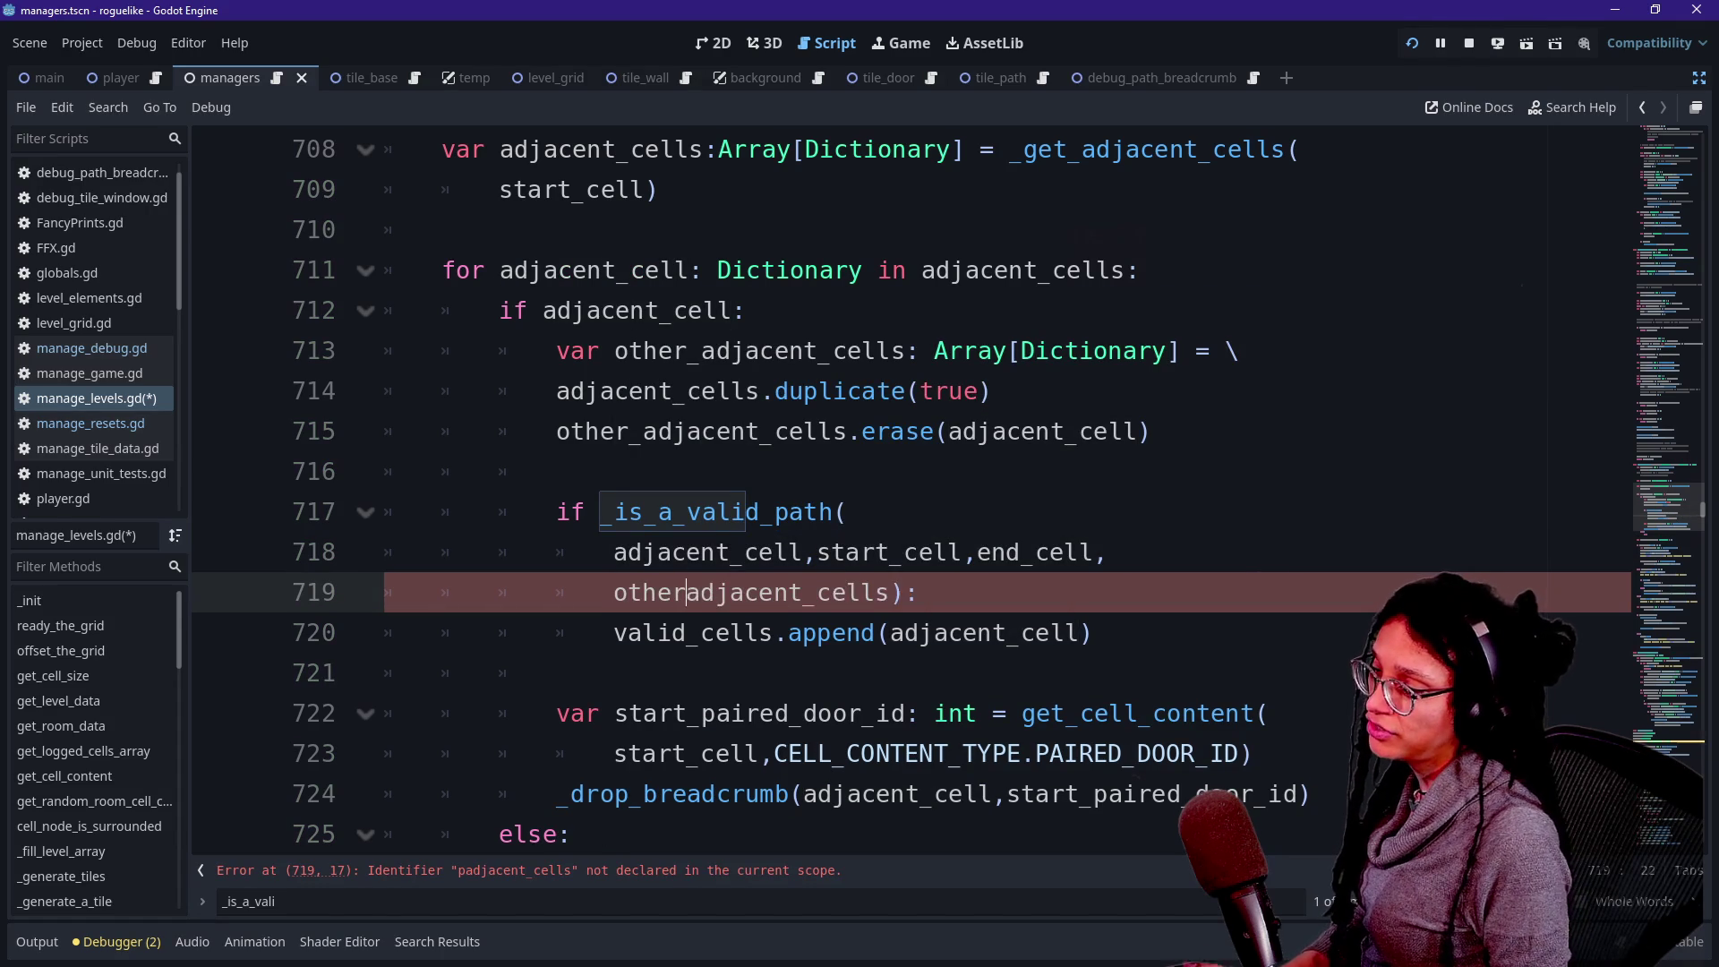
key(Escape)
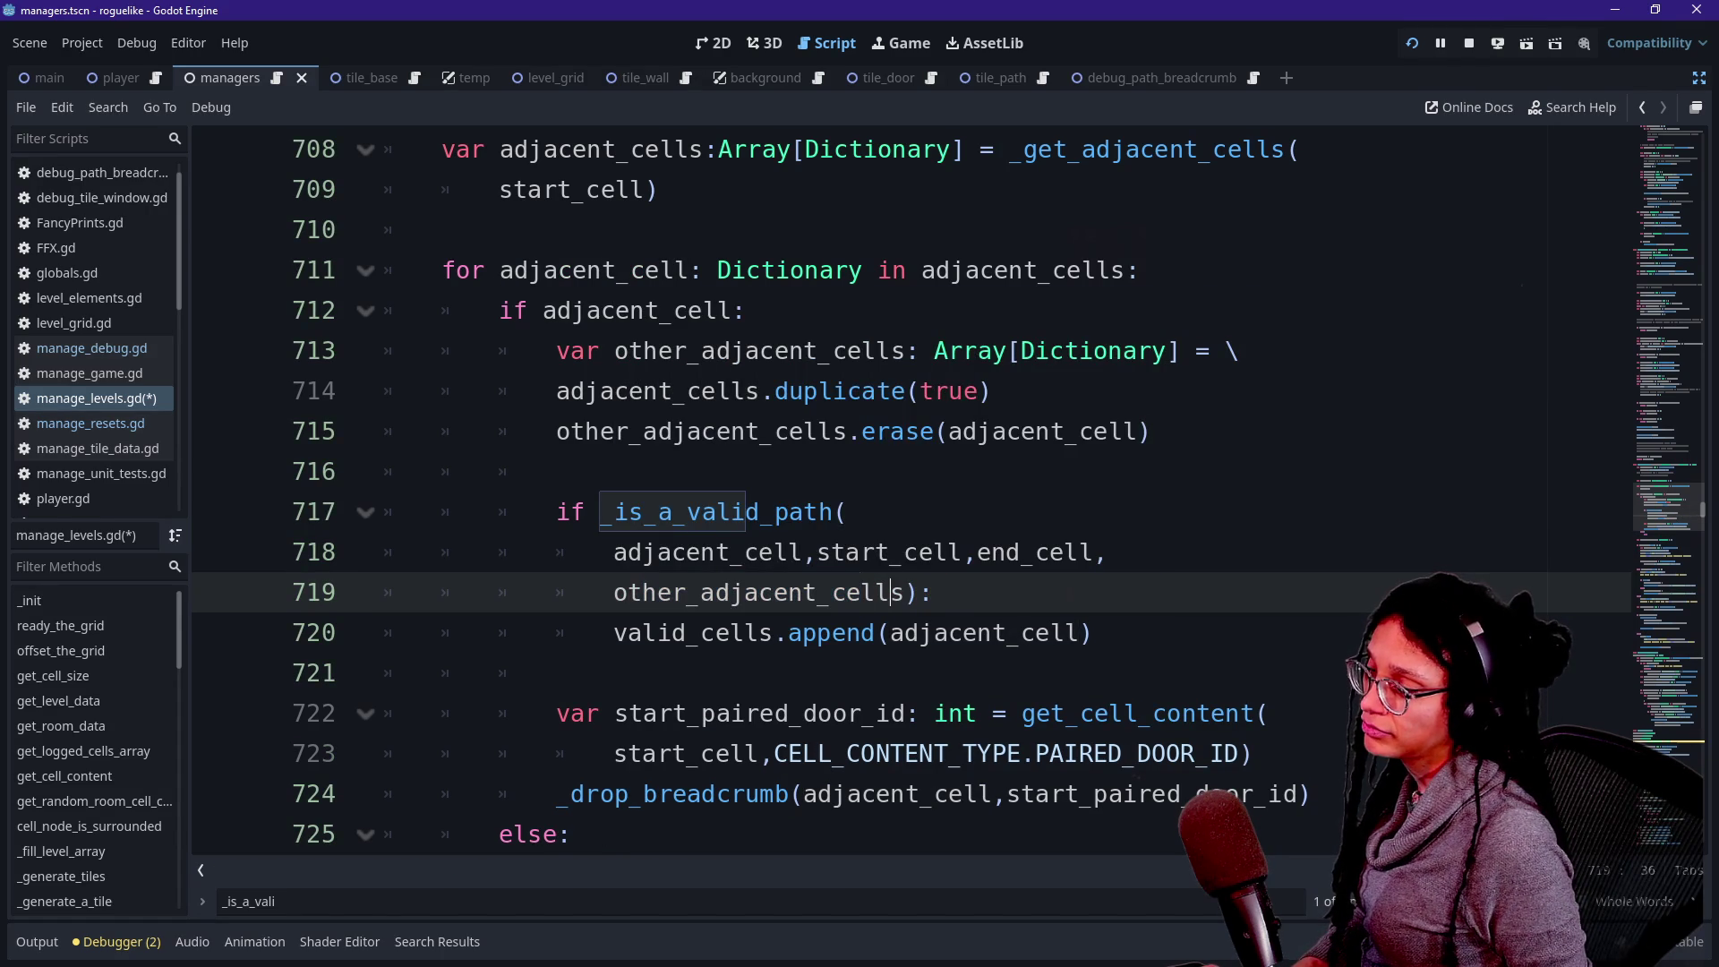
click(1064, 552)
key(ctrl+s)
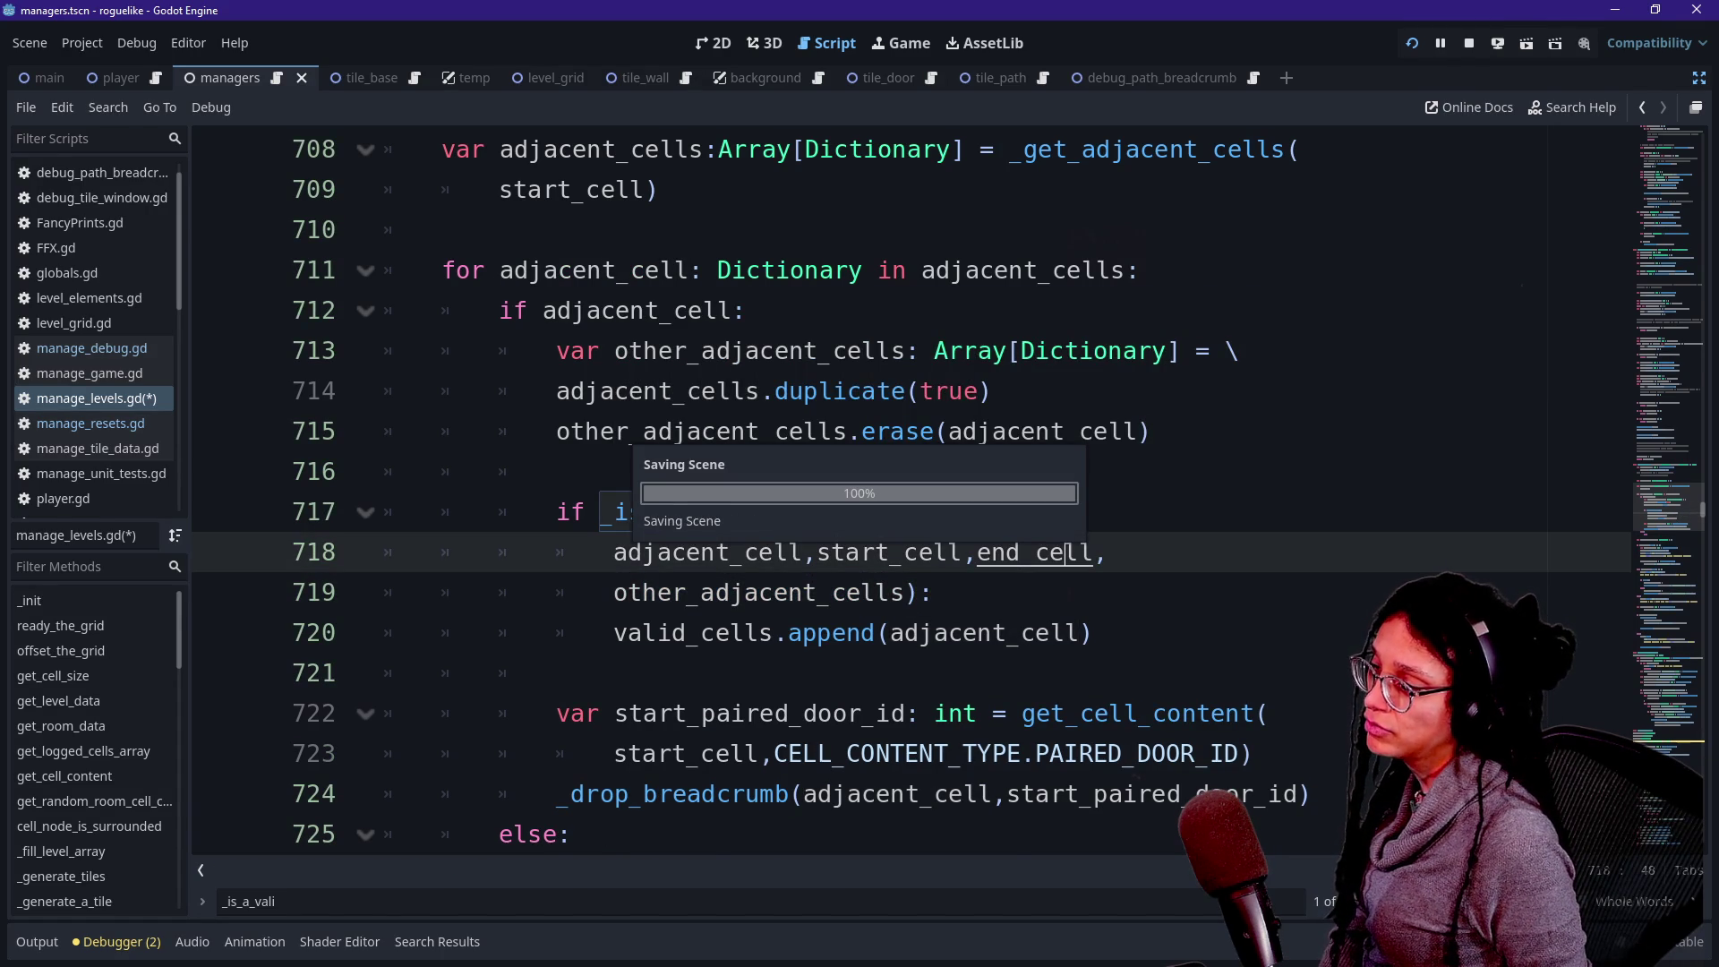
Rename the adjacent_cells variable on line 801 to other_adjacent_cells
scroll(896, 492, down, 2)
scroll(896, 493, down, 14)
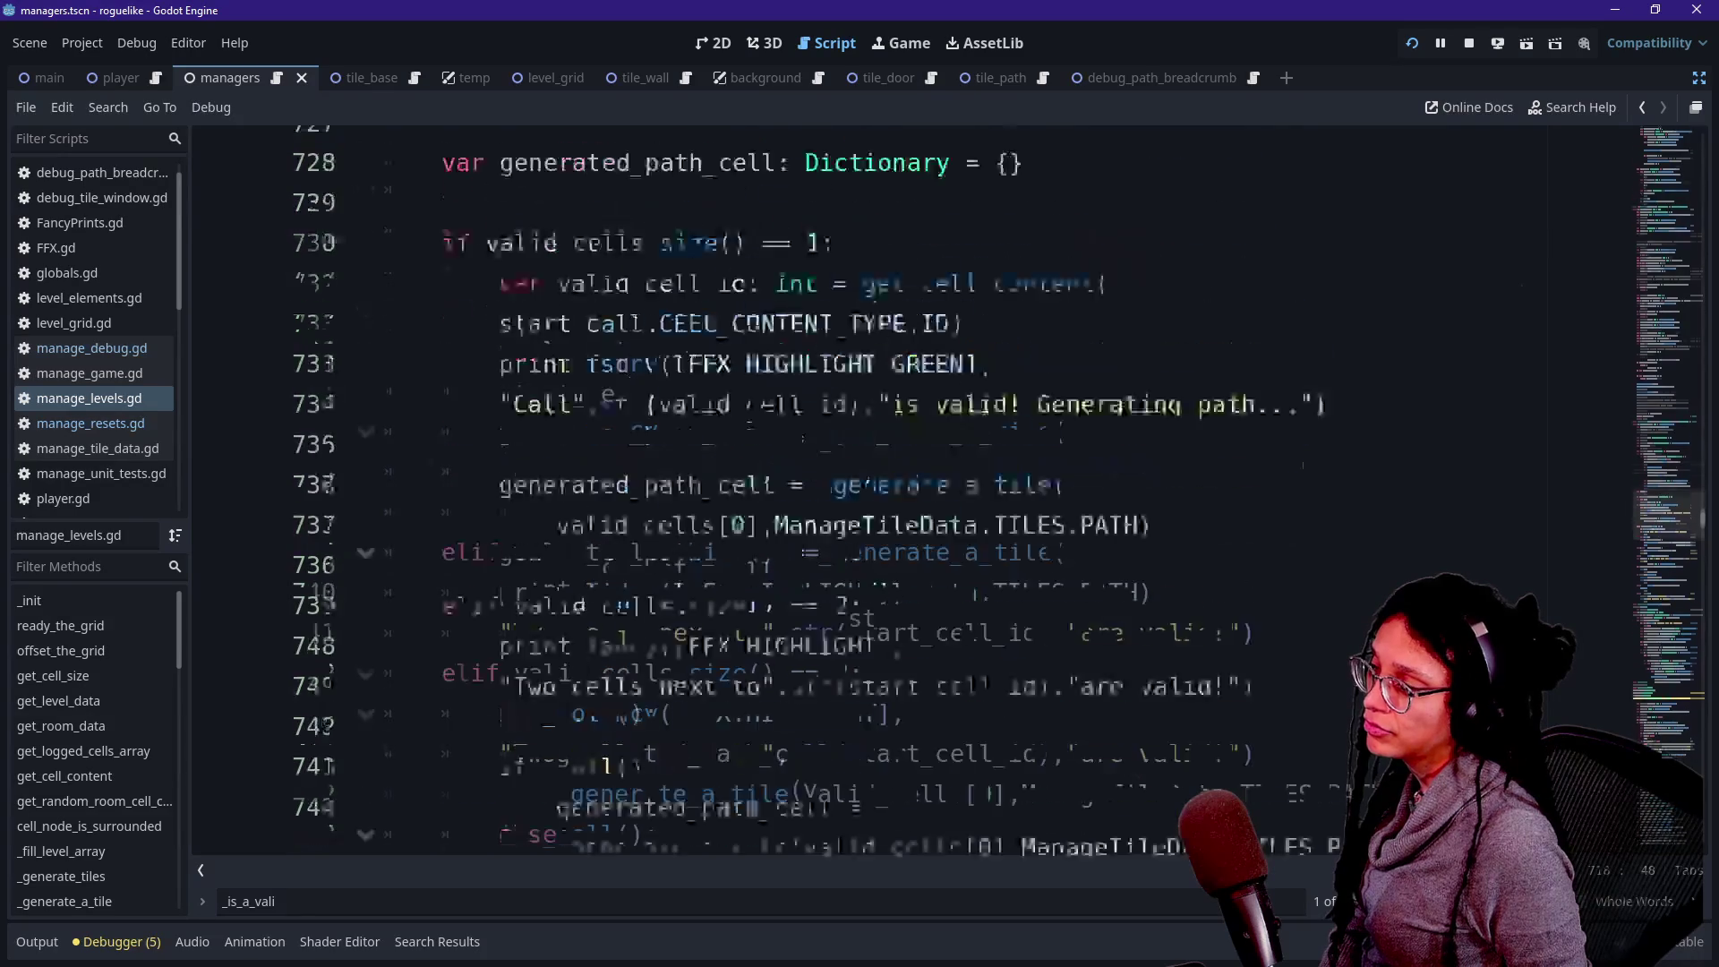
scroll(895, 492, down, 3)
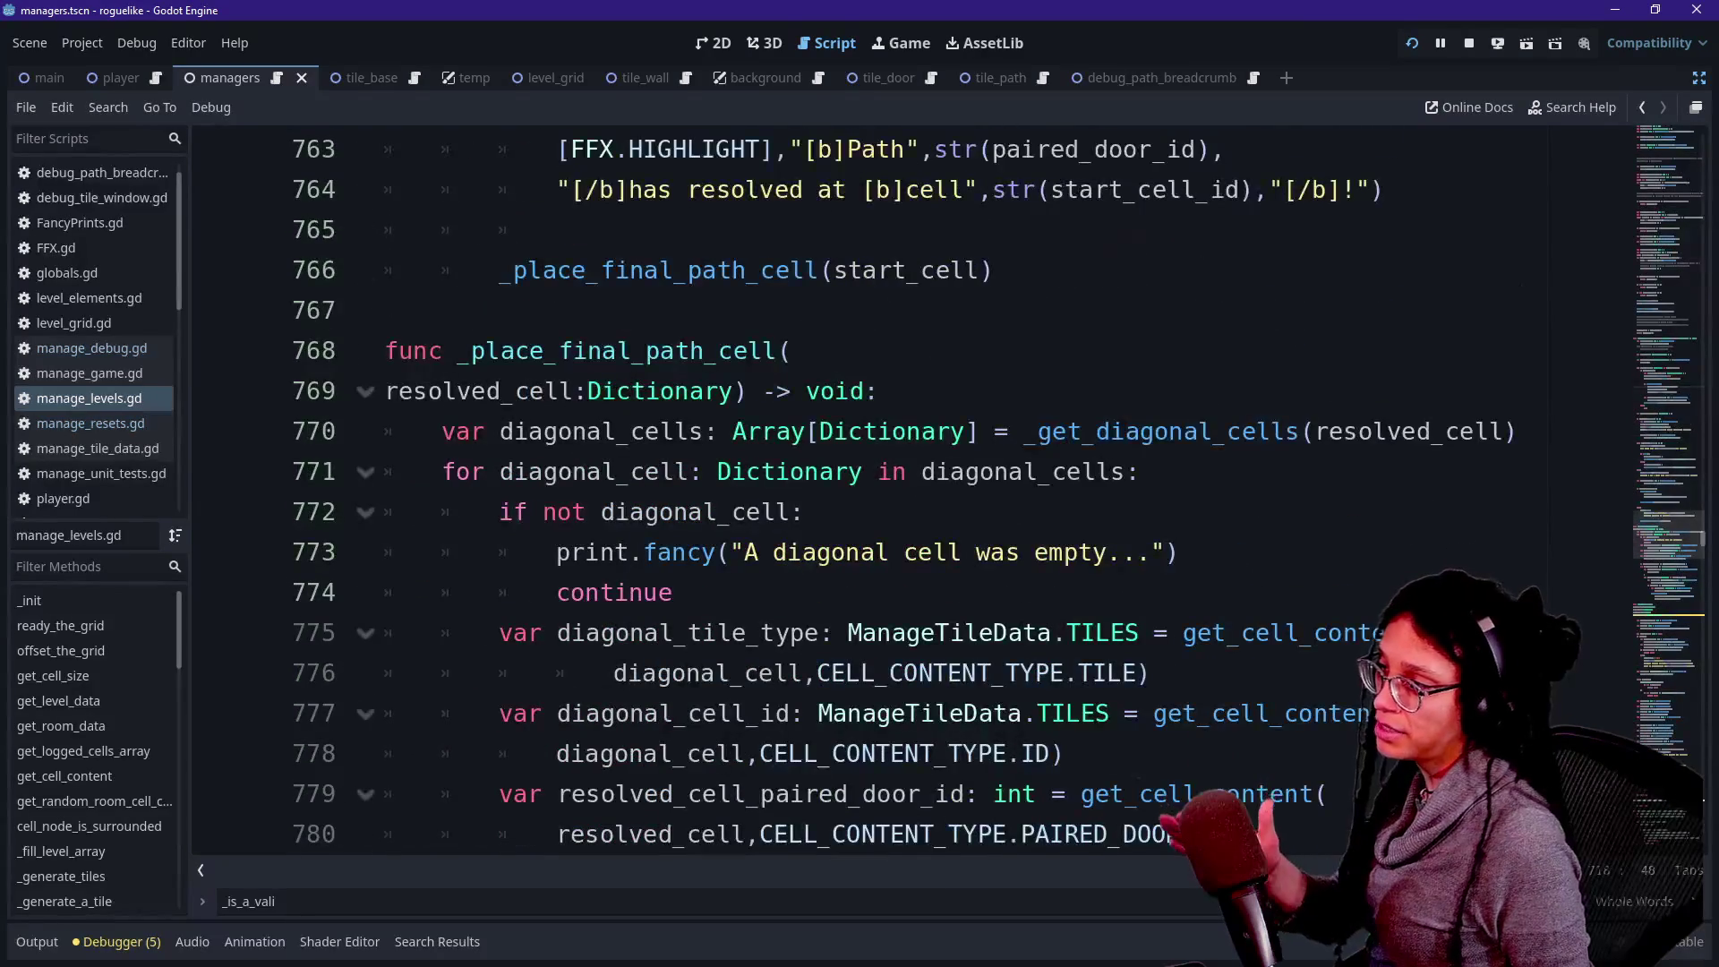
scroll(895, 493, down, 4)
scroll(896, 492, up, 7)
scroll(895, 492, up, 2)
key(ctrl+f)
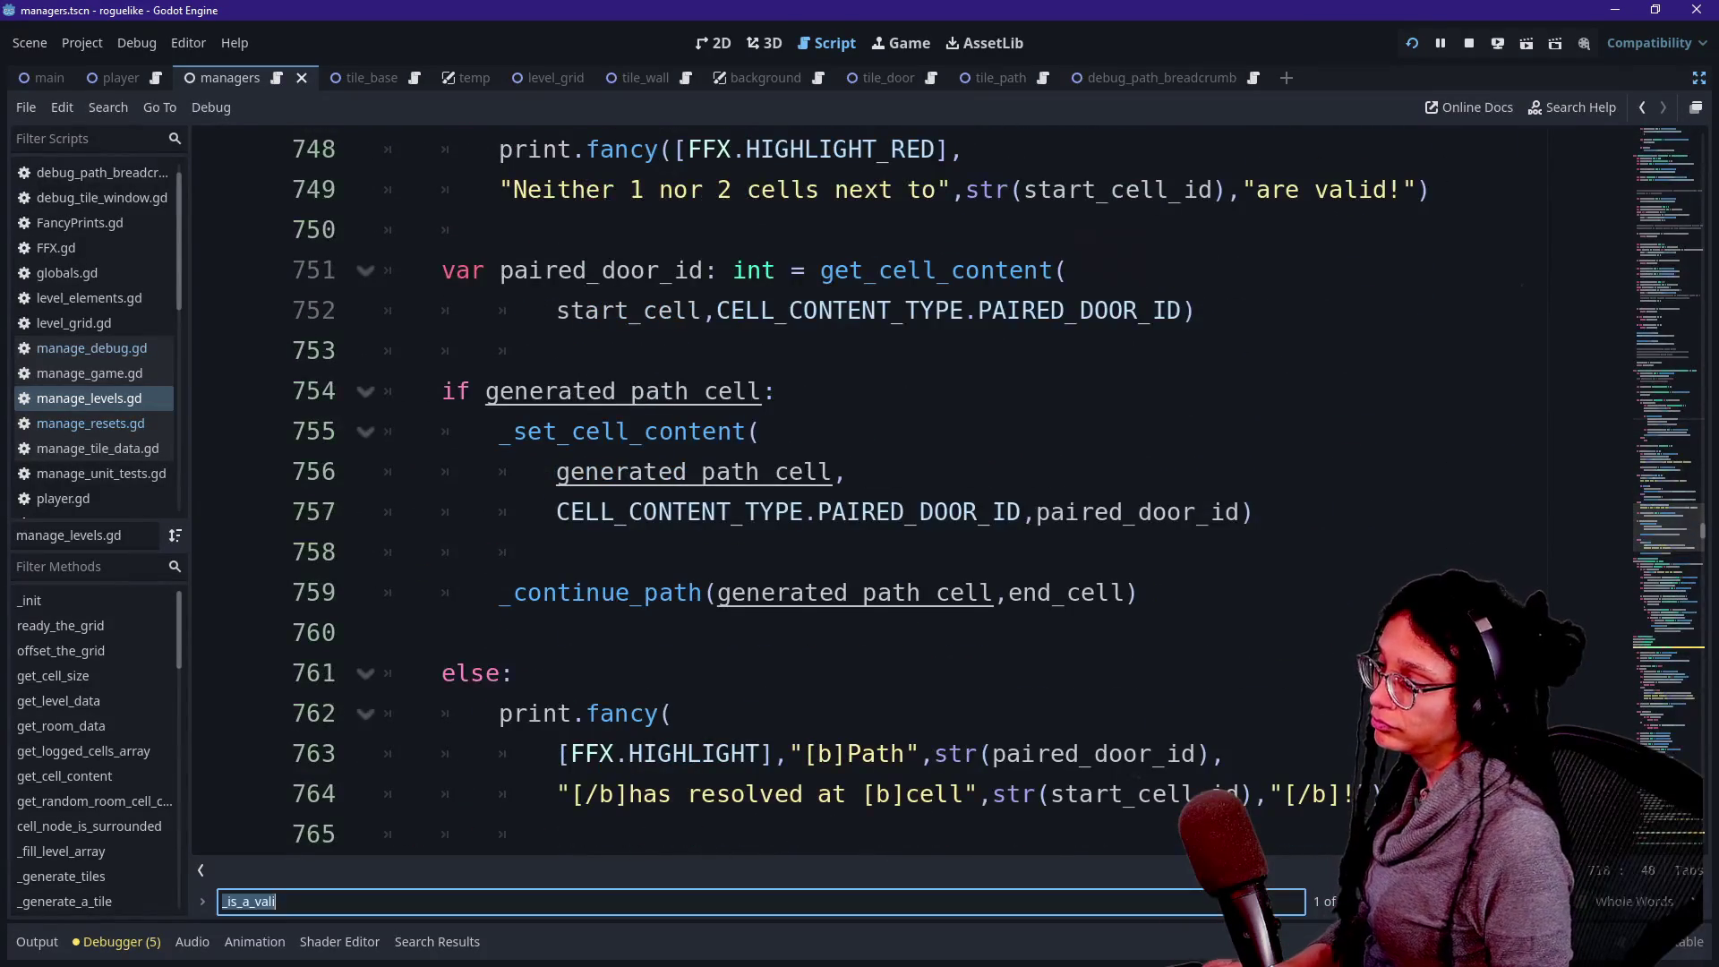
text(is_closer)
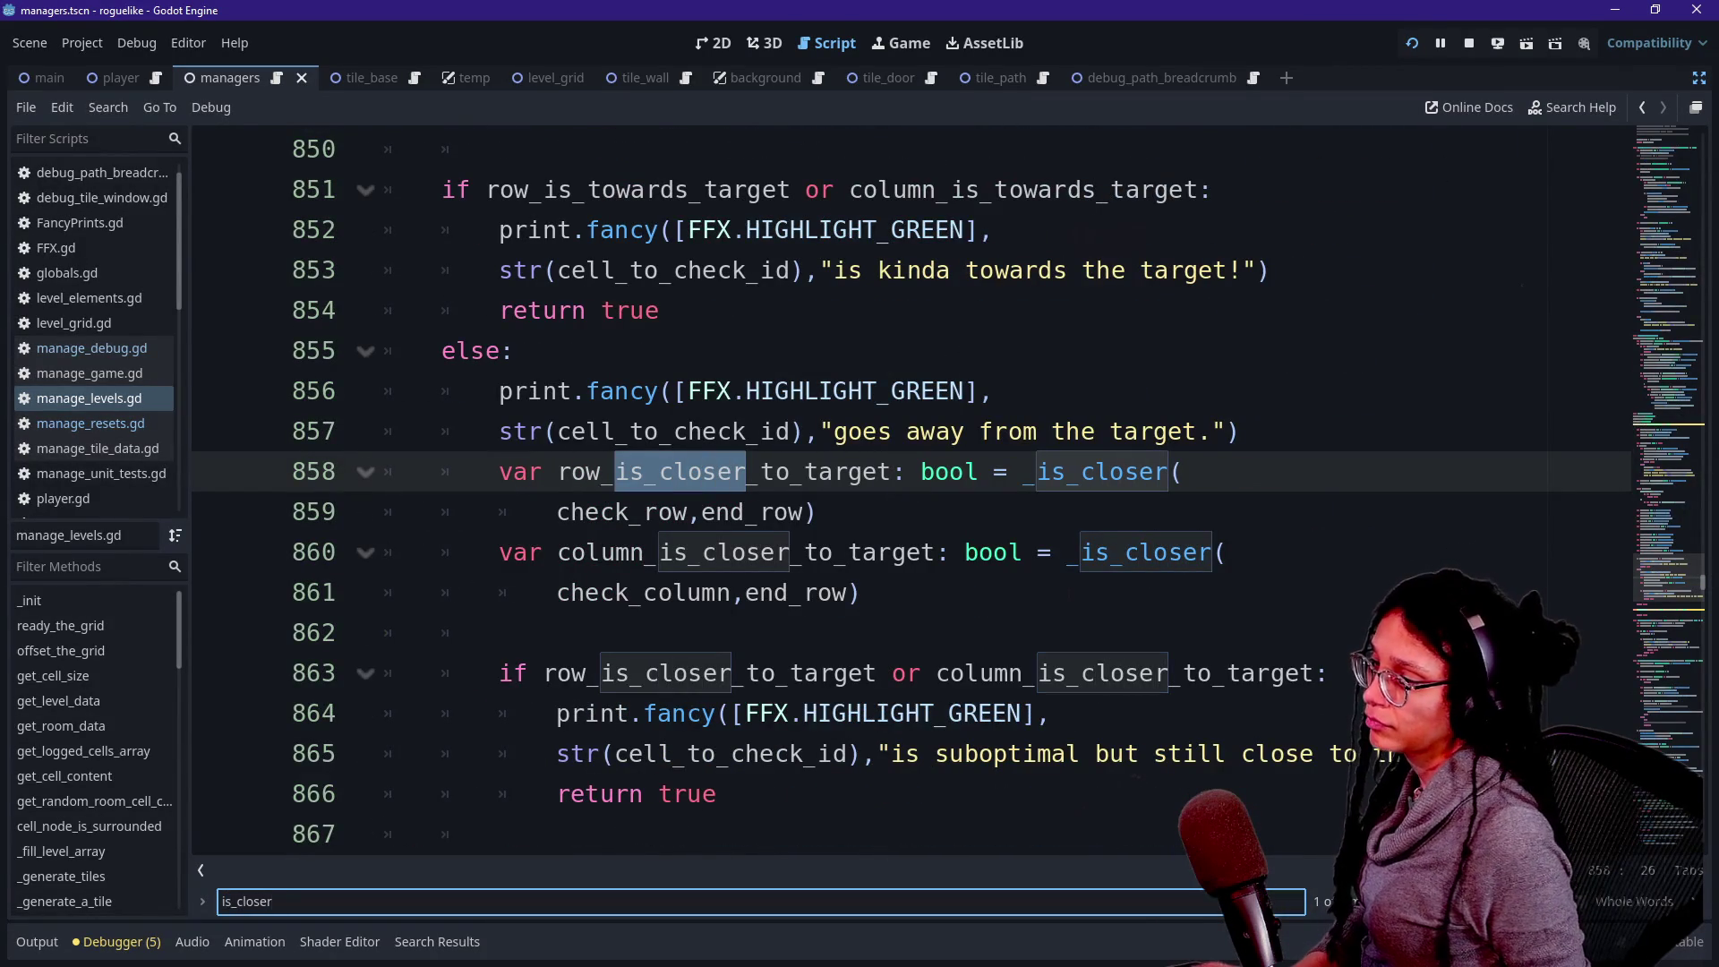
scroll(1110, 474, up, 8)
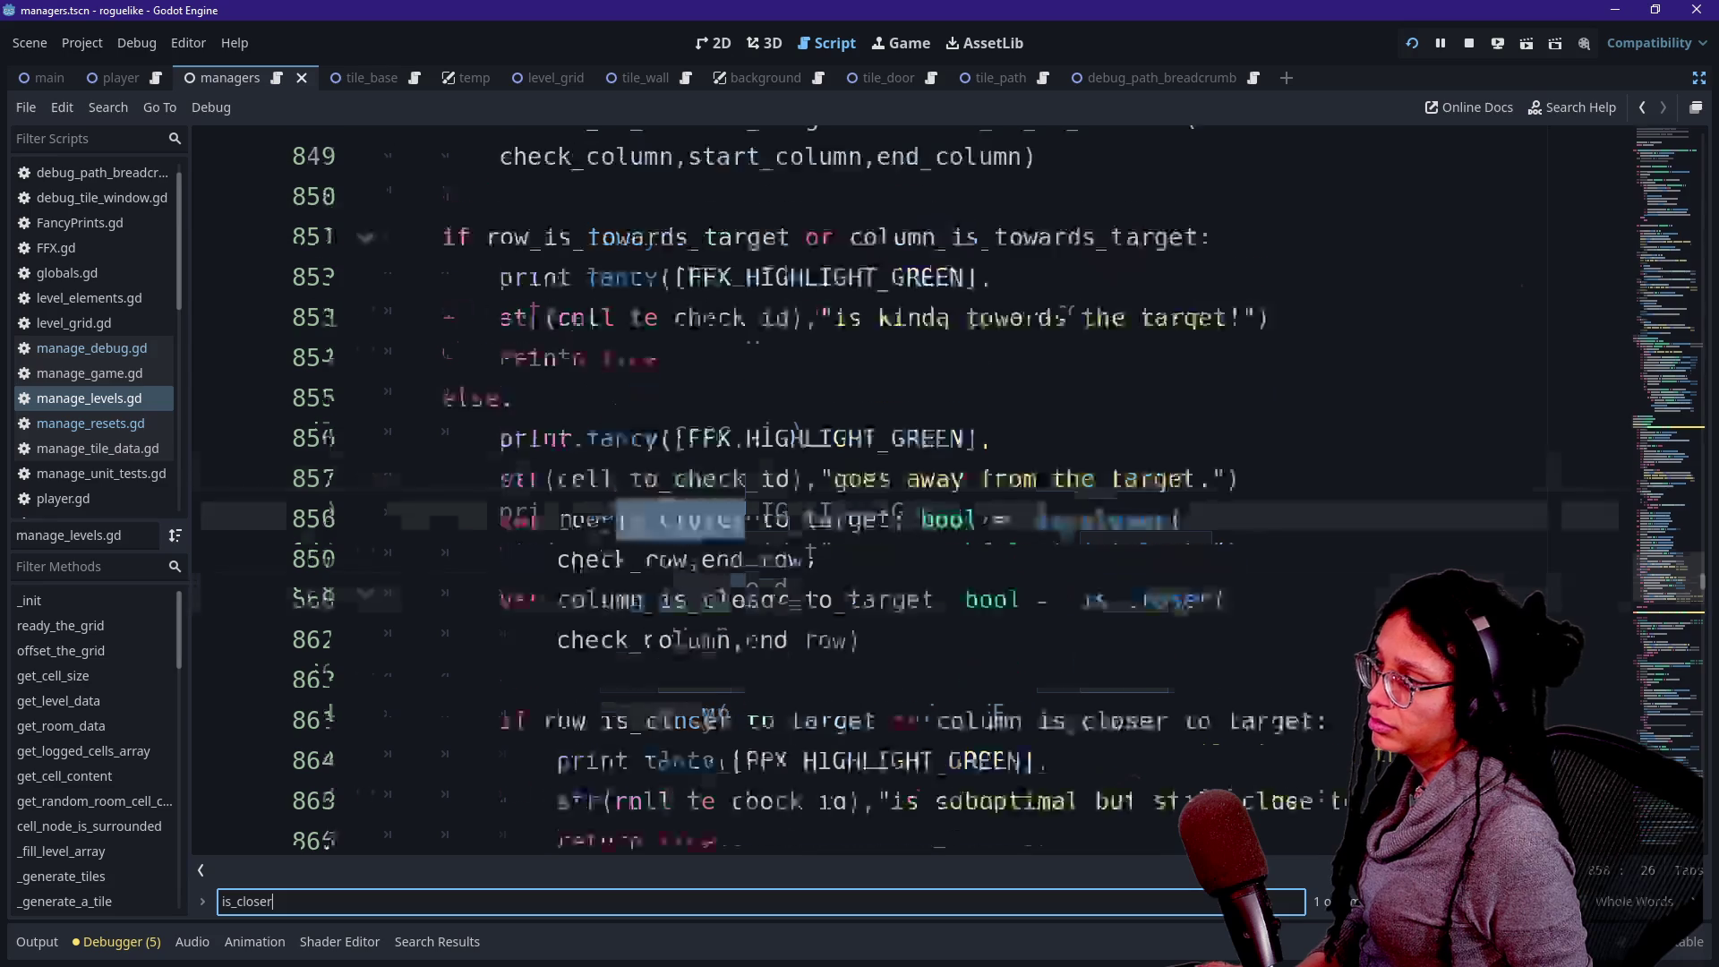
scroll(895, 493, up, 10)
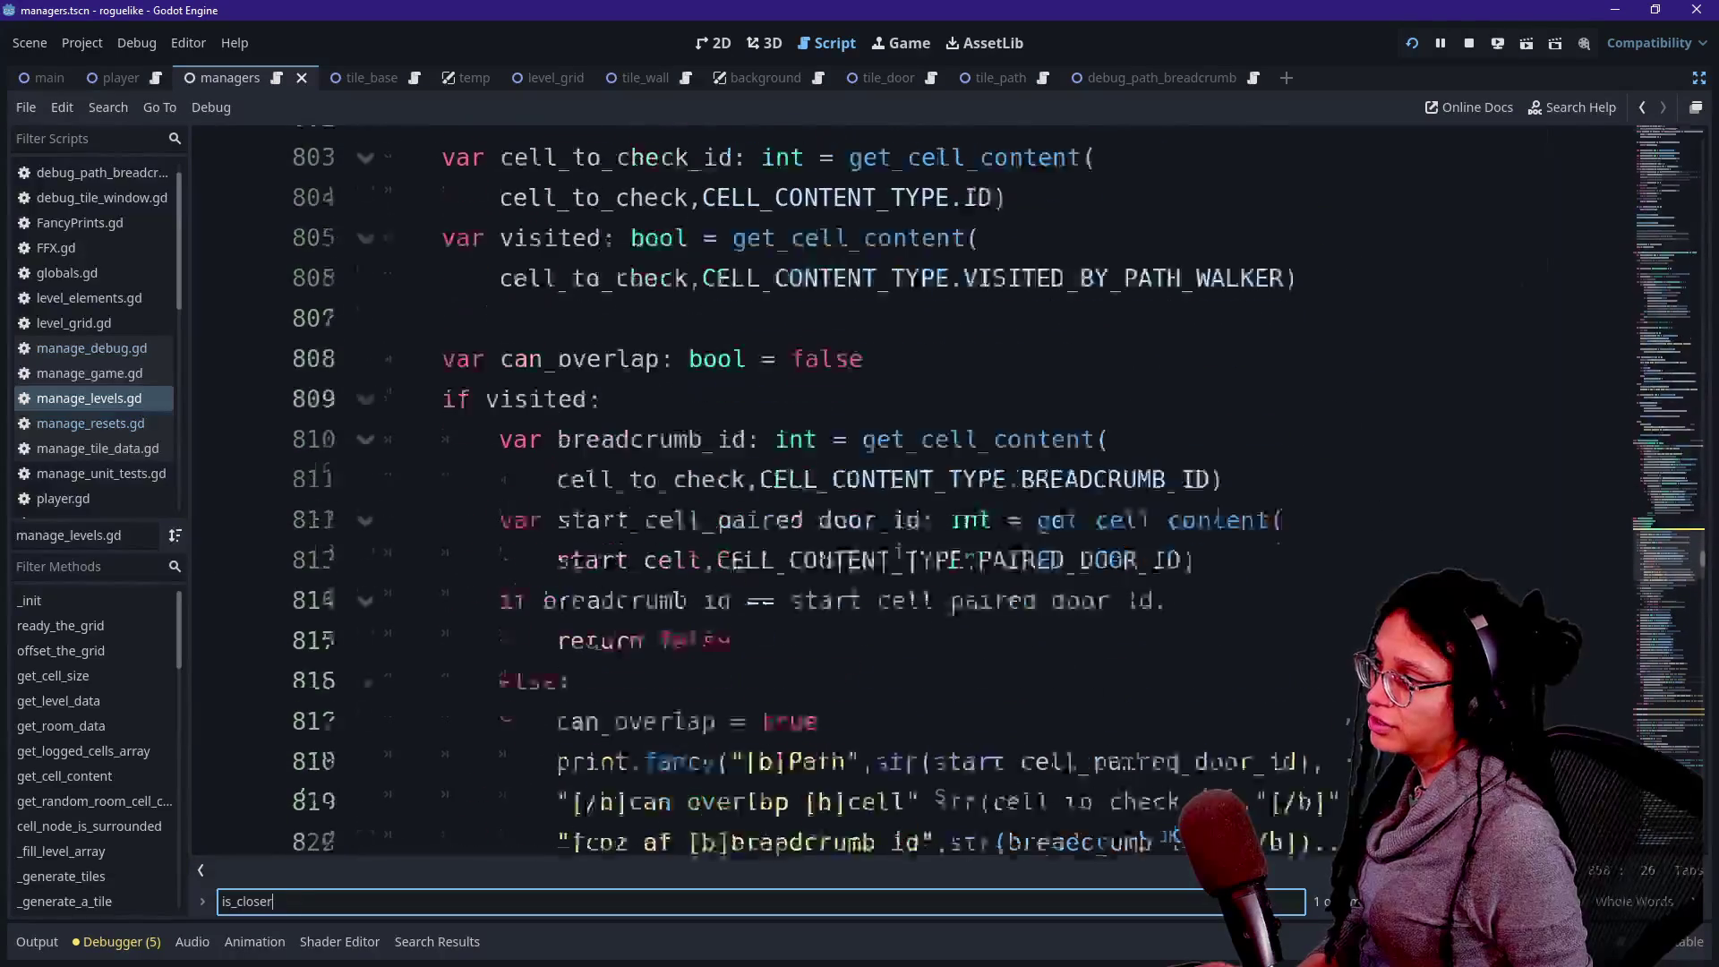
click(385, 471)
text(other_adjacent_cells:Array[Dictionary]) -> bool:)
Search for is_closer to jump back to its call on line 858
scroll(895, 492, down, 10)
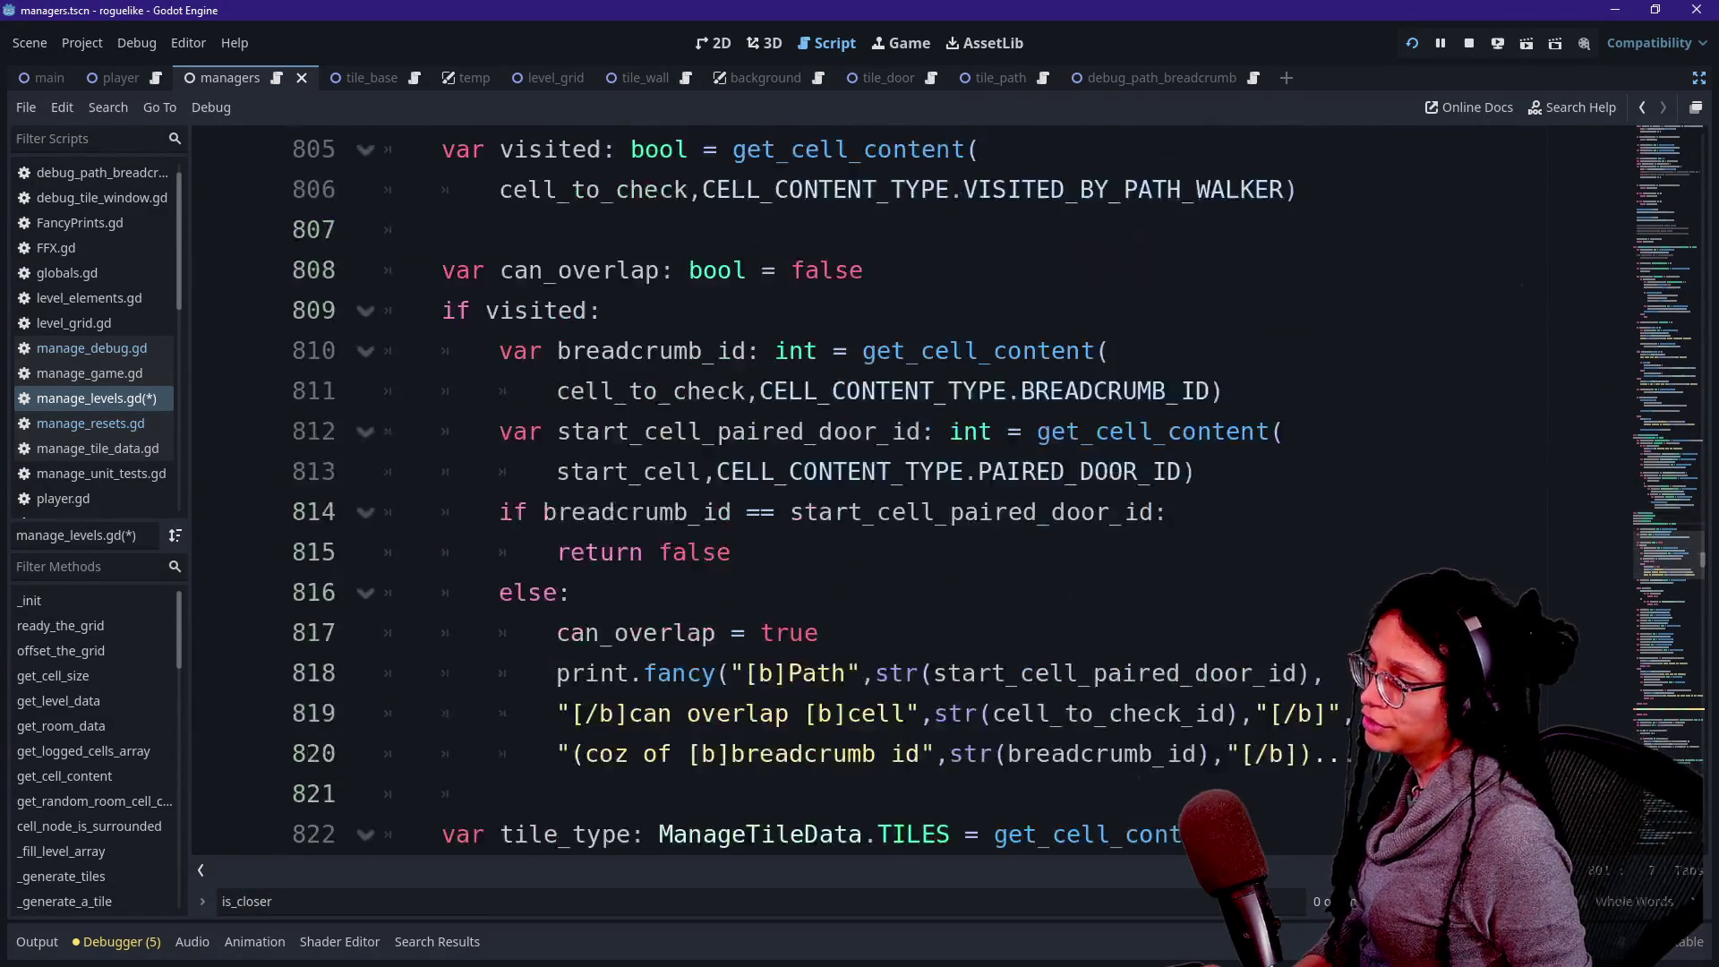
scroll(895, 492, up, 4)
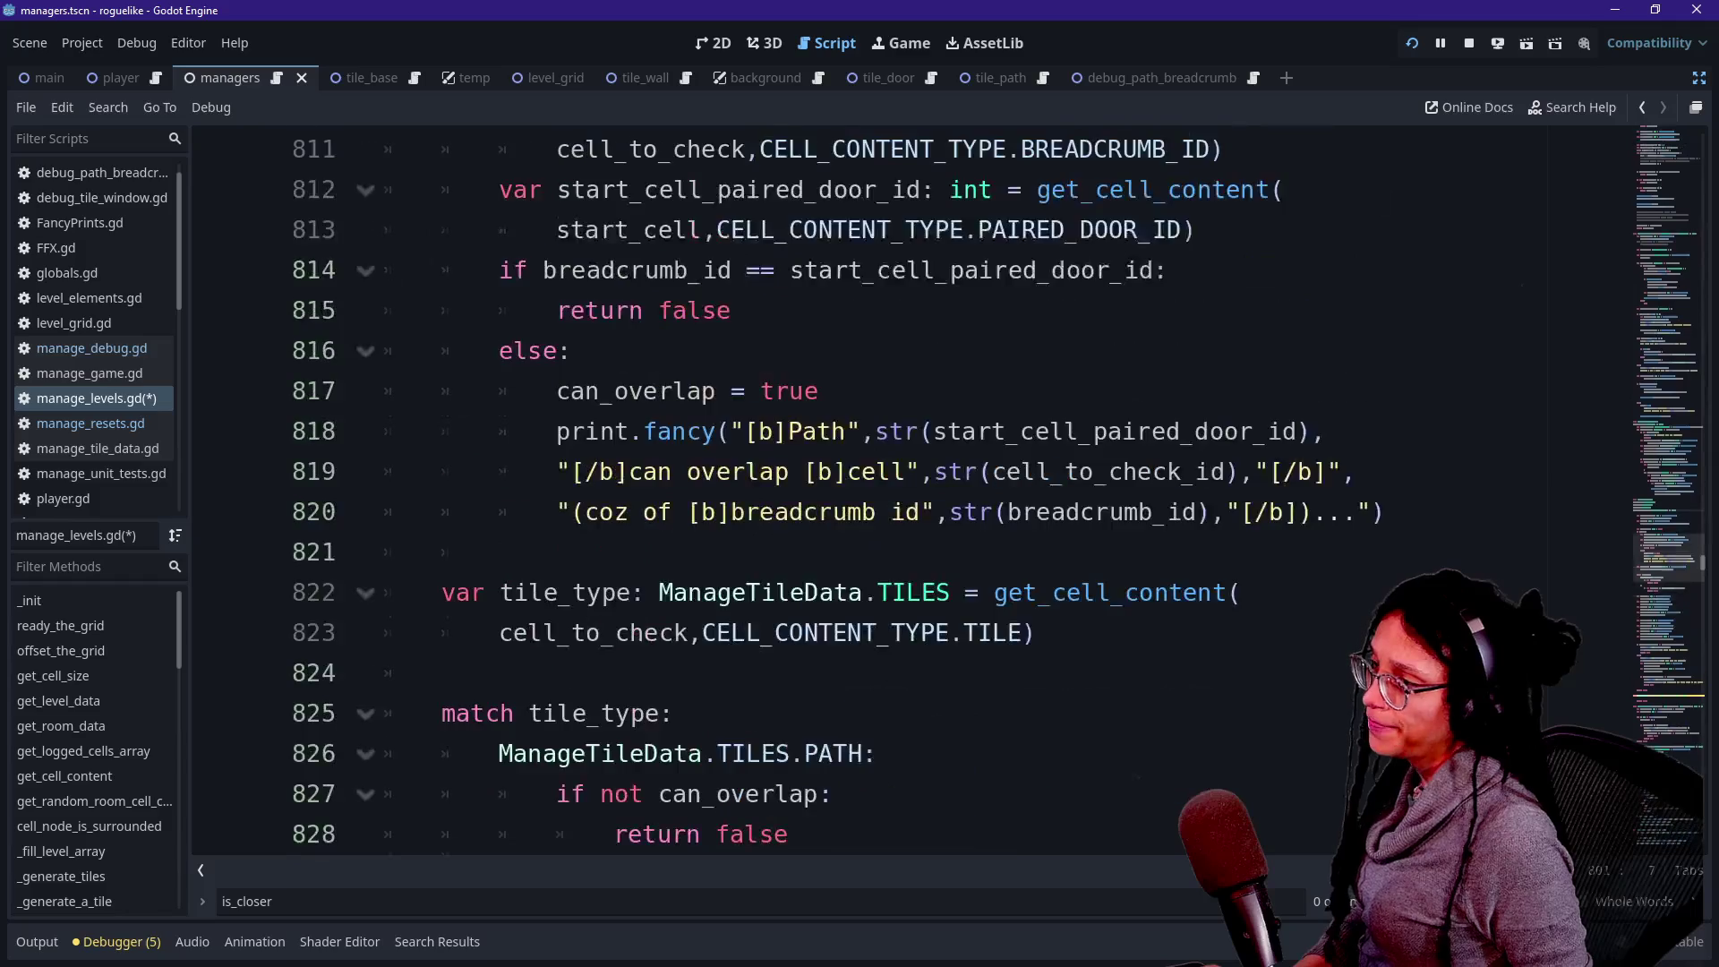
scroll(896, 492, down, 3)
scroll(895, 492, down, 3)
key(ctrl+f)
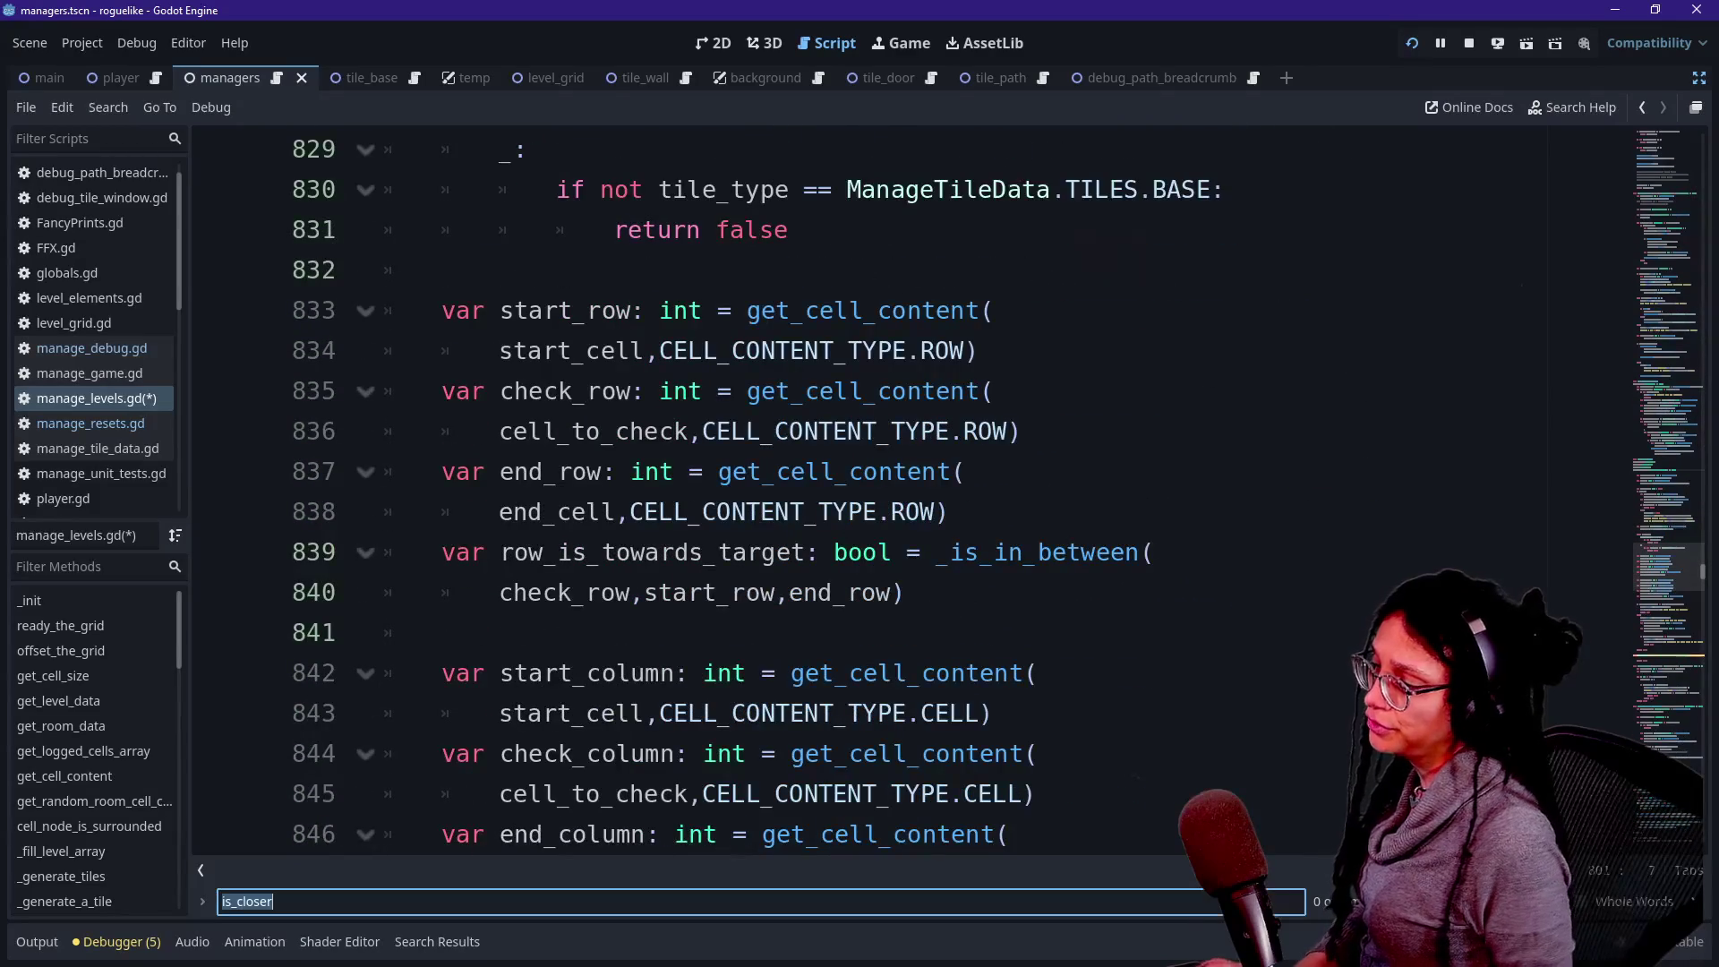
key(Return)
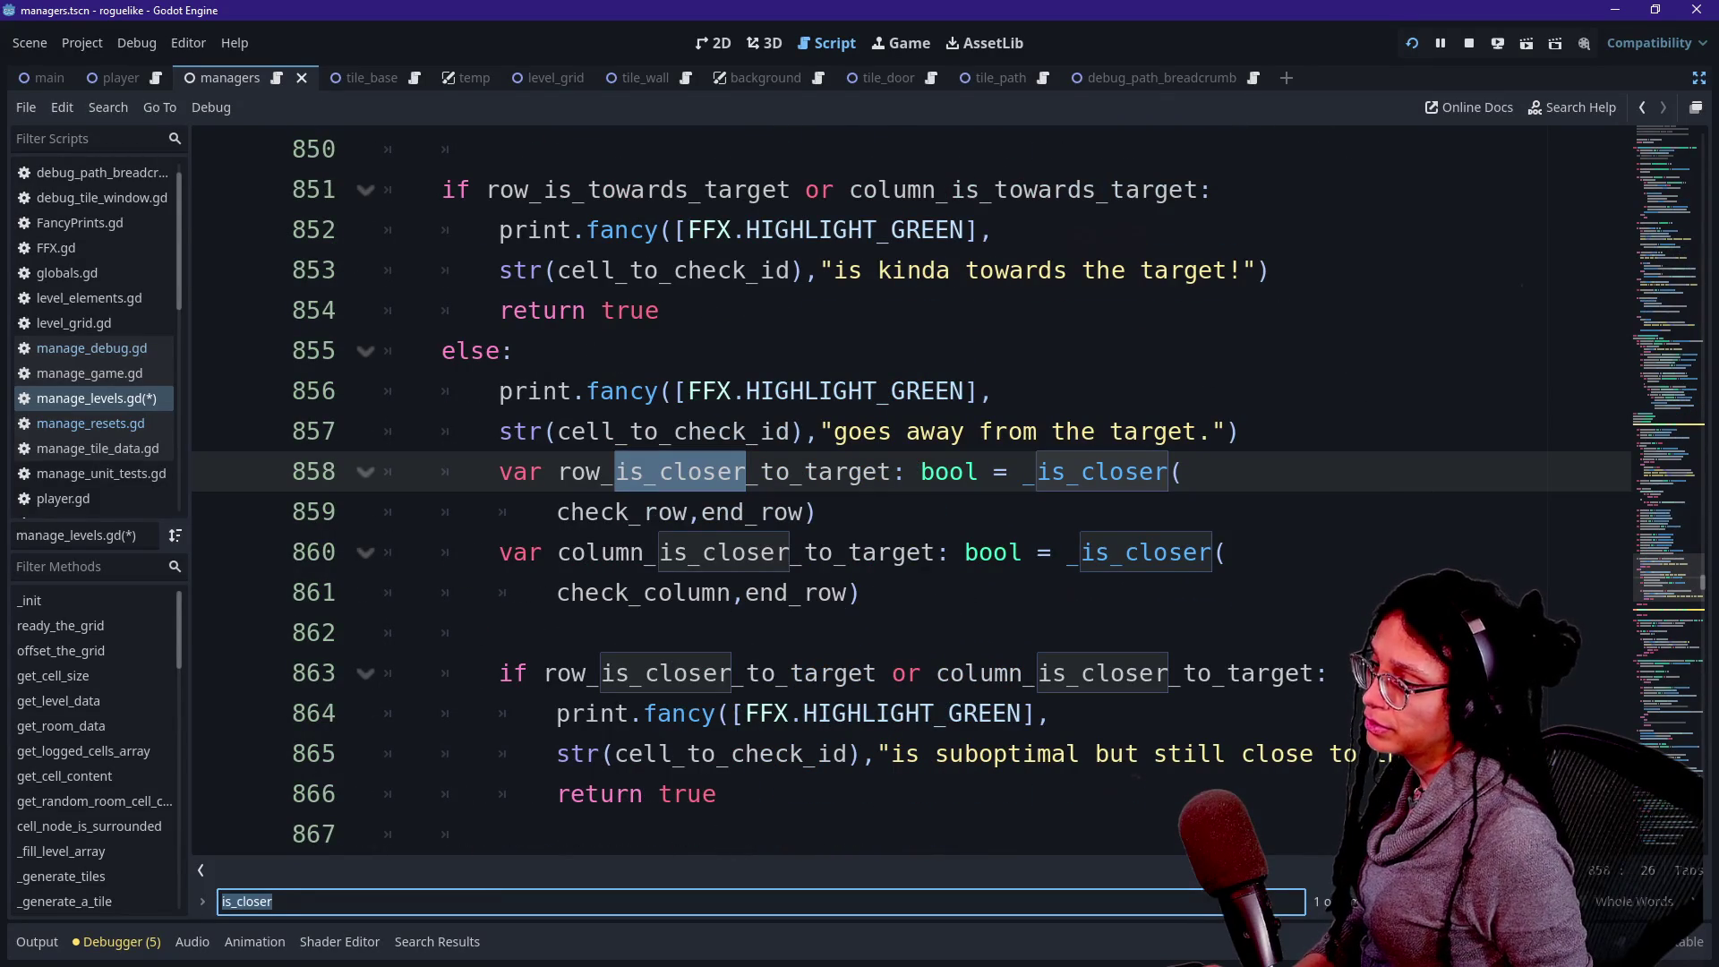
Append other_adjacent_cells as an argument to both _is_closer calls on lines 859 and 861
click(1169, 472)
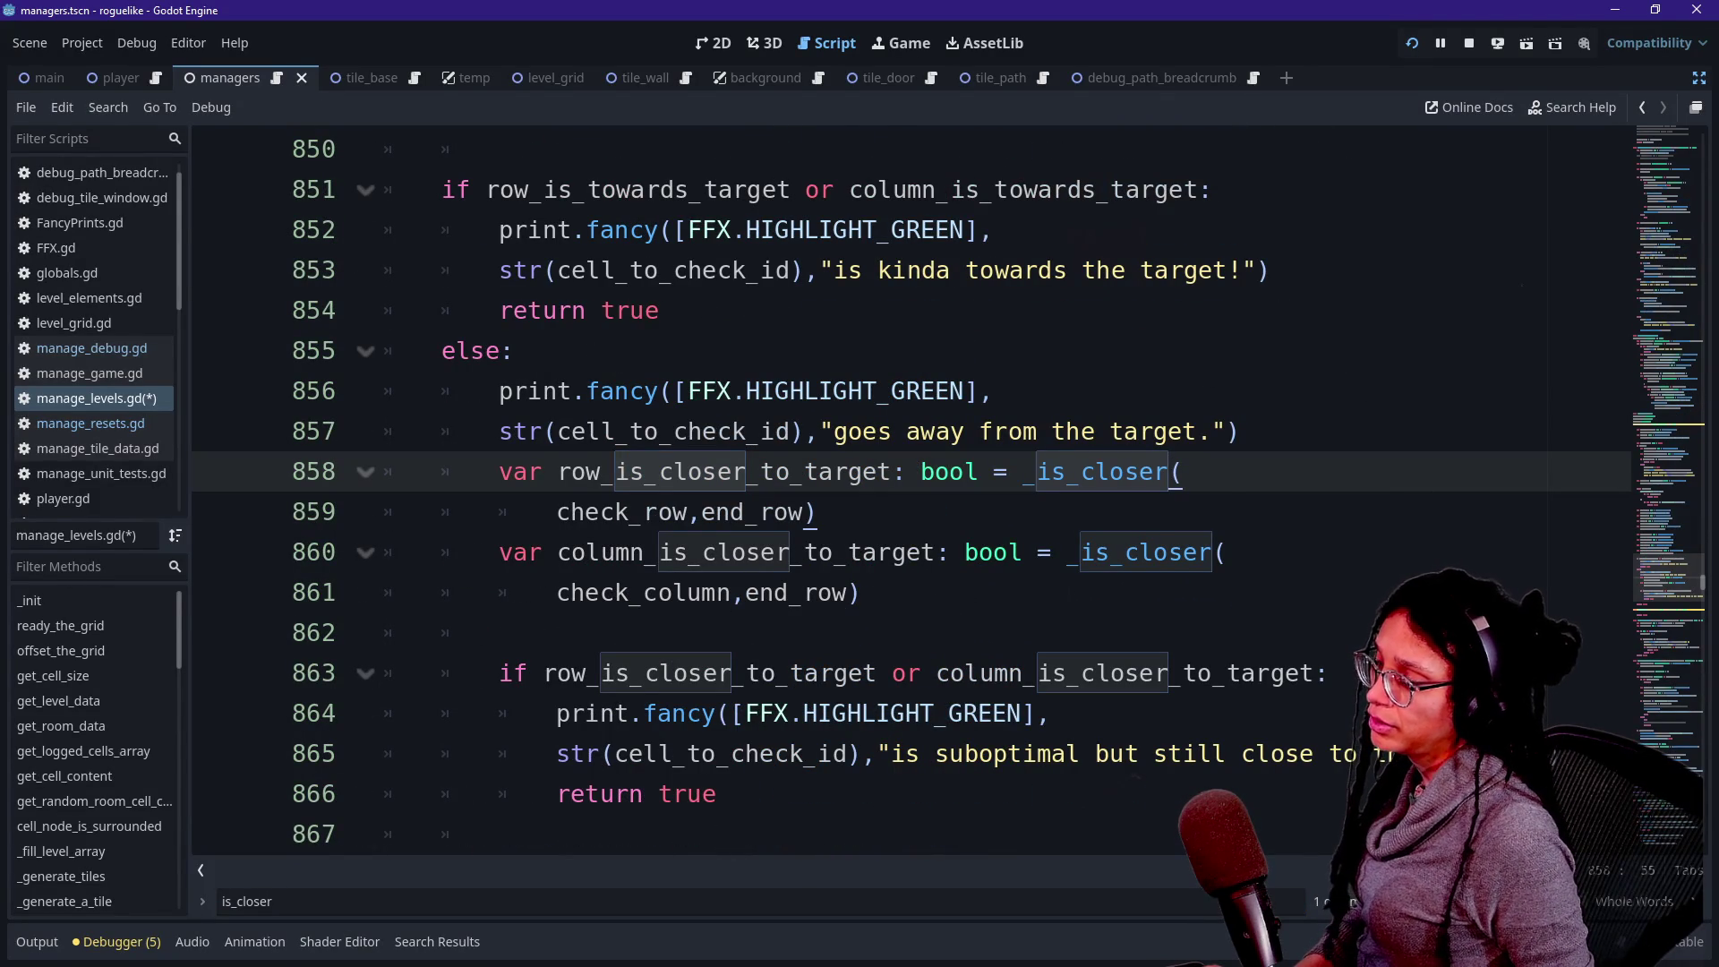
mouse_move(556, 512)
mouse_down()
mouse_move(747, 512)
mouse_move(687, 512)
mouse_up()
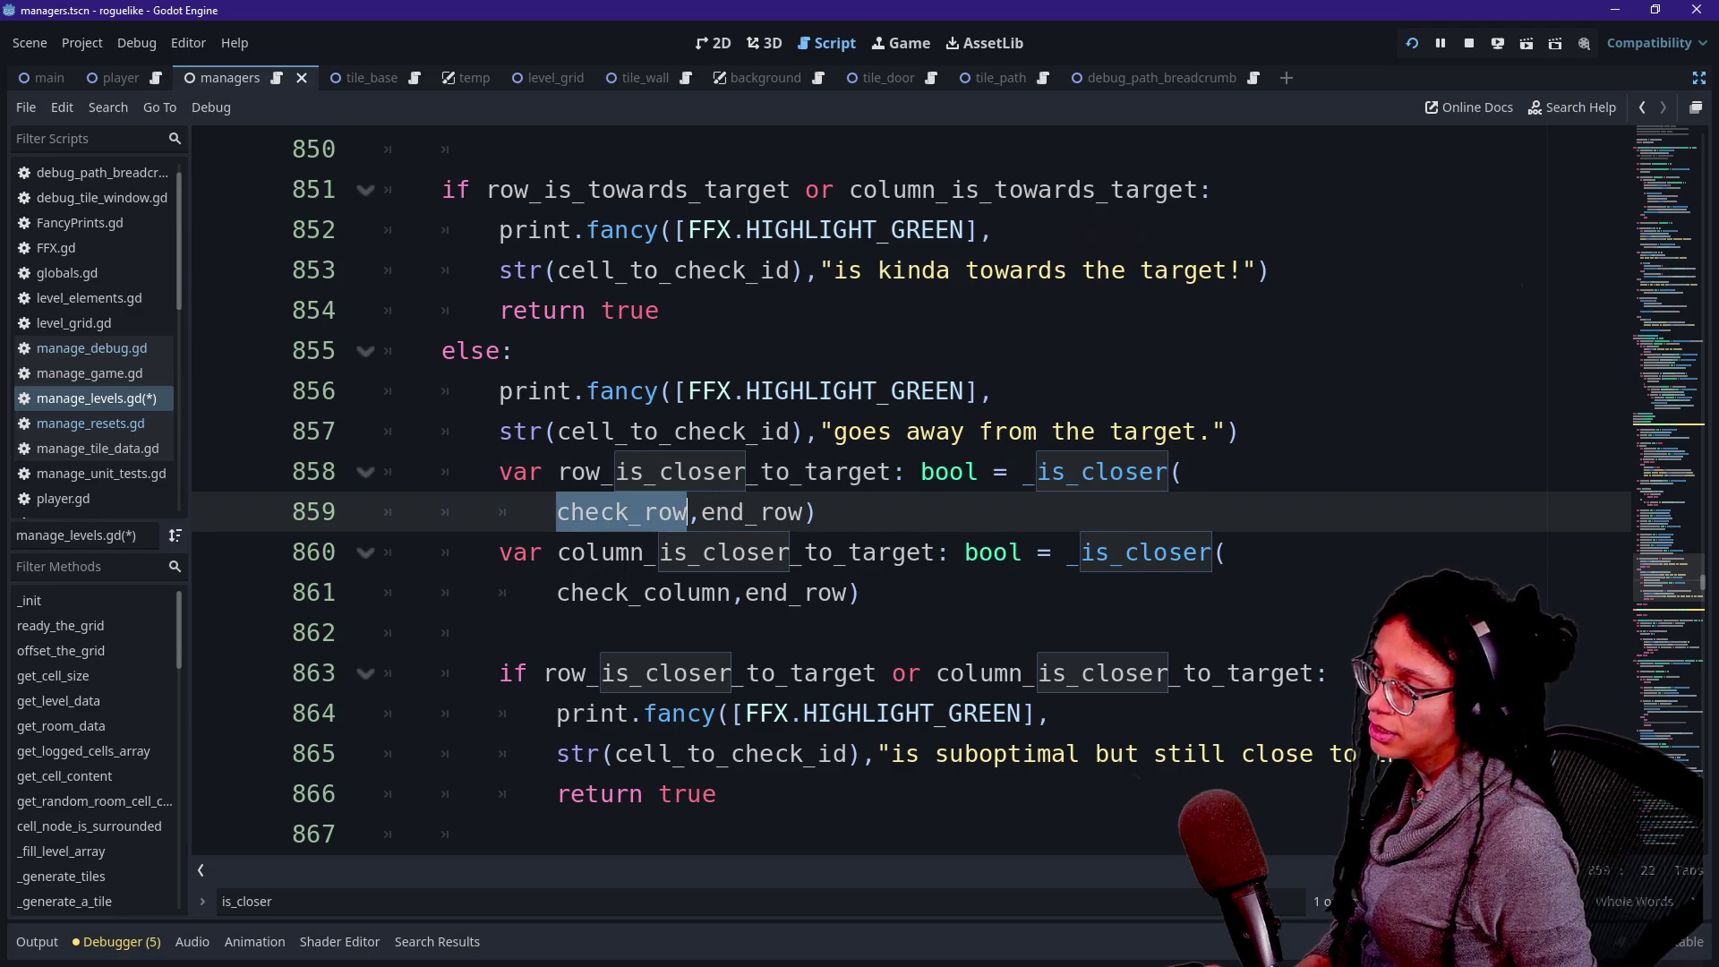
click(804, 512)
text(,other_)
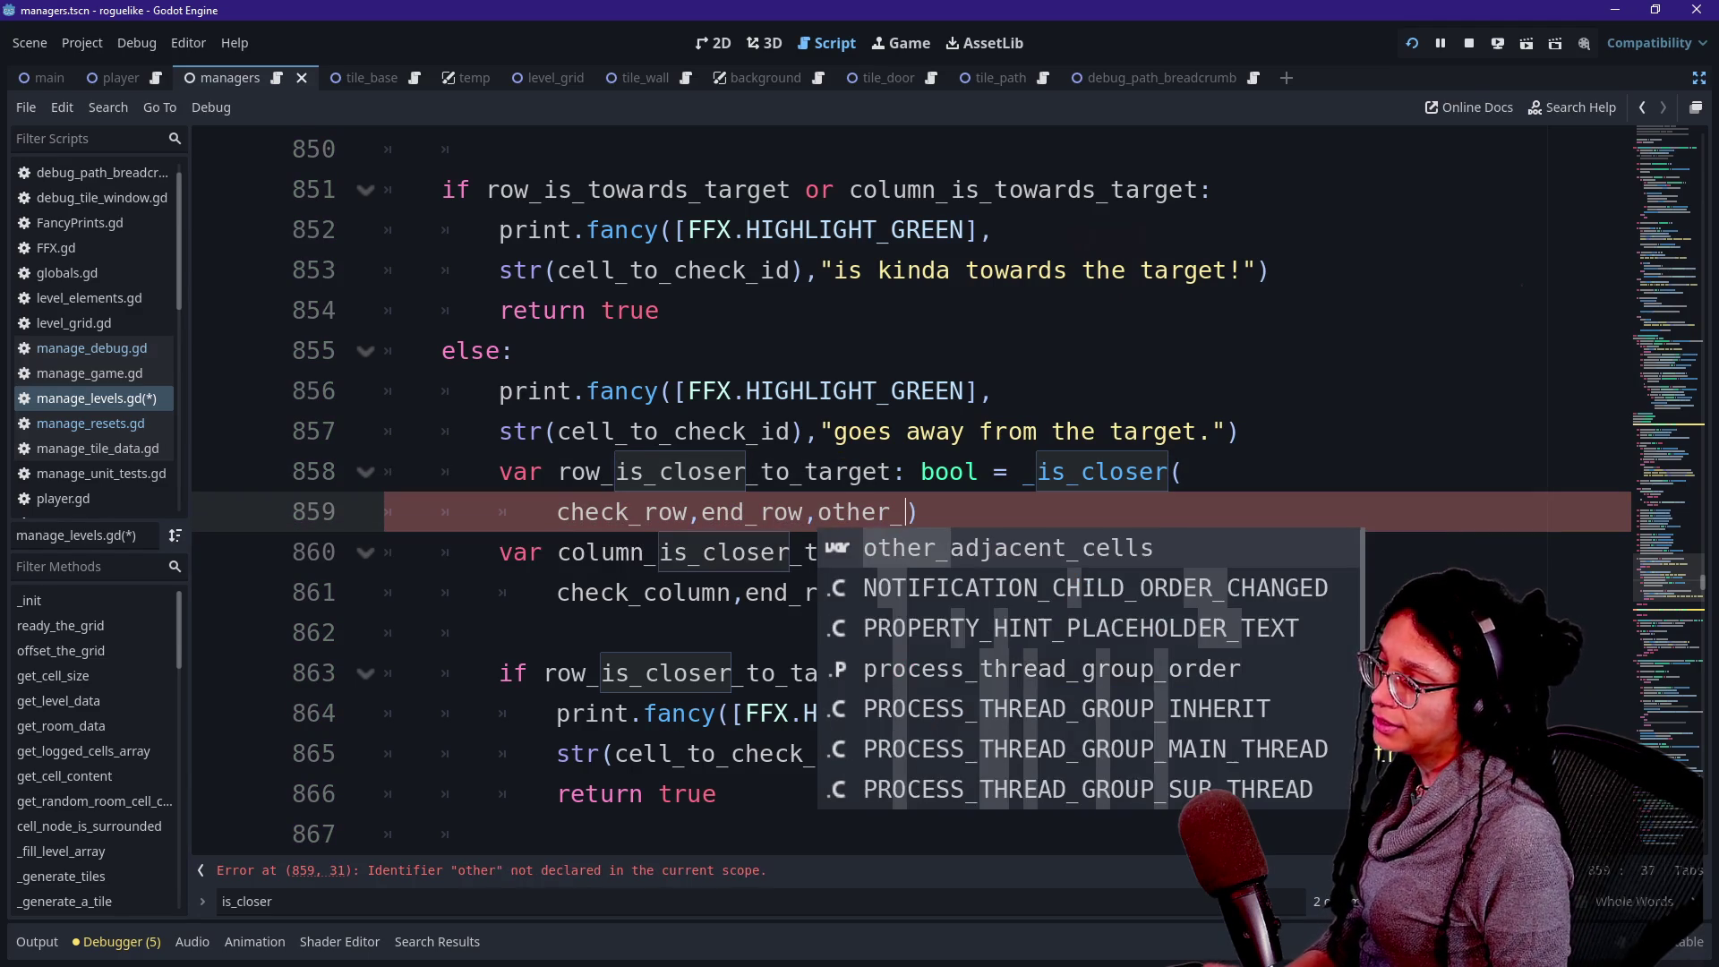
key(Return)
mouse_move(803, 512)
mouse_down()
mouse_move(1124, 512)
mouse_move(1108, 512)
mouse_up()
key(ctrl+c)
click(849, 593)
key(ctrl+v)
Add parameter other_adjacent_cells: Array[Dictionary] to the _is_closer definition and save the script
ctrl+click(1127, 554)
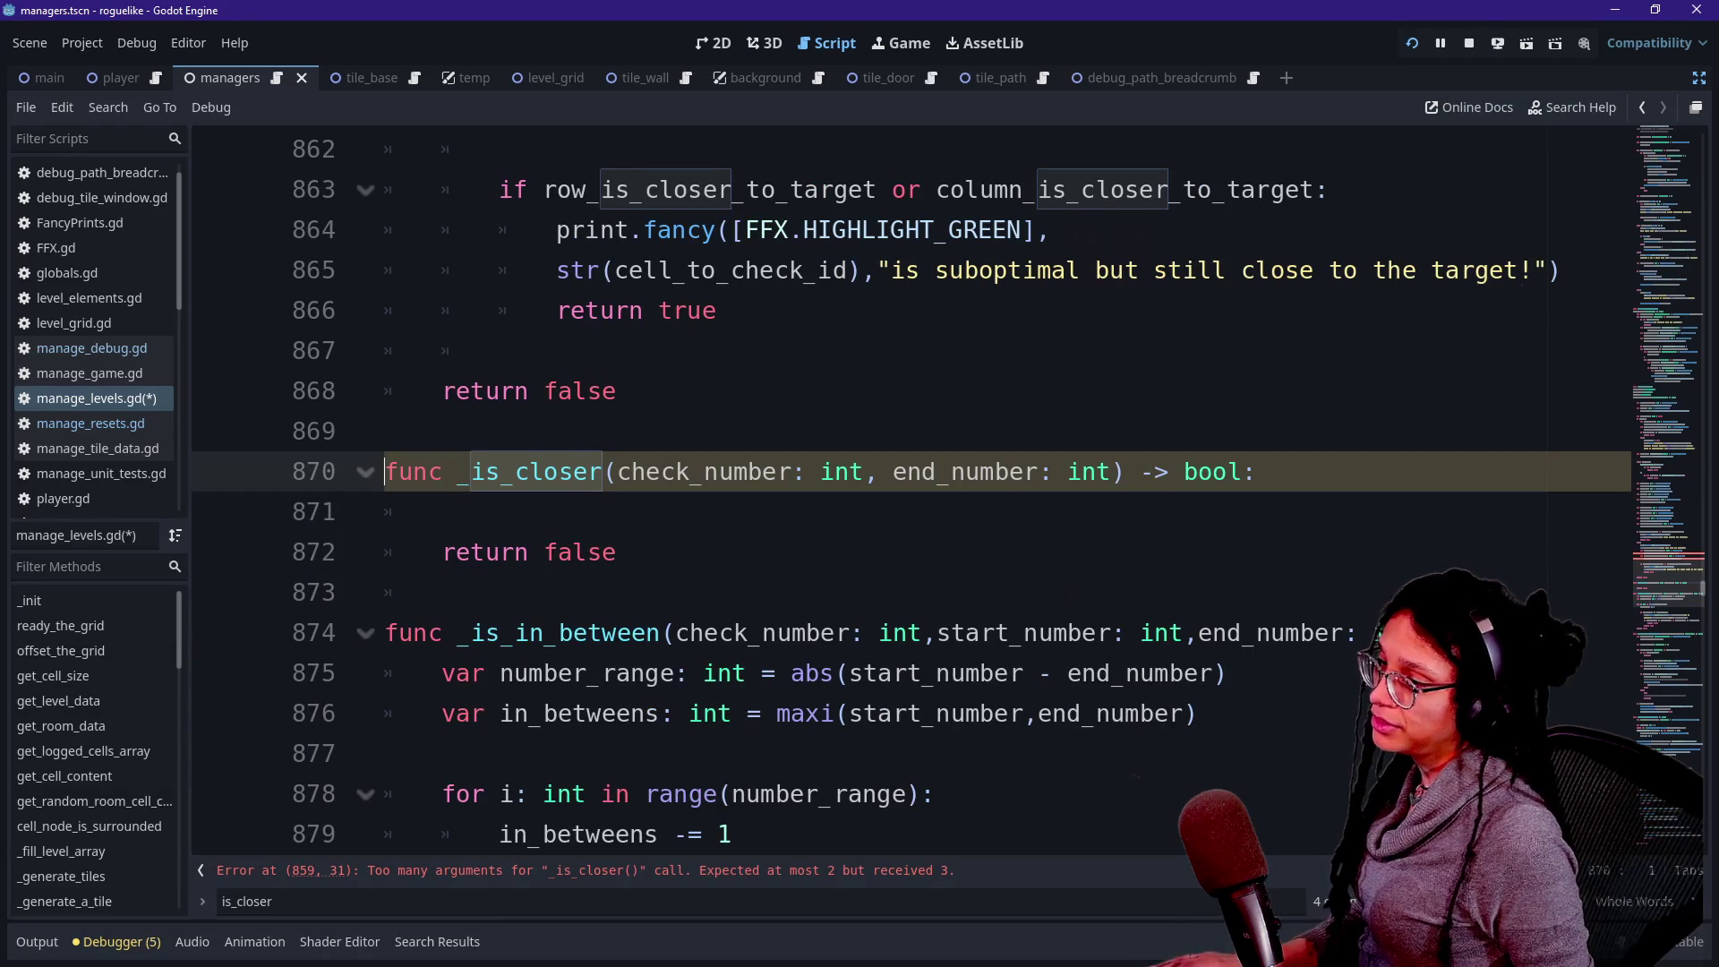
key(Return)
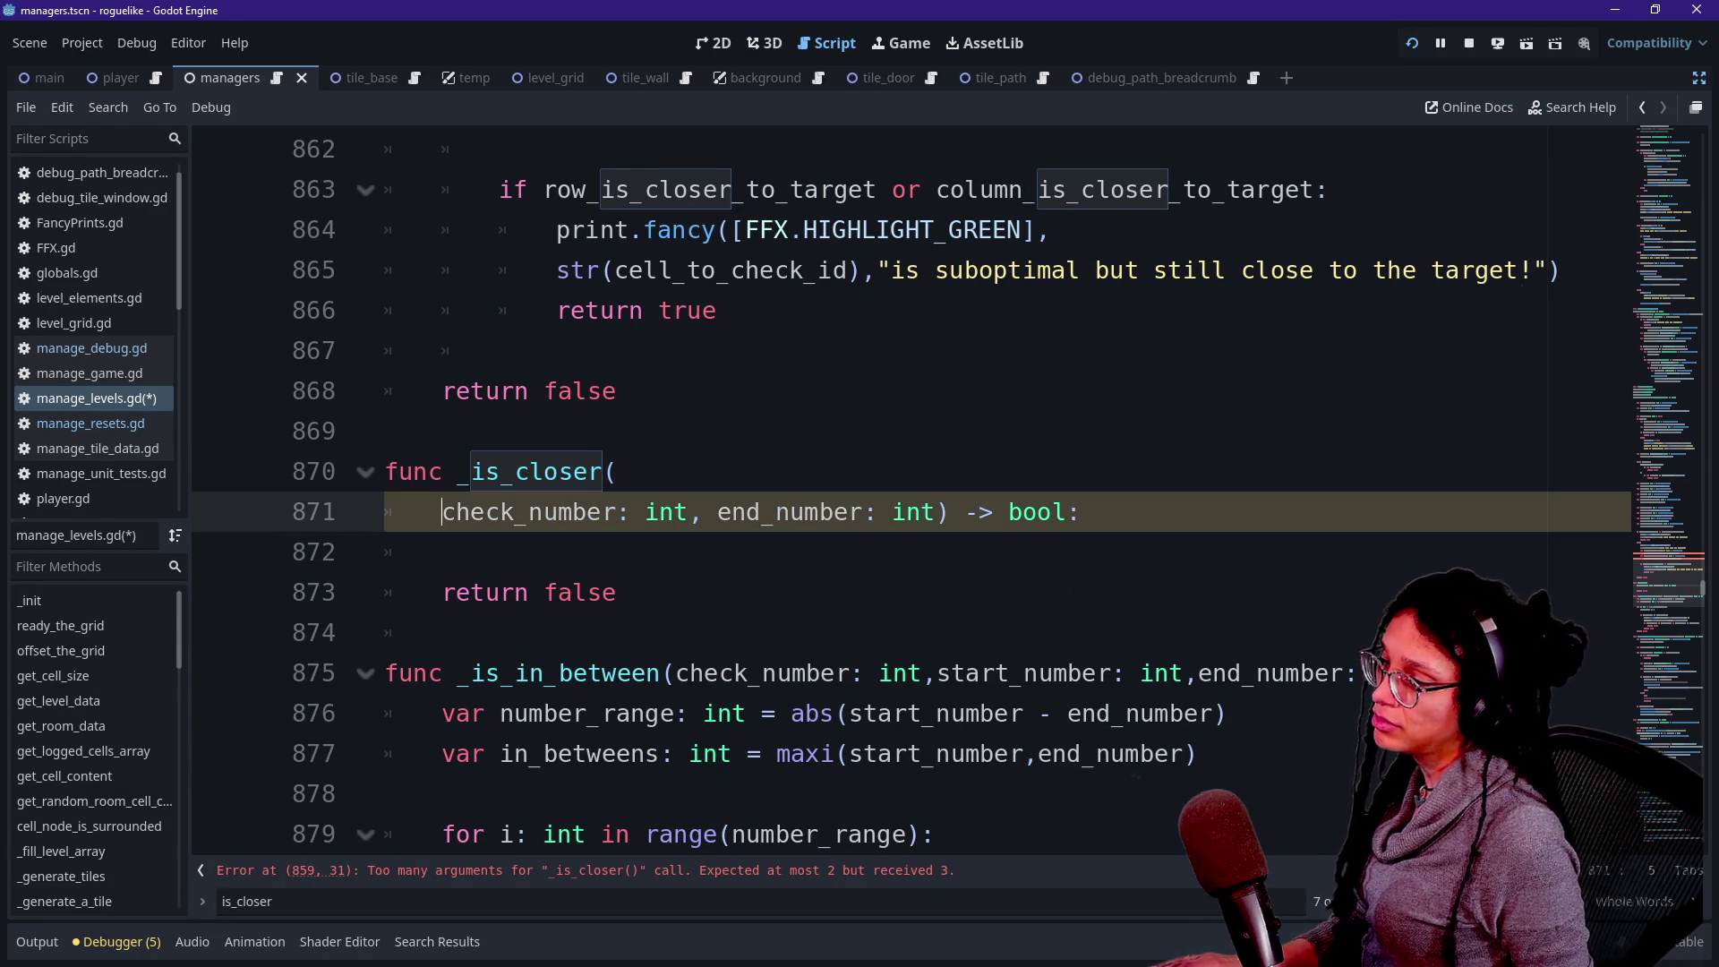
text(,)
key(Return)
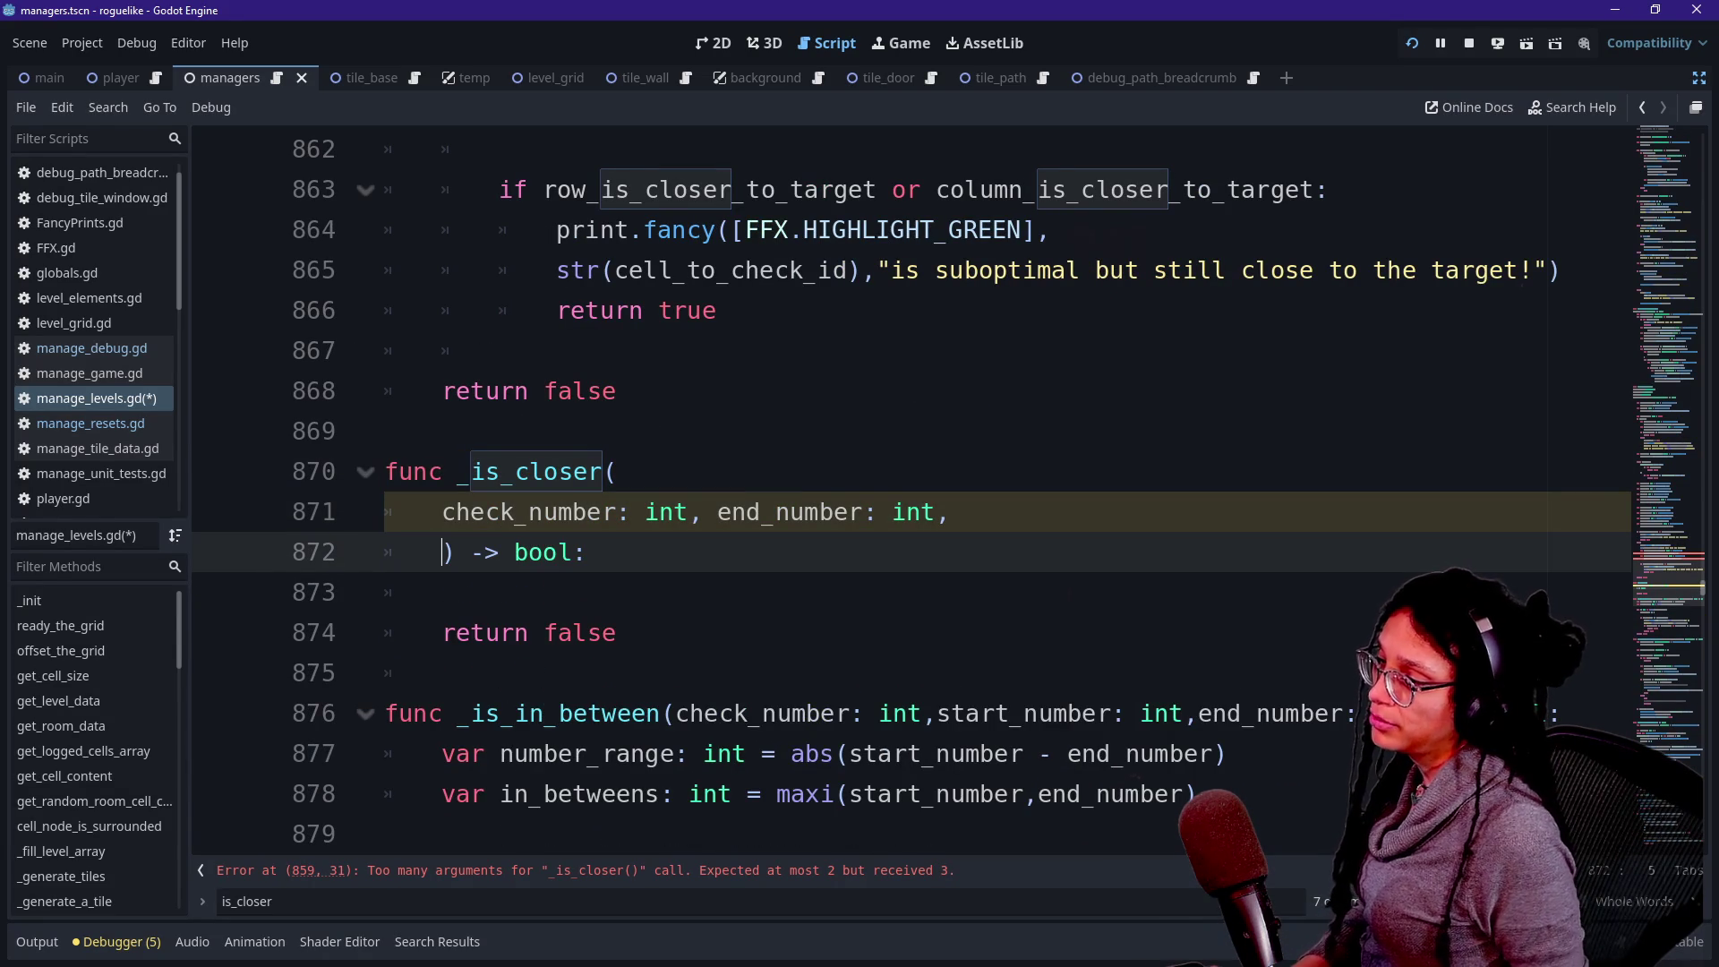
text(other_adjac)
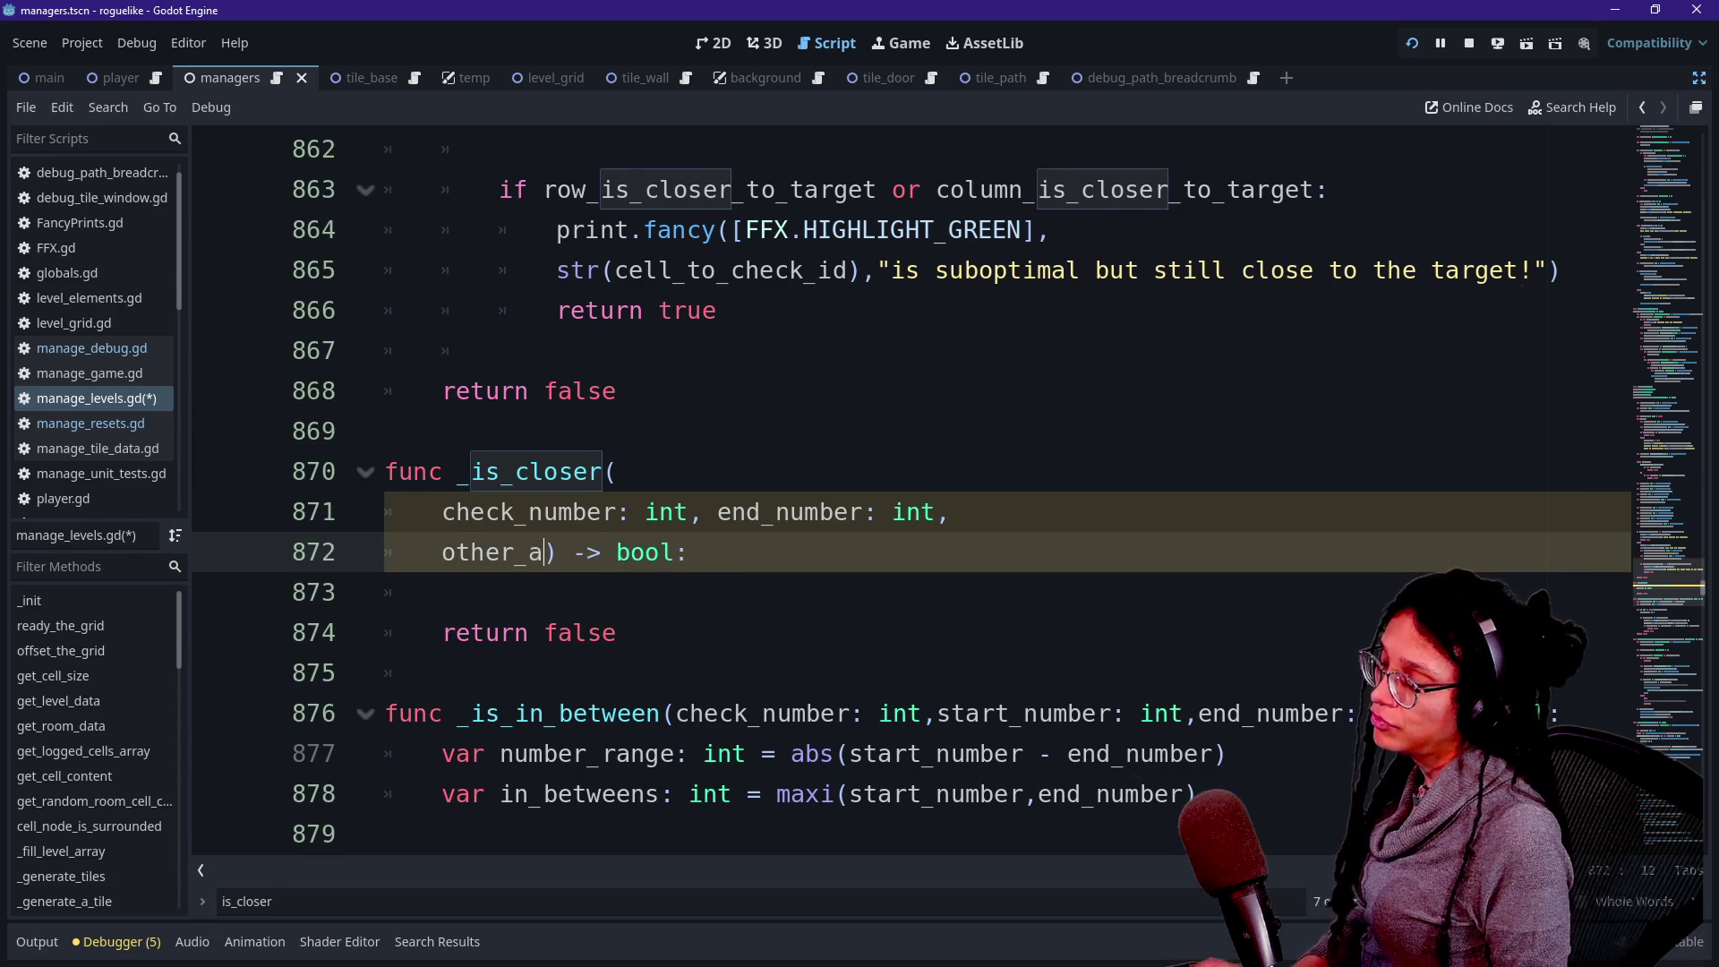
text(ent_cells)
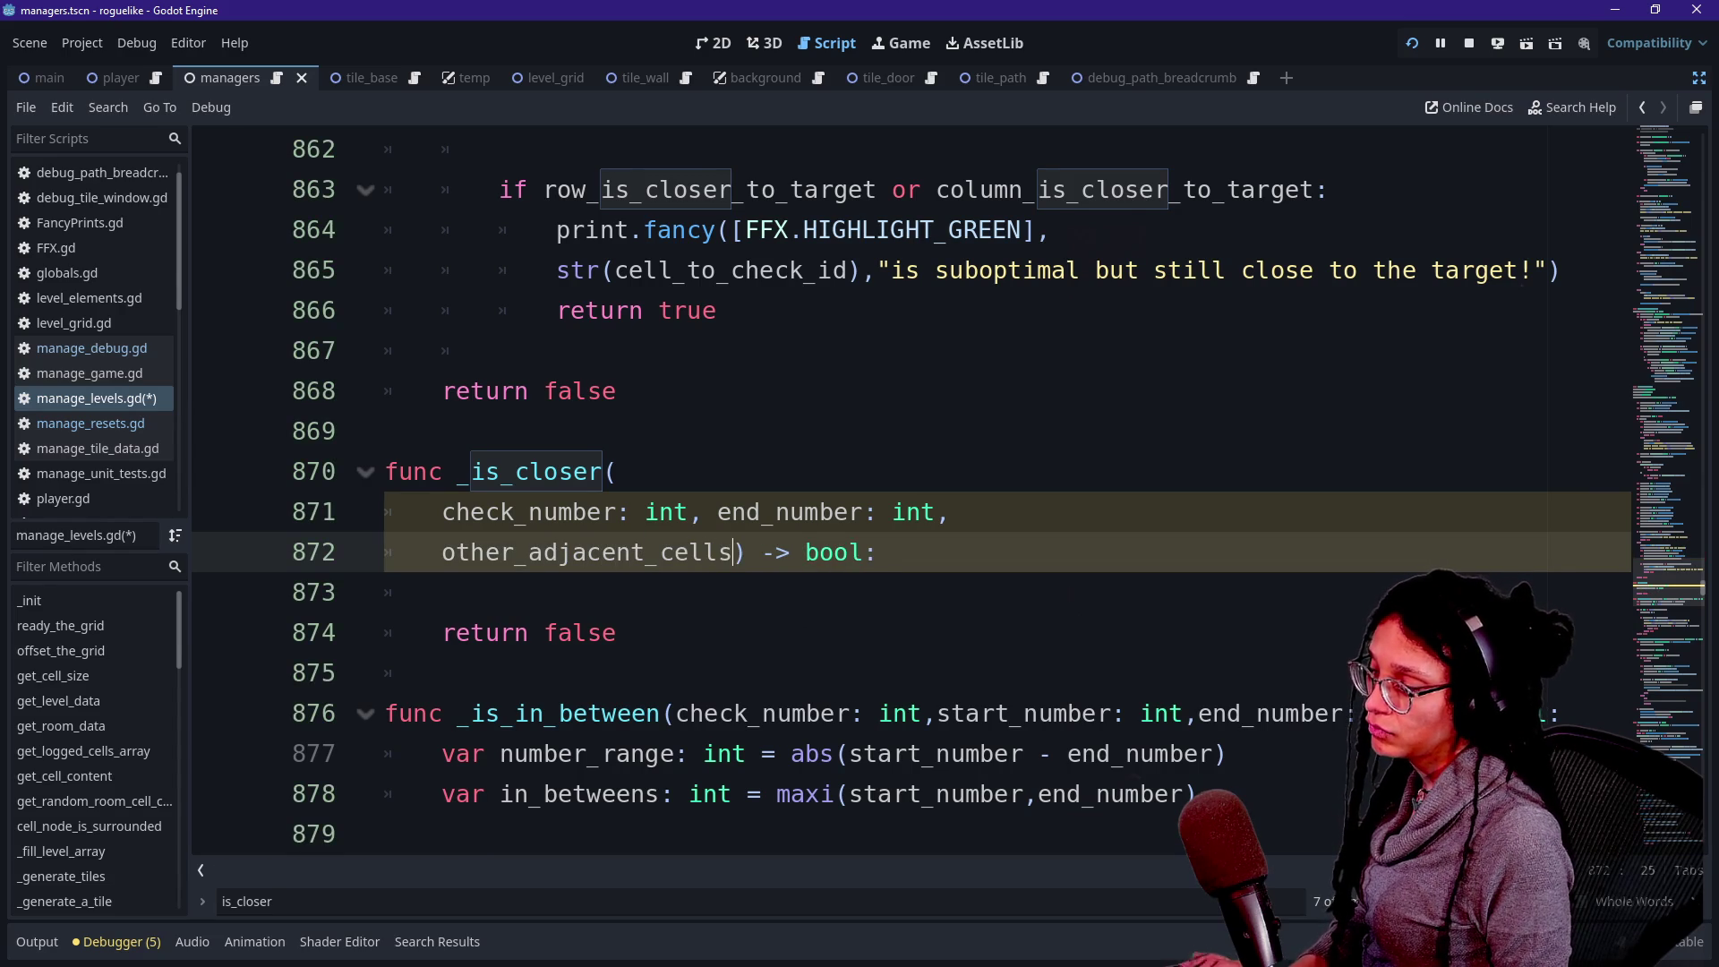
text(: Arr)
key(BackSpace)
key(BackSpace)
key(BackSpace)
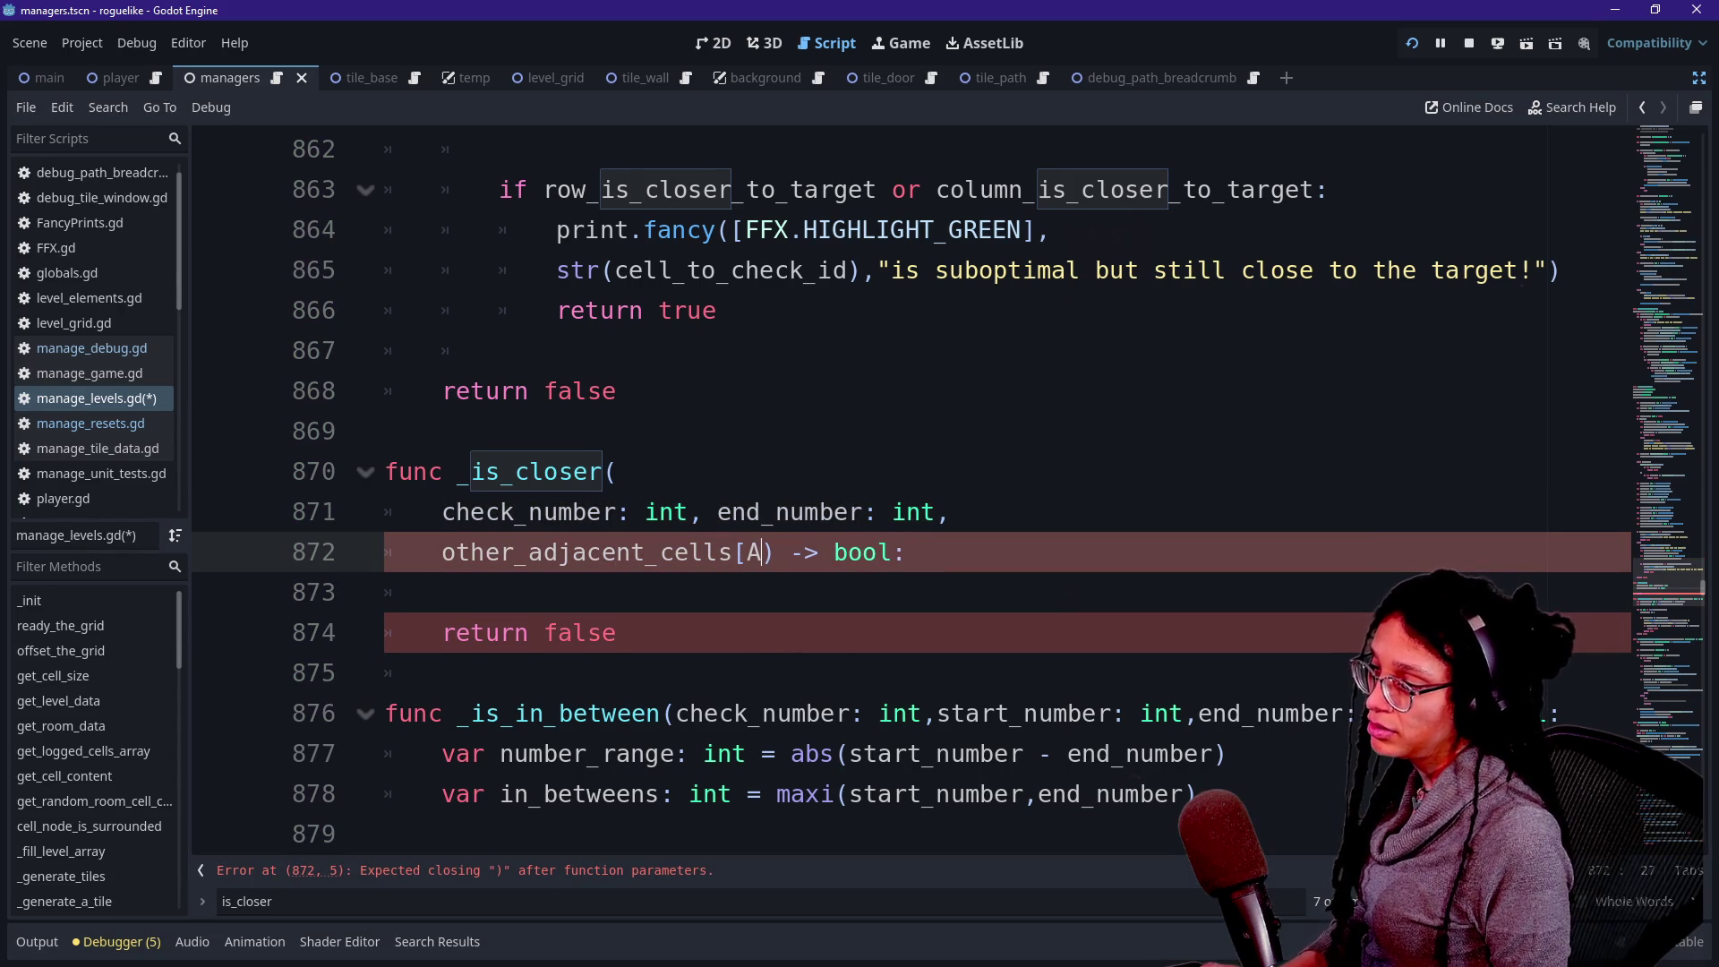
text(: Array])
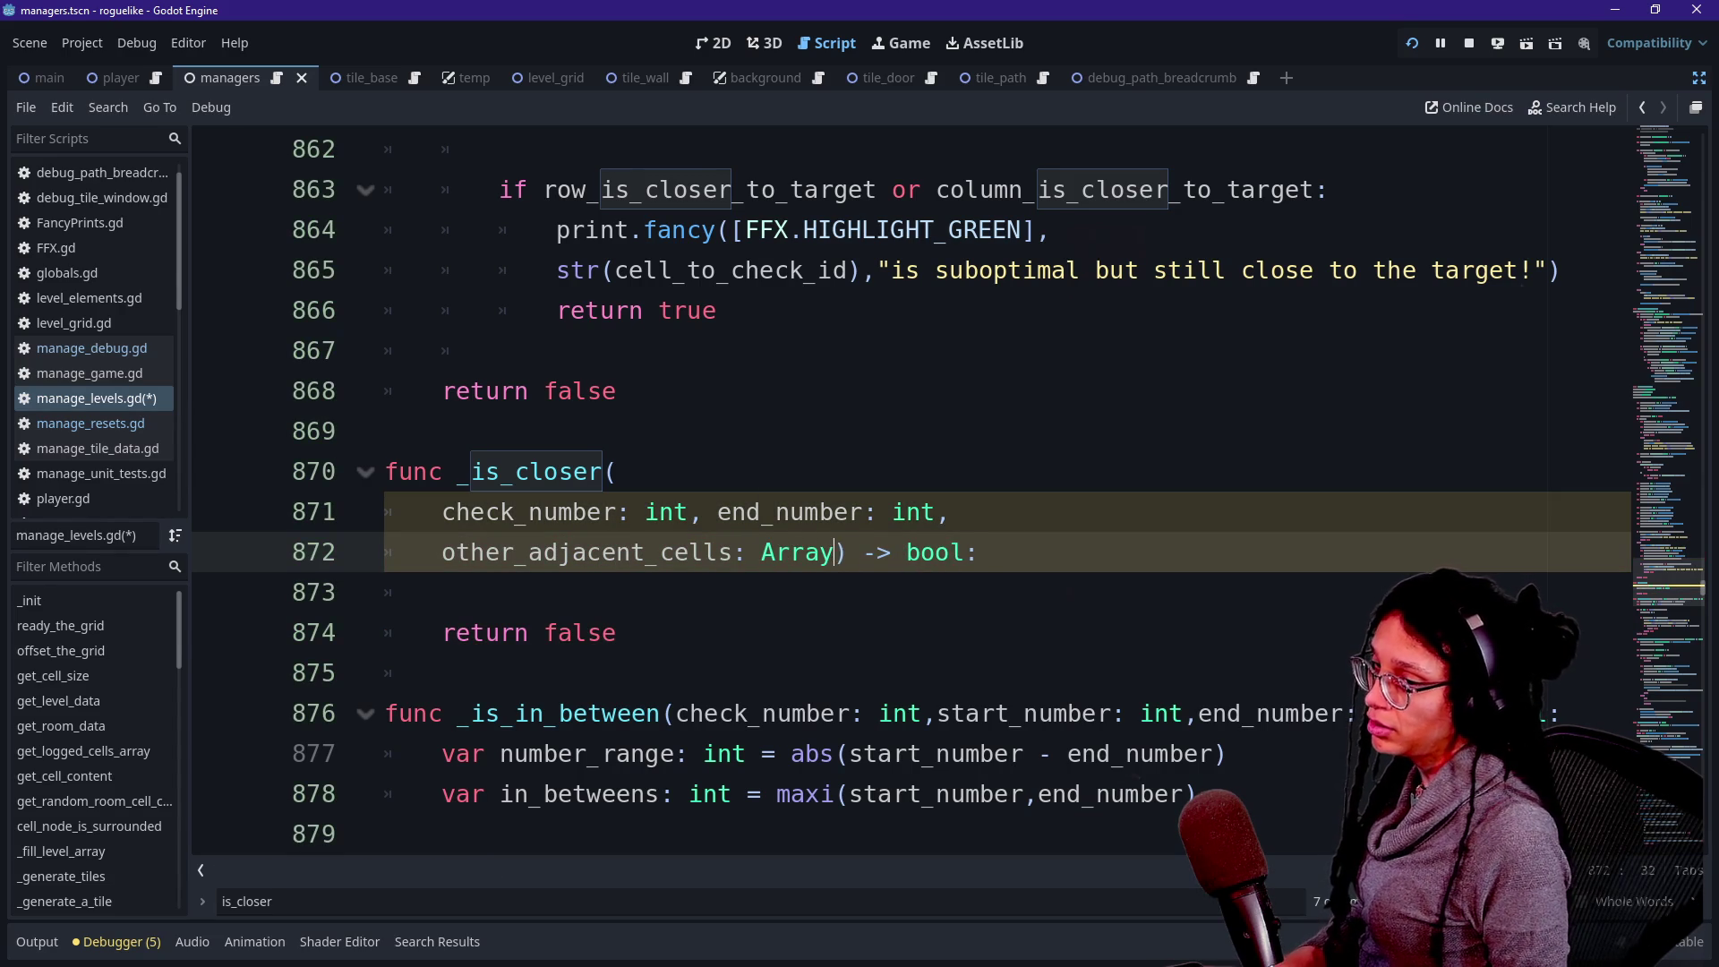
key(BackSpace)
text([)
key(BackSpace)
key(BackSpace)
text([Dictionary])
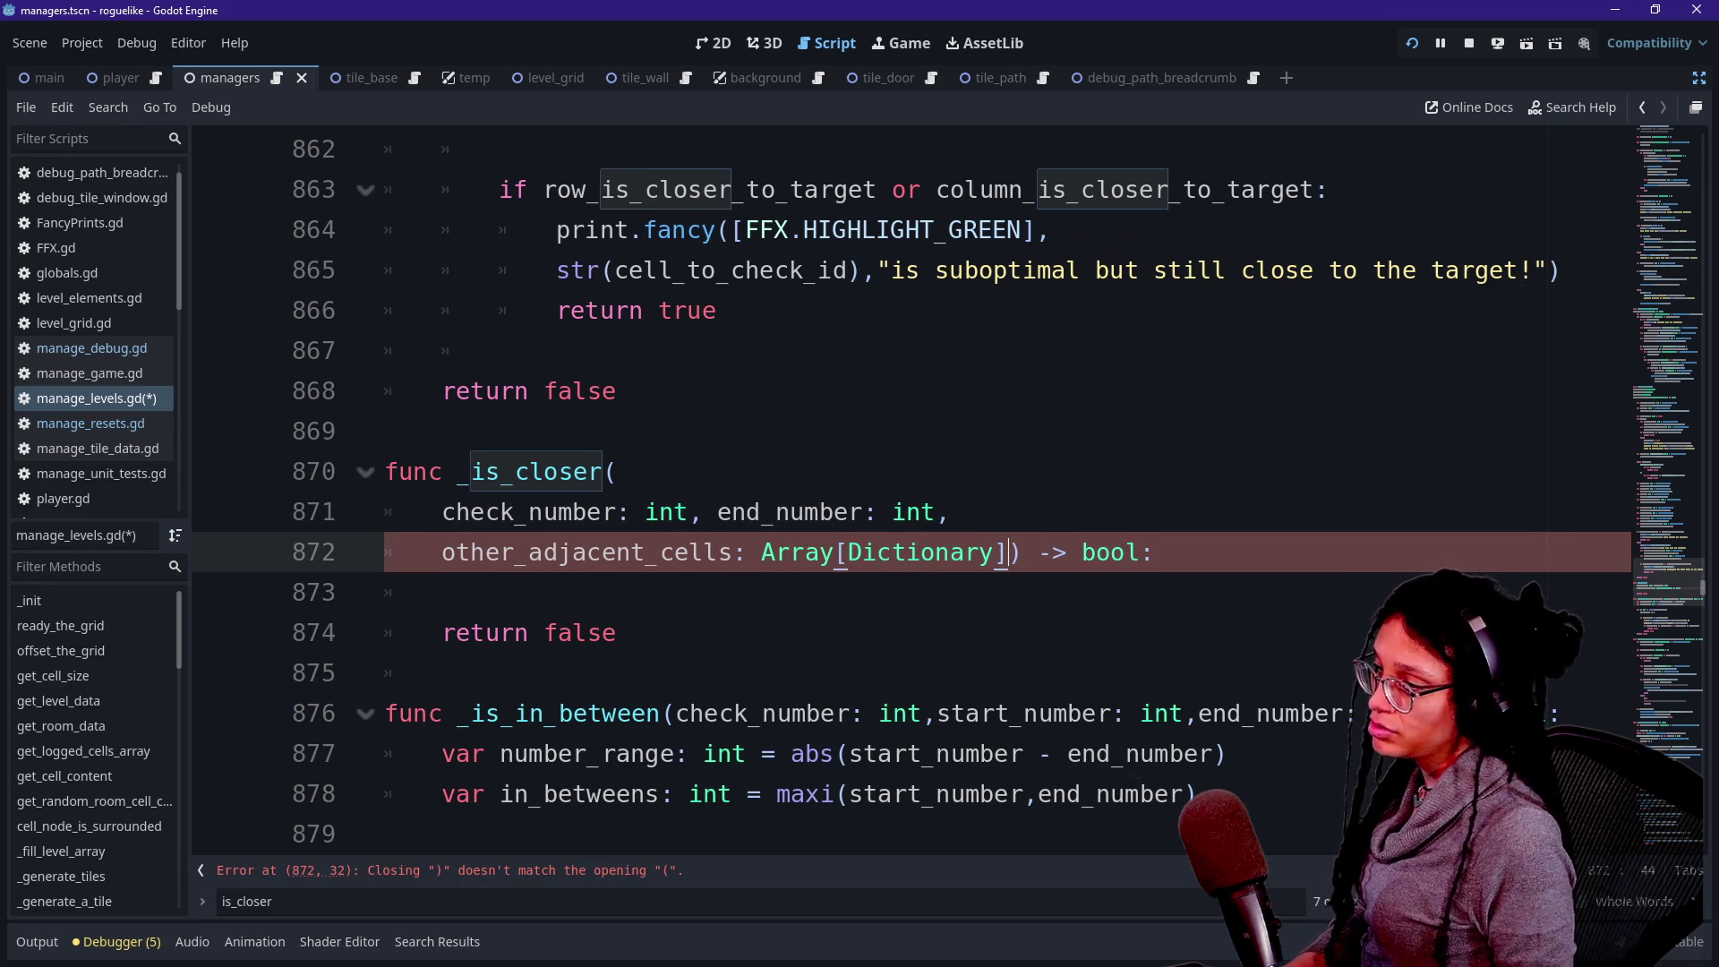
key(Down)
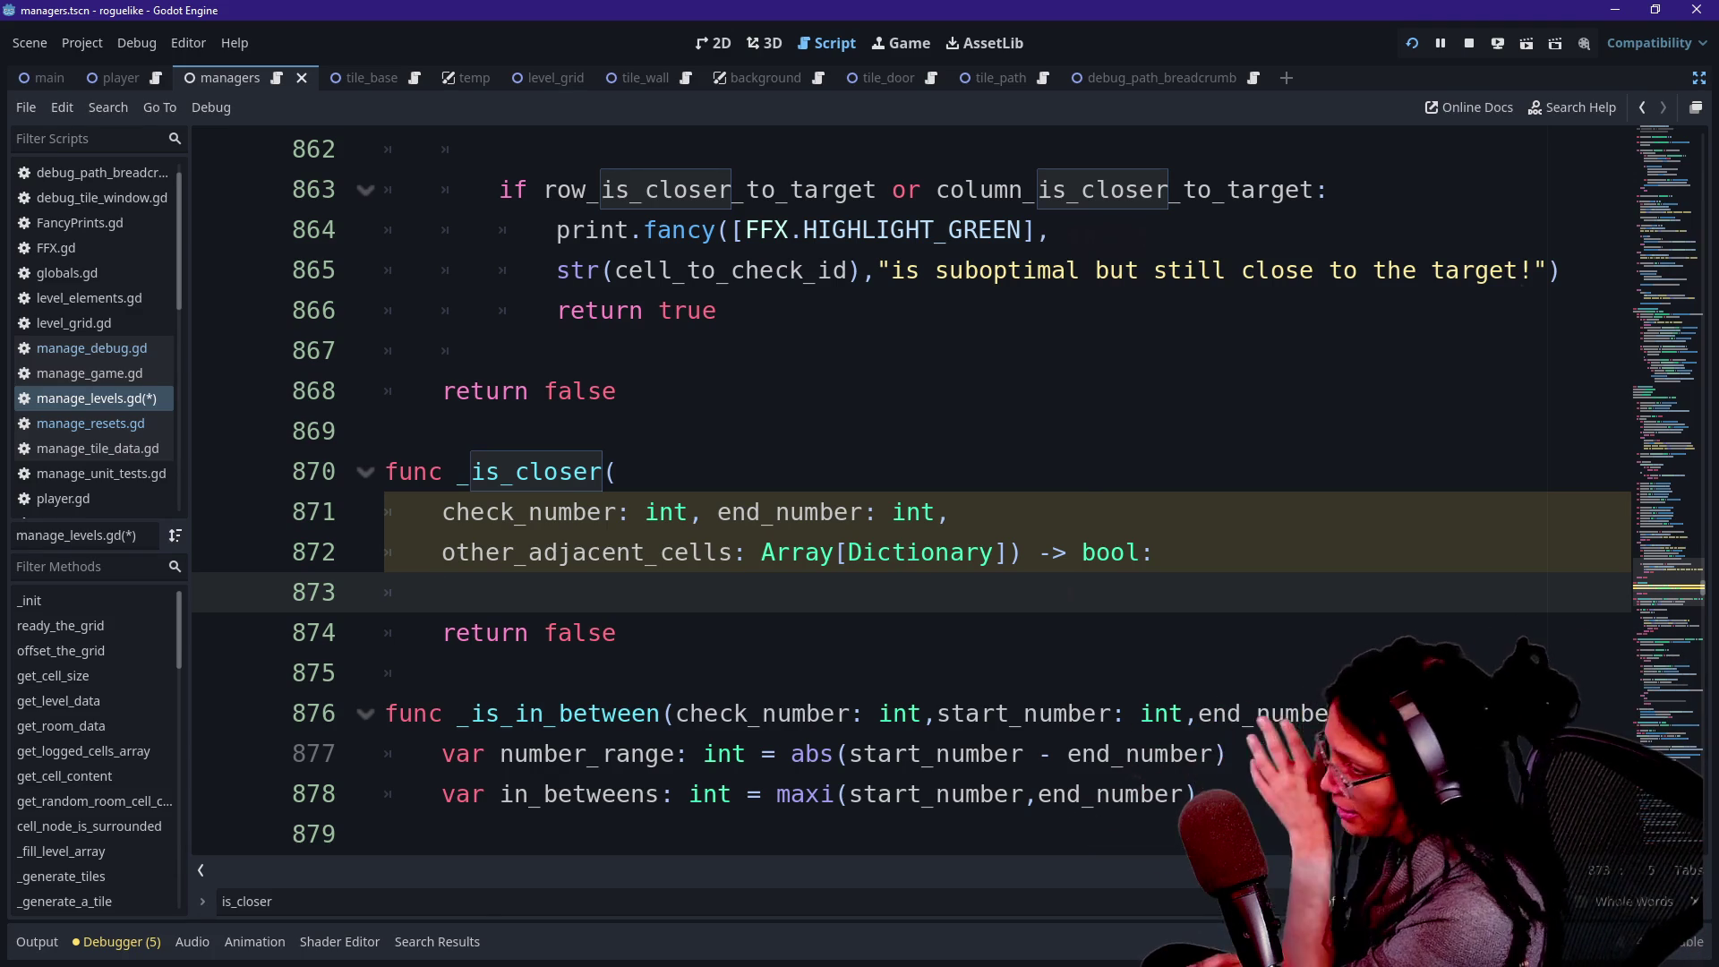
key(ctrl+s)
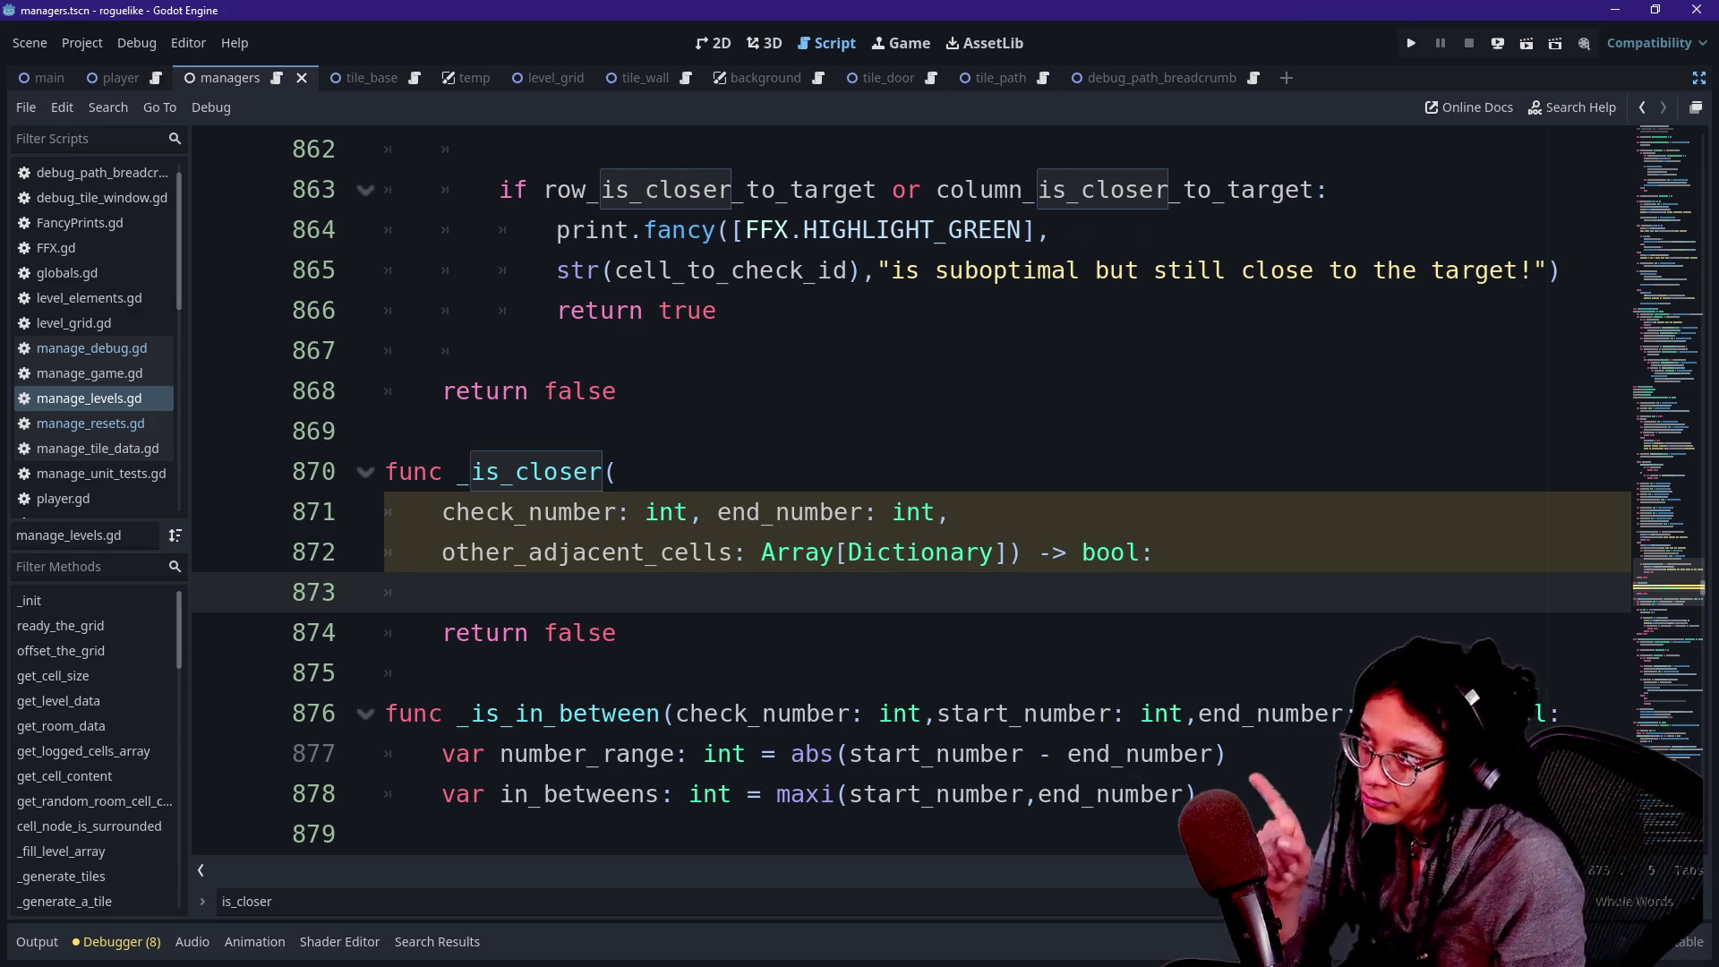
scroll(896, 492, up, 6)
scroll(895, 492, down, 5)
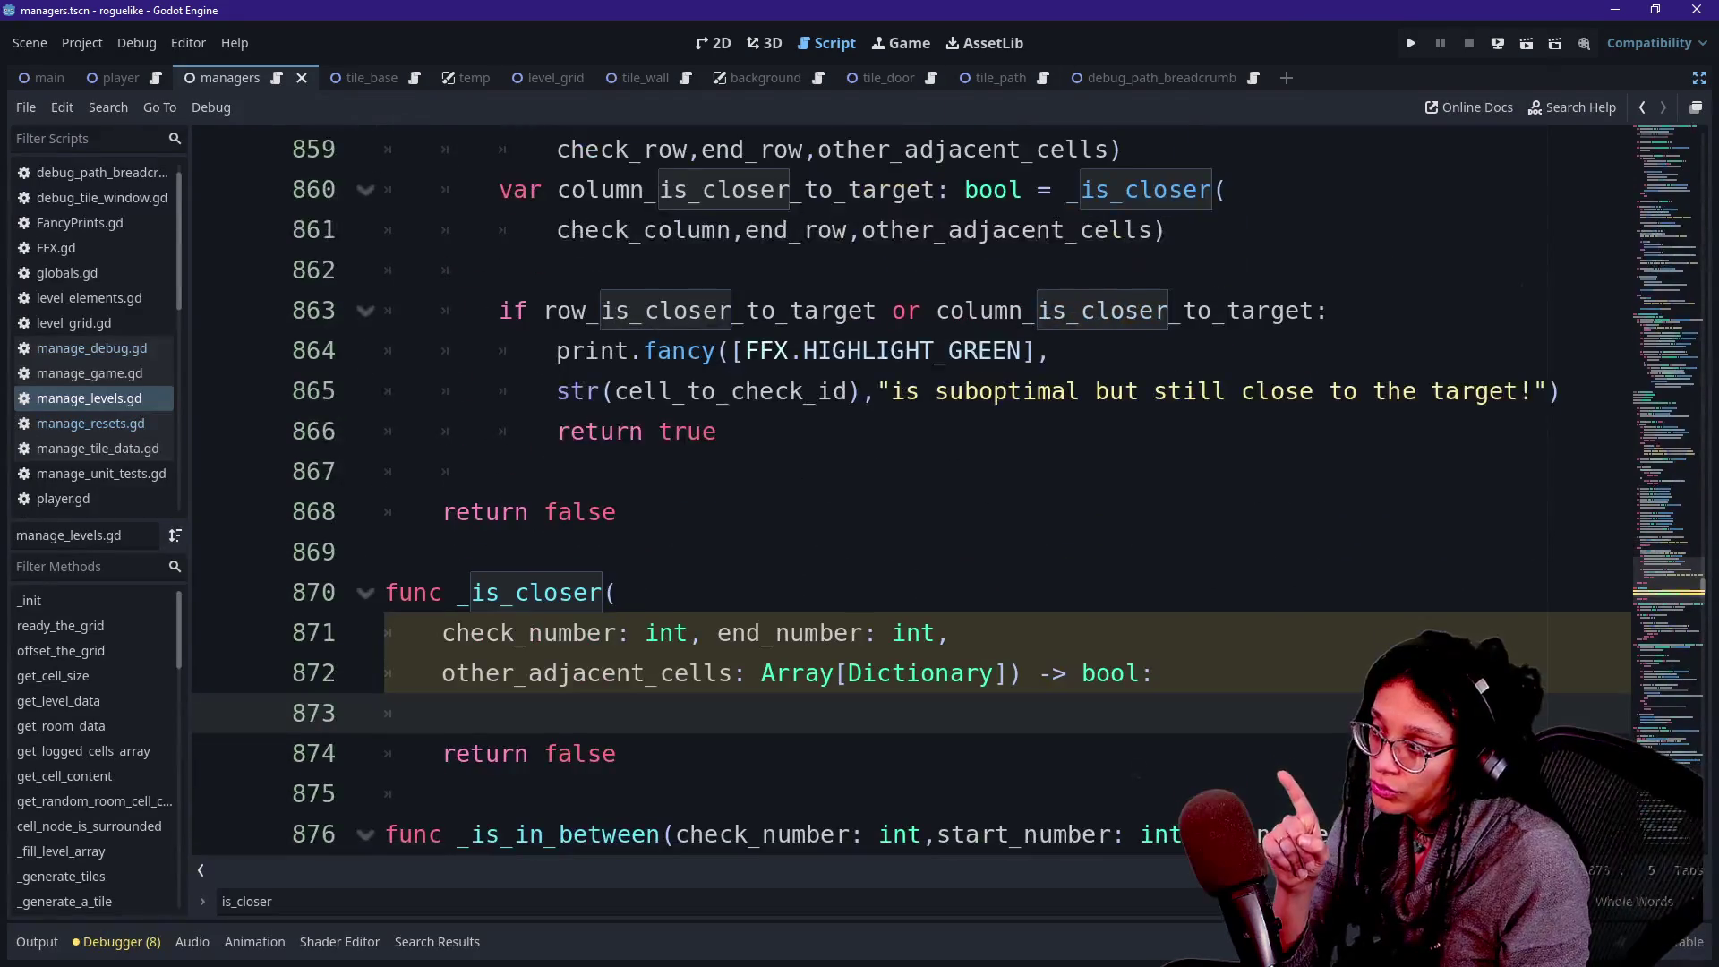
scroll(895, 492, up, 8)
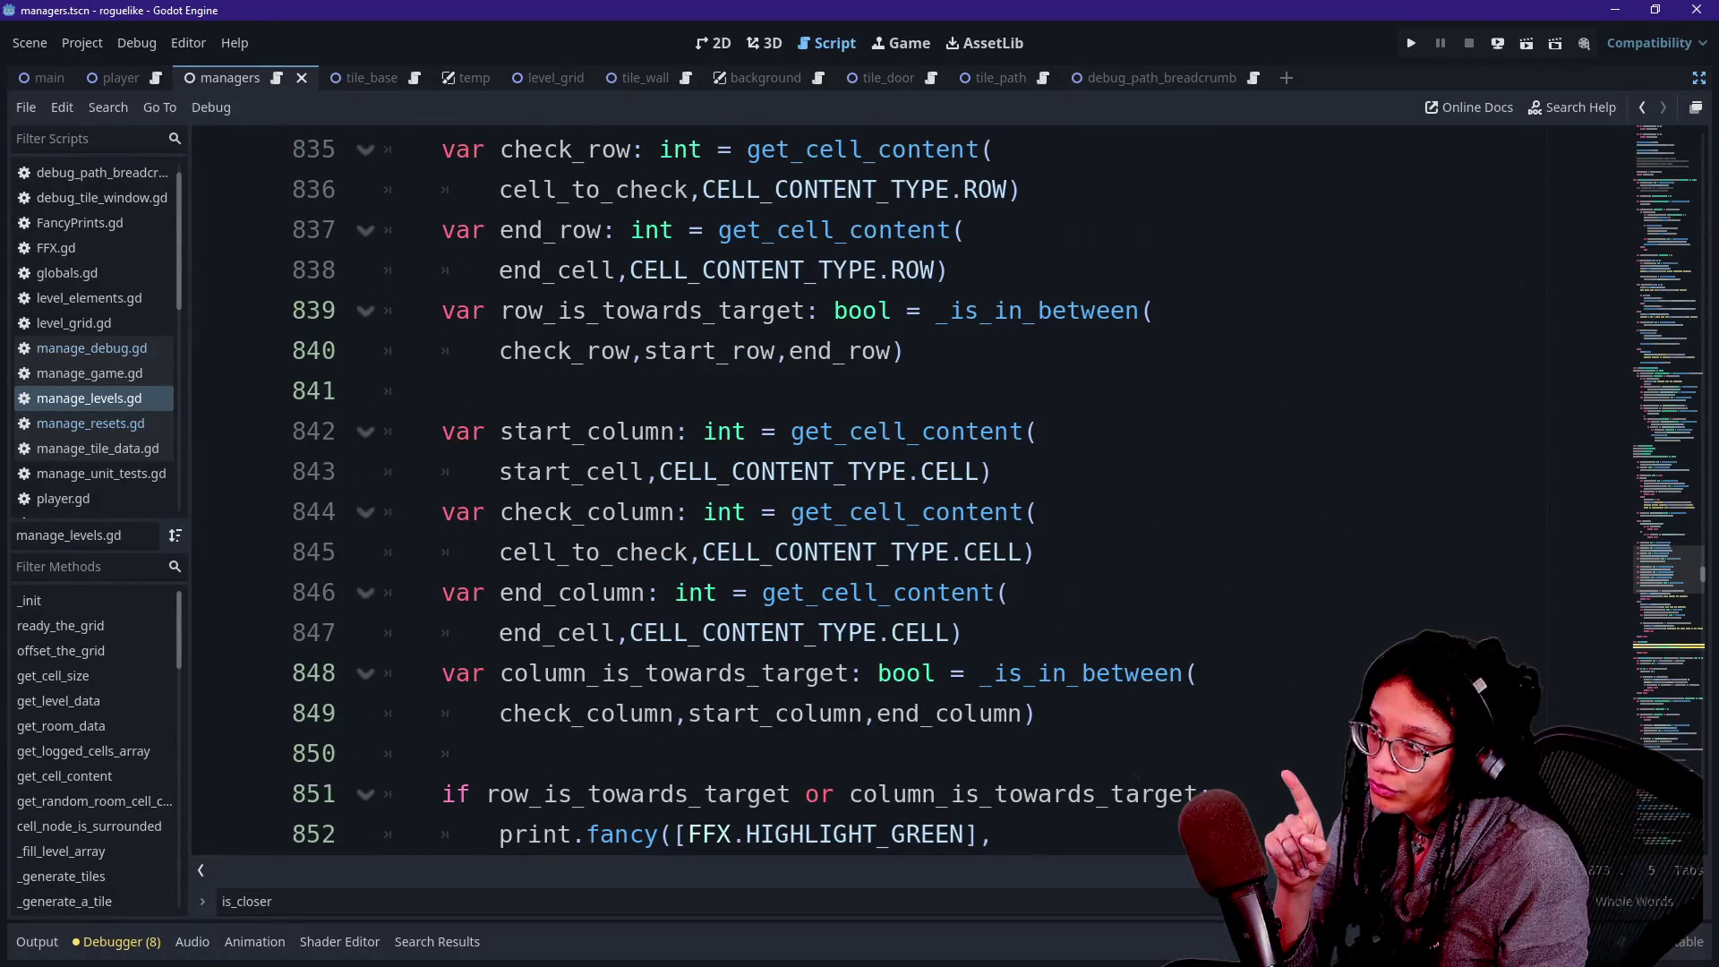
drag(500, 430, 994, 471)
click(792, 470)
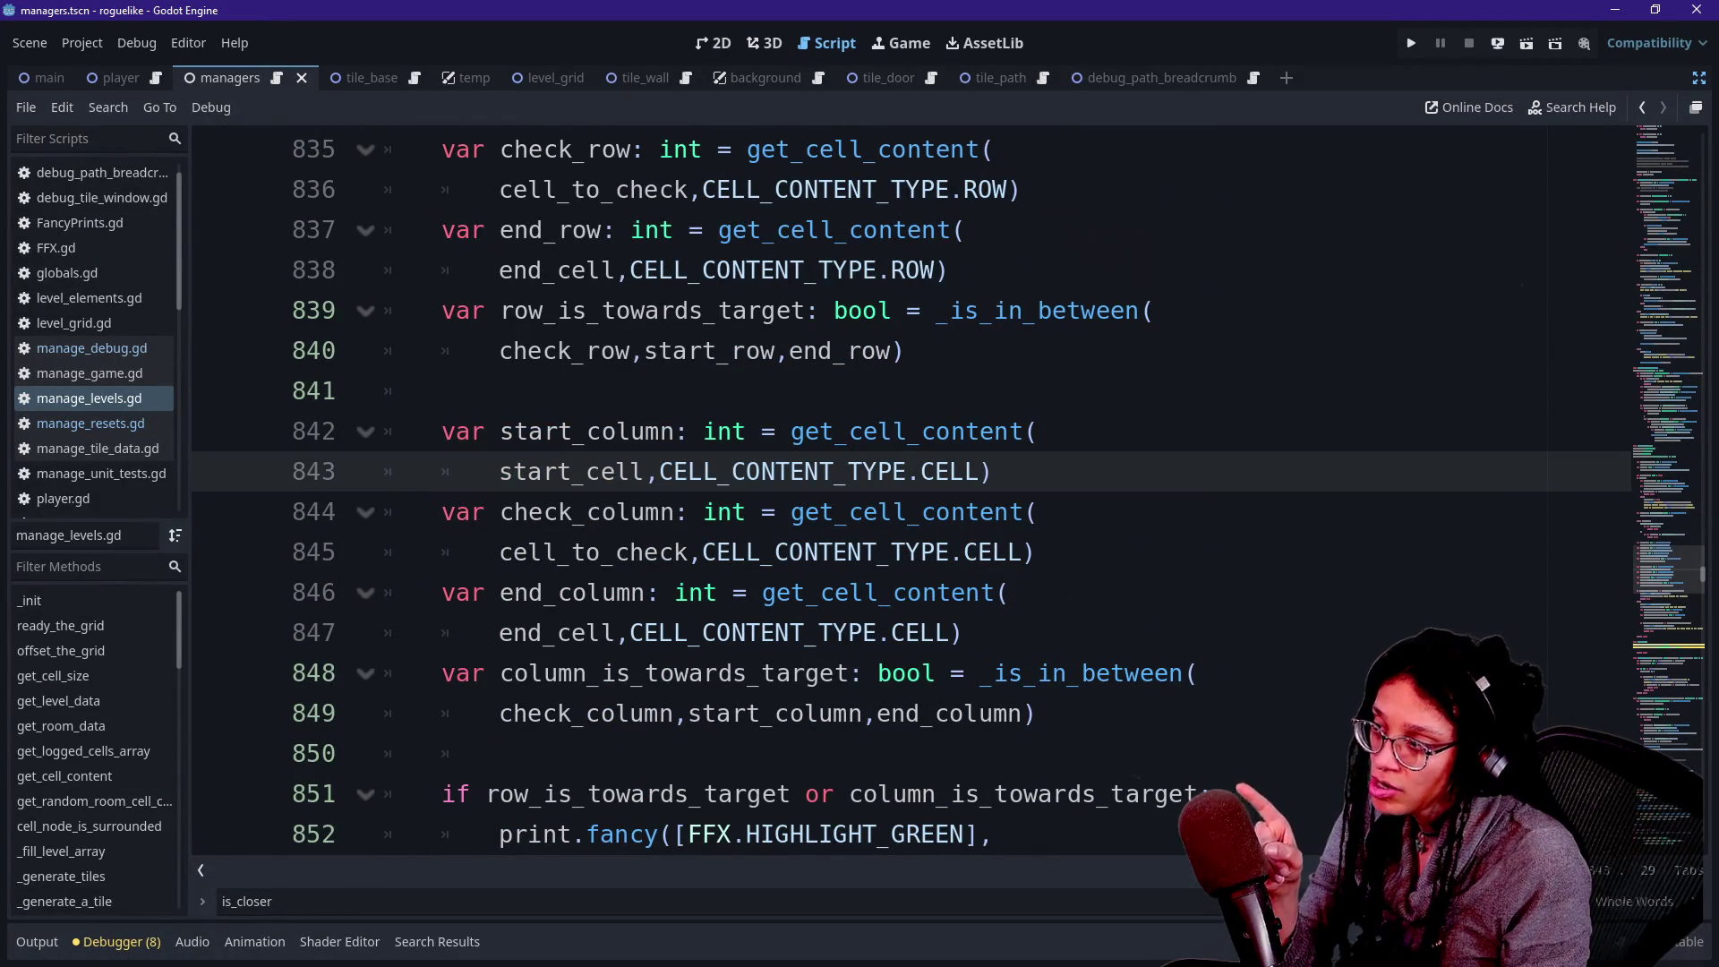
drag(500, 592, 707, 591)
click(962, 632)
scroll(895, 492, down, 2)
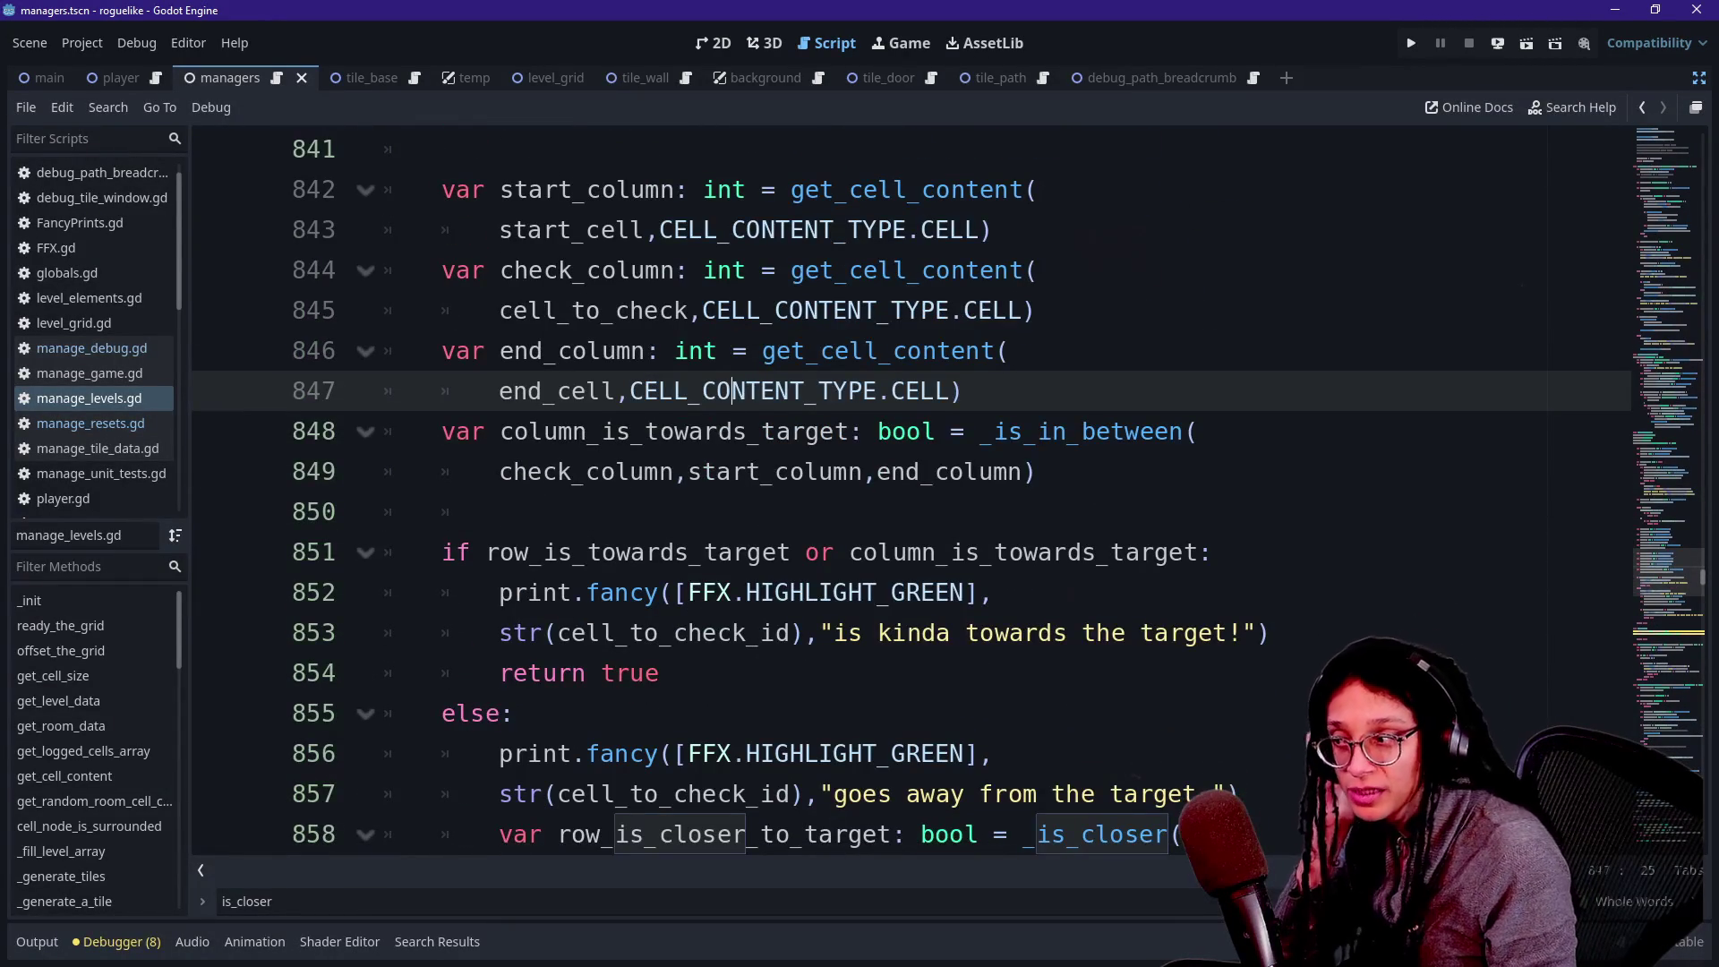
scroll(895, 492, down, 1)
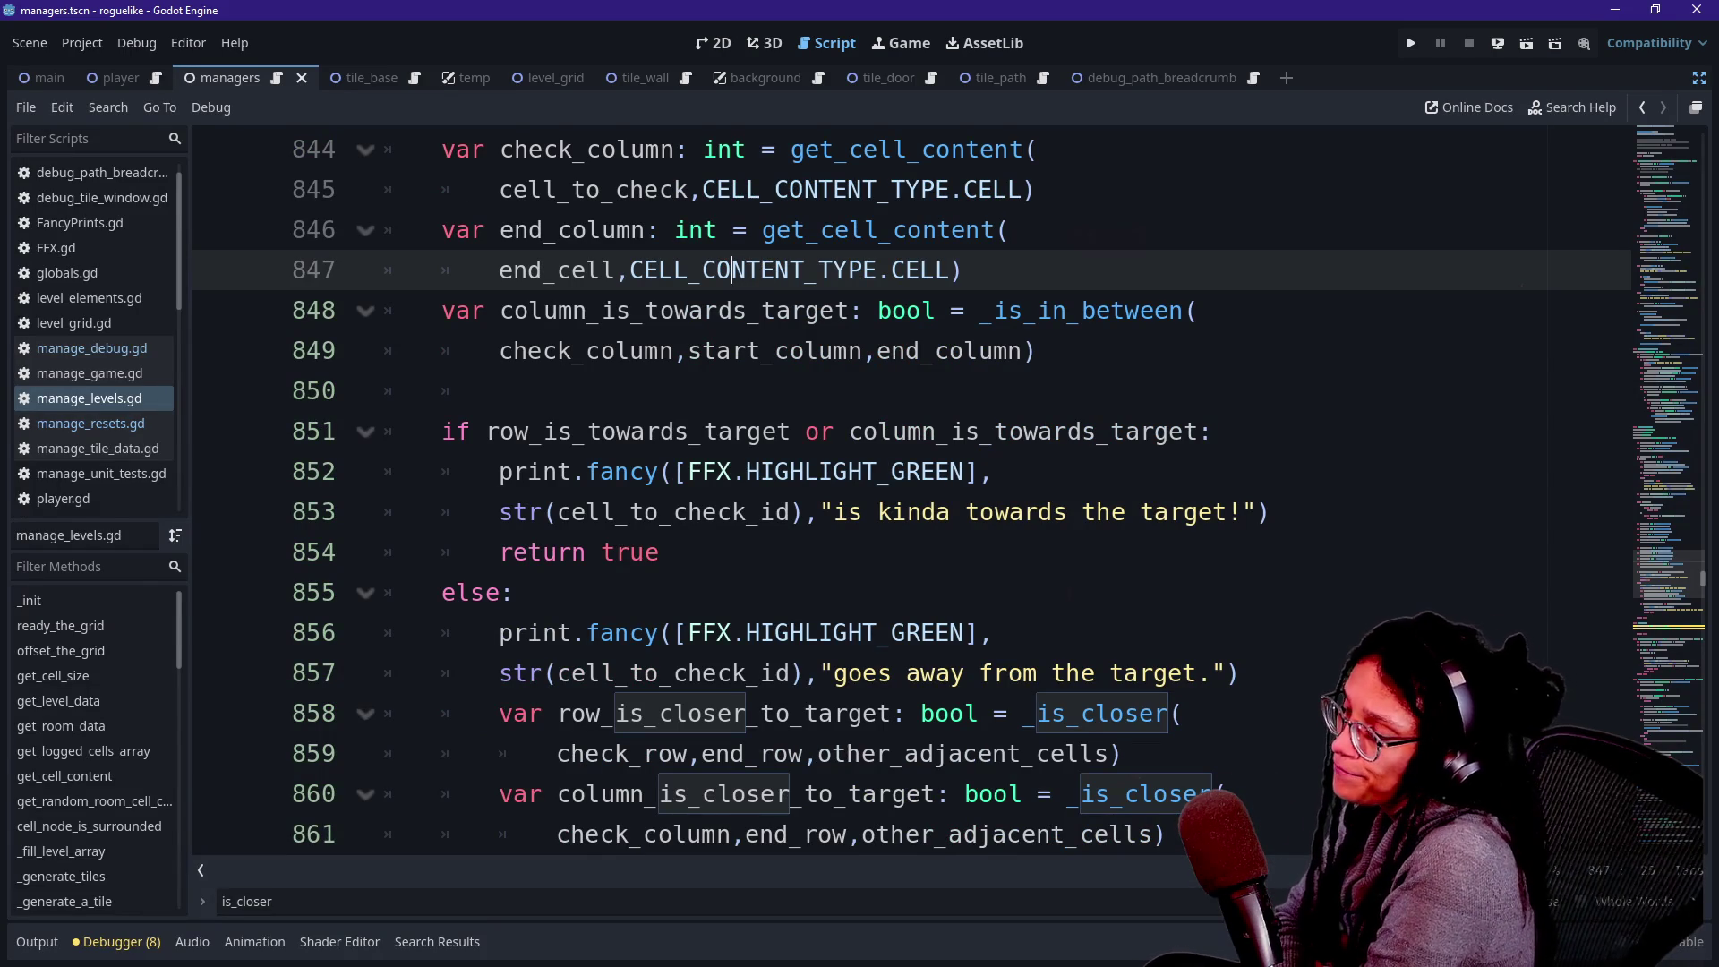
click(506, 592)
scroll(895, 492, down, 6)
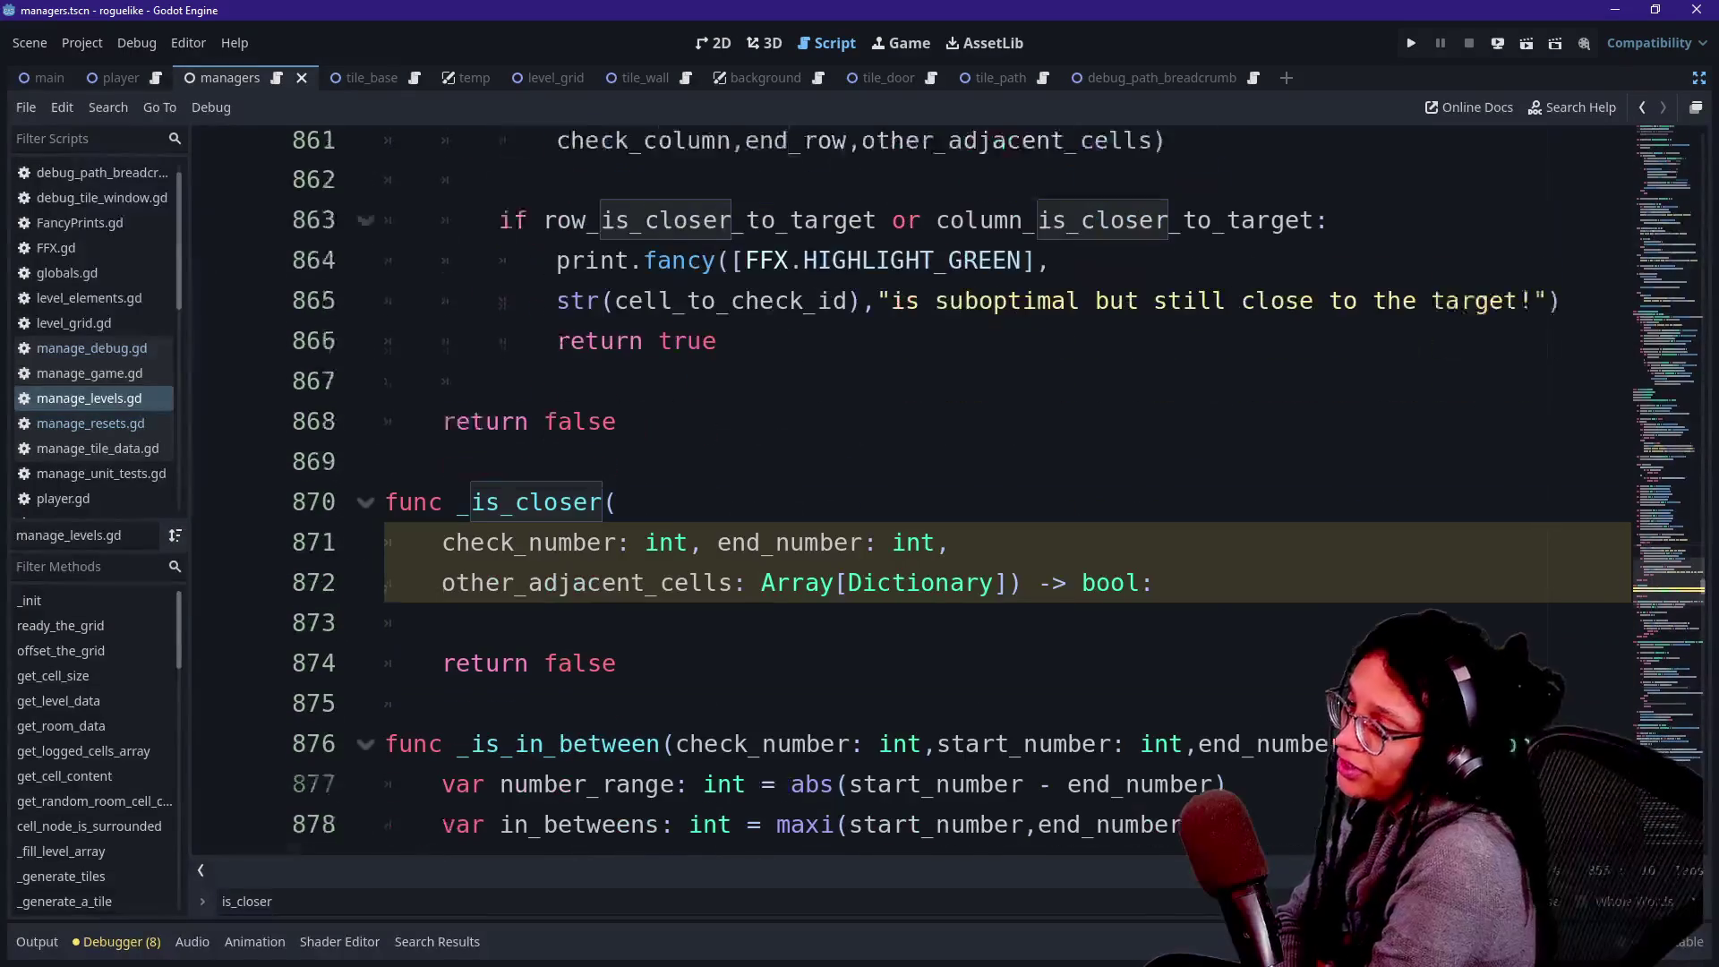
click(537, 592)
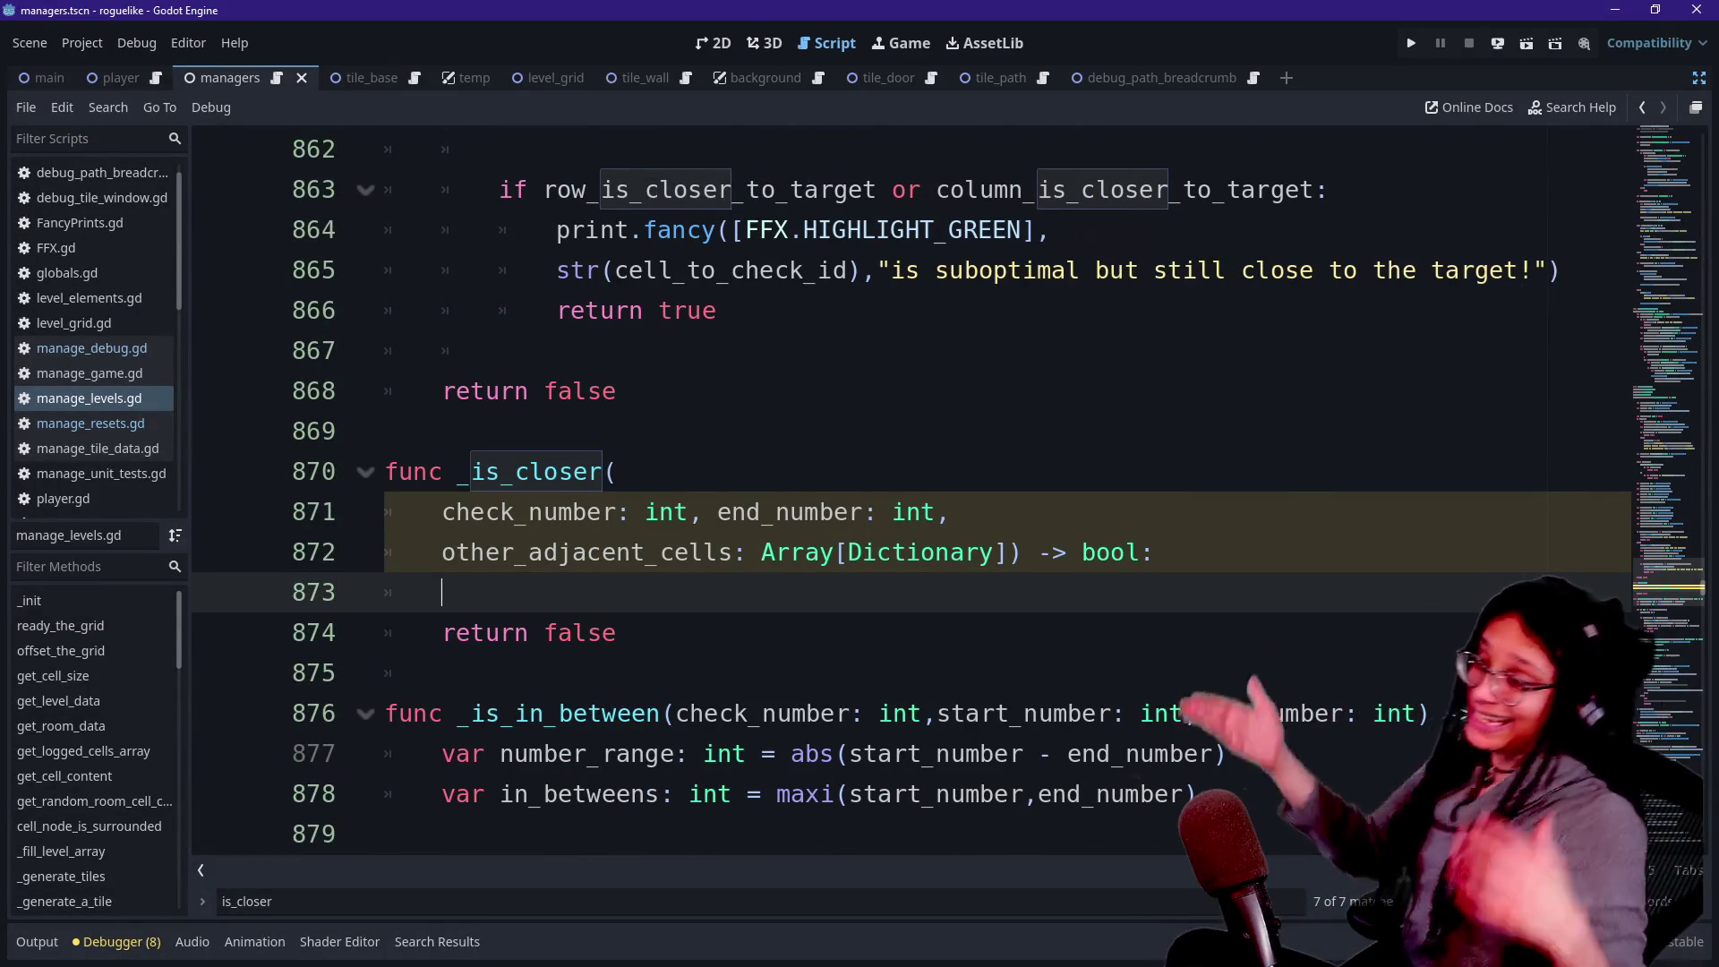
drag(616, 552, 833, 552)
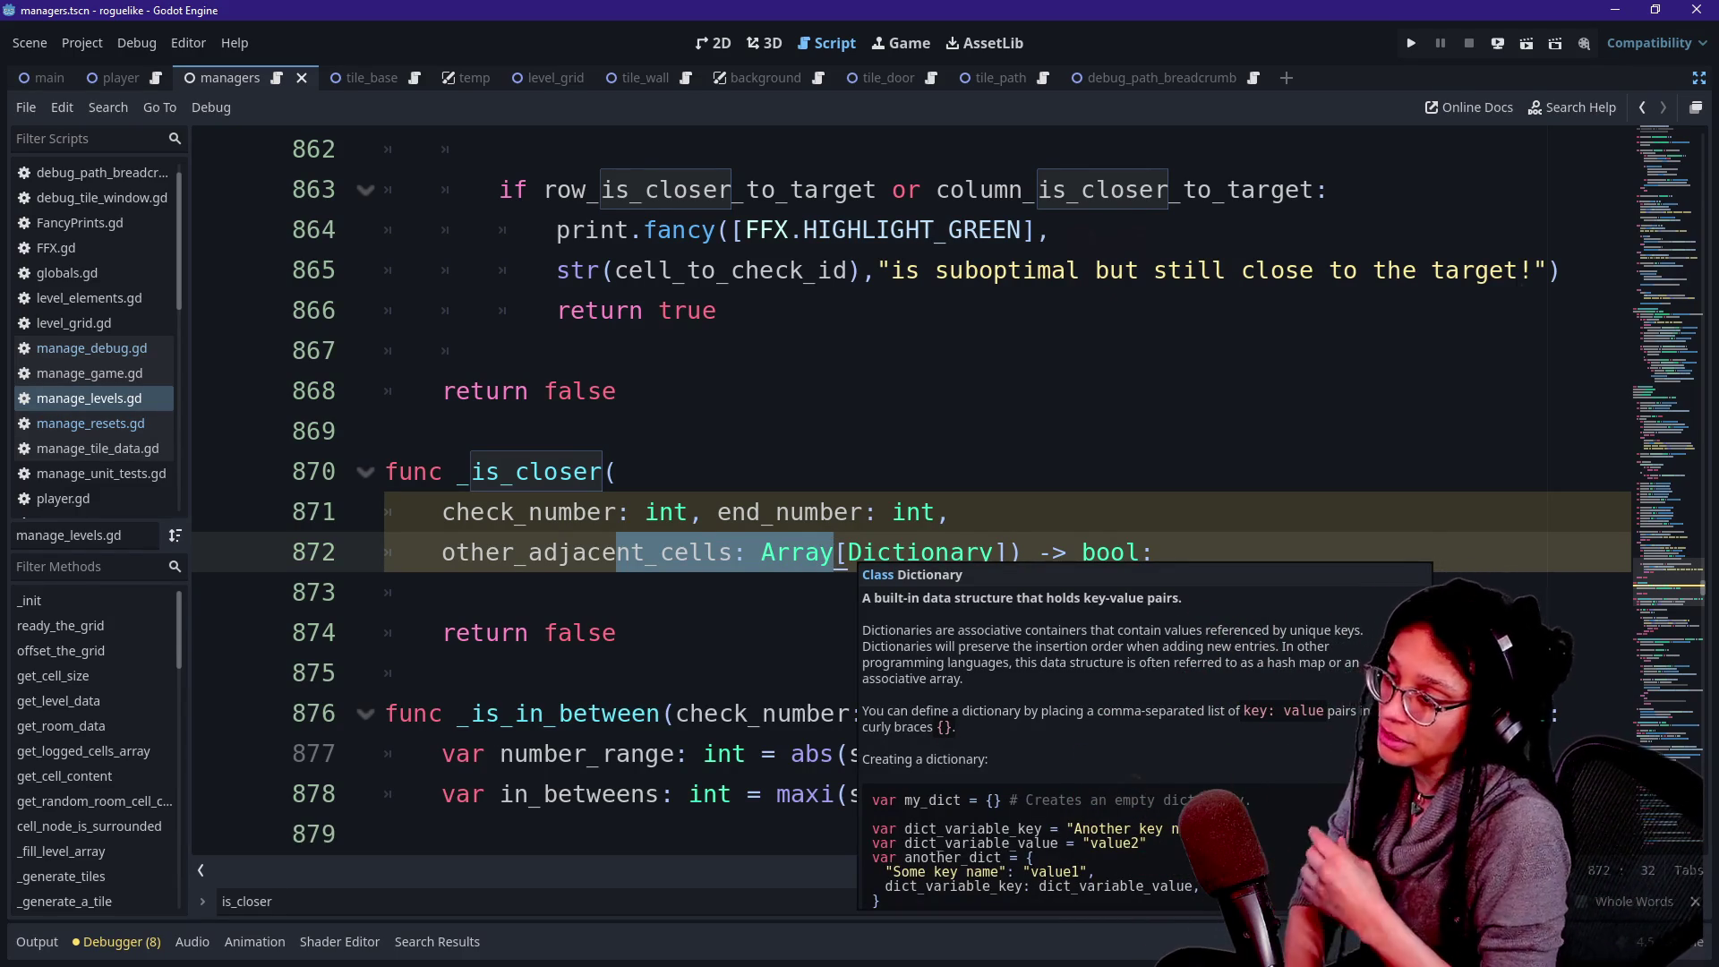
click(385, 431)
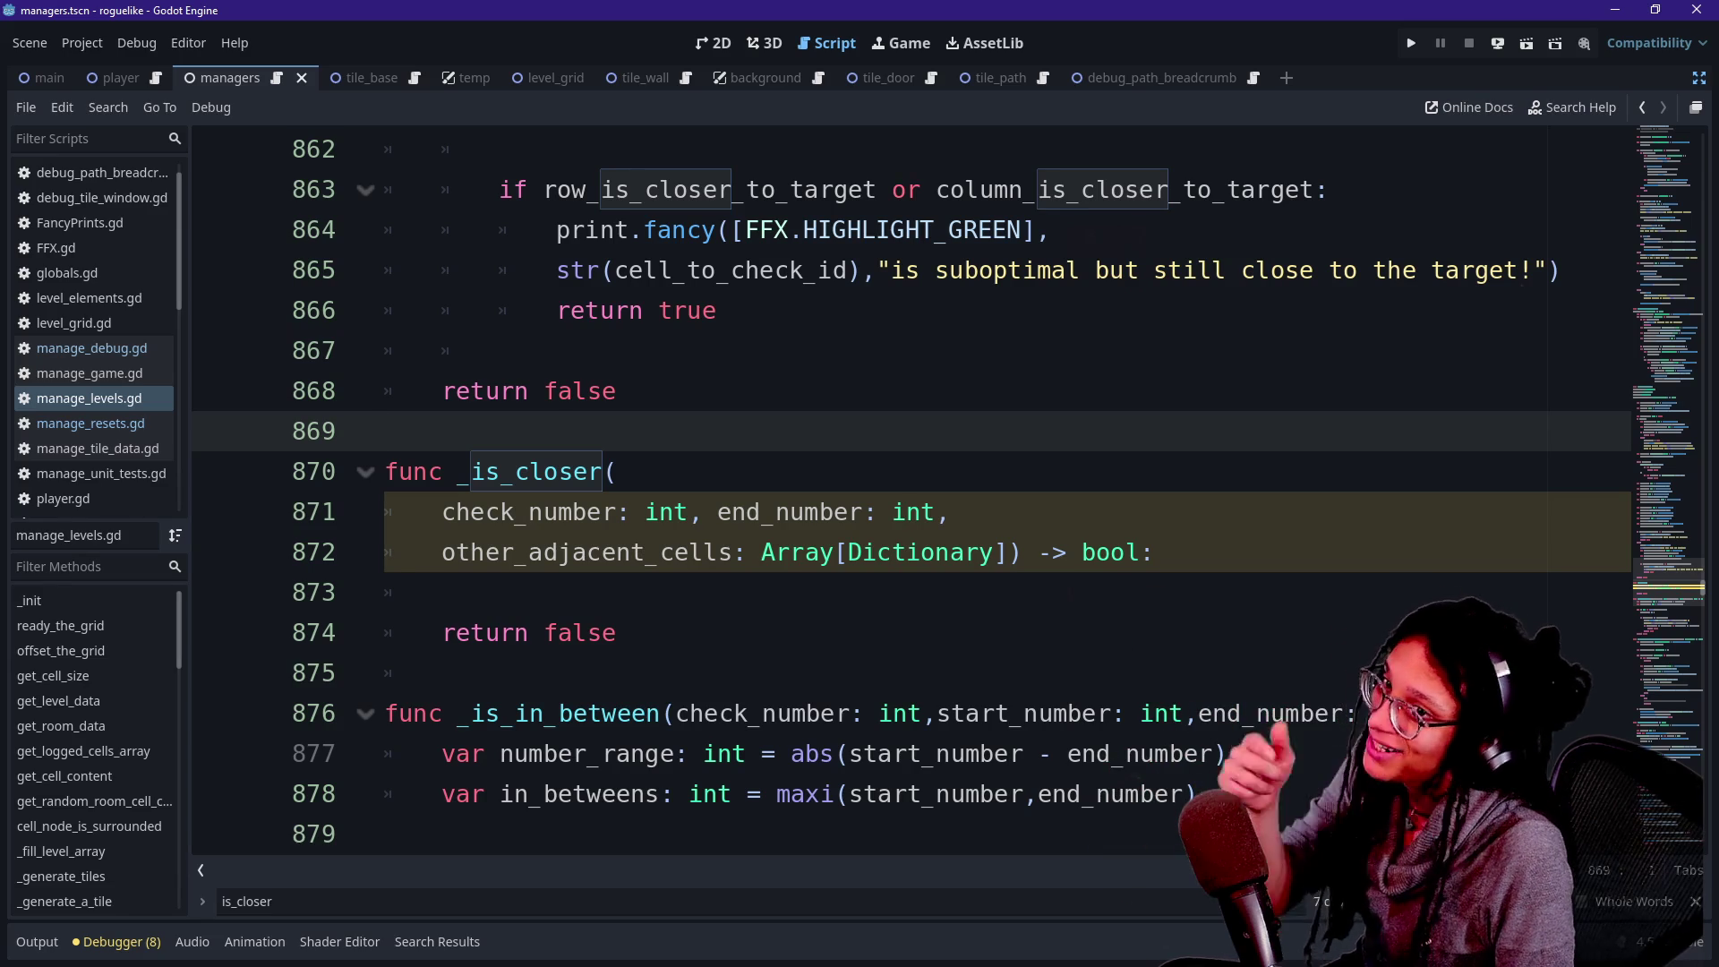
key(Up)
key(Up)
key(Up)
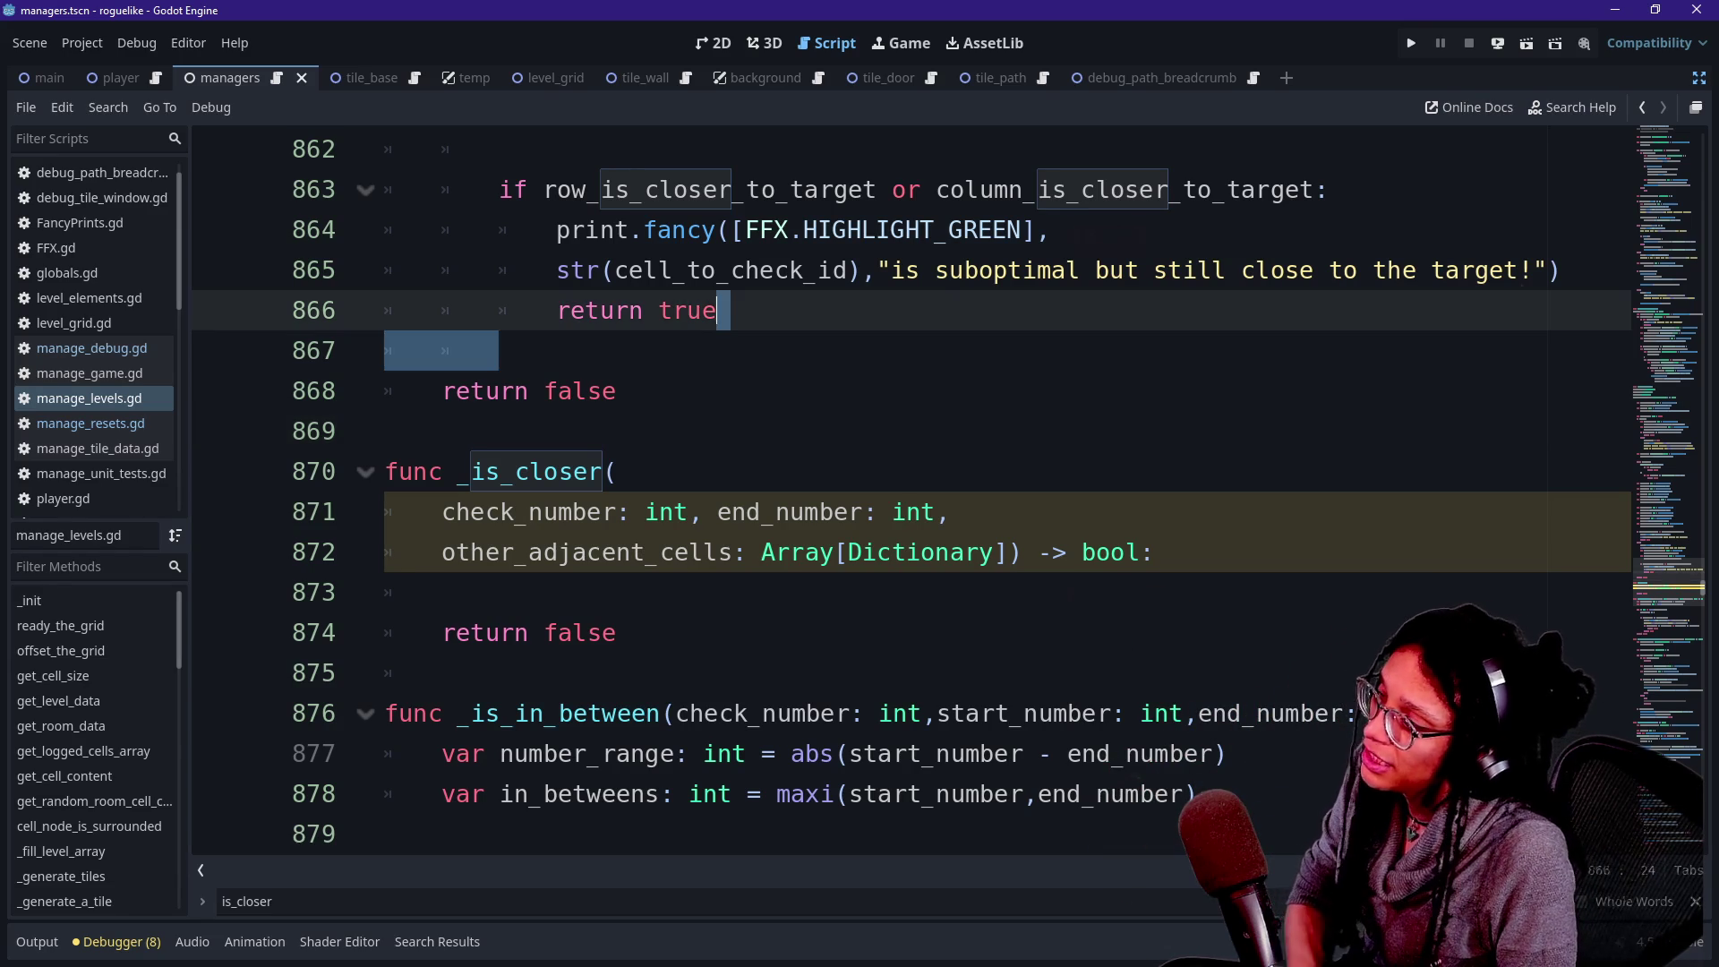
Review the else branch's return lines and _is_closer calls in manage_levels.gd
key(Up)
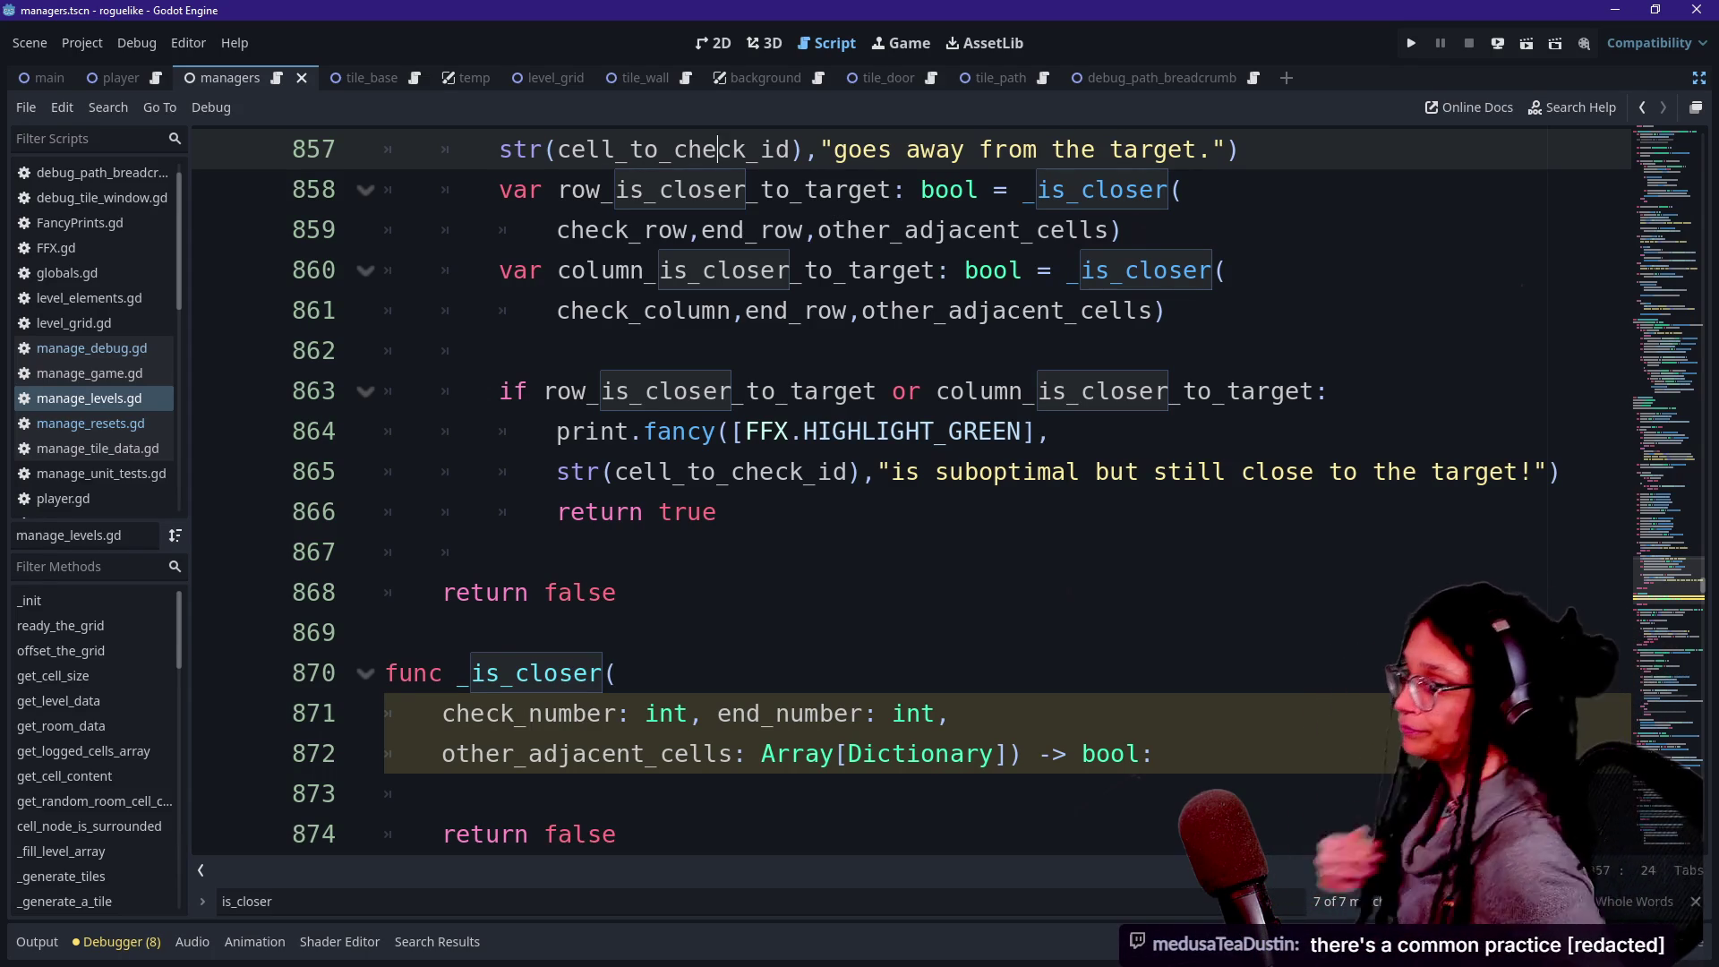
key(Down)
key(Down)
key(Down)
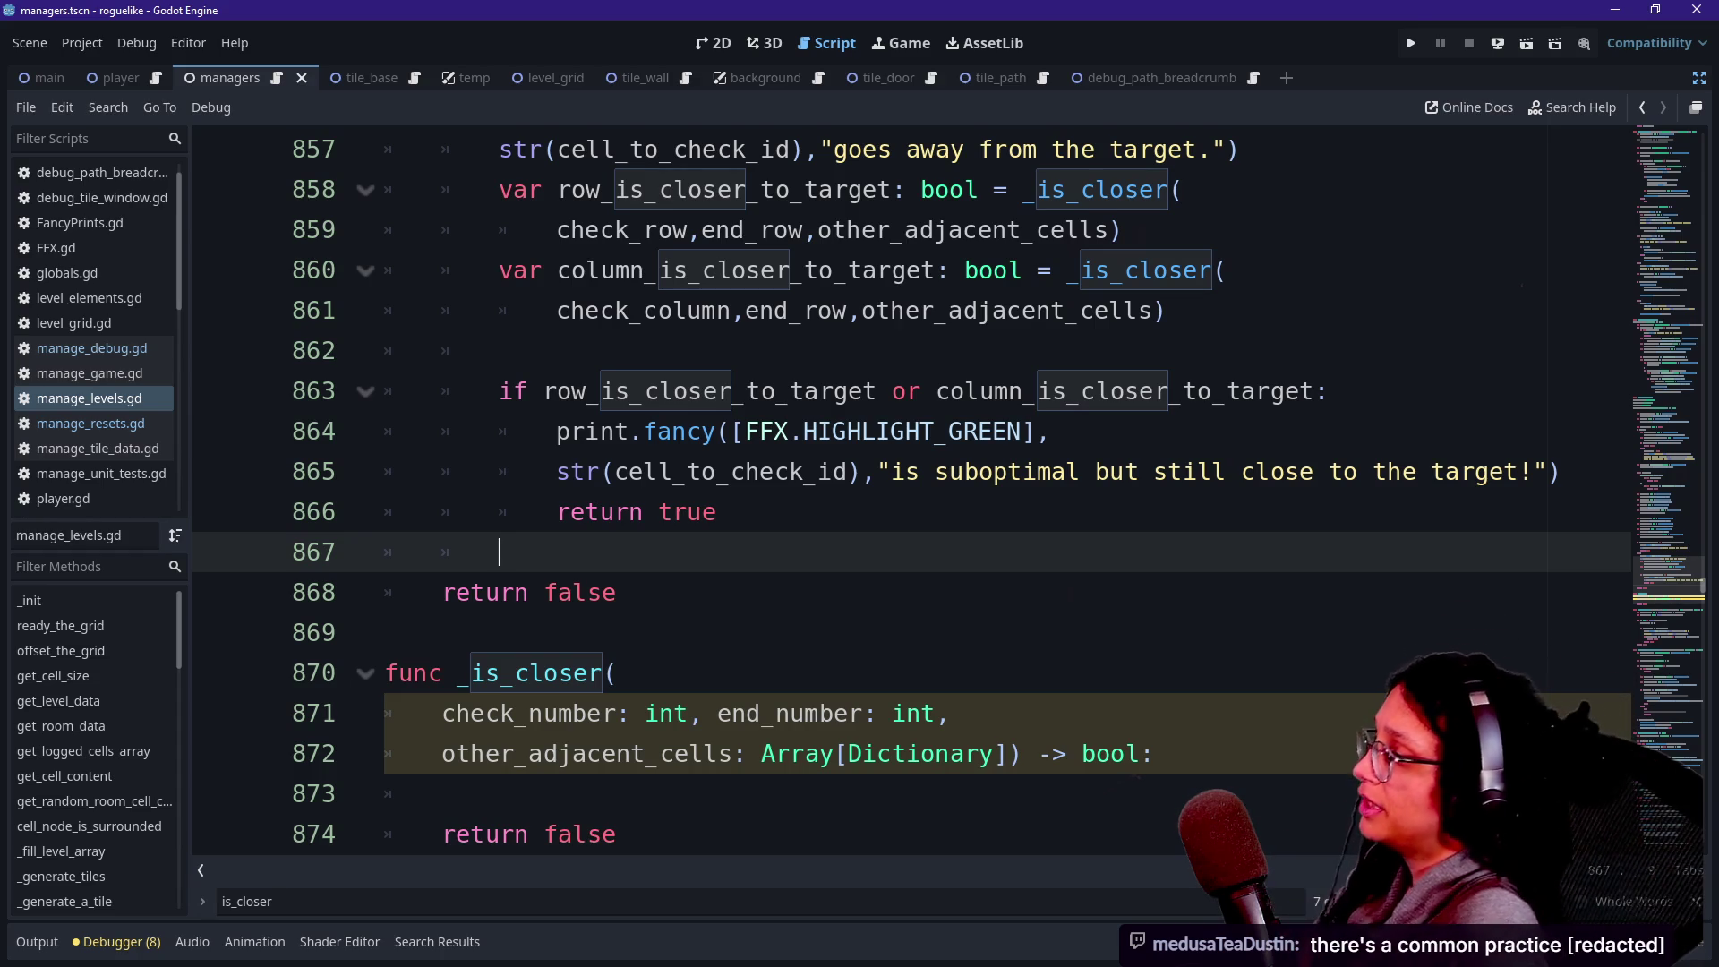
key(Down)
key(Up)
key(Up)
key(Up)
key(Up)
key(Up)
key(Down)
key(Down)
key(Down)
scroll(896, 492, up, 2)
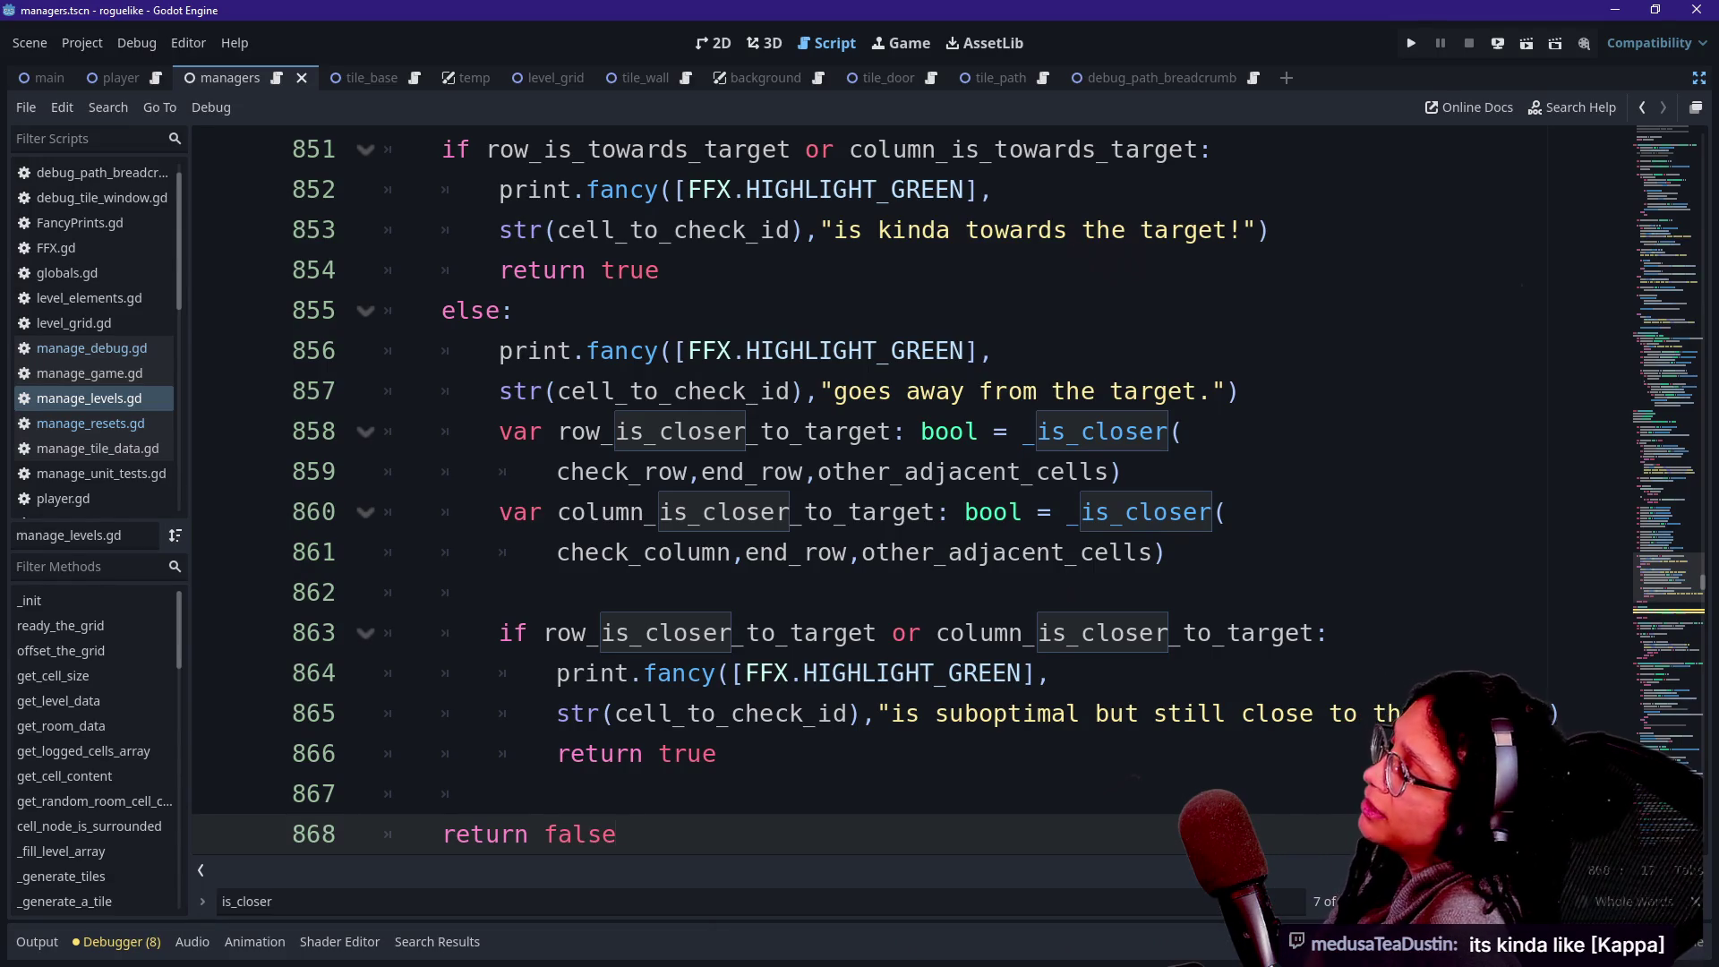
click(515, 310)
scroll(896, 492, up, 1)
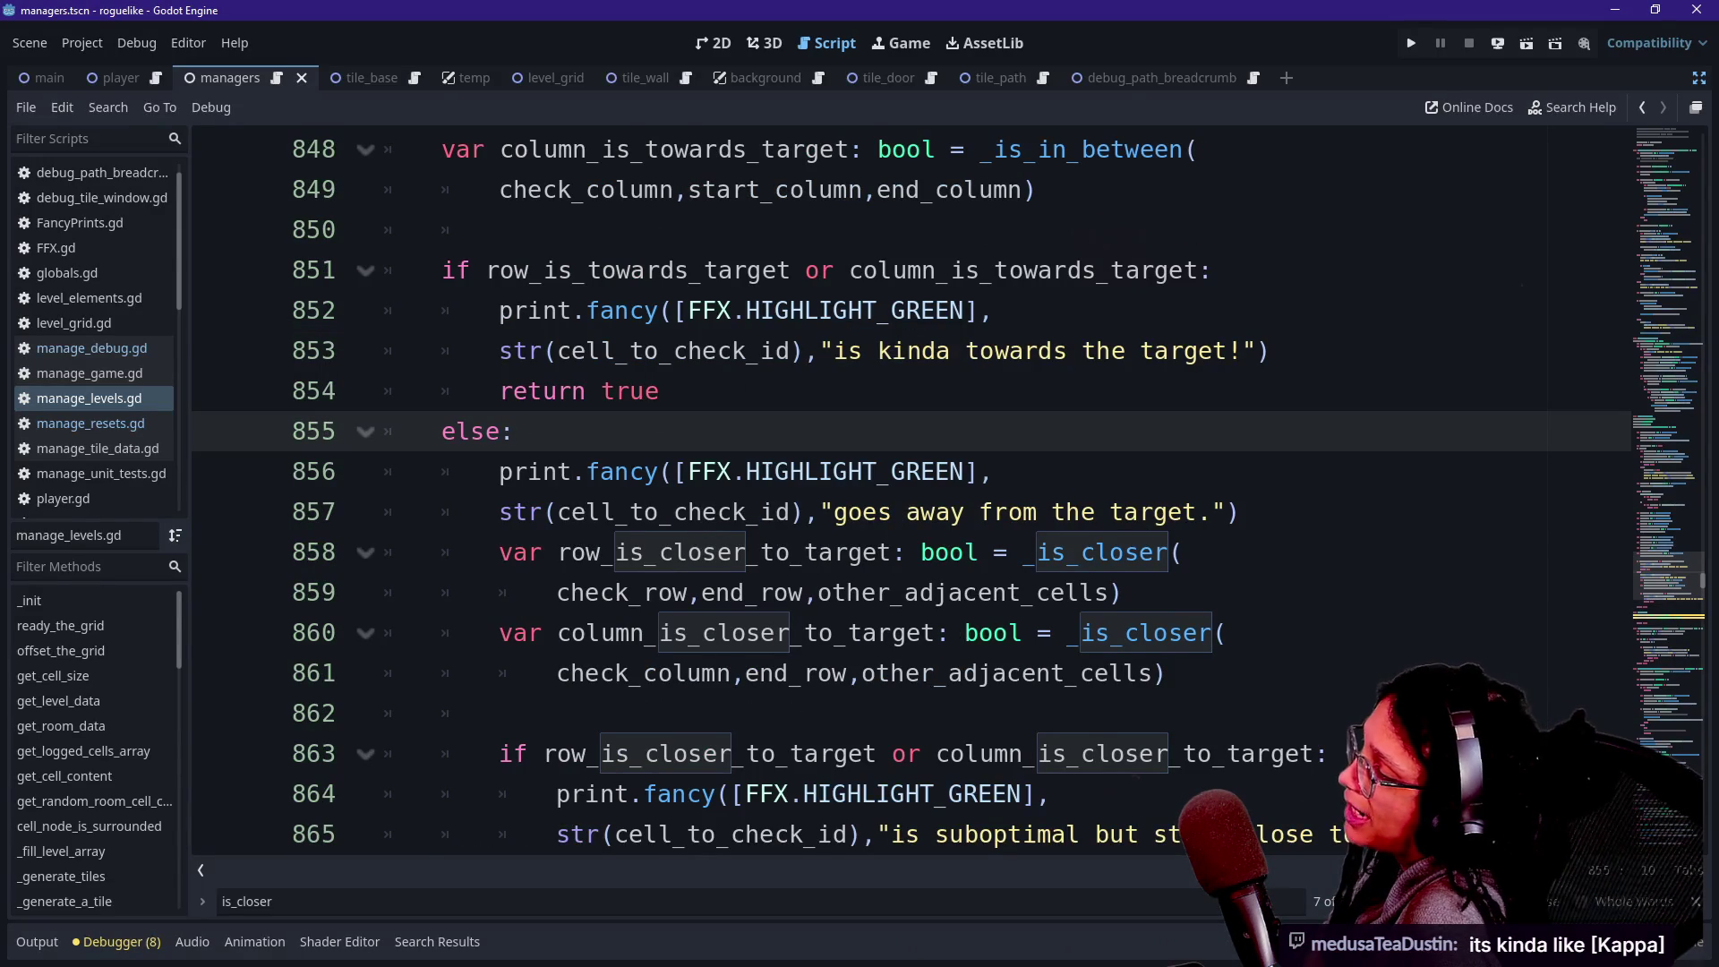
click(1101, 552)
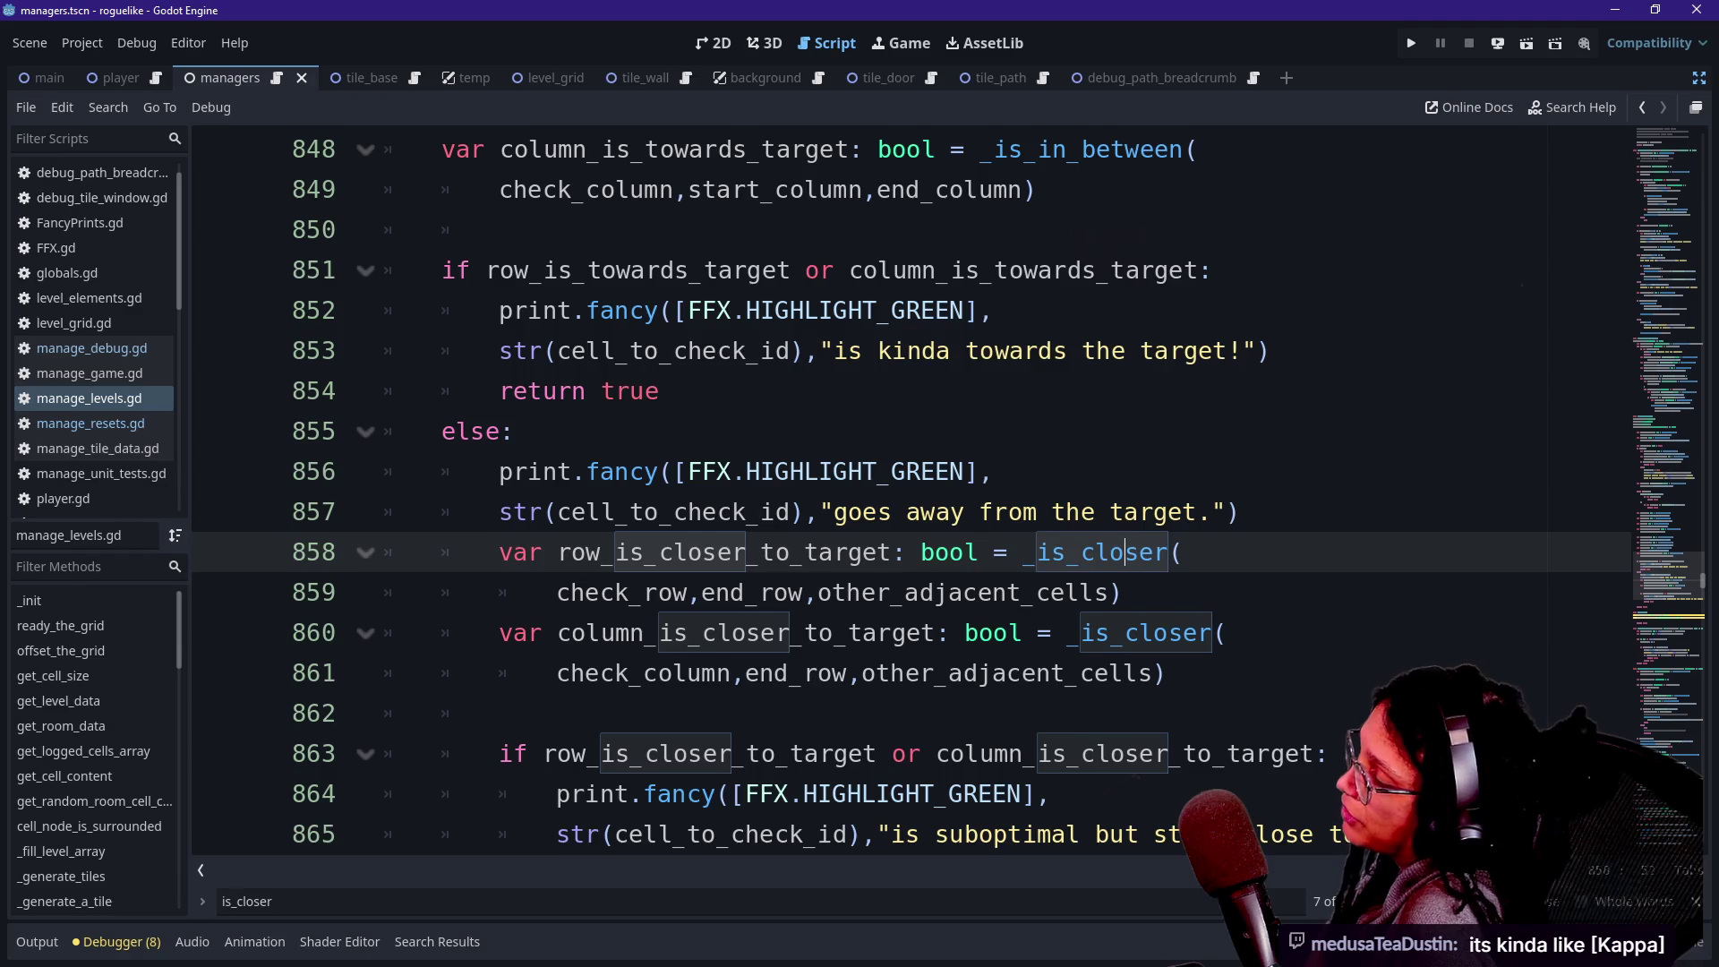
scroll(895, 493, up, 1)
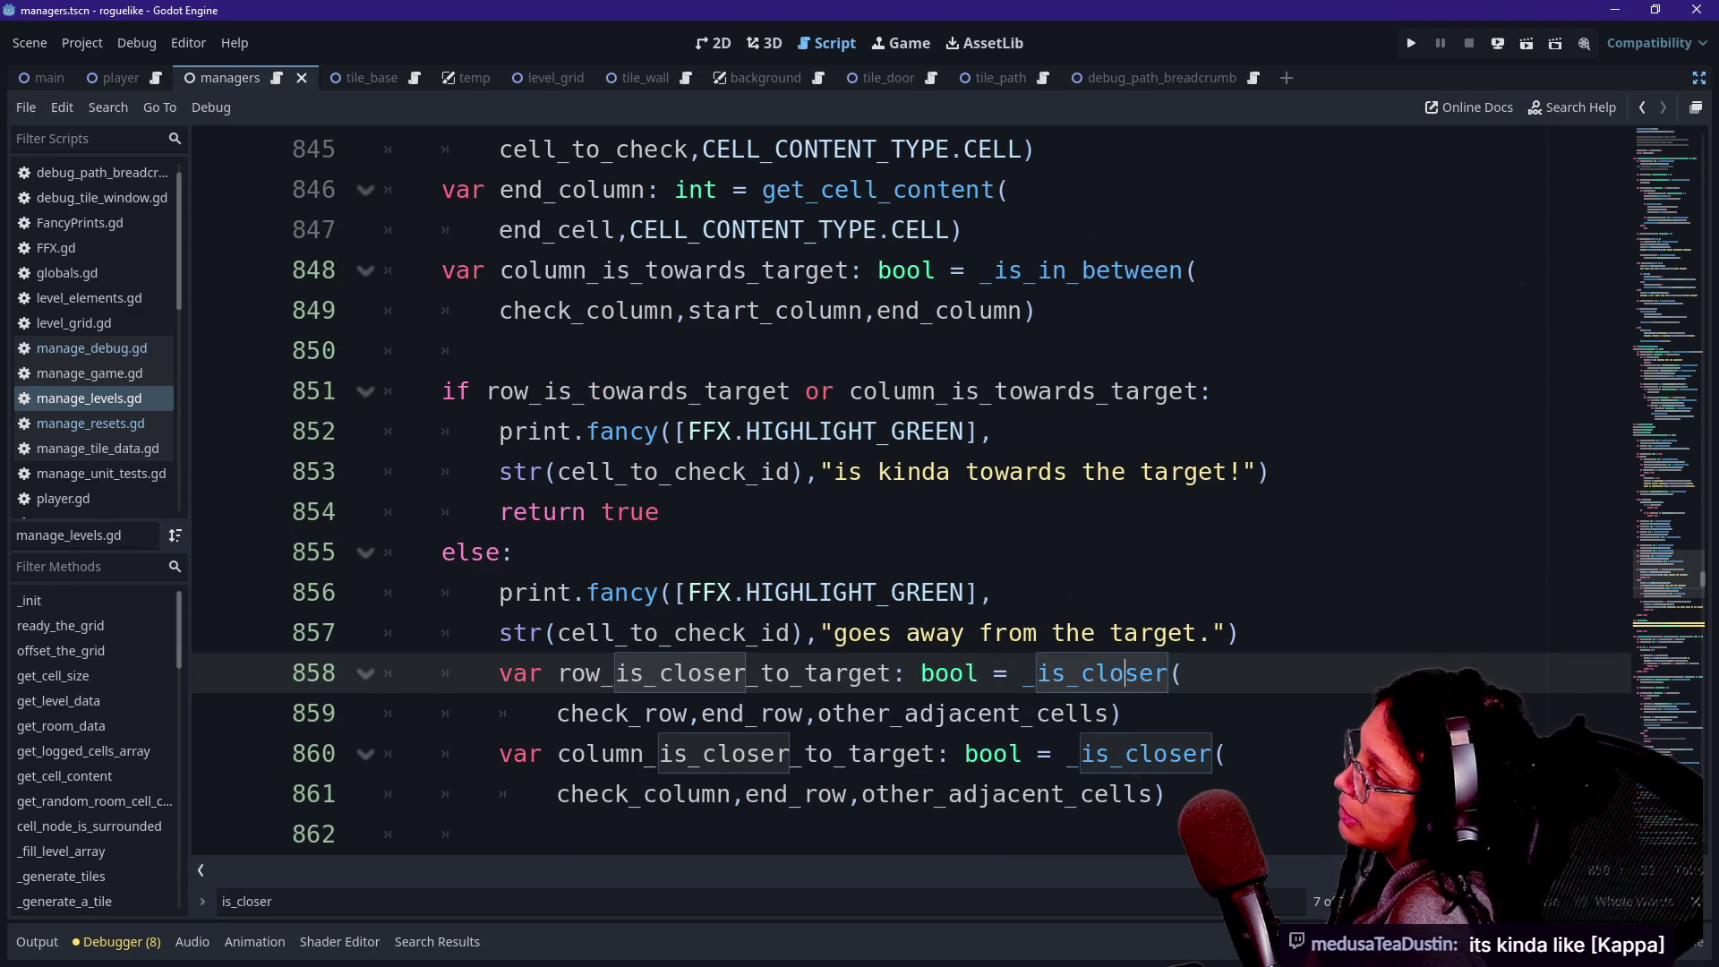
click(659, 511)
scroll(896, 492, up, 2)
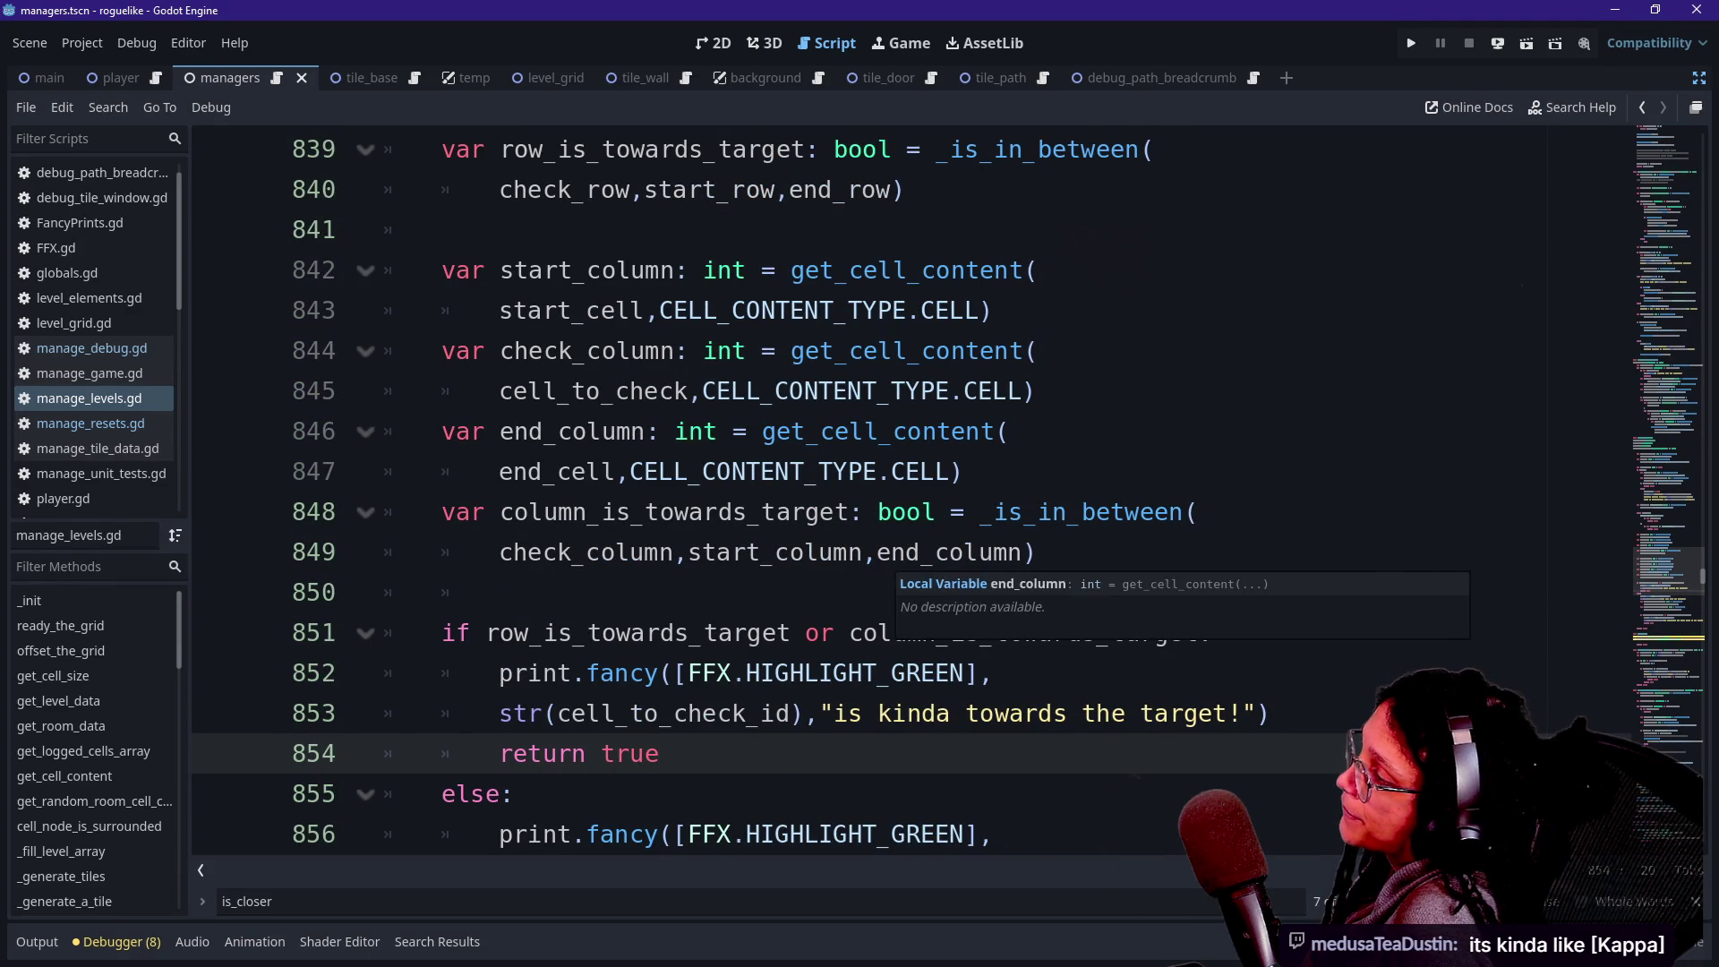
scroll(896, 538, up, 3)
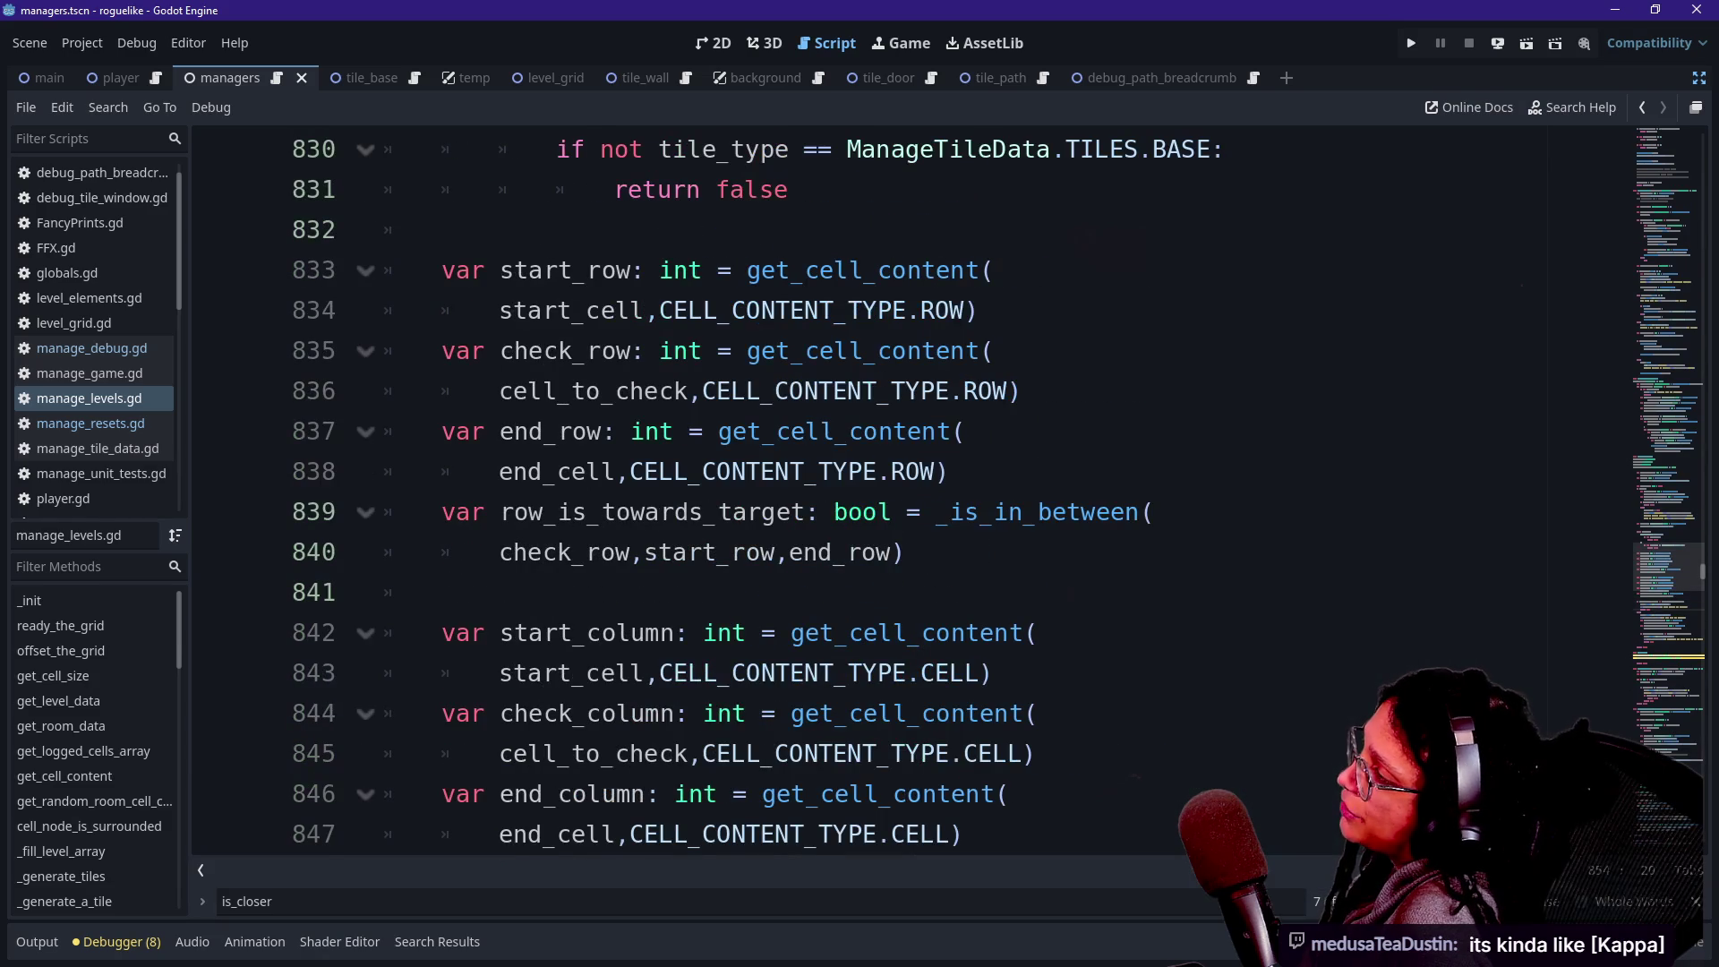
Insert a blank line after the "goes away from the target." print statement
click(904, 551)
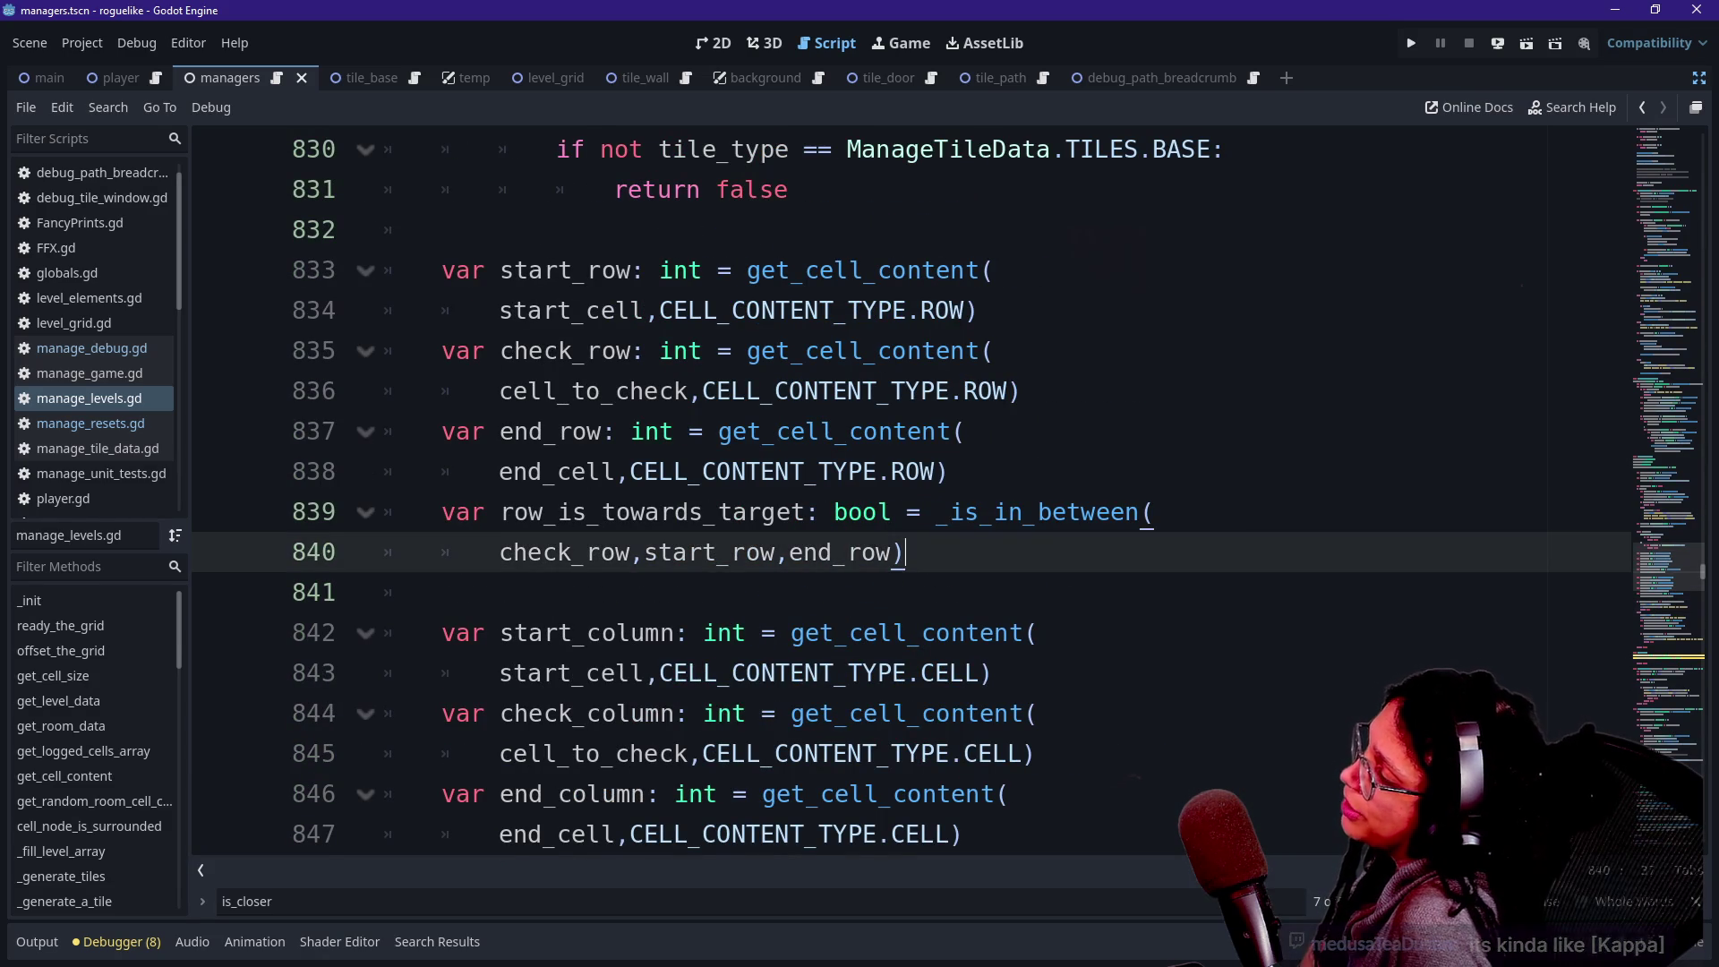
scroll(896, 492, down, 5)
click(1096, 633)
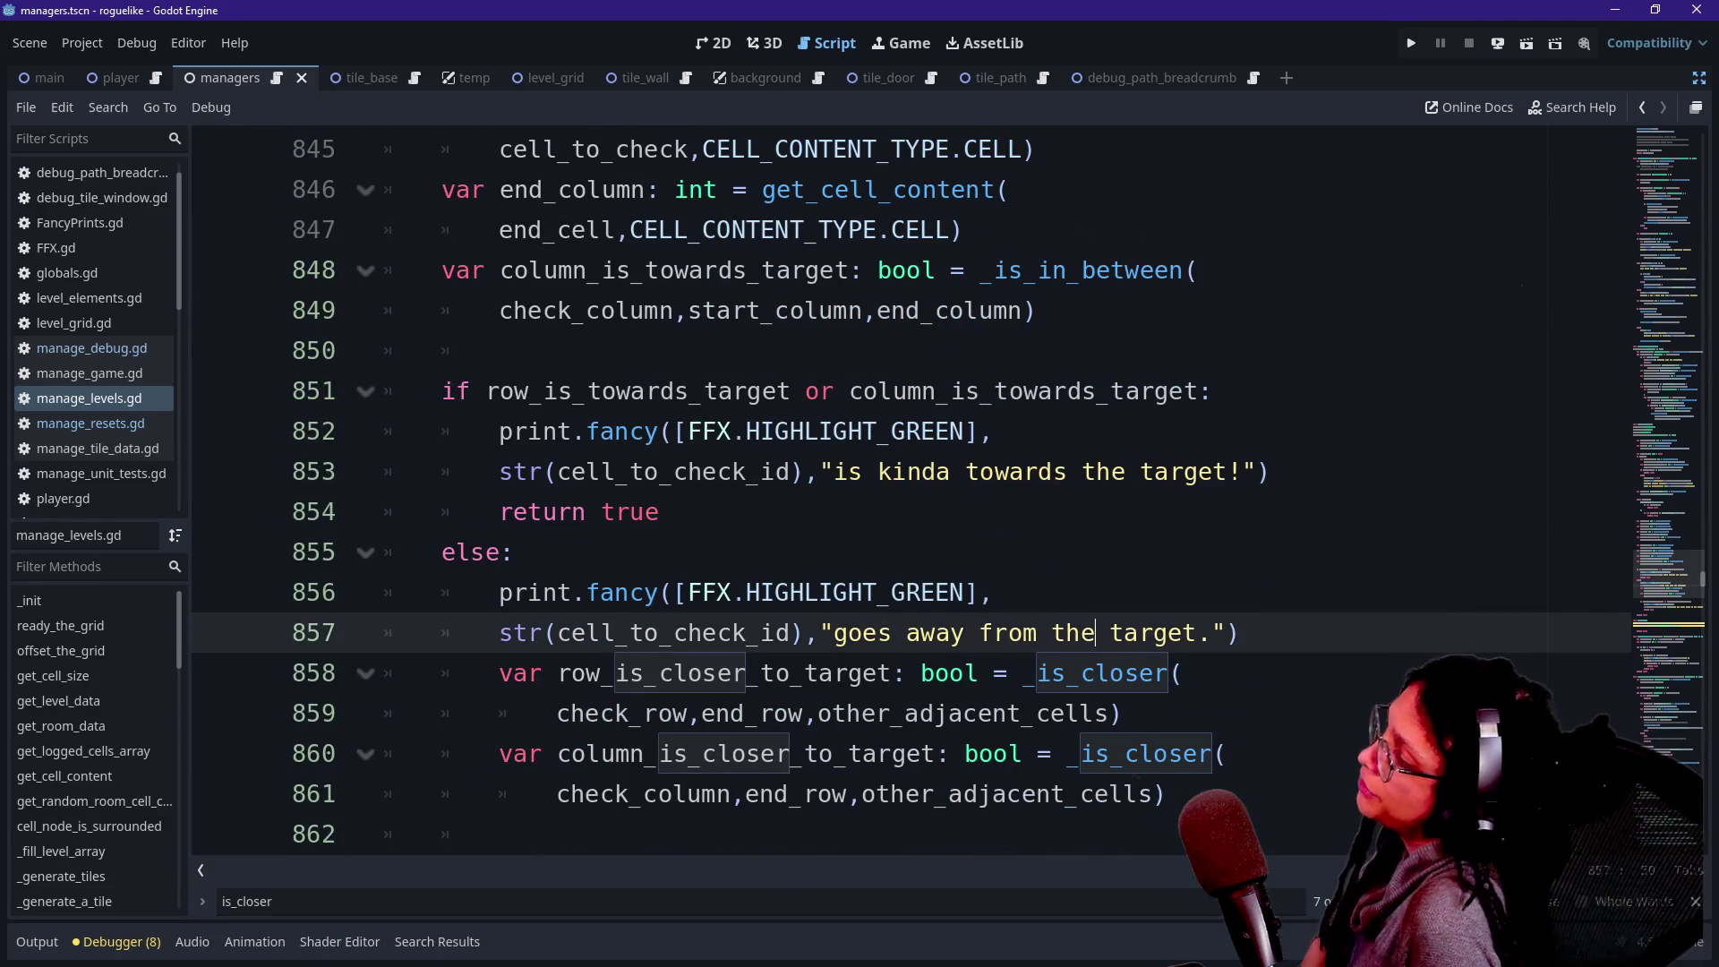
click(1240, 633)
key(Return)
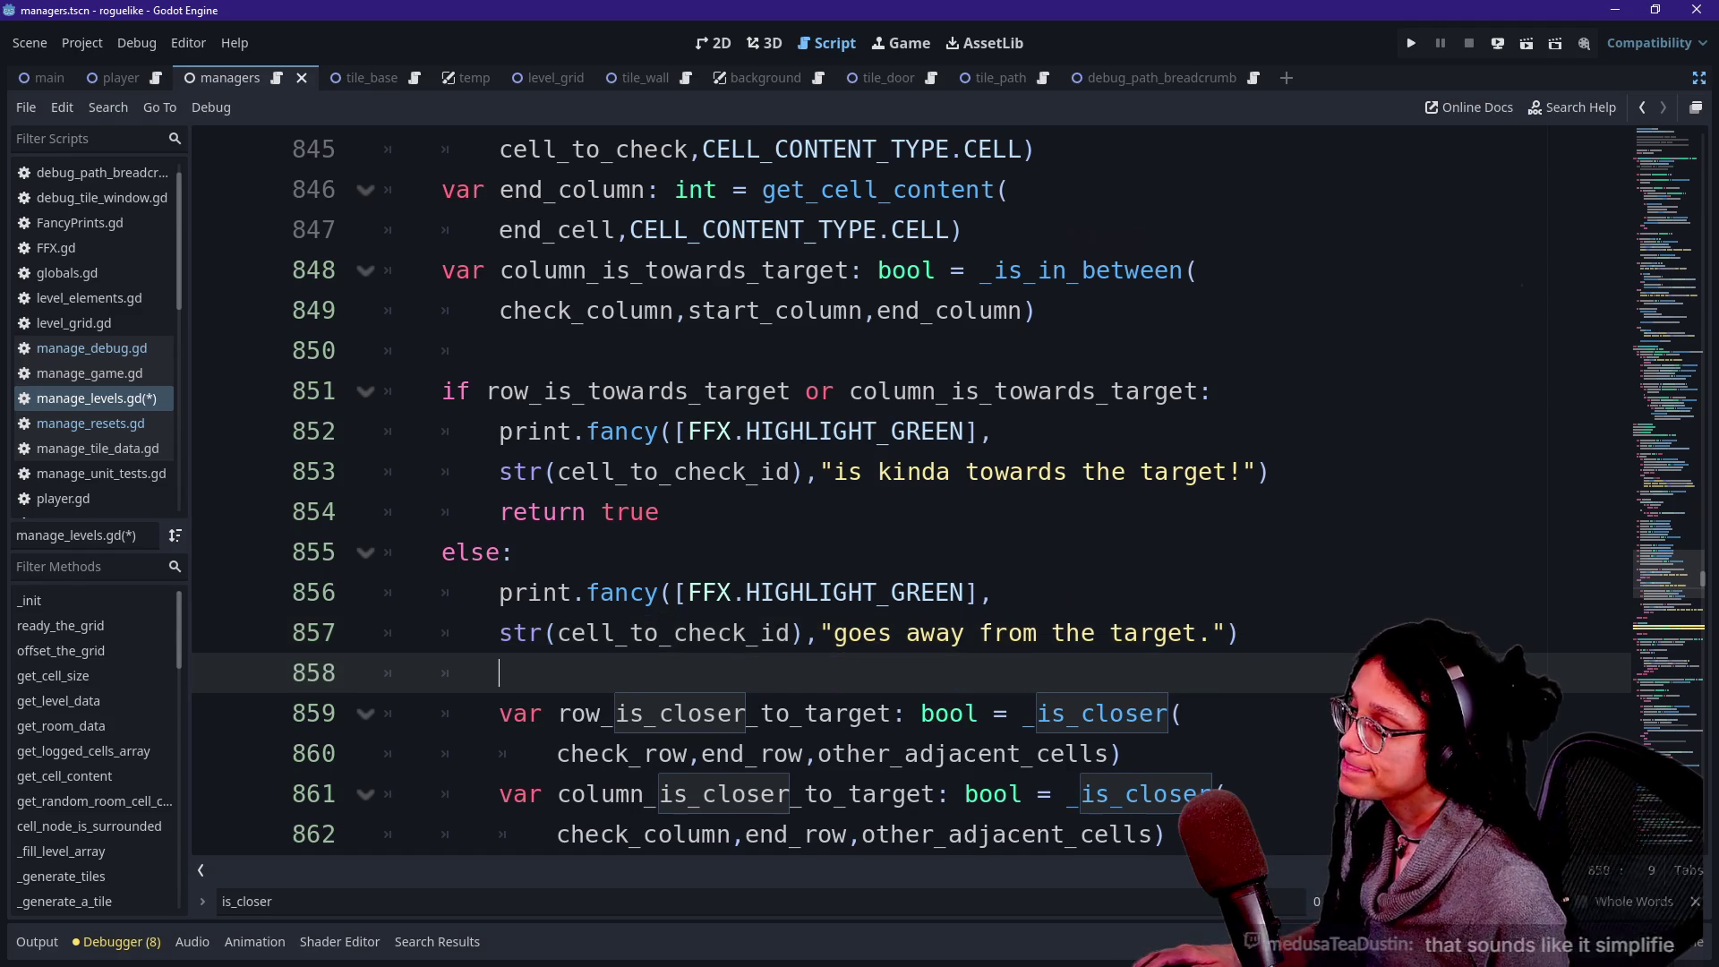
Declare var other_adjacent_rows: Array[int] = [] and start a for loop on the next line
key(Up)
key(Return)
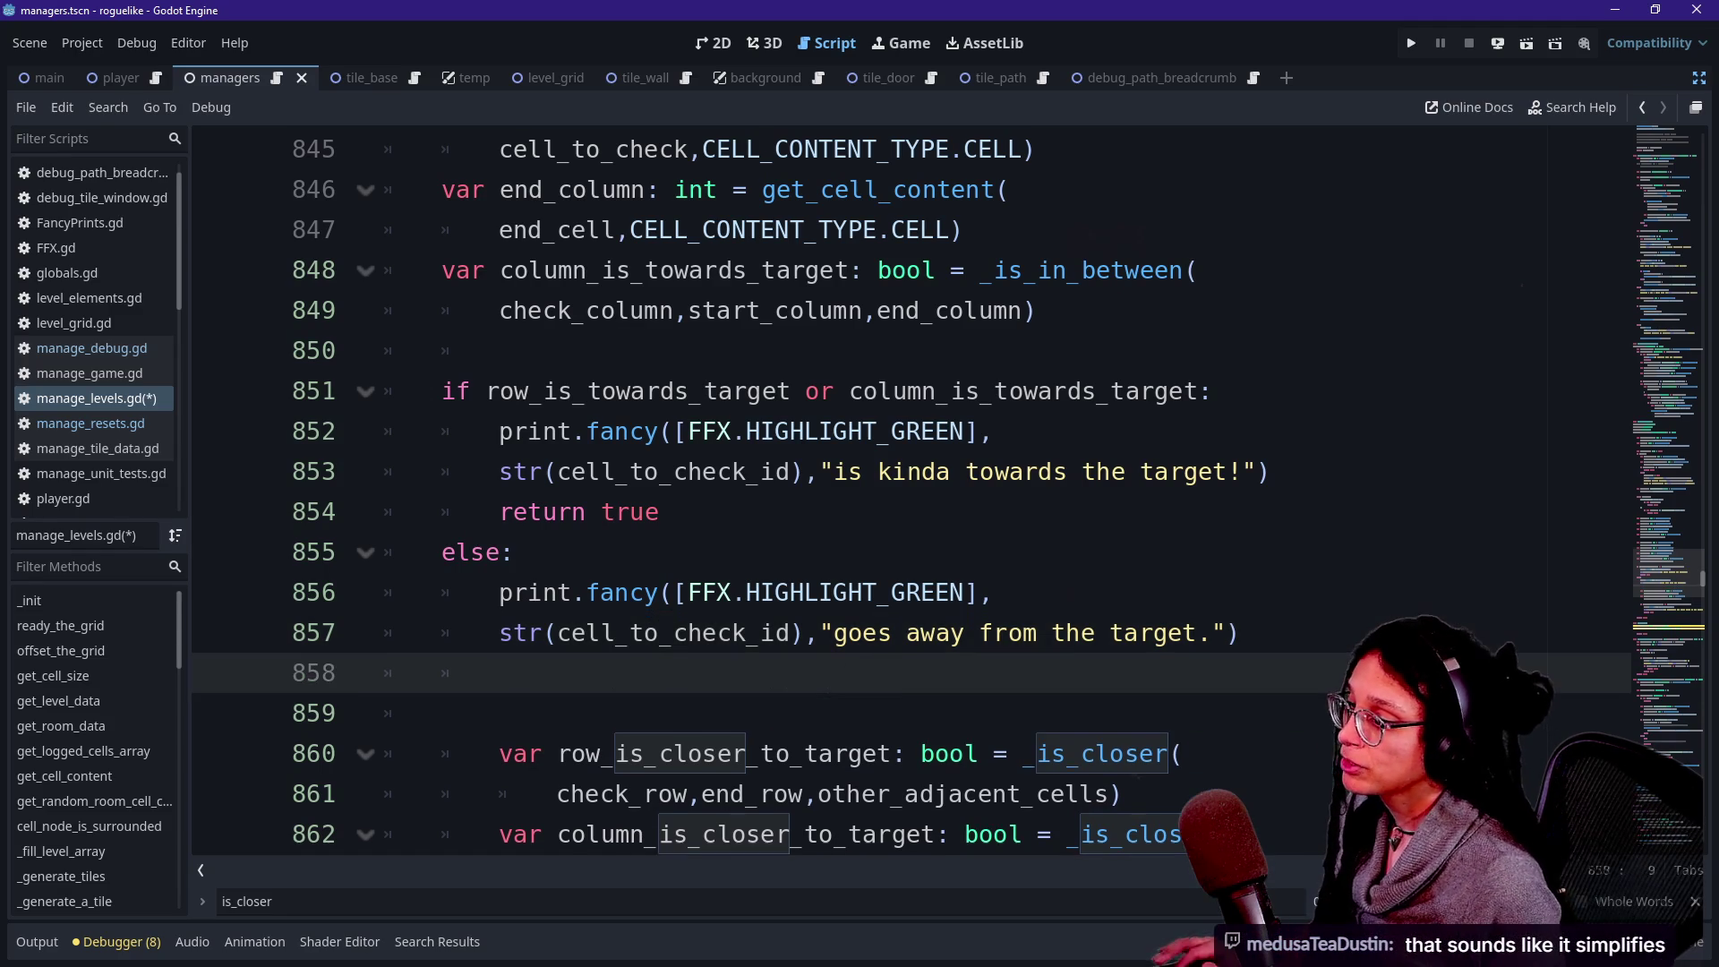
key(Return)
scroll(895, 493, down, 2)
text(var)
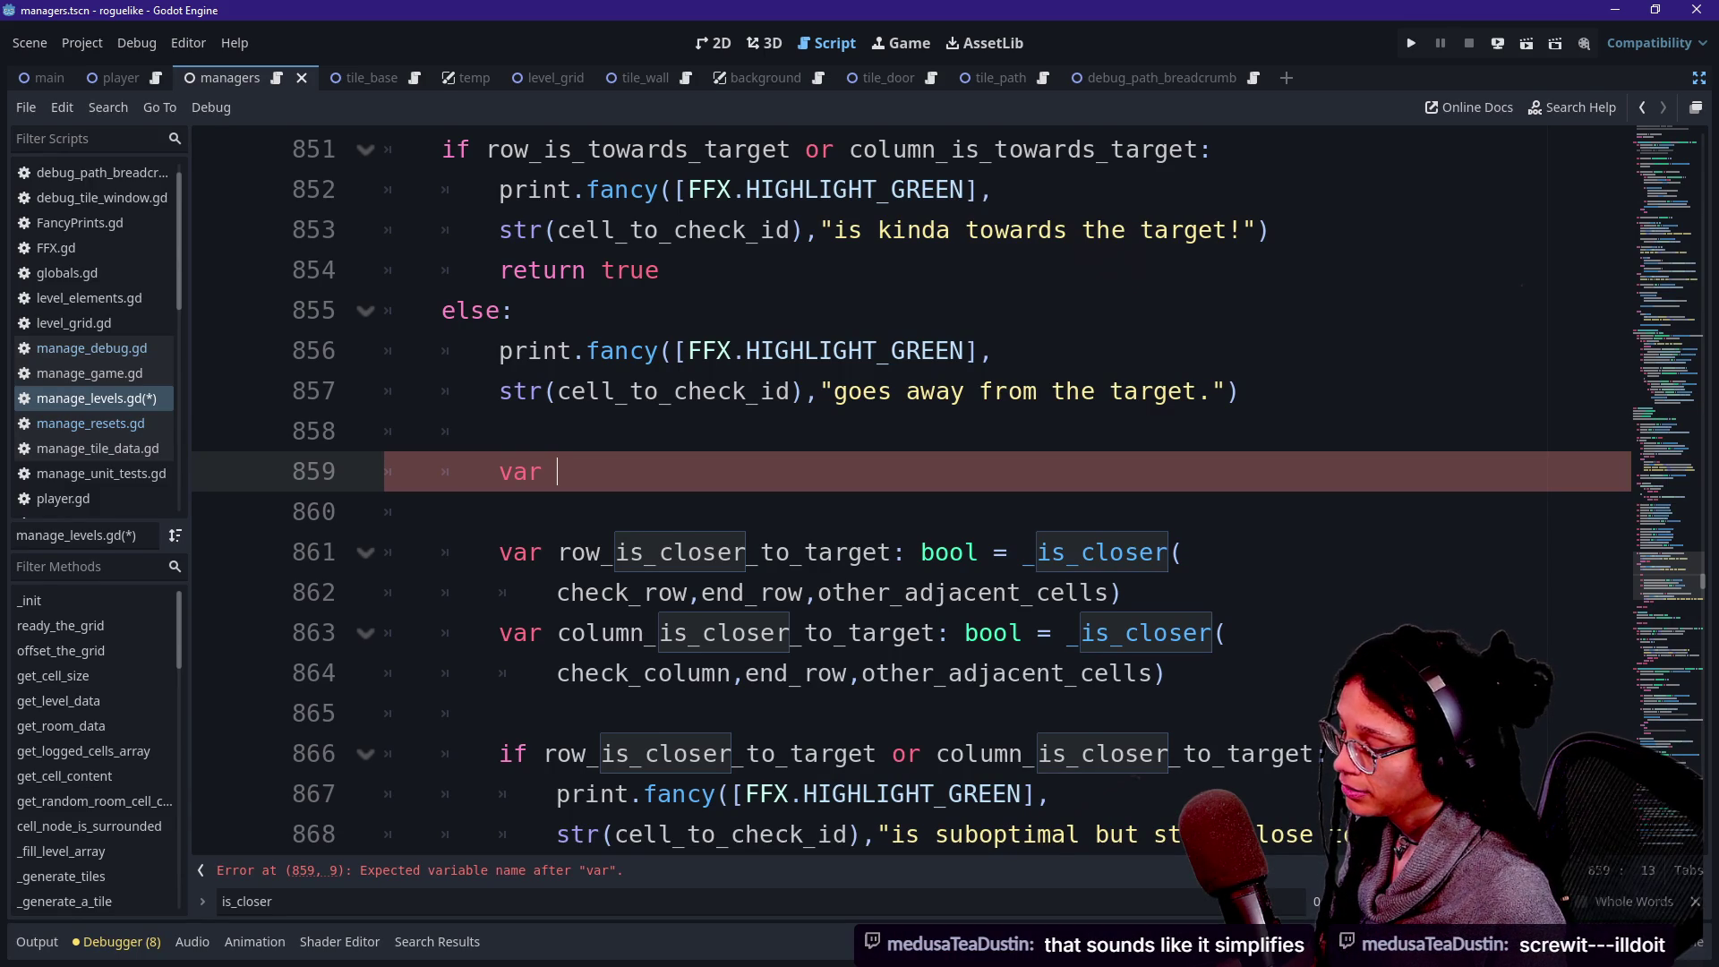
text(other_adjacent)
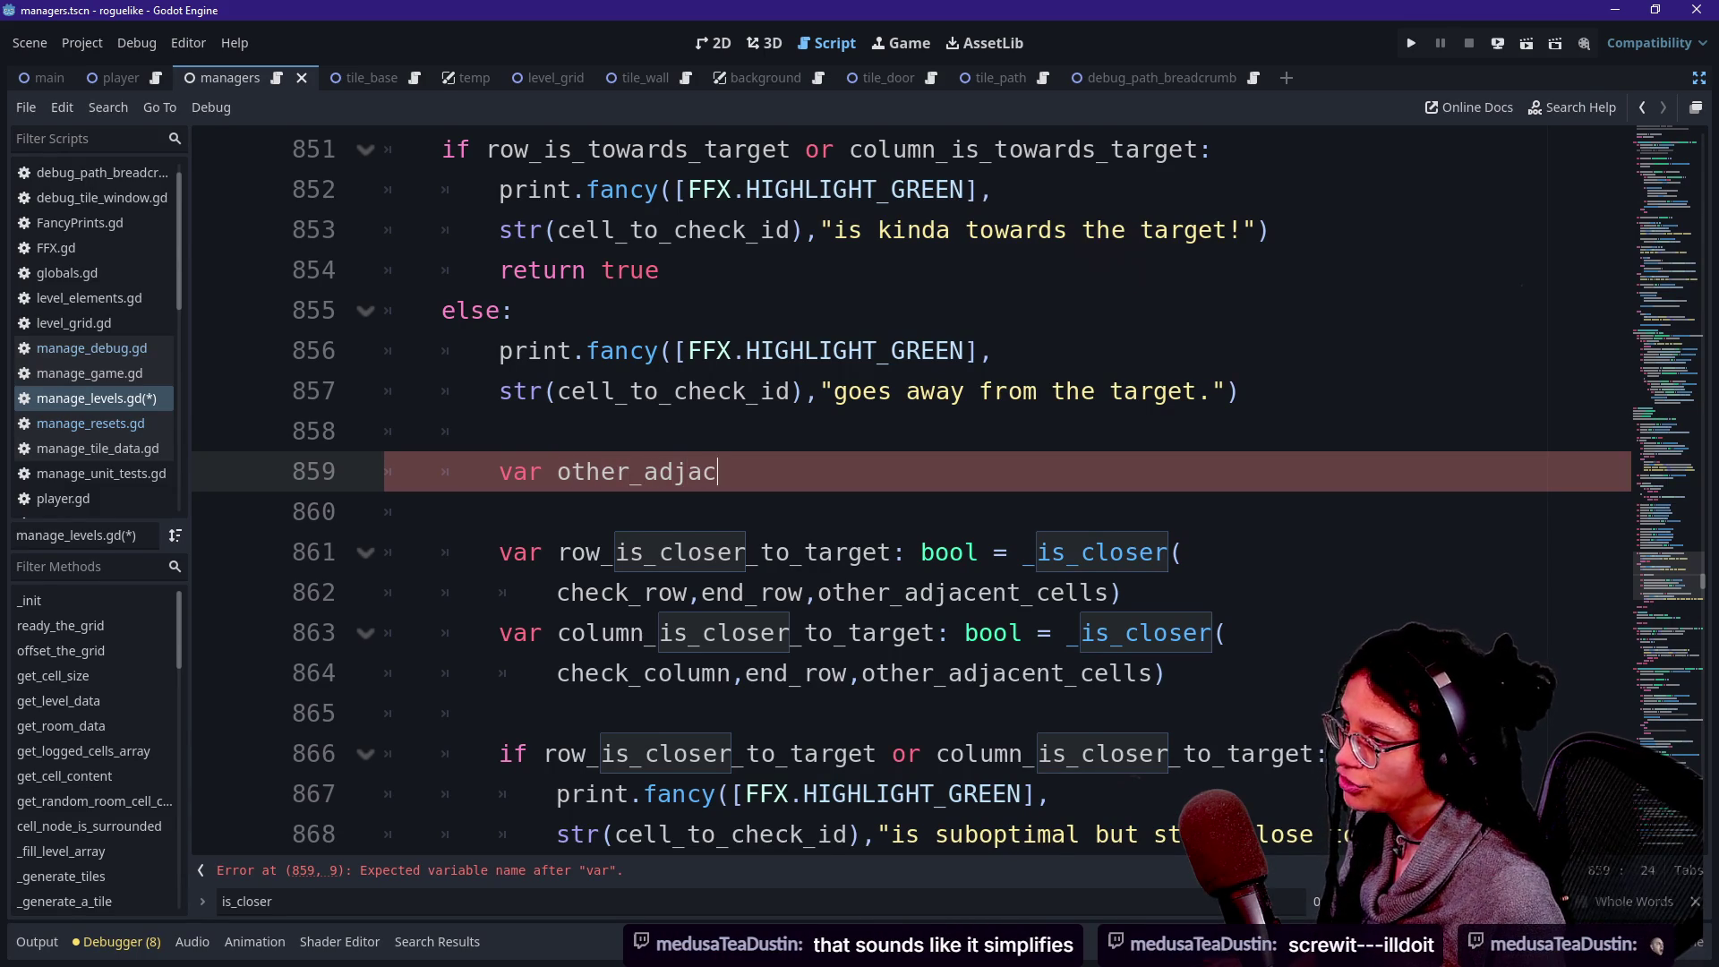
text(_)
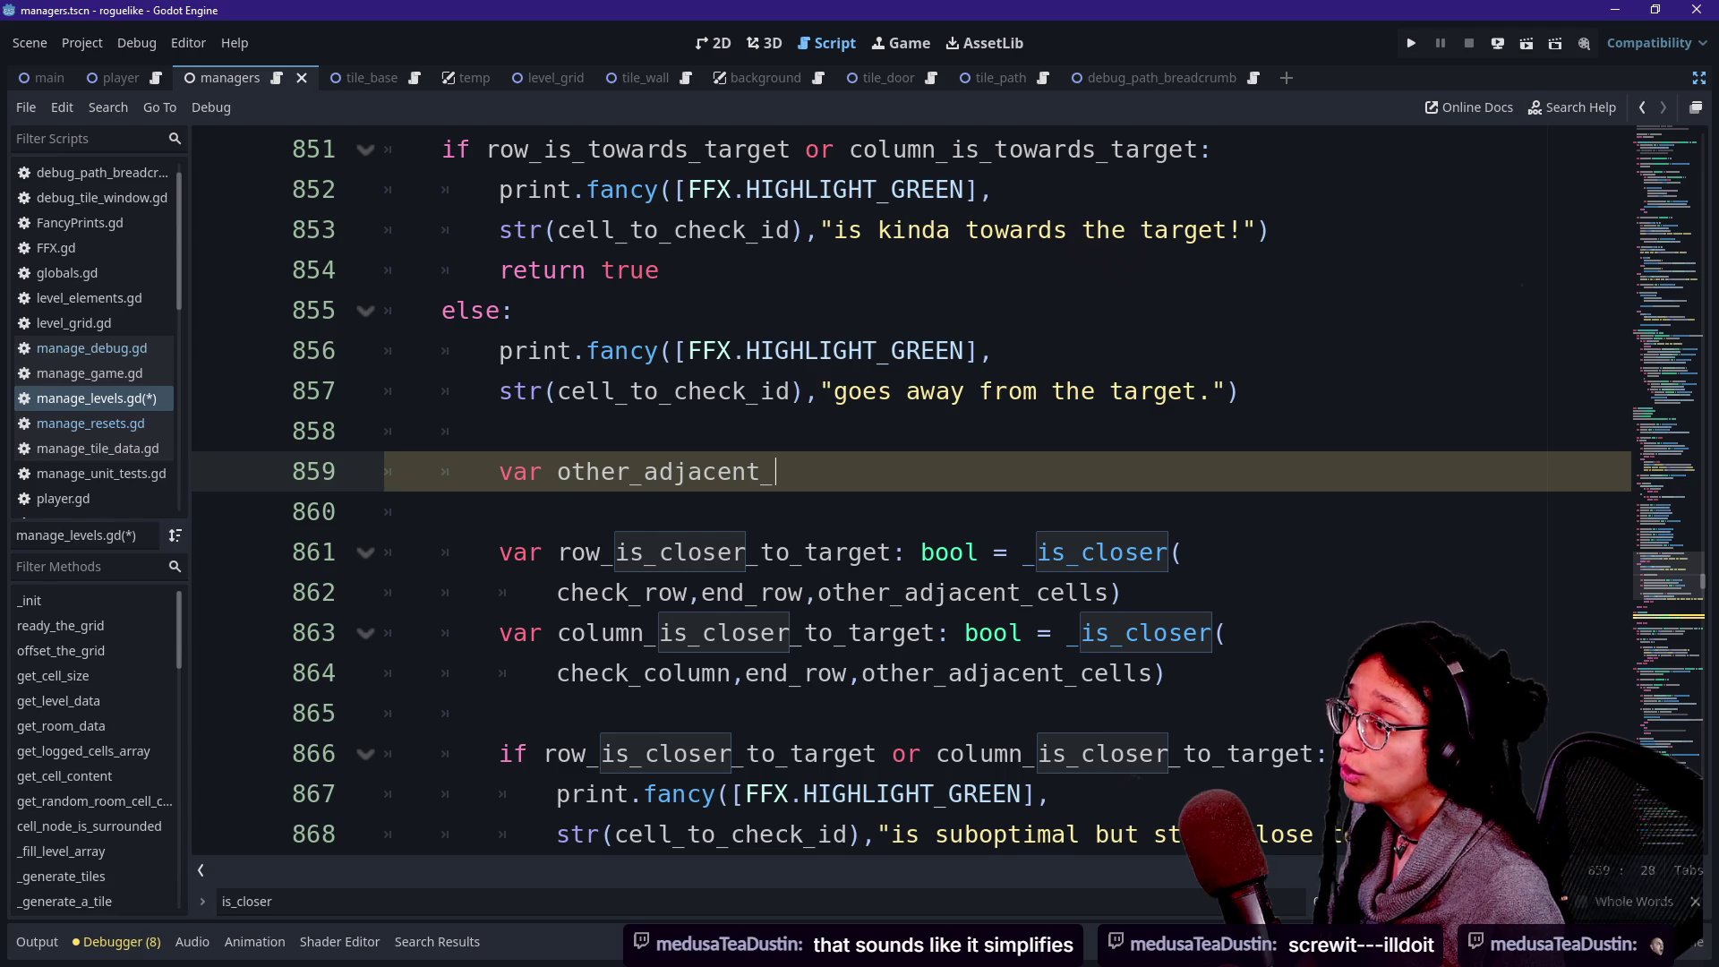
text(rows)
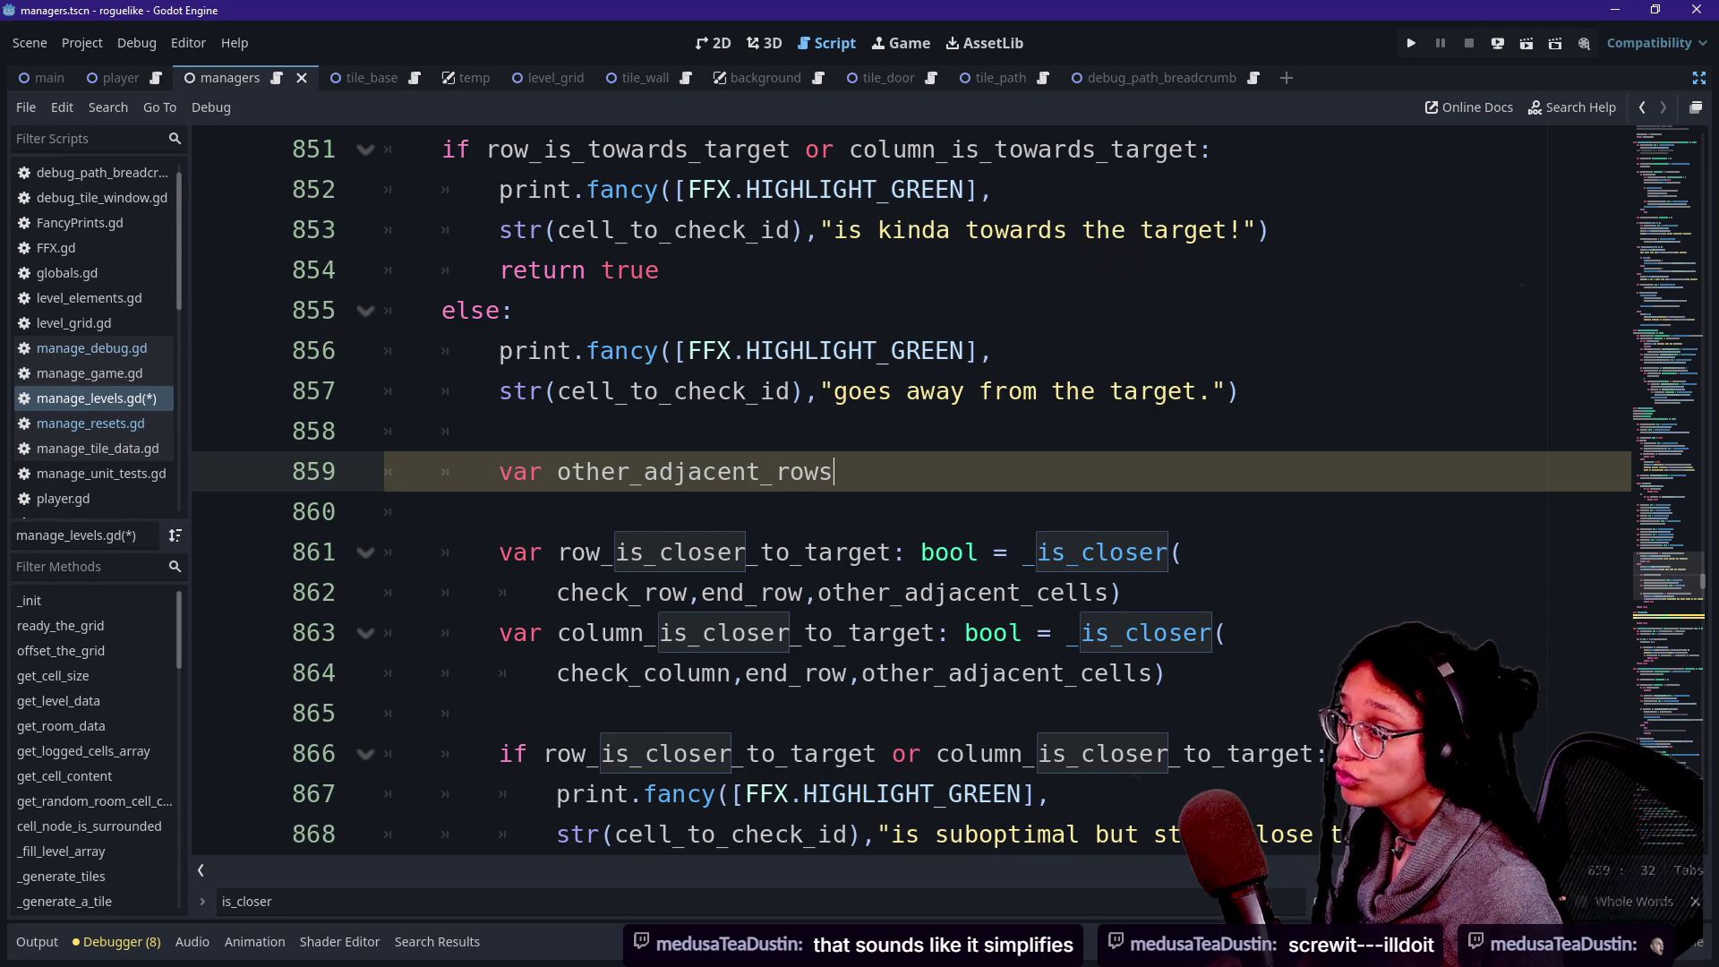
key(Caps_Lock)
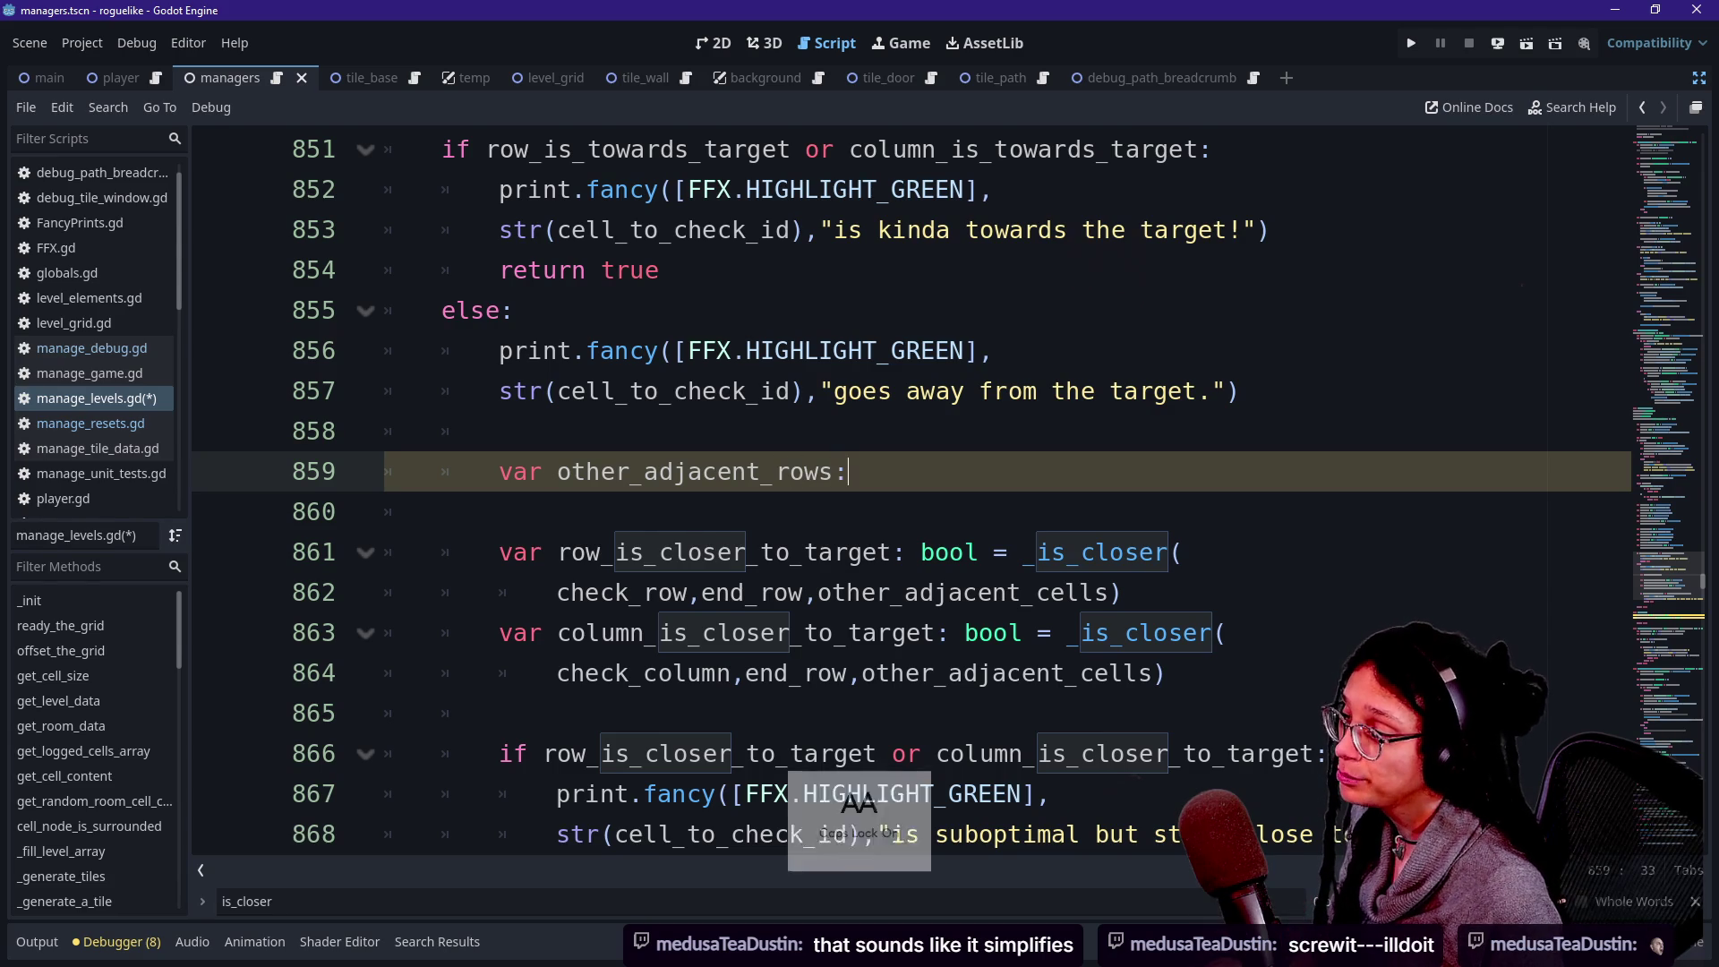
text(A)
key(BackSpace)
key(Caps_Lock)
text(: )
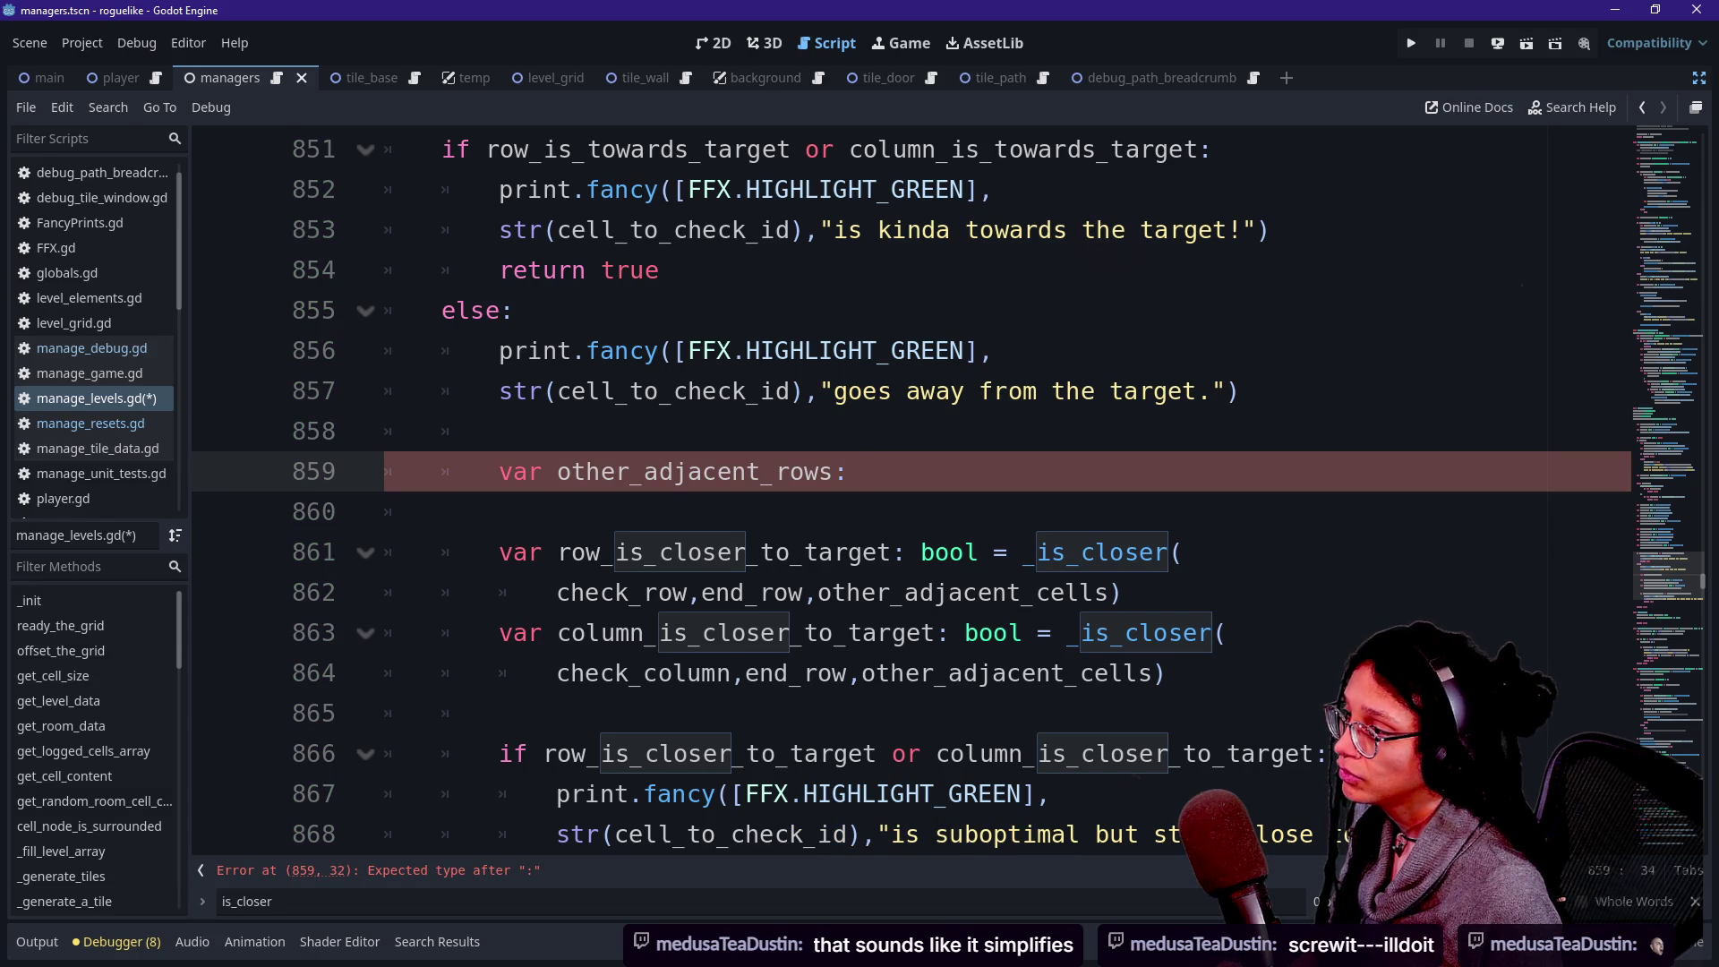
text(Array)
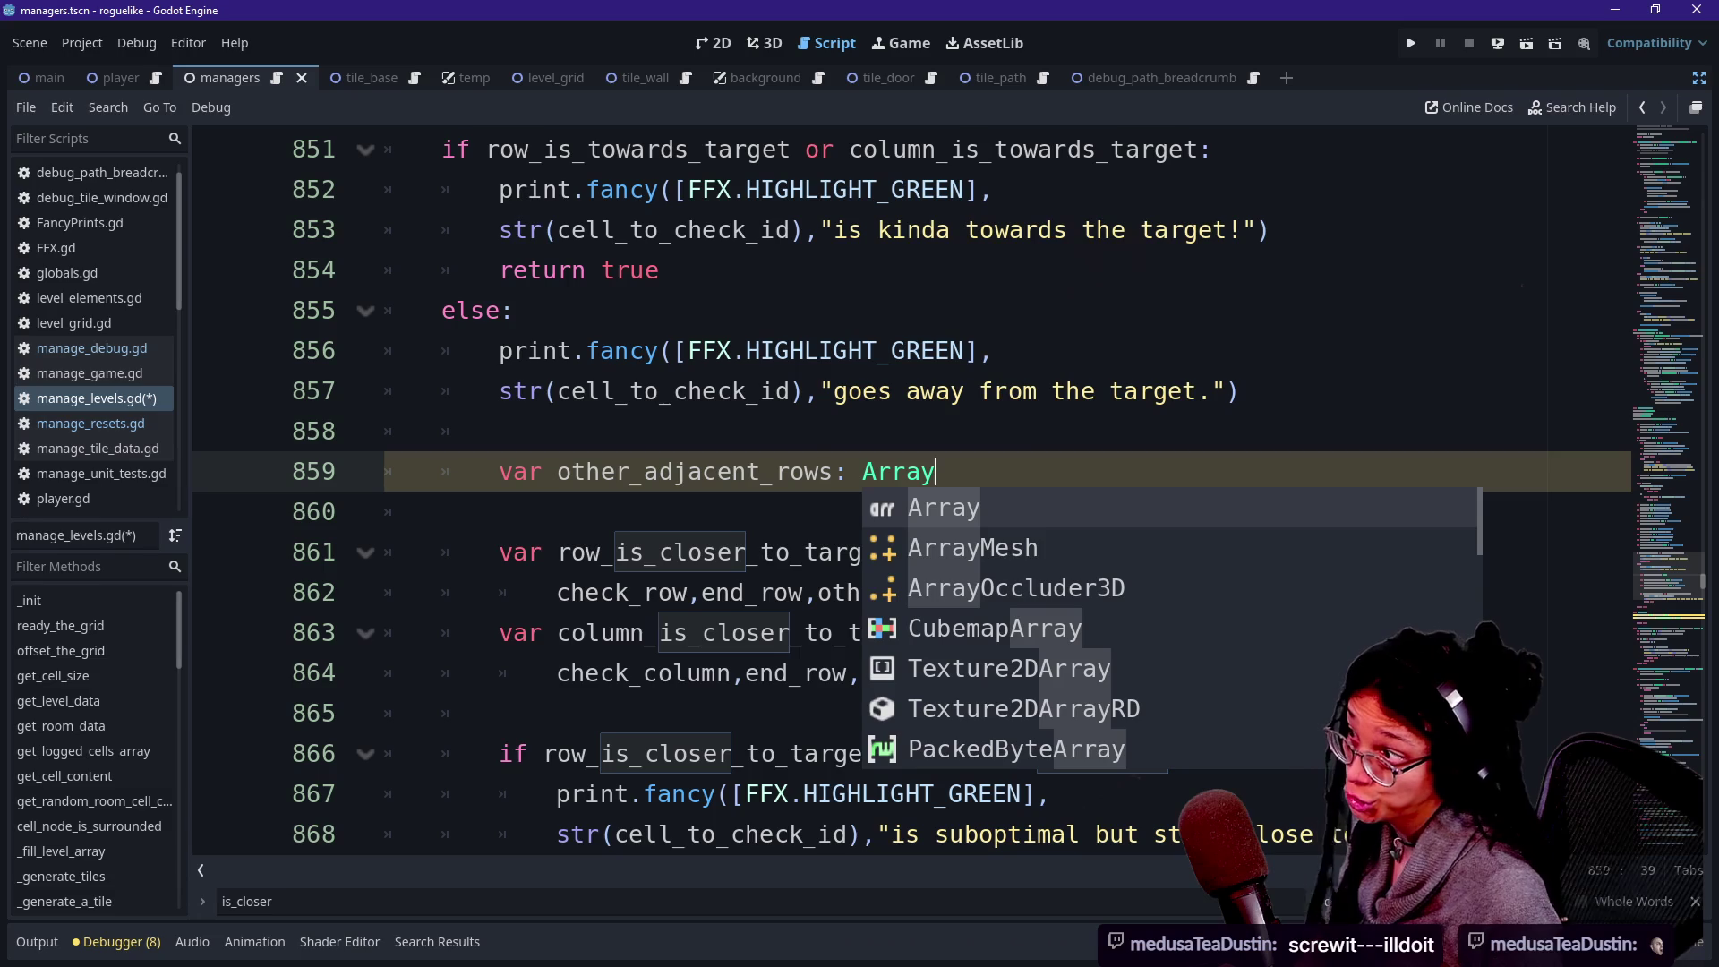
text([)
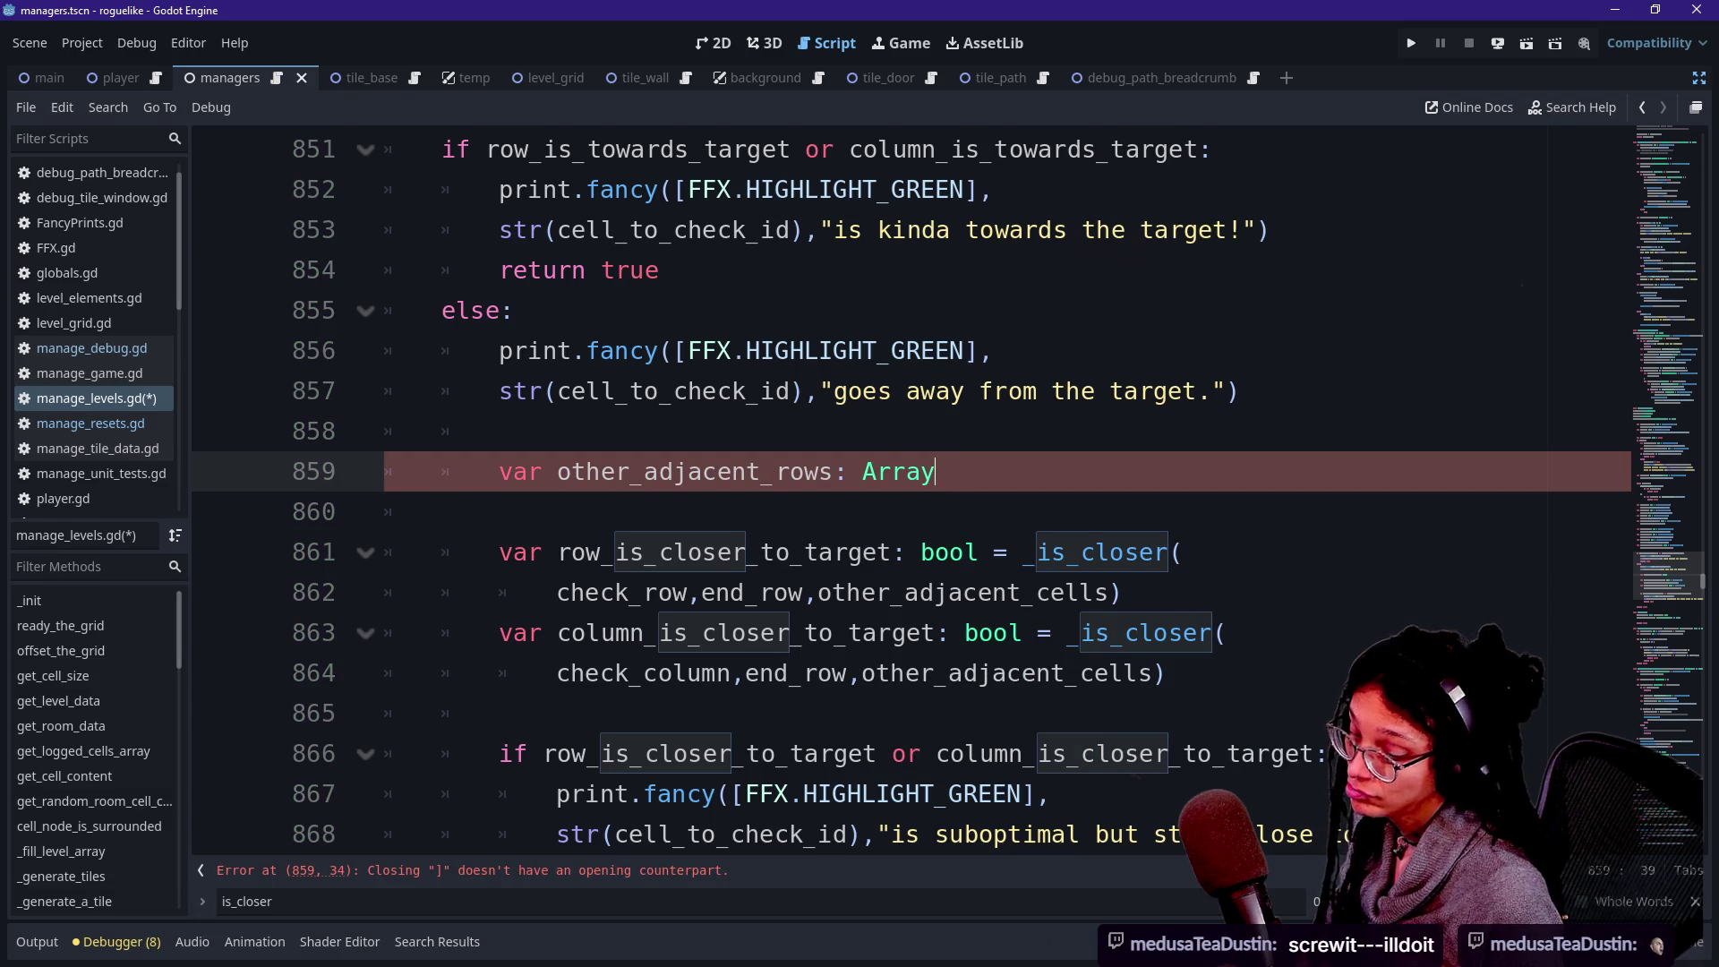
text(int])
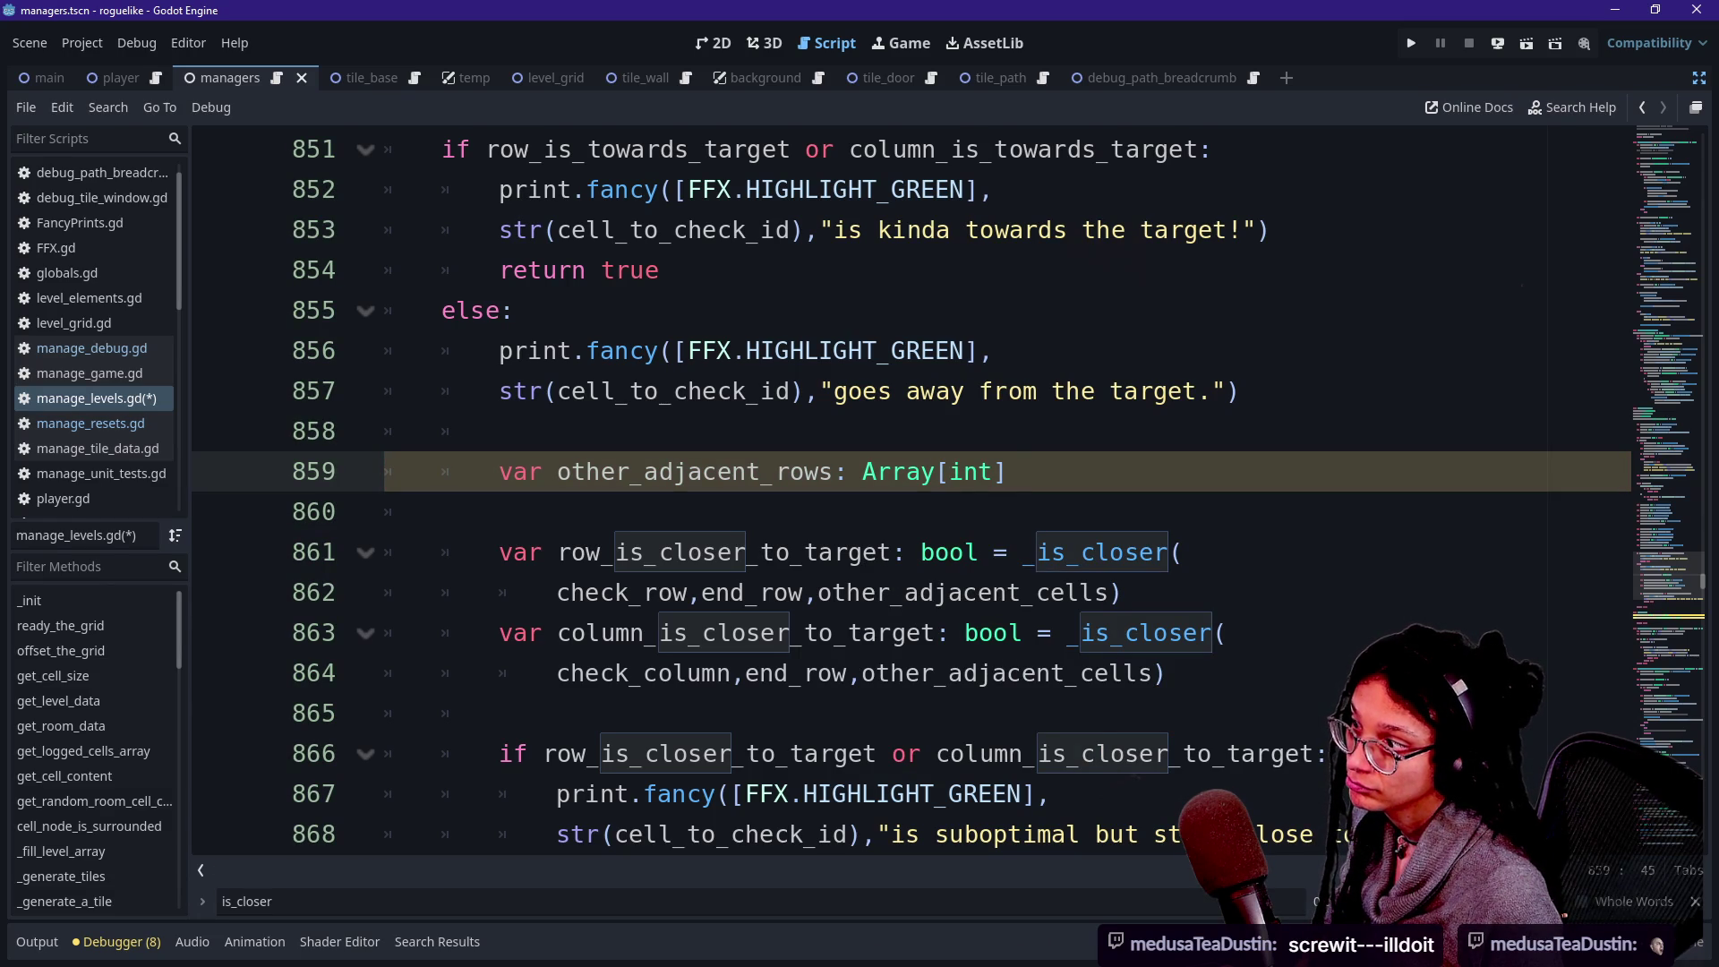
text( -)
key(BackSpace)
text(= [])
key(Return)
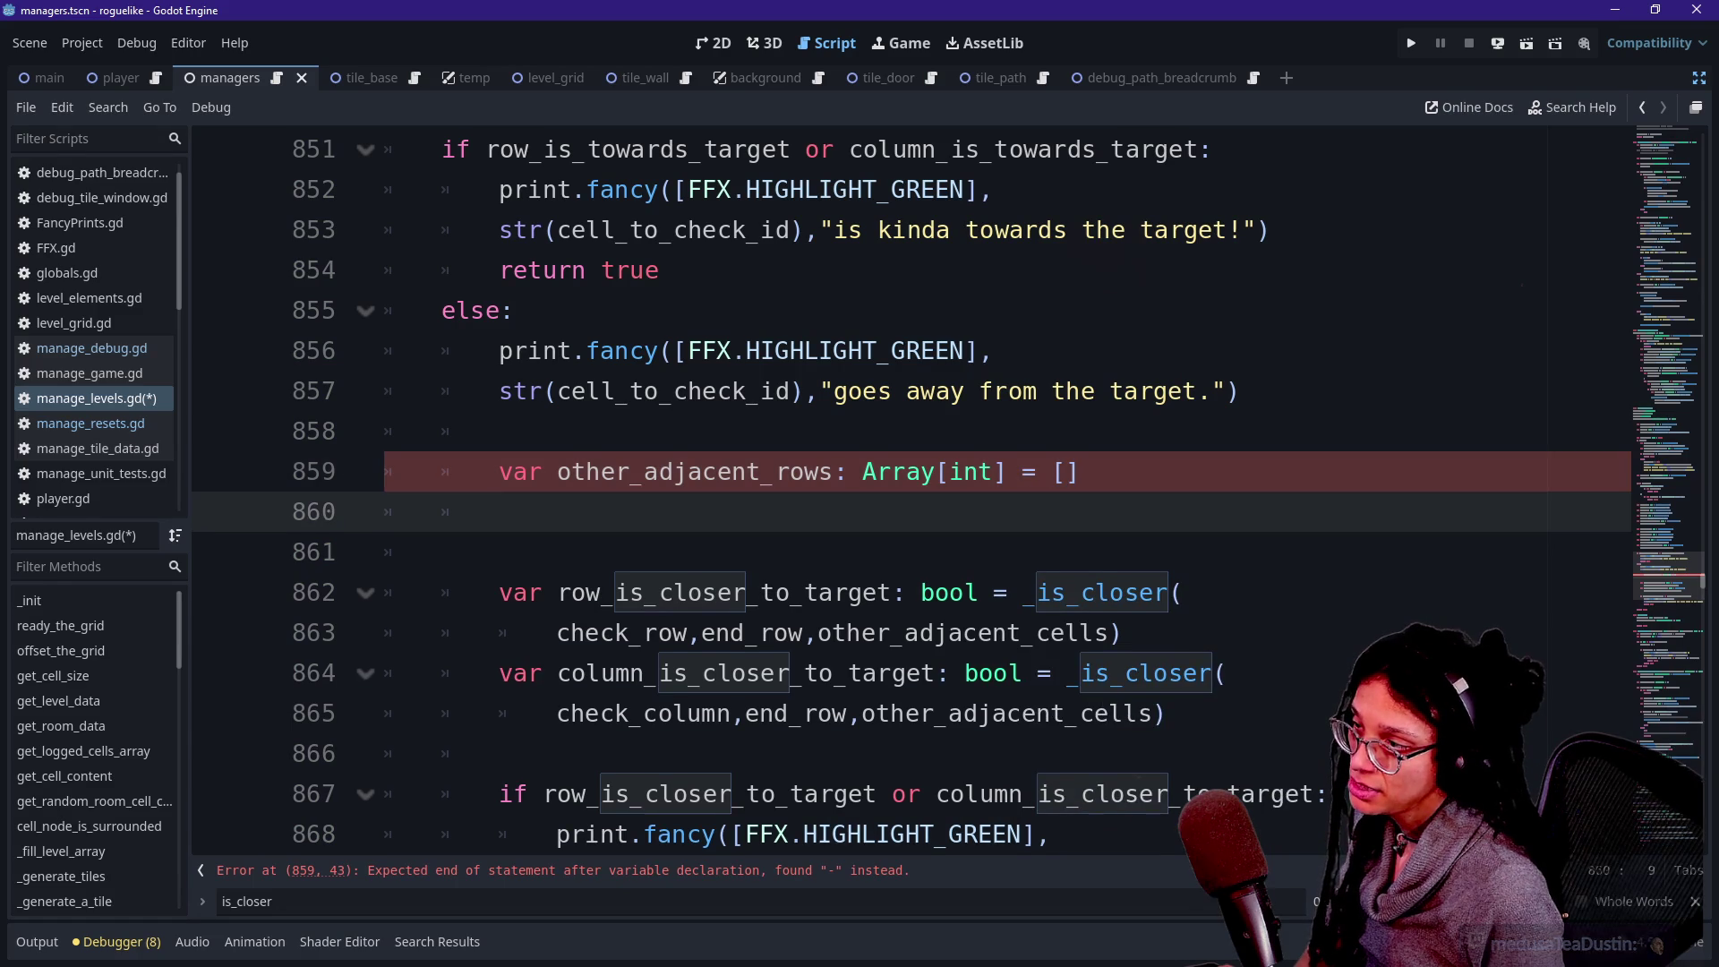
text(for)
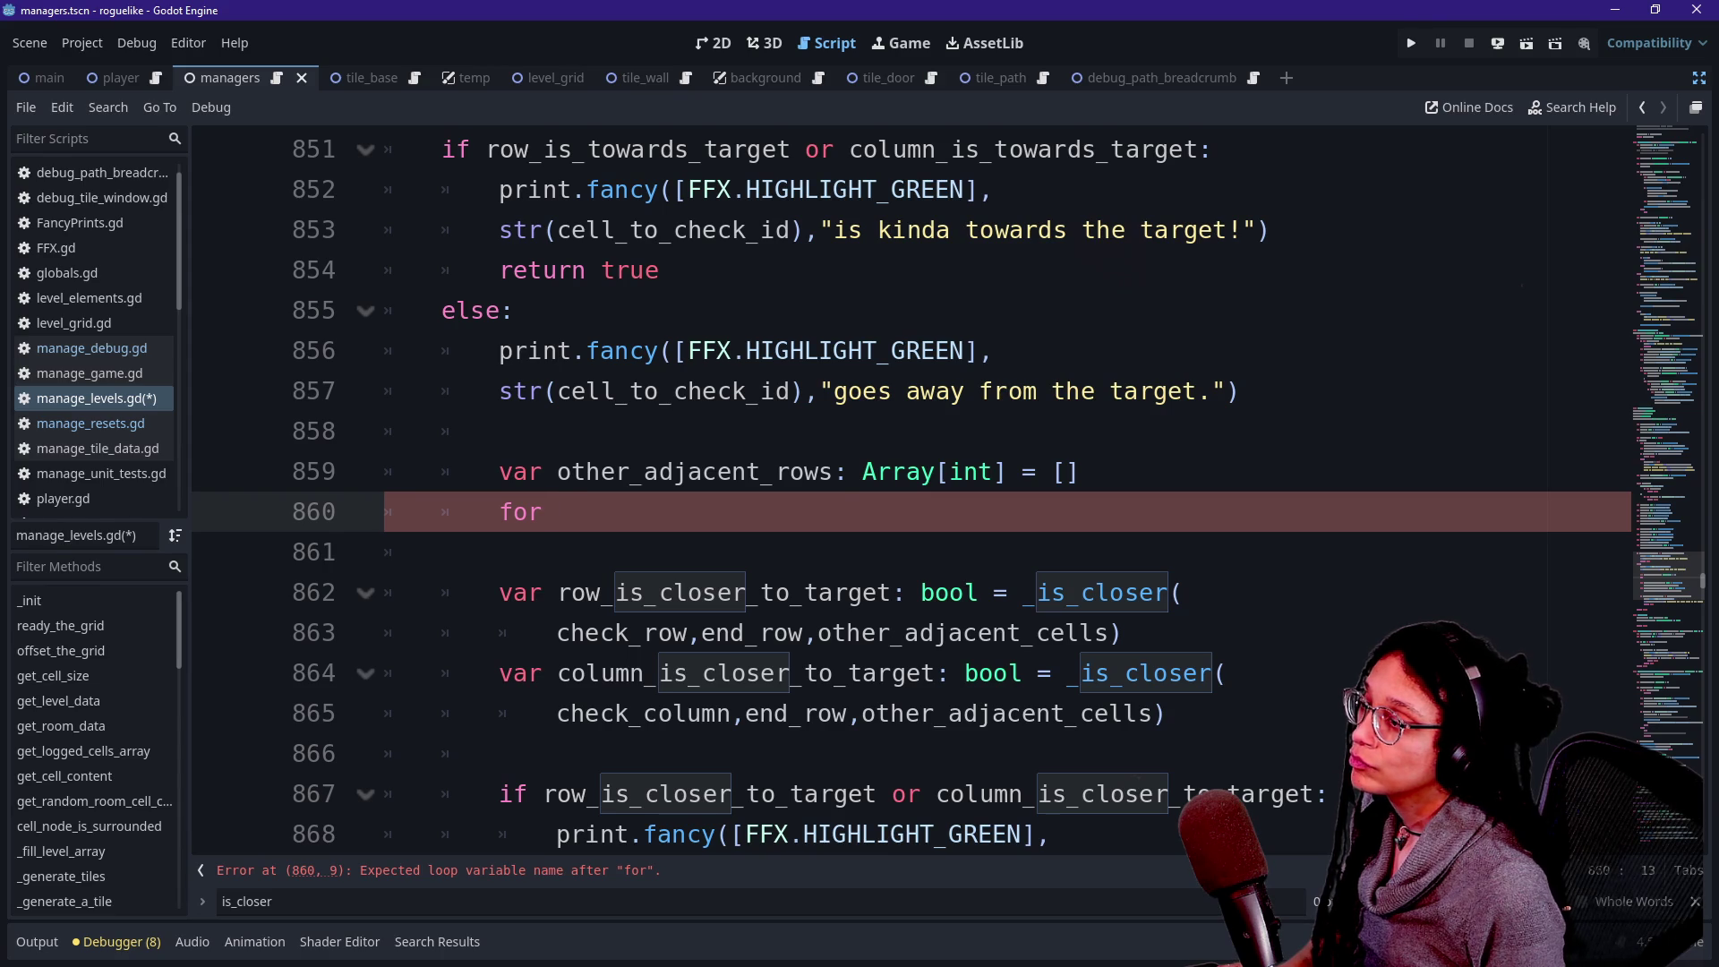
Duplicate the declaration as an empty other_adjacent_columns Array[int]
key(Up)
key(End)
key(shift+Up)
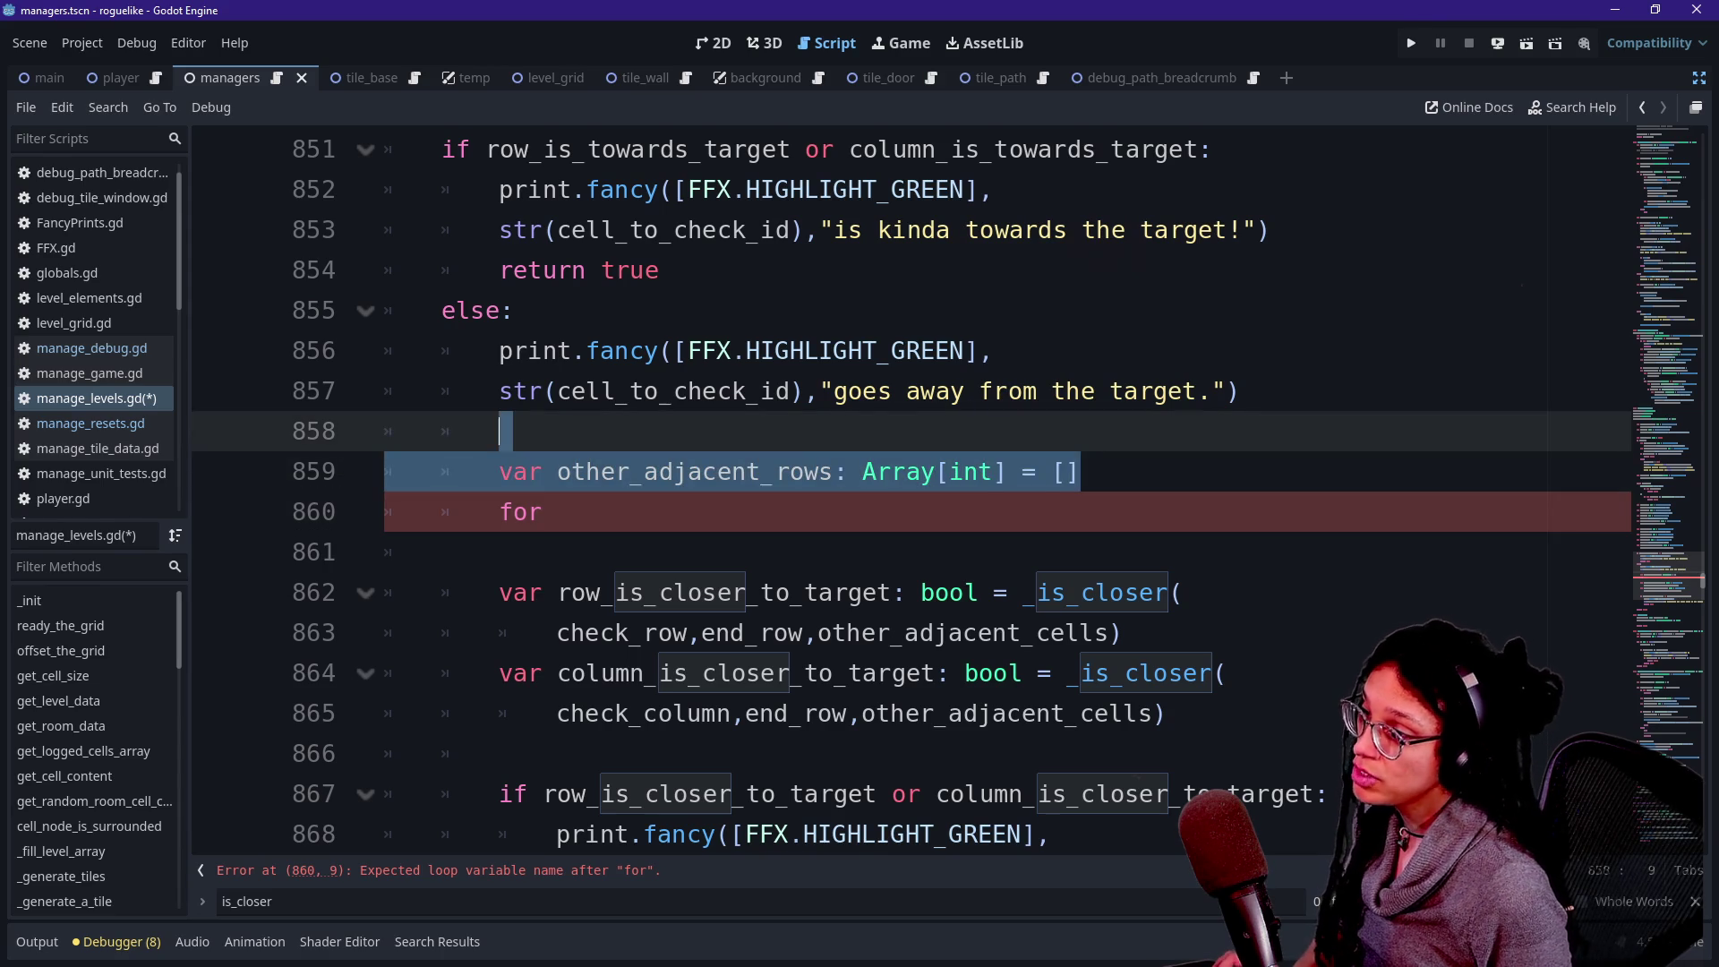
key(ctrl+shift+d)
click(833, 511)
key(BackSpace)
key(BackSpace)
key(BackSpace)
text(columns)
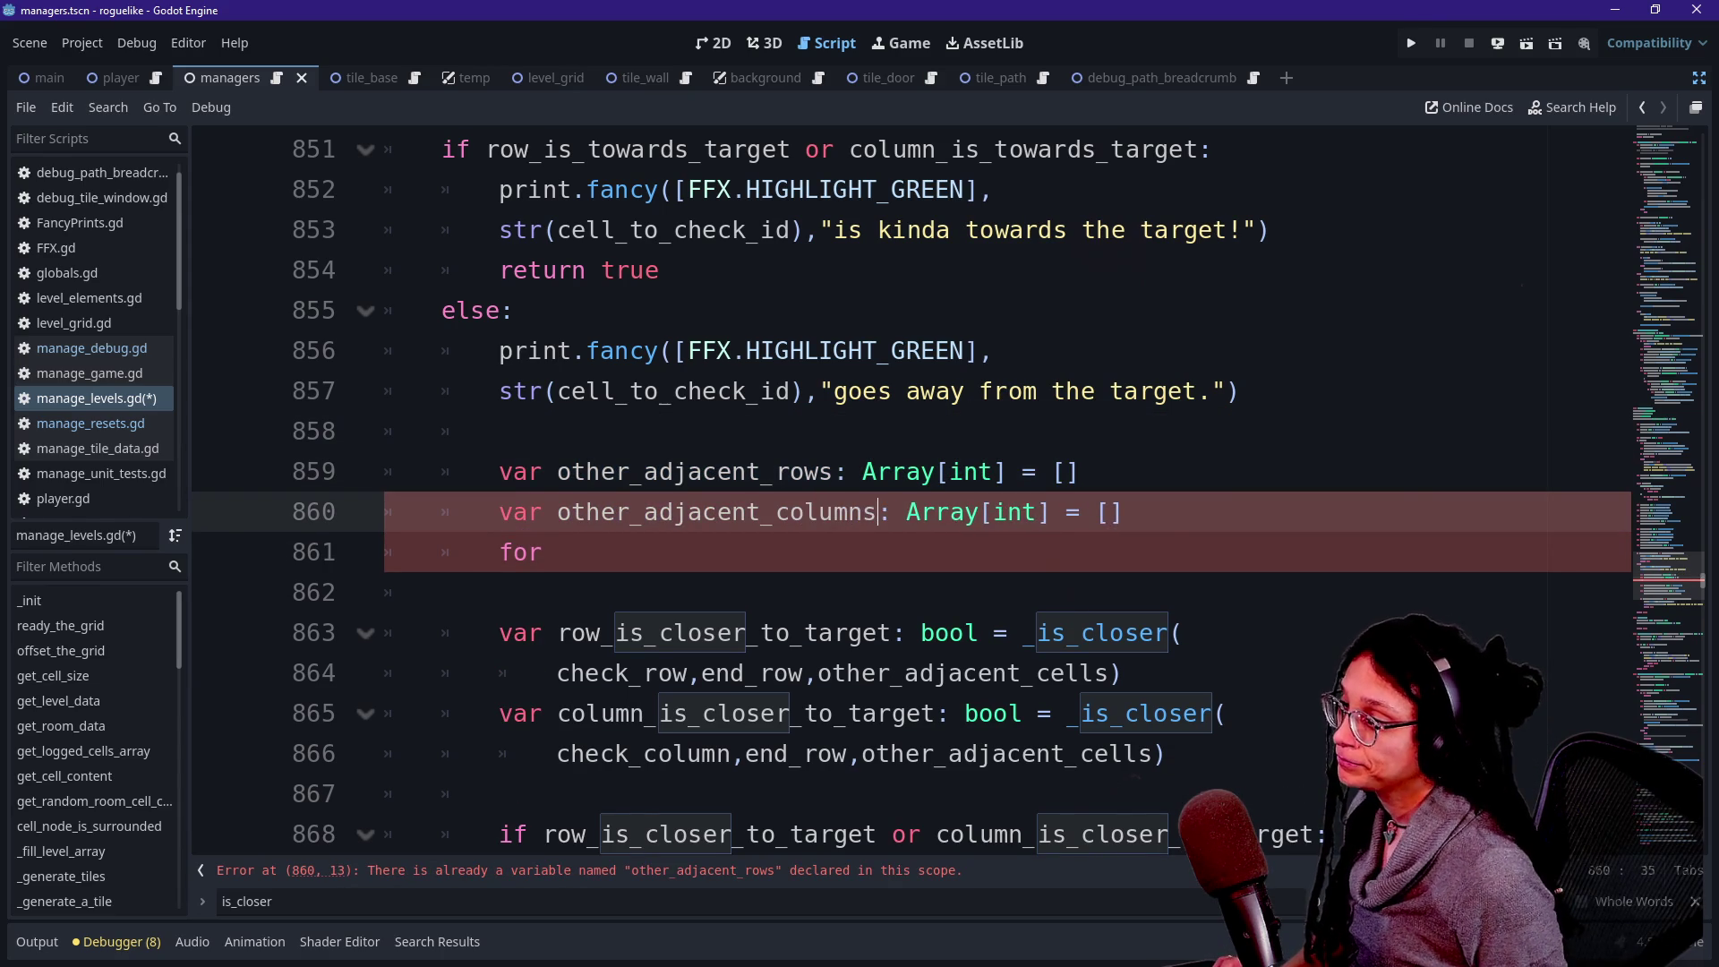
Complete the loop header as for adjacent_contents: Dictionary in other_adjacent_cells
click(557, 551)
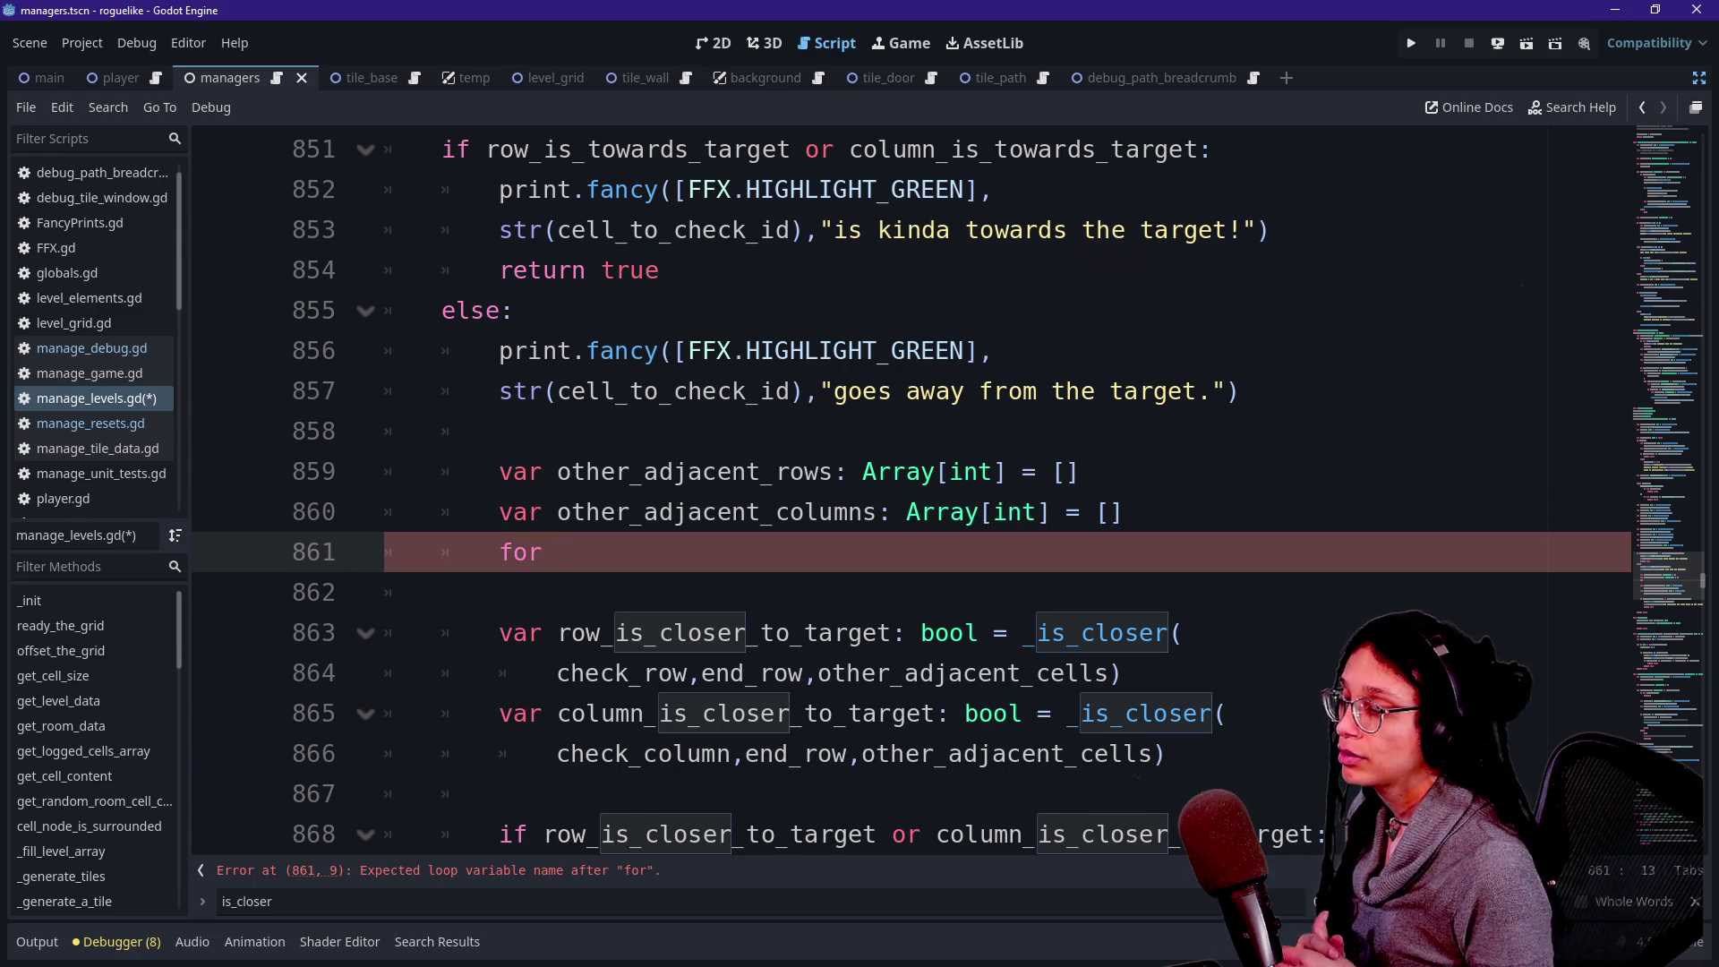
text(cel)
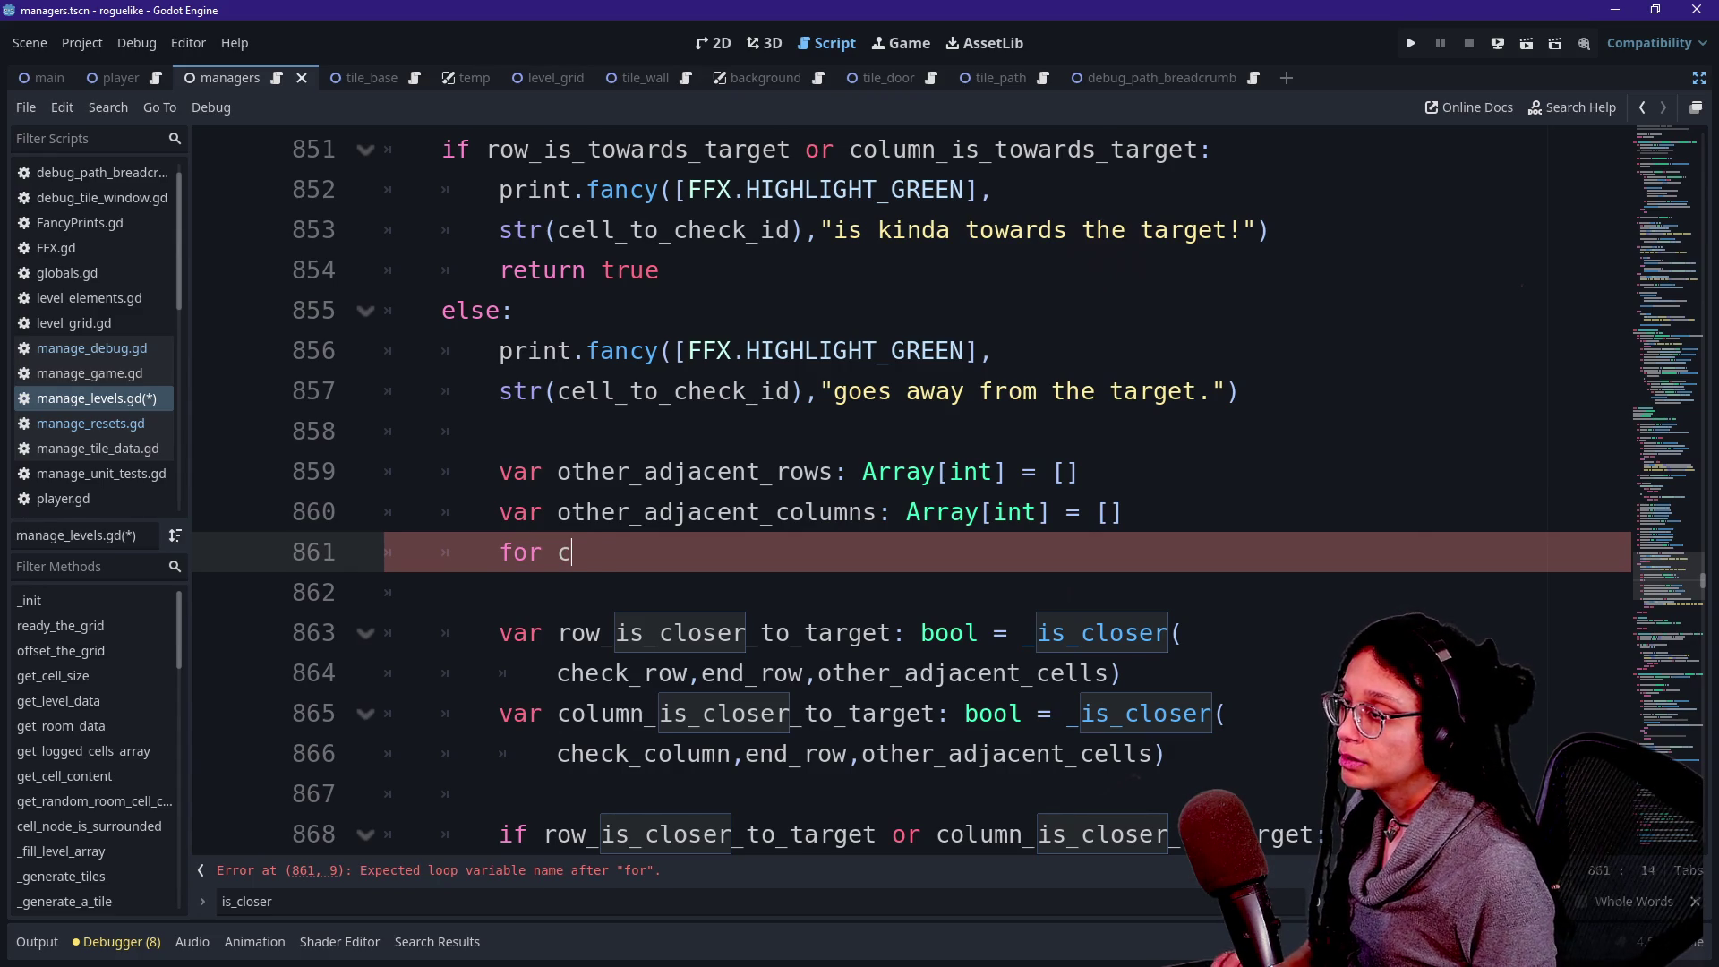
key(BackSpace)
key(BackSpace)
key(BackSpace)
text(adjacent_contents:)
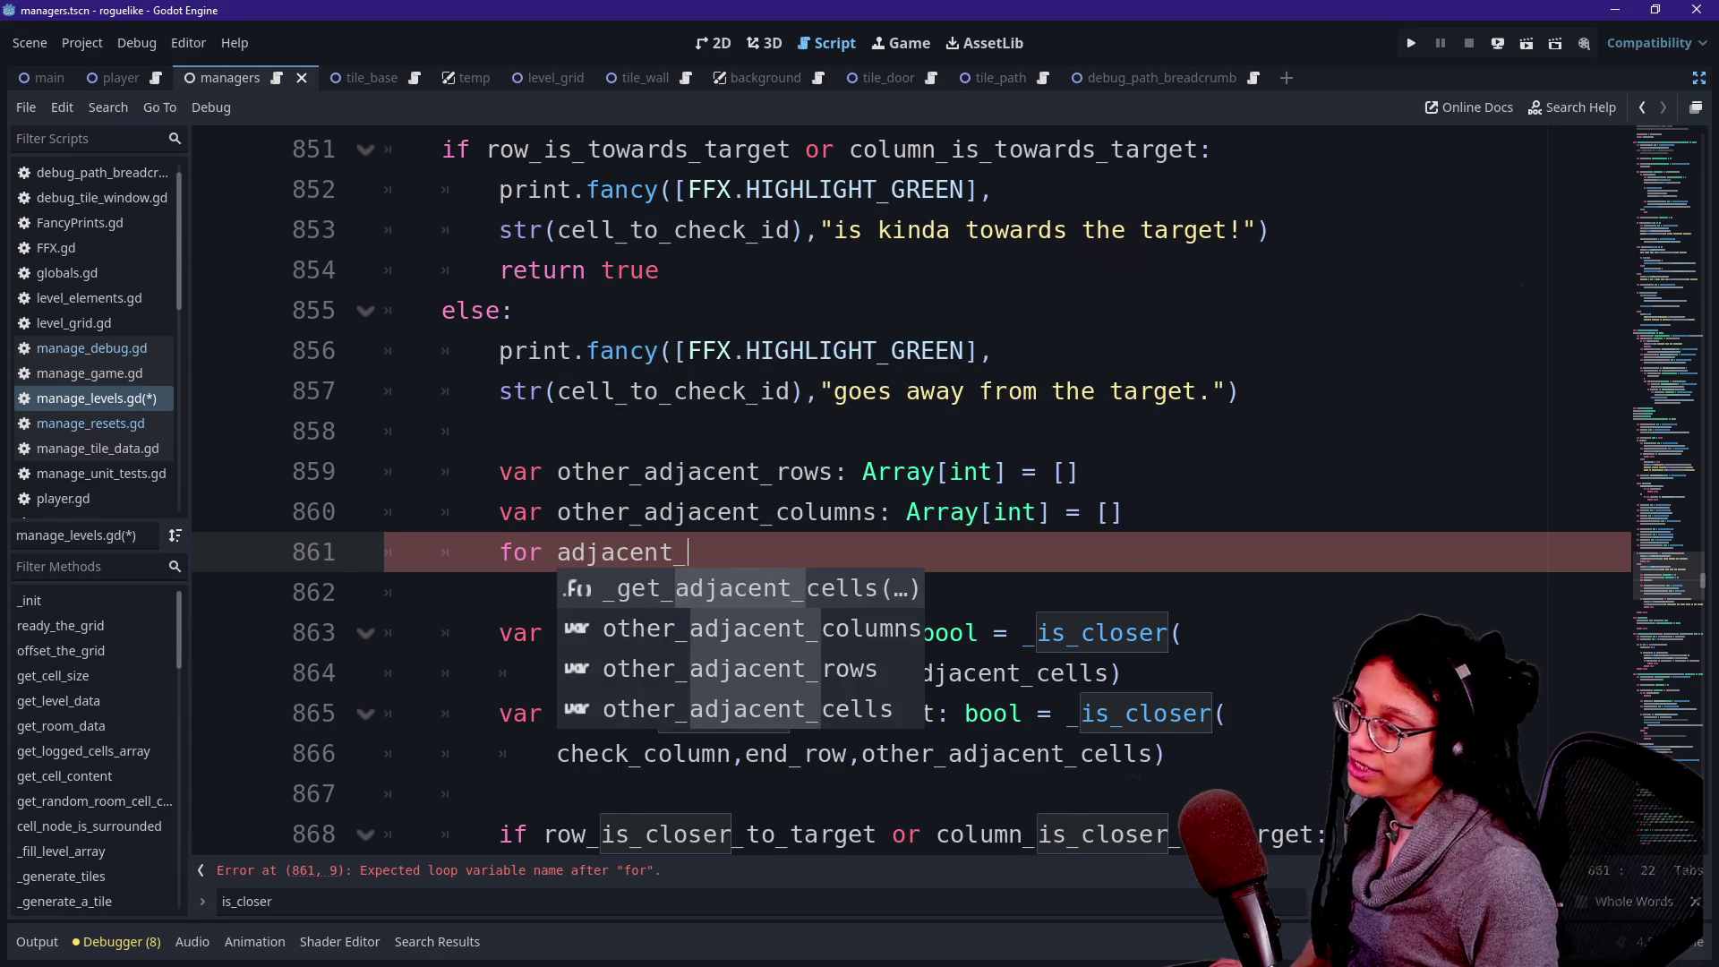
text( Dictionary in )
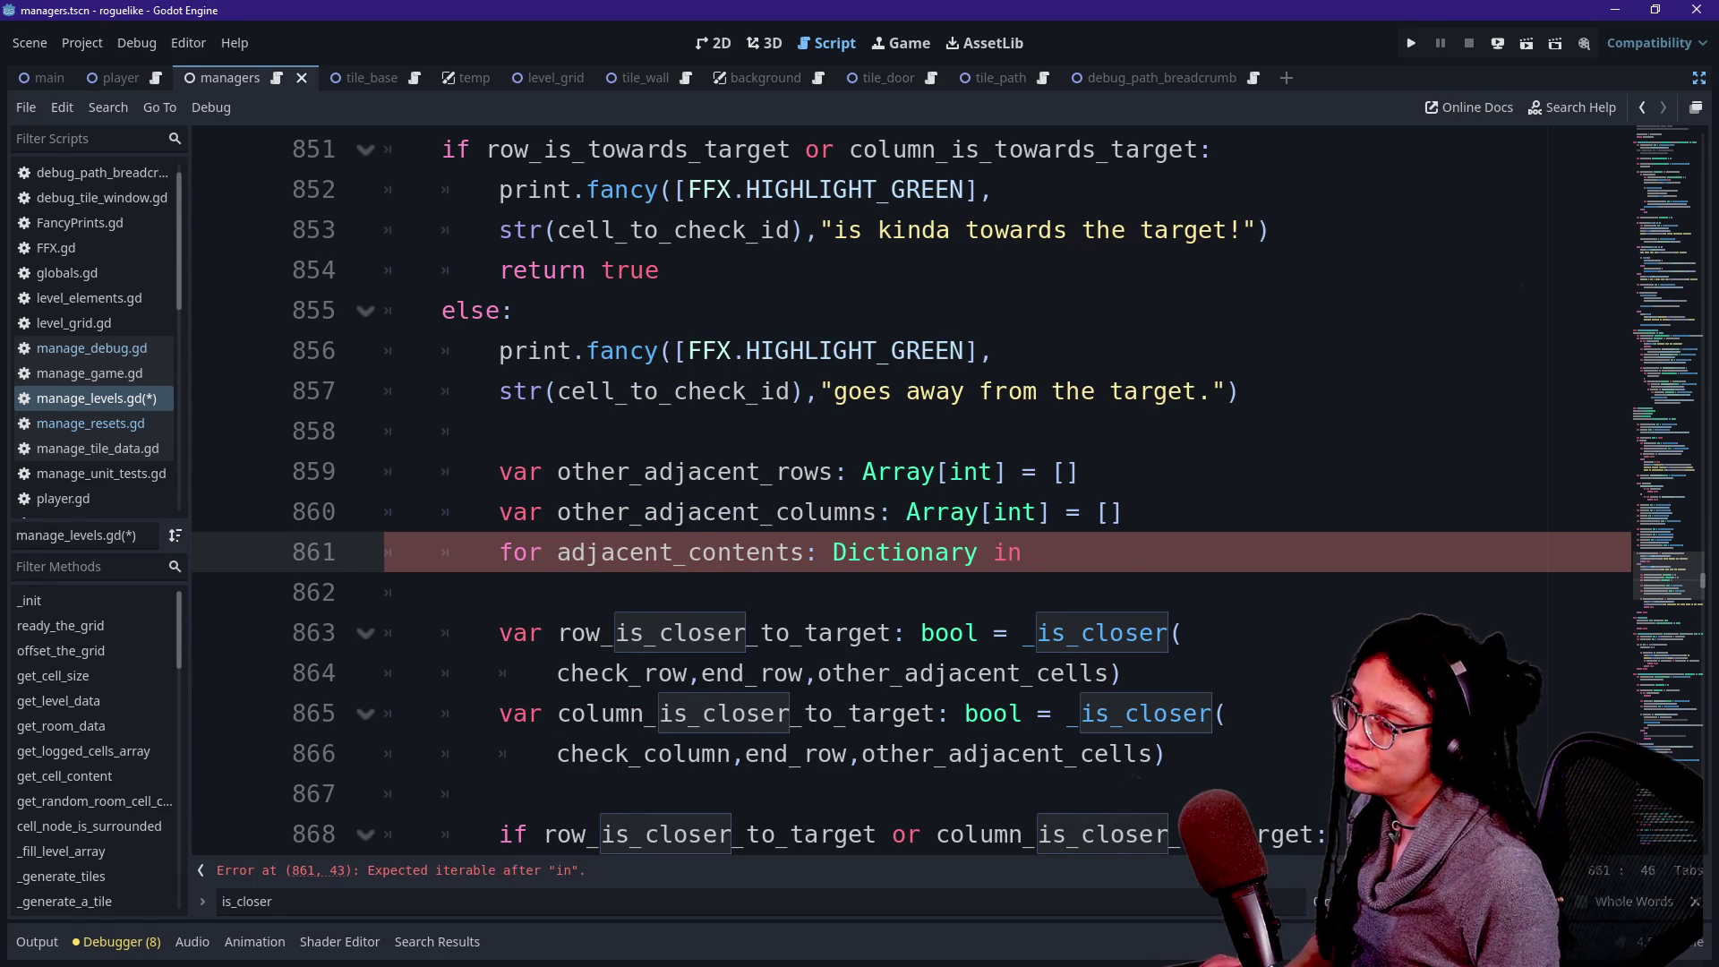
text(other)
key(Return)
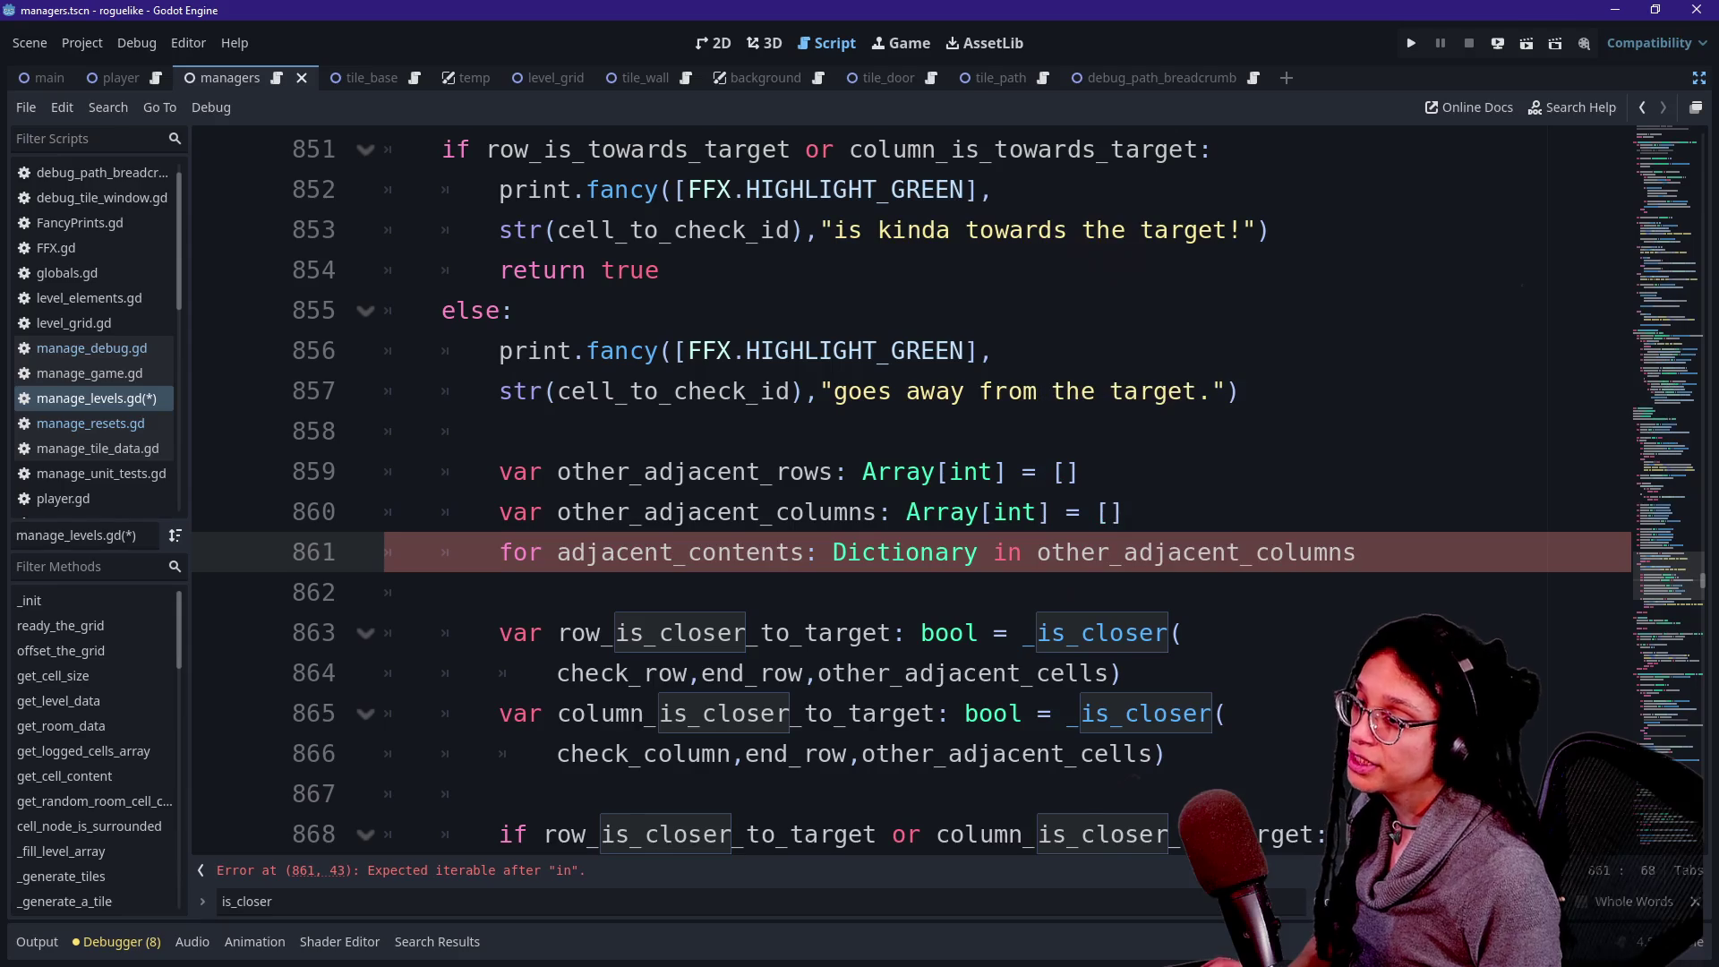
key(BackSpace)
key(BackSpace)
key(BackSpace)
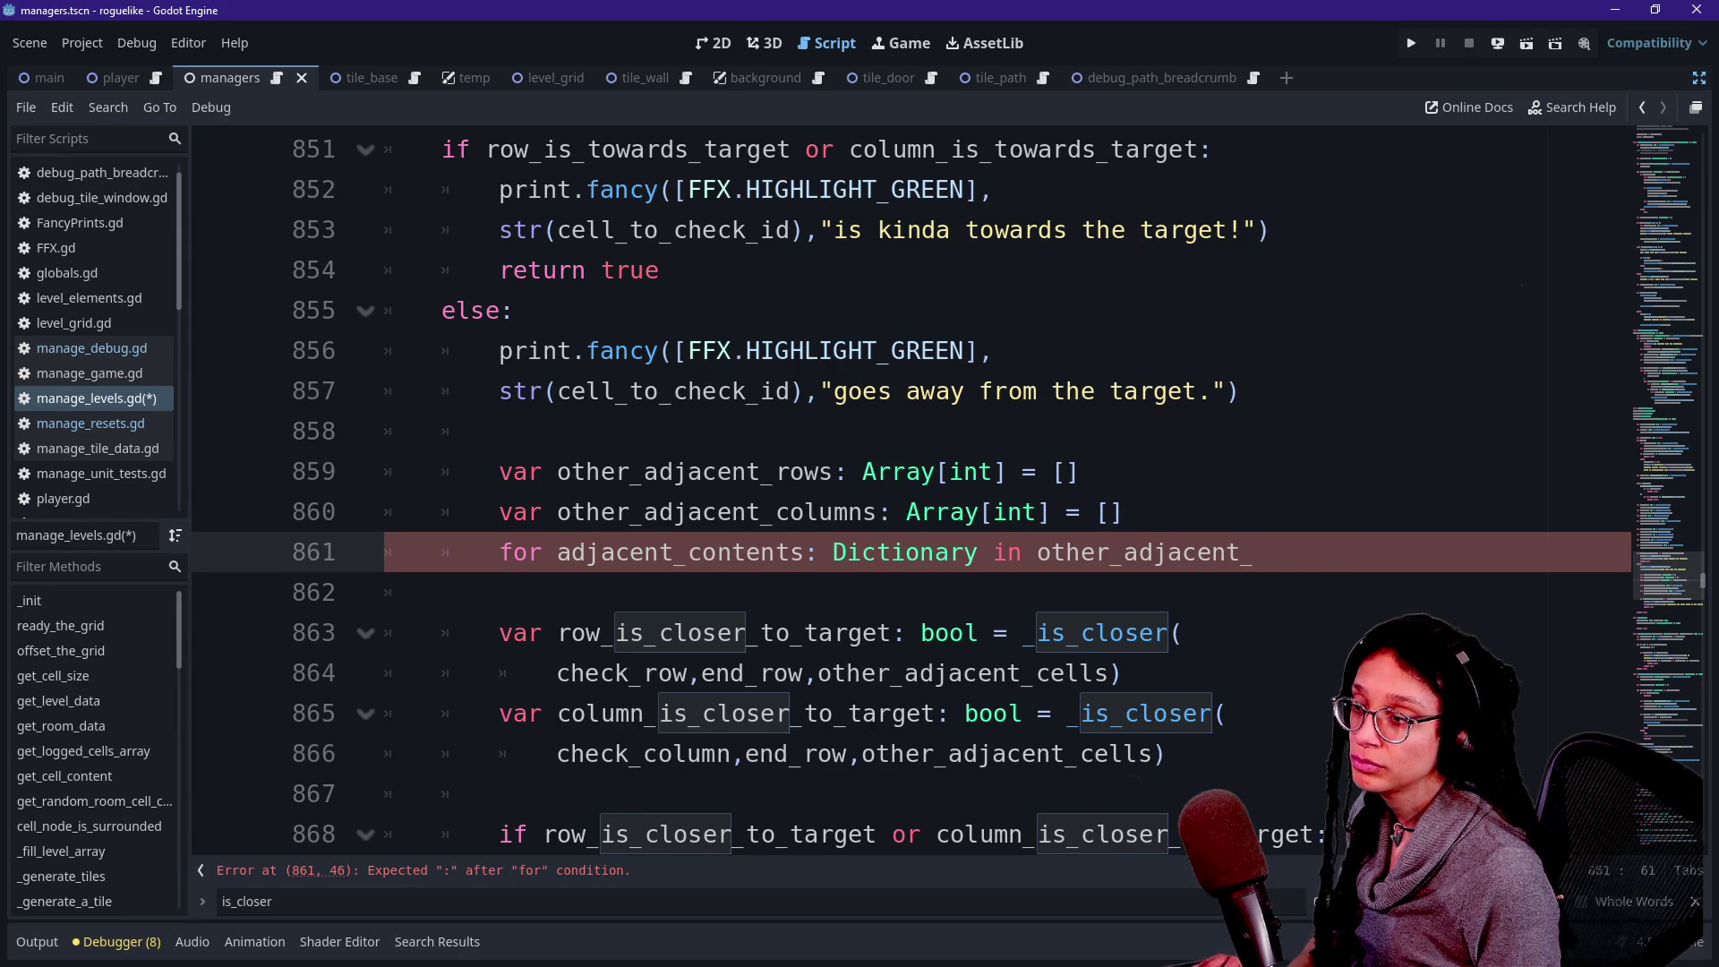
text(c)
key(Down)
key(Return)
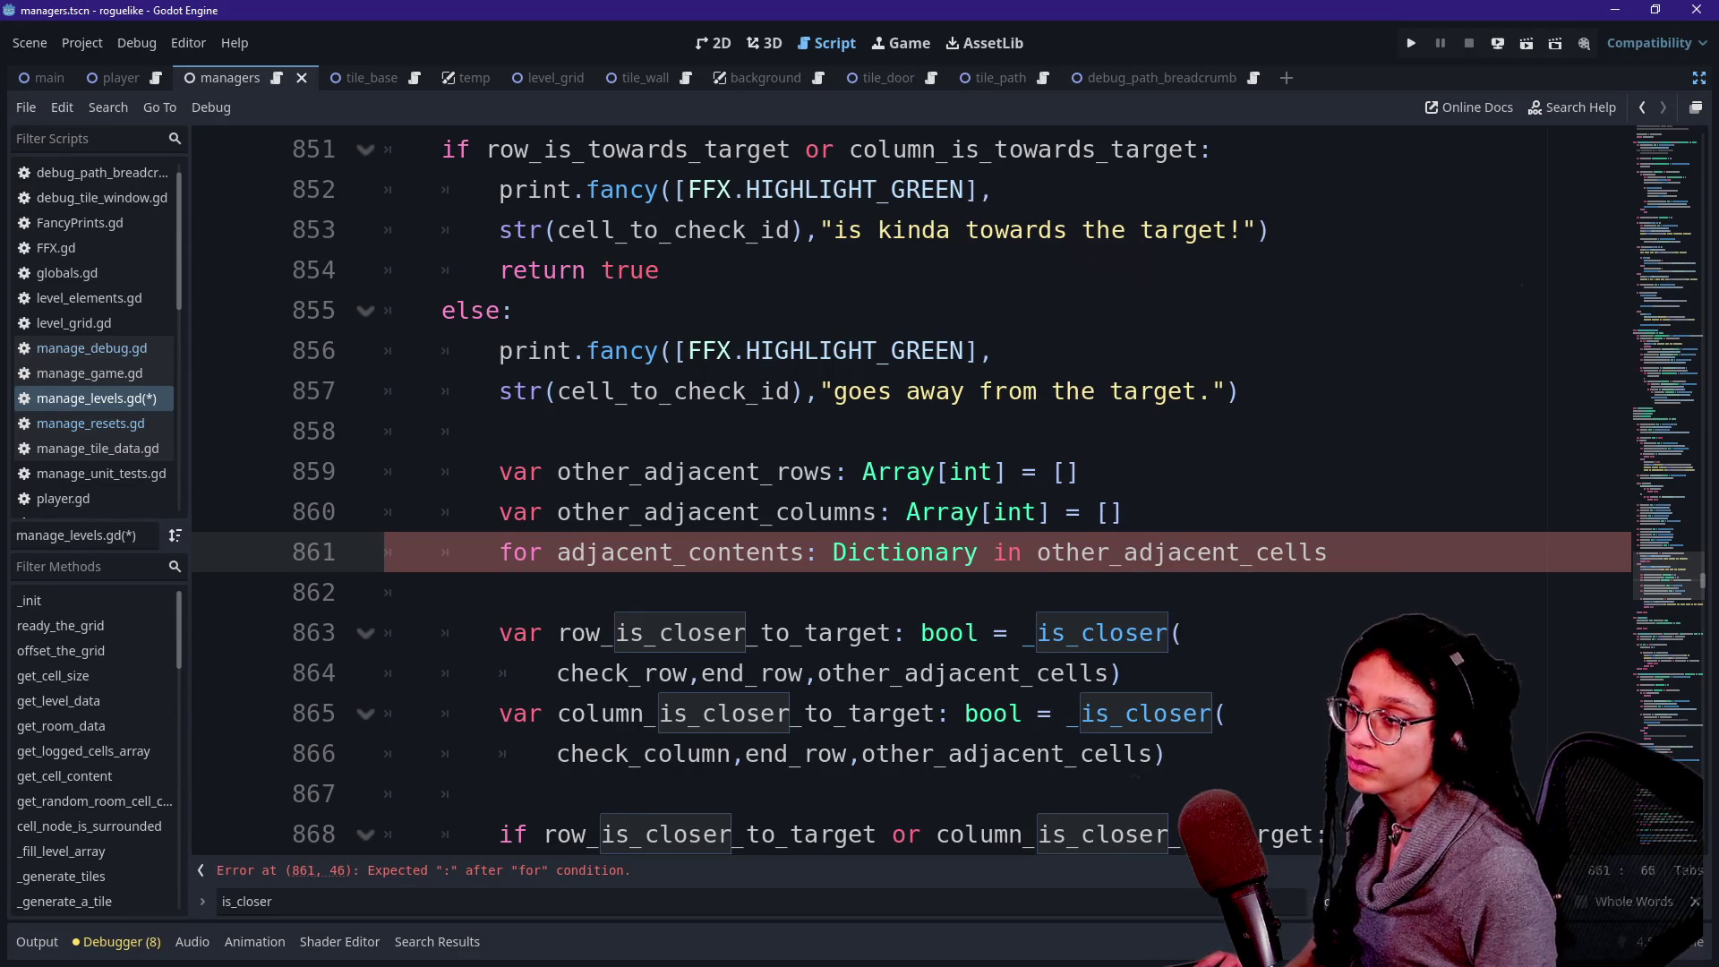
key(Return)
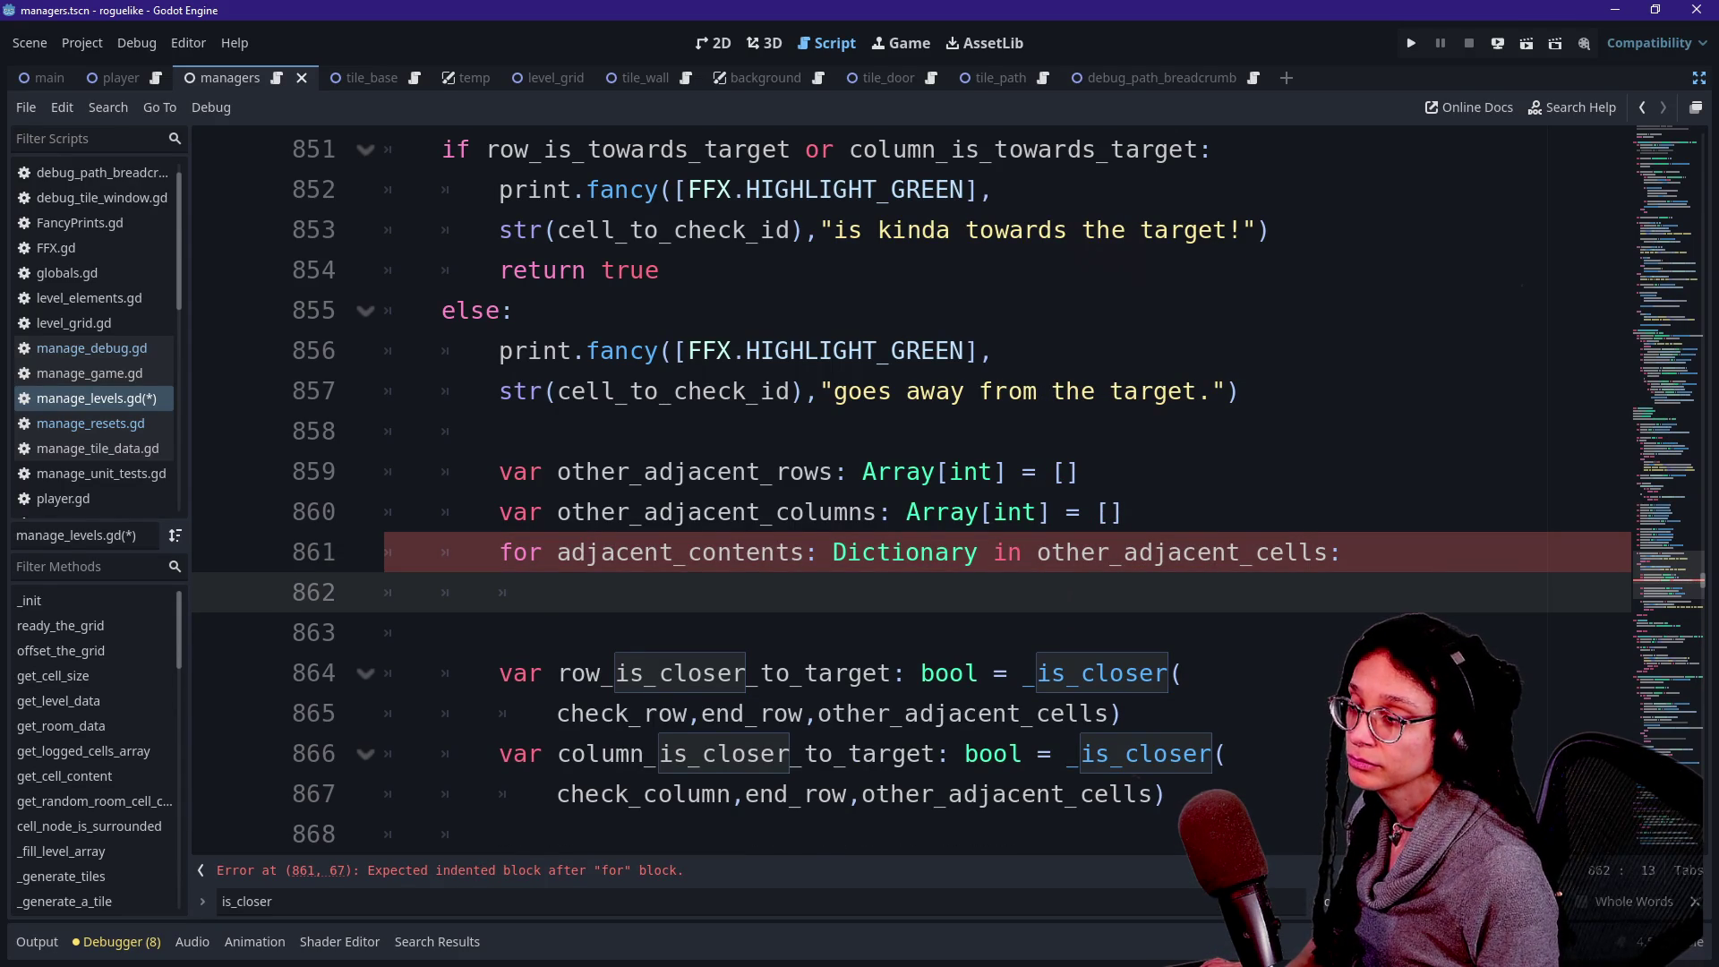
Add var adjacent_row: int = get_cell_content(adjacent_contents, CELL_CONTENT_TYPE.ROW) in the loop body
text(var)
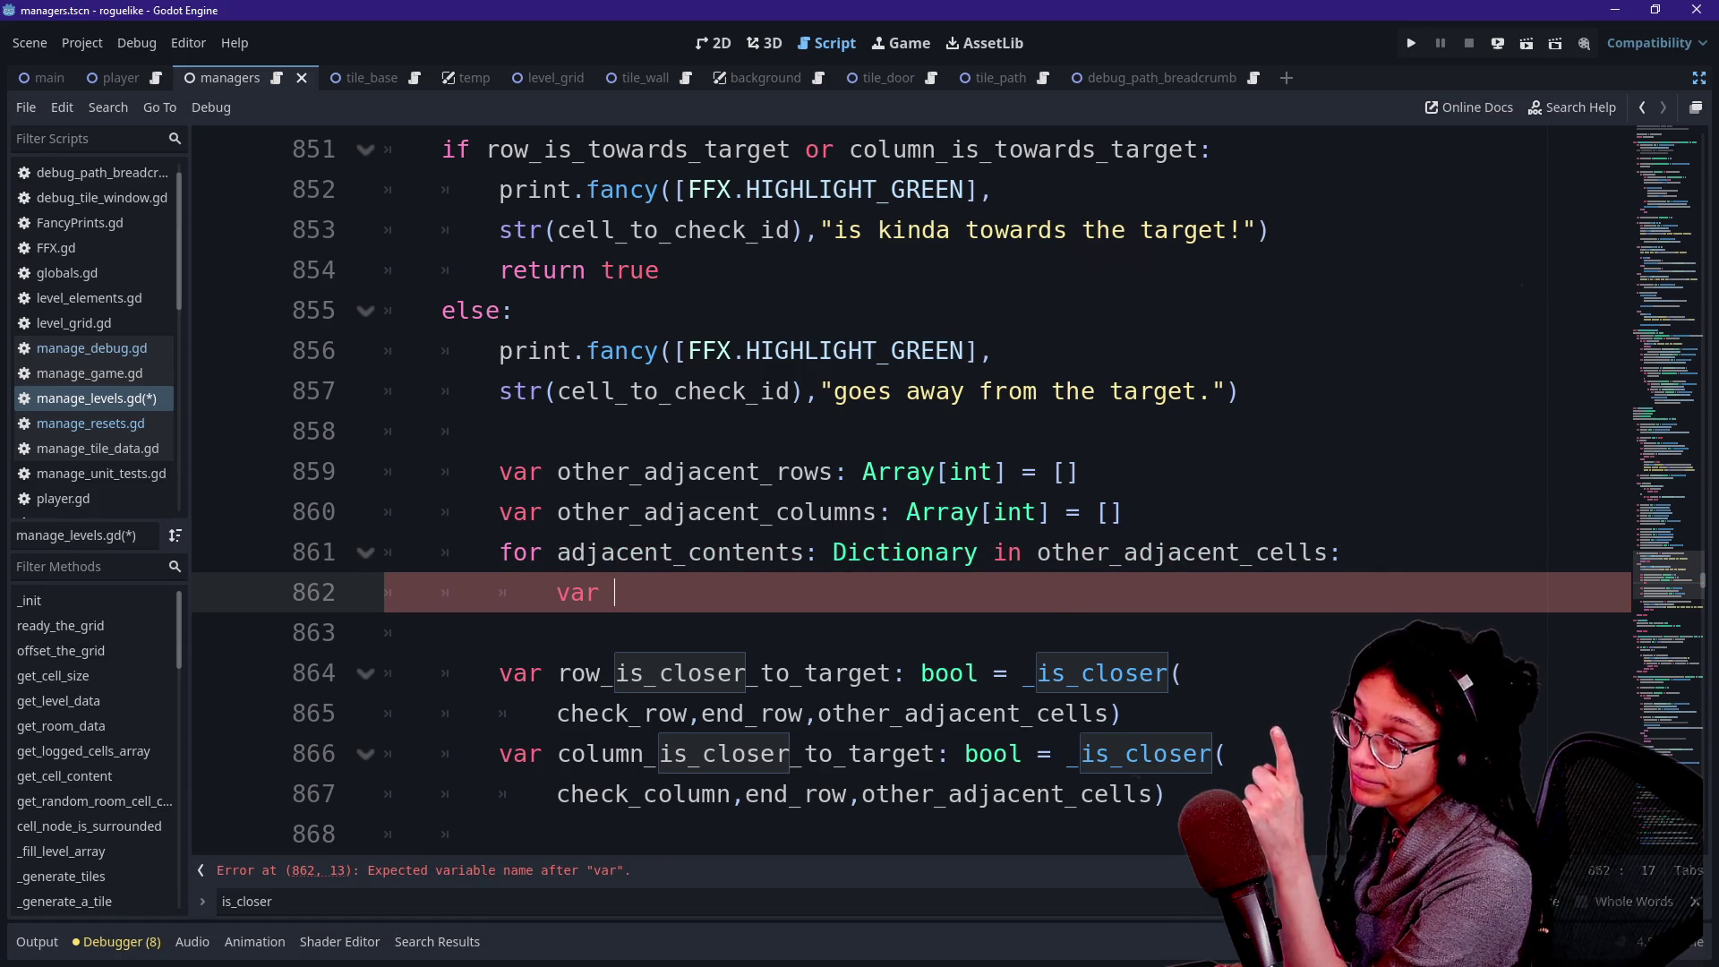
text(g)
key(BackSpace)
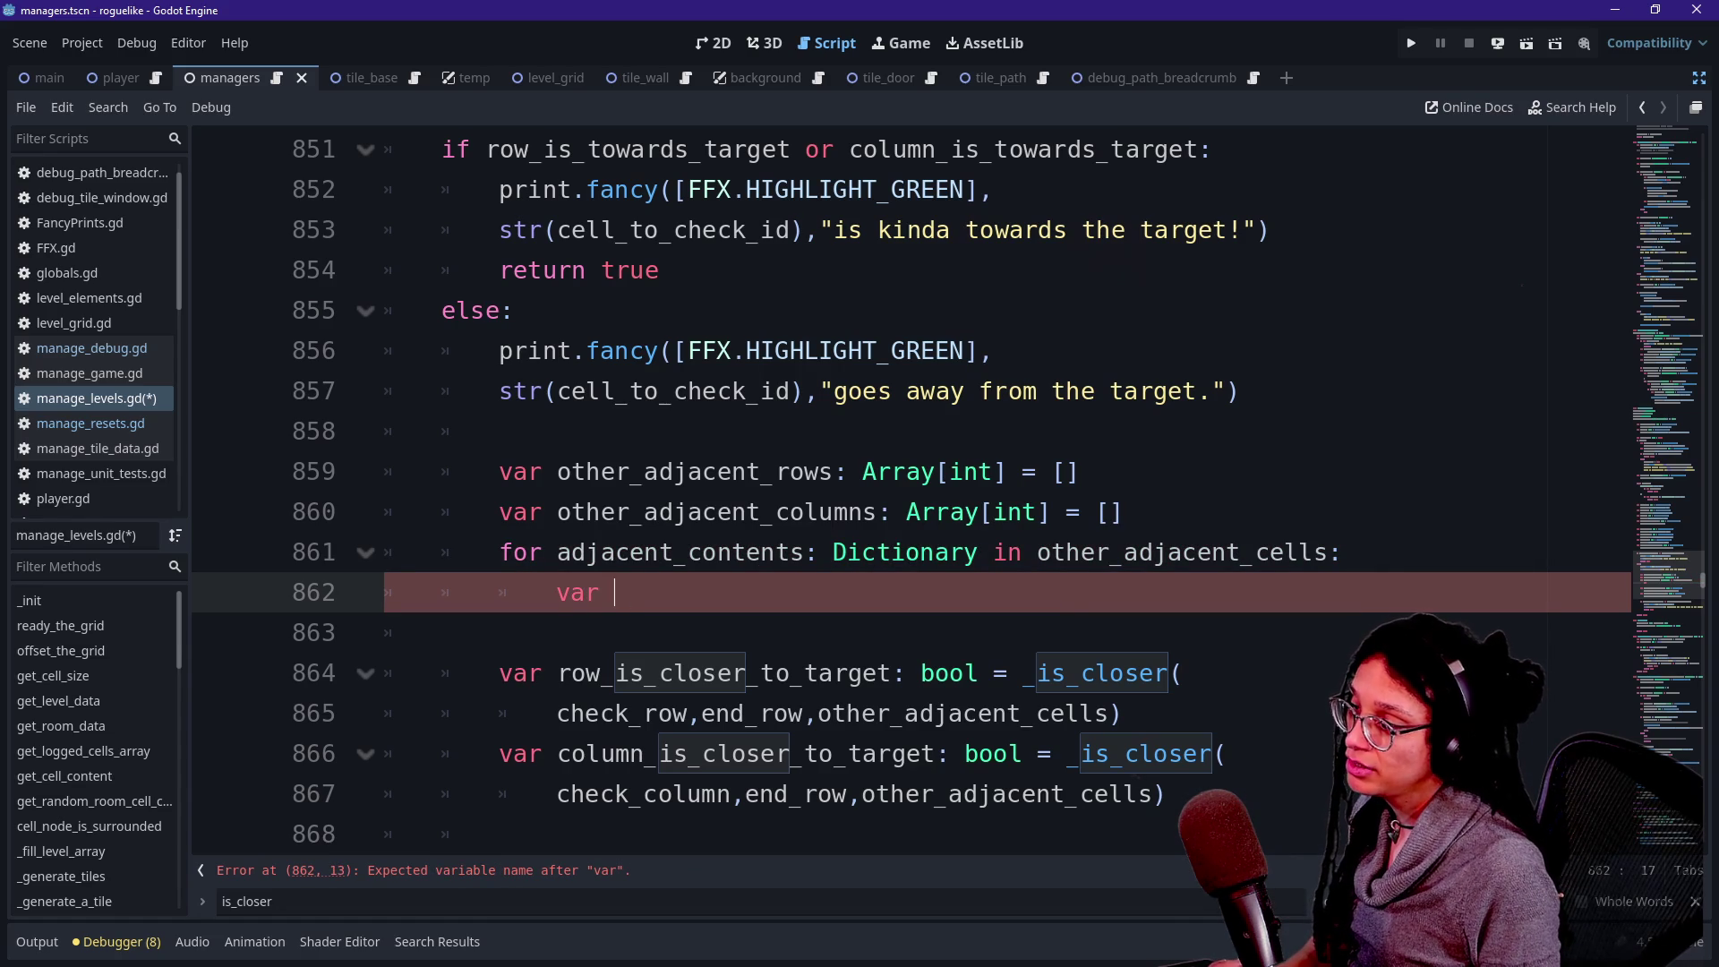
text(adjacent_row: )
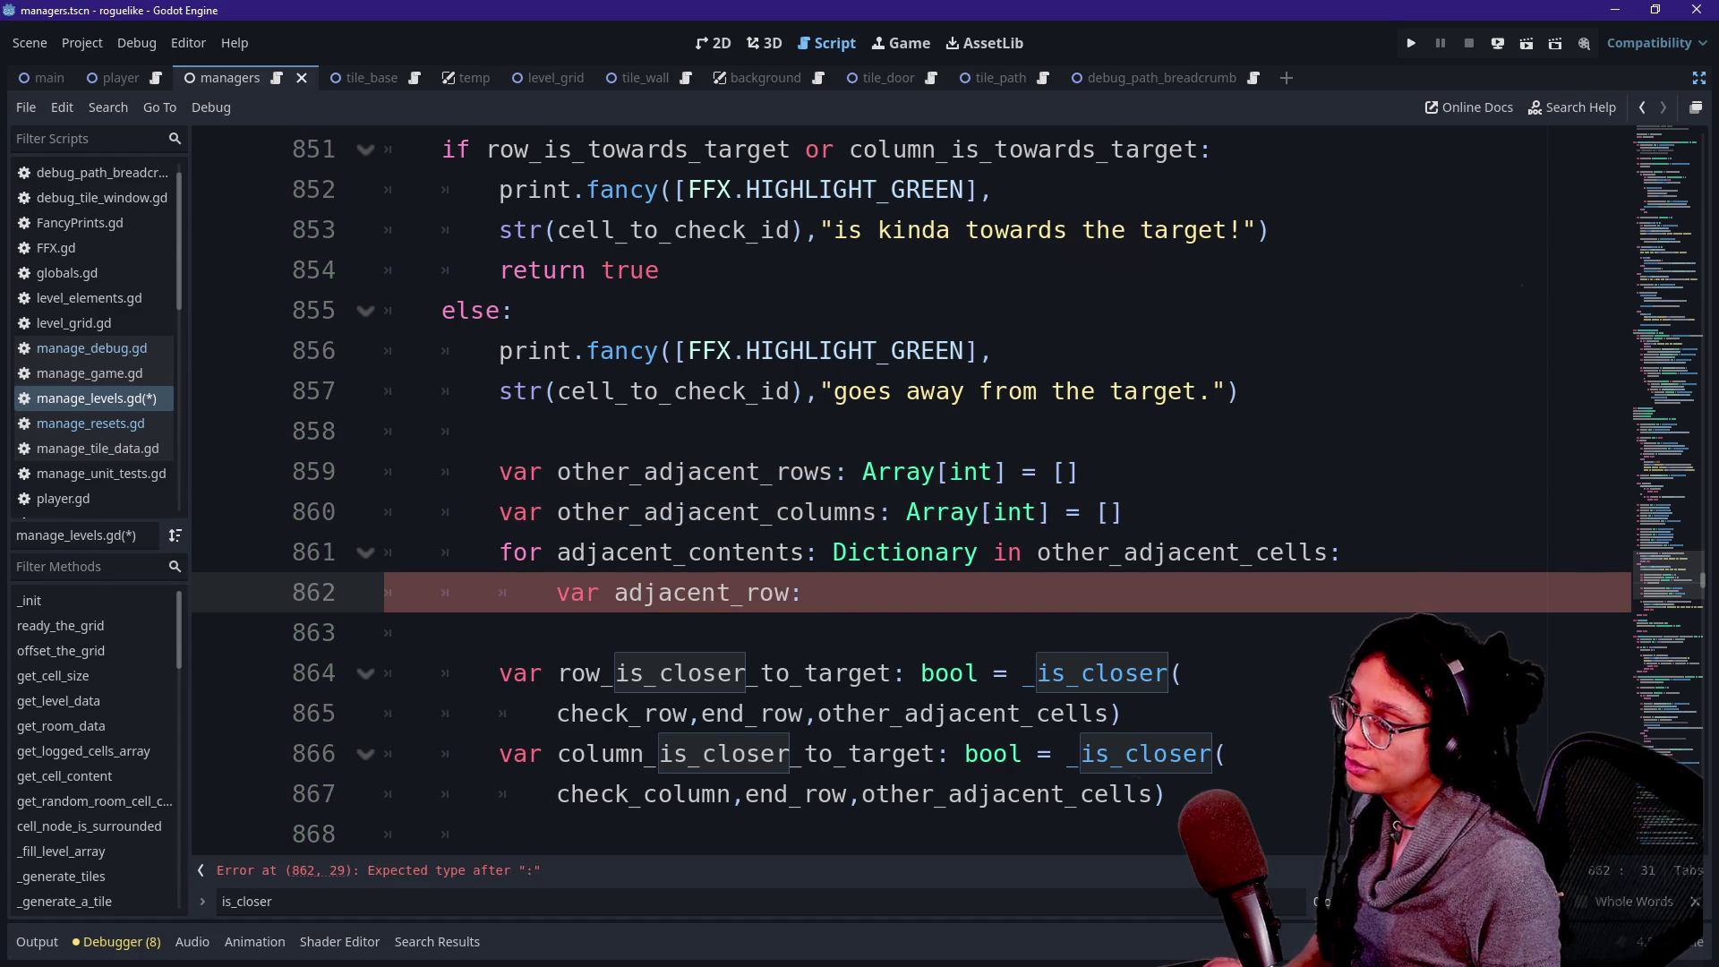
text(int = g)
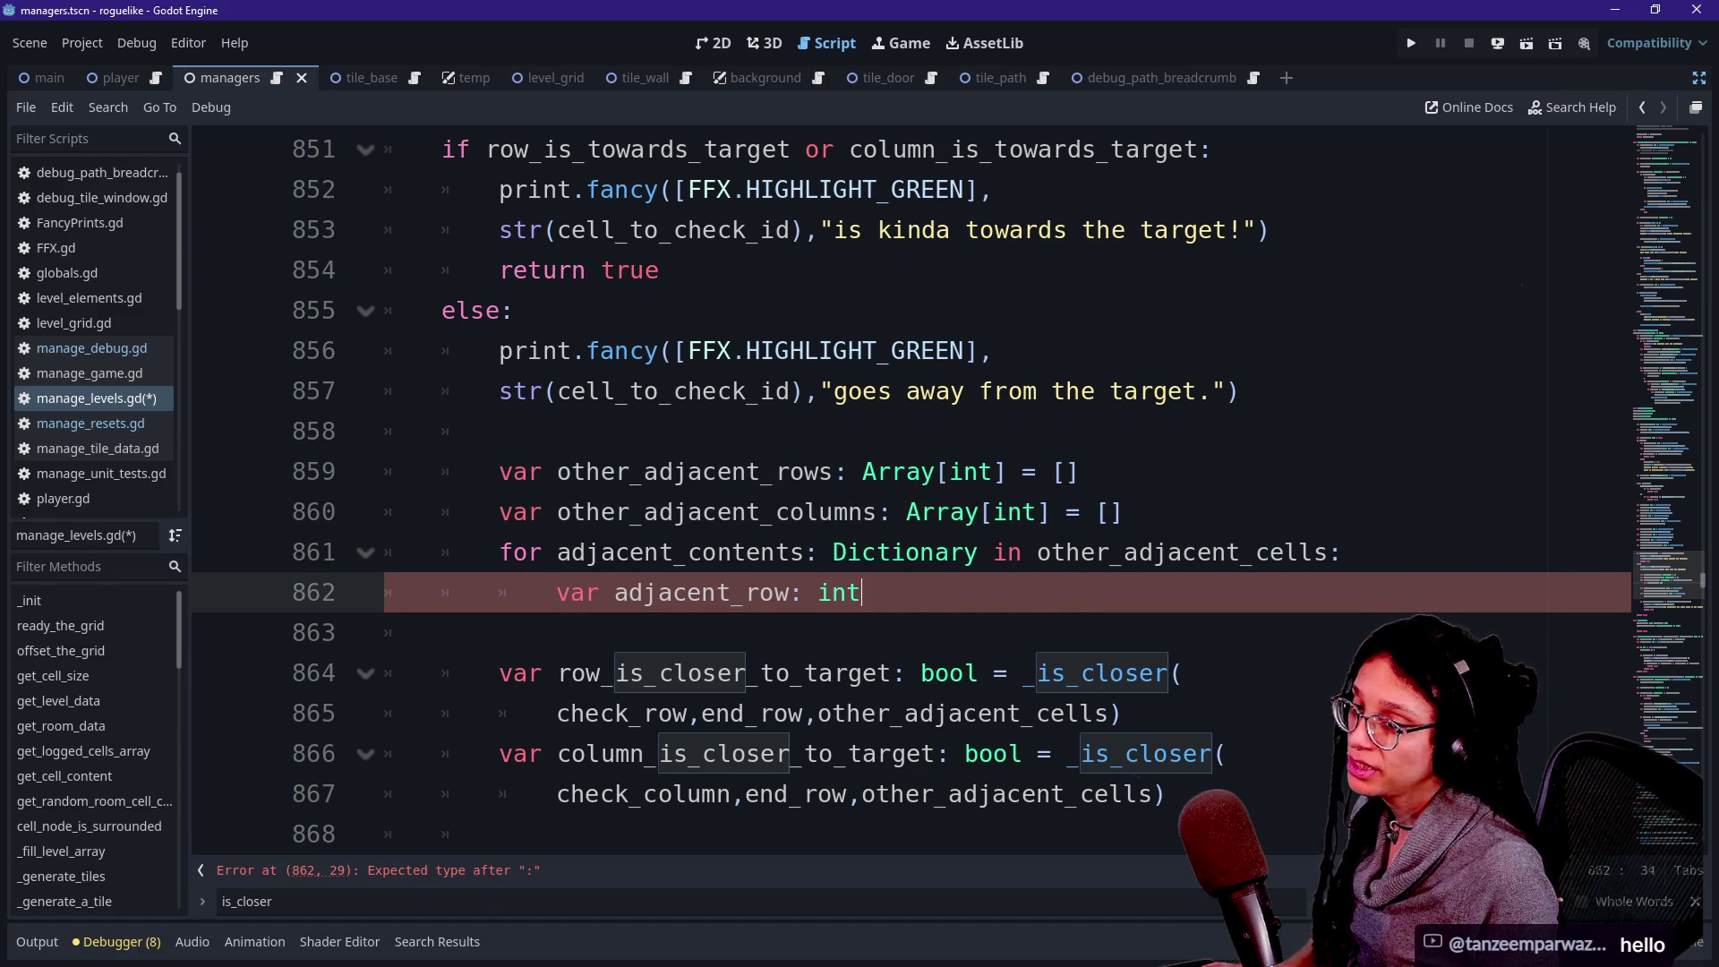
text(et)
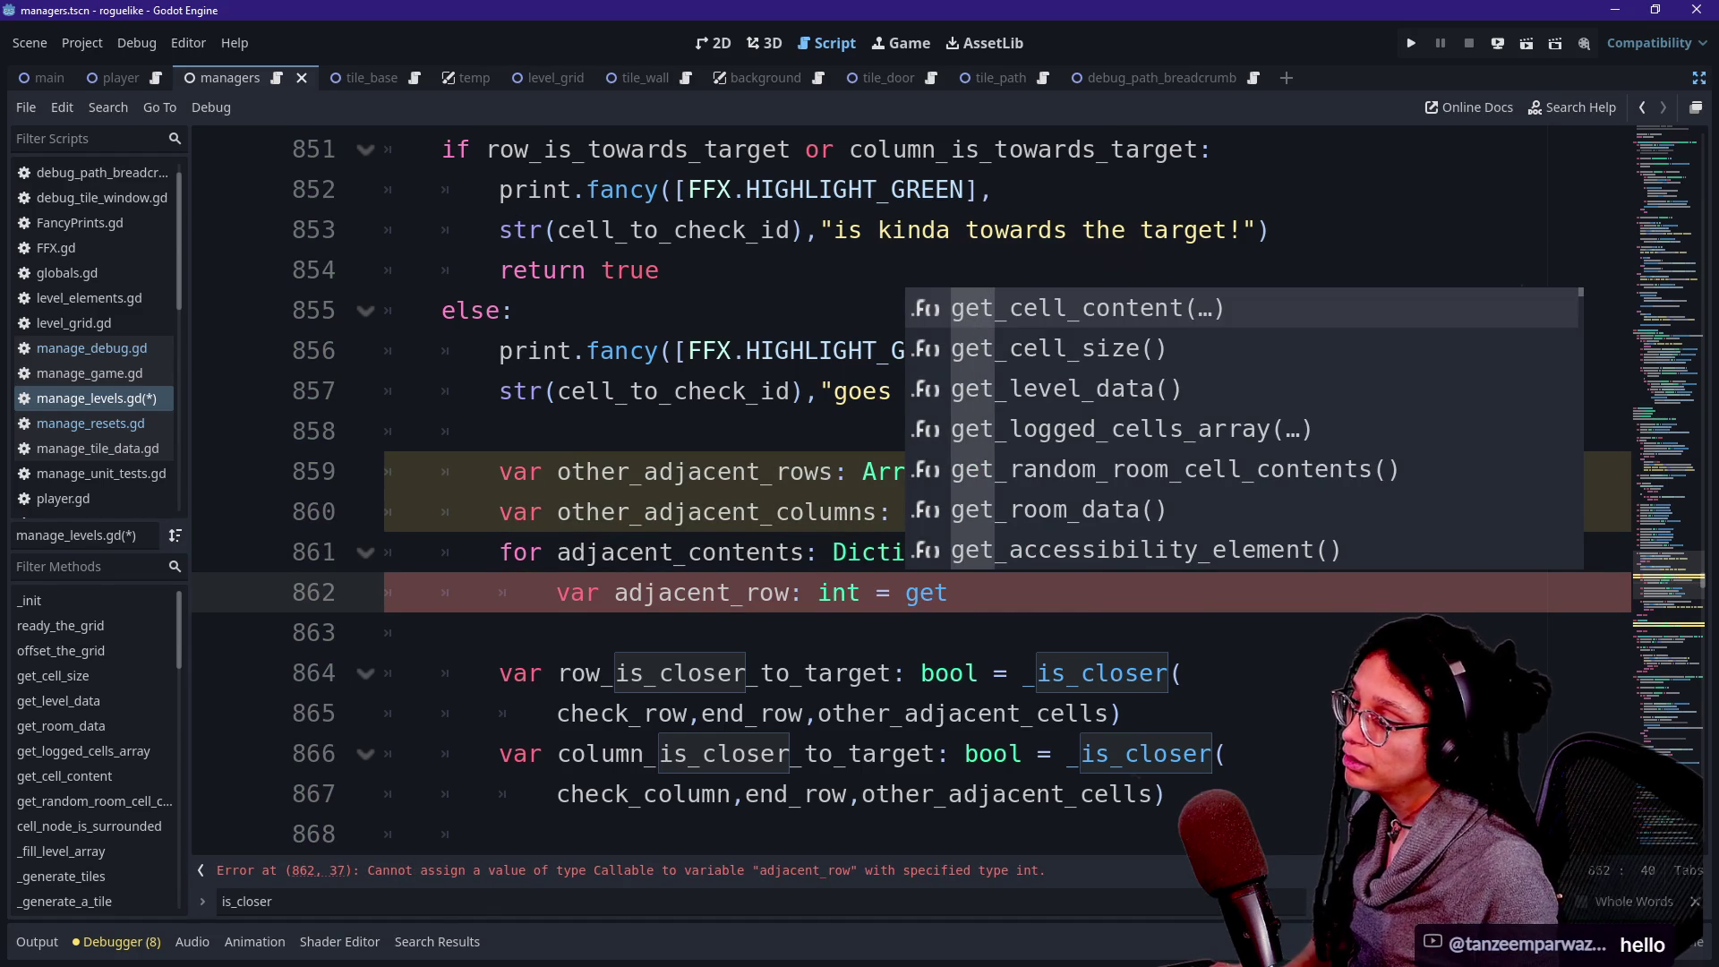
key(Return)
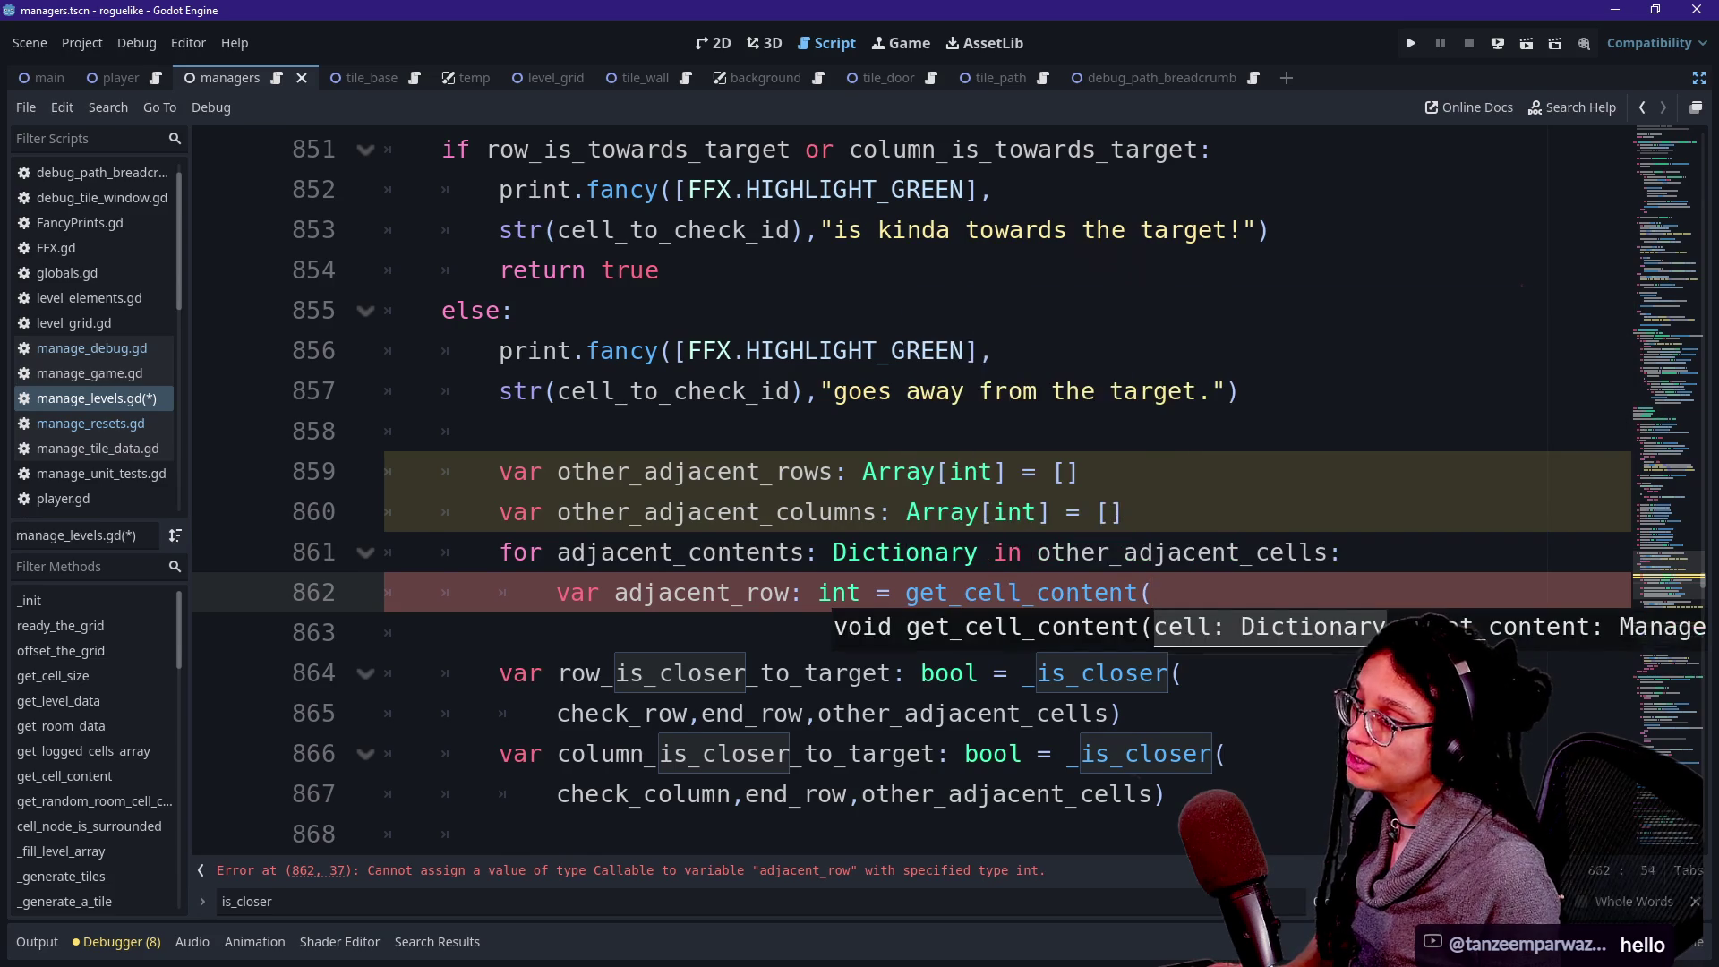
key(Return)
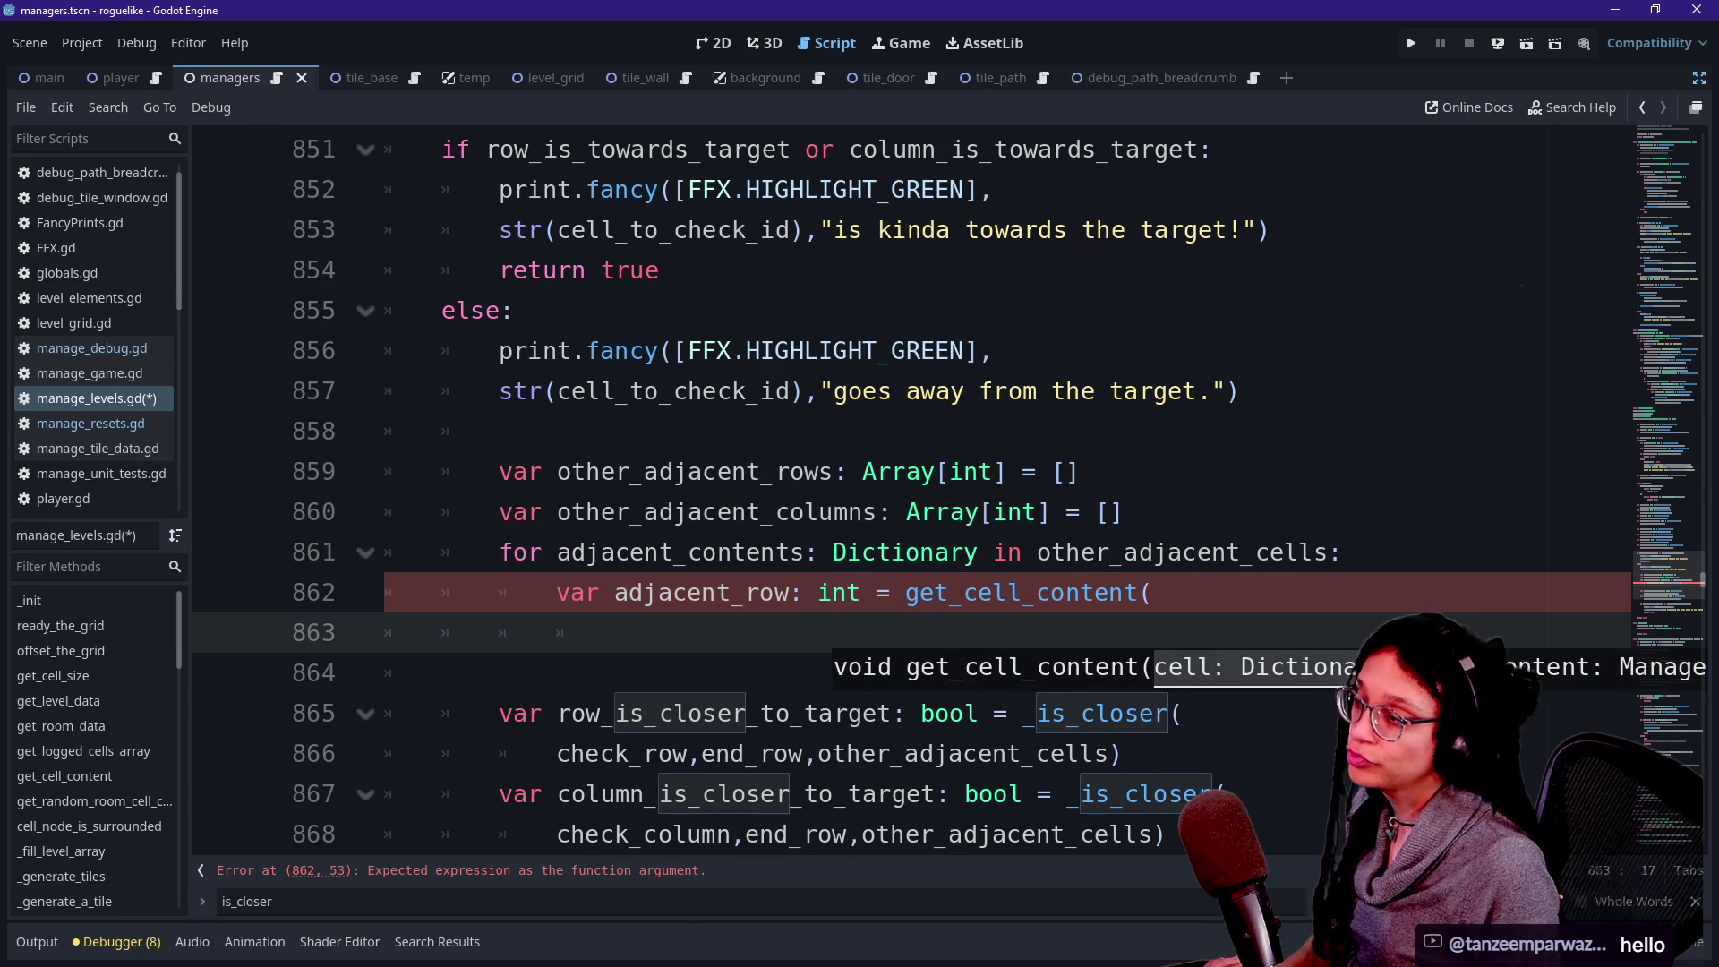
text(adjacent)
key(Return)
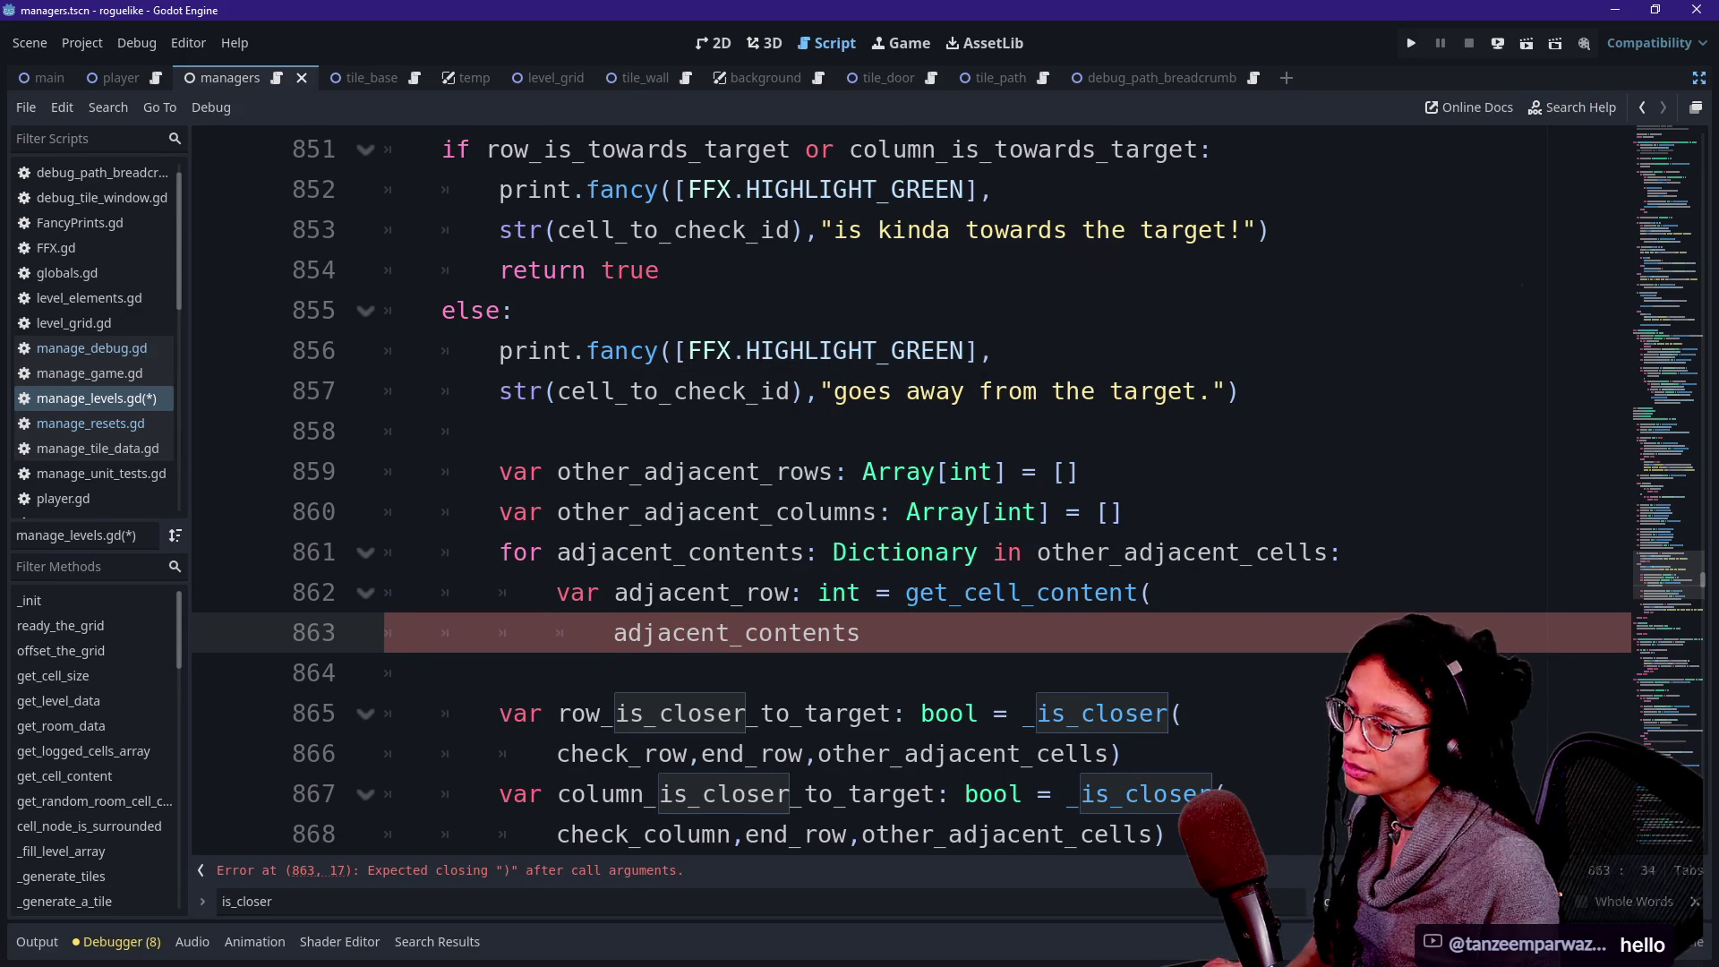
text(,CE)
key(Return)
text(.)
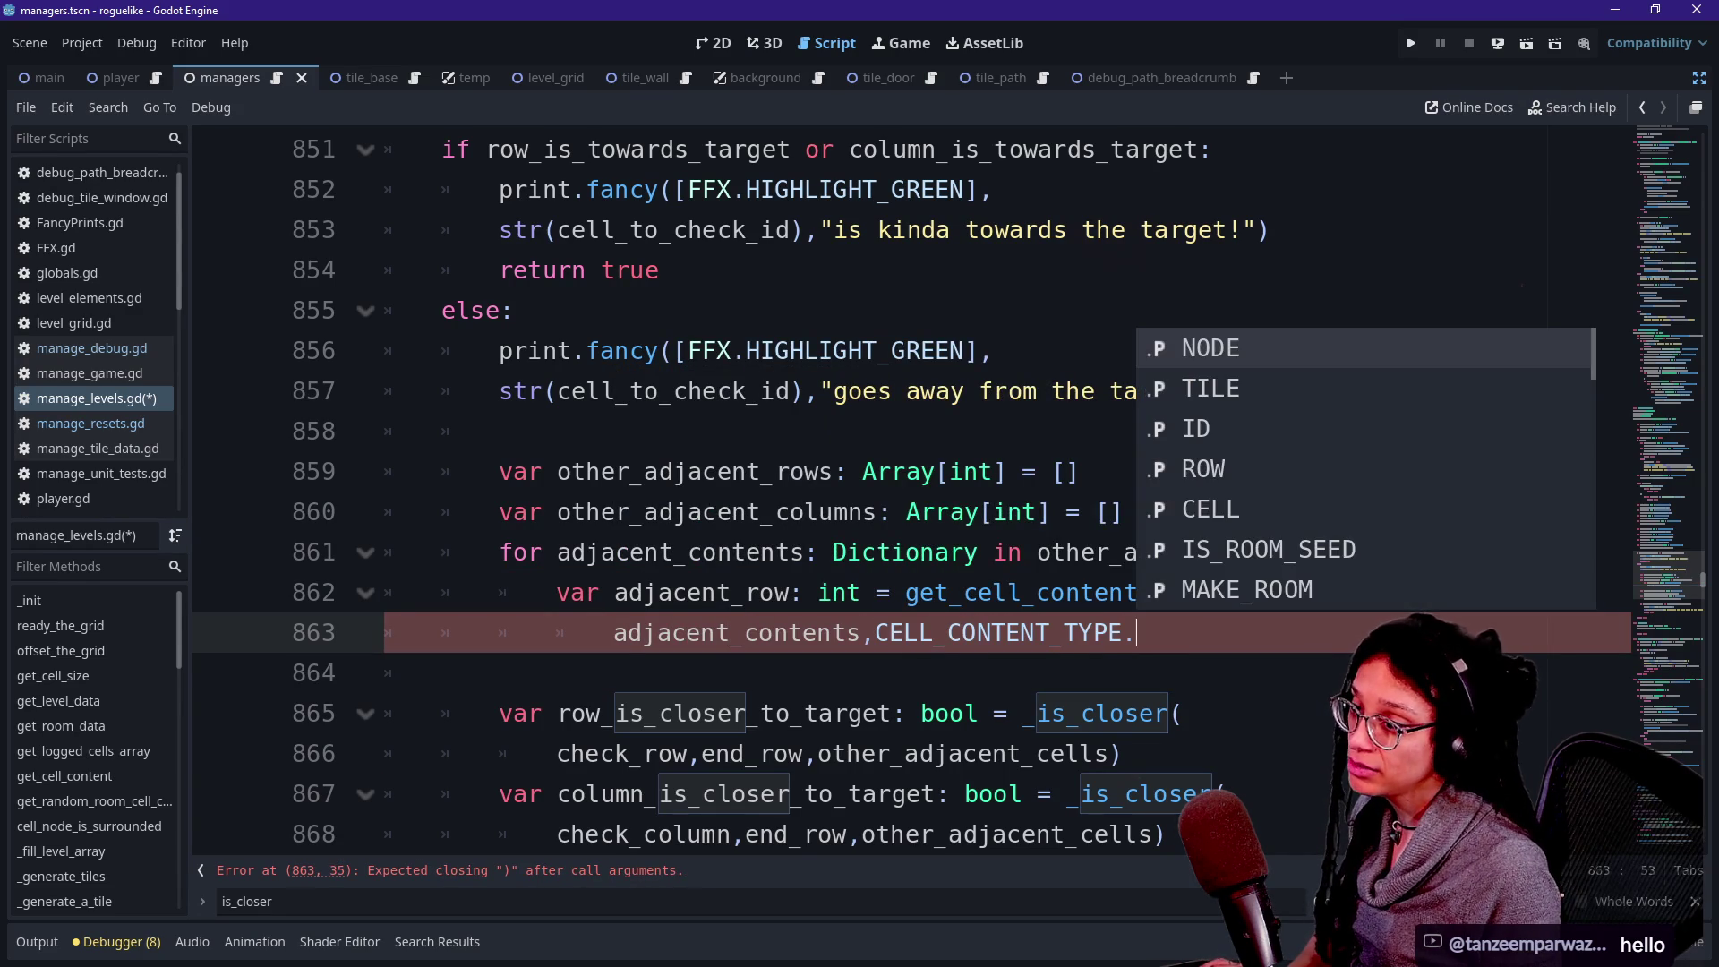
key(Down)
key(Down)
key(Down)
key(Return)
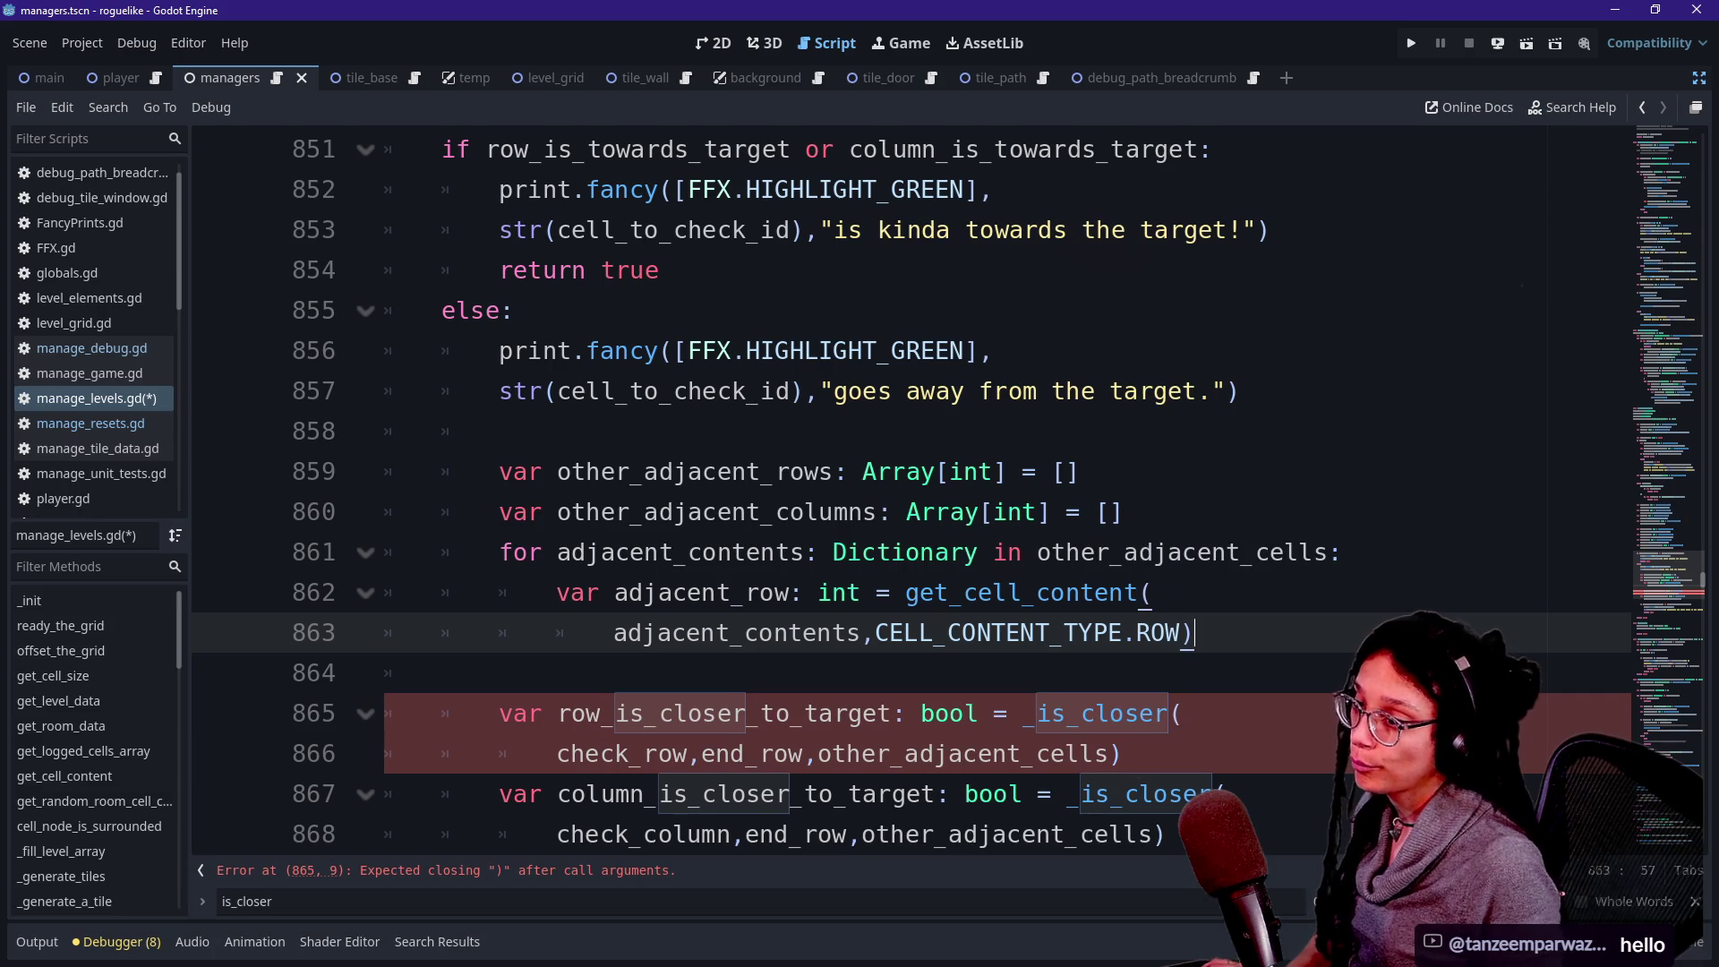
key(End)
key(shift+Up)
key(shift+Home)
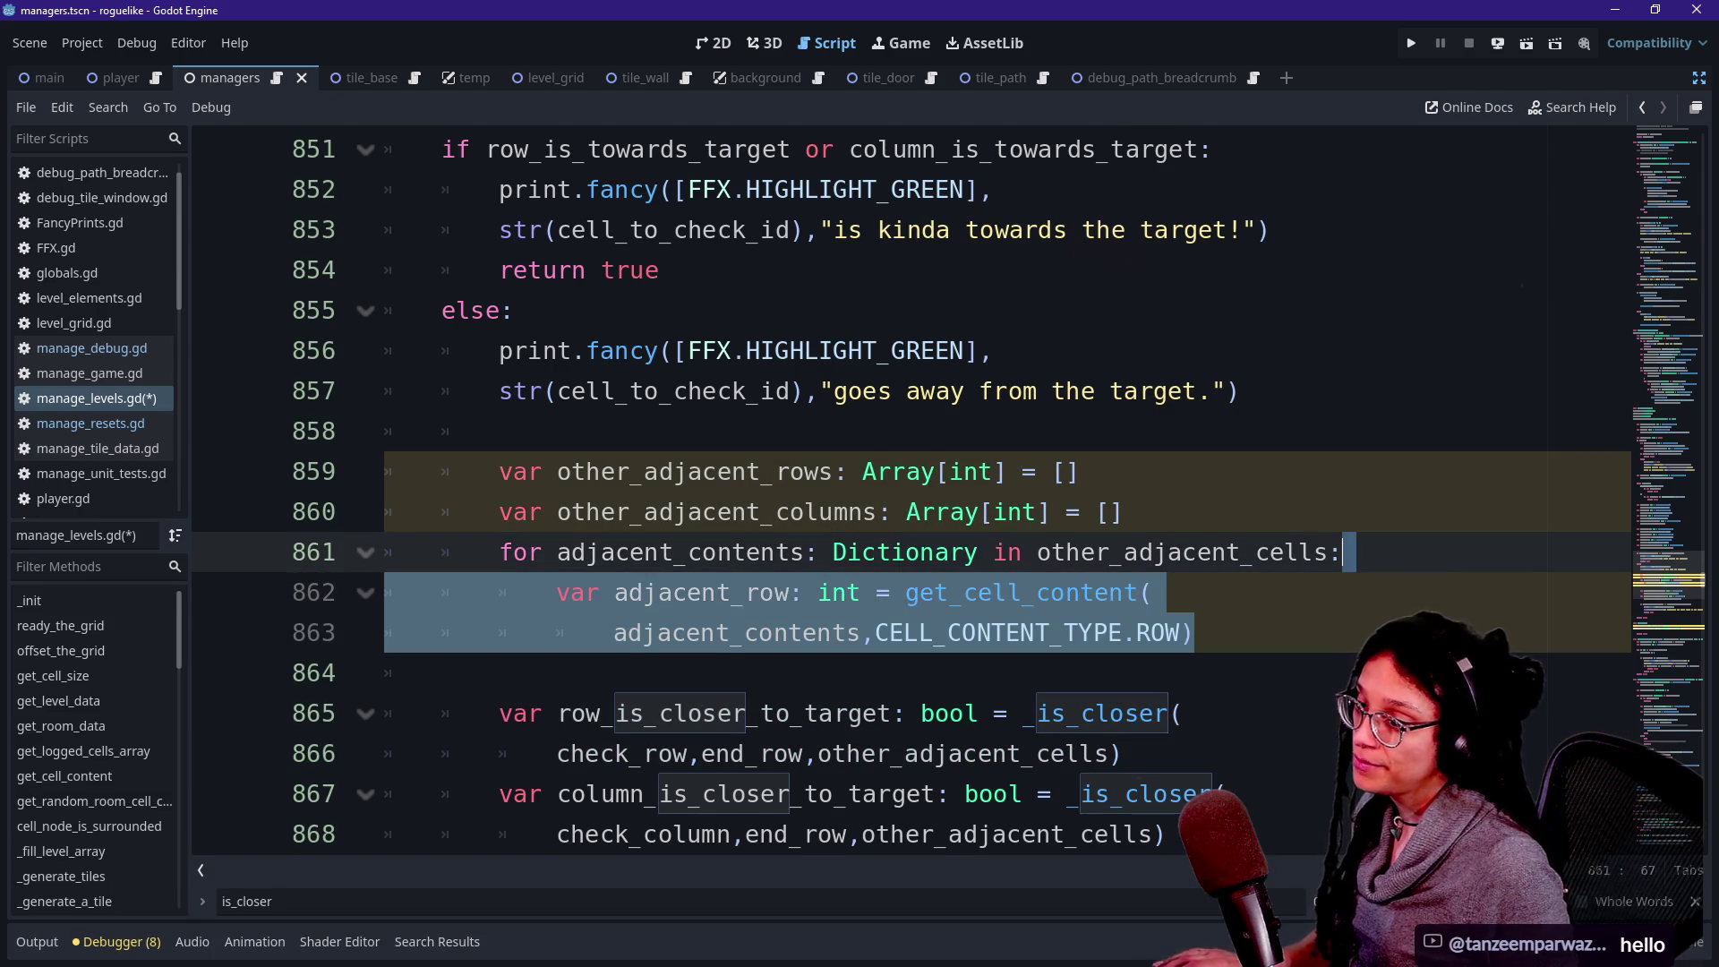
Duplicate the adjacent_row lookup and change its content type from ROW to CELL
key(ctrl+shift+d)
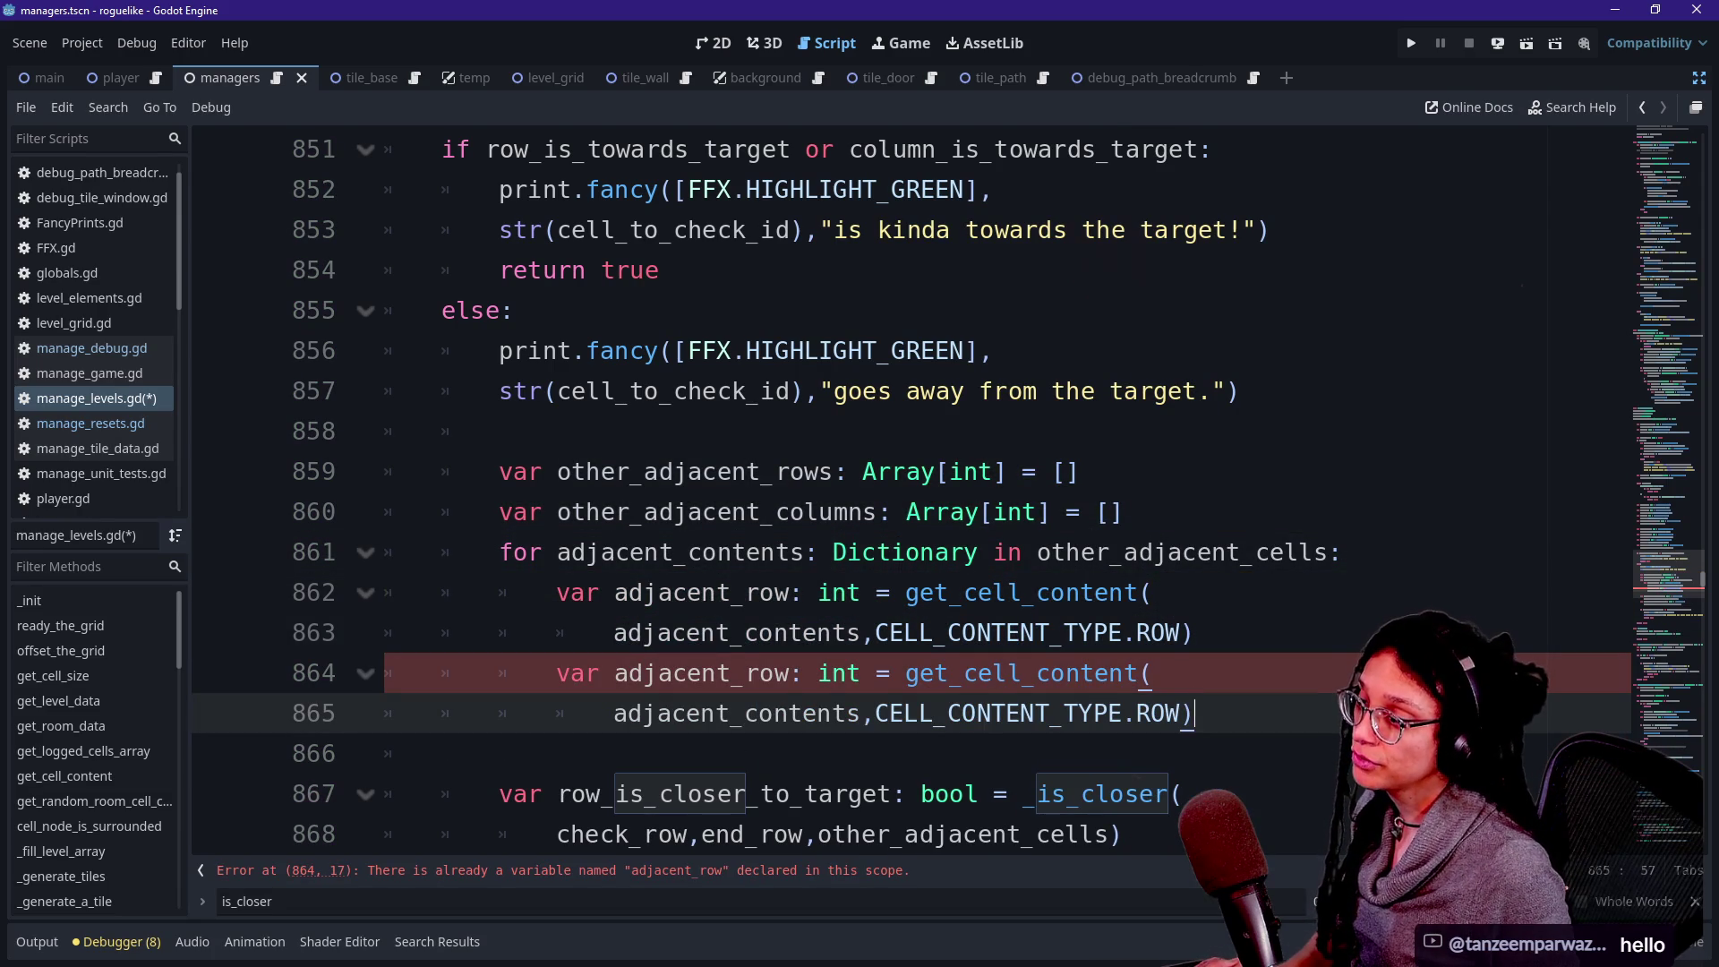
key(Left)
key(BackSpace)
key(BackSpace)
key(BackSpace)
text(VELL)
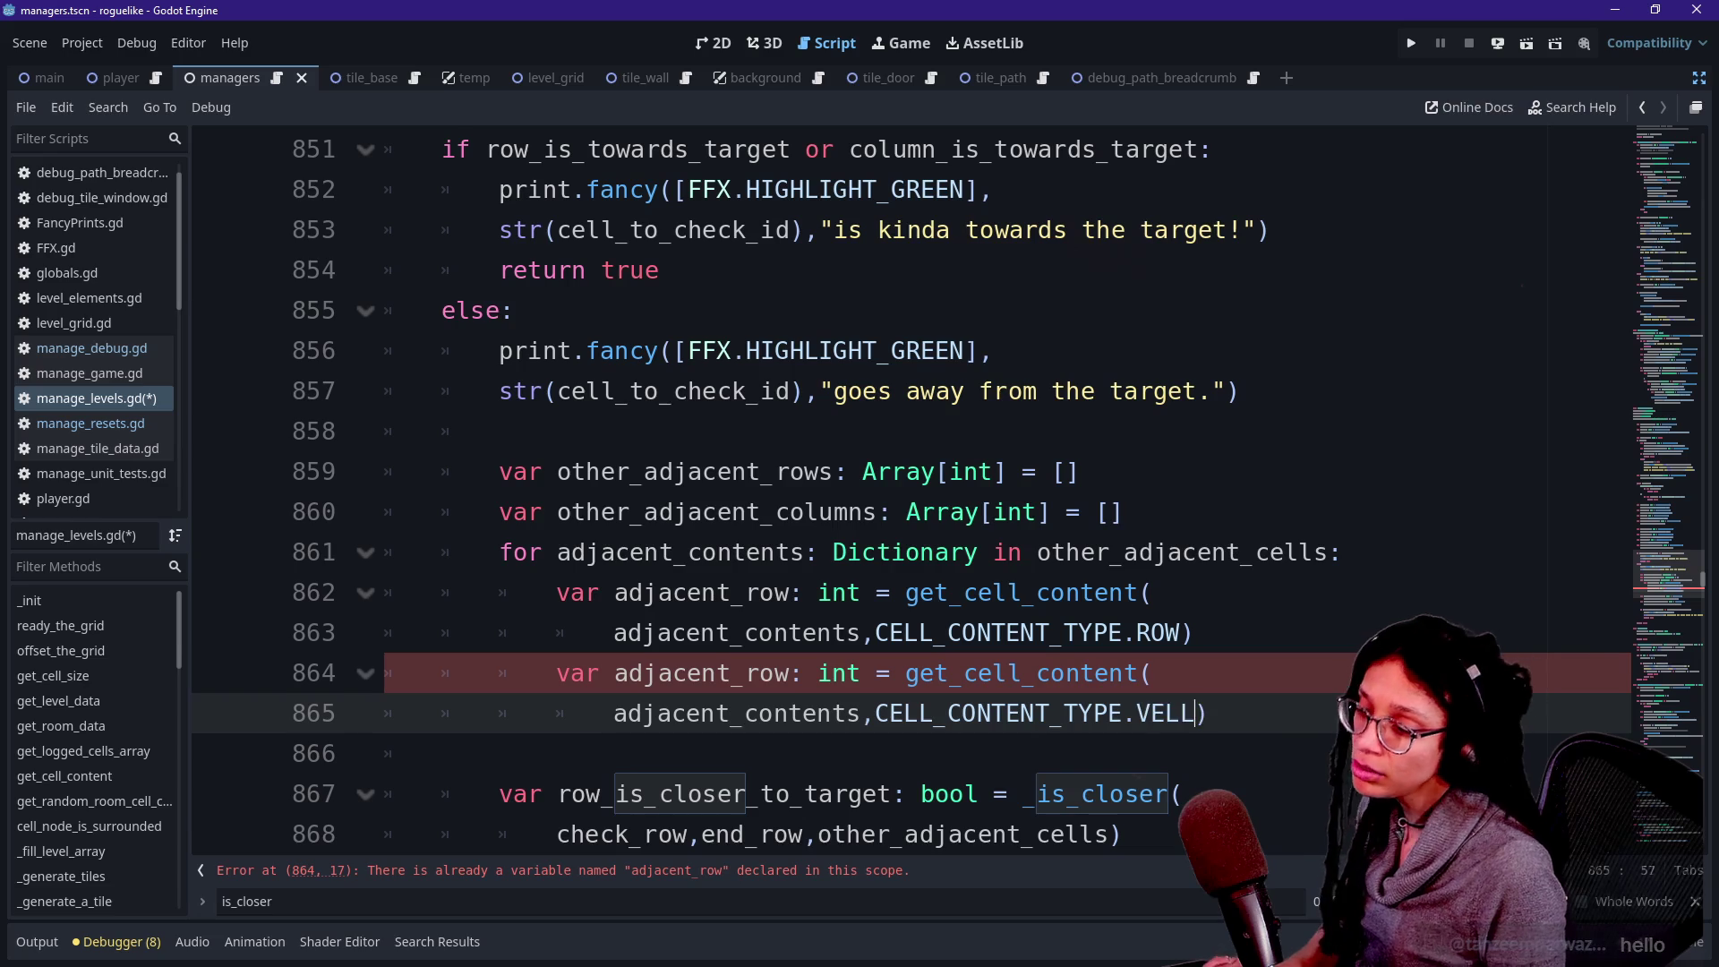
key(BackSpace)
key(BackSpace)
key(BackSpace)
key(BackSpace)
text(CELL)
key(Escape)
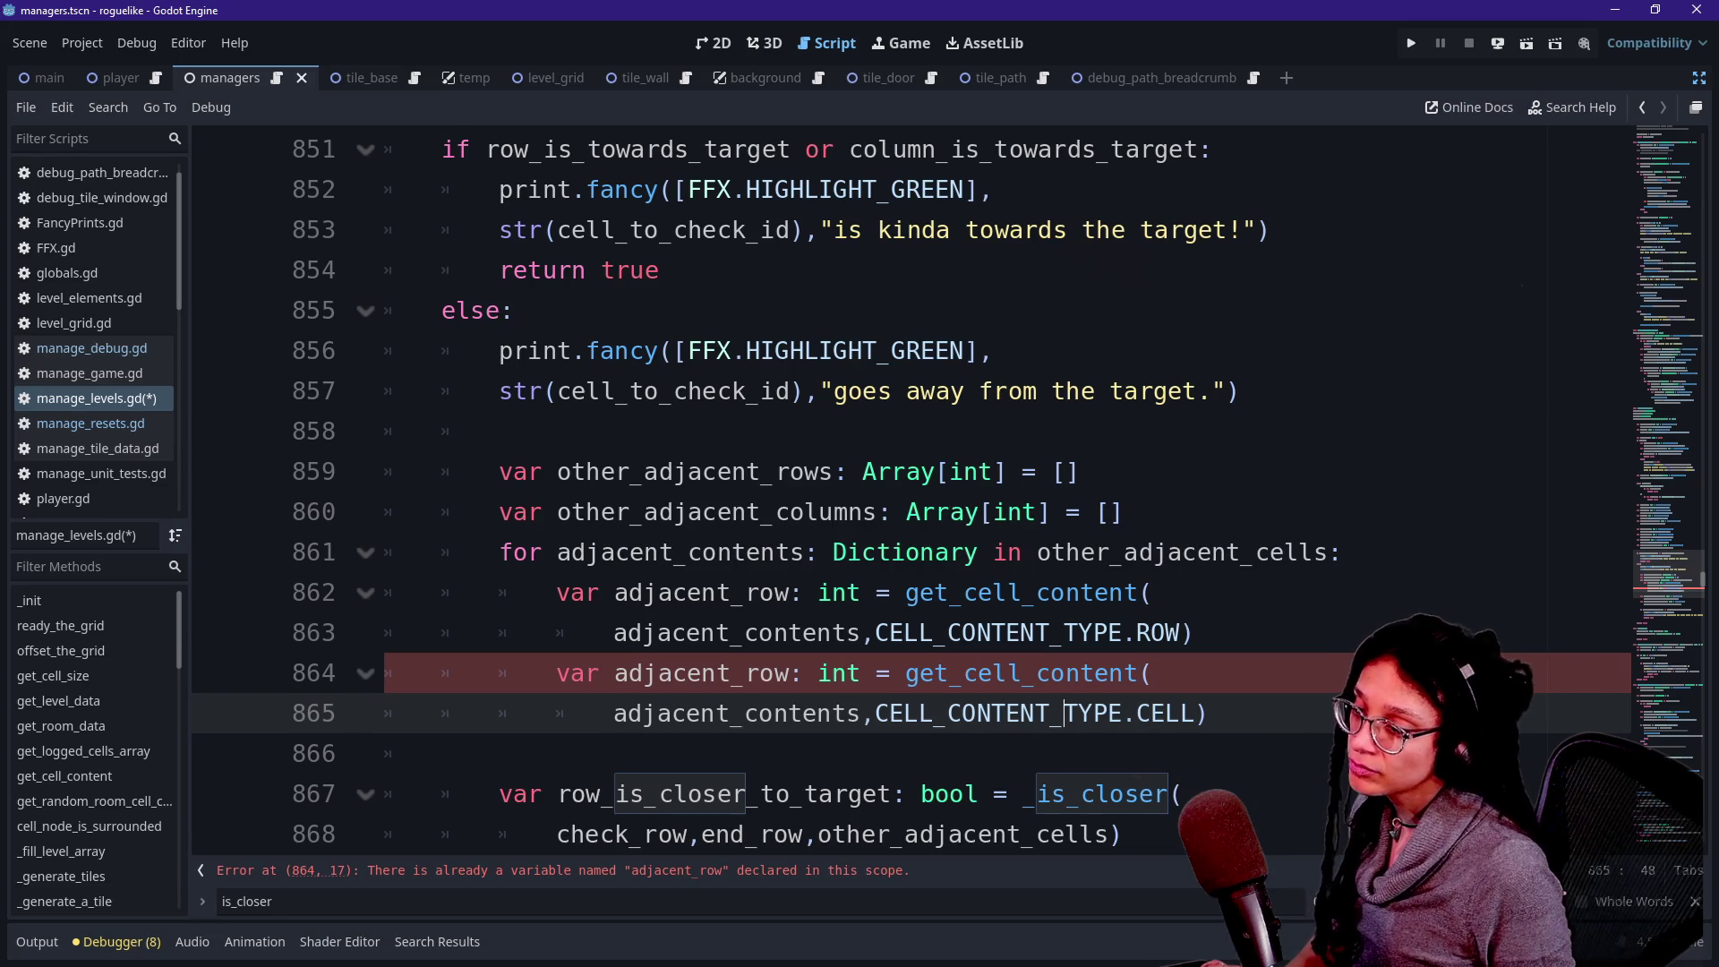
Rename the copied variable to adjacent_column and save the script
scroll(896, 537, down, 1)
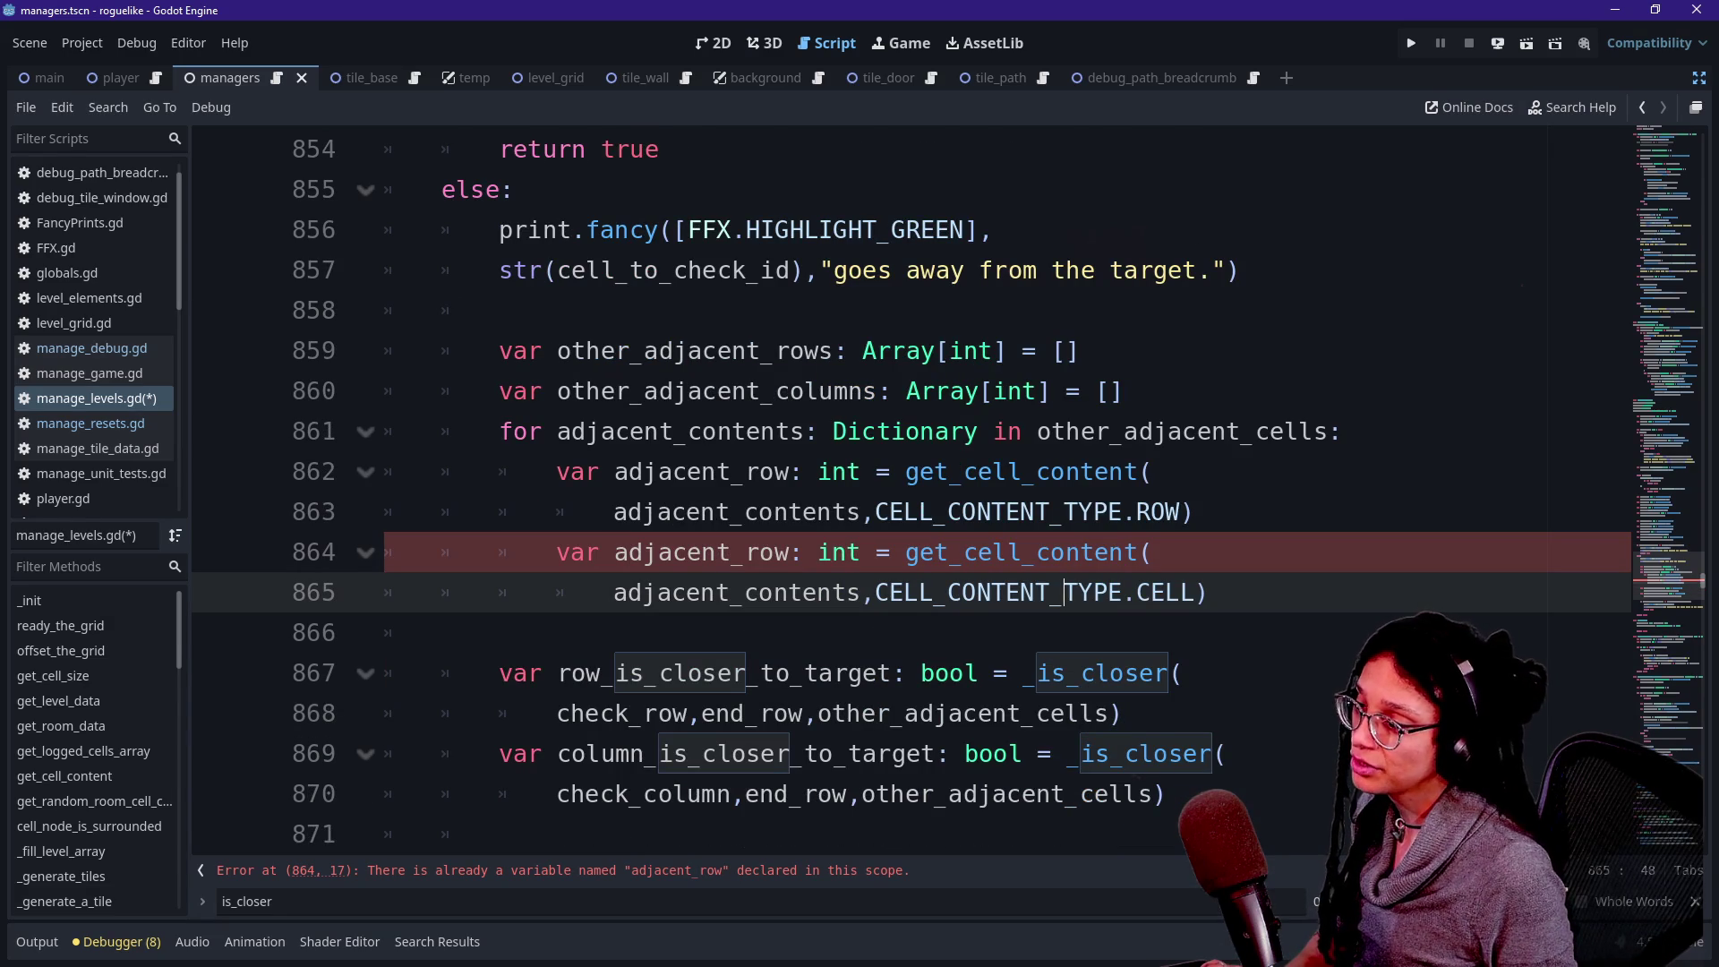
click(817, 552)
key(BackSpace)
key(BackSpace)
key(BackSpace)
text(cell)
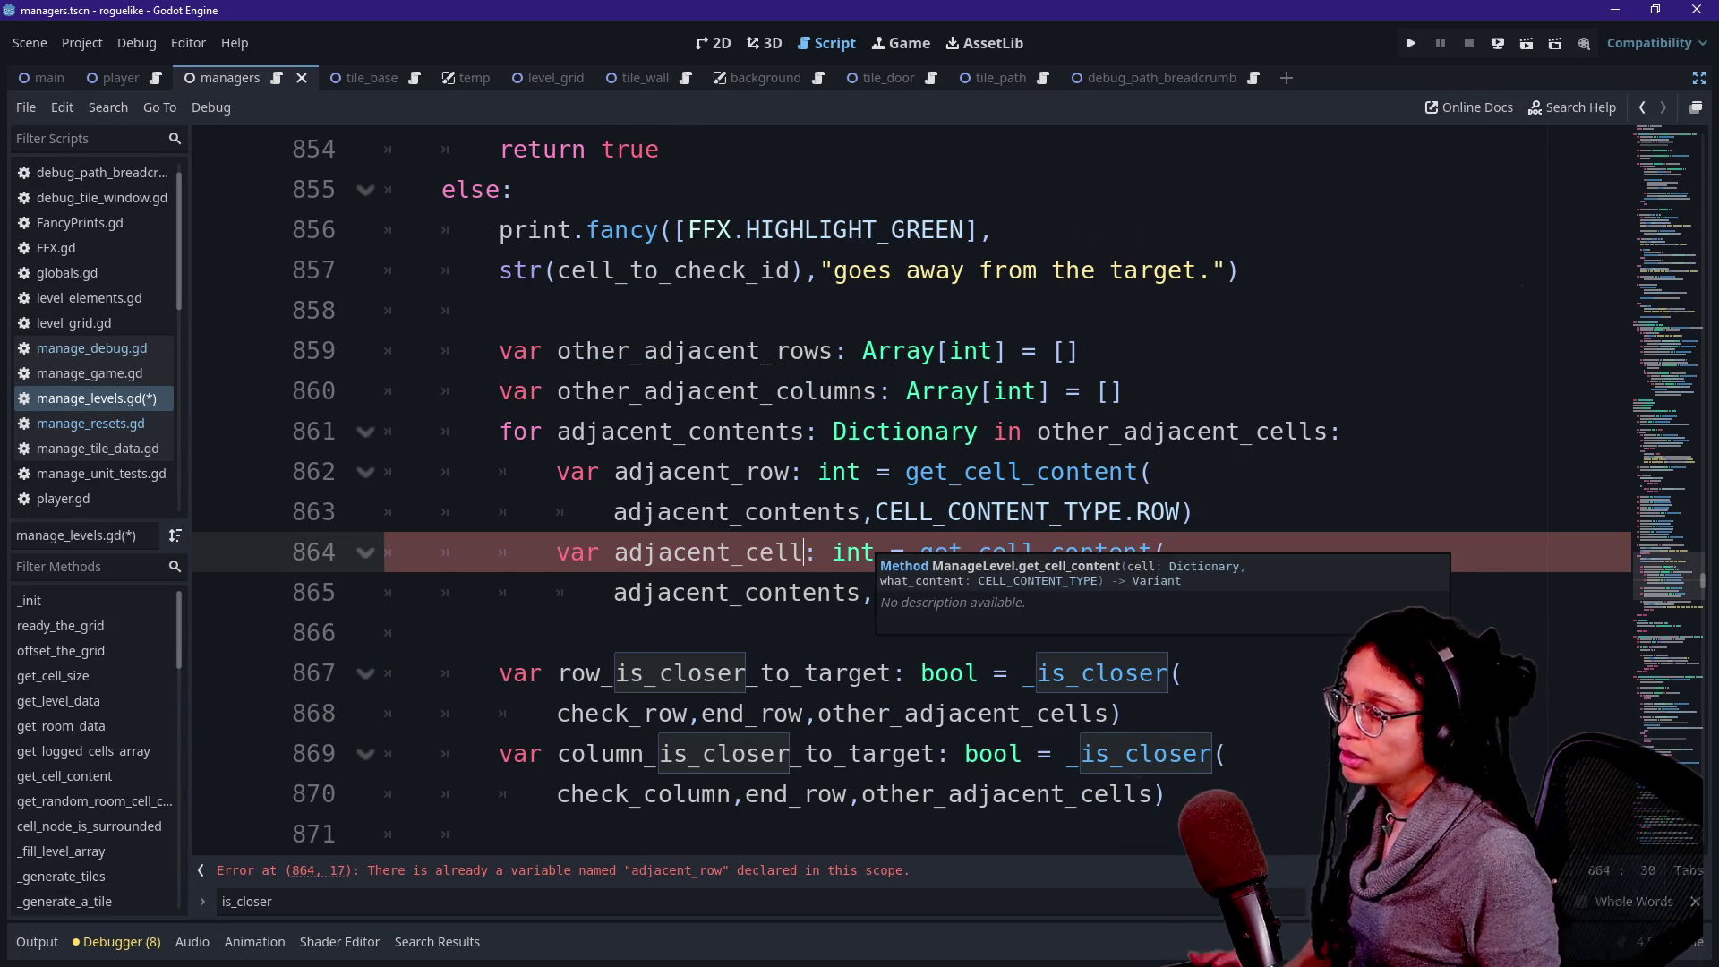
click(894, 753)
click(1209, 592)
key(Return)
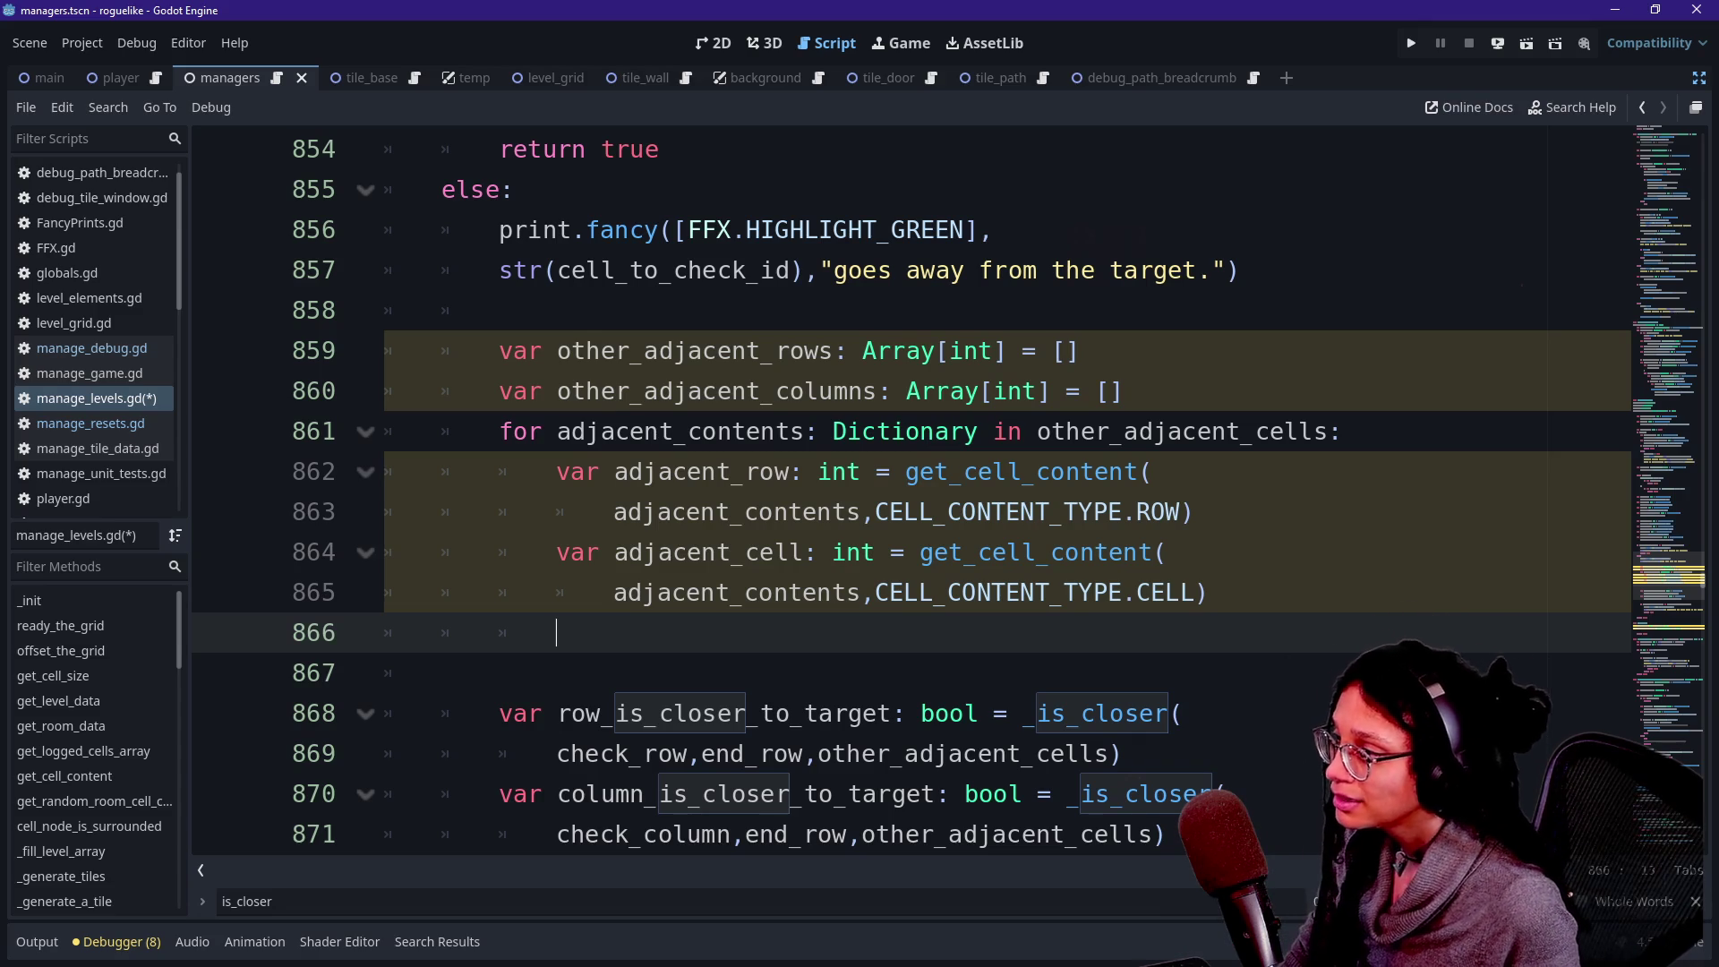
drag(744, 552, 790, 551)
text(column)
key(Delete)
key(ctrl+s)
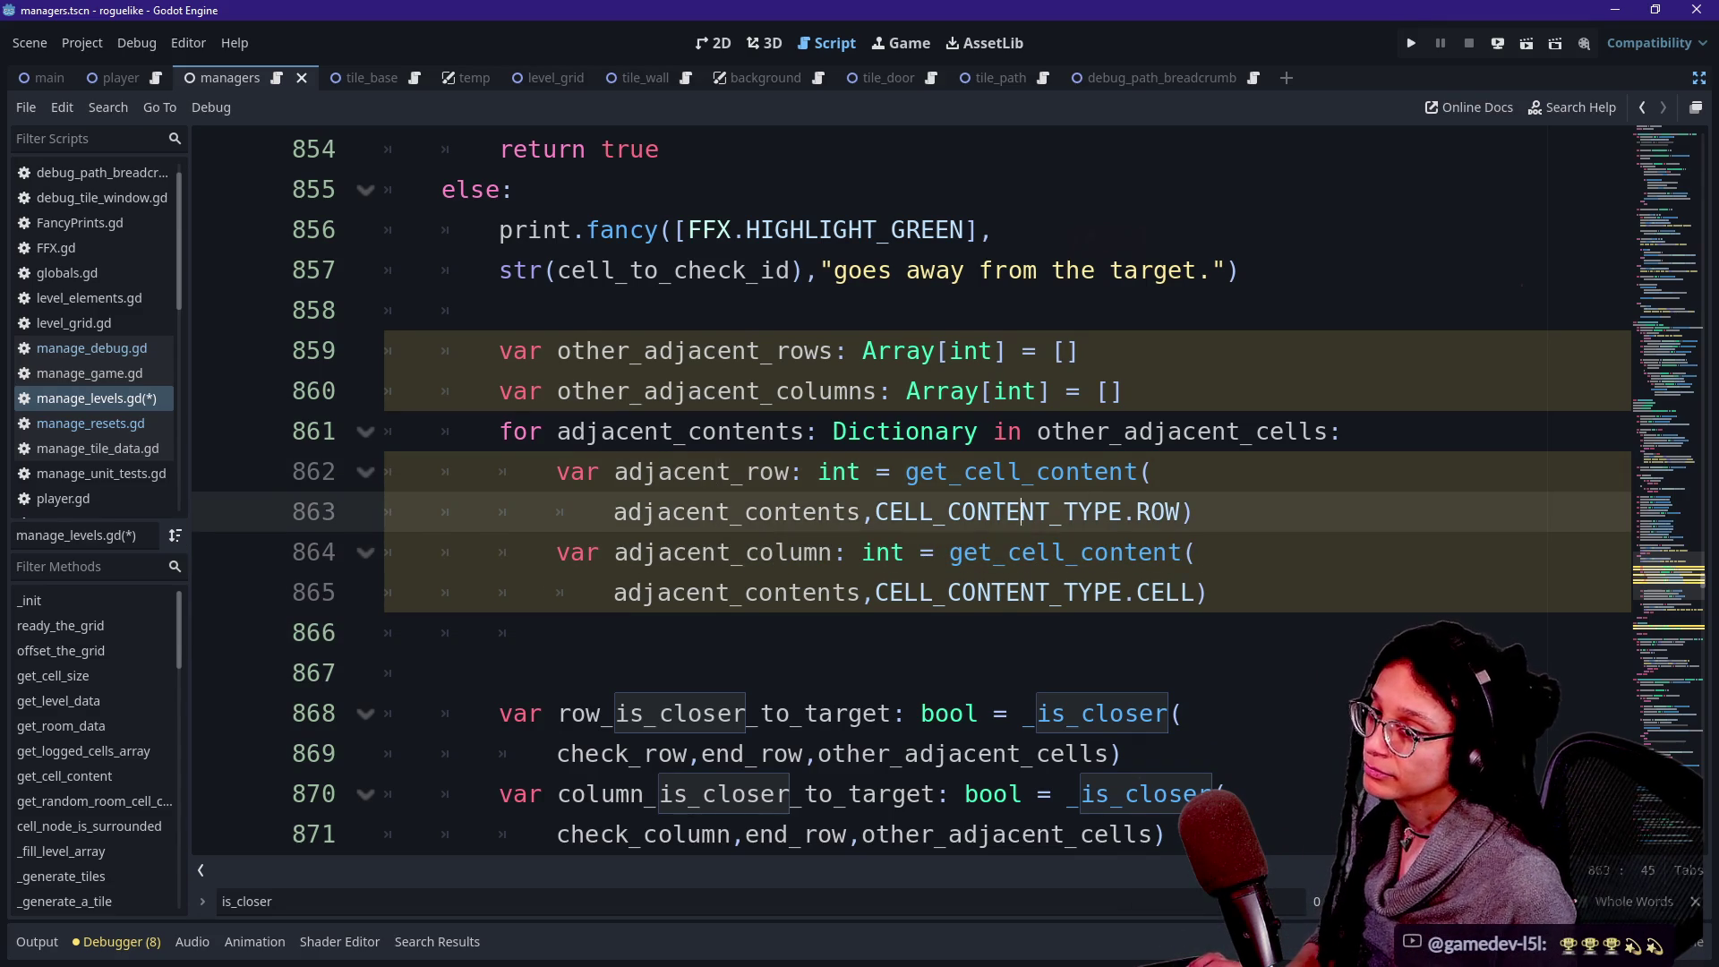
click(1021, 592)
click(892, 552)
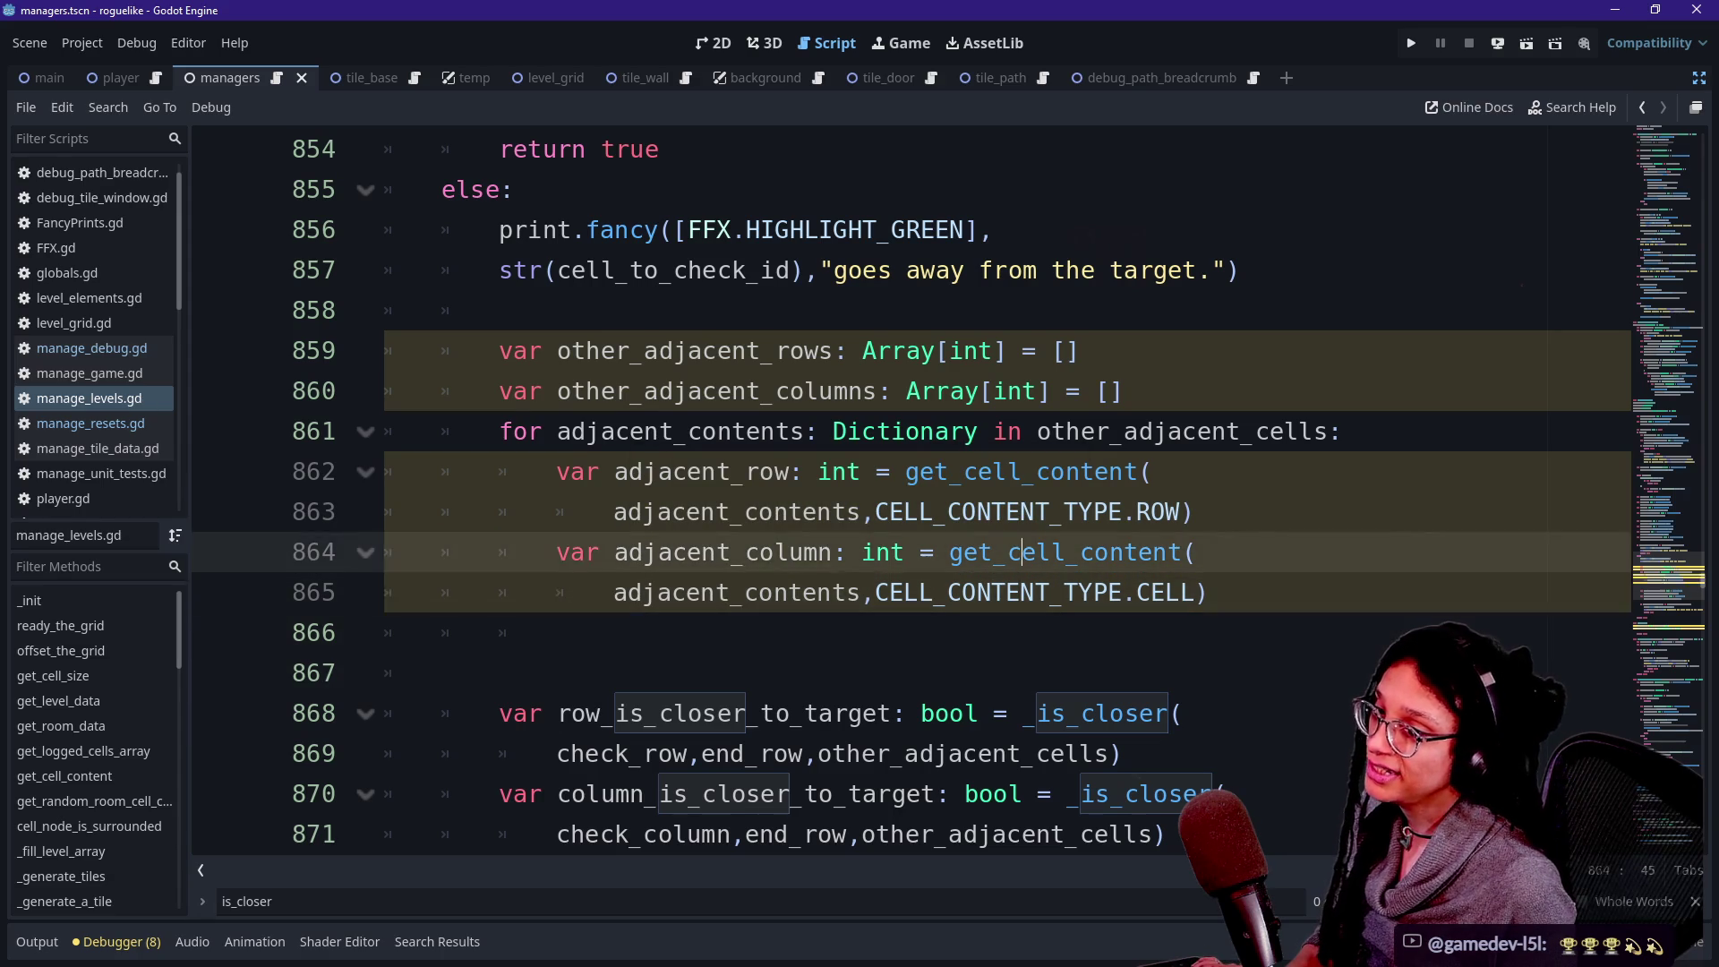
Add other_adjacent_rows.append(adjacent_row) below the adjacent_row lookup in the loop
key(Down)
key(Down)
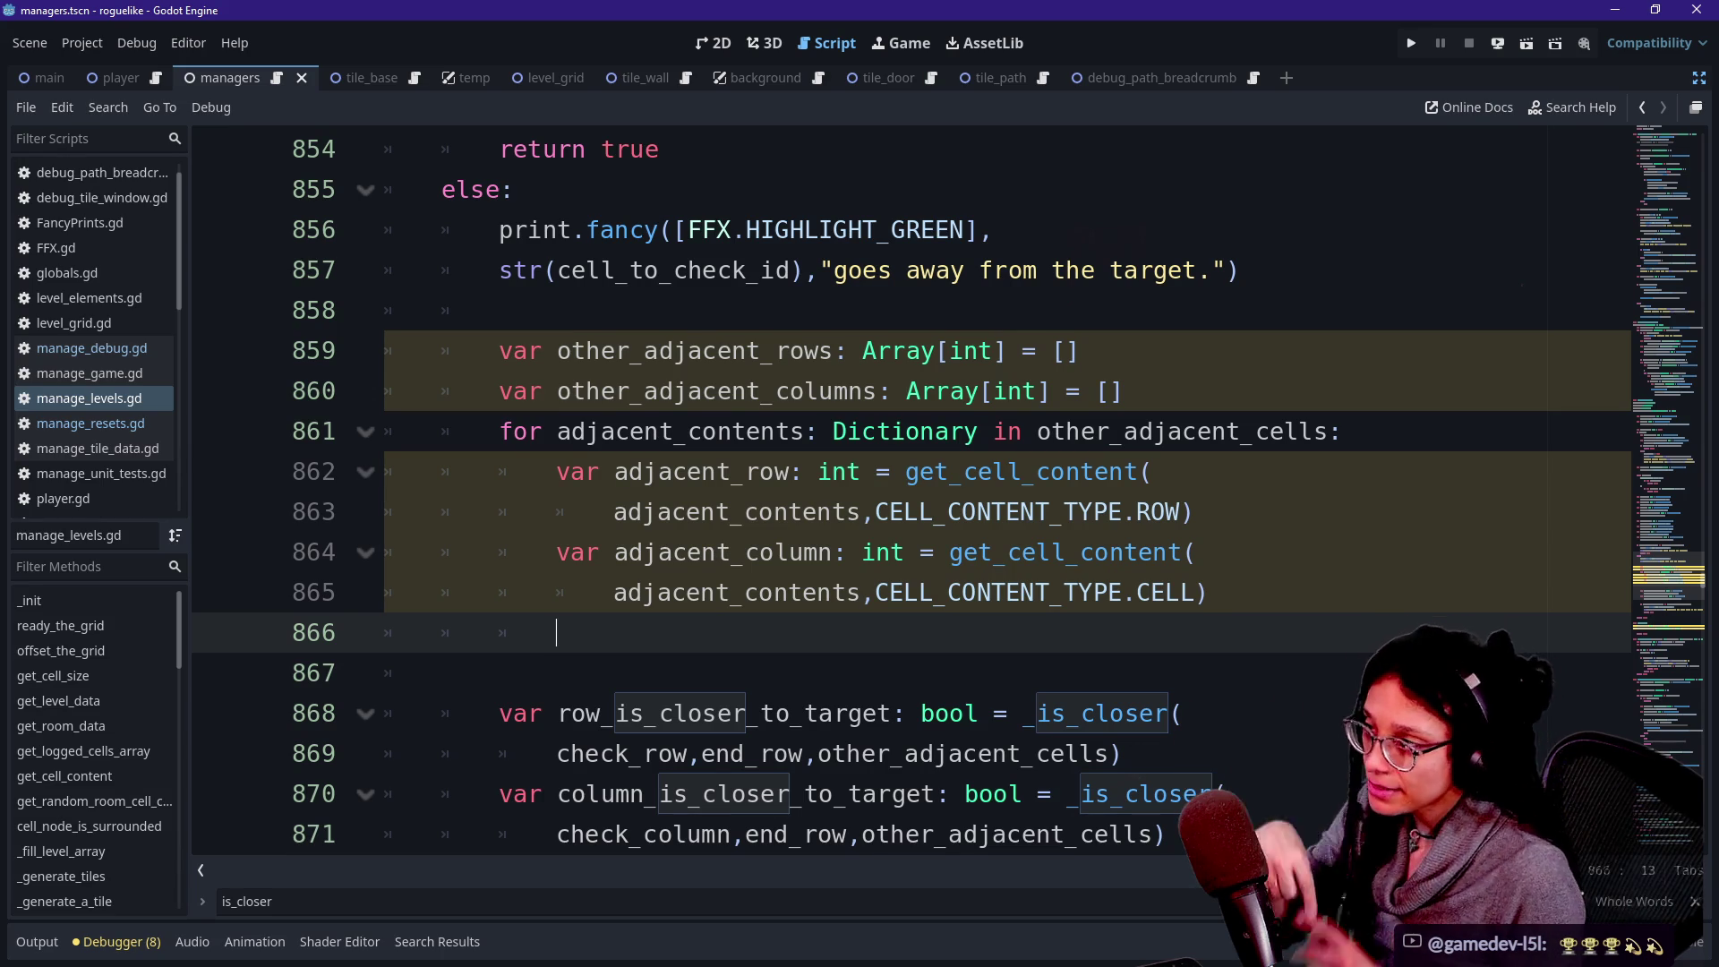
text(v)
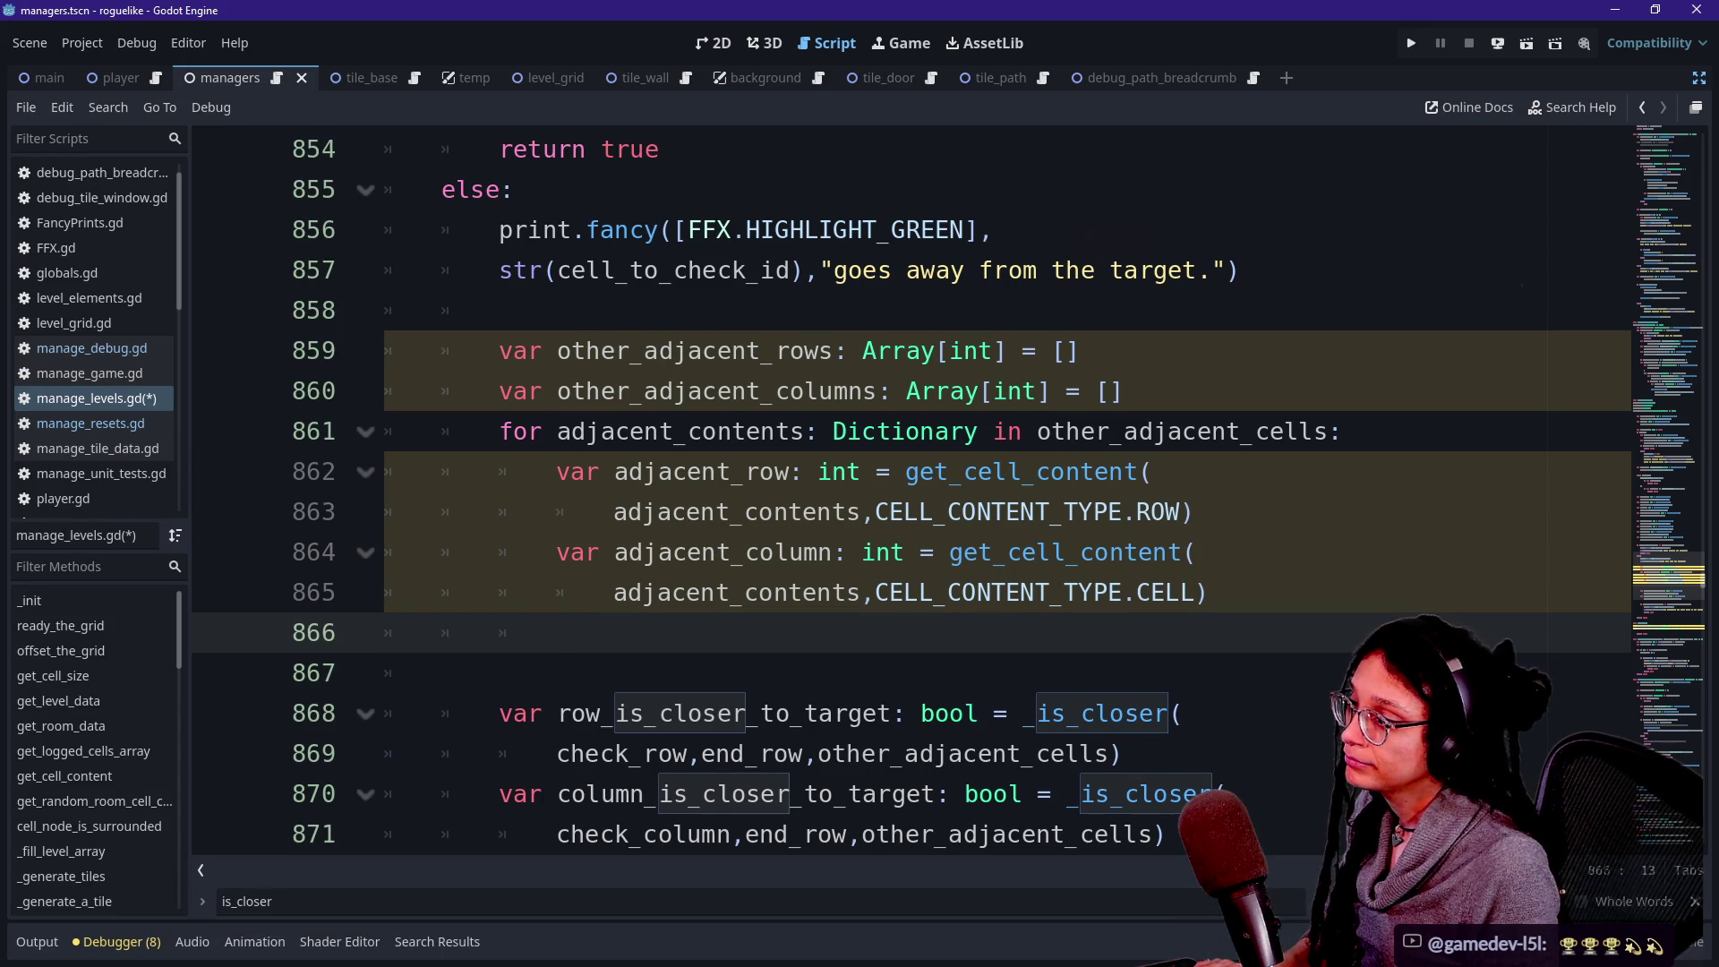
key(alt+Up)
key(alt+Up)
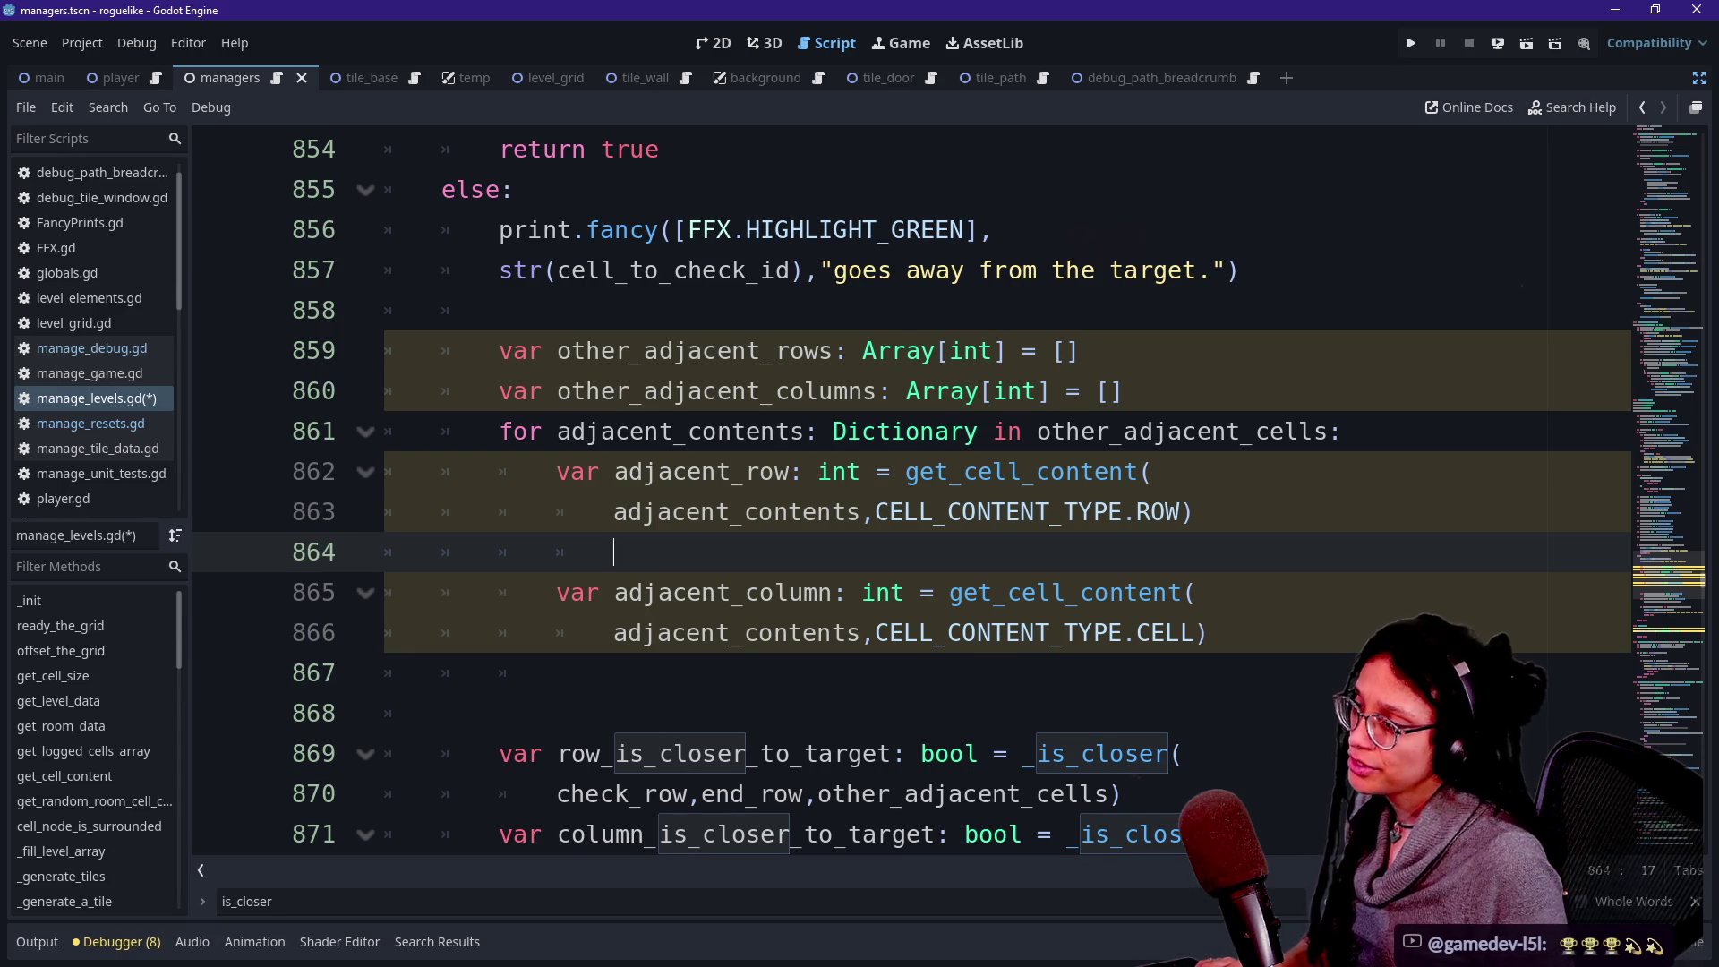
text(other)
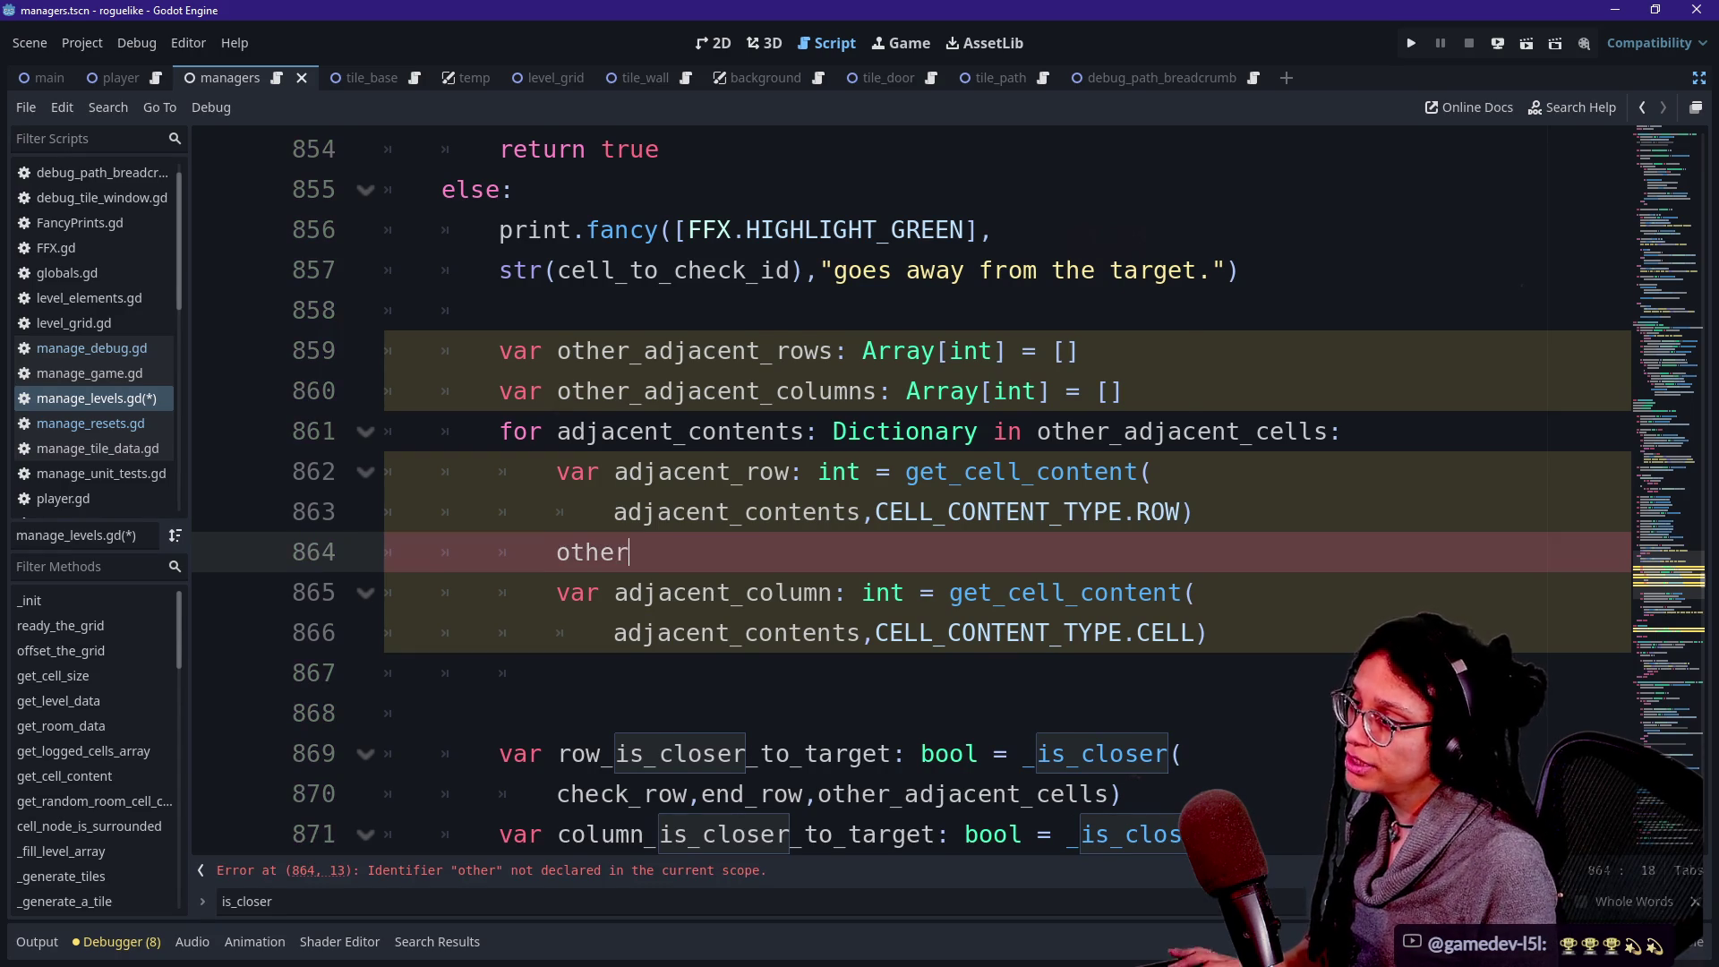
key(Down)
key(Return)
text(.append()
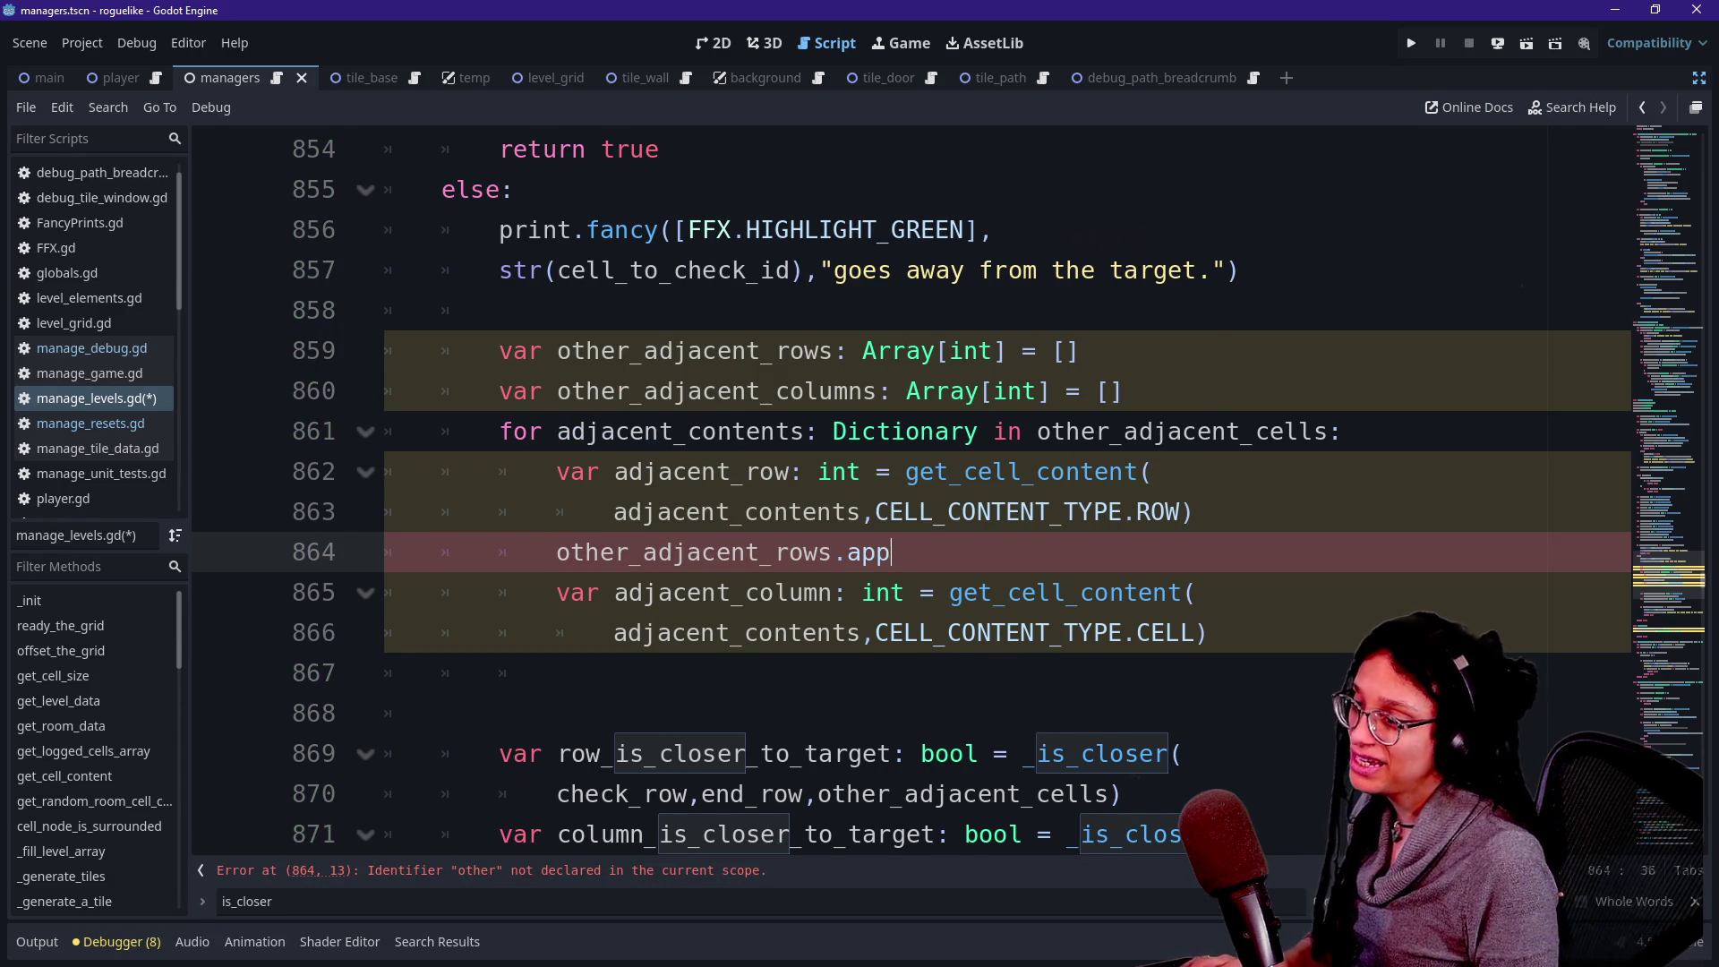
text(ad)
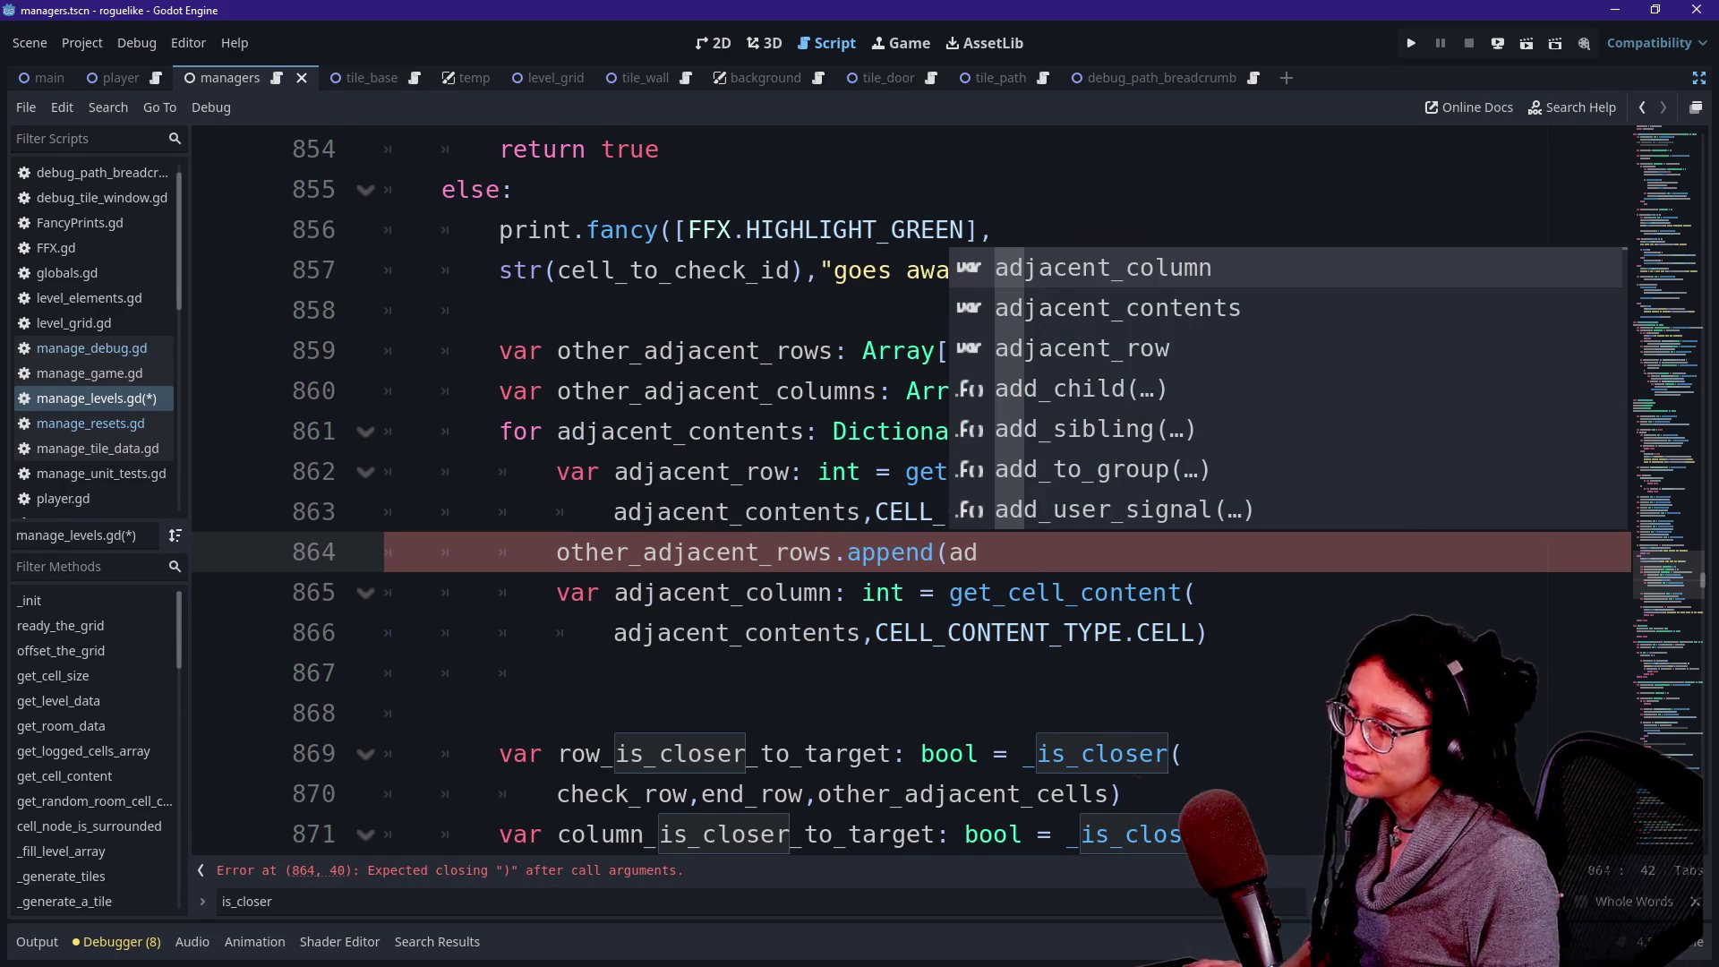
key(Down)
key(Down)
key(Return)
text(_)
key(BackSpace)
text())
Copy the append line below the adjacent_column lookup and select 'rows' in the copy
key(shift+Up)
key(shift+End)
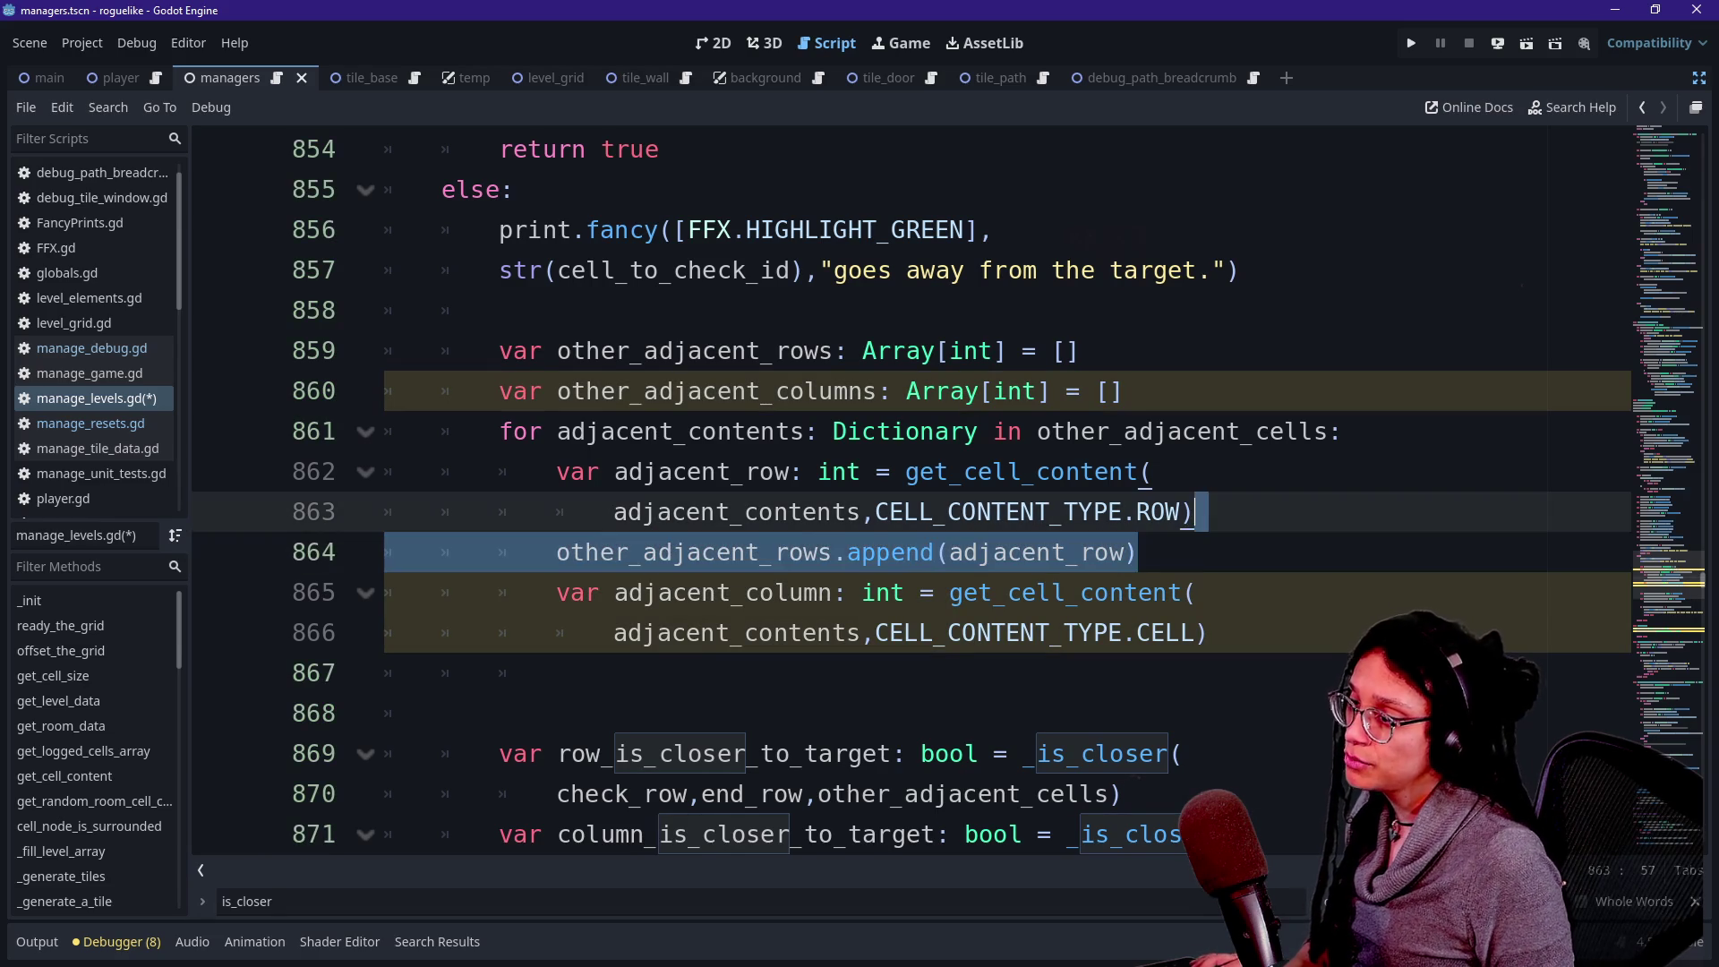
key(ctrl+c)
key(Down)
key(Return)
key(Down)
key(Down)
key(Return)
key(ctrl+v)
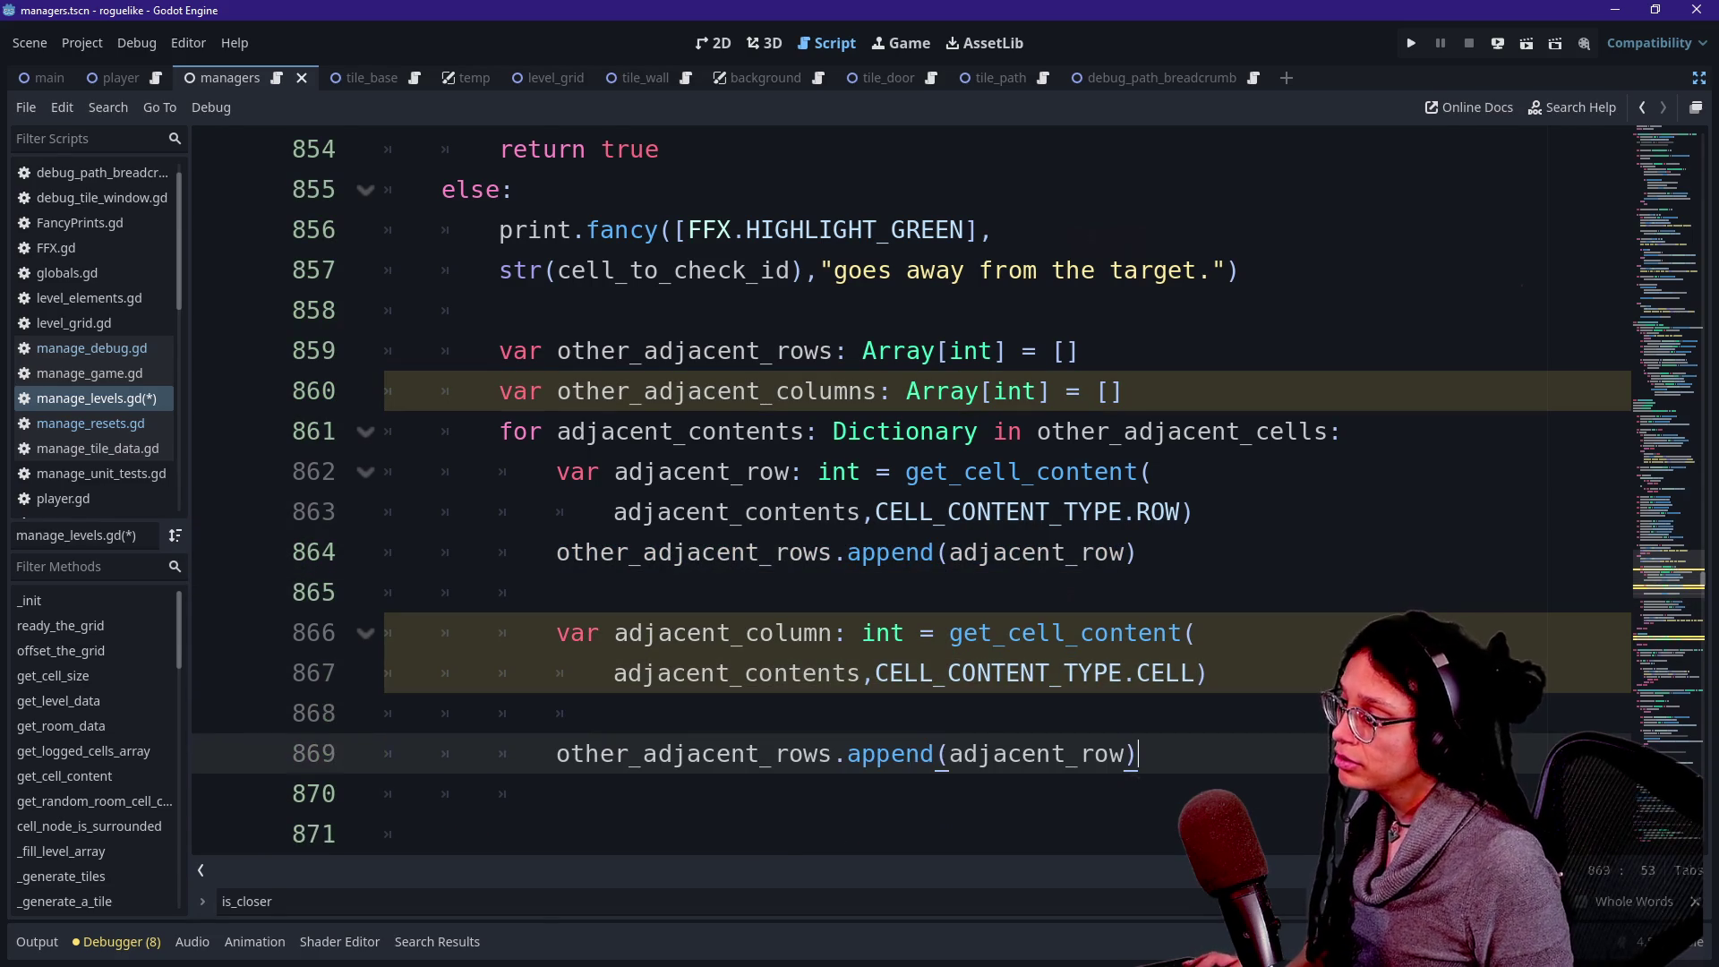
key(Up)
key(BackSpace)
key(BackSpace)
key(BackSpace)
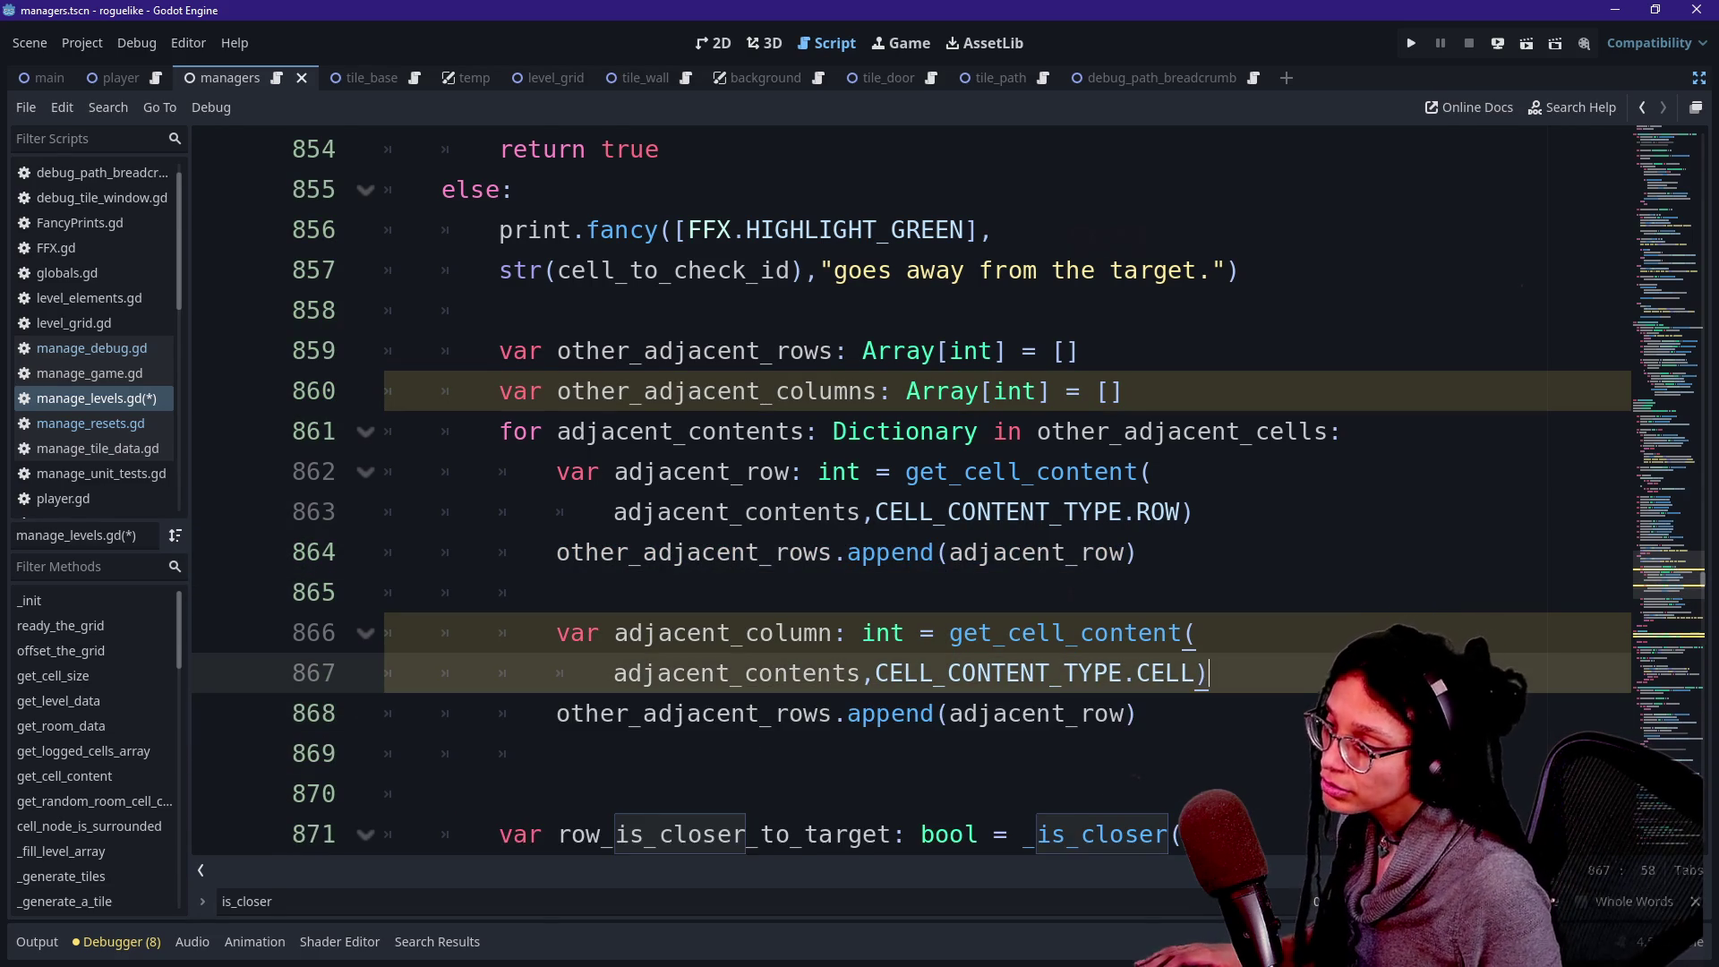
drag(774, 713, 833, 714)
Find the copied append on line 868 and rename its array from rows to other_adjacent_column
key(ctrl+d)
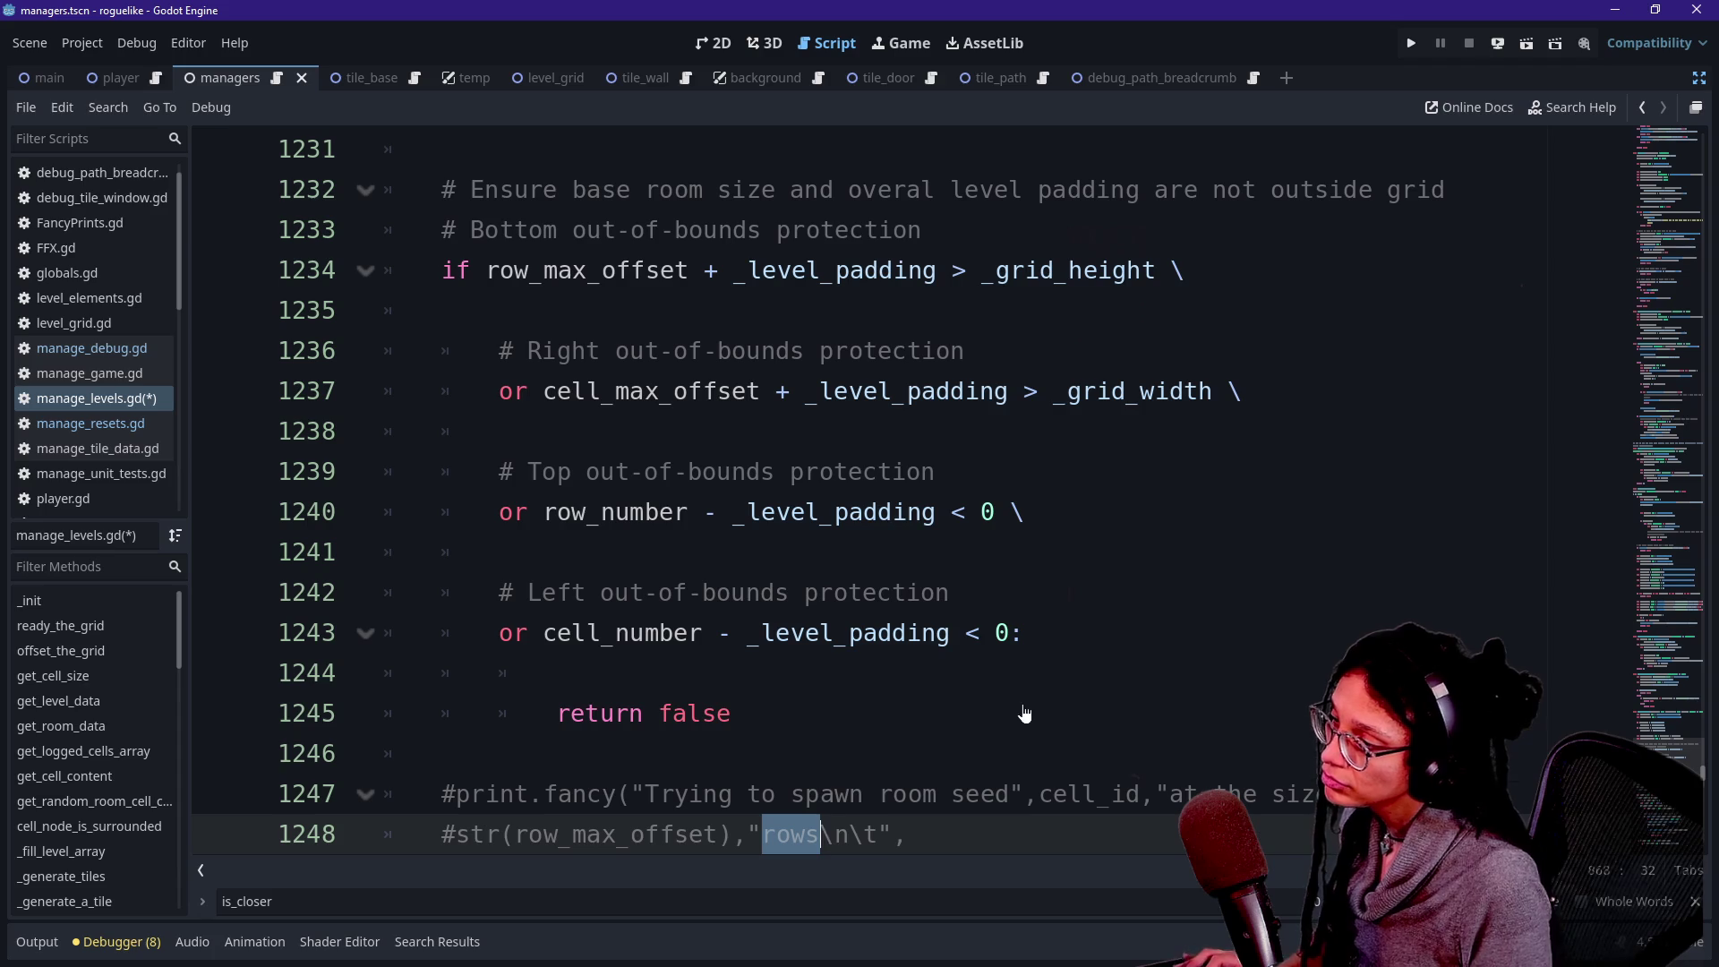
click(537, 551)
key(ctrl+f)
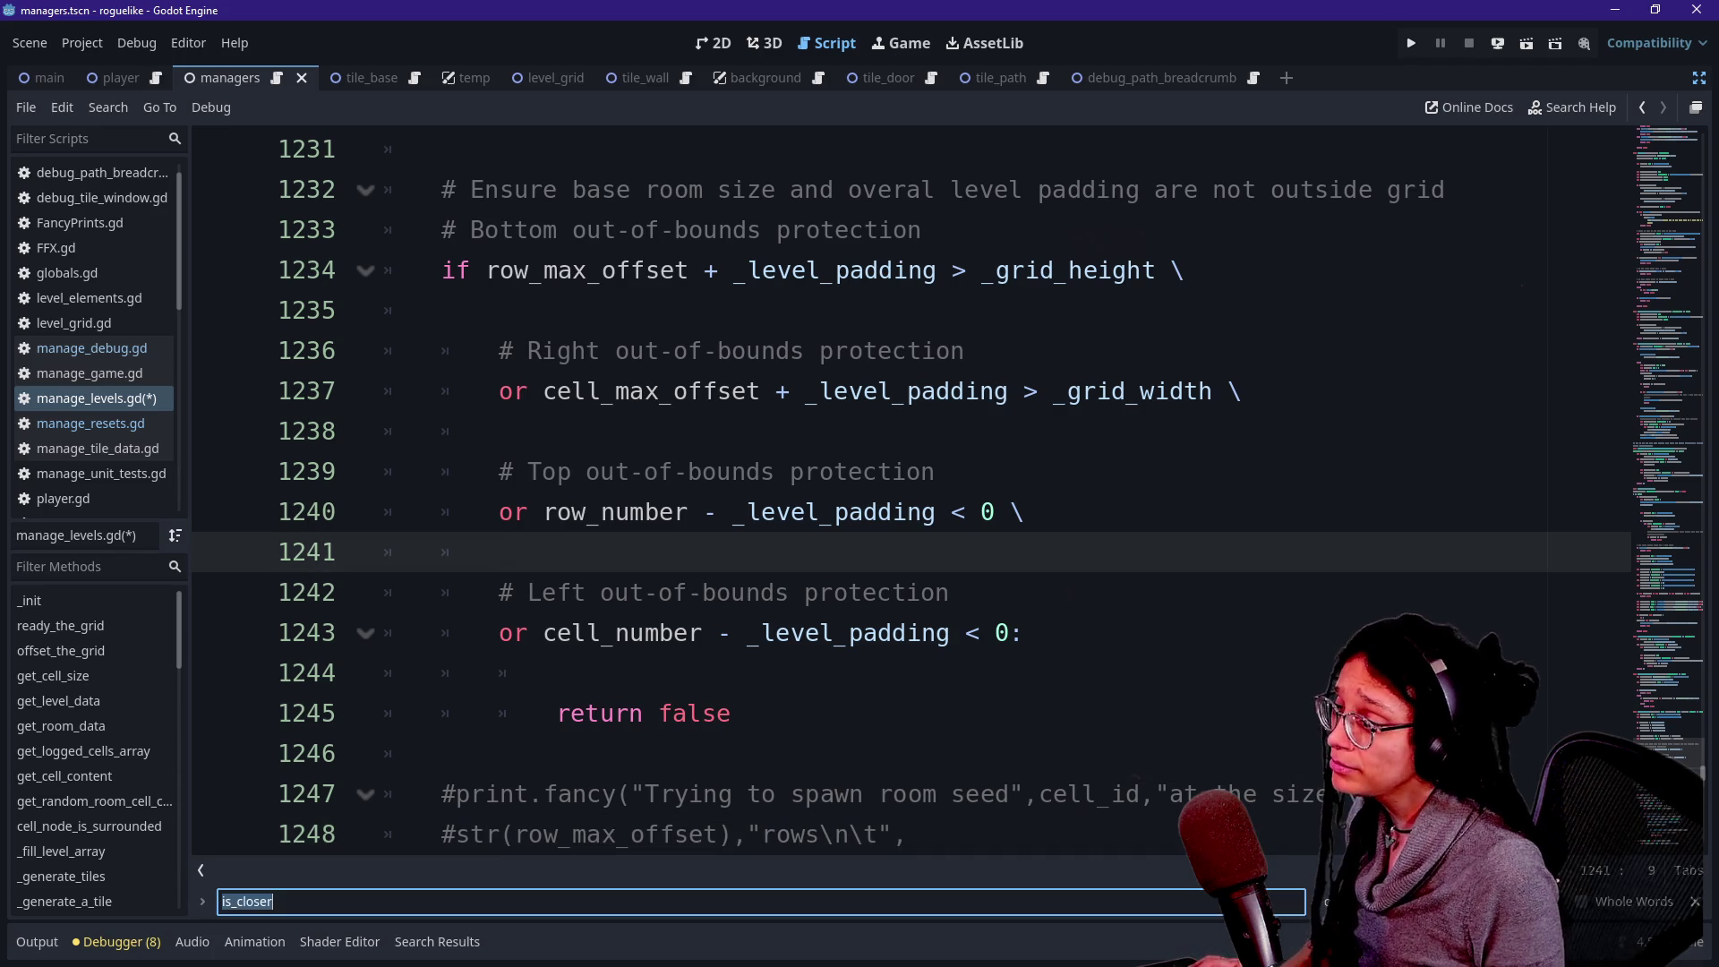
text(other_adj)
key(Return)
key(Return)
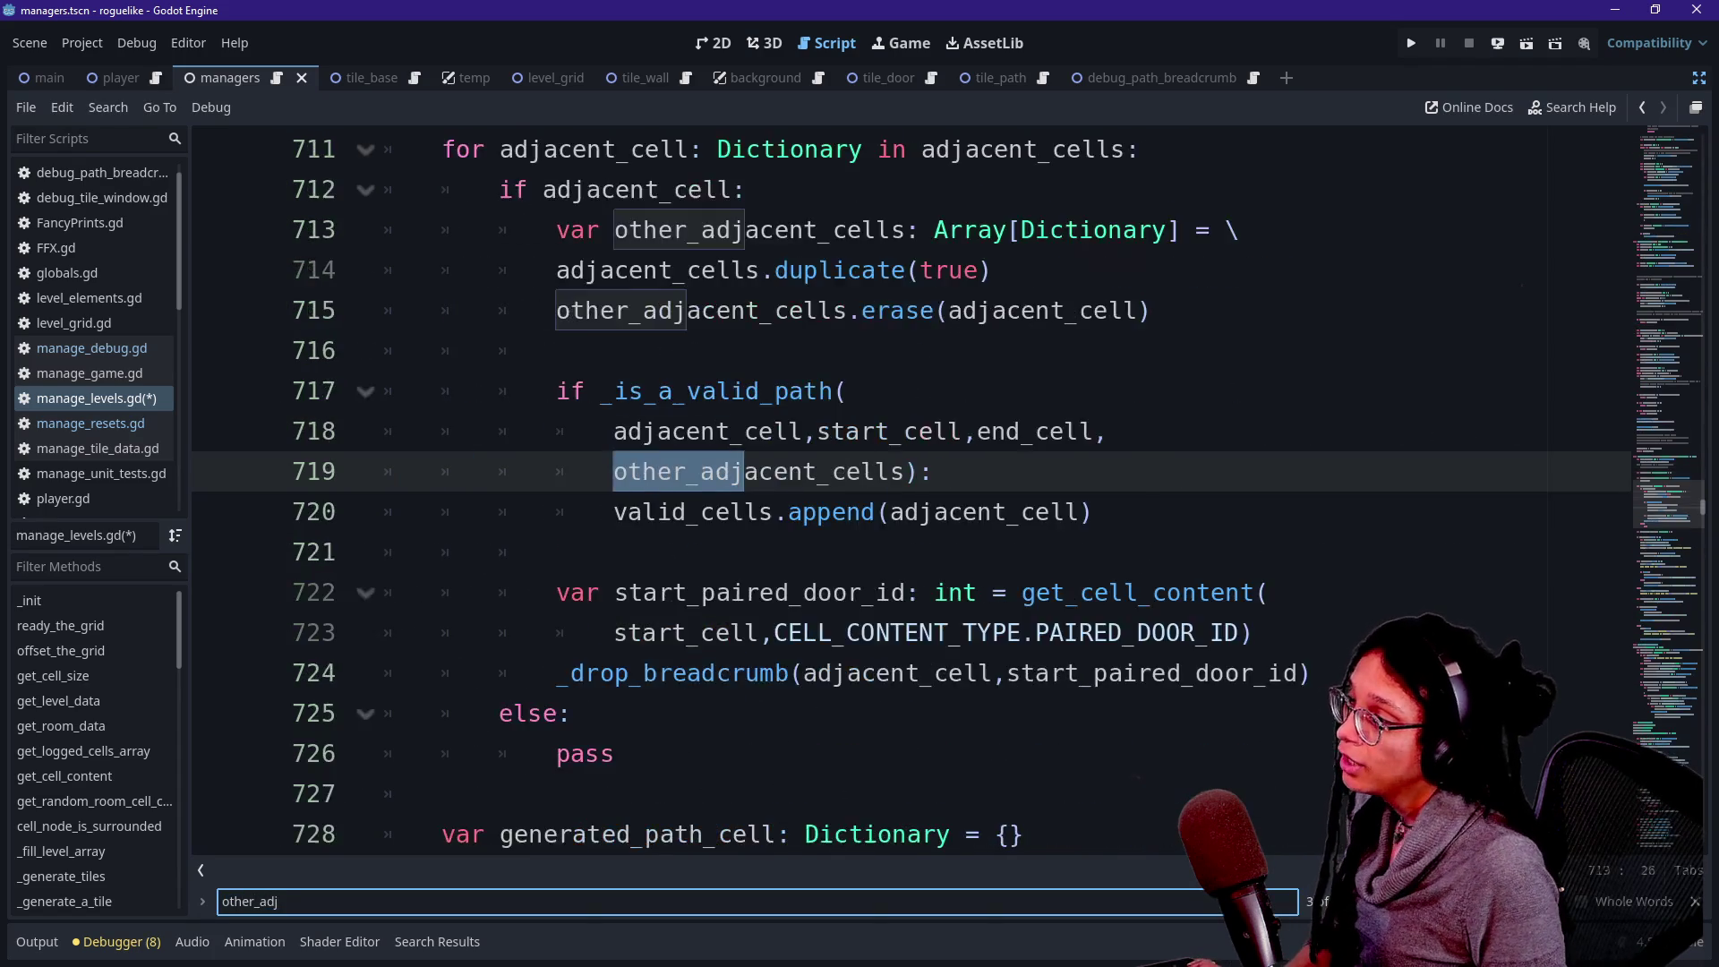
key(Return)
key(Return)
scroll(895, 492, down, 2)
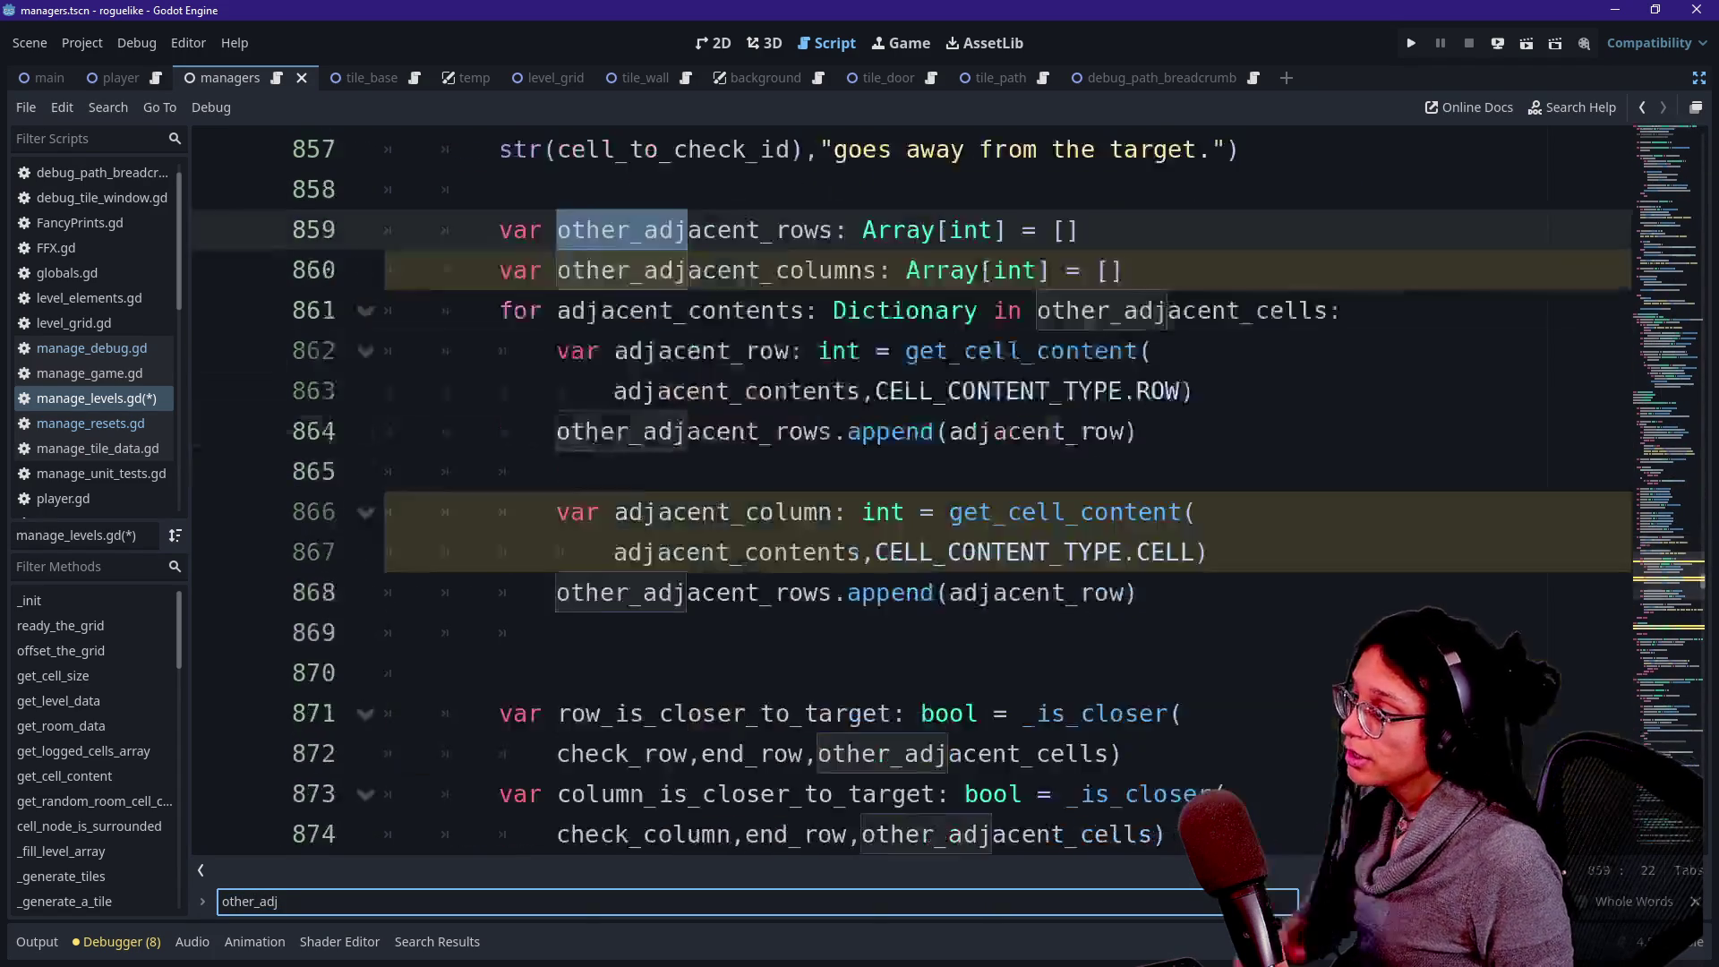
scroll(895, 493, down, 1)
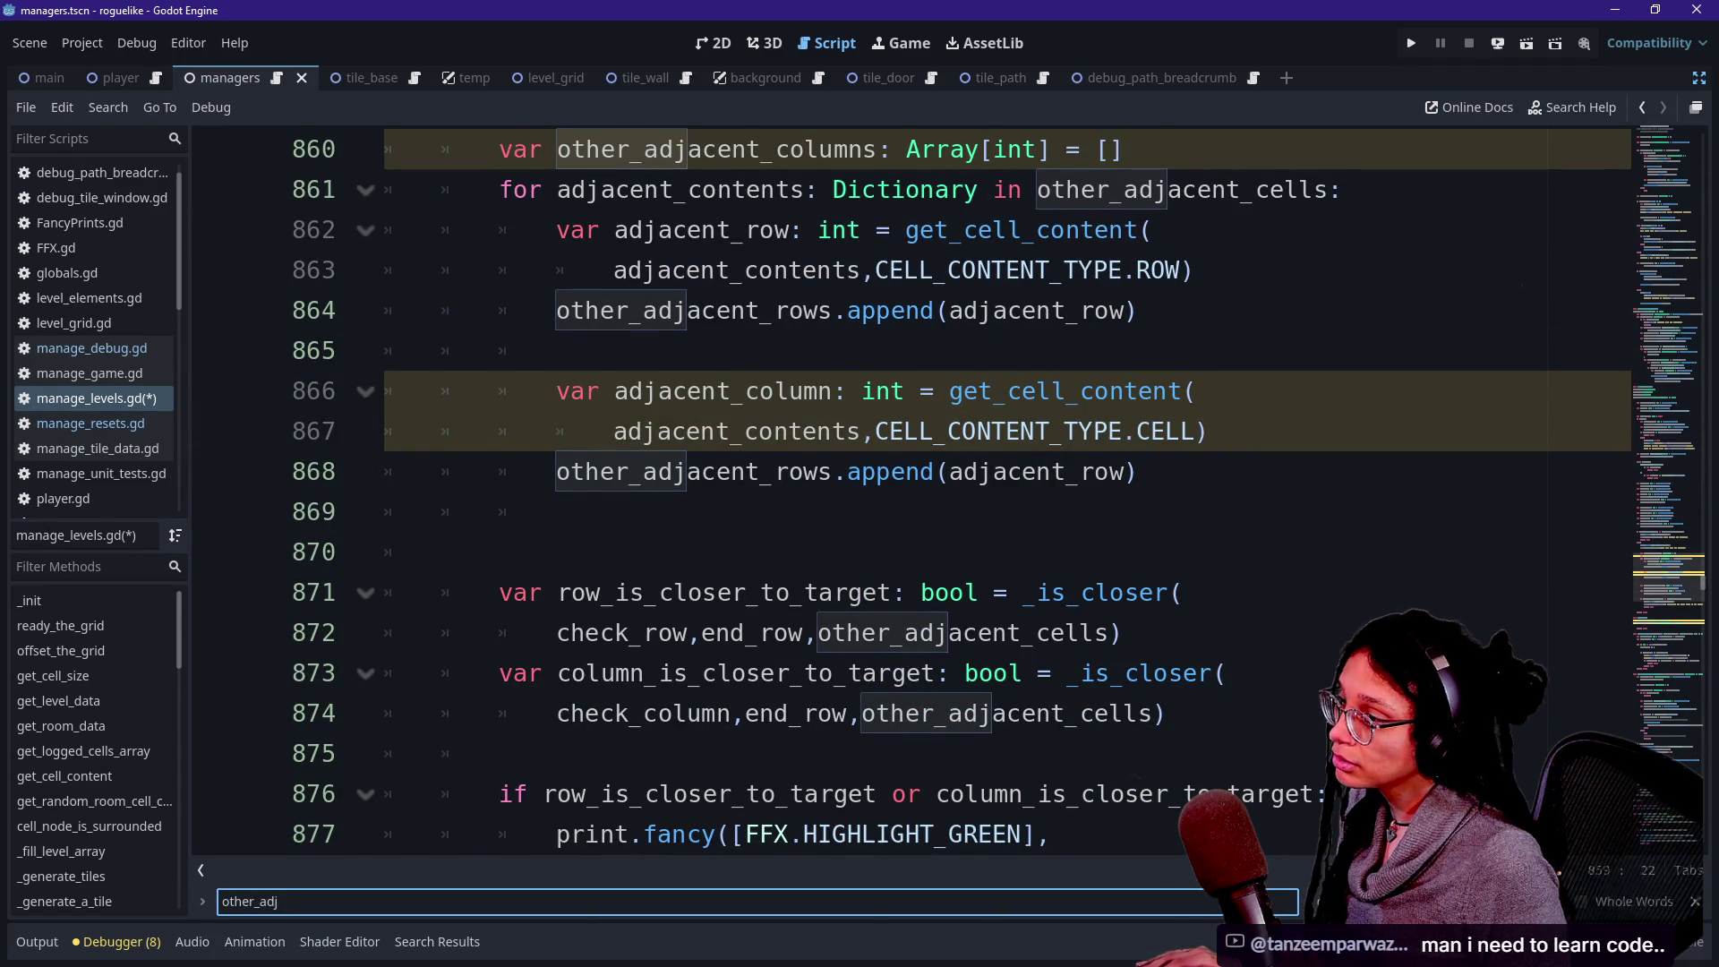
click(761, 472)
key(shift+Right)
key(shift+Right)
key(shift+Right)
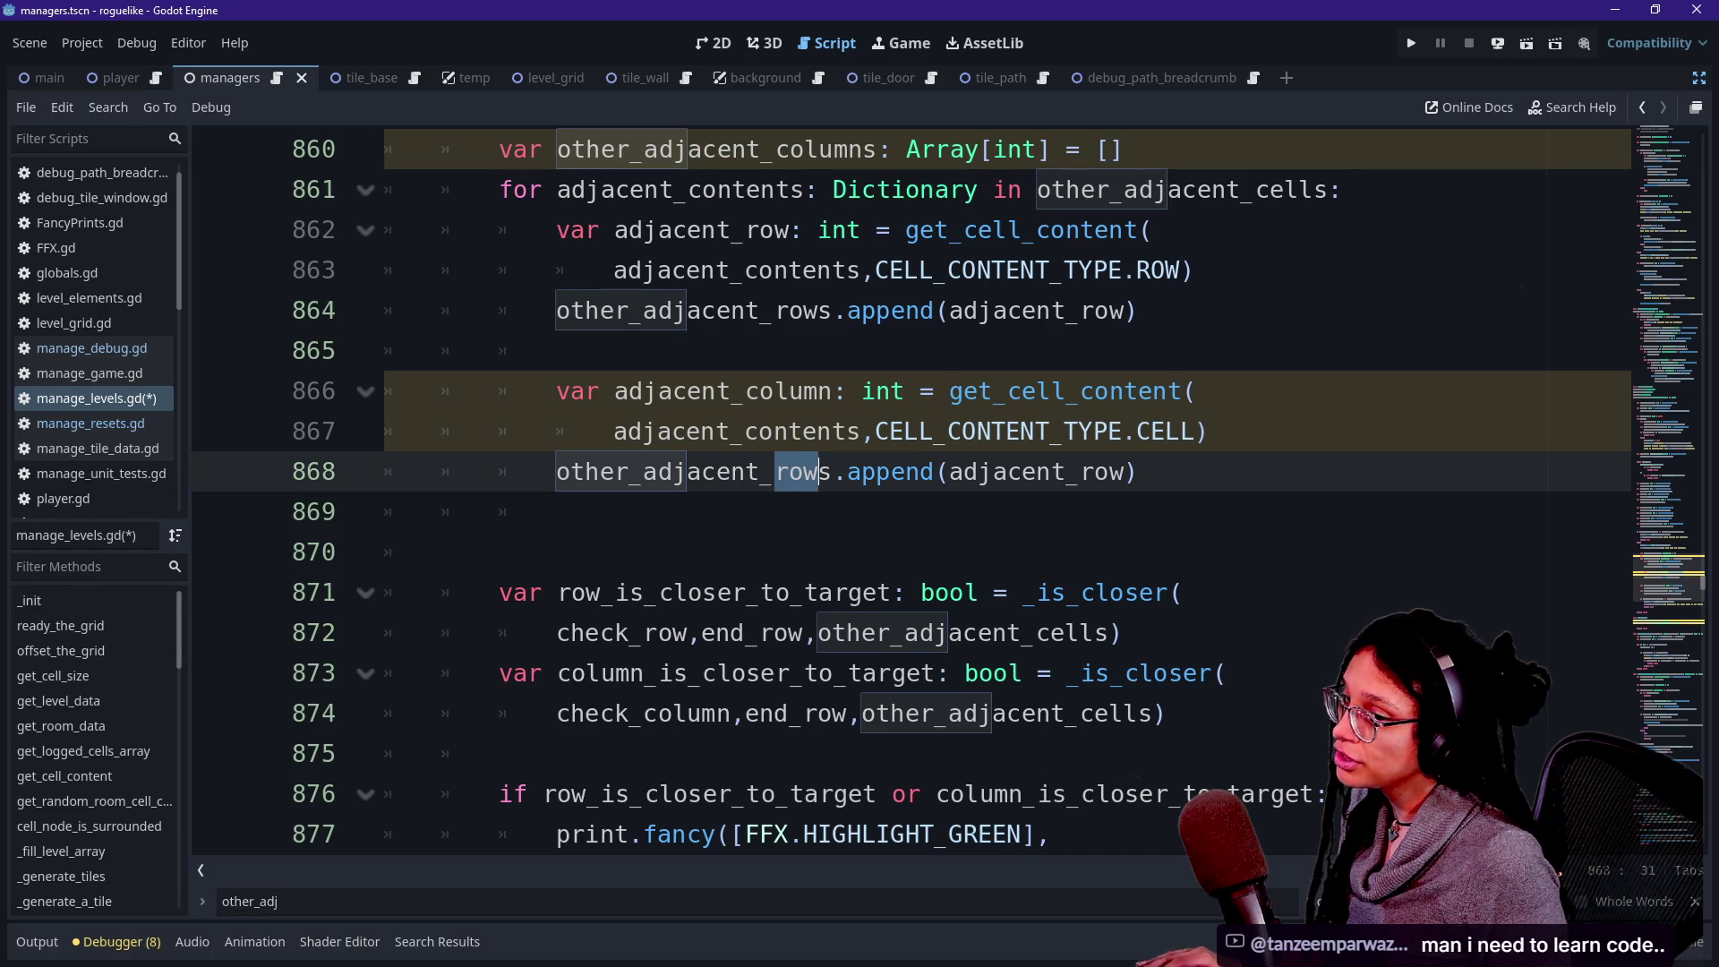
key(BackSpace)
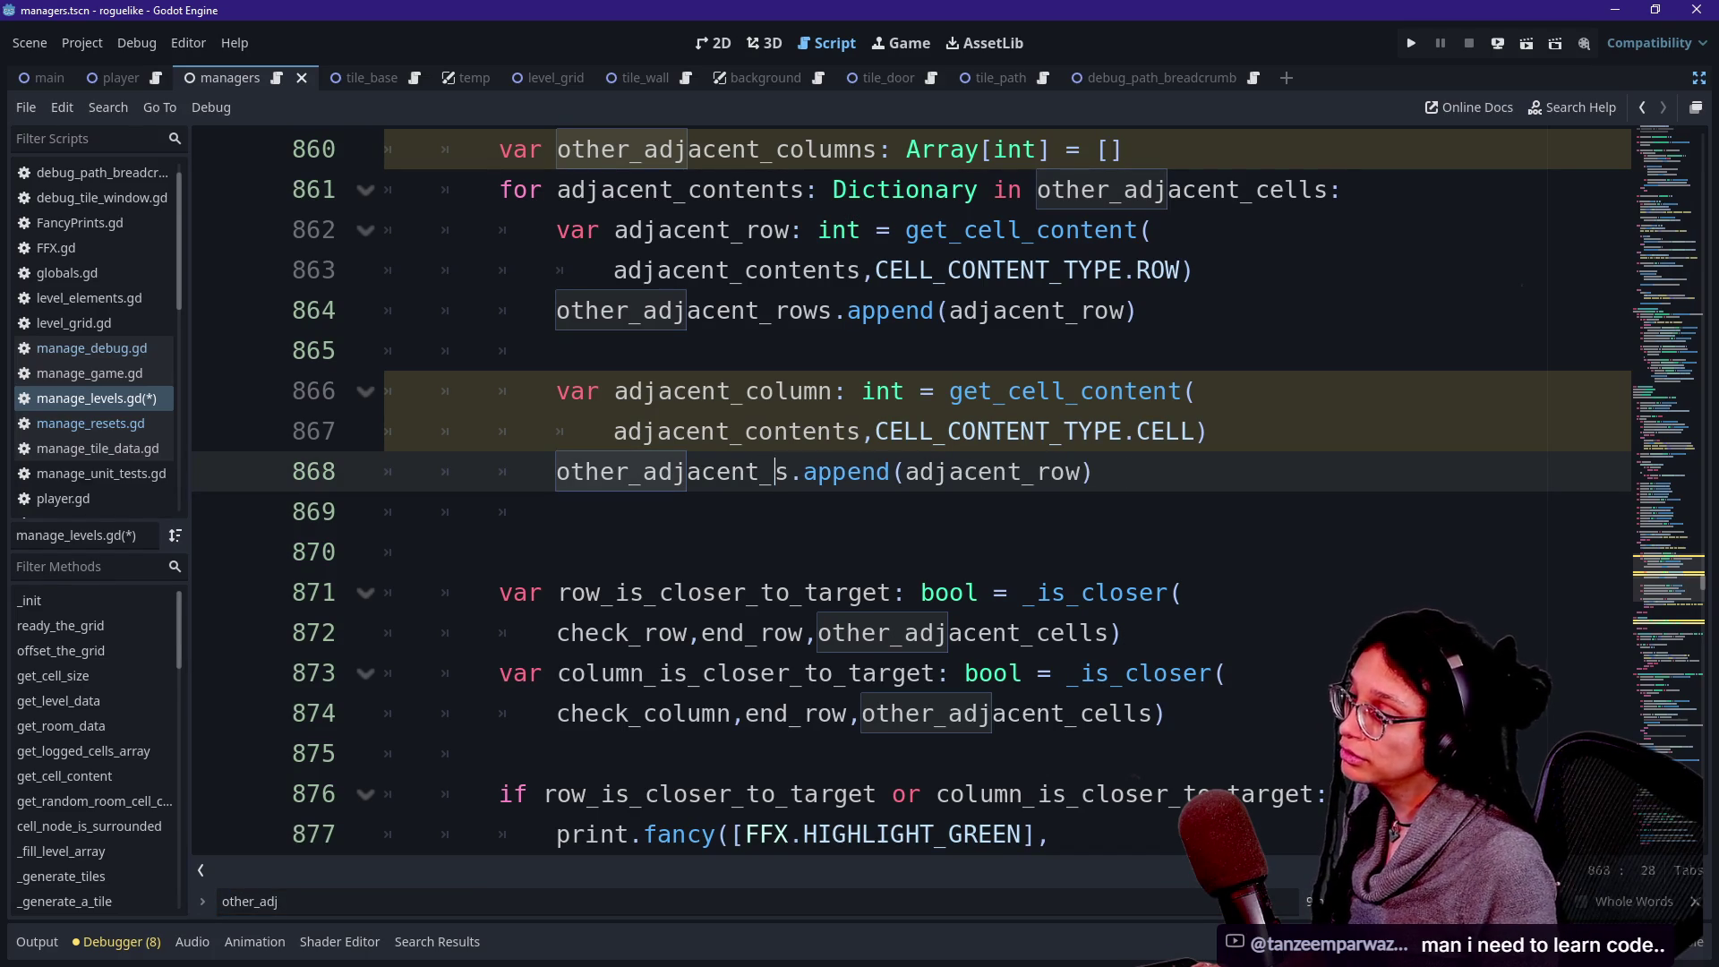
key(Delete)
text(column)
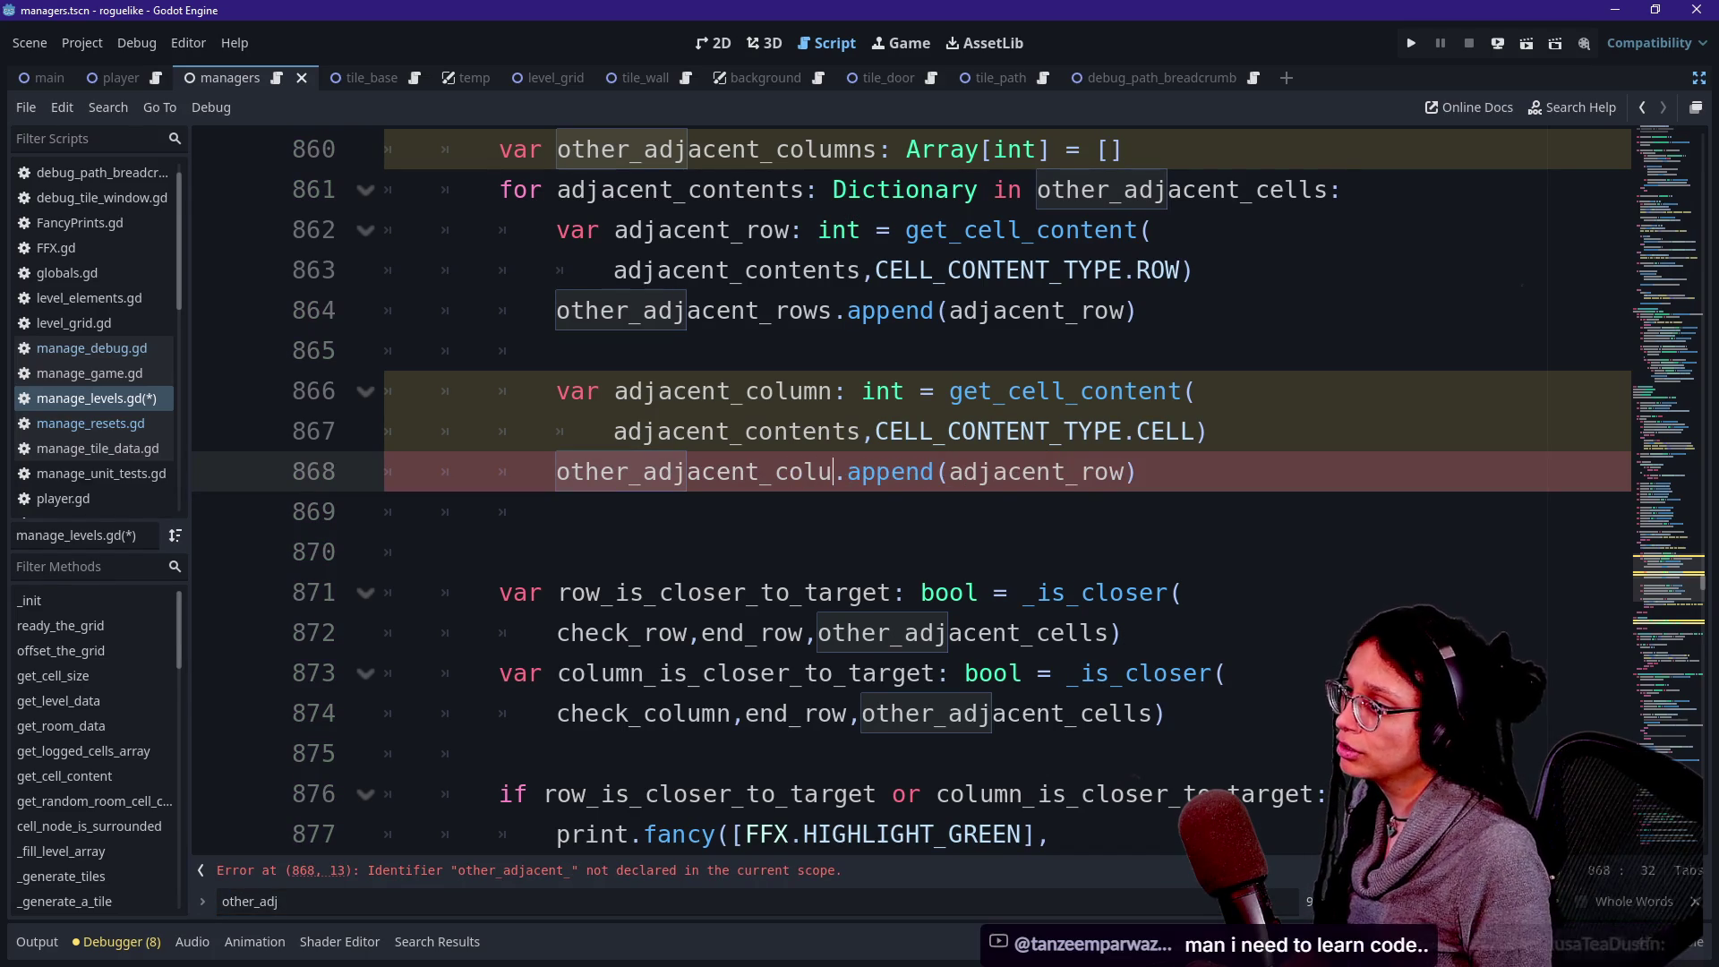
click(906, 391)
Finish line 868 as other_adjacent_columns.append(adjacent_column)
scroll(896, 488, up, 1)
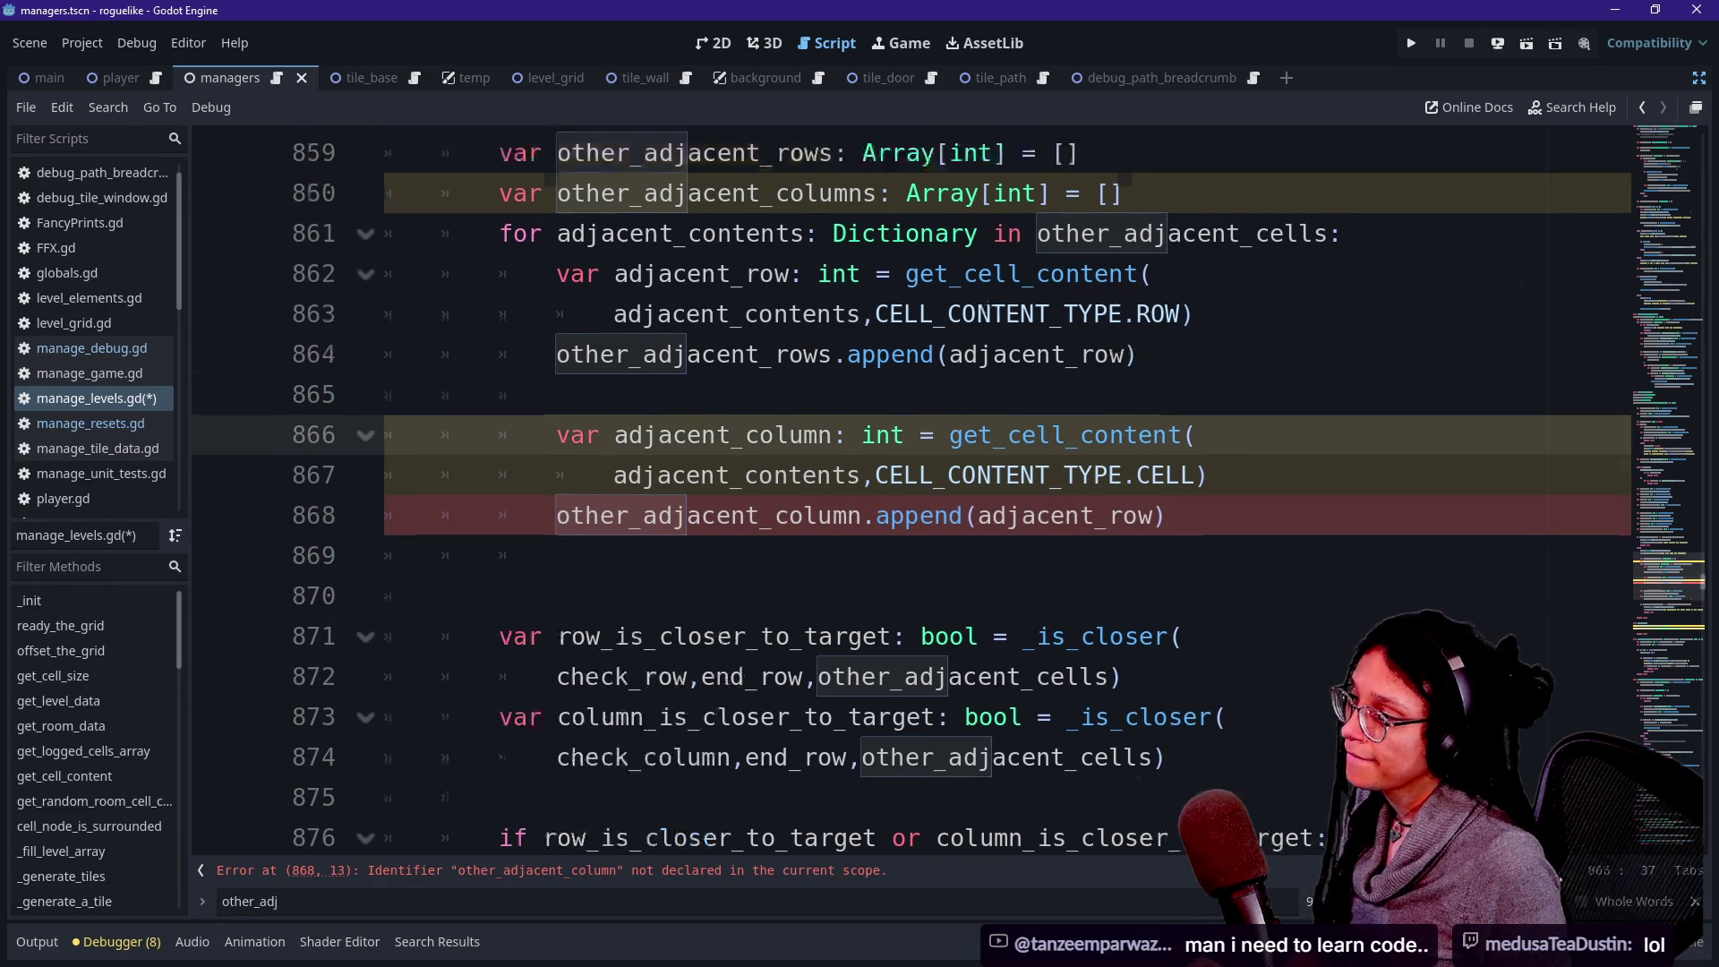
click(1139, 592)
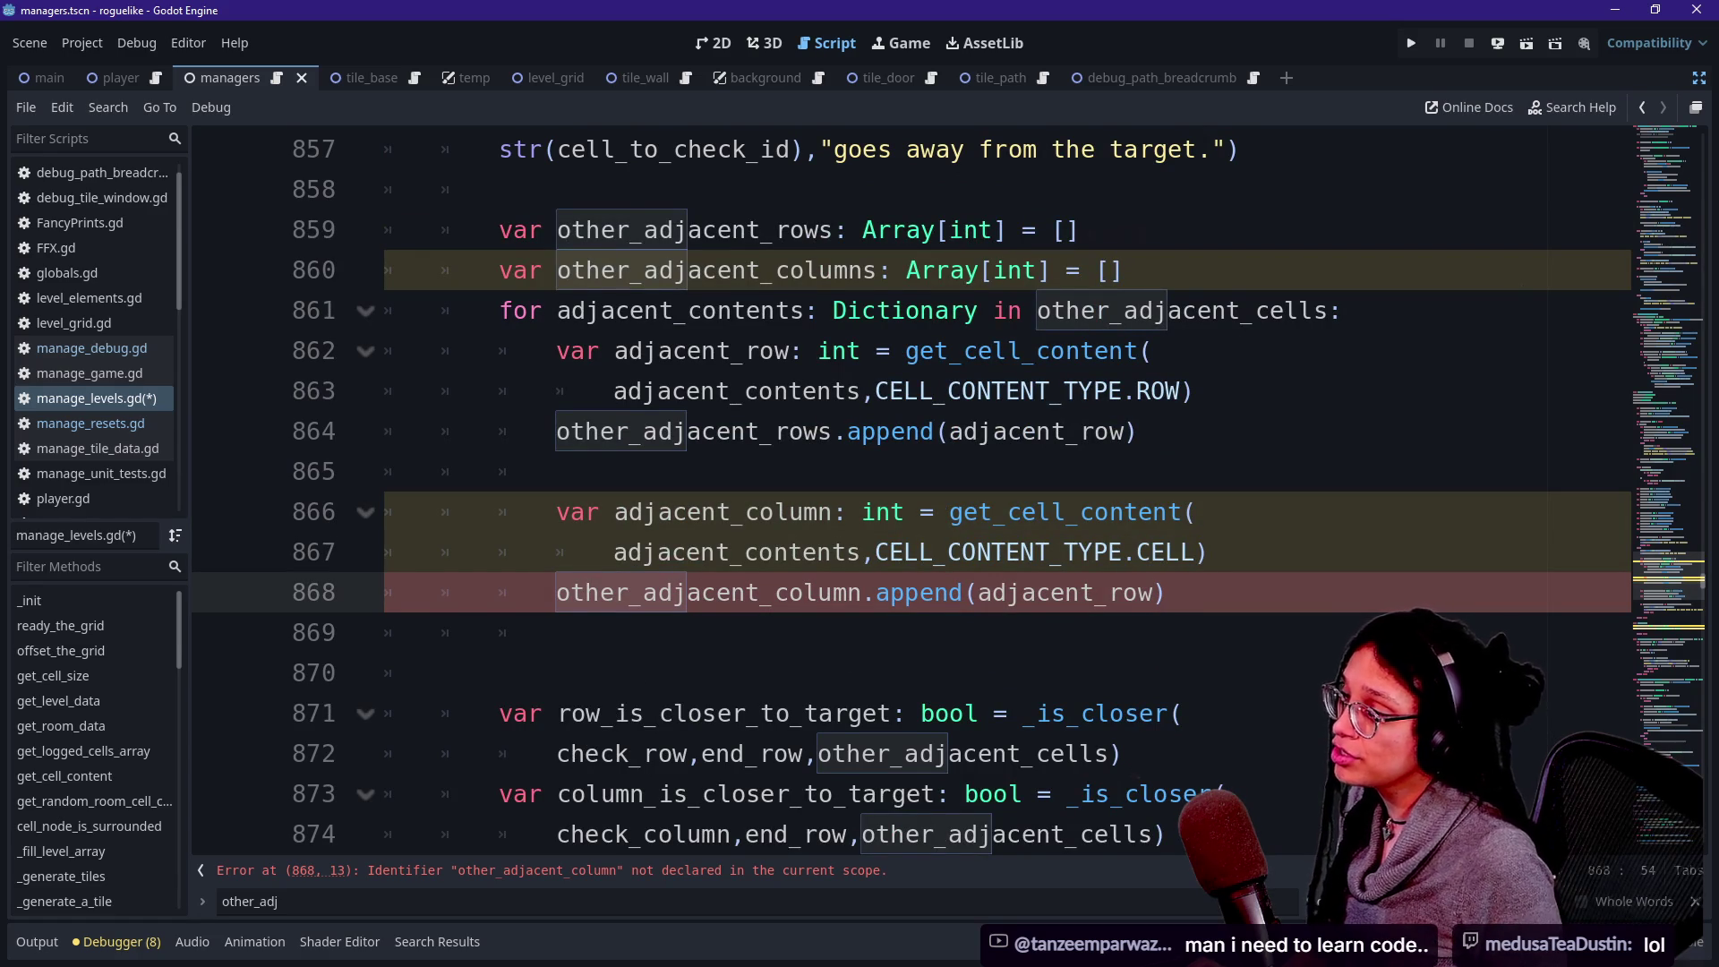
click(863, 592)
text(s)
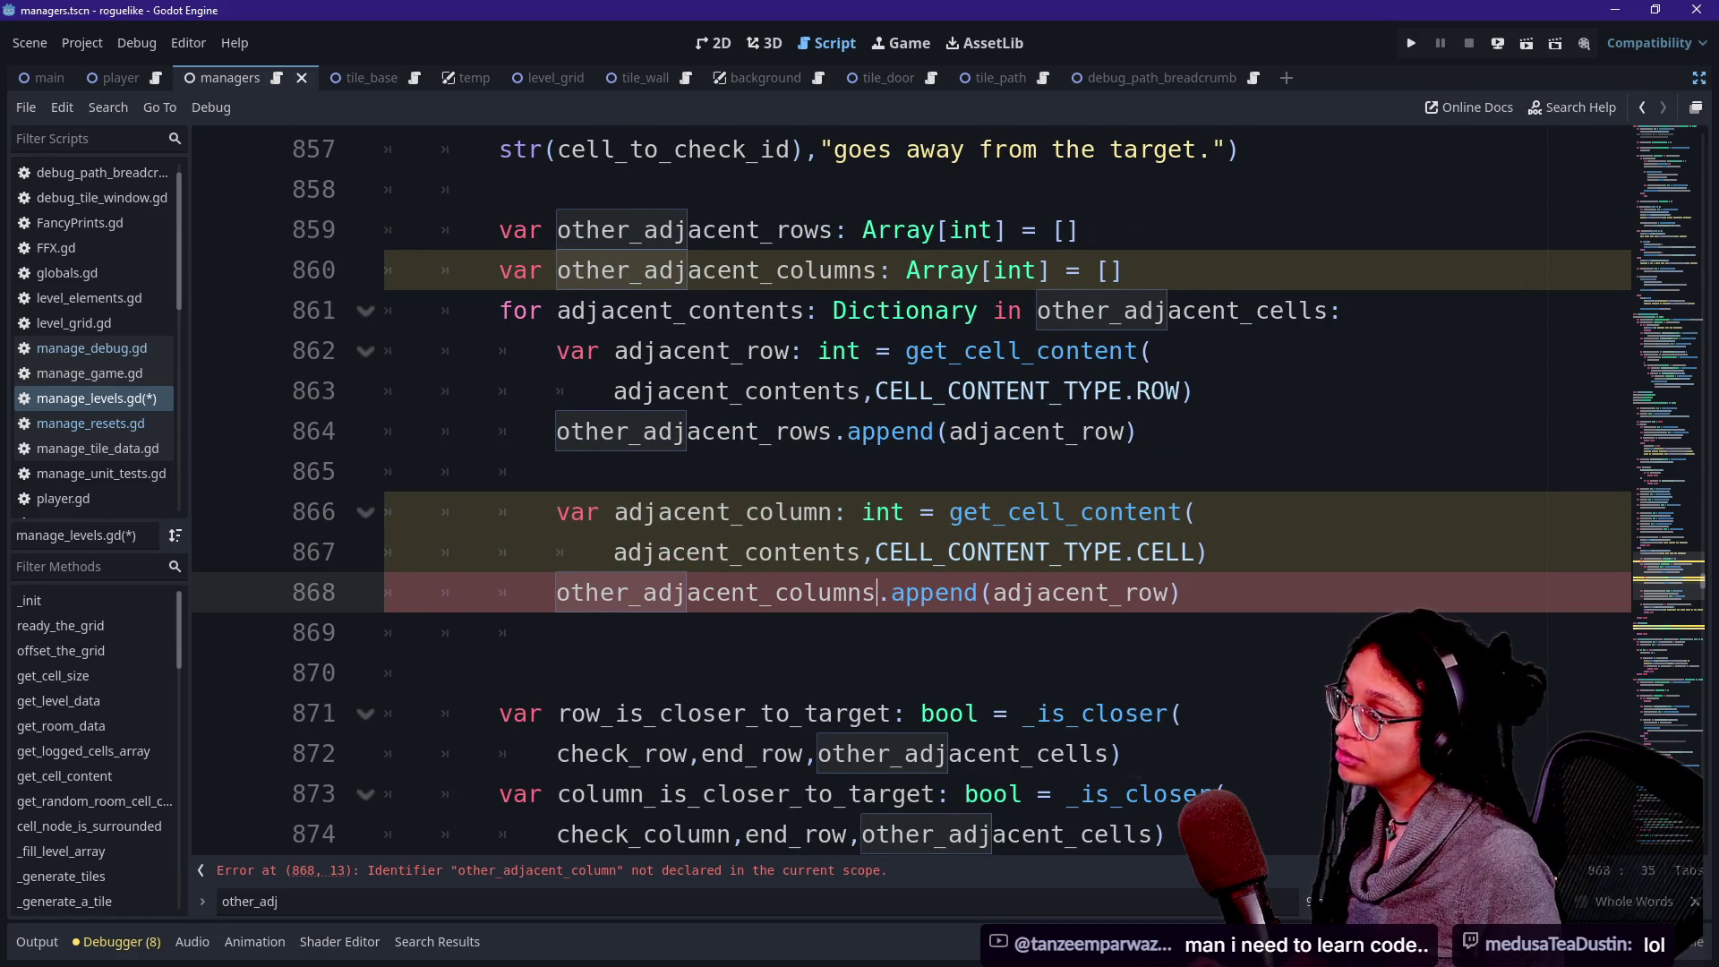
click(1179, 591)
key(BackSpace)
key(BackSpace)
text(column)
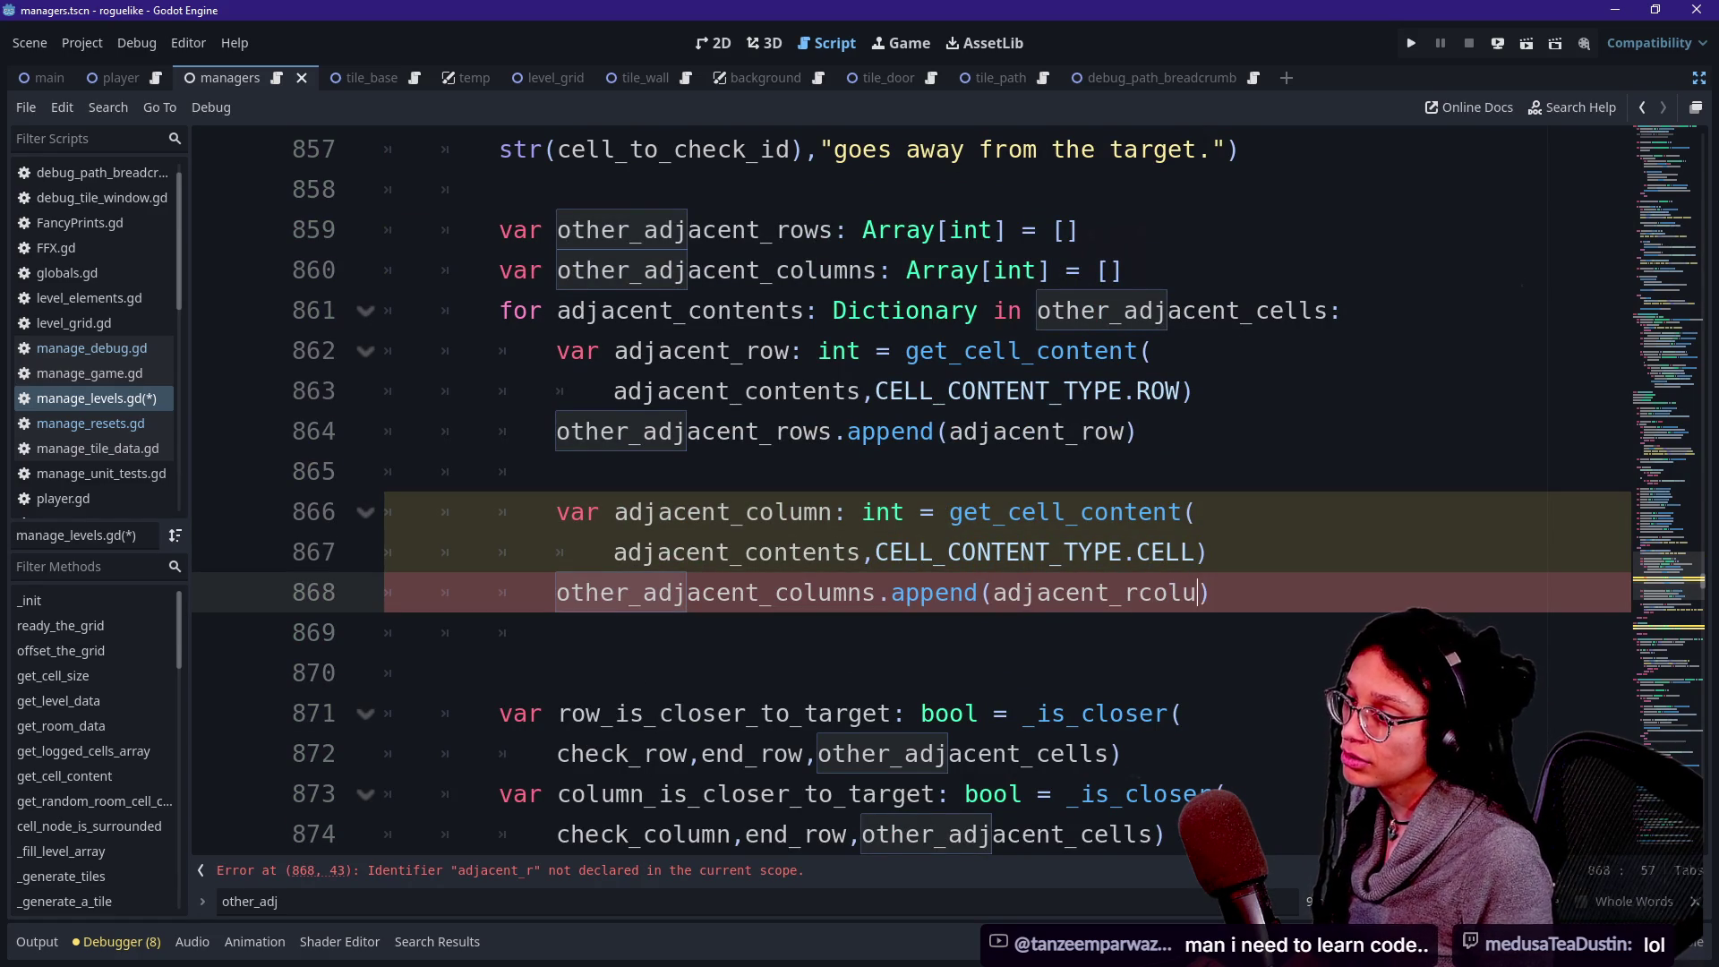
click(1137, 592)
key(BackSpace)
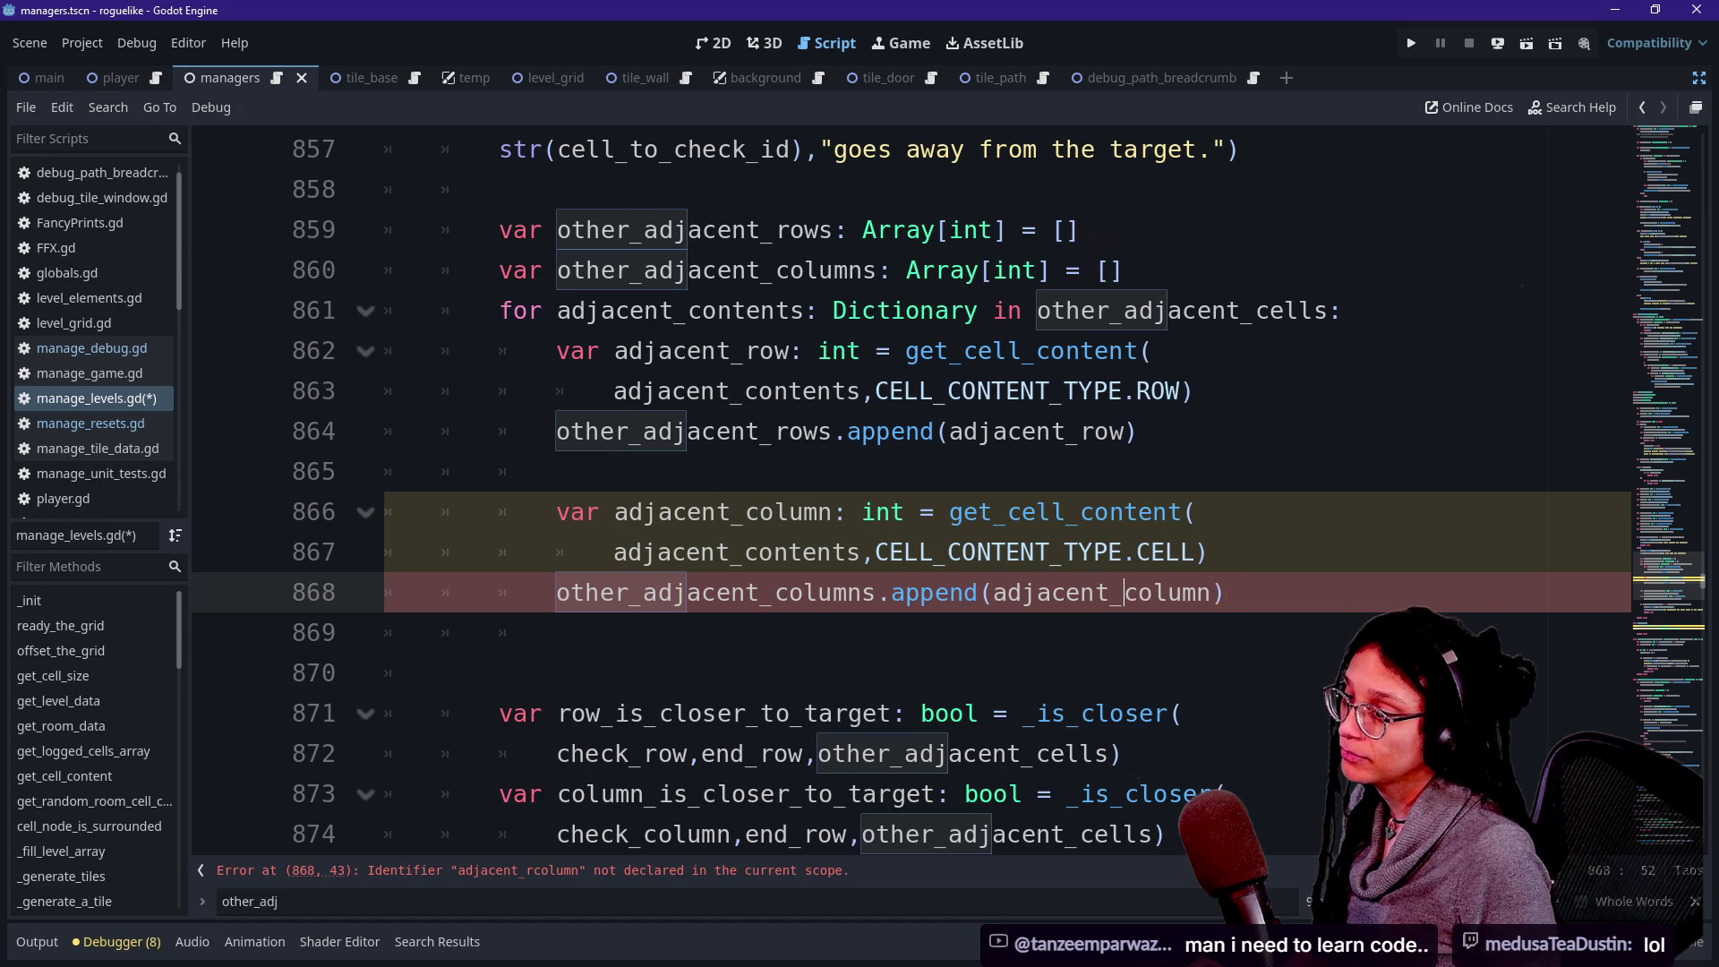
Insert a blank line above the for loop
click(964, 431)
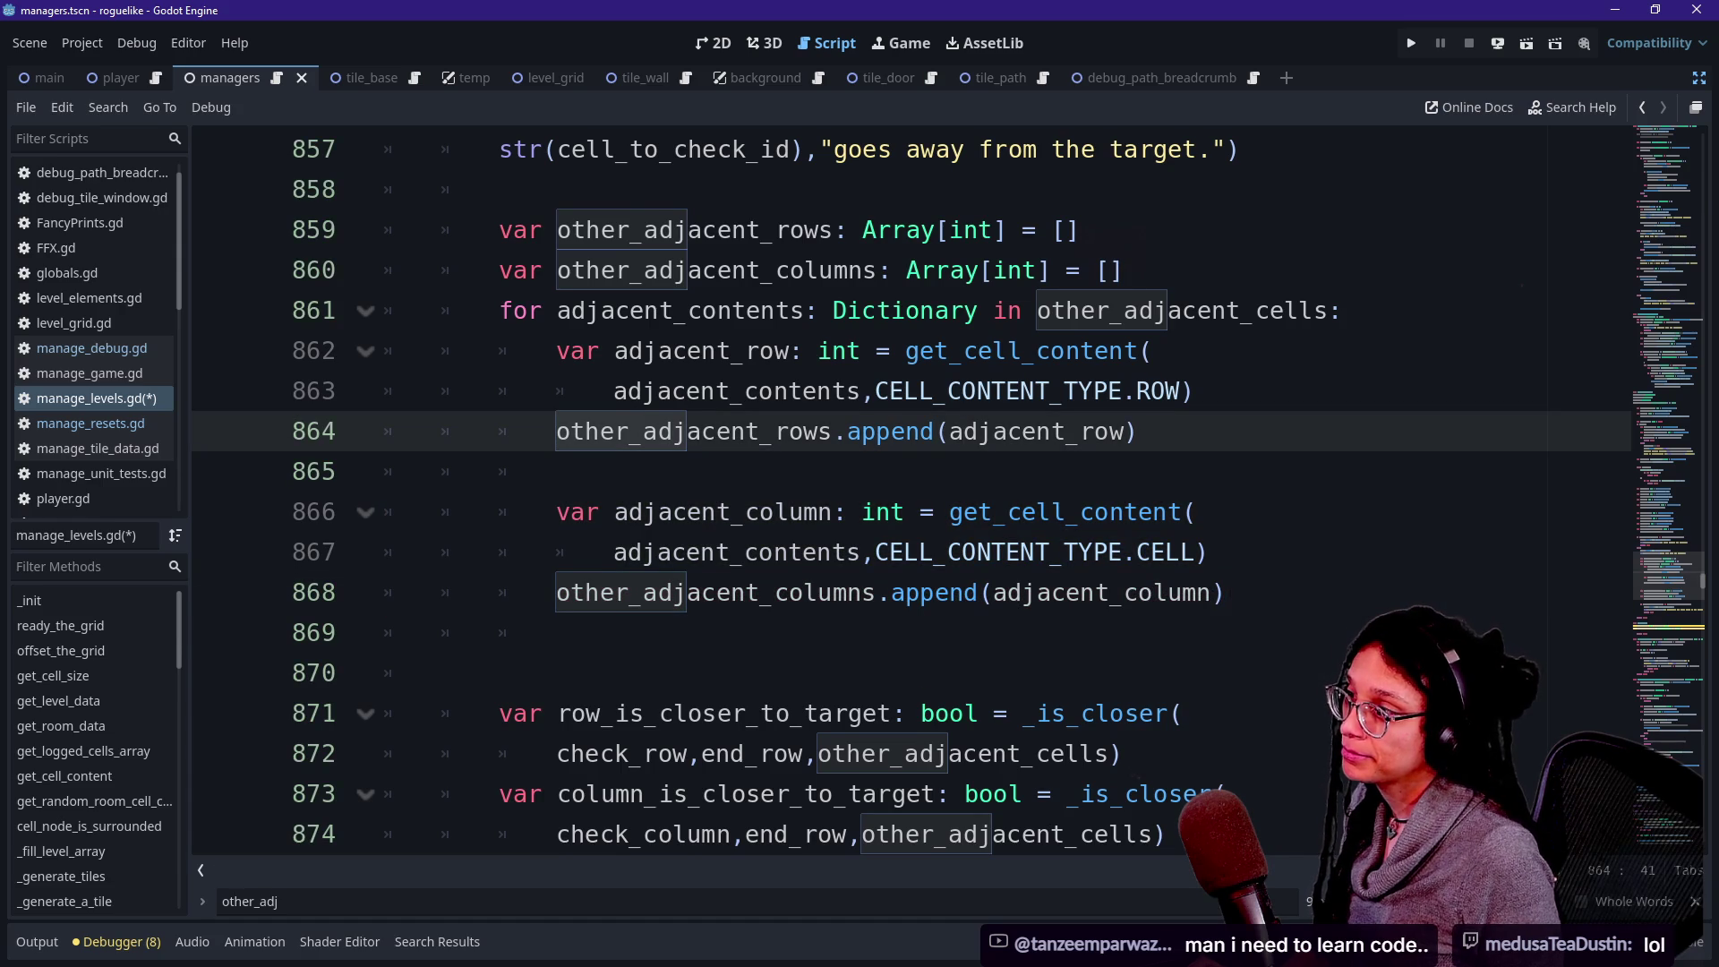
click(498, 310)
key(ctrl+shift+Return)
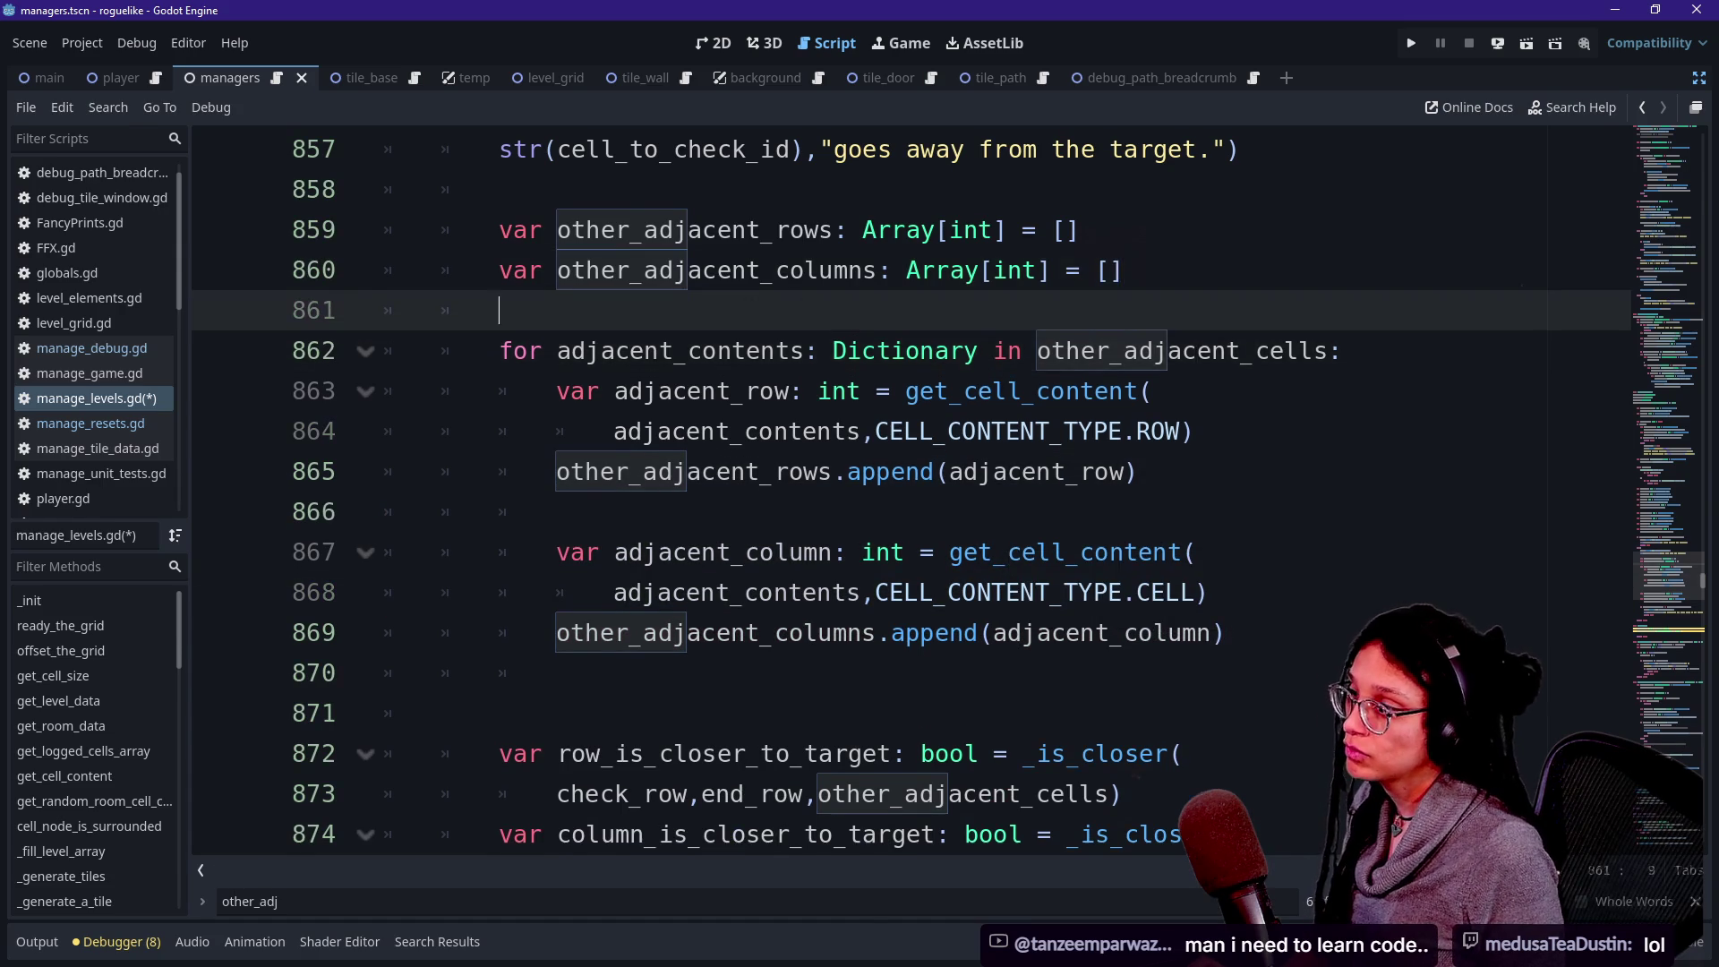
Save the script and delete the extra empty line after the loop
key(ctrl+s)
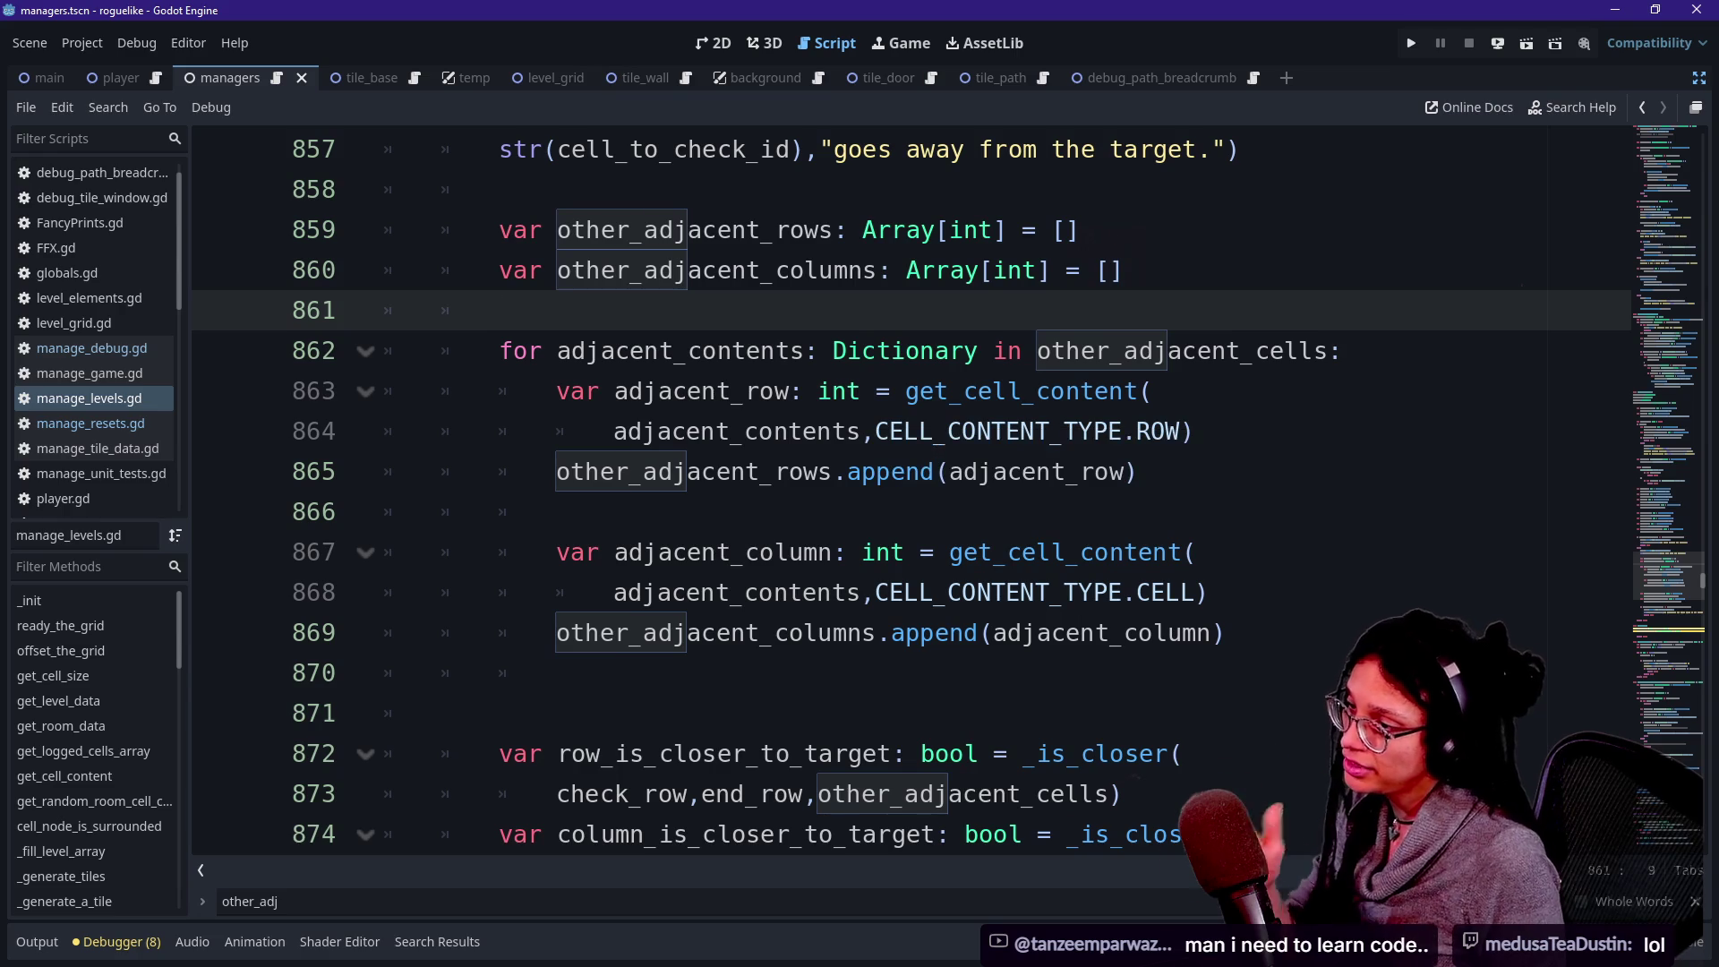
scroll(877, 433, down, 1)
scroll(895, 492, down, 1)
scroll(895, 492, down, 2)
click(502, 229)
key(BackSpace)
key(BackSpace)
scroll(896, 492, down, 1)
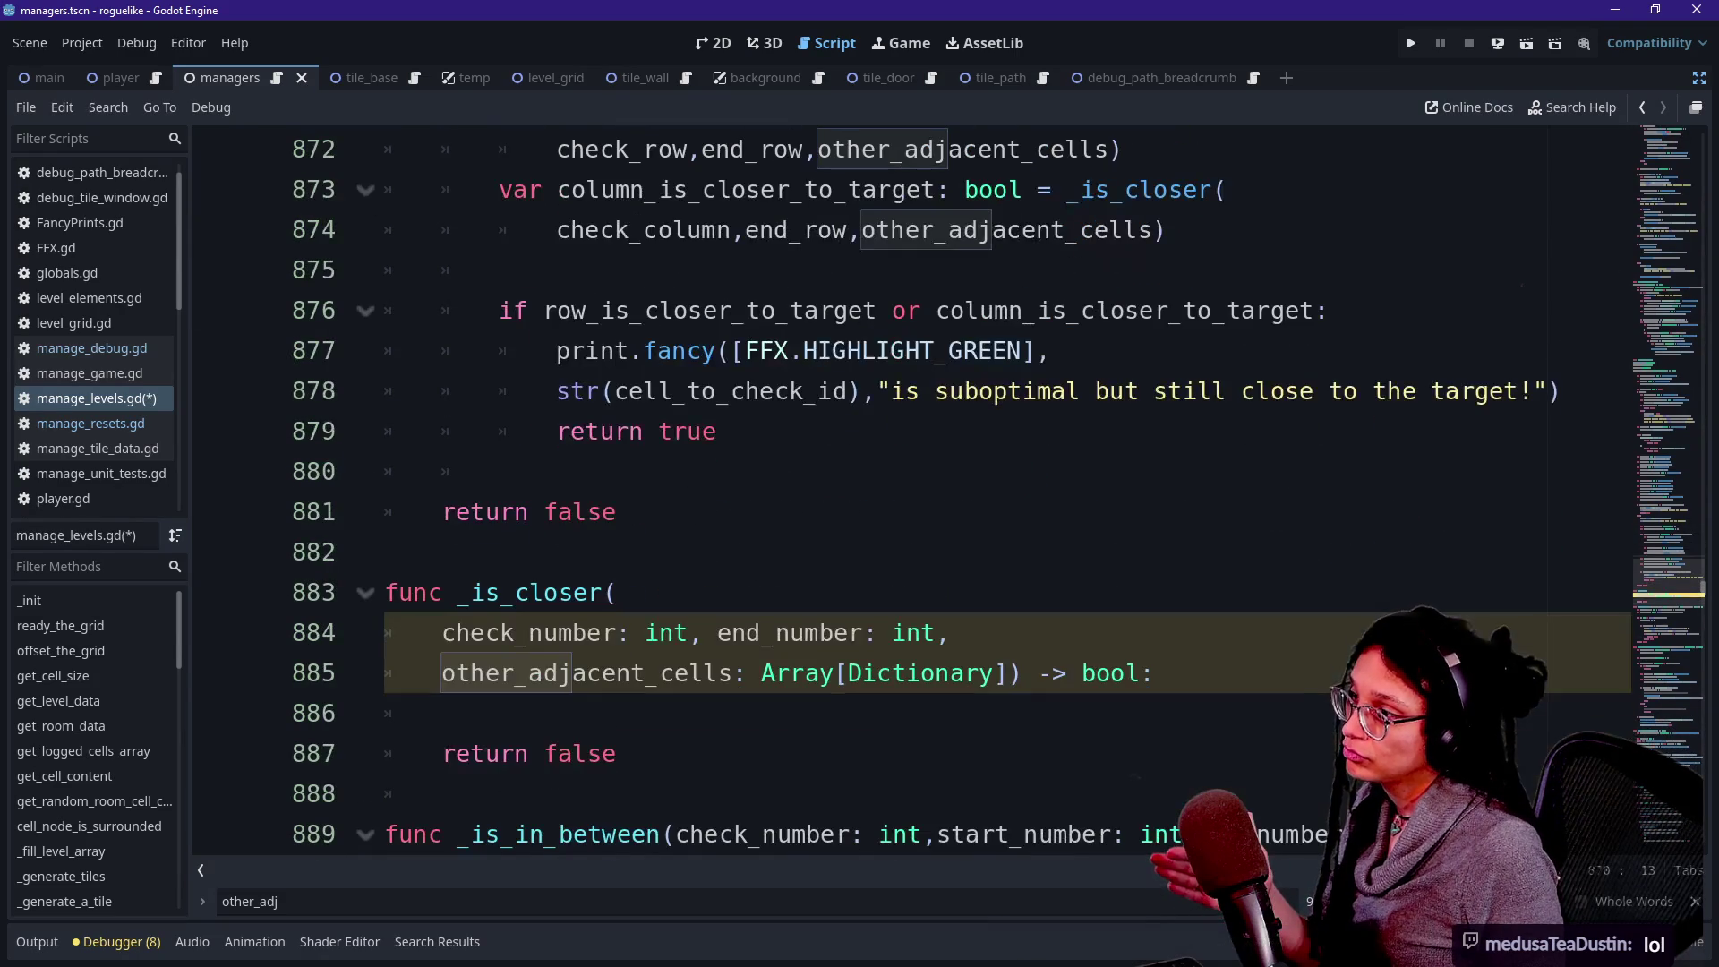
scroll(896, 392, up, 2)
click(1068, 633)
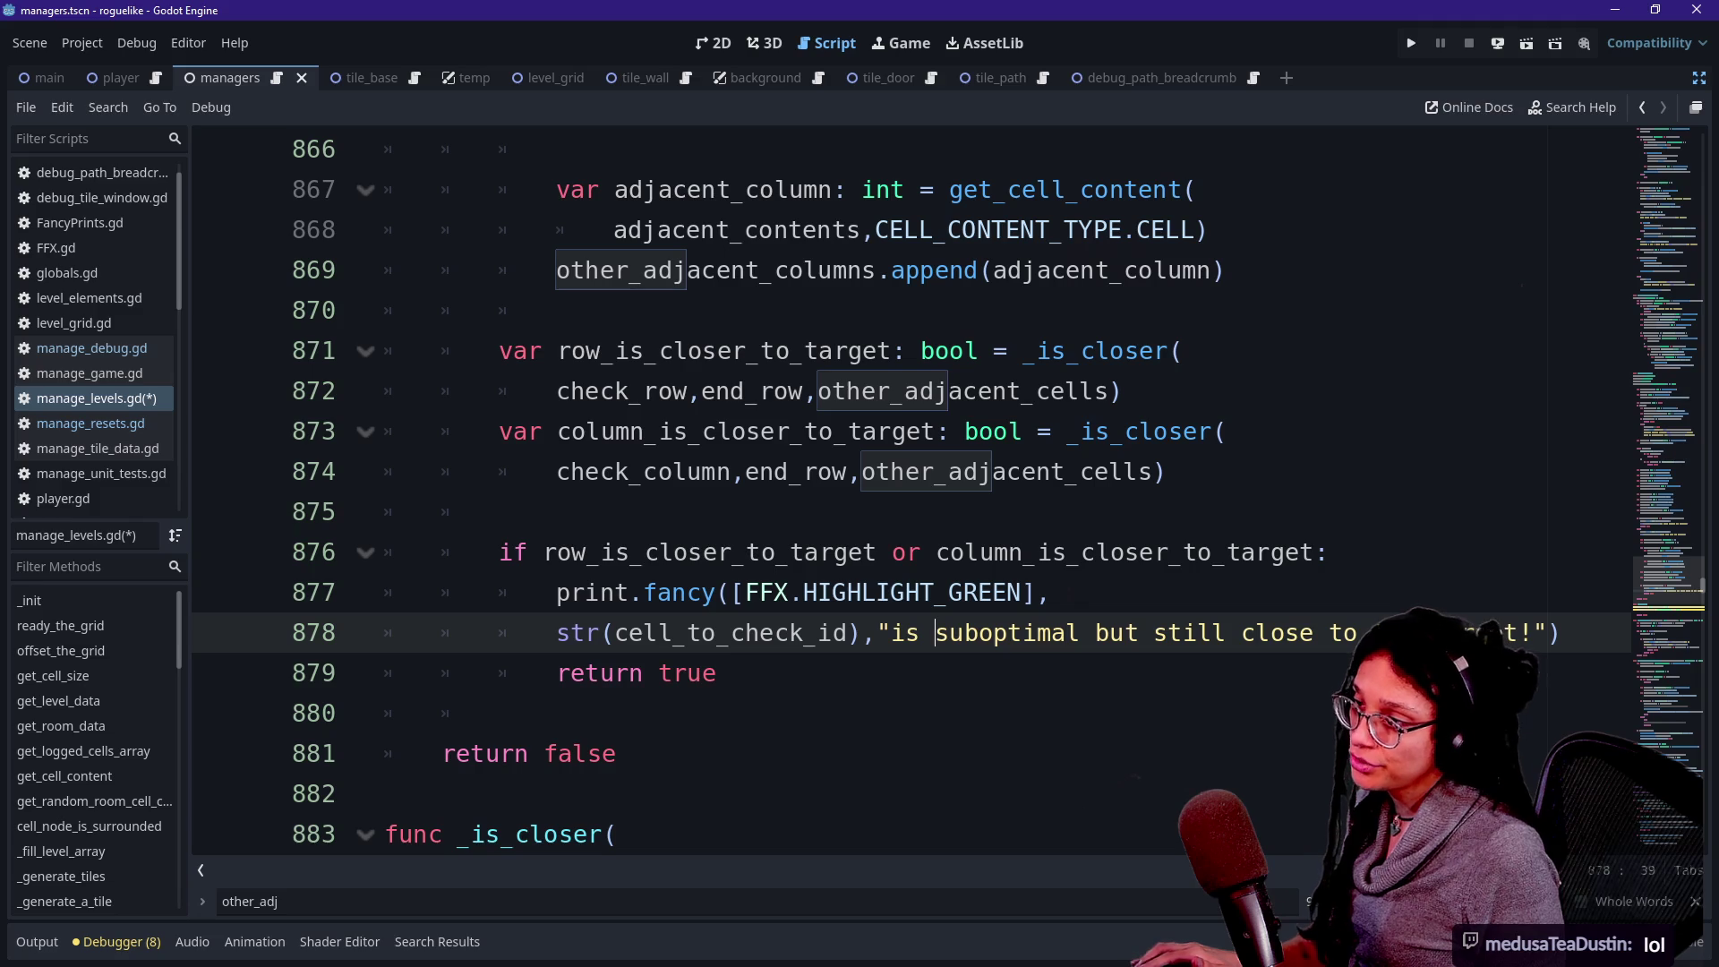
Pass other_adjacent_rows and other_adjacent_columns as the third arguments of the two _is_closer calls
click(1081, 391)
key(BackSpace)
key(BackSpace)
key(BackSpace)
text(row)
key(Right)
key(Down)
key(Down)
key(Delete)
key(Delete)
key(Delete)
text(colum)
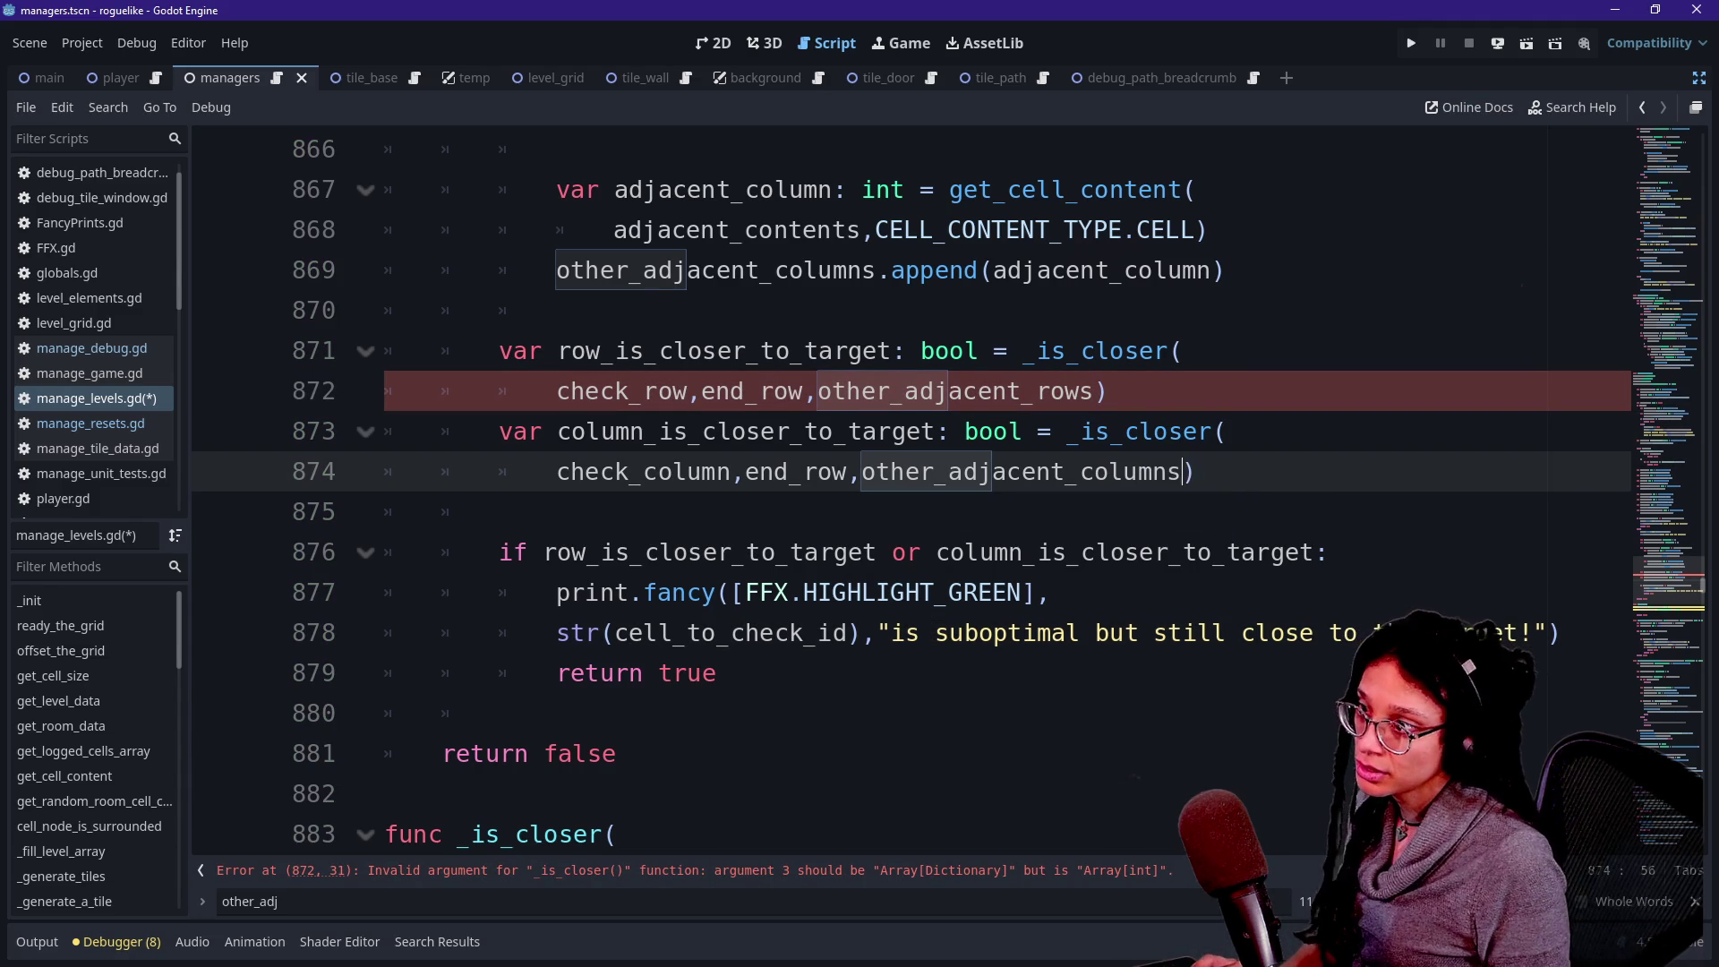
key(Return)
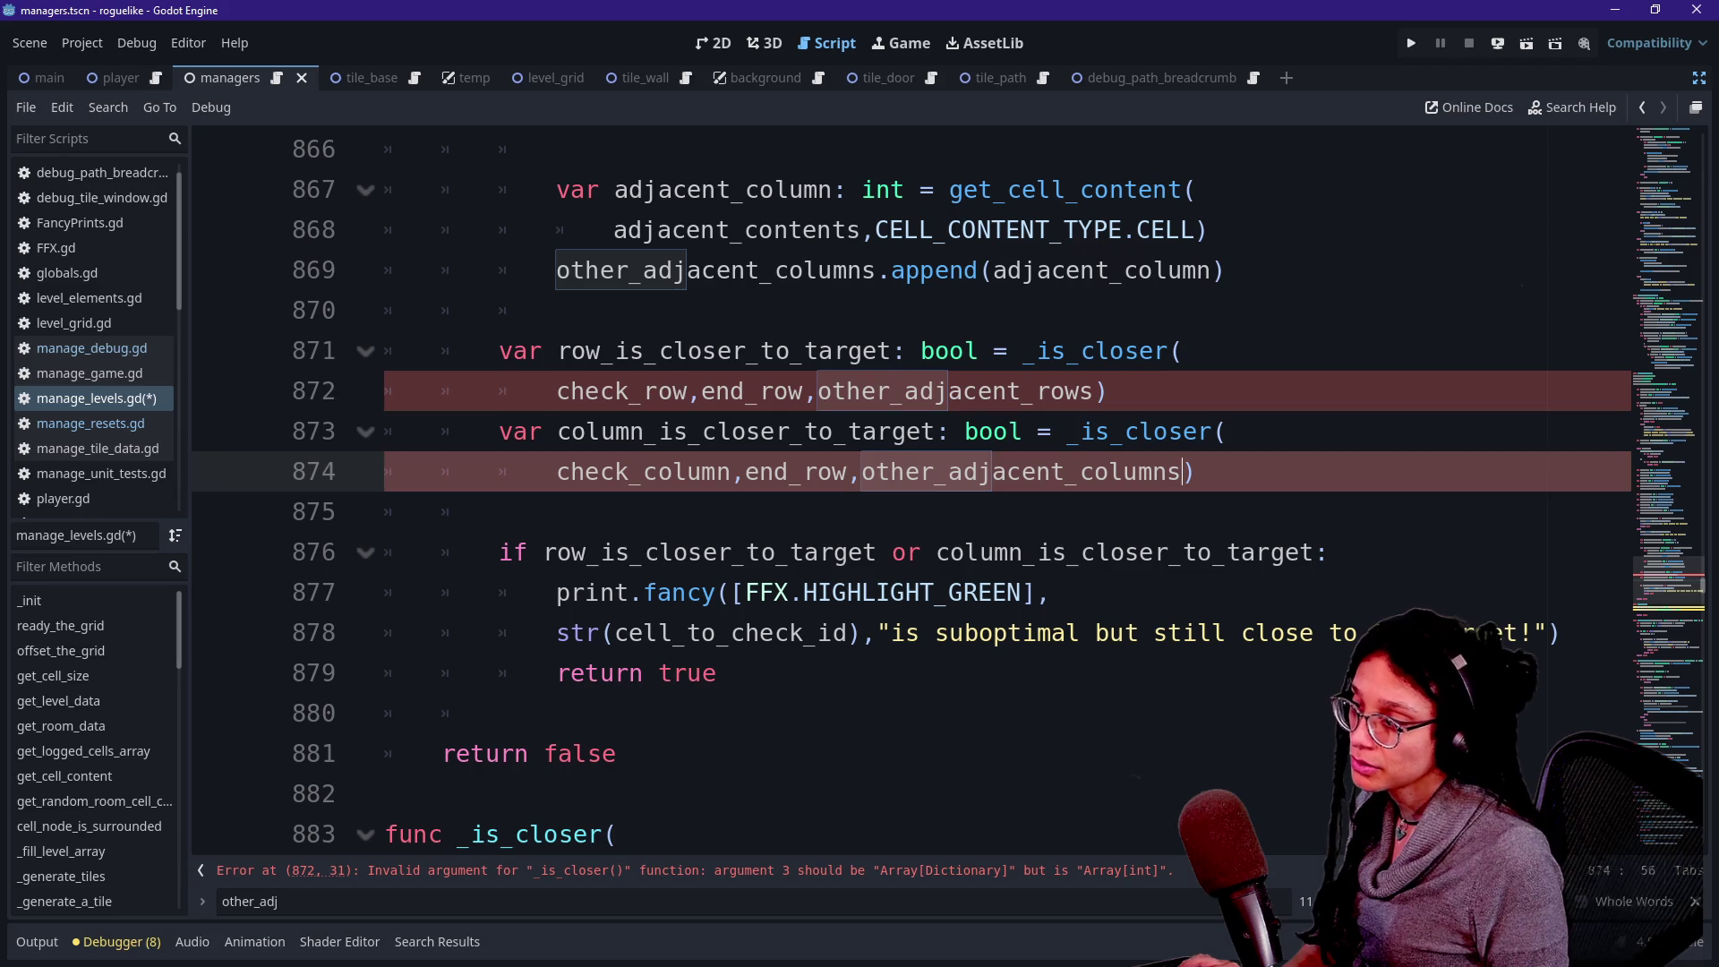
click(1094, 390)
scroll(1094, 391, up, 3)
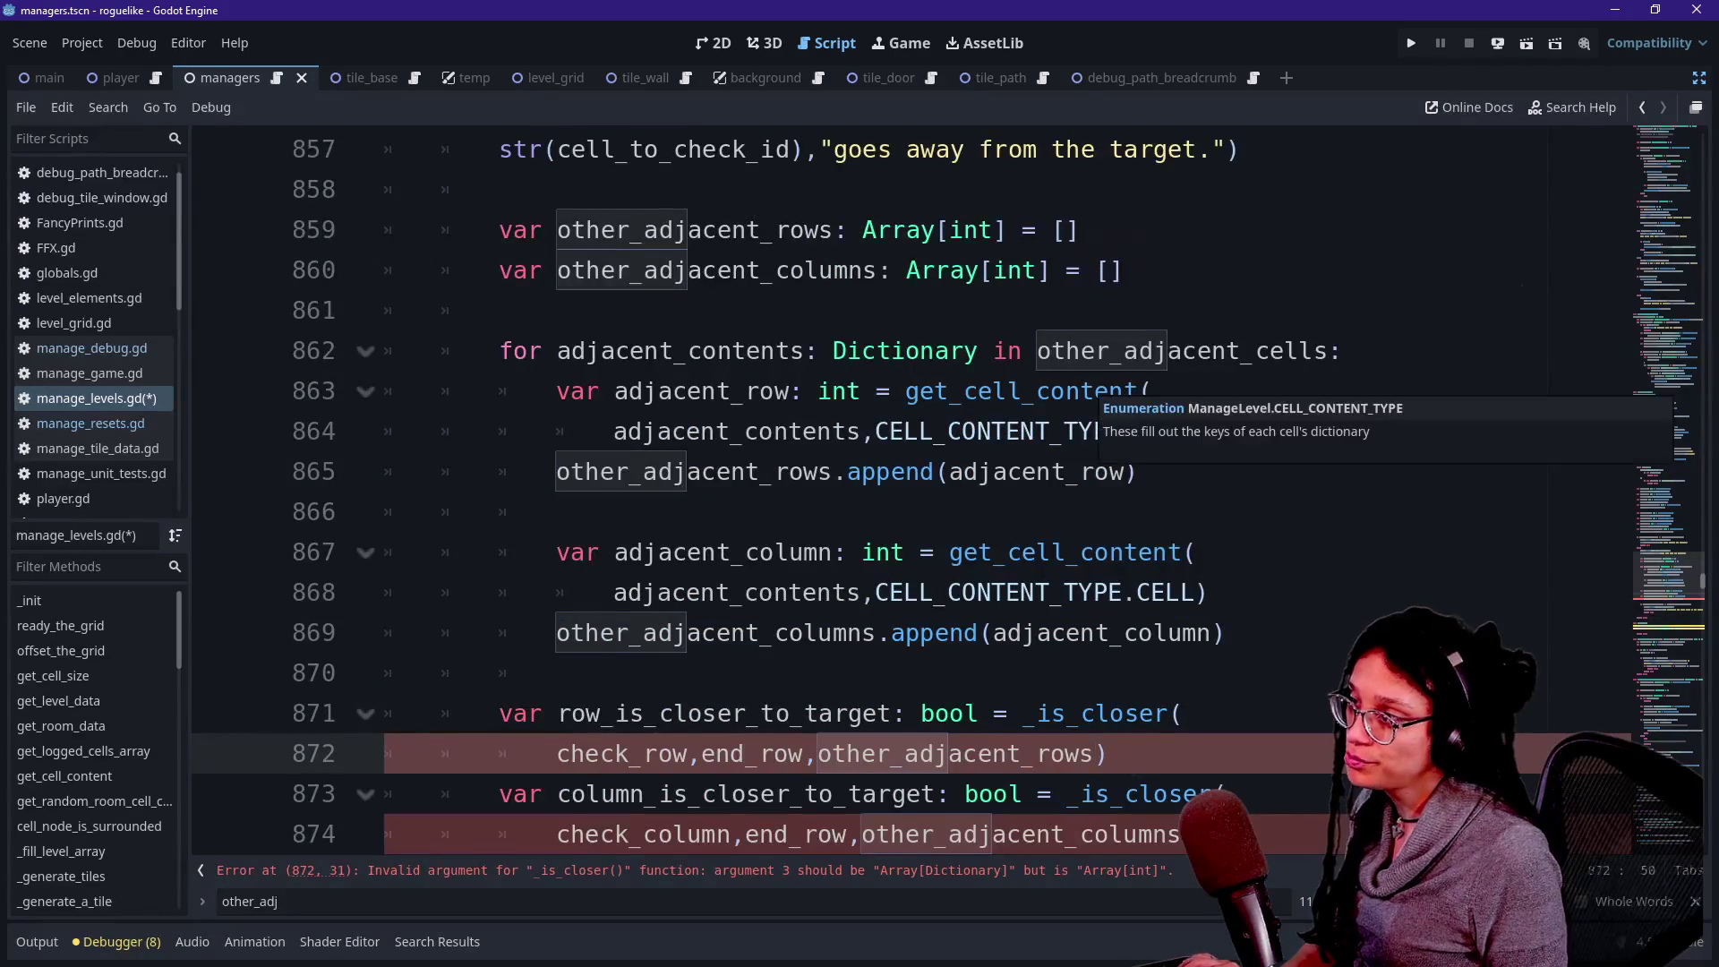
scroll(1094, 390, up, 1)
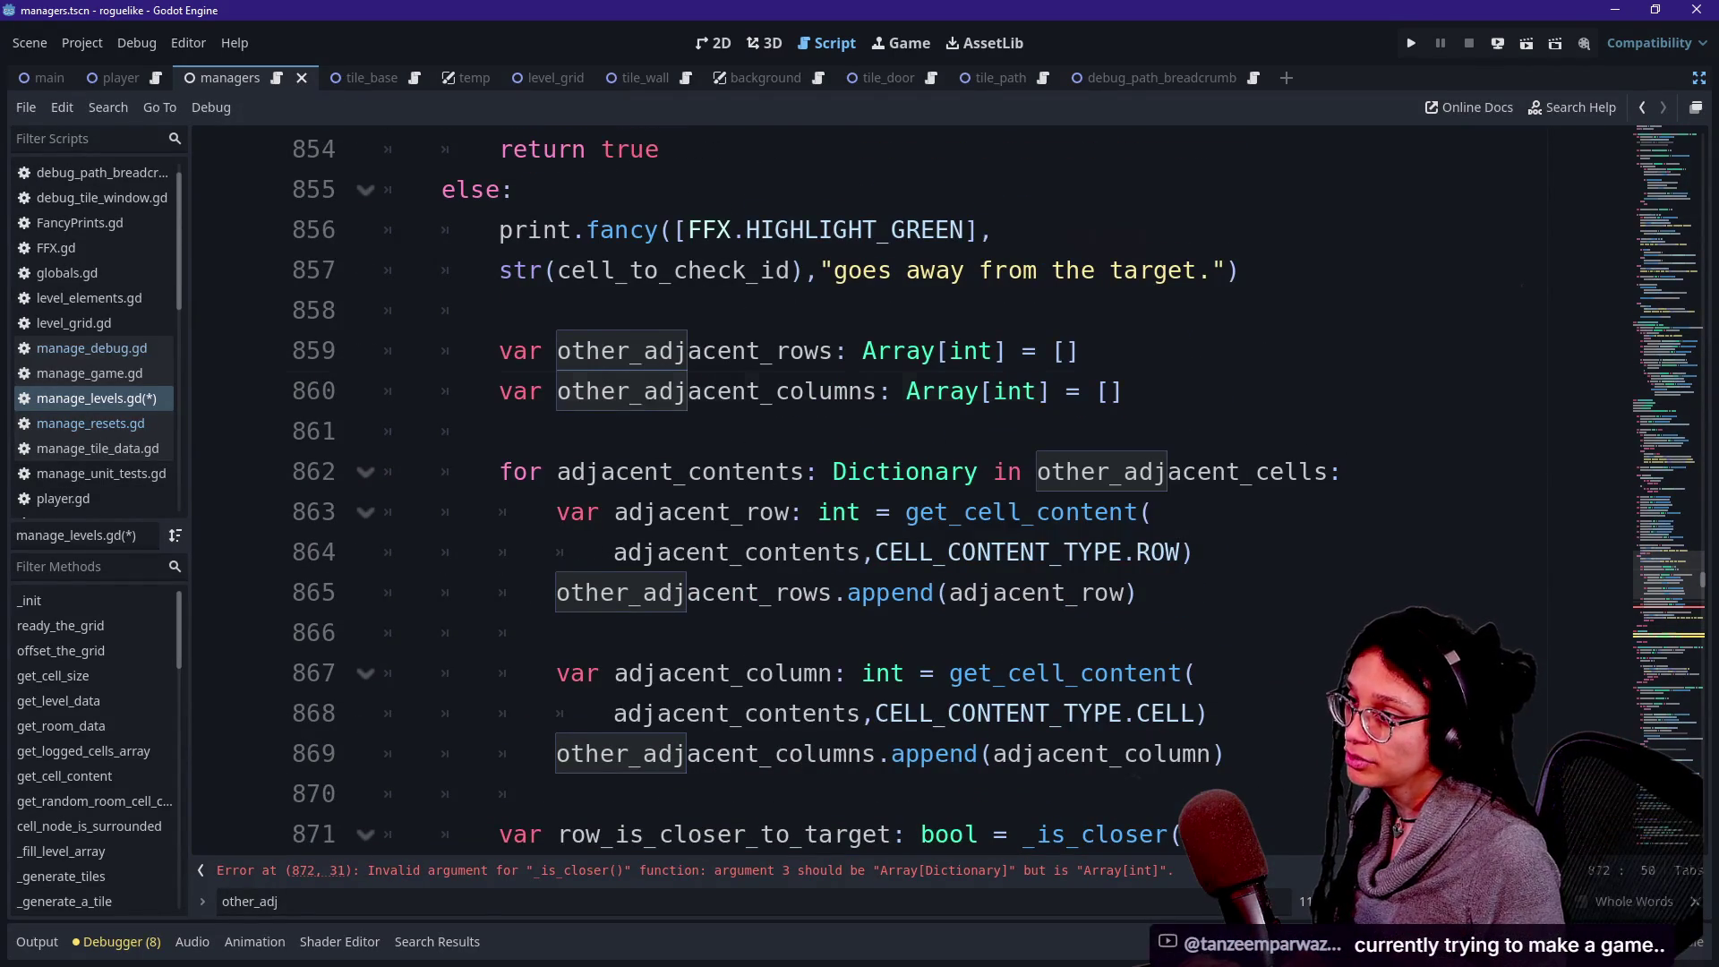
Move the two other_adjacent declarations out of the else branch to above the if statement
drag(1128, 392, 501, 310)
key(BackSpace)
key(BackSpace)
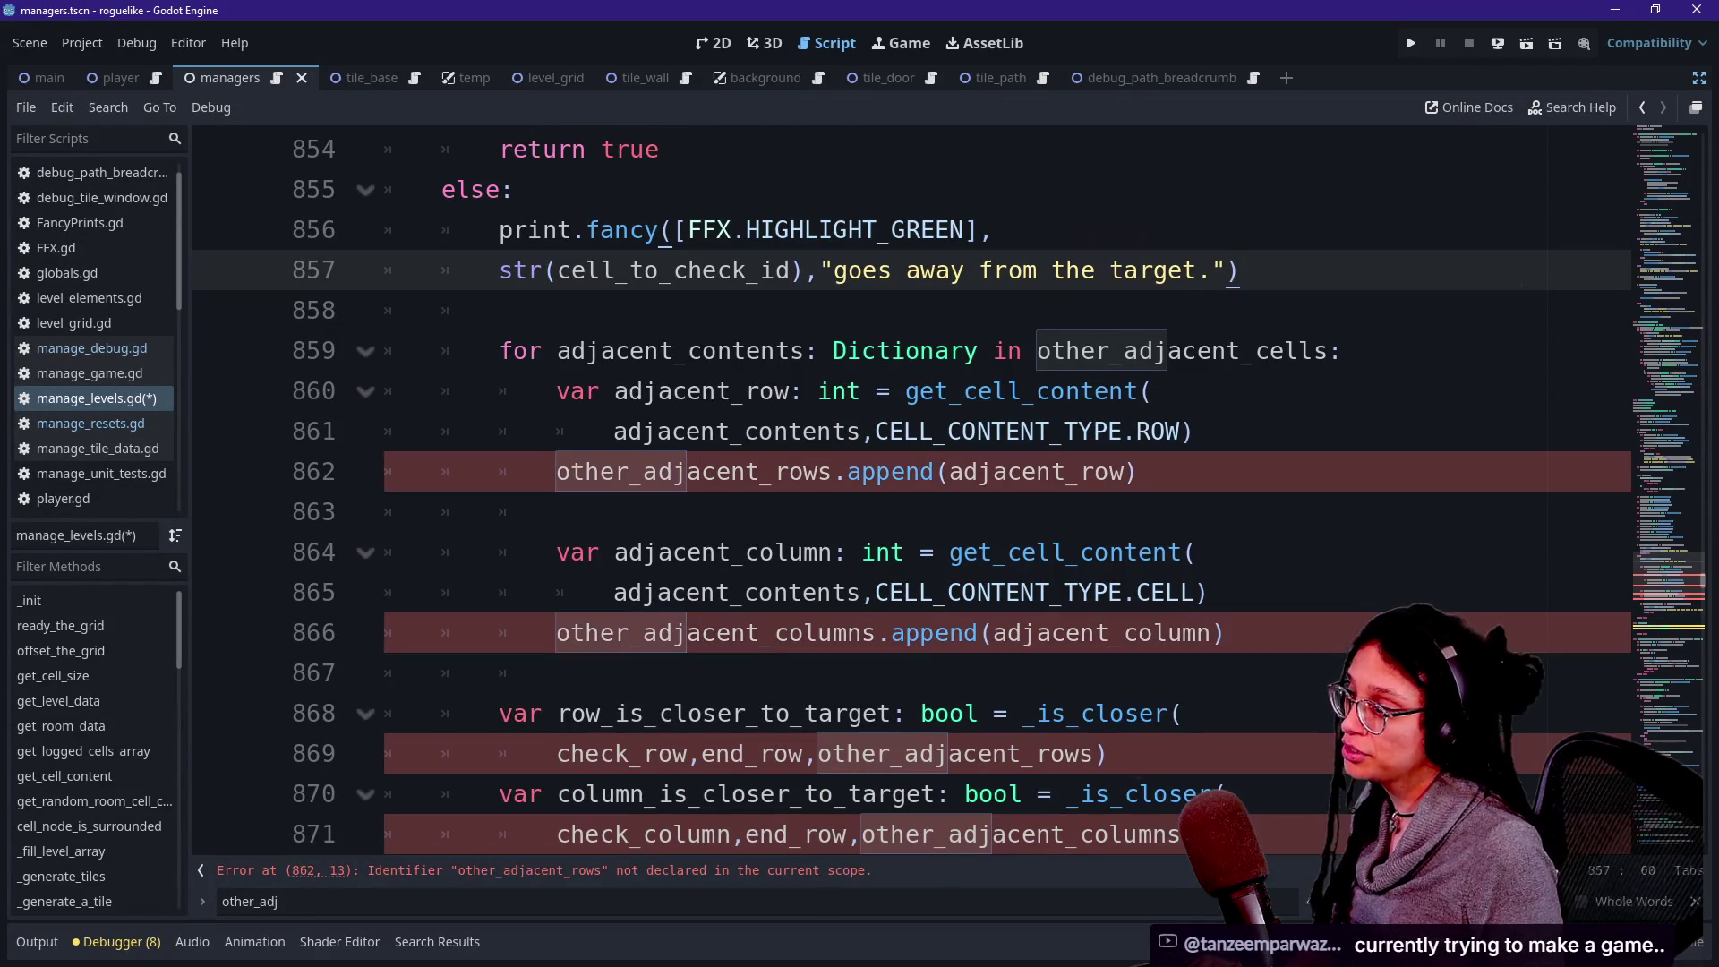
scroll(911, 491, up, 1)
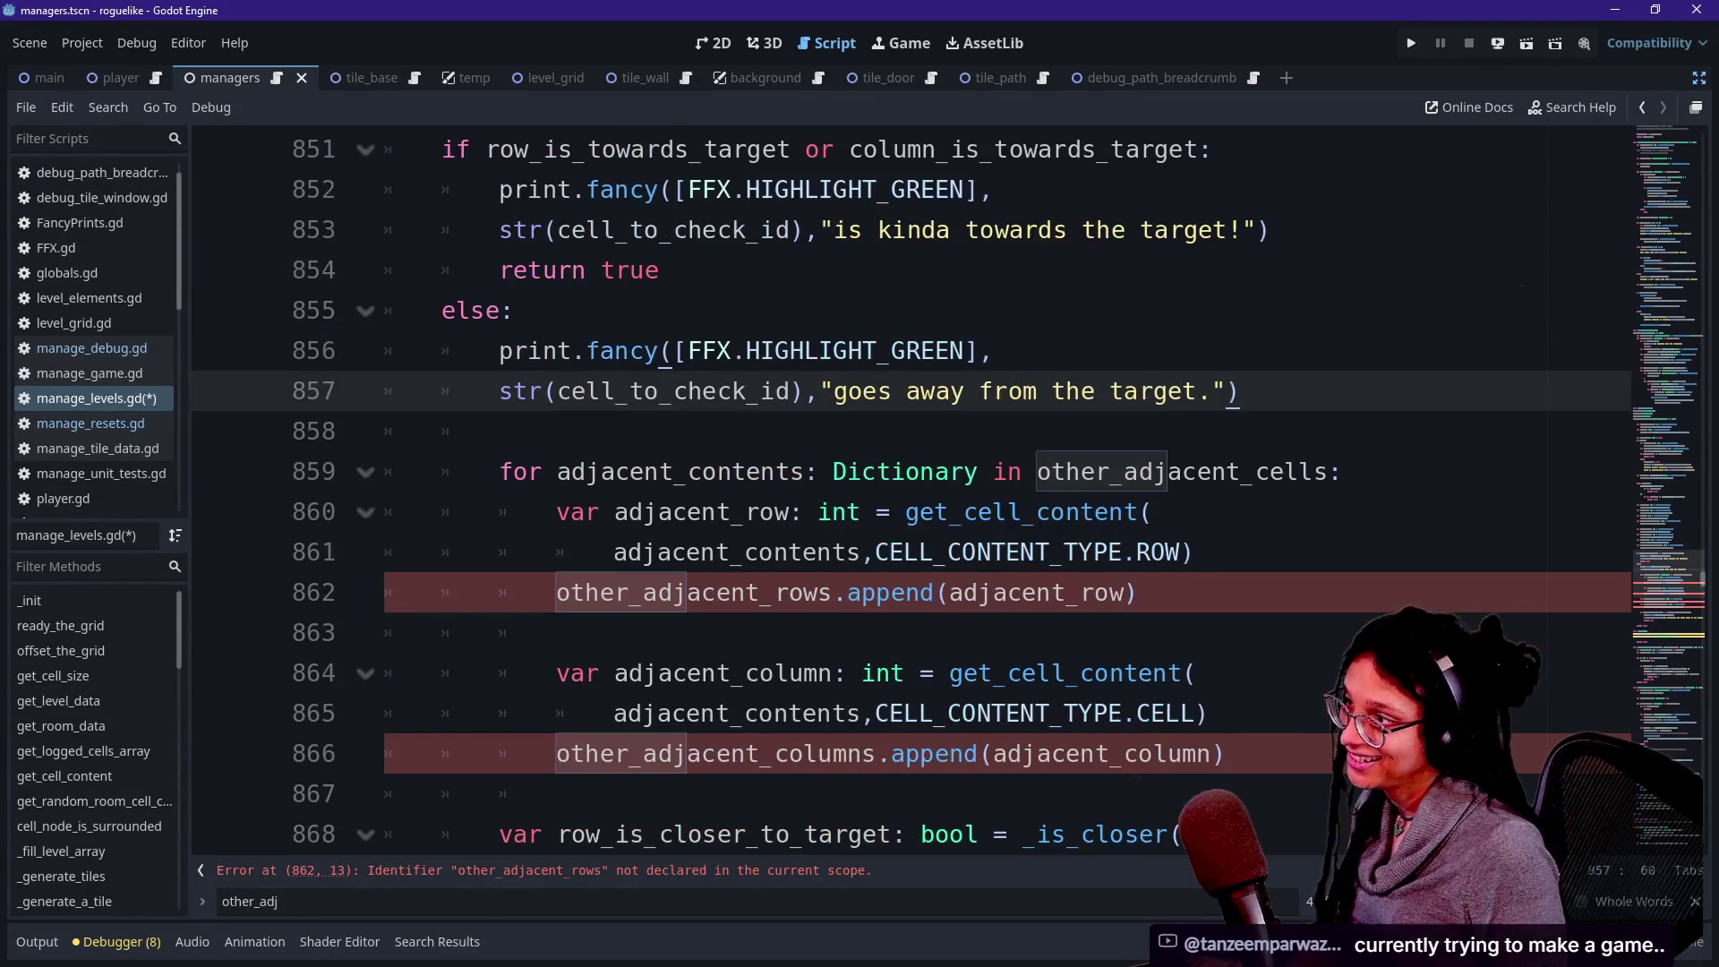
scroll(911, 492, up, 1)
click(445, 230)
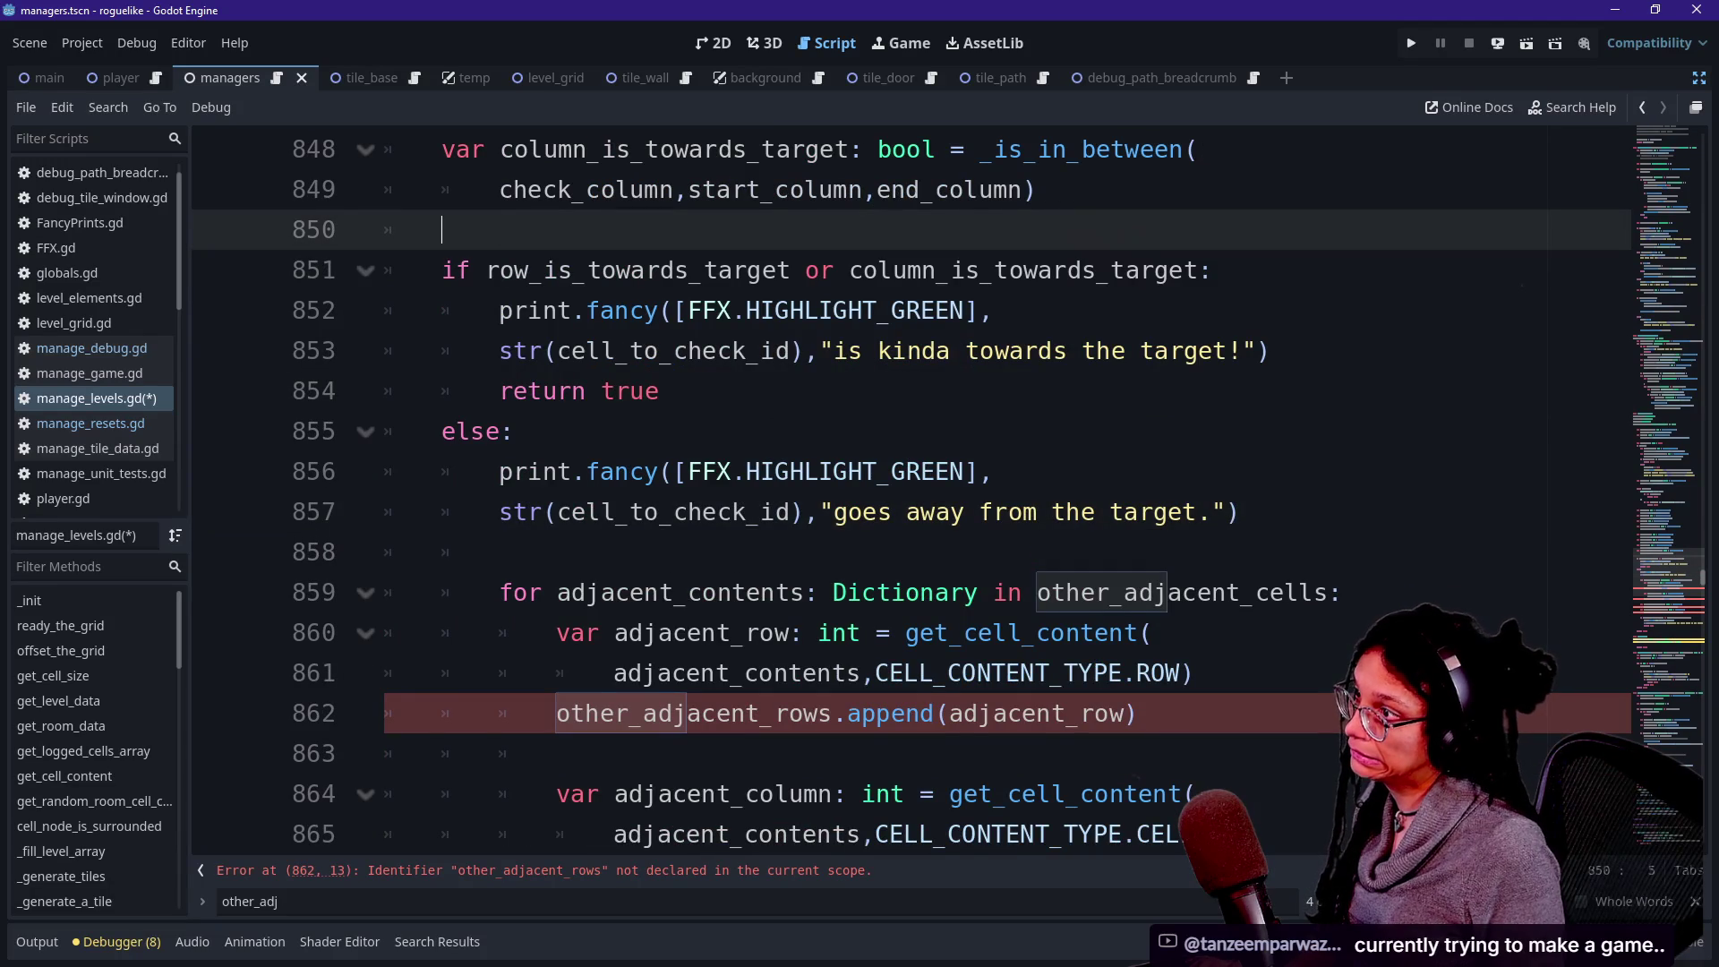
key(Return)
text(var other_adjacent_rows: Array[int] = [] 		var other_adjacent_columns: Array[int] = [])
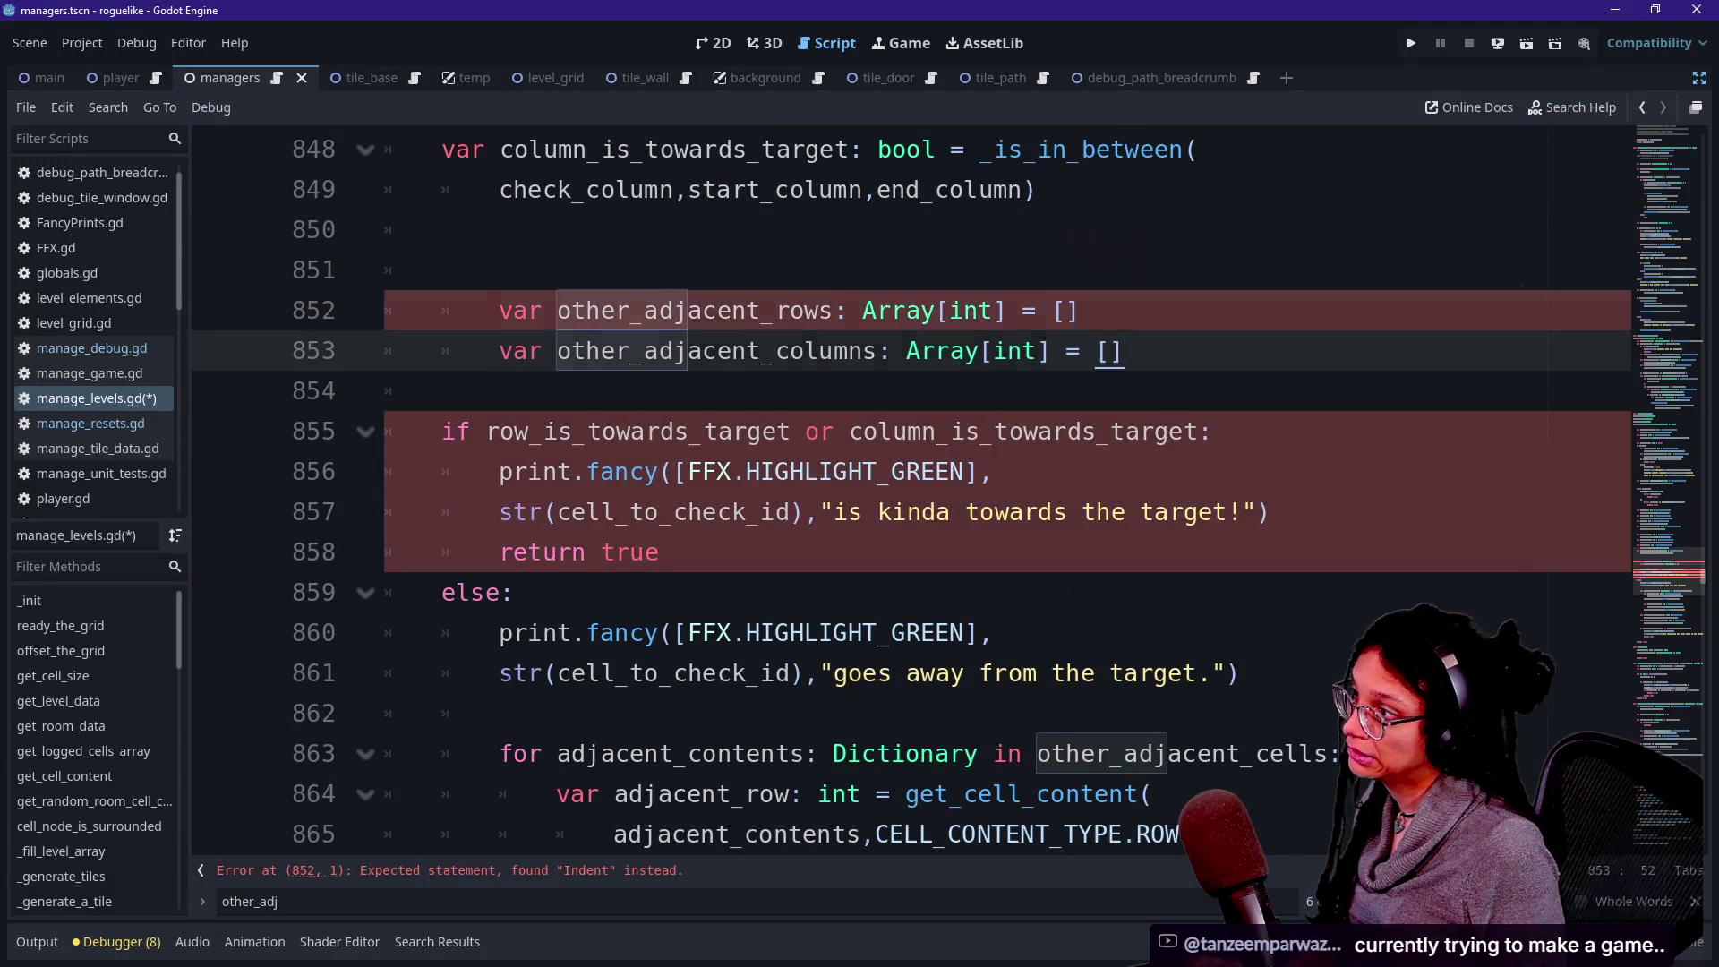
drag(390, 310, 486, 350)
click(441, 270)
scroll(912, 491, down, 6)
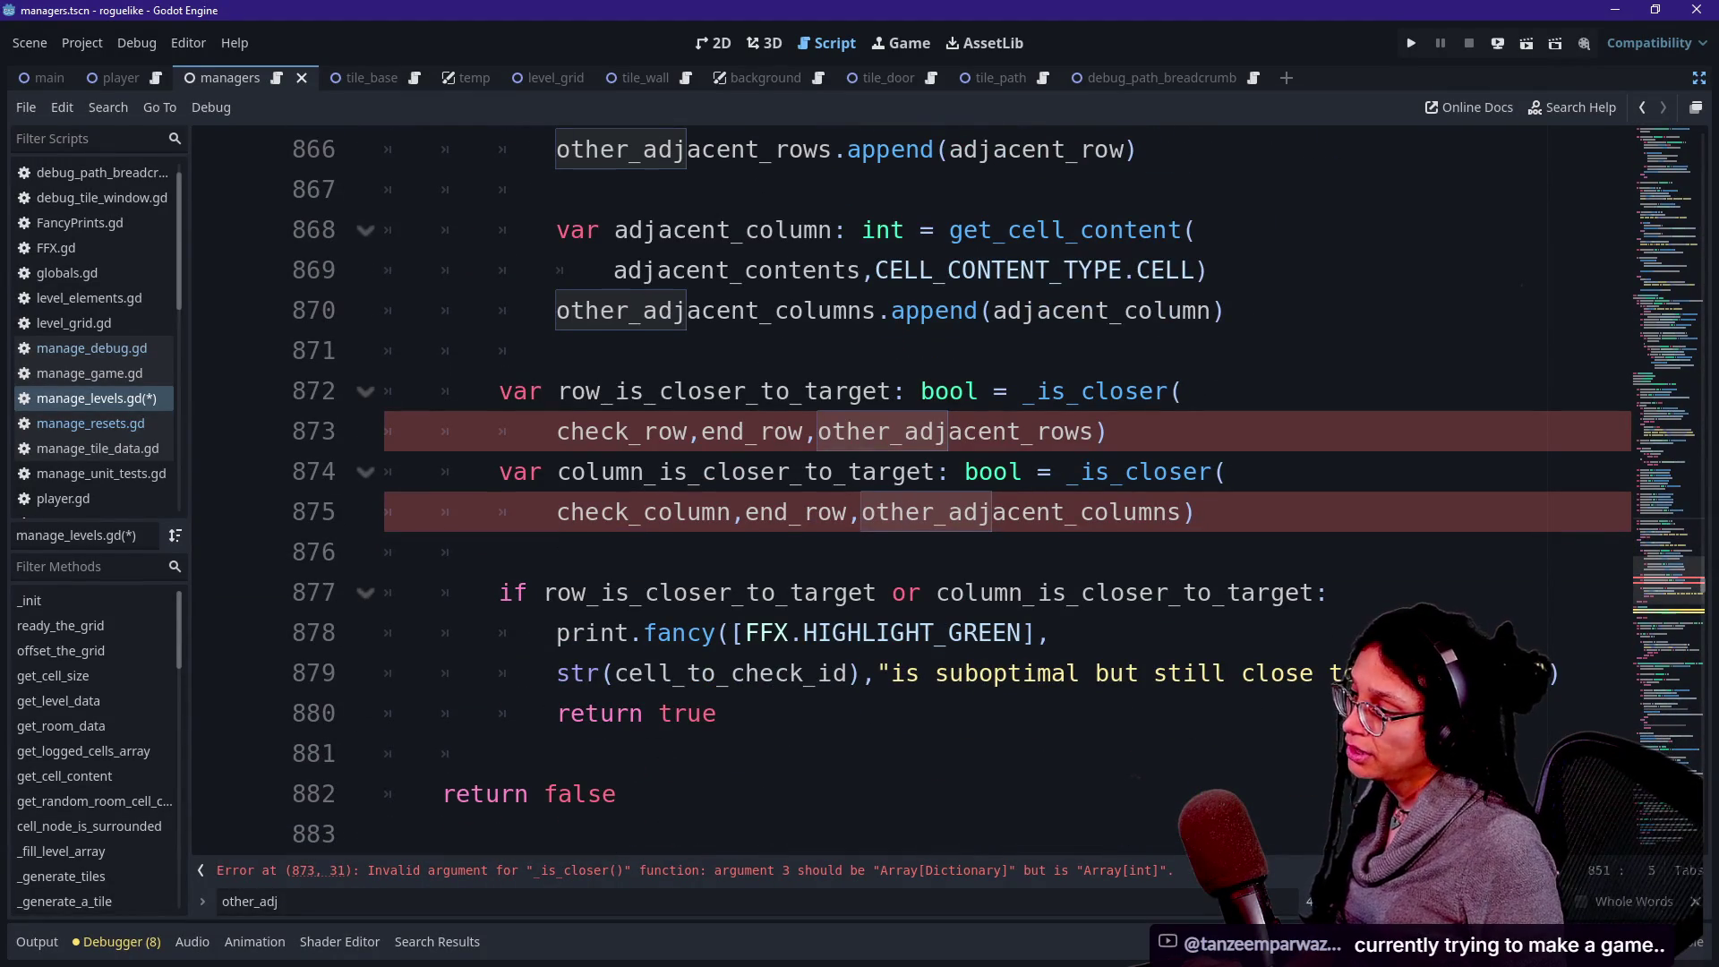
ctrl+click(1132, 472)
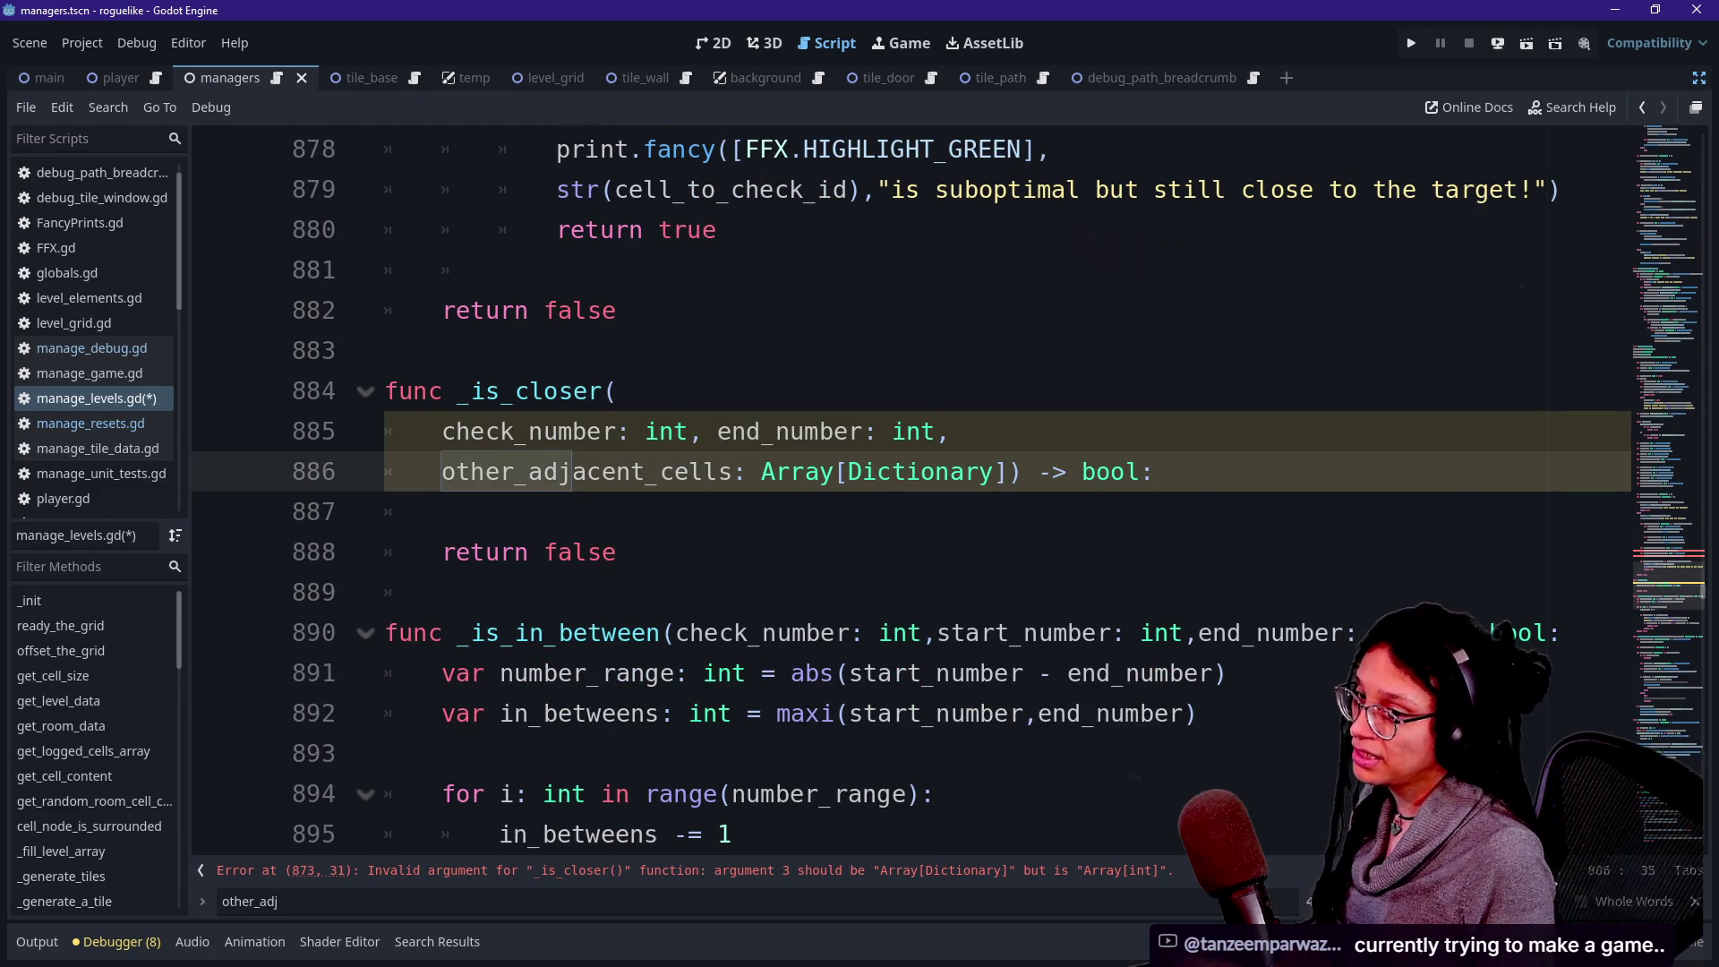
Change the other_adjacent_cells parameter type from Dictionary to int, making it Array[int], and save
double_click(921, 472)
text(int)
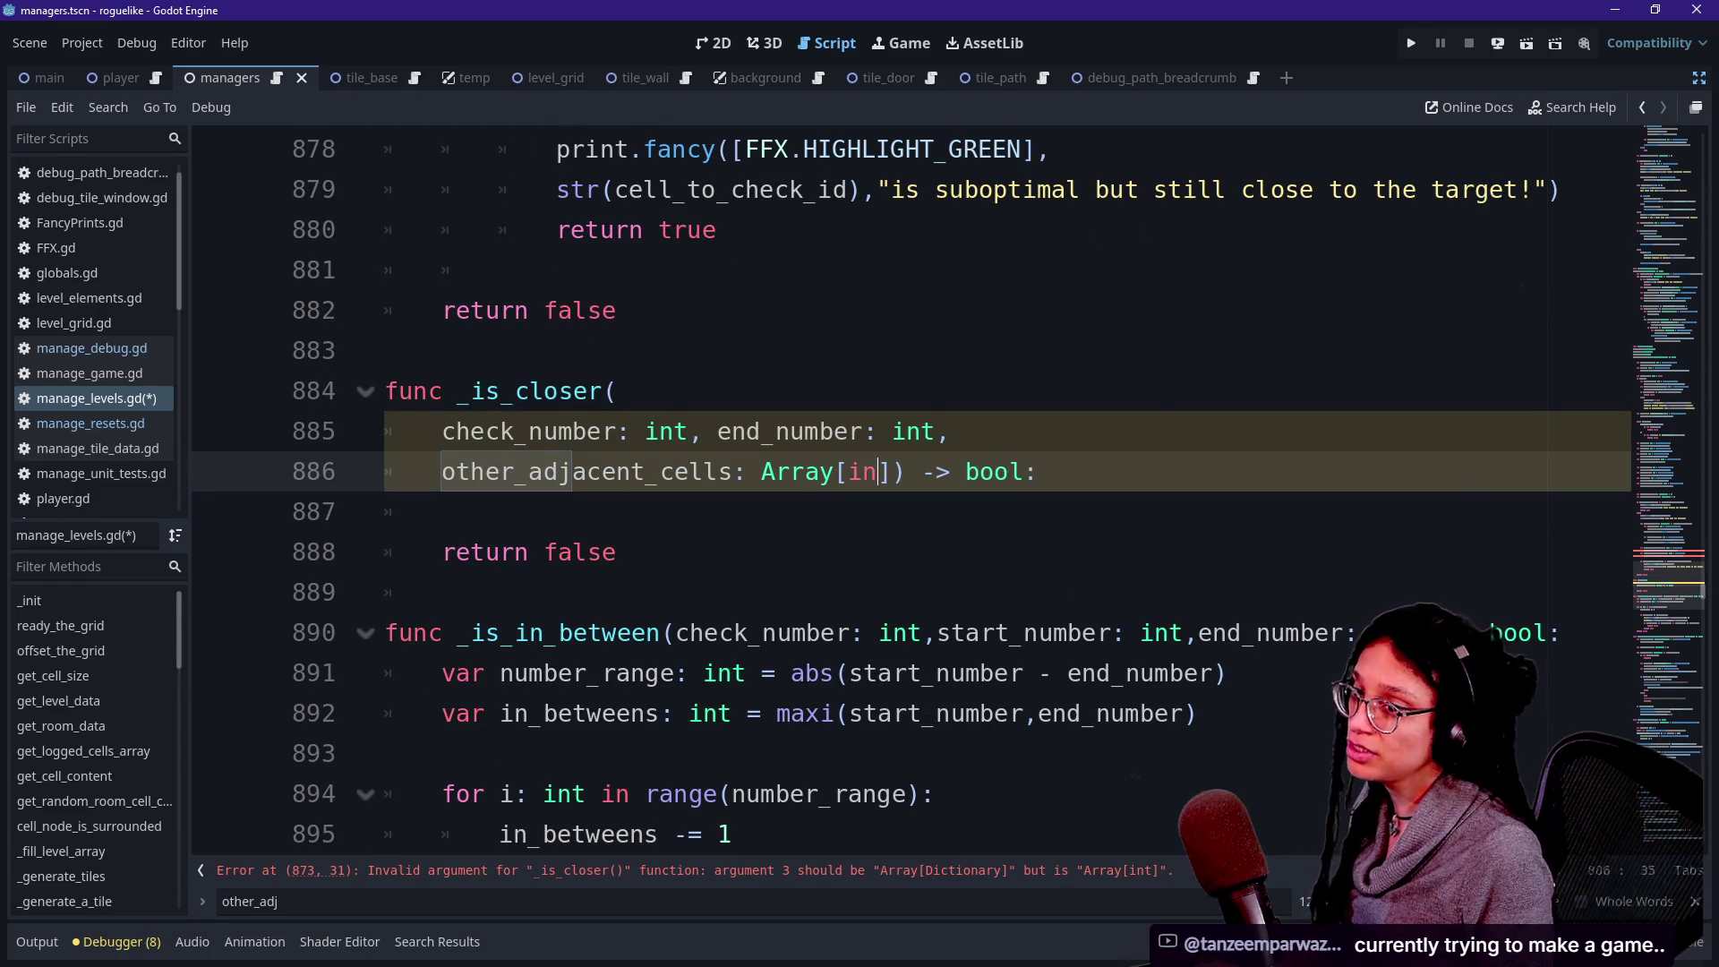
click(806, 432)
key(Down)
key(Down)
key(Down)
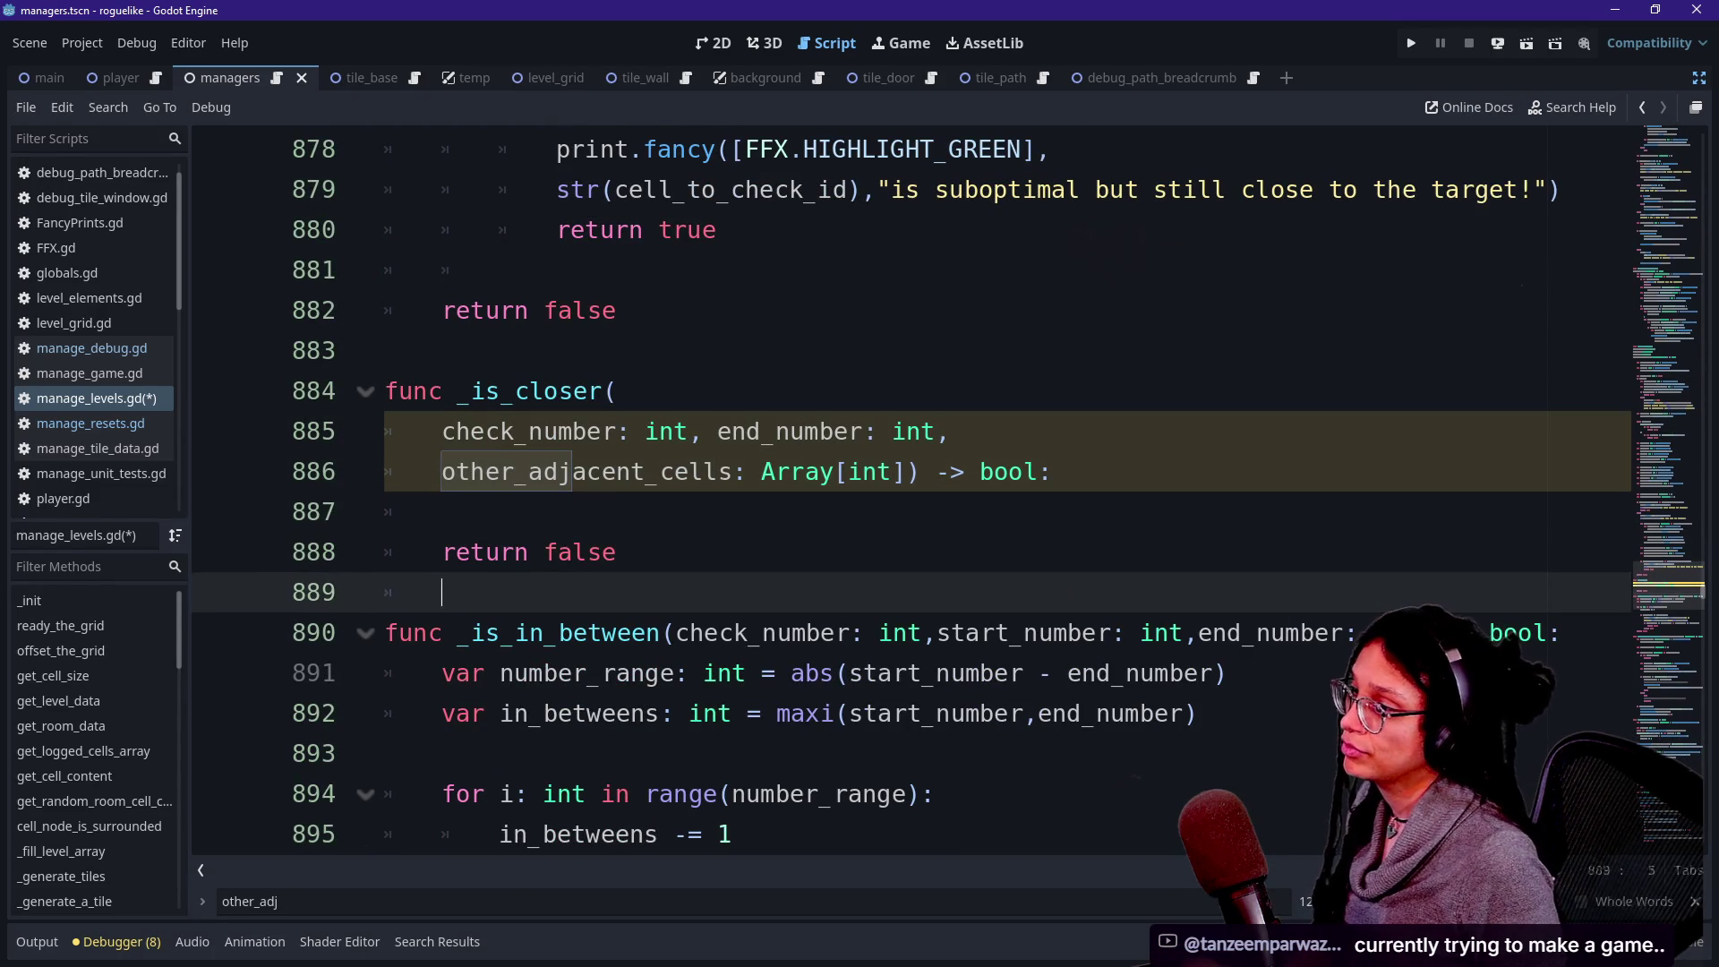
key(Up)
key(Up)
key(Up)
key(ctrl+s)
key(Down)
key(Down)
key(Down)
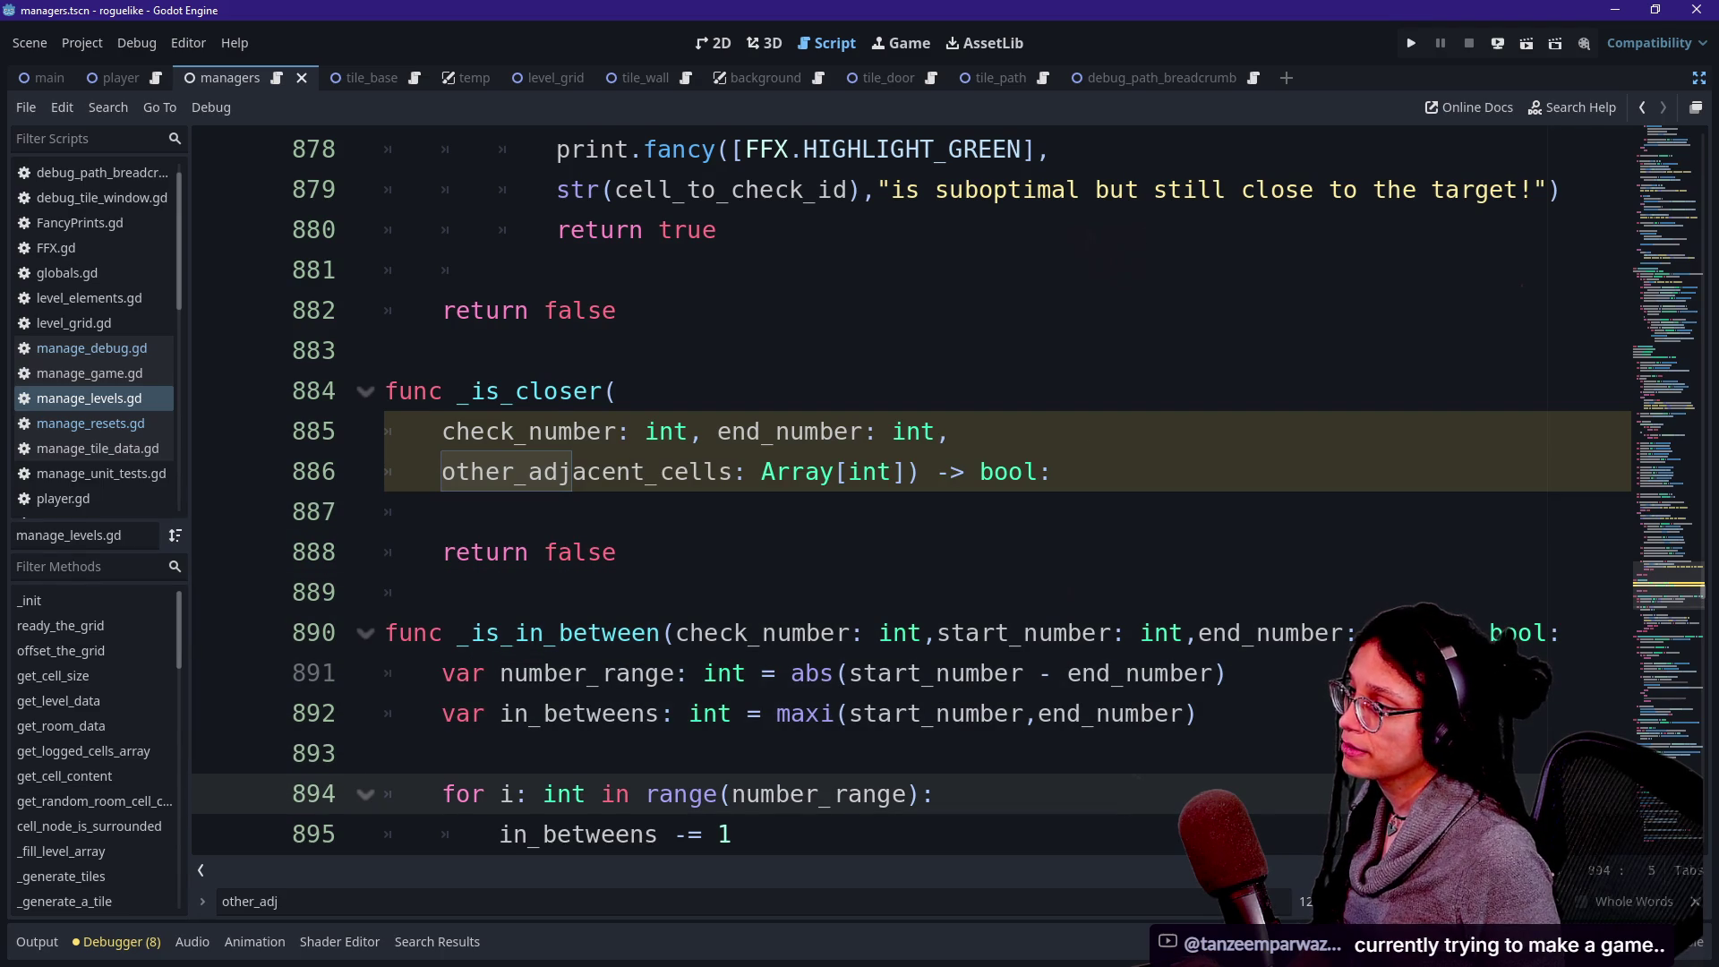
click(443, 512)
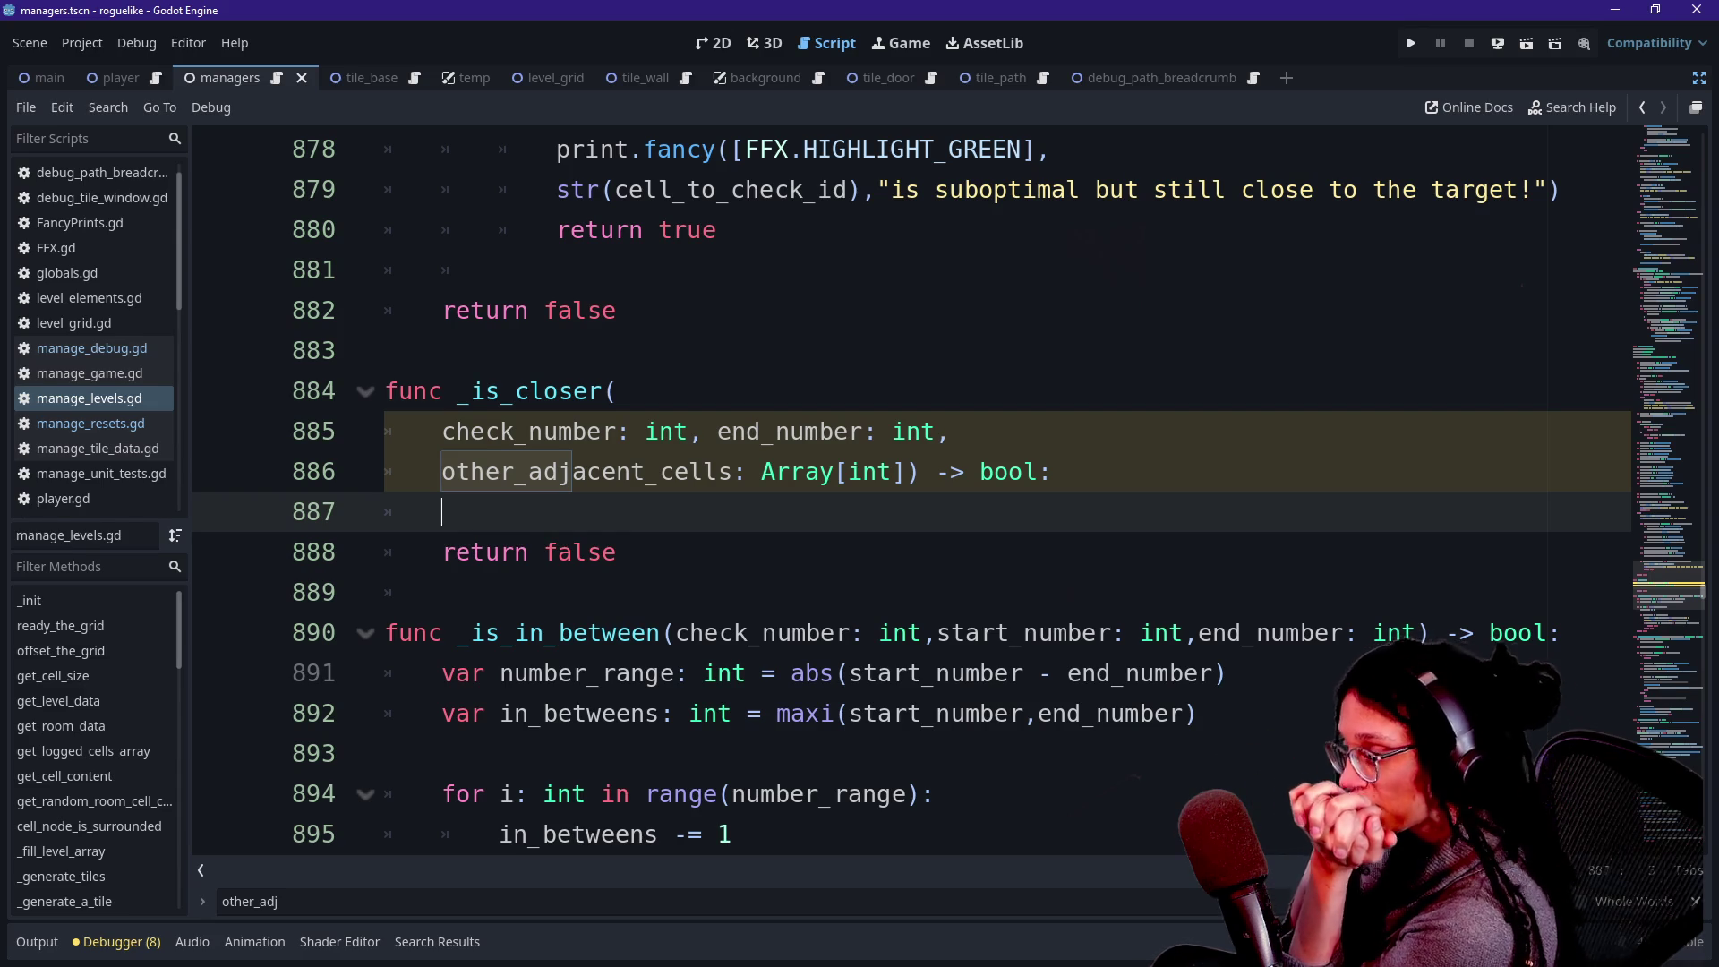
Review the _is_closer parameters, then start a 'var check_' declaration on the indented body line 887
mouse_move(805, 472)
mouse_down()
mouse_move(906, 471)
mouse_move(439, 513)
mouse_move(573, 472)
mouse_up()
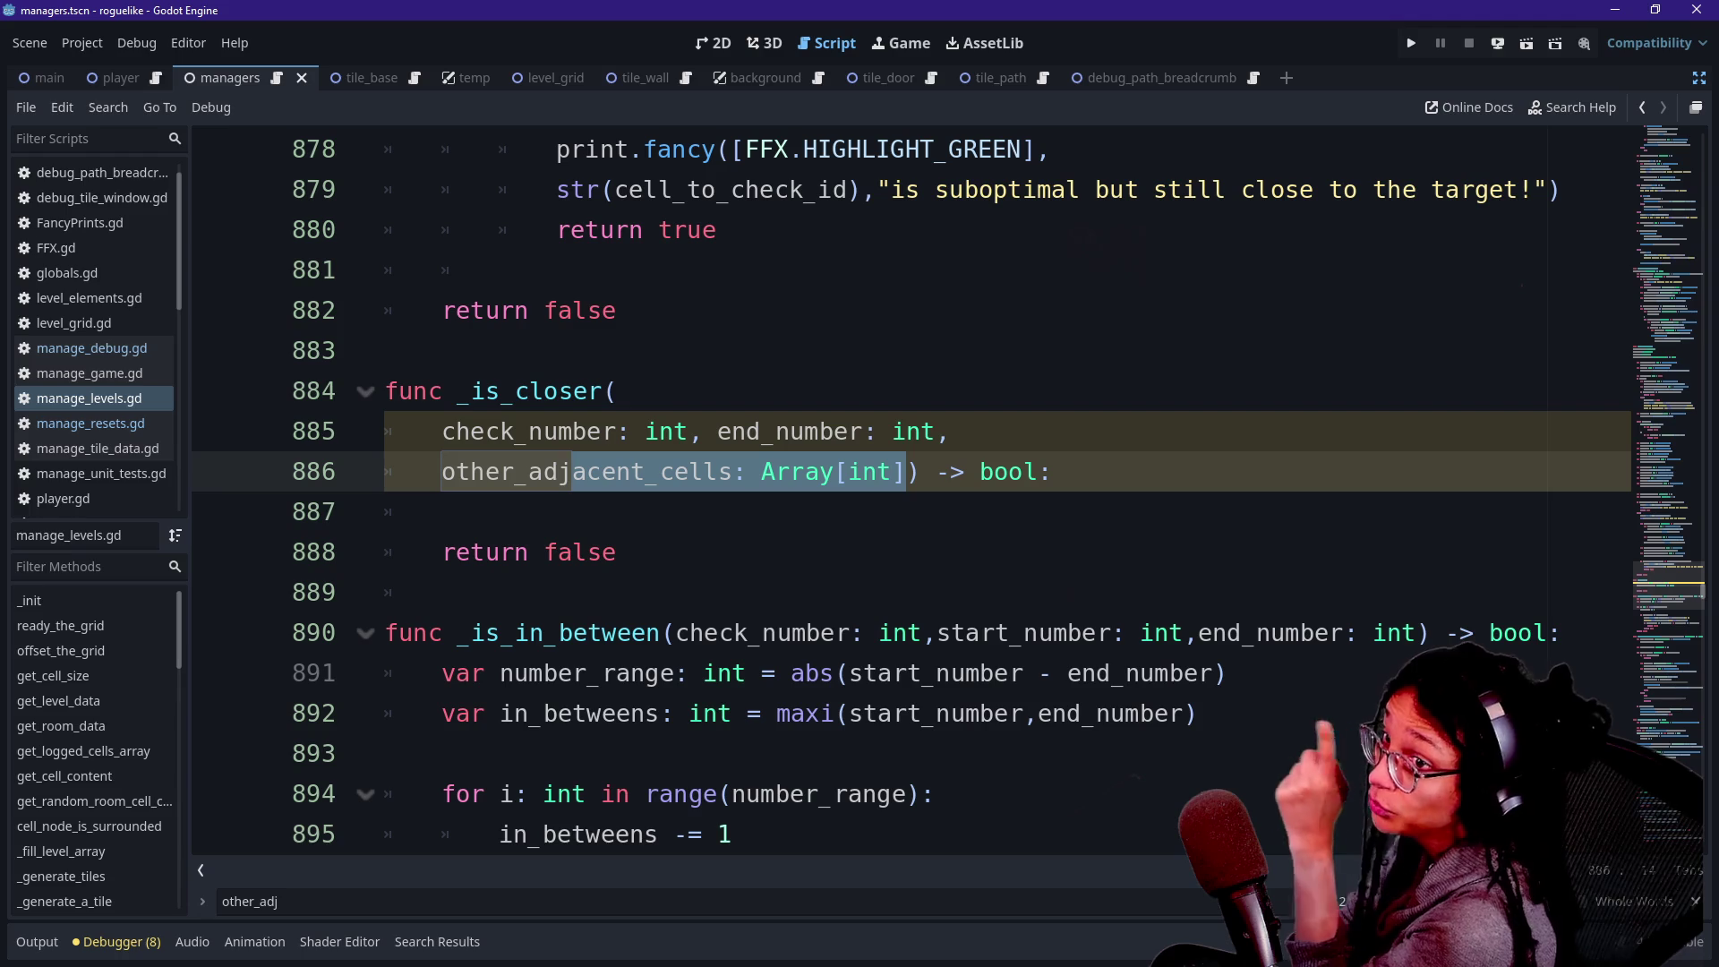
click(602, 472)
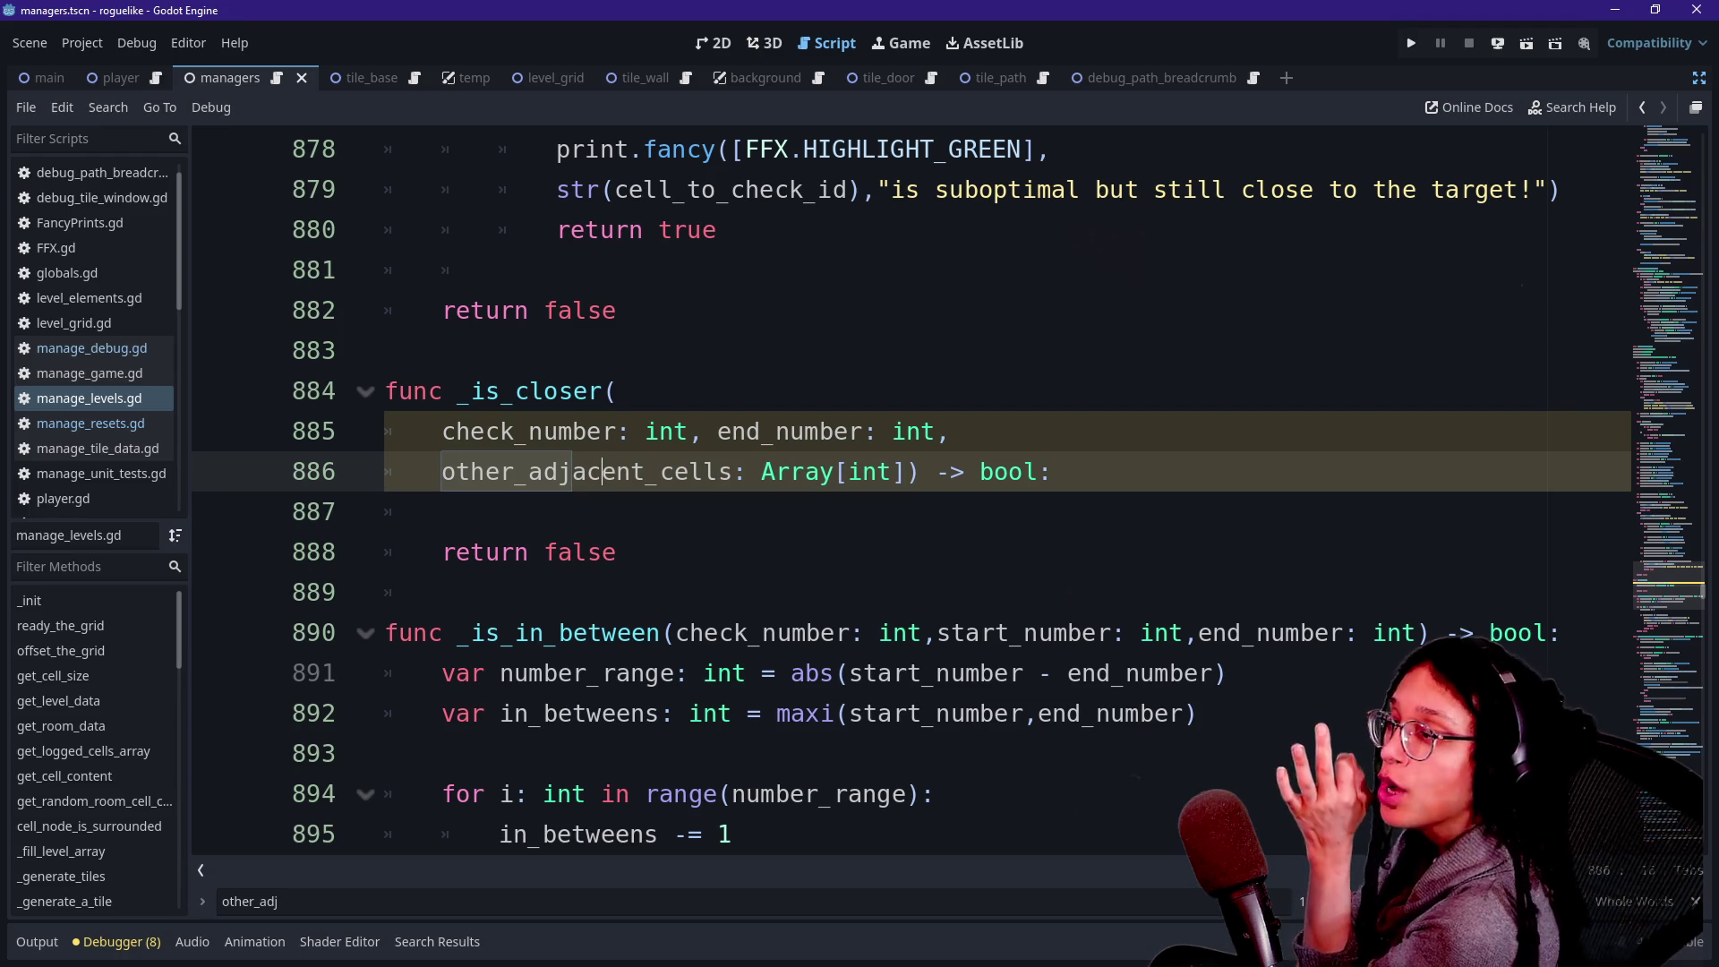
mouse_move(906, 472)
mouse_down()
mouse_move(442, 432)
mouse_move(500, 472)
mouse_up()
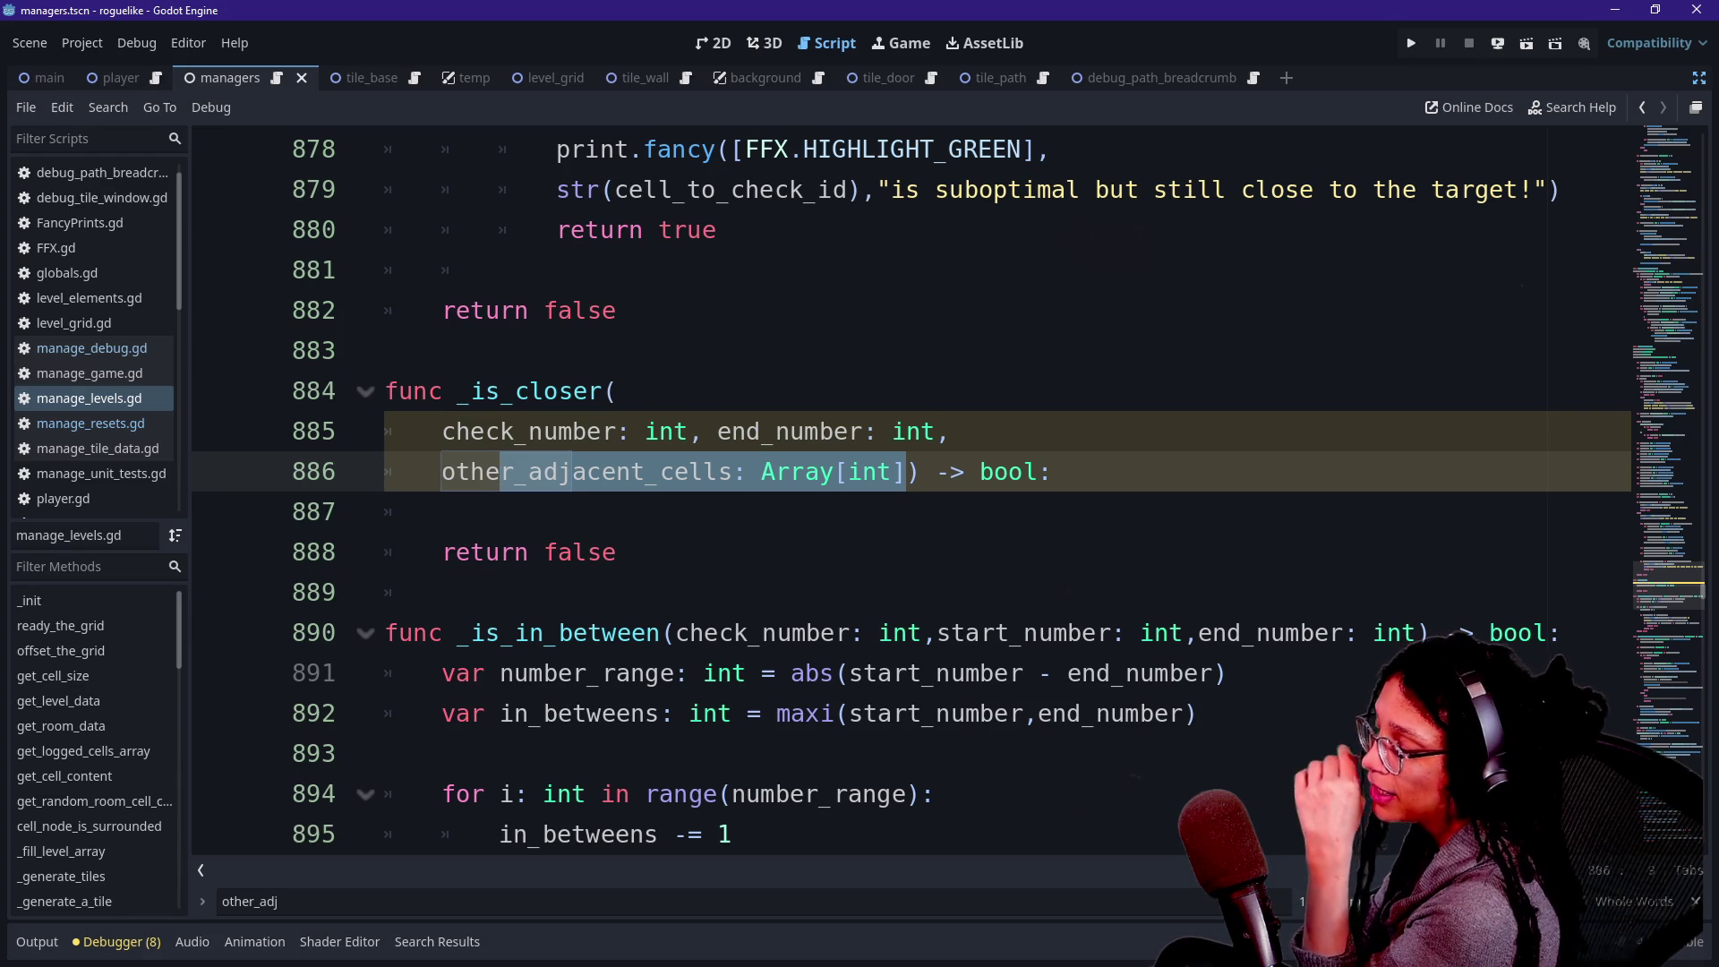
click(562, 551)
click(442, 511)
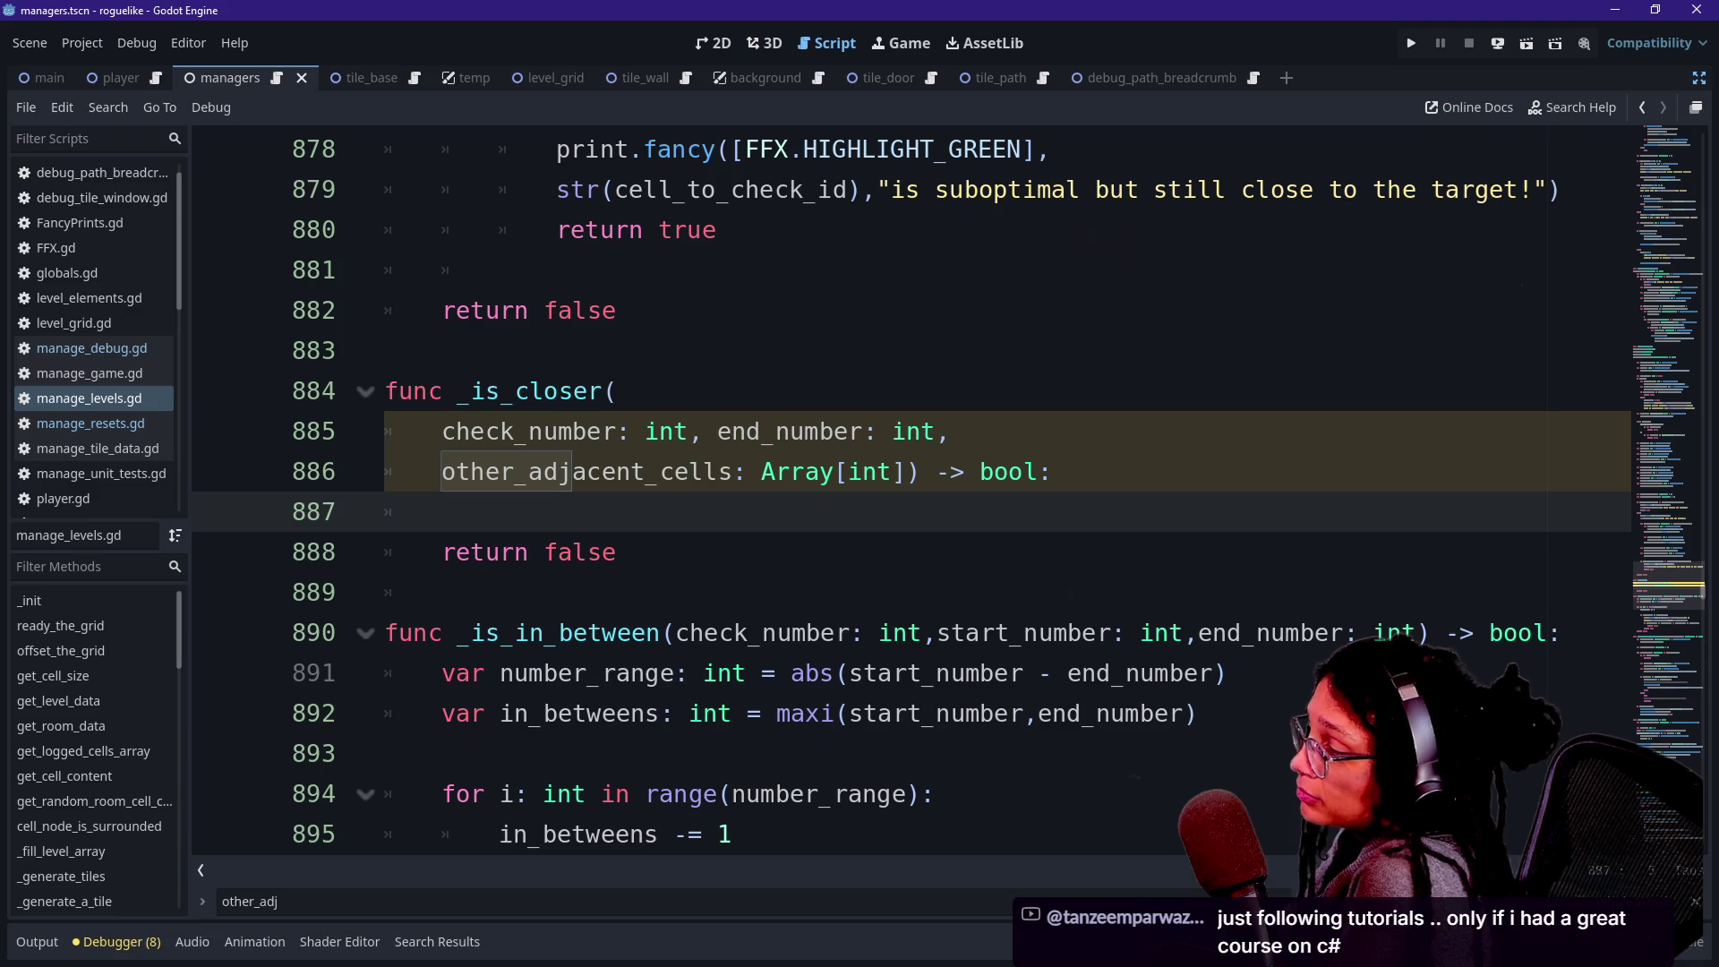
key(BackSpace)
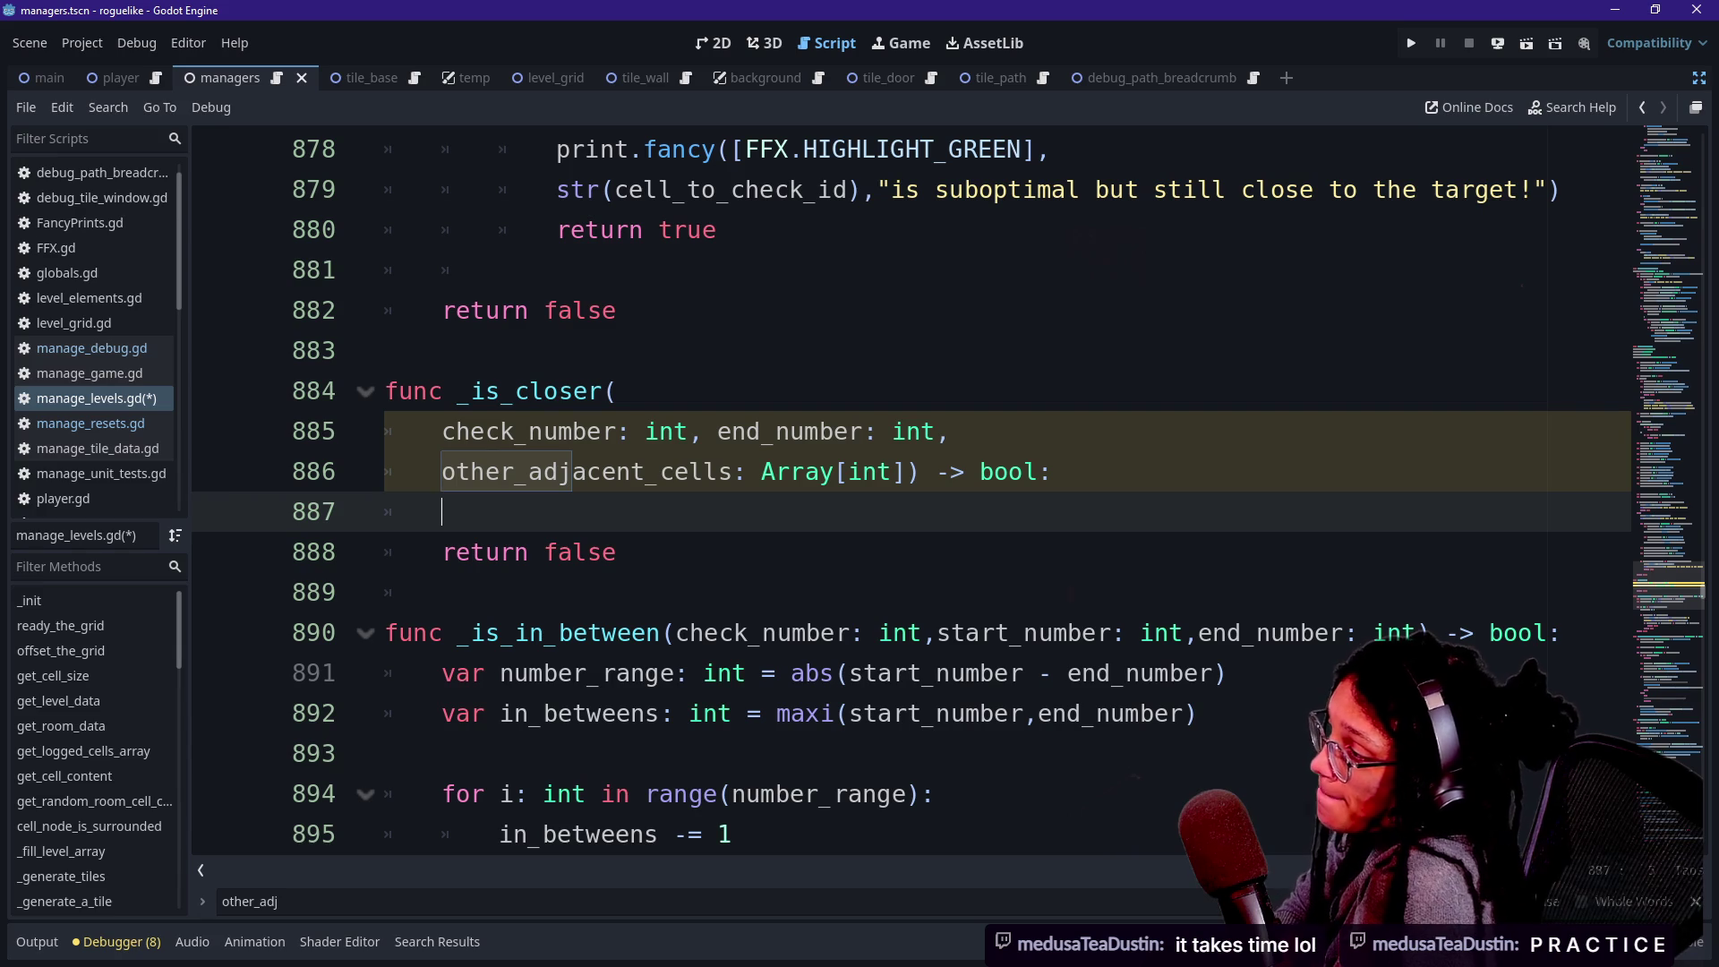
drag(443, 430, 603, 431)
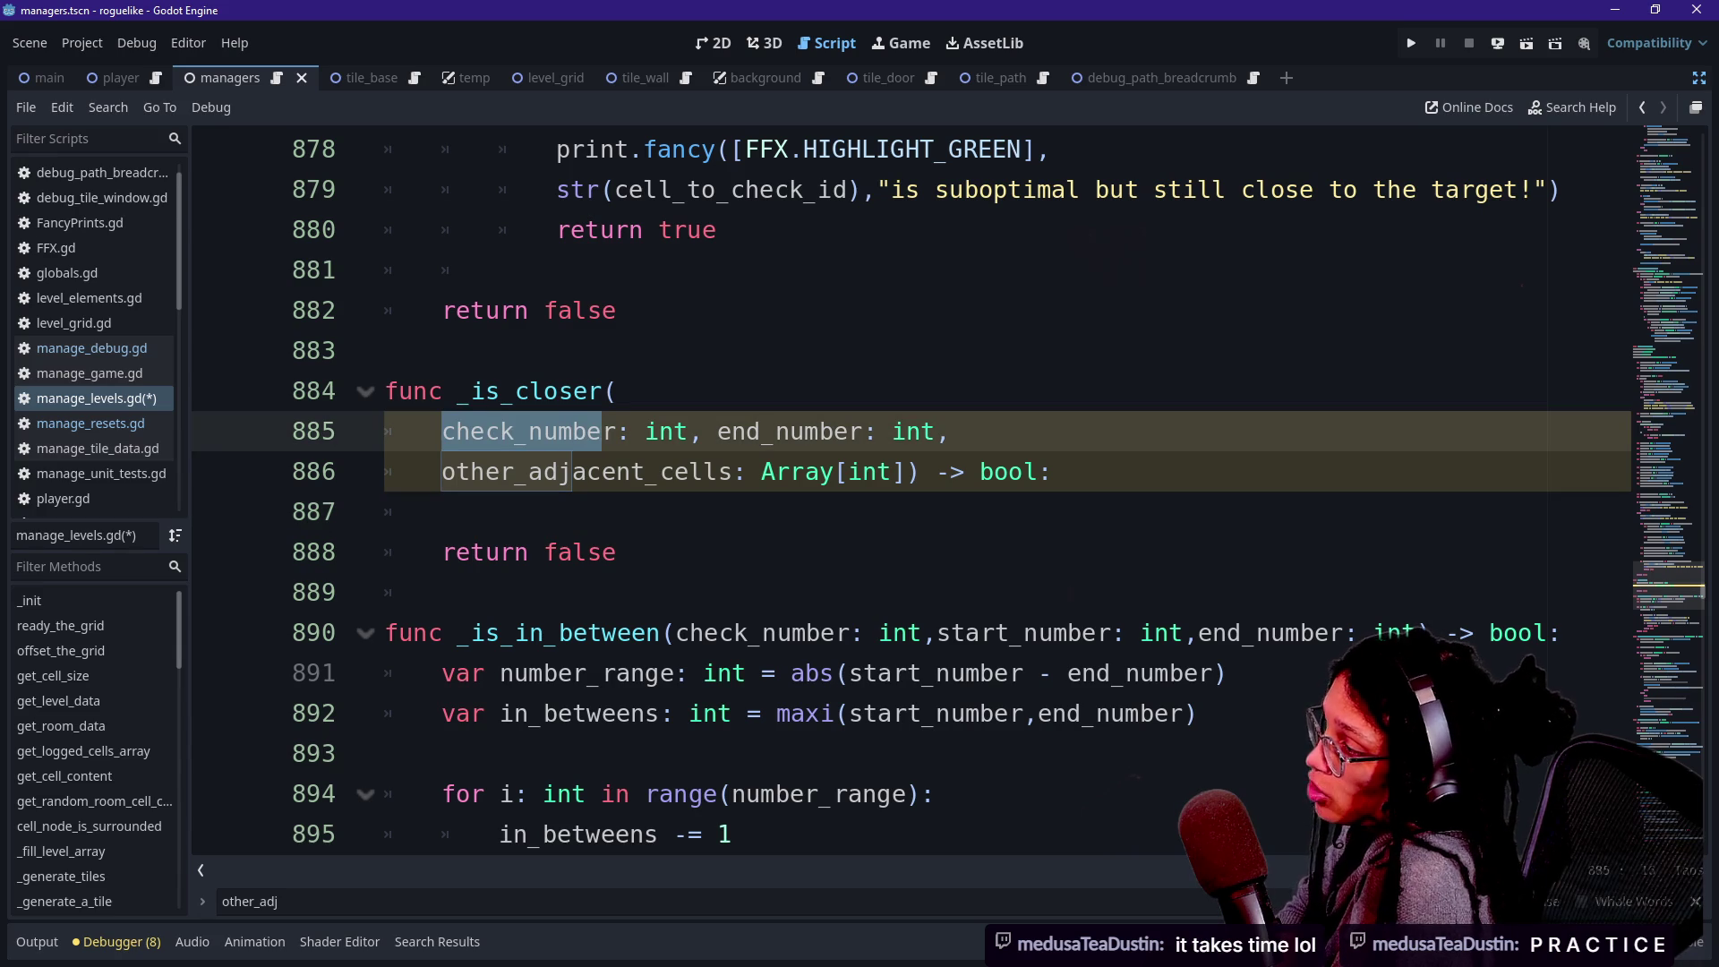
drag(442, 472, 837, 472)
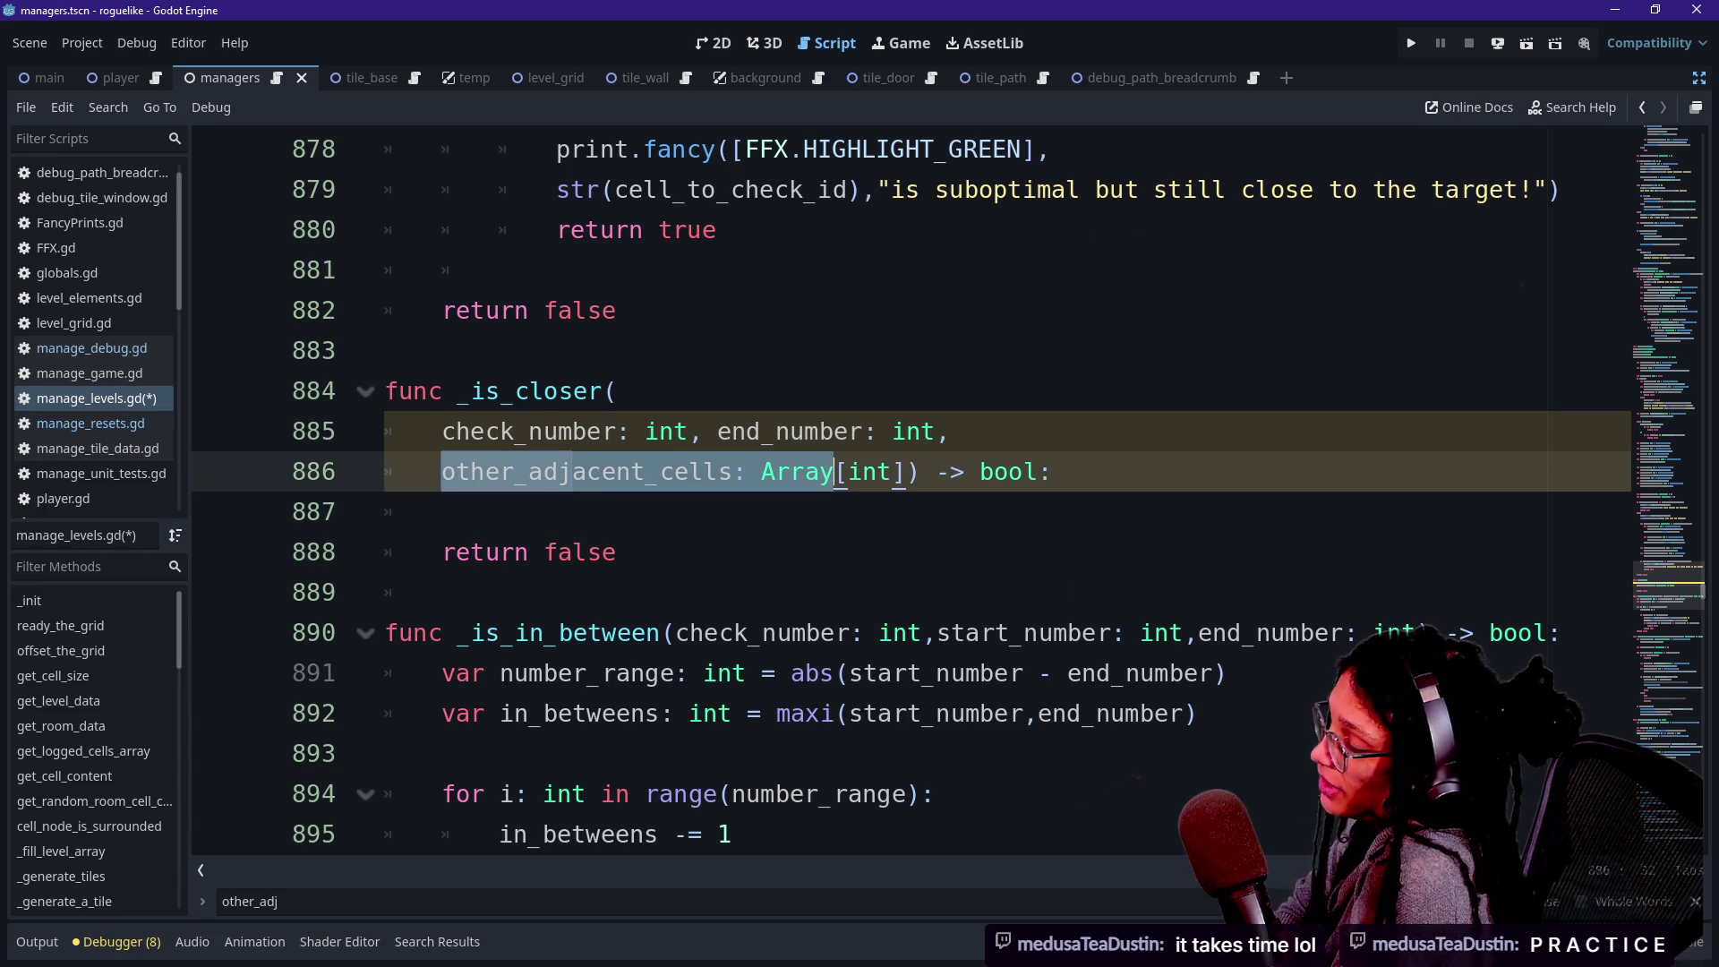
drag(387, 430, 588, 431)
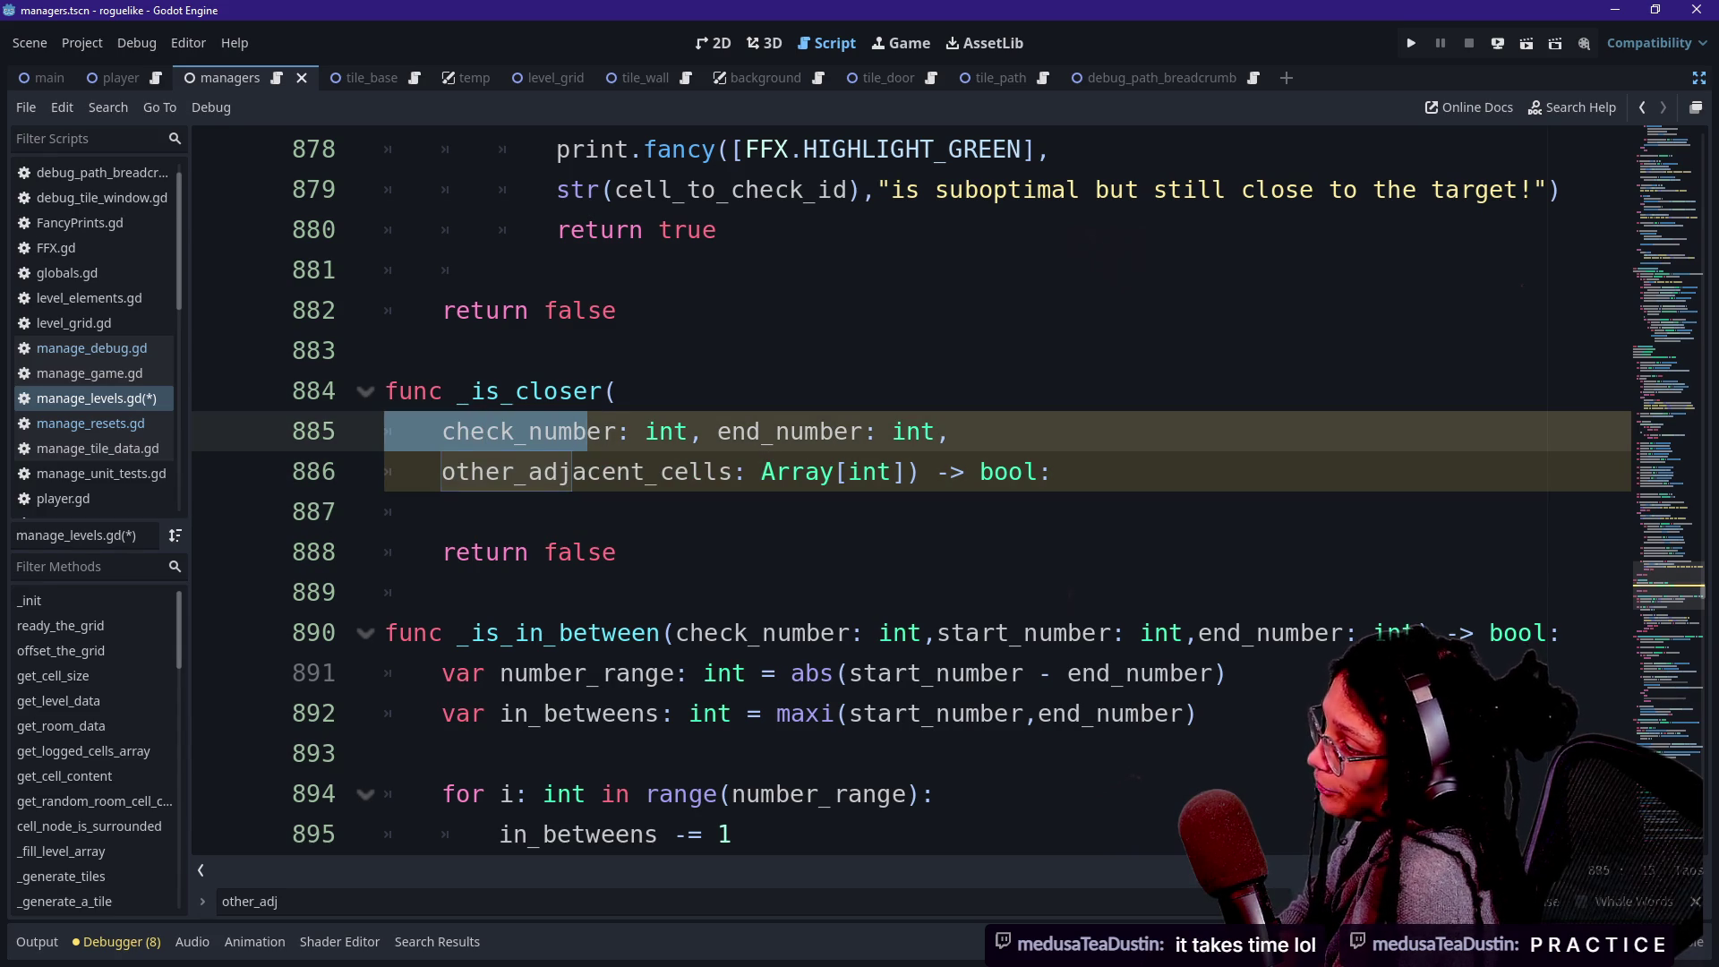
click(569, 551)
key(Up)
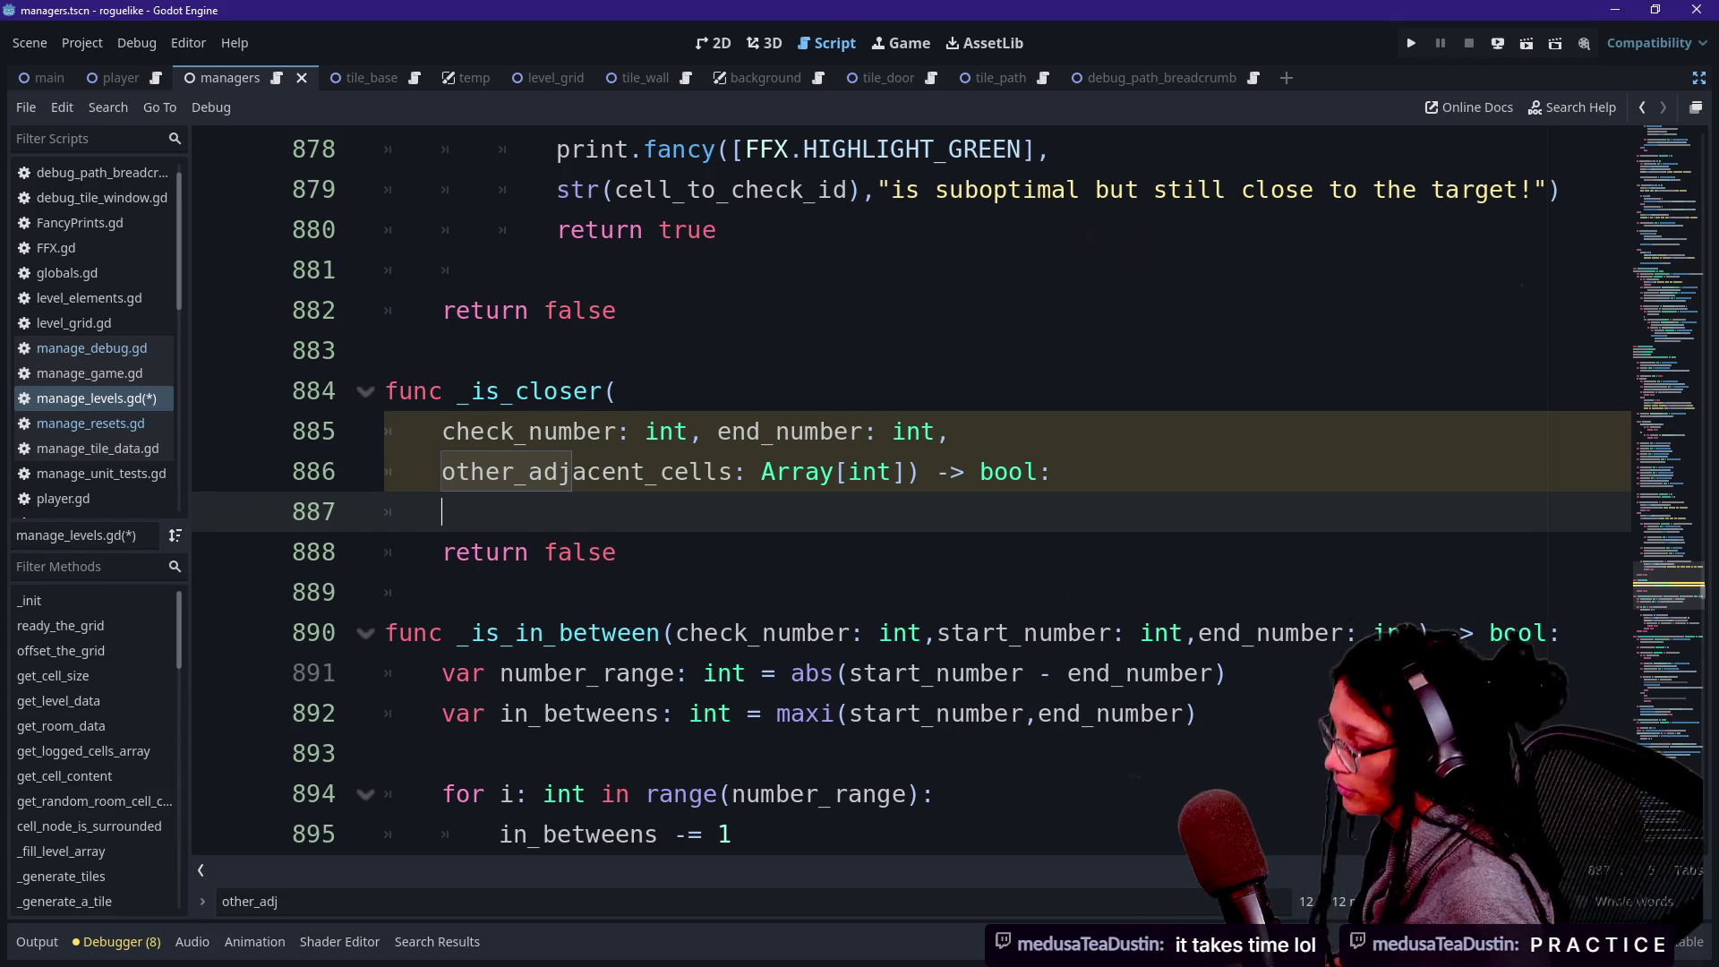
text(var )
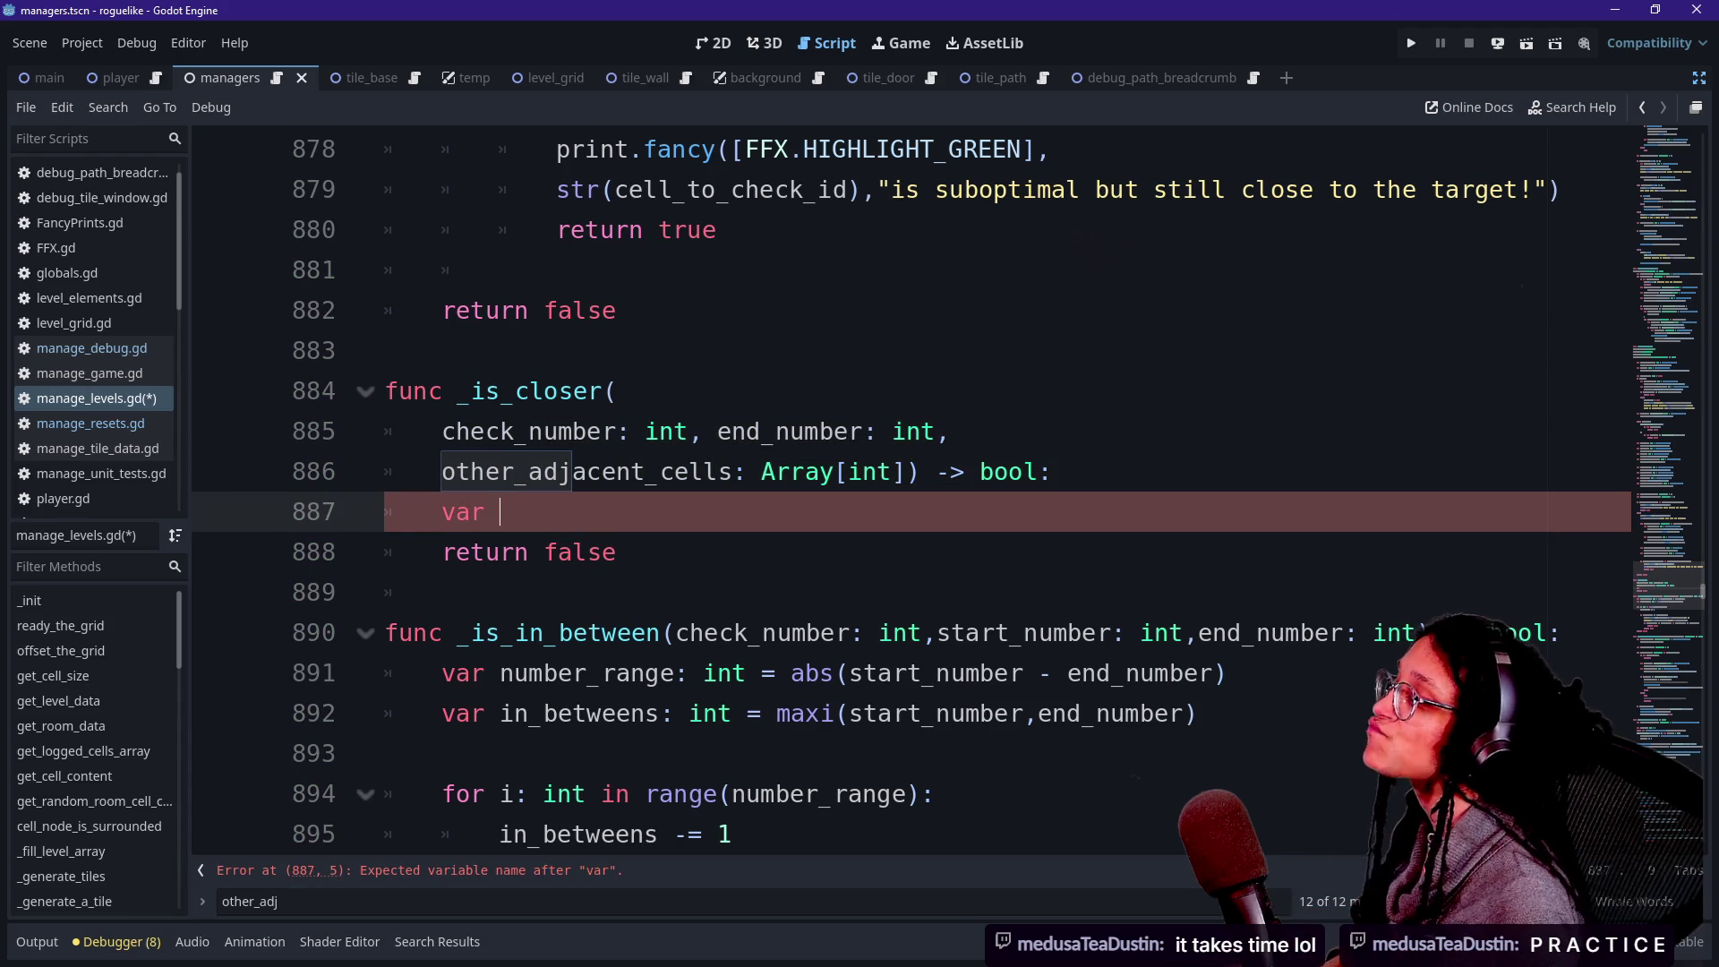
text(check)
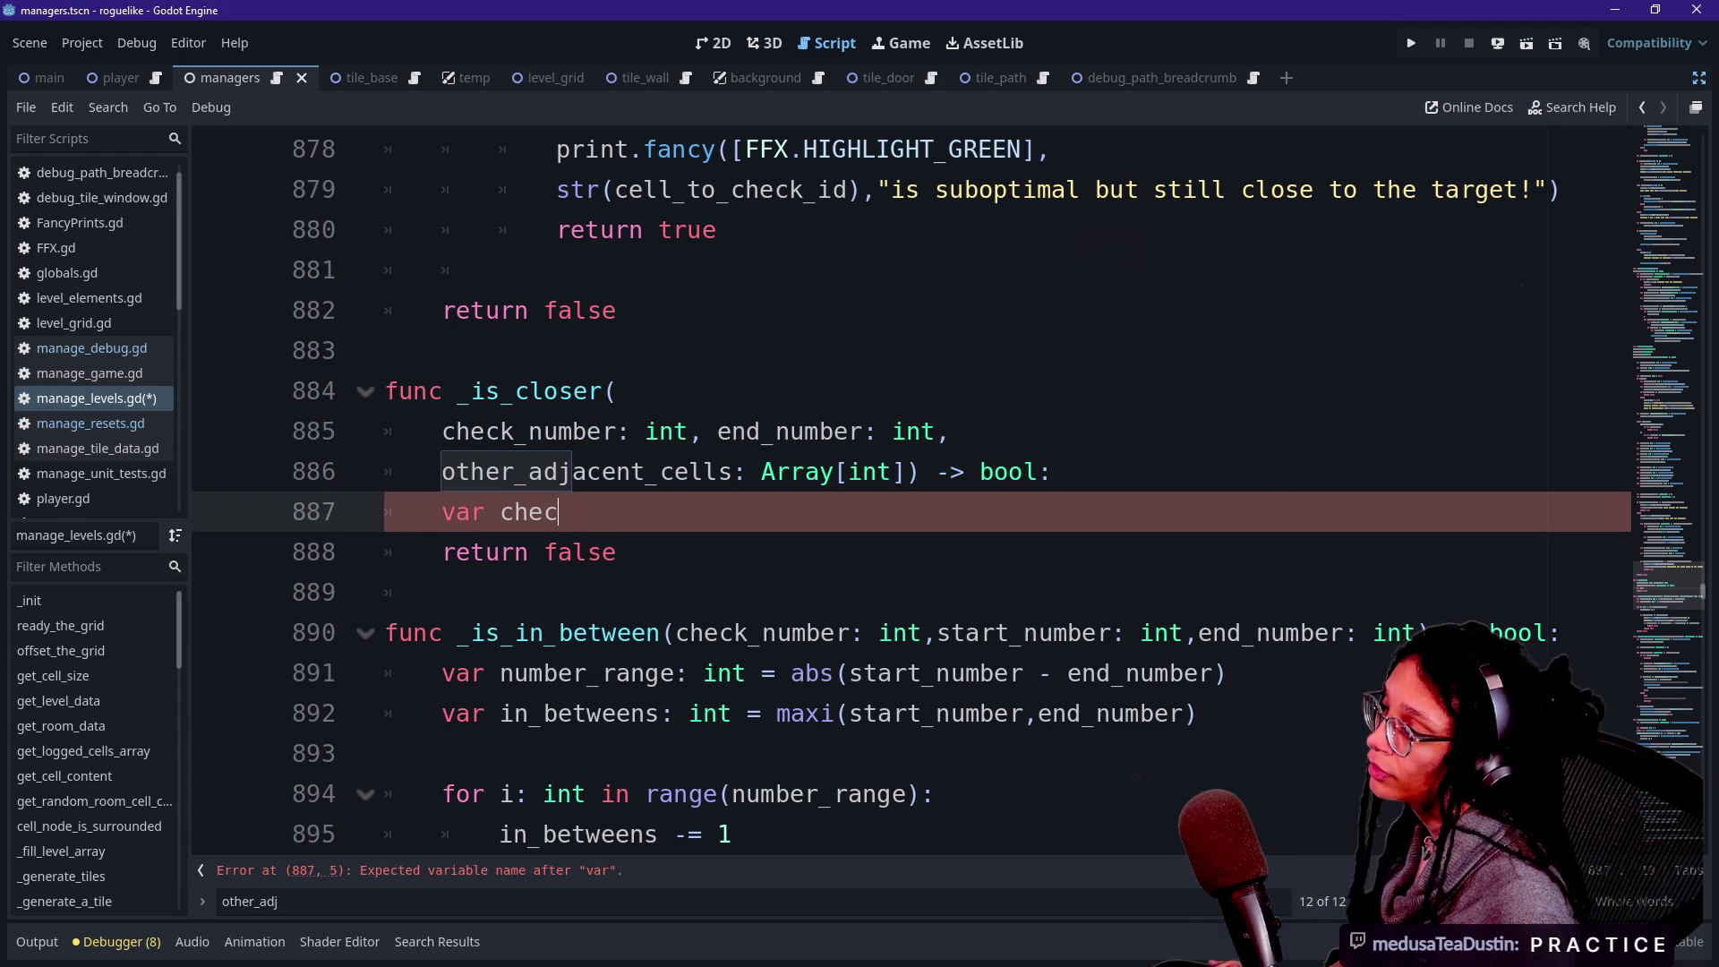
text(_)
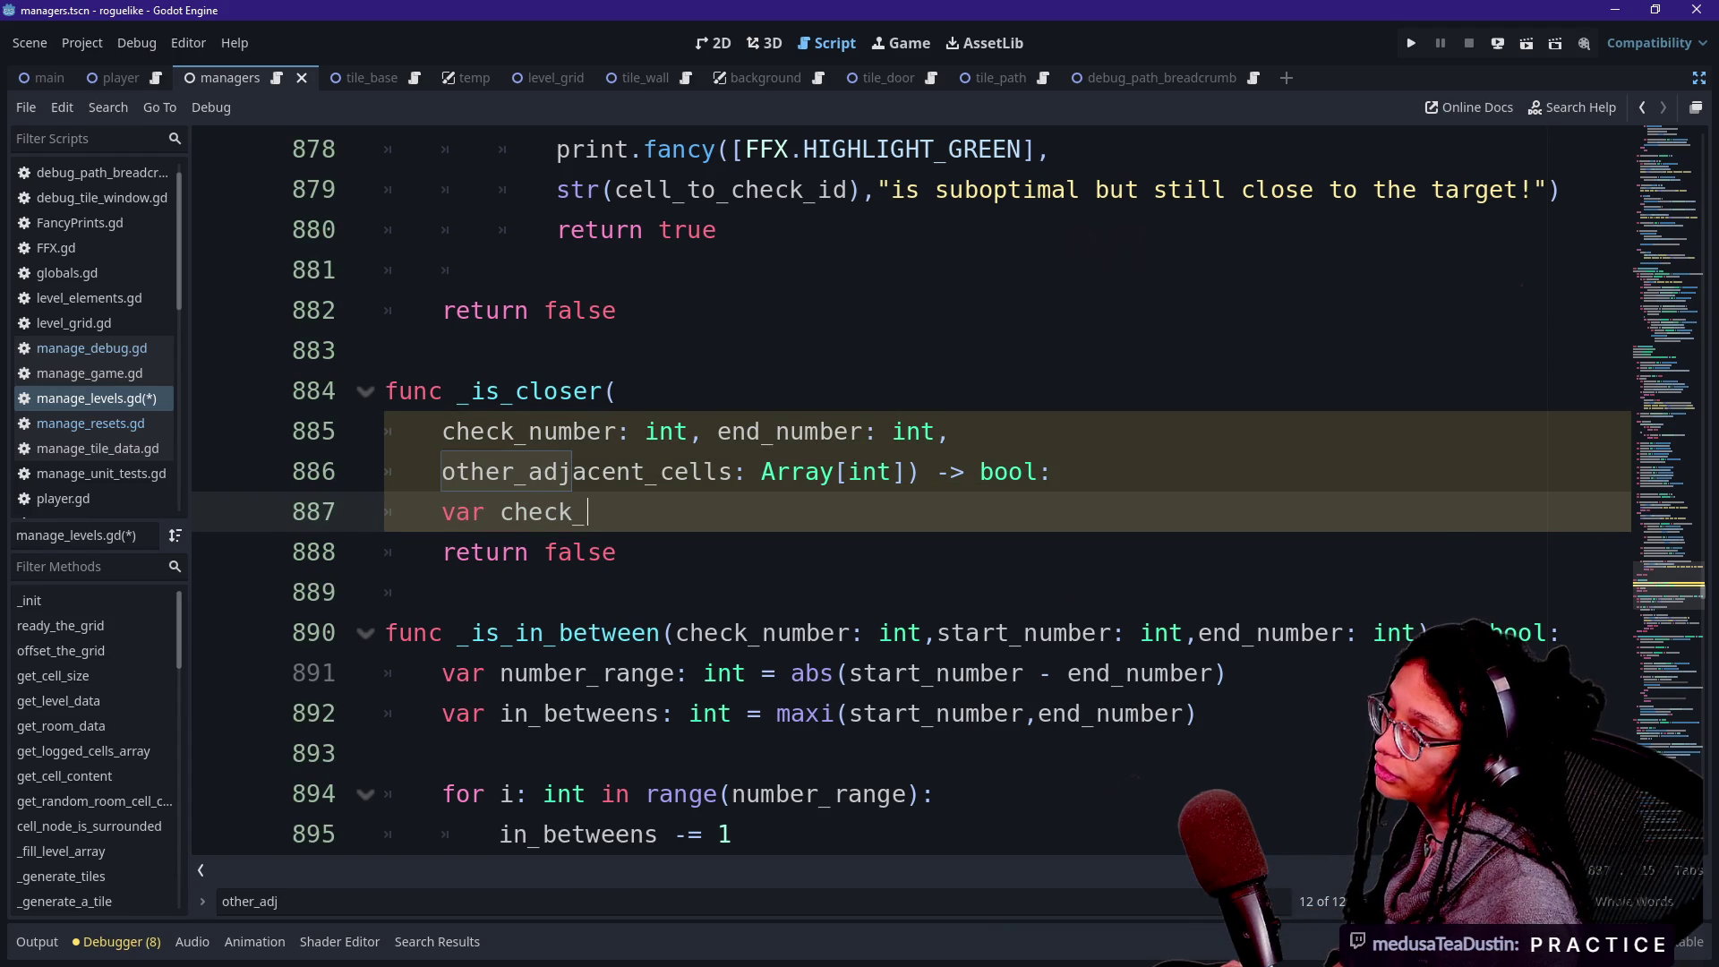
Declare check_distance: int = check_number - end_number, then begin an other_distances Array[int] line
key(BackSpace)
key(BackSpace)
key(BackSpace)
text(heck_distance: )
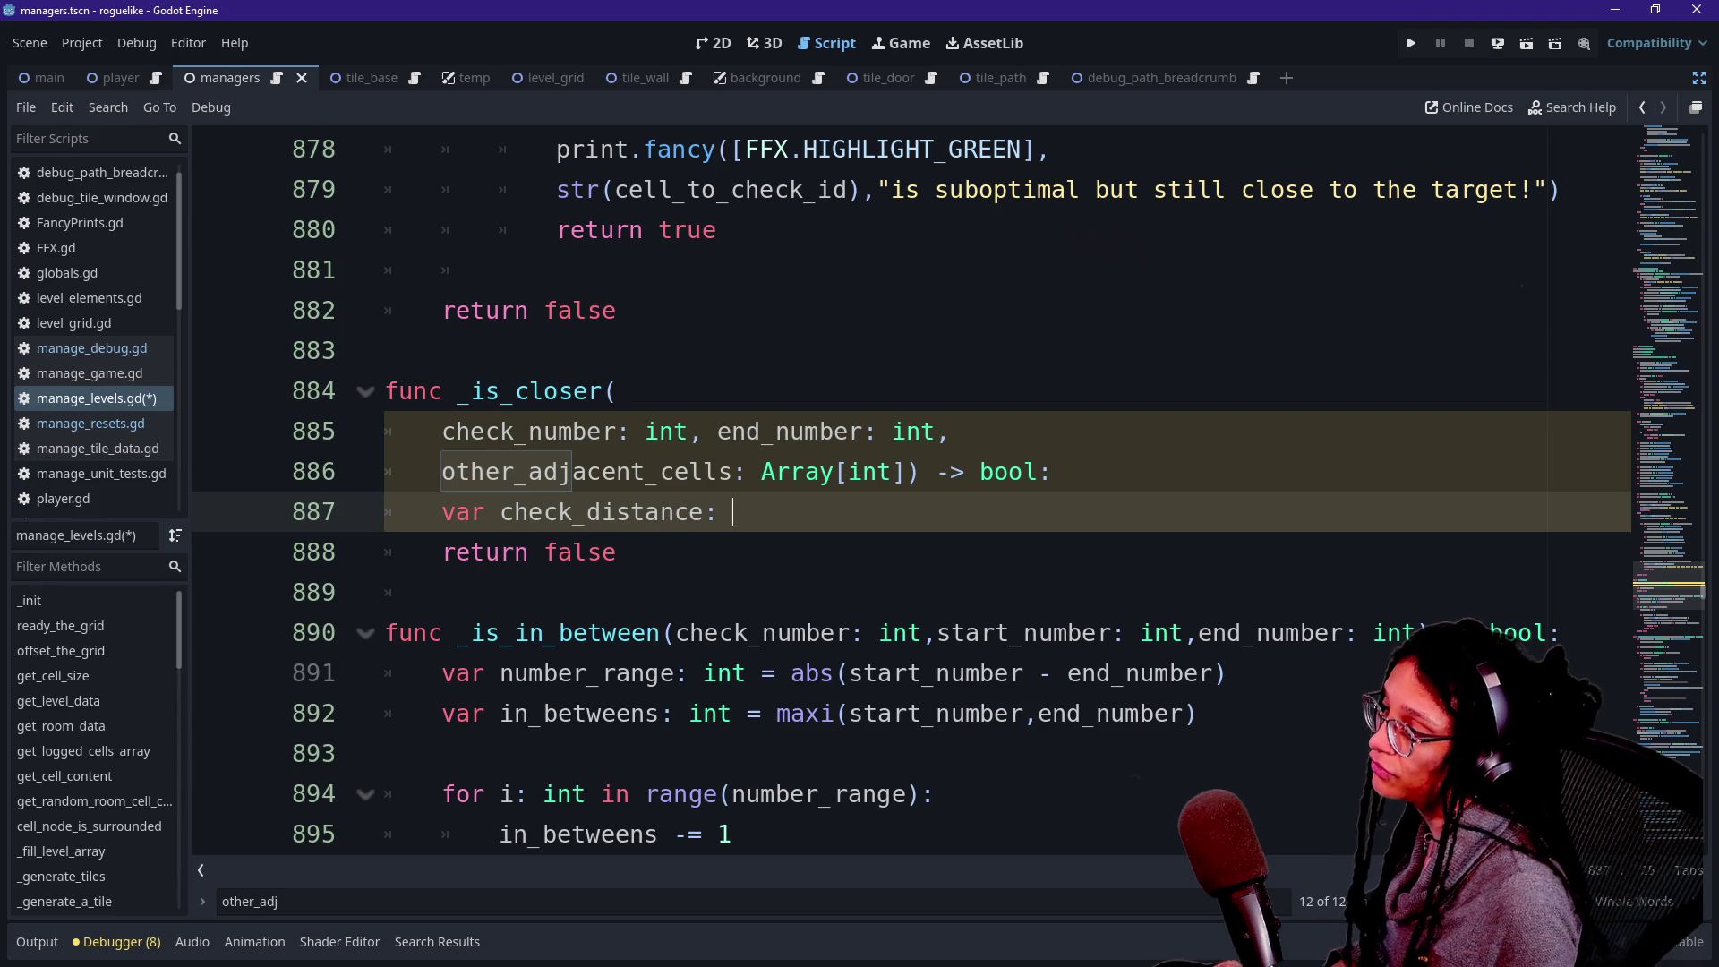
text(int = chec)
key(Down)
key(Return)
text(- end)
key(Return)
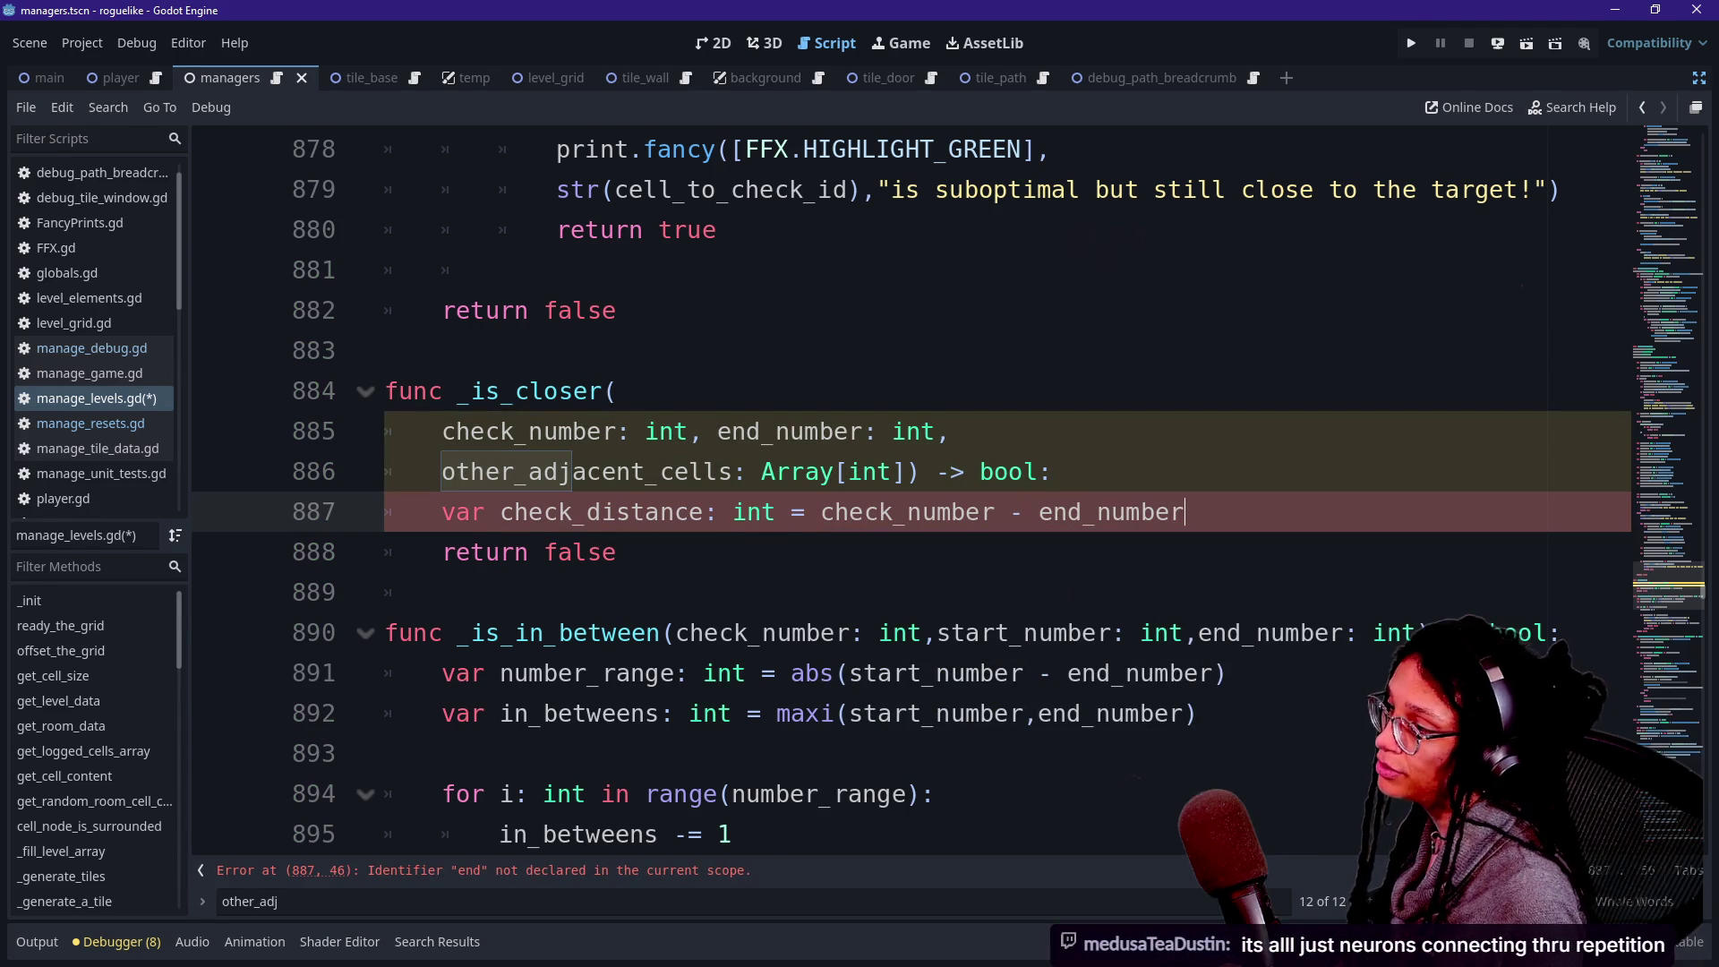
key(Return)
text(var )
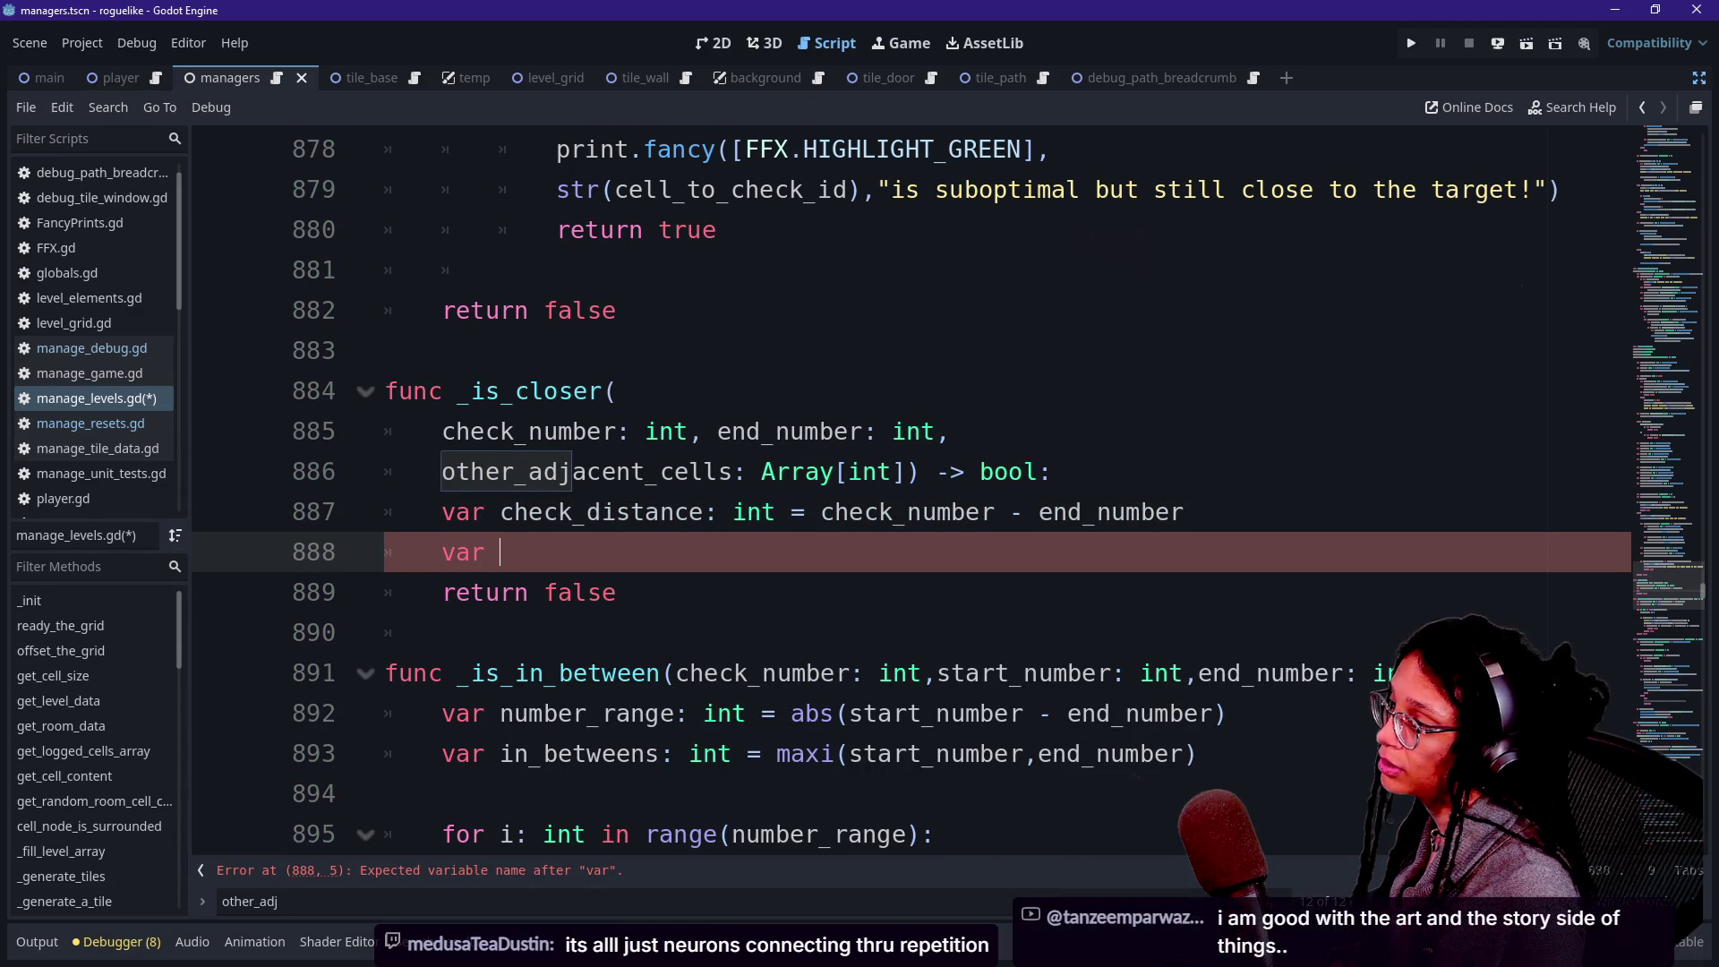
text(other_dista)
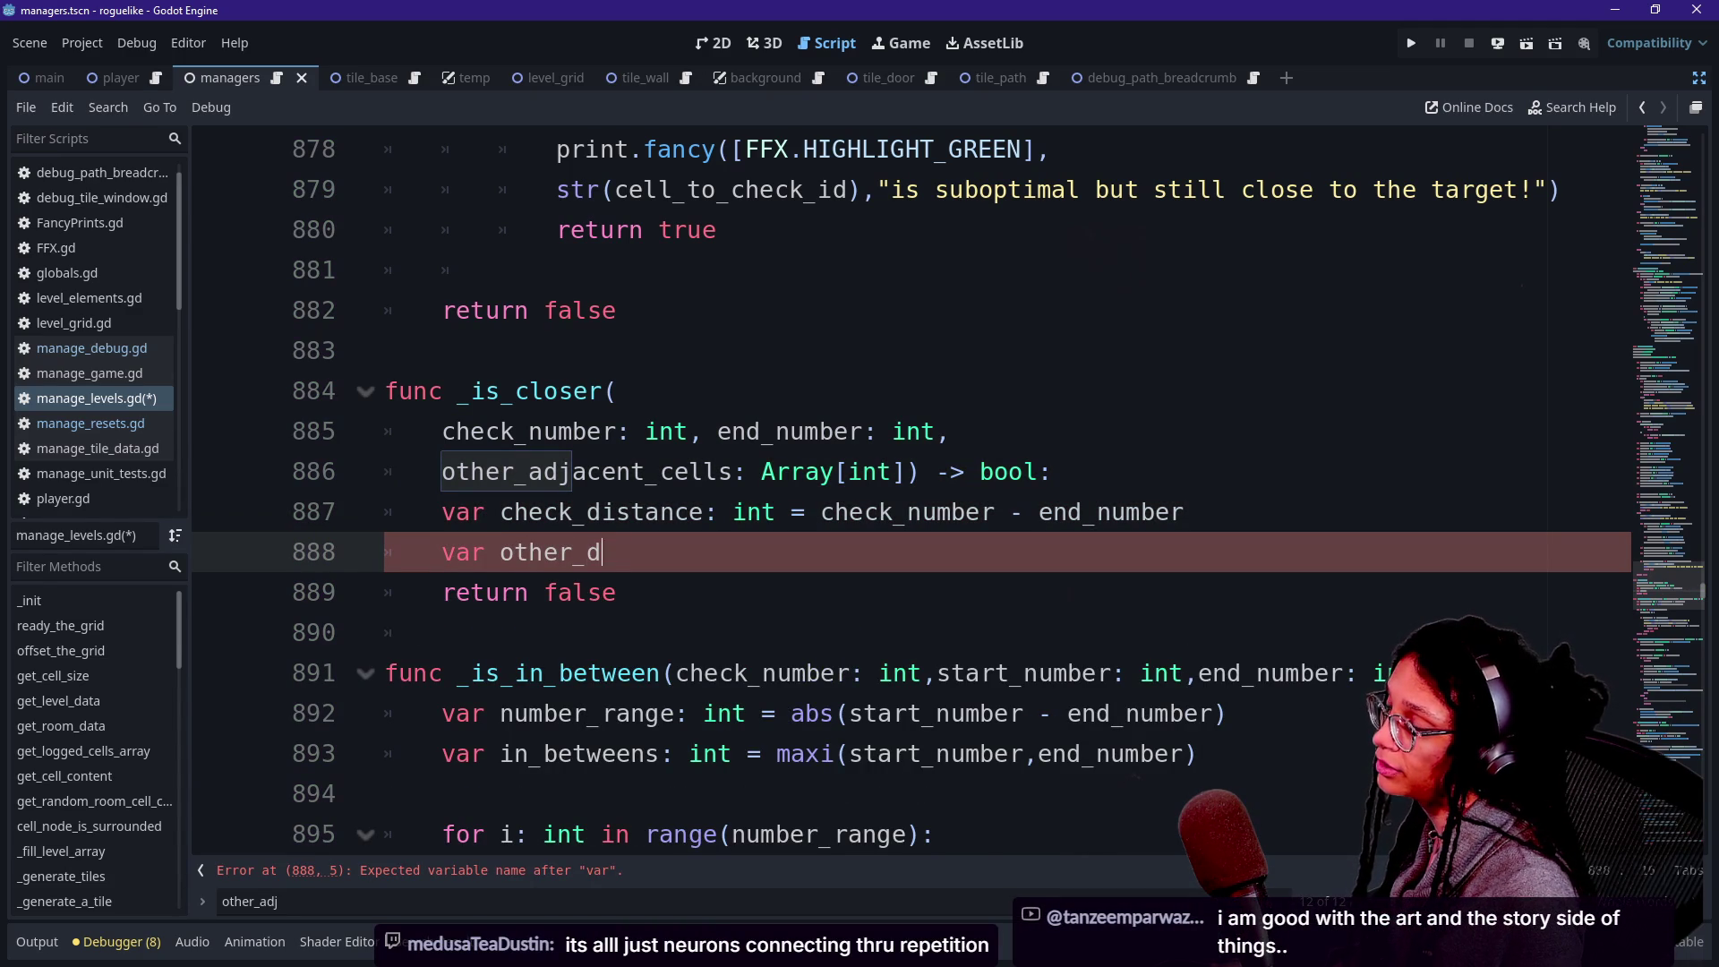
text(nces: Array[int])
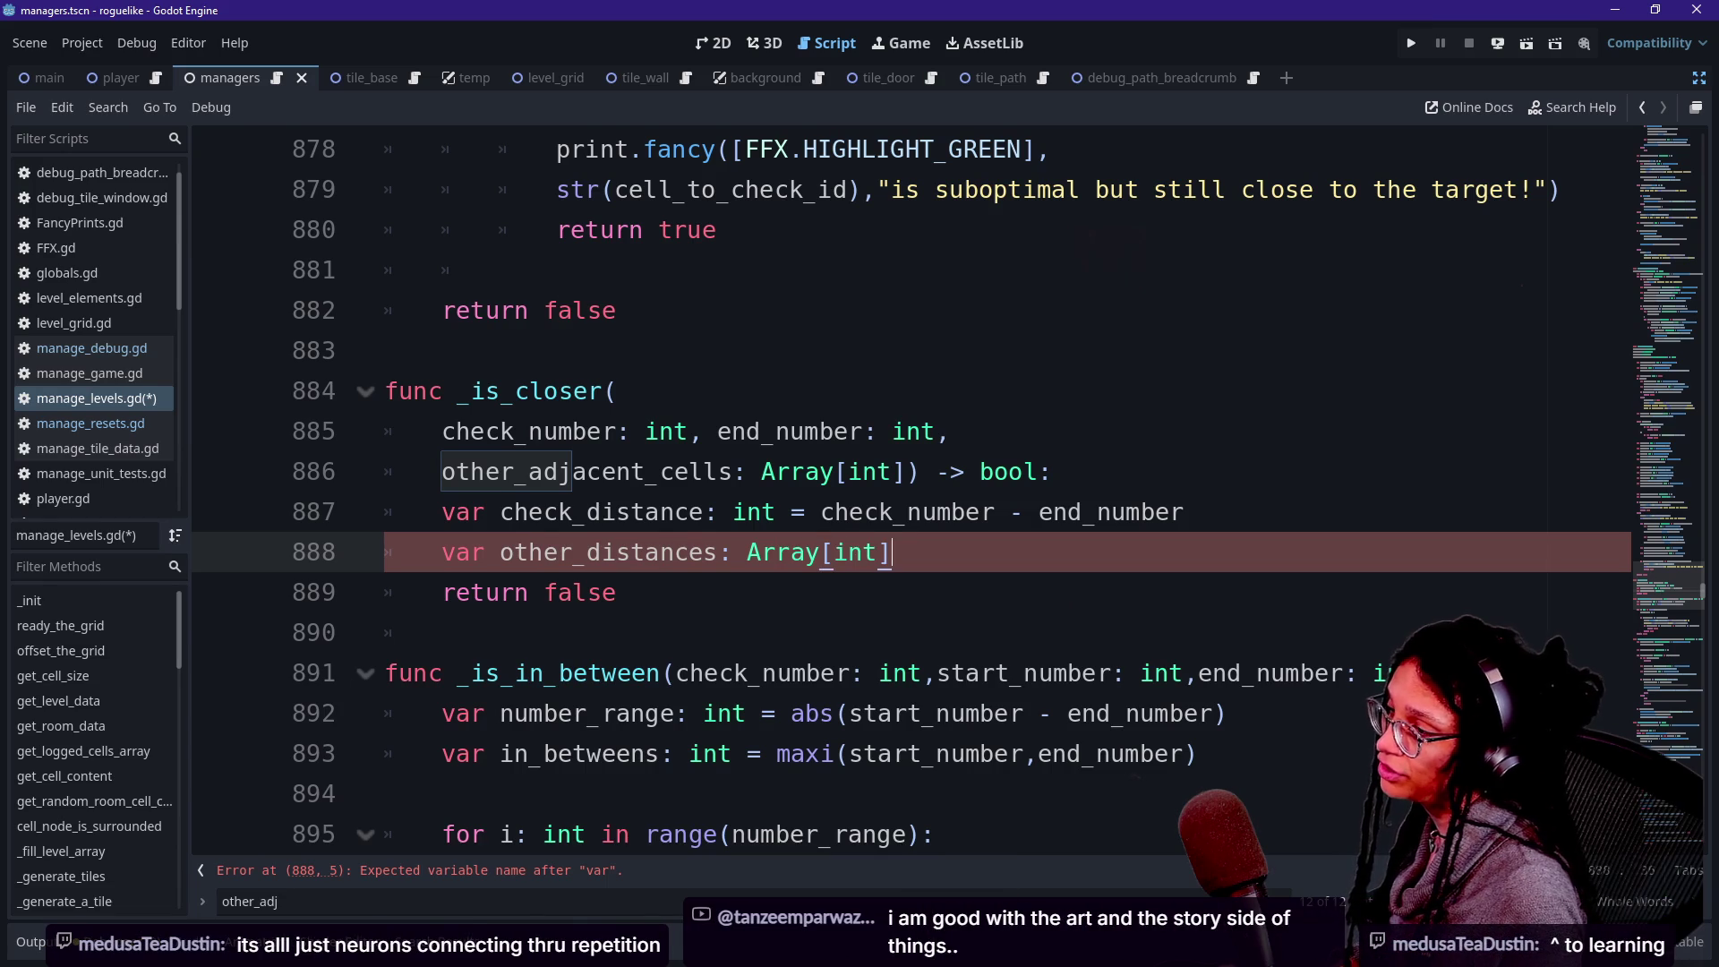
text())
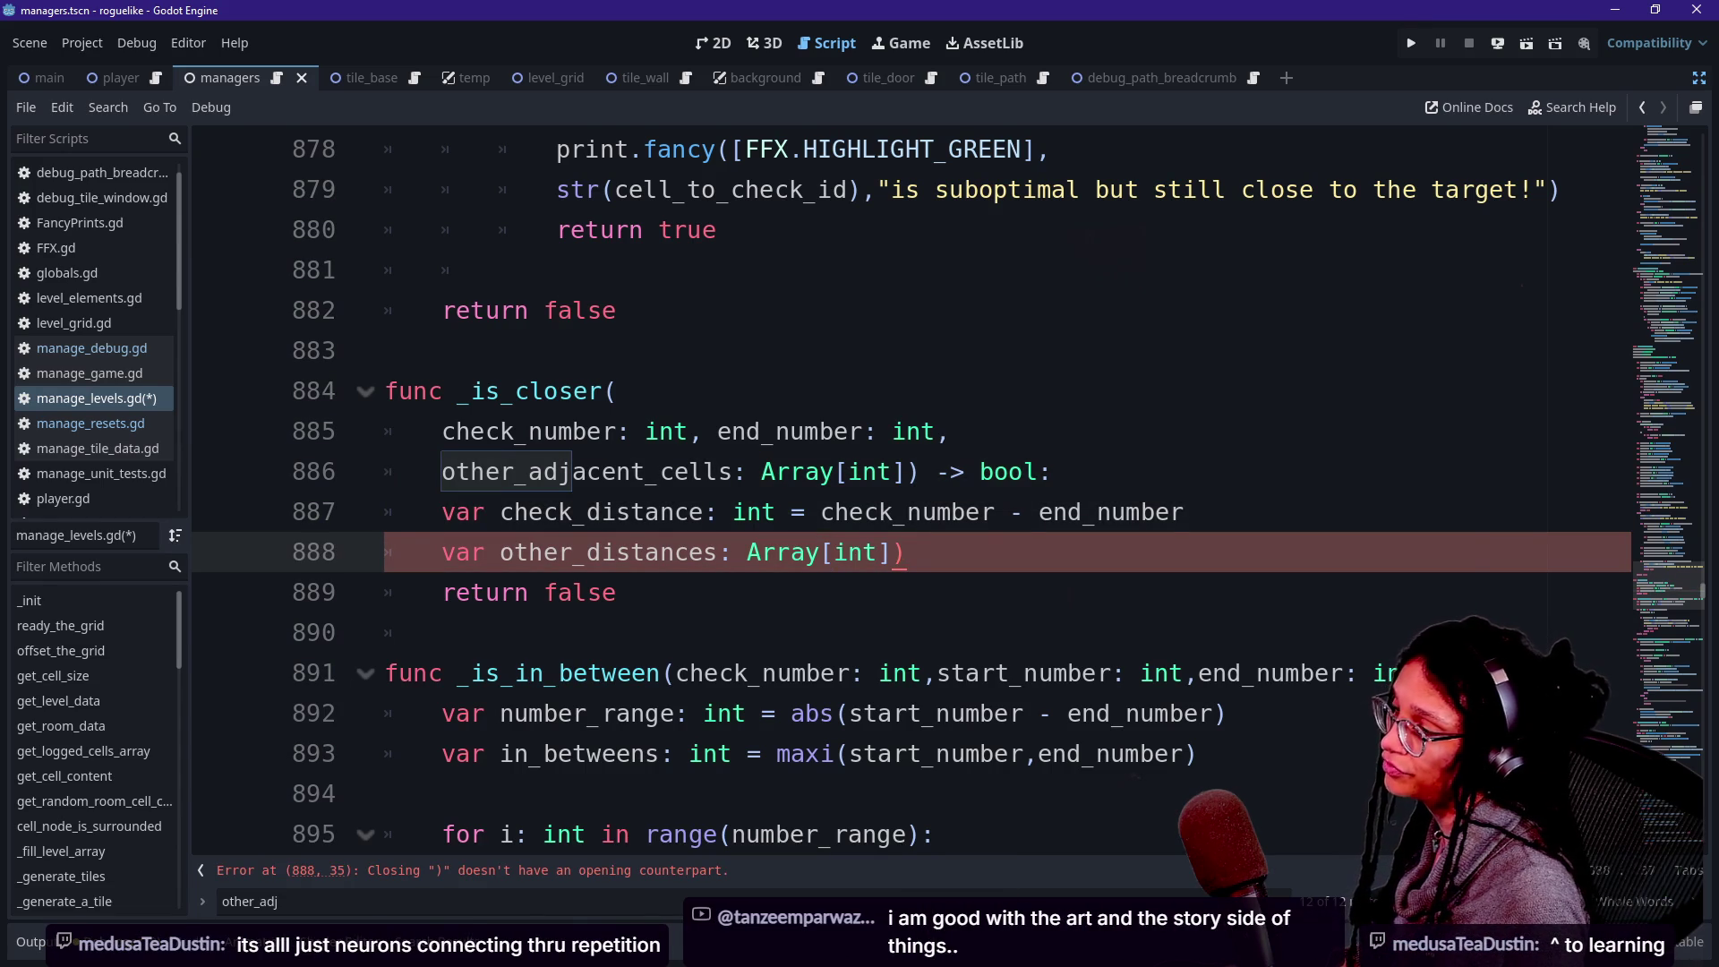
Correct the other_distances line and unindent the _is_closer parameter lines 885–886
key(BackSpace)
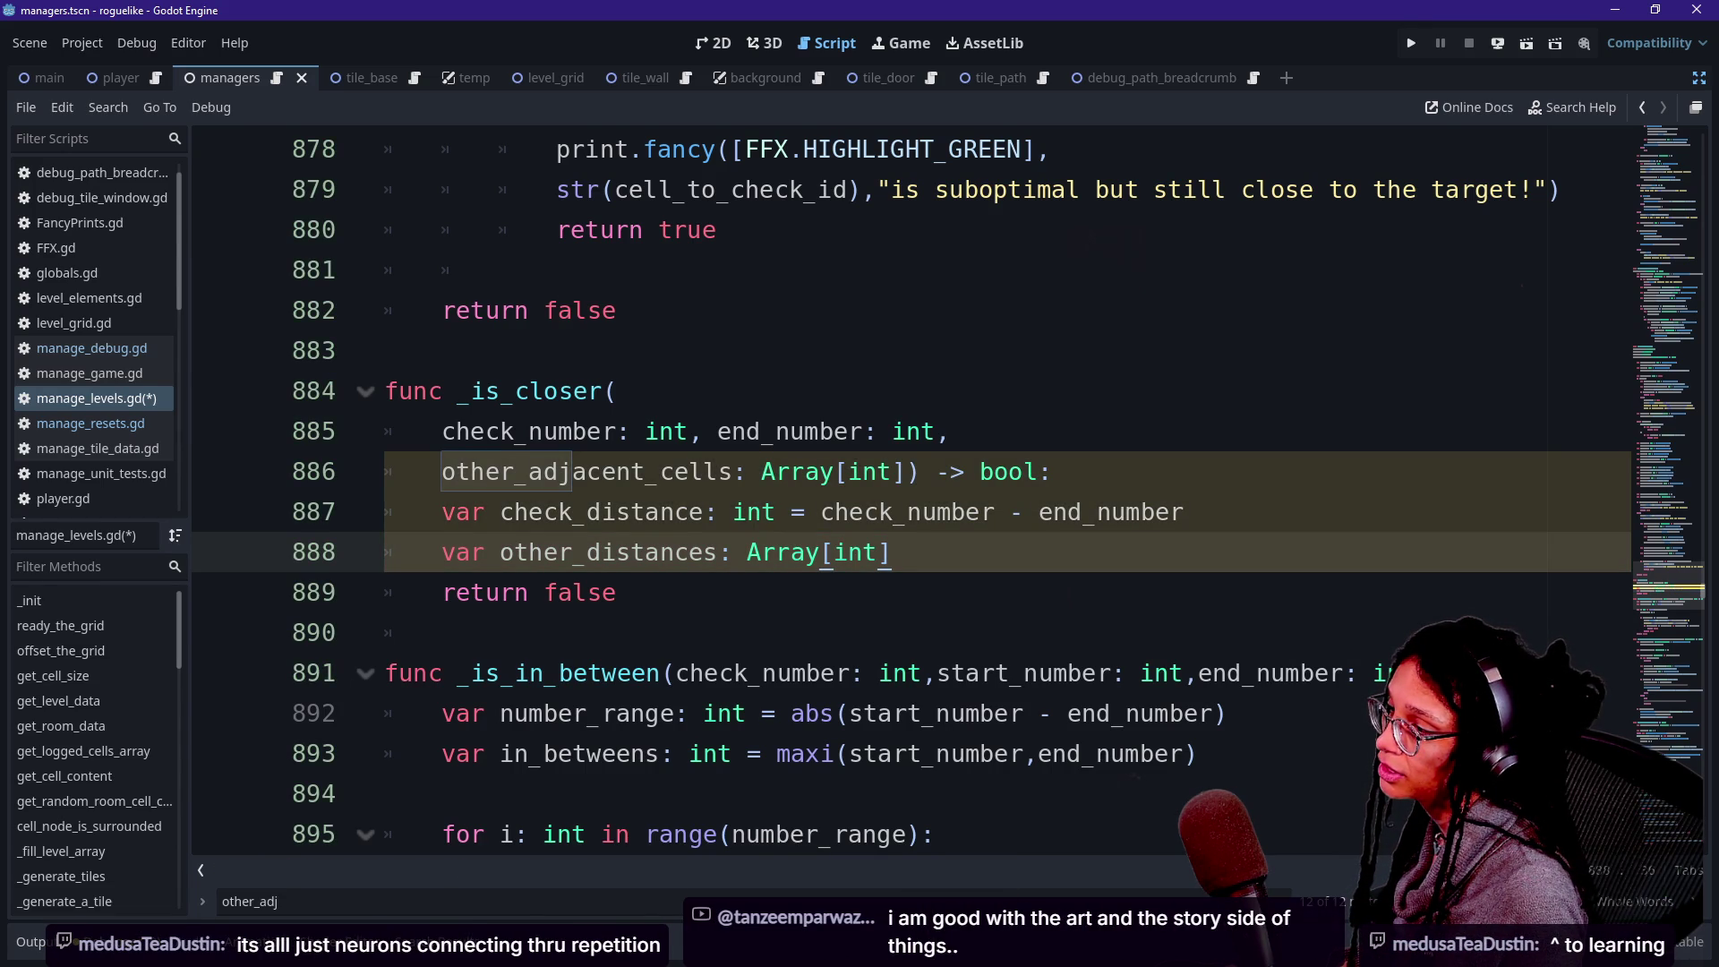
text(-> bool)
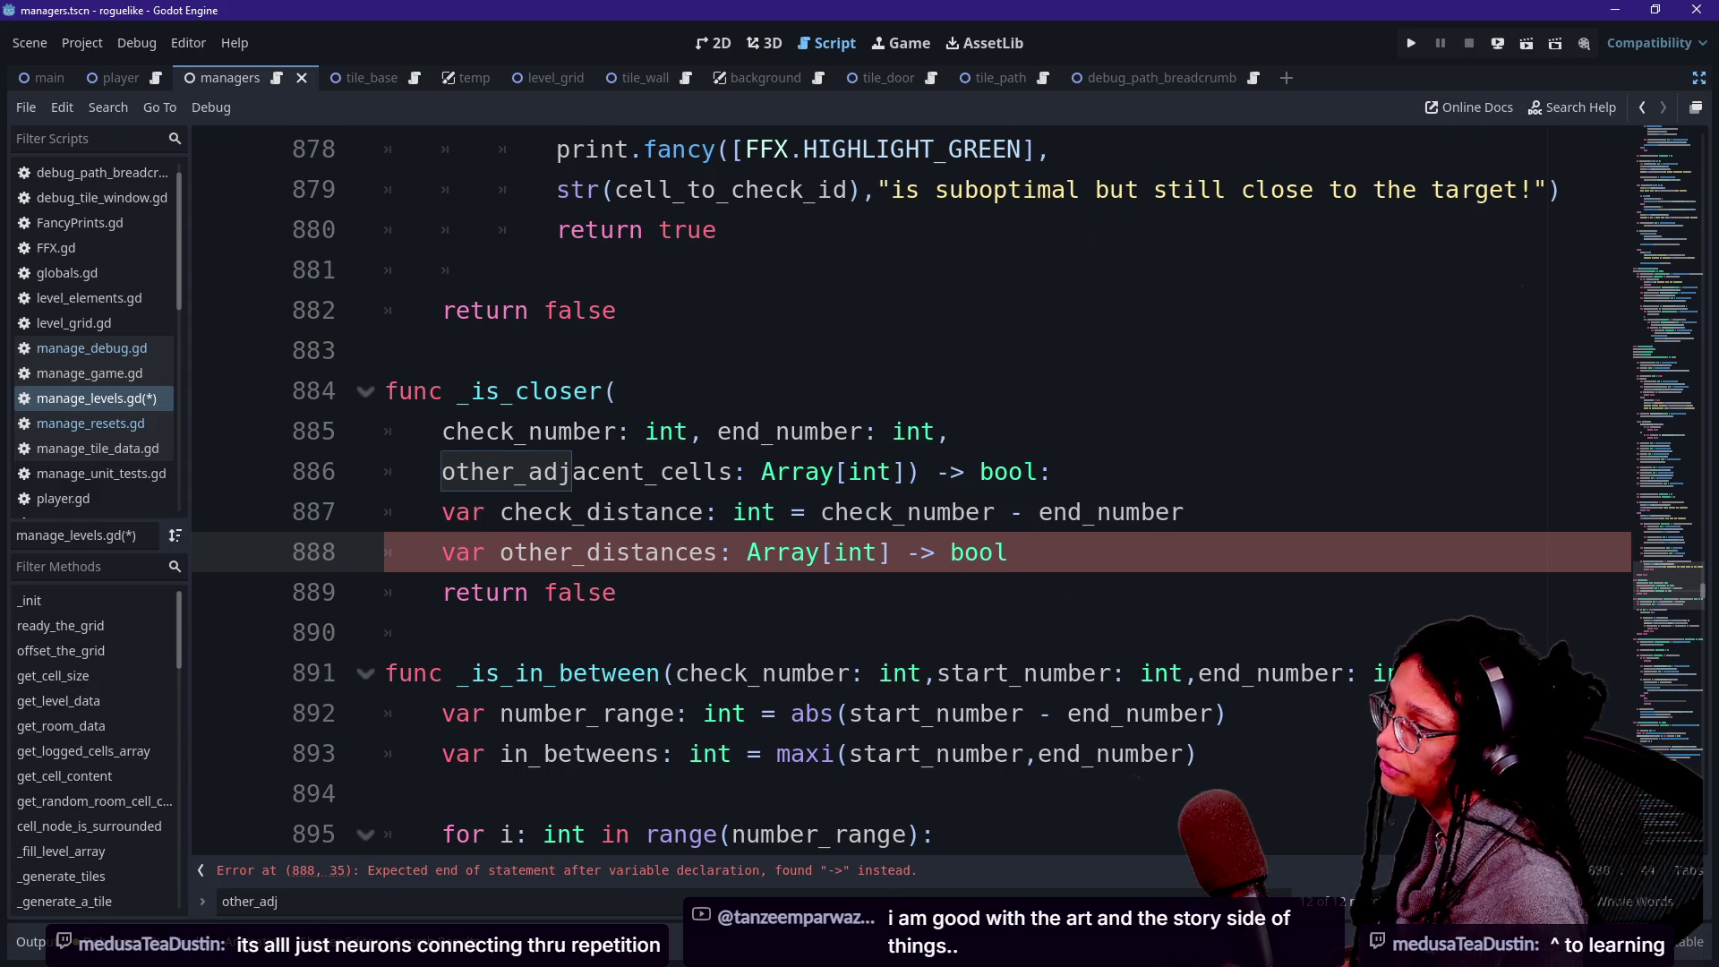
key(Return)
key(BackSpace)
key(BackSpace)
key(BackSpace)
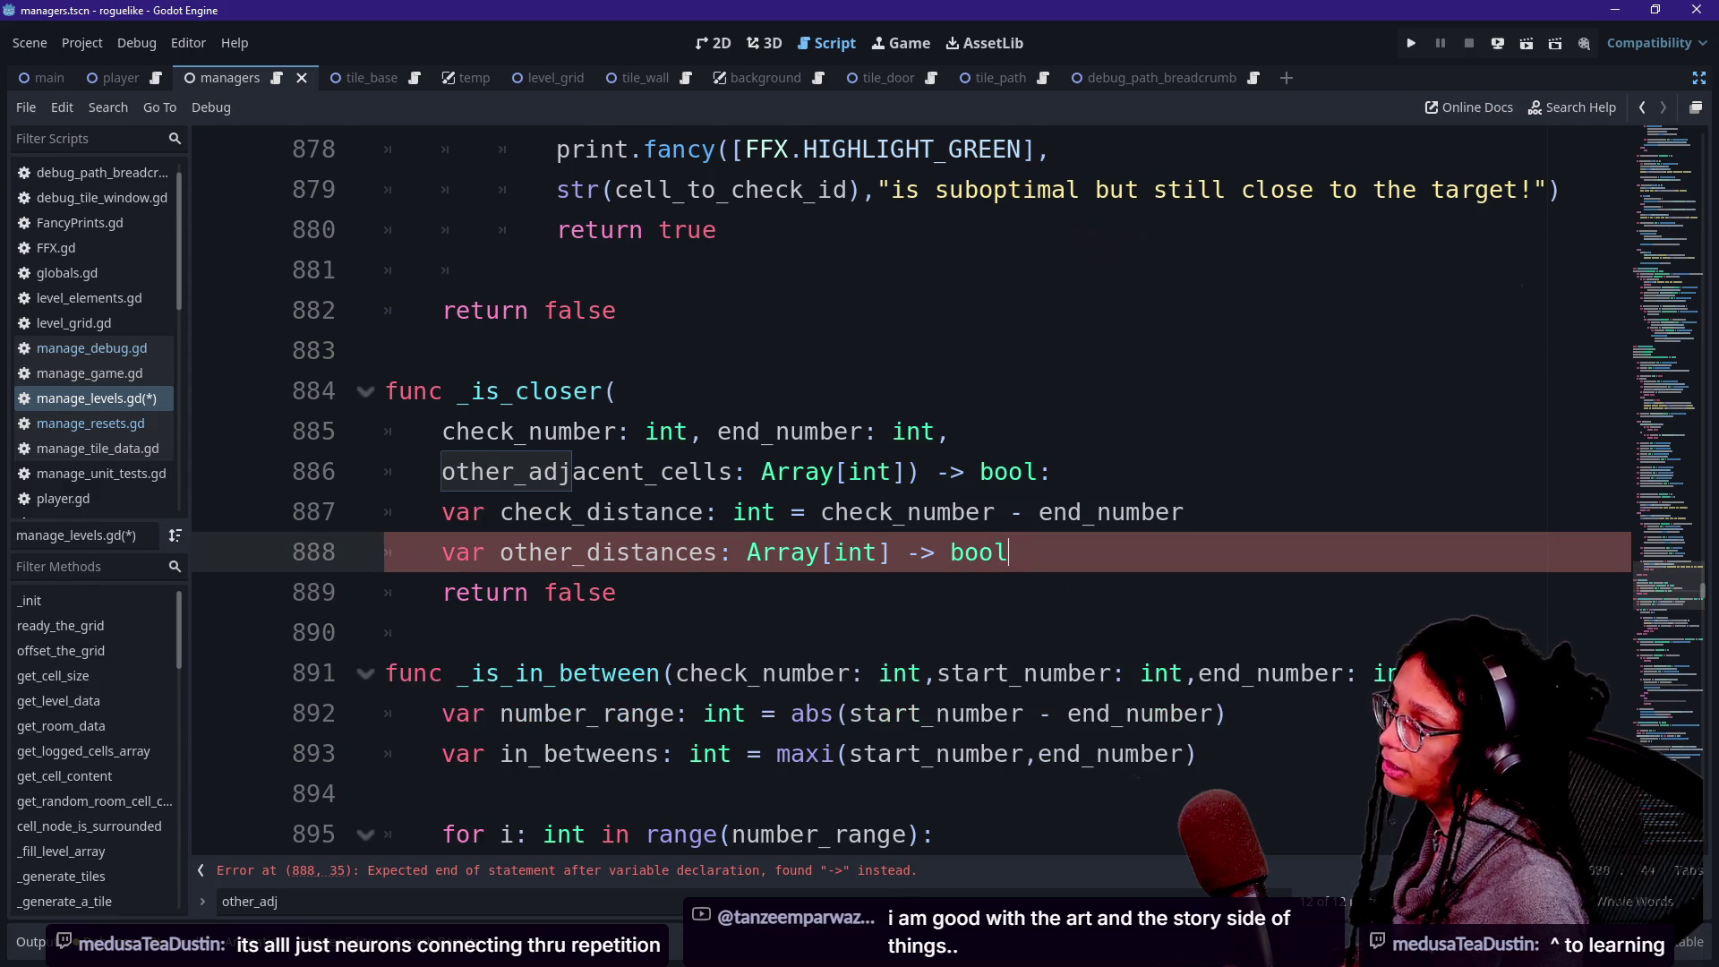
text(:)
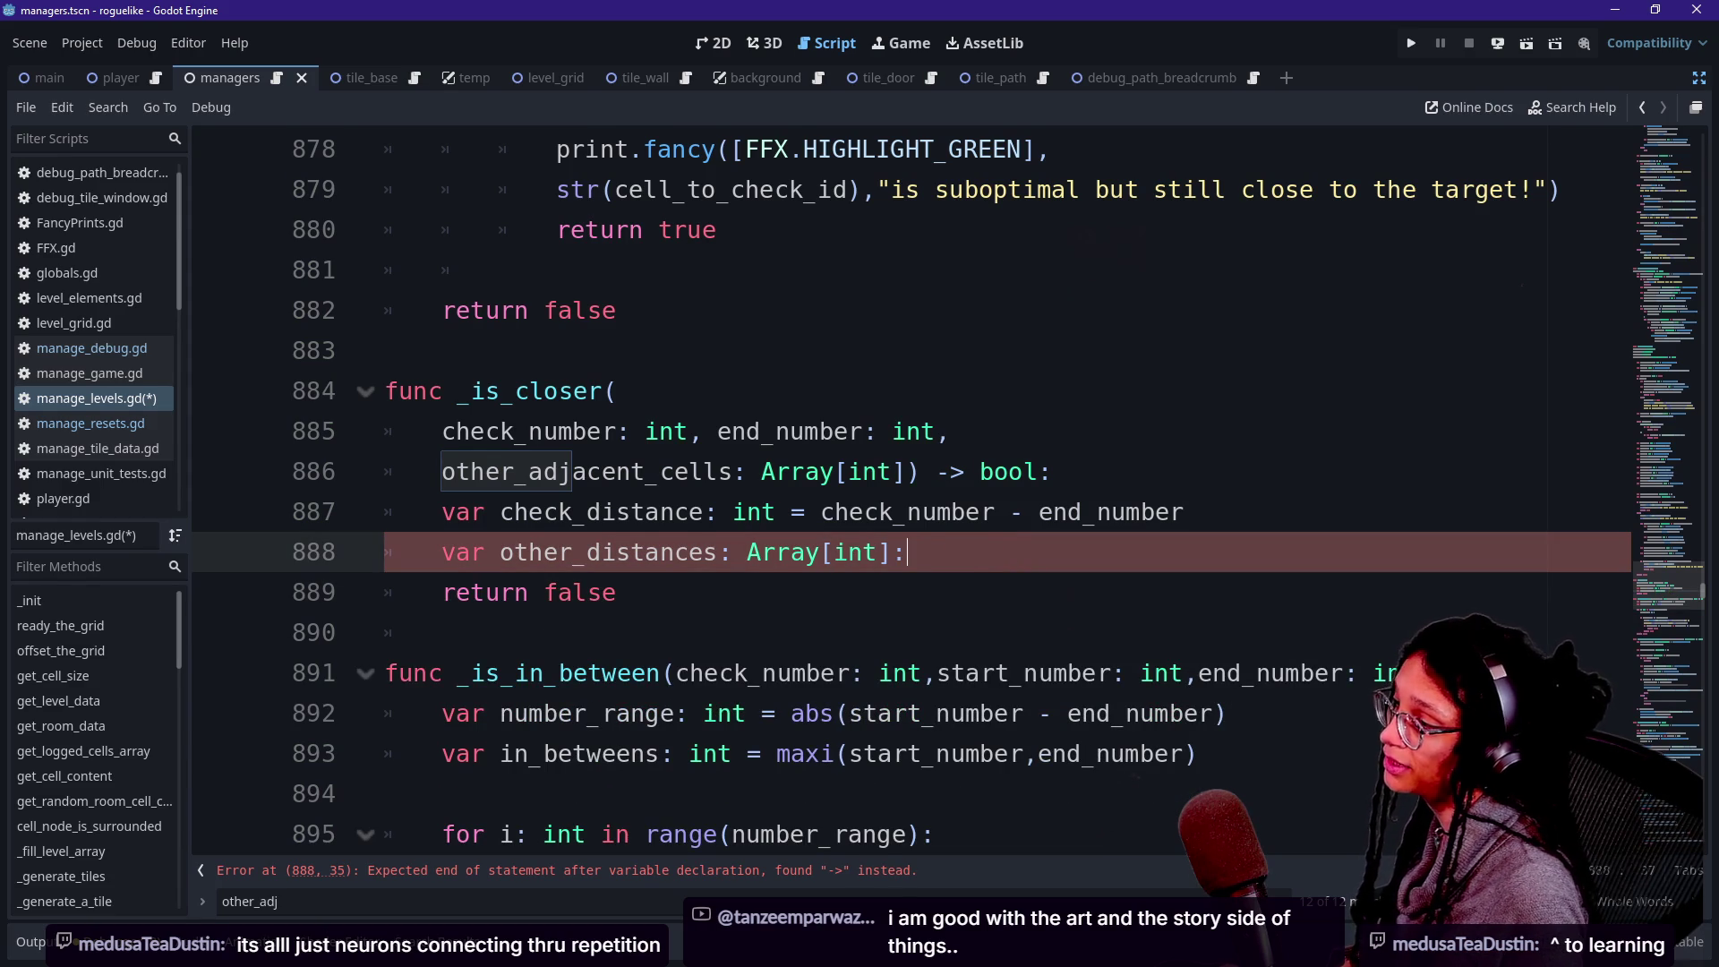
drag(385, 431, 1052, 471)
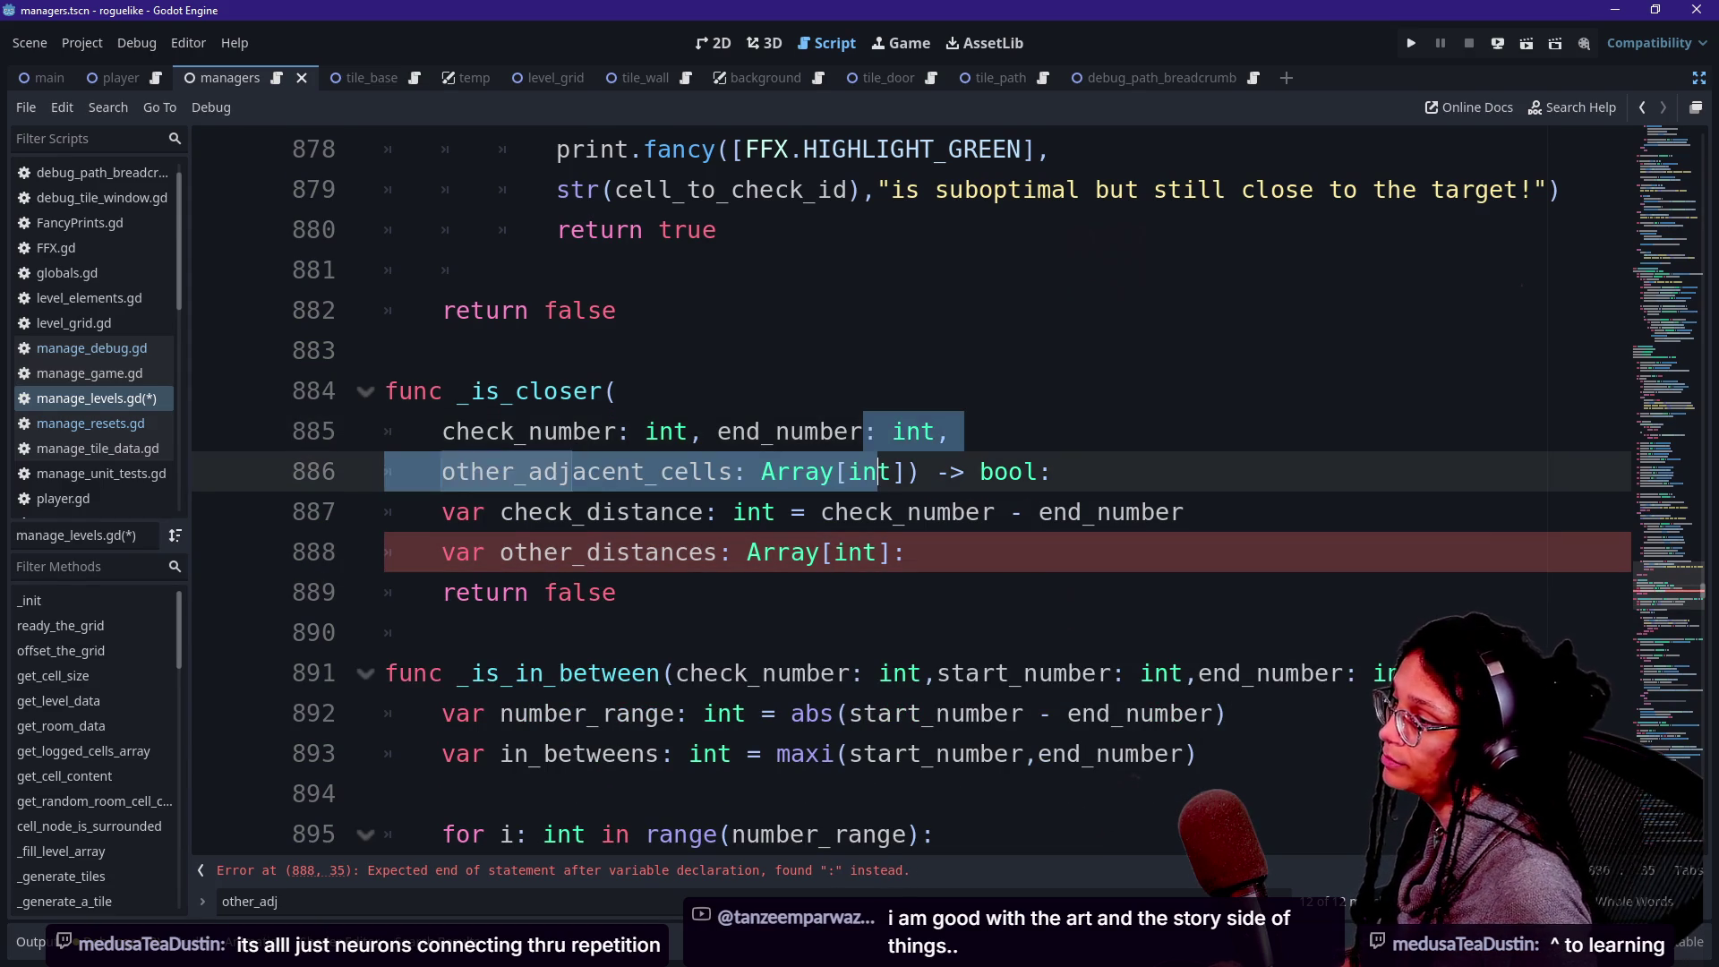
key(shift+Tab)
Initialise other_distances as an empty Array[int] with = [ and start a for line below
key(Down)
key(Down)
key(BackSpace)
text(-)
key(BackSpace)
key(BackSpace)
key(BackSpace)
text(=)
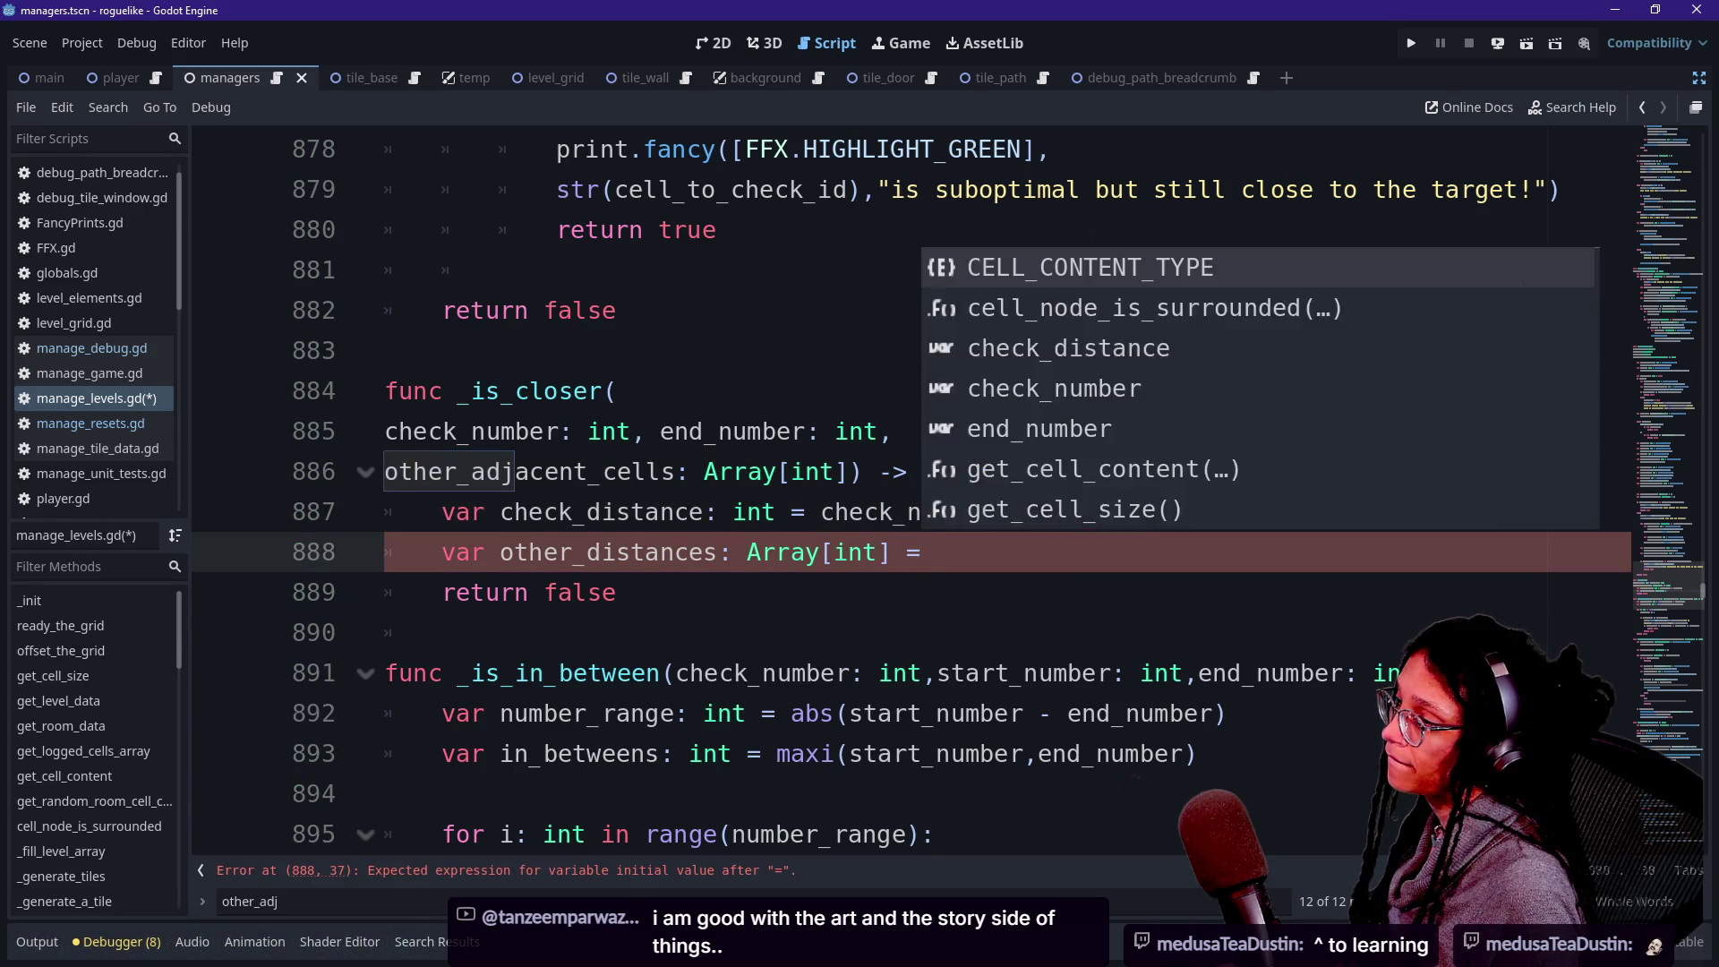
text( [)
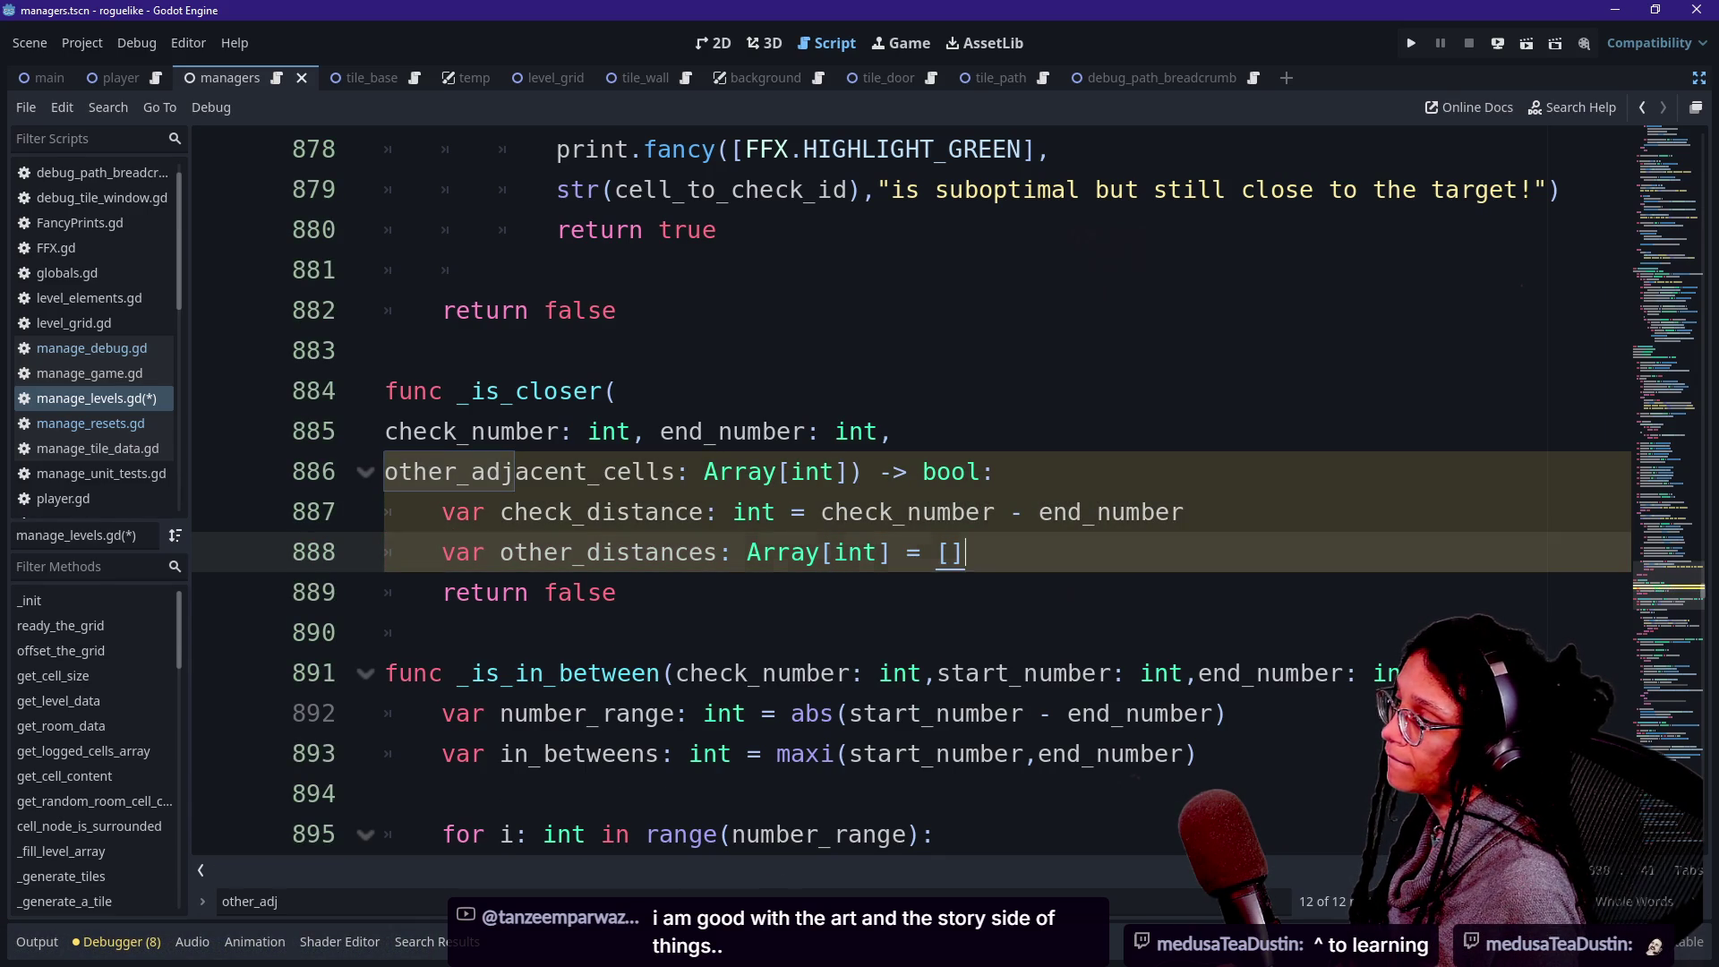
key(Return)
text(for)
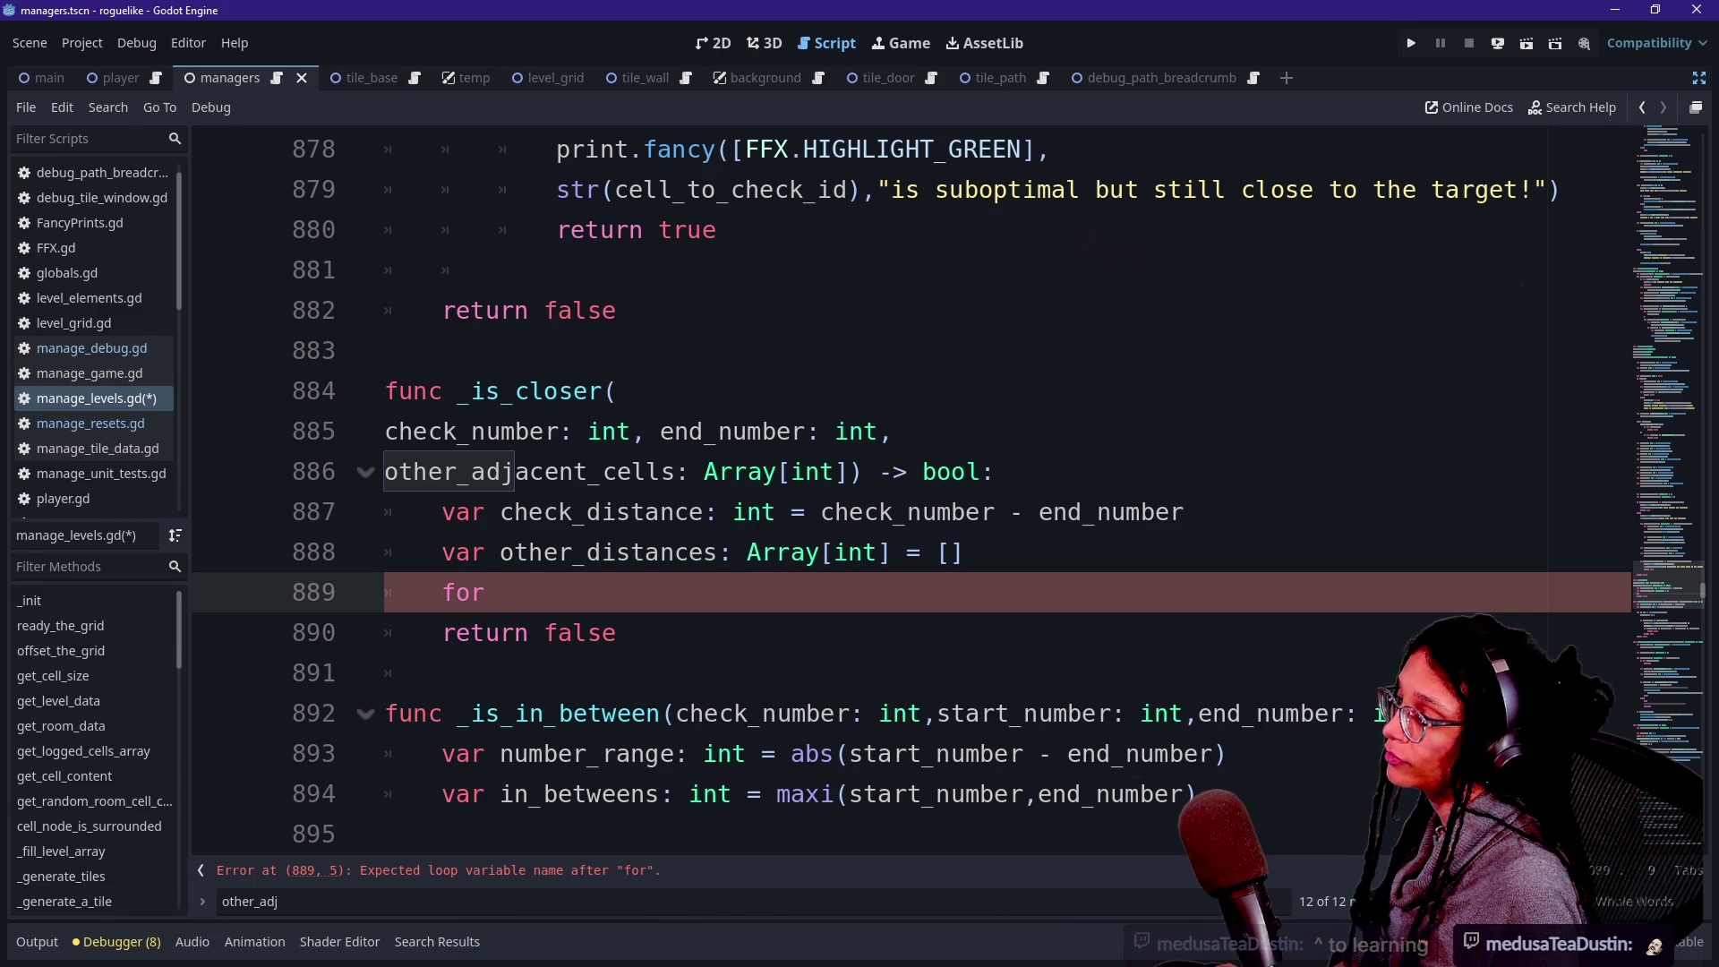
Type the loop header as 'for other_number: int in'
text(number)
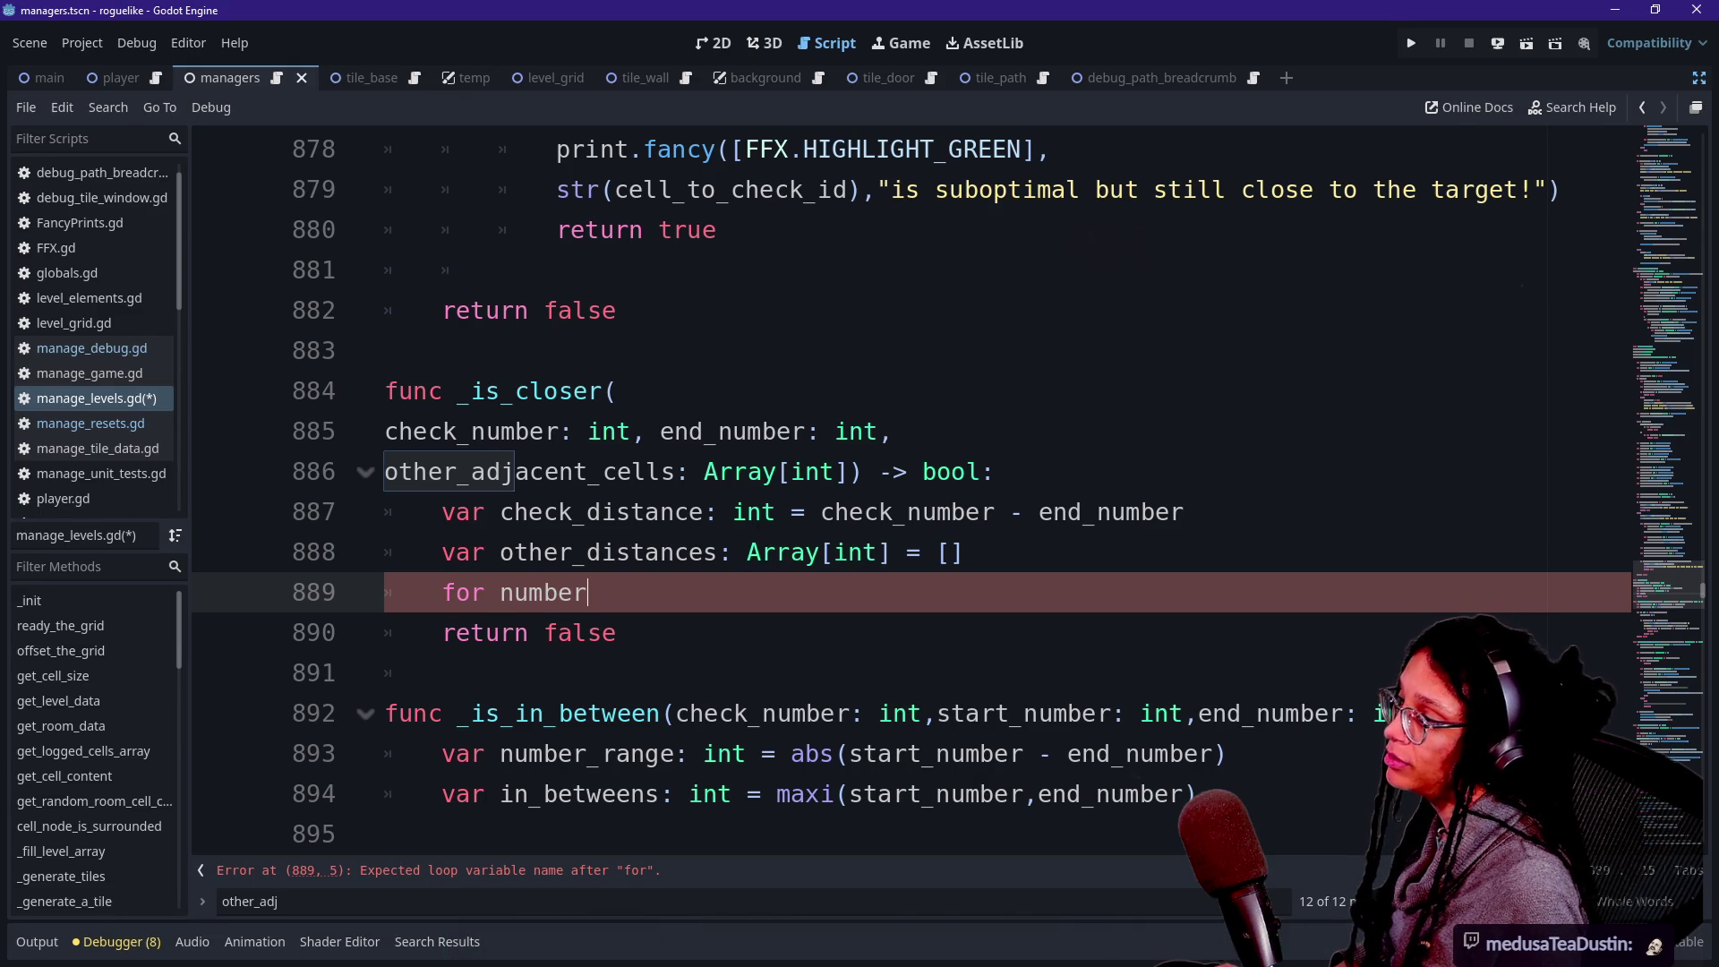
key(BackSpace)
key(BackSpace)
key(BackSpace)
key(BackSpace)
text(other_number)
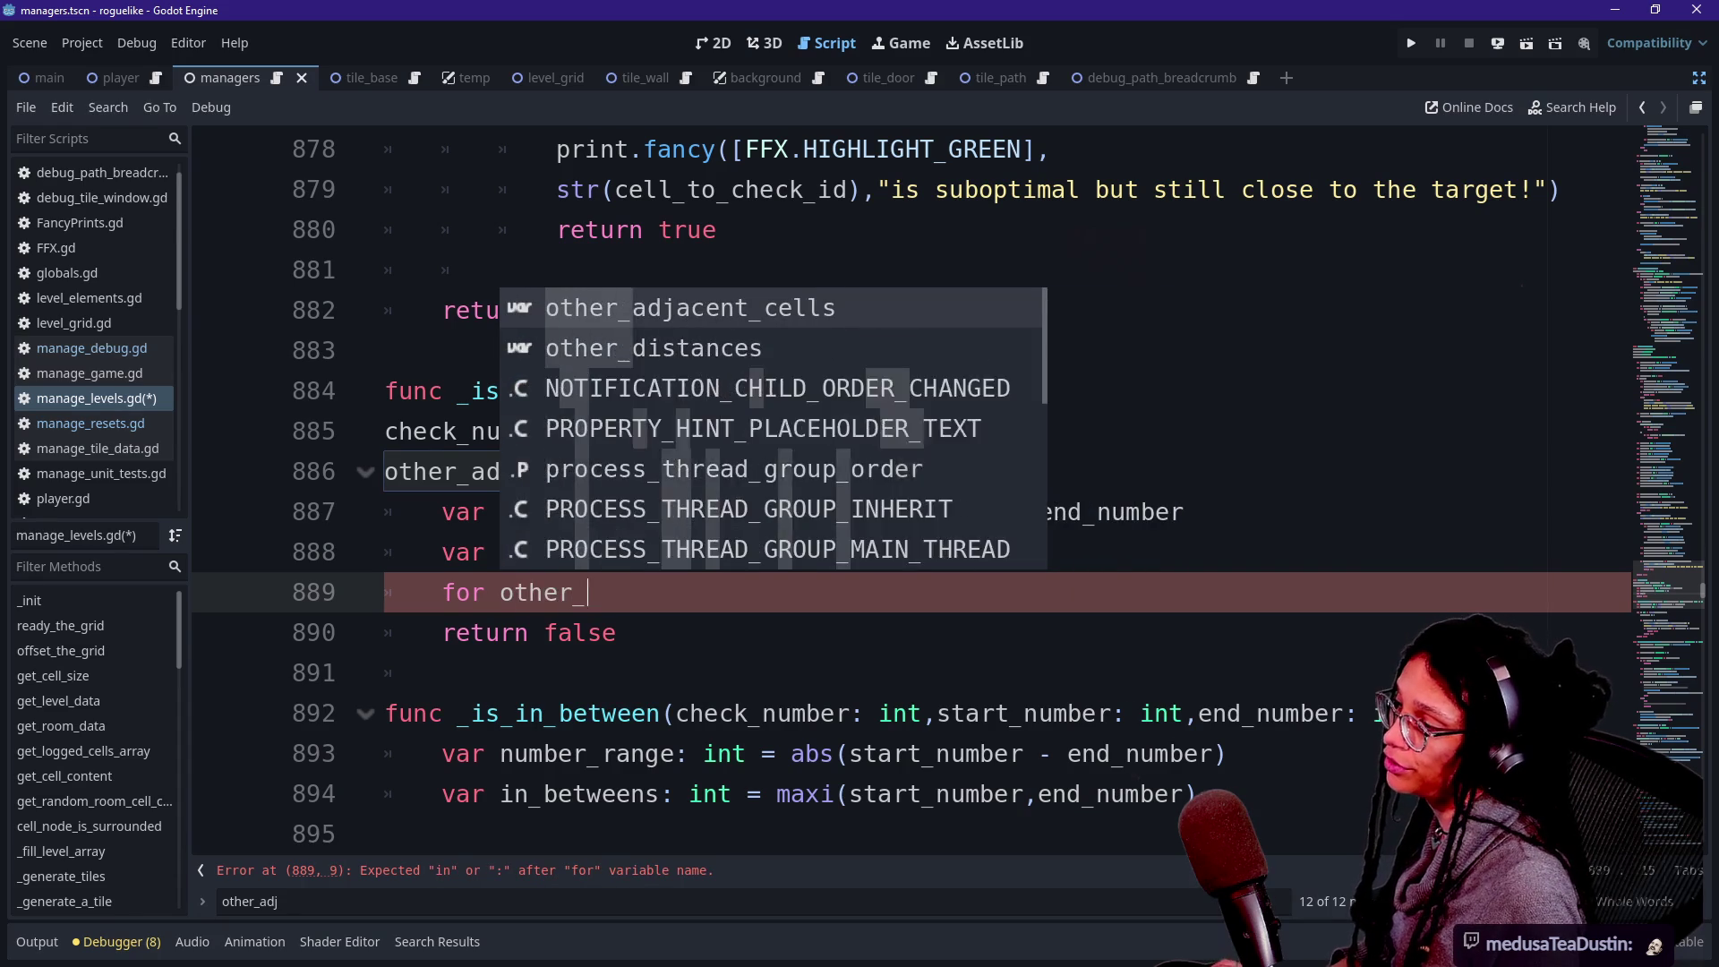
text(: int i)
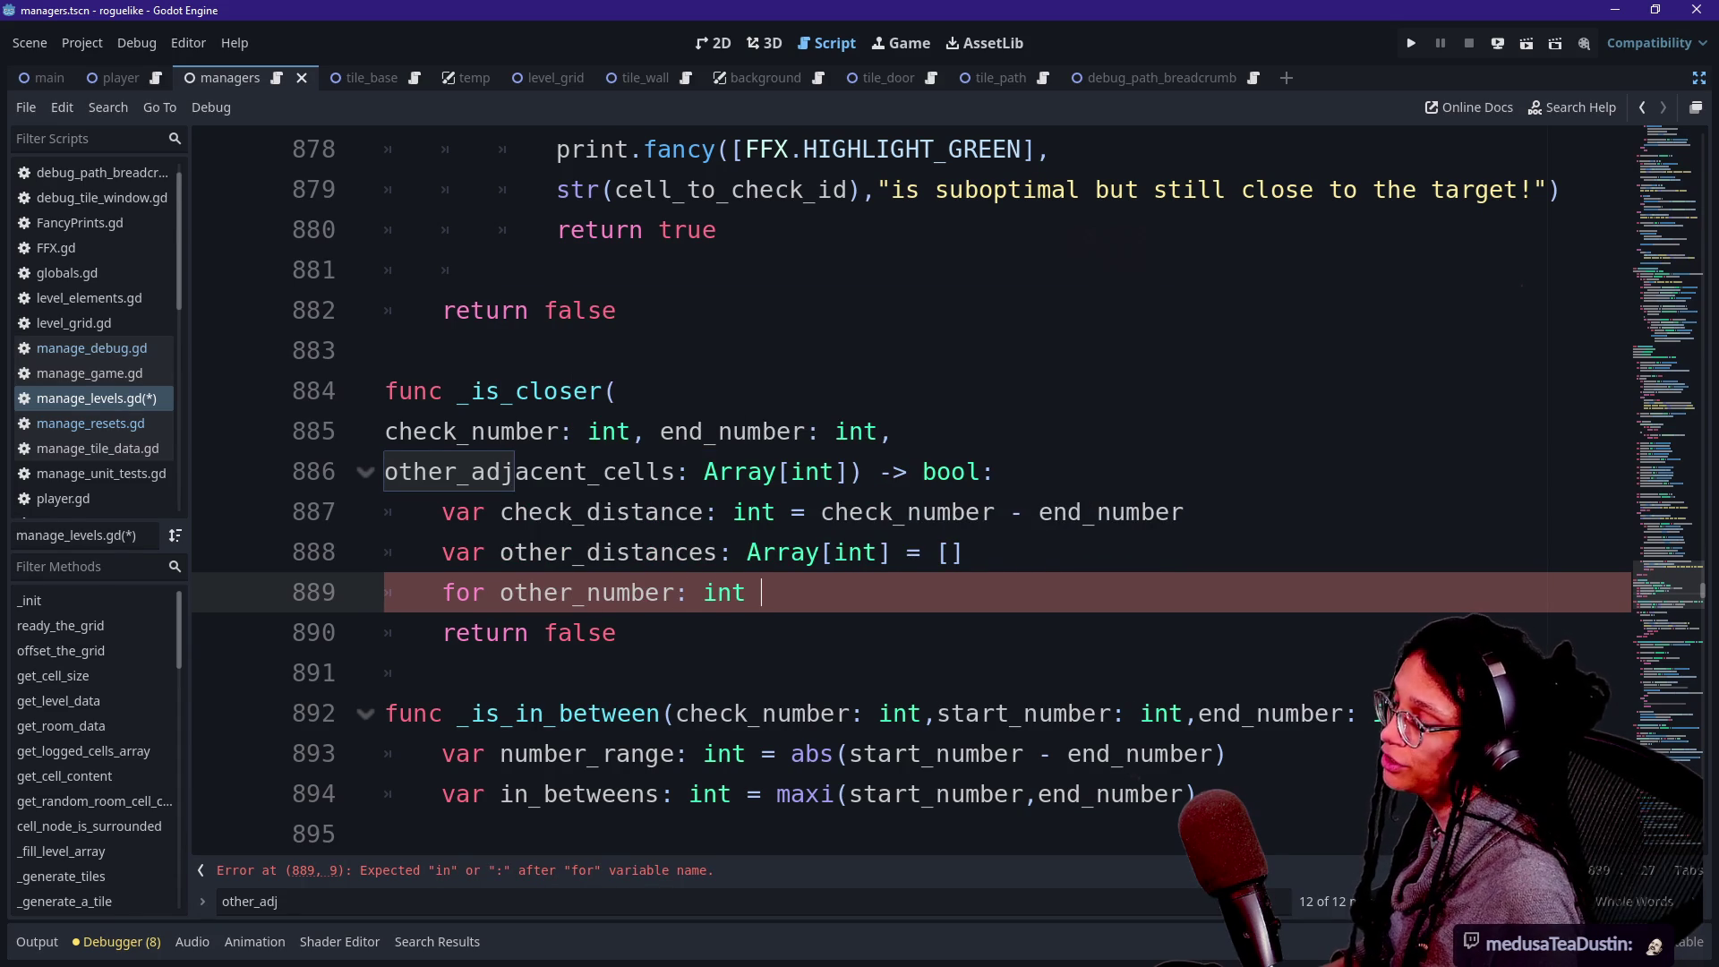
text(n)
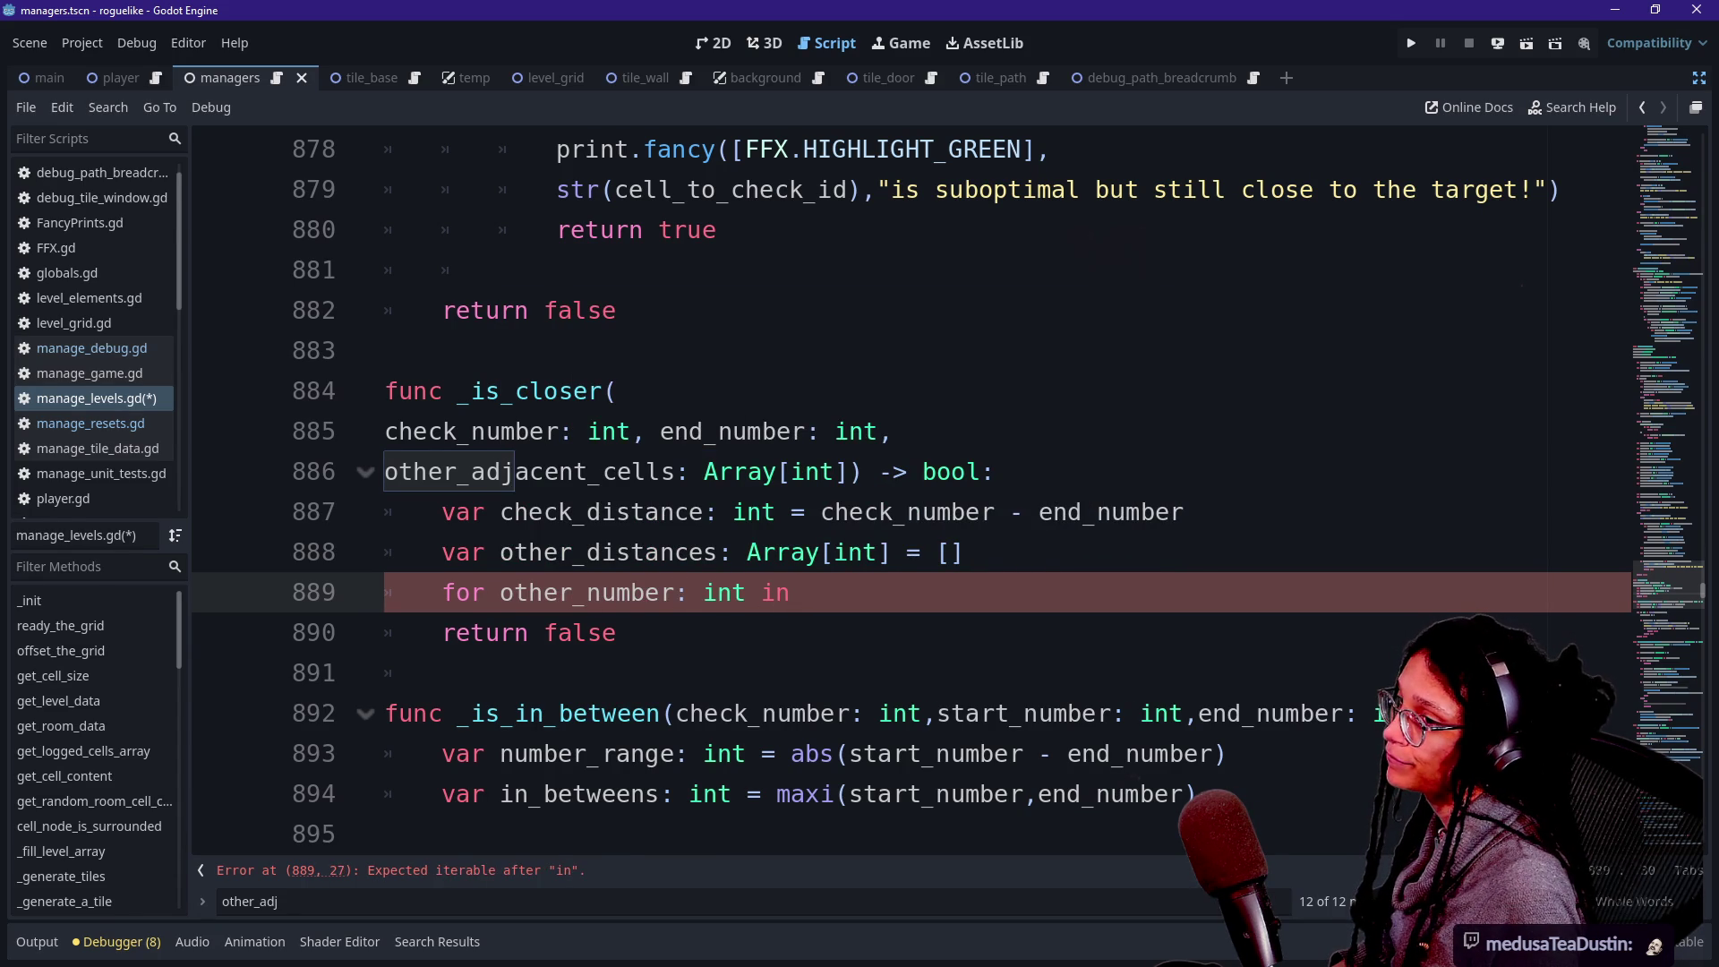
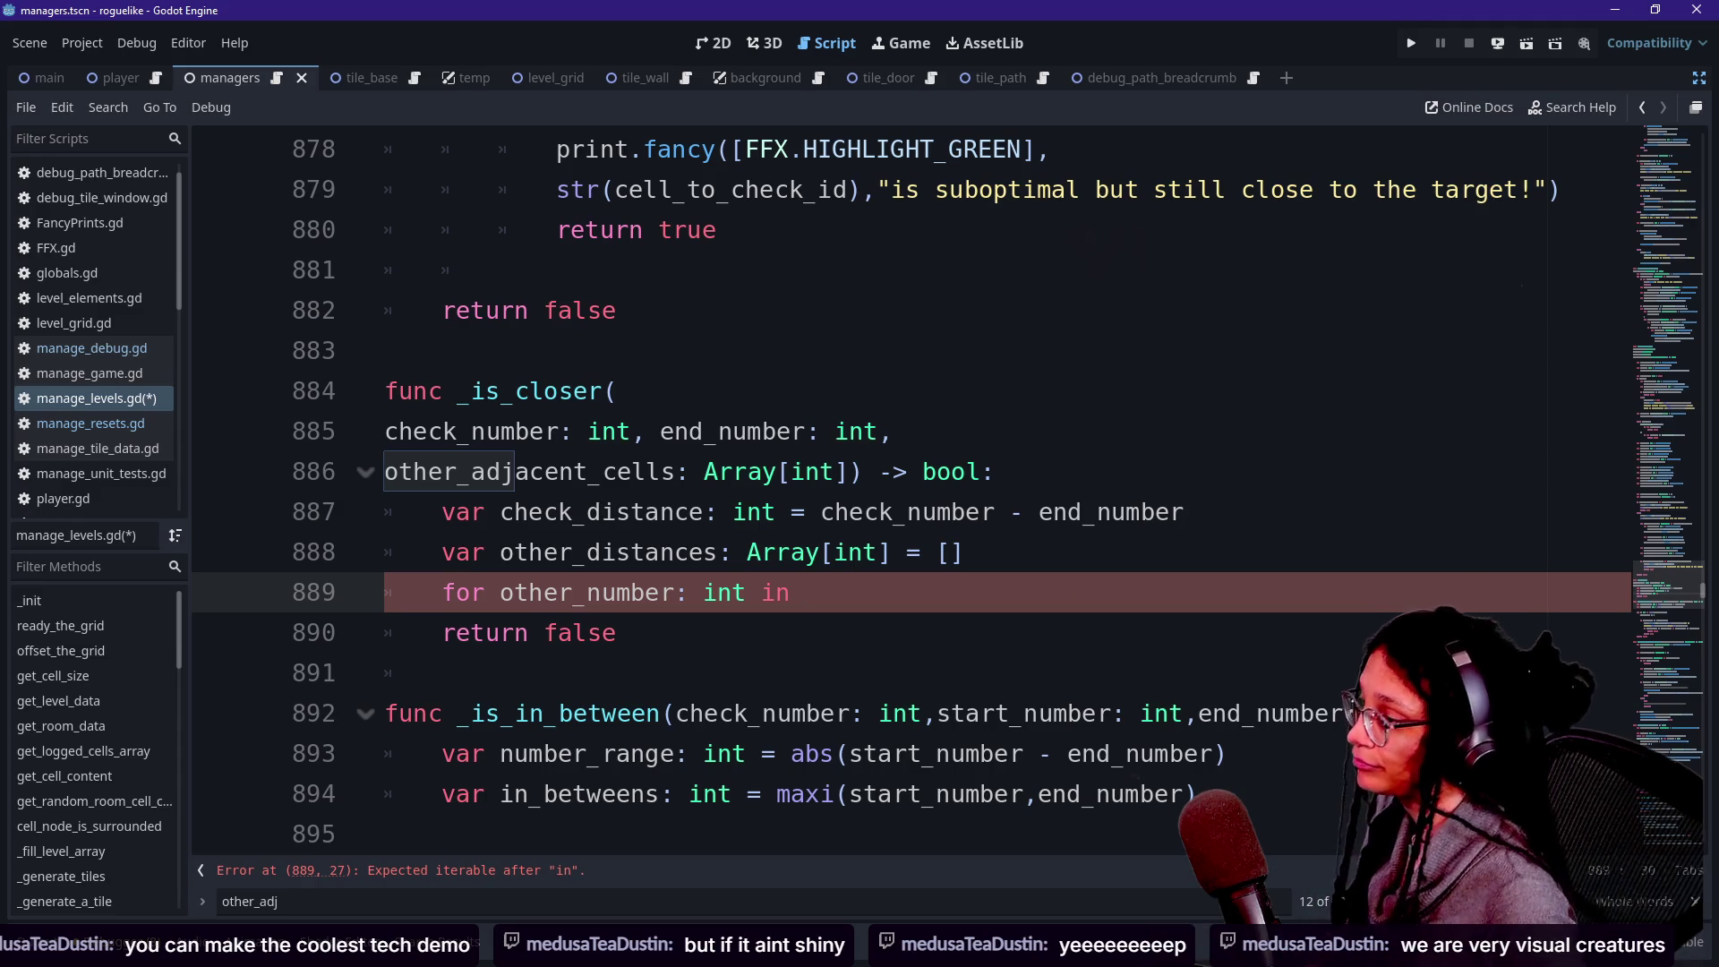
Complete line 889 as 'for other_number: int in other_adjacent_cells:'
drag(976, 551, 806, 591)
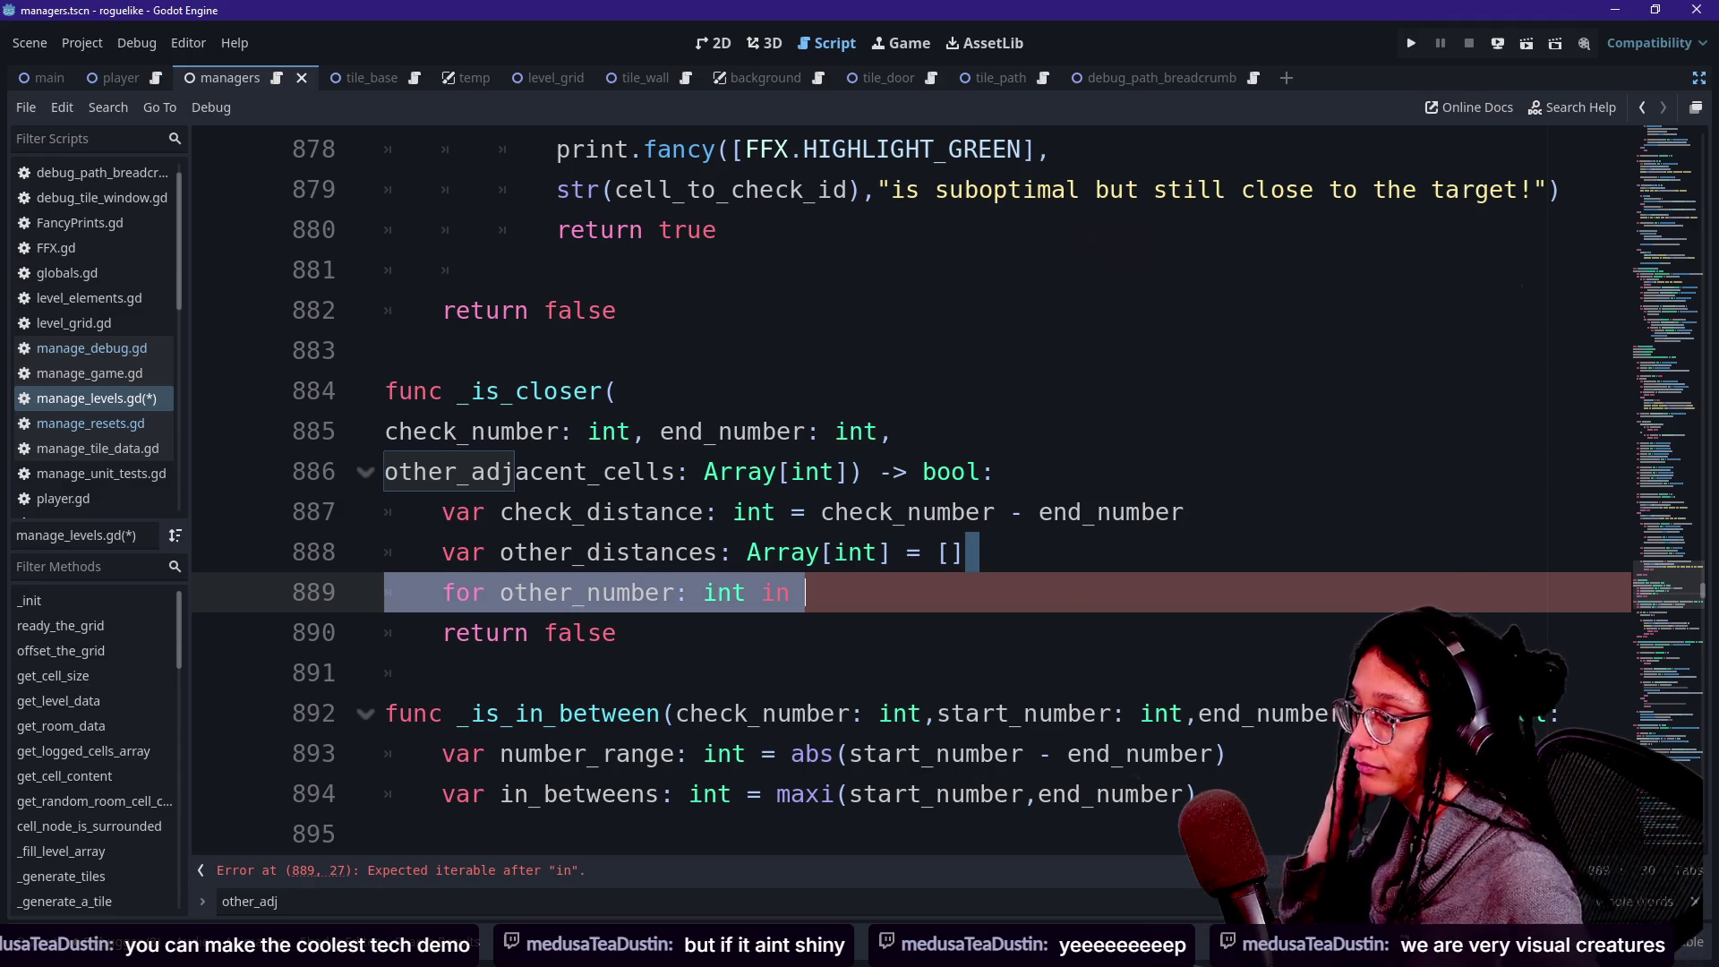
click(616, 633)
click(806, 592)
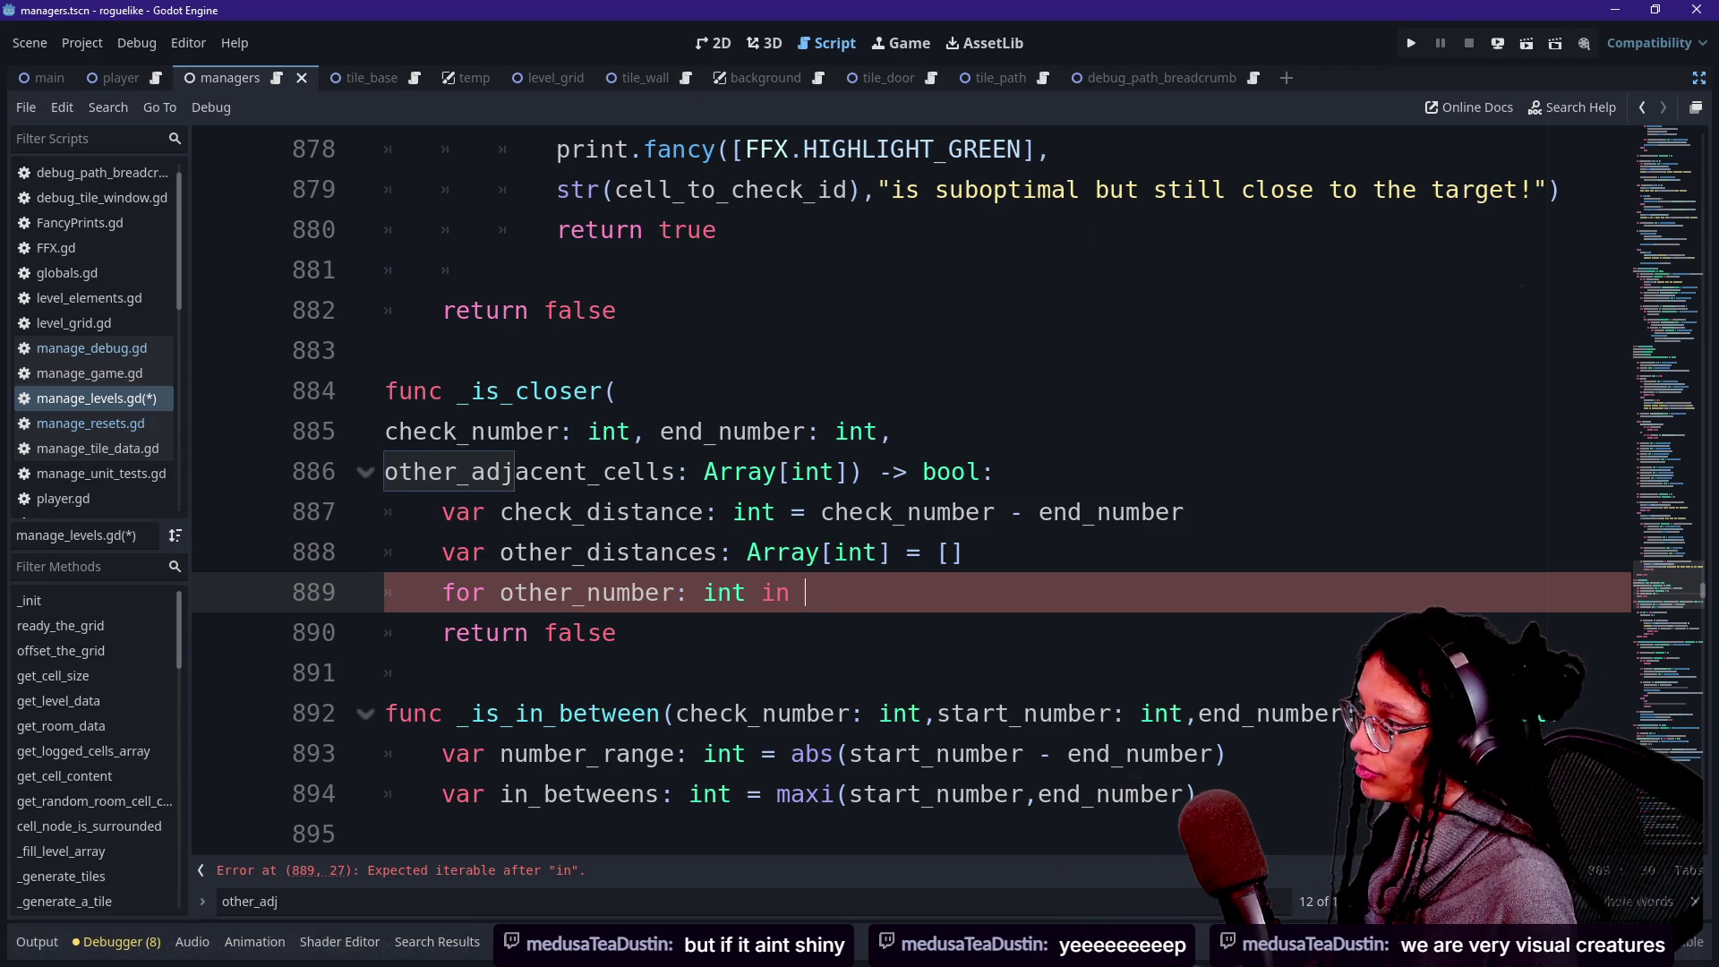
text(other_a)
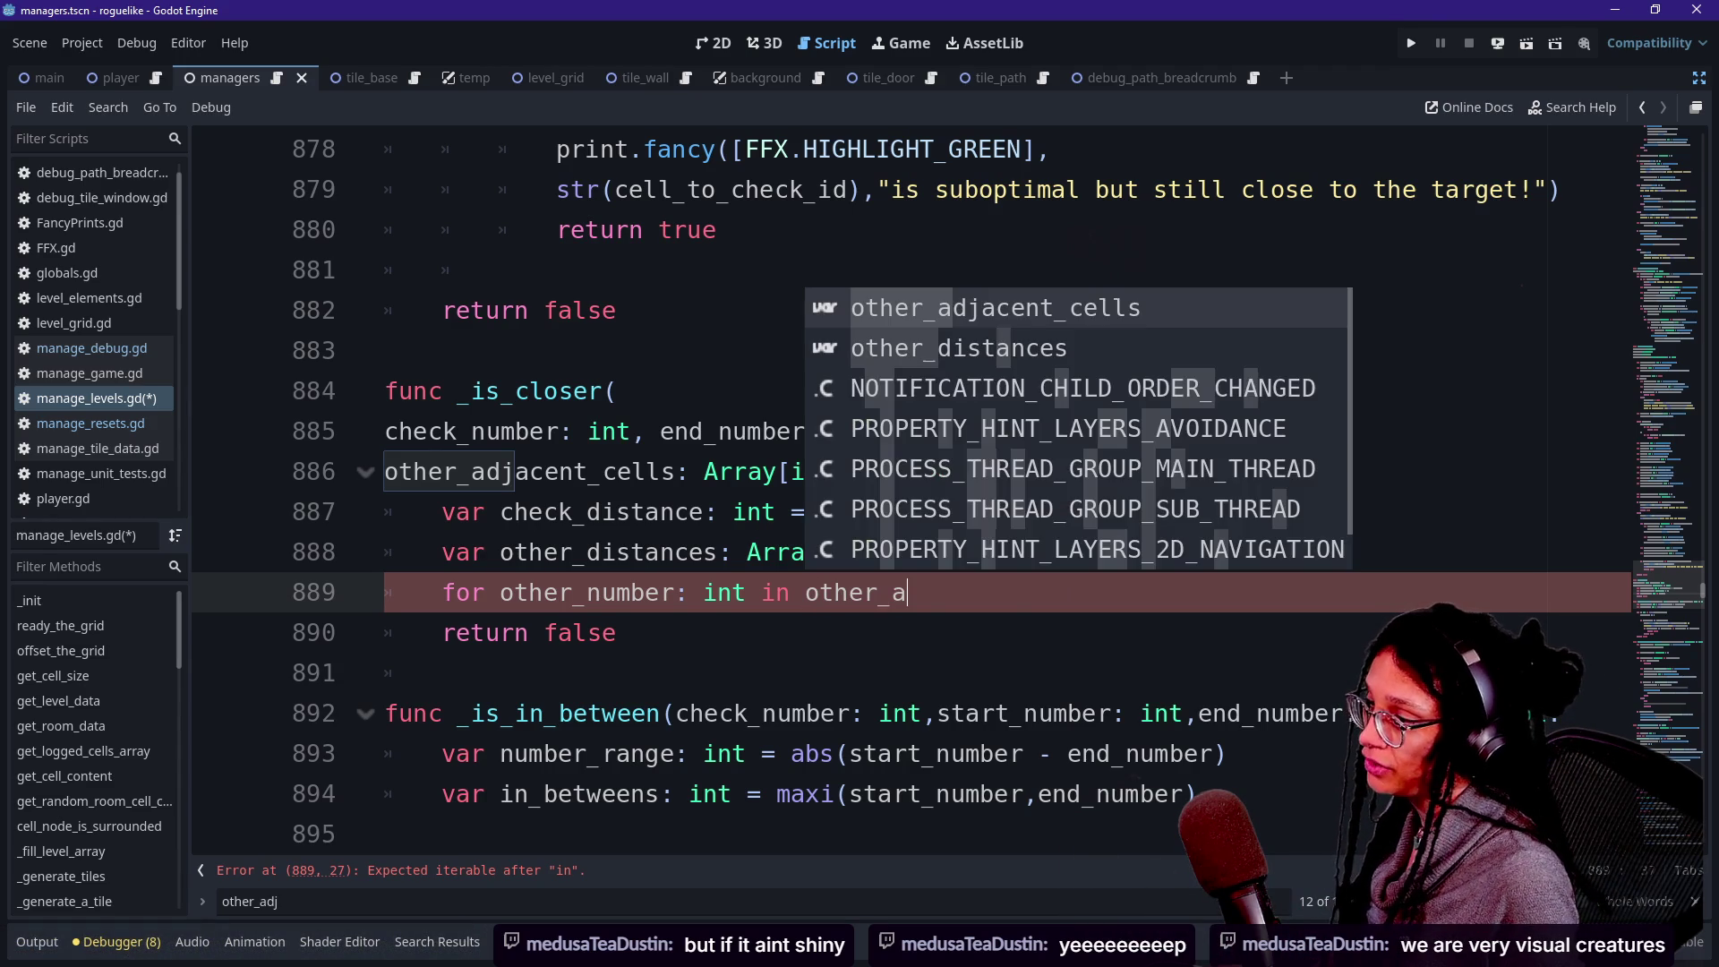
key(Return)
text(:)
key(Return)
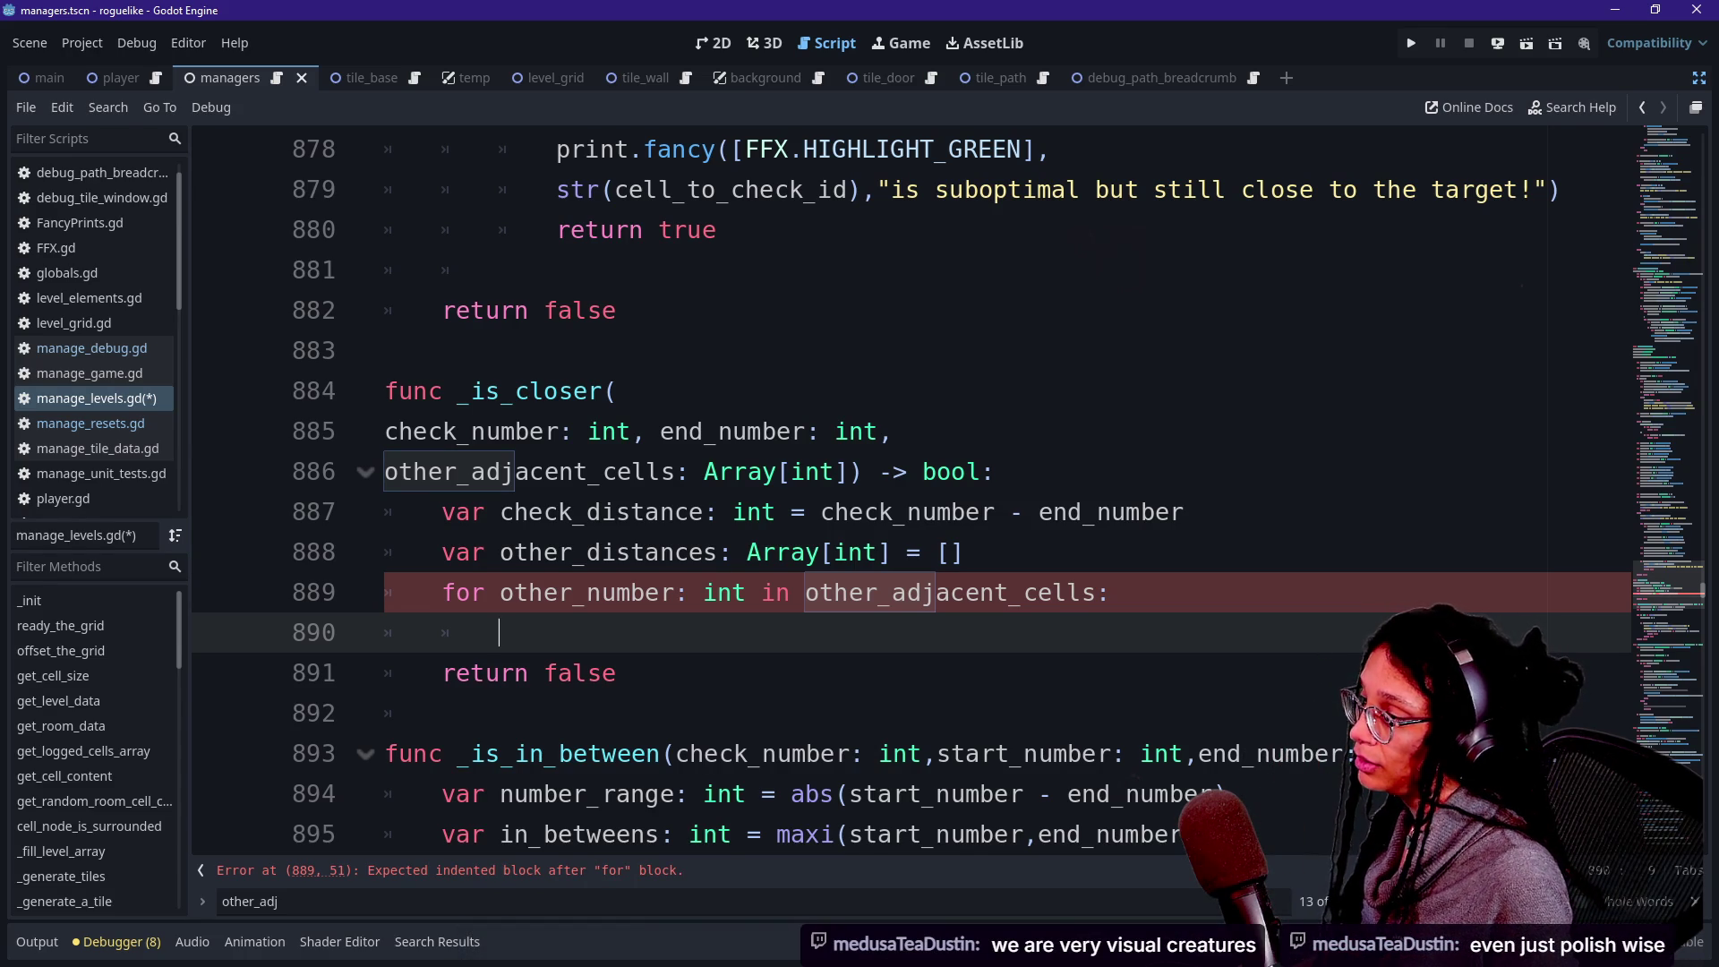
Add 'var other_distance: int = other_number - end_number' inside the loop
text(var)
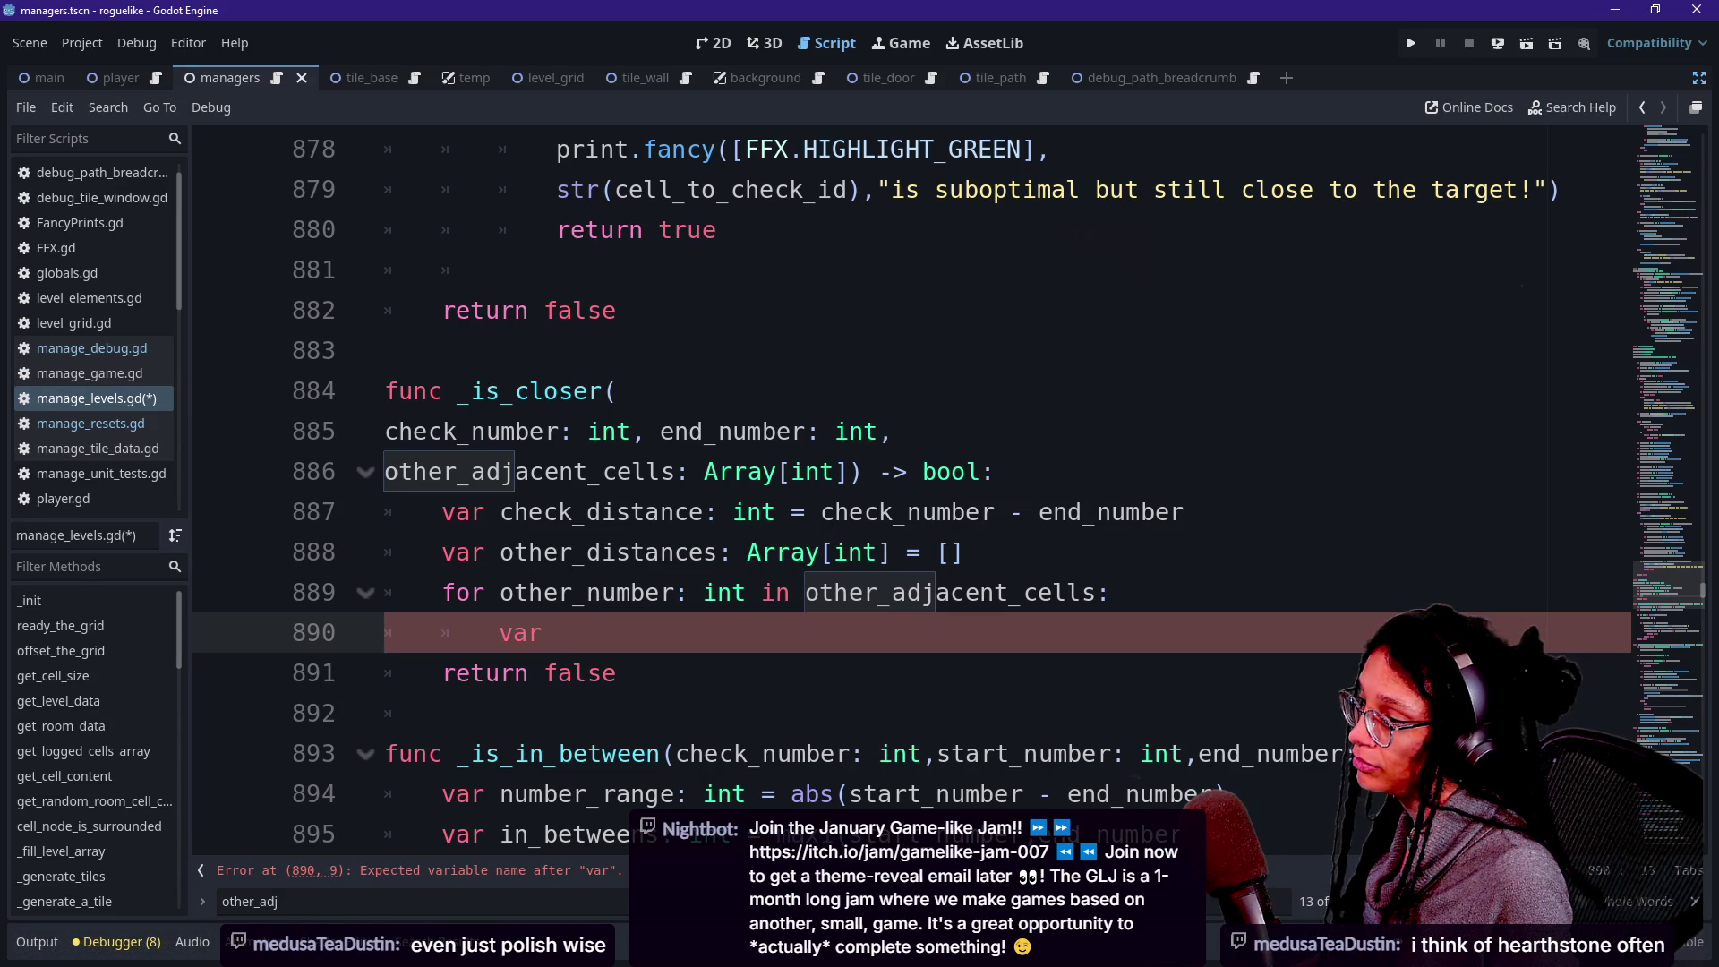
text(adjuste)
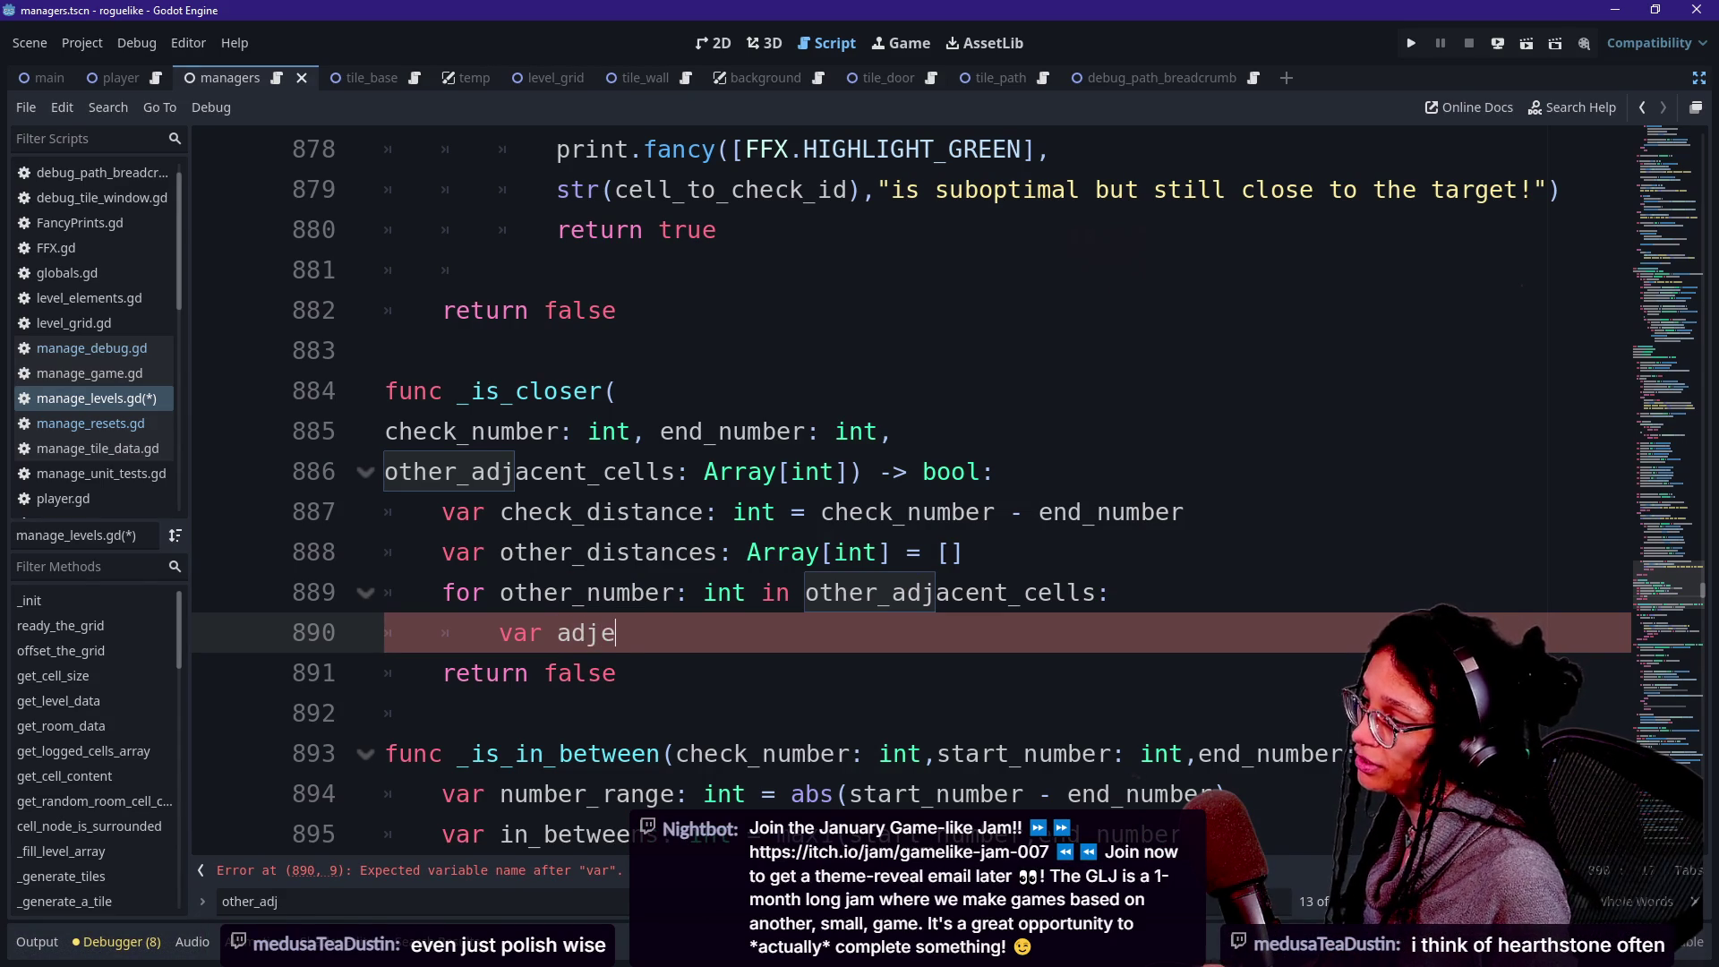
text(d_number:)
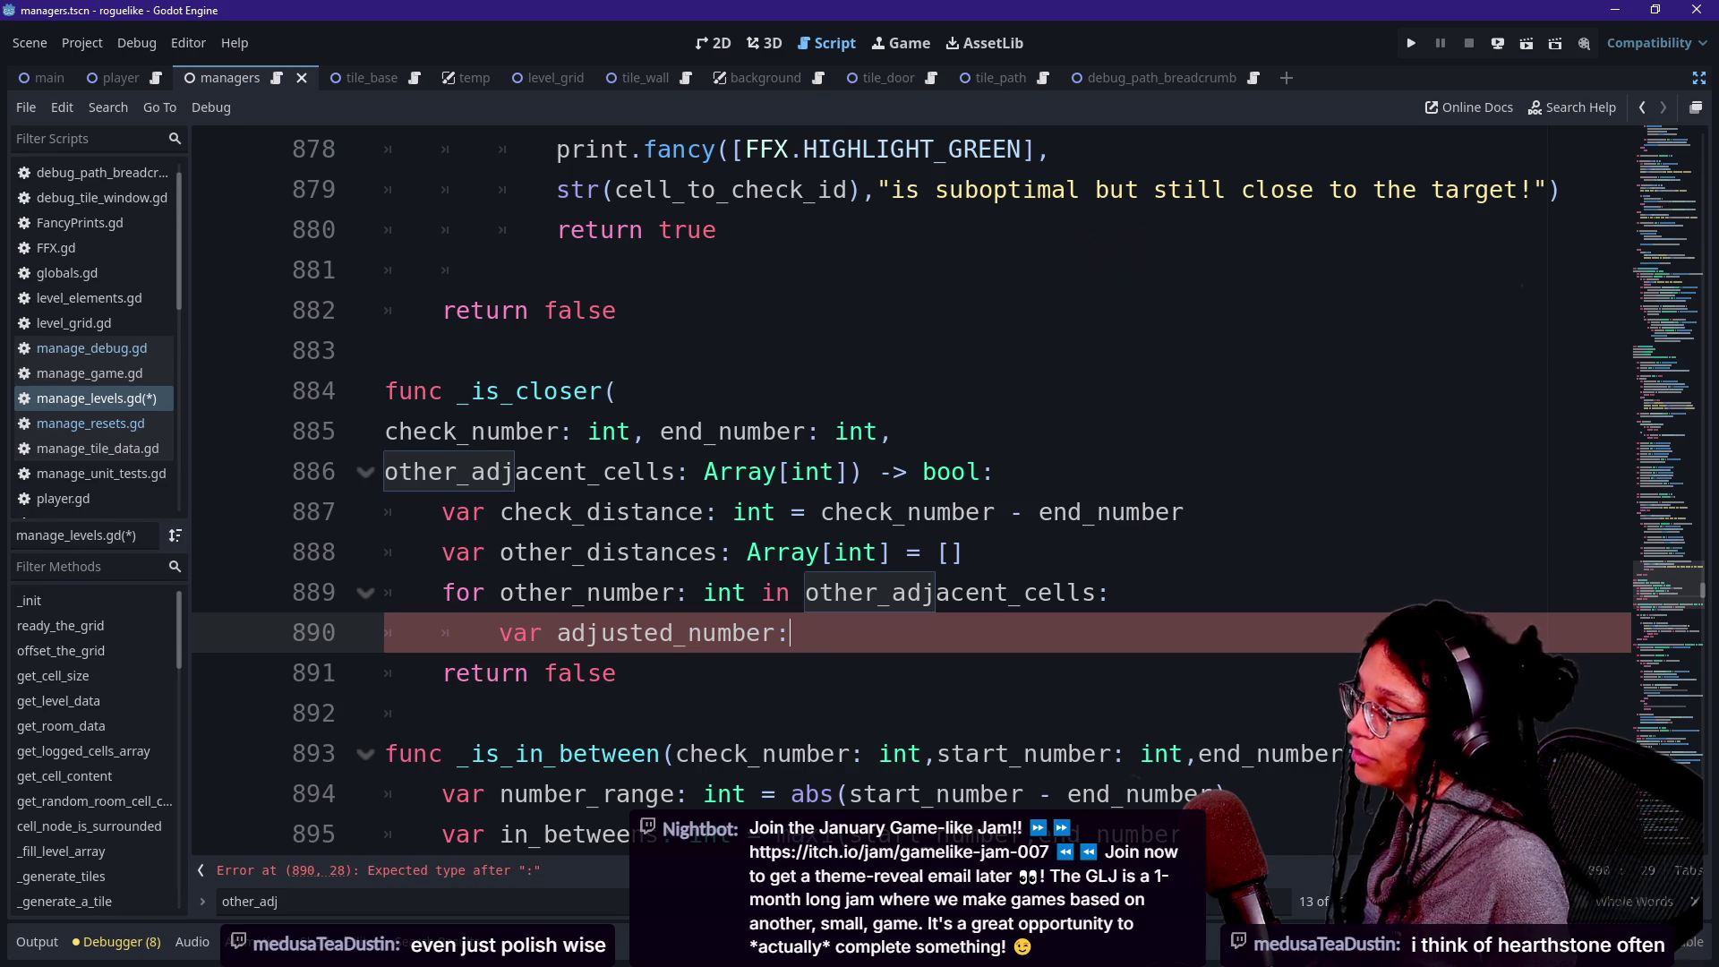
key(BackSpace)
key(BackSpace)
key(BackSpace)
text(other_)
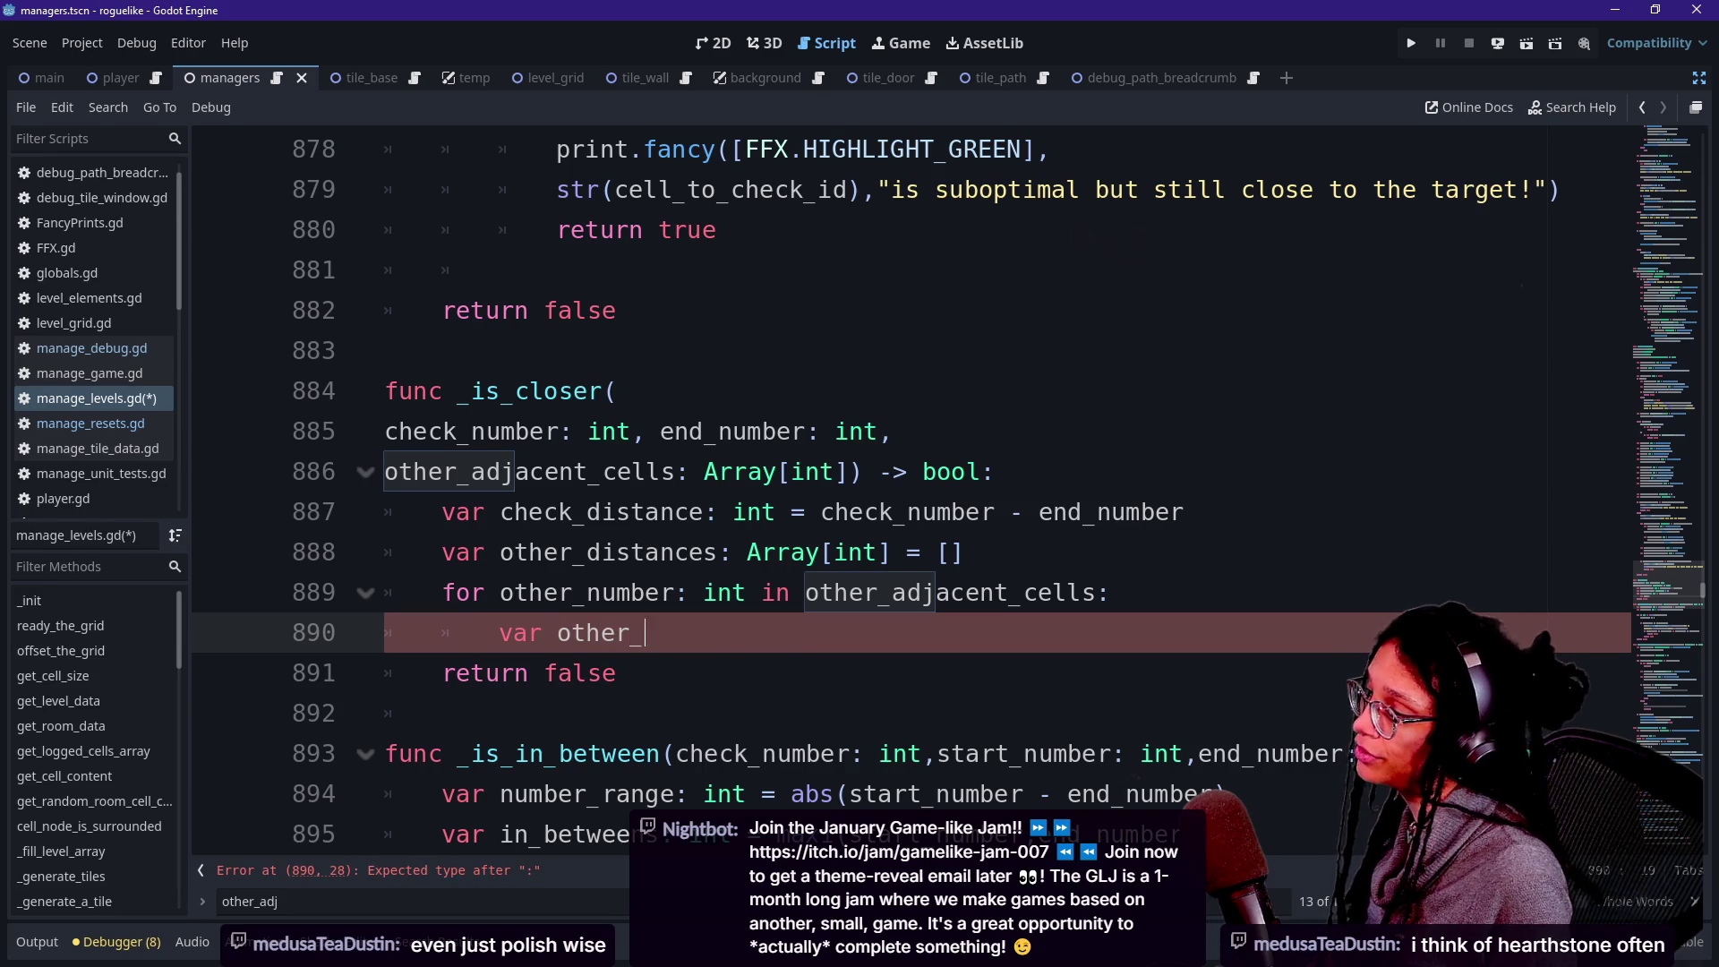
text(dista)
key(BackSpace)
key(BackSpace)
text(stance: int = other)
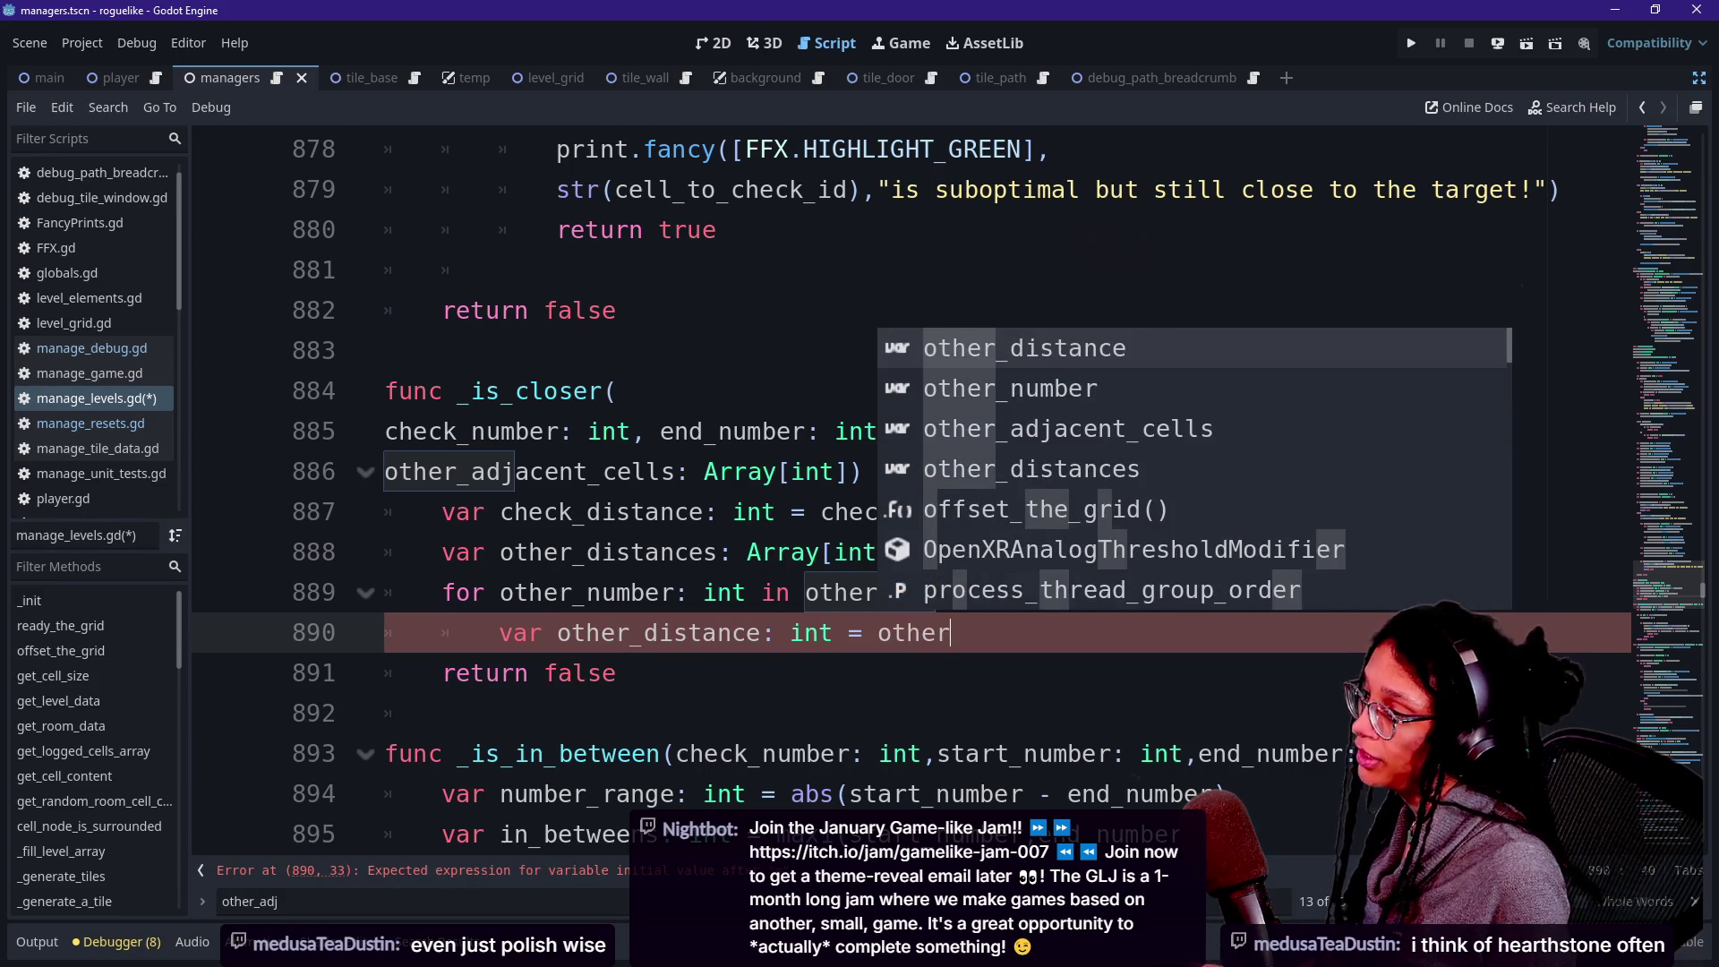
key(Down)
key(Return)
text(- )
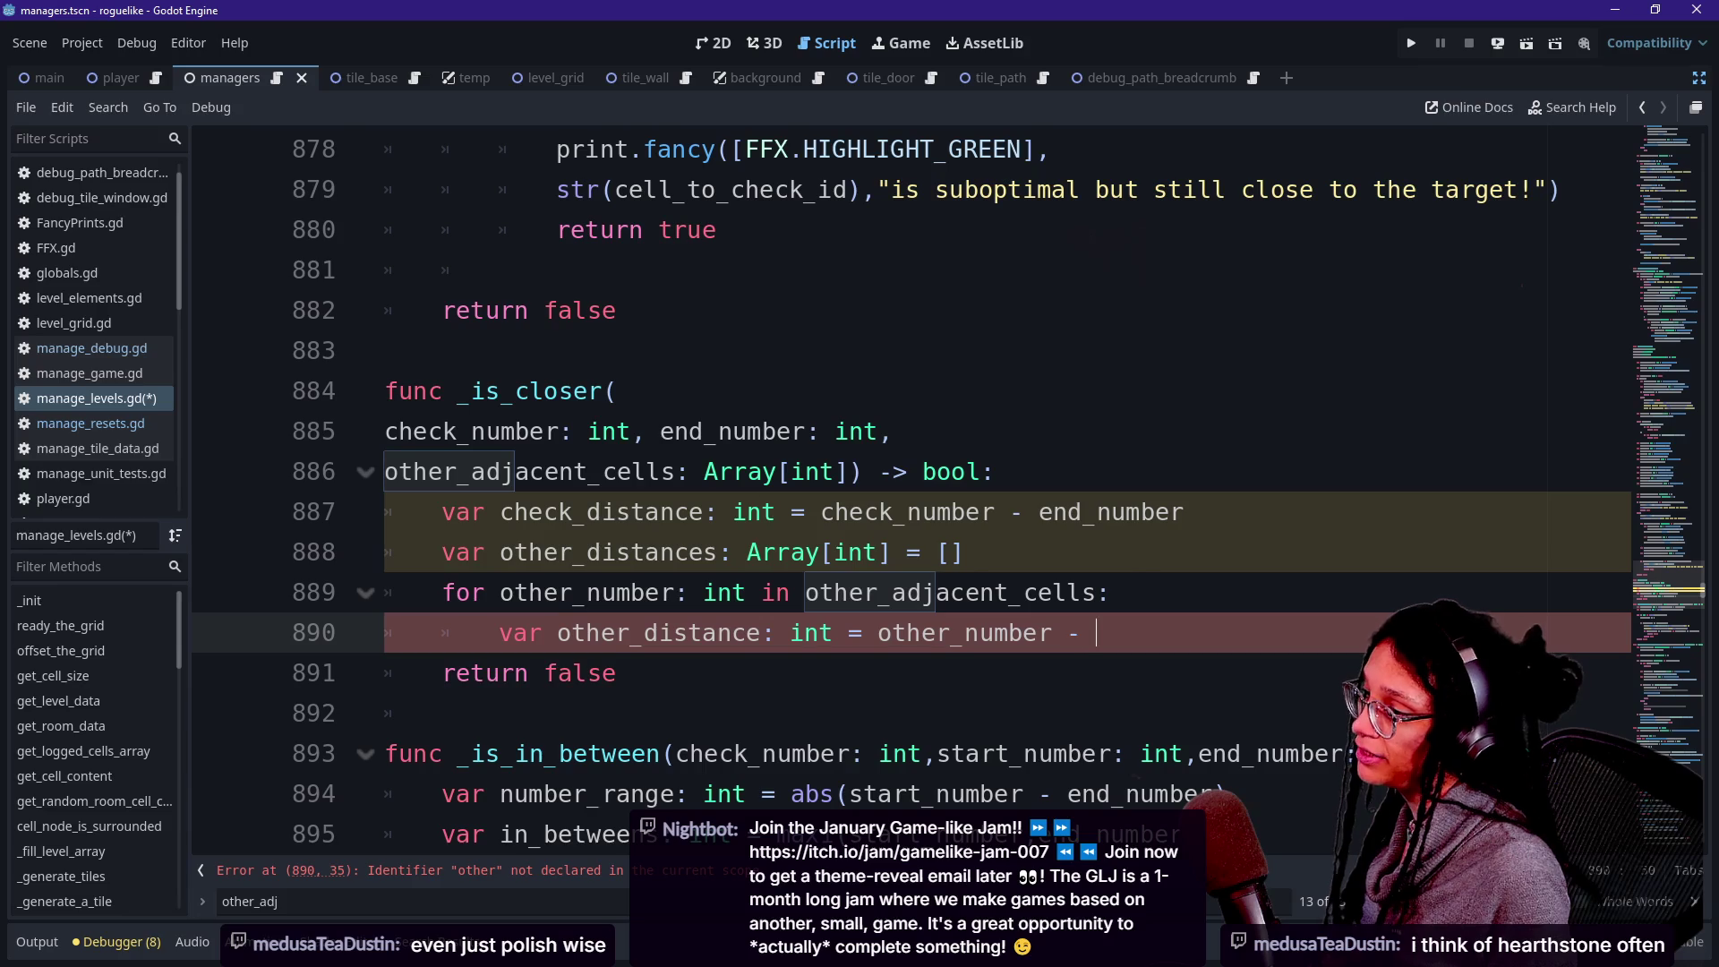
text(end_number)
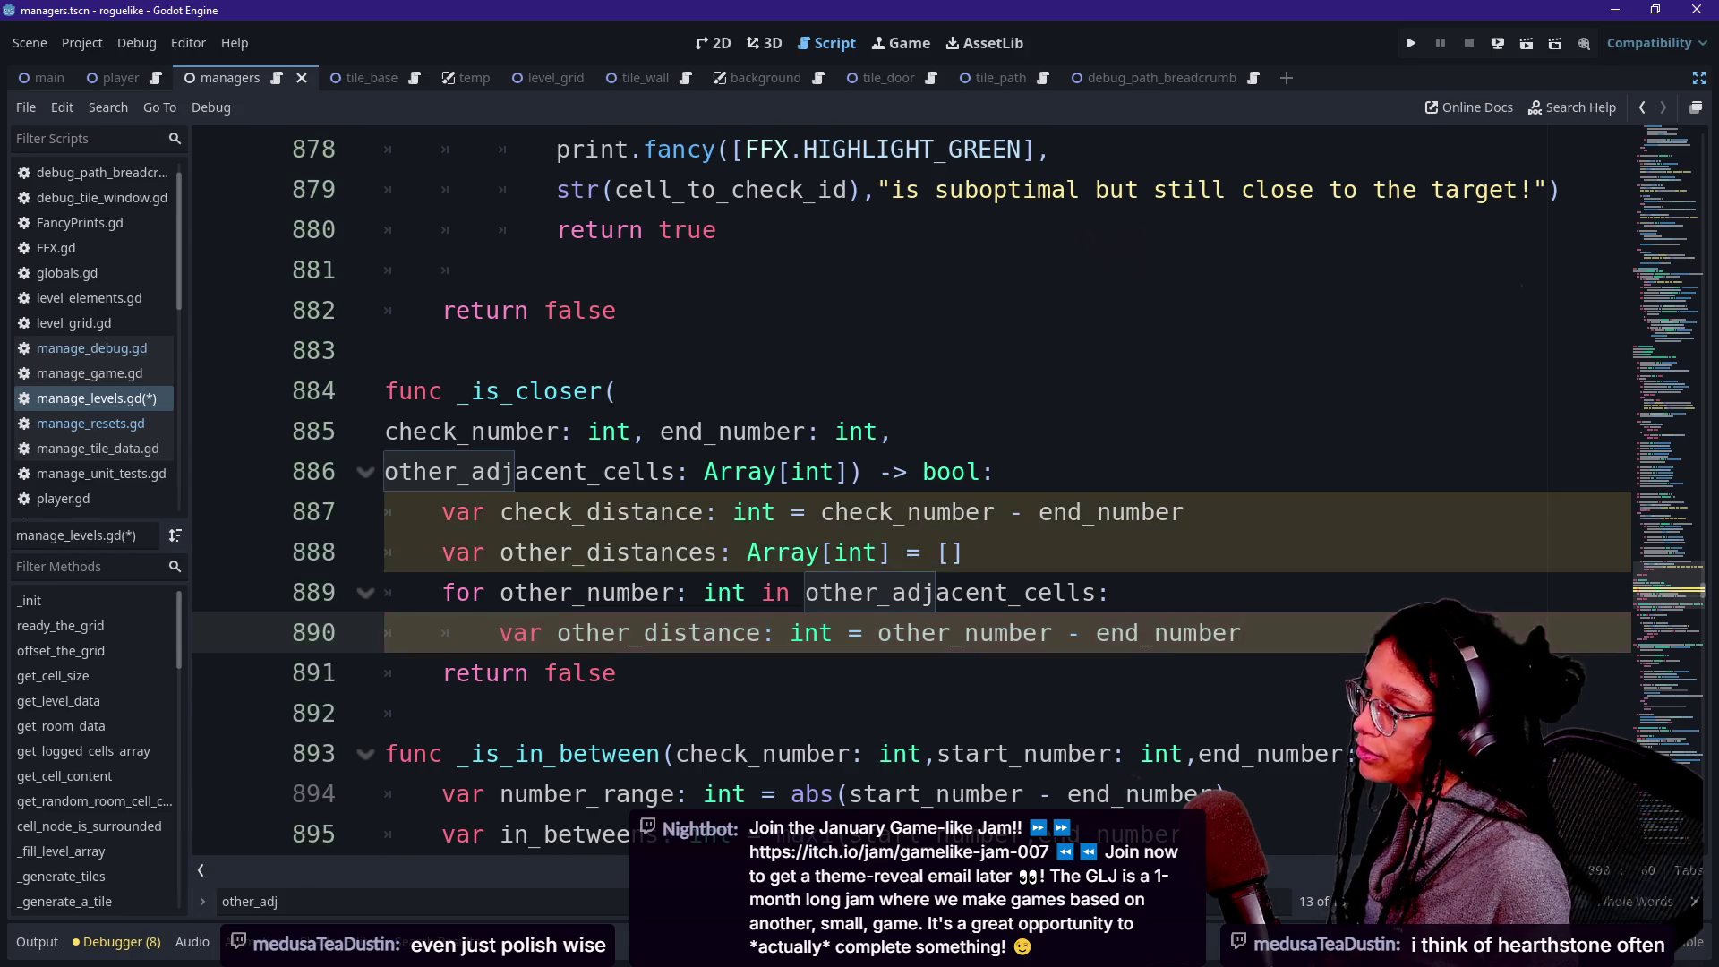
key(Return)
Append other_distance to other_distances with 'other_distances.append(other_distance)'
text(other_number)
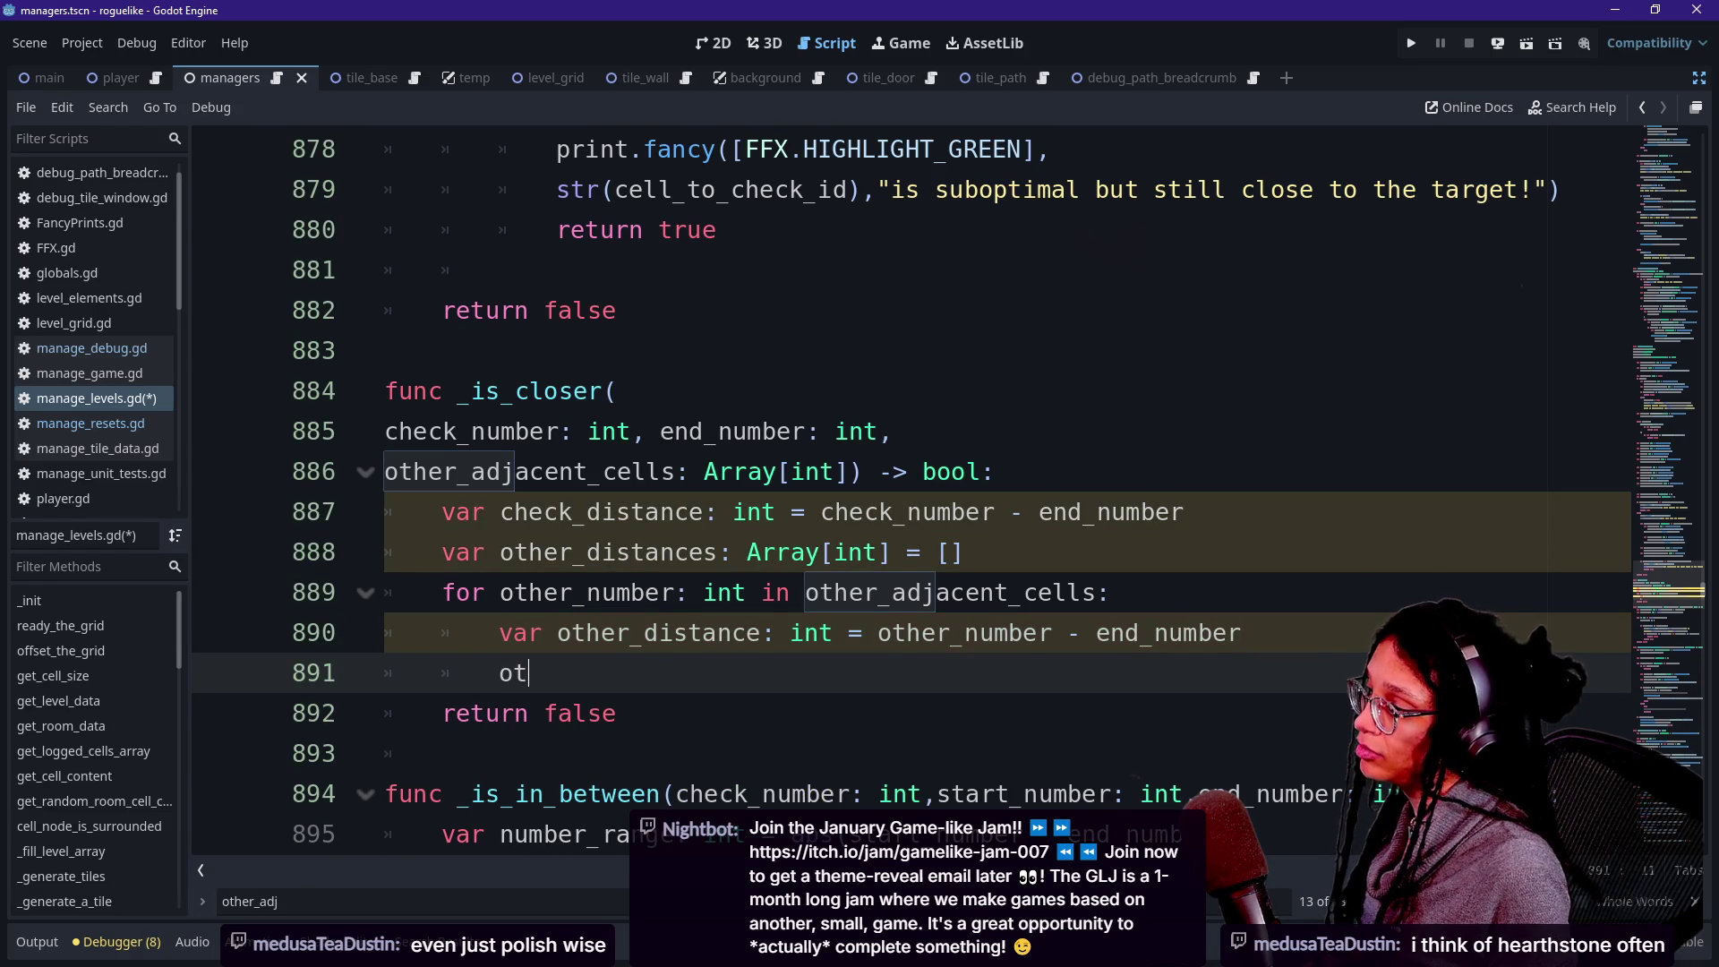
key(BackSpace)
key(BackSpace)
key(BackSpace)
text(di)
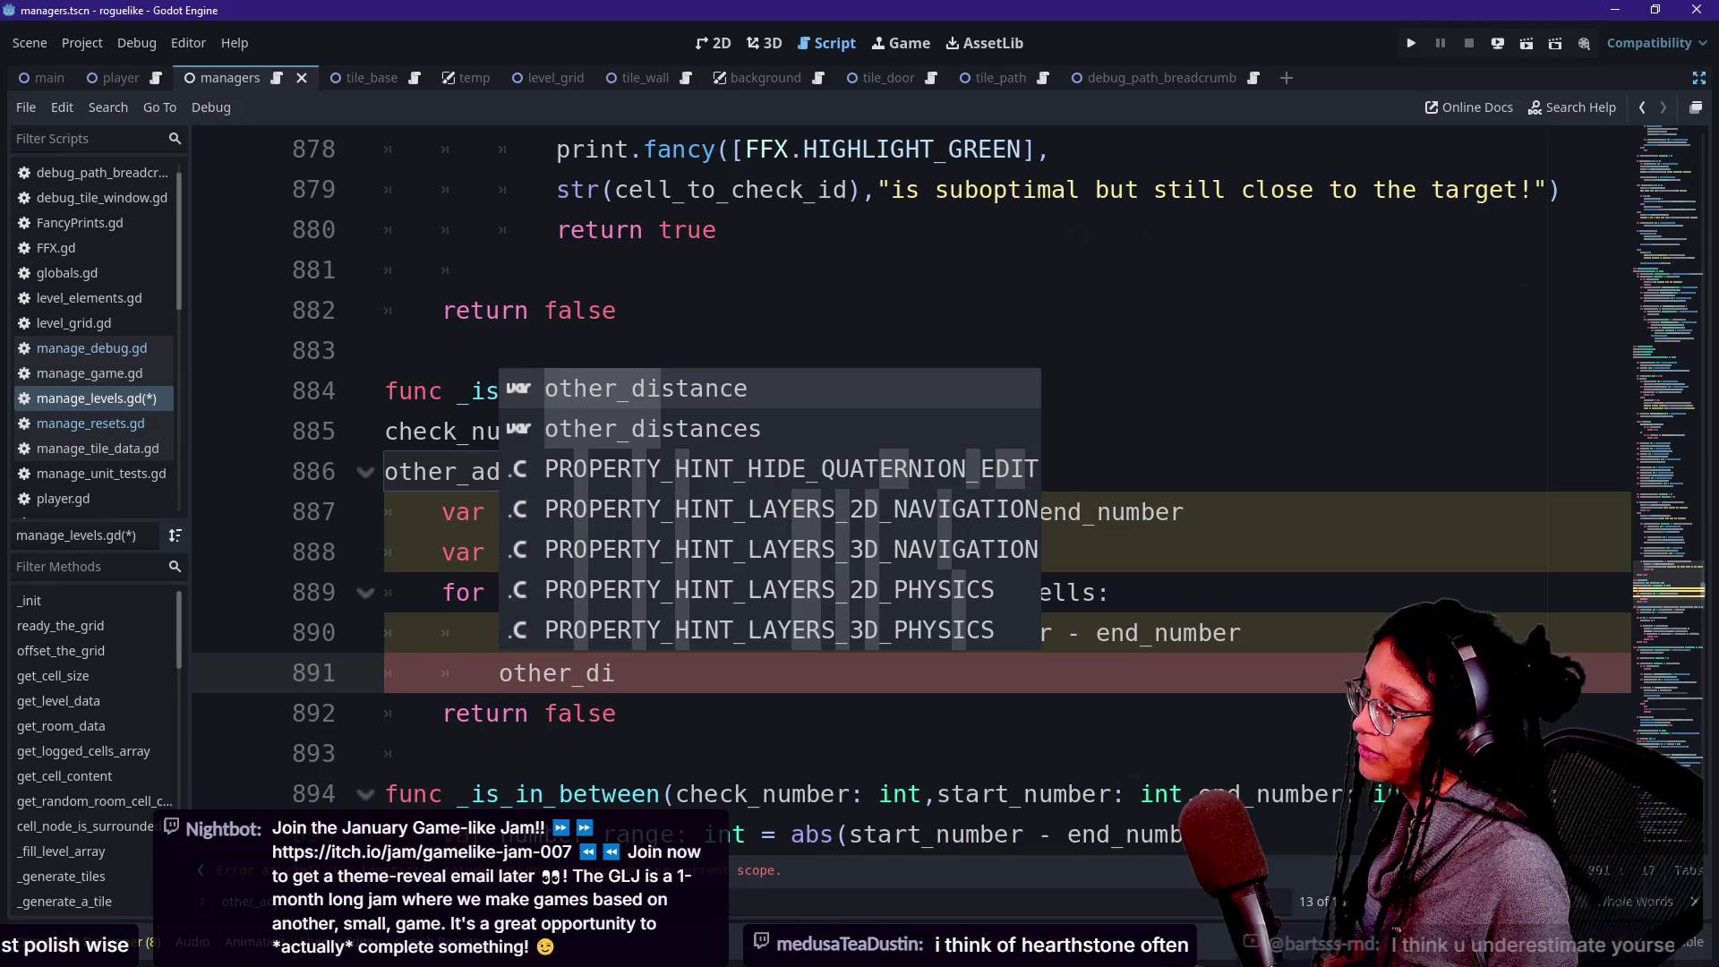
key(Down)
key(Return)
text(.)
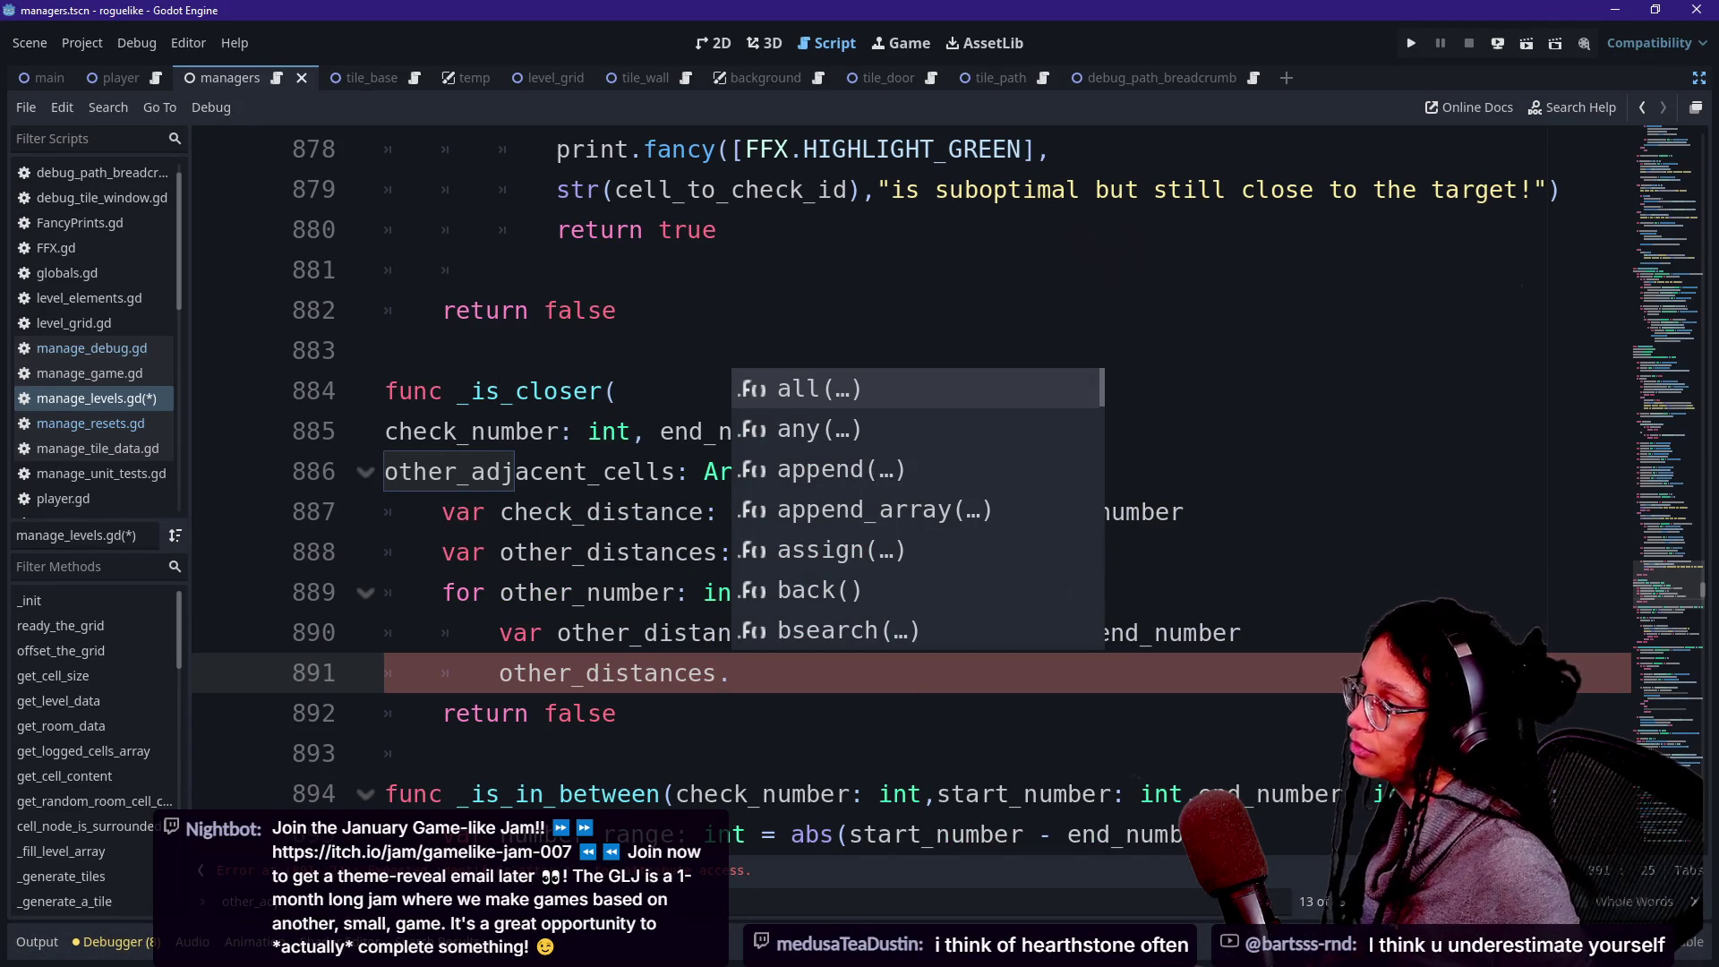
key(Escape)
text(append)
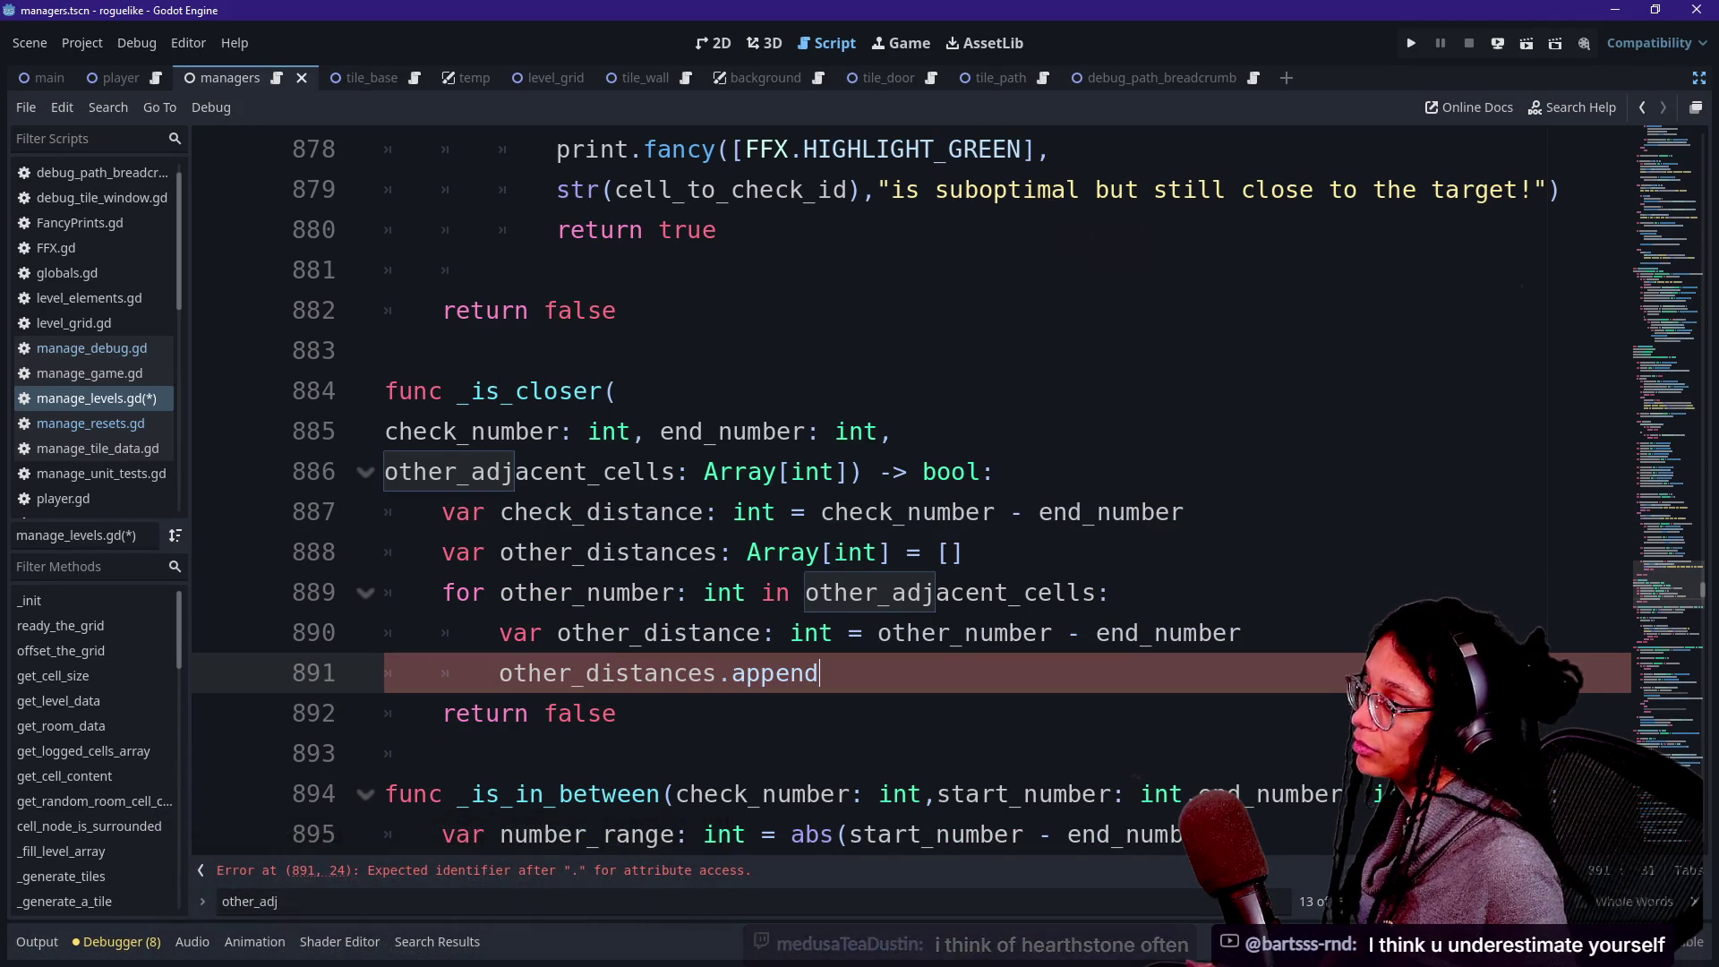
text(()
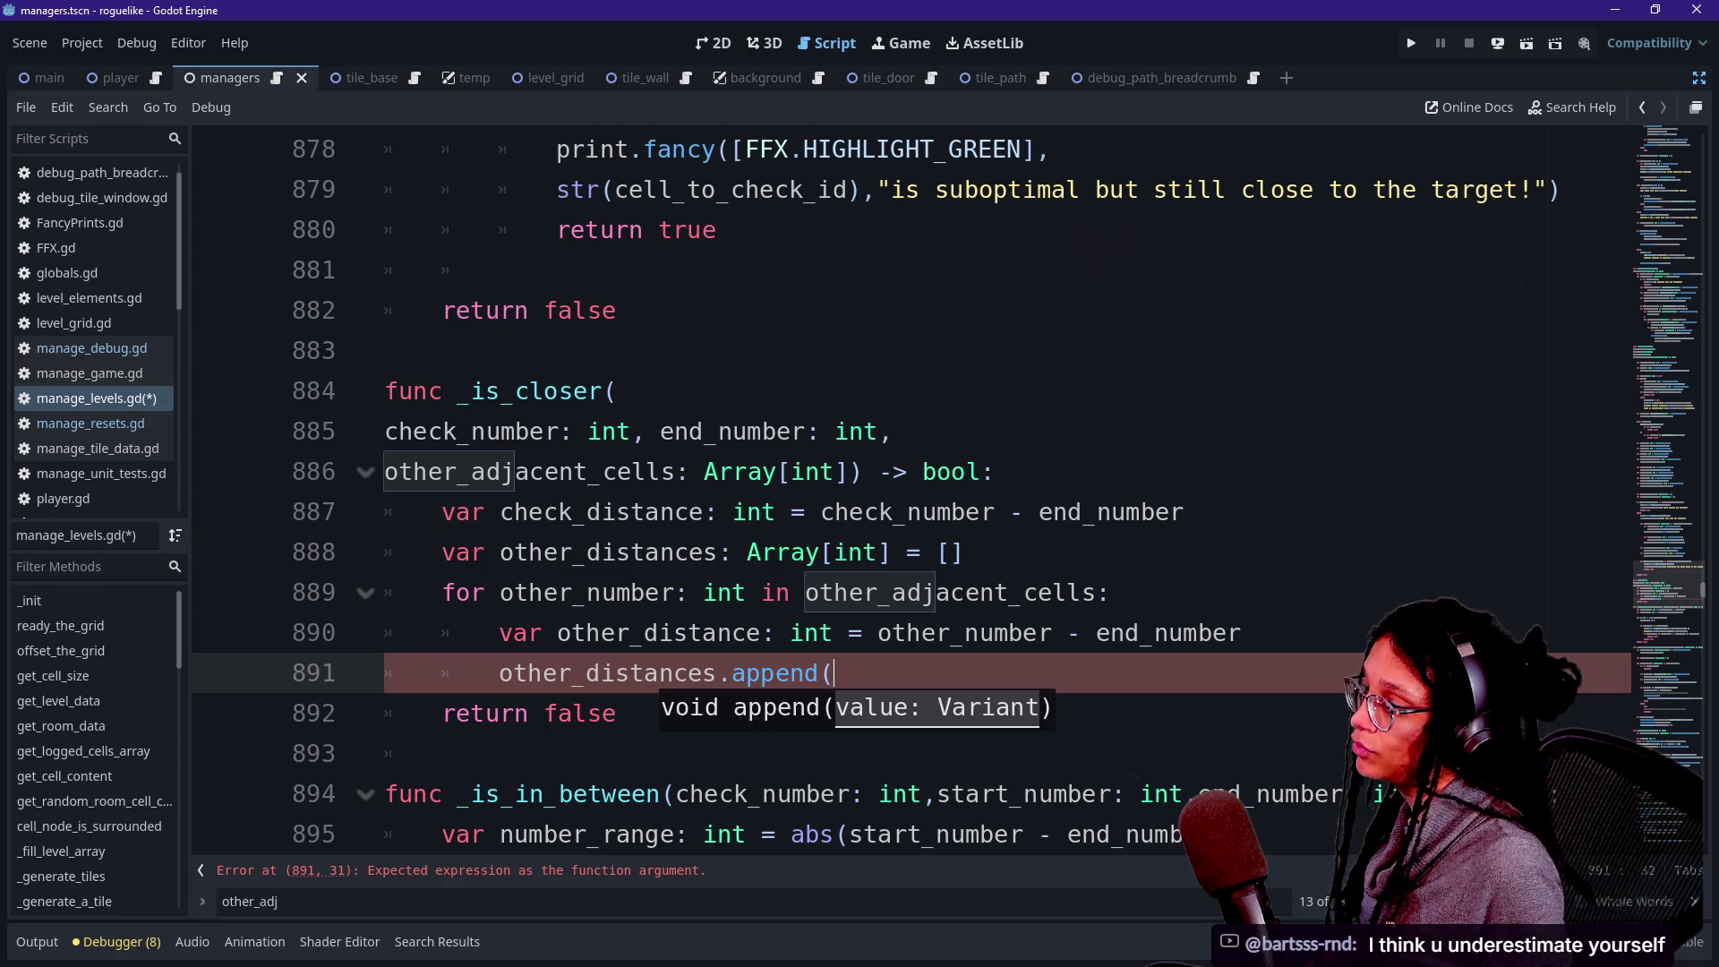
text(other_distance))
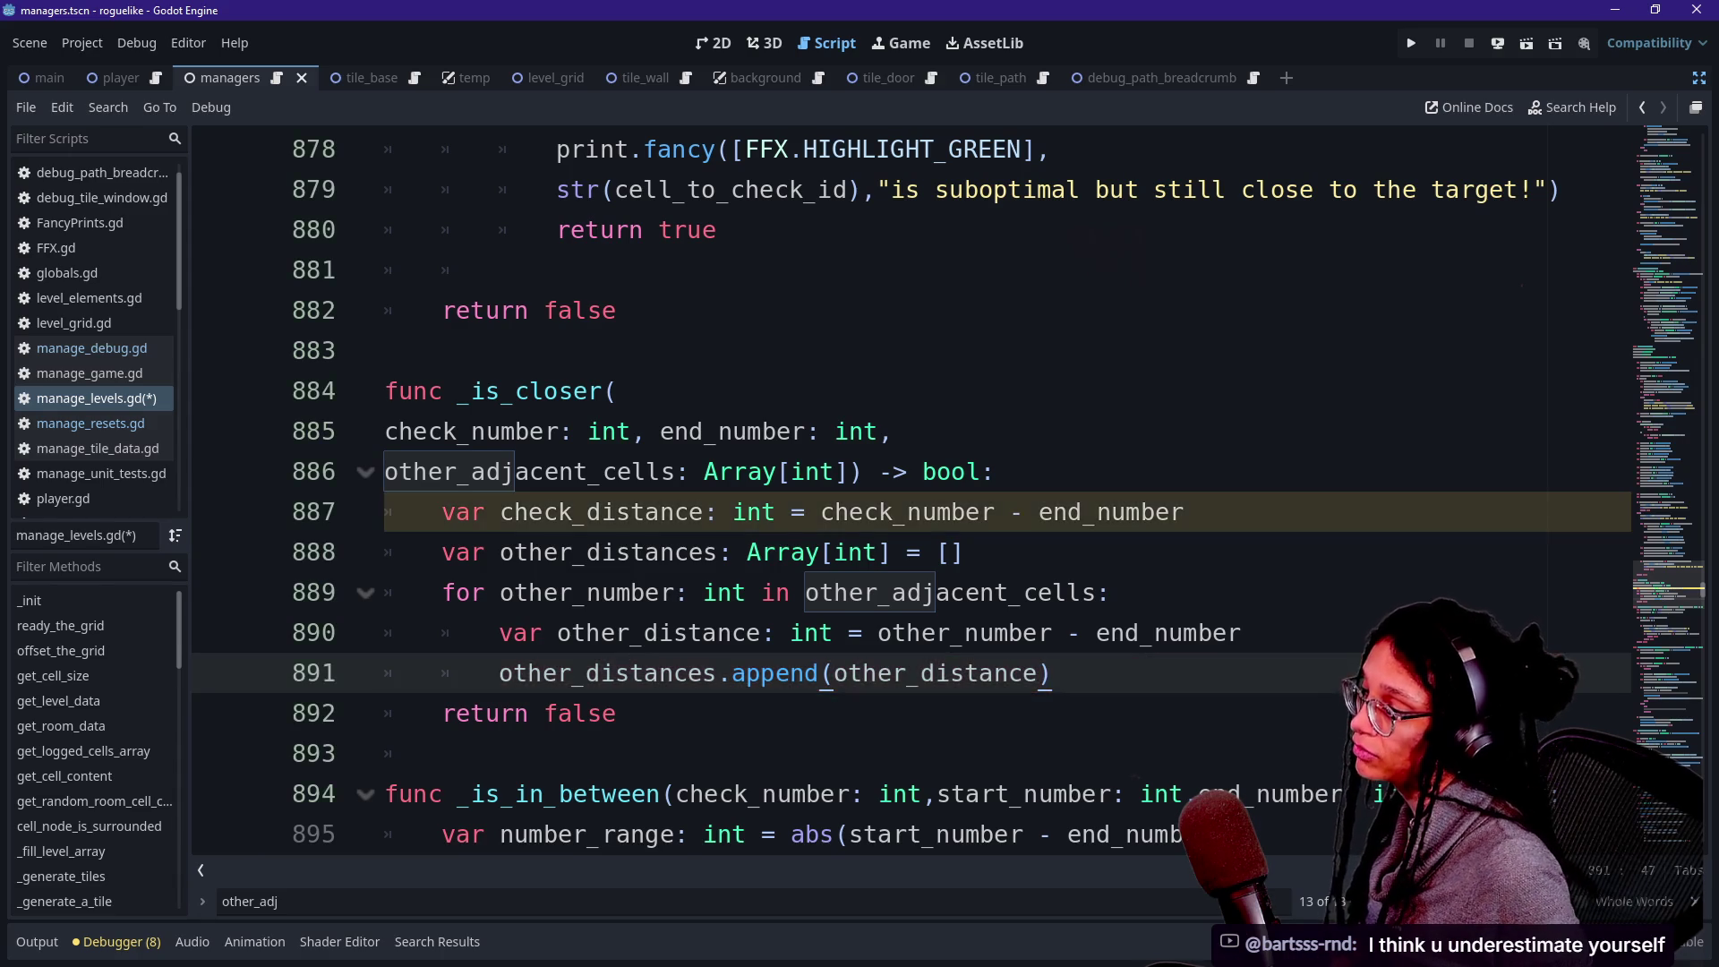
scroll(895, 492, down, 1)
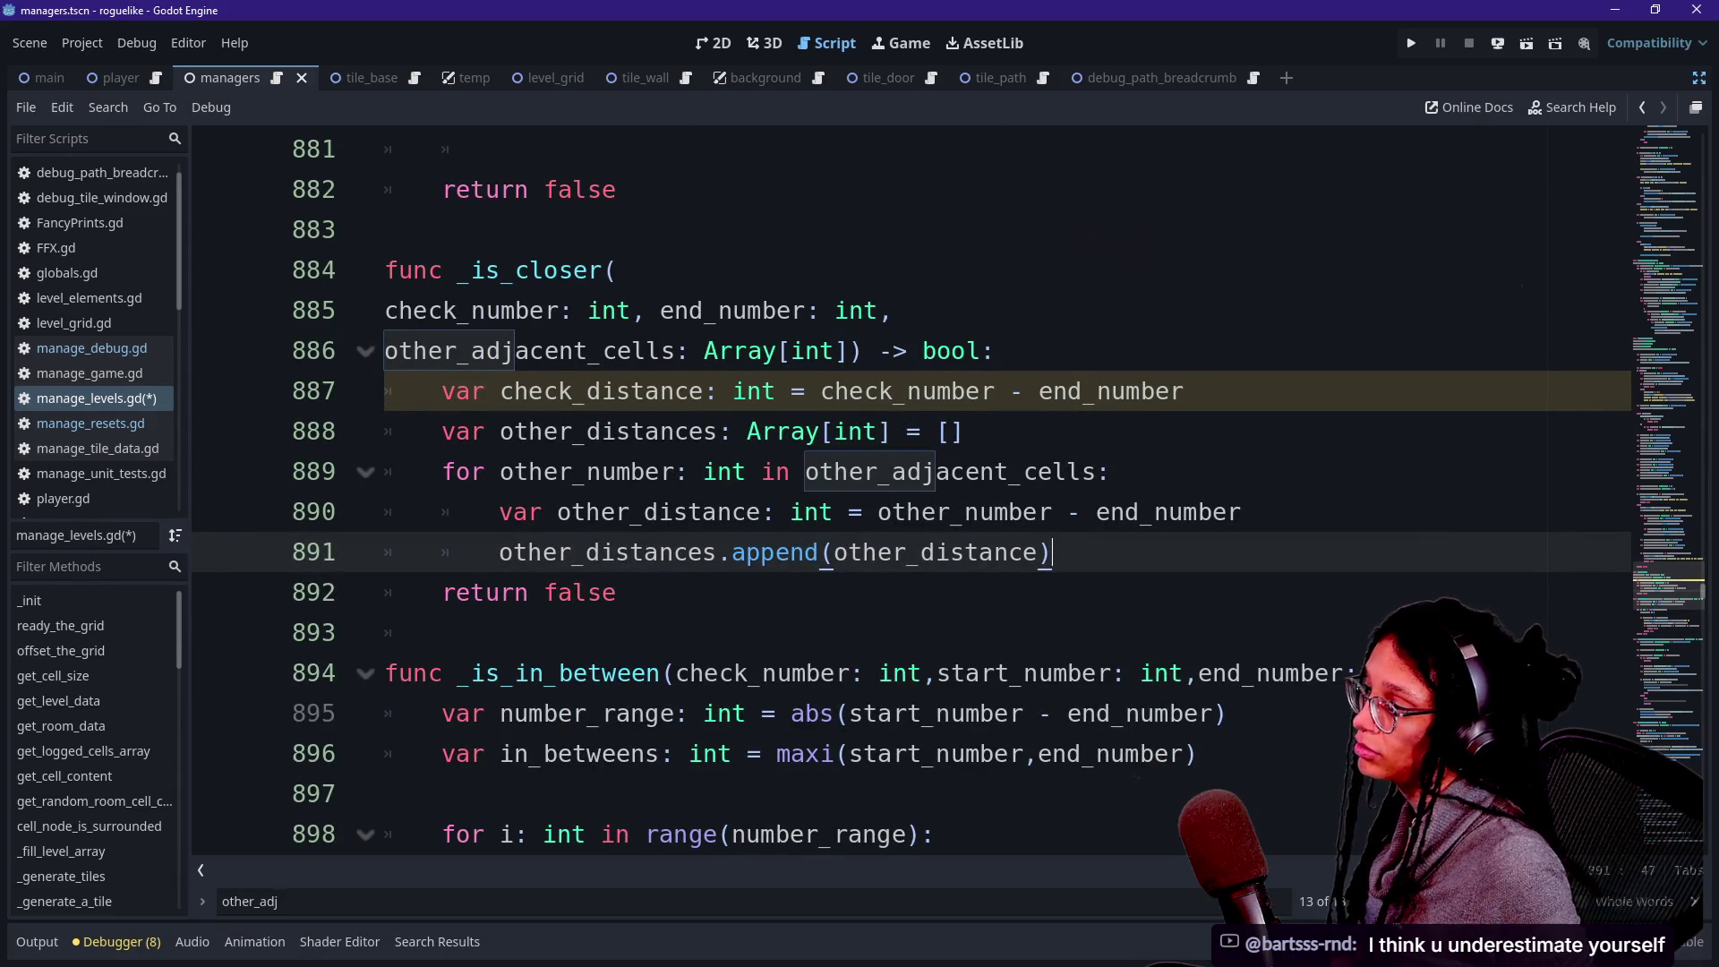
Declare 'var evaluation_array: Array[int] = [' at the start of _is_closer
key(Return)
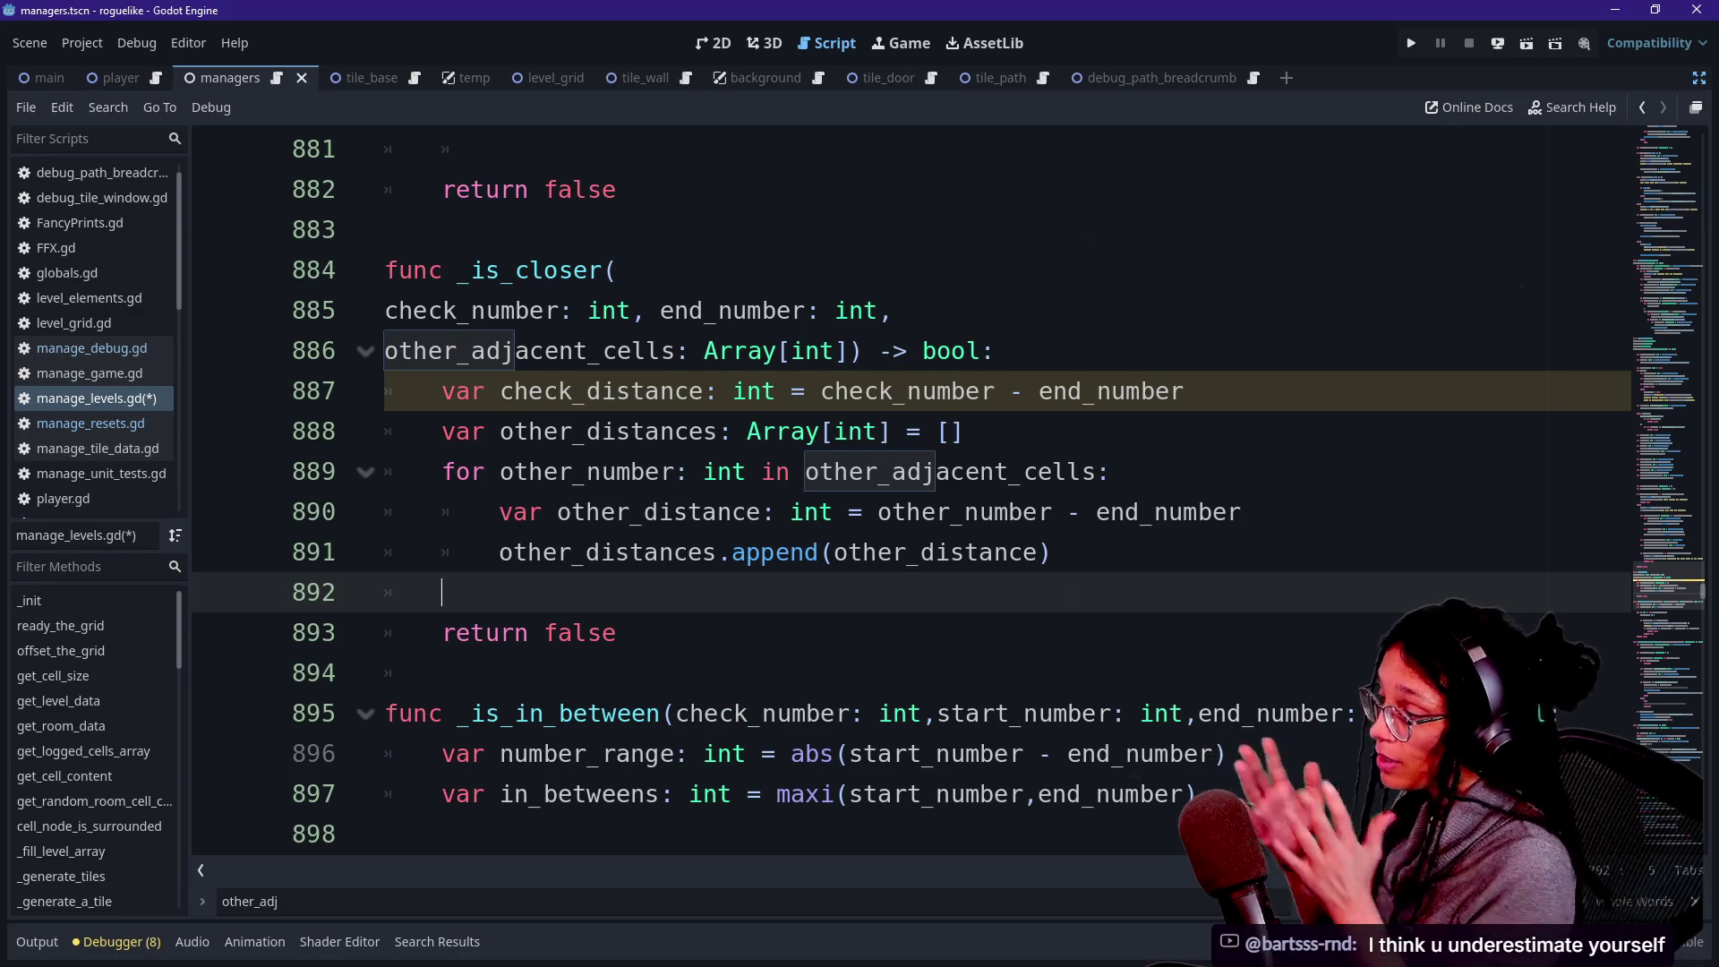
click(995, 350)
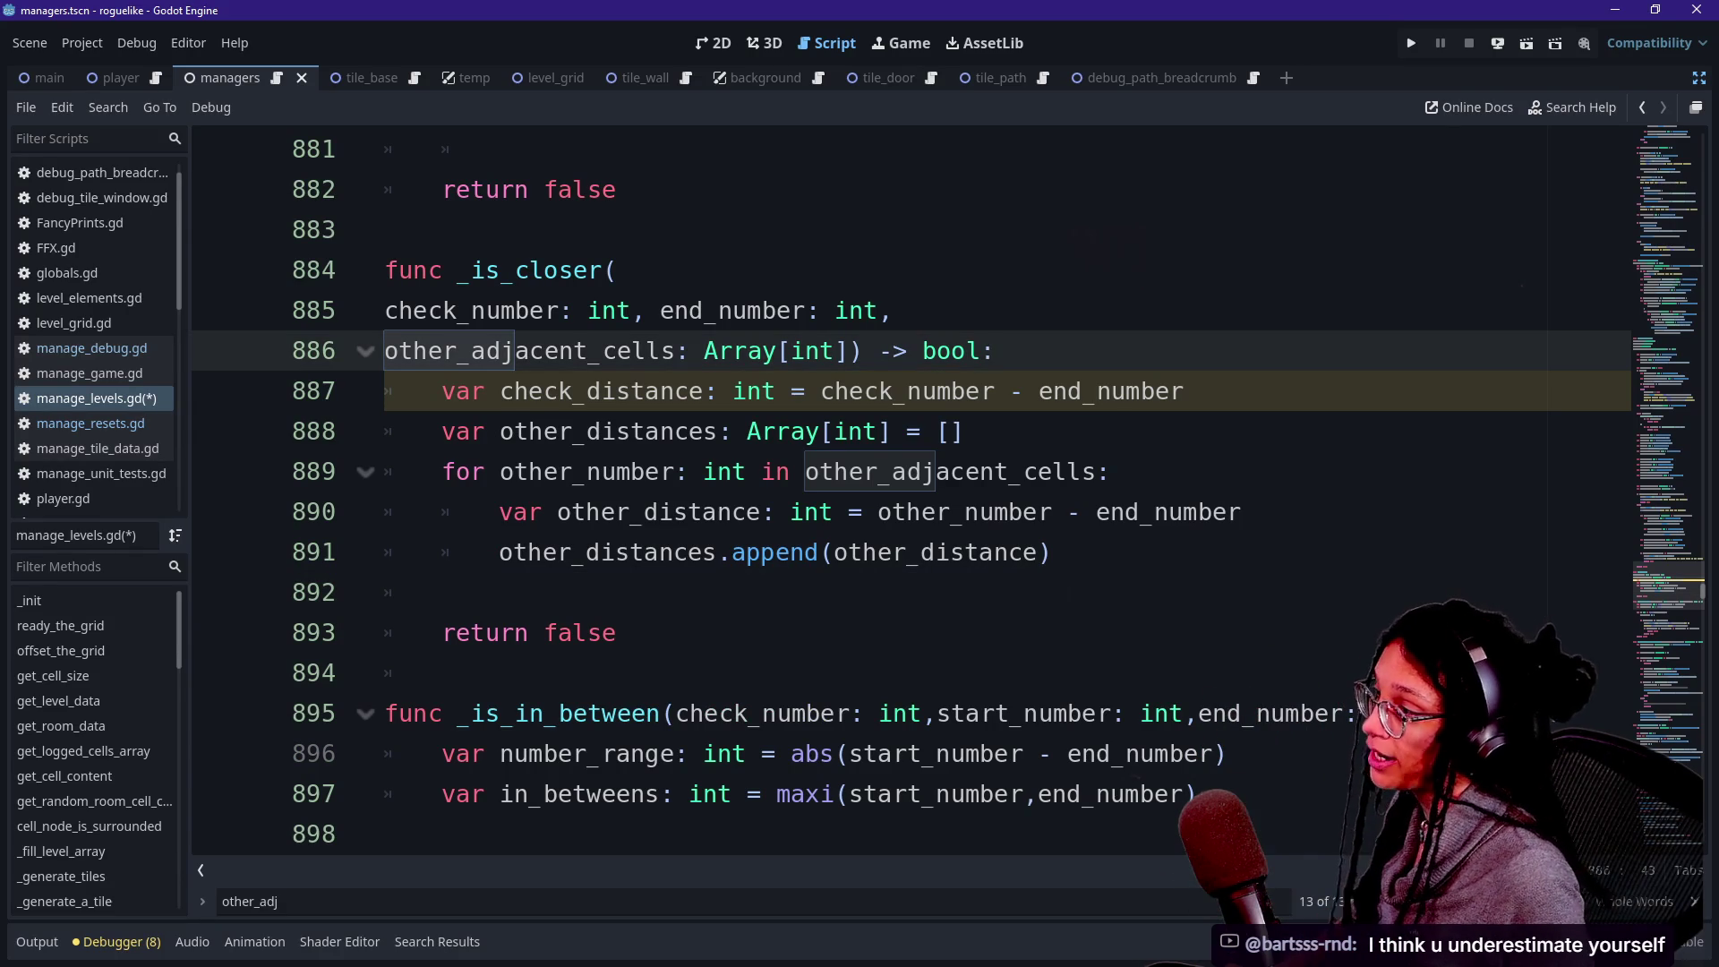
key(Return)
text(var )
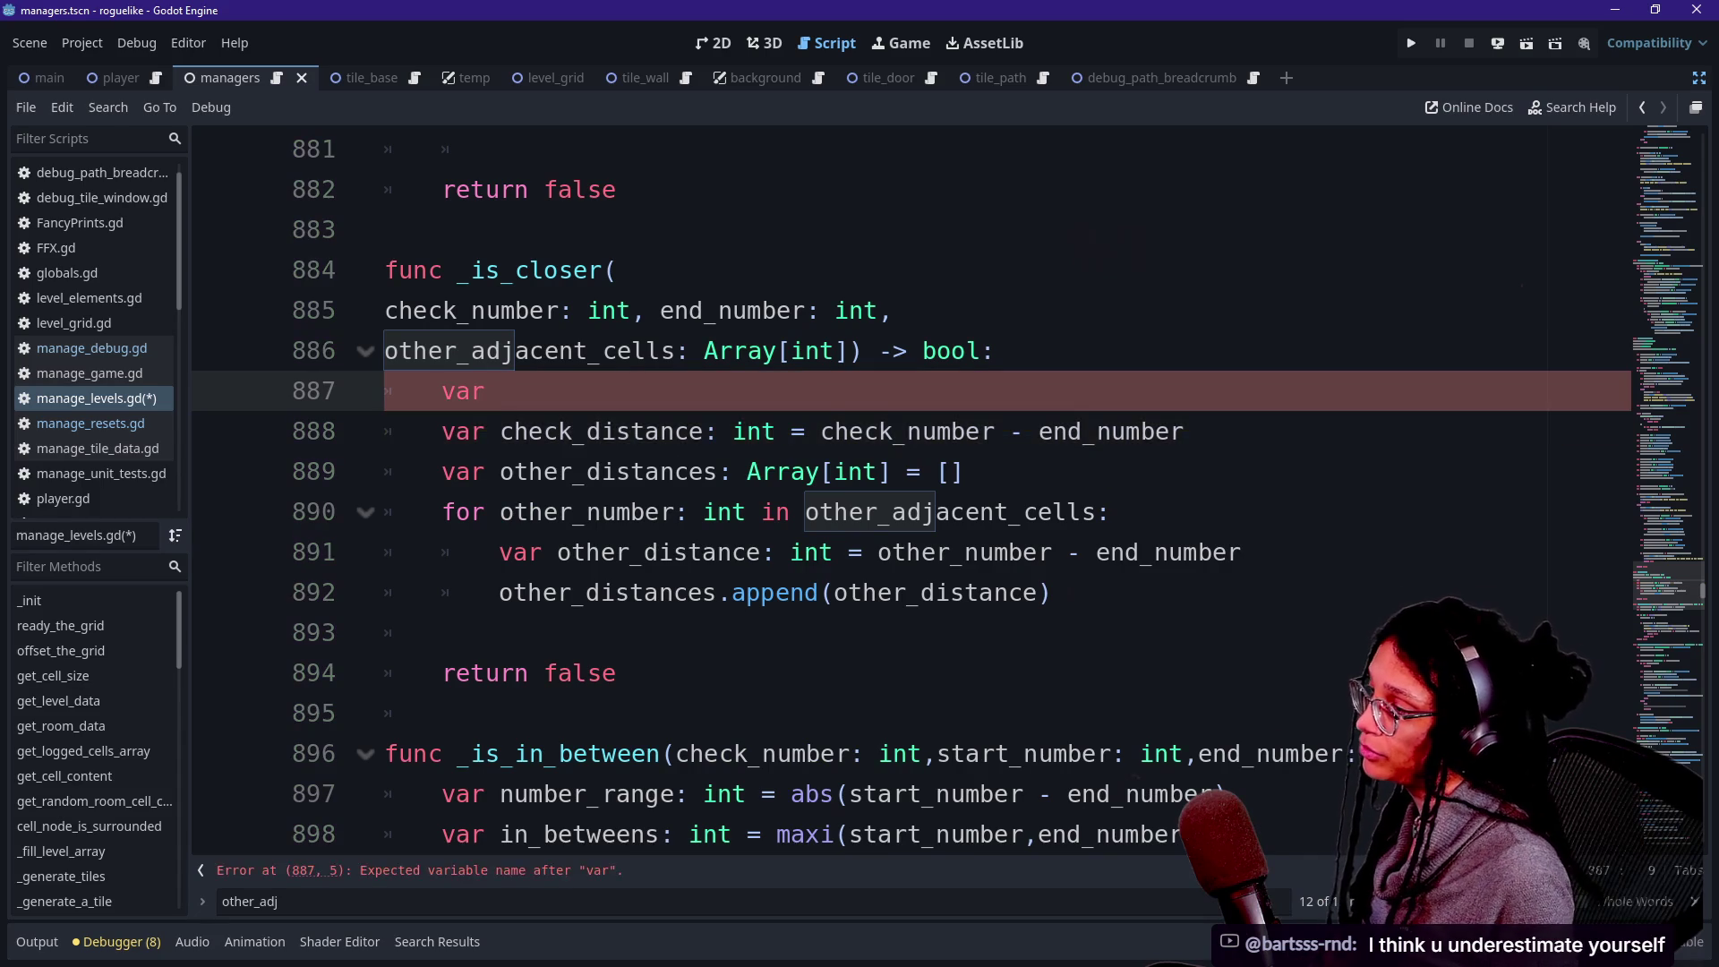
text(evaluation_array)
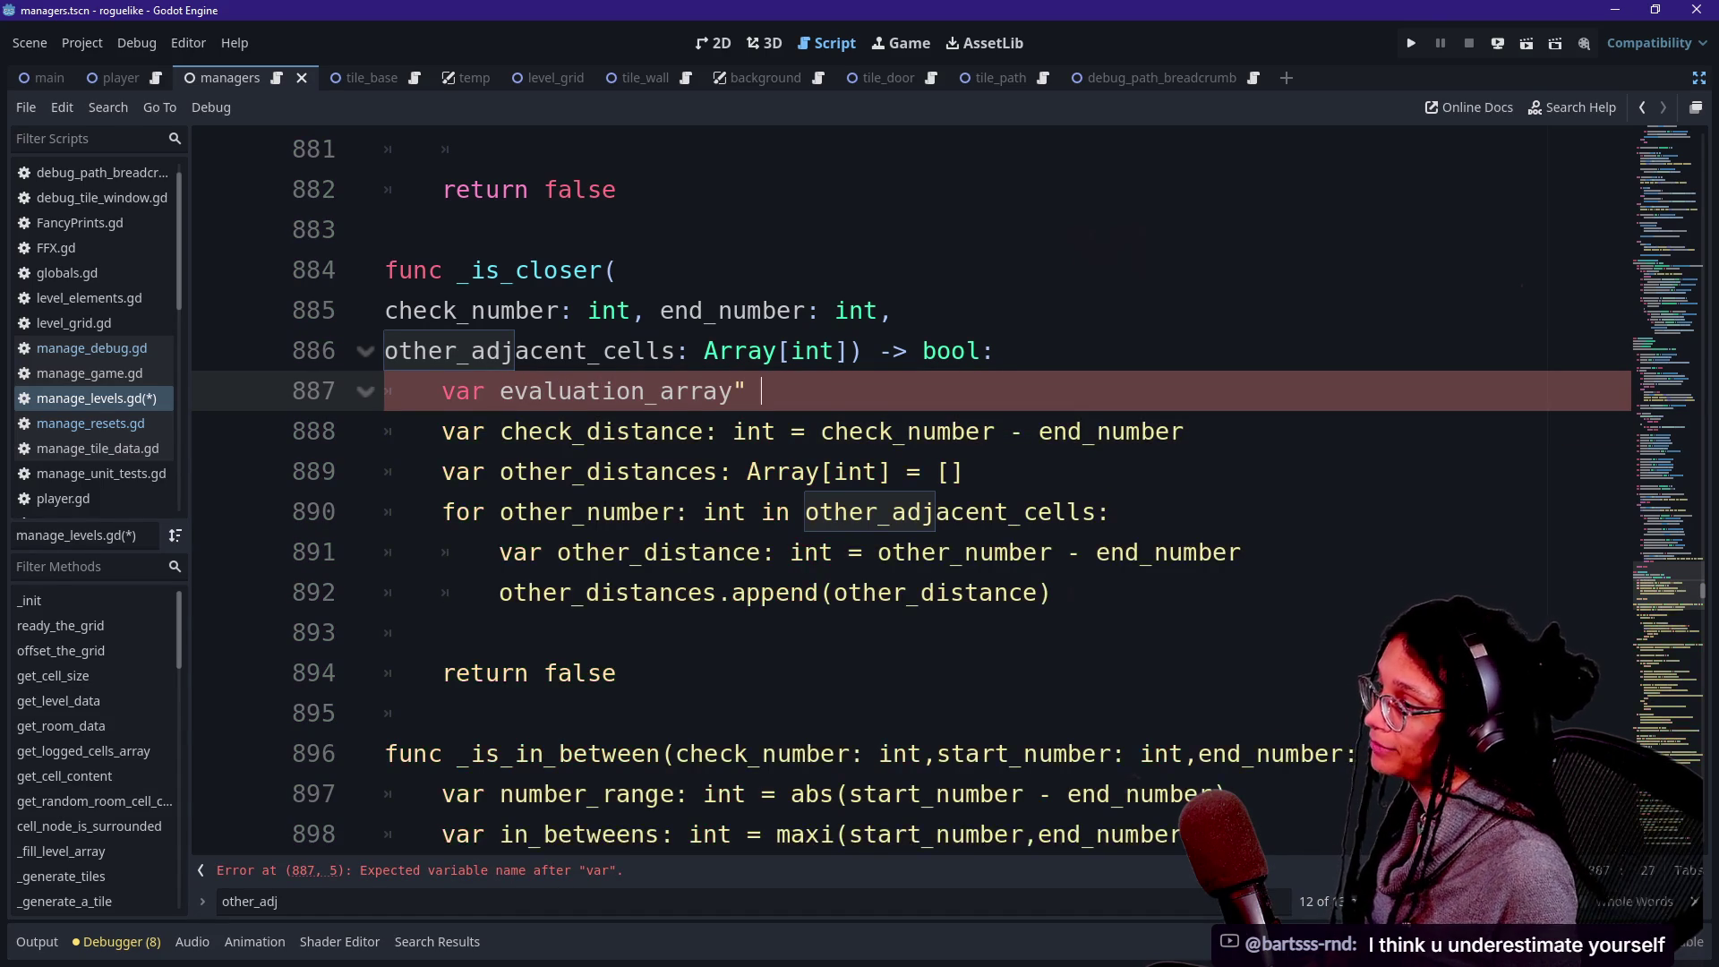
text(: int)
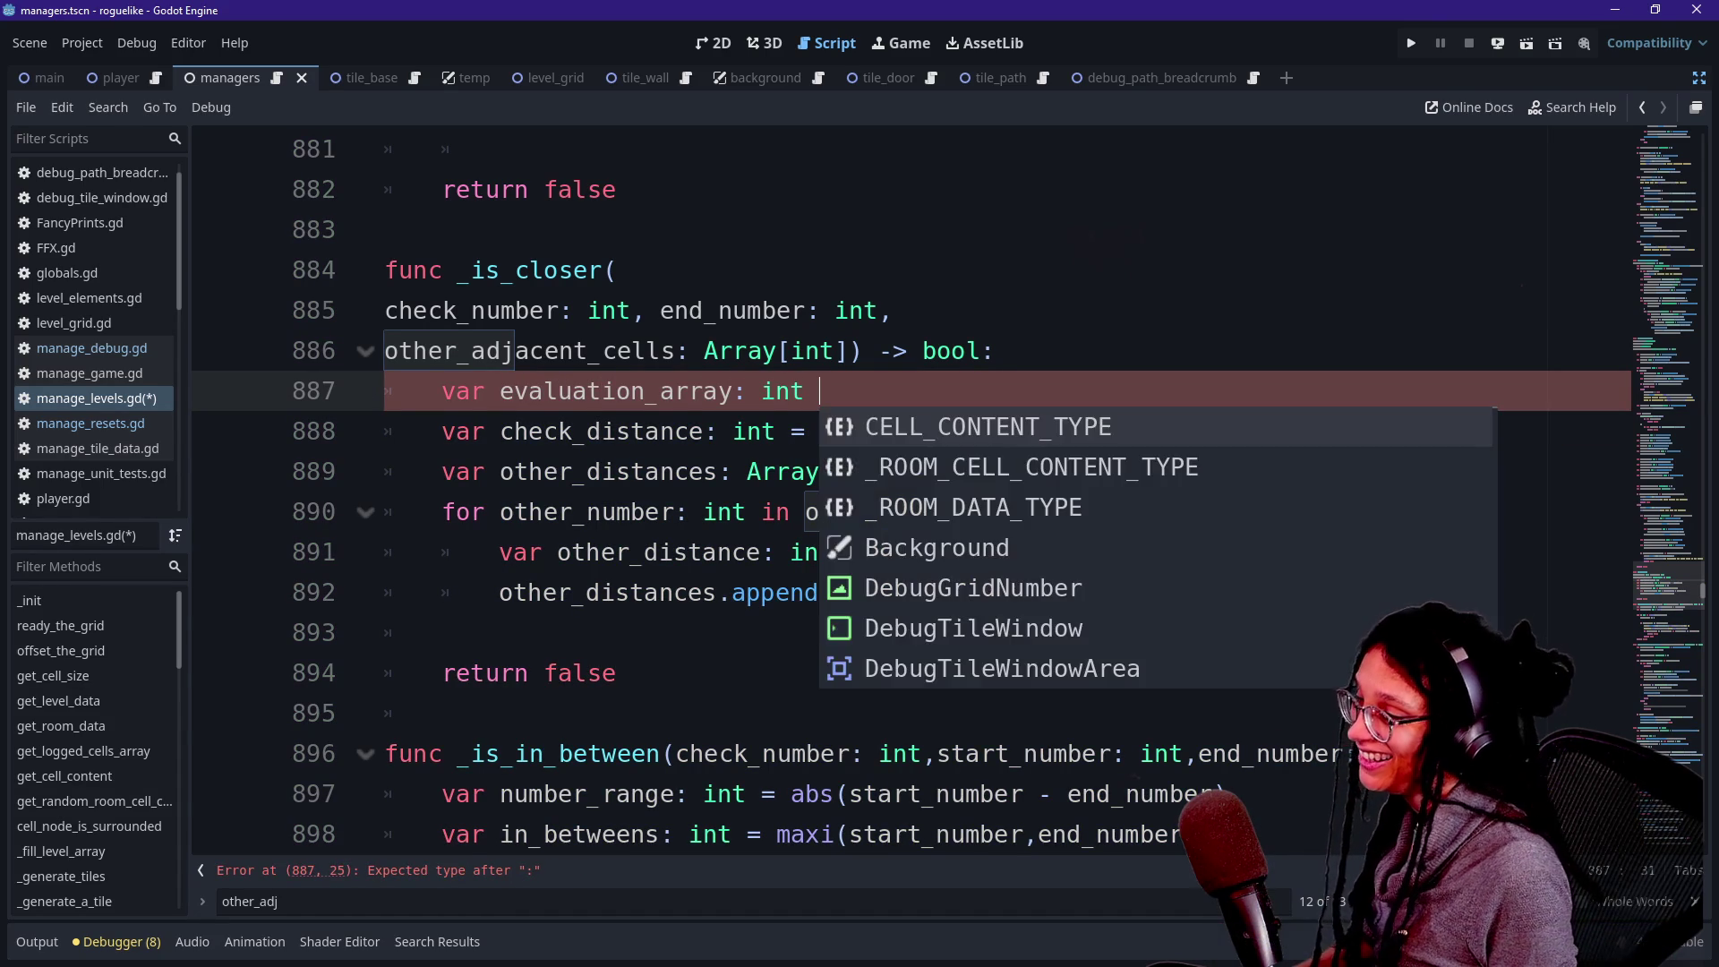
key(BackSpace)
key(BackSpace)
key(BackSpace)
text(Array[int] = )
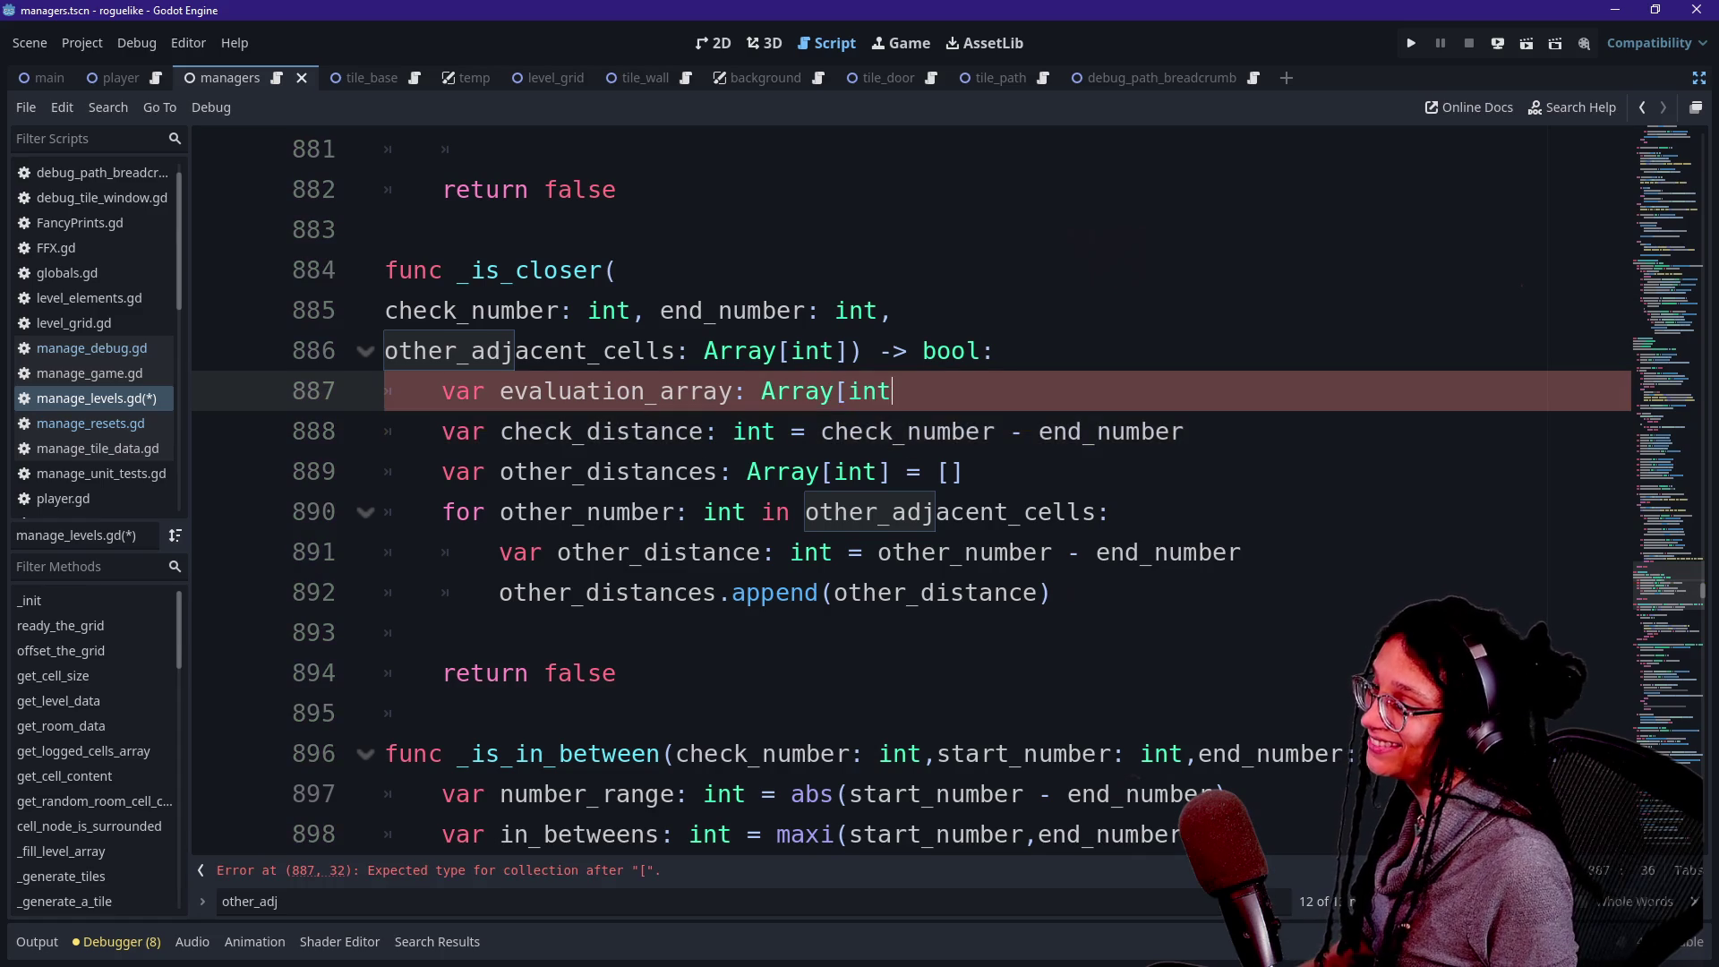
text([)
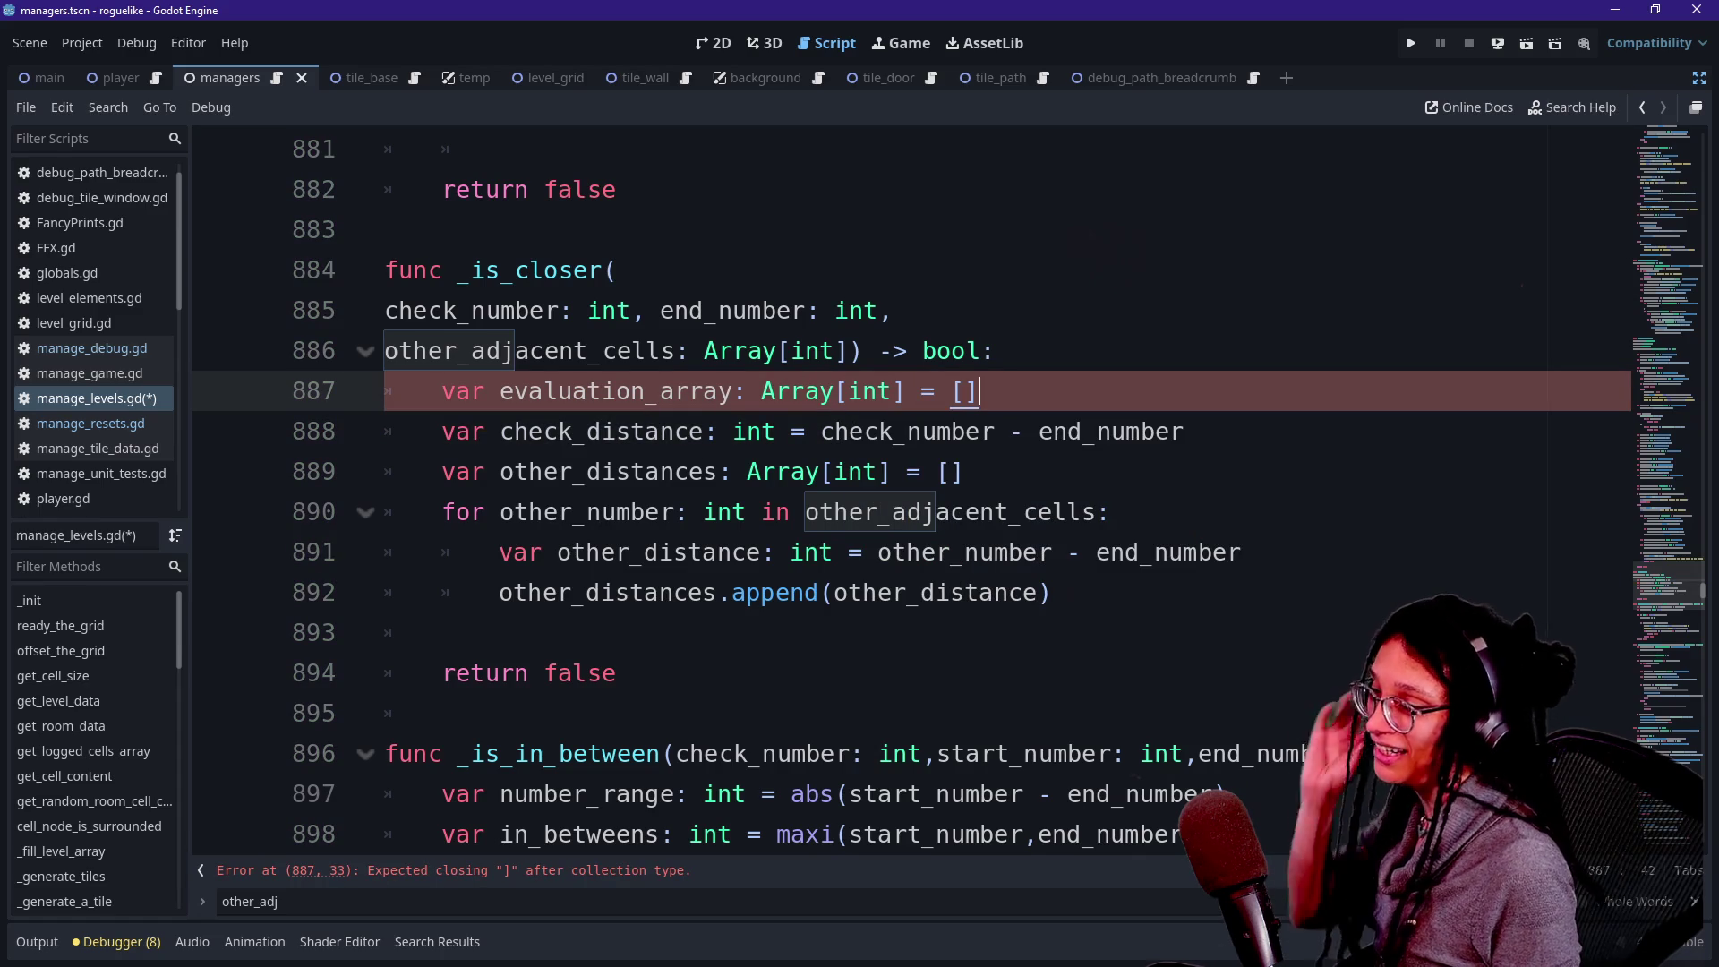
Add 'for eval_number: int in evaluation_array:' with an unfinished if, then open the Array docs
click(443, 632)
text(for )
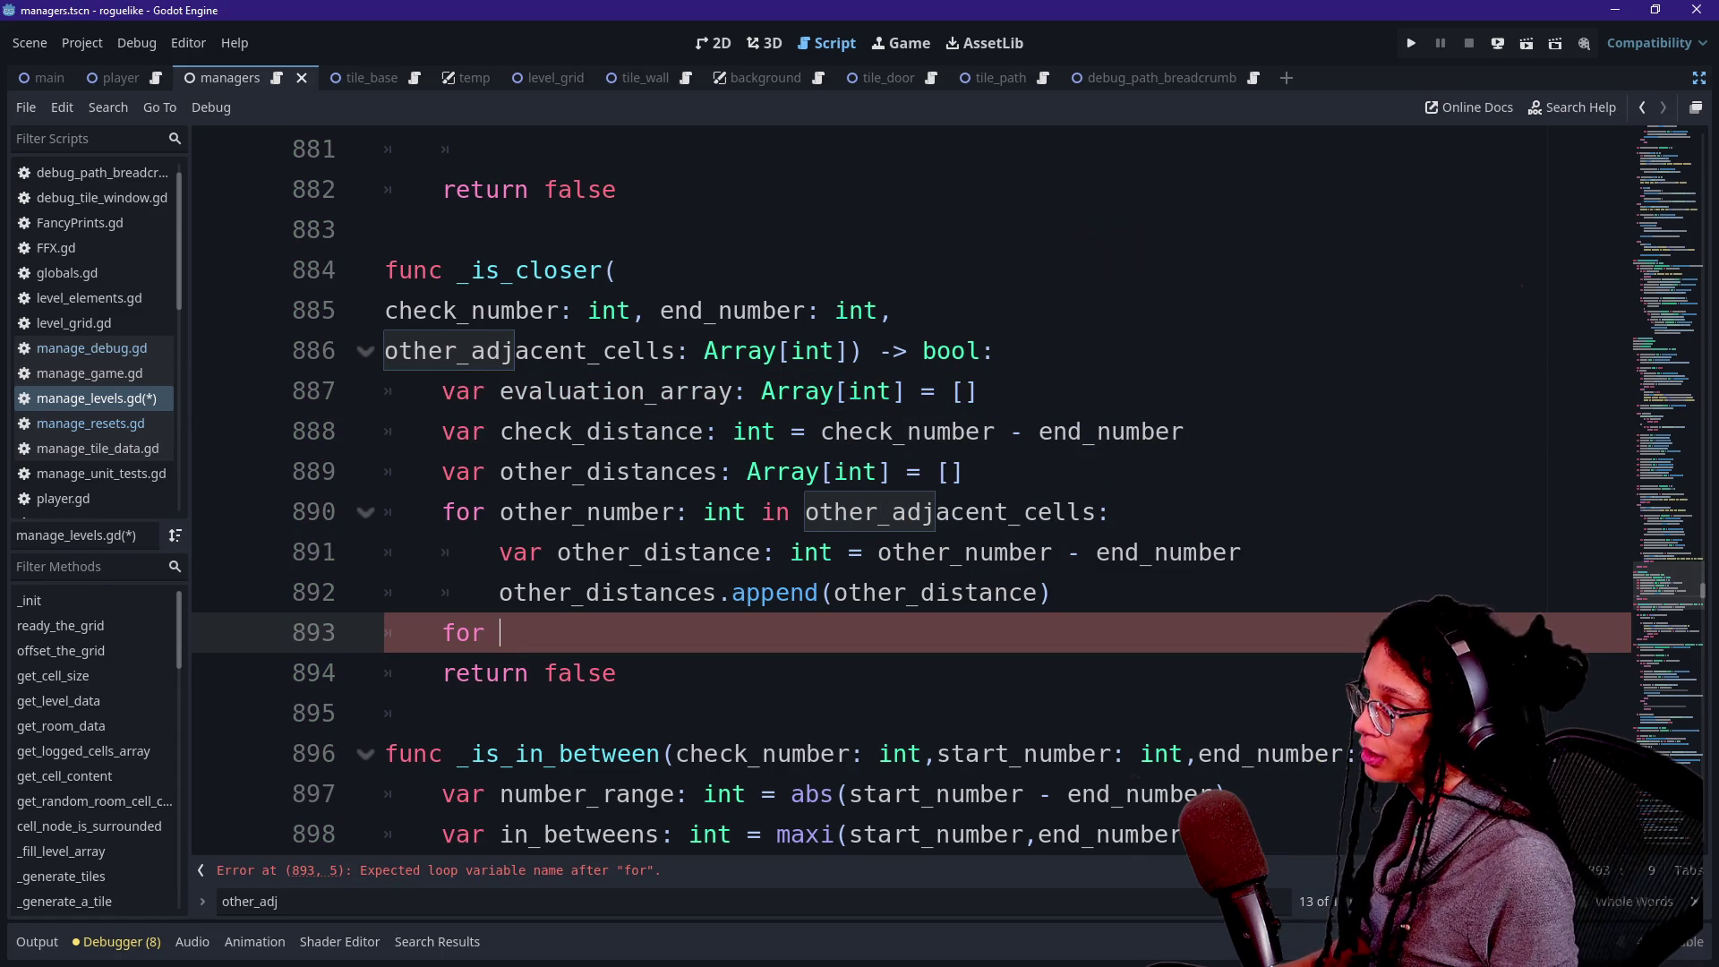
text(eval)
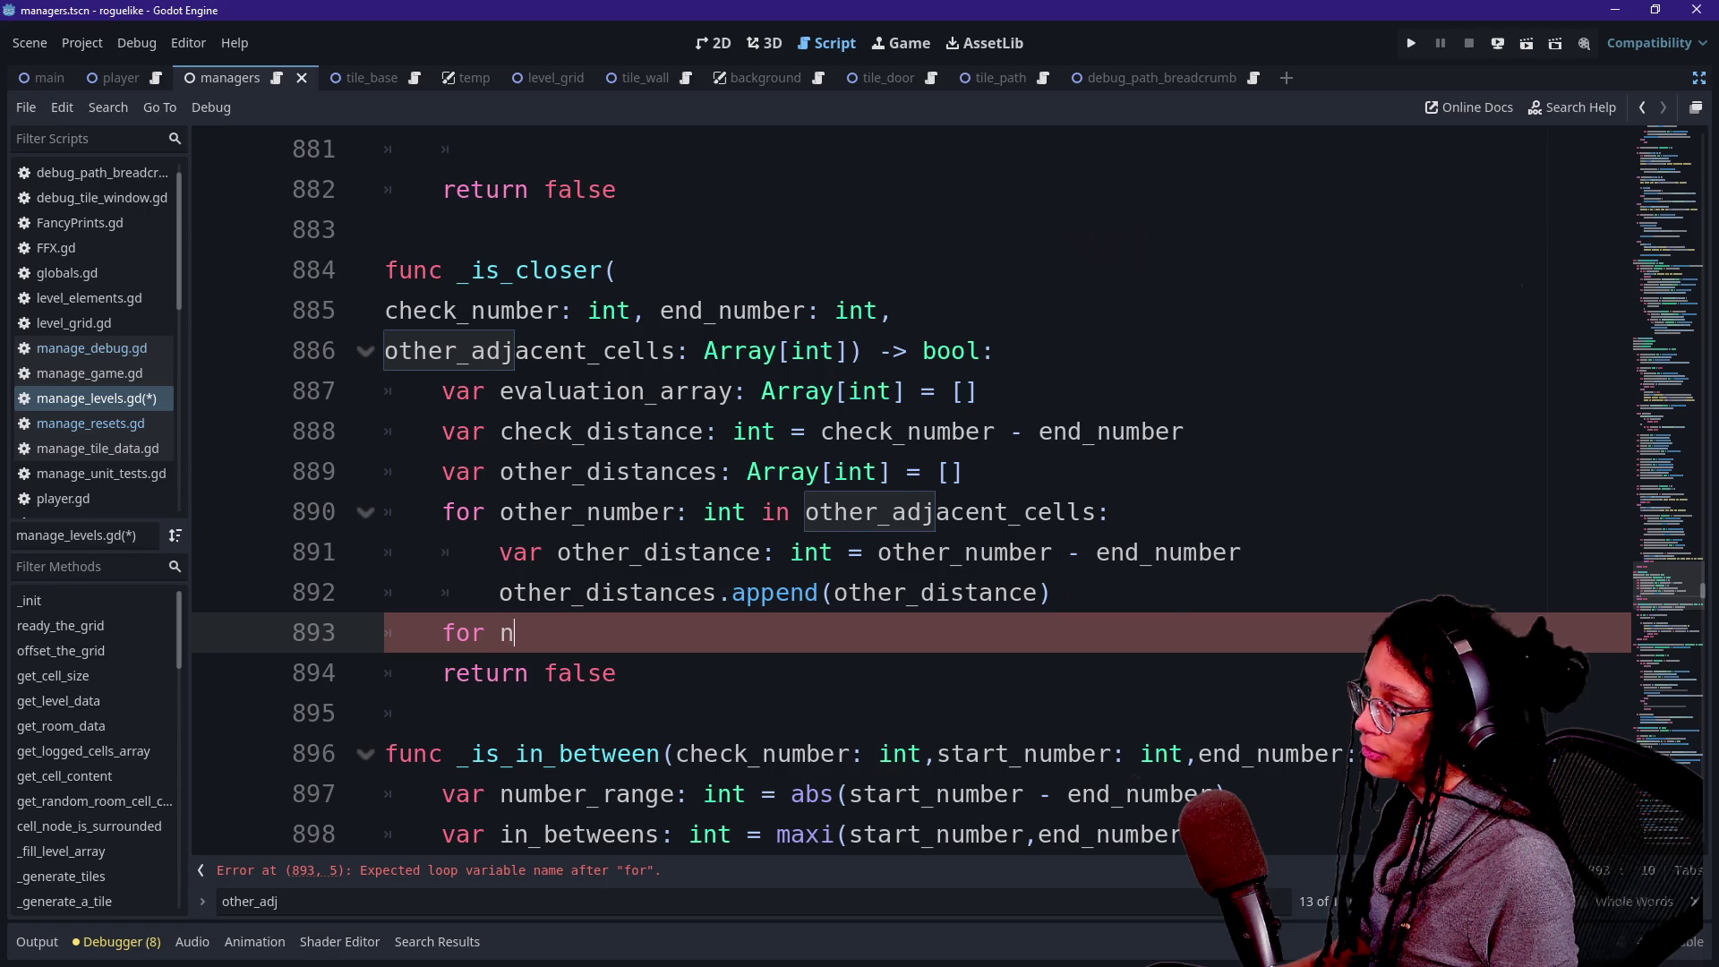
text(_number)
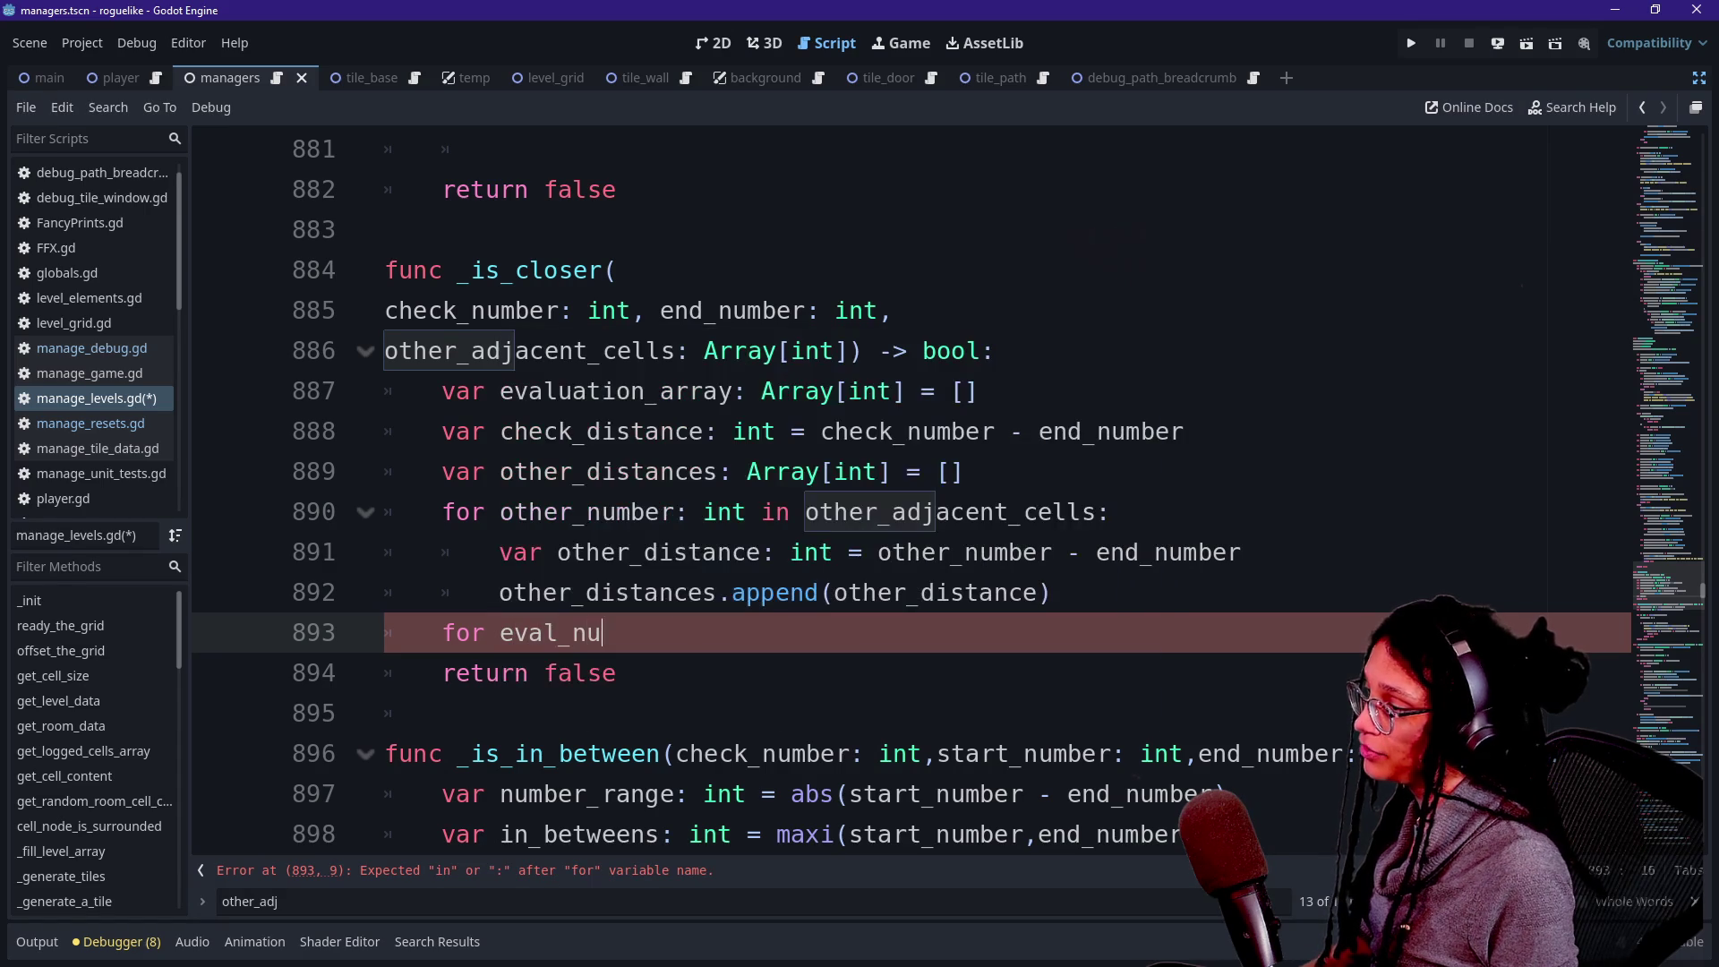
text(: int in eva)
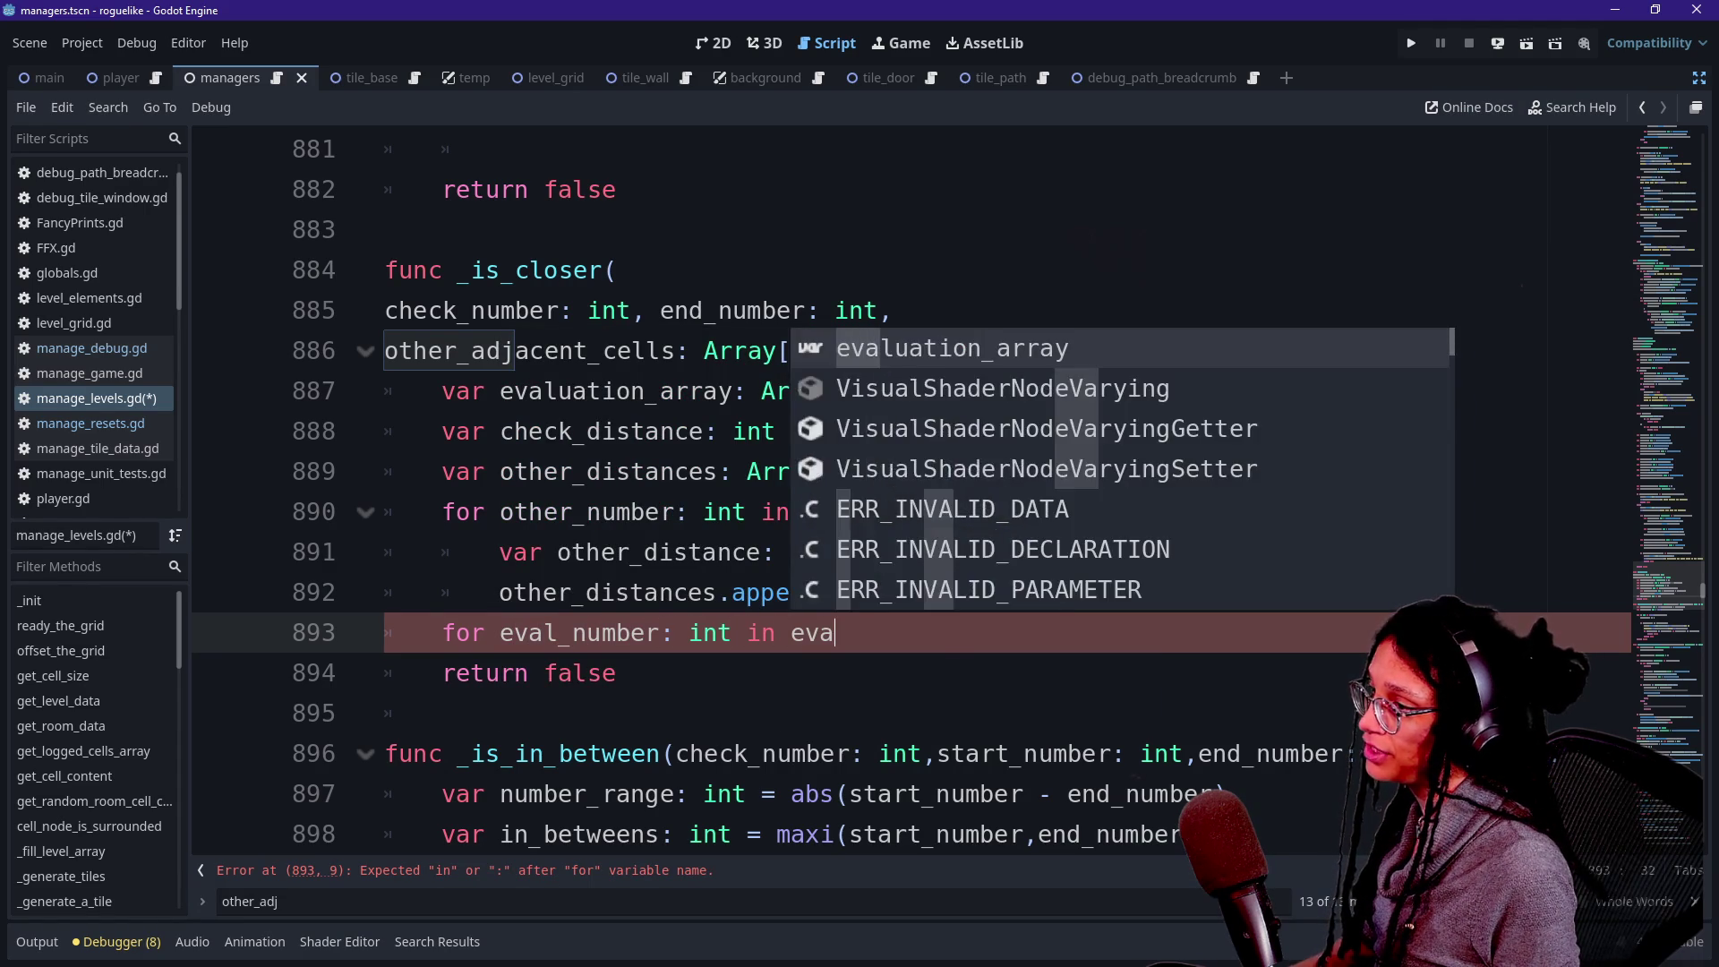
key(Return)
text(:)
key(Return)
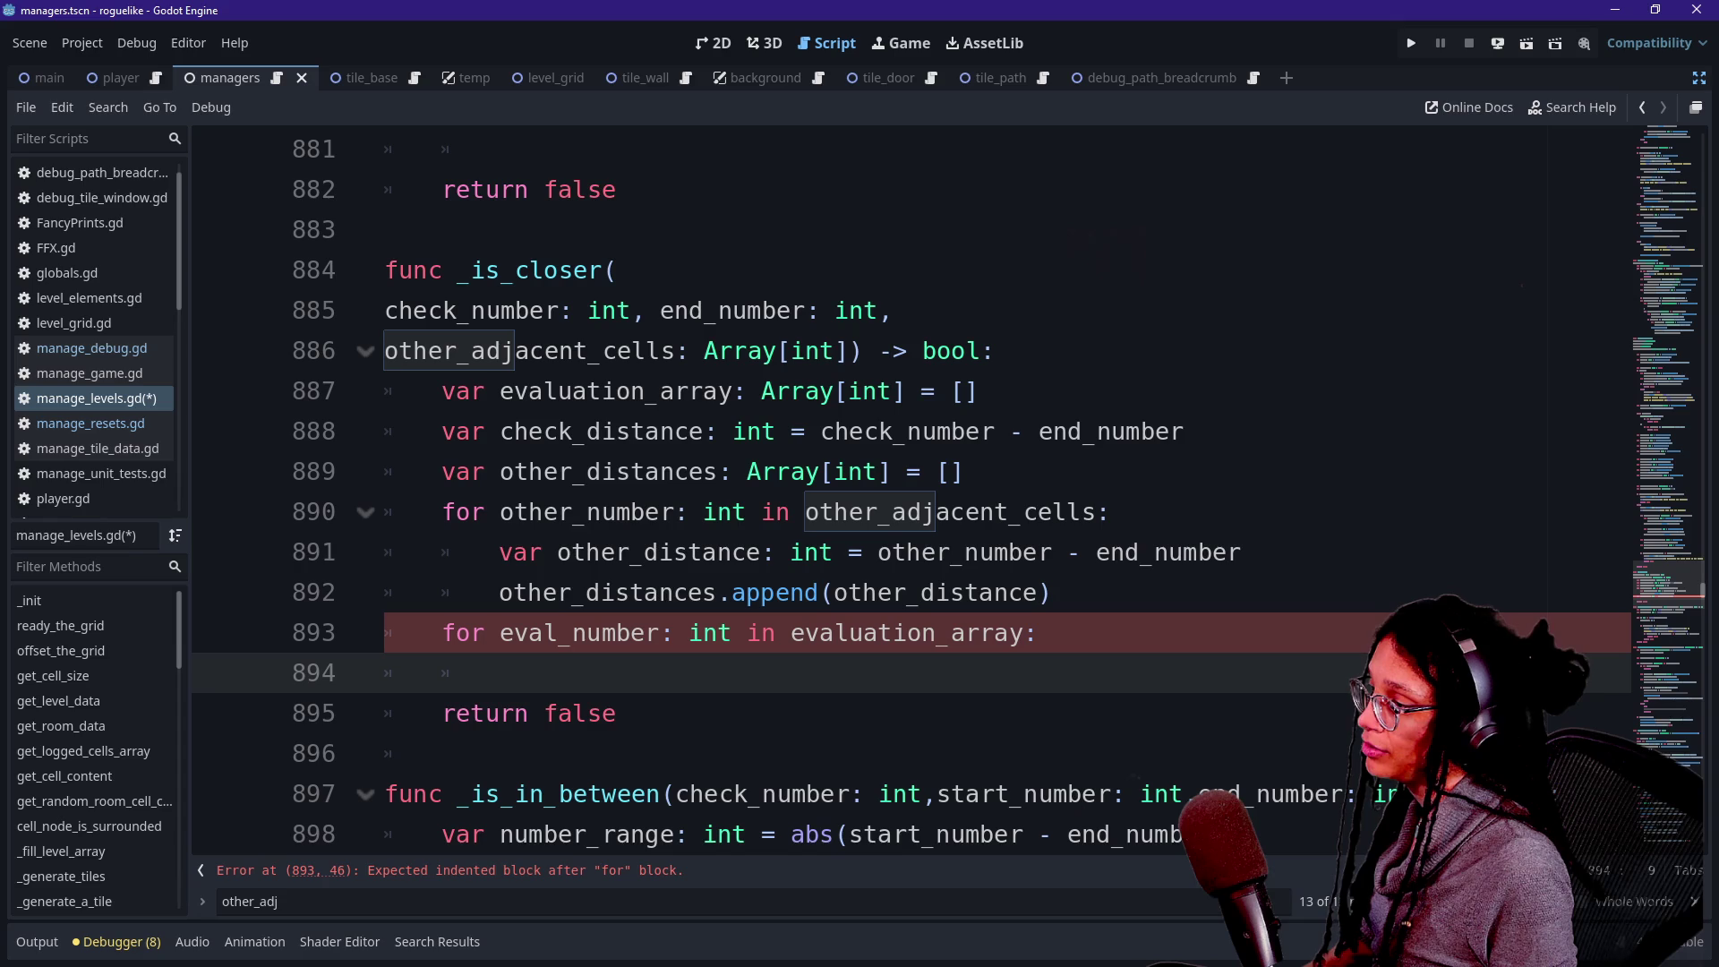
text(if)
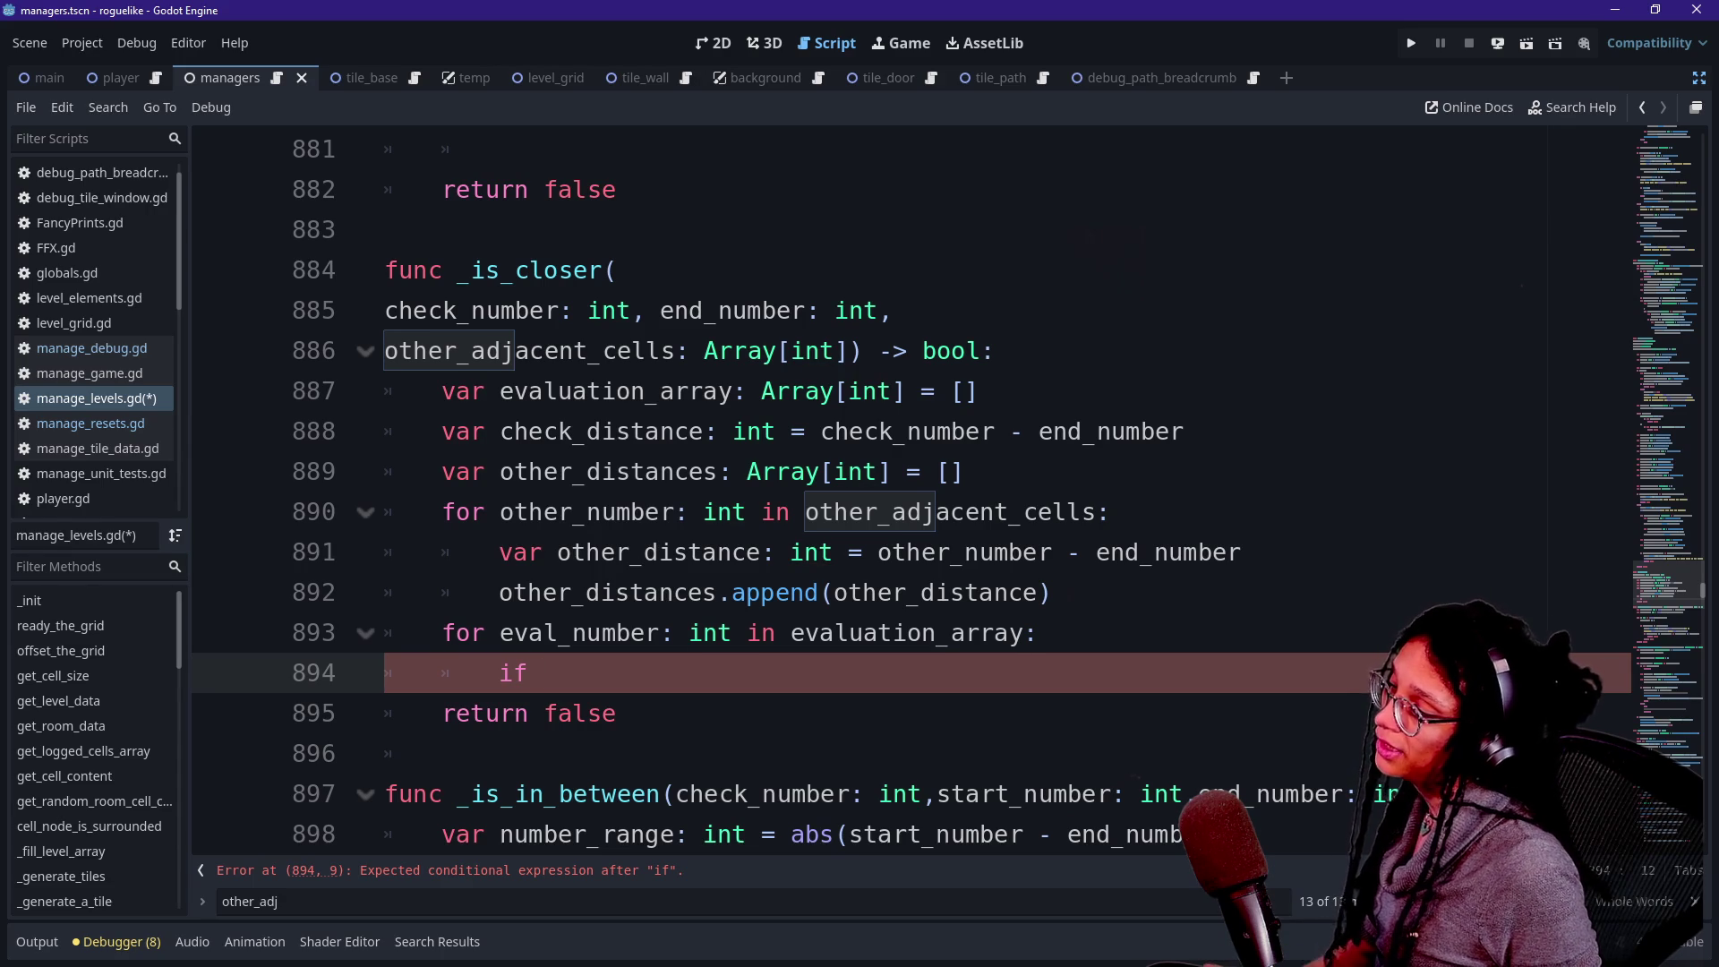
ctrl+click(777, 595)
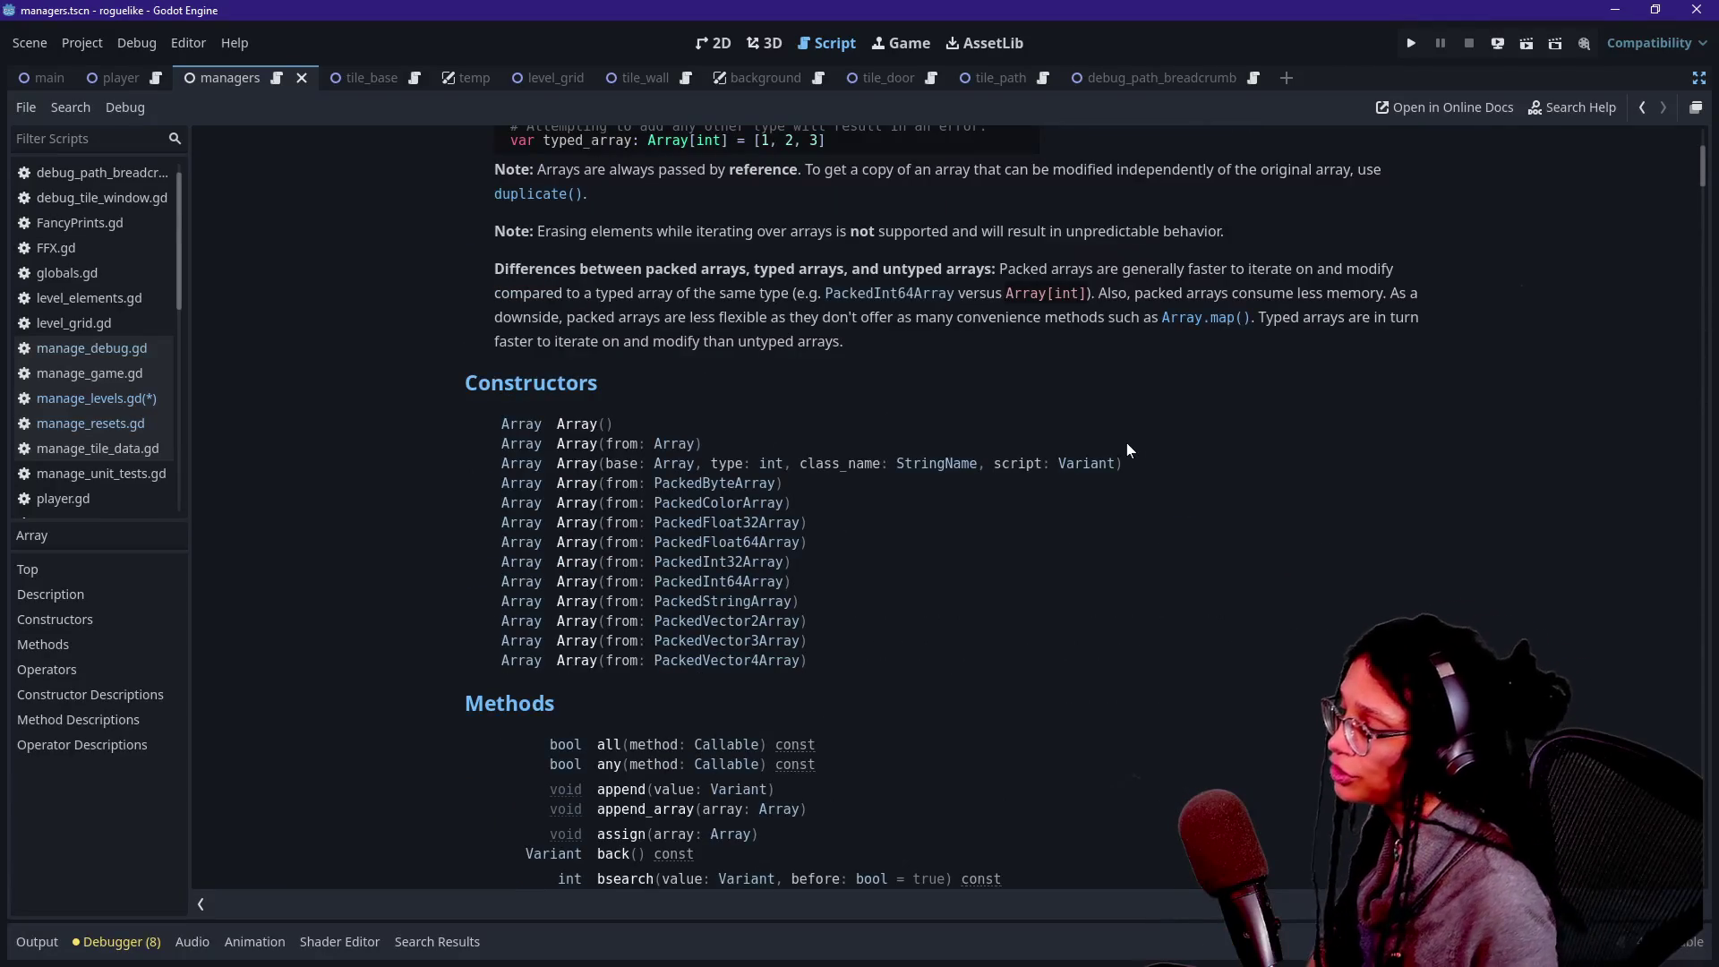
Read the Array reference's filter and find_custom method descriptions
scroll(1061, 647, down, 5)
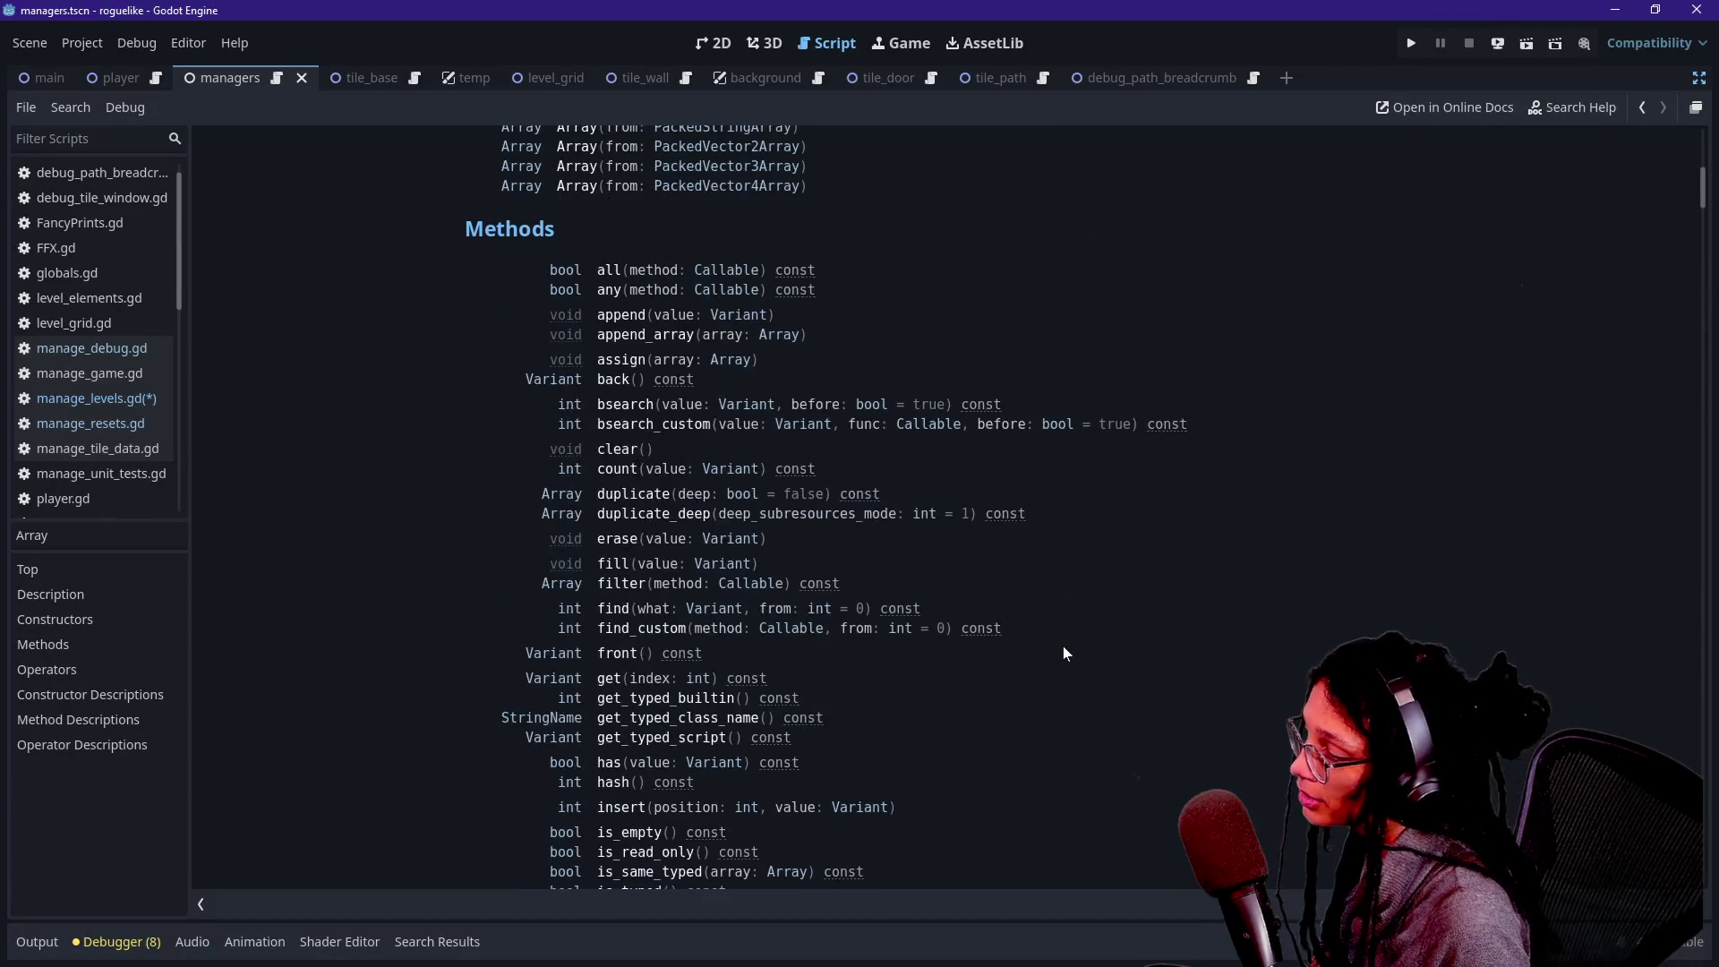
scroll(1063, 647, down, 3)
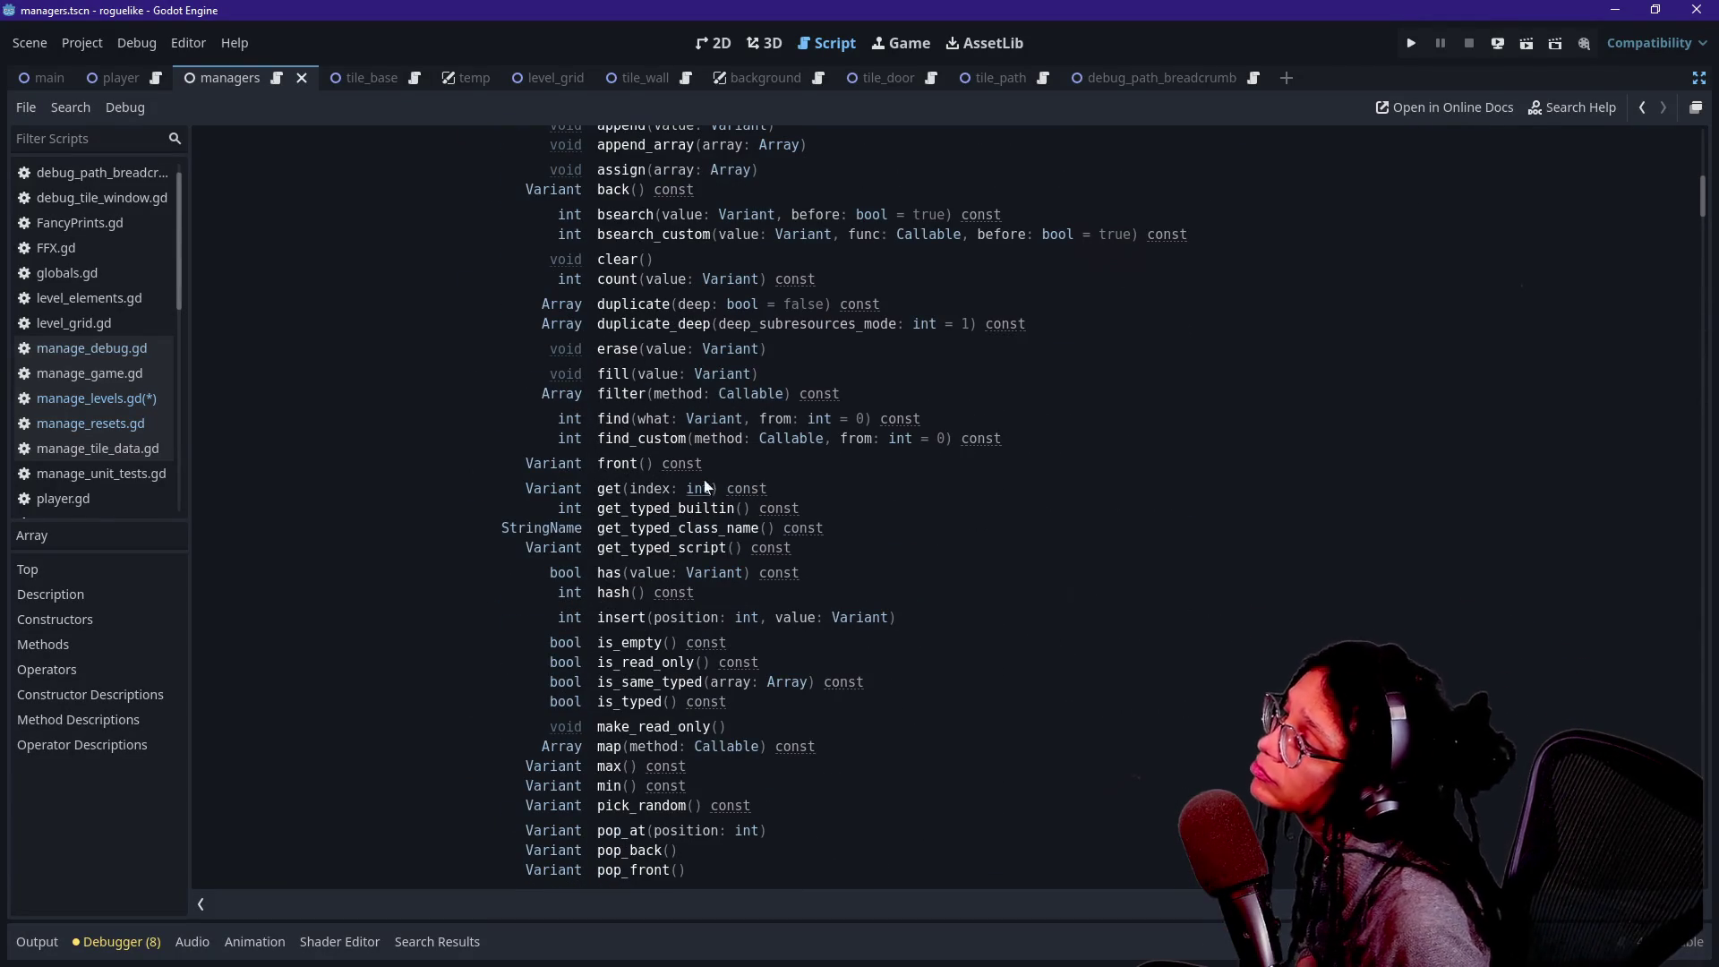
click(637, 396)
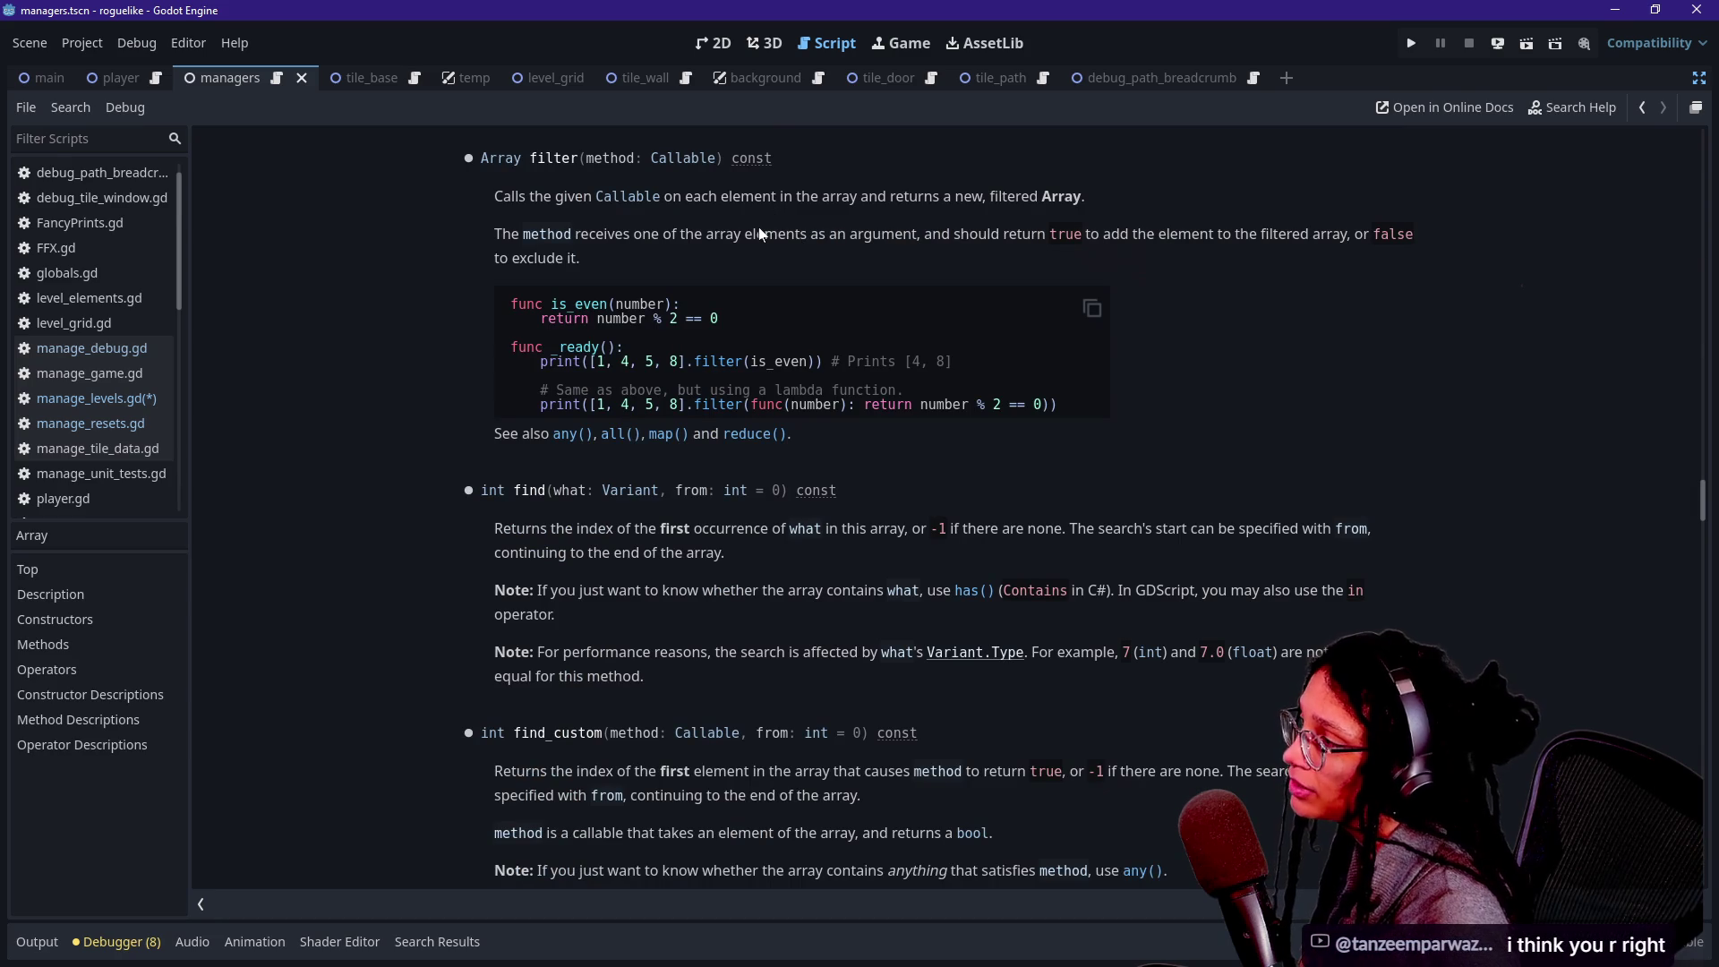
scroll(760, 233, up, 2)
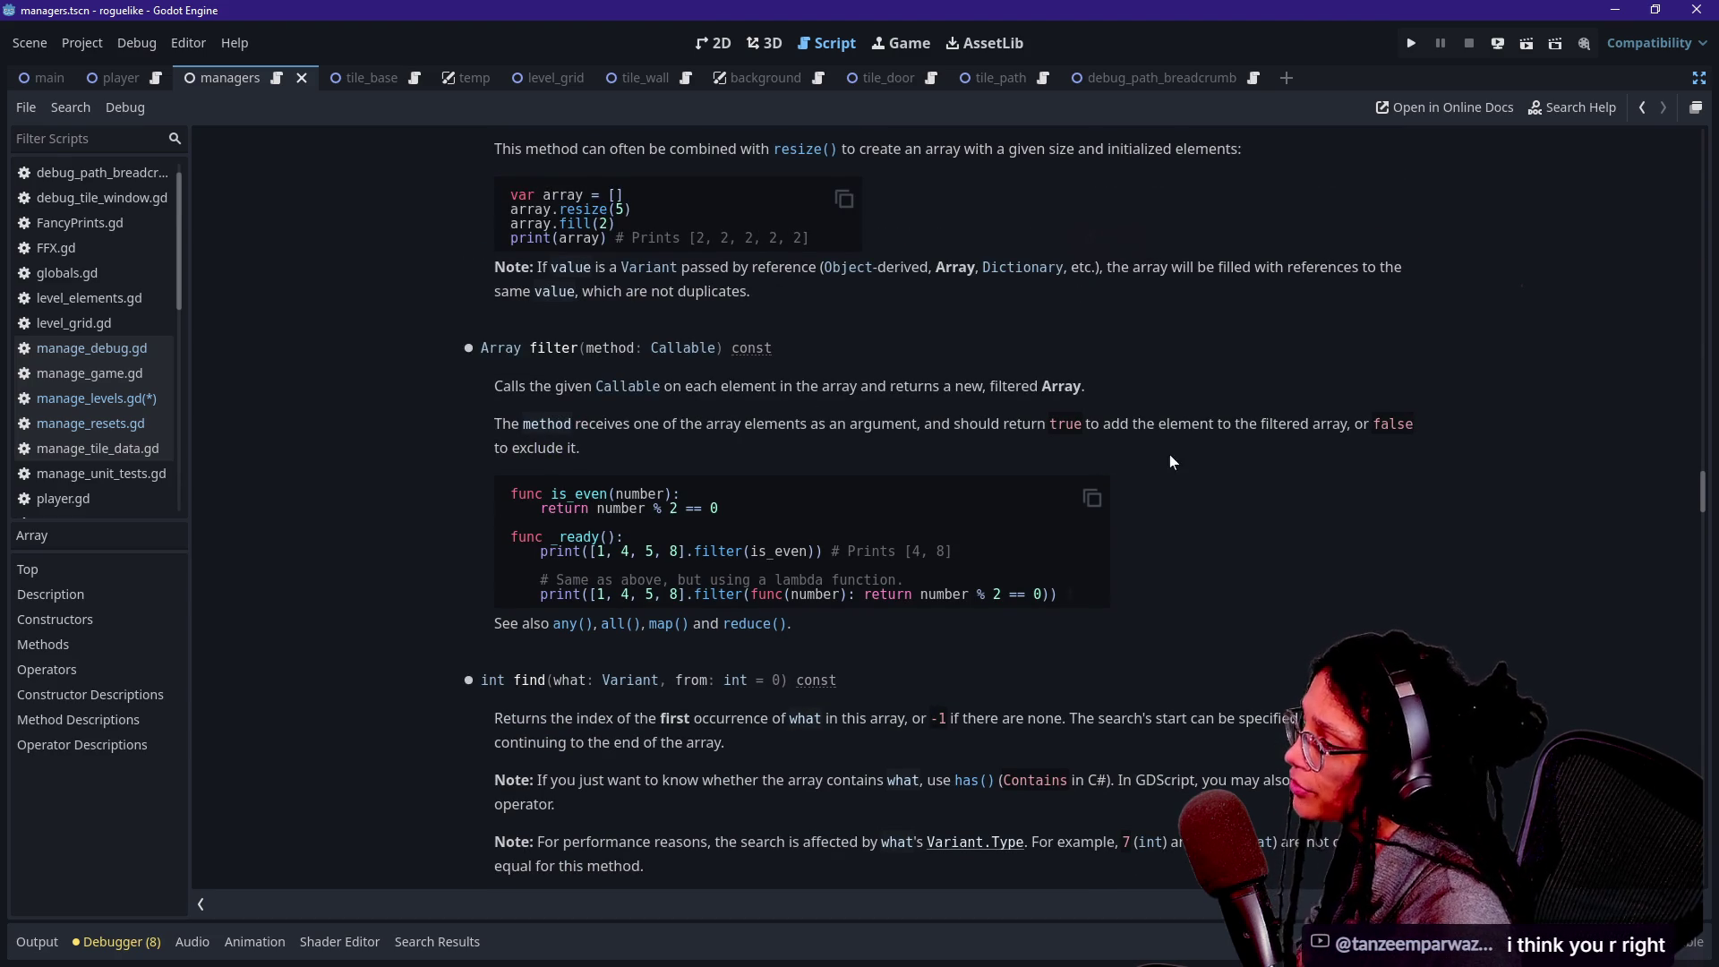
scroll(1484, 588, up, 20)
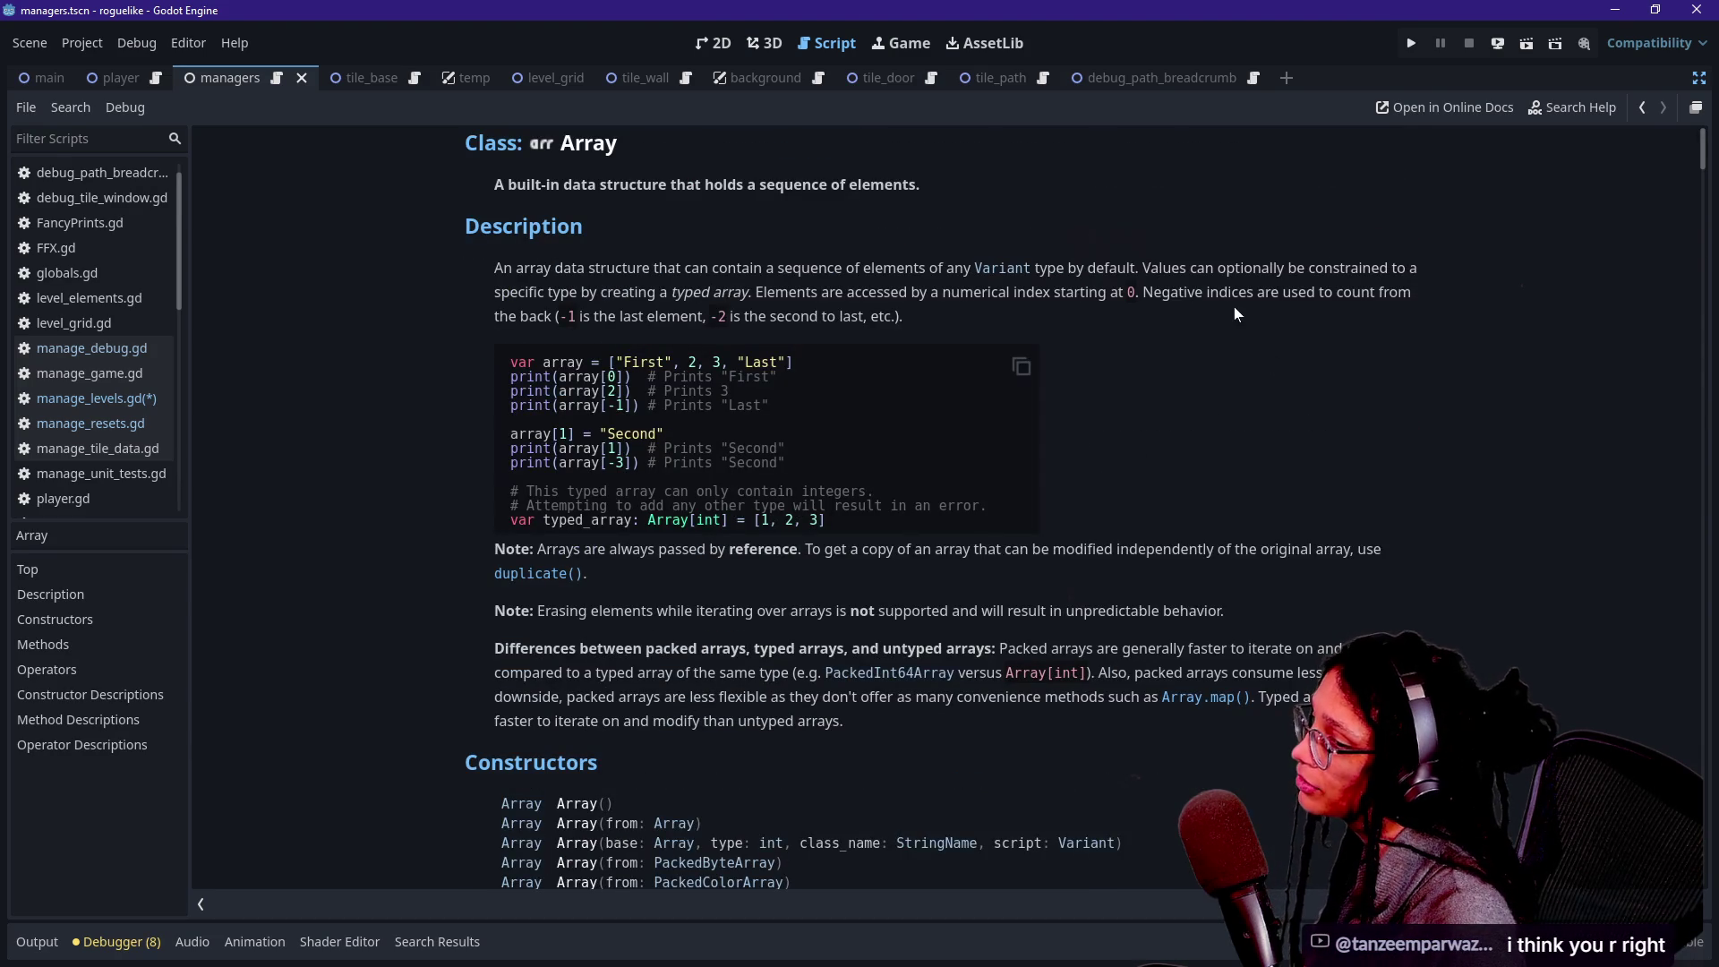
scroll(878, 683, down, 20)
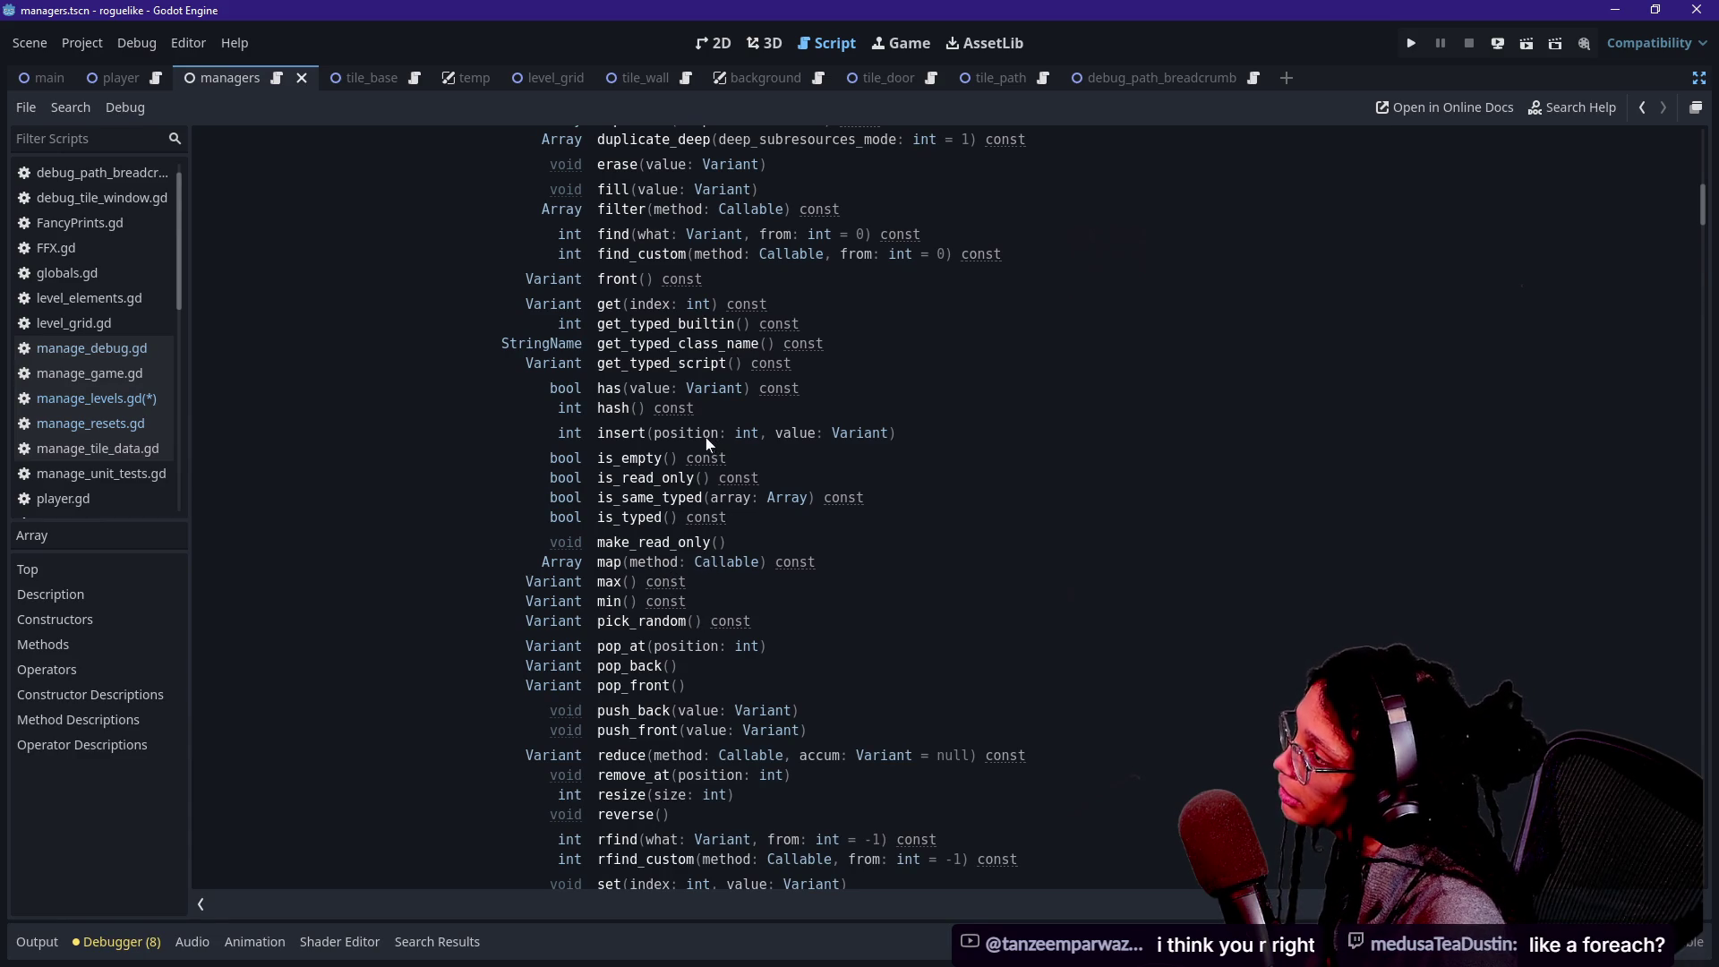
click(663, 254)
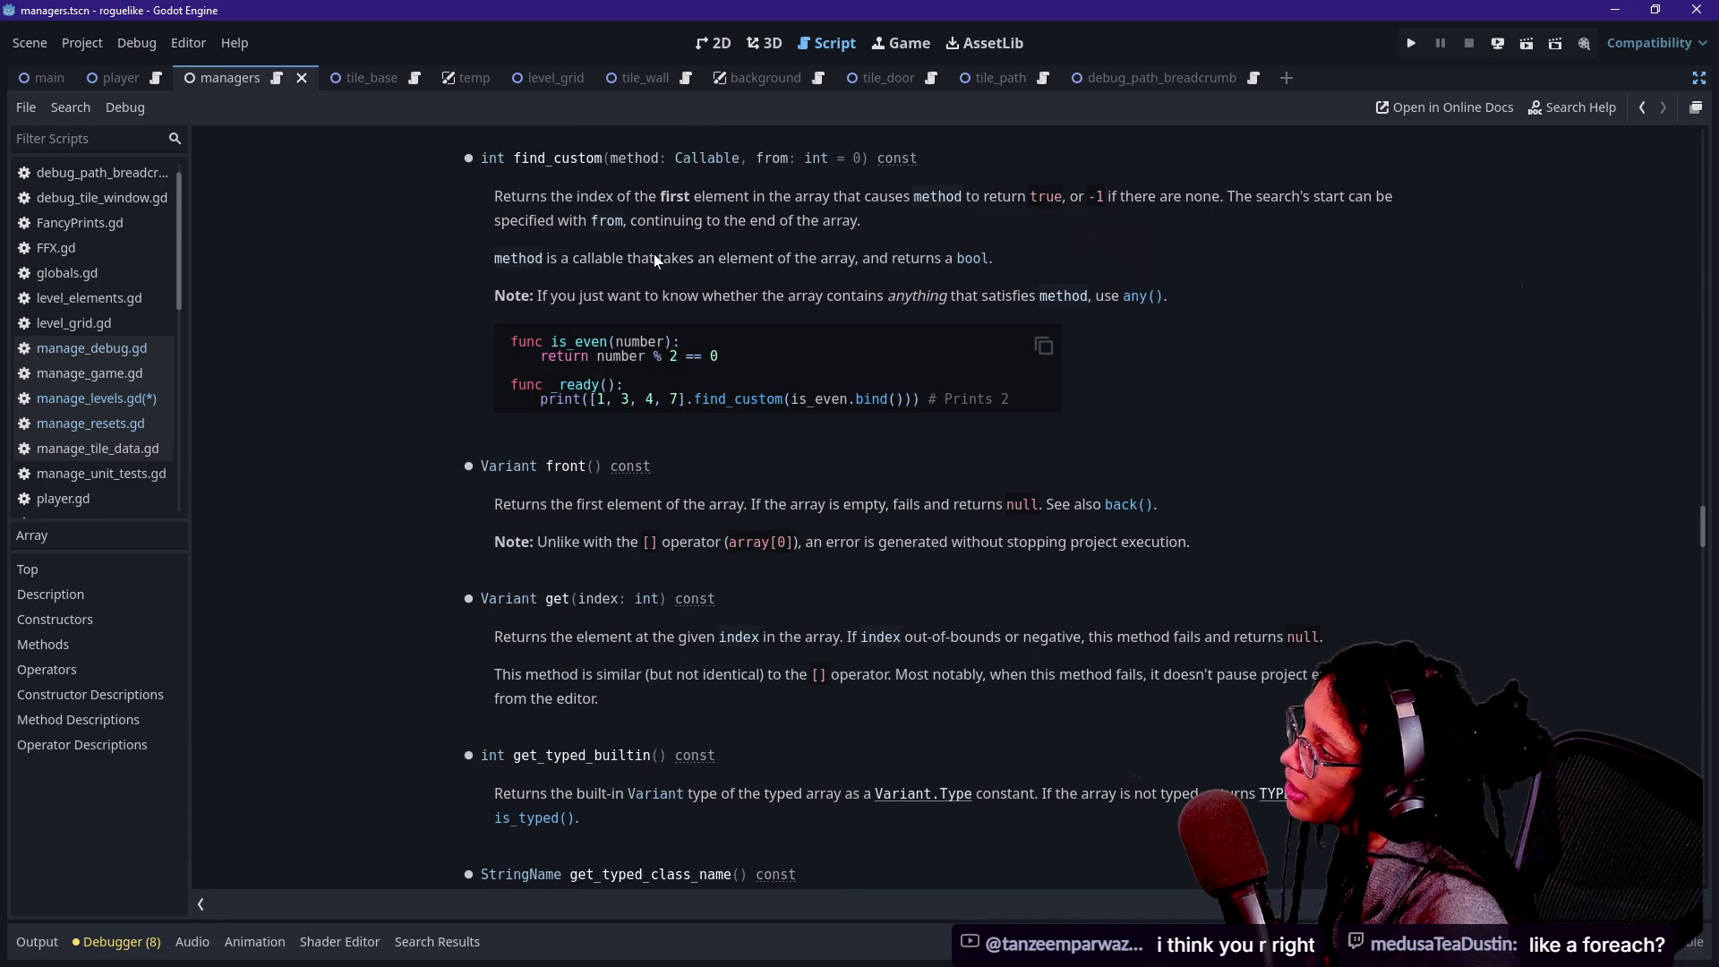
drag(524, 203, 755, 199)
click(774, 212)
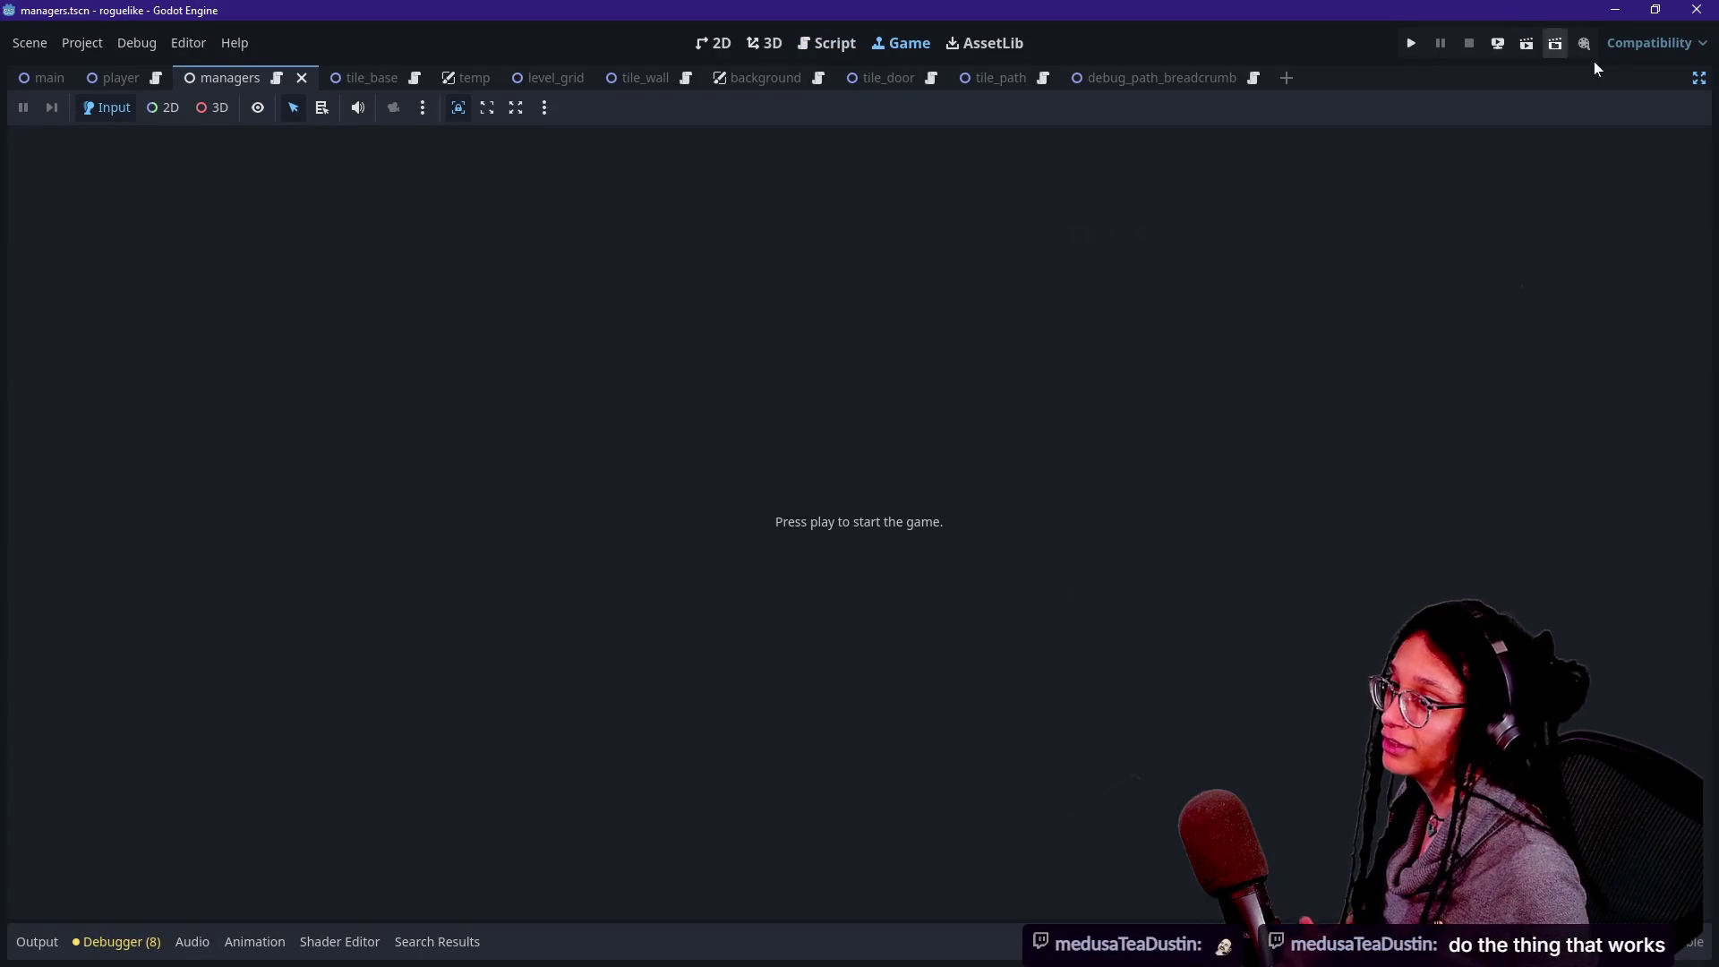
click(826, 43)
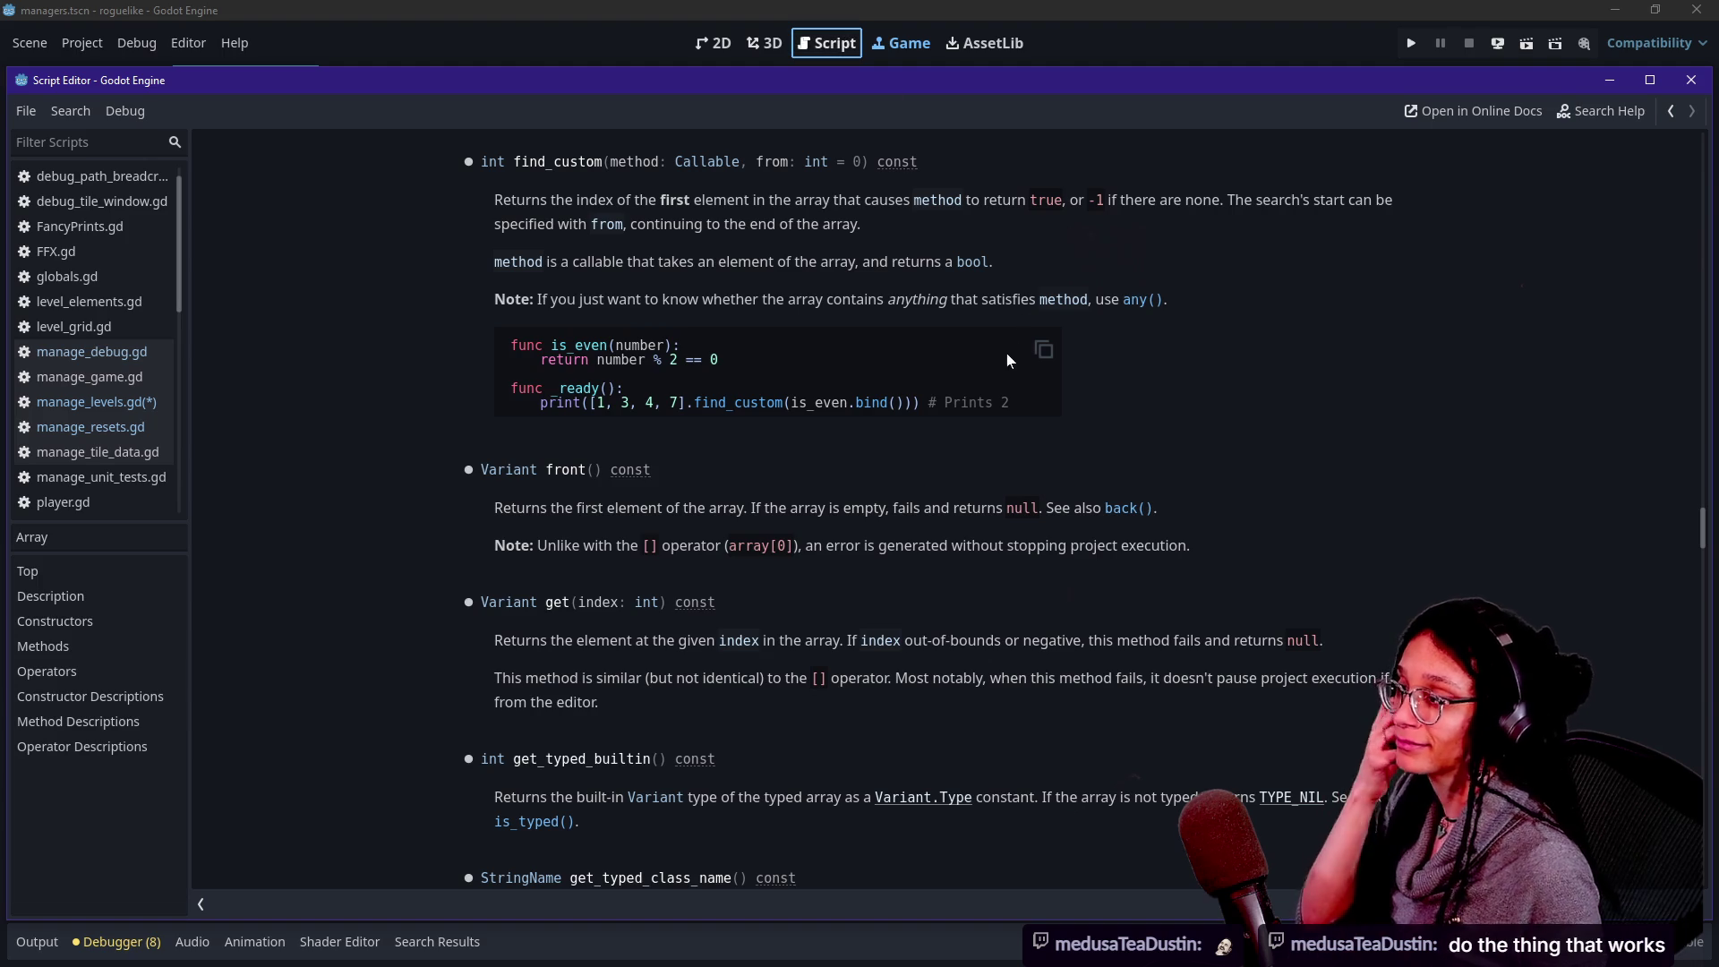
click(1650, 80)
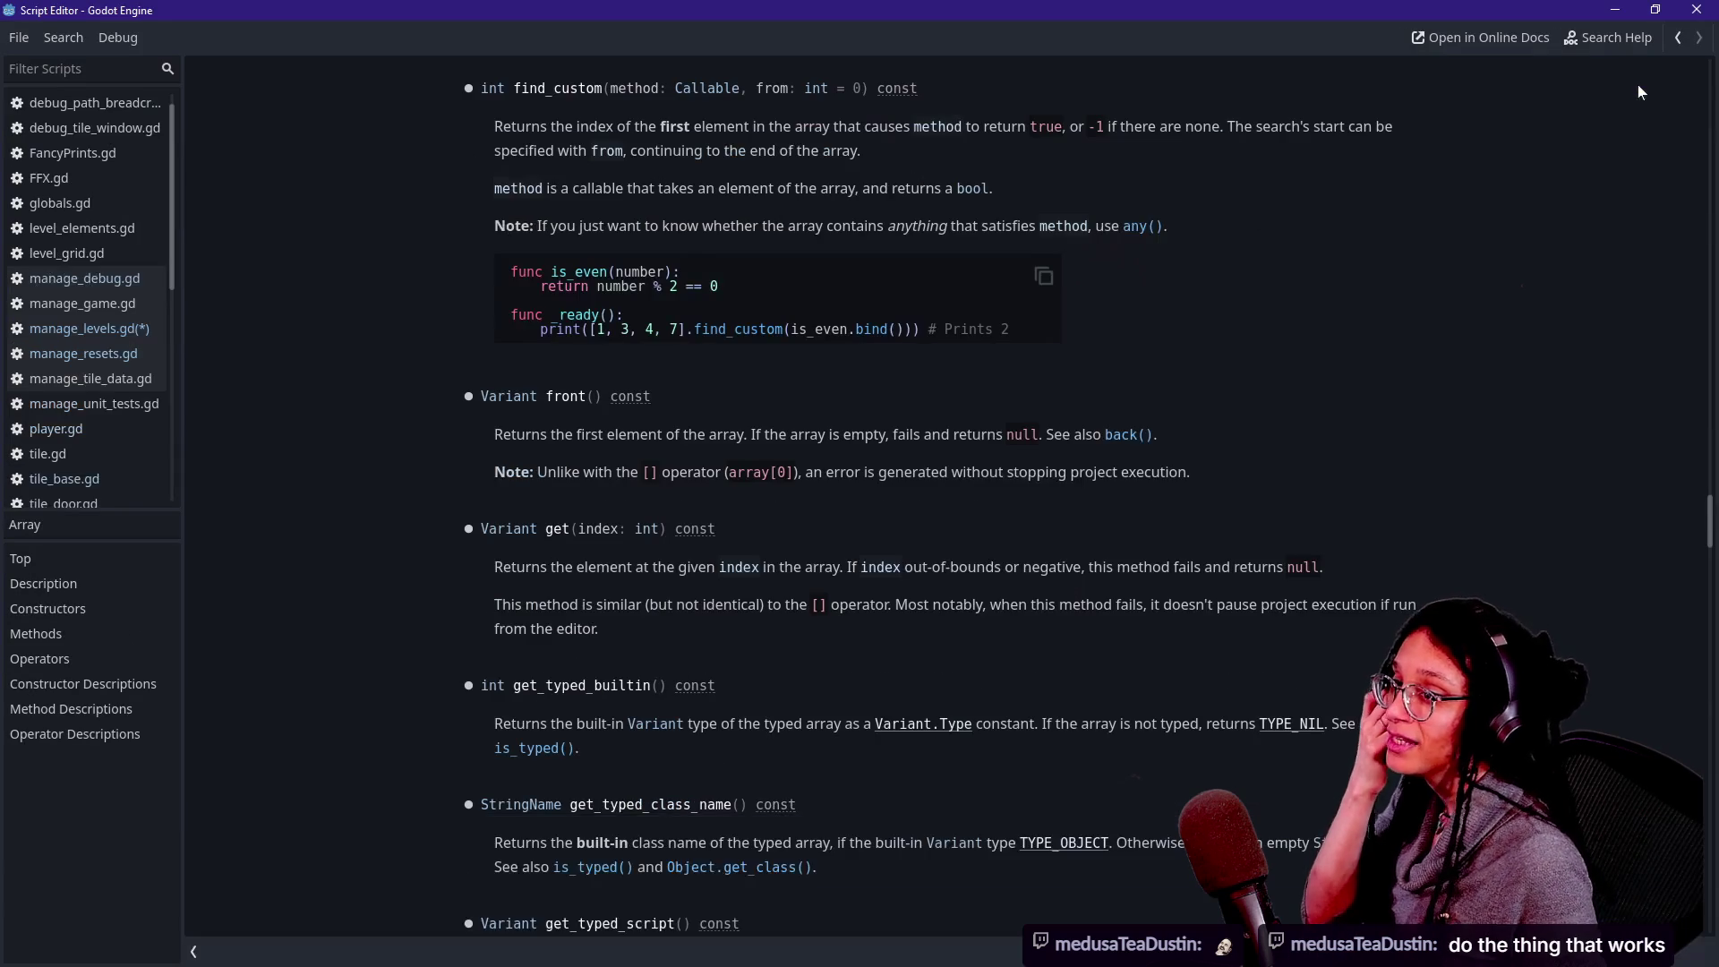
click(1656, 9)
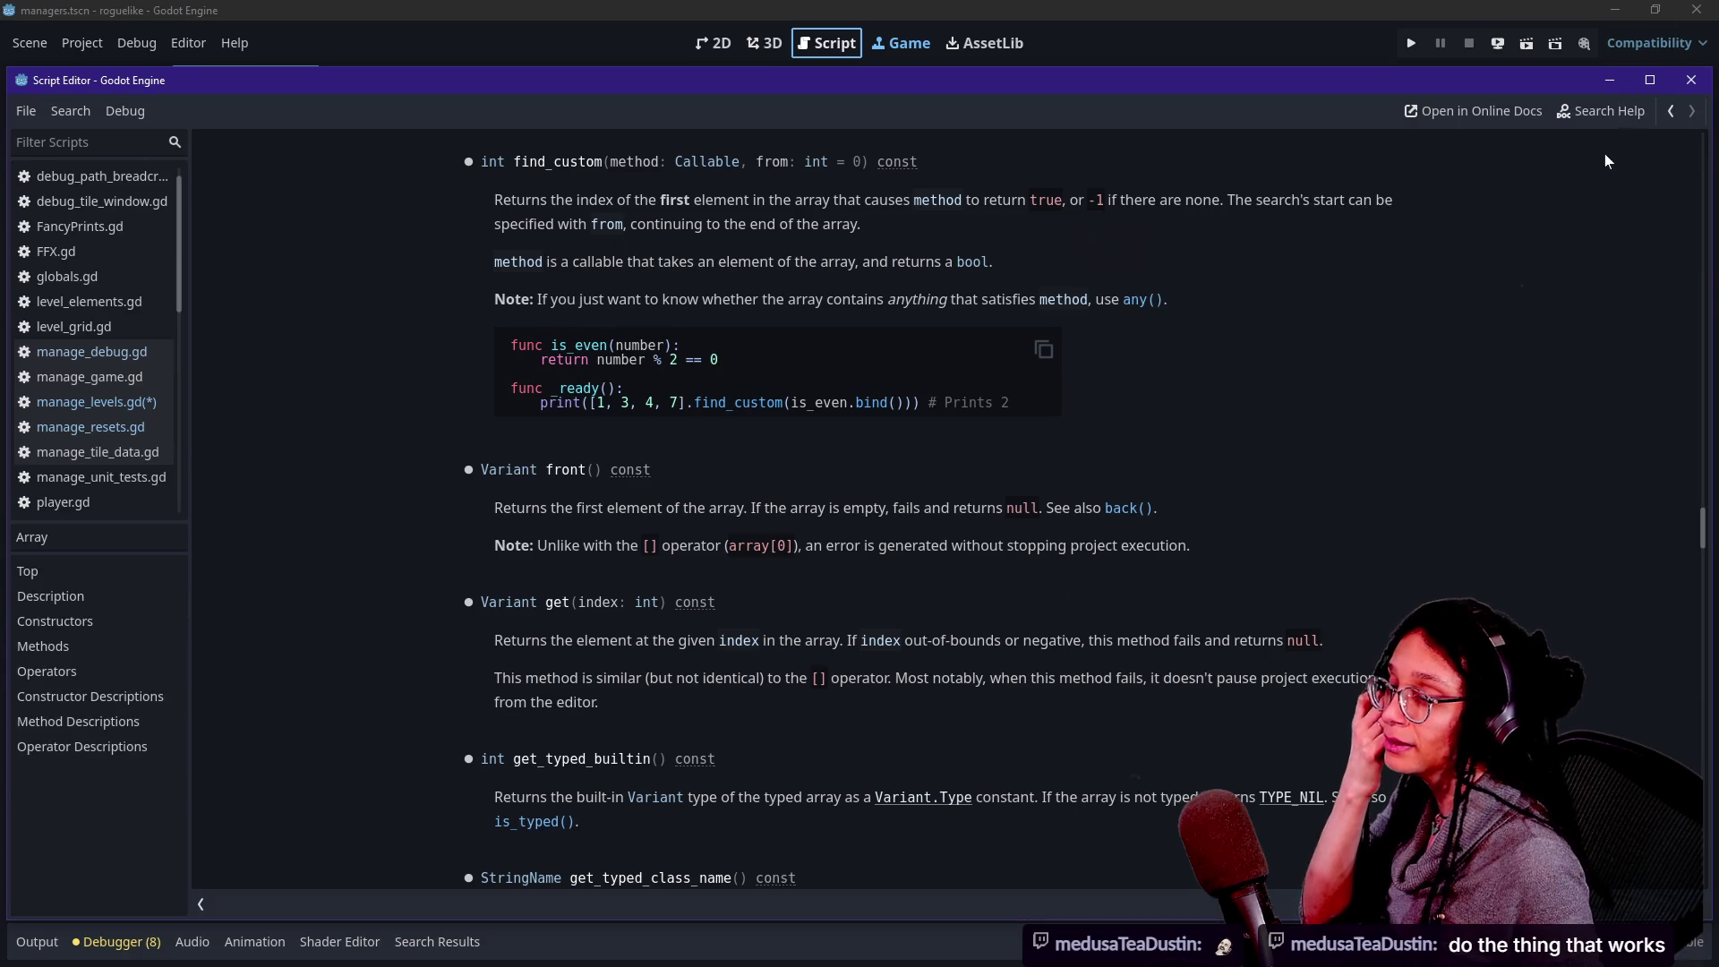
click(1285, 4)
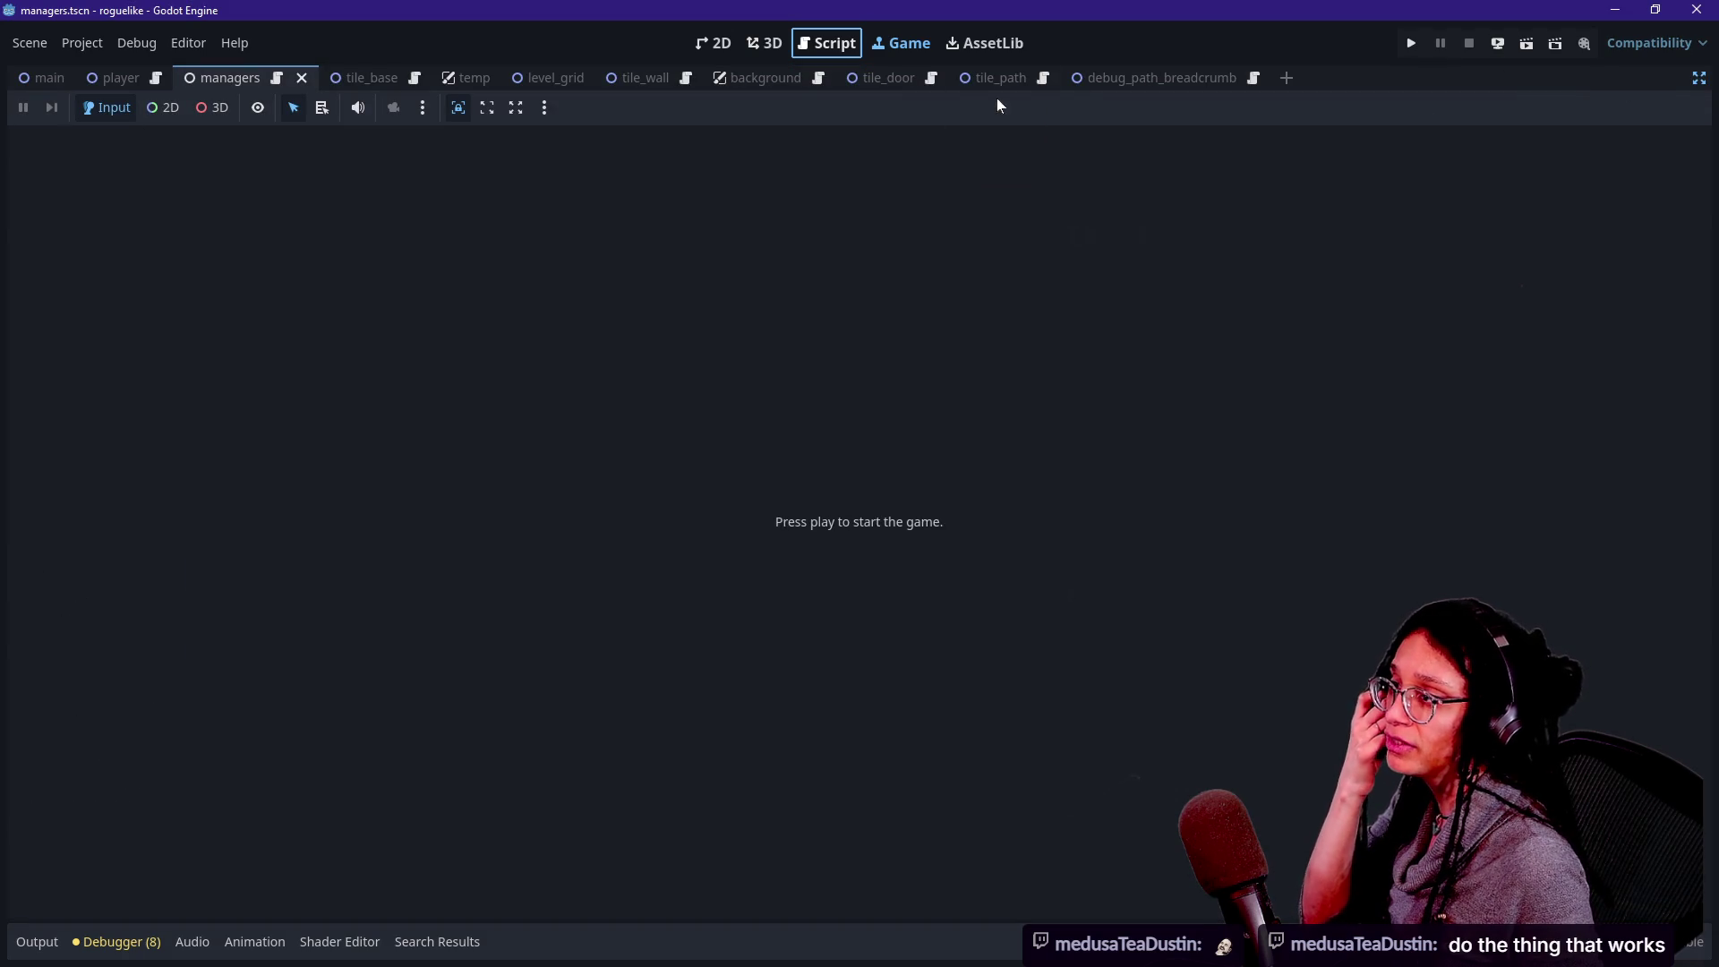
Navigate back through the help history to manage_levels.gd, at the if on line 894
key(ctrl+F3)
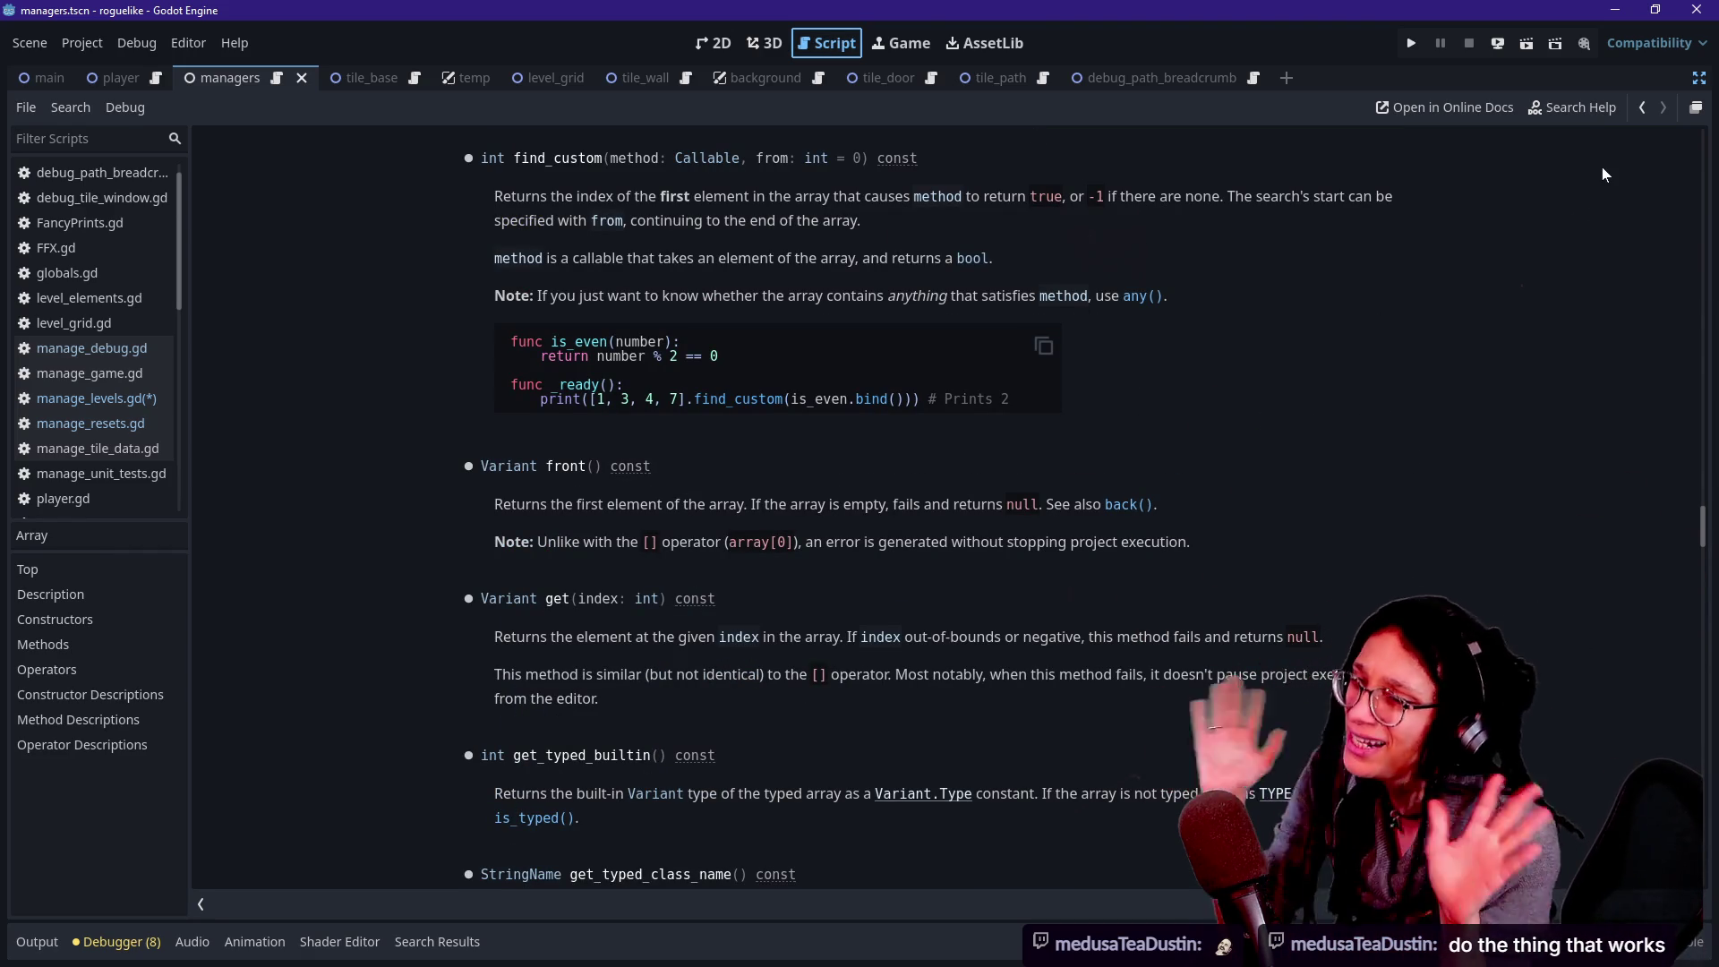
click(1646, 107)
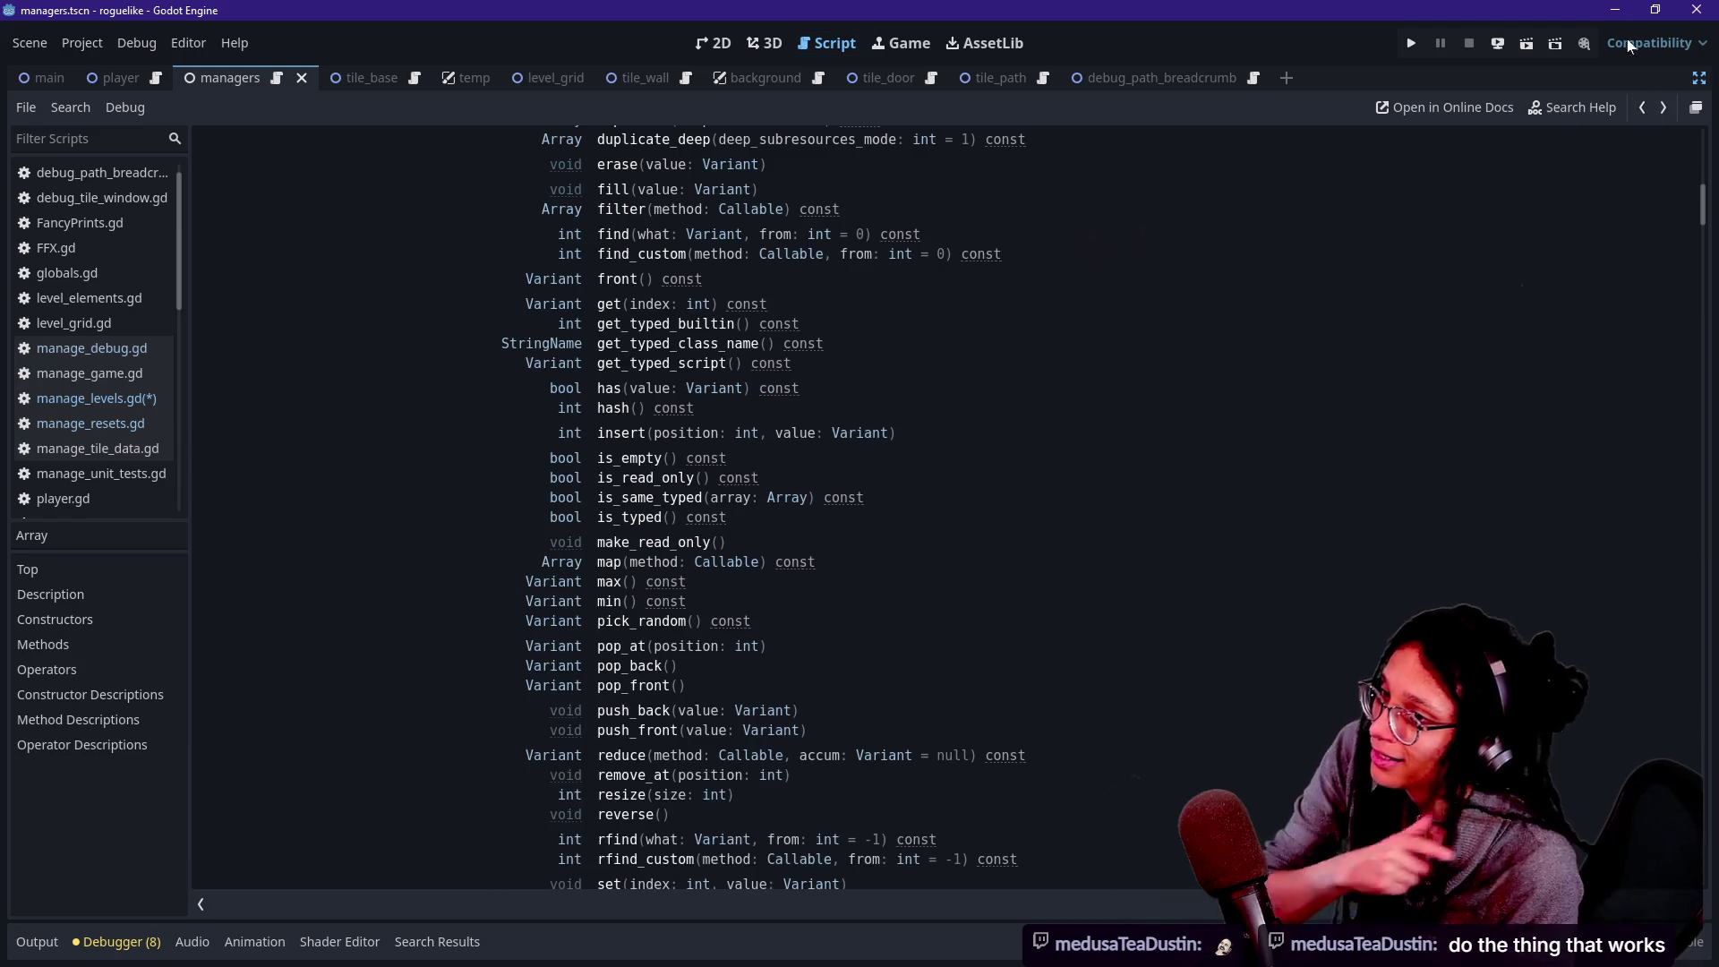
click(1643, 107)
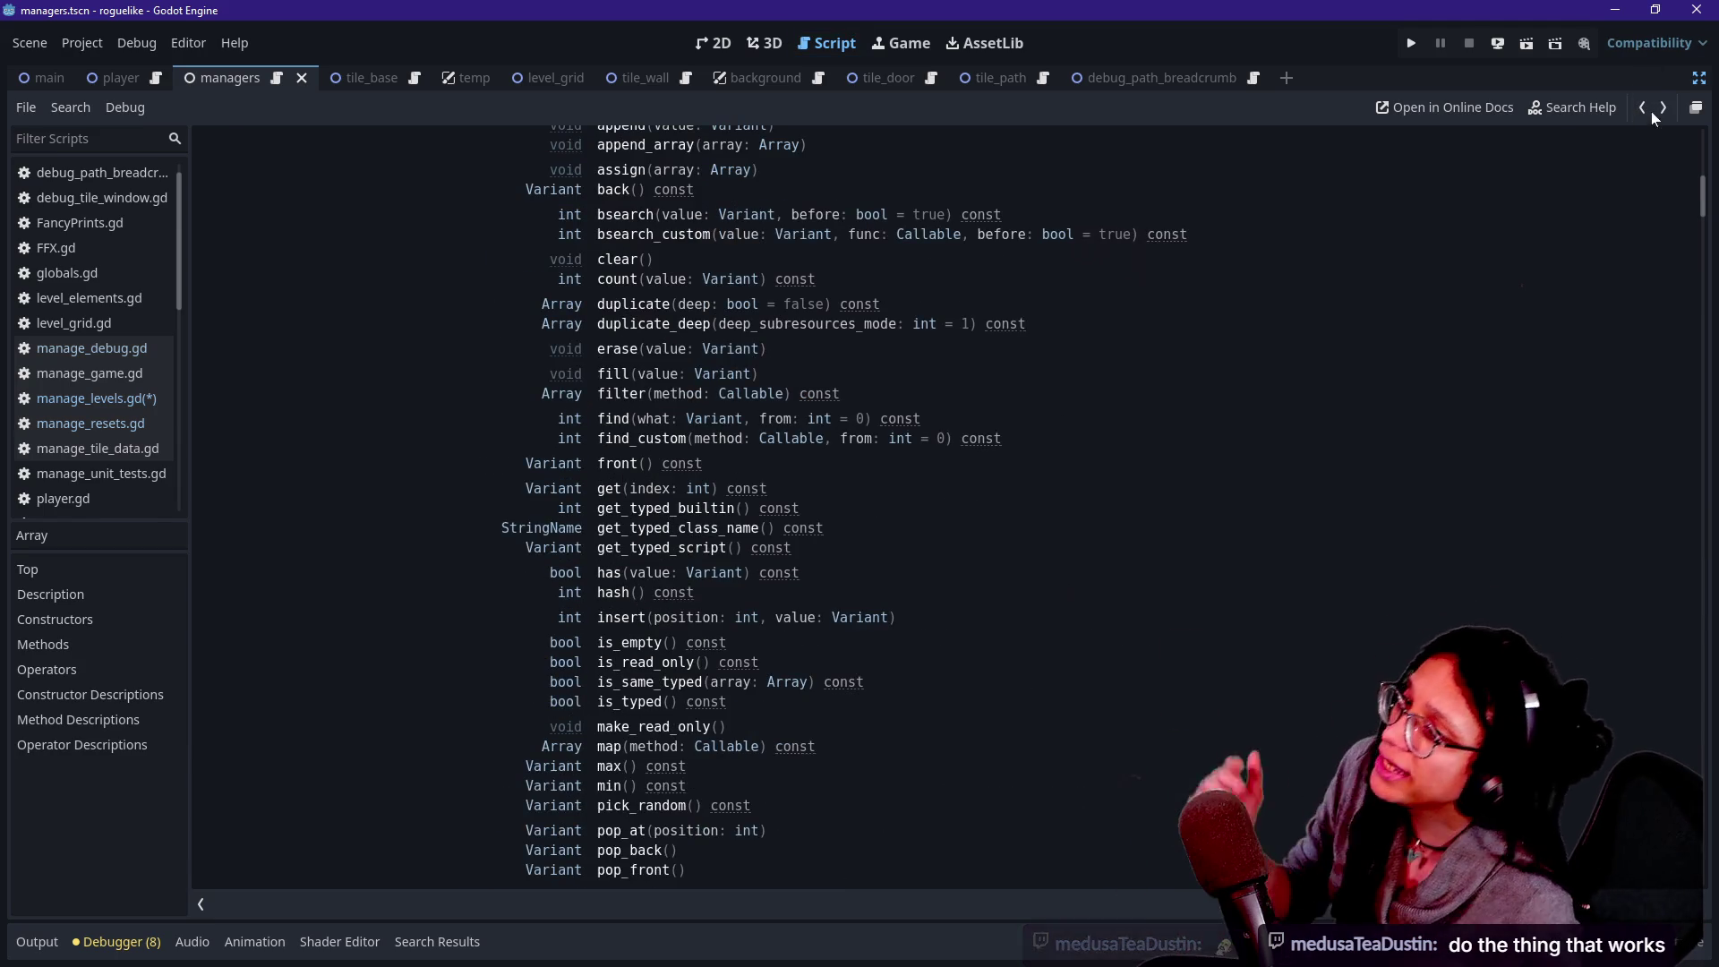
click(1646, 108)
click(537, 672)
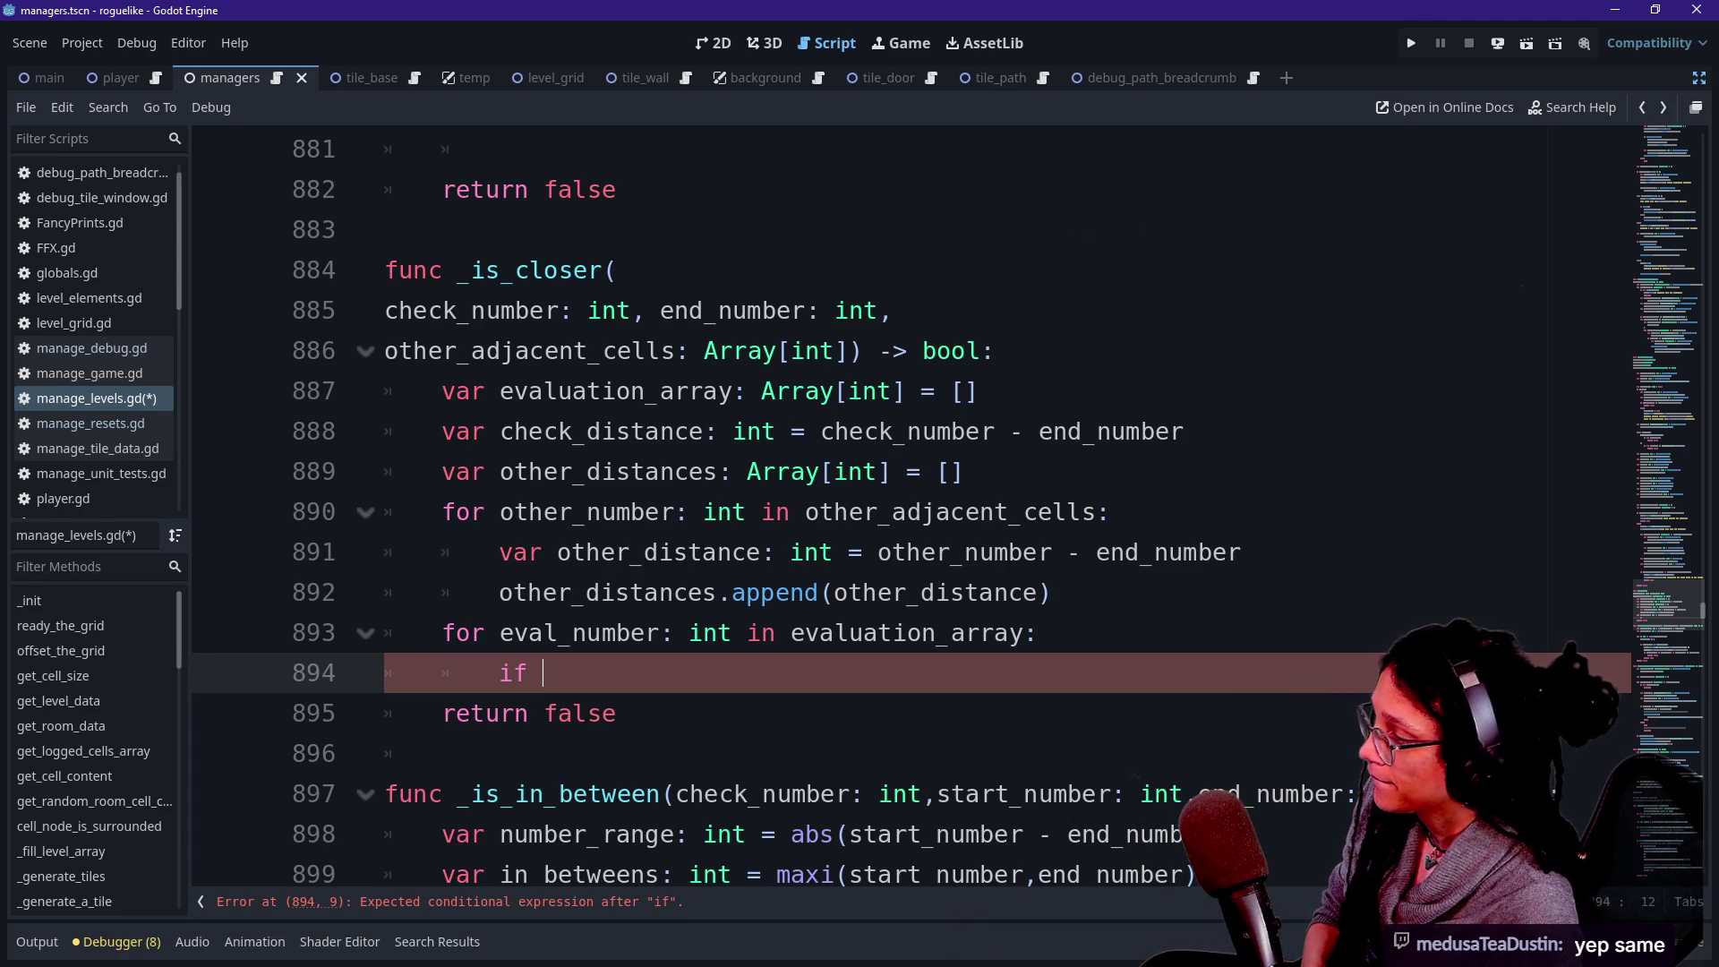
Remove the stray if and insert 'var closest_number: int' on line 893
key(BackSpace)
key(BackSpace)
key(BackSpace)
click(1052, 593)
key(Return)
text(var )
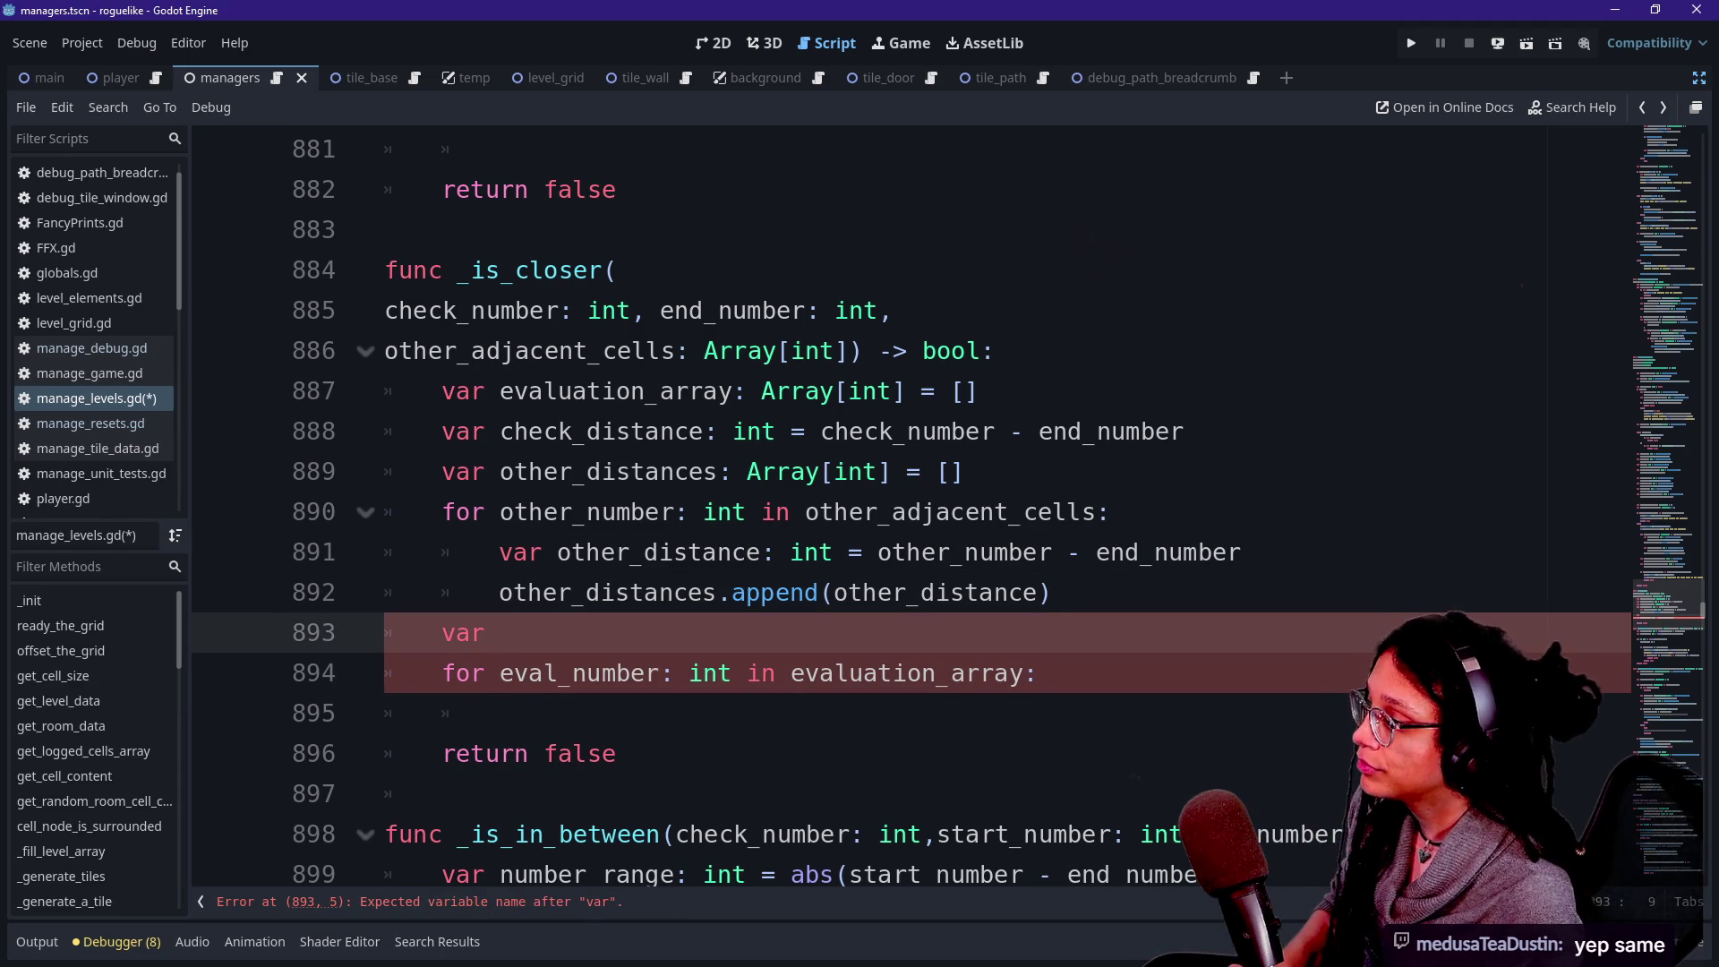
text(closest)
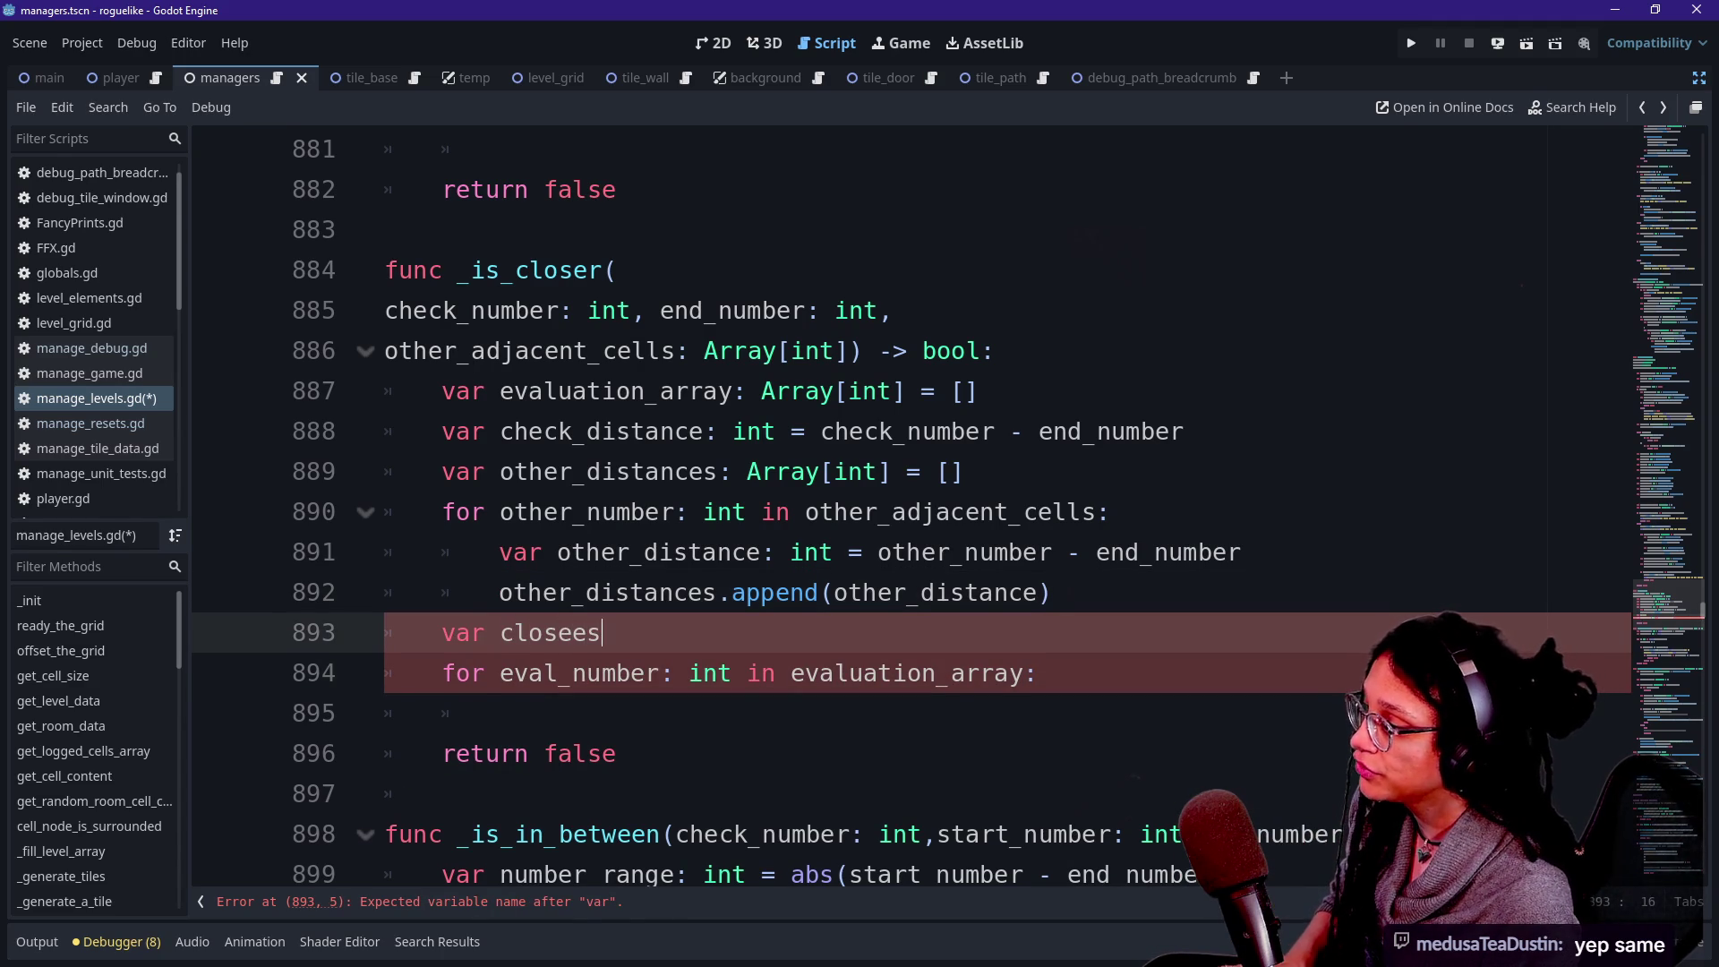
text(_number:)
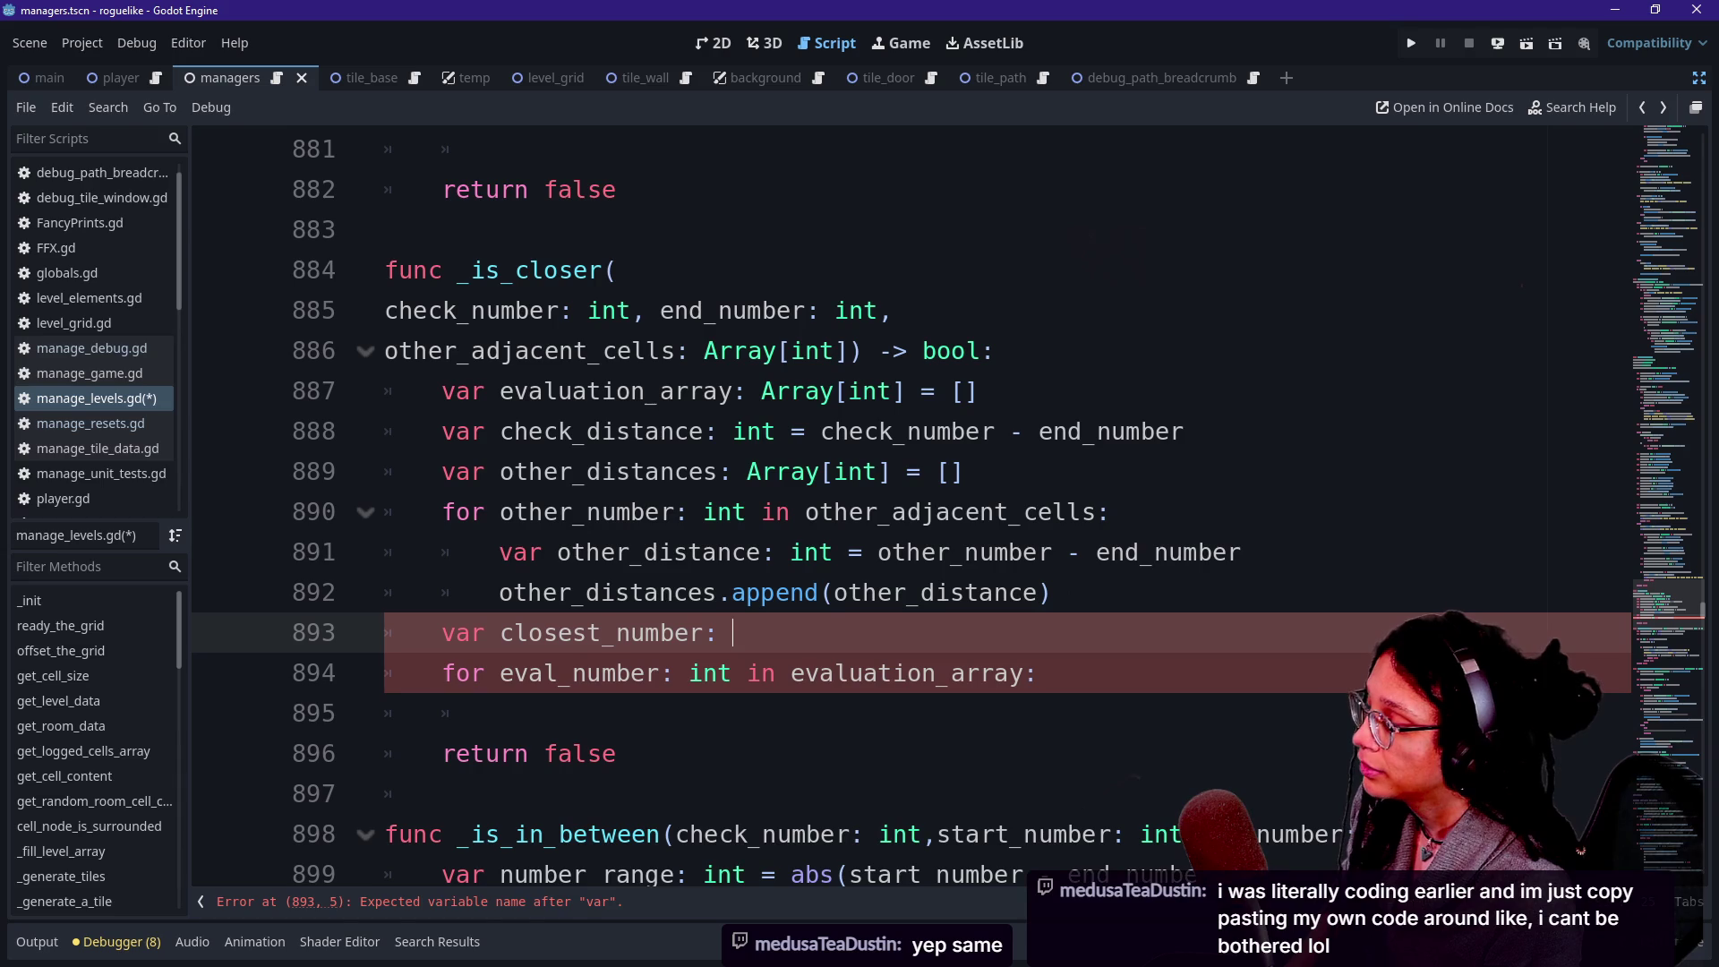
text( int)
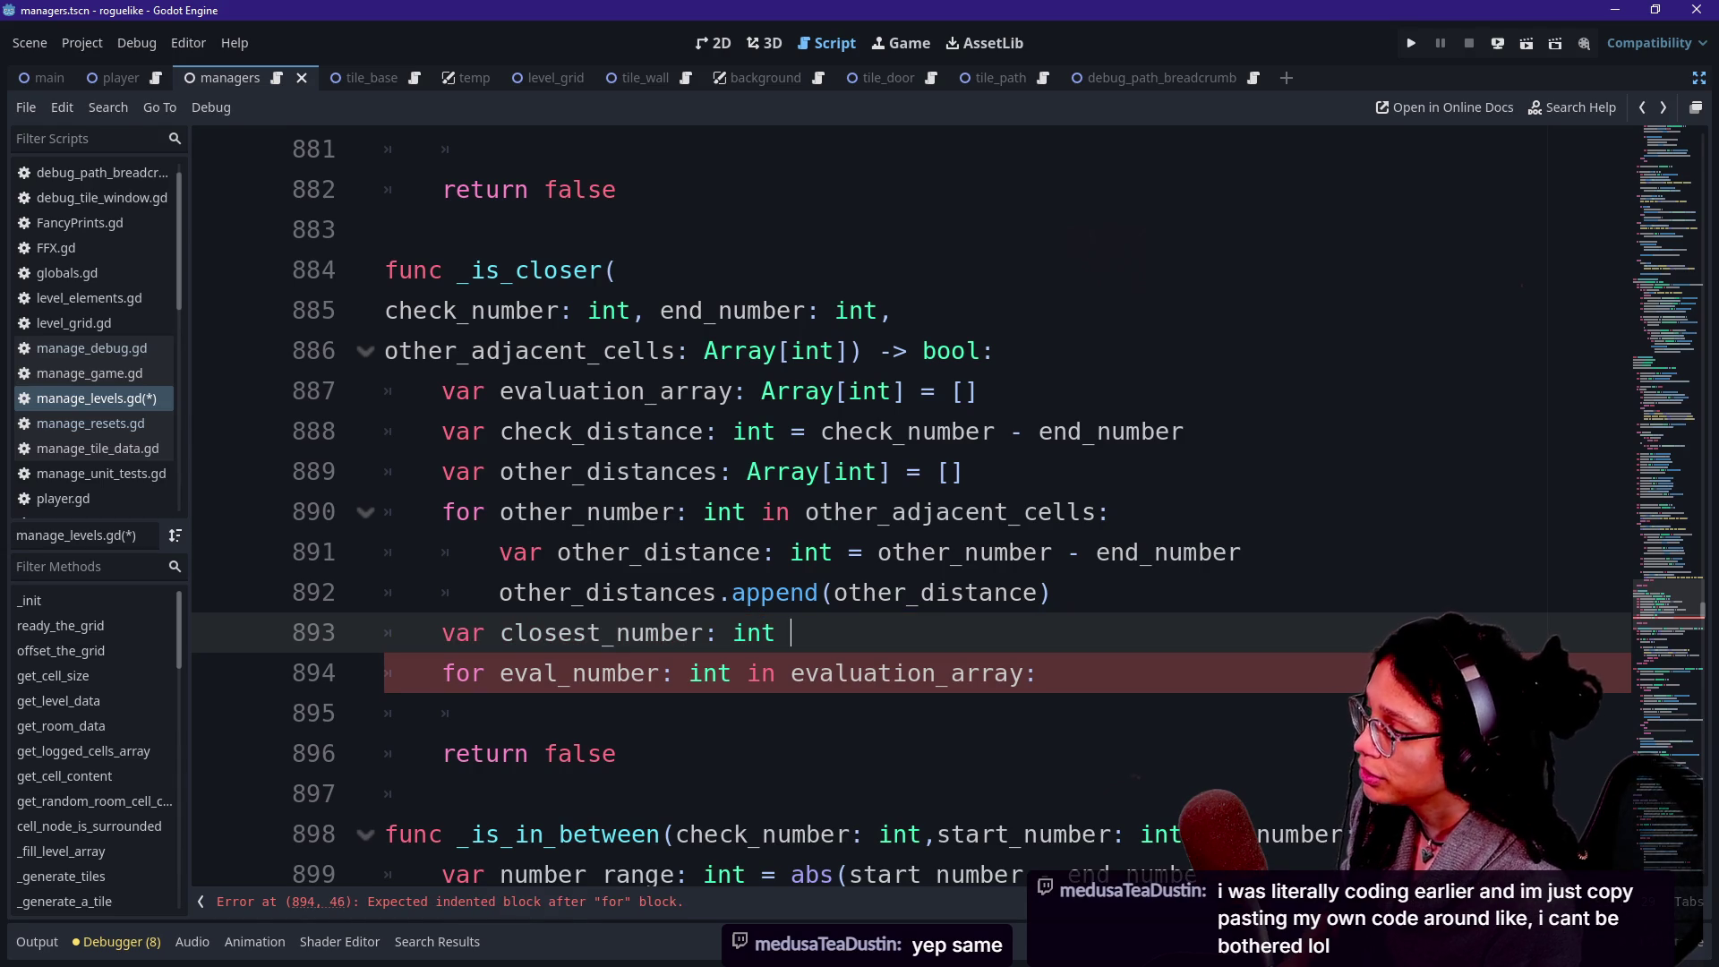
click(500, 712)
text(if)
key(BackSpace)
key(BackSpace)
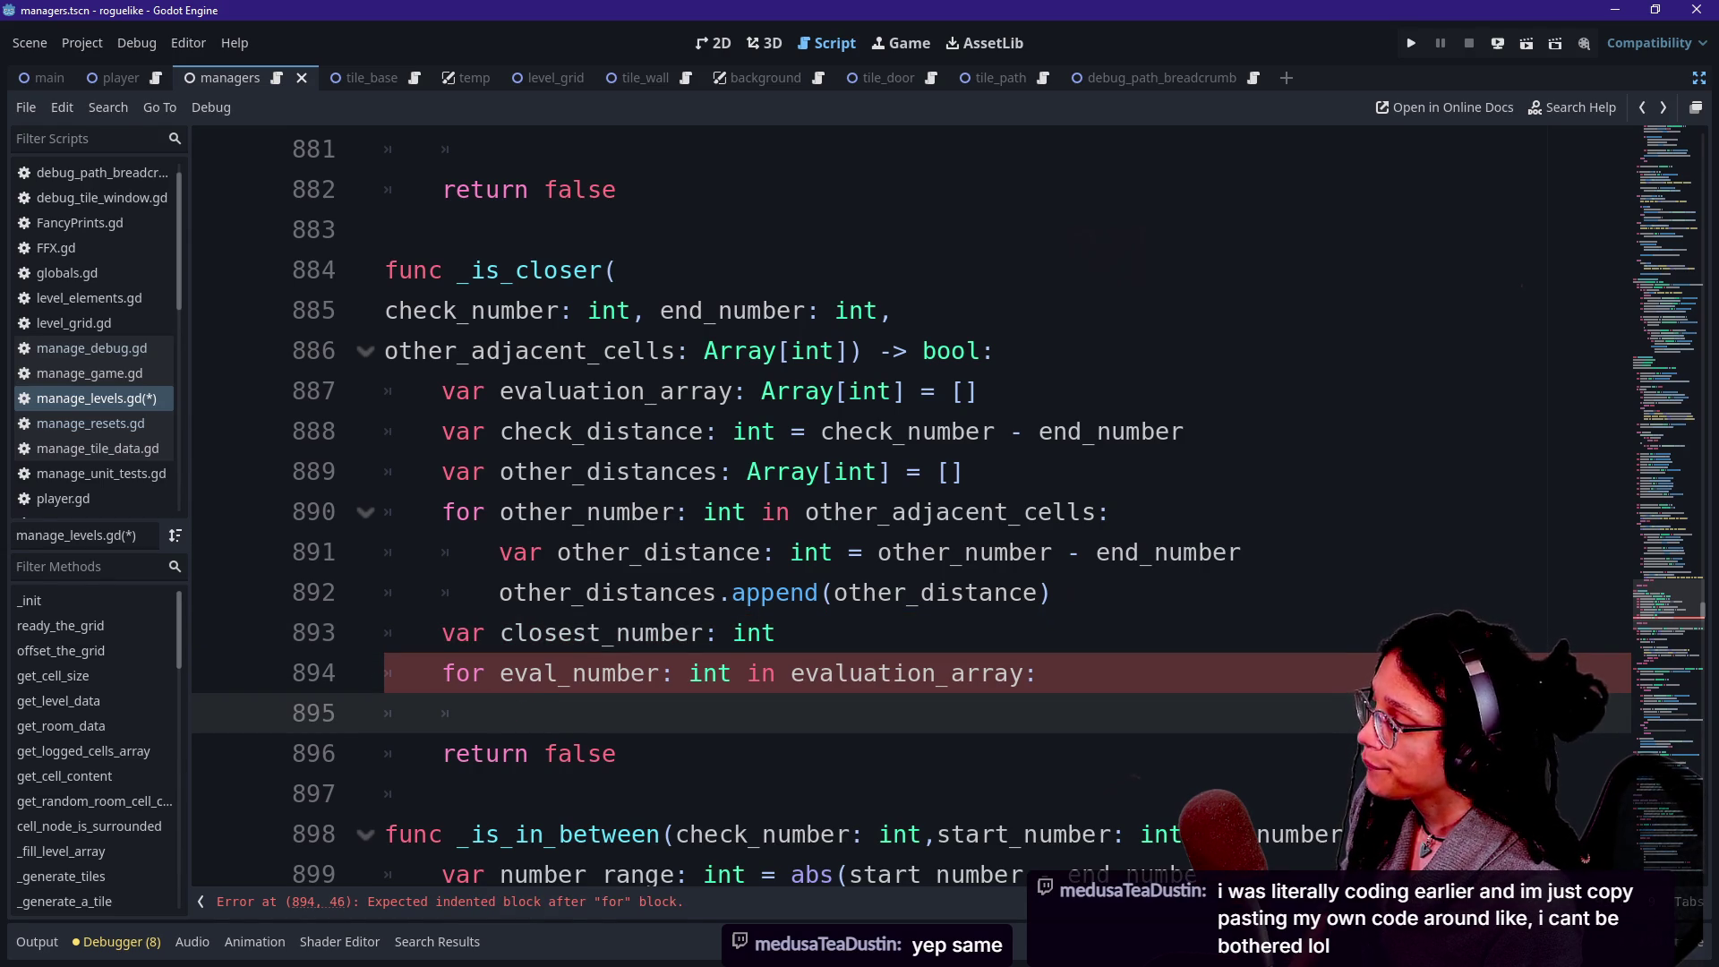
text(clos)
key(BackSpace)
key(BackSpace)
key(BackSpace)
key(BackSpace)
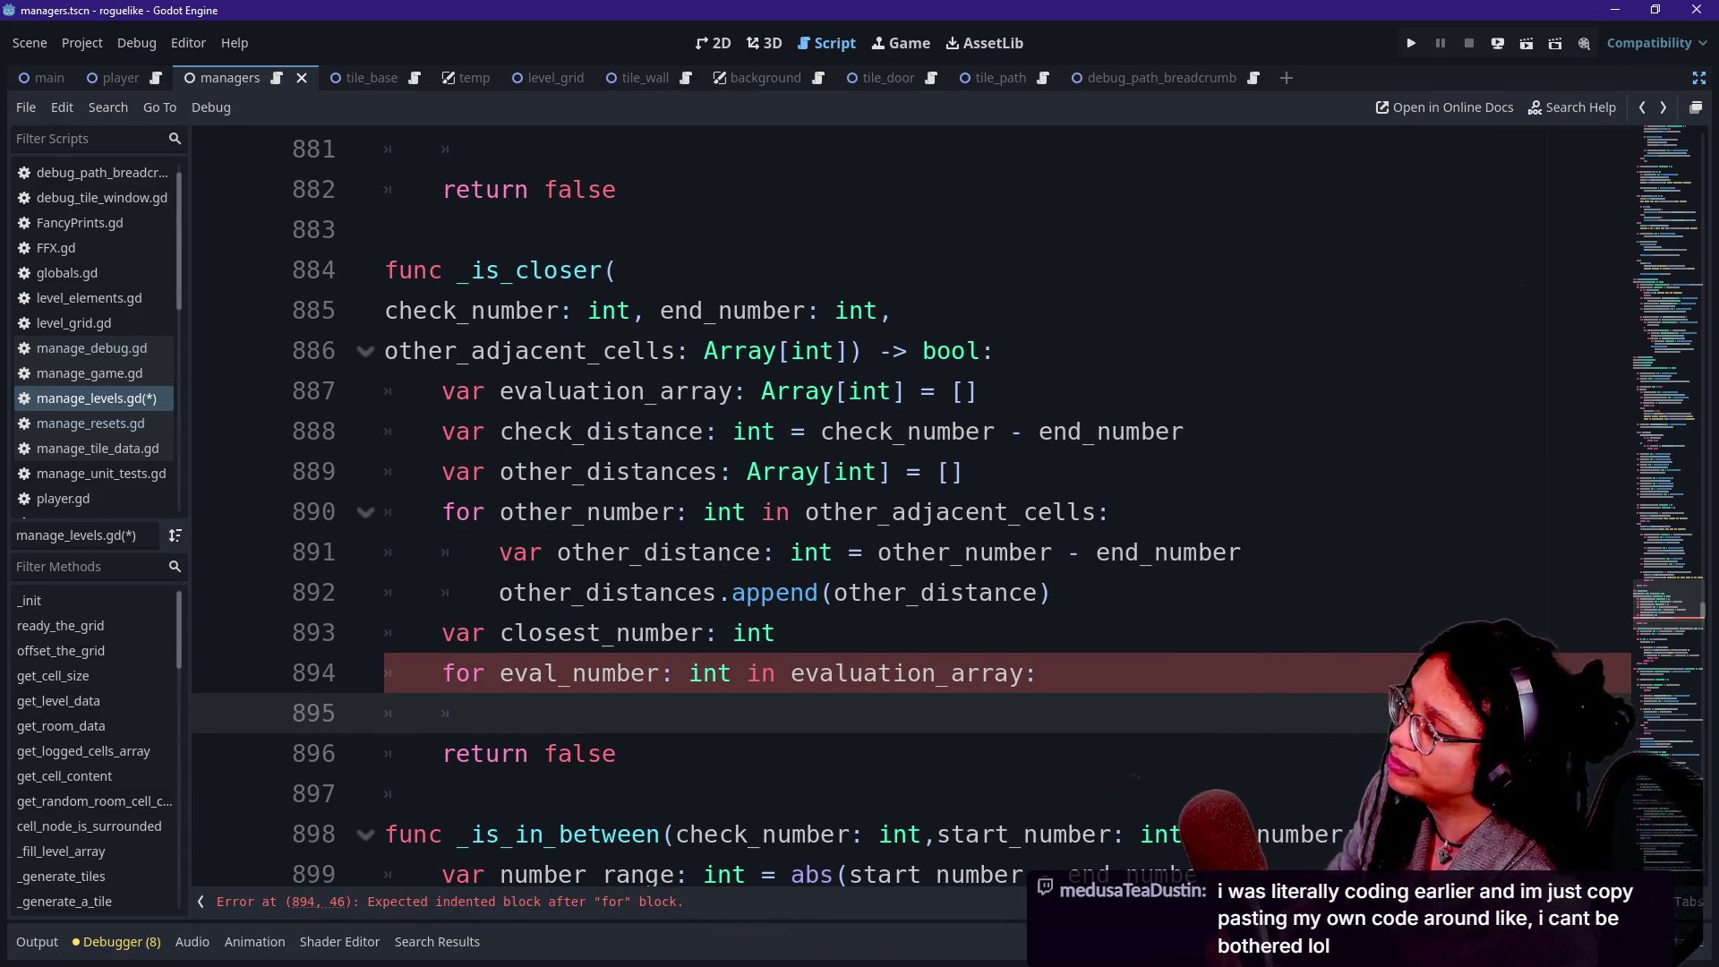
Initialise closest_number to INF and enlarge the code text one step
key(Up)
key(Up)
key(Down)
key(Down)
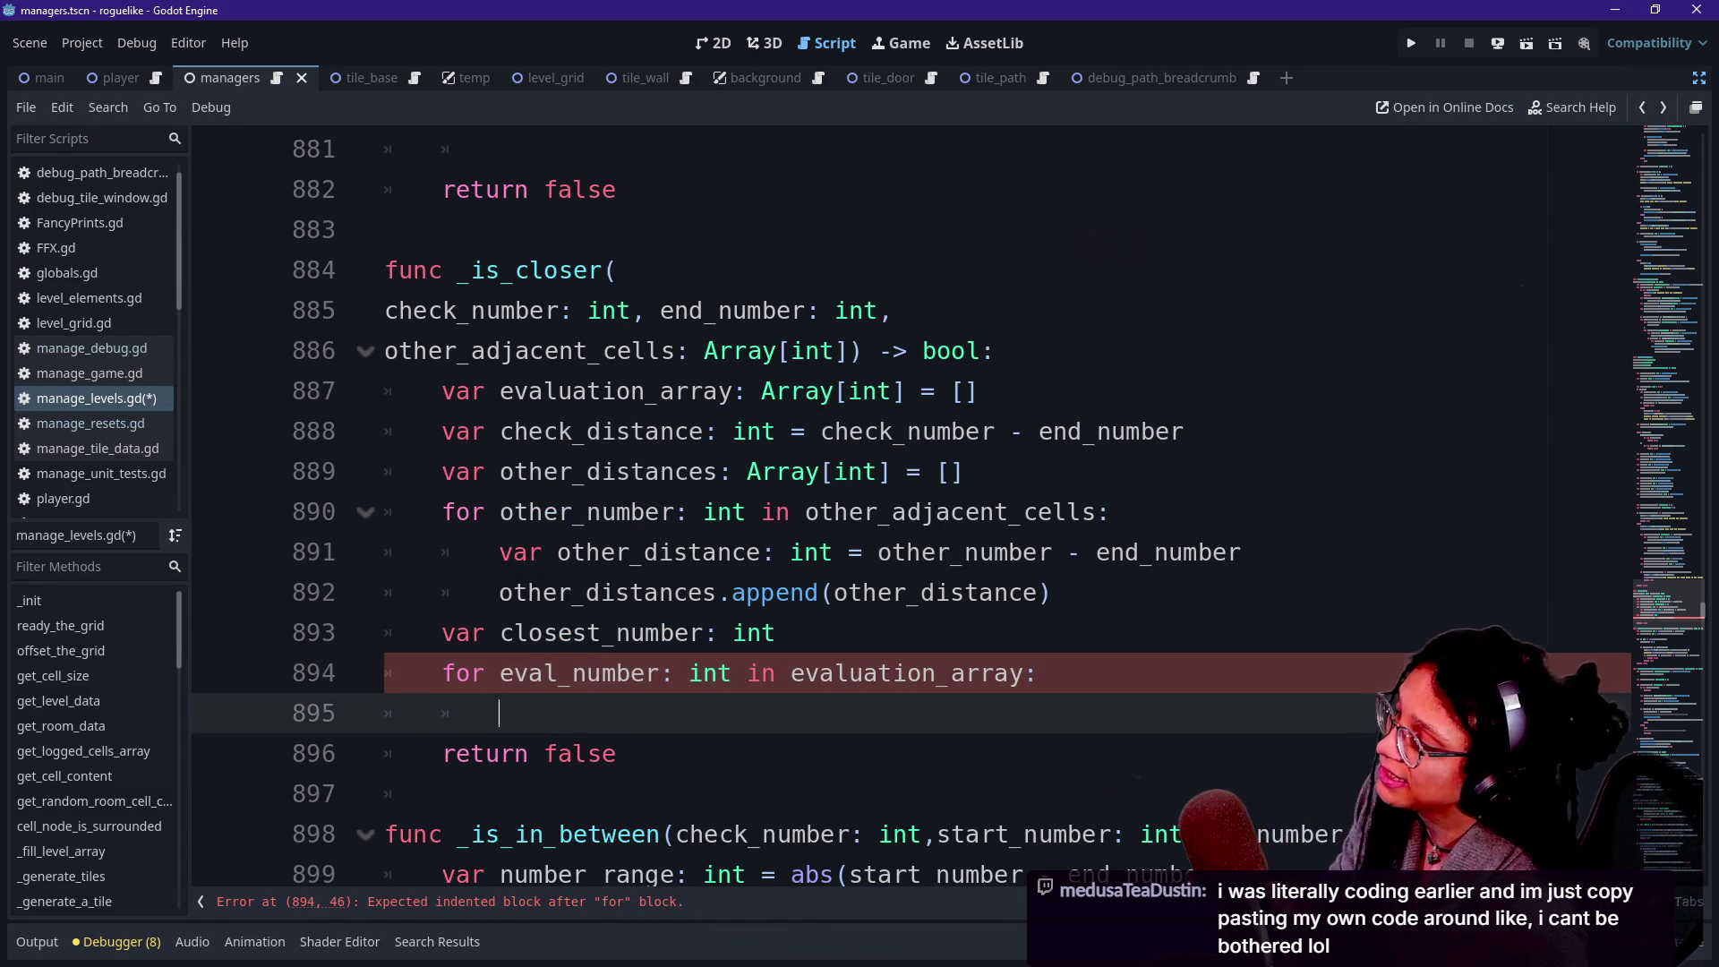
key(Up)
key(Up)
key(End)
text(= )
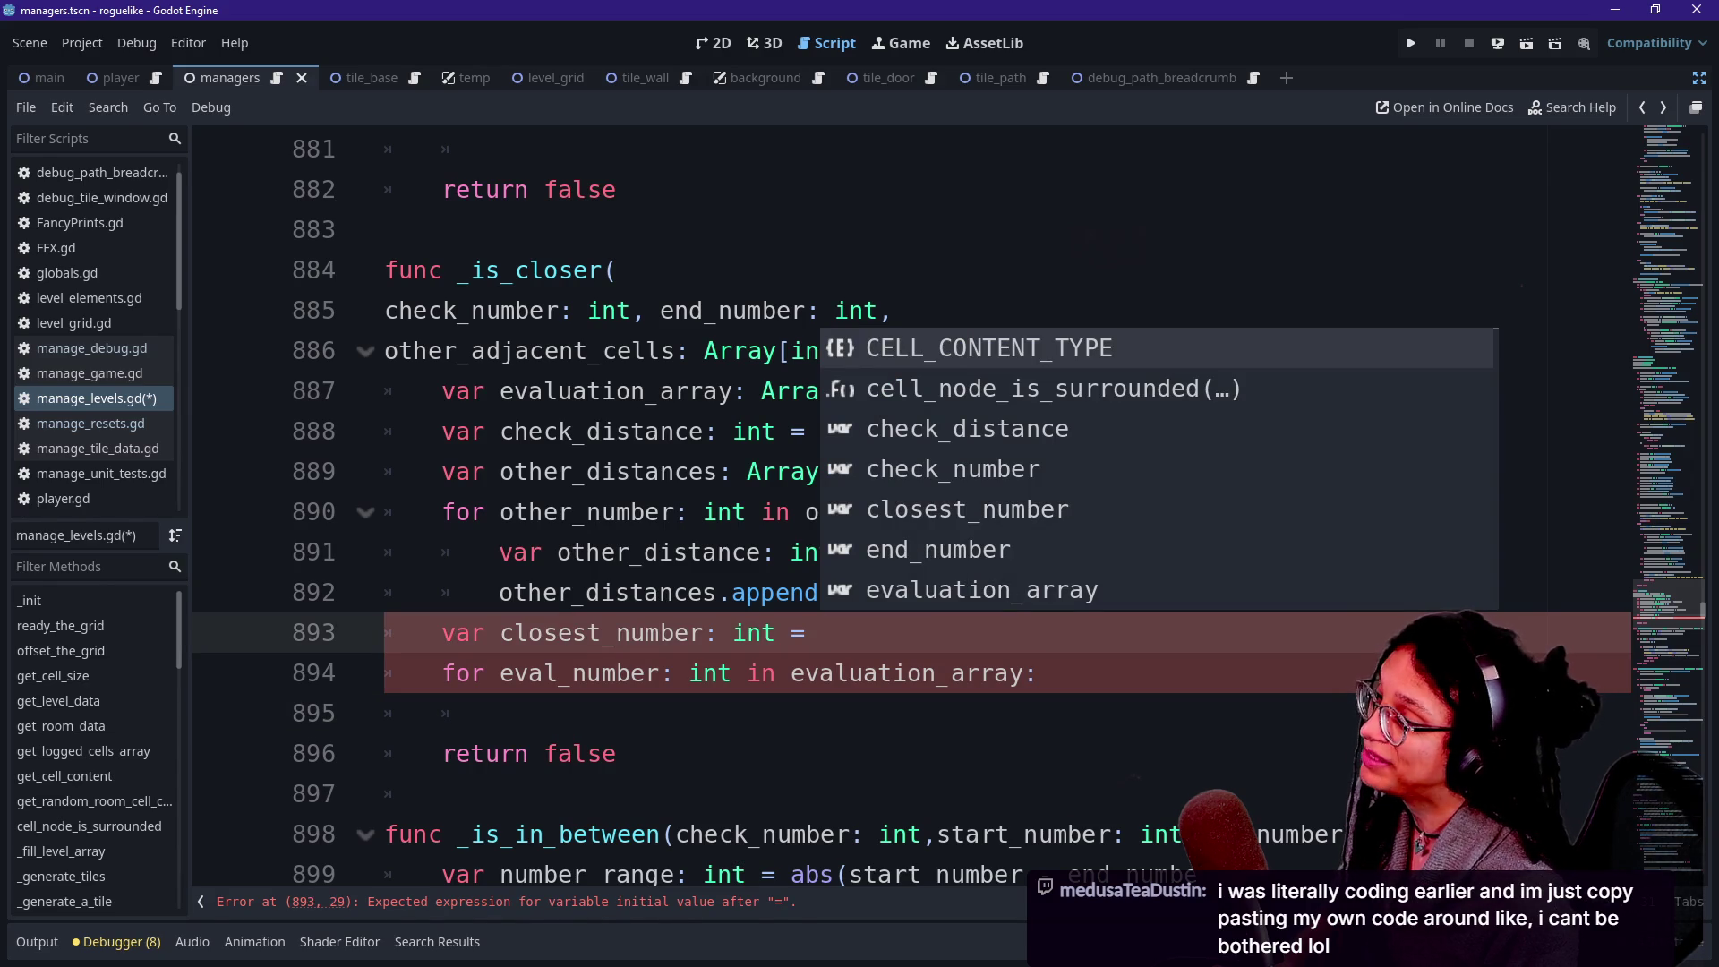
text(1--)
key(BackSpace)
key(BackSpace)
text(0000000)
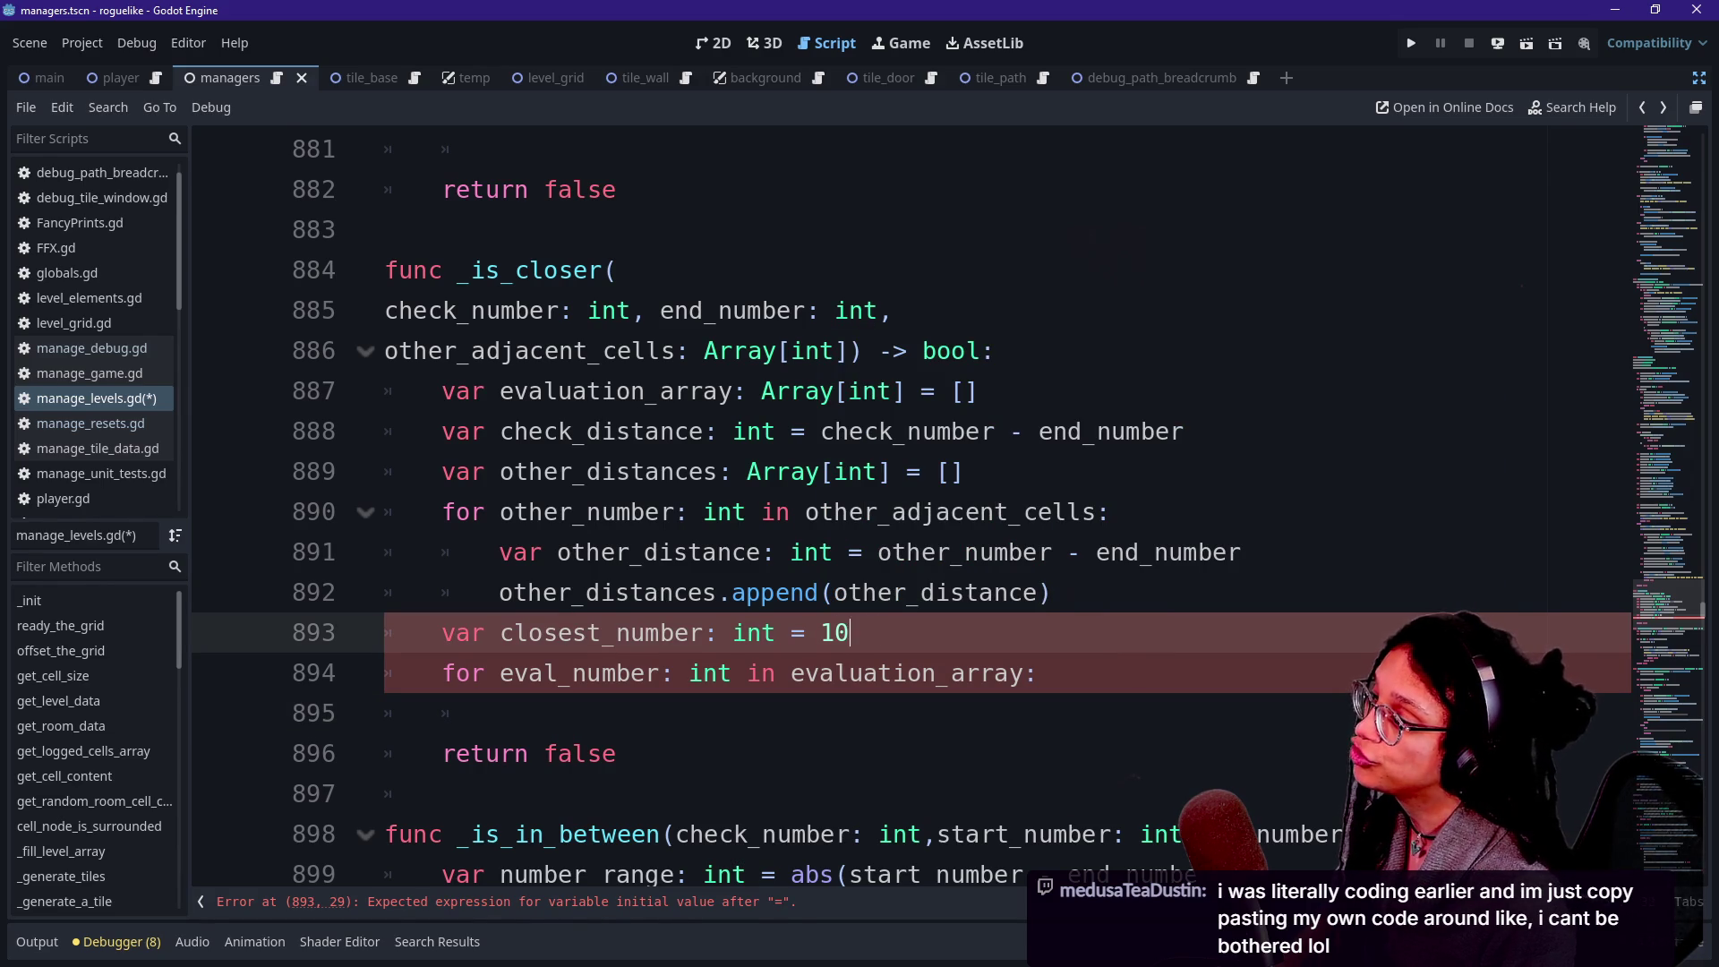
key(BackSpace)
key(BackSpace)
key(BackSpace)
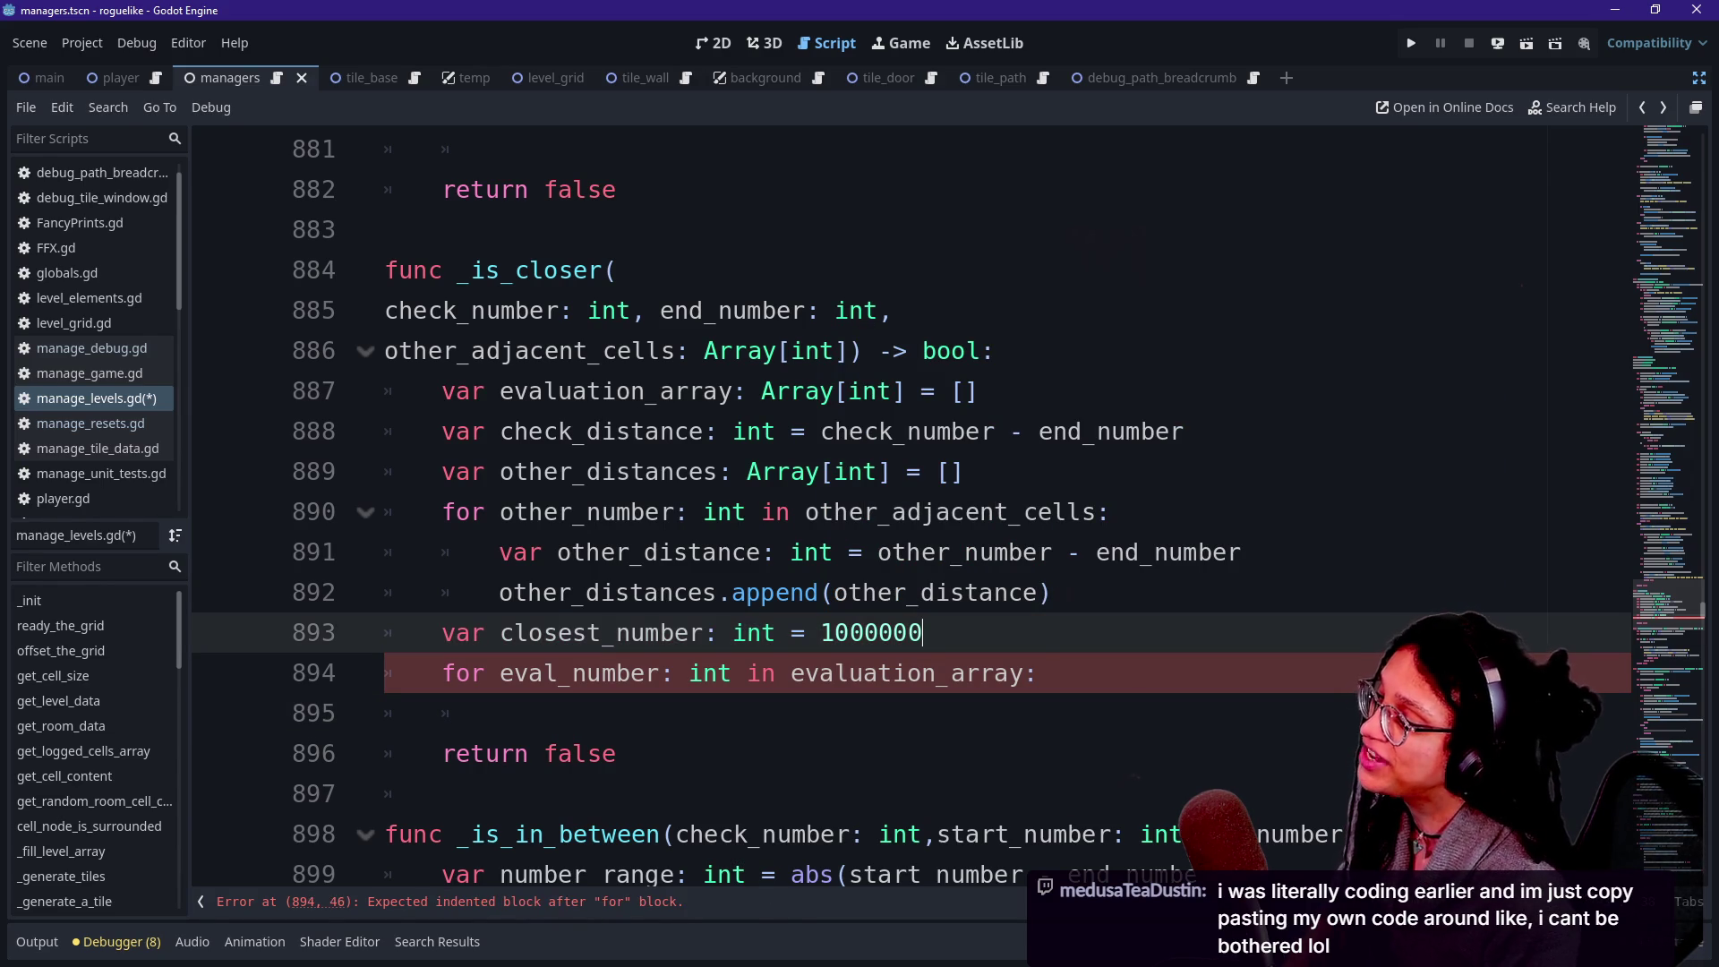
text(INF)
click(498, 712)
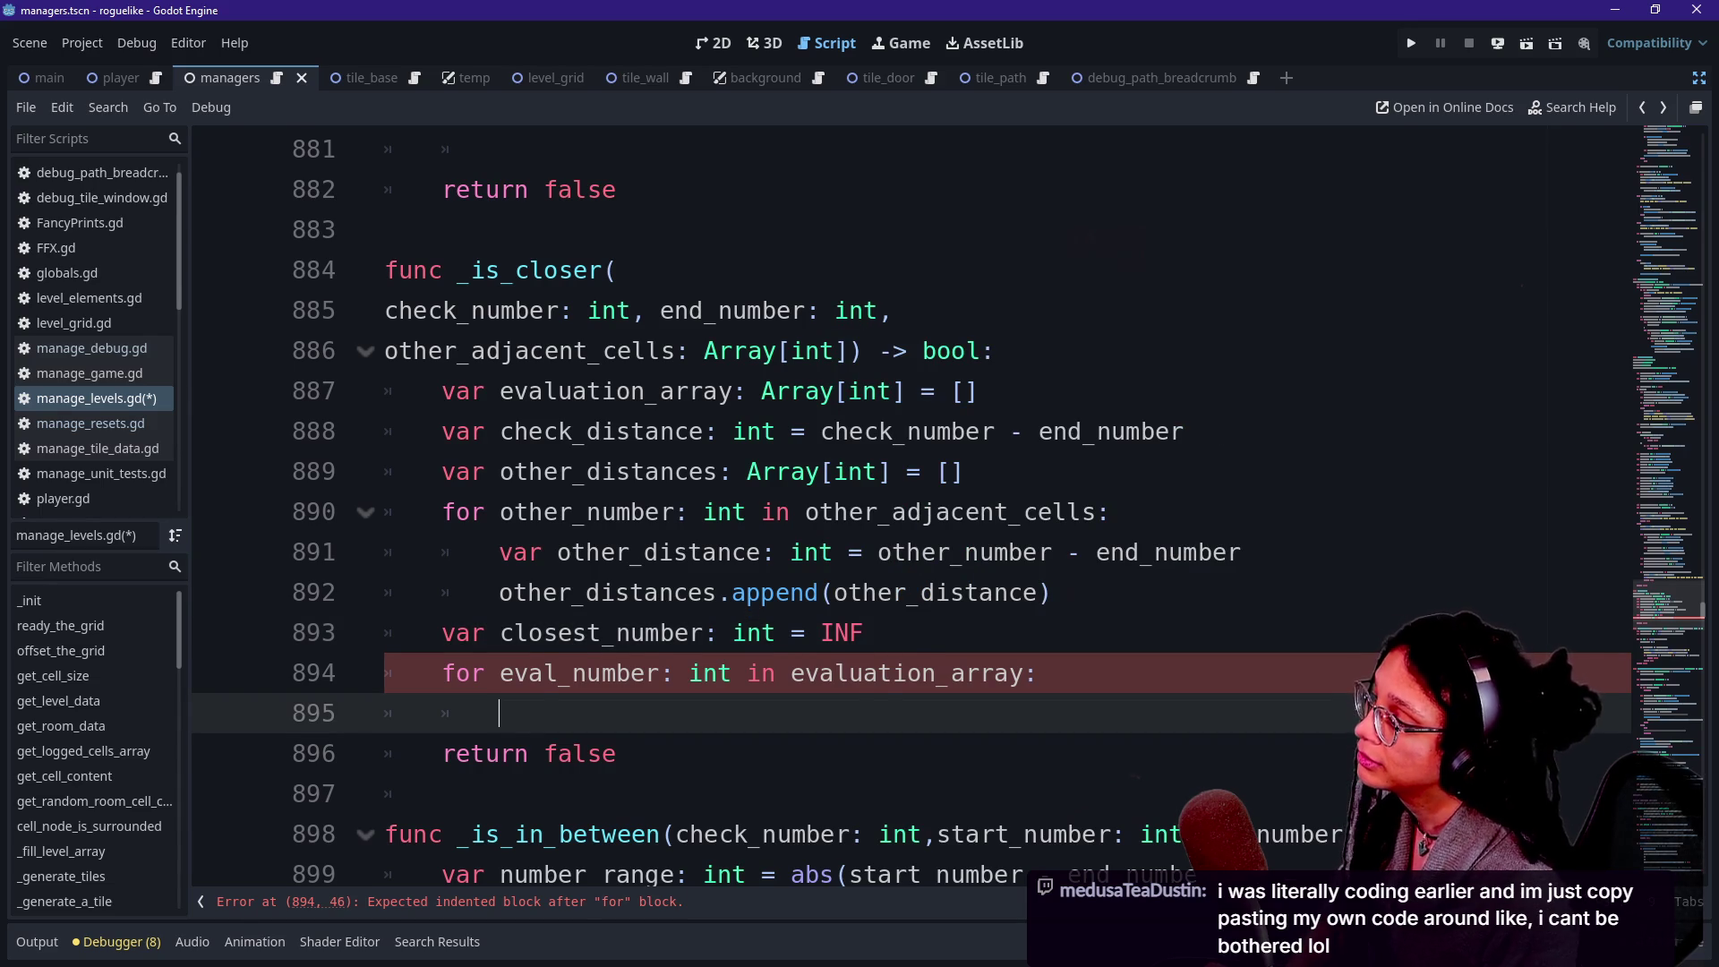
key(ctrl+equal)
scroll(895, 502, down, 1)
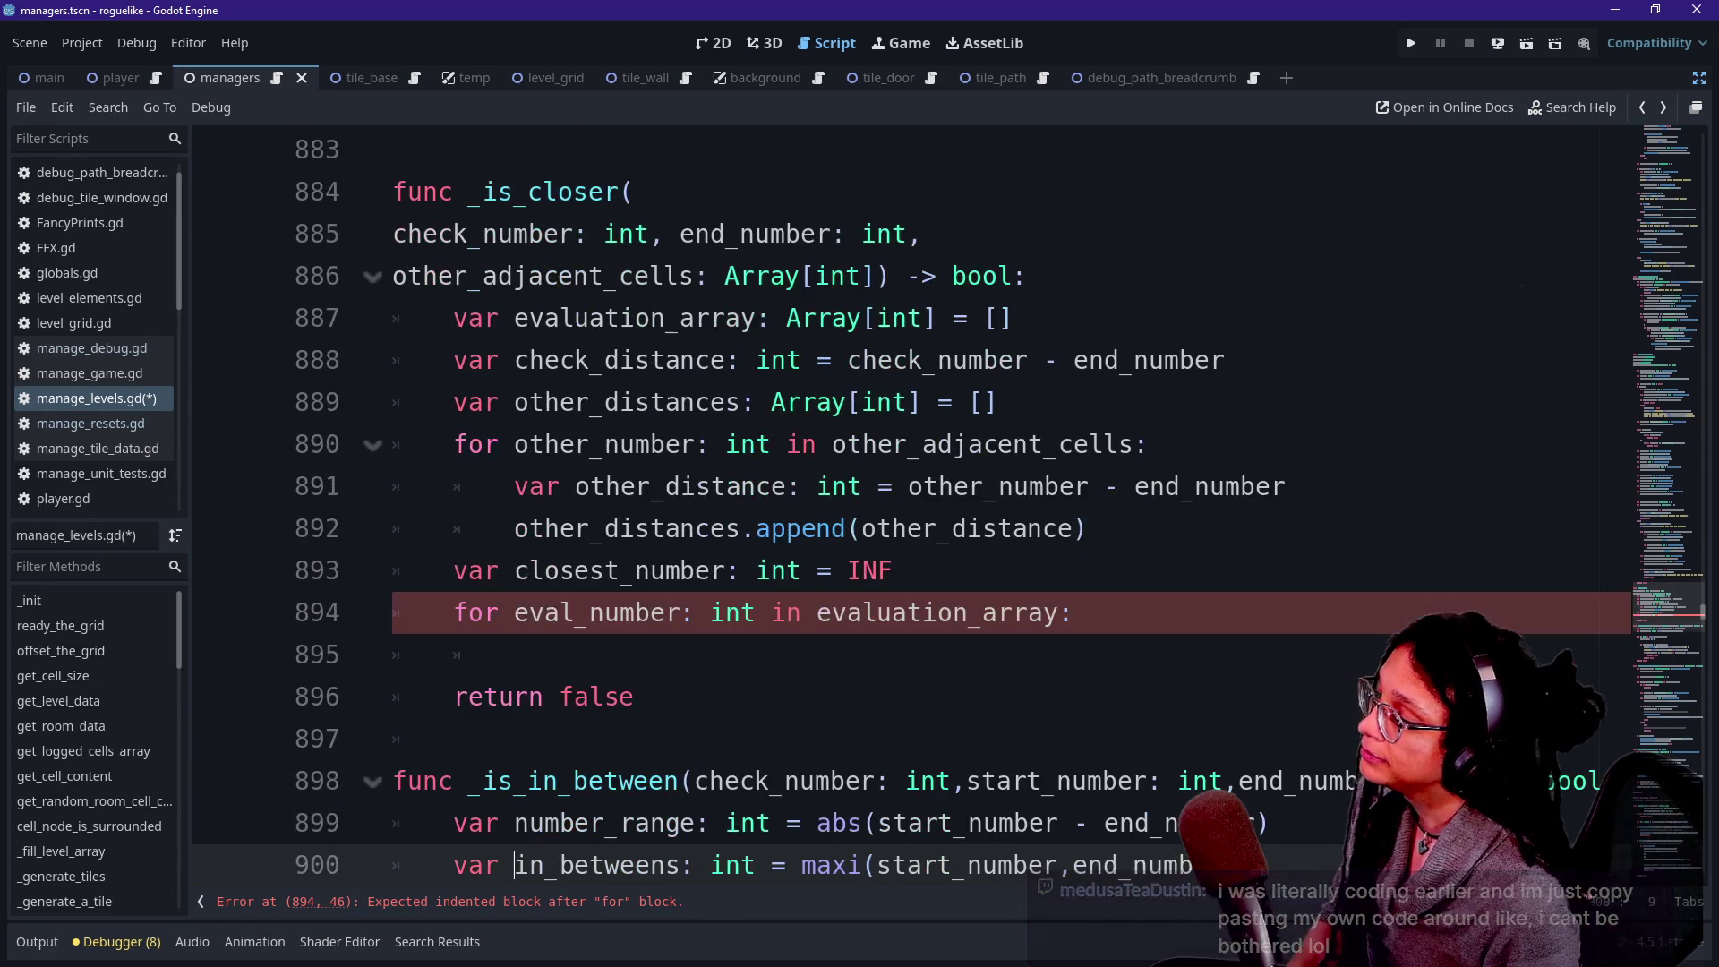
Add 'if eval_number <= closest_number:' setting 'closest_number = eval_number' in the loop
text(if )
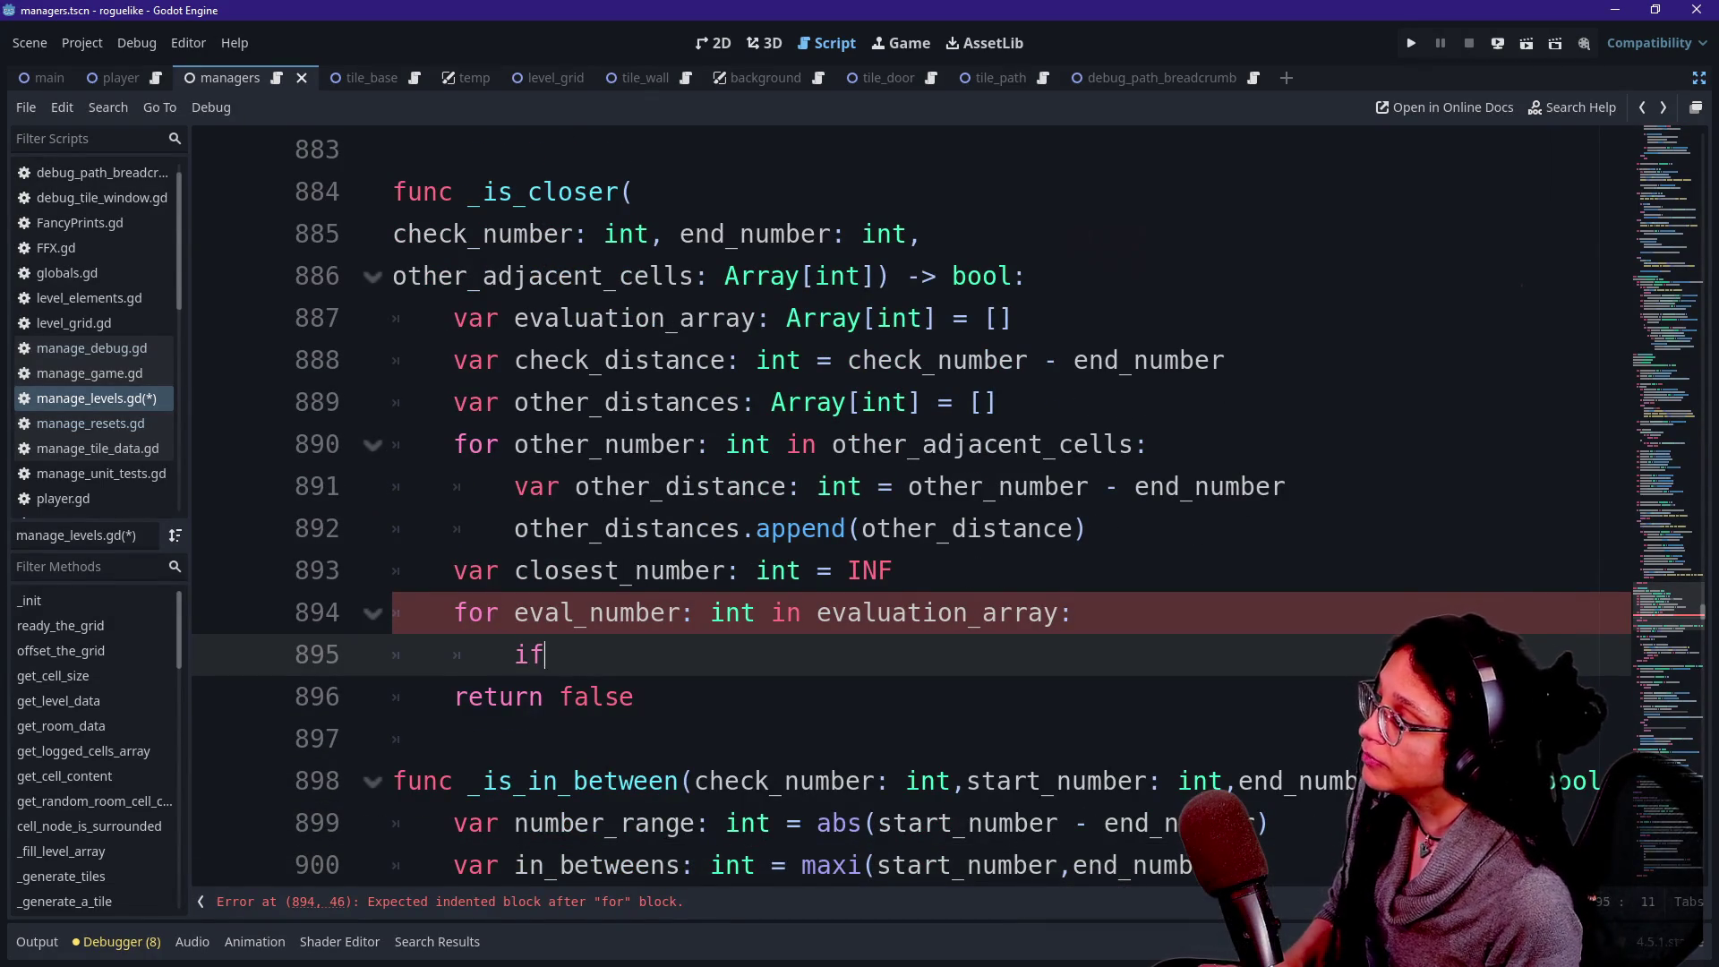
text(eval_number)
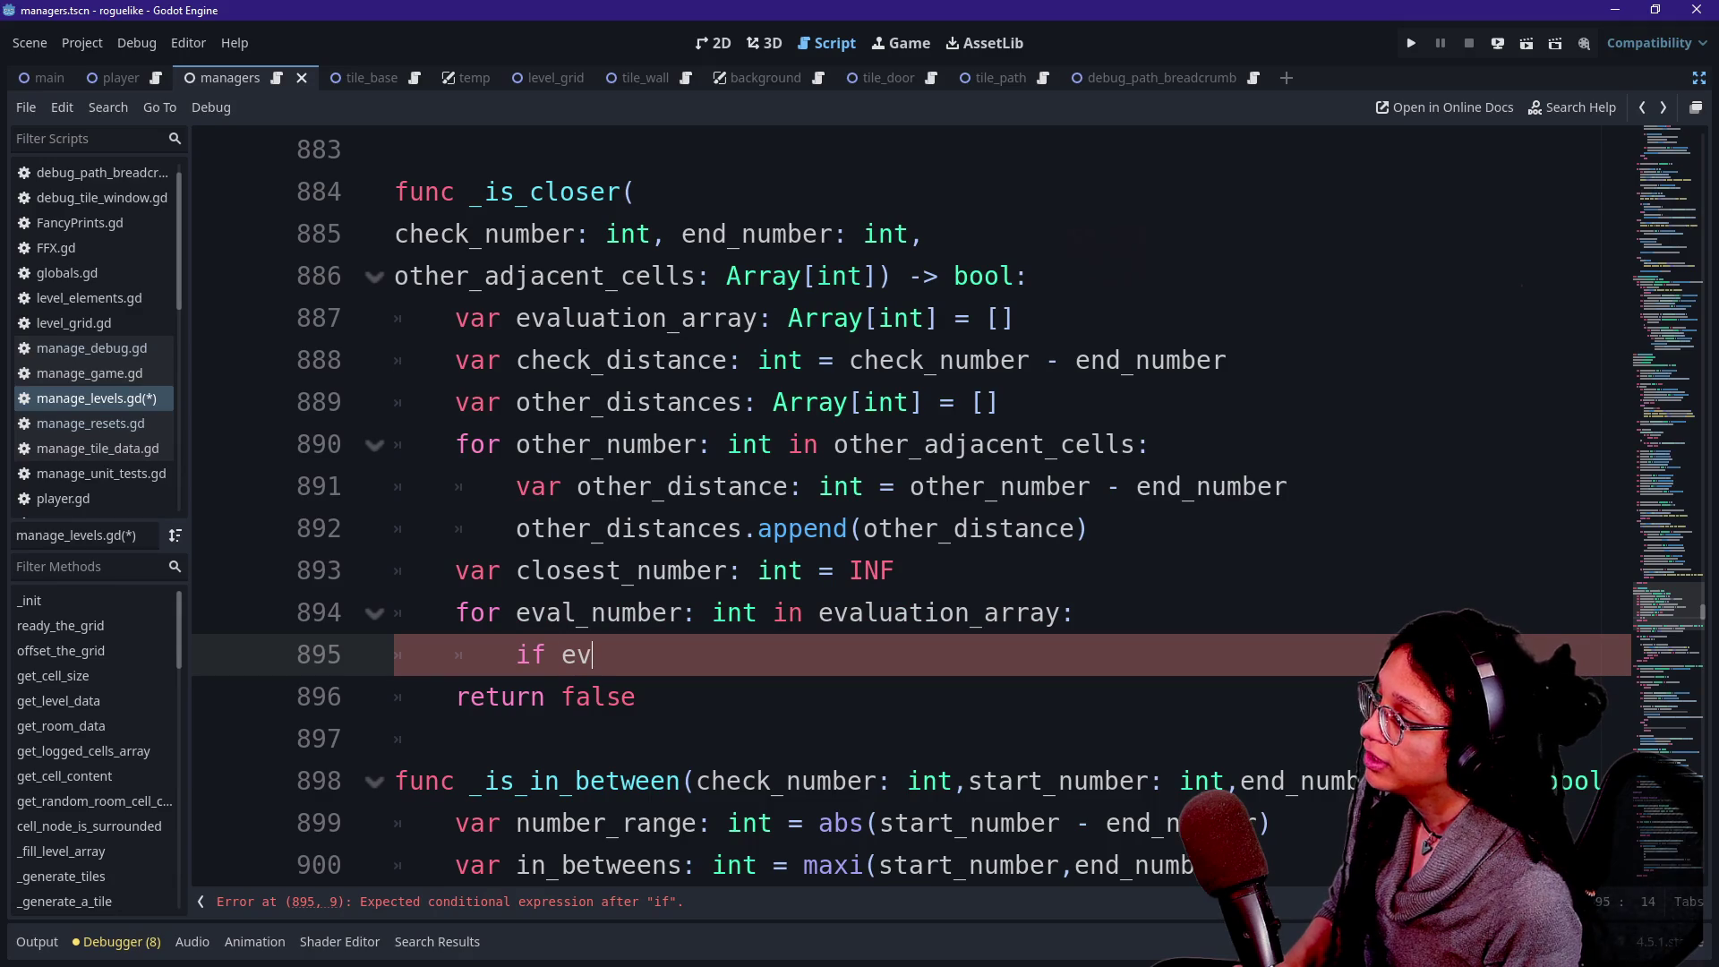
text( < closes)
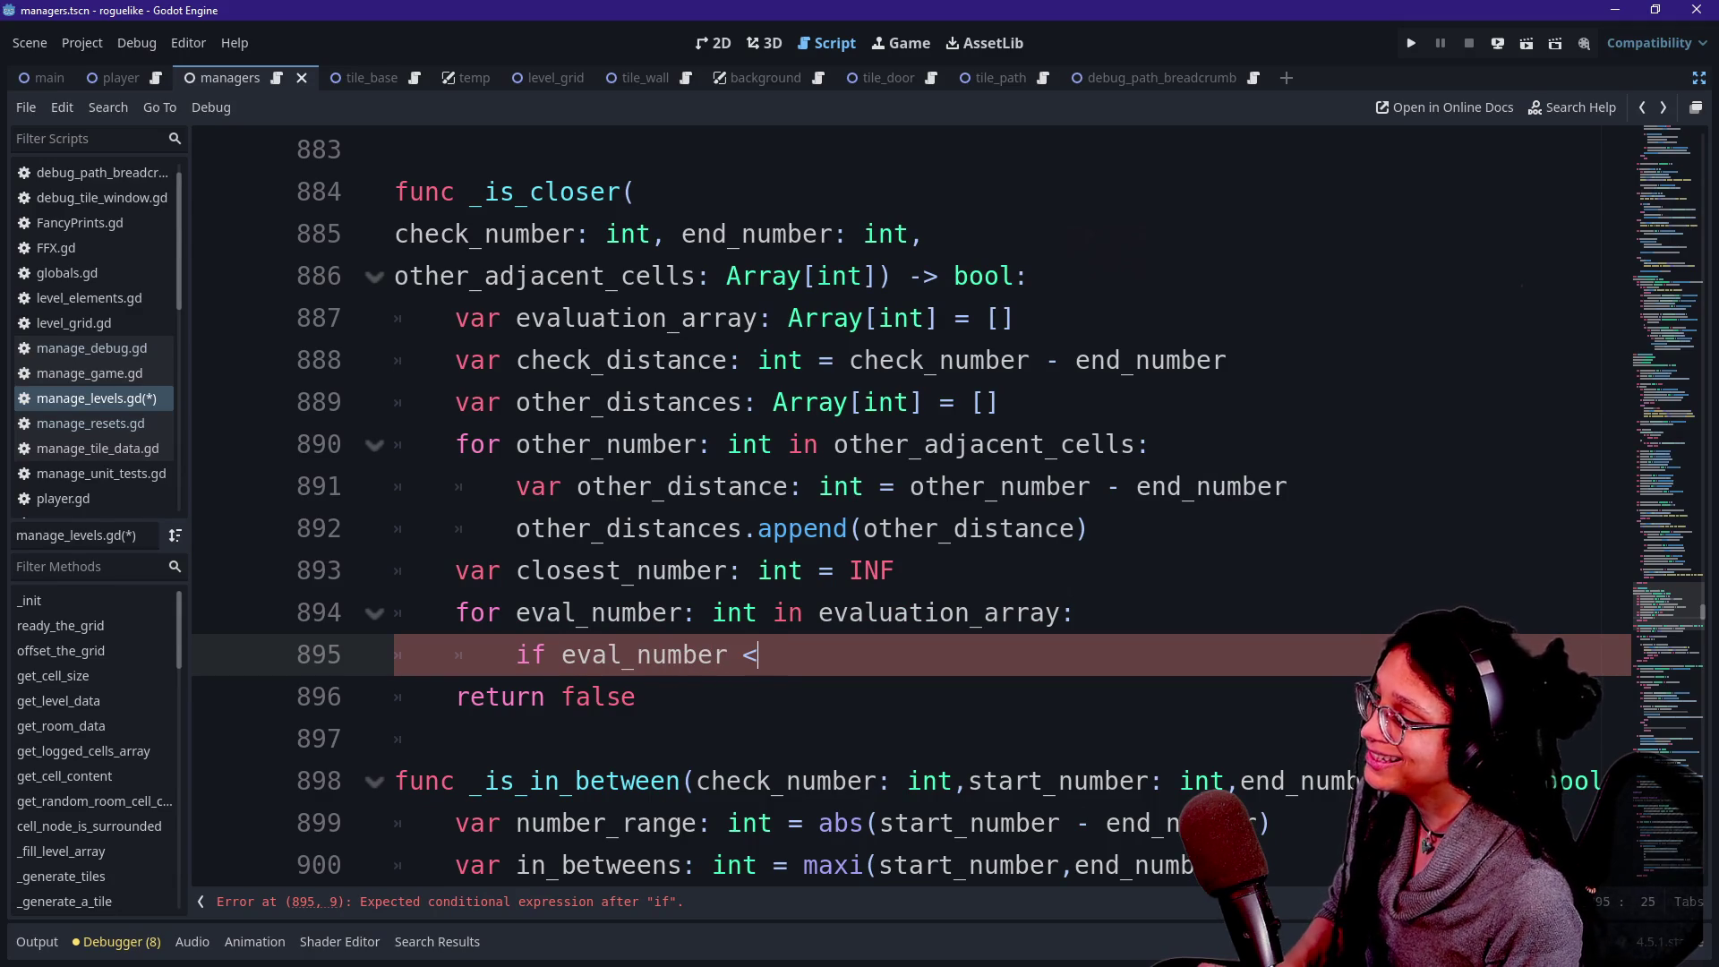
text(t_number:)
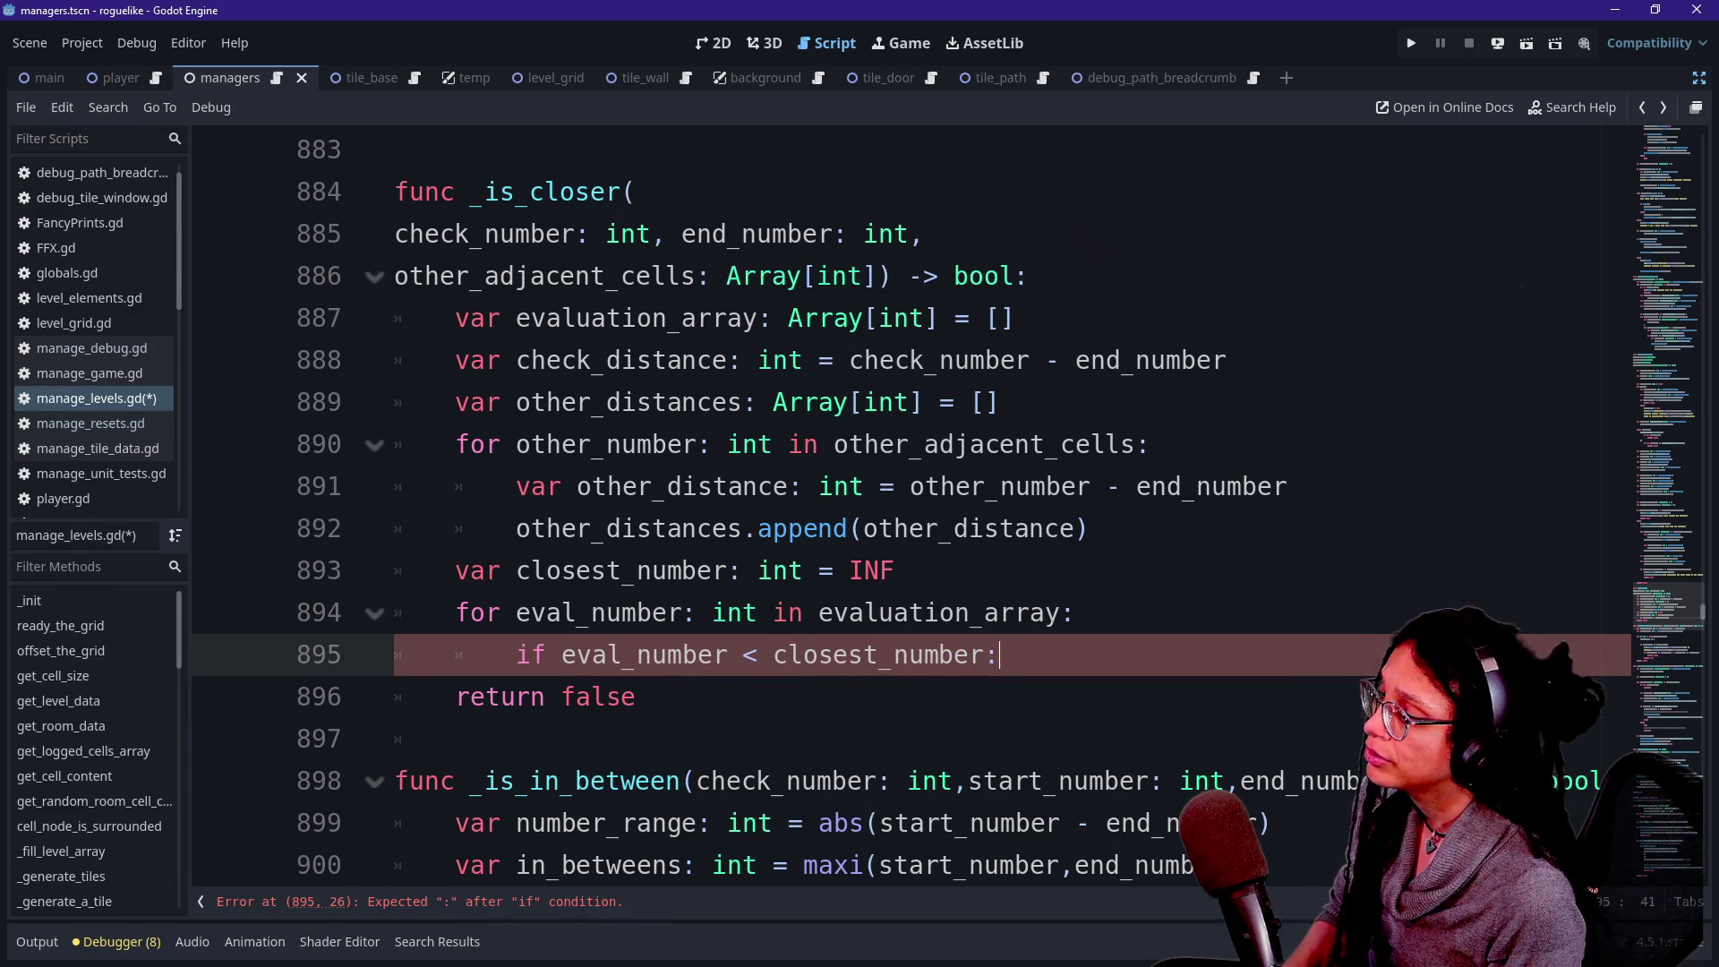
key(Return)
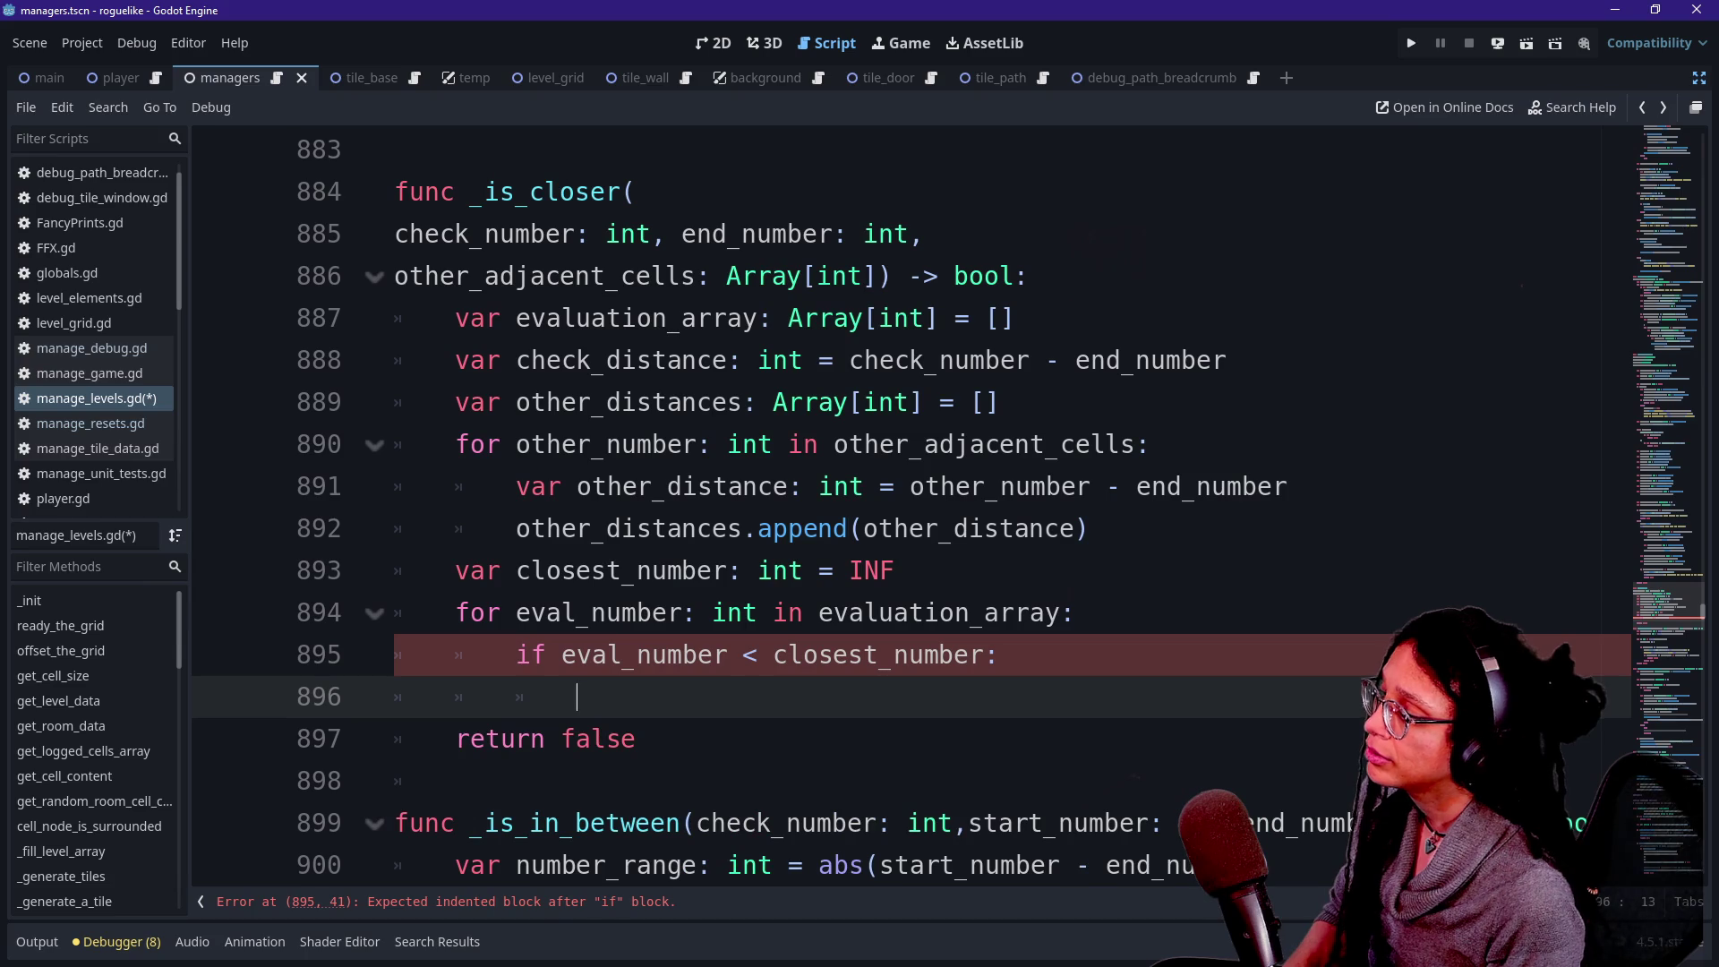
click(756, 654)
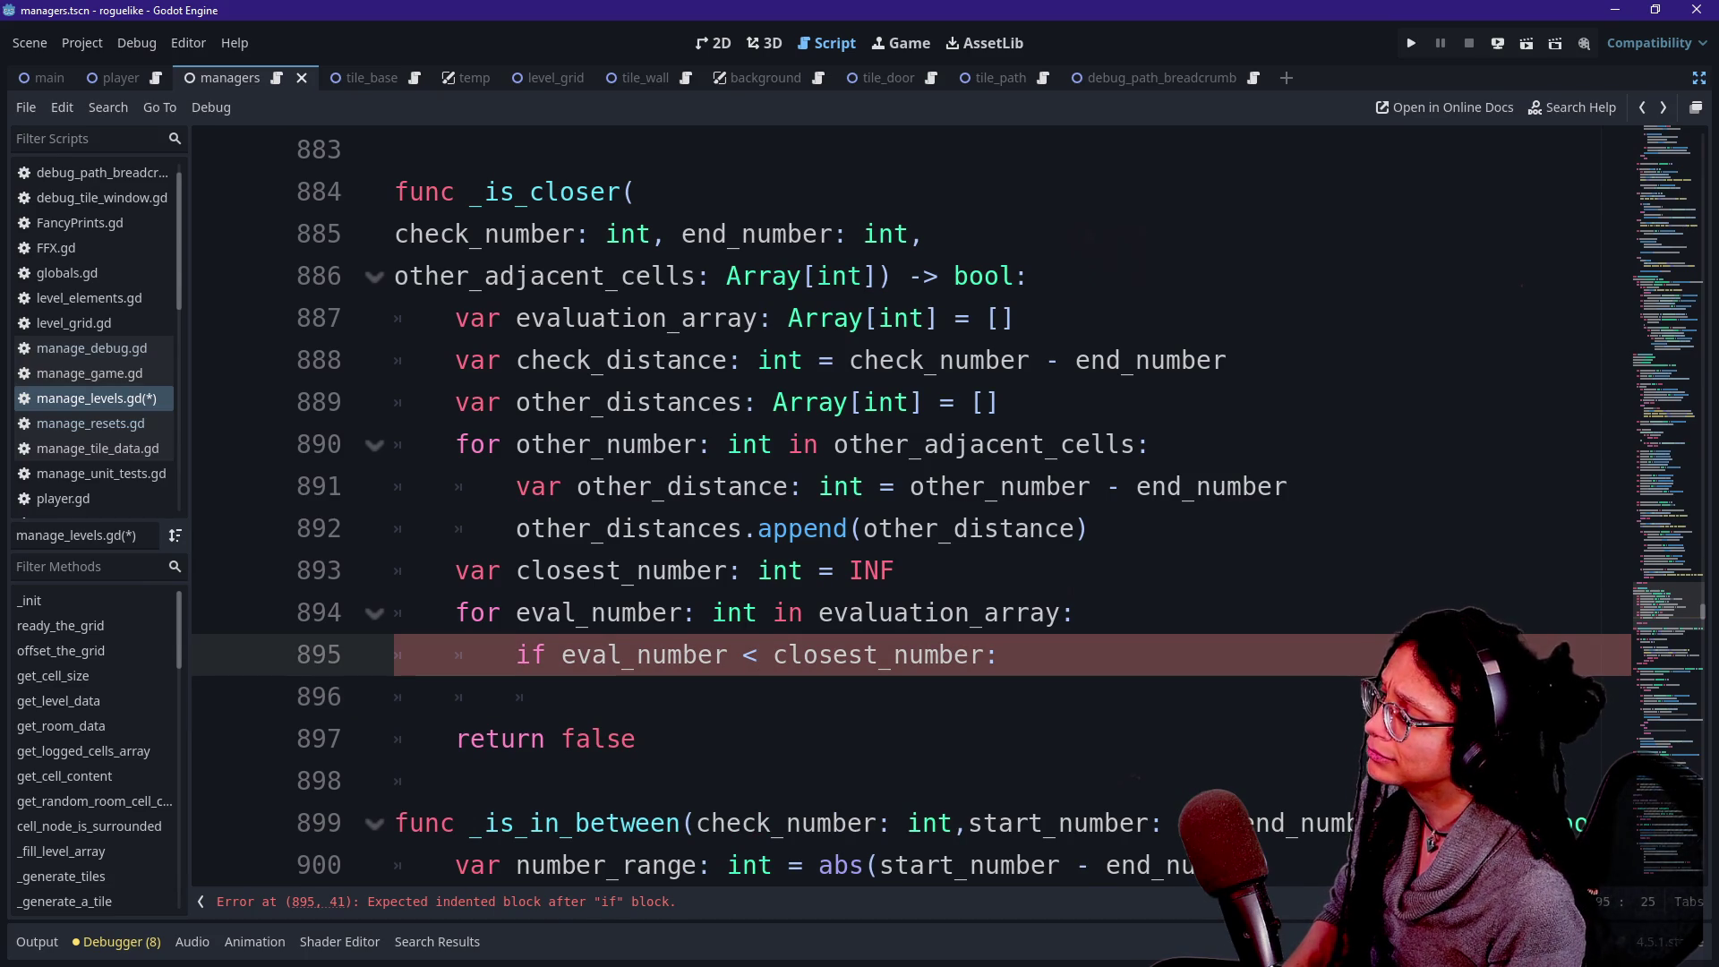
mouse_move(779, 658)
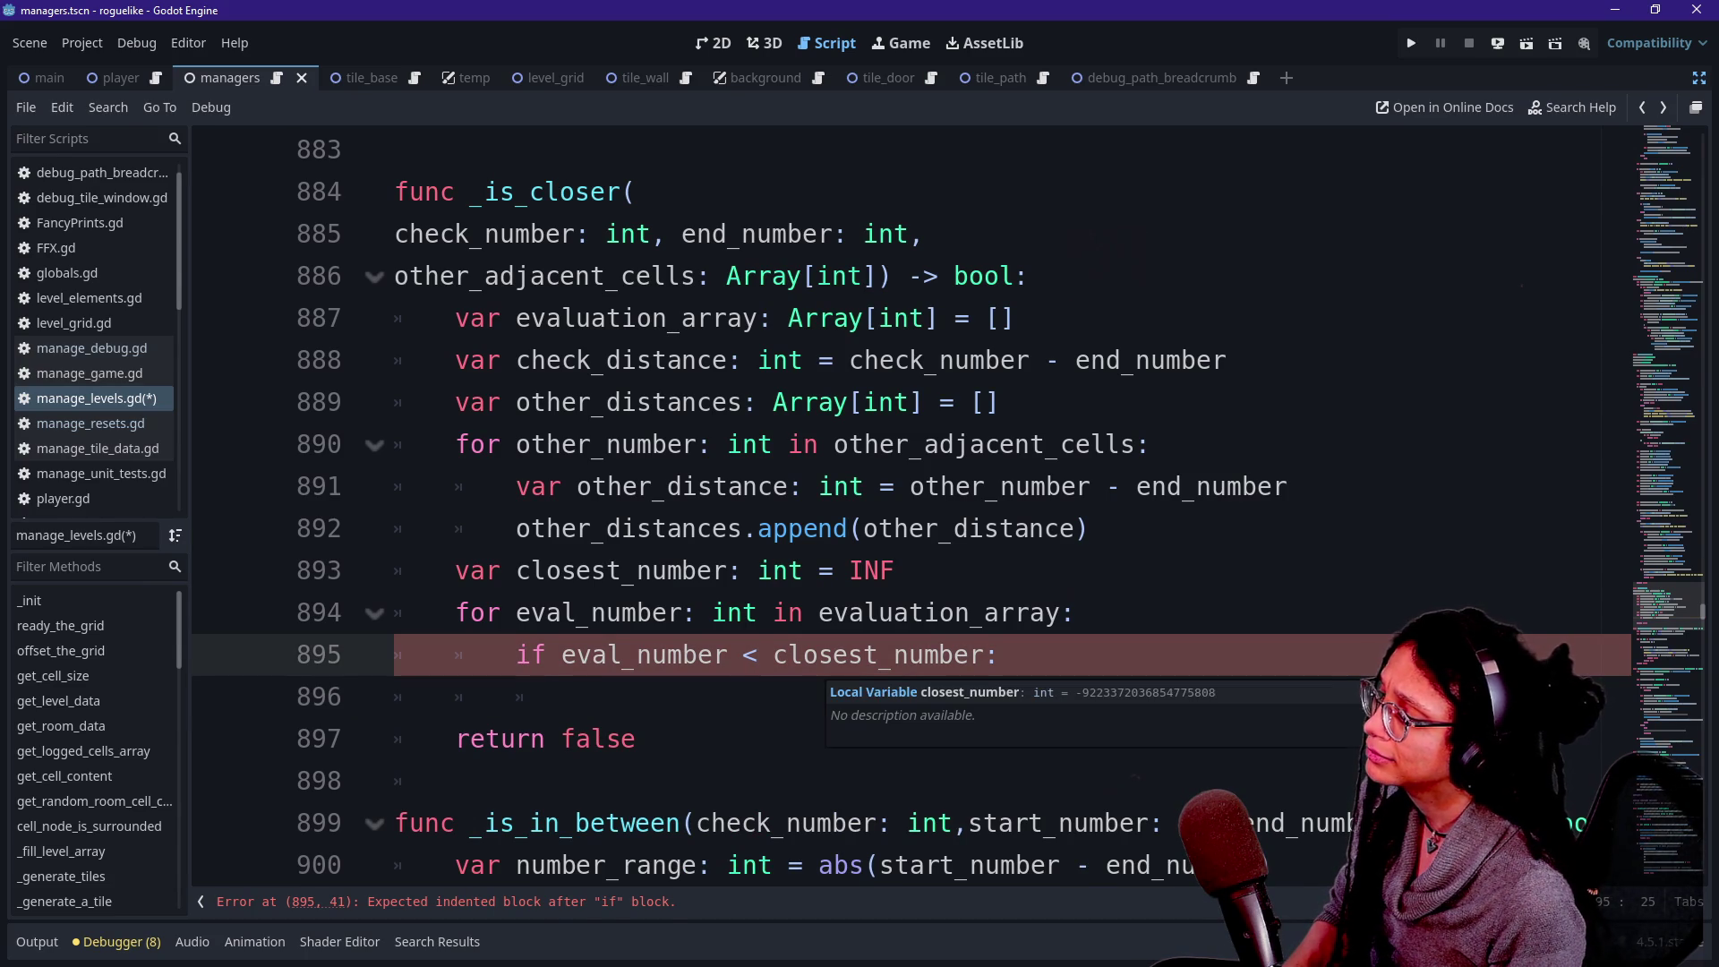
text(=)
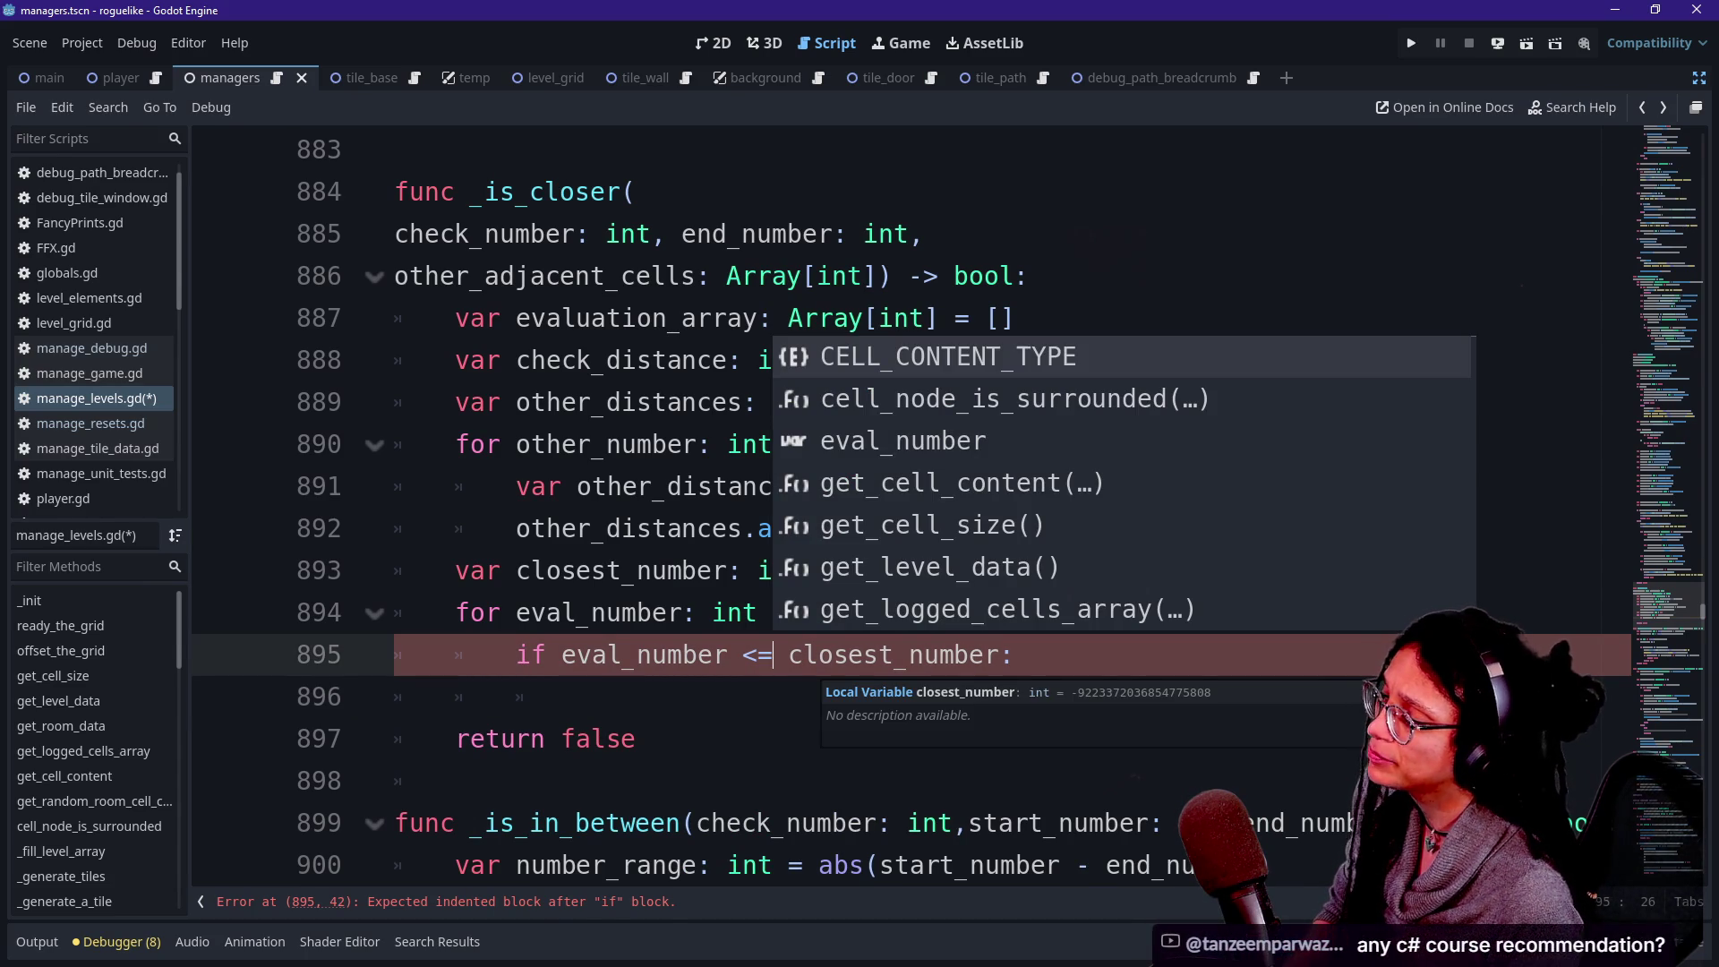
key(Down)
click(577, 696)
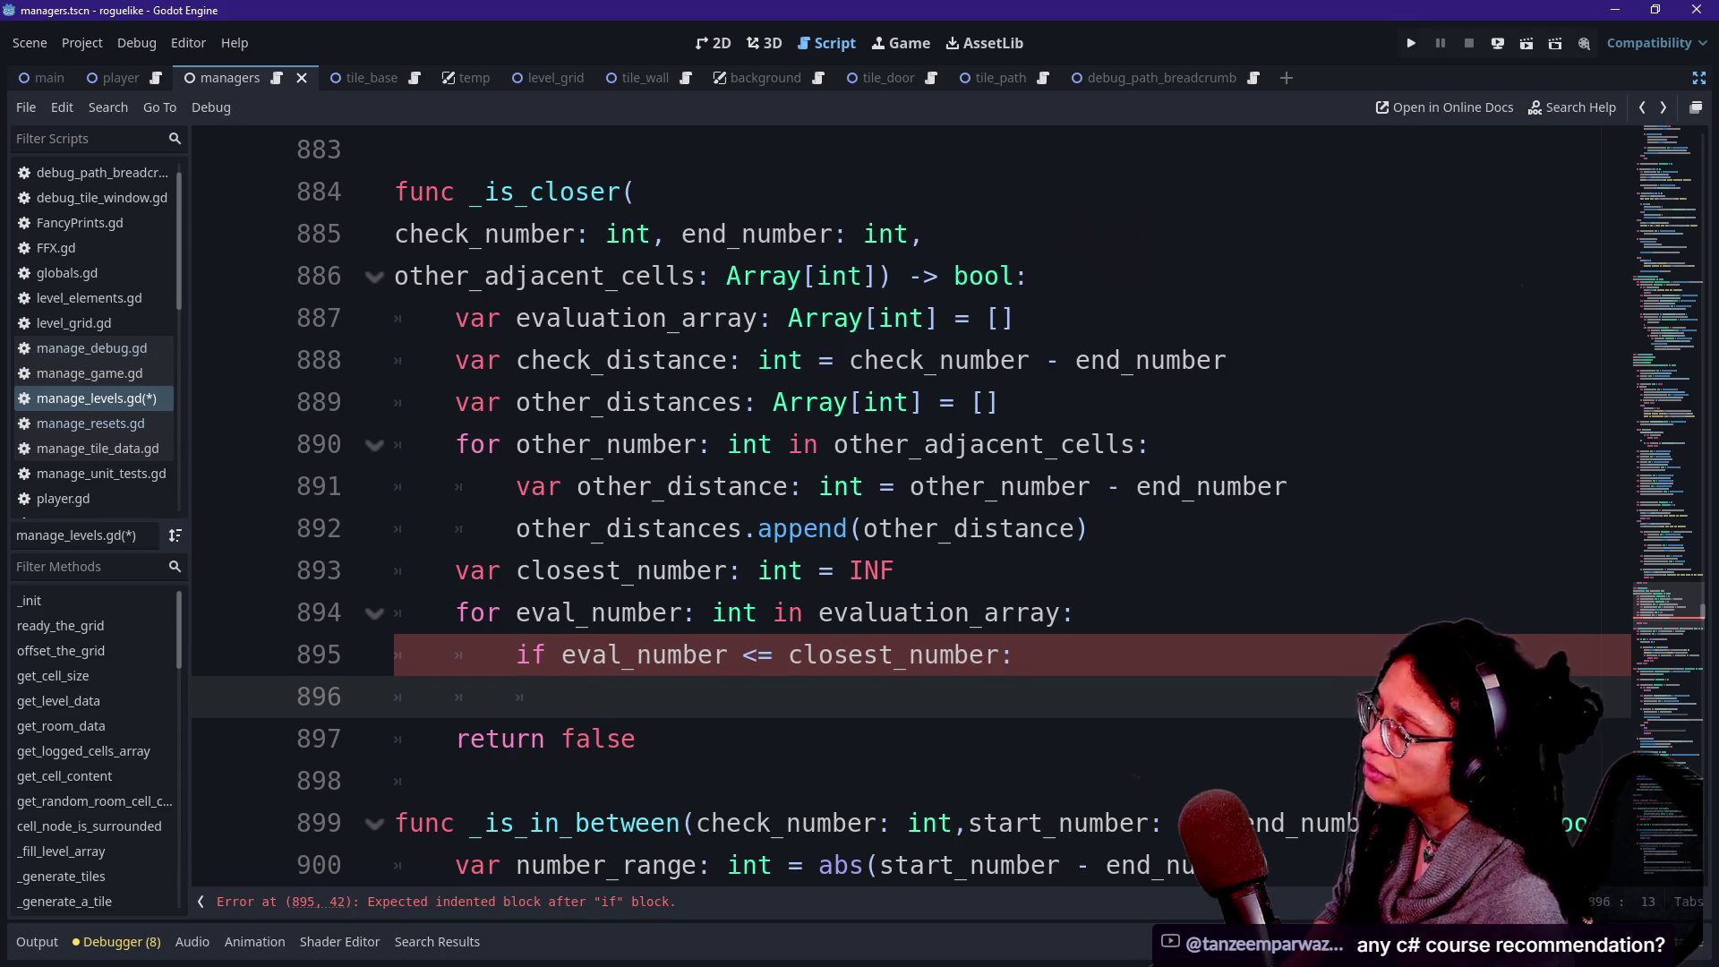
text(closest_number = eval_number)
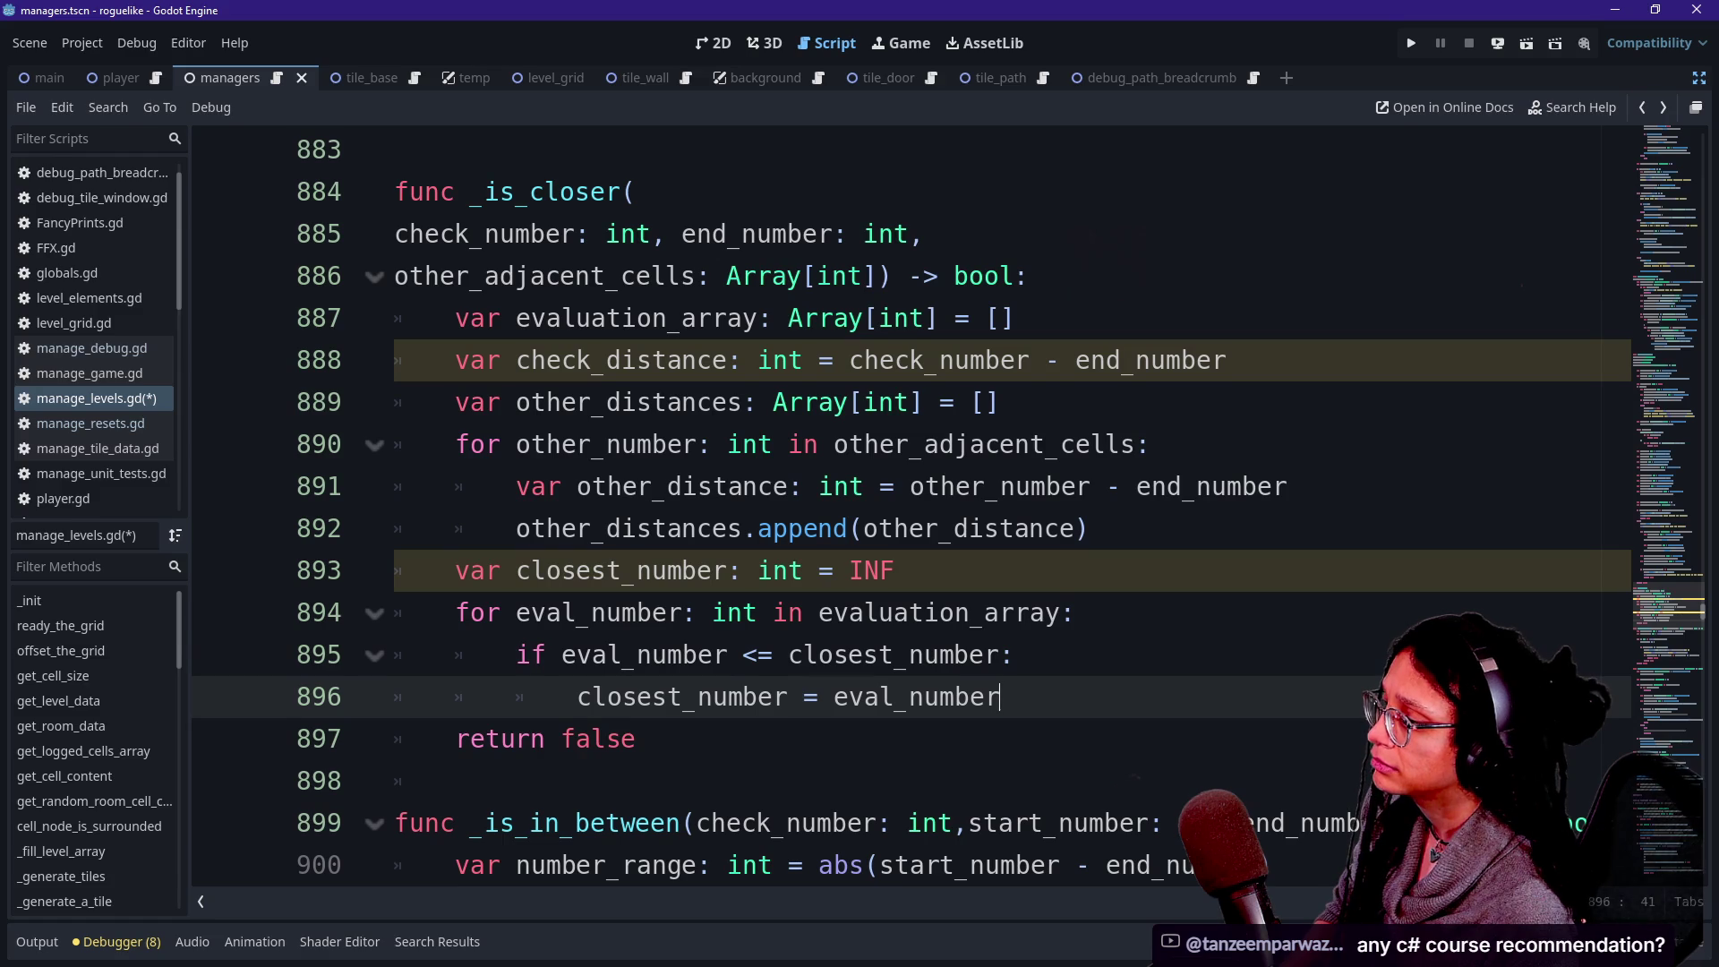
key(Return)
After the loop, add 'if closest_number == check_number: return true'
key(BackSpace)
text(uif)
key(BackSpace)
key(BackSpace)
key(BackSpace)
text(if closest_number == )
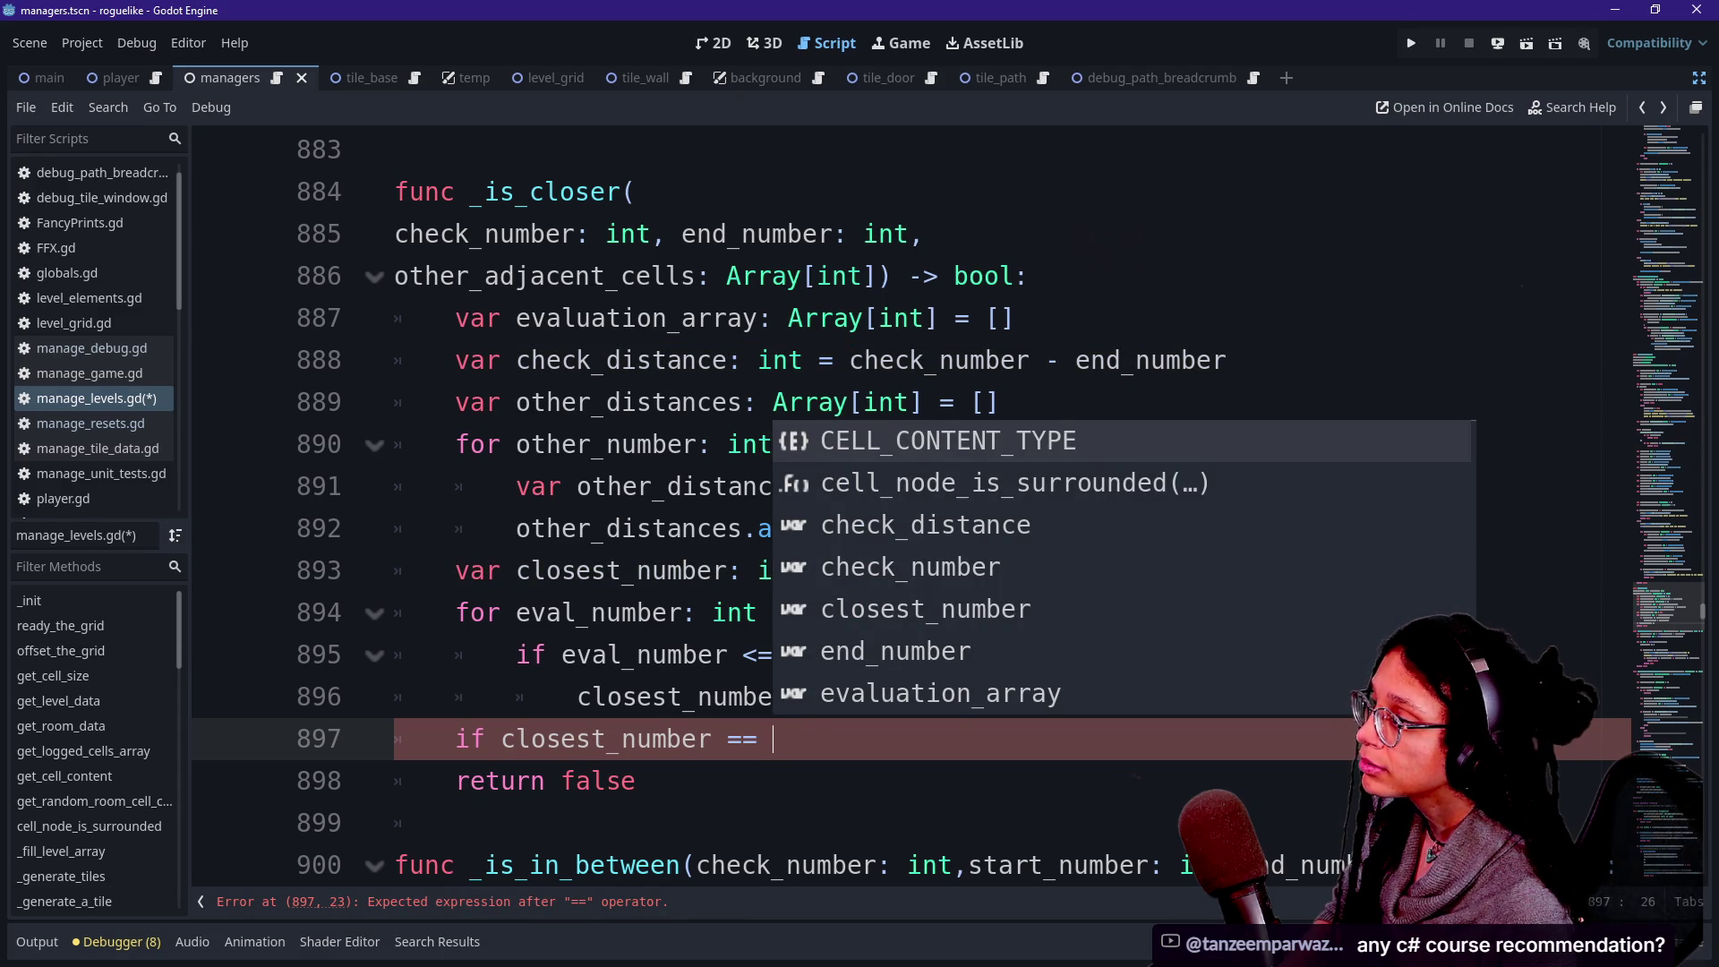
text(end_numbe)
key(BackSpace)
key(BackSpace)
key(BackSpace)
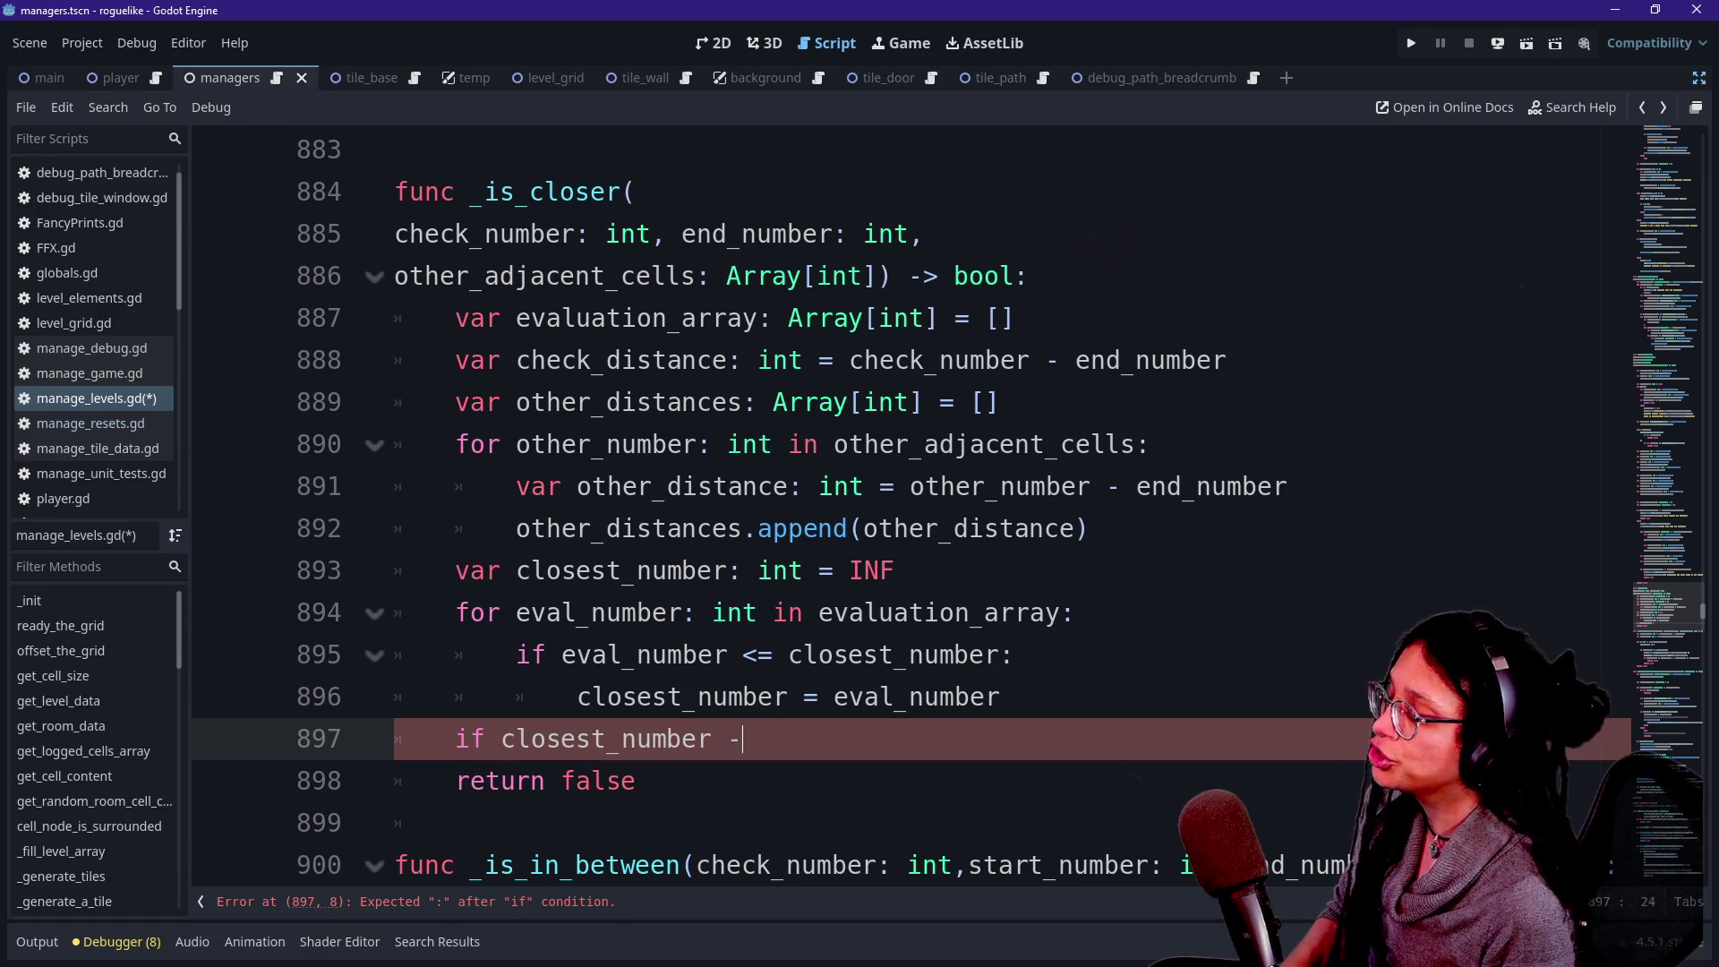
text(= check_number:)
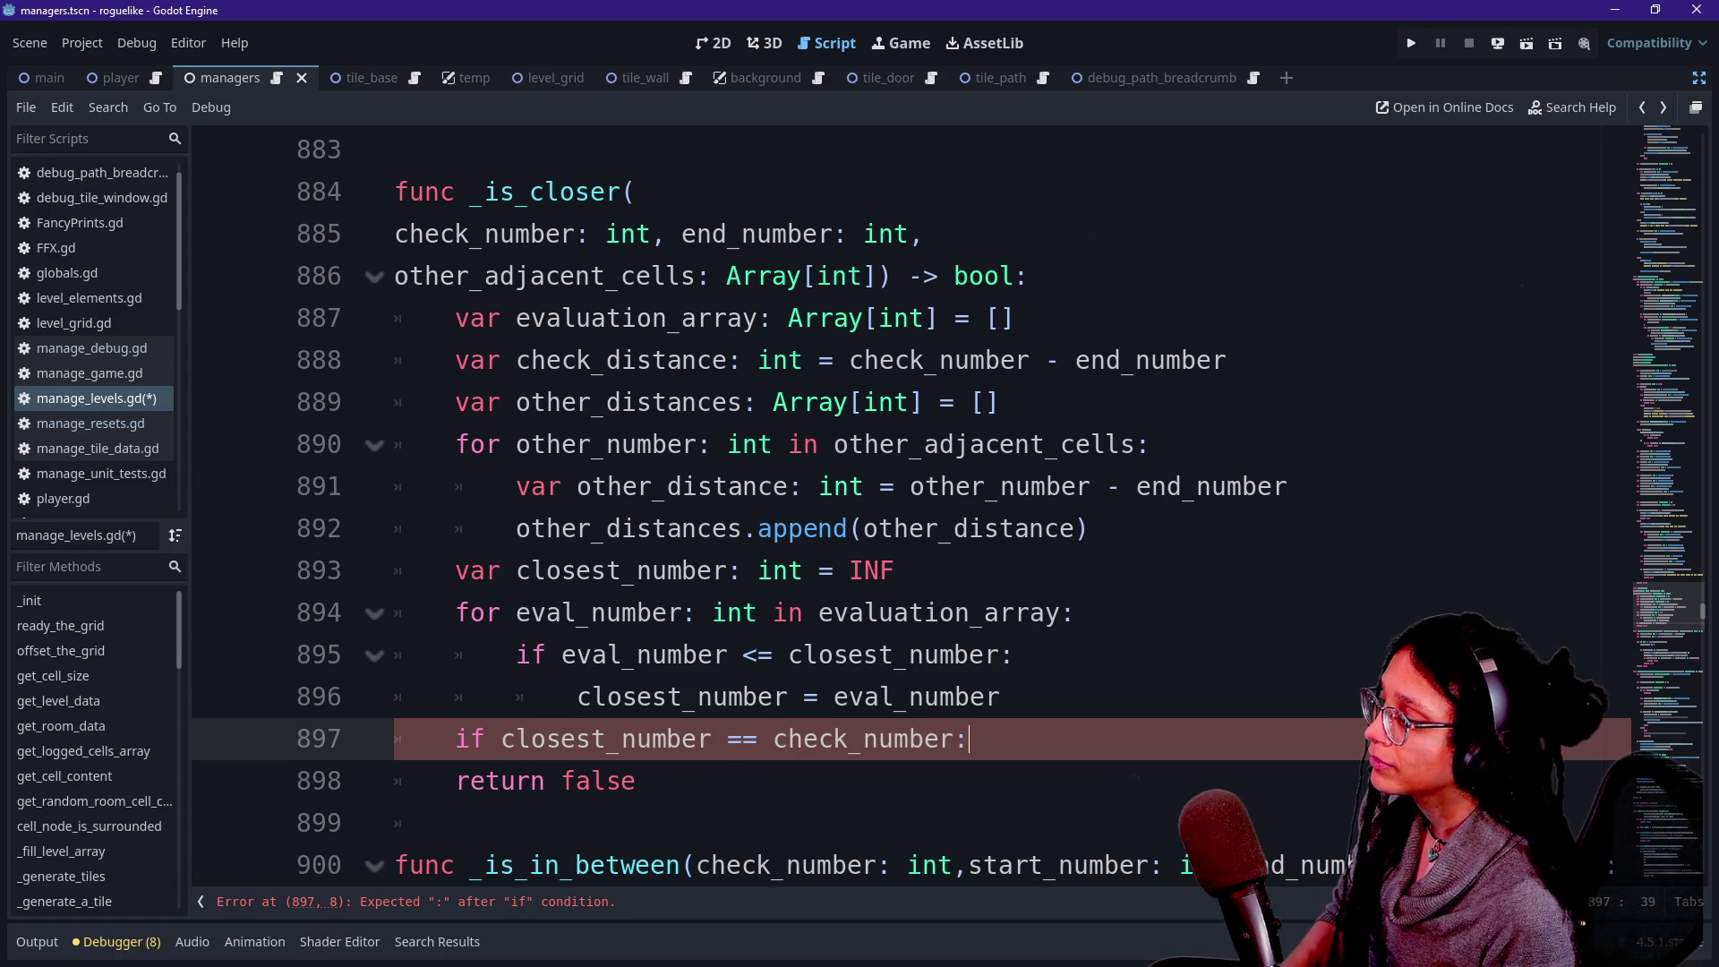
key(Return)
text(return )
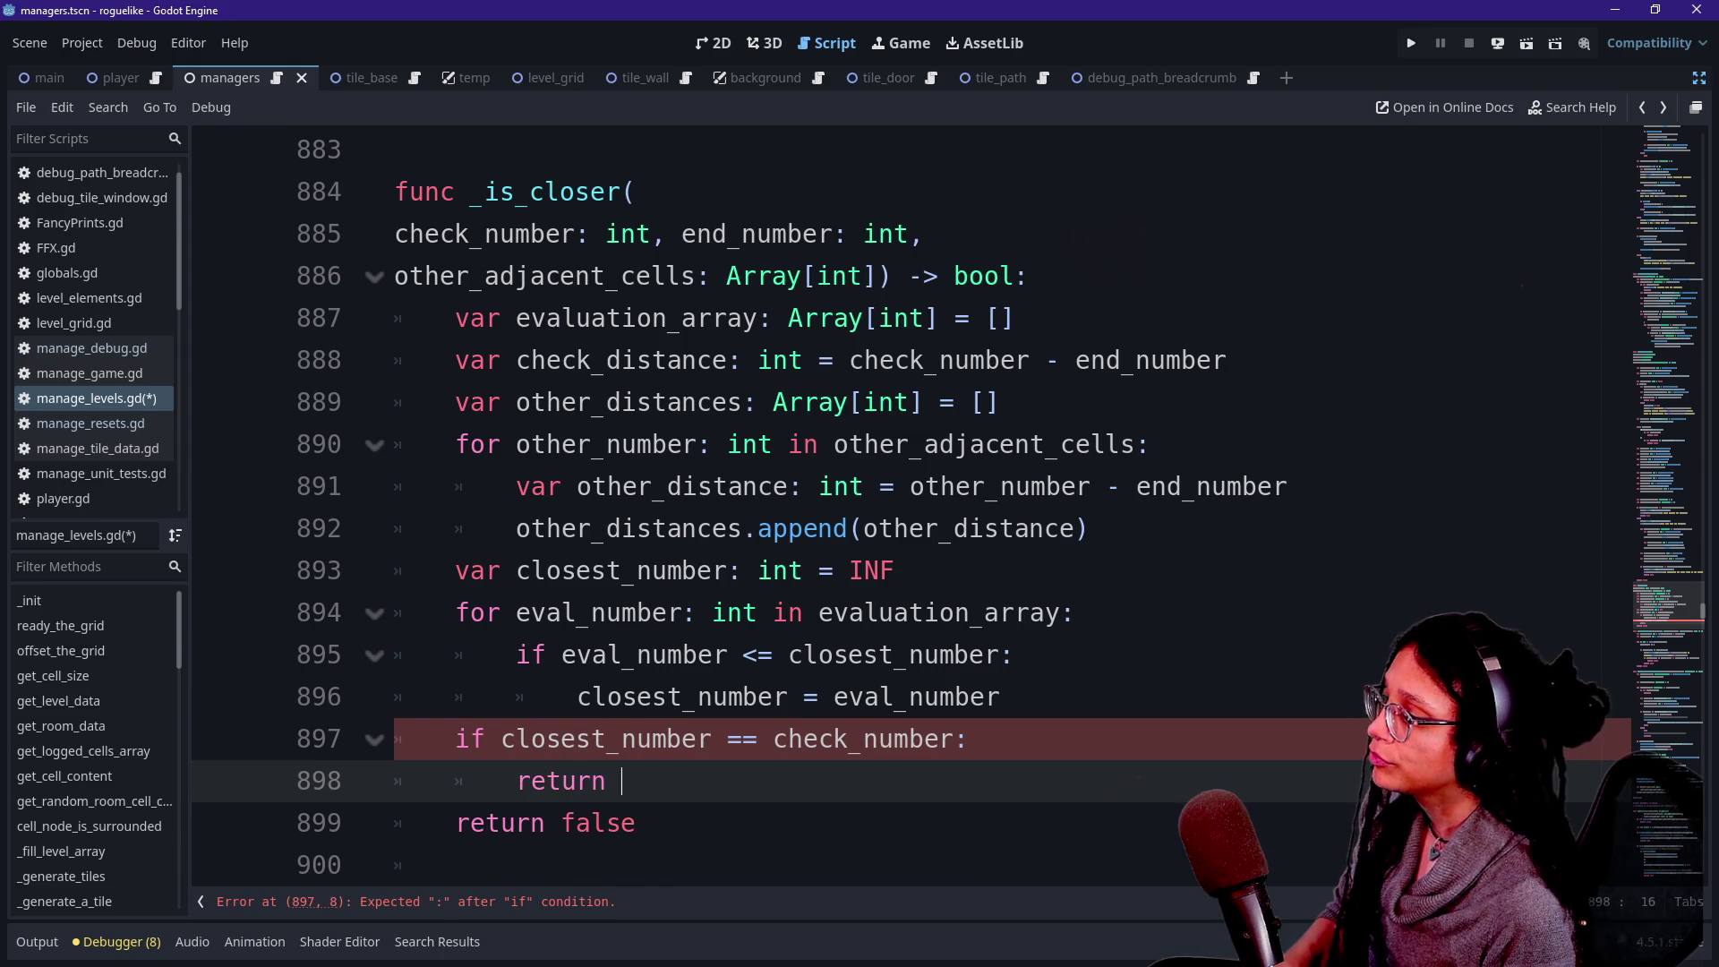
text(true)
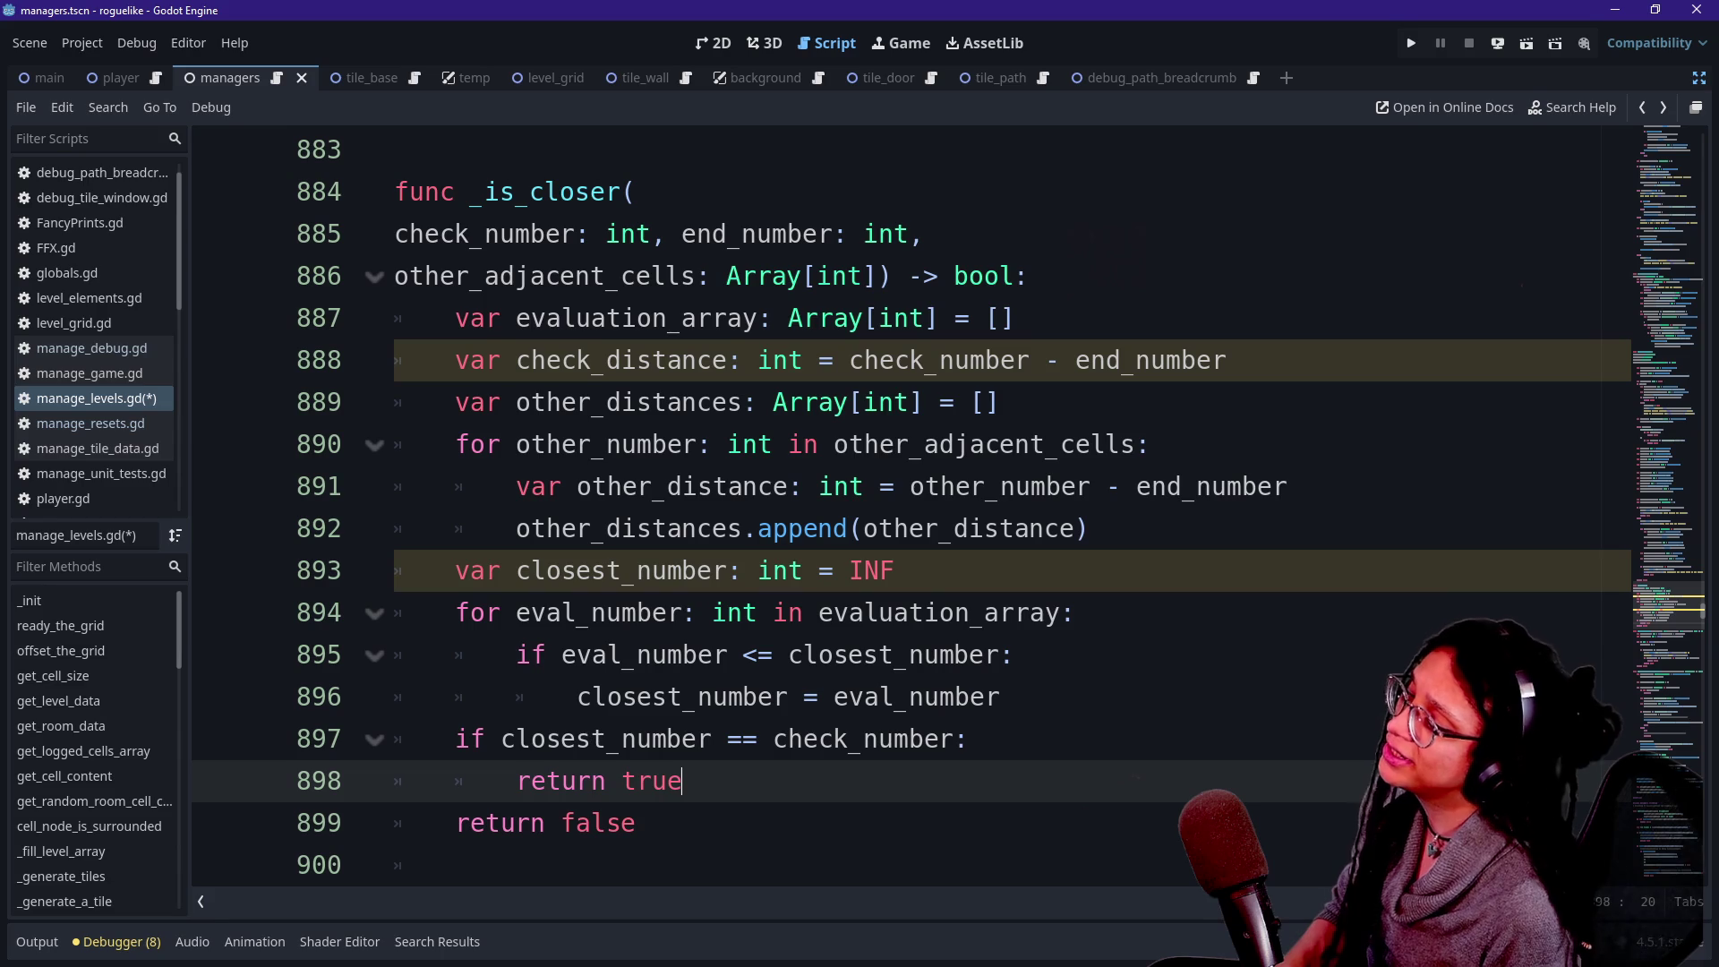
double_click(871, 570)
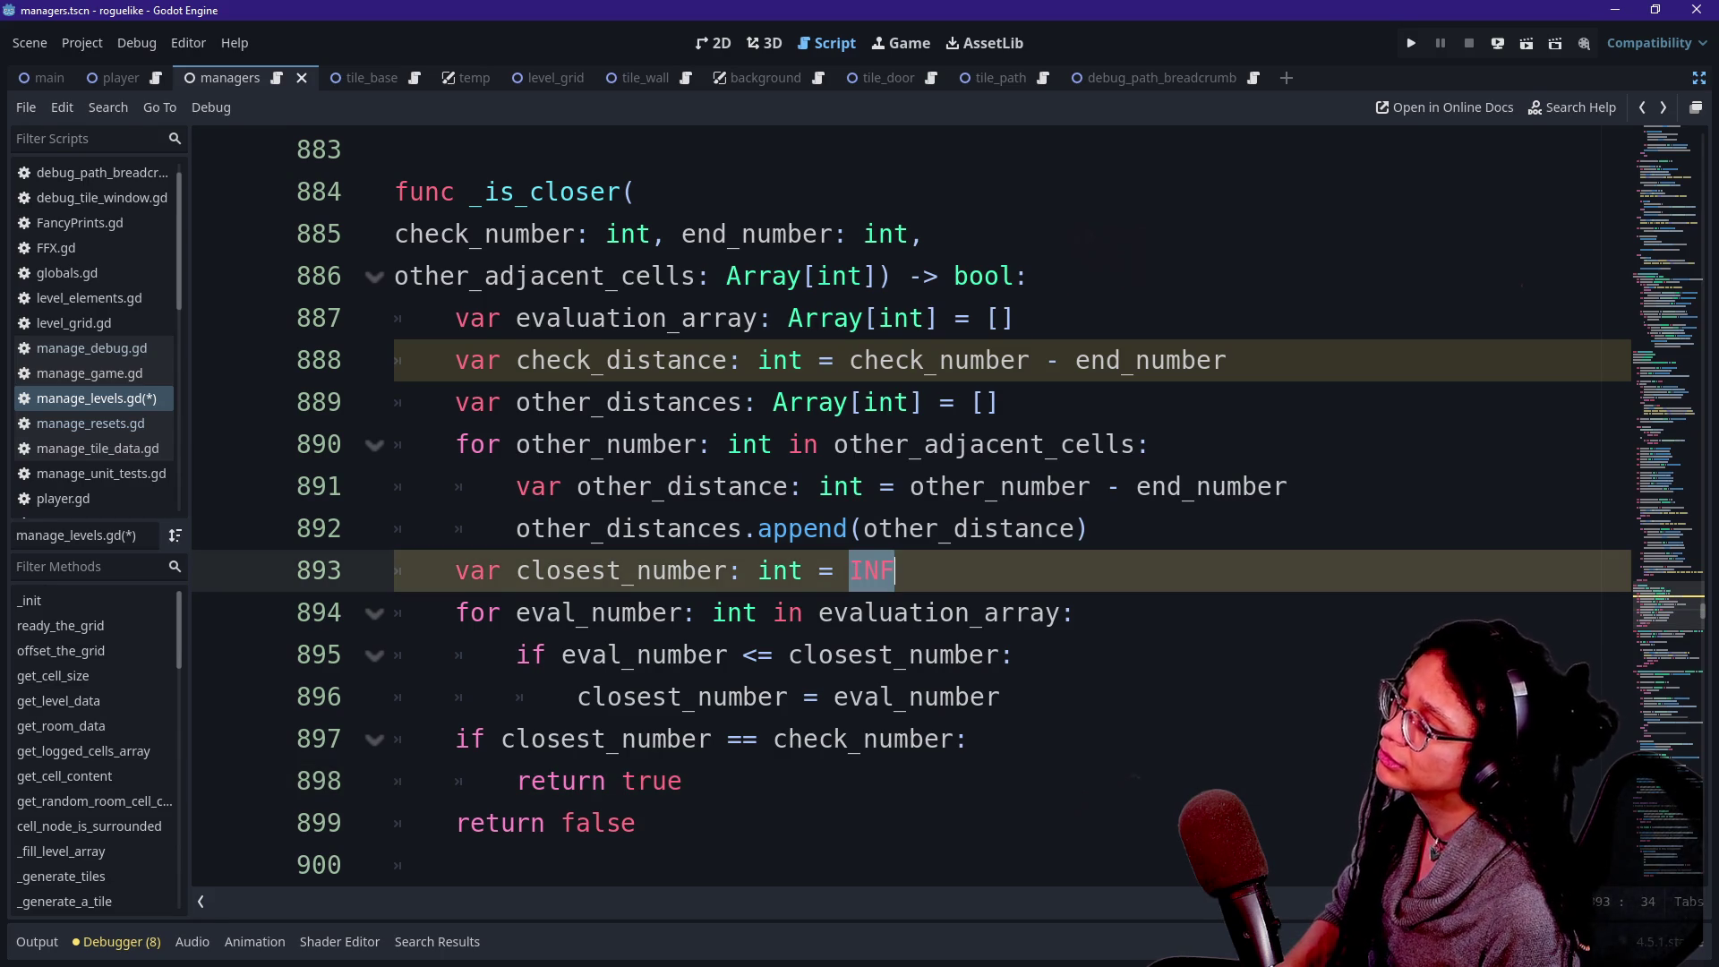
Show the warnings list, view the INF tooltip and docs, then return to the script
drag(809, 902, 809, 813)
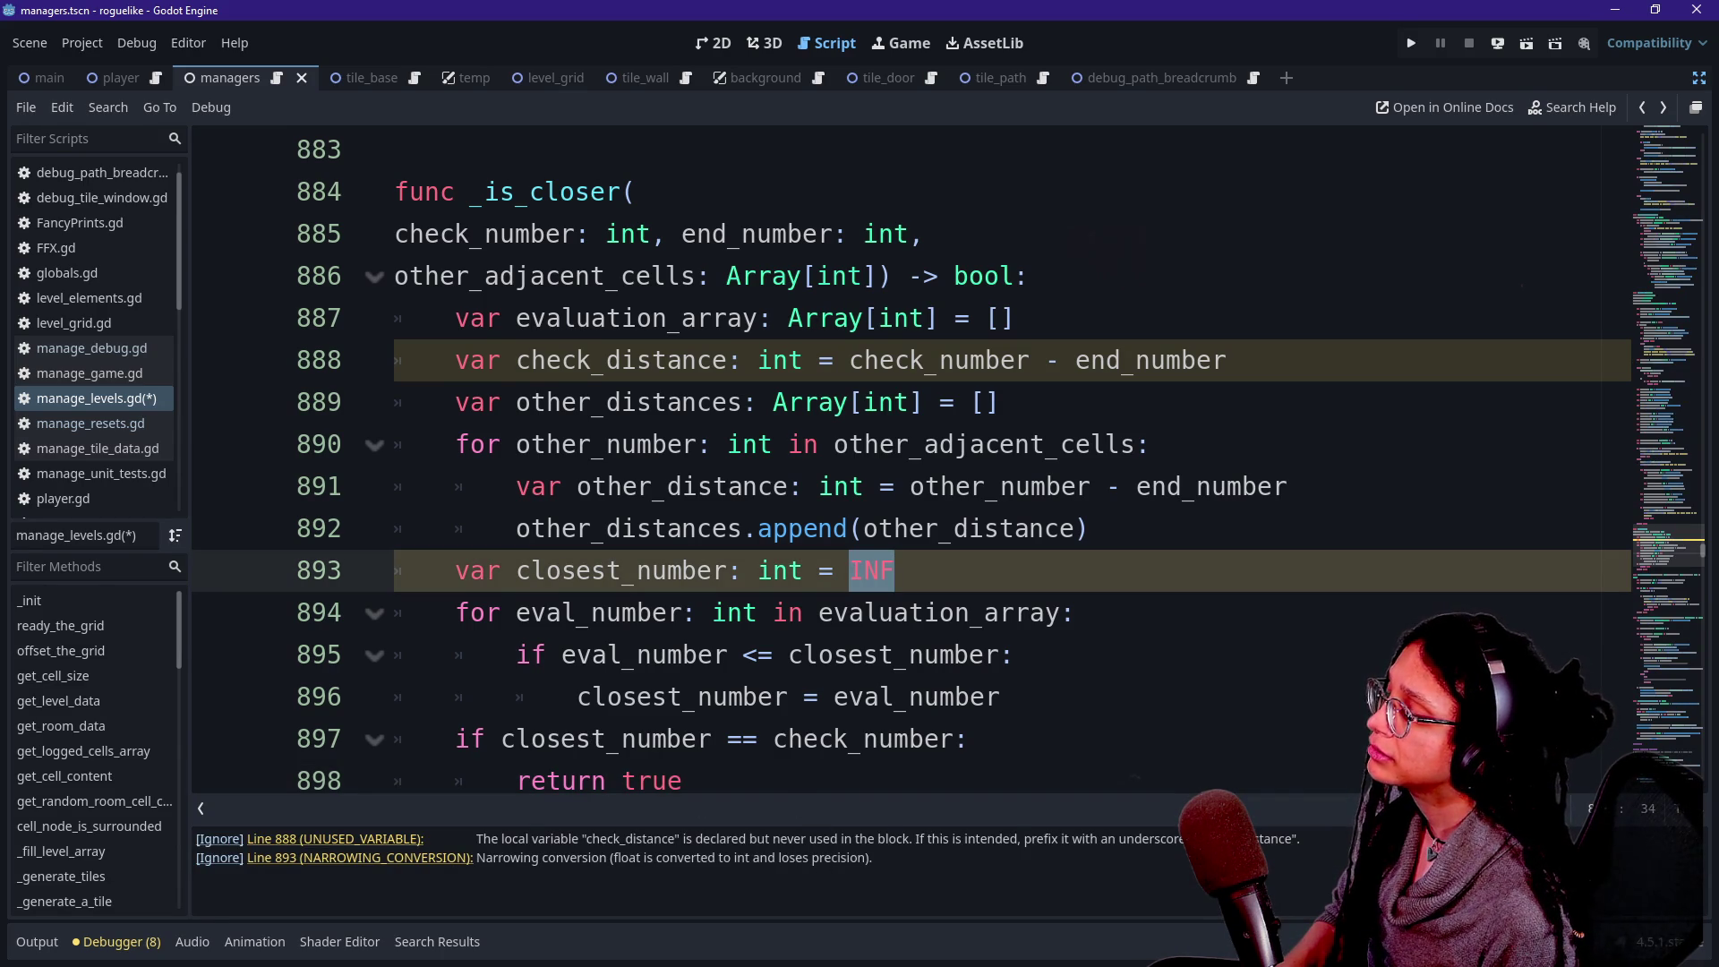
click(803, 571)
double_click(871, 570)
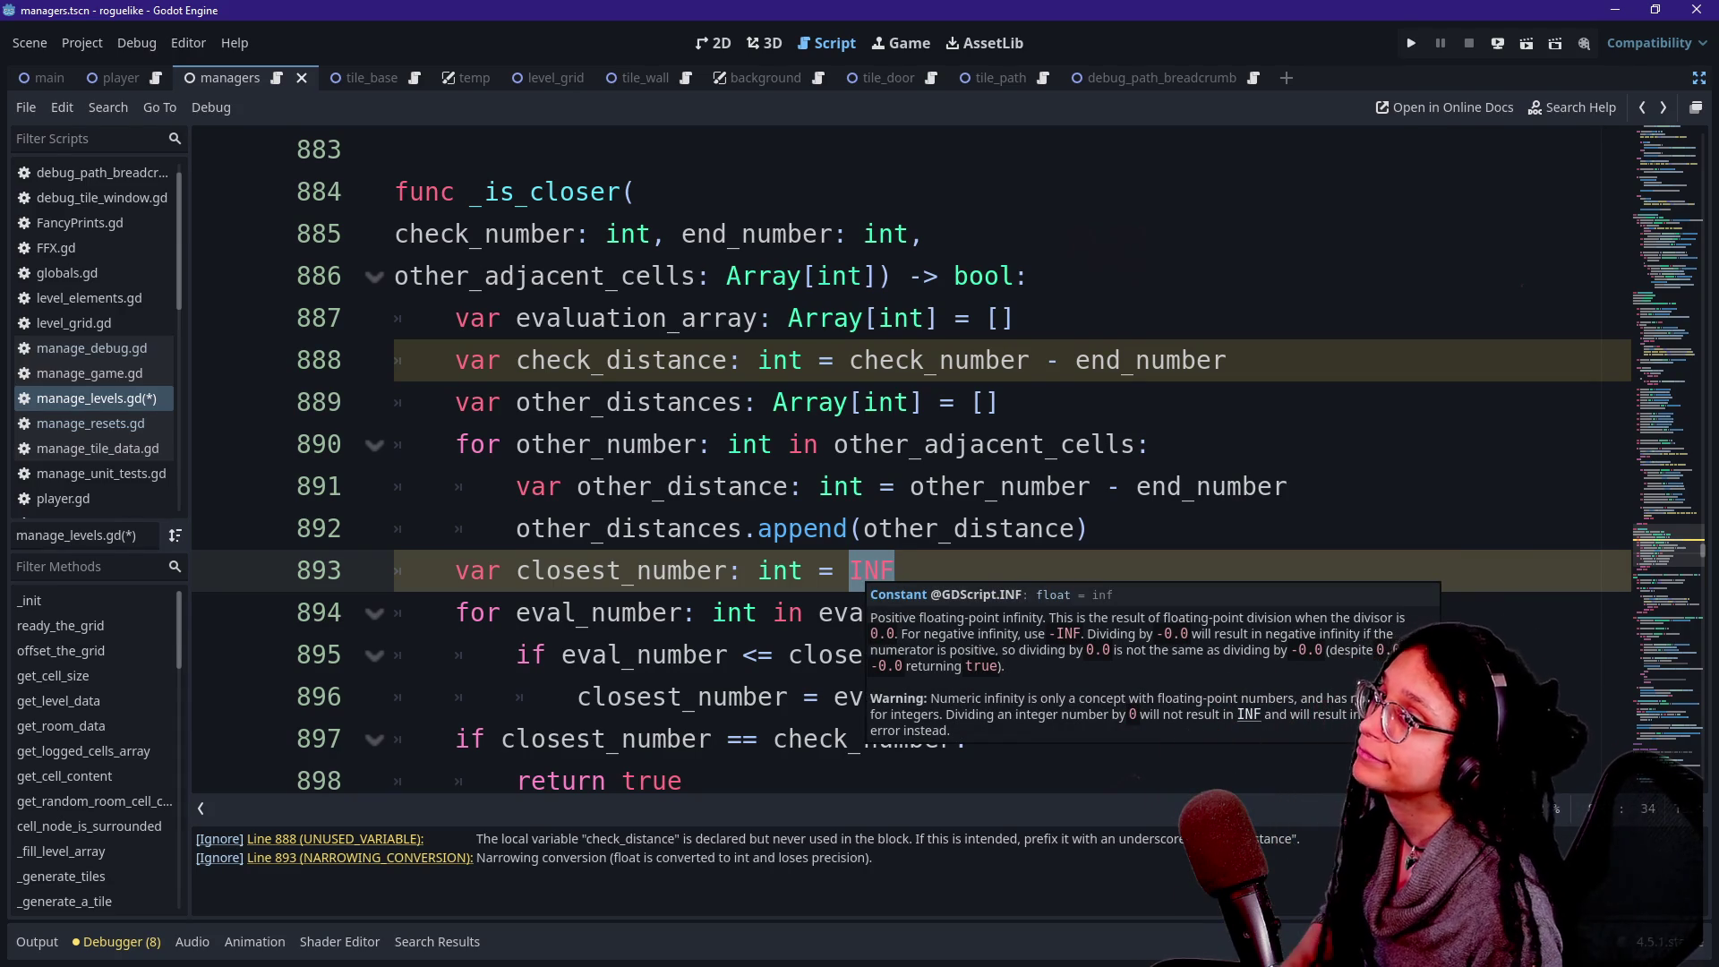
click(881, 570)
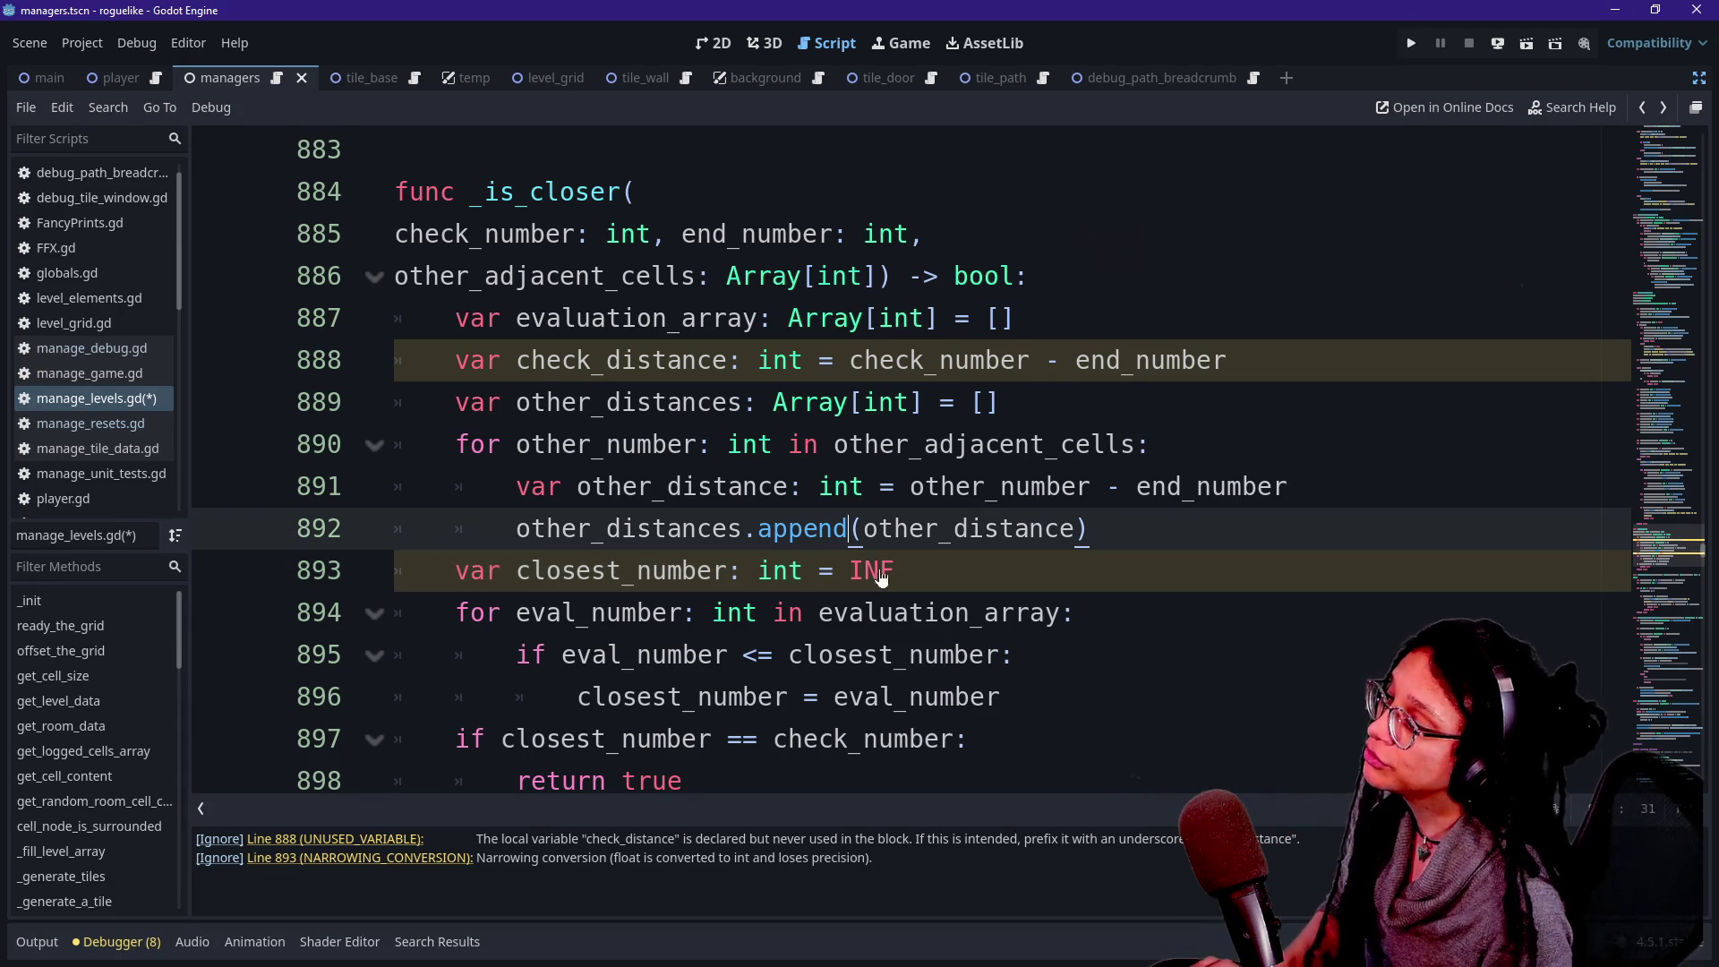
key(alt+F1)
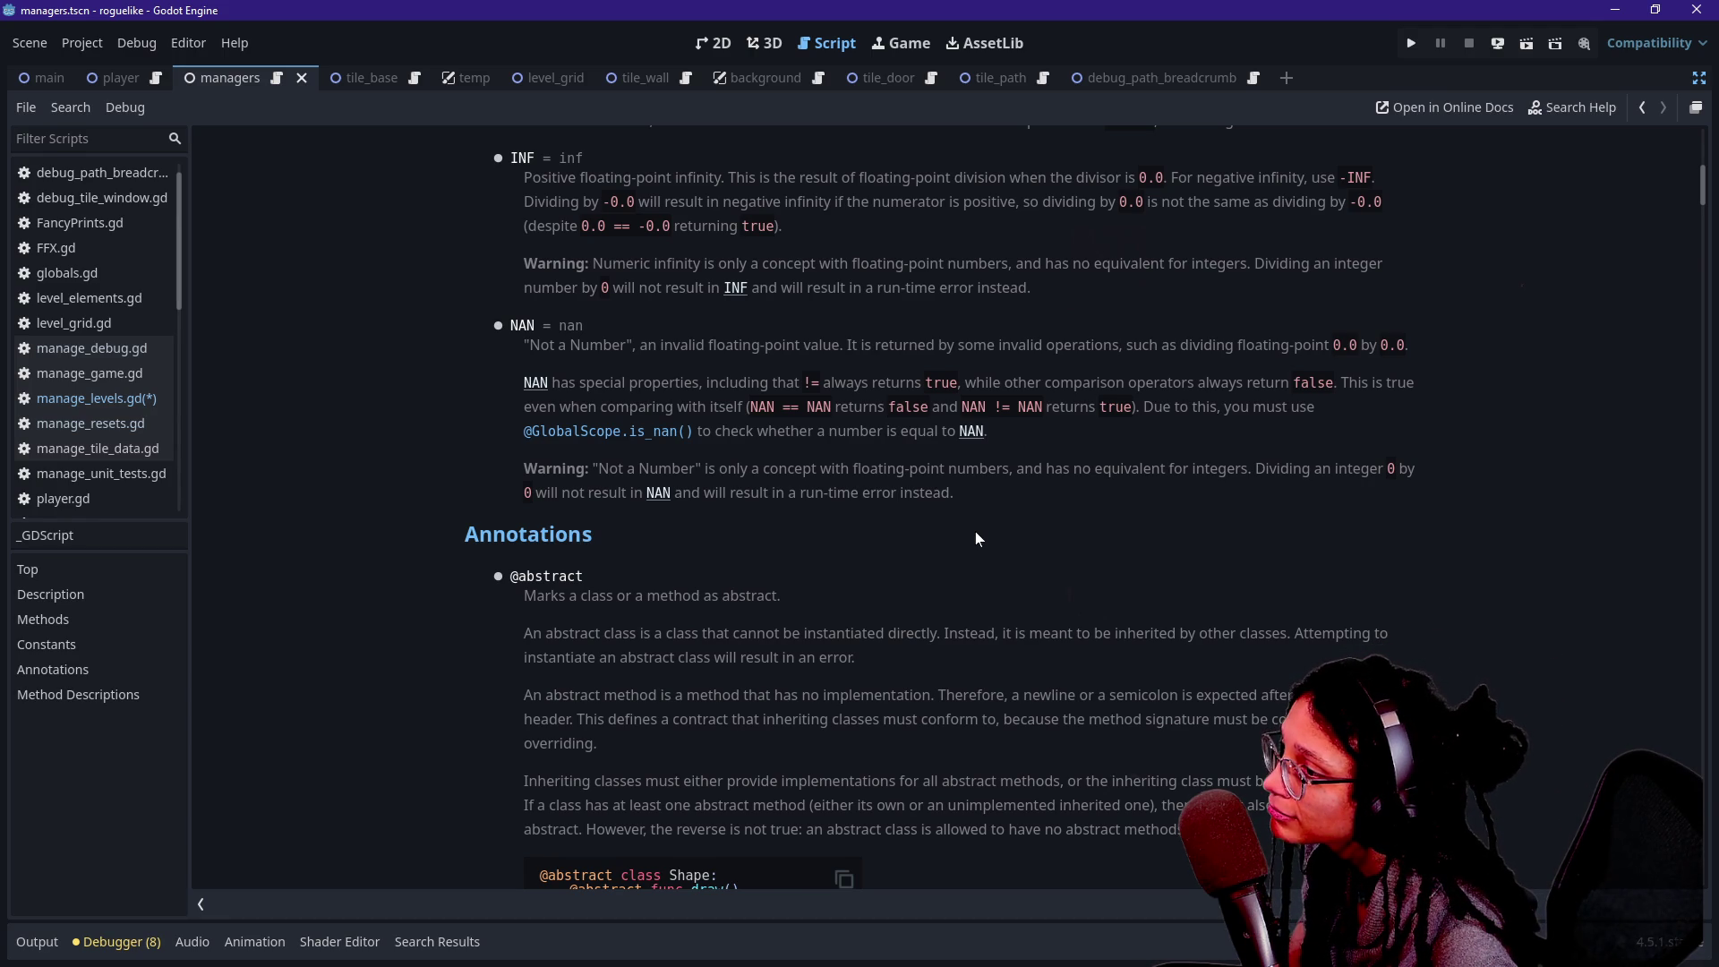
click(1642, 107)
click(895, 570)
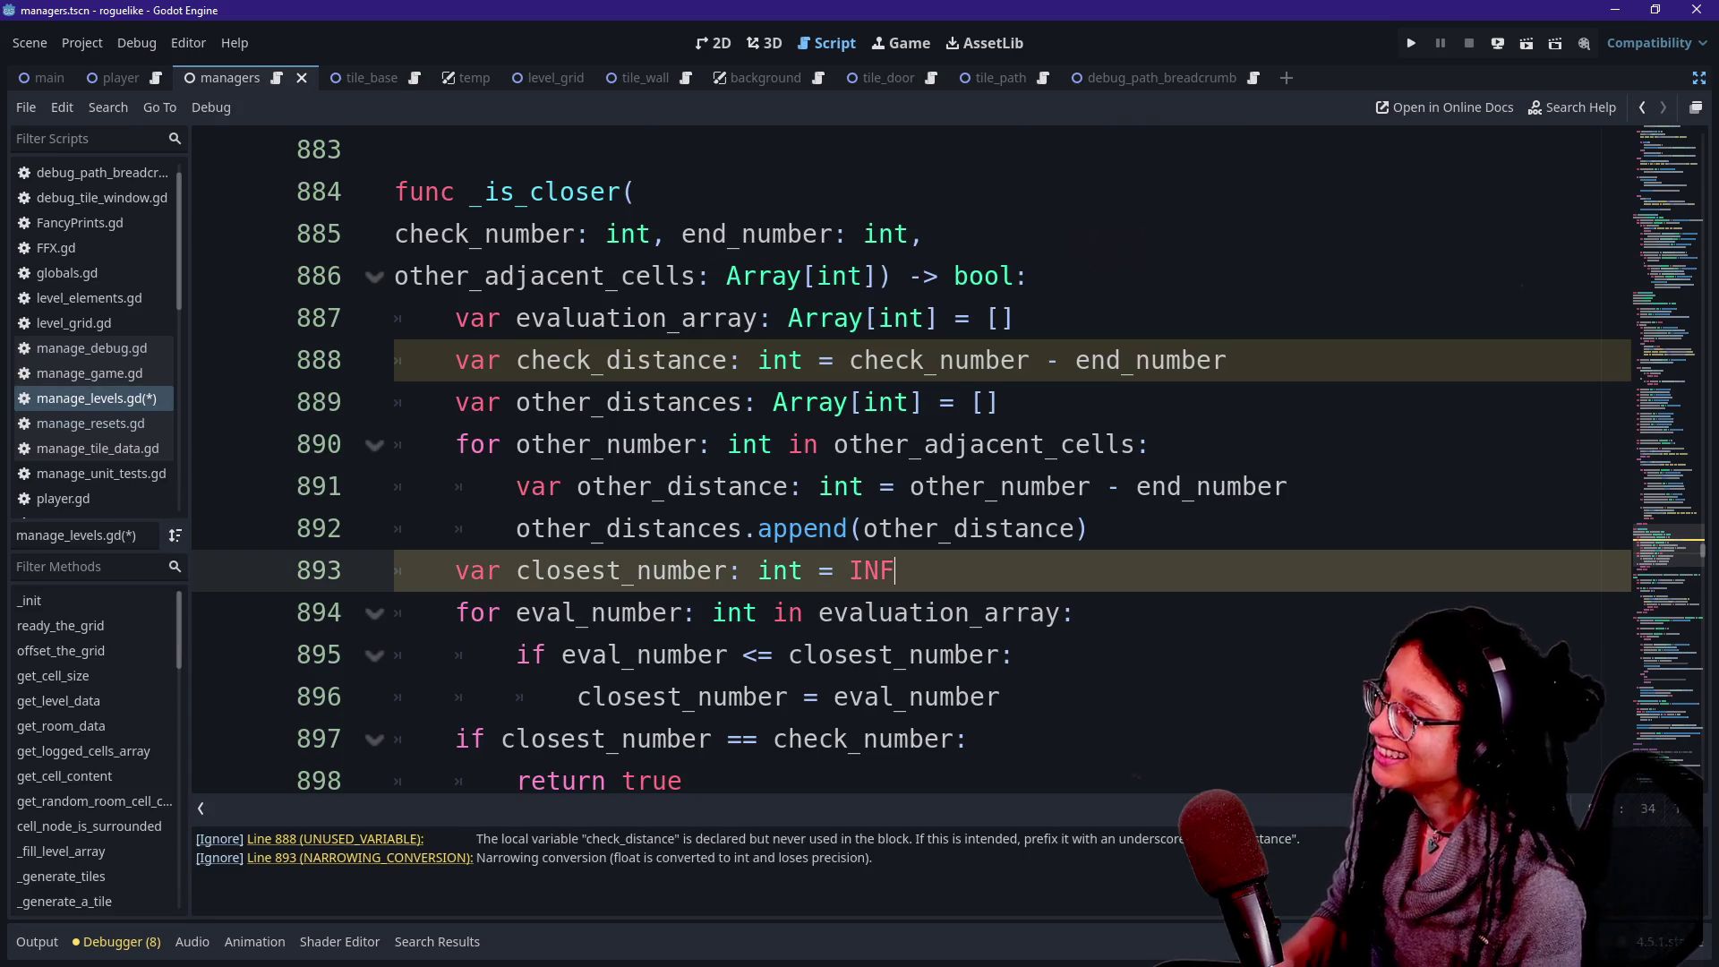
Replace INF with 9999999 as closest_number's initial value and save
key(BackSpace)
key(BackSpace)
key(BackSpace)
text(9999999)
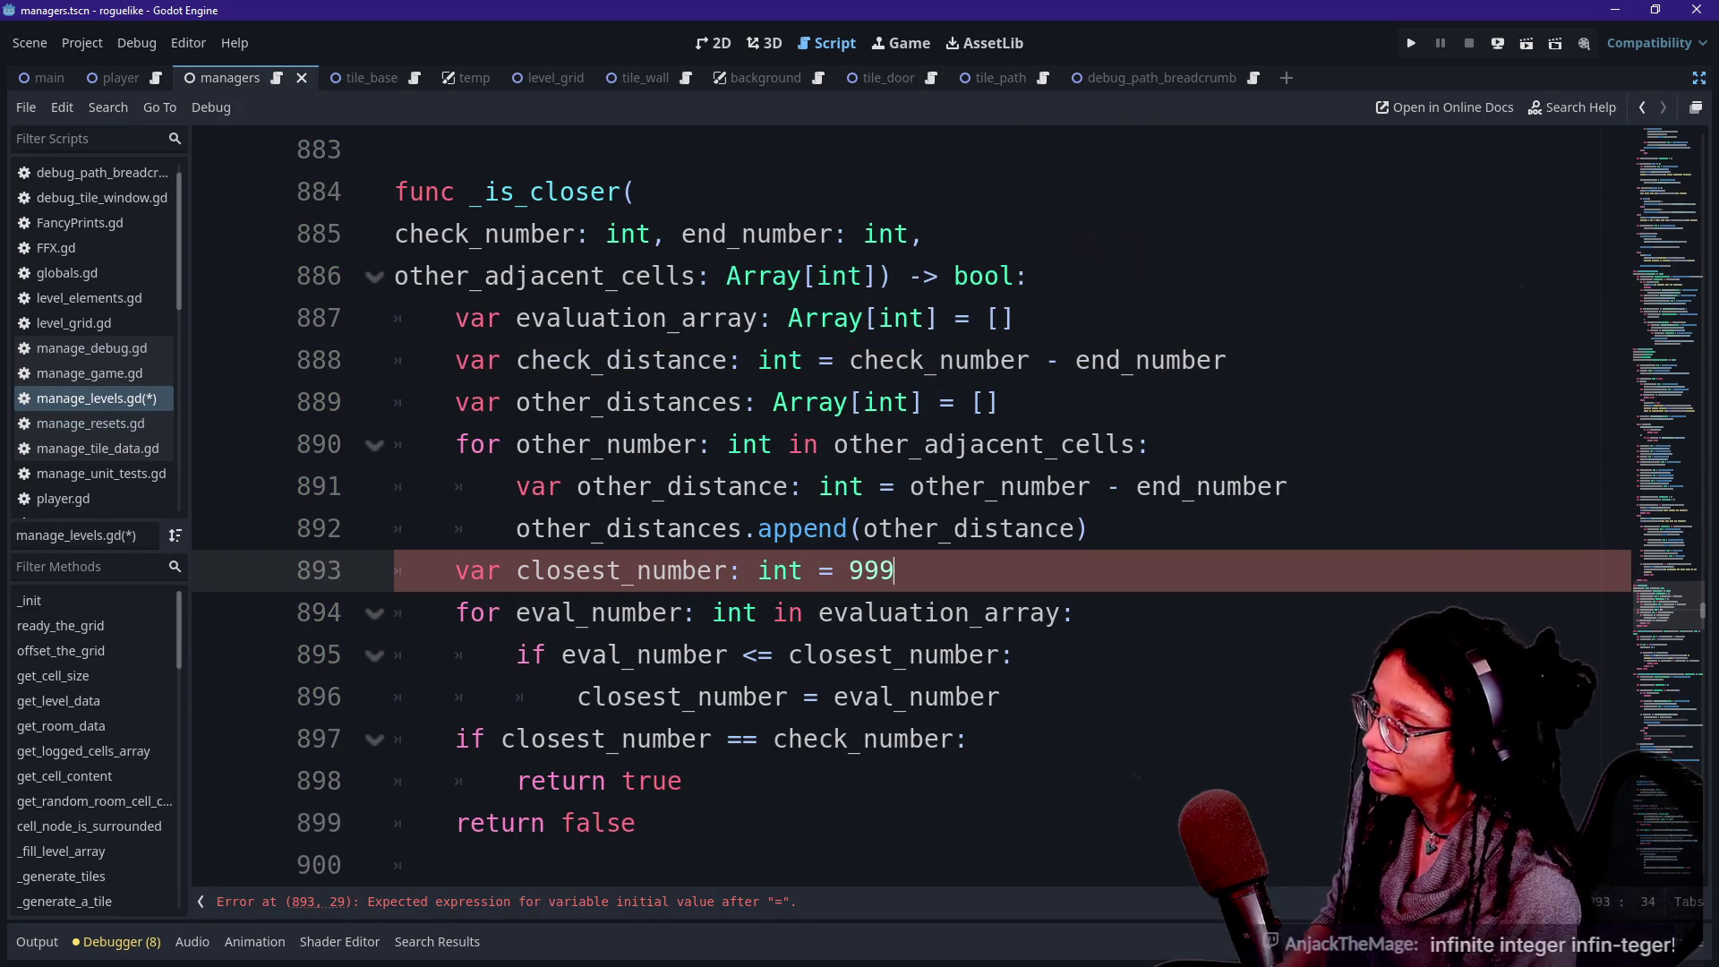
key(Down)
key(Down)
key(ctrl+s)
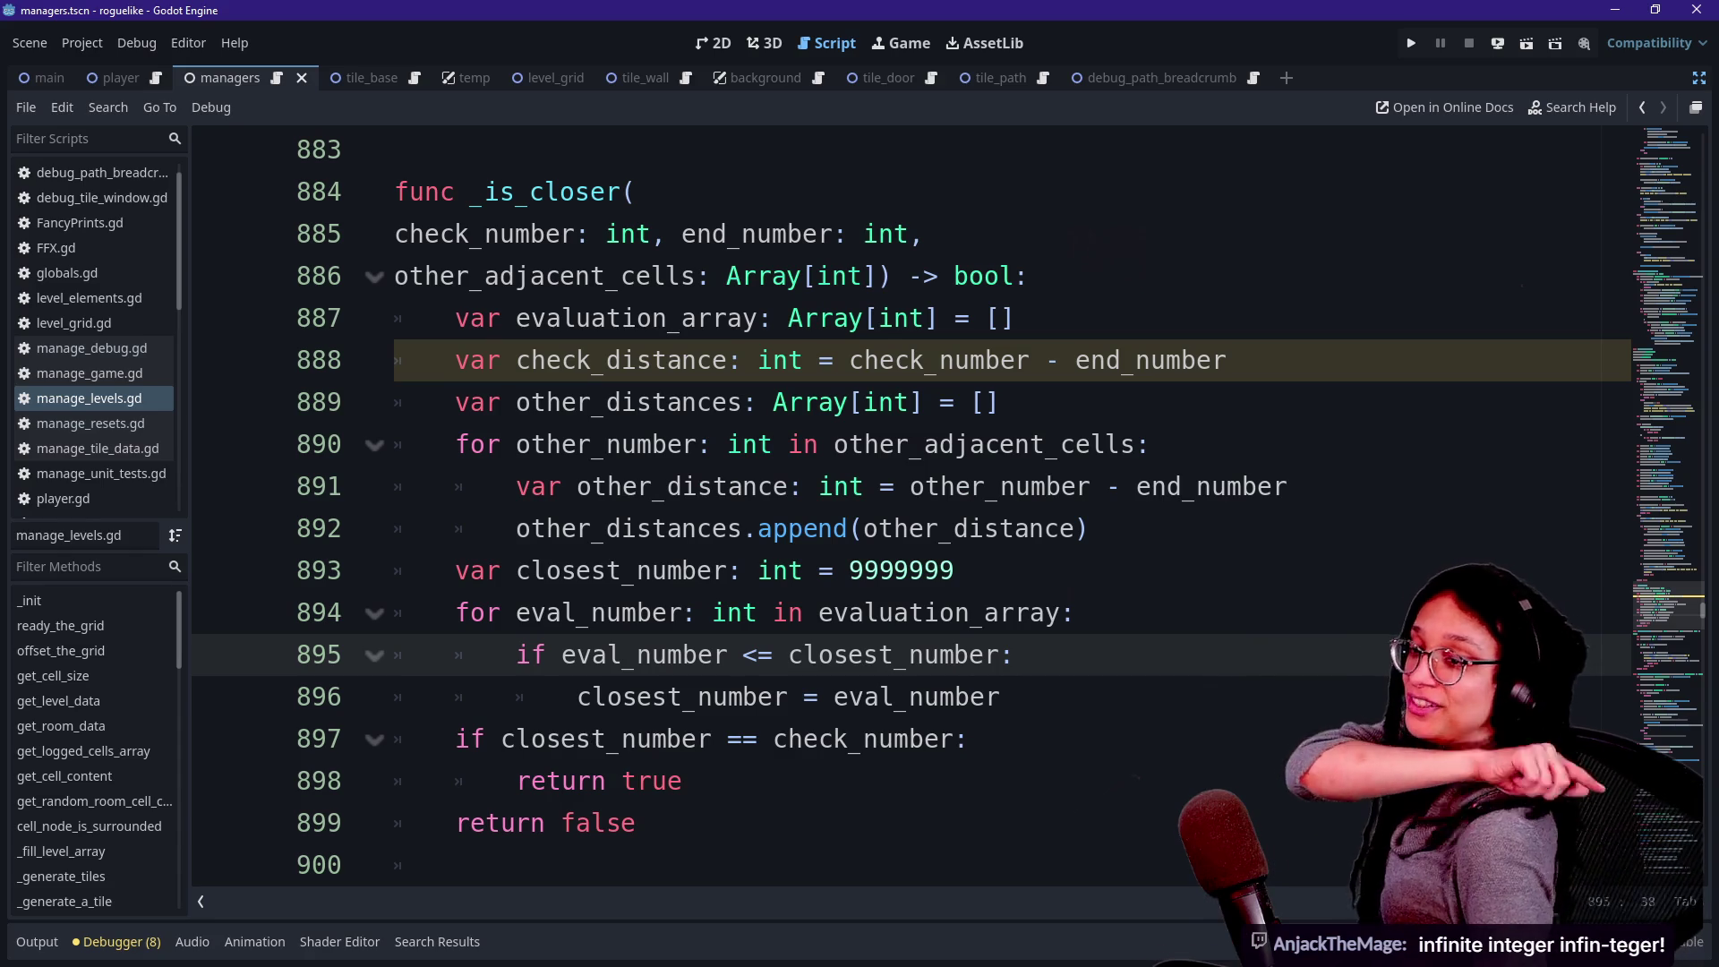
click(849, 654)
click(608, 612)
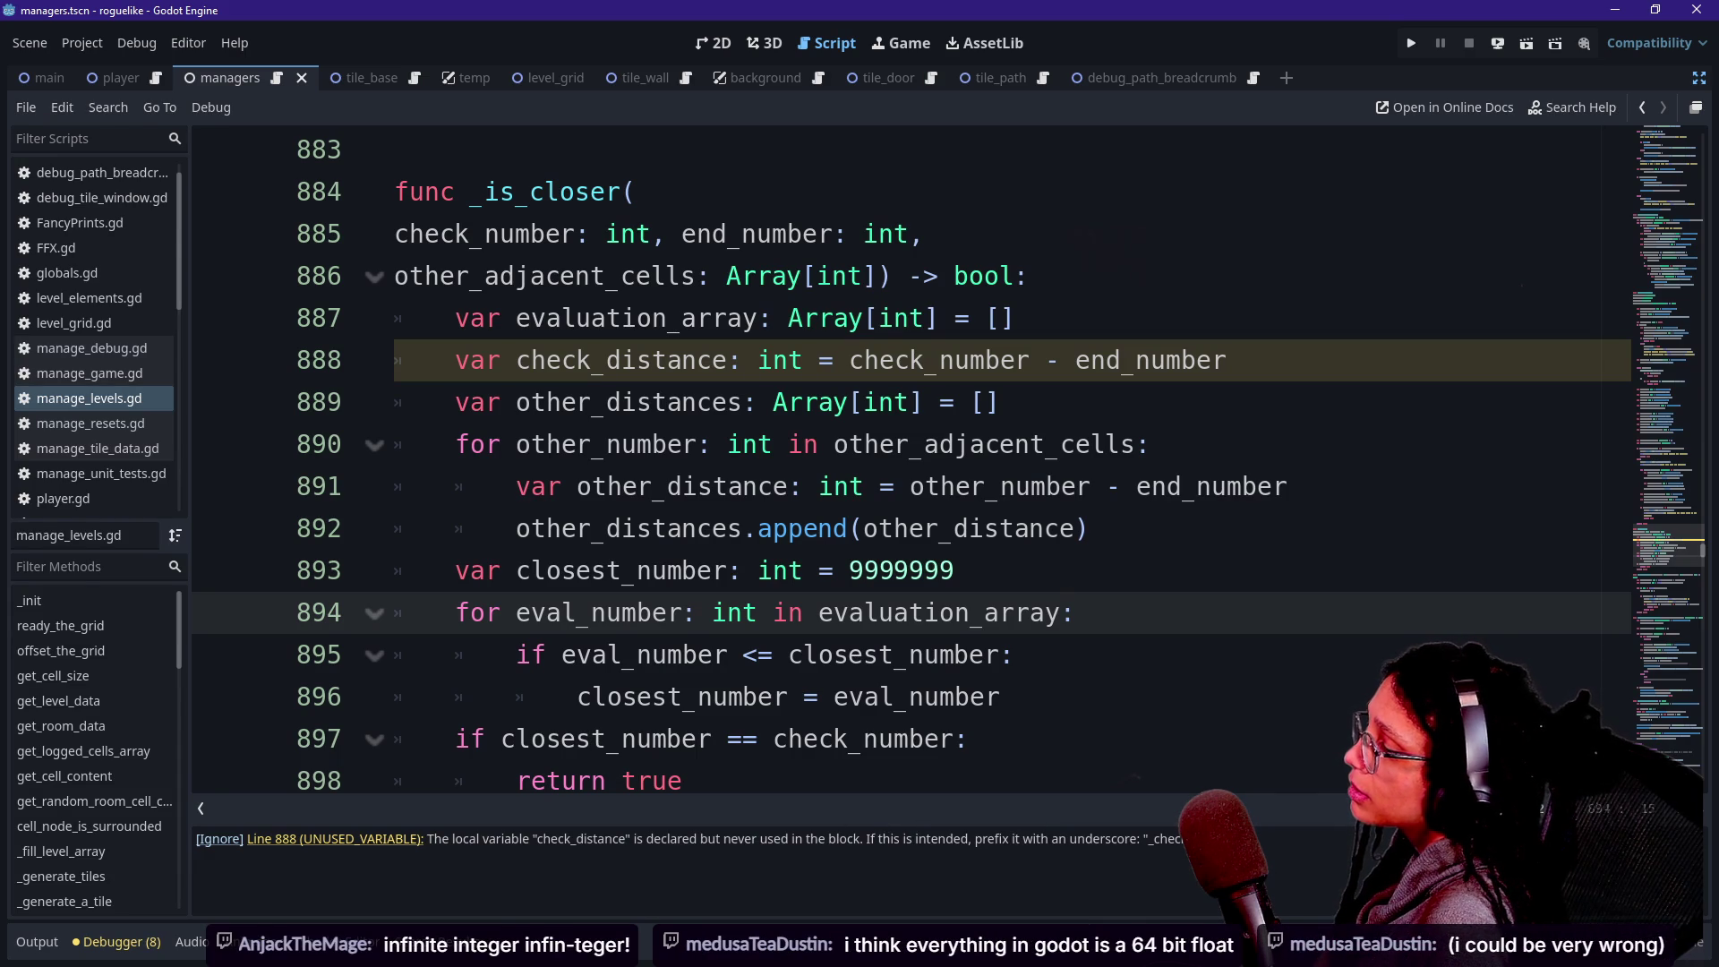
Change check_number to check_distance in the line 897 comparison and save
drag(940, 739, 817, 738)
key(BackSpace)
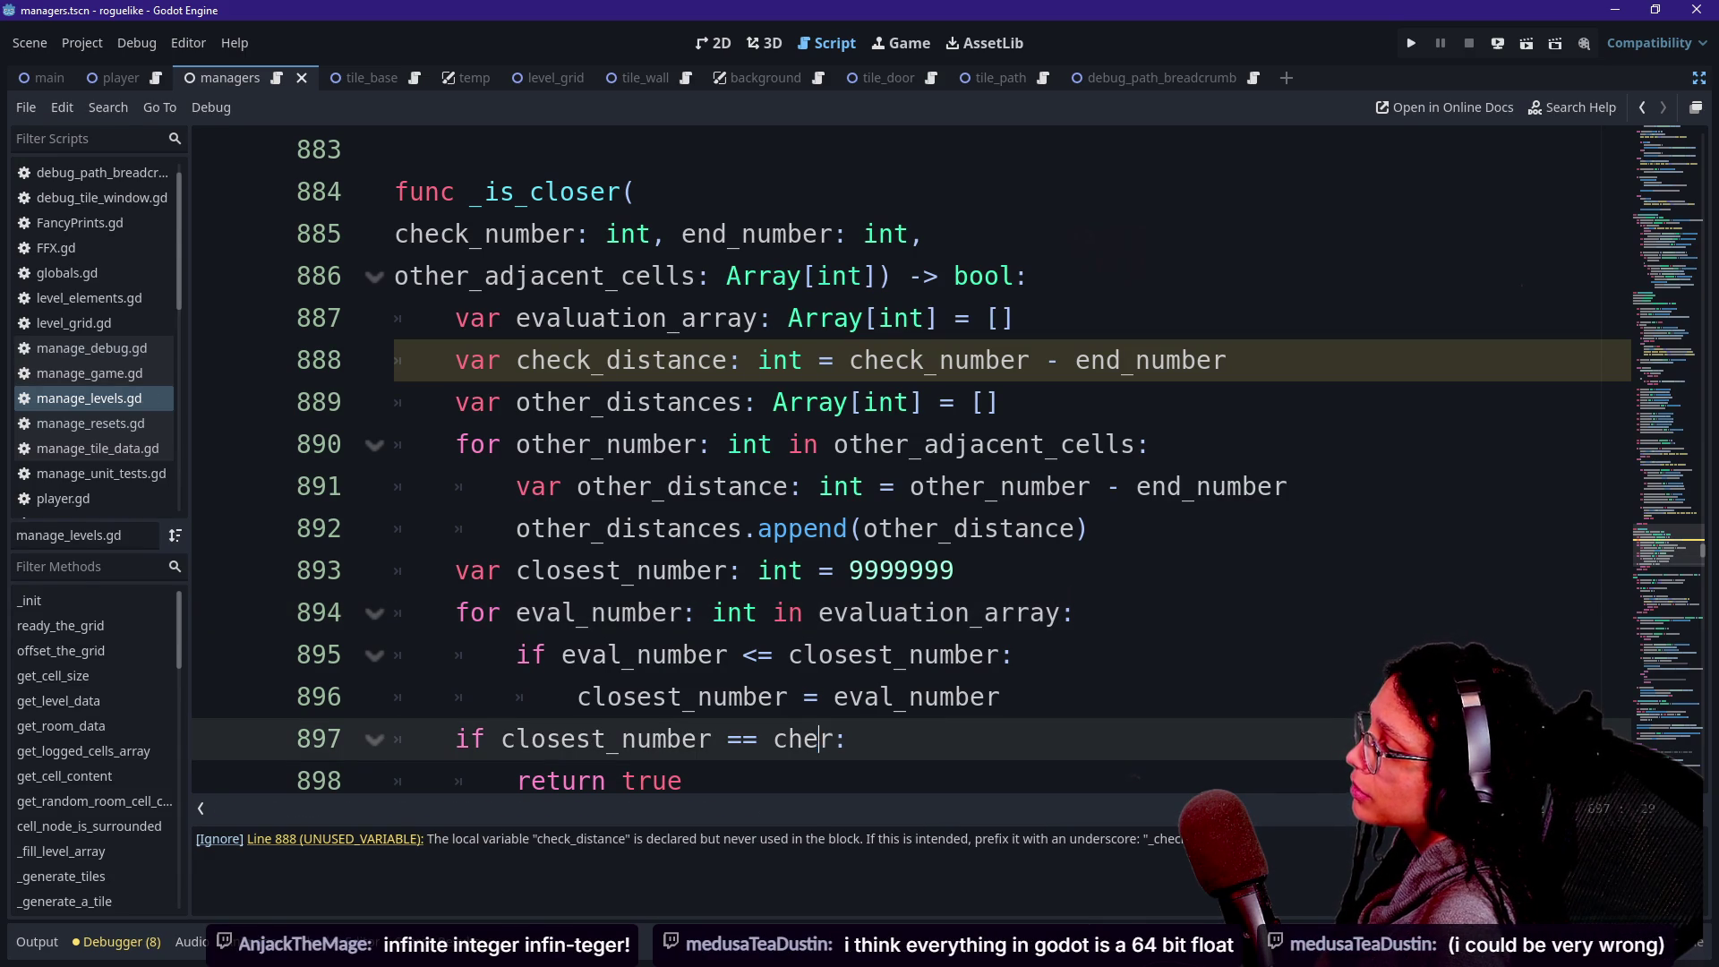
key(BackSpace)
key(BackSpace)
key(BackSpace)
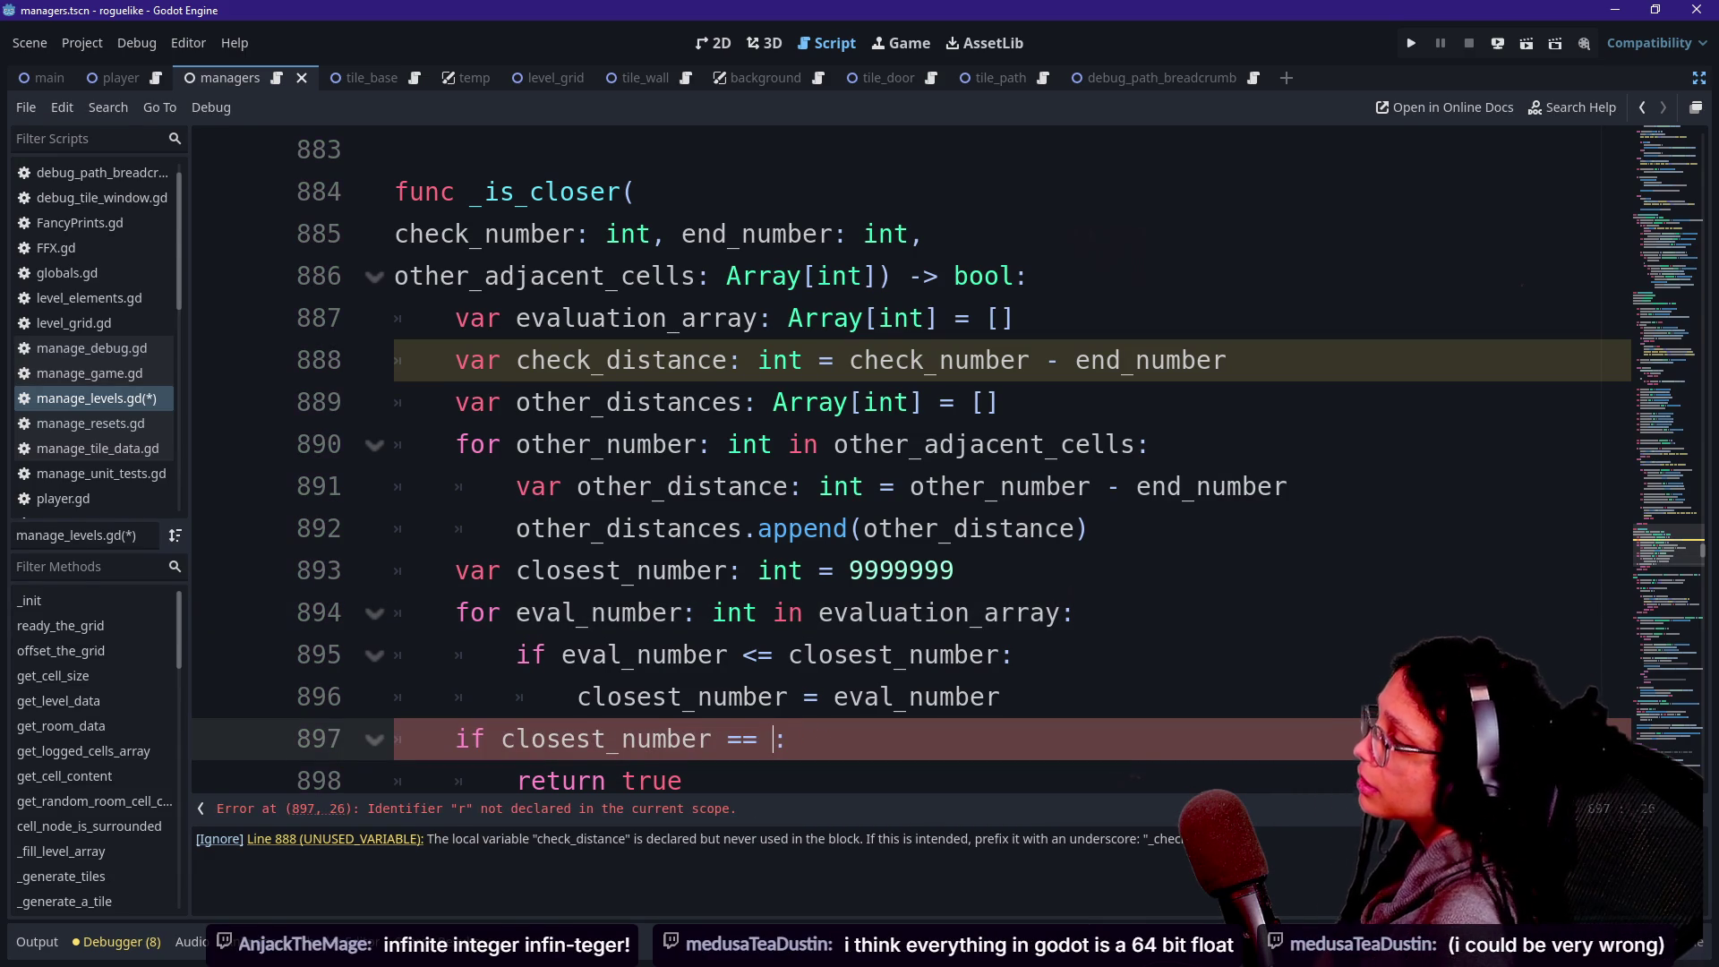
text(check_distance)
click(923, 655)
key(ctrl+s)
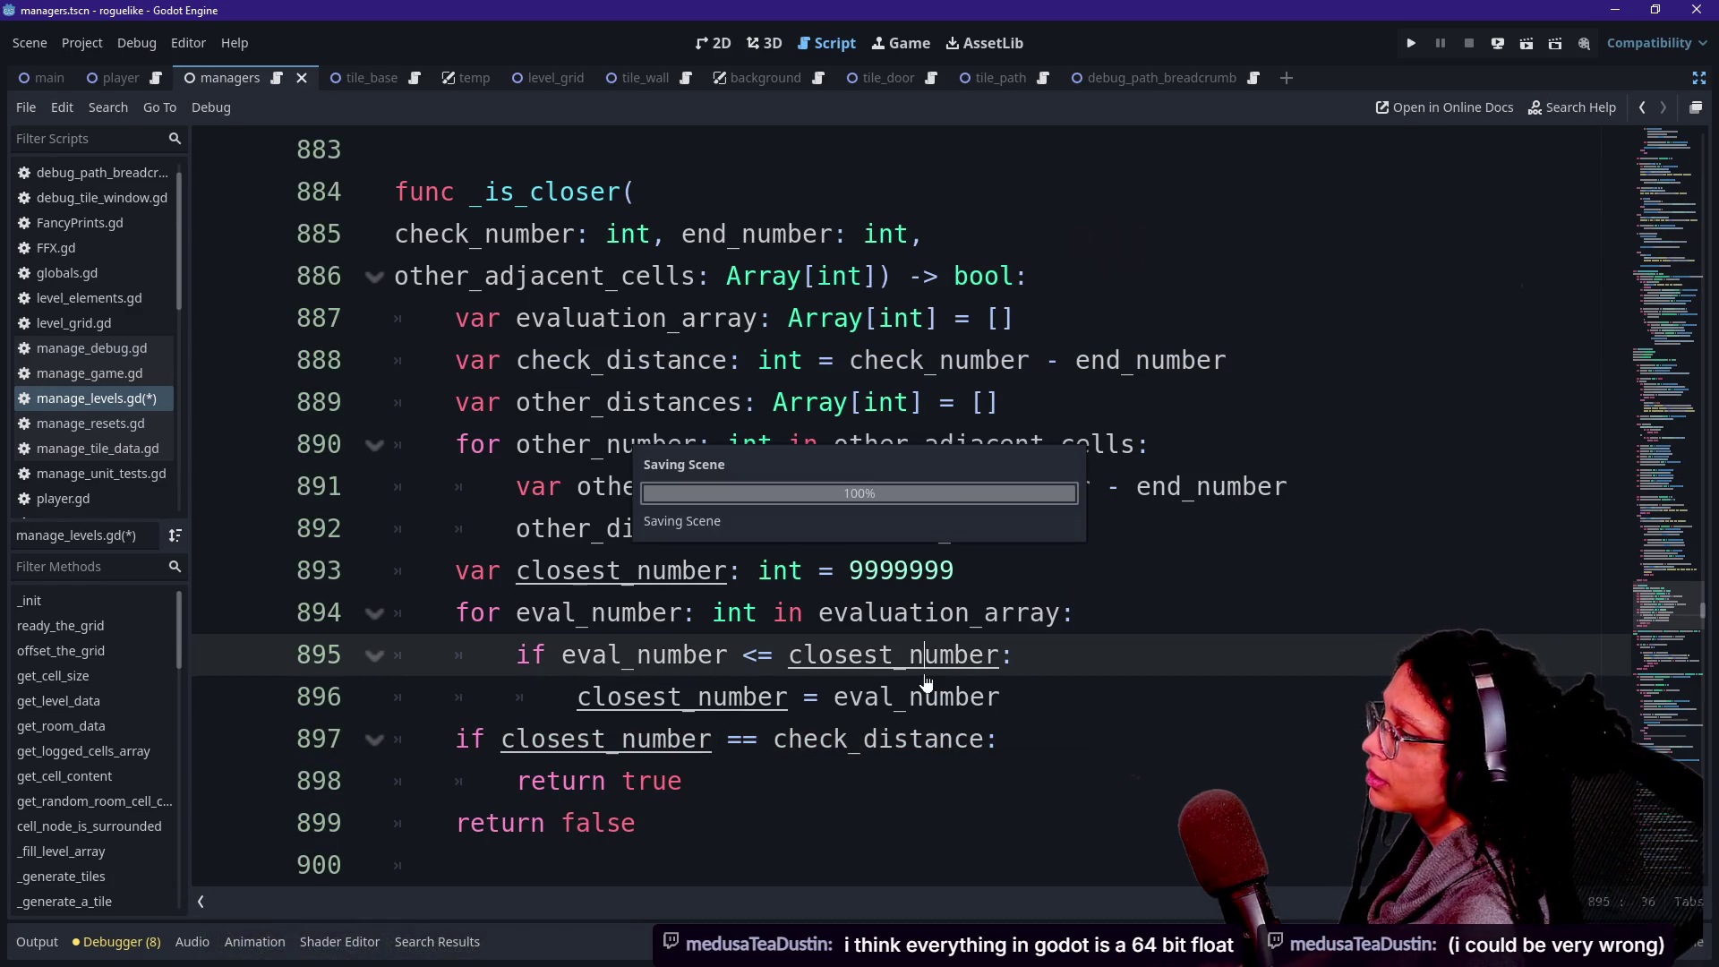
key(Down)
key(Down)
key(Down)
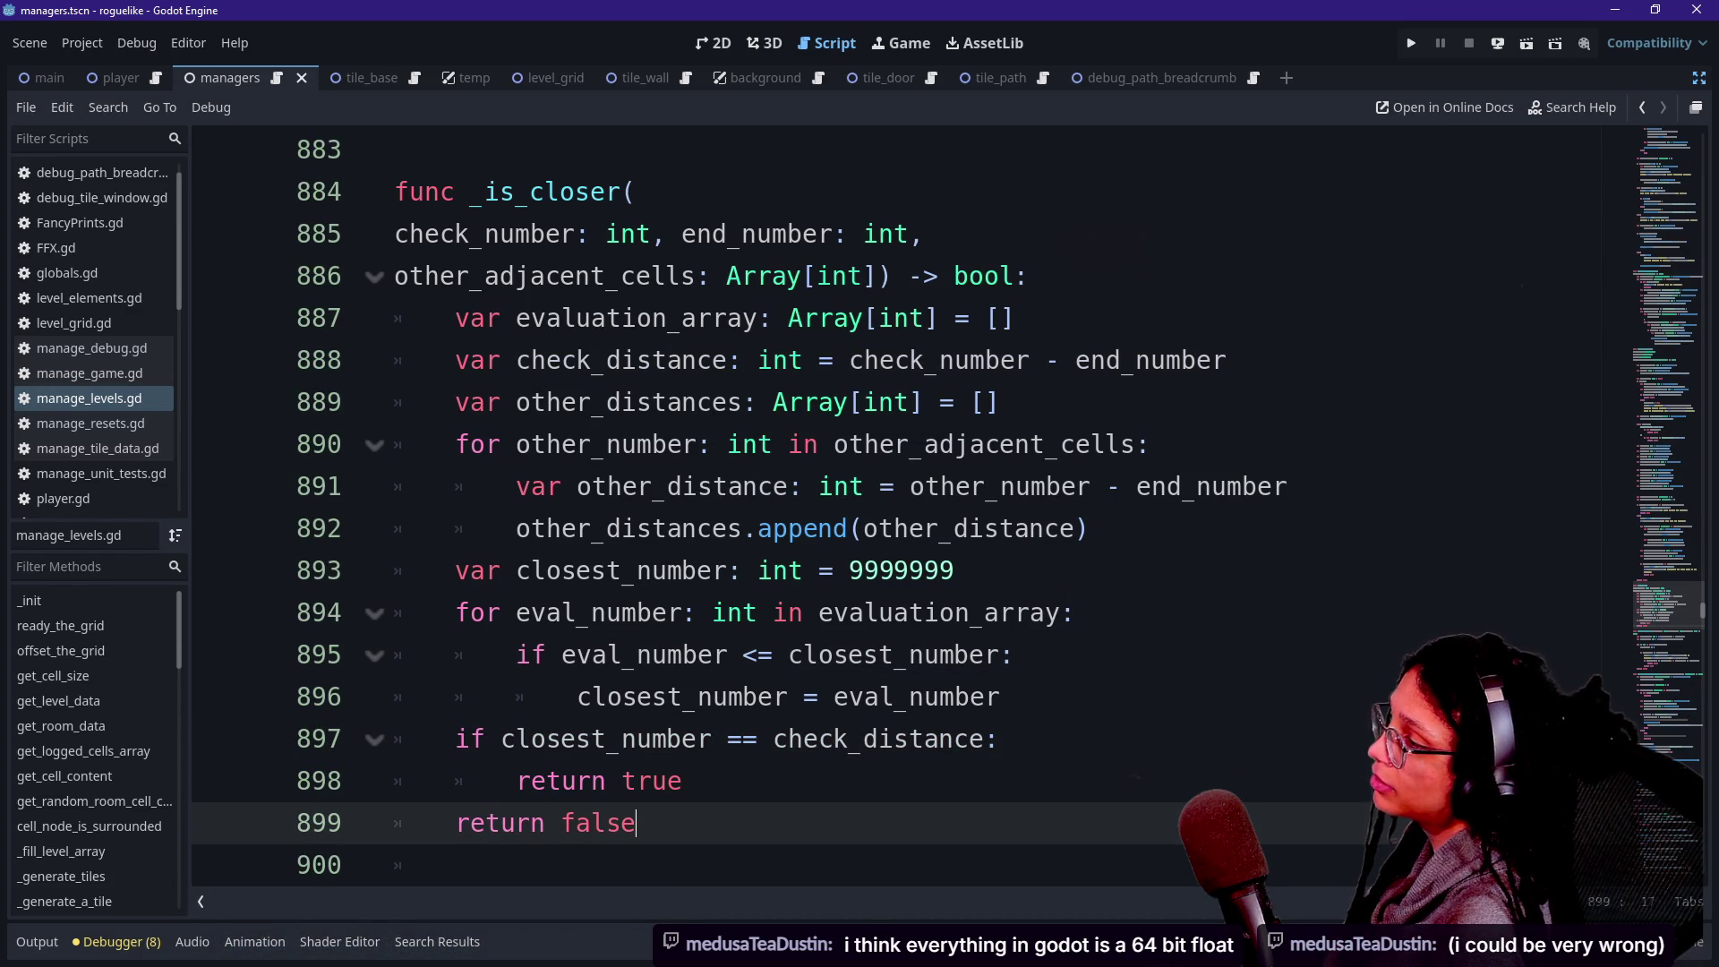
Insert blank lines after the evaluation_array and check_distance declarations in _is_closer
mouse_move(592, 528)
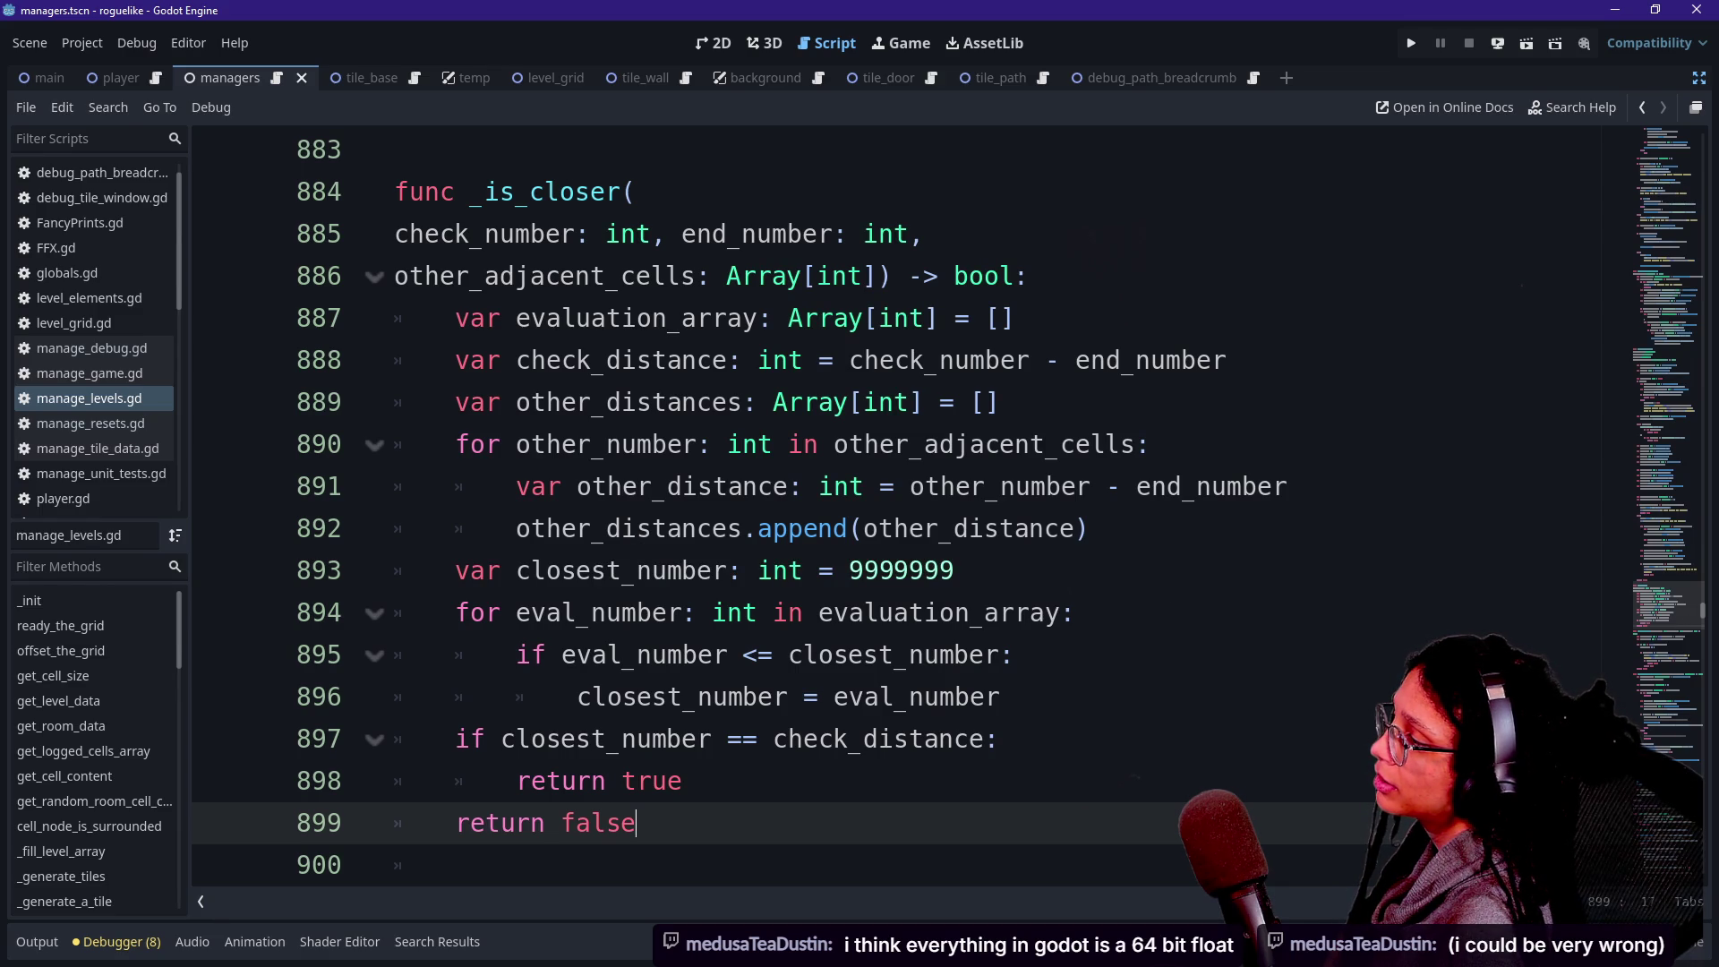
click(1090, 528)
key(Return)
click(1001, 402)
key(Return)
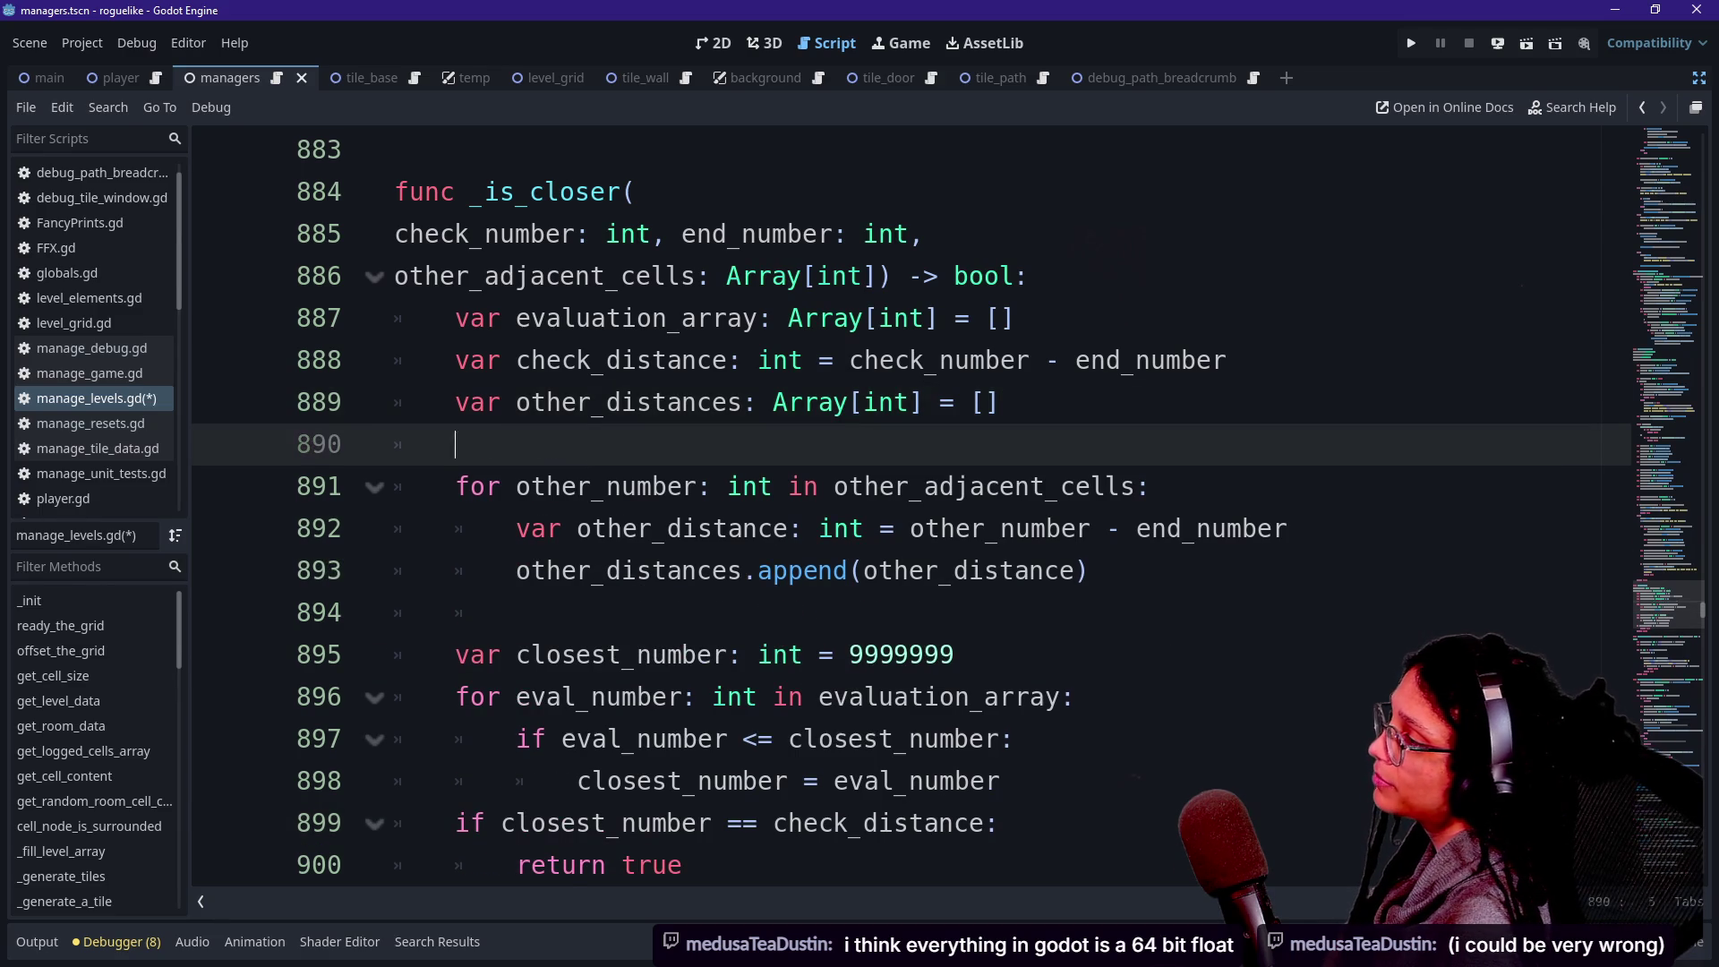
click(1015, 318)
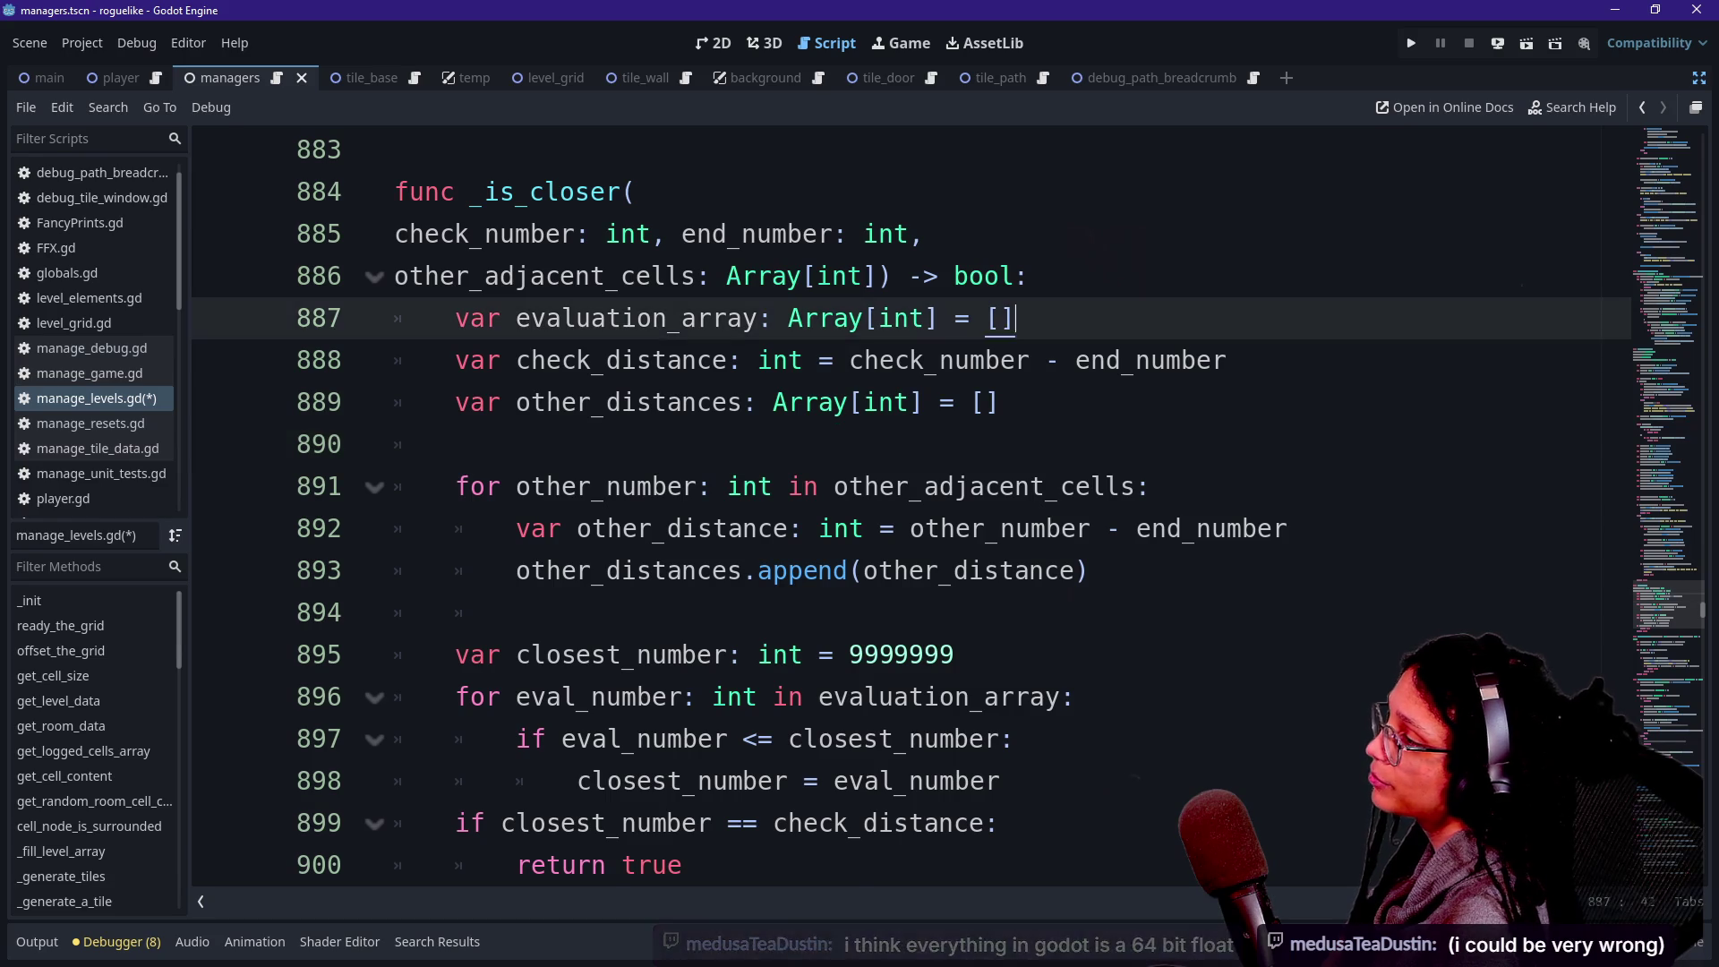
key(Return)
click(1227, 402)
key(Return)
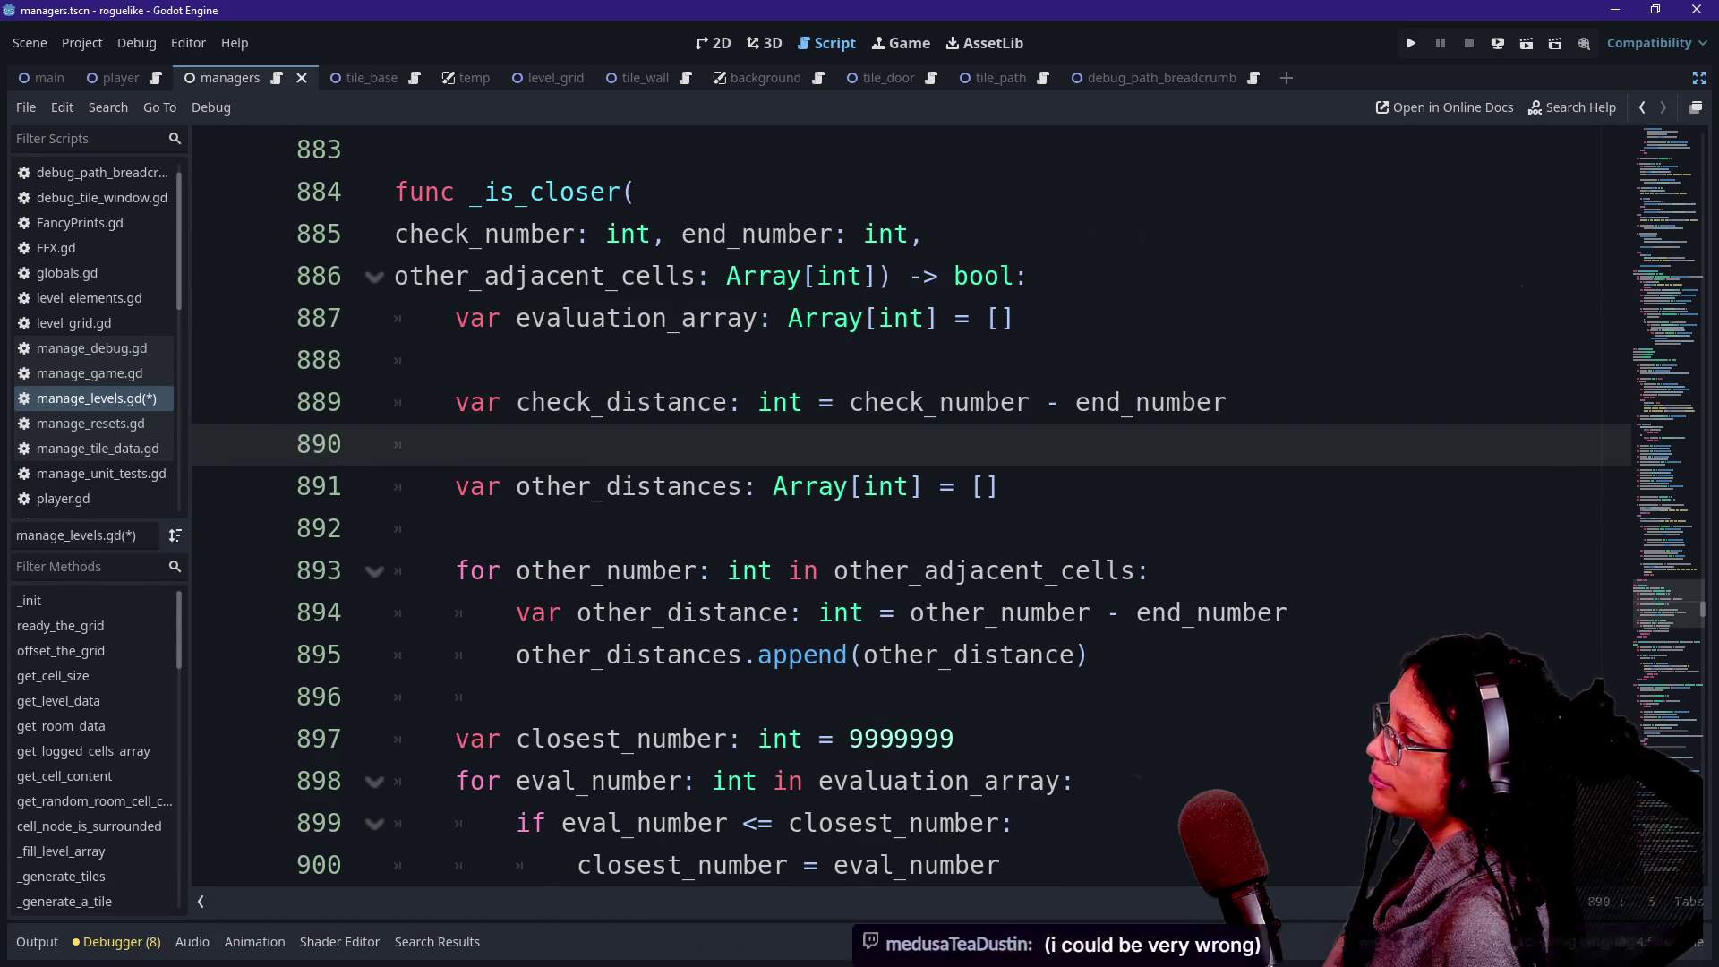
Review the other_adjacent_cells loop, other_distance calculation and closest_number comparison
click(1121, 570)
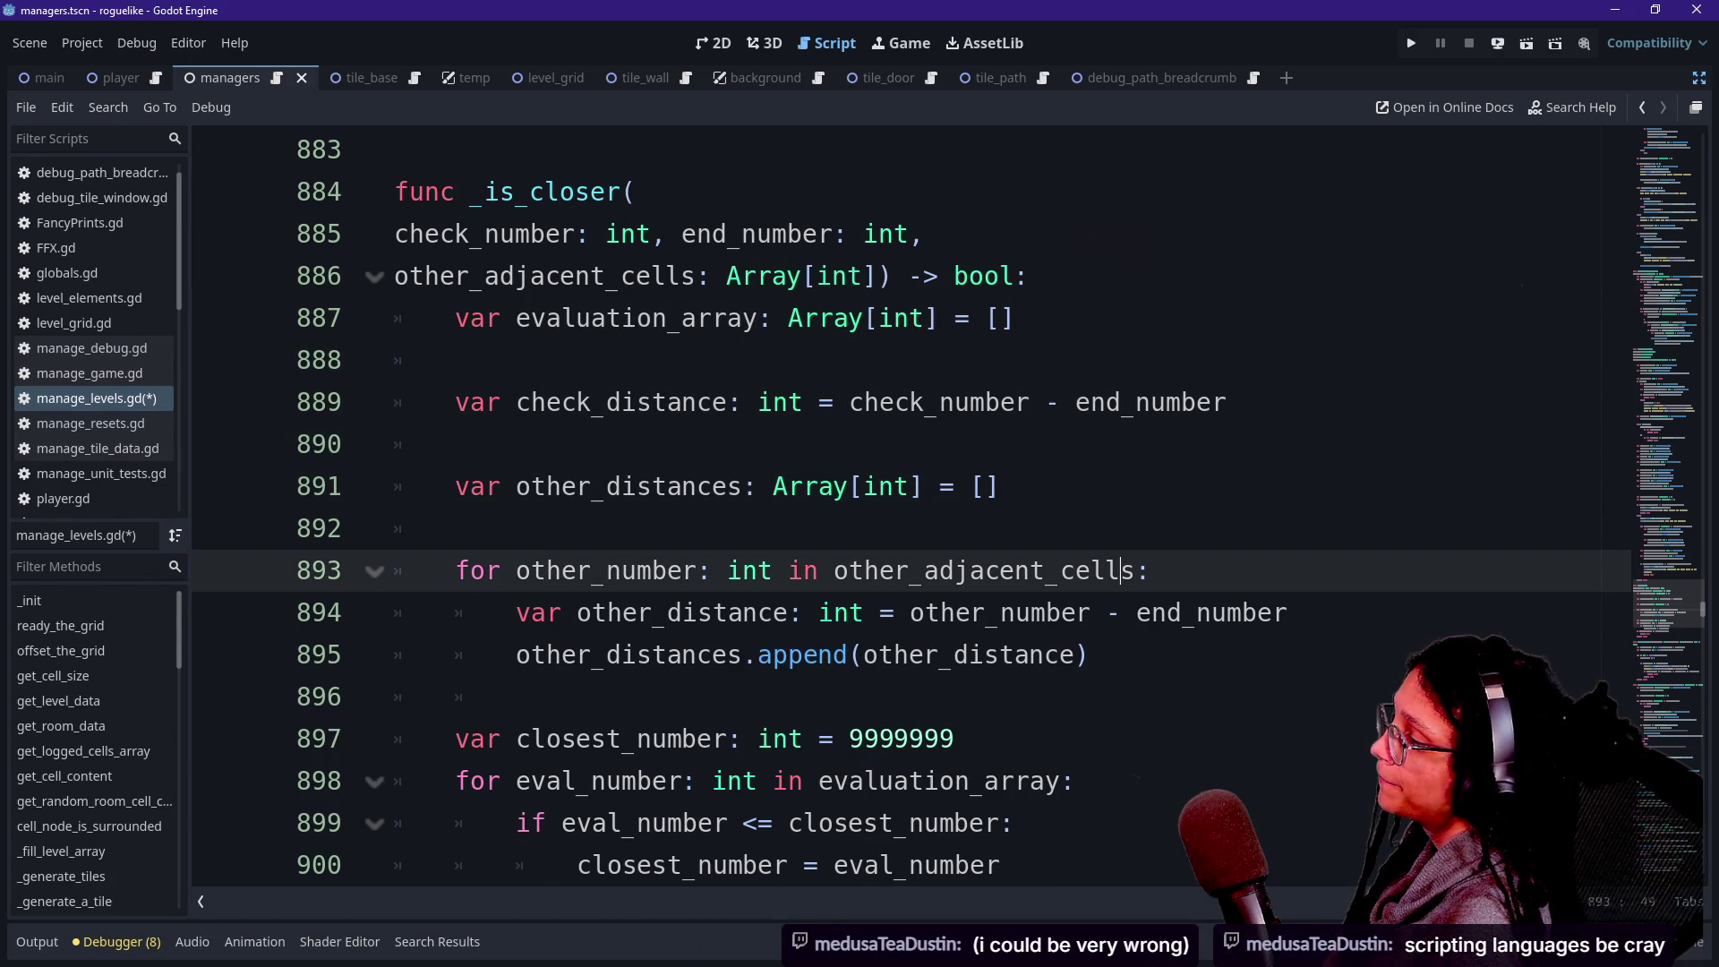
double_click(667, 613)
click(865, 613)
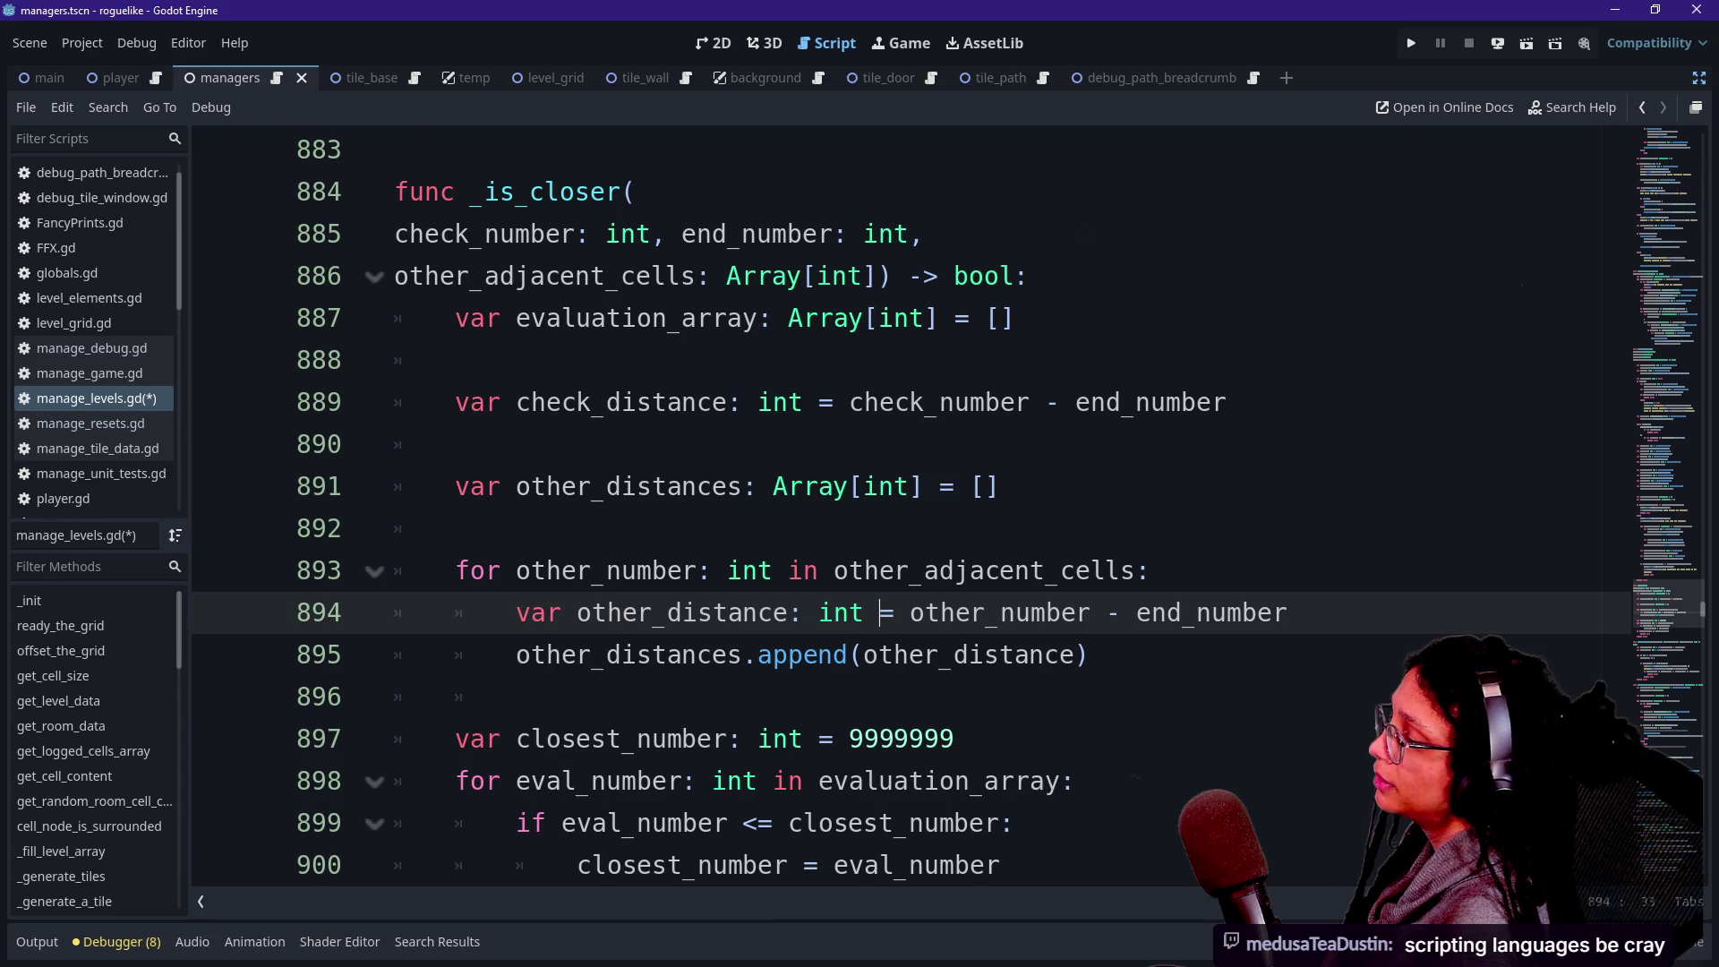
scroll(851, 644, down, 1)
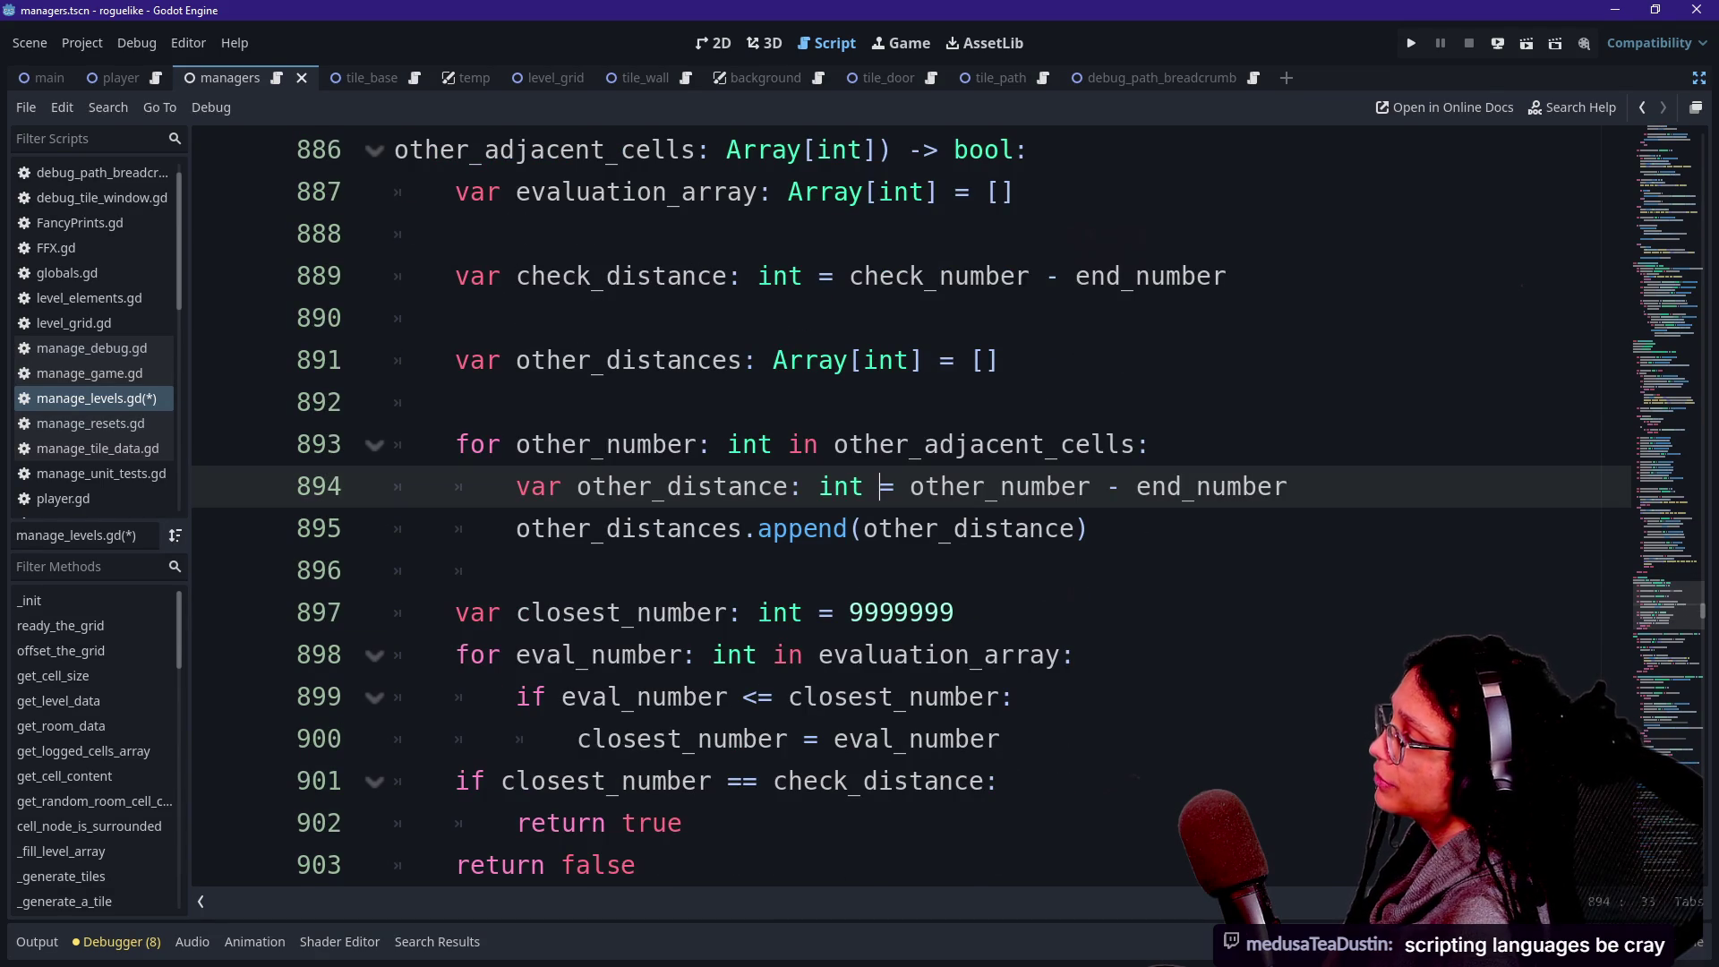
click(924, 697)
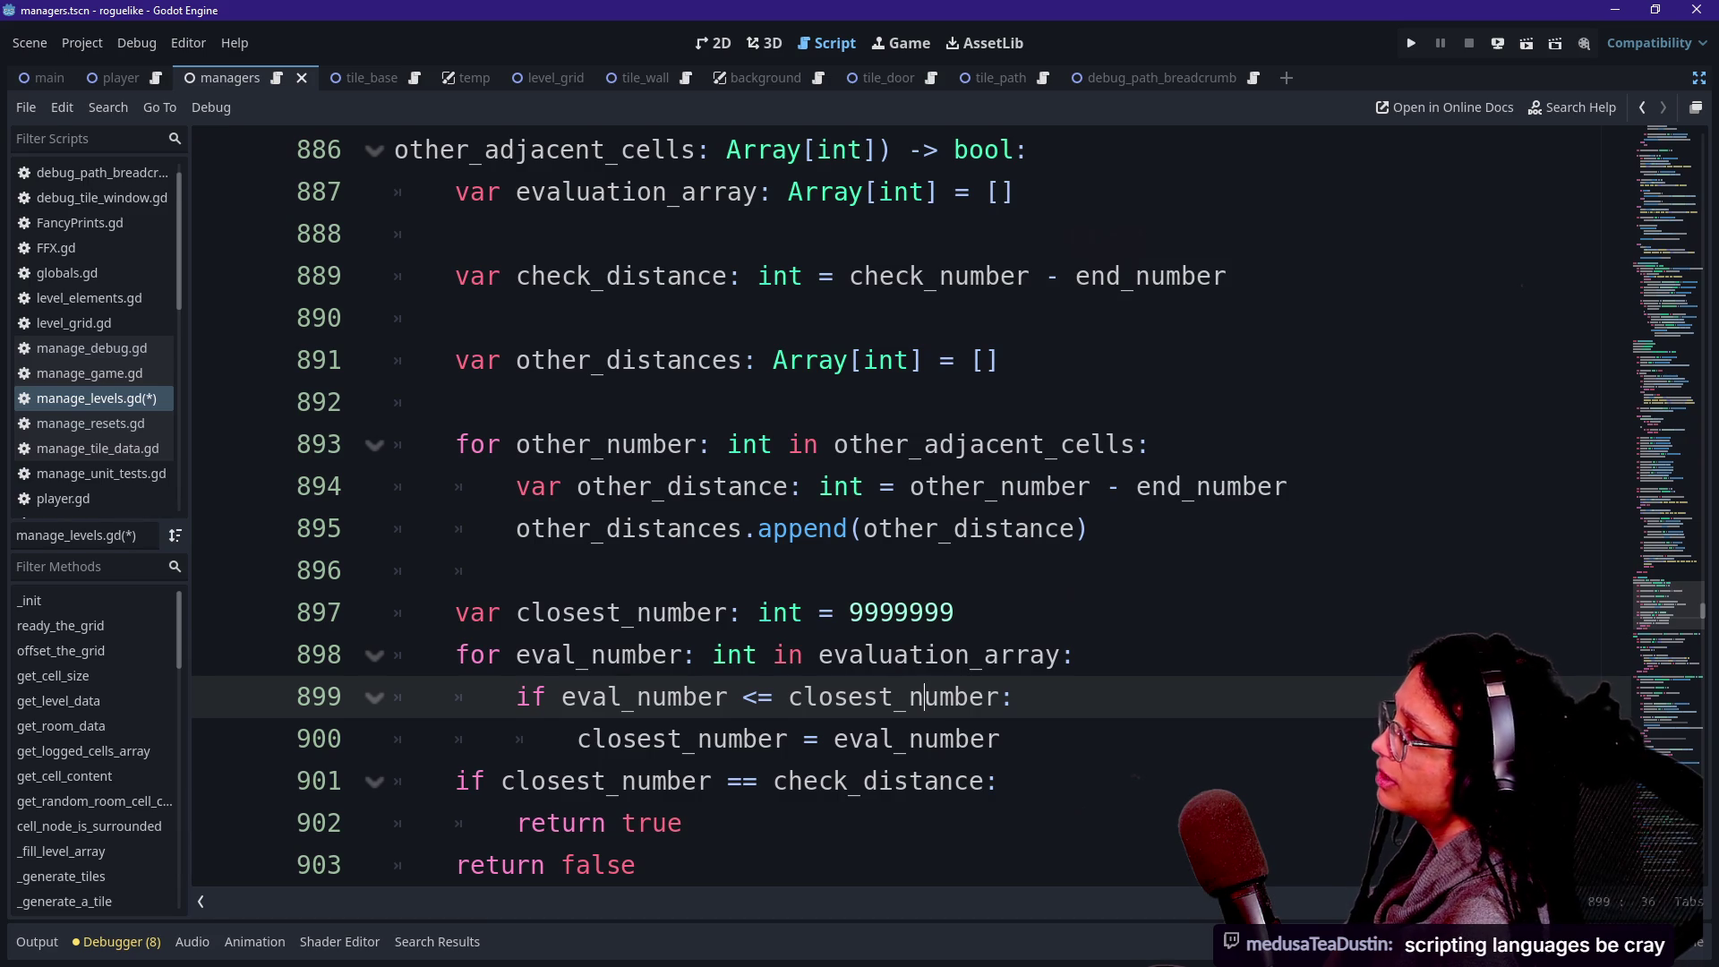
click(940, 655)
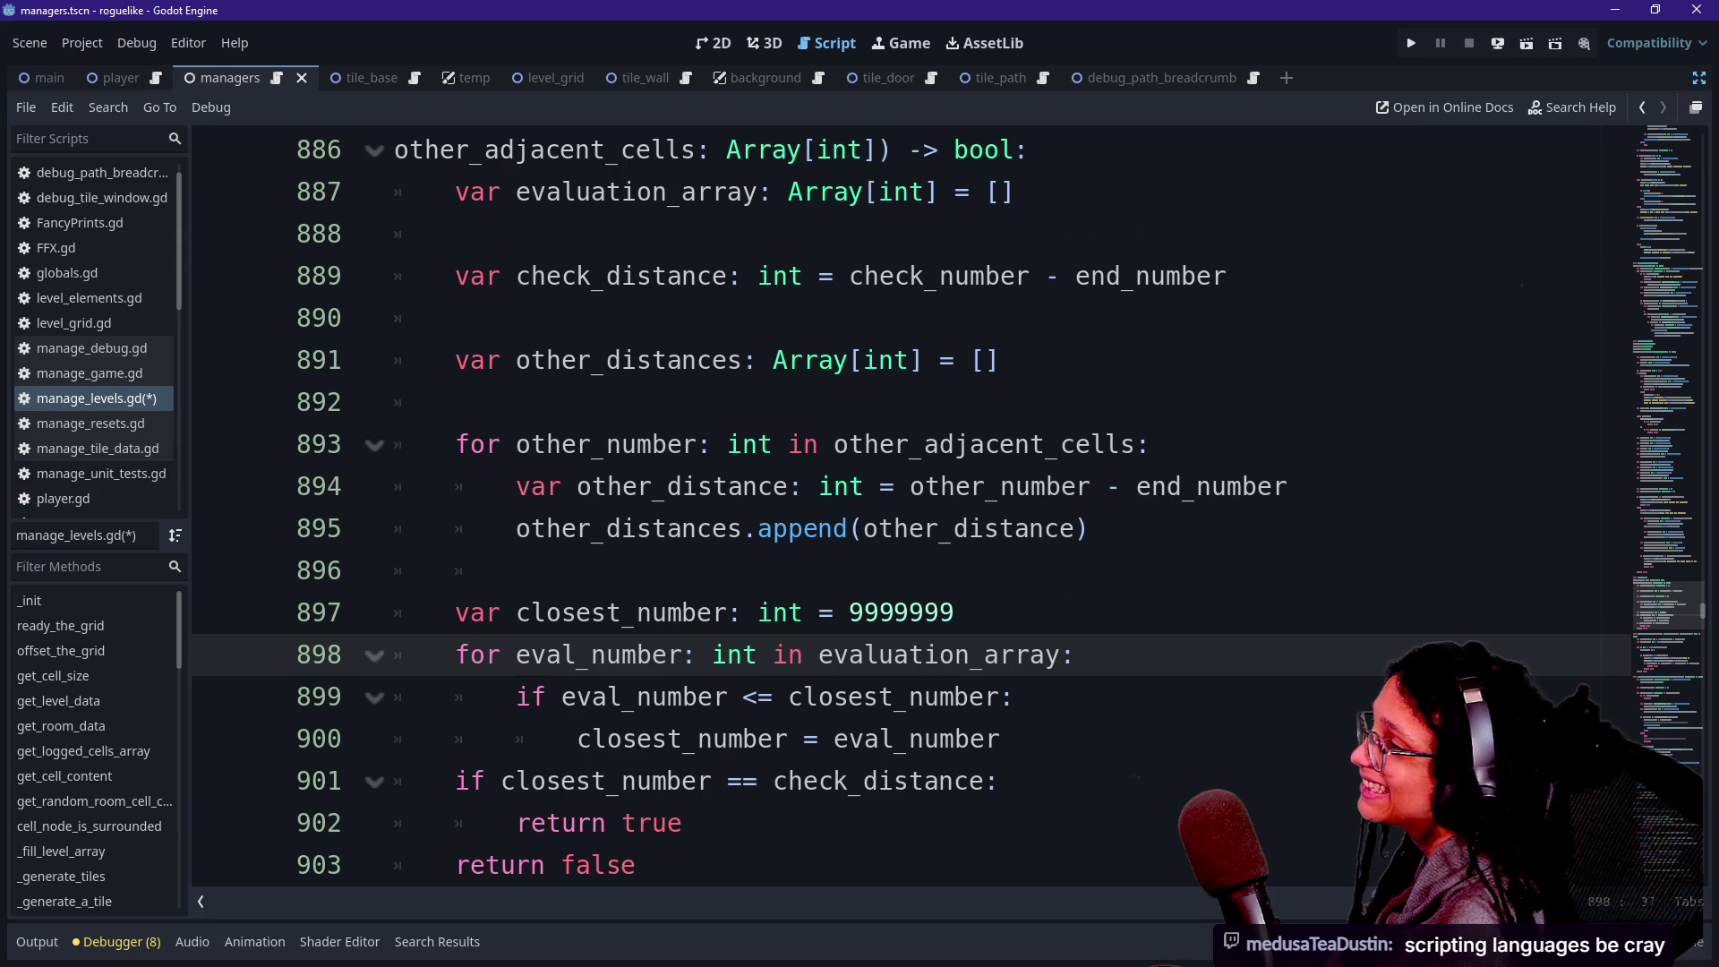
After the distances loop, add evaluation_array.append_array(other_distances) using autocomplete
click(516, 571)
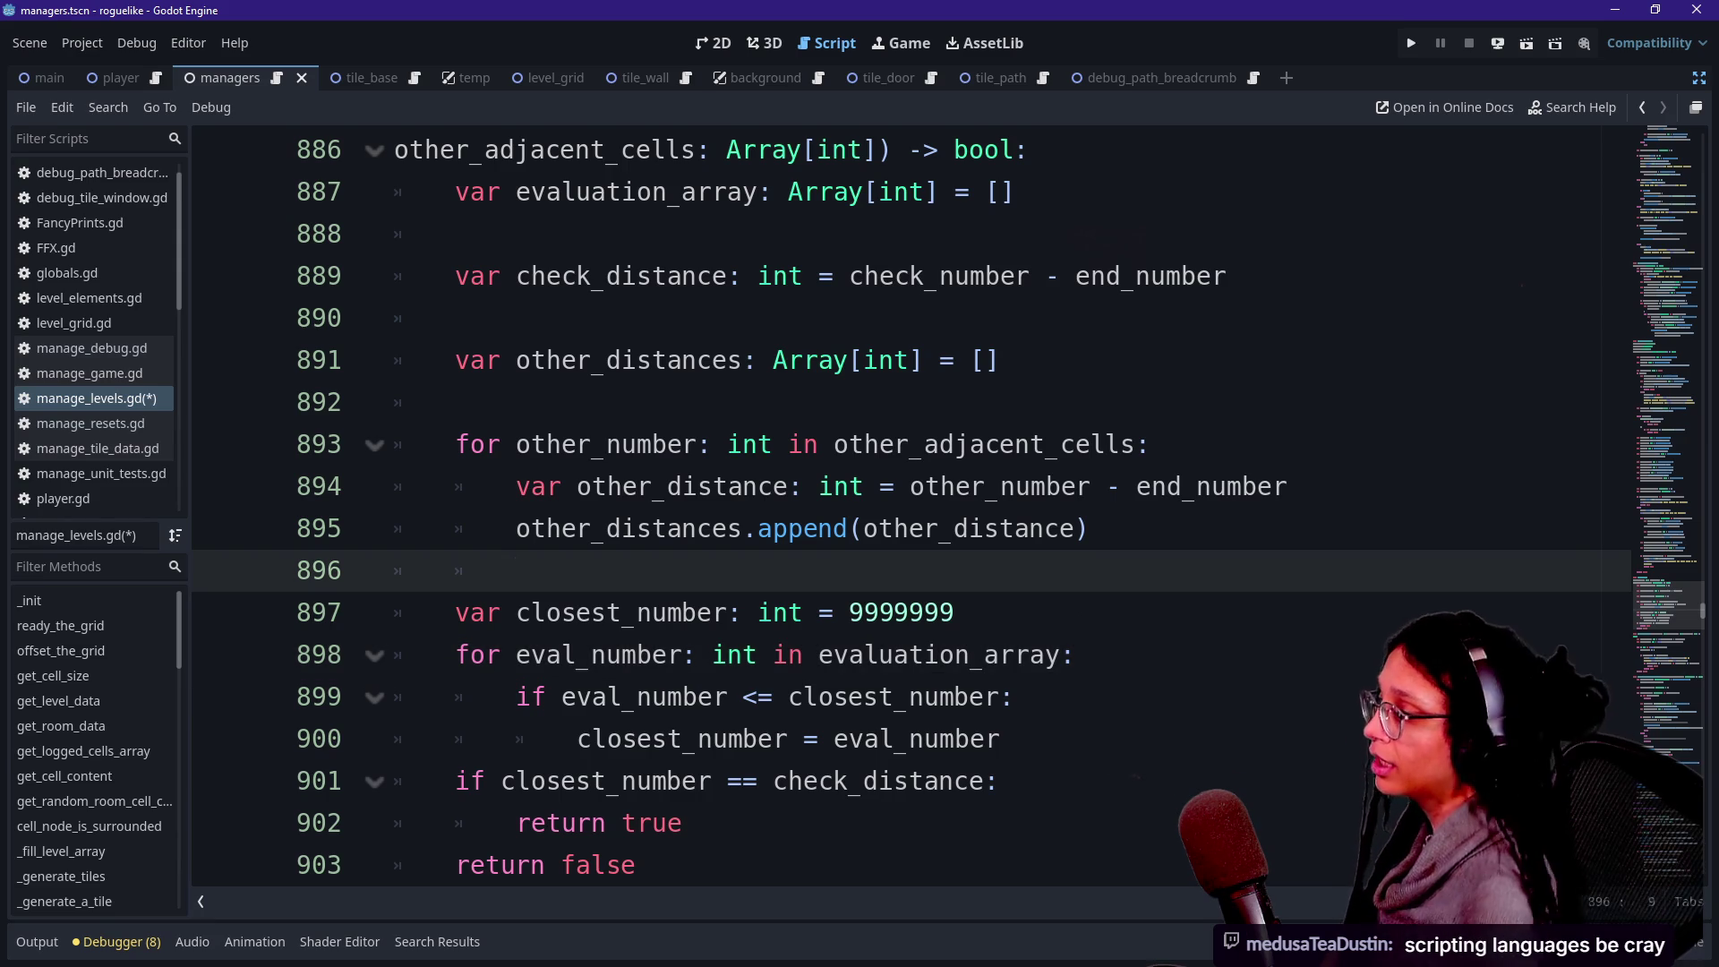
text(f)
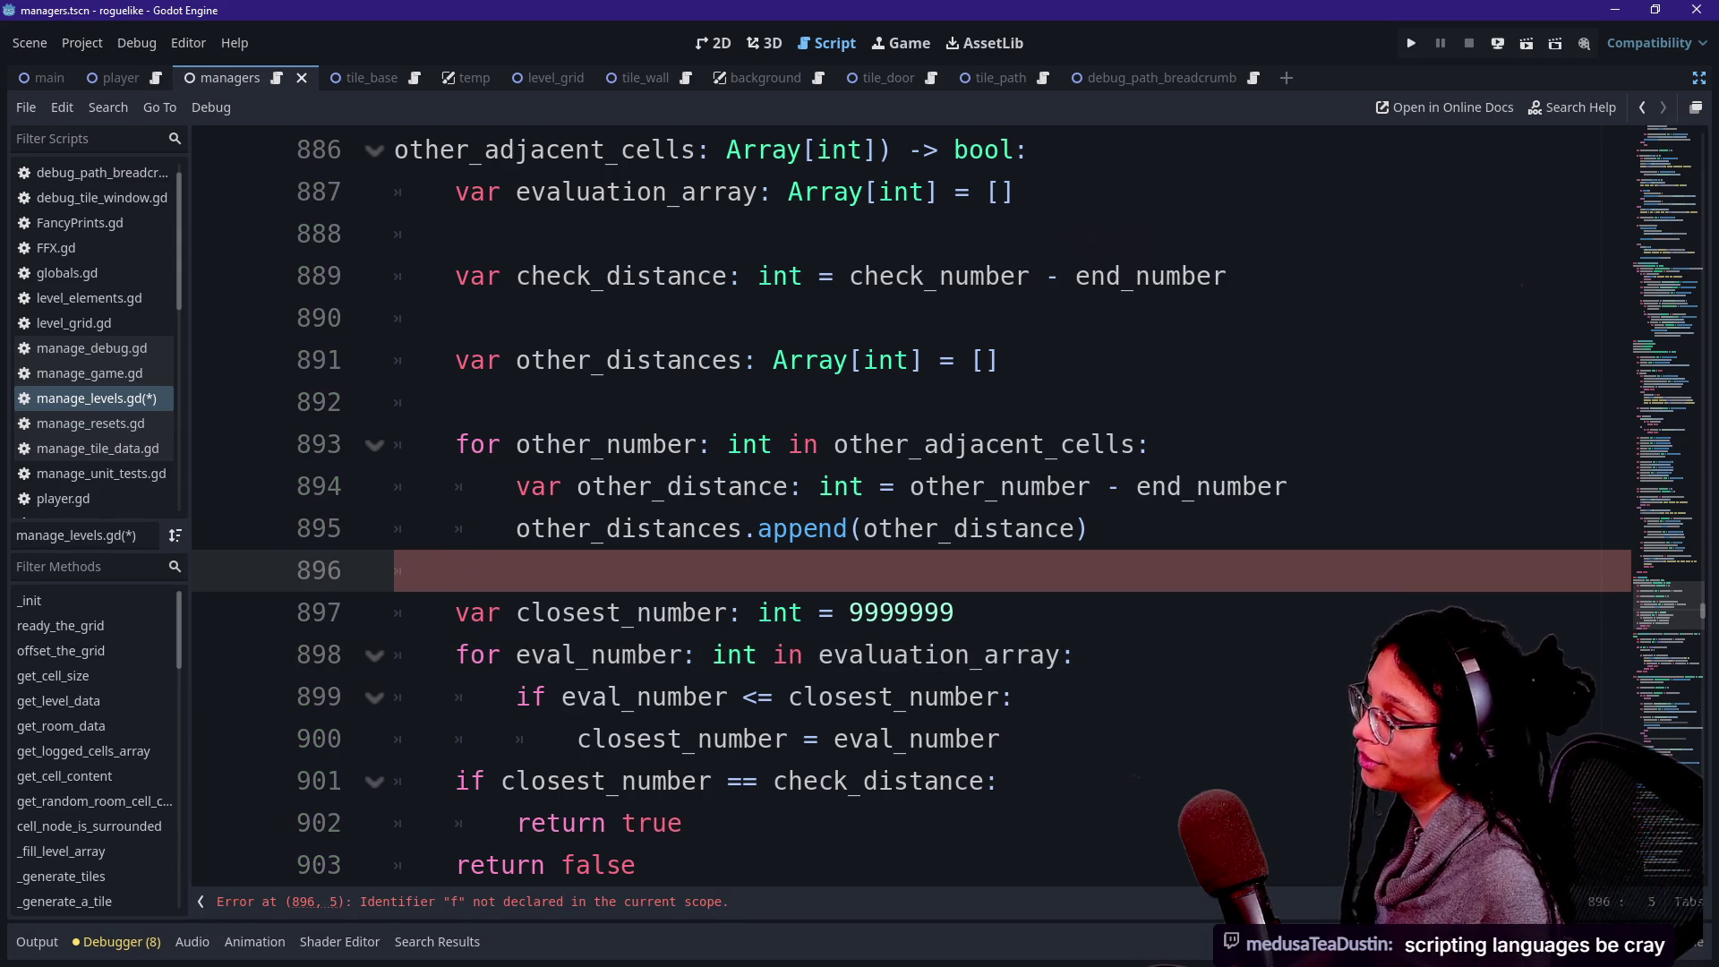
key(Return)
text(a)
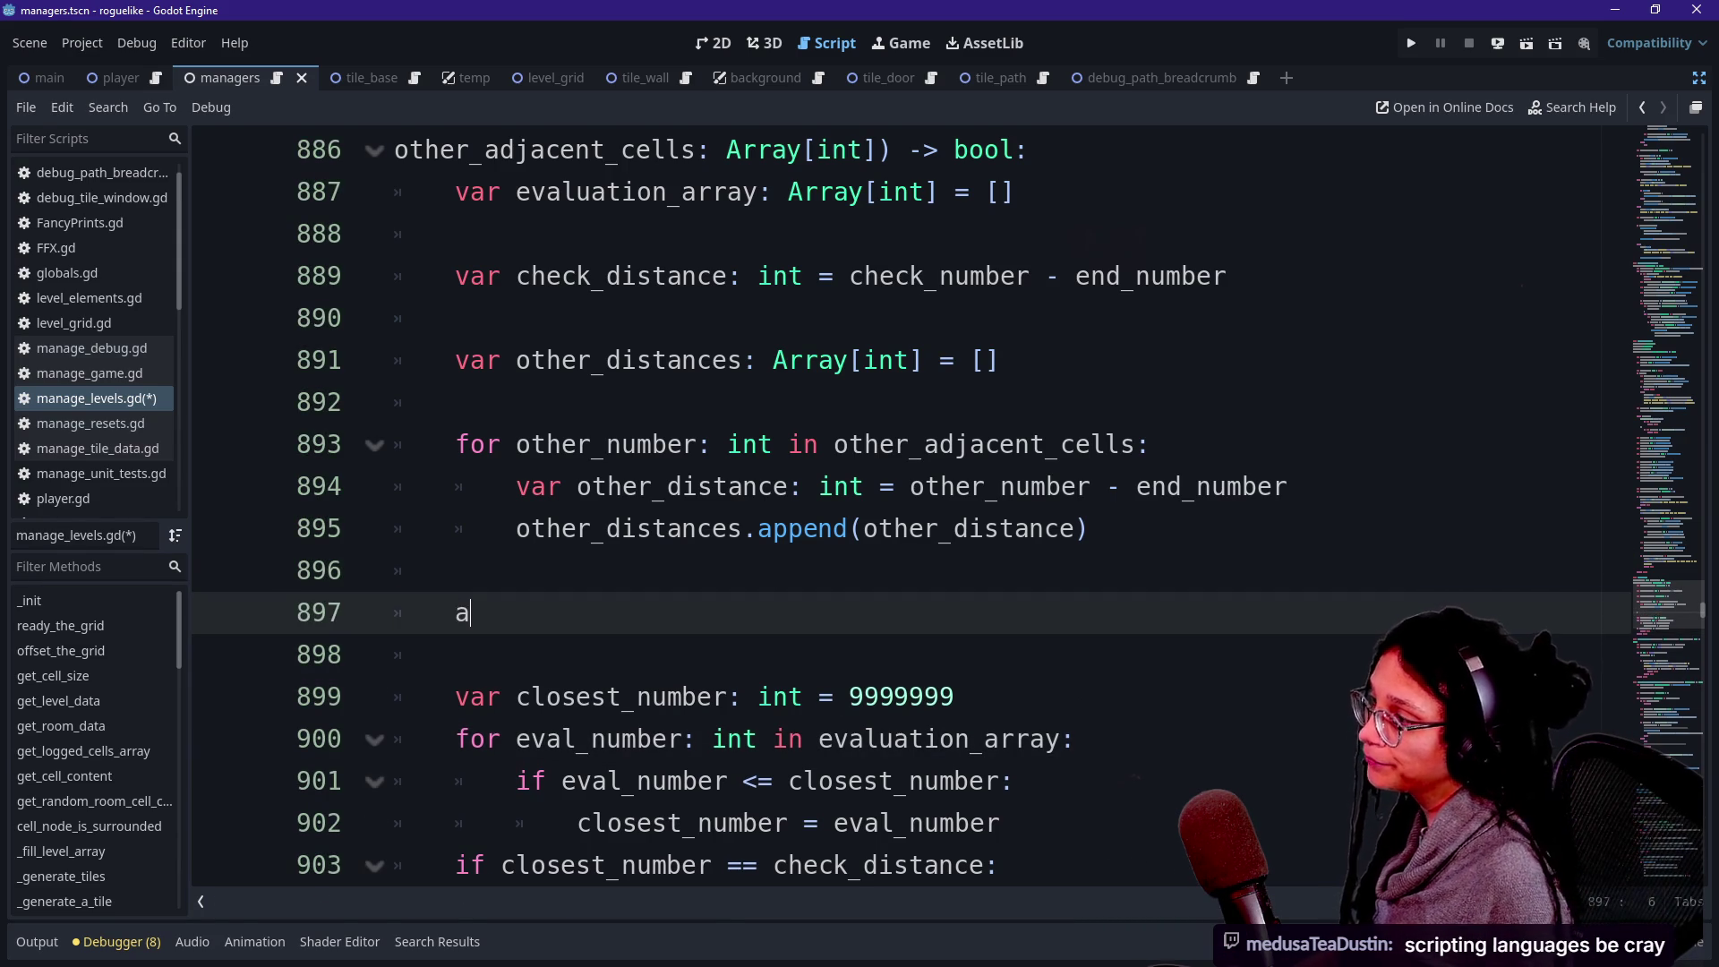
key(BackSpace)
text(eva)
key(Return)
text(.append()
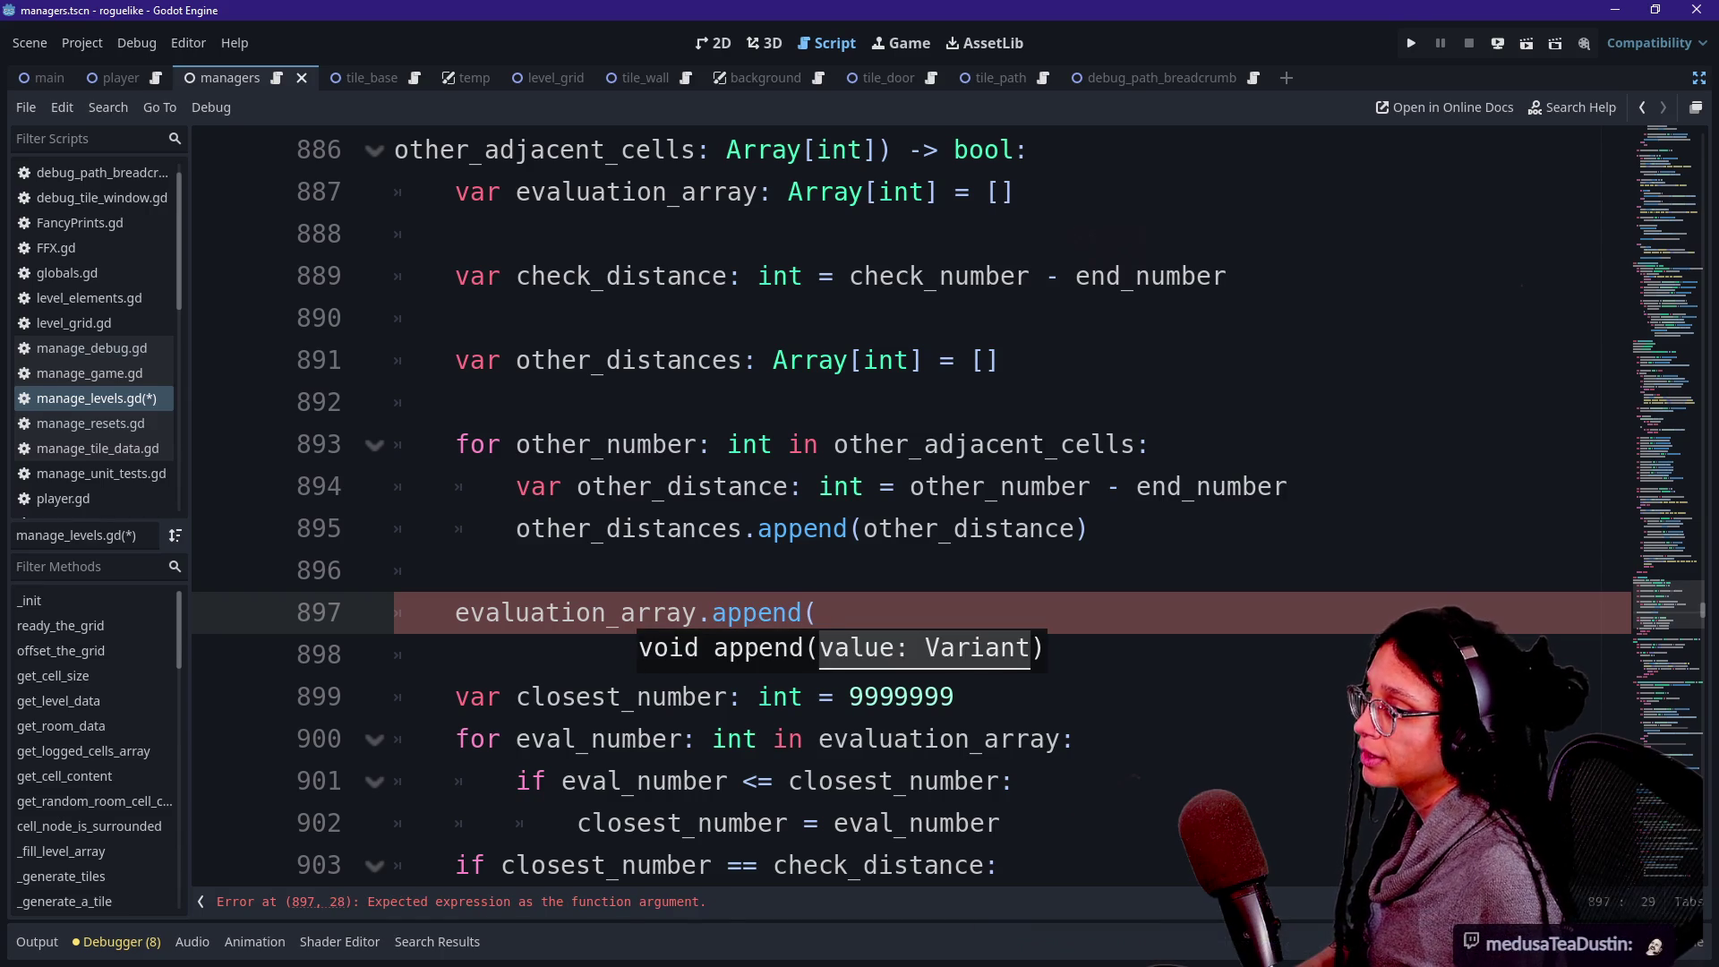
key(BackSpace)
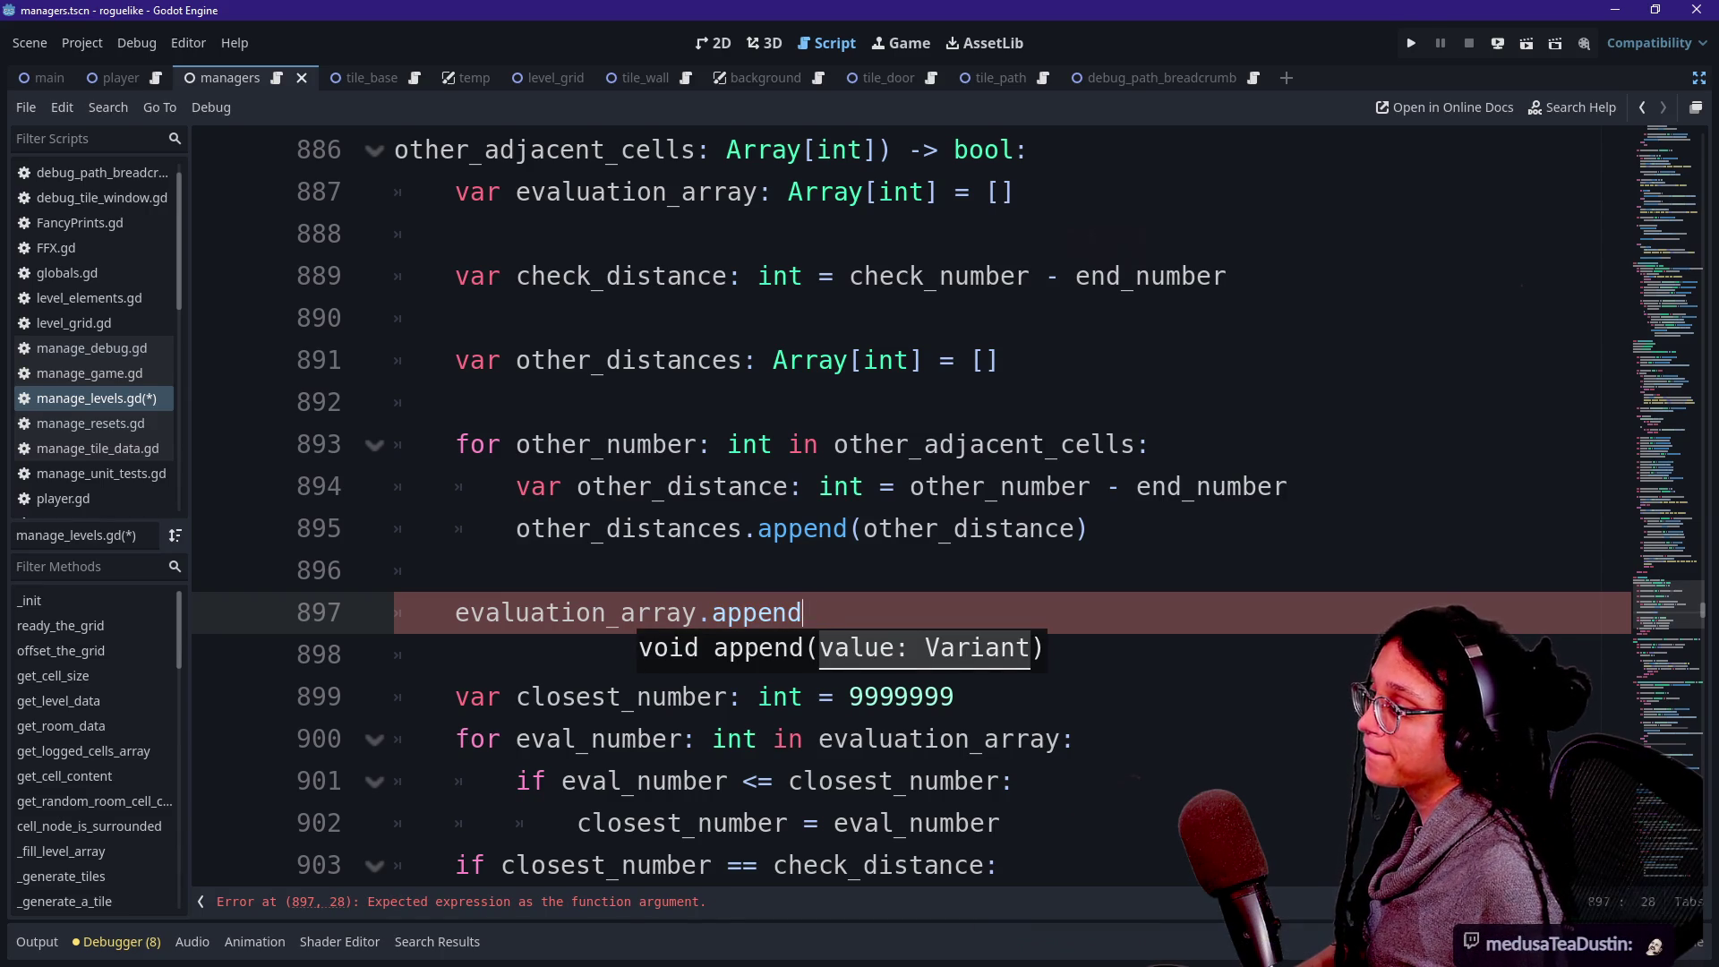
text(_ar)
key(Return)
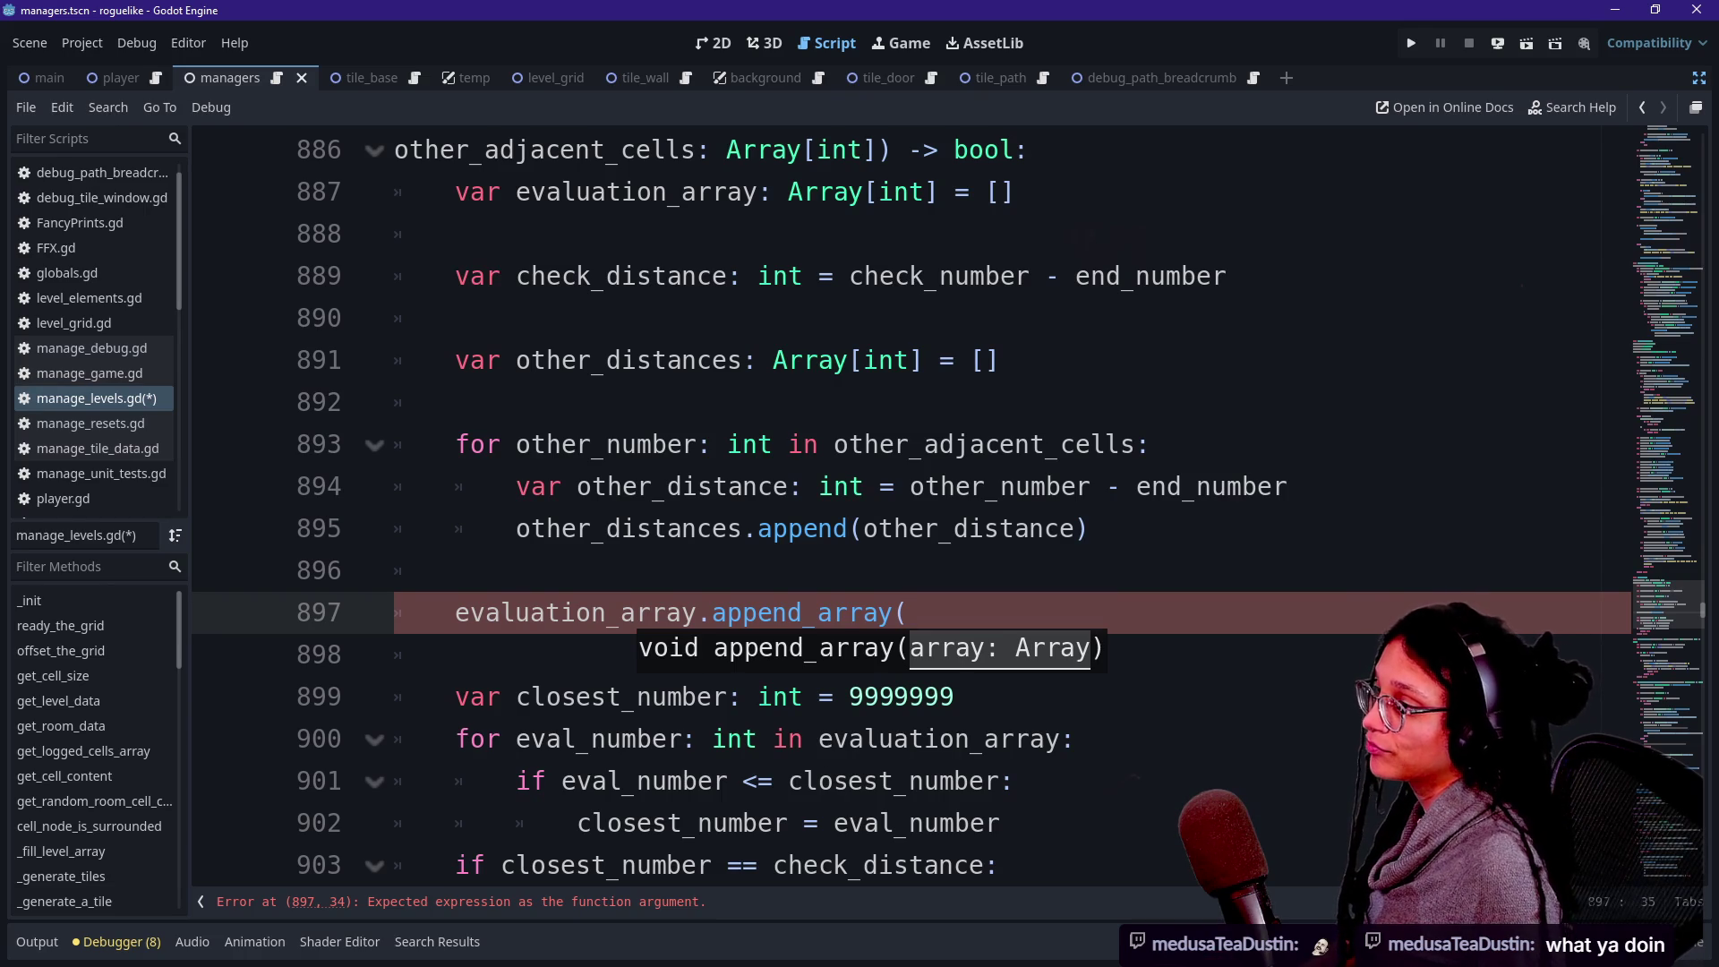
text(ther)
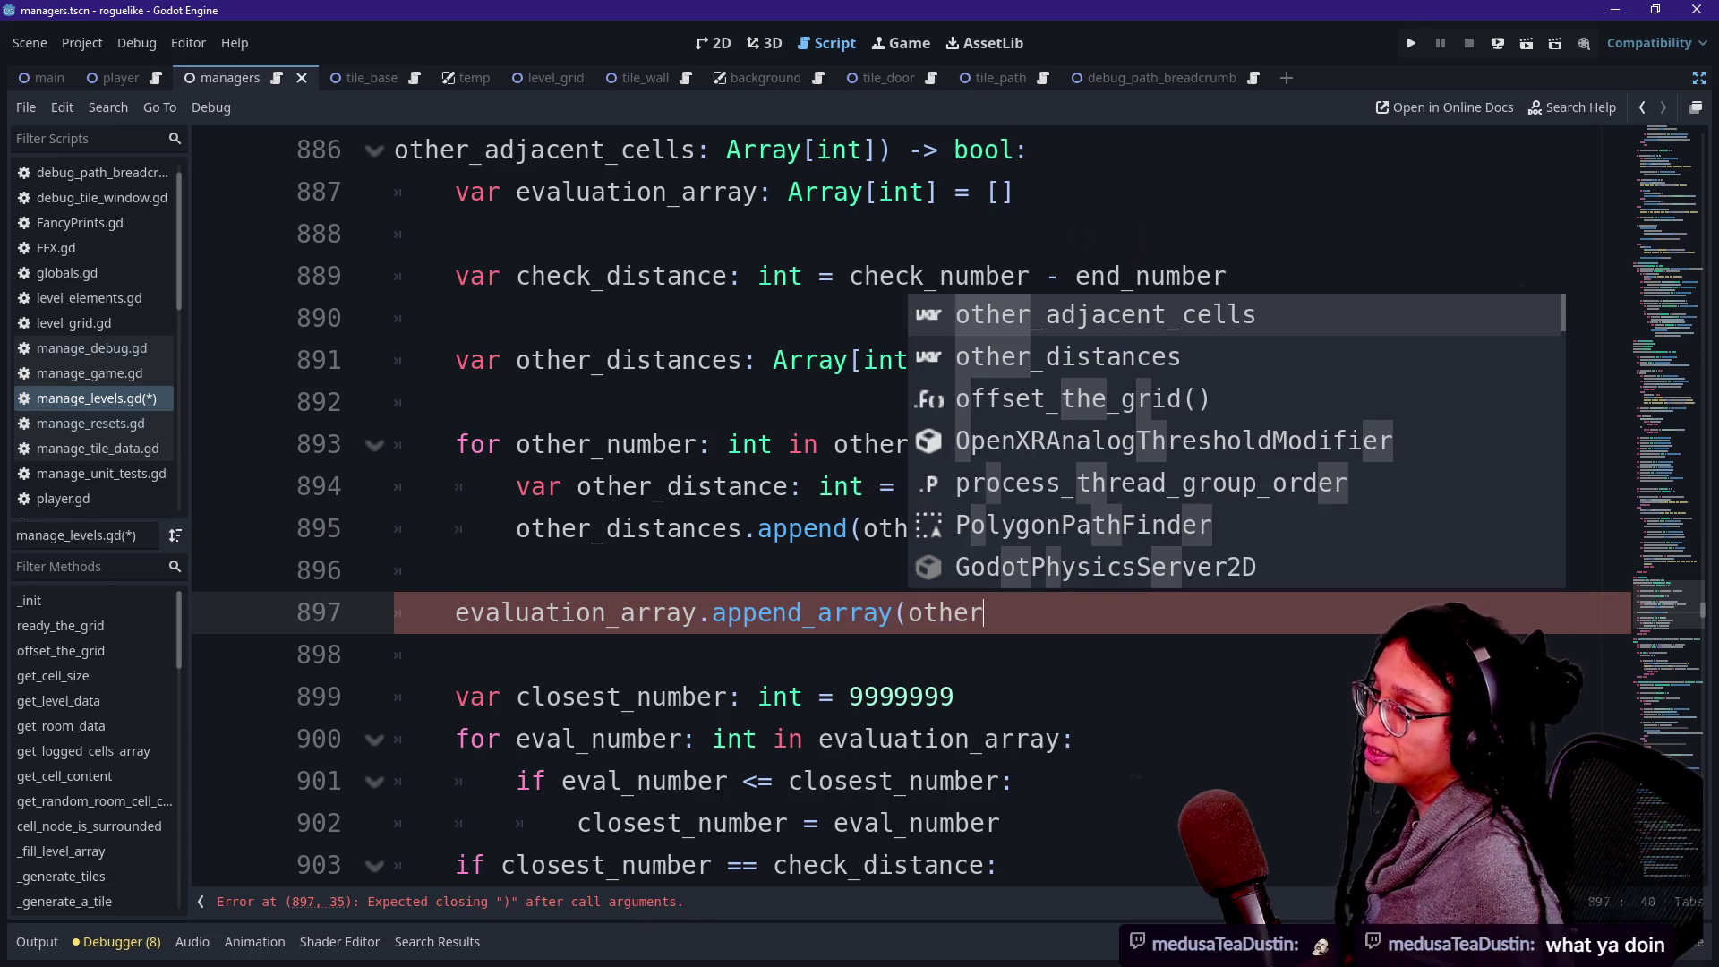
key(Down)
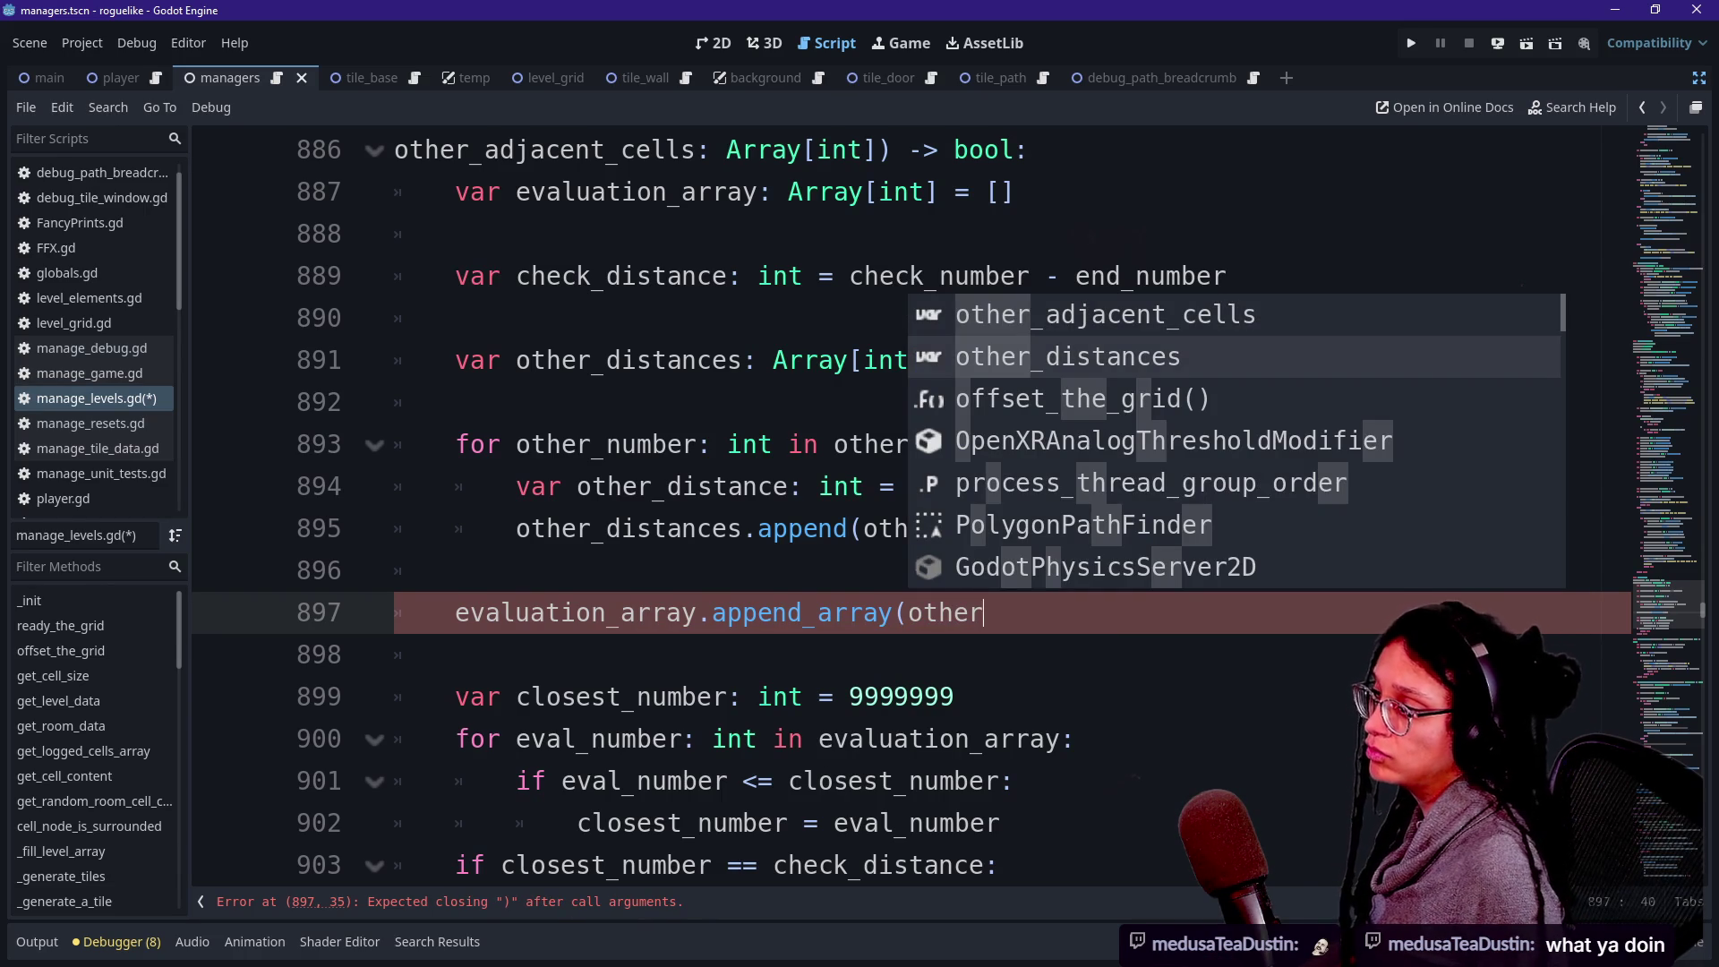
key(Return)
text())
key(Return)
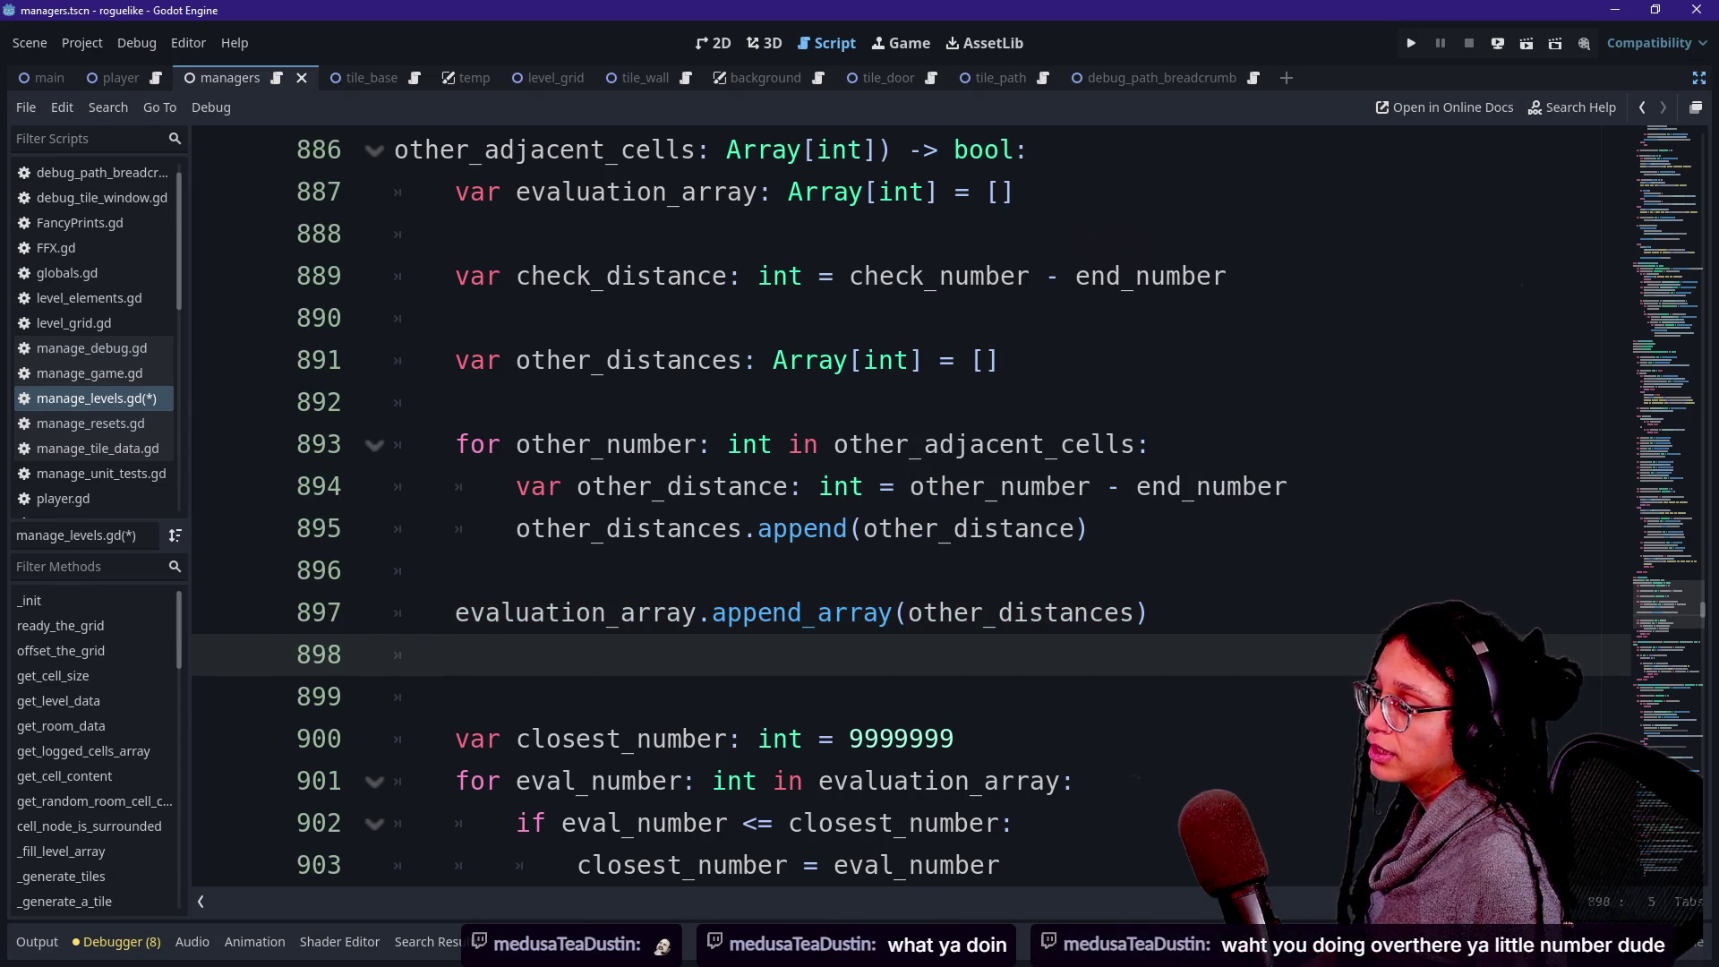
On the next line, add evaluation_array.append(check_distance)
text(al)
key(Return)
text(.ap)
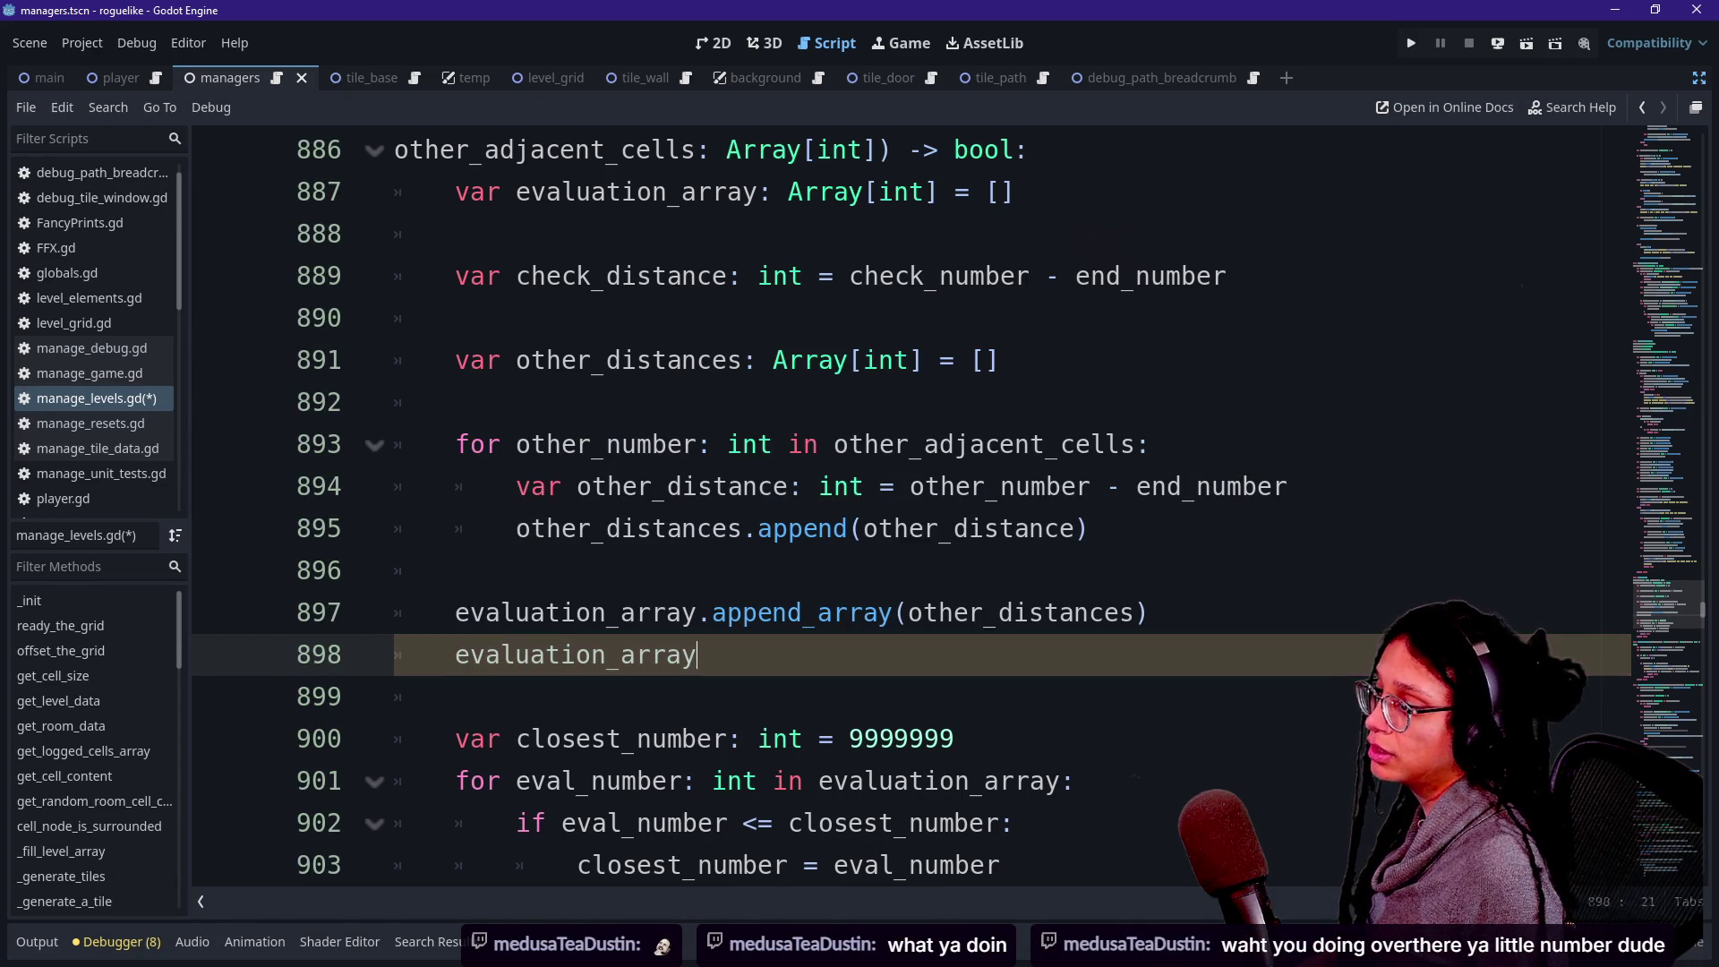
text(pend()
key(Escape)
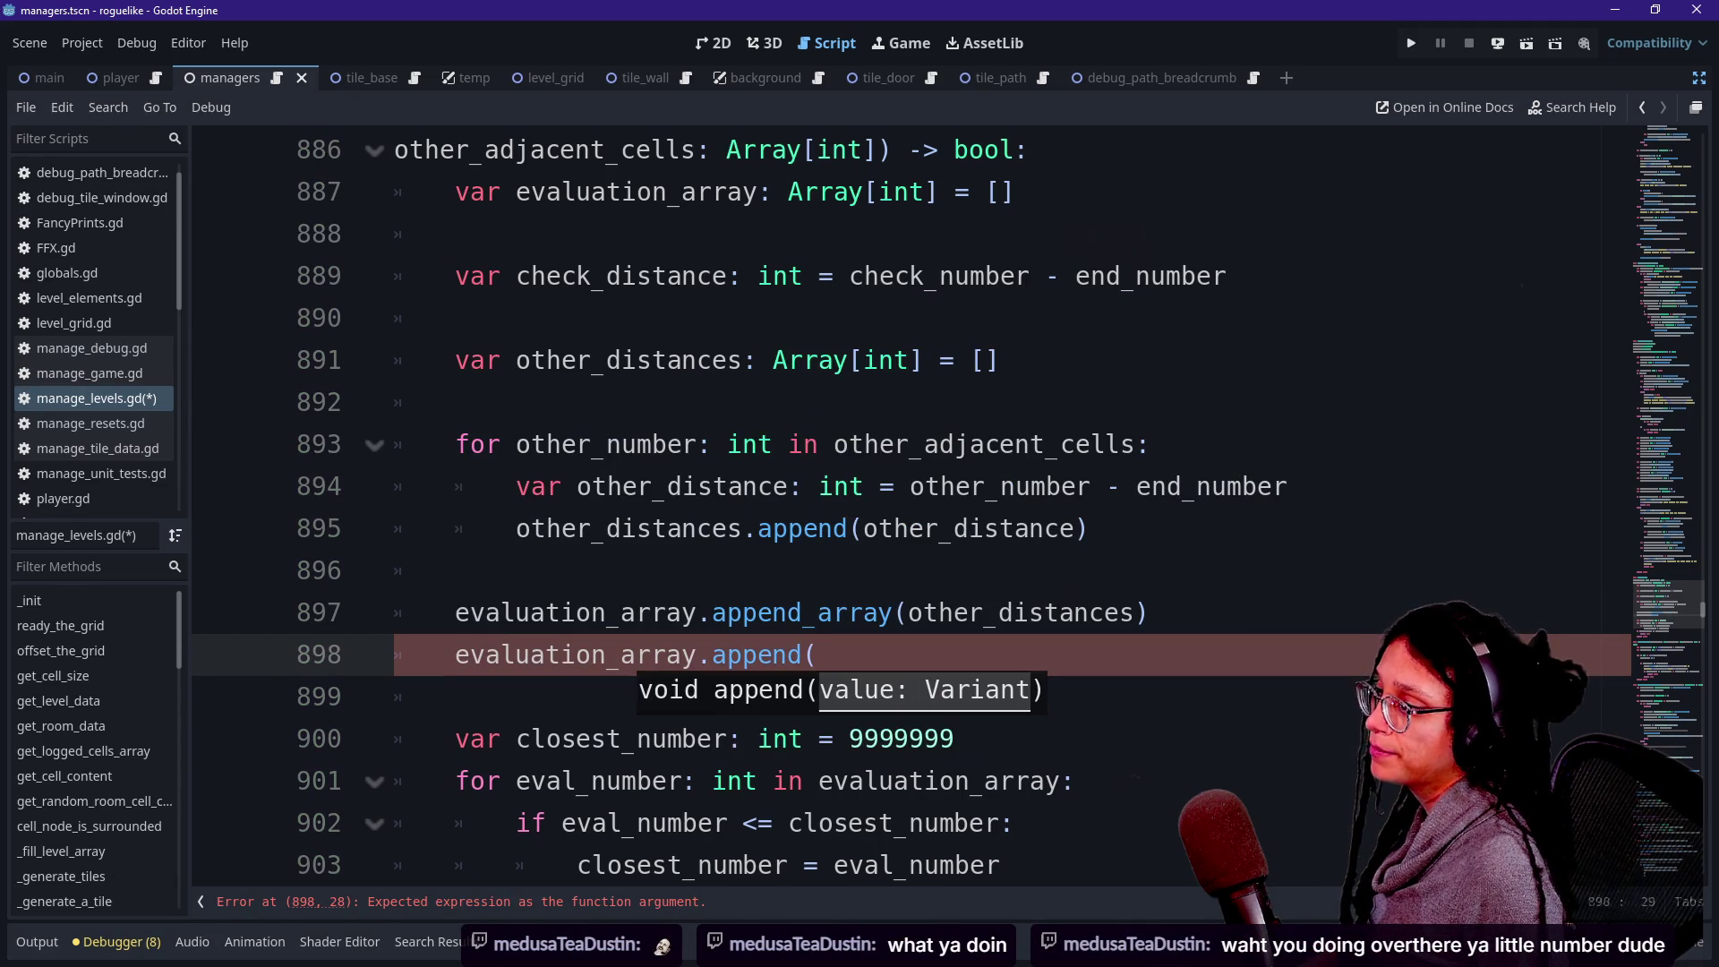
text(check)
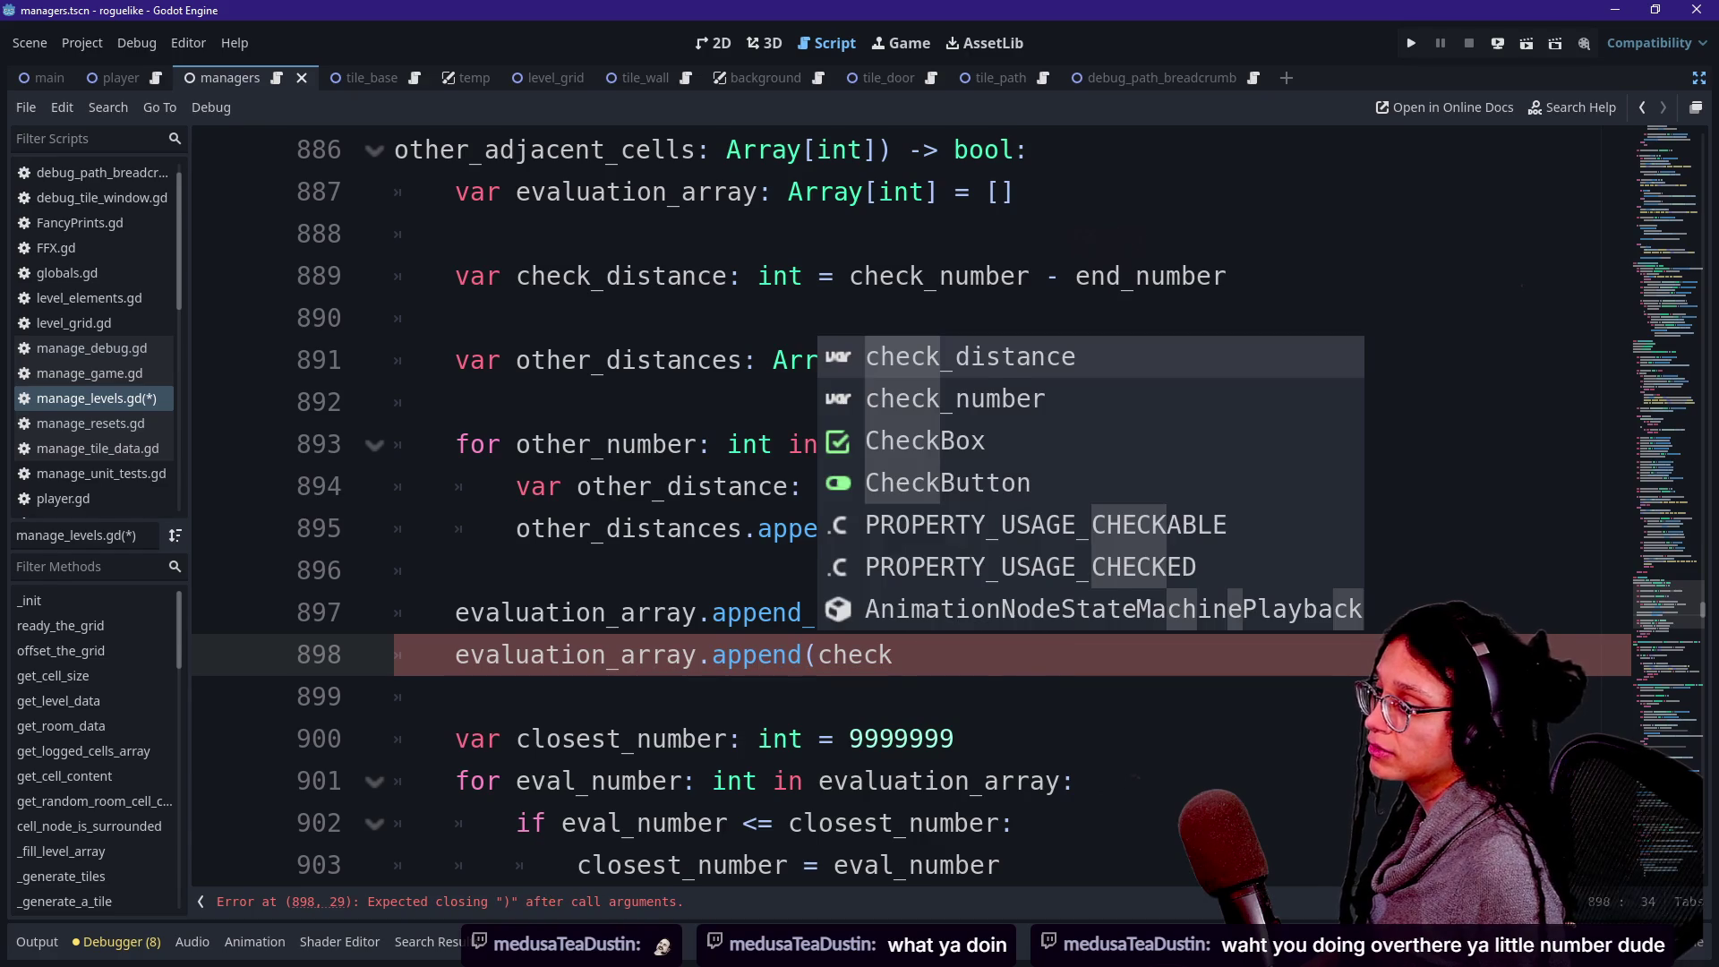
key(Return)
text())
scroll(895, 501, down, 1)
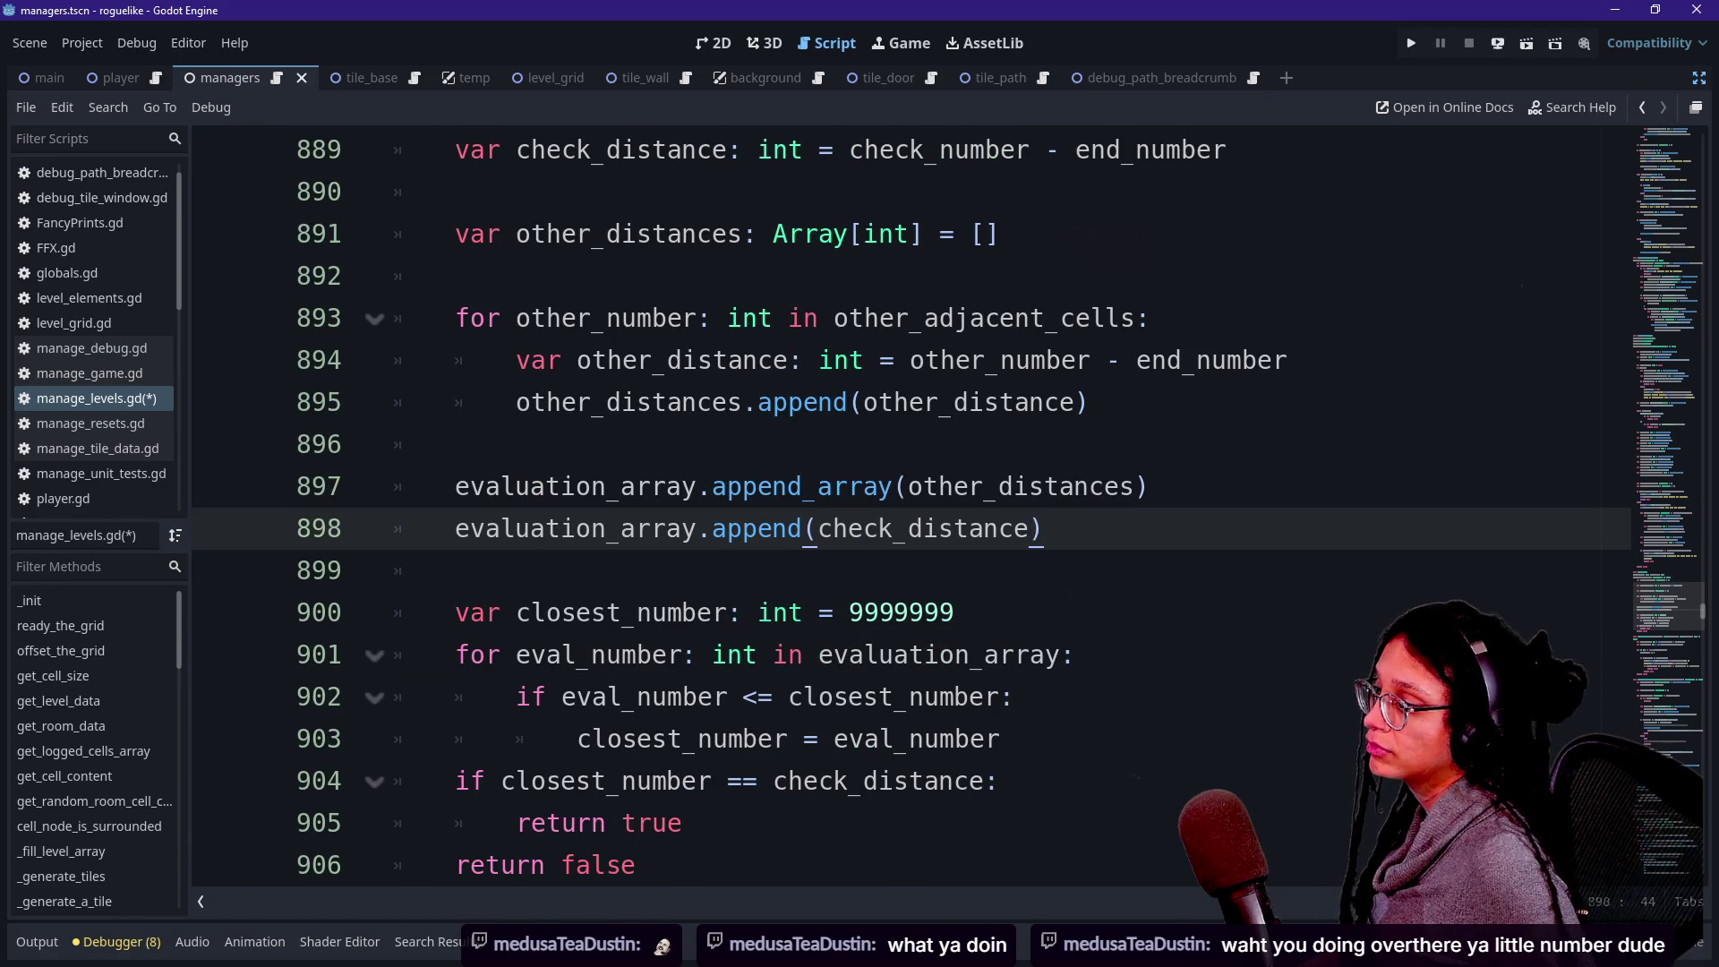
Rename the closest_number declaration to closest_distance
drag(818, 655, 1000, 655)
drag(636, 612, 714, 612)
key(BackSpace)
key(Delete)
text(distance)
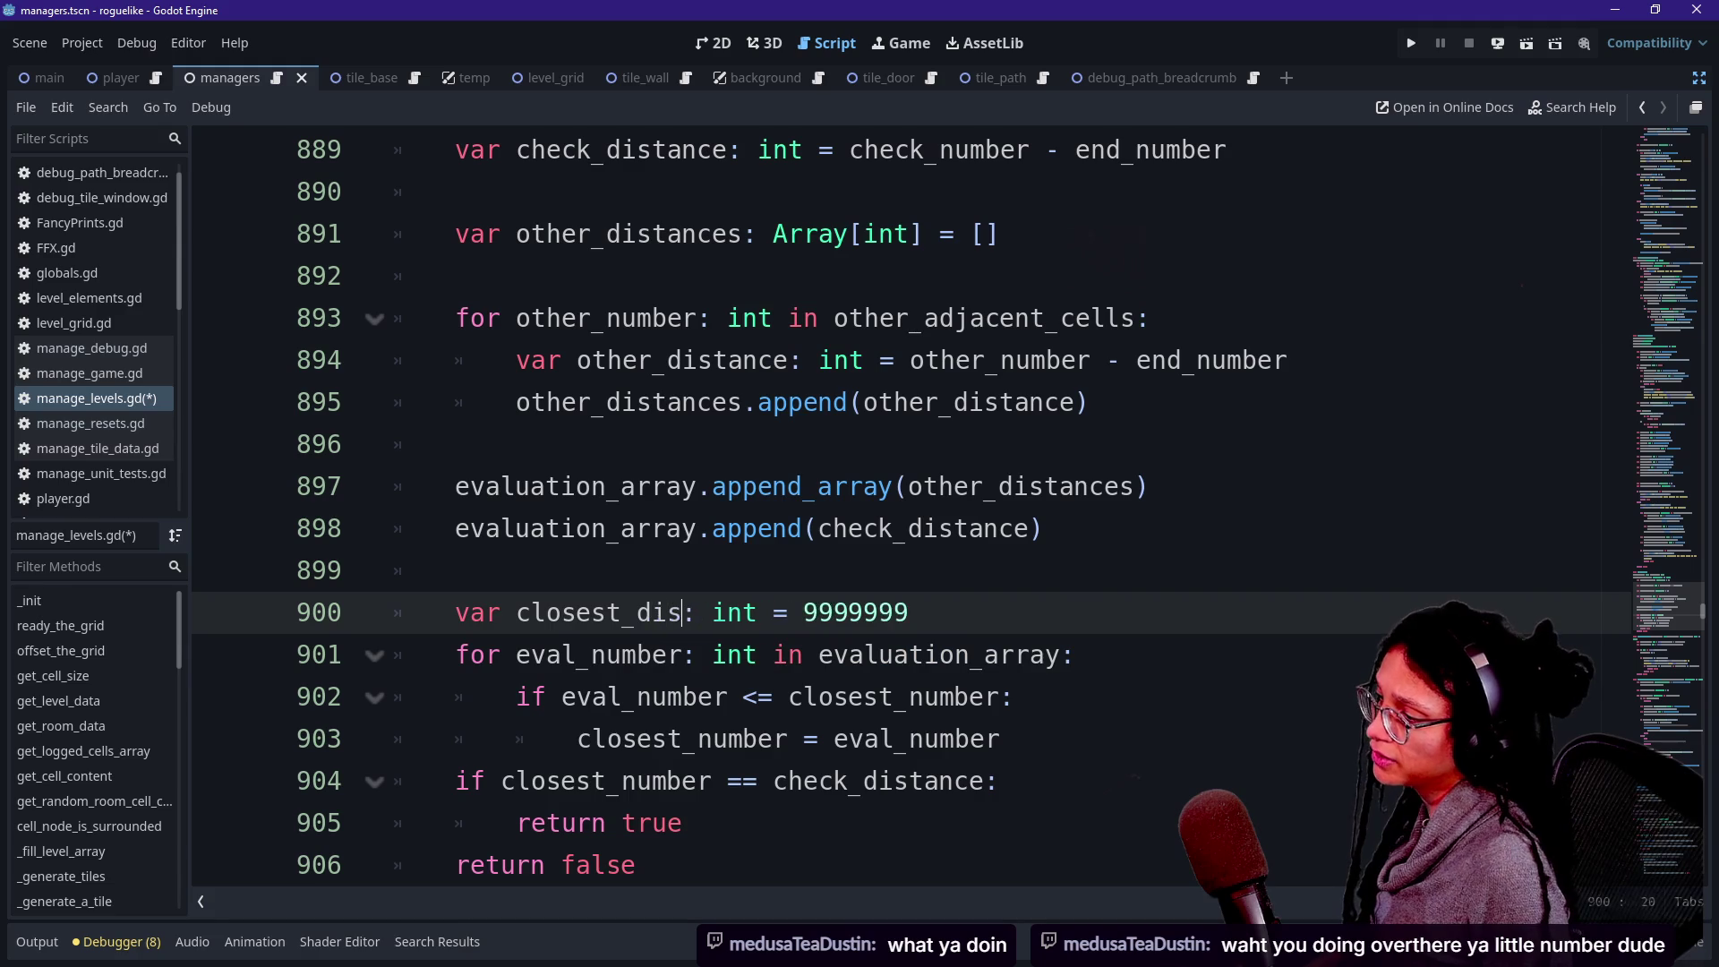
click(456, 570)
scroll(895, 502, down, 1)
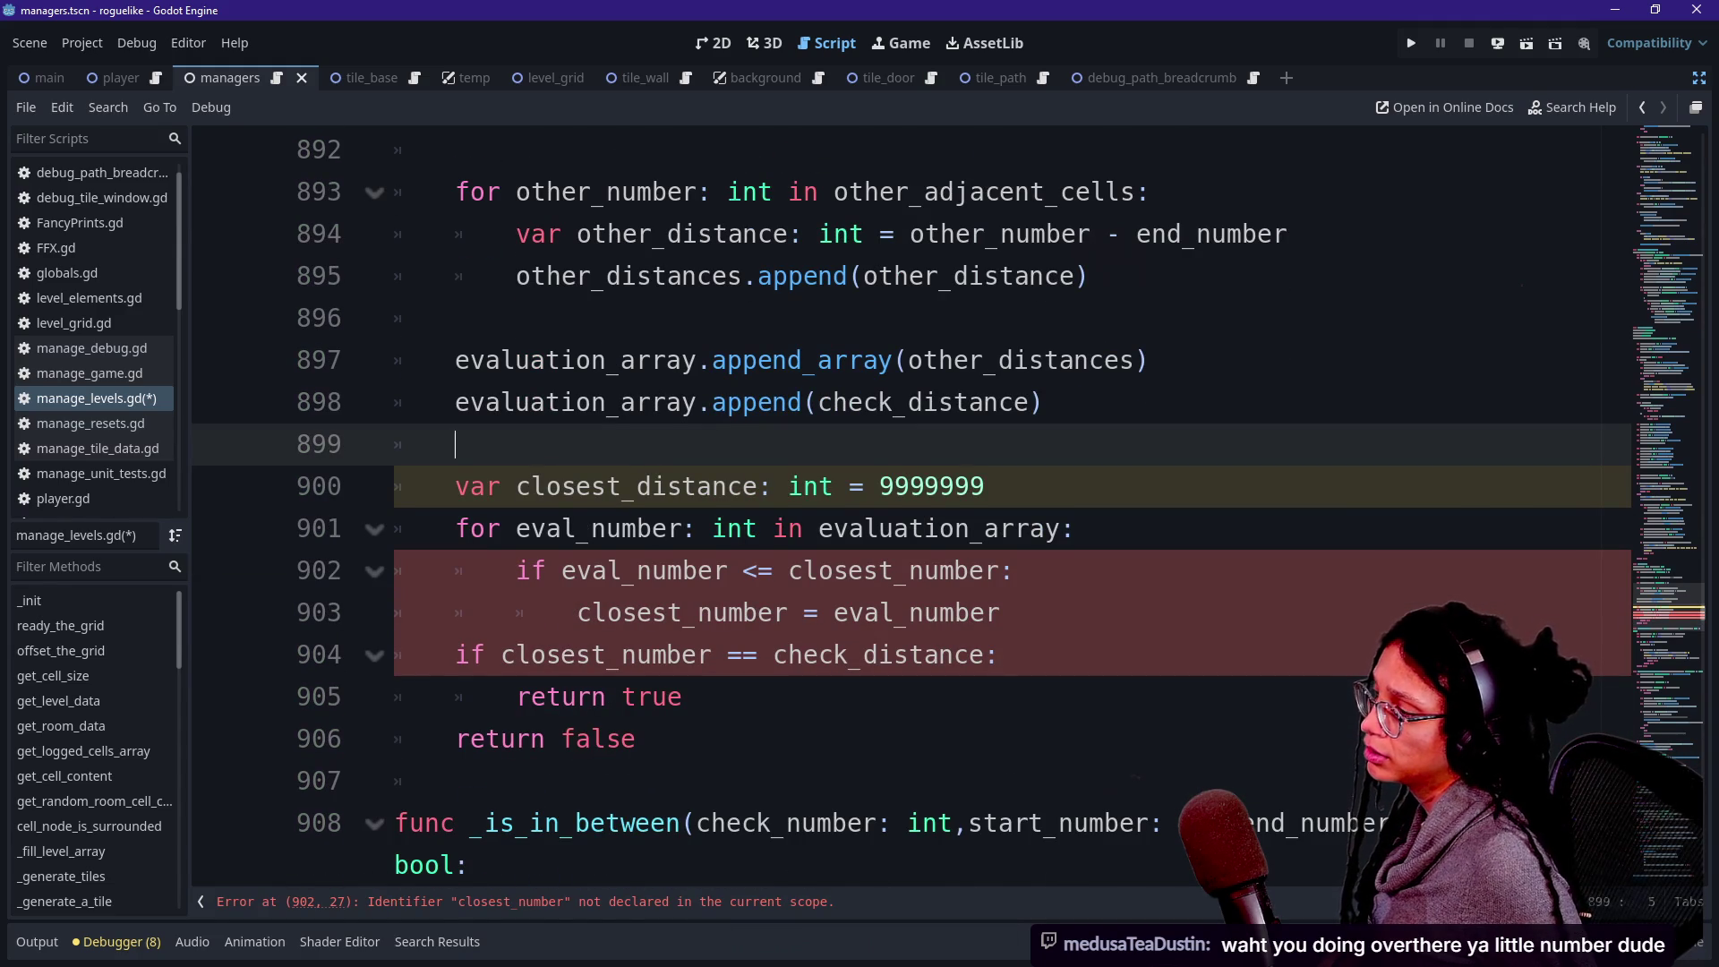
Rename closest_number to closest_distance on lines 902–904 and save manage_levels.gd
drag(908, 570, 1000, 570)
text(distance)
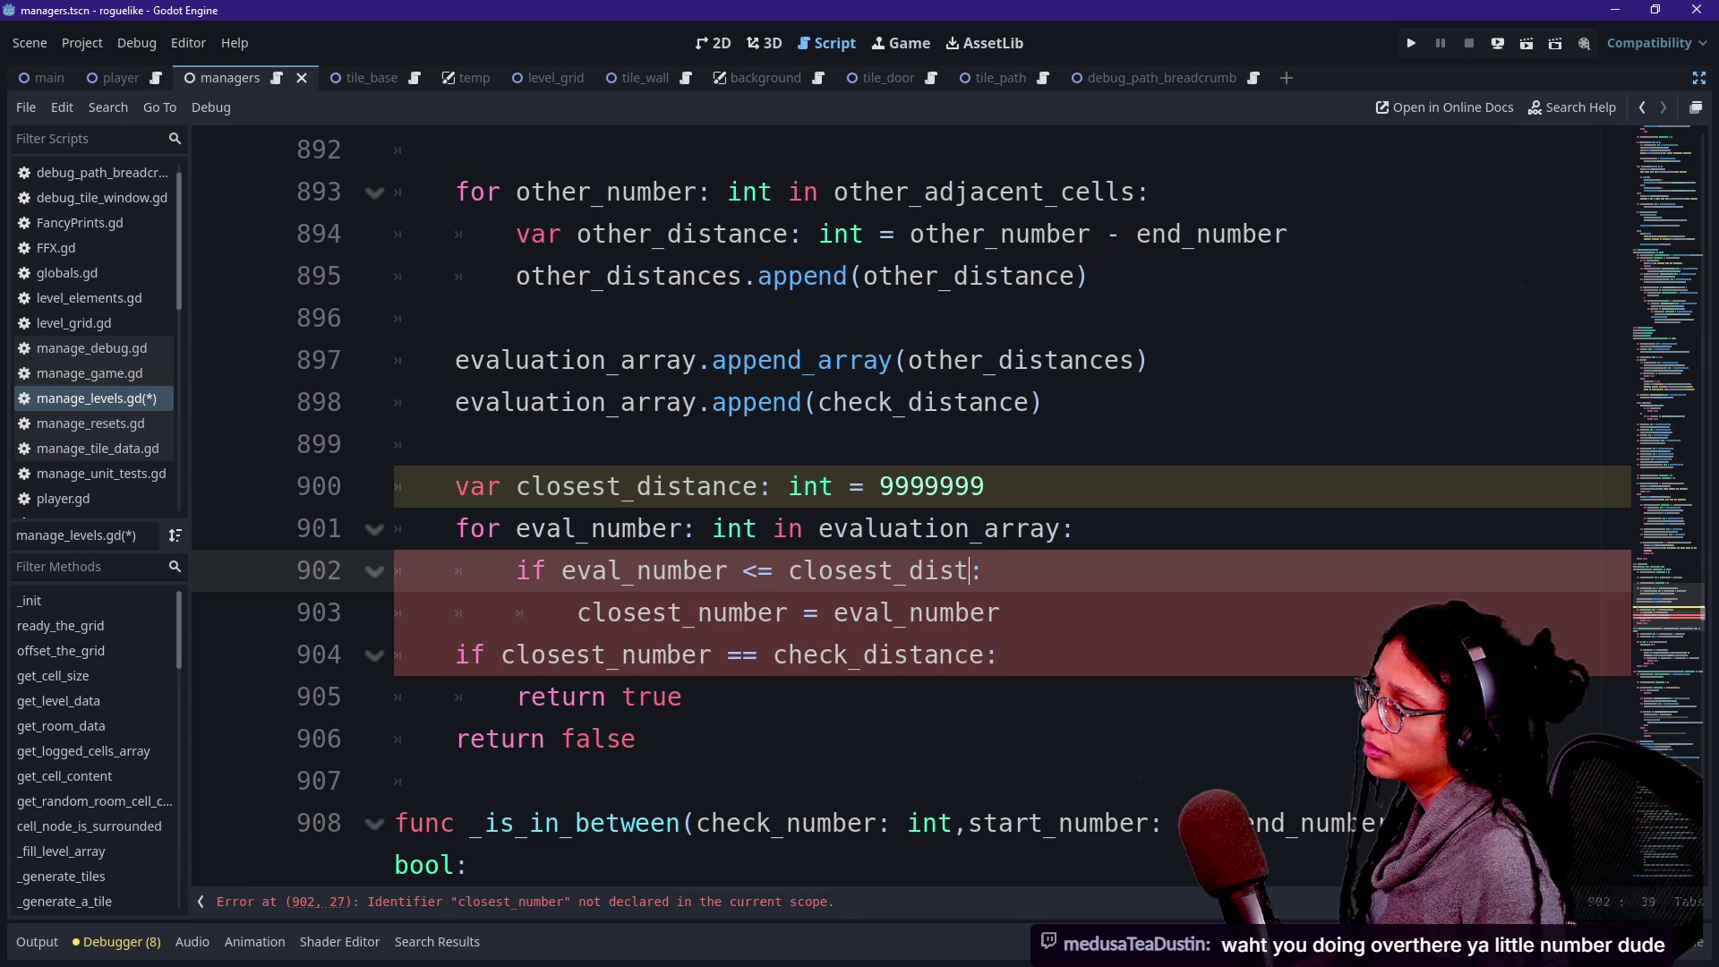
drag(697, 613, 789, 612)
text(distance)
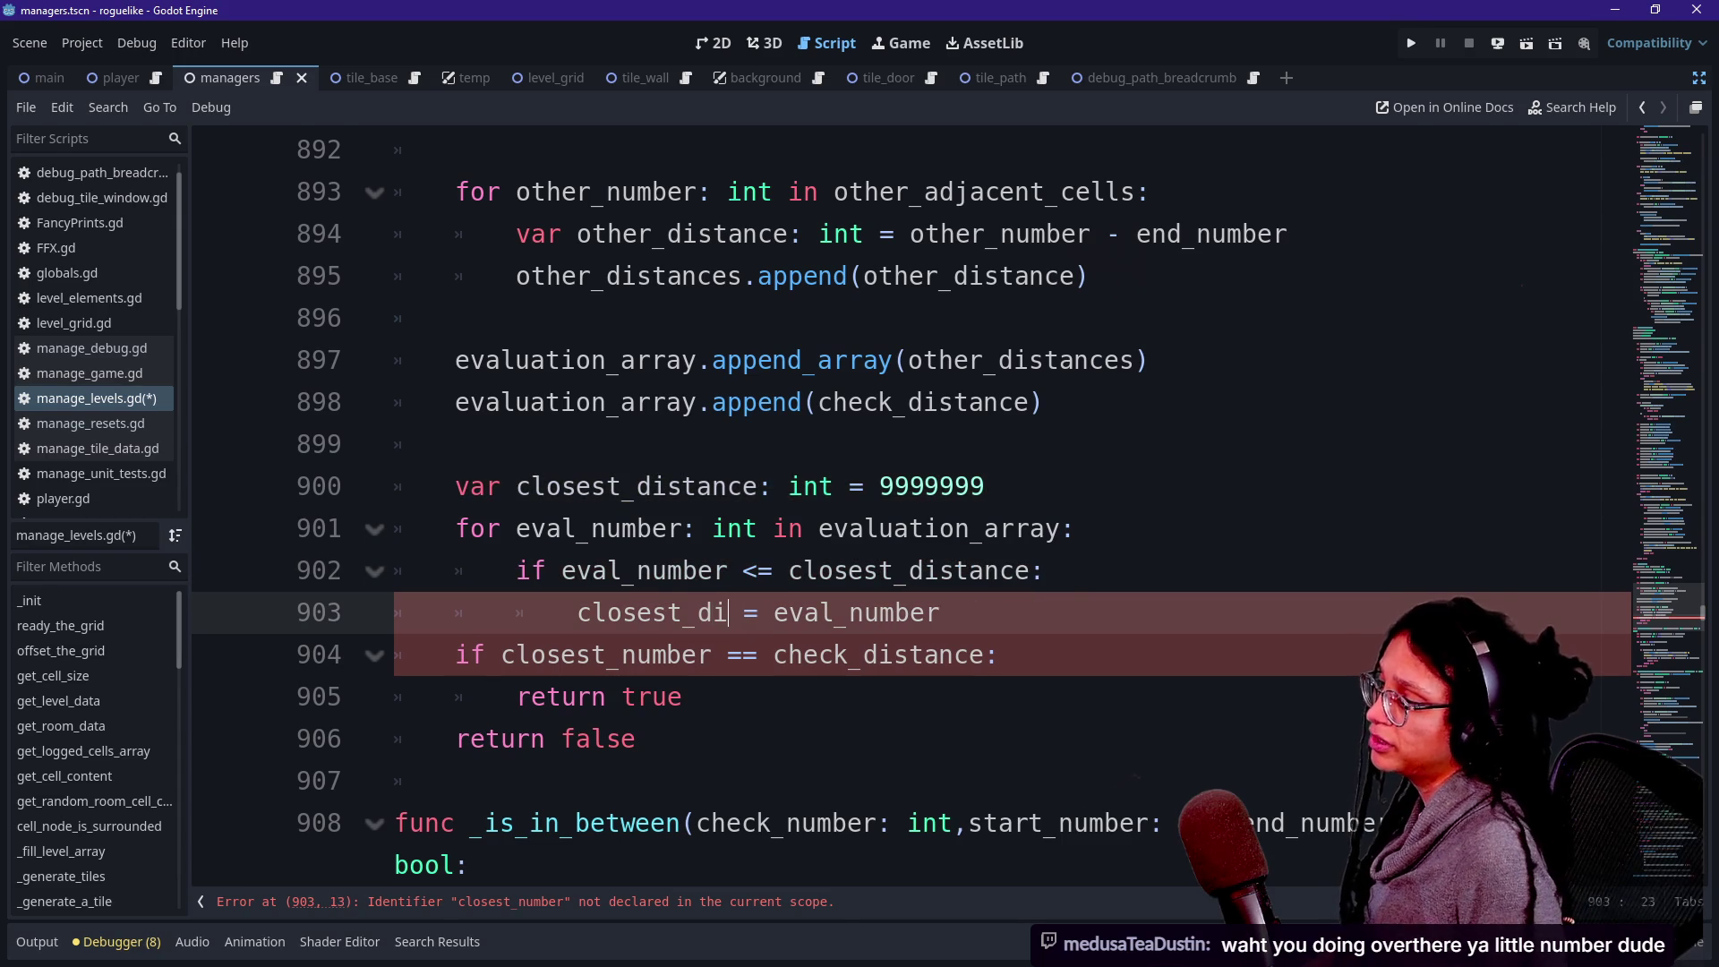
drag(623, 655, 714, 654)
text(distance)
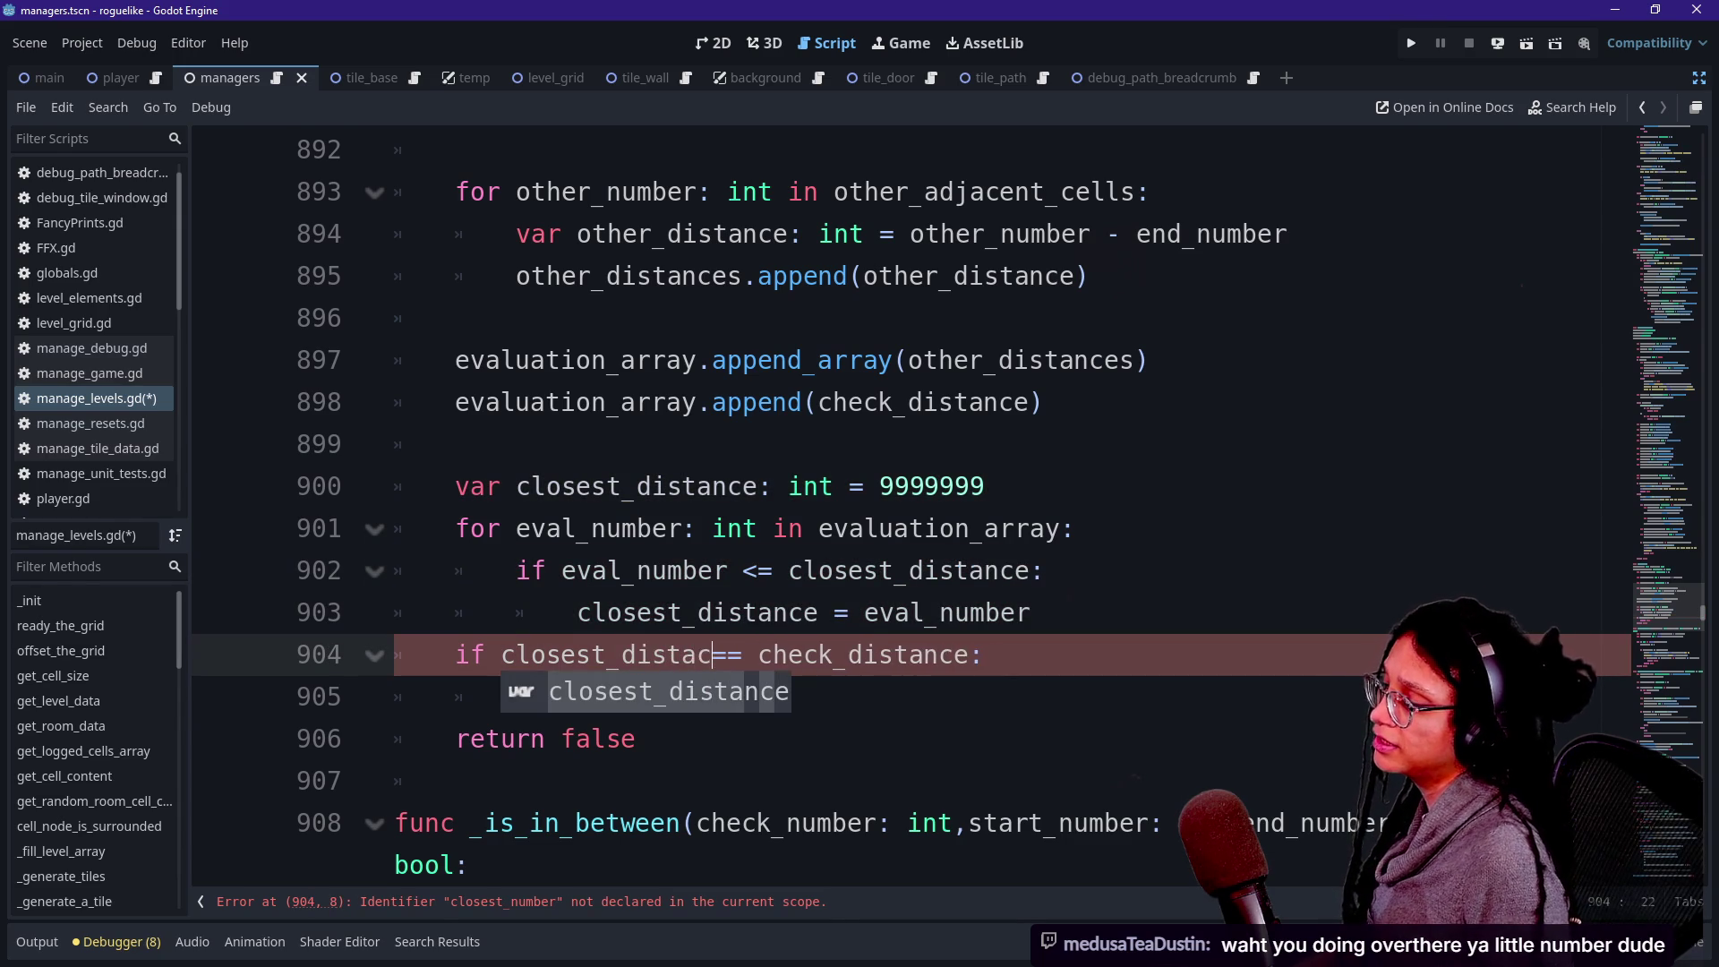
click(615, 613)
click(568, 695)
click(663, 399)
scroll(663, 399, up, 4)
key(ctrl+s)
scroll(895, 501, down, 6)
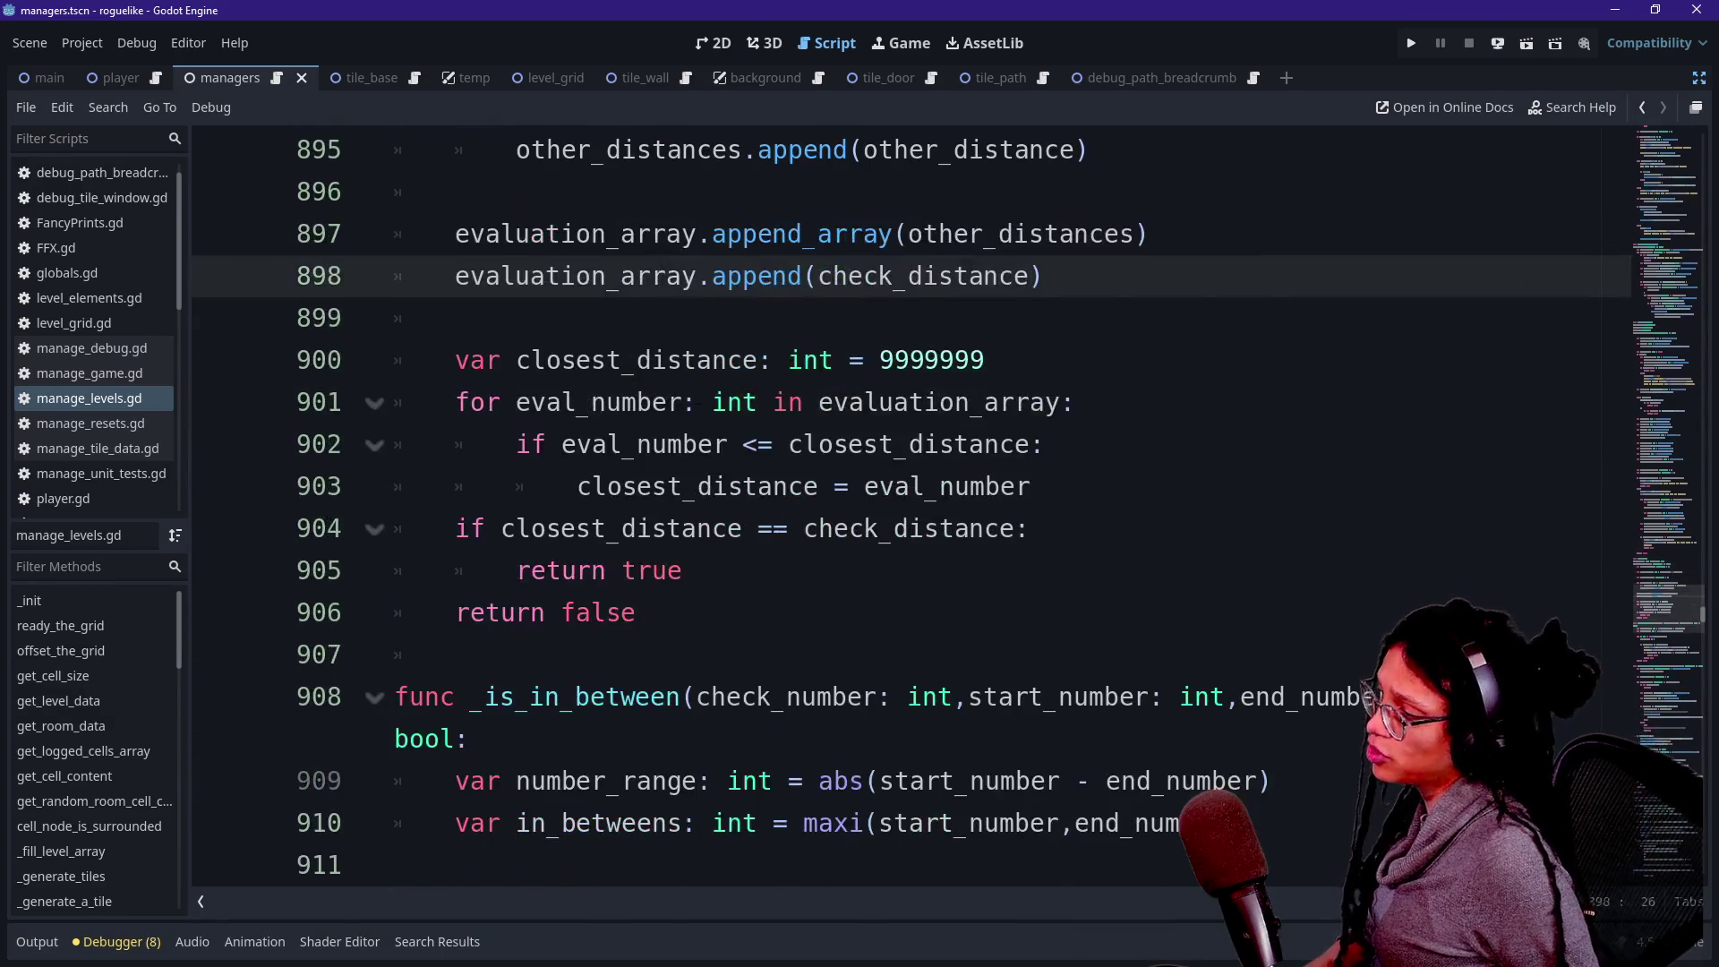
scroll(895, 502, up, 6)
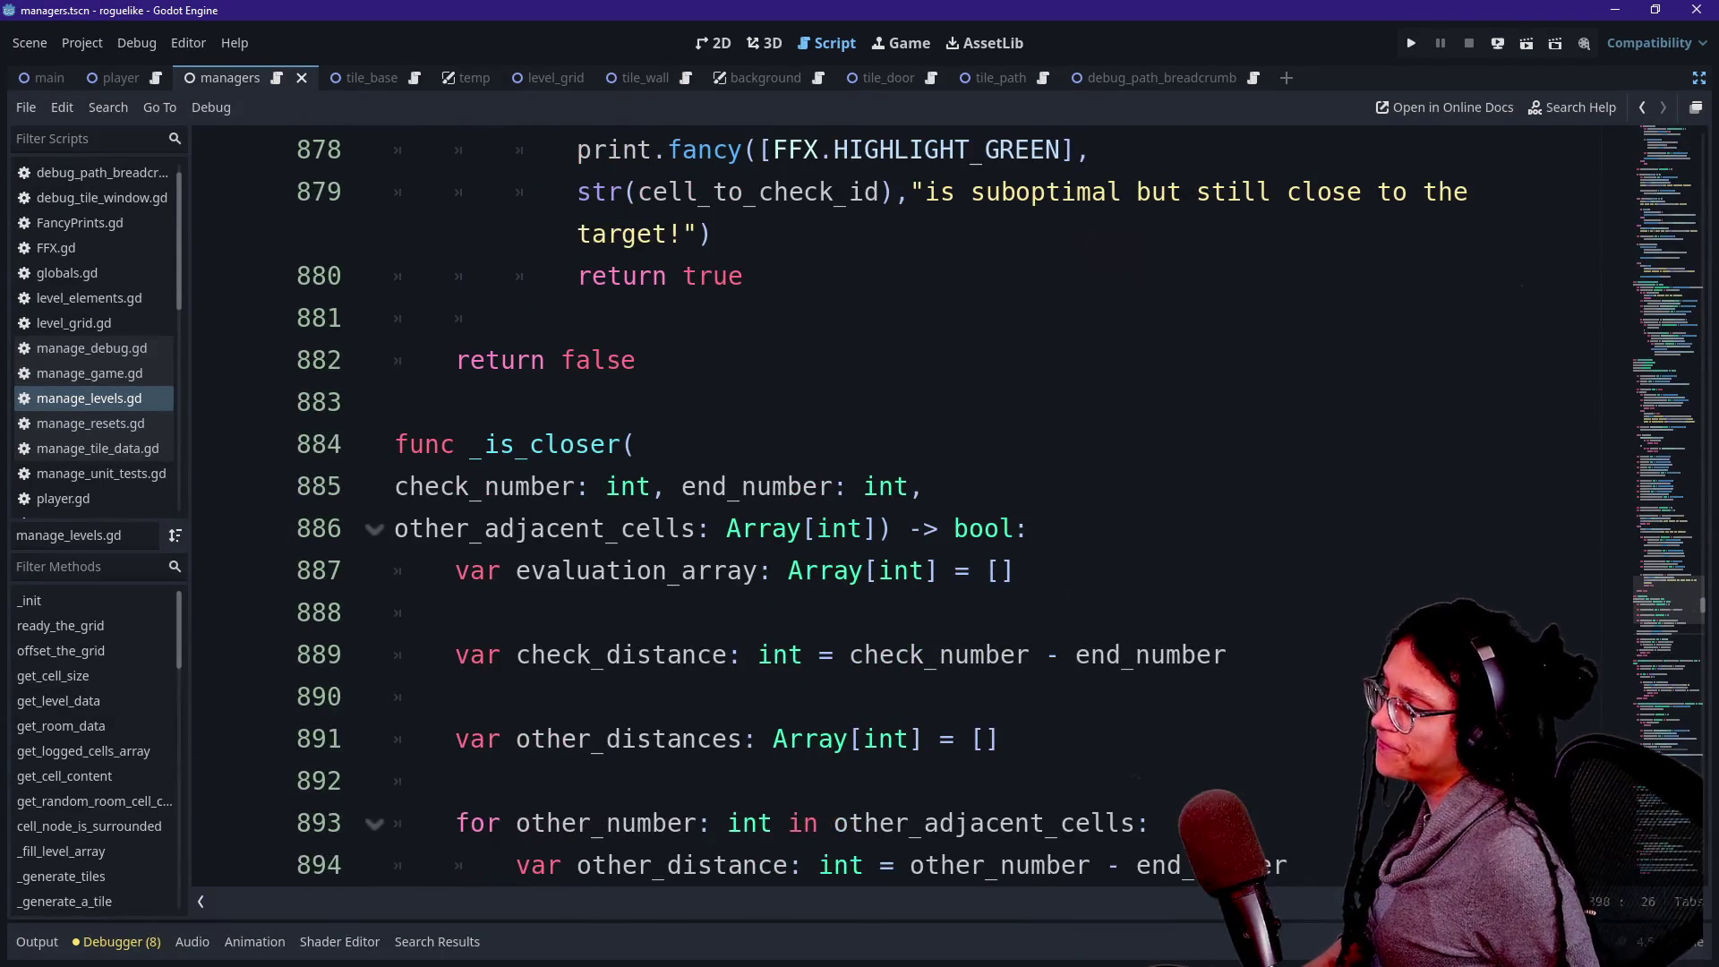
drag(467, 444, 430, 486)
click(624, 444)
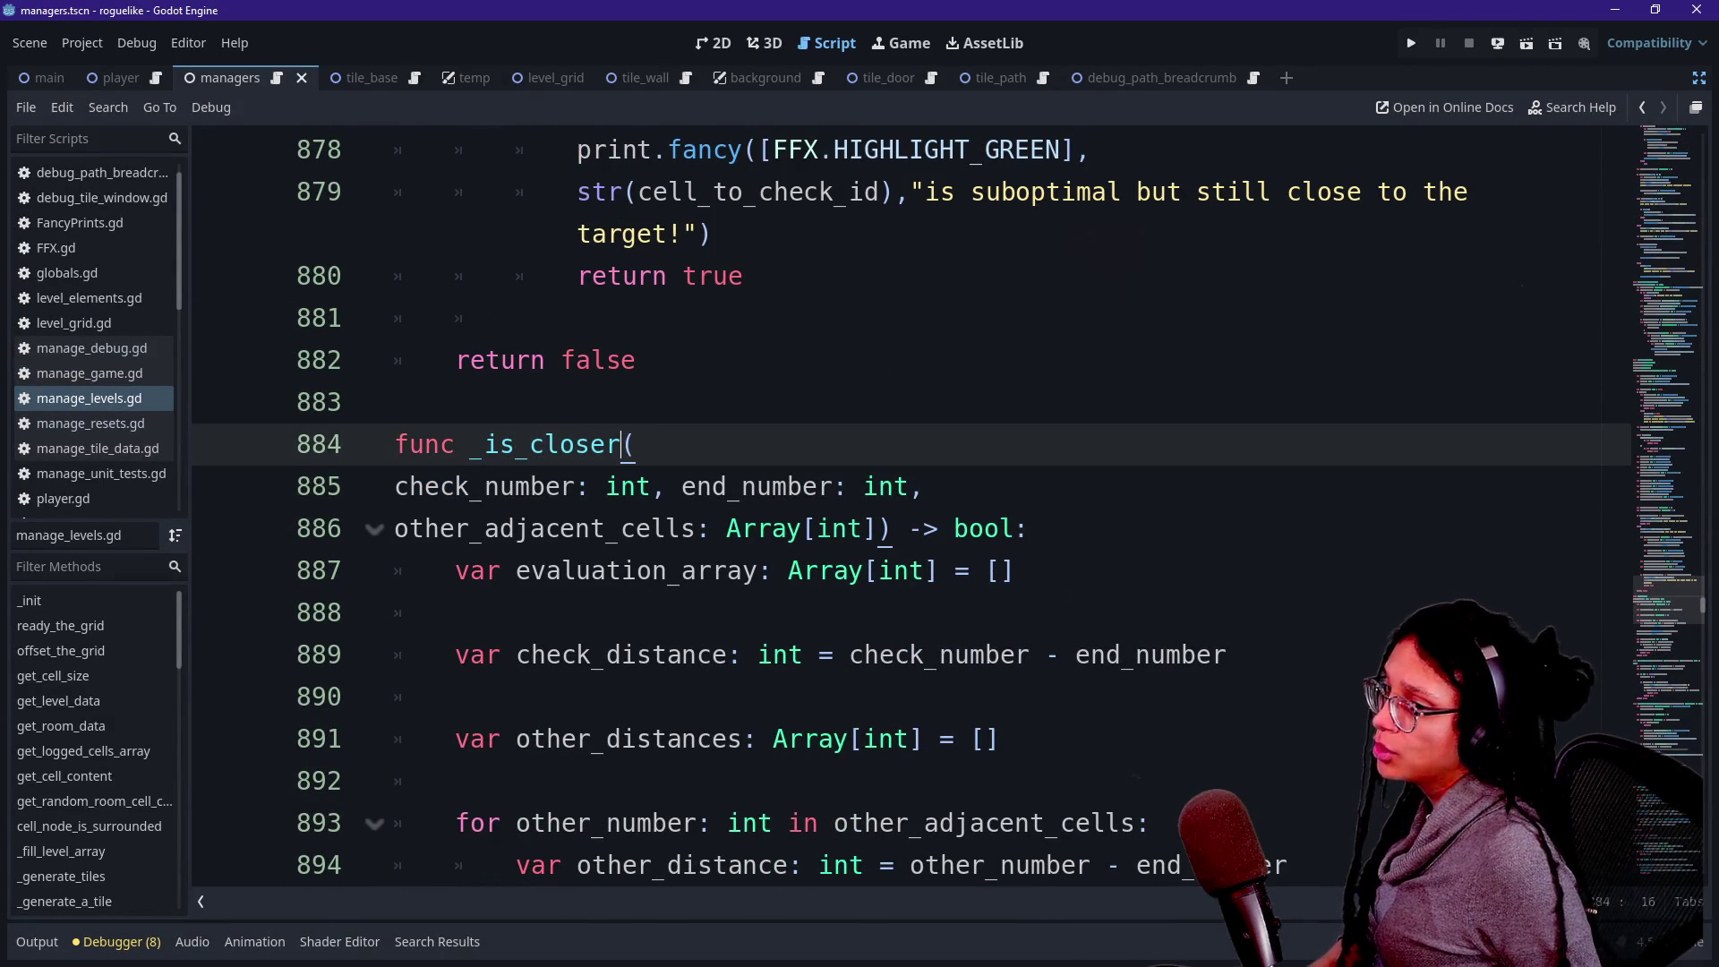
drag(470, 444, 637, 444)
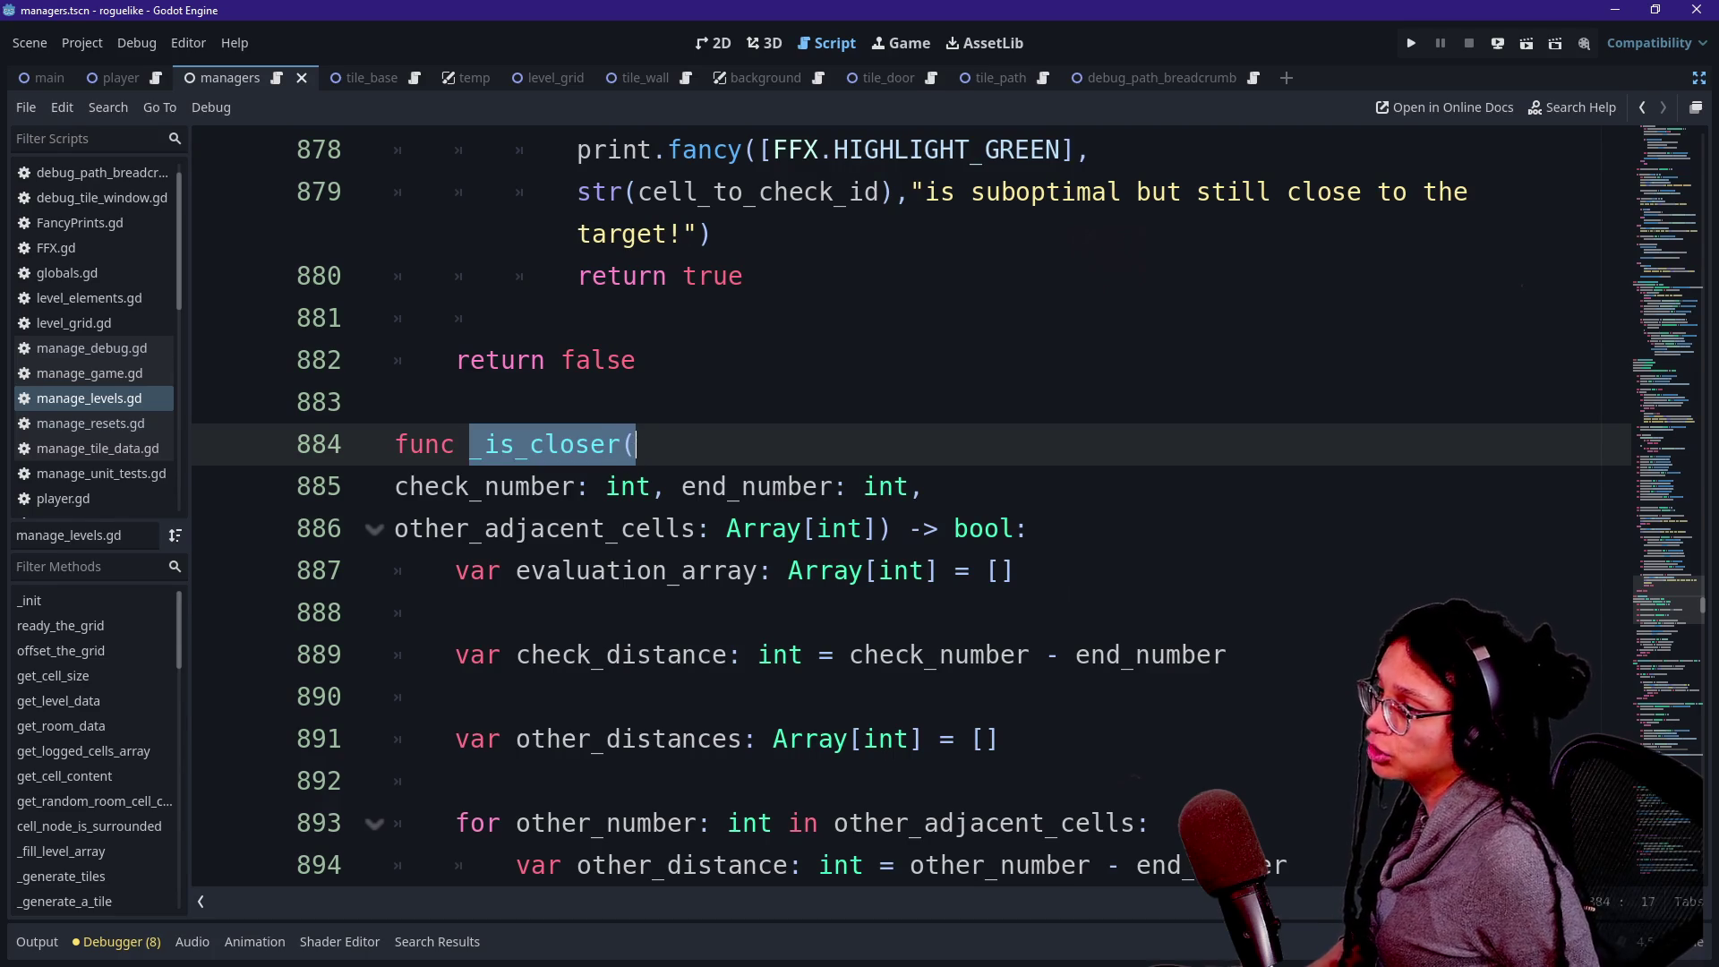
scroll(637, 445, up, 6)
scroll(948, 505, up, 2)
scroll(948, 505, down, 2)
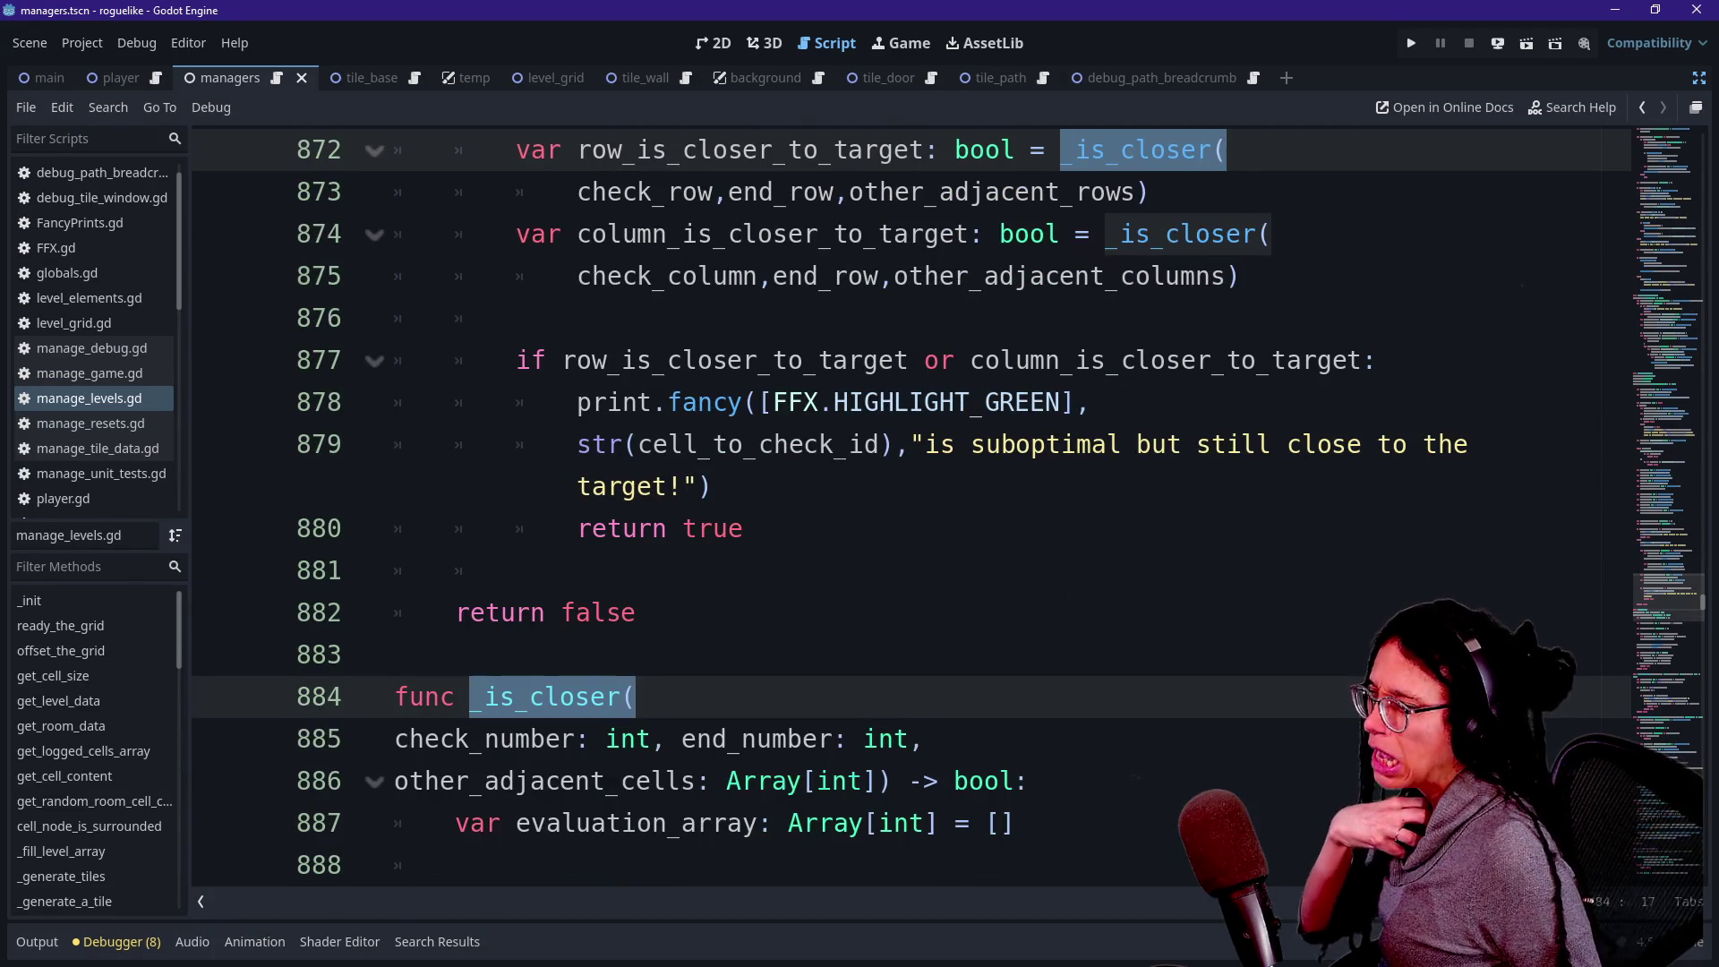
scroll(911, 505, up, 3)
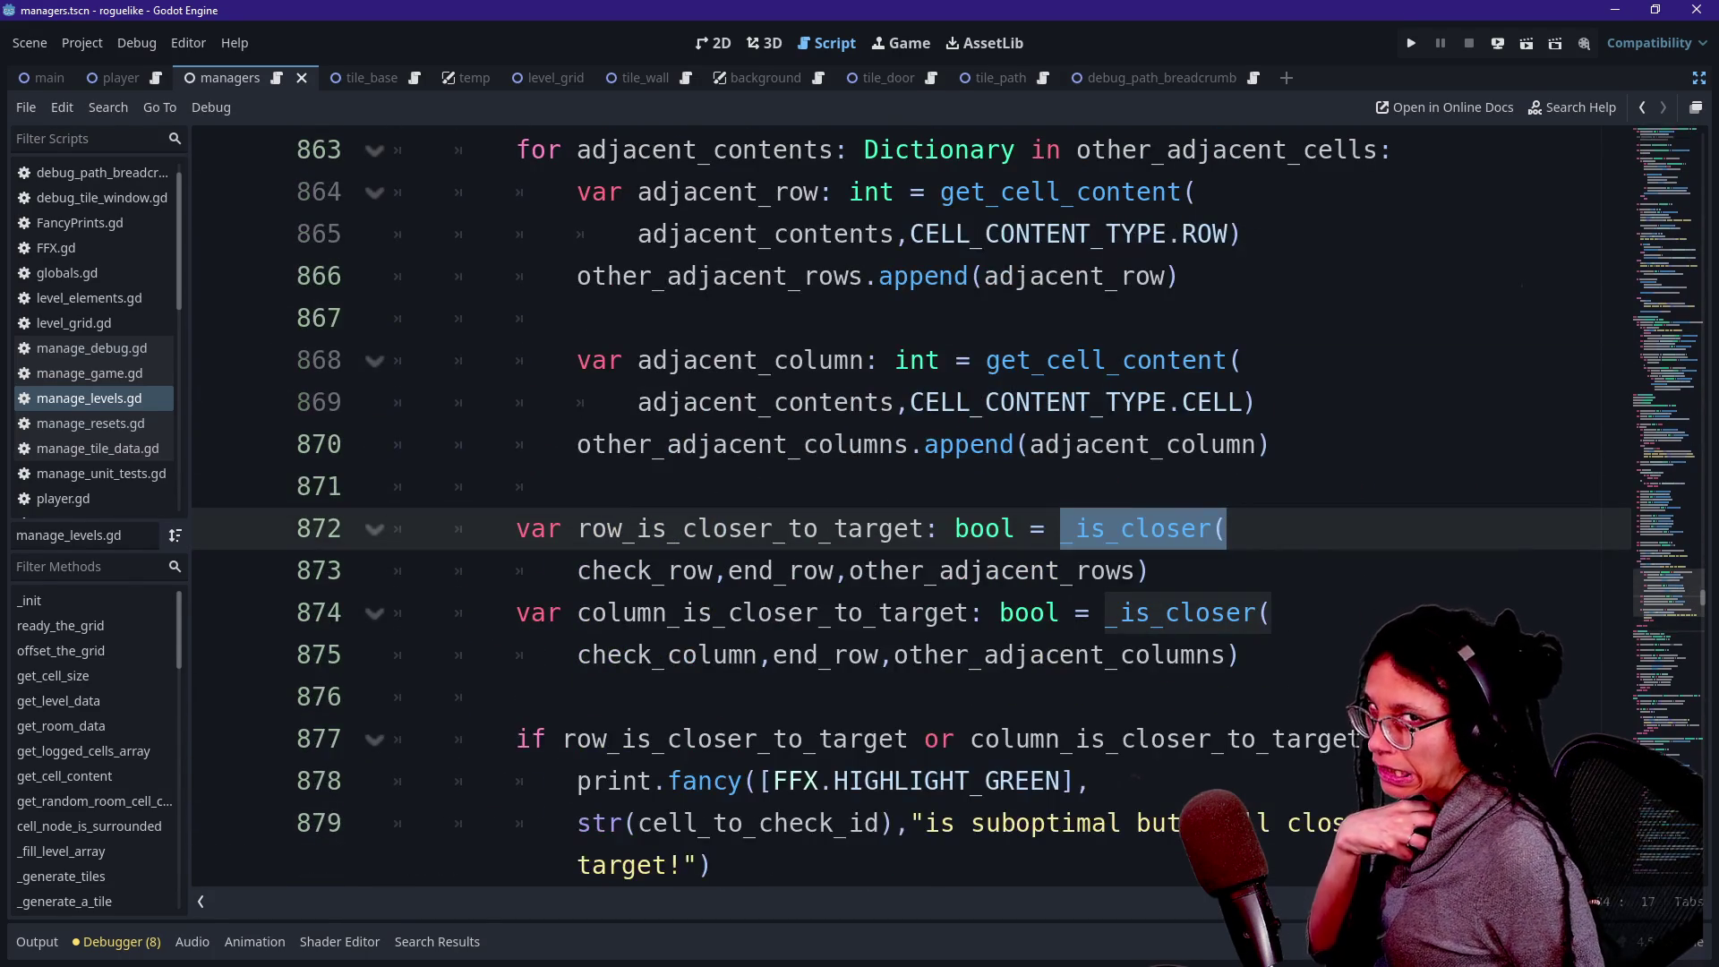
scroll(910, 505, down, 1)
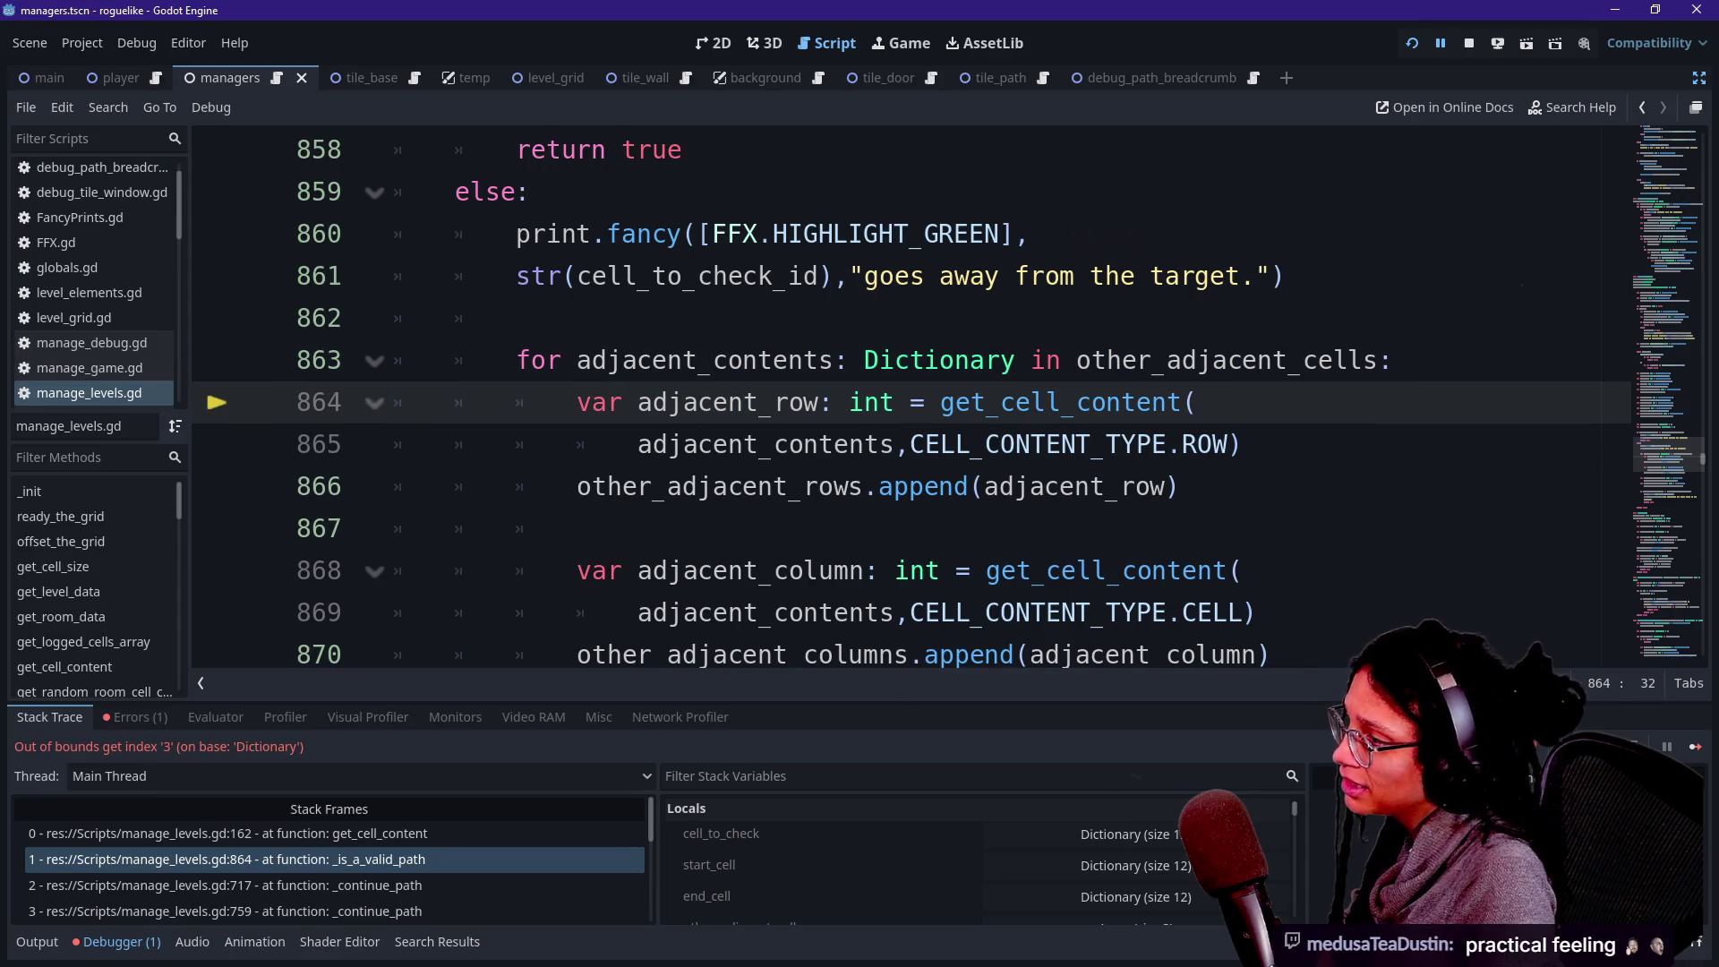
Insert an 'if not adjacent_contents: continue' guard at the loop's top and rerun the game
key(ctrl+shift+Return)
text(if)
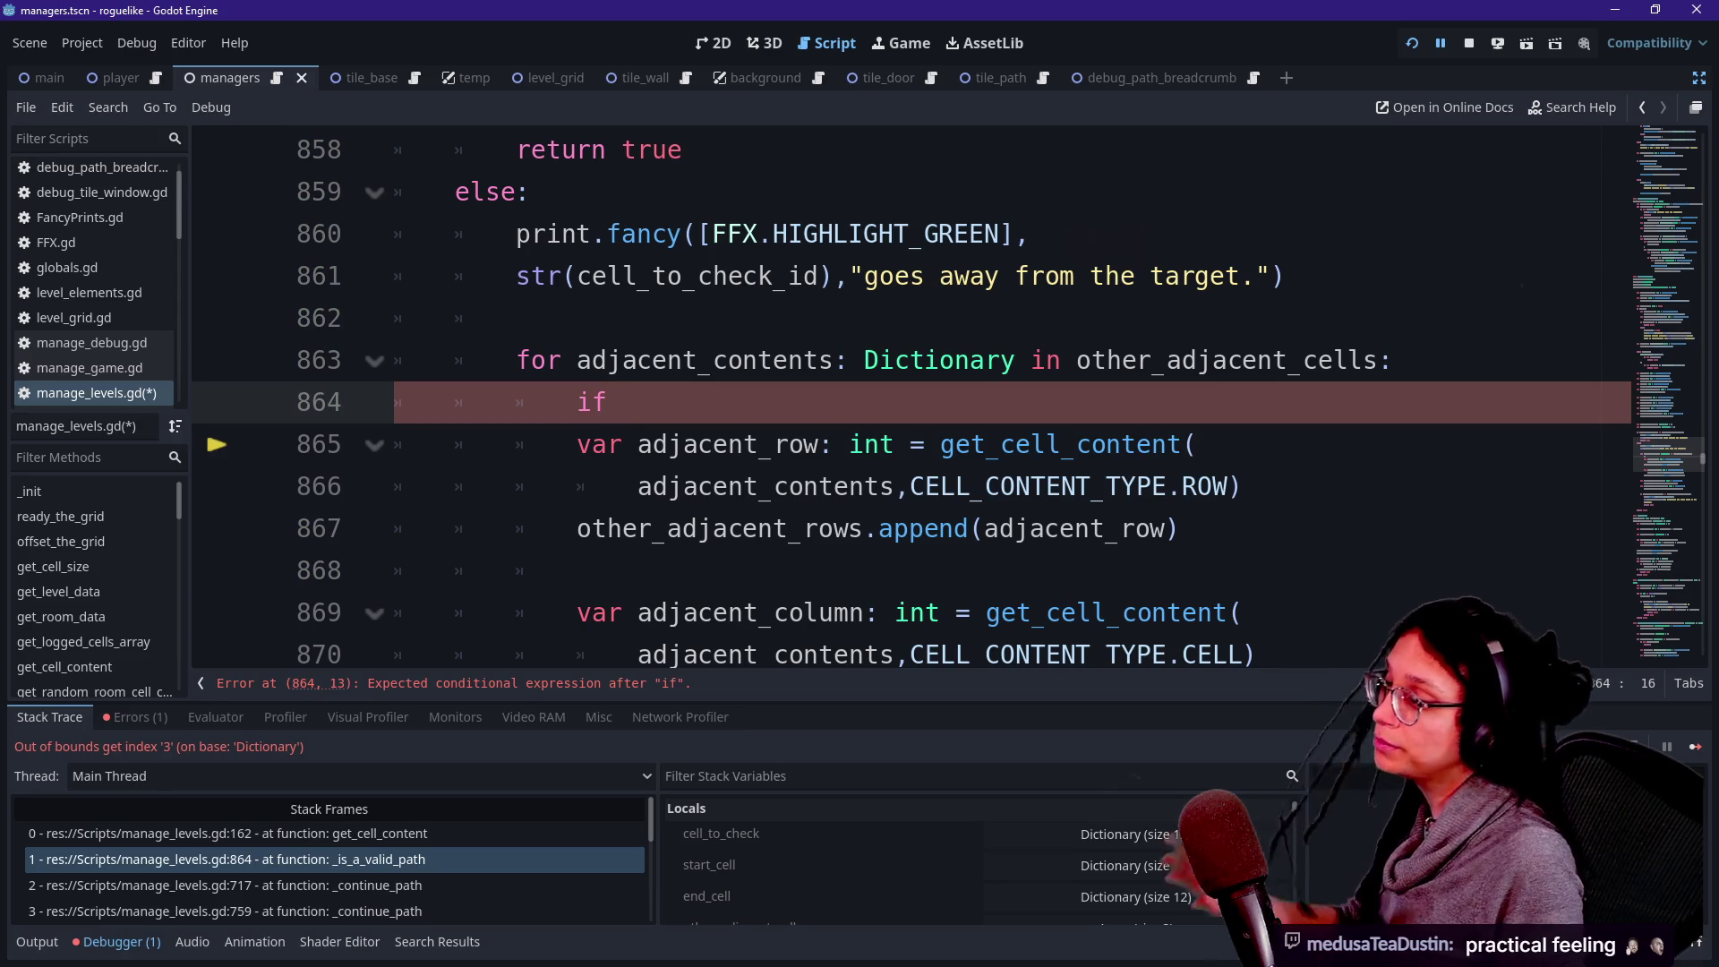
key(BackSpace)
key(BackSpace)
key(BackSpace)
key(Tab)
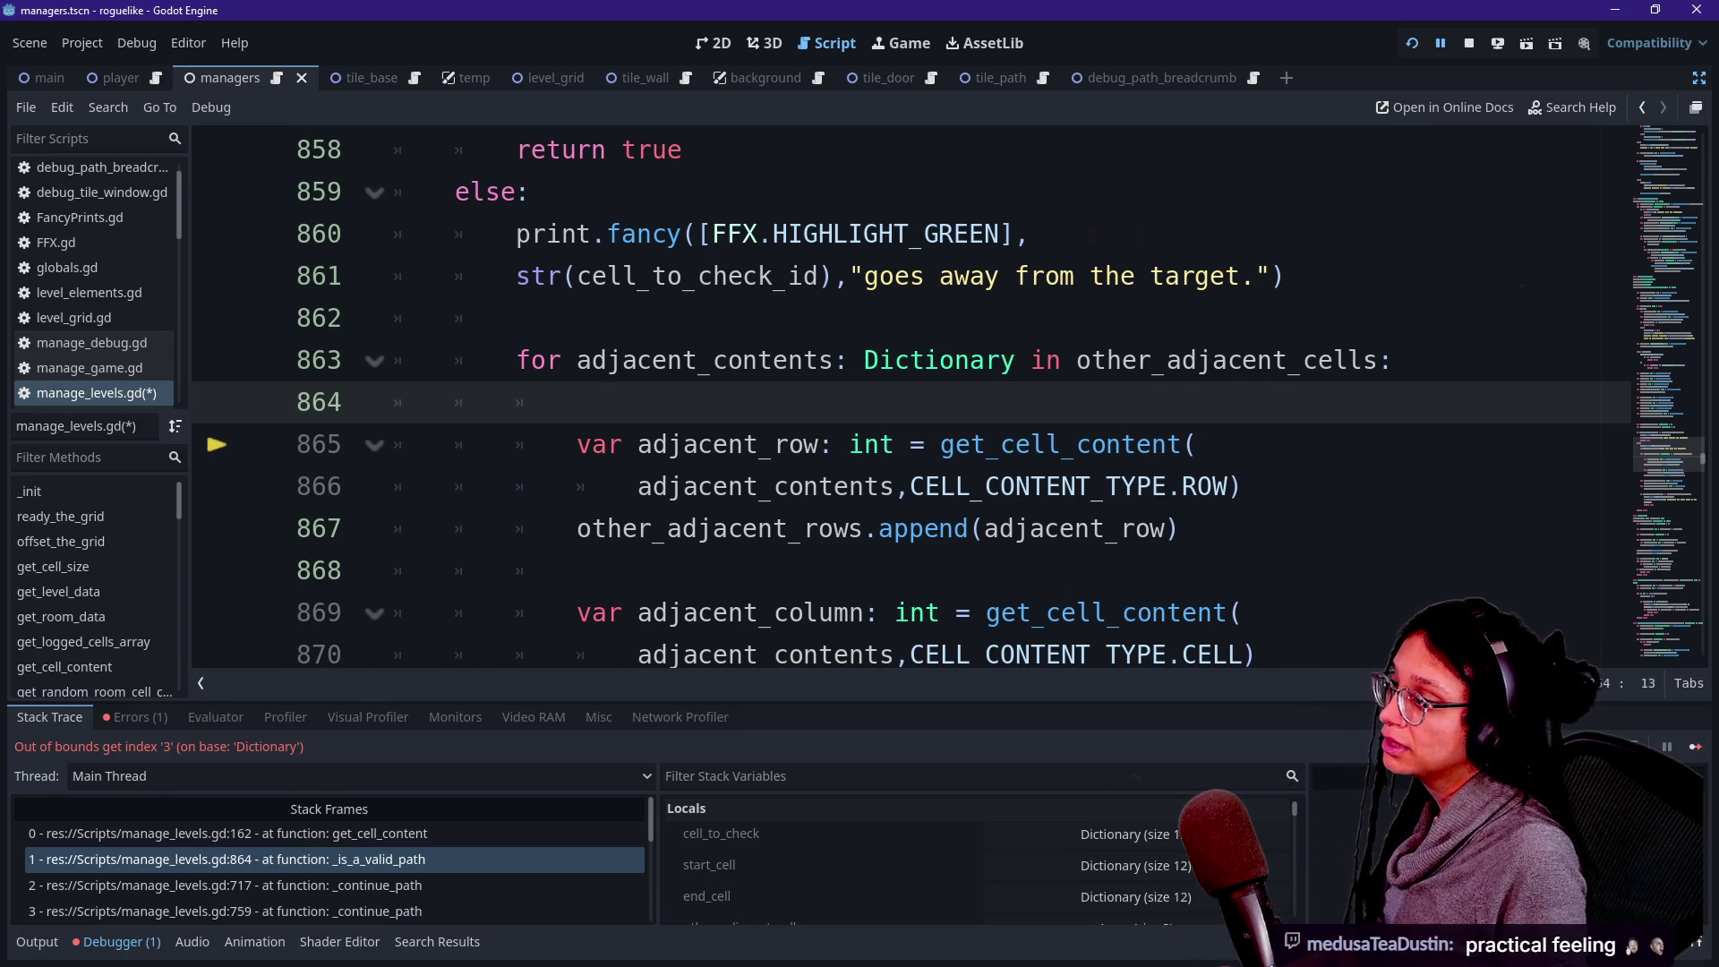
text(if not adja)
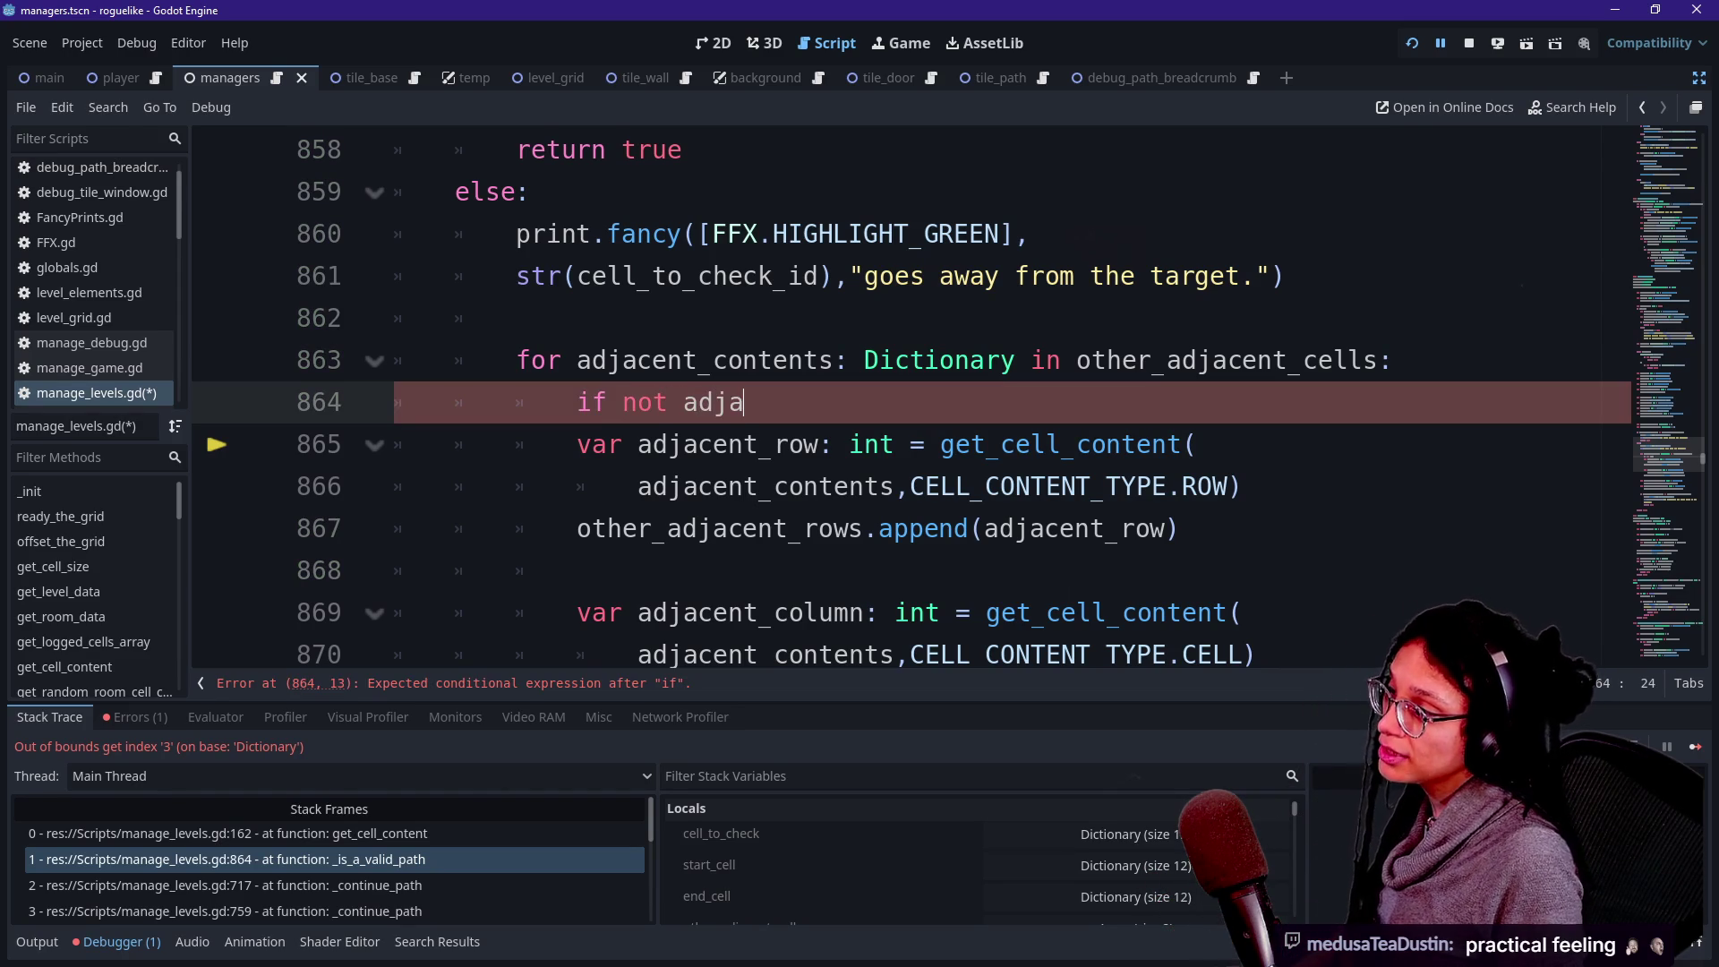
text(cent_contents:)
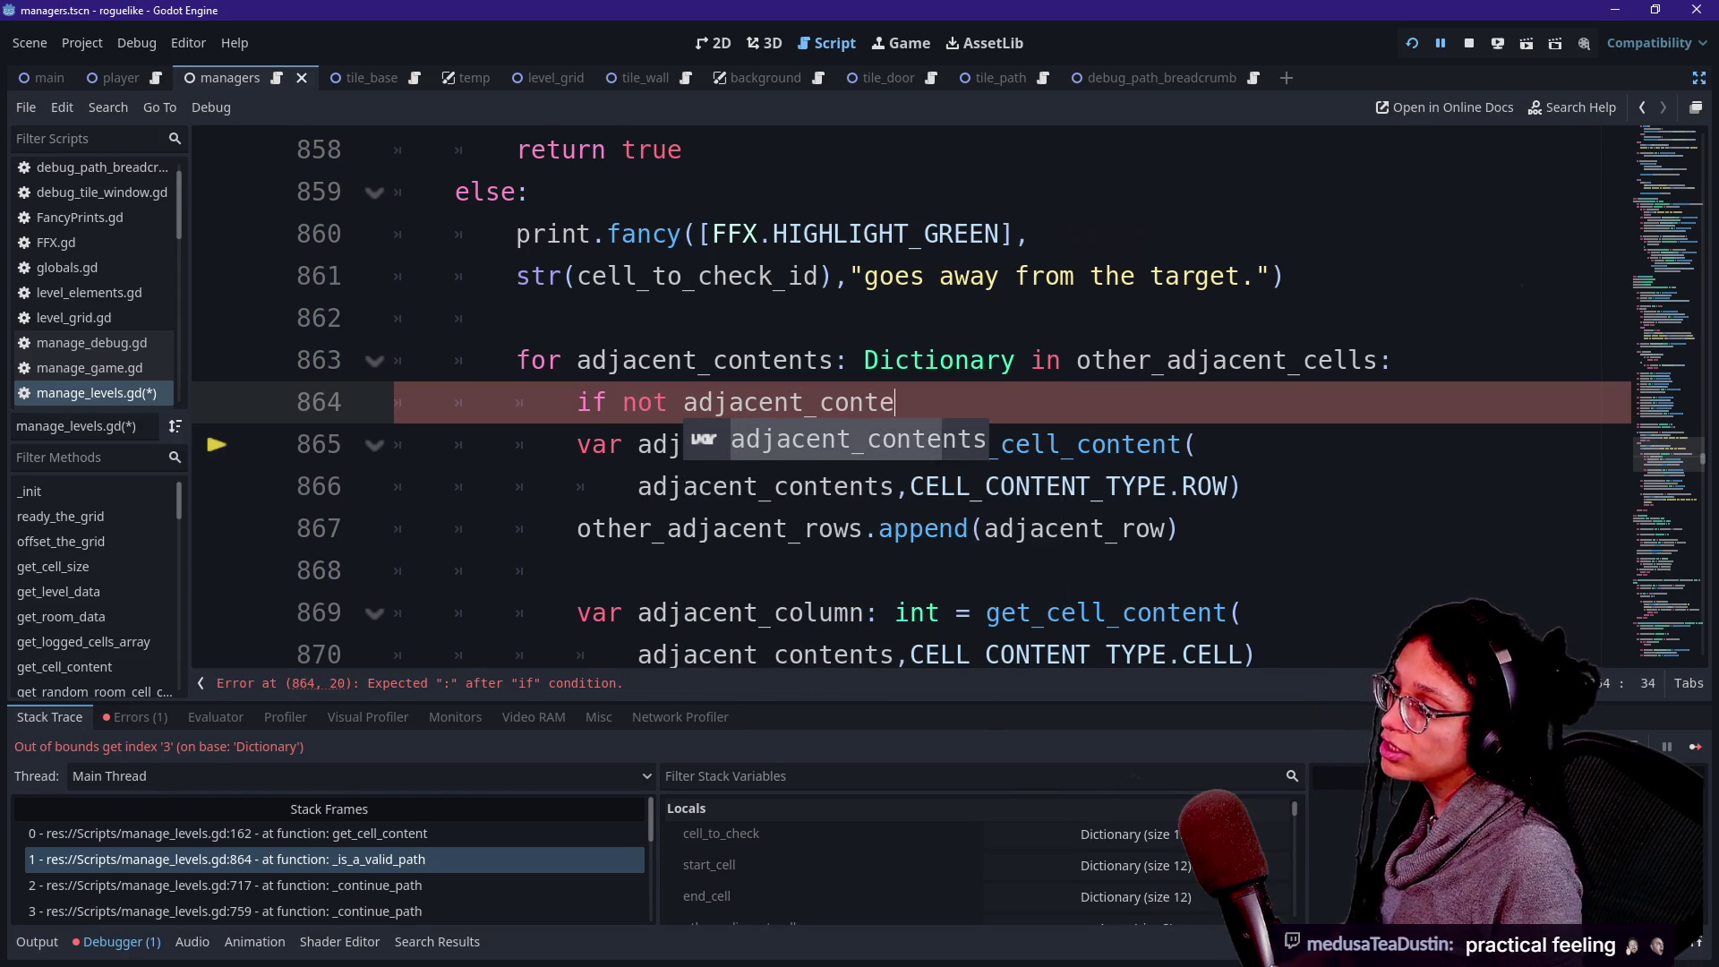
key(Return)
text(continue)
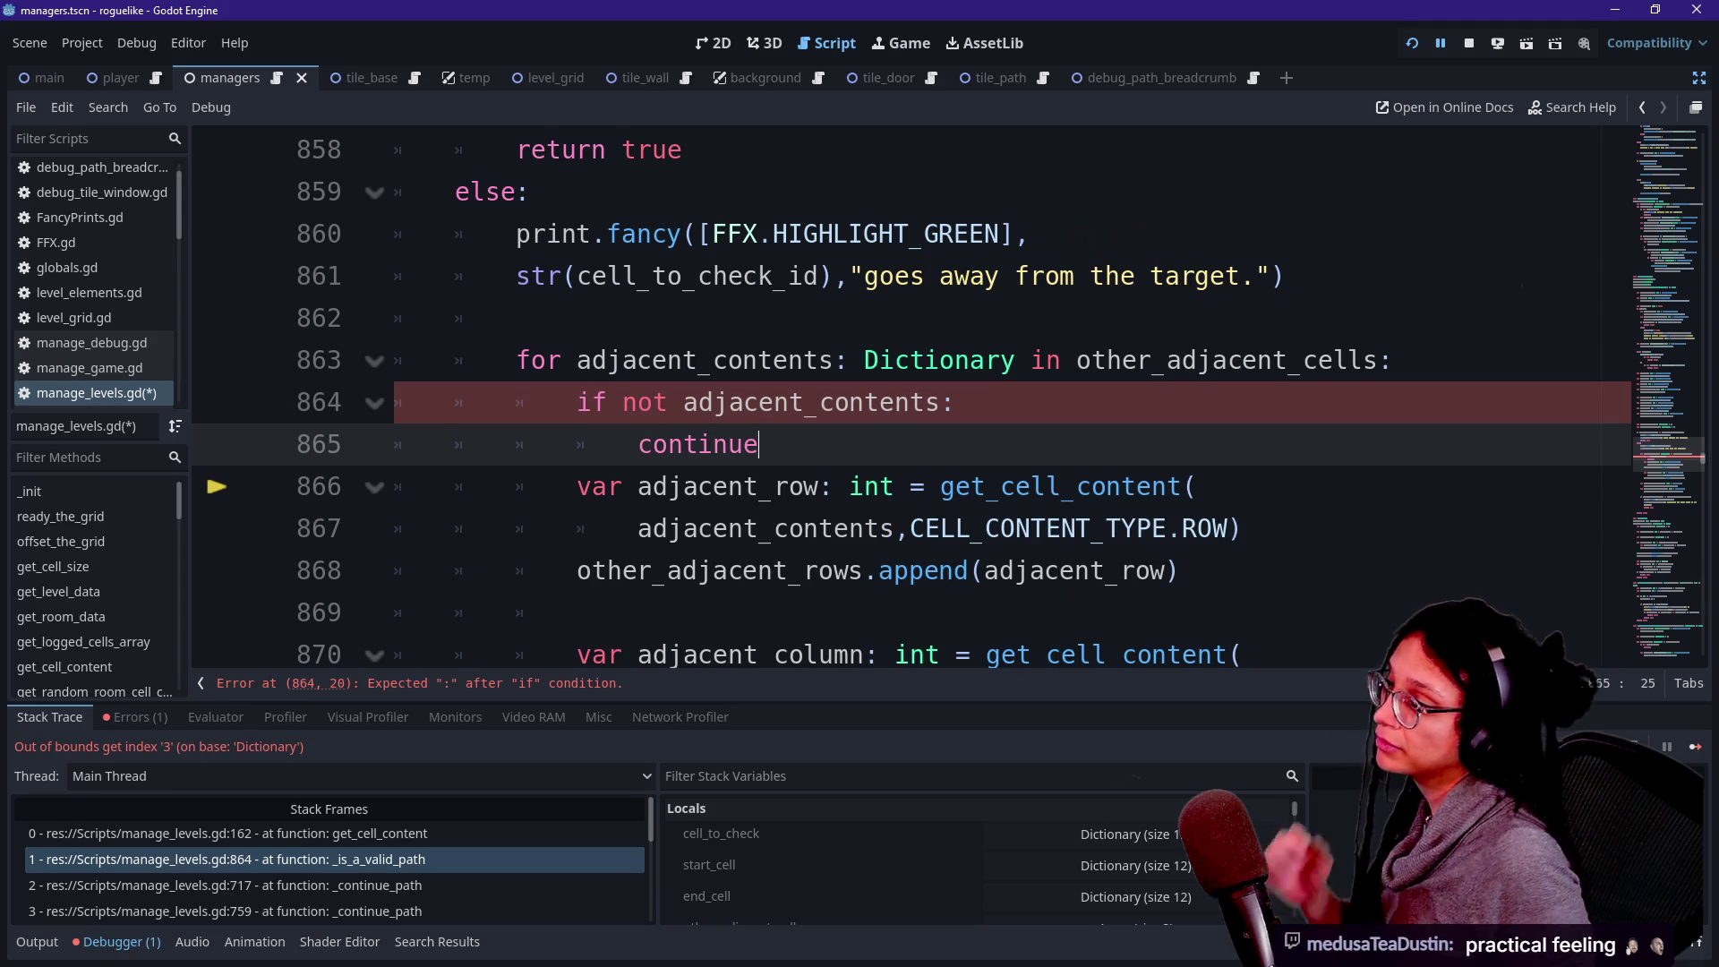
click(1413, 36)
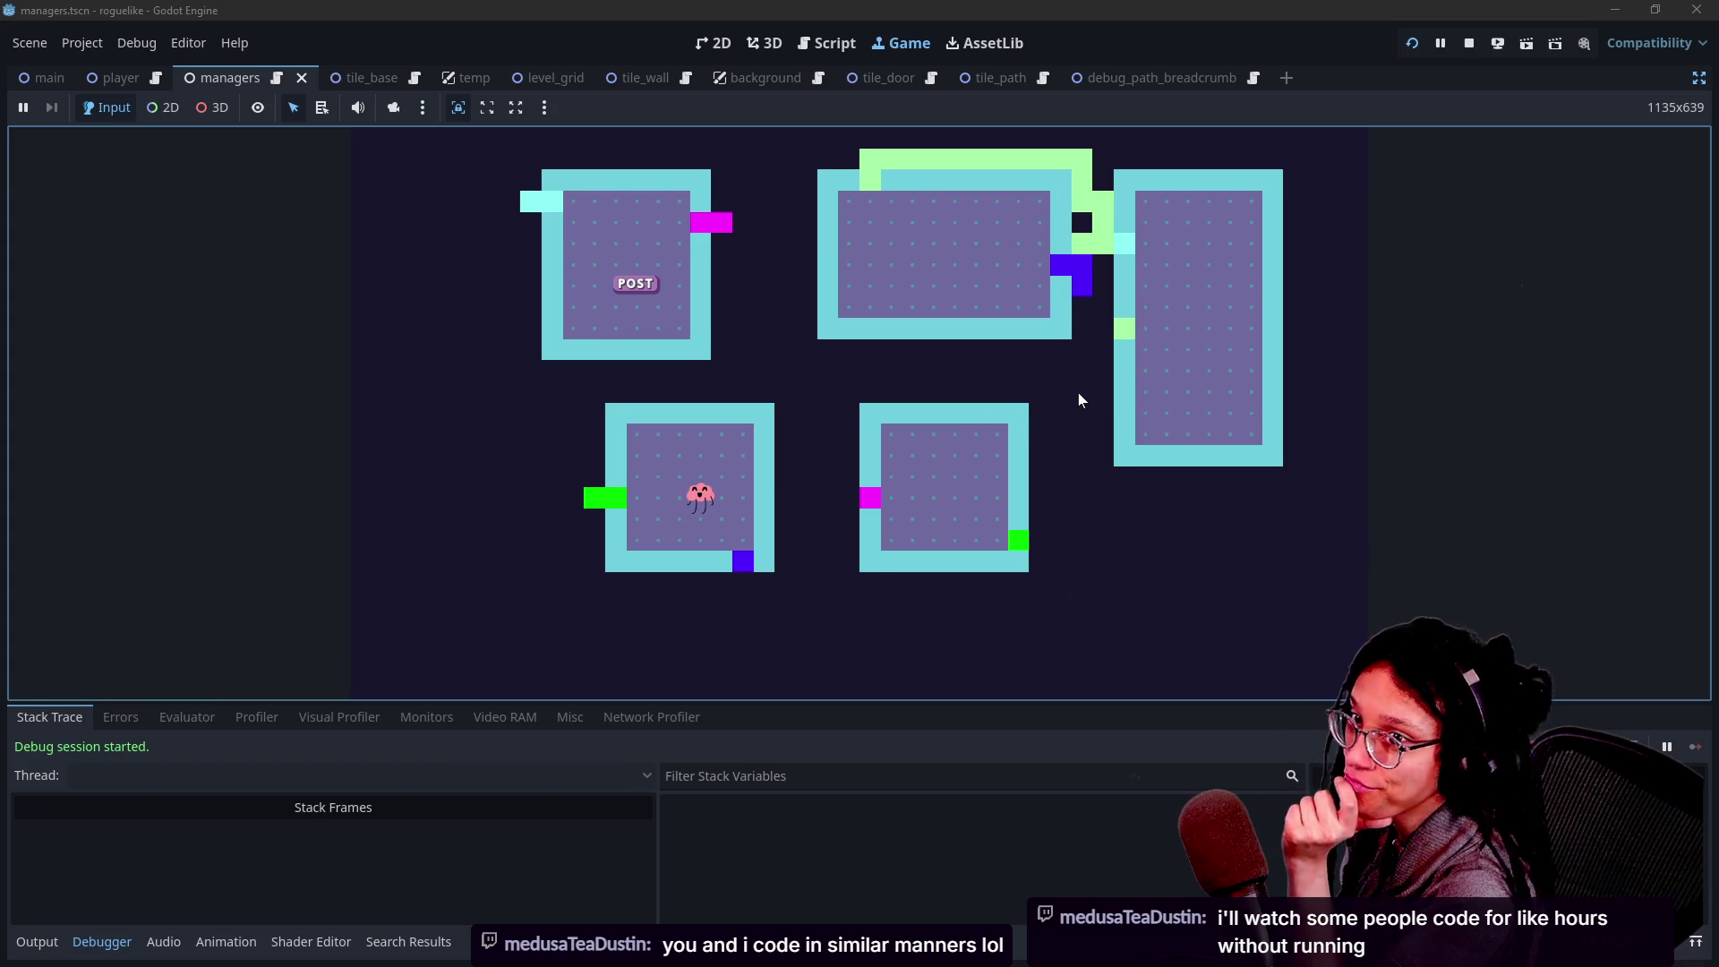
Regenerate the dungeon with F5 in the running game, then switch back to manage_levels.gd
key(F5)
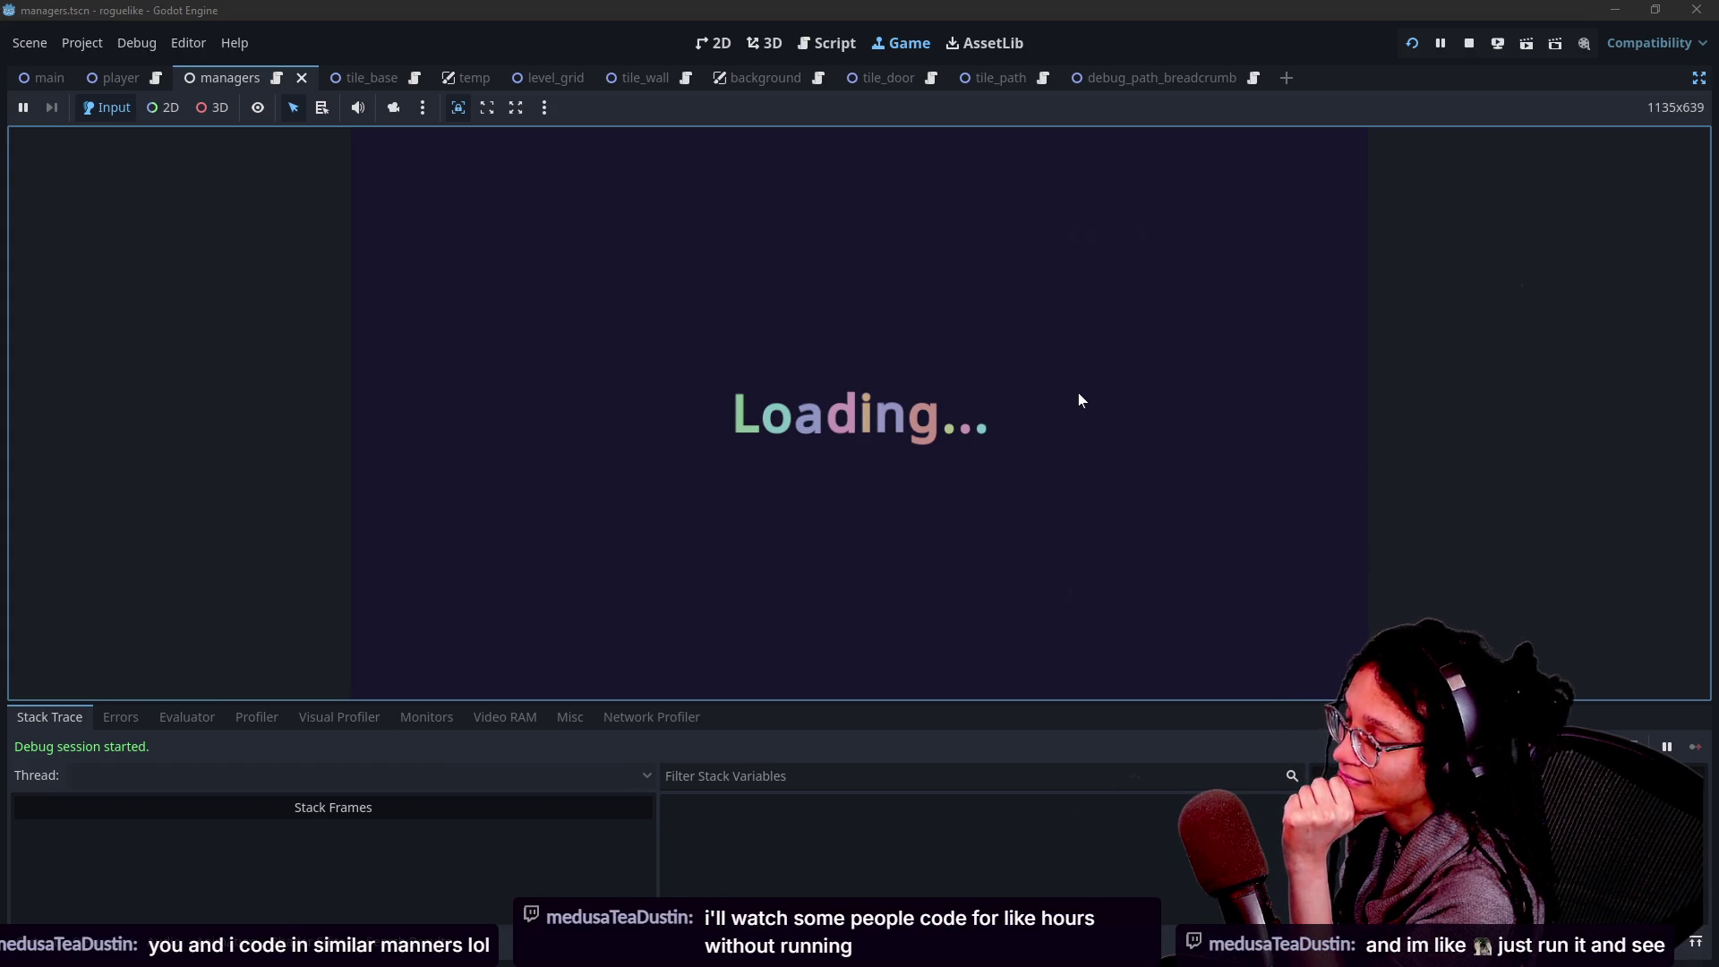
click(951, 833)
click(1021, 649)
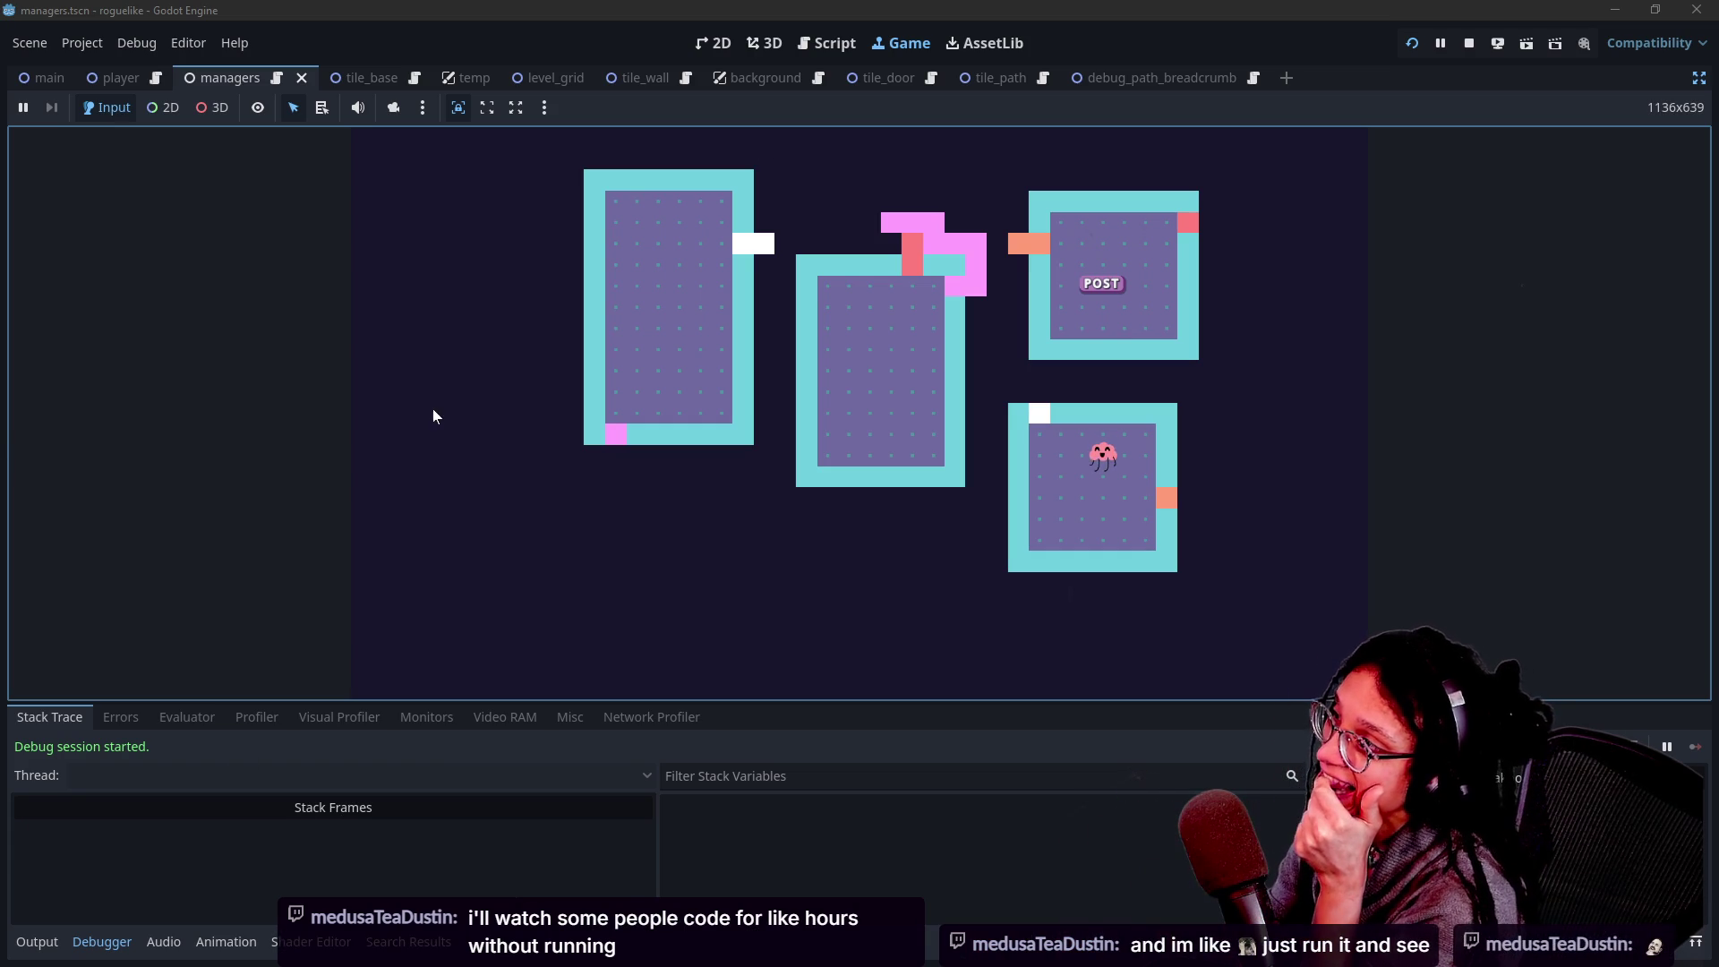
click(831, 43)
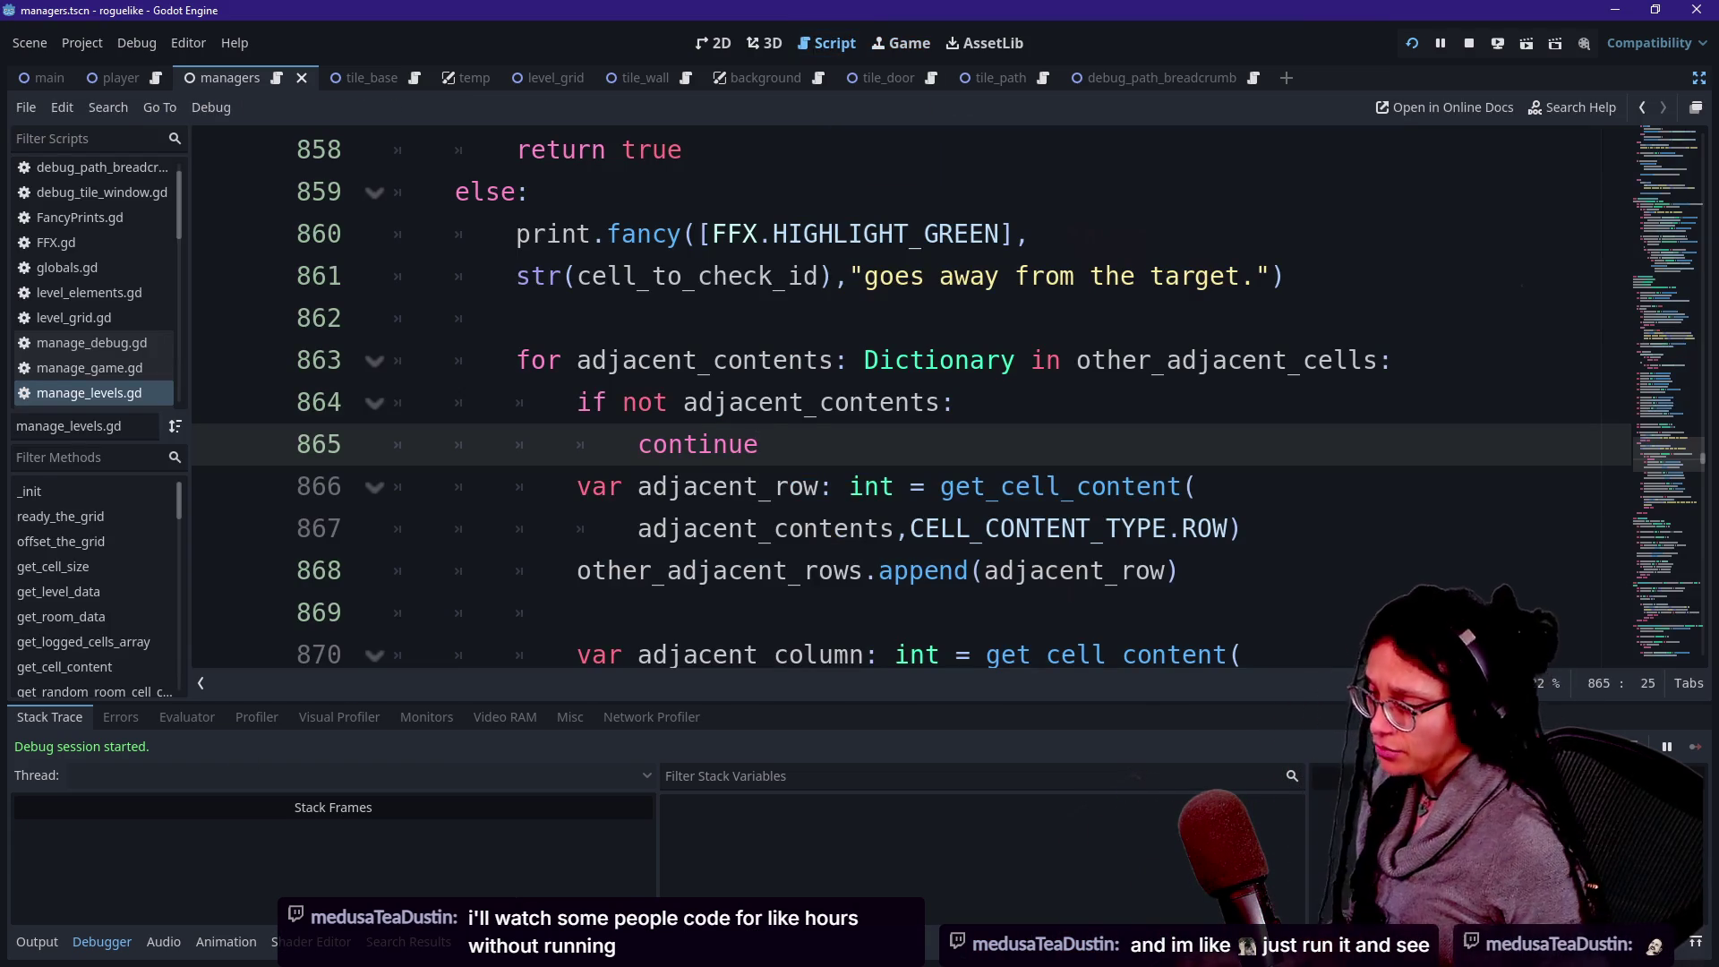
scroll(895, 403, up, 1)
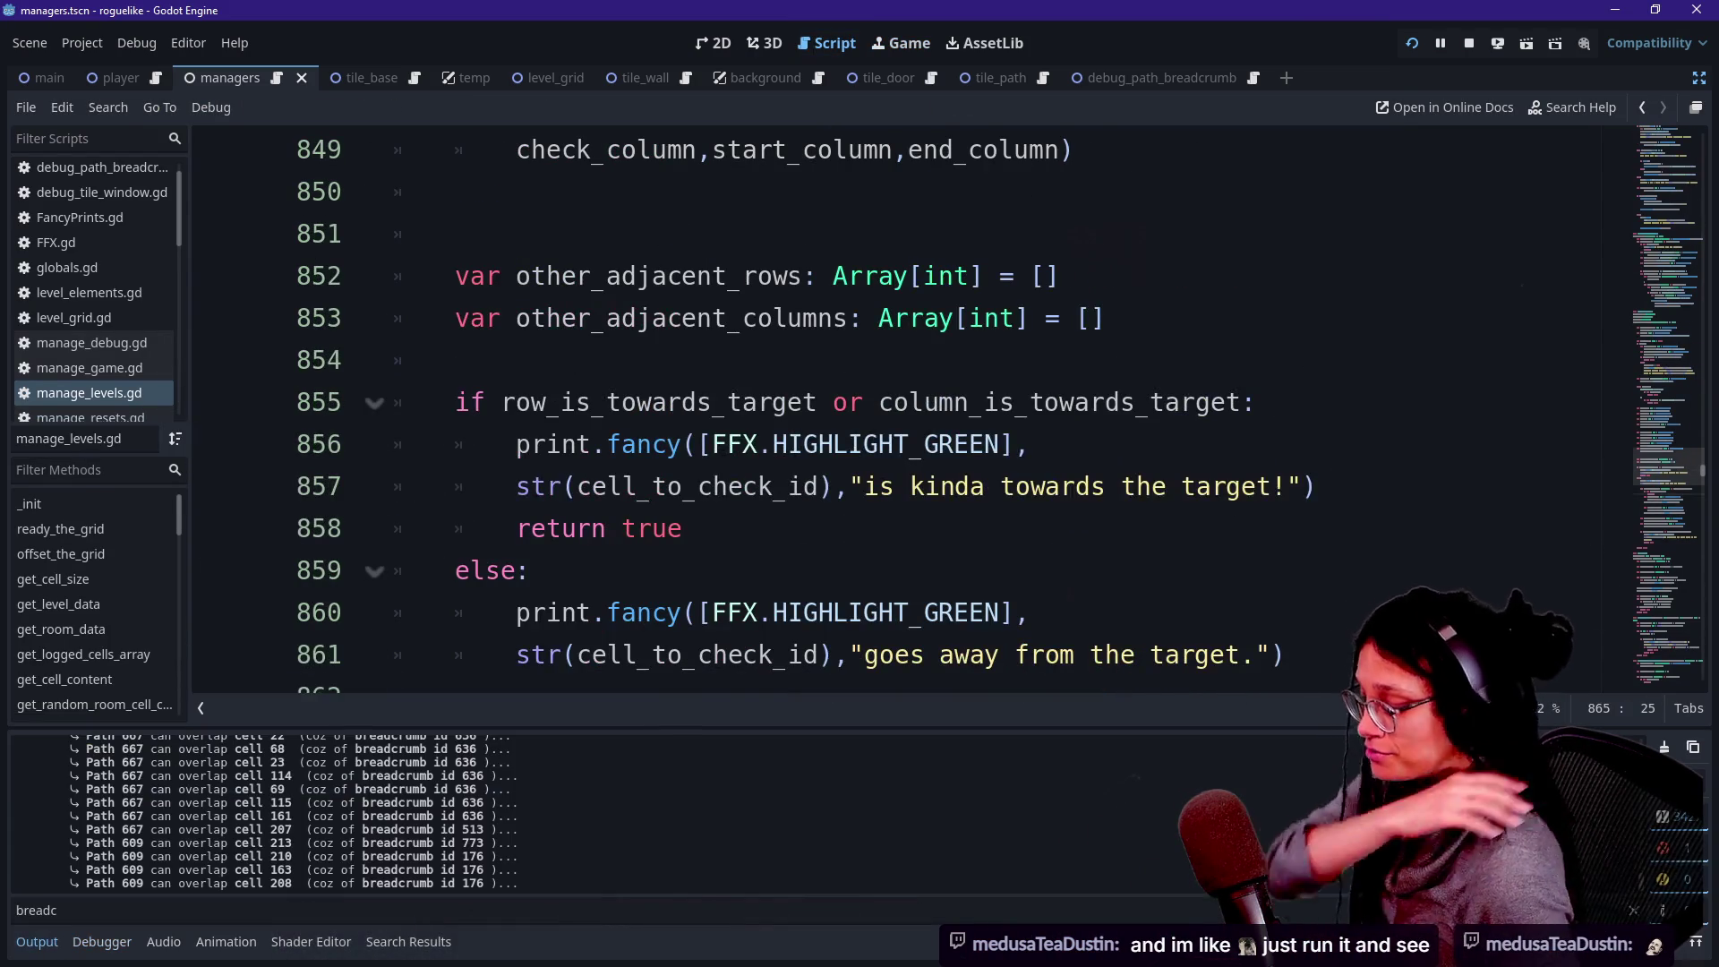
Hide the Output panel with Ctrl+J, scroll to the path-check code, and open the find bar
key(ctrl+j)
scroll(896, 501, up, 10)
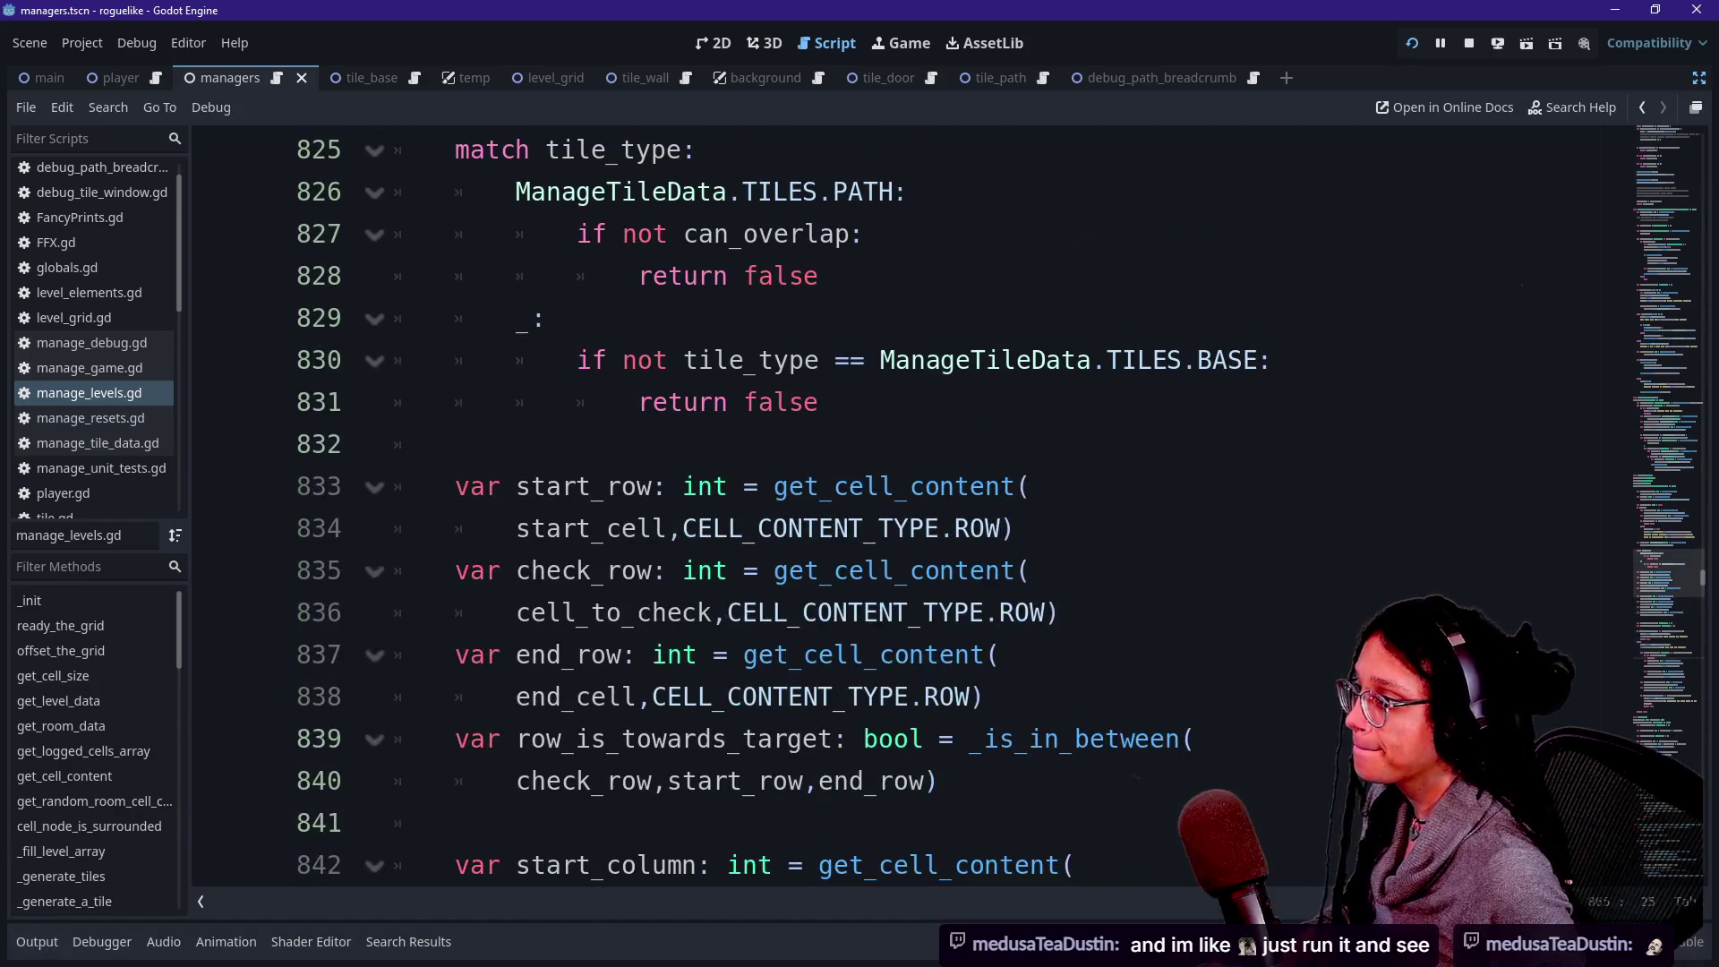
scroll(895, 502, up, 5)
click(956, 402)
scroll(895, 501, up, 15)
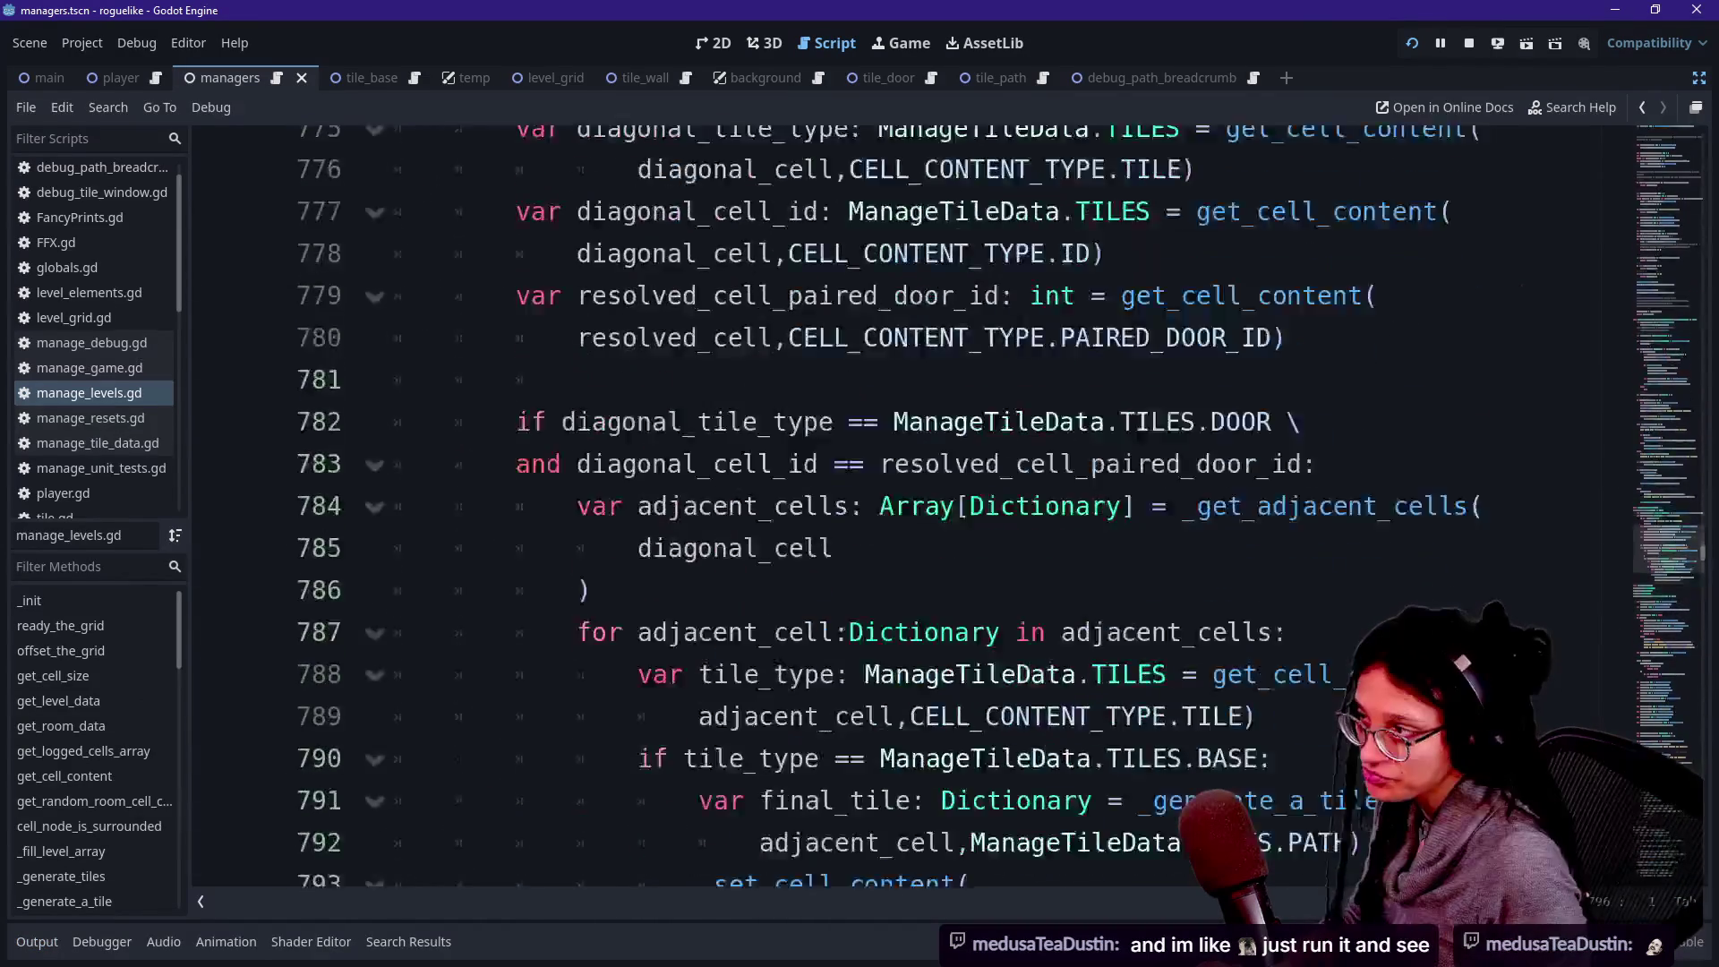
scroll(895, 501, up, 8)
scroll(895, 501, down, 5)
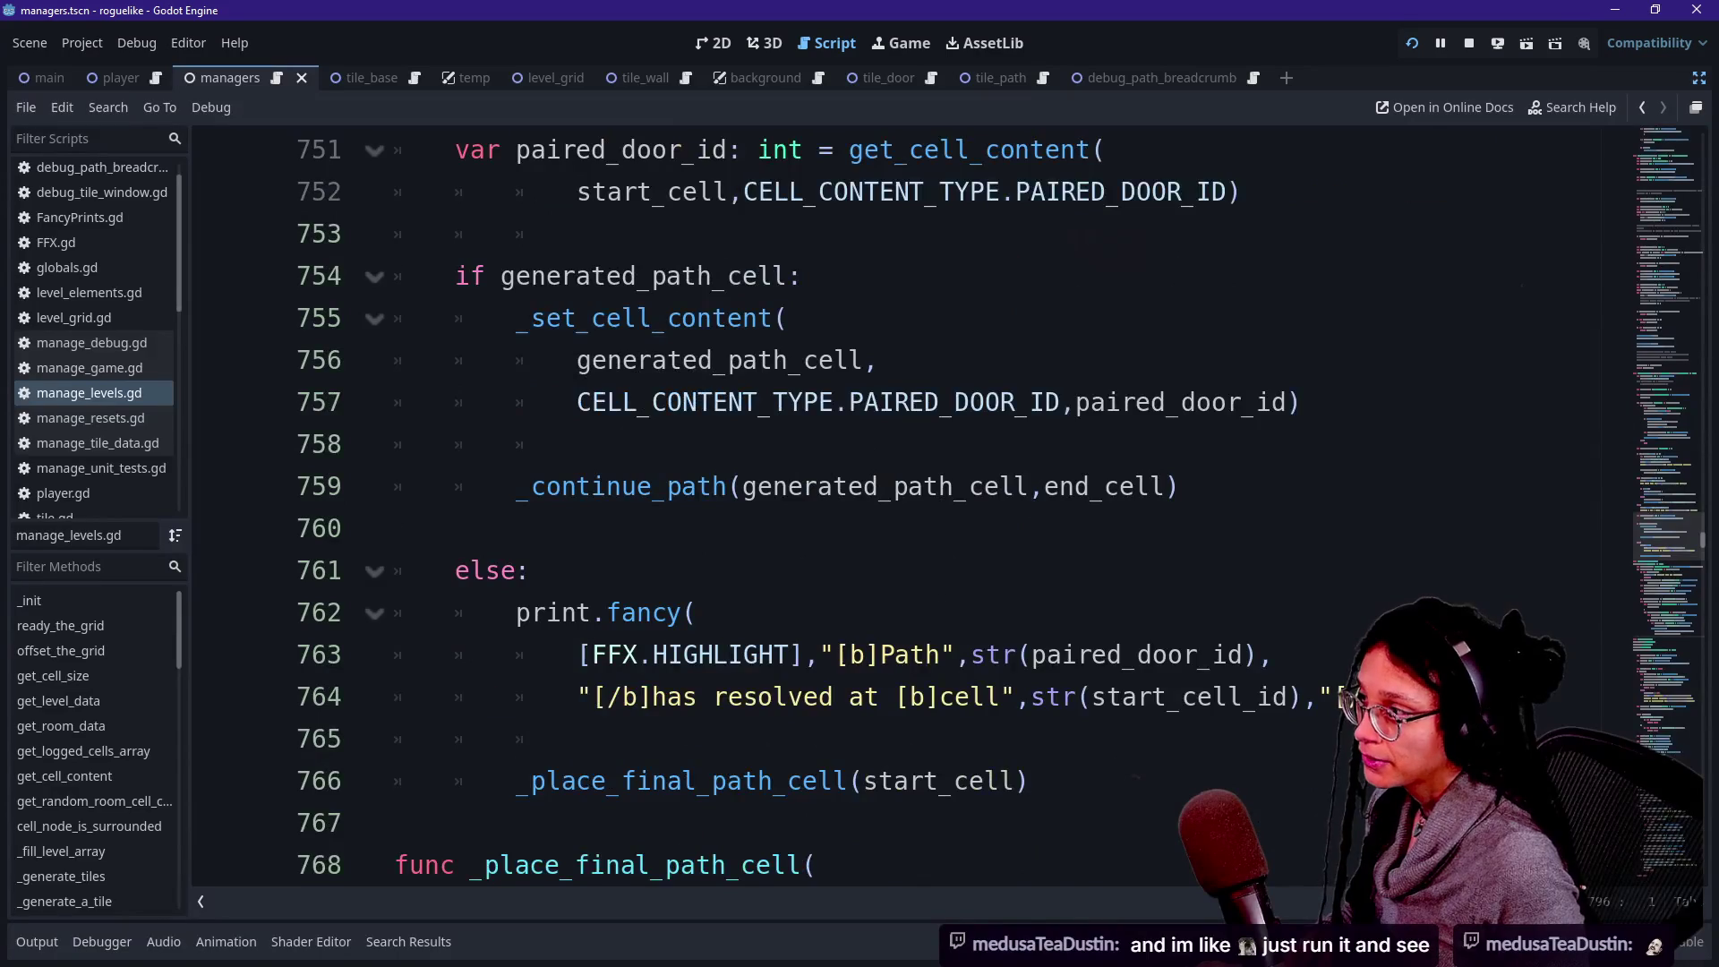
scroll(895, 502, down, 1)
scroll(896, 501, up, 9)
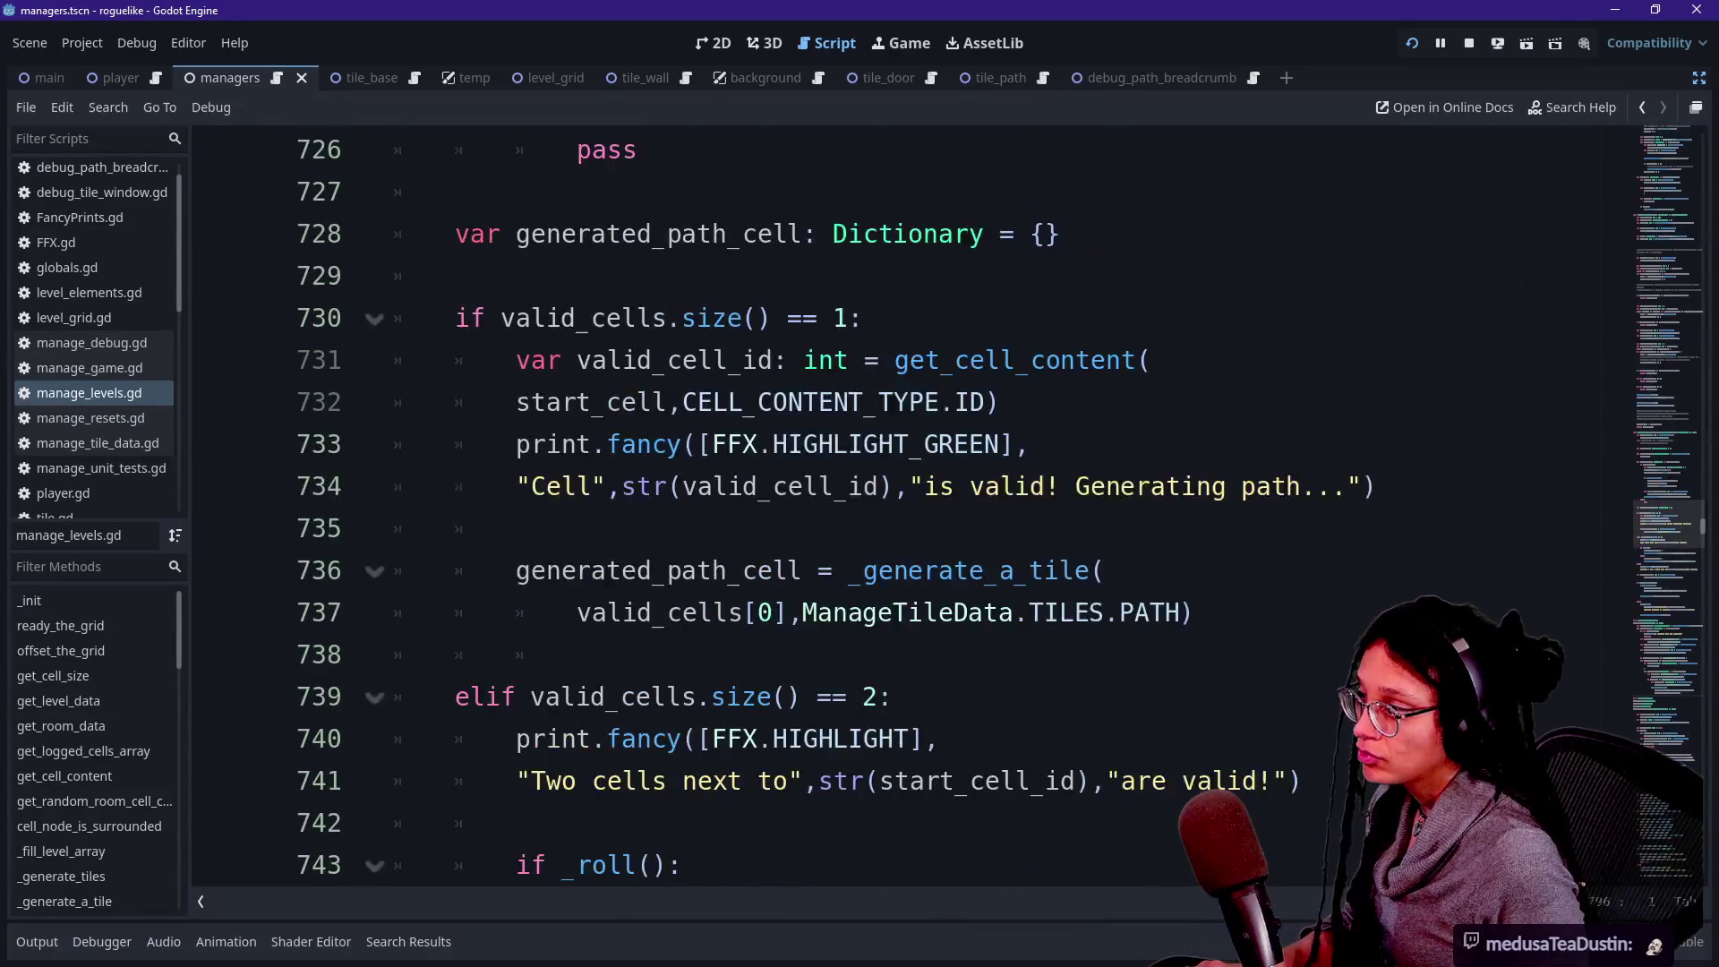
scroll(895, 502, down, 4)
scroll(895, 501, up, 20)
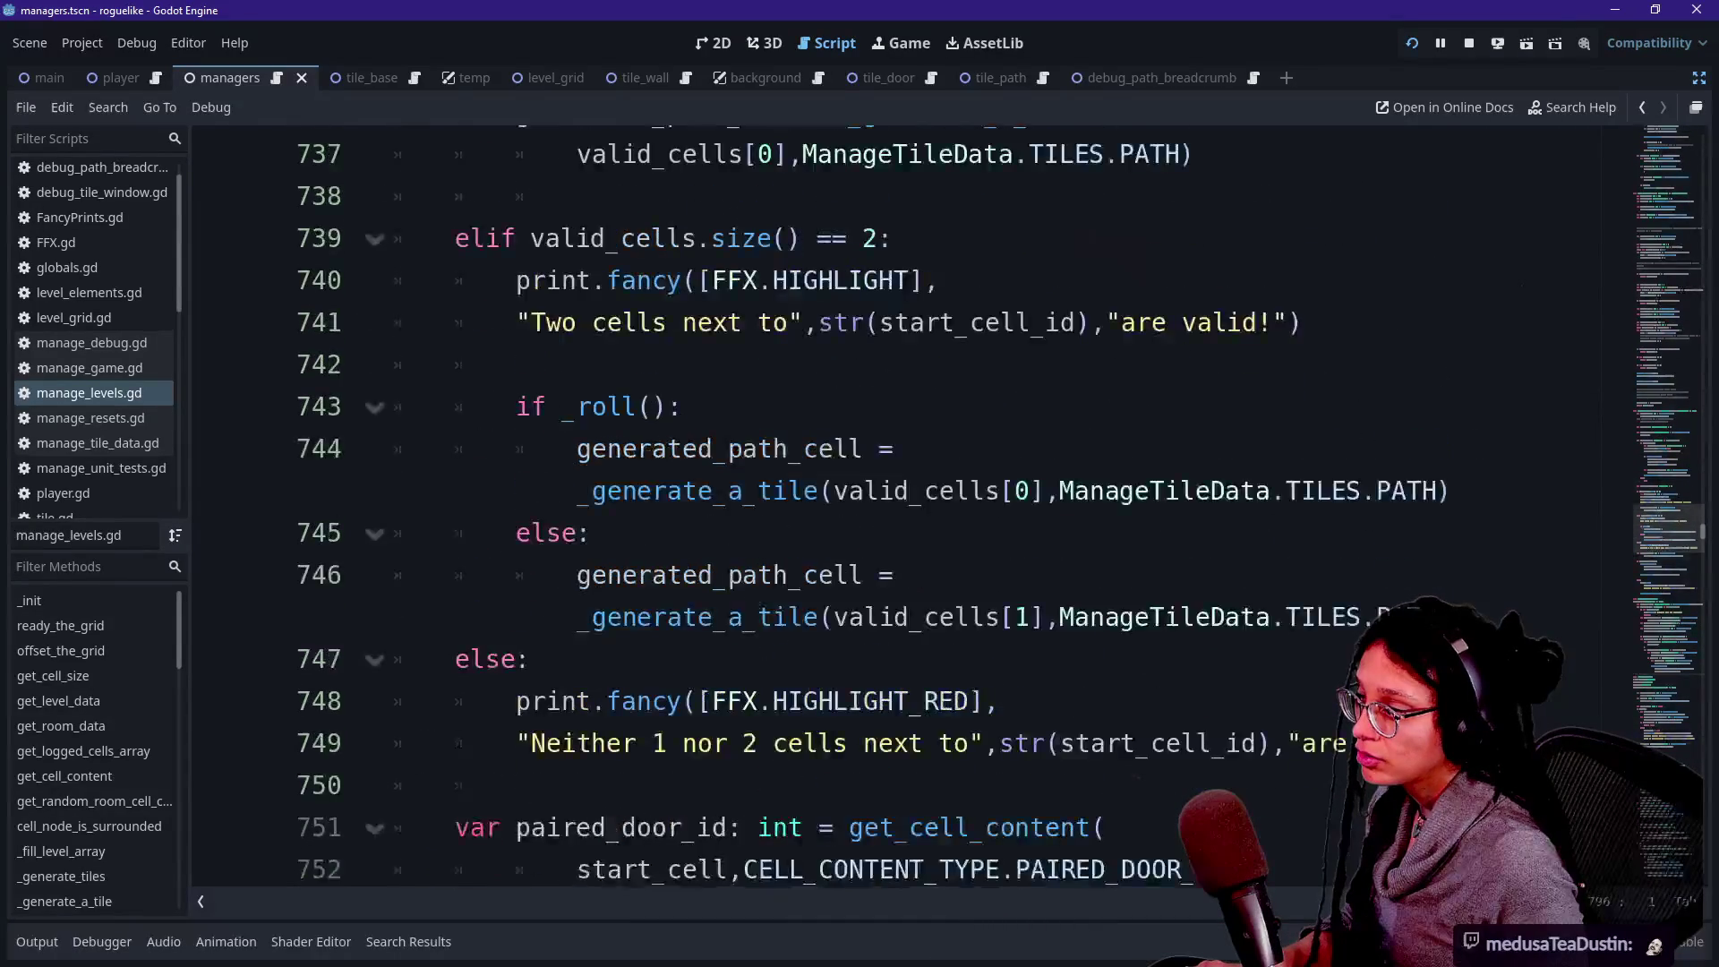
scroll(896, 501, up, 9)
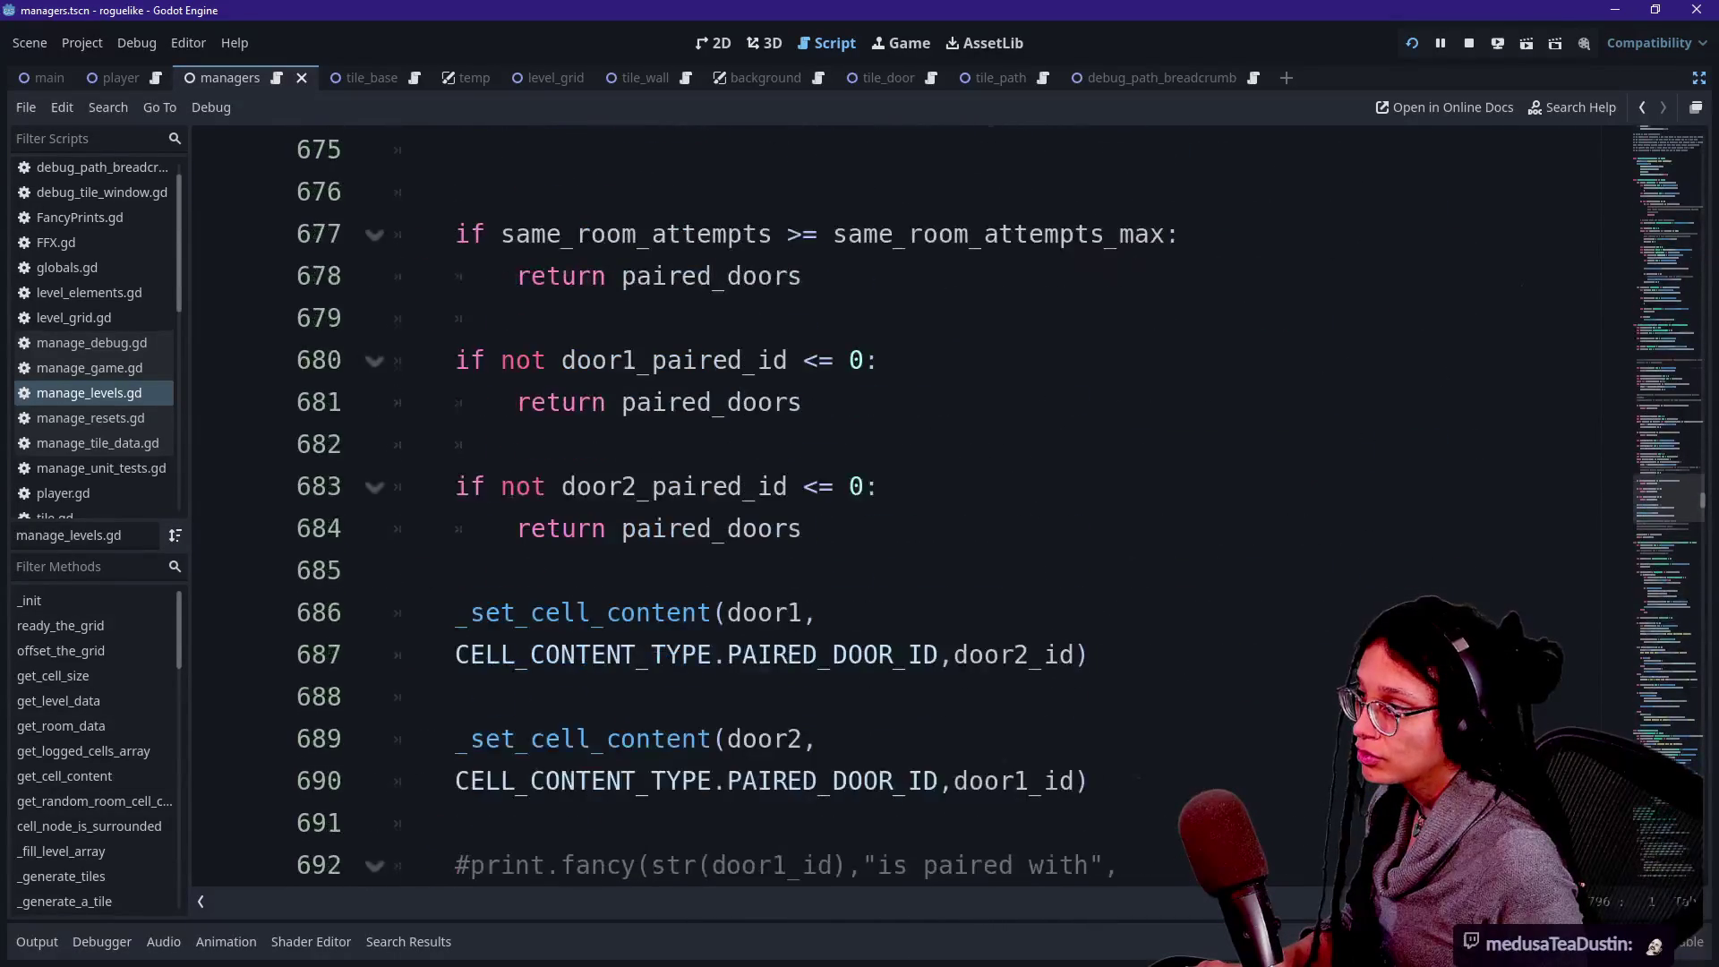
key(ctrl+f)
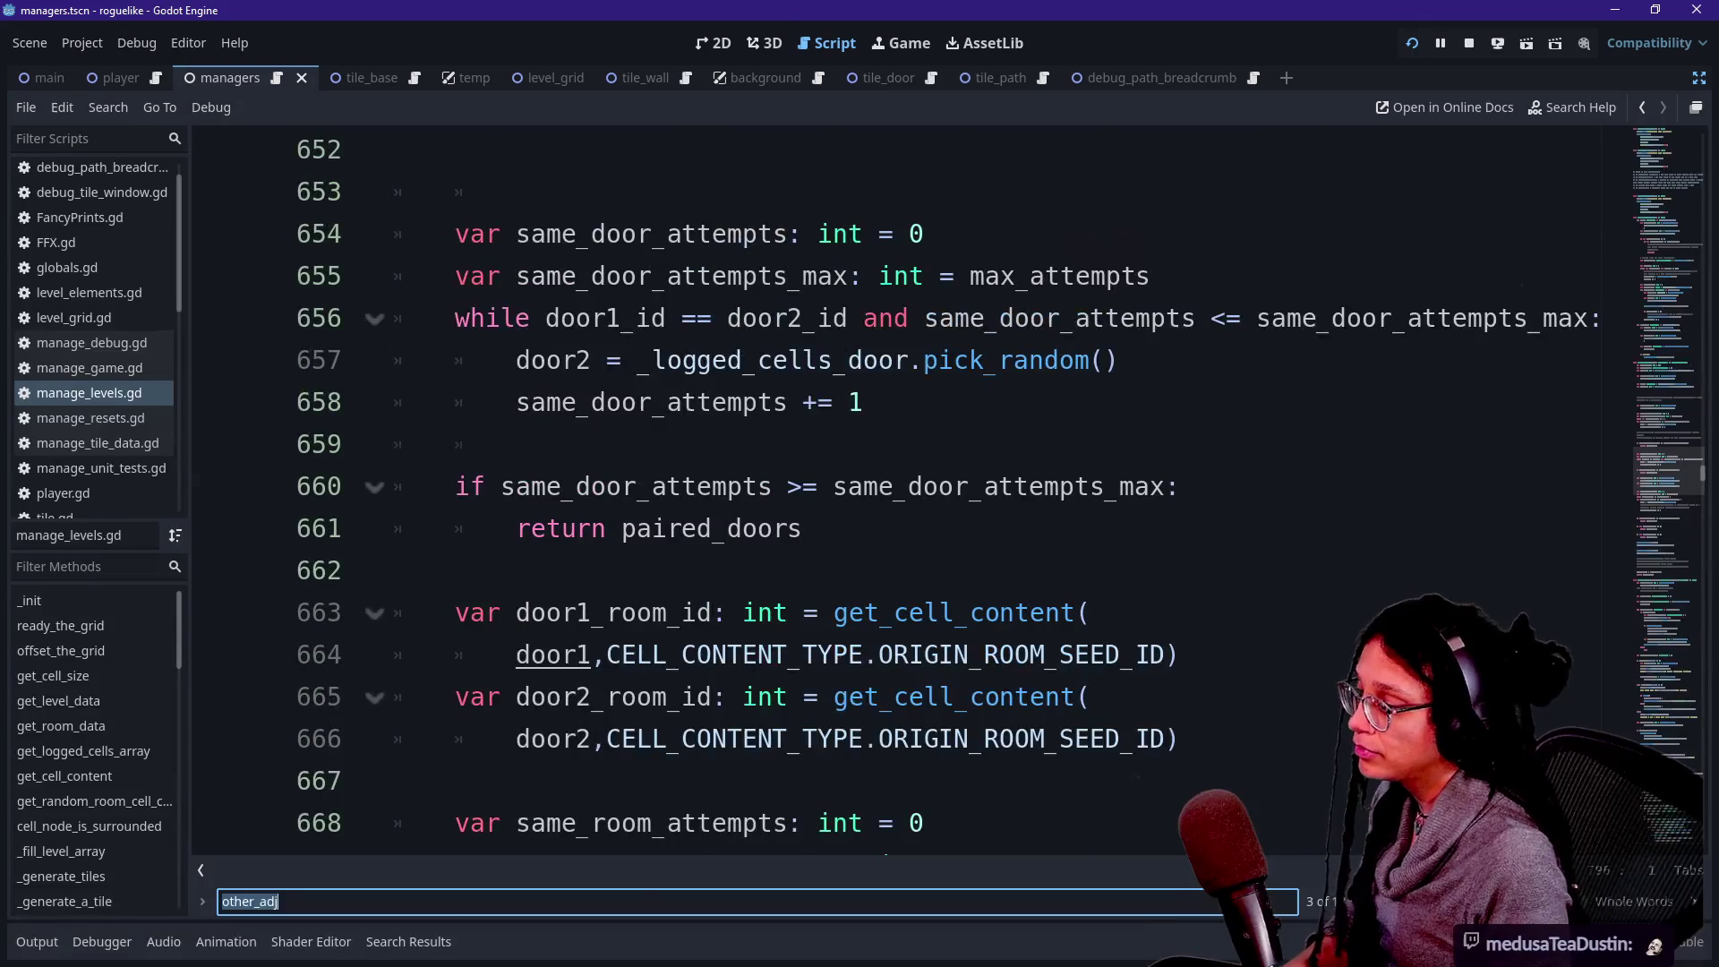
Search manage_levels.gd for '_is_a' and browse the matches
text(_is_a_va)
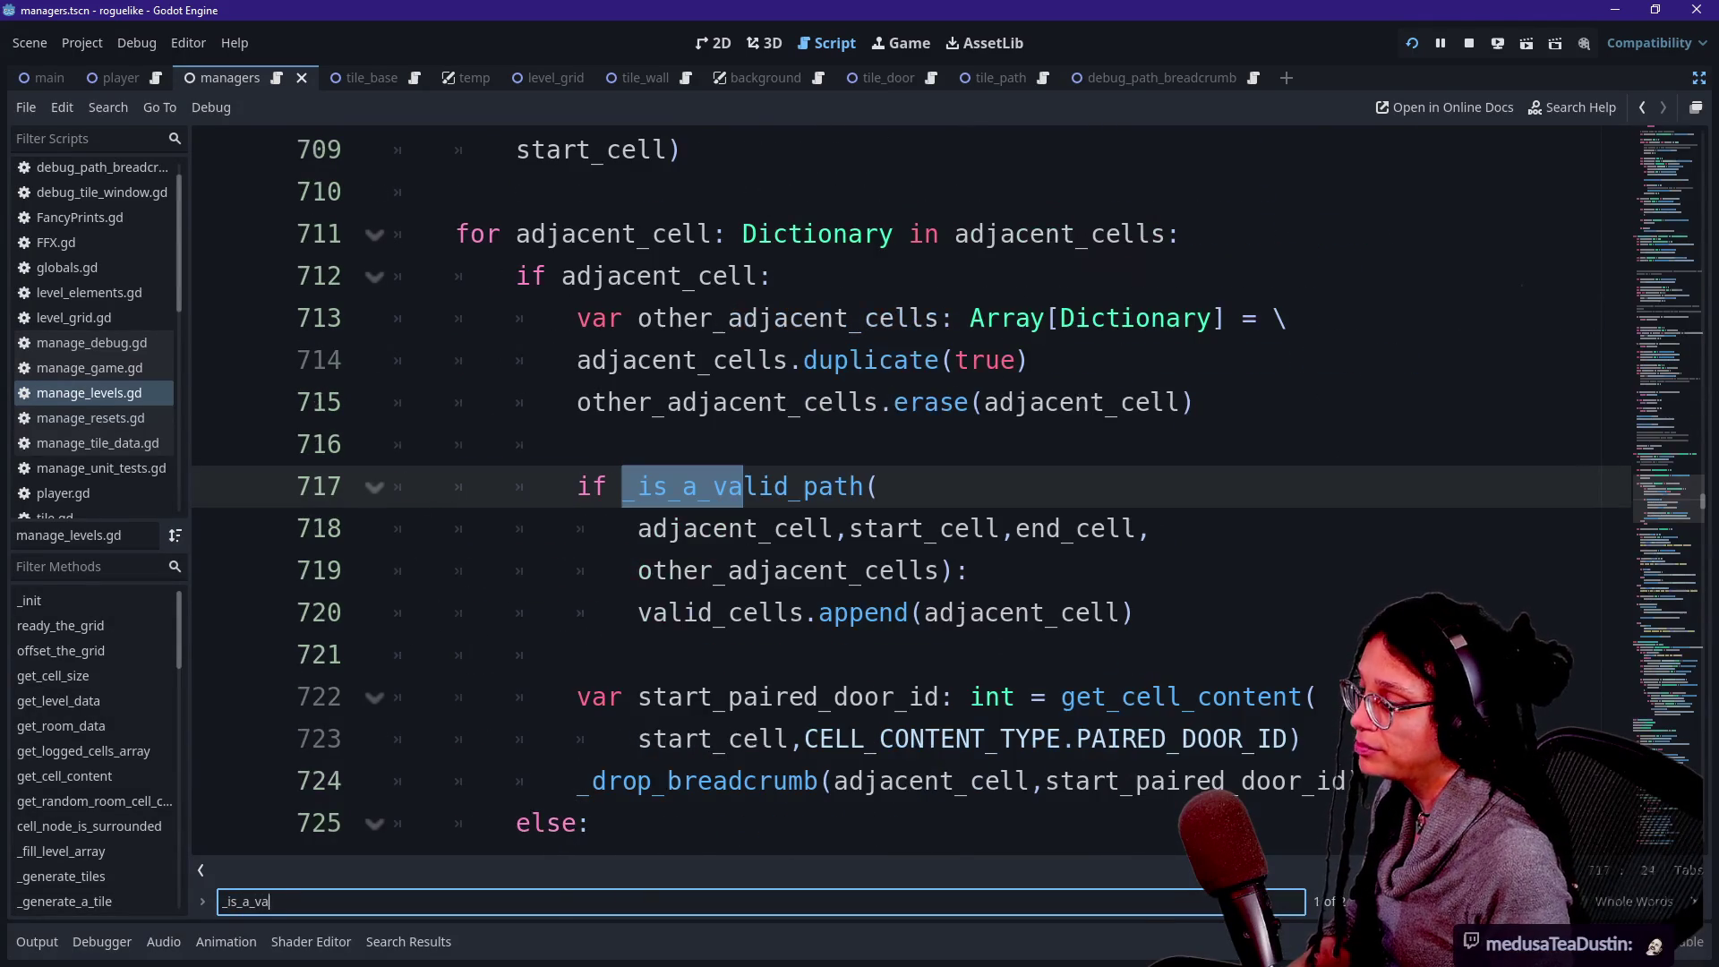
scroll(895, 493, down, 10)
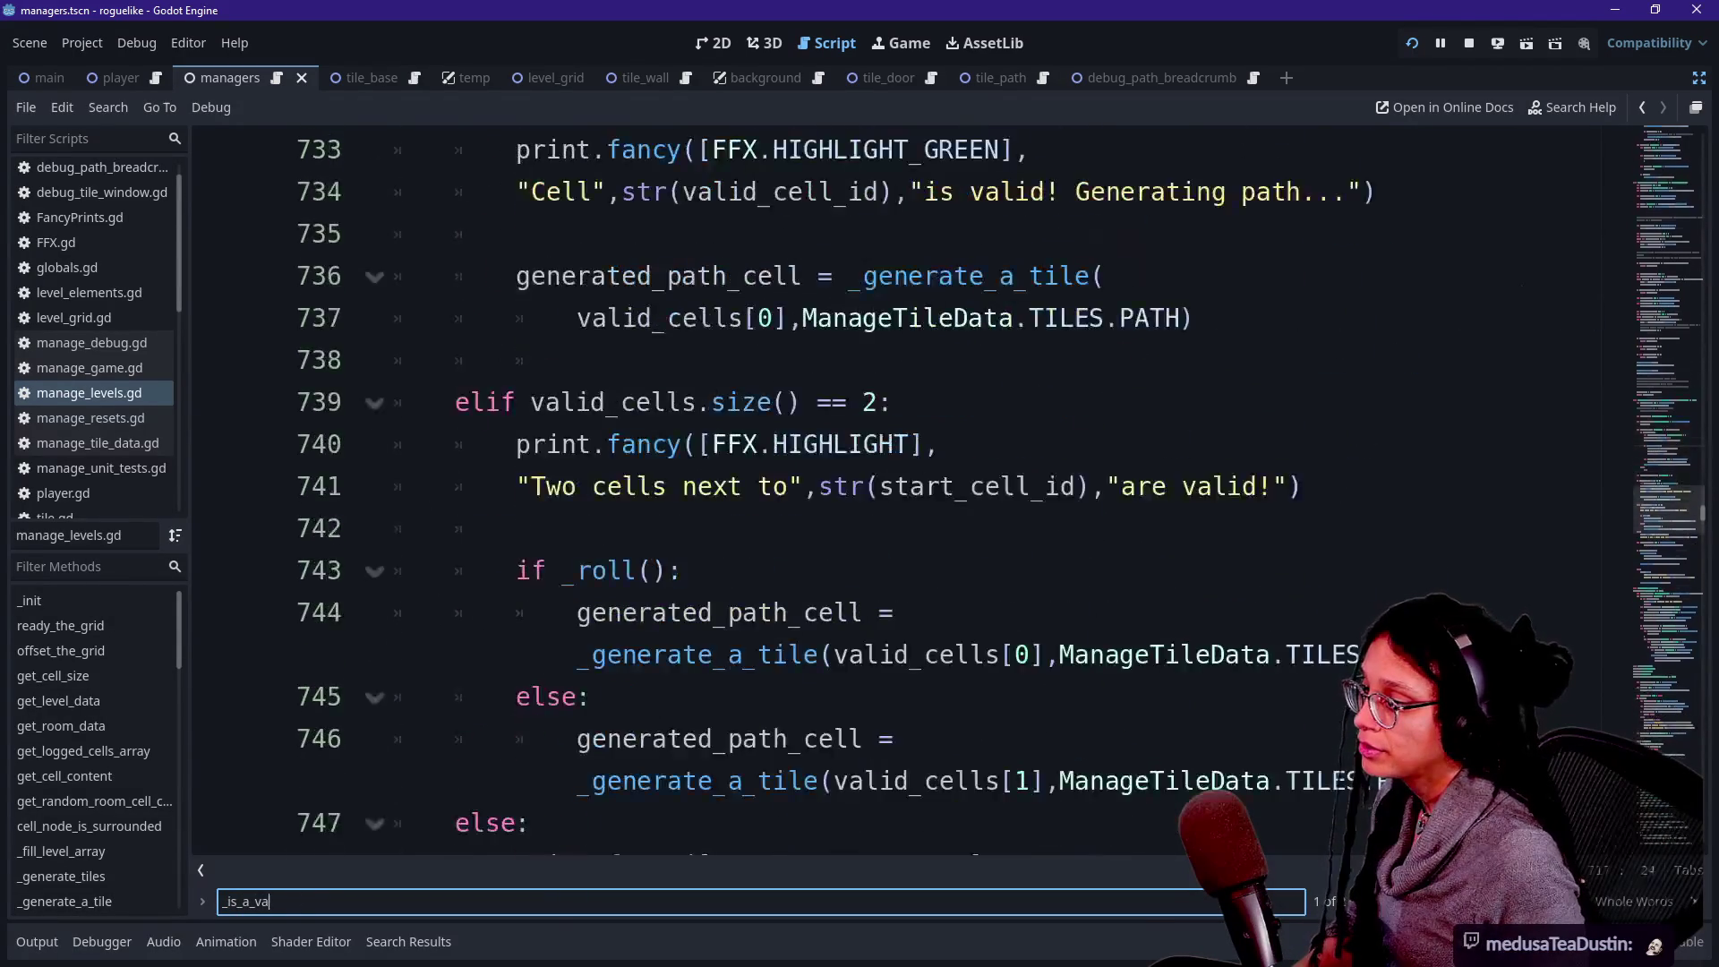
scroll(895, 493, down, 1)
scroll(895, 493, up, 1)
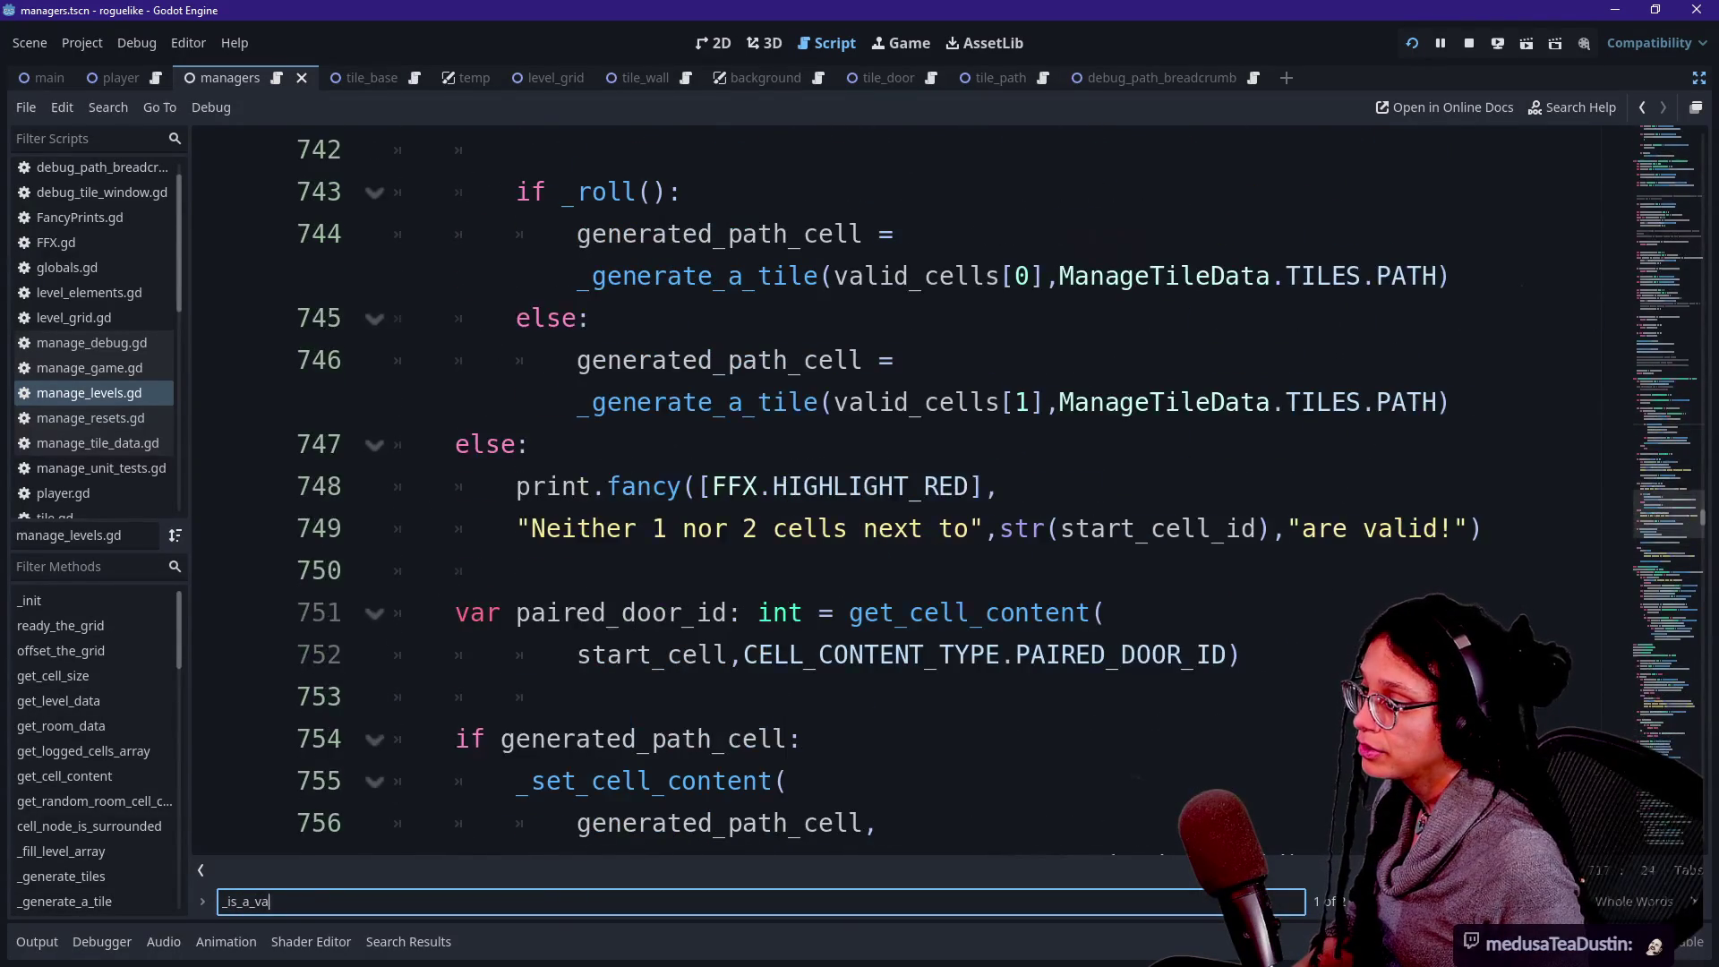
scroll(895, 492, down, 3)
Search for '_is_closer(' and select the 'goes away from the target.' print on lines 860–861
text(_is_closer()
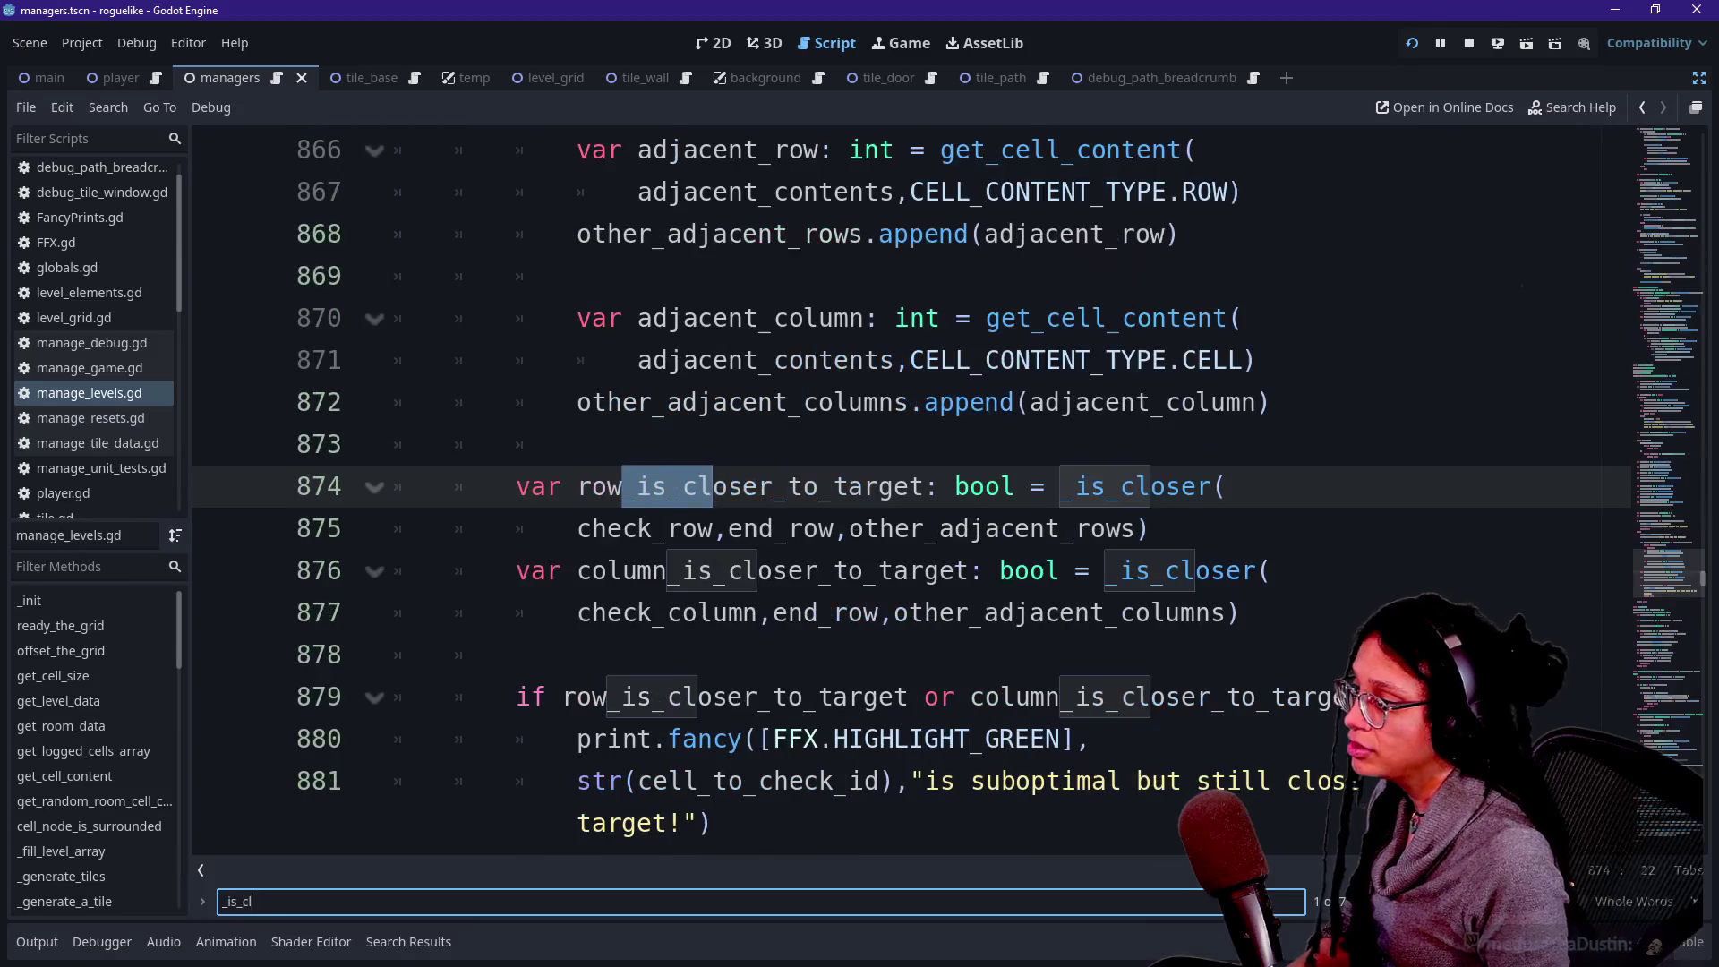
scroll(895, 492, up, 4)
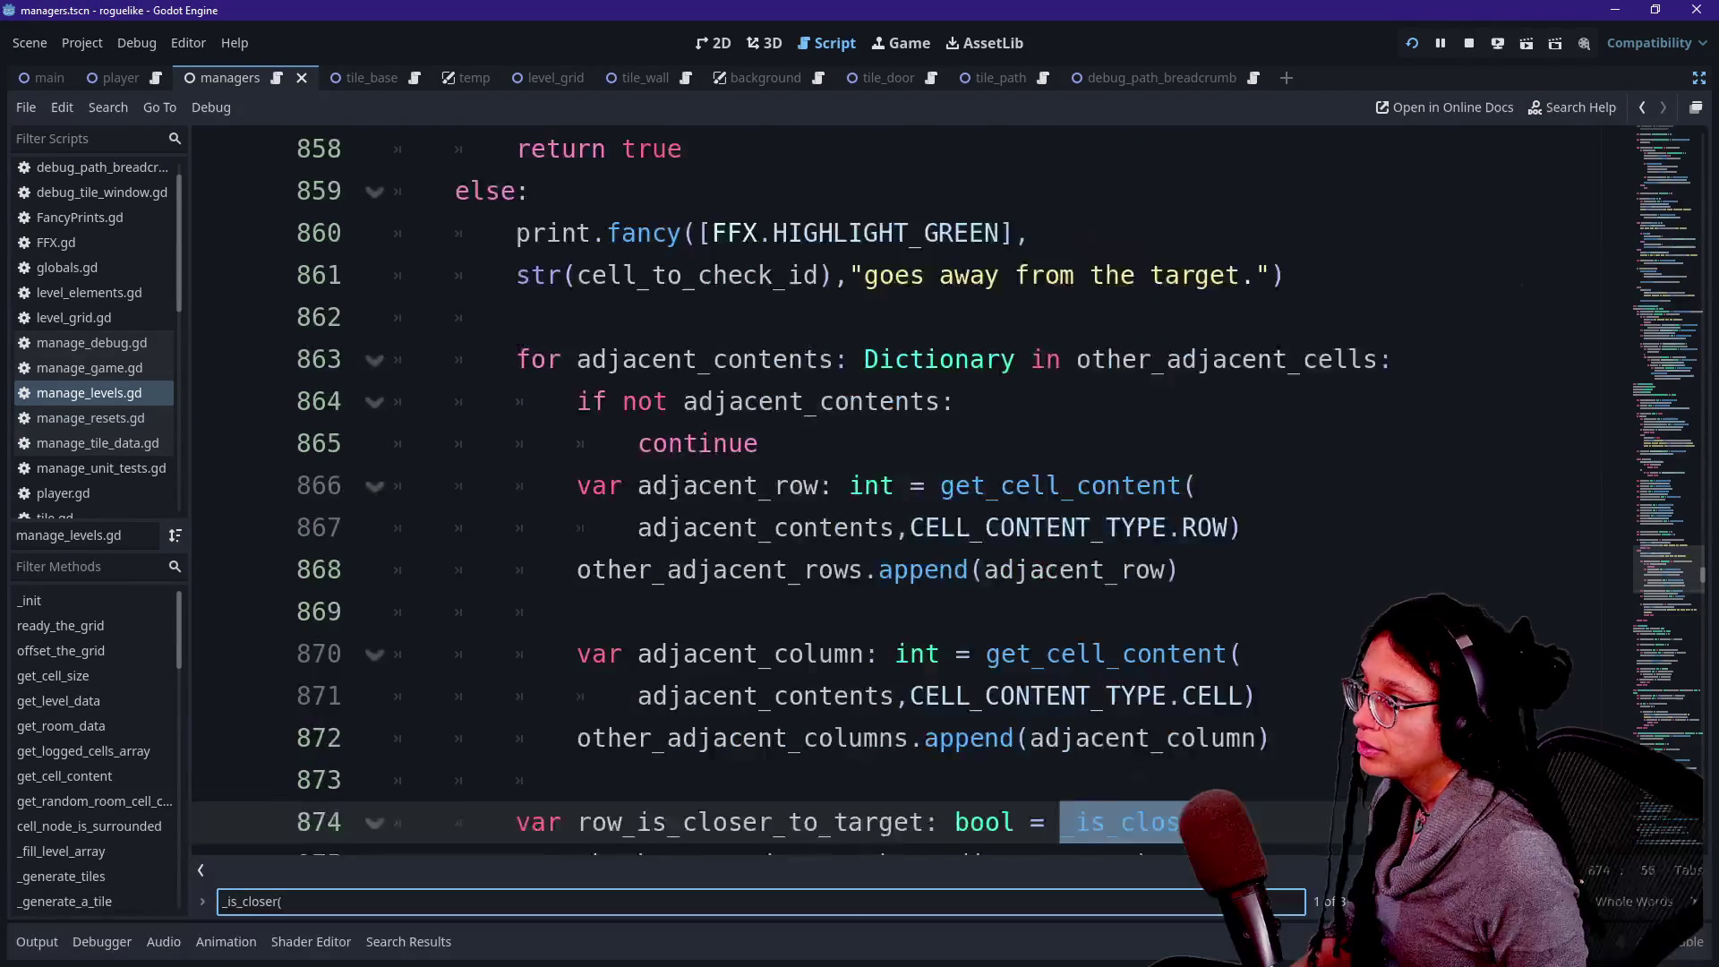
click(714, 529)
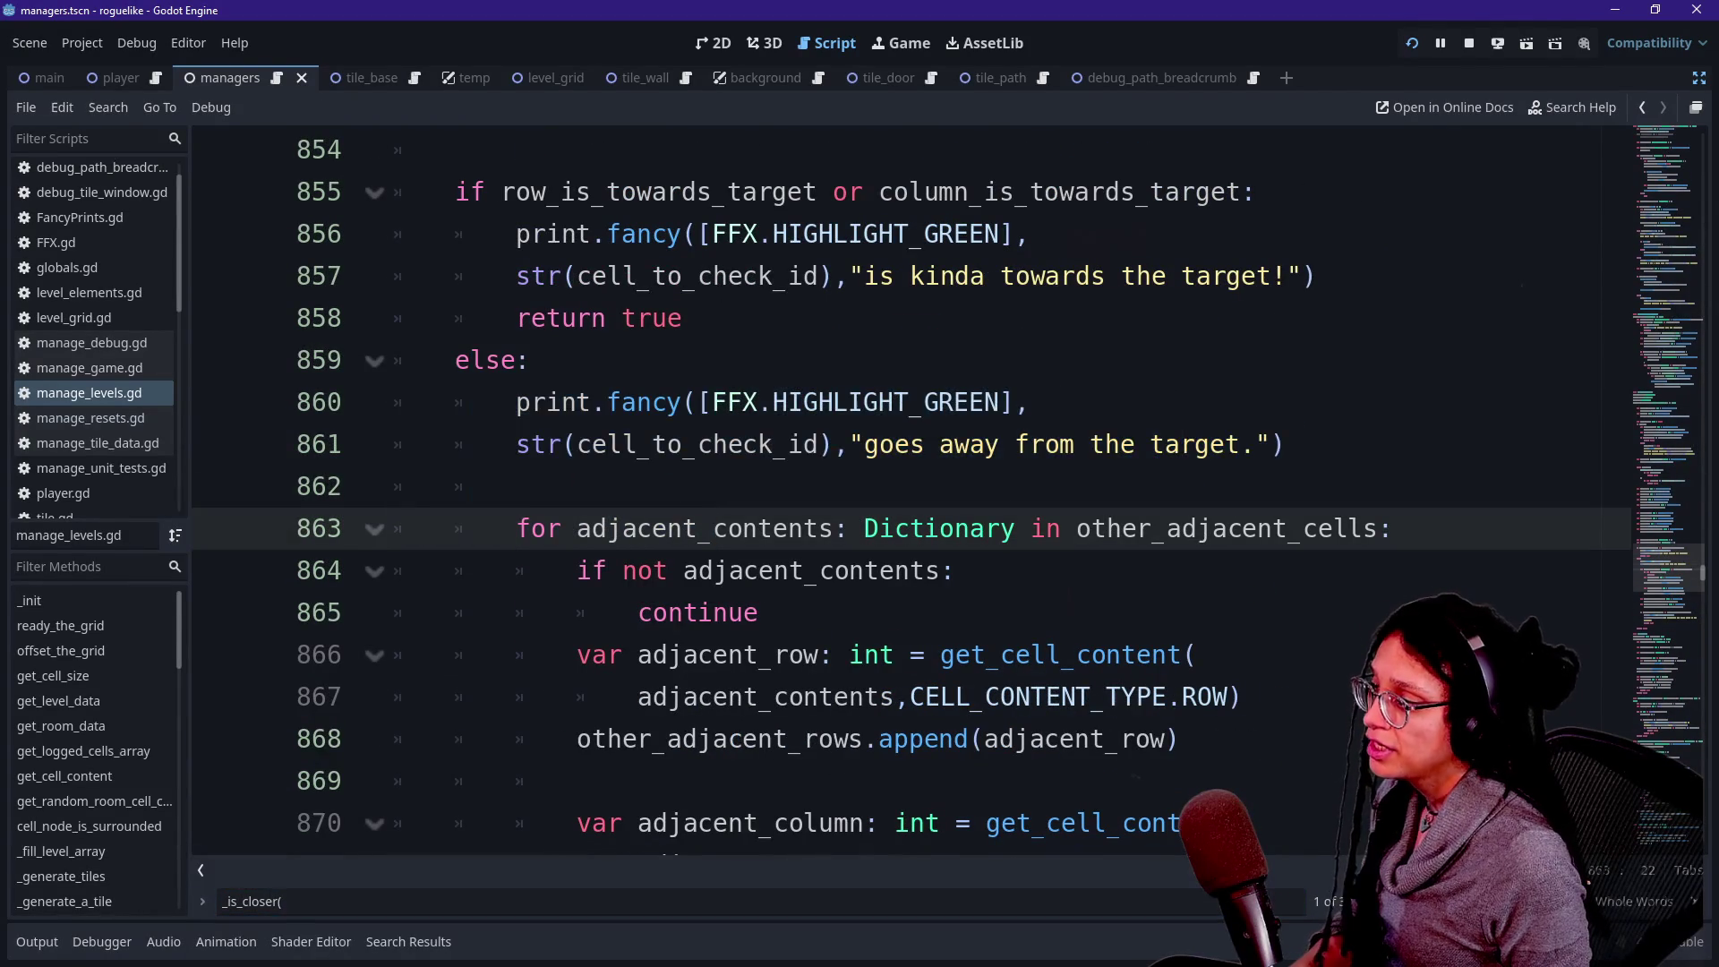
drag(498, 487, 398, 360)
shift+click(398, 444)
click(577, 276)
click(608, 402)
drag(637, 444, 607, 402)
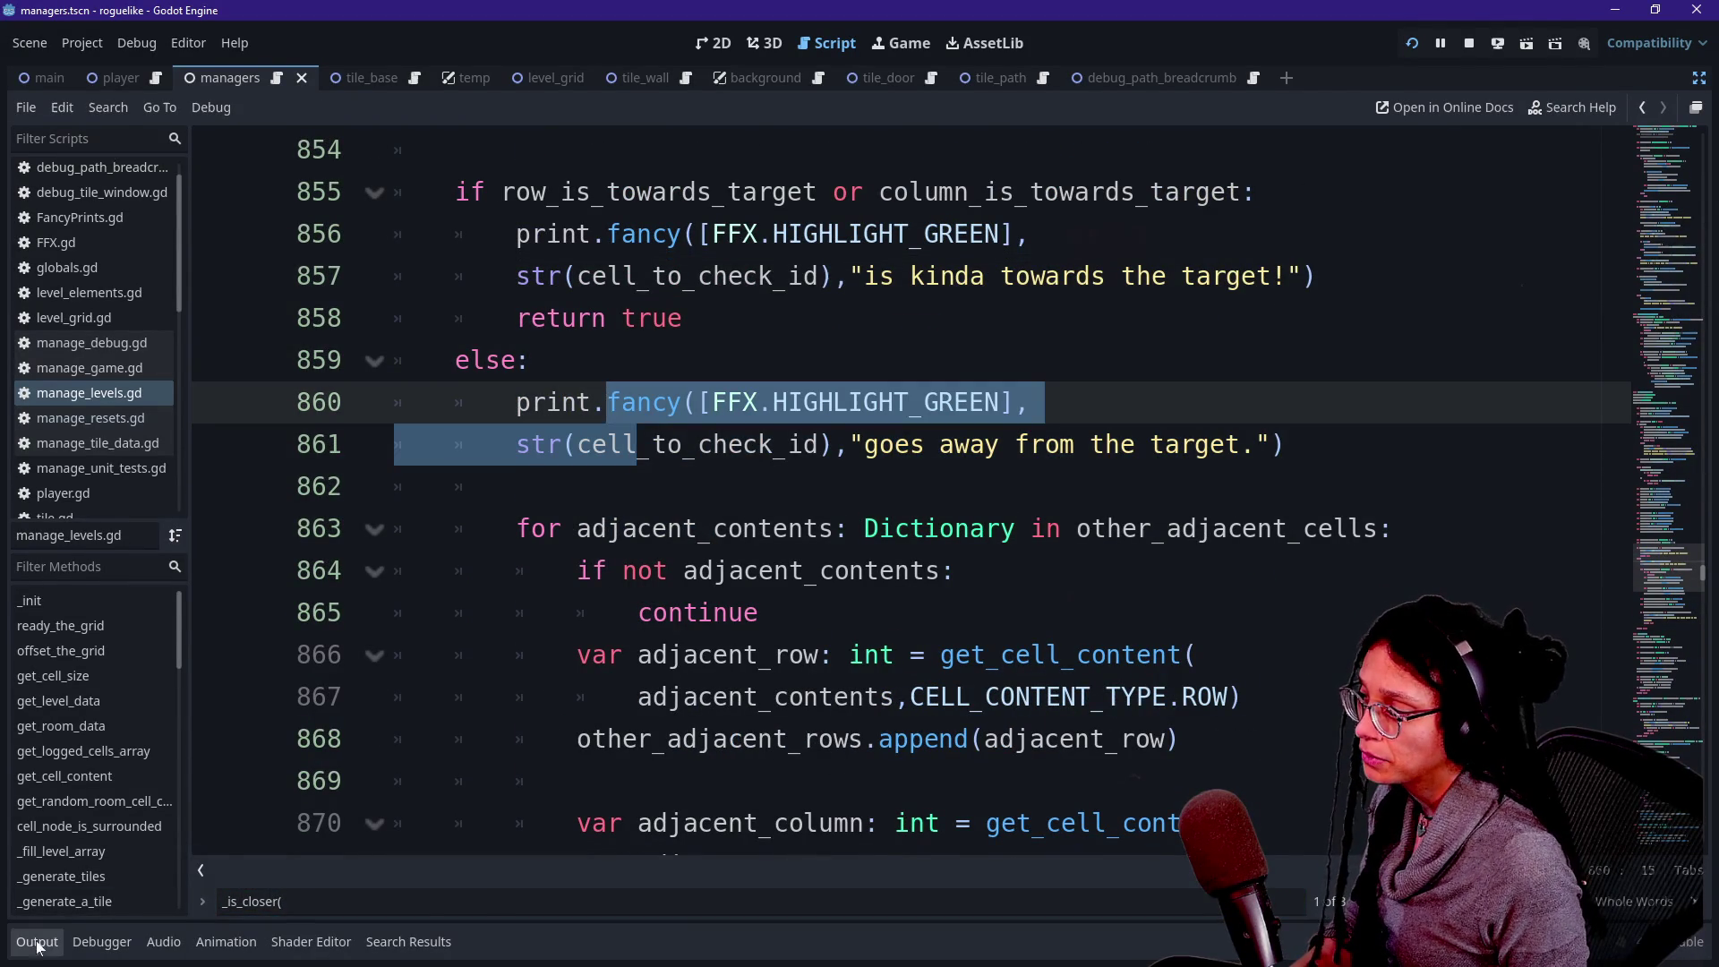
Comment out the breadcrumb overlap print statement and save the script
click(37, 941)
click(57, 910)
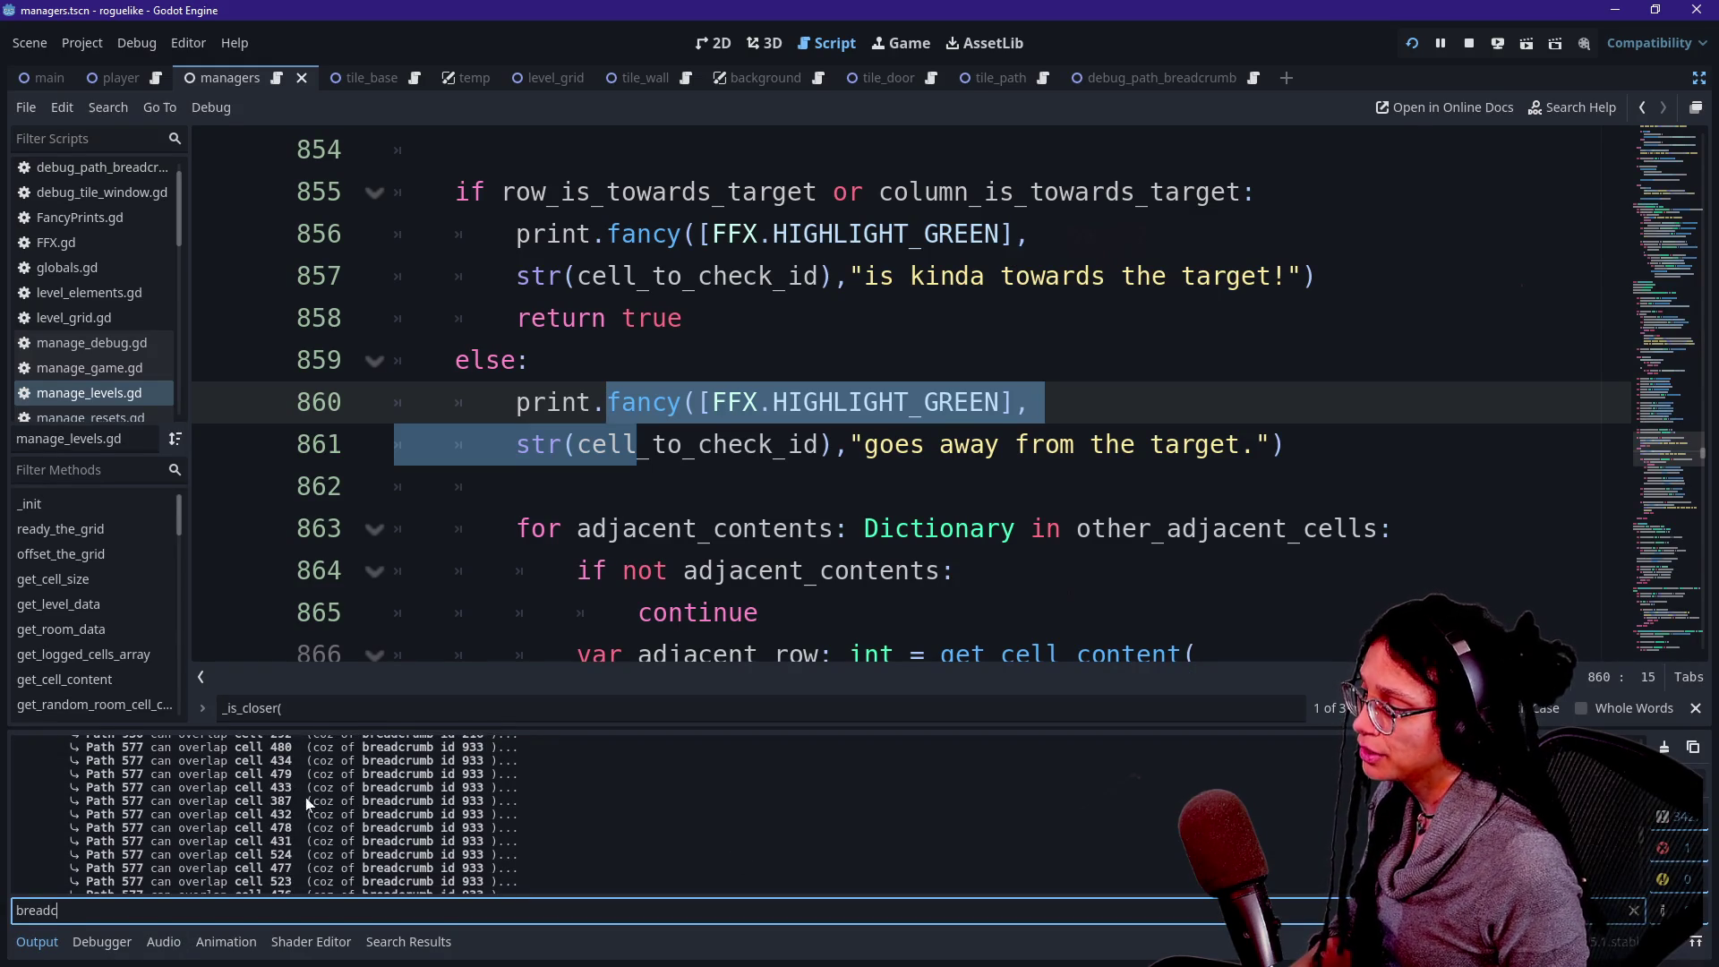
drag(306, 793, 455, 827)
click(743, 528)
key(ctrl+f)
text(coz of)
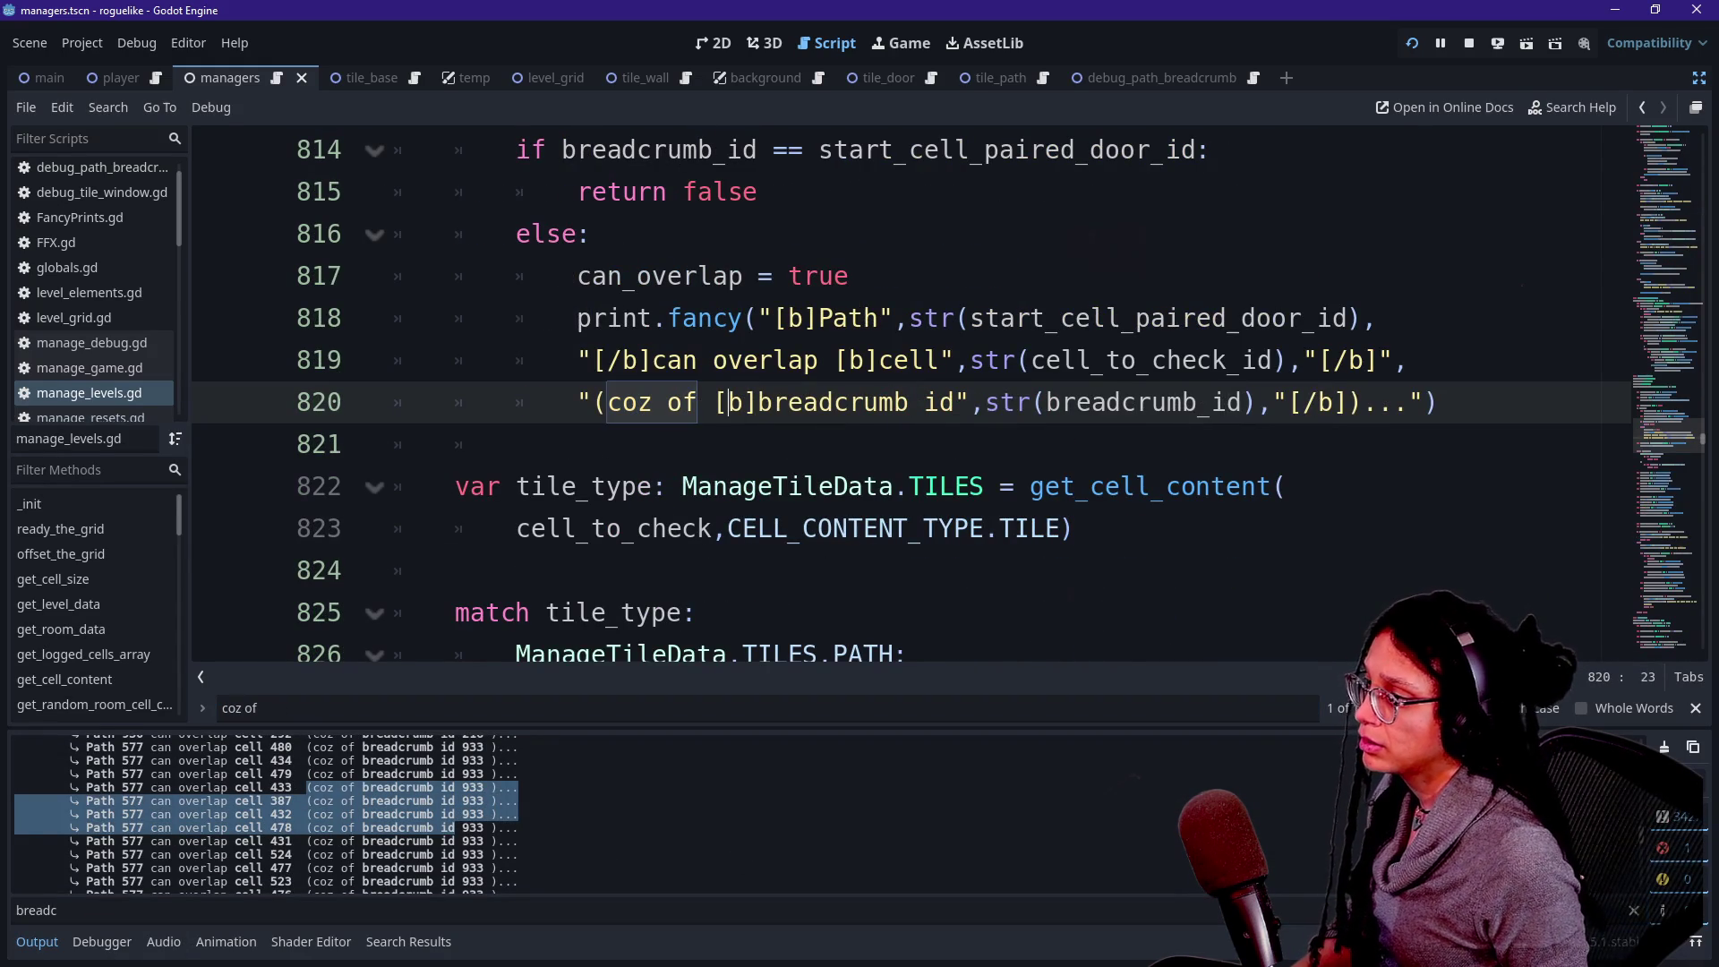
mouse_move(669, 318)
mouse_down()
mouse_move(761, 402)
mouse_move(517, 444)
mouse_up()
drag(773, 402, 760, 318)
key(ctrl+k)
key(ctrl+s)
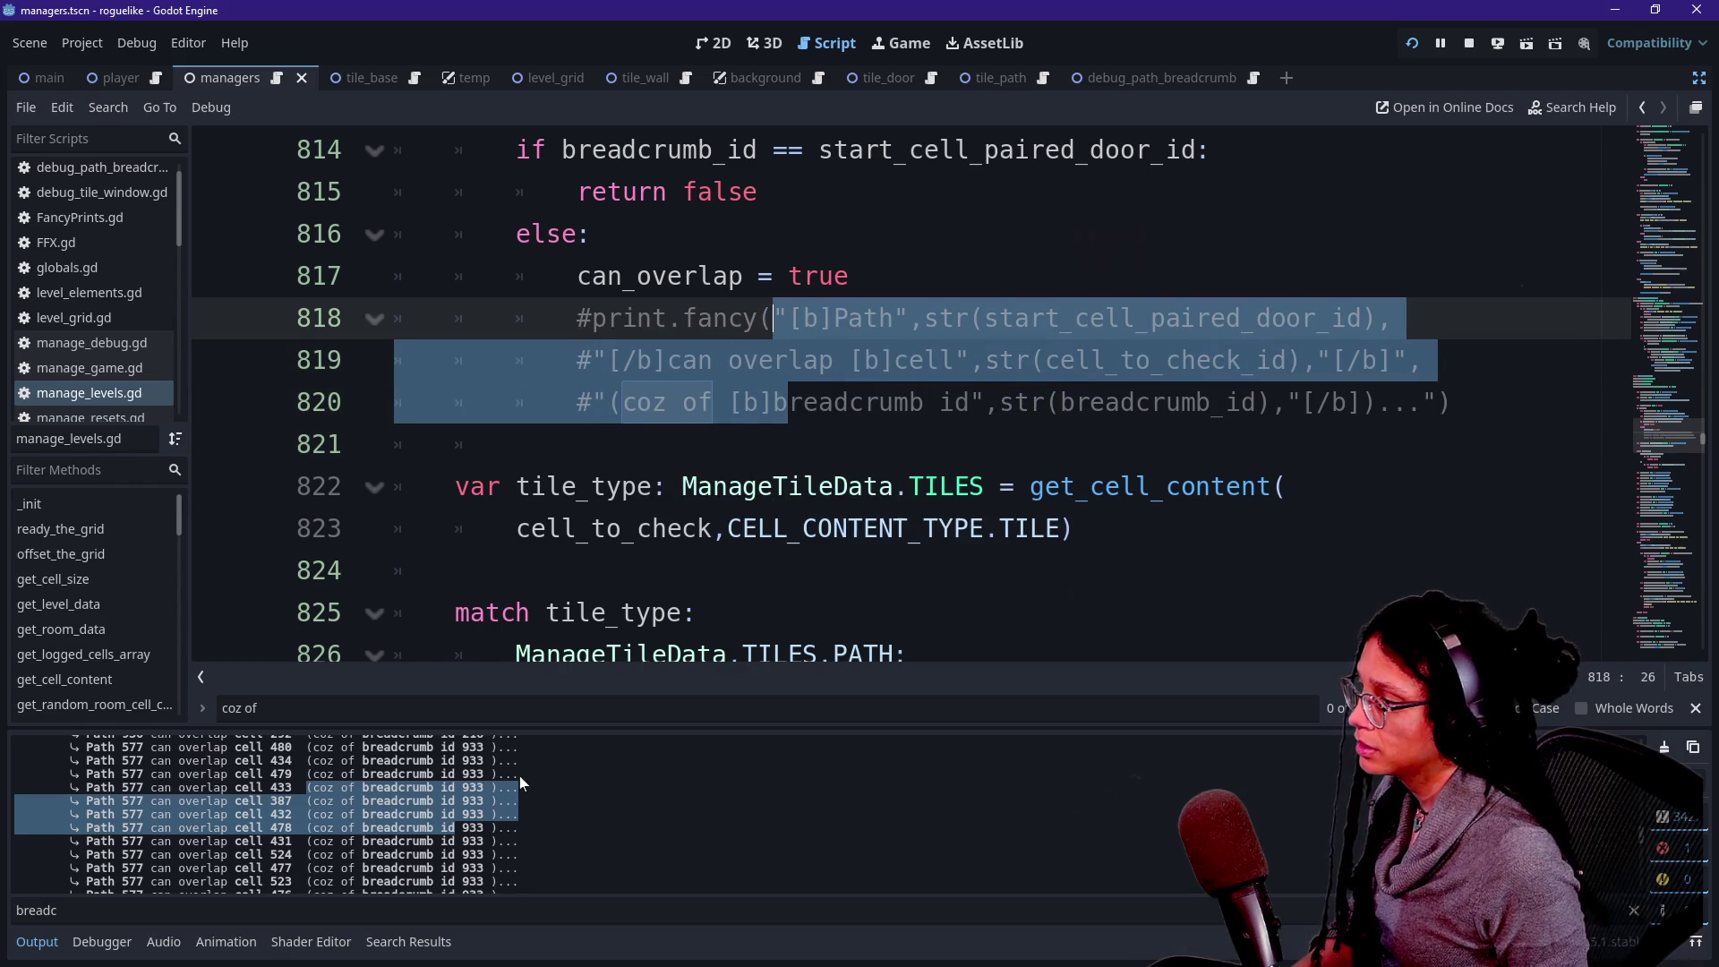
Filter the output log to 'away' messages, hide it, and review the goes-away-from-target branch
click(1634, 910)
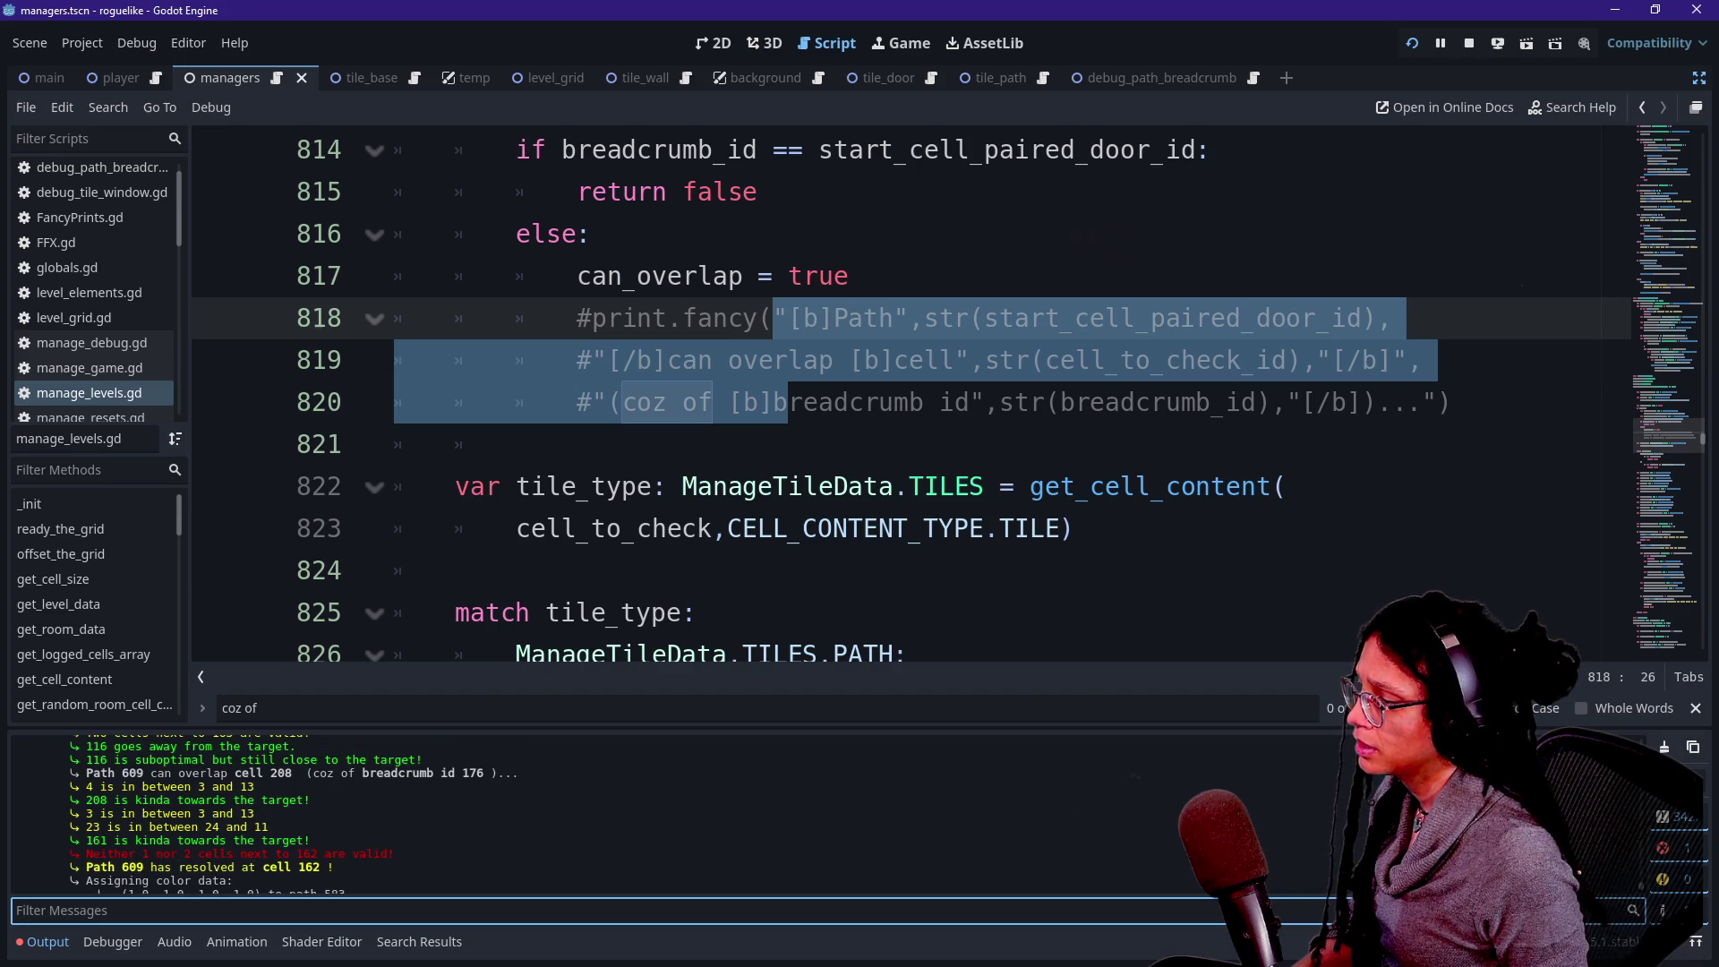
scroll(910, 394, down, 13)
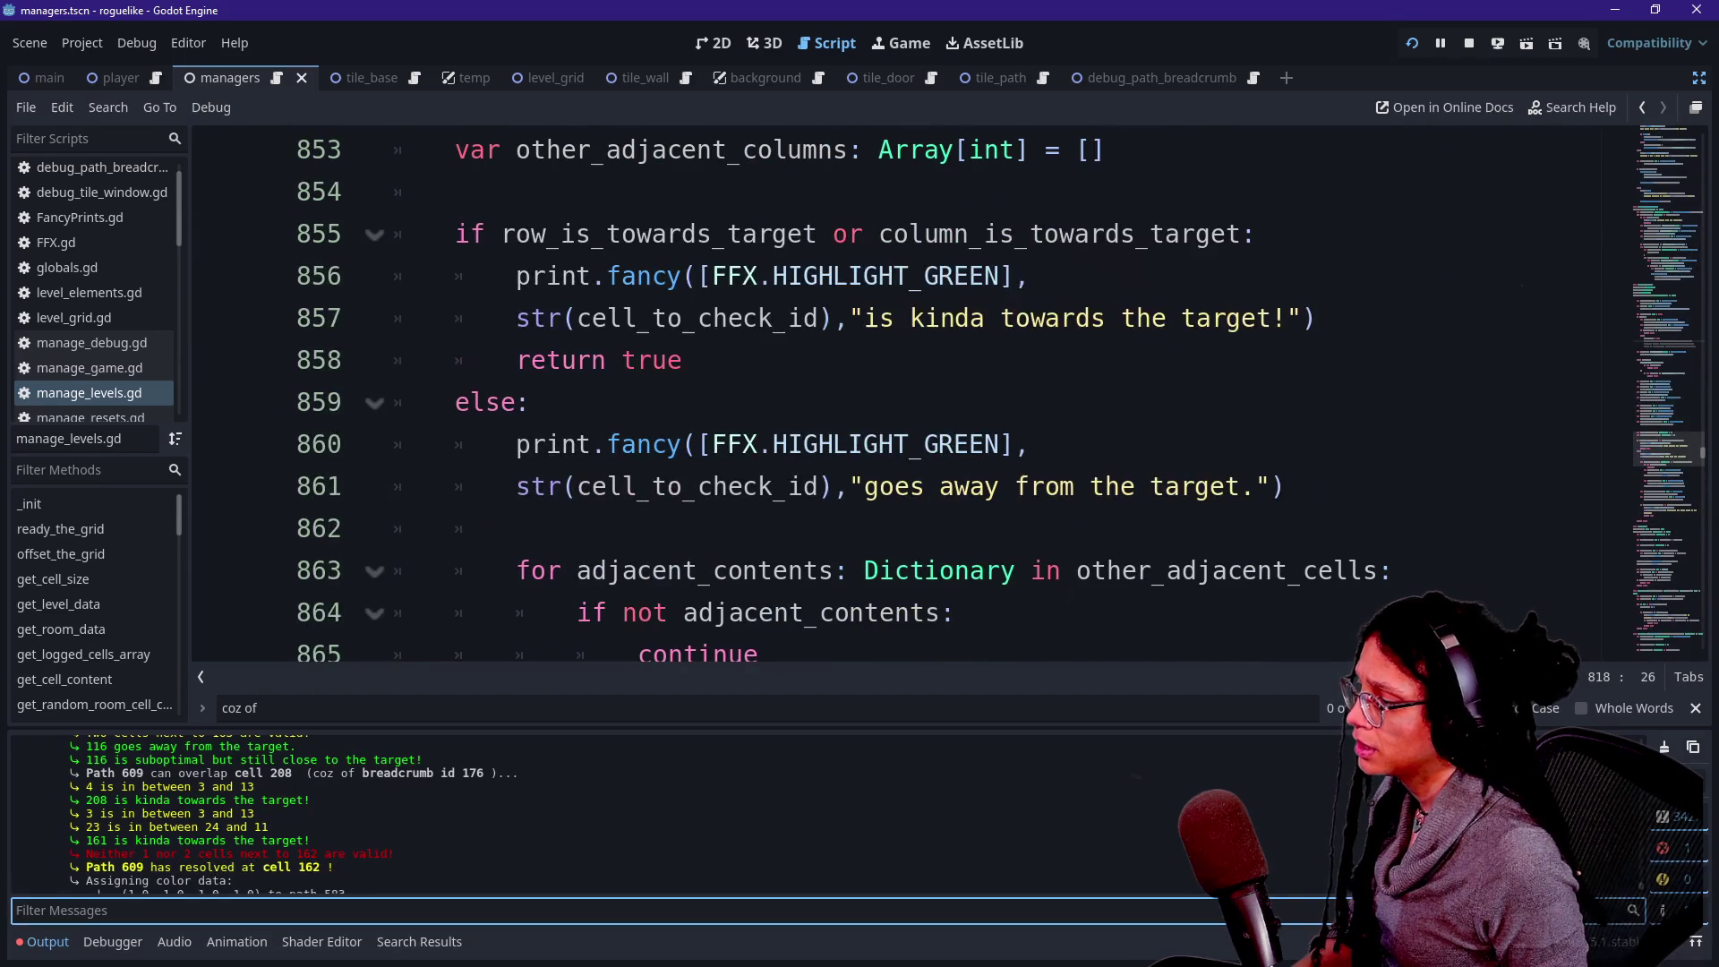
scroll(911, 394, down, 2)
text(away)
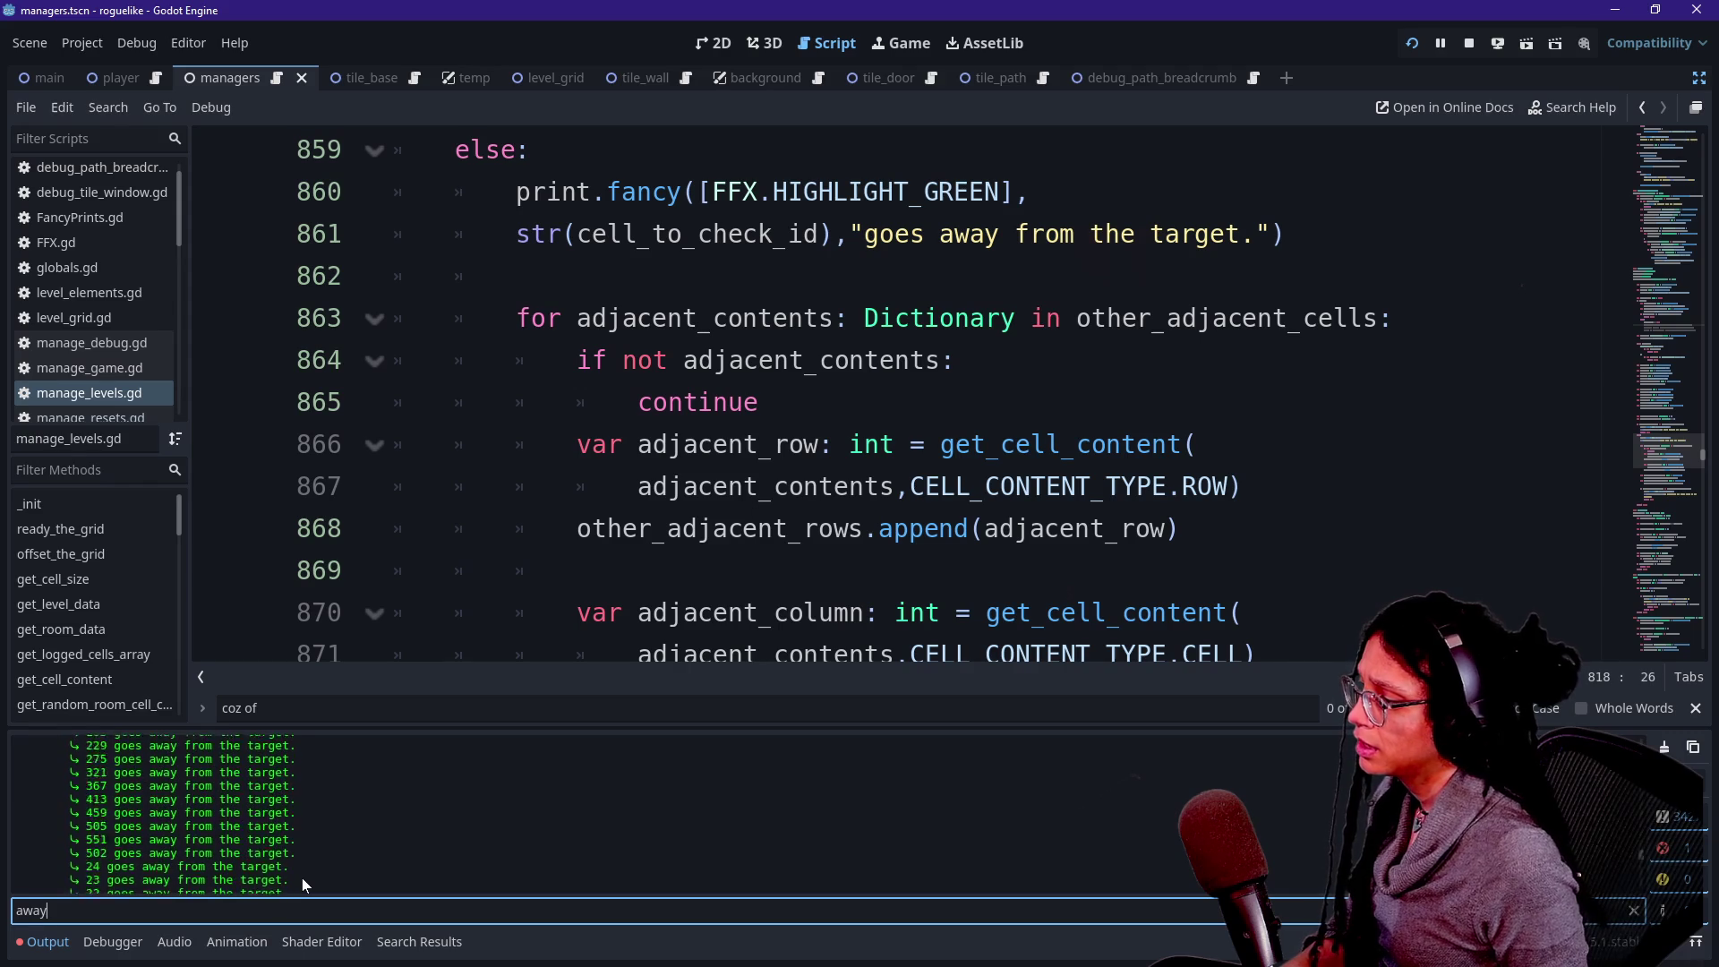
click(638, 444)
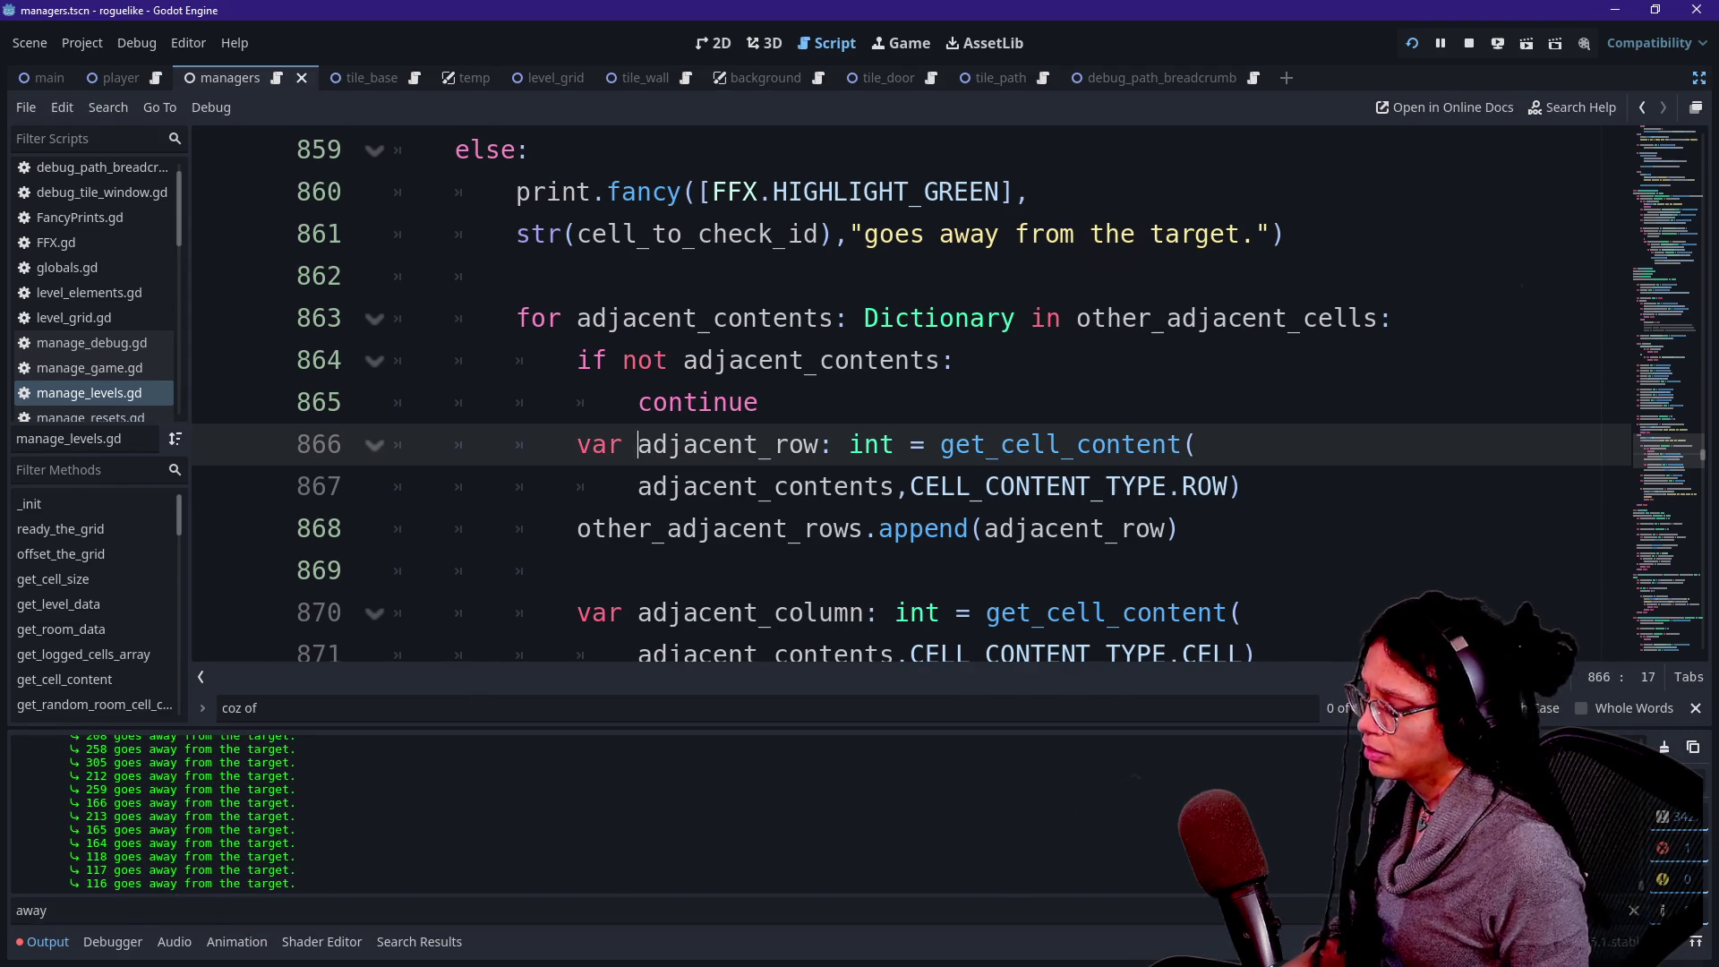
key(ctrl+j)
scroll(680, 528, down, 5)
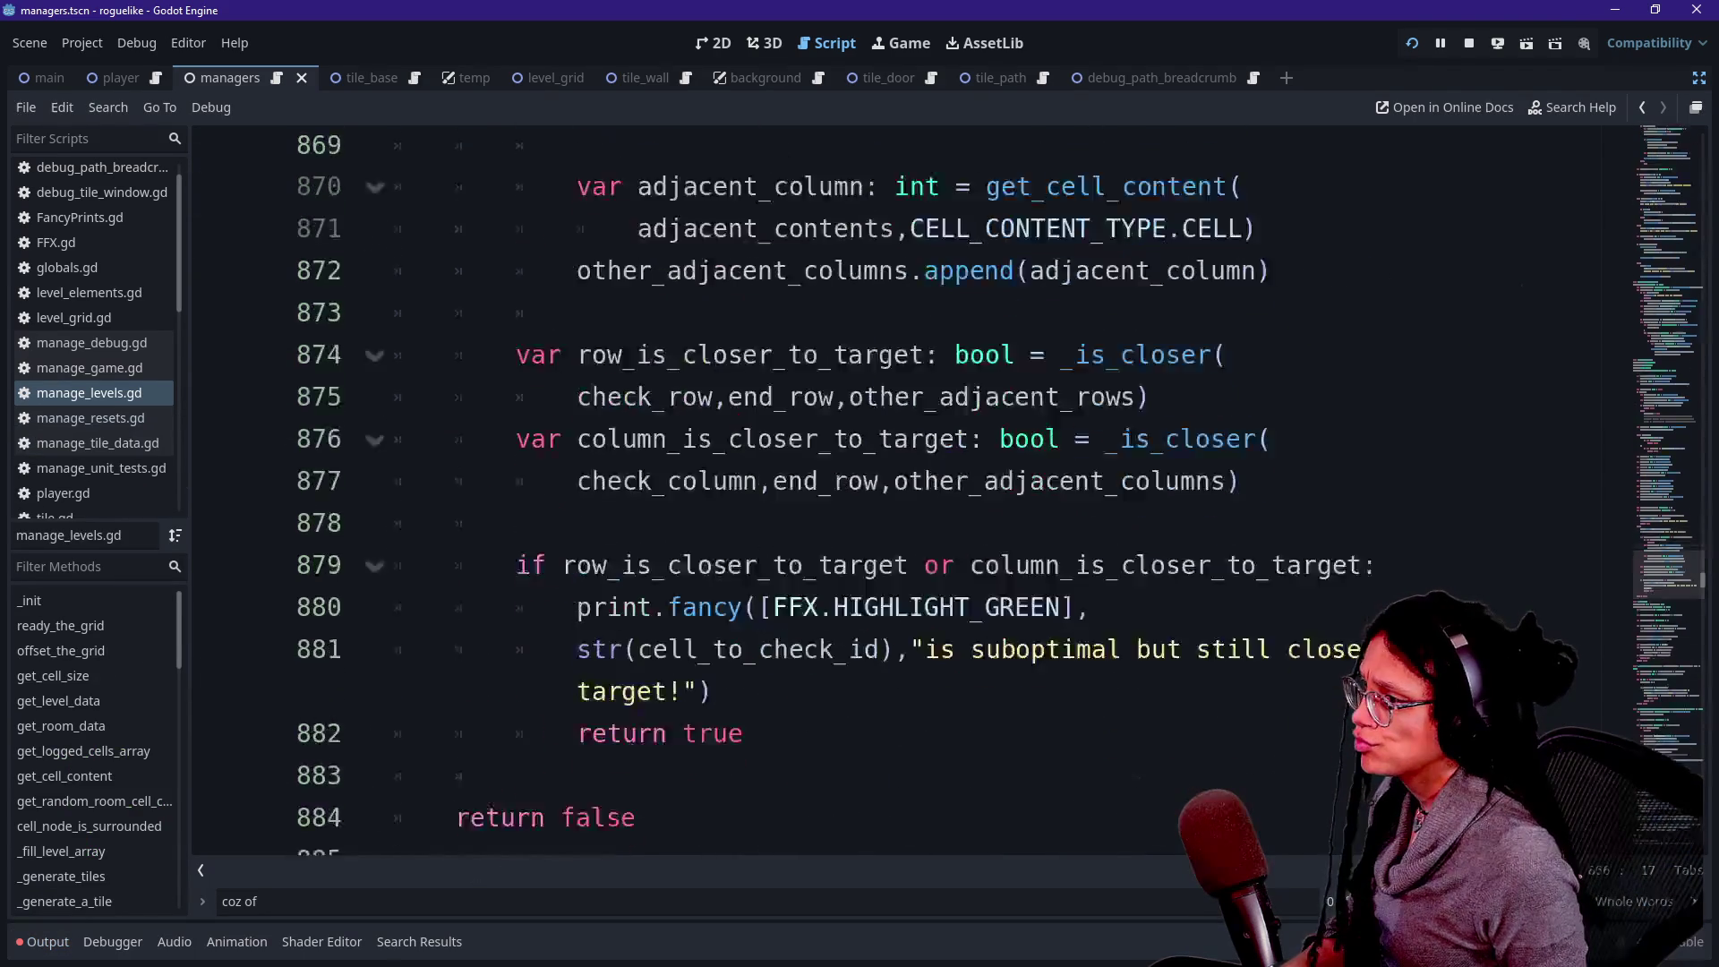
scroll(680, 529, up, 1)
click(627, 444)
scroll(627, 444, up, 7)
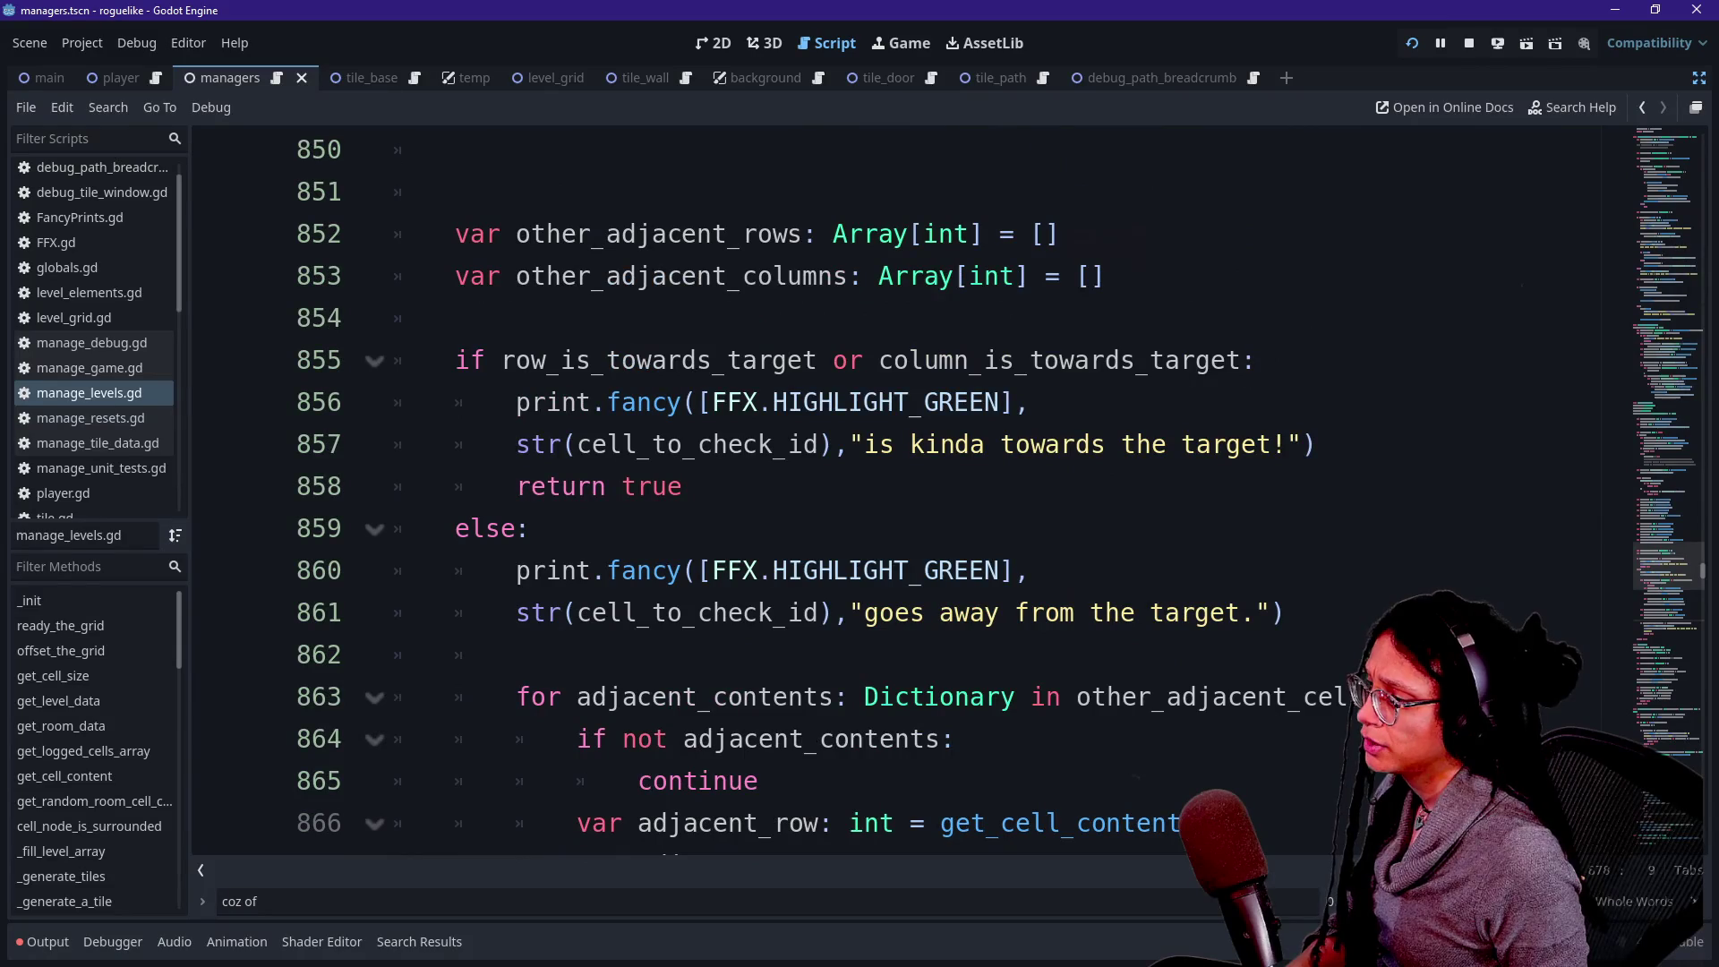
scroll(895, 484, down, 2)
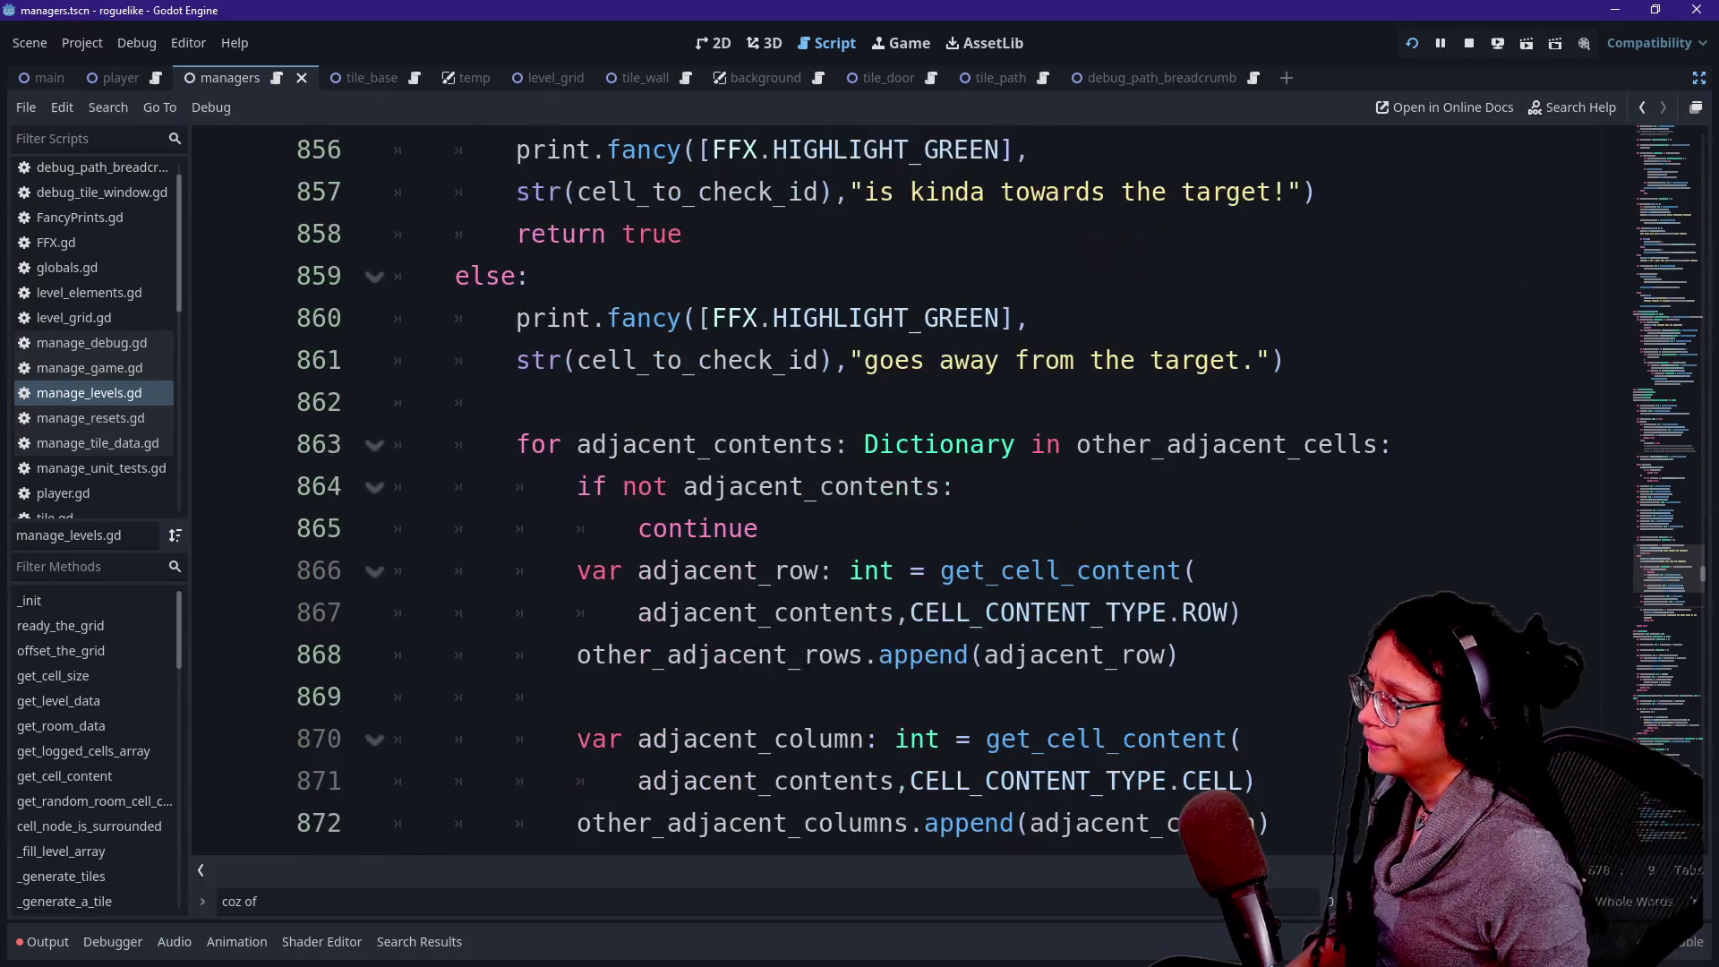
click(529, 402)
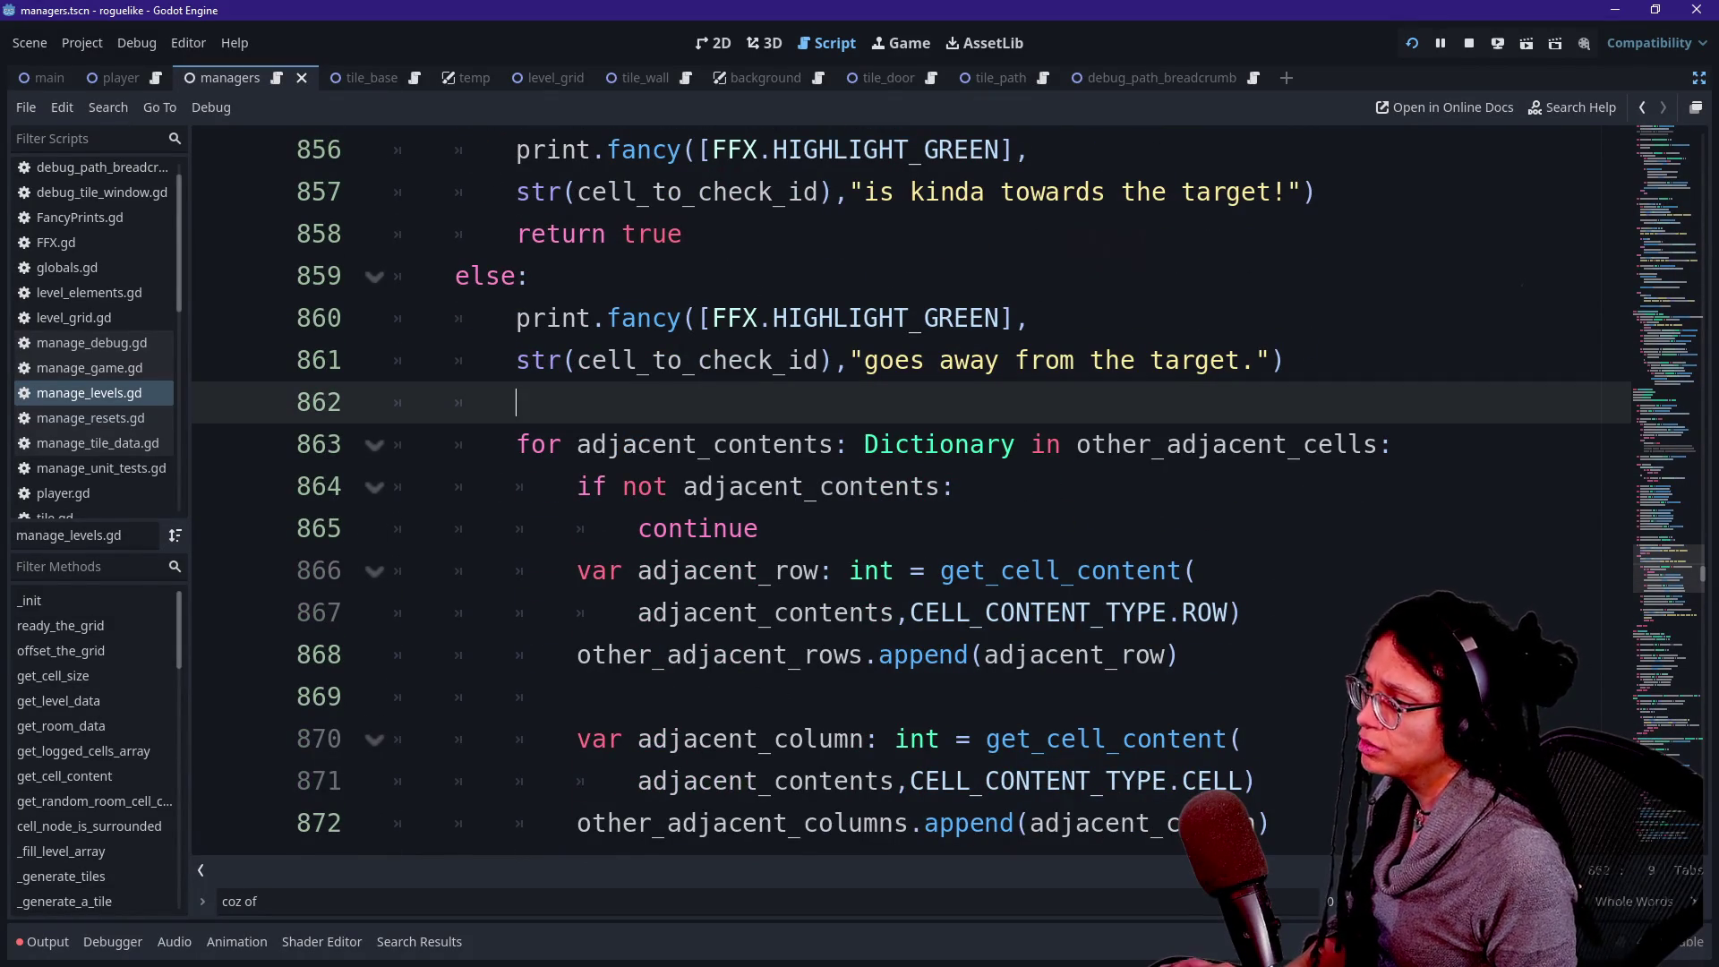
Comment out lines 863–882 with Ctrl+K and run the game
scroll(626, 448, down, 1)
drag(607, 317, 760, 402)
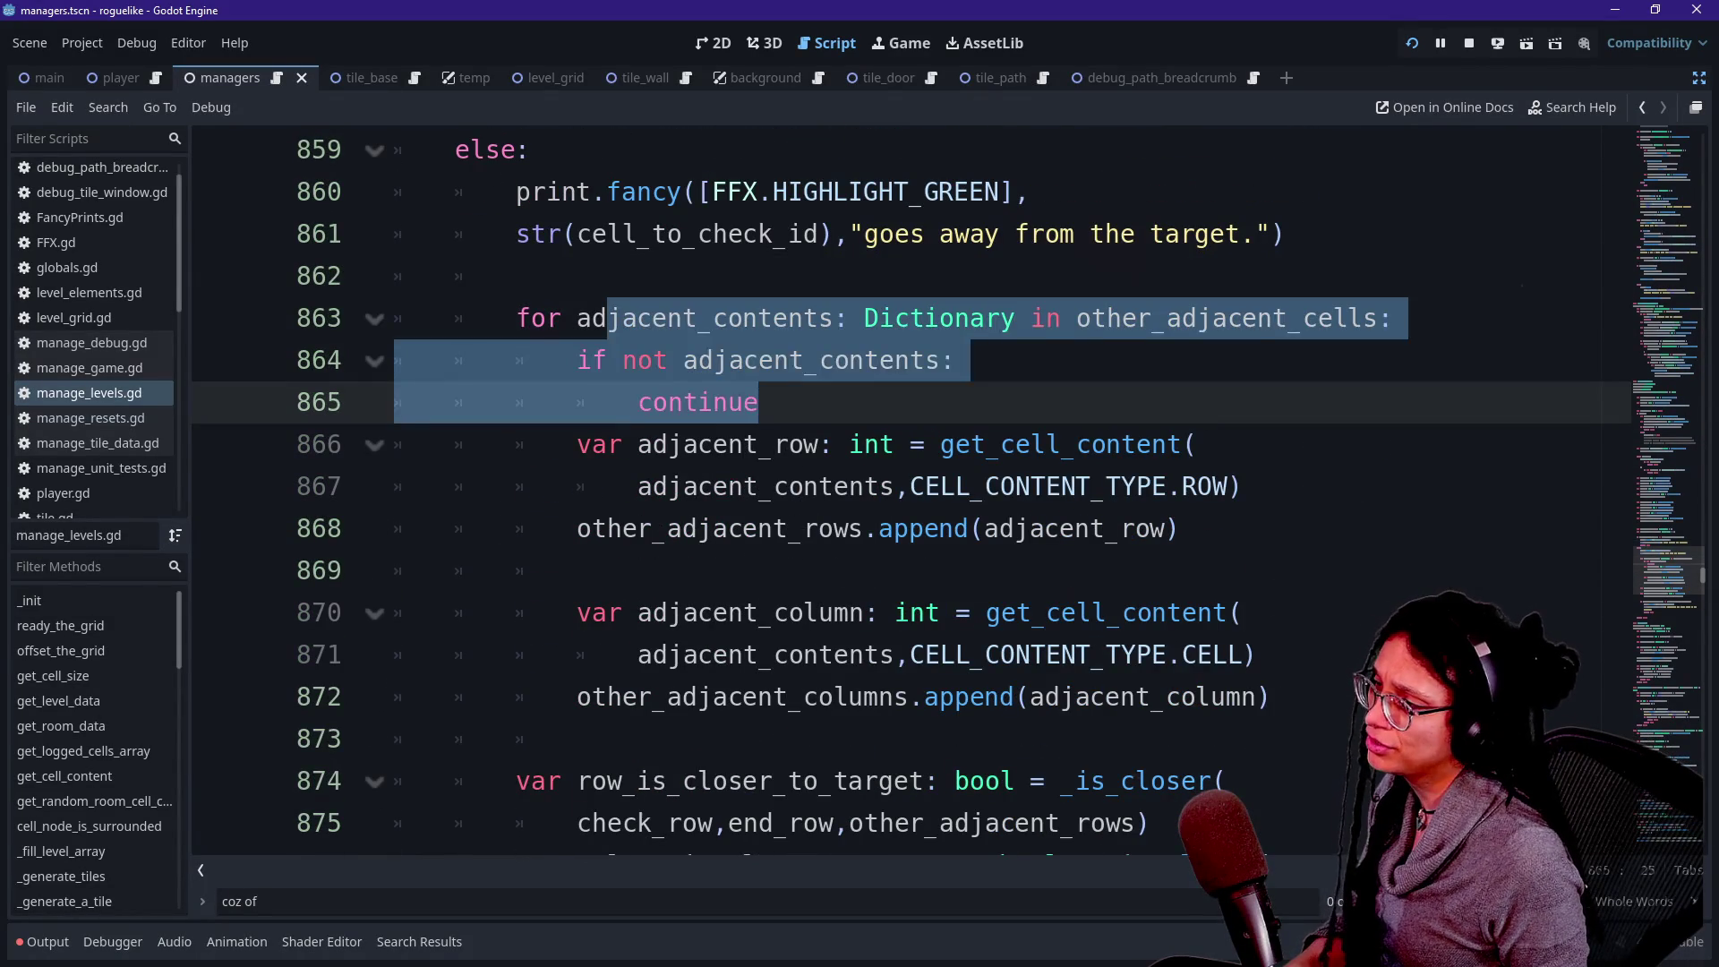
click(712, 318)
scroll(895, 493, down, 6)
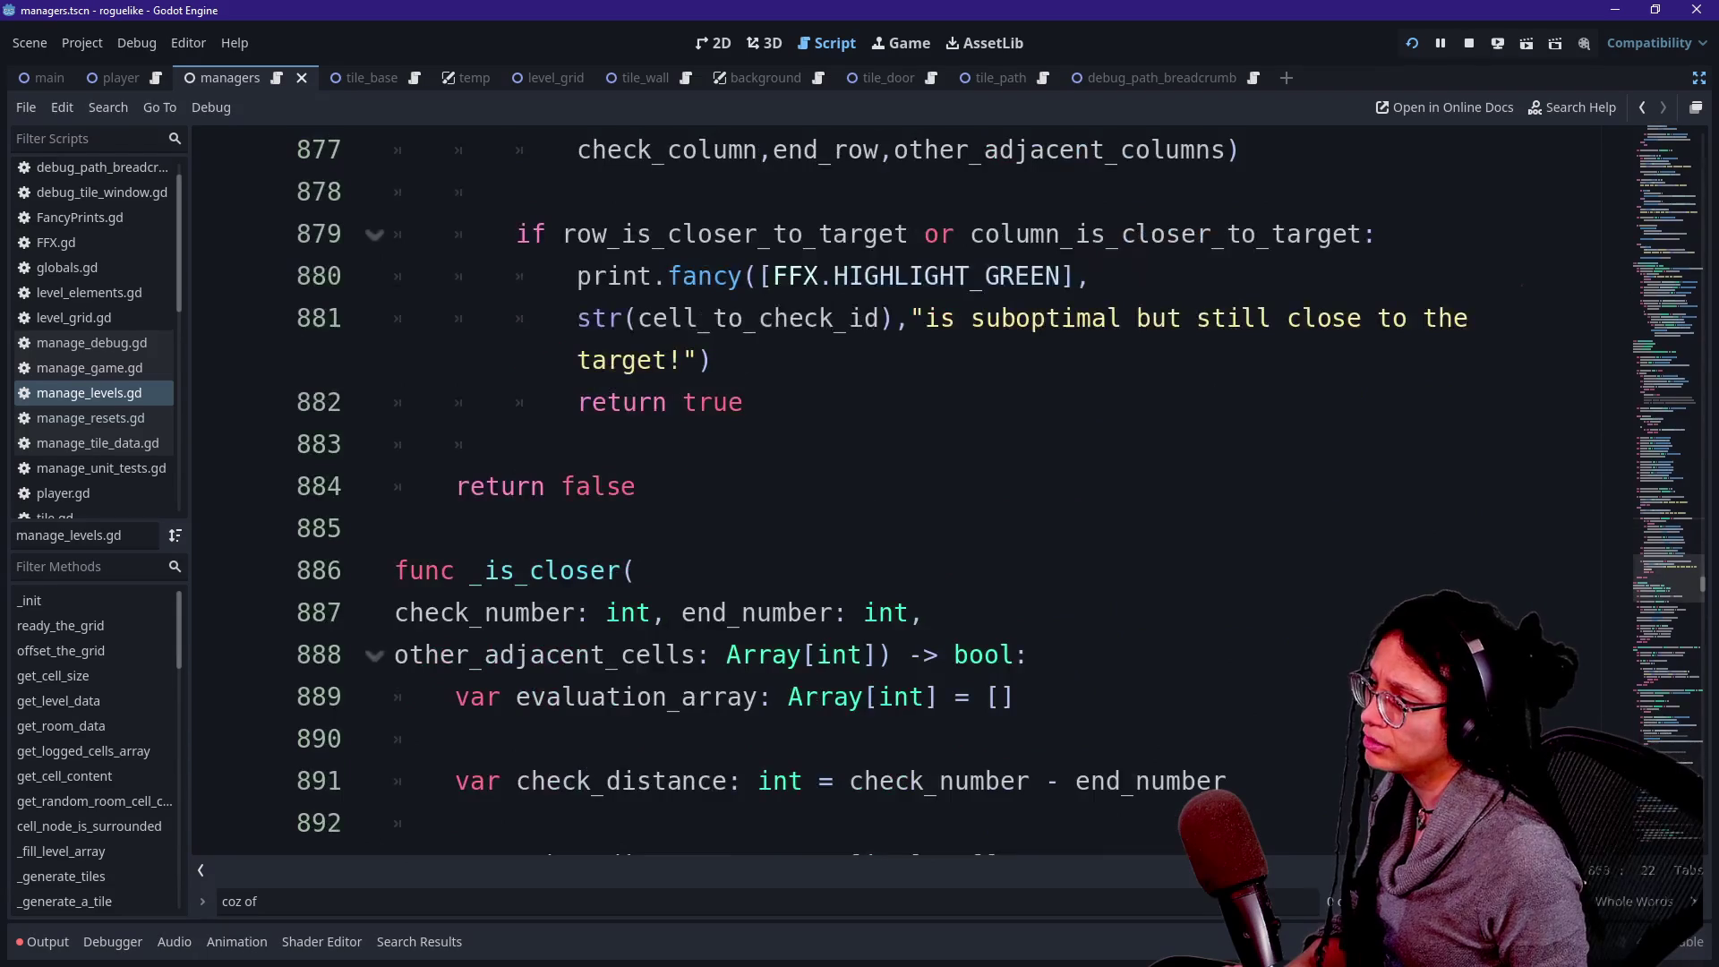
scroll(895, 493, up, 9)
scroll(895, 492, down, 7)
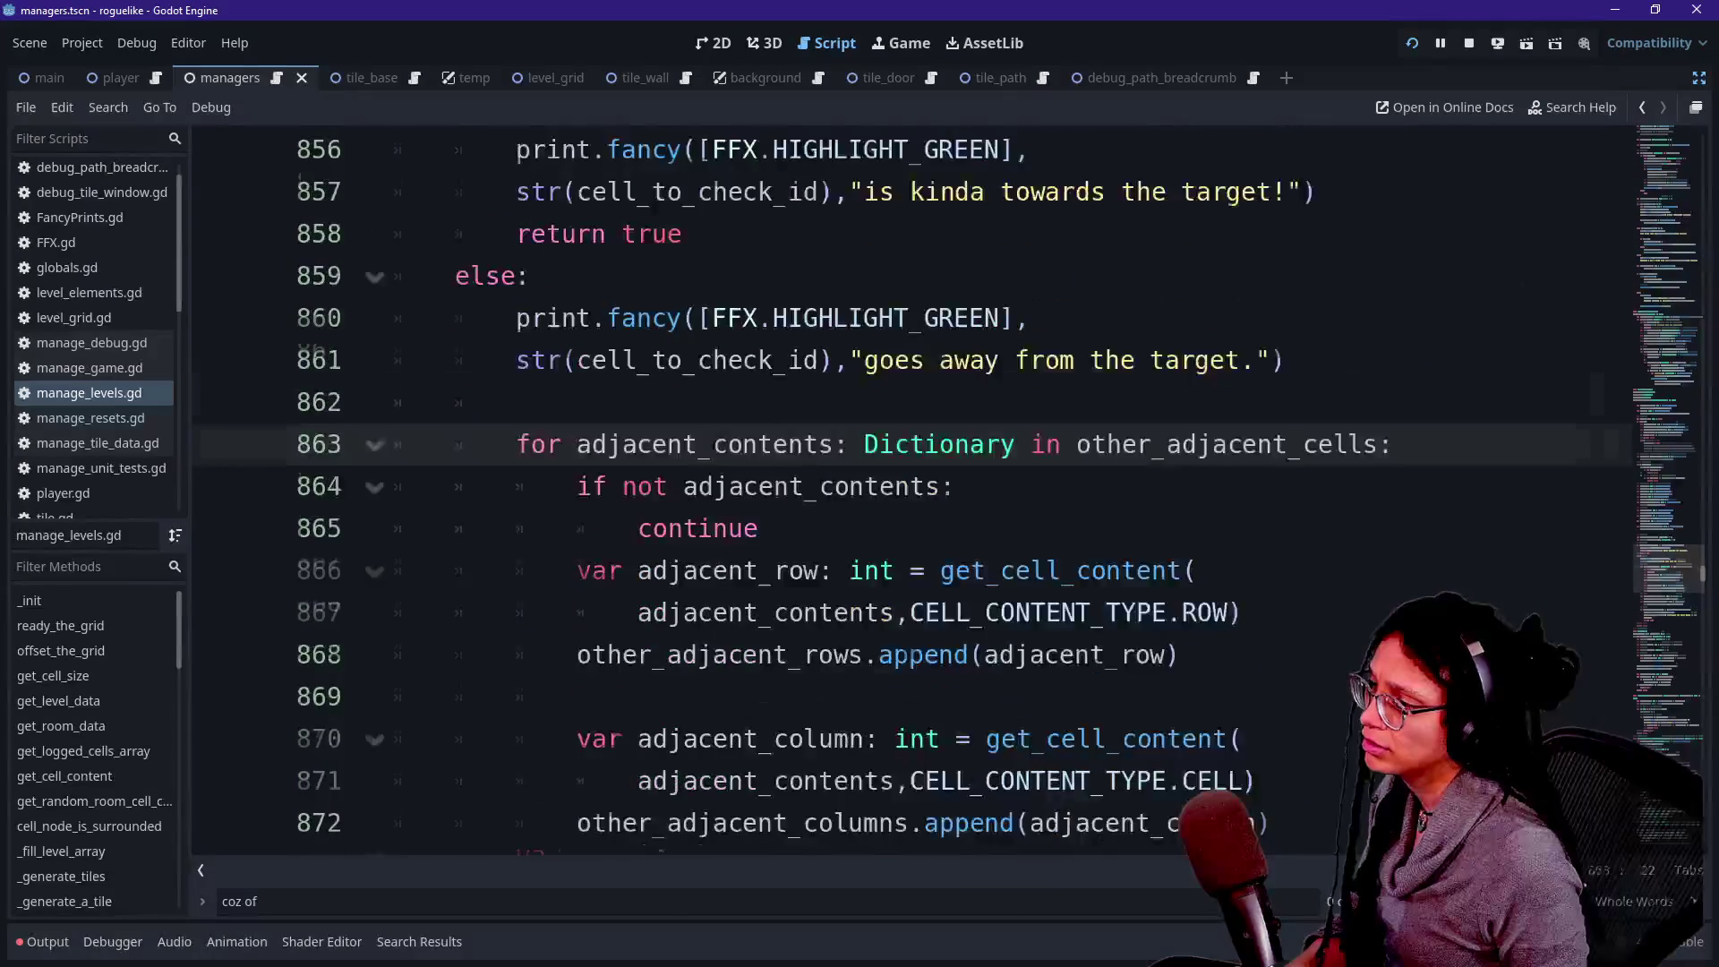
shift+click(698, 654)
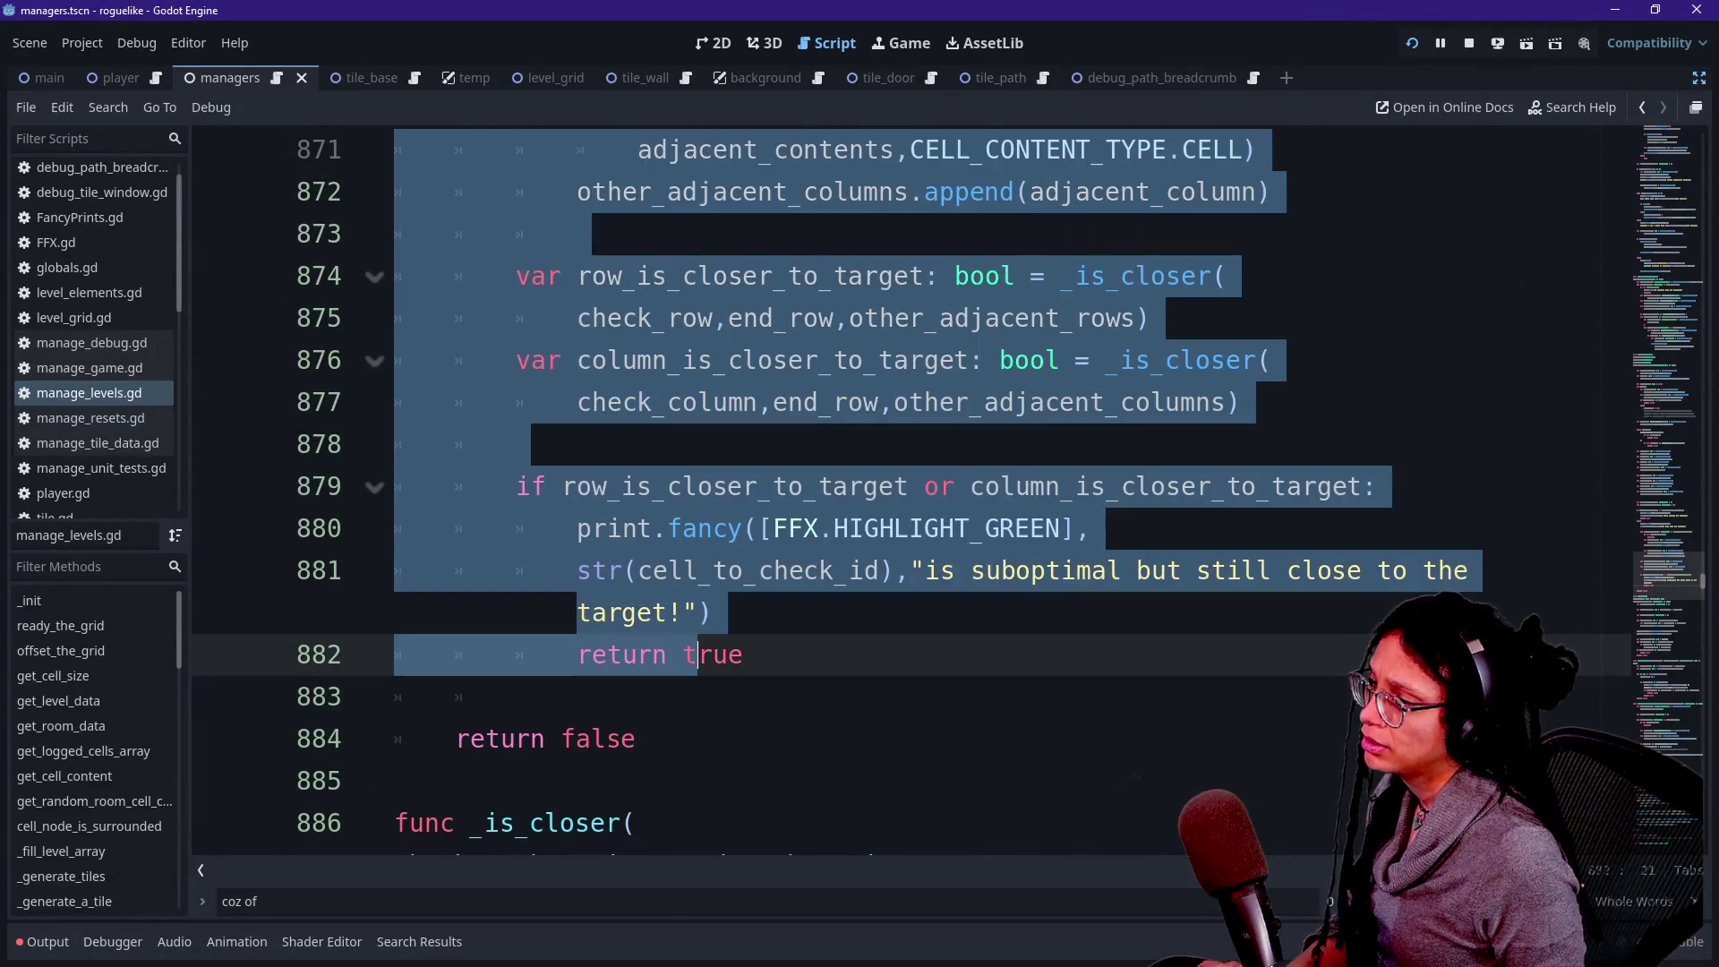
key(ctrl+k)
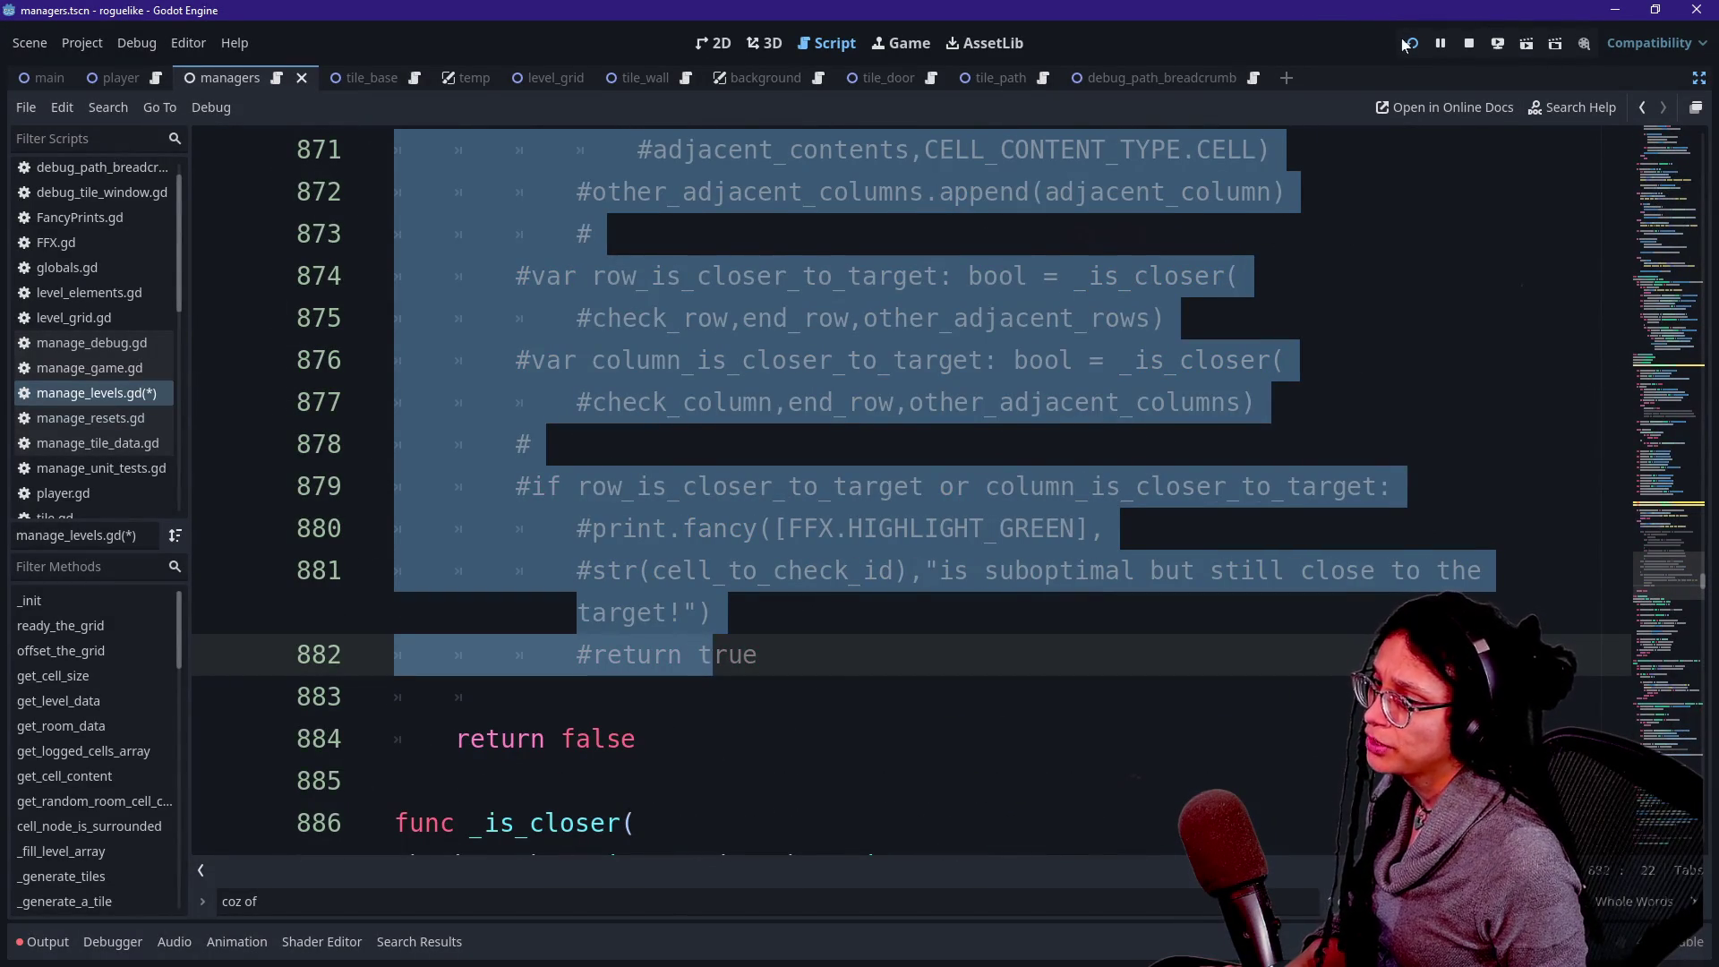
click(1411, 47)
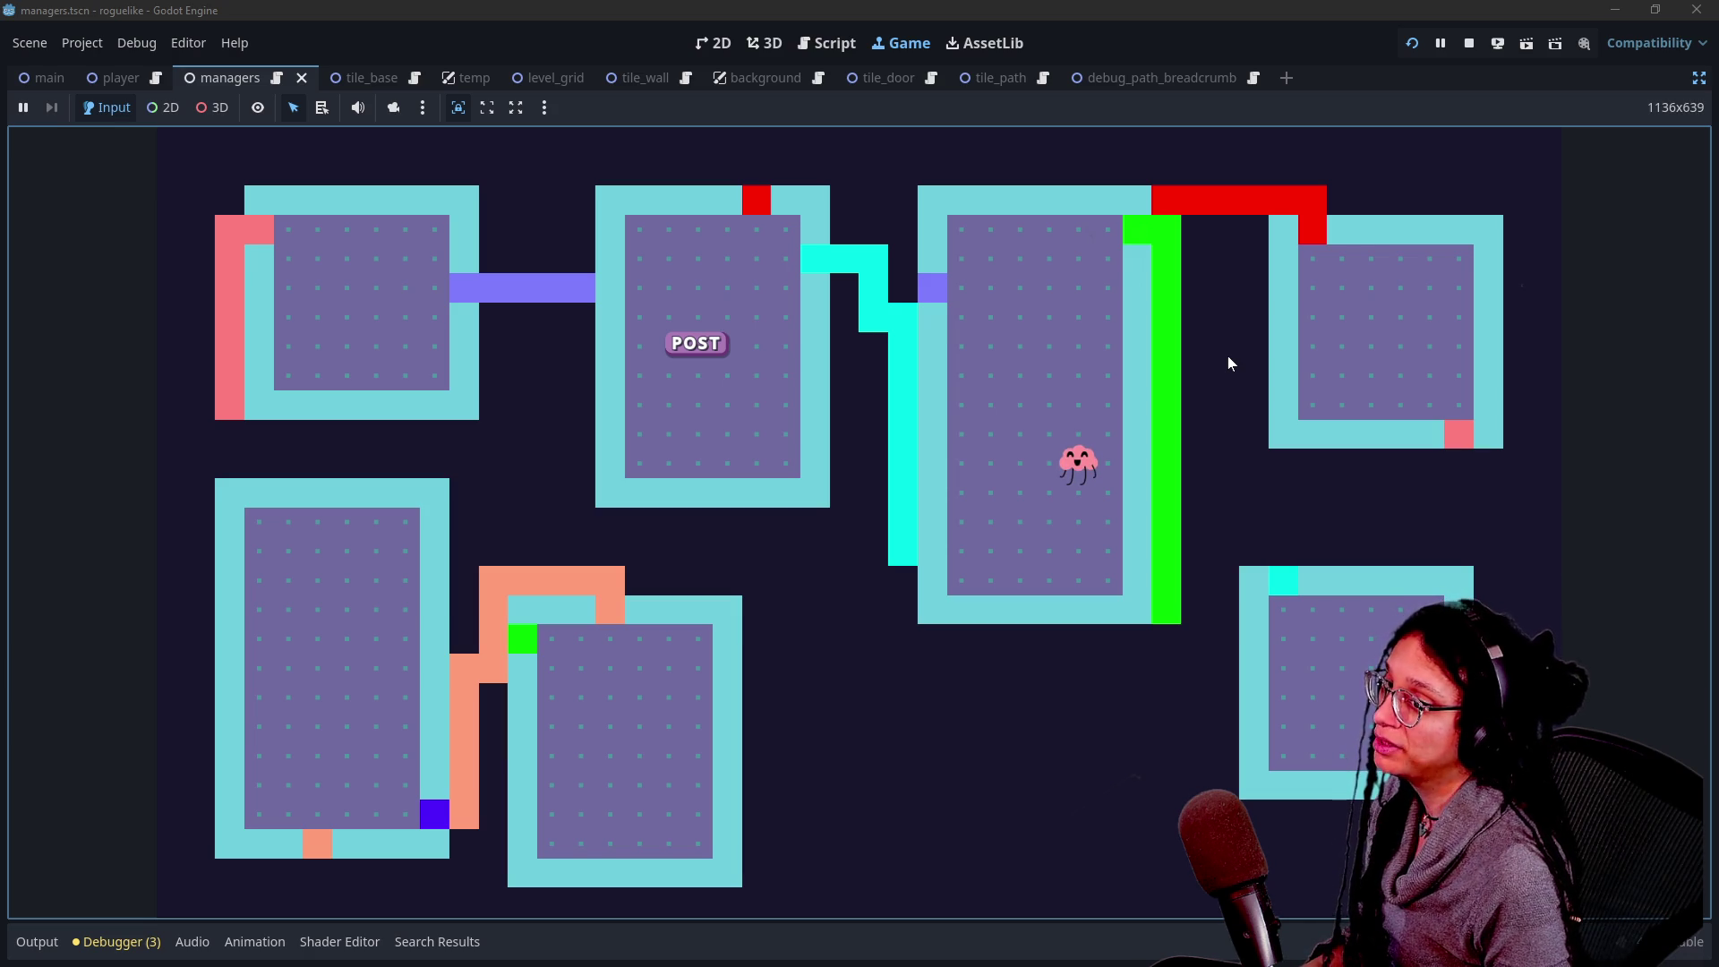
Restart the game with R to generate a new level, then return to the script code
key(r)
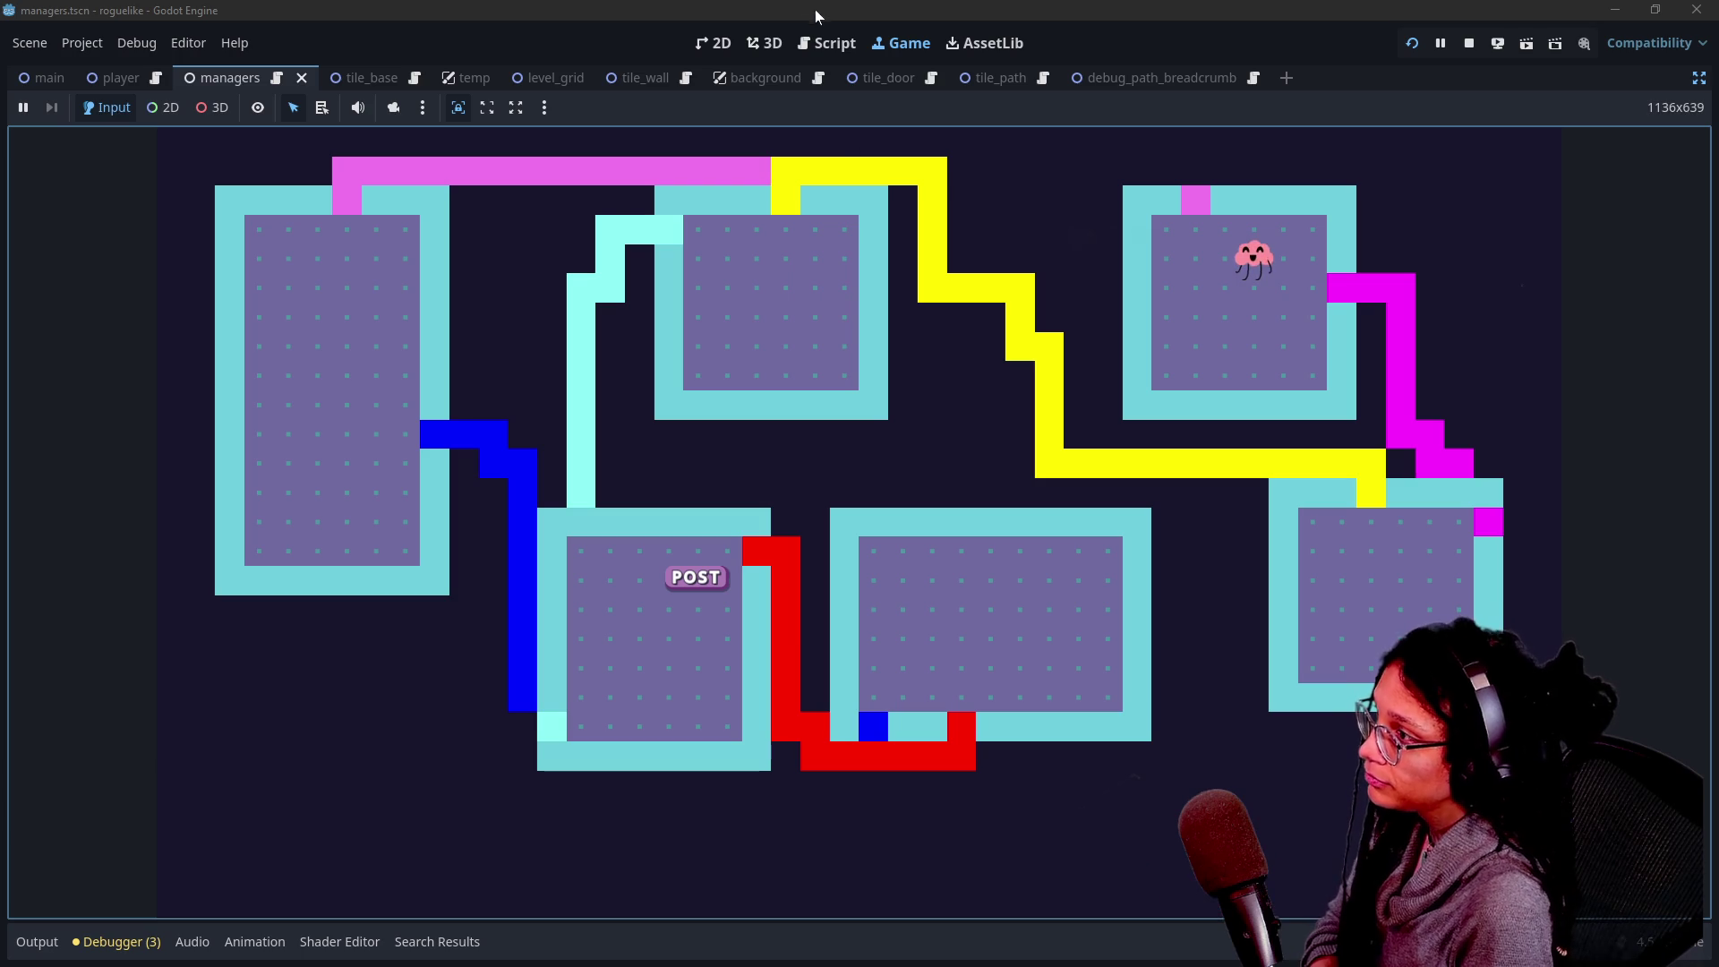
click(826, 43)
scroll(895, 493, up, 5)
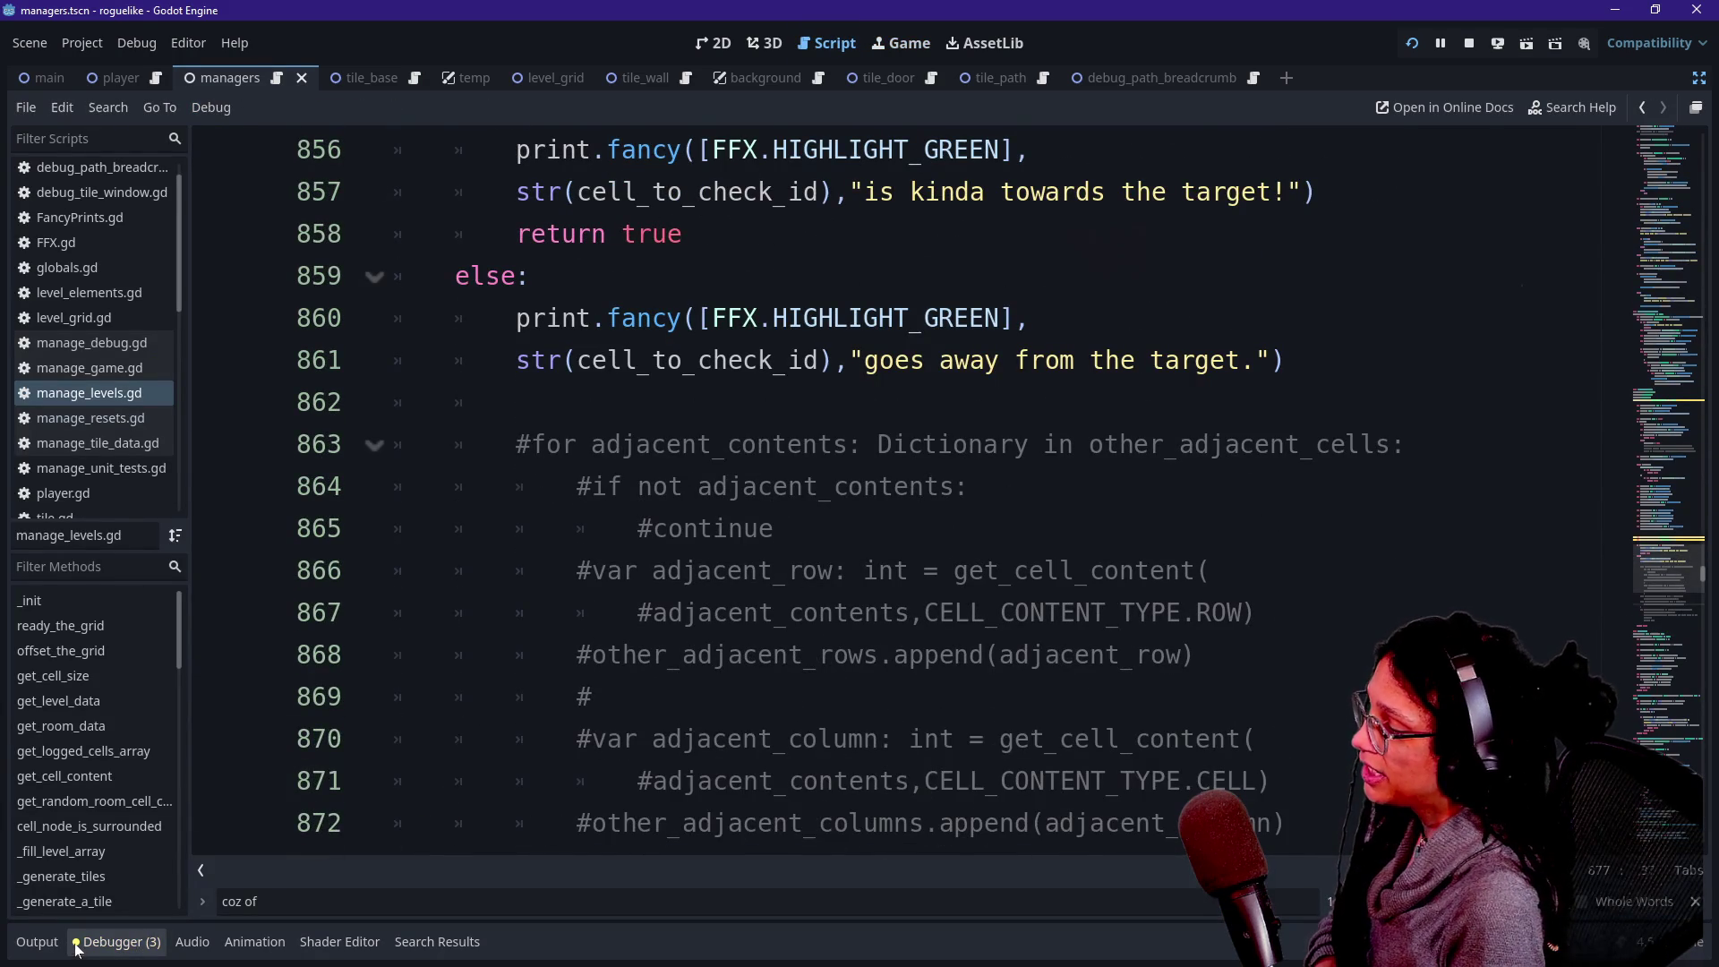
click(37, 942)
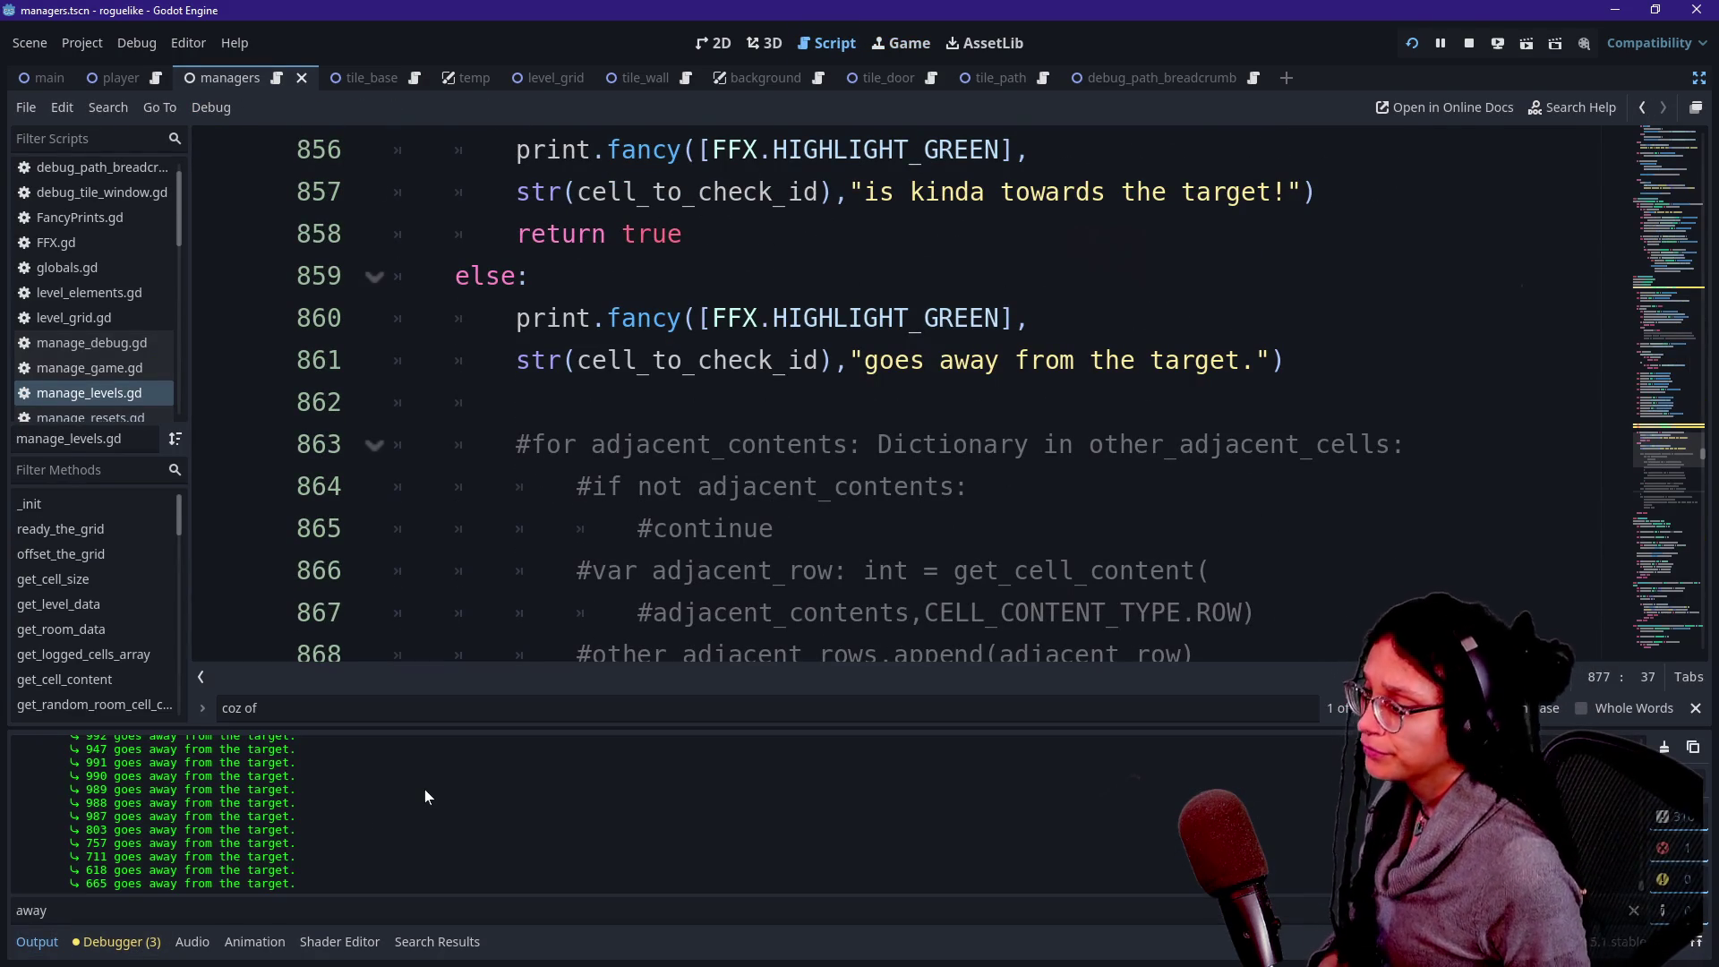
click(871, 49)
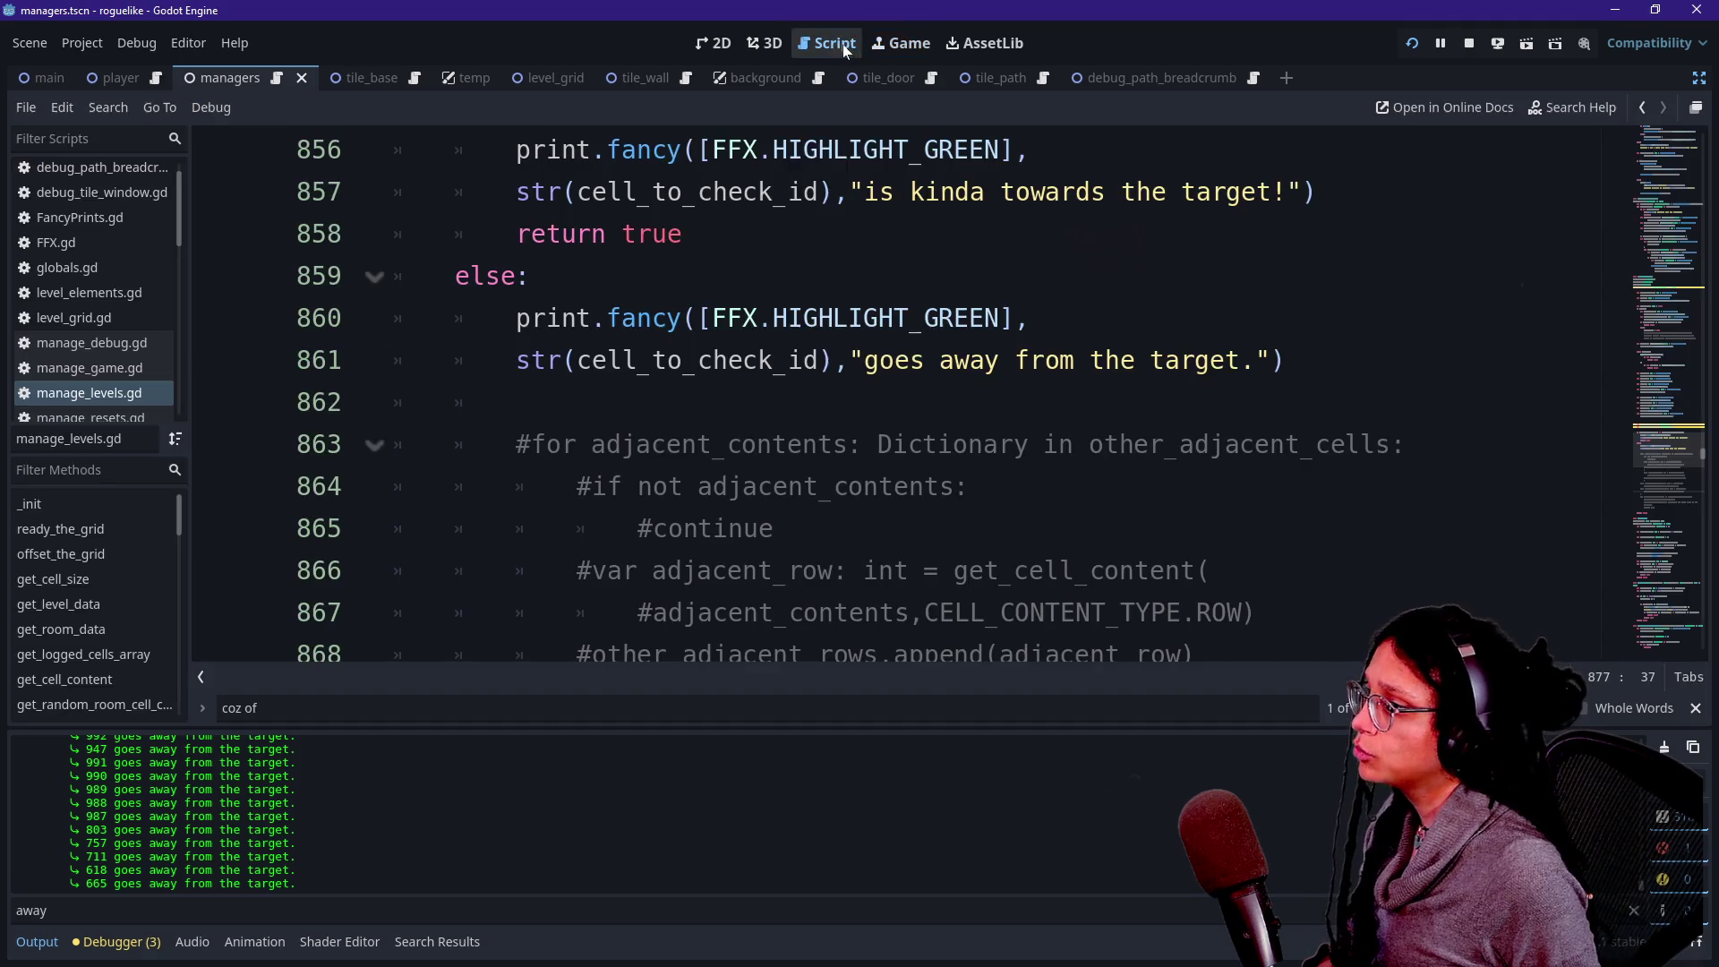
click(886, 46)
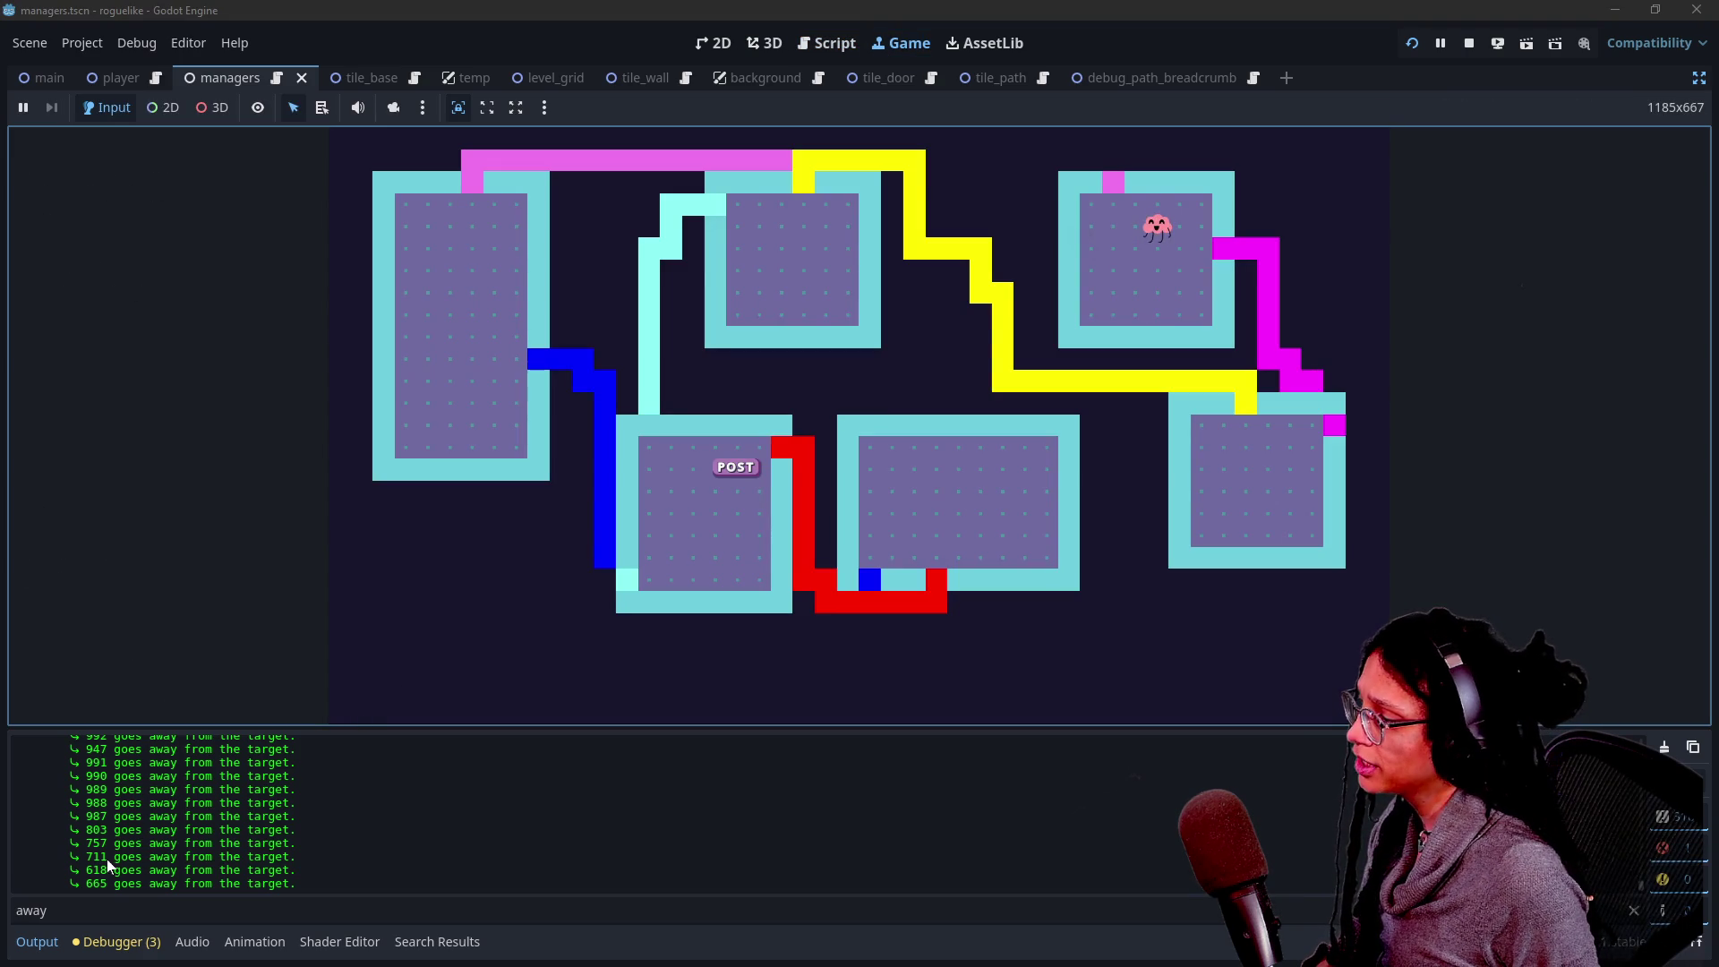
click(833, 43)
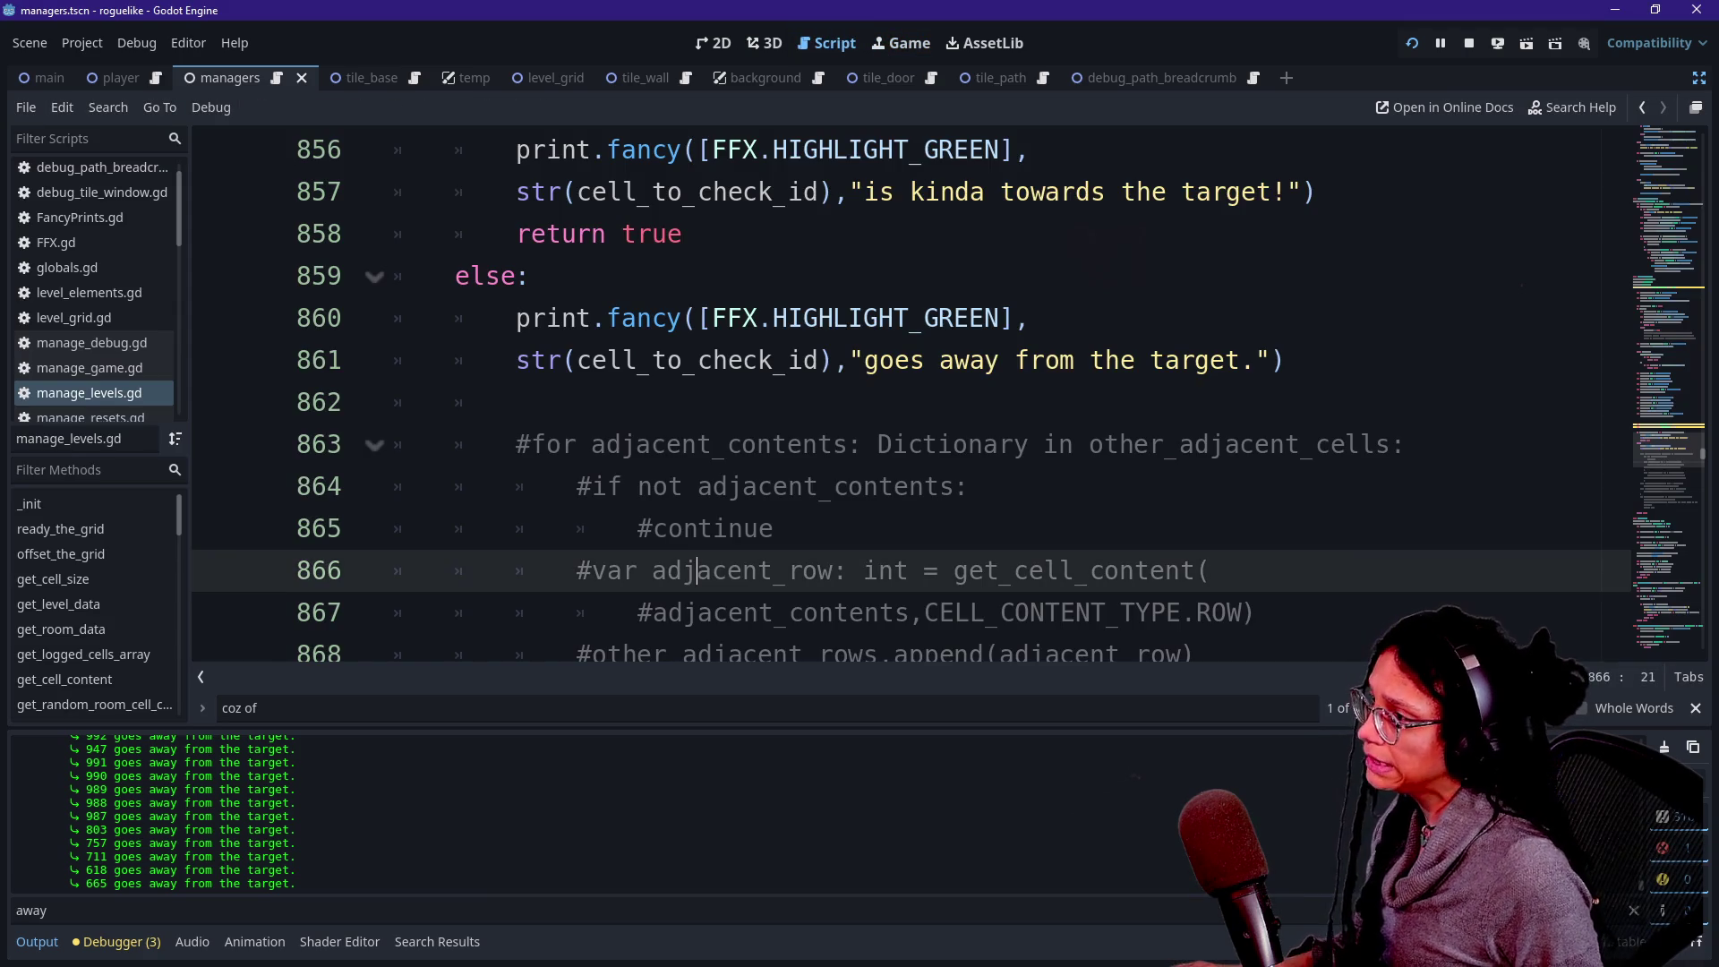
scroll(896, 492, up, 10)
scroll(895, 493, down, 7)
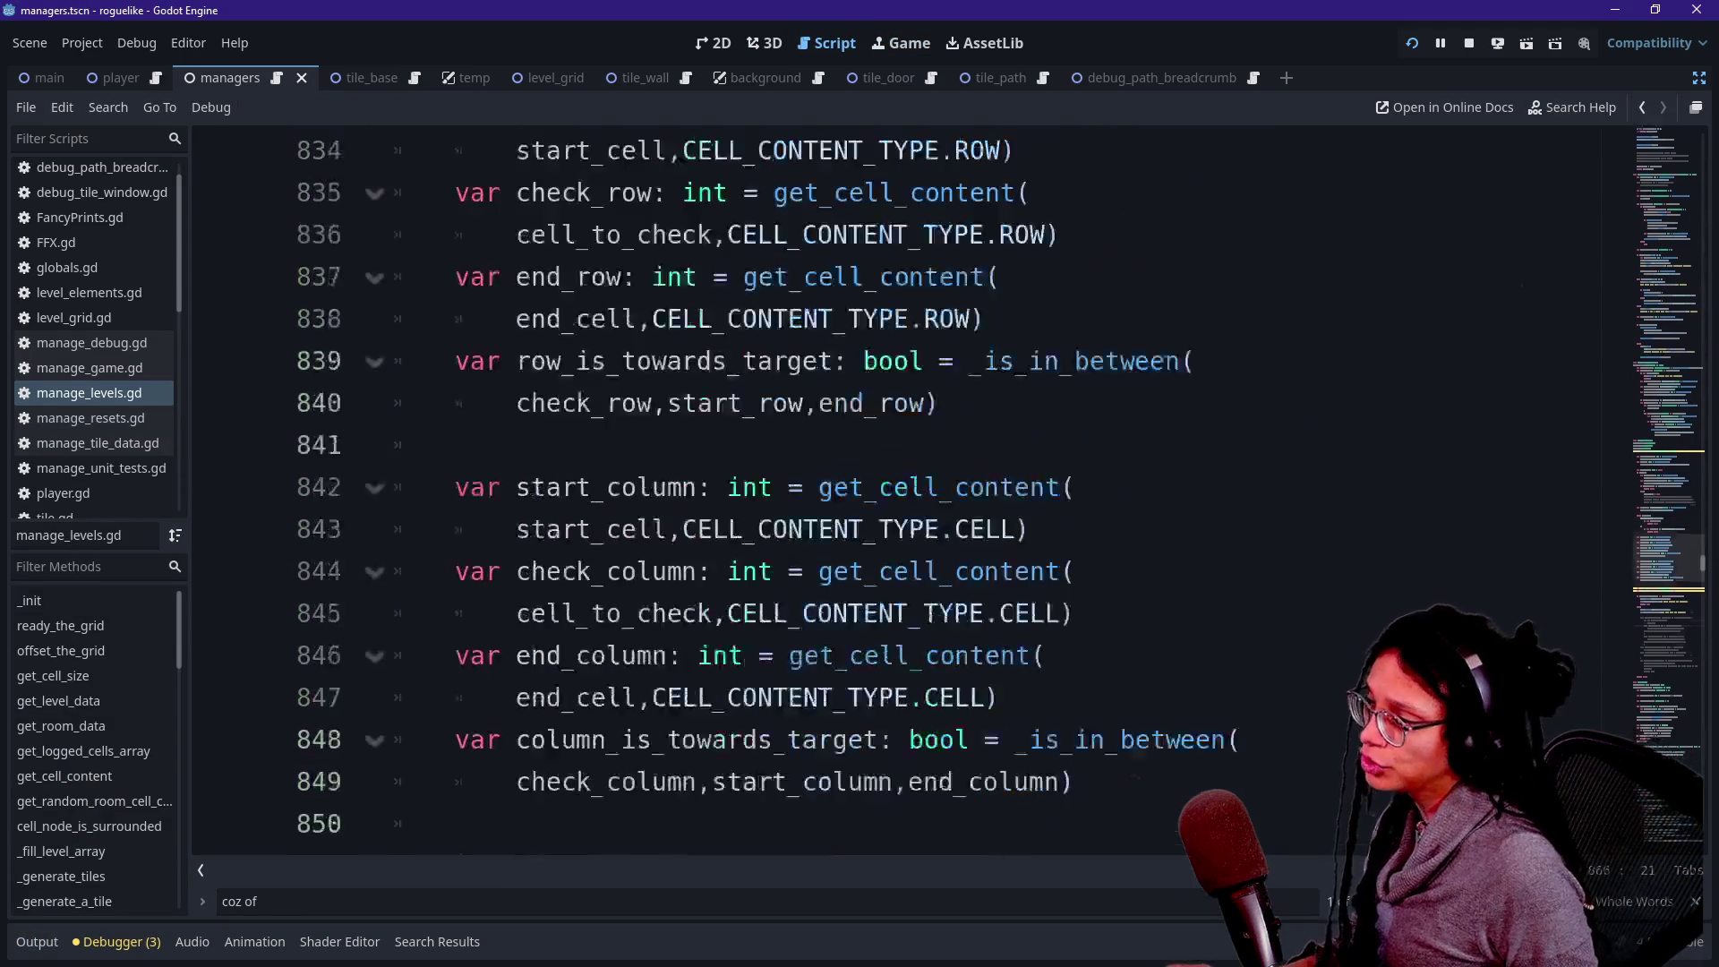
scroll(895, 493, down, 4)
mouse_move(398, 318)
mouse_down()
mouse_move(593, 739)
mouse_move(1164, 823)
mouse_up()
click(626, 571)
scroll(641, 380, up, 4)
scroll(641, 380, up, 14)
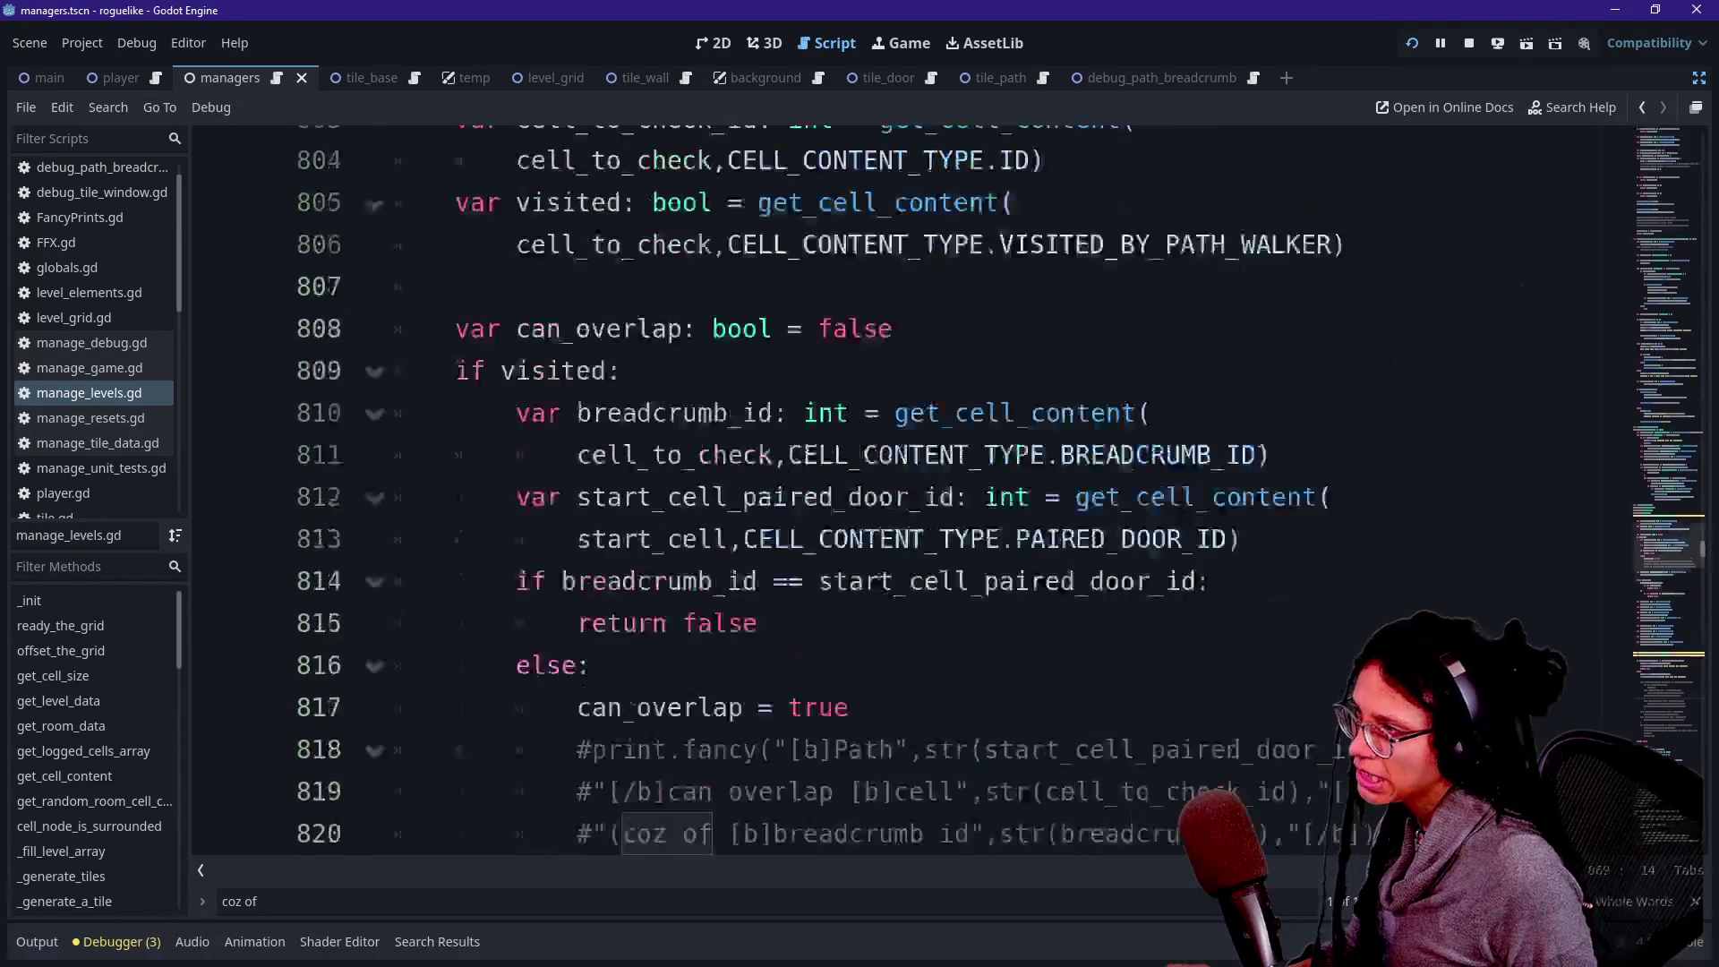
scroll(641, 380, up, 5)
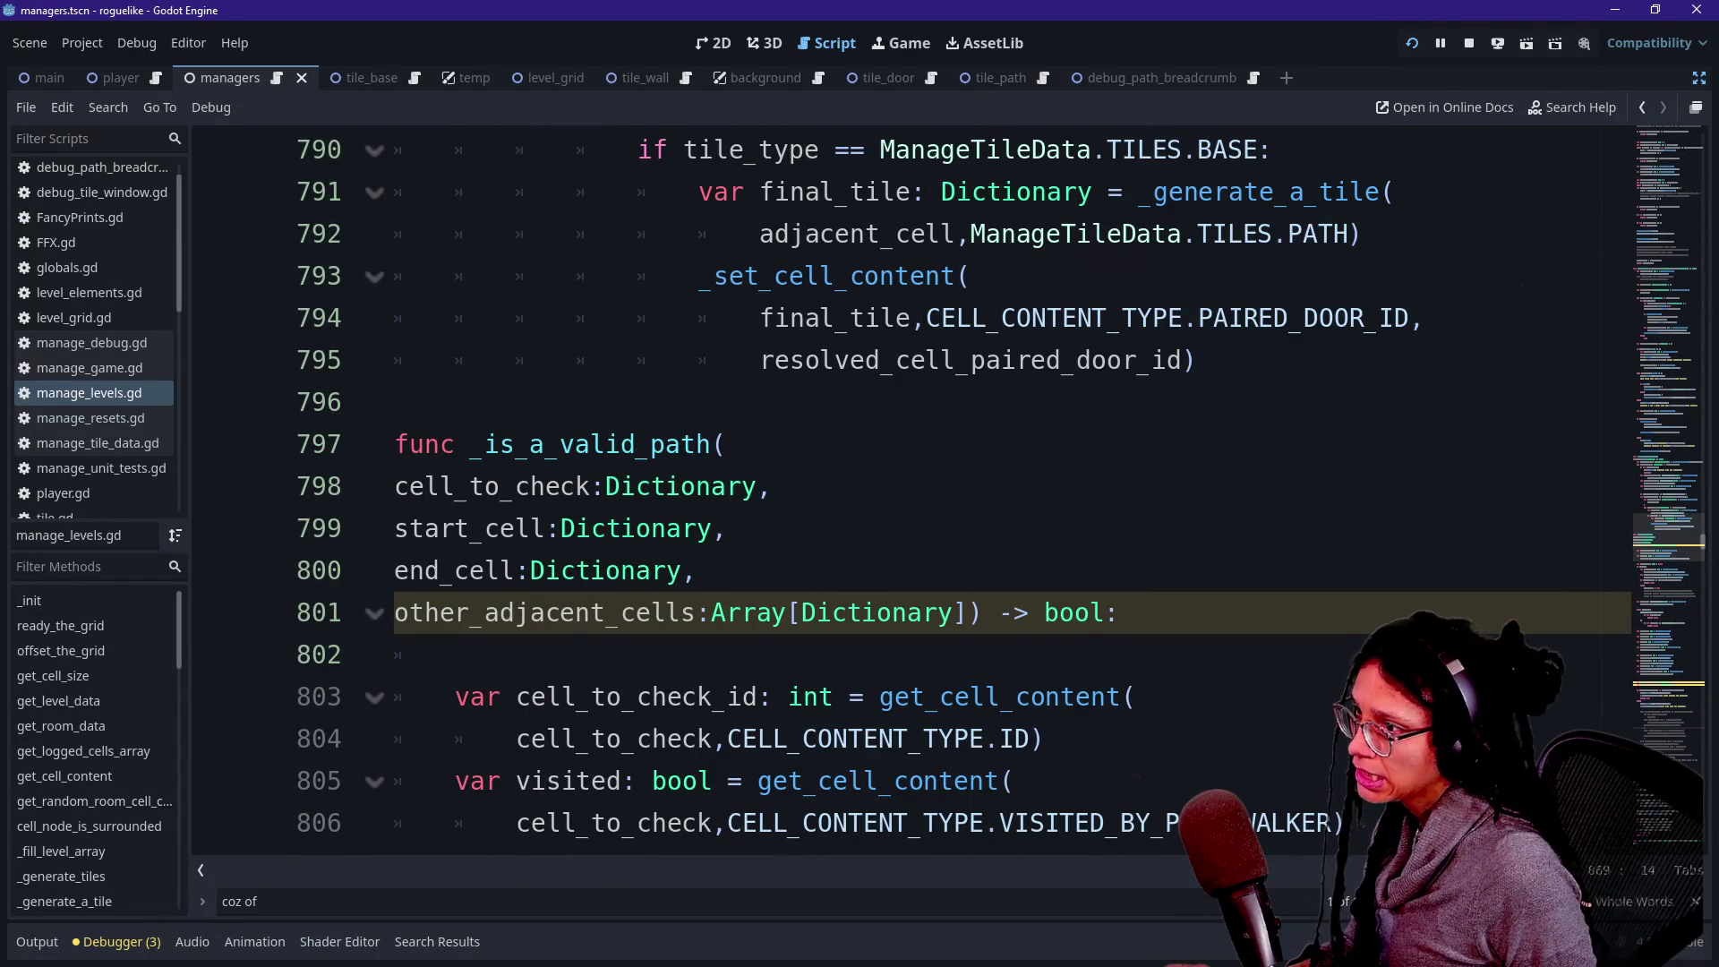
scroll(985, 493, up, 8)
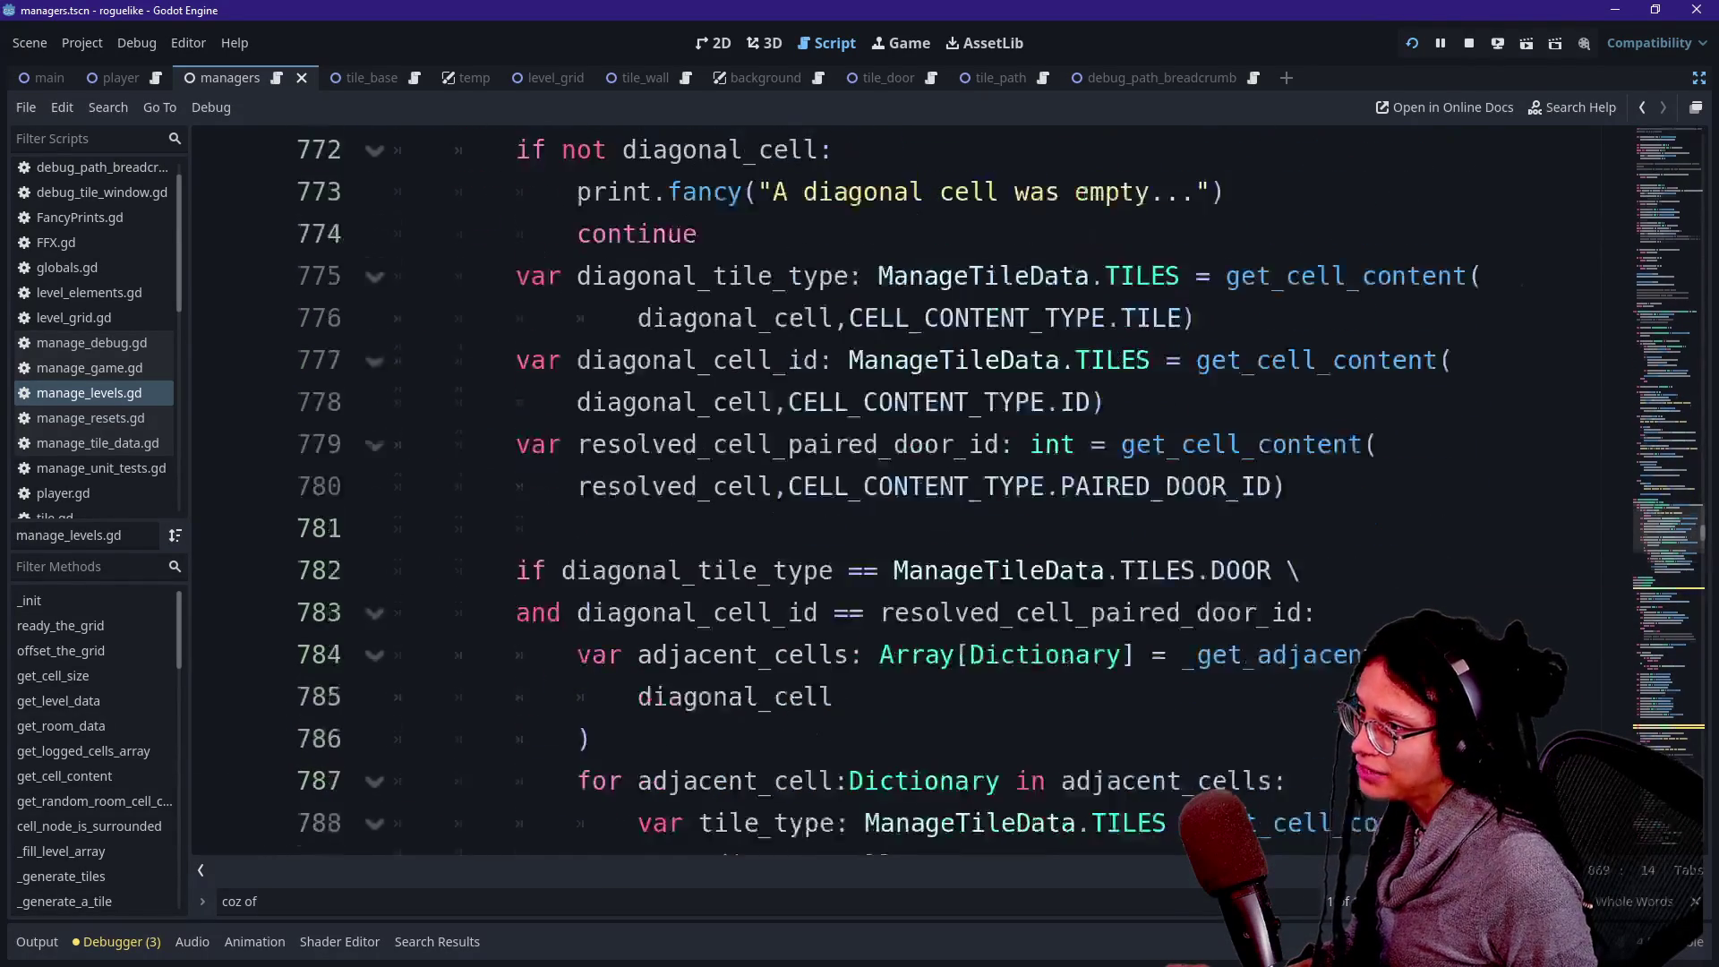
scroll(985, 492, down, 8)
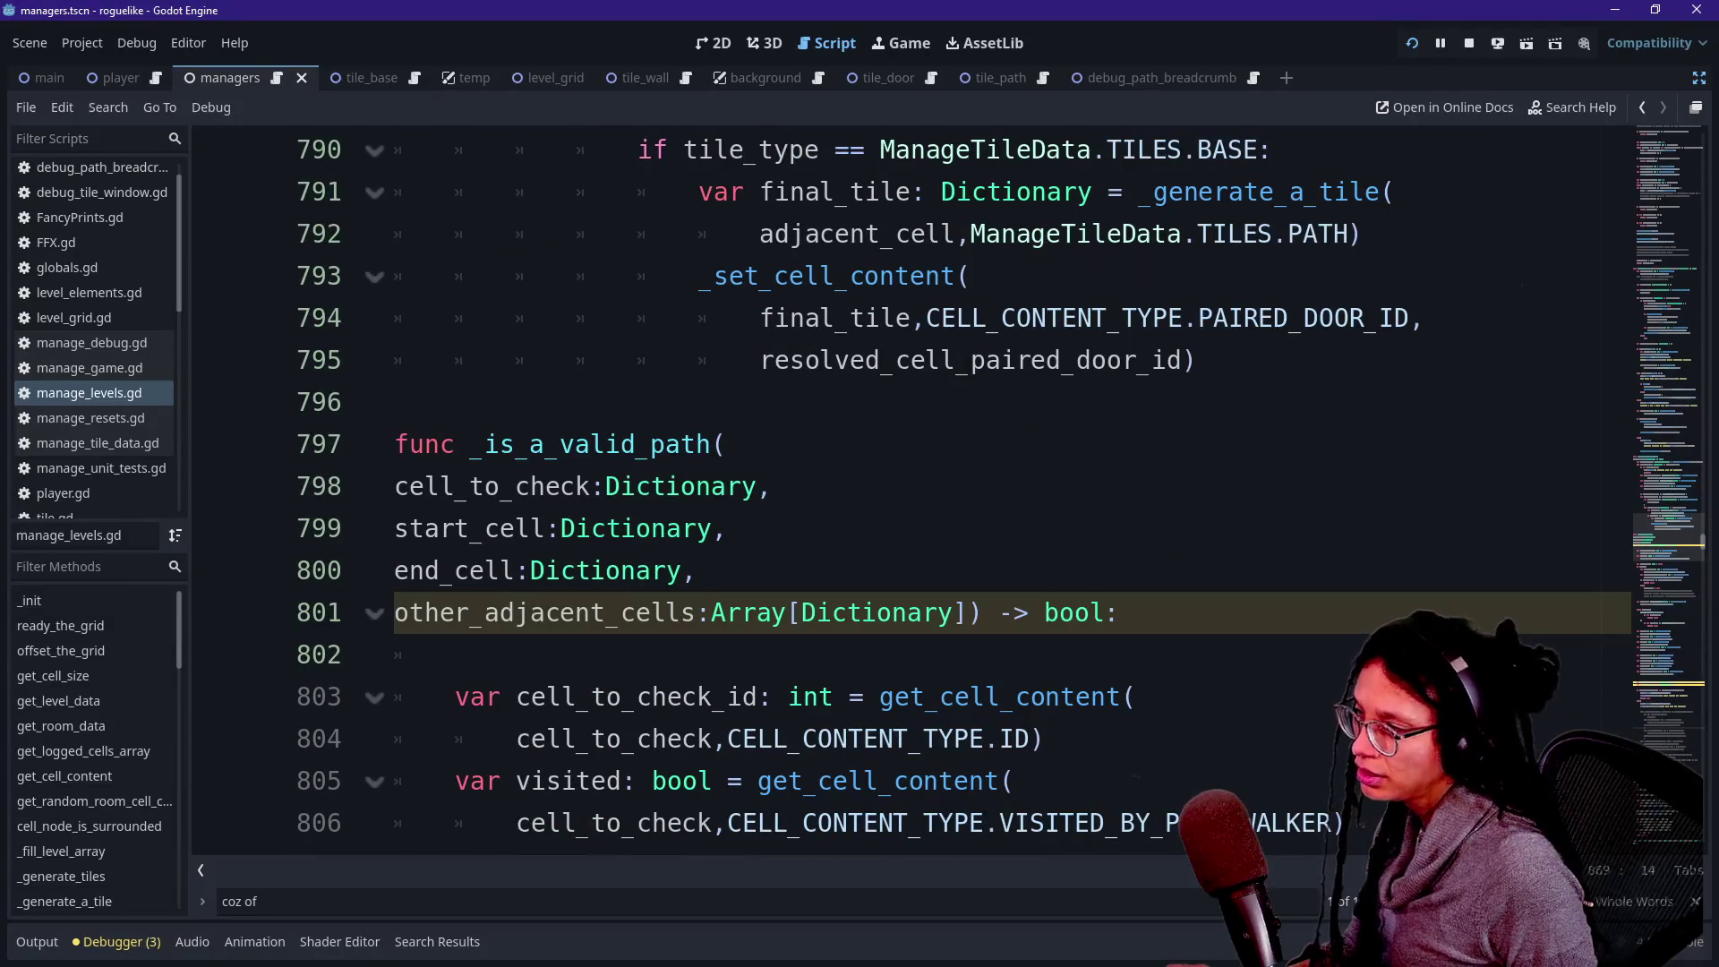
drag(470, 445, 636, 445)
key(ctrl+d)
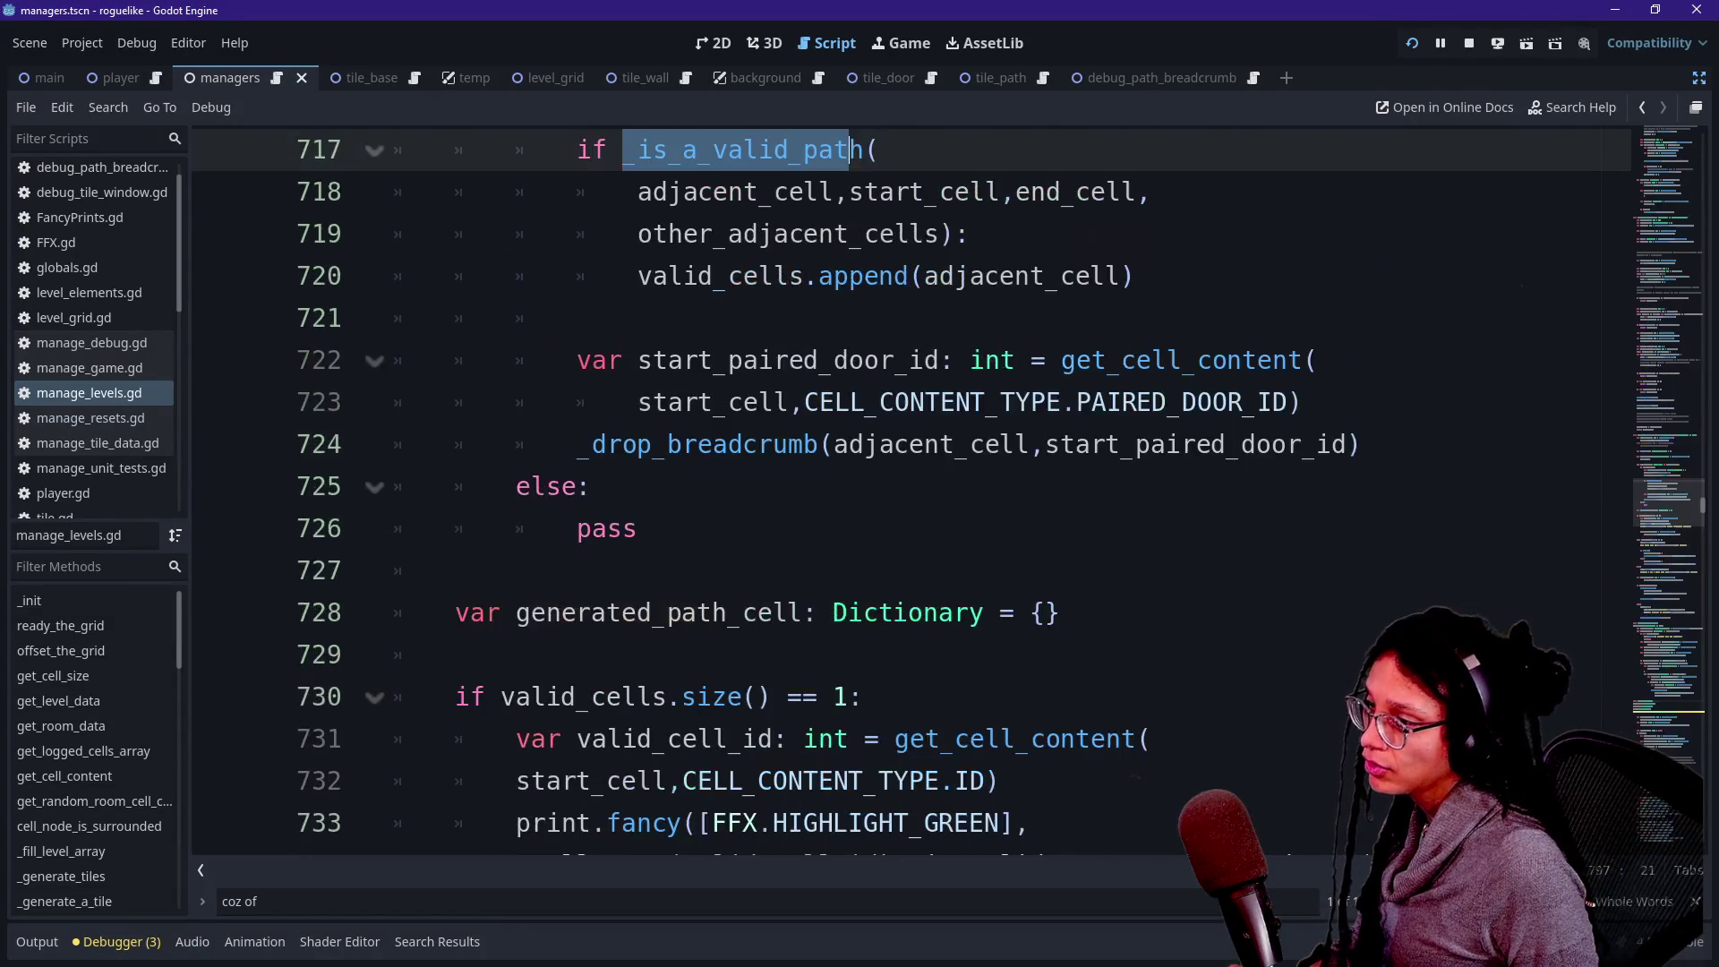
scroll(896, 492, up, 4)
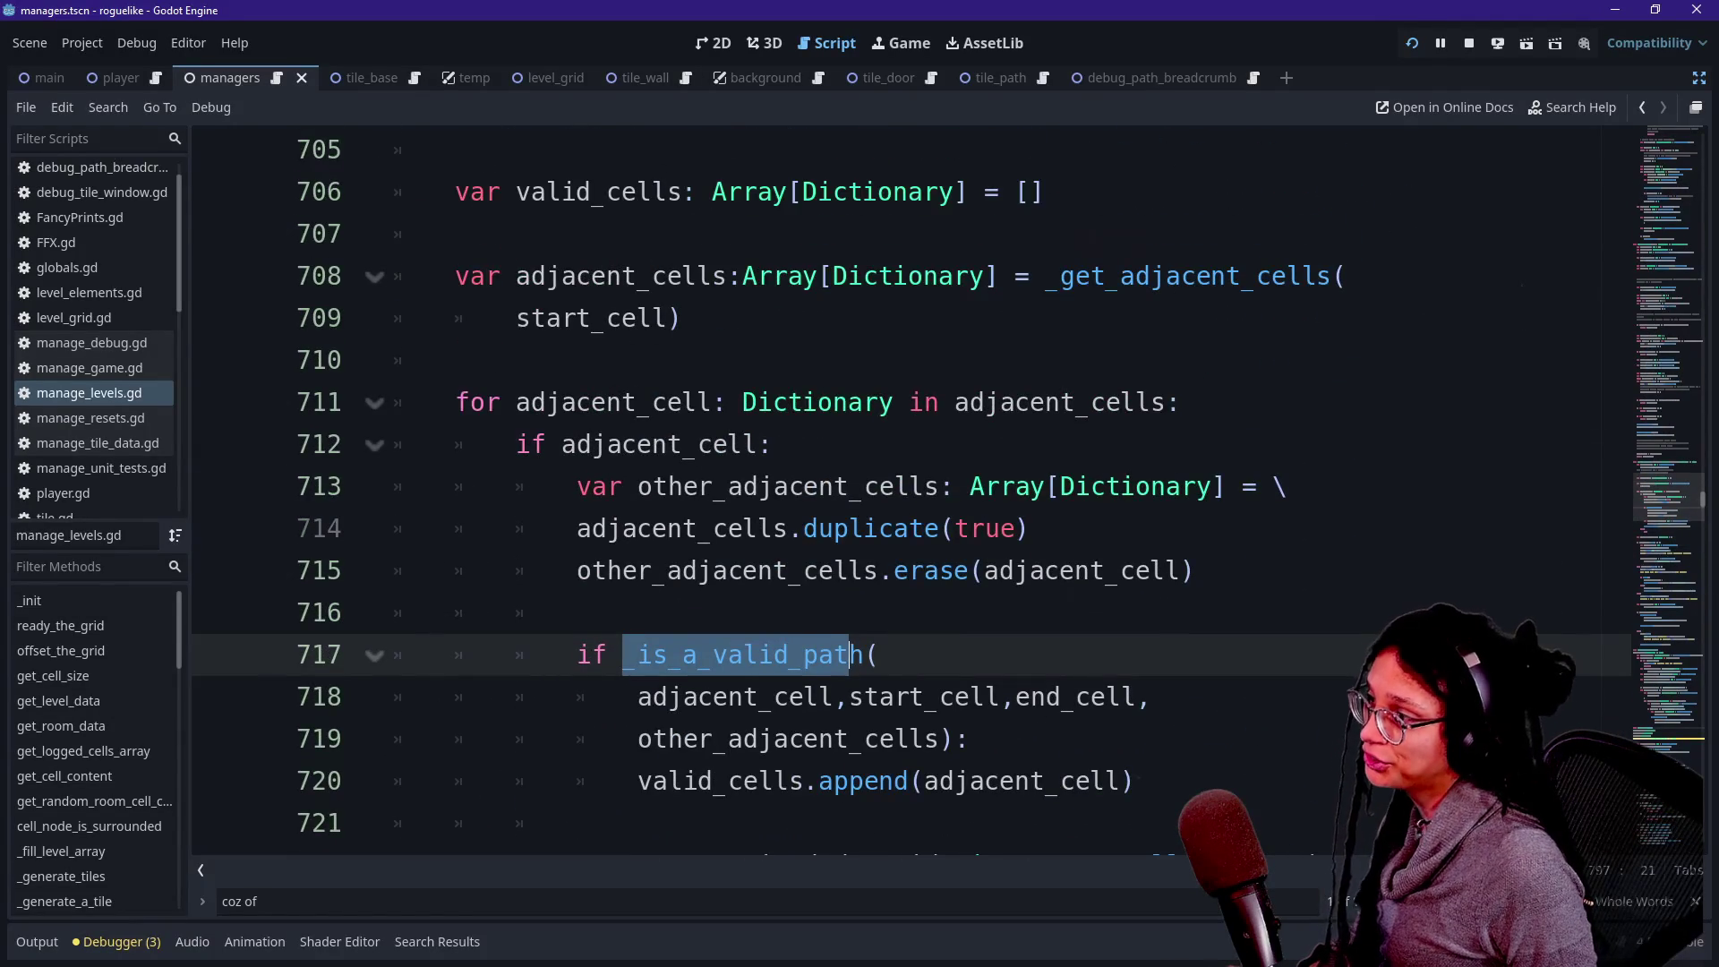
drag(457, 402, 691, 528)
click(806, 570)
drag(627, 655, 691, 780)
click(577, 822)
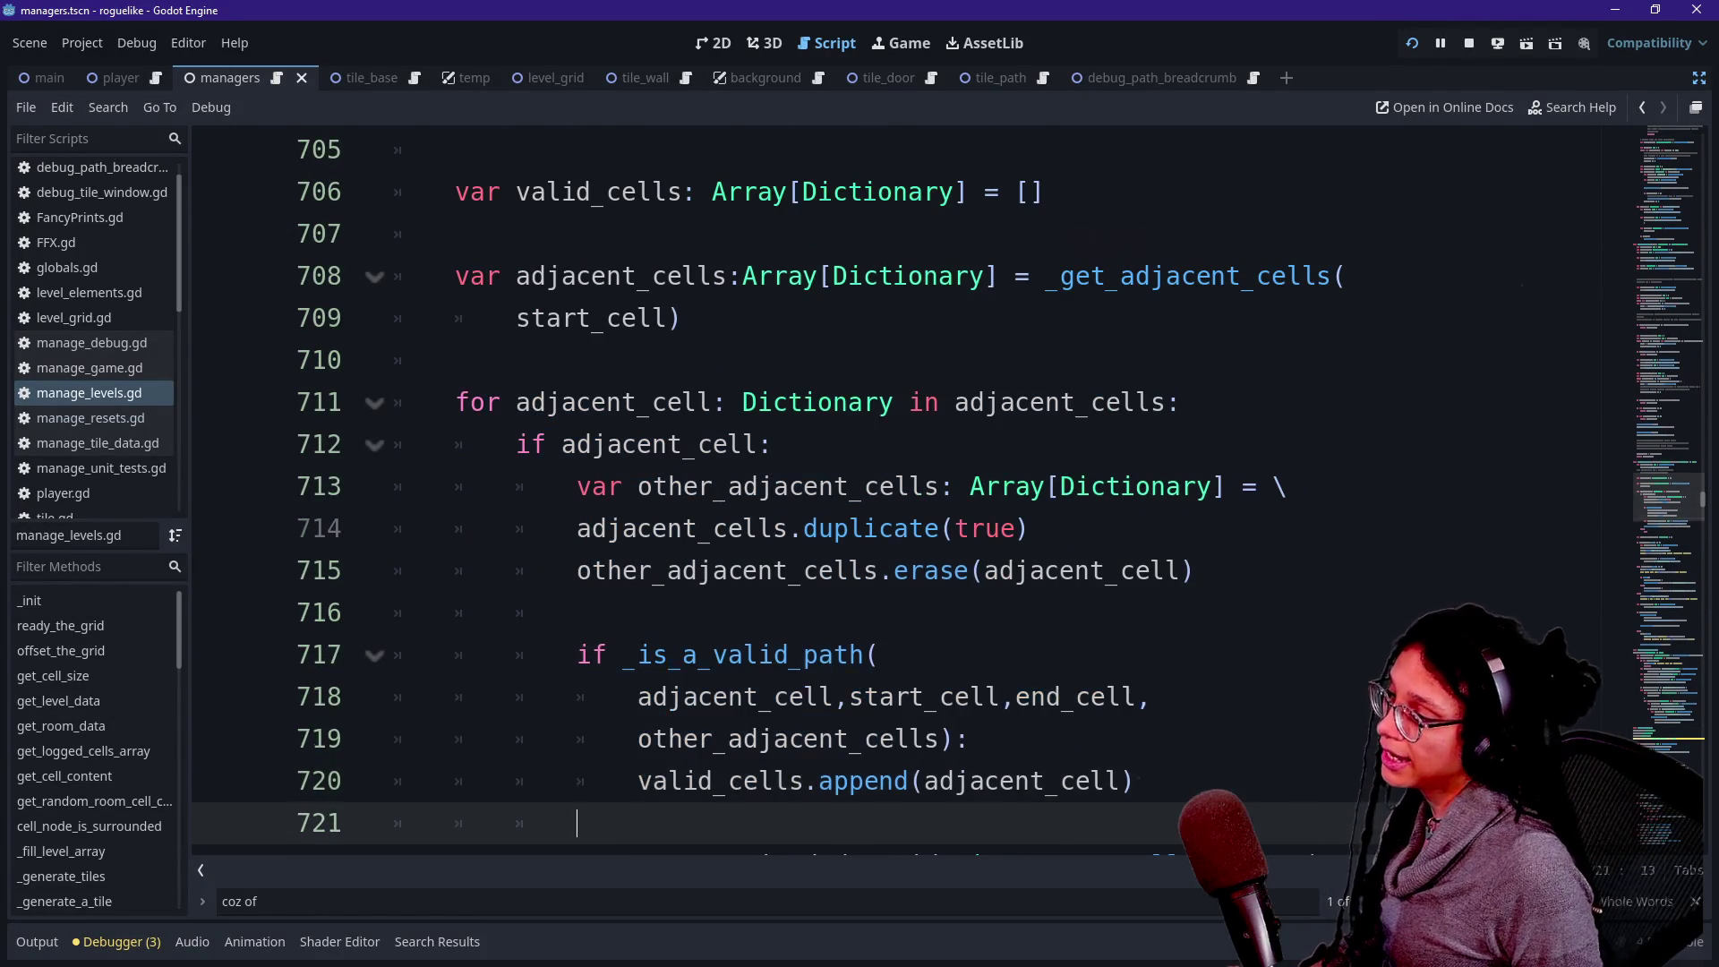
key(ctrl+v)
key(Return)
key(BackSpace)
text(else:)
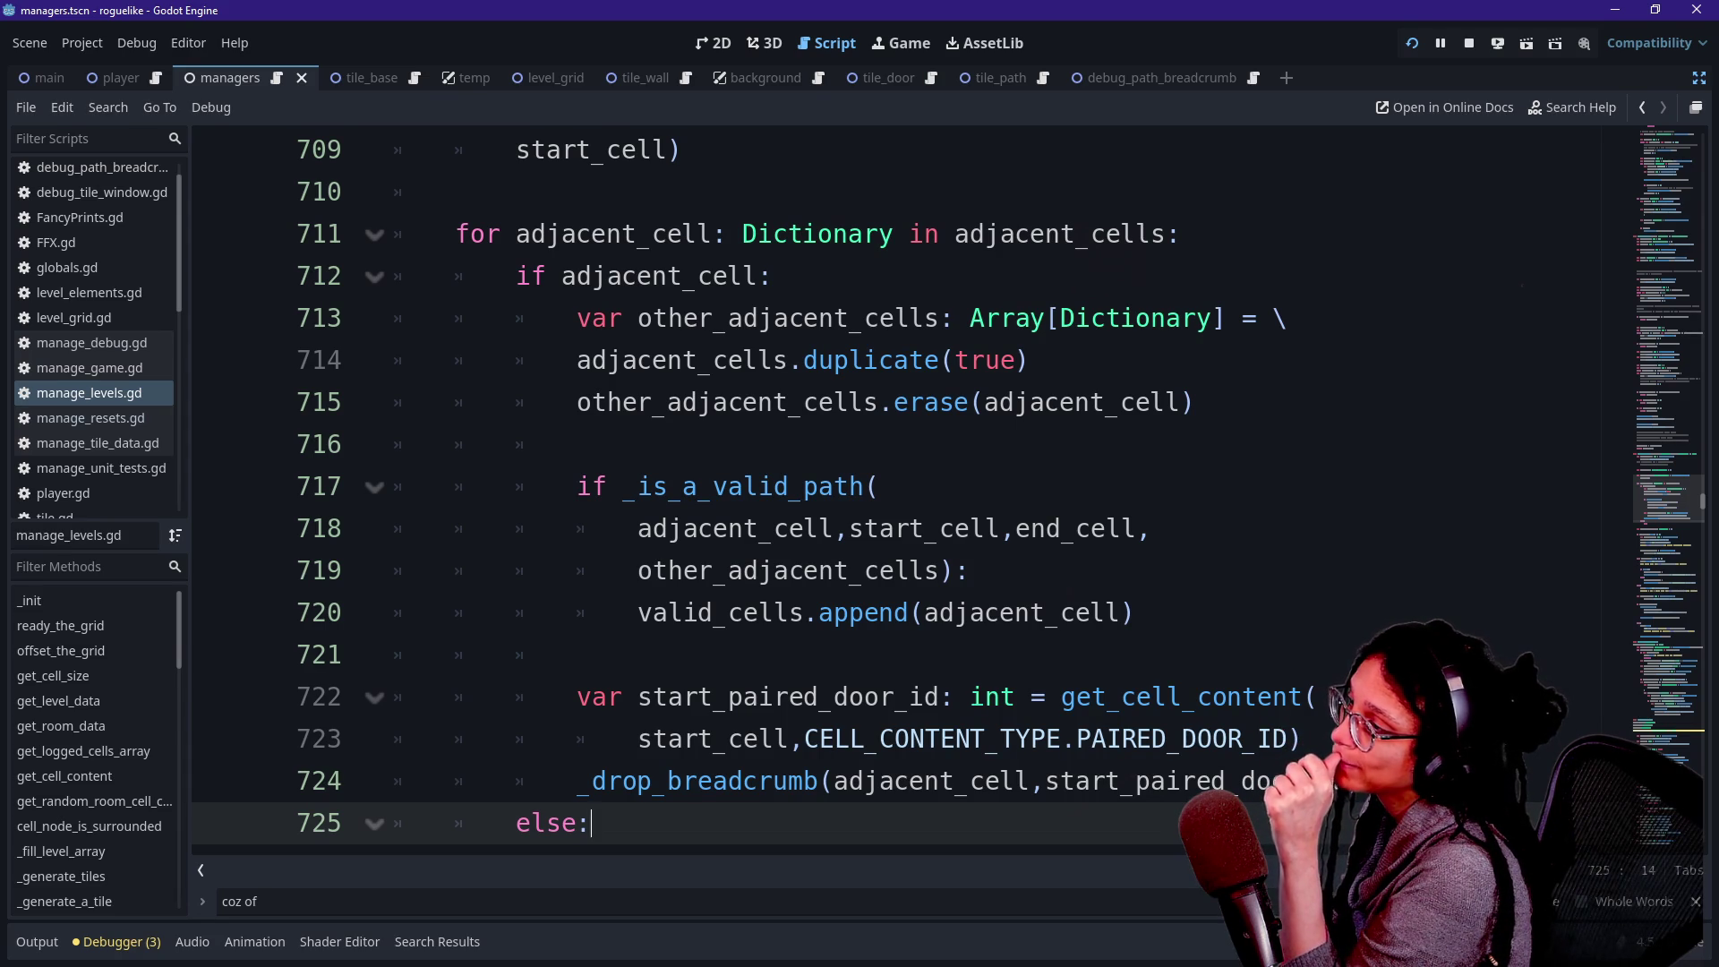
mouse_move(1191, 739)
click(577, 444)
key(Down)
key(Down)
key(Down)
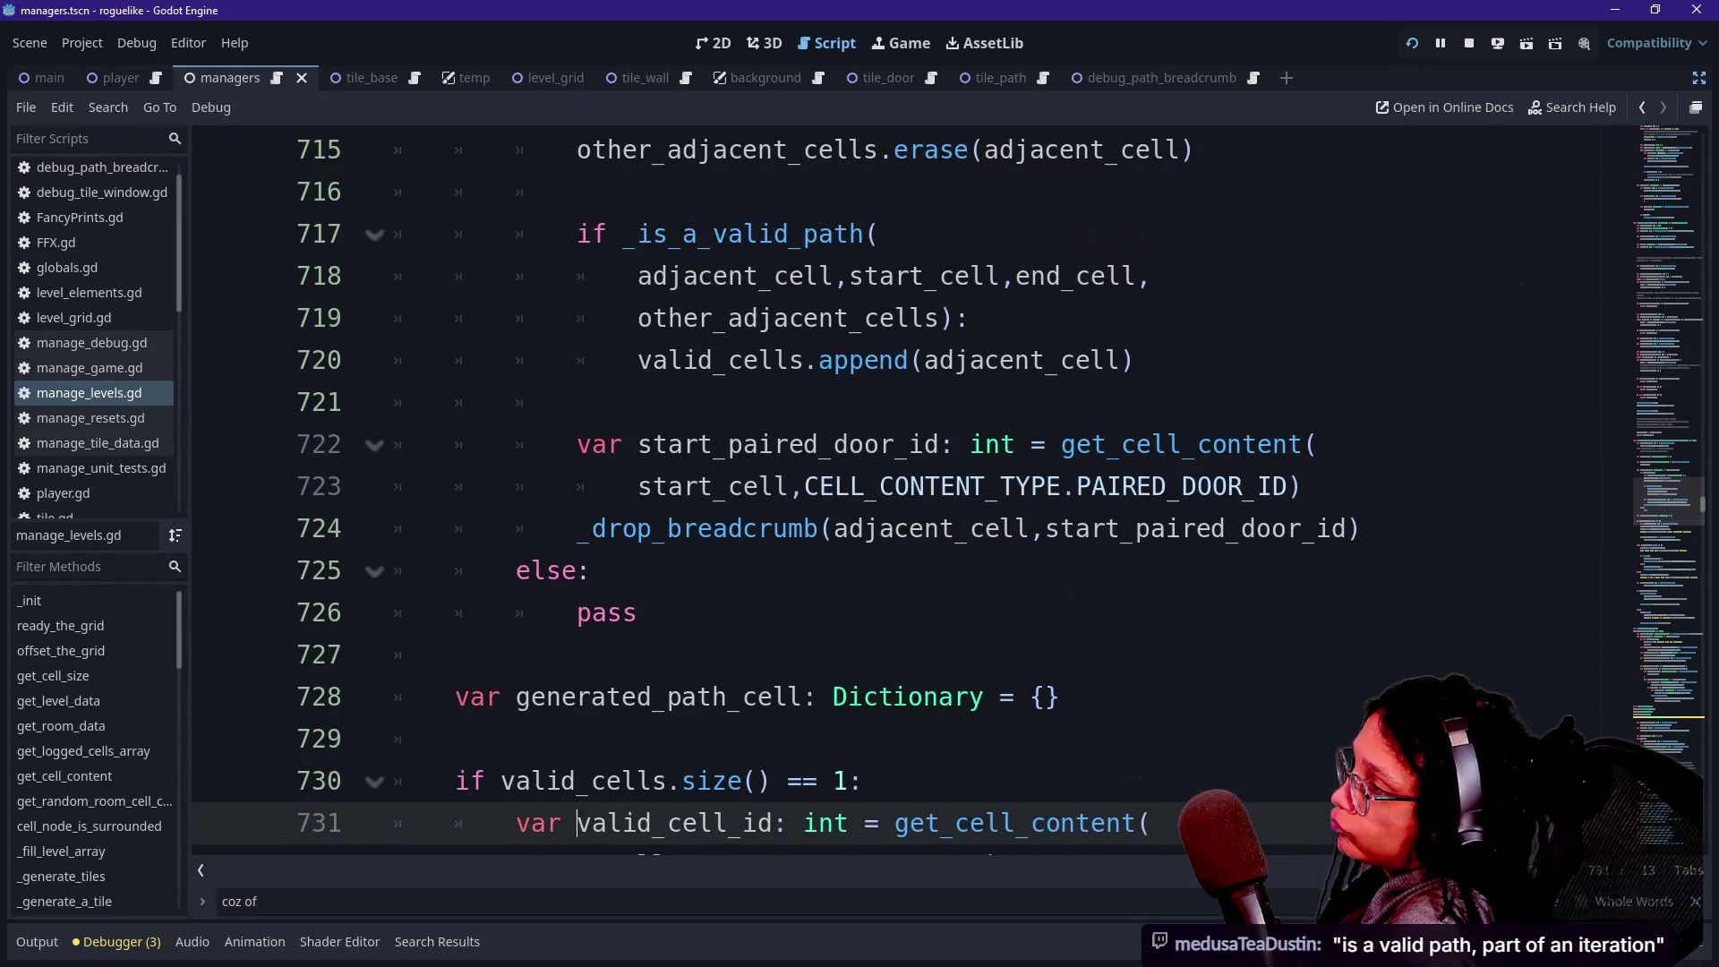
key(Up)
key(Up)
key(Up)
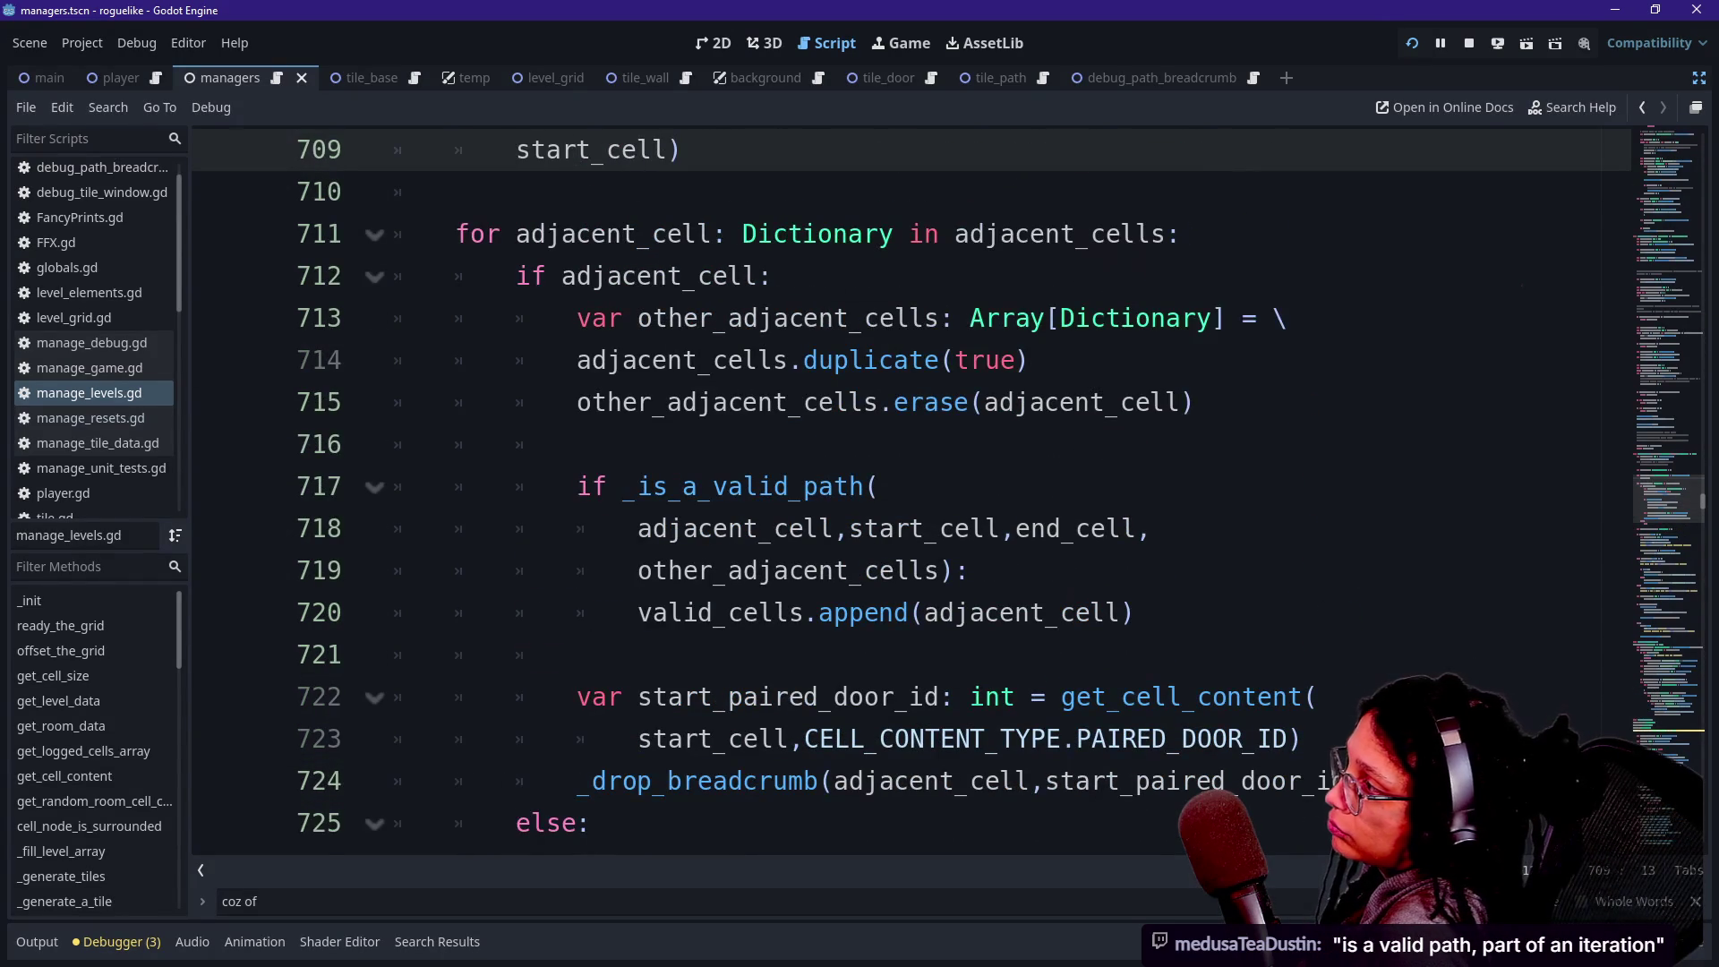
key(Down)
key(Down)
key(Down)
key(Down)
key(Down)
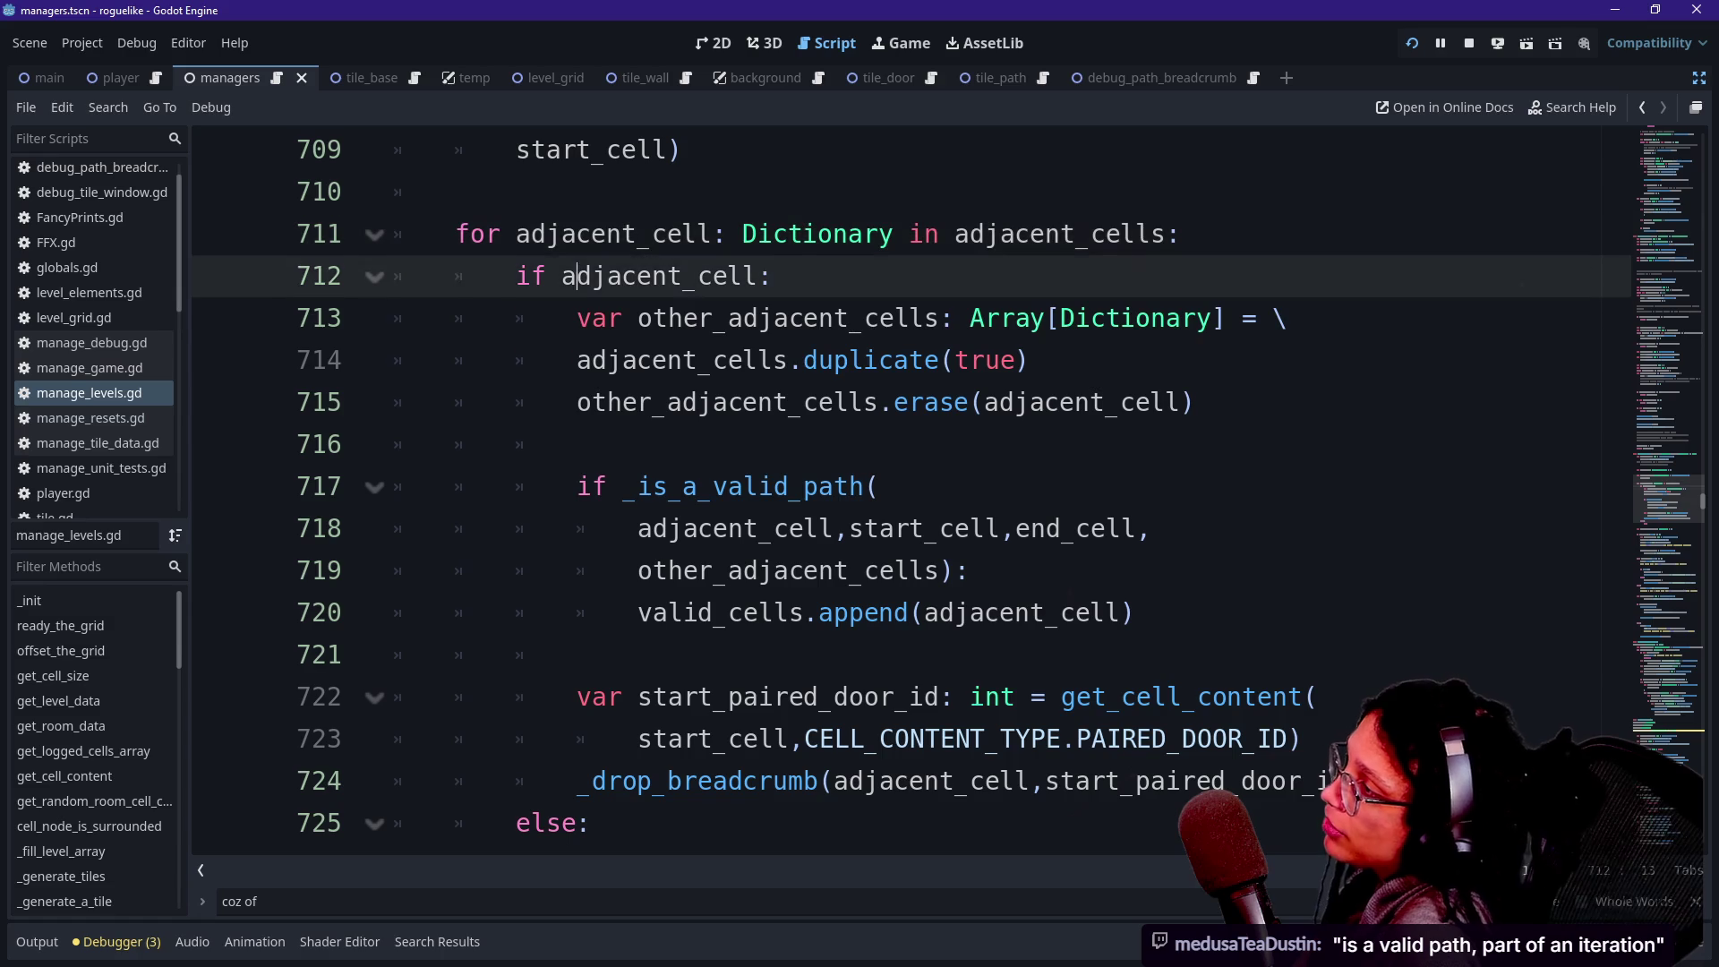
key(Up)
key(Up)
key(Up)
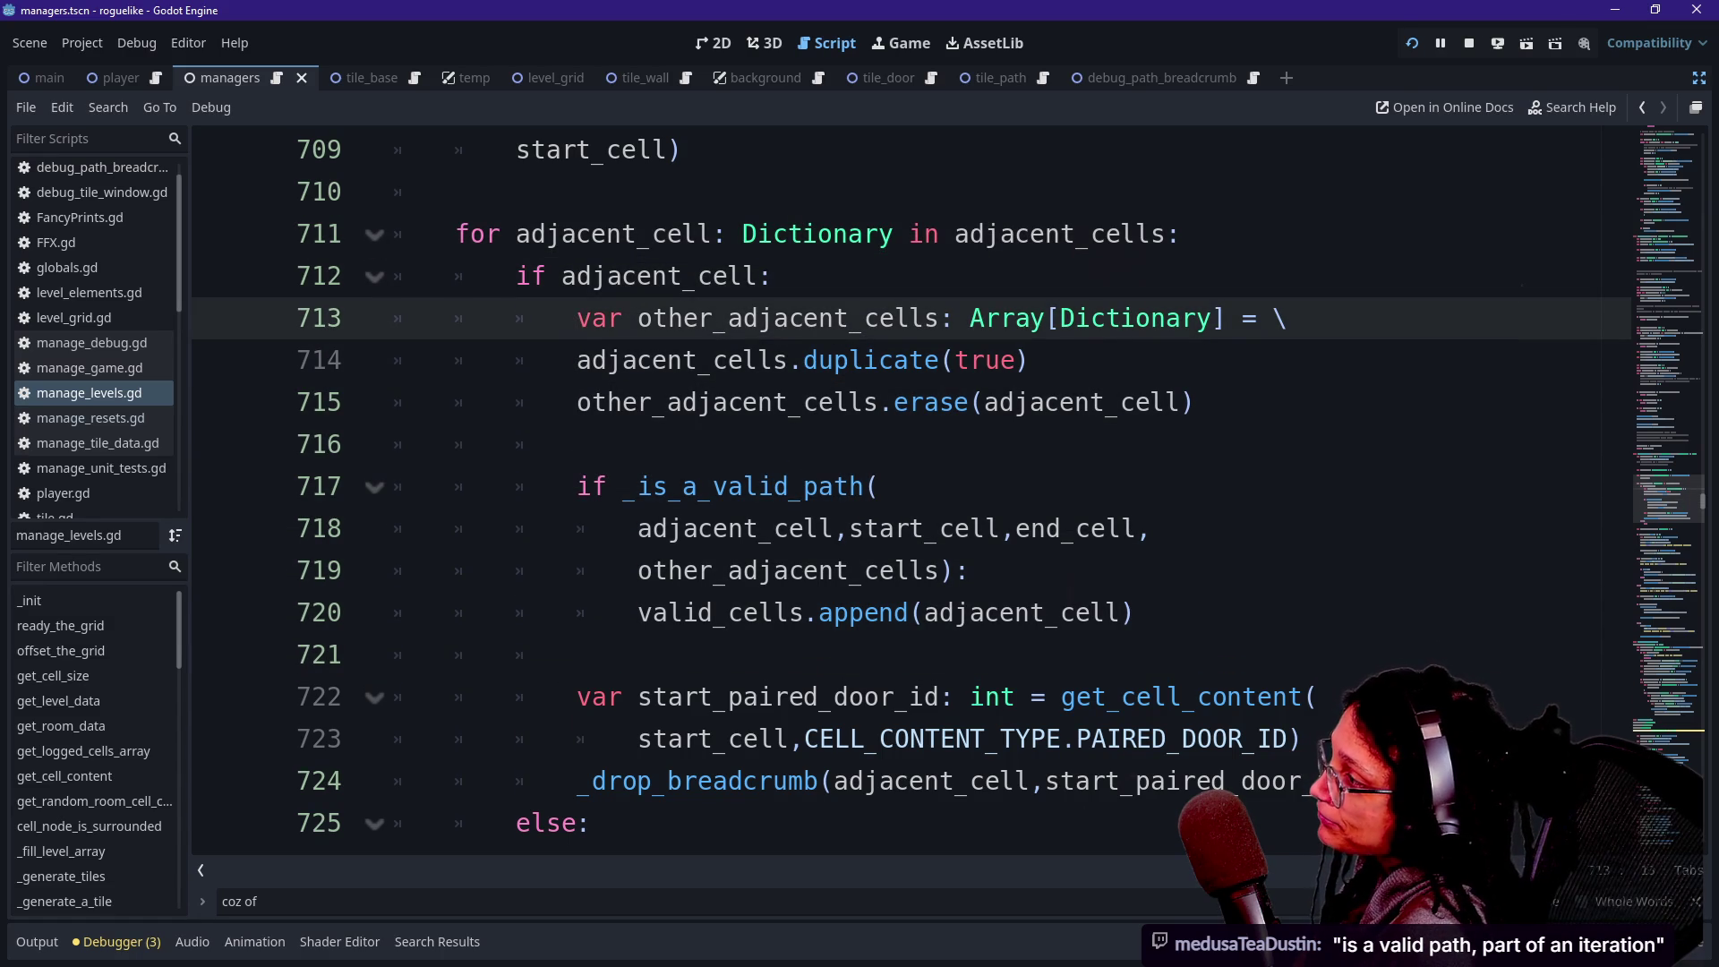
key(Up)
key(Up)
key(Down)
key(Up)
key(Up)
key(Up)
key(Up)
key(Up)
key(Up)
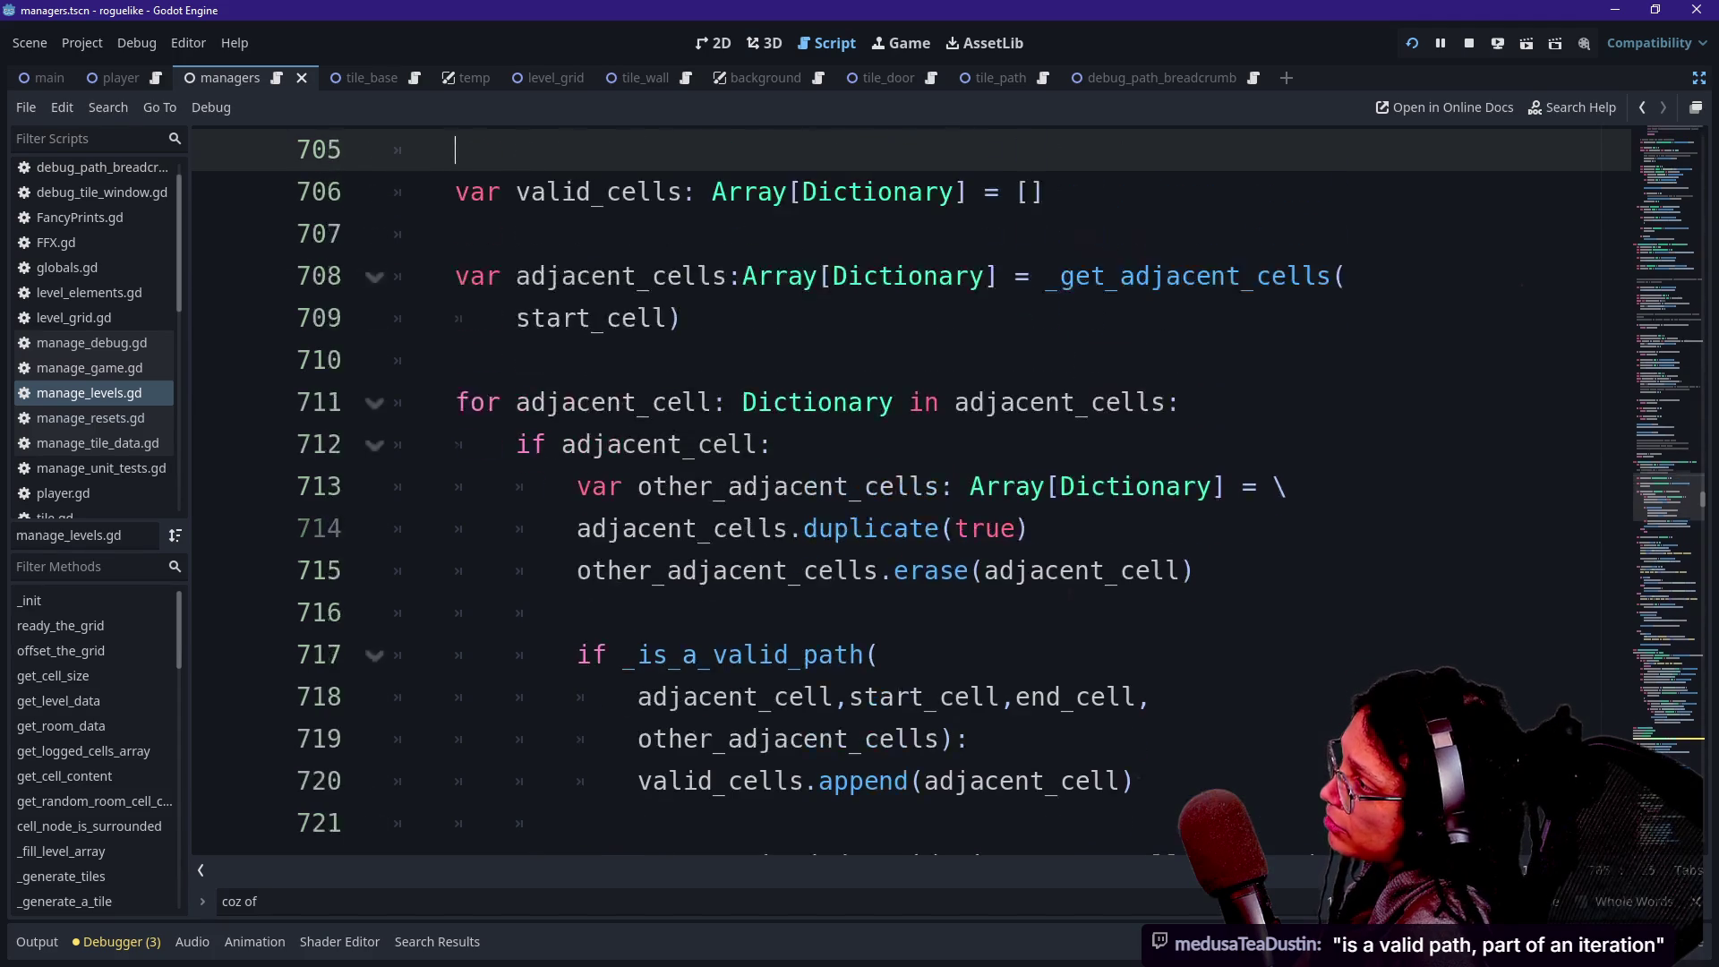
key(Down)
key(Down)
key(Down)
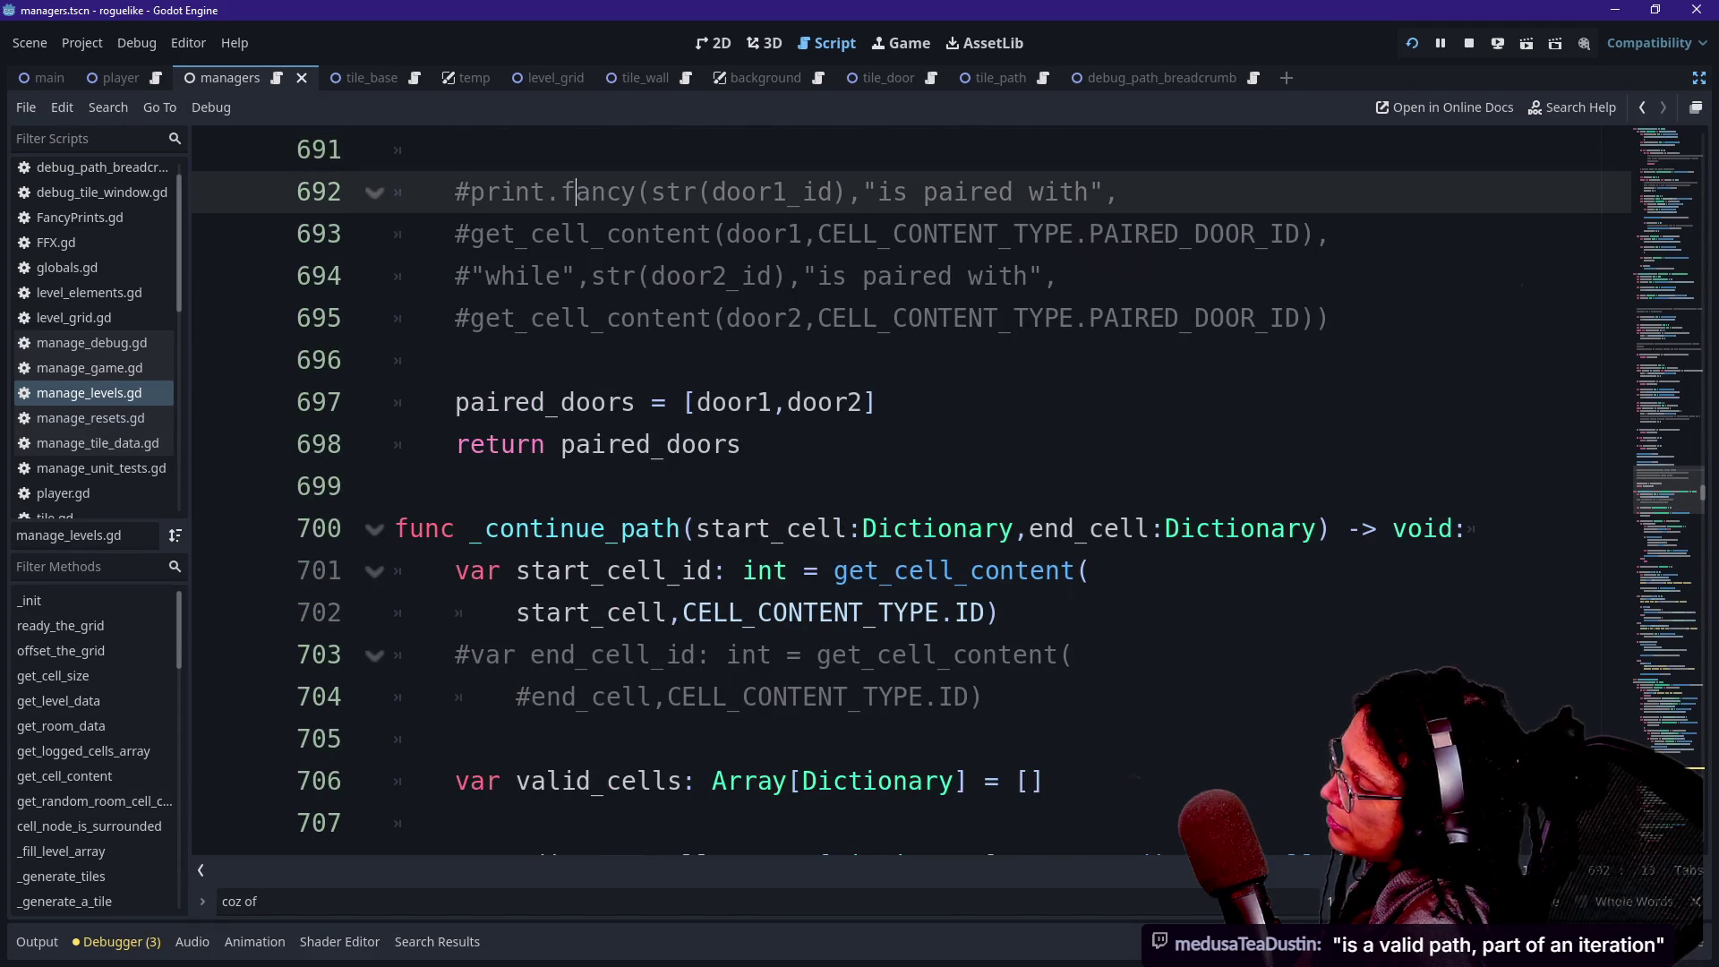
key(Up)
key(Up)
key(Up)
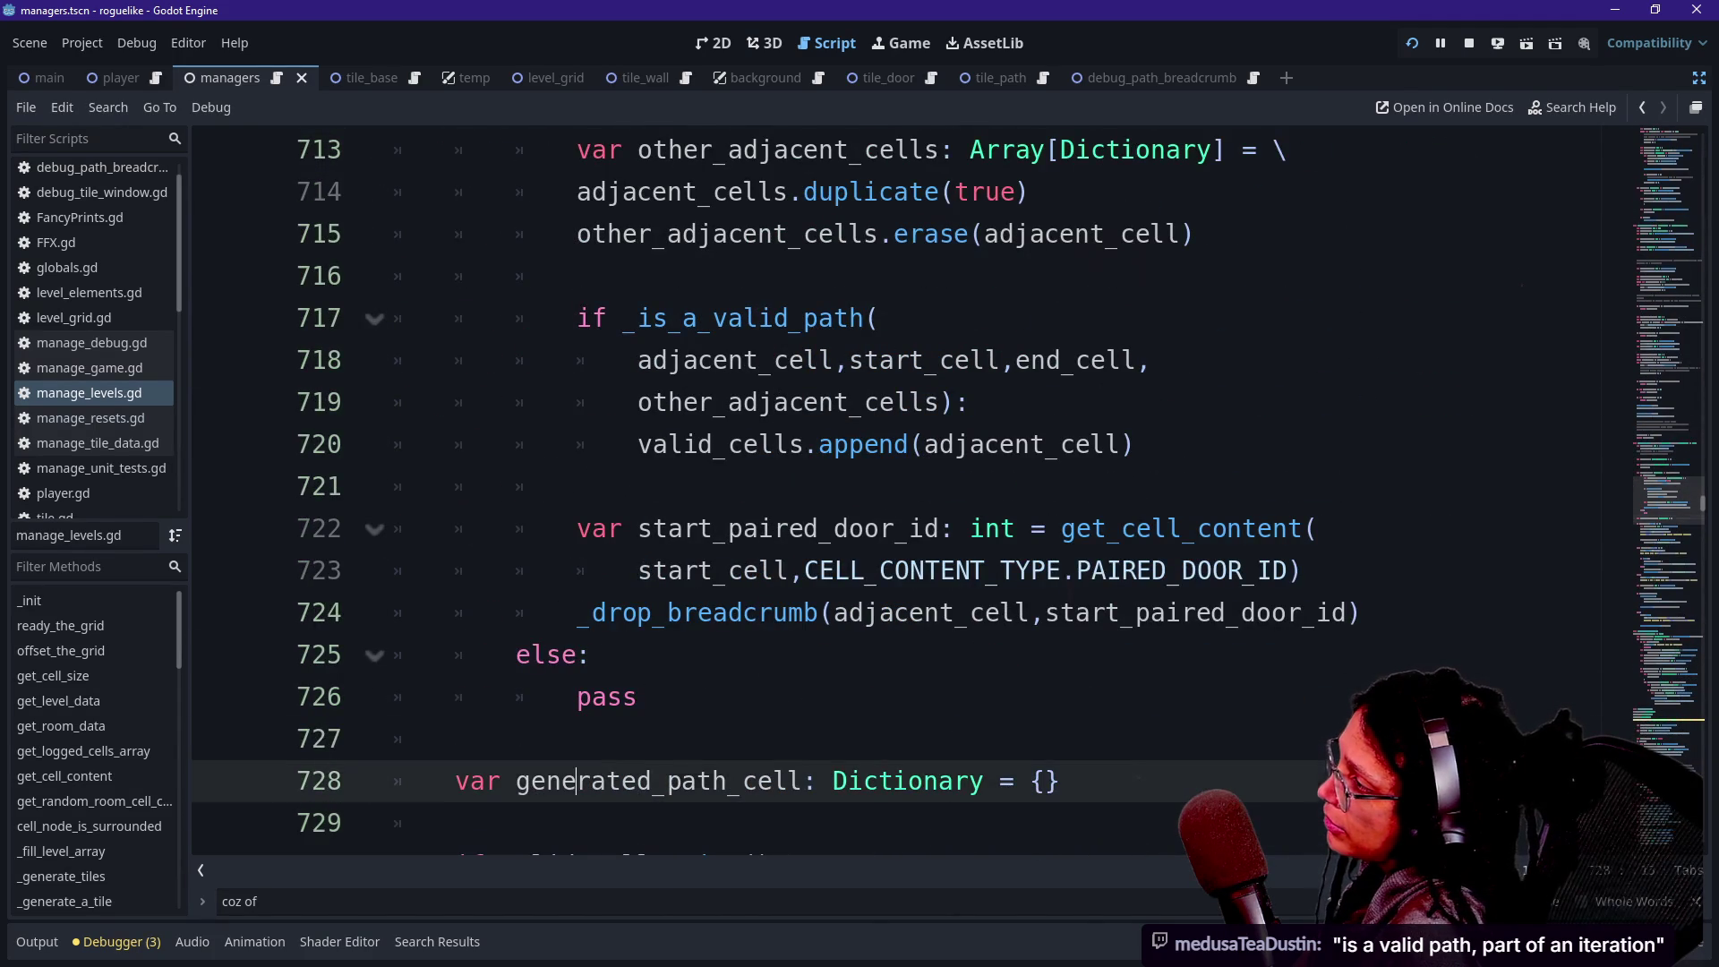
key(Down)
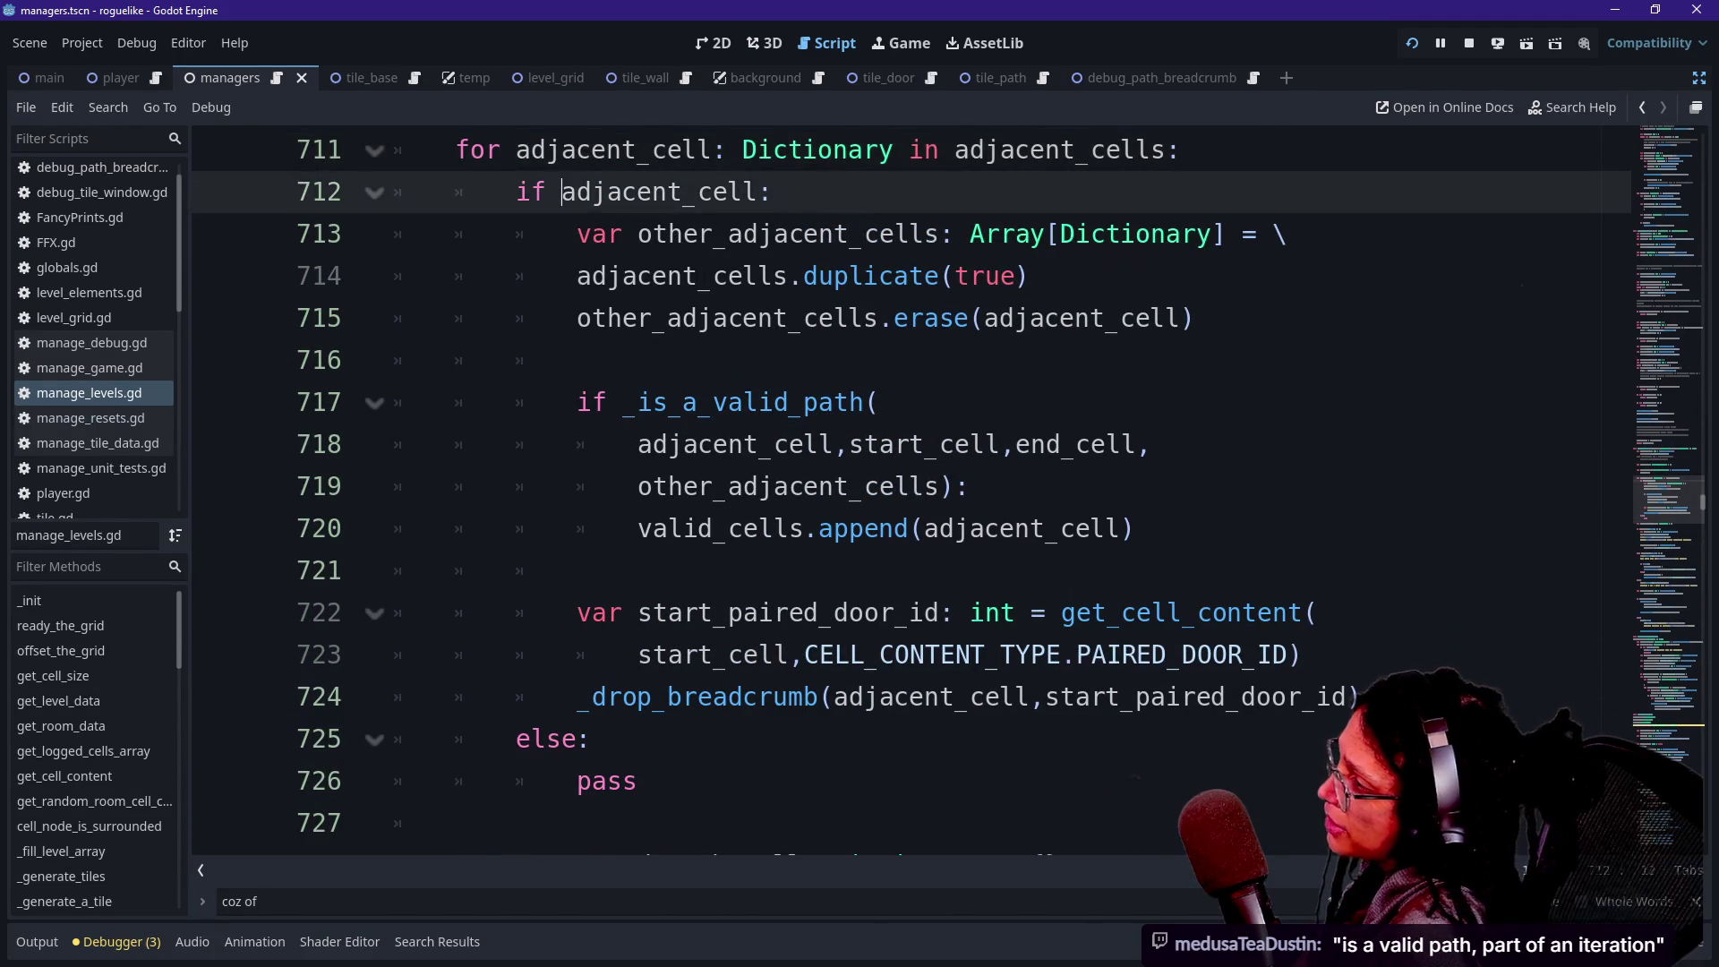
key(Up)
key(Up)
key(Up)
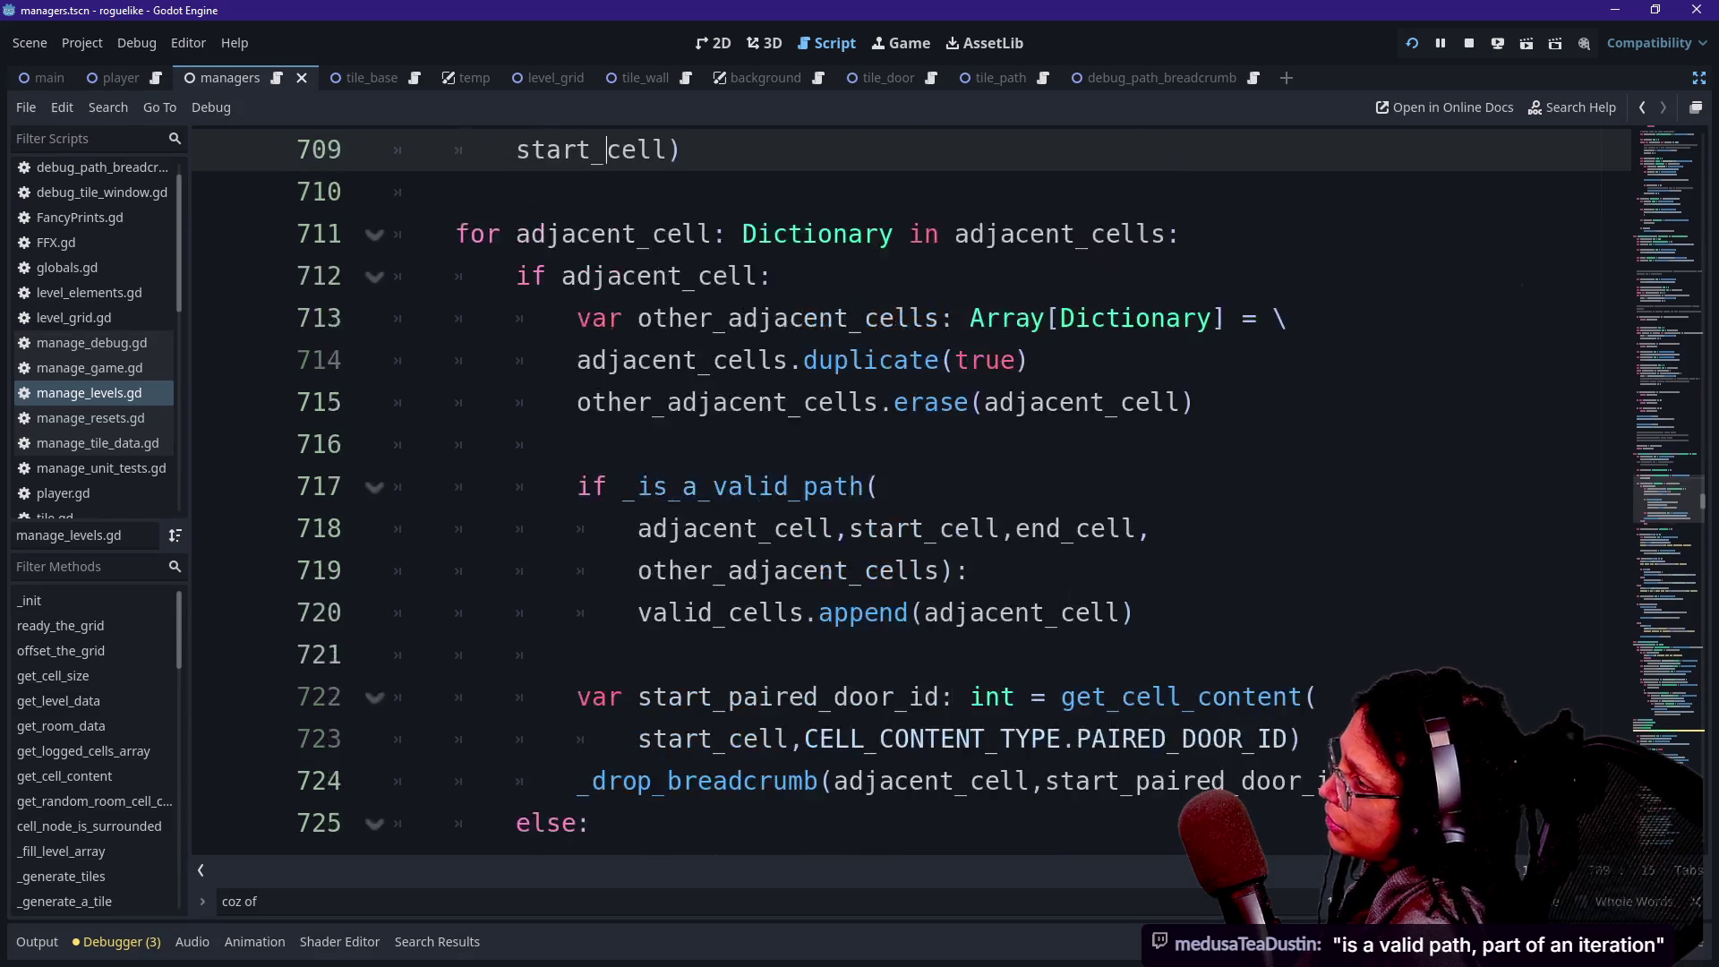
key(Down)
key(Down)
key(Down)
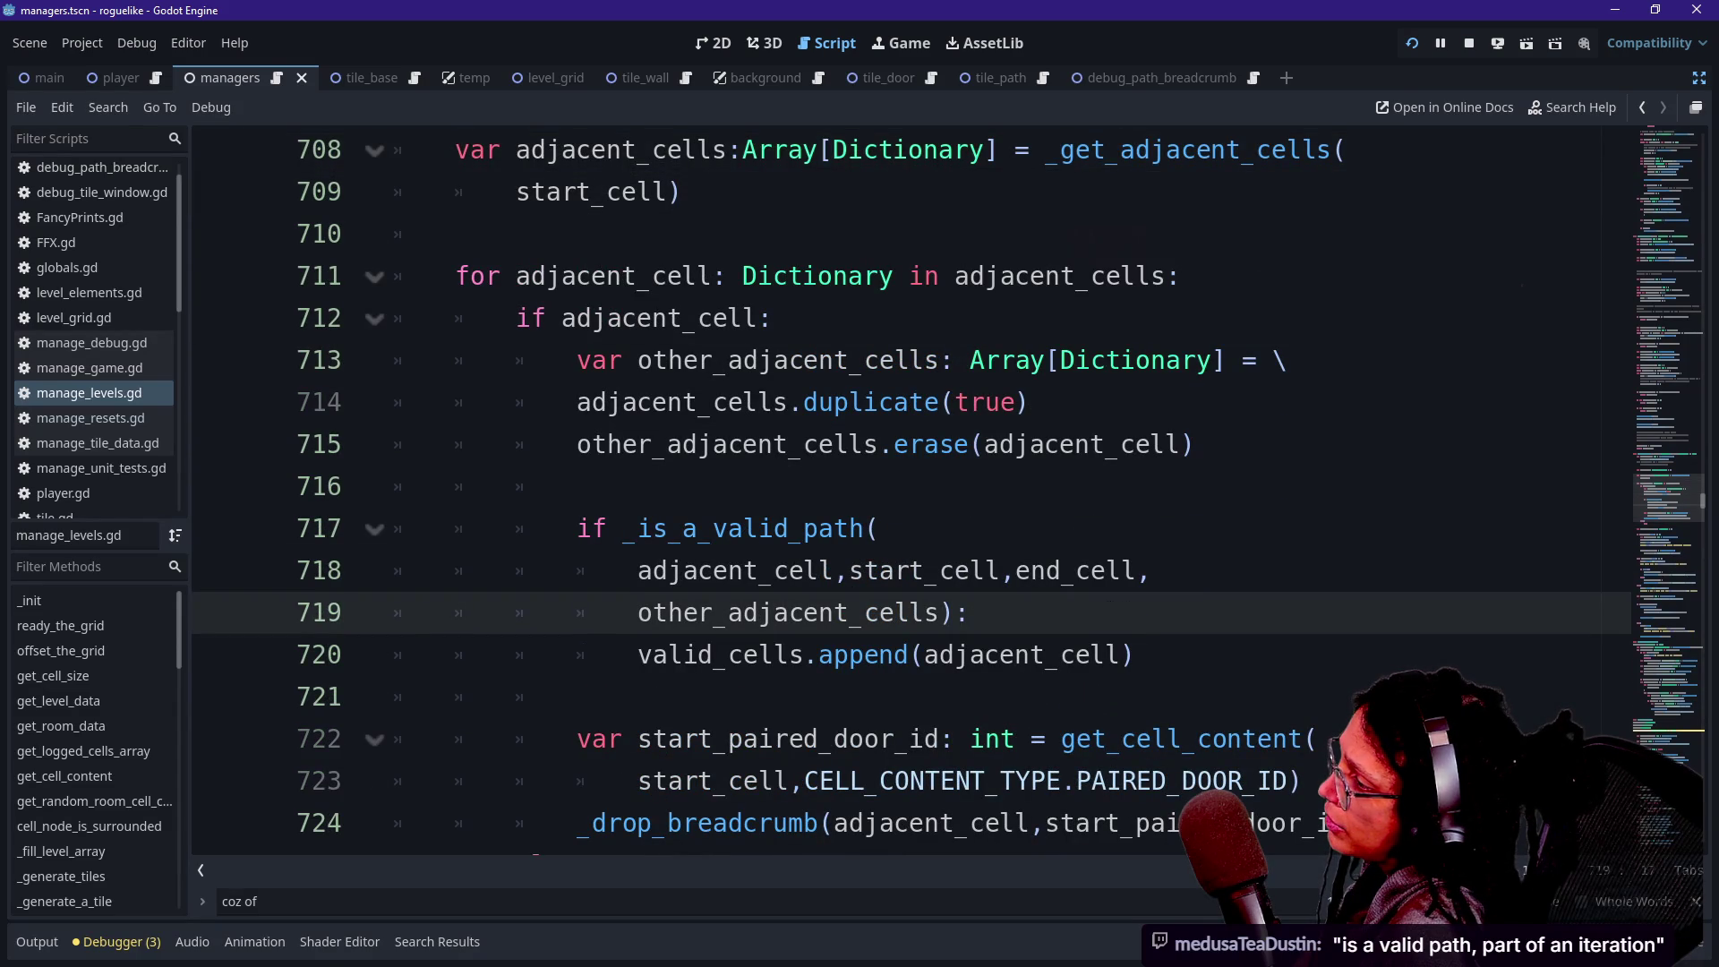
key(Down)
key(Down)
key(Down)
key(Down)
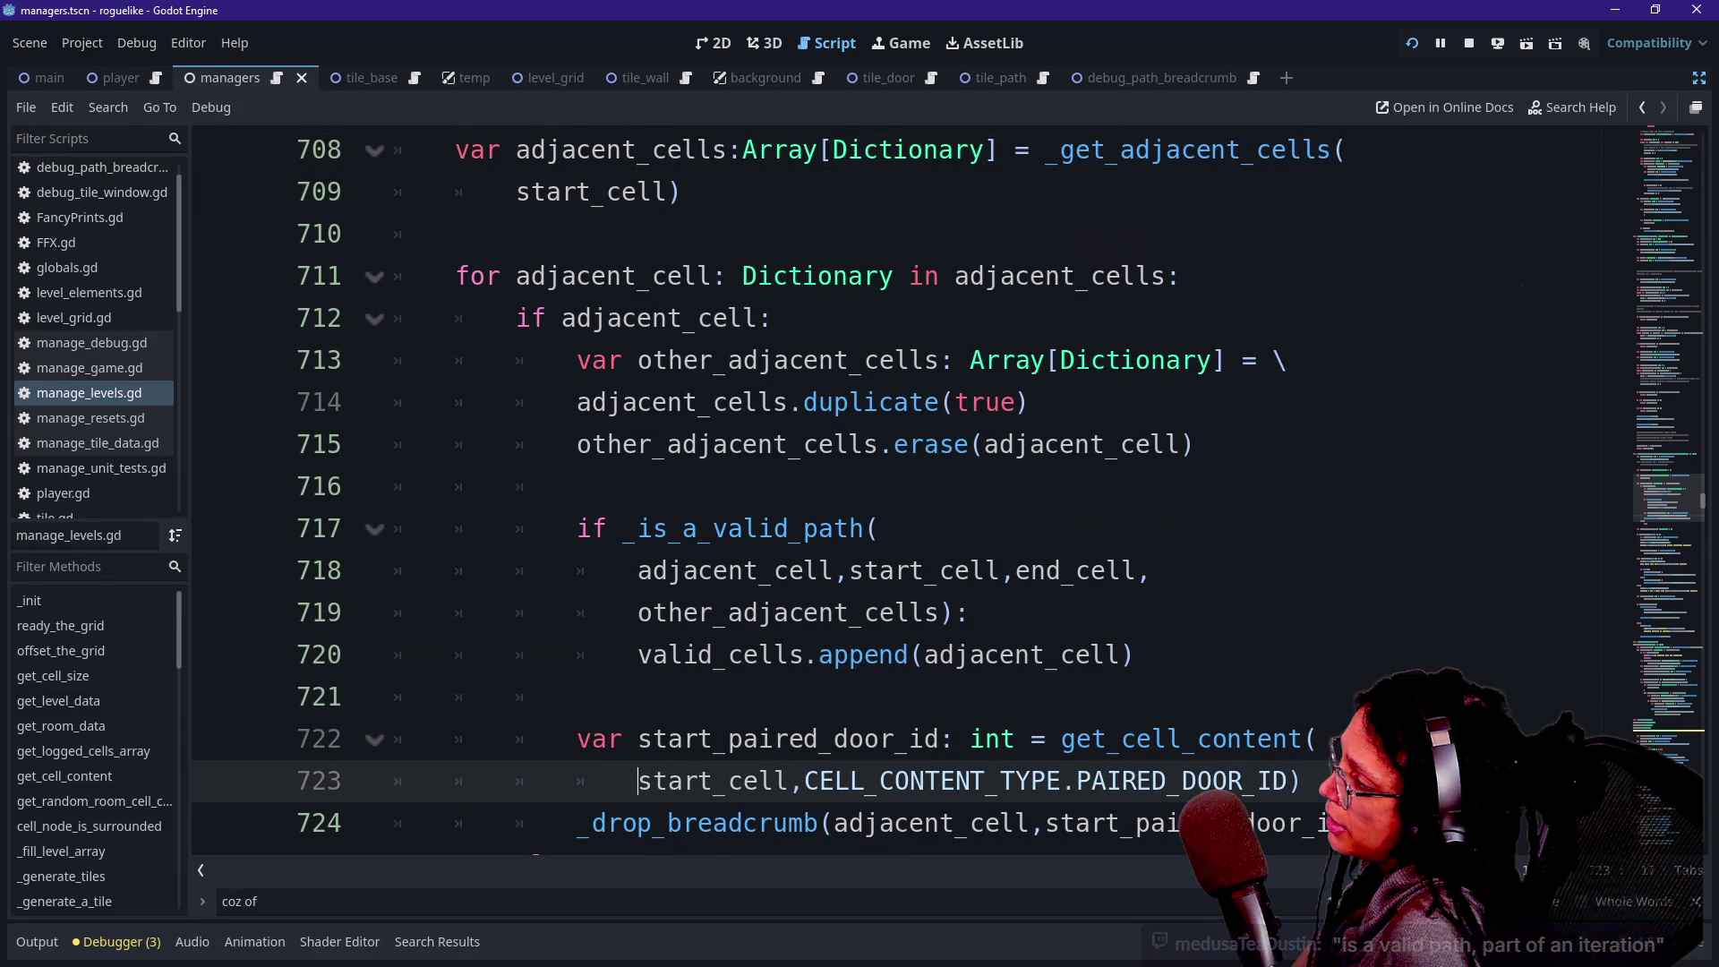
key(Down)
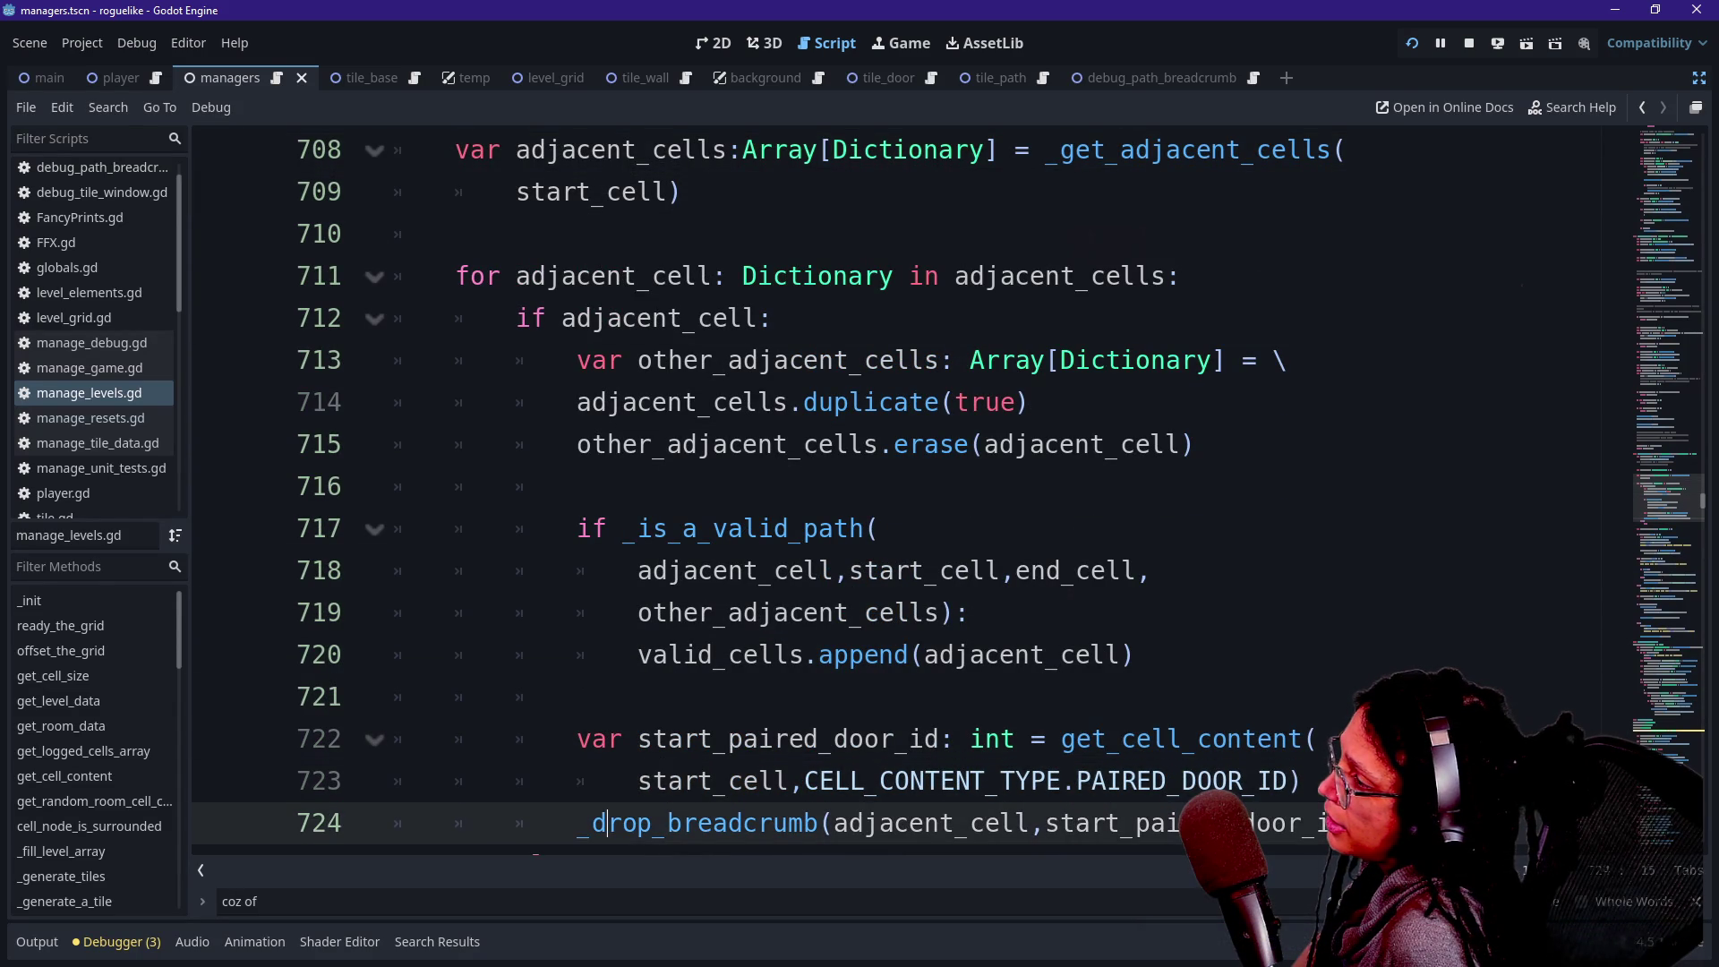
key(End)
key(Return)
text(else:)
key(Up)
key(Up)
key(Up)
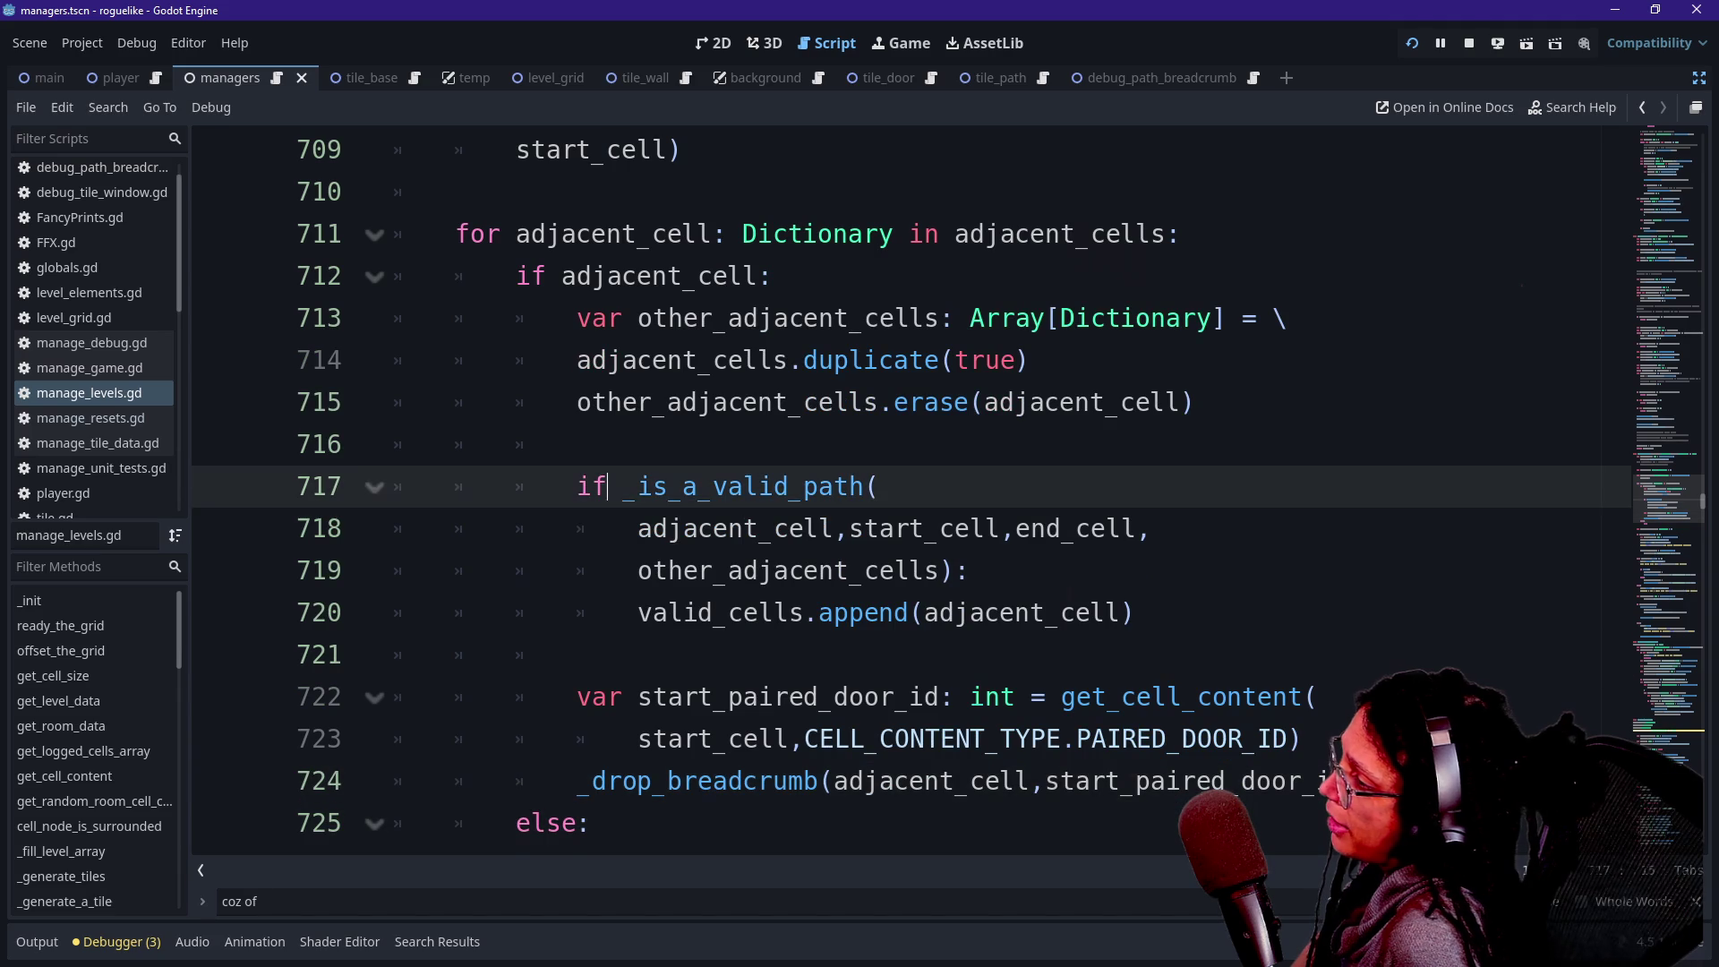
key(Down)
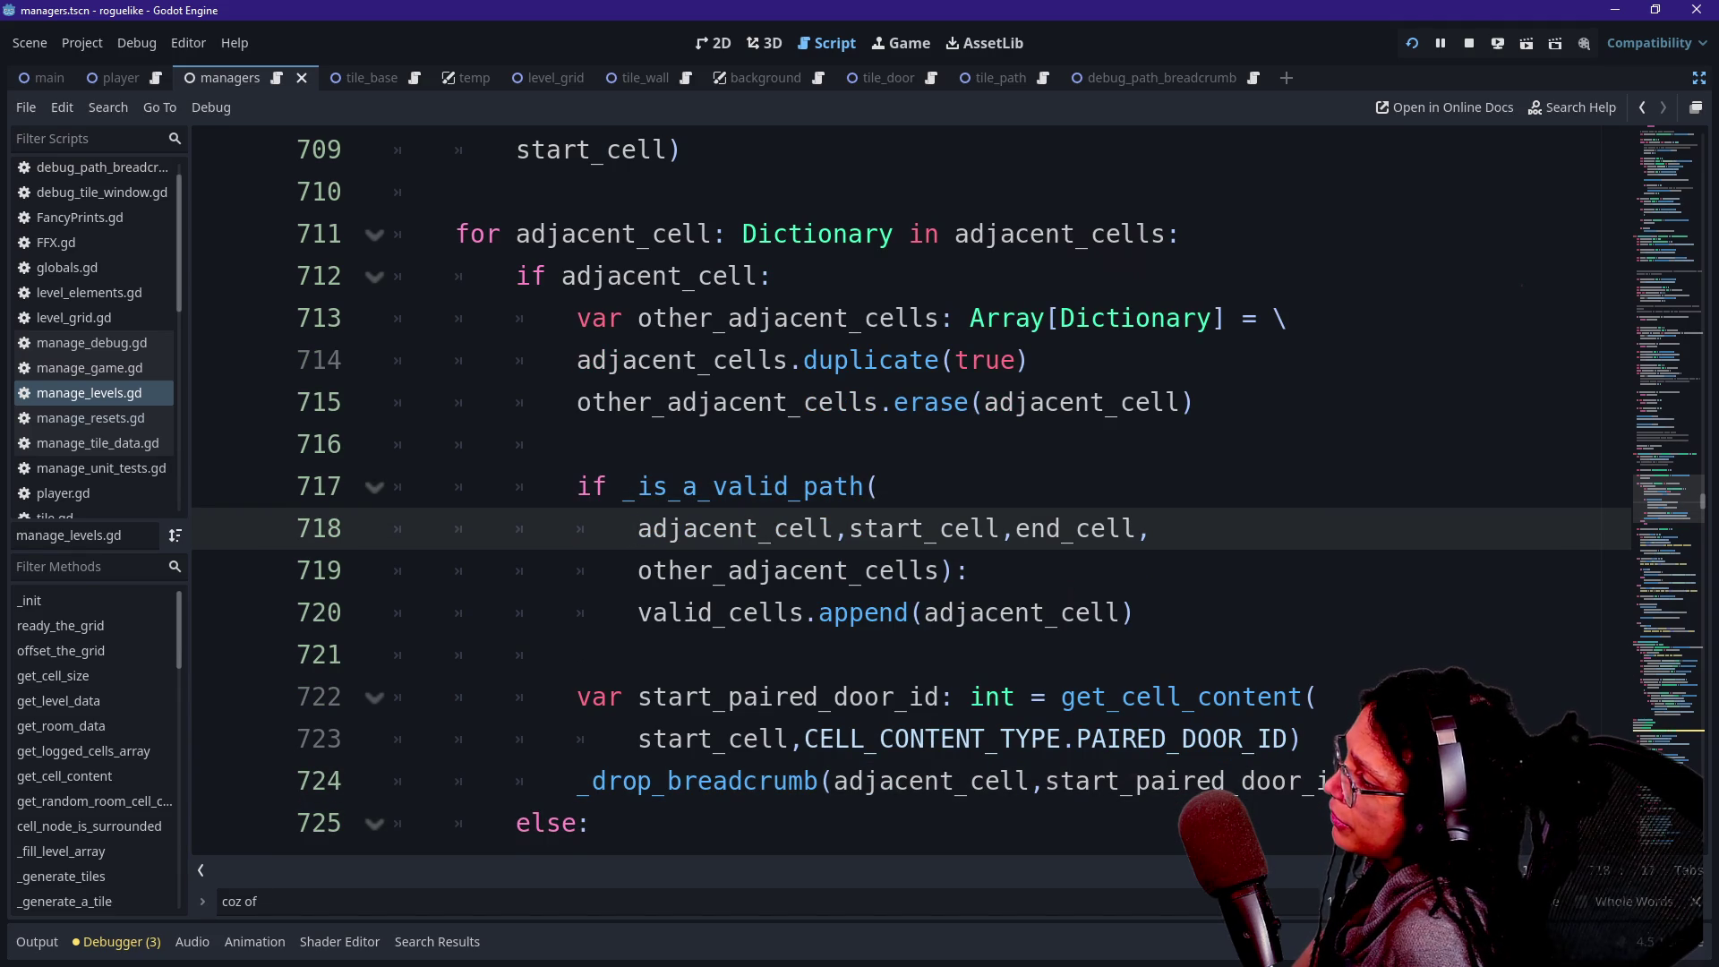
key(Up)
key(Down)
click(730, 612)
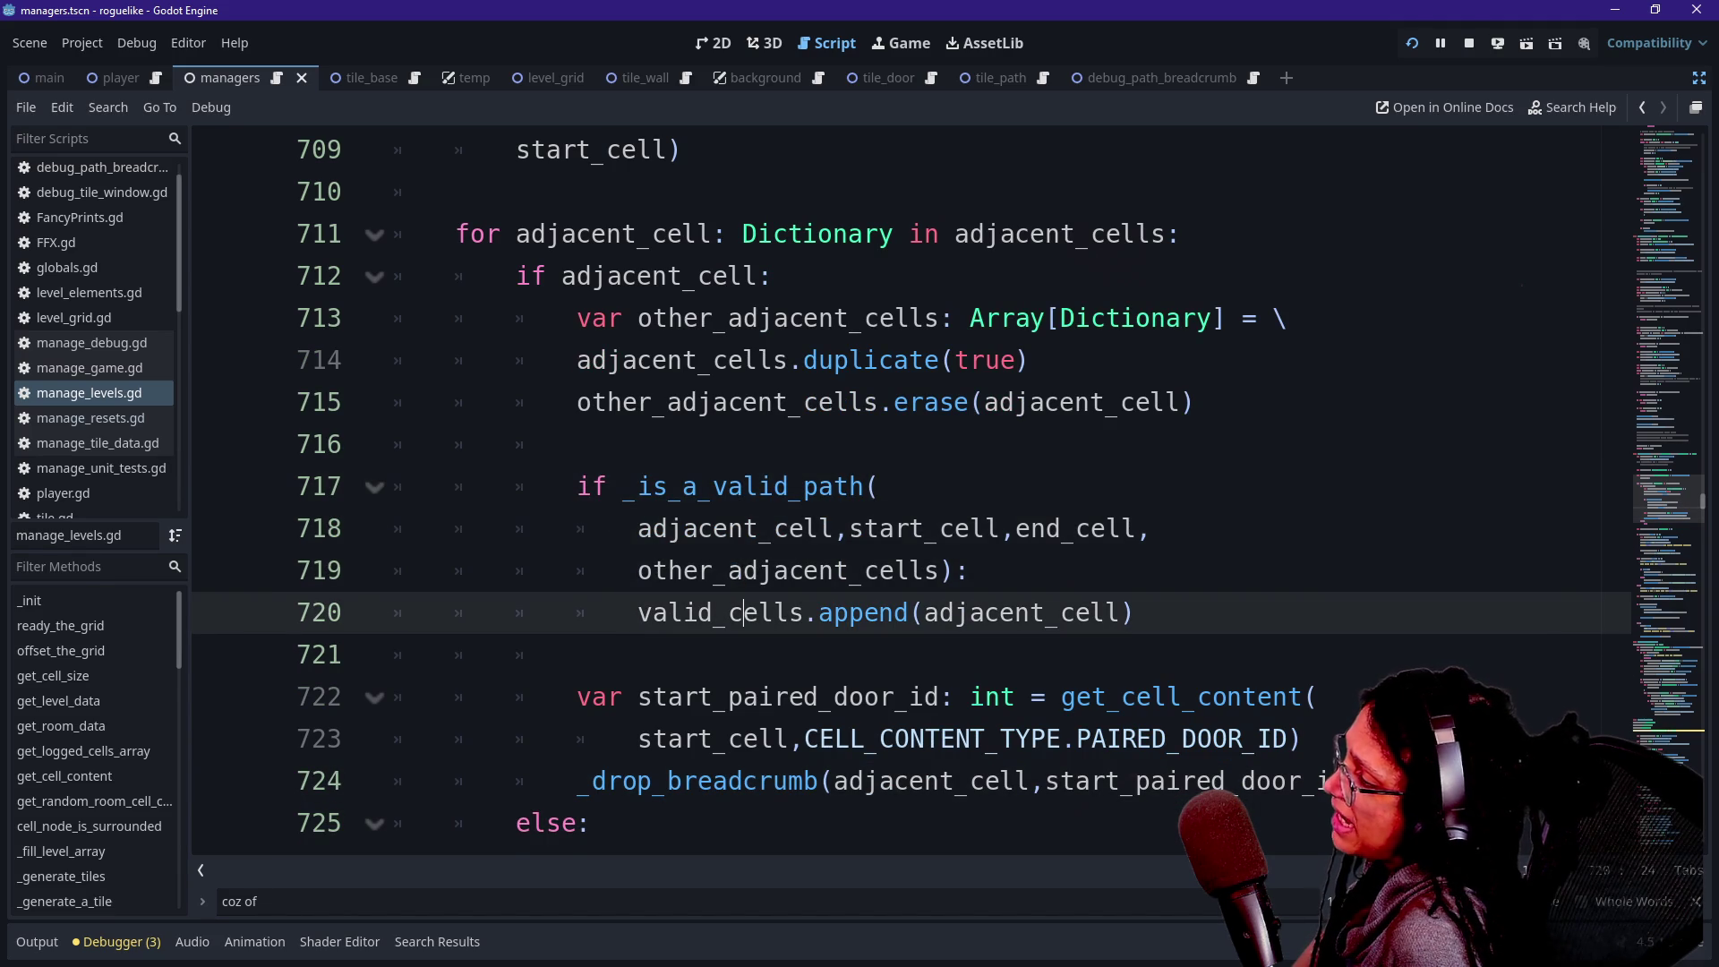
key(Up)
key(Down)
key(Down)
key(Down)
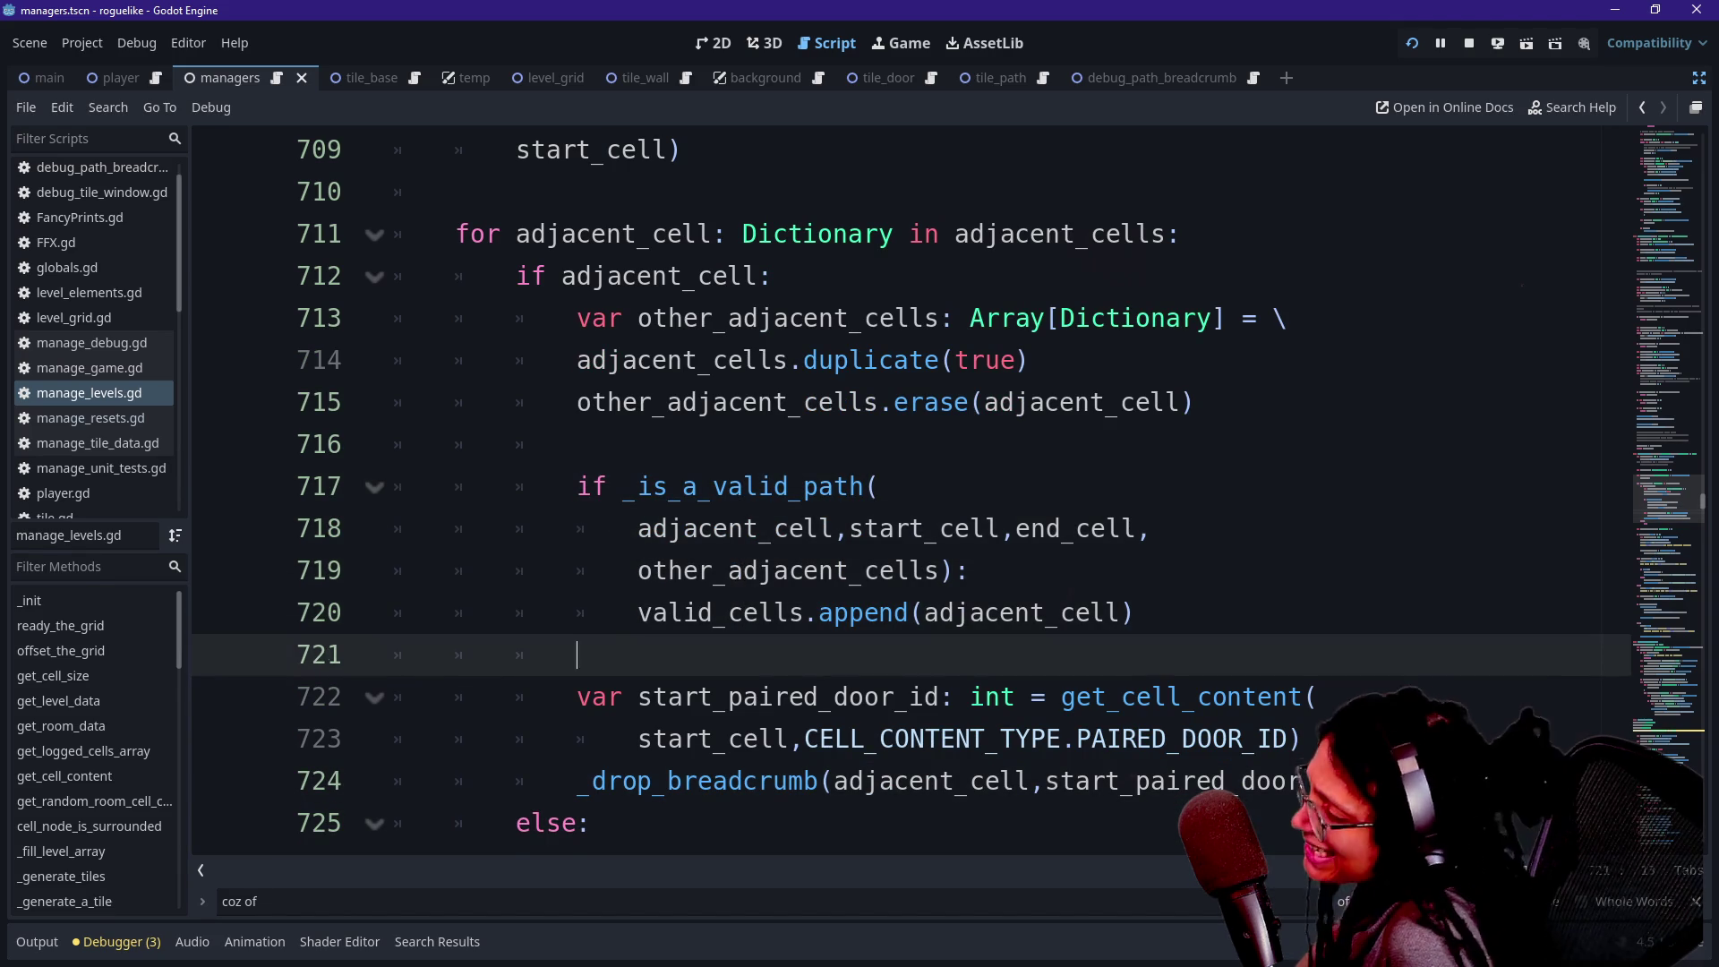
key(Up)
key(Up)
key(Up)
click(699, 612)
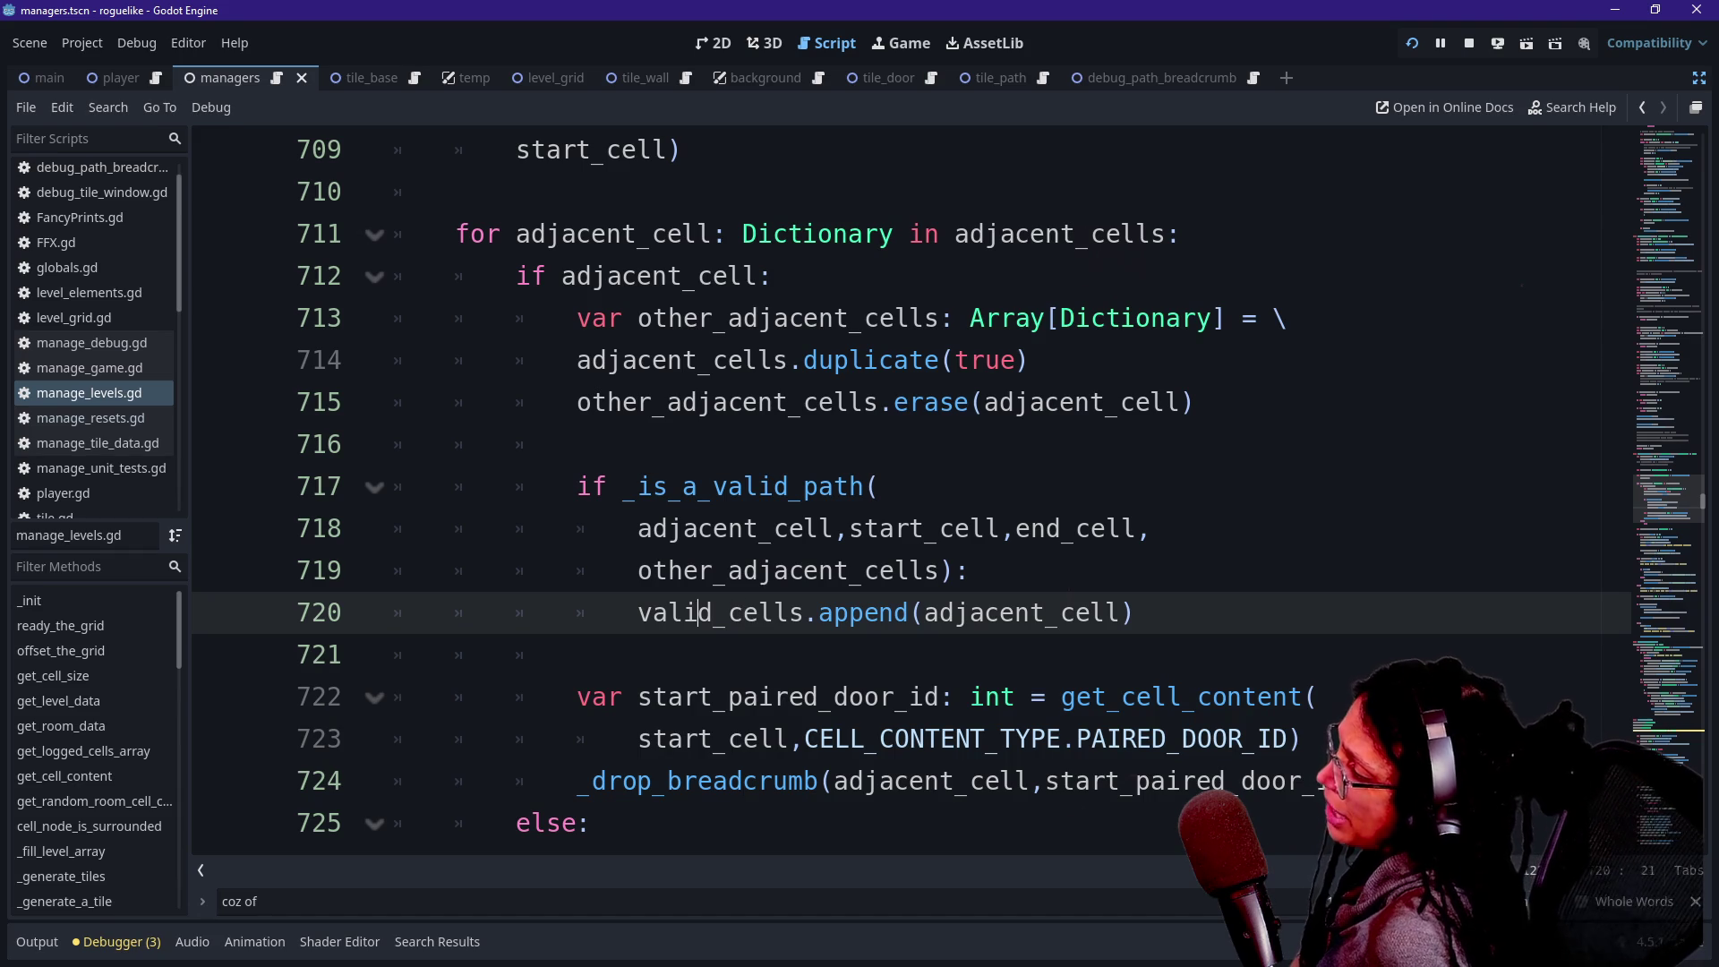
key(shift+Right)
key(shift+Right)
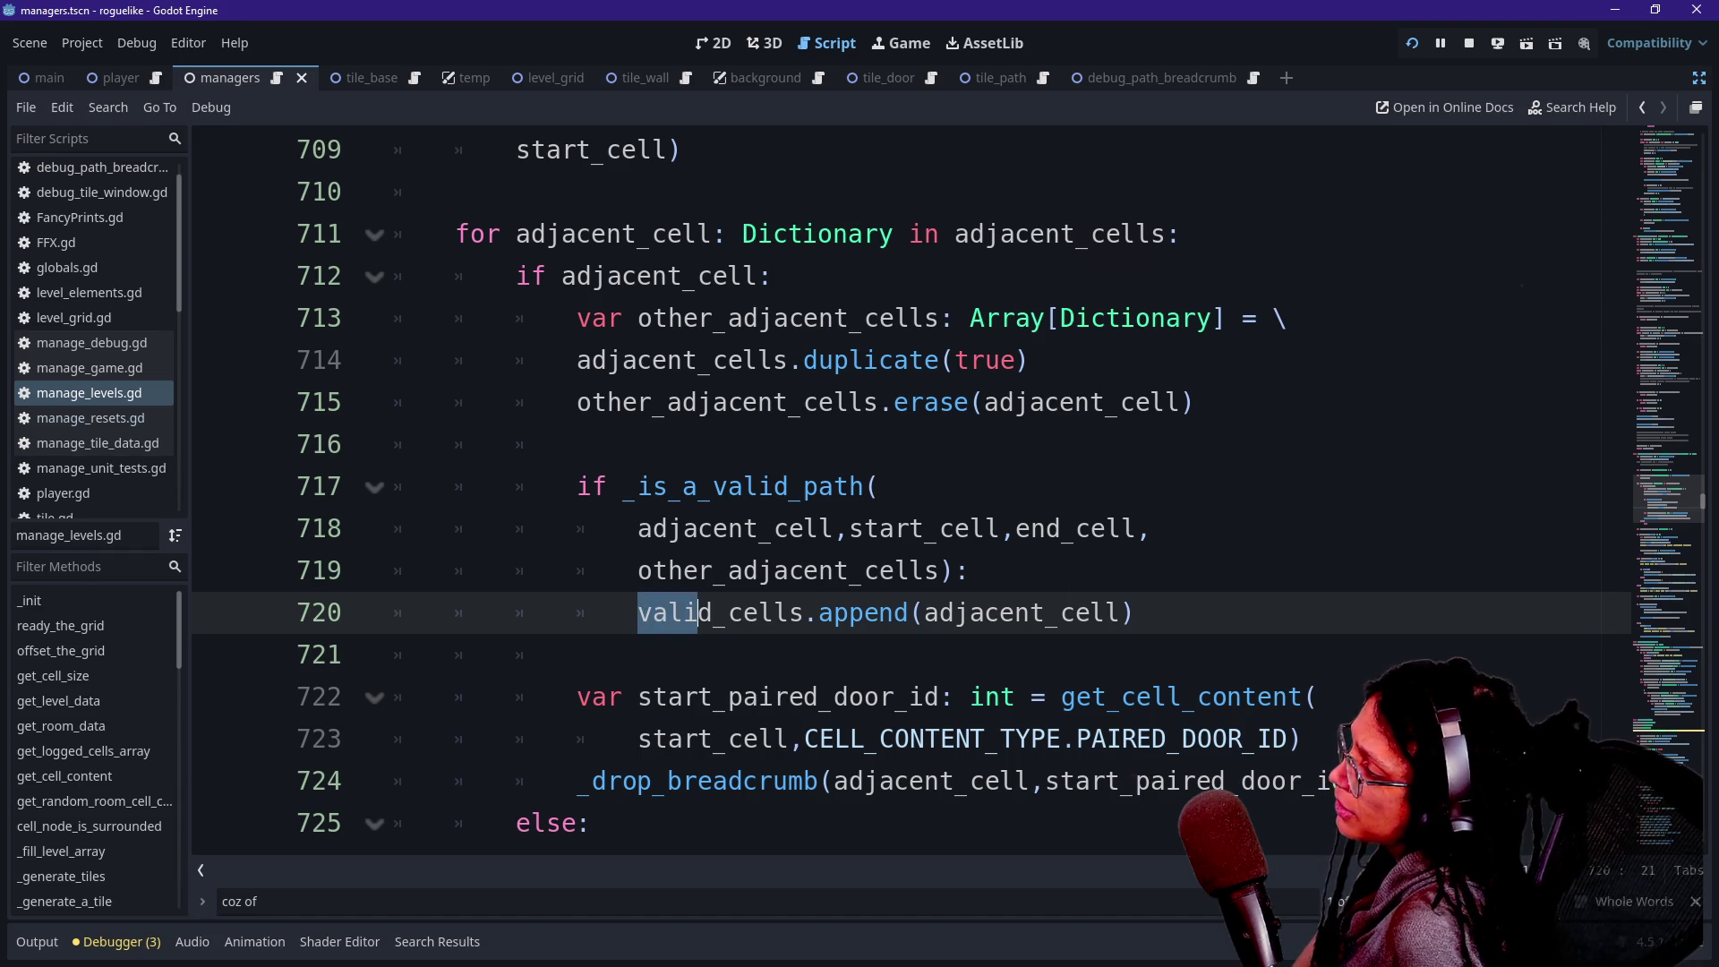
key(Down)
key(Down)
key(Down)
key(Down)
key(Down)
key(Down)
key(Up)
key(Up)
key(Up)
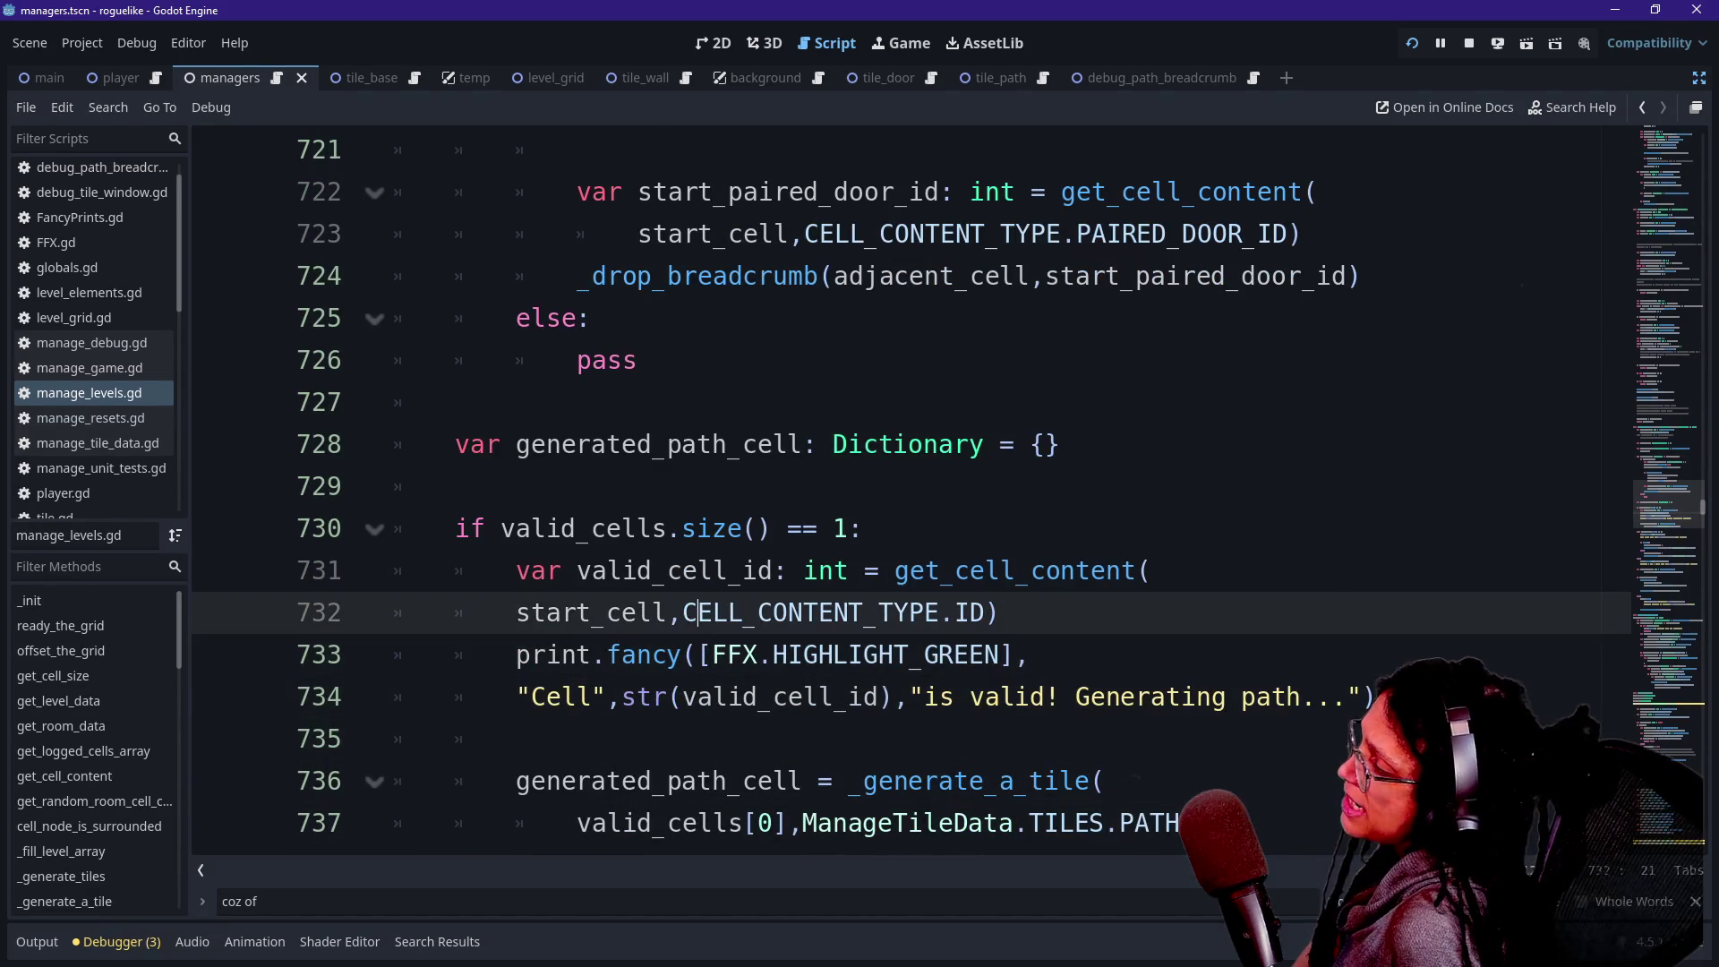
click(713, 529)
key(Down)
key(Down)
key(Down)
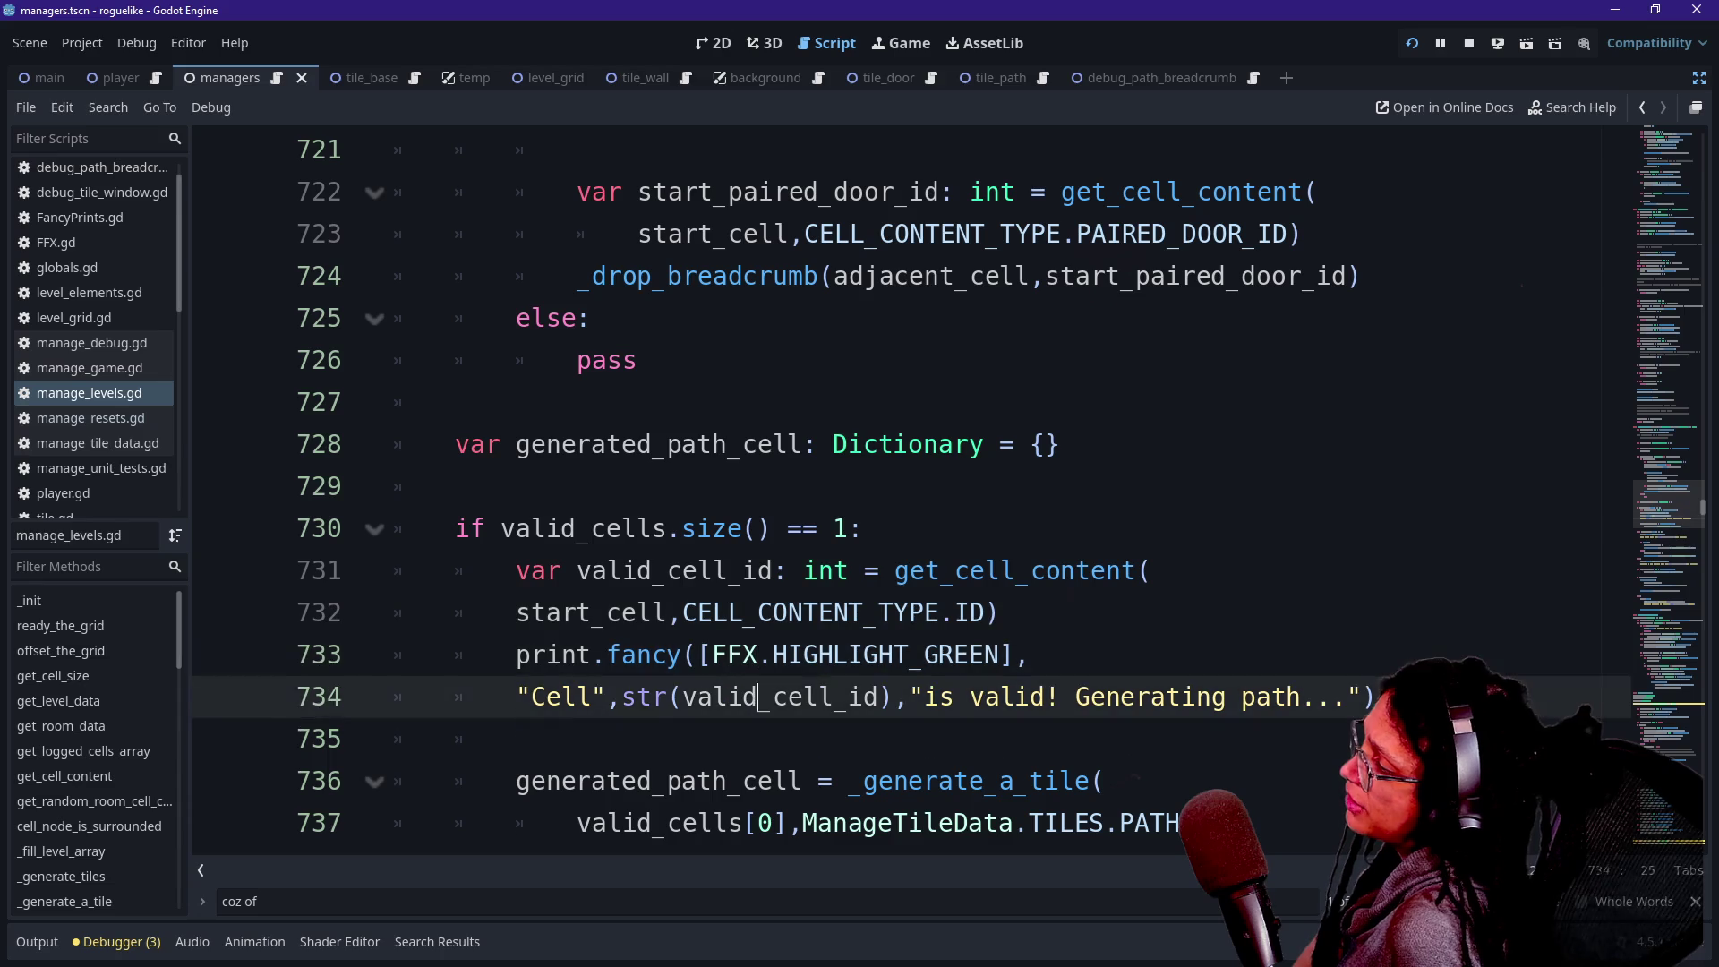
key(Down)
key(Down)
key(Down)
key(Up)
key(Up)
key(Up)
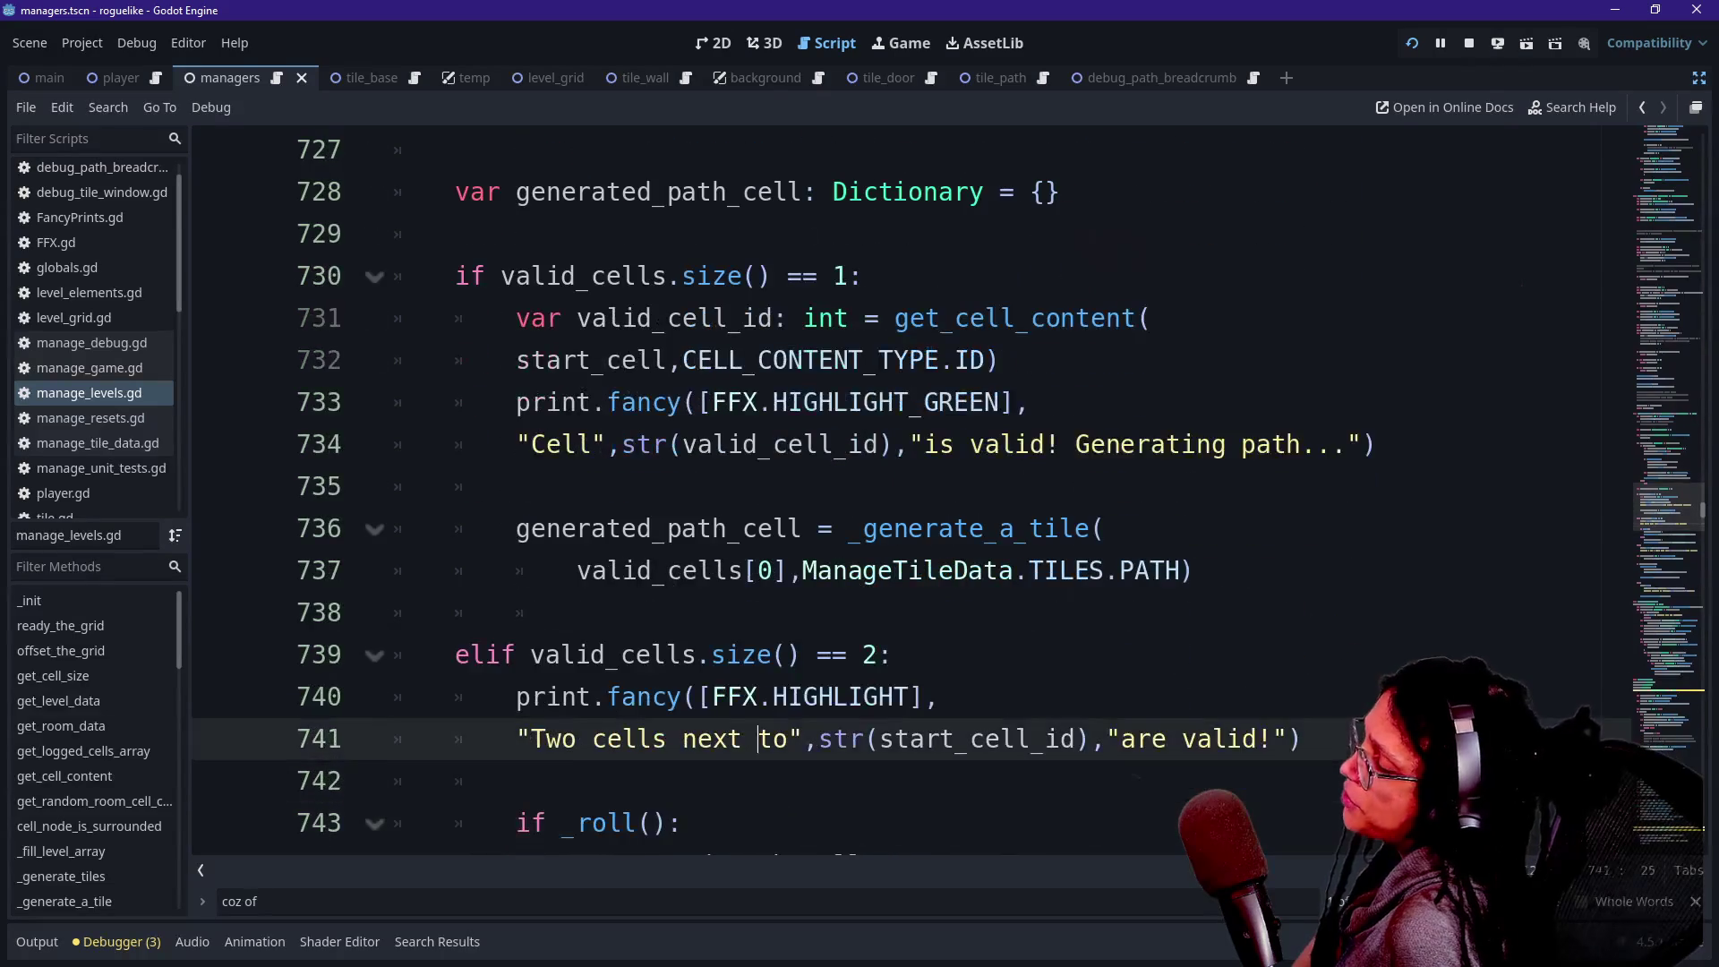
key(Right)
key(Down)
key(Down)
key(Down)
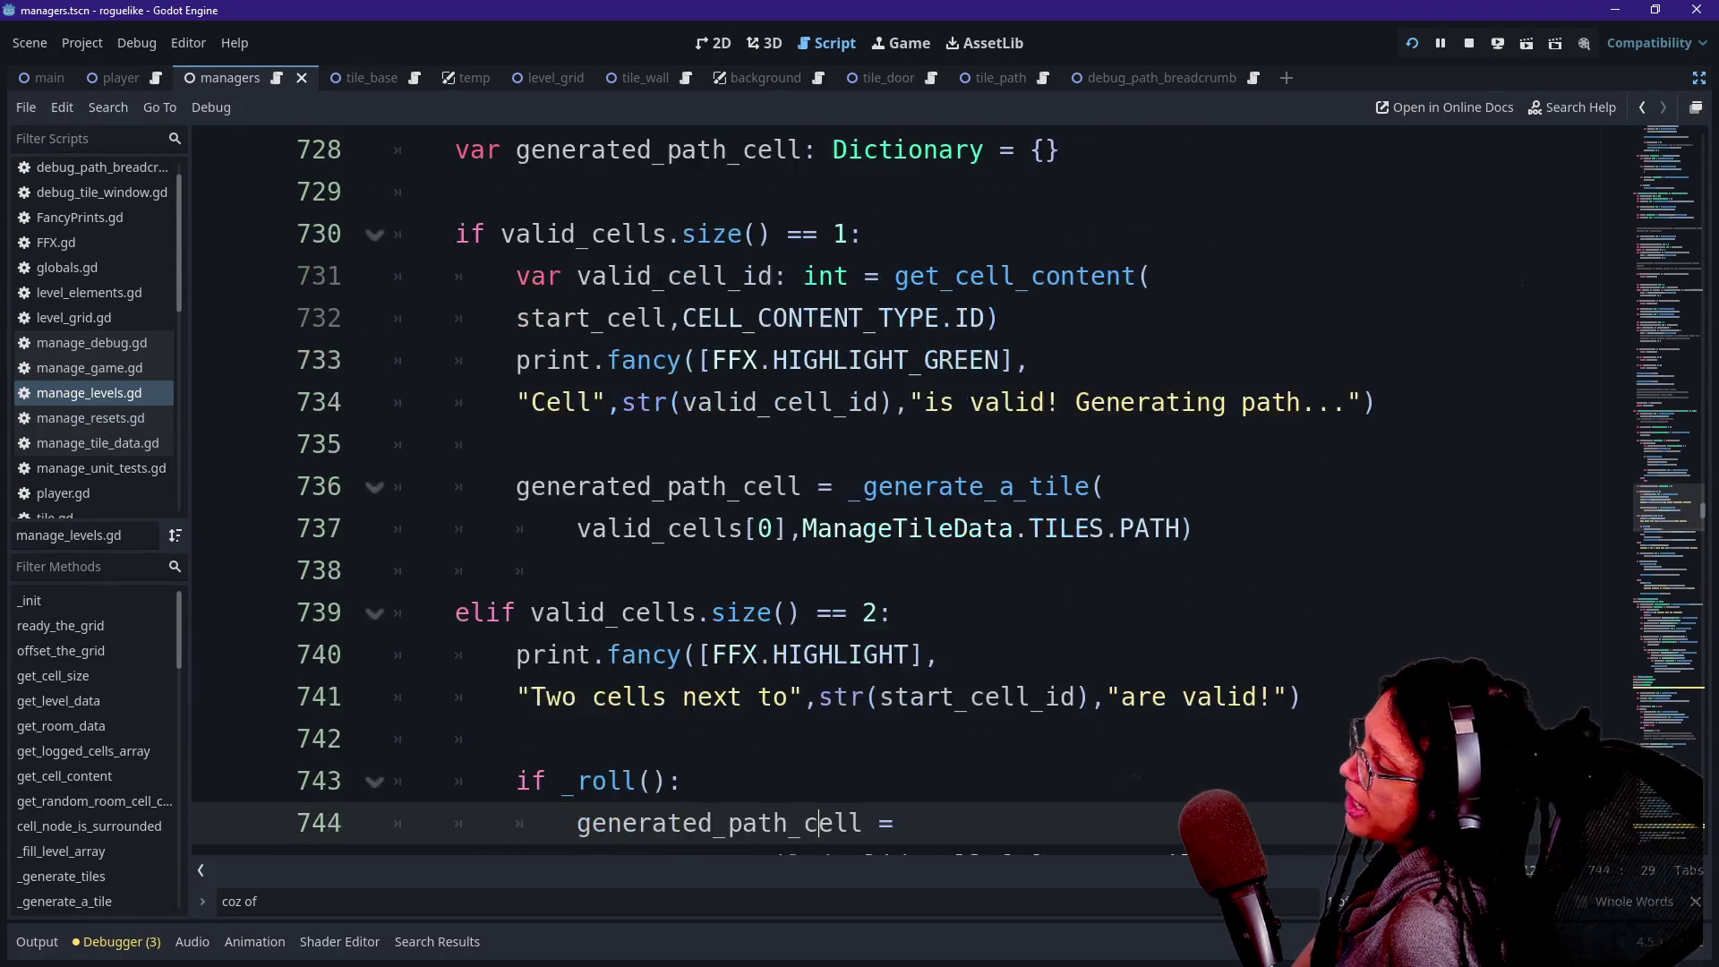
key(Down)
key(Down)
key(Down)
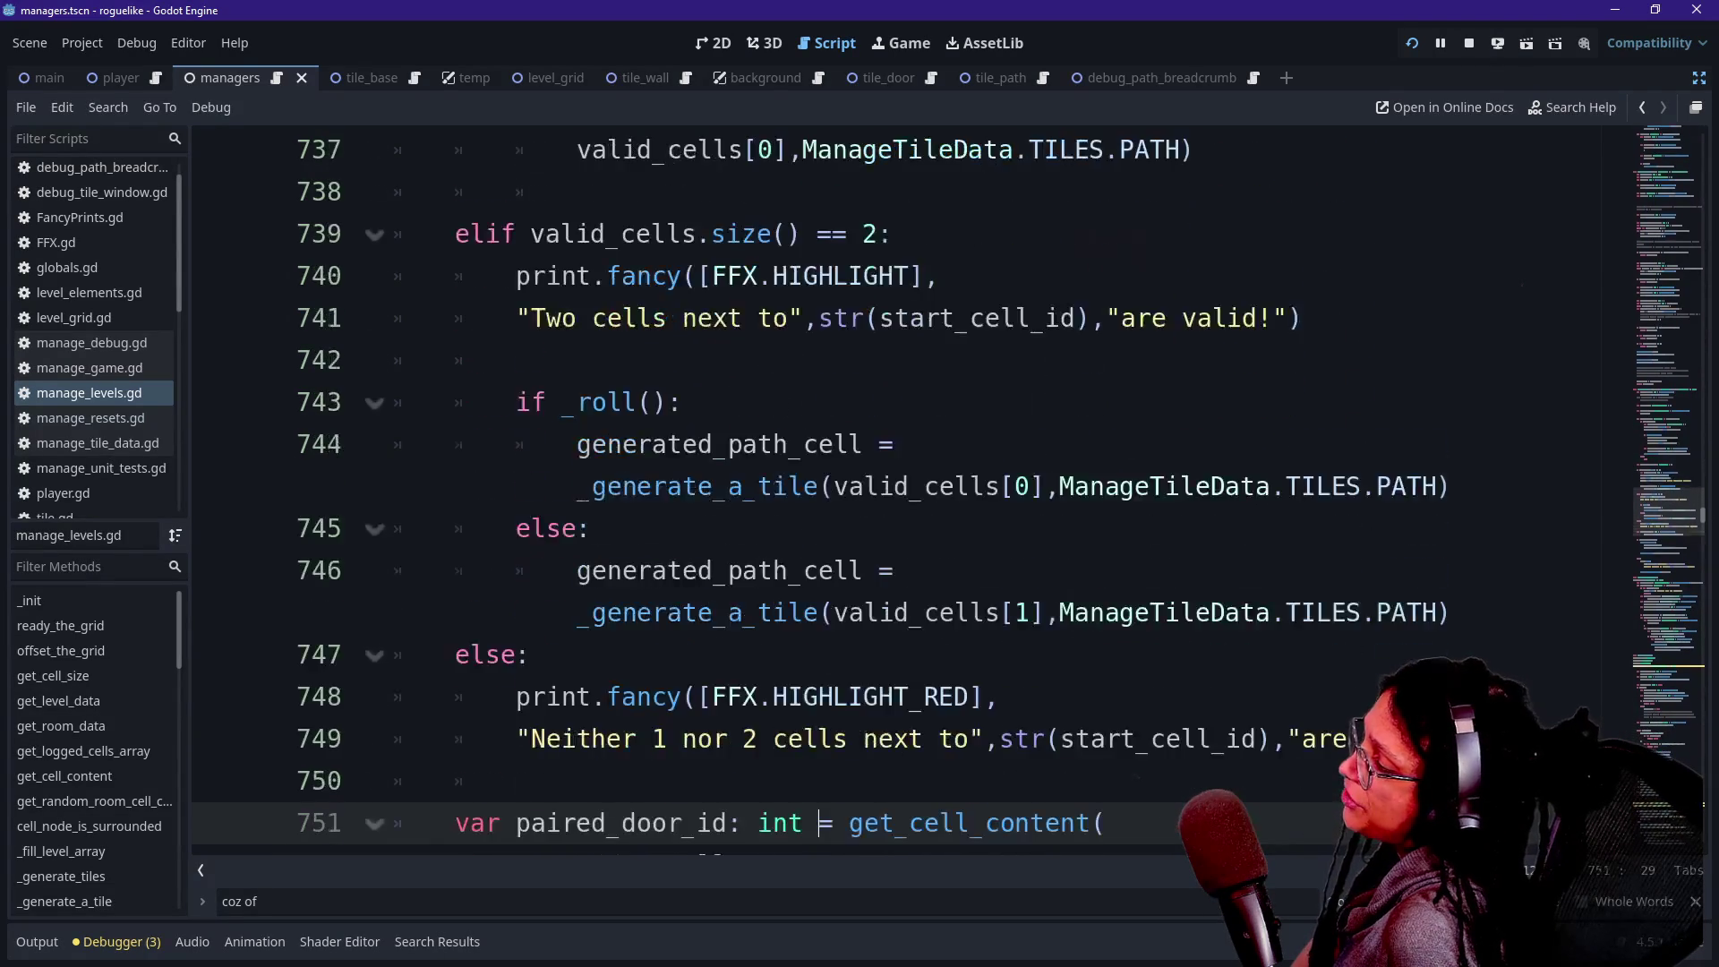
key(Up)
key(Up)
key(Up)
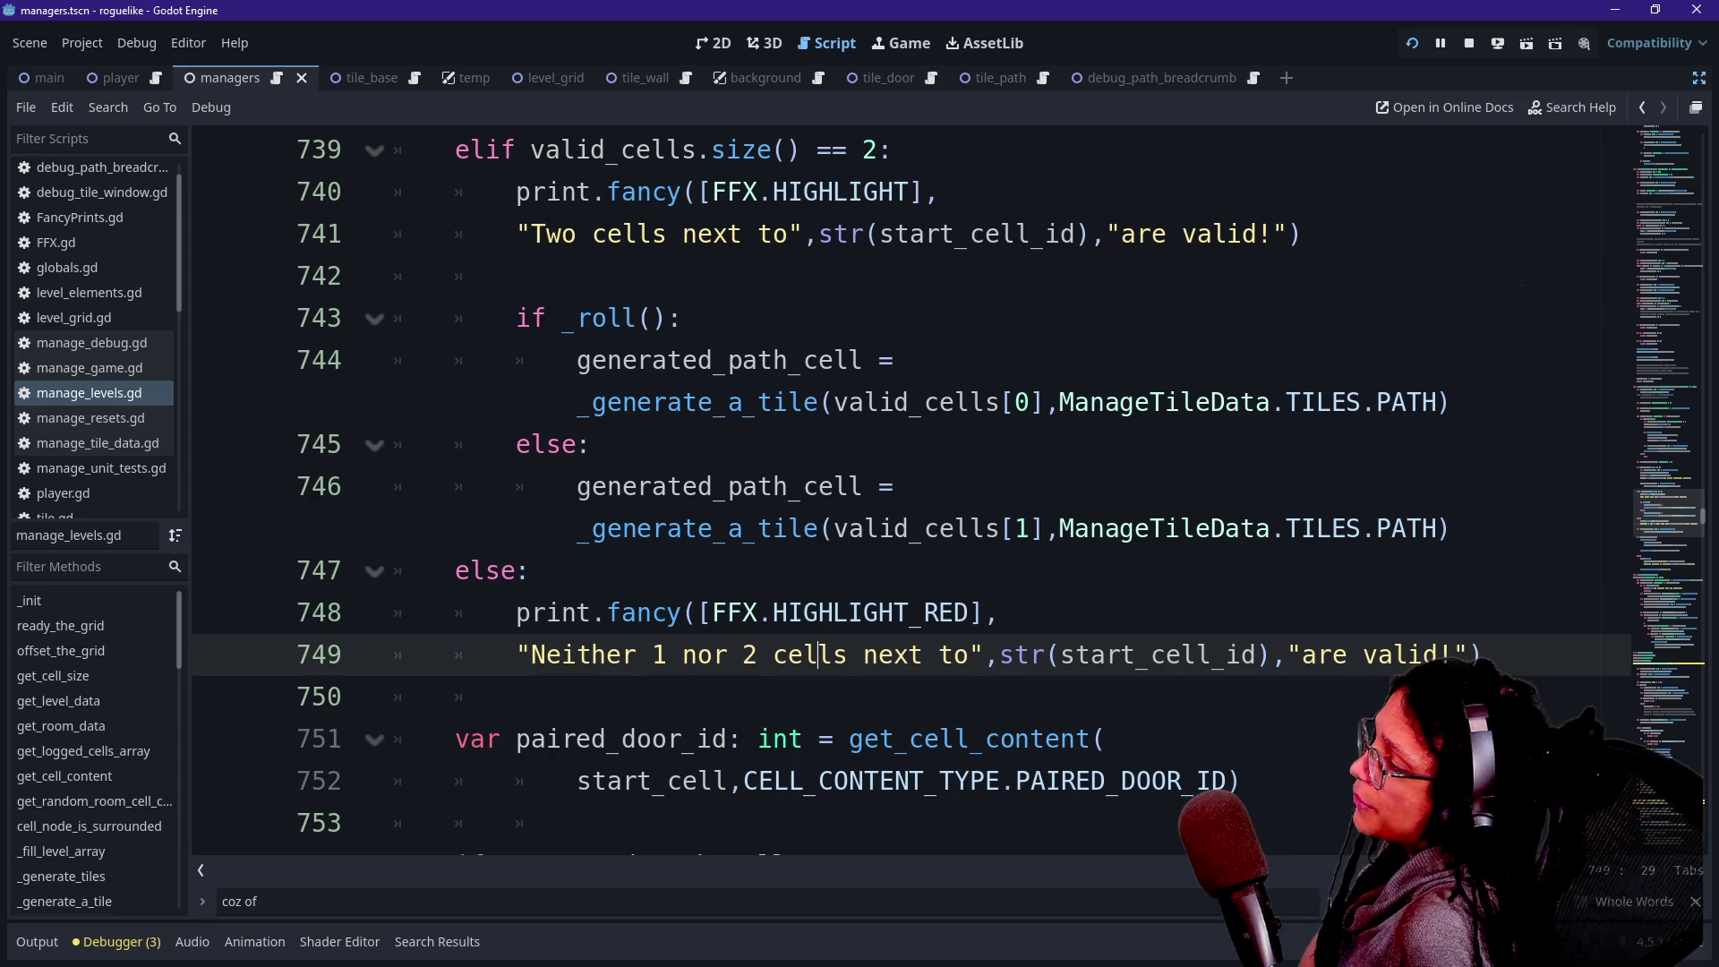
key(shift+Down)
key(Up)
key(Up)
key(Down)
key(Down)
key(Down)
key(Up)
key(Up)
key(Up)
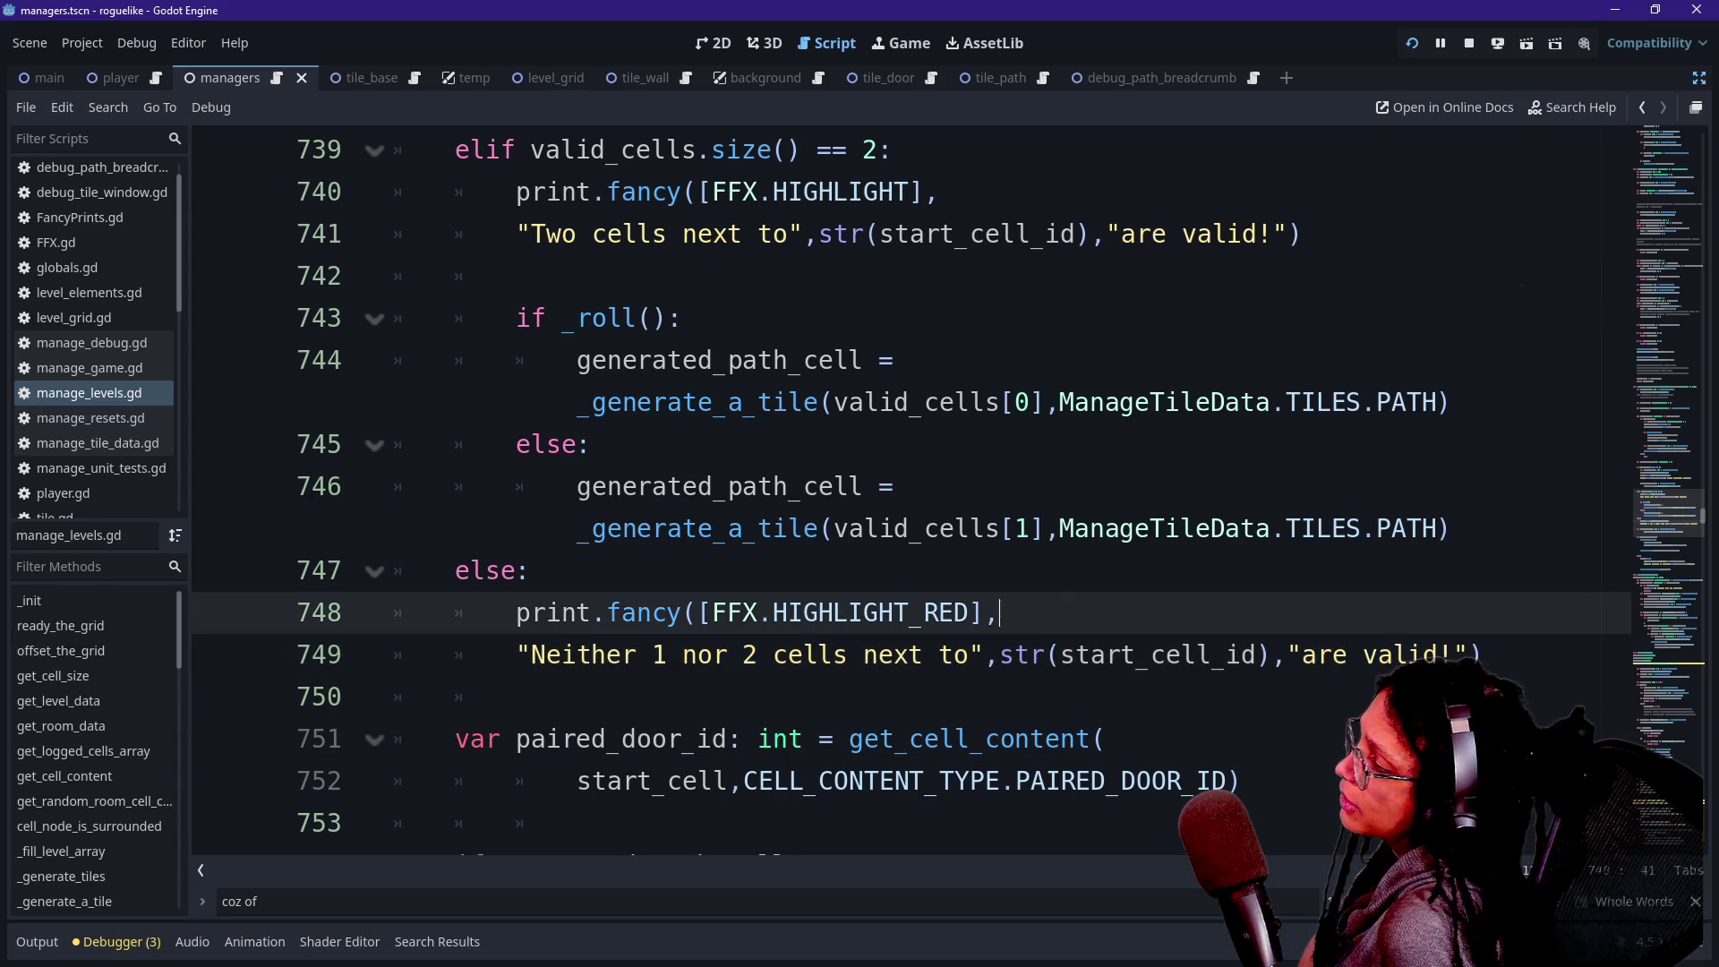
key(shift+Down)
key(Up)
key(Up)
key(Down)
key(Left)
key(Left)
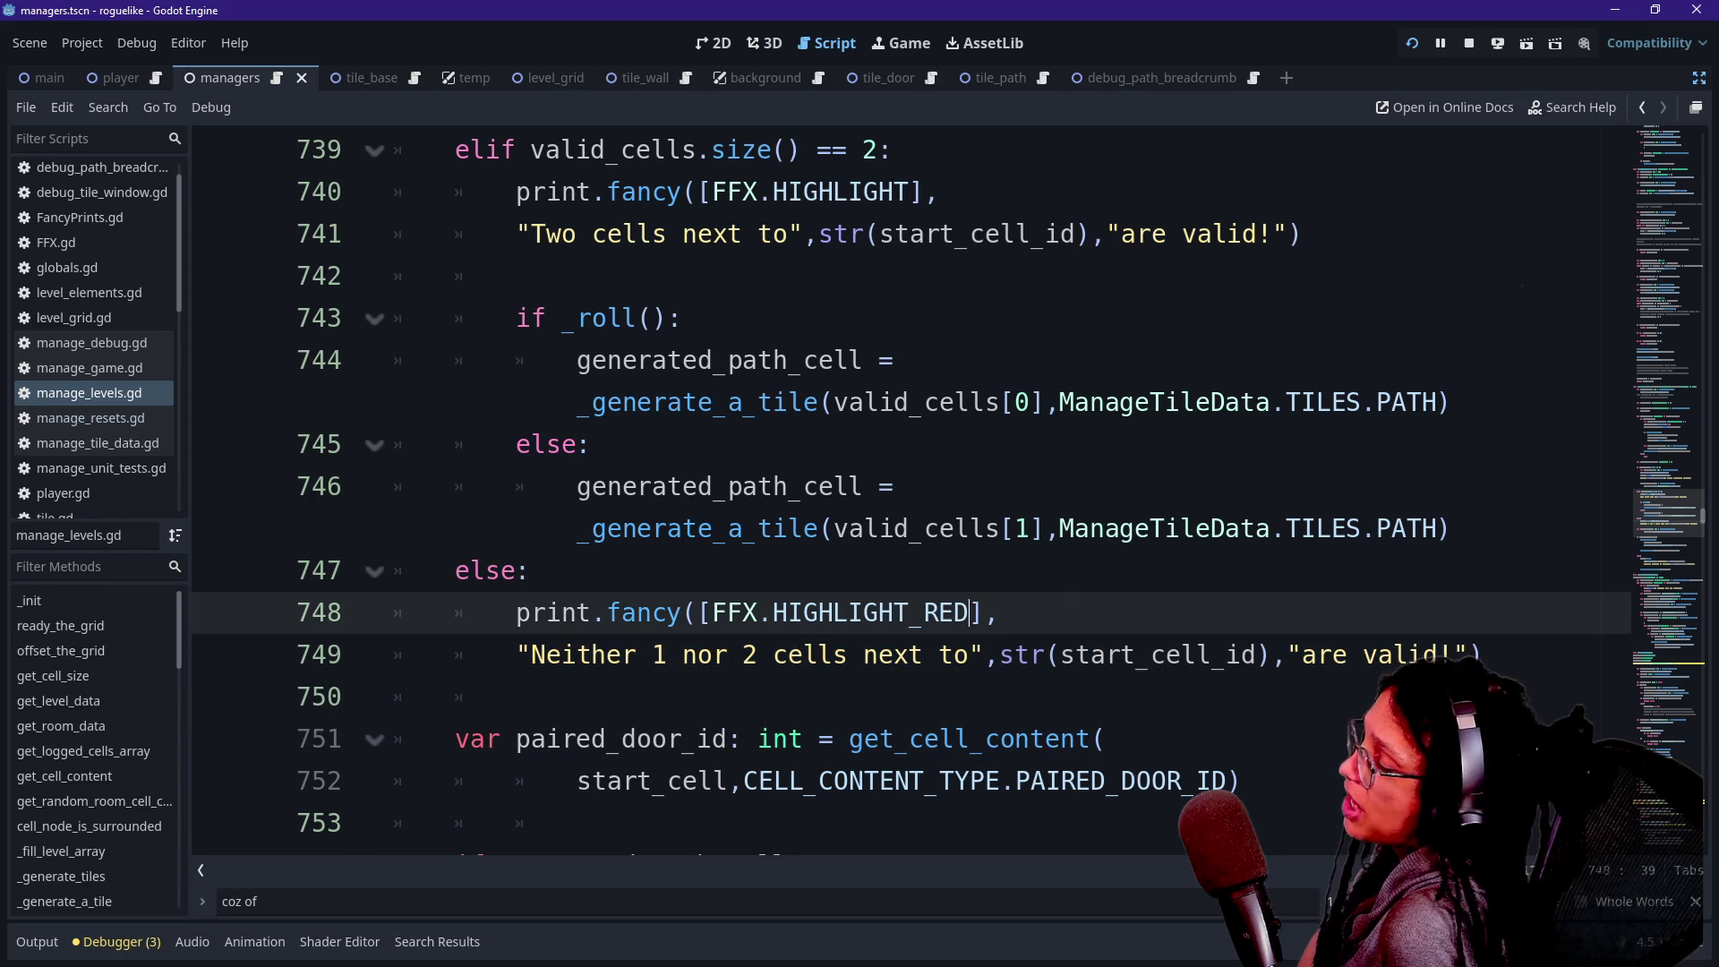
key(shift+Down)
key(Down)
click(1138, 655)
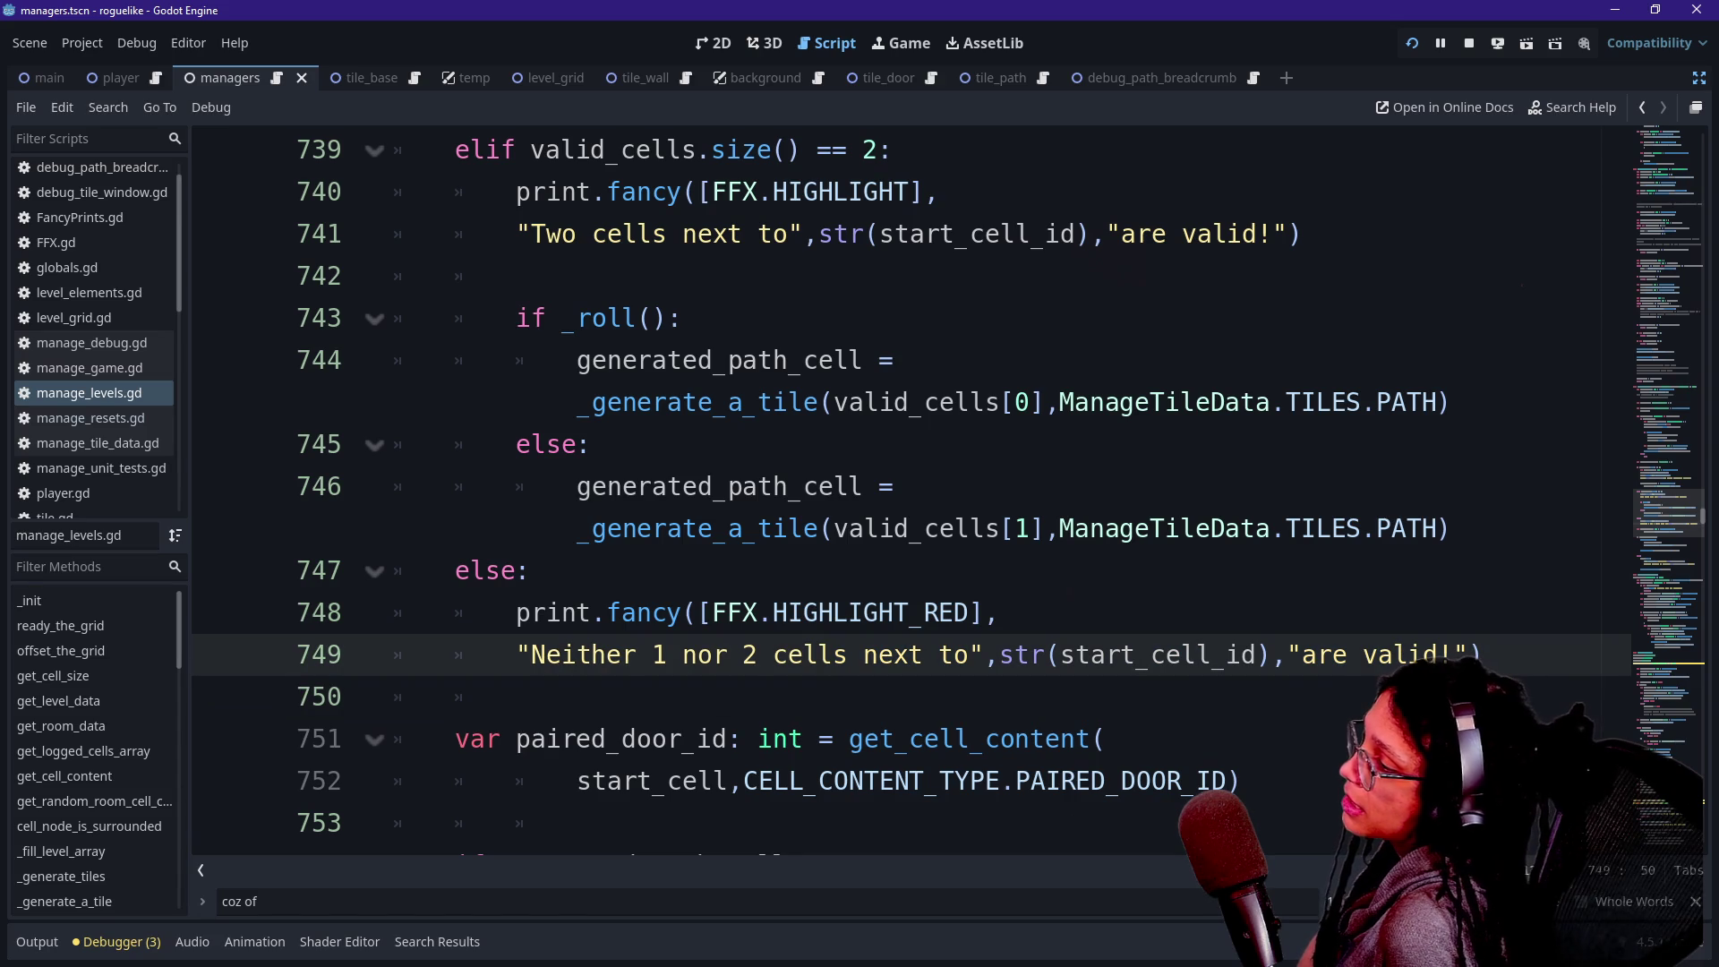
click(1000, 612)
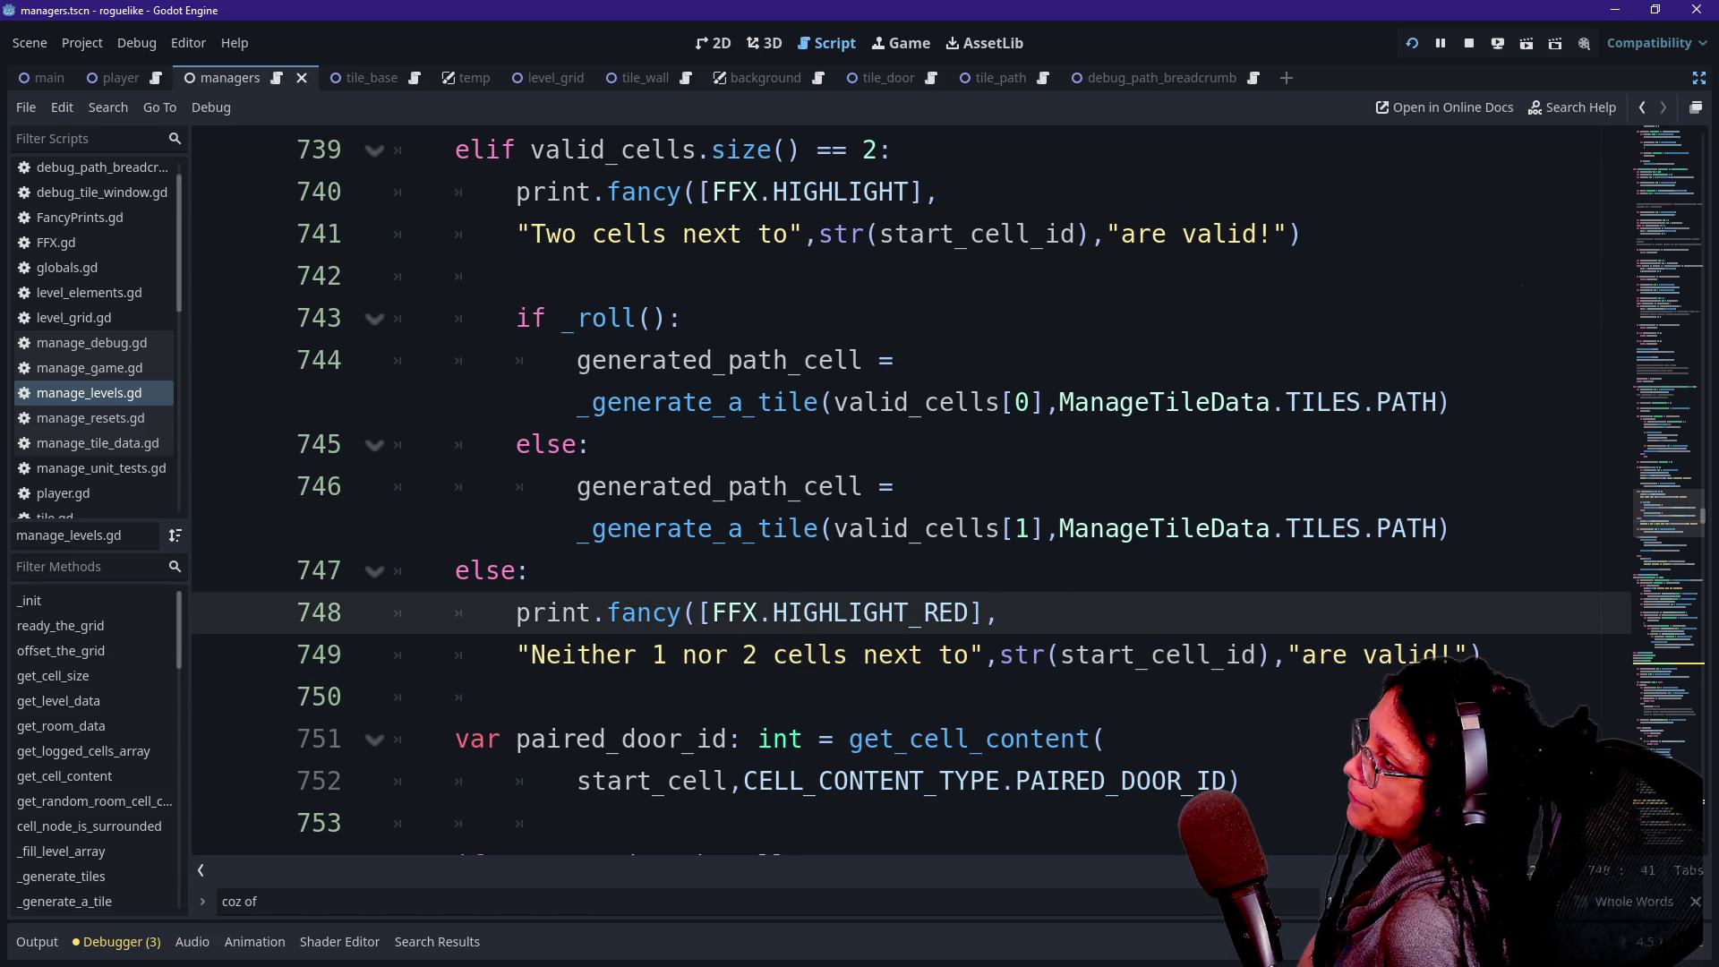
scroll(910, 488, up, 3)
scroll(911, 488, down, 2)
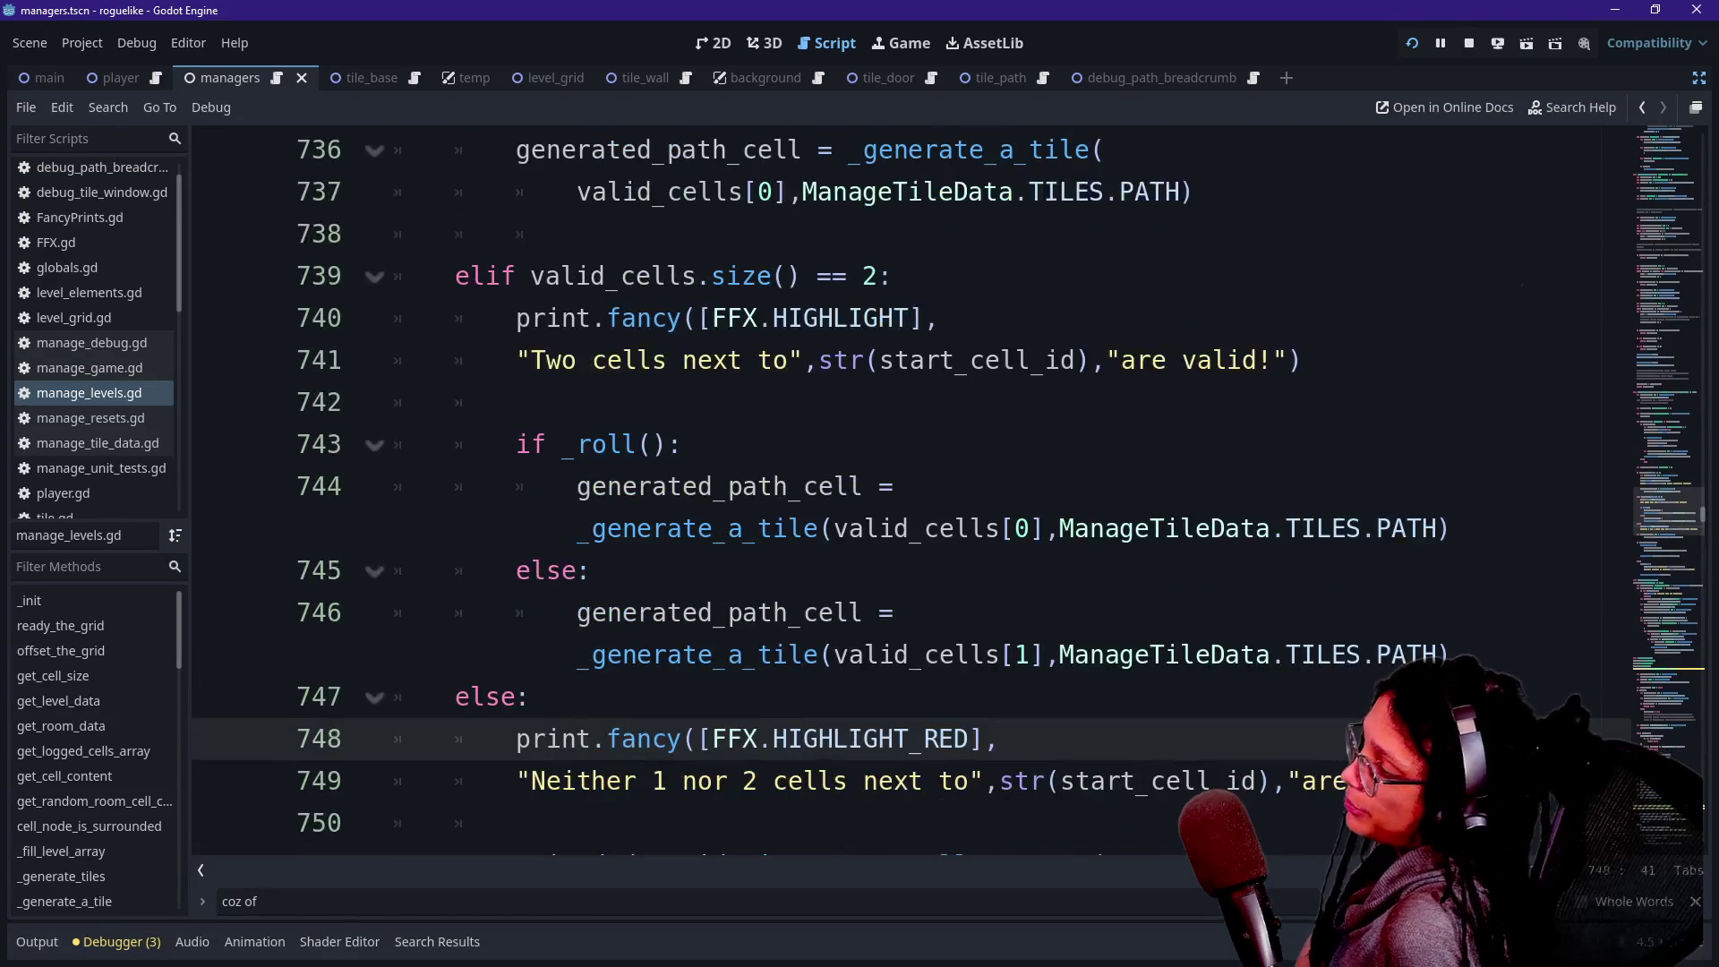
click(758, 781)
mouse_move(833, 781)
mouse_down()
mouse_move(986, 780)
mouse_move(394, 697)
mouse_up()
click(986, 780)
click(531, 696)
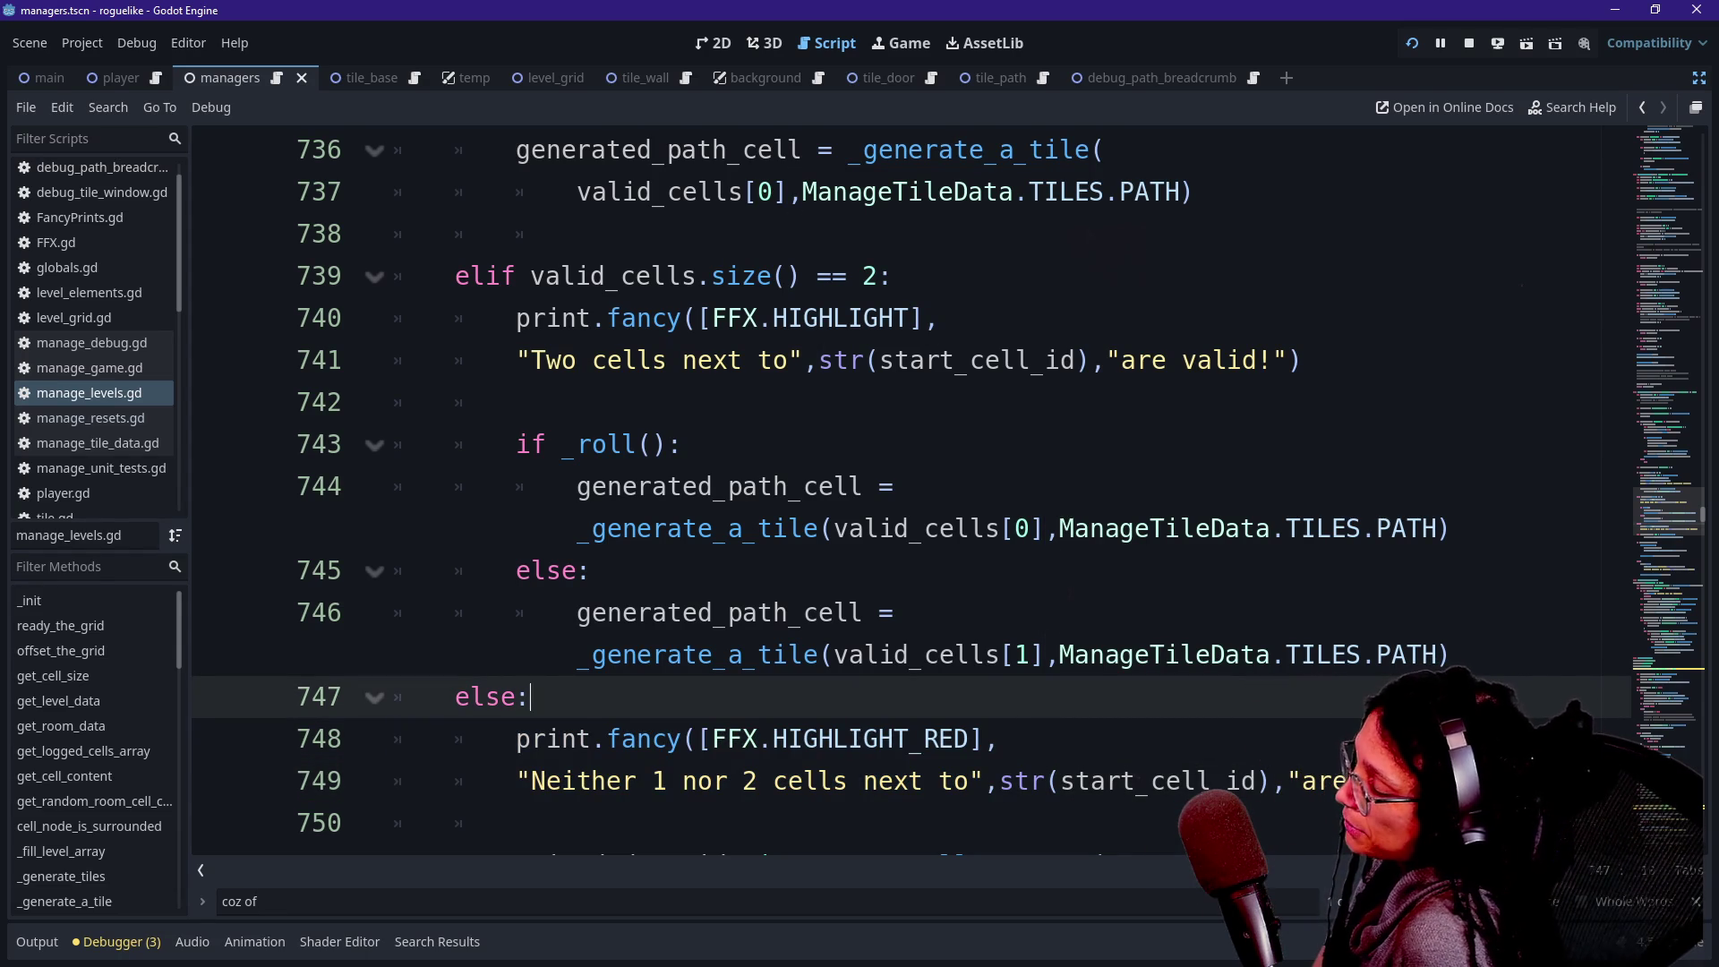
key(Up)
key(Up)
key(Up)
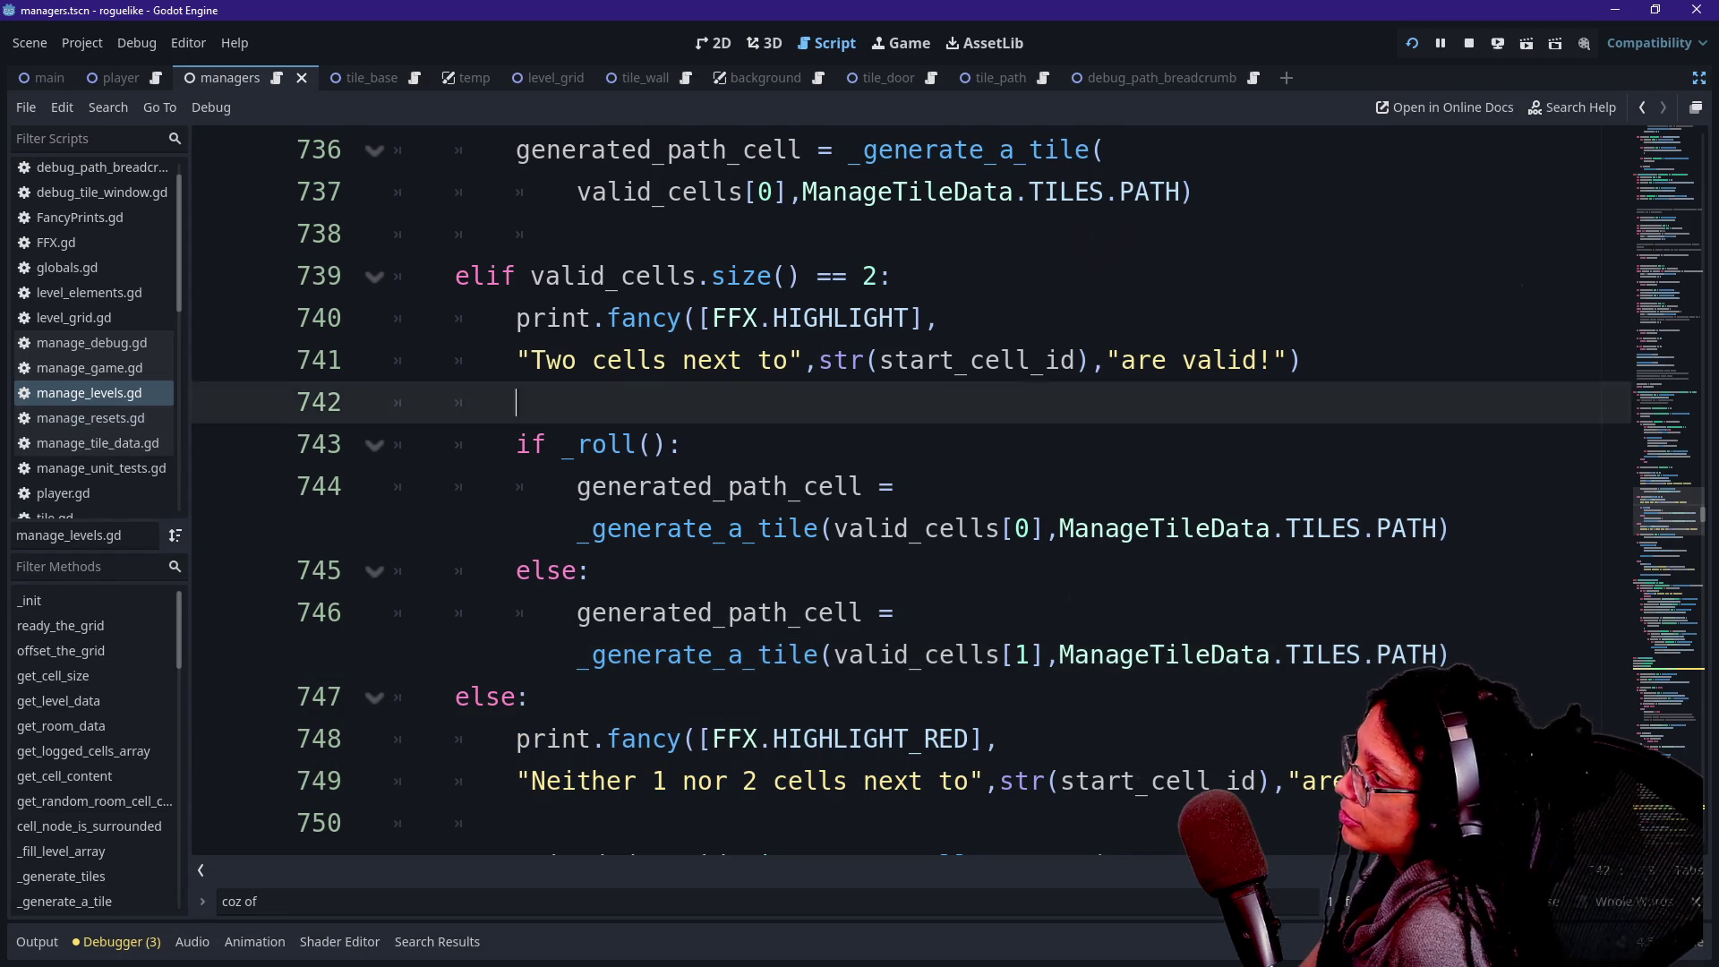
key(Up)
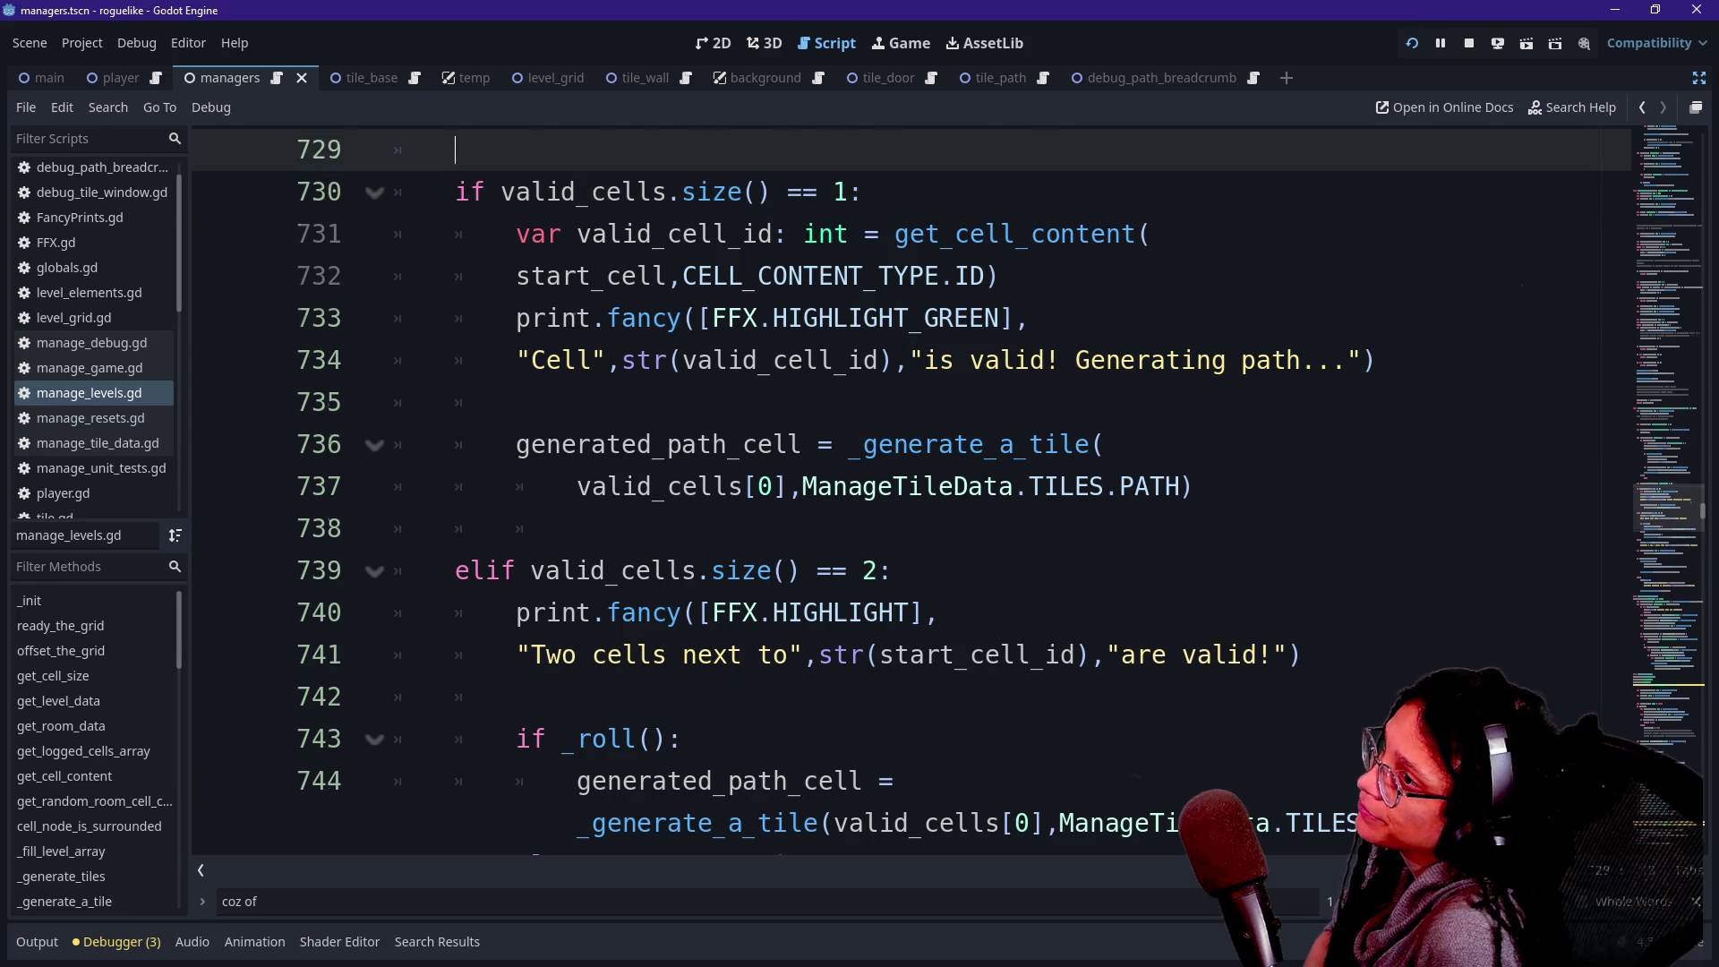
Review the path branches in _continue_path, then start a print.fancy call on empty line 729
key(Up)
key(Up)
key(Up)
key(Up)
key(Up)
key(Up)
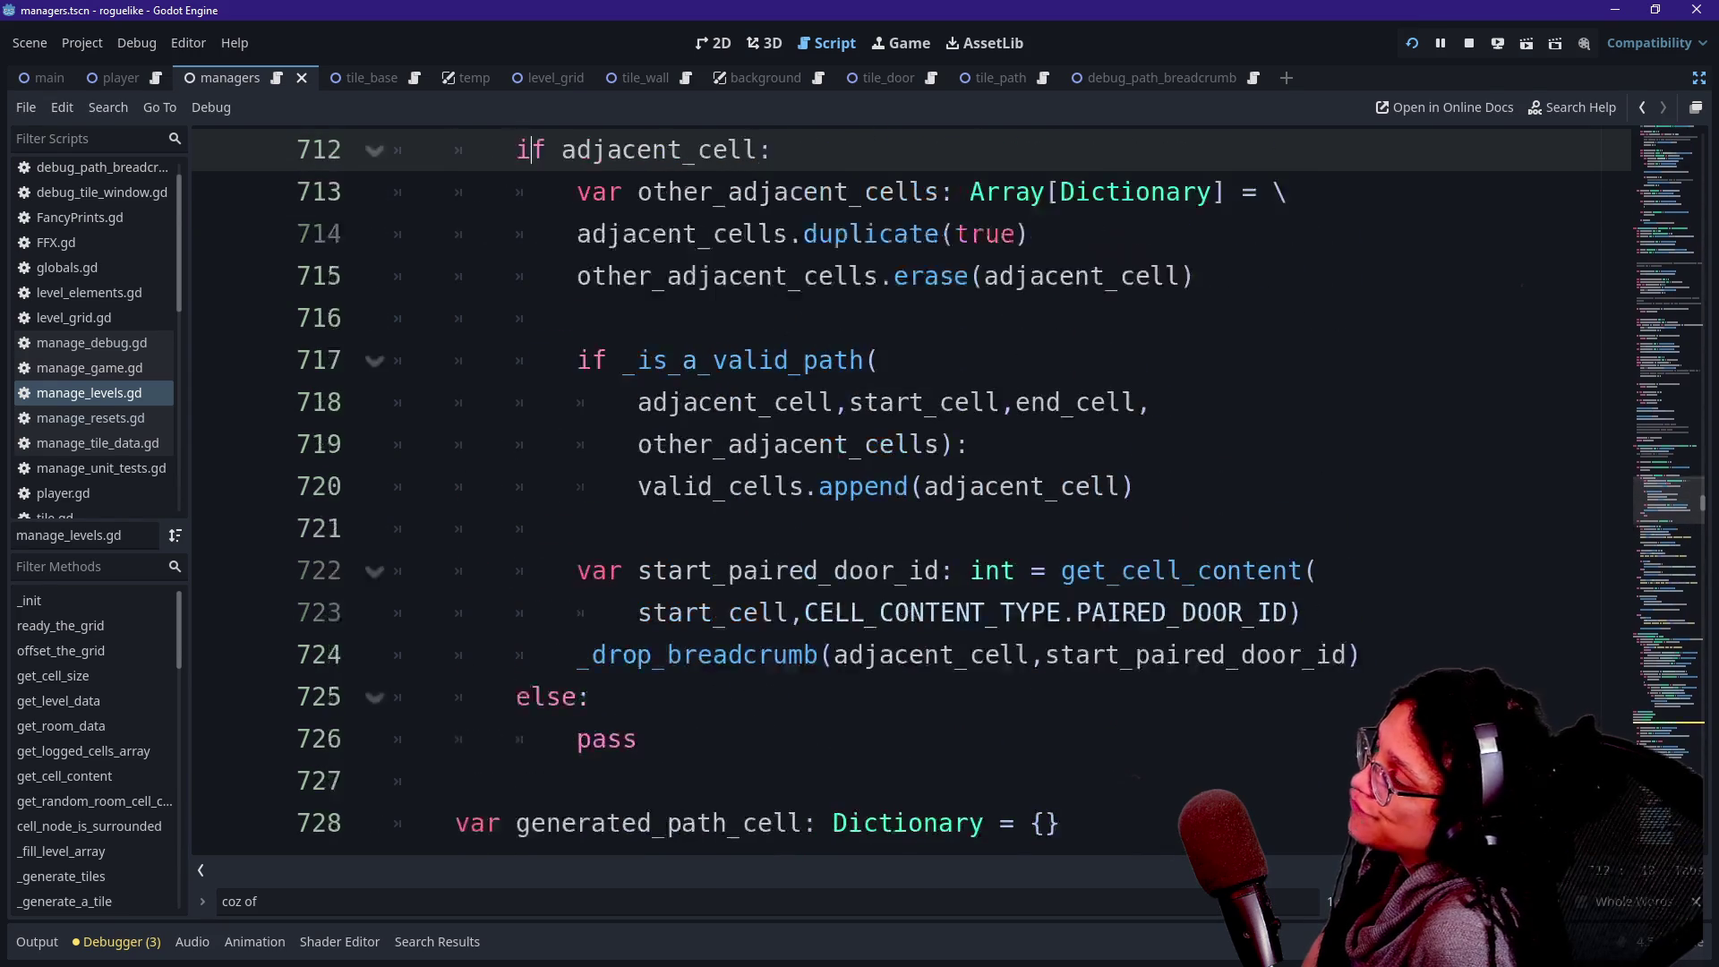
key(Down)
key(Down)
key(Down)
key(Up)
key(Up)
key(Up)
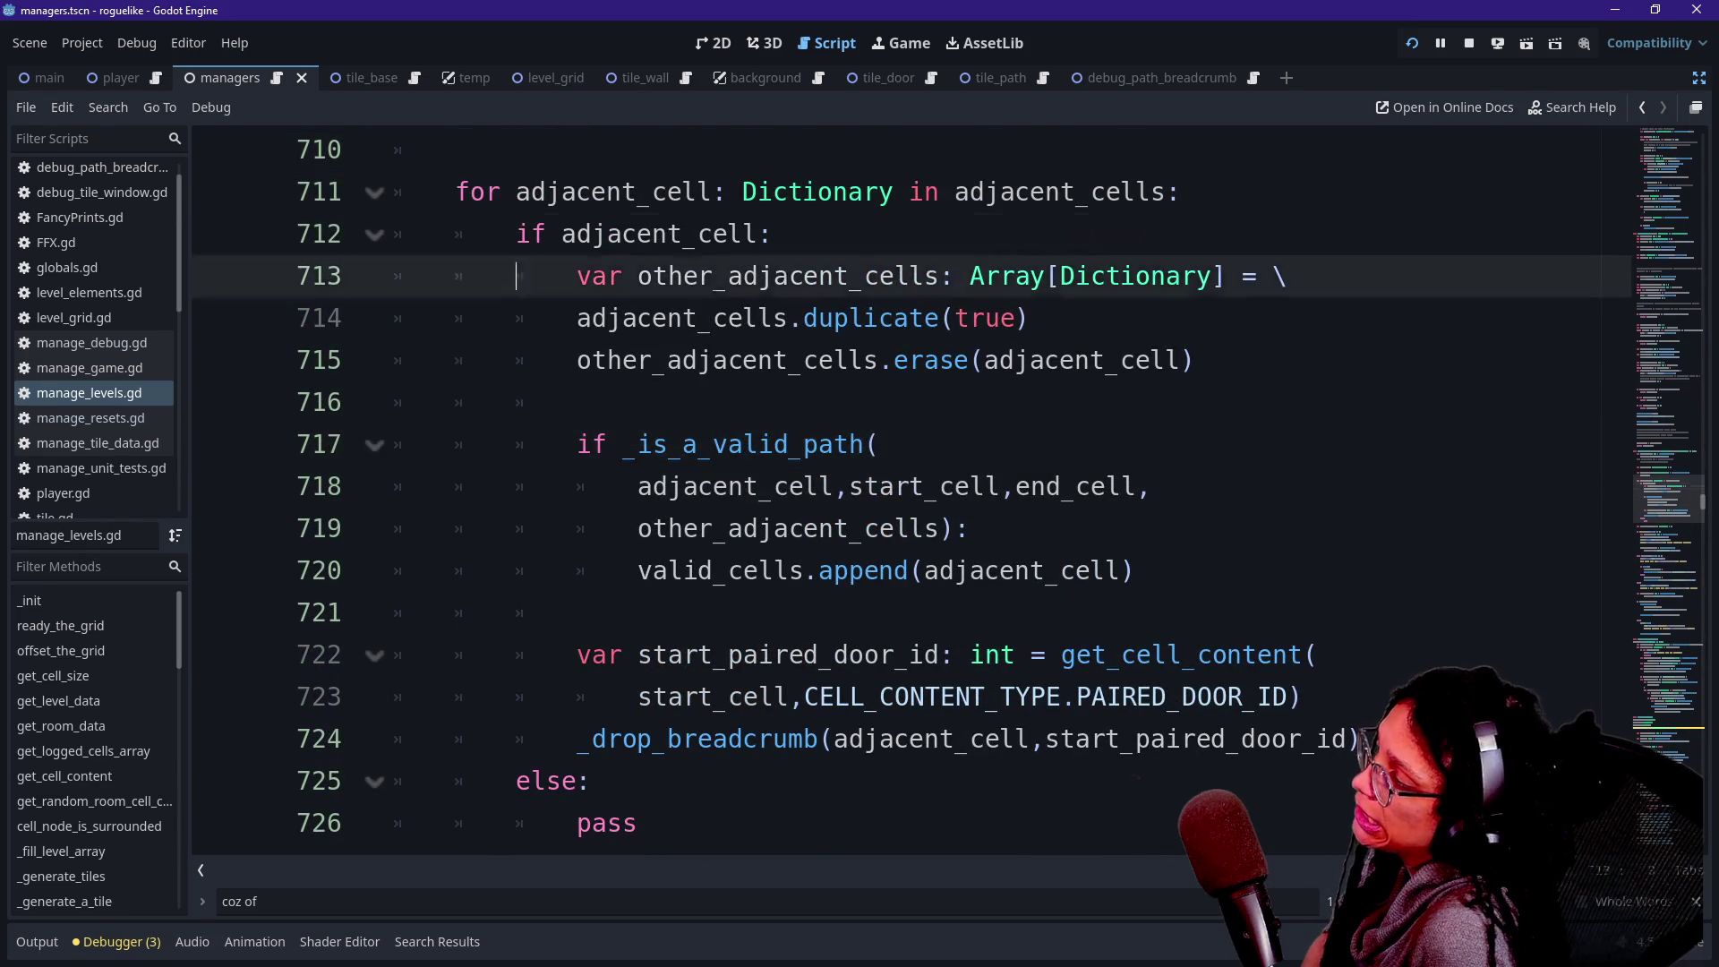
key(Down)
key(Down)
key(Down)
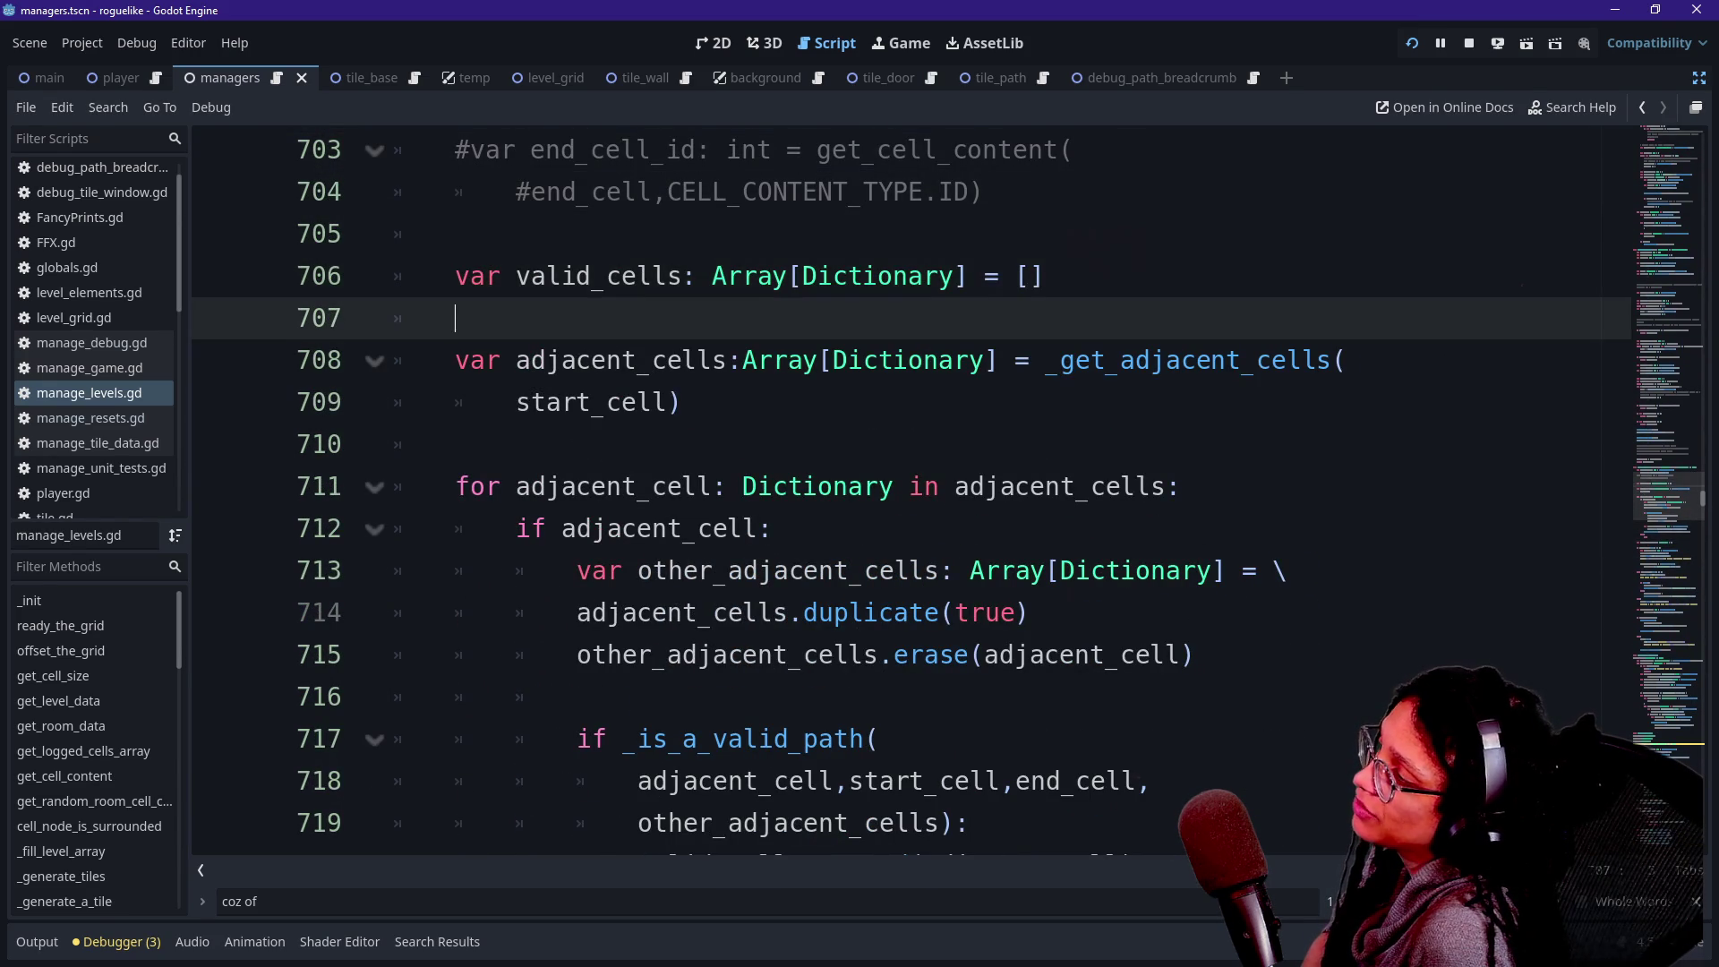
key(Down)
key(Down)
key(Down)
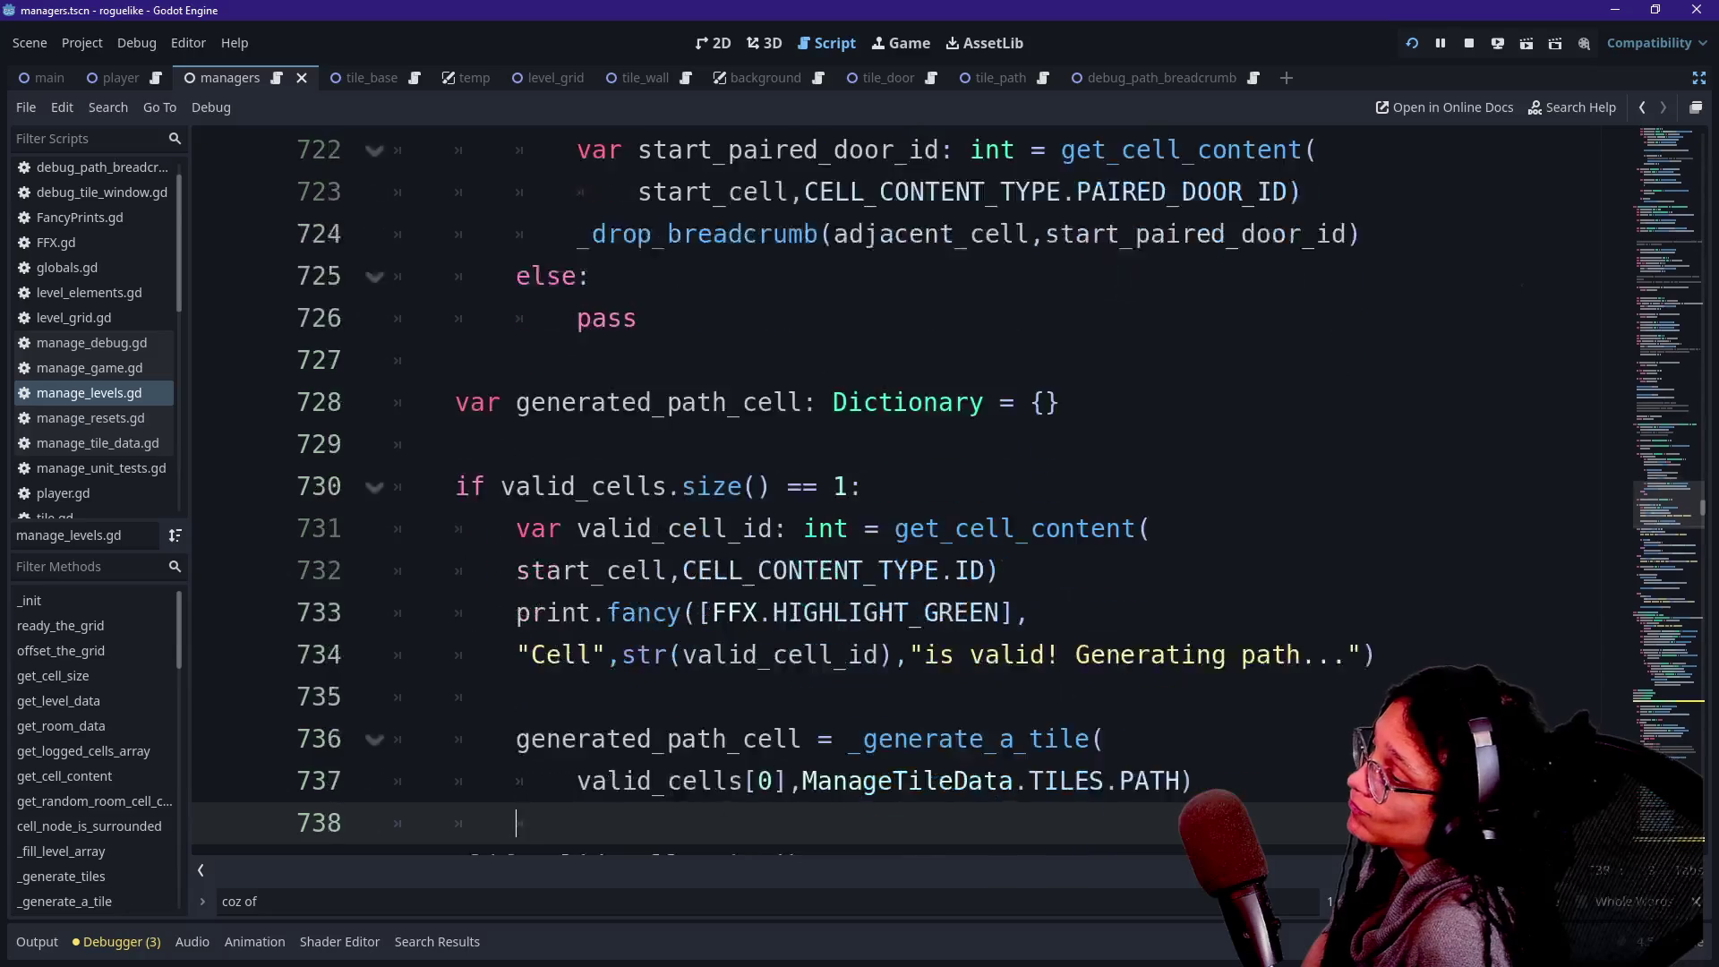
key(Down)
key(Down)
key(Down)
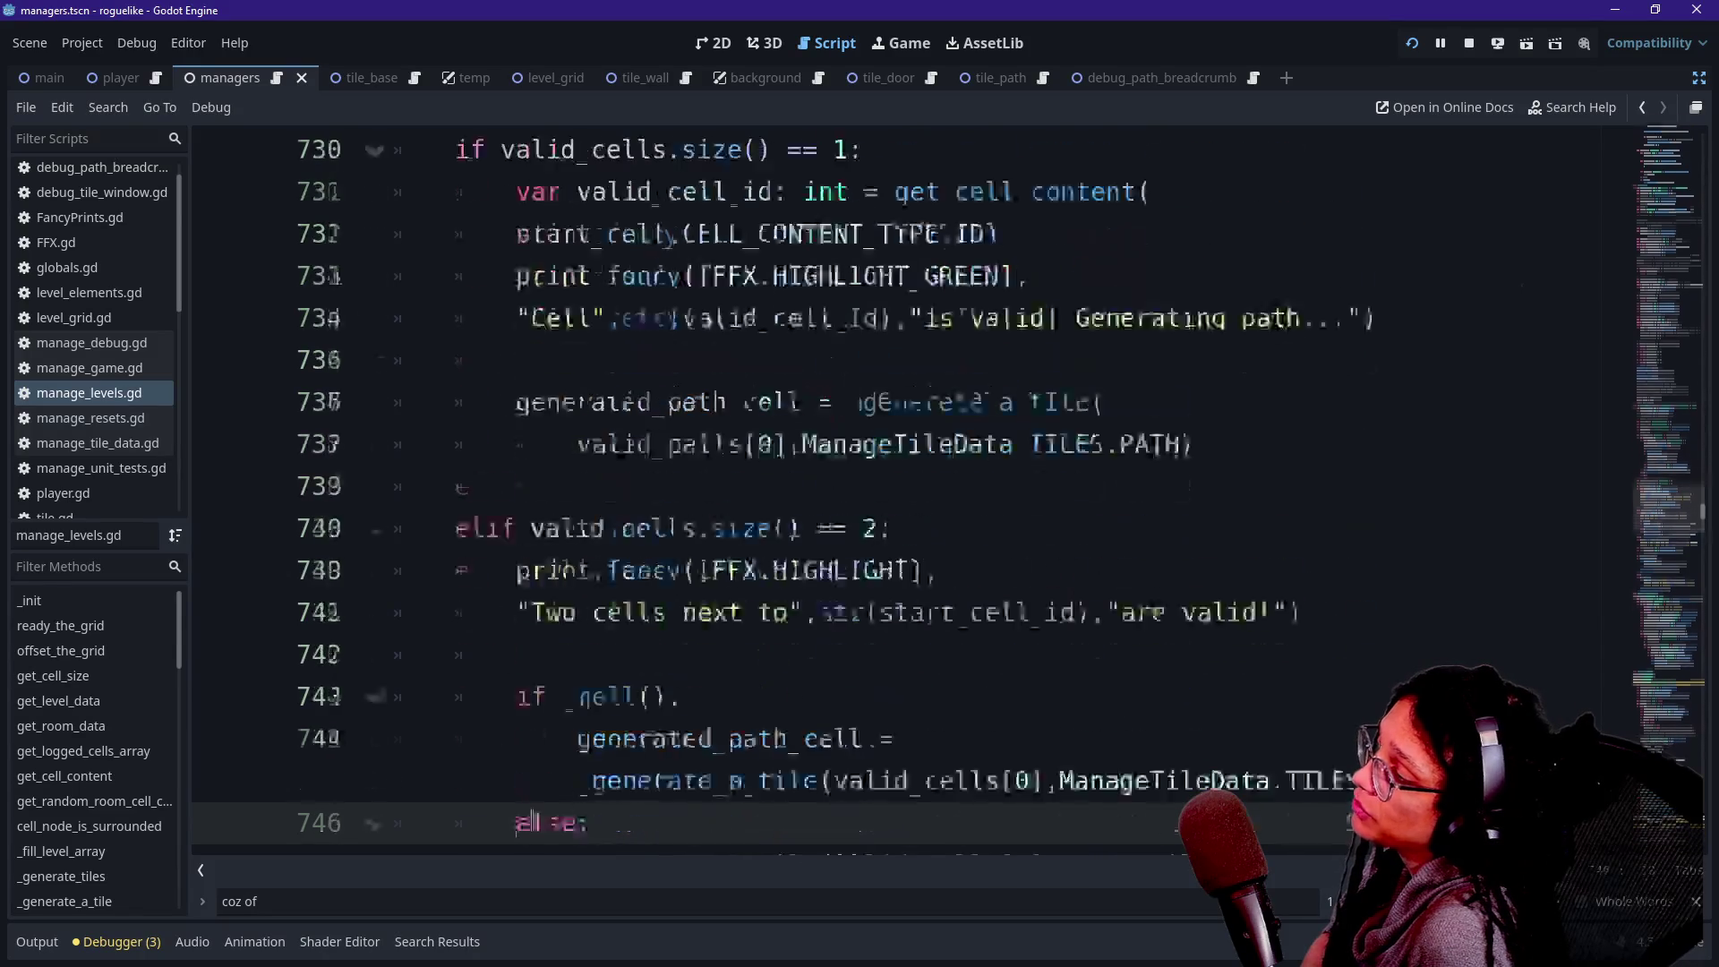
key(Down)
key(Down)
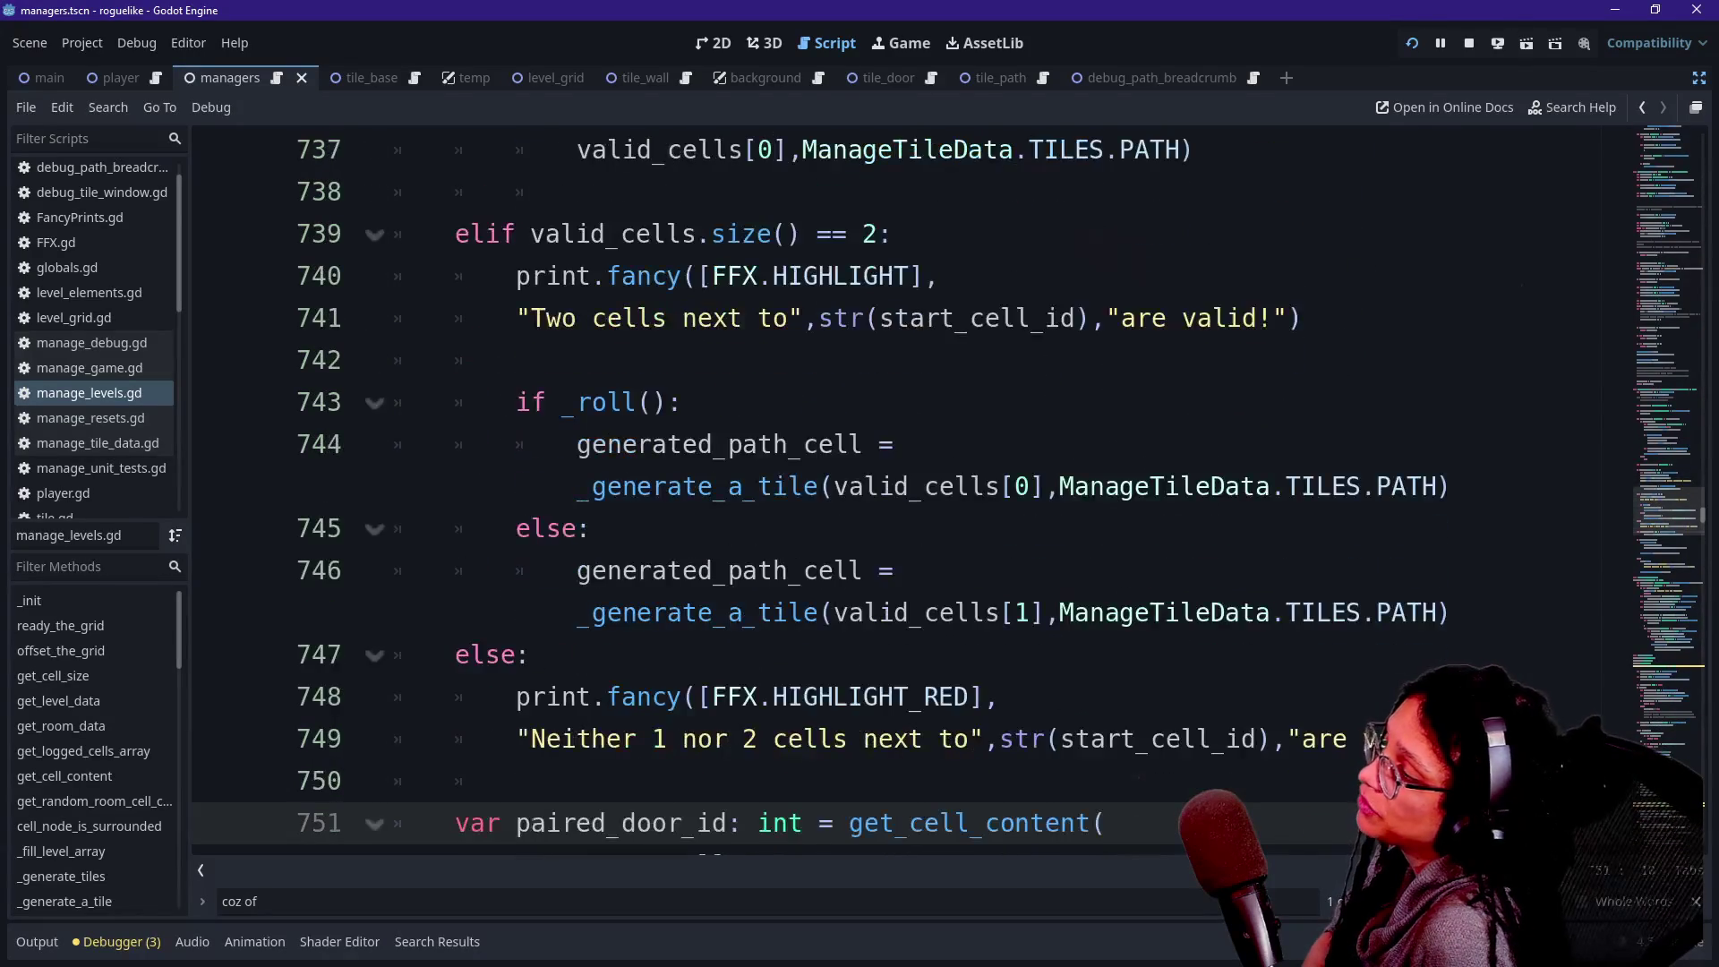
key(Down)
key(Up)
key(Up)
key(Up)
key(Up)
key(Up)
key(Up)
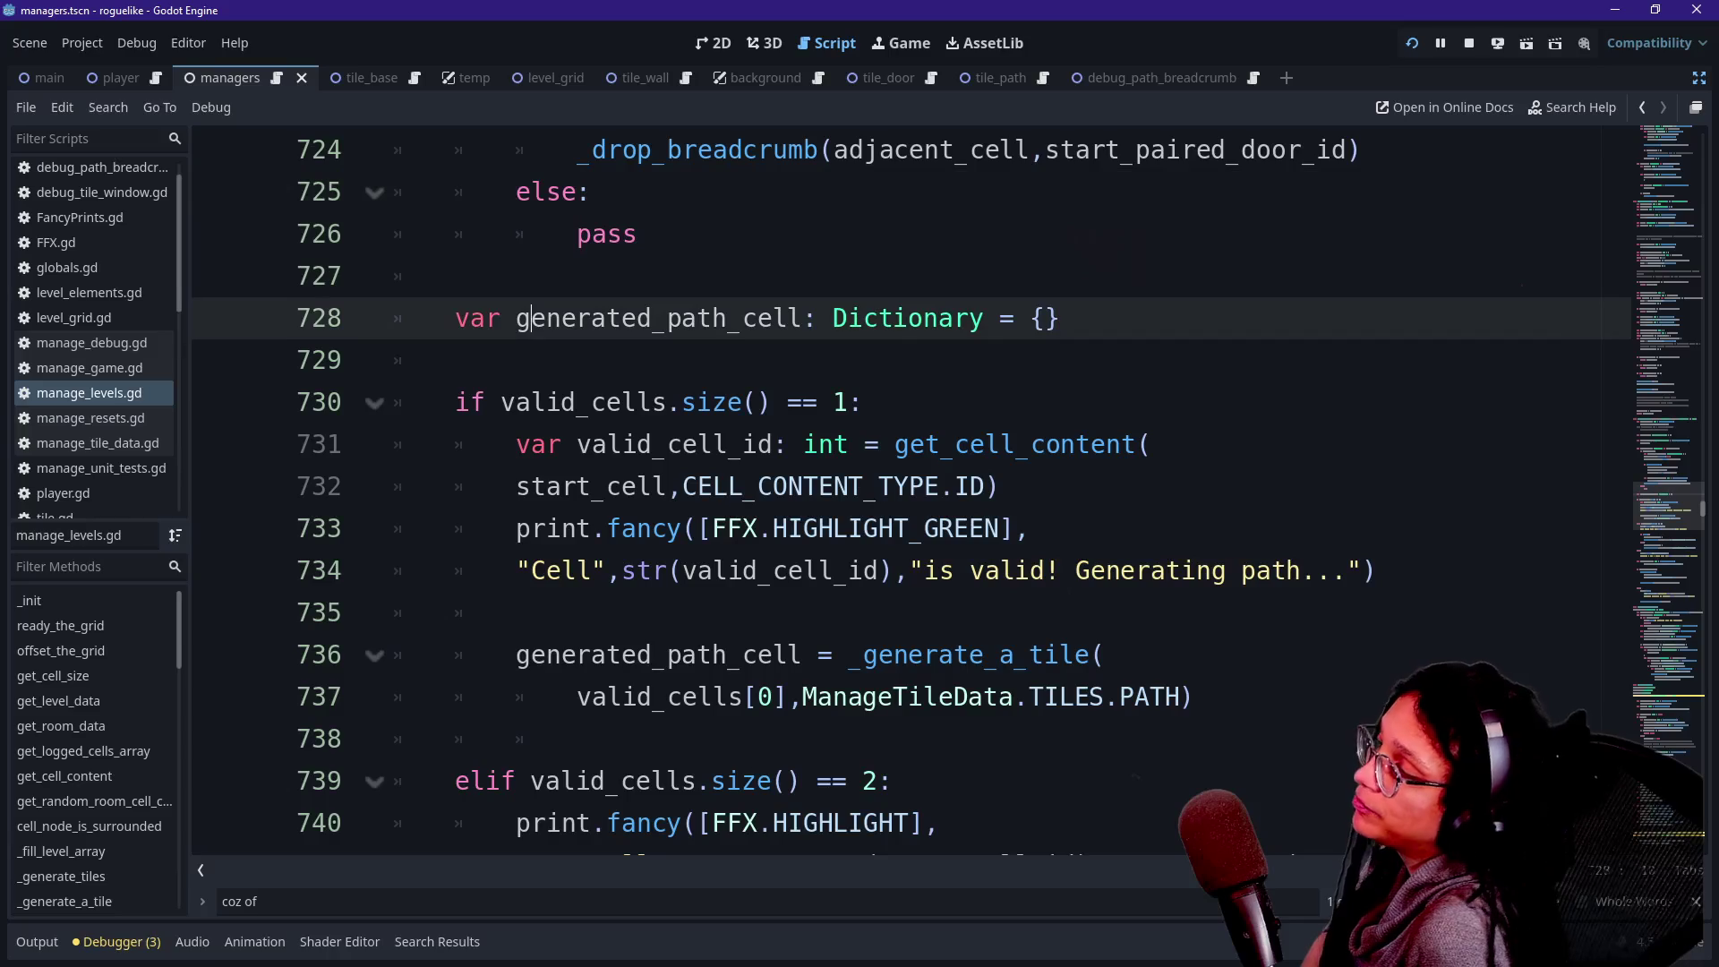
key(Down)
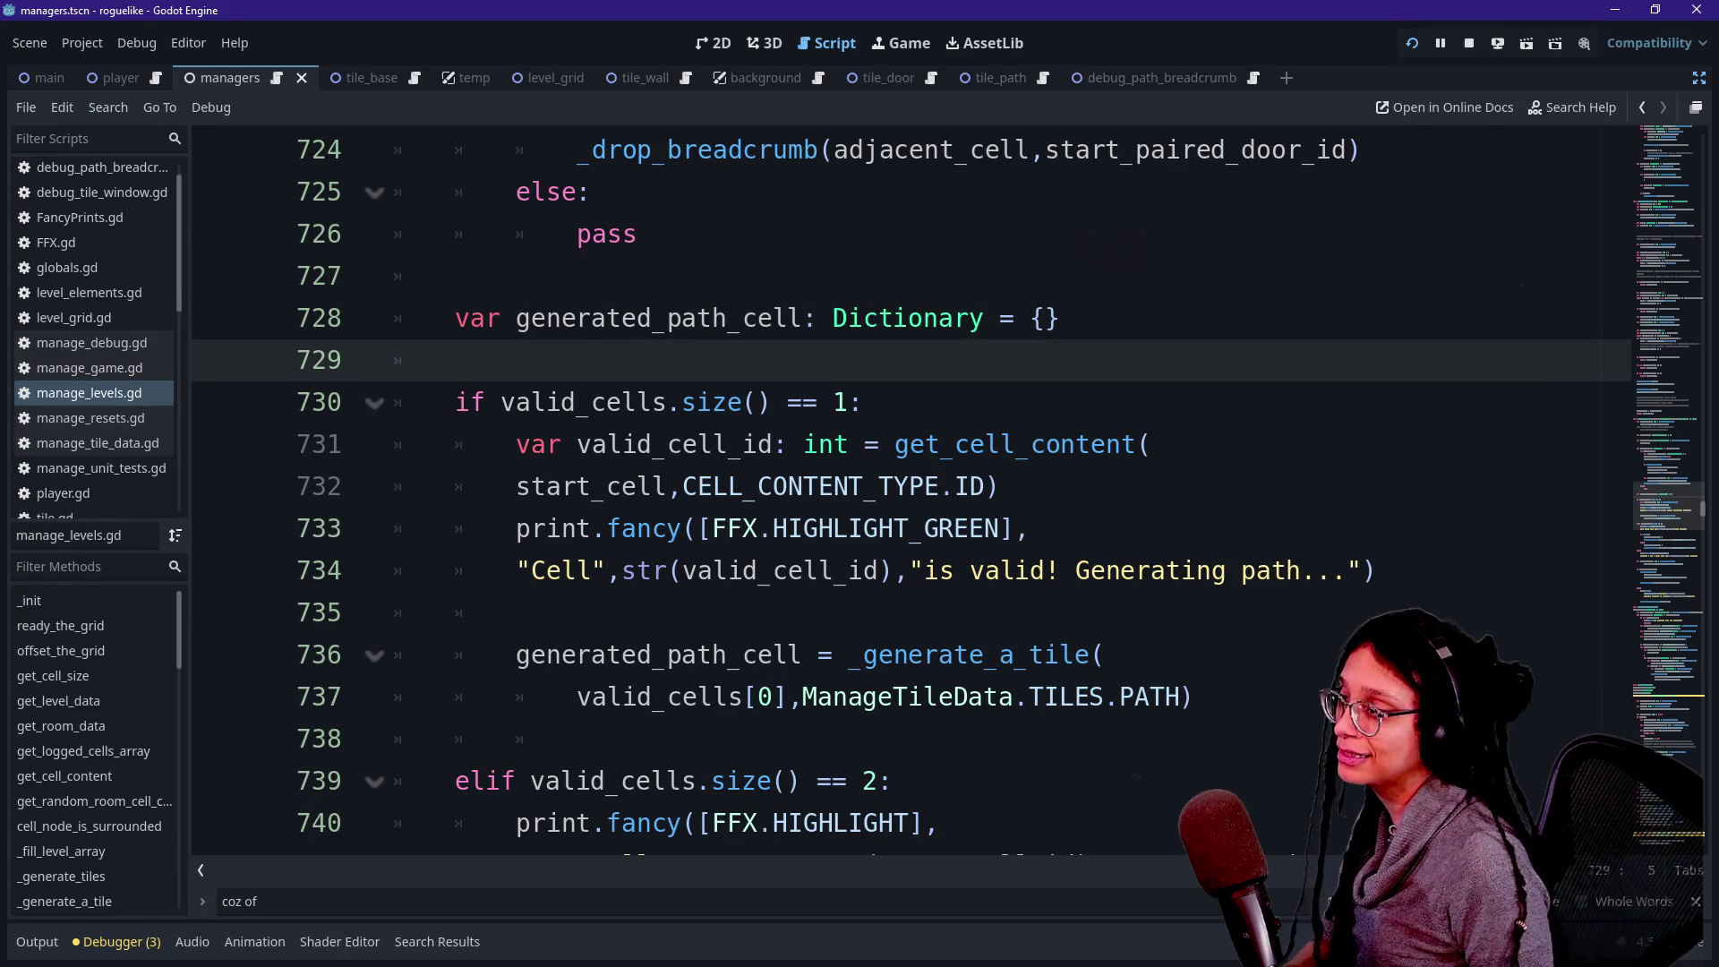
text({)
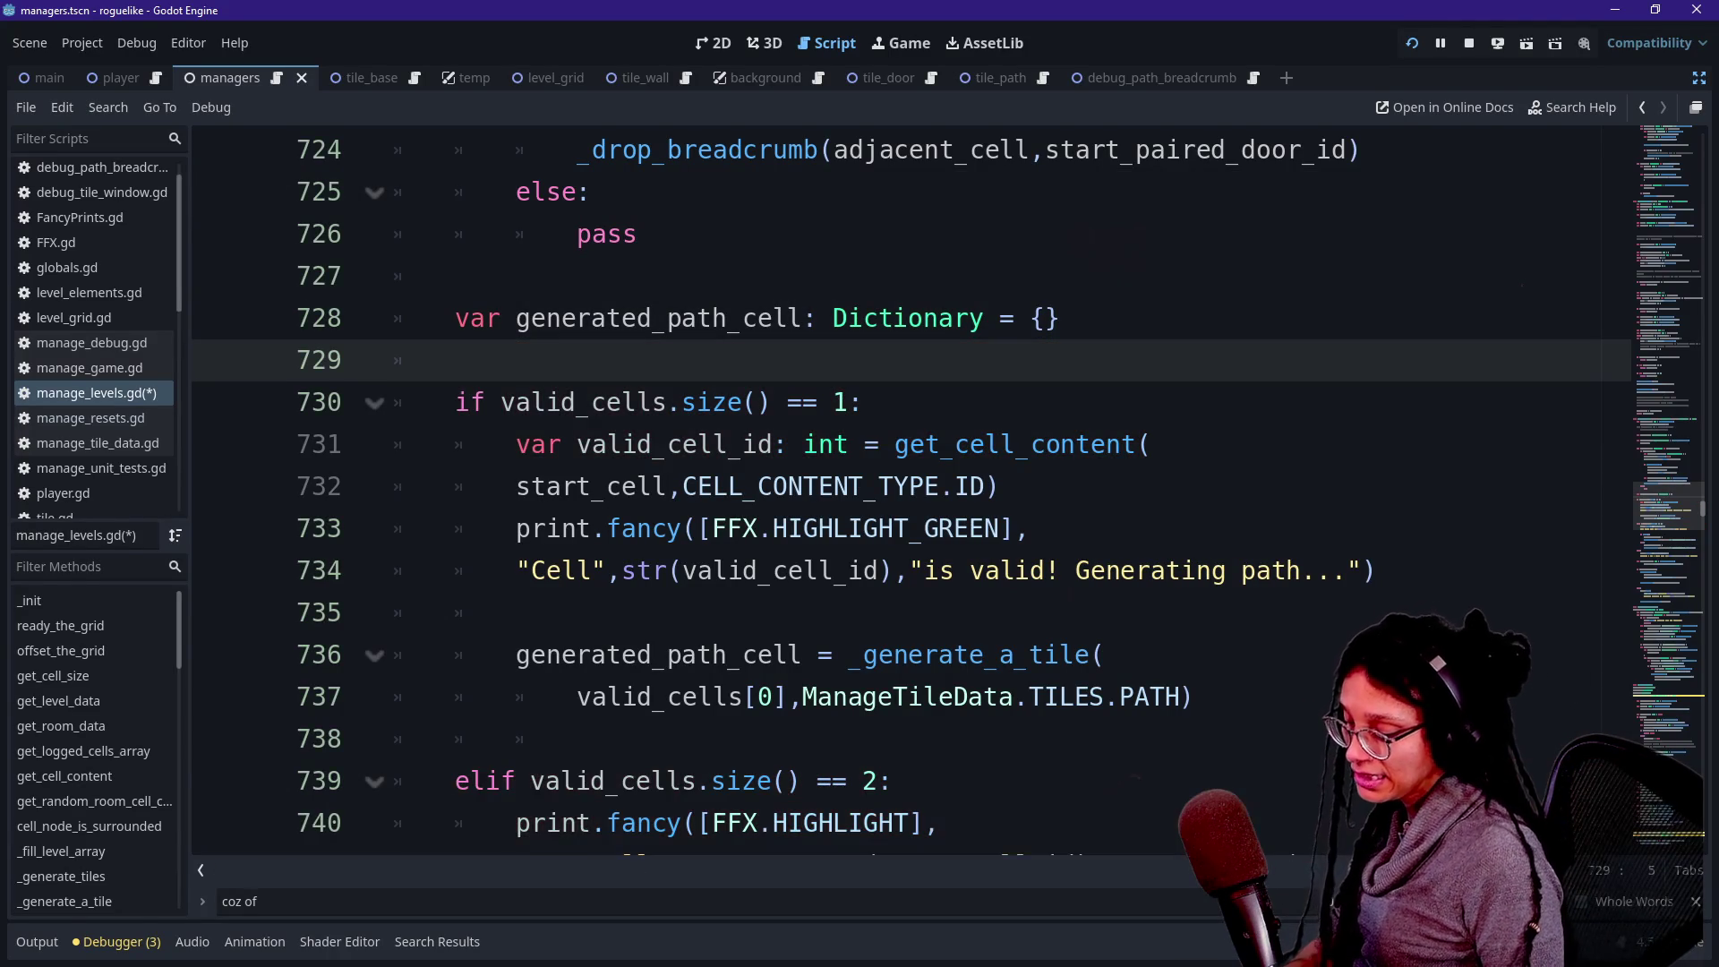
text(f)
key(BackSpace)
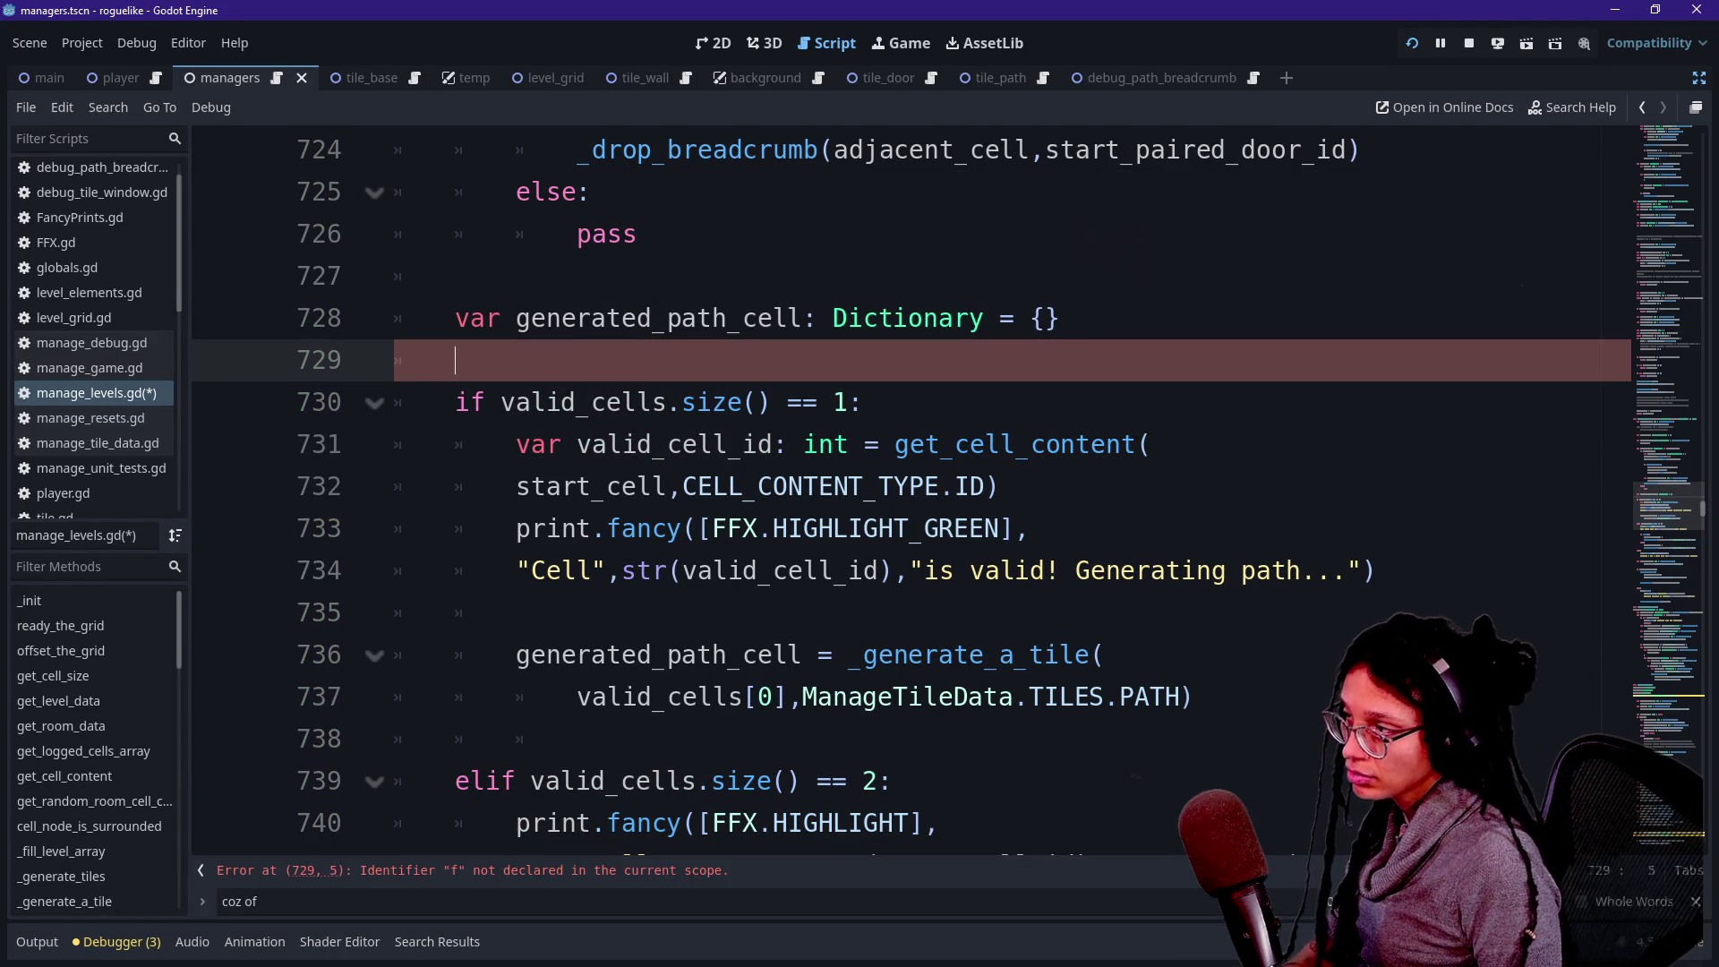
text(rint.fanc)
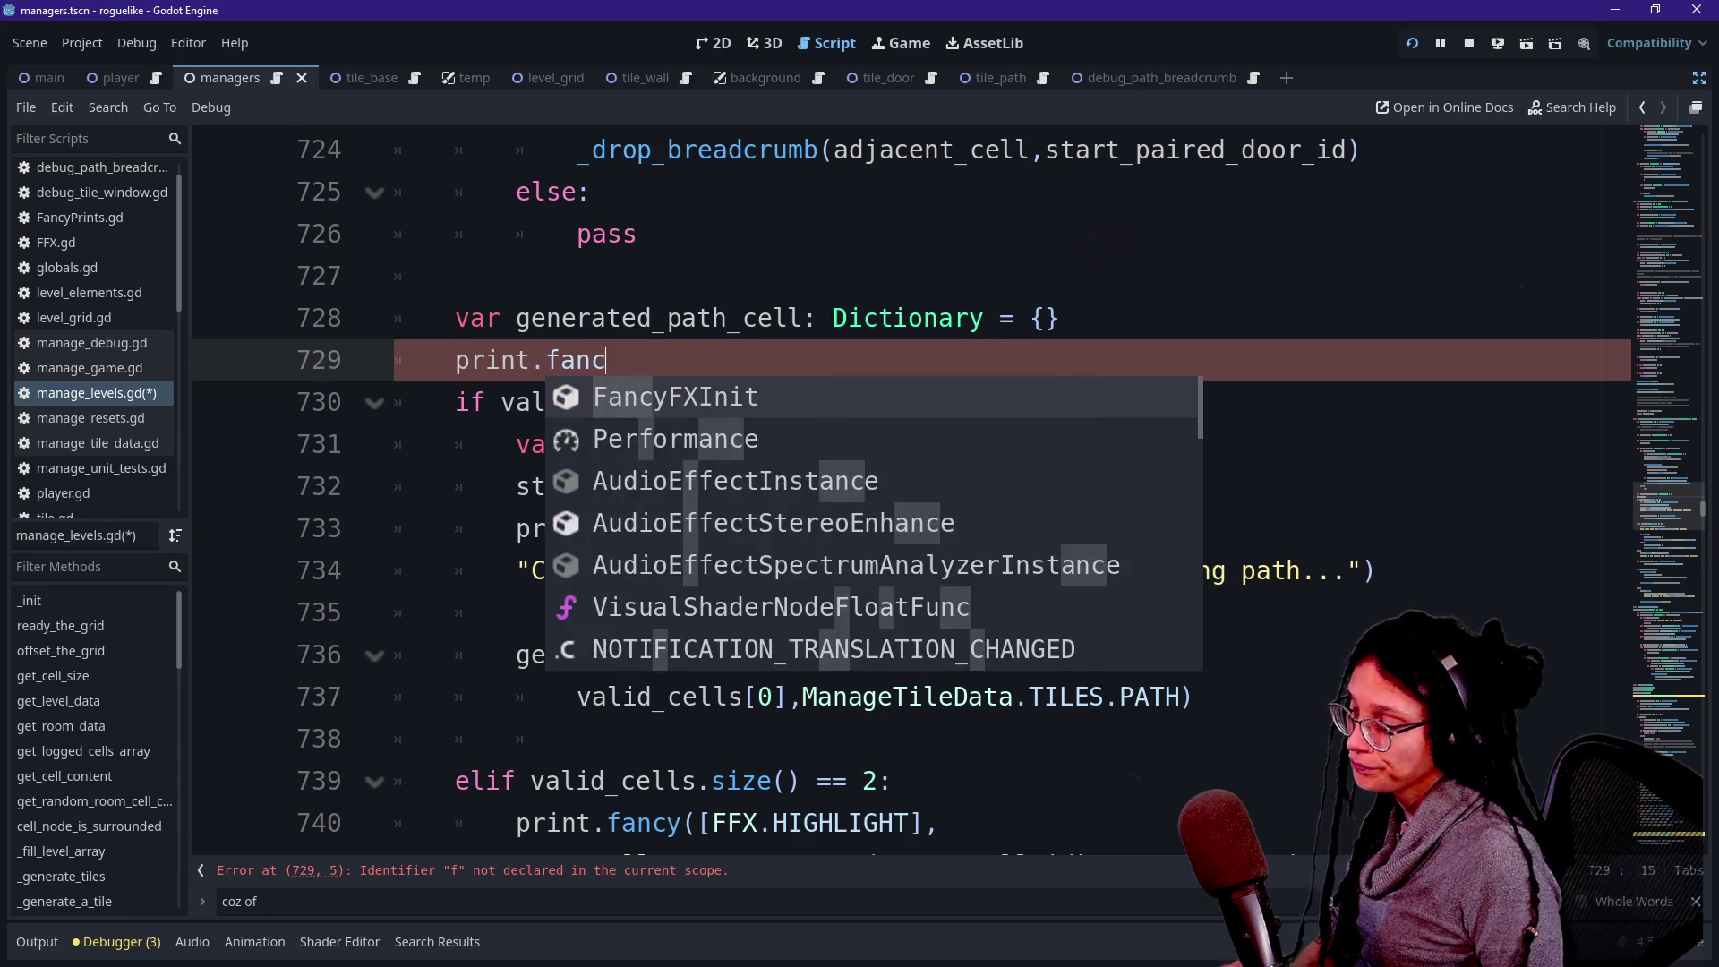
key(Return)
Give the print the arguments "Valid cells on" and str(start_cell_id)
text(")
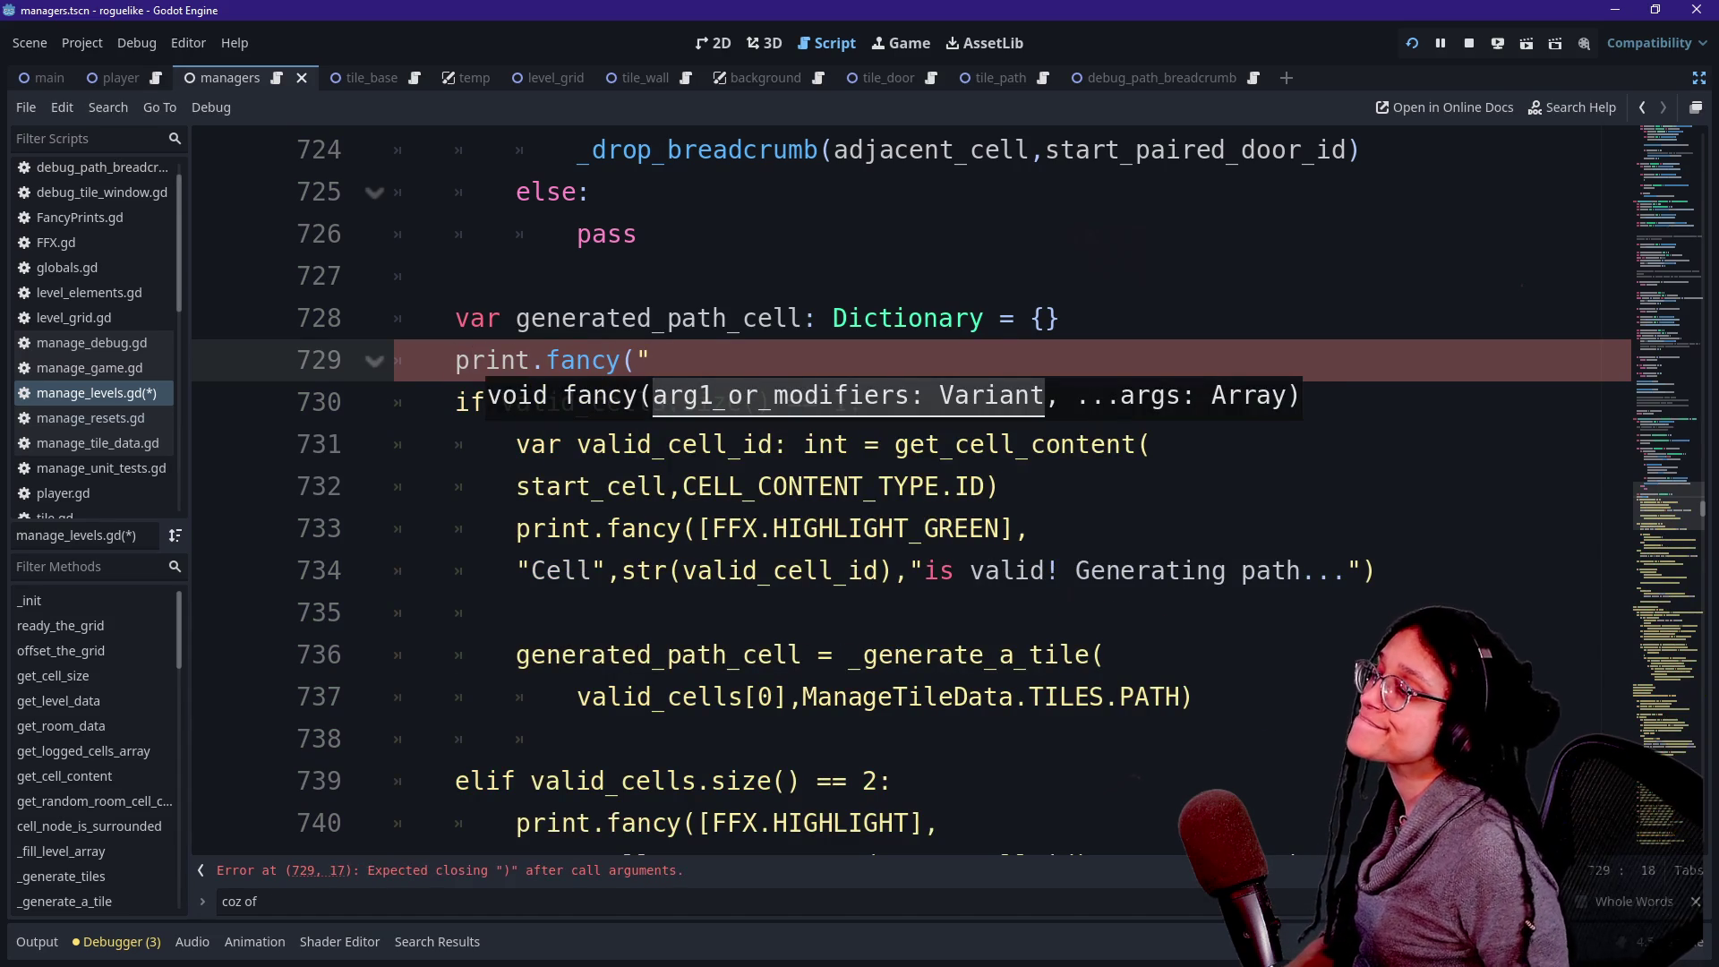
text(Valid cells)
scroll(895, 492, up, 10)
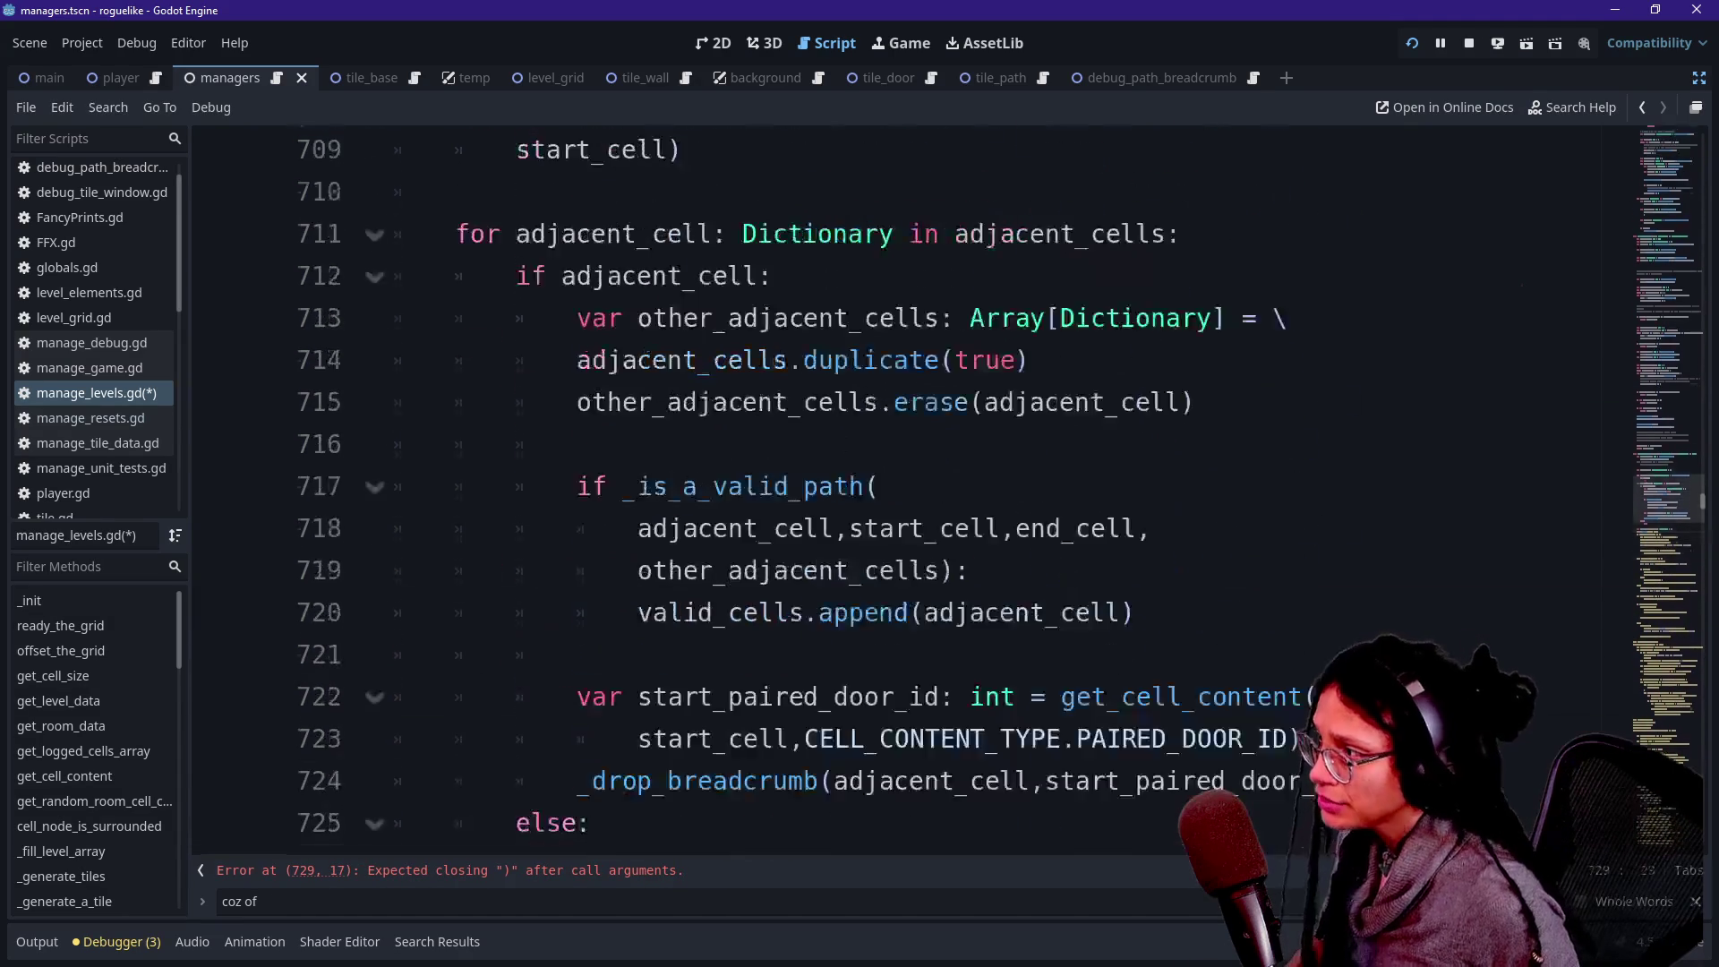
scroll(895, 493, down, 1)
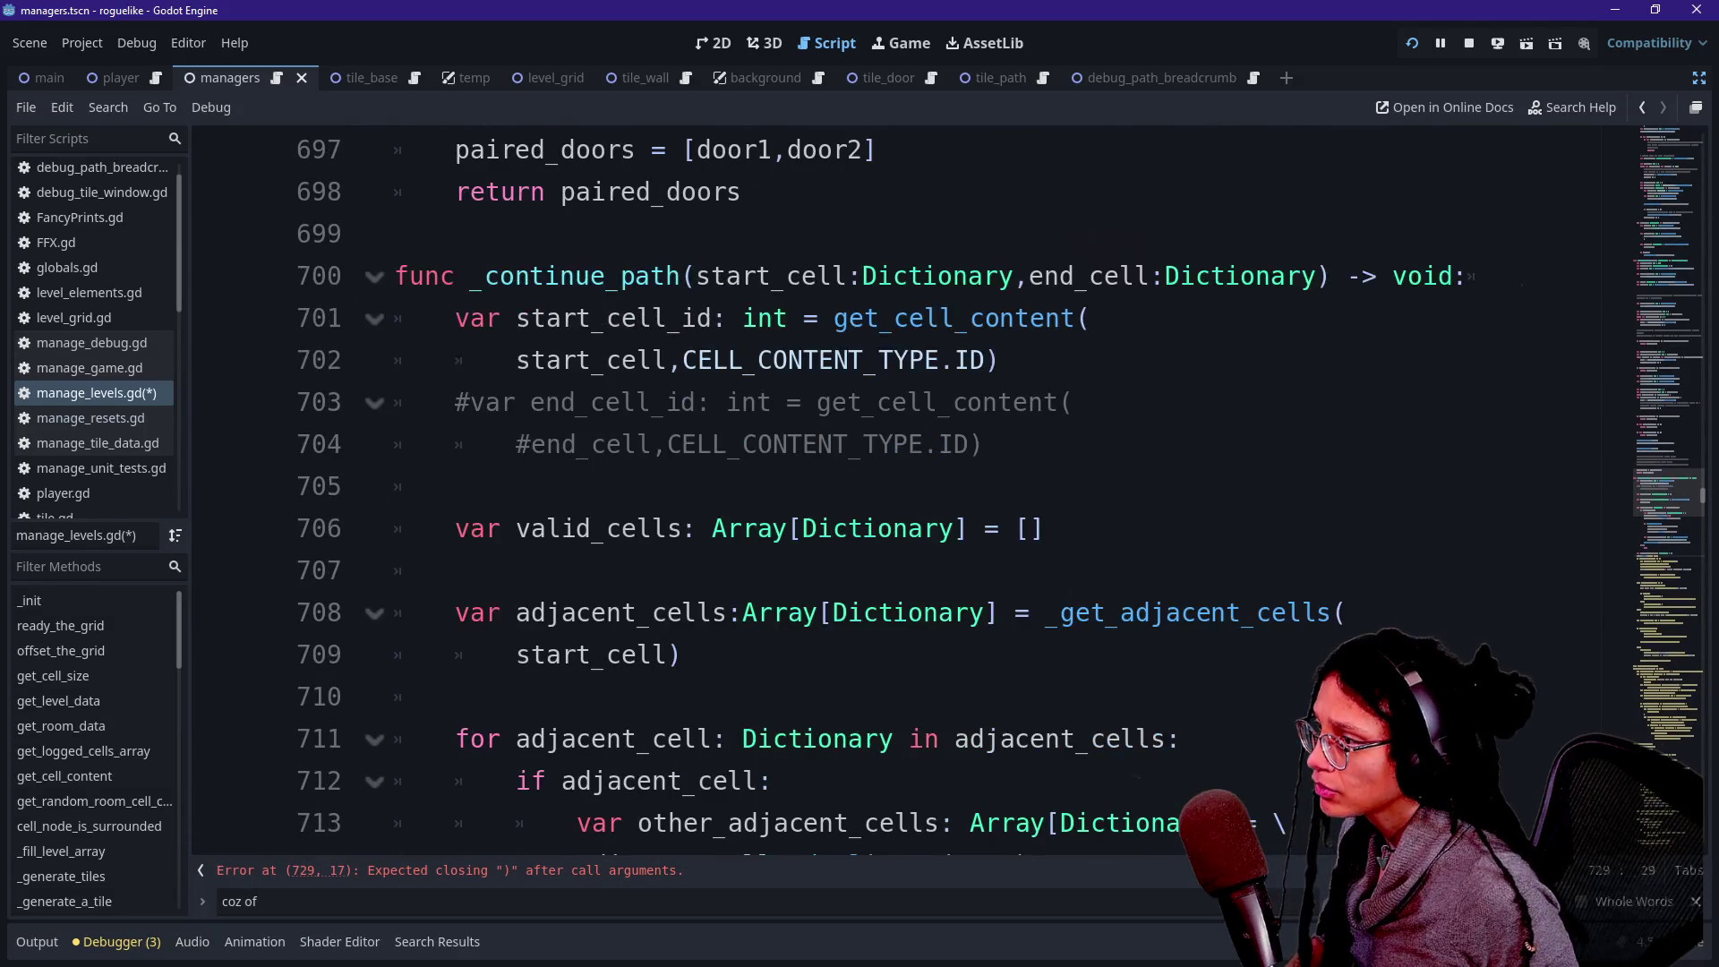
scroll(896, 492, down, 7)
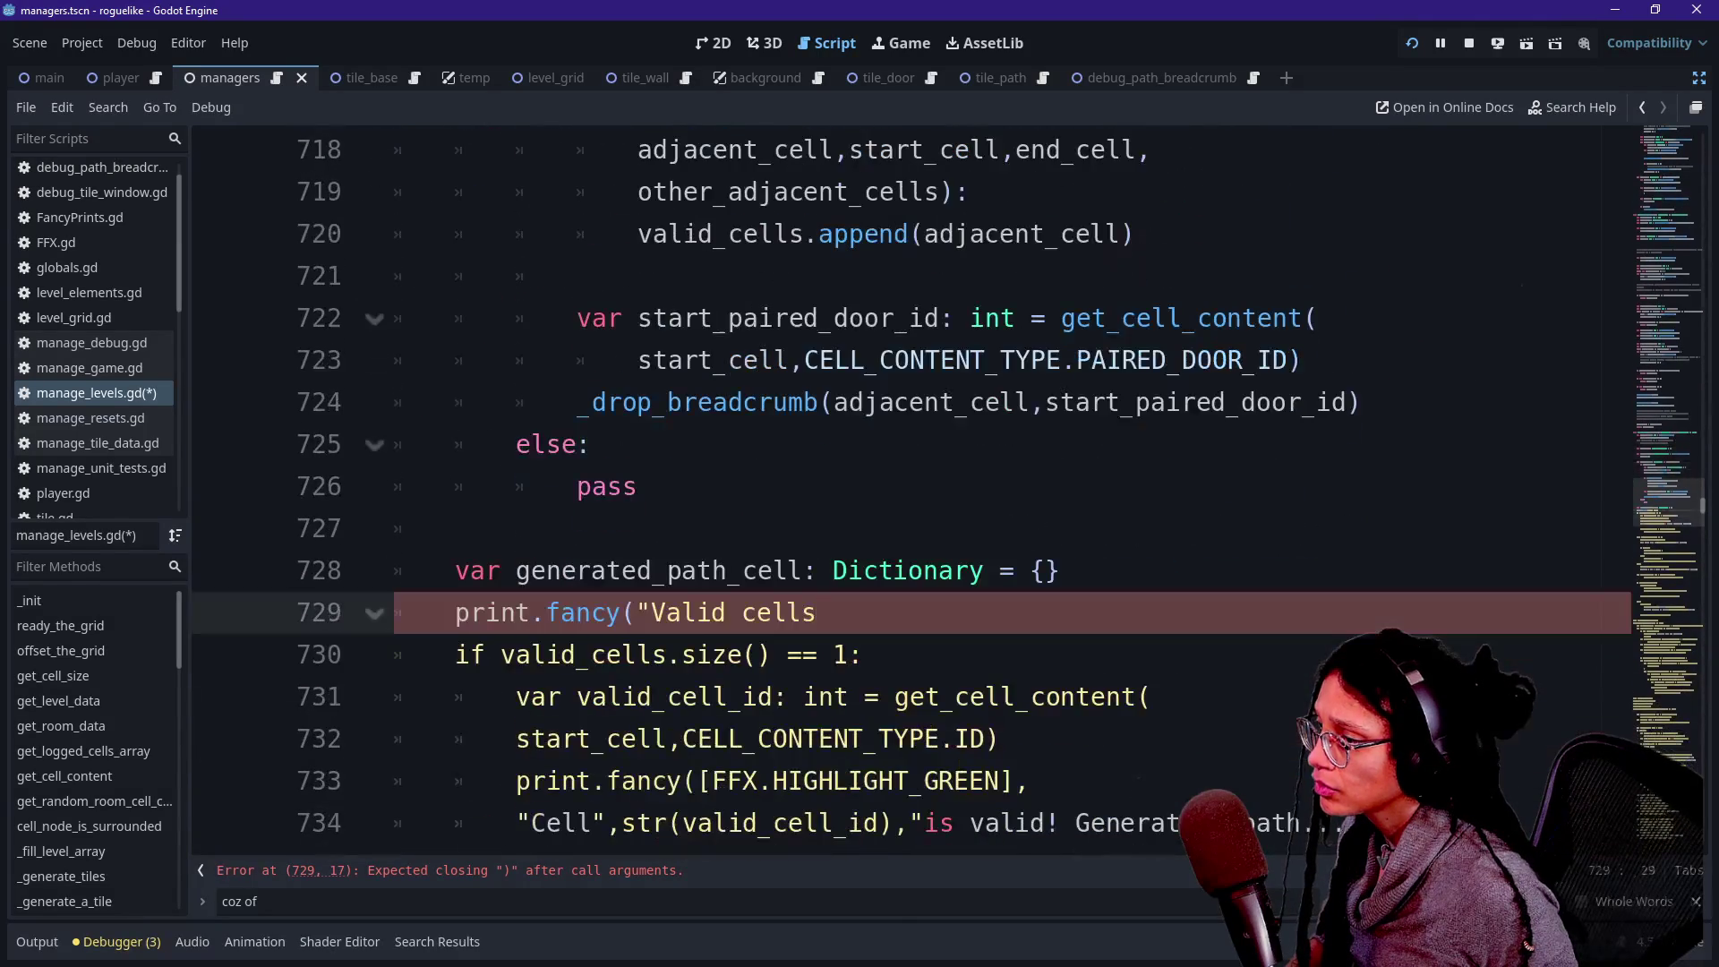
scroll(896, 492, up, 5)
scroll(895, 493, up, 2)
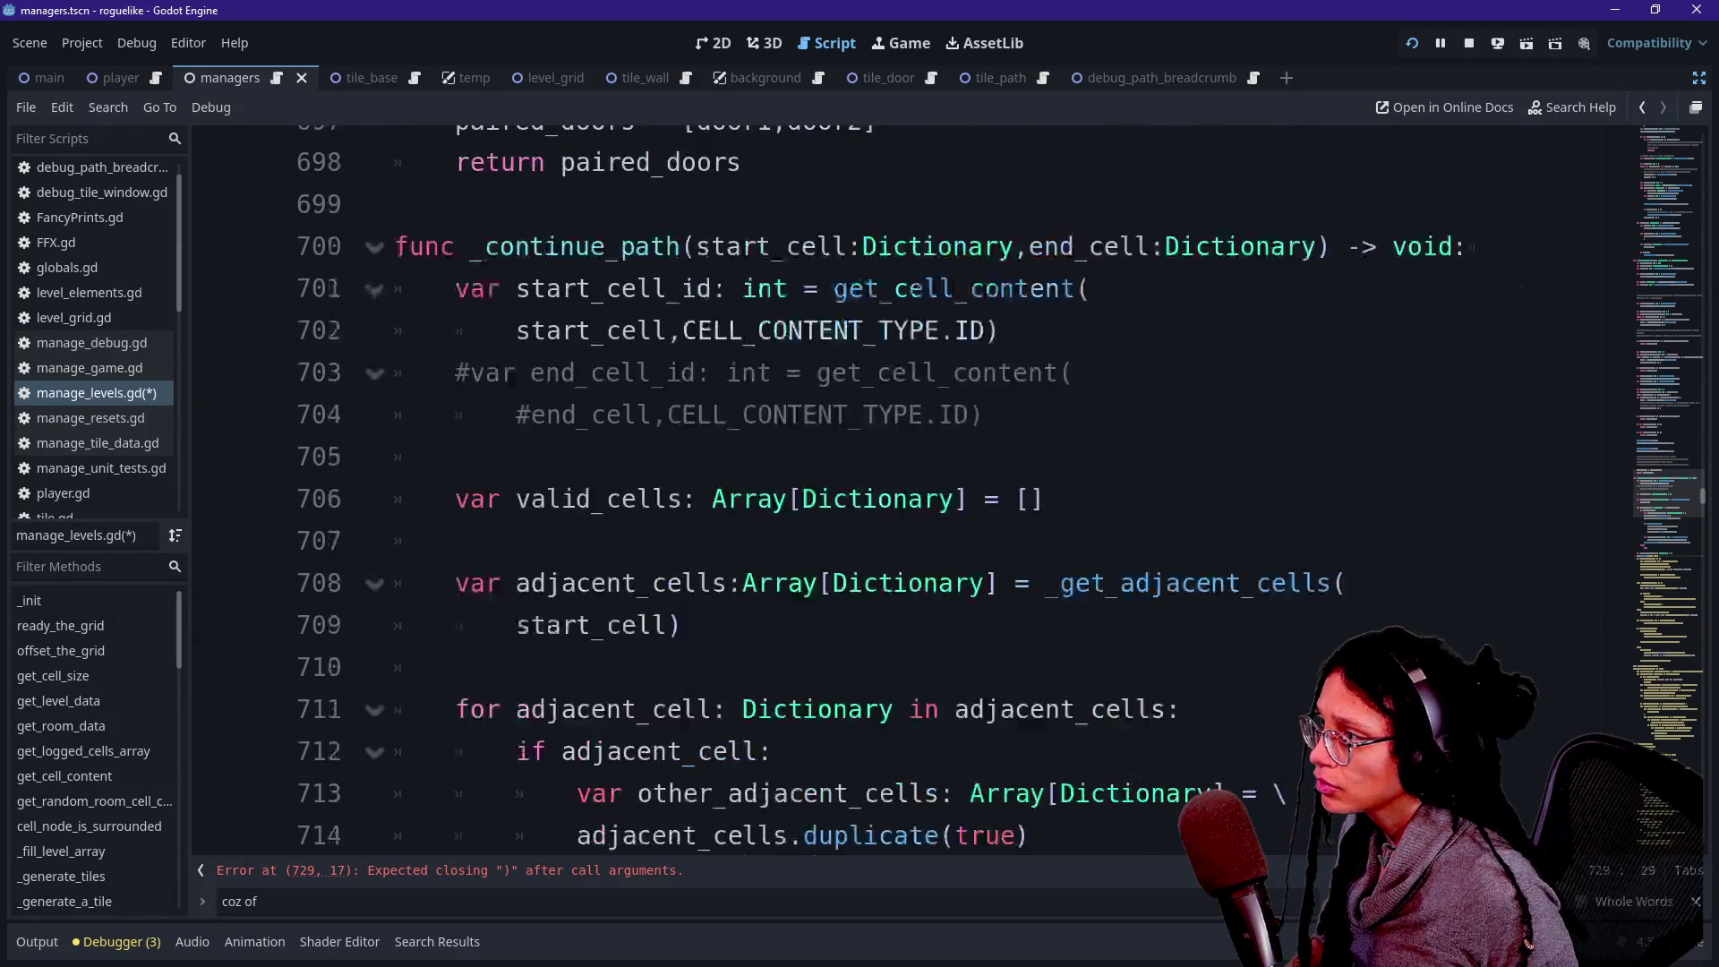
scroll(896, 492, down, 10)
text(on)
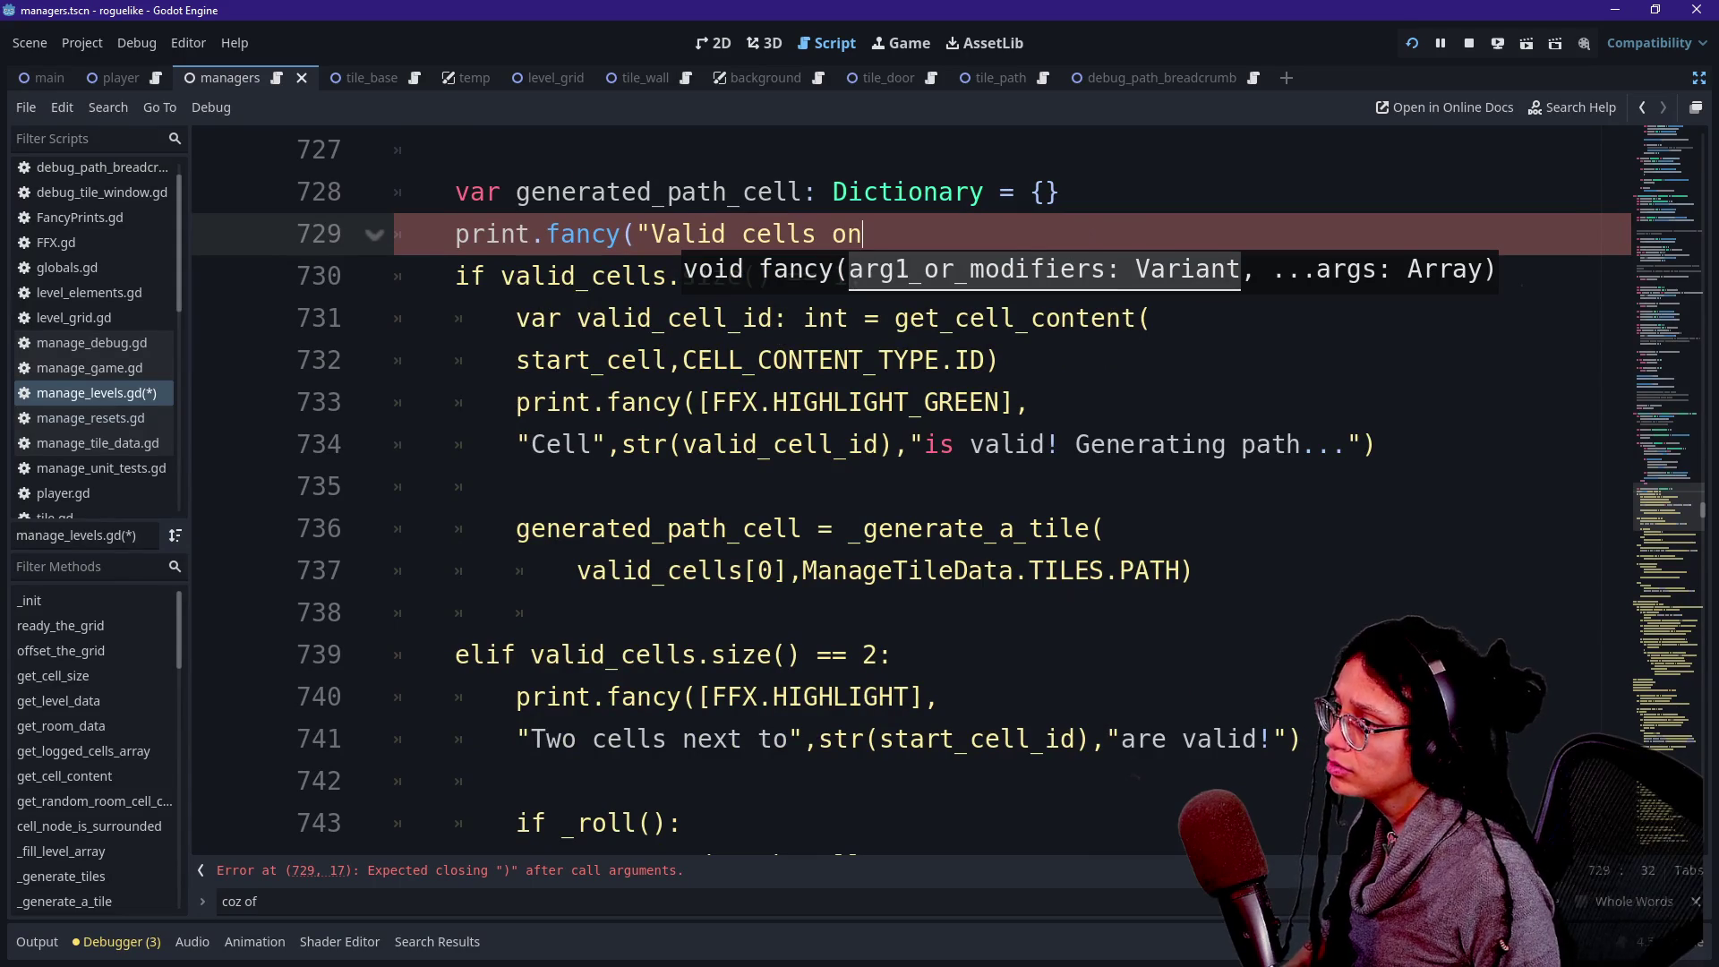
text(",star)
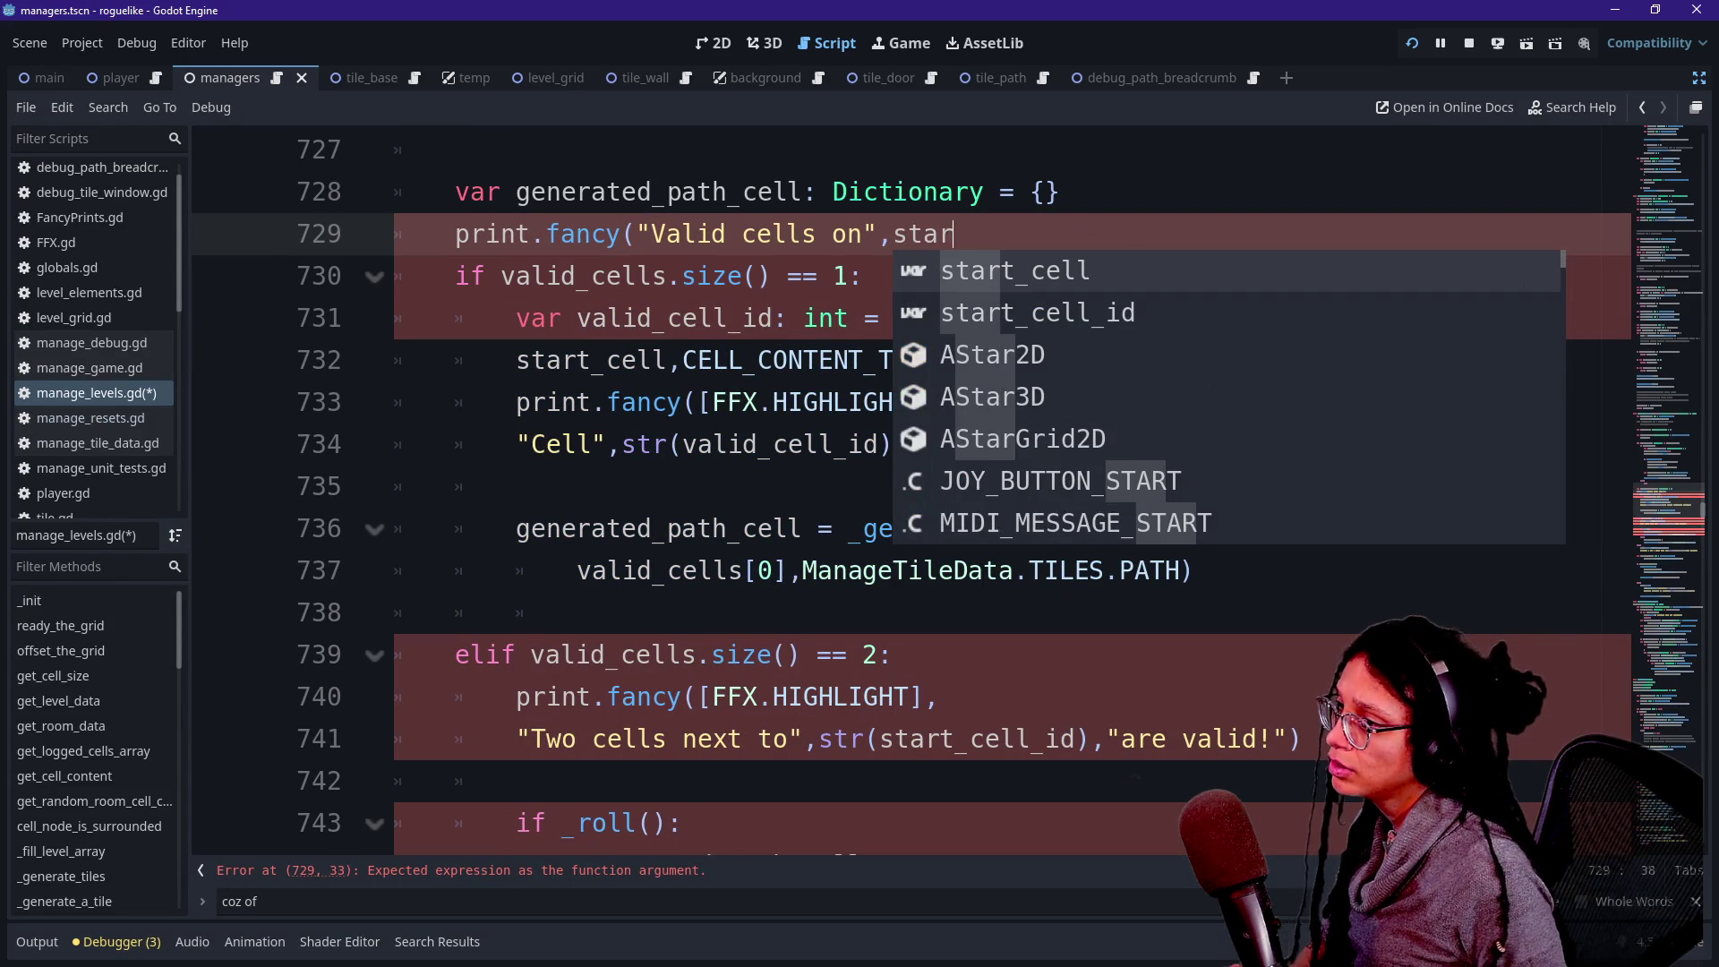
key(Down)
key(Return)
click(894, 234)
text(str(start_cell_id)
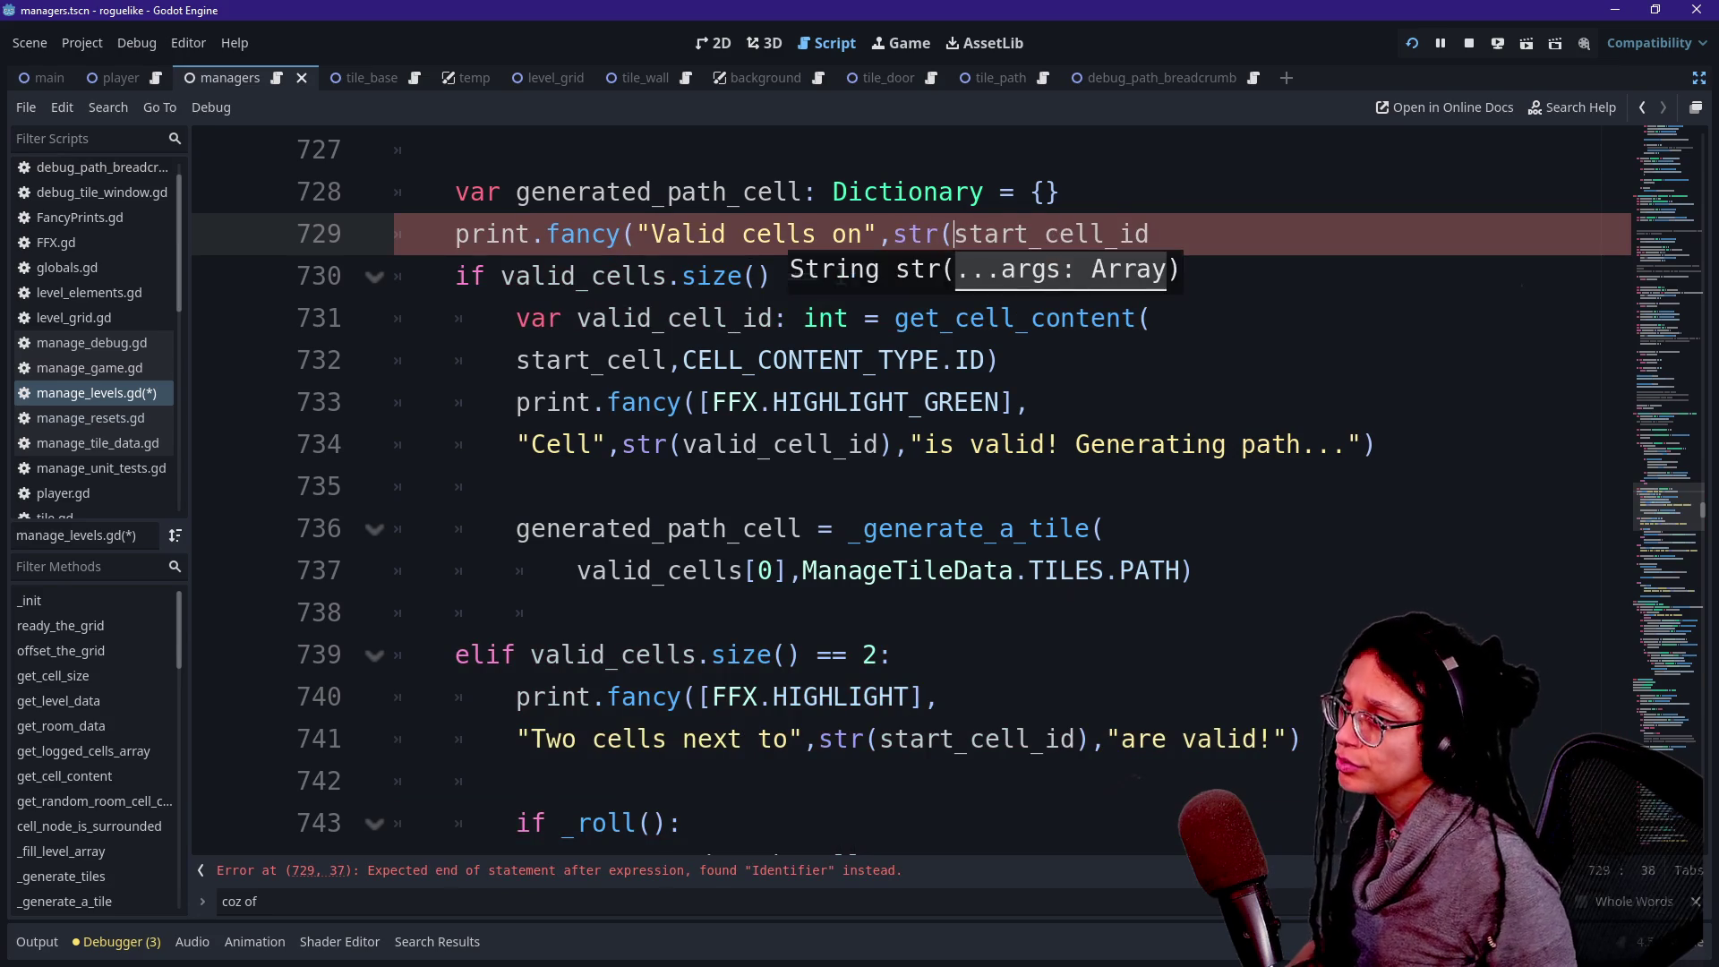
key(End)
text(),"")
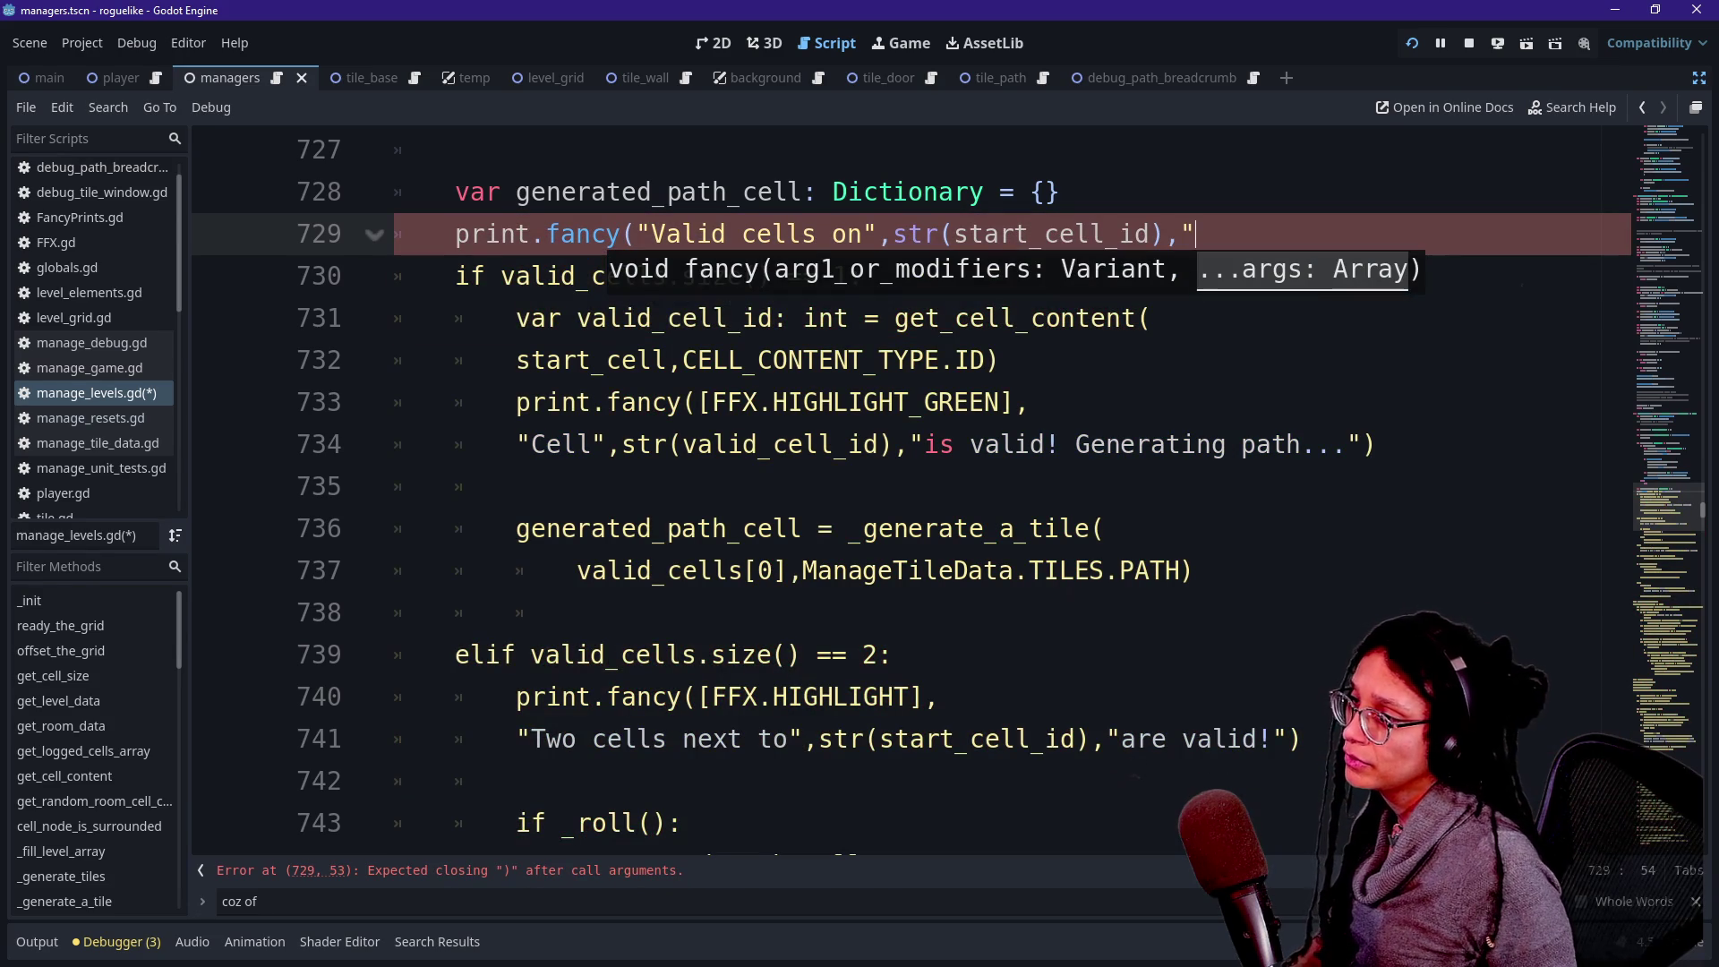
text(s path)
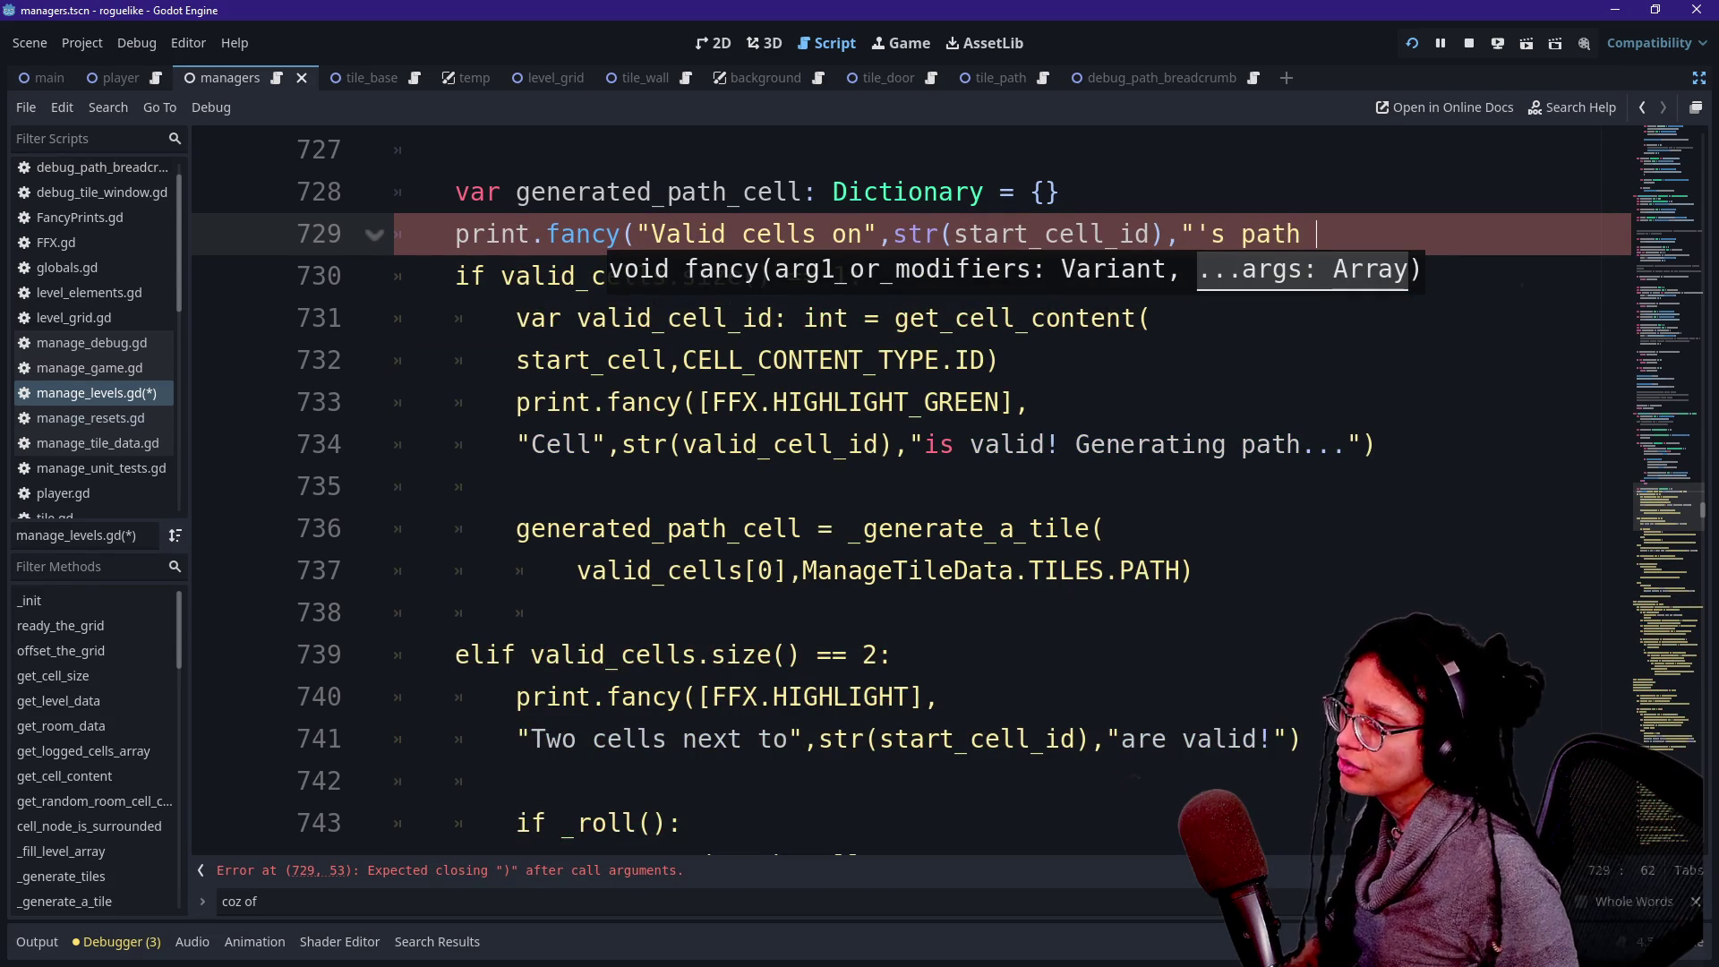
Continue the print arguments on a new line with "'s path towards", fixing the misspelling
scroll(895, 484, up, 2)
text(t)
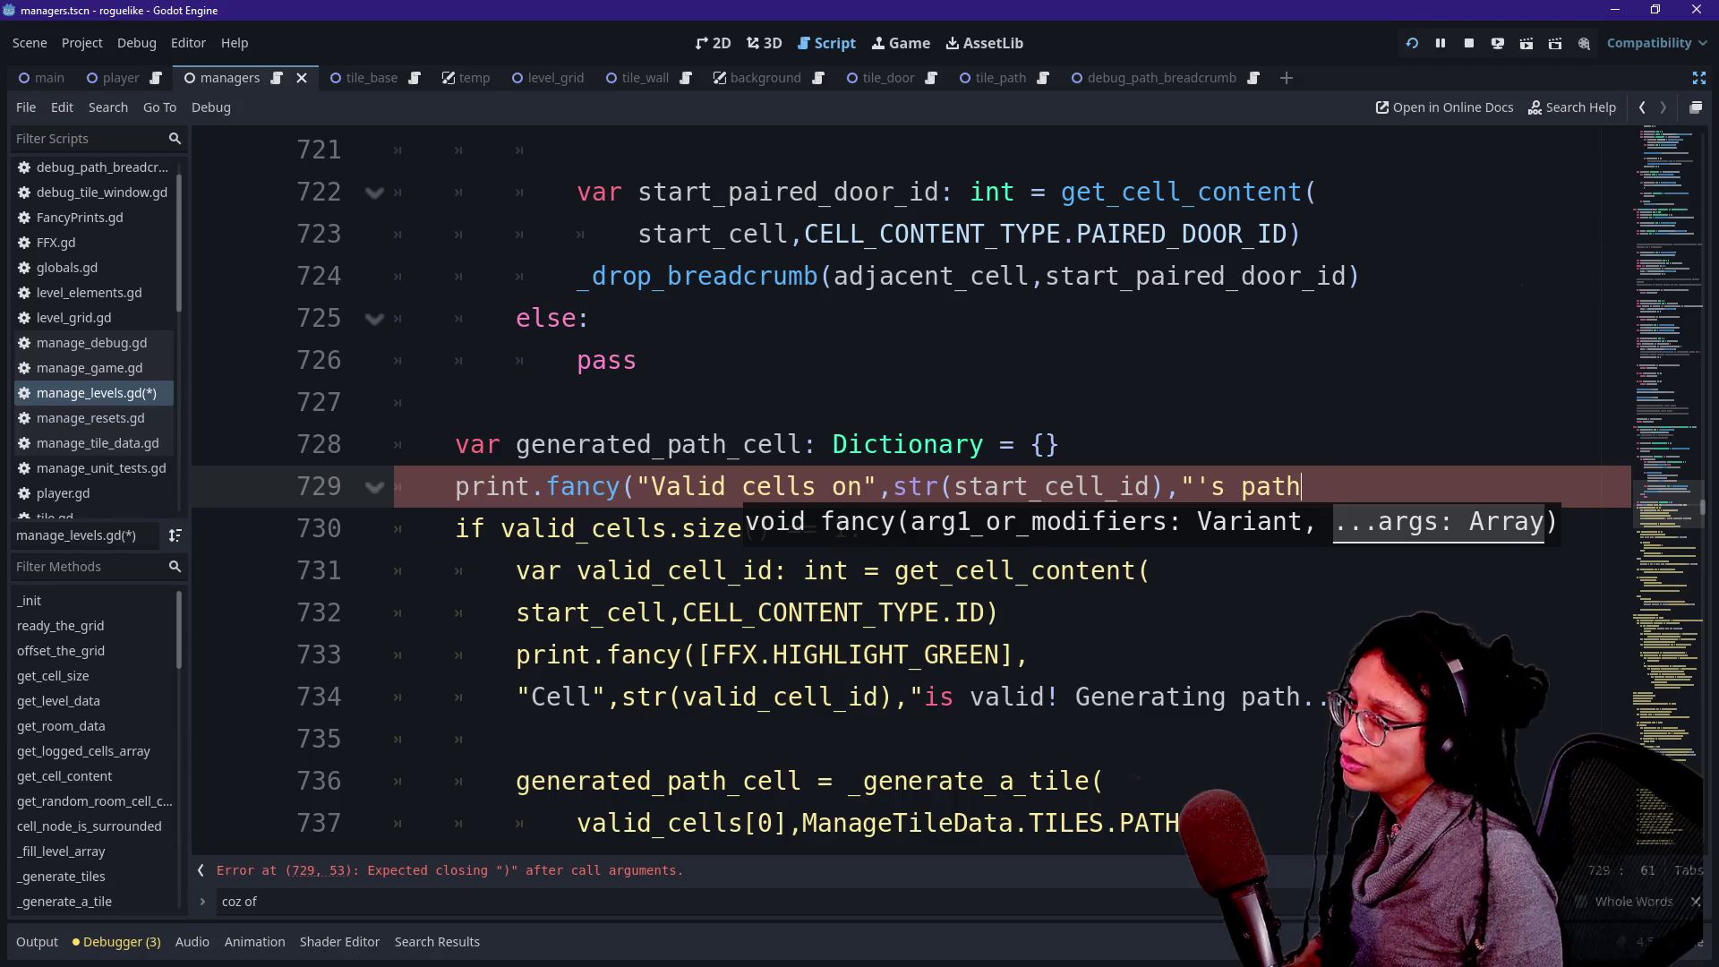
key(BackSpace)
key(BackSpace)
key(BackSpace)
text(),)
key(Return)
text("'s path )
text(towrads)
scroll(895, 483, up, 1)
key(BackSpace)
key(BackSpace)
key(BackSpace)
key(BackSpace)
key(BackSpace)
text(wards)
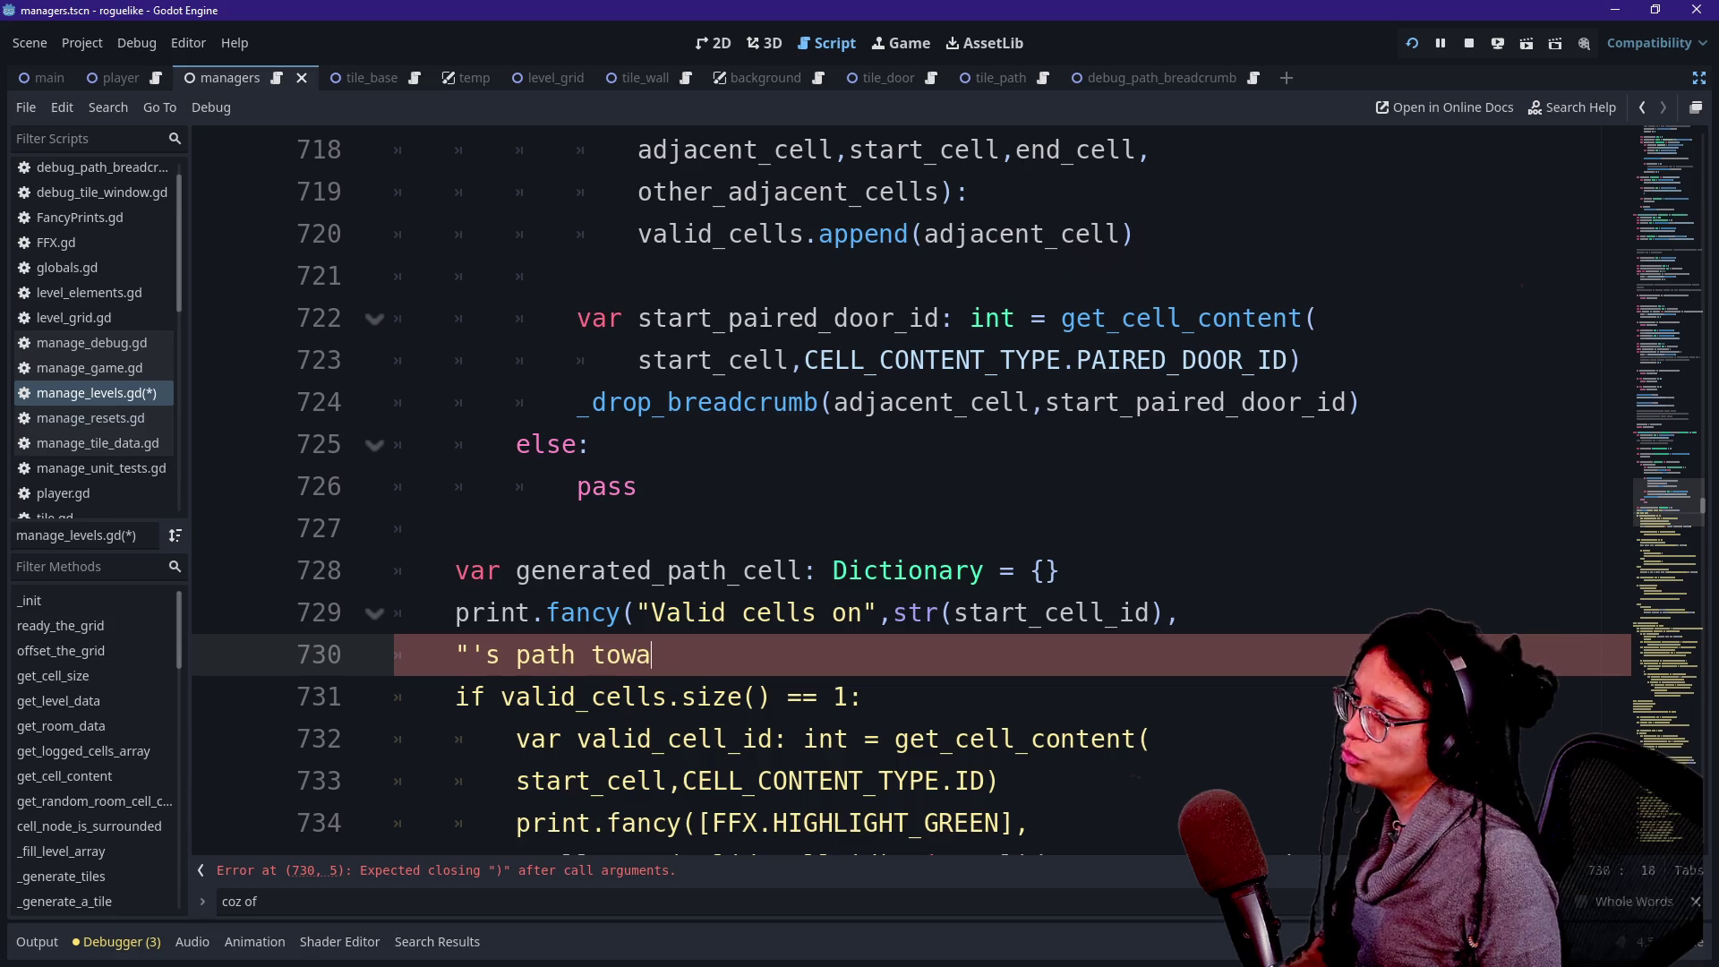
Uncomment lines 703–704 to restore the end_cell_id lookup
scroll(895, 484, up, 4)
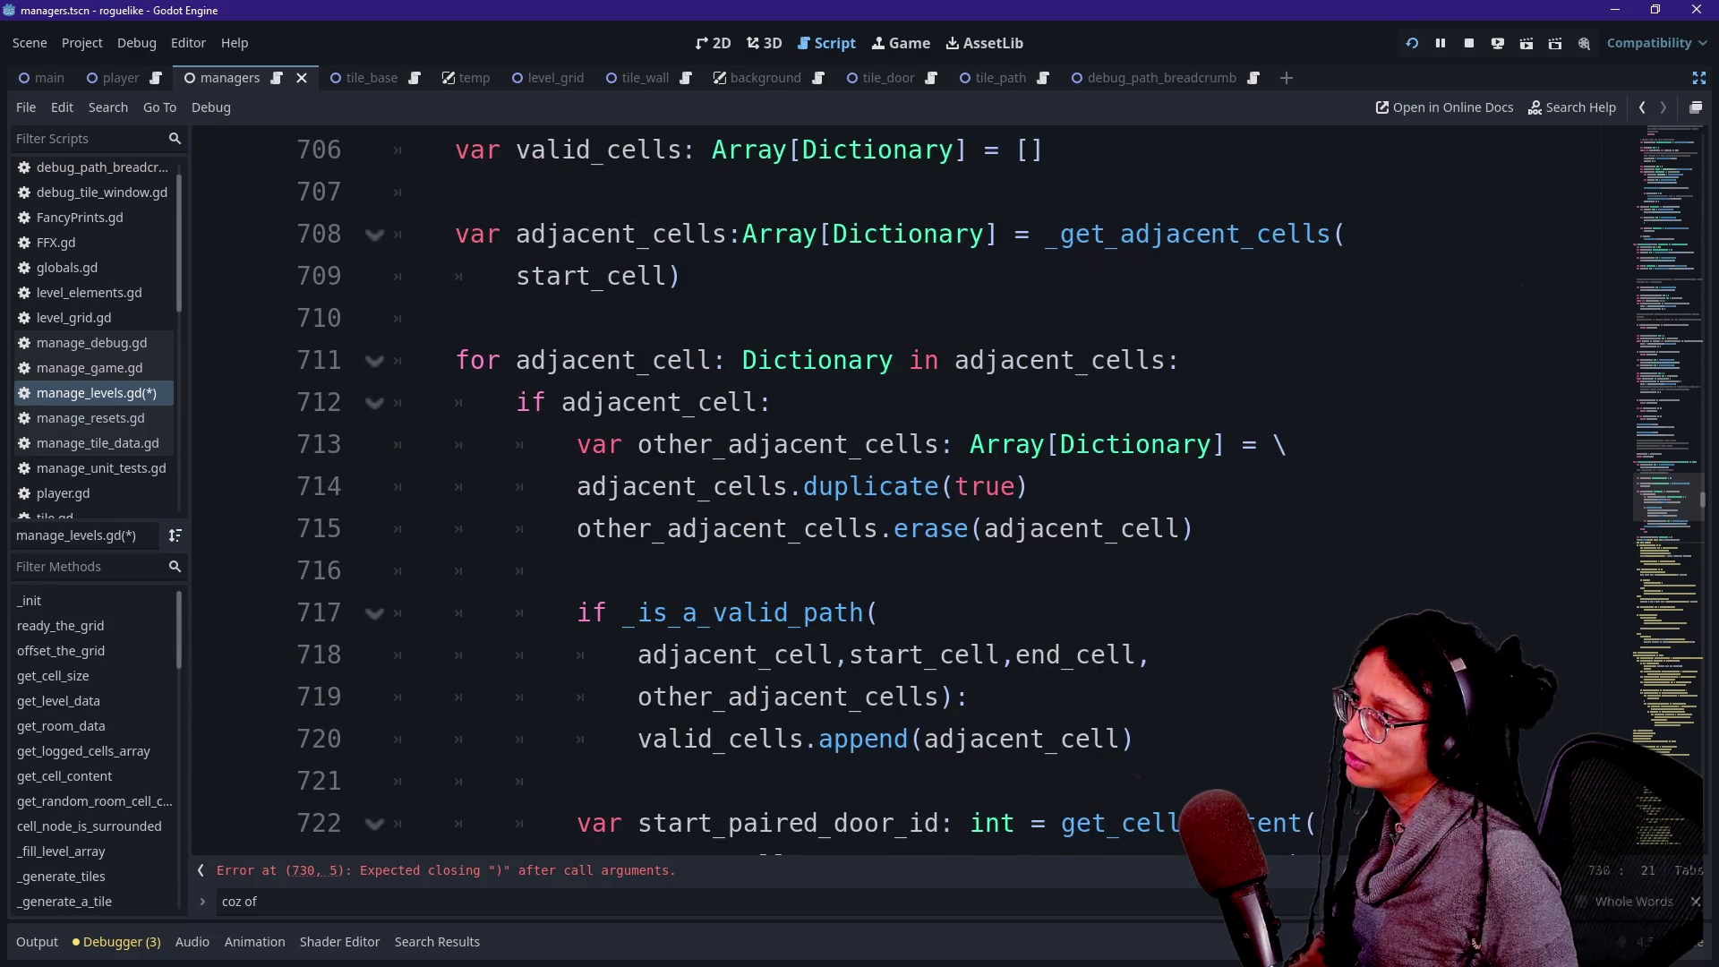
scroll(896, 484, down, 4)
scroll(895, 483, up, 8)
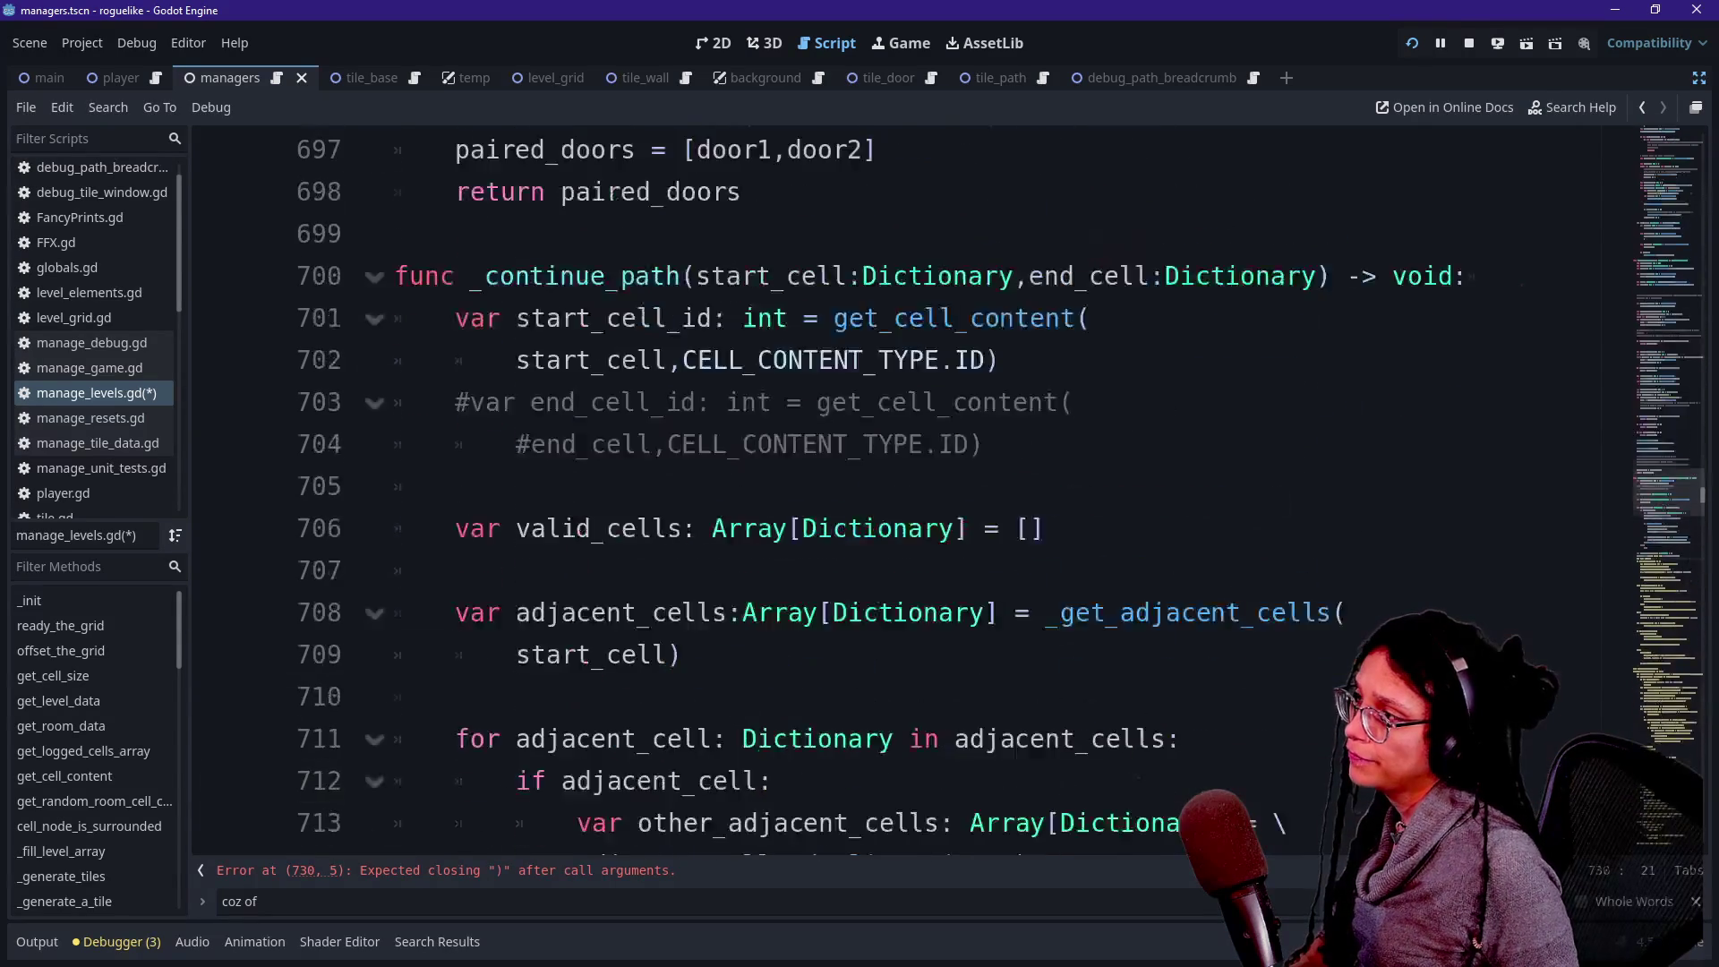
drag(663, 528, 689, 570)
key(ctrl+k)
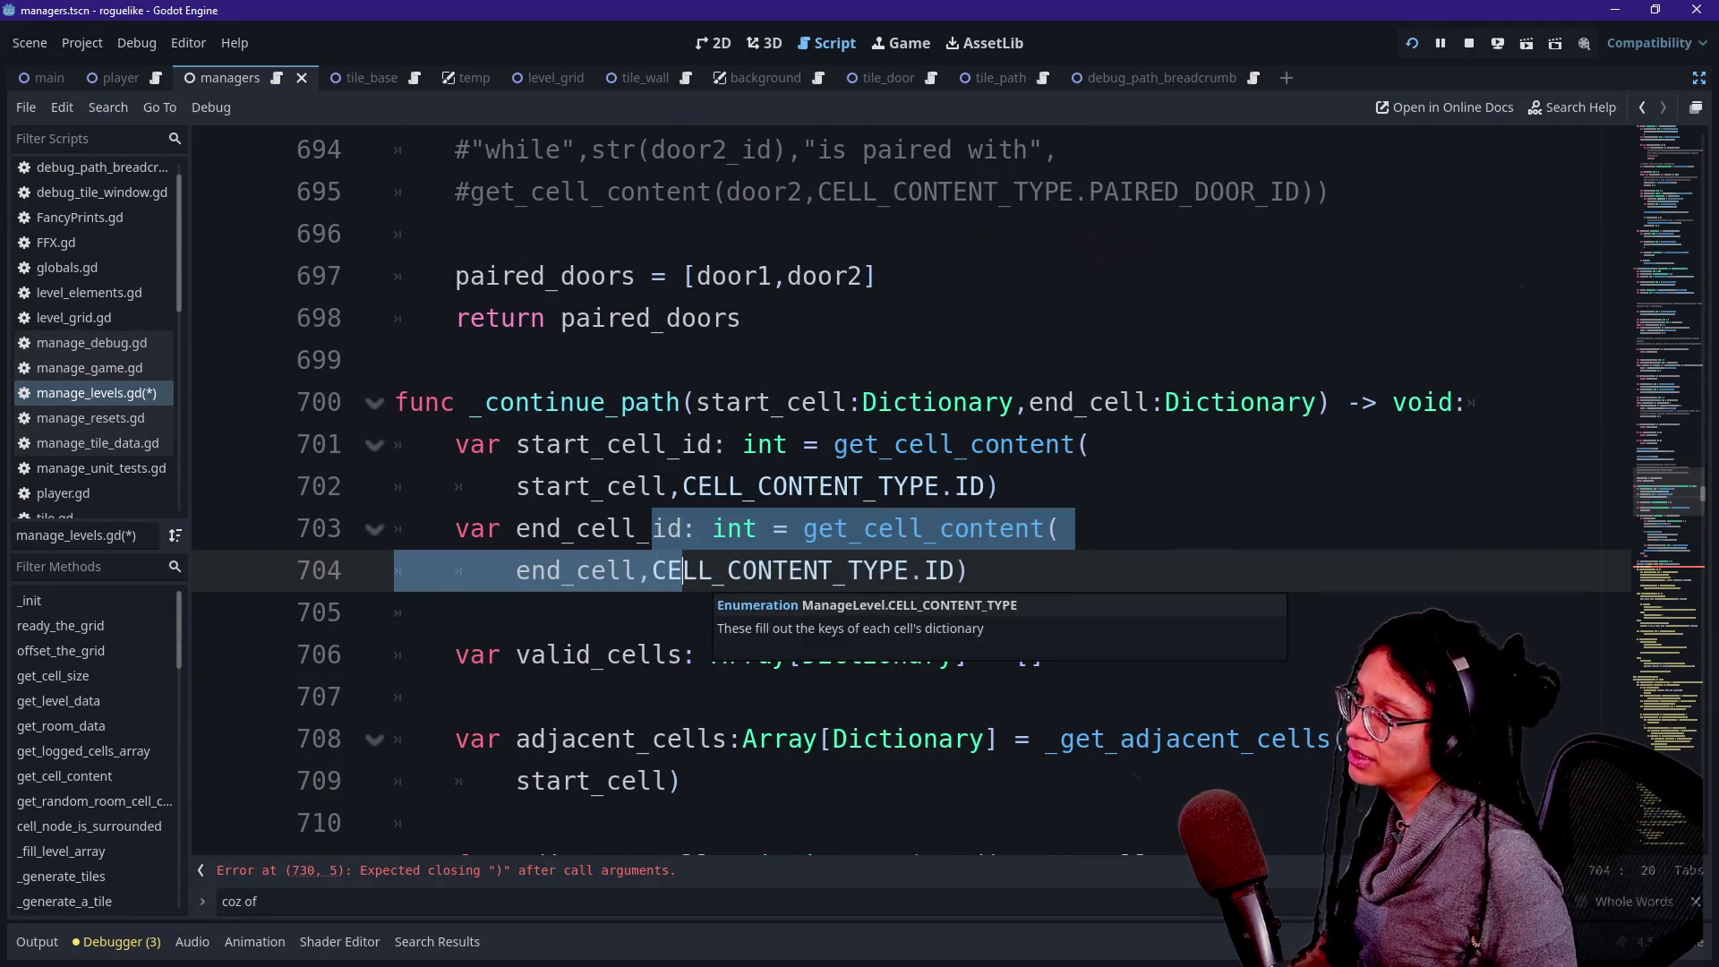
Close the print with str(end_cell_id) and "are:", then begin print.fancy([FFX on the next line
scroll(895, 483, down, 10)
click(696, 402)
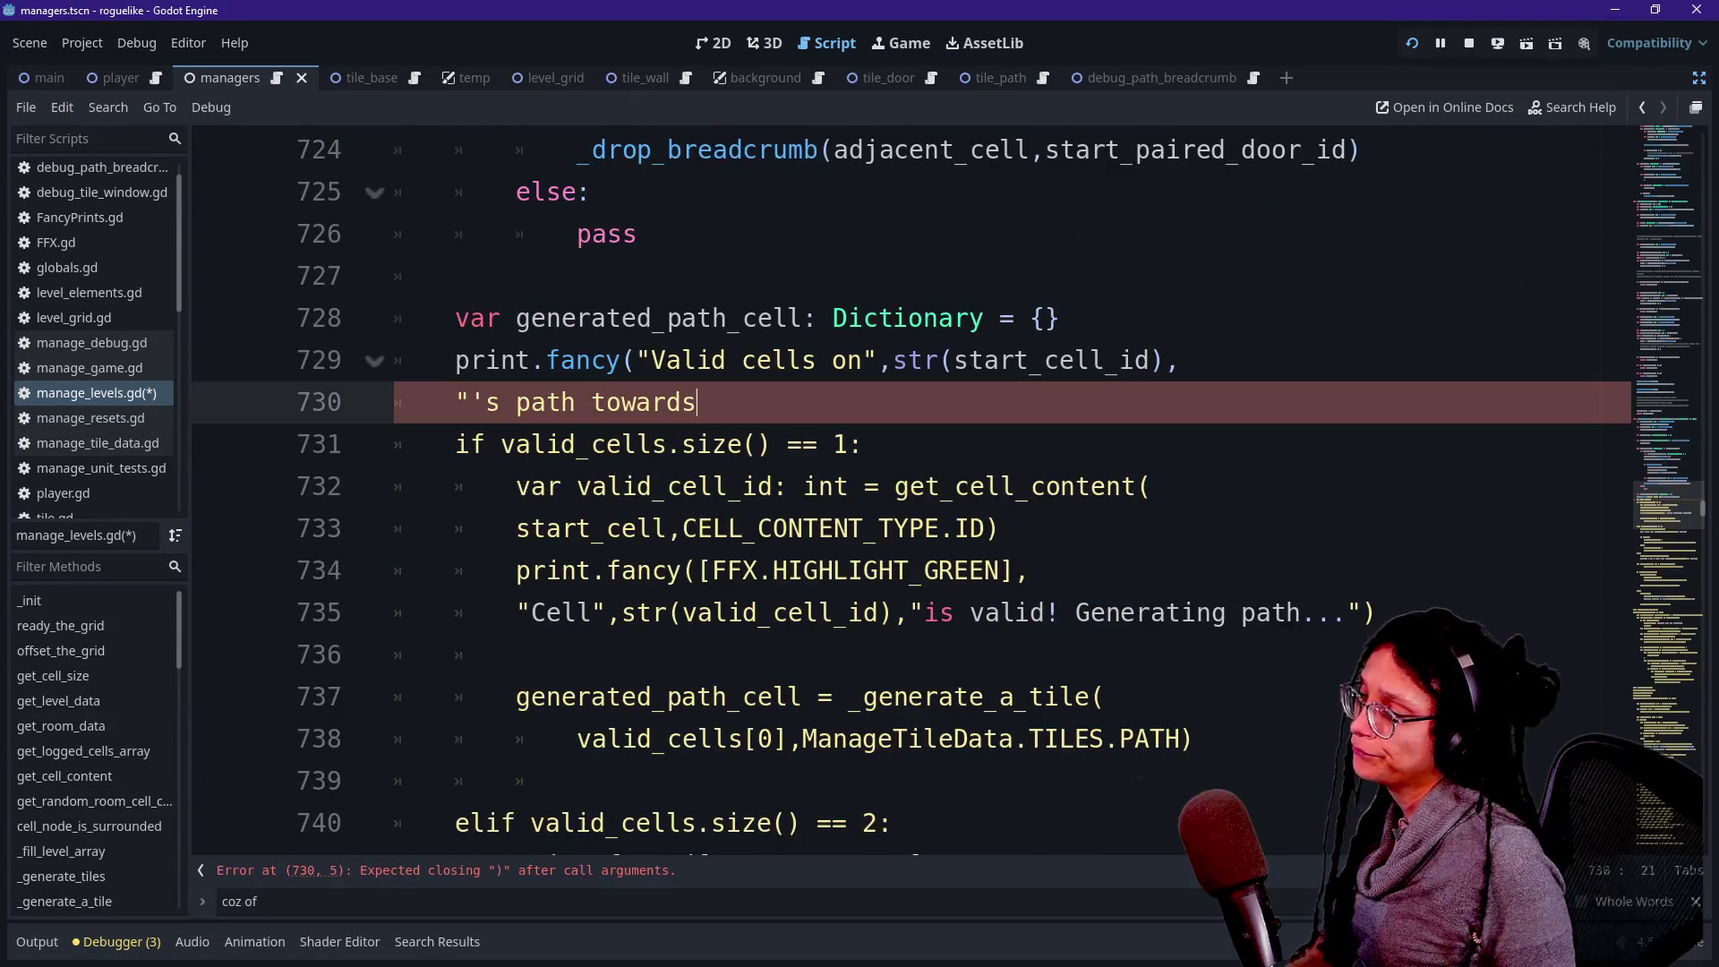
text(,",)
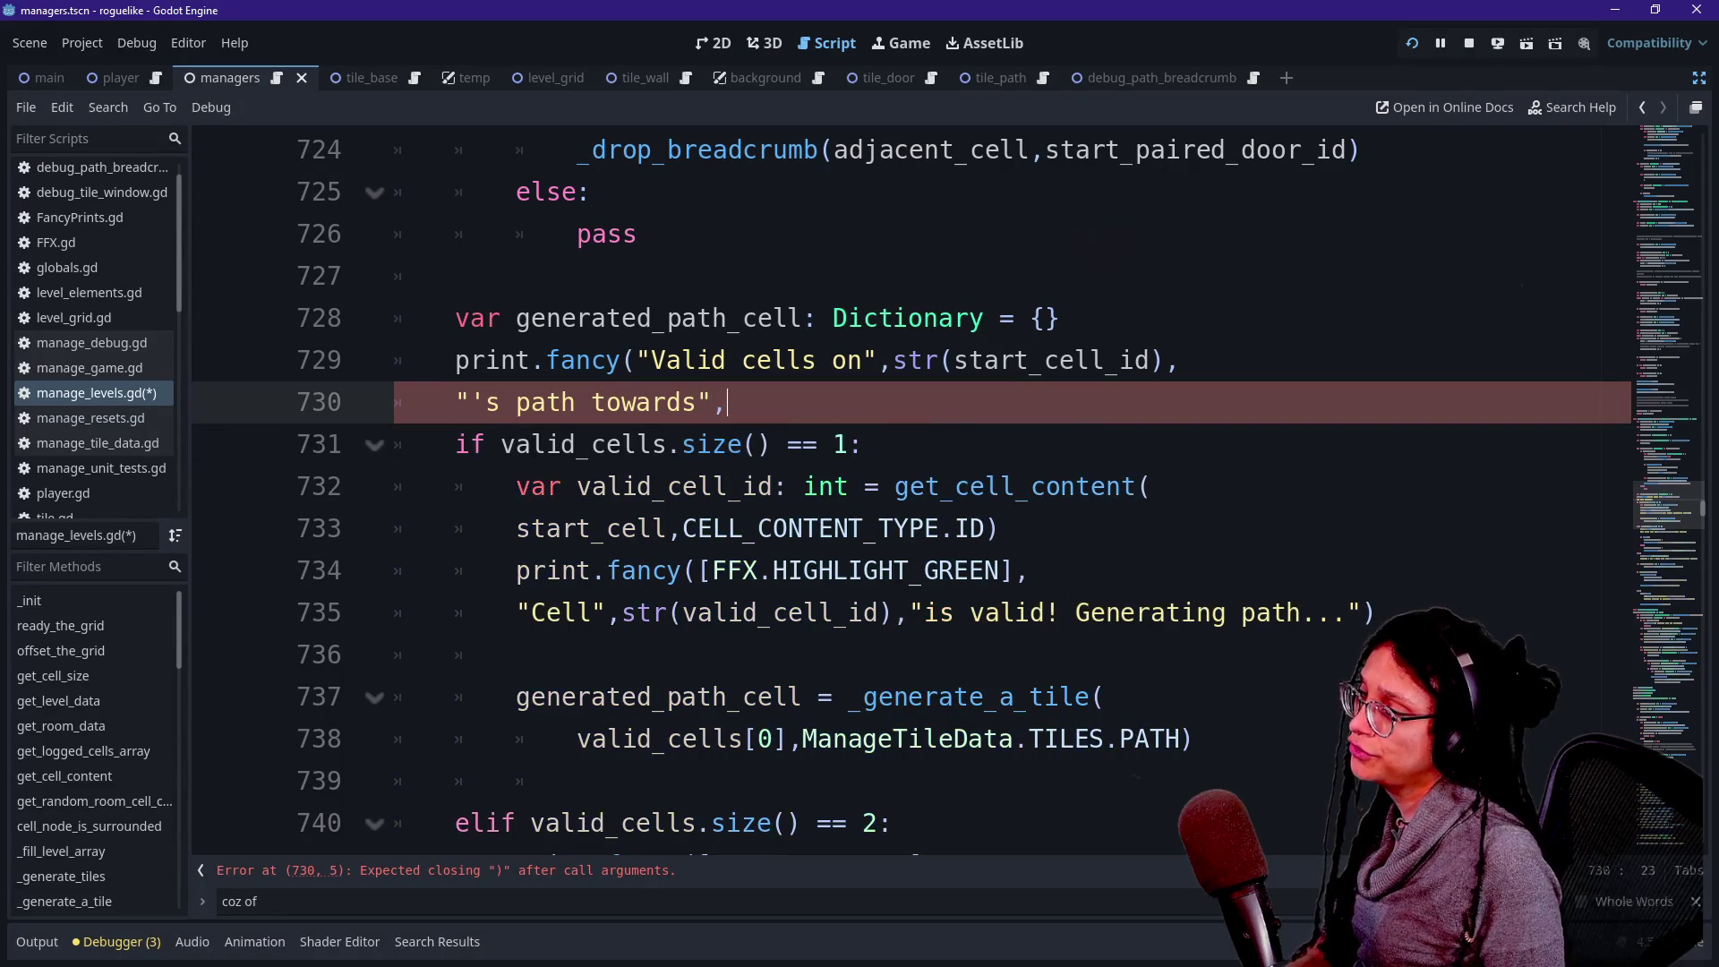
text(str(c)
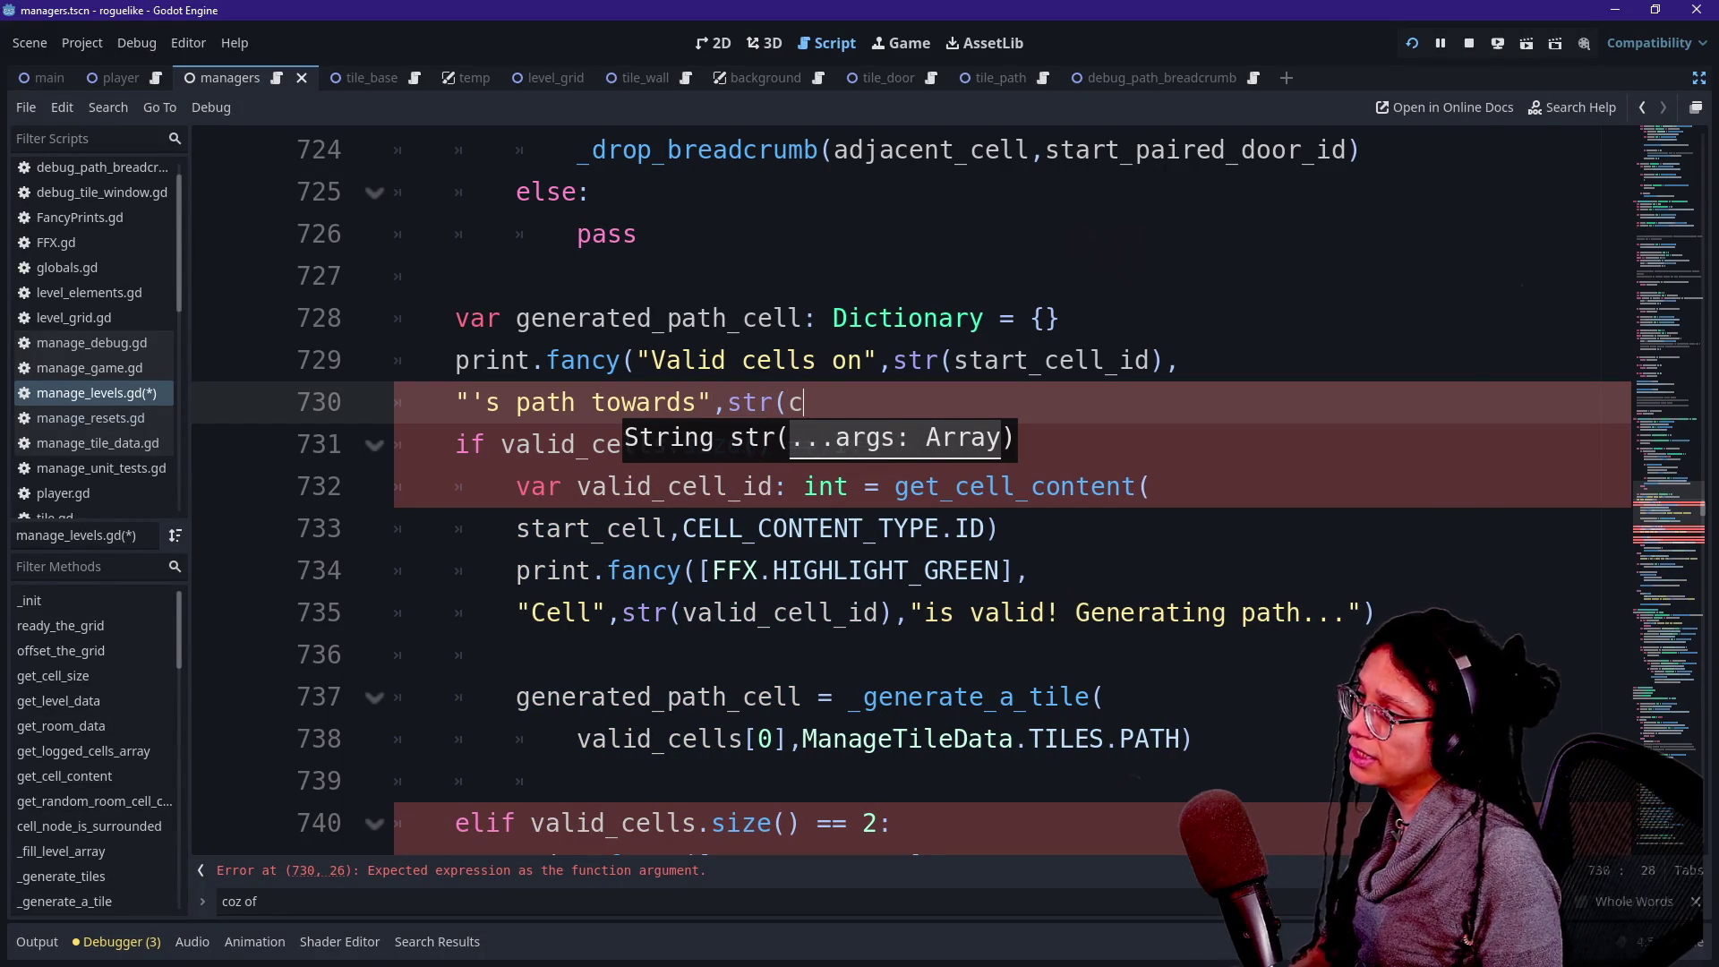
key(BackSpace)
text(end_cell_id),)
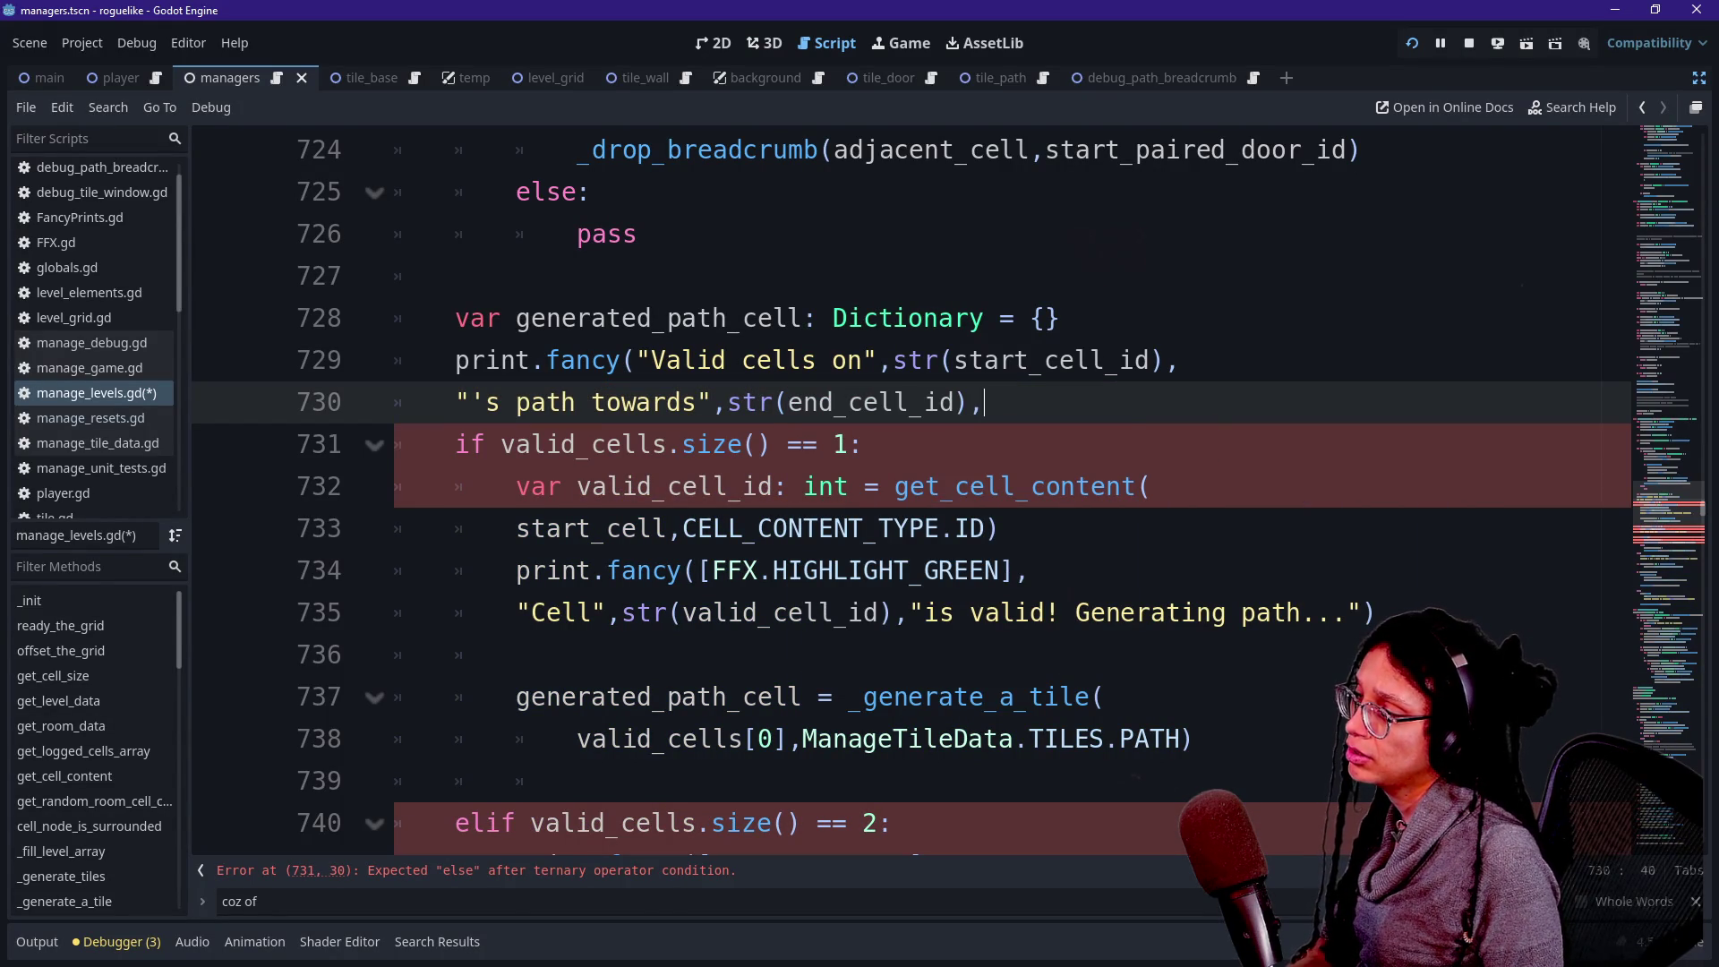
text("are)
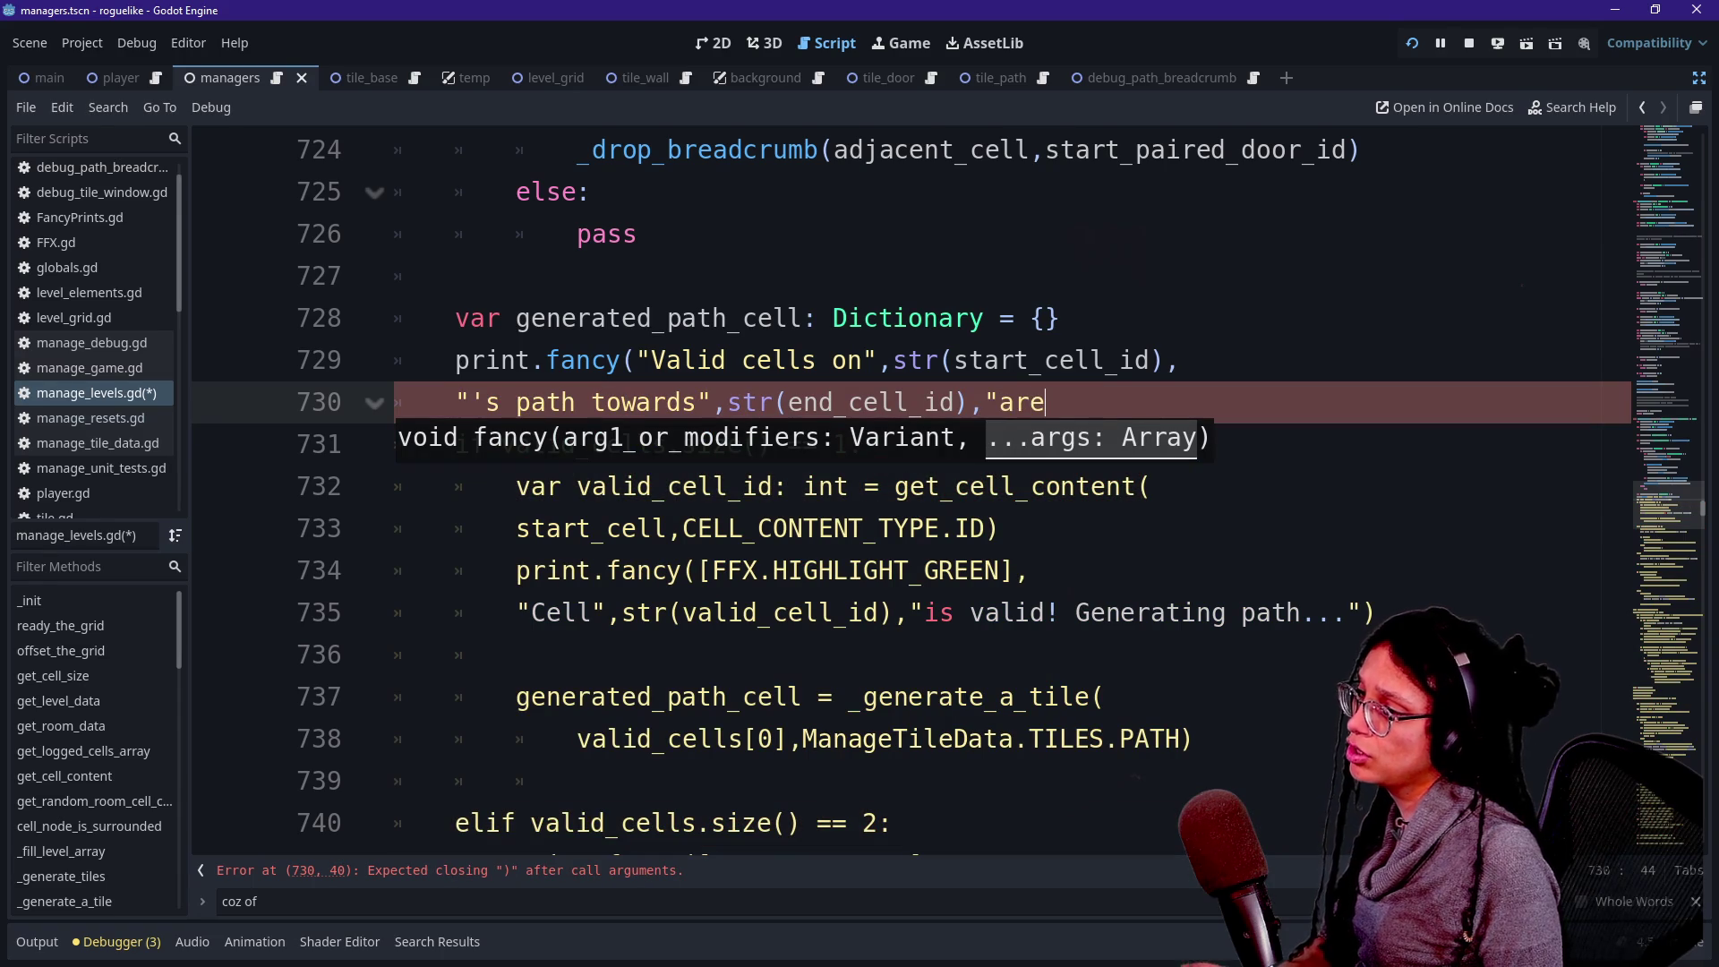
text(")
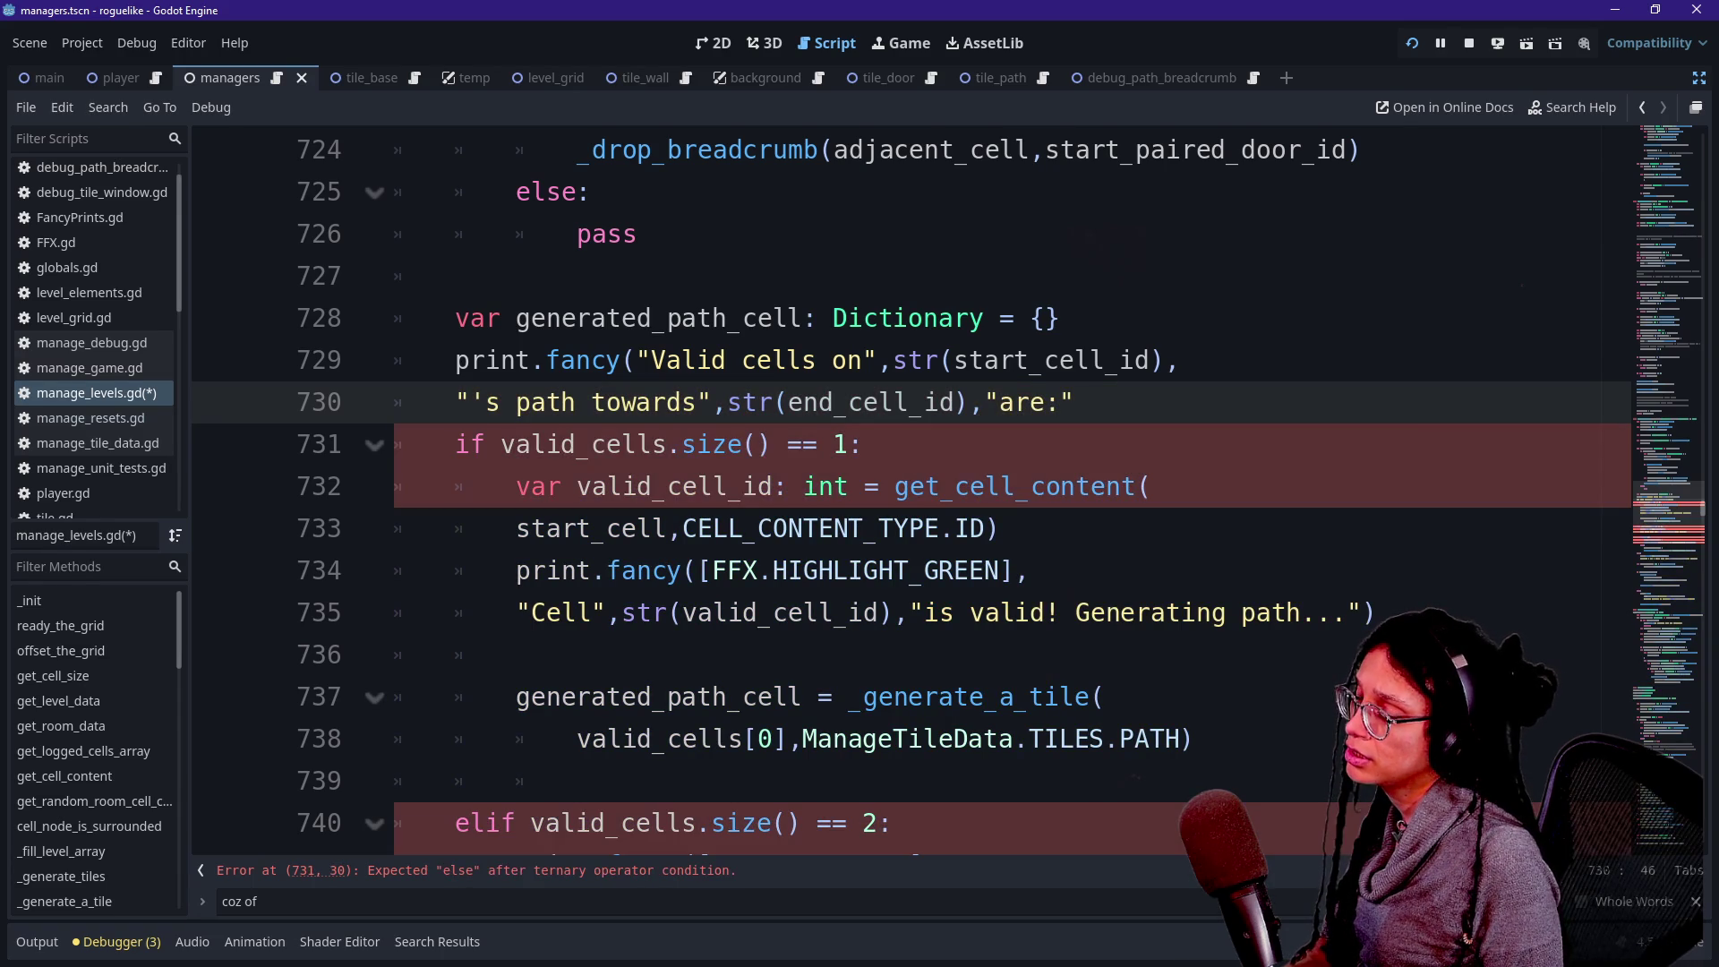
text(,)
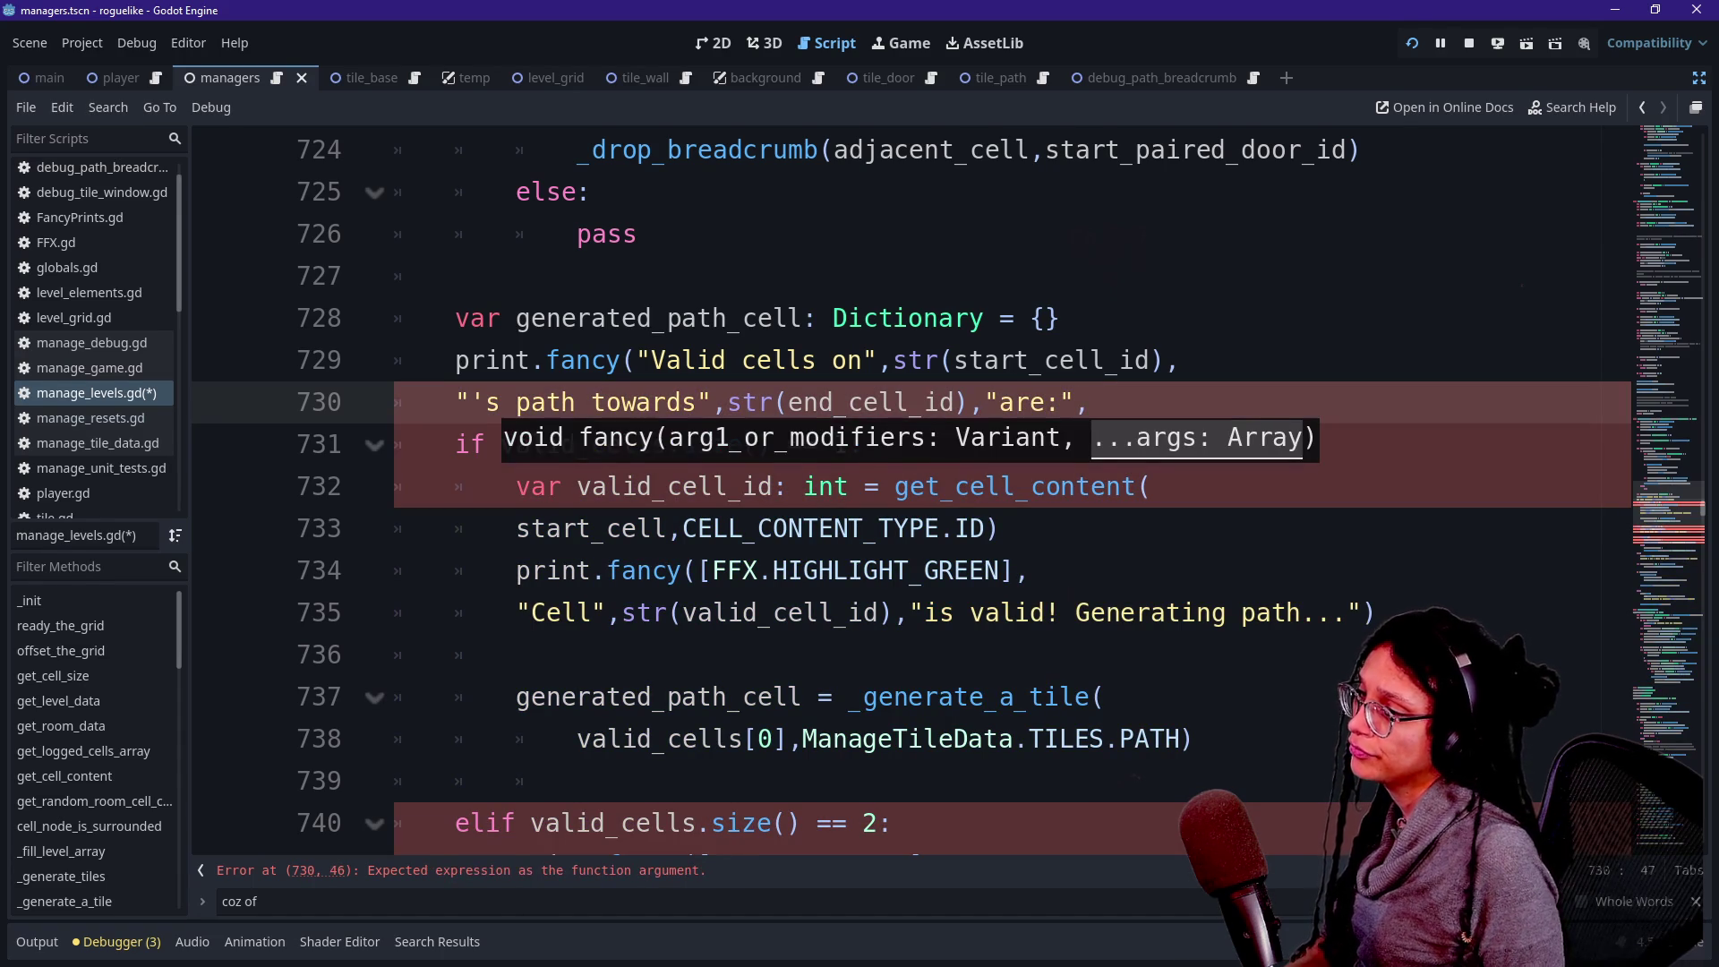
key(End)
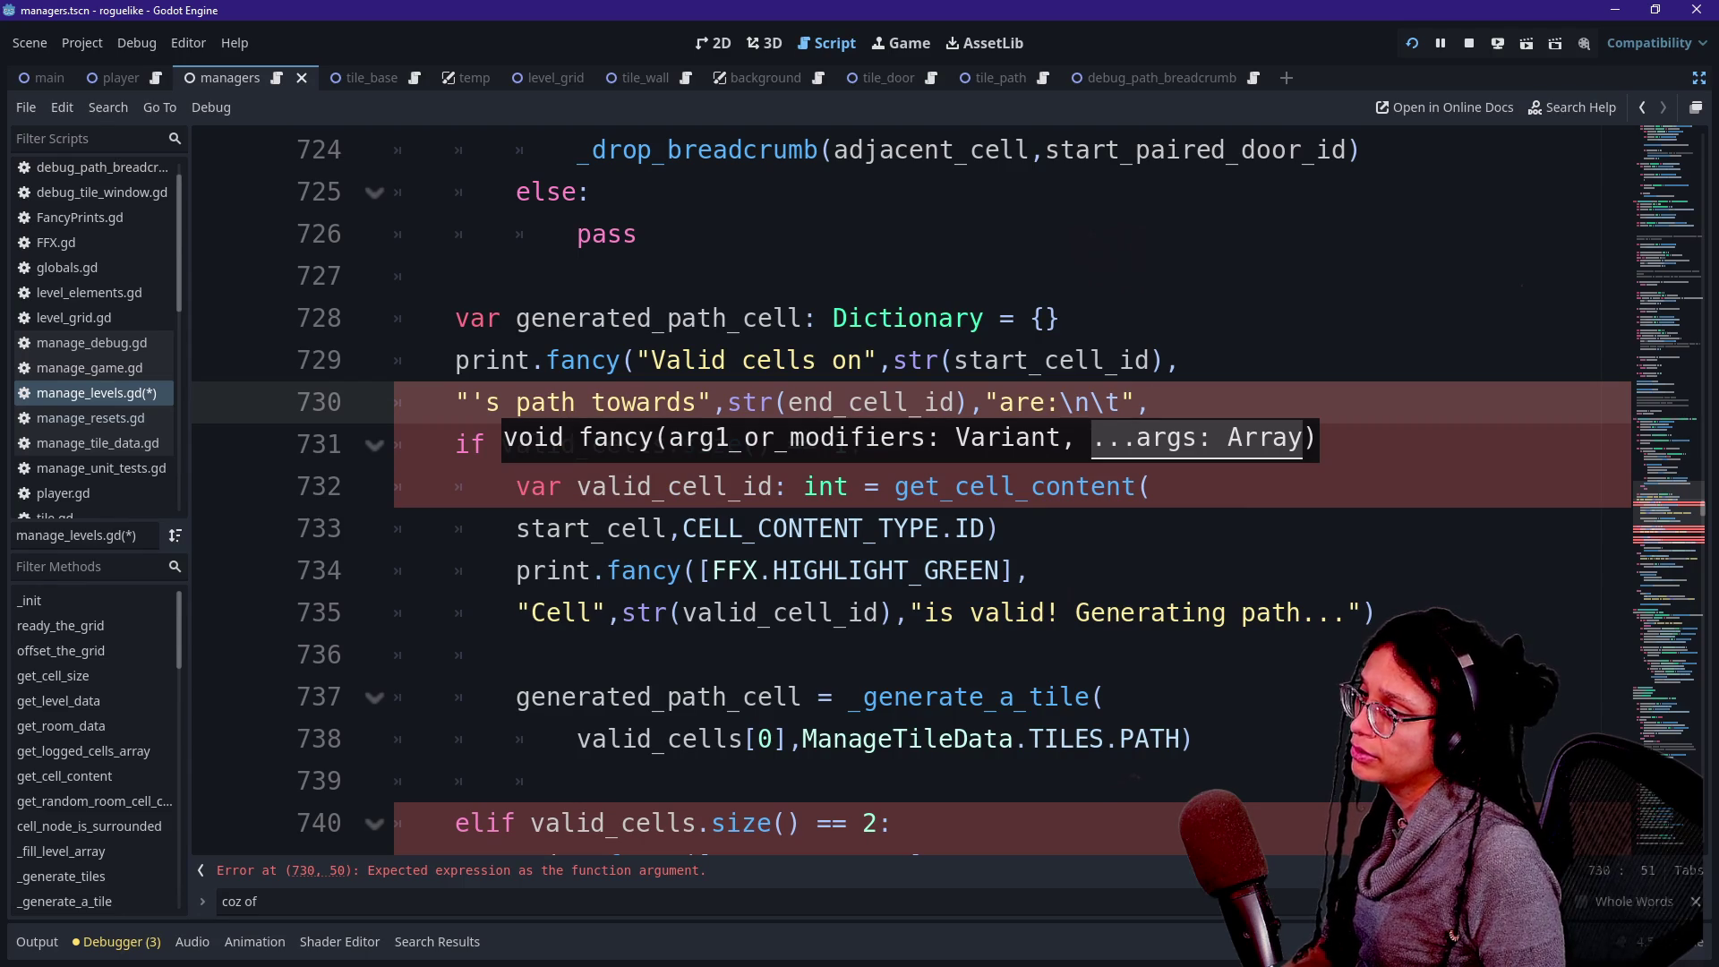
key(BackSpace)
key(BackSpace)
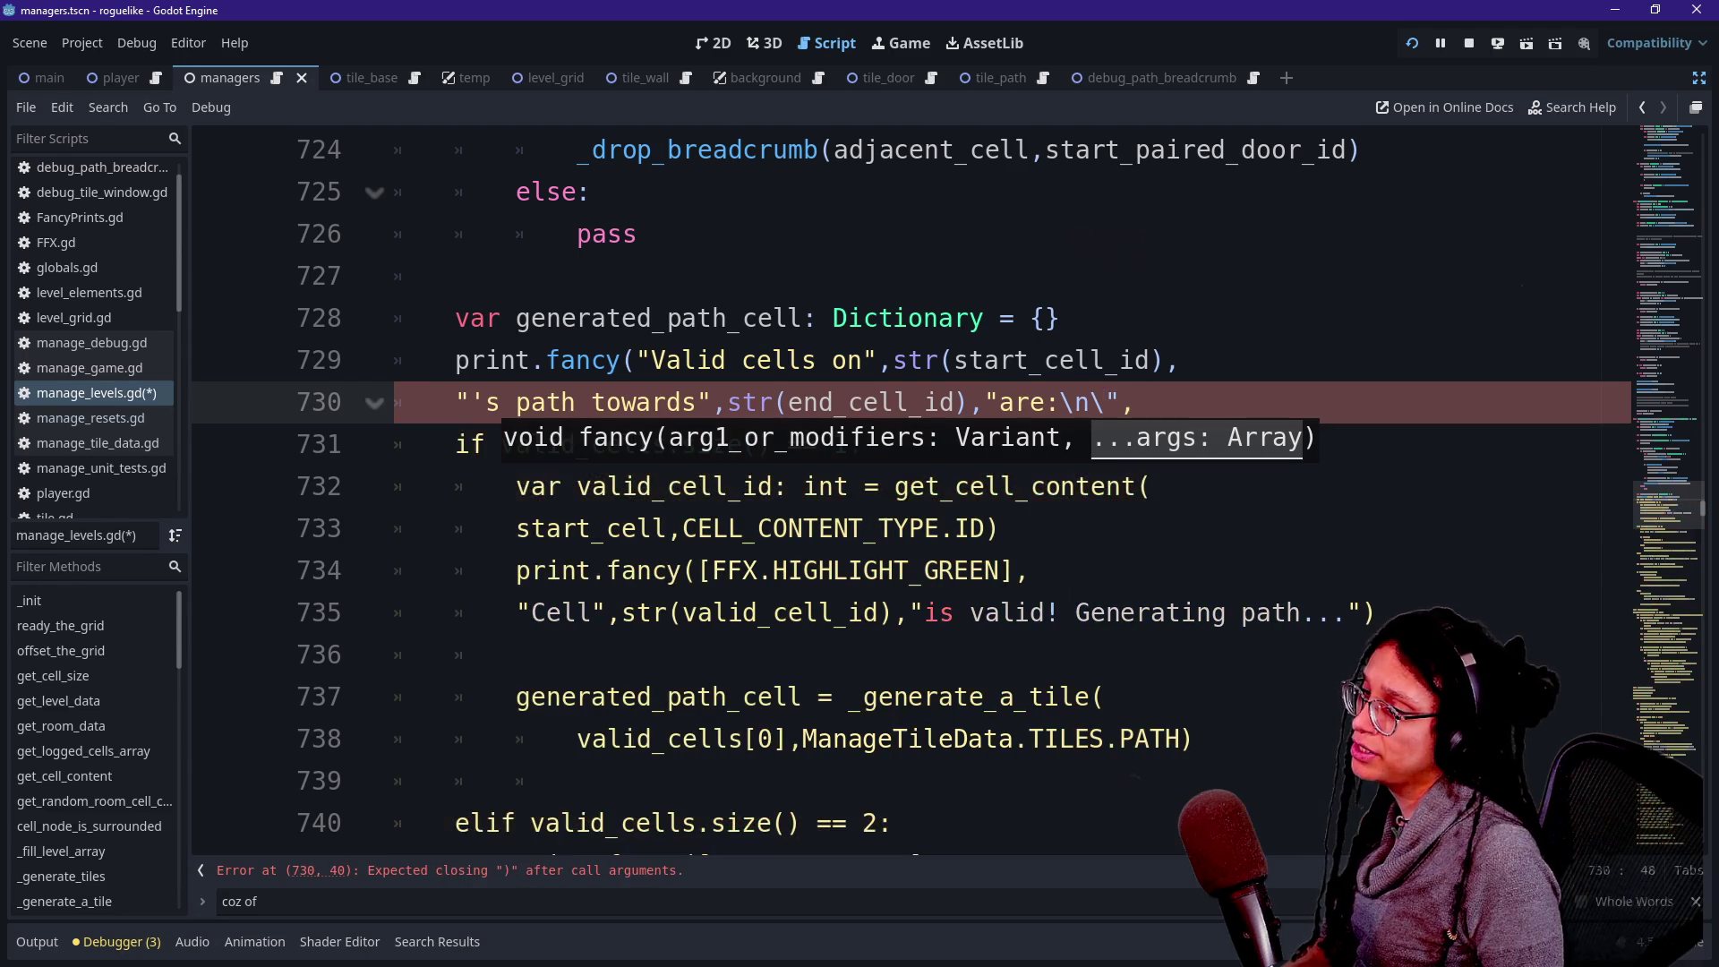
key(BackSpace)
key(BackSpace)
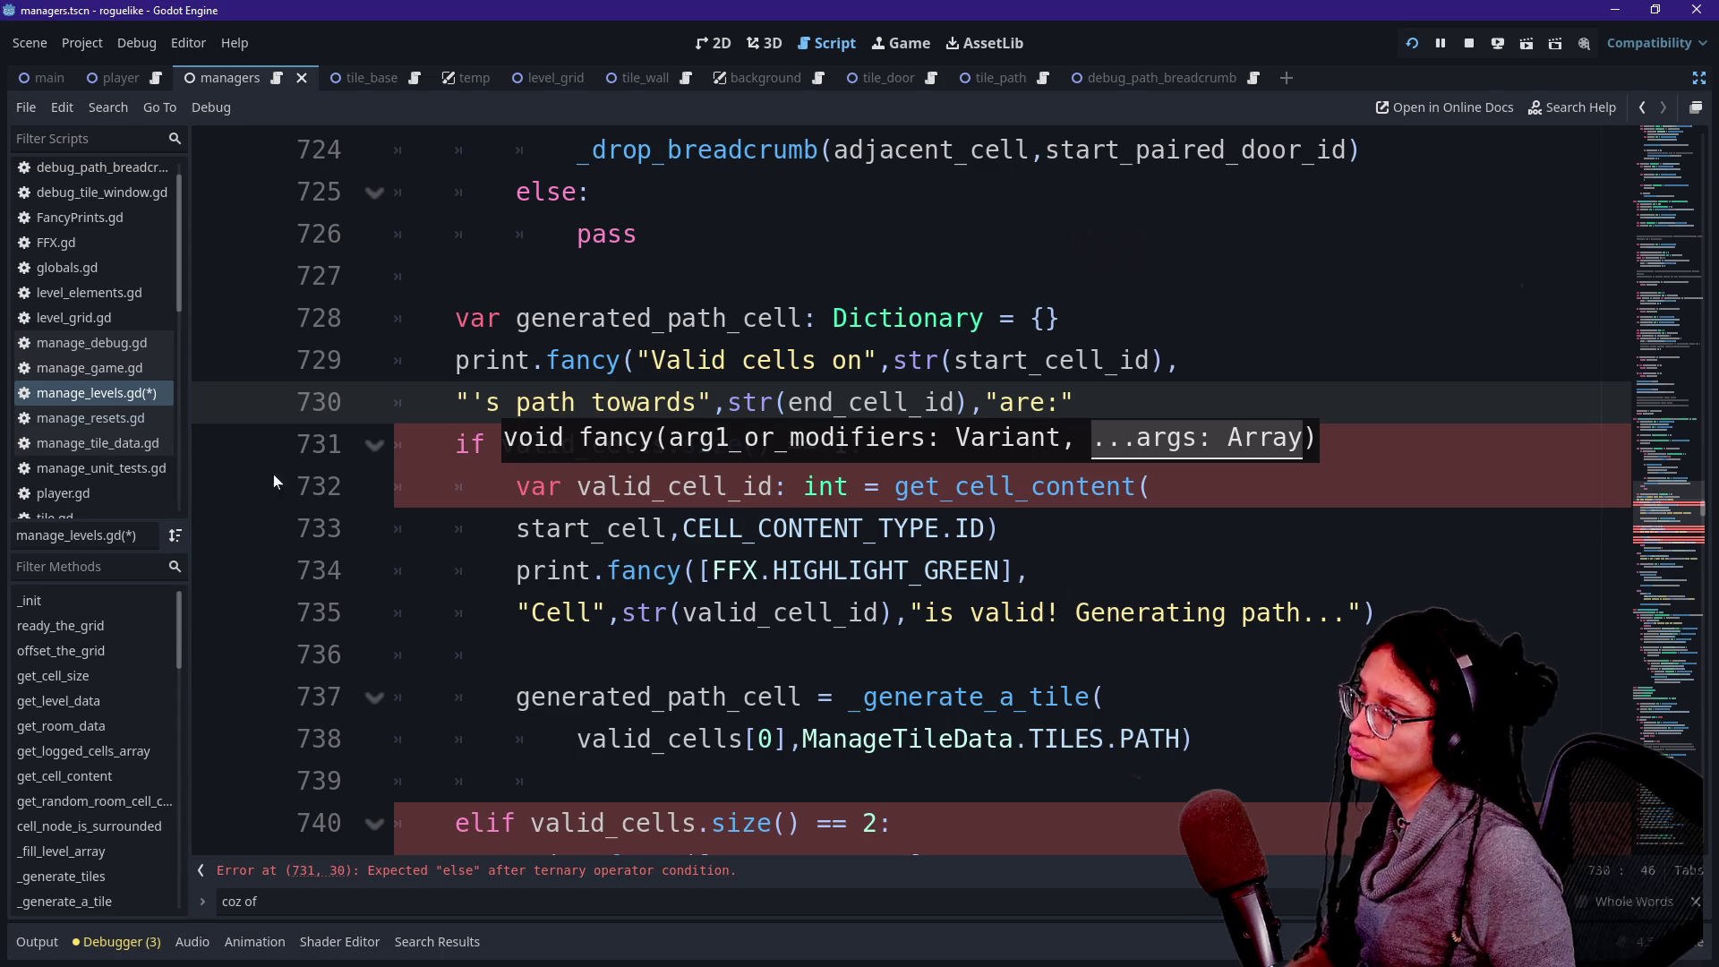
key(Escape)
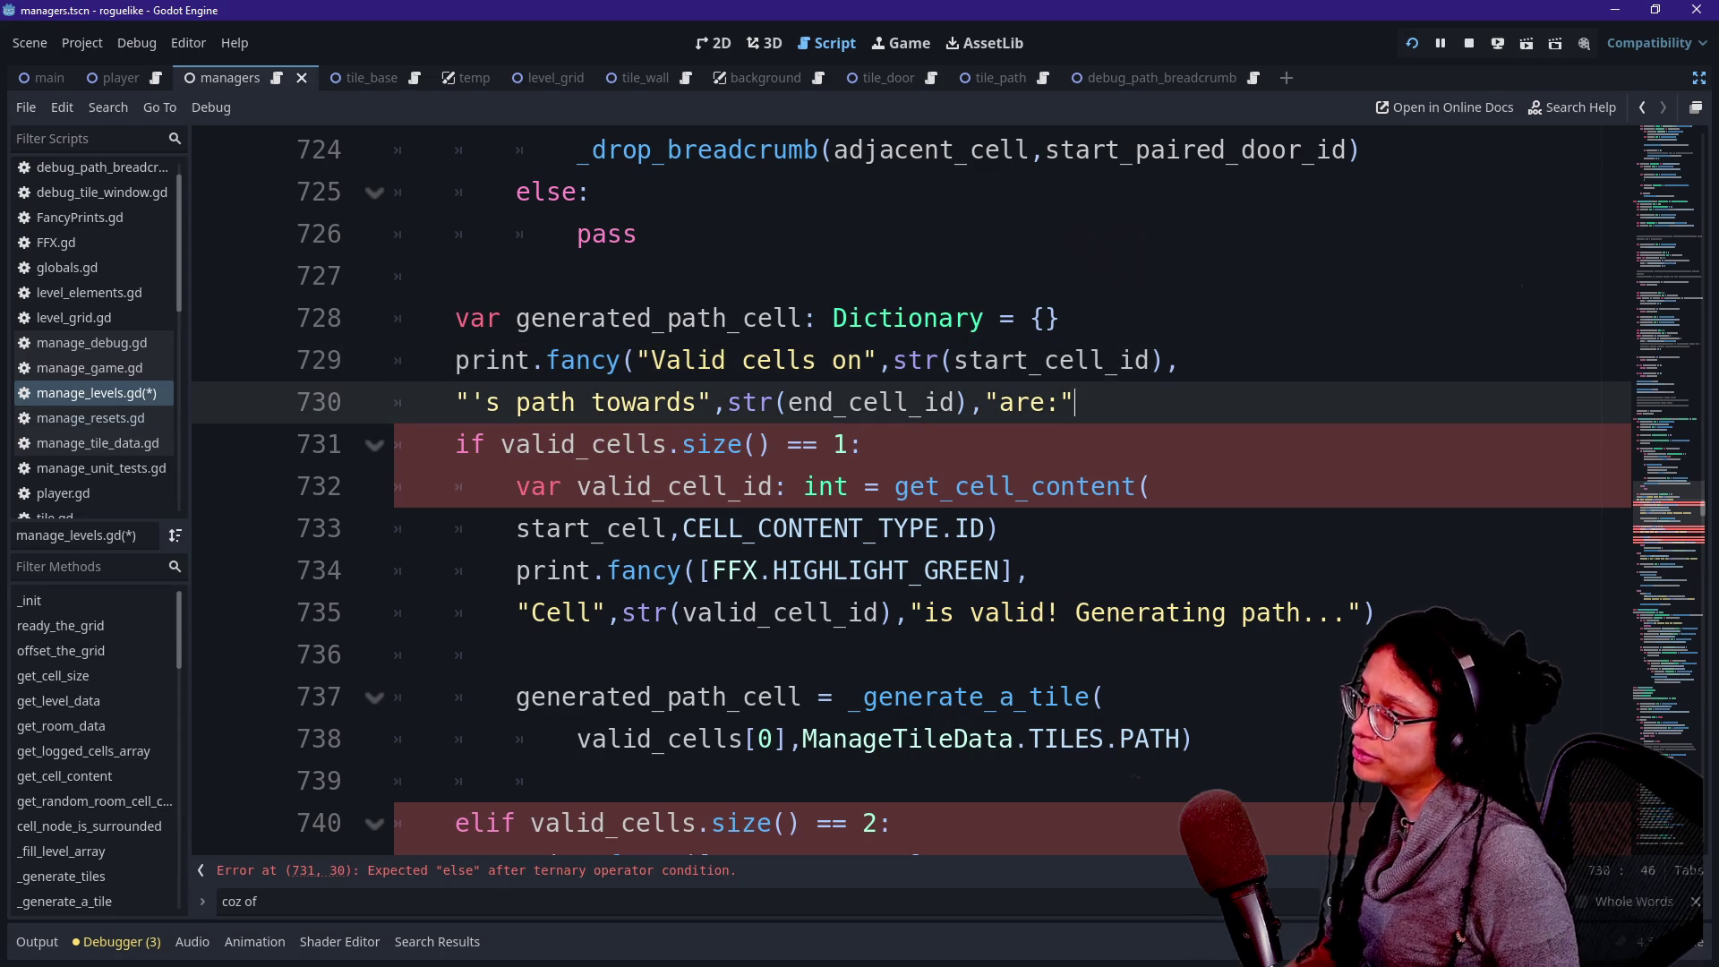
text())
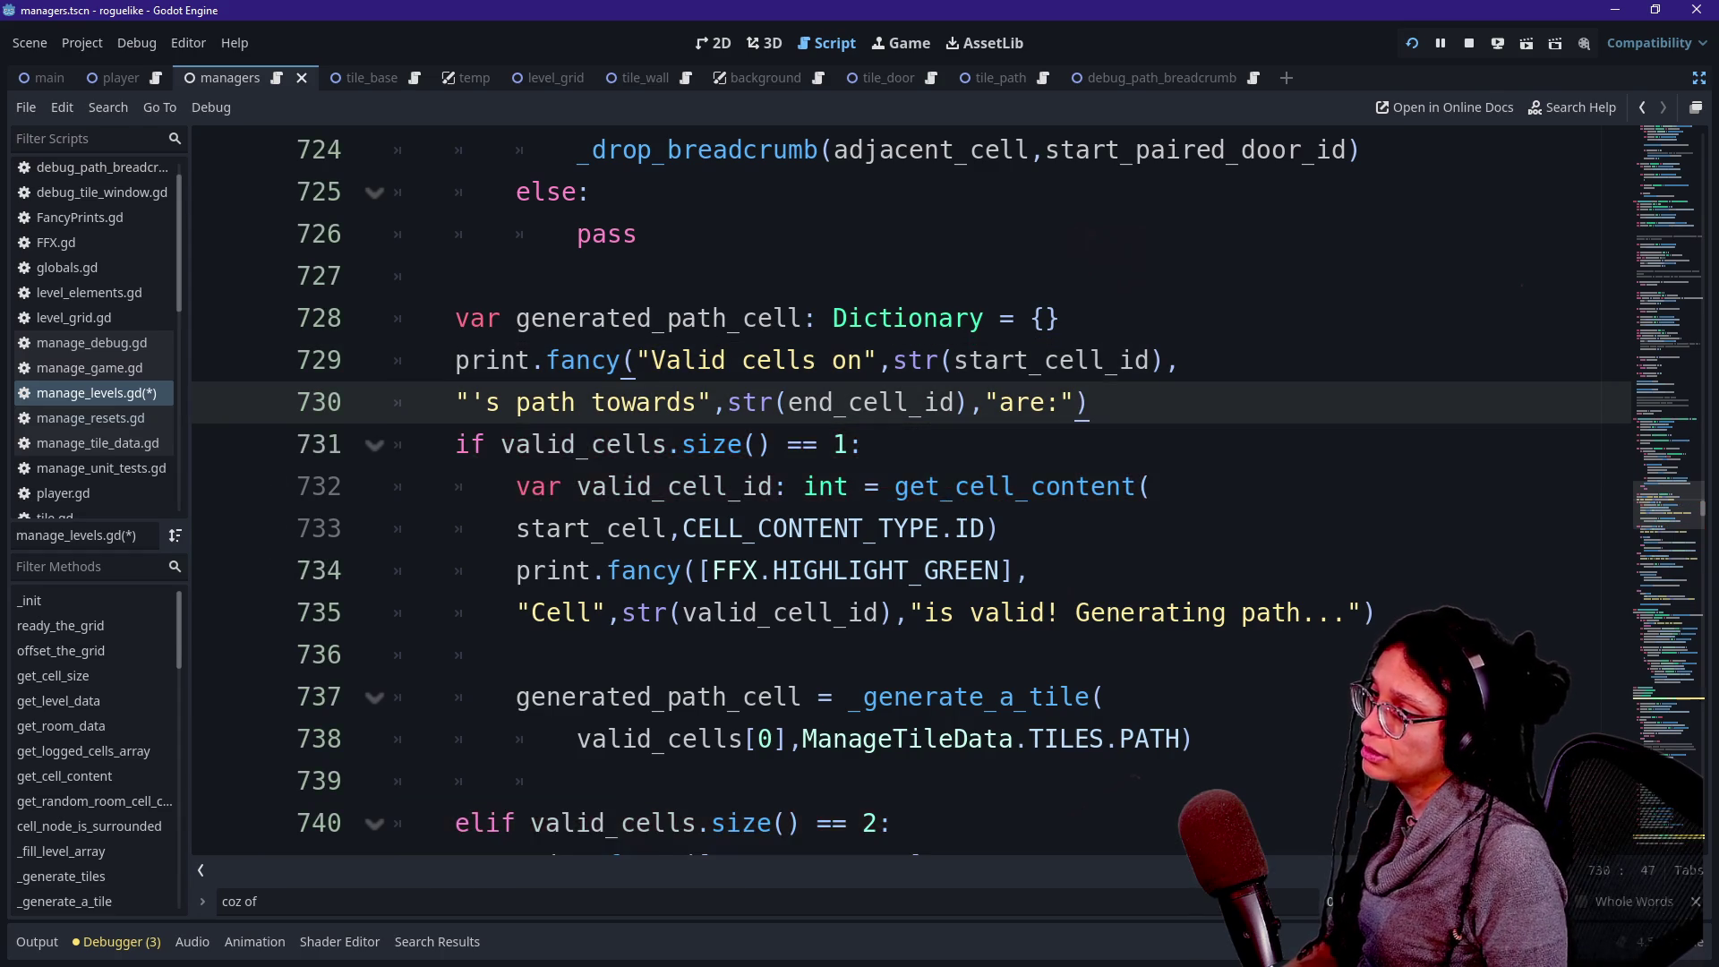
key(Return)
text(print.fancy([)
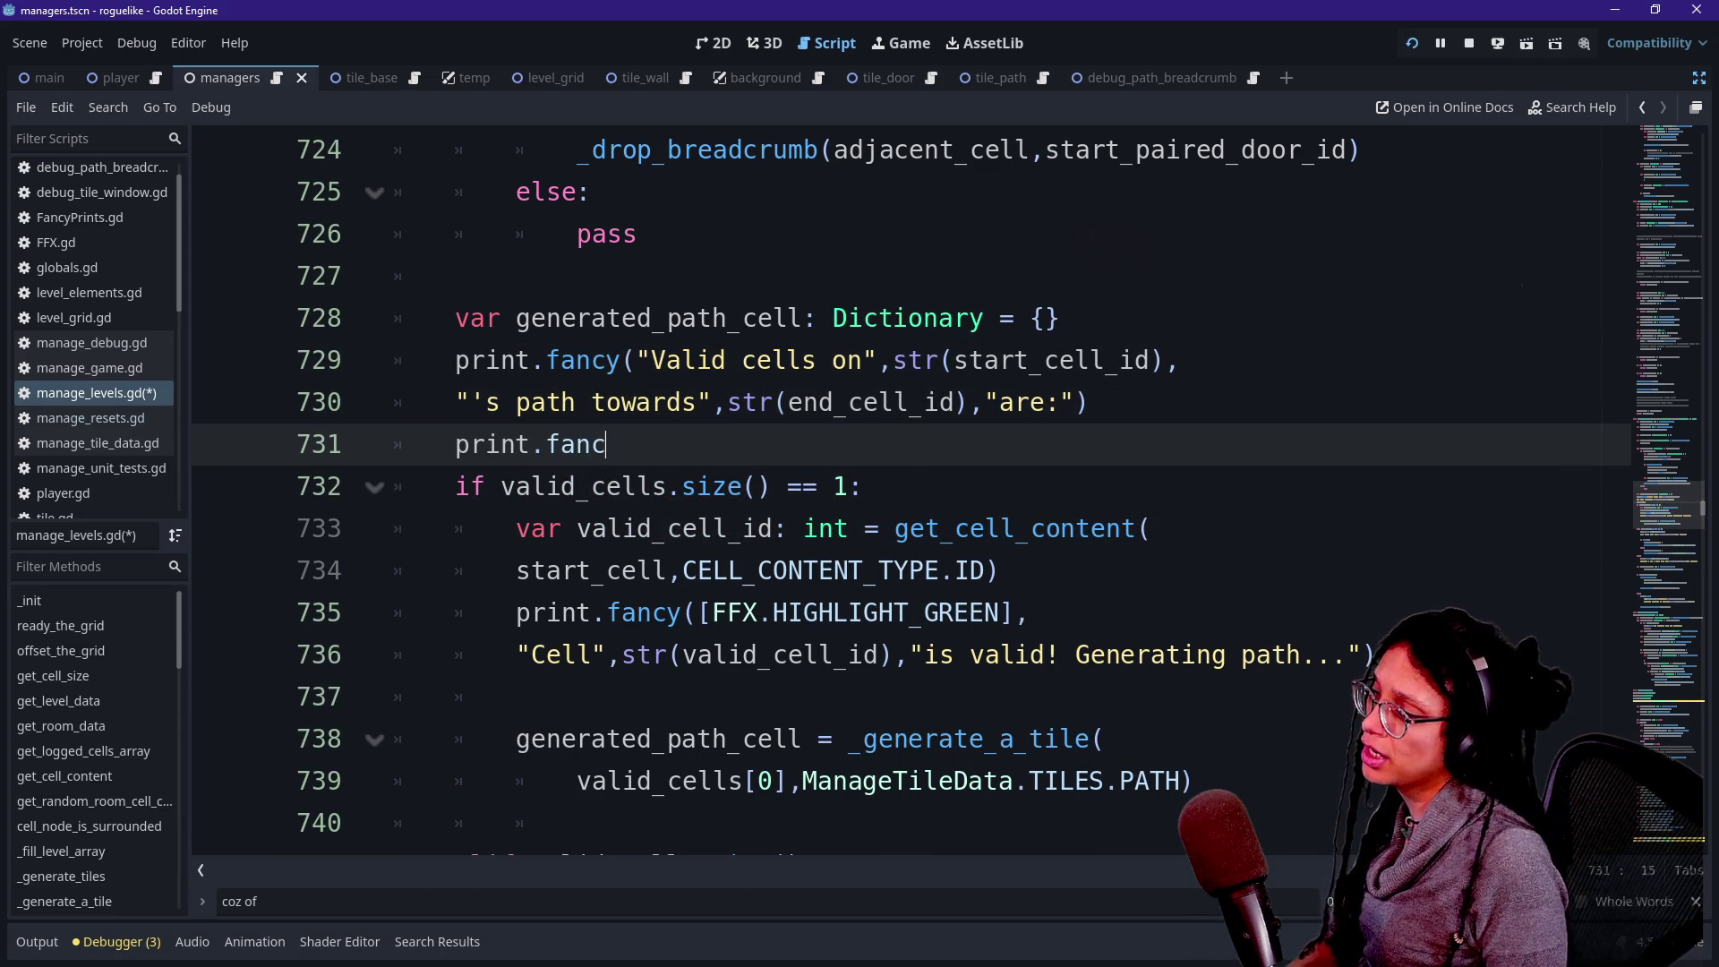
text(FFX)
Complete the line as print.fancy([FFX.INDENT_1], valid_cells)
key(Escape)
text(,)
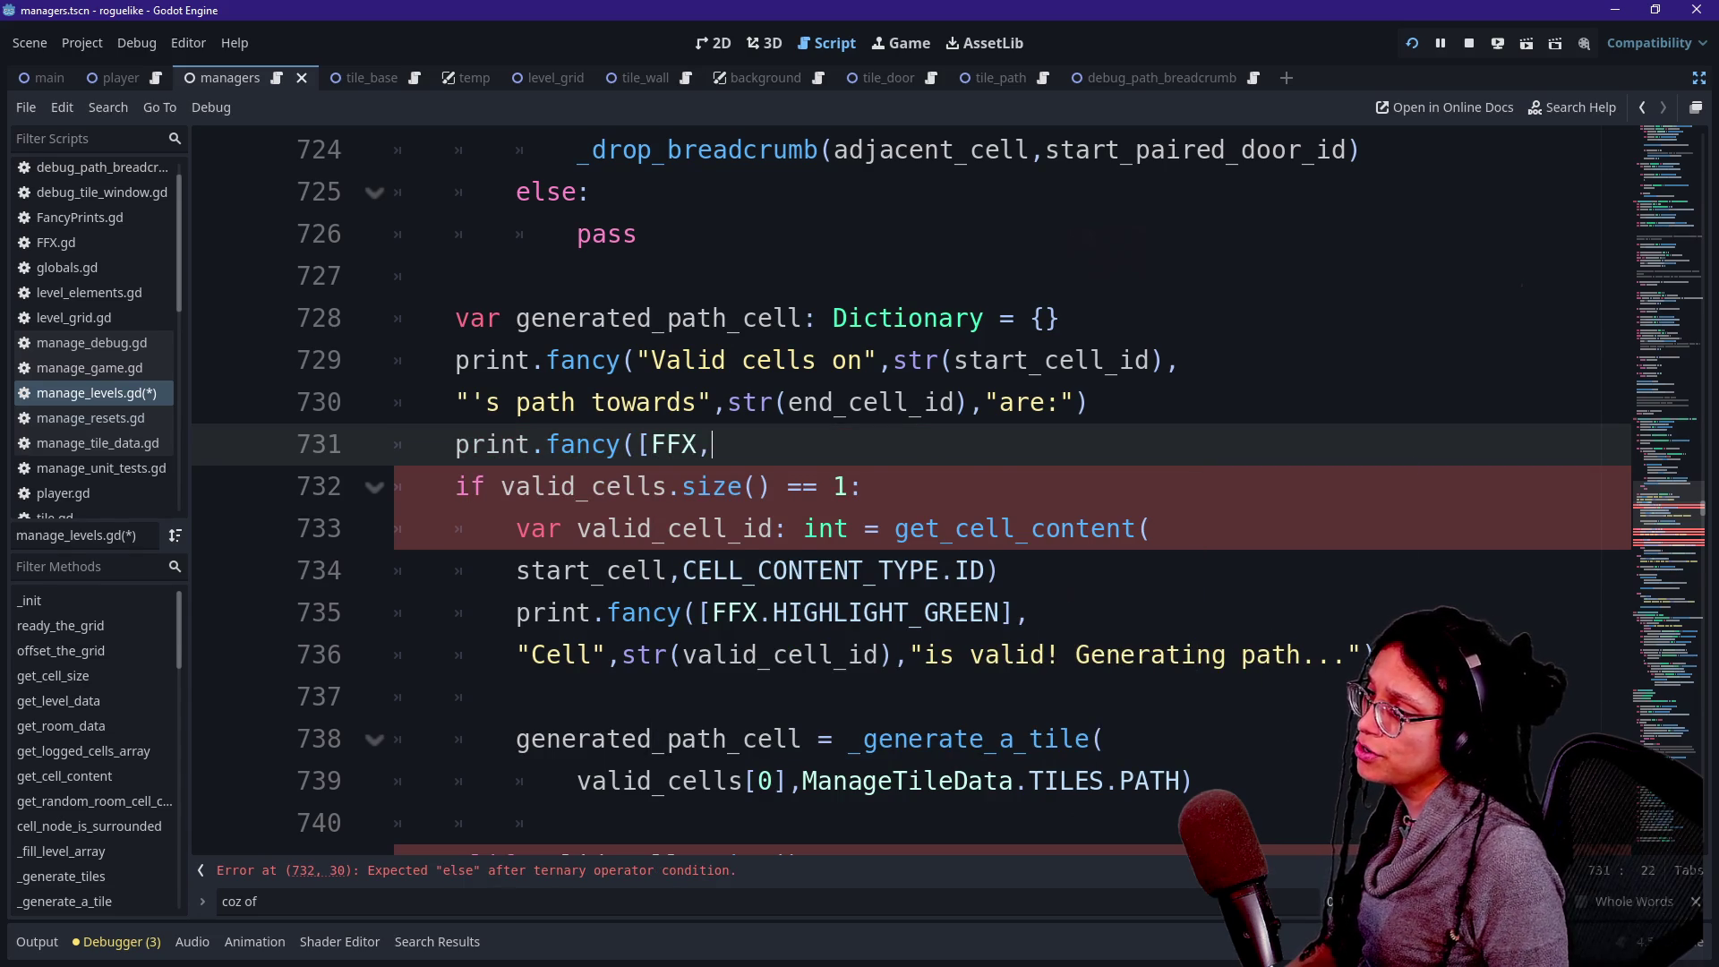
key(BackSpace)
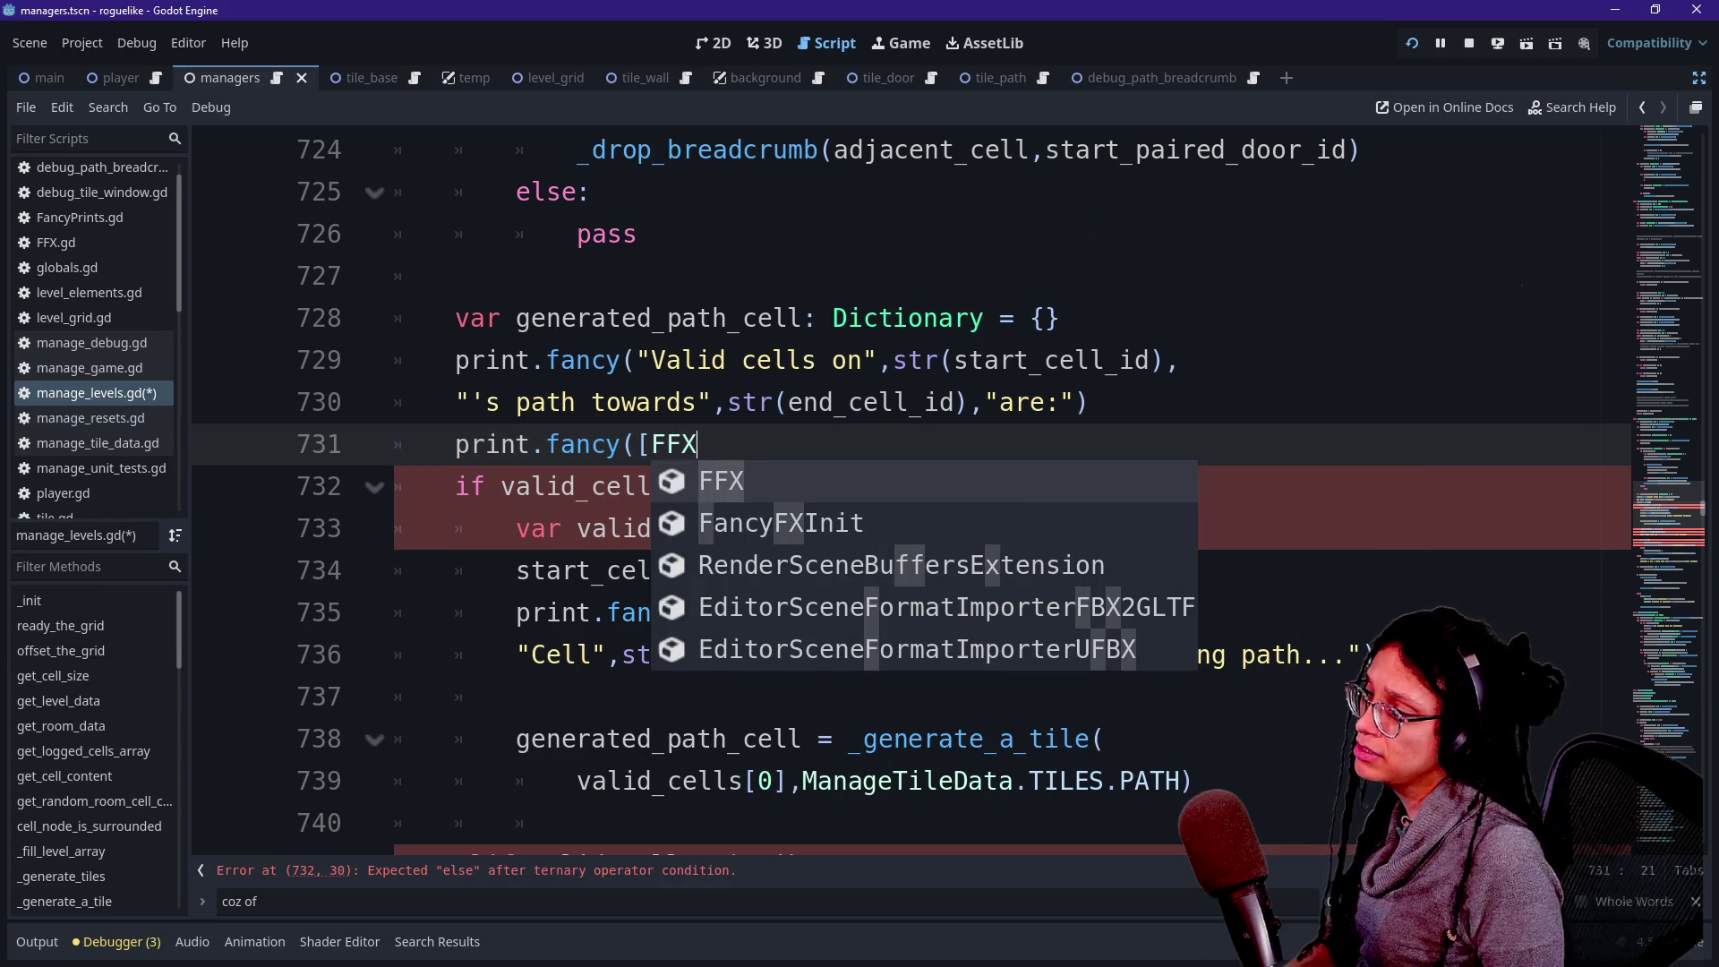
text(.IND)
key(Return)
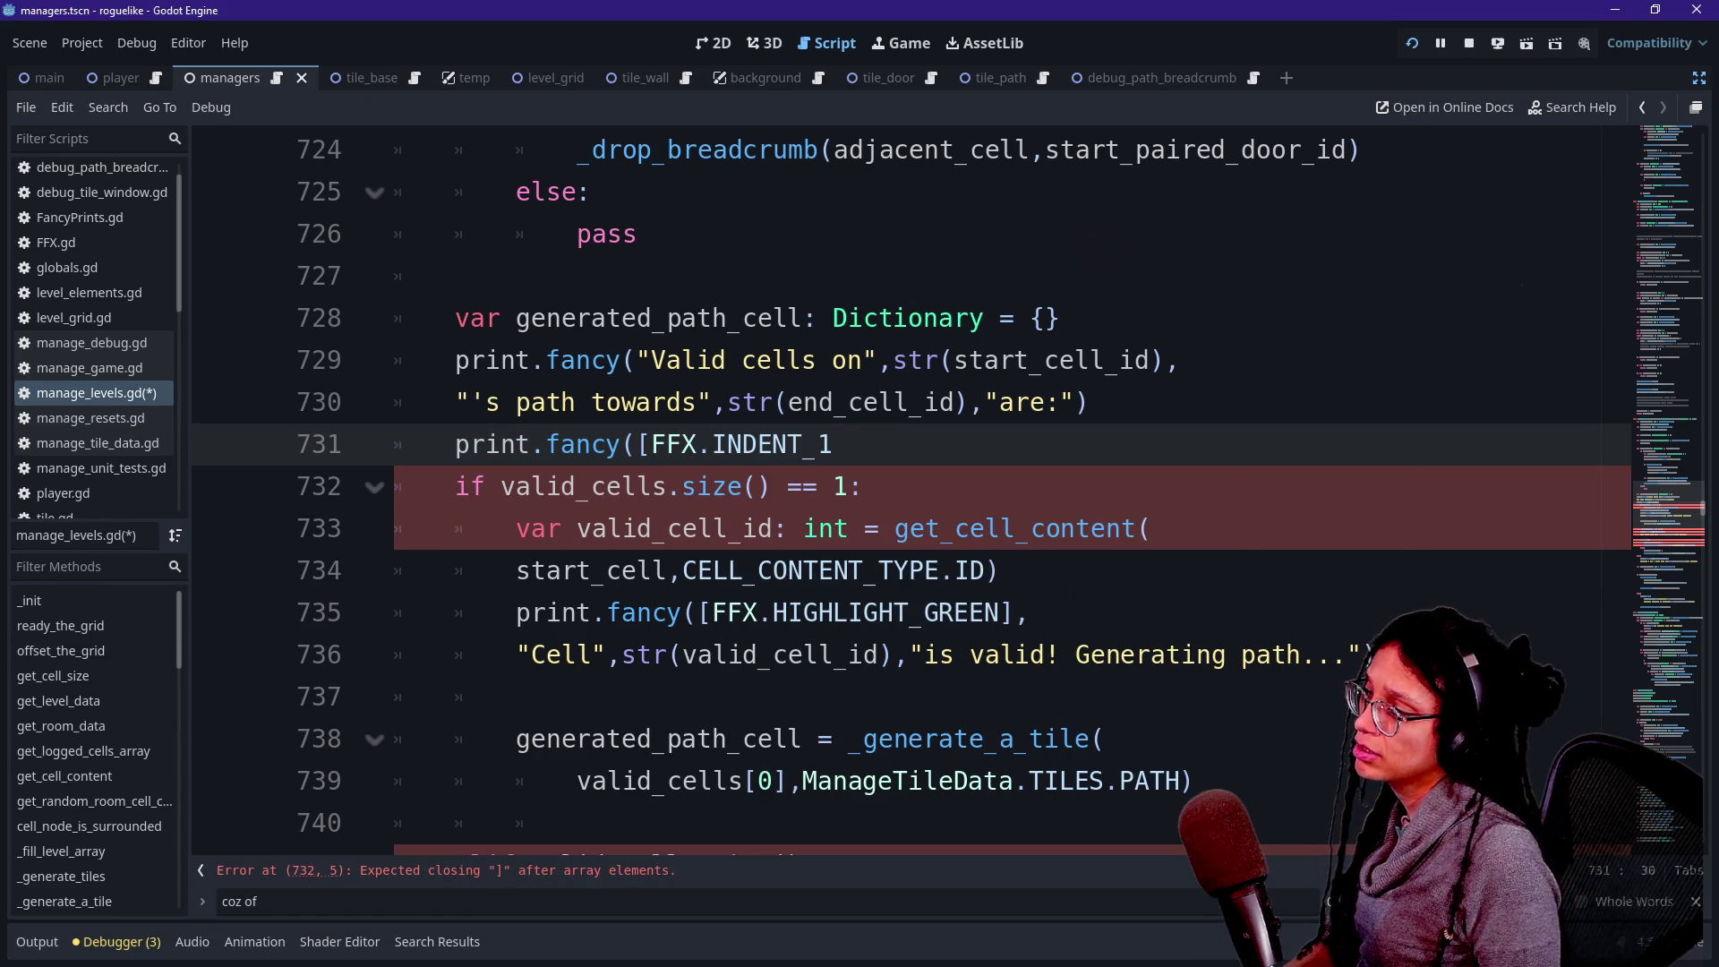
text(],)
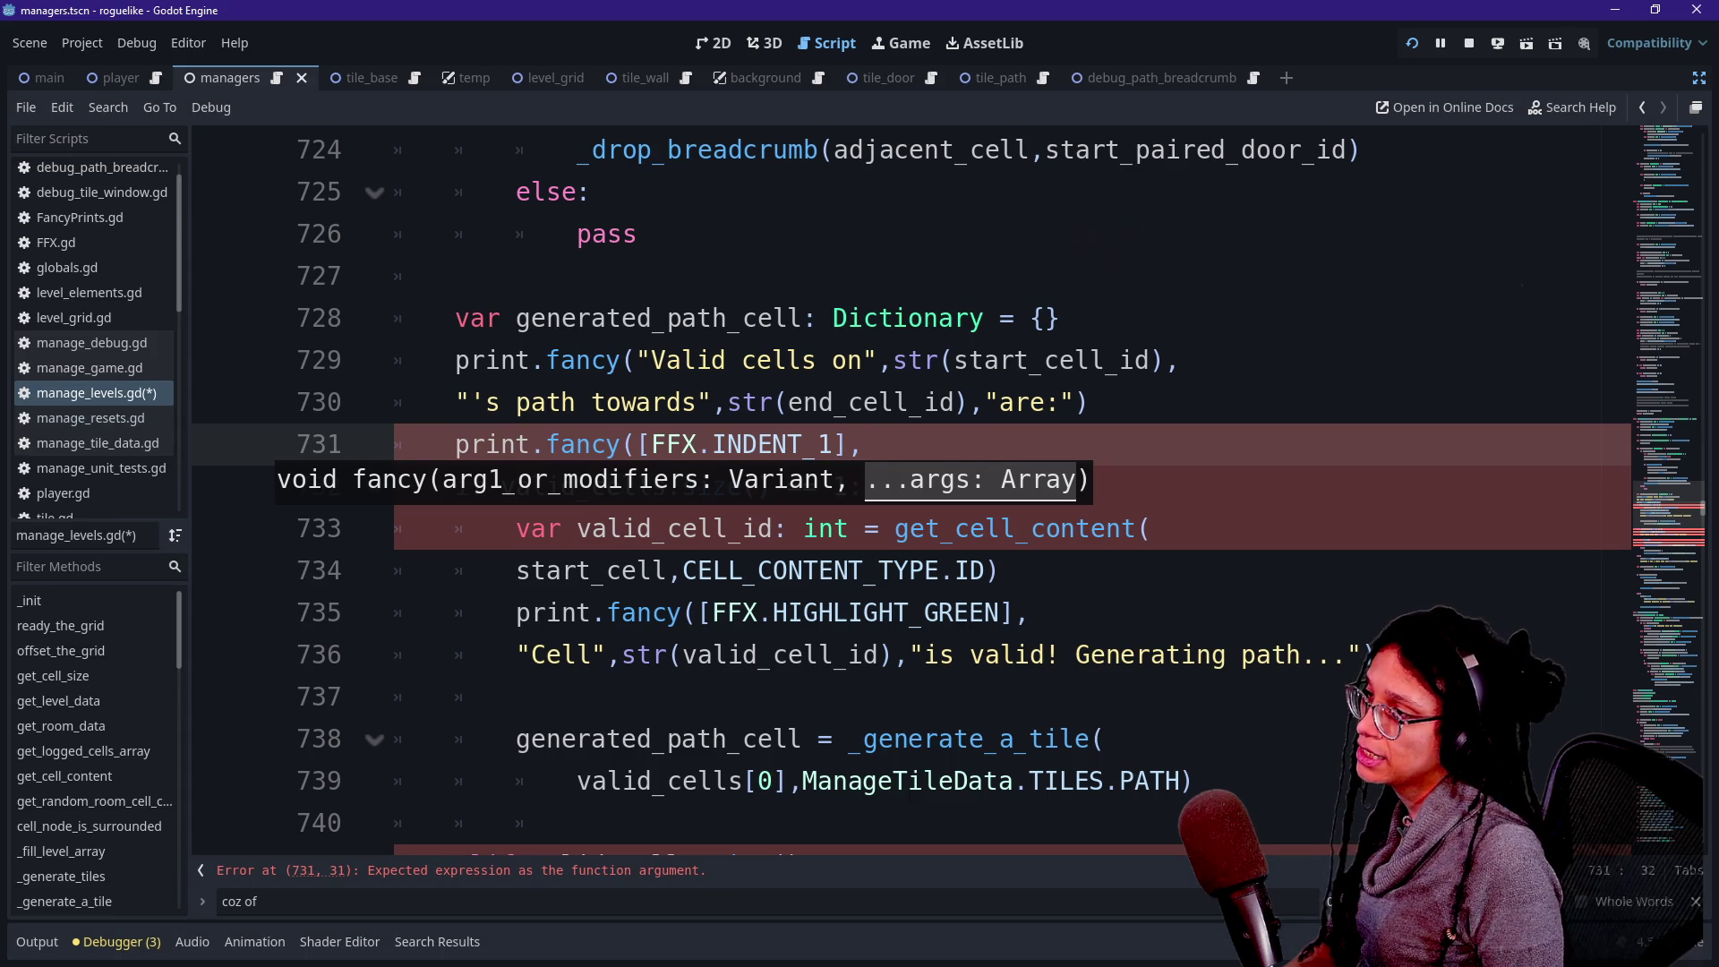
text(alid)
key(Return)
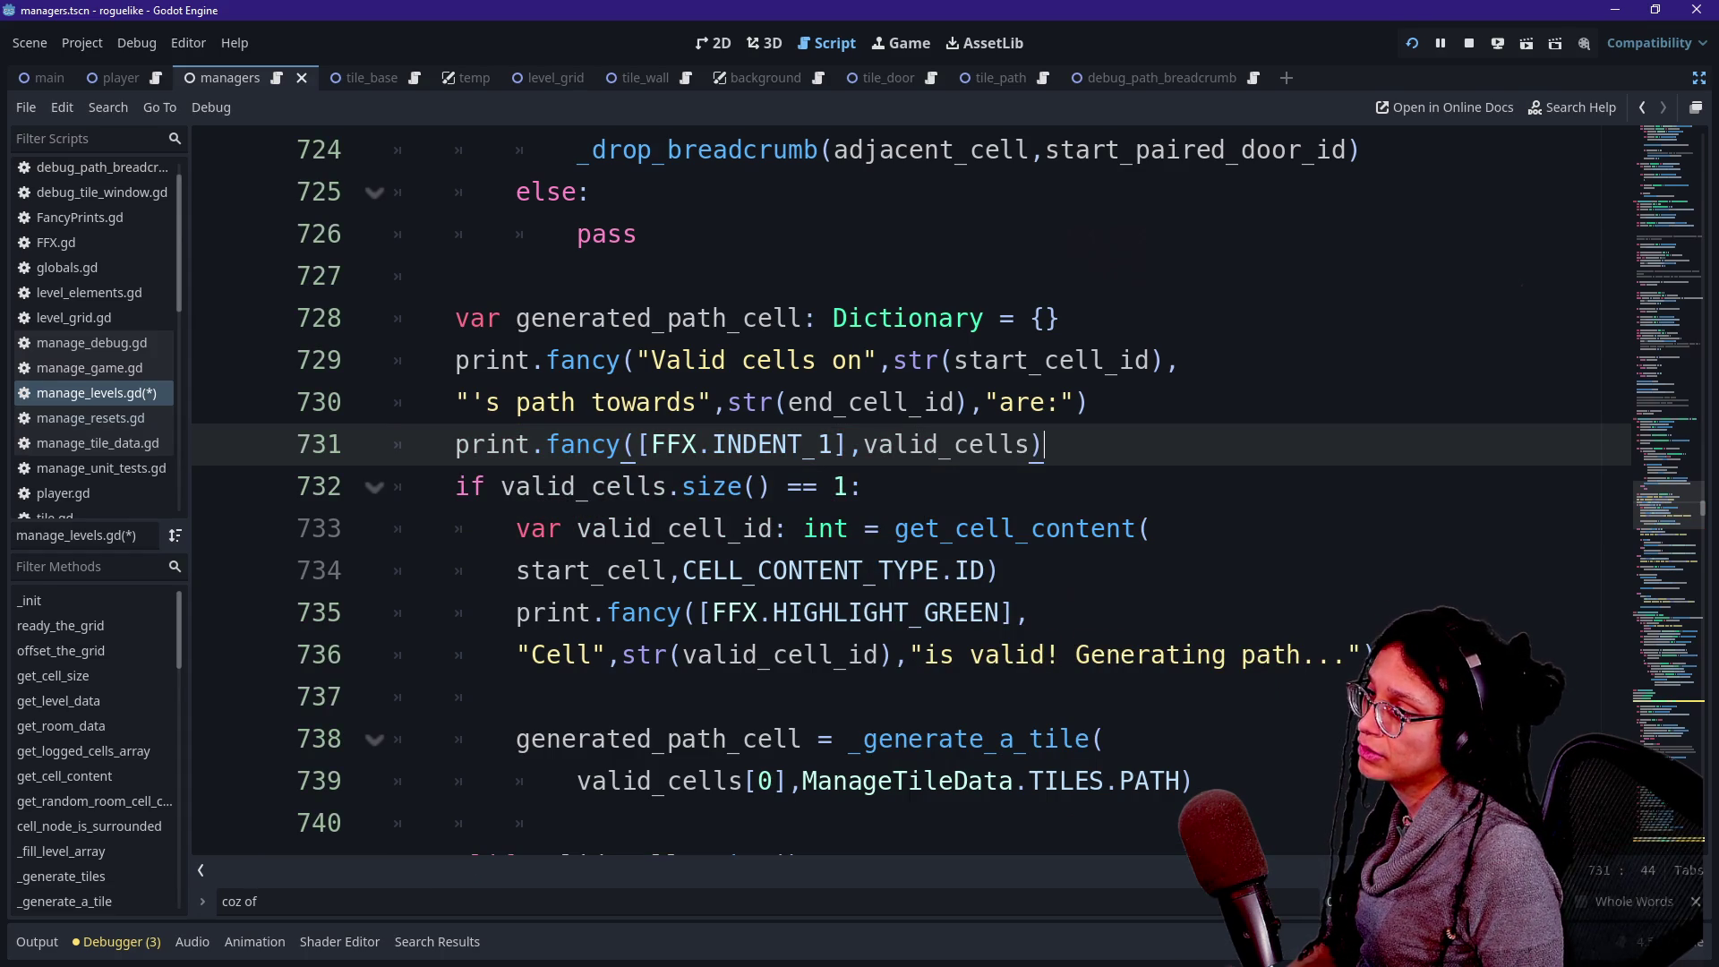
Save manage_levels.gd, add a blank line, and run the project
key(ctrl+s)
key(Return)
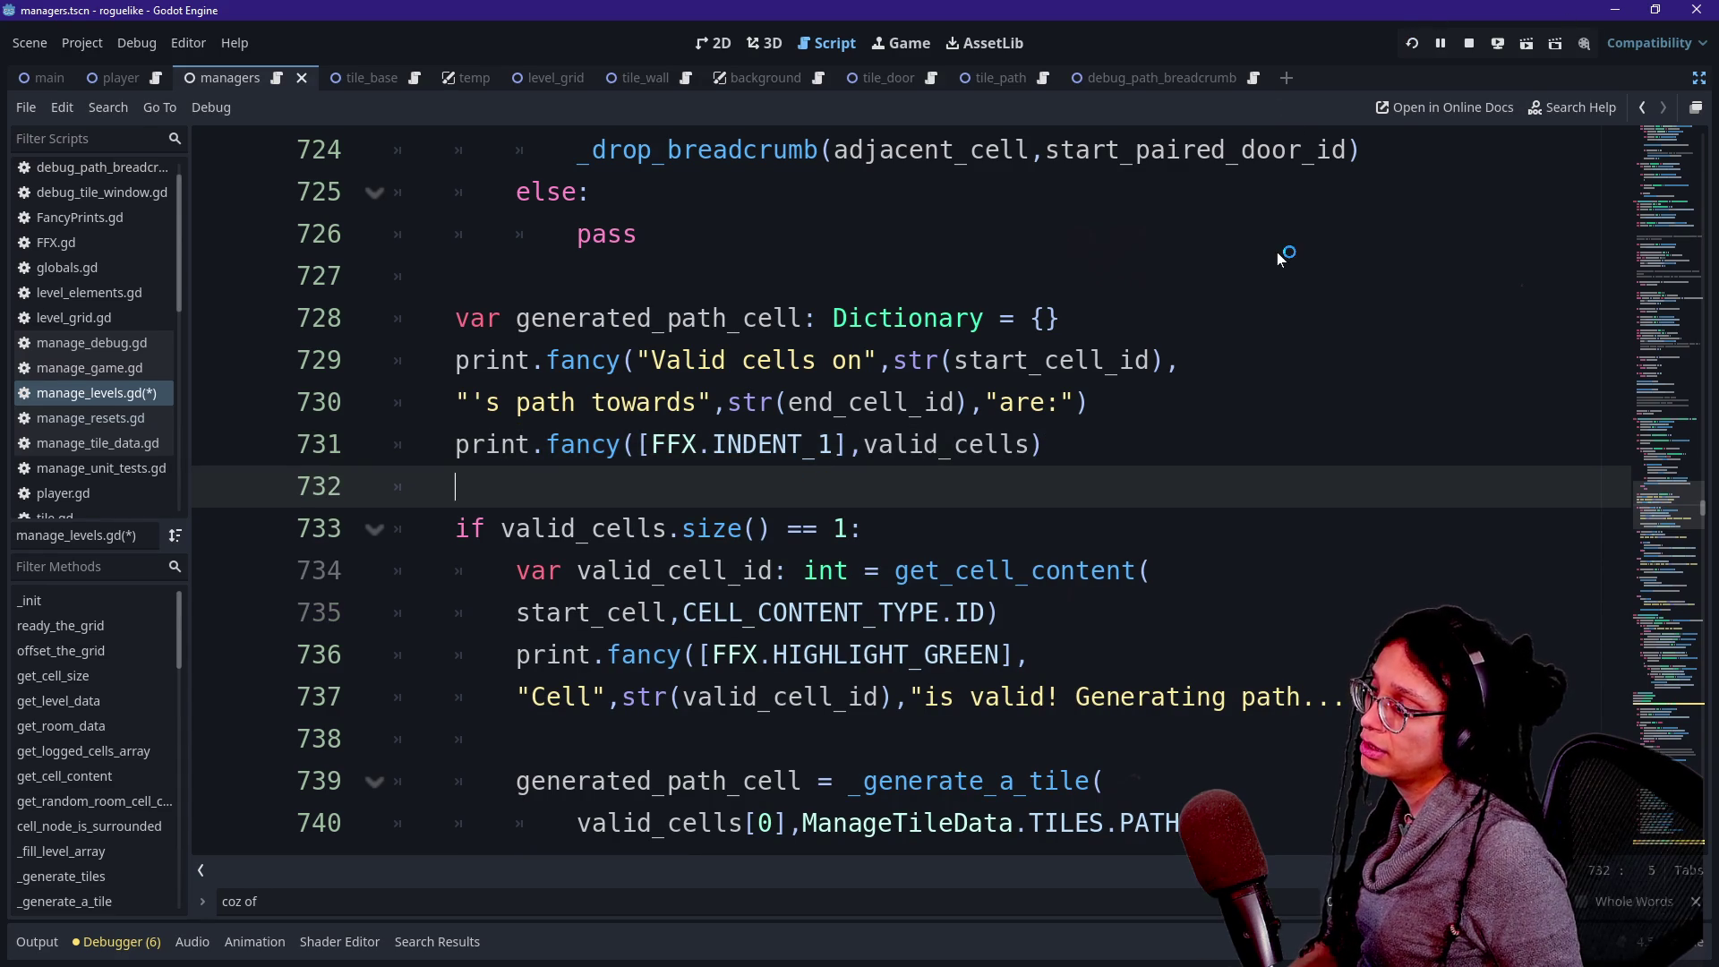
click(37, 941)
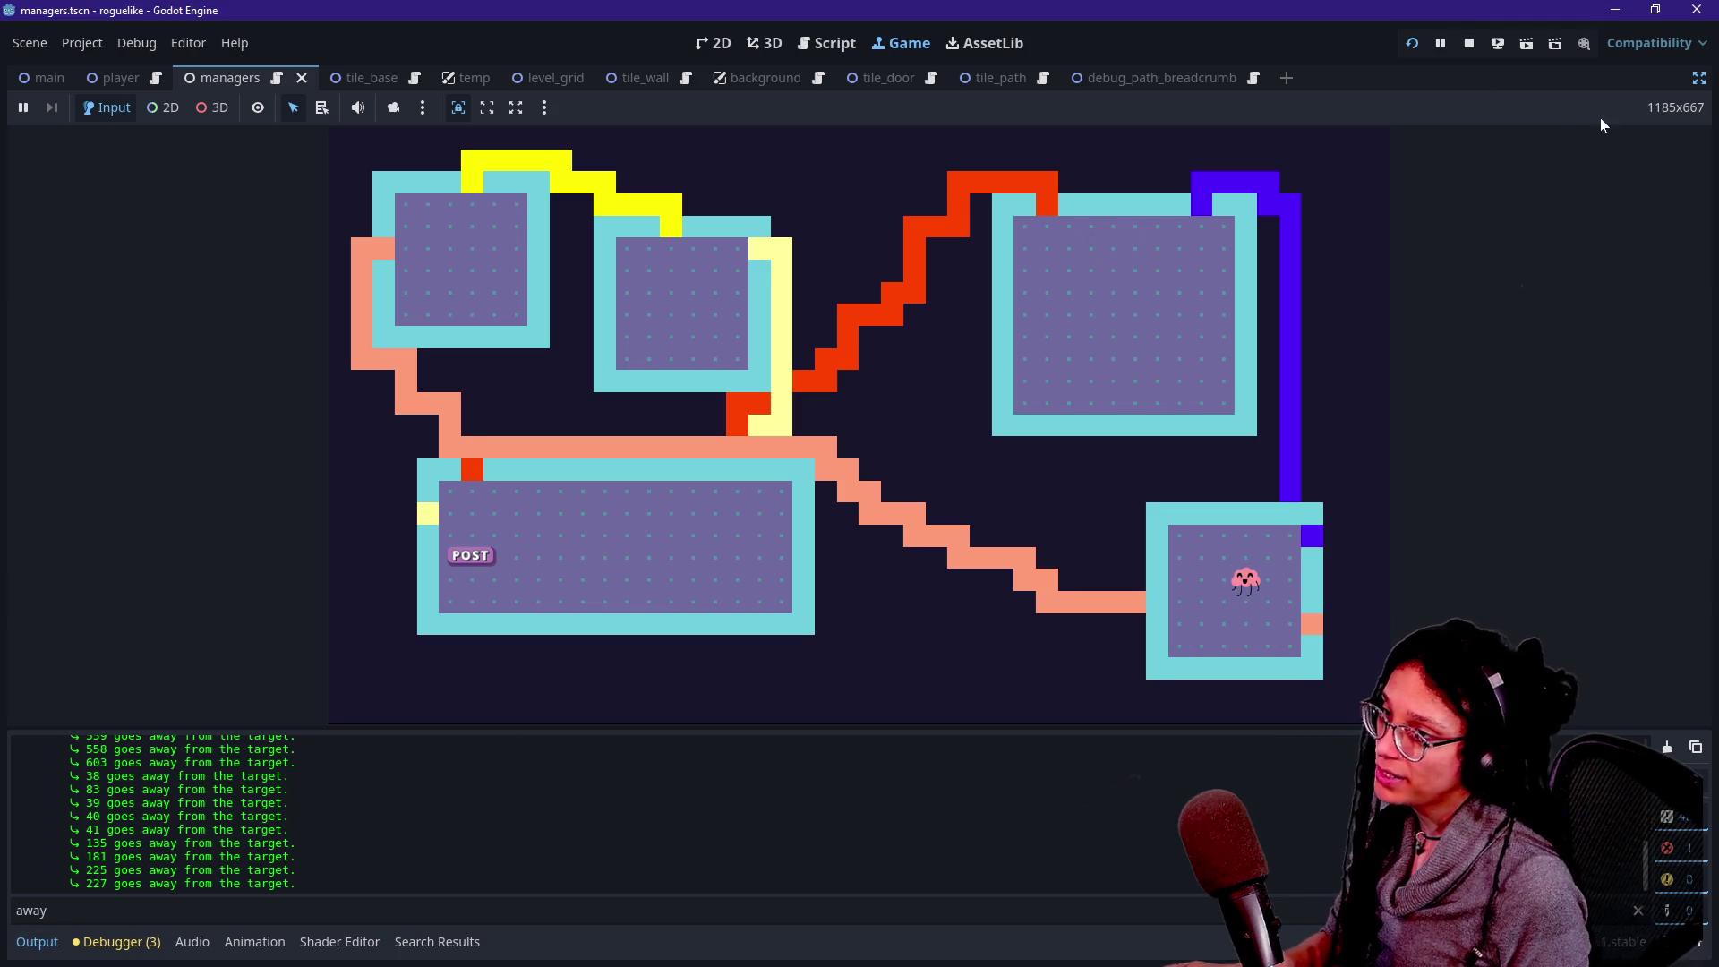
Exit distraction-free mode and select ManageLevel to view its grid, cell size and room settings
click(1698, 78)
click(62, 305)
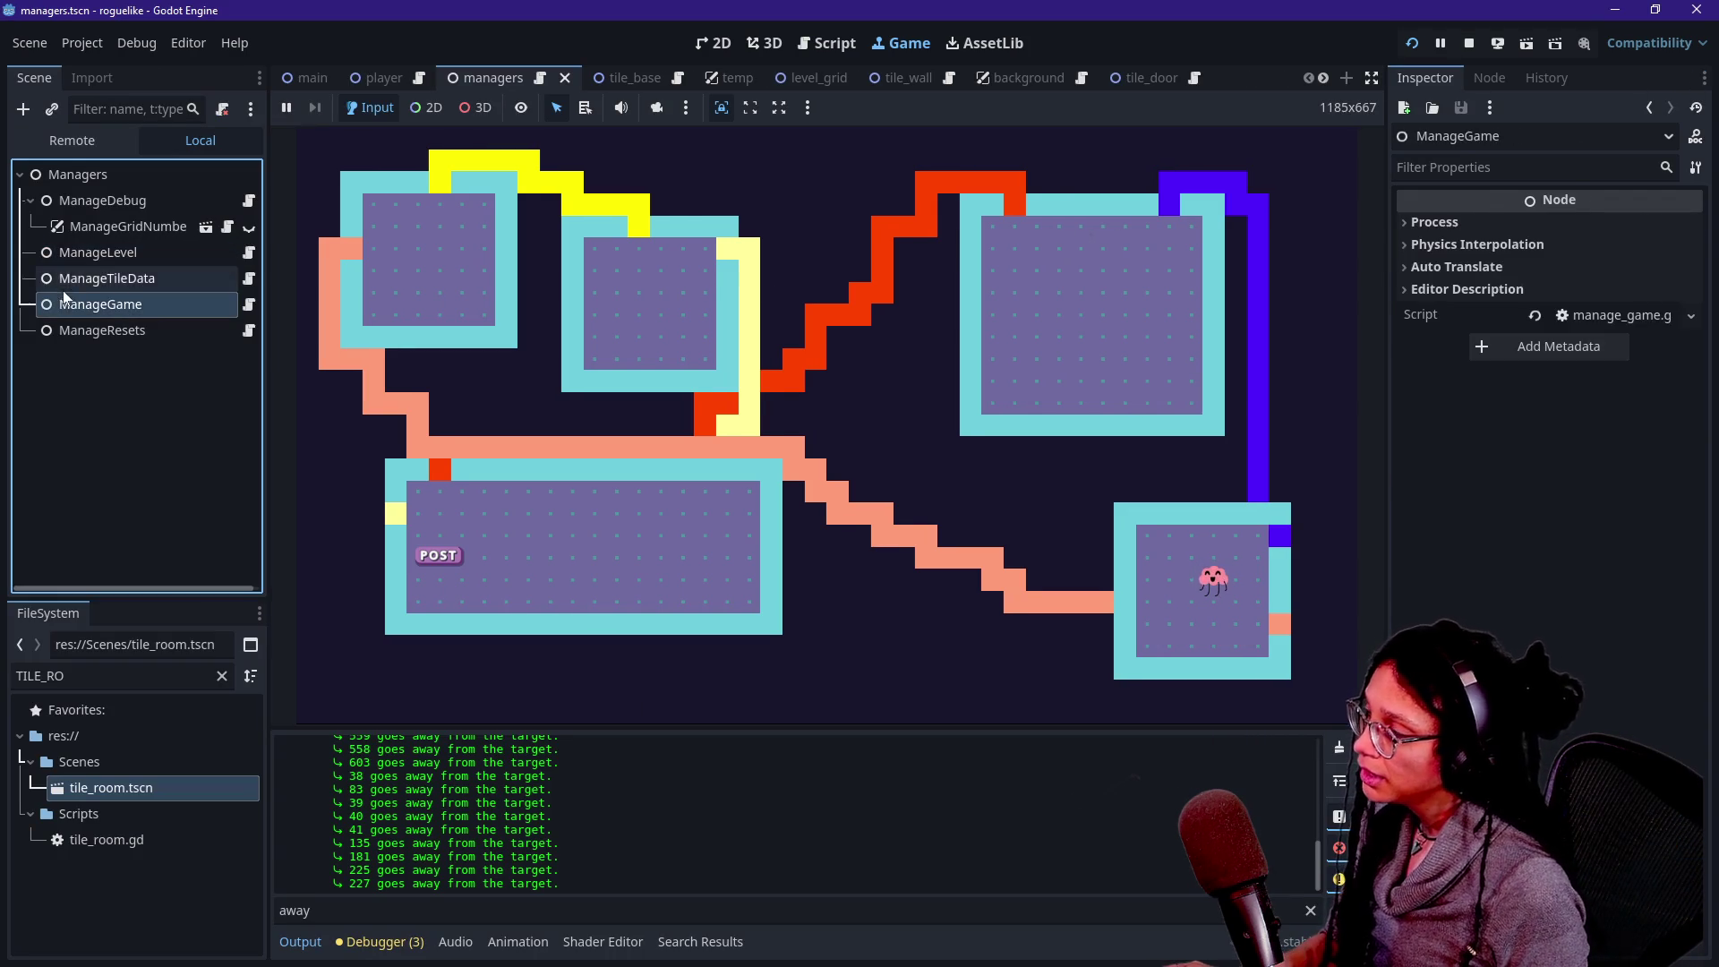
click(63, 279)
click(63, 253)
click(518, 255)
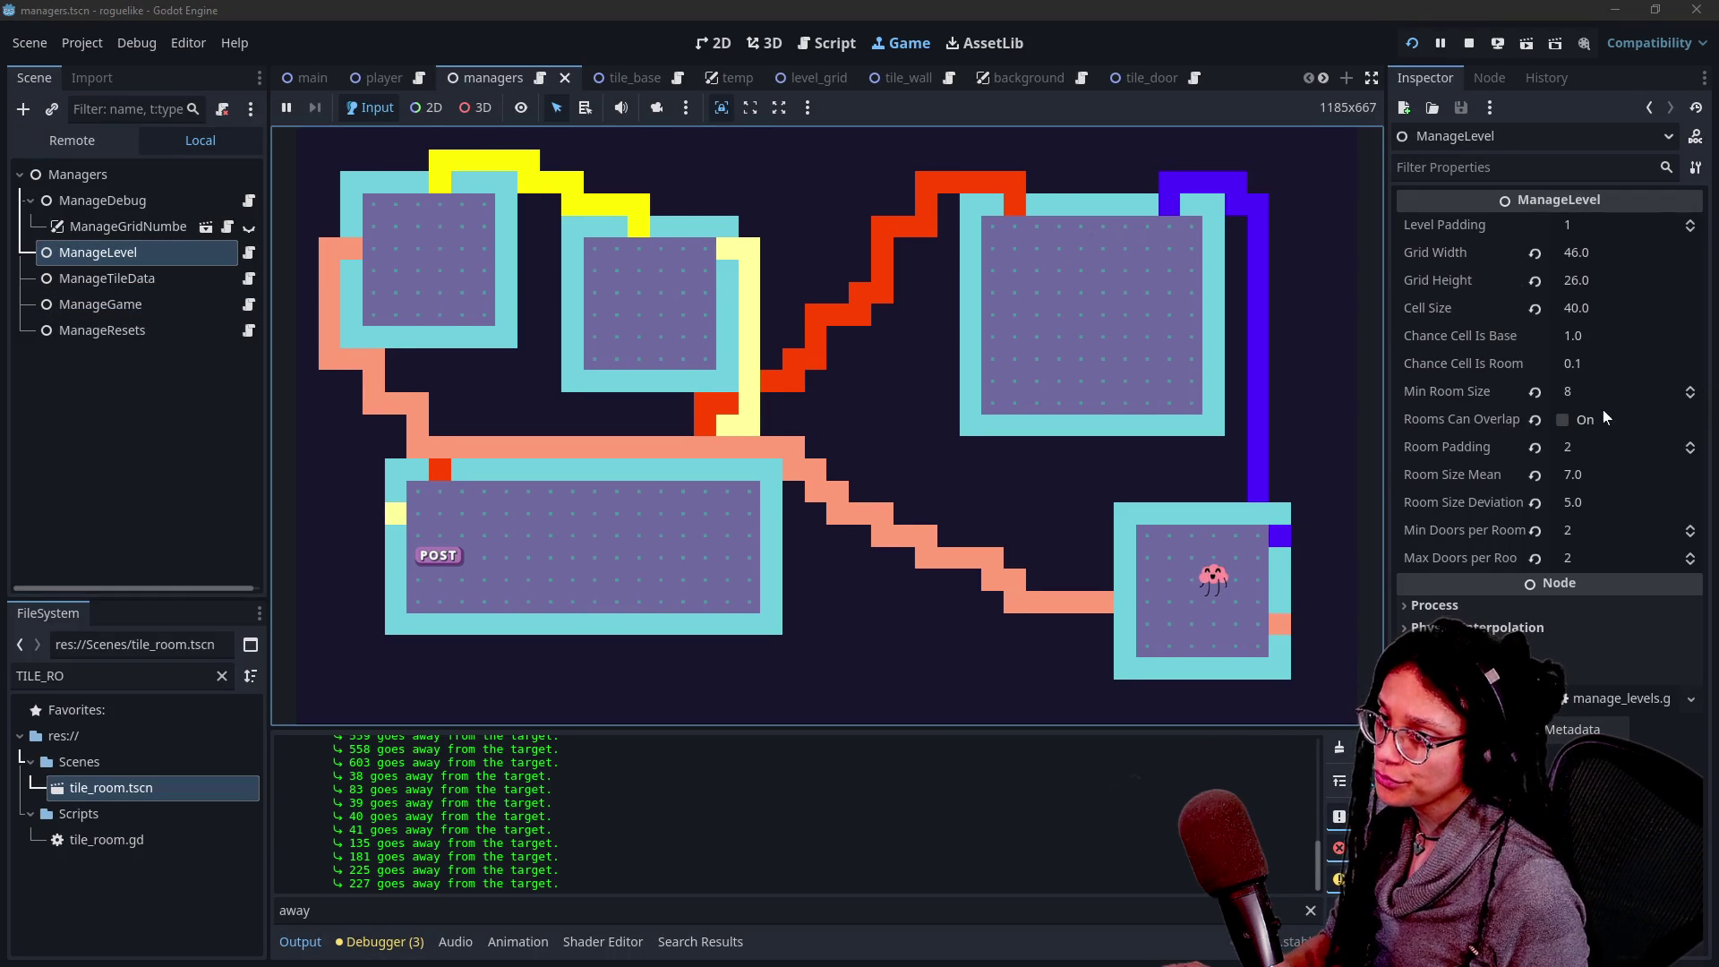
Set Min Room Size to 20, save the scene, and press R to regenerate the level
click(1602, 391)
text(20)
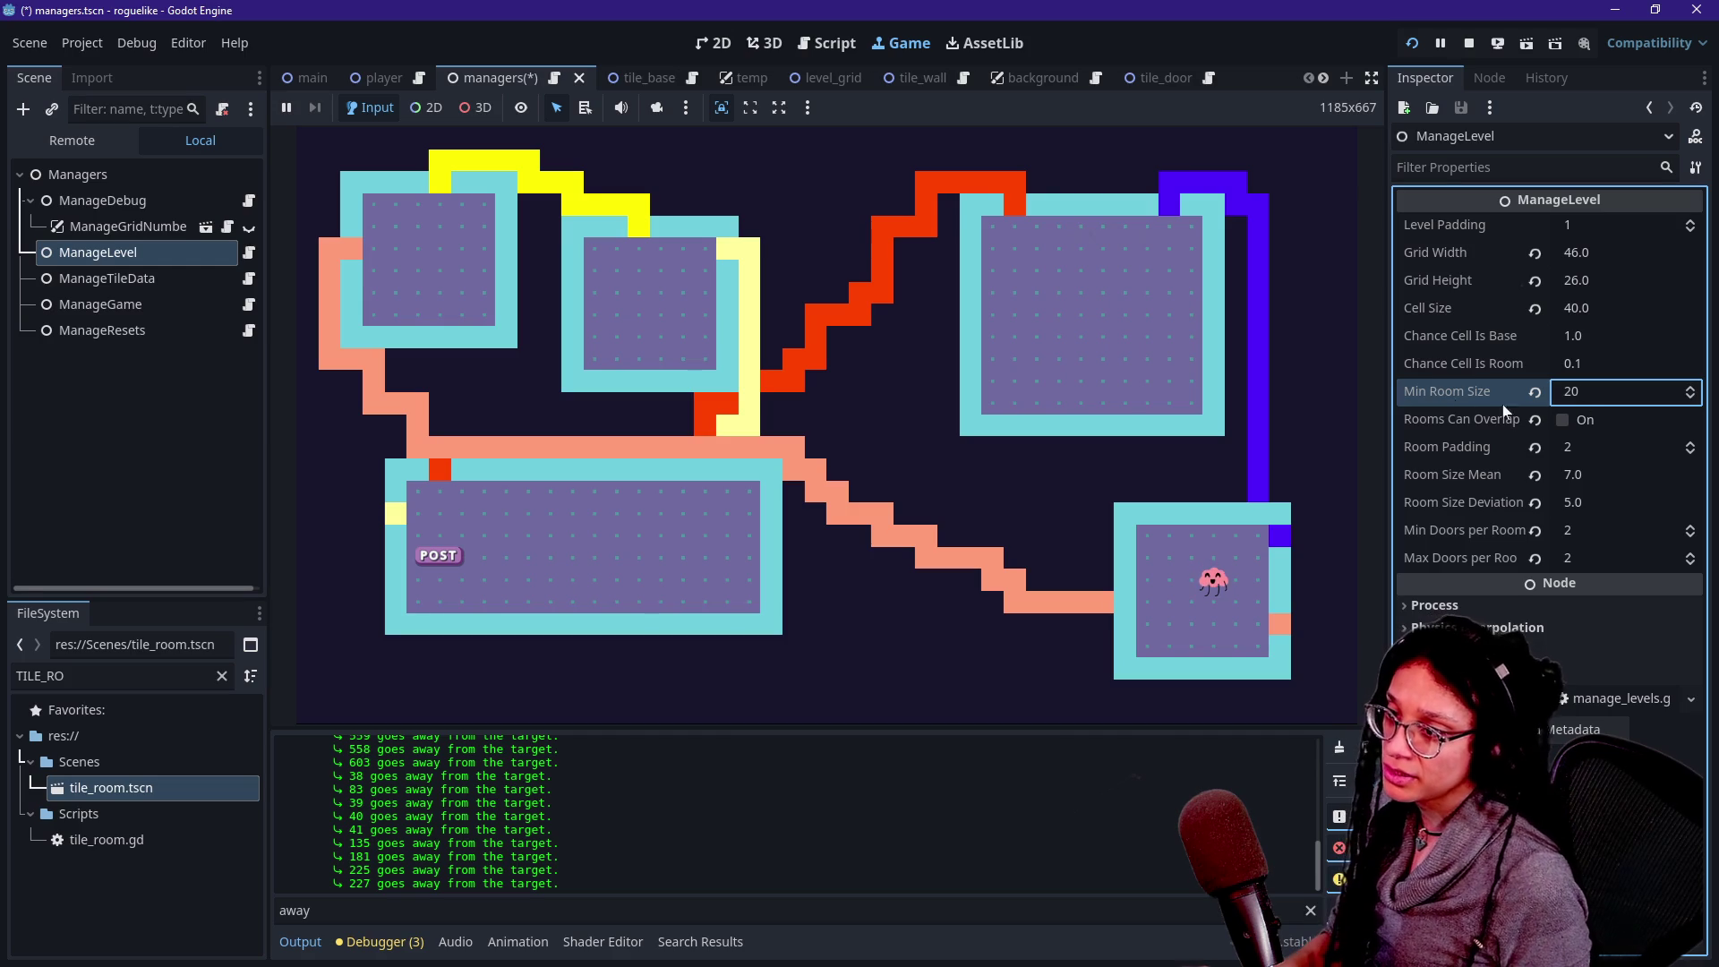
key(ctrl+s)
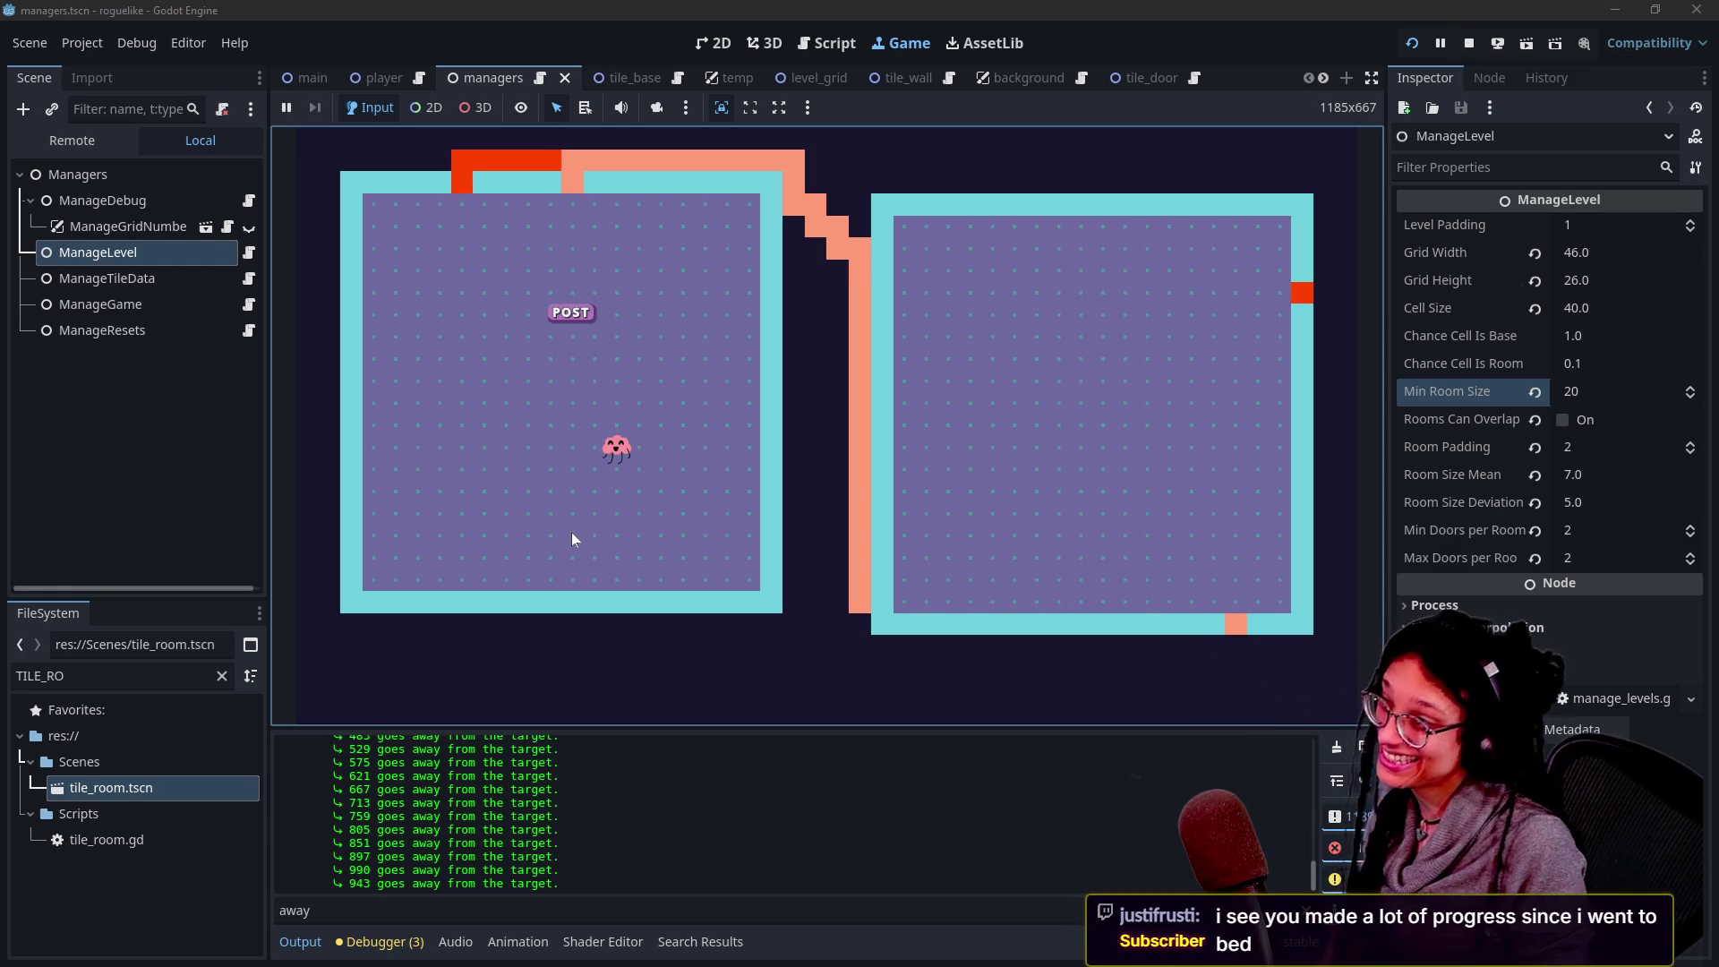
key(r)
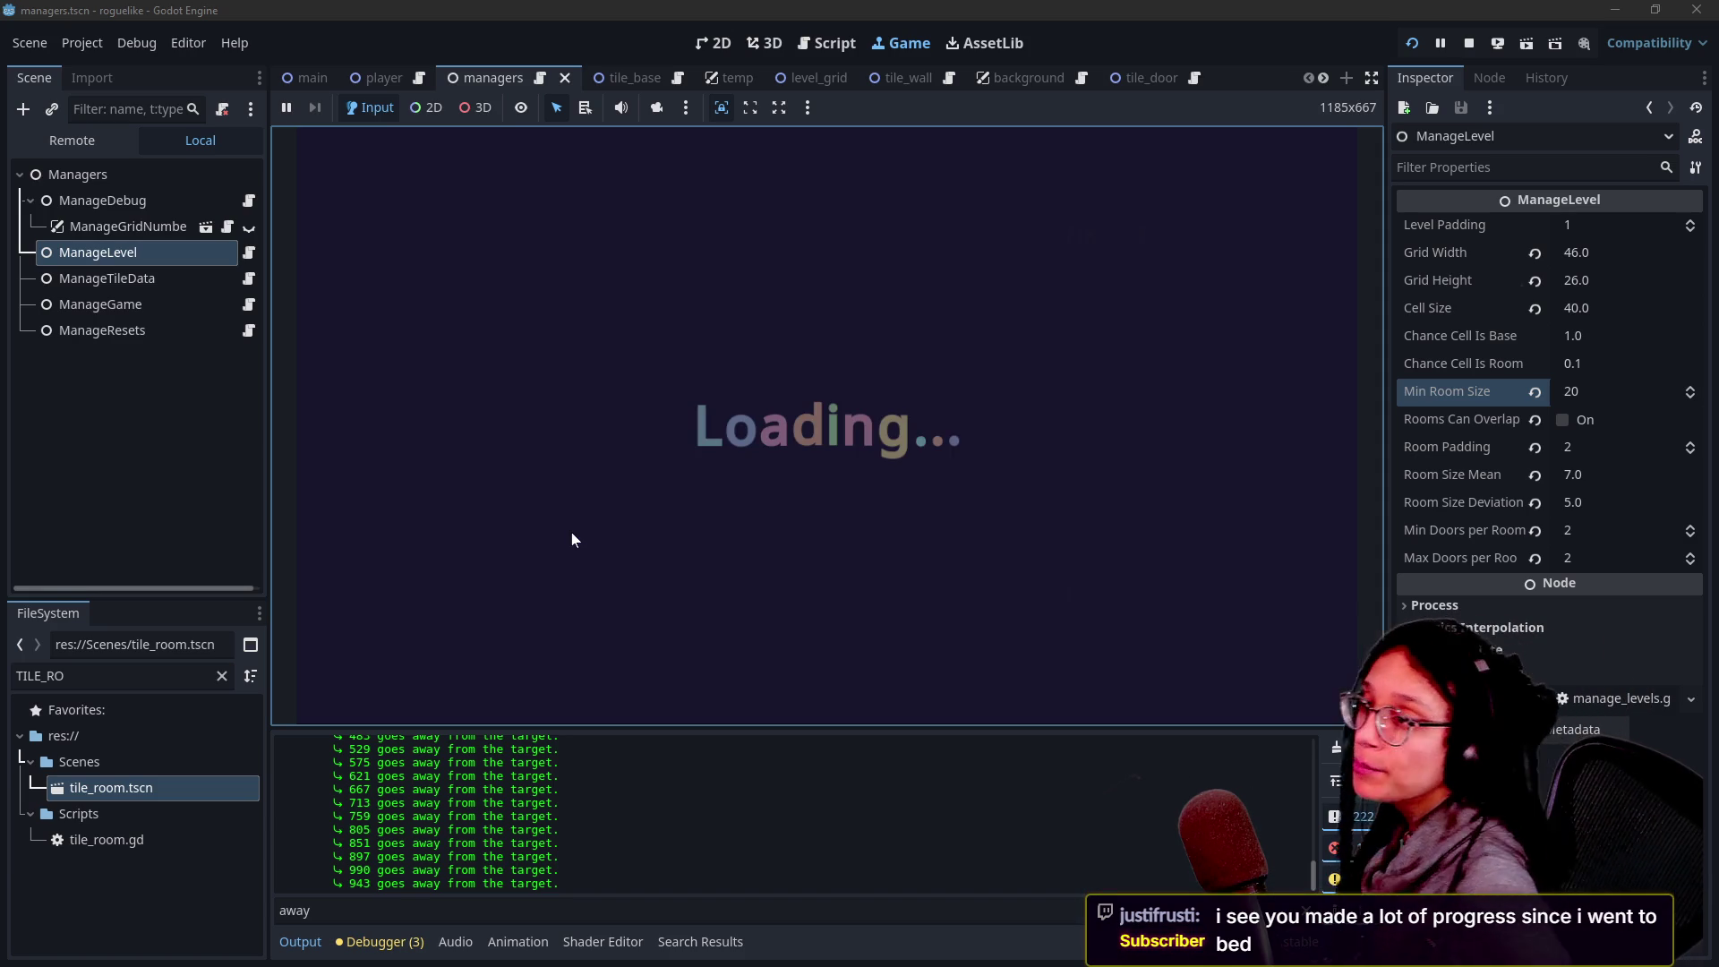
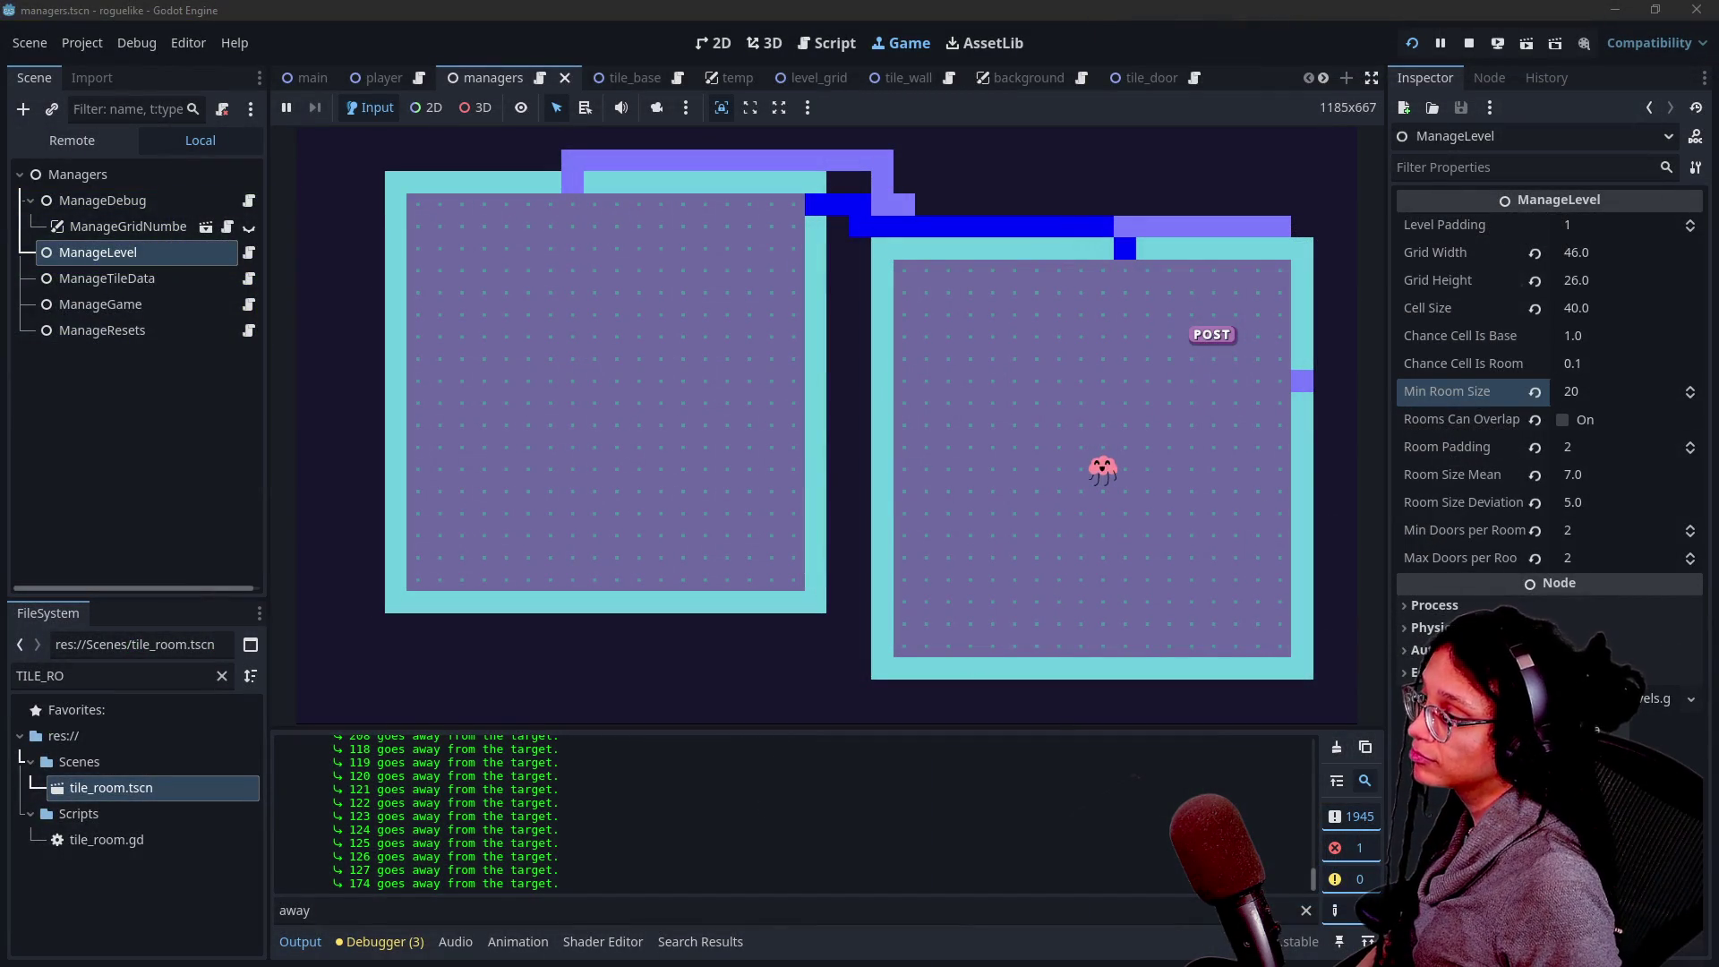
Stop the running game, clear the Output log and switch to distraction-free full-width code
click(1141, 329)
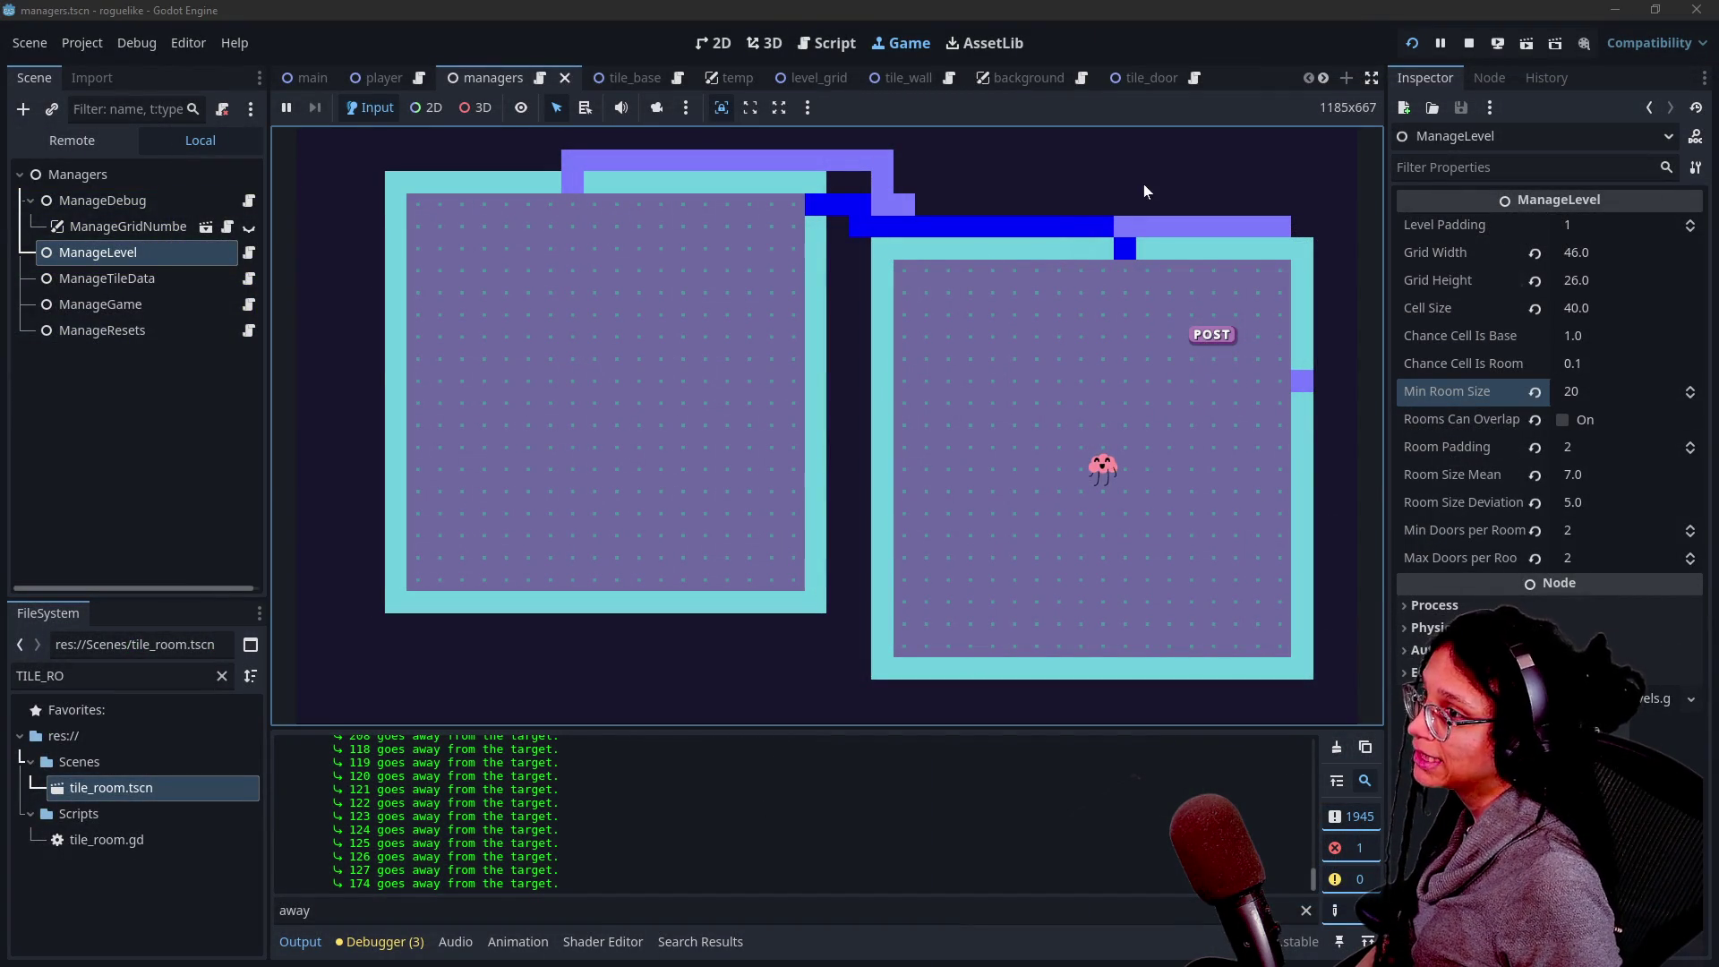
click(1473, 45)
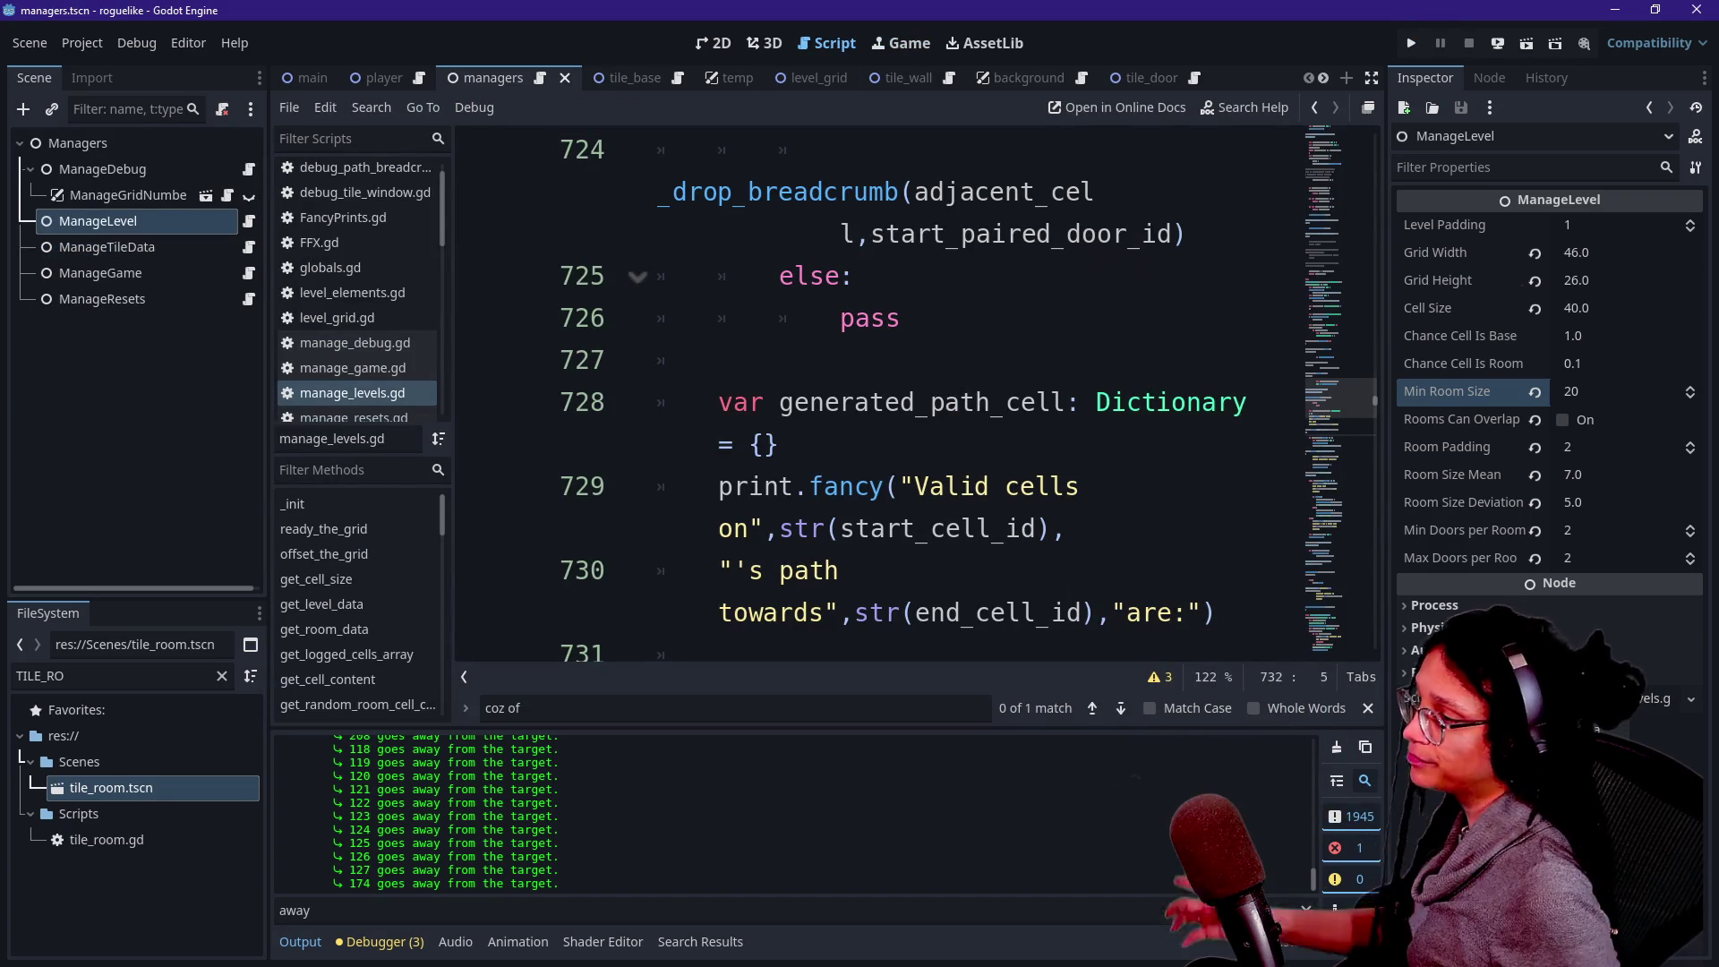
click(780, 445)
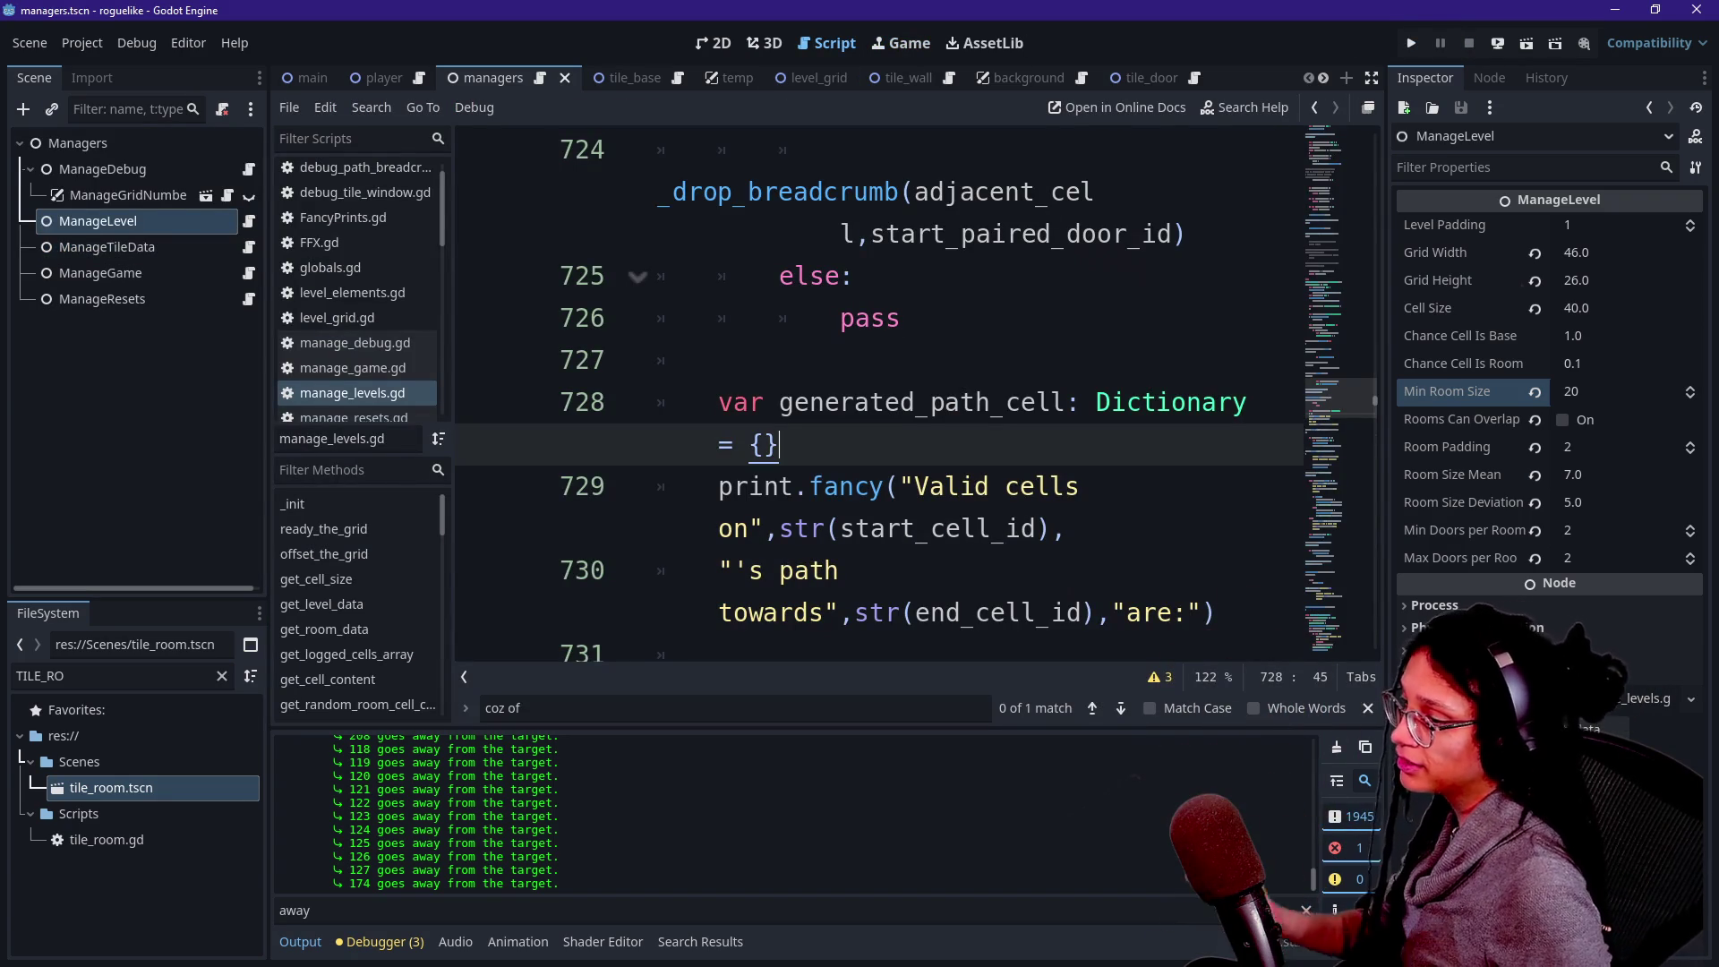
click(1347, 748)
click(1021, 528)
click(300, 942)
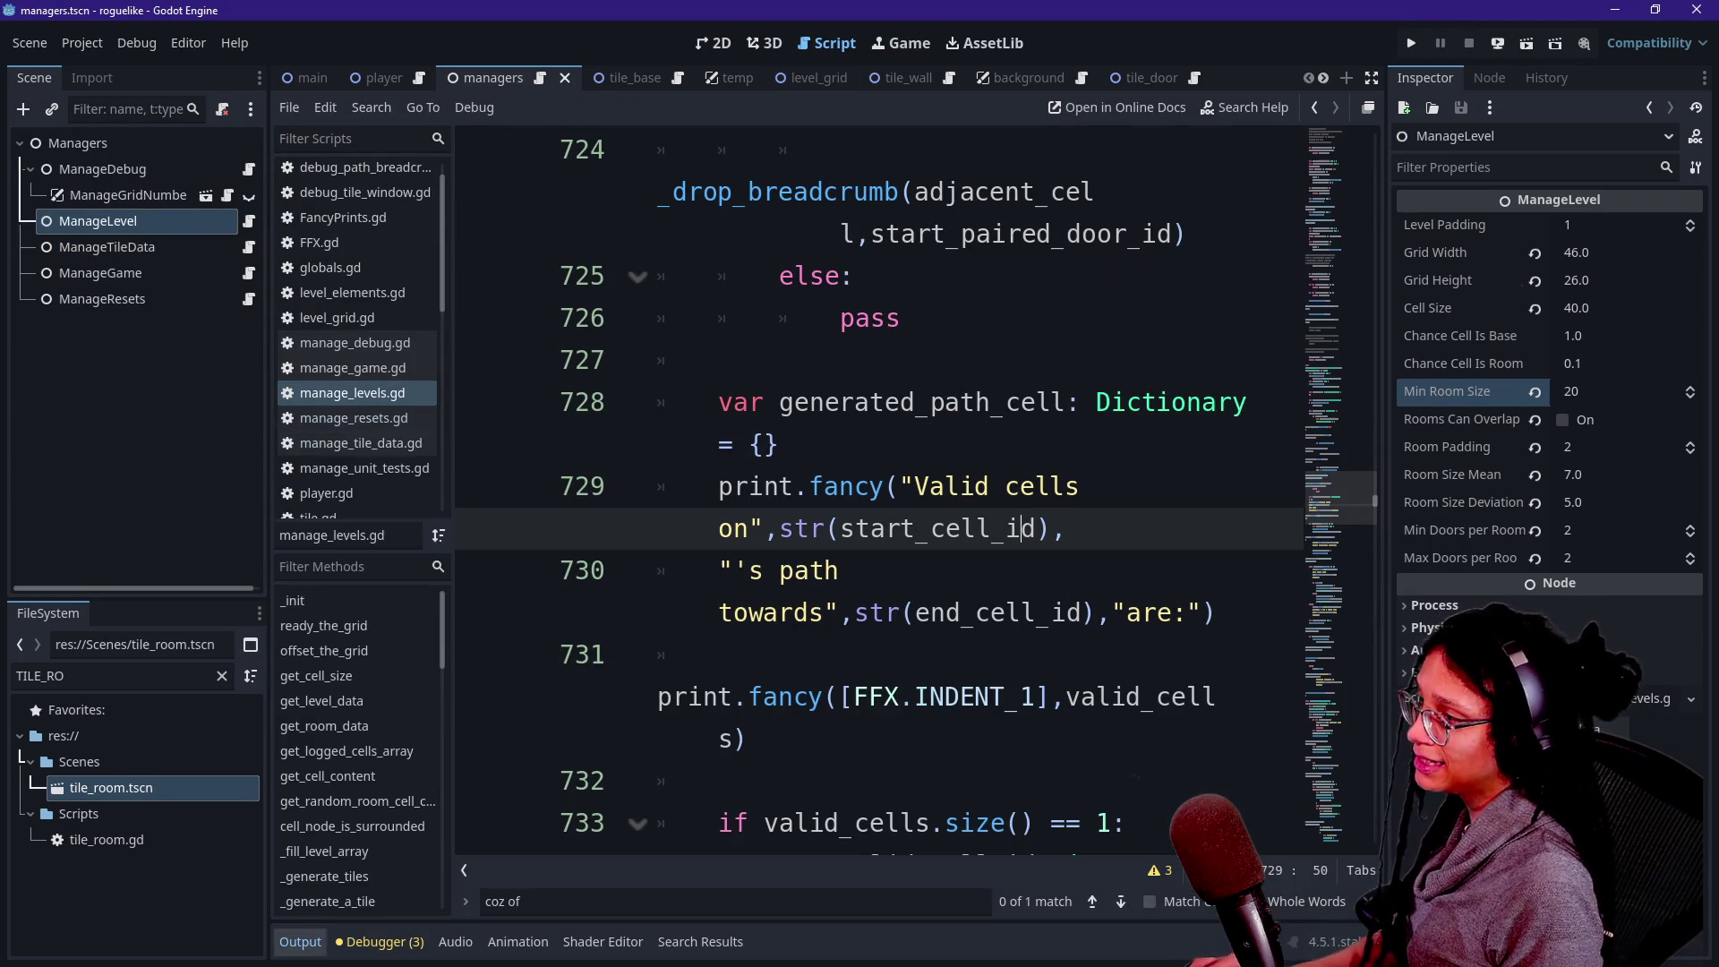
key(ctrl+shift+F11)
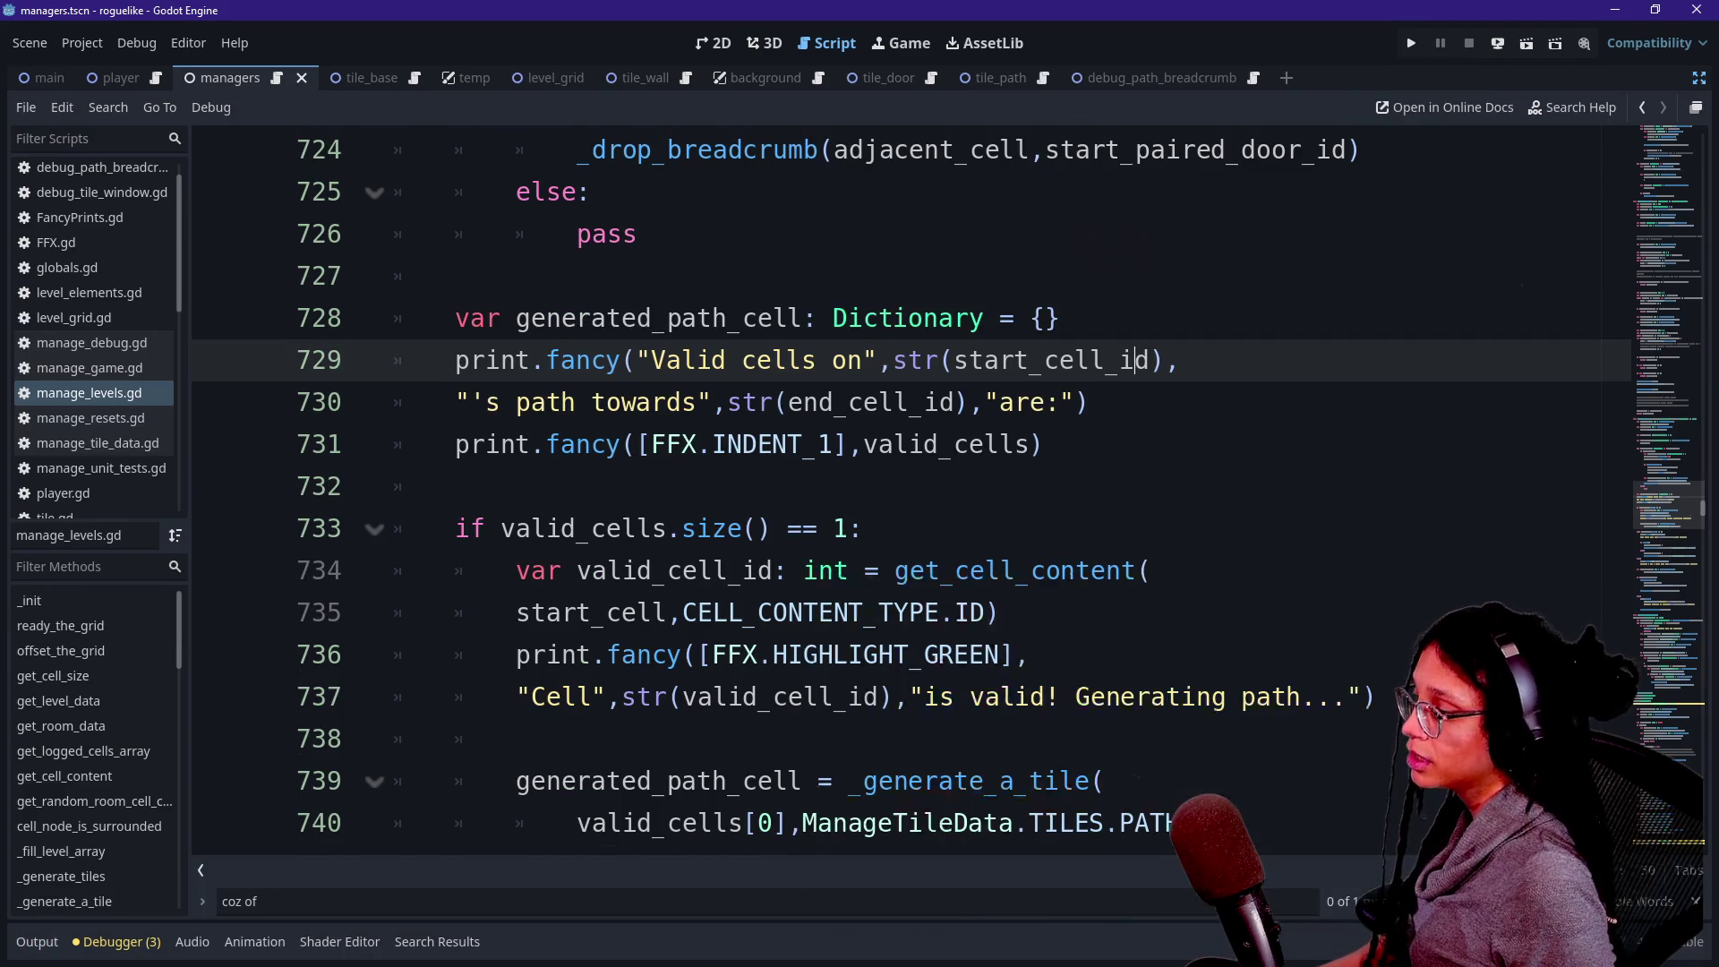
Search for 'eval', uncomment the _is_closer block on lines 876–885, and rerun the project
scroll(806, 492, down, 10)
click(530, 901)
key(ctrl+a)
key(BackSpace)
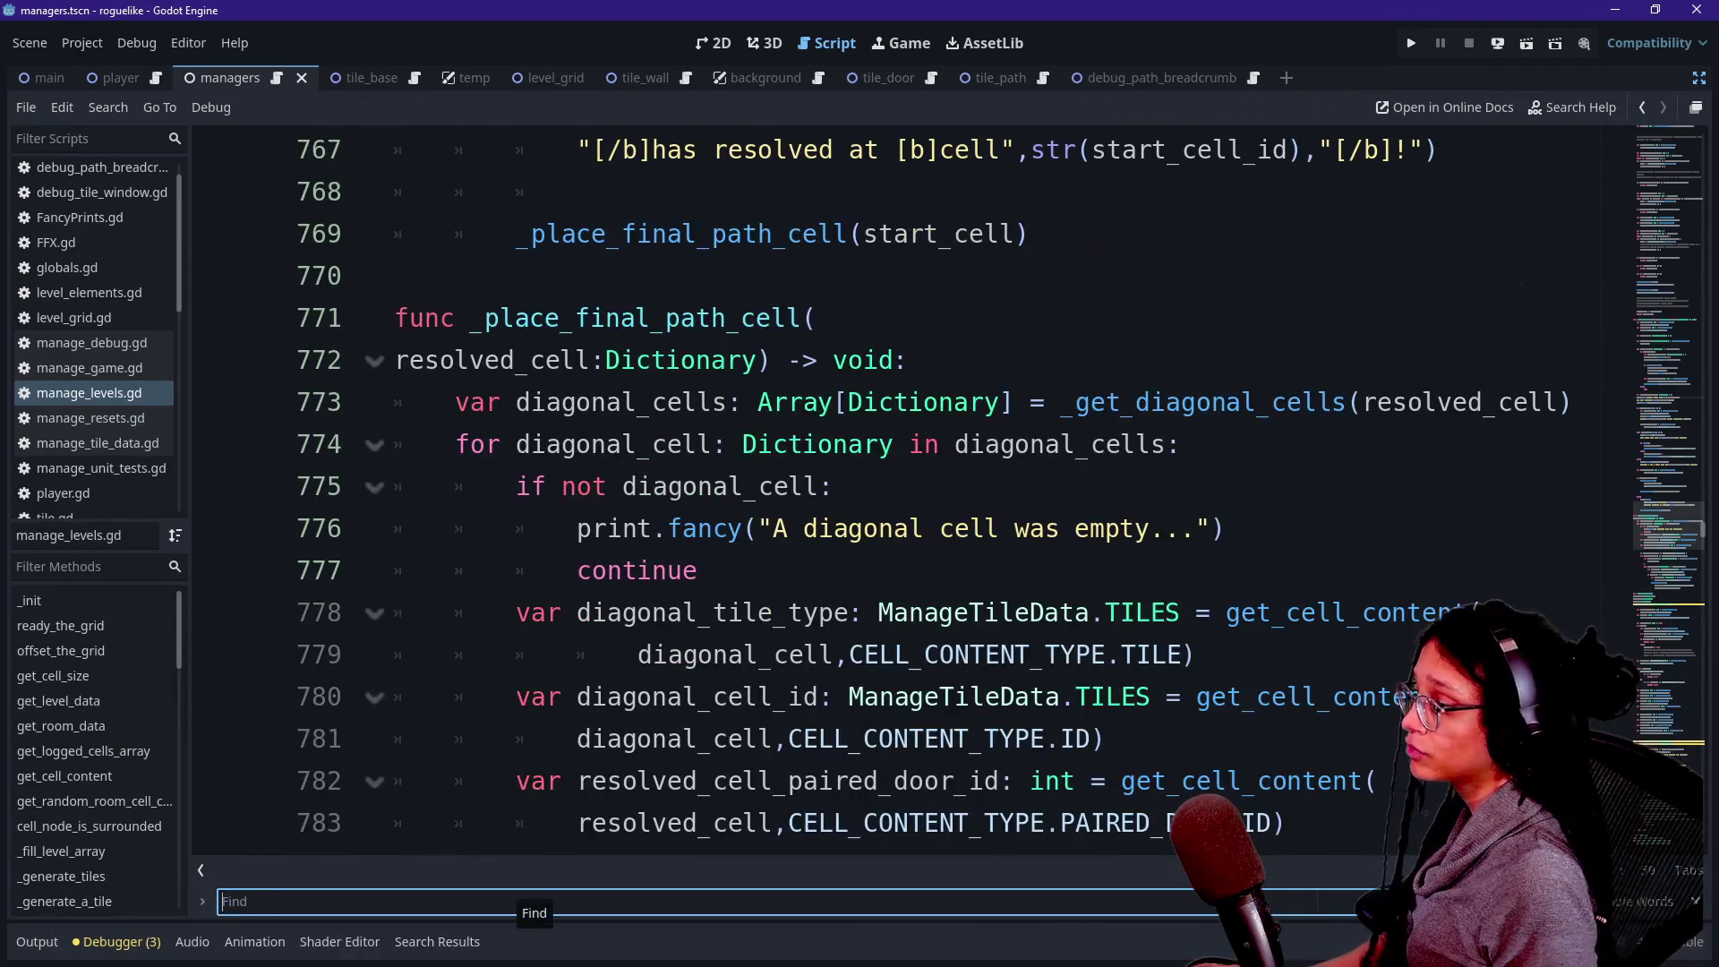
text(eval)
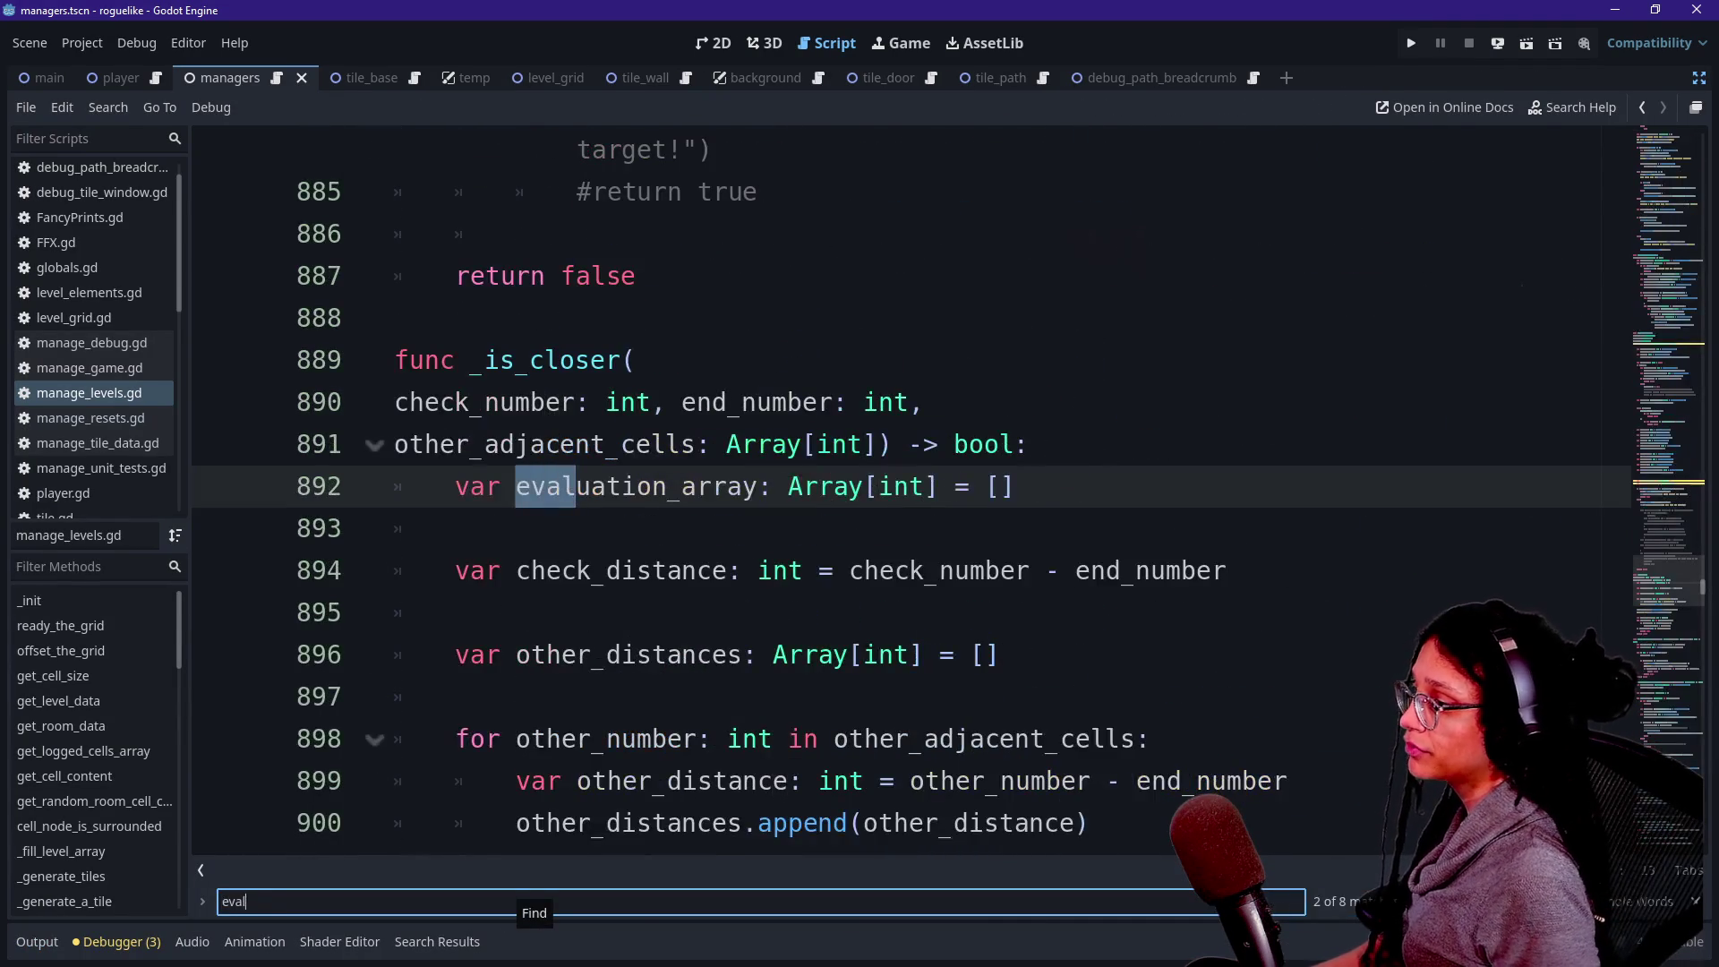
scroll(895, 492, up, 10)
click(591, 738)
scroll(591, 739, down, 4)
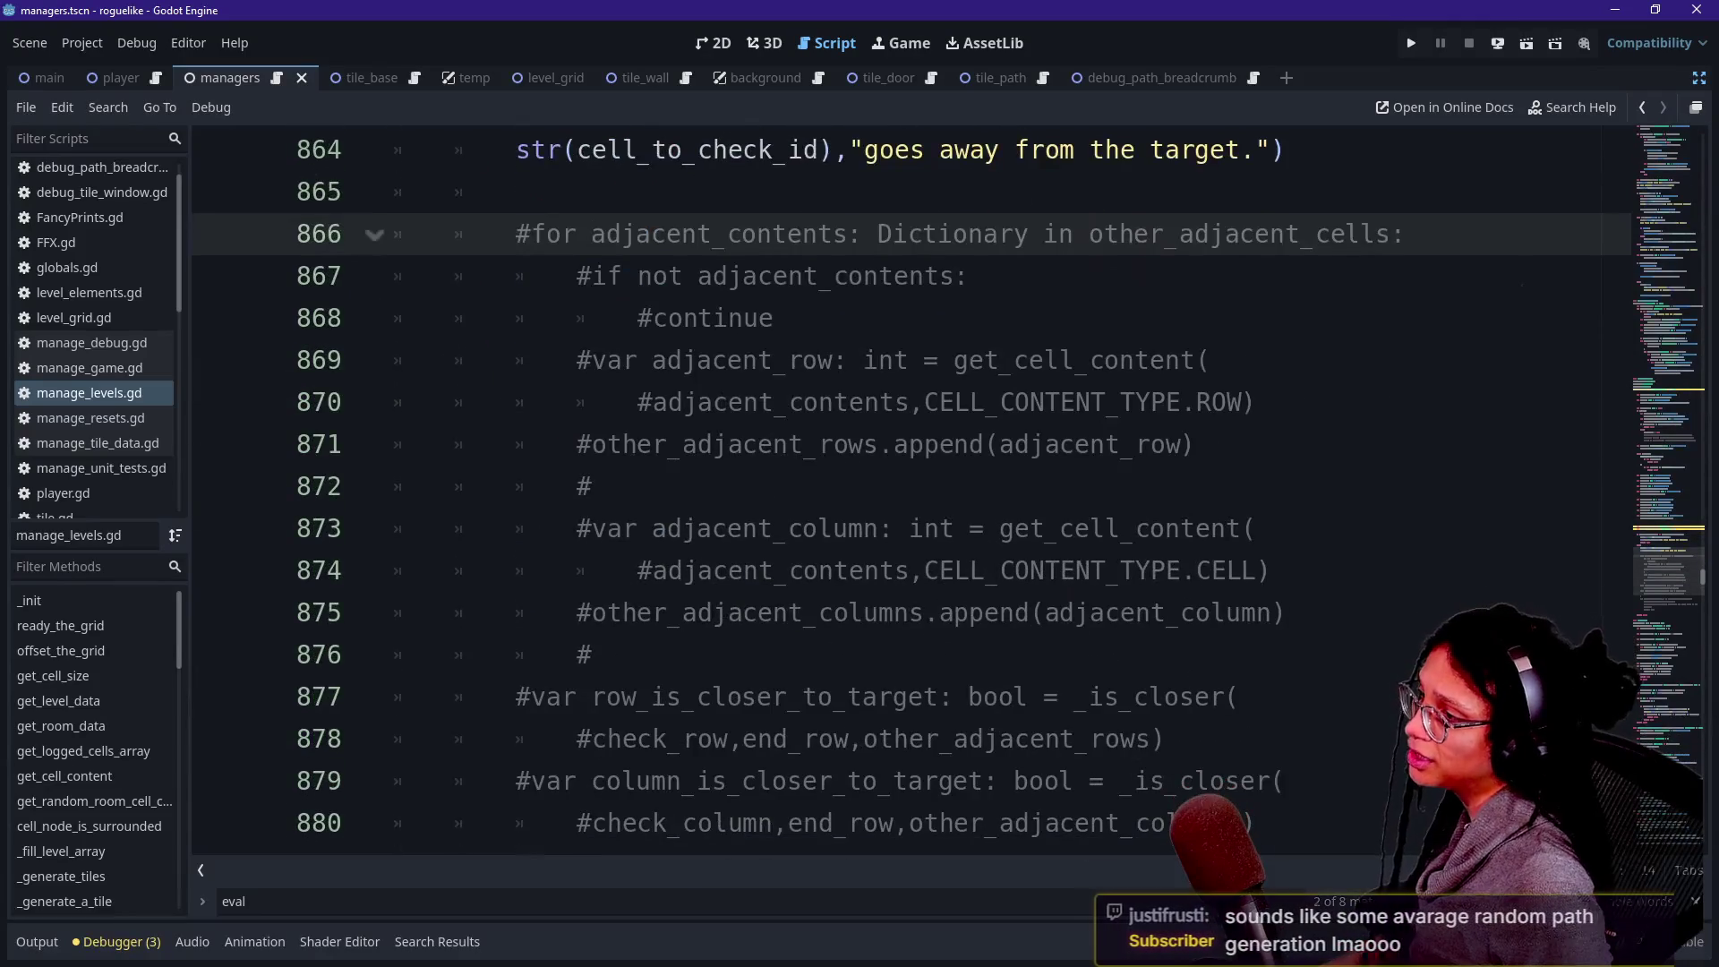
scroll(895, 492, down, 4)
shift+click(683, 570)
key(ctrl+k)
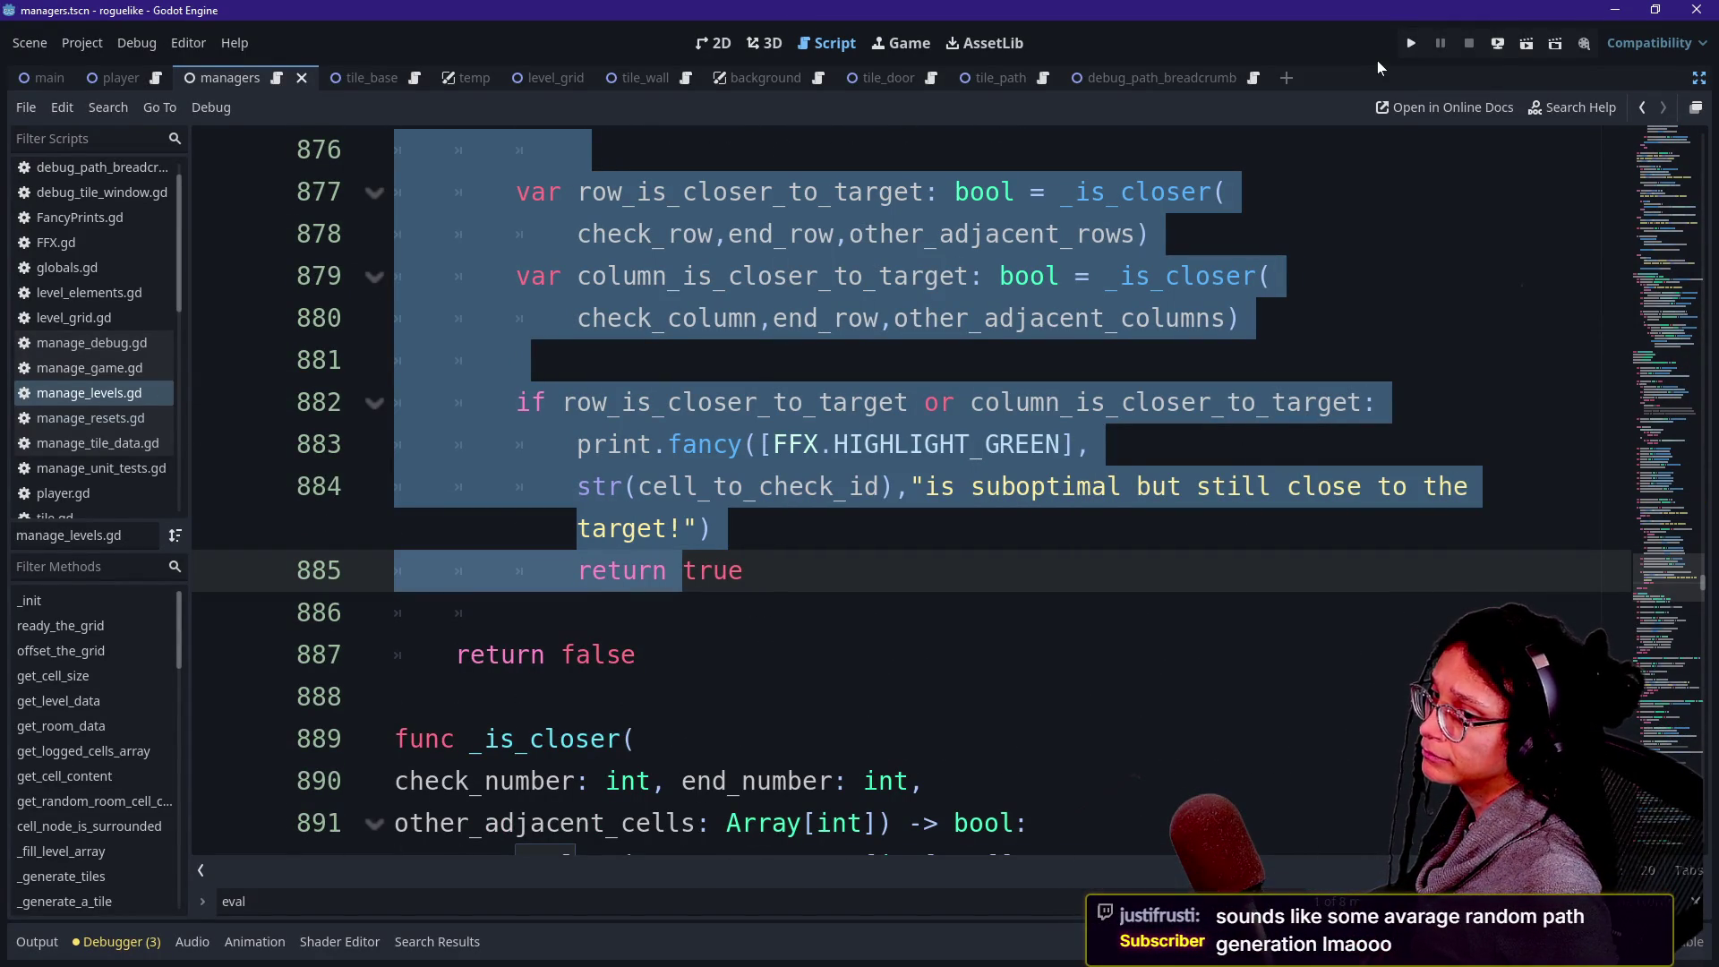
click(1402, 54)
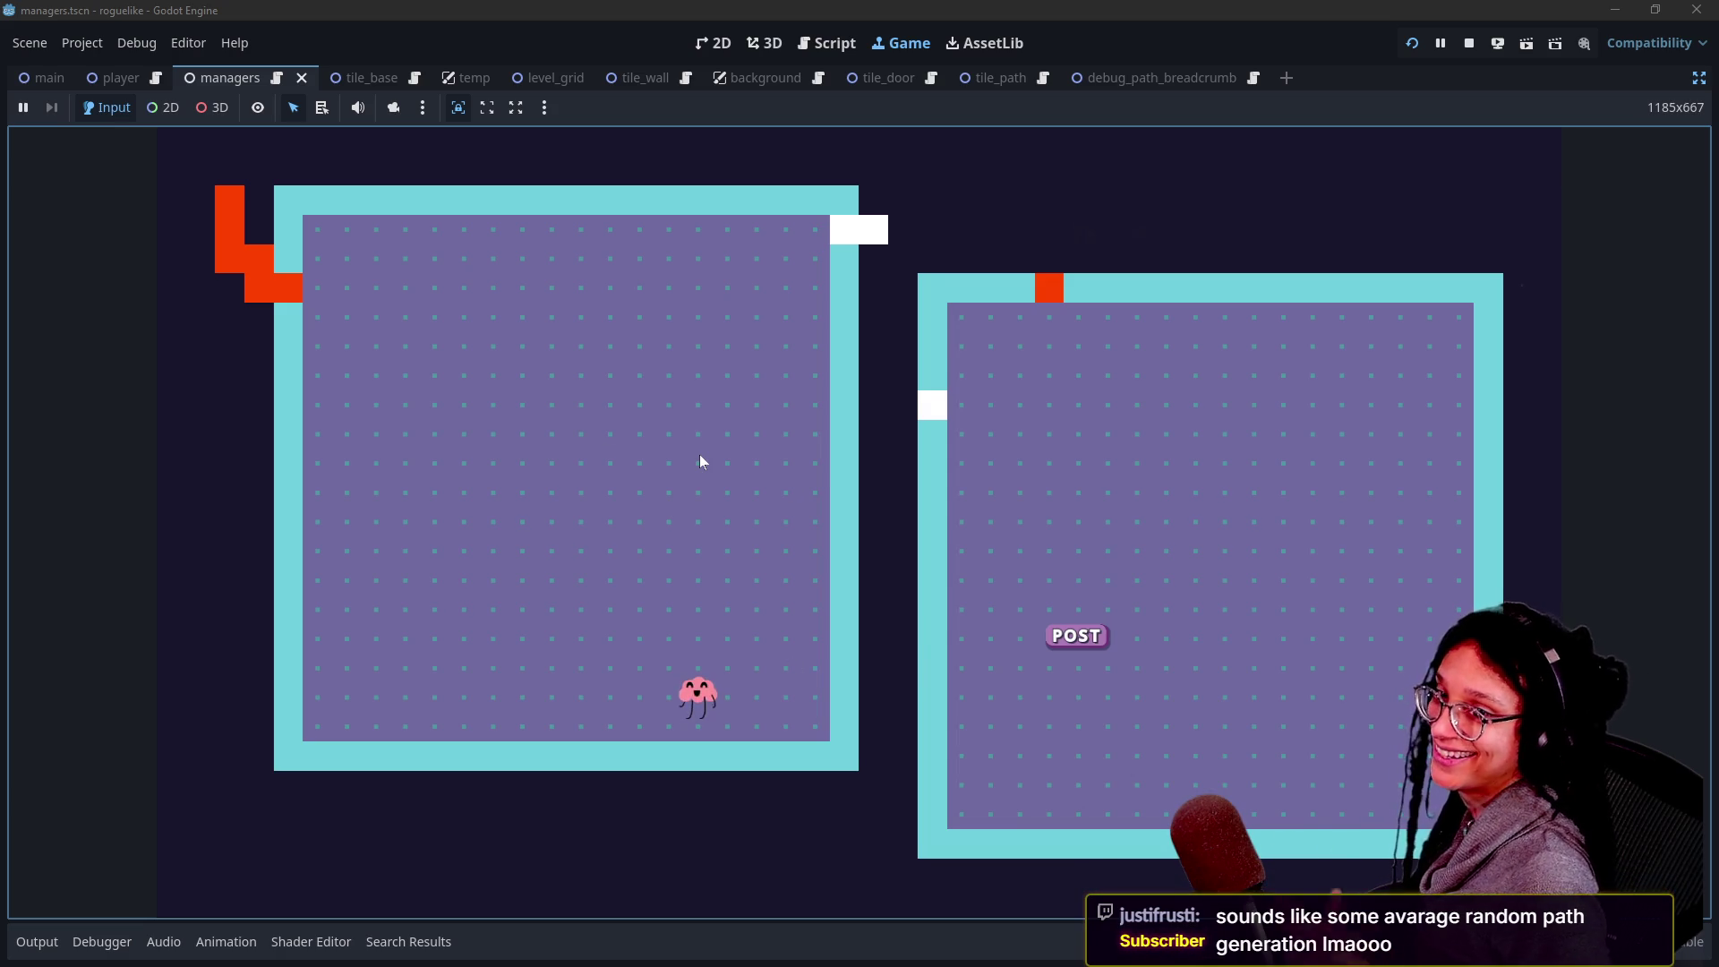
Filter the Output log by 'valid' and enlarge the log area
click(36, 941)
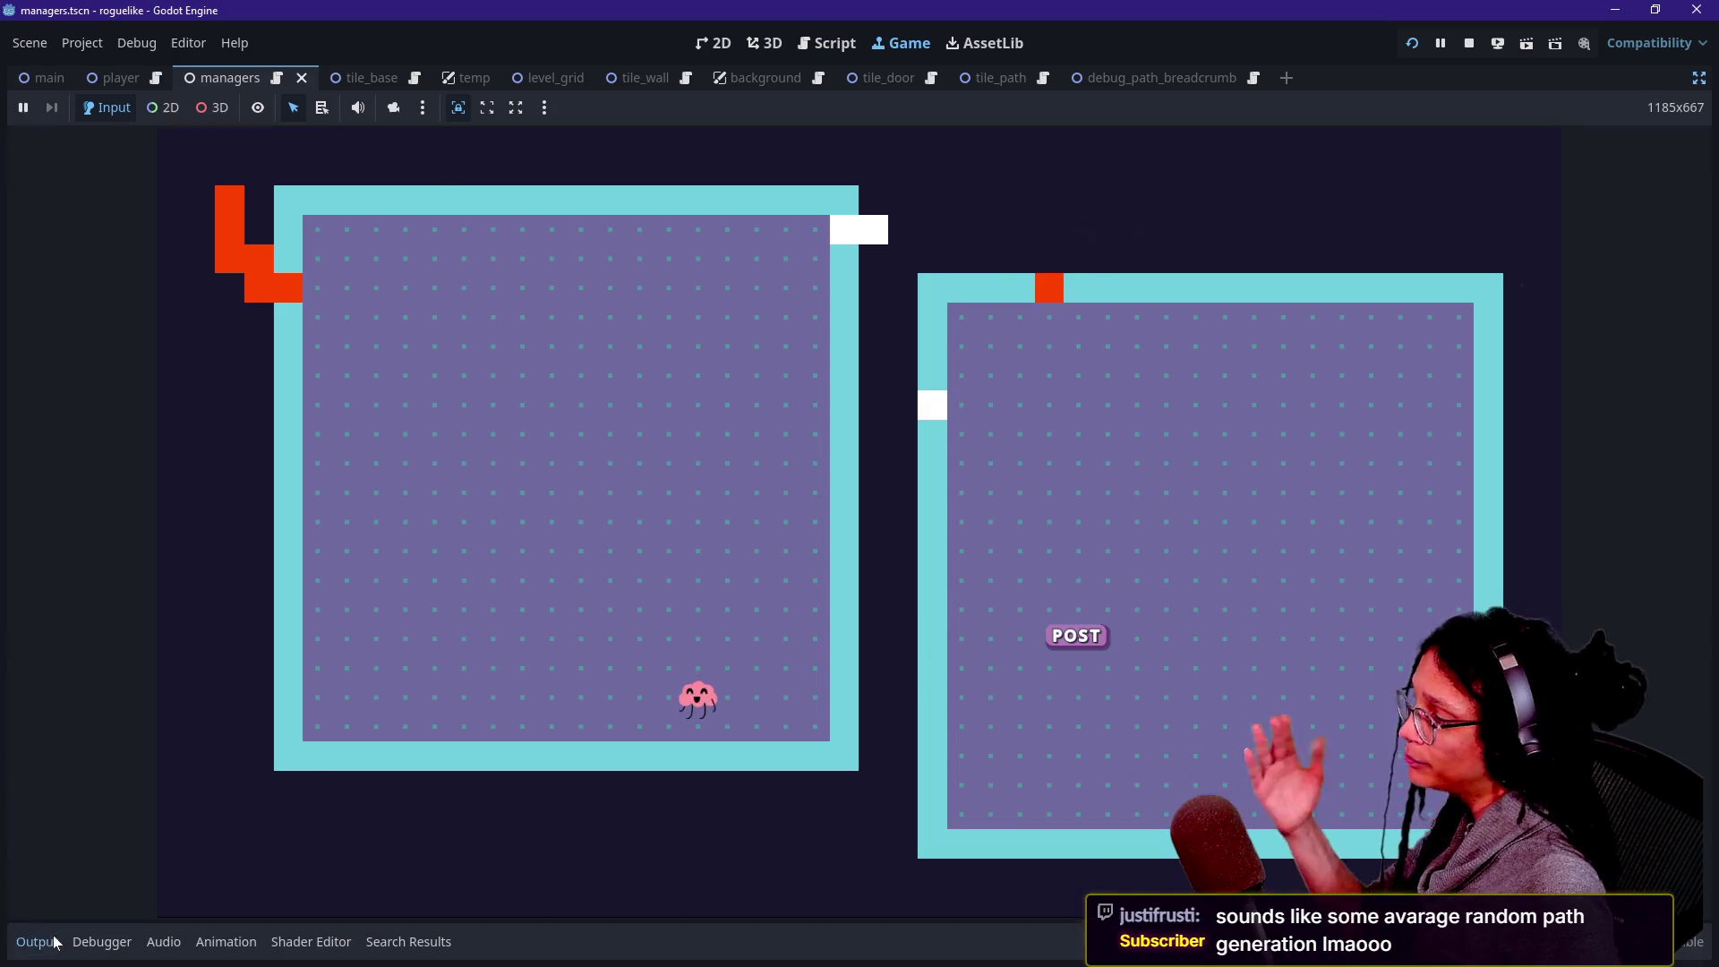
key(BackSpace)
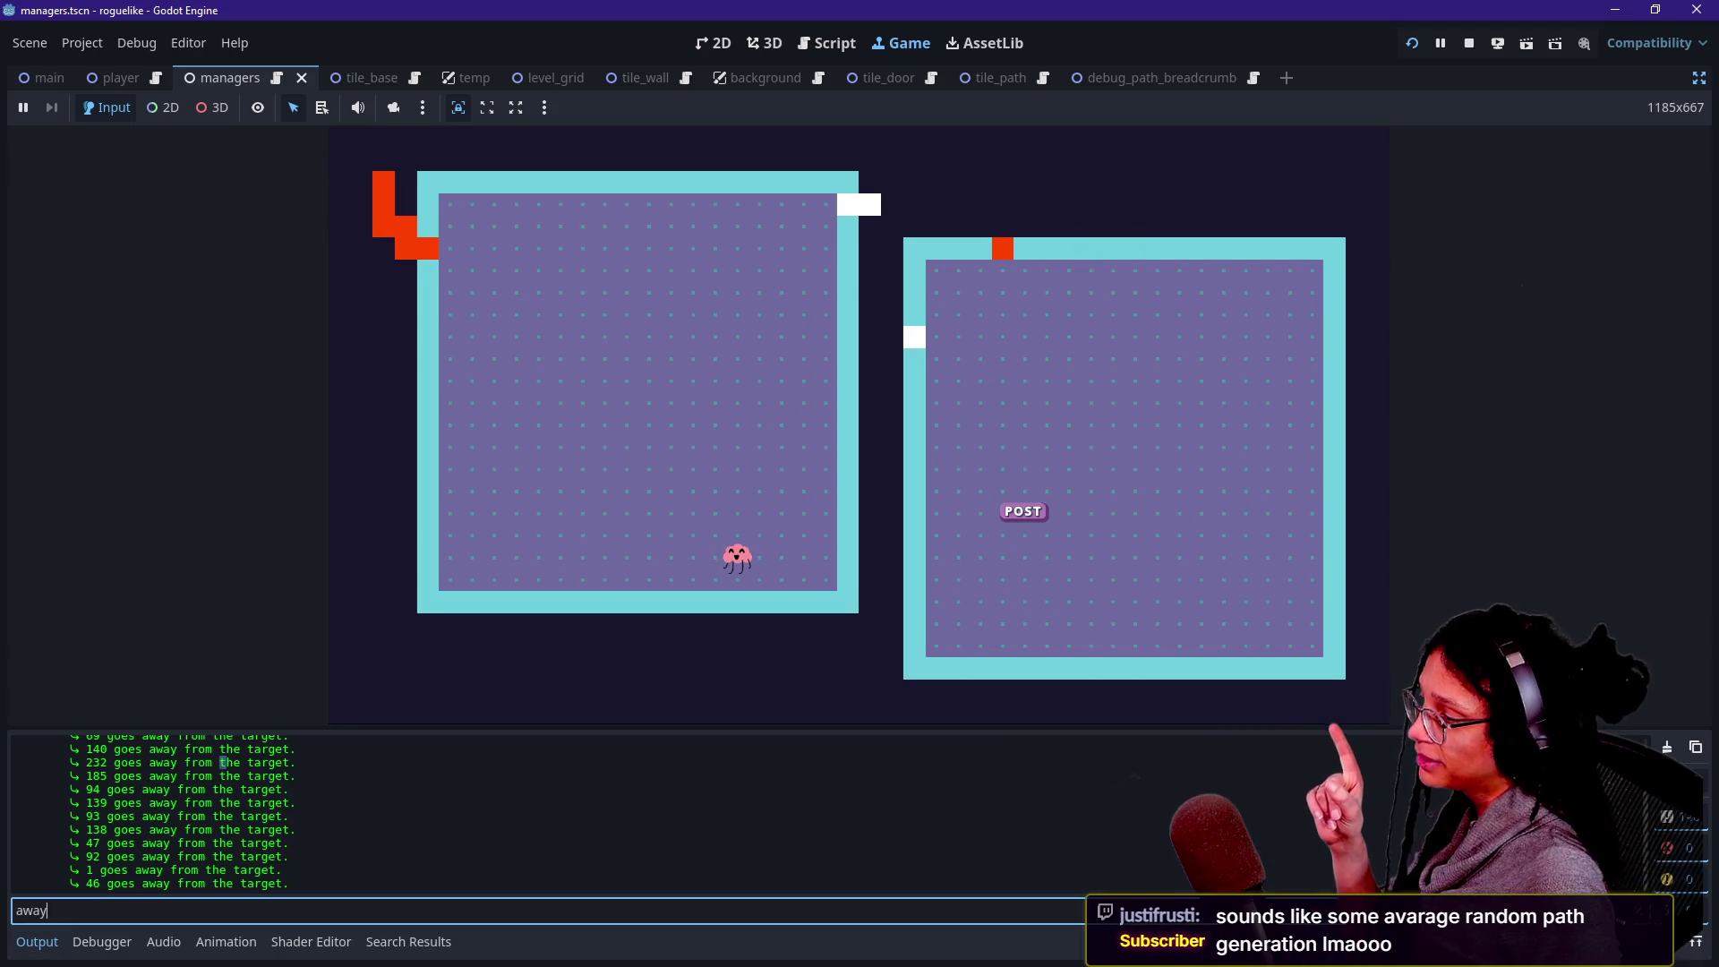
key(BackSpace)
key(BackSpace)
key(BackSpace)
text(valid)
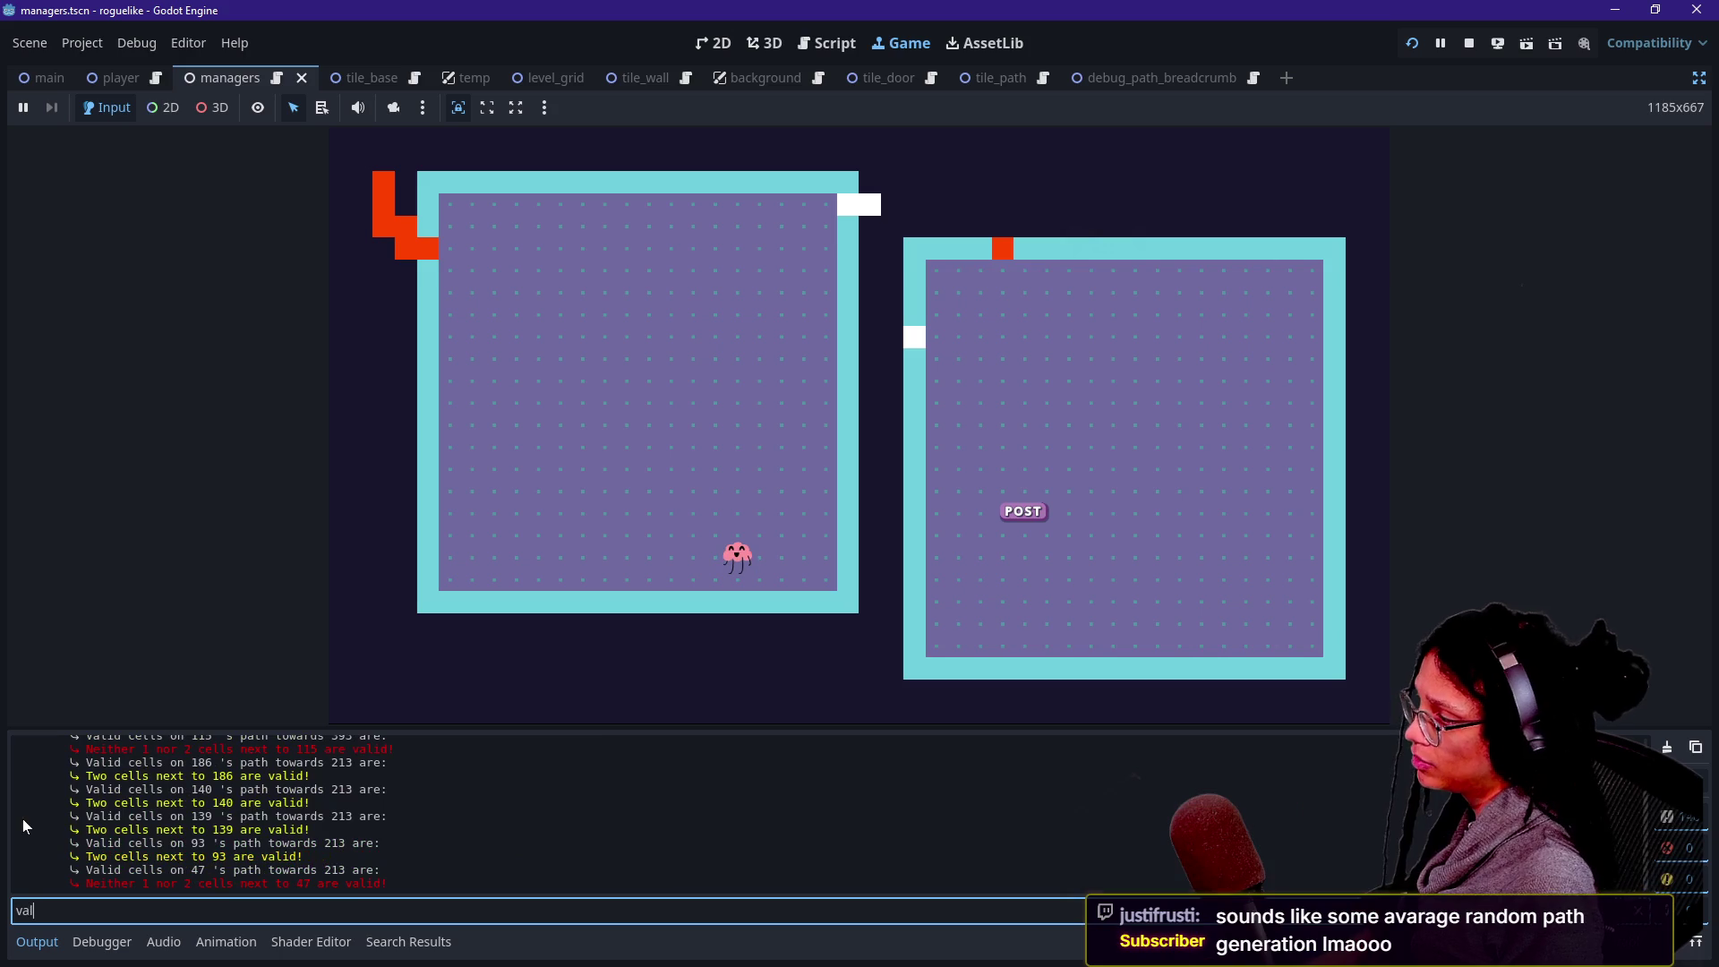
mouse_move(348, 727)
mouse_down()
mouse_move(352, 556)
mouse_move(352, 668)
mouse_up()
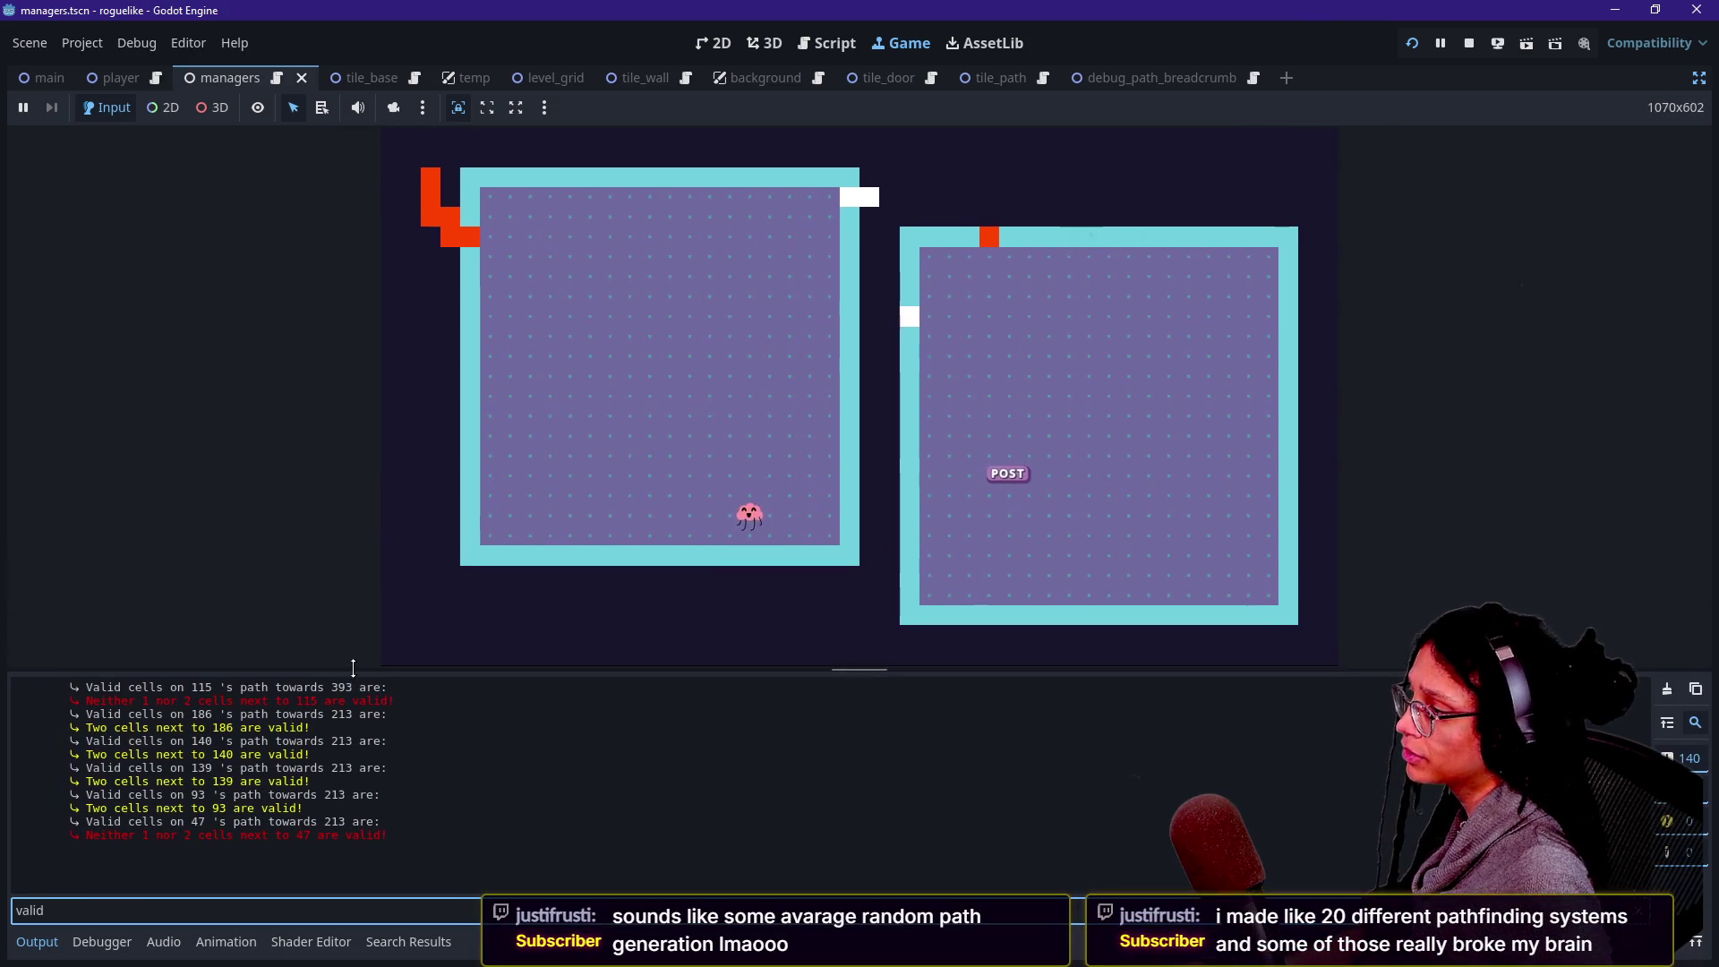
Clear the log filter to read every message, then return to the script editor
key(ctrl+a)
key(BackSpace)
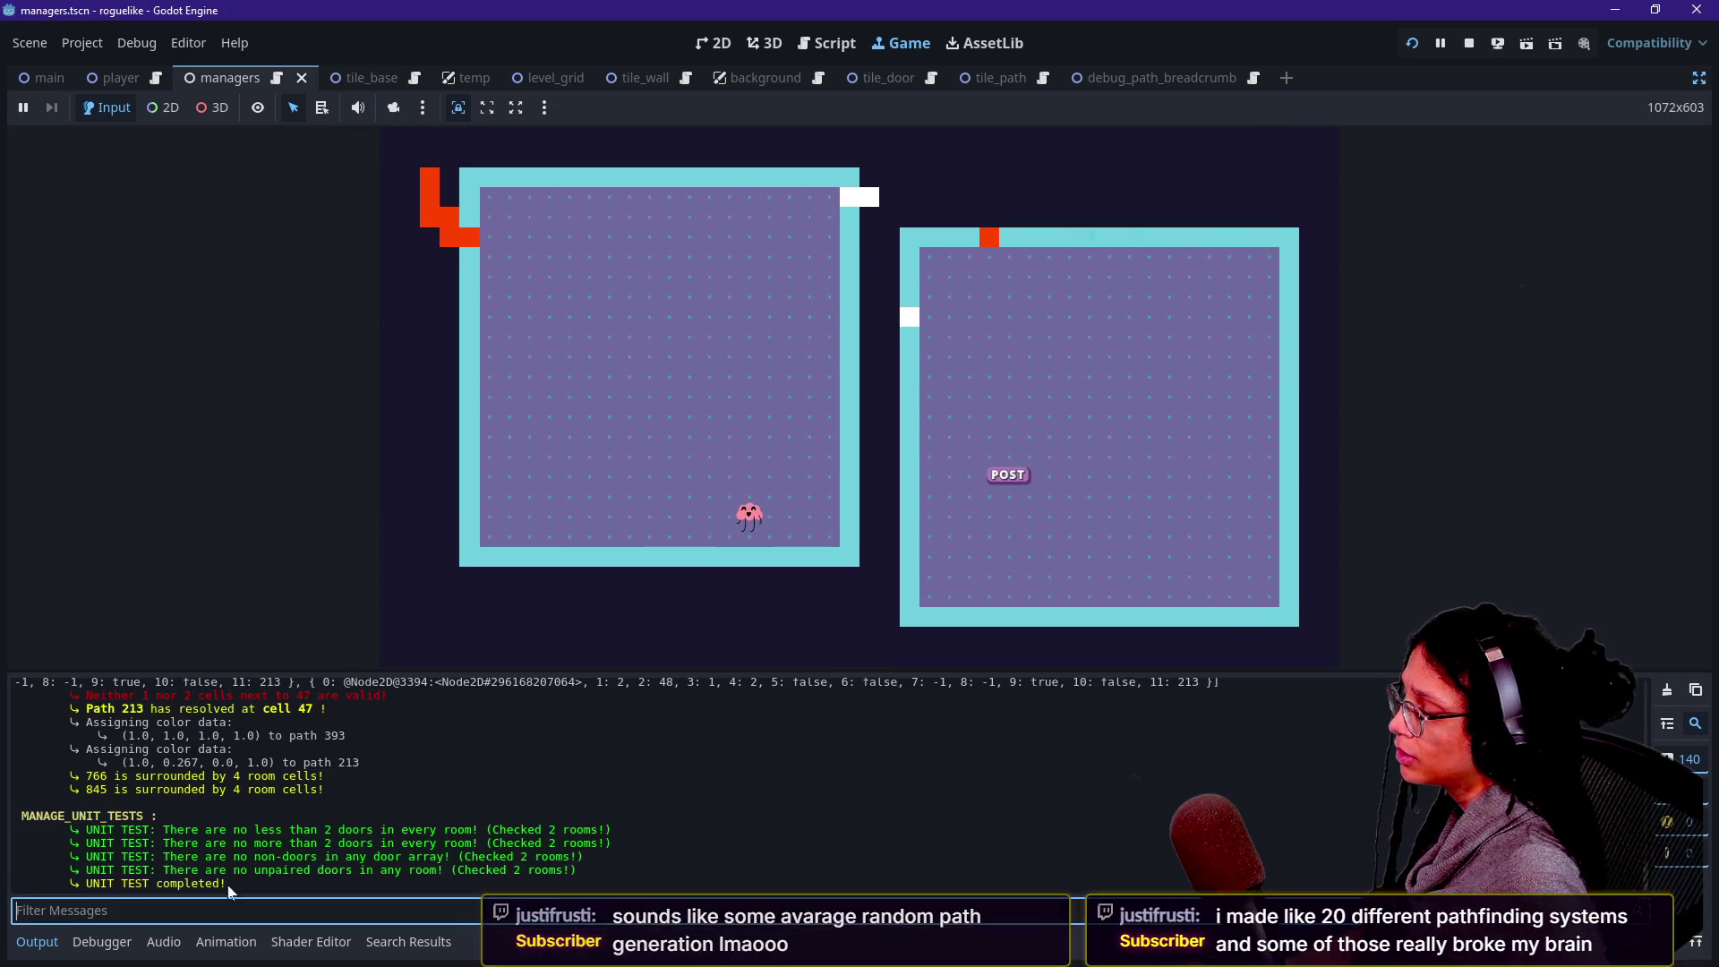
scroll(335, 841, up, 5)
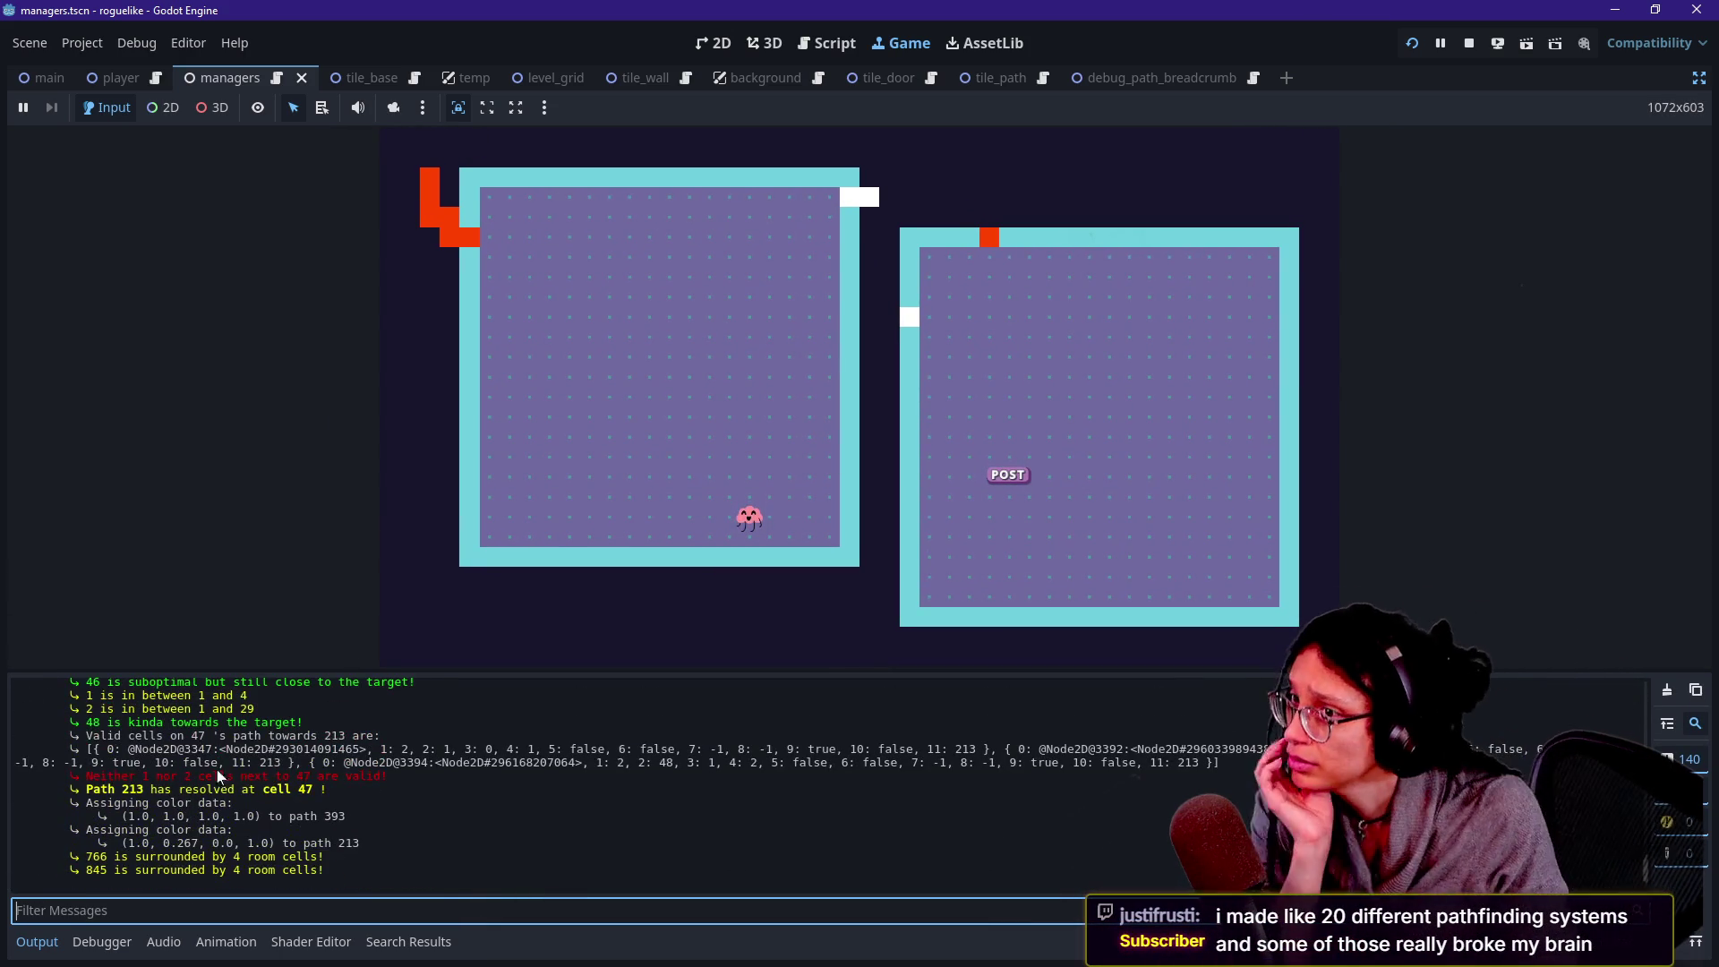
click(89, 755)
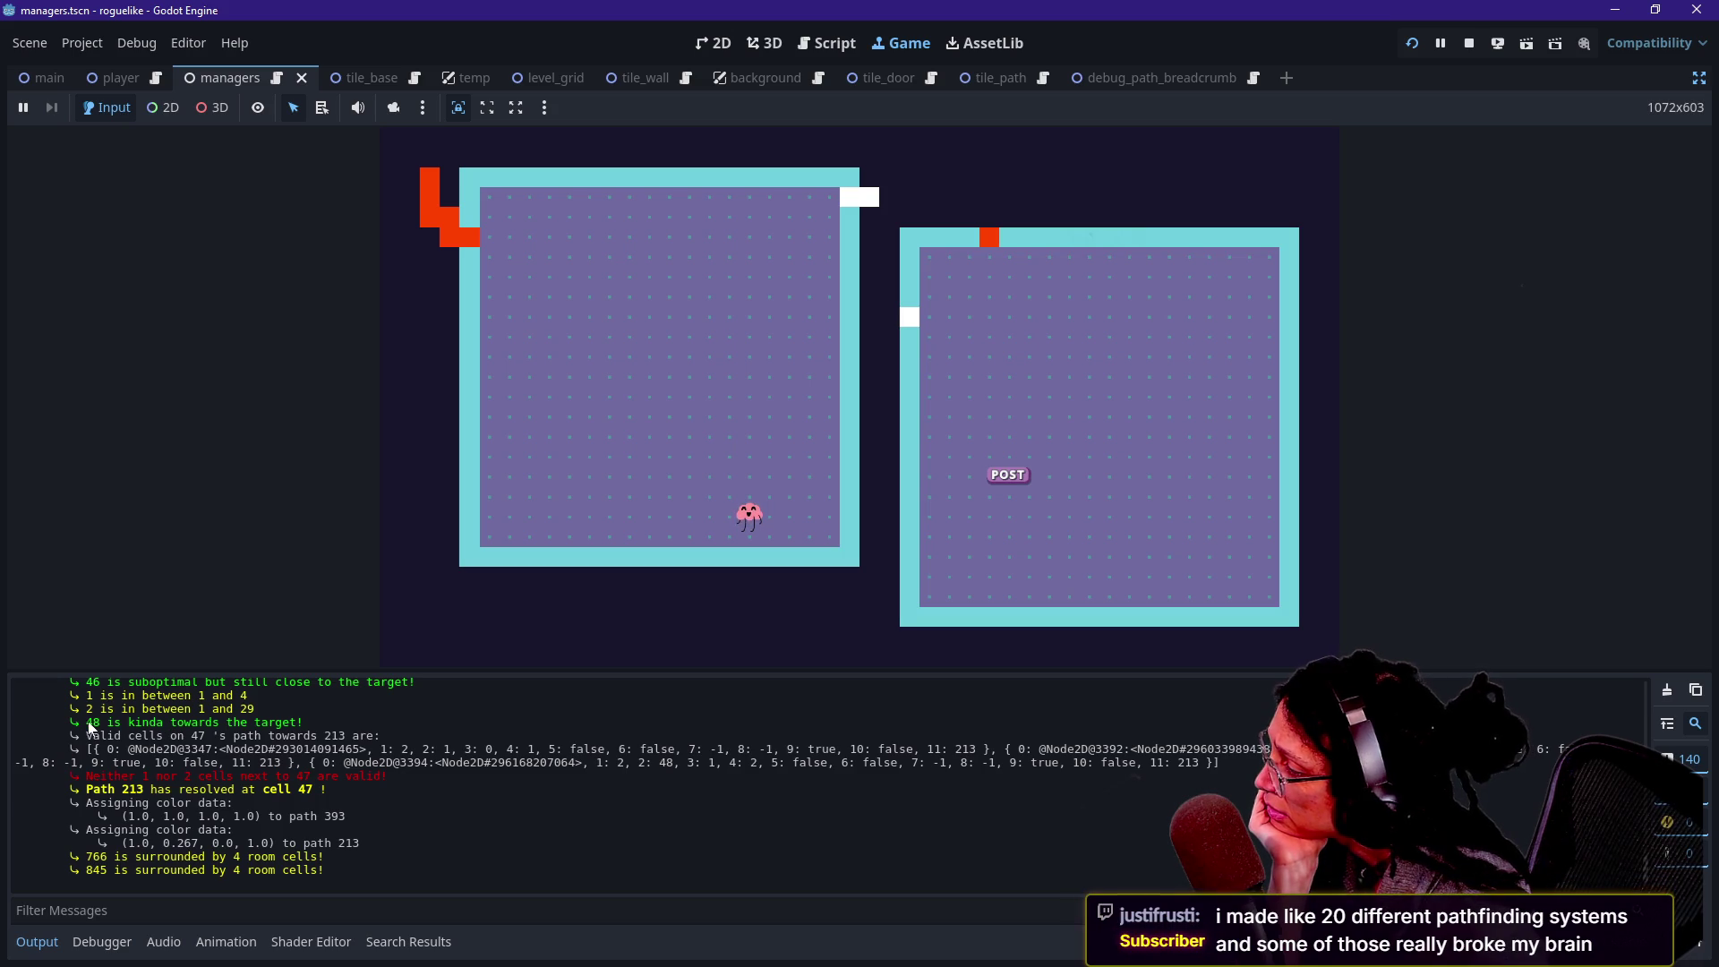
click(830, 49)
Collapse the Output panel and search the script for 'valid_cel'
click(591, 150)
scroll(895, 358, up, 5)
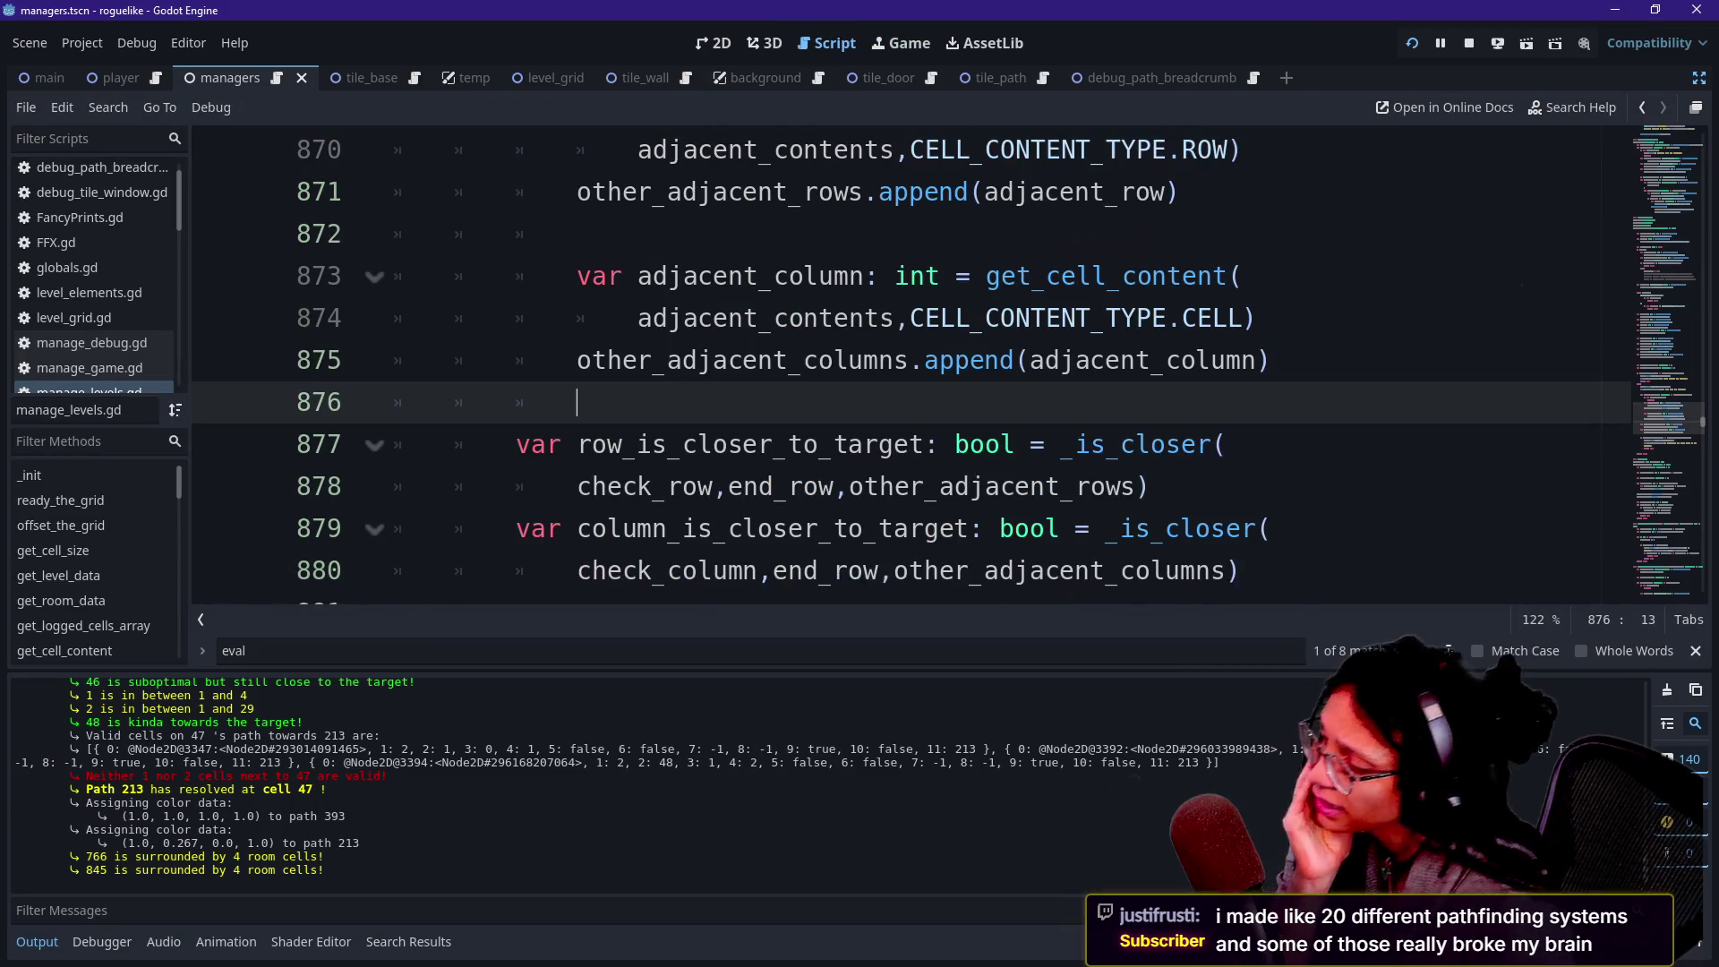
scroll(895, 358, up, 3)
key(ctrl+j)
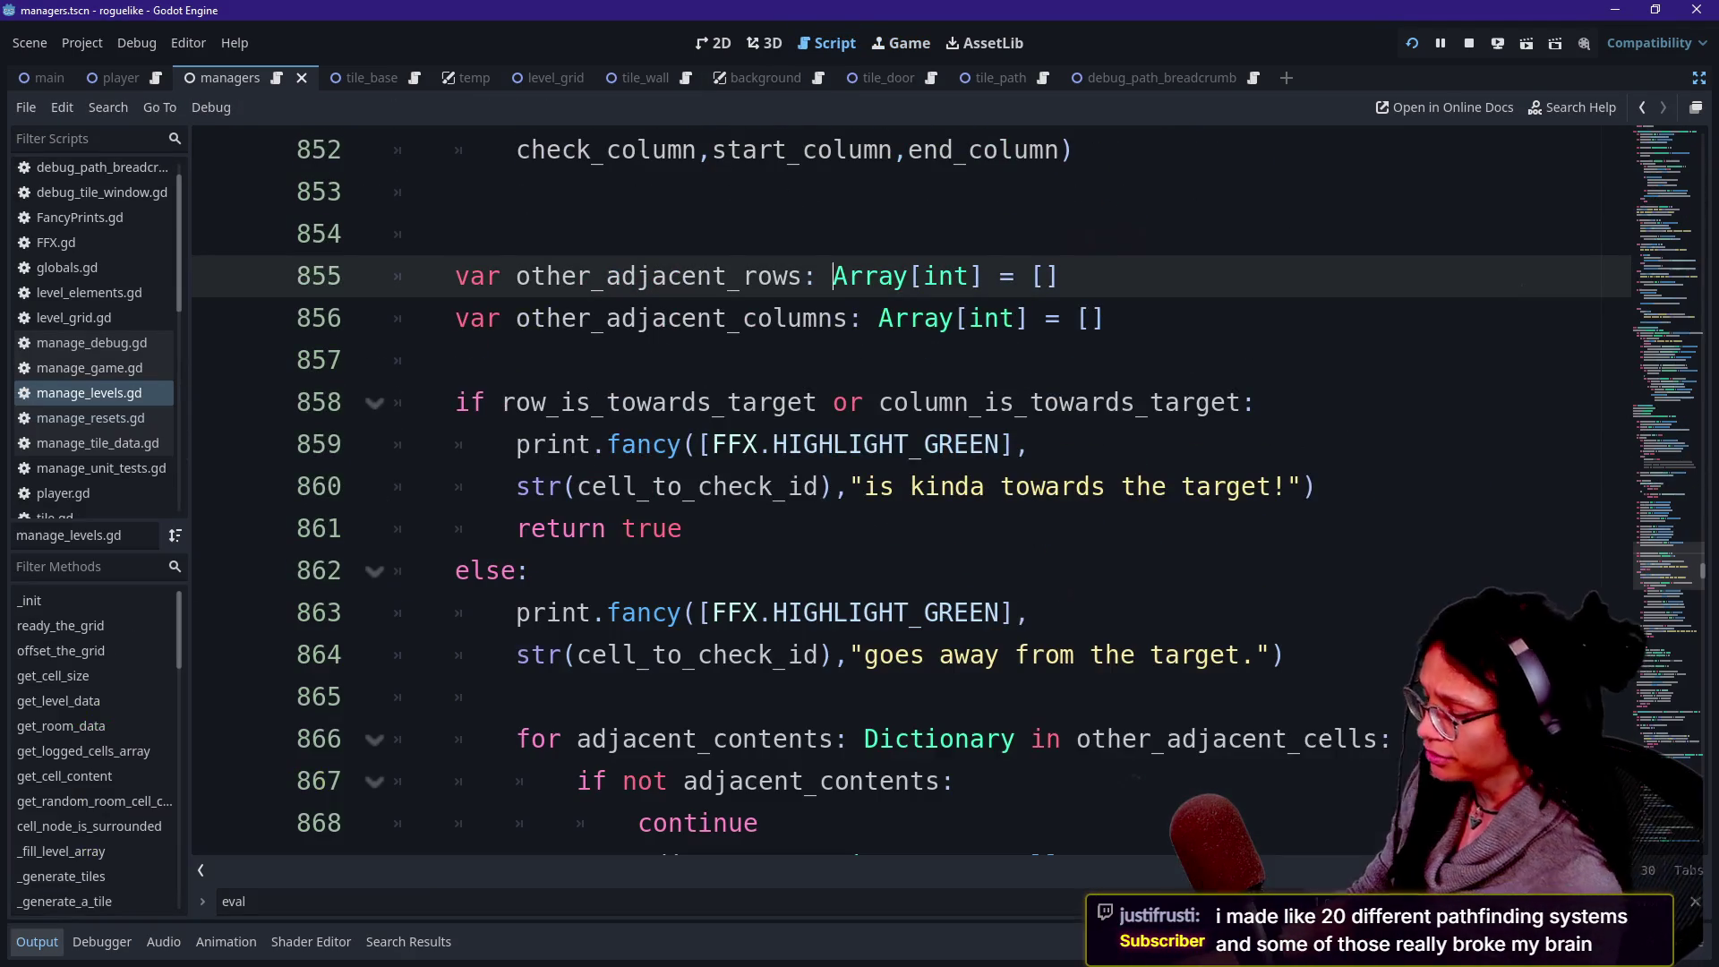
click(957, 402)
key(ctrl+f)
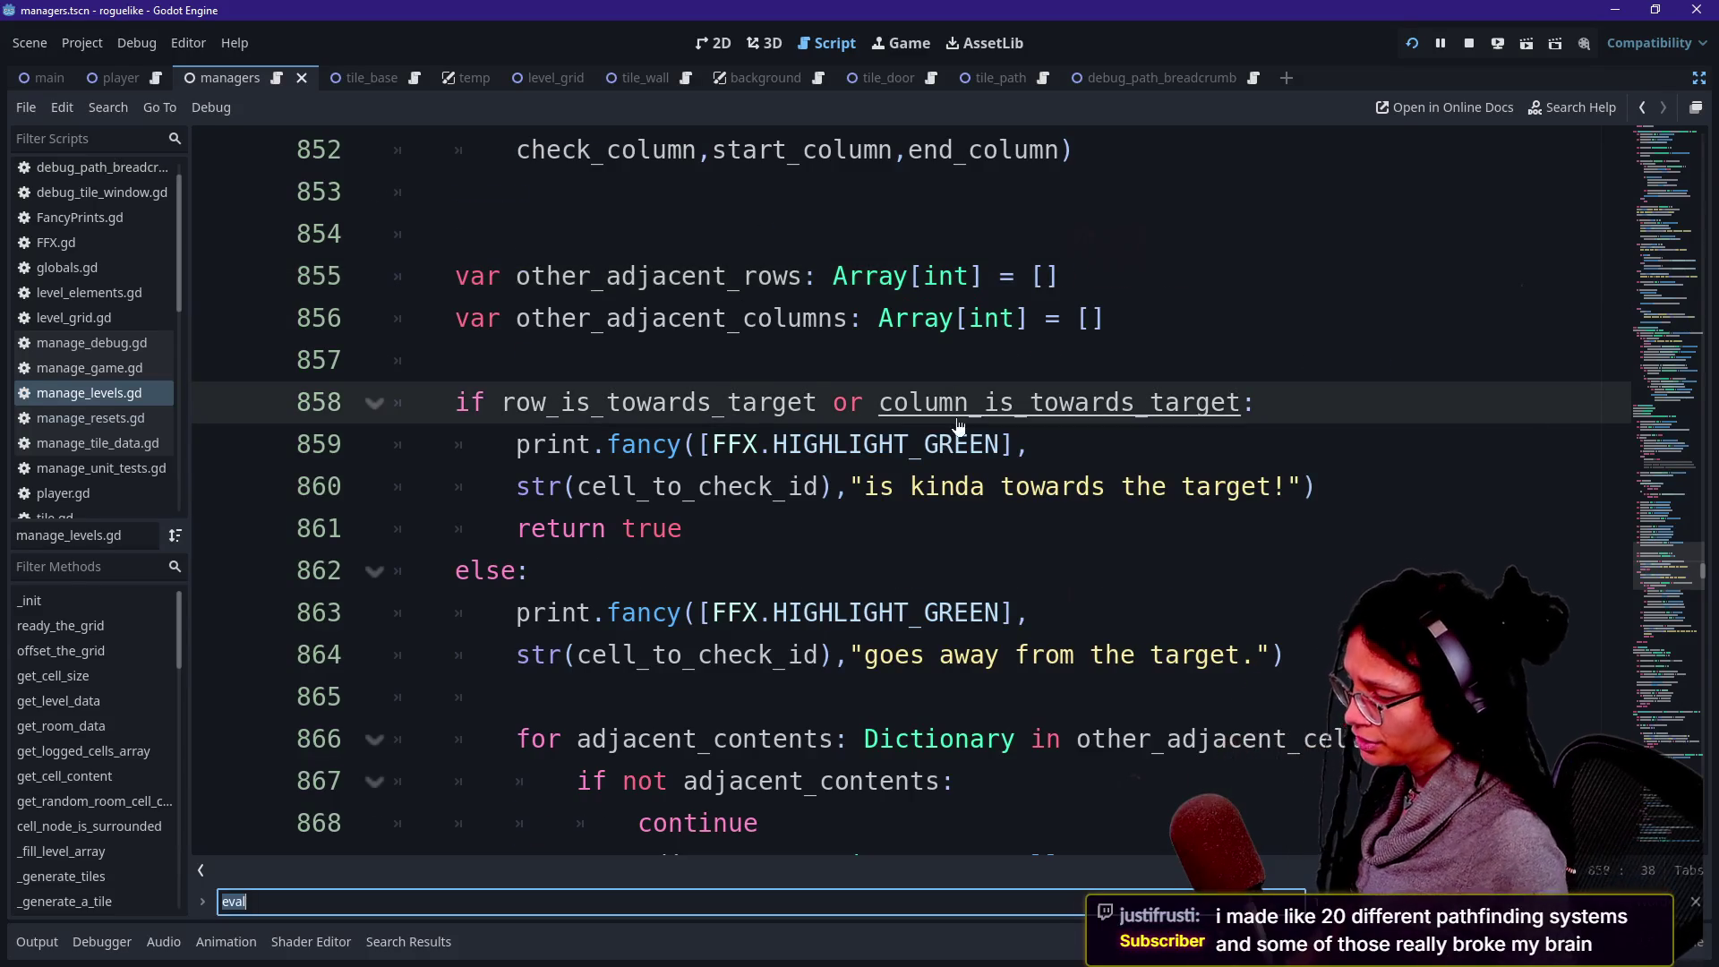
text(valid_cel)
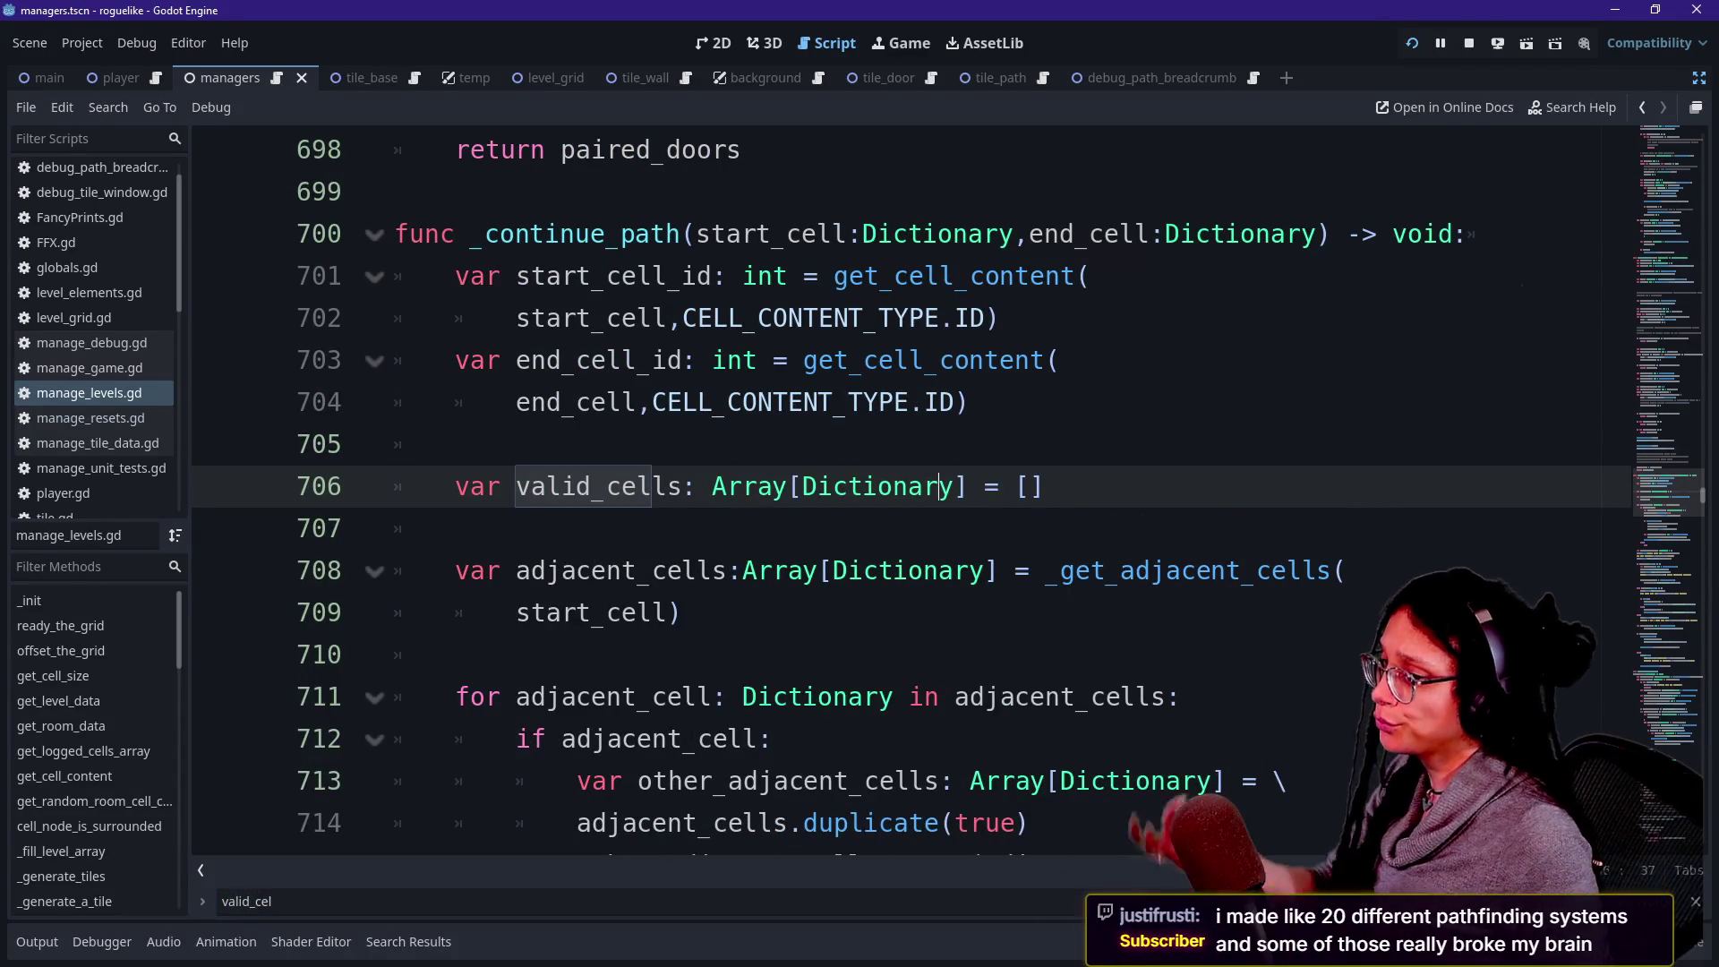
key(Escape)
key(Up)
key(Up)
key(Up)
key(Down)
key(Down)
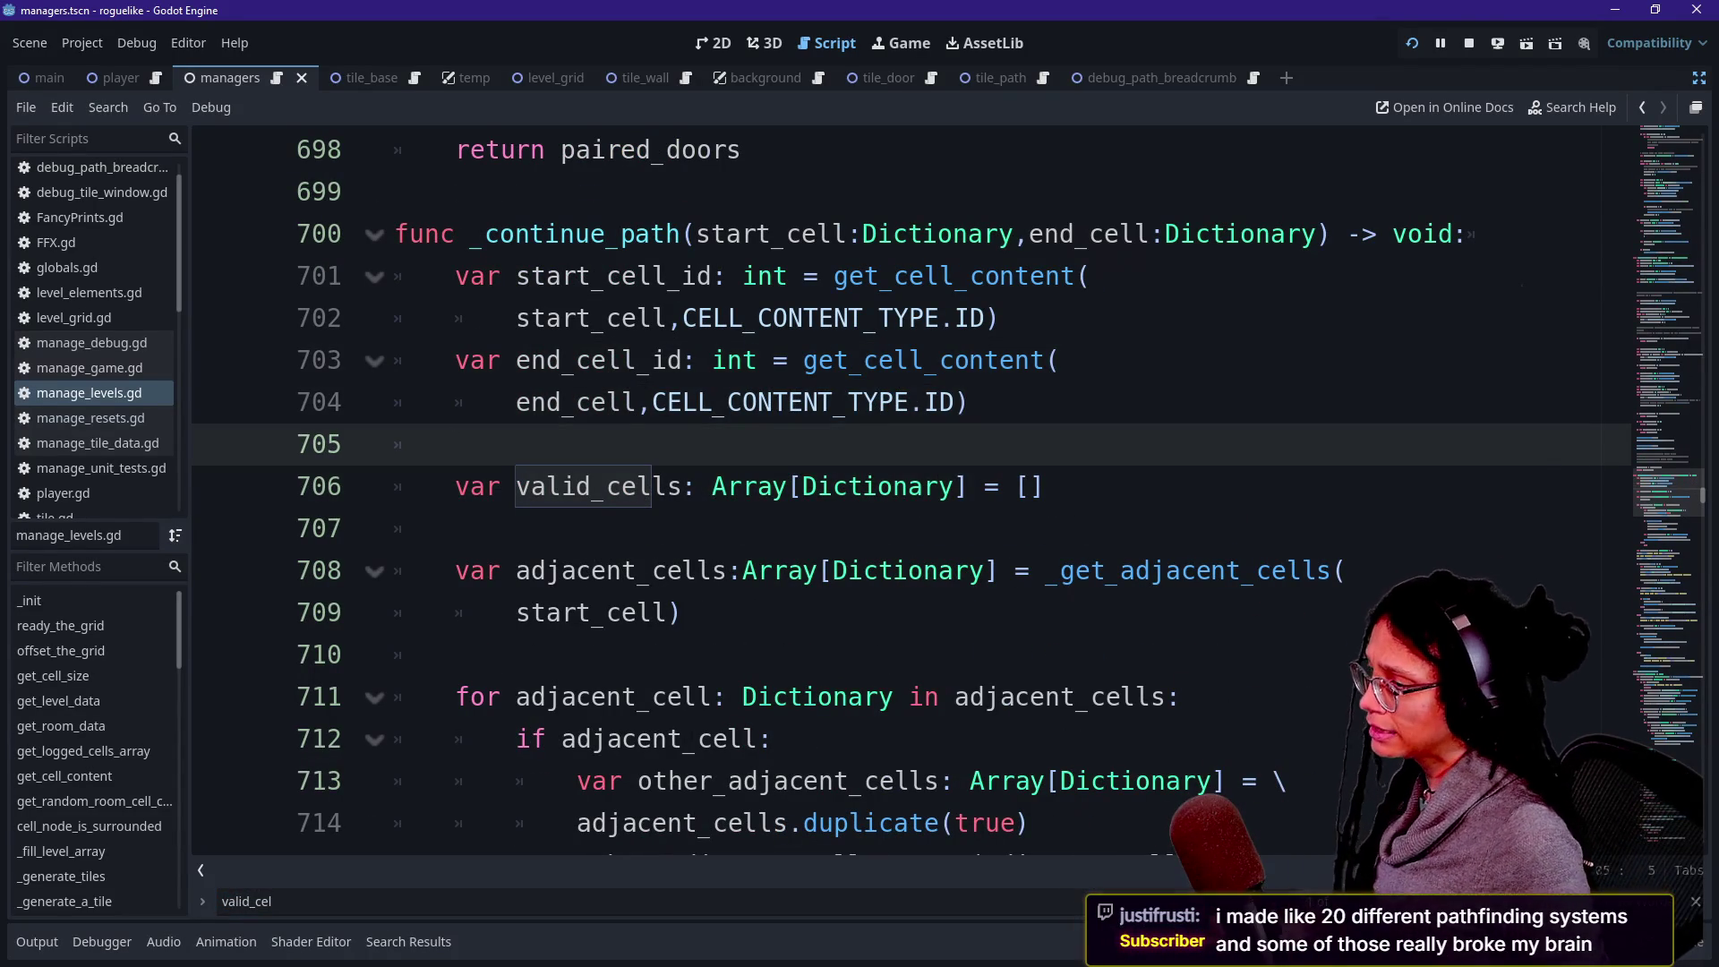
Search the script for 'Array[int]' to reach the wall_id_array declaration
click(412, 655)
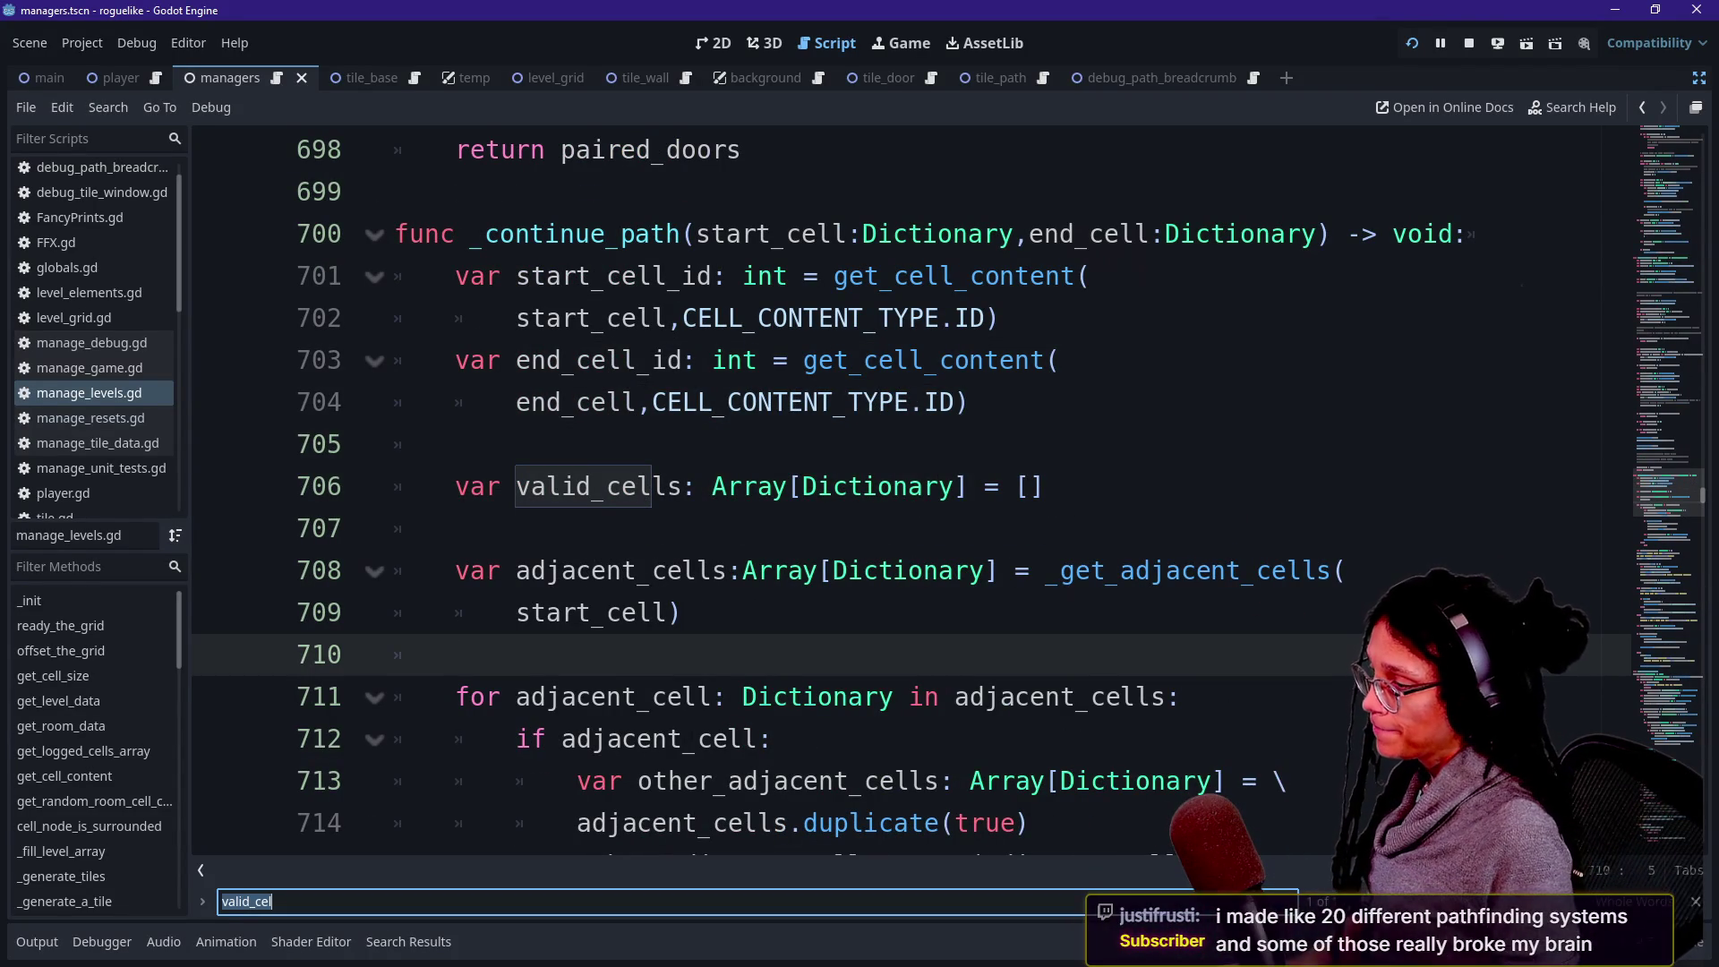
key(ctrl+f)
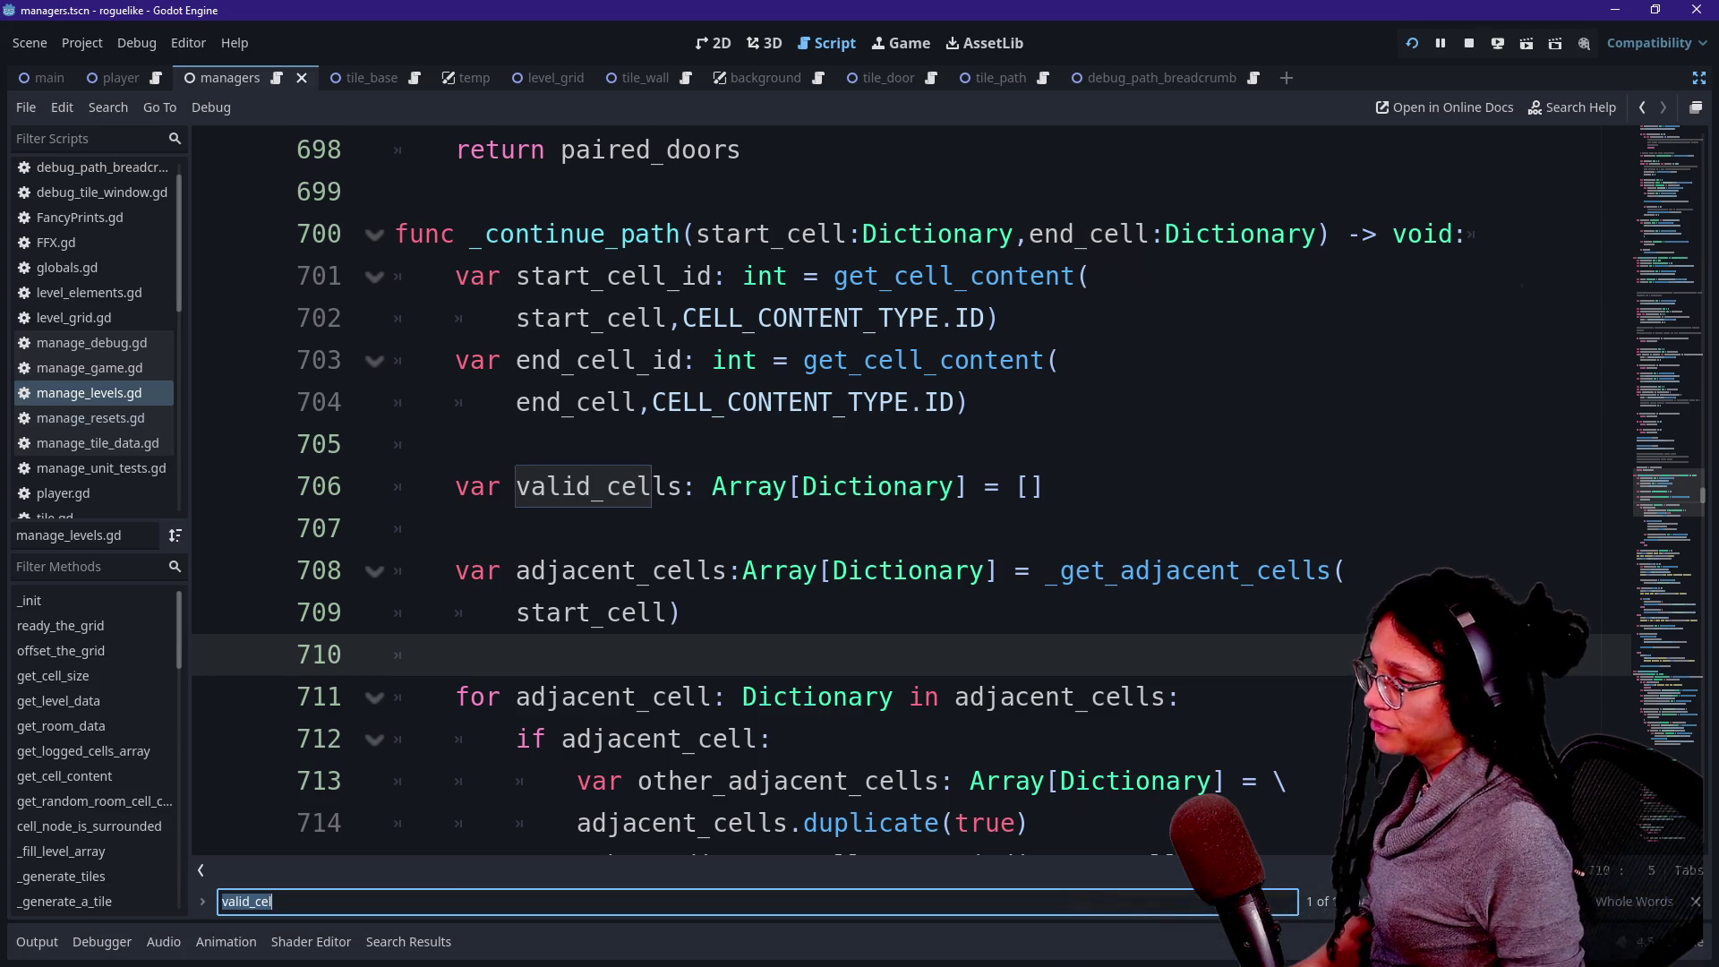
text(Arrat)
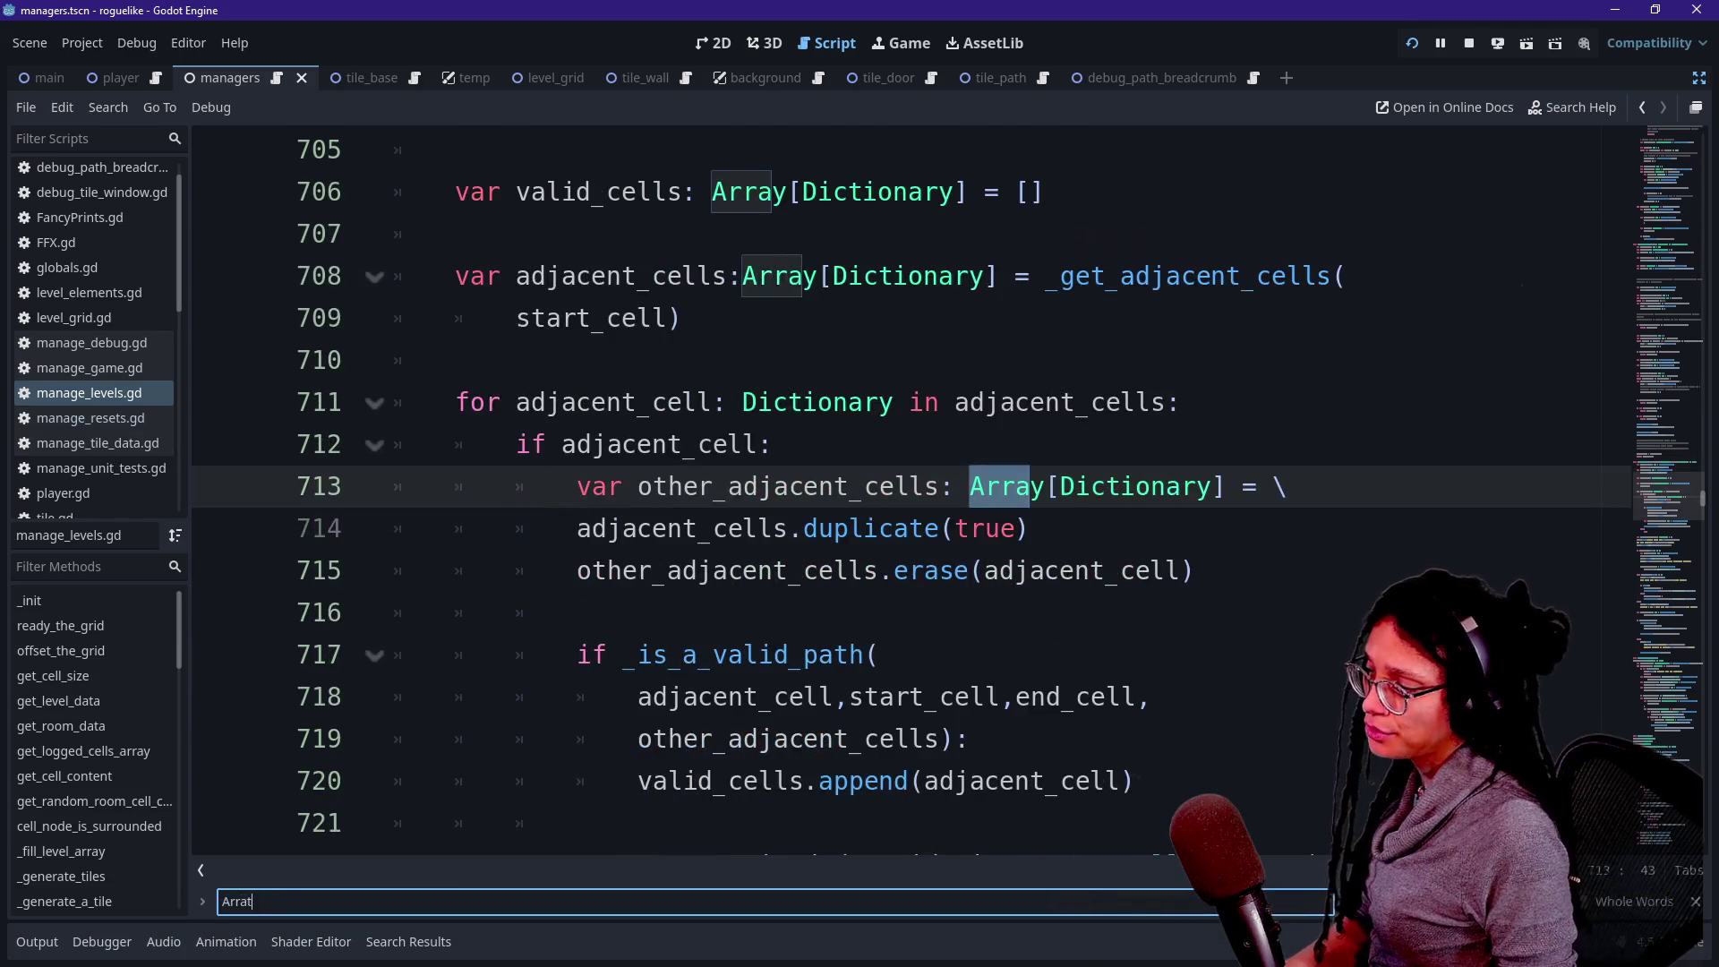
key(BackSpace)
text(y[int])
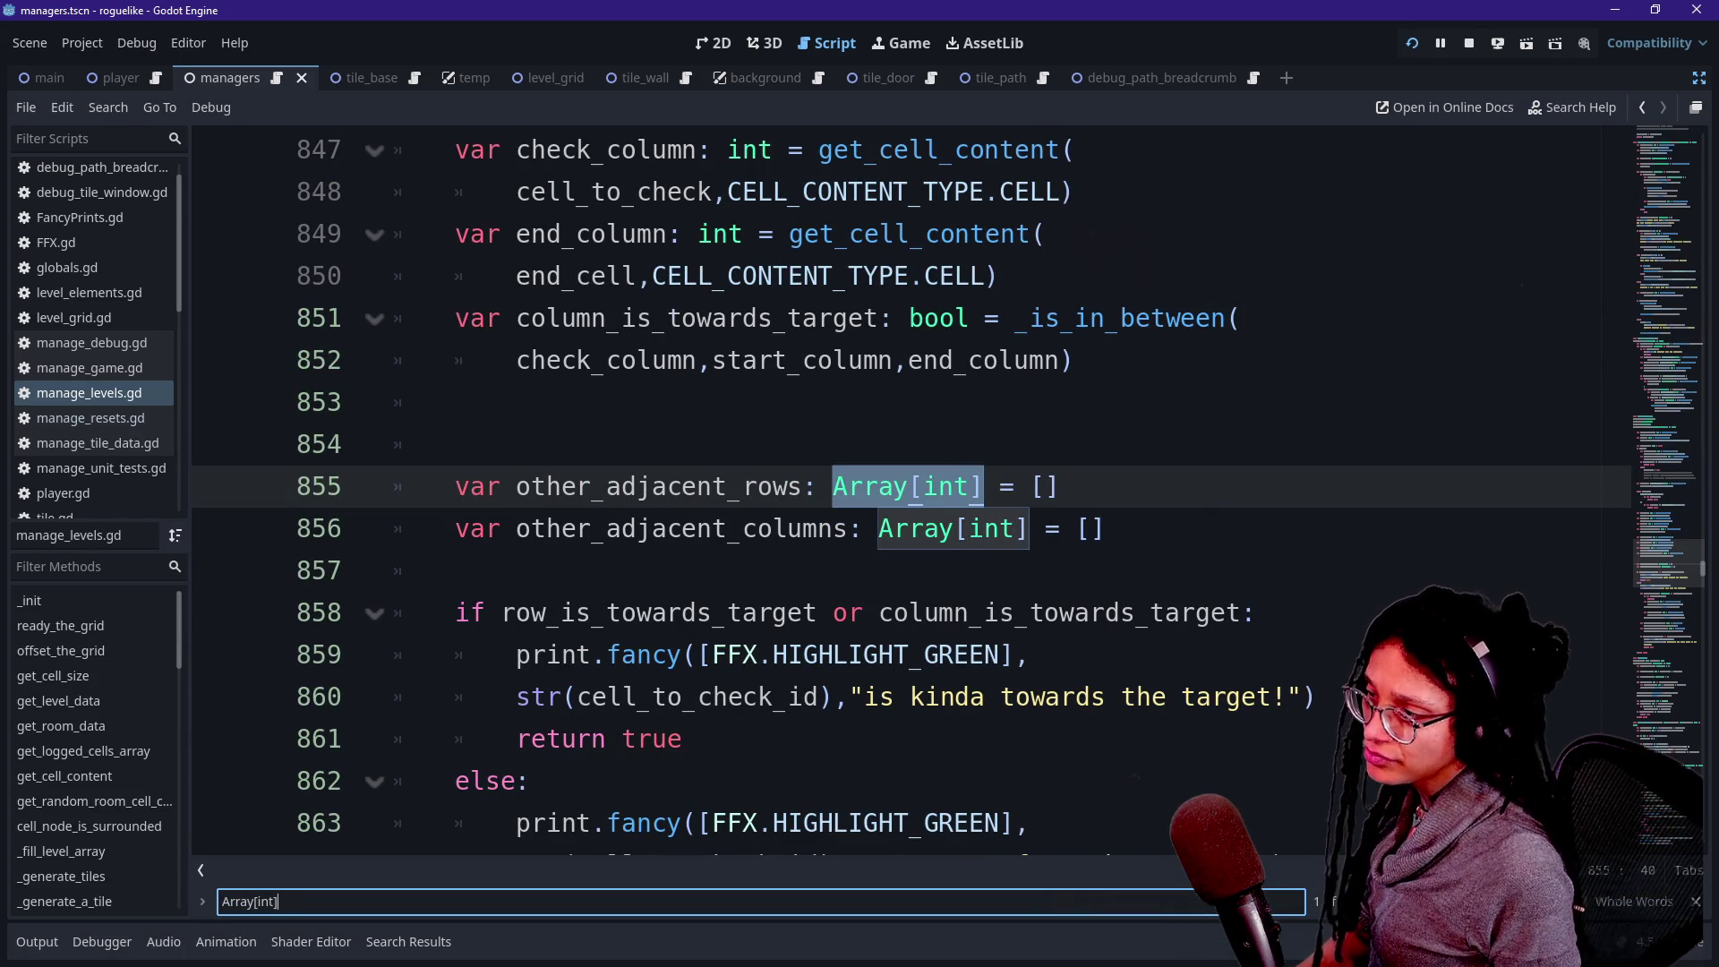
key(Return)
key(Return)
key(Return)
key(Return)
key(Return)
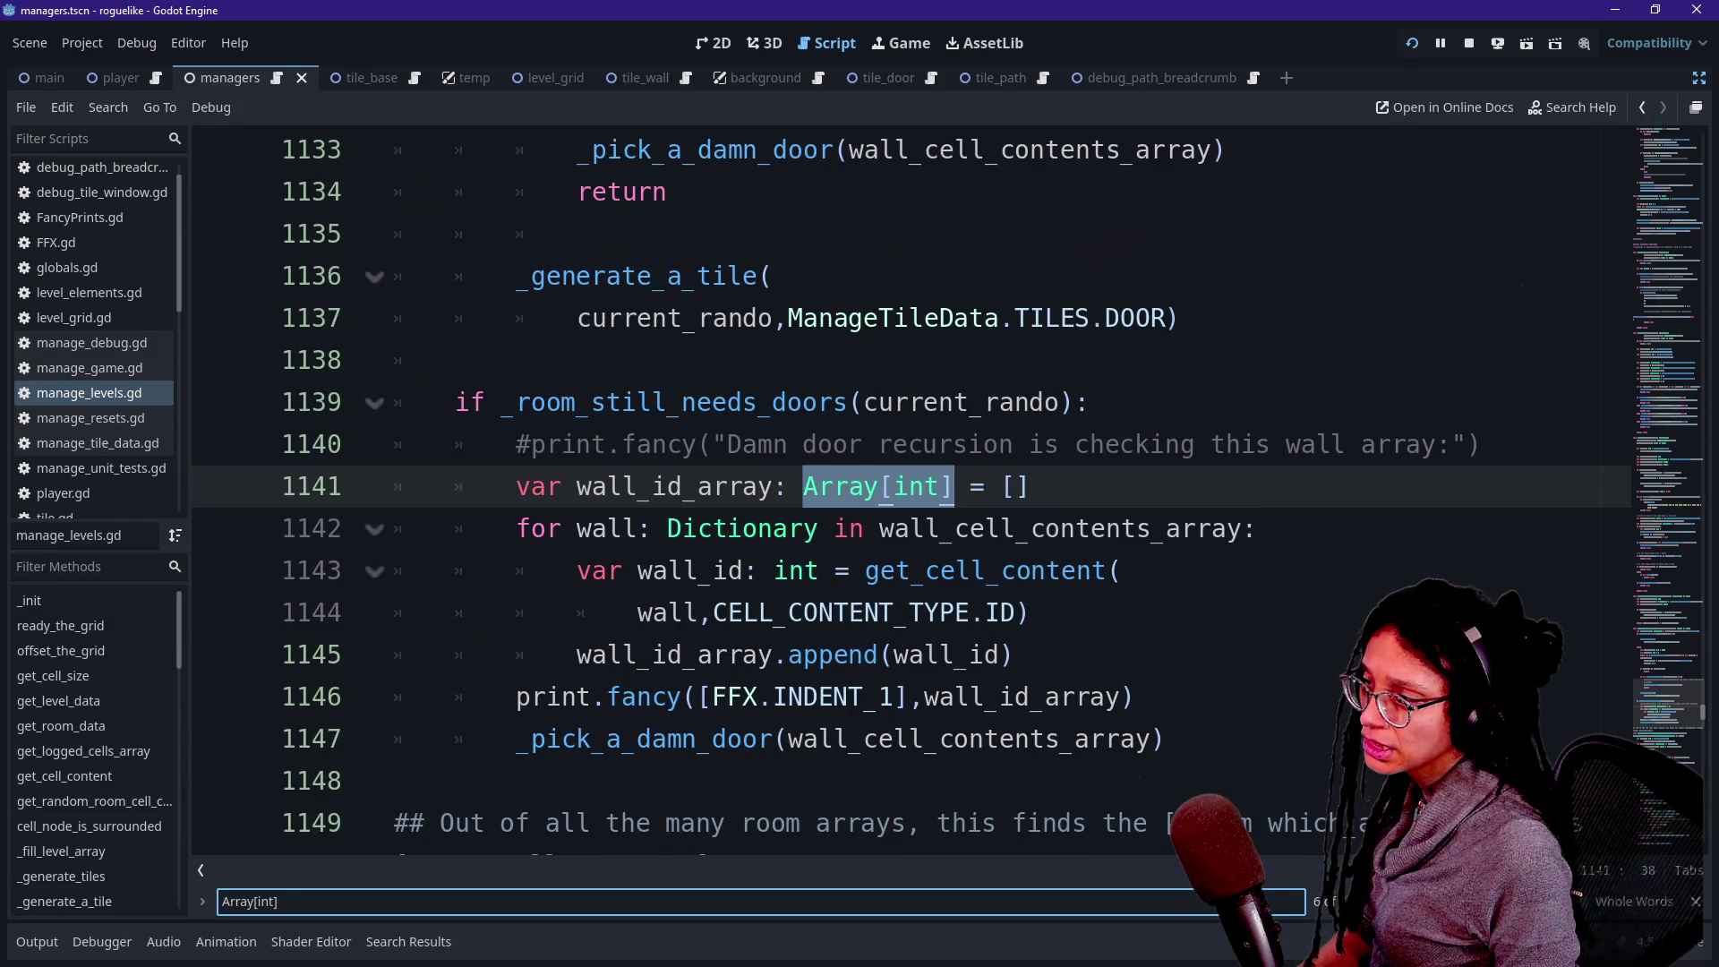
Select the wall_id_array lines 1141–1145 and clear the Array[int] search term
mouse_move(517, 486)
mouse_down()
mouse_move(819, 528)
mouse_move(1032, 612)
mouse_up()
scroll(730, 528, down, 1)
click(730, 528)
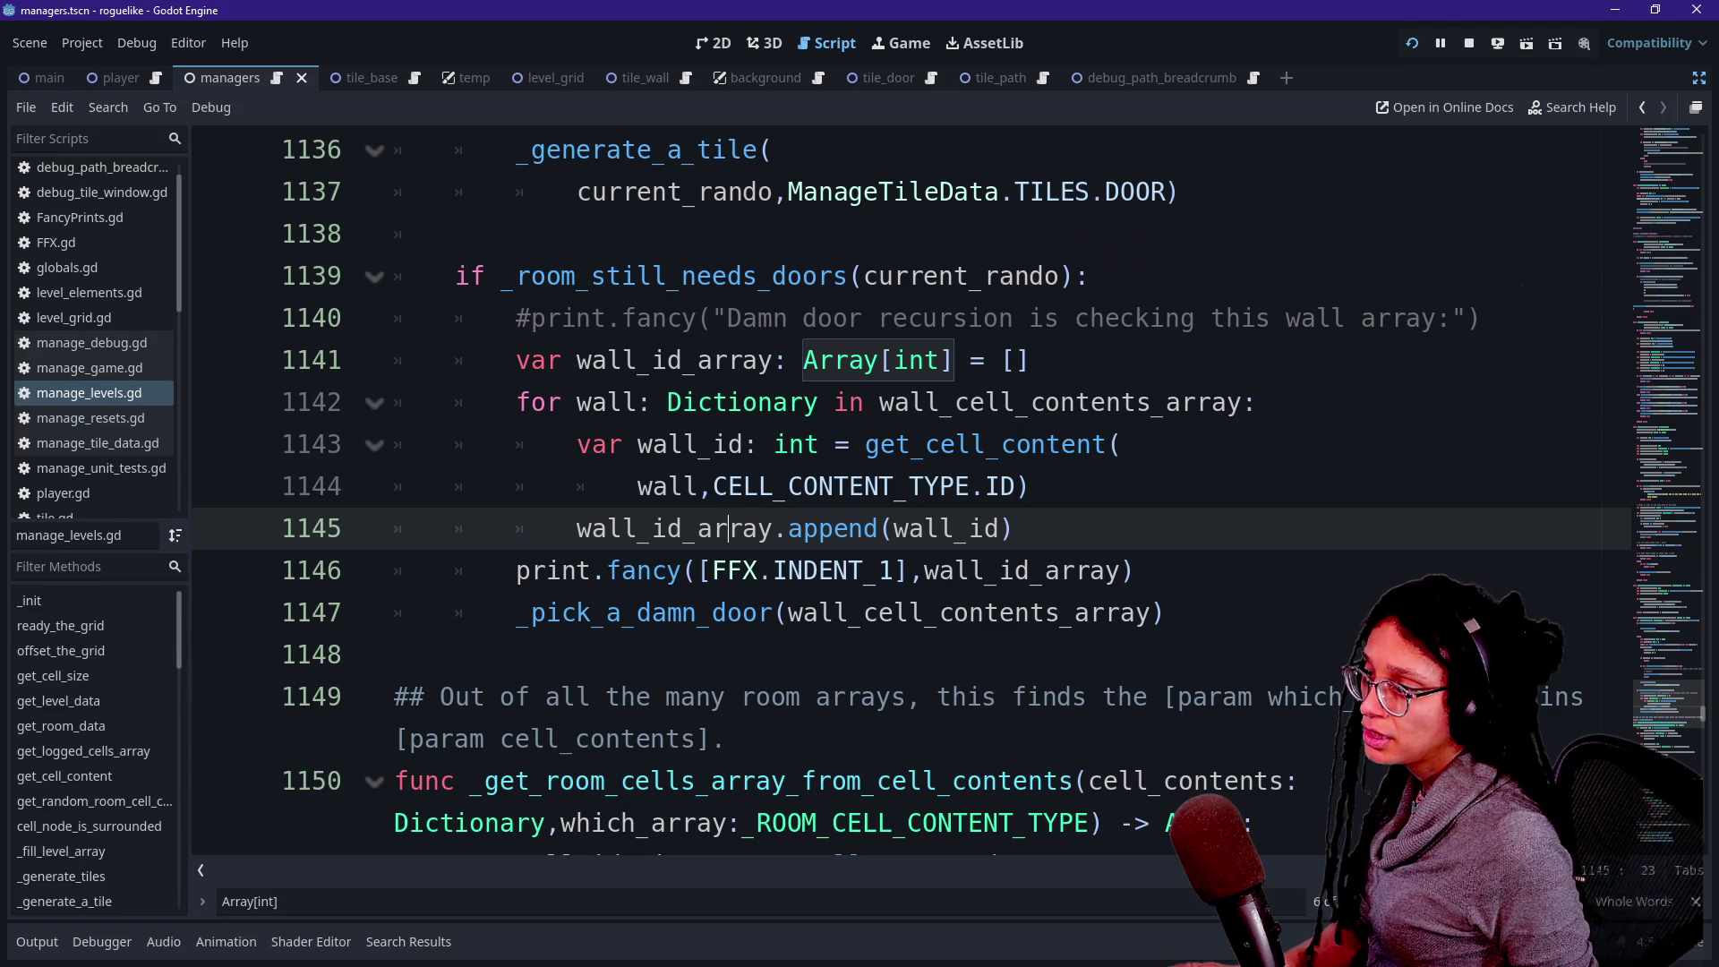
key(Up)
key(shift+End)
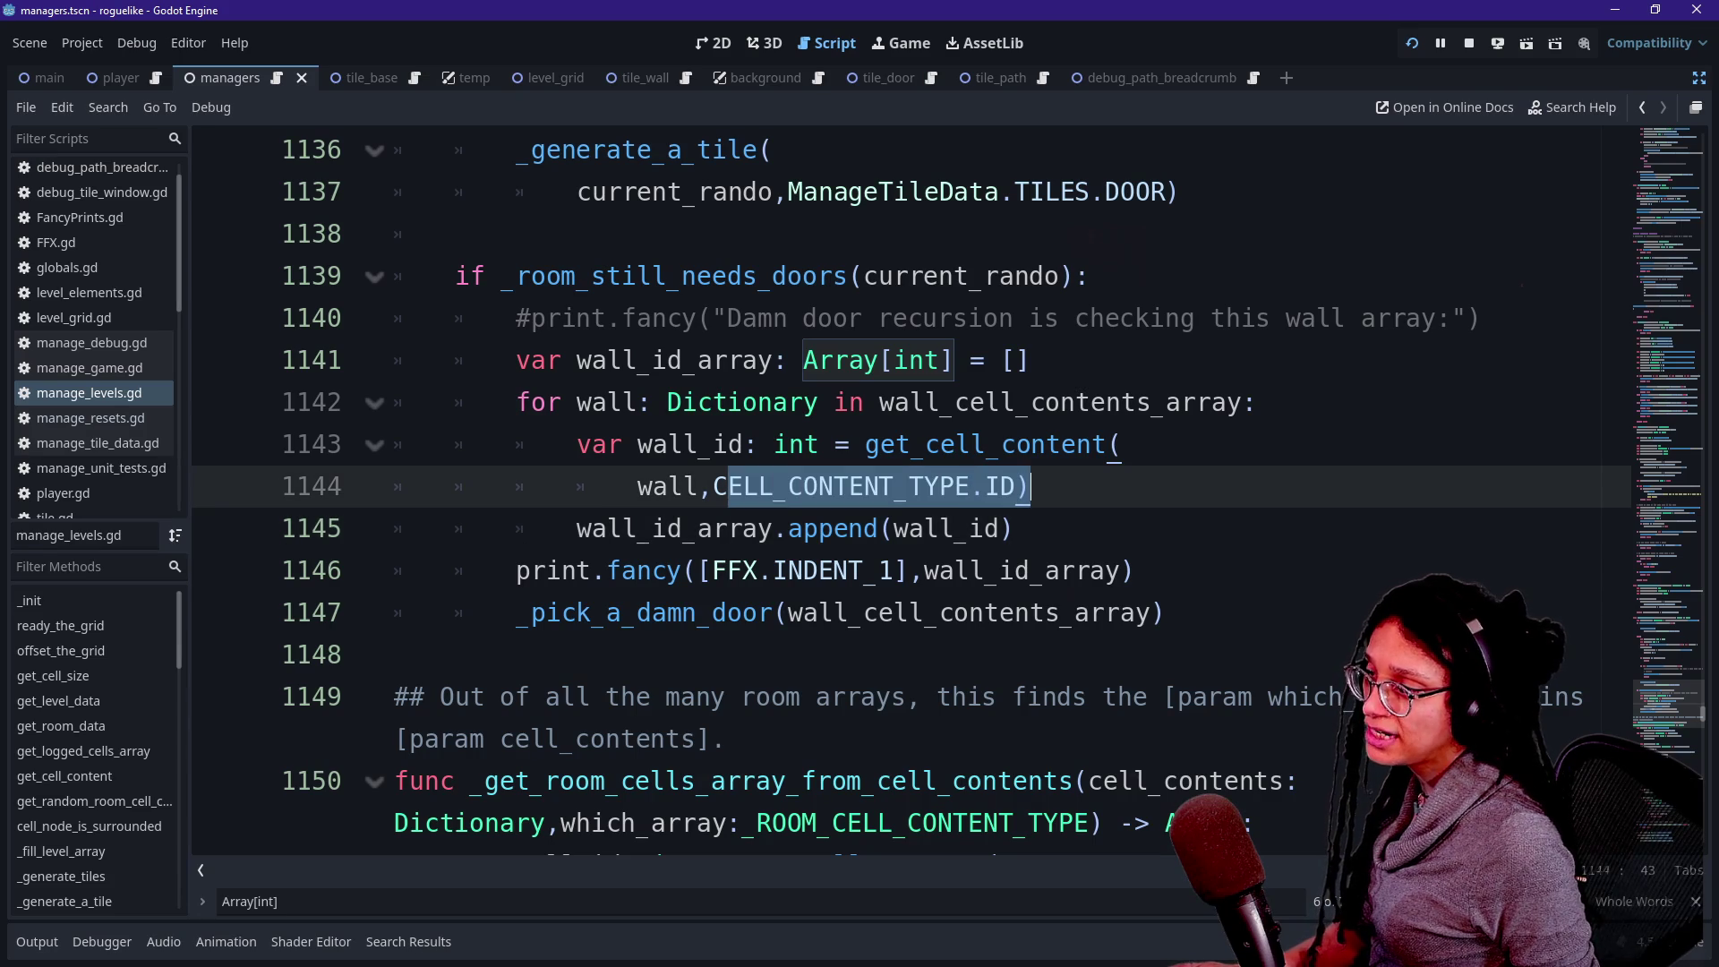
drag(516, 360, 1031, 486)
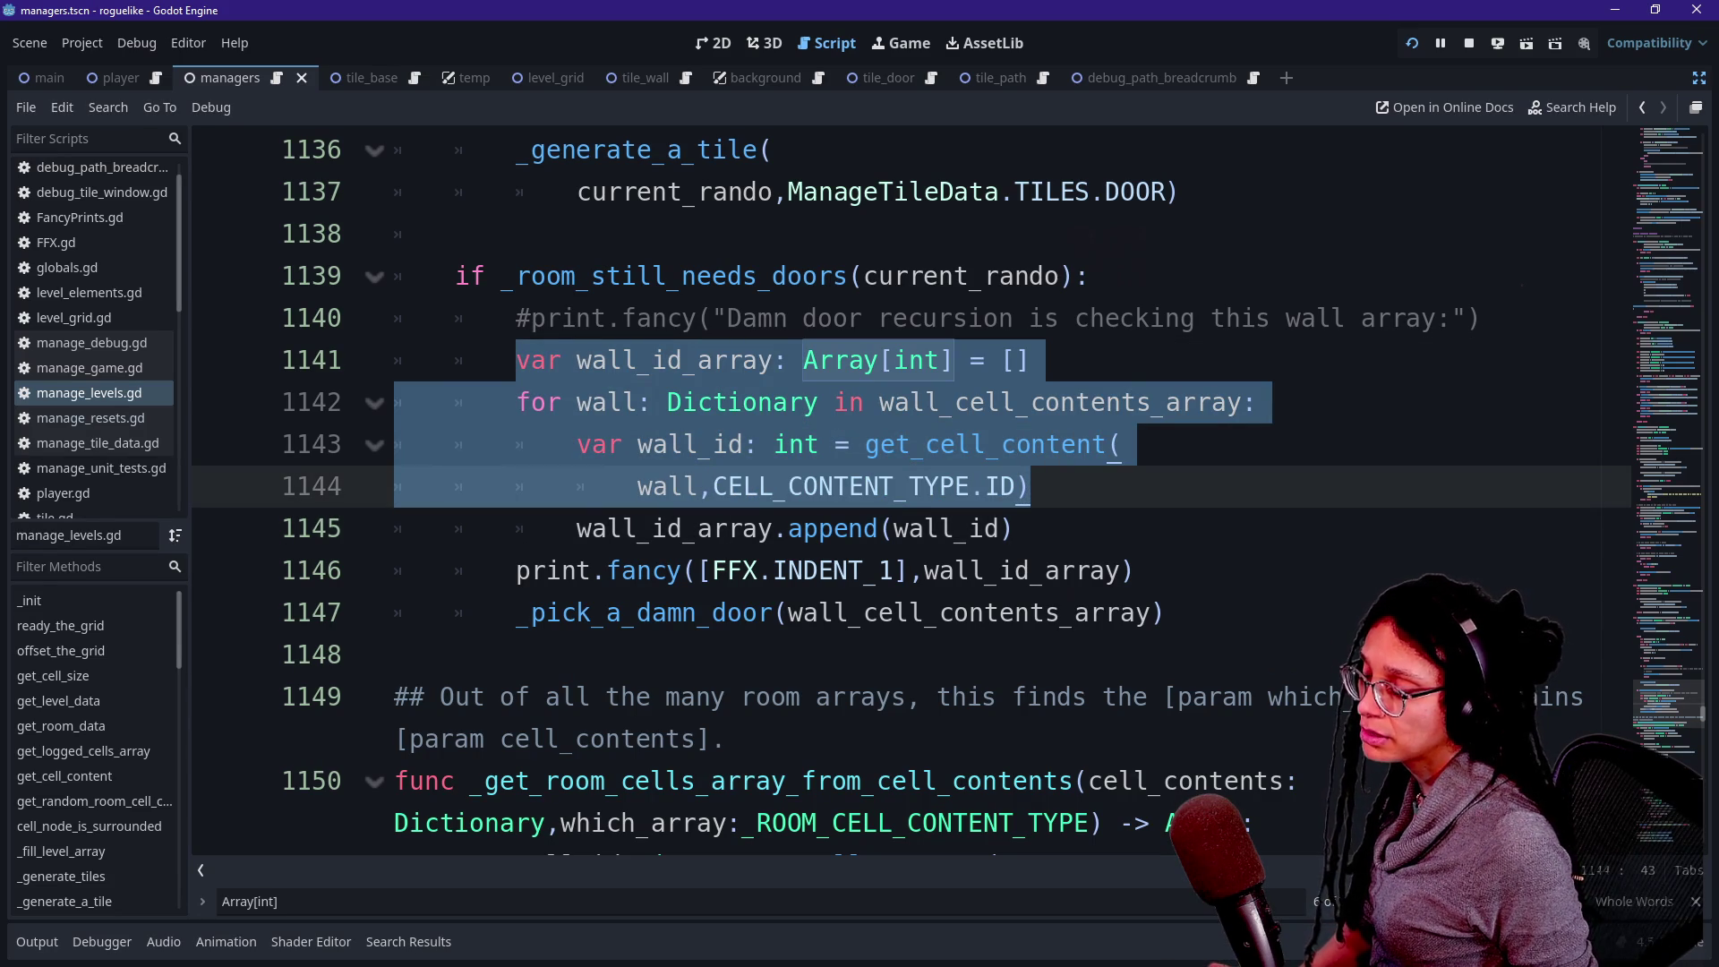
key(shift+Down)
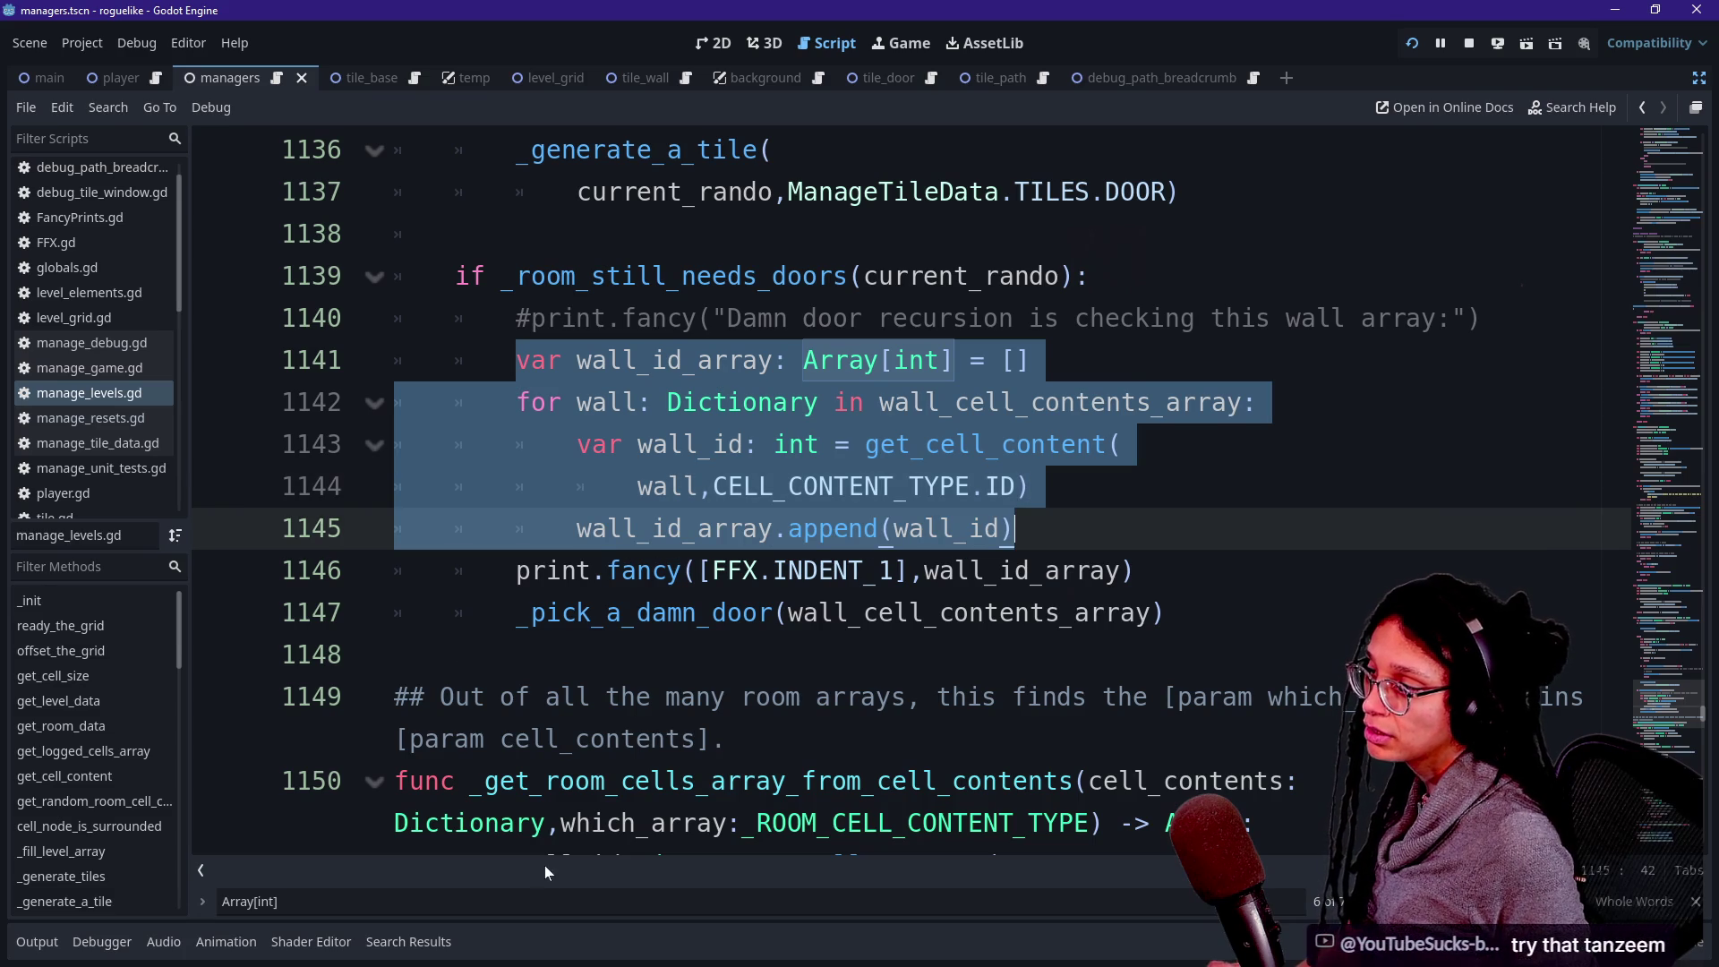
key(ctrl+f)
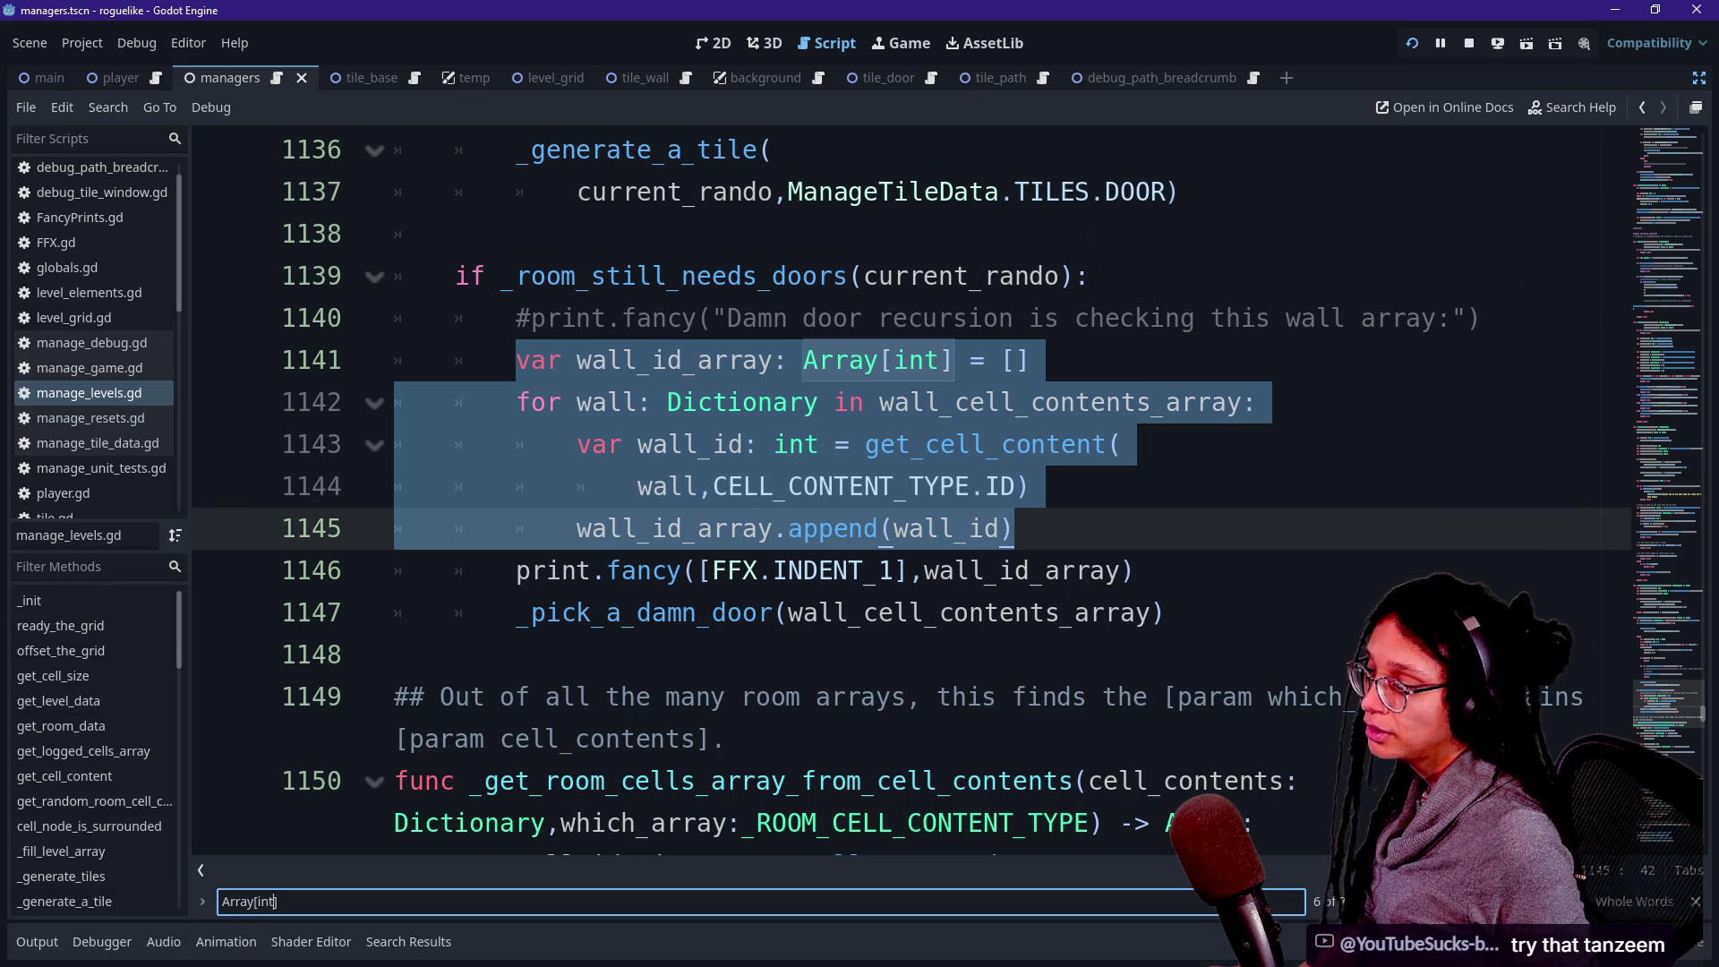
key(BackSpace)
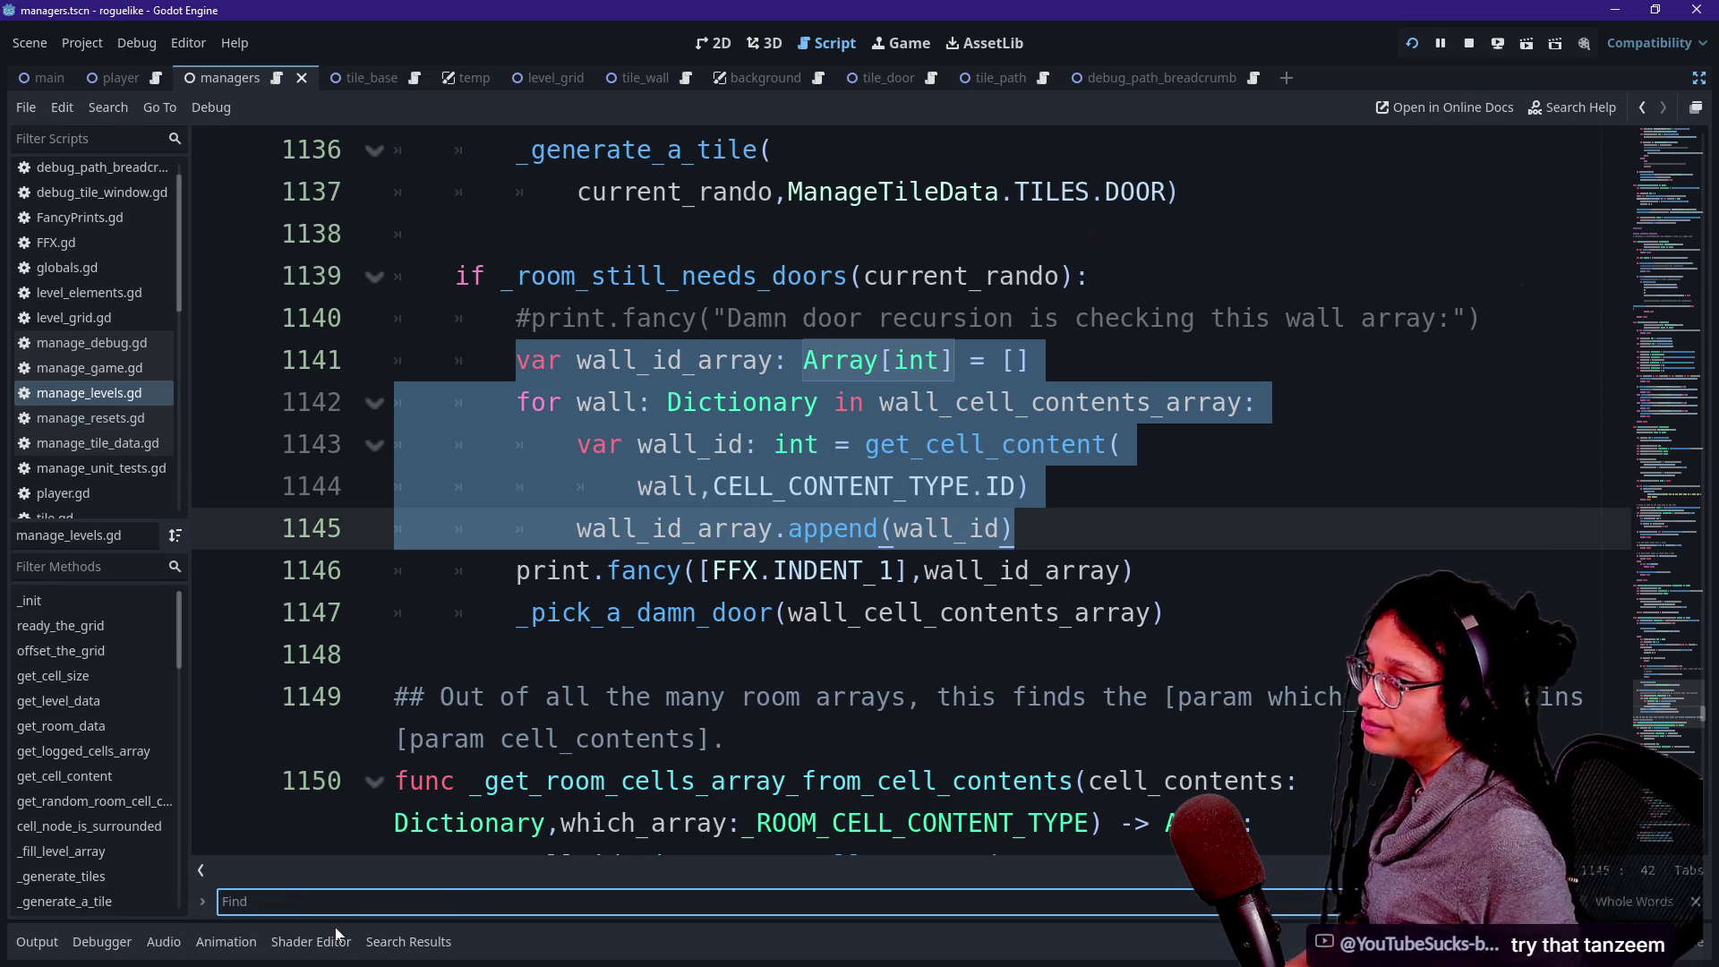
scroll(896, 492, down, 10)
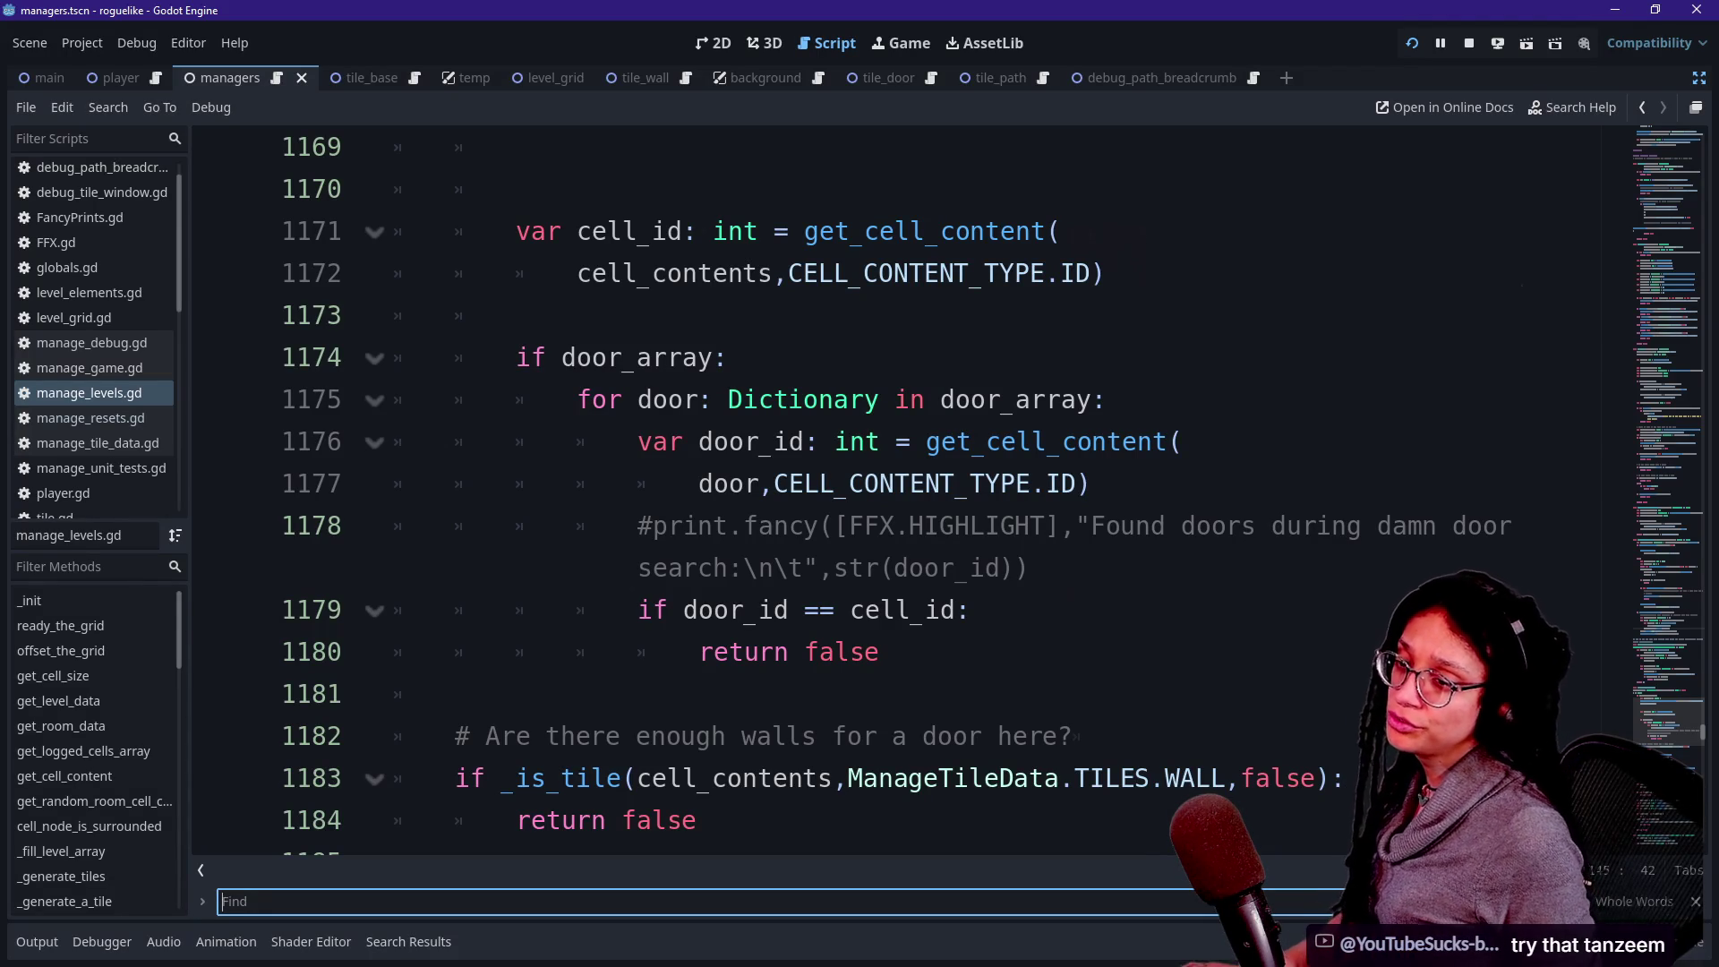
Place the caret at the end of line 1179 and switch to the itch.io Game-like Jam 7 page
click(970, 610)
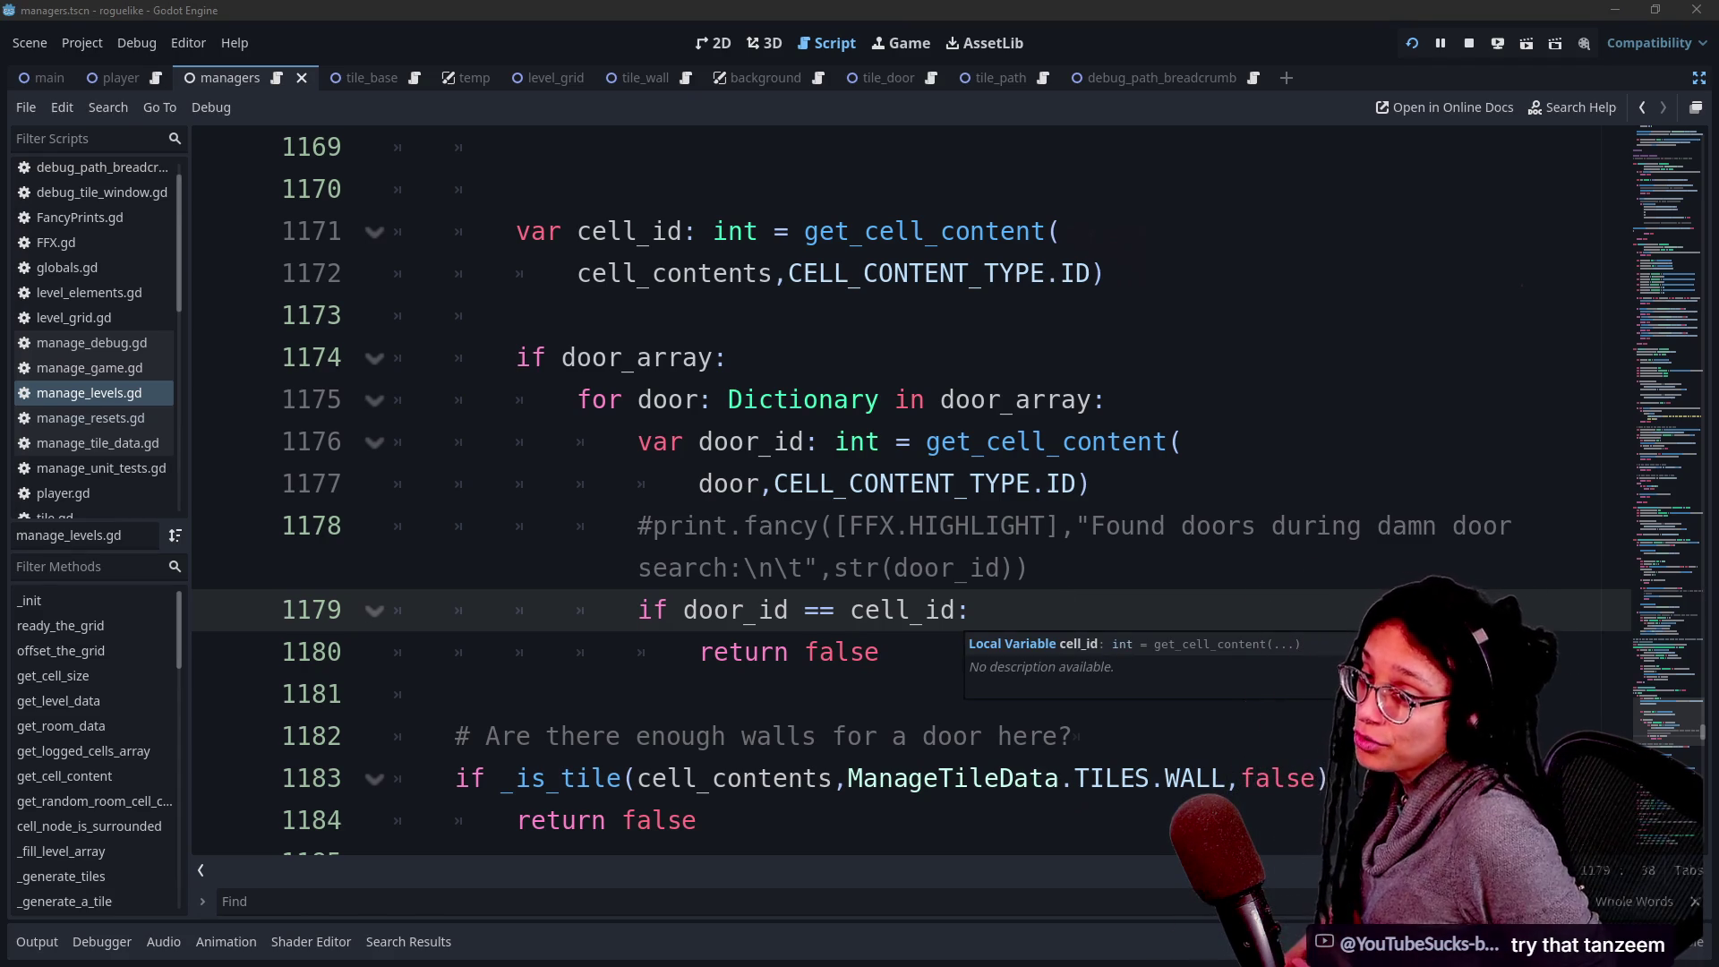
key(alt+Tab)
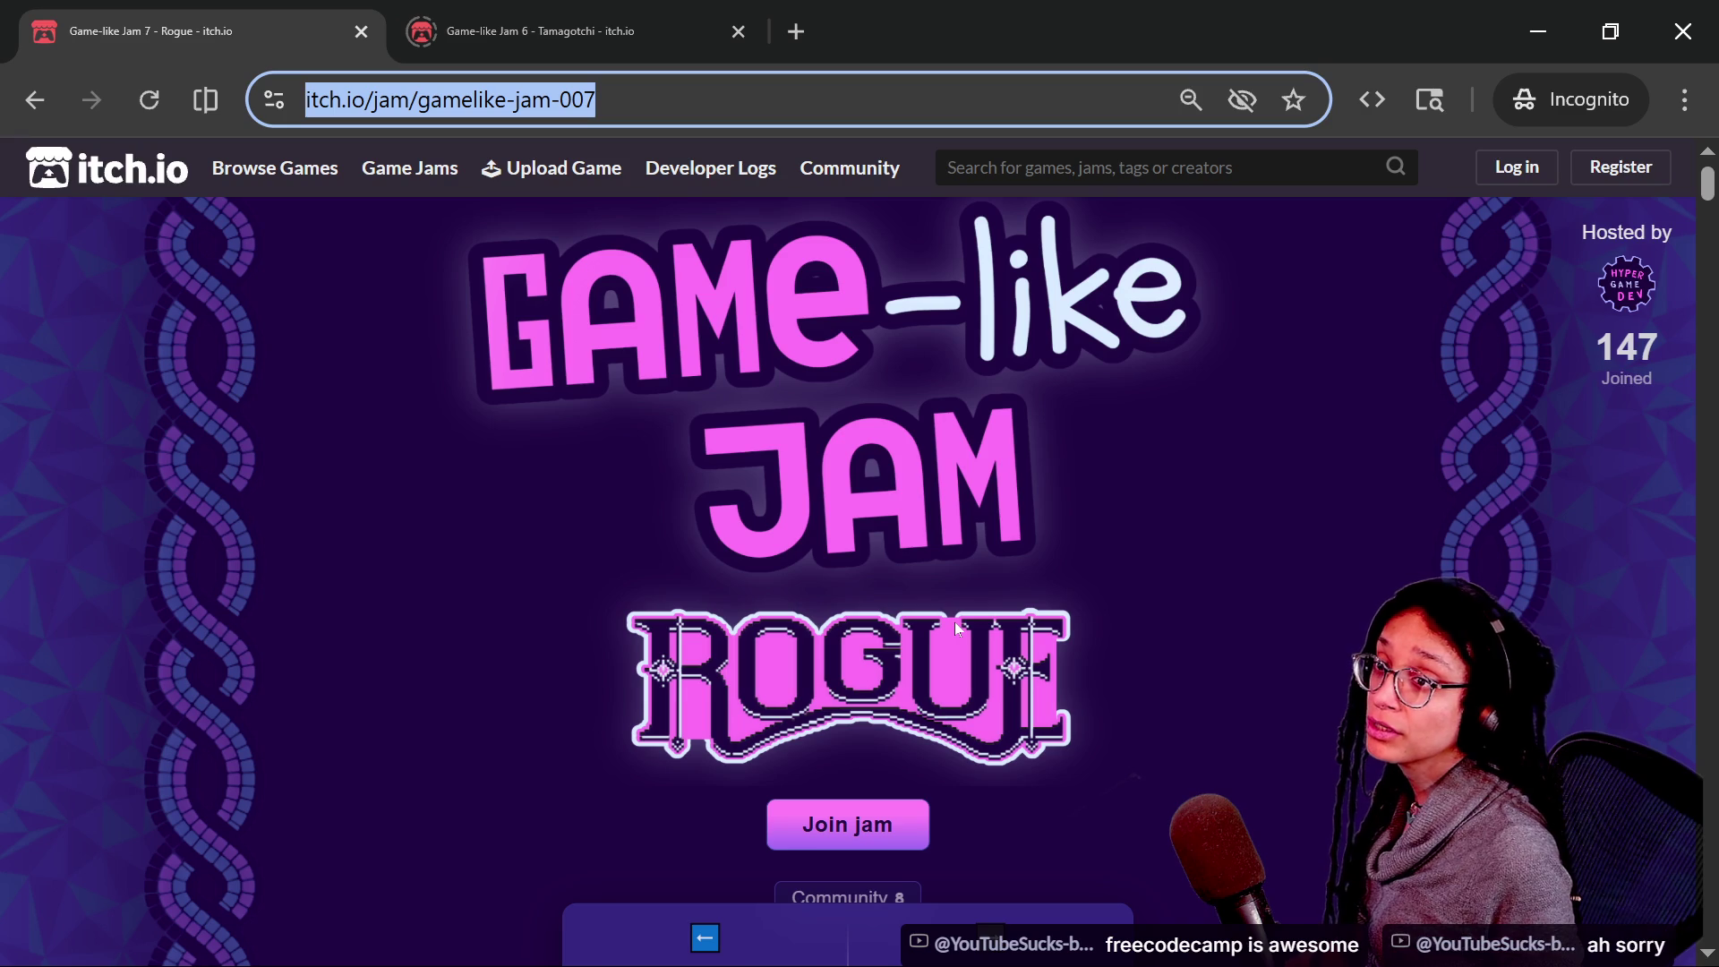
key(alt+Tab)
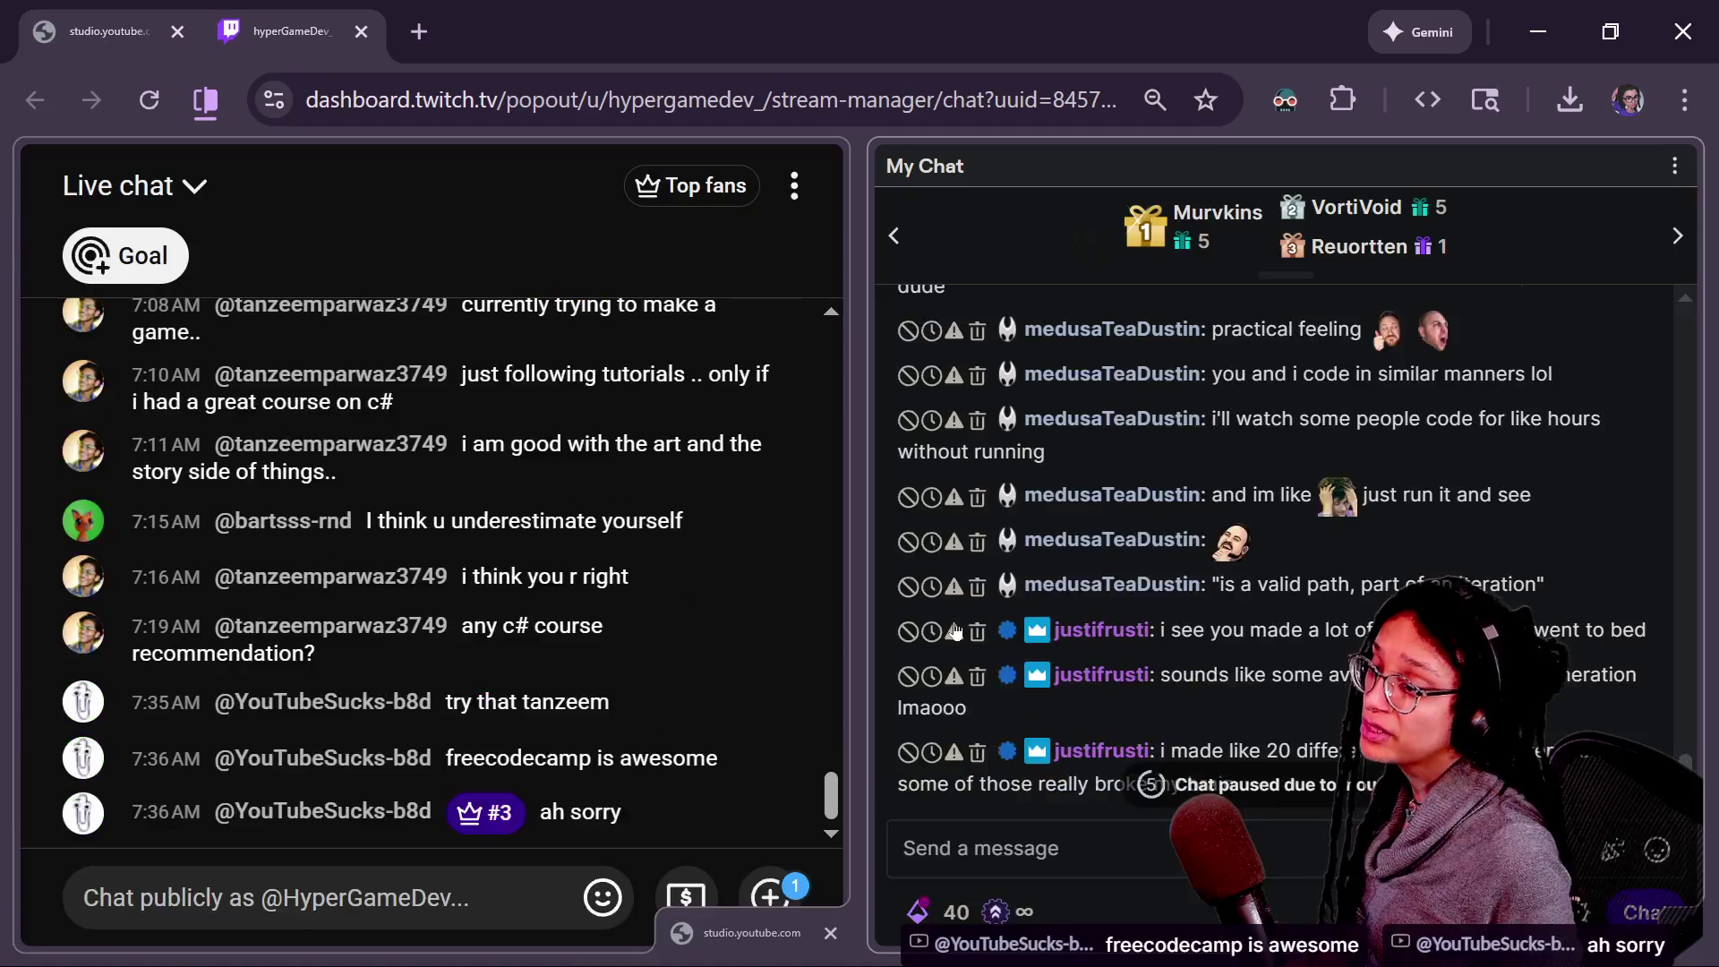
click(400, 876)
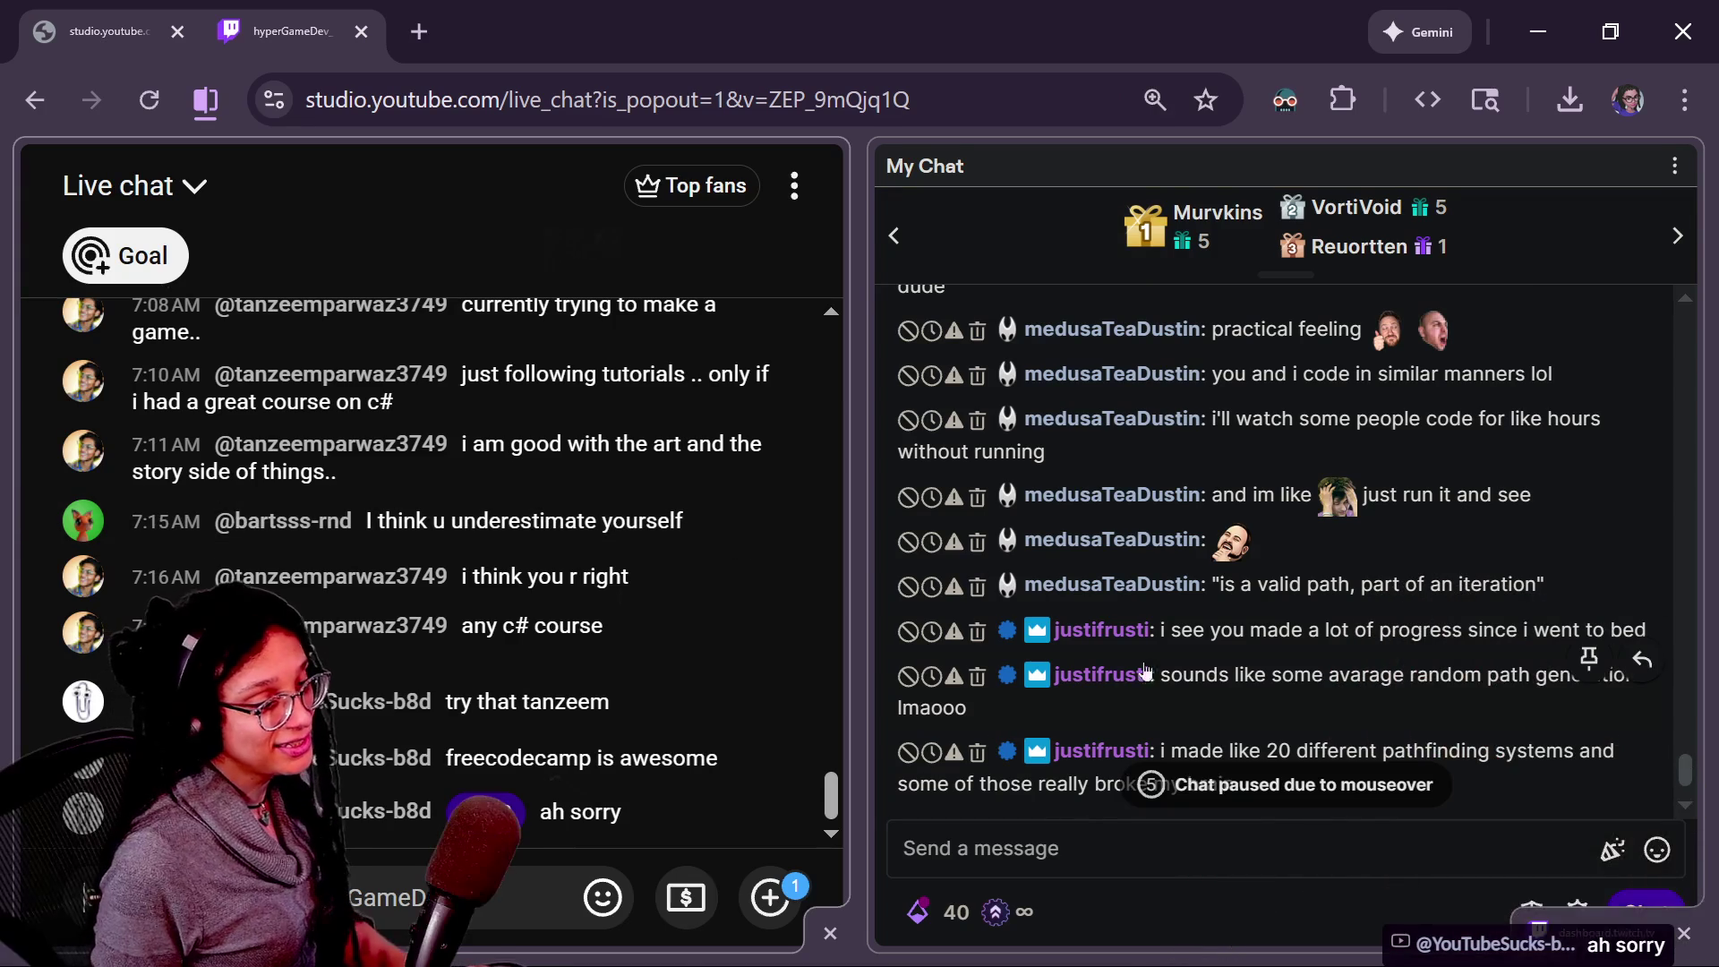
click(1162, 733)
scroll(1268, 713, down, 1)
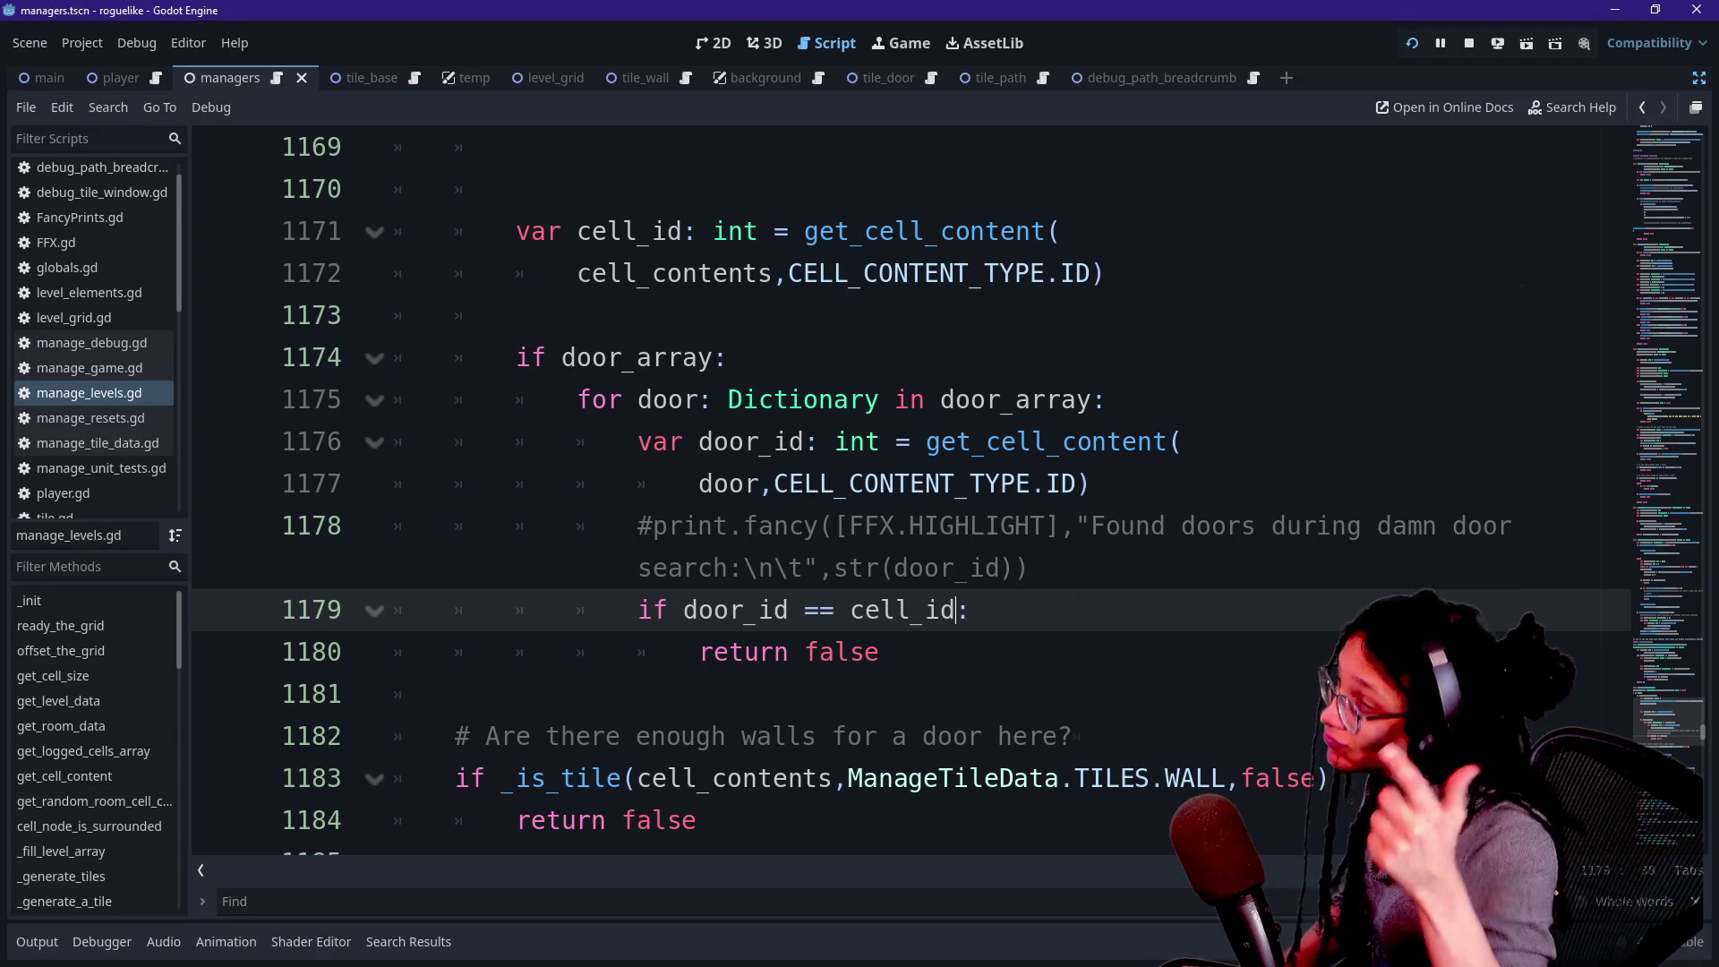
Search the script for 'eval' and jump to the match on line 892
key(Up)
key(Down)
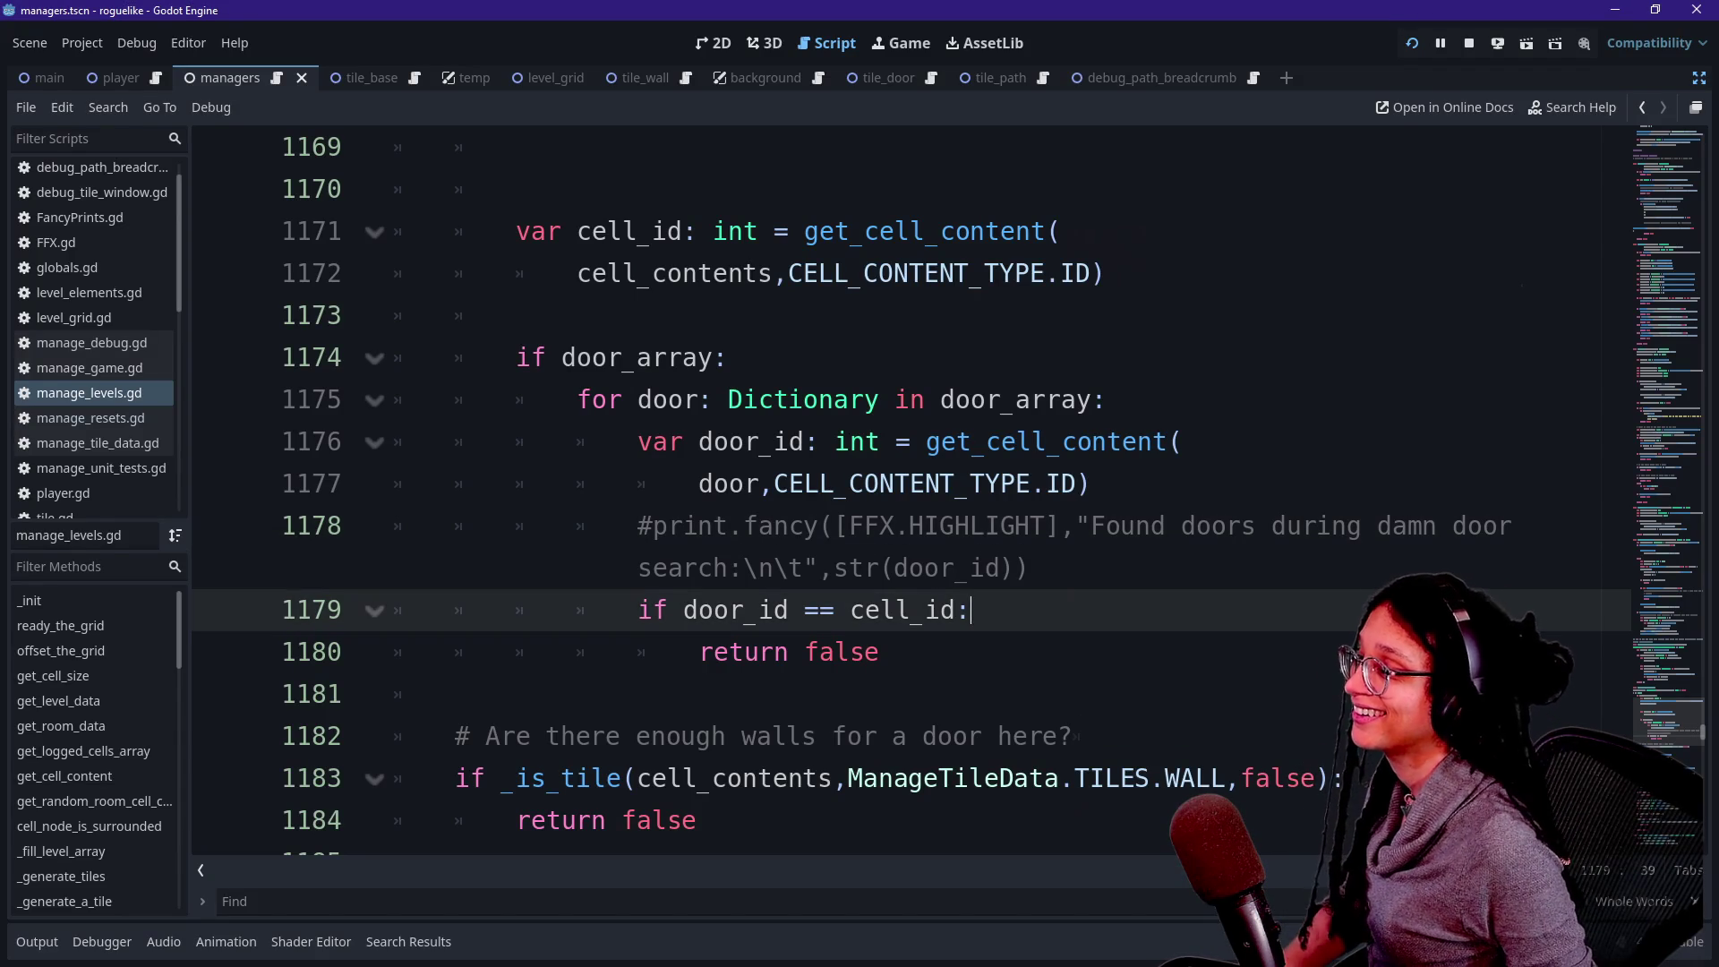
scroll(895, 492, down, 2)
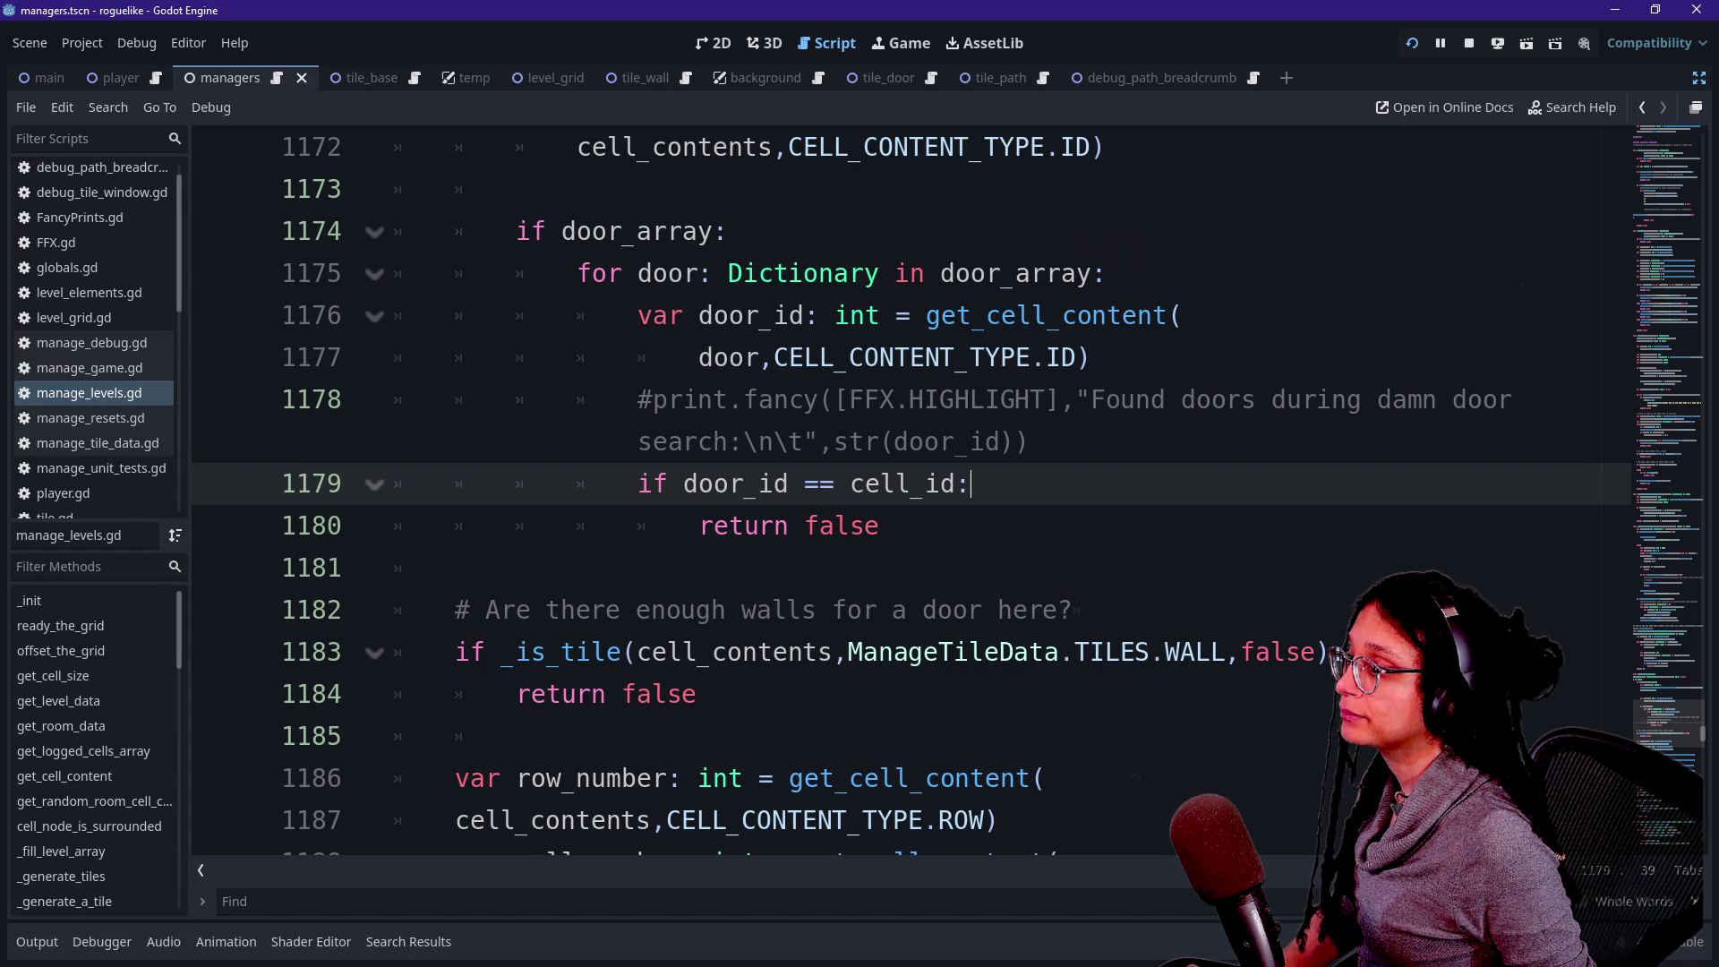
click(716, 901)
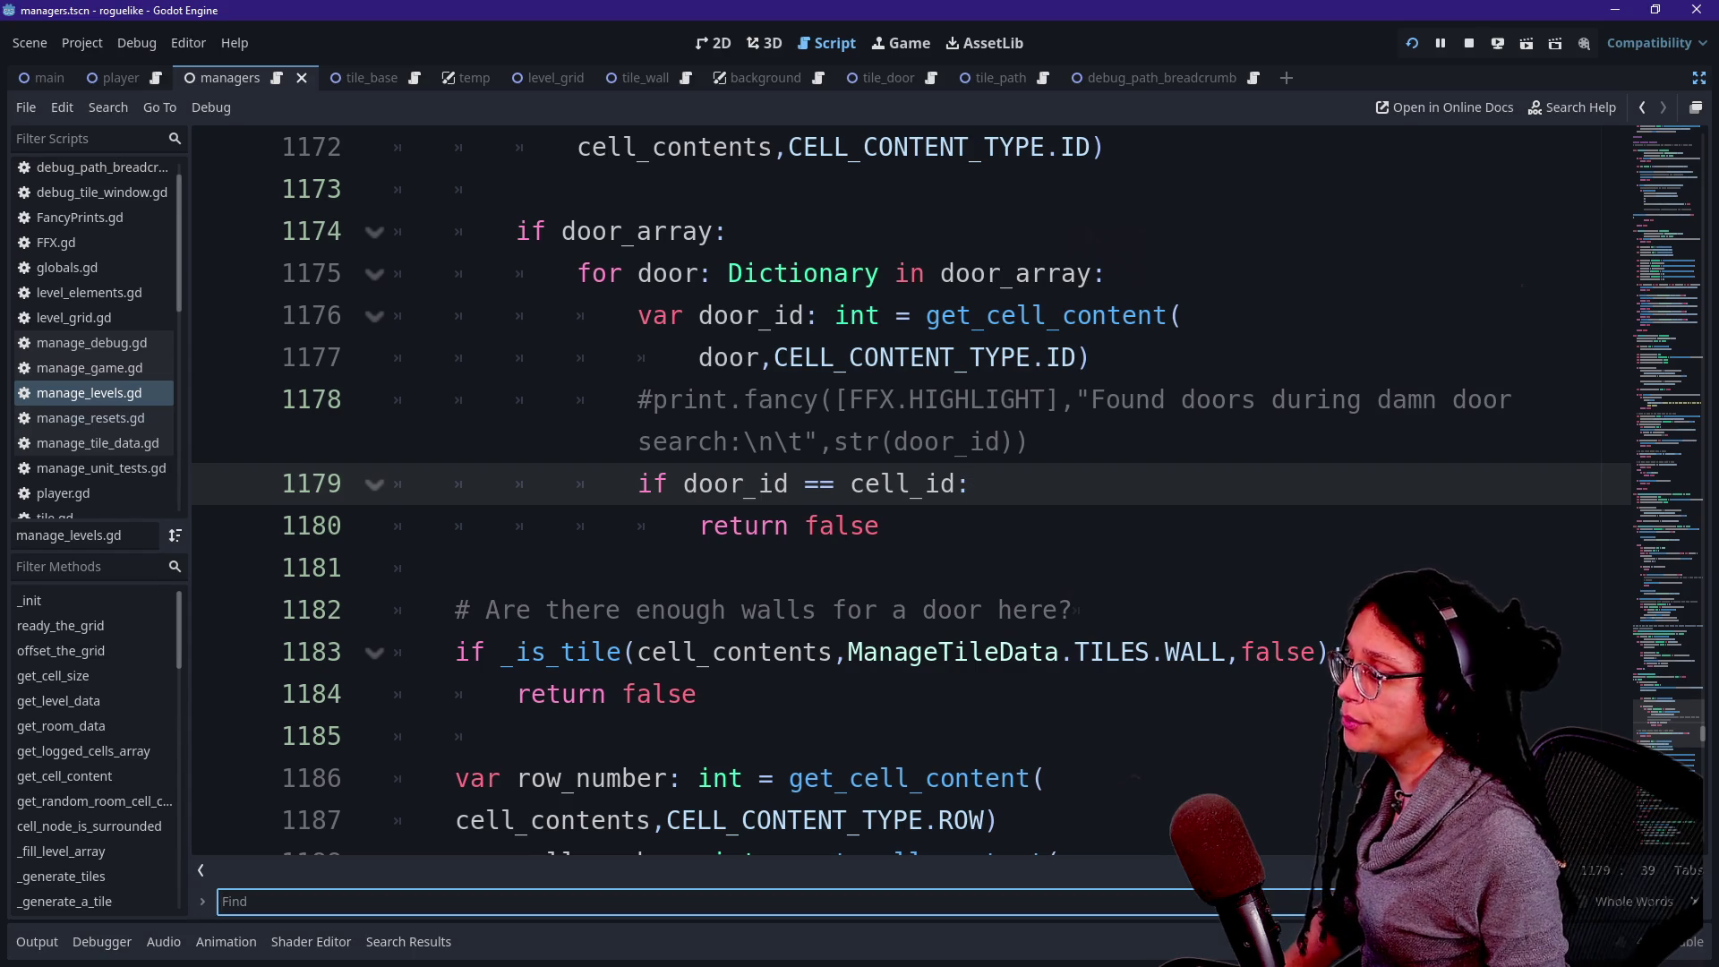
text(eval)
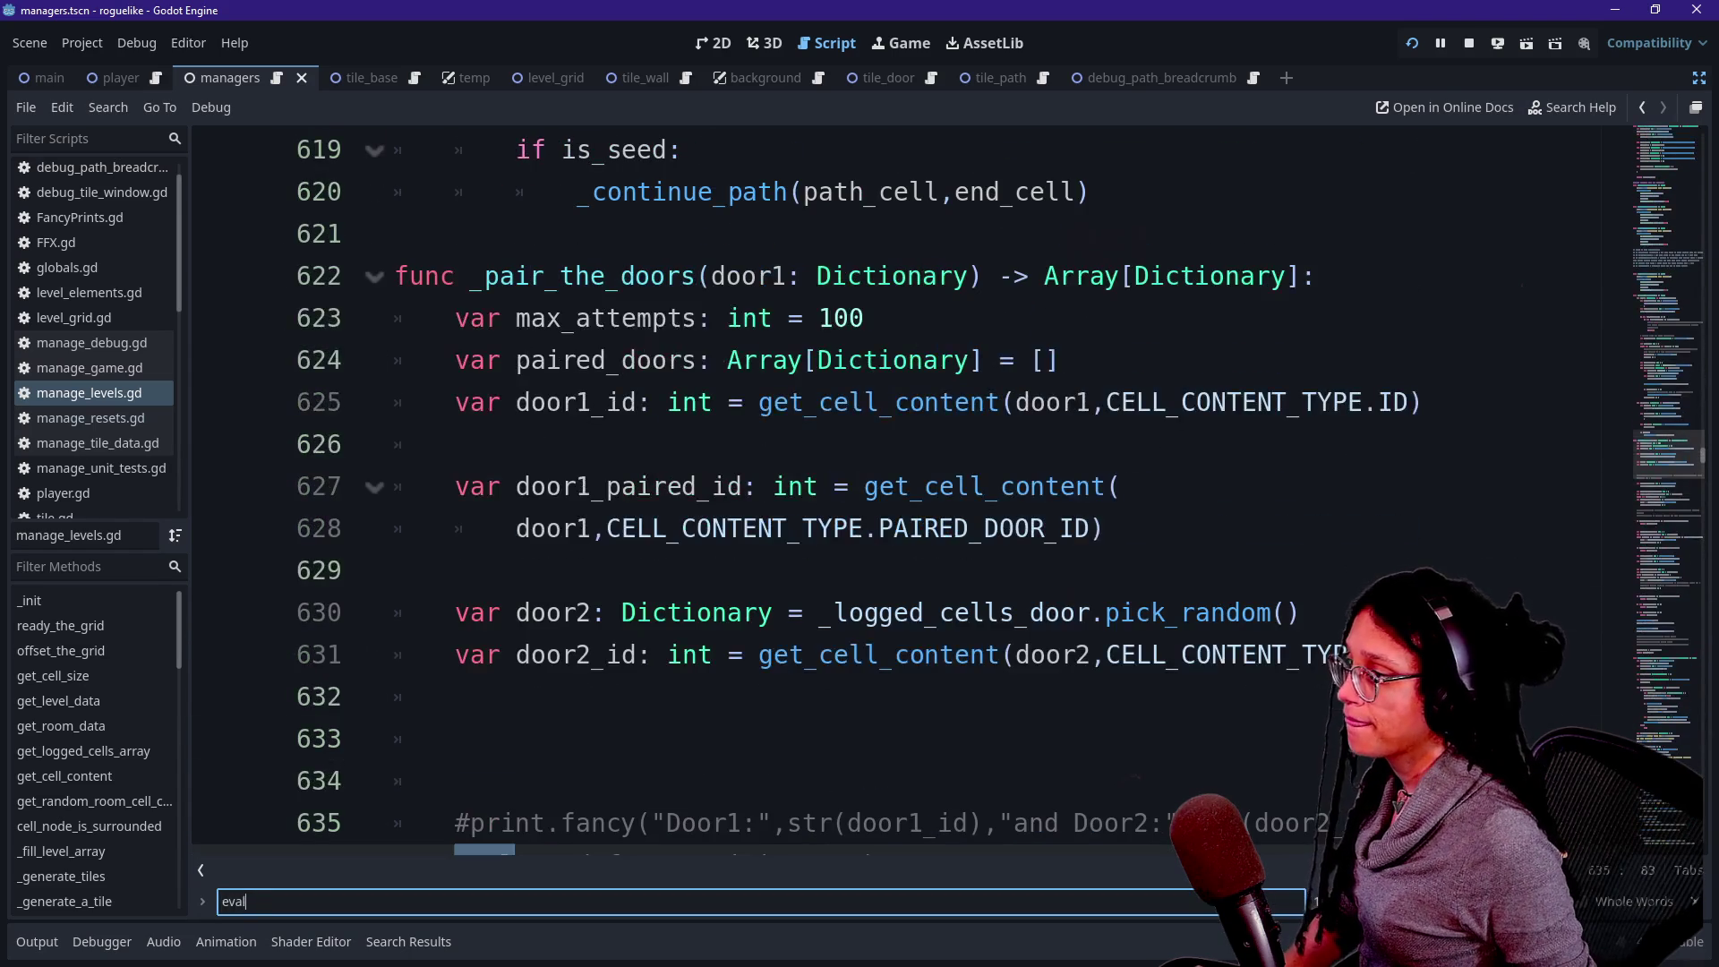
key(Return)
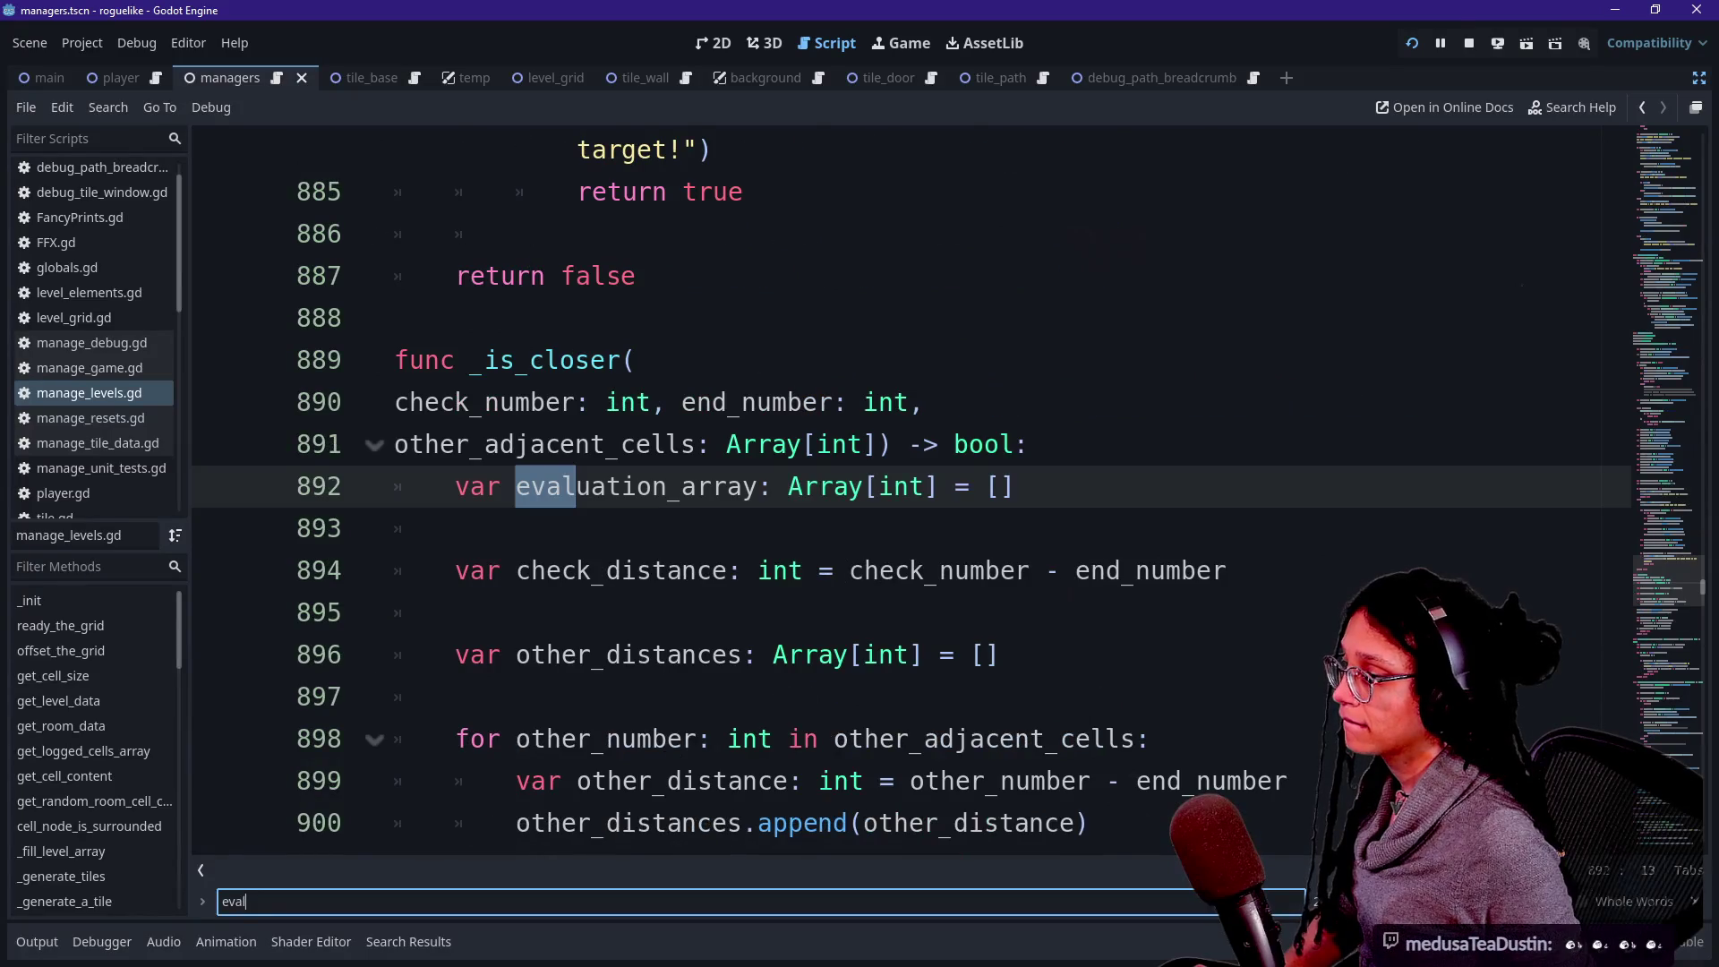
Scroll through the _is_closer code around the eval match to review it
scroll(910, 488, up, 8)
scroll(911, 488, up, 1)
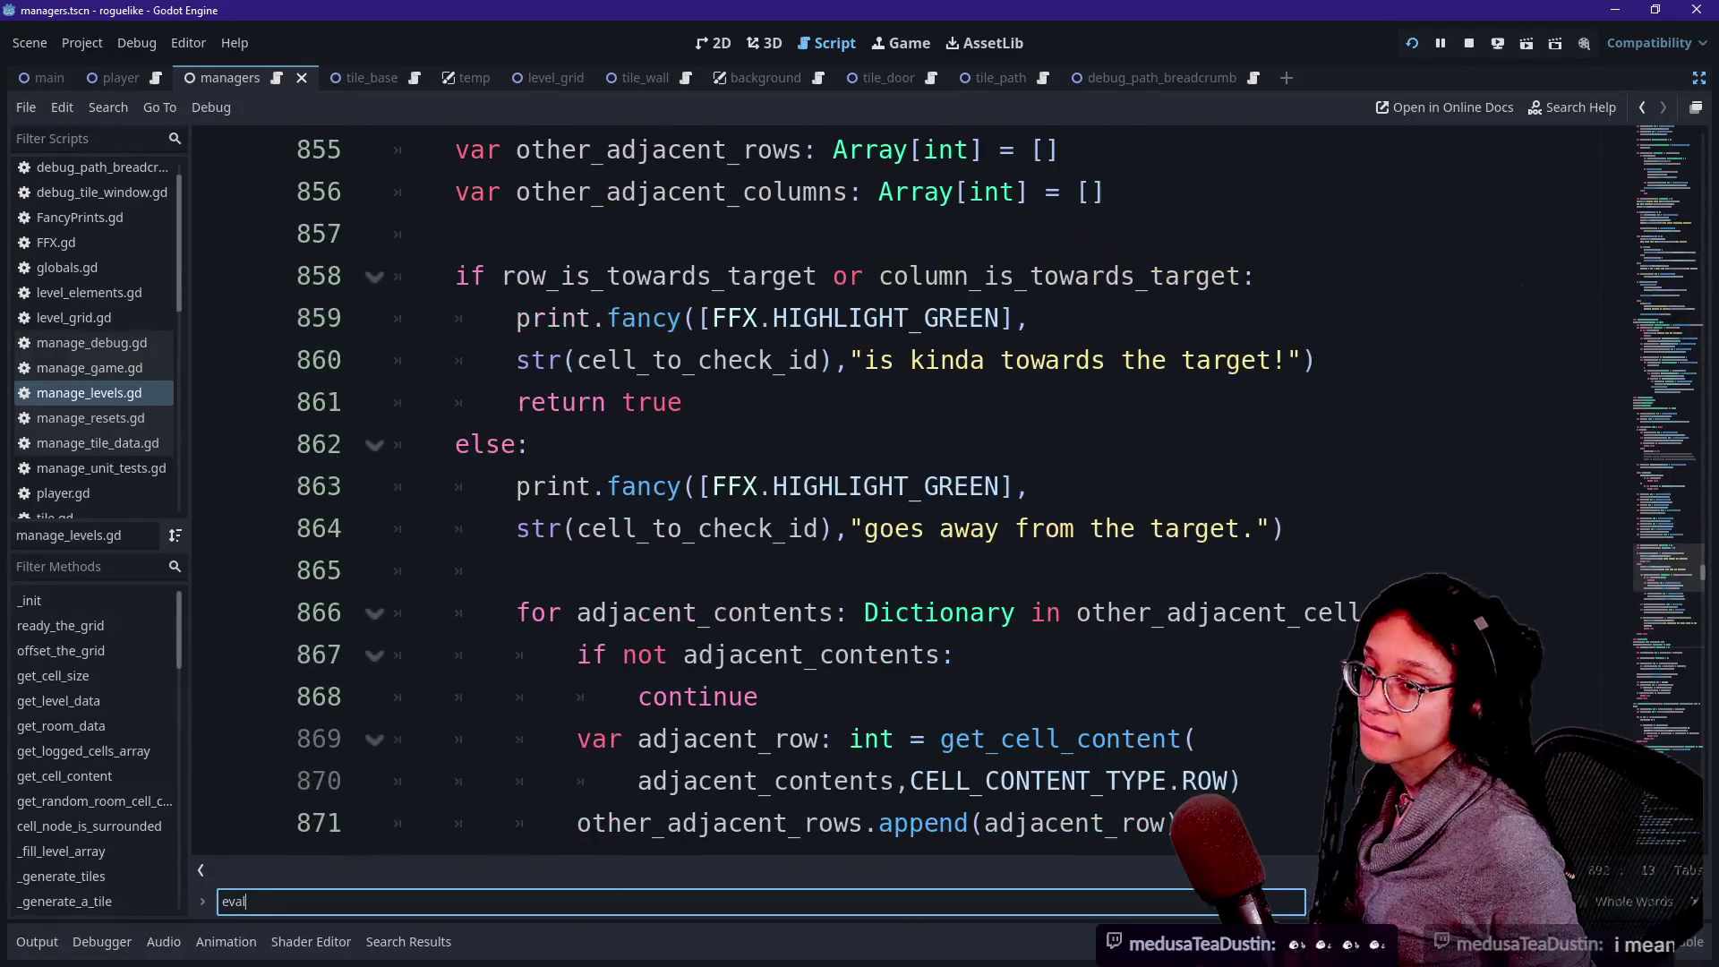
scroll(910, 488, up, 12)
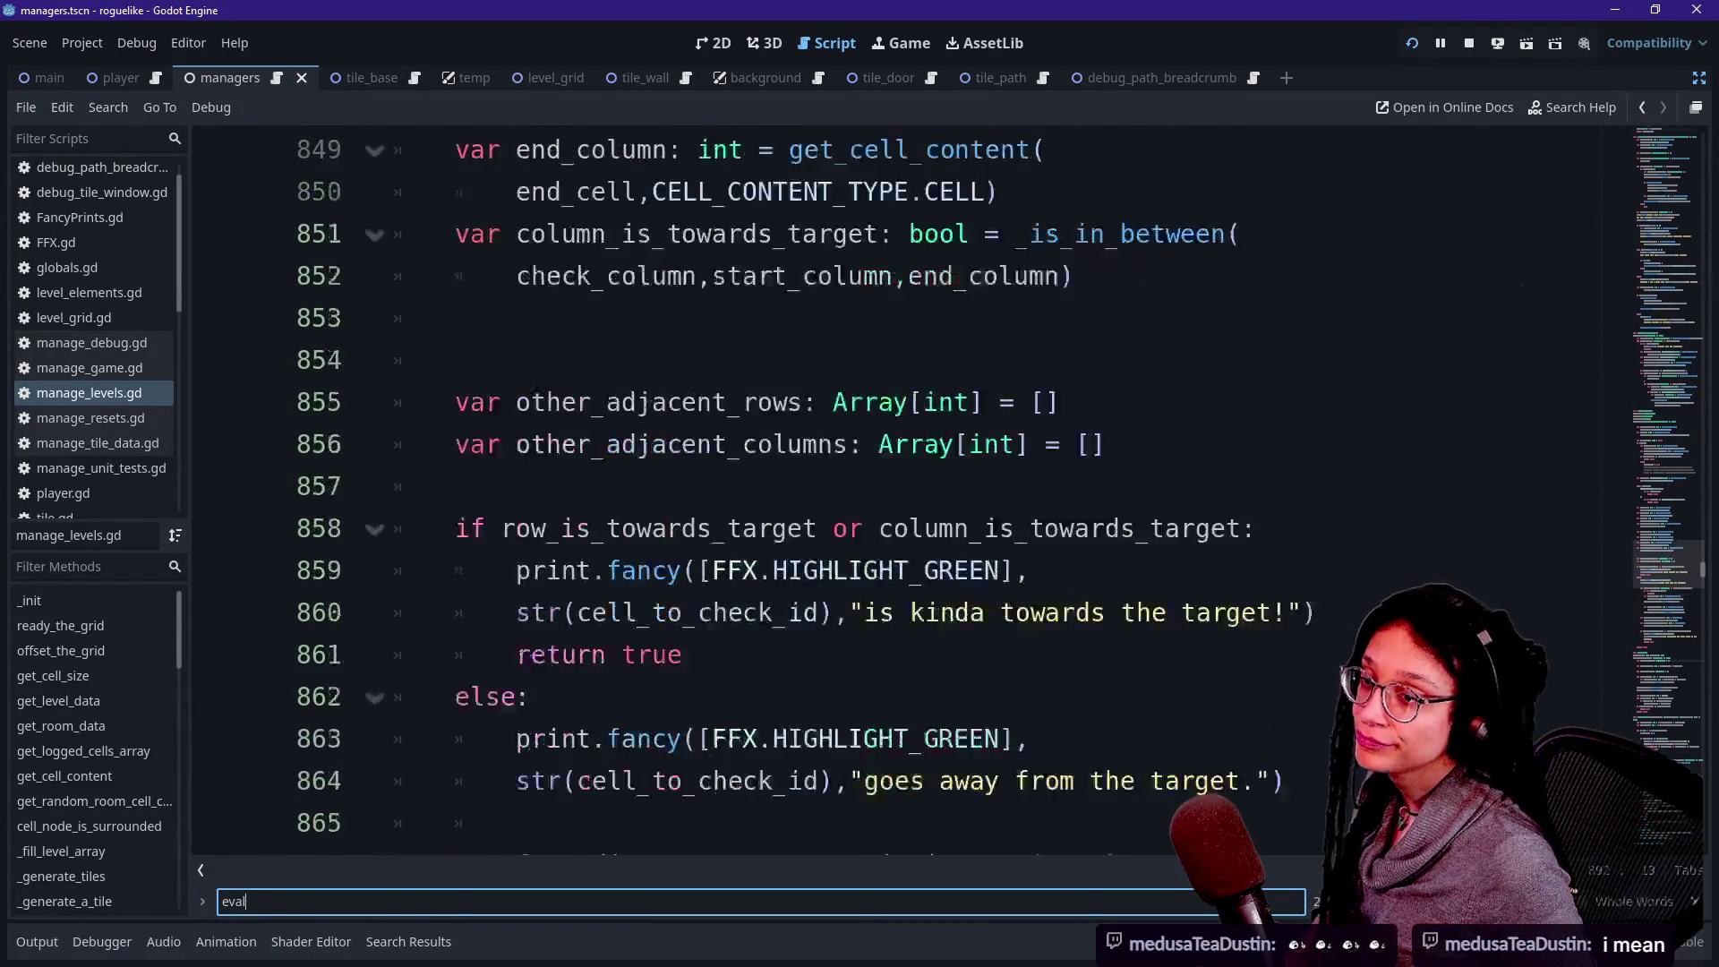
scroll(910, 488, up, 1)
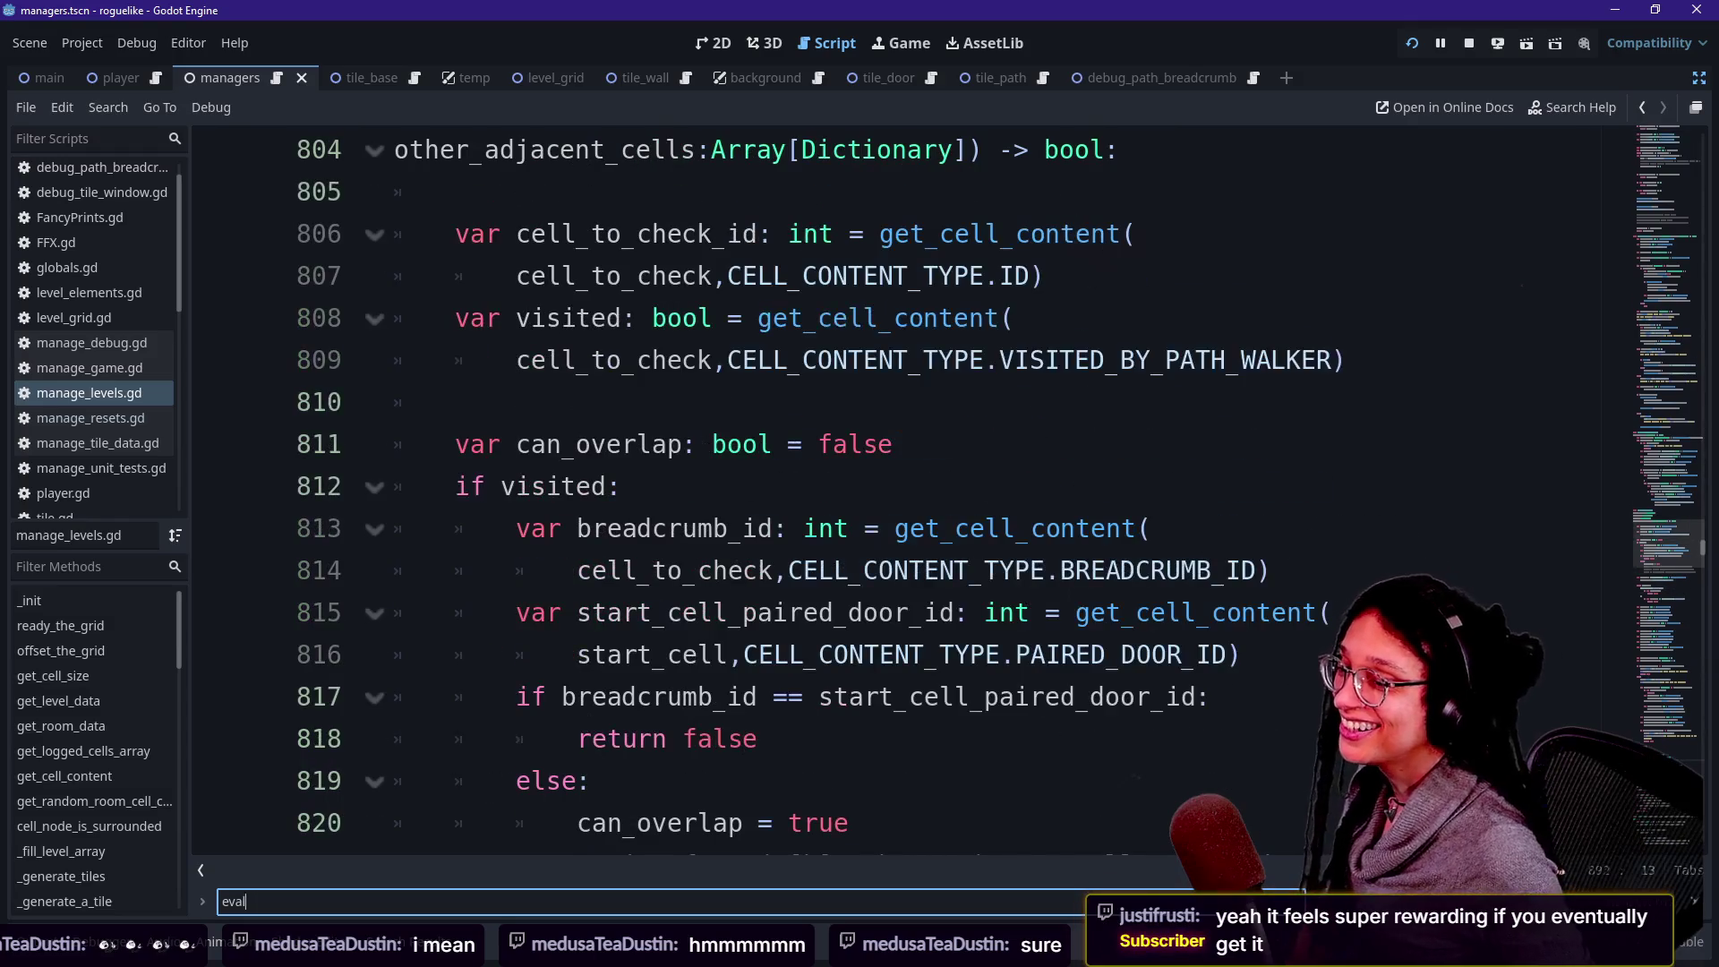
scroll(910, 488, up, 2)
scroll(911, 488, down, 4)
scroll(911, 488, down, 3)
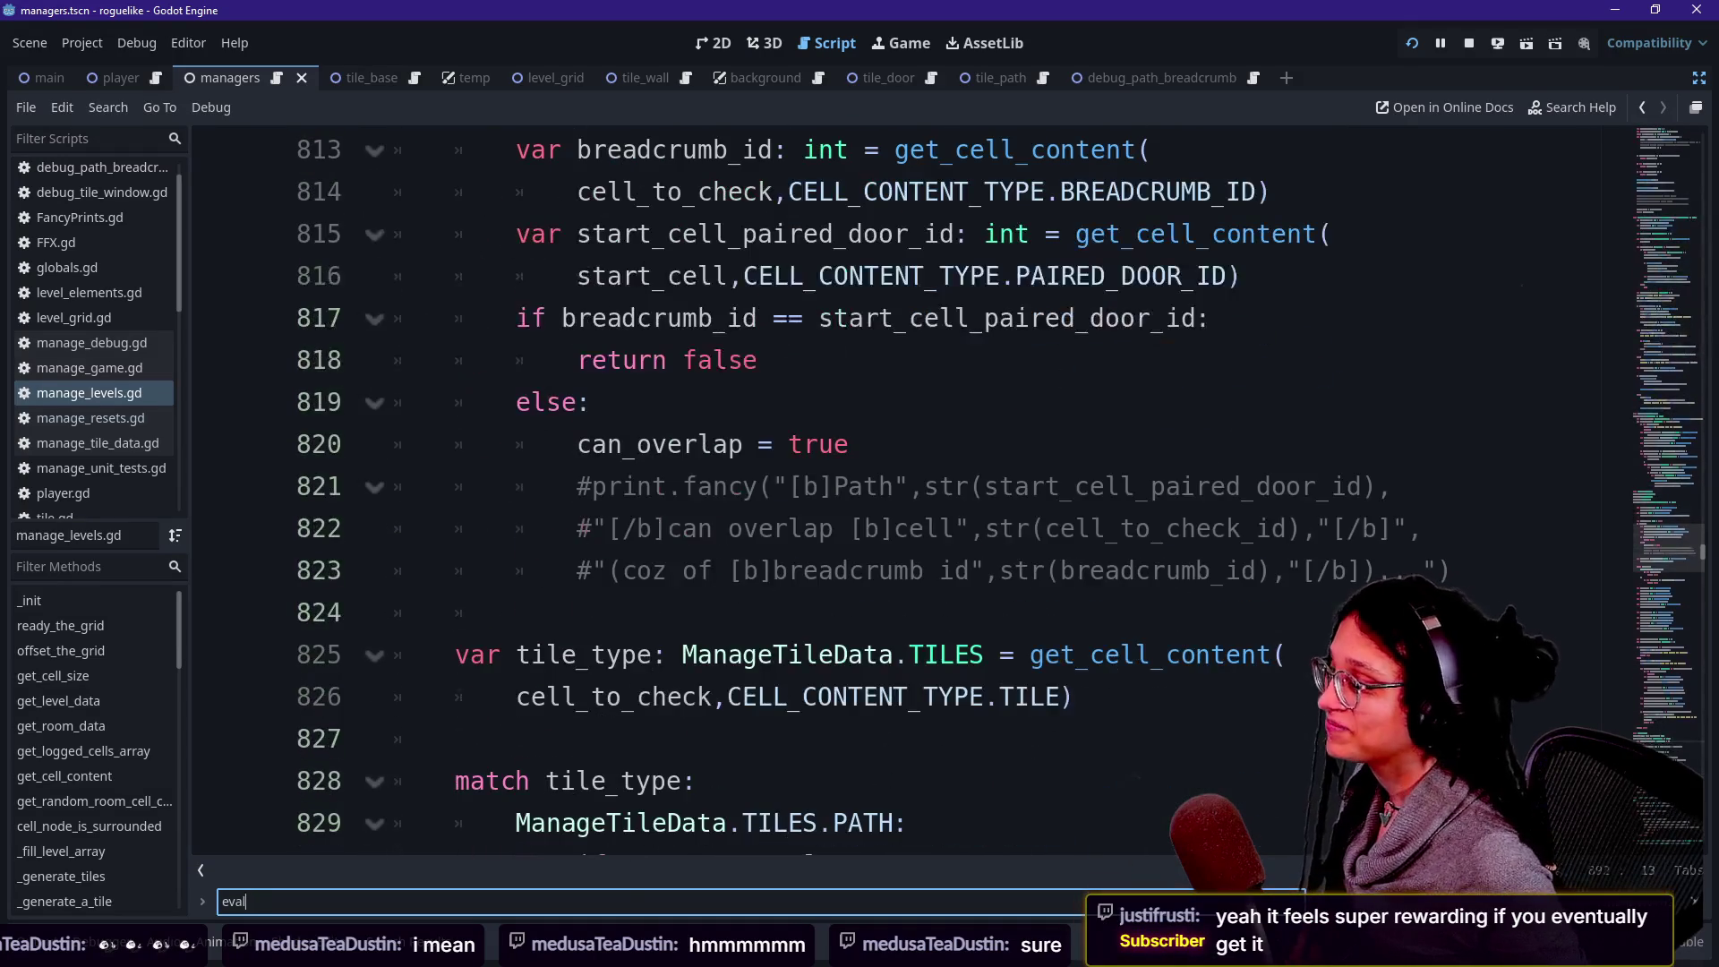
scroll(910, 488, up, 12)
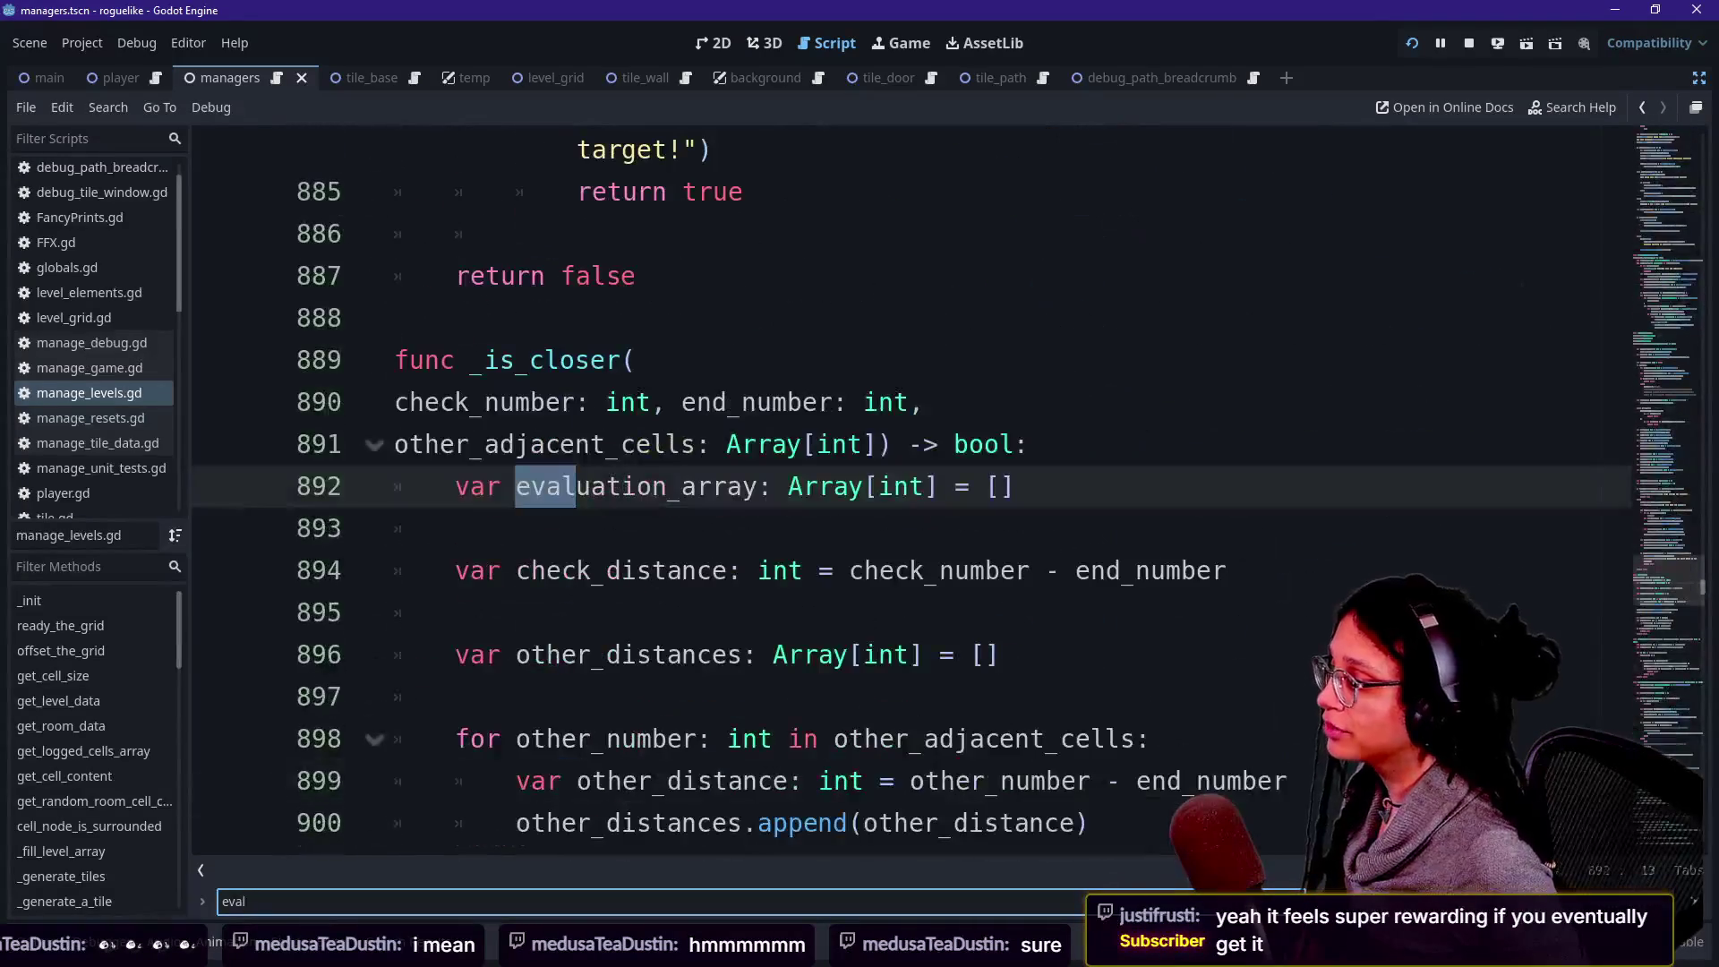
mouse_move(841, 444)
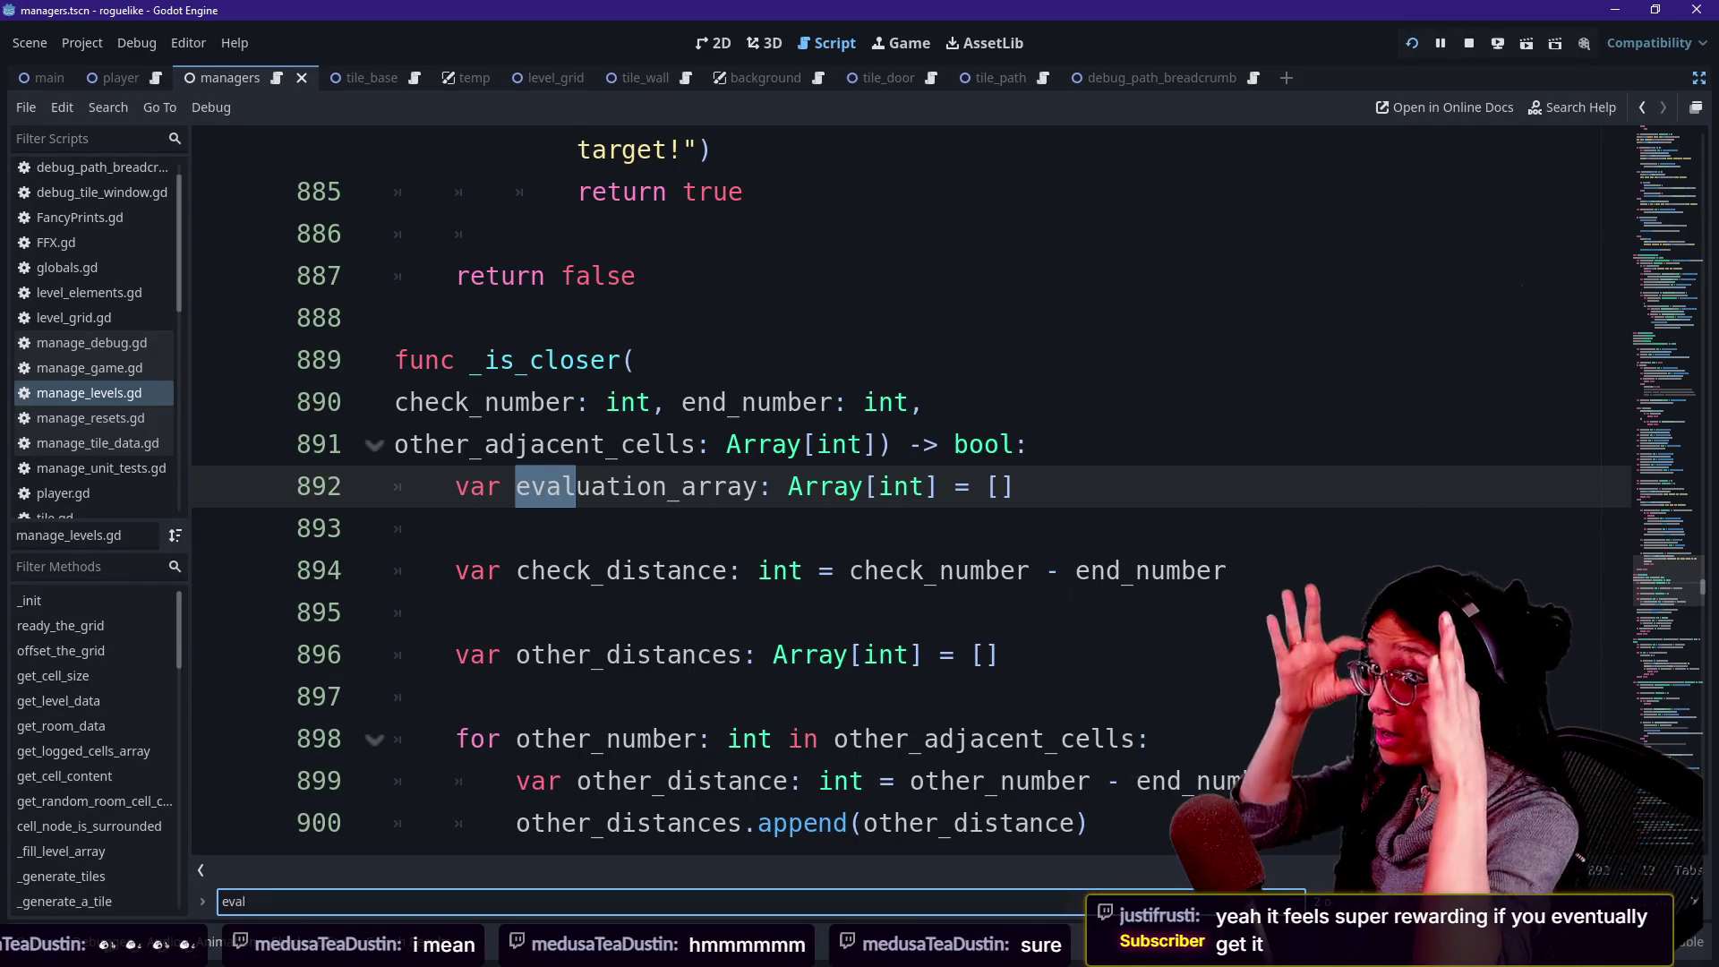
mouse_move(1653, 582)
mouse_down()
mouse_move(1654, 536)
mouse_move(1658, 596)
mouse_move(1658, 572)
mouse_up()
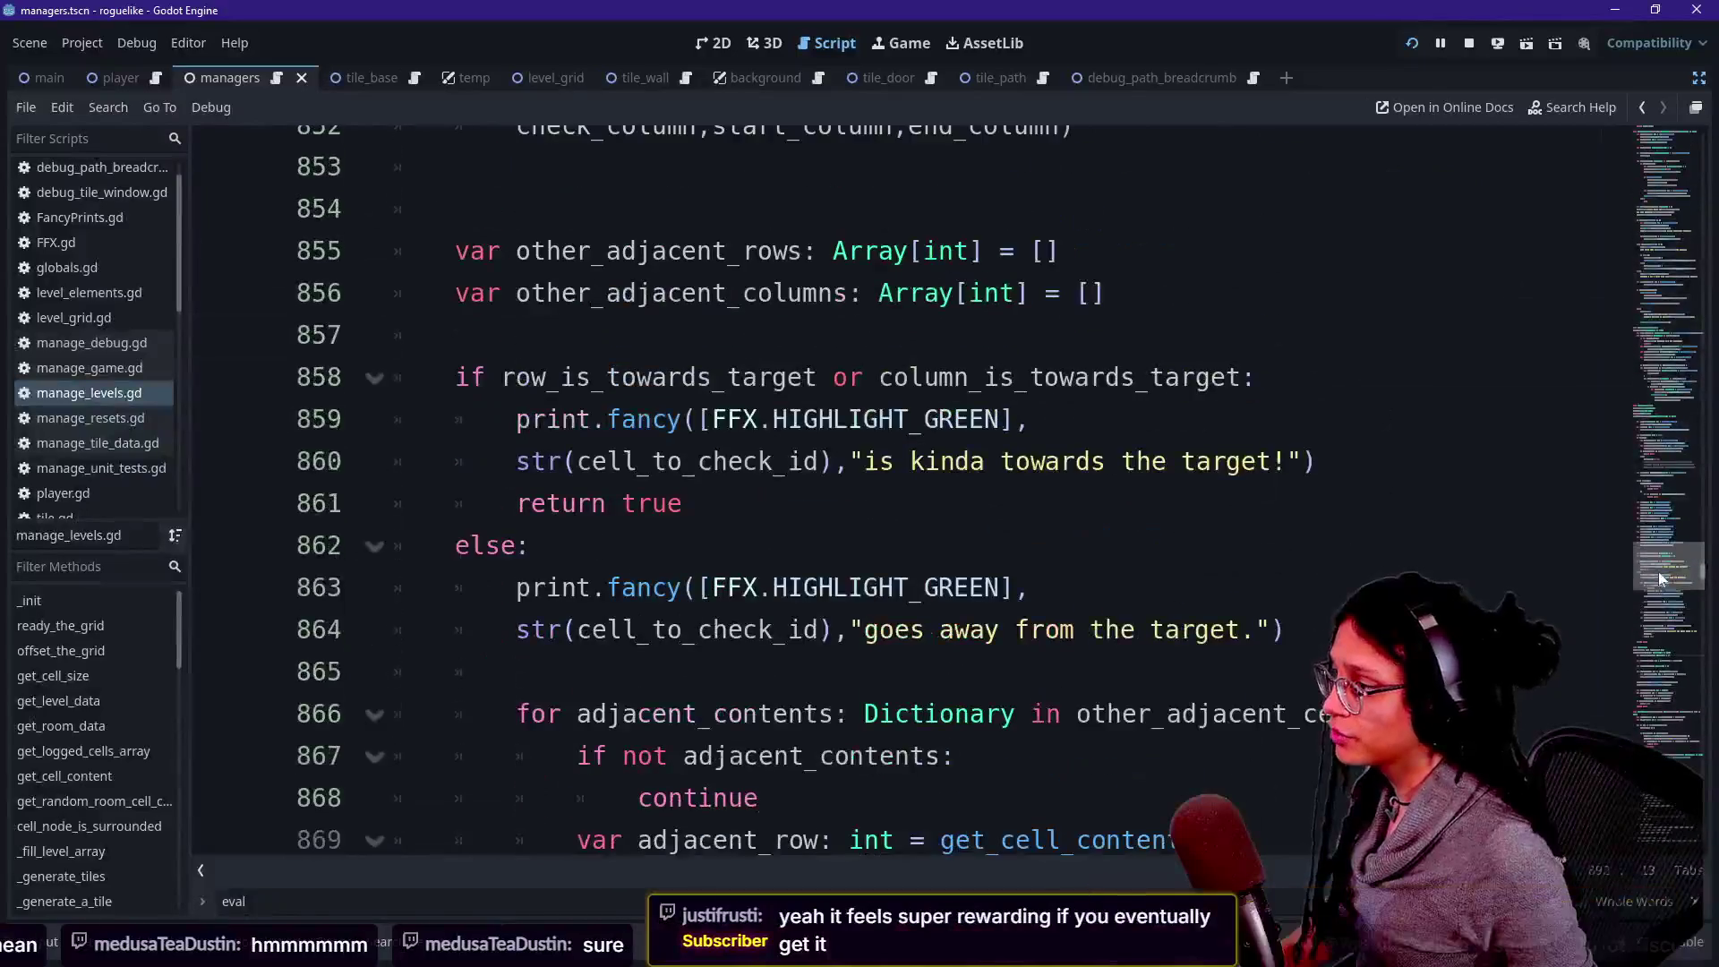
Inspect the adjacent-cell loop around lines 871–874, then switch to the Excalidraw level diagram
drag(826, 503, 922, 672)
scroll(896, 538, down, 1)
click(958, 554)
key(Down)
key(Down)
key(Down)
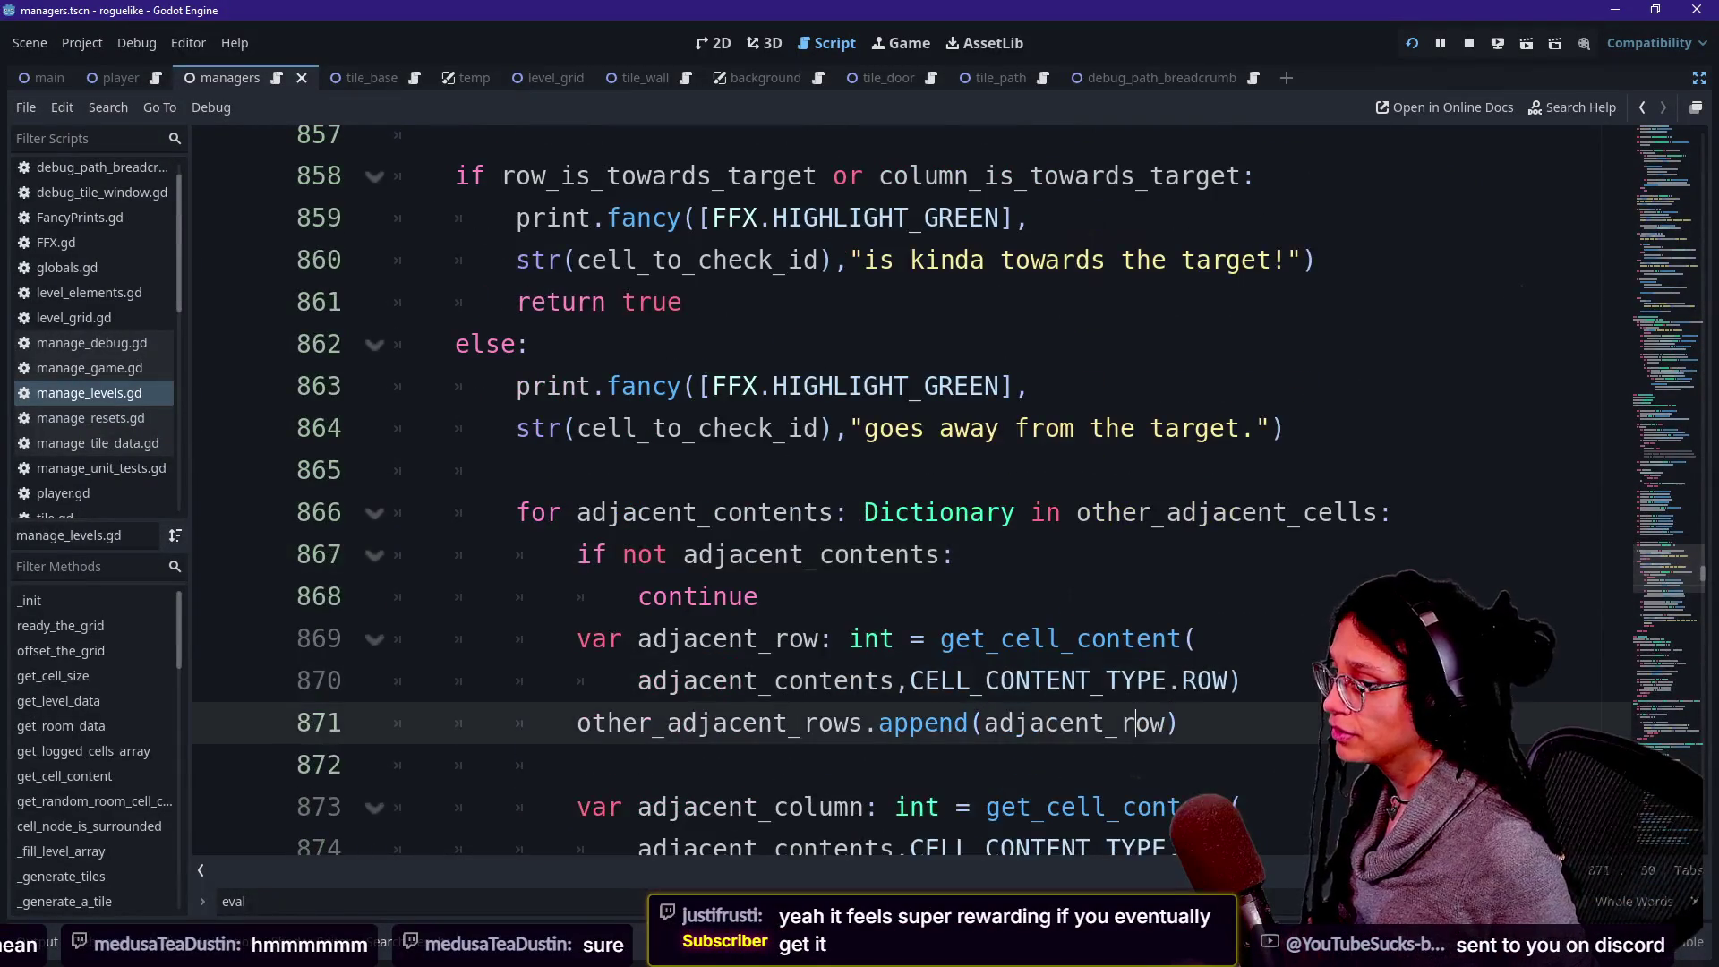
click(1139, 847)
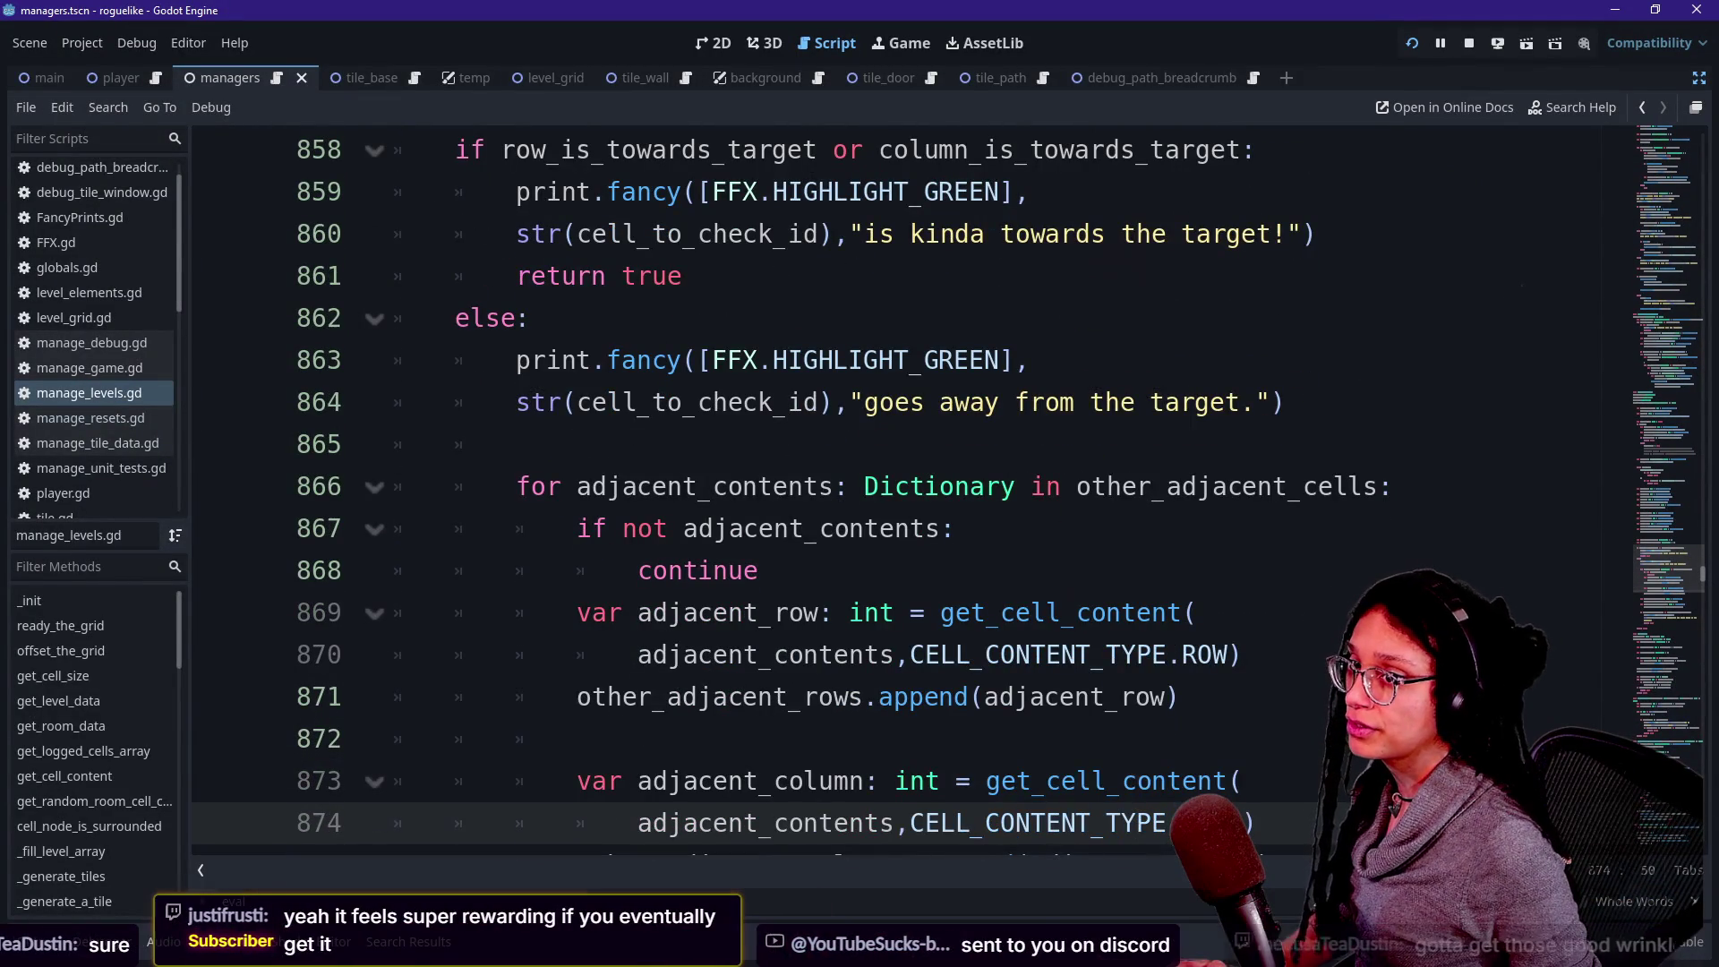
key(alt+Tab)
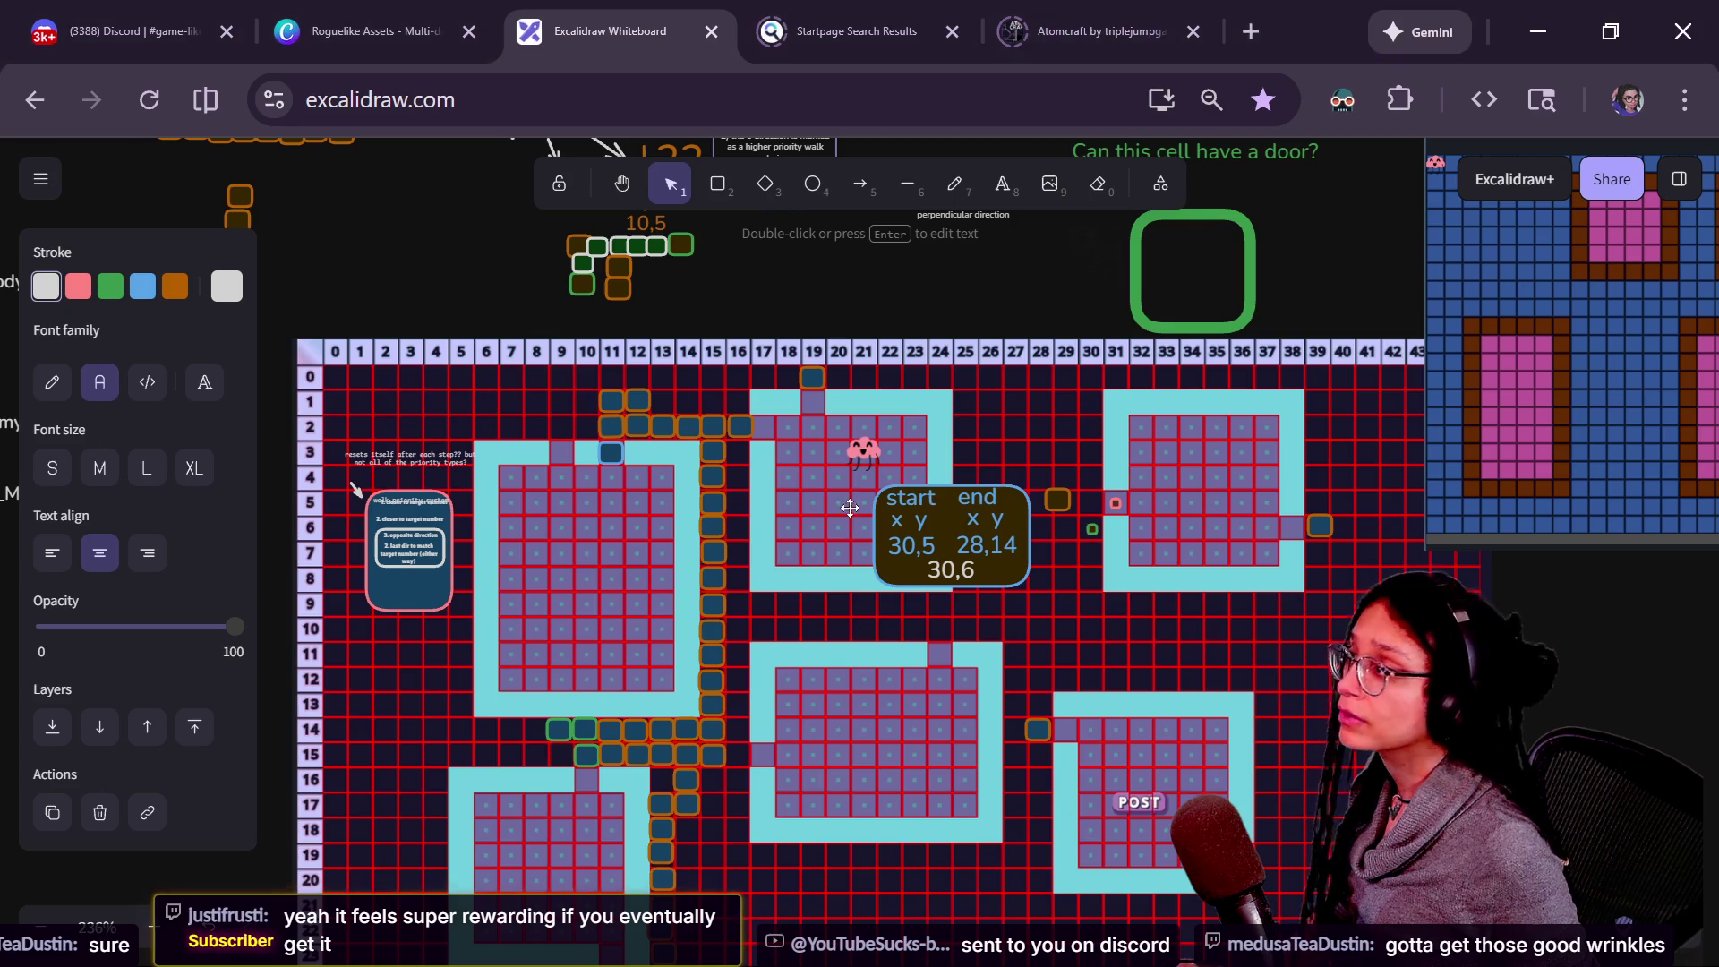
Copy the freeCodeCamp C# course link from Discord's #general channel
click(134, 32)
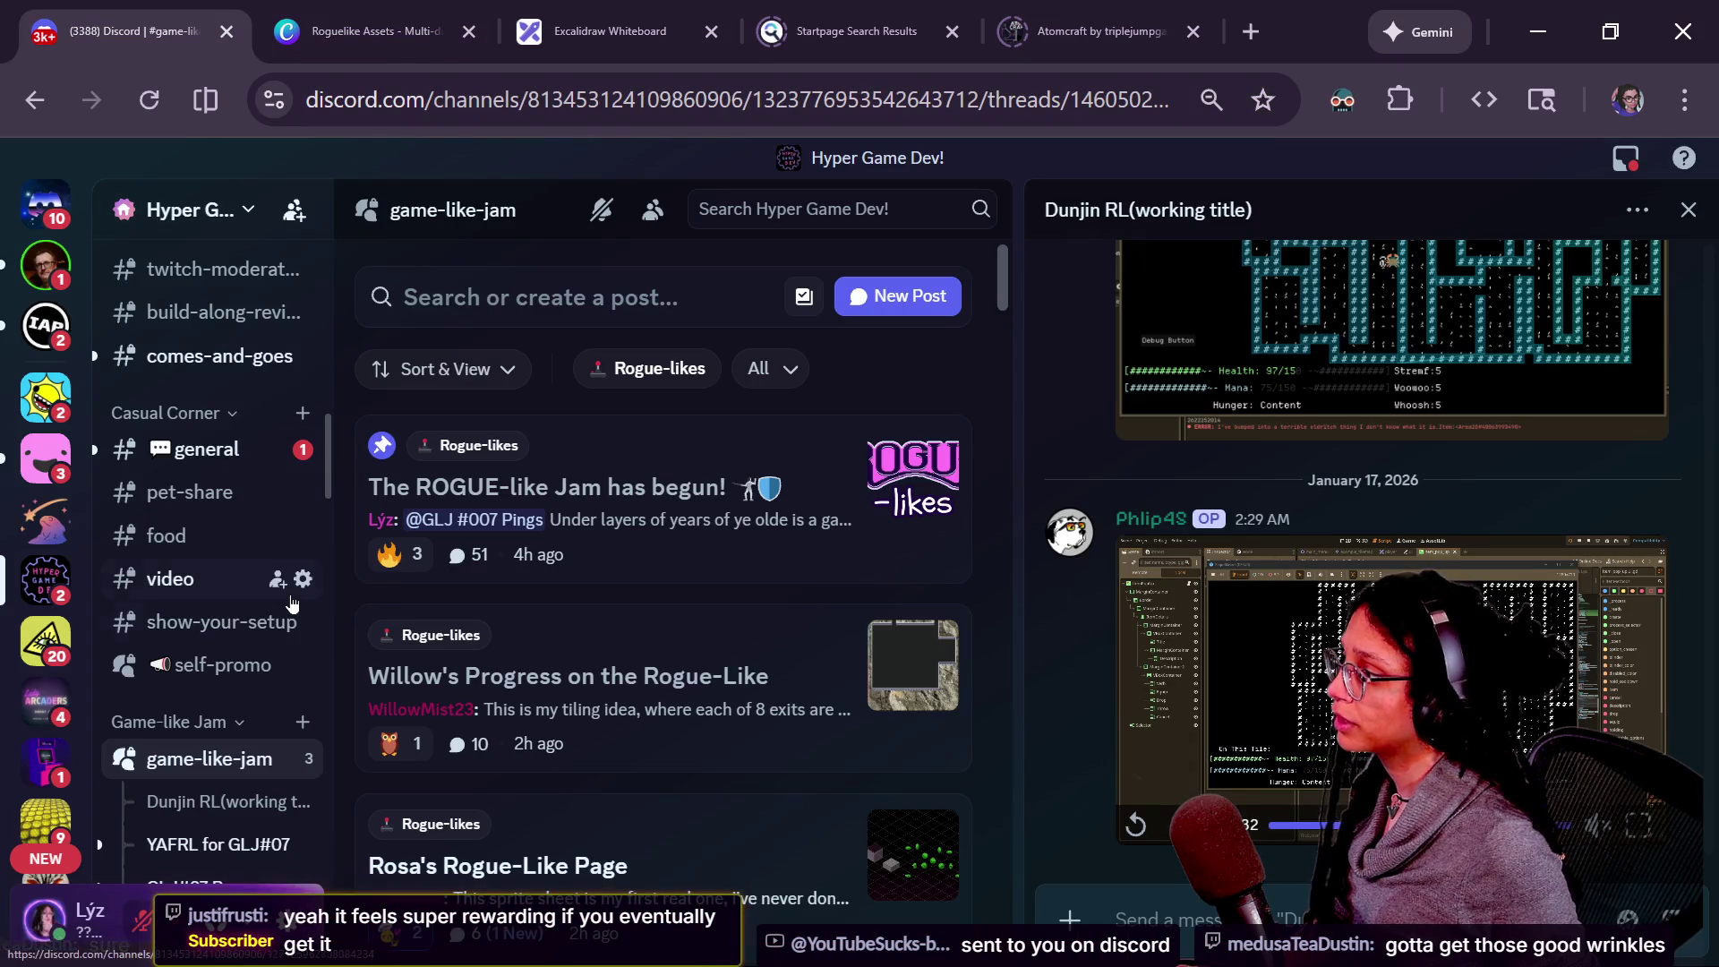
click(197, 448)
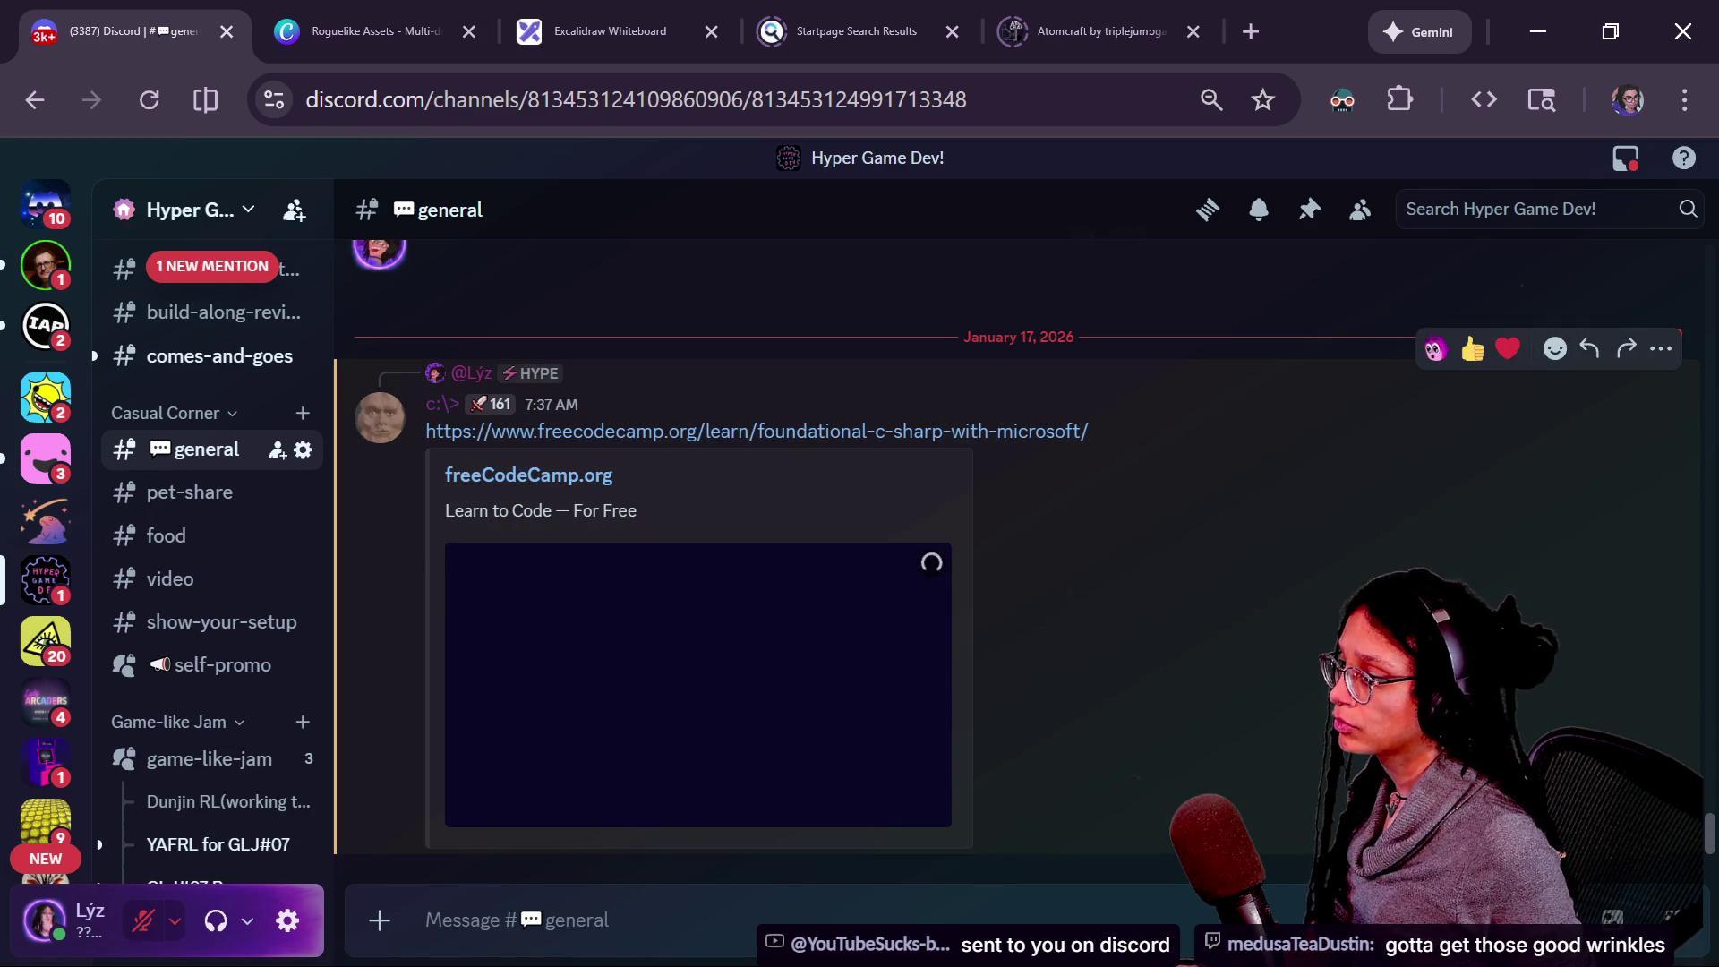
drag(1088, 431, 414, 416)
key(ctrl+c)
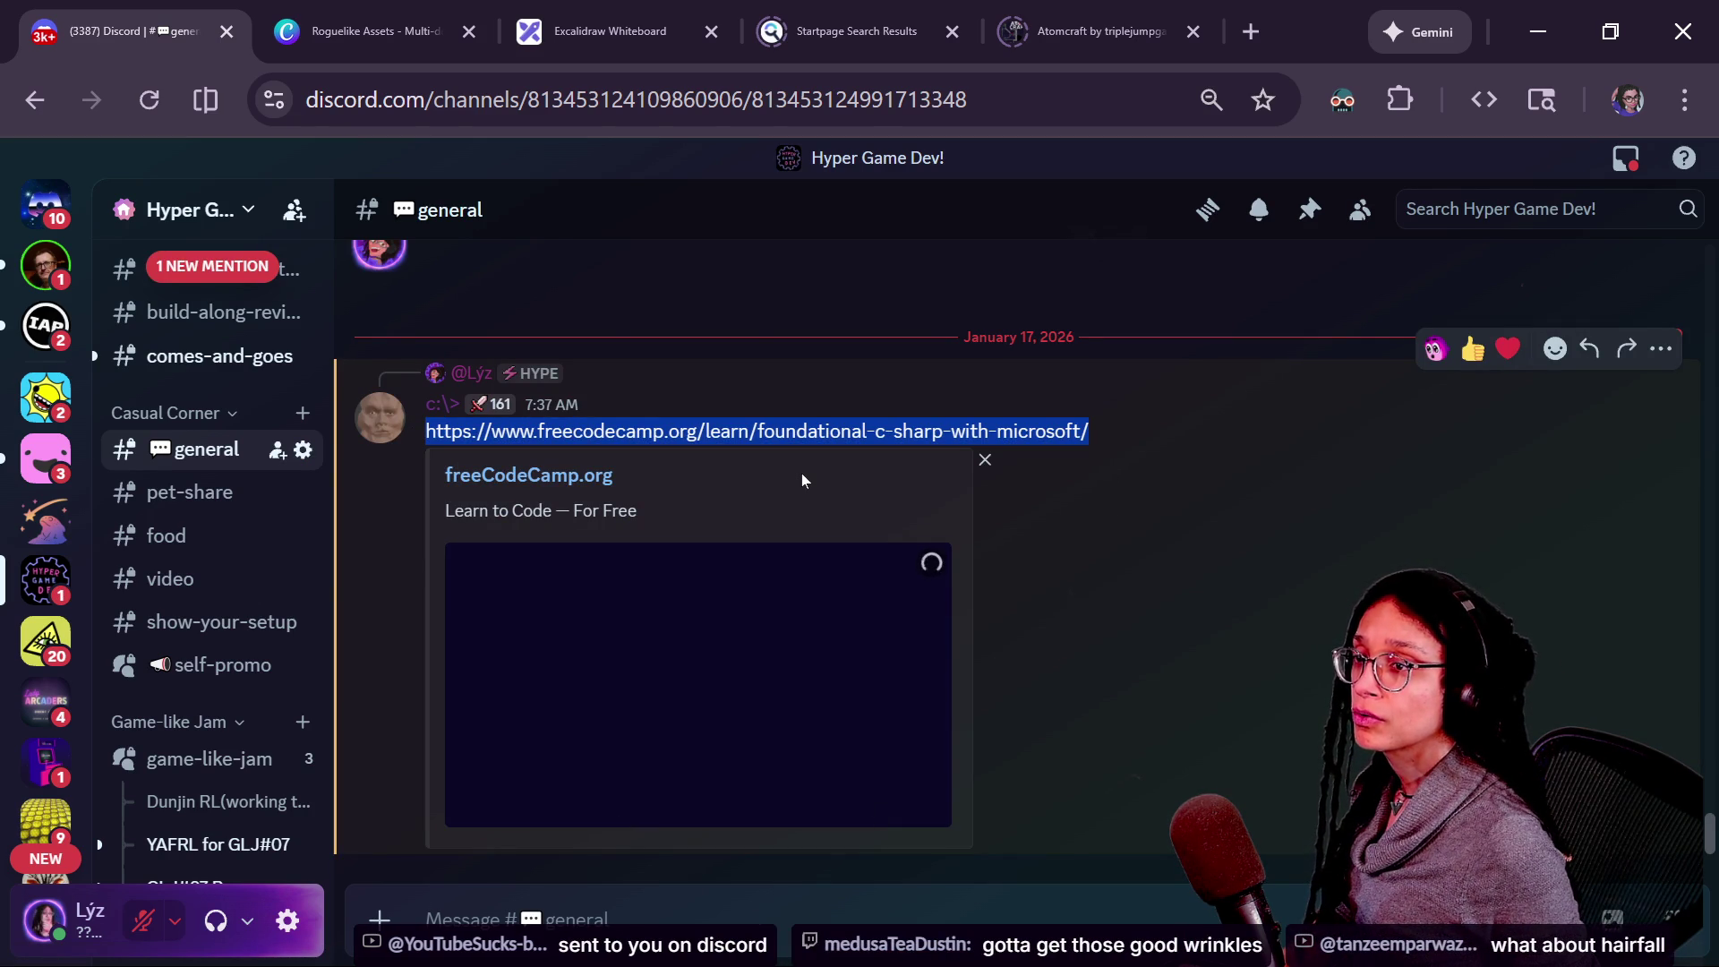
Reply to the viewer in YouTube live chat with the course link, then return to Godot
key(alt+Tab)
click(451, 887)
text(@)
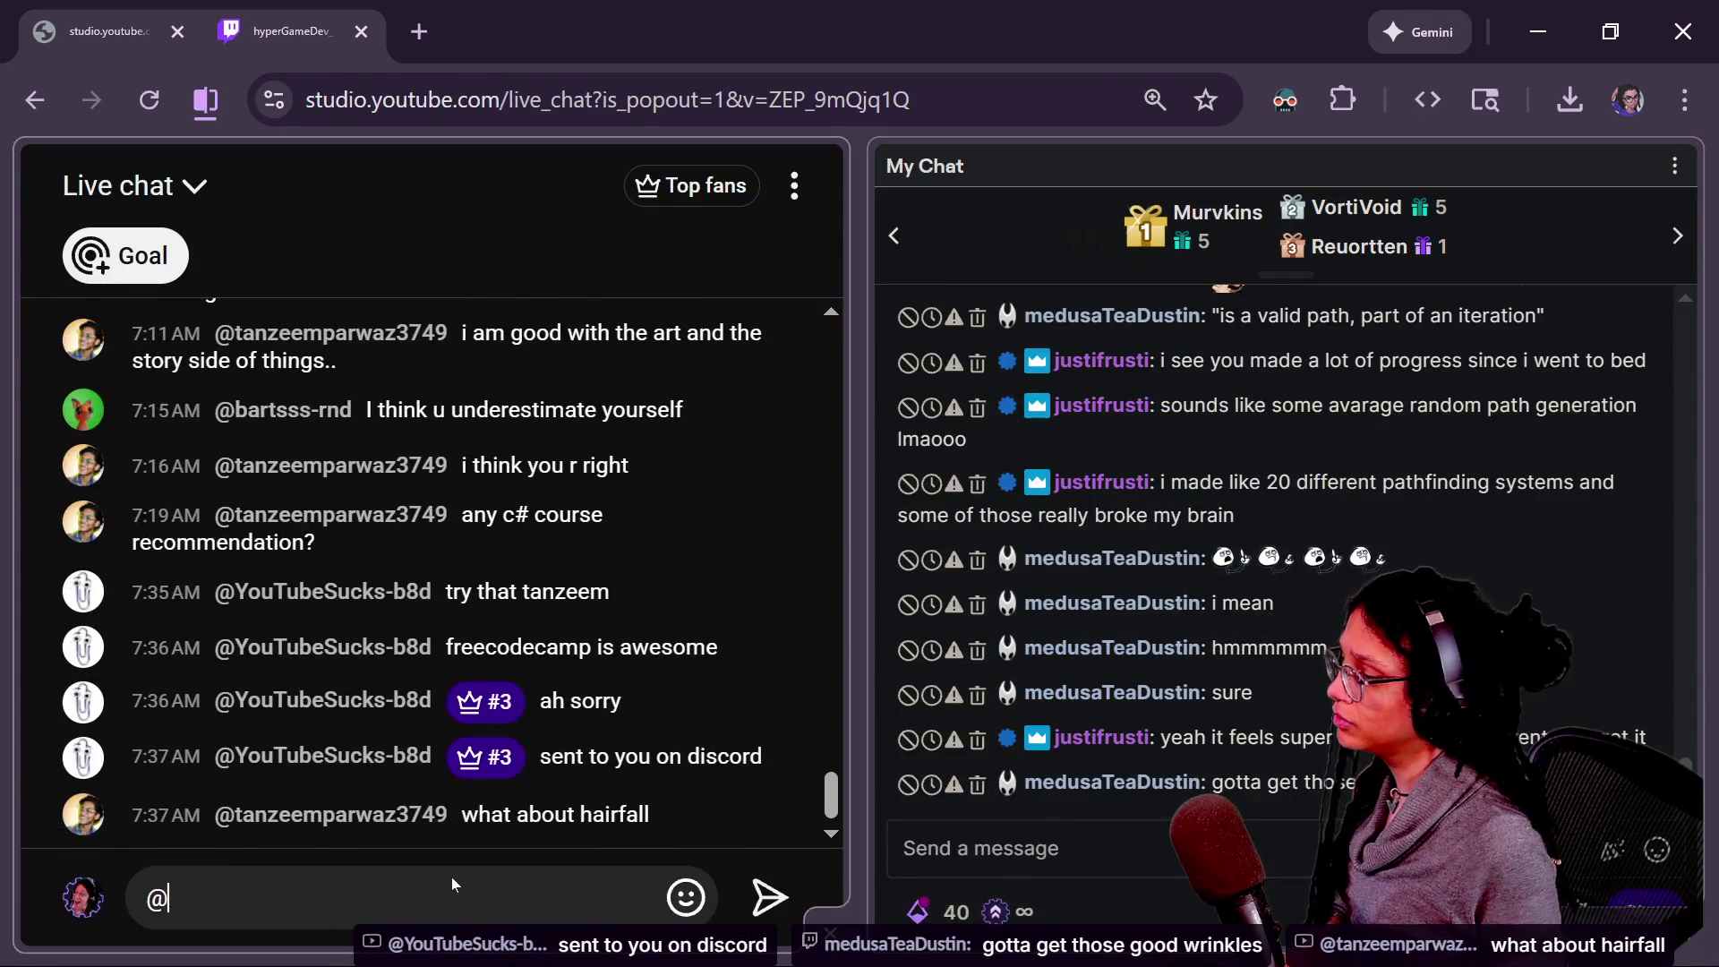
text(tanz)
key(Tab)
key(ctrl+v)
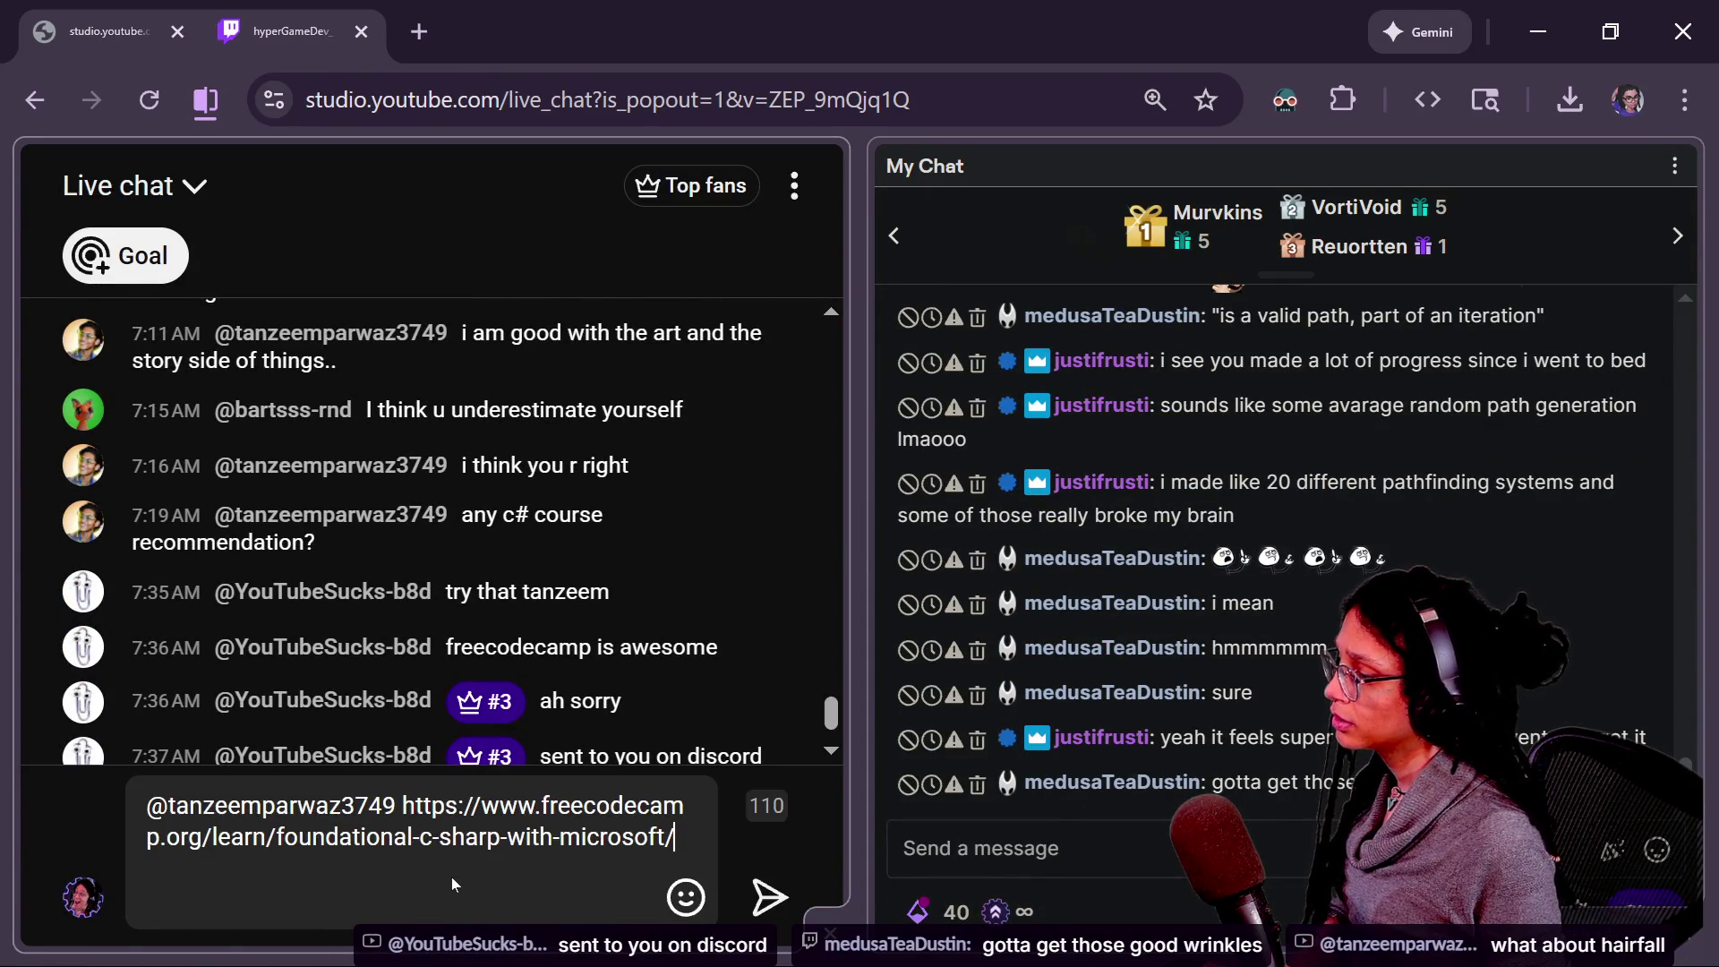
key(Return)
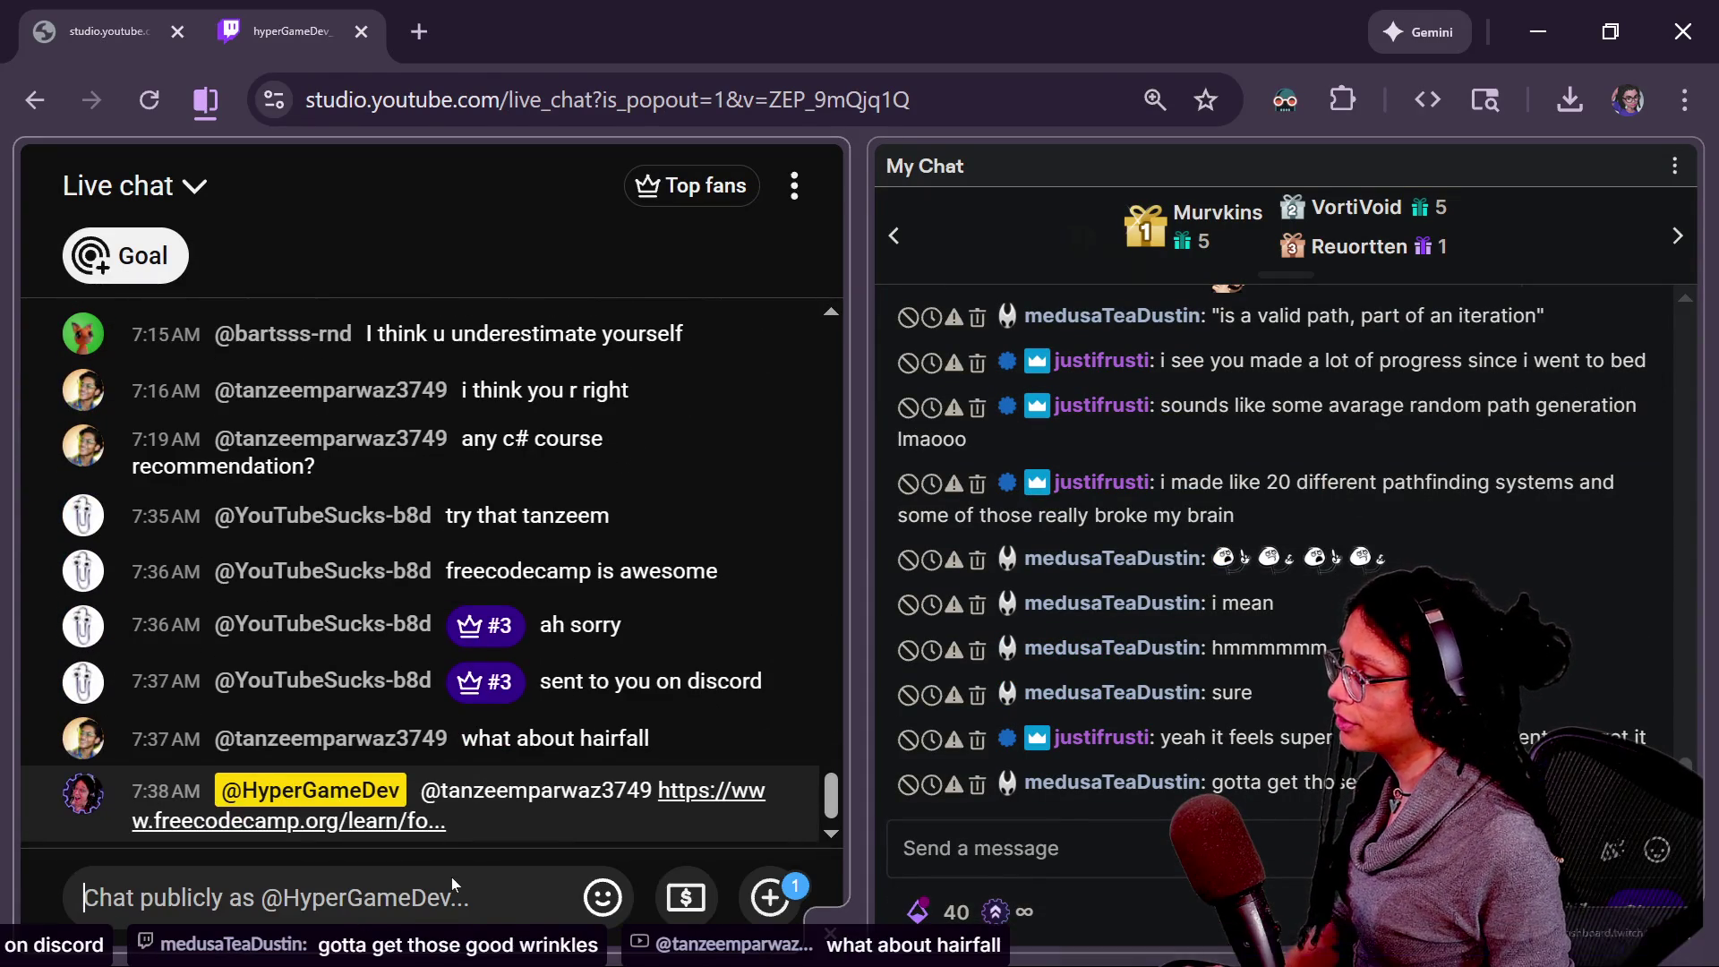
key(alt+Tab)
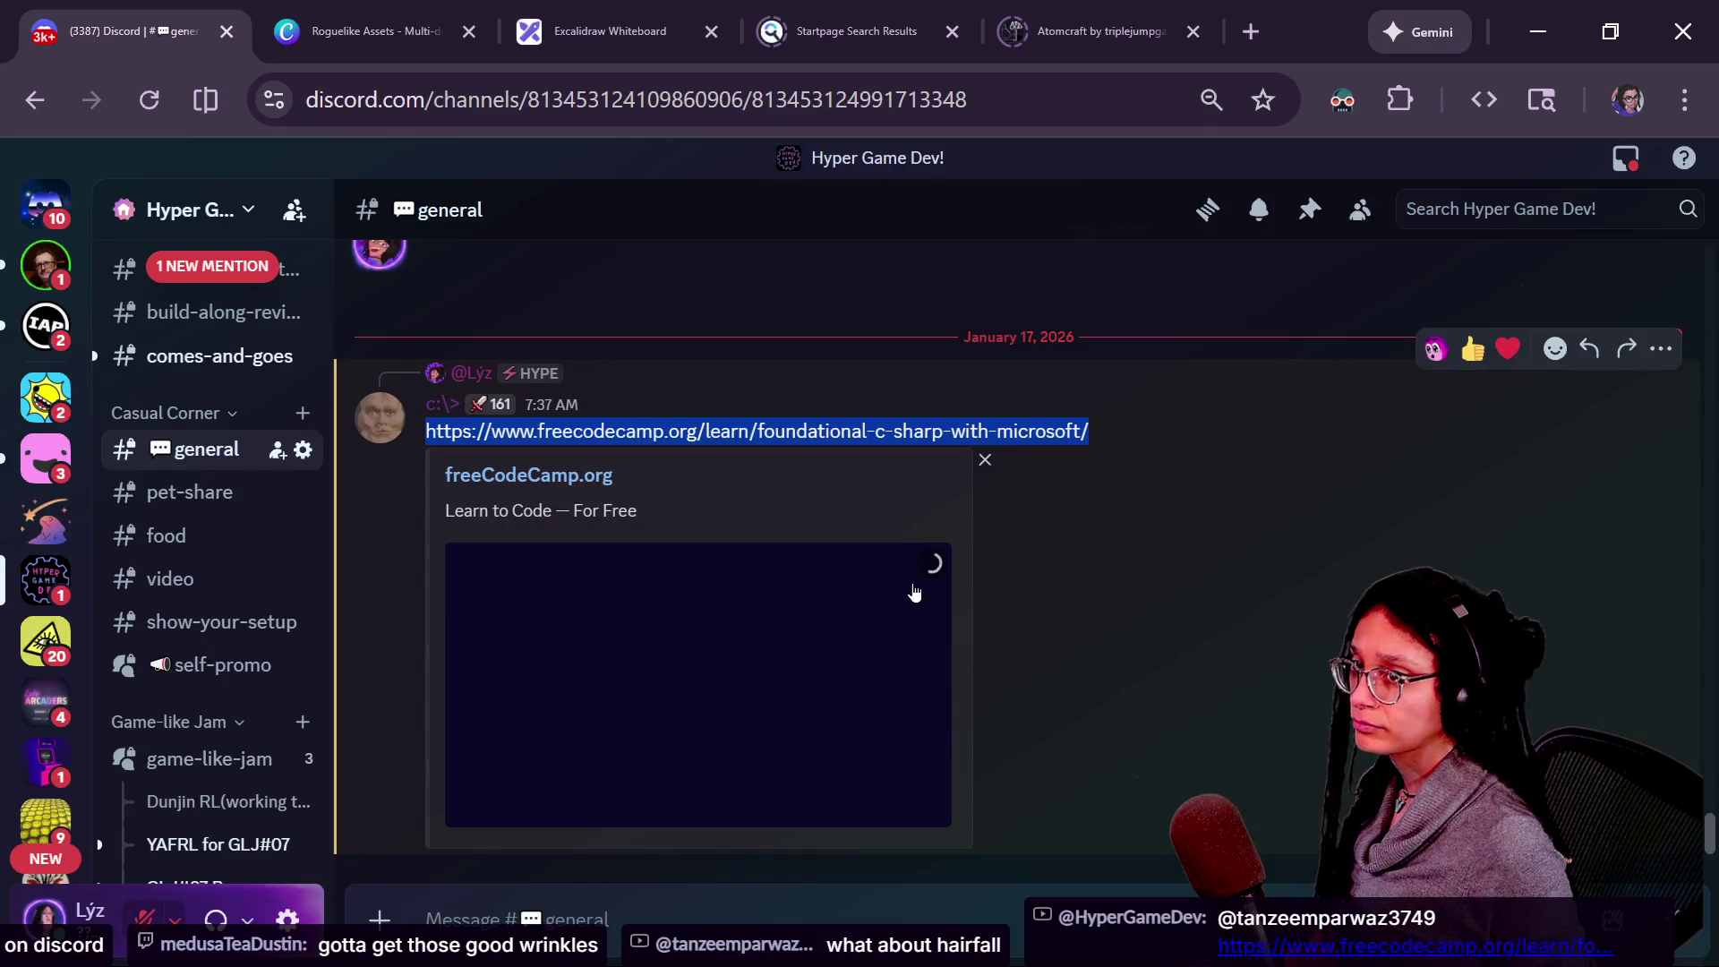
key(alt+Tab)
click(1019, 571)
key(alt+Tab)
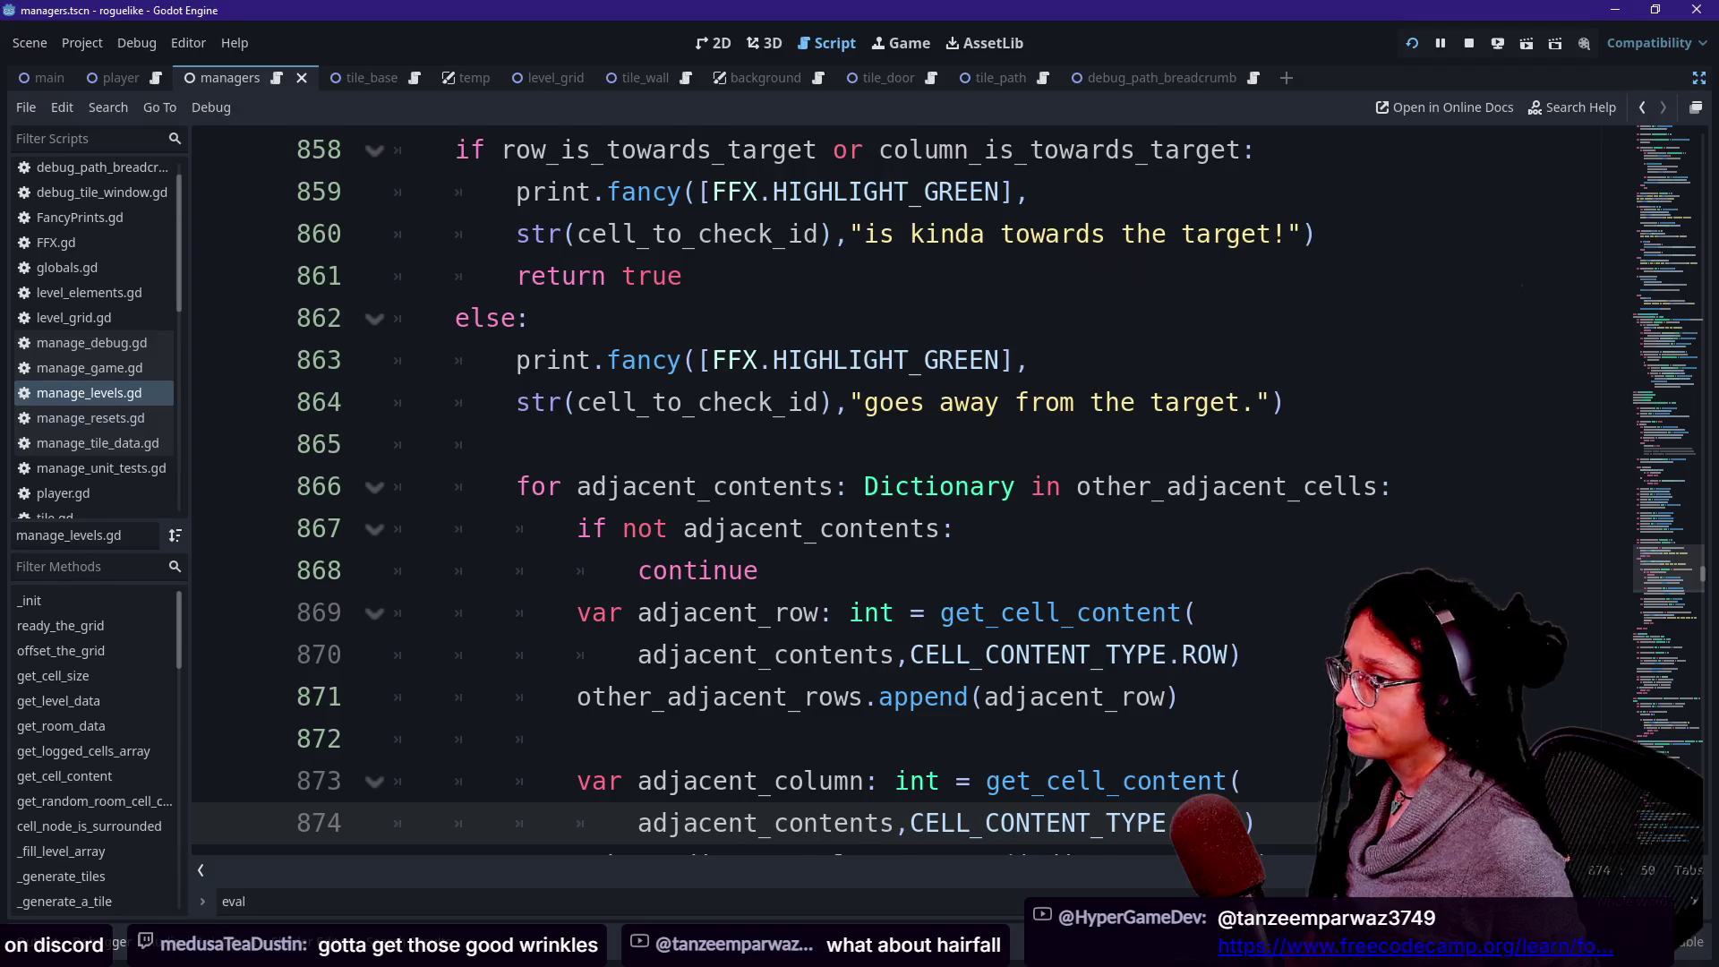
Scroll through manage_levels.gd from line 869 to review the surrounding code
click(882, 612)
mouse_move(882, 612)
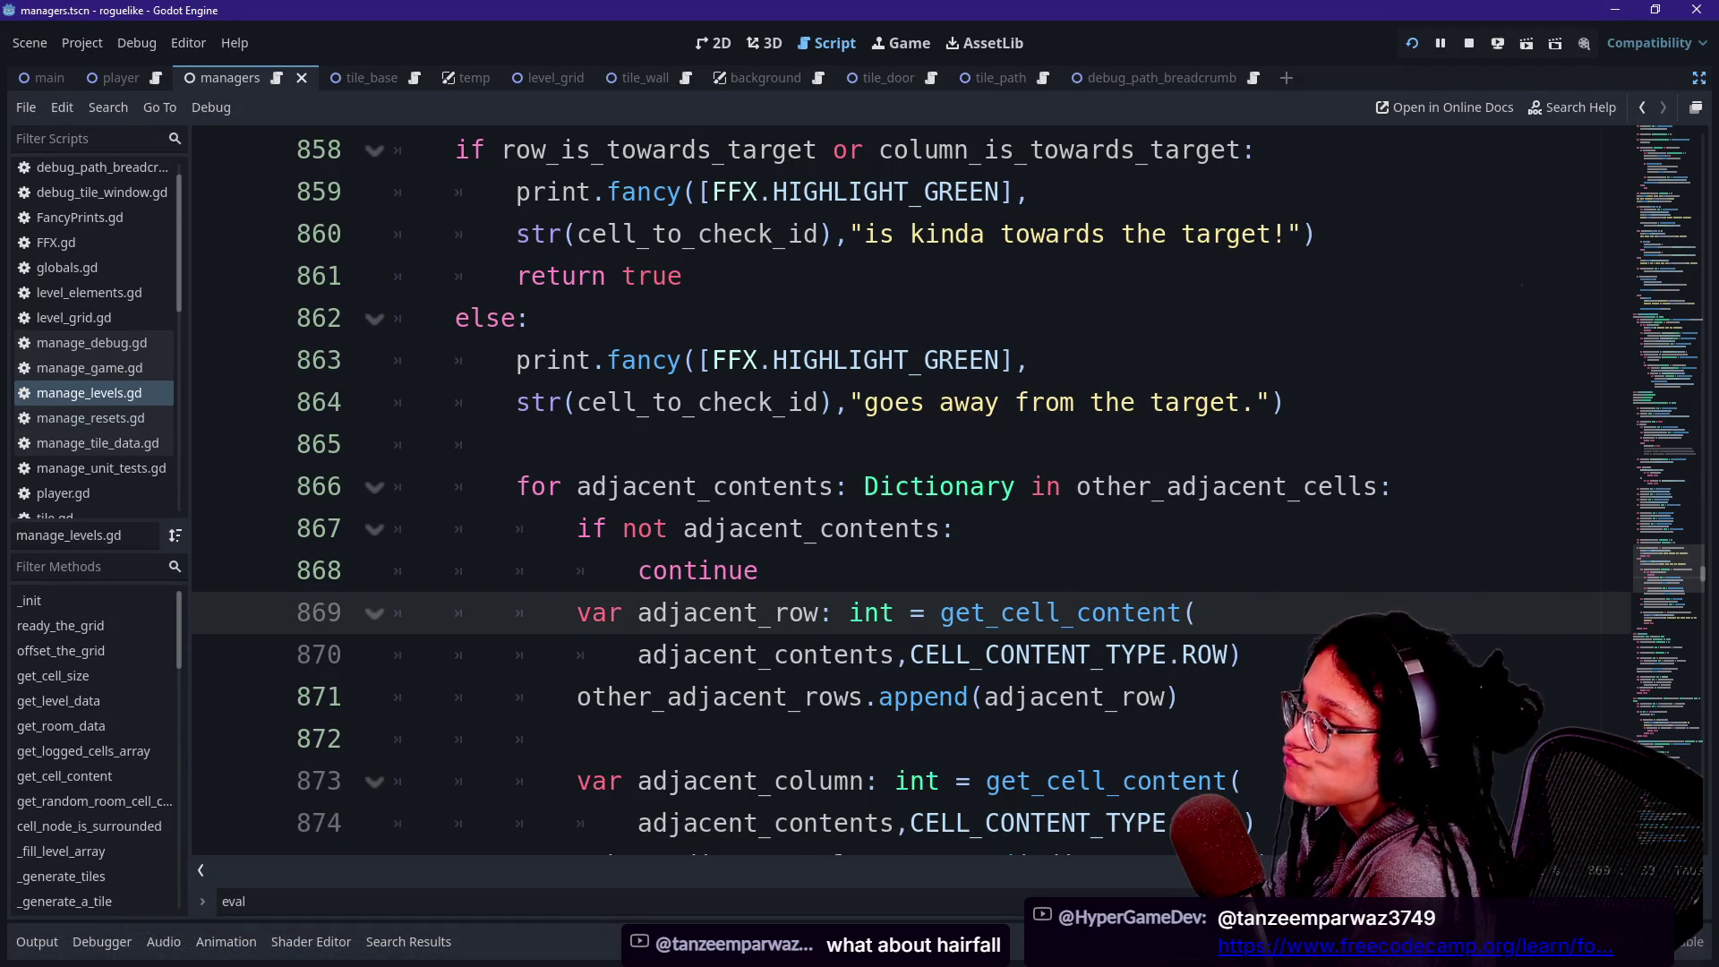
scroll(882, 612, down, 1)
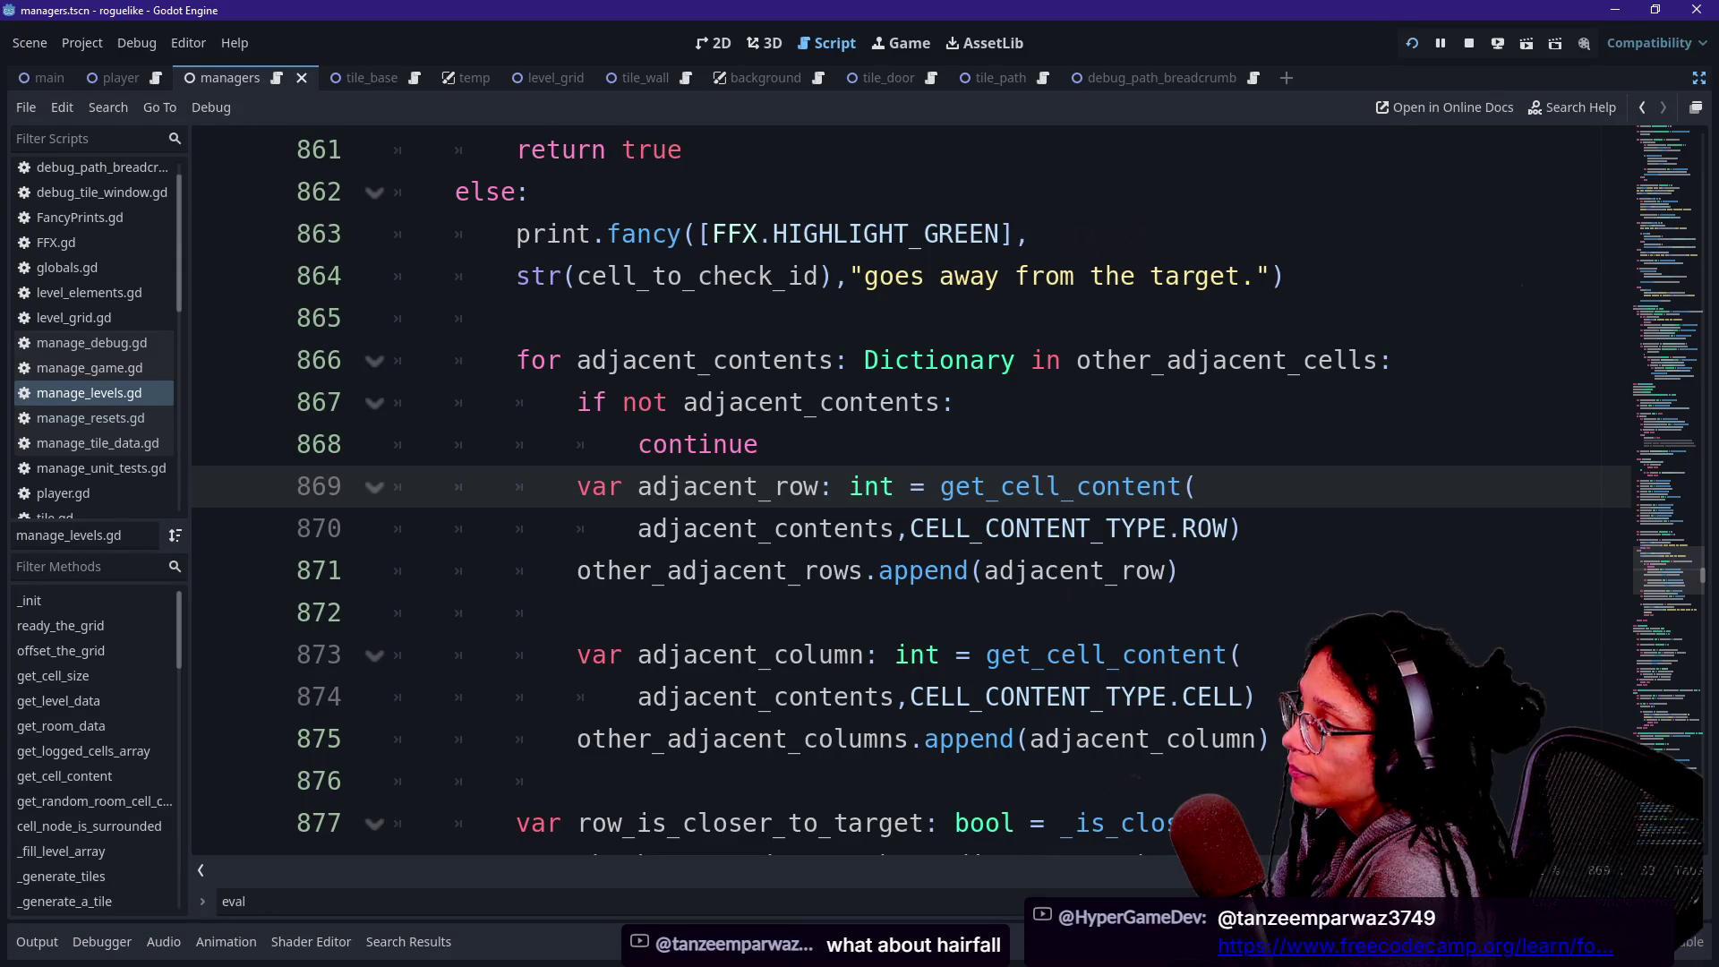
scroll(911, 487, down, 4)
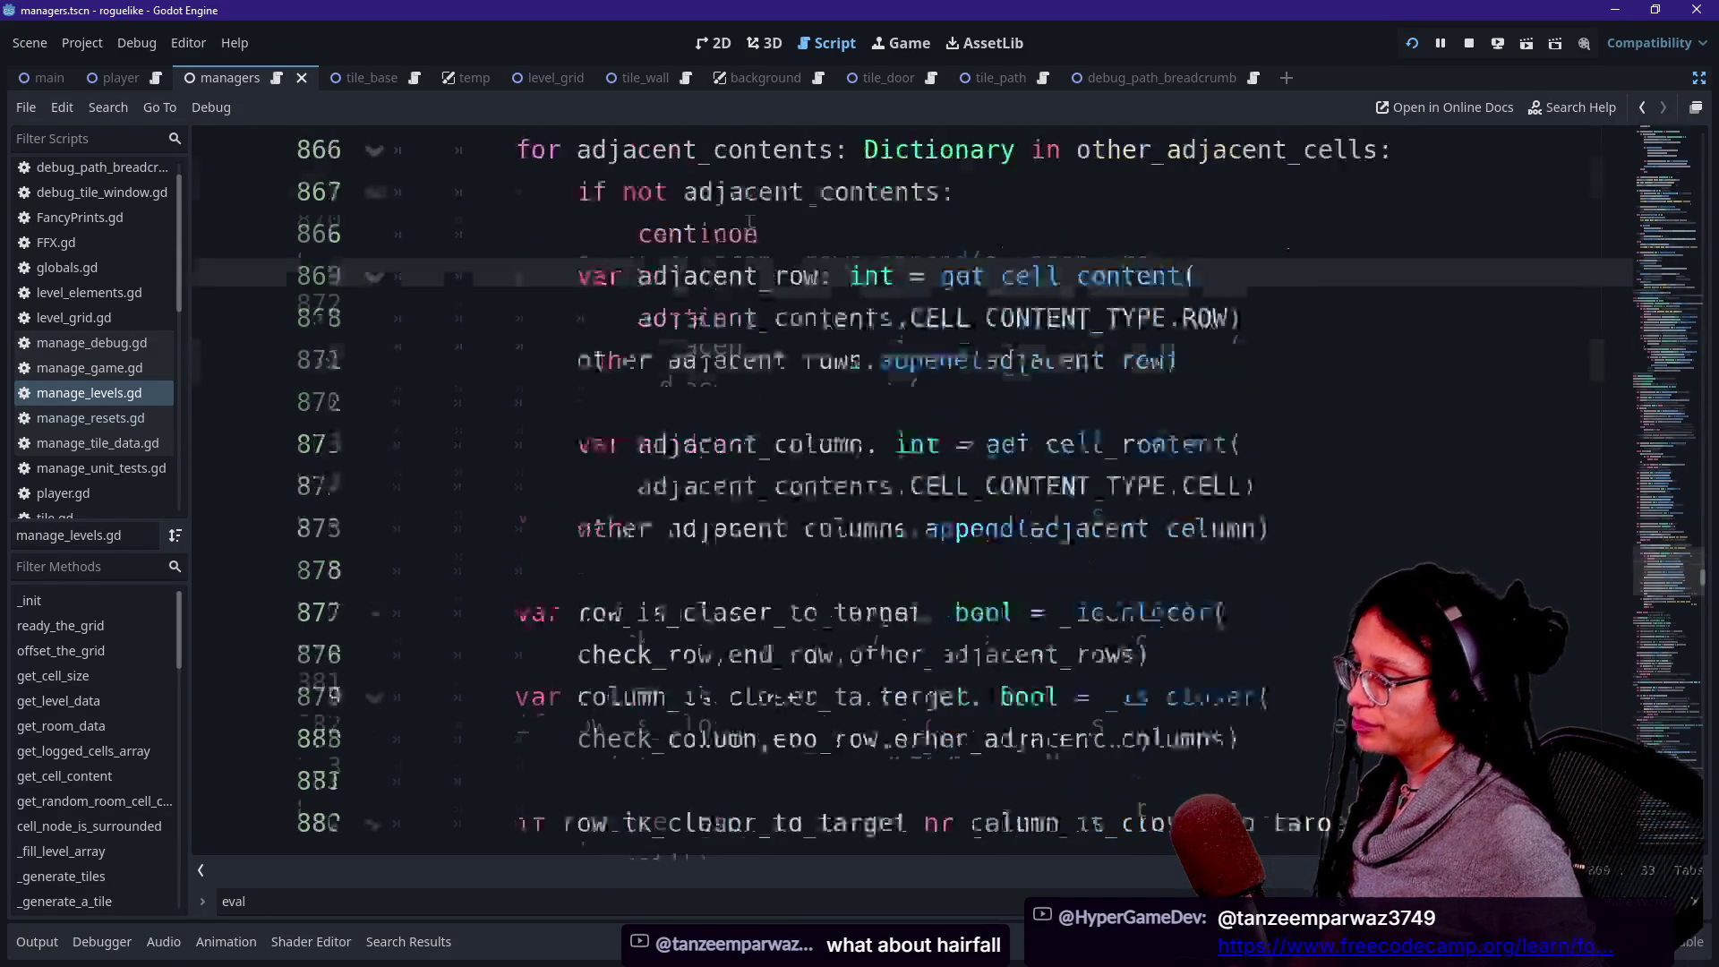
scroll(911, 488, up, 7)
scroll(911, 488, down, 10)
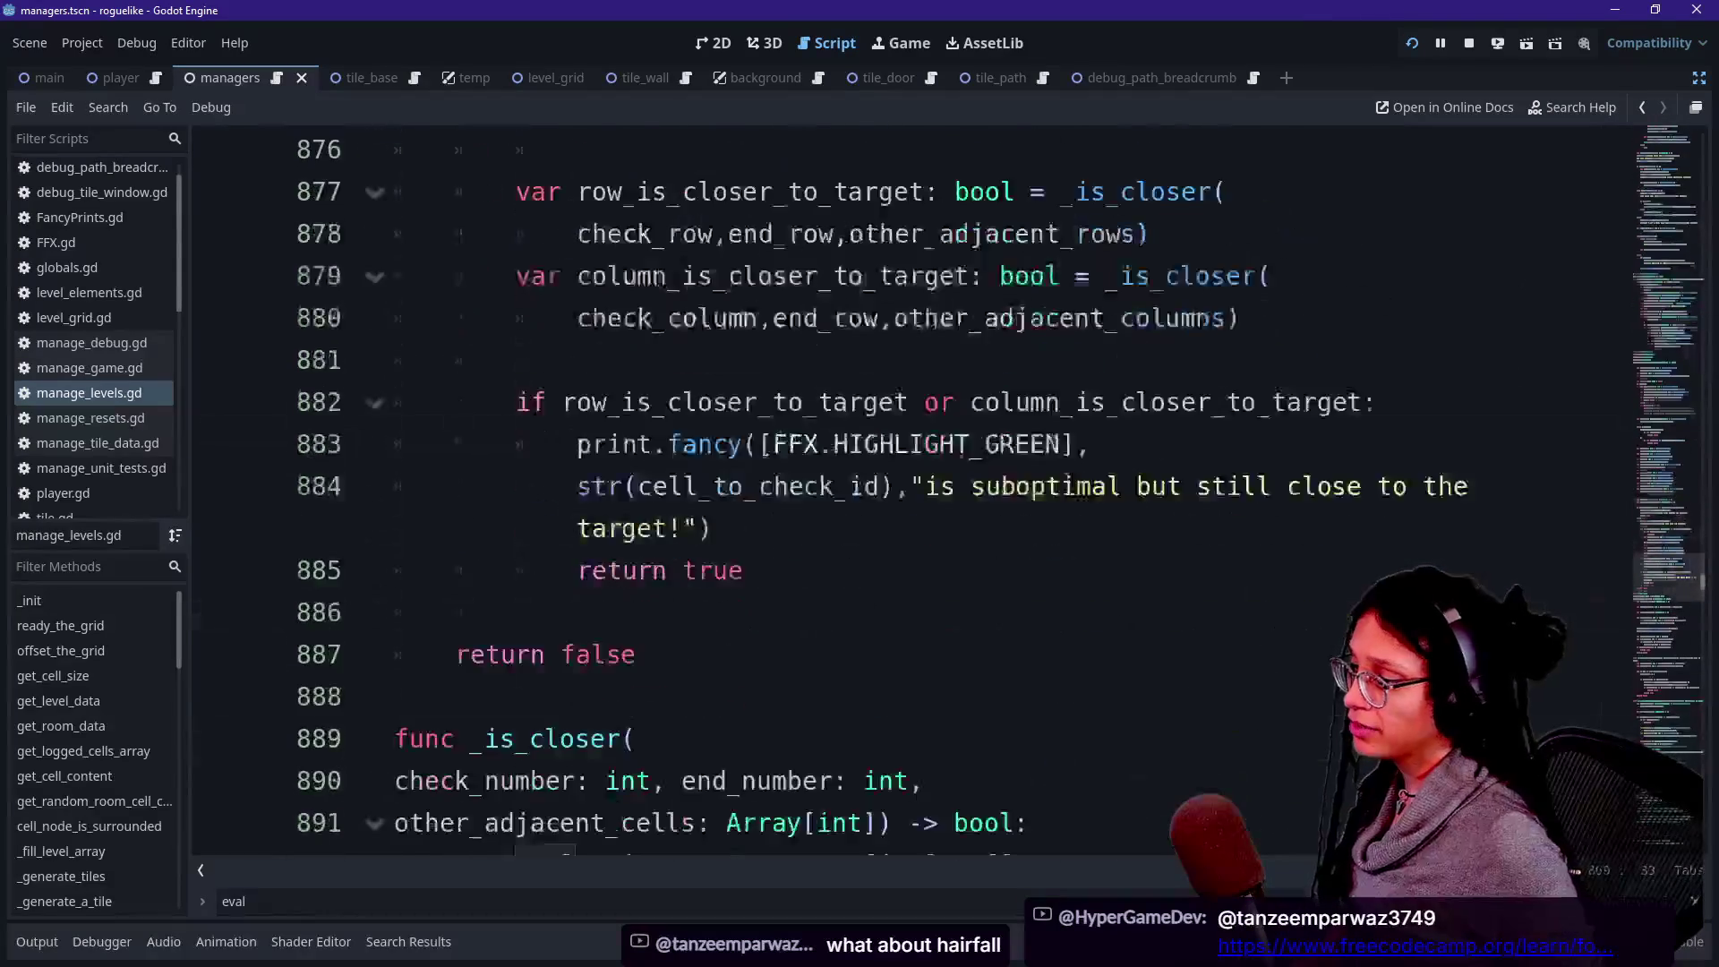
scroll(910, 488, down, 8)
scroll(911, 488, up, 16)
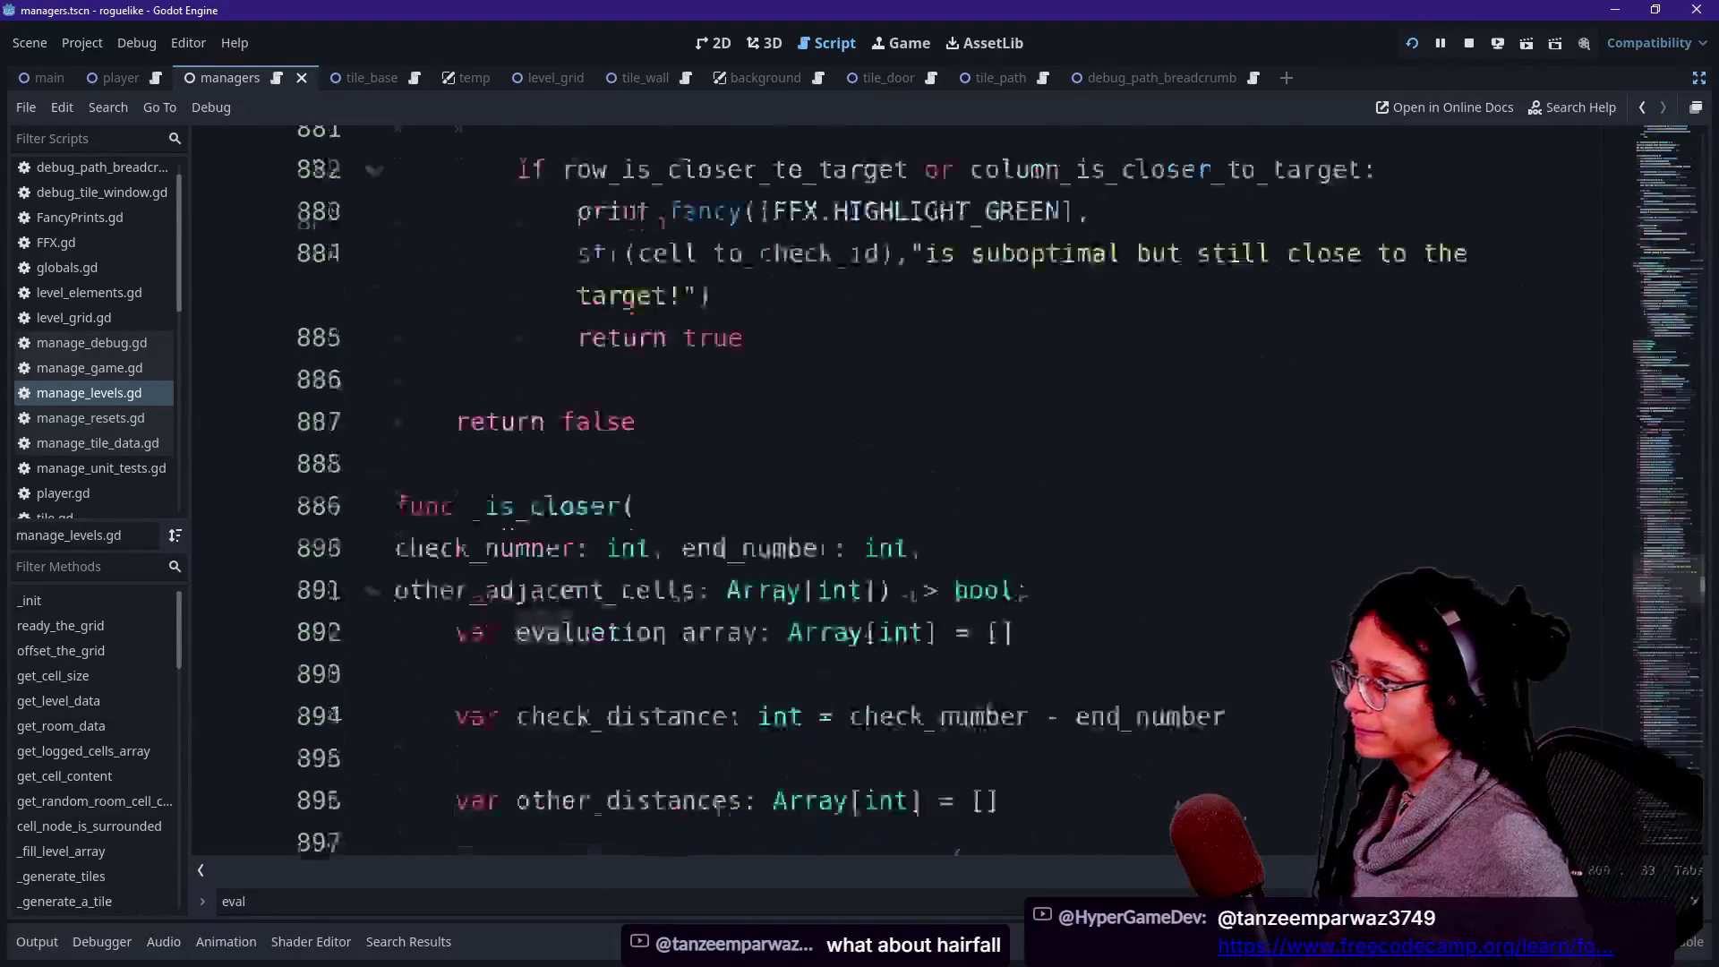
Search for 'validcell' and place the caret in the 'are:' string on line 730
key(ctrl+f)
text(validcell)
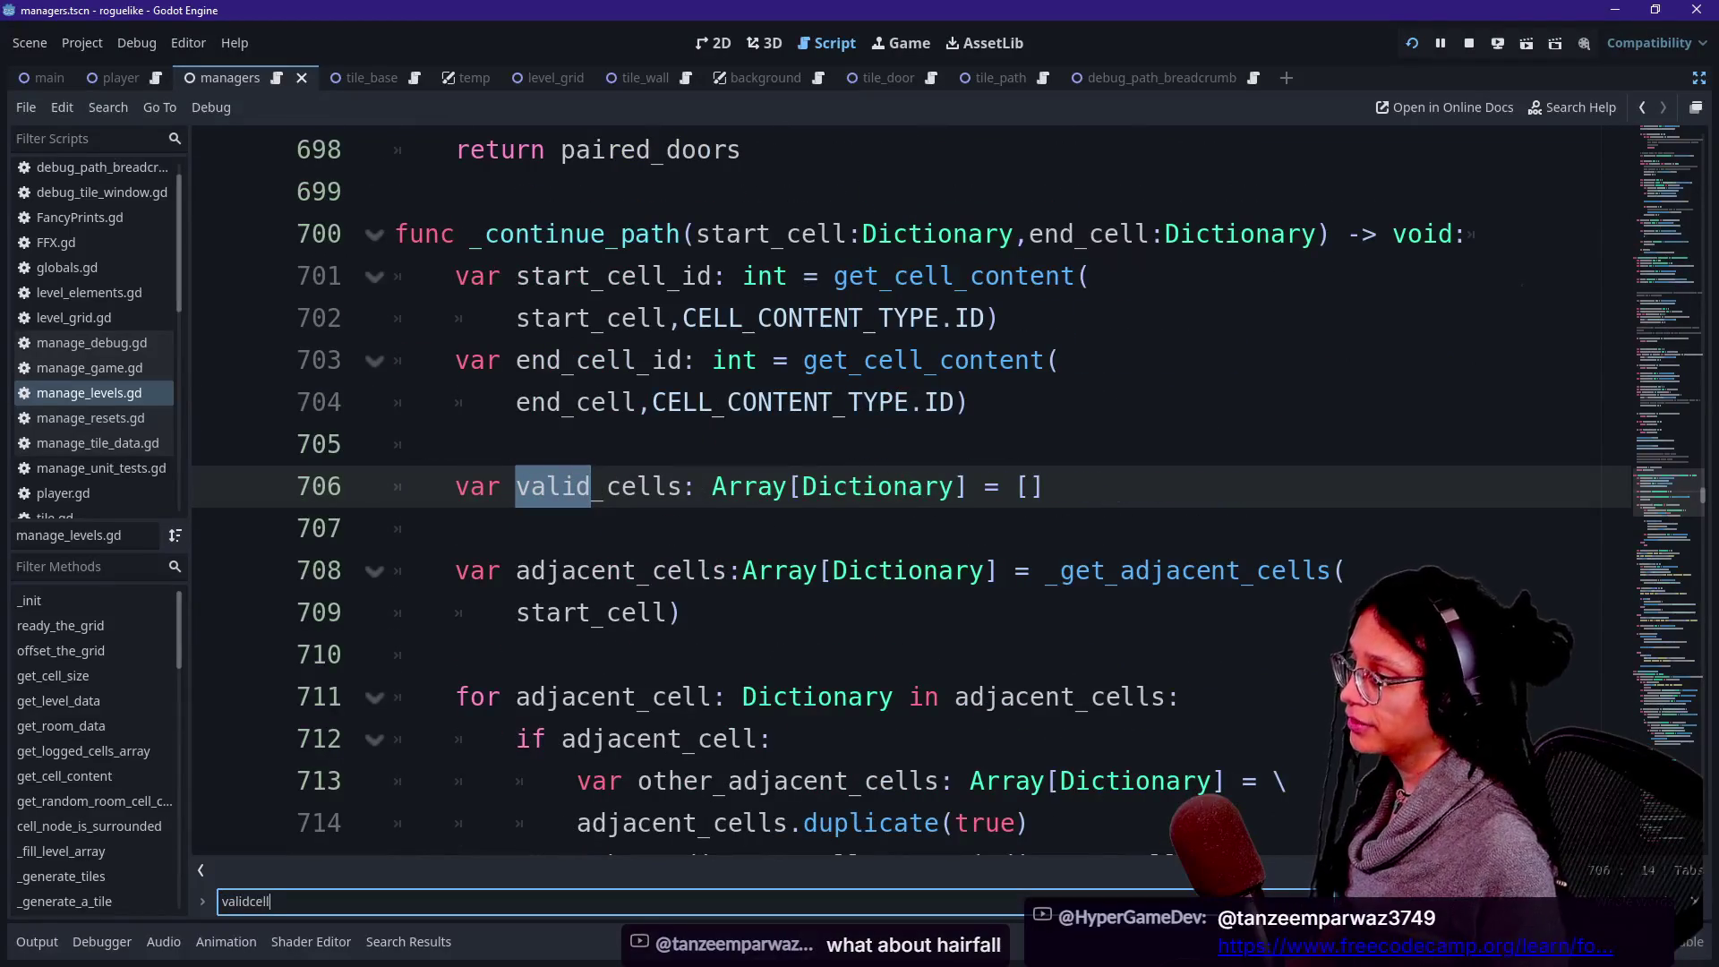
scroll(910, 488, down, 7)
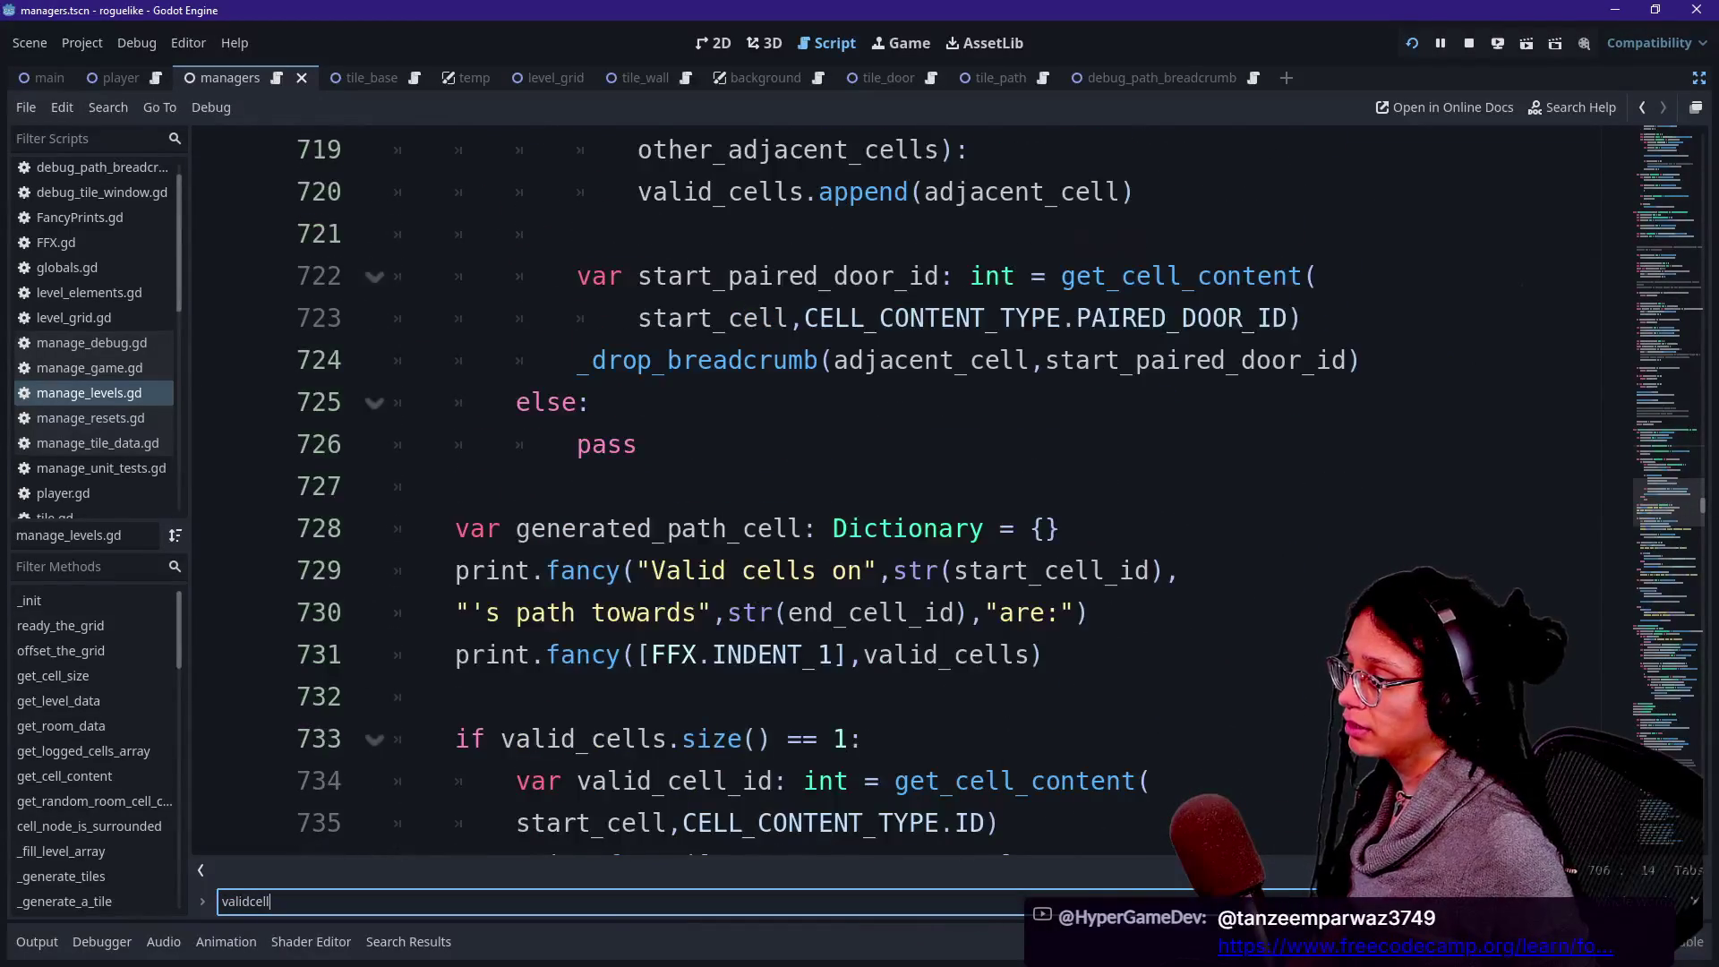
scroll(911, 488, down, 1)
click(456, 360)
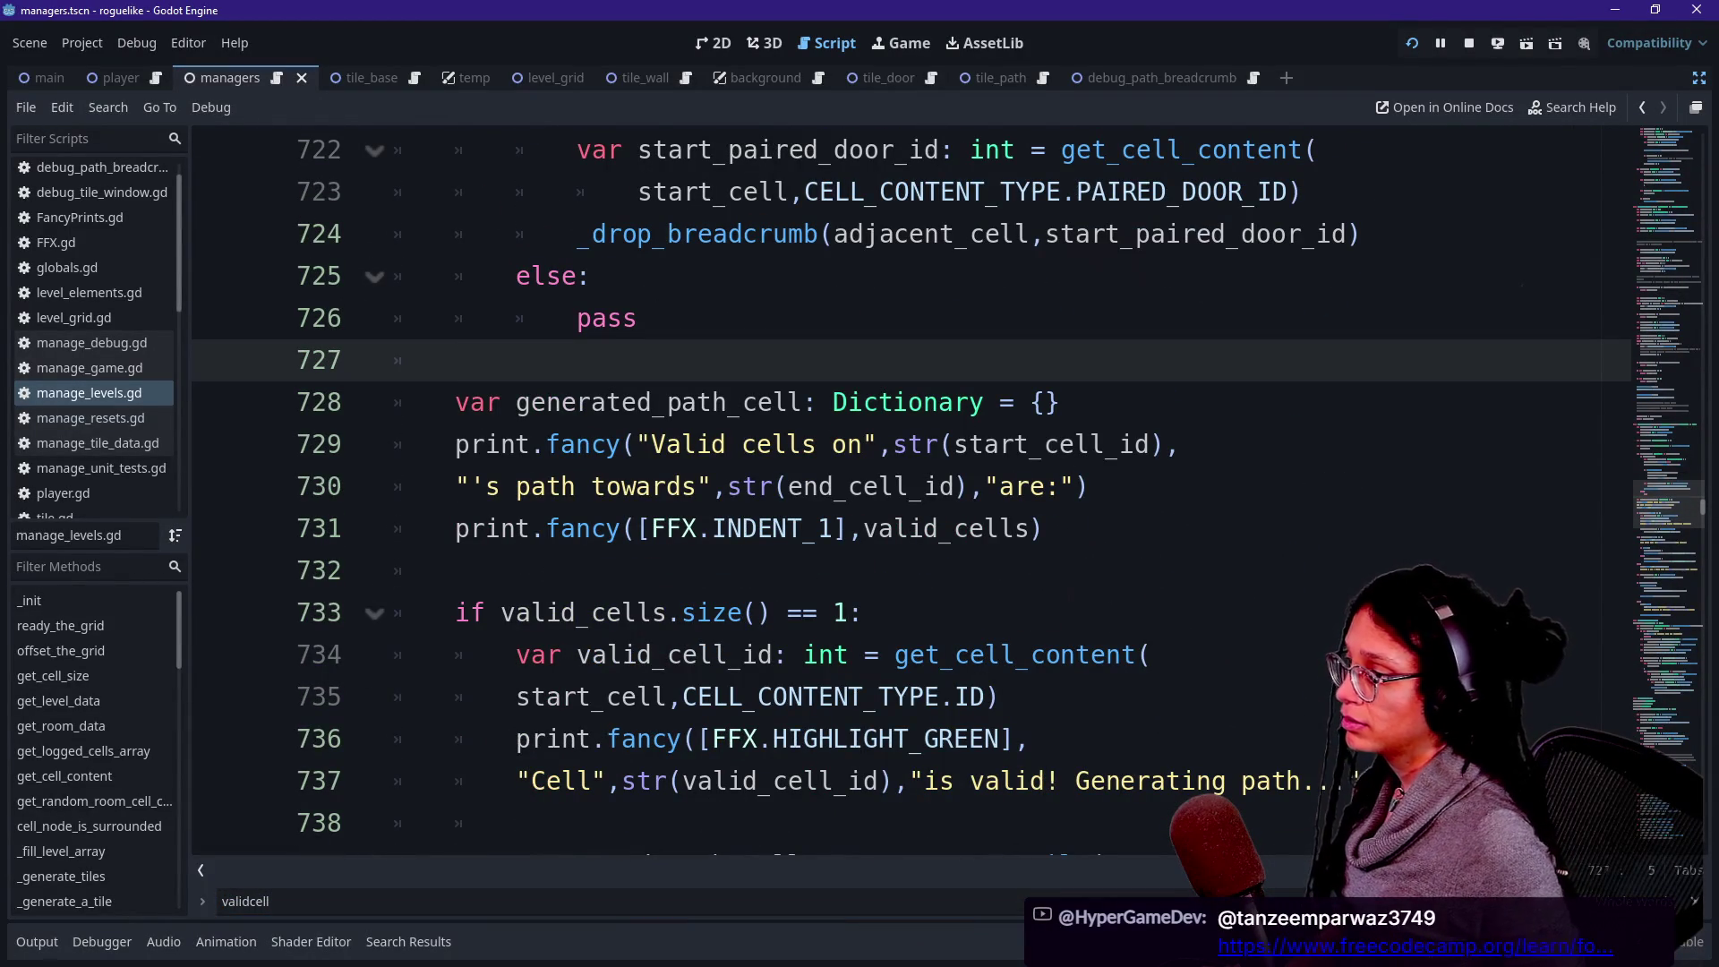
scroll(911, 487, down, 3)
scroll(896, 493, up, 2)
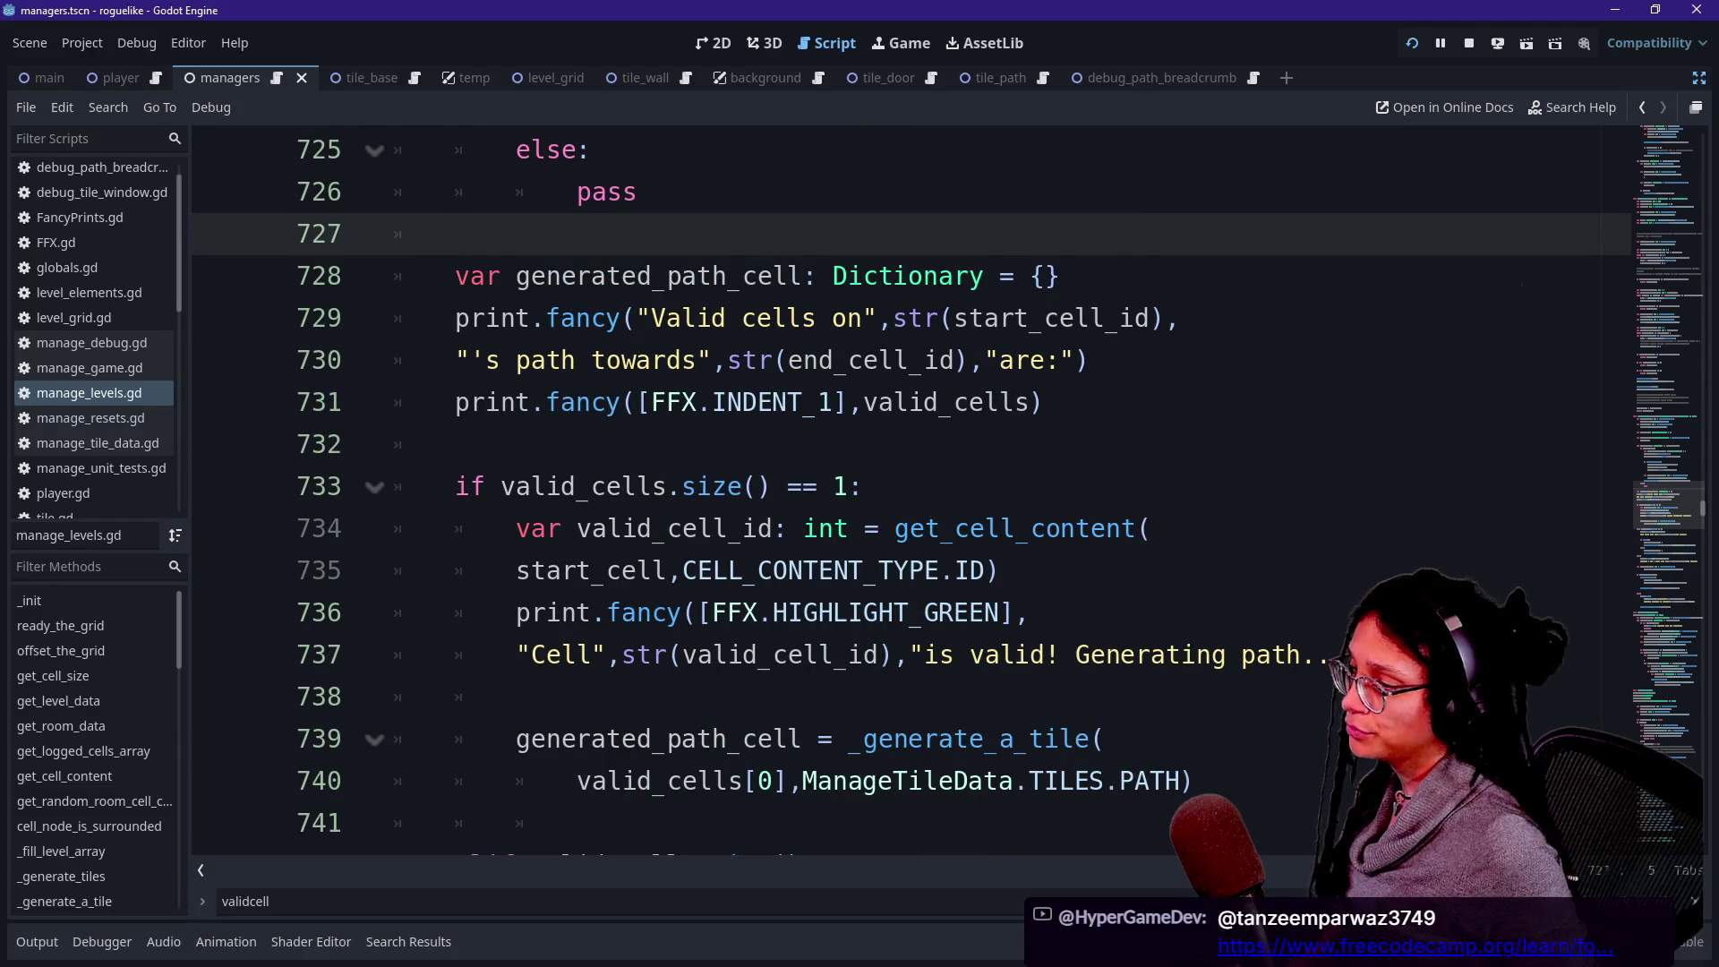
click(1060, 360)
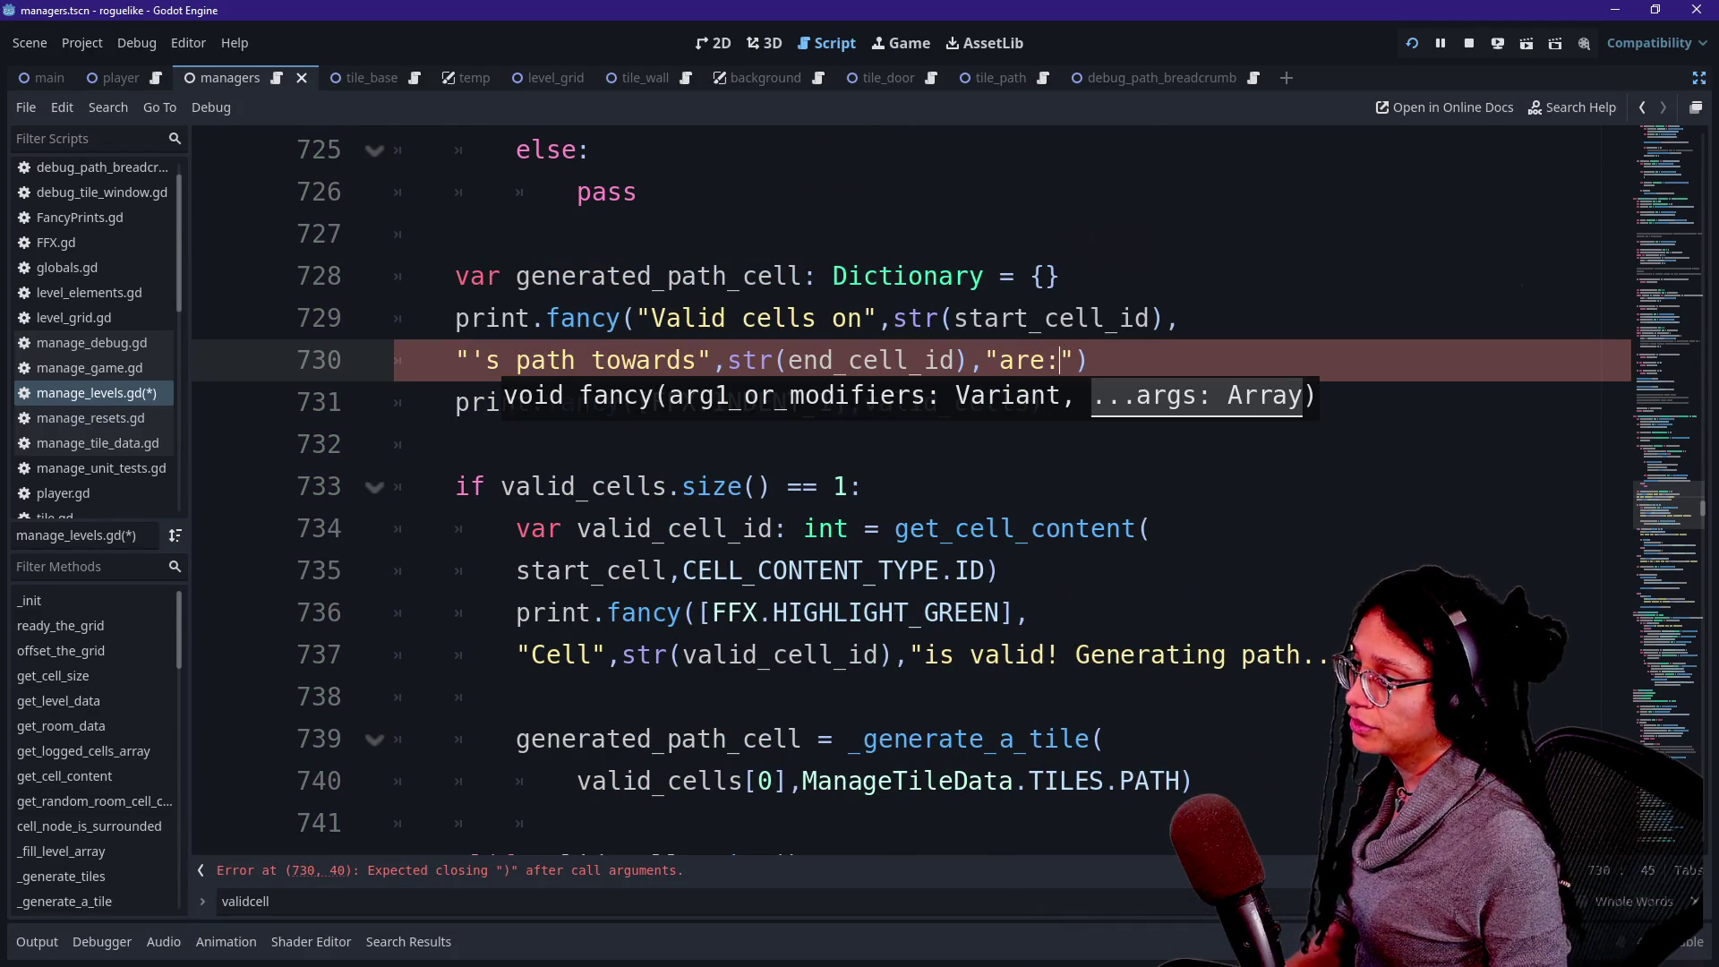
Change the end of the line 730 message string to 'are:\n\t'
key(BackSpace)
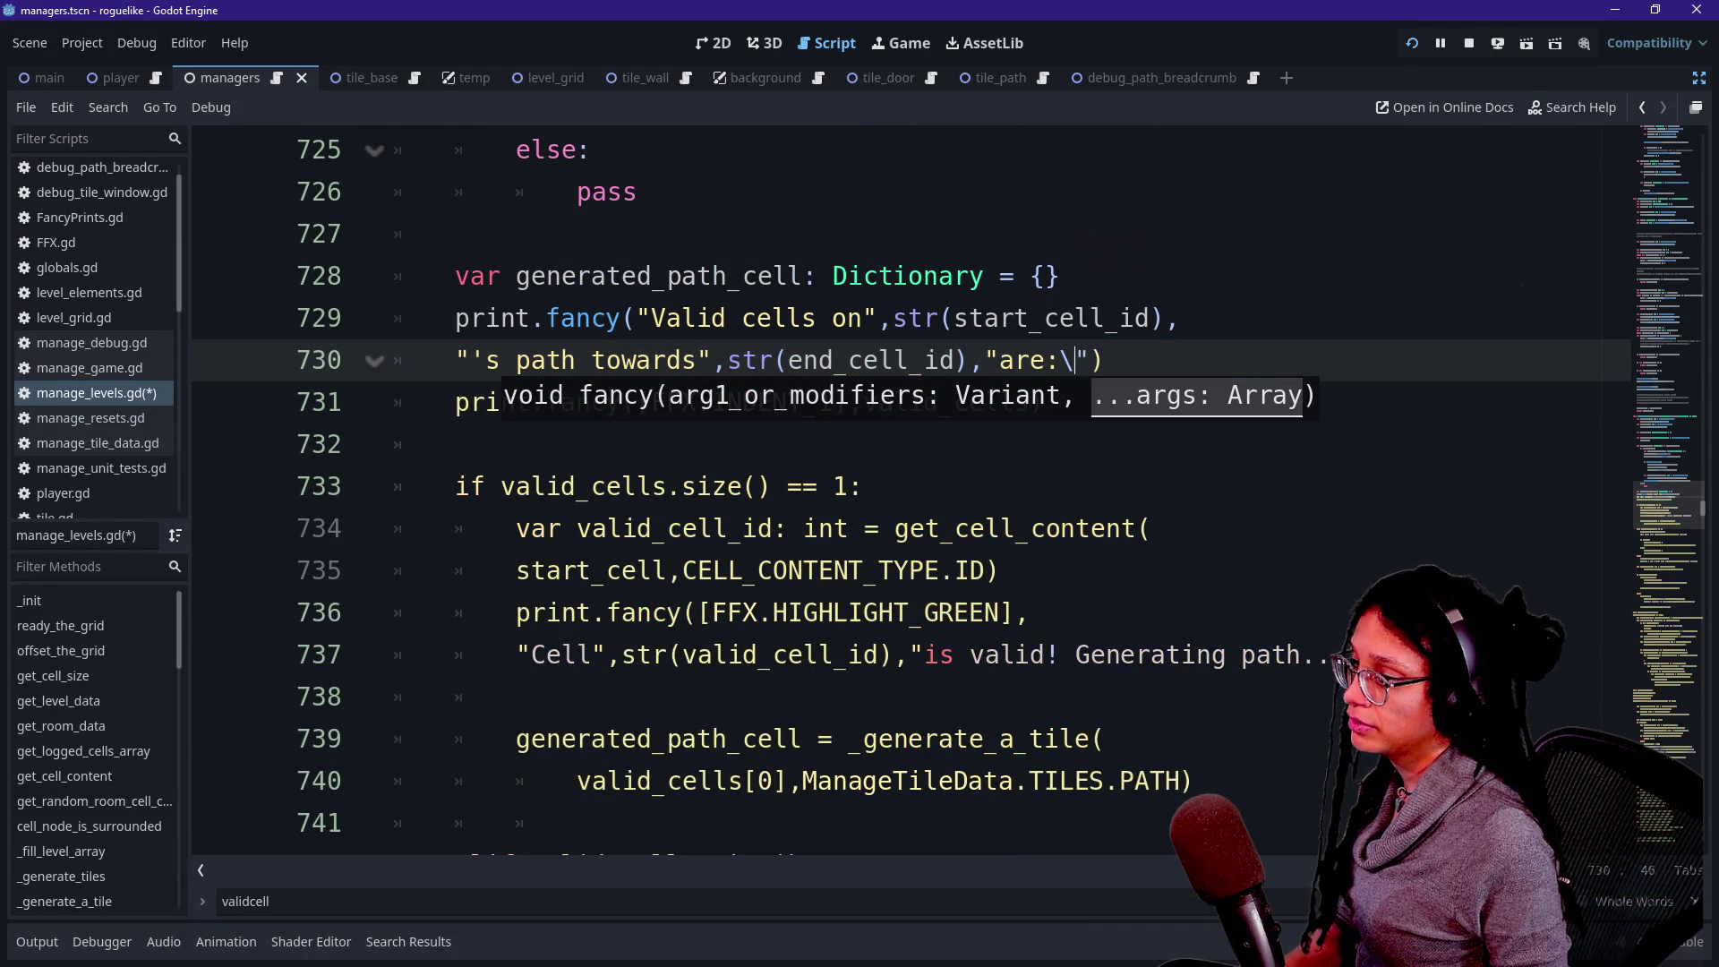
text(m)
text(])
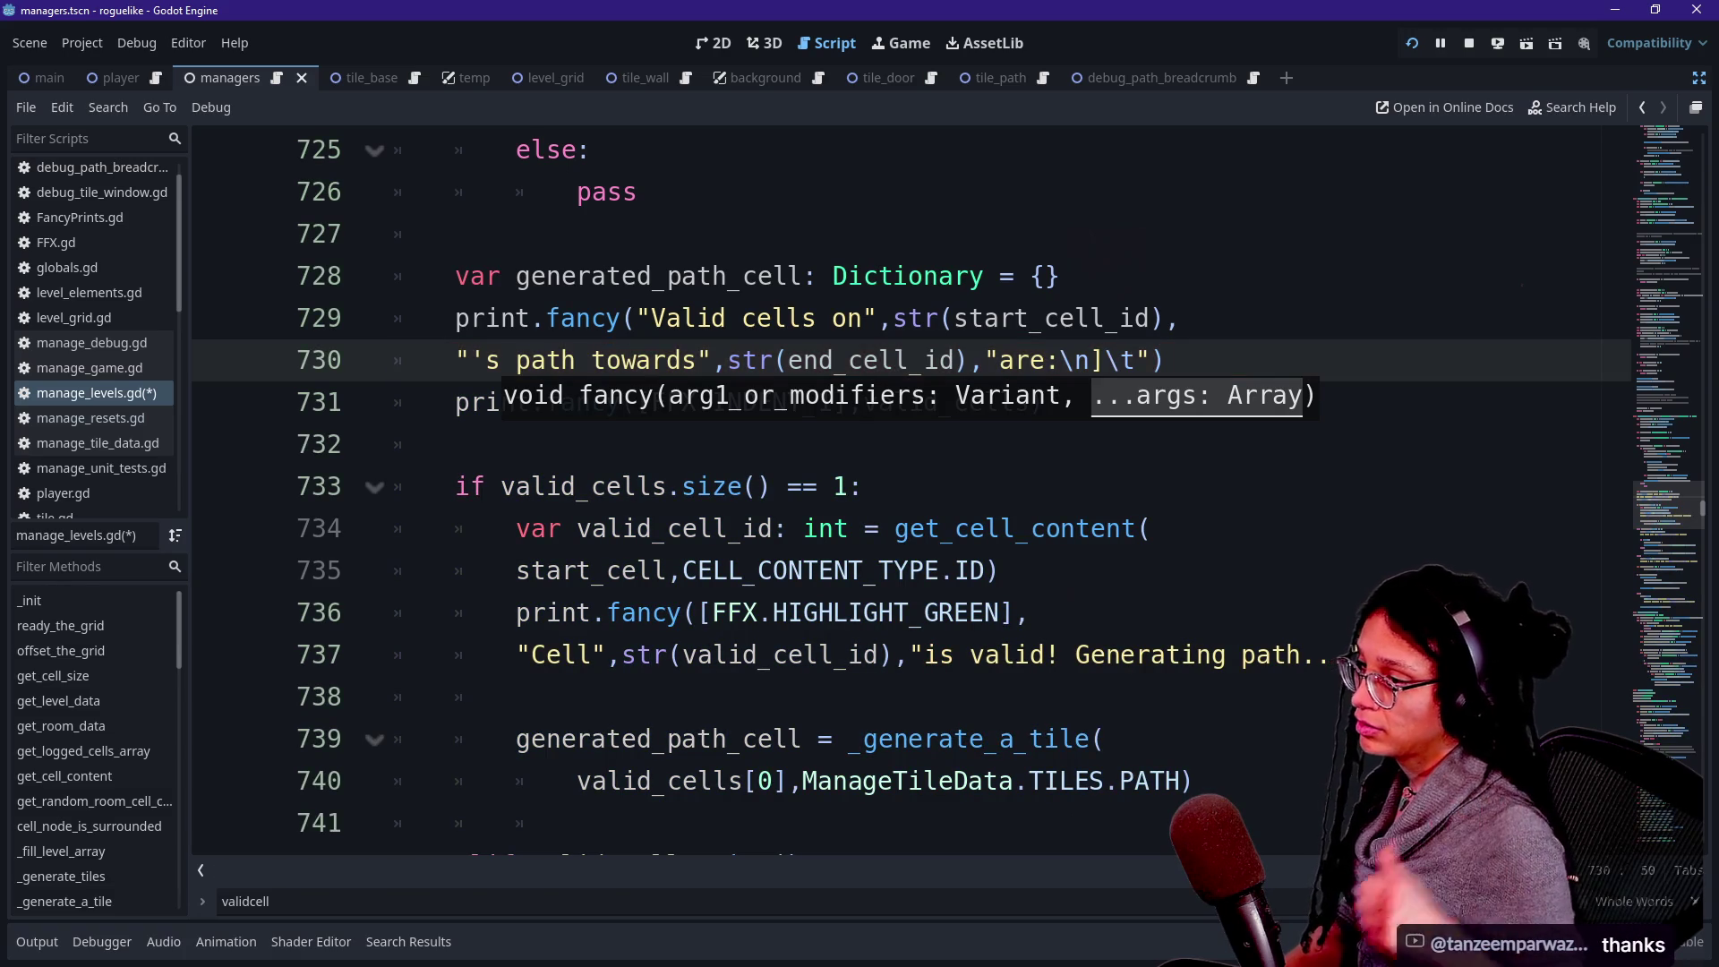
key(Left)
key(Left)
key(BackSpace)
key(Right)
key(Right)
Delete the print.fancy([FFX.INDENT_1] prefix, join line 731 onto 730, and rename valid_cells to valid_cell_ids
click(456, 444)
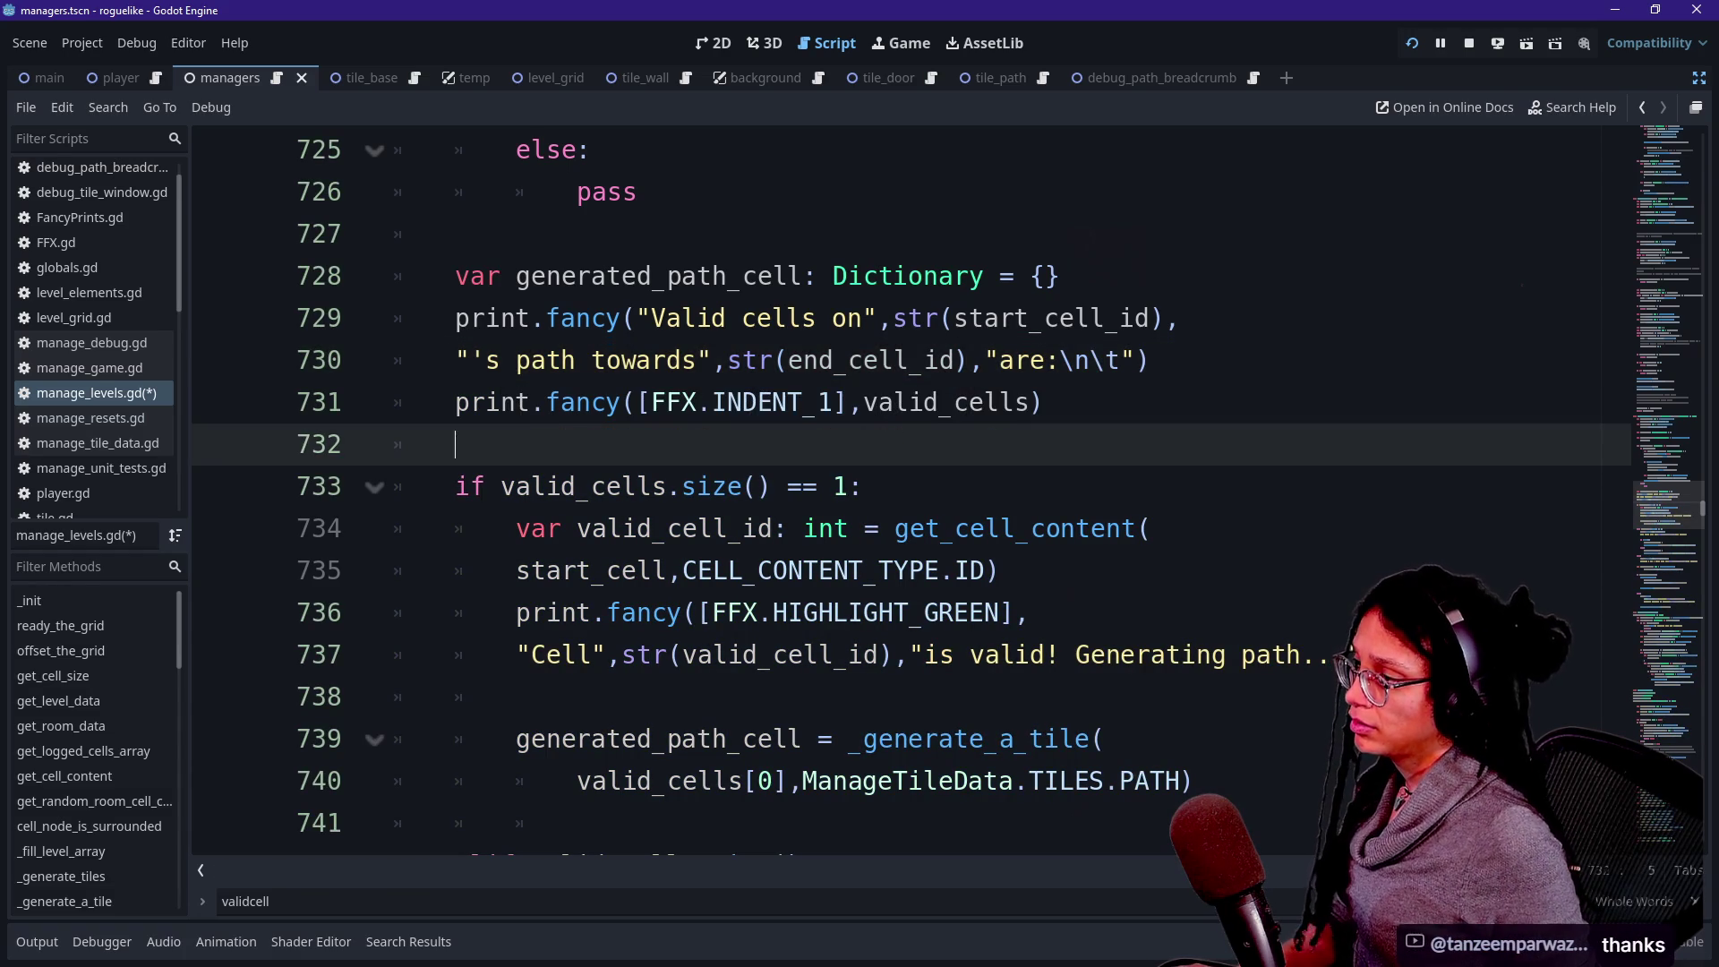
drag(455, 402, 847, 402)
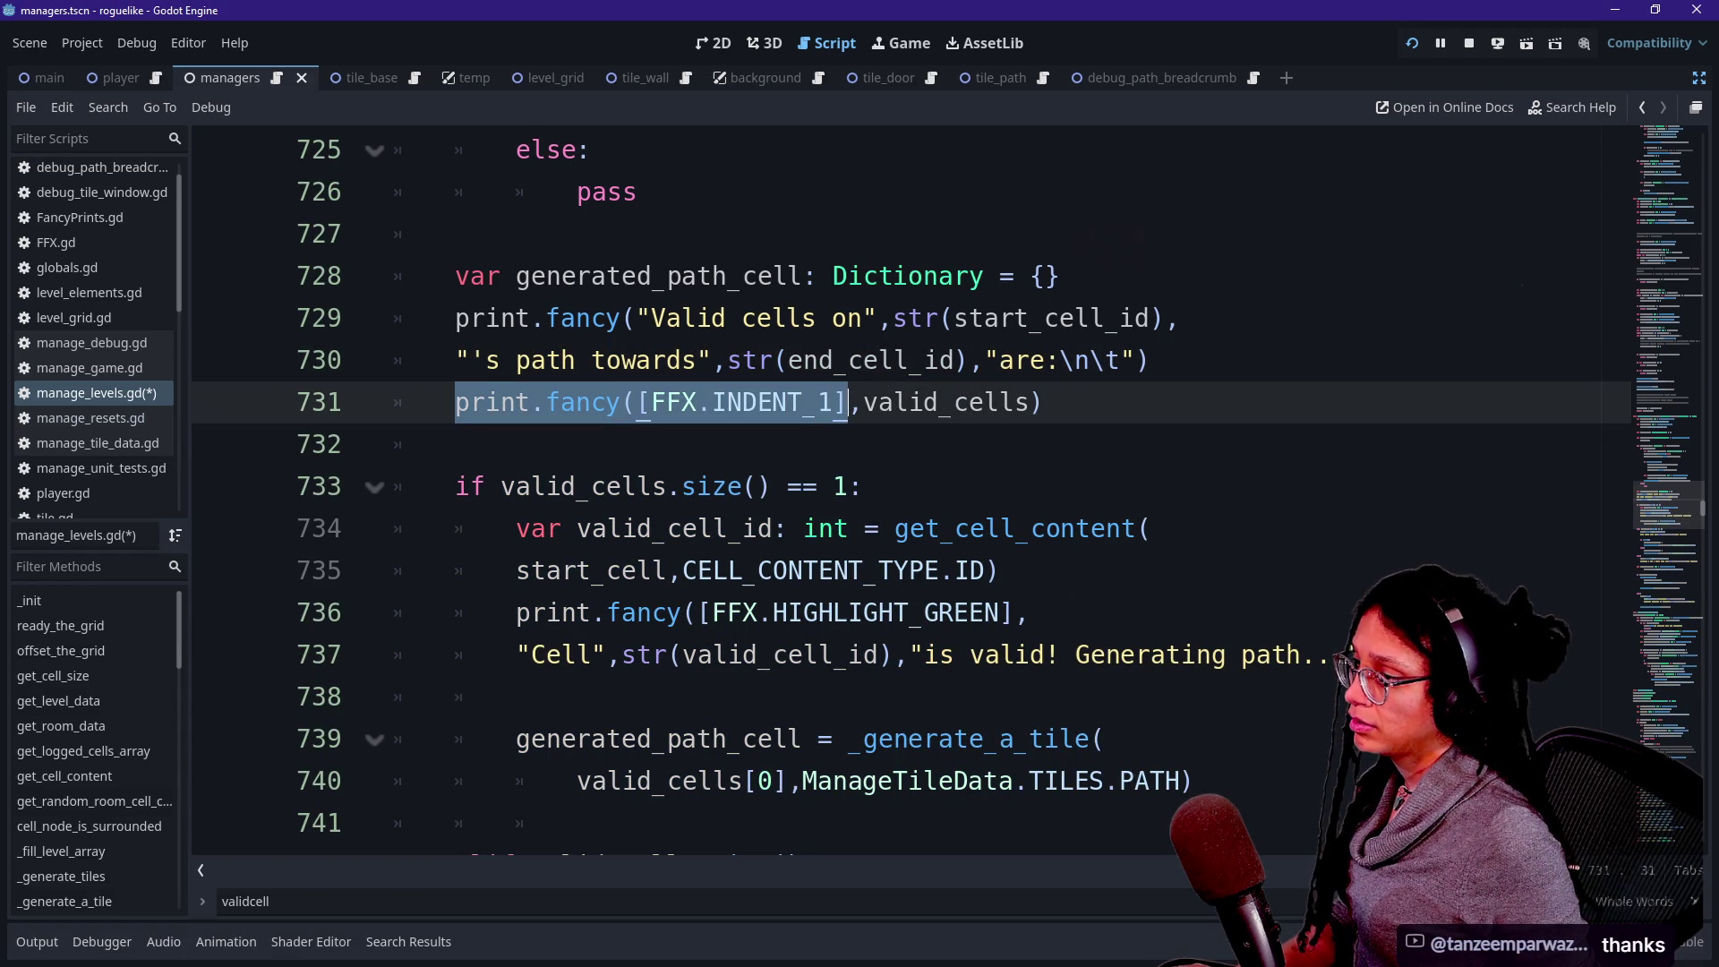
key(BackSpace)
key(BackSpace)
key(BackSpace)
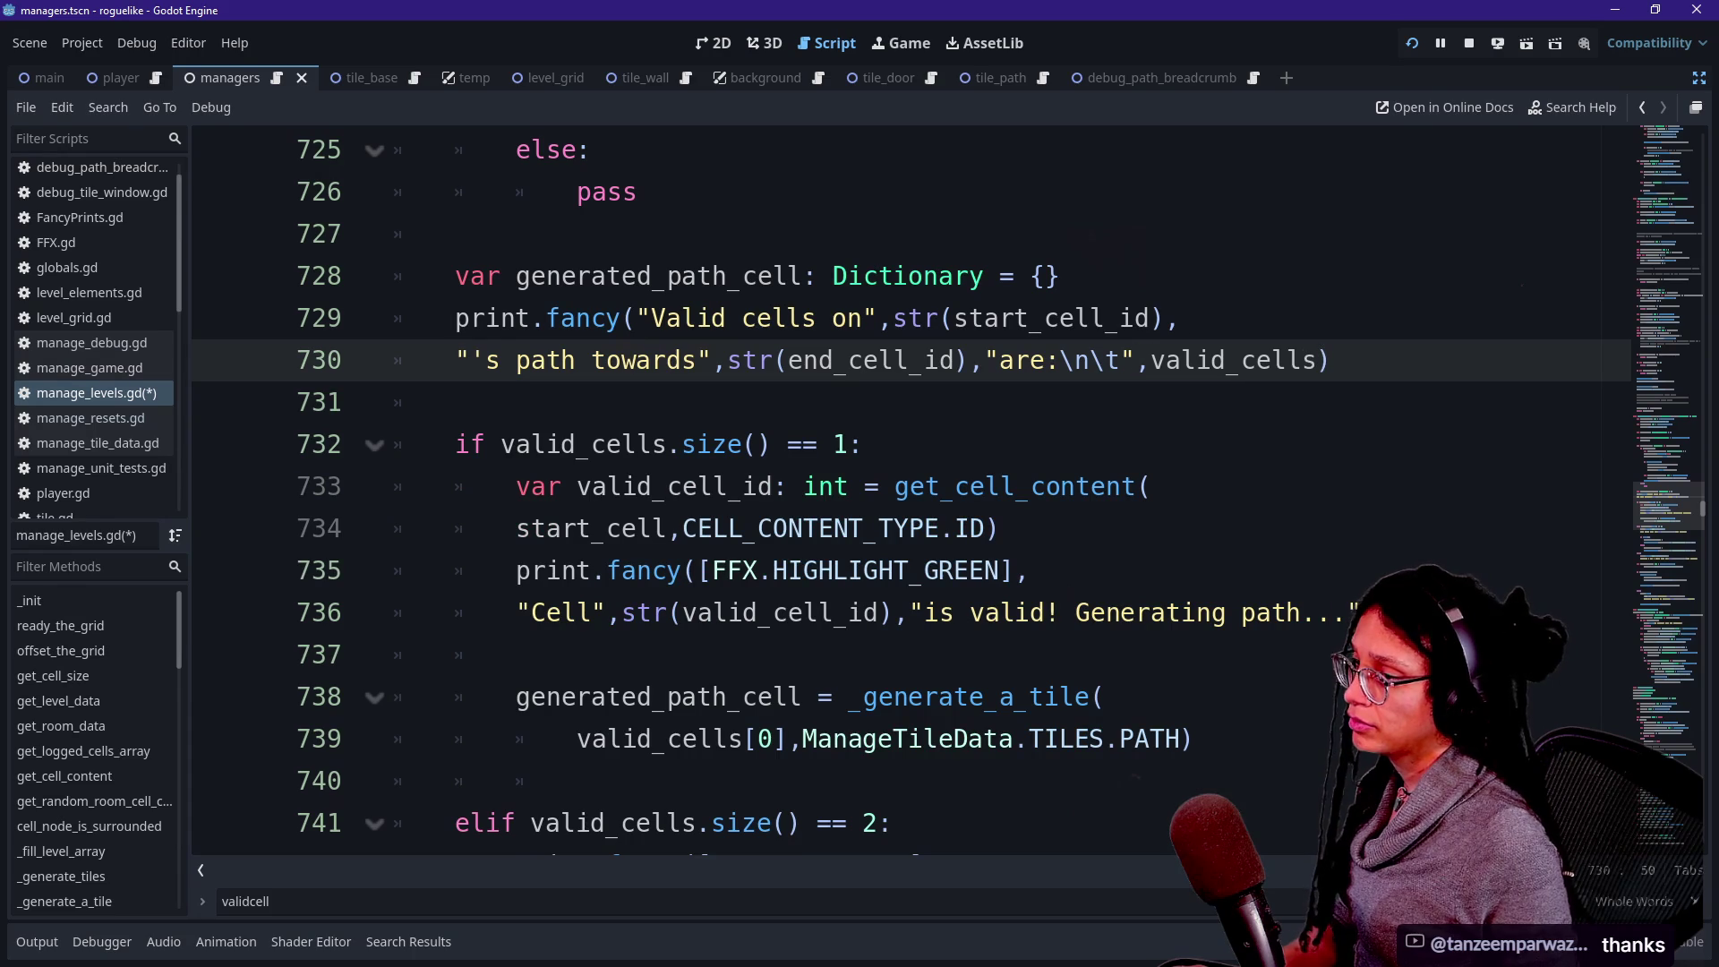
key(BackSpace)
text(_ids)
click(622, 192)
key(Down)
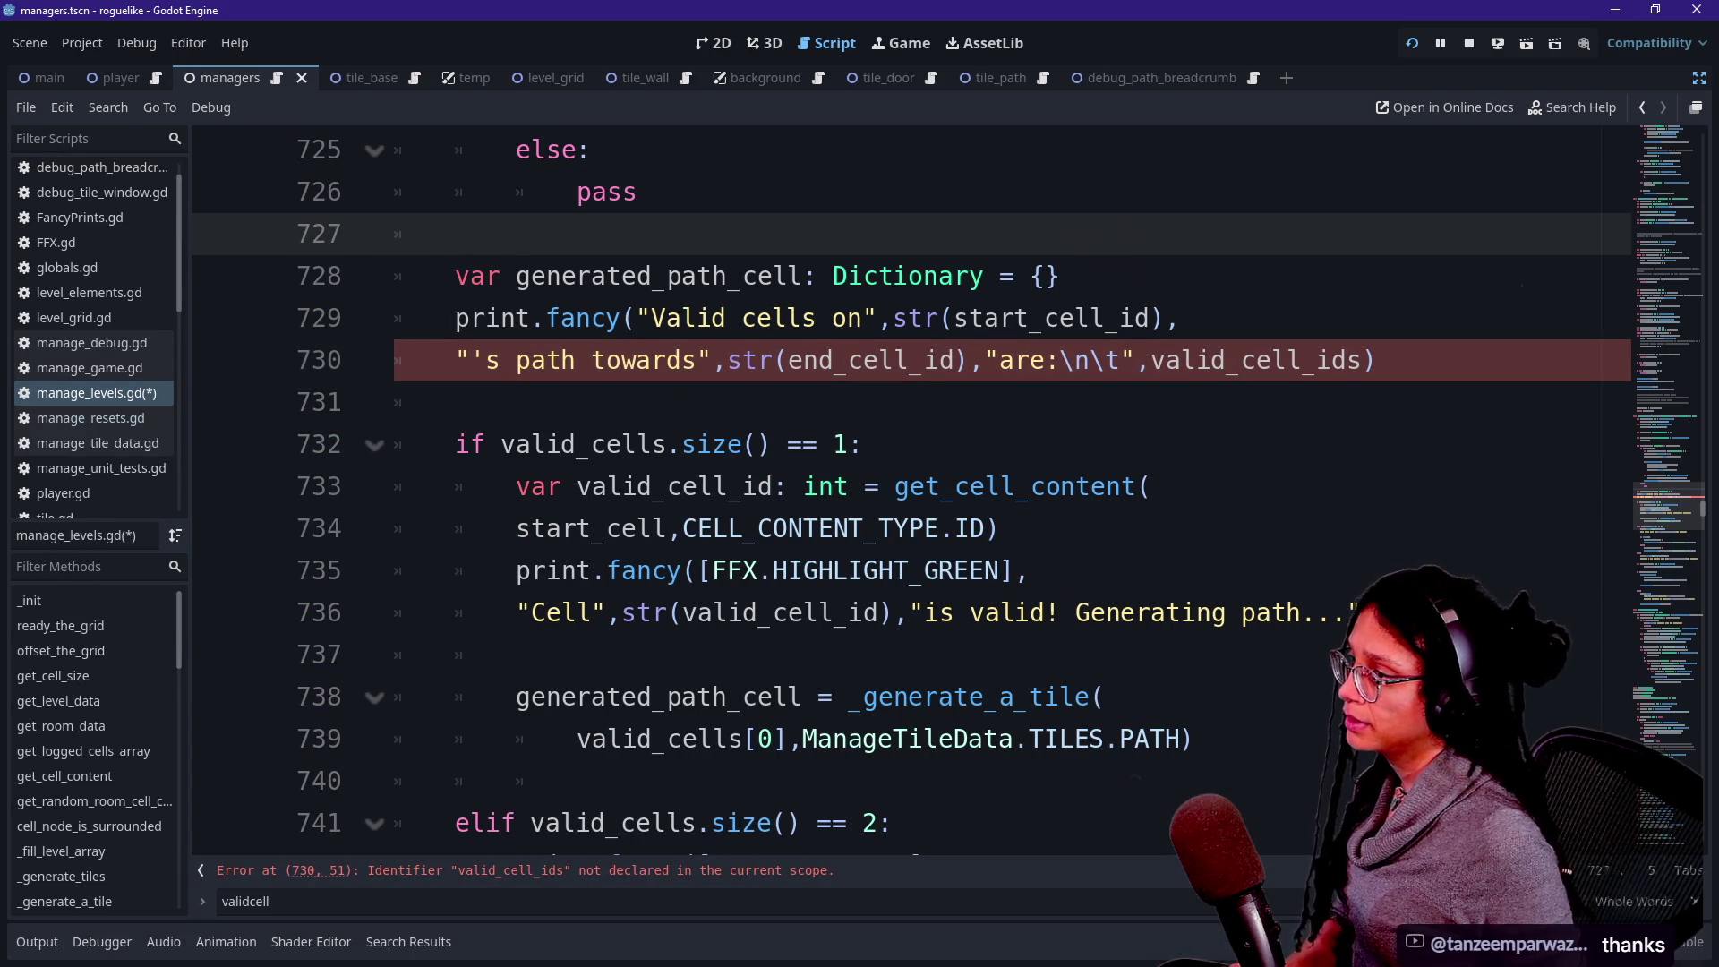
Delete the partial 'var vald' declaration and open blank lines below line 728
key(BackSpace)
text(f)
text(ar vald)
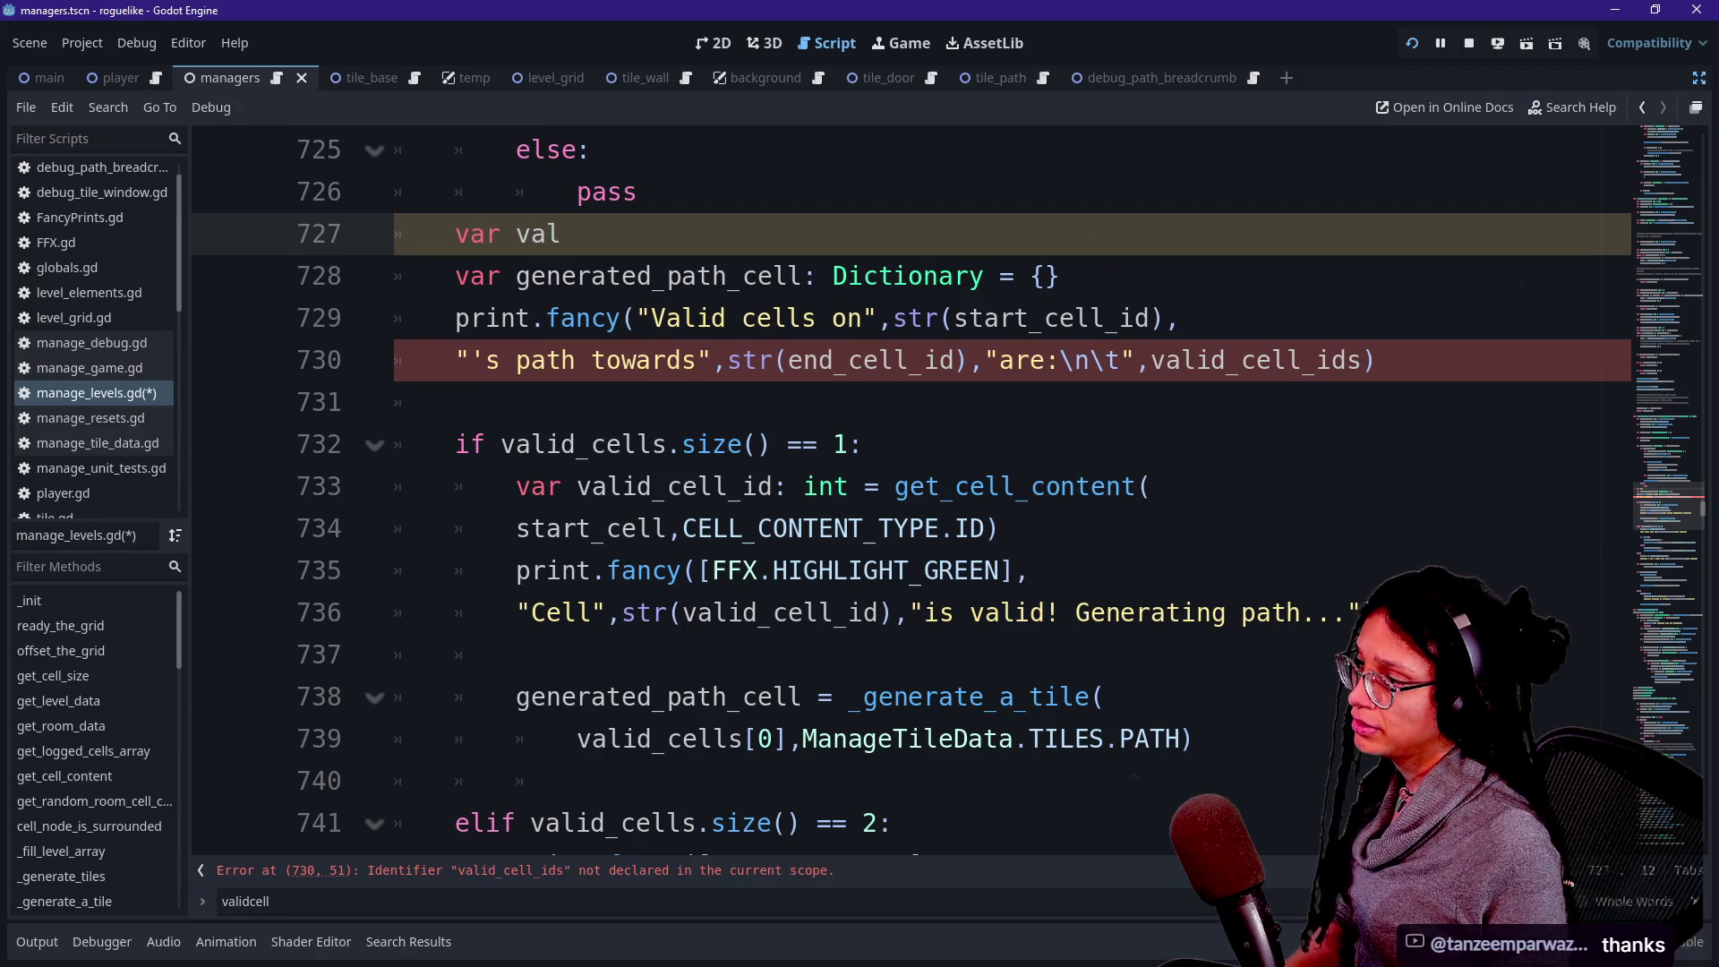
key(BackSpace)
key(BackSpace)
click(1062, 275)
key(Return)
key(Return)
key(Up)
key(Return)
Declare valid_cells_ids as Array[int] = [] on the new line
text(var val)
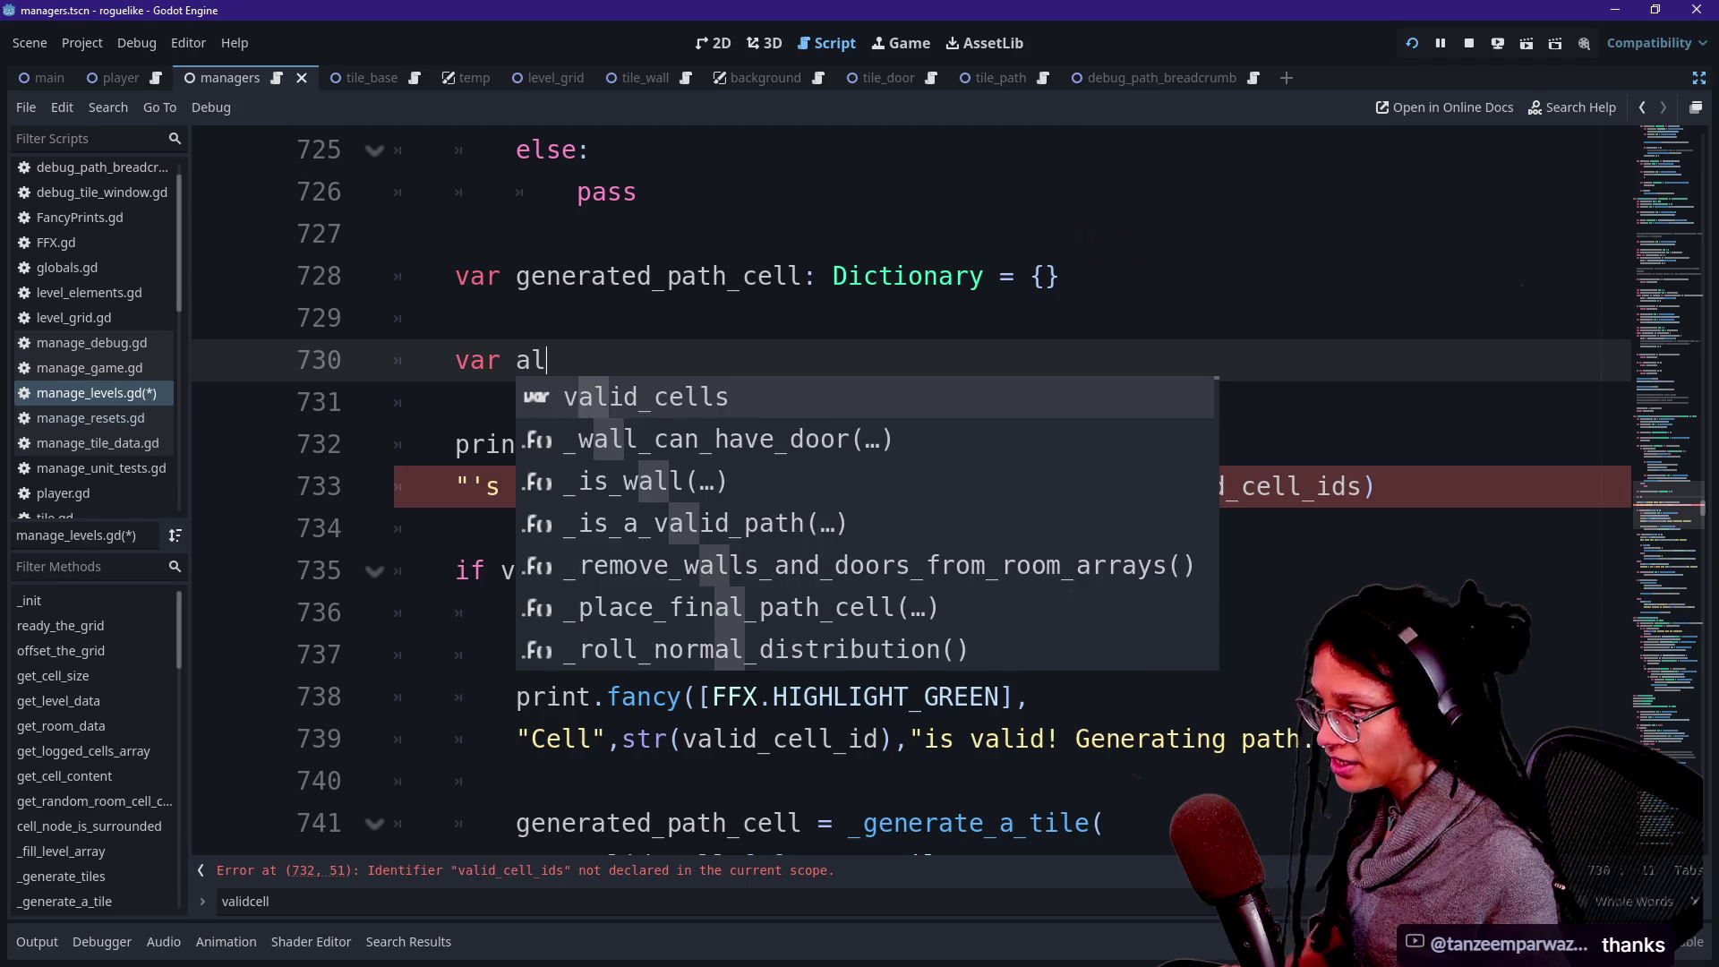
key(BackSpace)
key(BackSpace)
text(valid)
text(ces)
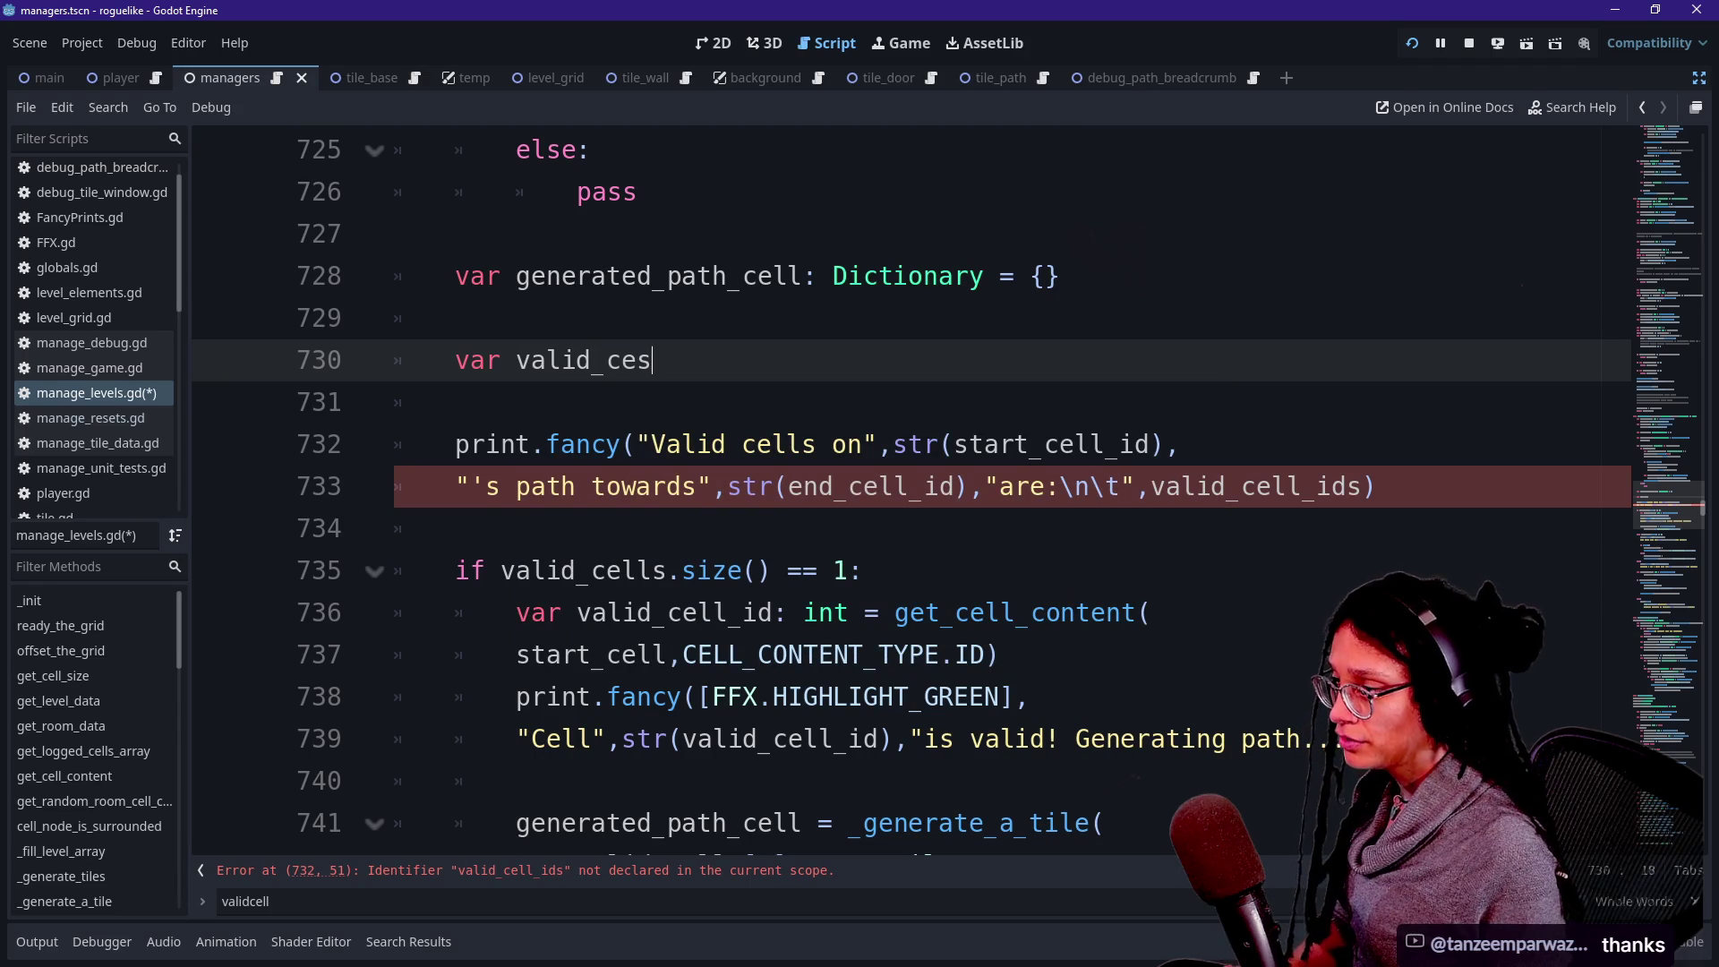
text(ls_i)
text(()
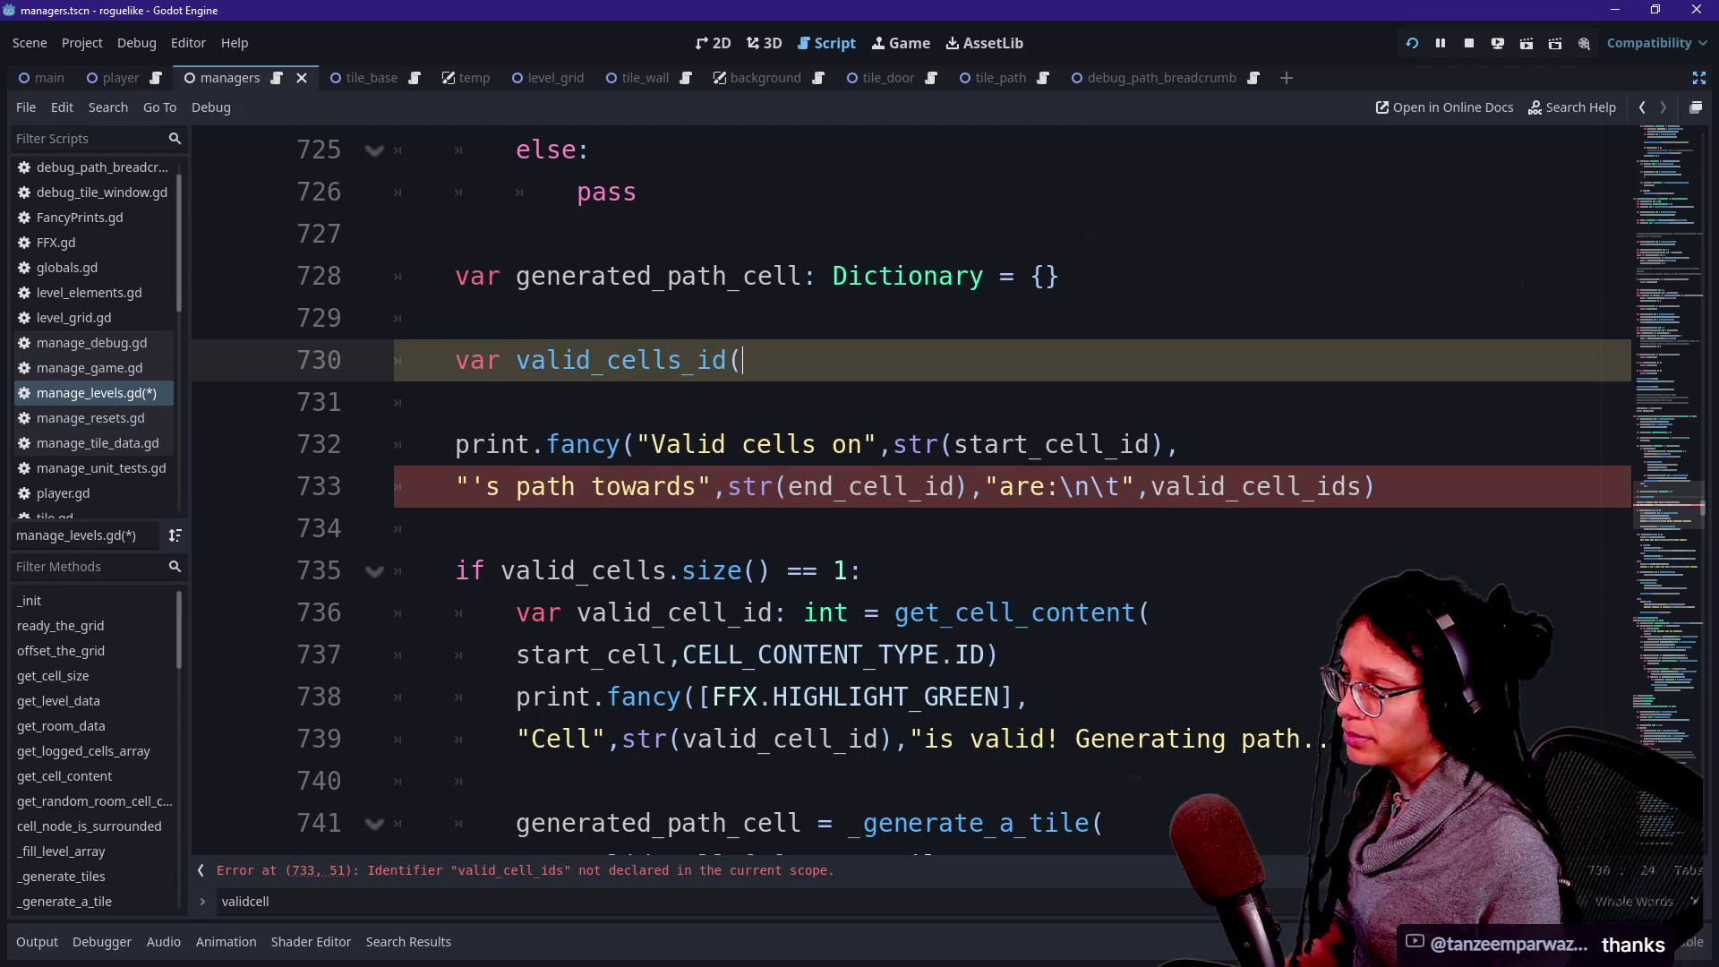
key(BackSpace)
key(BackSpace)
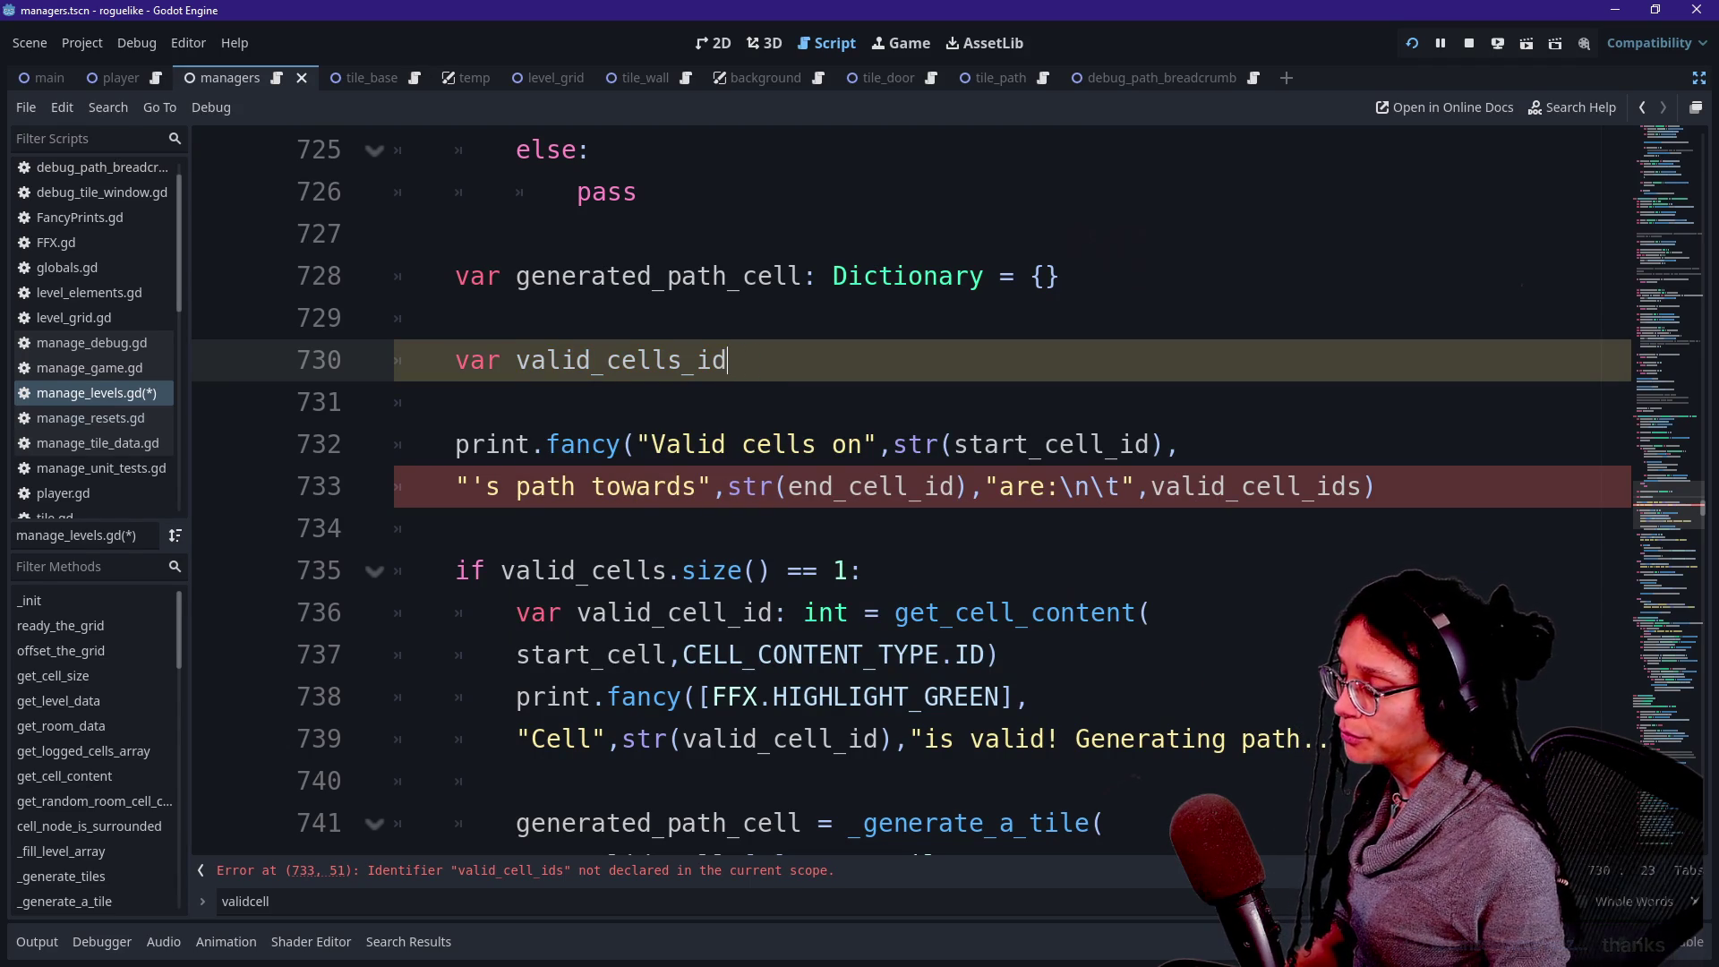
text(int)
key(BackSpace)
key(BackSpace)
key(BackSpace)
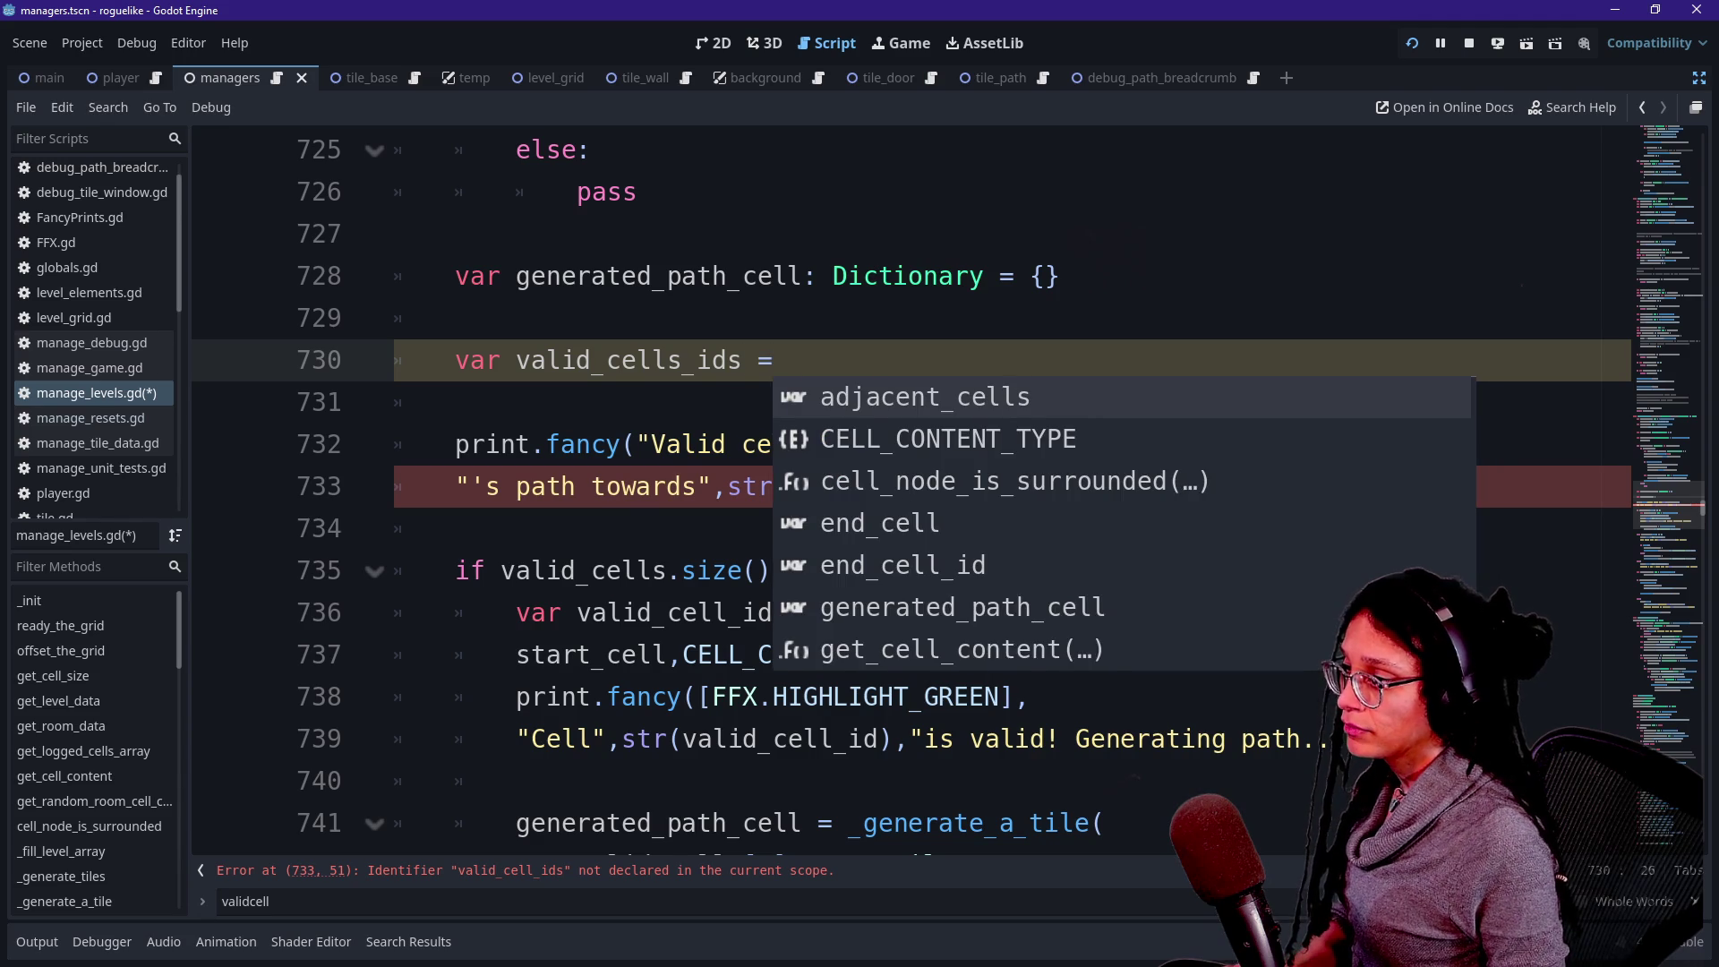
text(Ar)
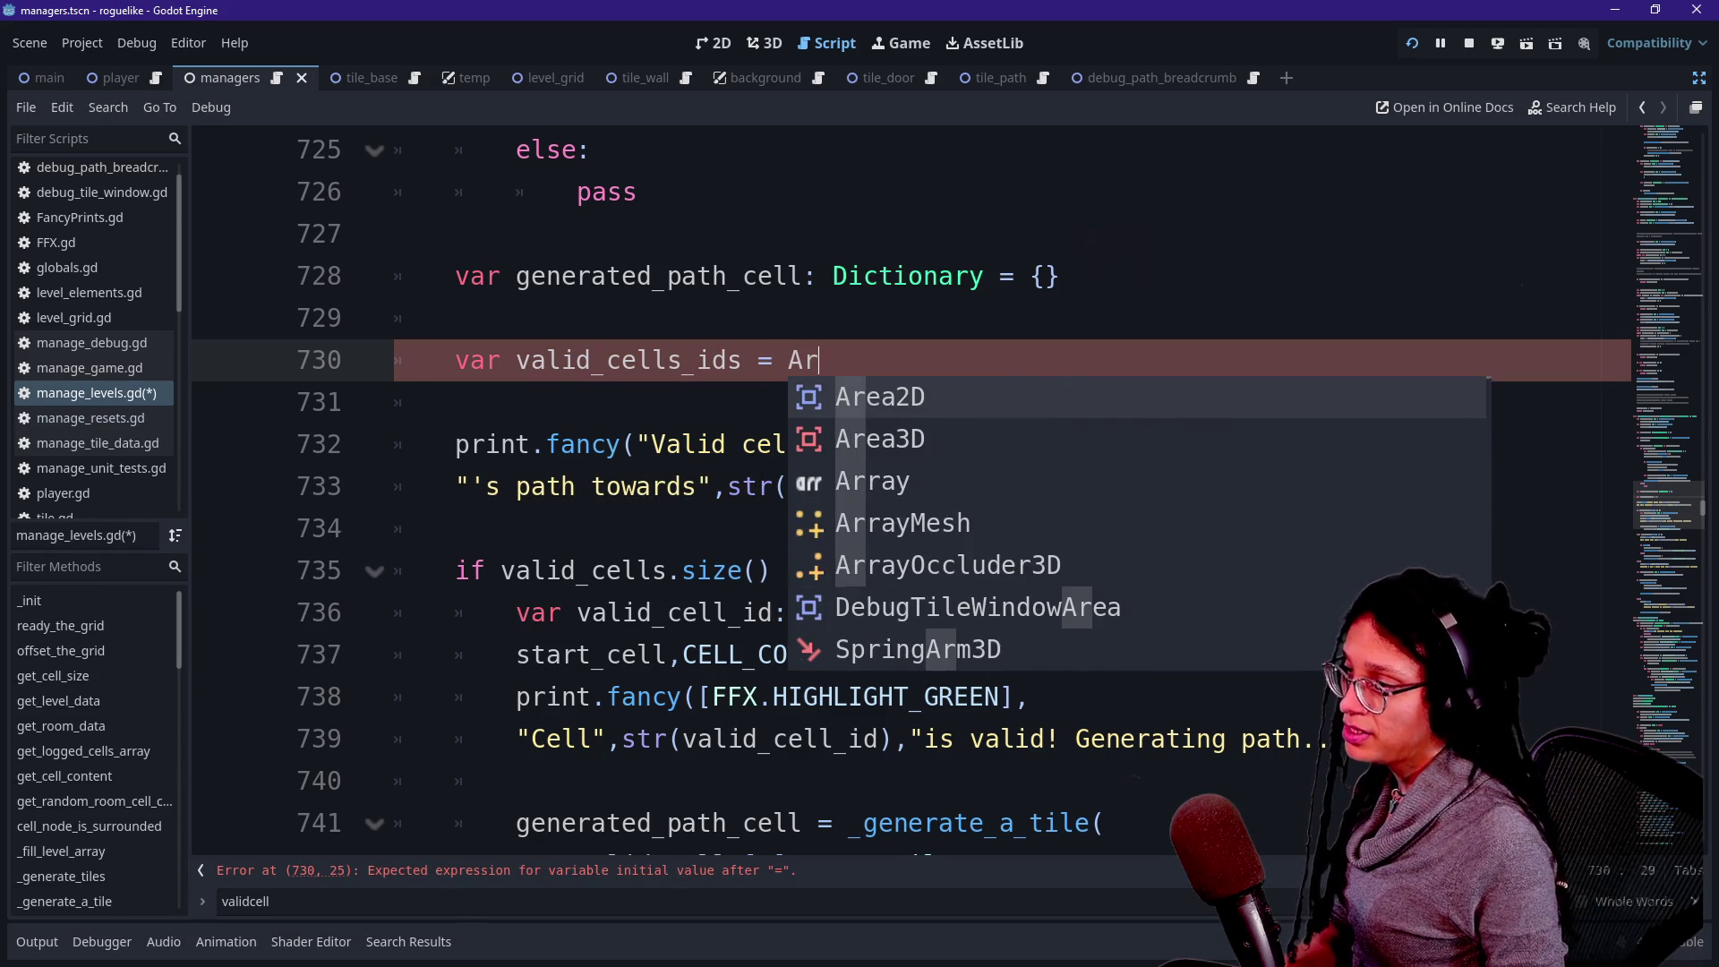
key(BackSpace)
key(BackSpace)
key(BackSpace)
text(: Array[)
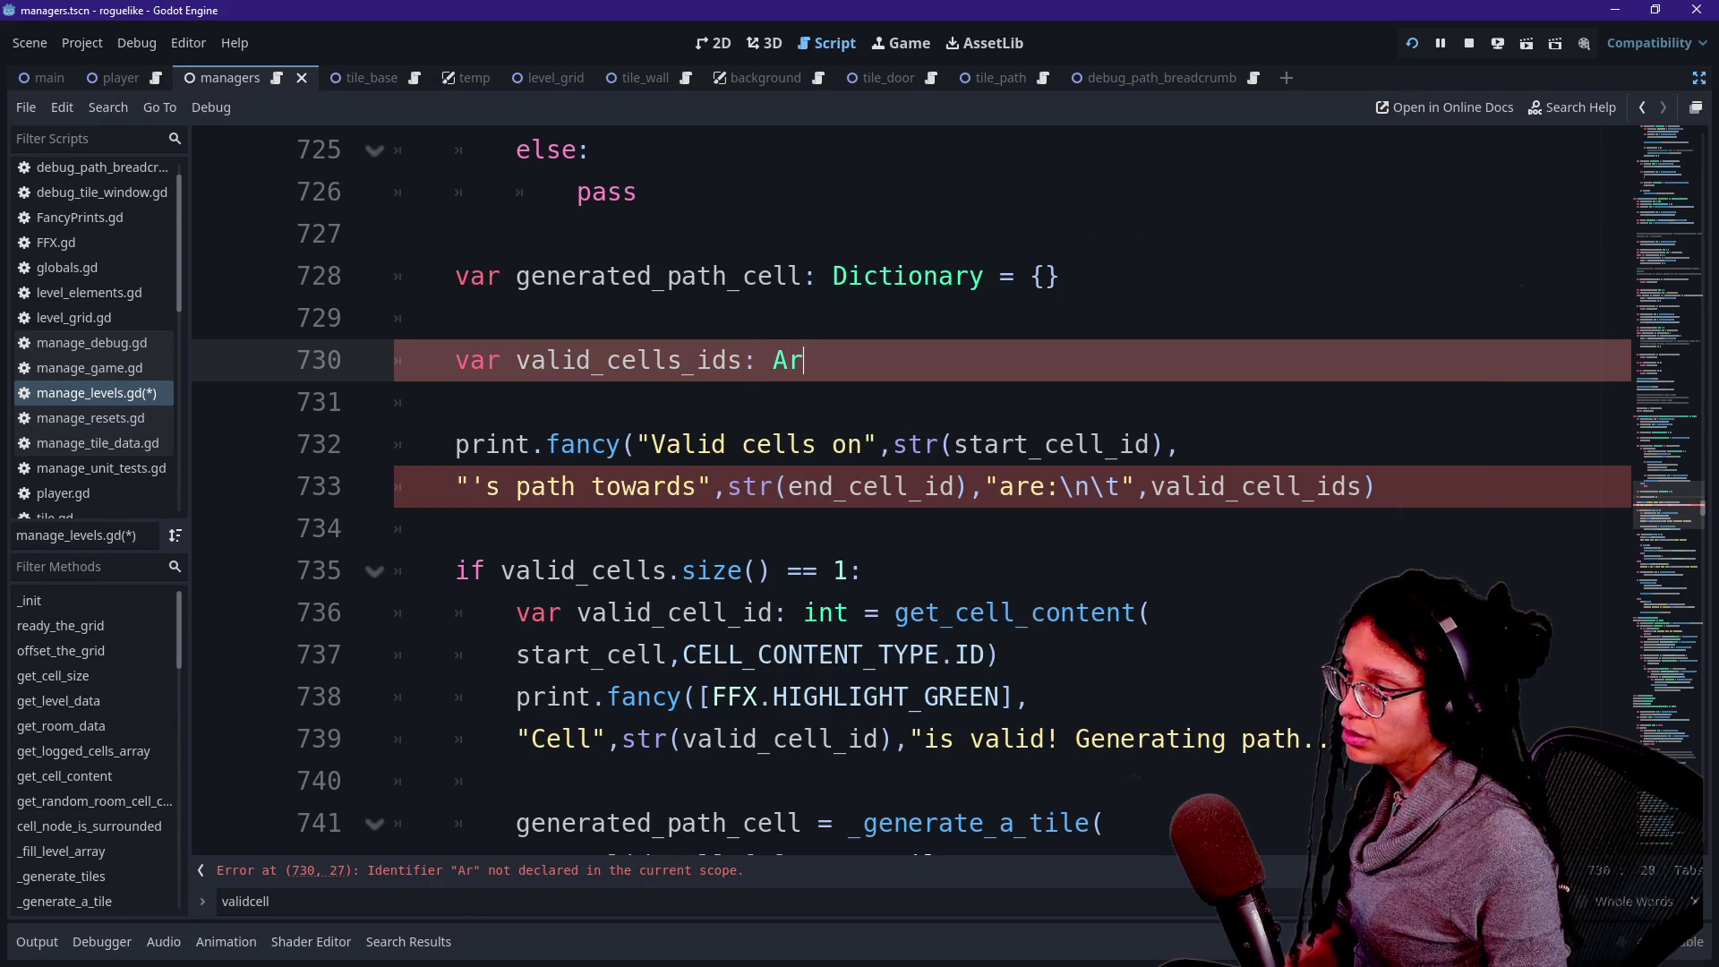
text(int)
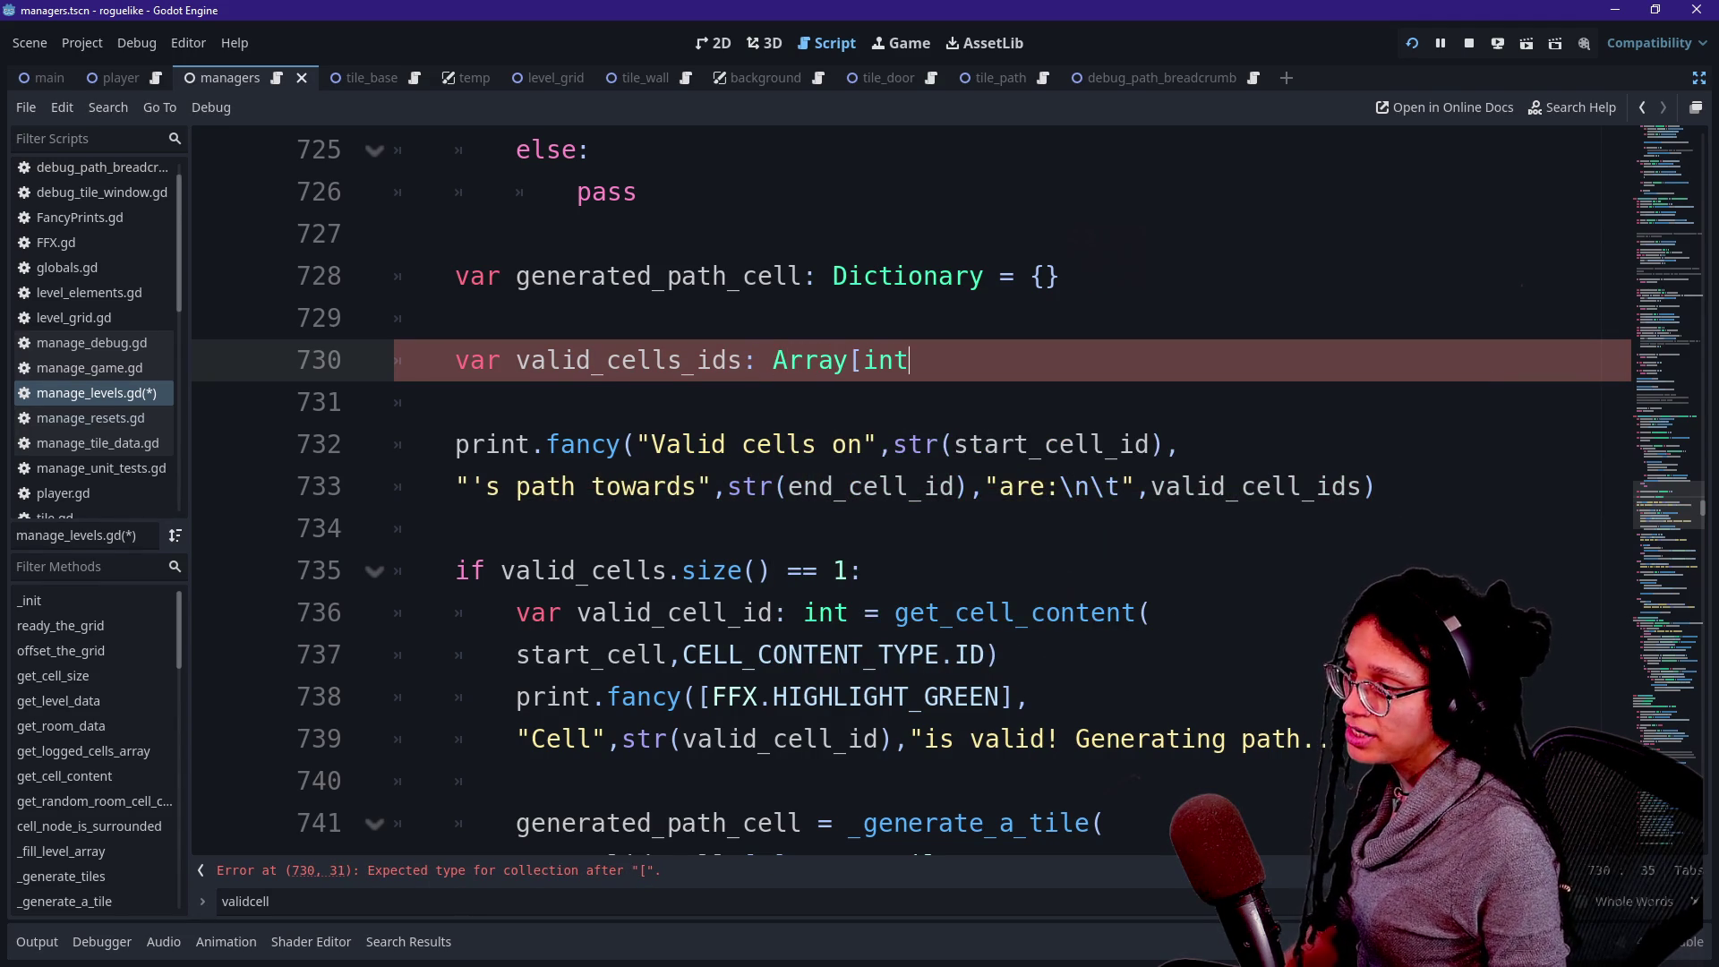
text(] = )
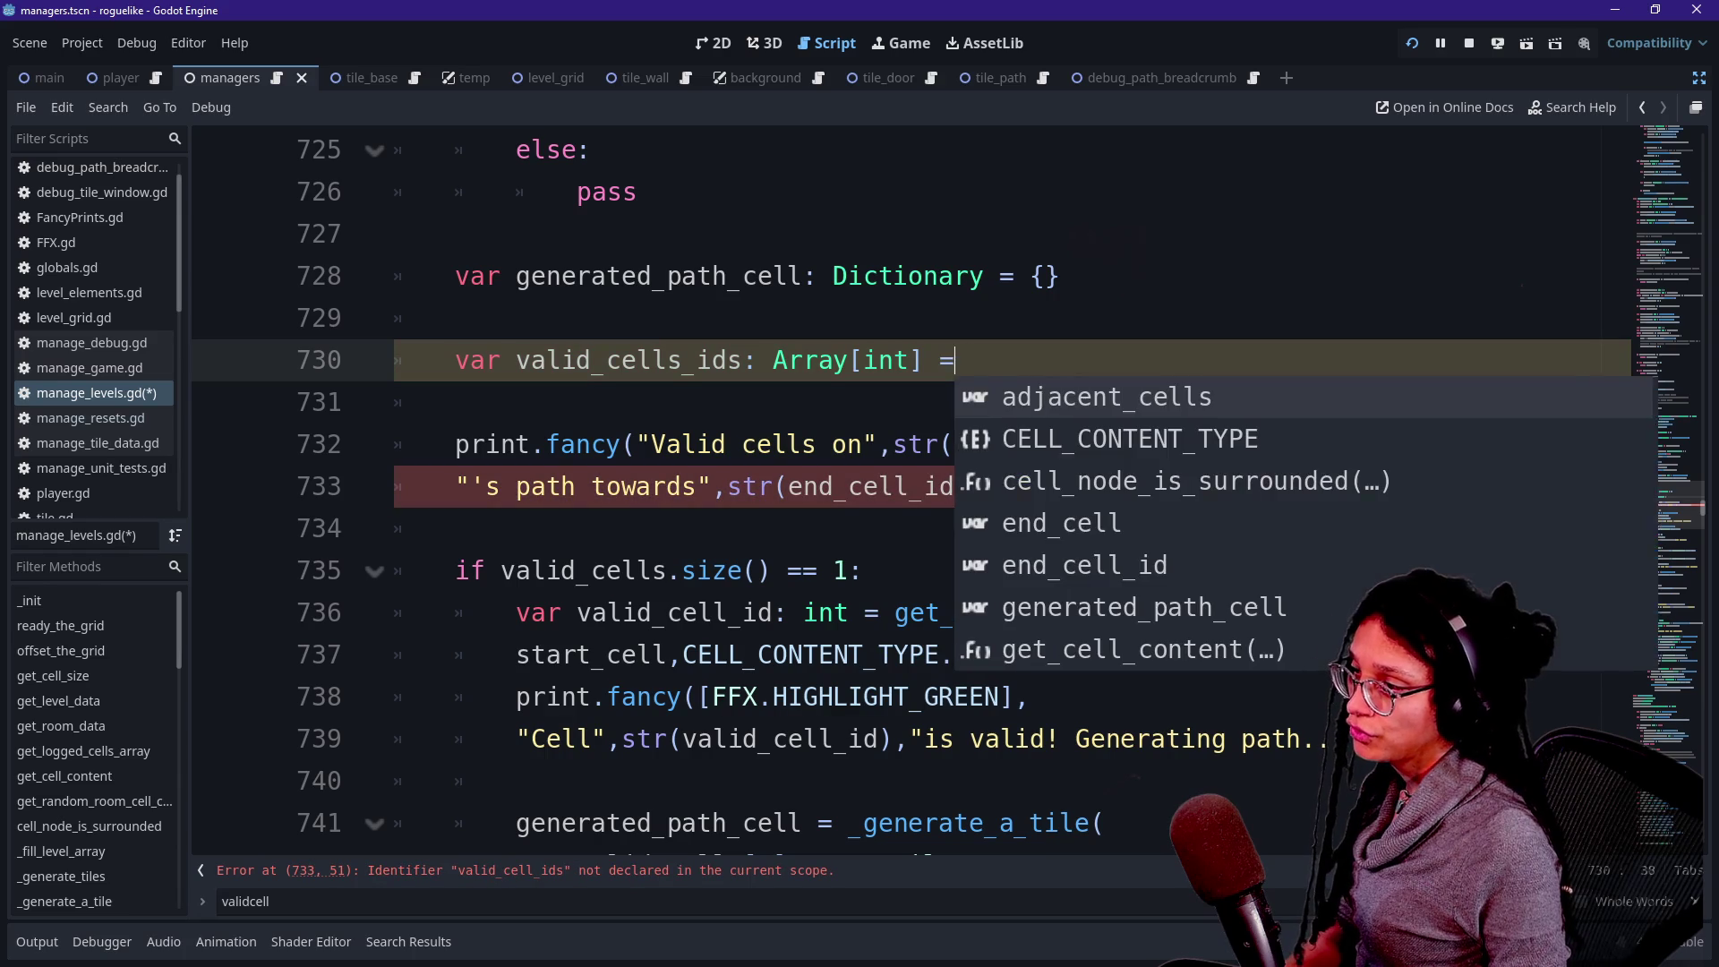
text([])
Paste the wall_id_array loop snippet from clipboard history and delete the unused wall_id_array declaration
key(Return)
text(https://www.freecodecamp.org/learn/foundational-c-sharp-with-microsoft/)
key(ctrl+z)
key(super+v)
click(1208, 658)
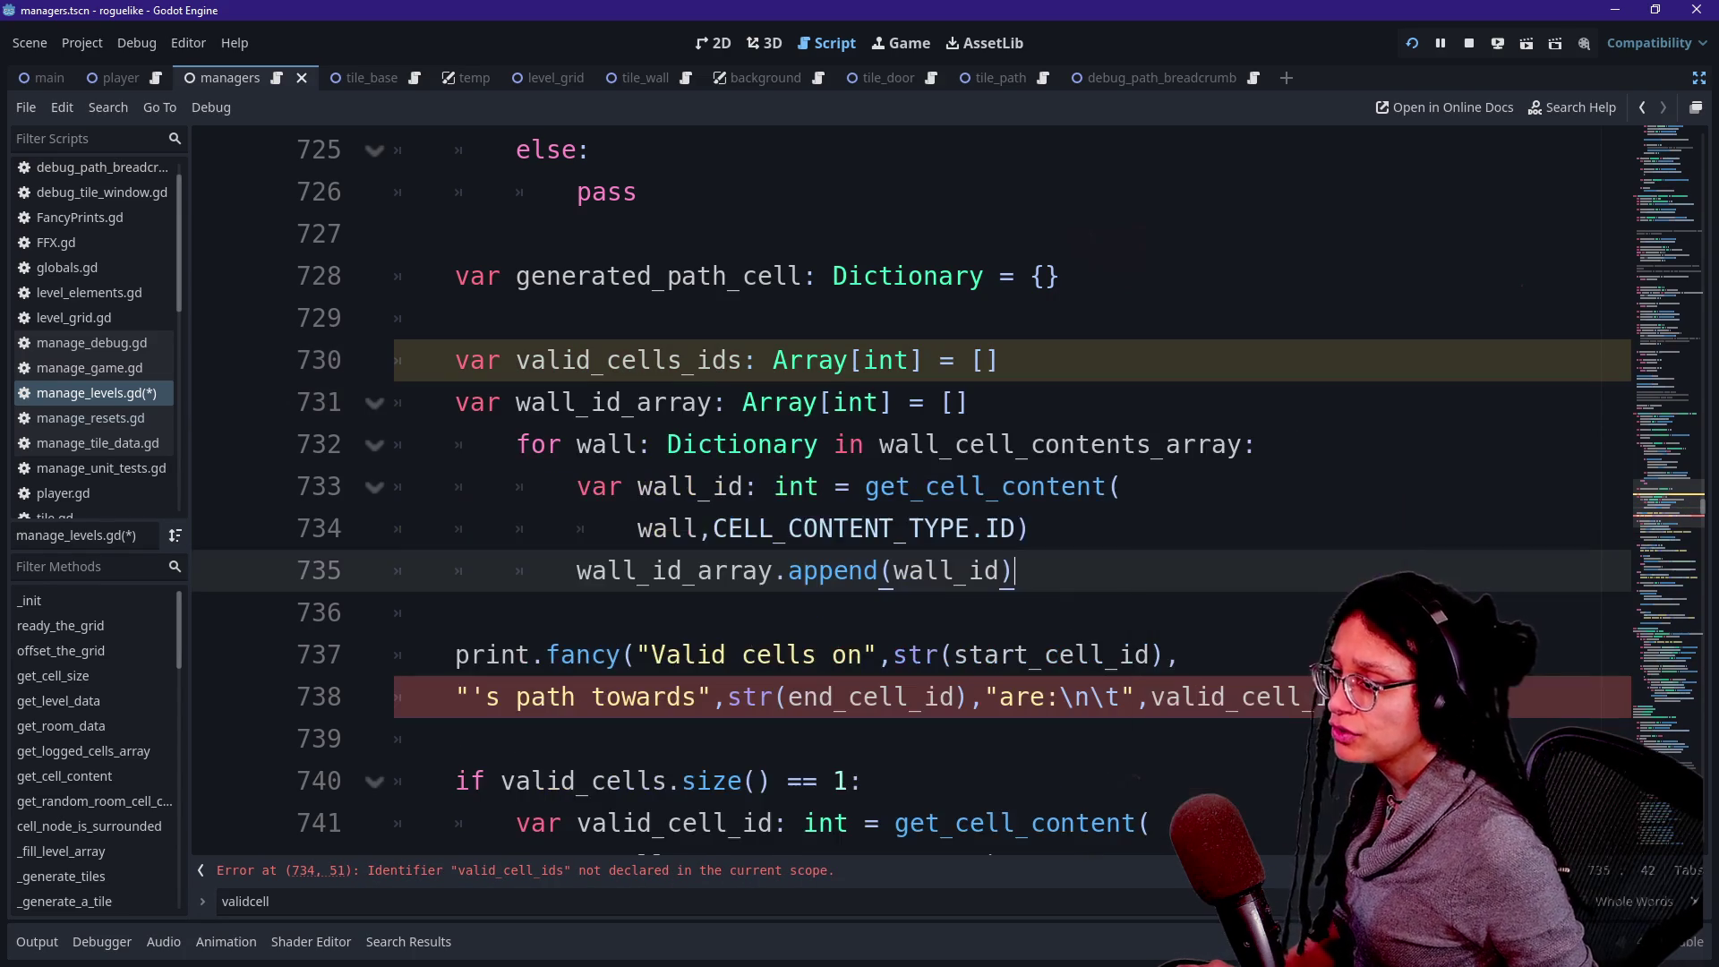
triple_click(707, 402)
key(BackSpace)
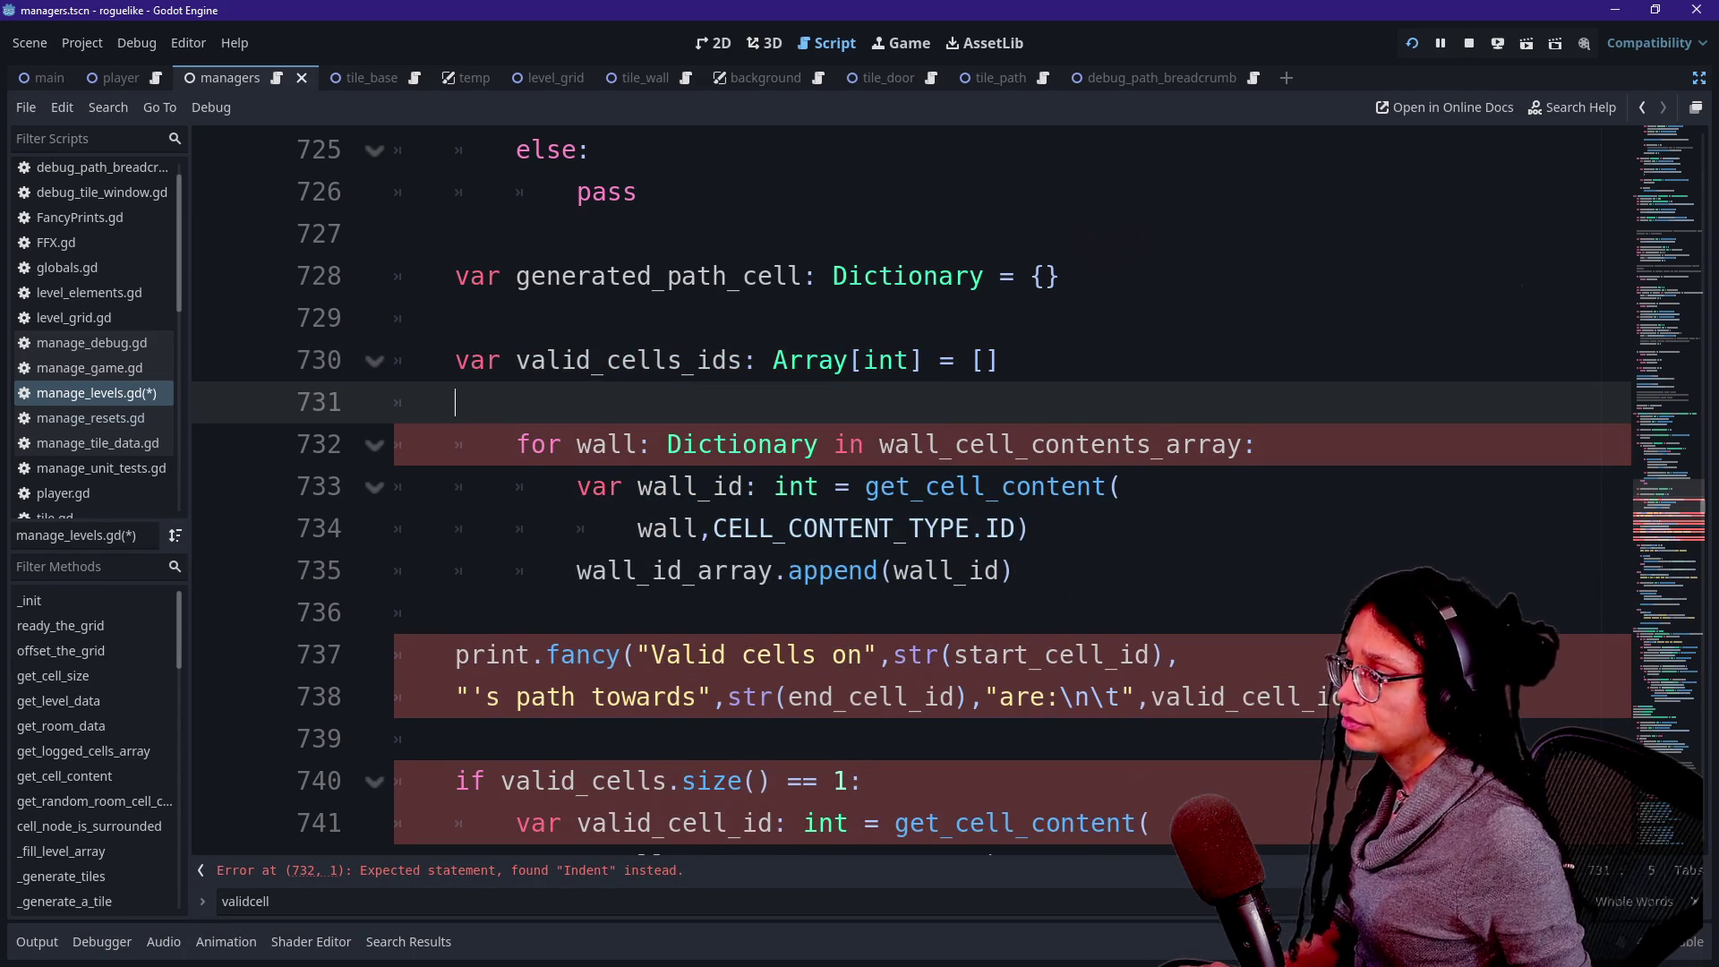
key(BackSpace)
Rename the loop variable wall to valid_cell, iterating over valid_cells
double_click(607, 402)
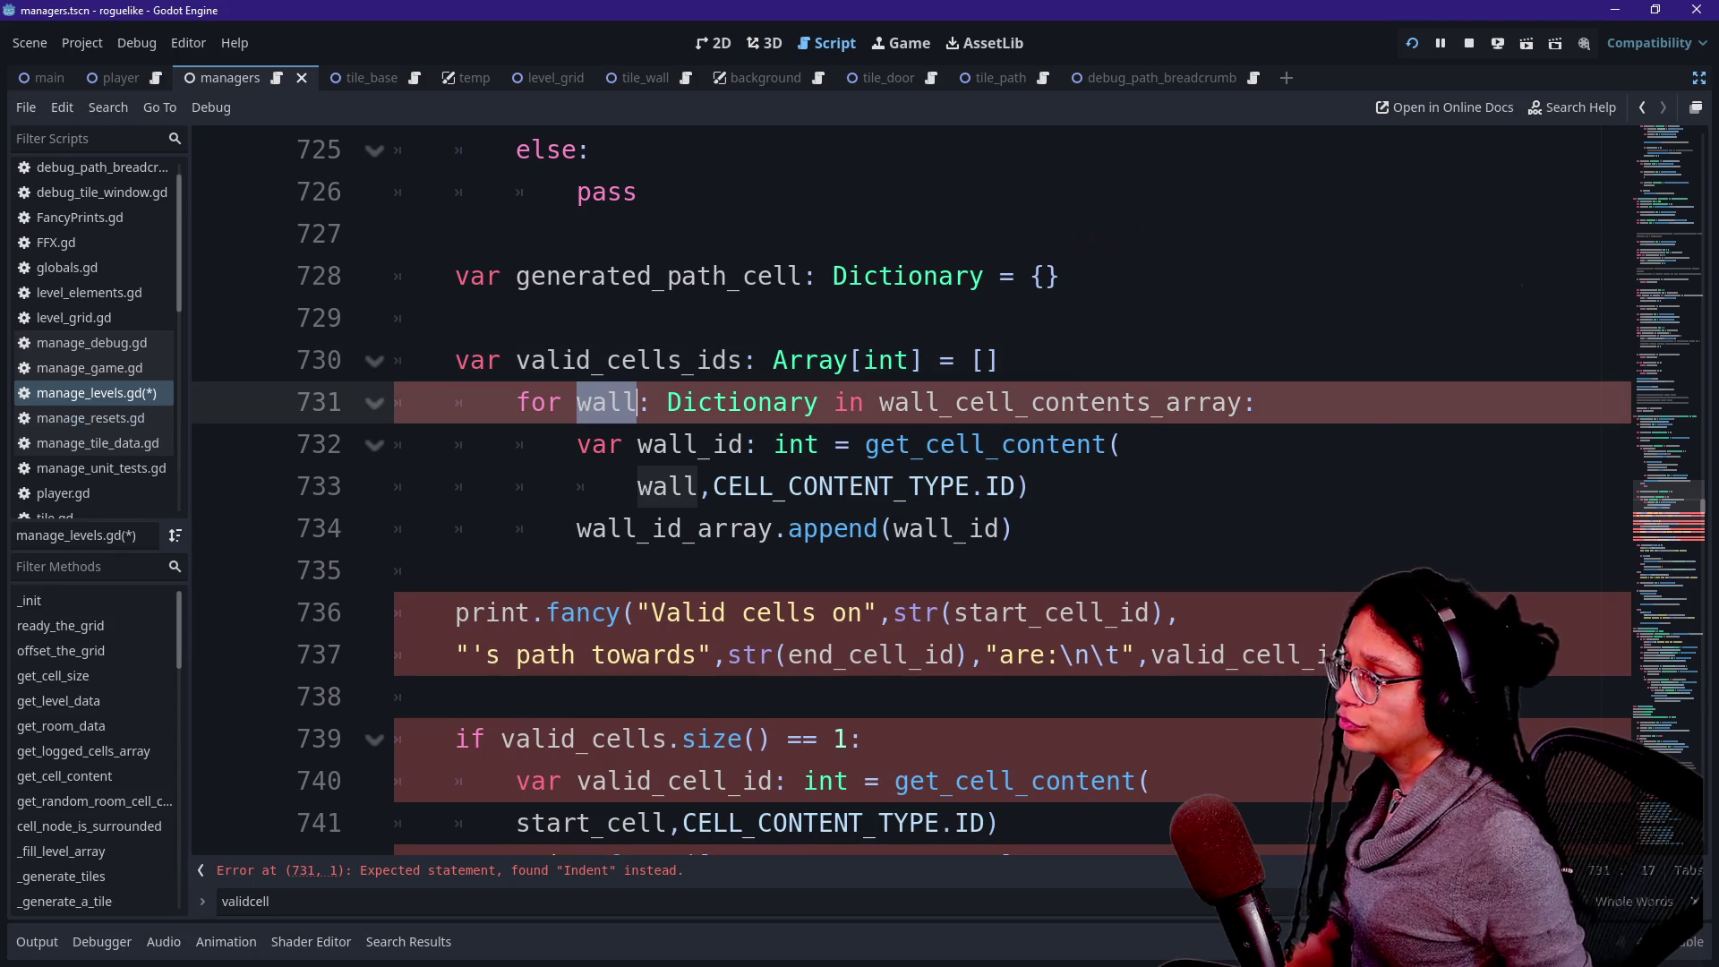
text(valid_cell)
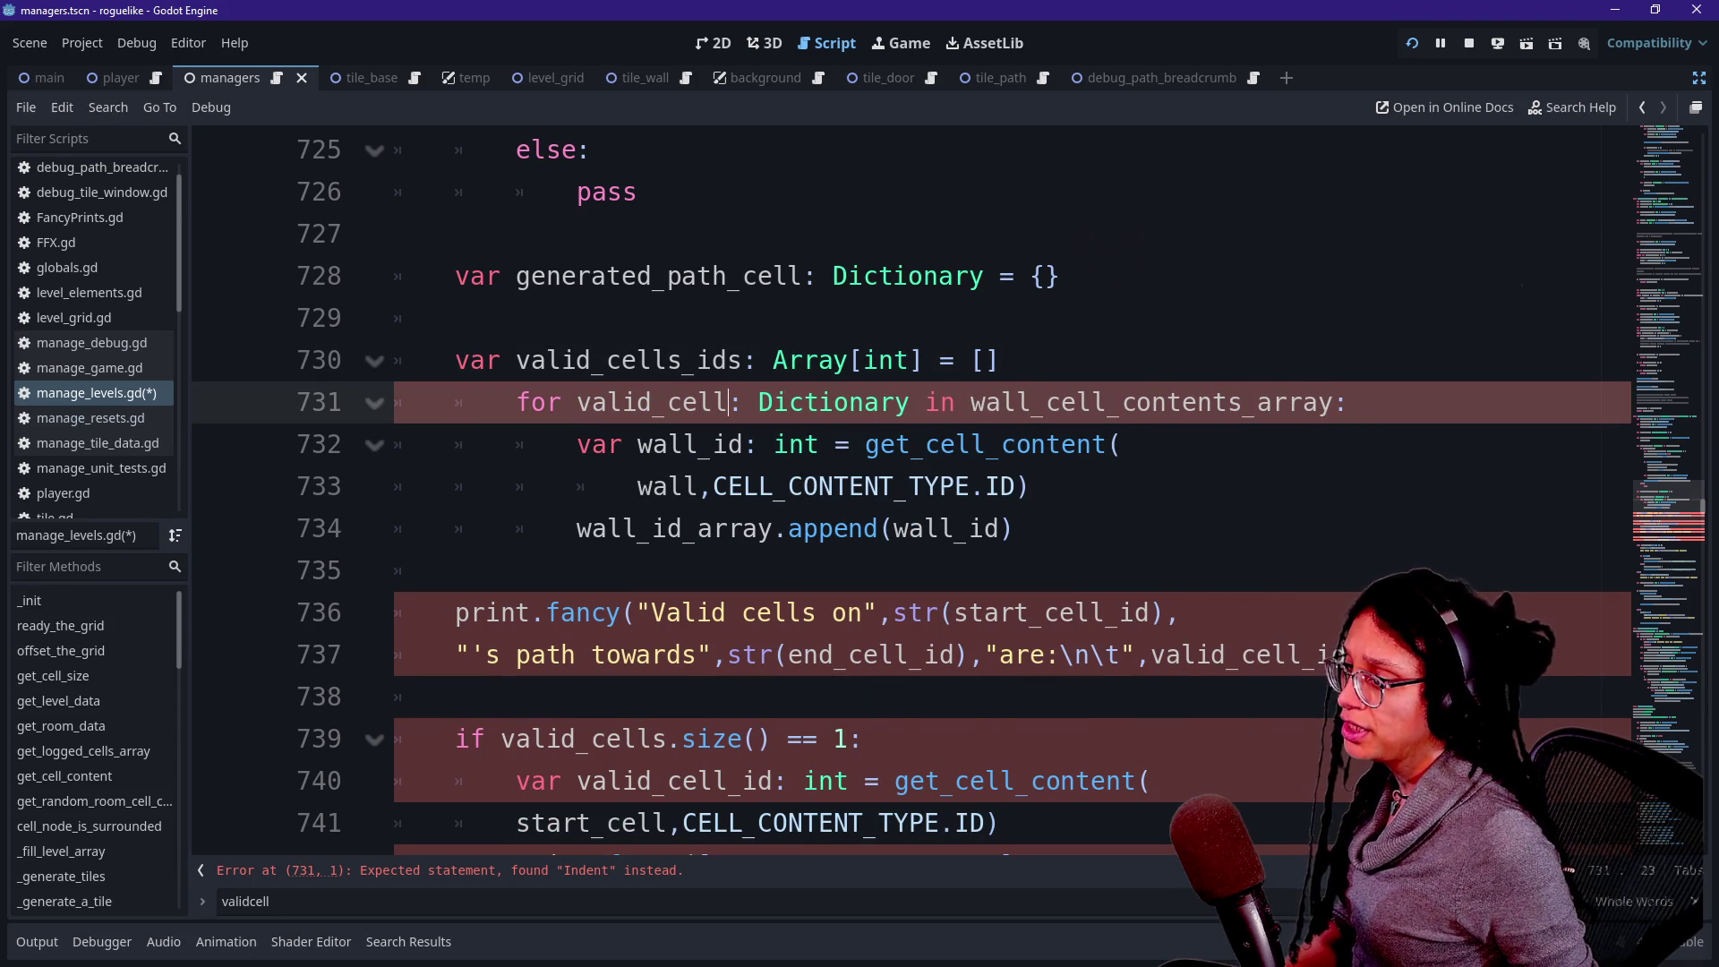
key(shift+Right)
key(shift+Right)
key(shift+Right)
key(BackSpace)
key(BackSpace)
key(Delete)
key(Delete)
key(Delete)
key(Delete)
key(Delete)
text(valid_ce)
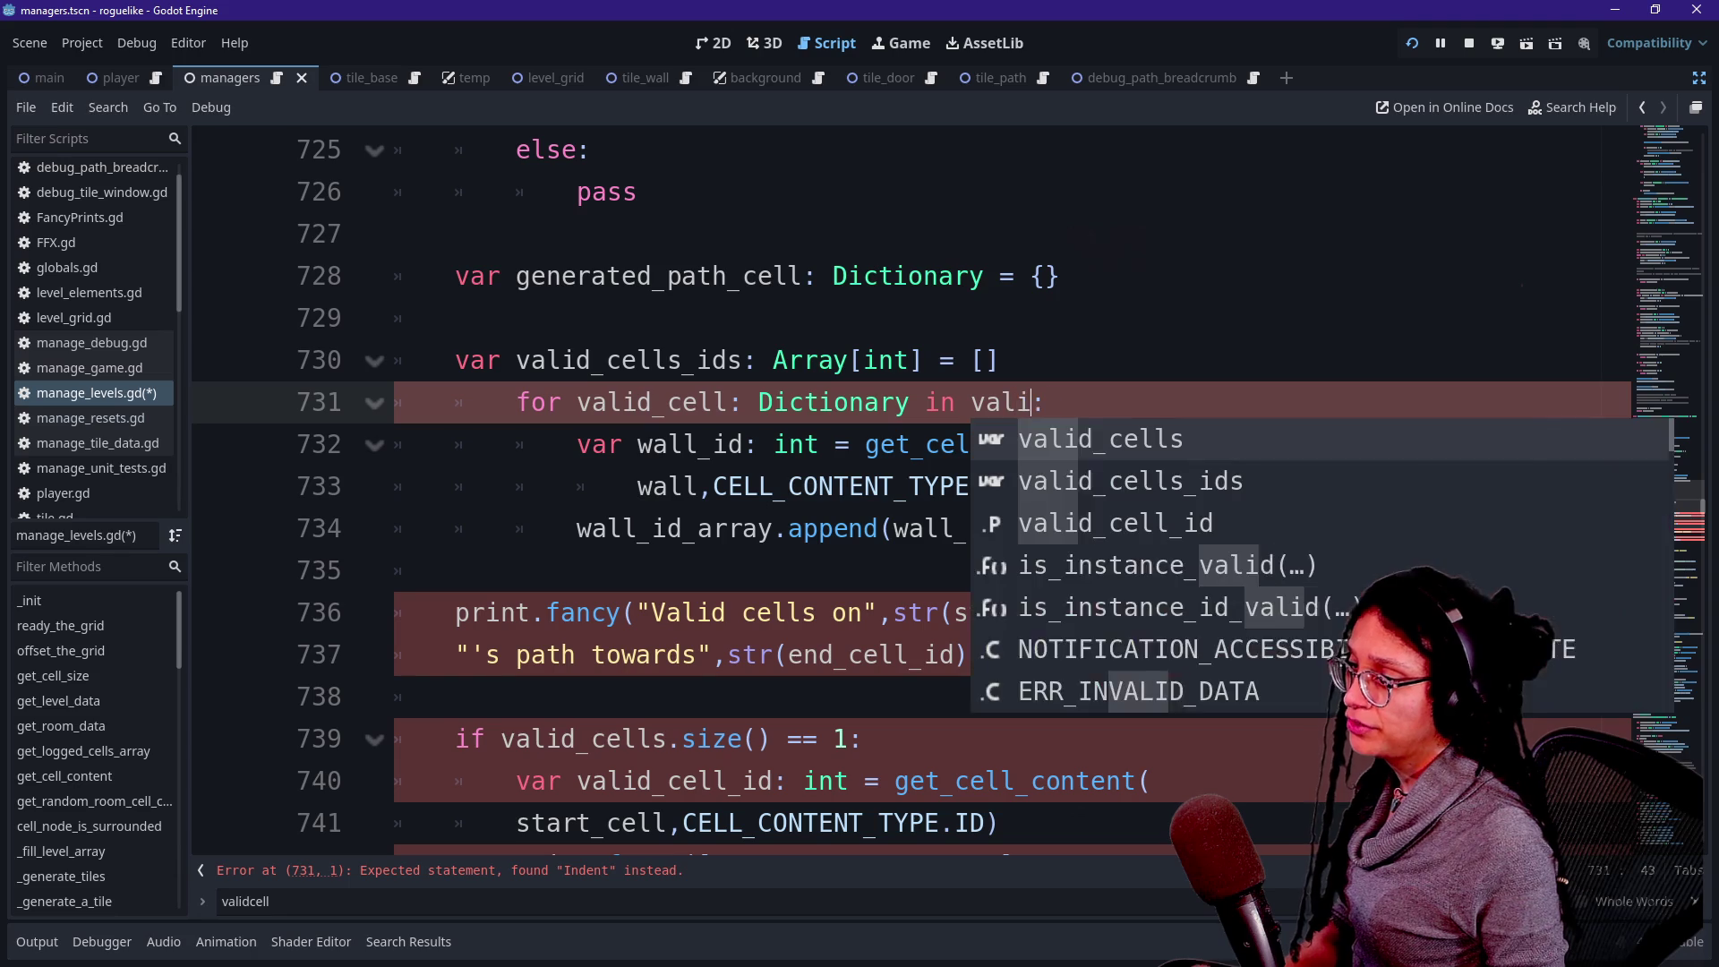
text(lls)
drag(637, 444, 685, 444)
key(BackSpace)
key(Delete)
text(cell)
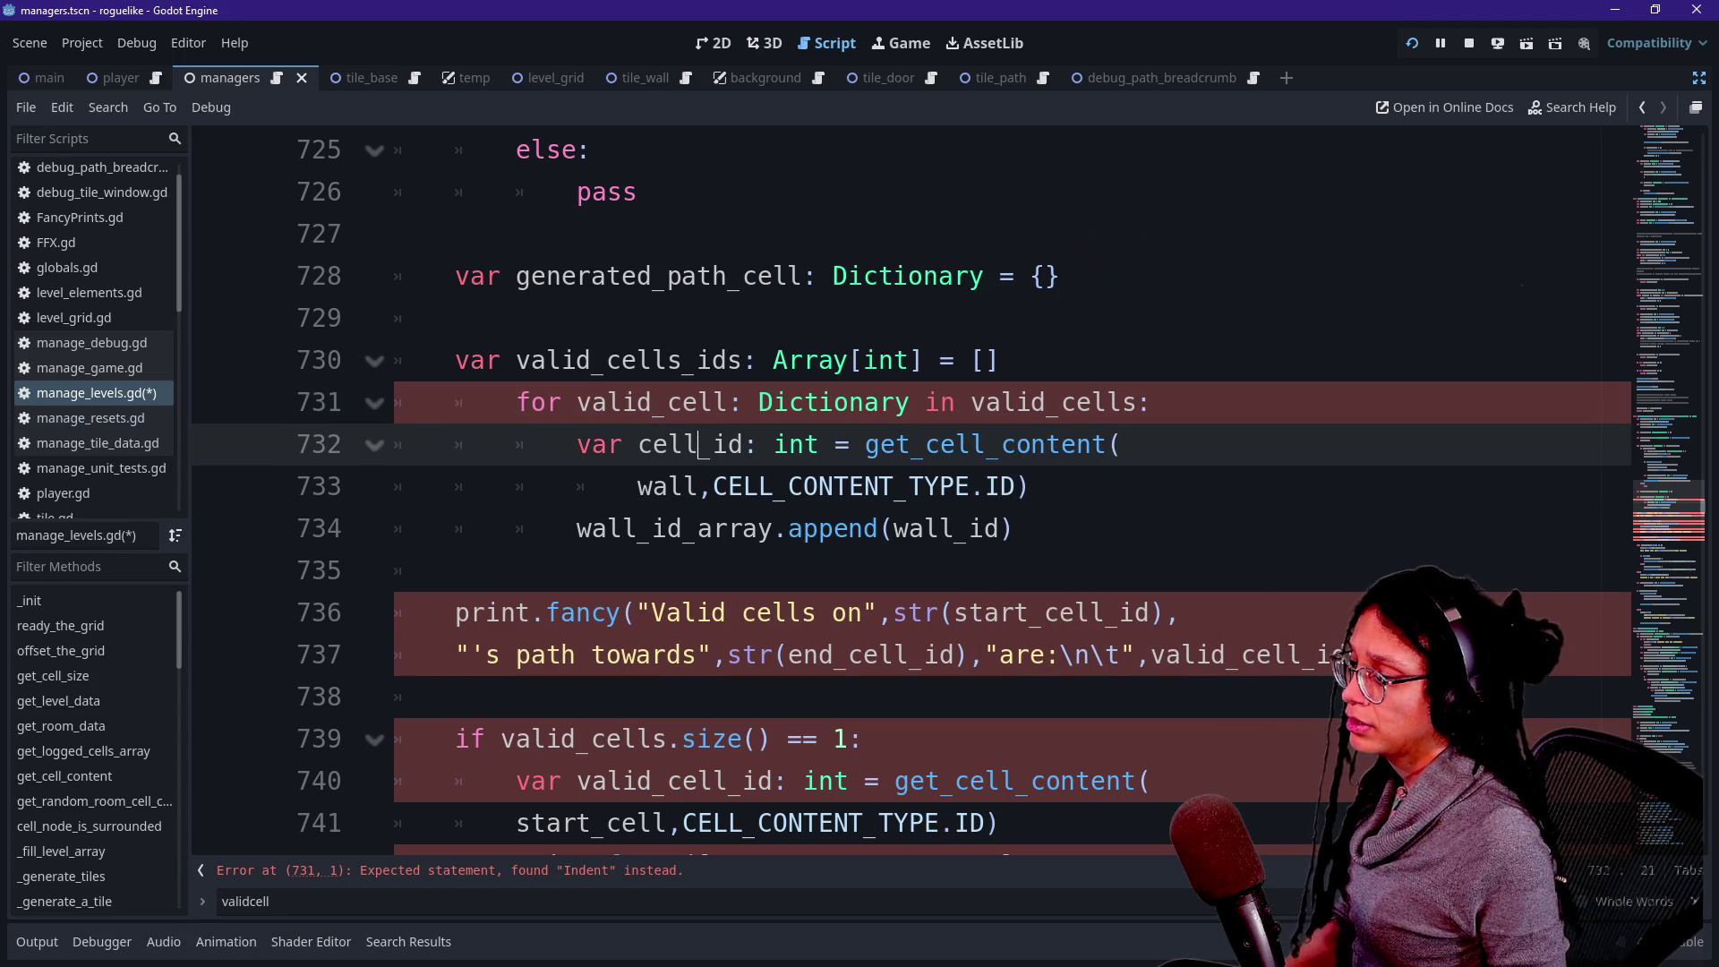
text(valid)
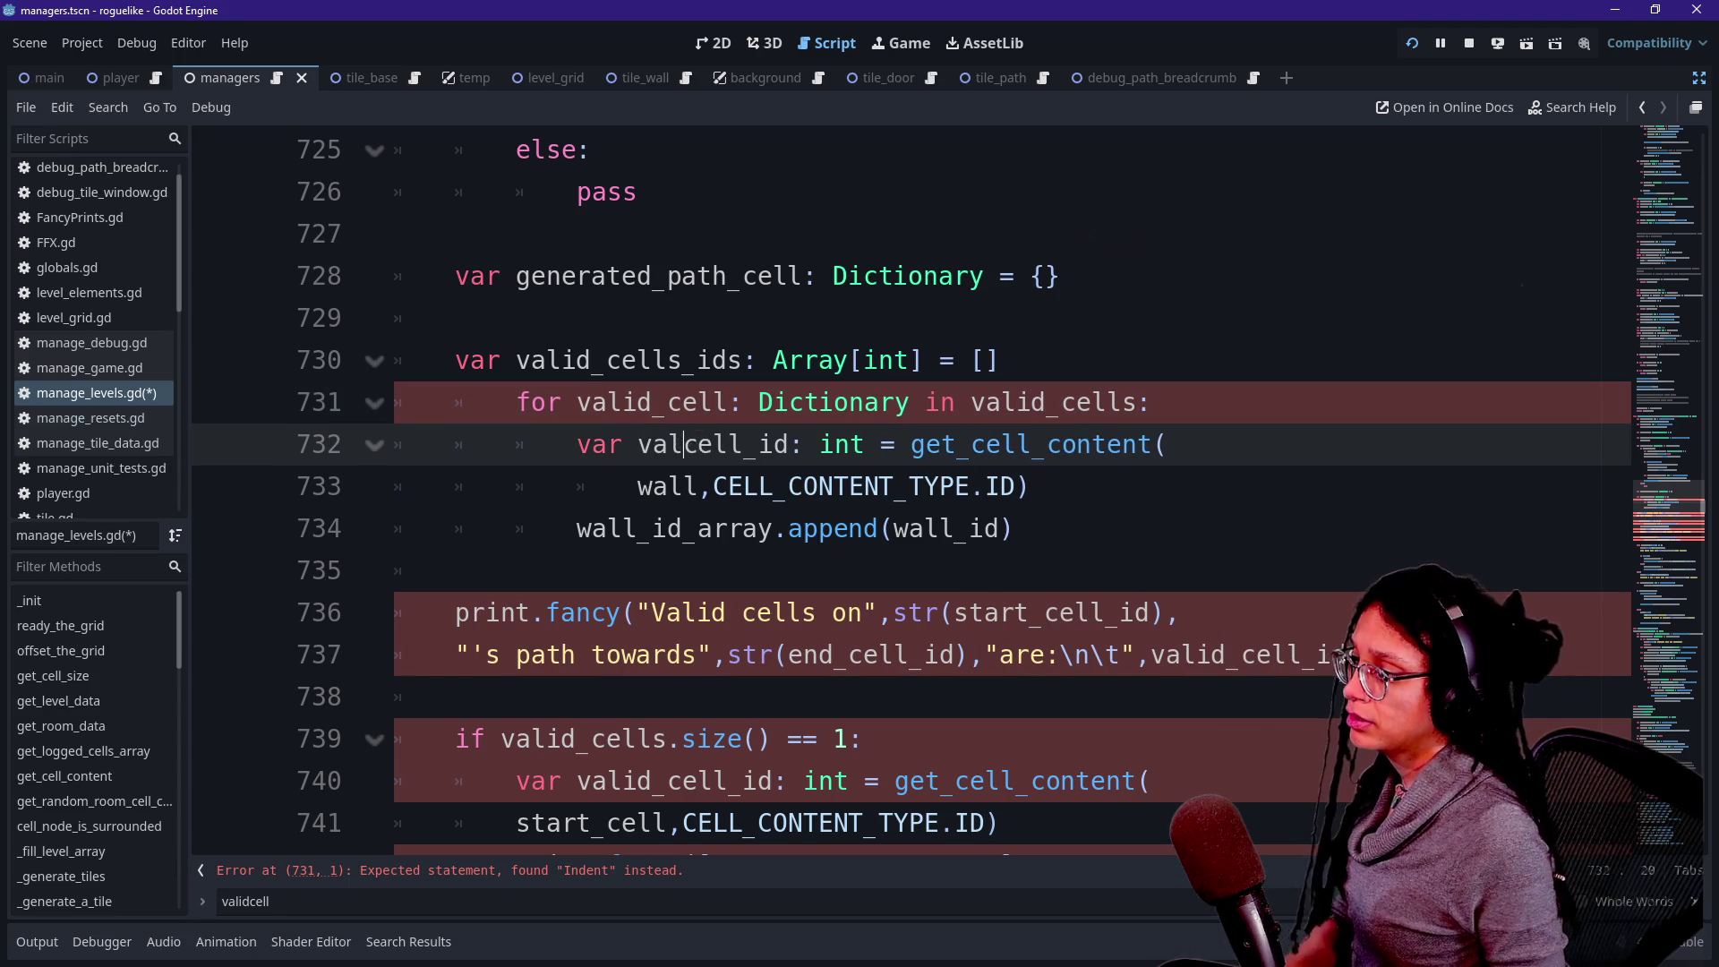
text(_)
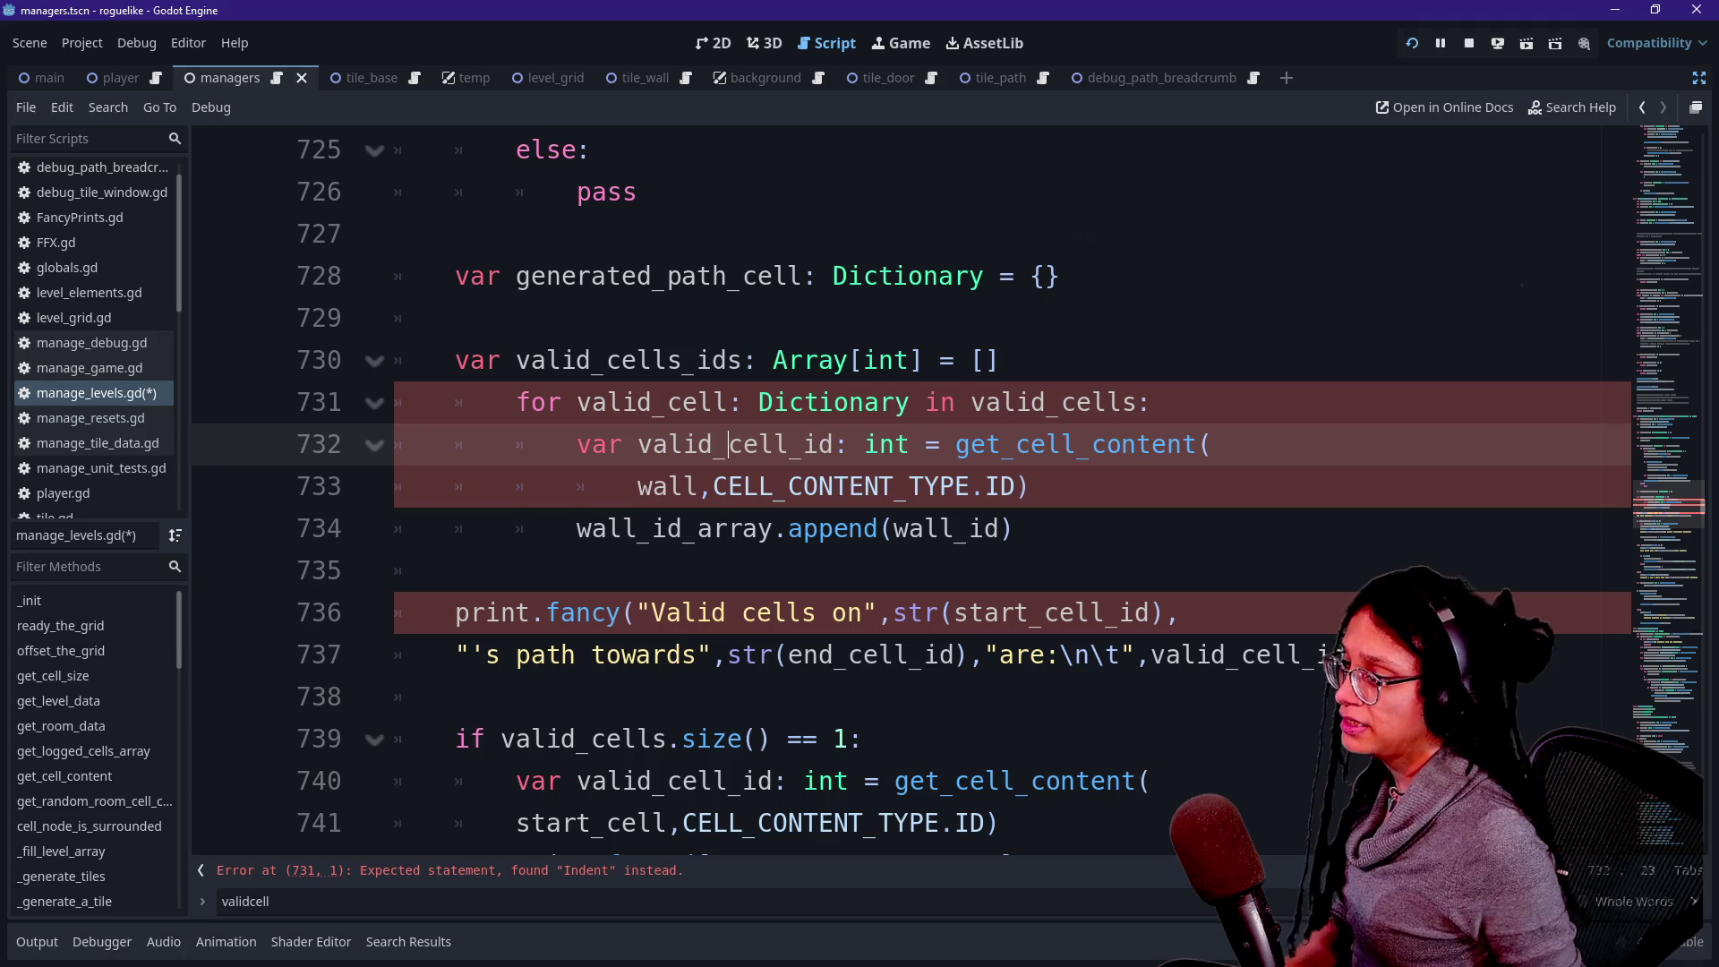
Pass valid_cell as the lookup argument and append to valid_cells_ids instead of wall_id_array
click(696, 486)
key(BackSpace)
key(BackSpace)
key(BackSpace)
text(valid_cell)
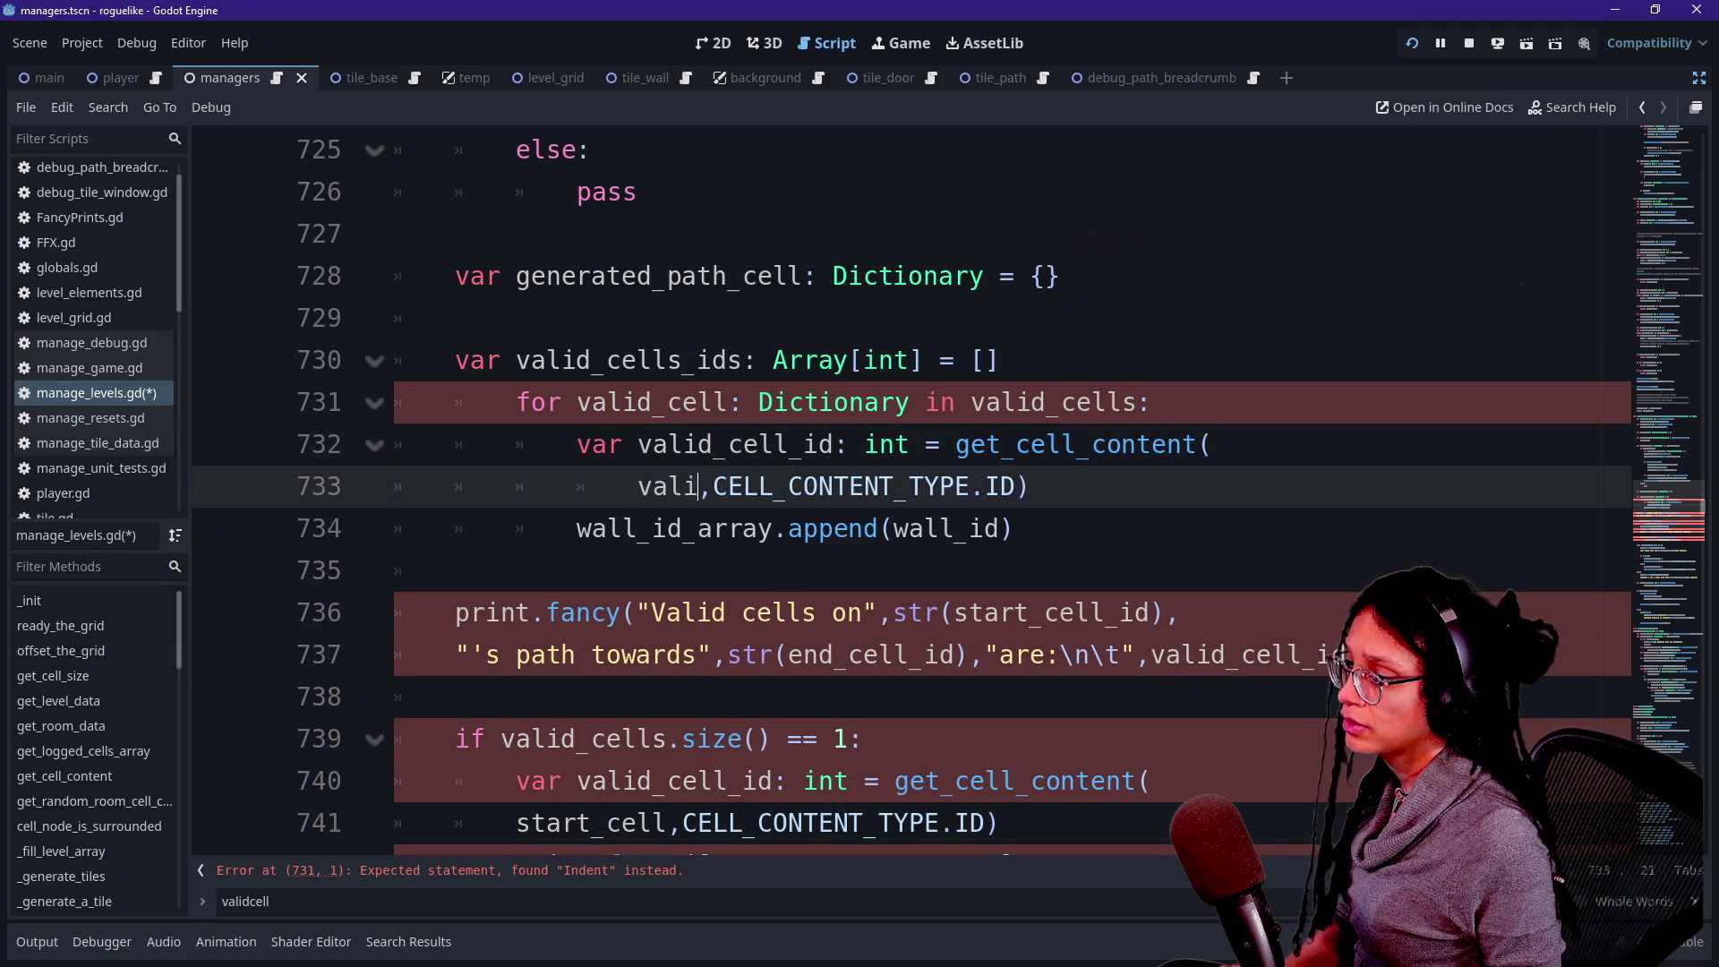
key(Escape)
drag(576, 529, 758, 528)
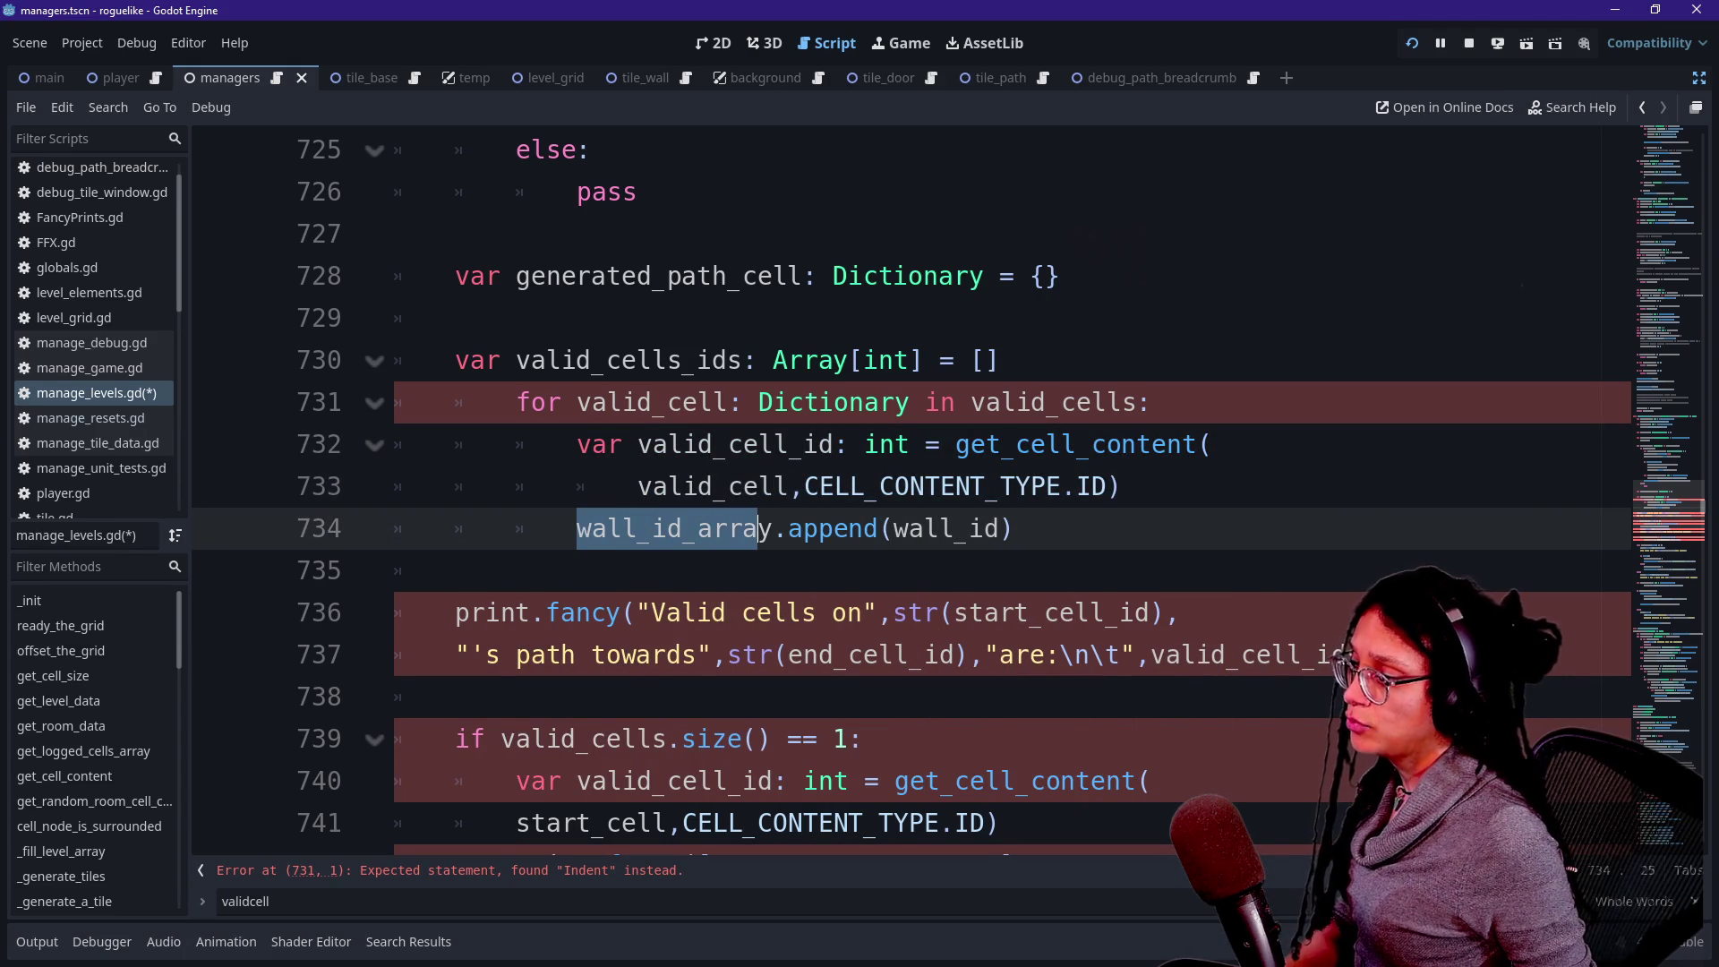
text(valid_cells)
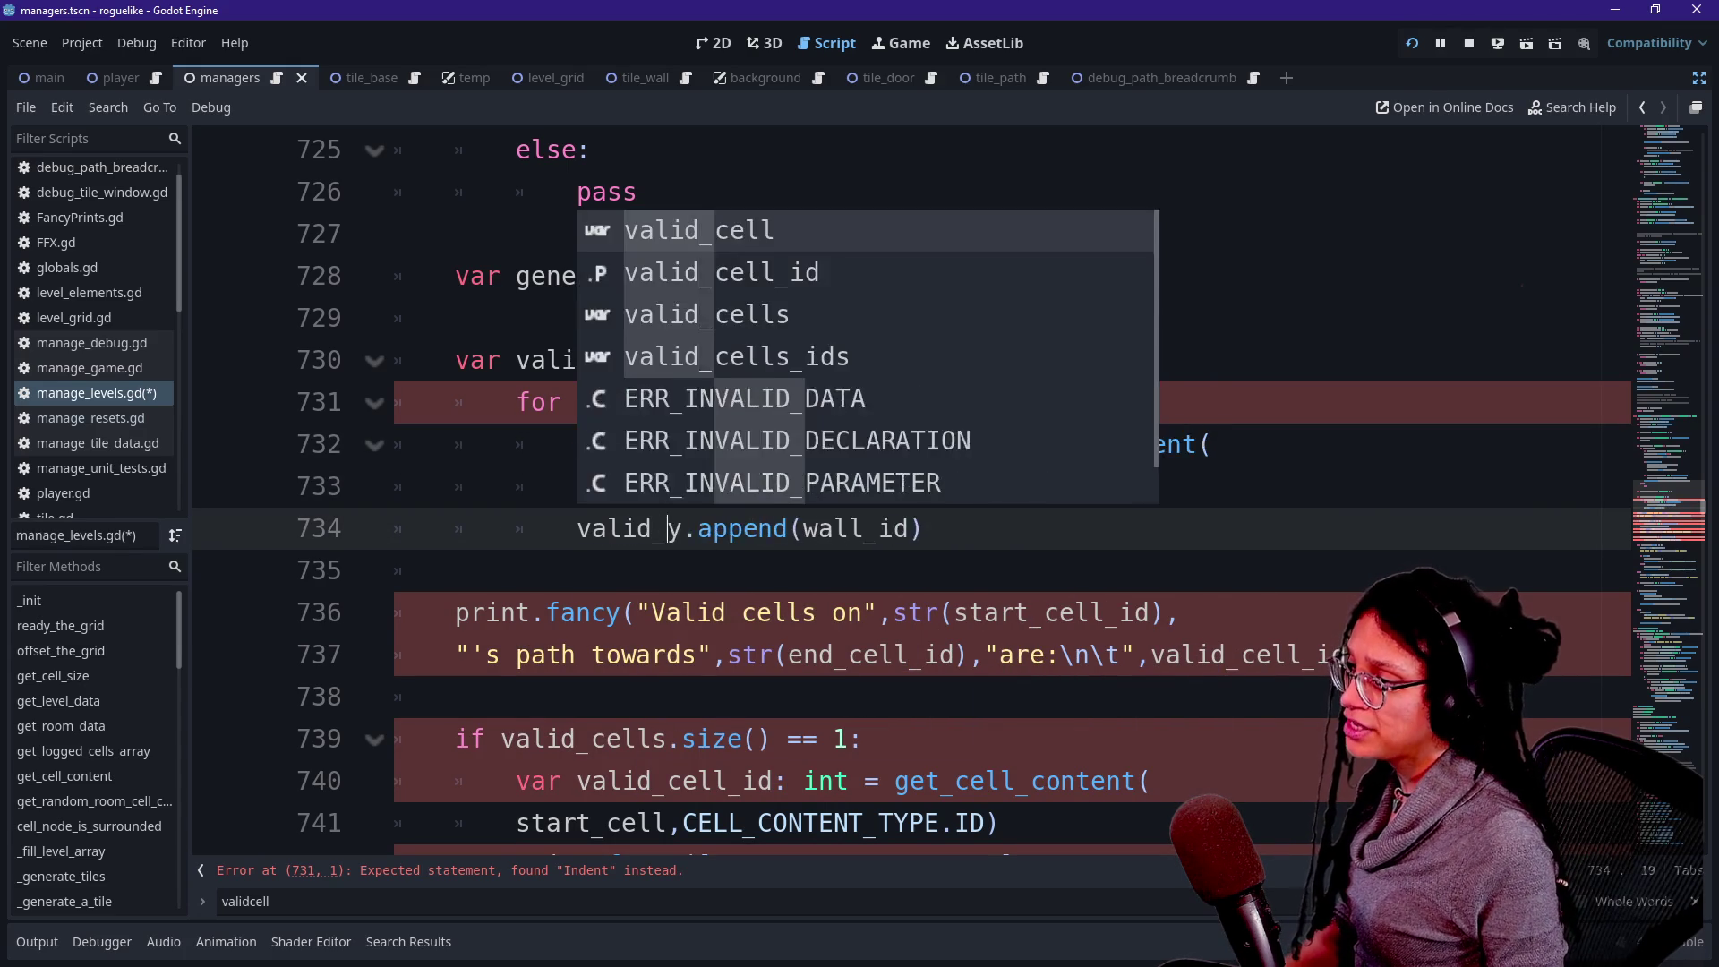
text(_ids)
key(Delete)
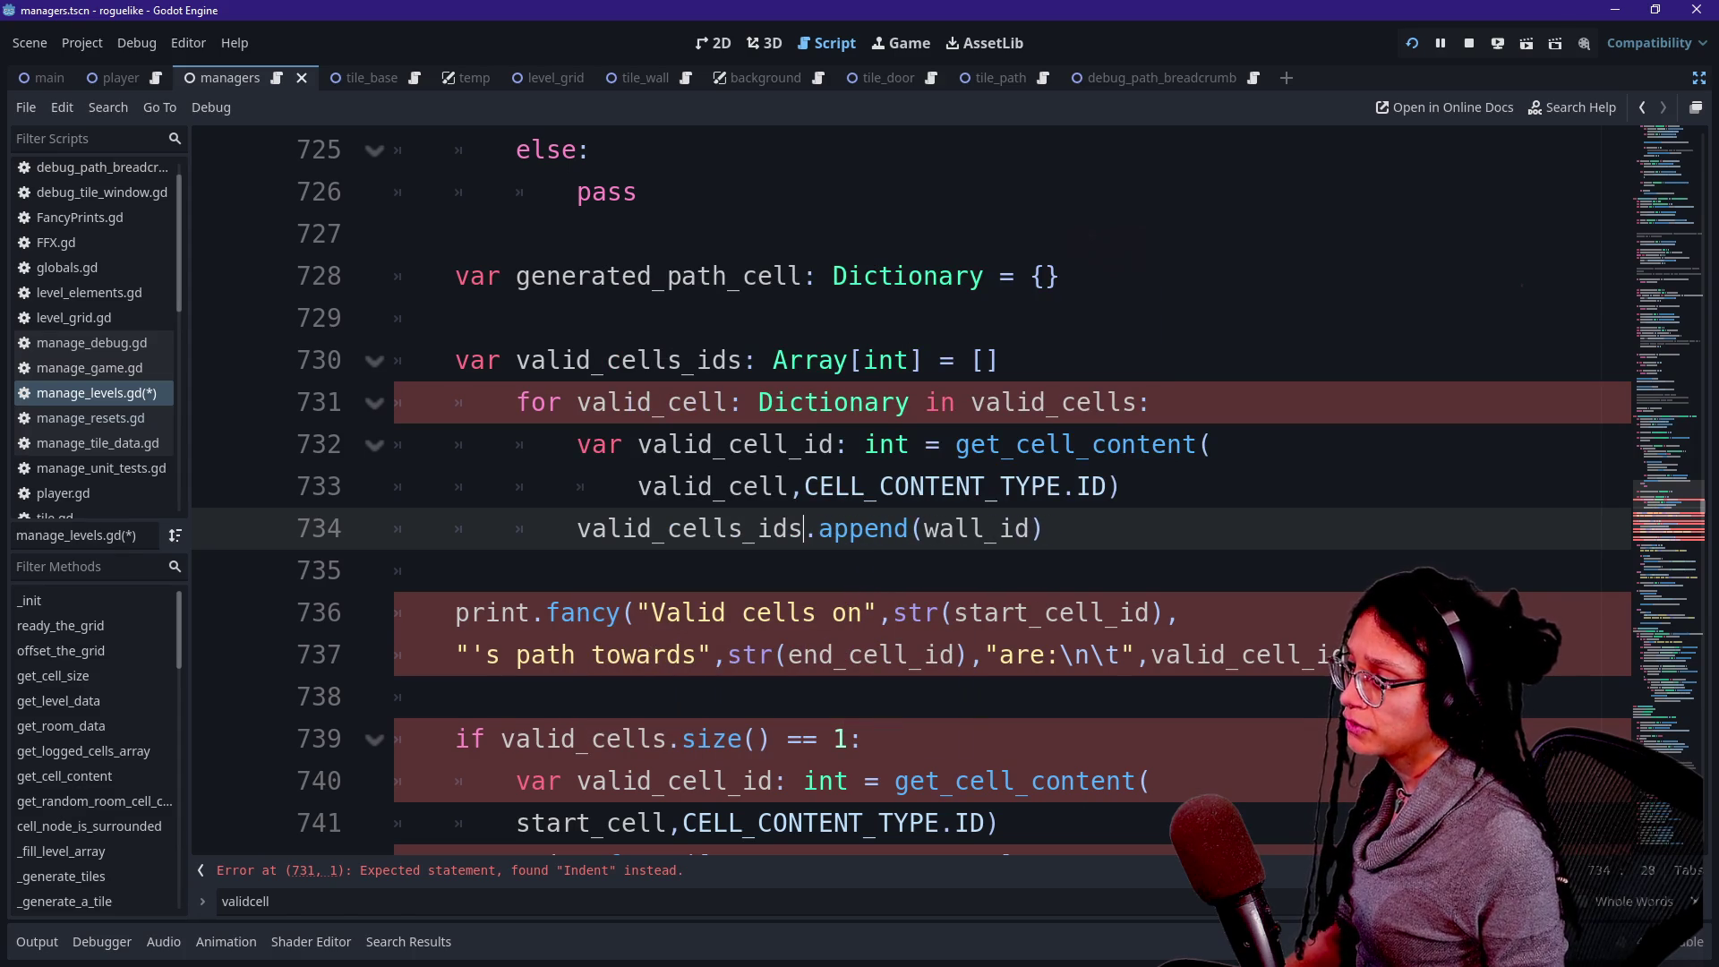
key(BackSpace)
key(BackSpace)
key(BackSpace)
text(valid_ell)
Dedent the loop block one level and fix the valid_ell typo to valid_cell
mouse_move(743, 402)
mouse_down()
mouse_move(752, 360)
mouse_move(834, 486)
mouse_move(1074, 528)
mouse_up()
key(shift+Tab)
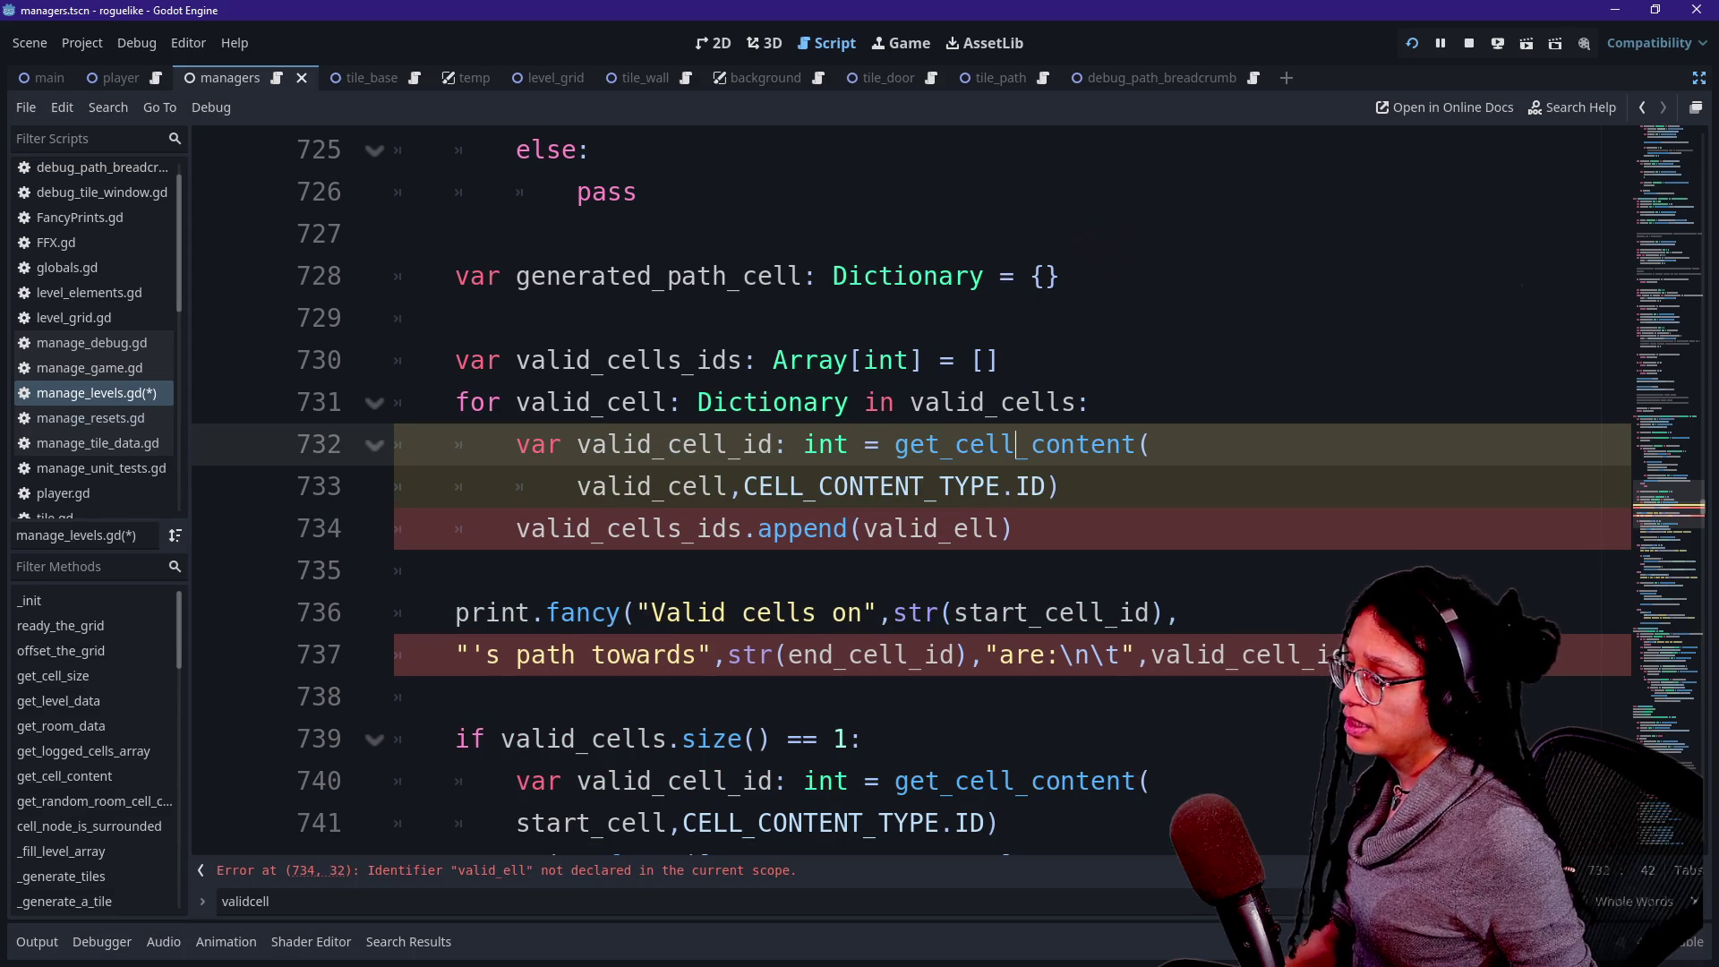
click(955, 528)
text(c)
click(1001, 360)
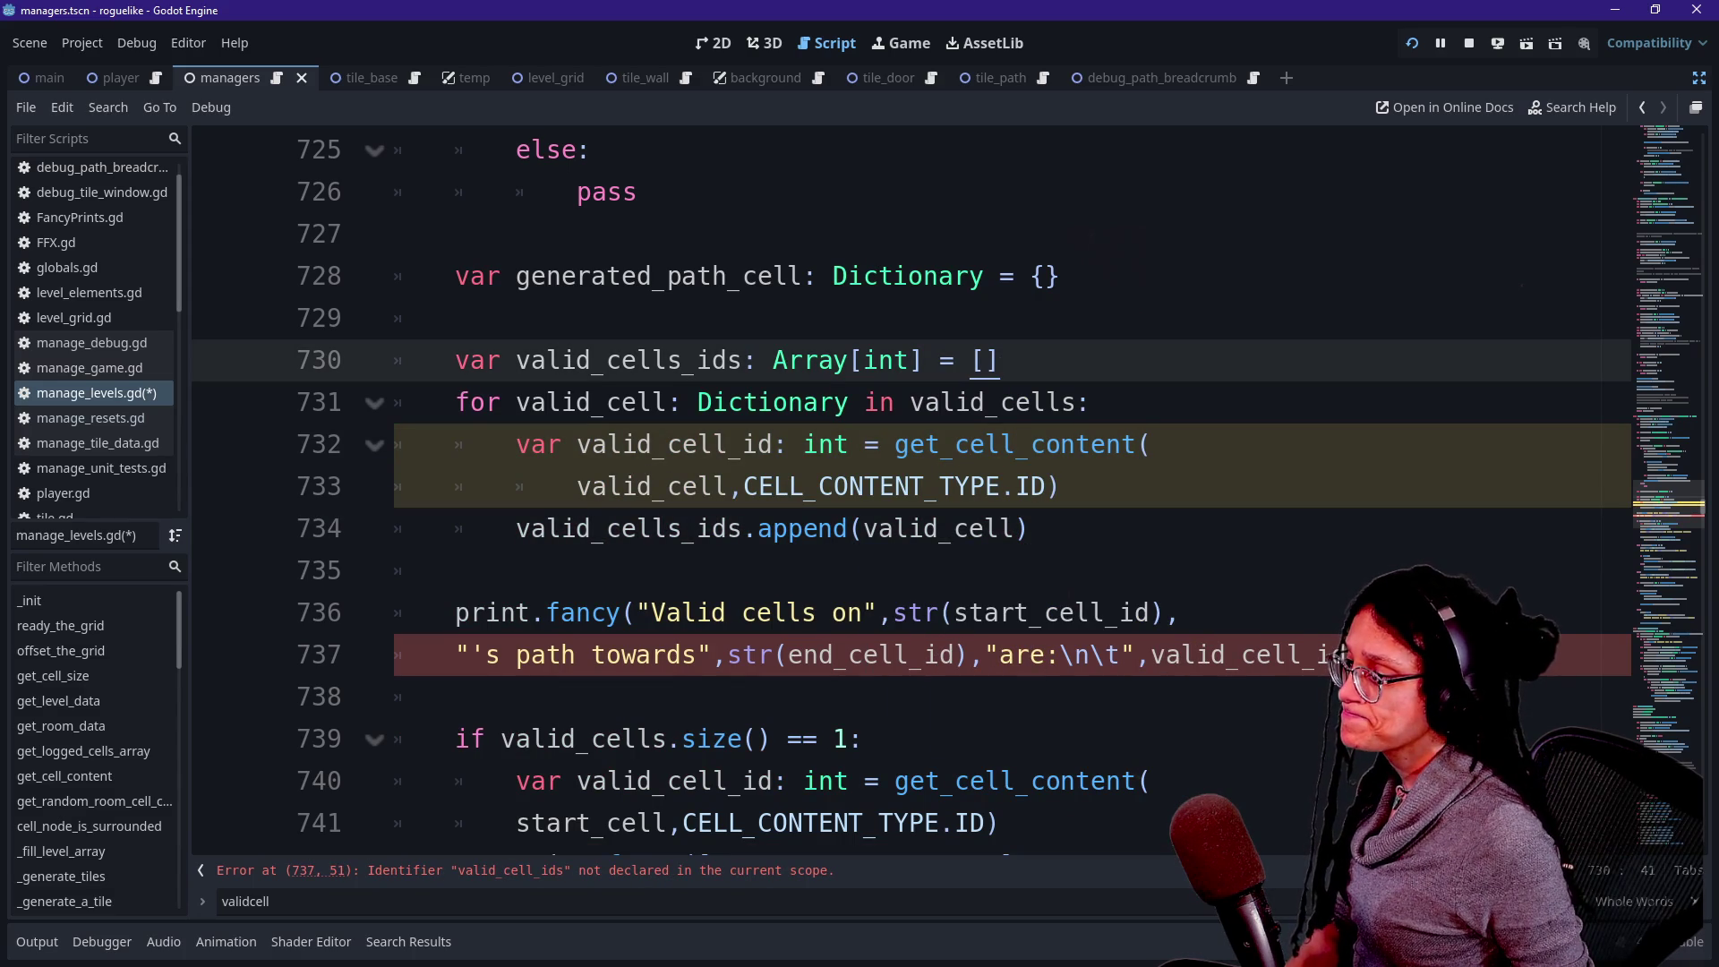
drag(1151, 655, 1271, 654)
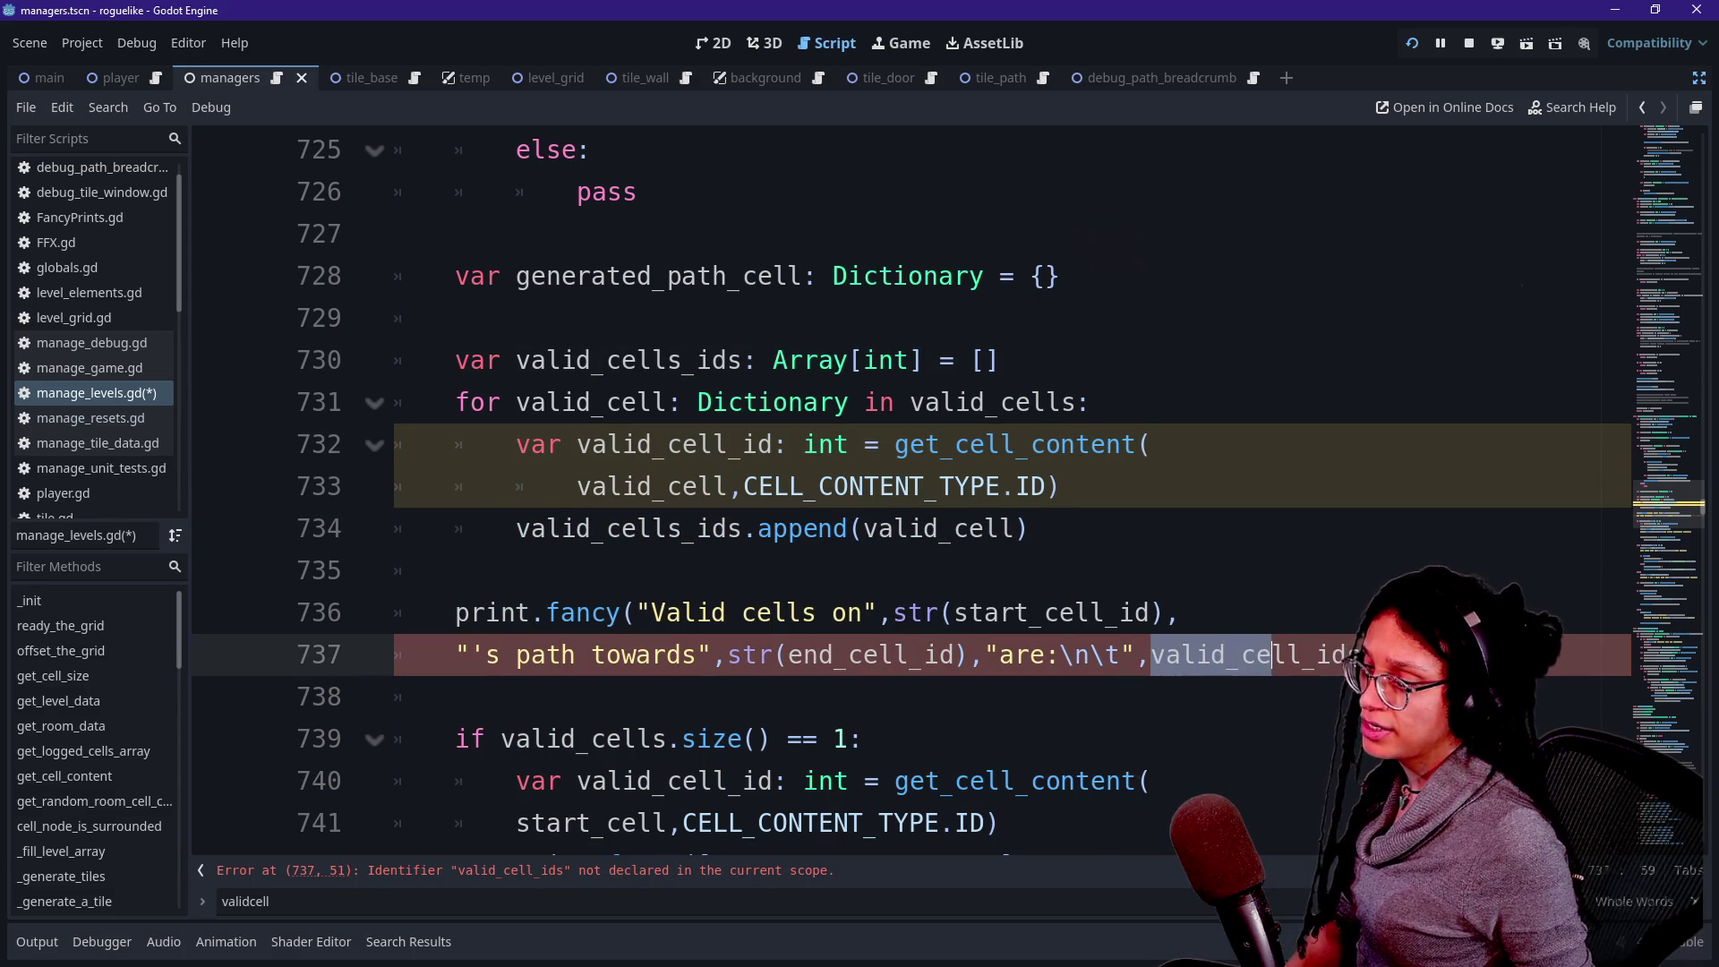
scroll(1271, 528, down, 1)
click(455, 571)
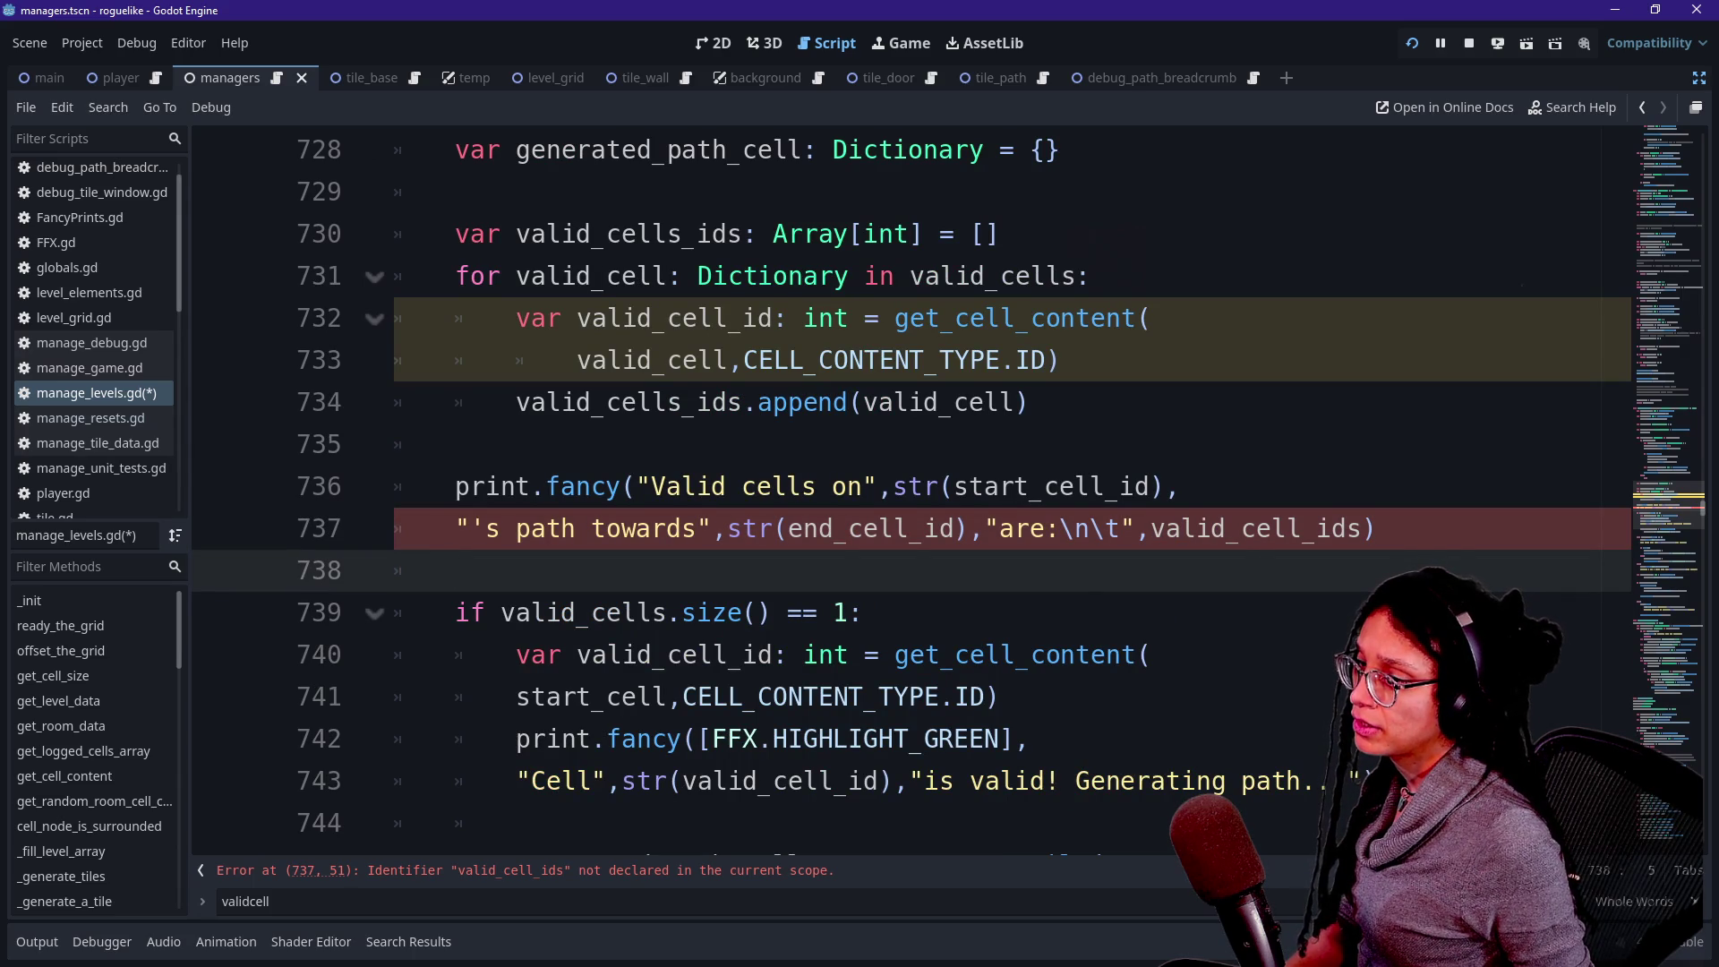
Rename the array to valid_cell_ids, append valid_cell_id, and run the project
click(681, 234)
key(BackSpace)
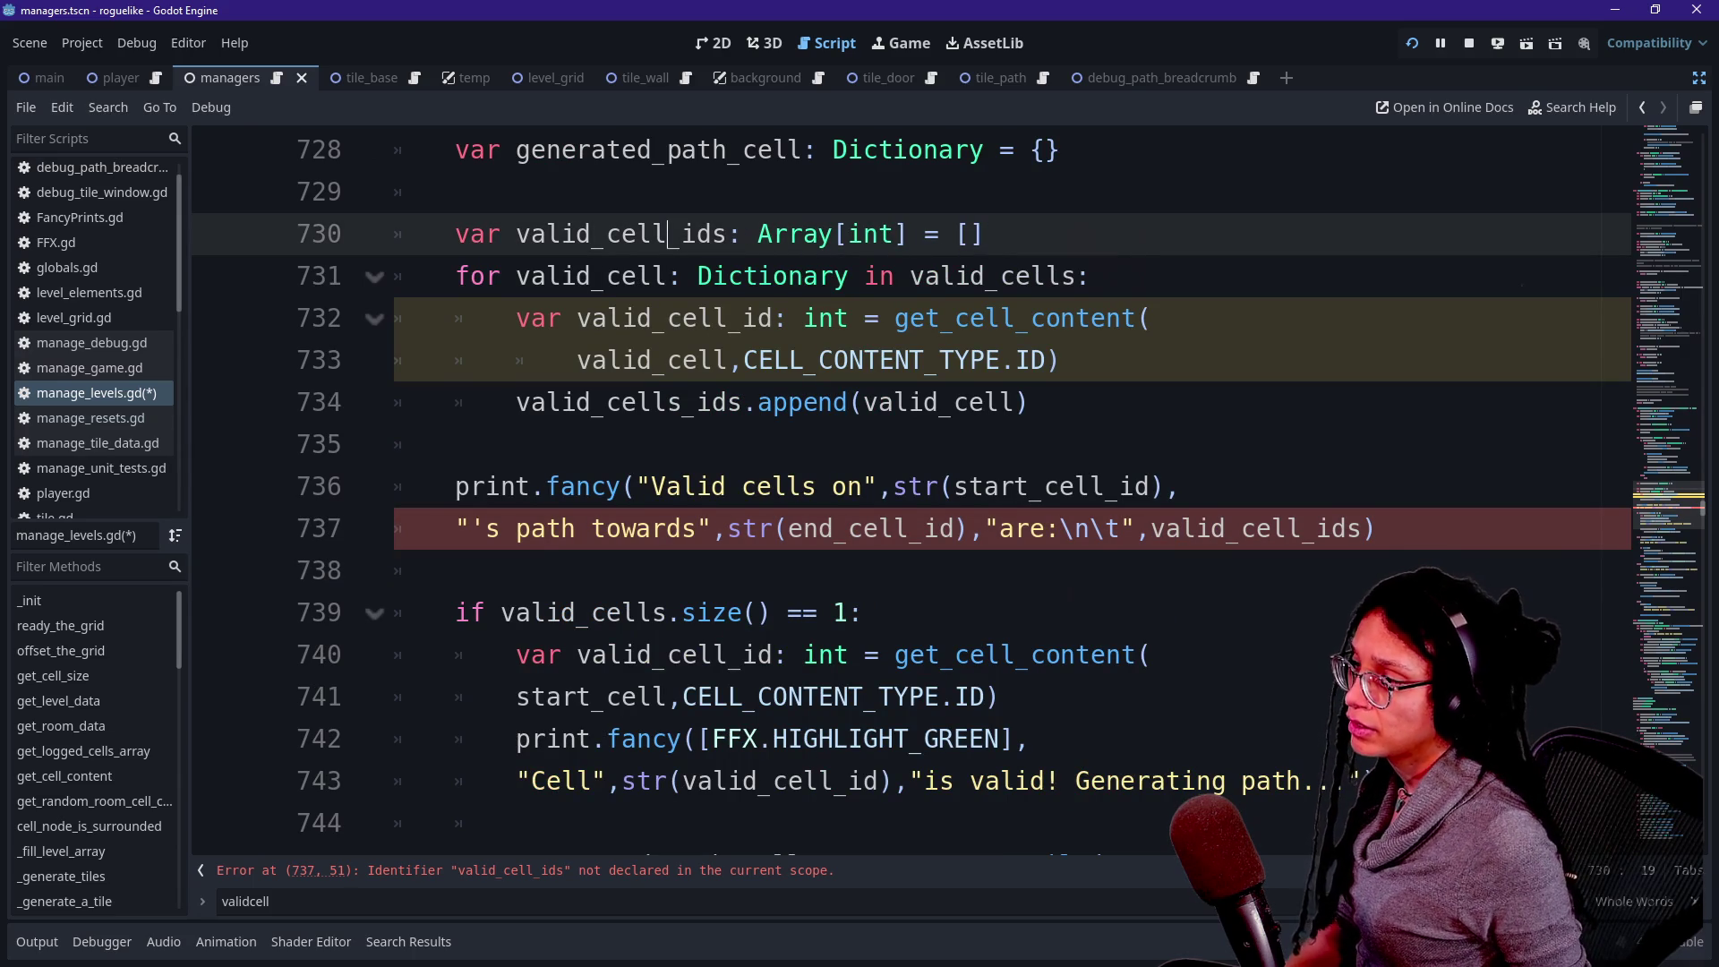
click(681, 402)
key(BackSpace)
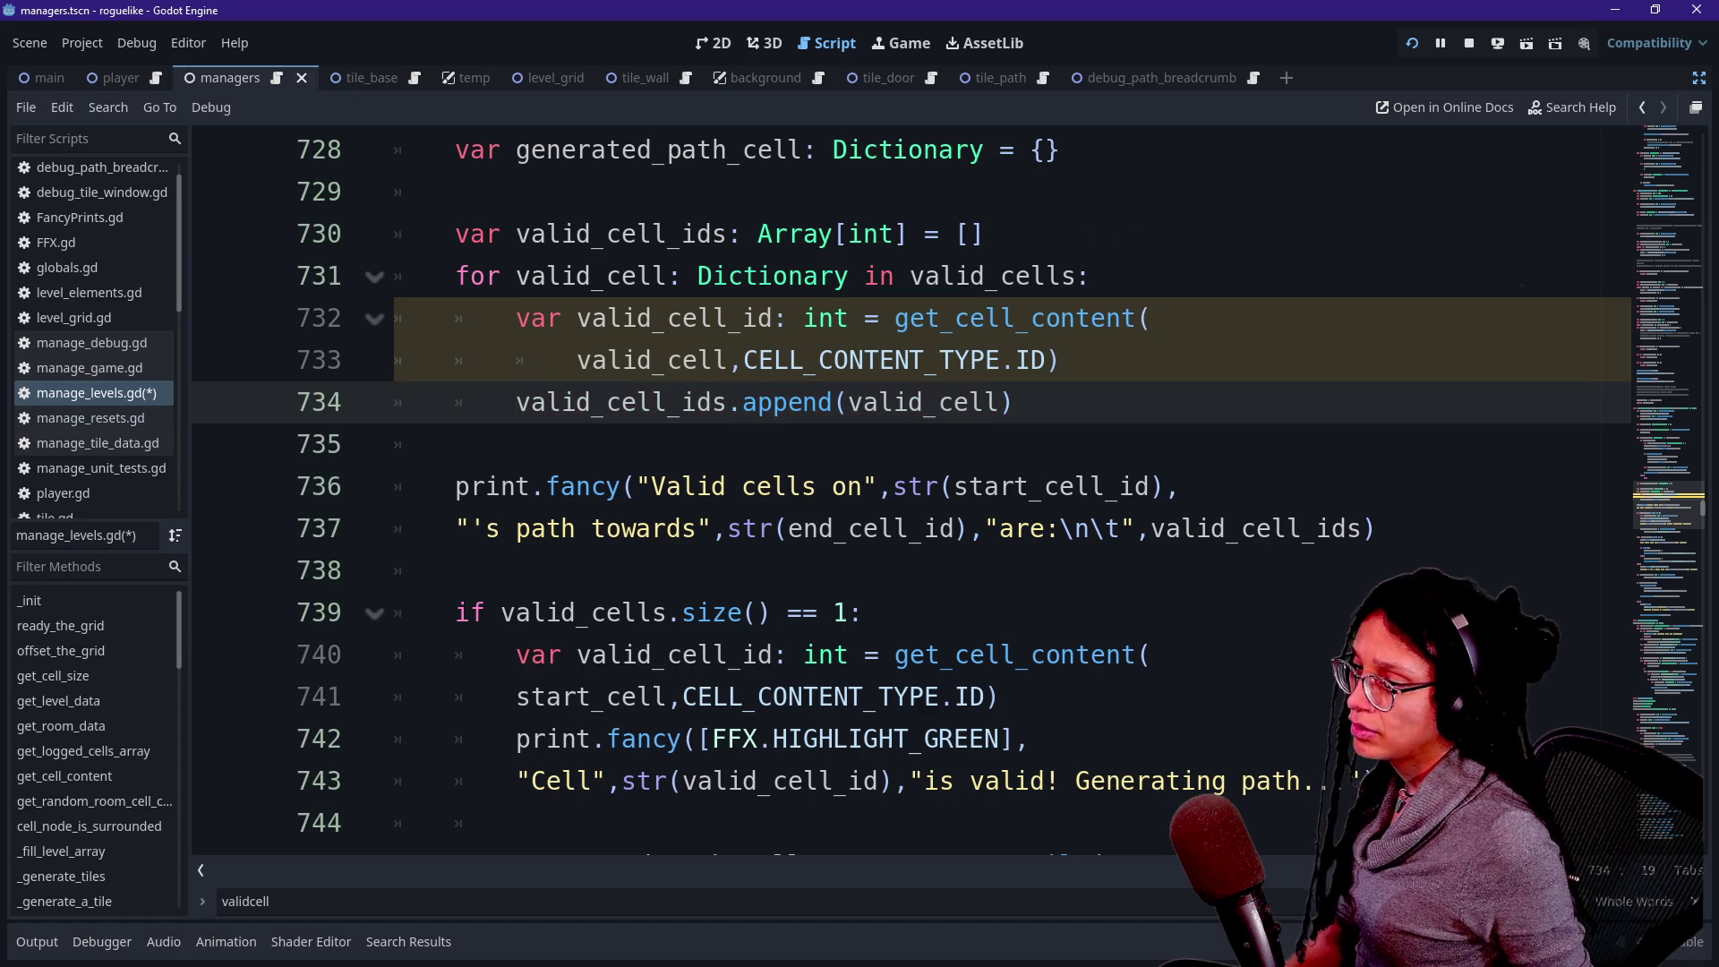
drag(1155, 486, 1325, 529)
click(1376, 528)
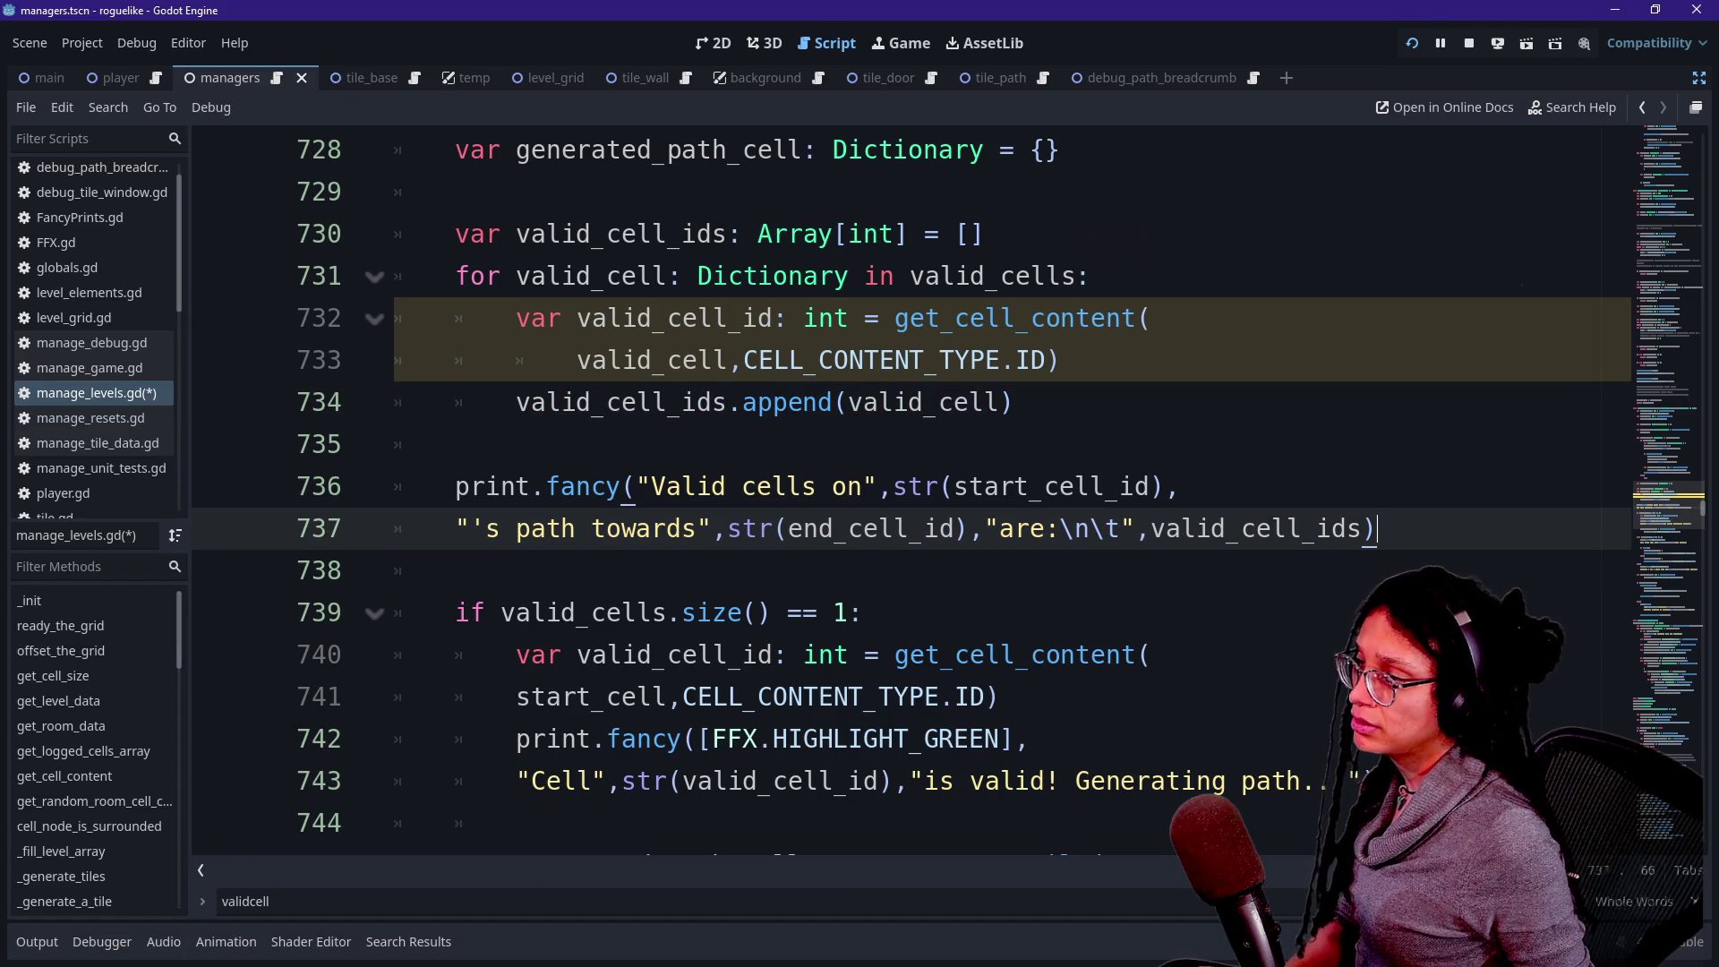
click(728, 402)
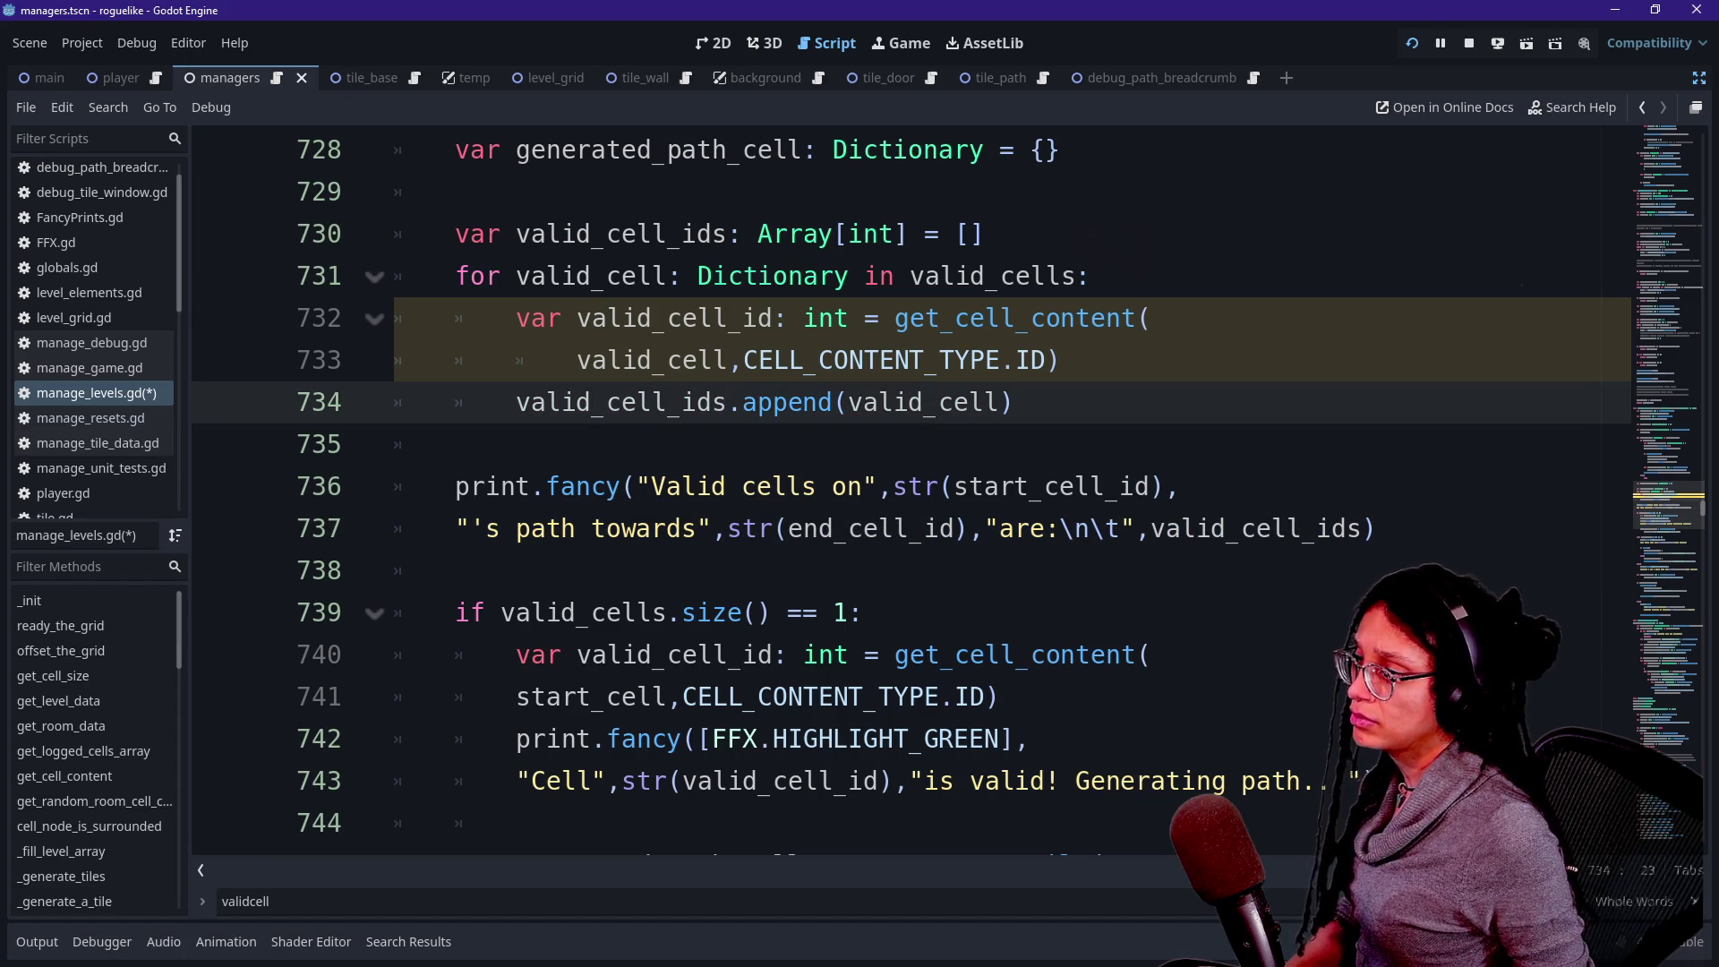
text(_id)
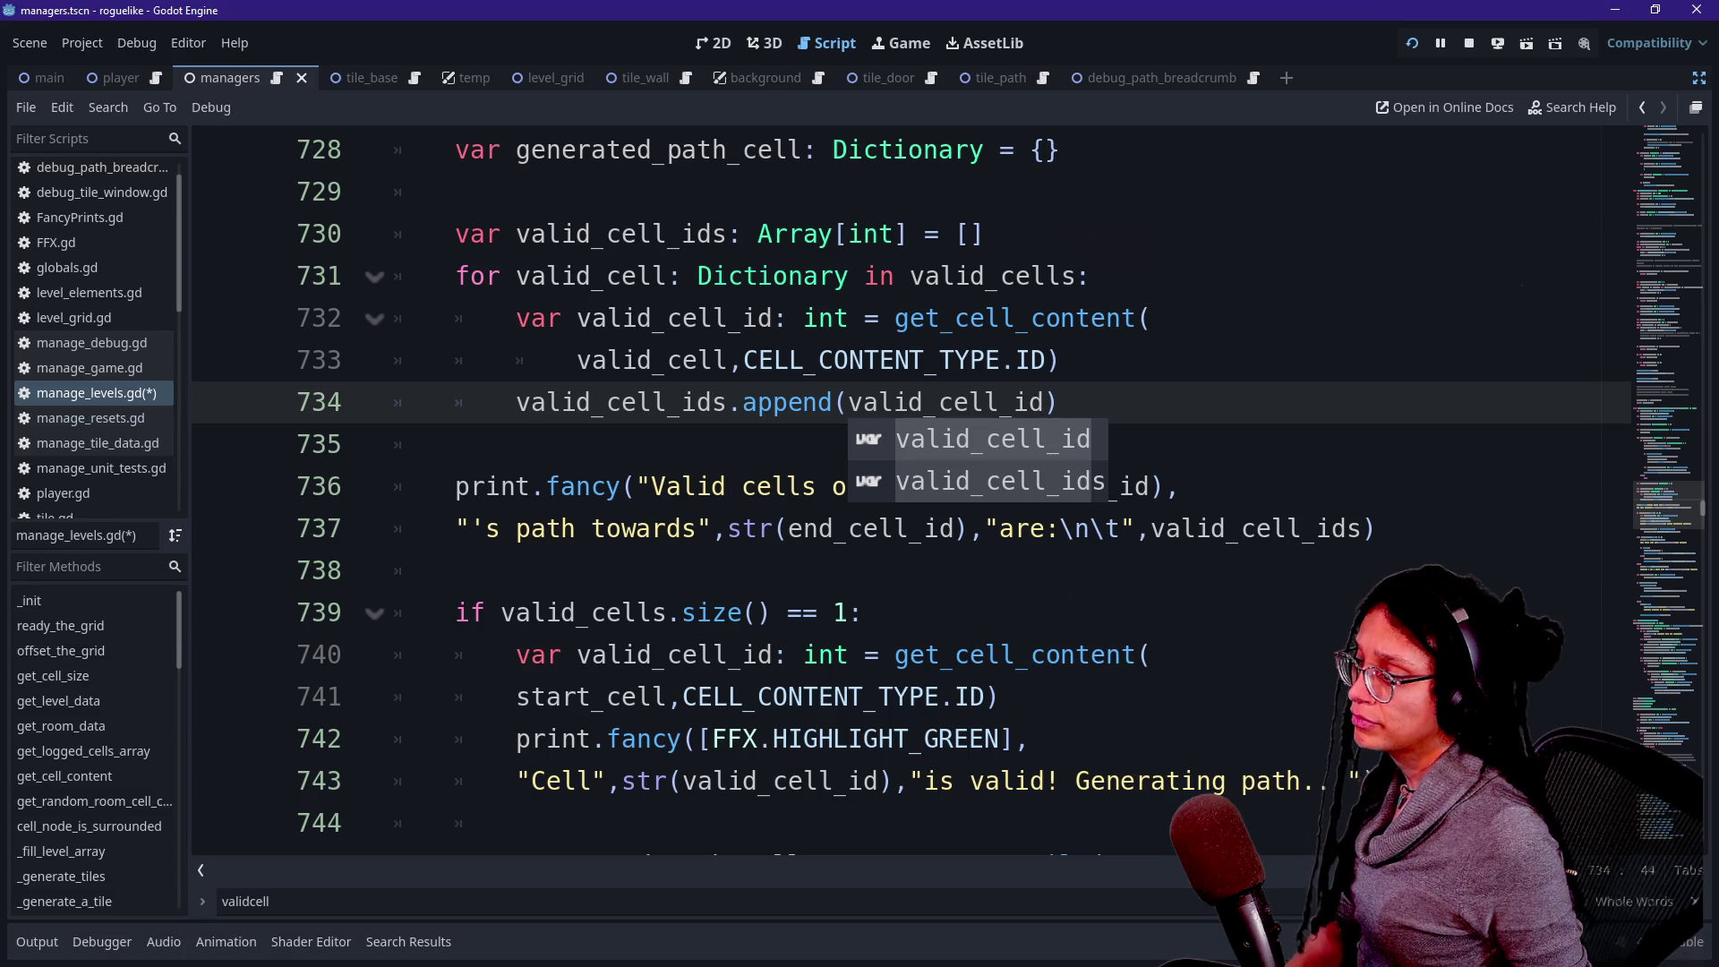
click(986, 233)
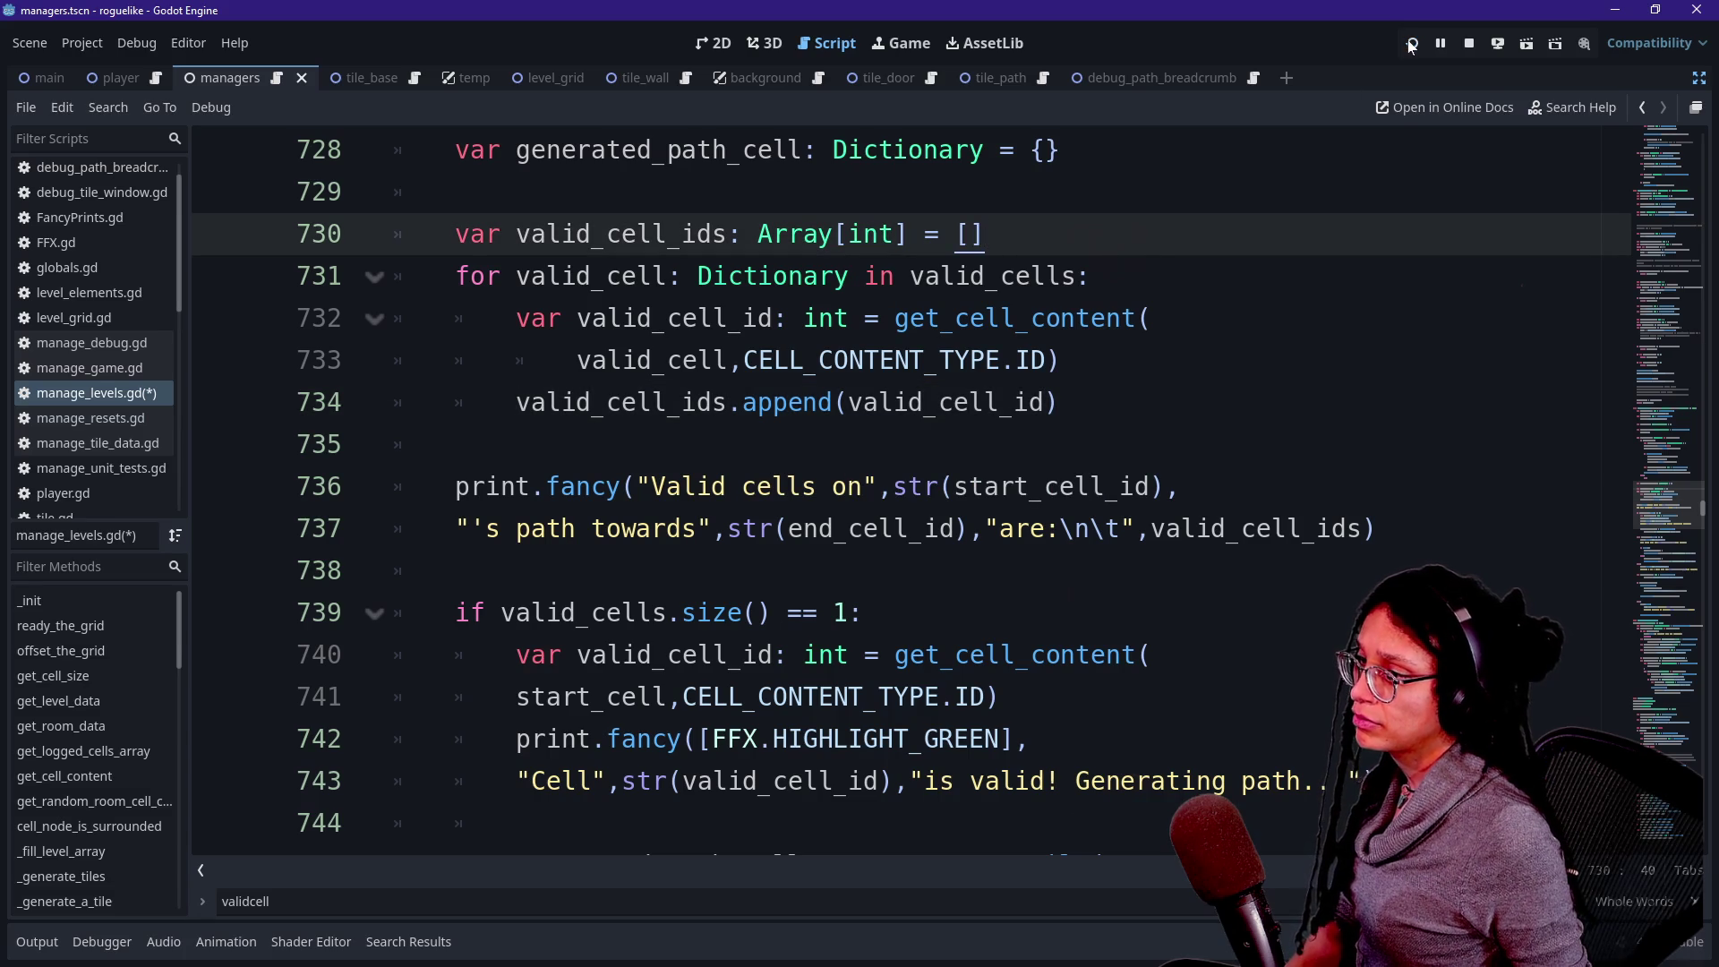
click(1412, 43)
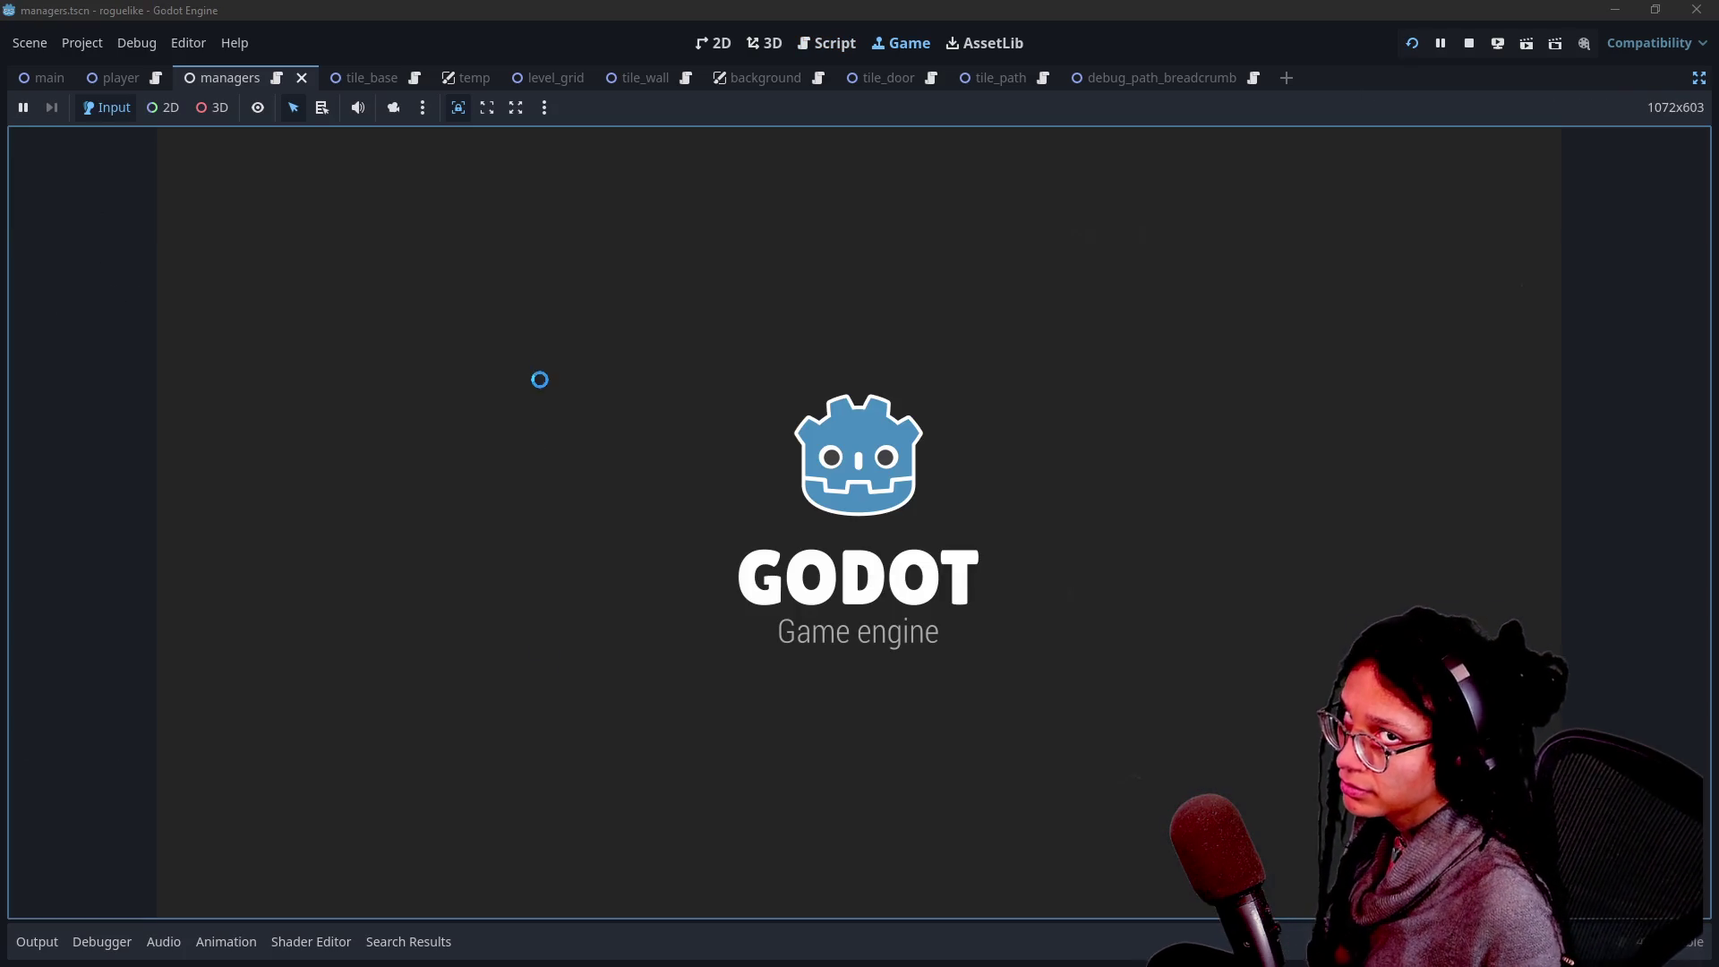
Show the Output log and focus the running game as the two-room level generates
click(37, 941)
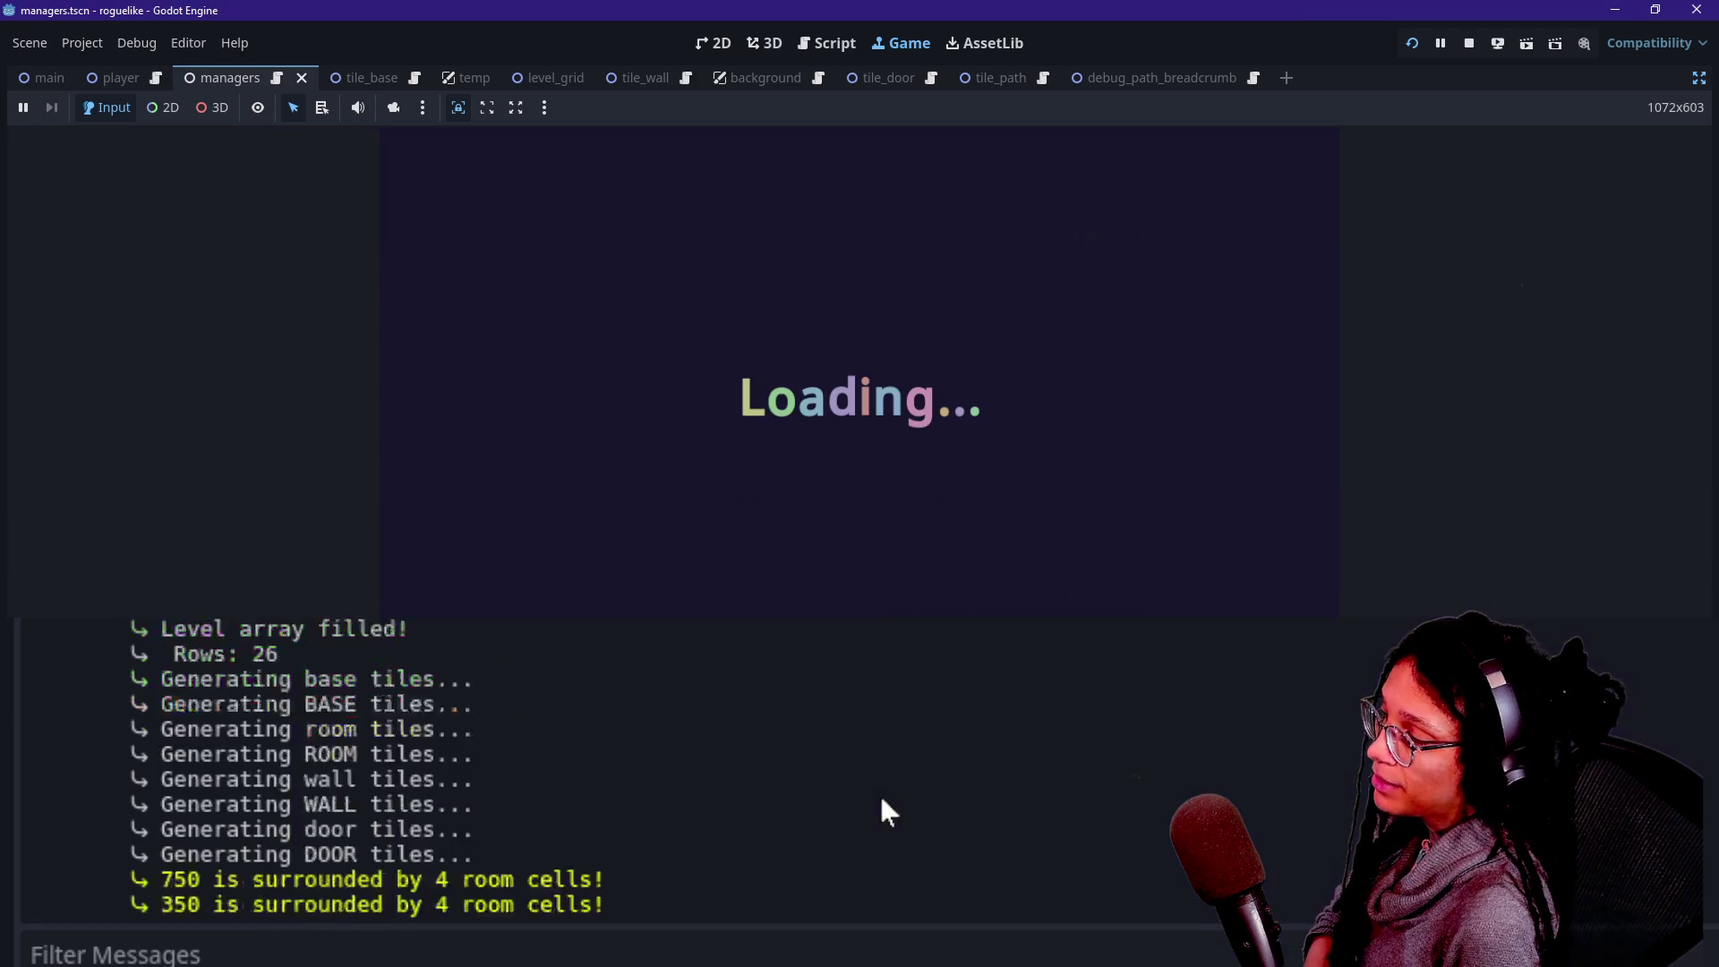
click(722, 485)
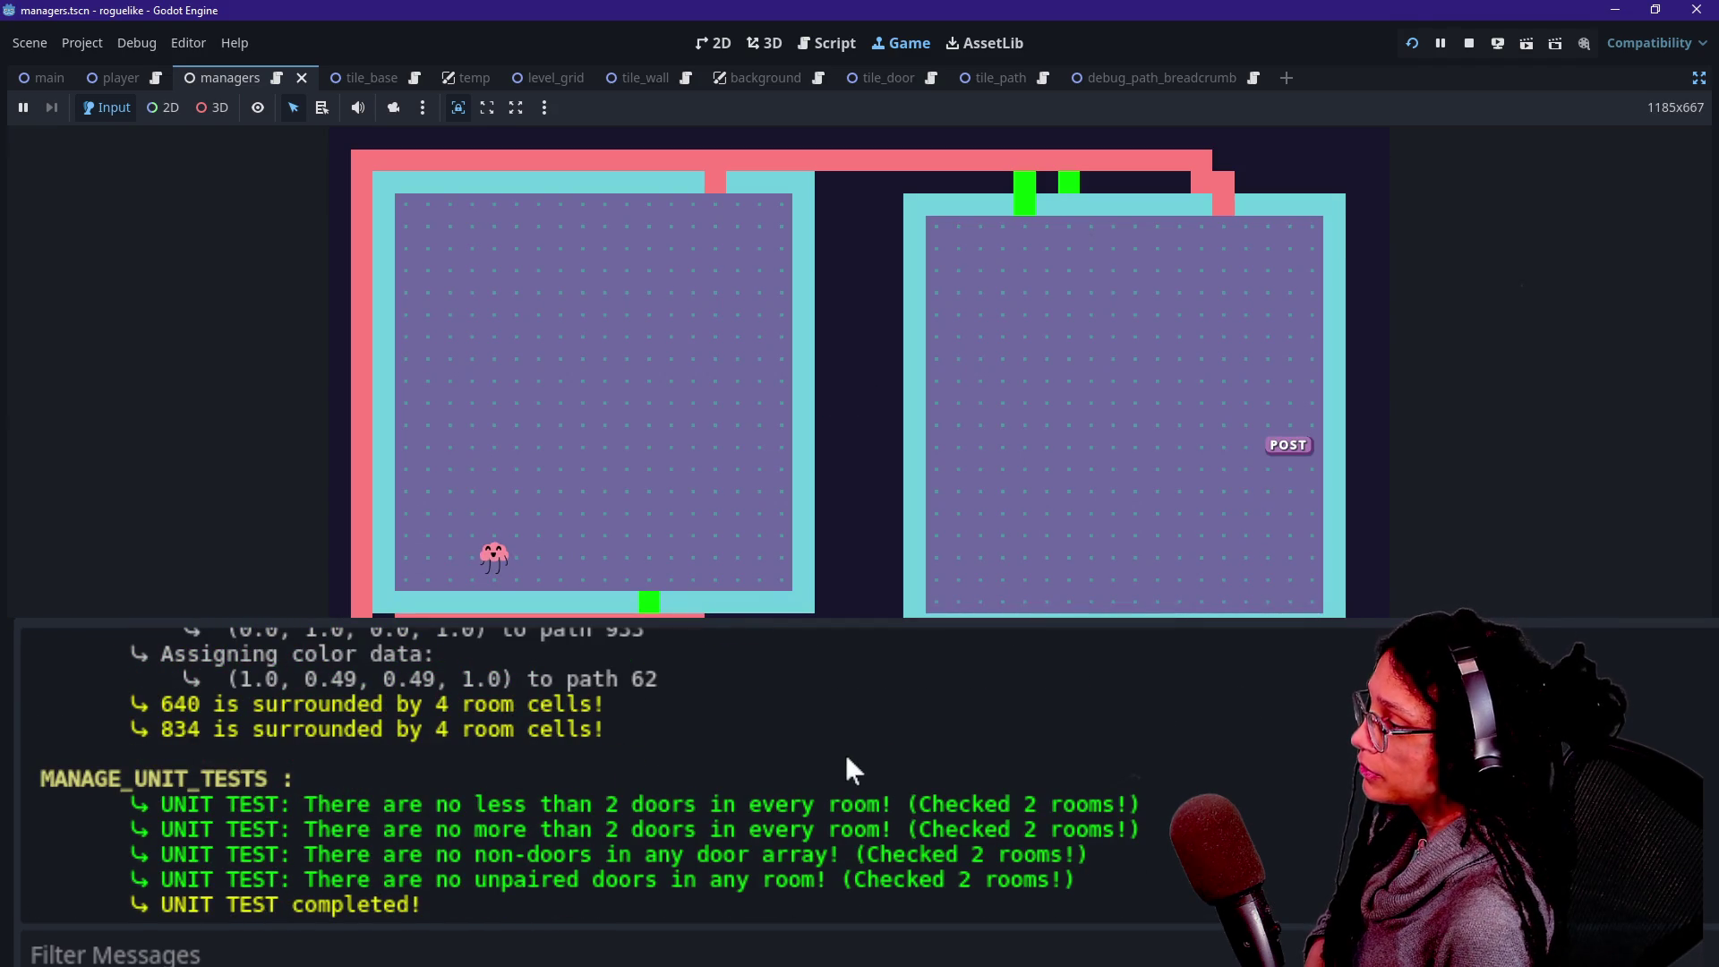
click(722, 573)
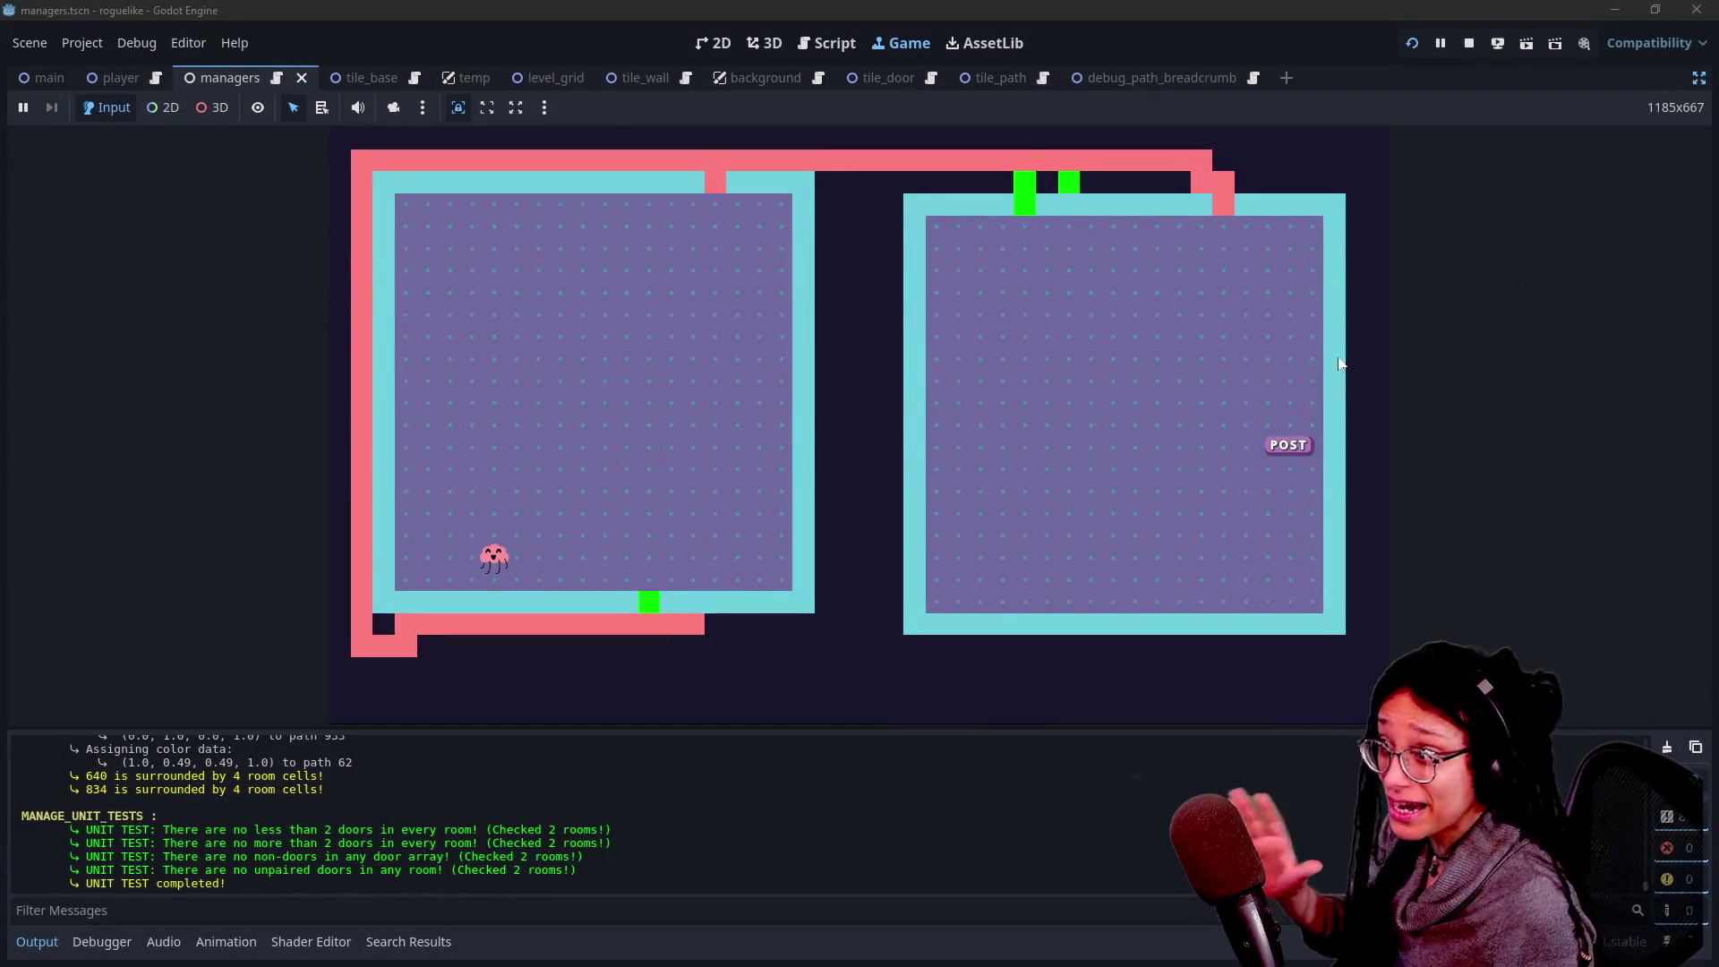
click(1188, 428)
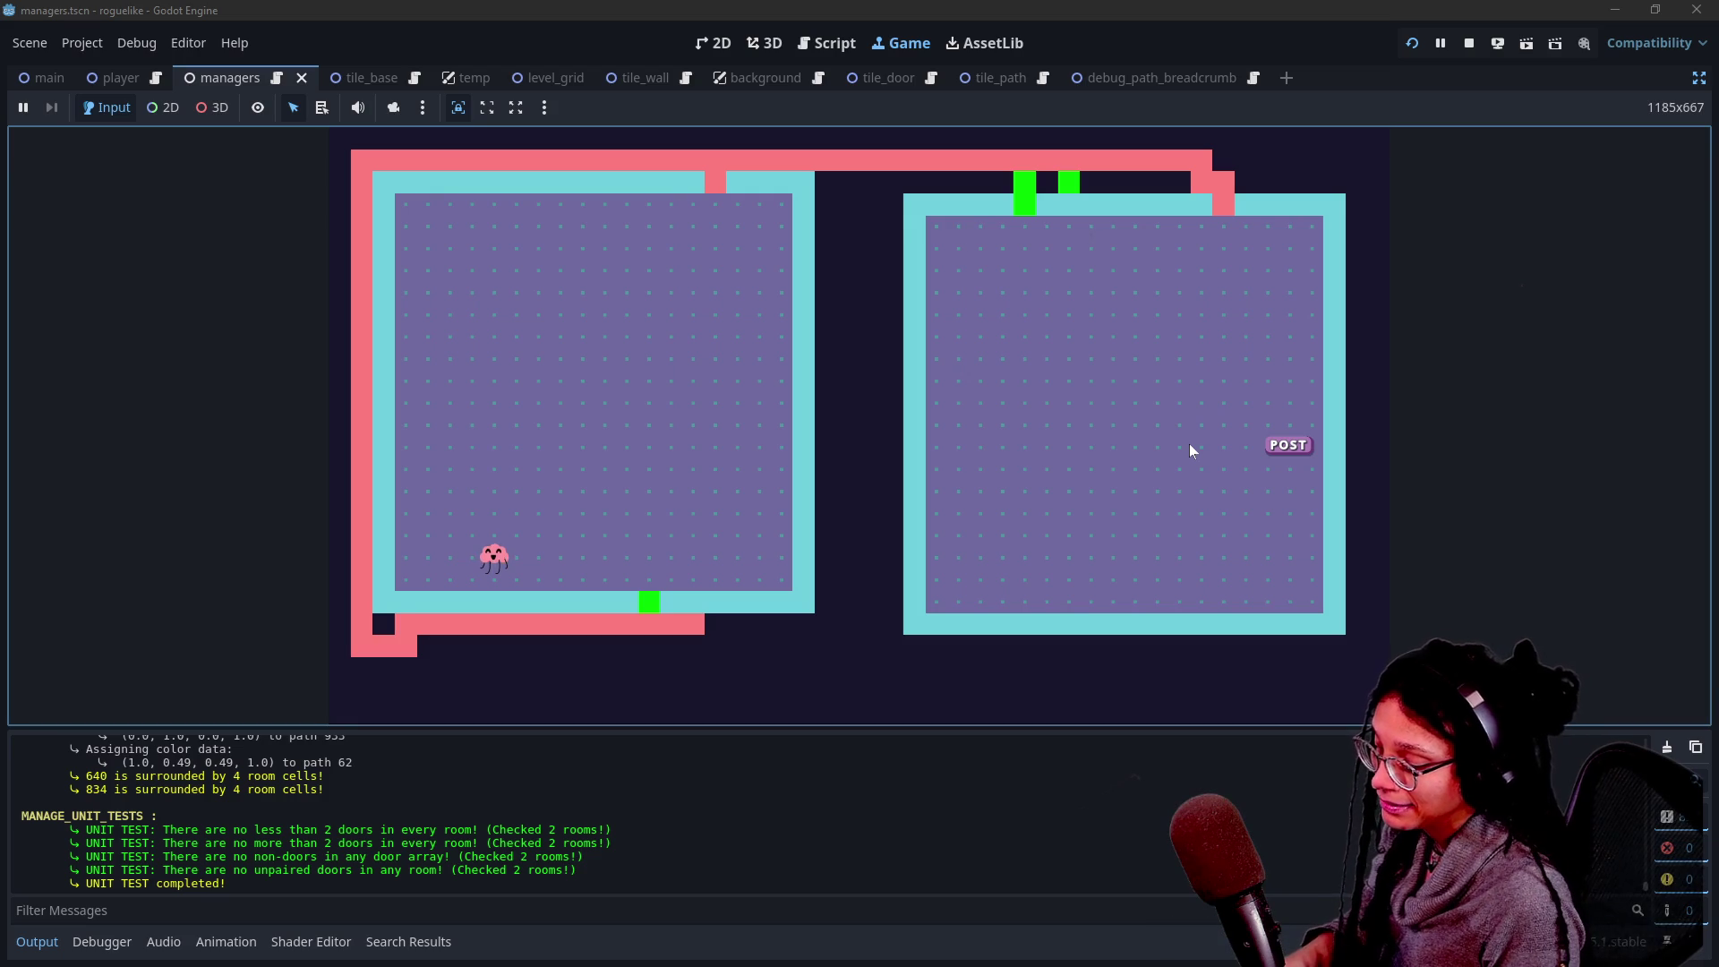
Regenerate the level with R and mark the log lines about cell 139's empty path
key(r)
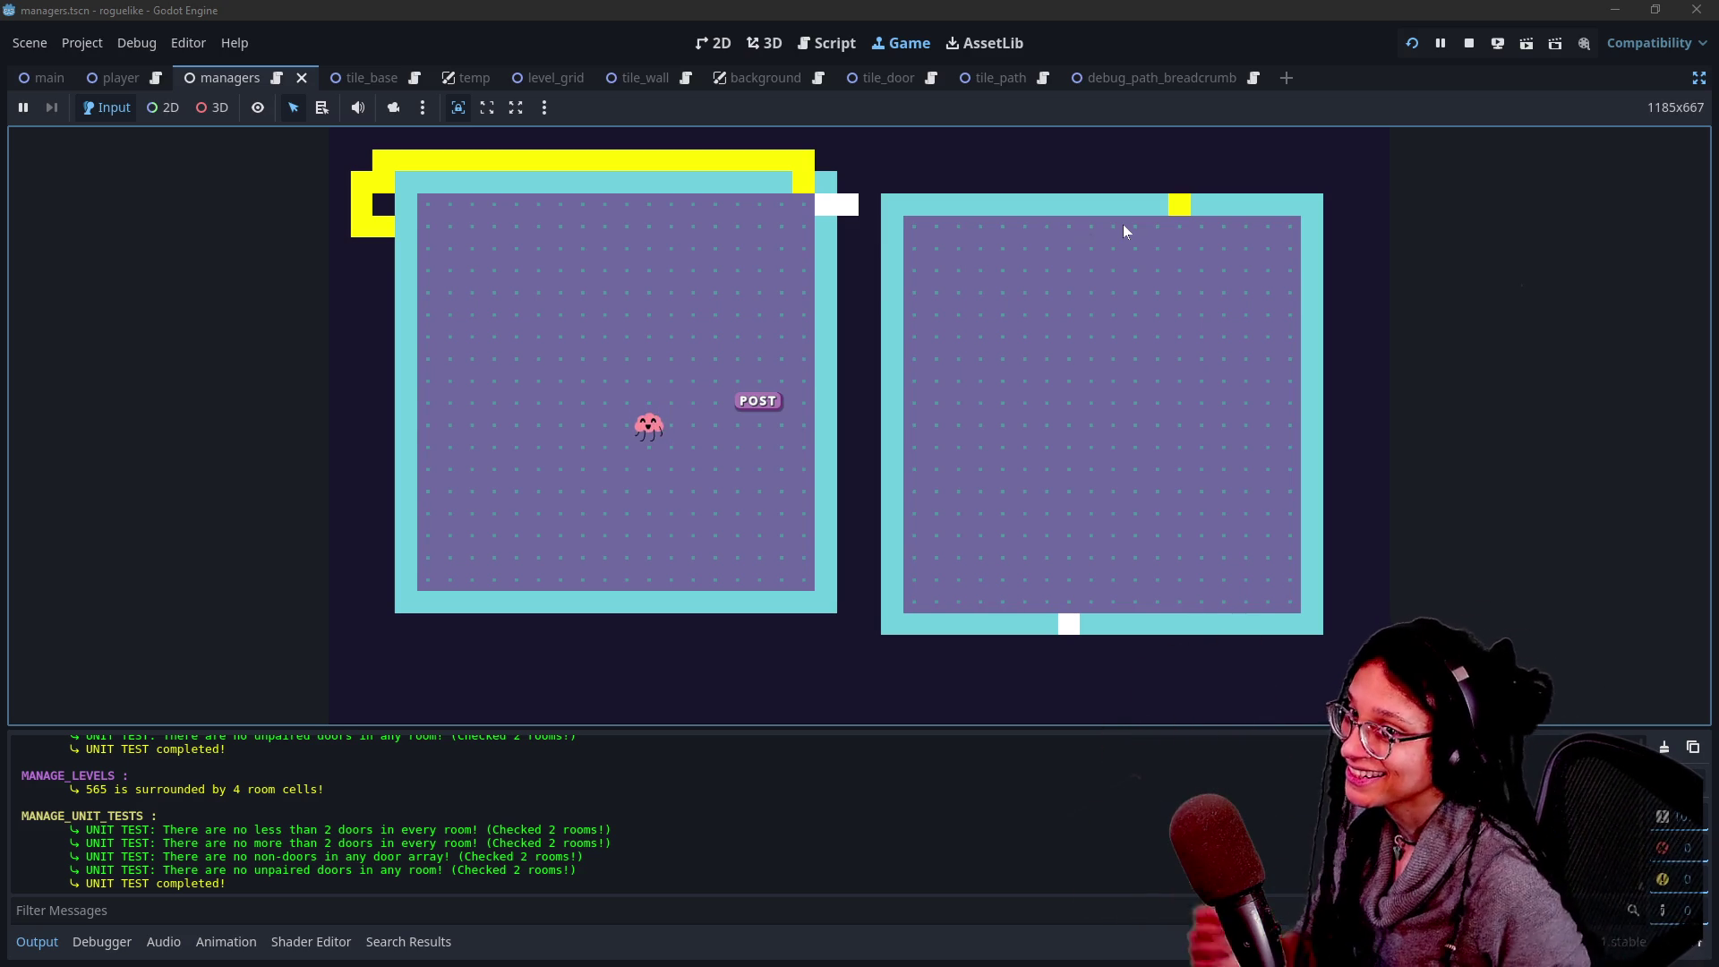
click(16, 909)
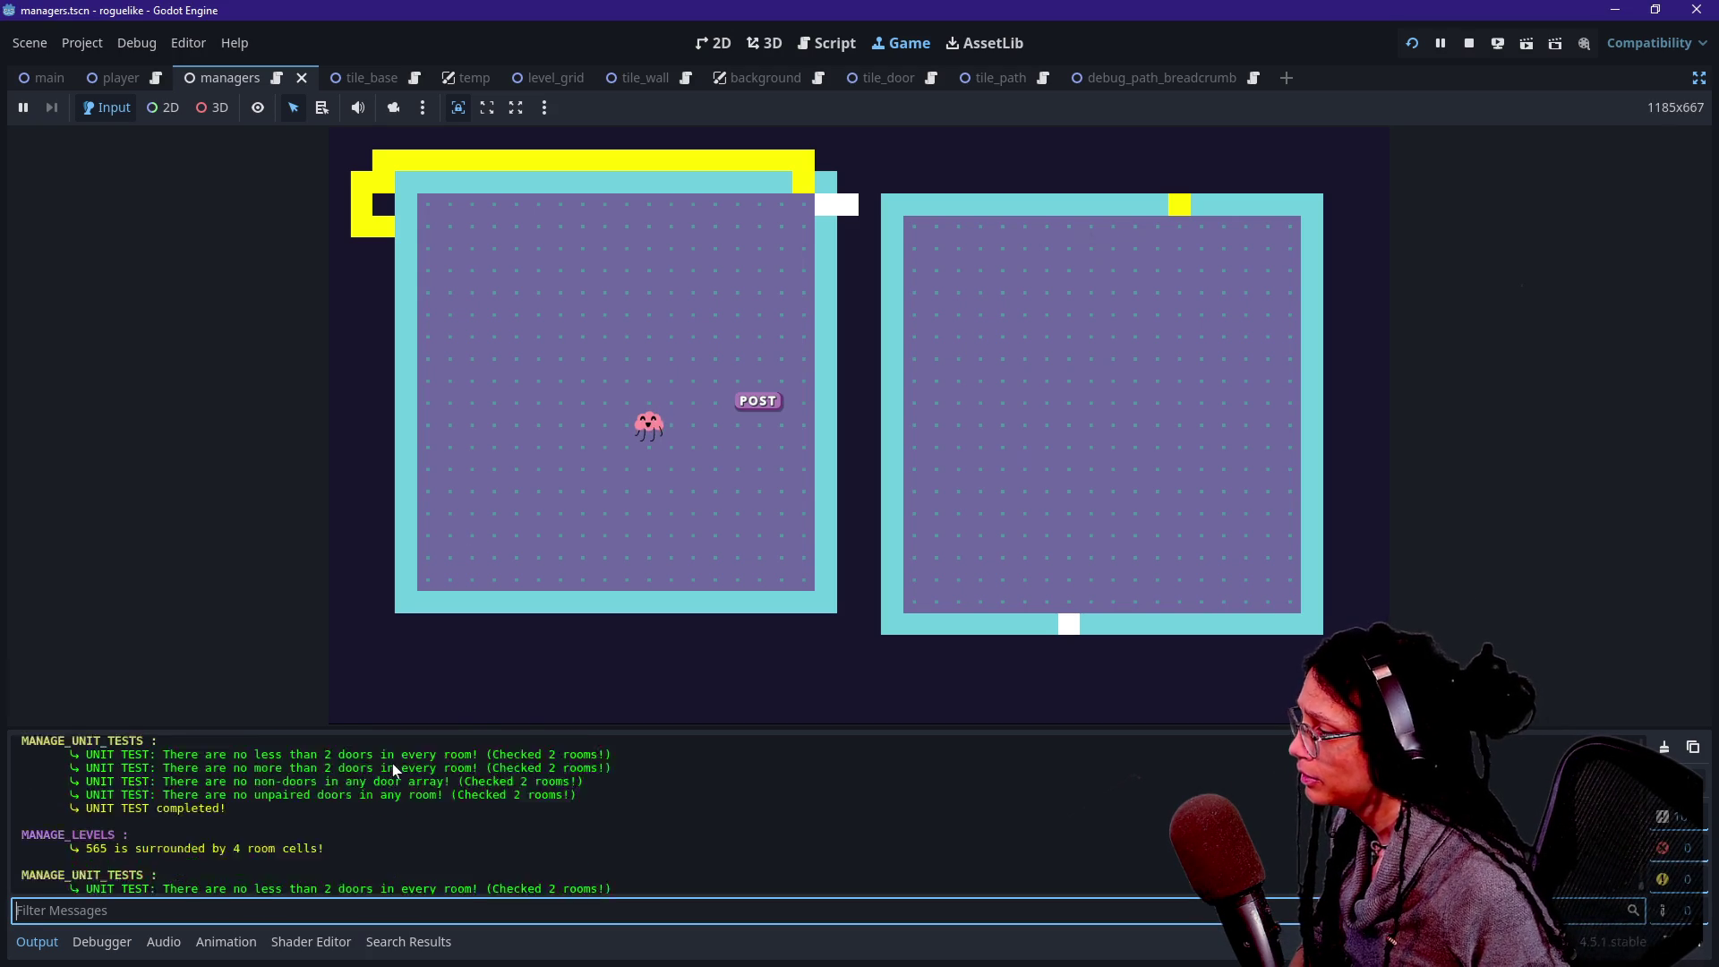
mouse_move(93, 817)
mouse_down()
mouse_move(18, 806)
mouse_move(154, 820)
mouse_up()
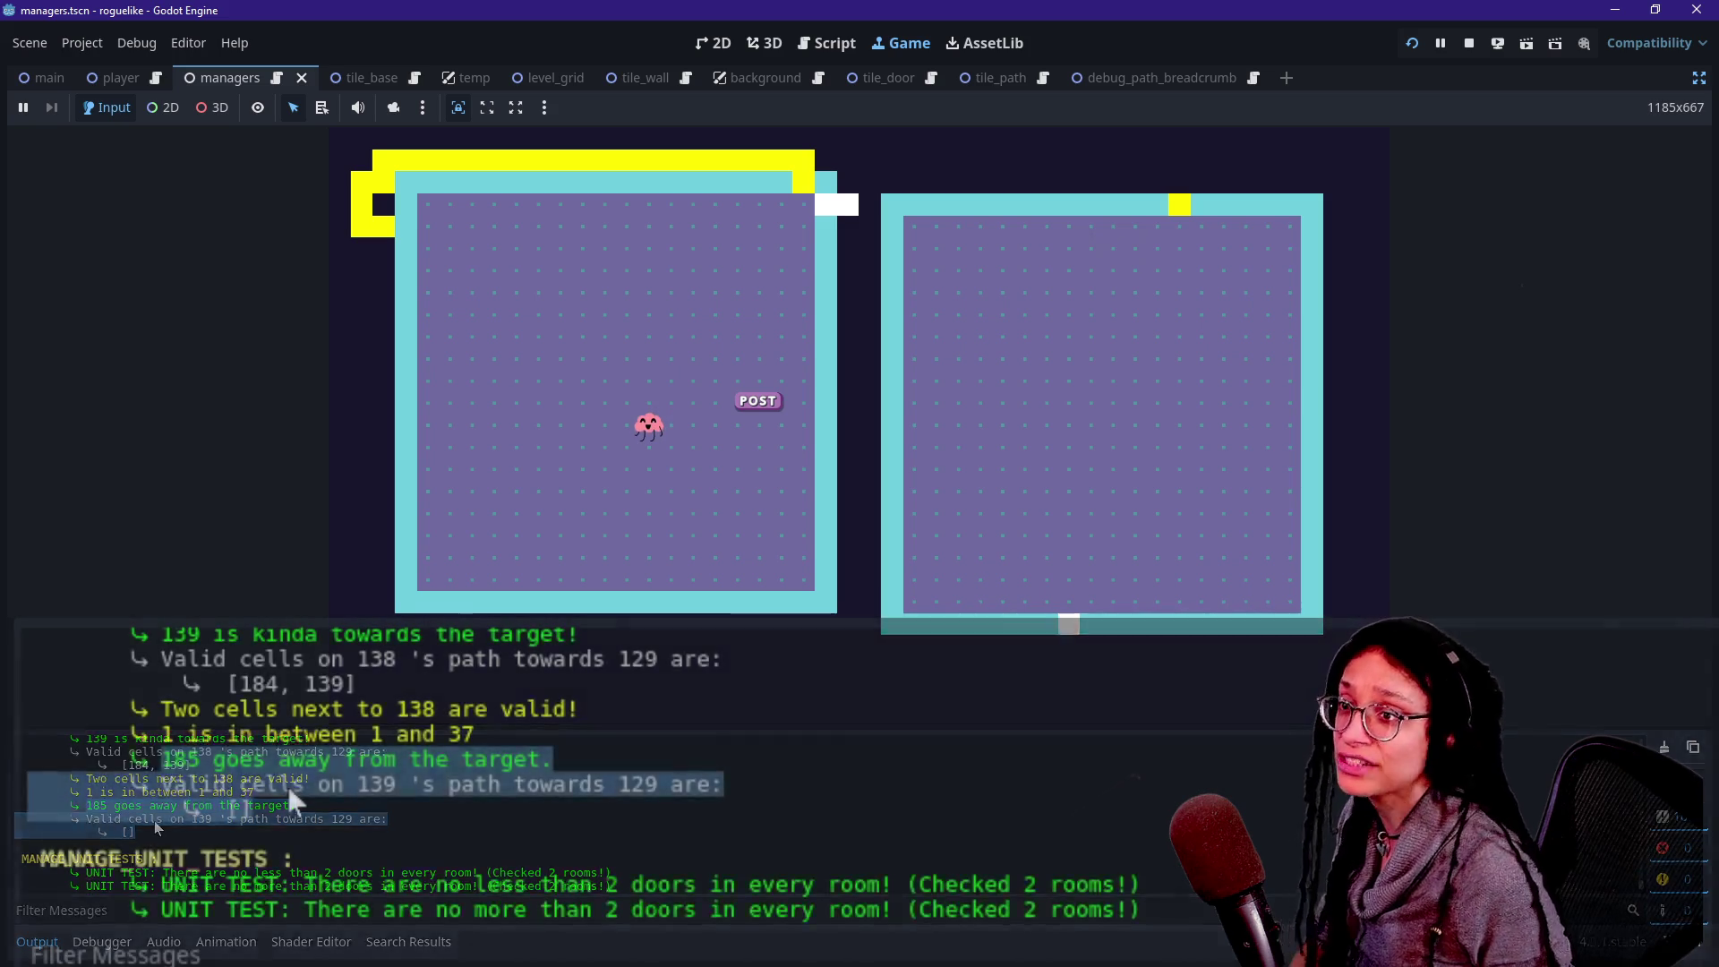
Scroll the Output log to the 'Valid cells on 20' line listing [19, 21], then focus the game
click(227, 797)
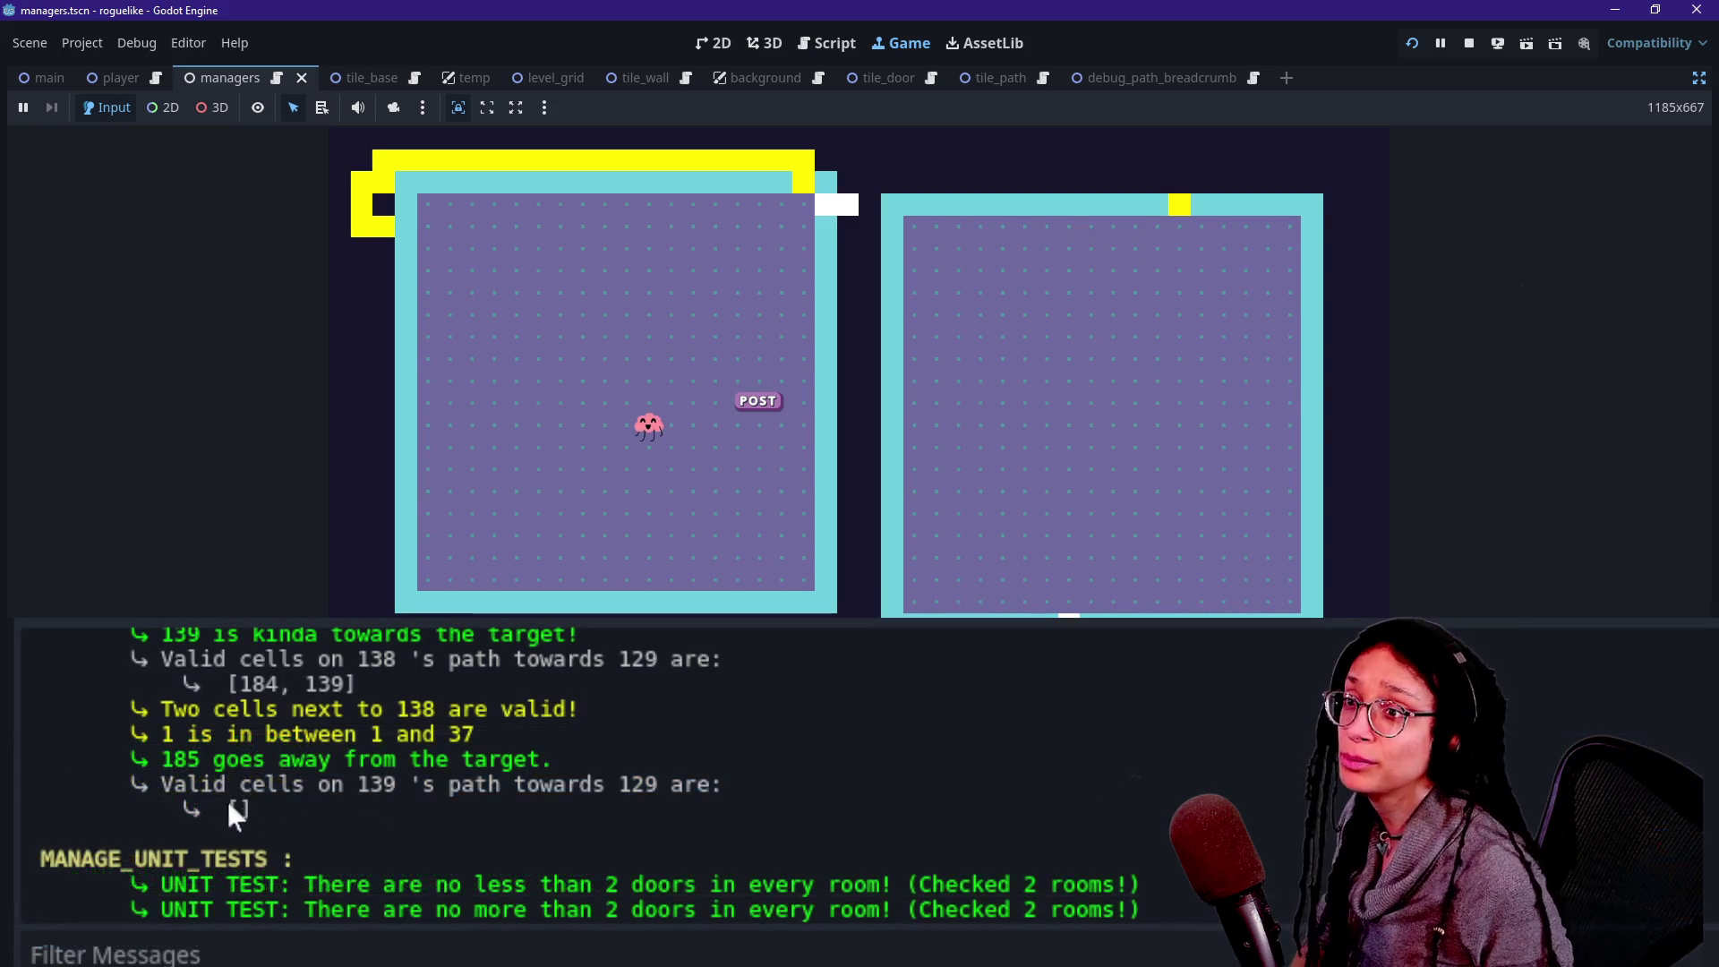
scroll(283, 813, up, 1)
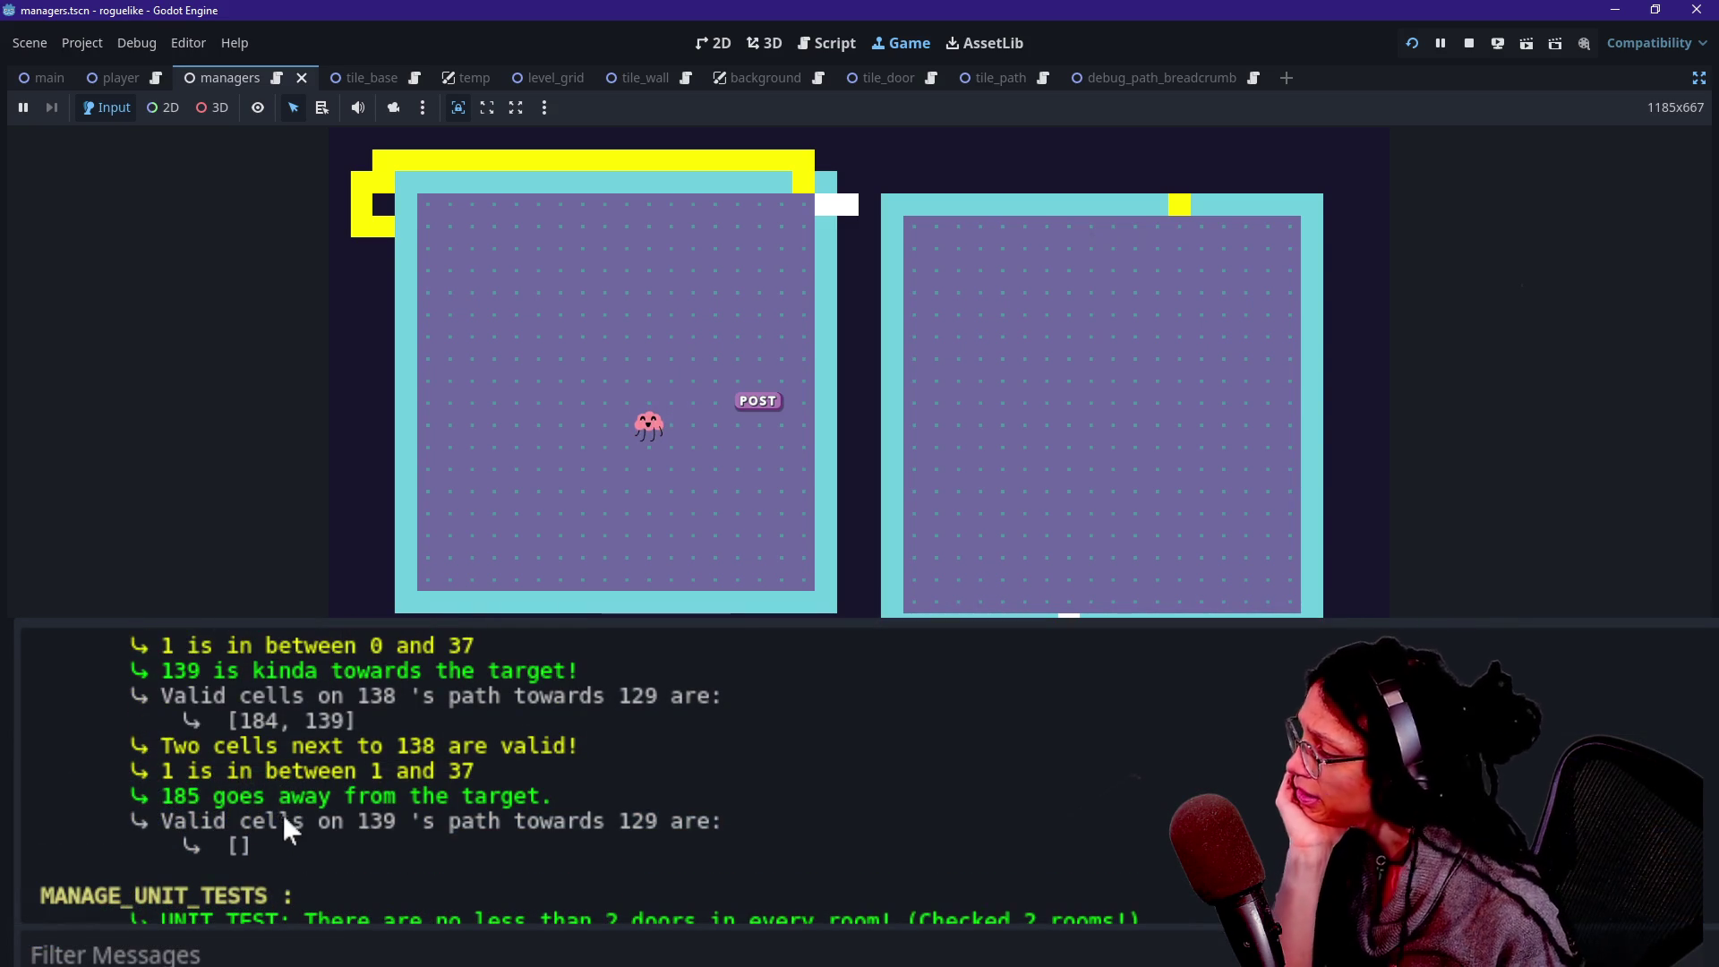
scroll(372, 751, up, 10)
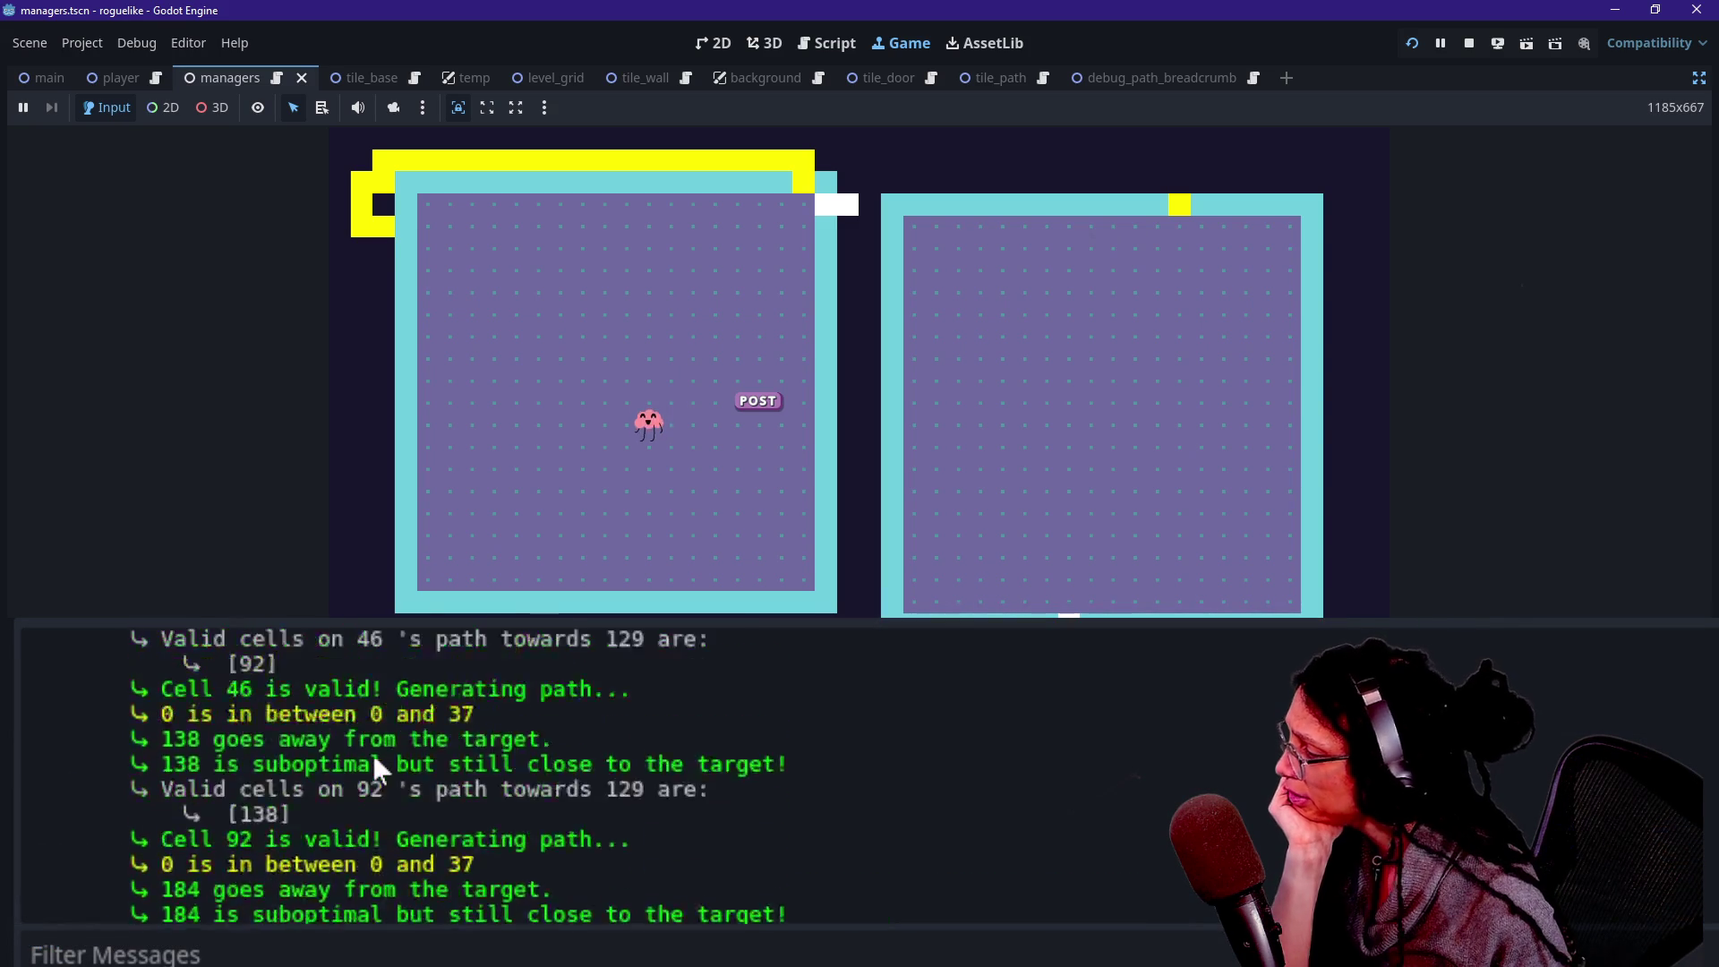
scroll(371, 750, up, 10)
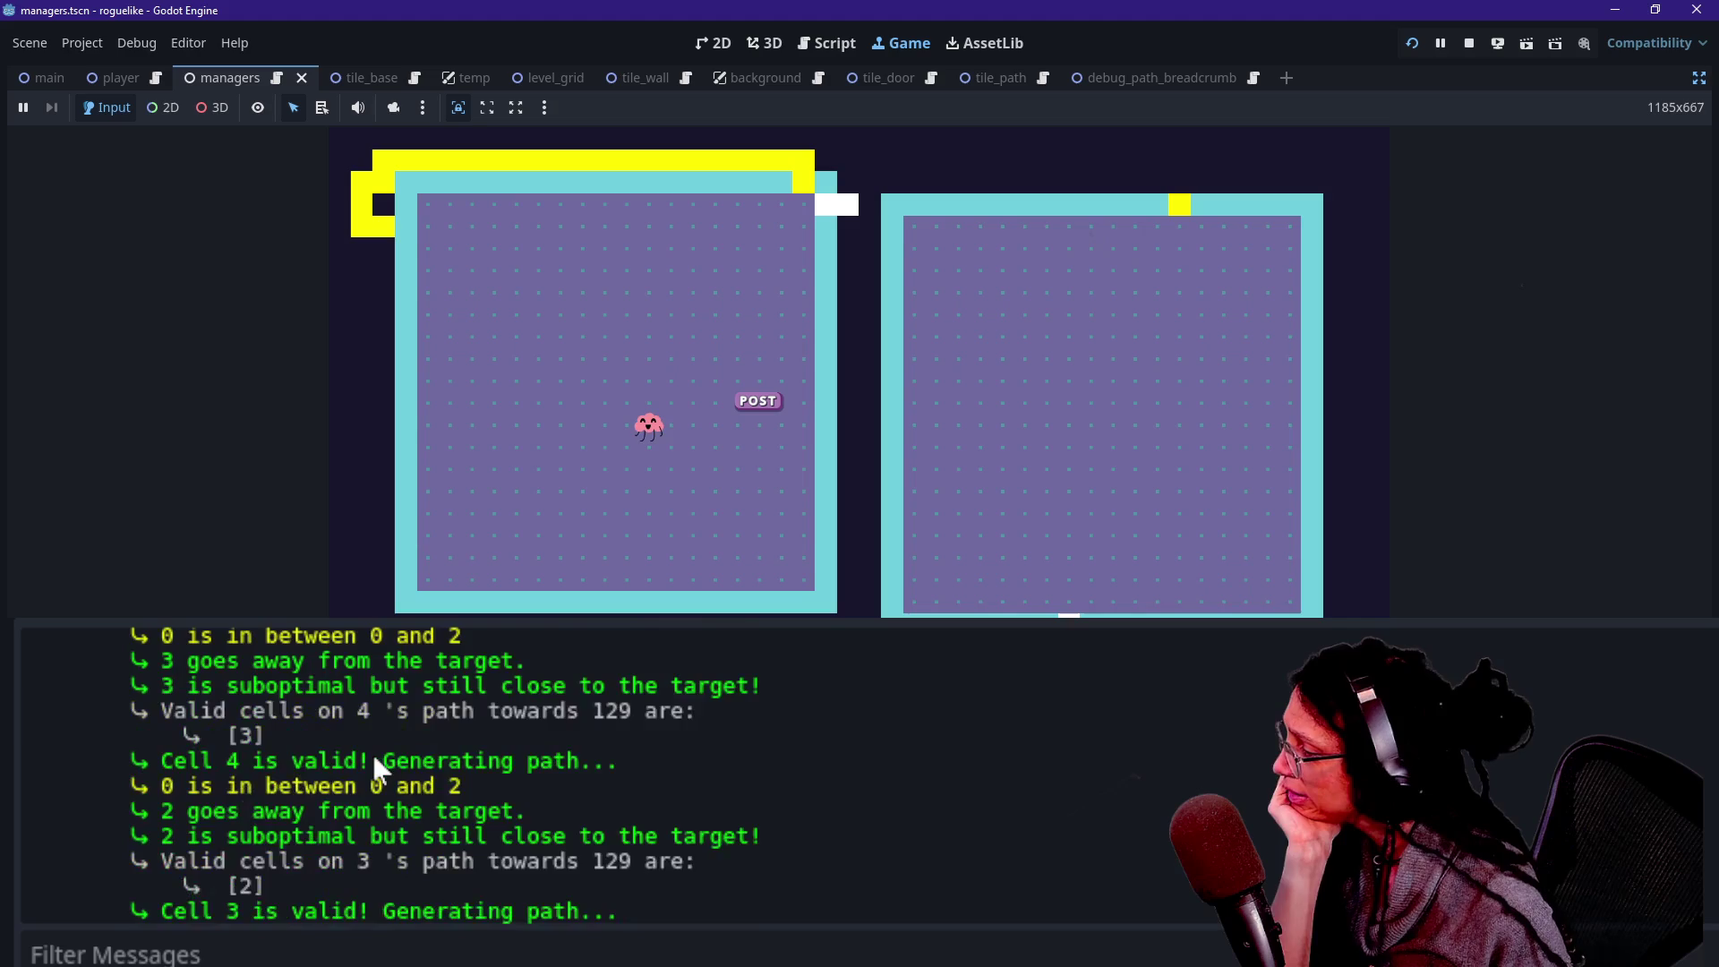
scroll(375, 761, up, 15)
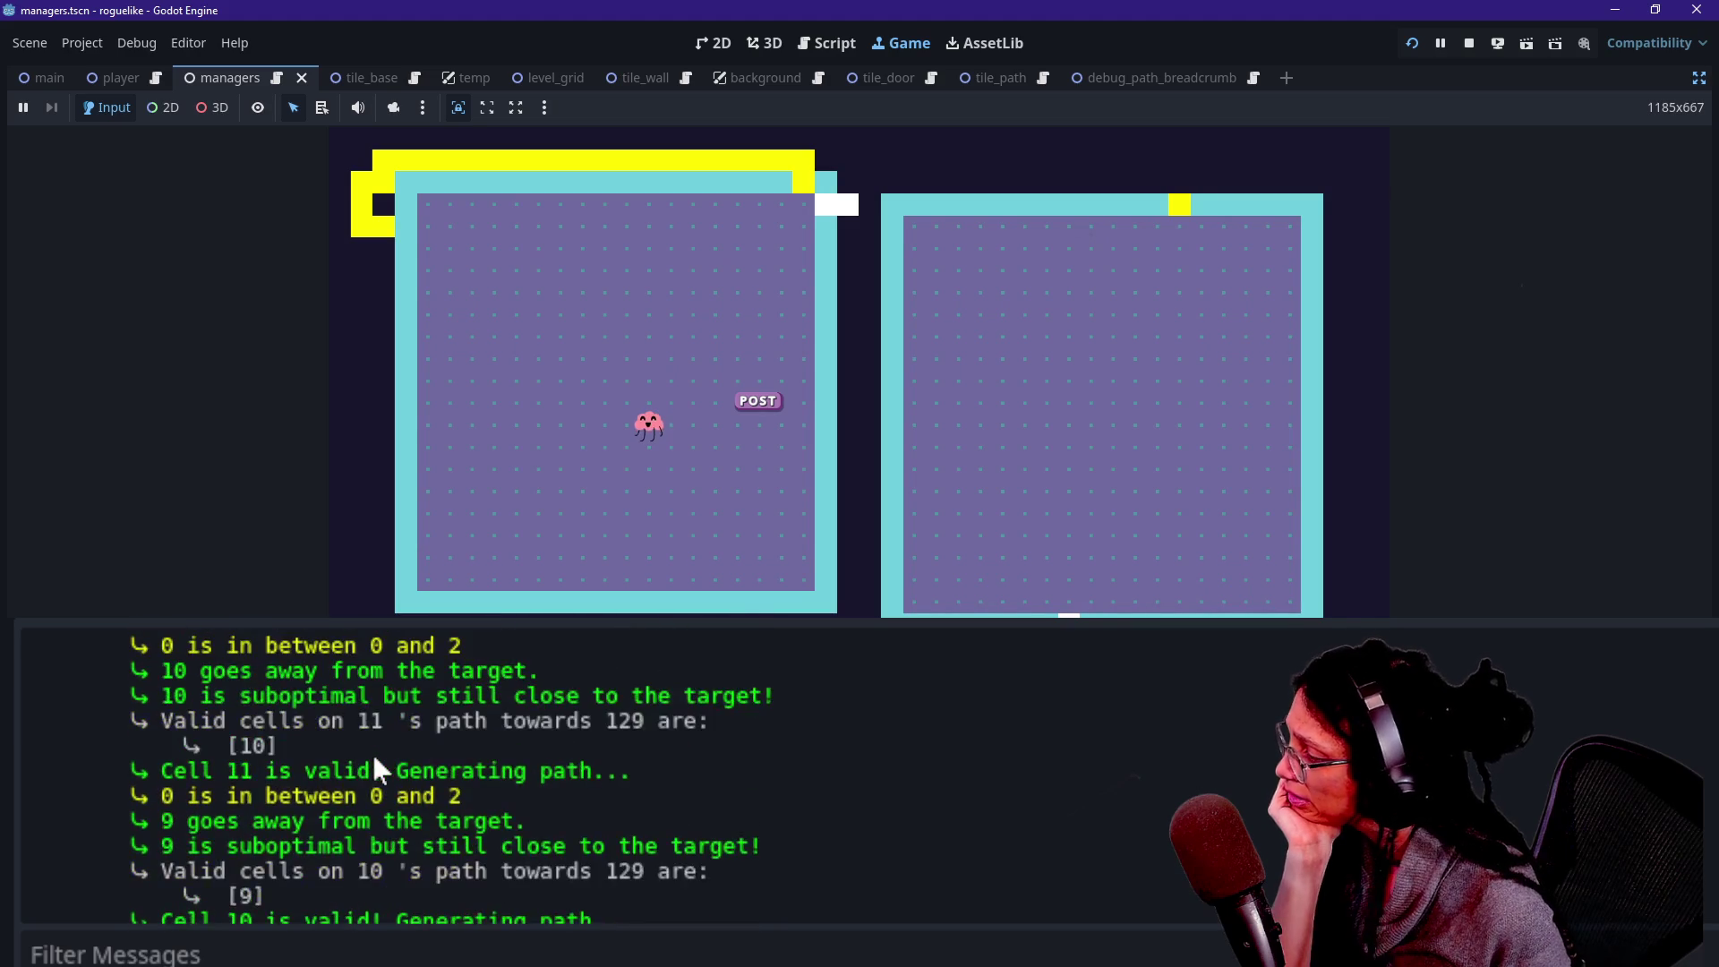
scroll(372, 750, up, 10)
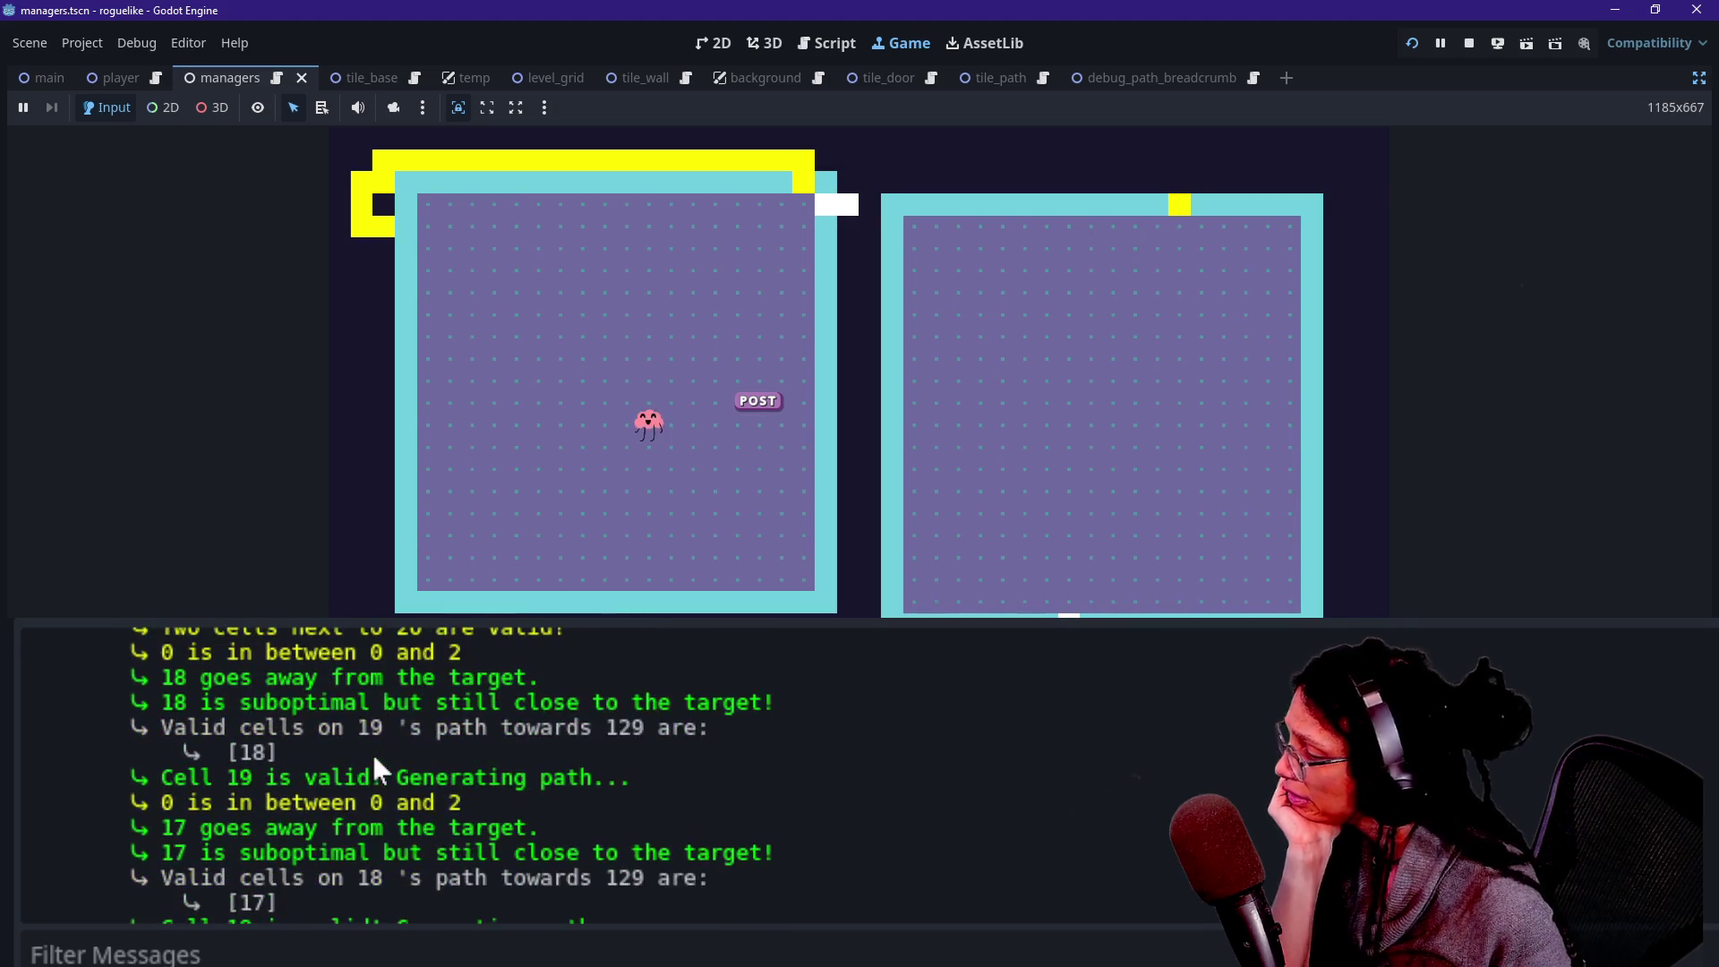
scroll(374, 768, up, 5)
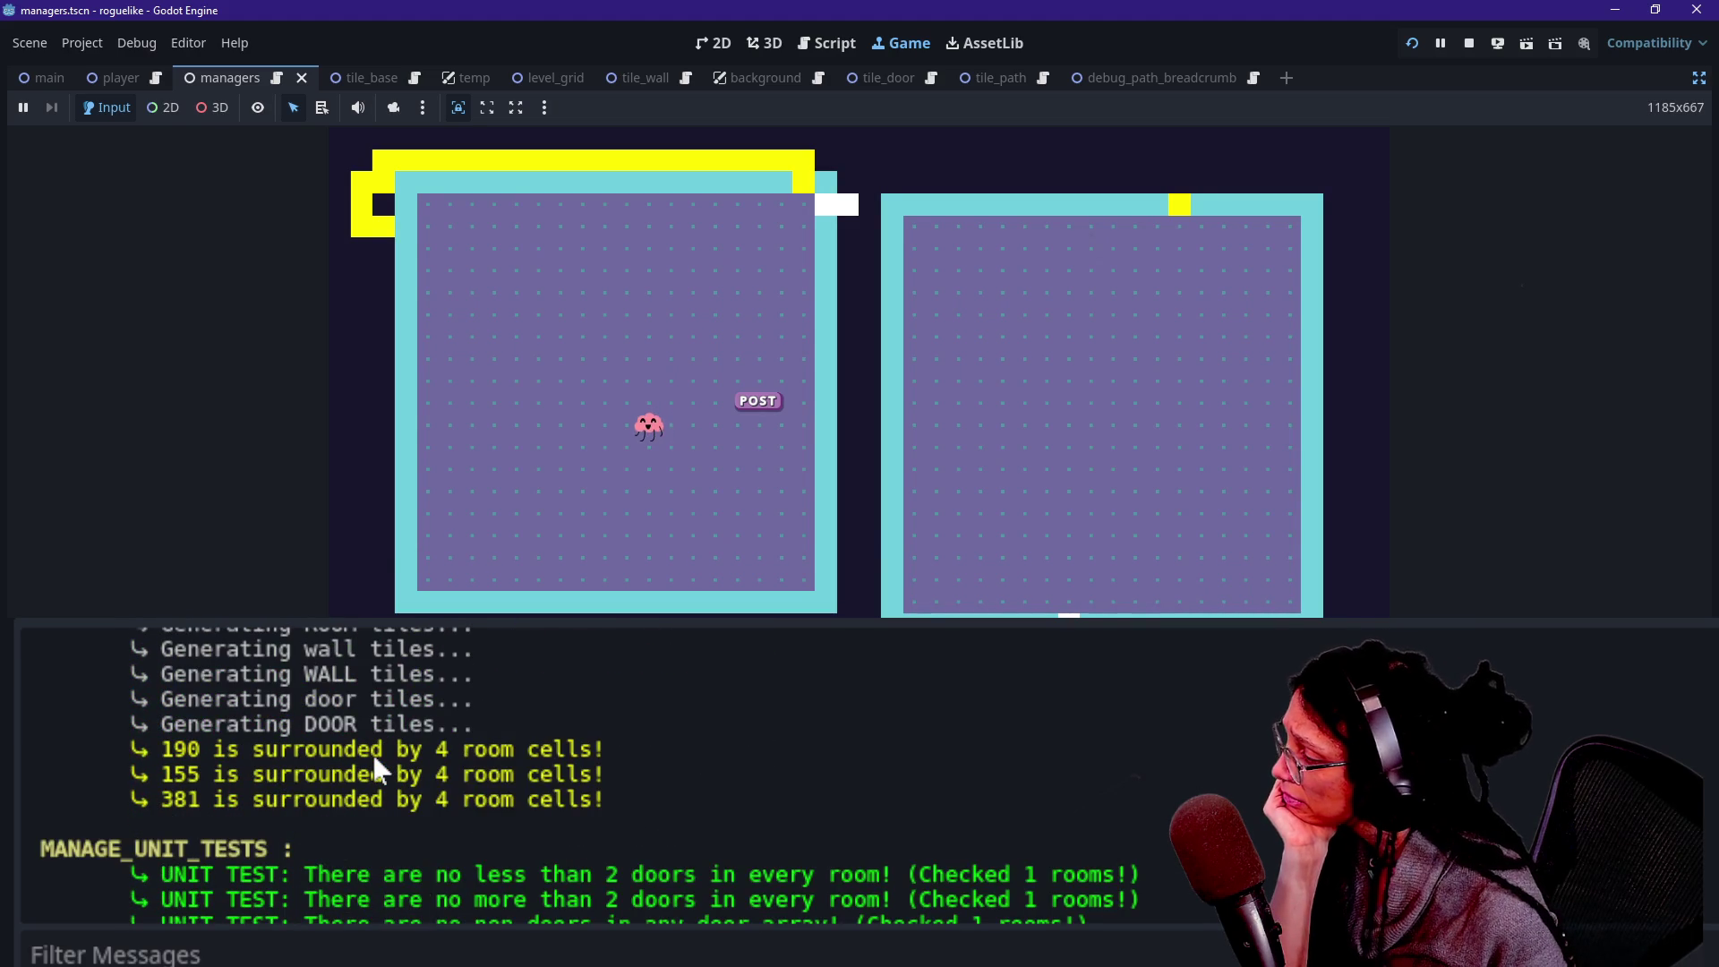
scroll(373, 754, down, 5)
scroll(373, 754, down, 1)
scroll(373, 754, up, 2)
scroll(372, 750, down, 3)
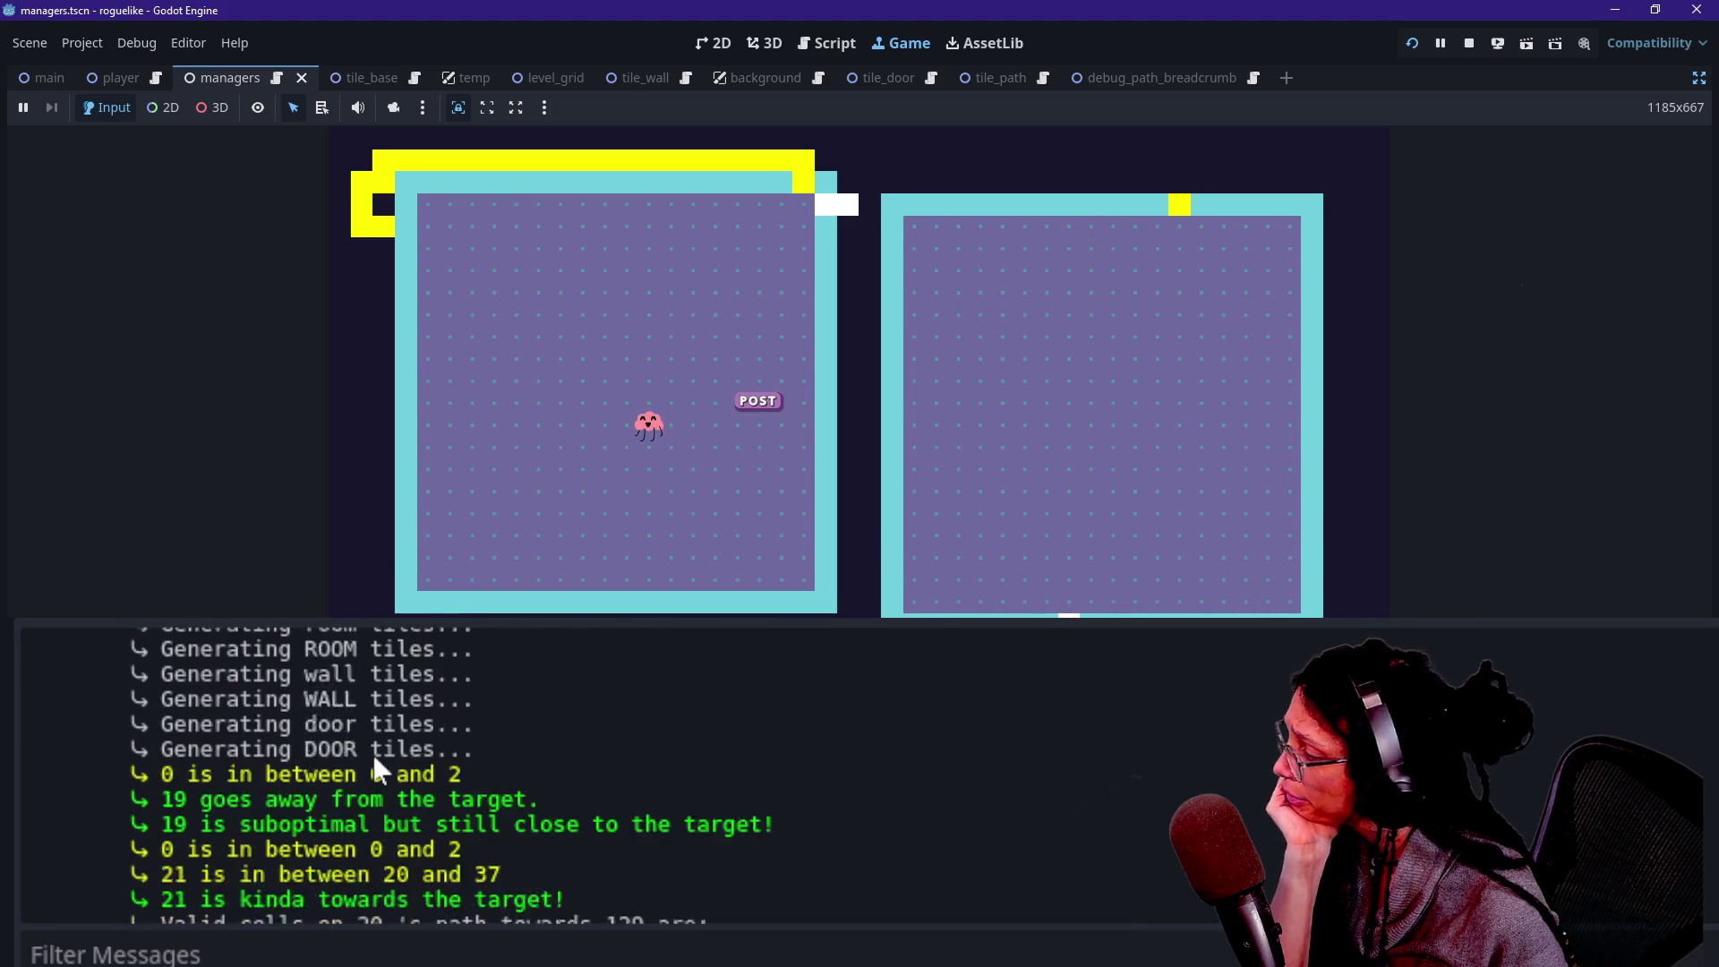
scroll(372, 750, down, 3)
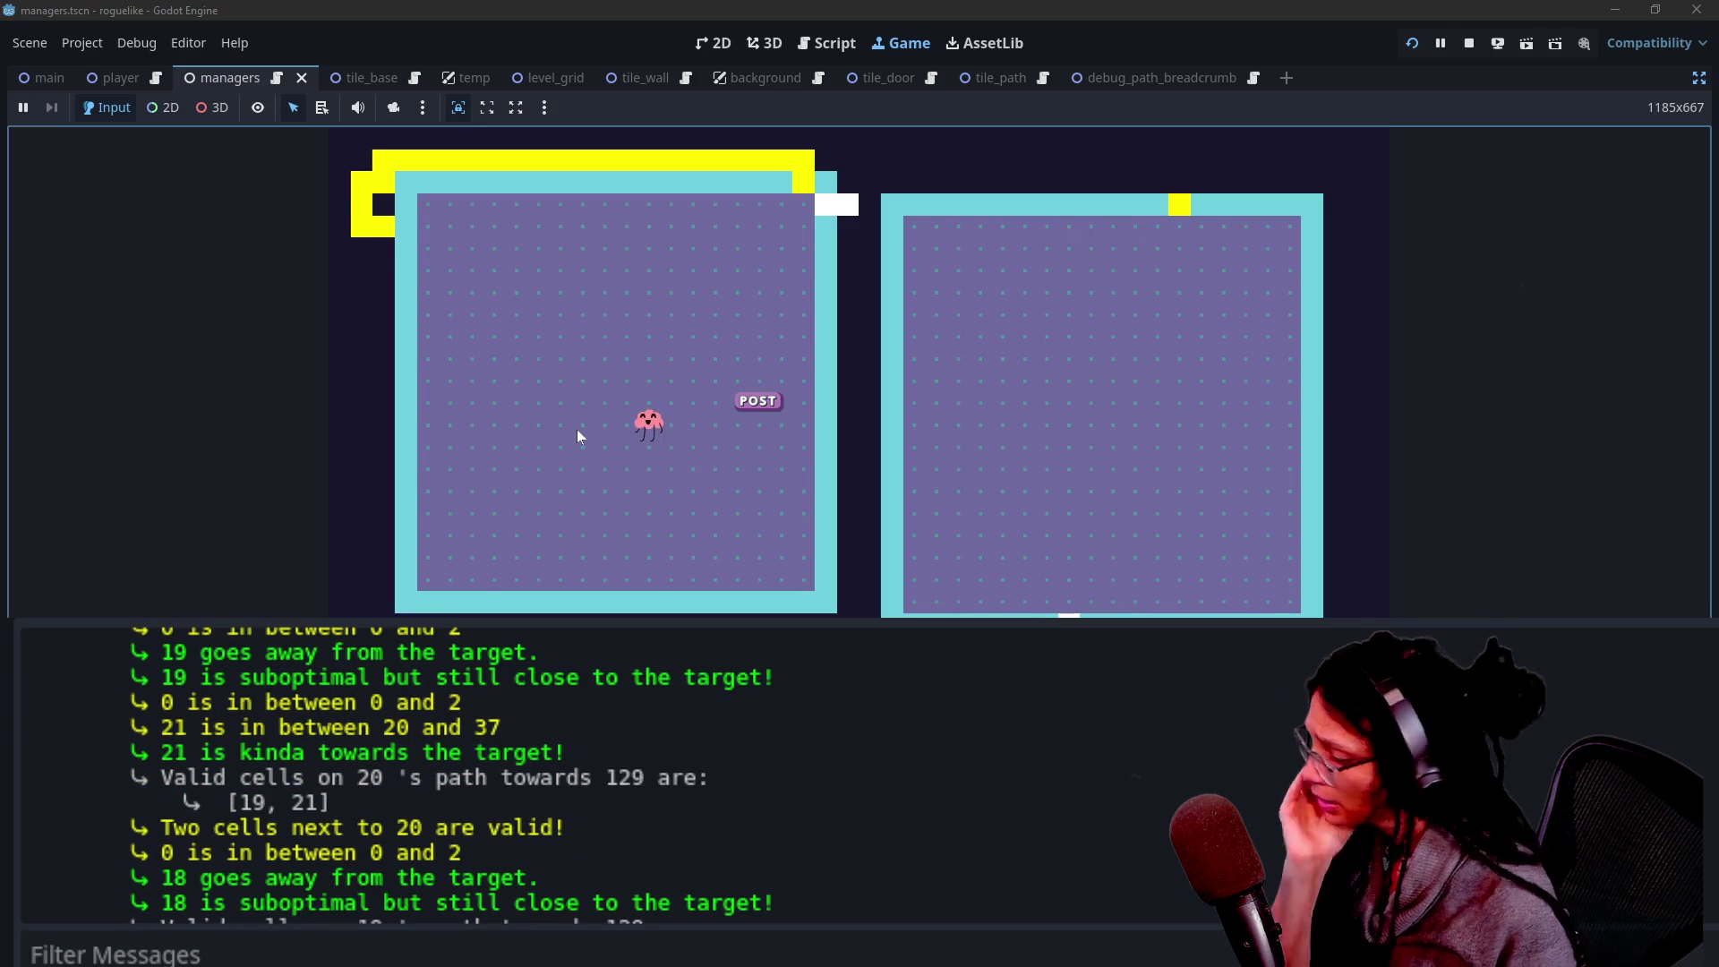
click(592, 229)
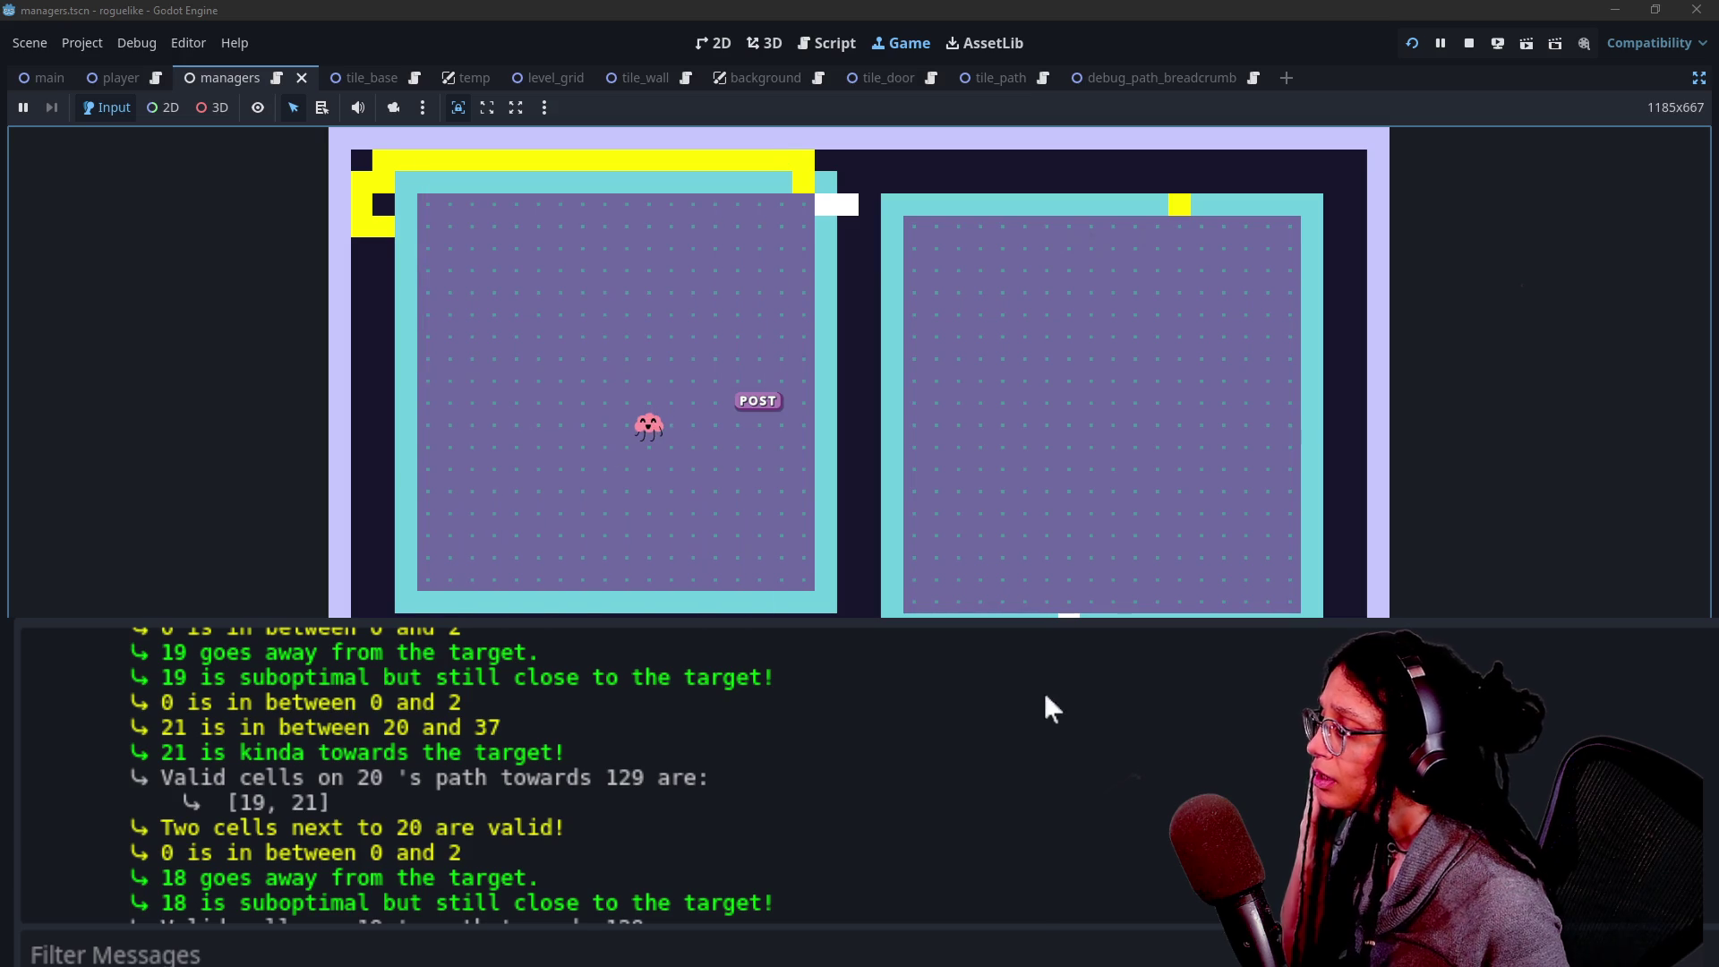
drag(333, 782, 501, 777)
mouse_move(854, 219)
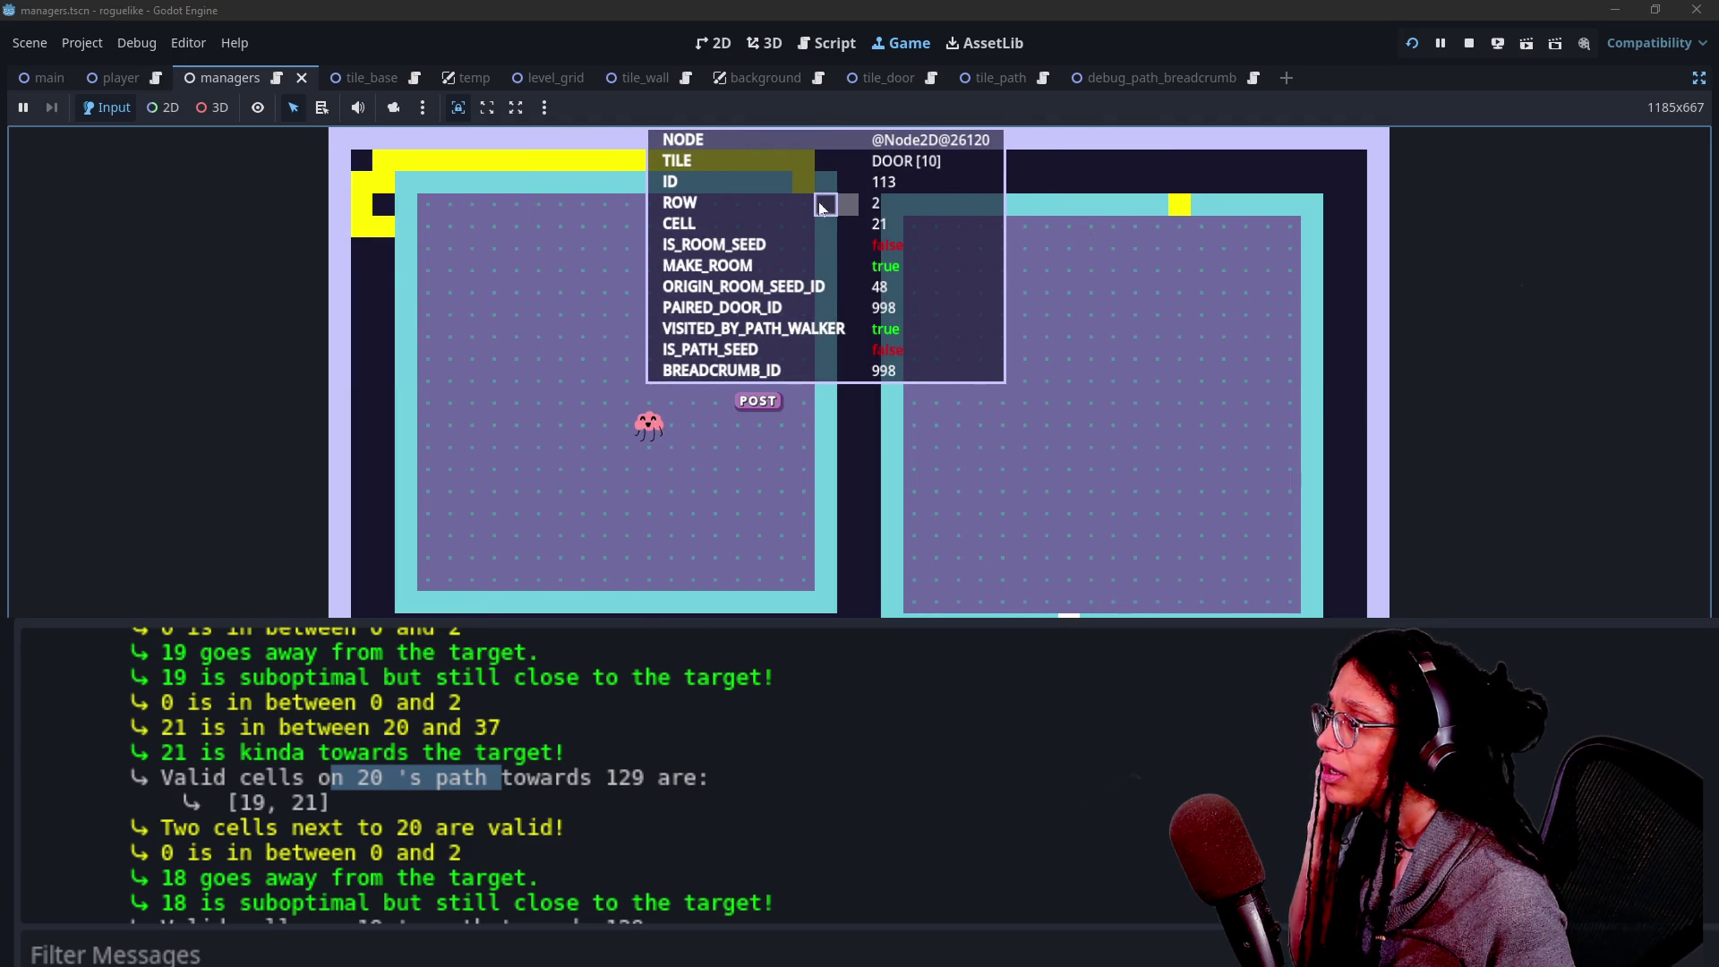
drag(199, 774, 336, 811)
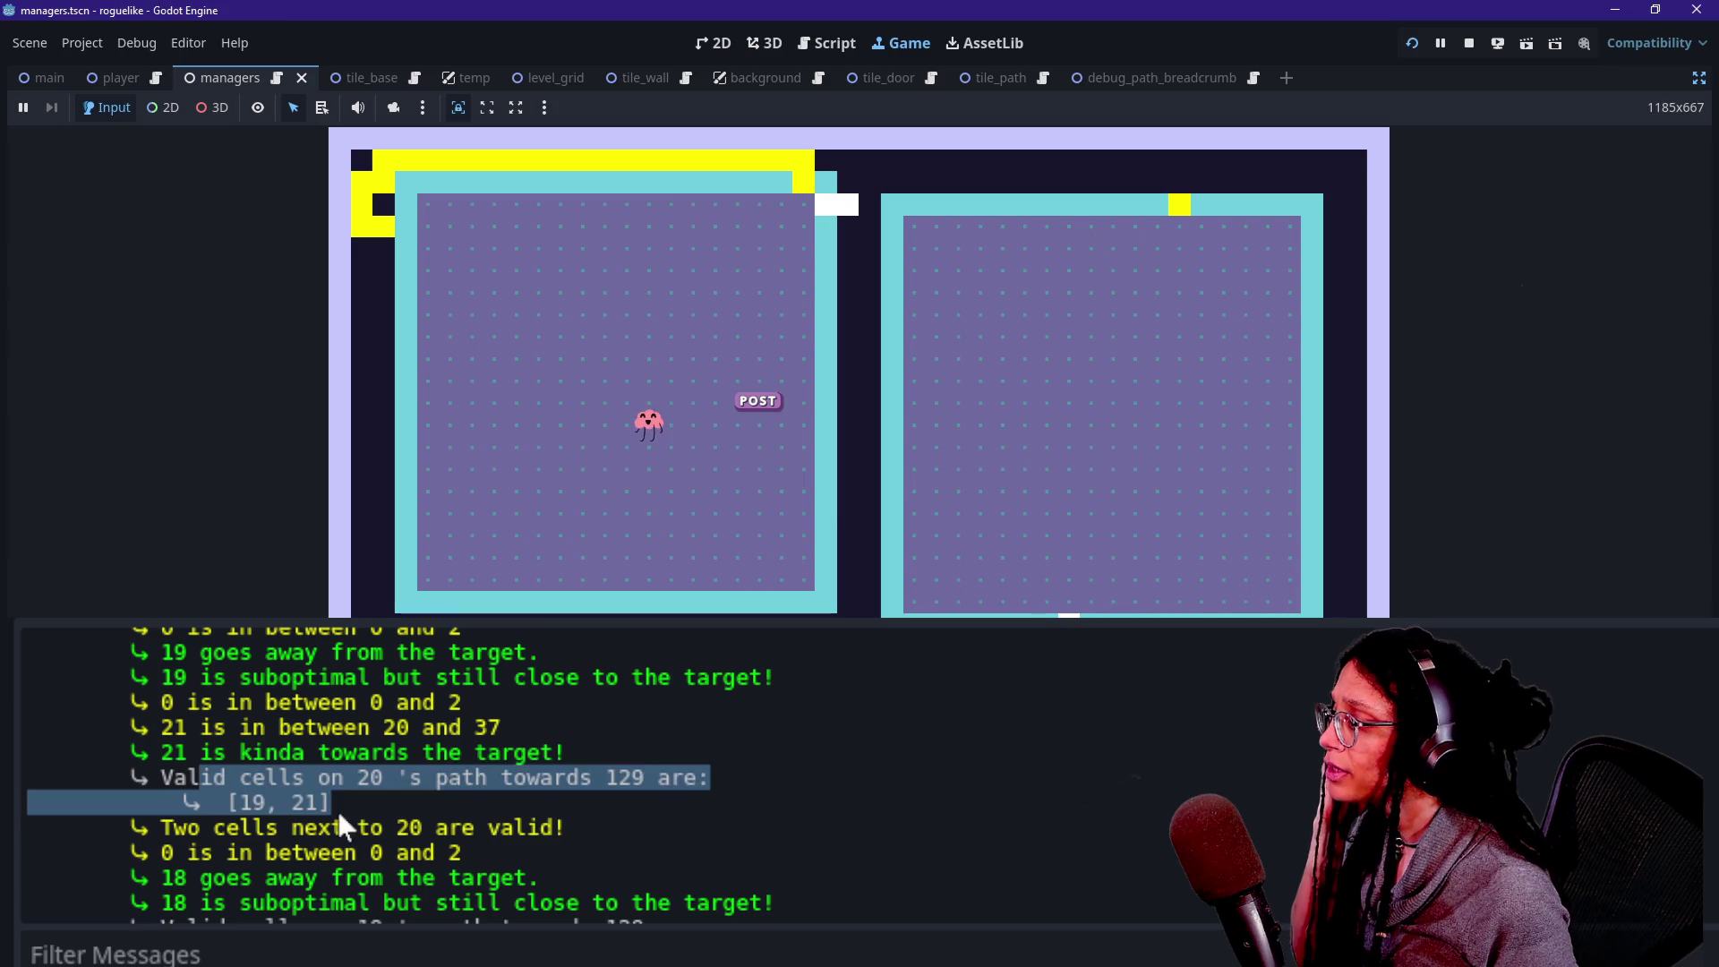
click(337, 809)
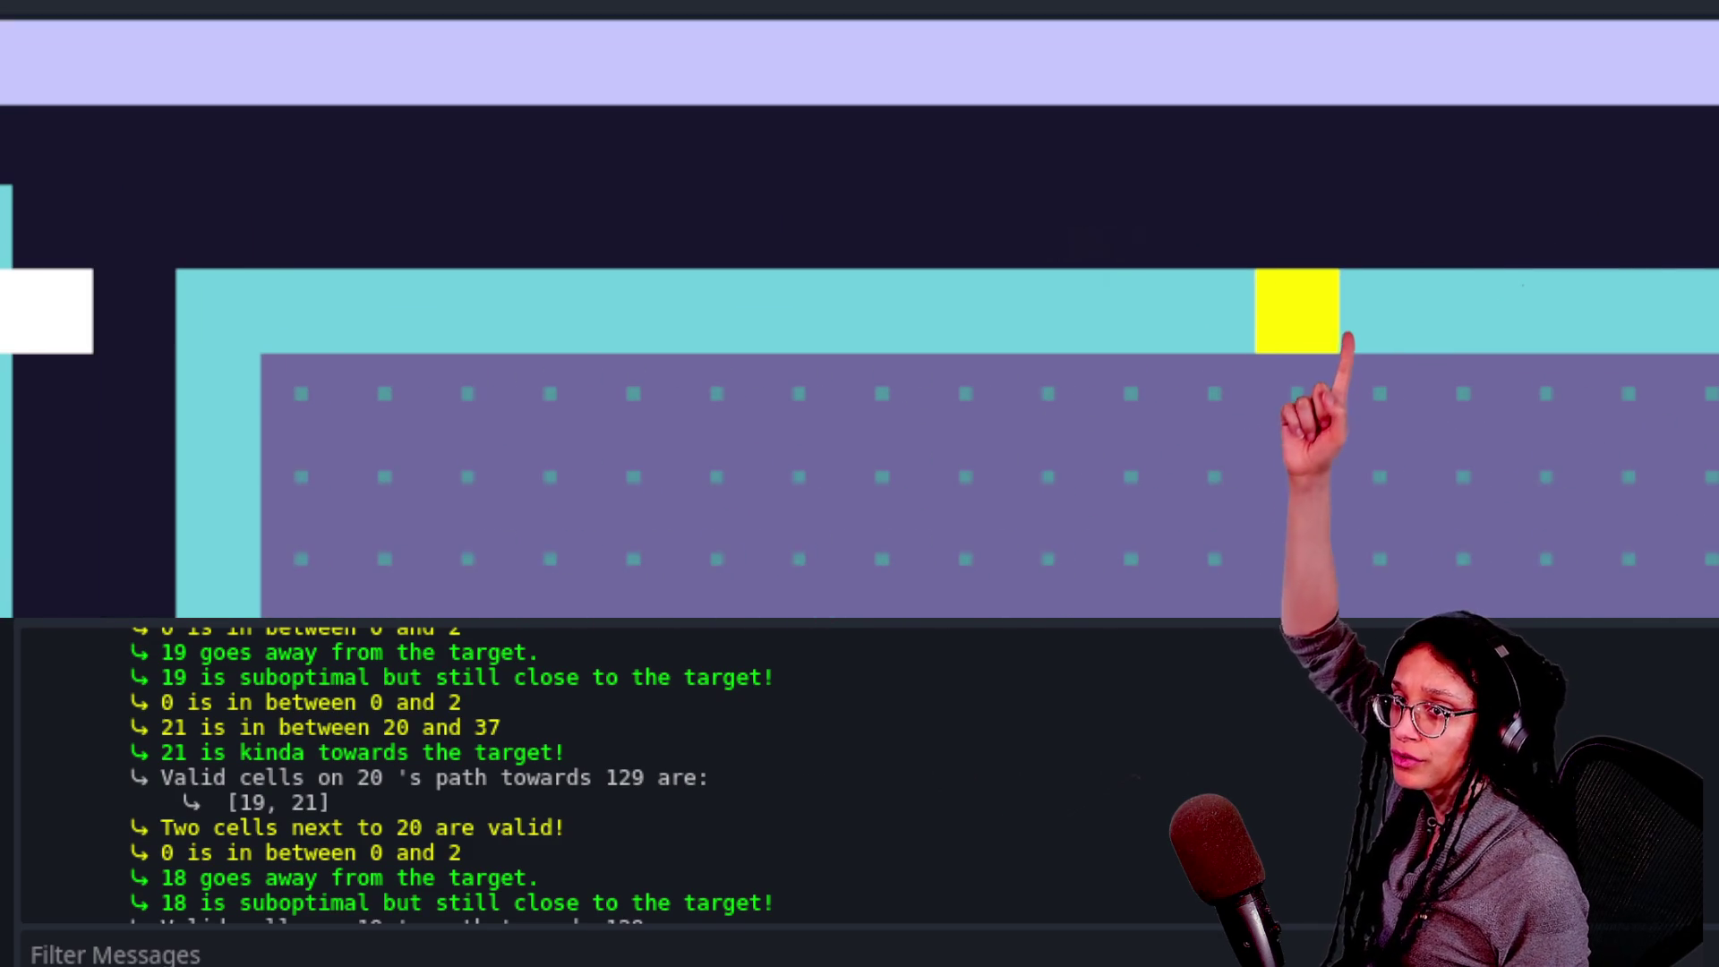
mouse_move(1298, 305)
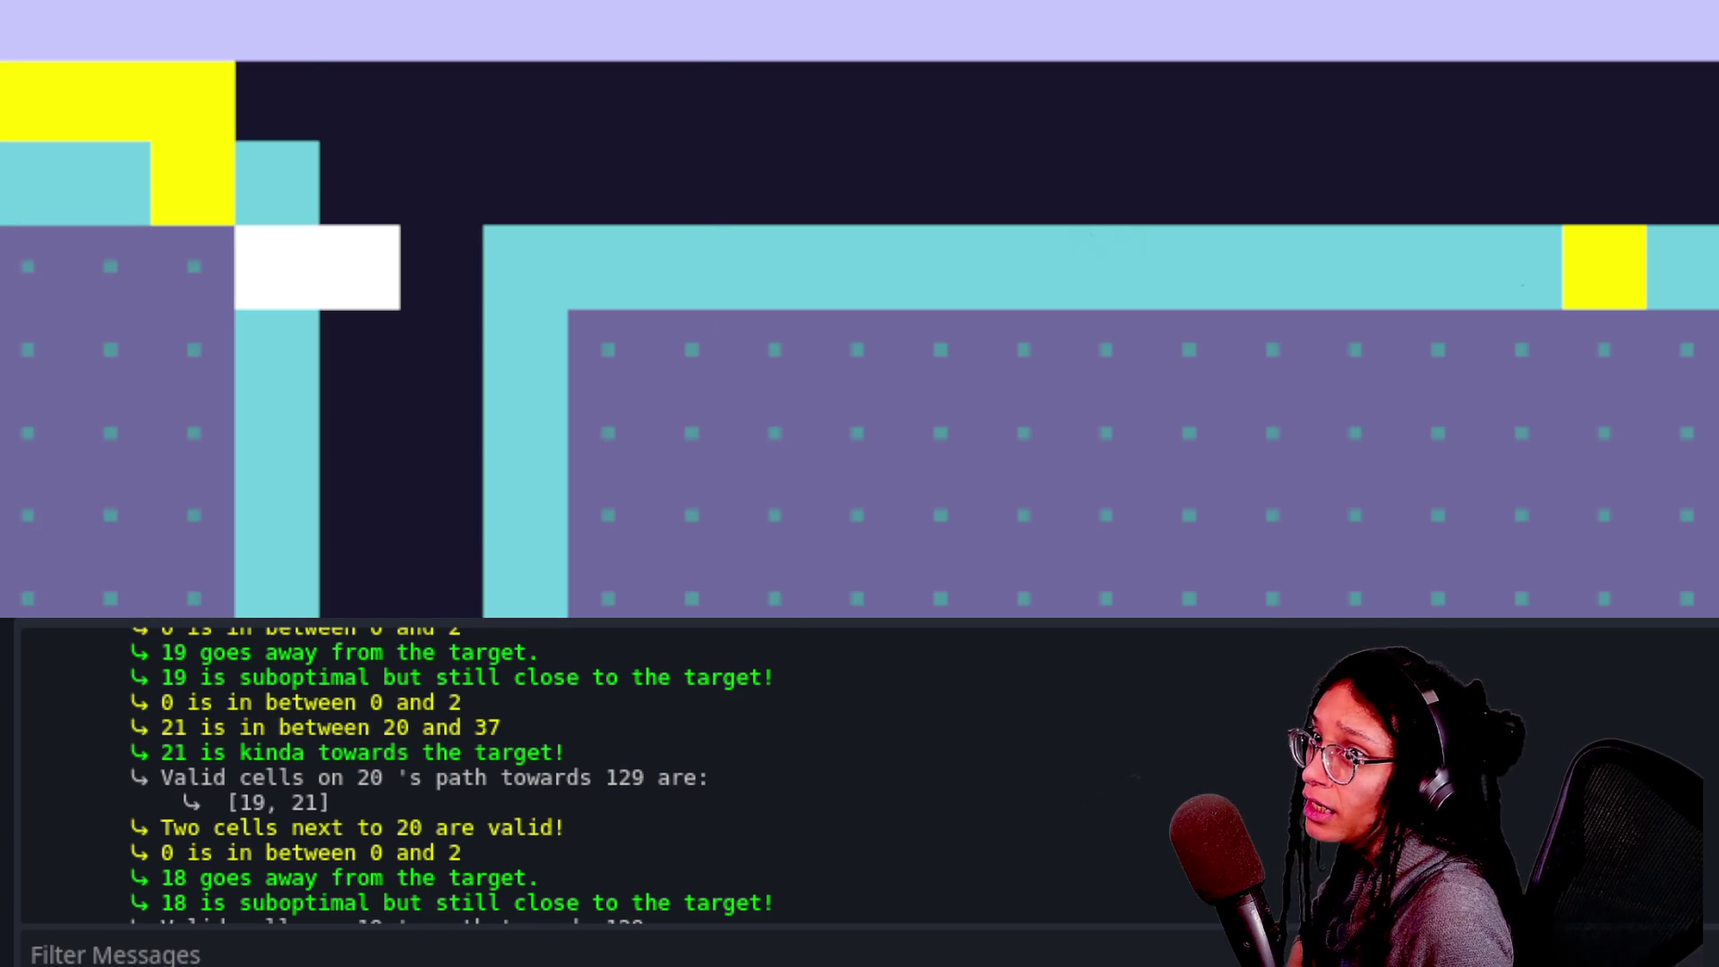
mouse_move(250, 192)
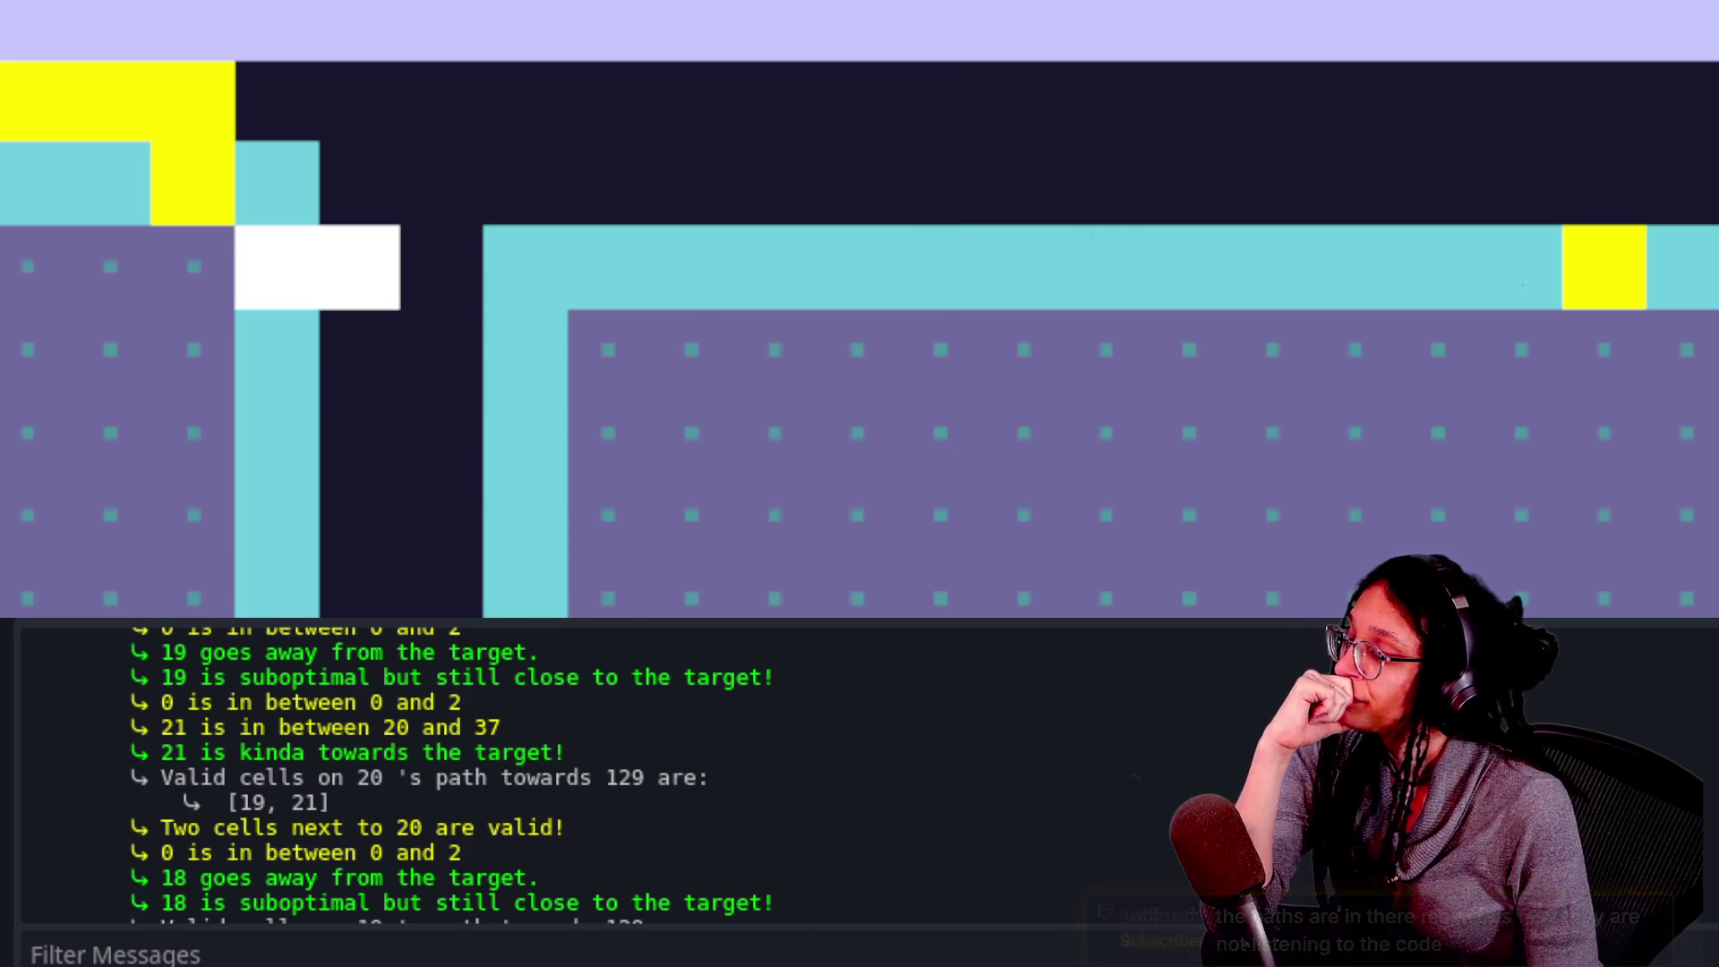
Highlight the valid cells 19 and 21 in cell 20's Output log line
mouse_move(282, 810)
mouse_down()
mouse_move(318, 810)
mouse_move(267, 803)
mouse_up()
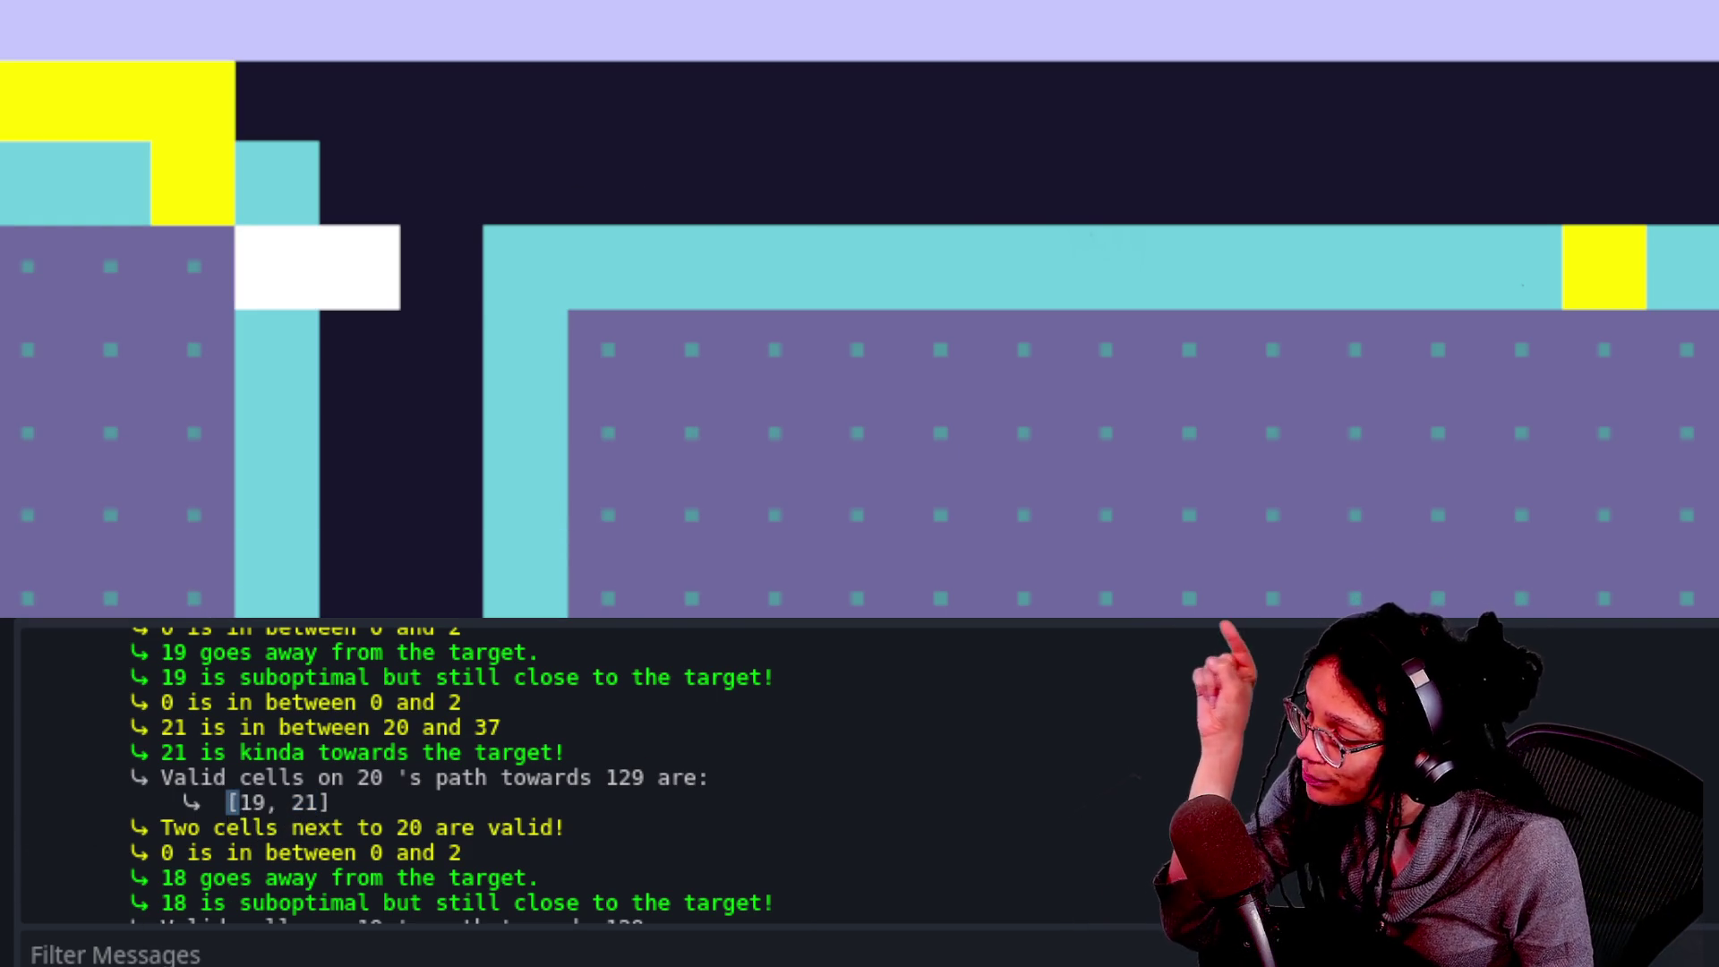
mouse_move(523, 372)
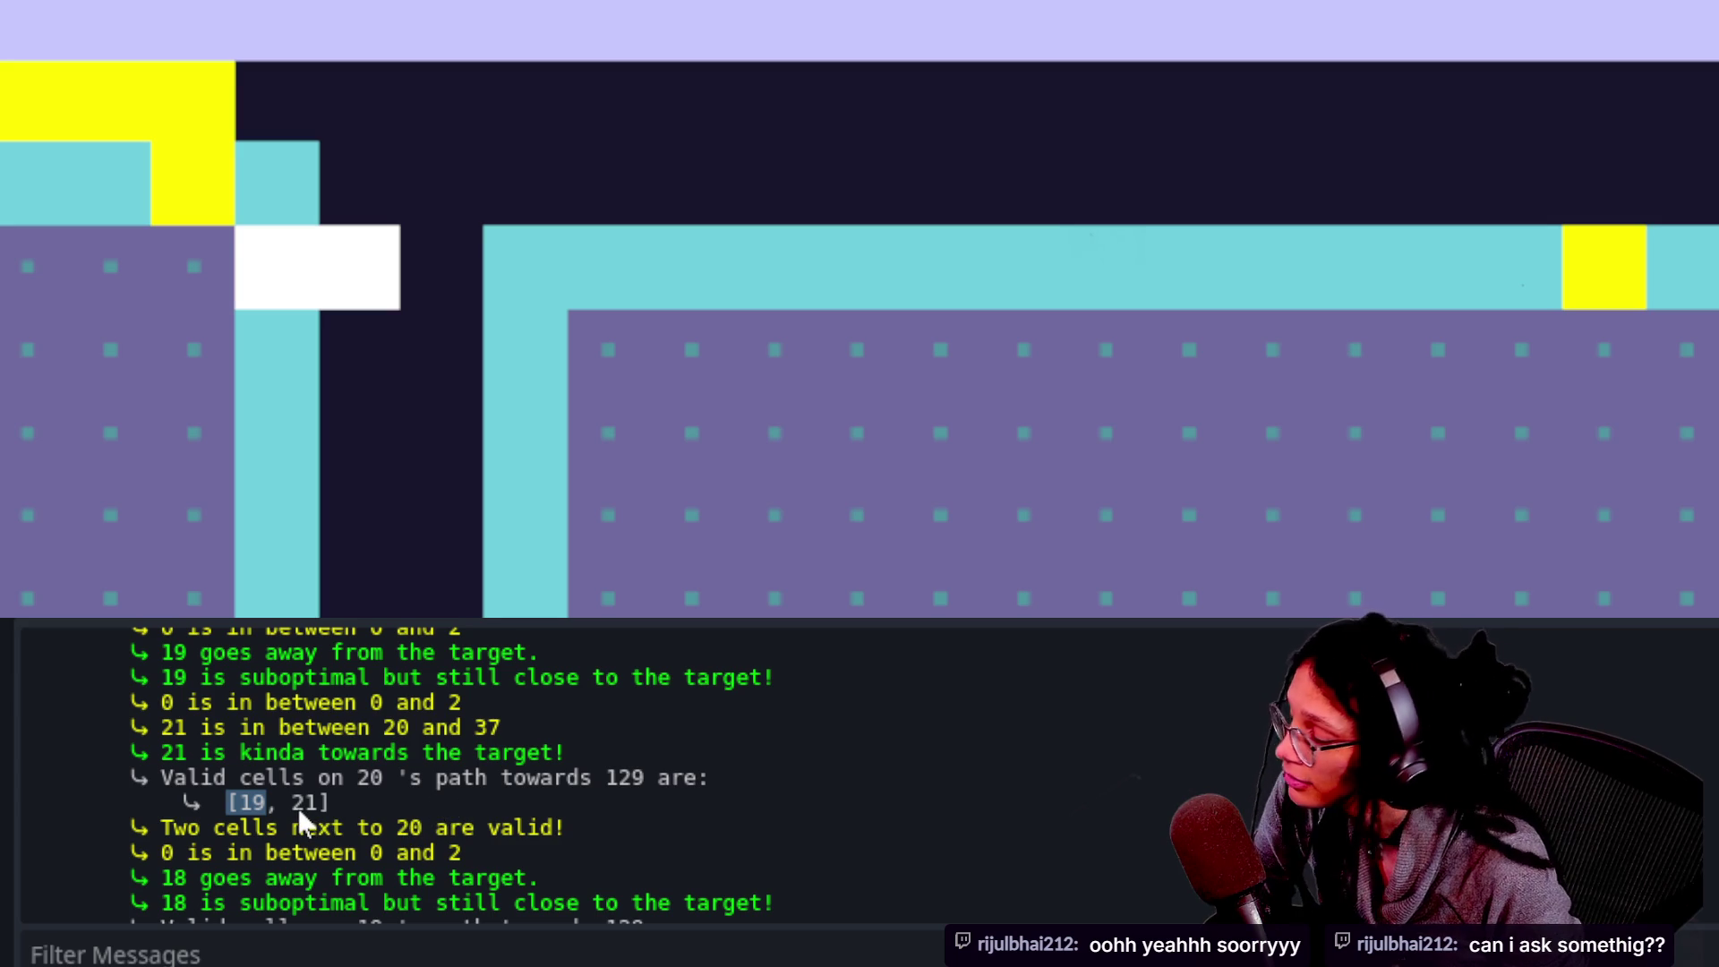
double_click(236, 803)
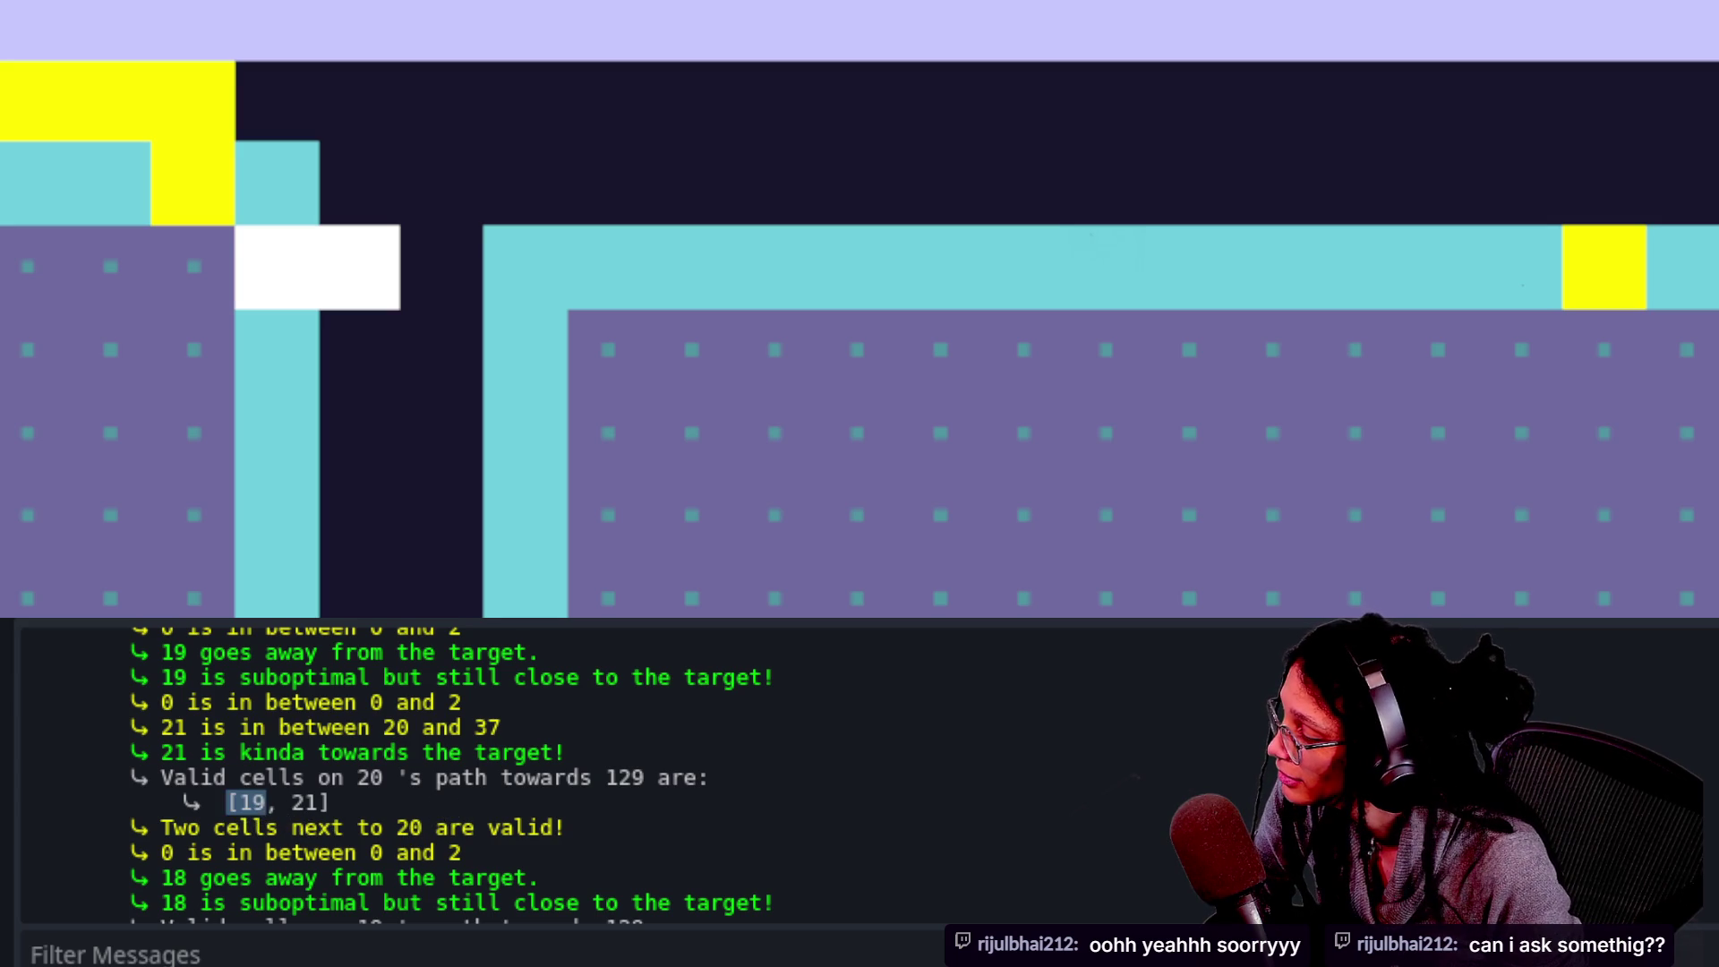
mouse_move(314, 806)
mouse_down()
mouse_move(237, 803)
mouse_move(304, 803)
mouse_up()
click(315, 812)
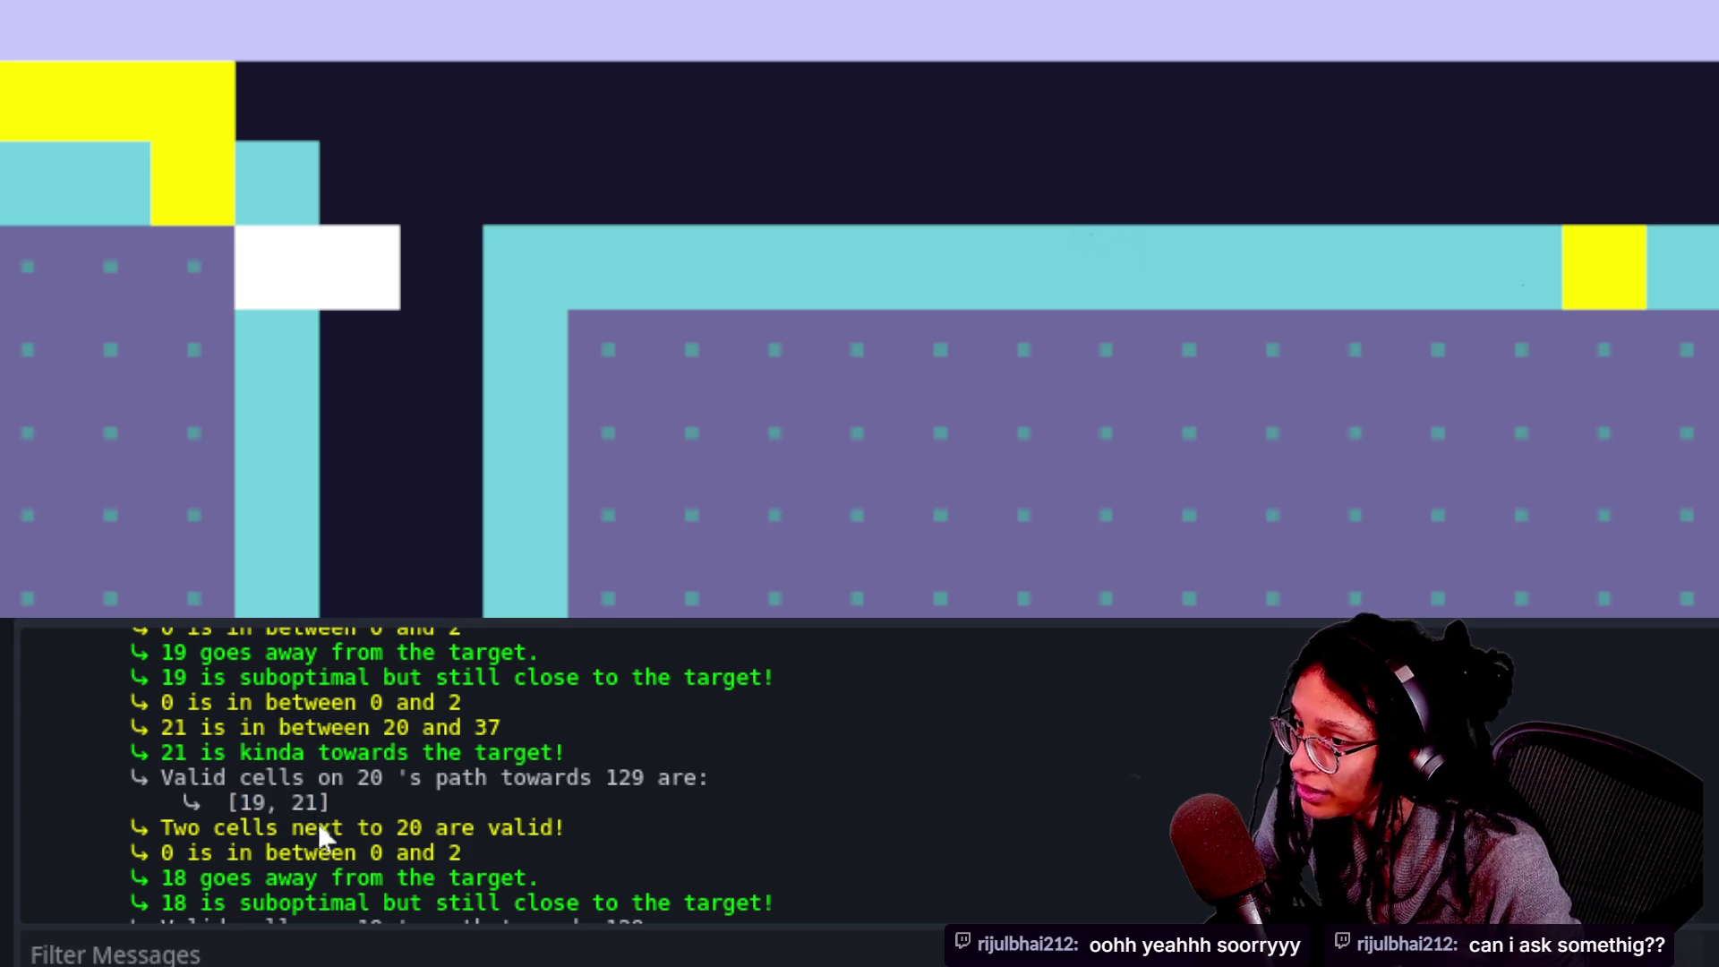
double_click(251, 803)
click(330, 813)
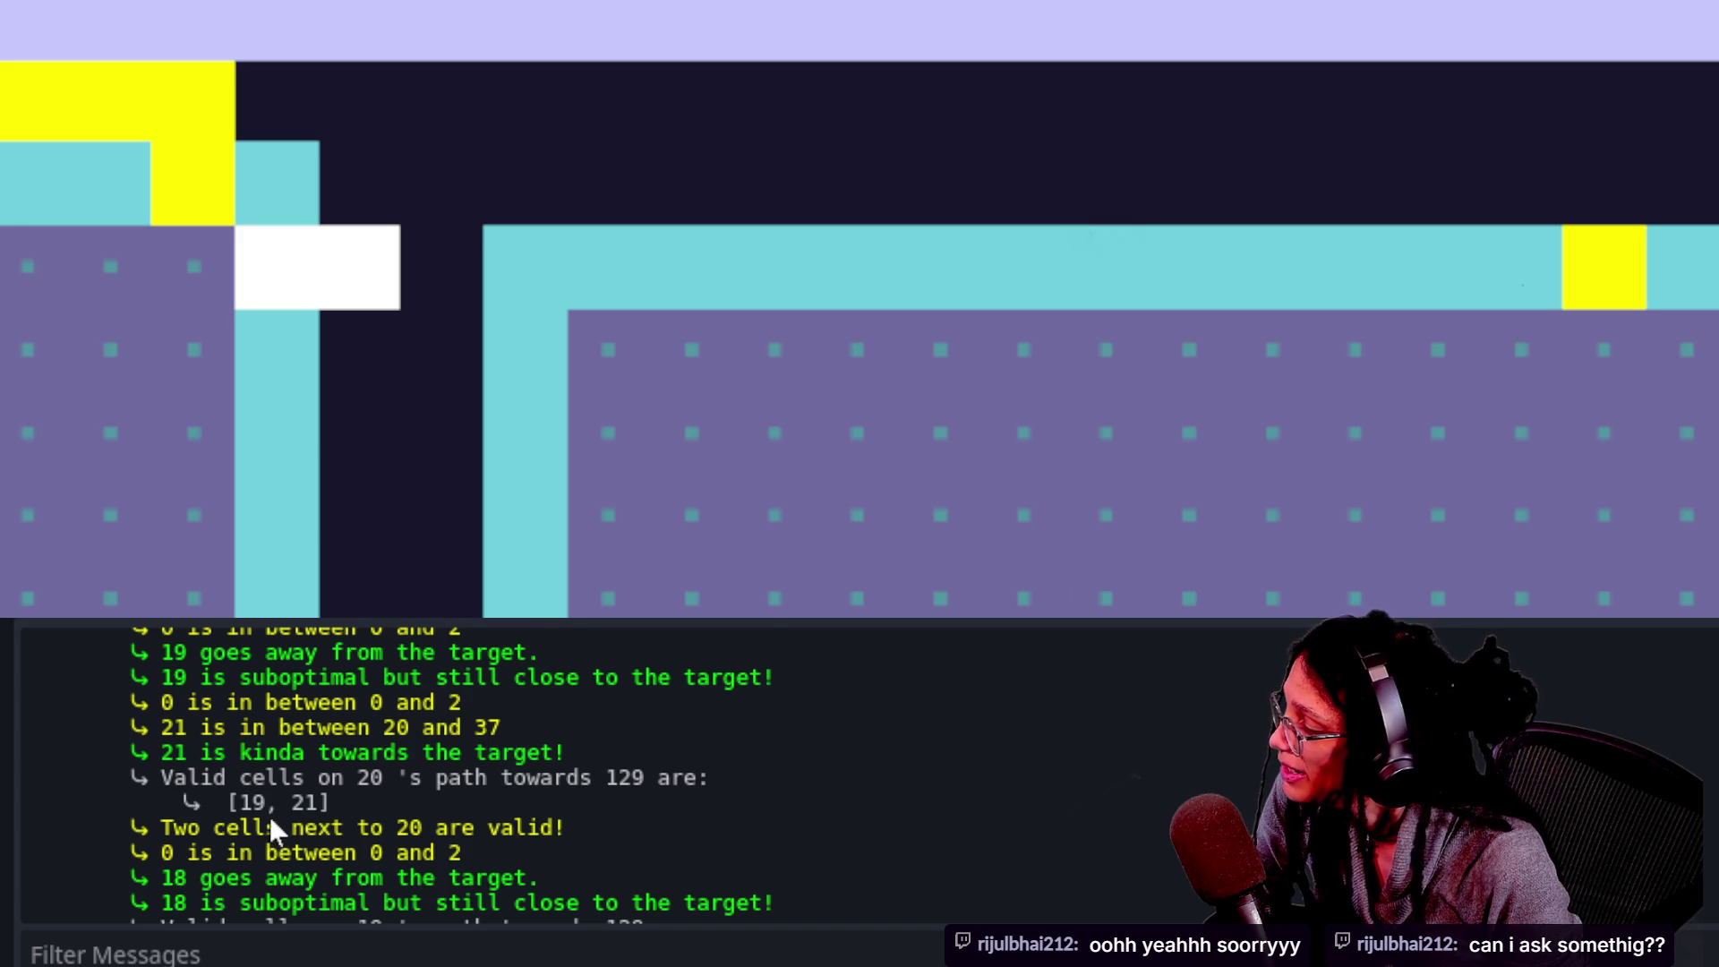
Re-select the 19, 21 ids, then go back to manage_levels.gd at print line 737
mouse_move(1269, 269)
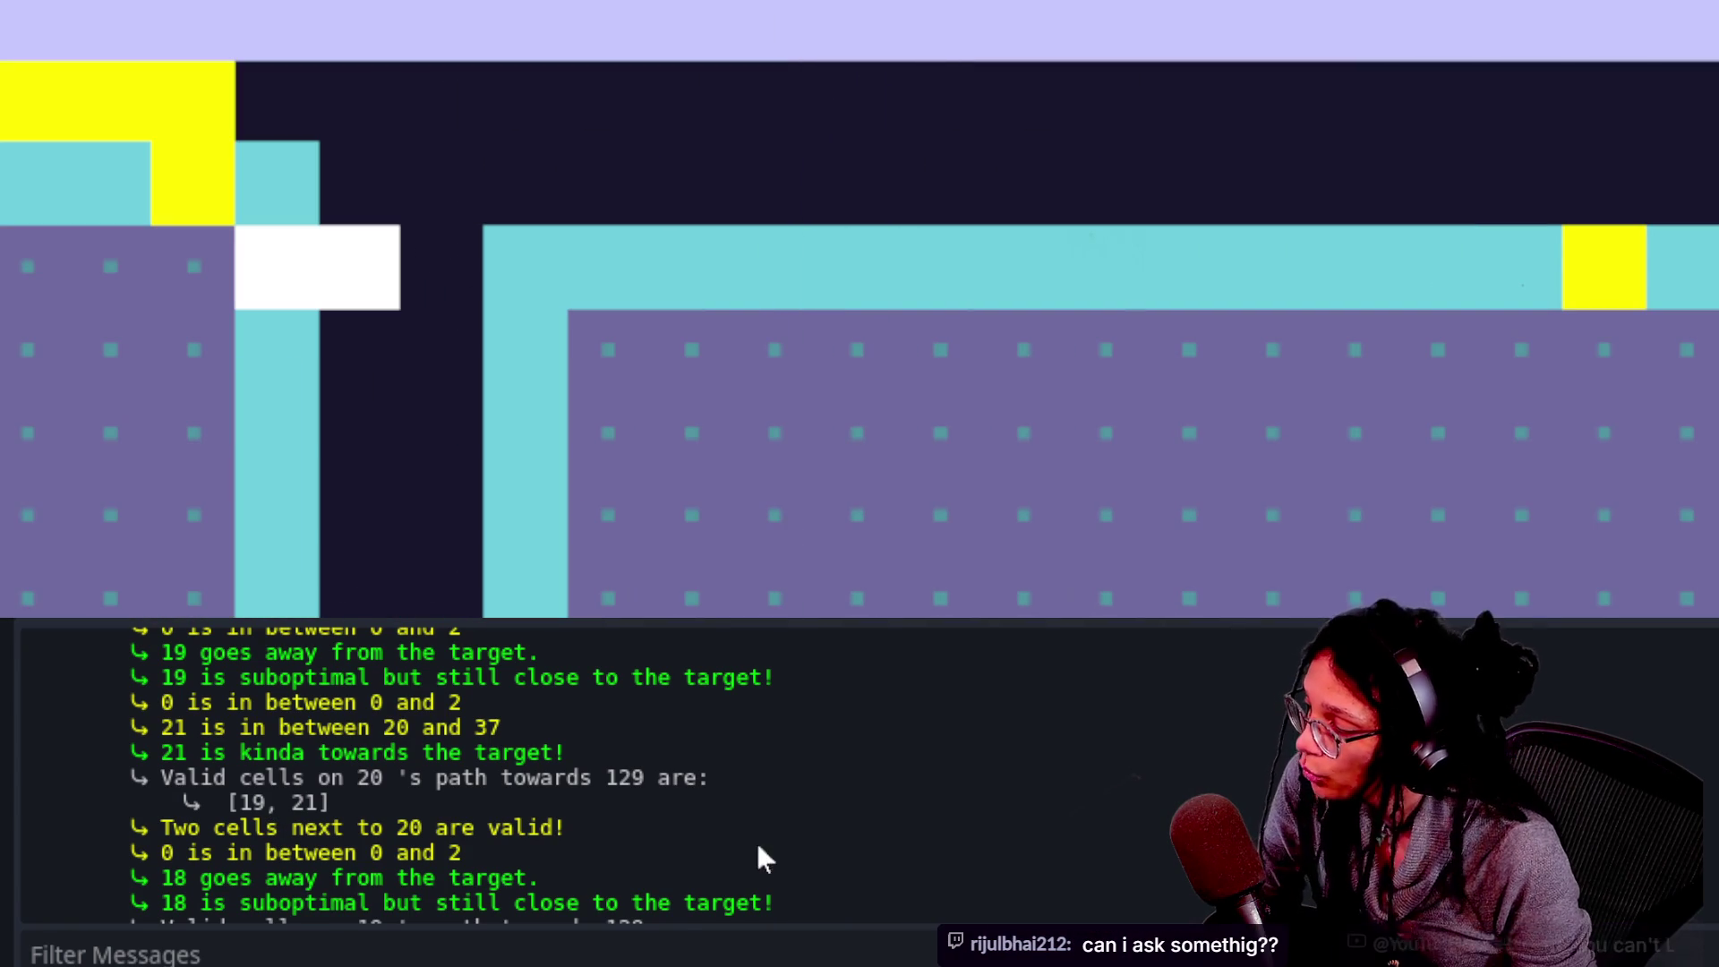
drag(240, 803, 314, 828)
click(305, 828)
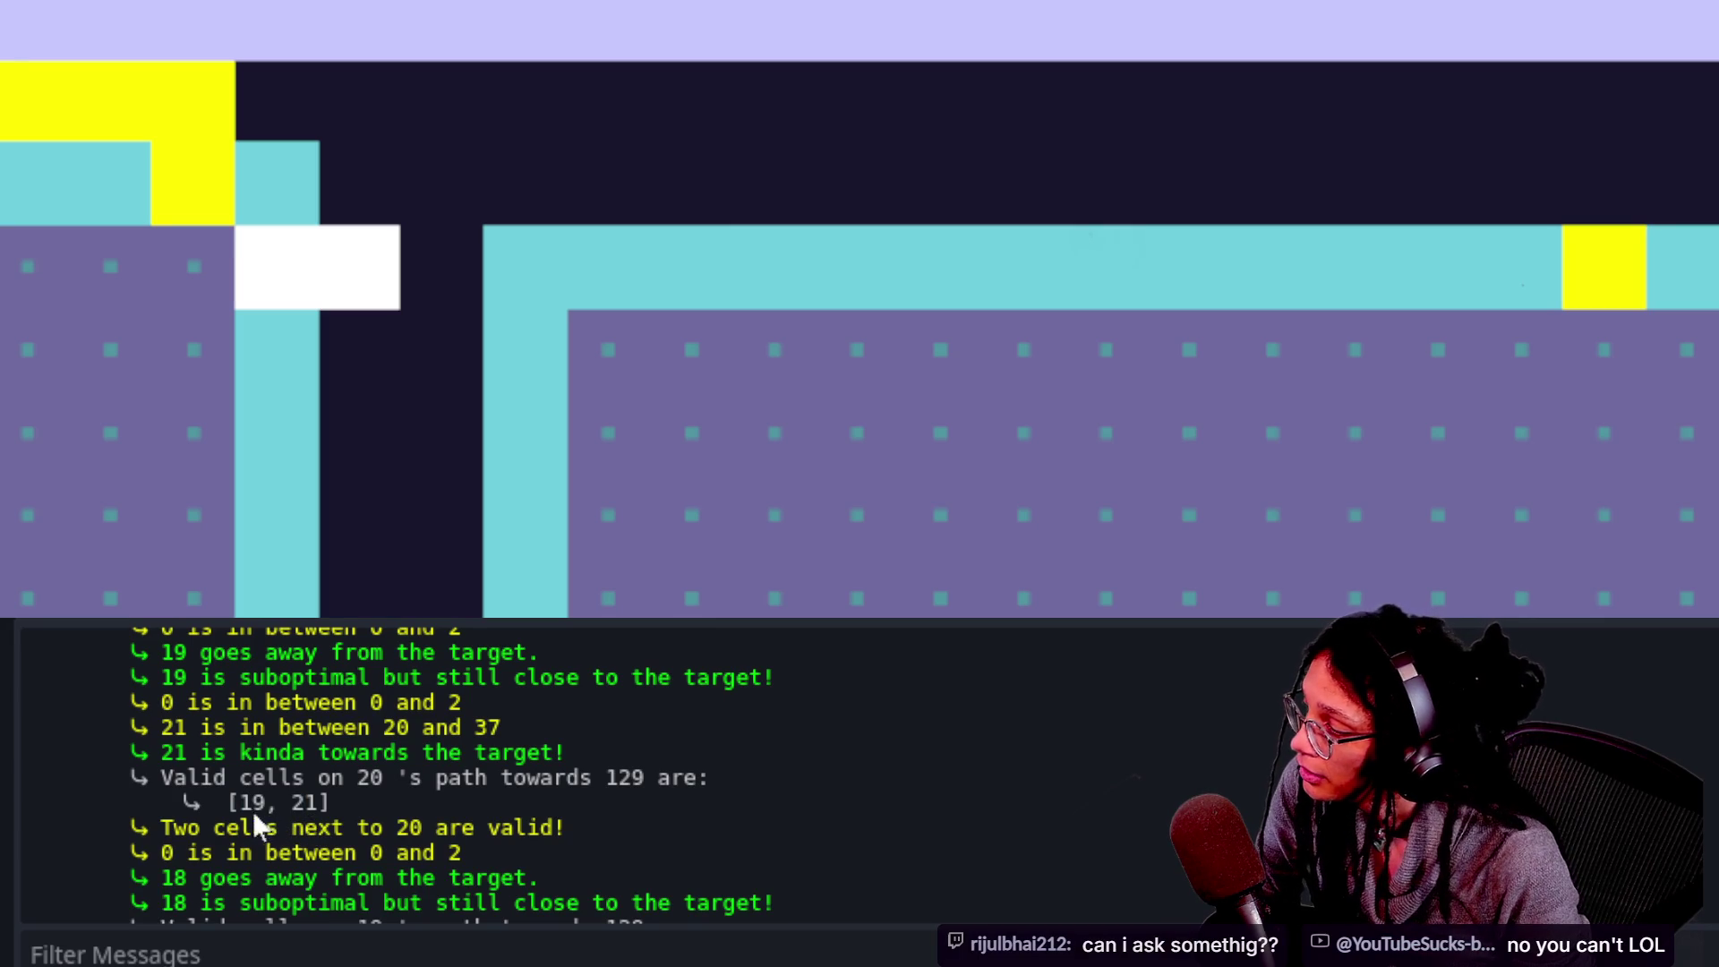
mouse_move(239, 803)
mouse_down()
mouse_move(319, 810)
mouse_move(265, 815)
mouse_move(304, 806)
mouse_up()
click(319, 814)
click(276, 806)
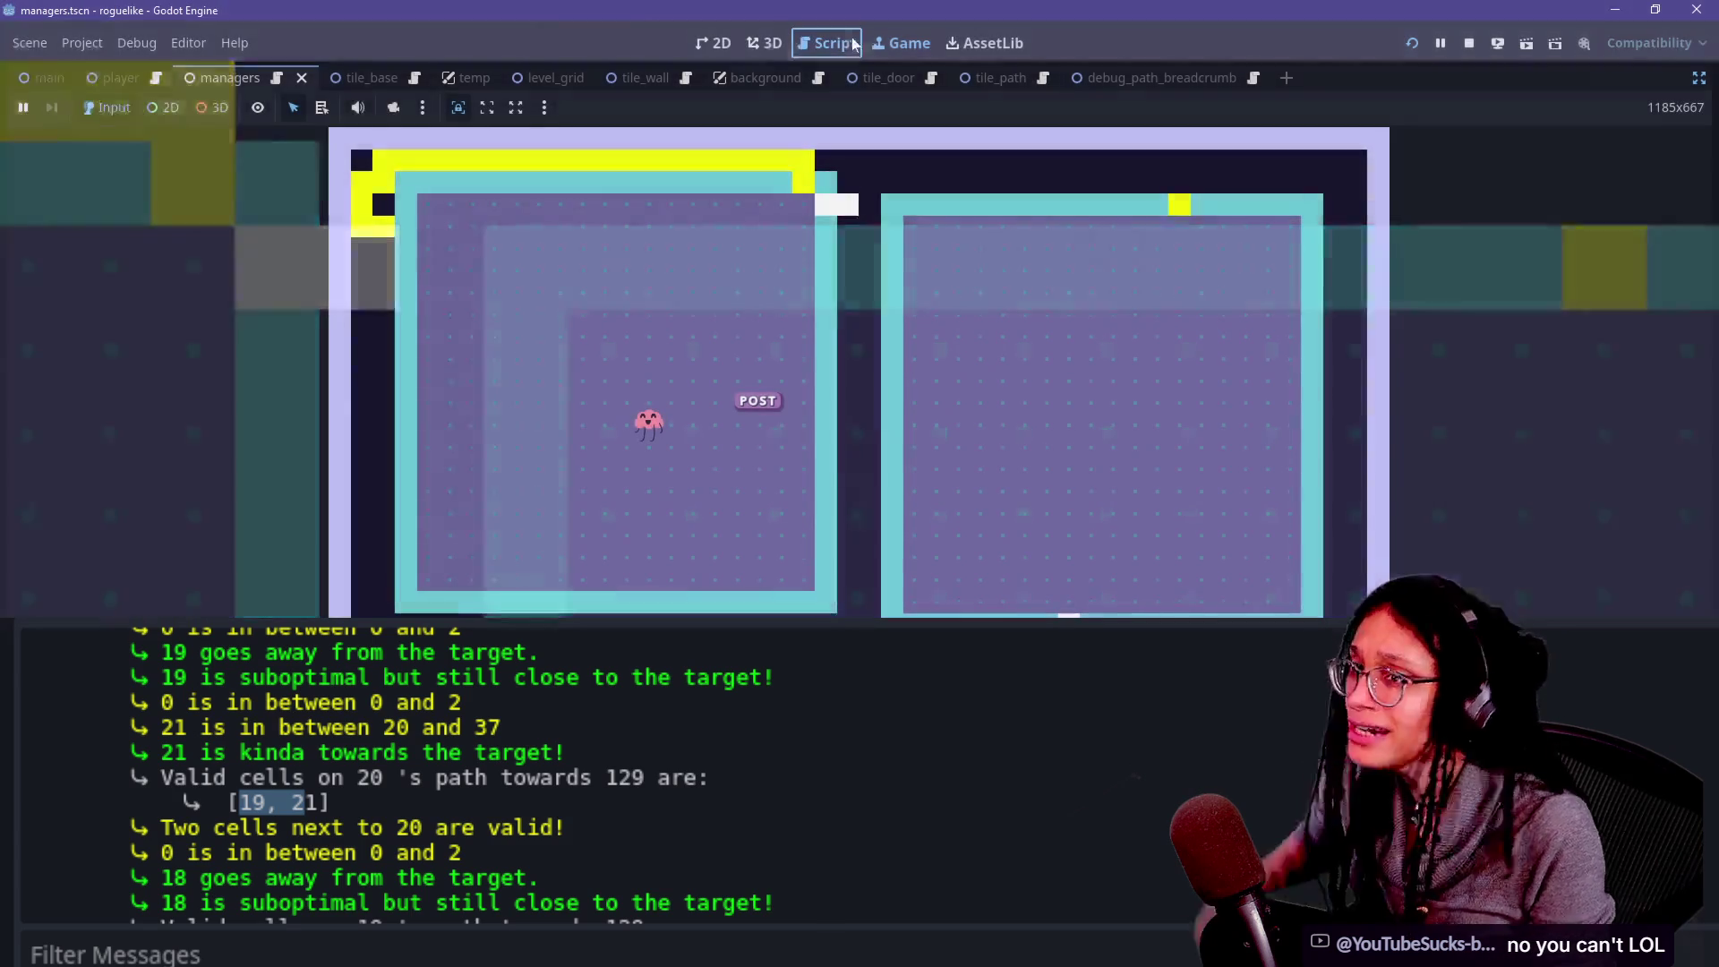
click(900, 109)
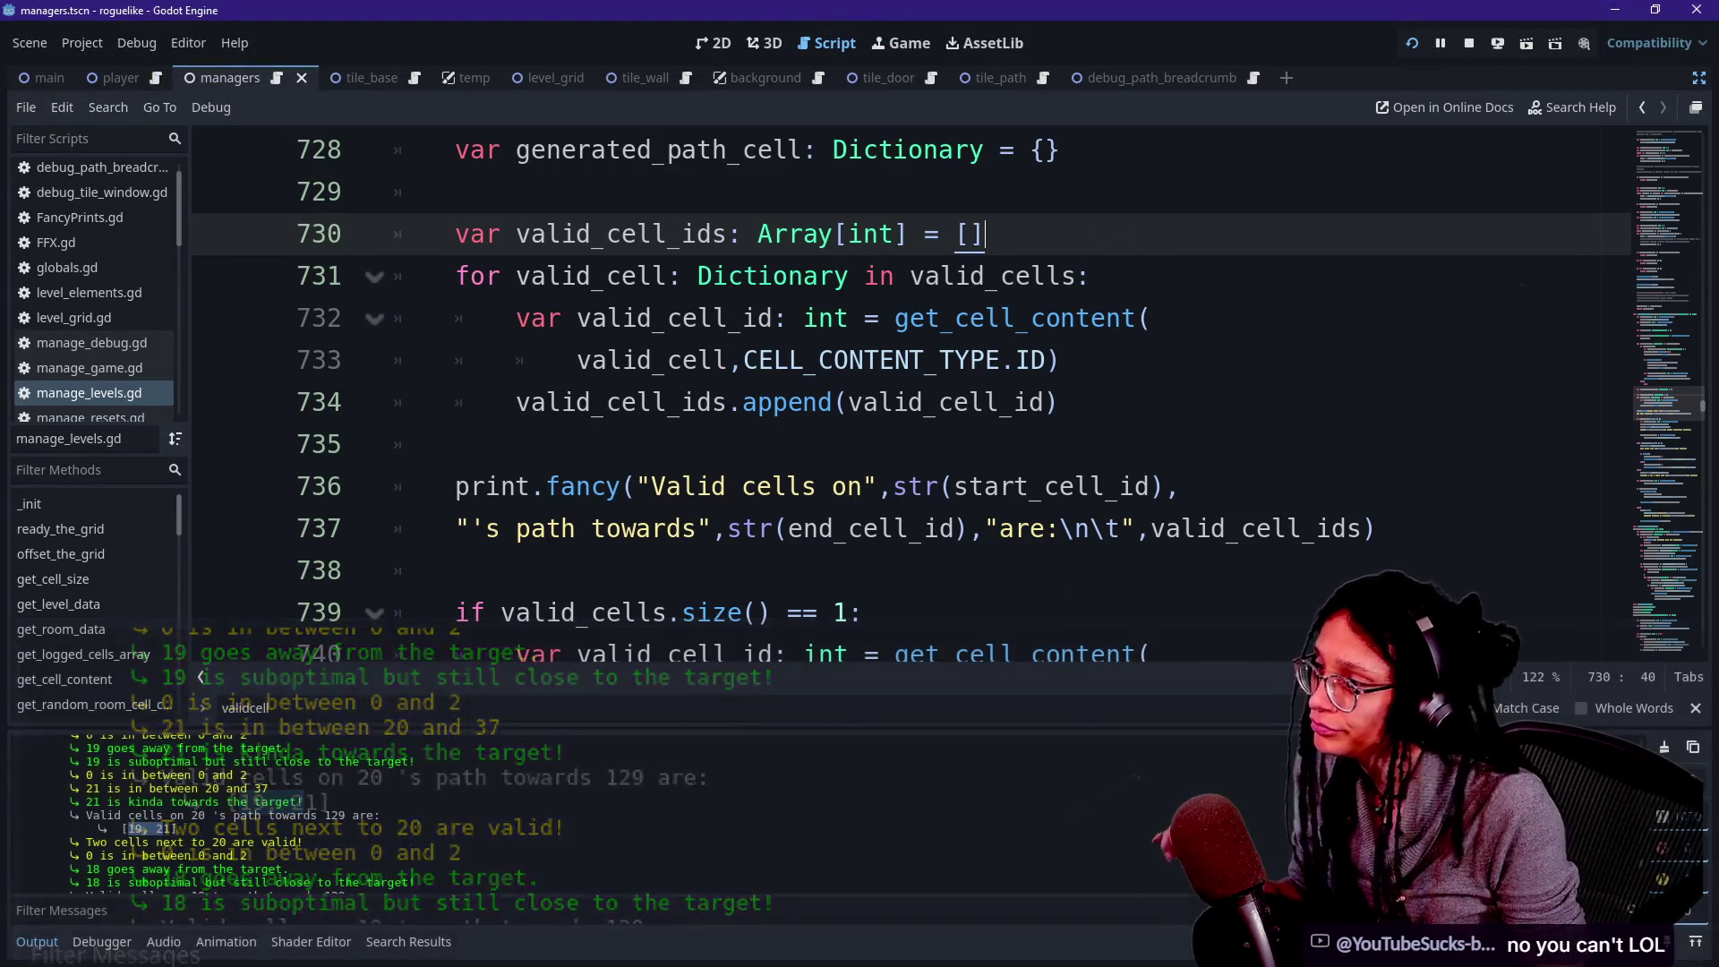
click(803, 528)
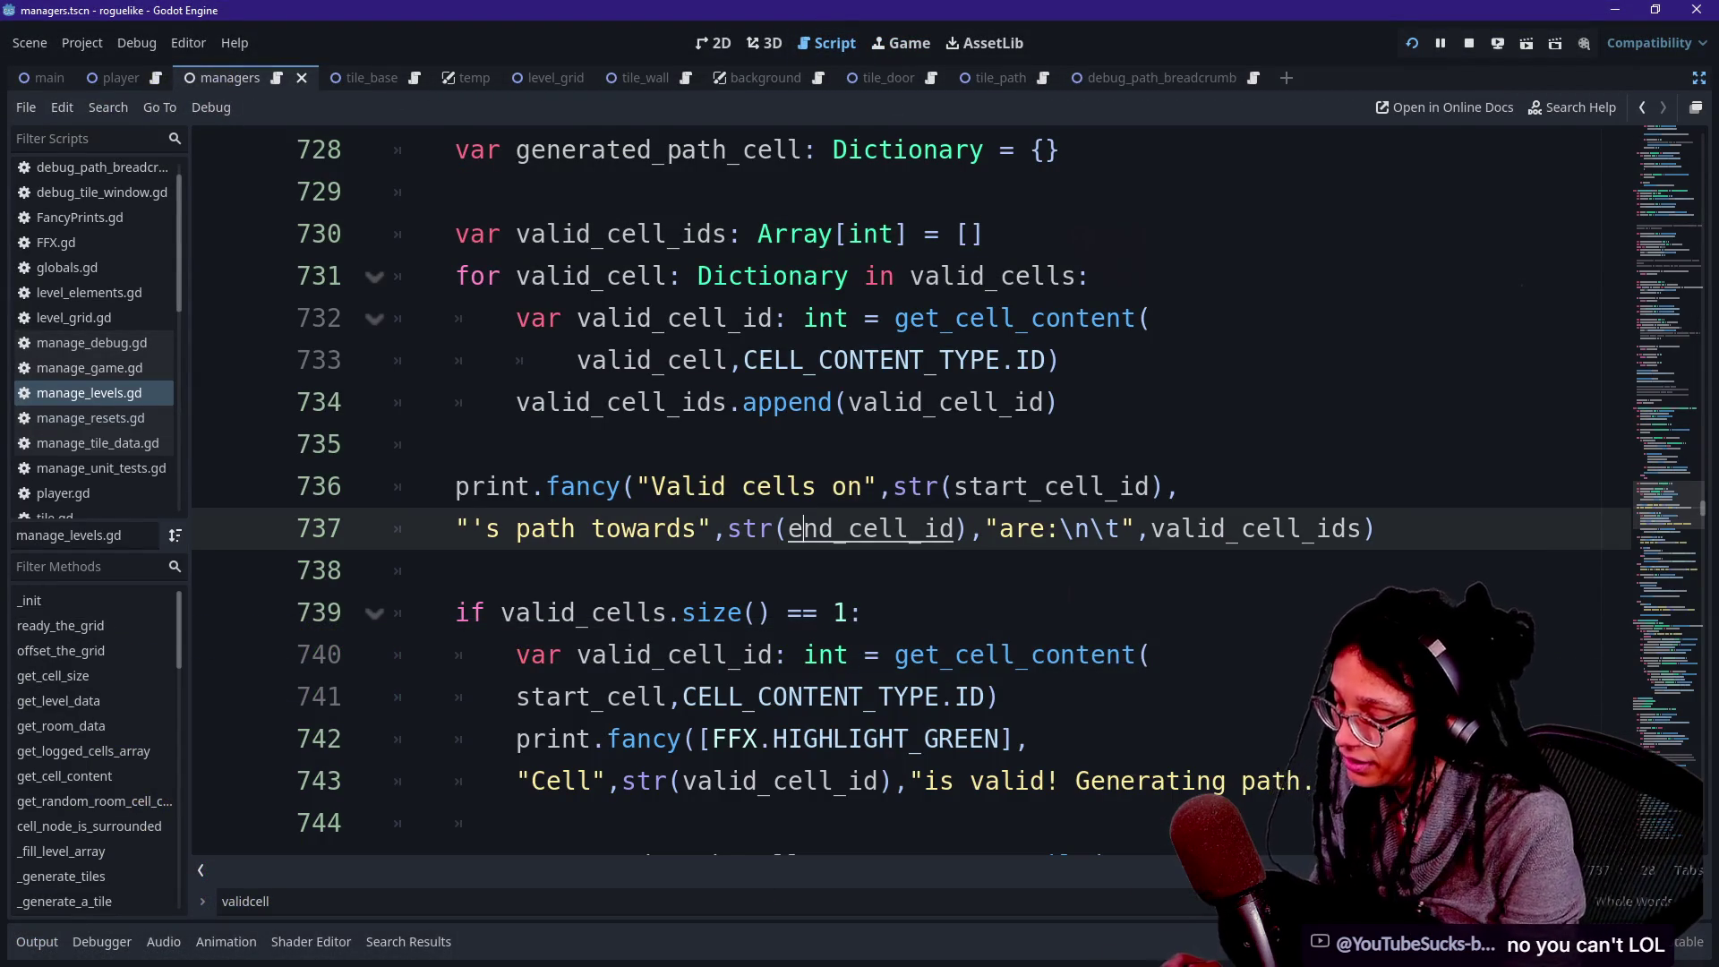
Read through the start_cell lookup and valid-path branches around lines 735–755
ctrl+scroll(803, 529, down, 2)
click(444, 417)
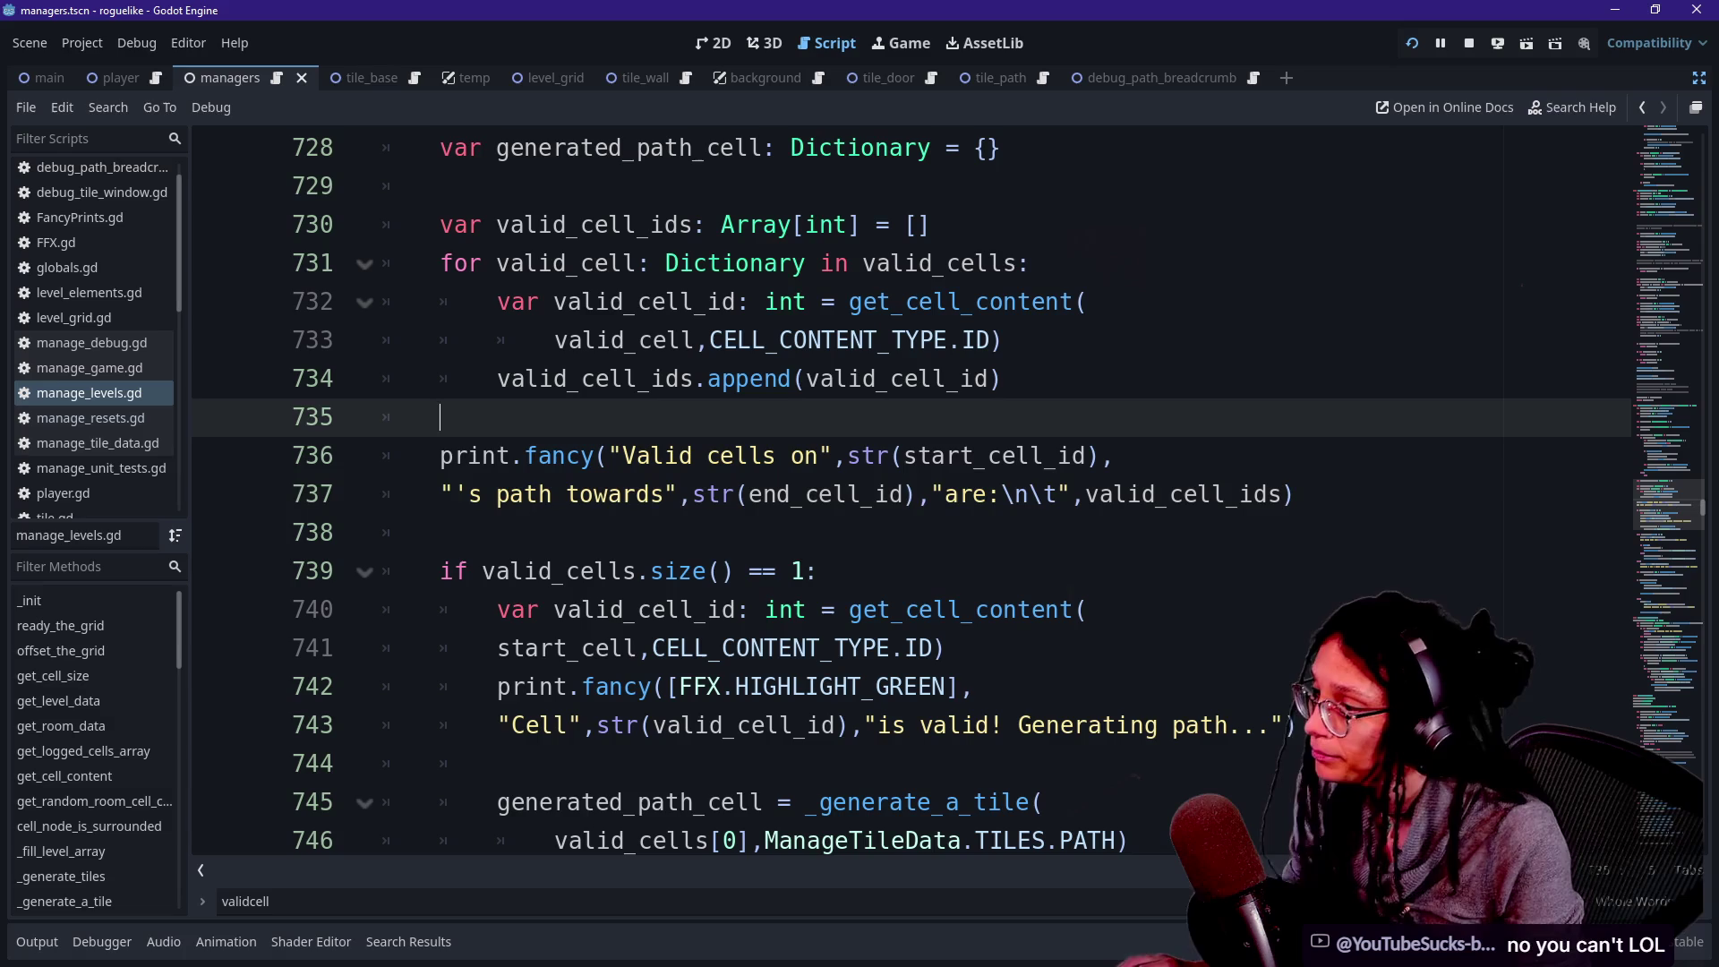
ctrl+scroll(444, 417, down, 1)
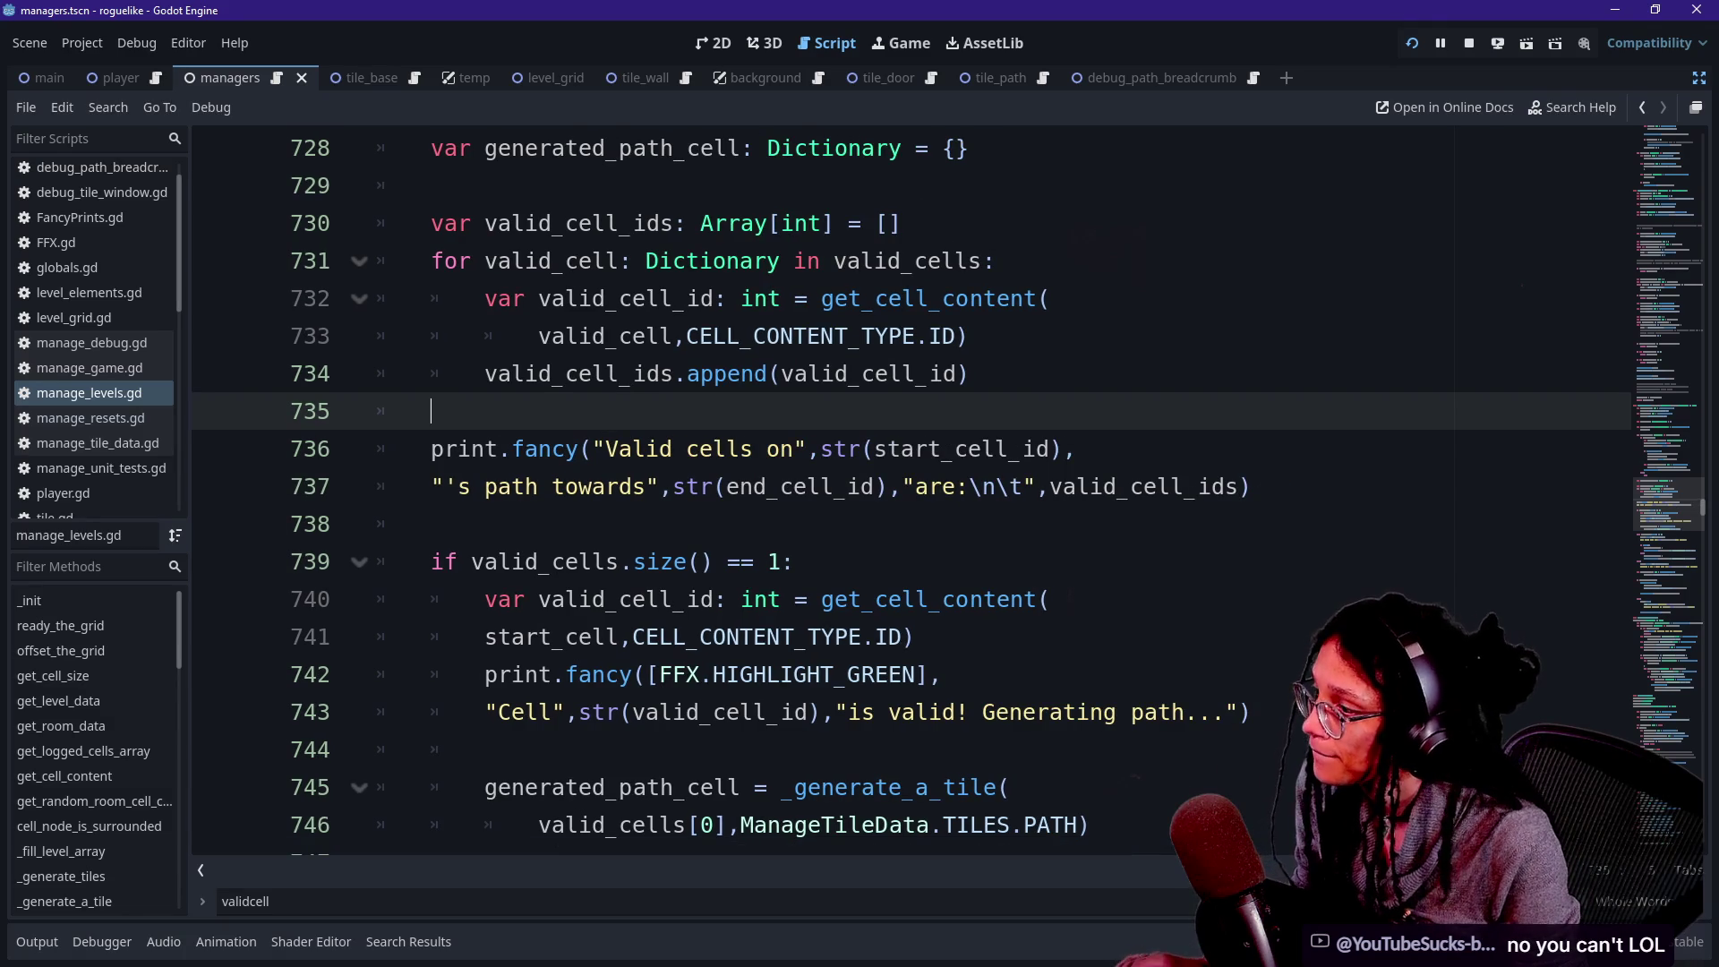
scroll(806, 609, down, 1)
click(913, 625)
scroll(805, 609, down, 1)
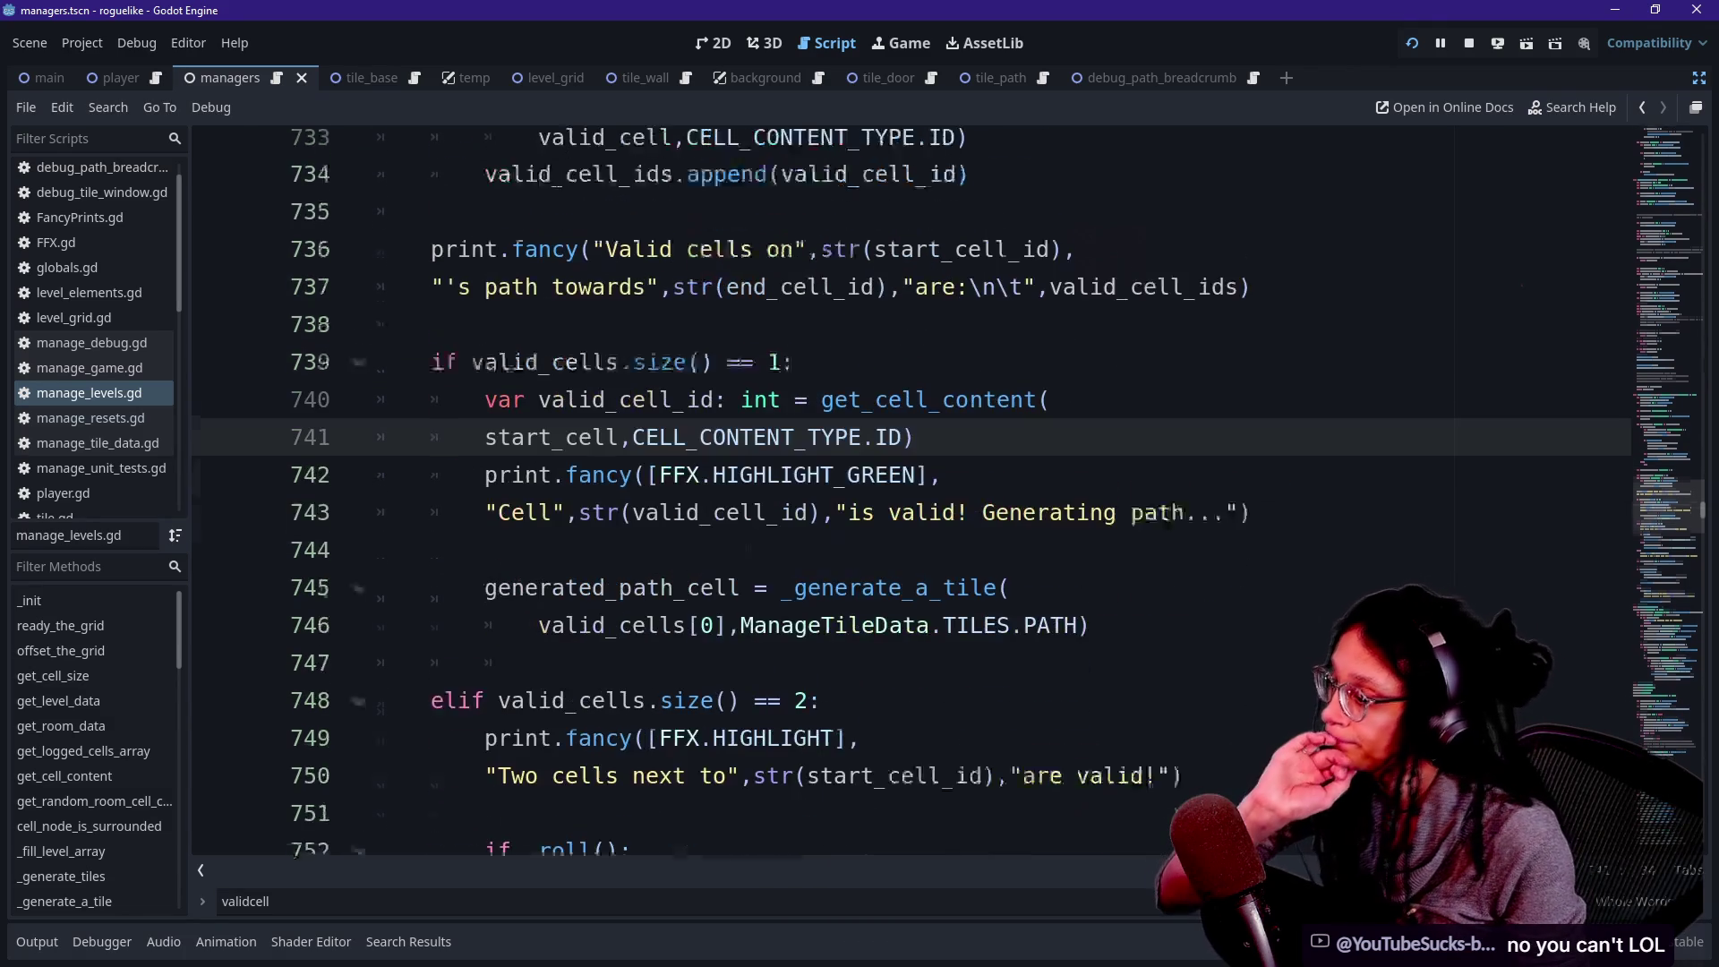
click(1064, 486)
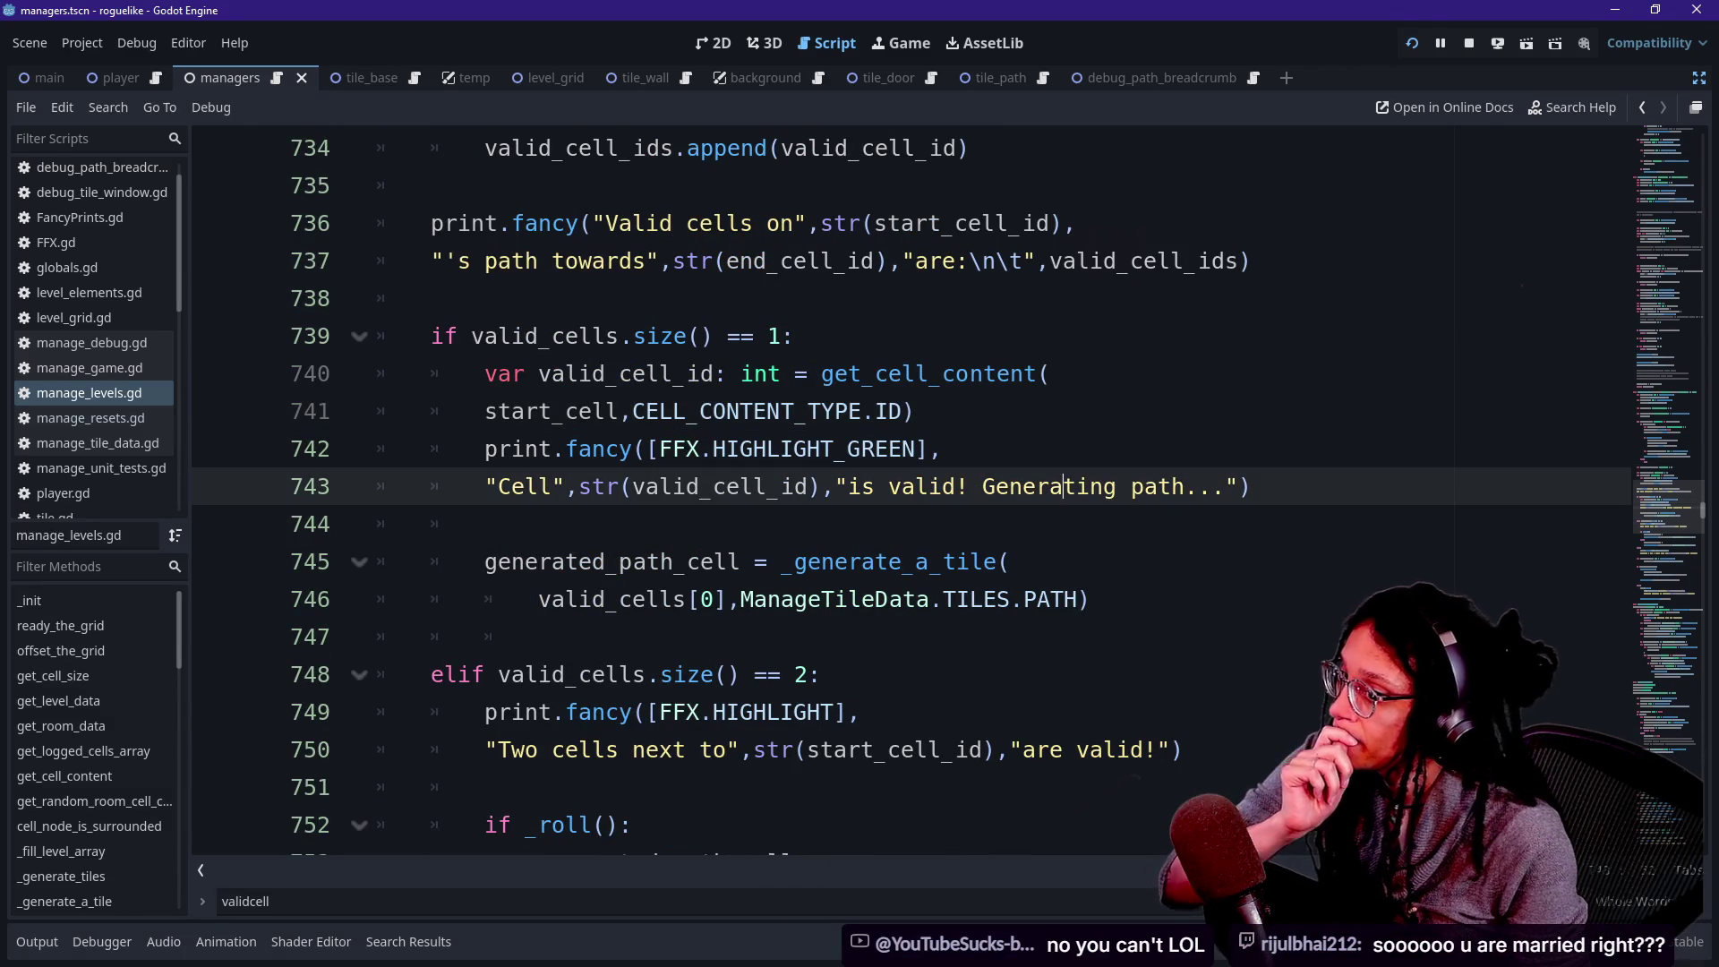
key(Up)
key(Up)
key(Up)
key(Down)
key(Down)
key(Down)
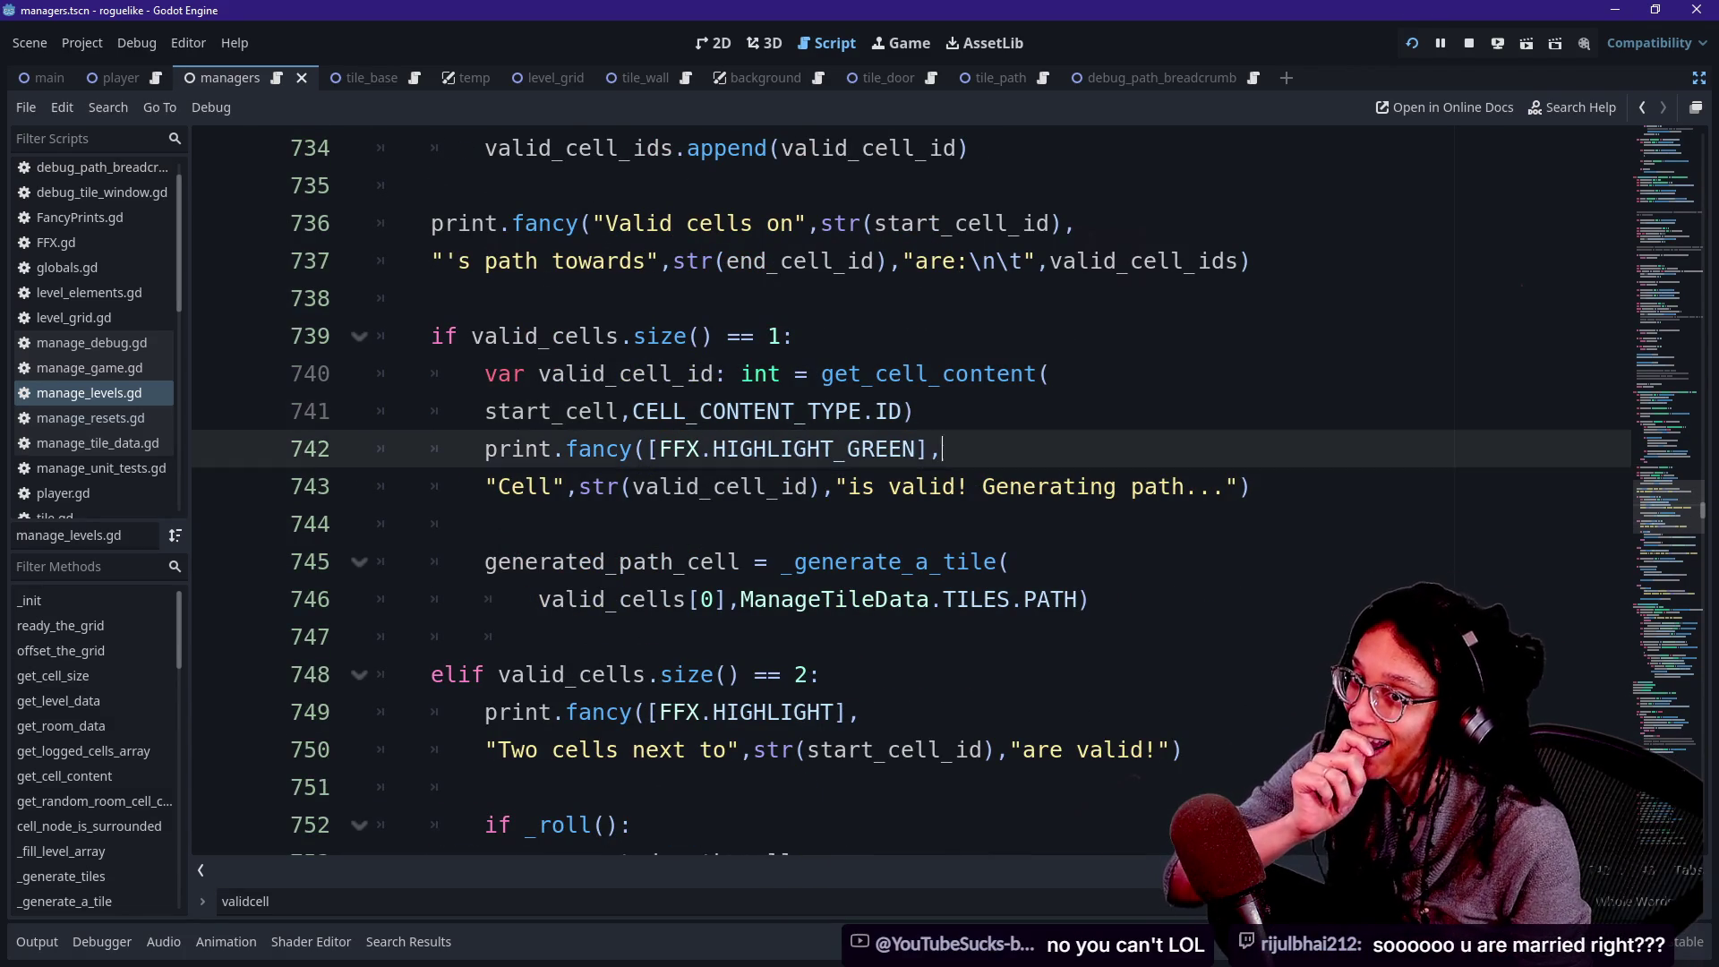
key(Down)
key(Down)
key(Down)
key(Up)
key(Up)
key(Up)
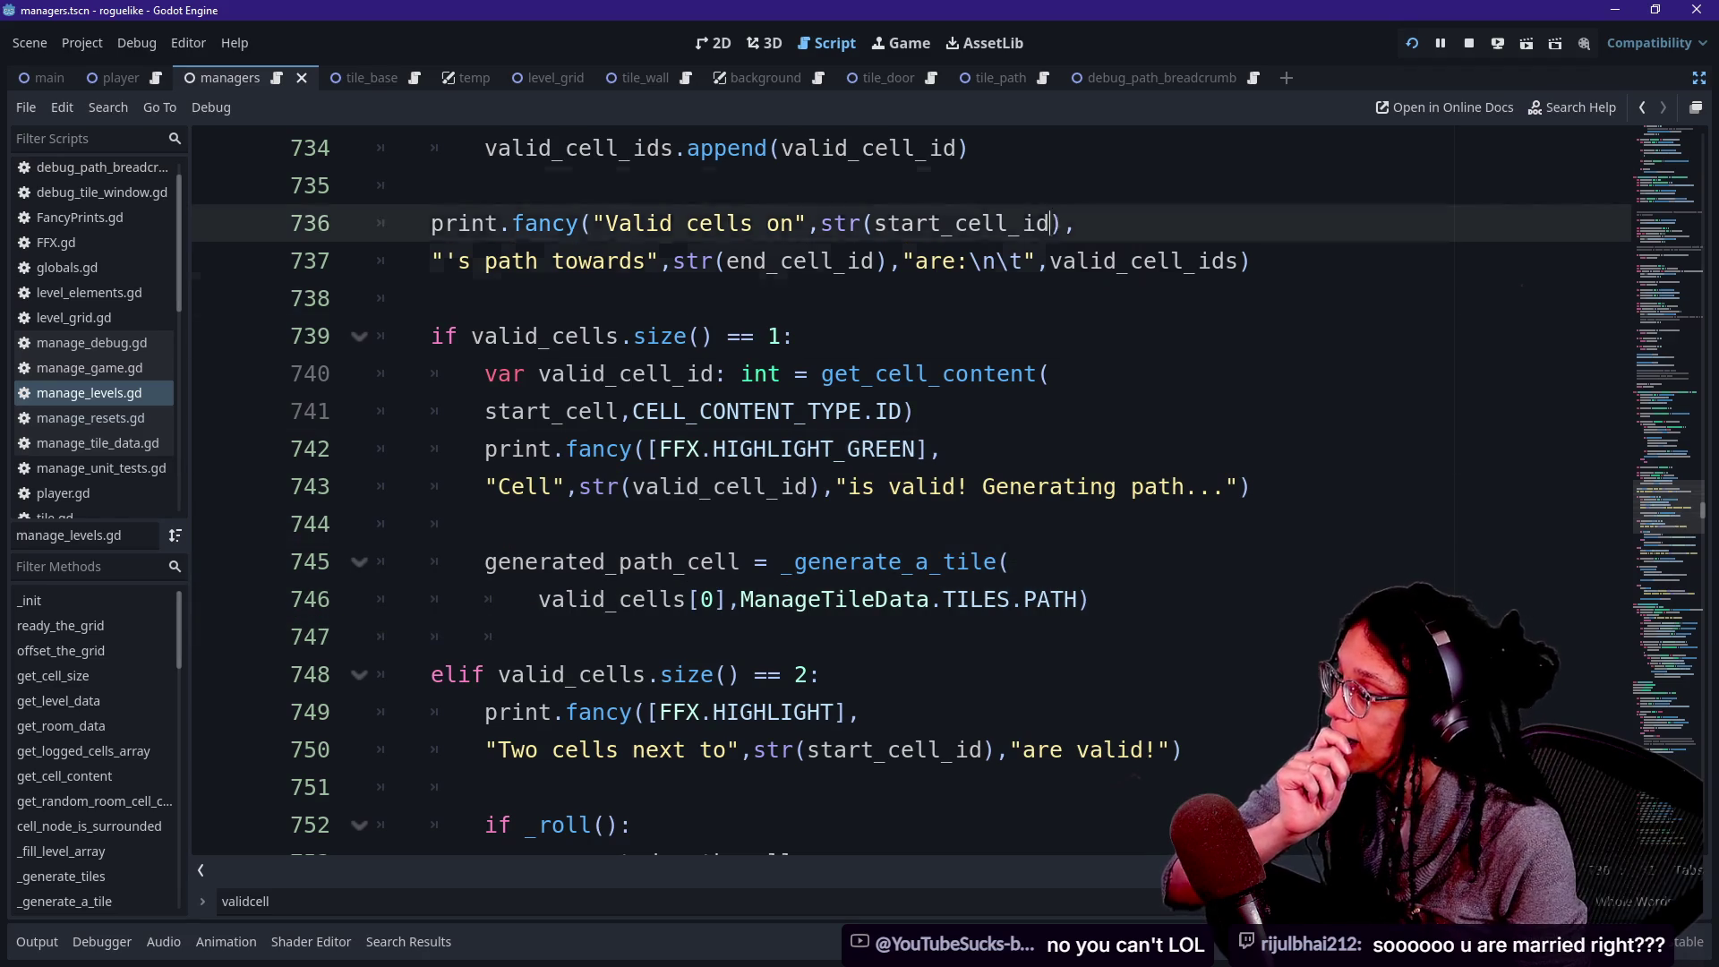
key(Down)
key(Down)
key(Down)
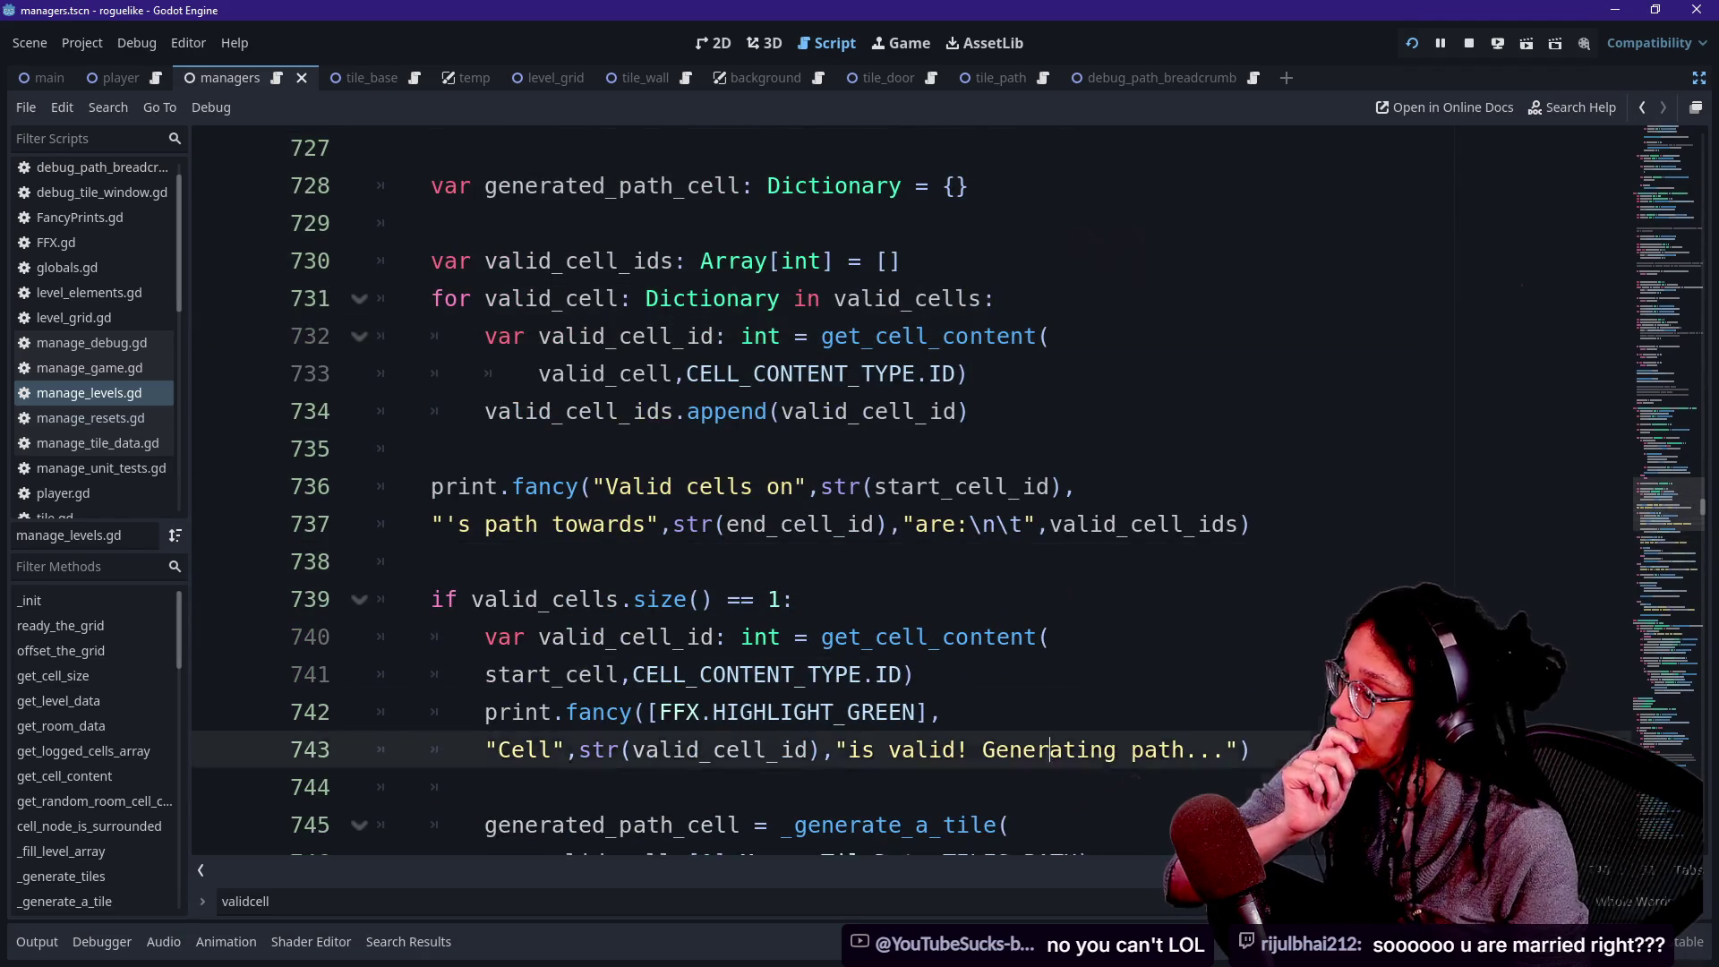
key(Down)
scroll(949, 488, down, 3)
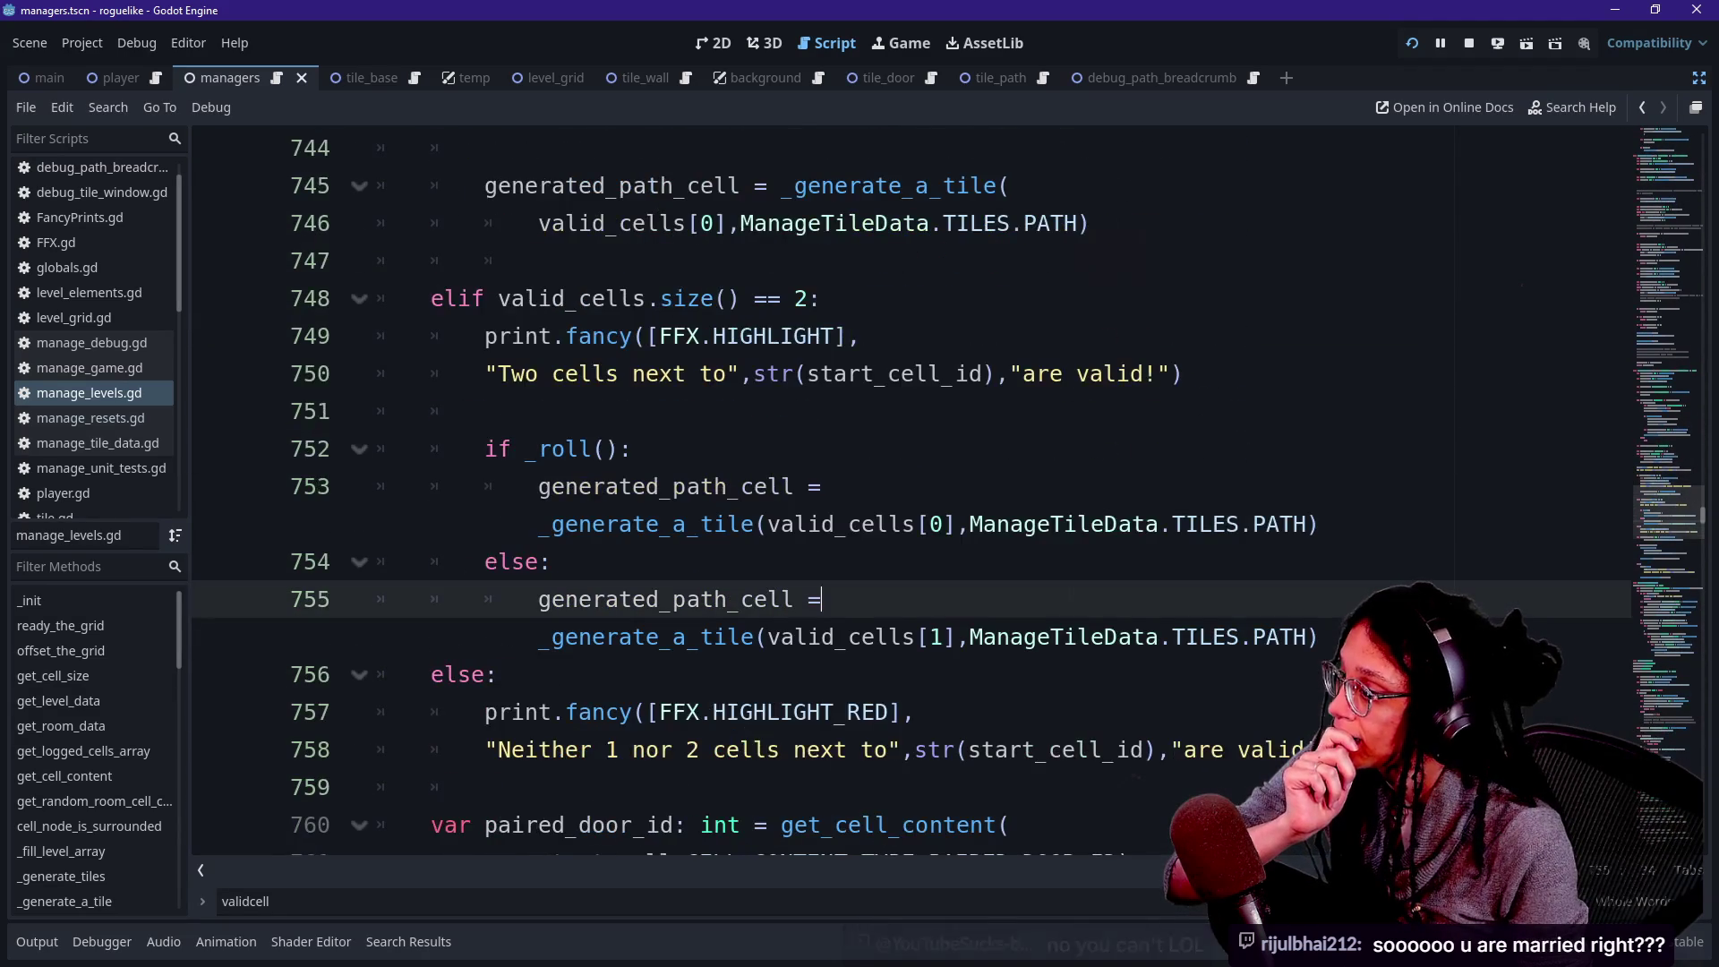
scroll(1180, 411, down, 1)
drag(538, 411, 1173, 411)
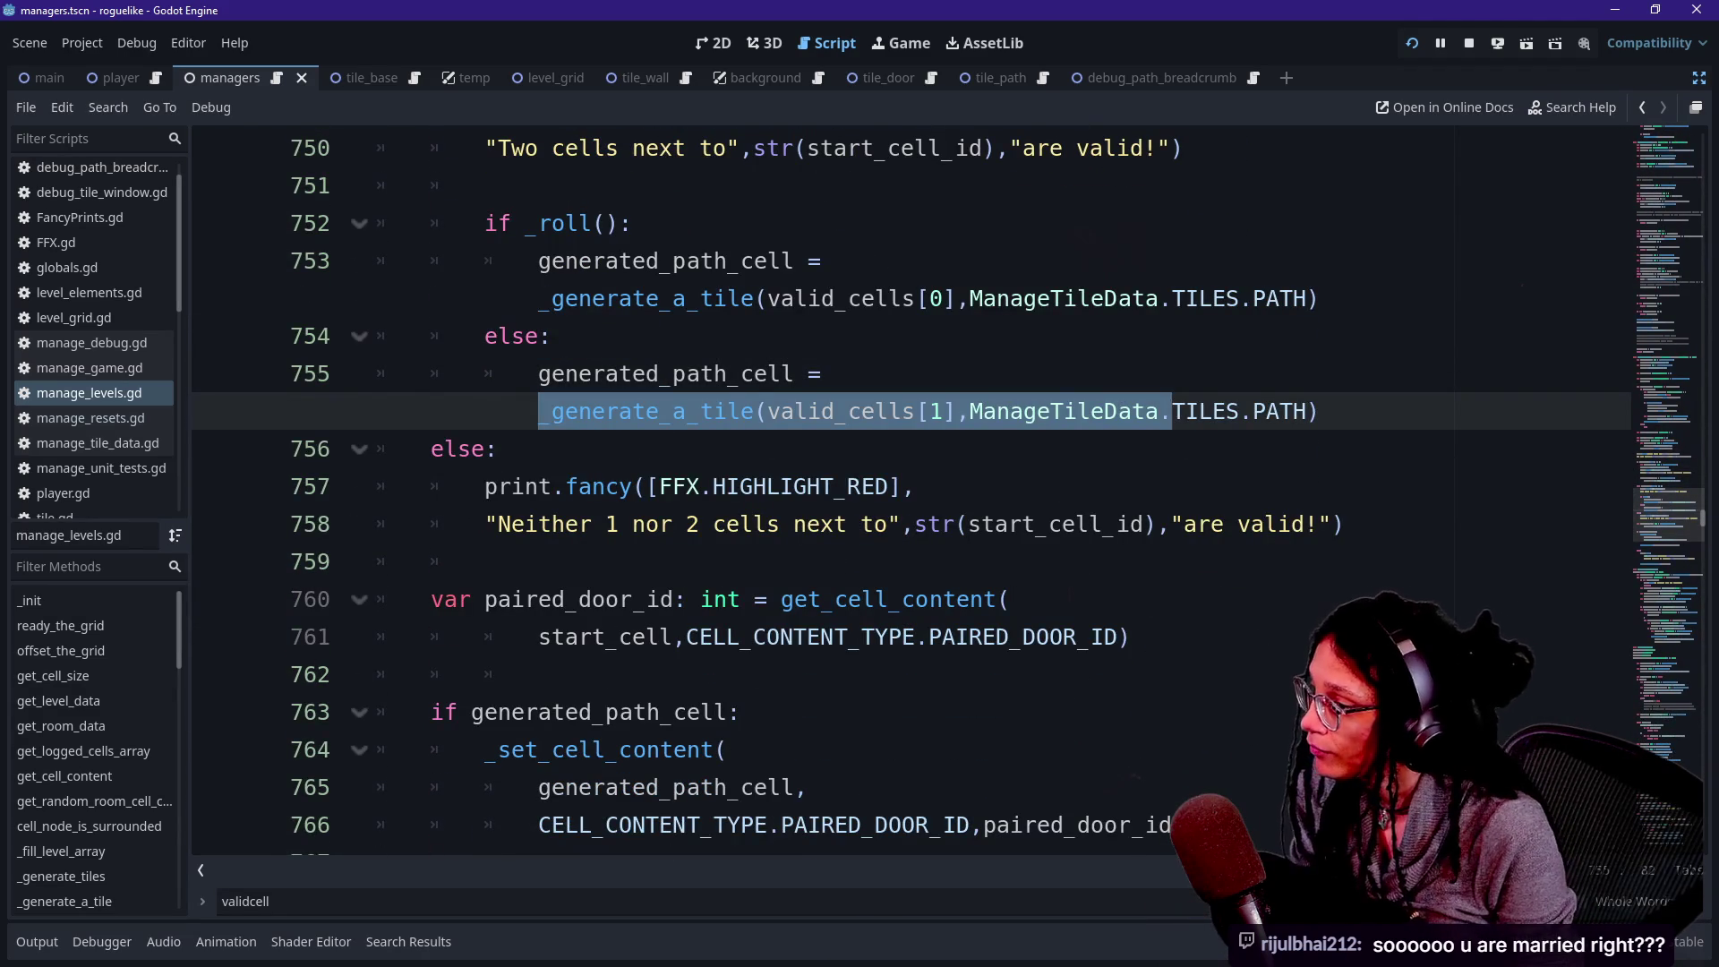
click(1180, 411)
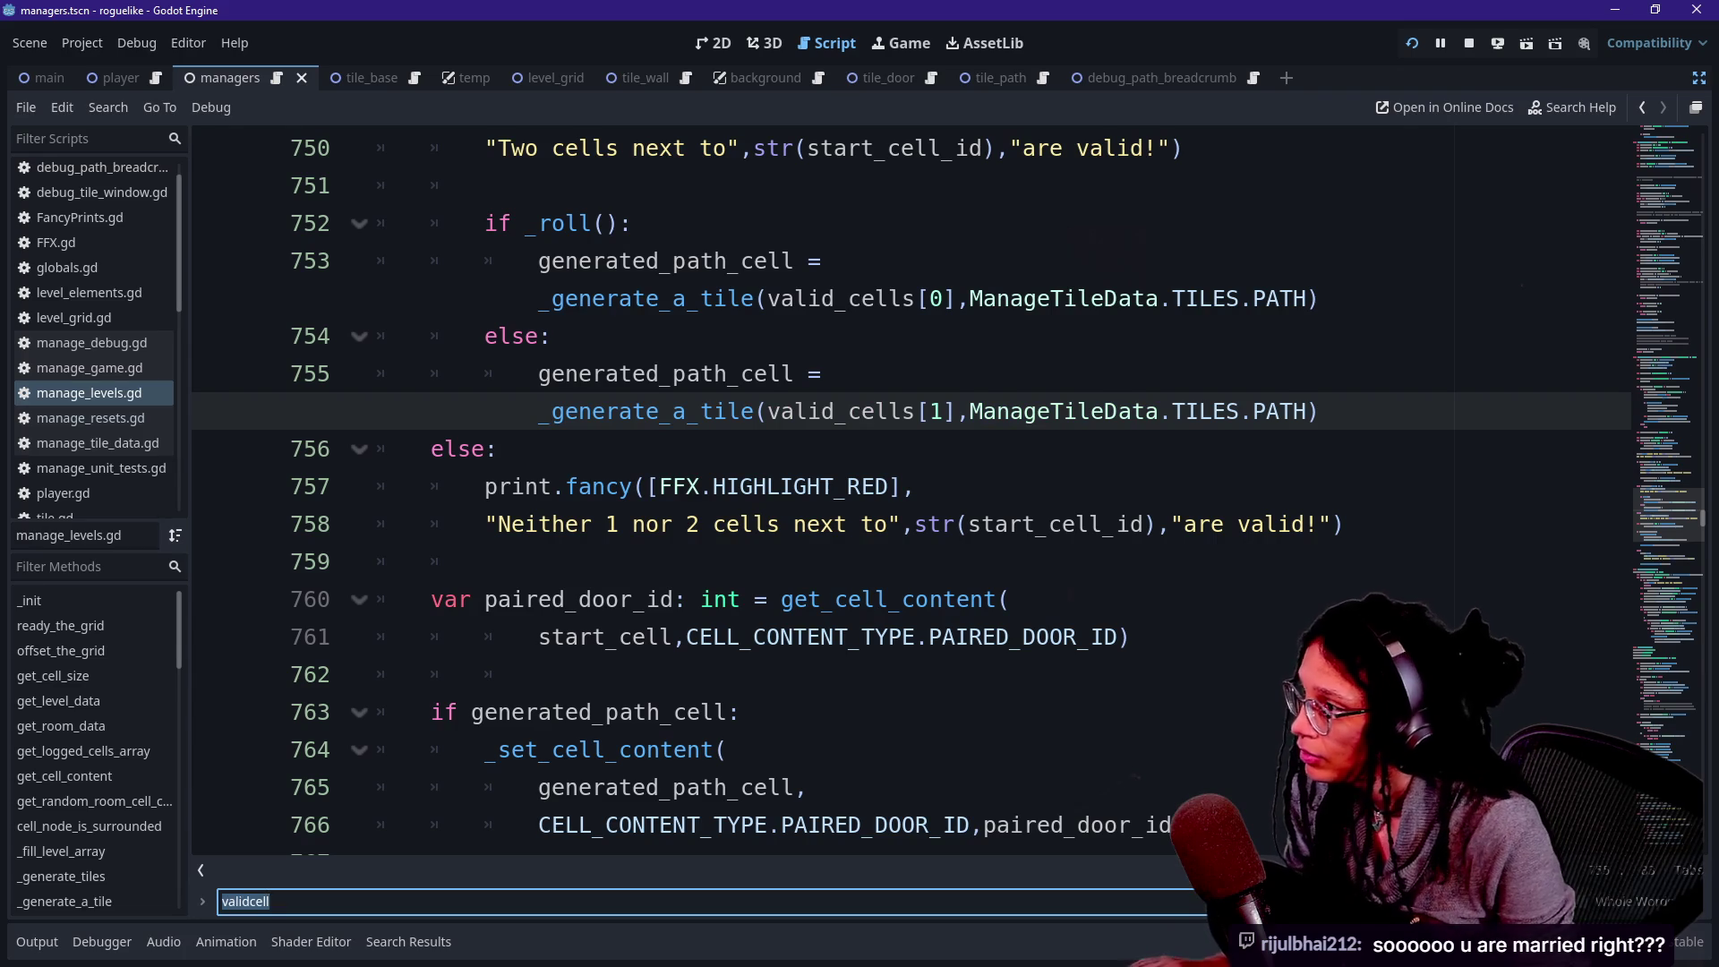
Close the find bar and step back through the _is_a_valid_path call and valid_cells append loop
key(Escape)
scroll(911, 502, up, 3)
key(Up)
key(Up)
key(Up)
key(Up)
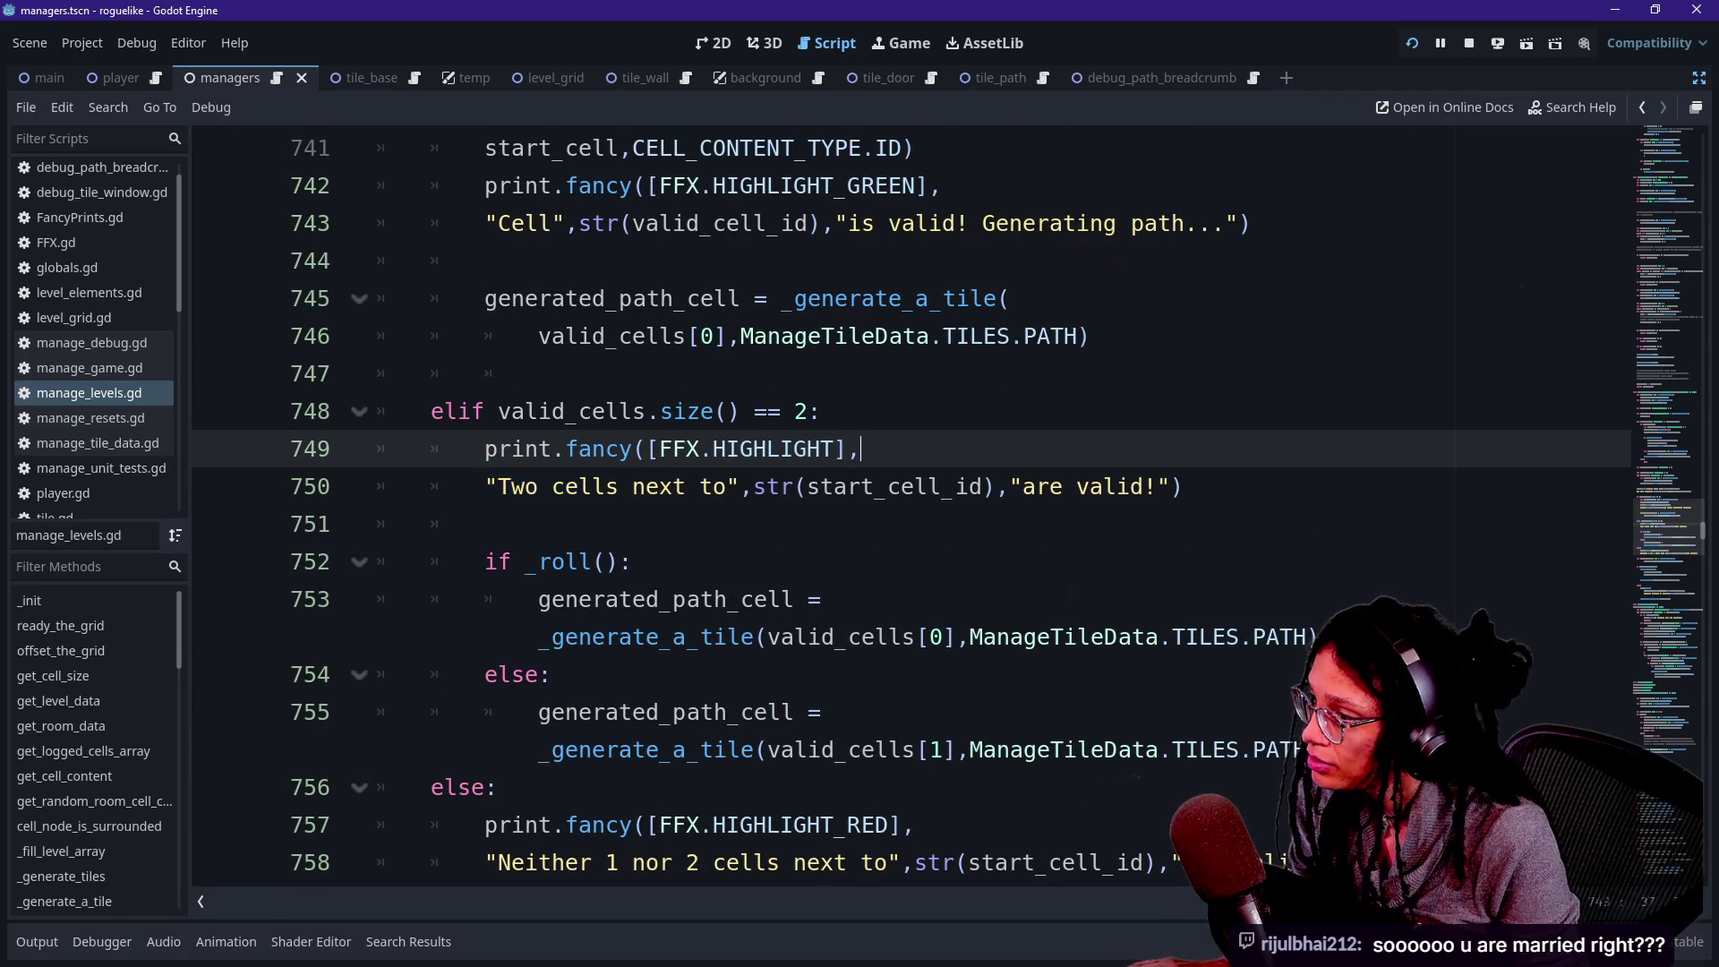
key(Down)
key(Down)
scroll(911, 502, up, 2)
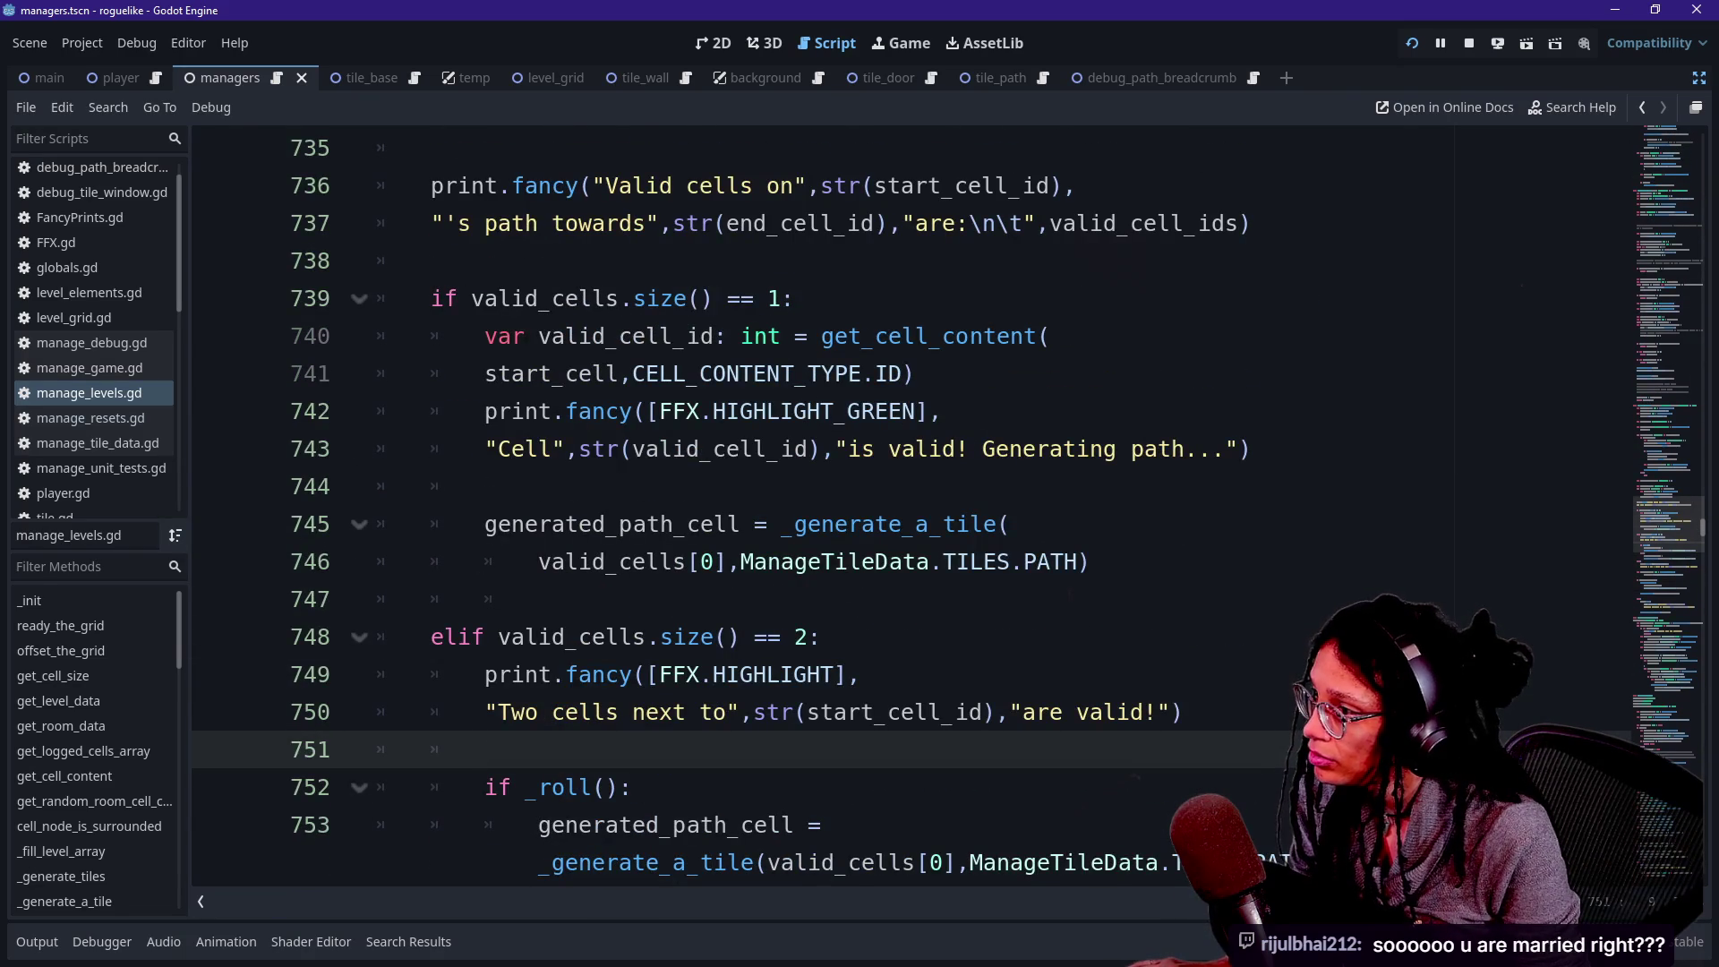
drag(525, 185, 886, 185)
scroll(886, 186, up, 3)
scroll(887, 186, up, 2)
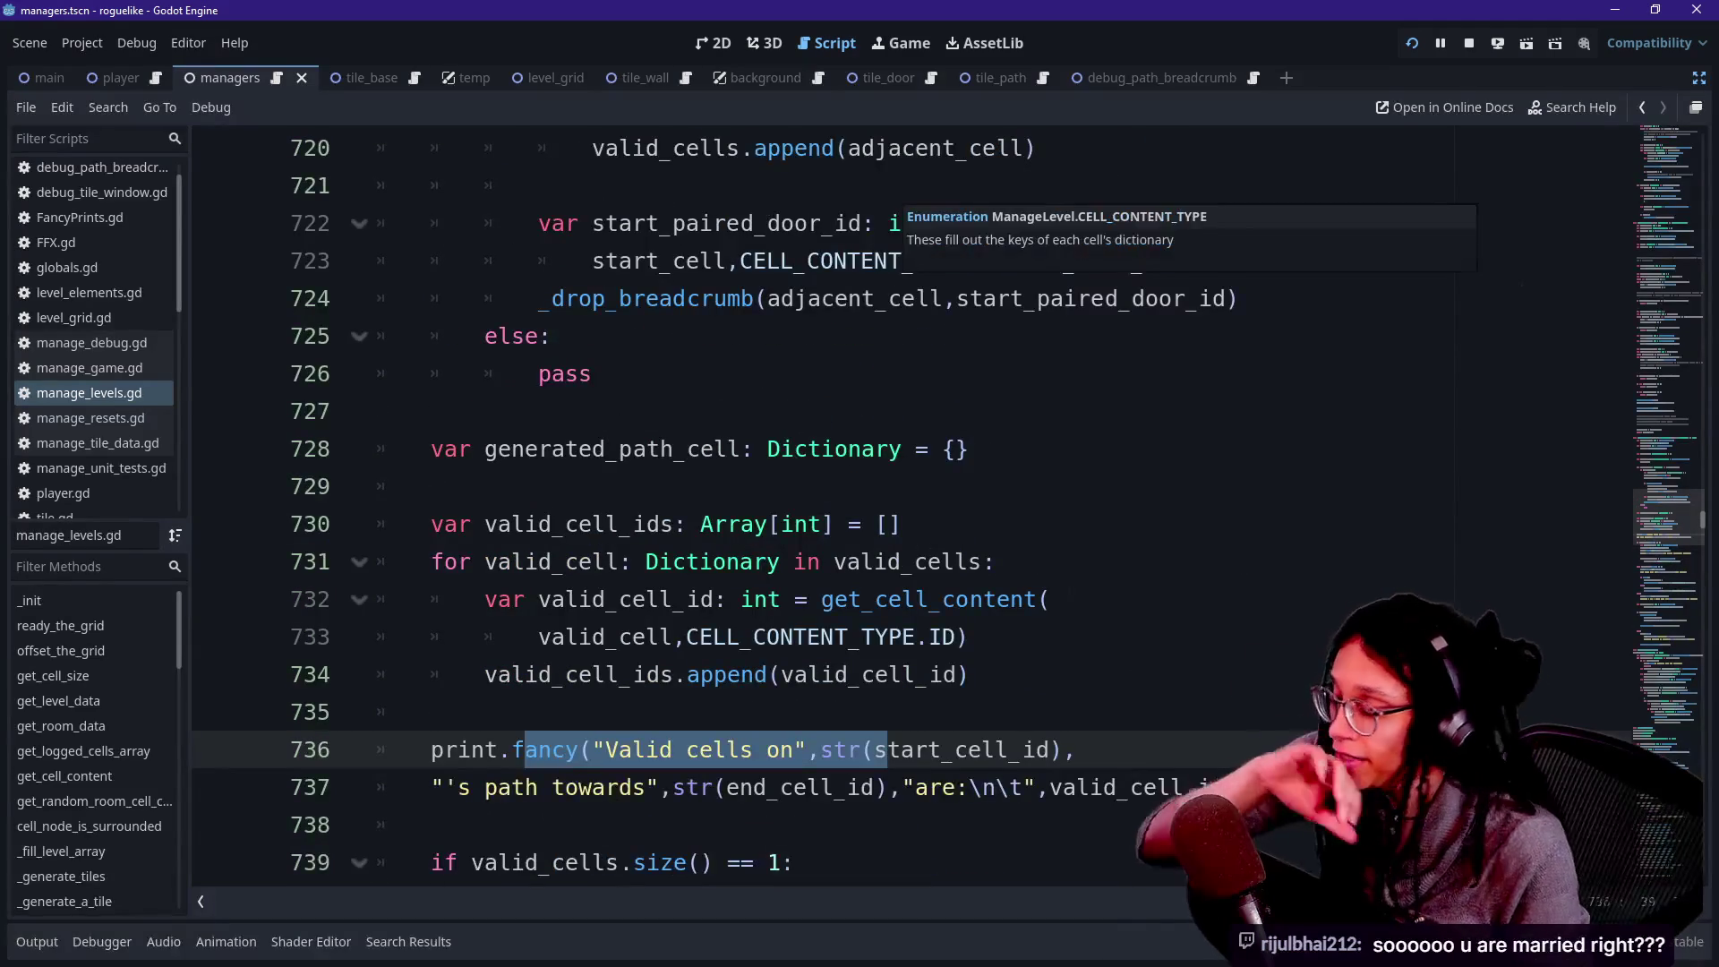
click(895, 223)
scroll(896, 223, up, 1)
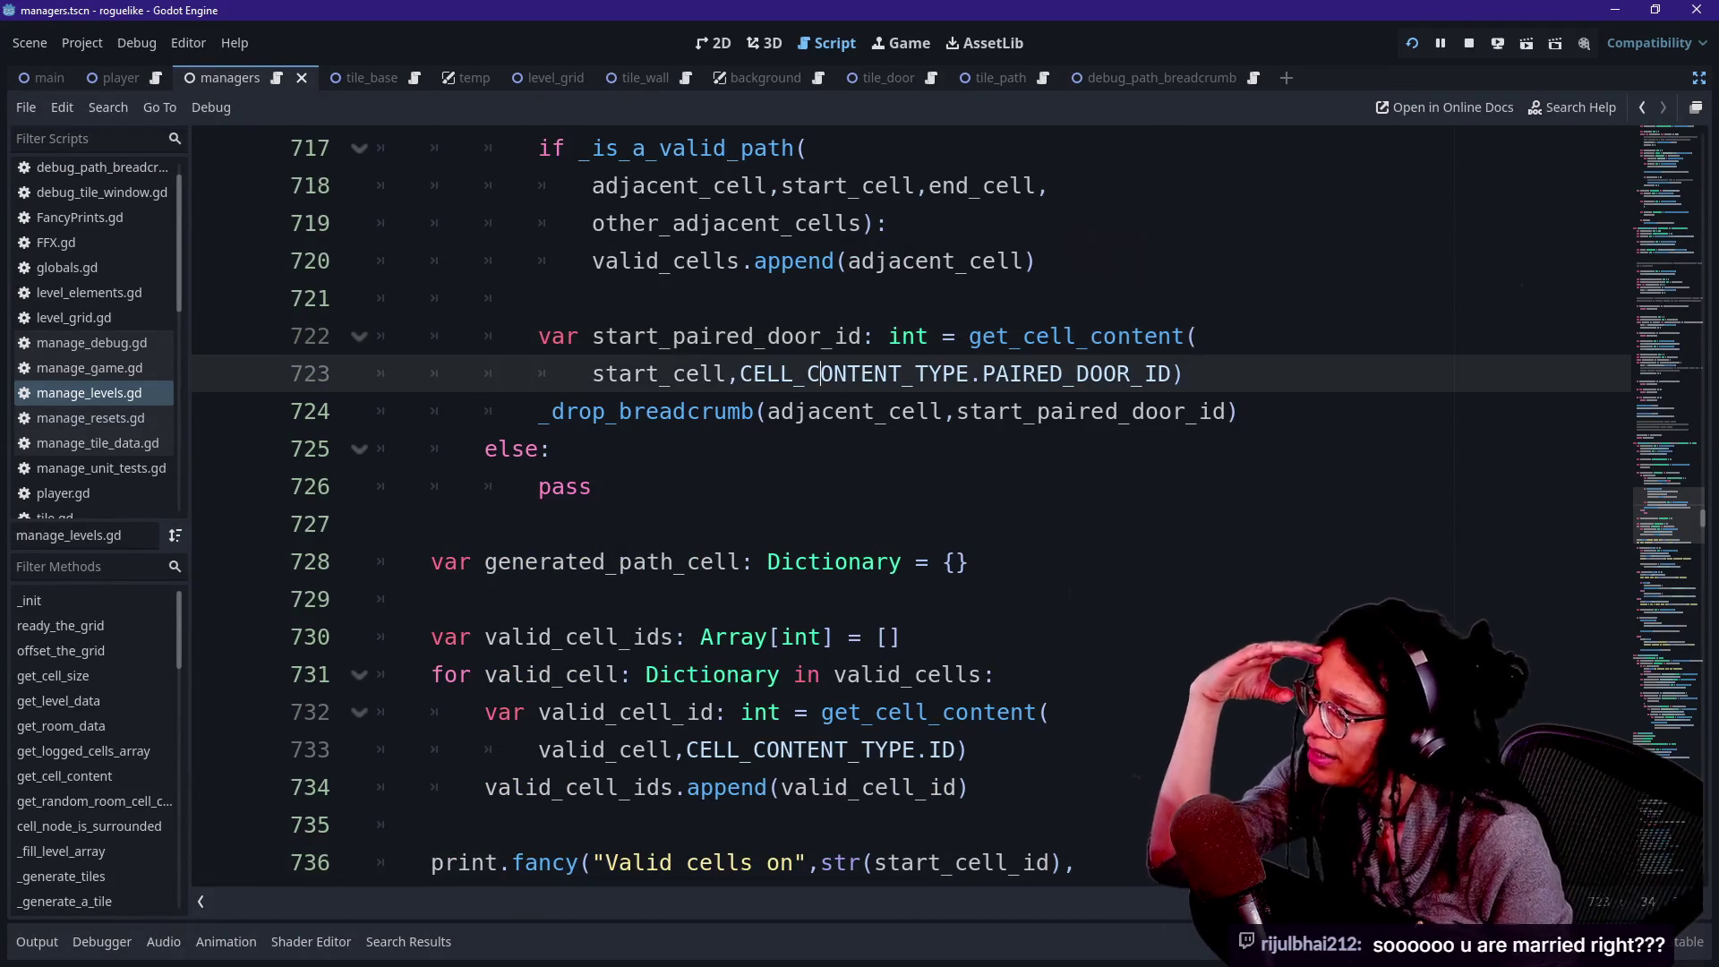
click(822, 185)
key(Up)
key(Up)
key(Up)
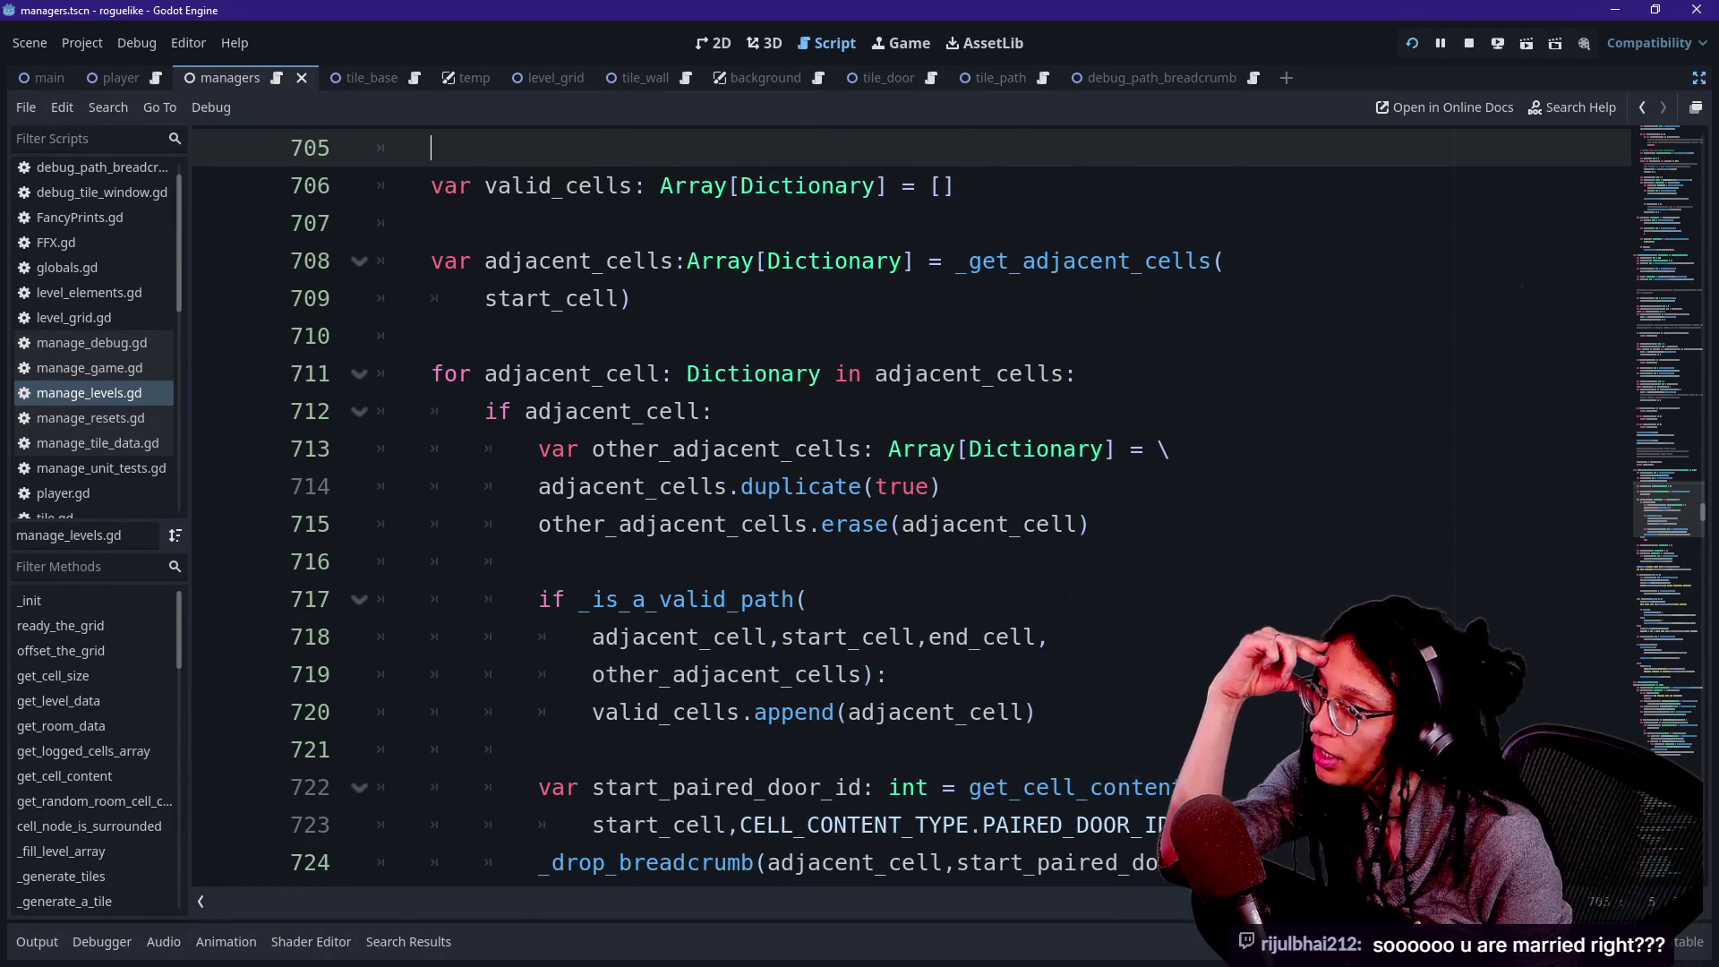
key(Down)
key(Down)
key(Down)
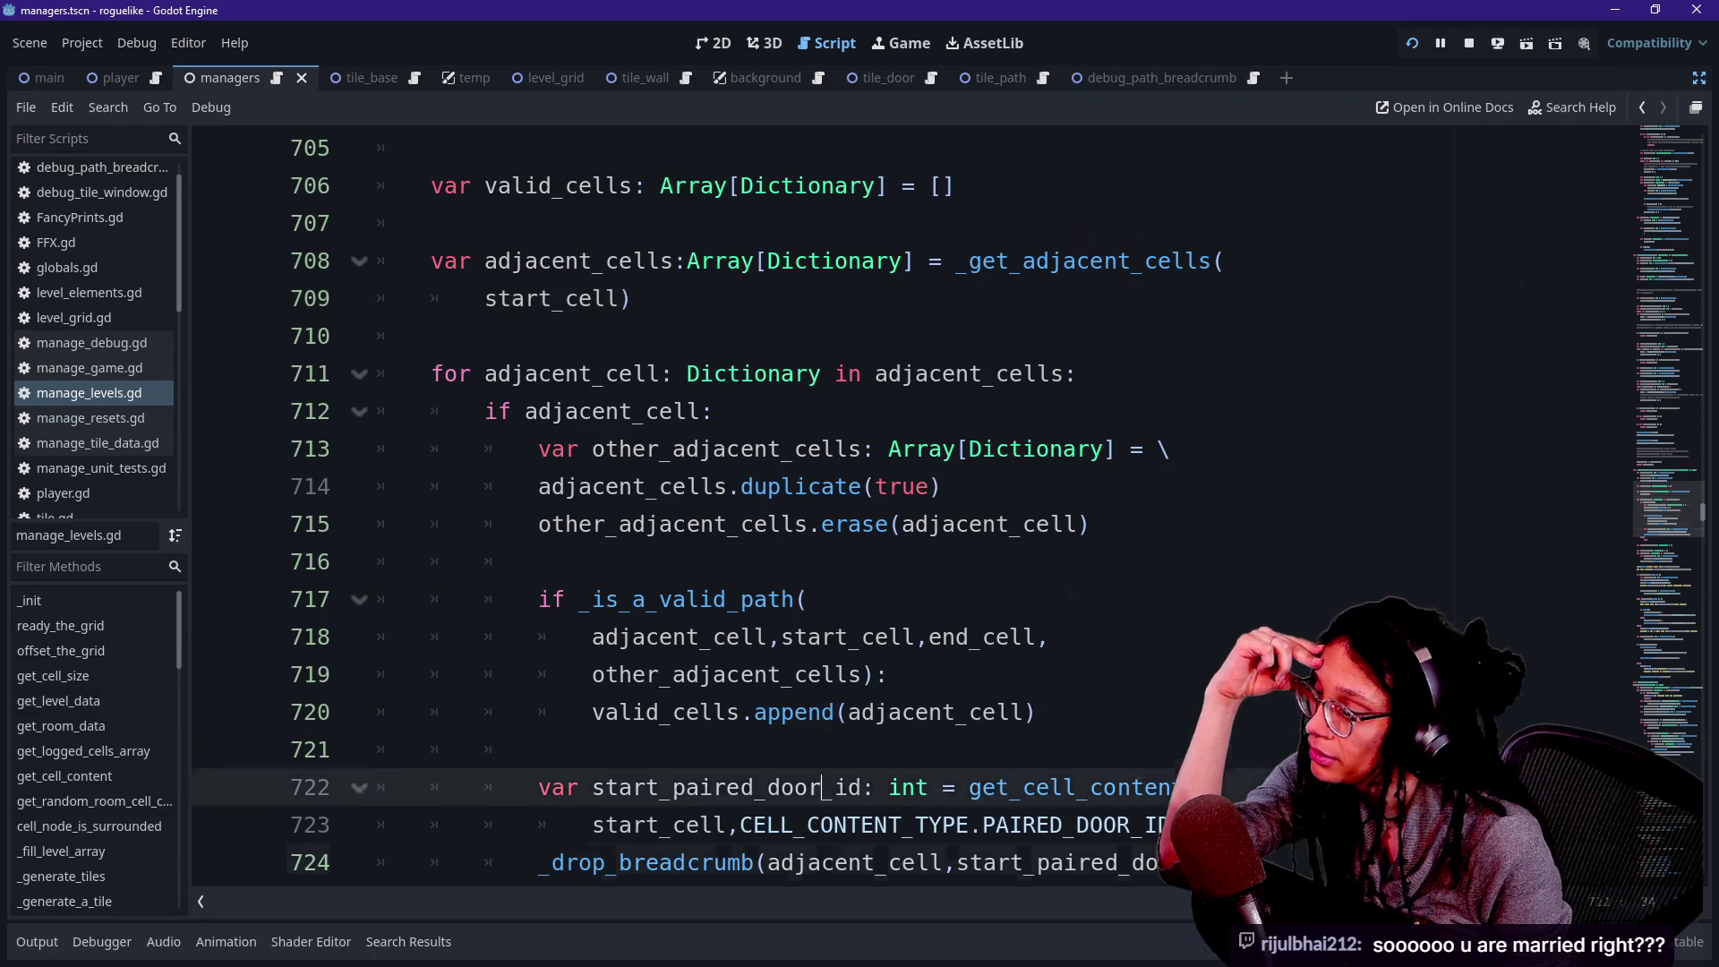
key(Down)
key(Down)
key(Down)
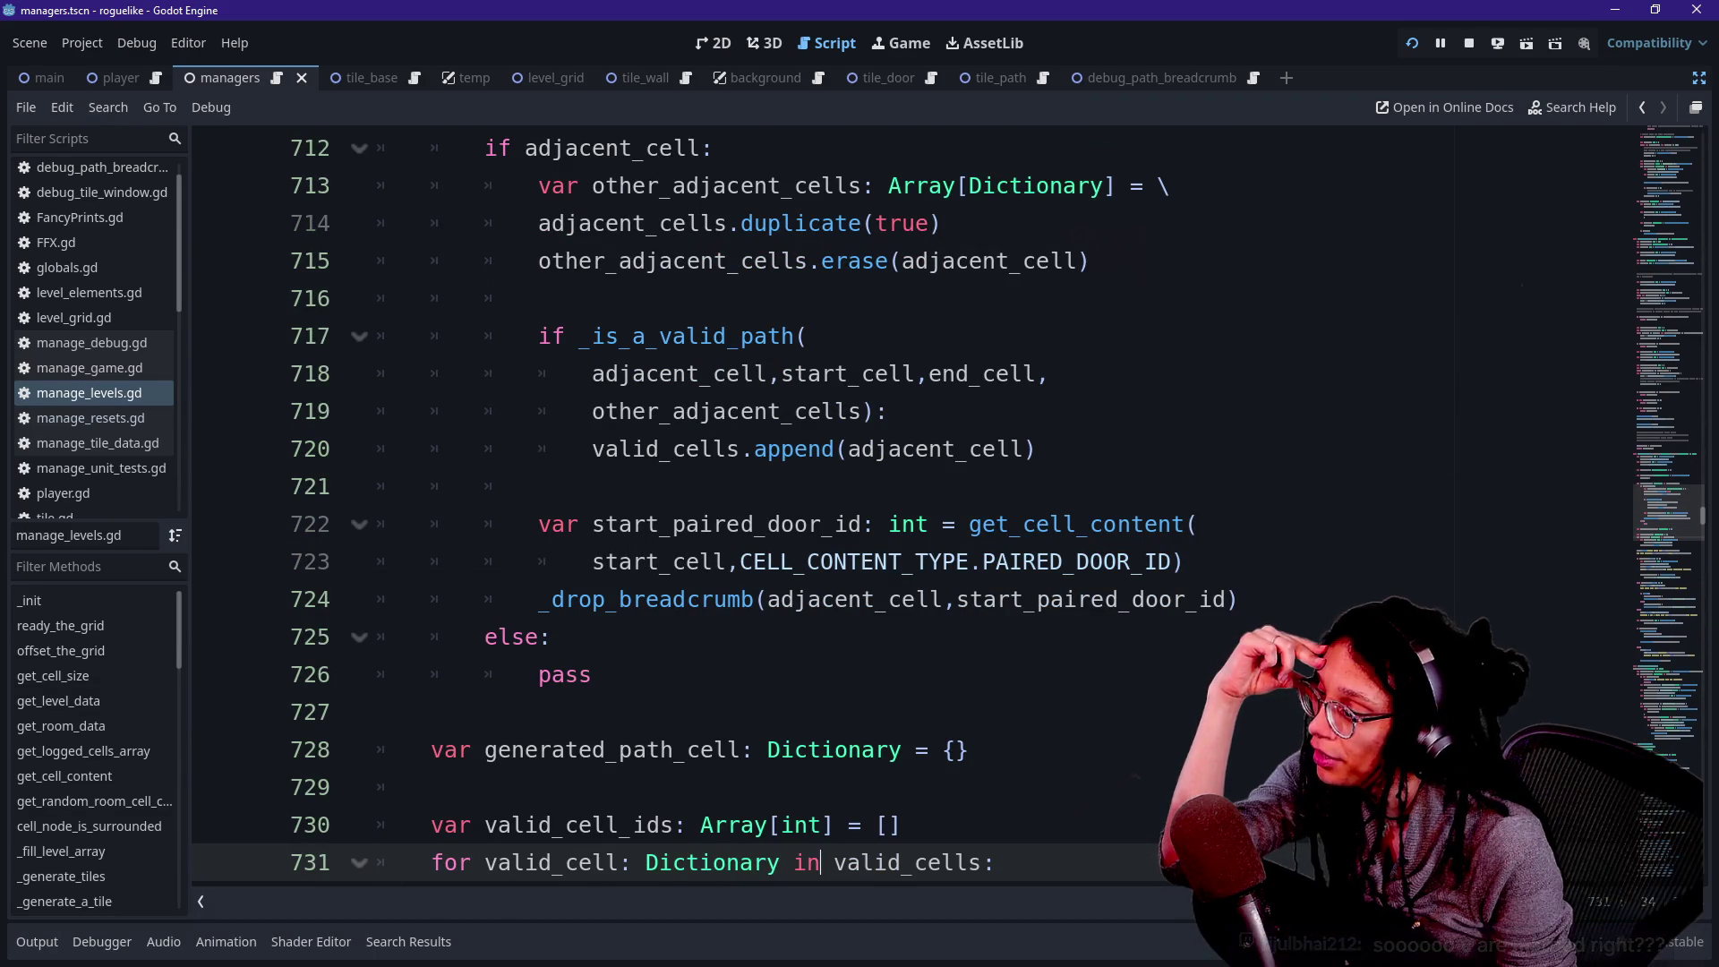
key(Down)
key(Down)
key(Down)
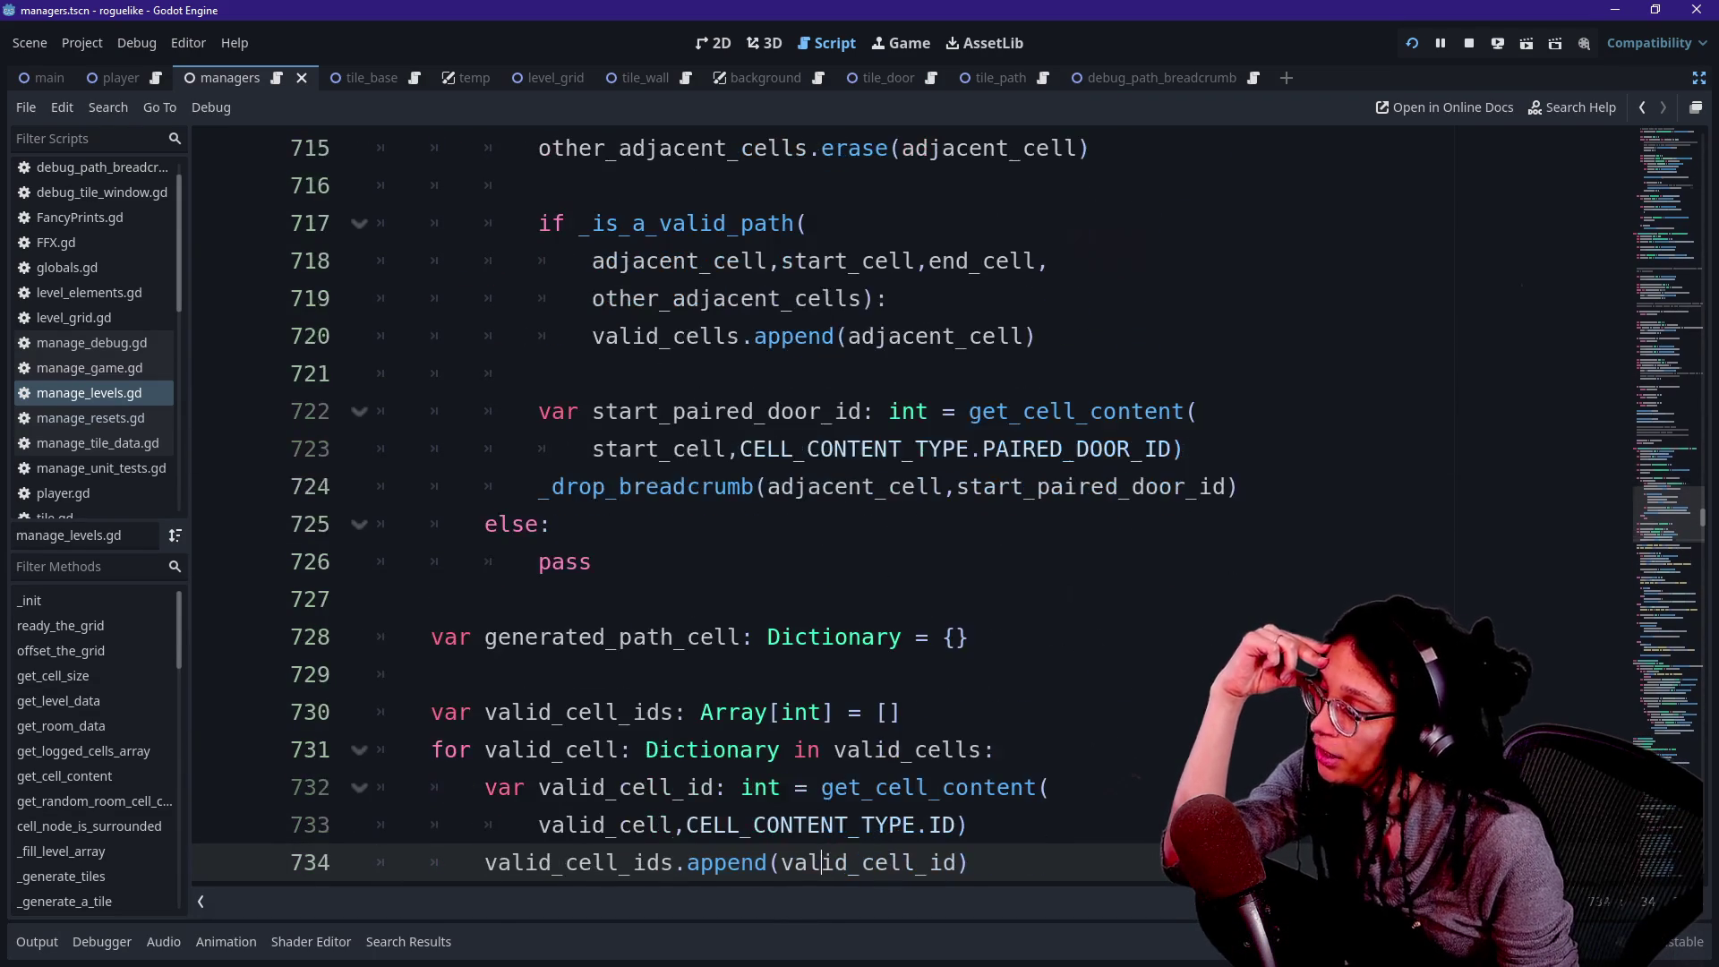
scroll(947, 505, down, 3)
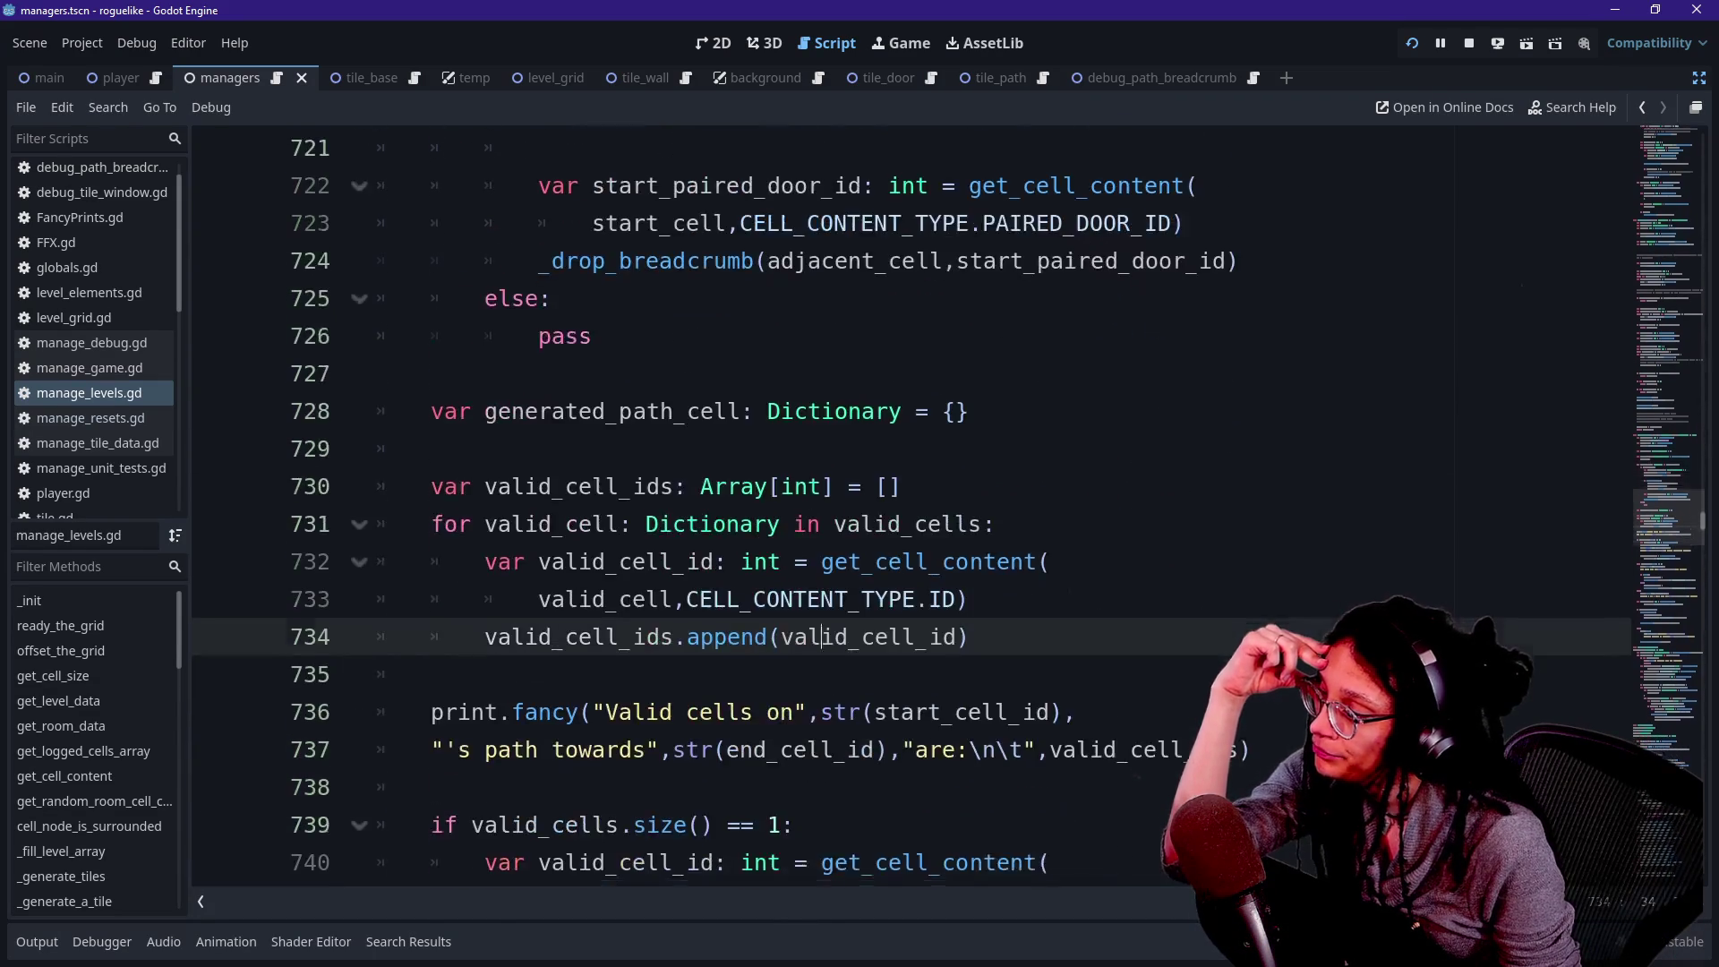
Step through the single- and two-valid-cell checks, the _roll() branch and the first tile generation call
drag(431, 486, 782, 486)
scroll(895, 501, down, 2)
click(566, 637)
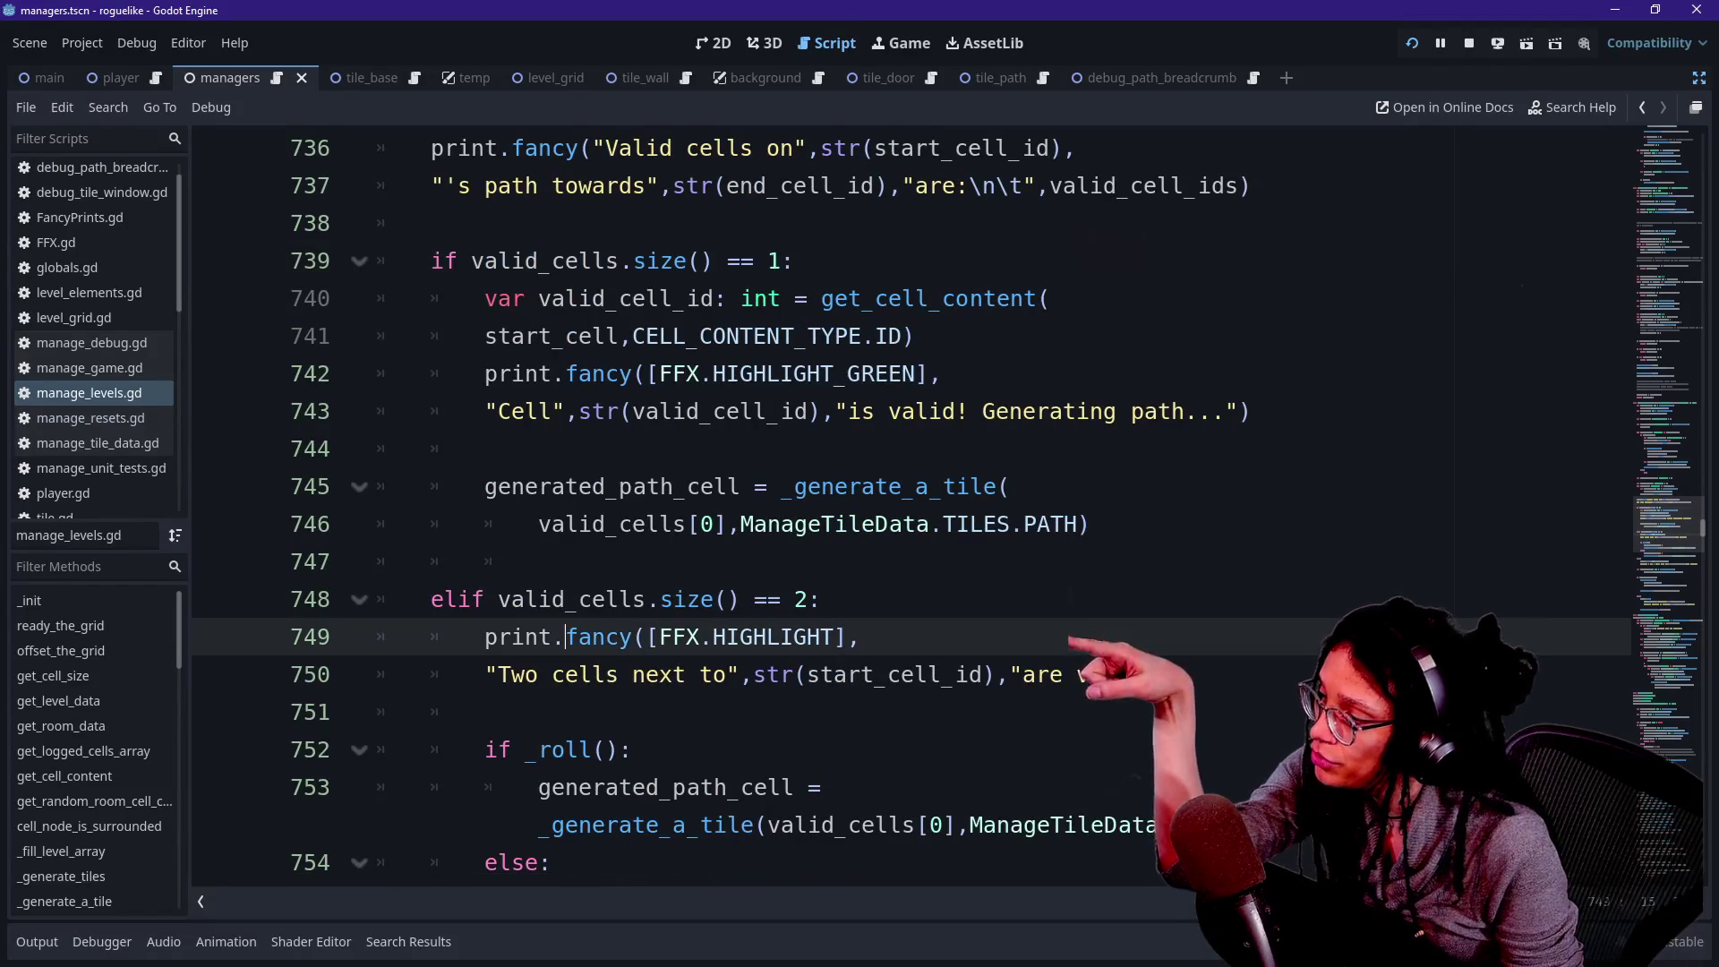
scroll(896, 502, down, 1)
click(566, 636)
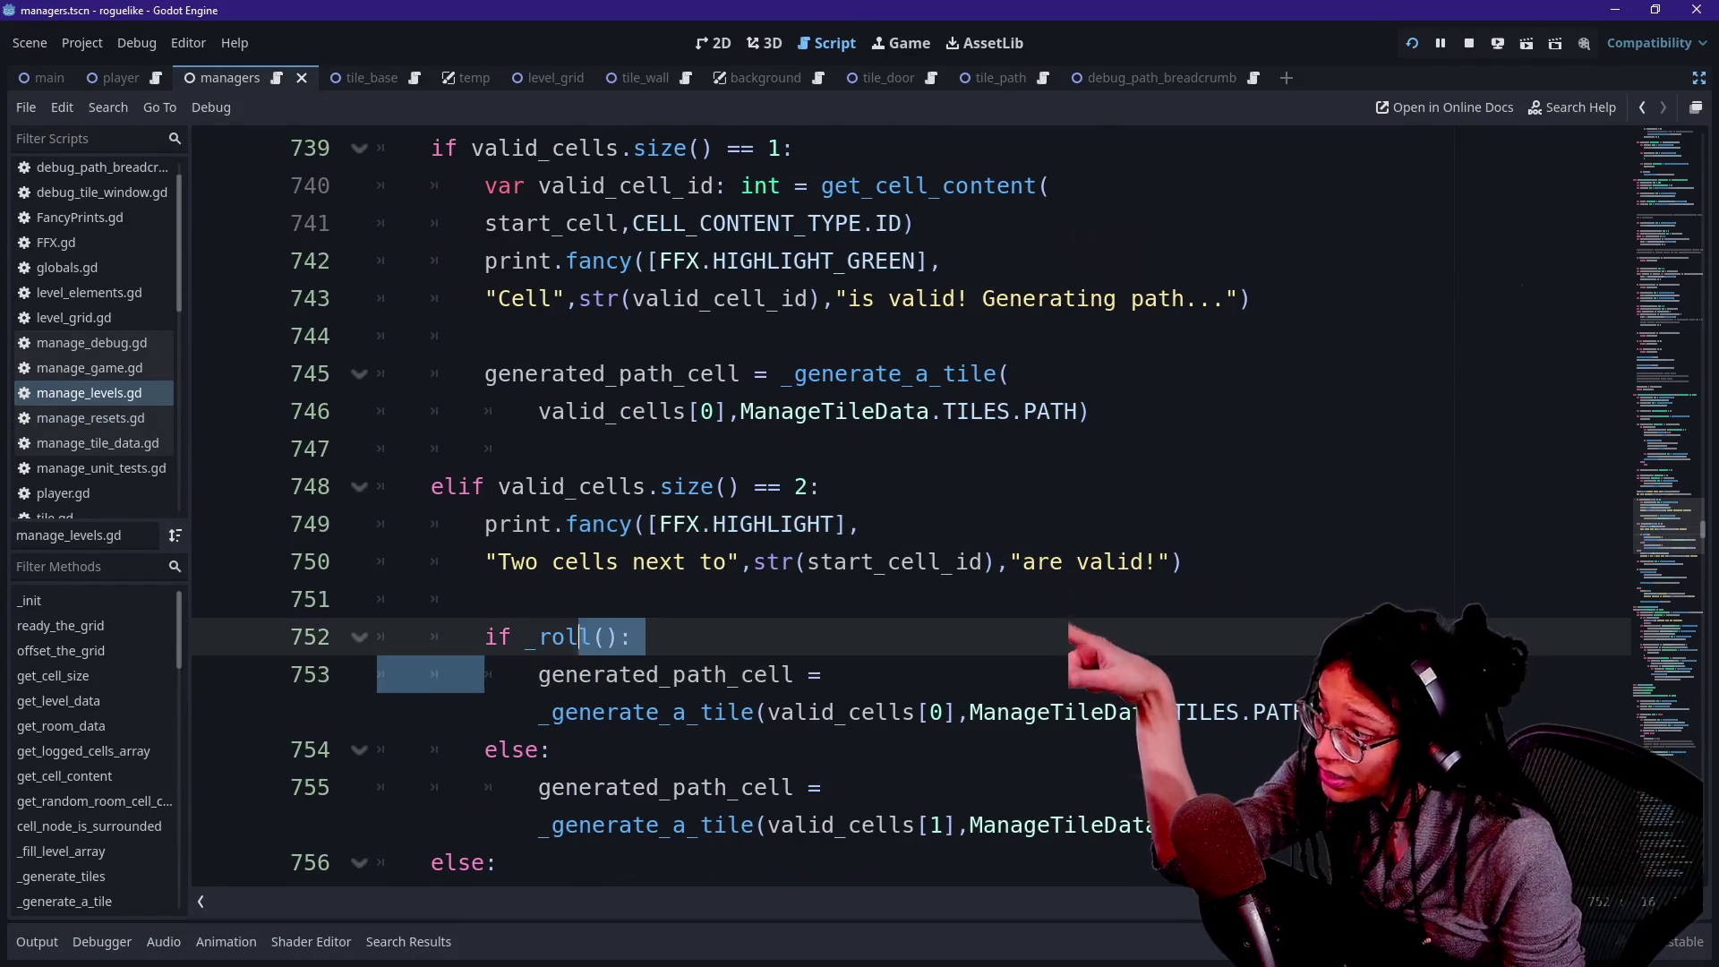
click(606, 712)
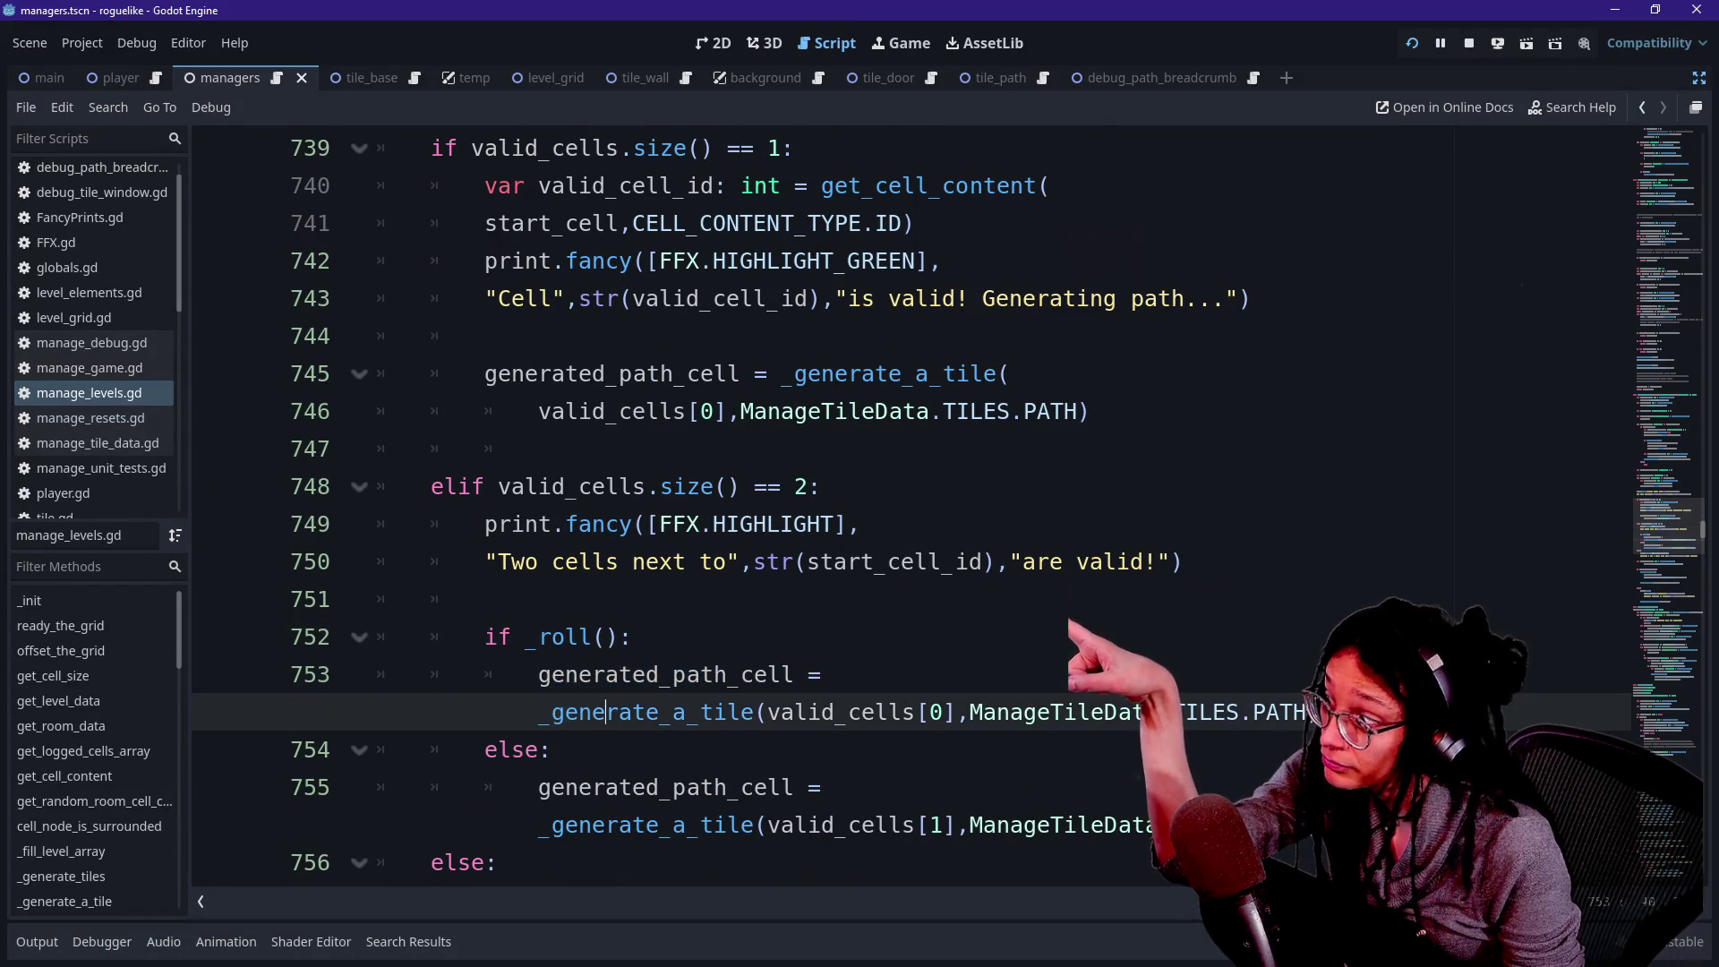
click(742, 486)
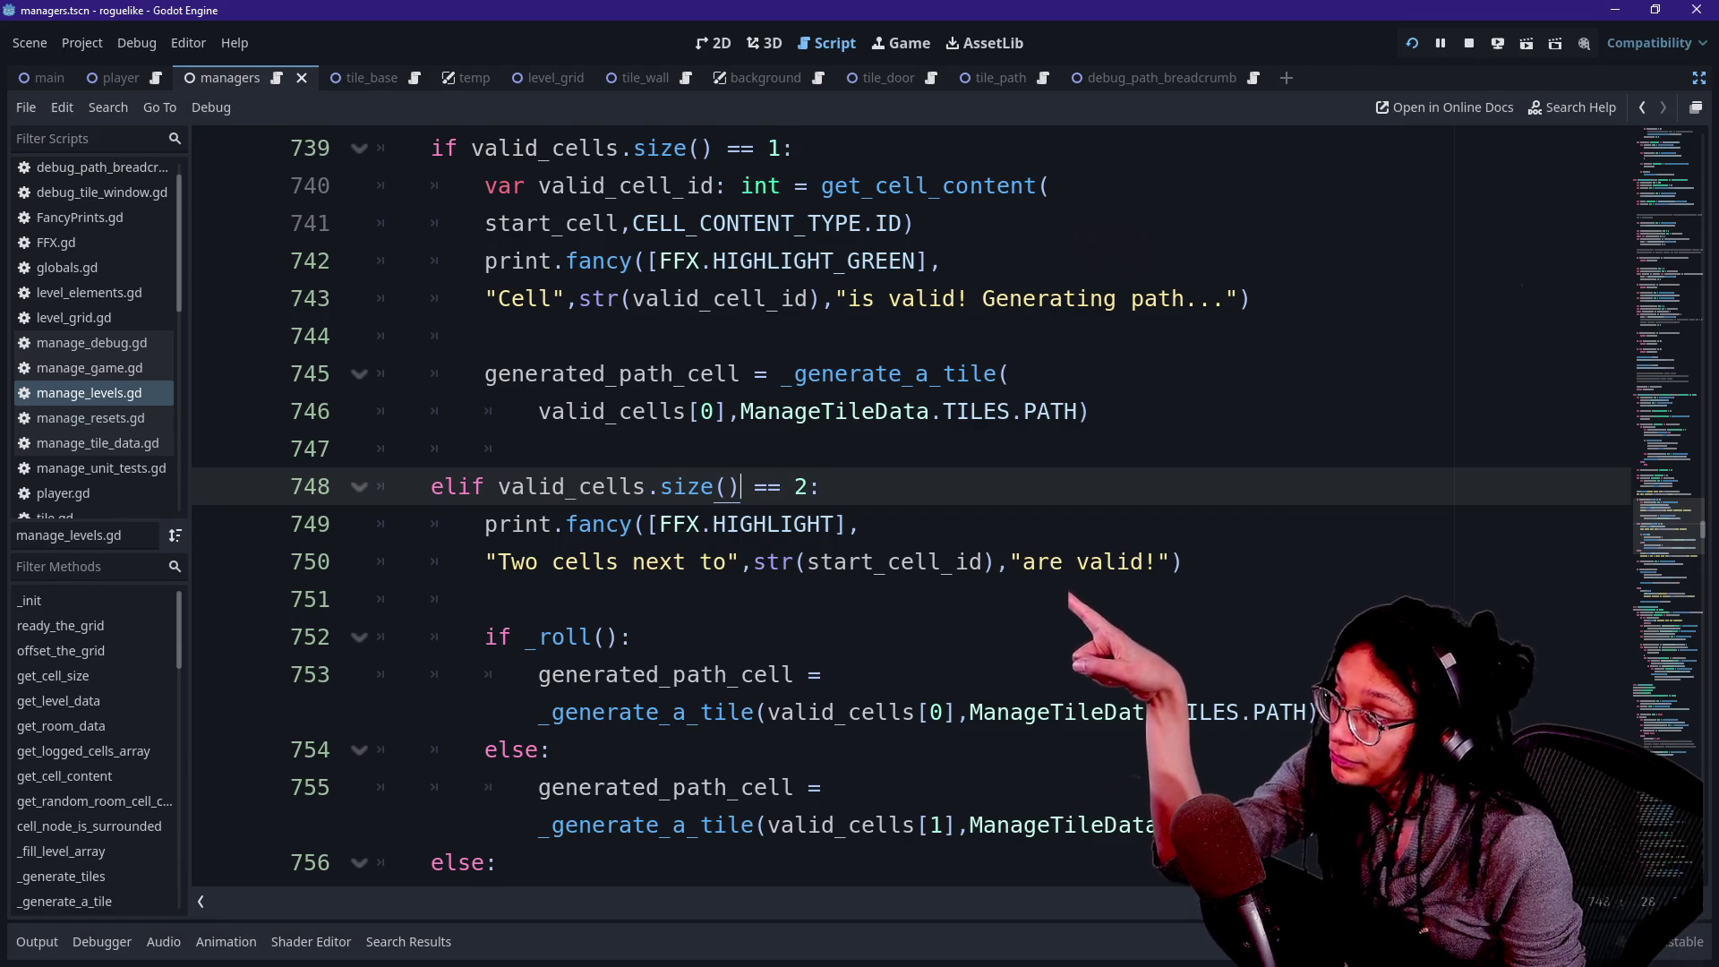
click(619, 561)
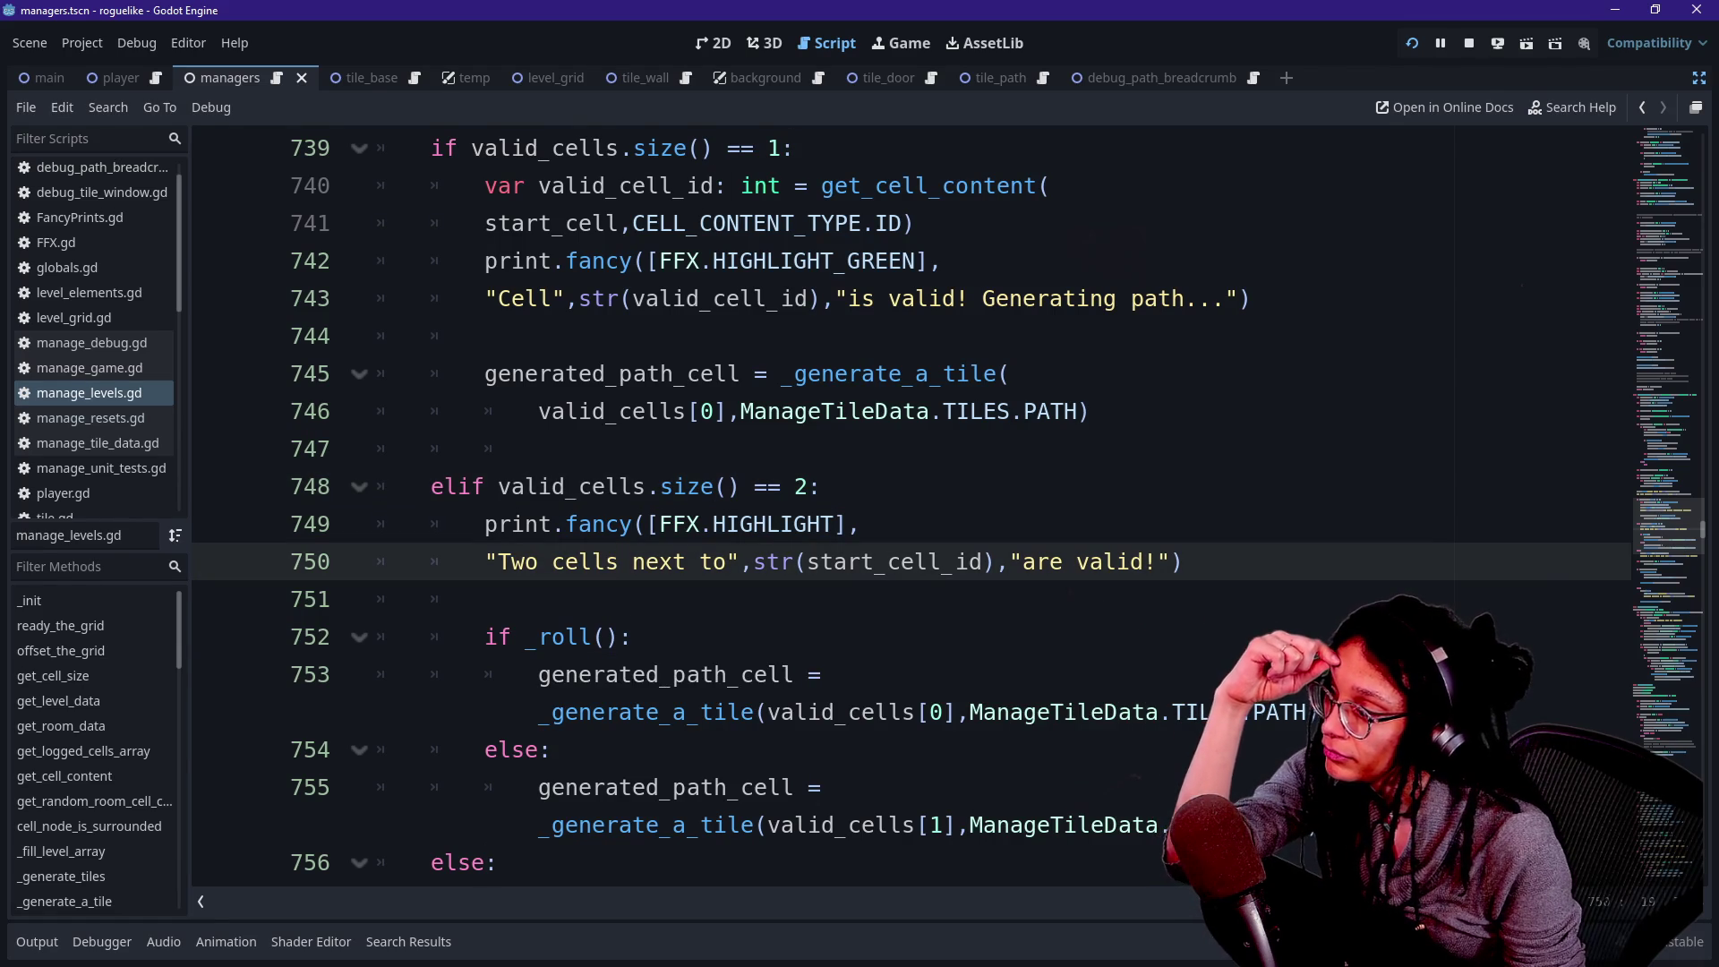
key(Down)
key(Down)
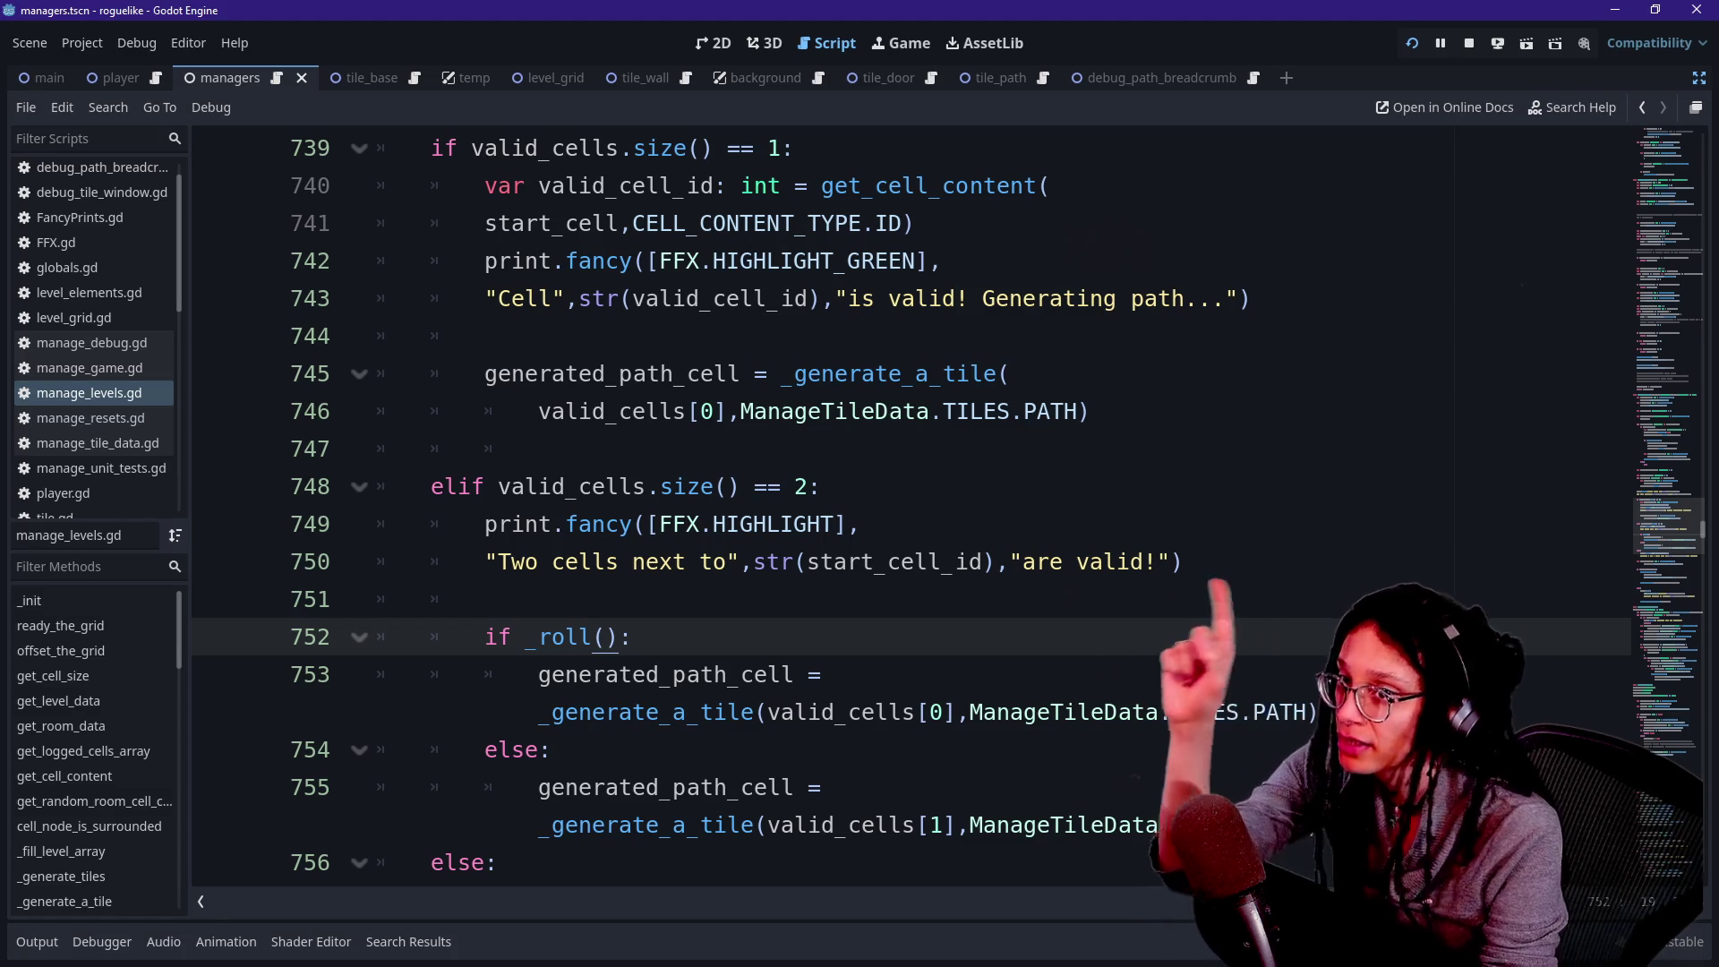
Review the generated_path_cell declaration and Dictionary loop, then show the Output log
scroll(673, 260, up, 1)
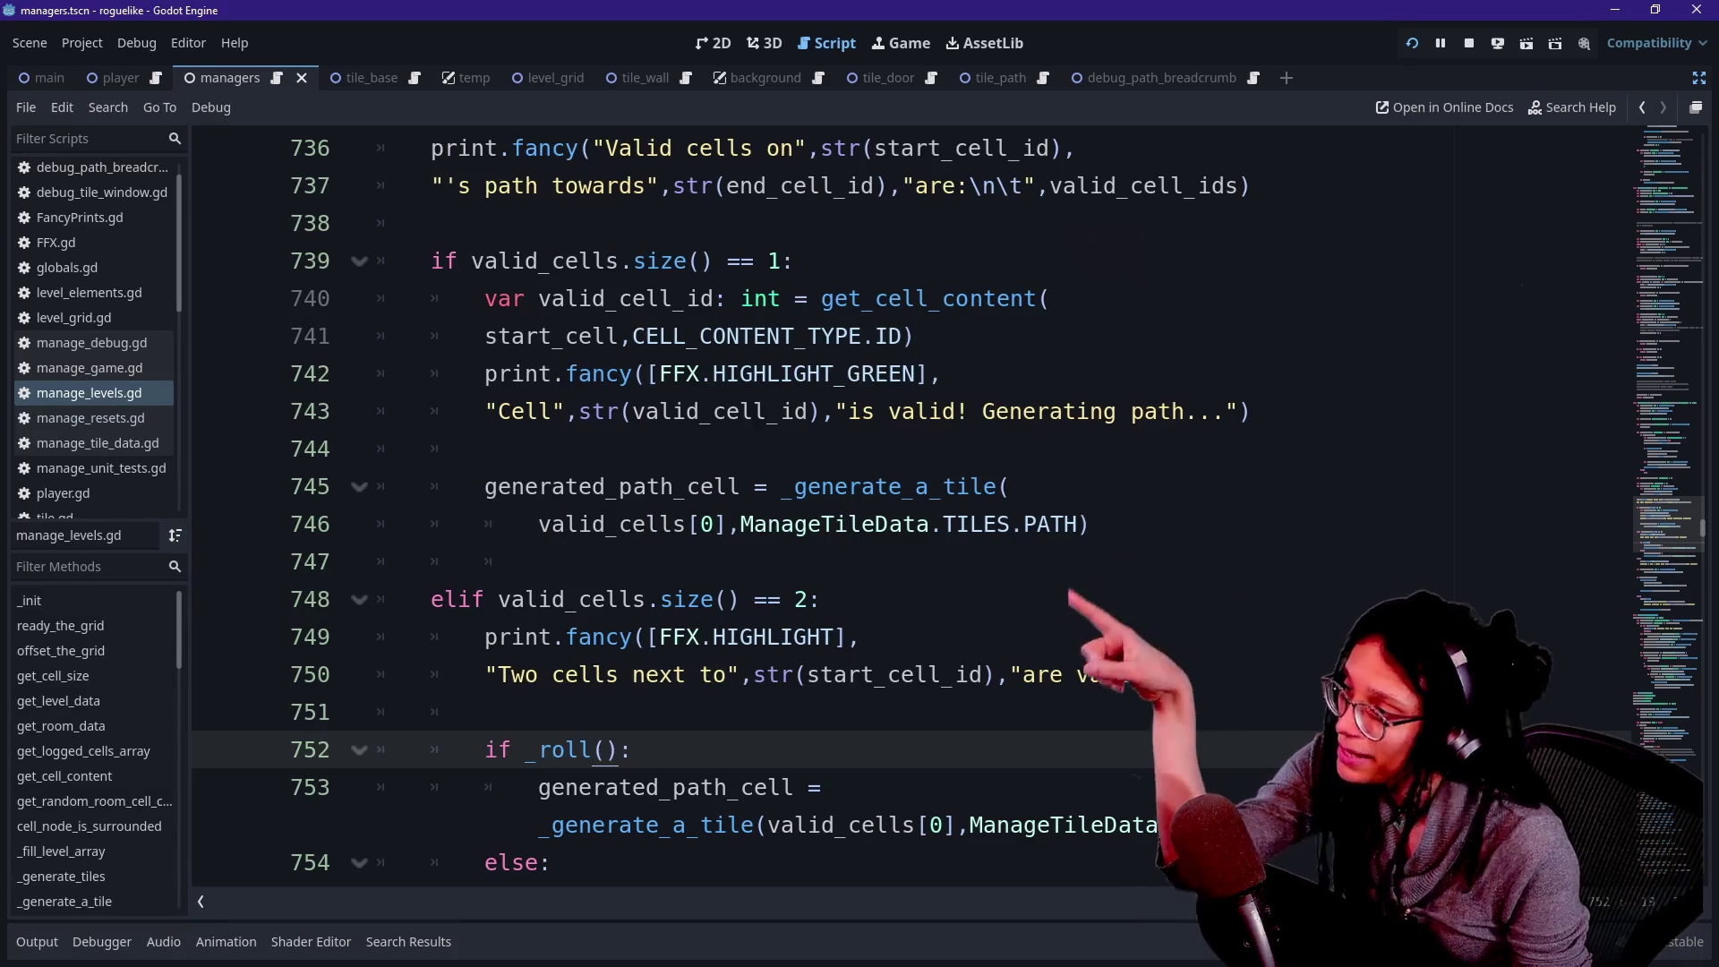
drag(439, 223, 673, 261)
scroll(674, 260, up, 2)
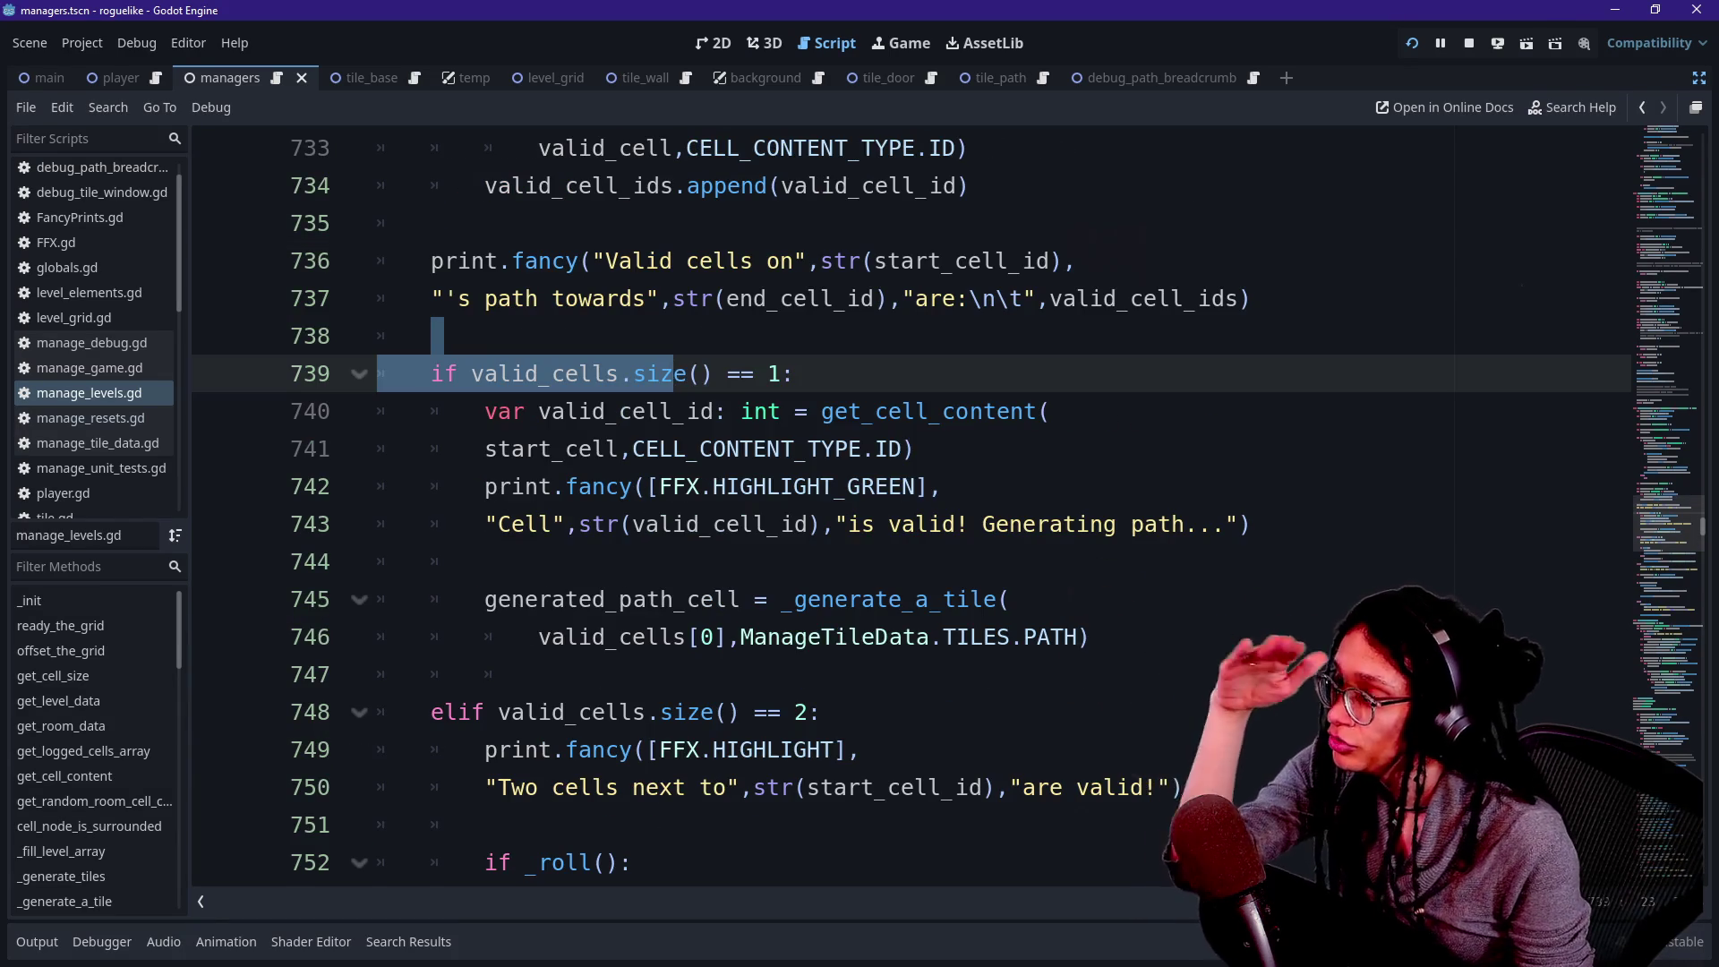
scroll(674, 261, down, 1)
scroll(673, 260, up, 1)
mouse_move(431, 336)
mouse_down()
mouse_move(739, 298)
mouse_move(430, 336)
mouse_up()
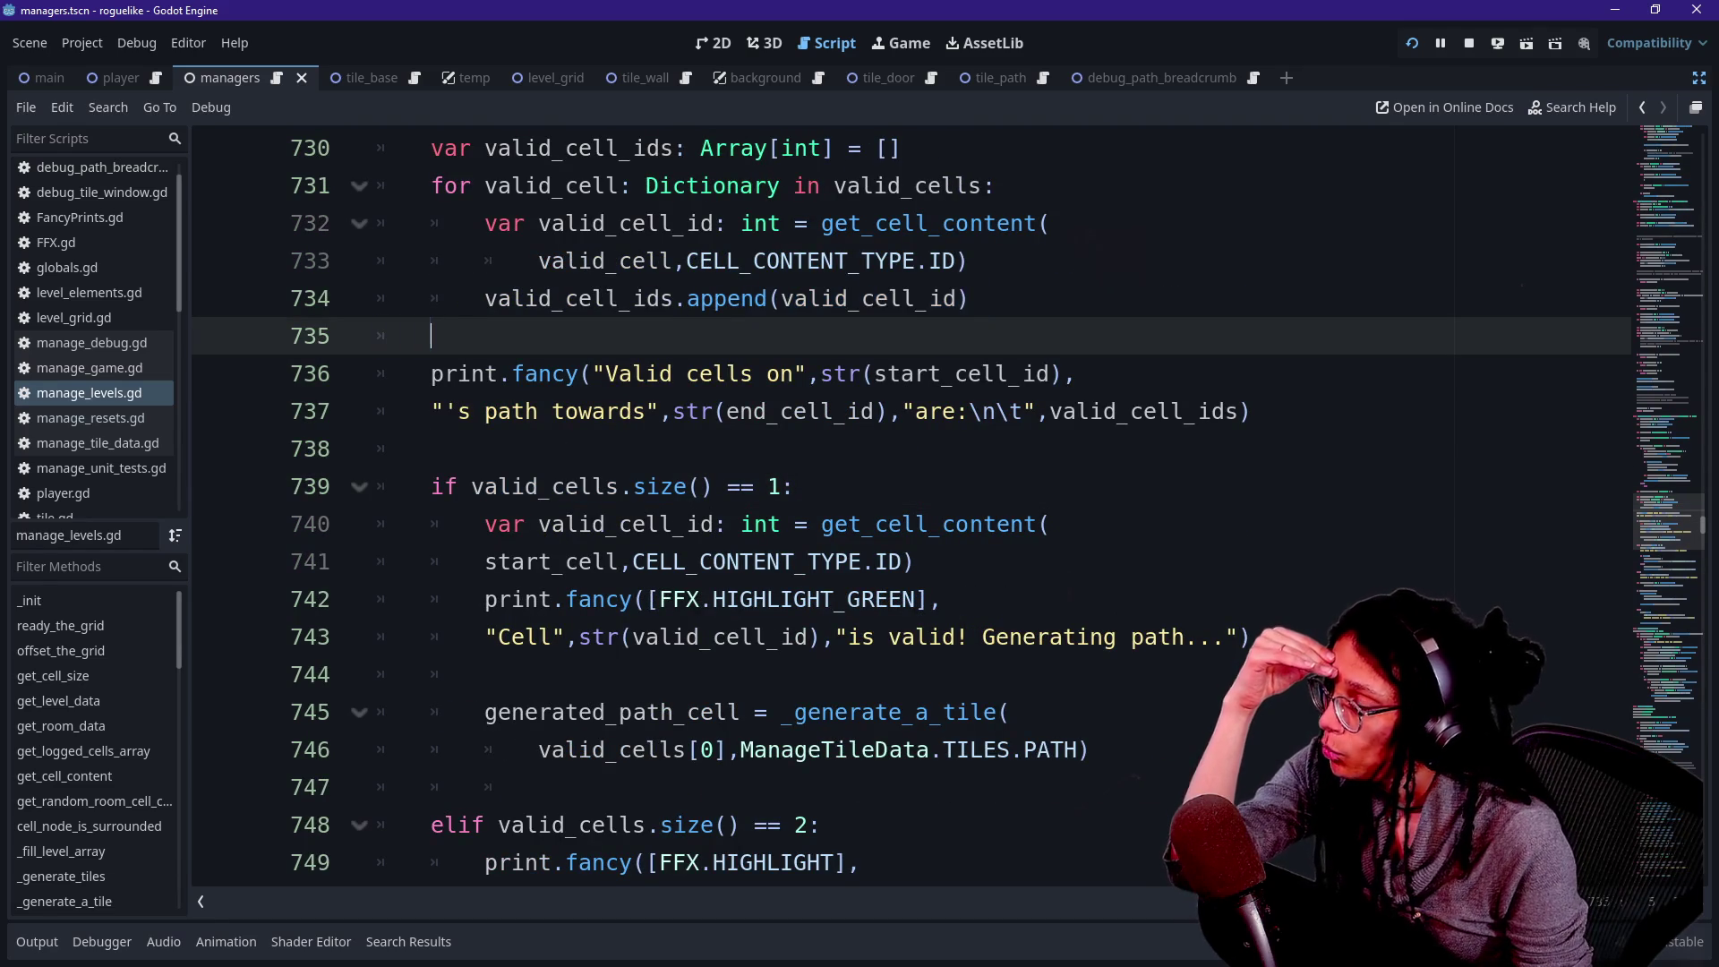
key(Up)
key(Up)
key(Up)
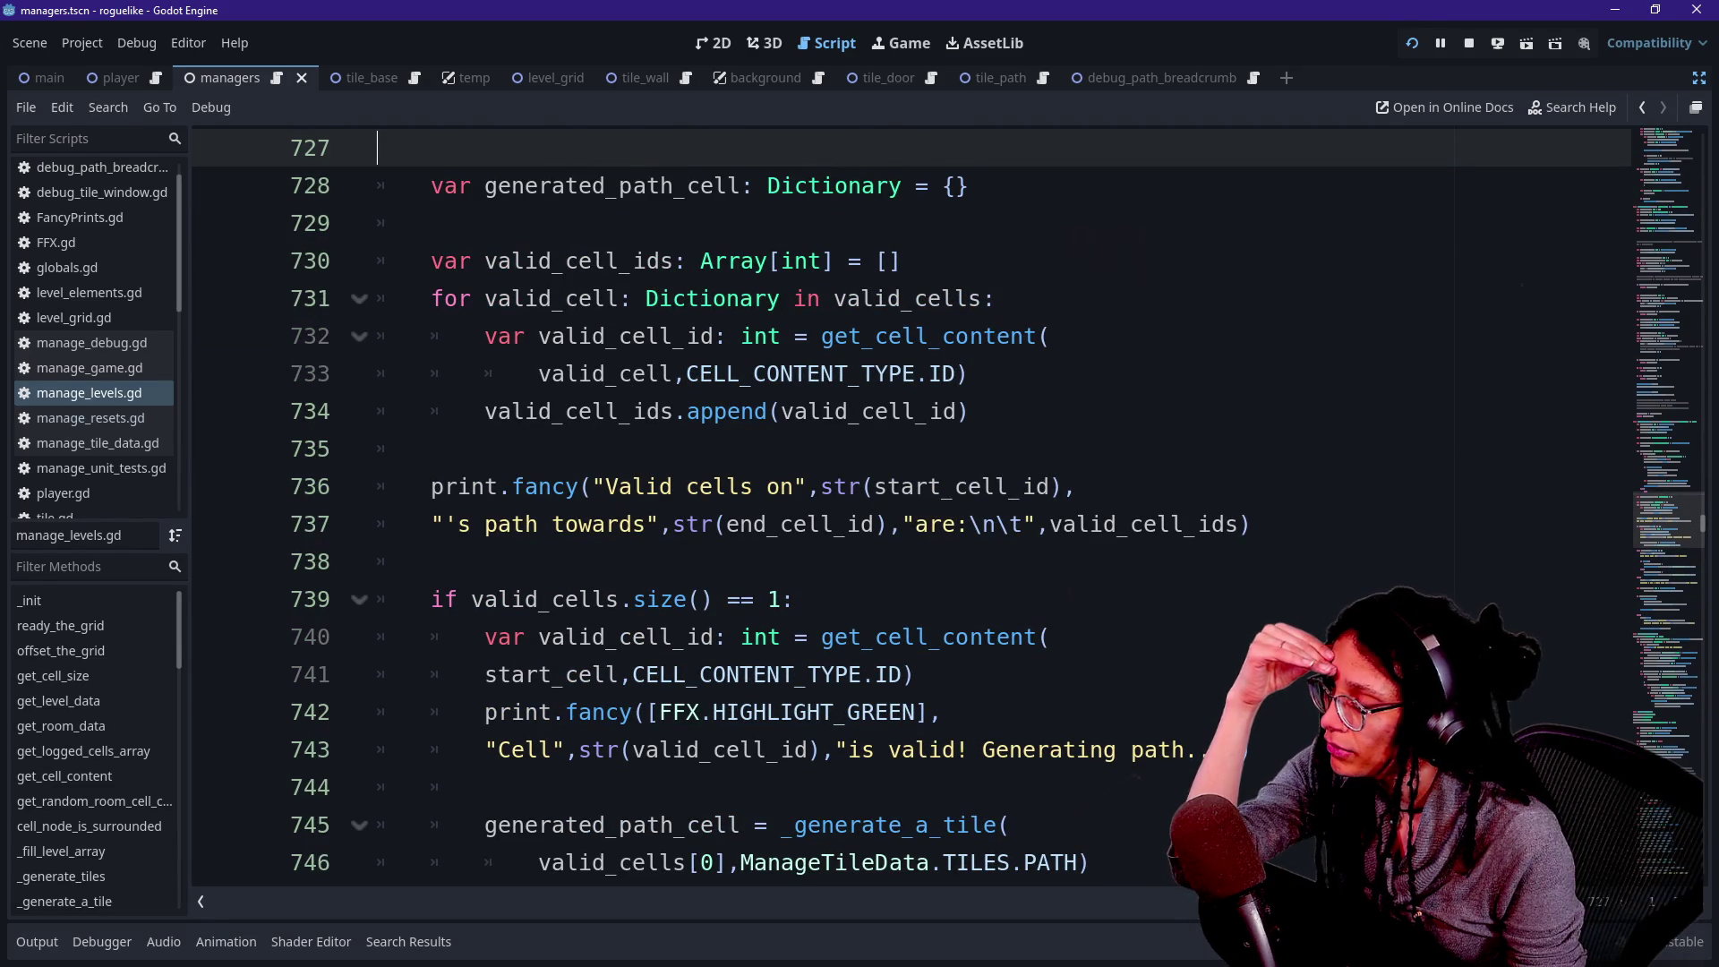
key(Down)
key(Up)
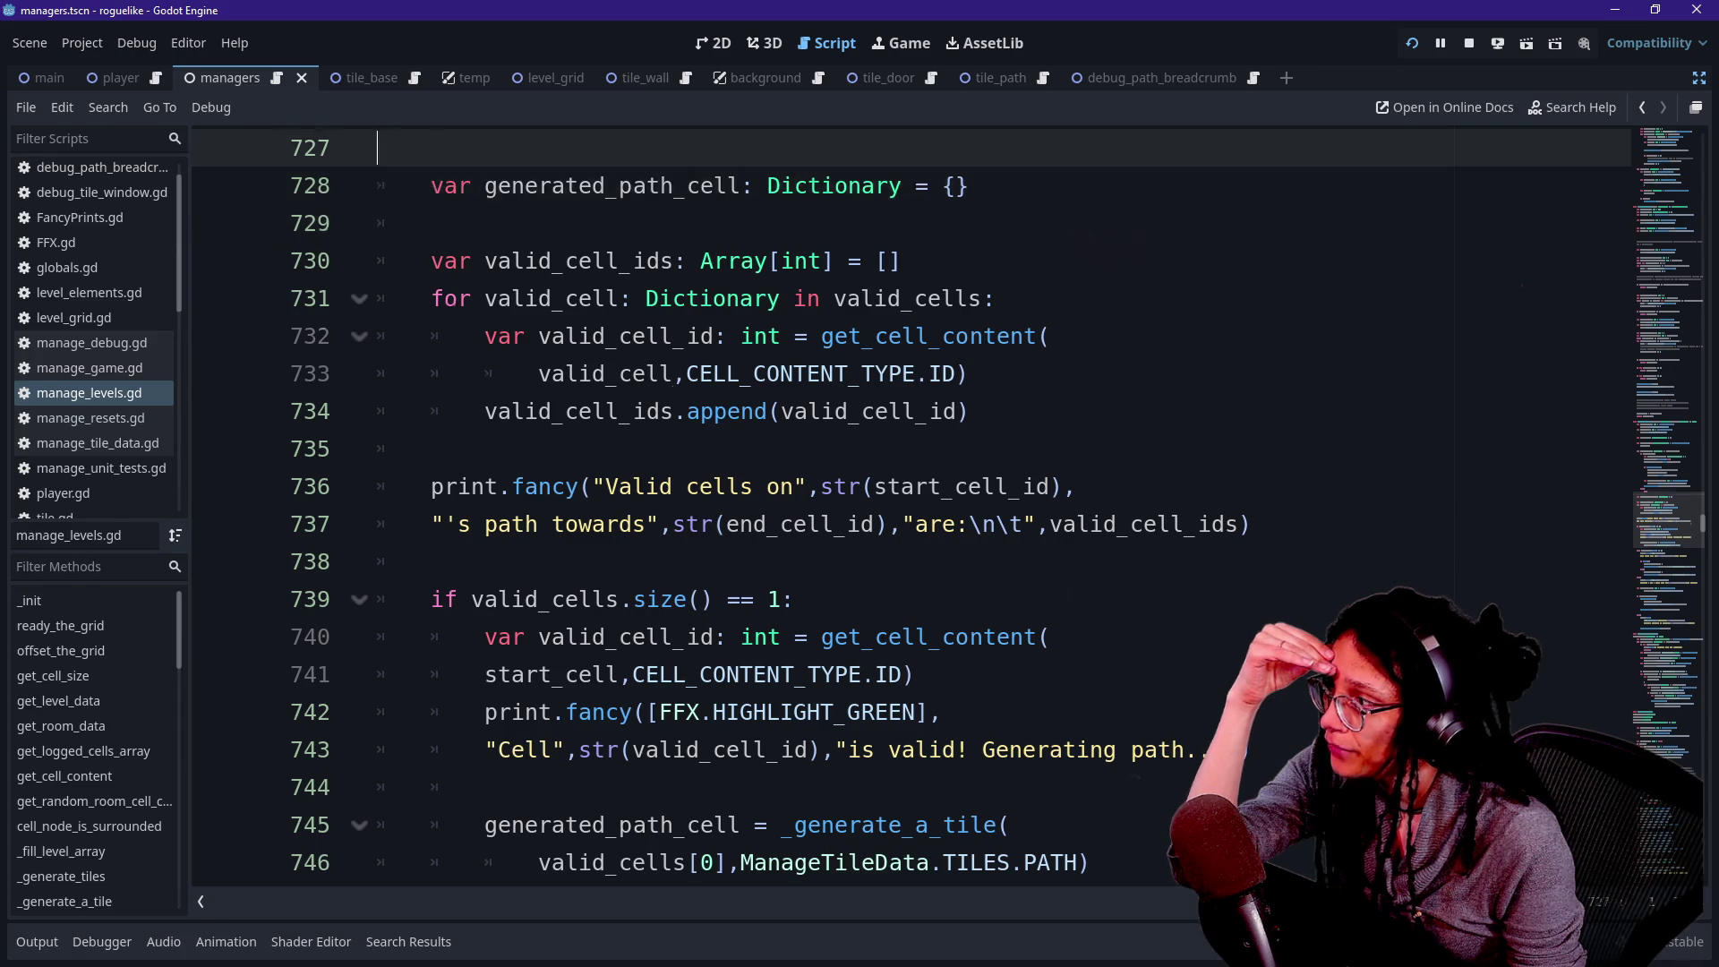
key(Up)
key(Up)
key(Down)
key(Down)
key(Down)
click(431, 298)
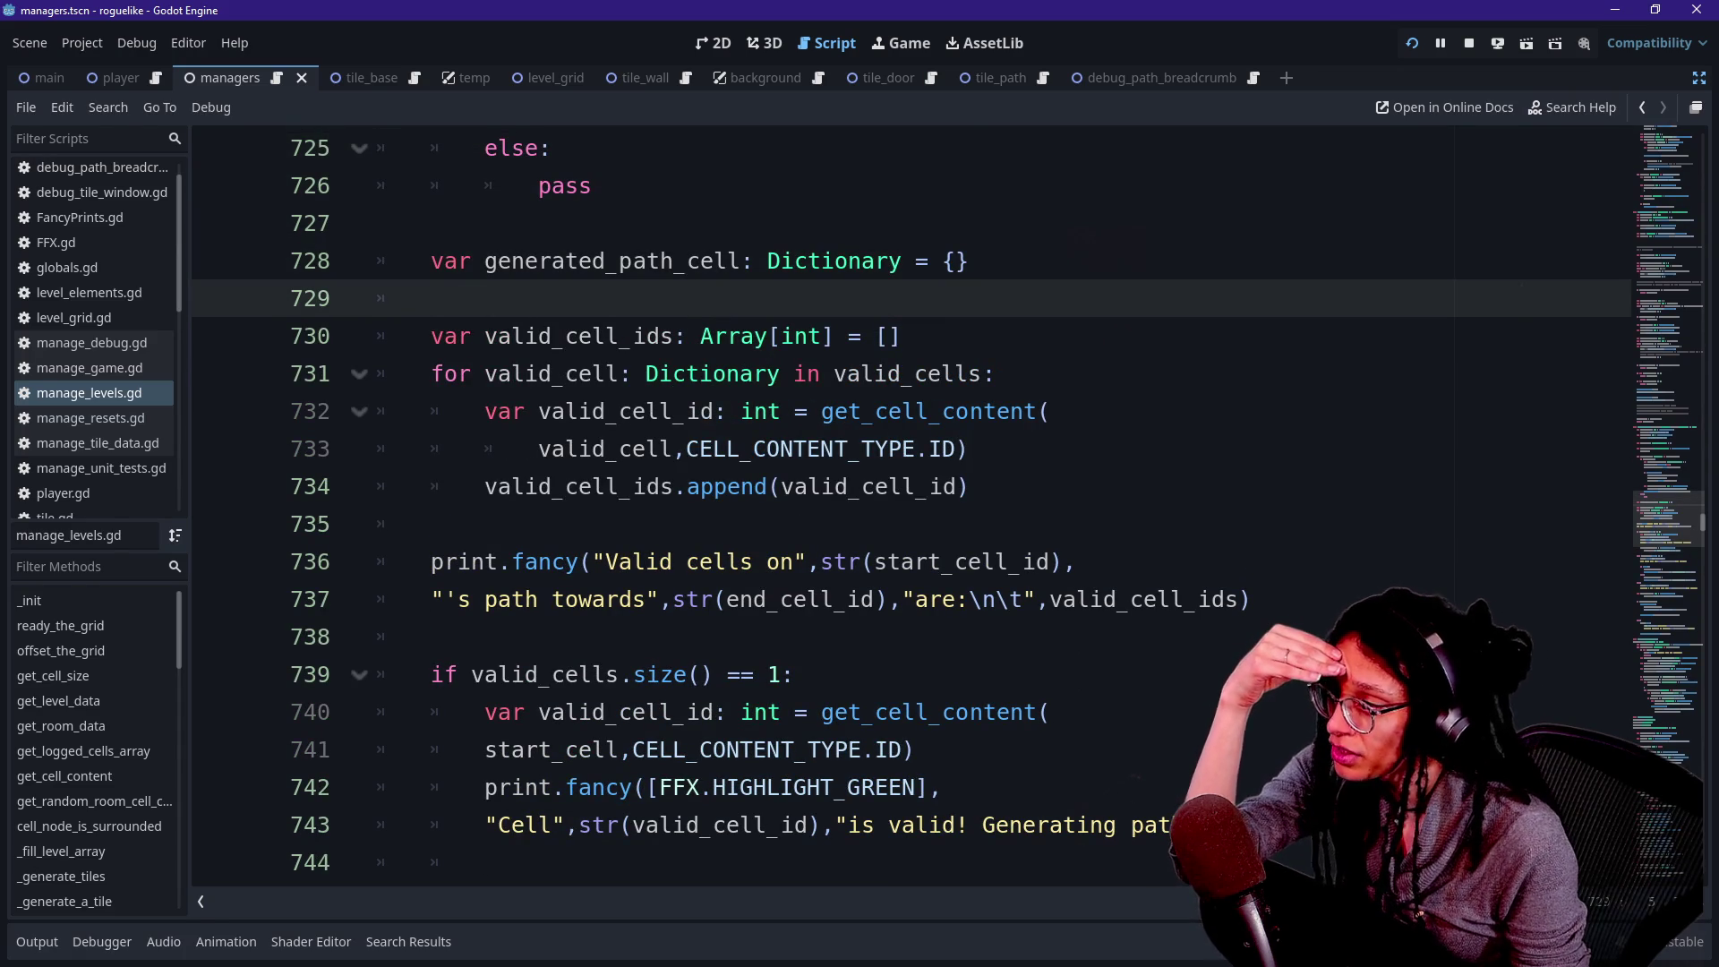
click(737, 374)
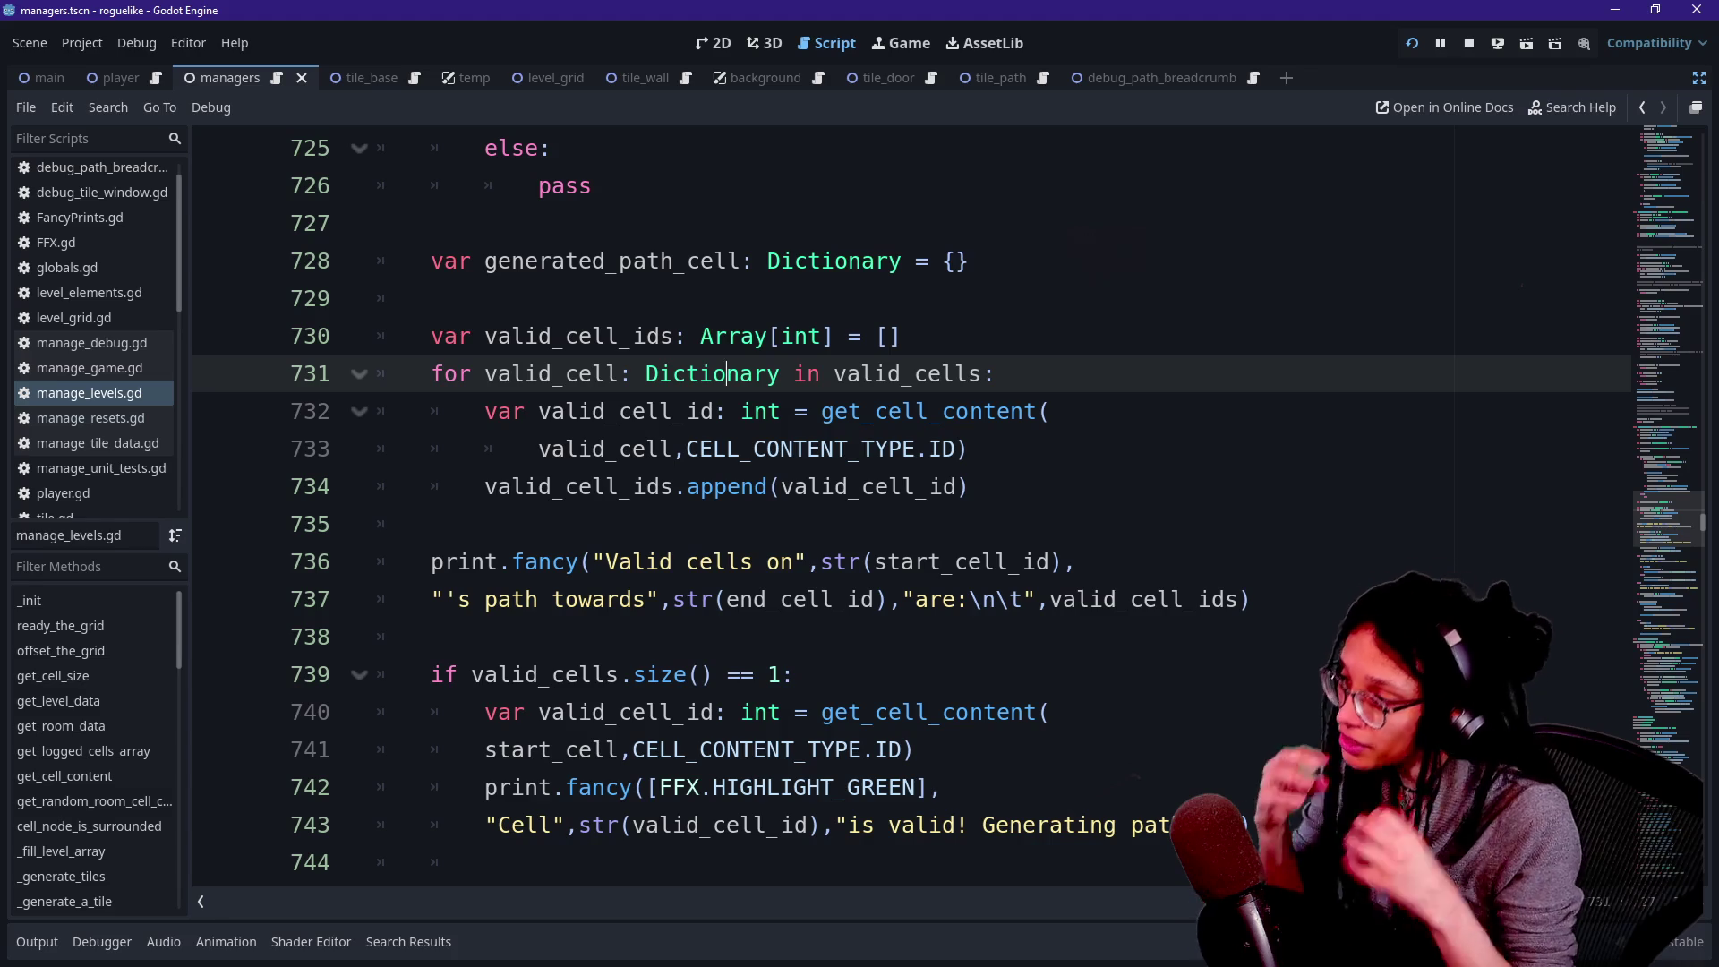
click(36, 941)
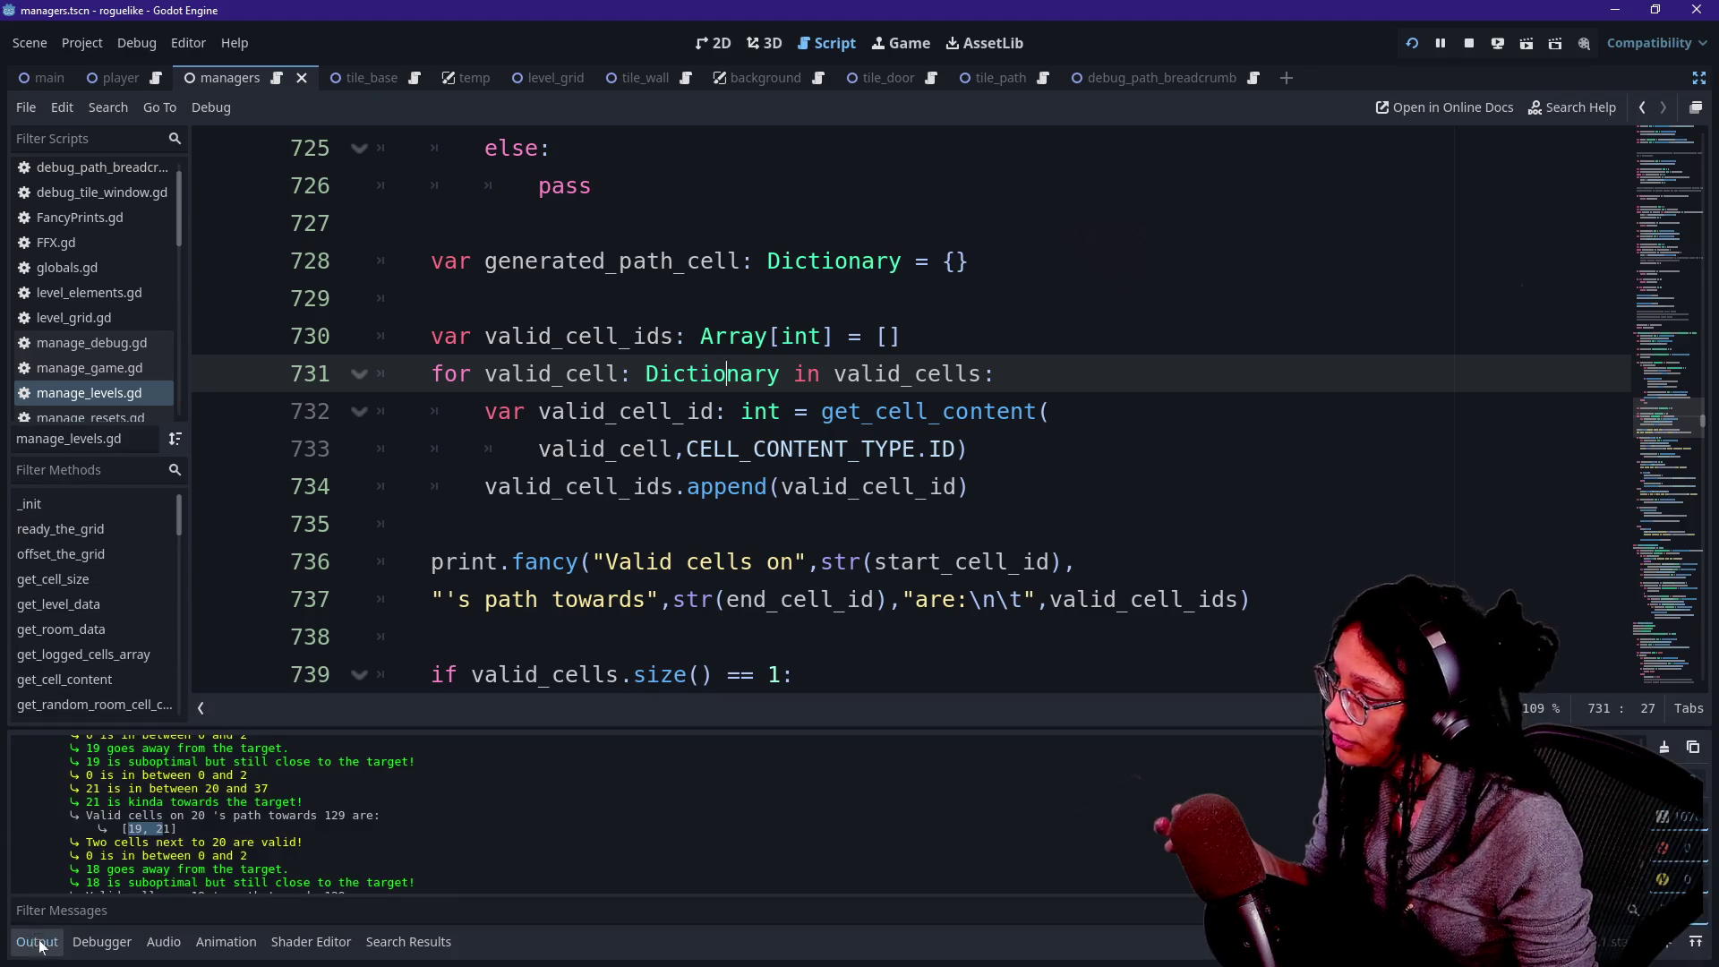
drag(107, 815, 172, 826)
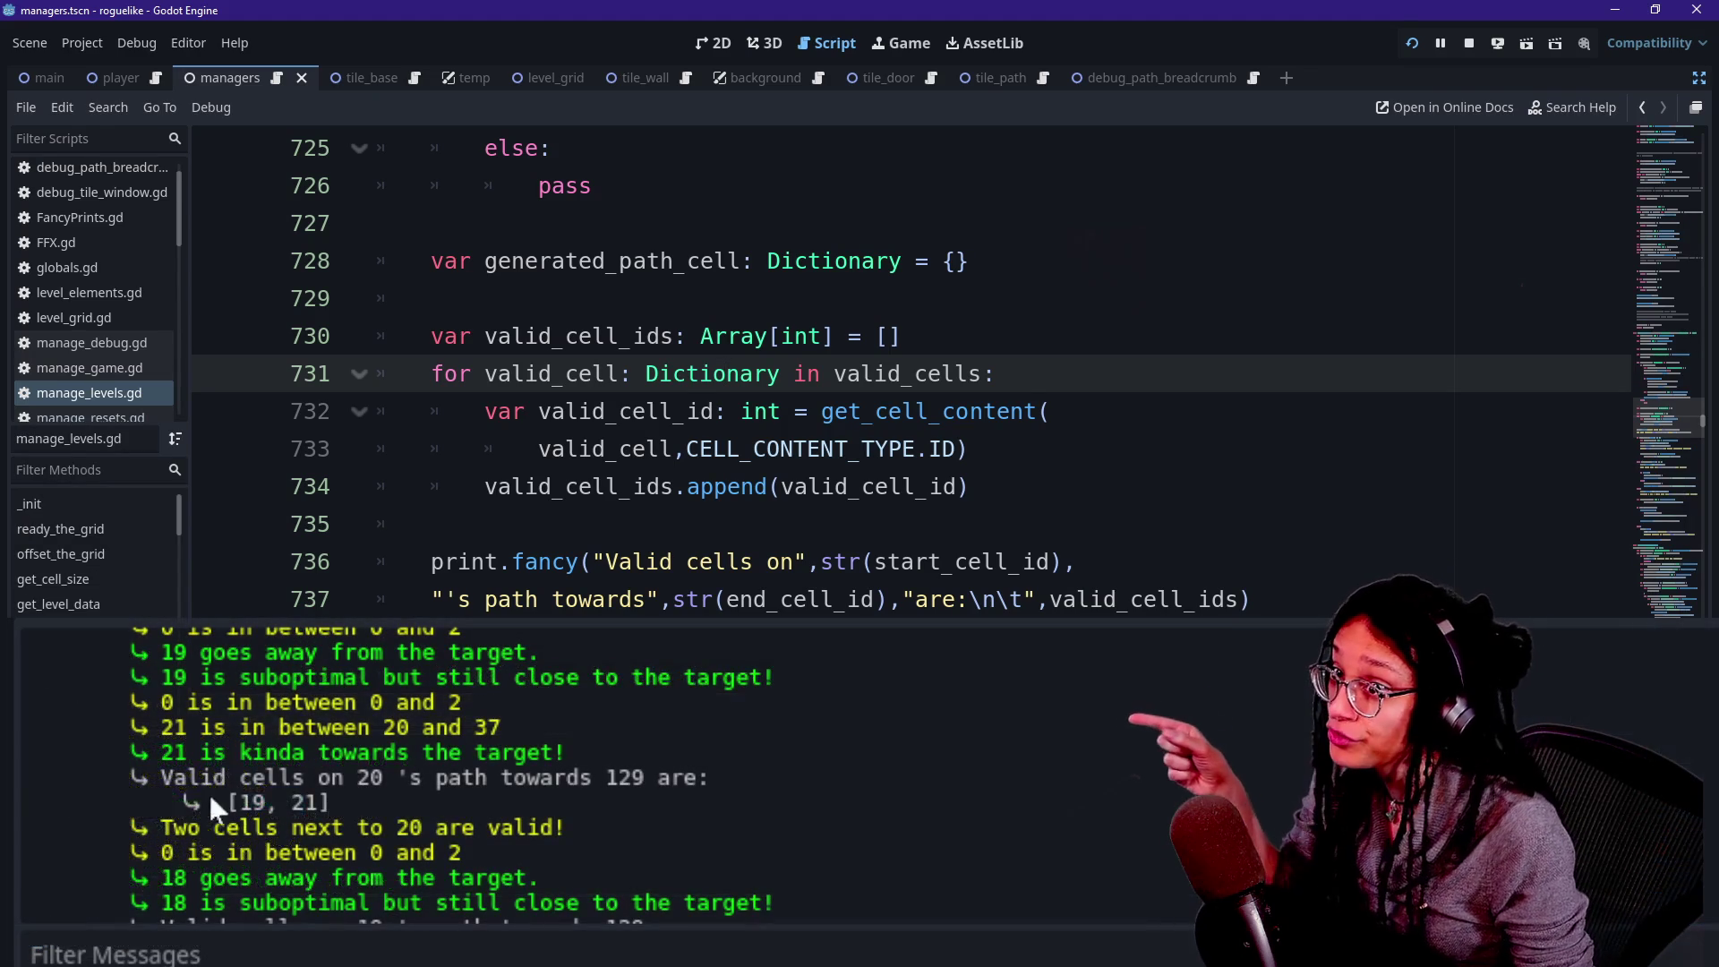
click(321, 798)
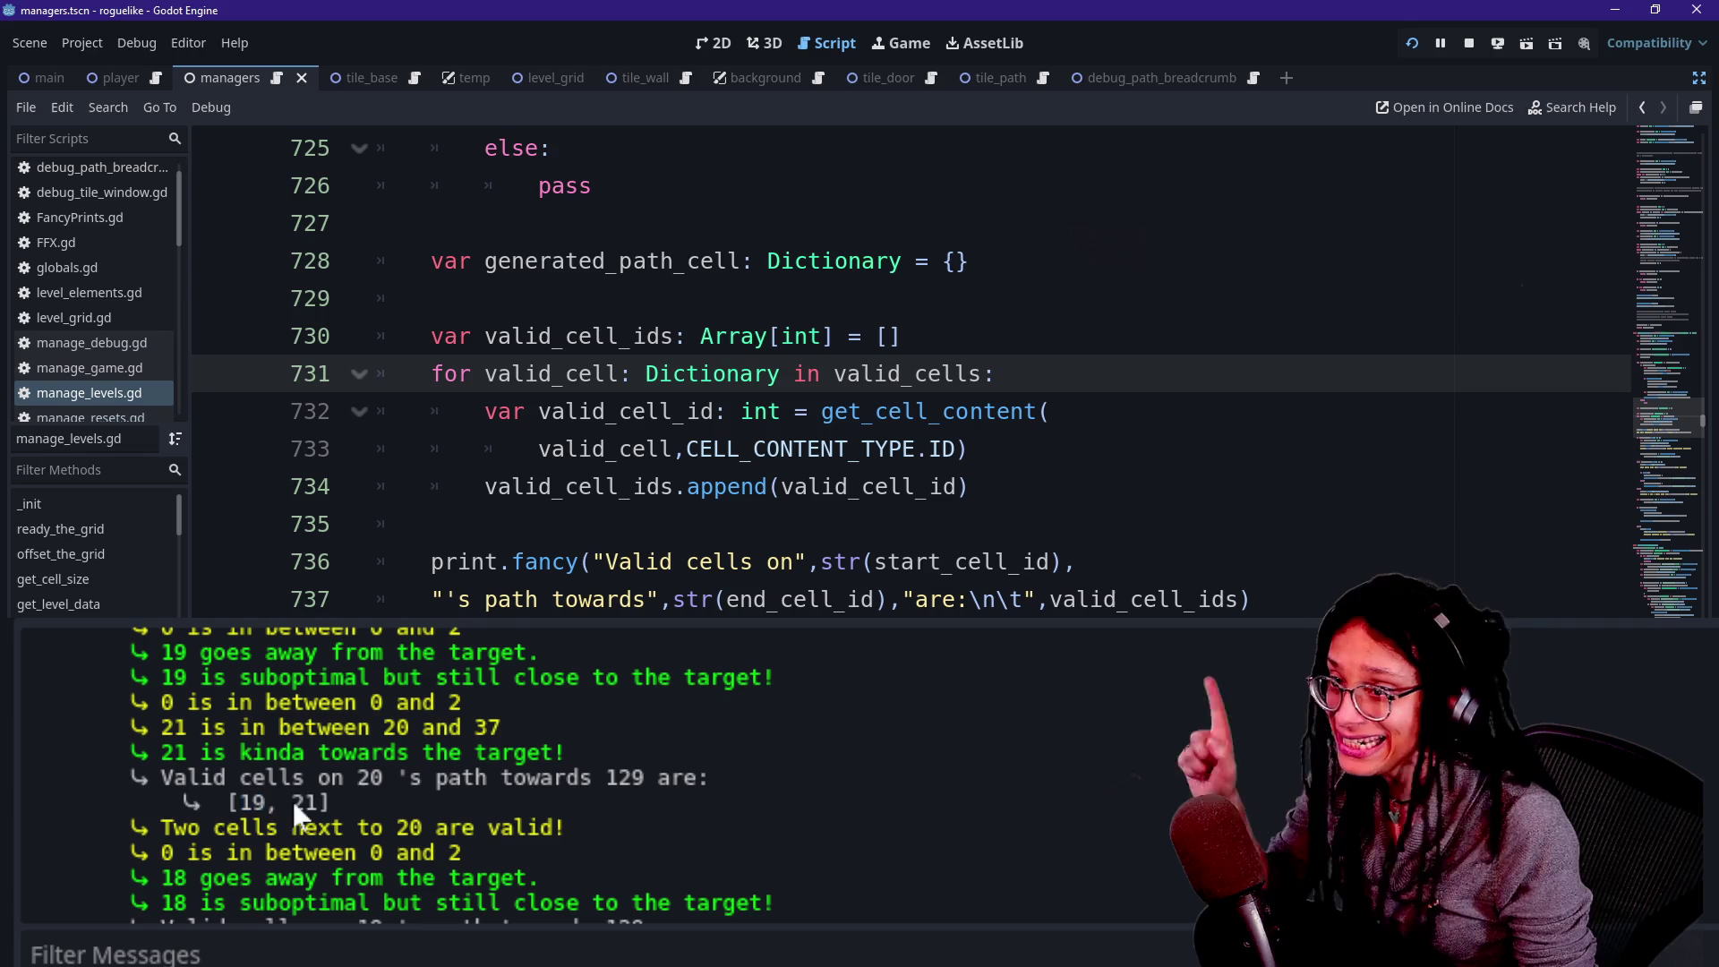
double_click(314, 806)
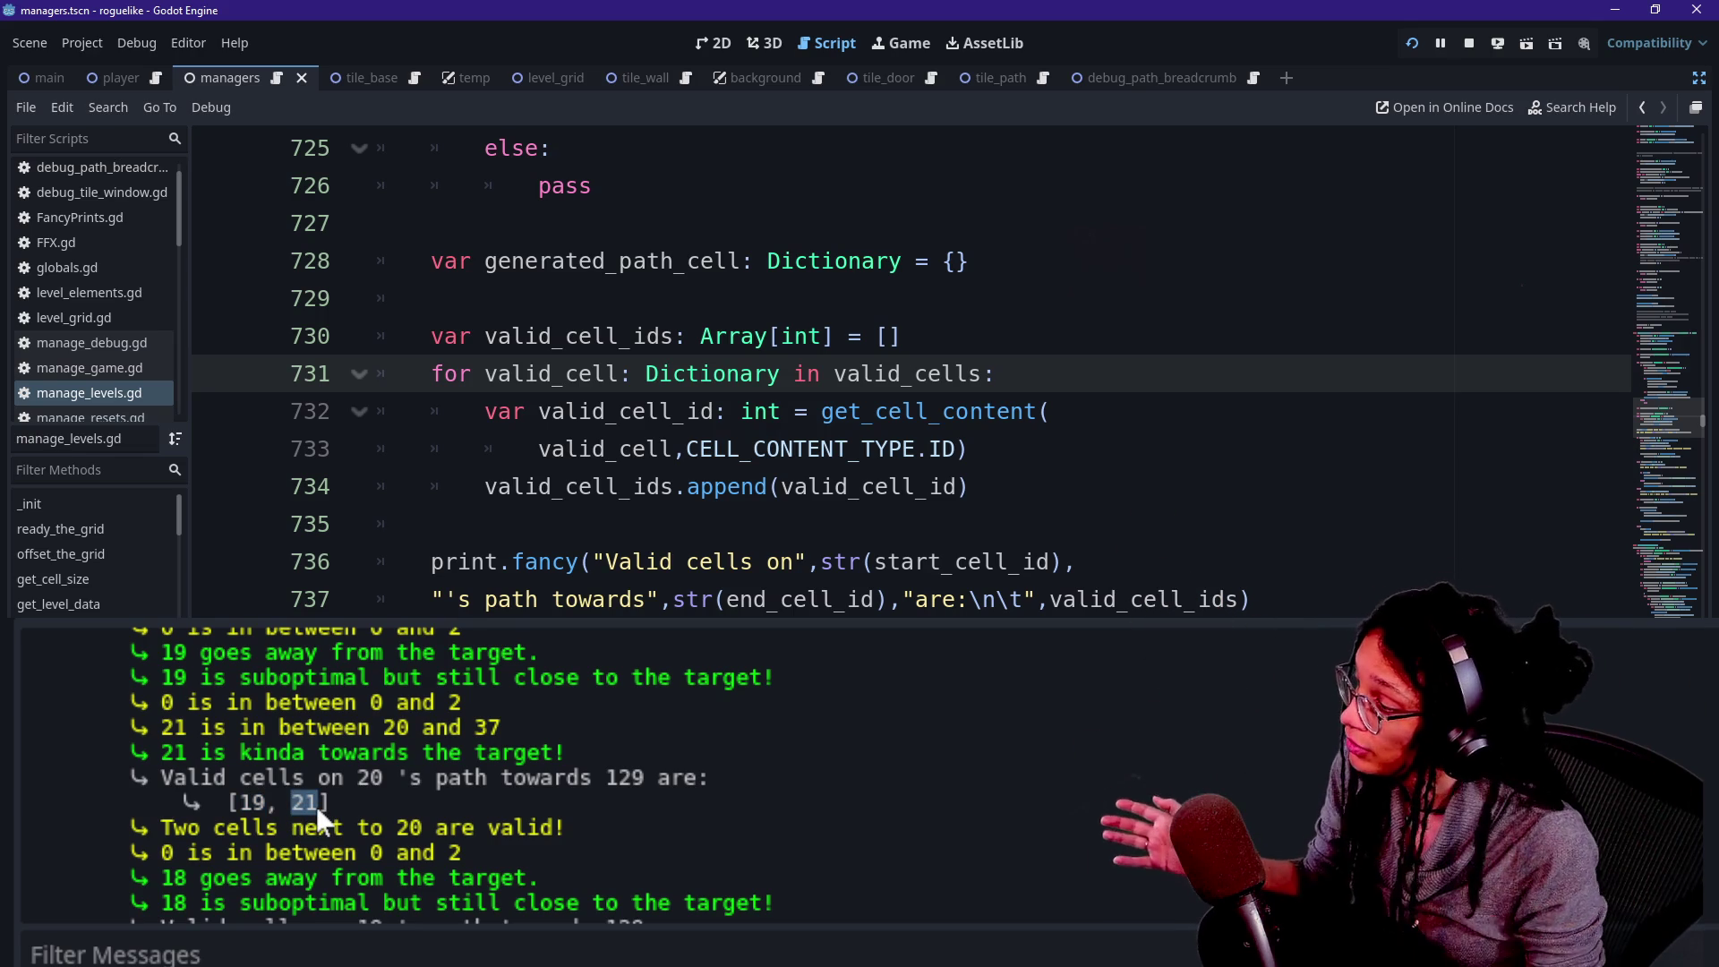
click(319, 820)
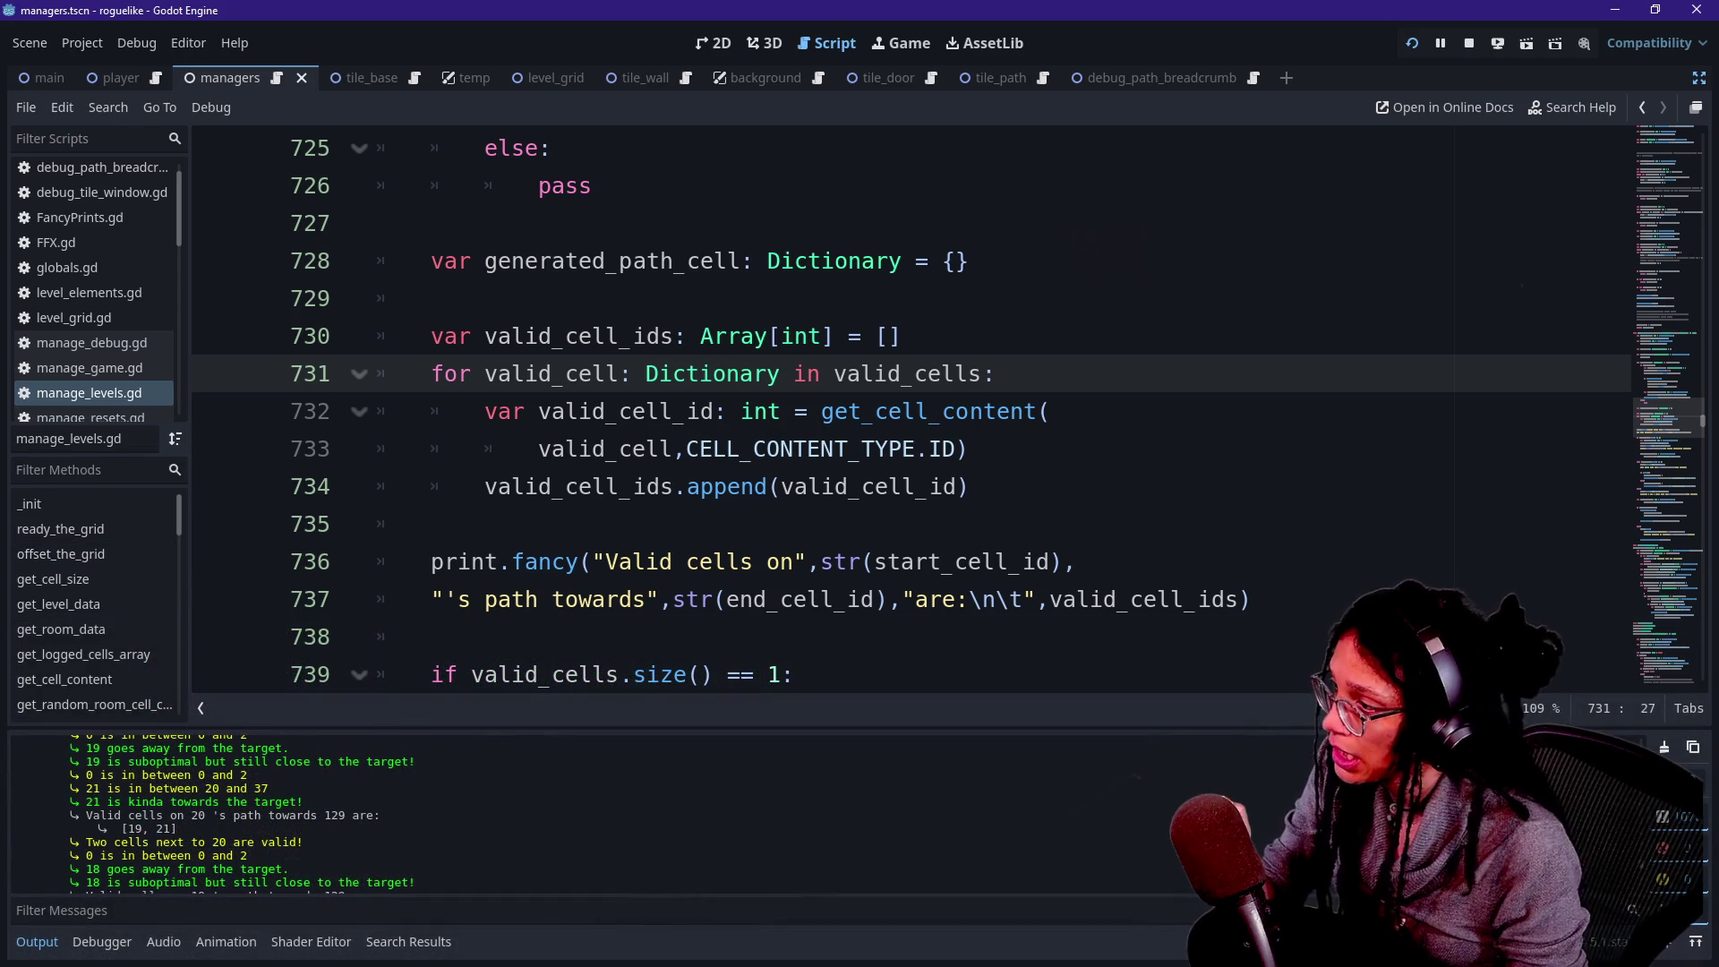
drag(577, 373, 299, 453)
click(299, 453)
key(Up)
key(Up)
key(Up)
key(Up)
key(Up)
key(Up)
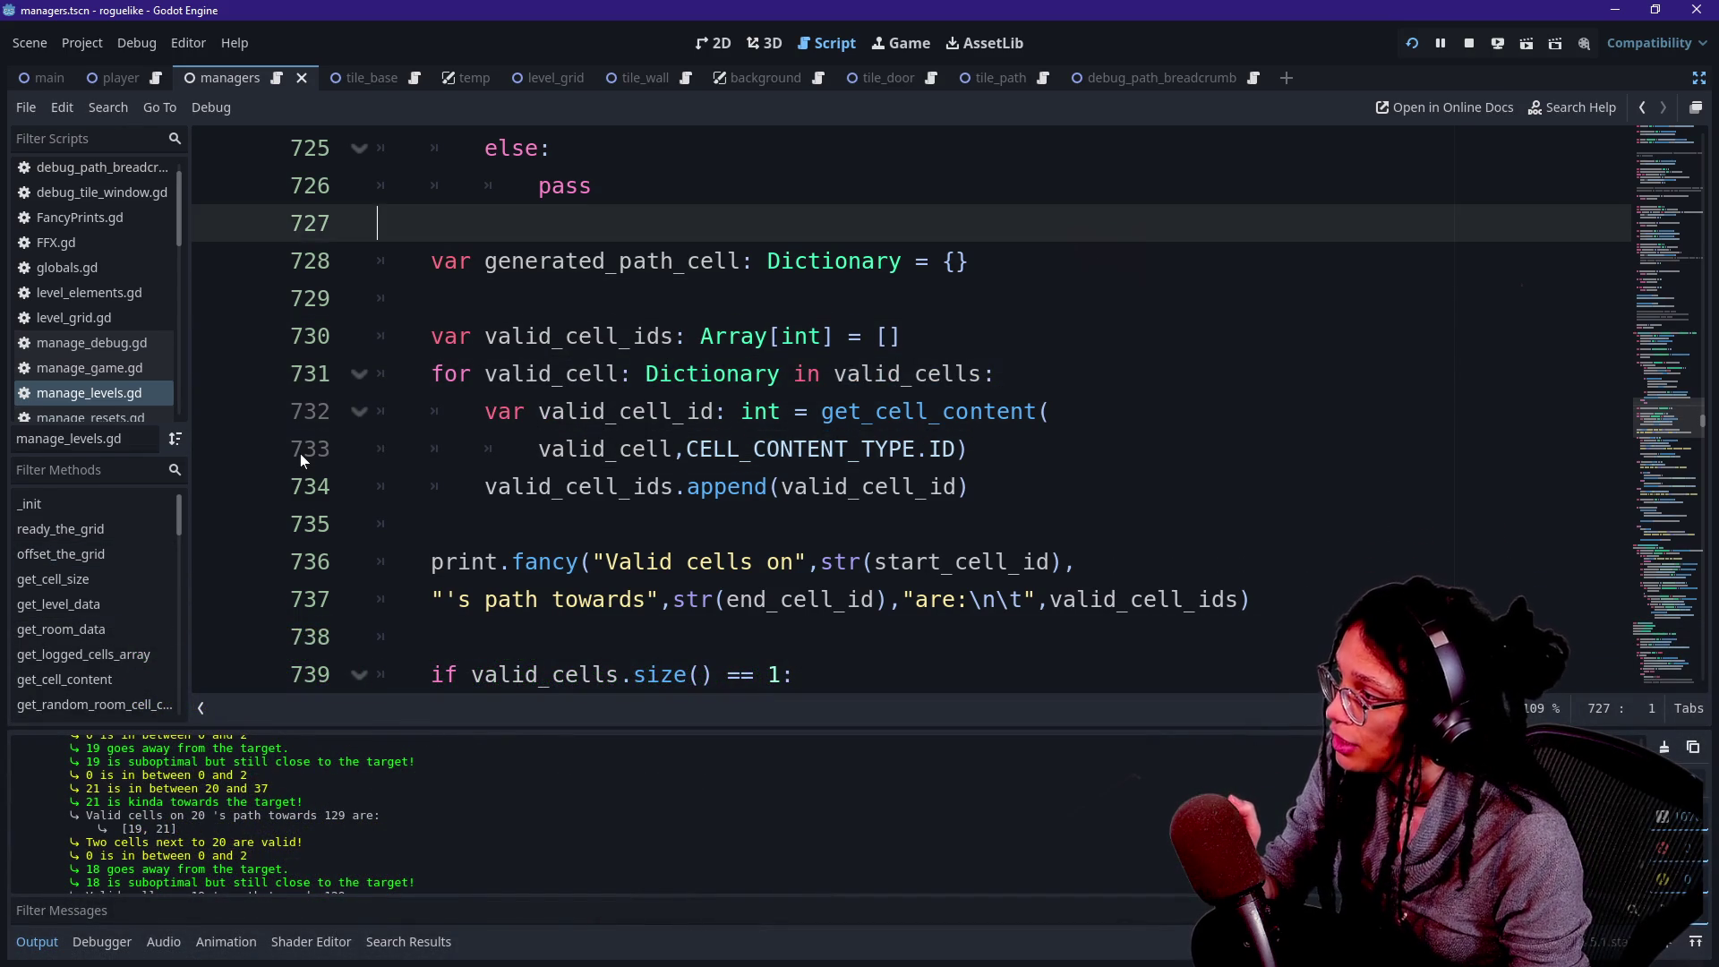
key(Up)
key(Up)
key(Up)
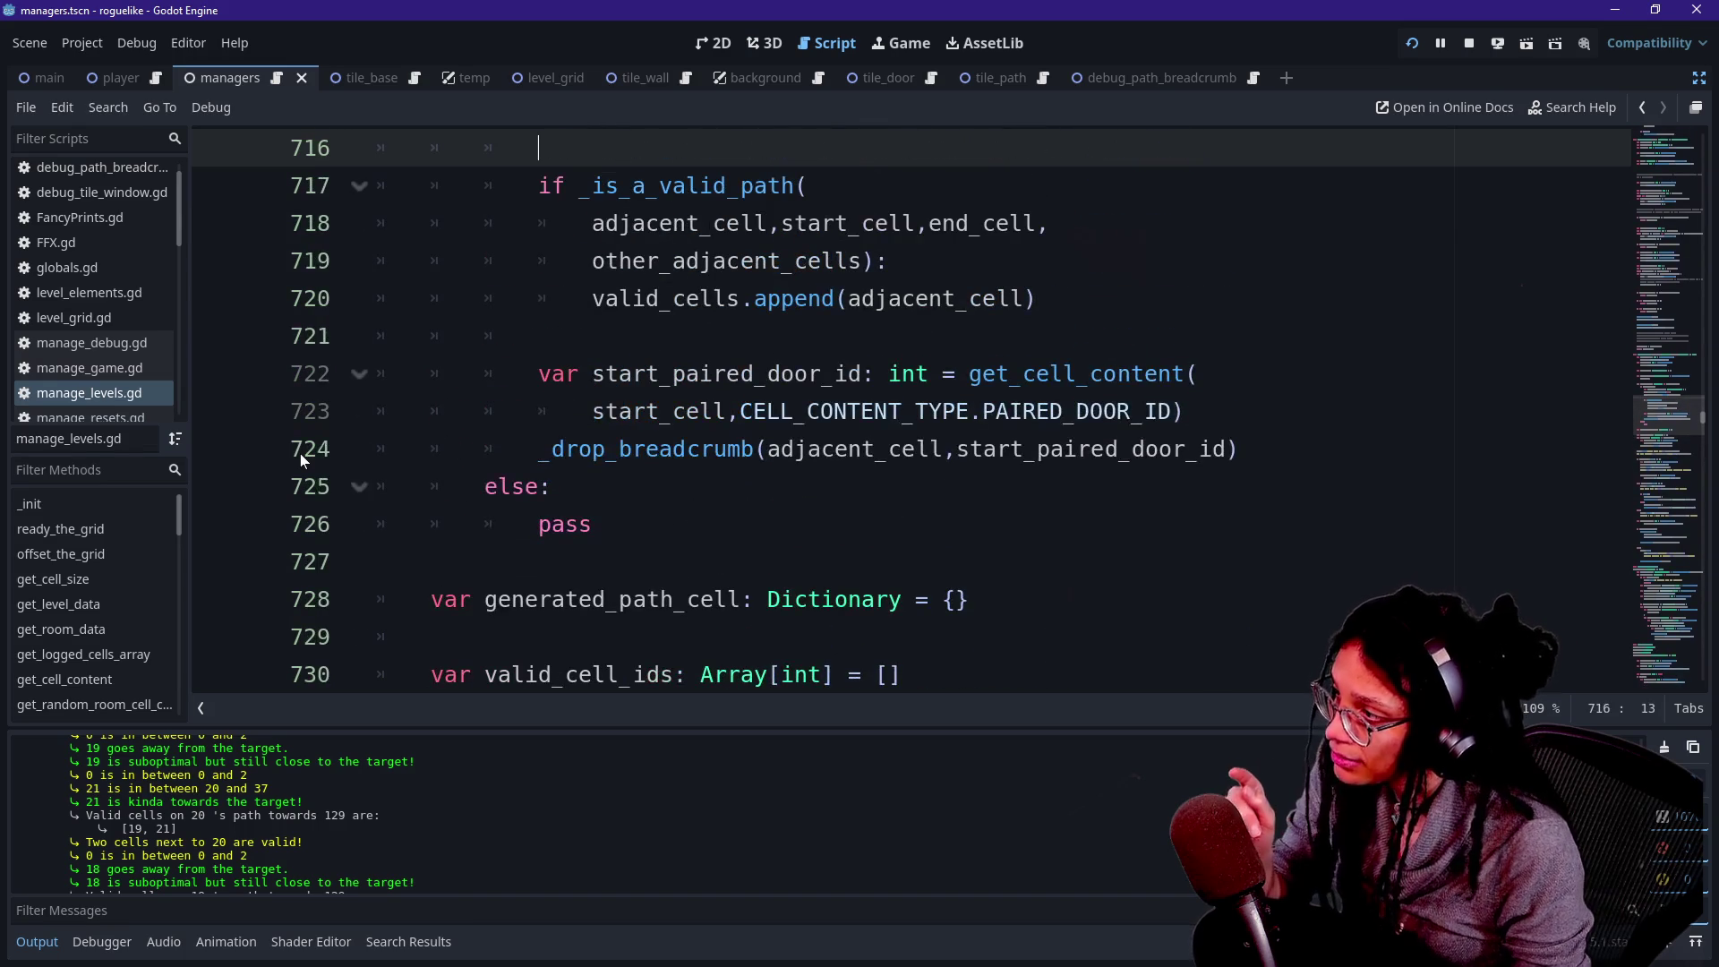
Hide the Output log and jump from the _is_a_valid_path call to its definition
key(Down)
key(Up)
key(ctrl+j)
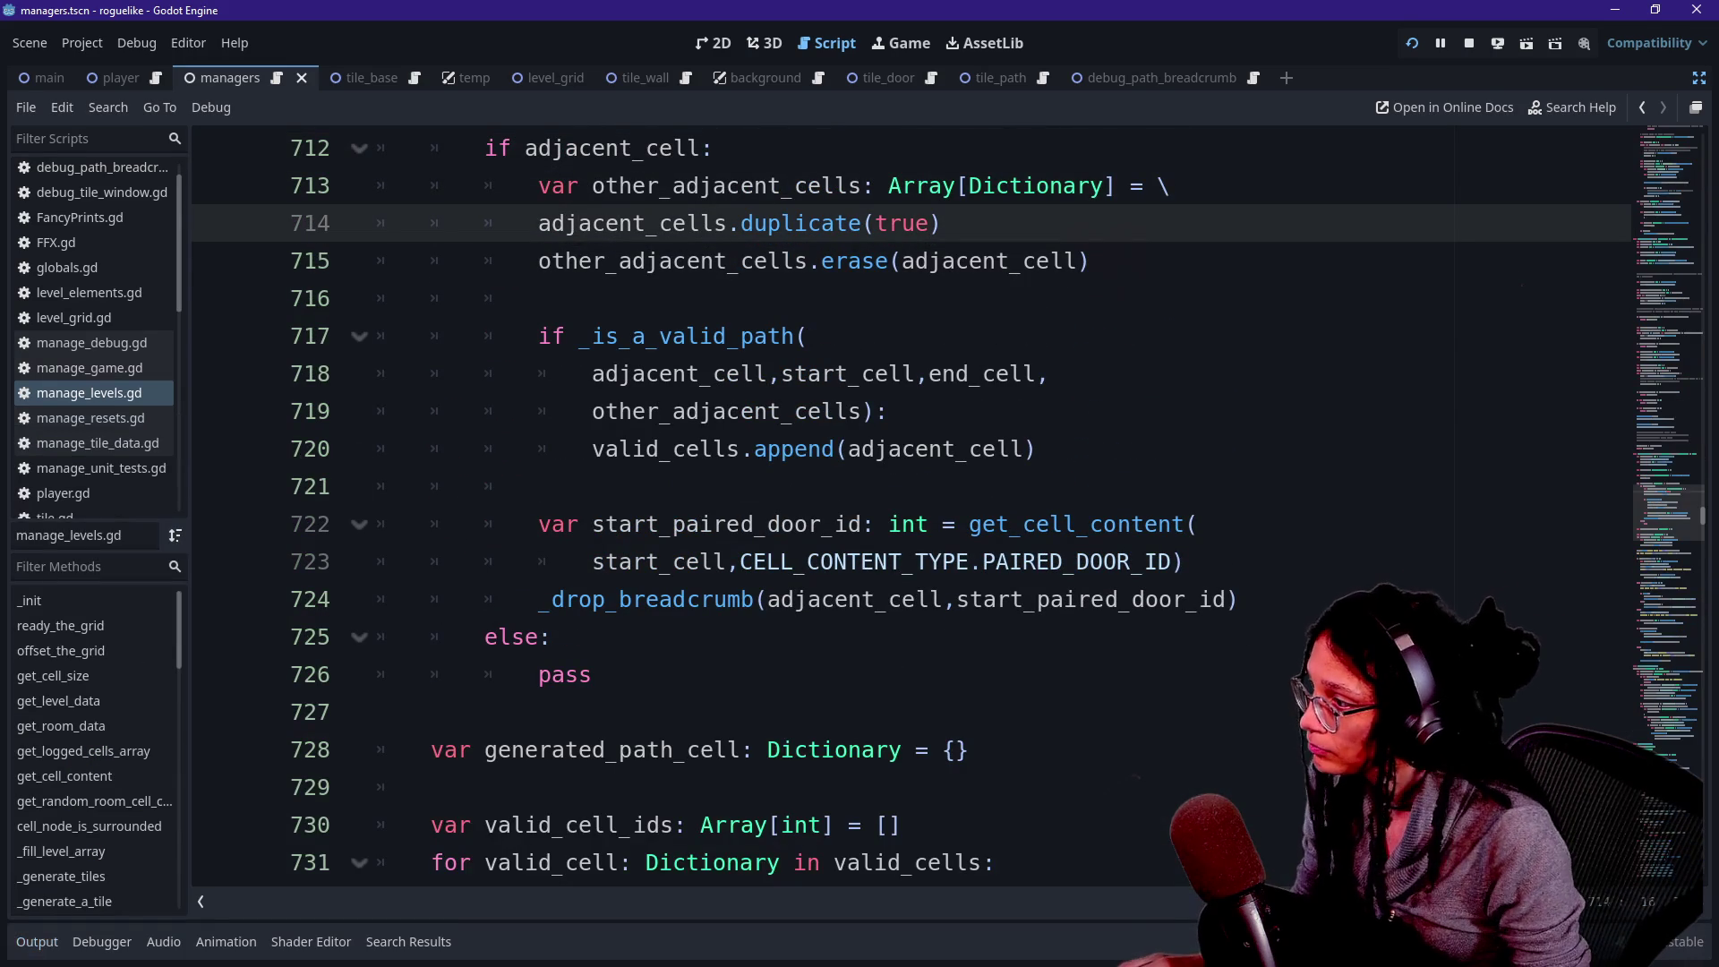
scroll(911, 501, up, 4)
scroll(910, 501, down, 5)
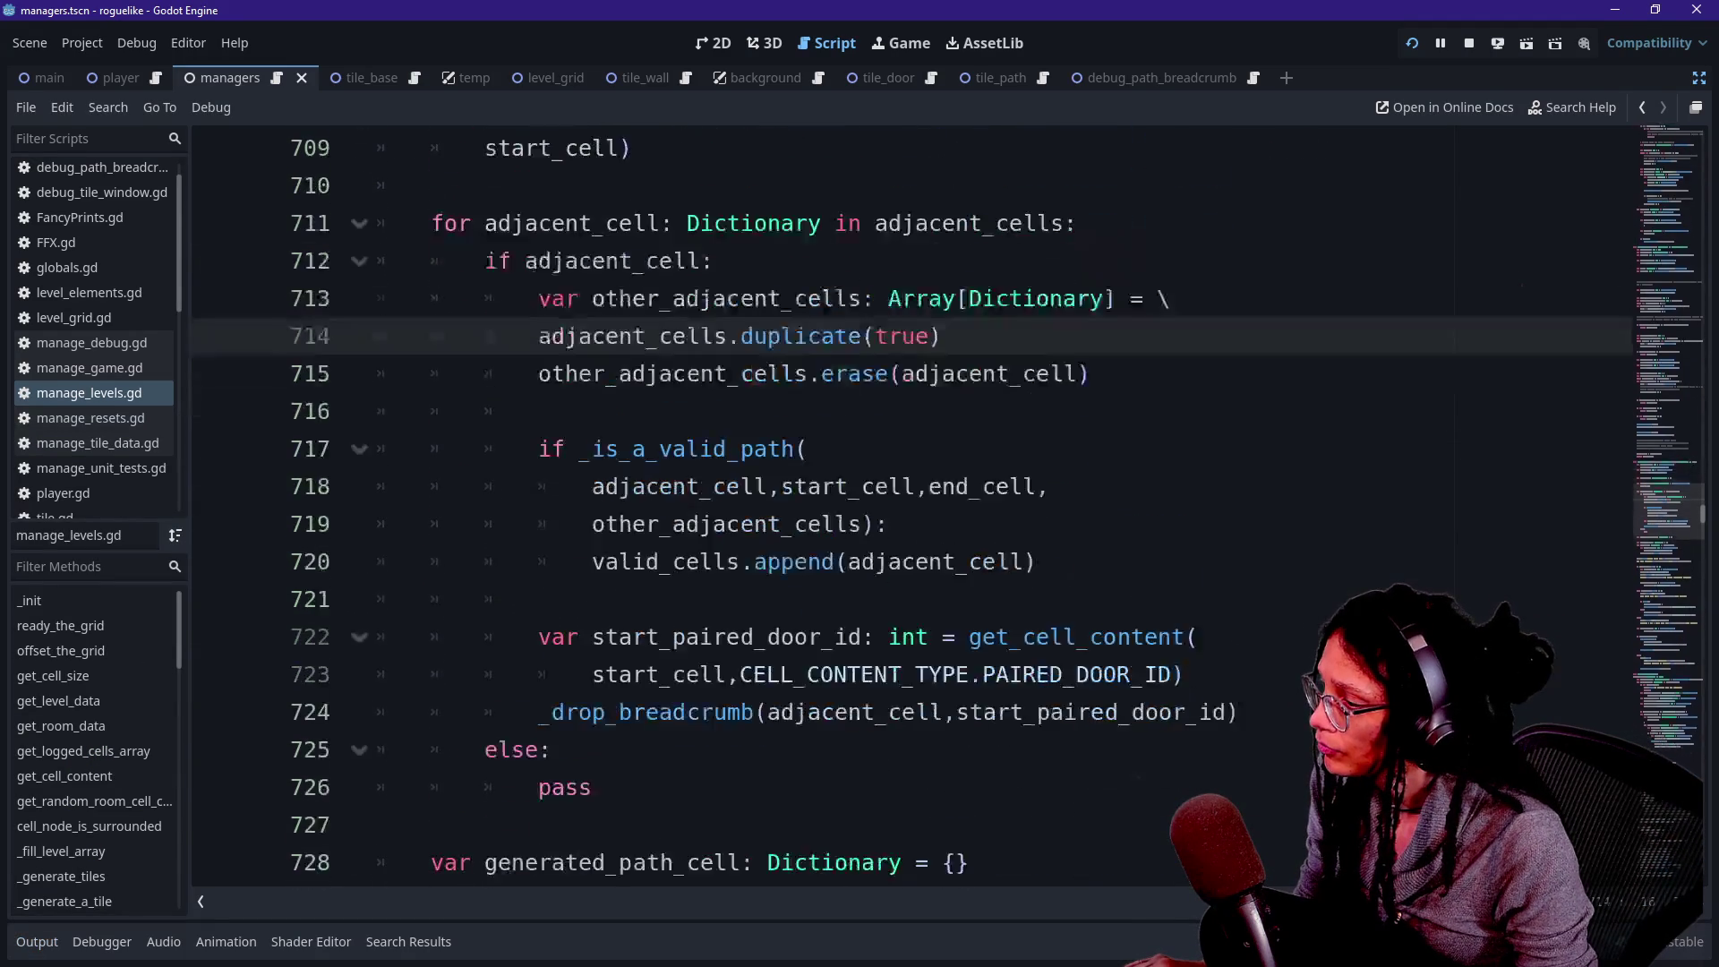
scroll(910, 502, up, 1)
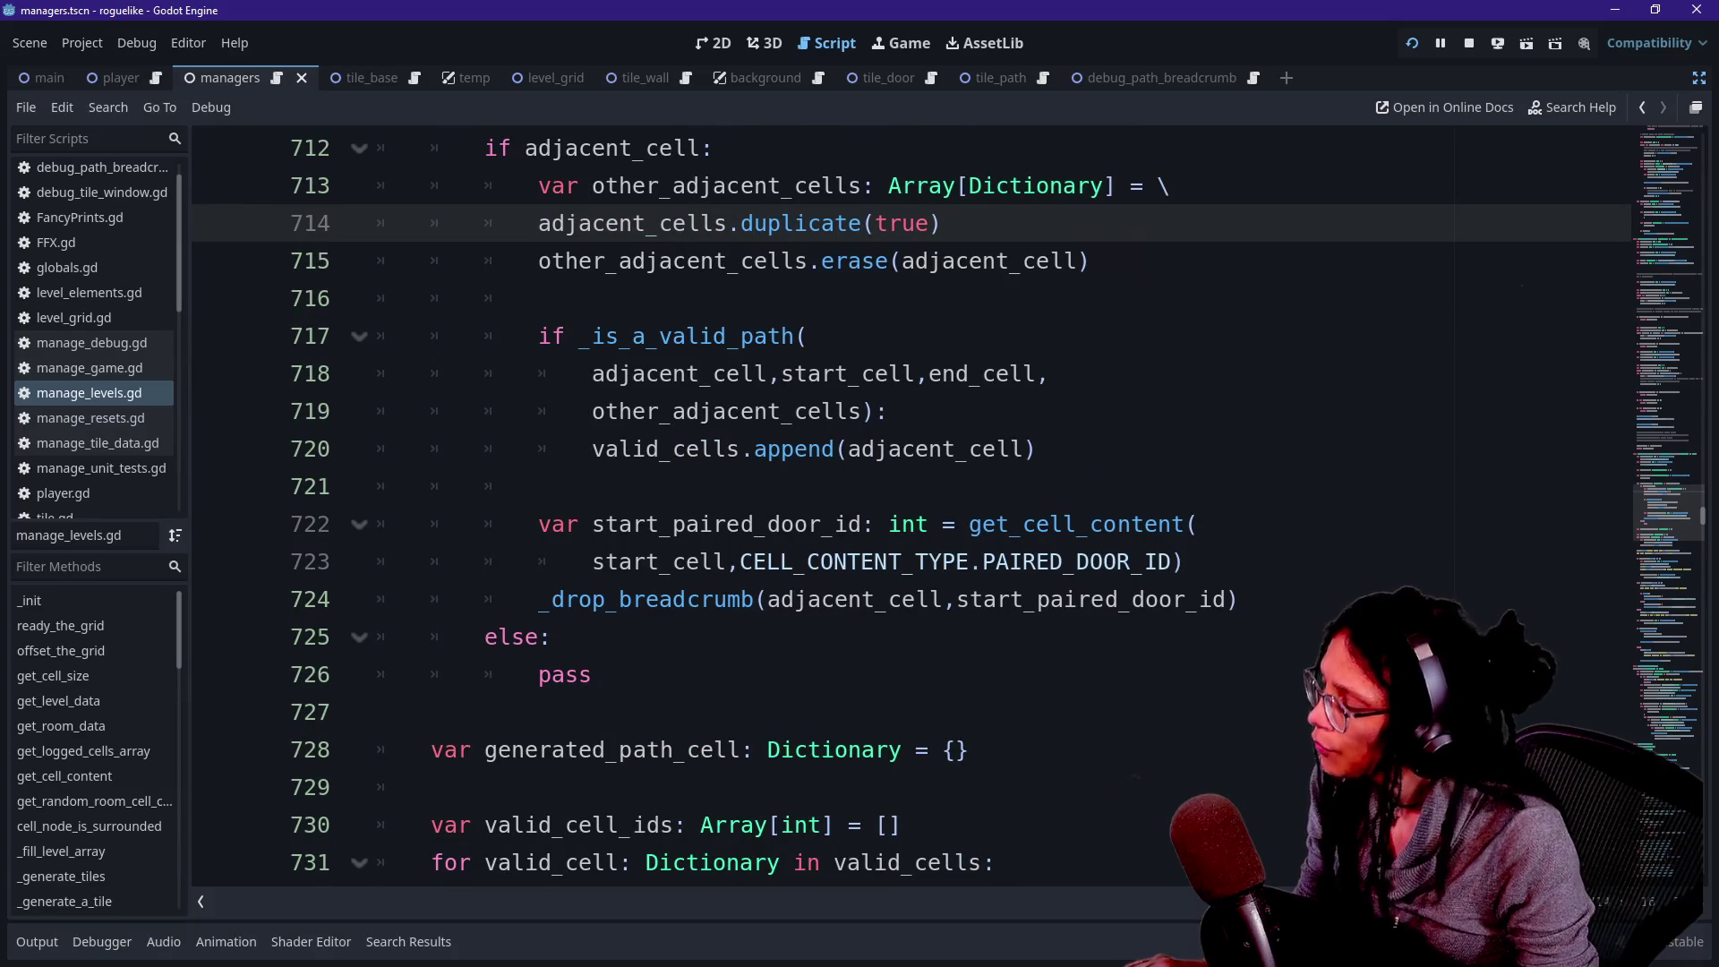
click(595, 337)
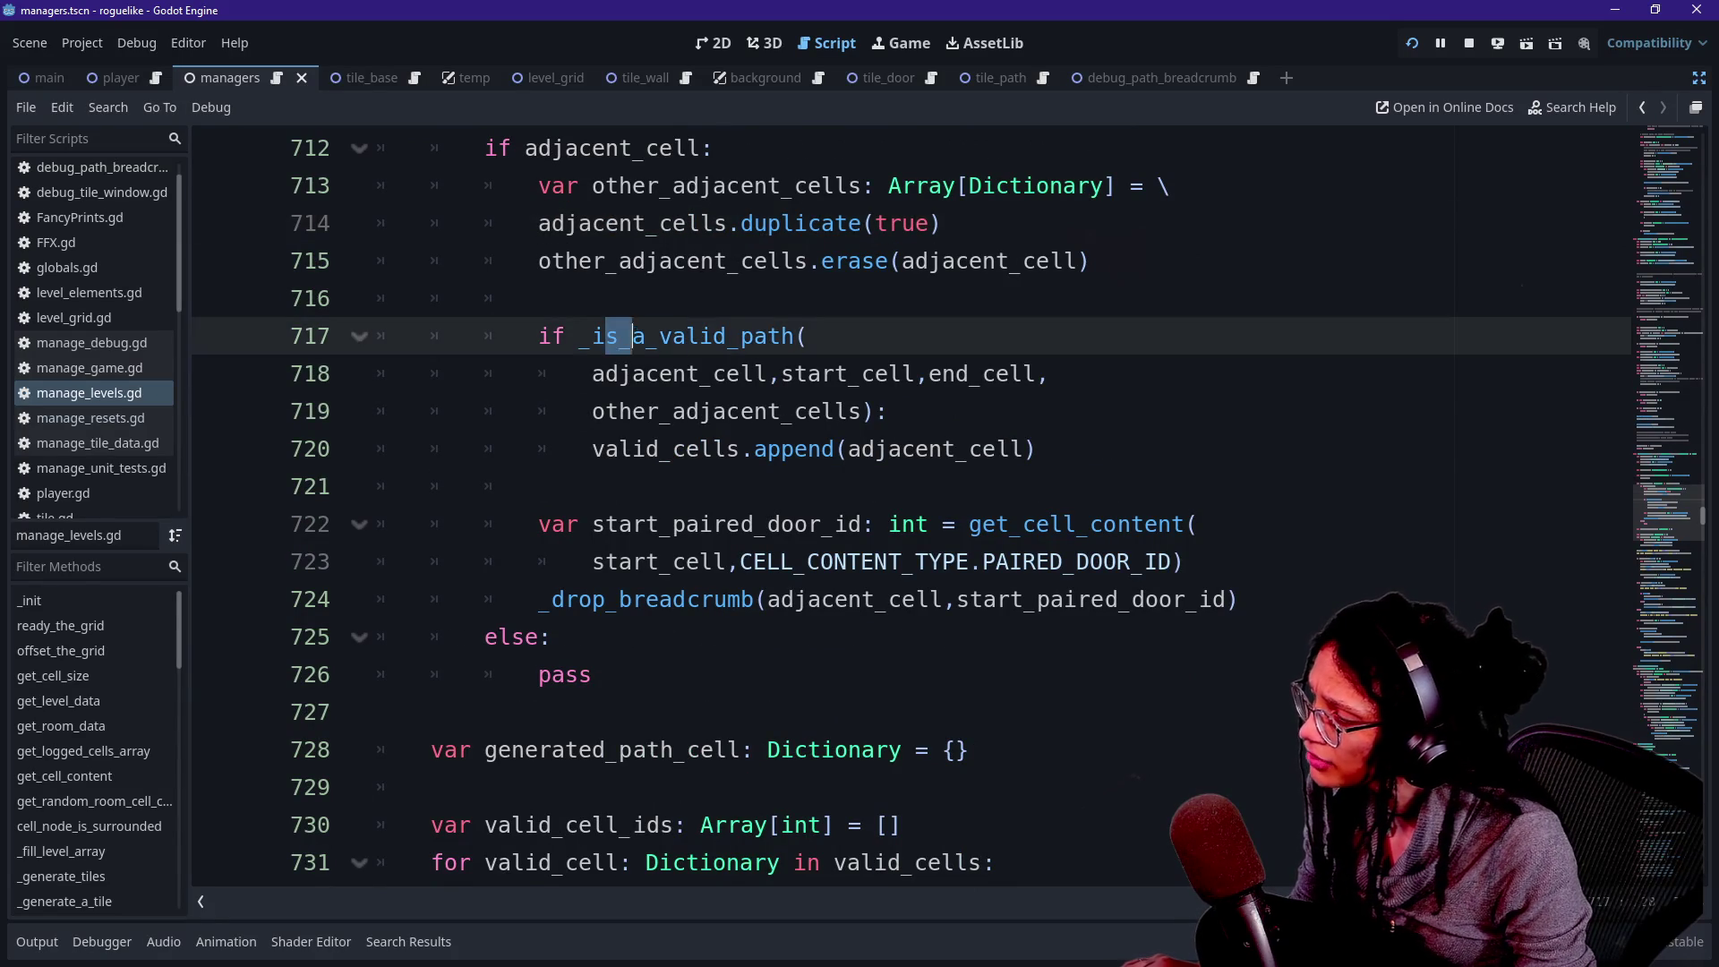
ctrl+click(595, 337)
Read through the else branch that appends adjacent rows and columns
scroll(910, 501, down, 10)
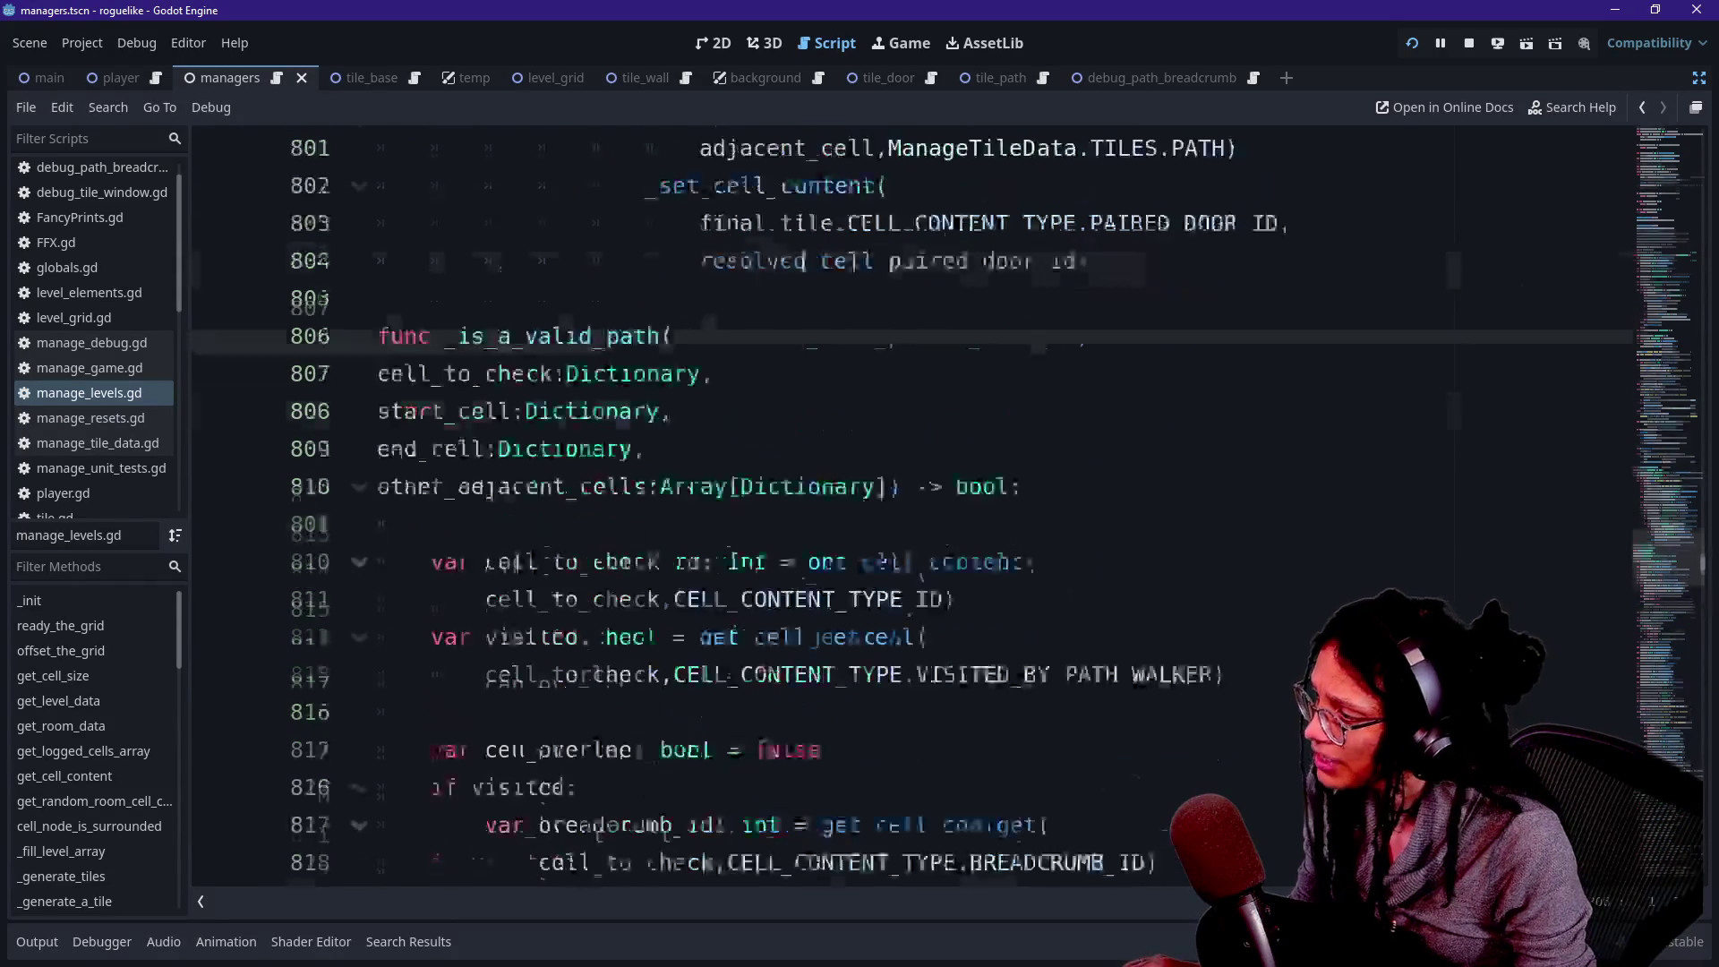
scroll(911, 502, down, 2)
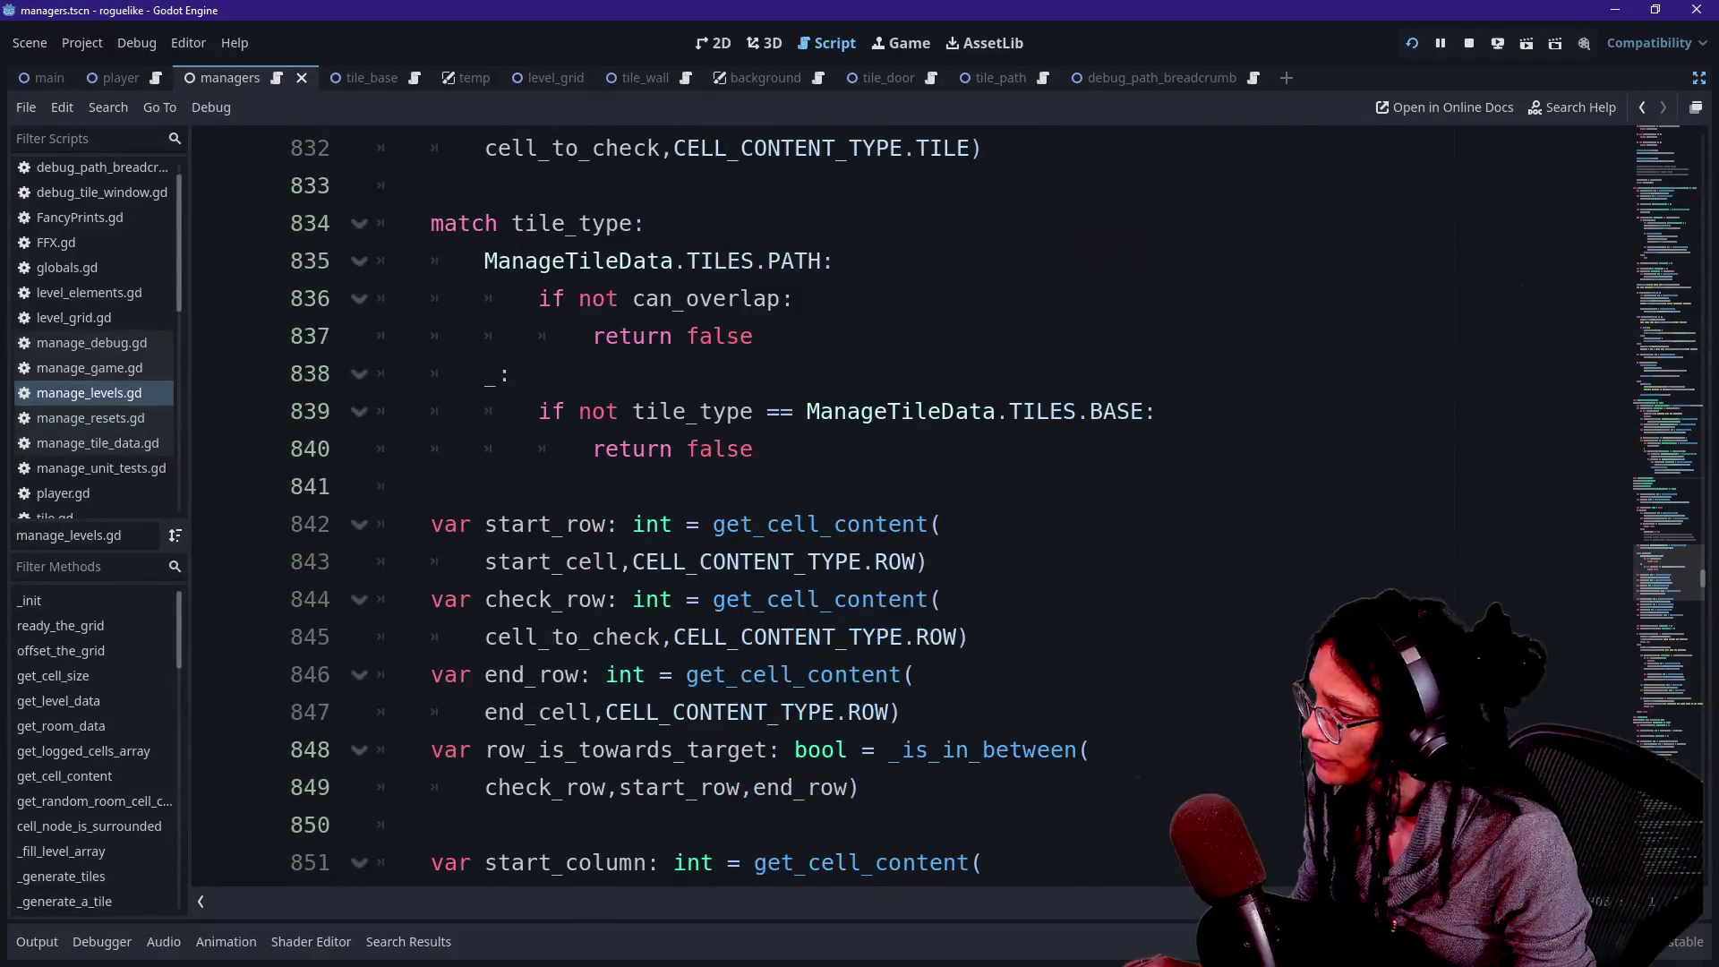
scroll(911, 501, down, 2)
scroll(910, 501, down, 10)
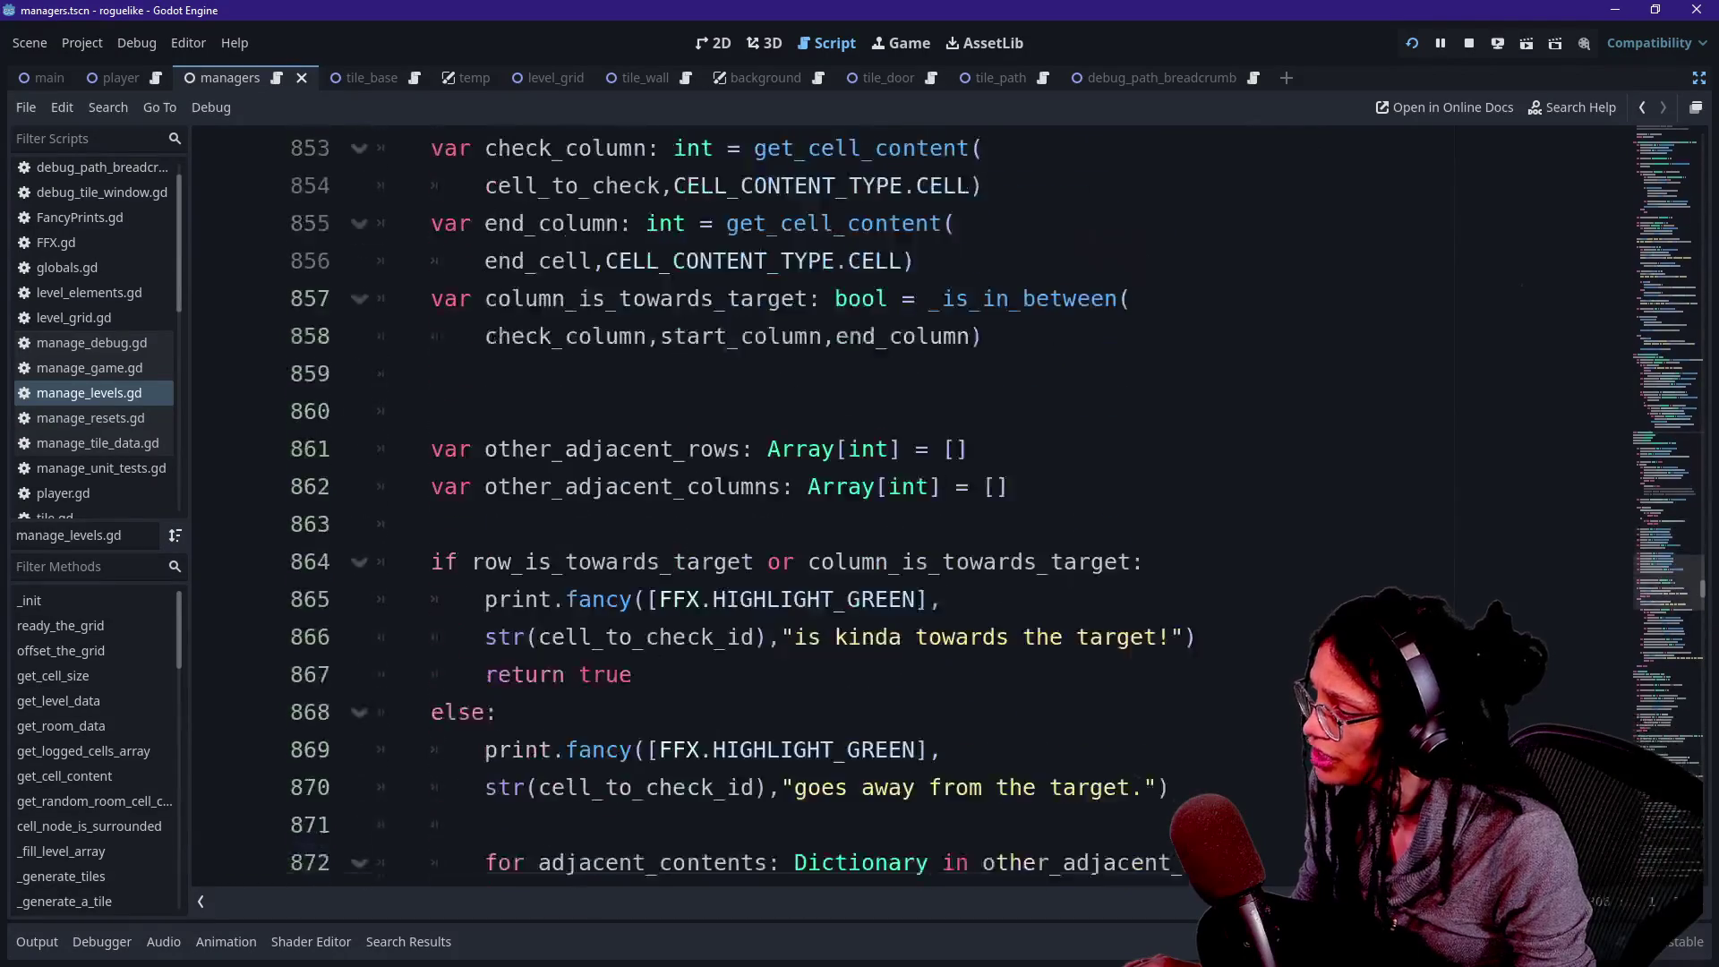
drag(431, 147, 1114, 712)
click(626, 749)
click(502, 261)
click(928, 637)
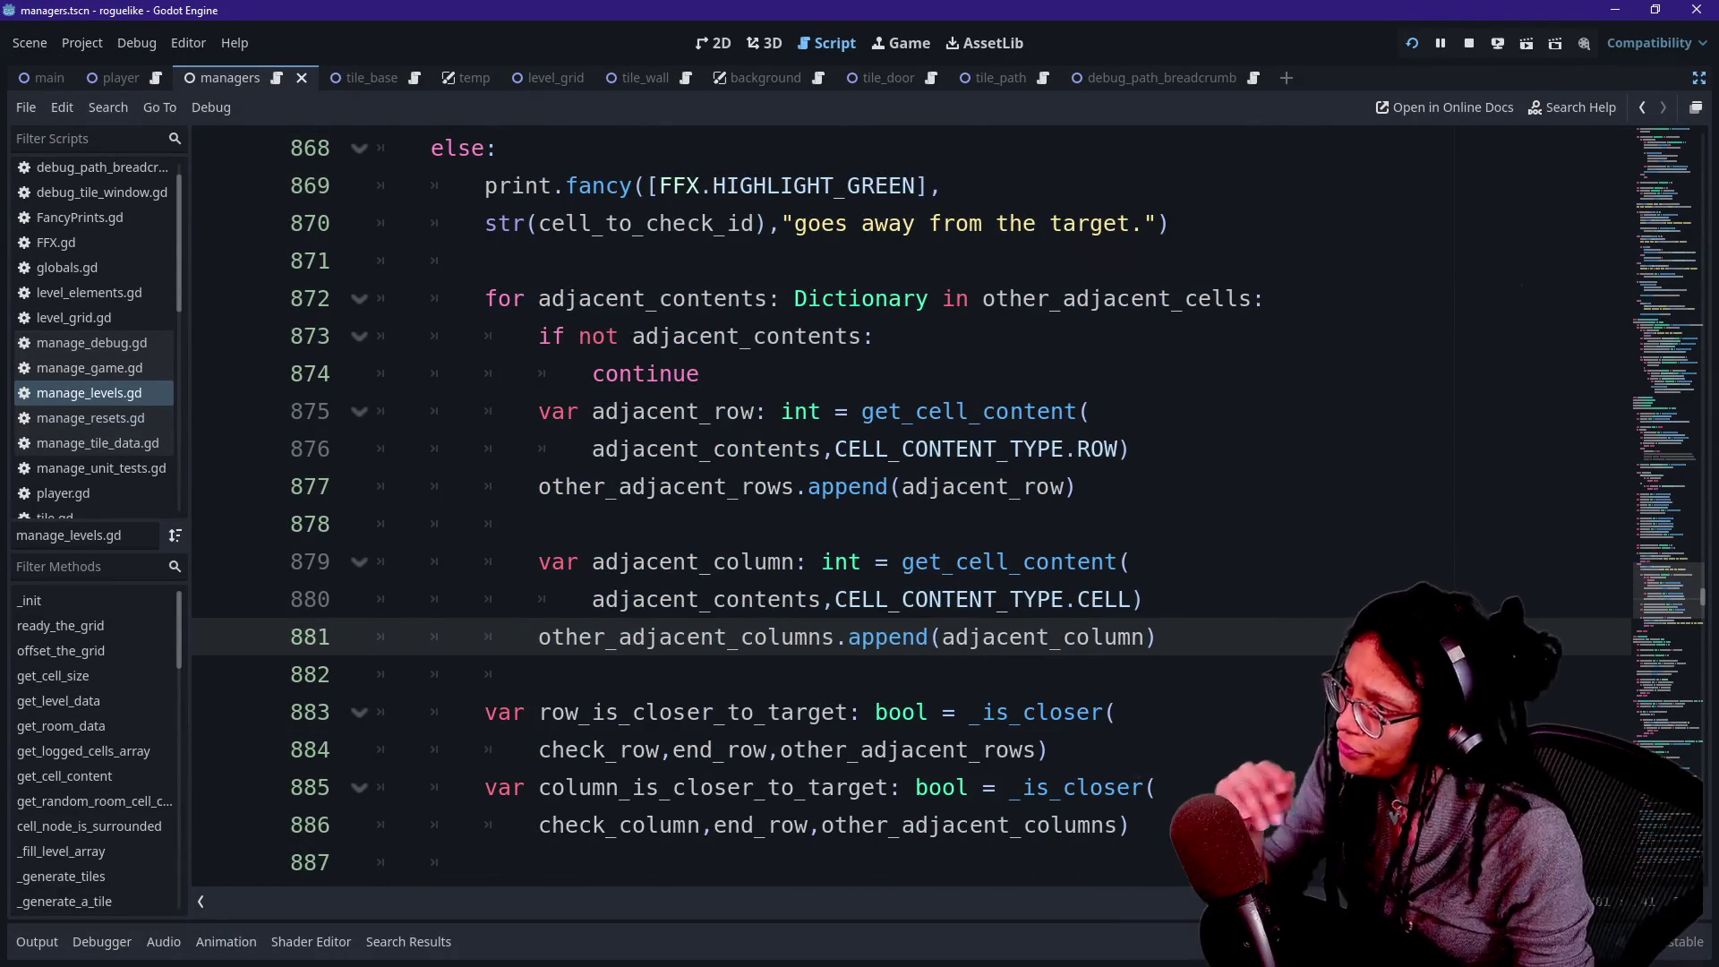
mouse_move(967, 448)
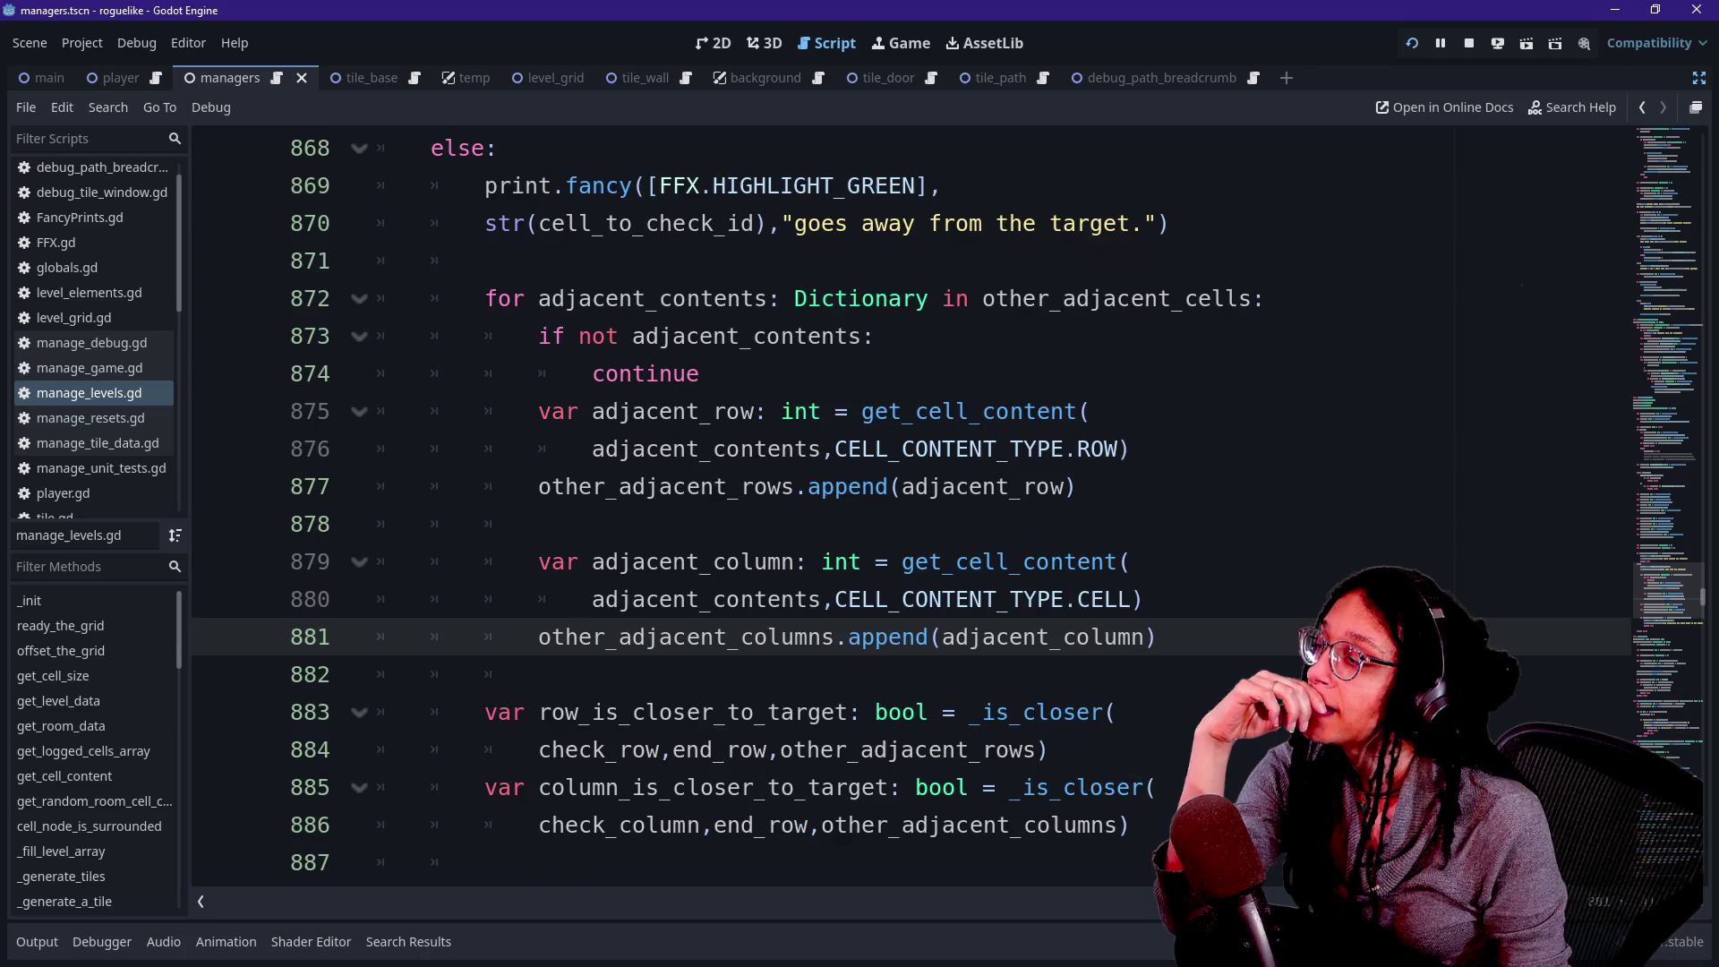
Scroll back up through _is_a_valid_path to the start of the function
scroll(967, 448, up, 2)
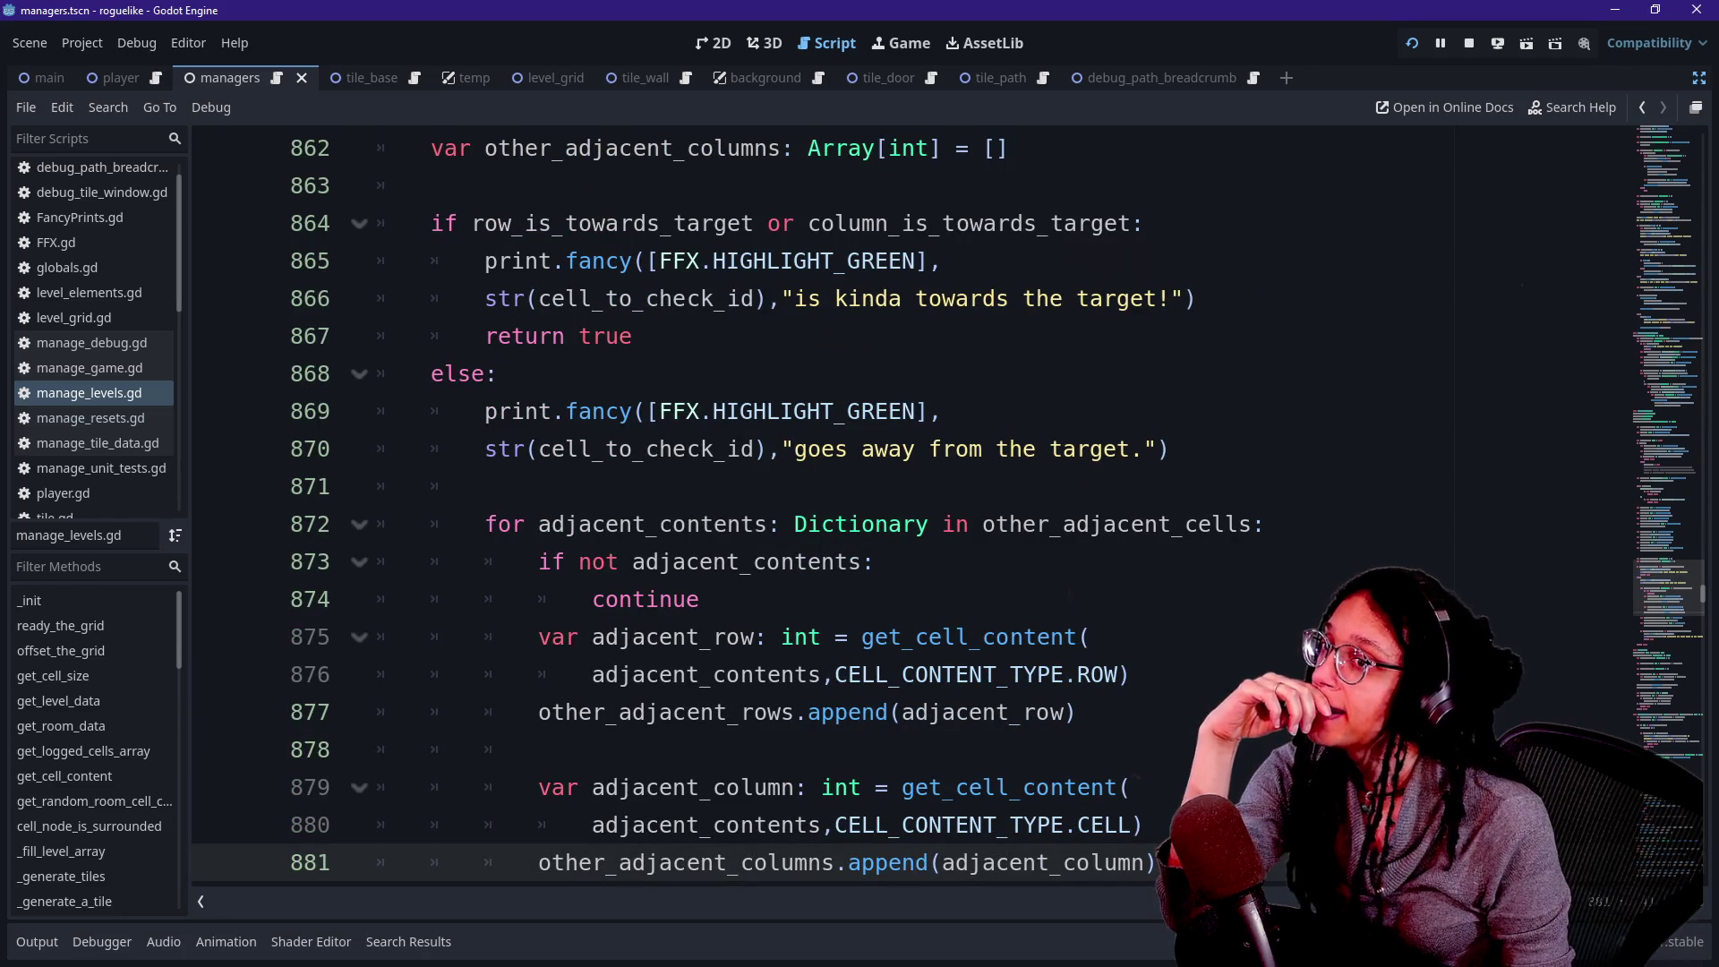
scroll(896, 502, up, 1)
scroll(717, 465, up, 2)
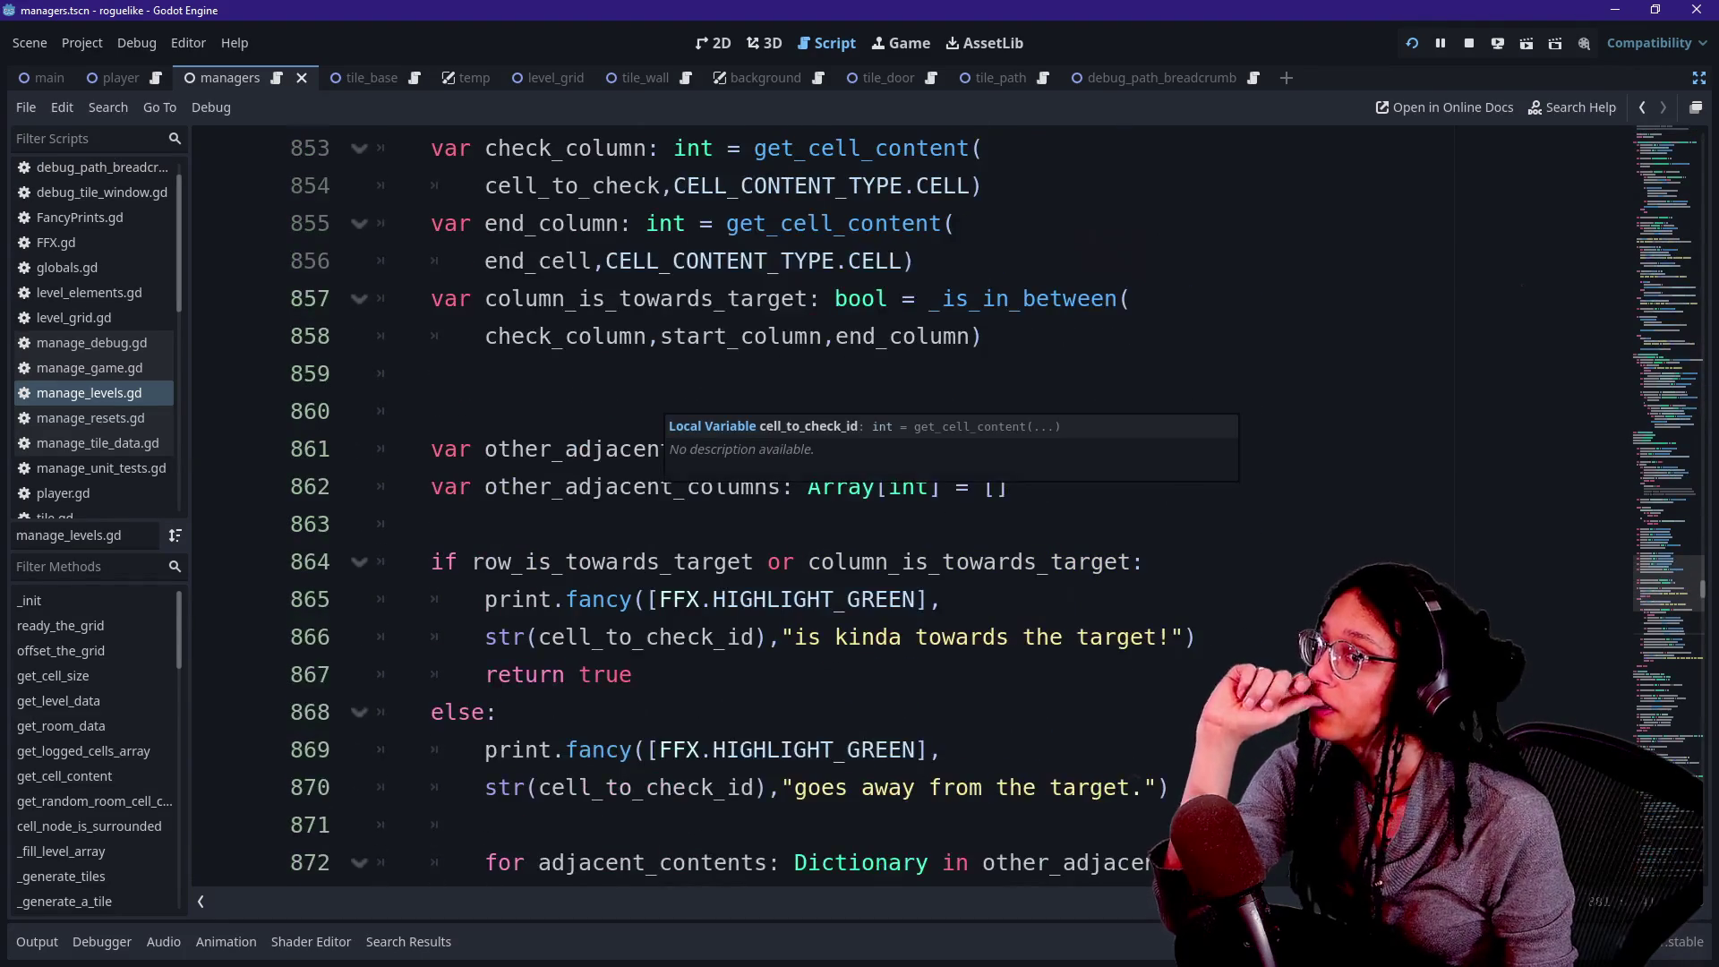
scroll(896, 501, up, 3)
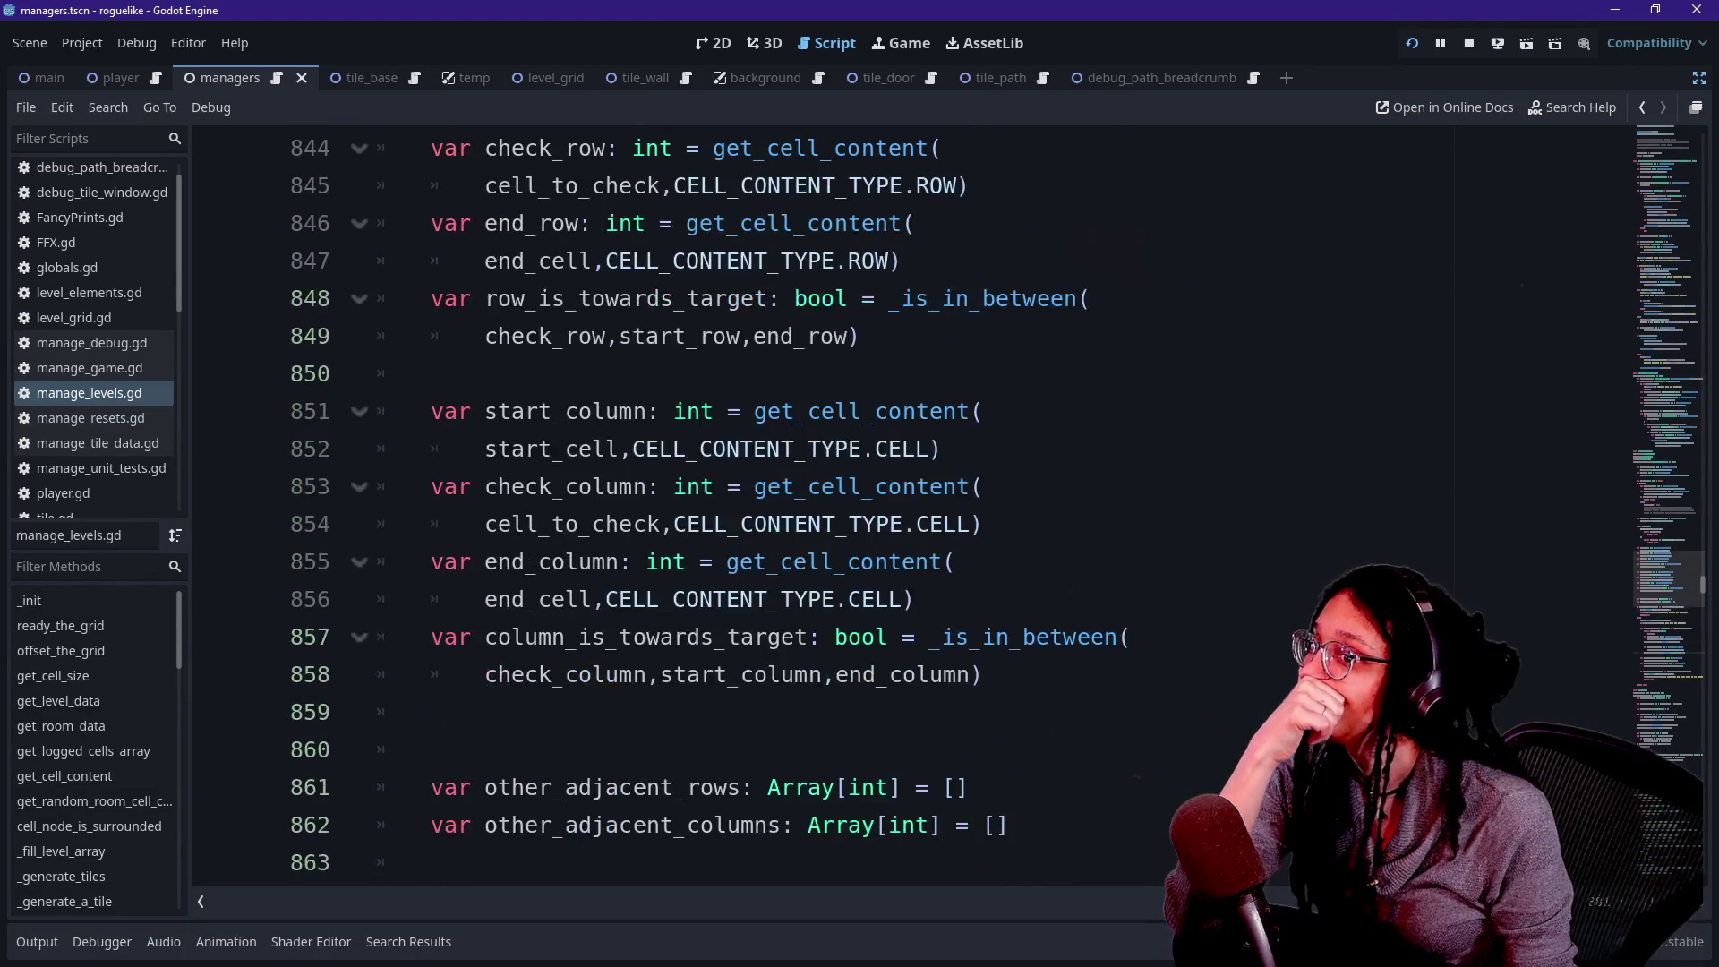
scroll(895, 502, up, 1)
scroll(895, 502, up, 6)
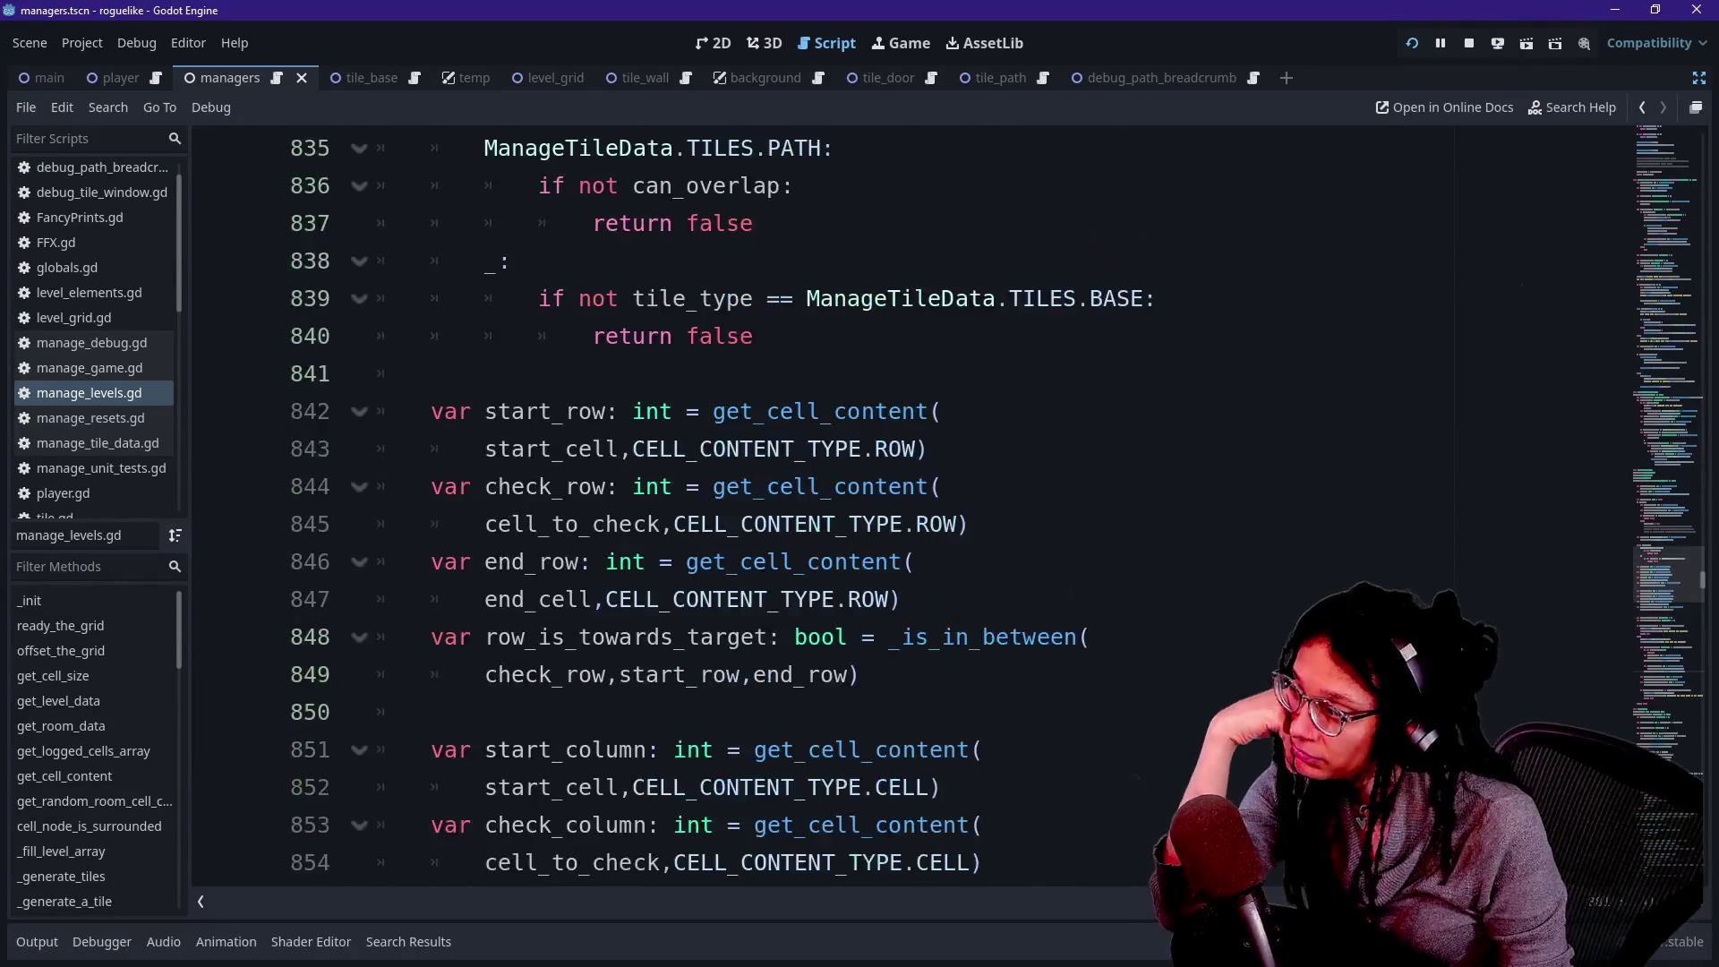
scroll(895, 501, up, 3)
scroll(895, 501, up, 2)
scroll(896, 501, down, 12)
scroll(895, 502, up, 5)
scroll(895, 501, up, 6)
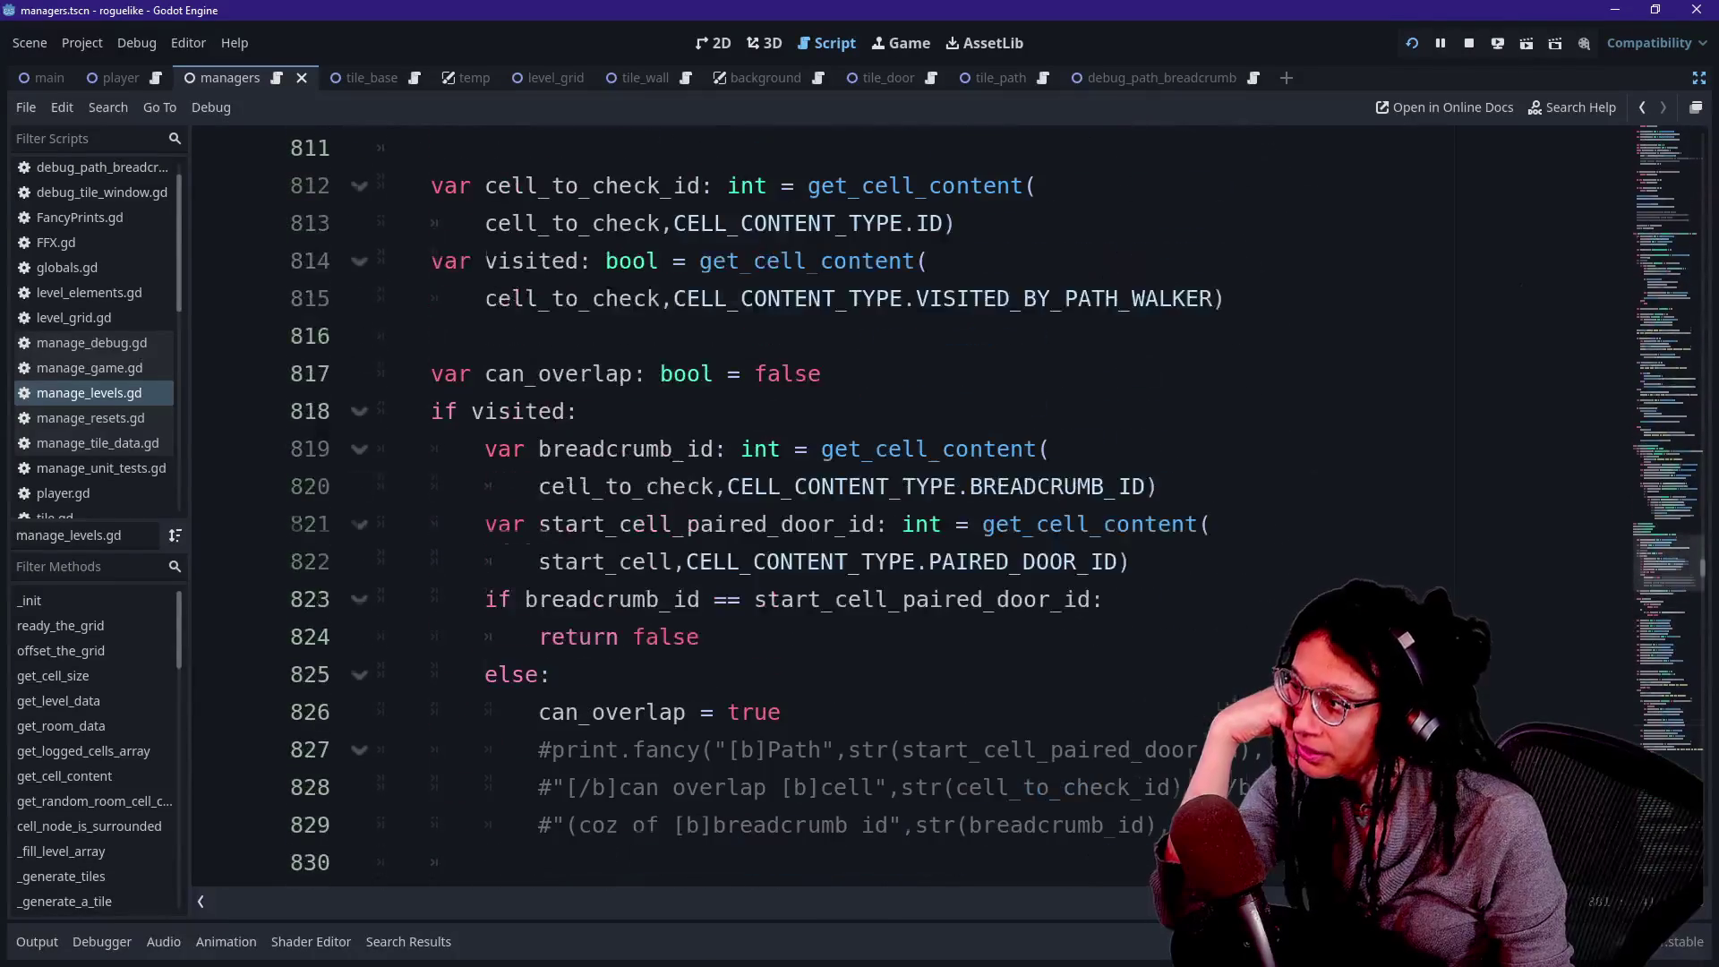
scroll(895, 501, up, 4)
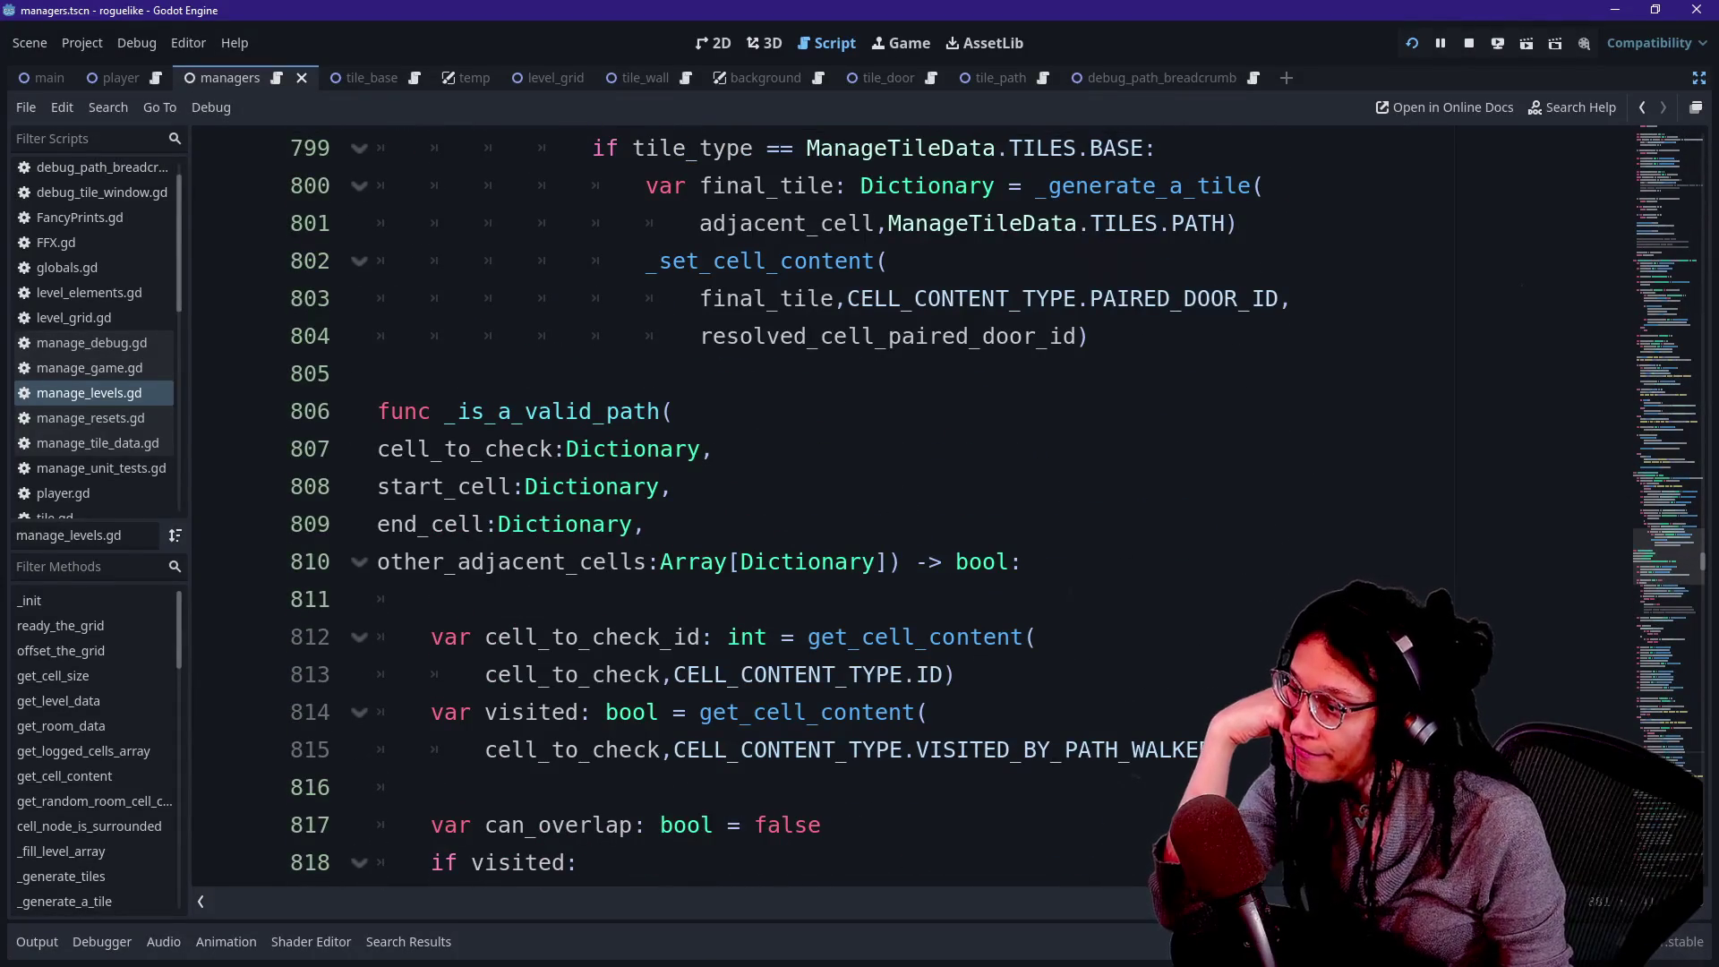
Step through the bool-returning path check's row, column, else and breadcrumb overlap branches
click(955, 561)
click(968, 561)
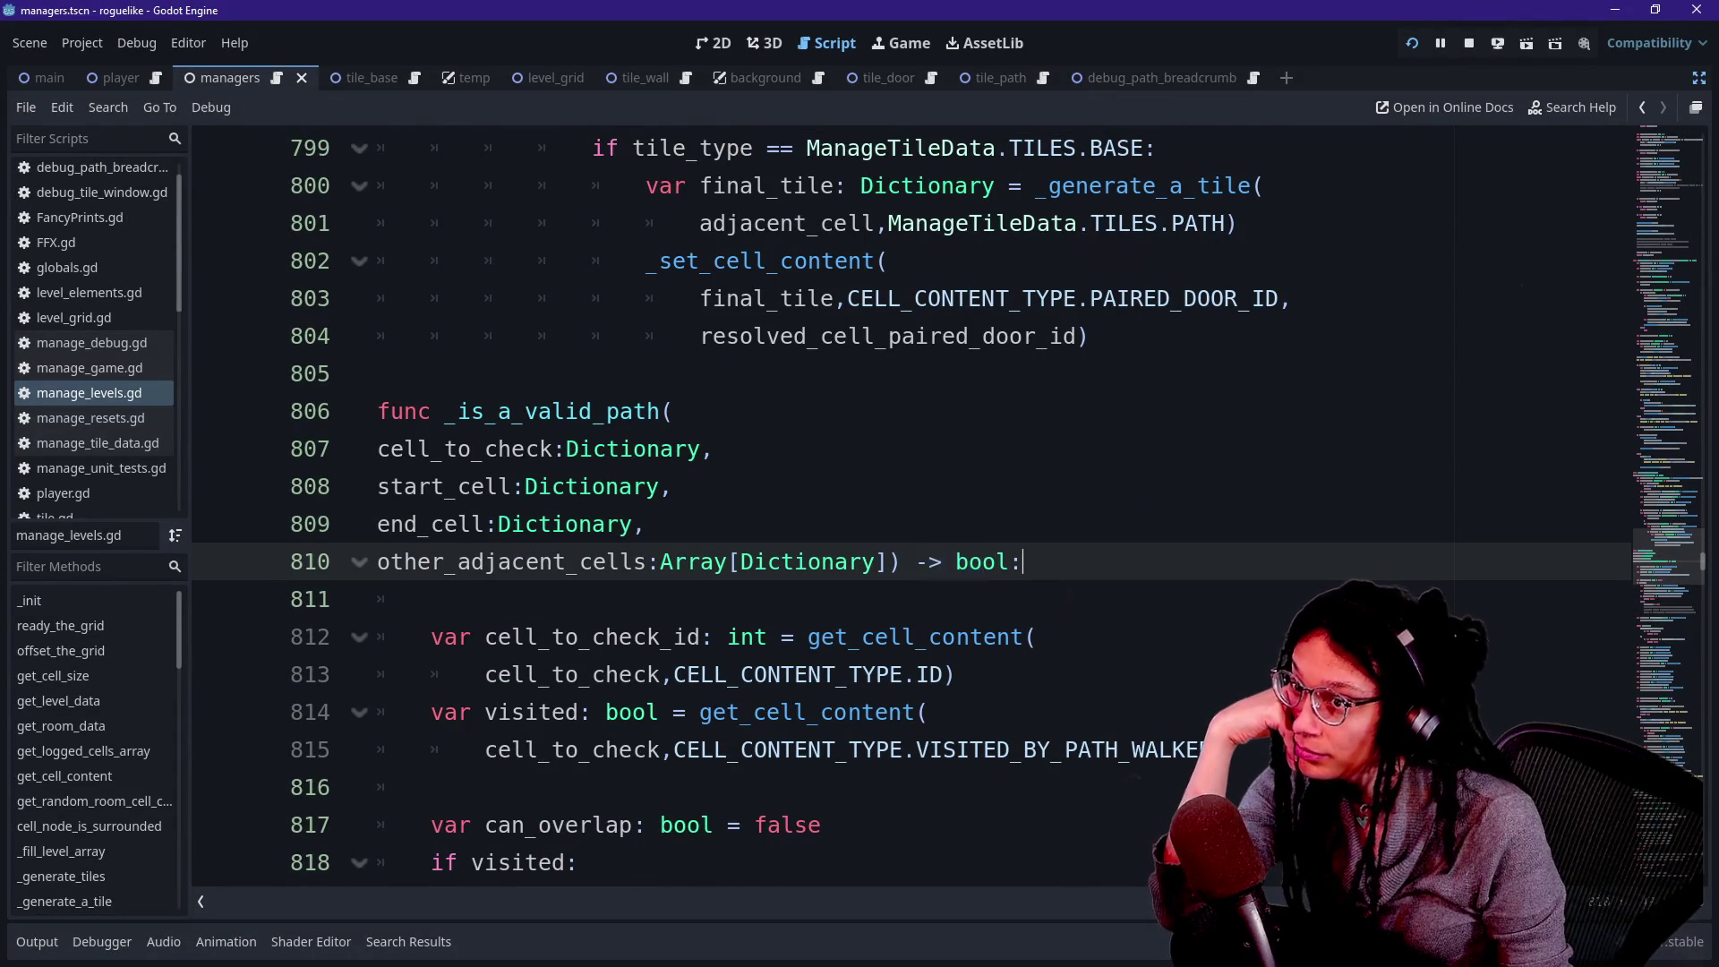
scroll(896, 501, down, 1)
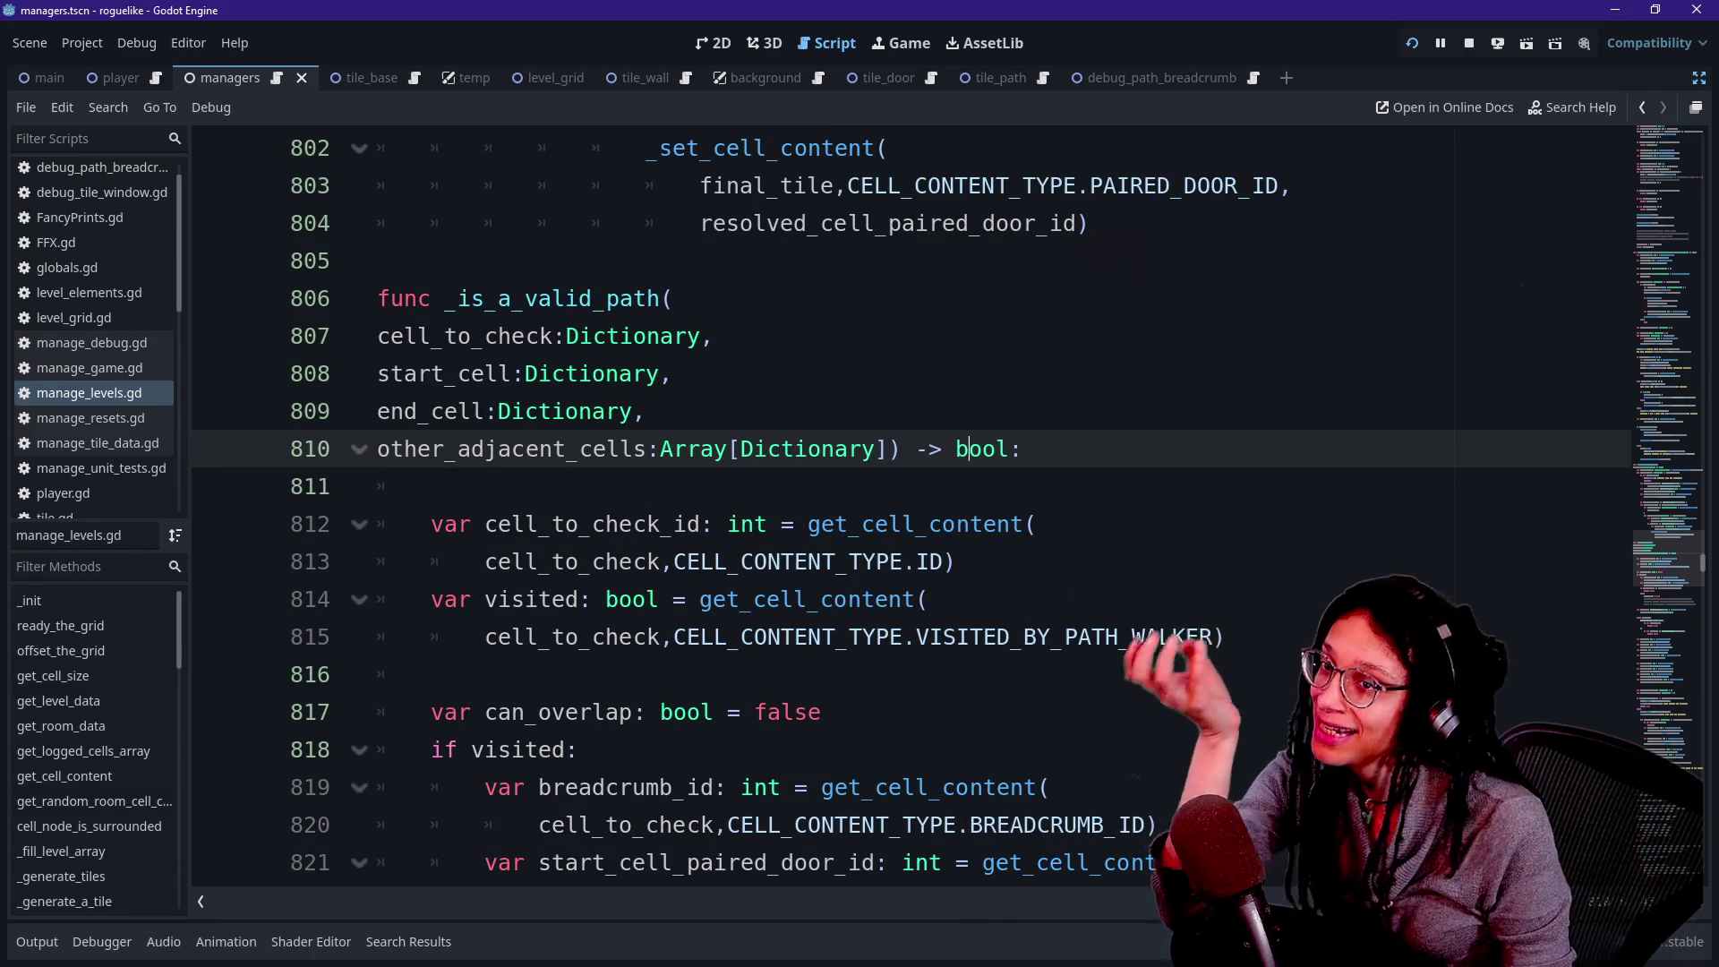
scroll(896, 501, down, 7)
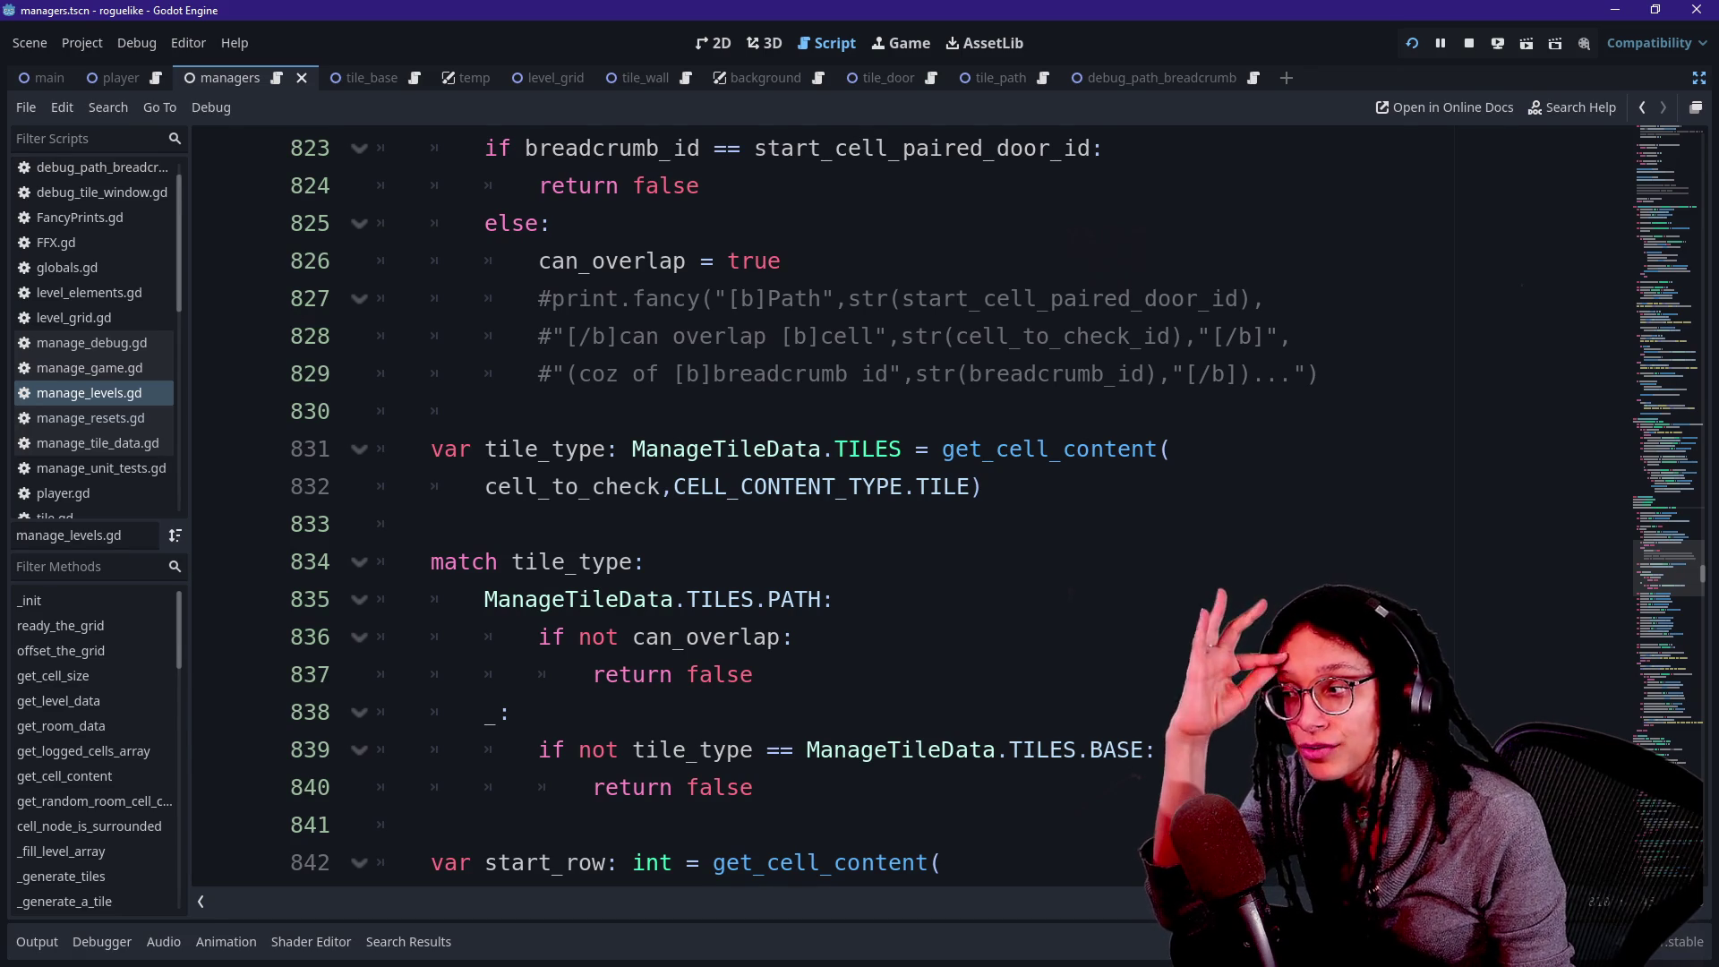
scroll(895, 501, down, 2)
click(755, 561)
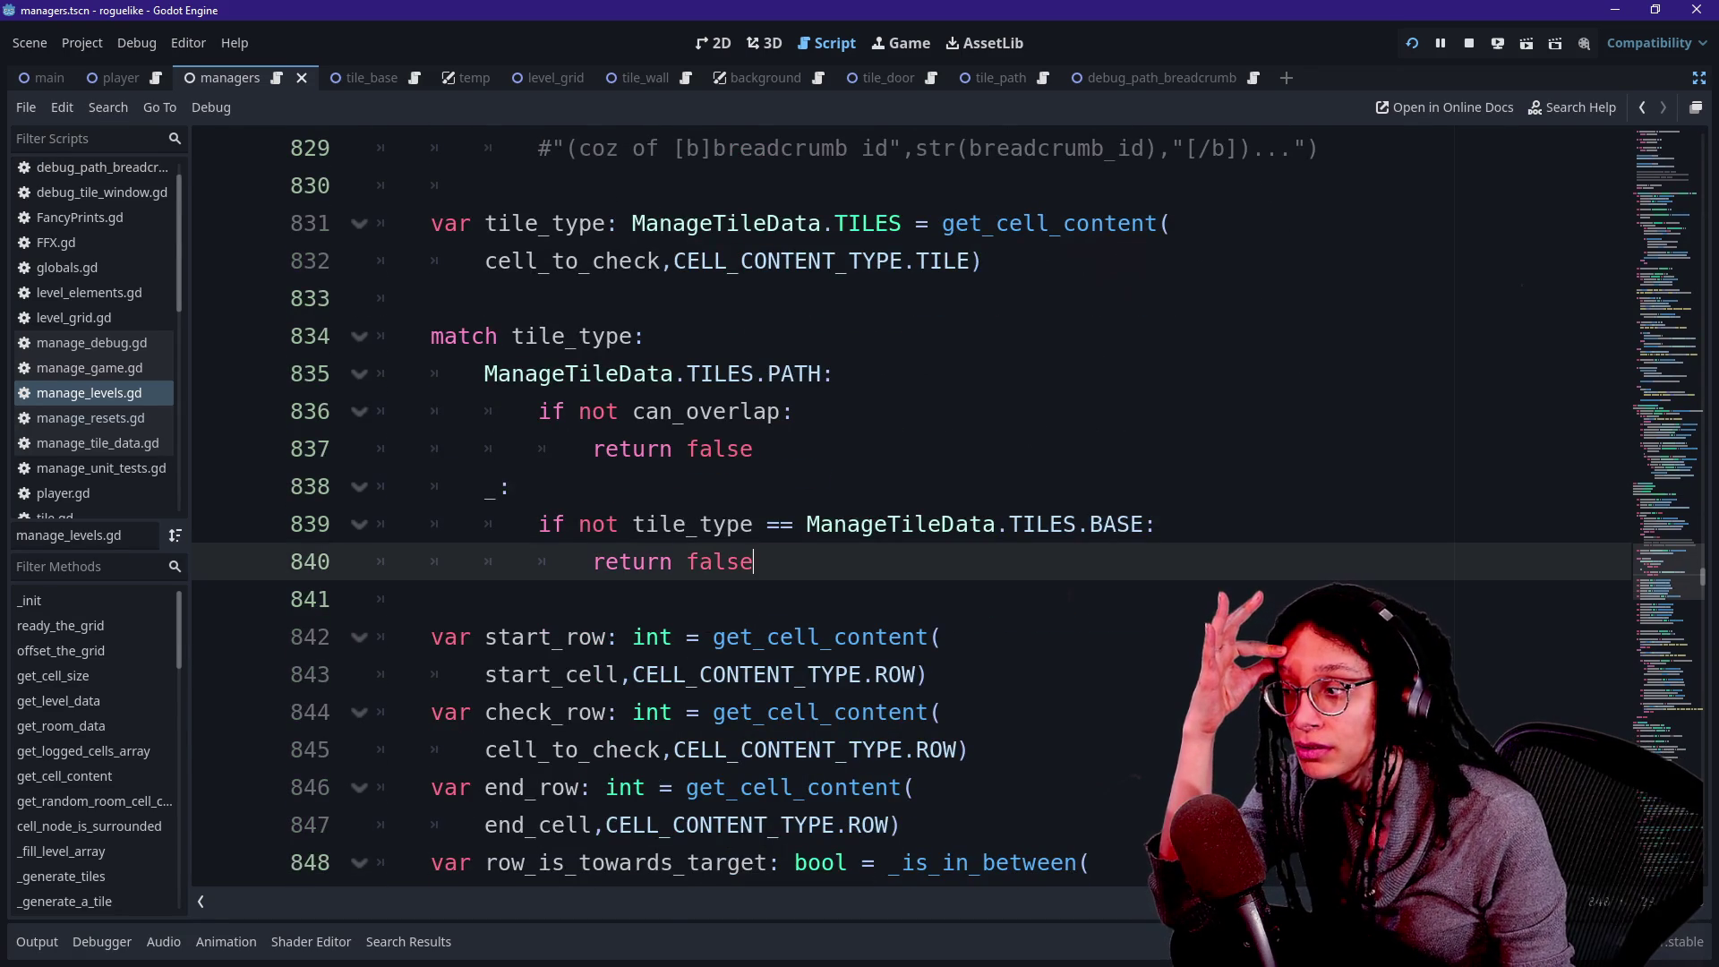
key(Down)
key(Down)
key(Down)
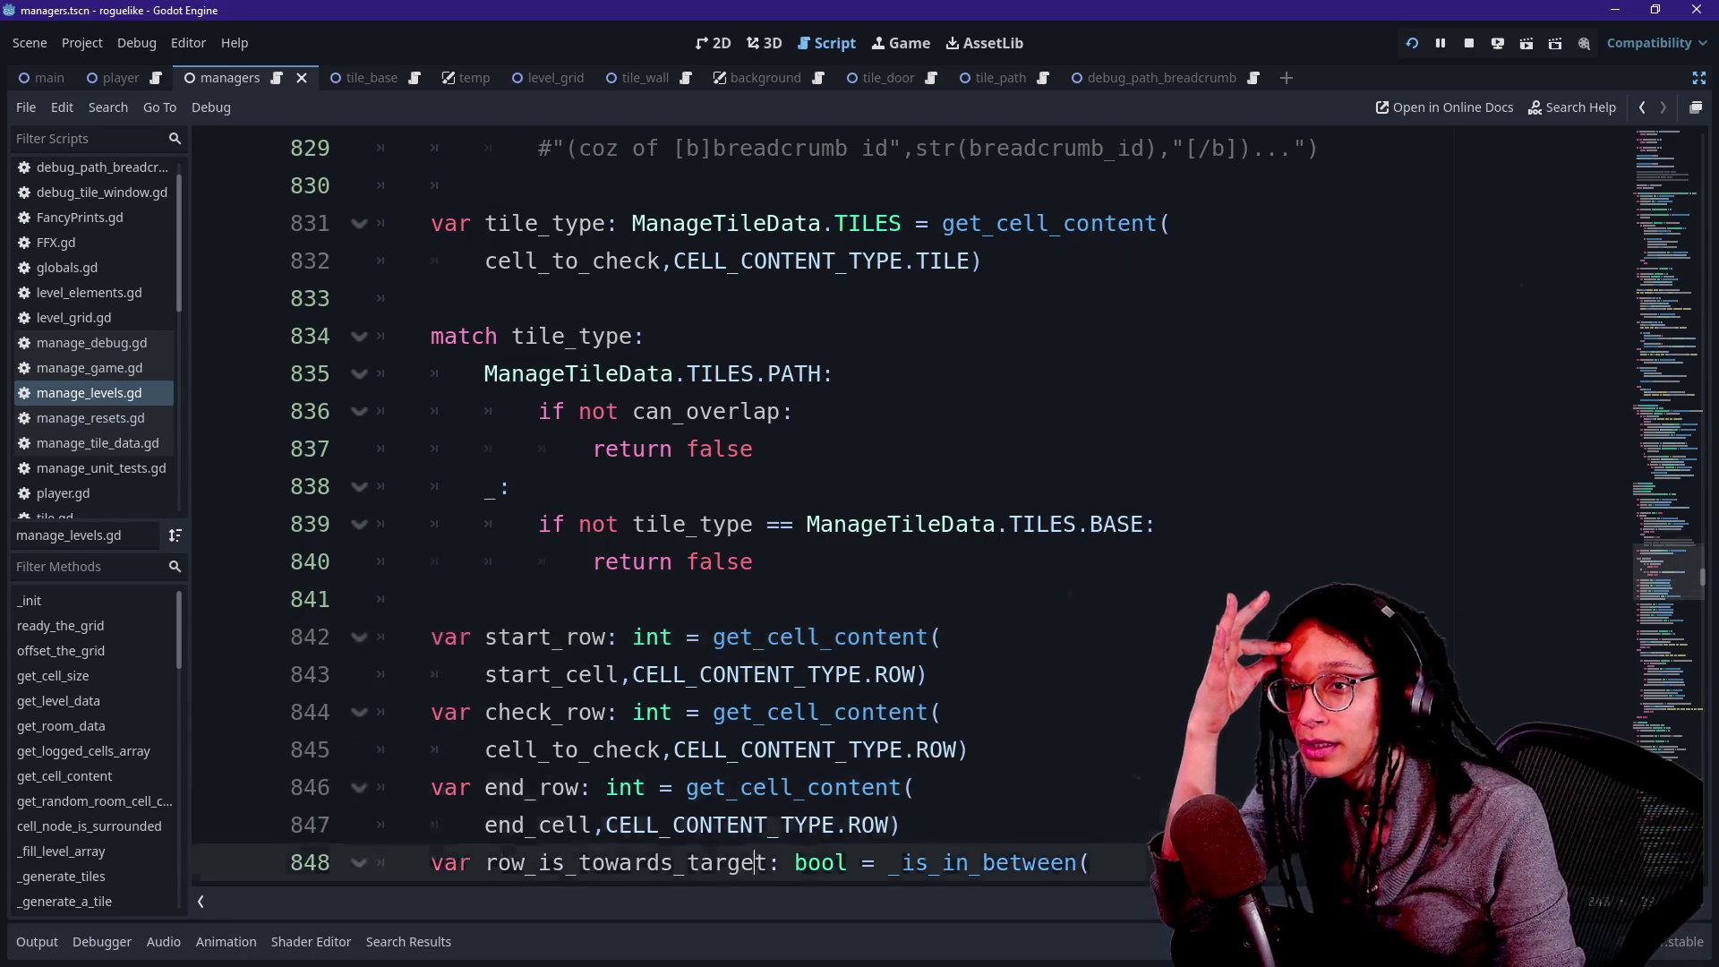
key(Down)
key(Down)
key(Down)
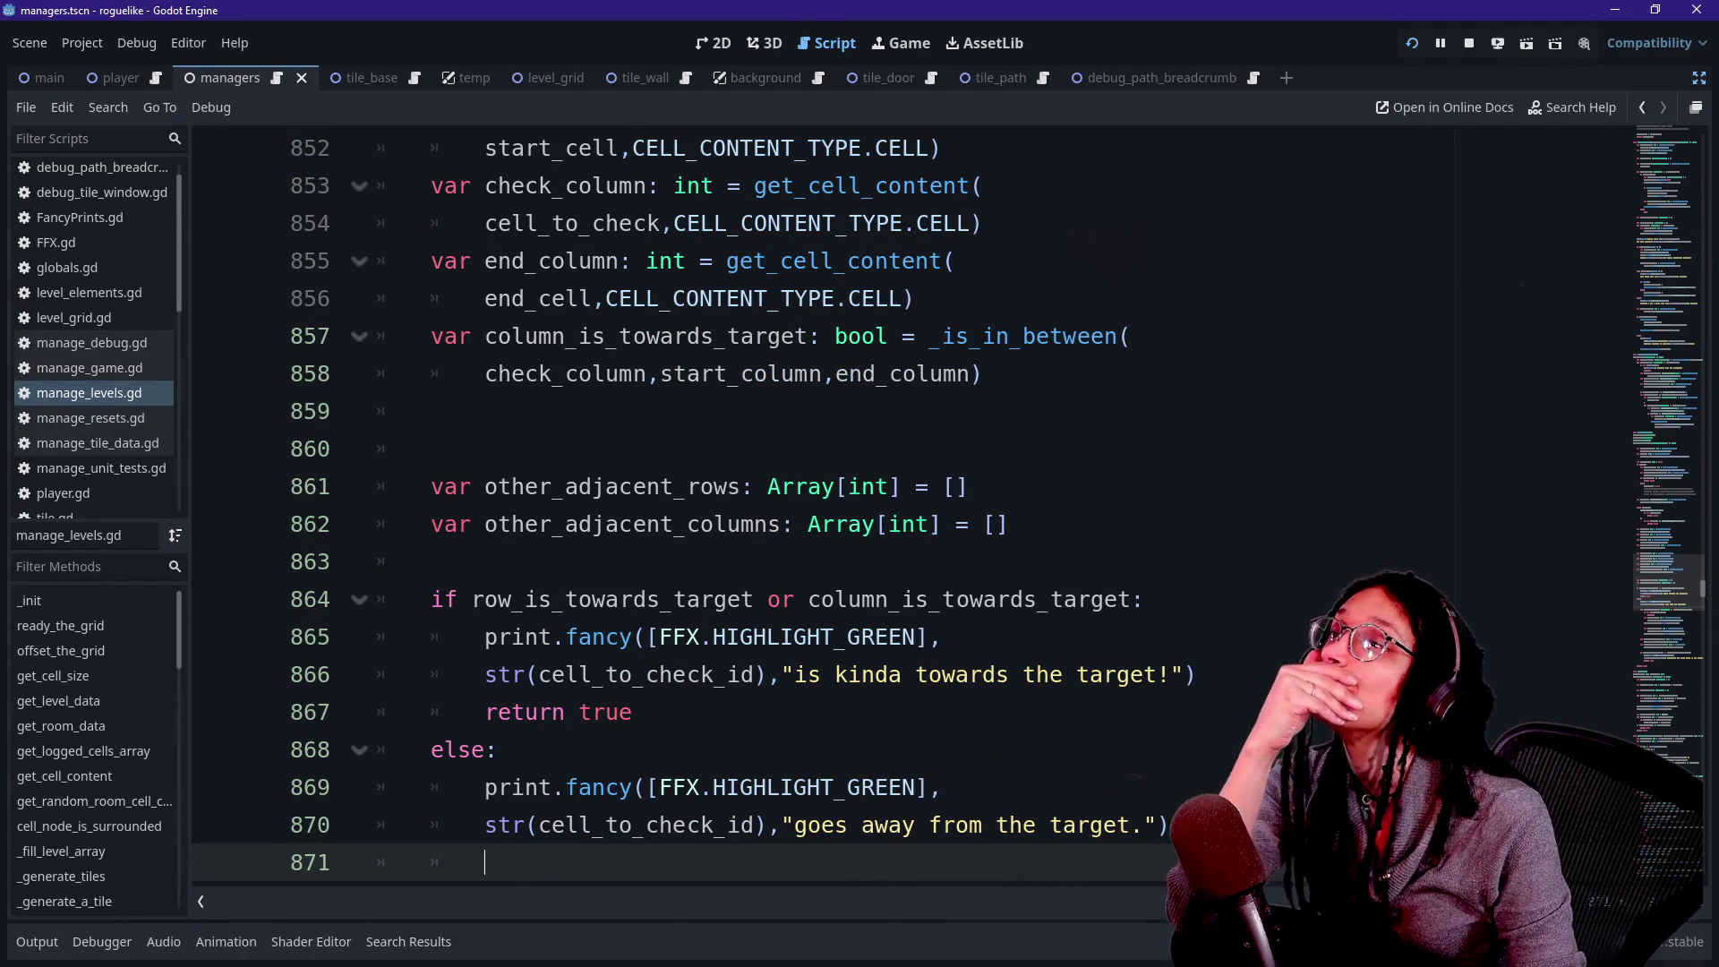
key(Up)
key(Up)
key(Up)
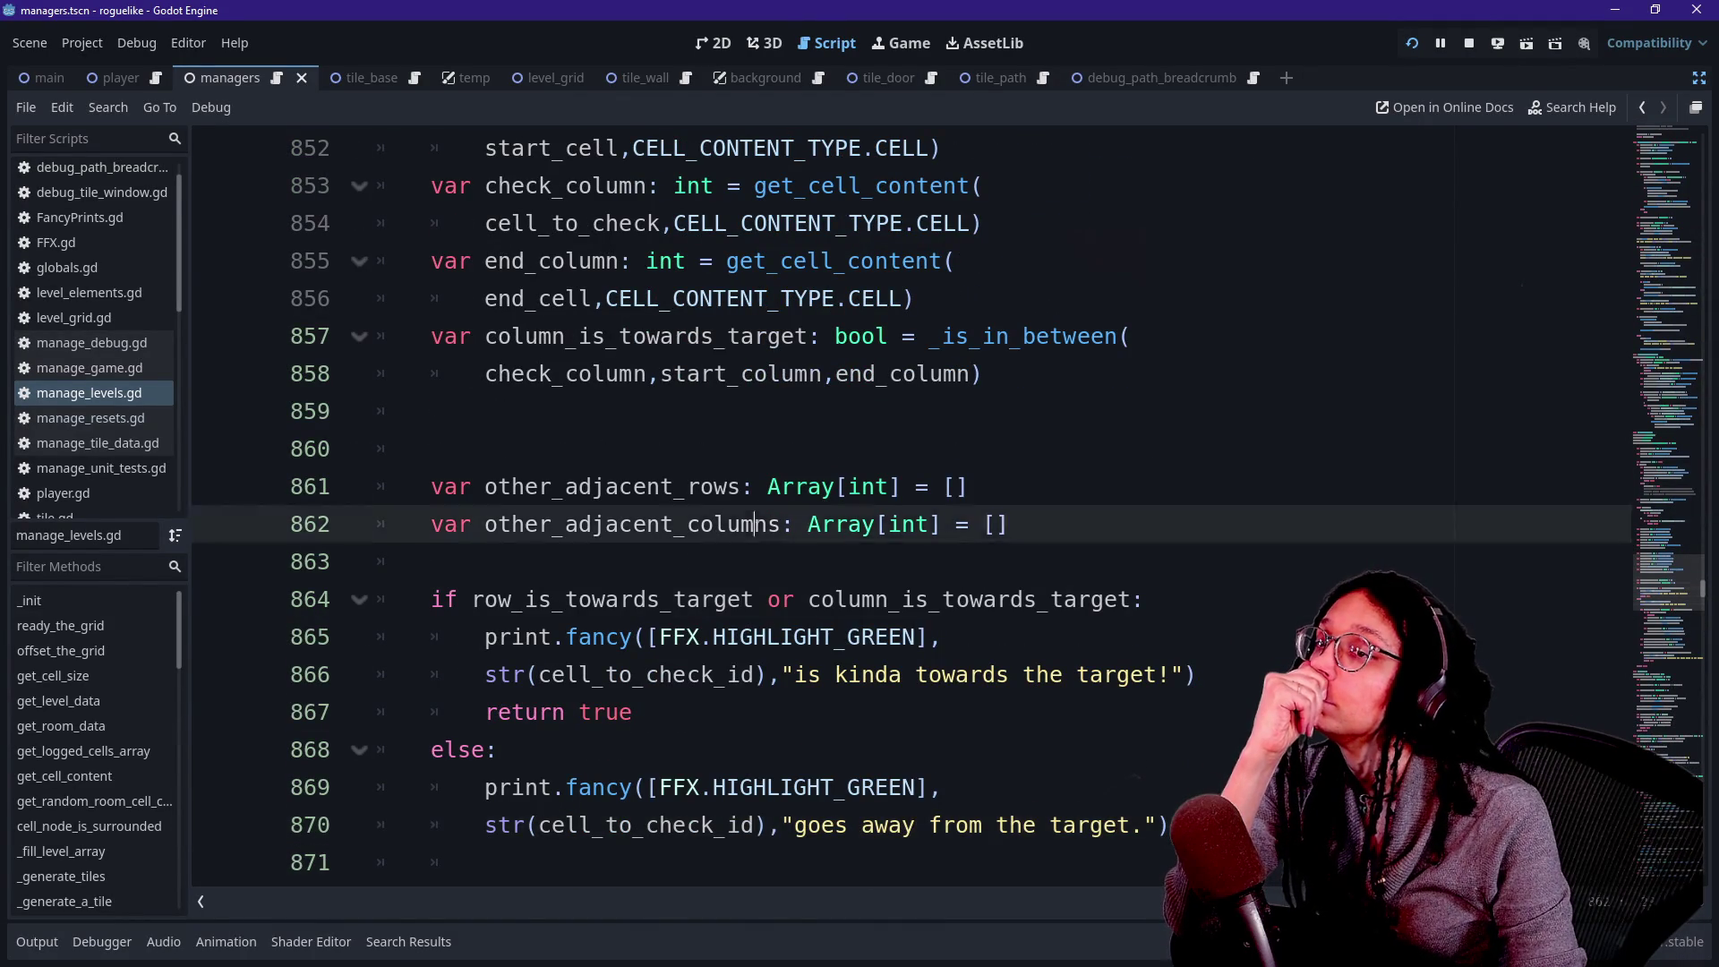
key(Up)
key(Up)
key(Up)
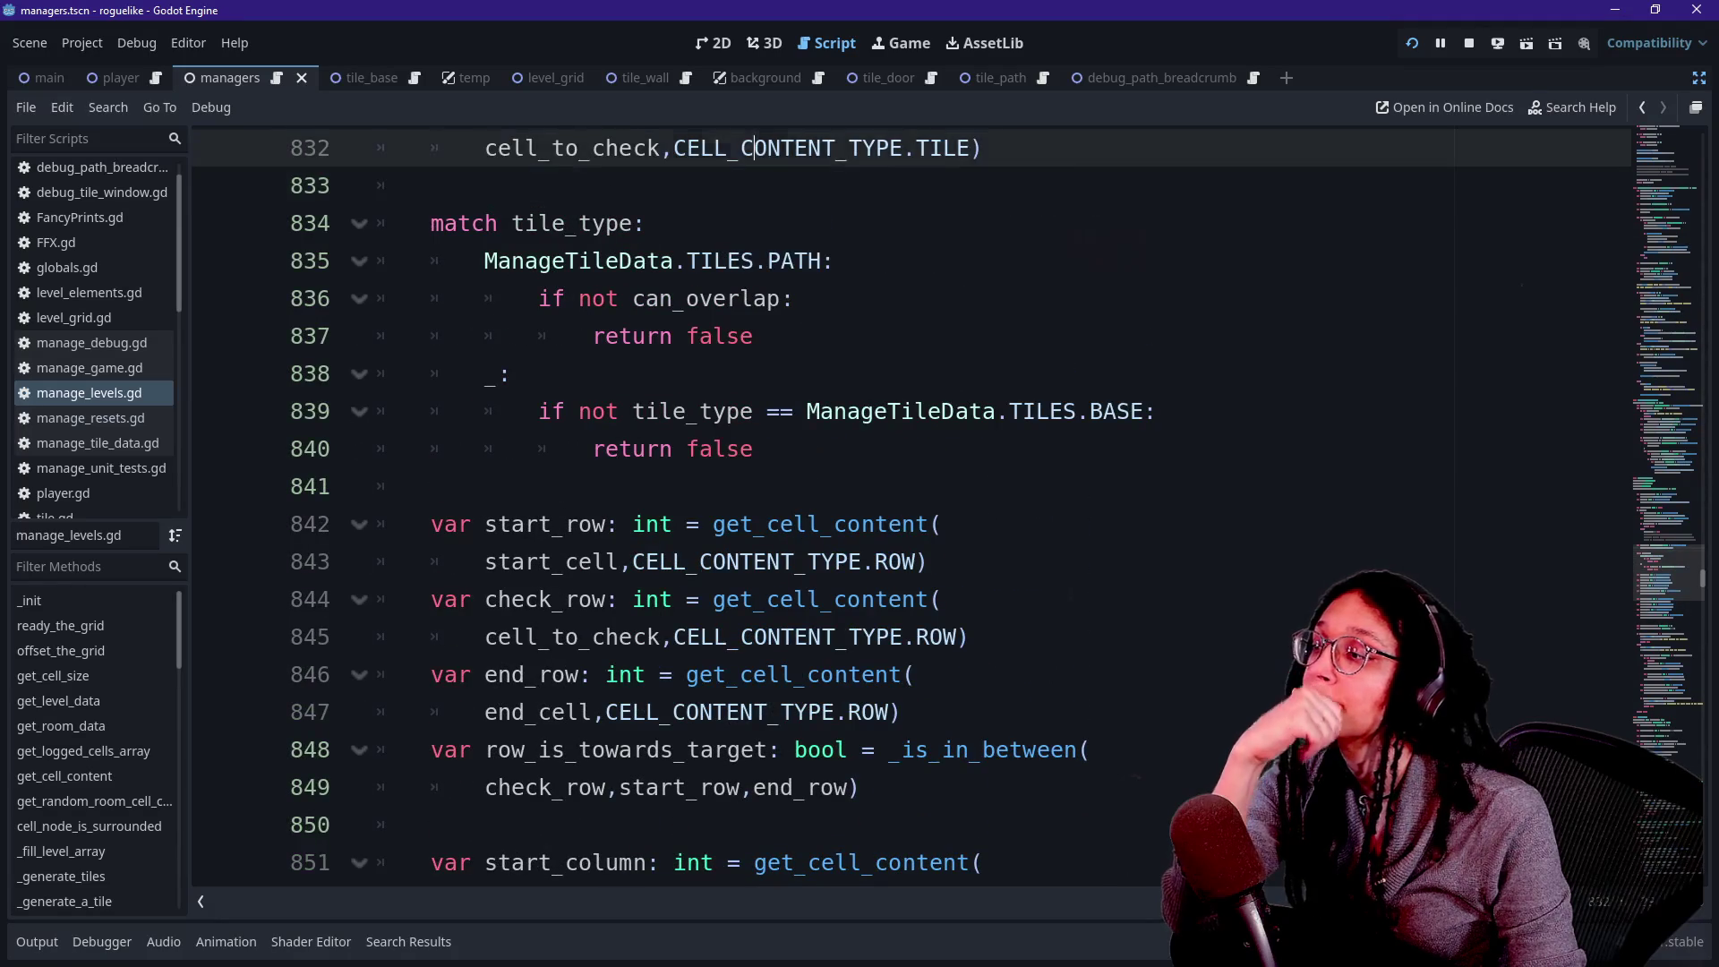
key(Up)
key(Up)
key(Up)
key(Up)
key(Up)
key(Up)
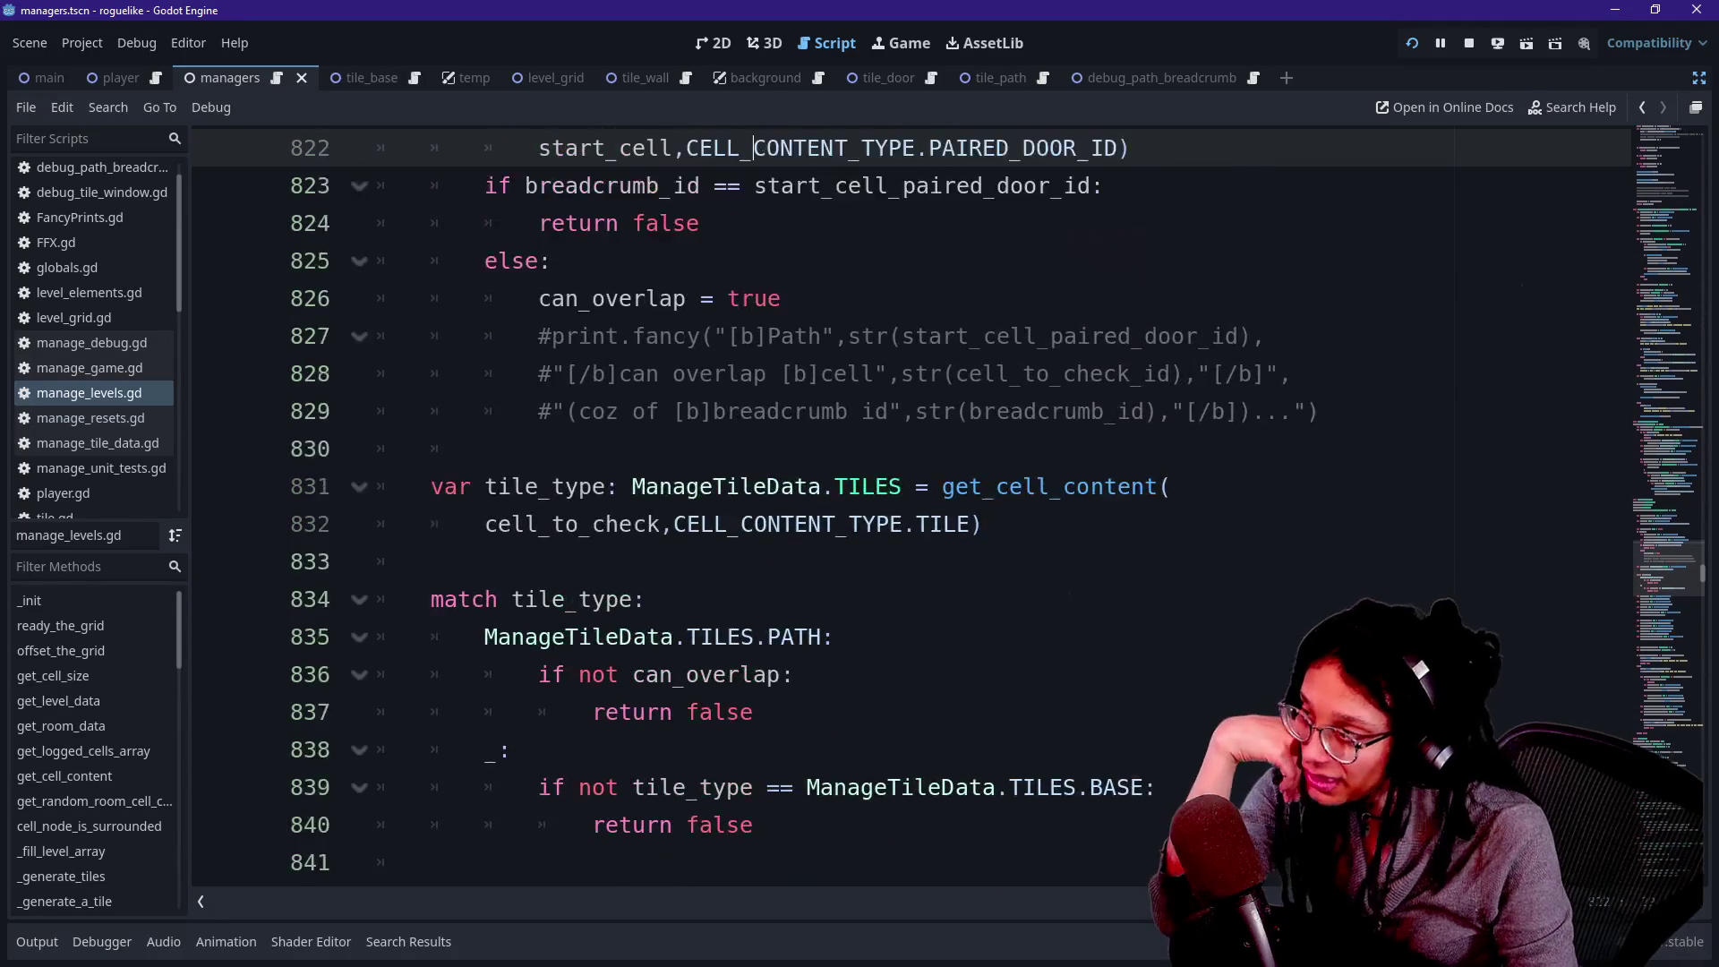
key(Up)
key(Up)
key(Up)
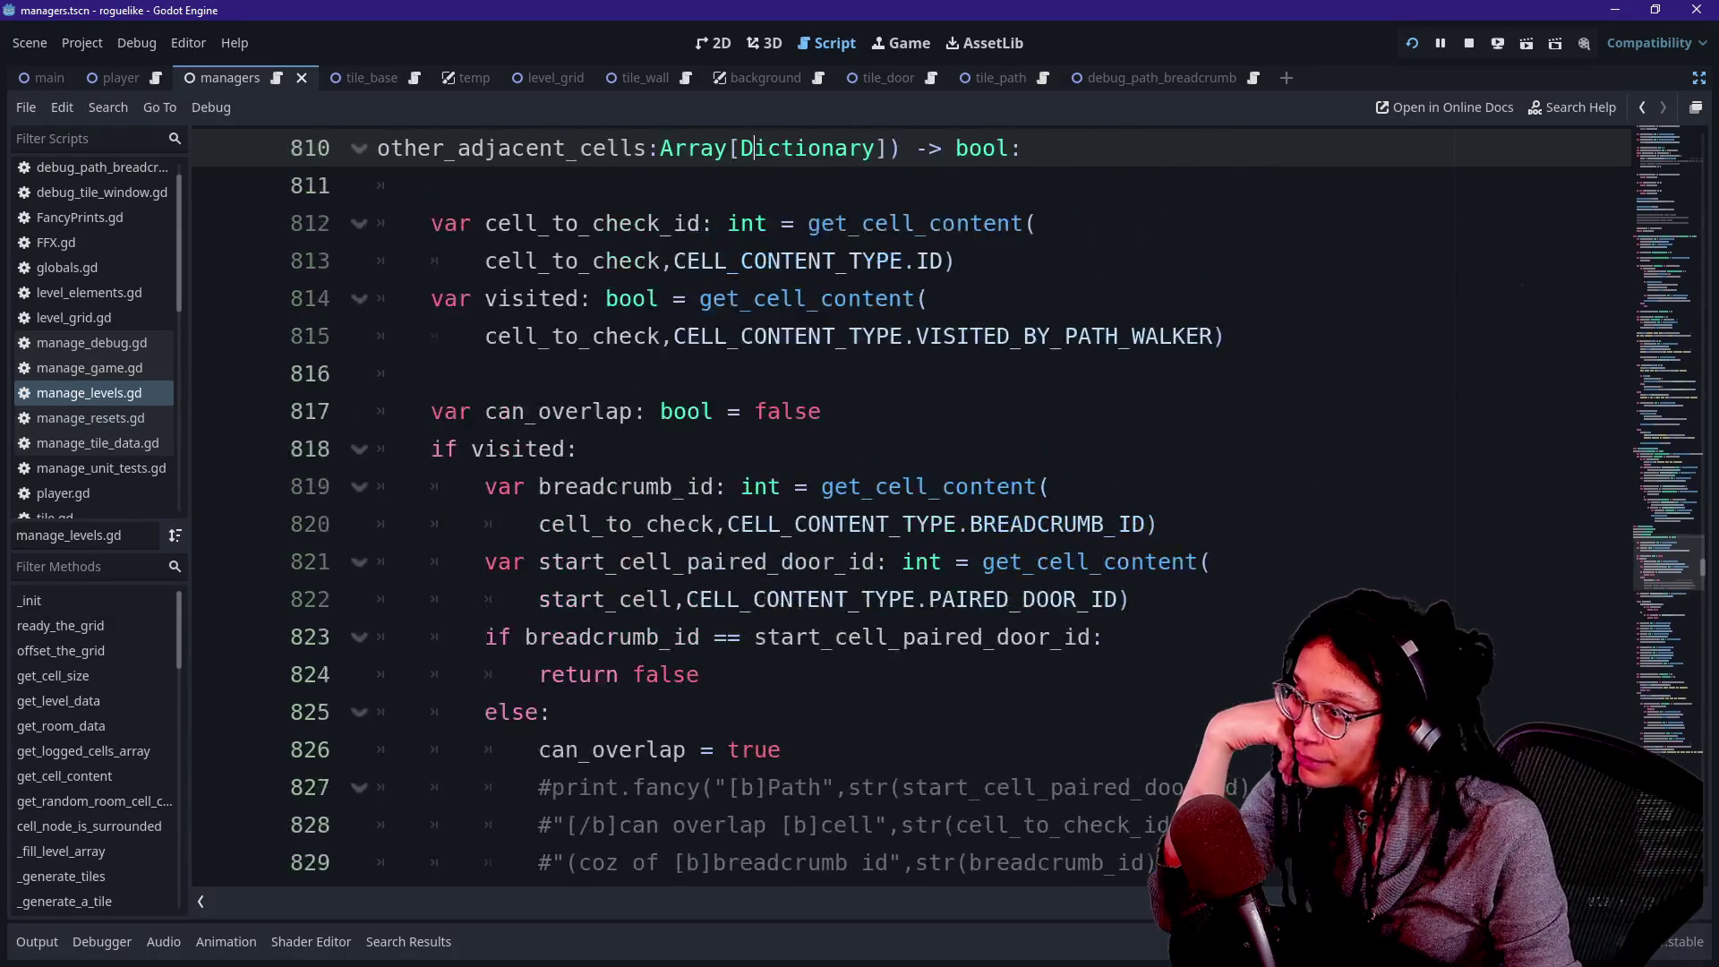
Inspect the bool return type on line 810 and the cell_to_check_id lookups below it
click(942, 335)
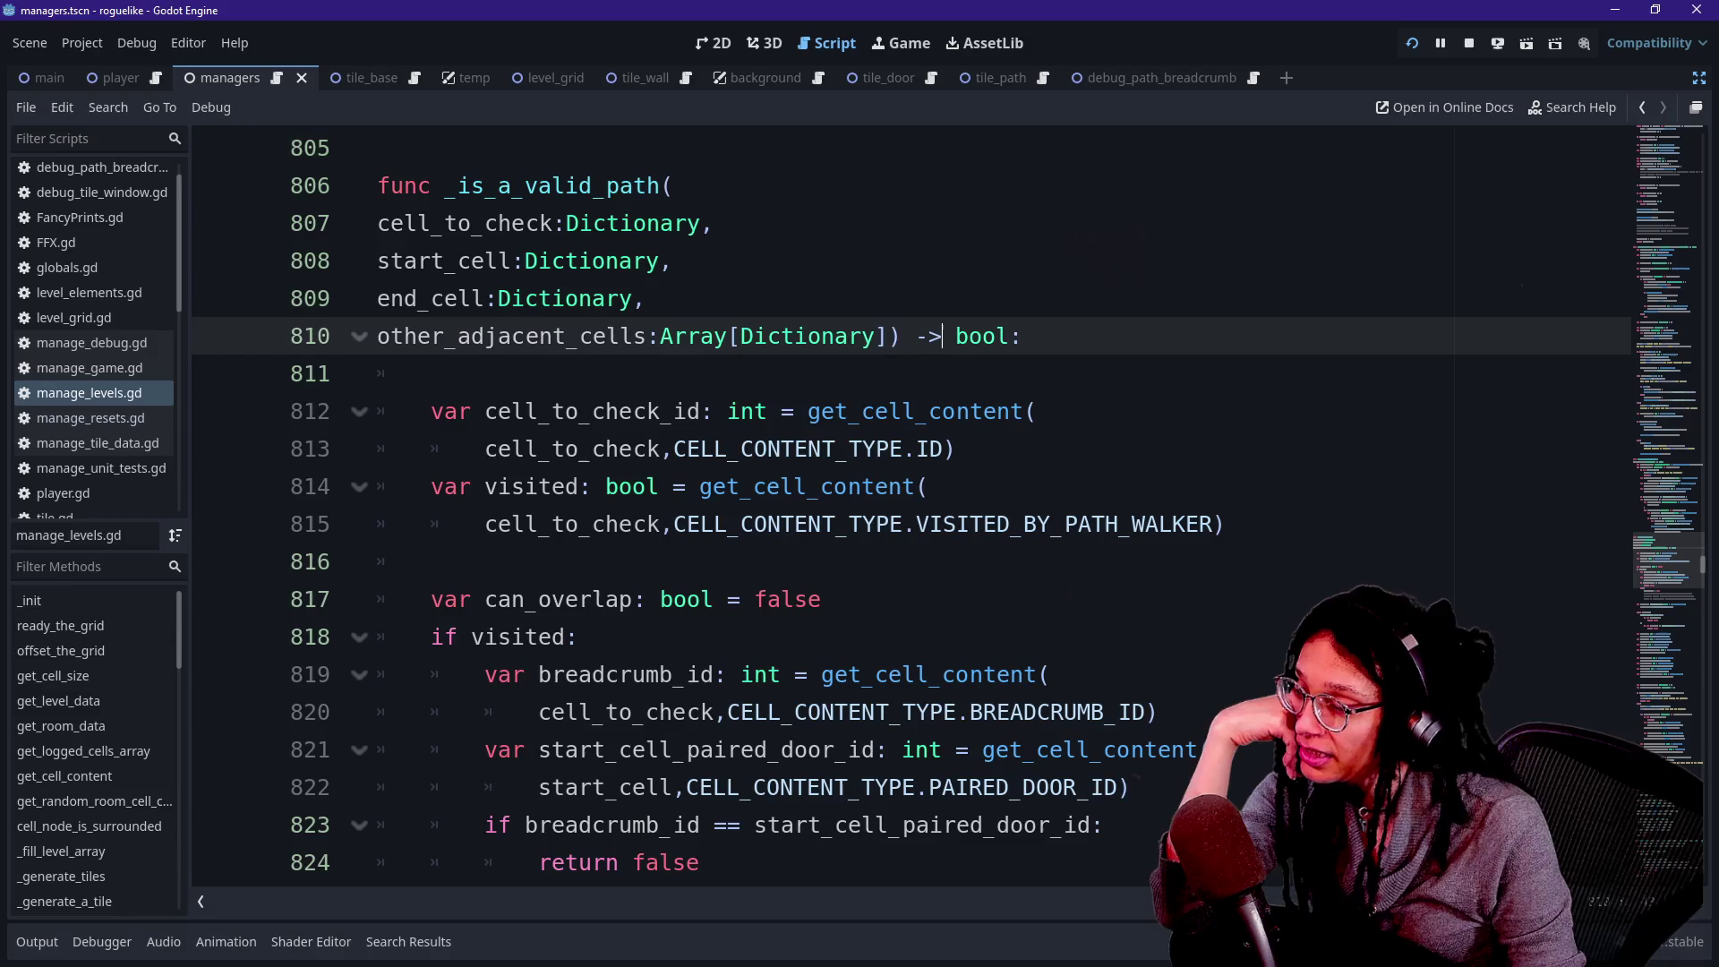
click(1006, 335)
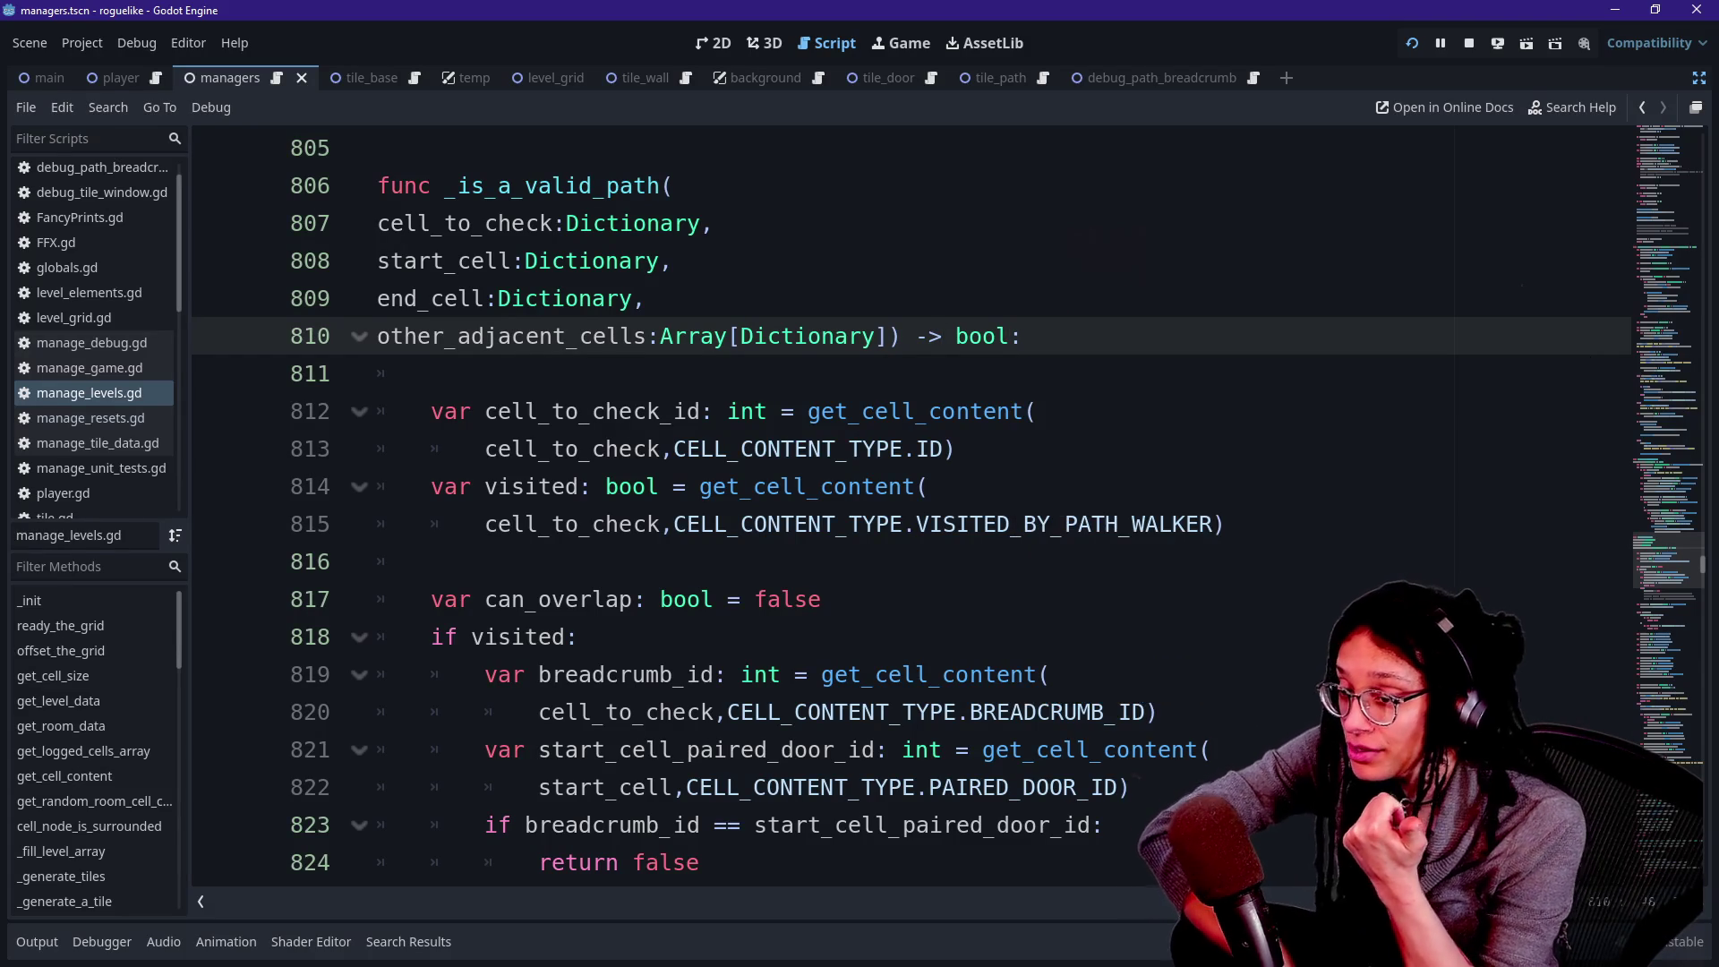
click(956, 449)
click(1036, 411)
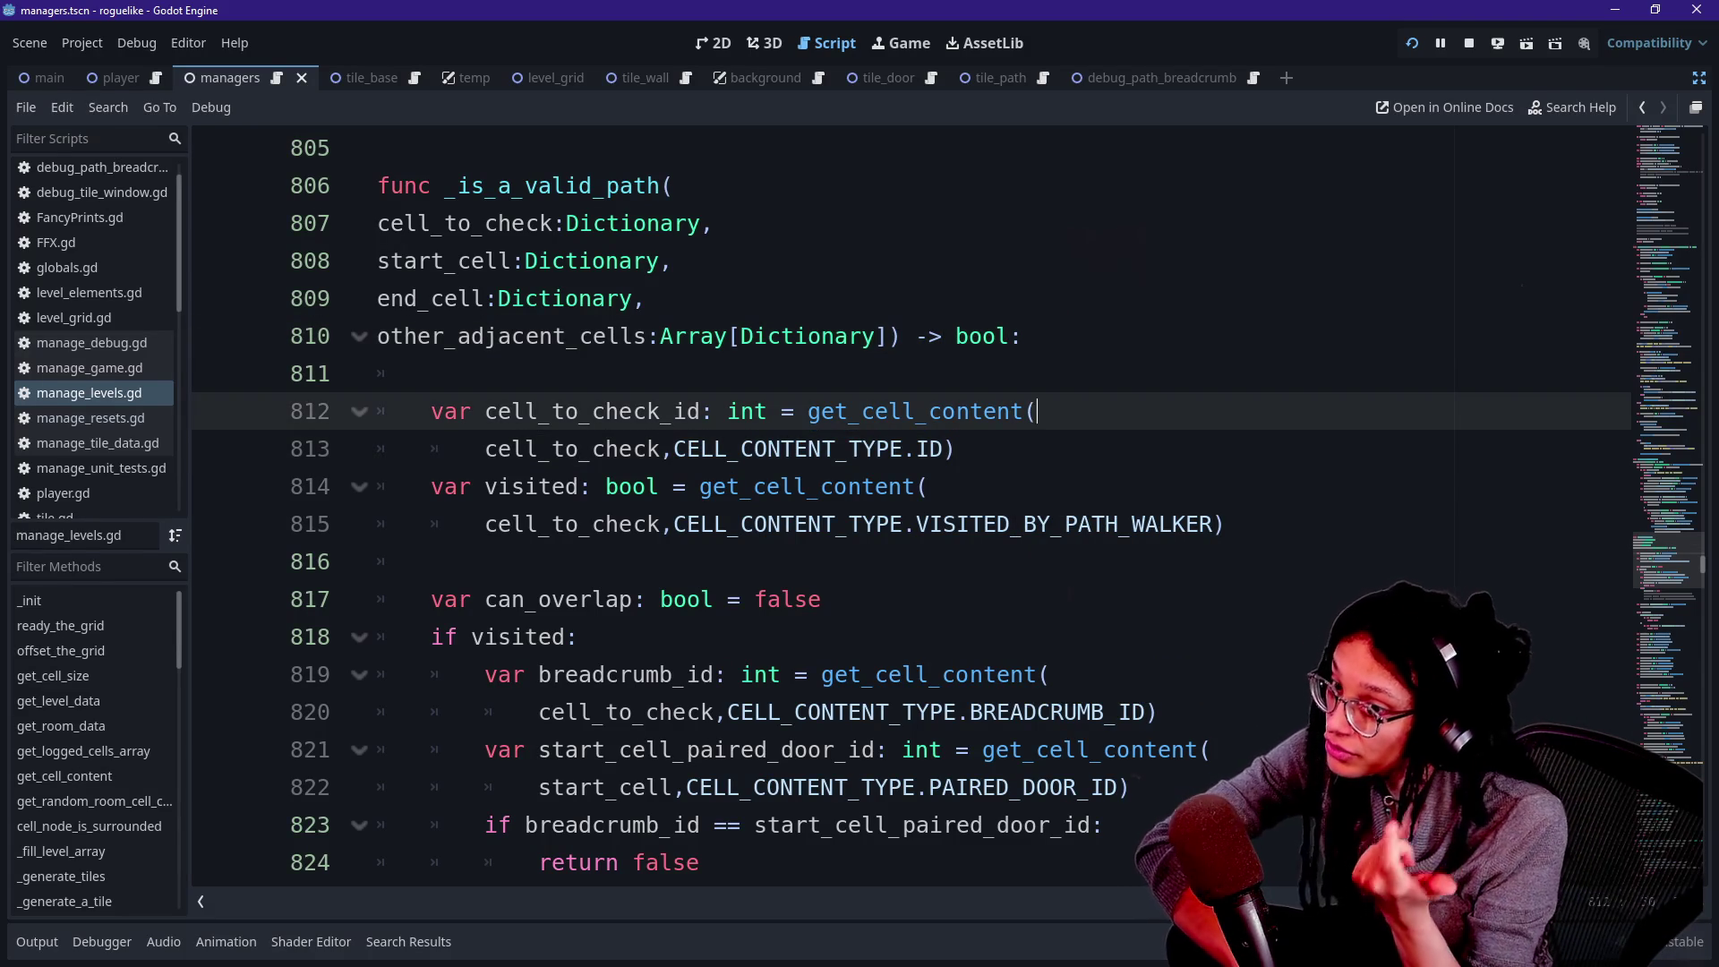
drag(1037, 411, 430, 373)
click(431, 374)
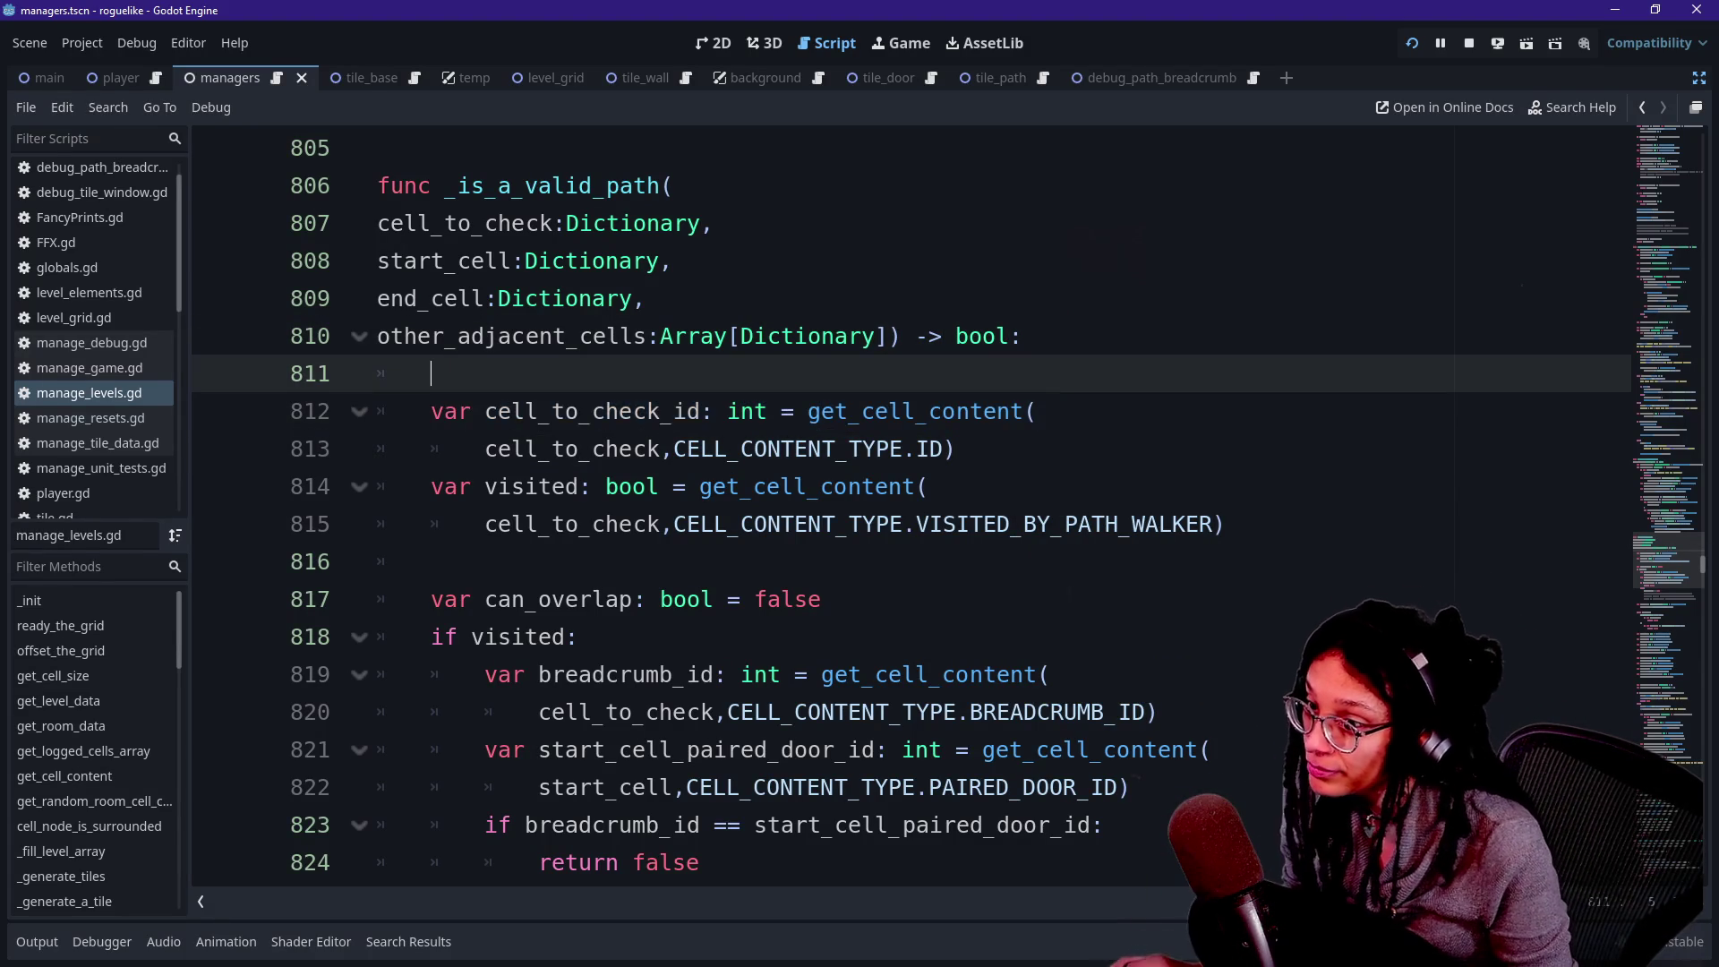
Go to the top of the file and add a blank line above the CELL_CONTENT_TYPE enum
mouse_move(1667, 562)
mouse_down()
mouse_move(1560, 148)
mouse_move(1545, 12)
mouse_move(1582, 269)
mouse_move(1570, 195)
mouse_up()
click(1164, 349)
scroll(1164, 349, up, 6)
scroll(768, 387, up, 7)
click(768, 387)
scroll(768, 387, up, 3)
click(1132, 386)
key(Return)
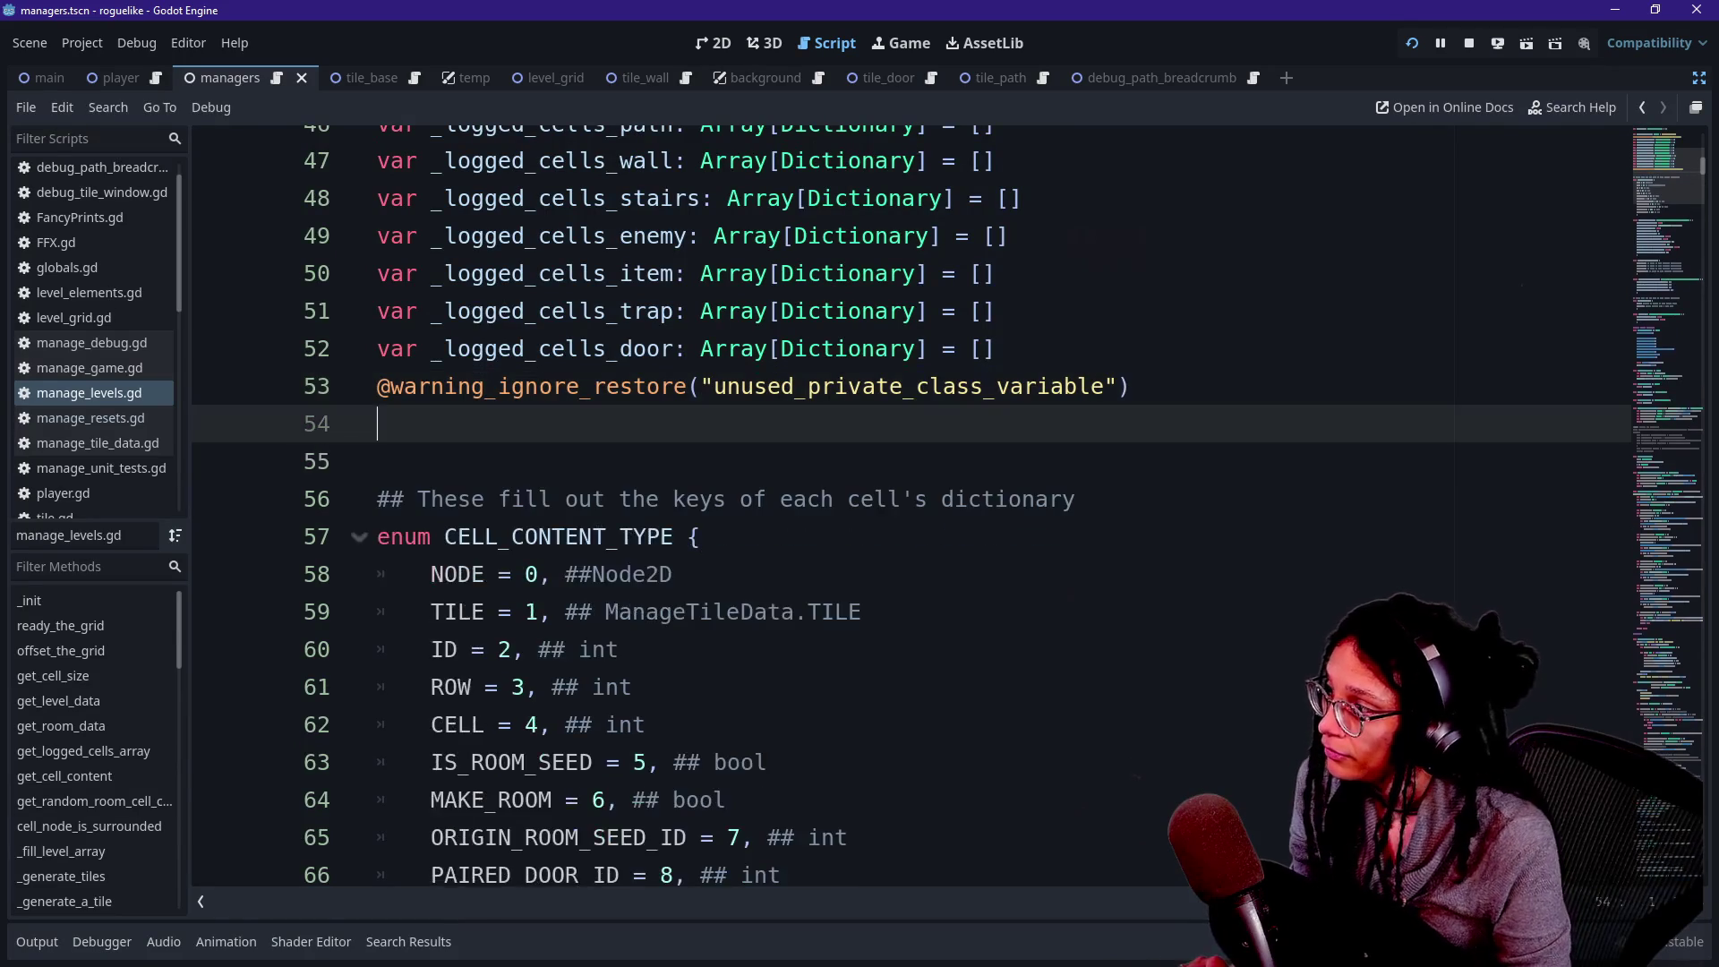
text(v)
key(BackSpace)
key(Return)
text(va)
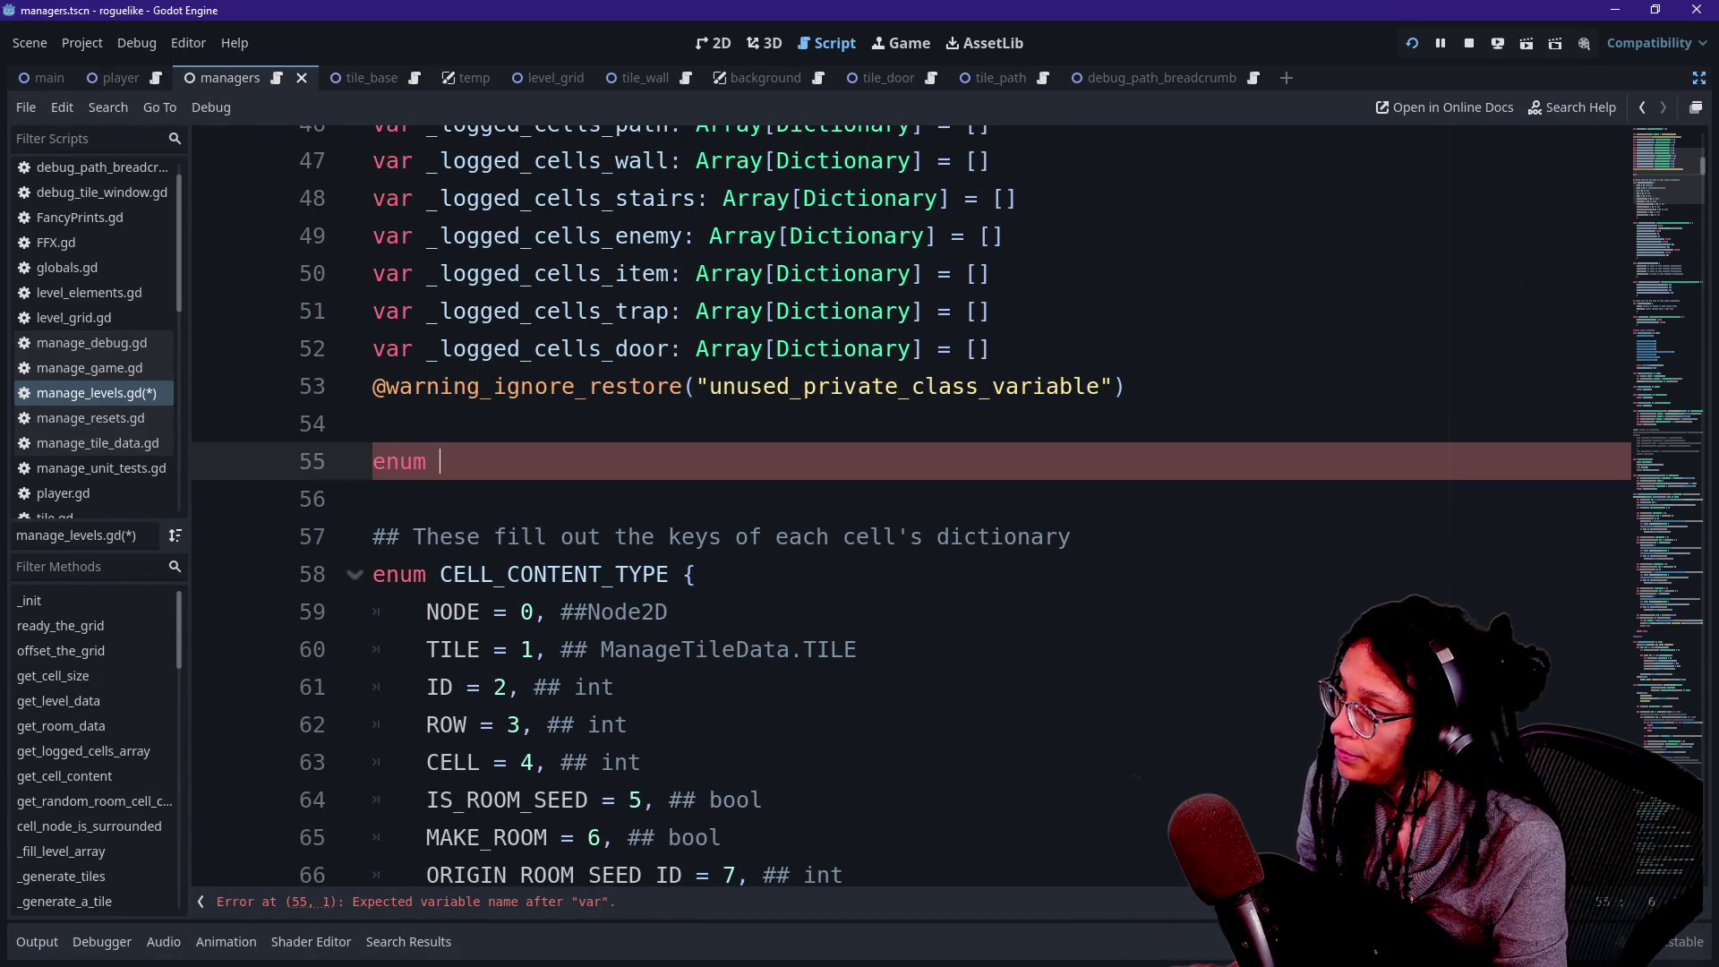
text( PATH_PRIORITY {)
key(Return)
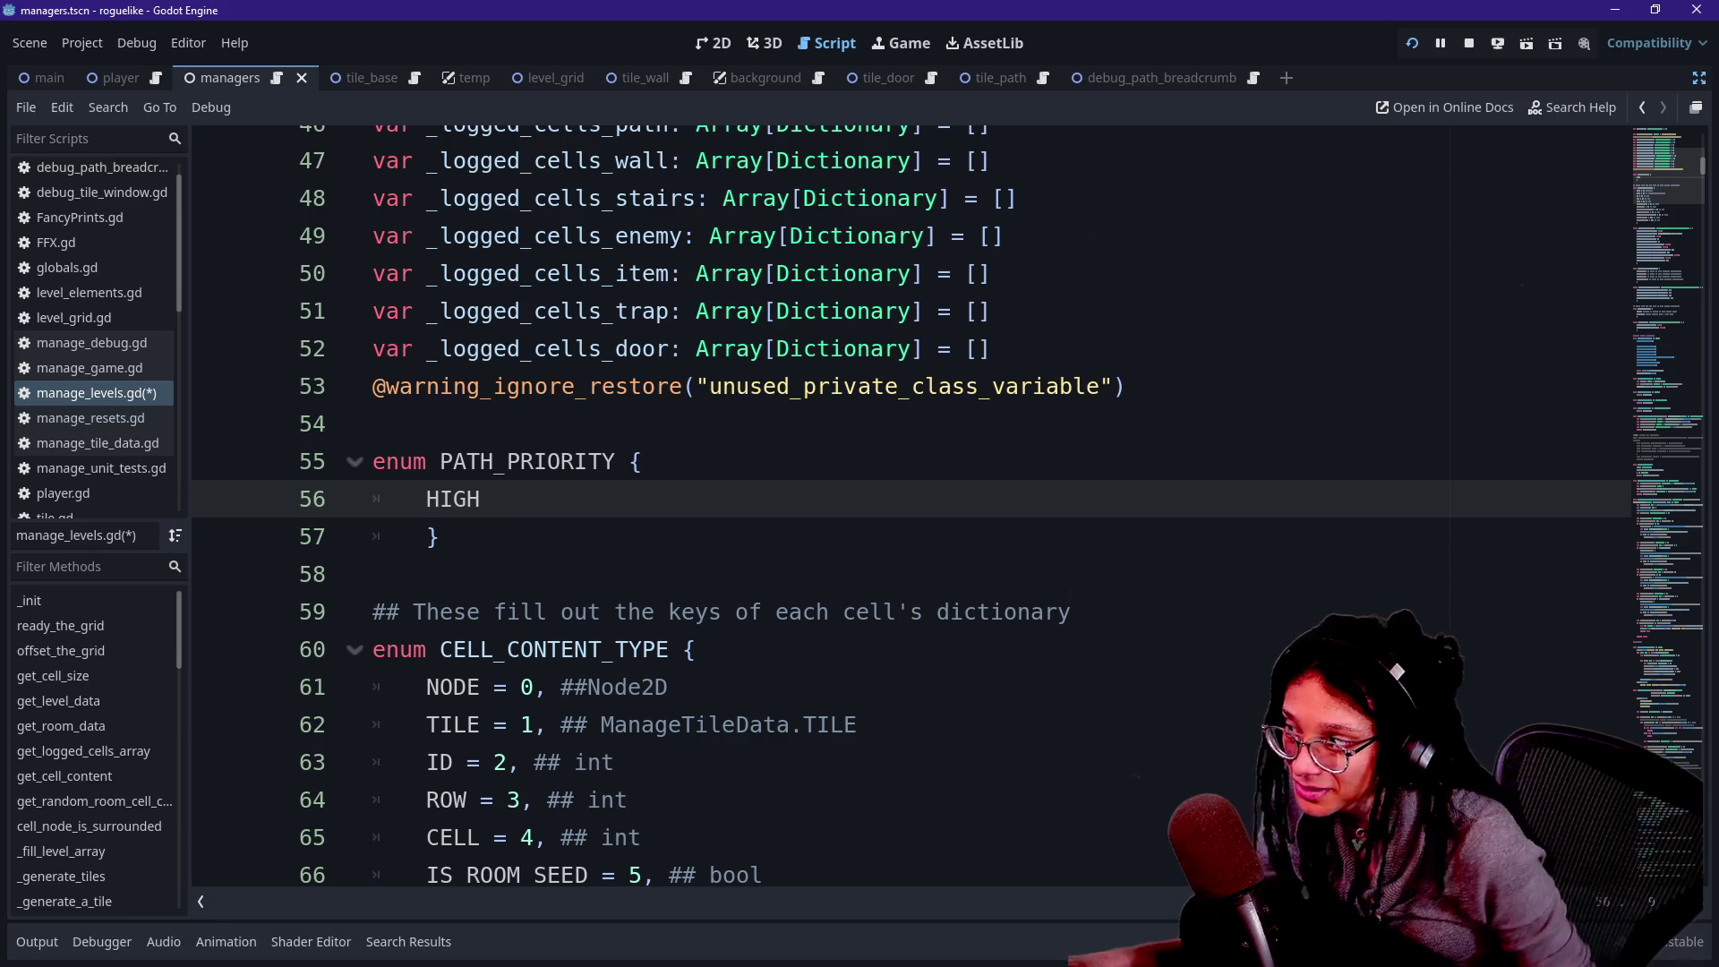
drag(443, 537, 648, 461)
key(BackSpace)
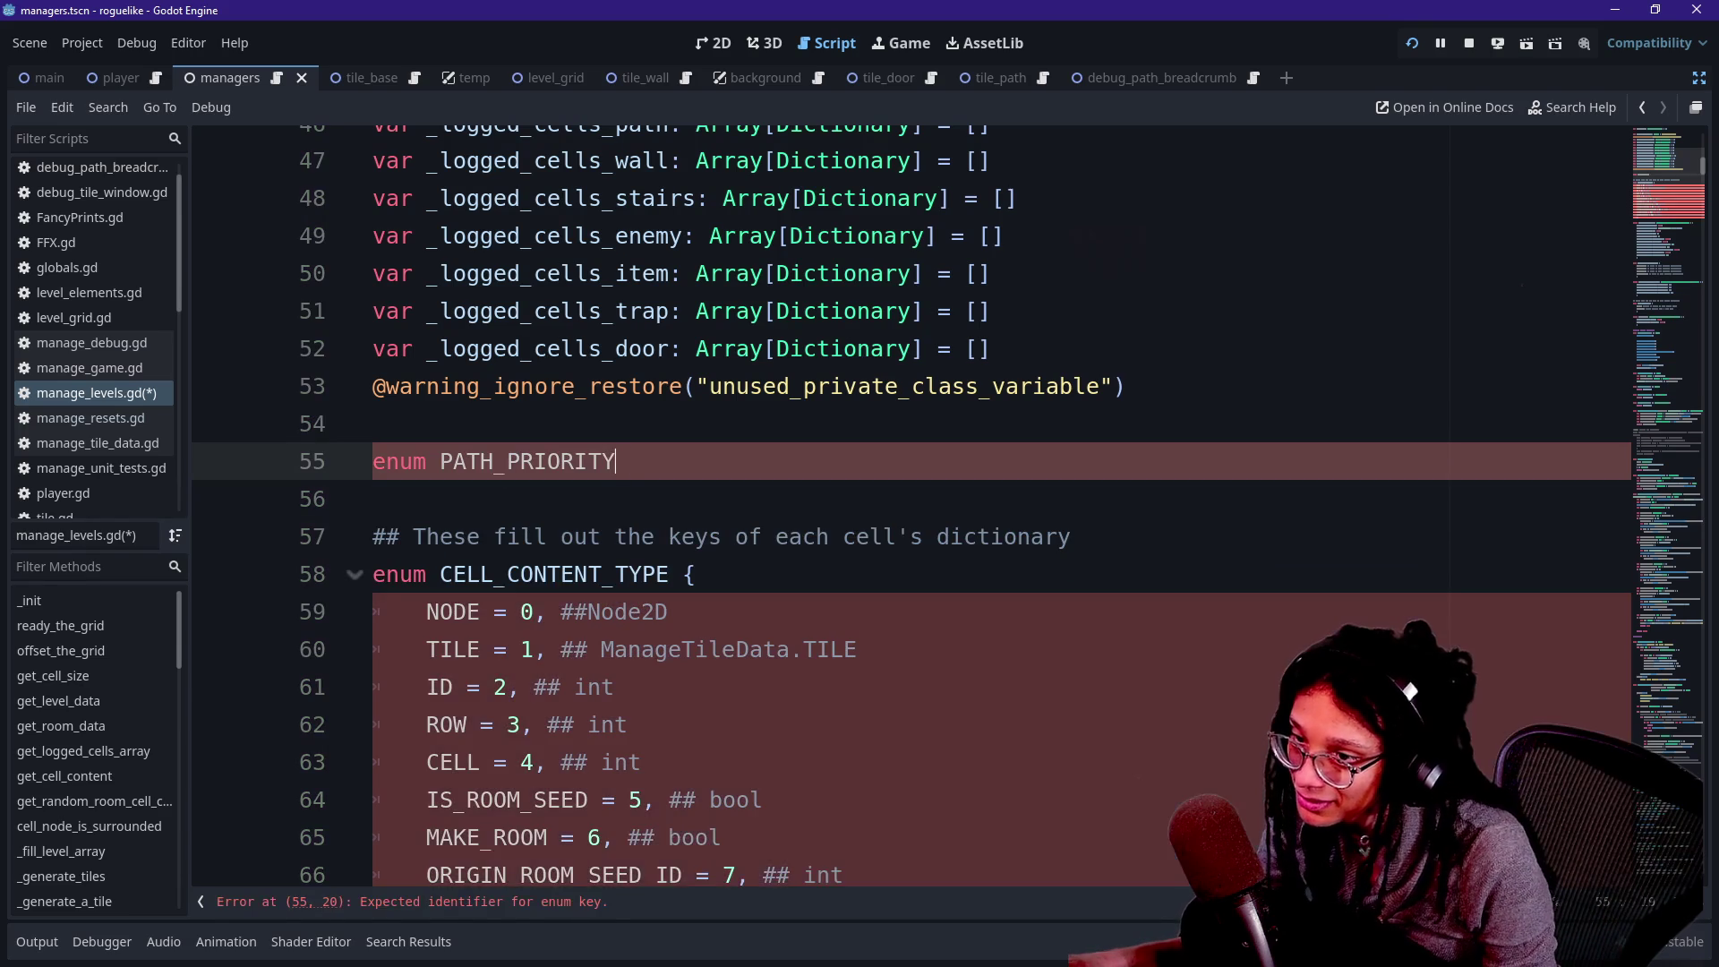
key(BackSpace)
key(BackSpace)
key(BackSpace)
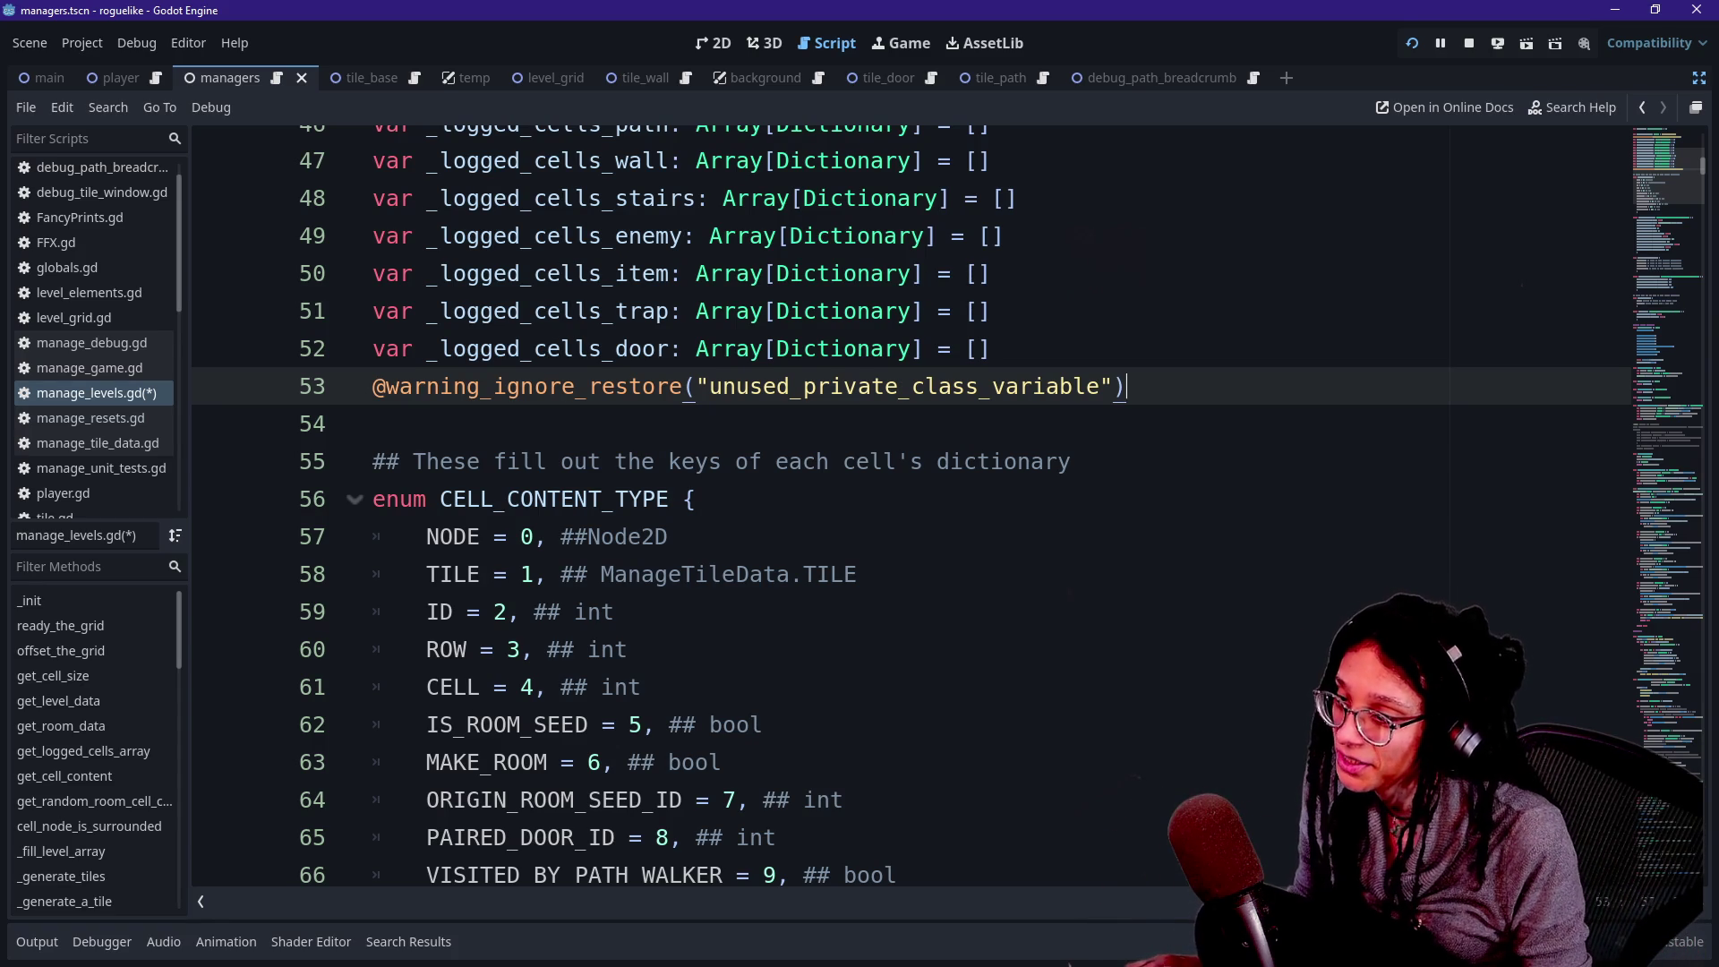
click(1664, 420)
Find func _is_a_valid_path via the '_is_a' search and change its return type from bool to int
click(1660, 464)
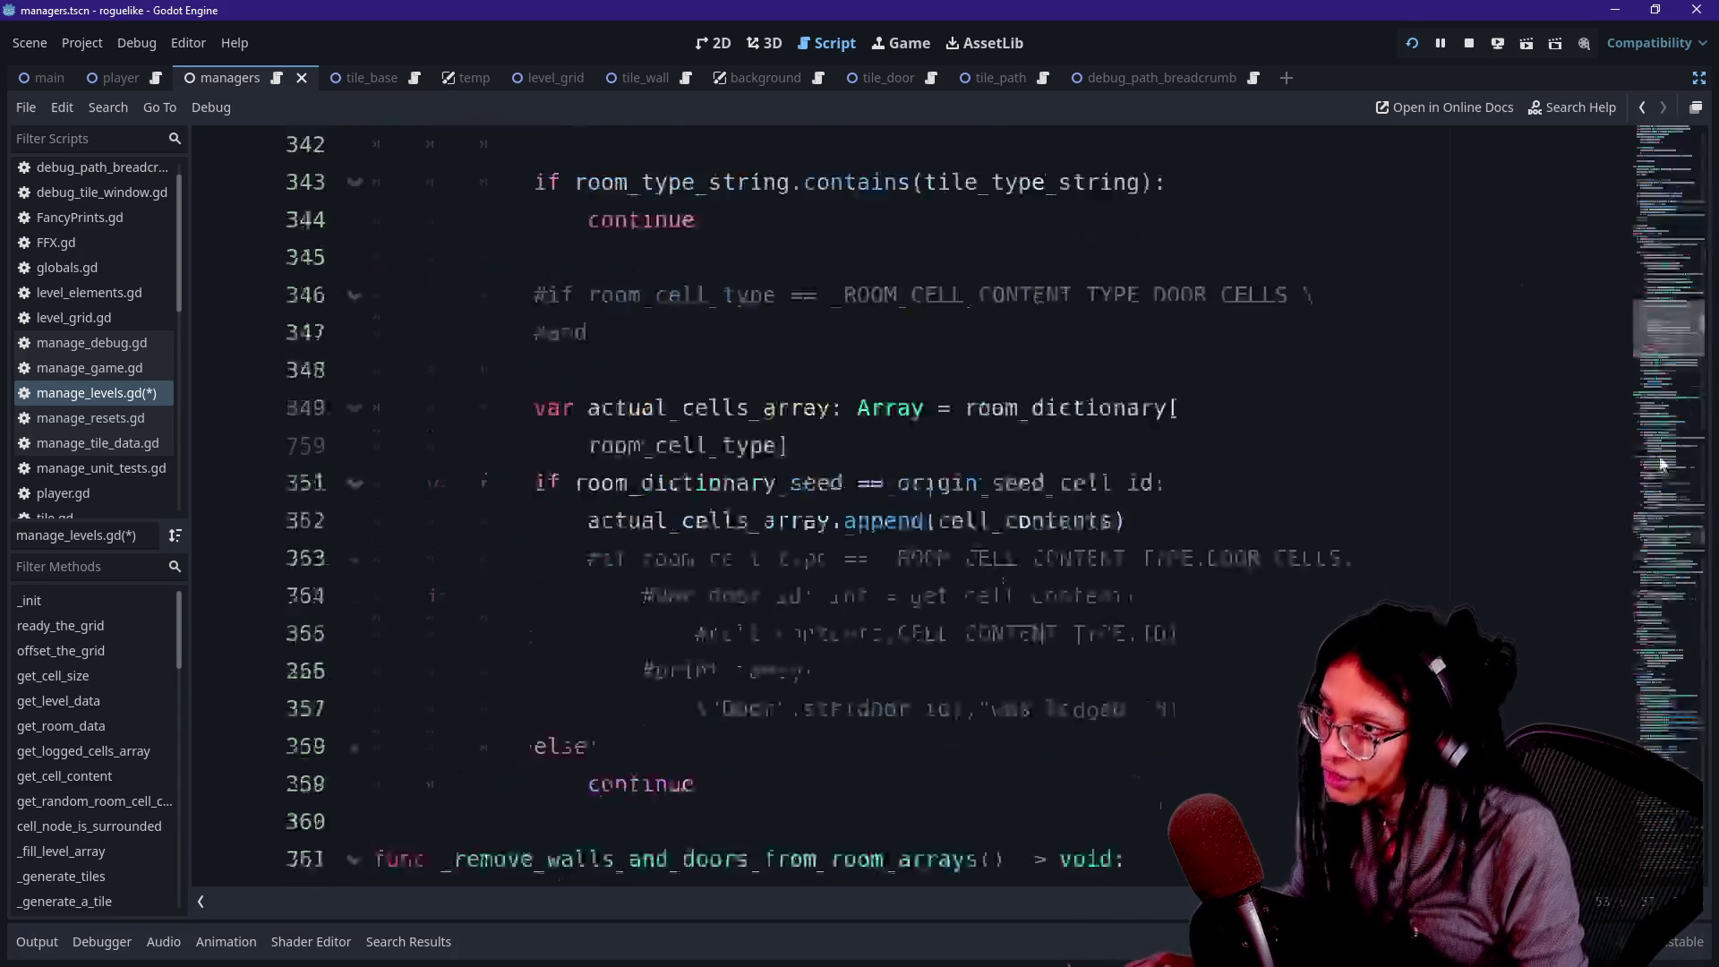
click(1667, 582)
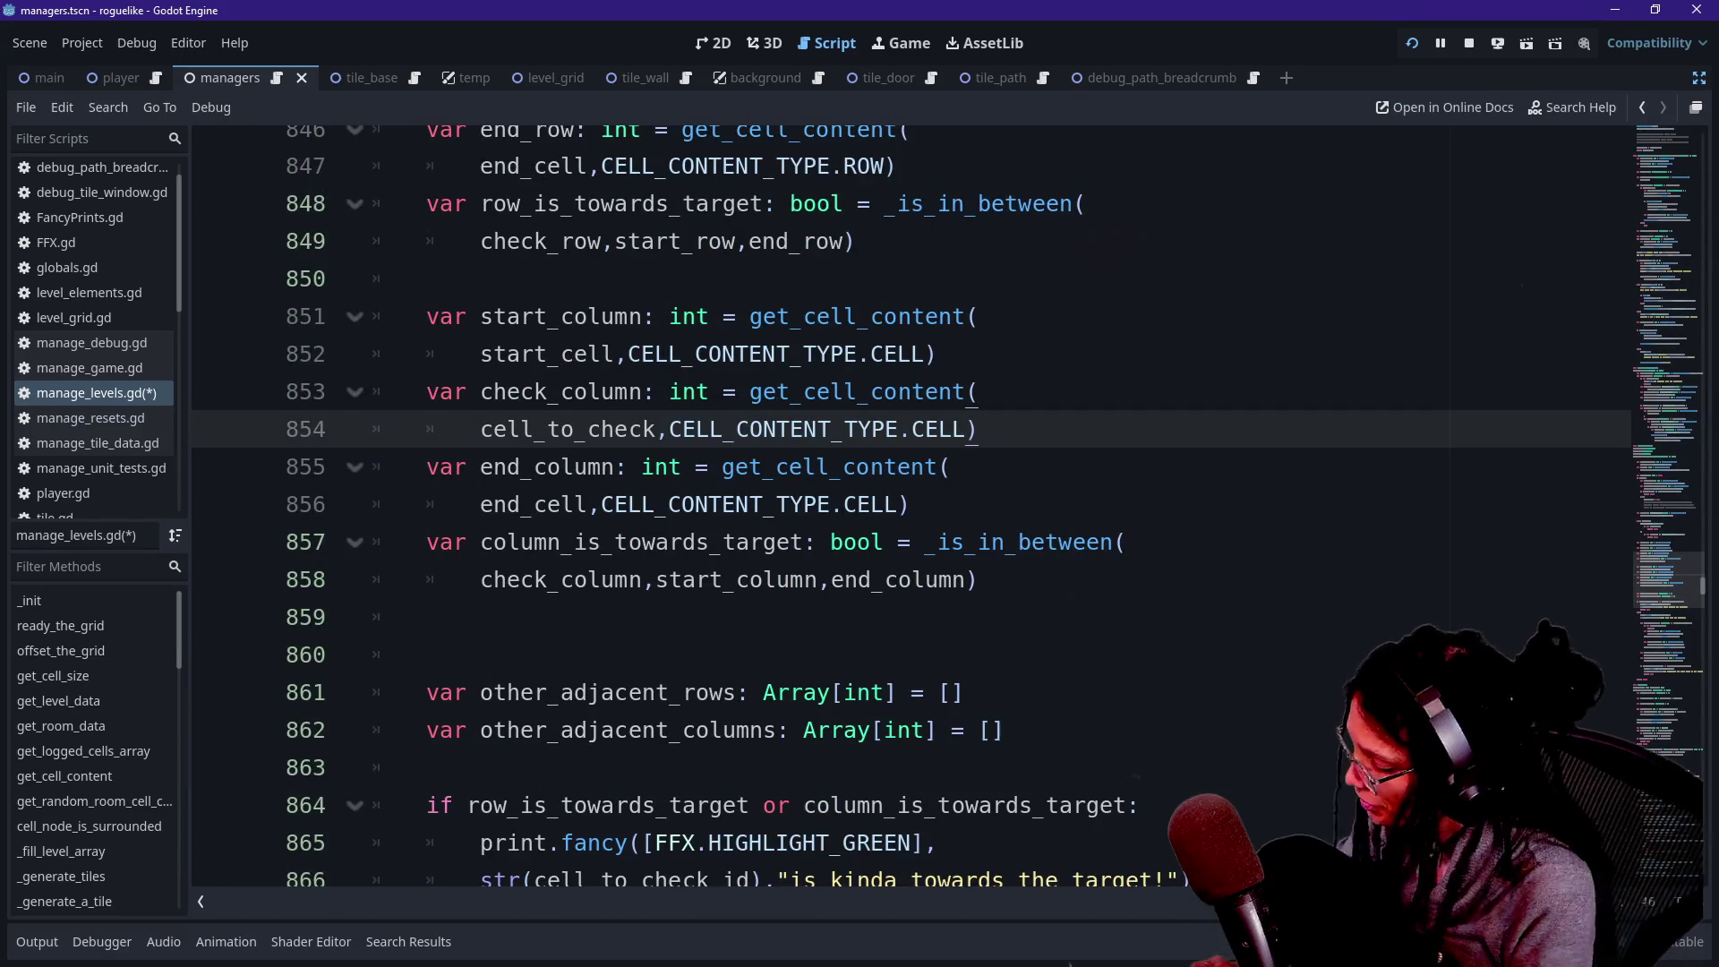
key(ctrl+f)
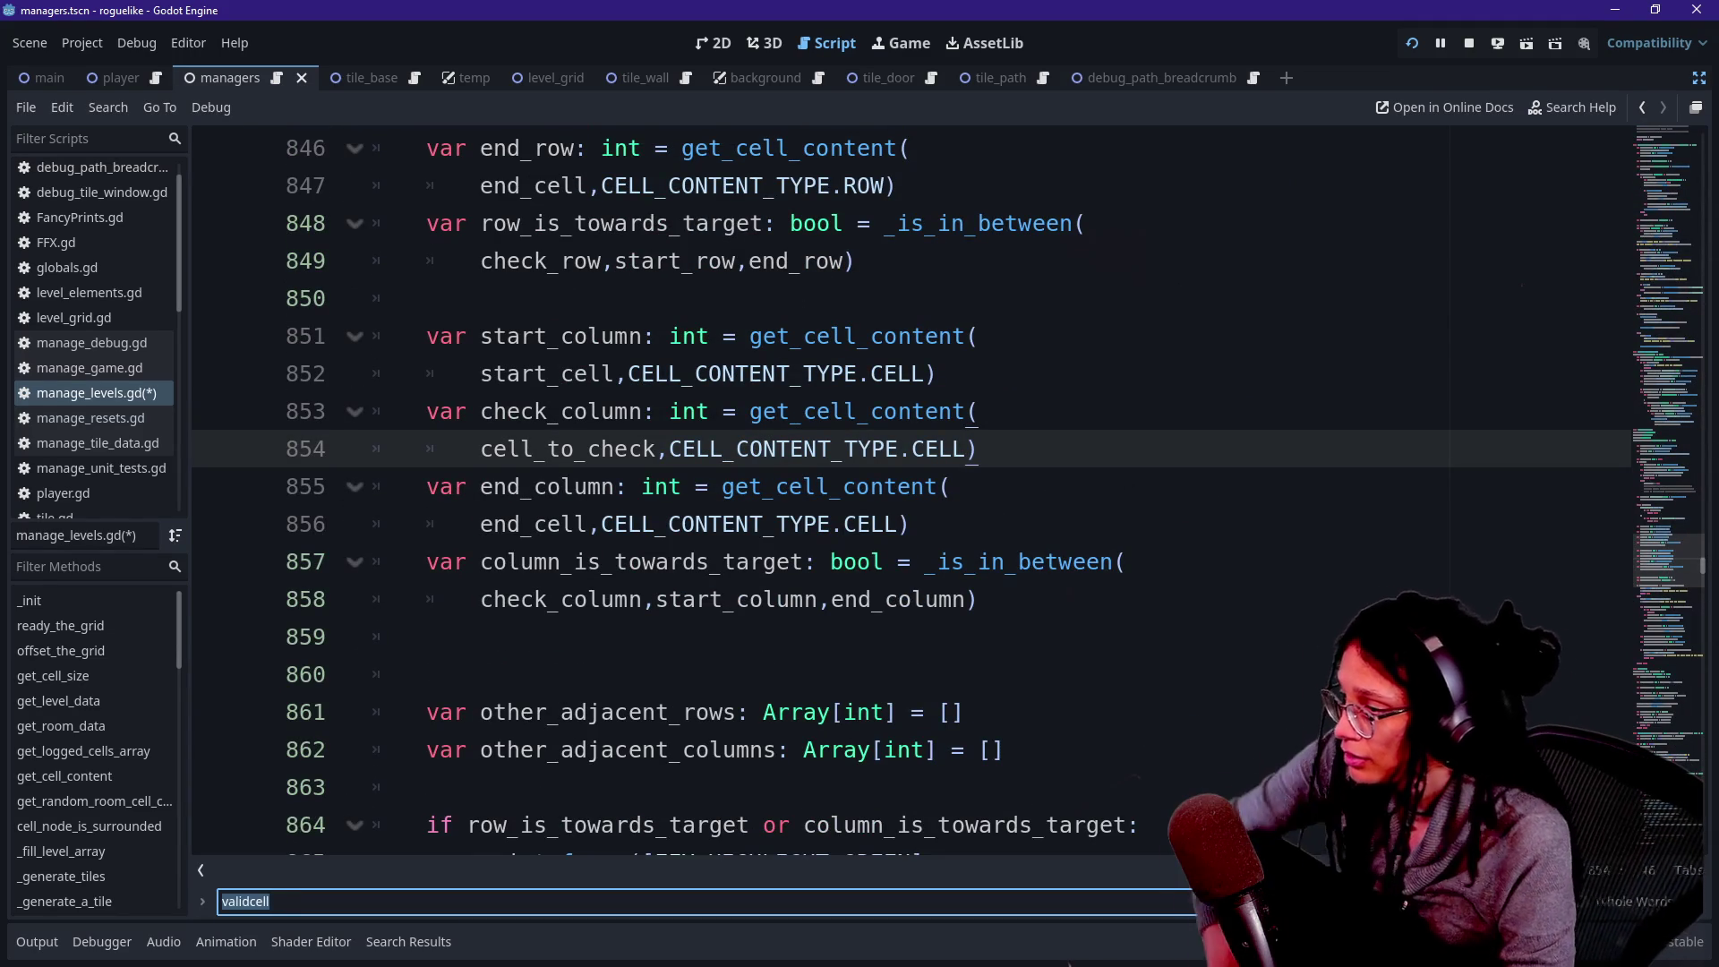
text(_i)
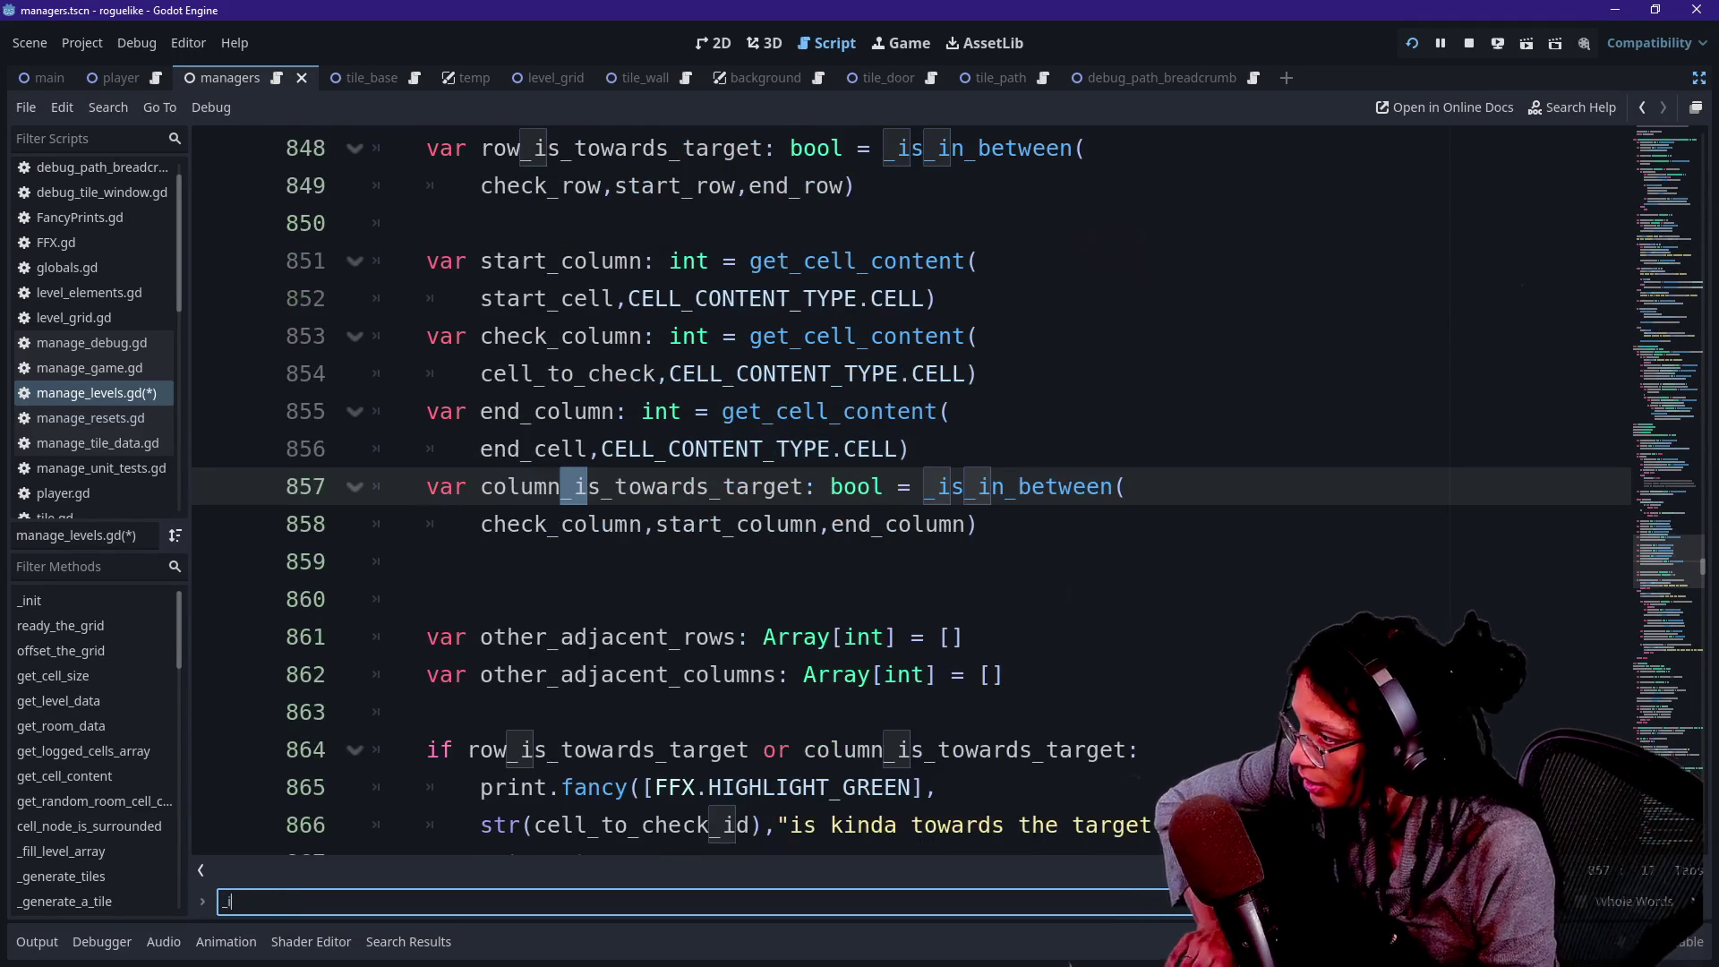
text(s_a)
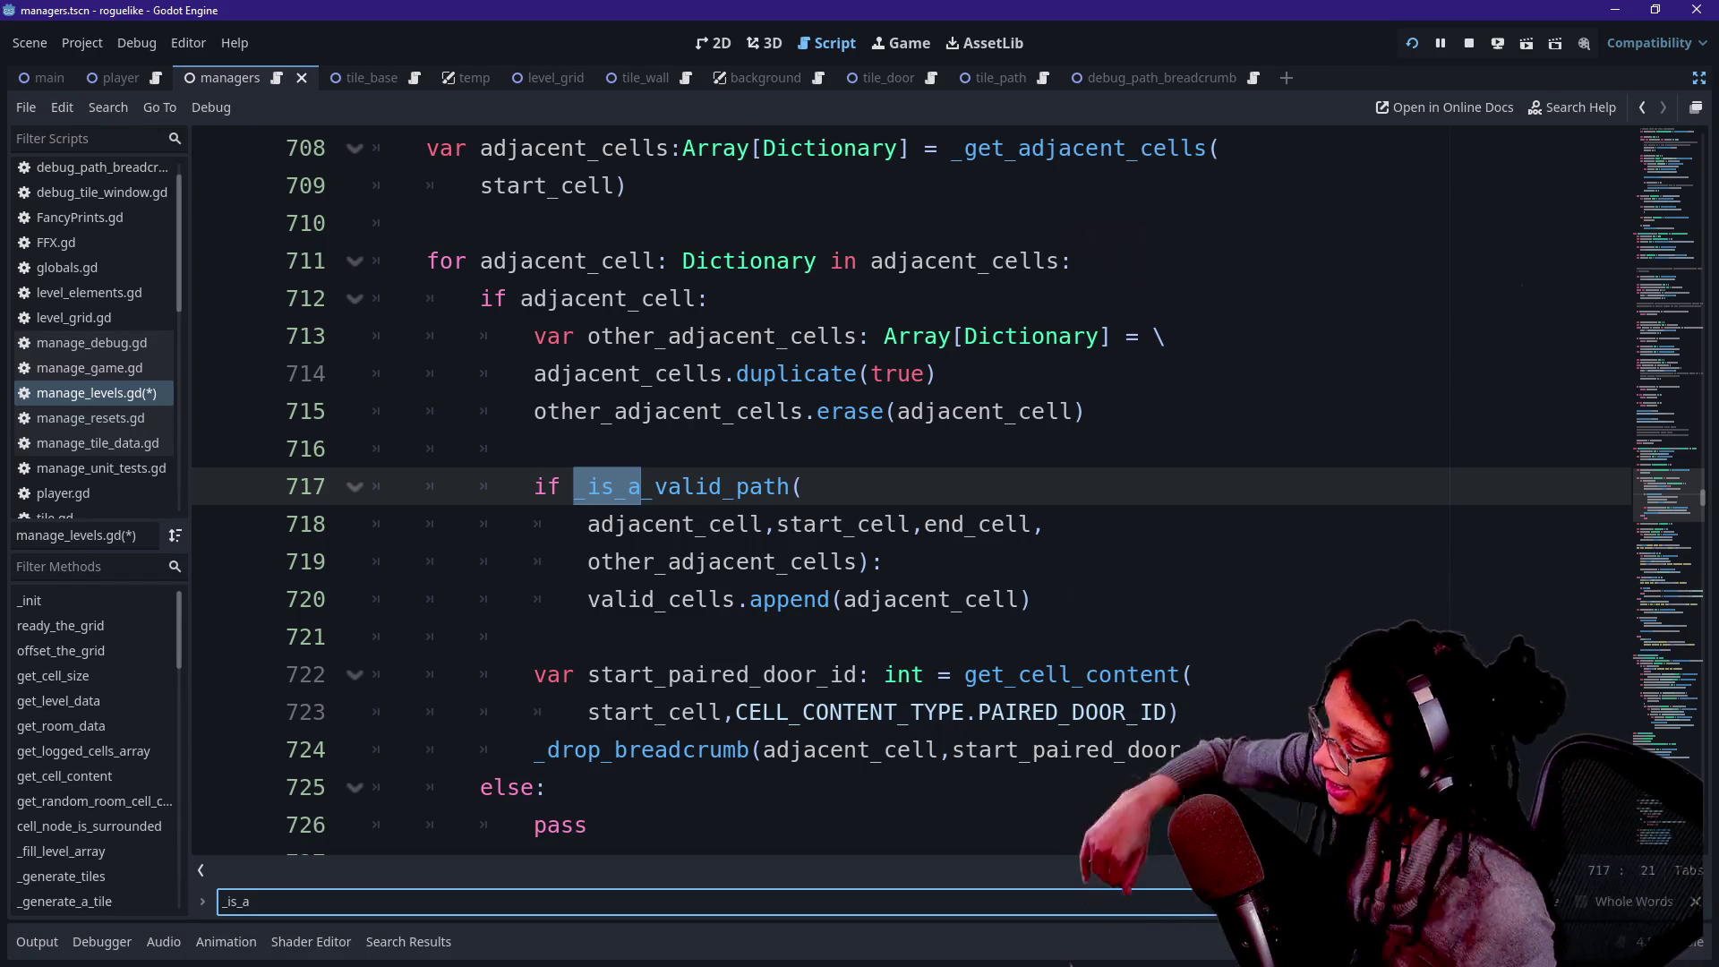
key(Return)
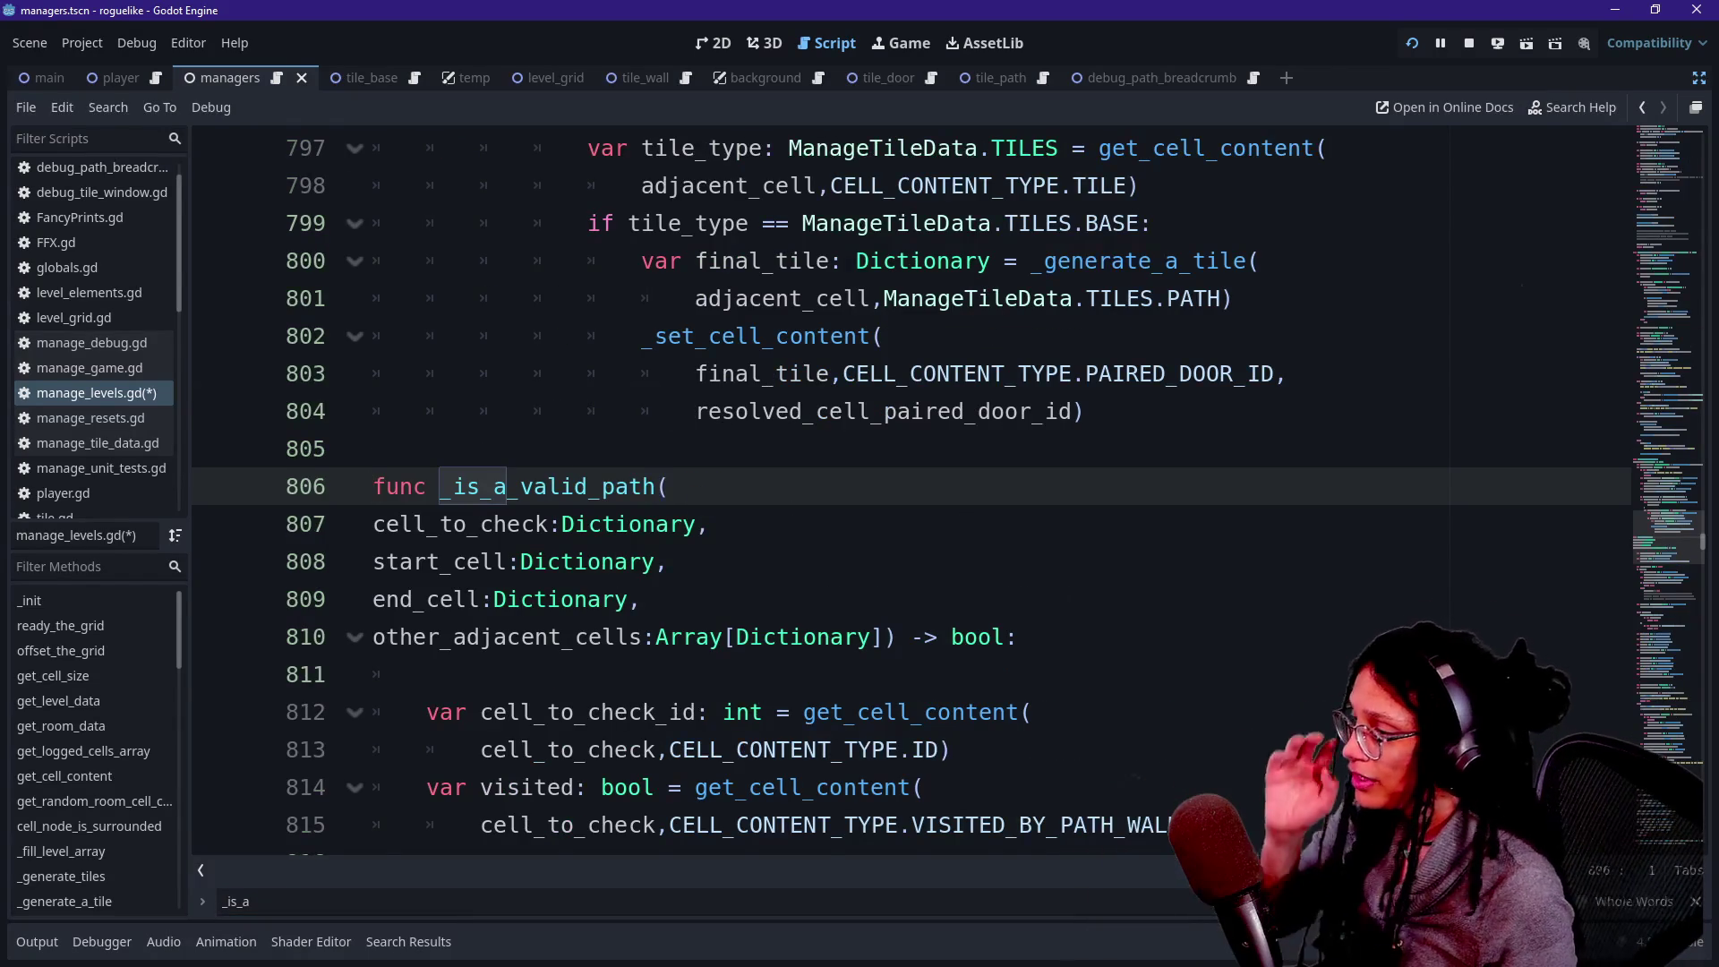
scroll(895, 492, down, 1)
double_click(982, 524)
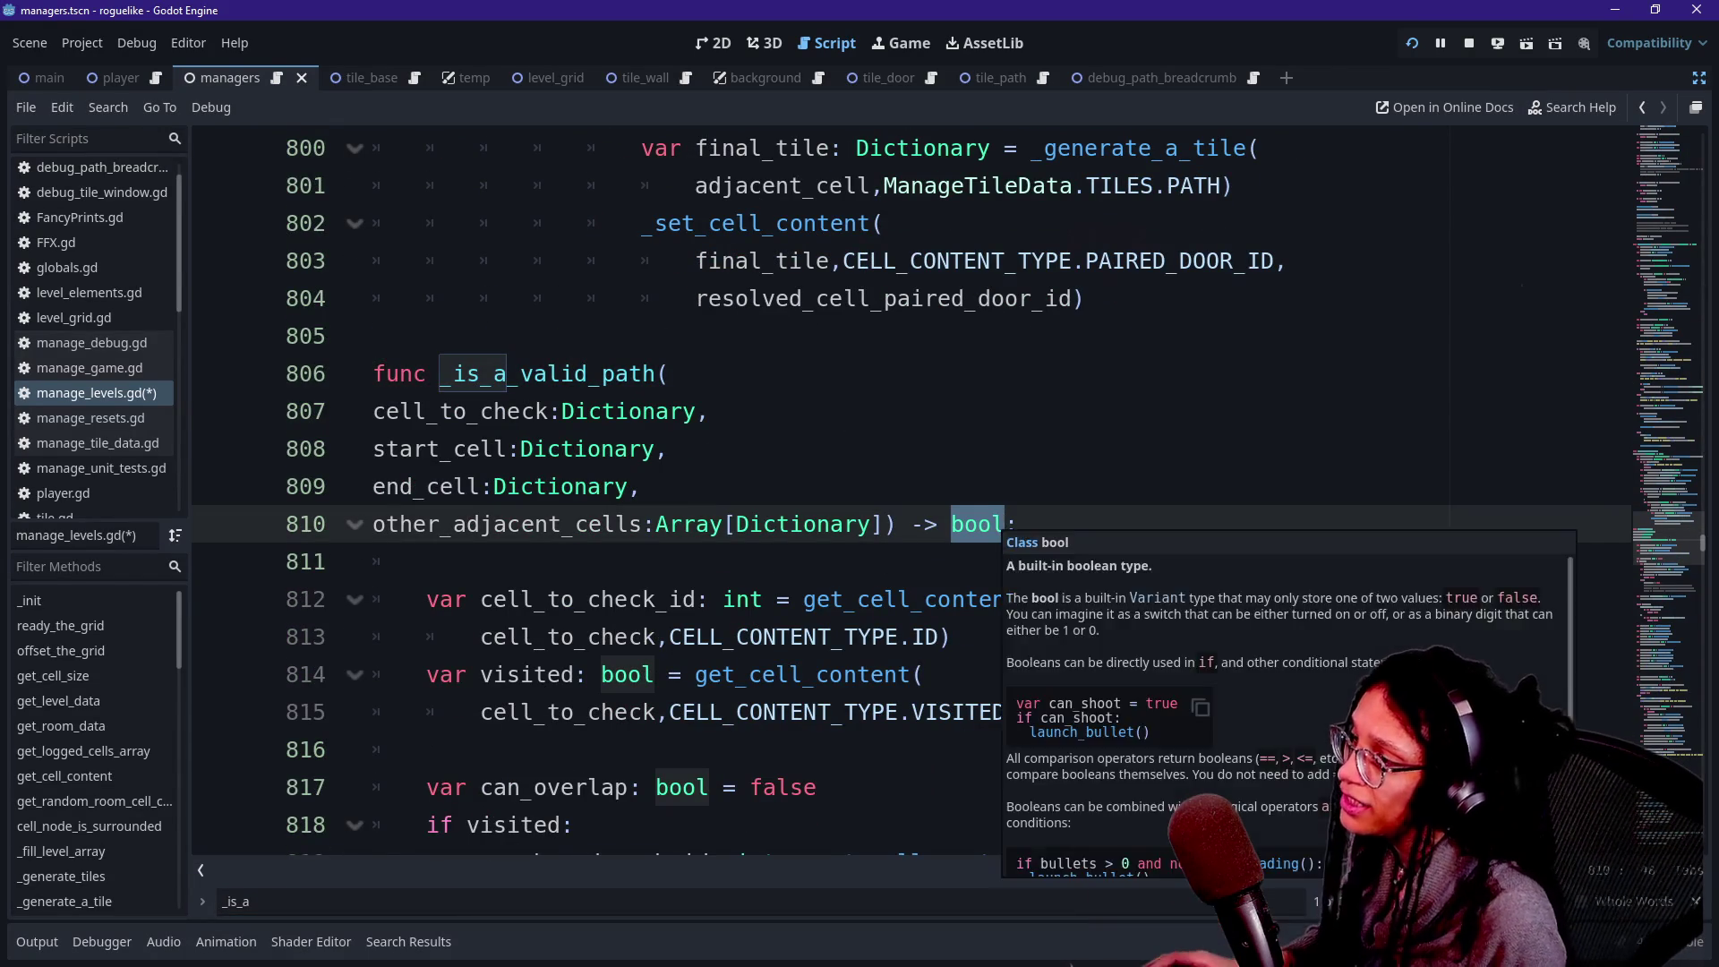
text(in)
click(373, 336)
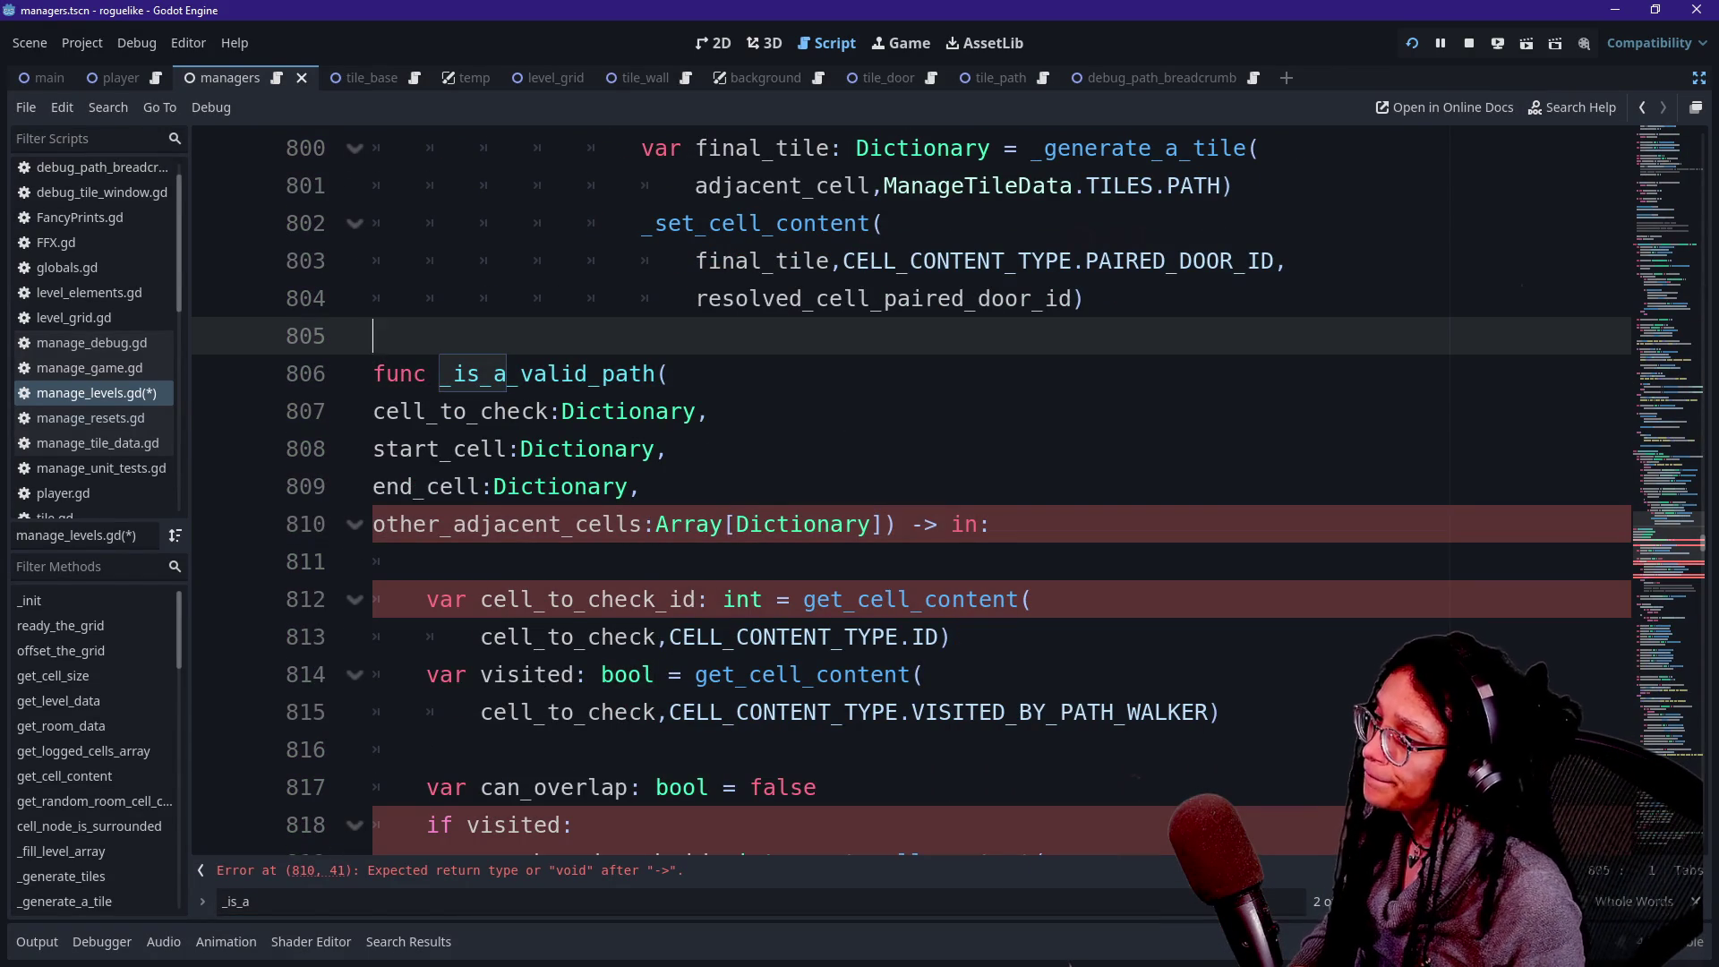
click(977, 524)
text(t)
click(670, 448)
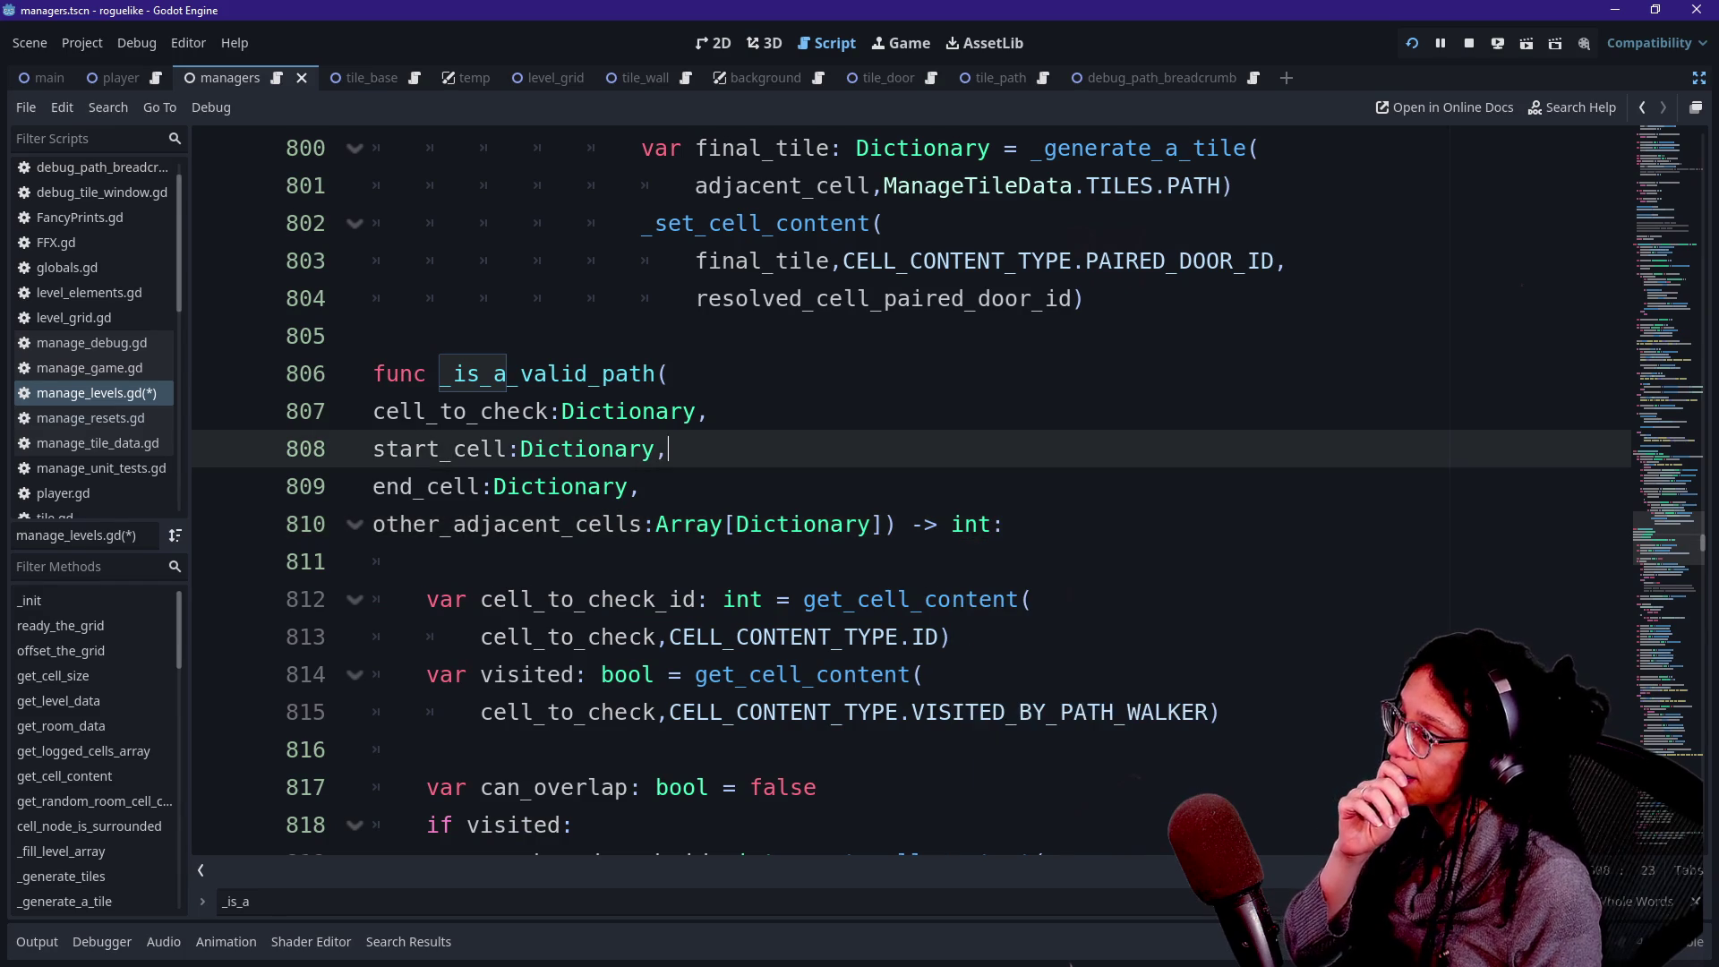
Review the can_overlap and visited checks and select the 'false' in the return on line 824
scroll(910, 488, down, 3)
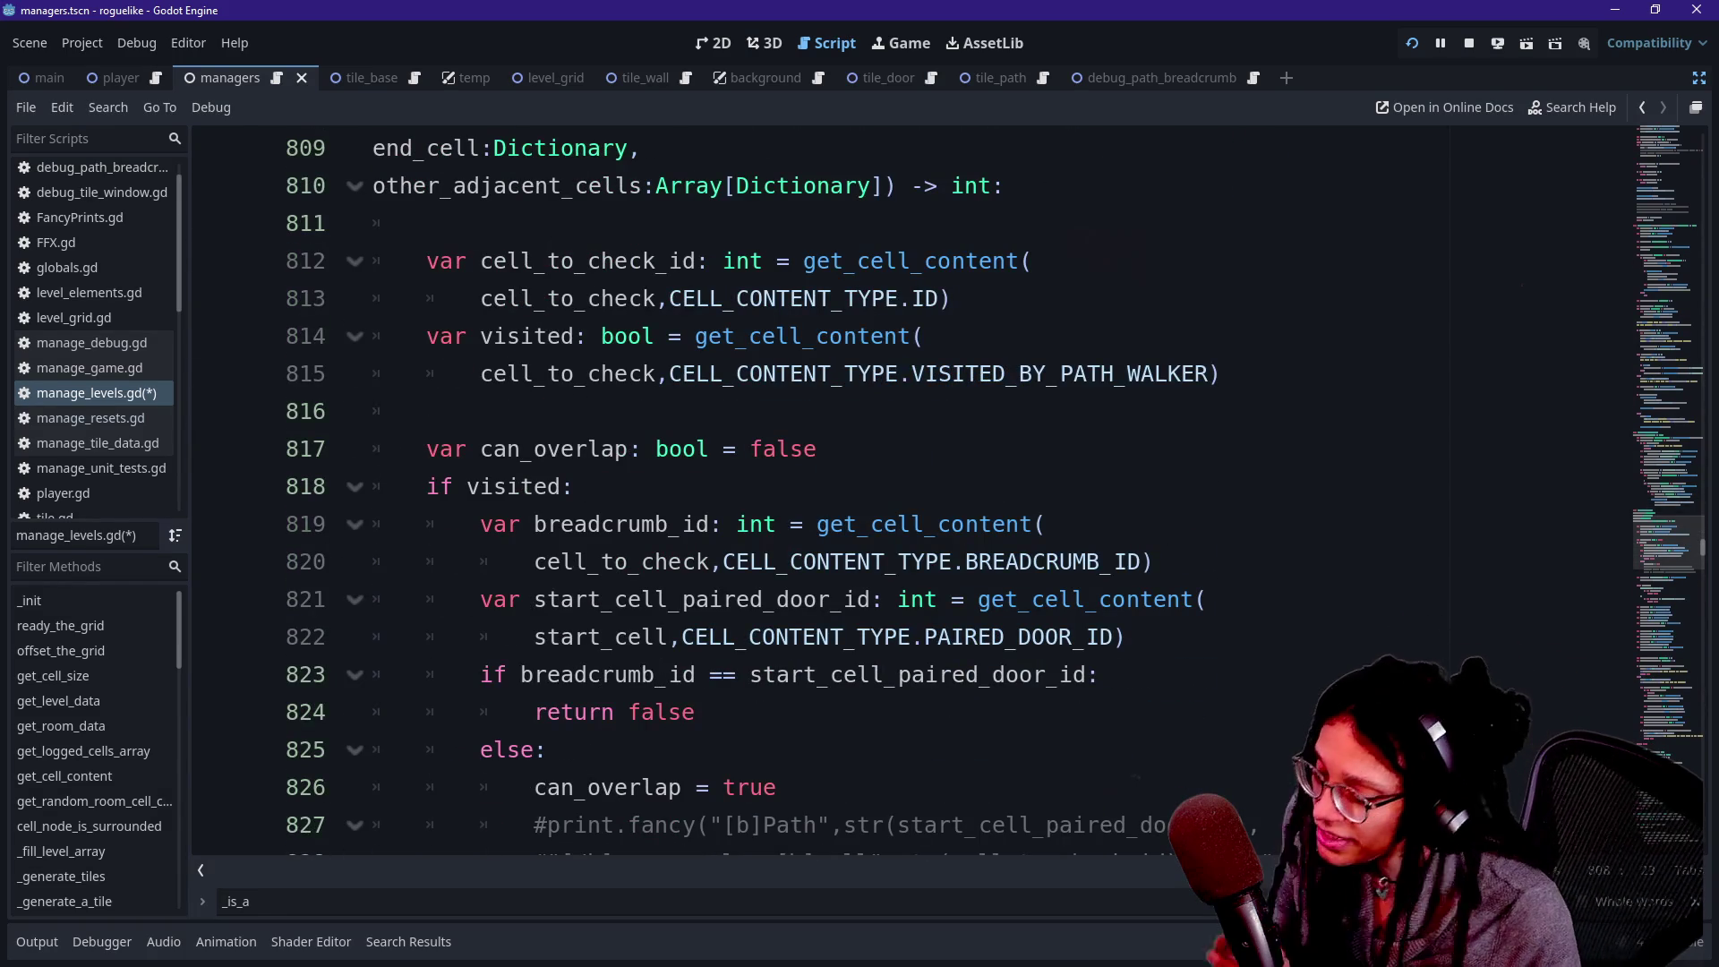
click(790, 449)
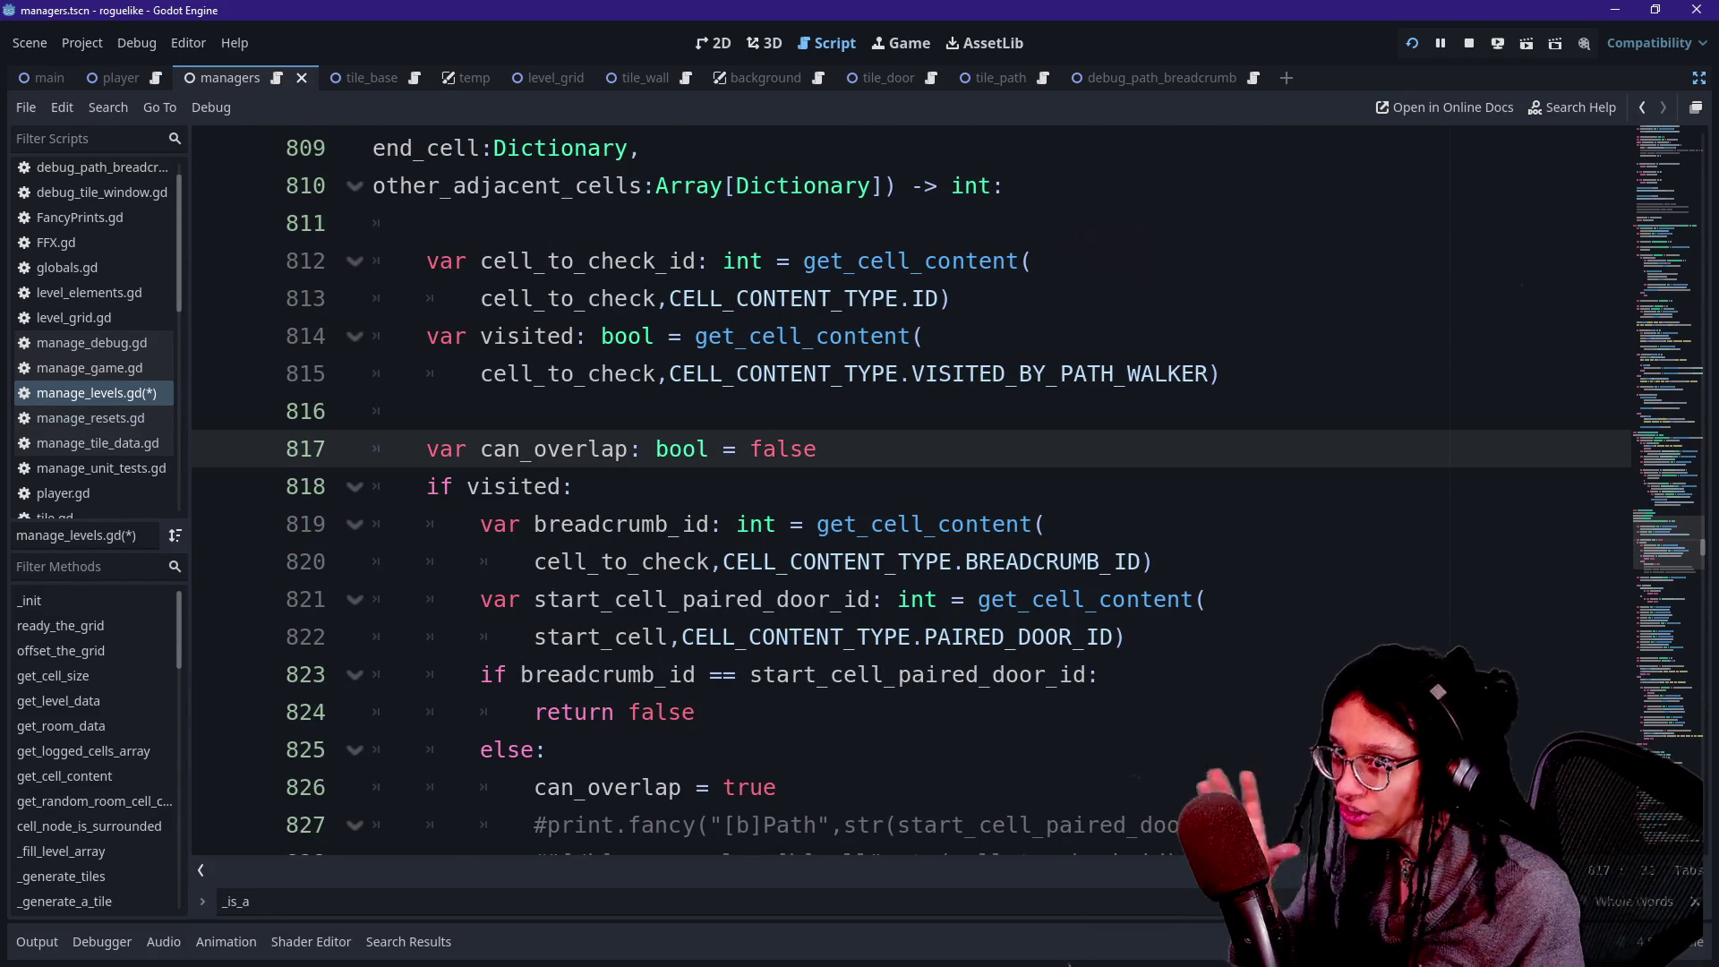
scroll(910, 492, down, 5)
scroll(911, 488, down, 1)
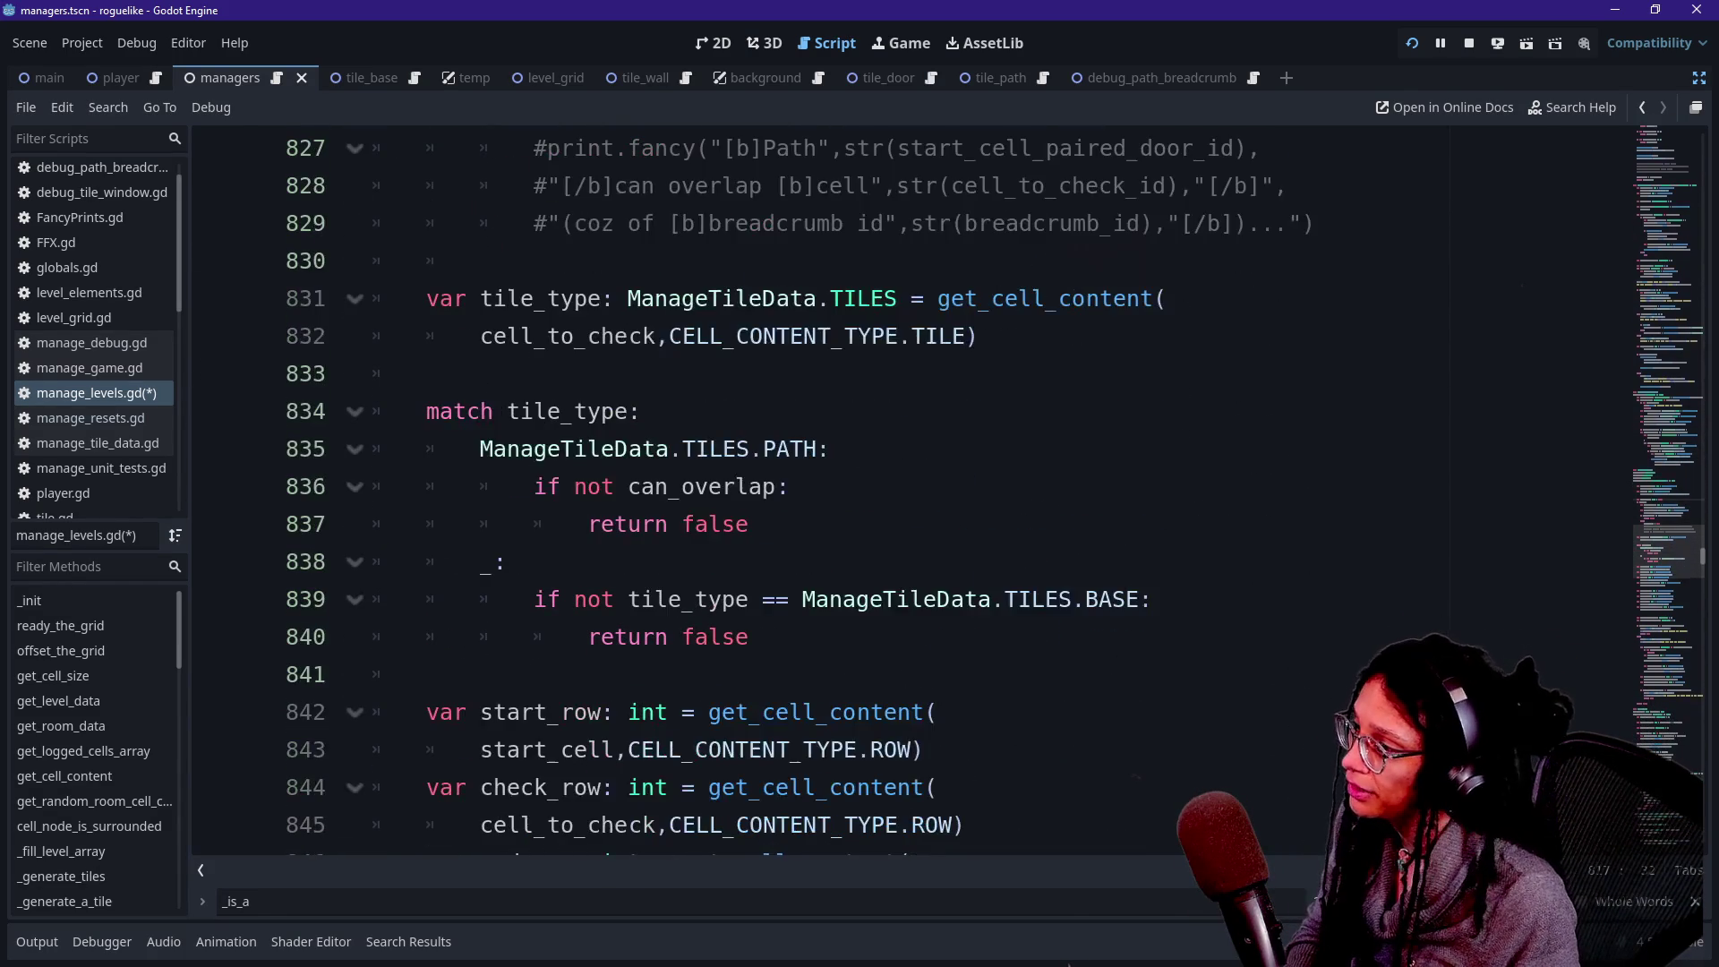
scroll(911, 493, down, 4)
scroll(910, 493, up, 11)
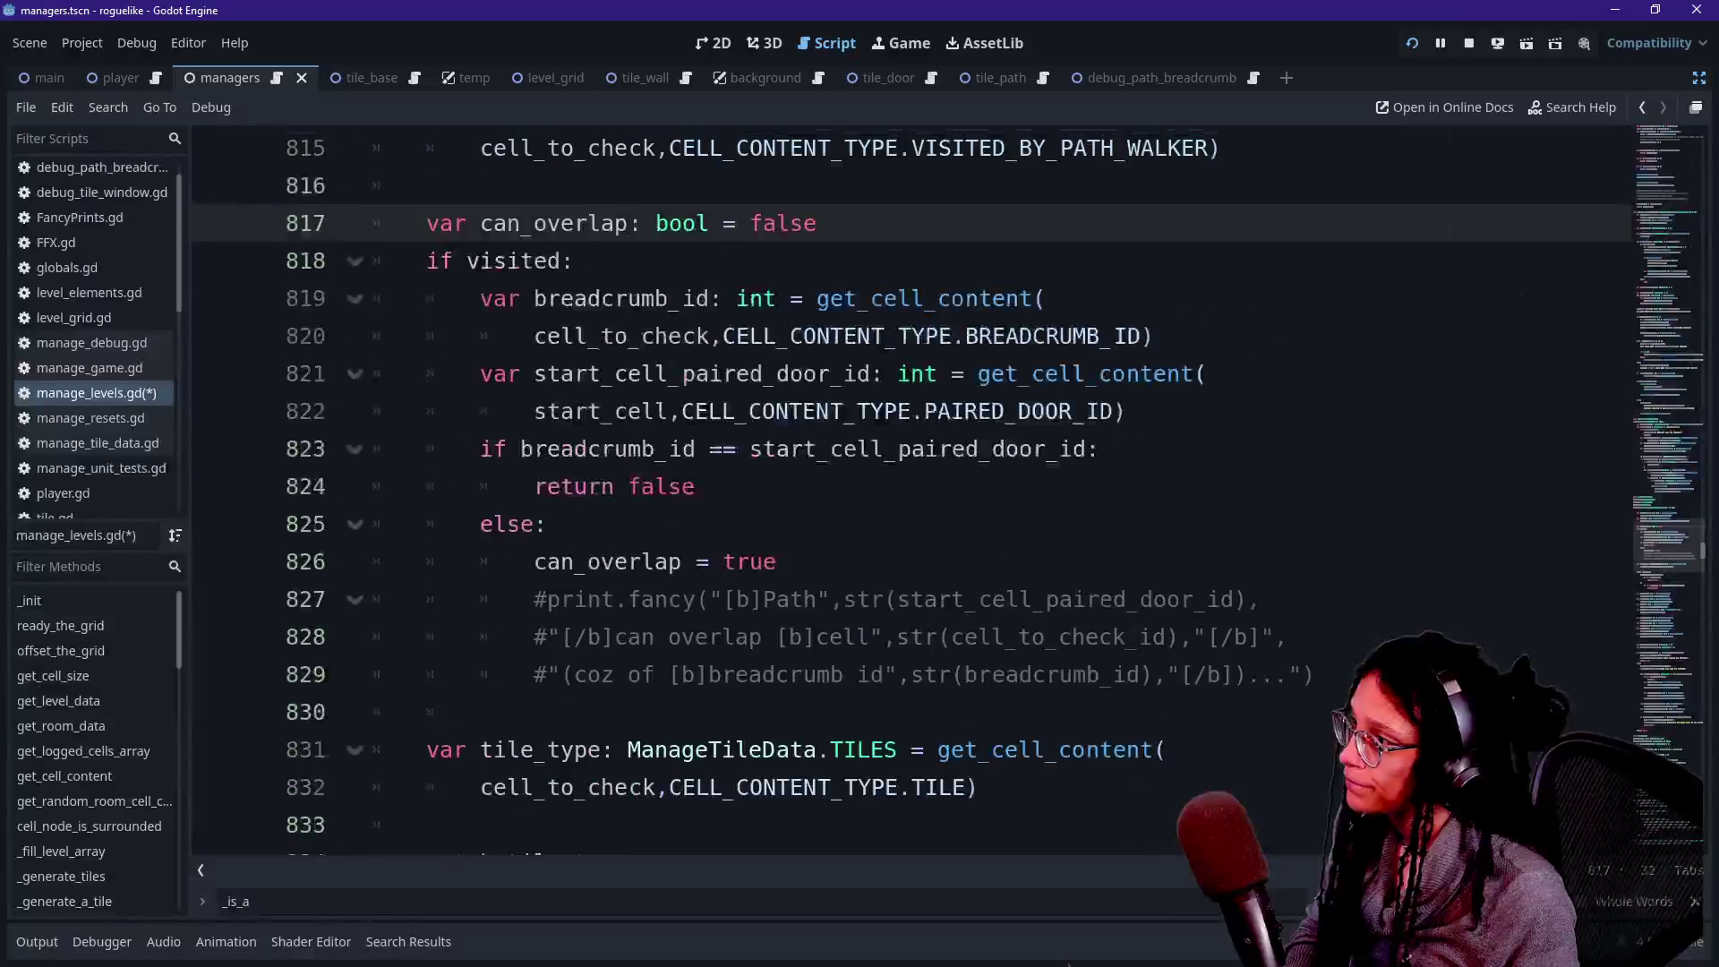
key(Down)
key(Down)
key(Down)
key(Up)
key(Up)
key(Up)
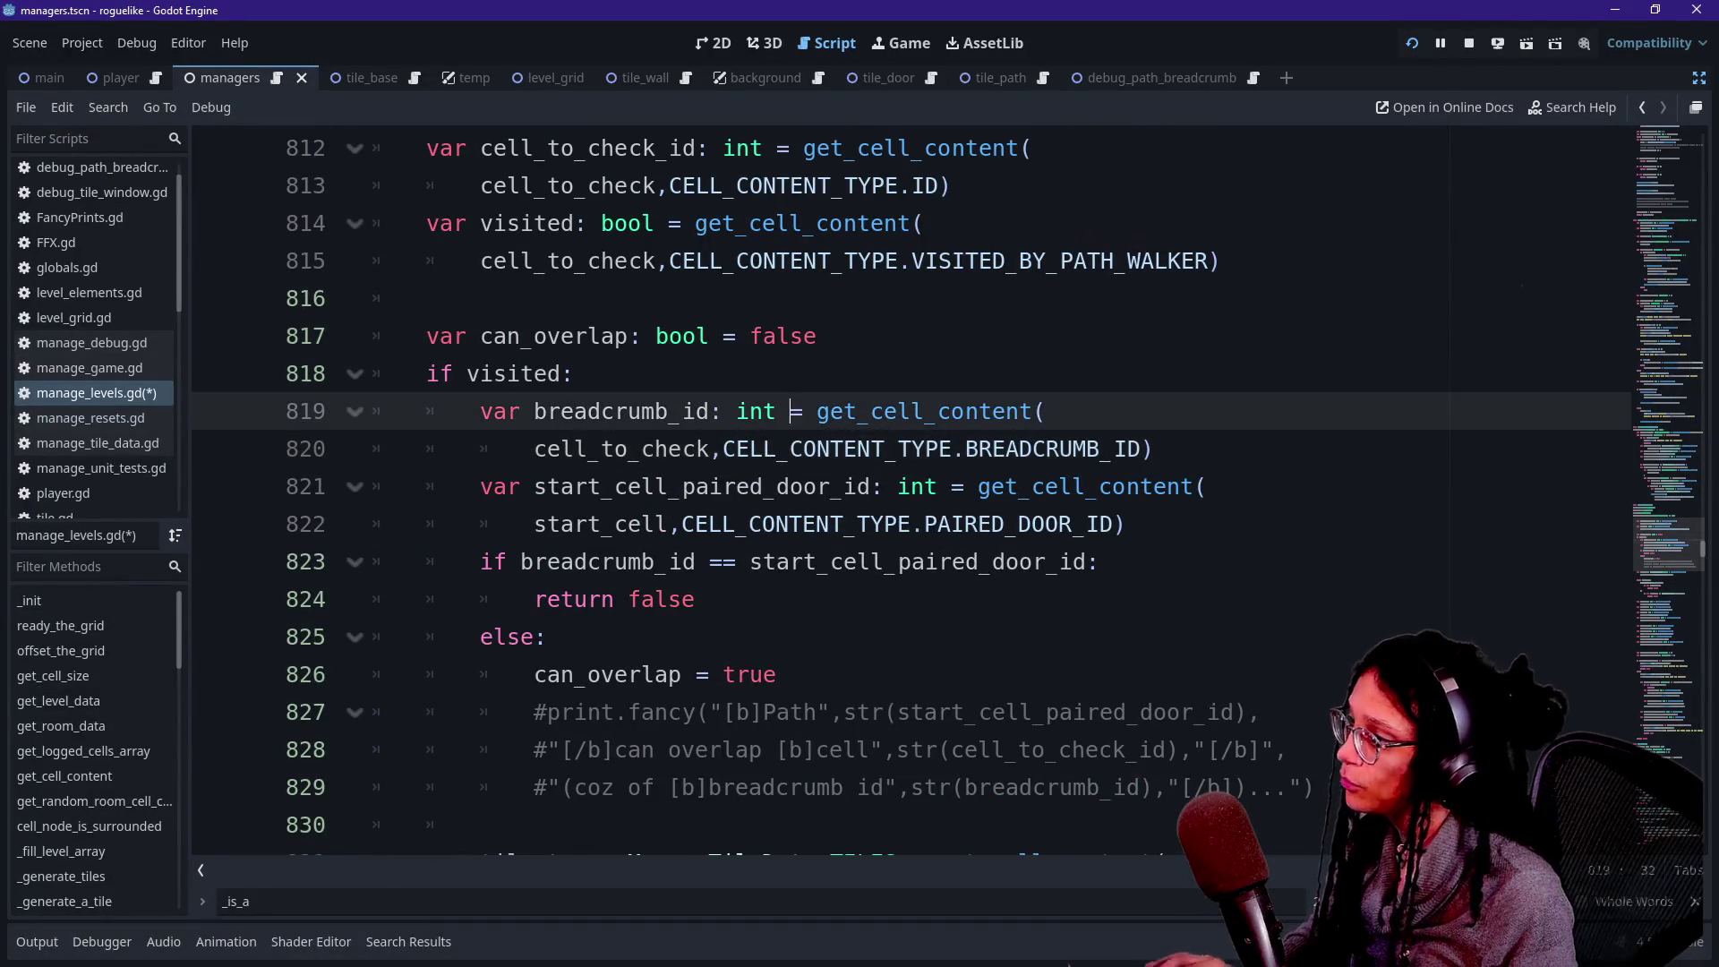
key(Down)
key(Down)
key(Down)
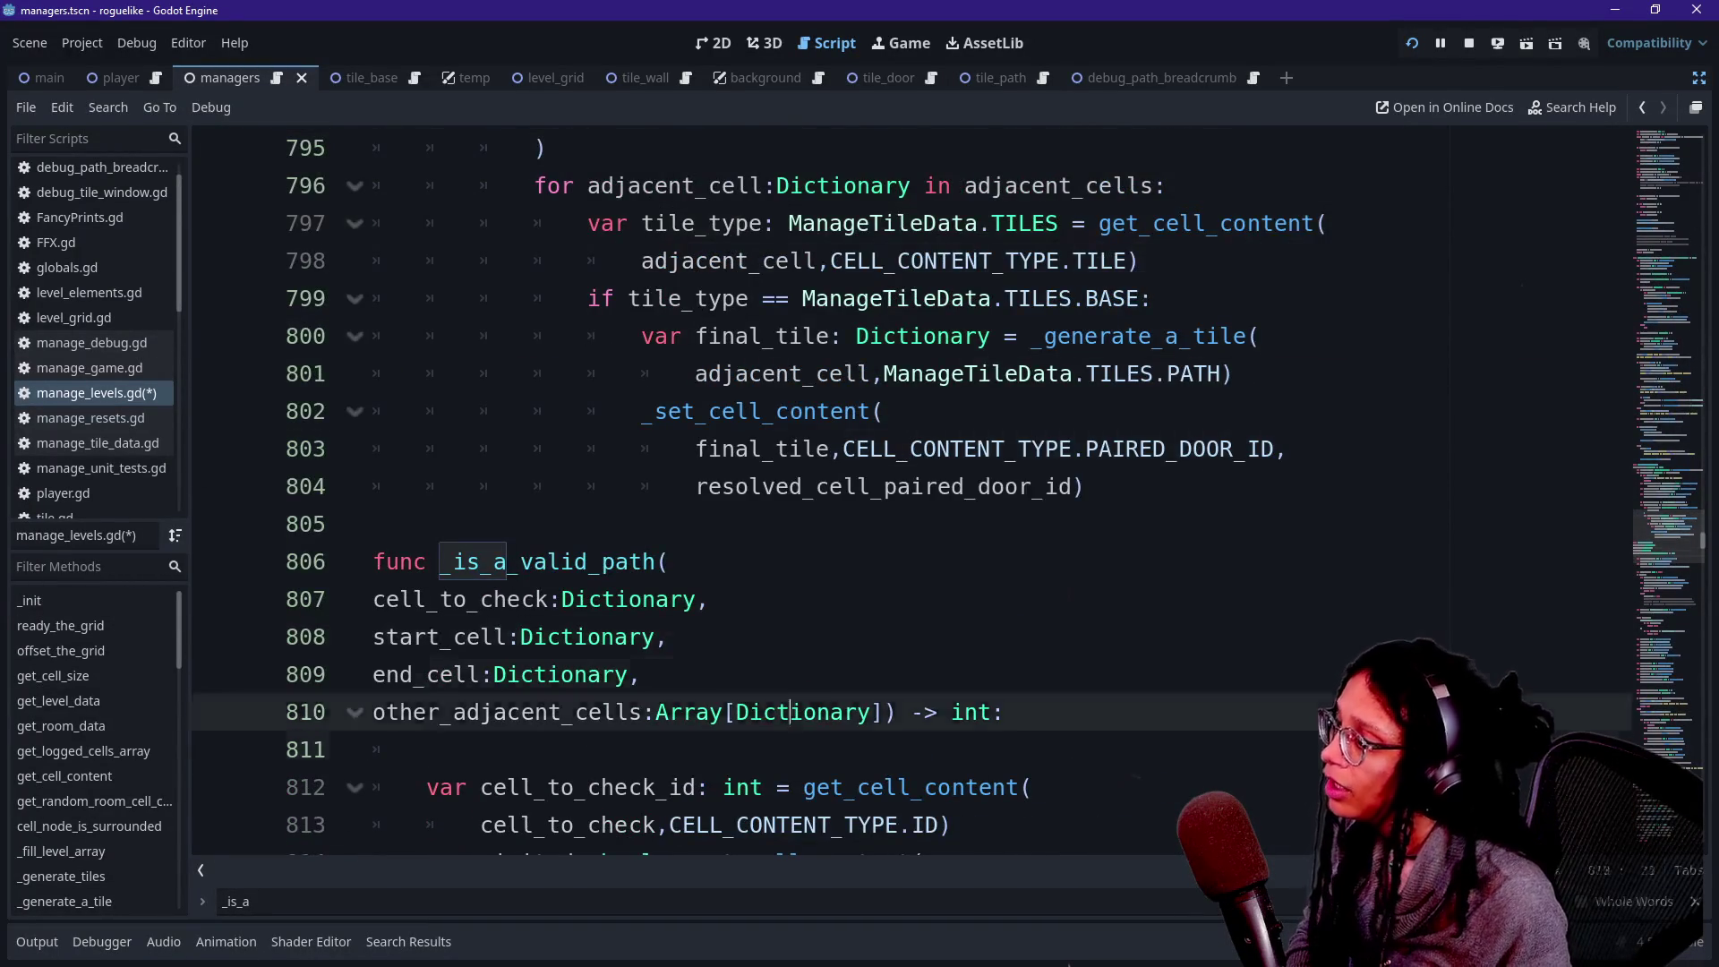
click(427, 449)
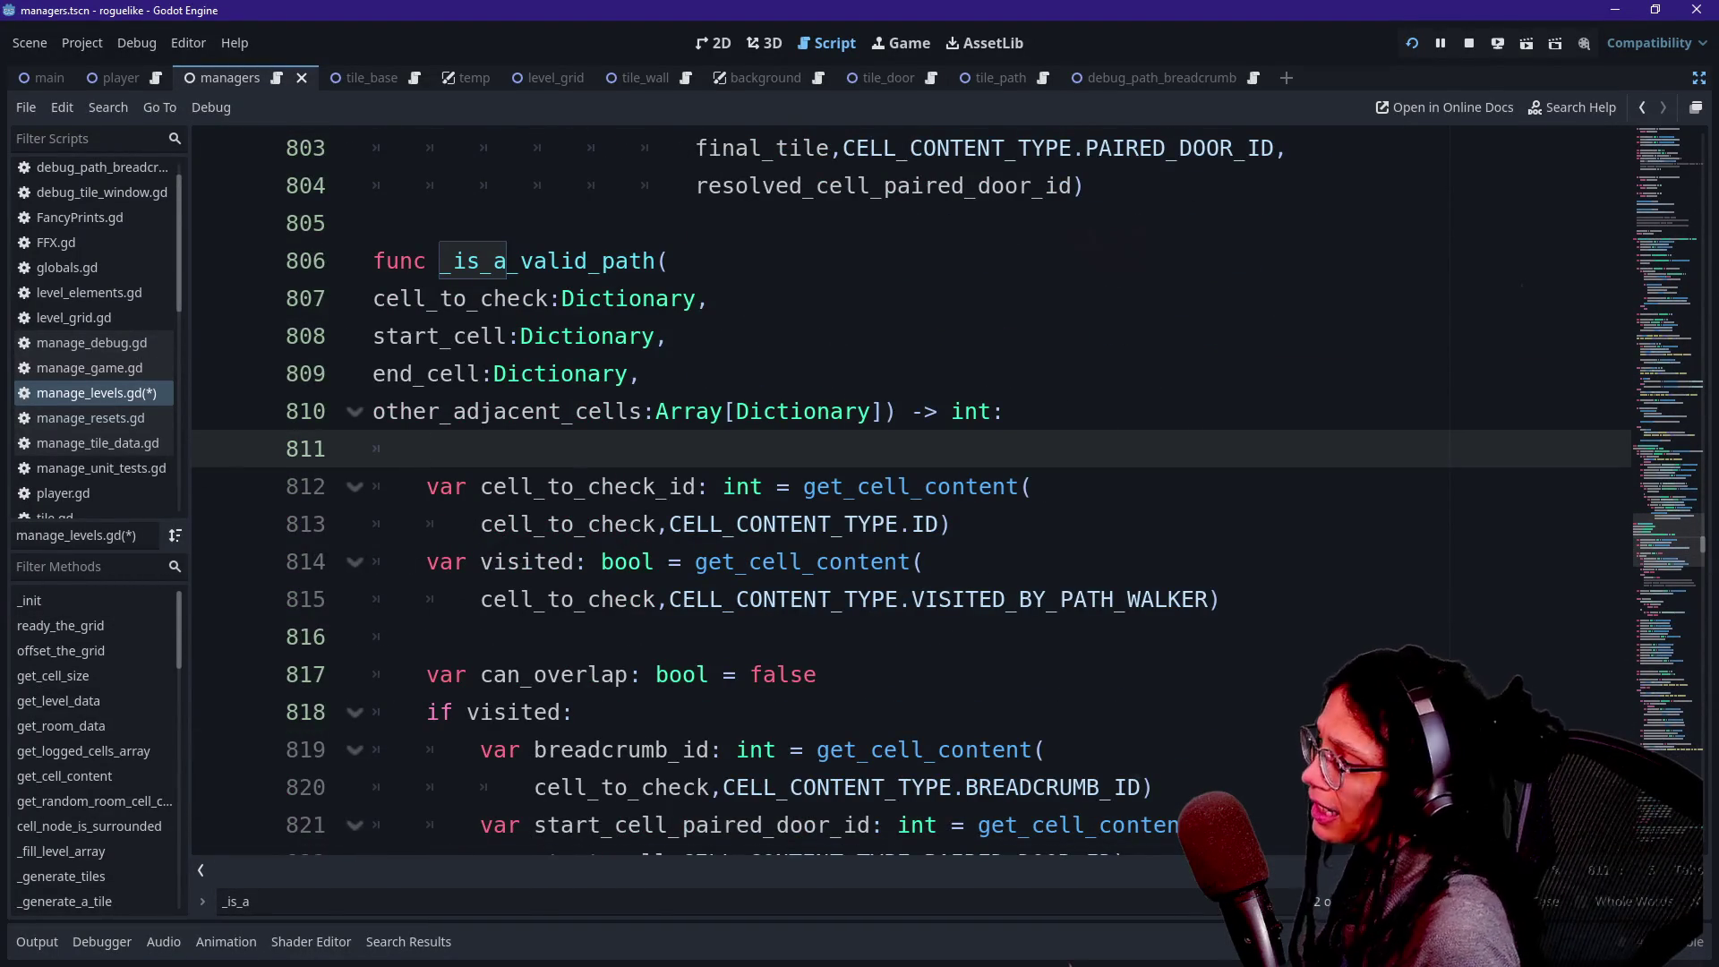
scroll(895, 493, down, 5)
click(697, 374)
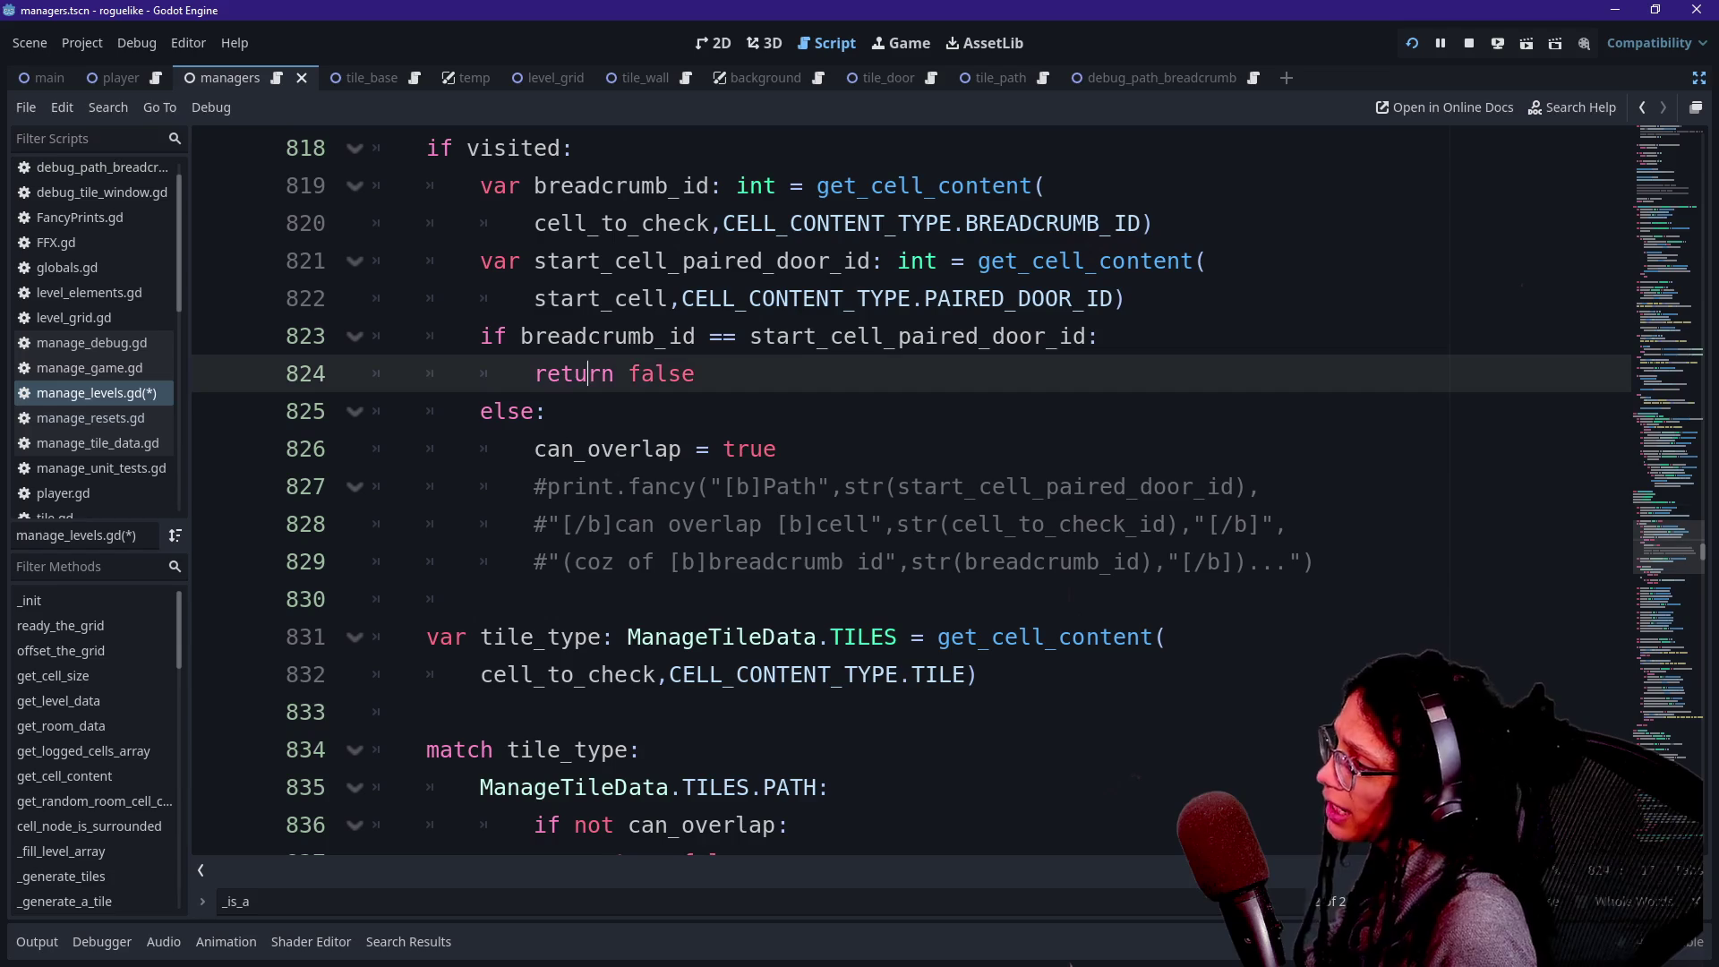
key(shift+Left)
key(shift+Left)
key(shift+Left)
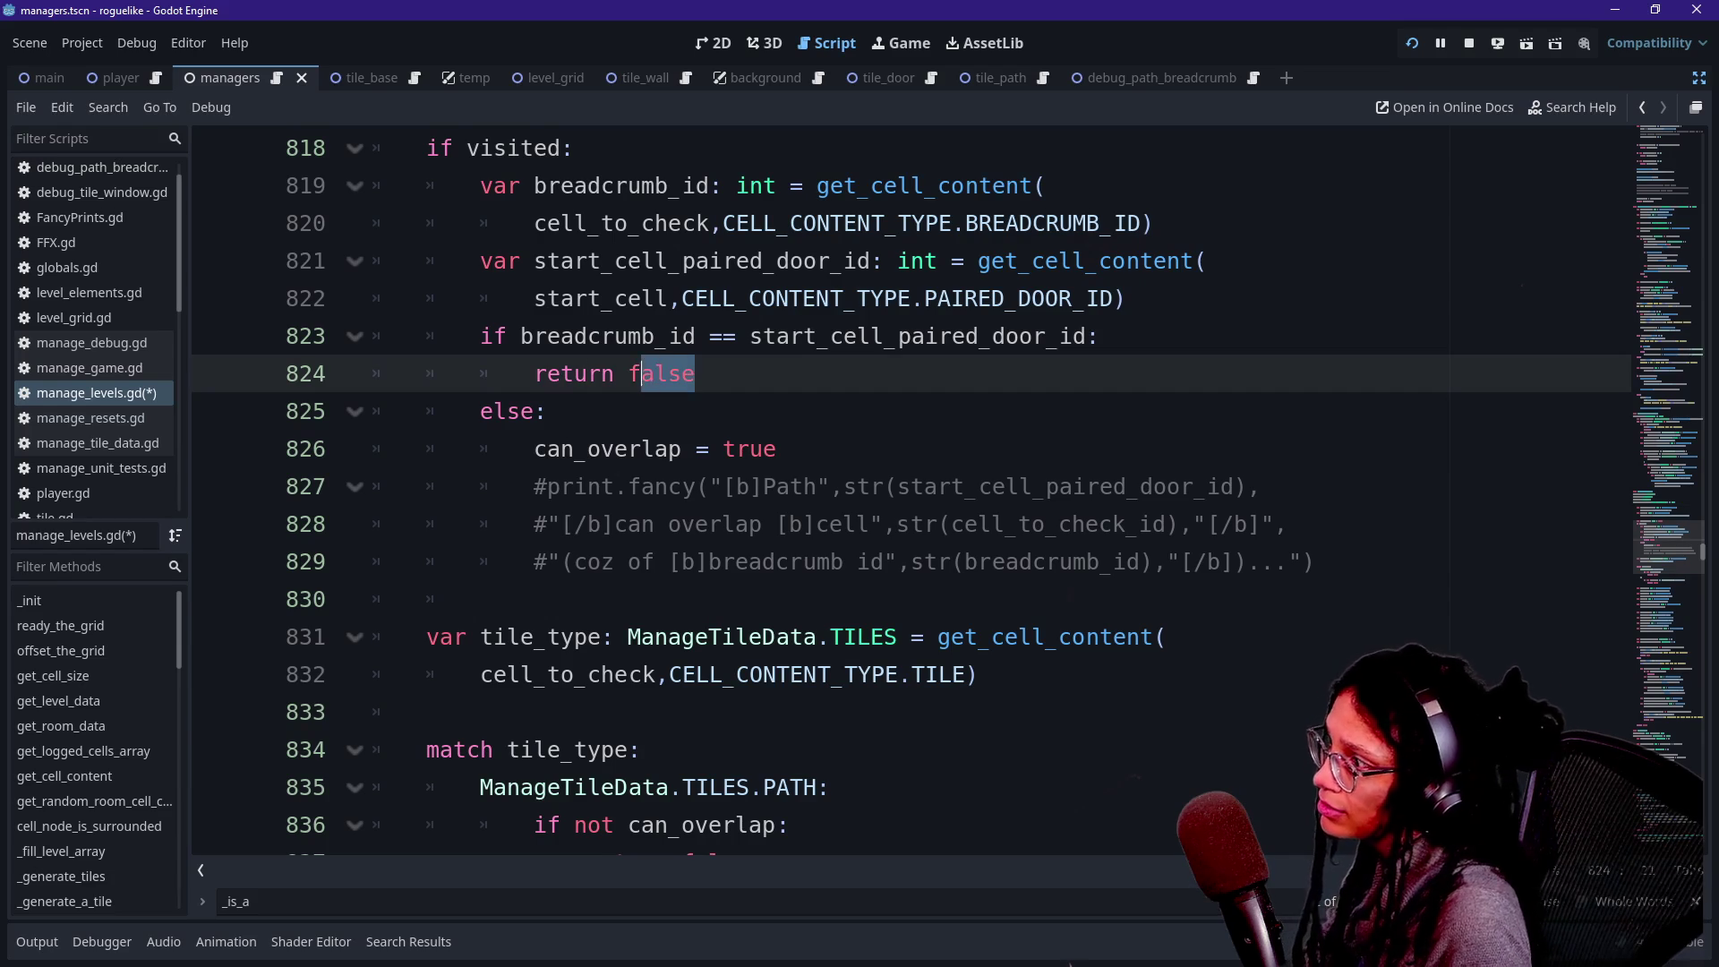
right_click(722, 524)
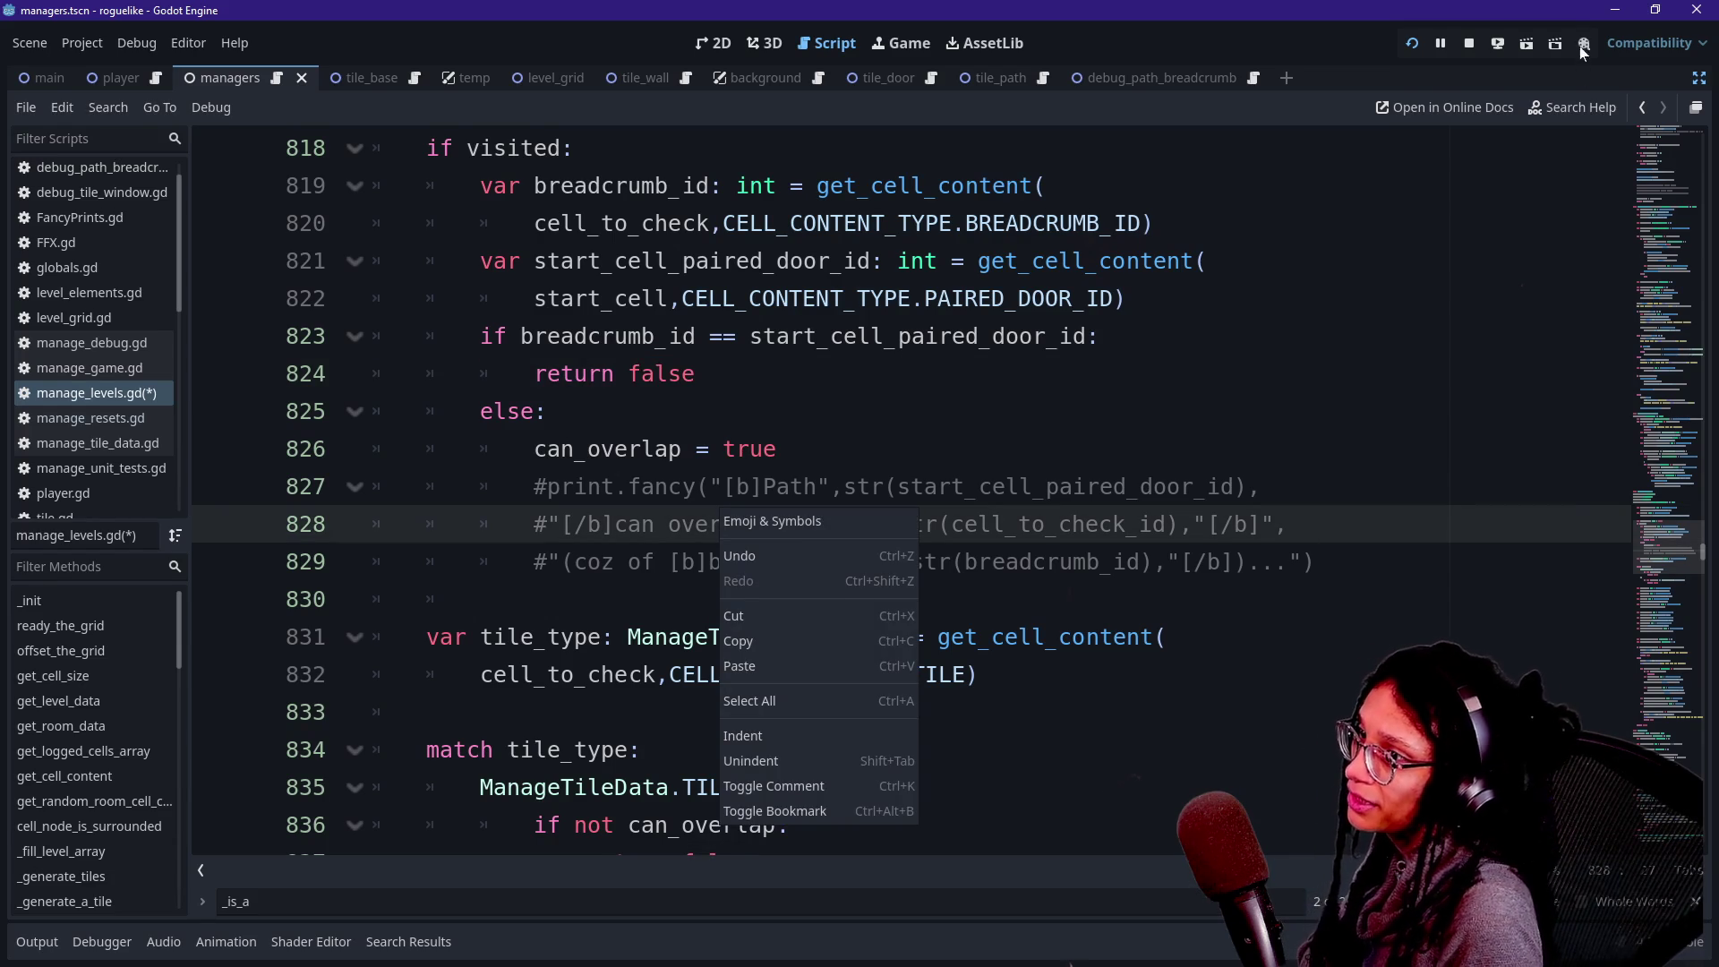
Stop the running game and look over the else branch's remaining return statements
click(1485, 51)
click(1475, 52)
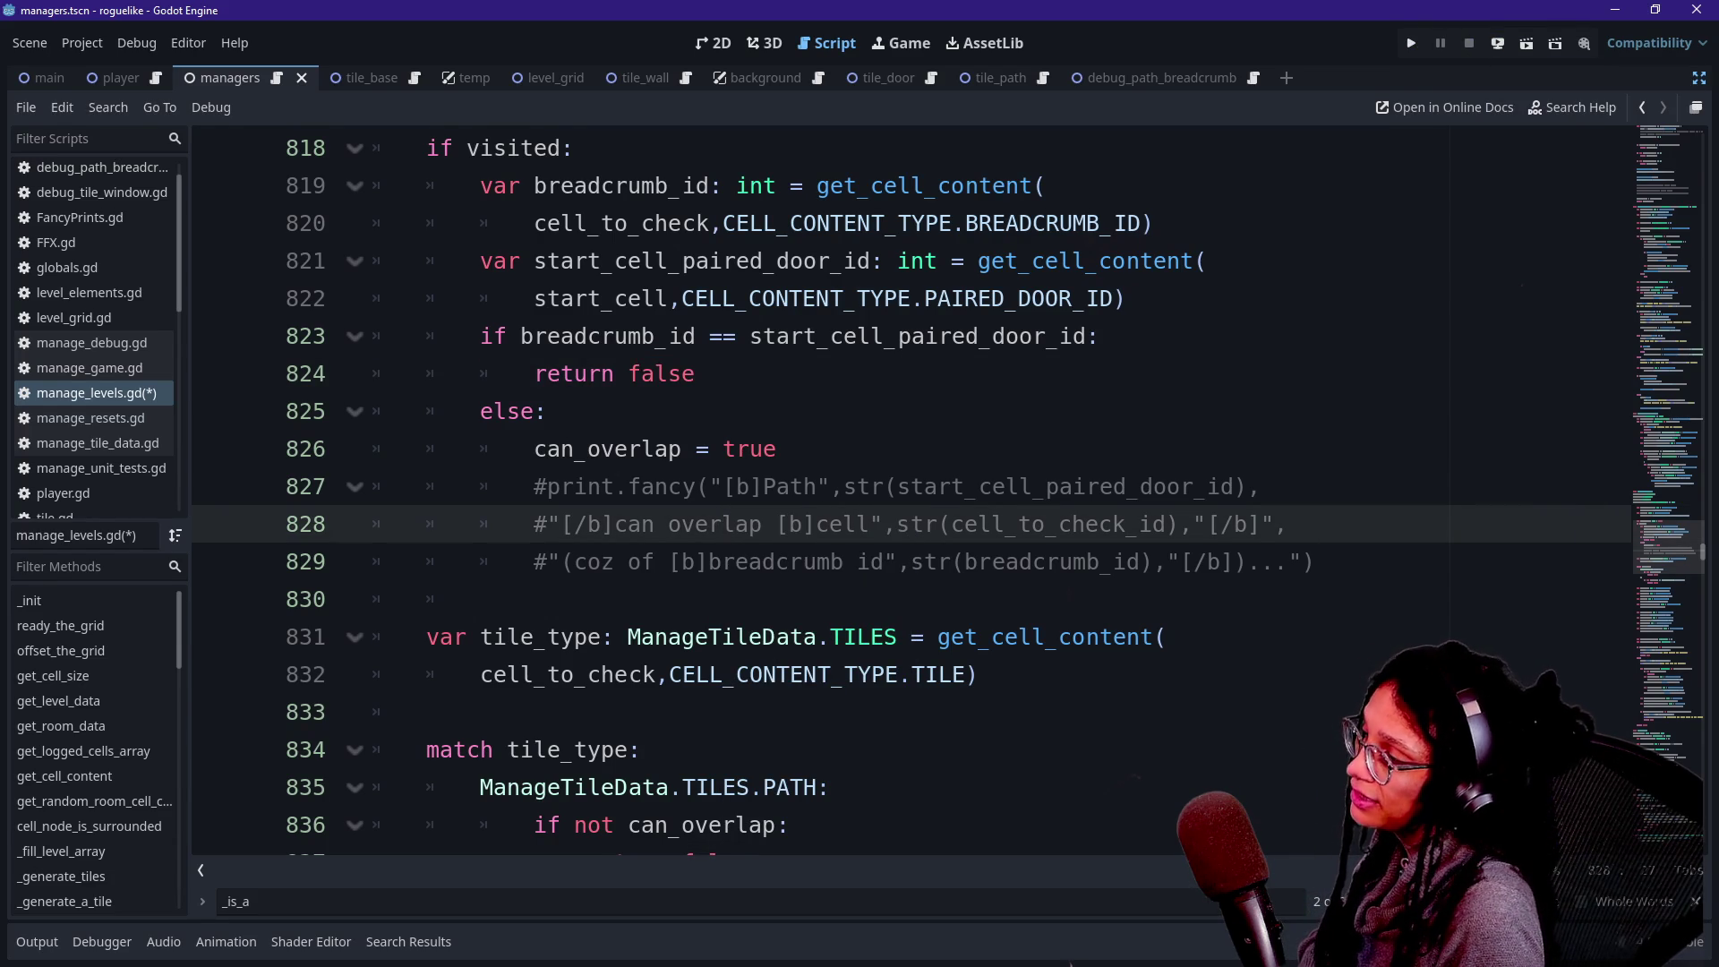
click(775, 449)
scroll(896, 484, up, 2)
right_click(896, 486)
key(Escape)
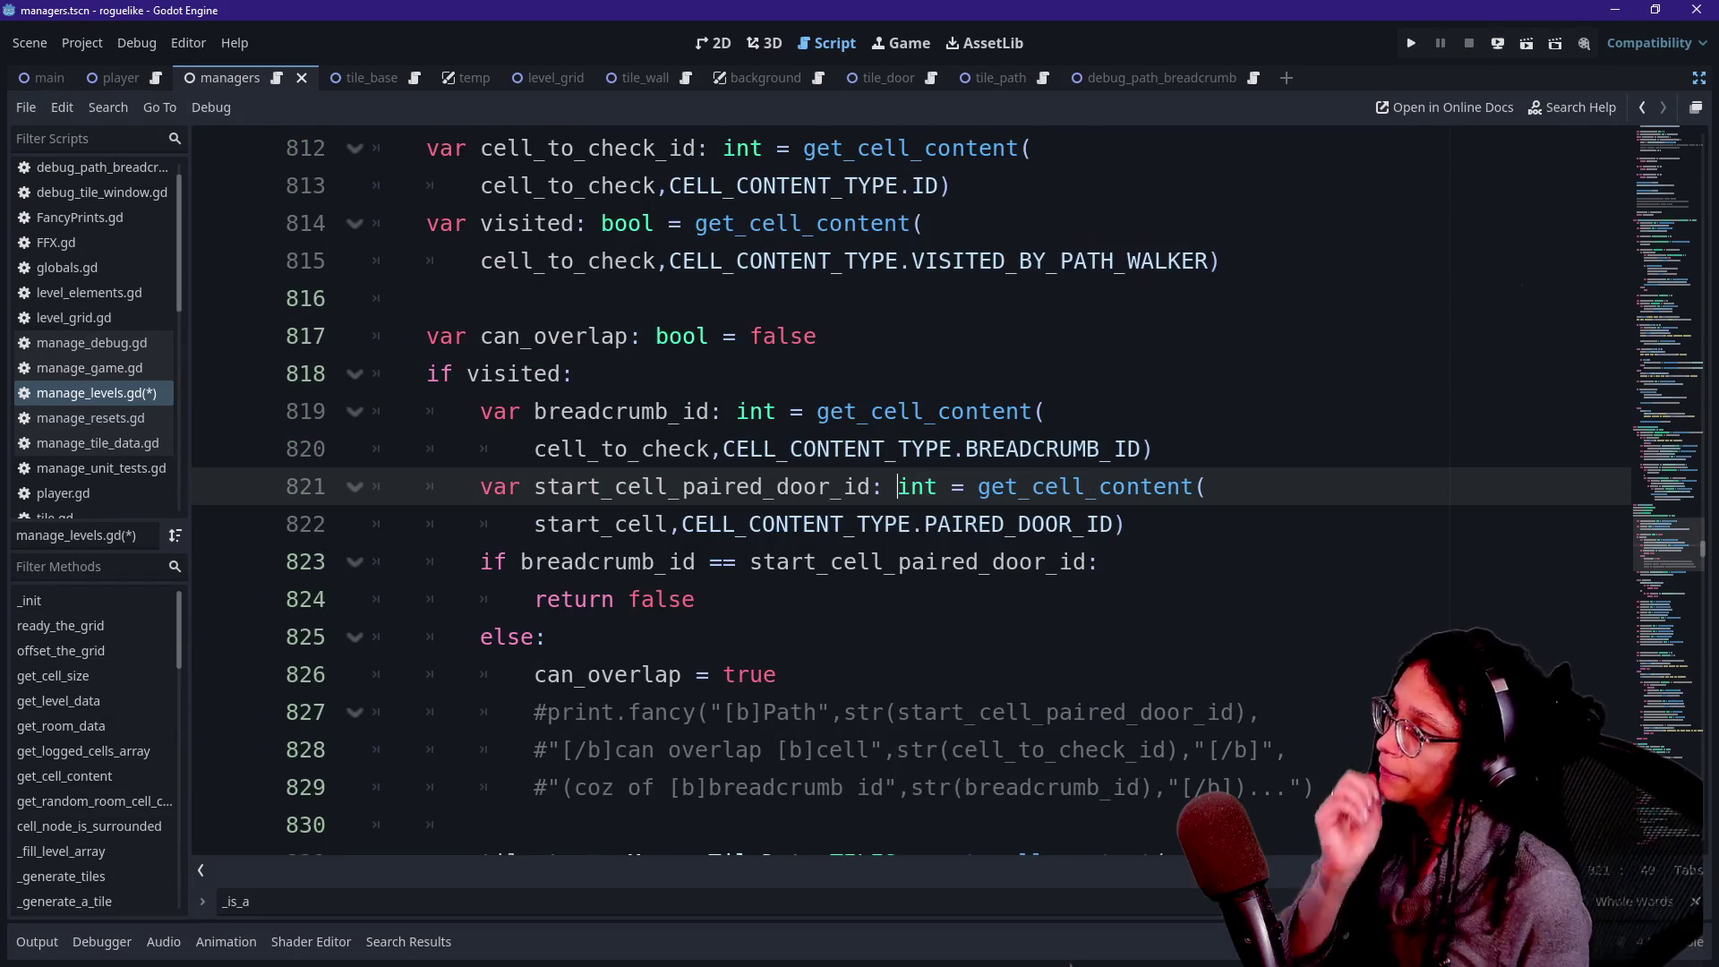
scroll(897, 486, up, 2)
scroll(896, 486, down, 2)
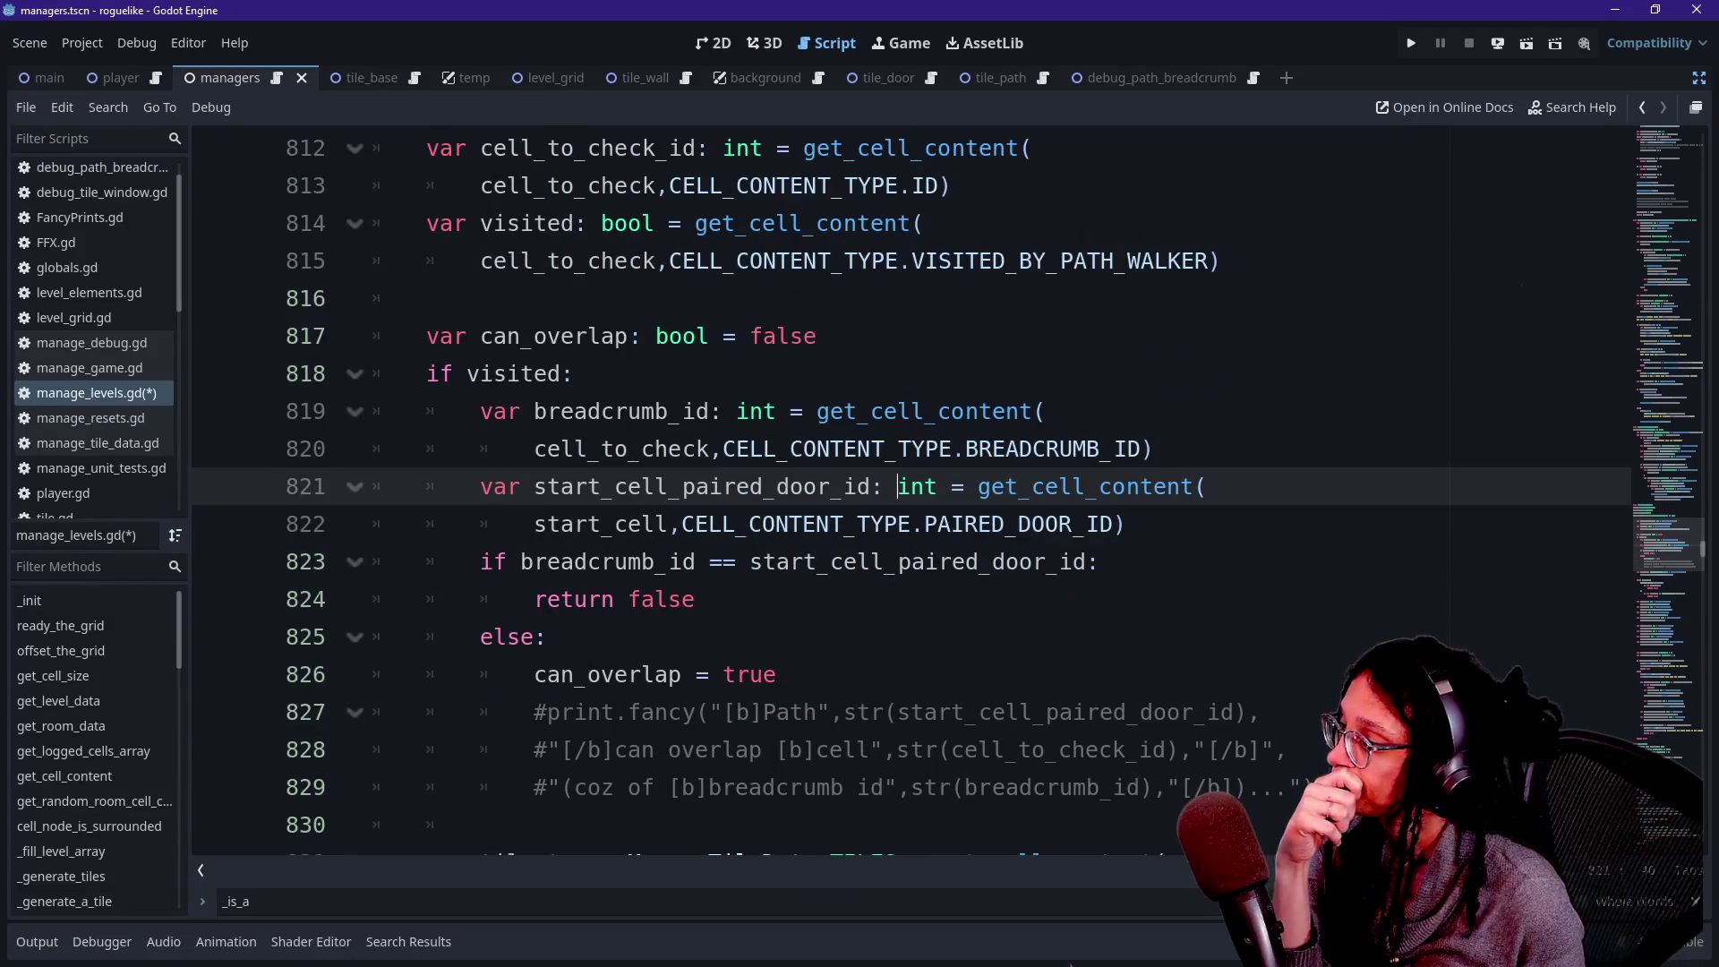
scroll(896, 486, up, 2)
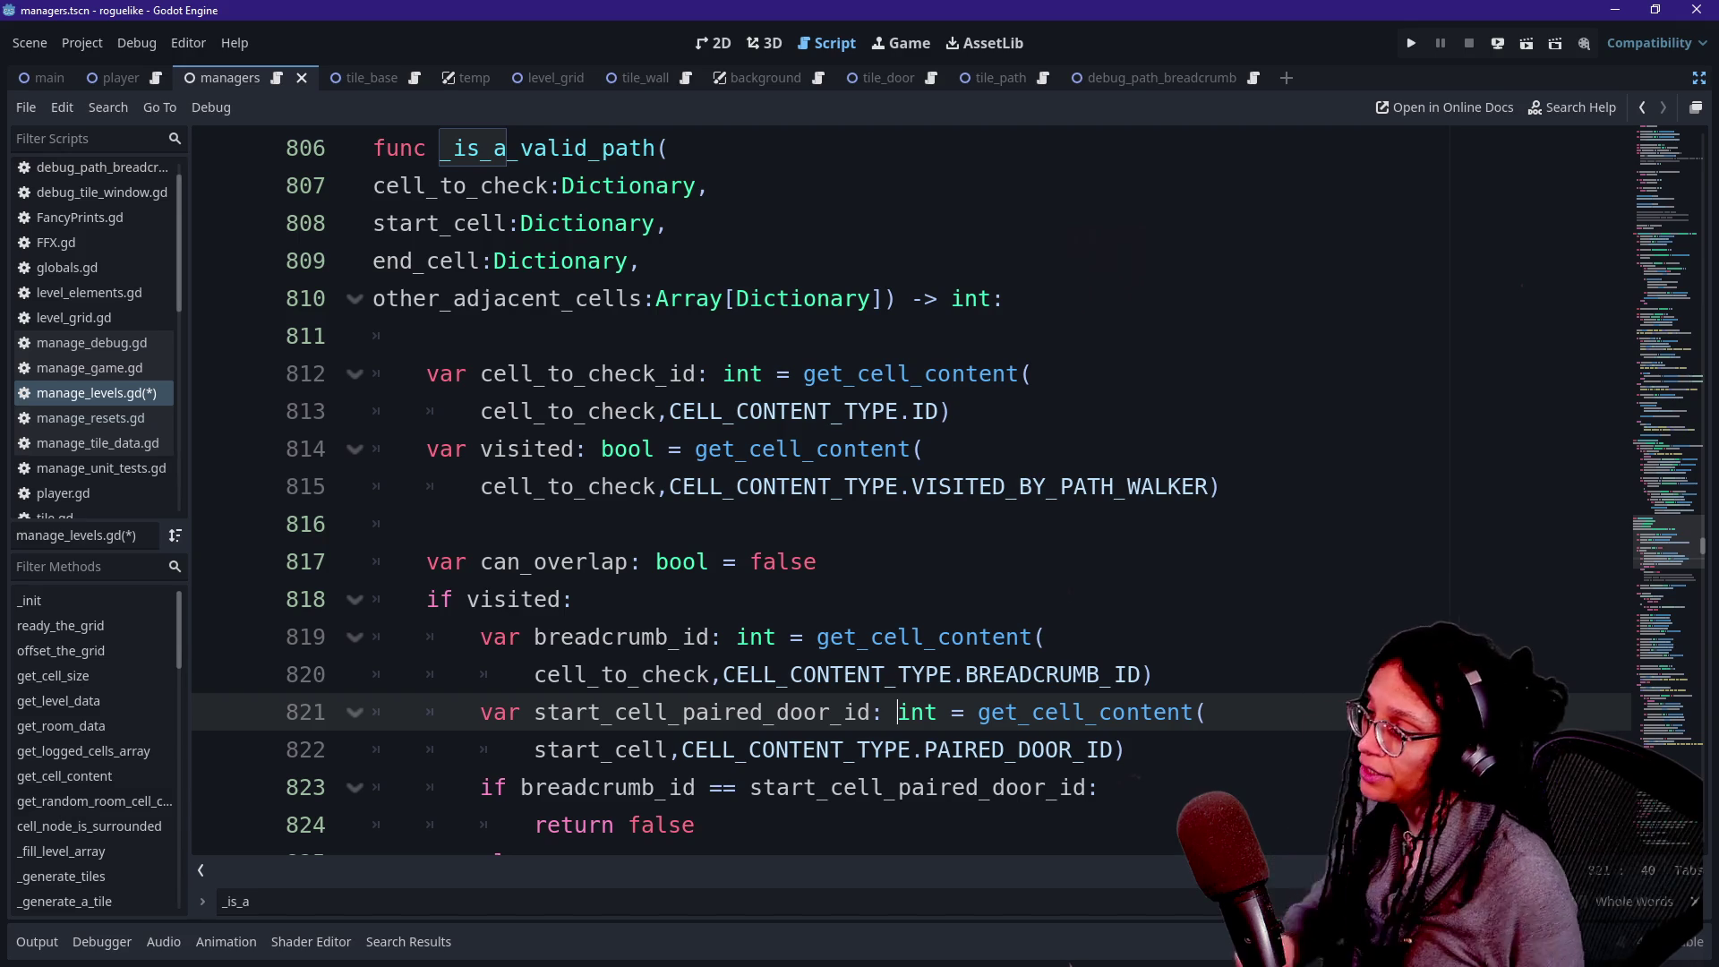
click(428, 524)
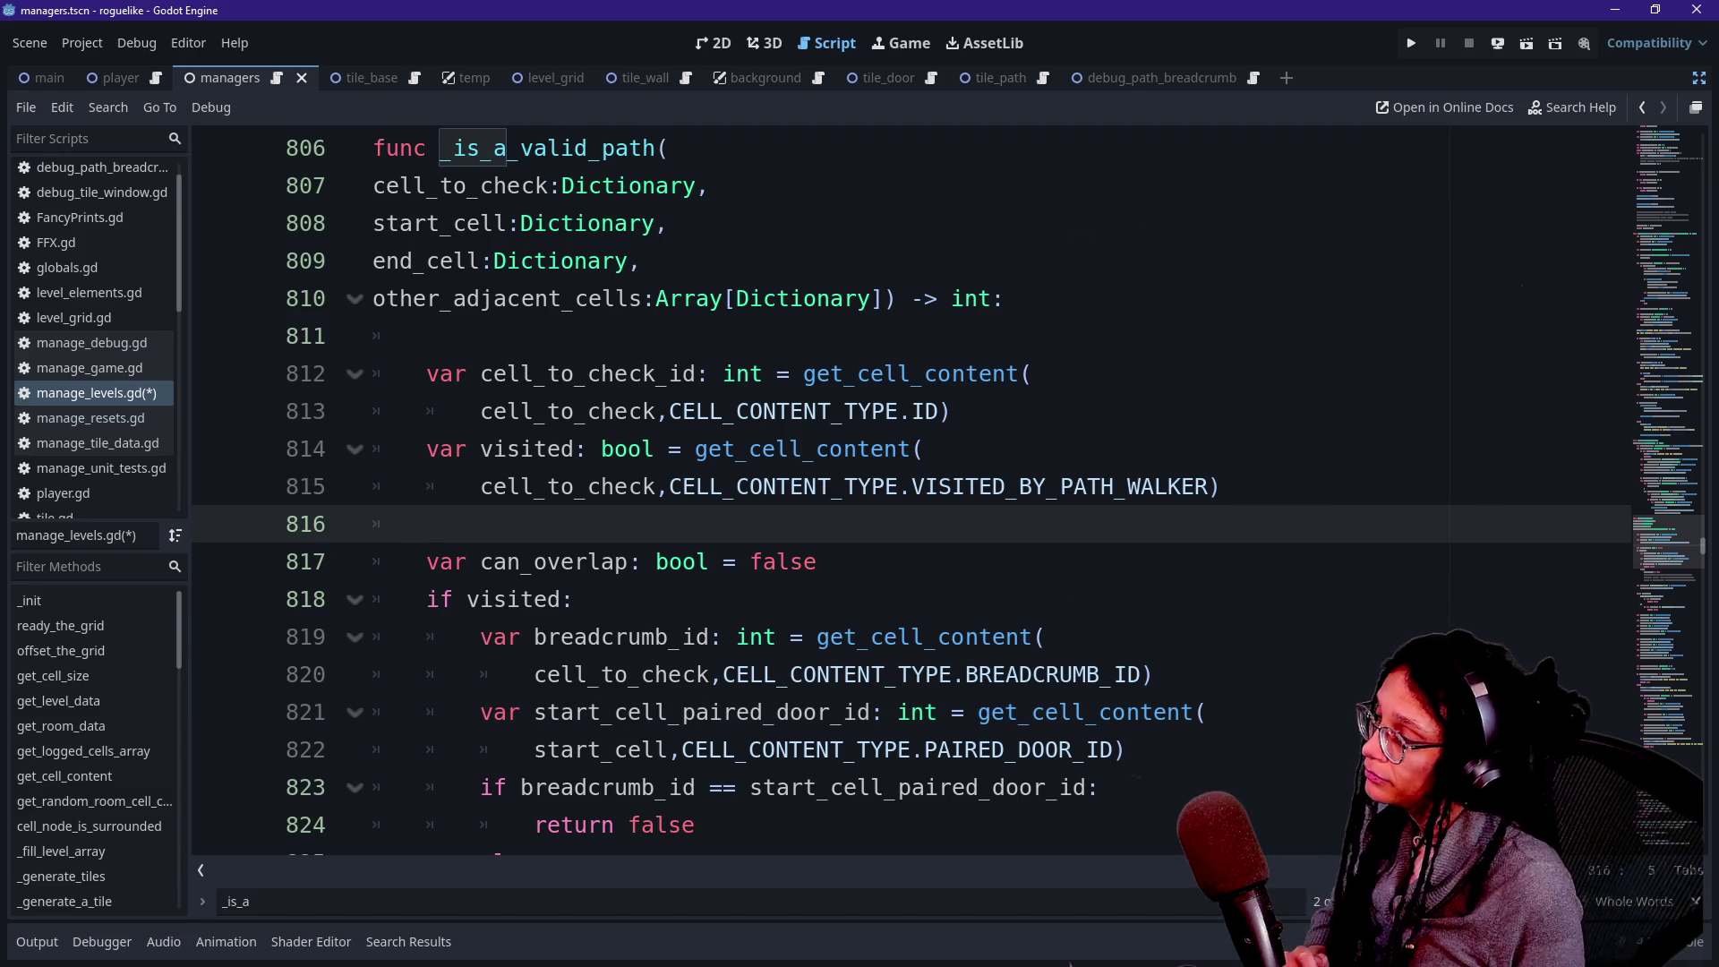
mouse_move(795, 486)
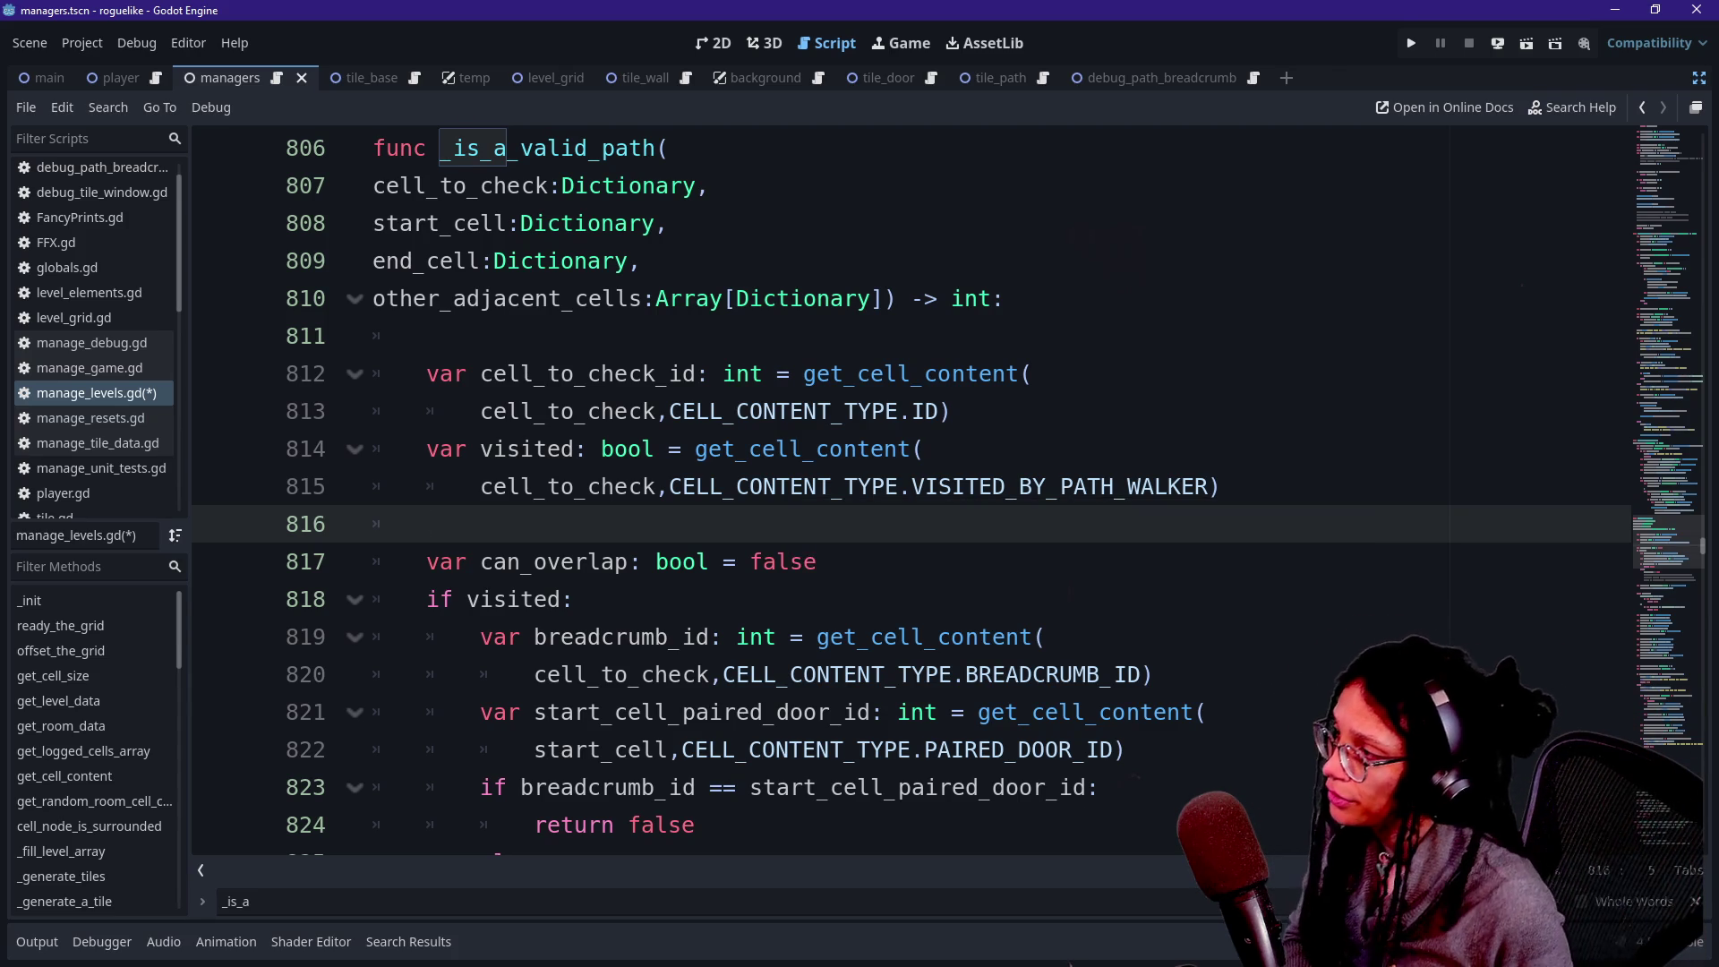
scroll(910, 488, down, 1)
Replace the false returns on lines 824, 837 and 840 with 0
scroll(911, 488, down, 1)
double_click(661, 599)
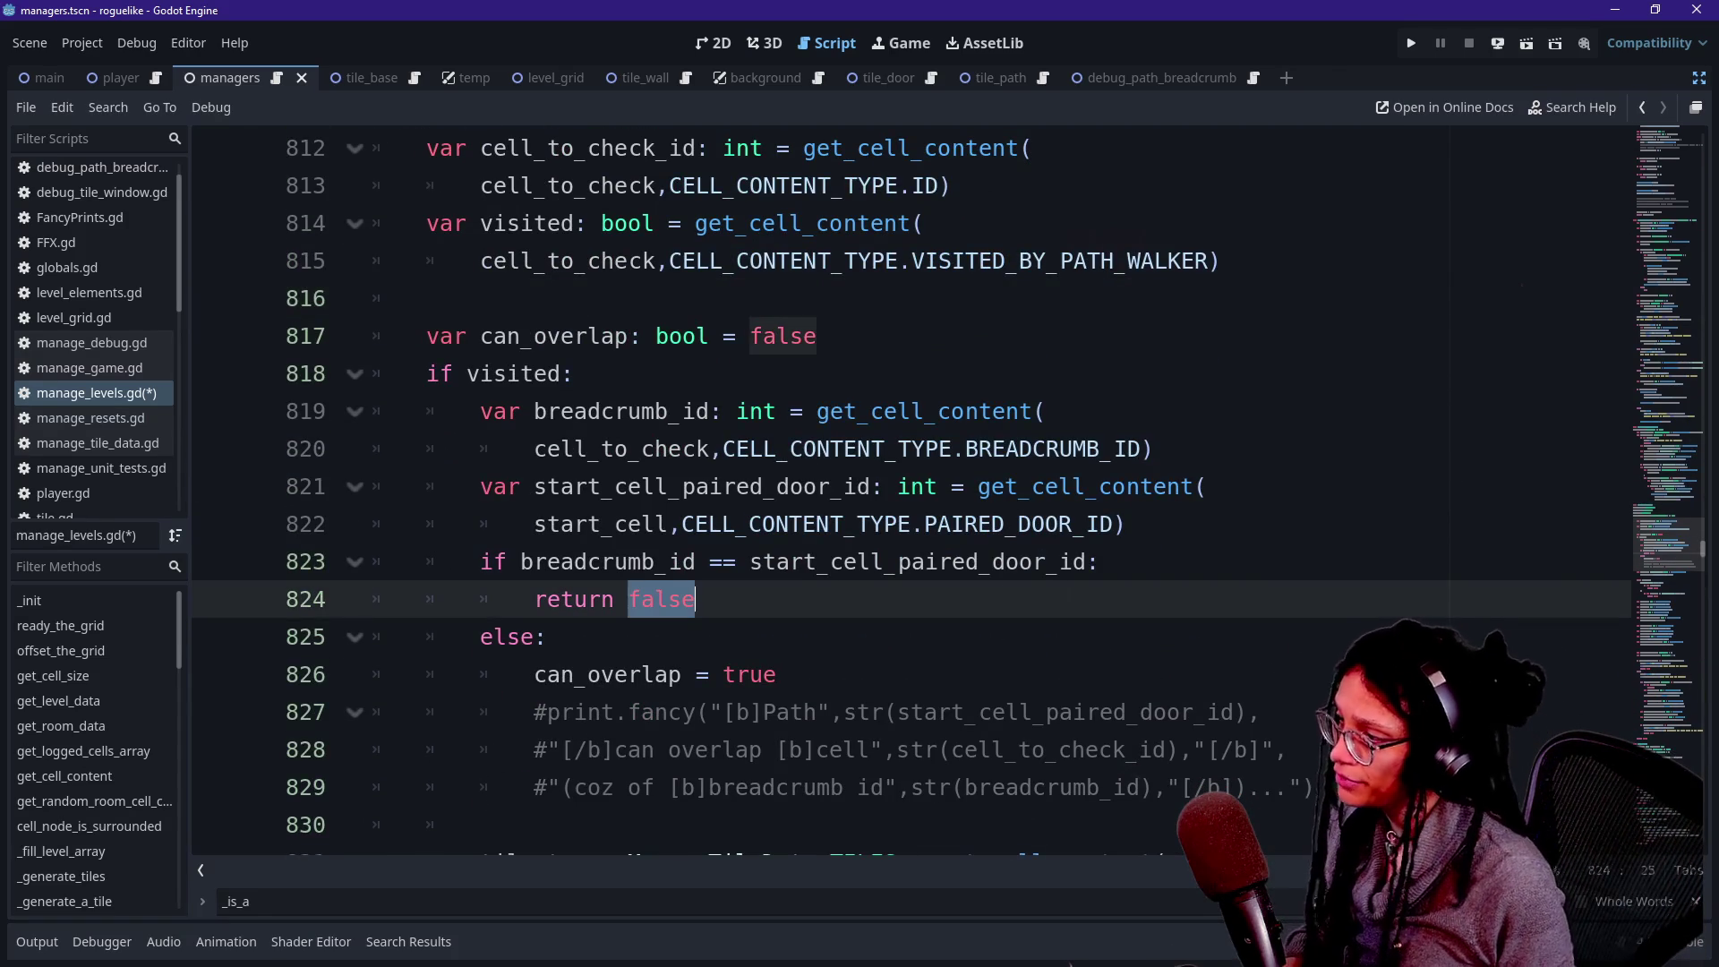
text(0)
right_click(767, 652)
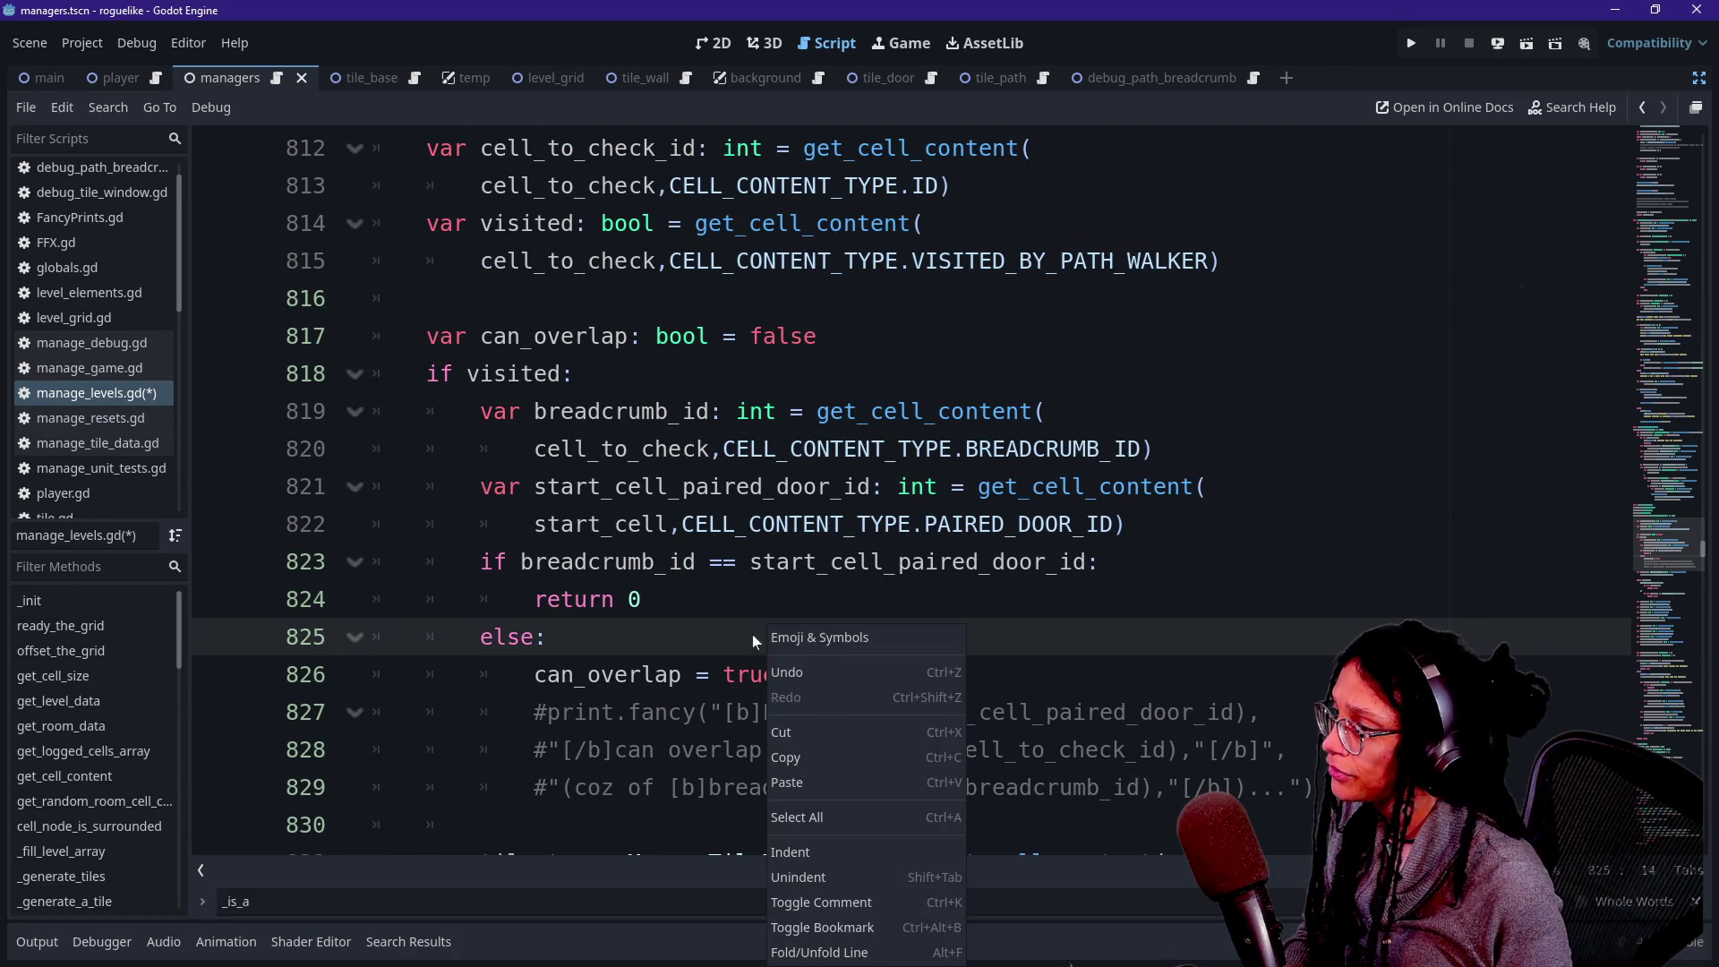
click(752, 634)
scroll(910, 488, down, 5)
double_click(715, 524)
text(0)
double_click(714, 636)
text(0)
Make line 867 return 2 instead of true for cells heading toward the target
scroll(911, 488, down, 3)
scroll(910, 488, down, 8)
click(600, 411)
double_click(600, 411)
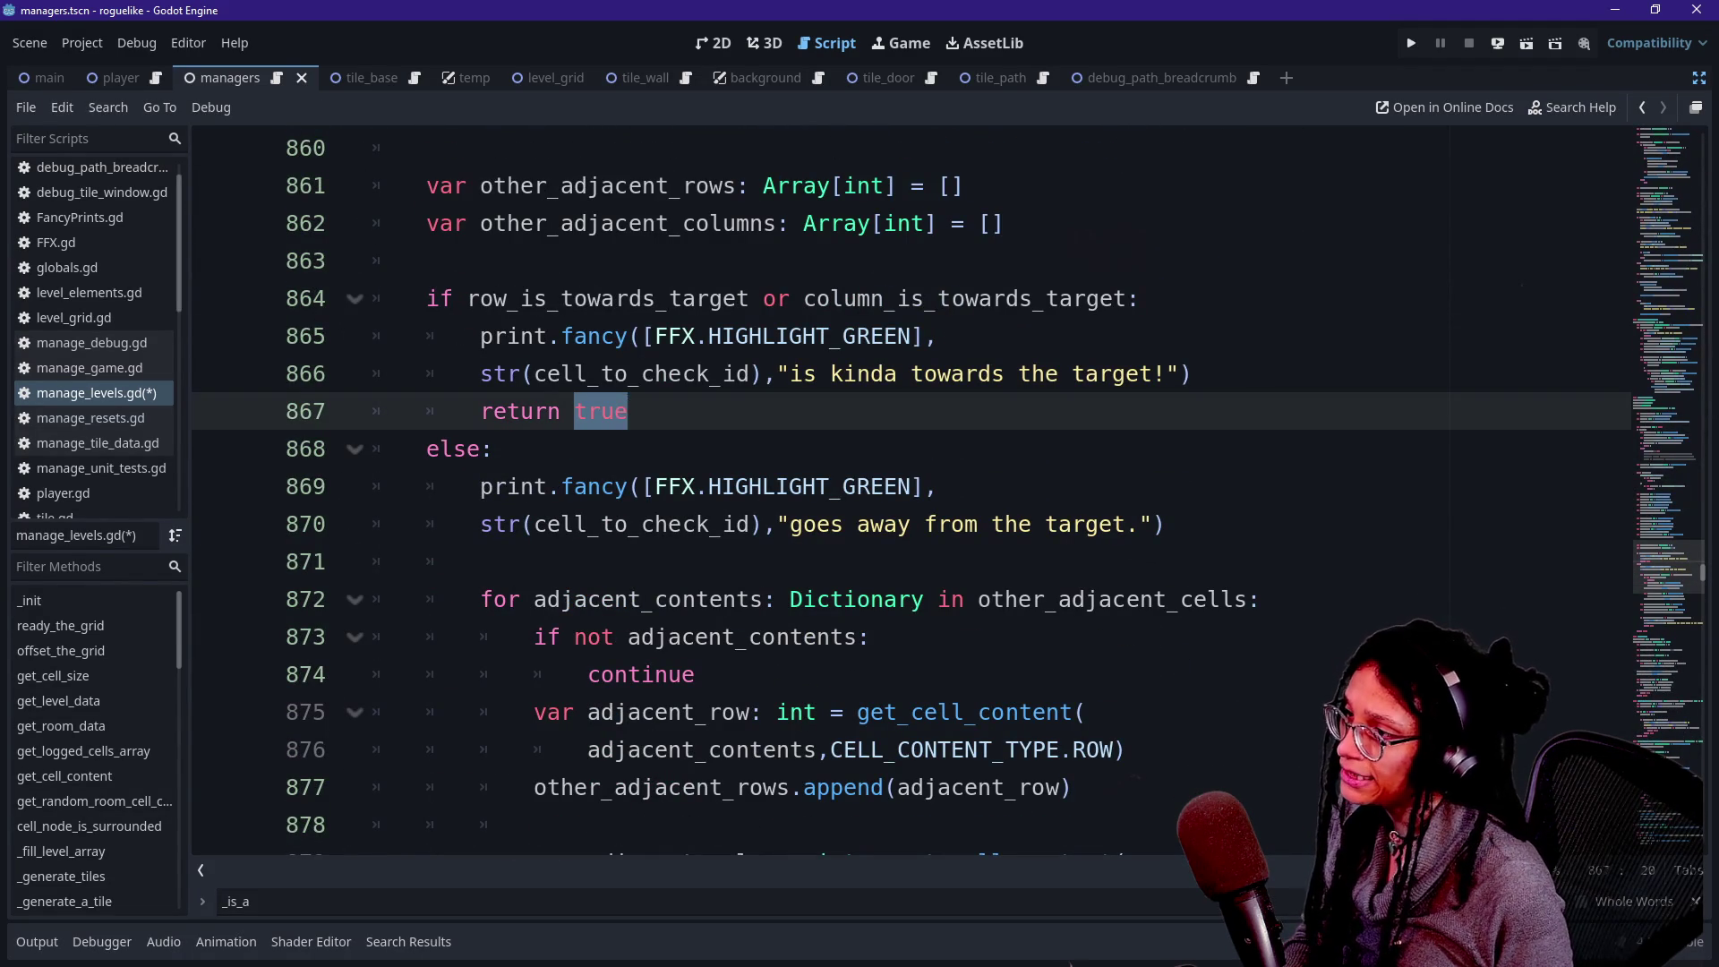
scroll(911, 488, up, 2)
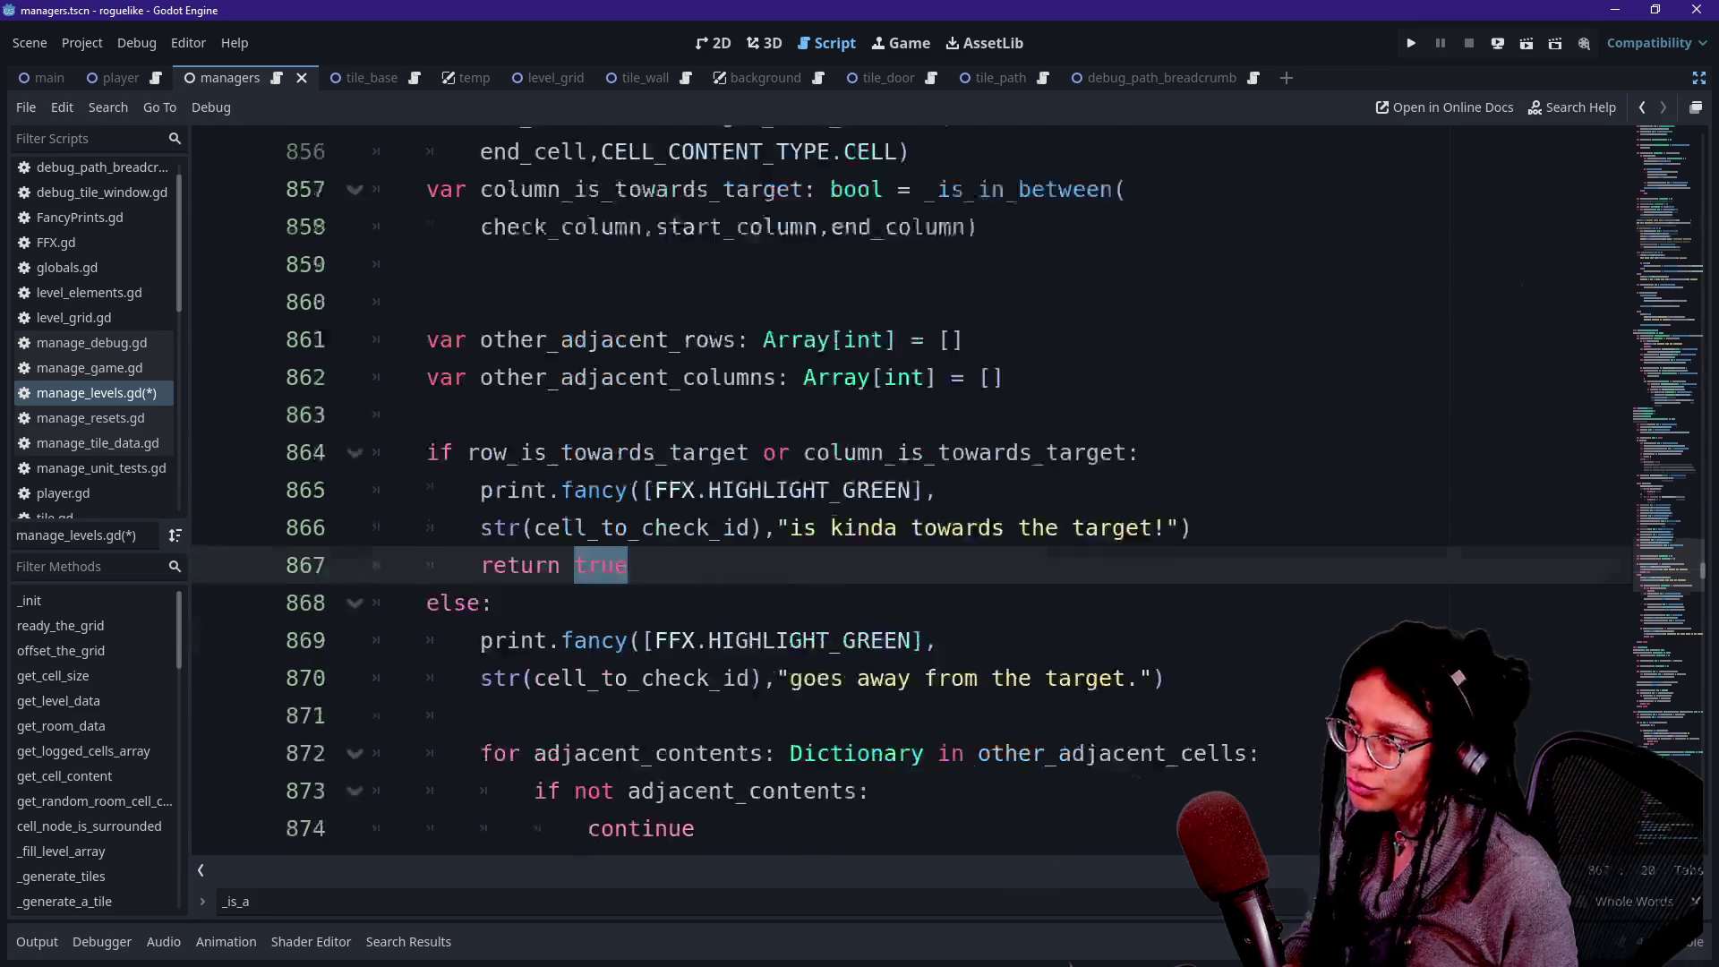
text(1)
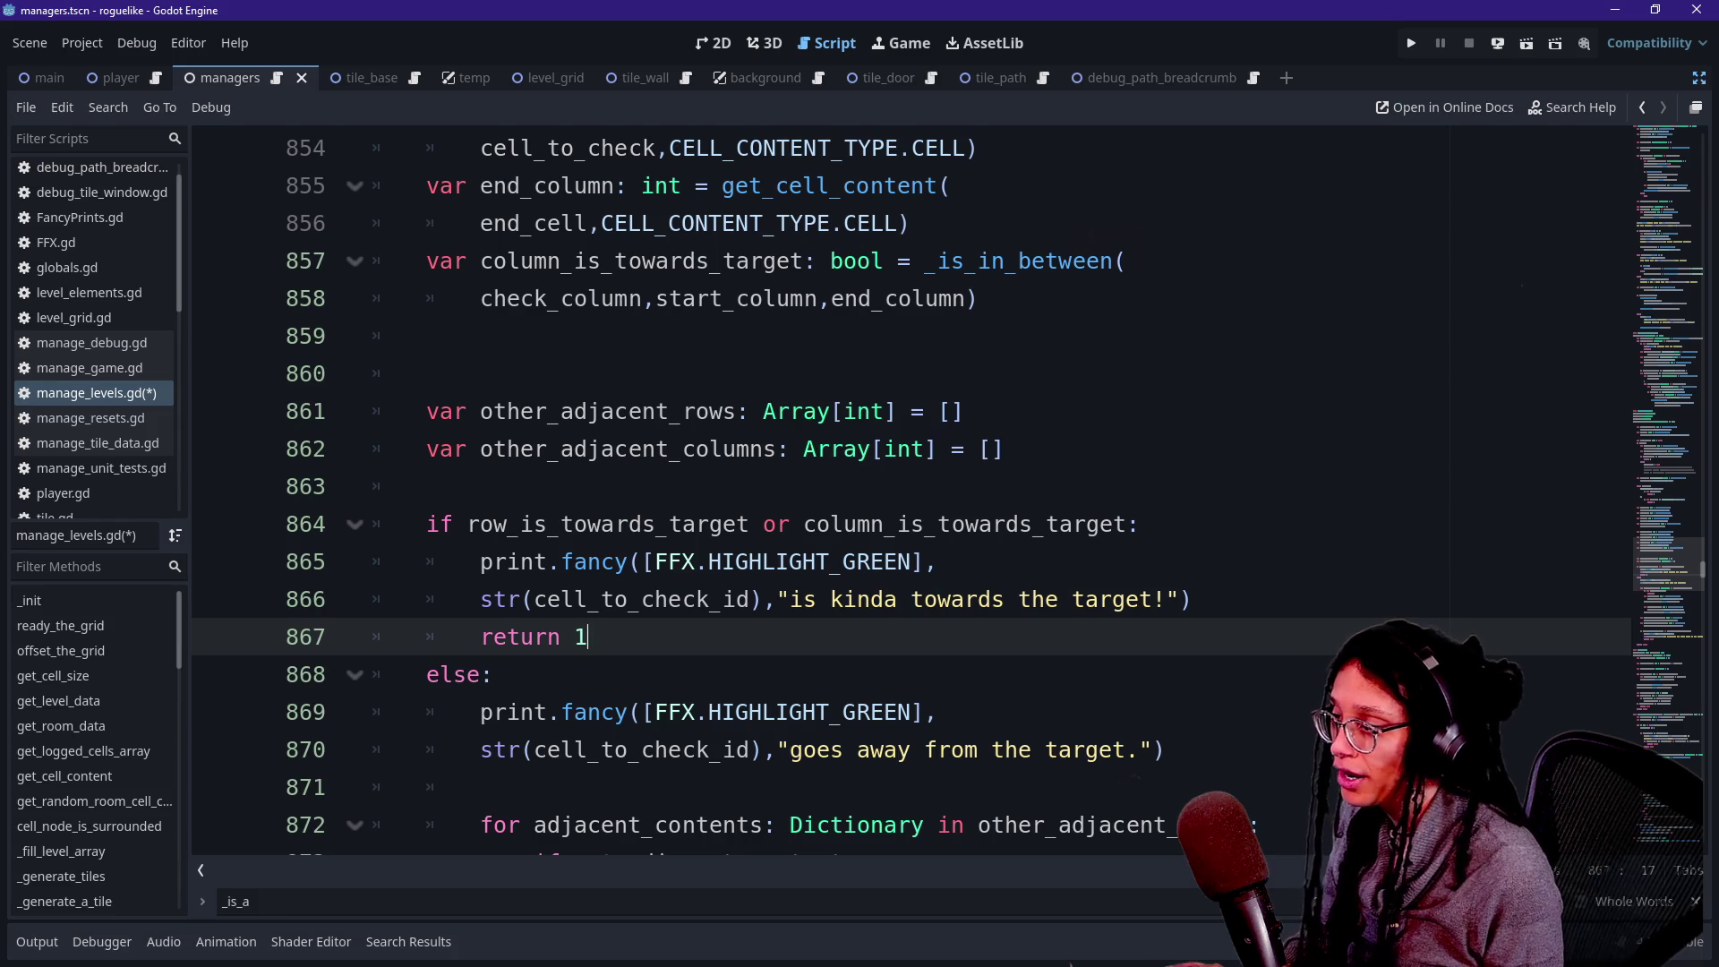
key(BackSpace)
text(2)
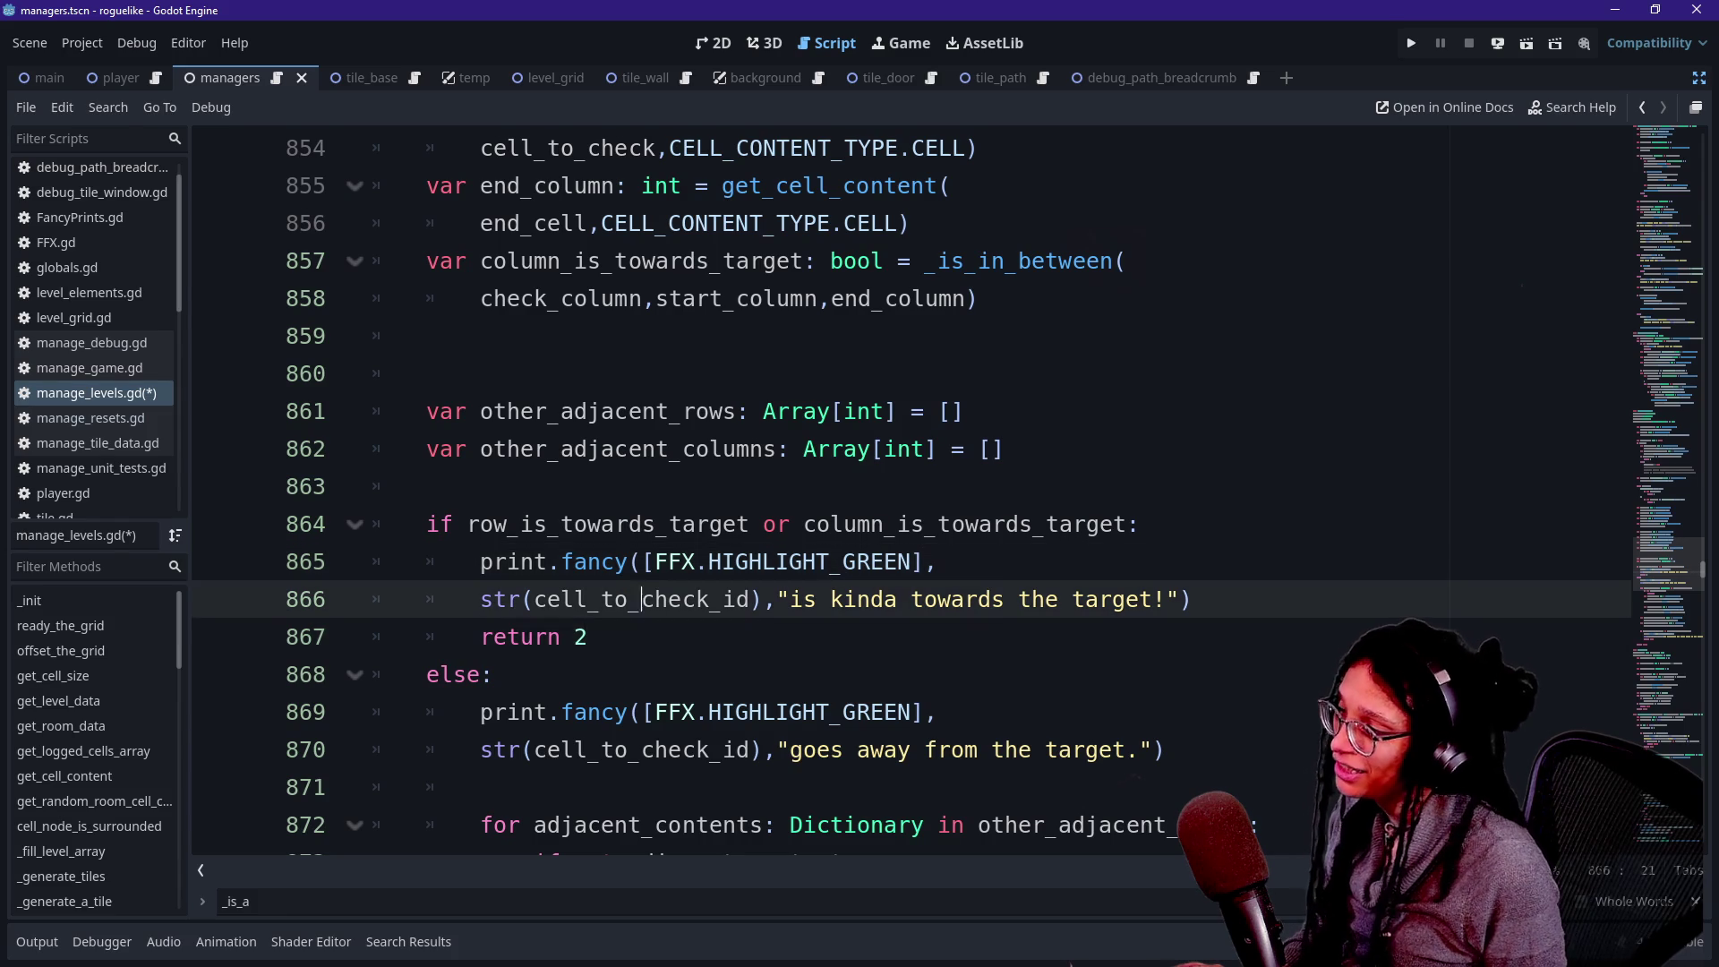
click(642, 712)
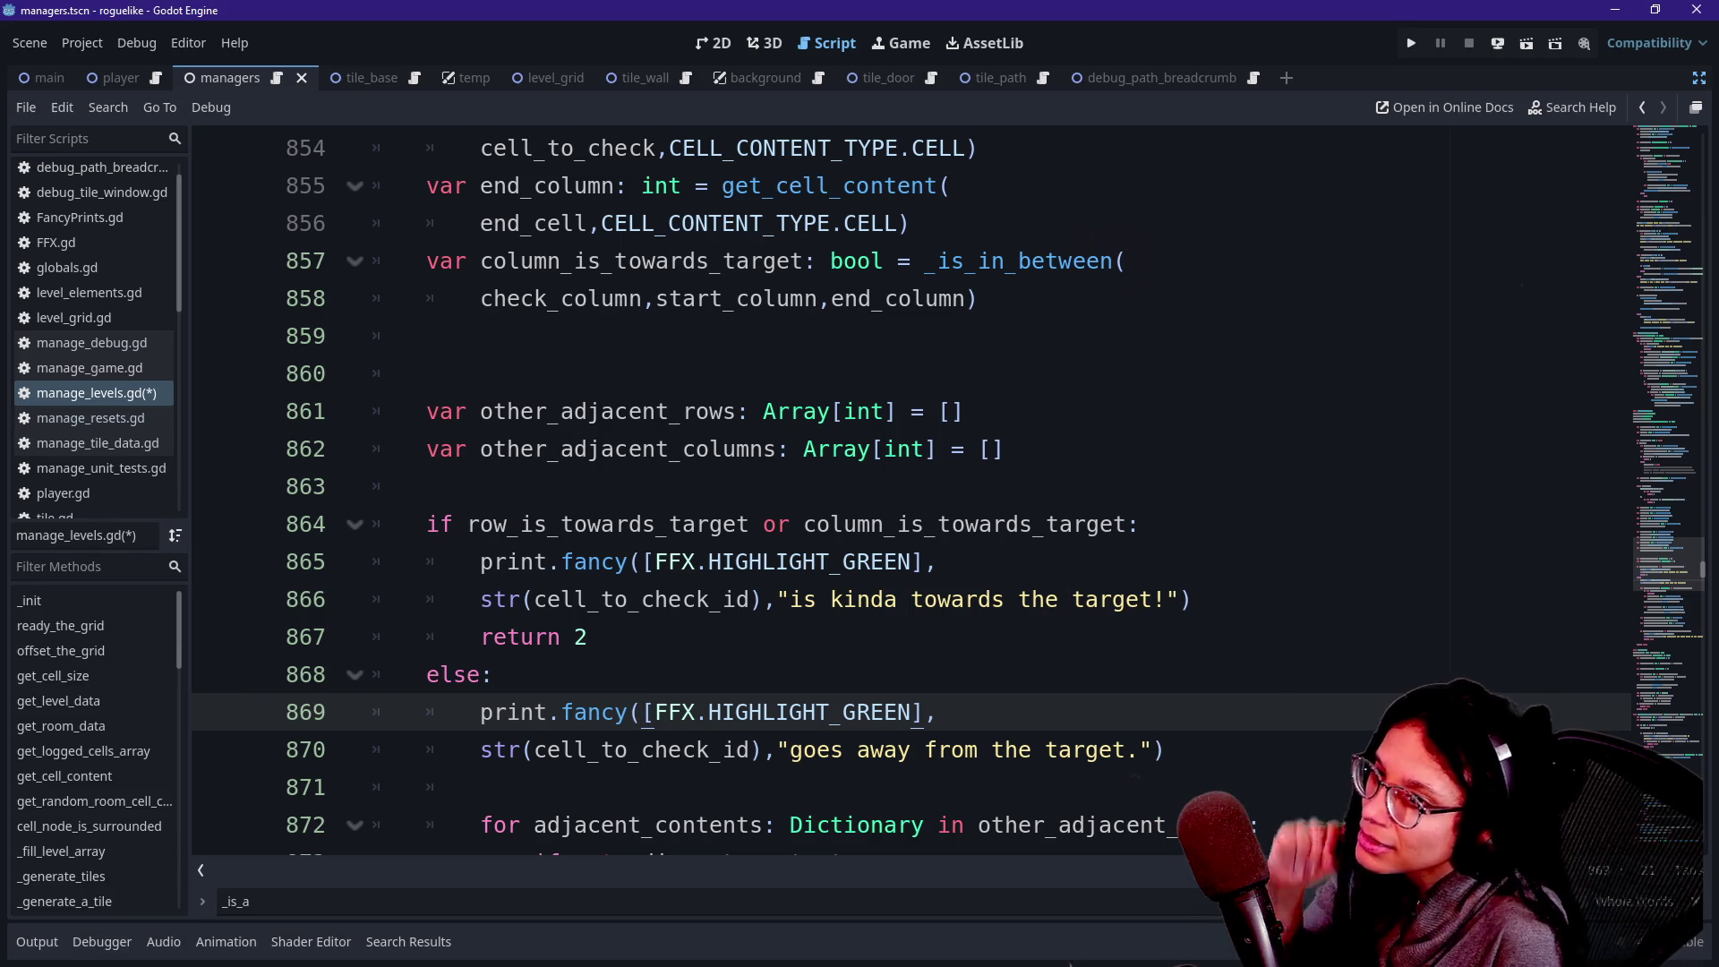
Return 1 instead of true on line 891 and 0 instead of false on line 893
scroll(895, 492, down, 3)
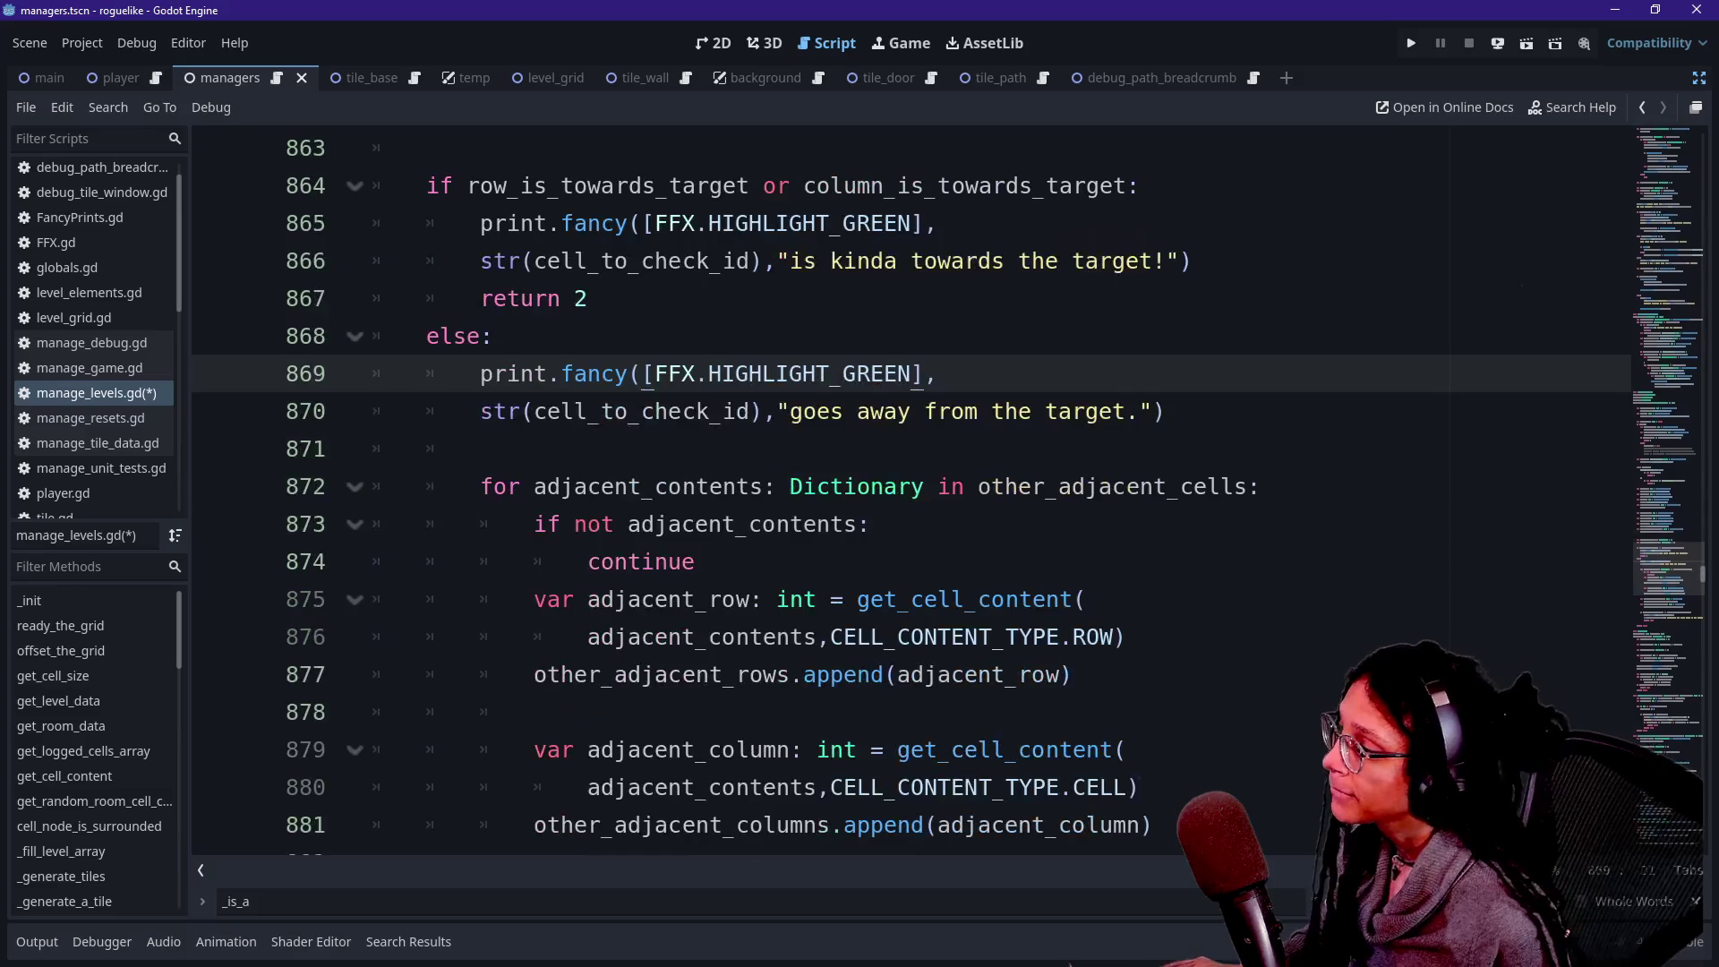
scroll(895, 493, down, 6)
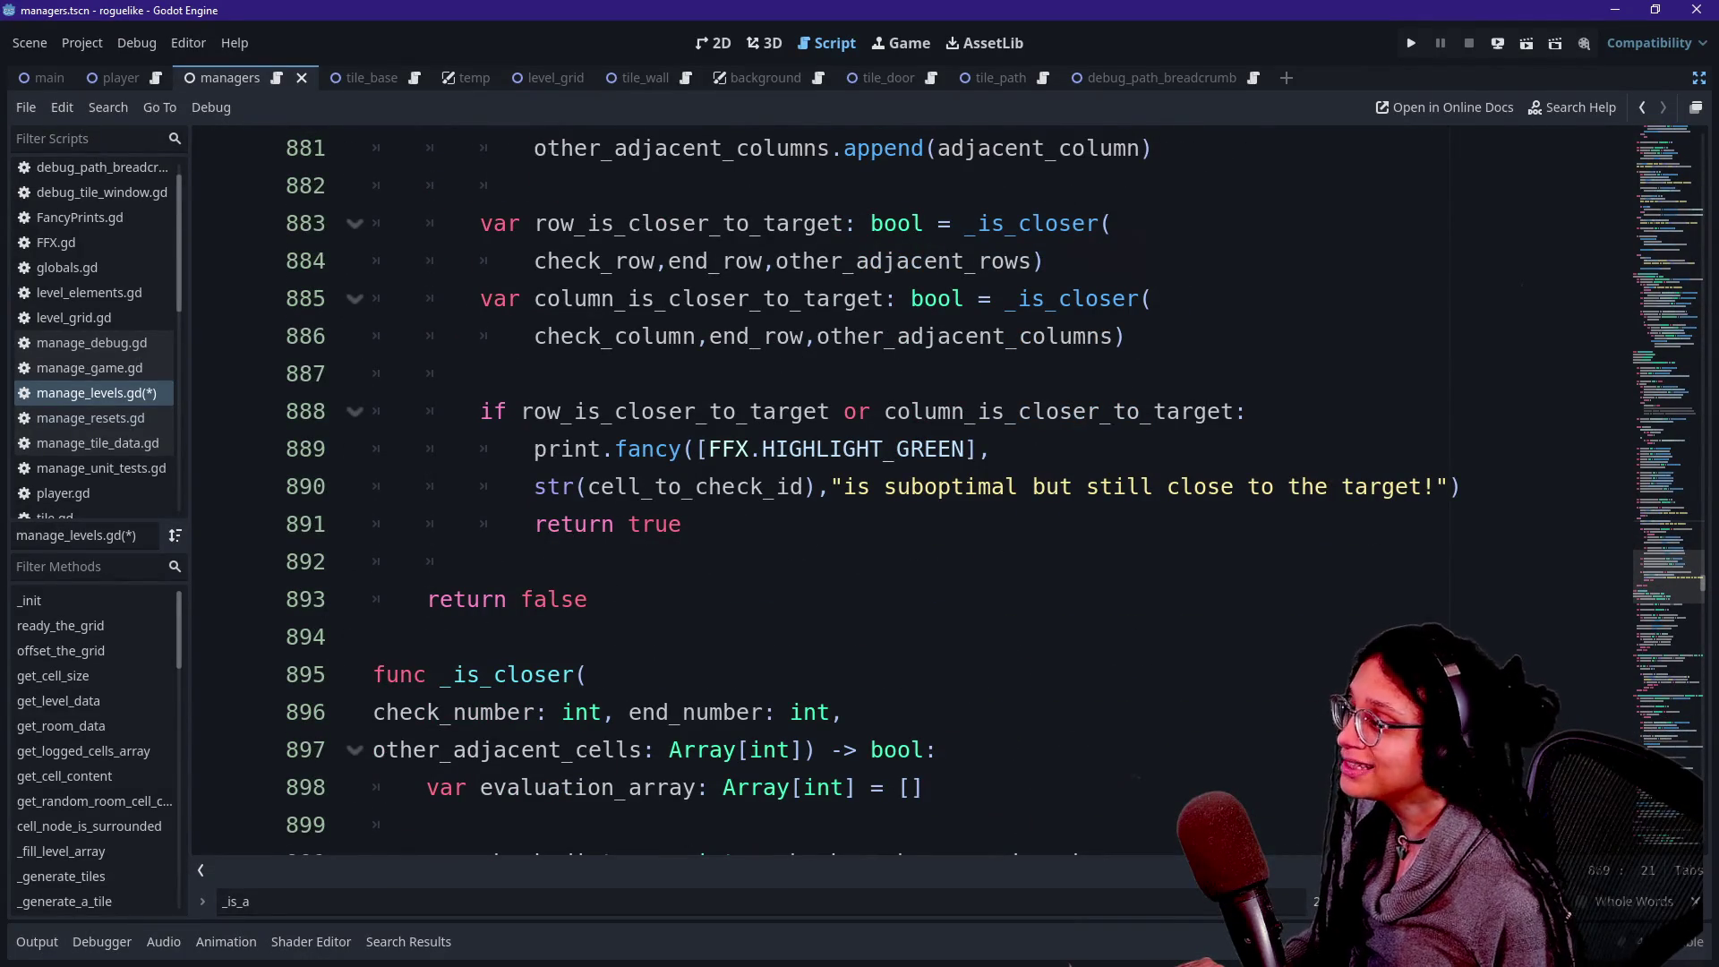
double_click(654, 524)
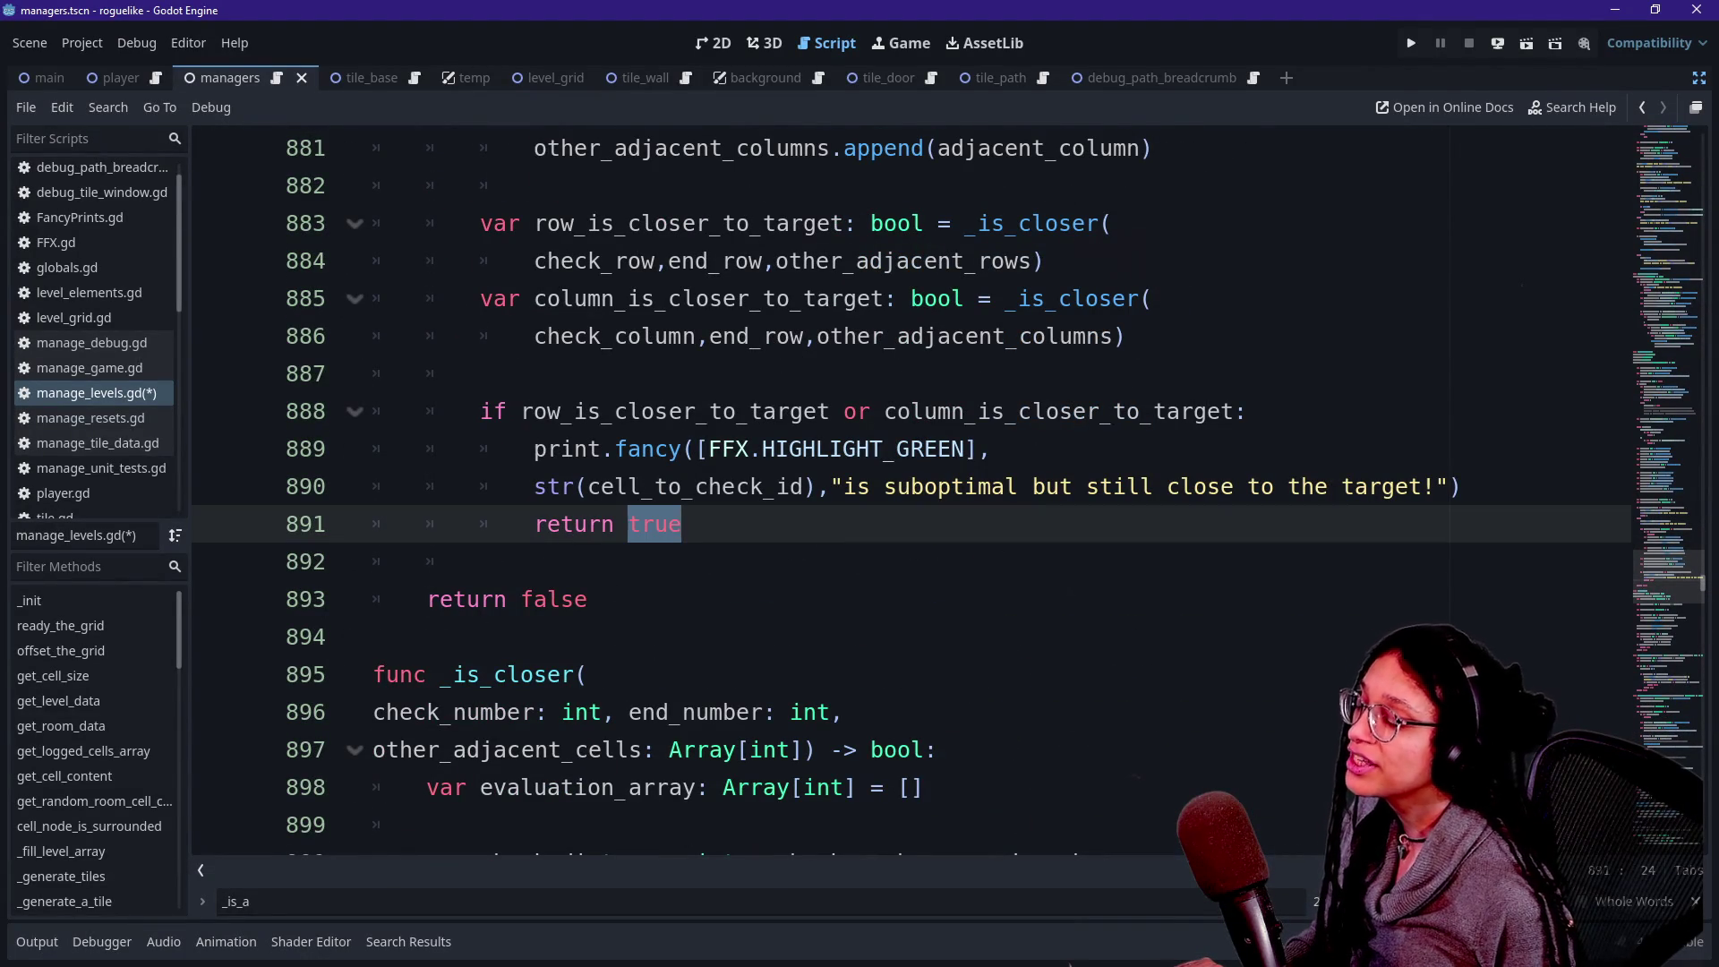
text(1)
key(Home)
key(shift+End)
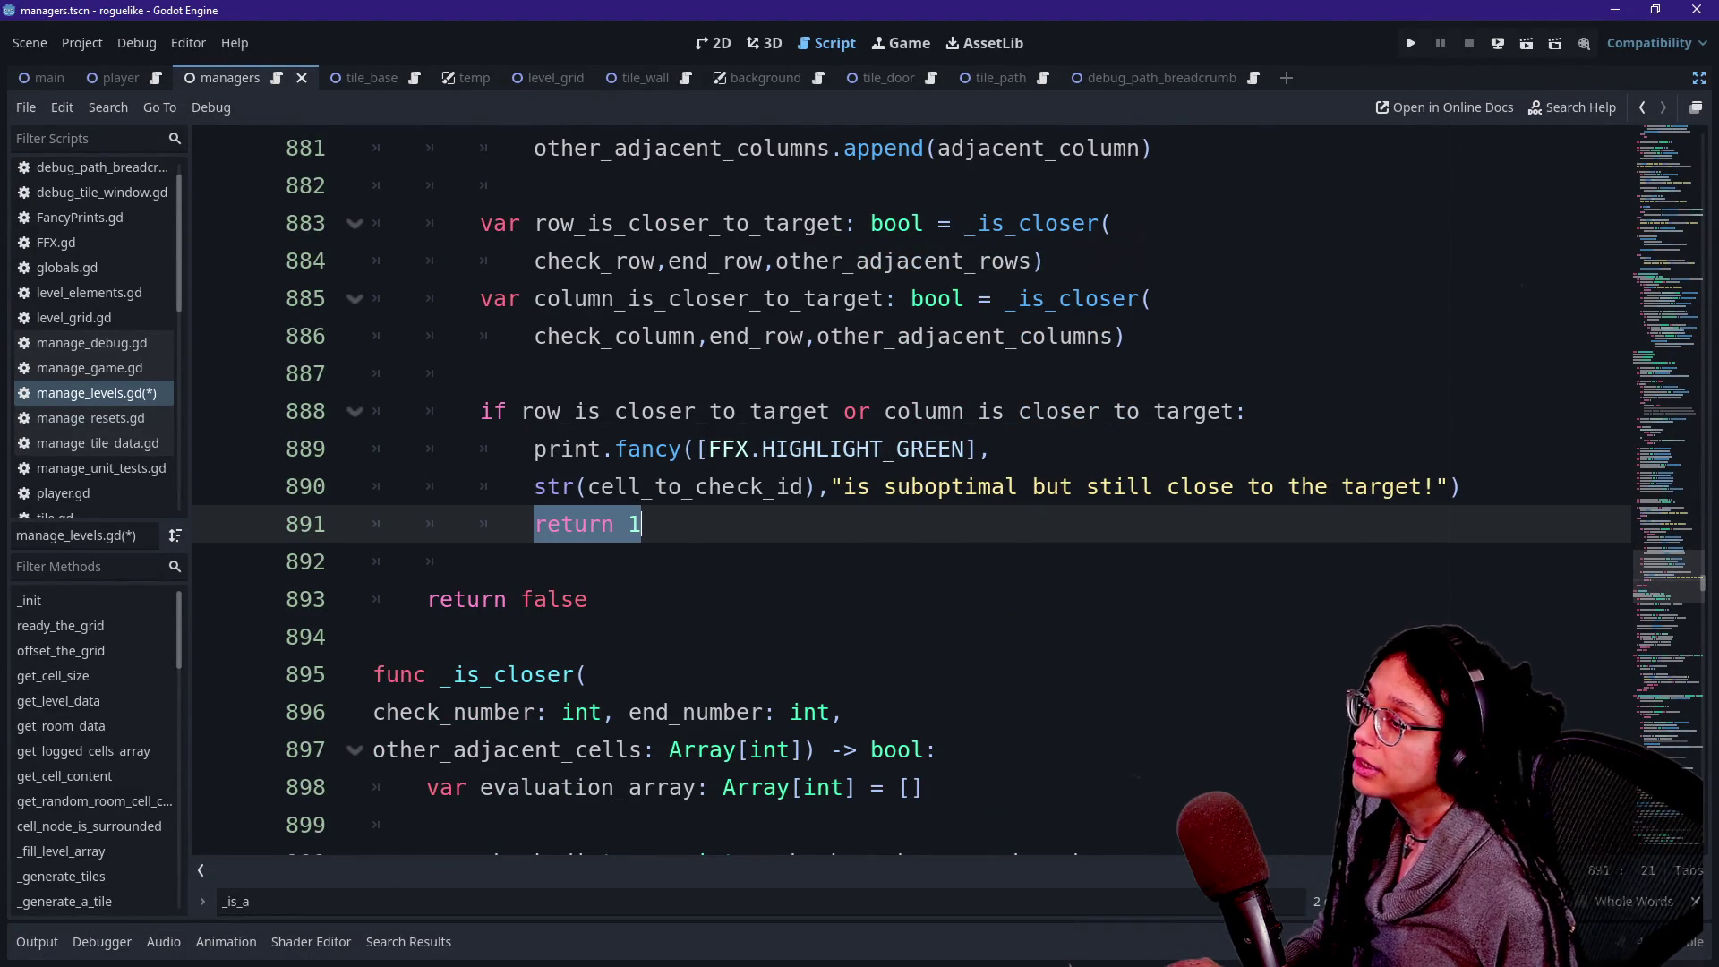
scroll(895, 493, up, 7)
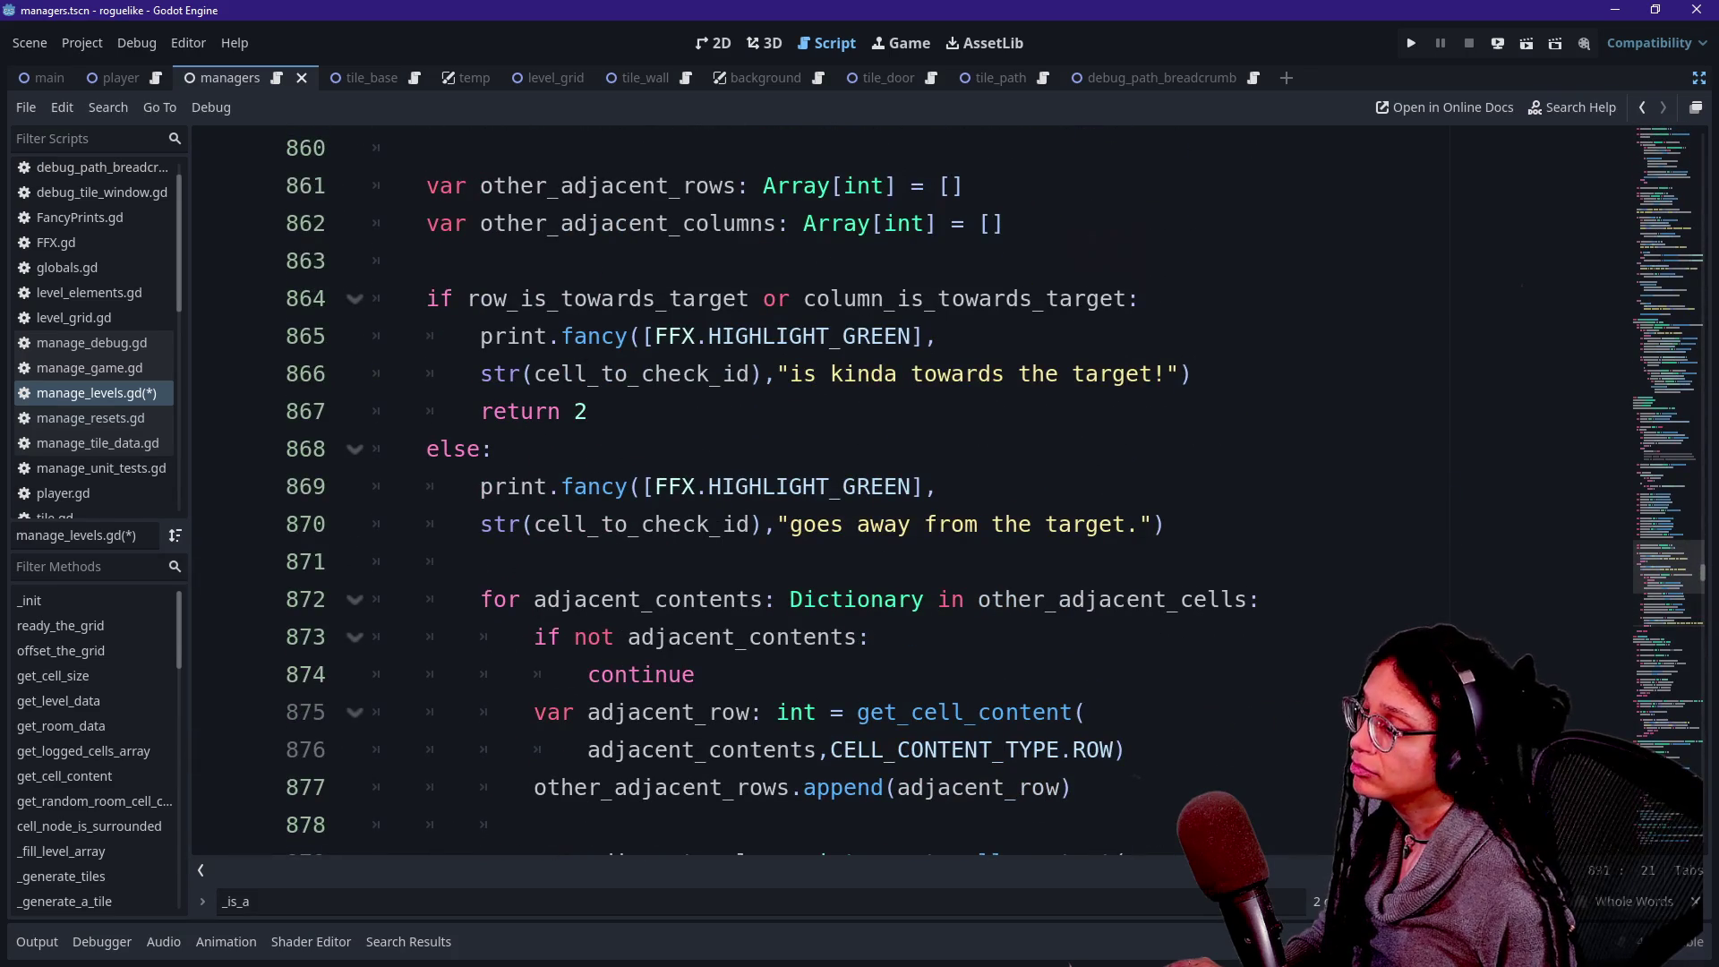
scroll(895, 492, up, 1)
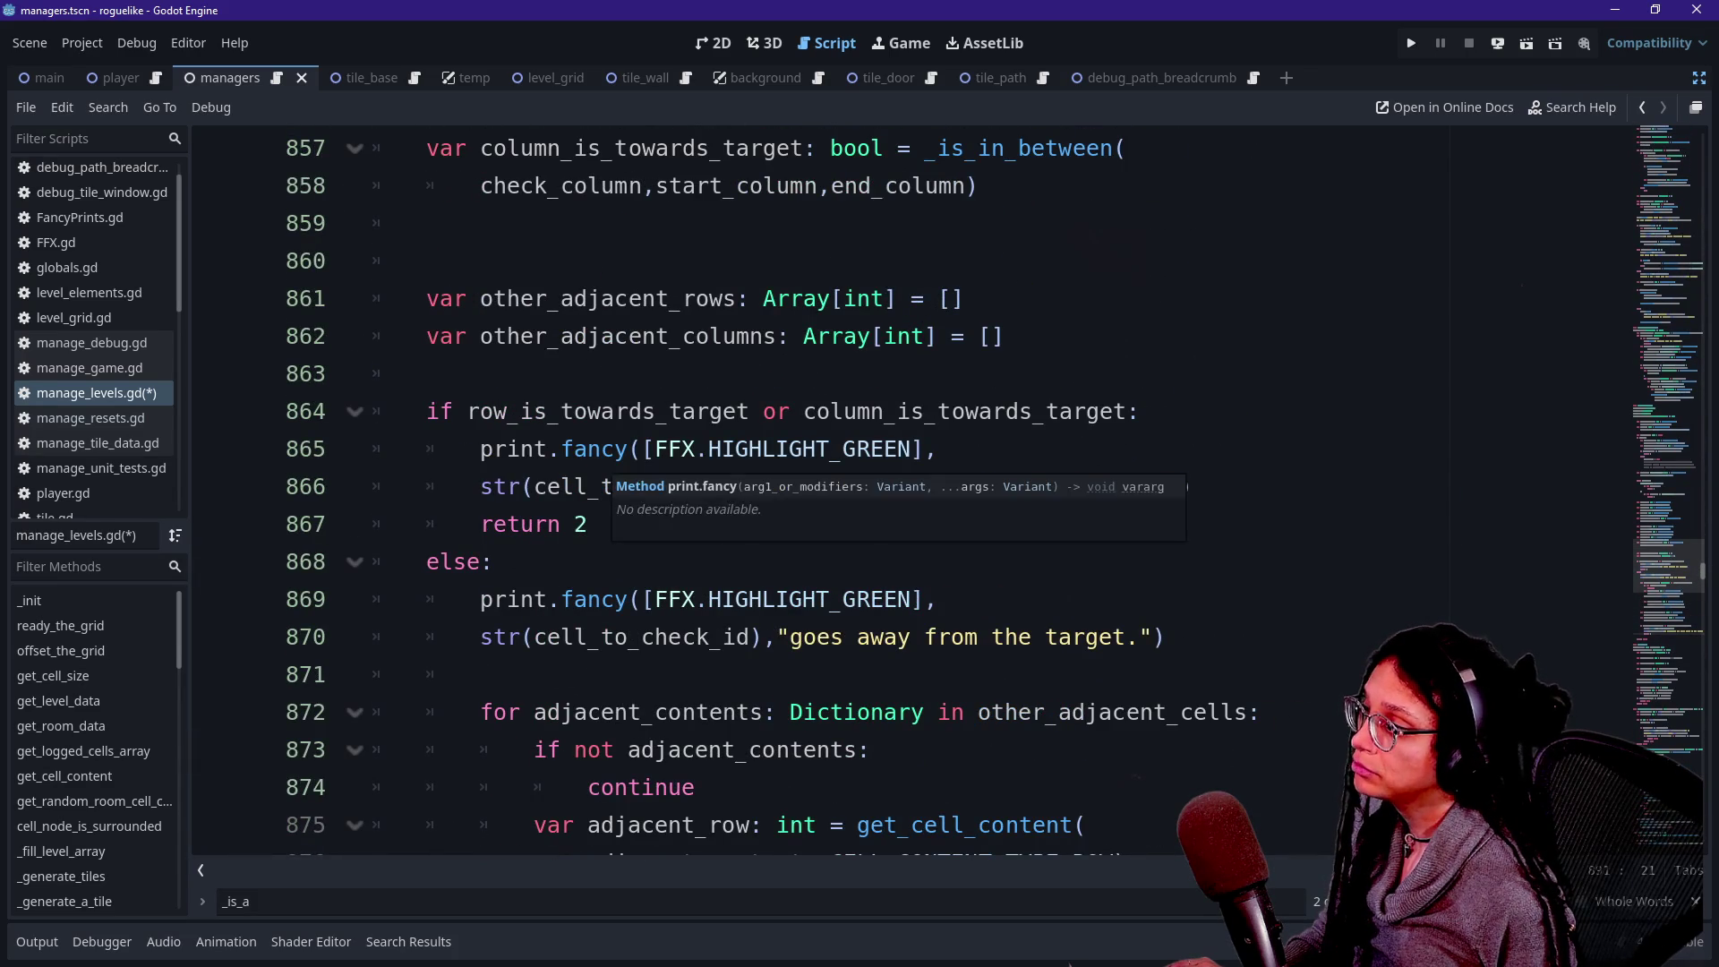
scroll(626, 488, up, 5)
scroll(627, 488, down, 8)
scroll(580, 210, down, 5)
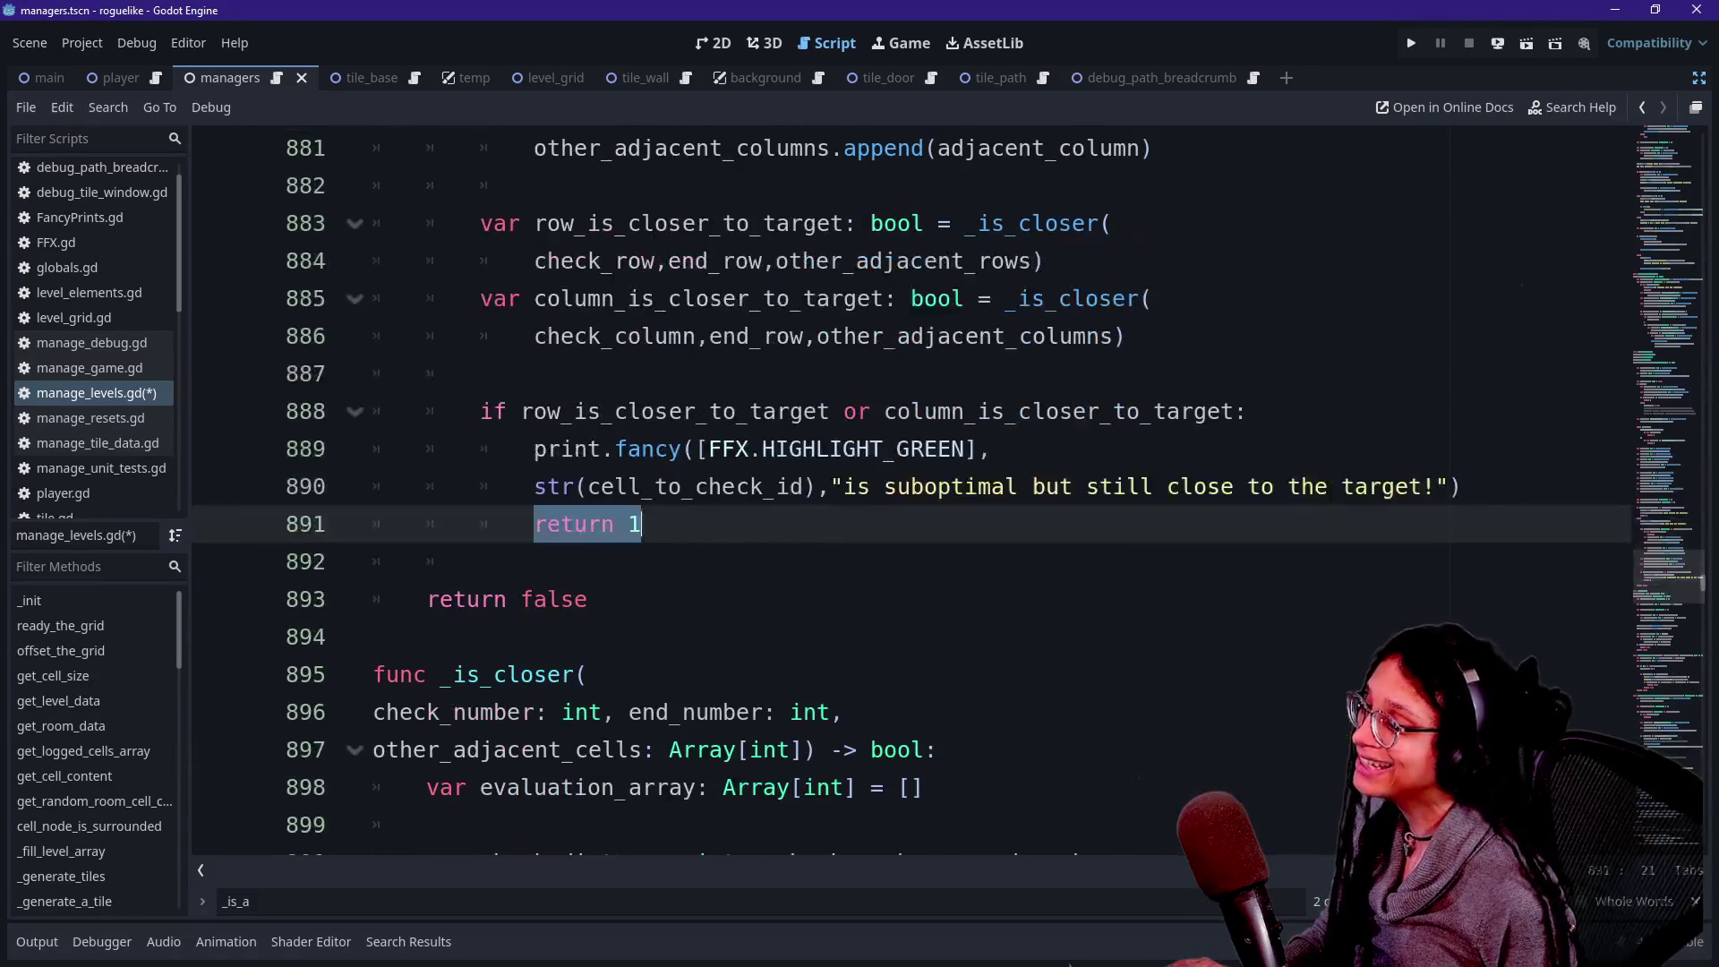
double_click(555, 599)
text(0)
scroll(896, 493, up, 15)
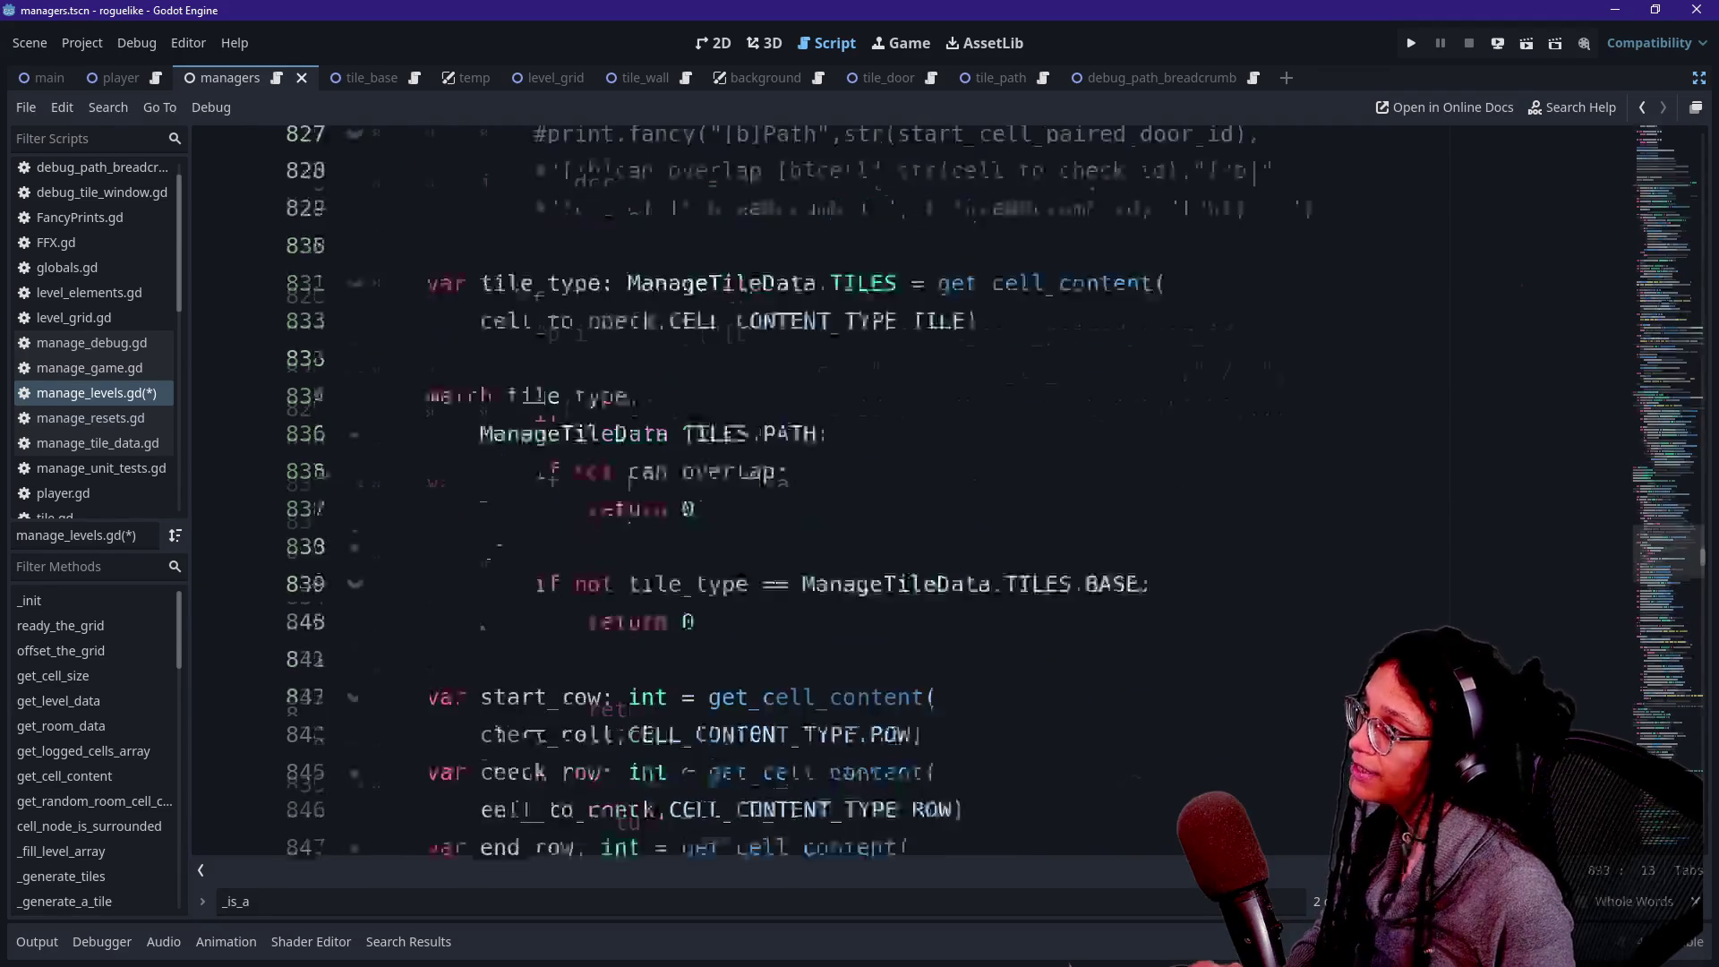
Save, rename the function on line 806 to _how_valid_is_the_path, and save again
scroll(895, 493, up, 5)
key(ctrl+s)
scroll(896, 492, up, 5)
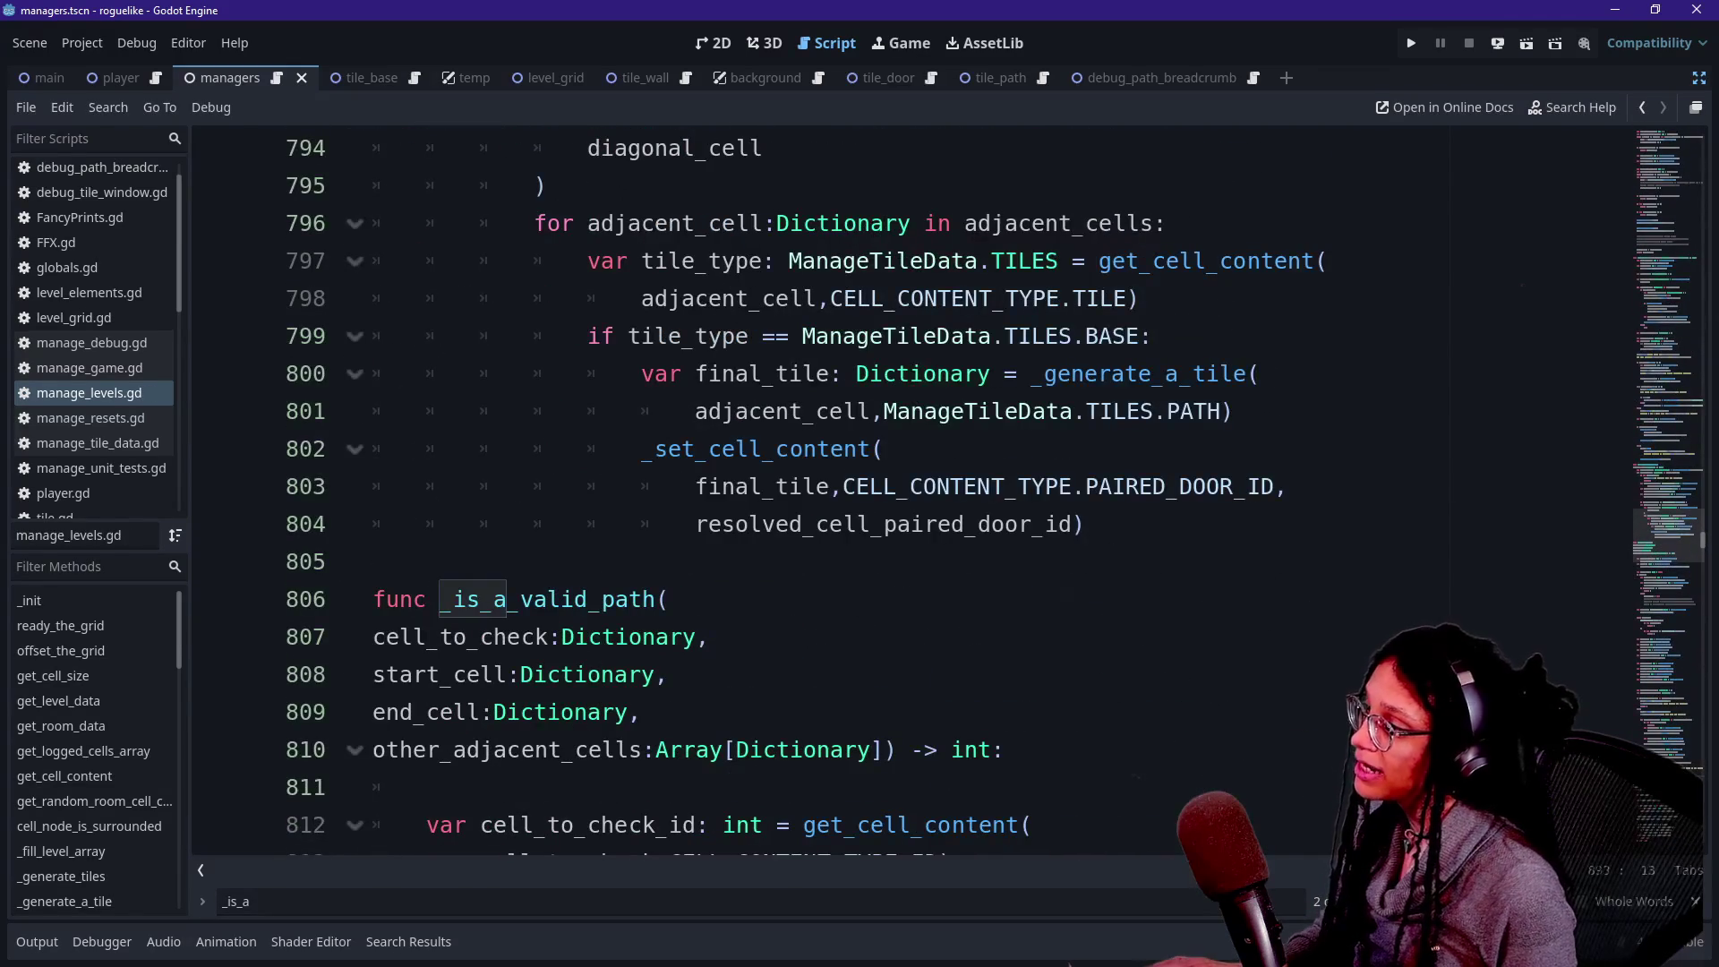
drag(453, 599, 481, 599)
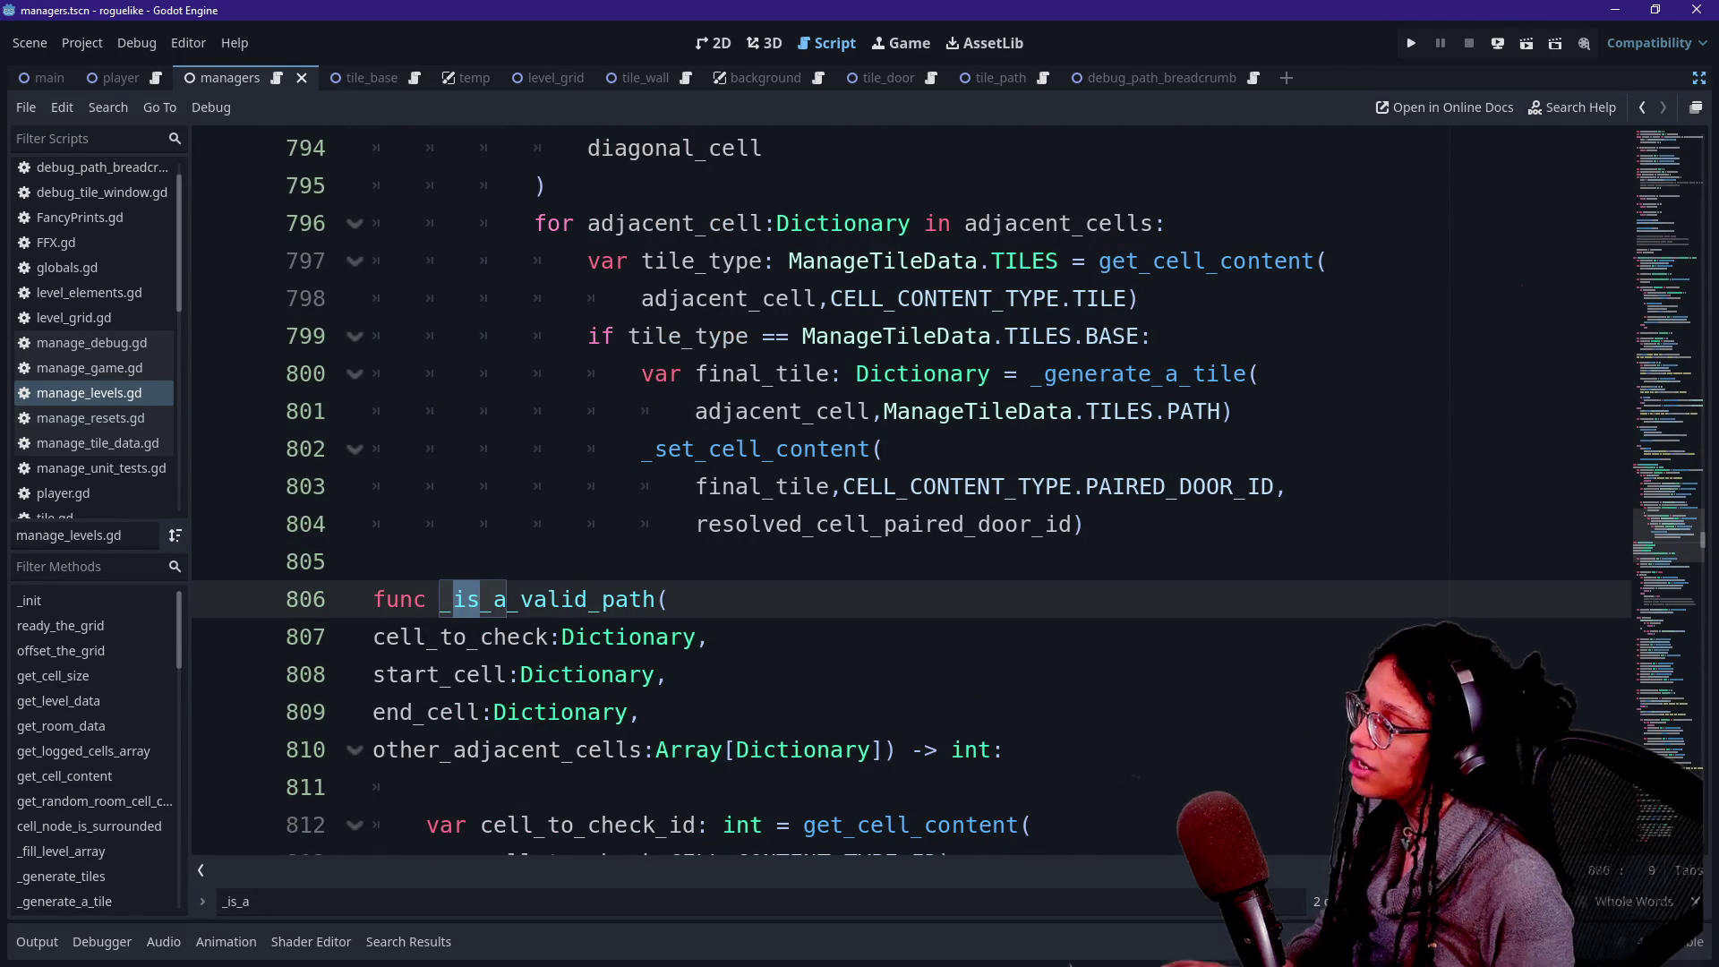
text(how)
text(_valid_is_t)
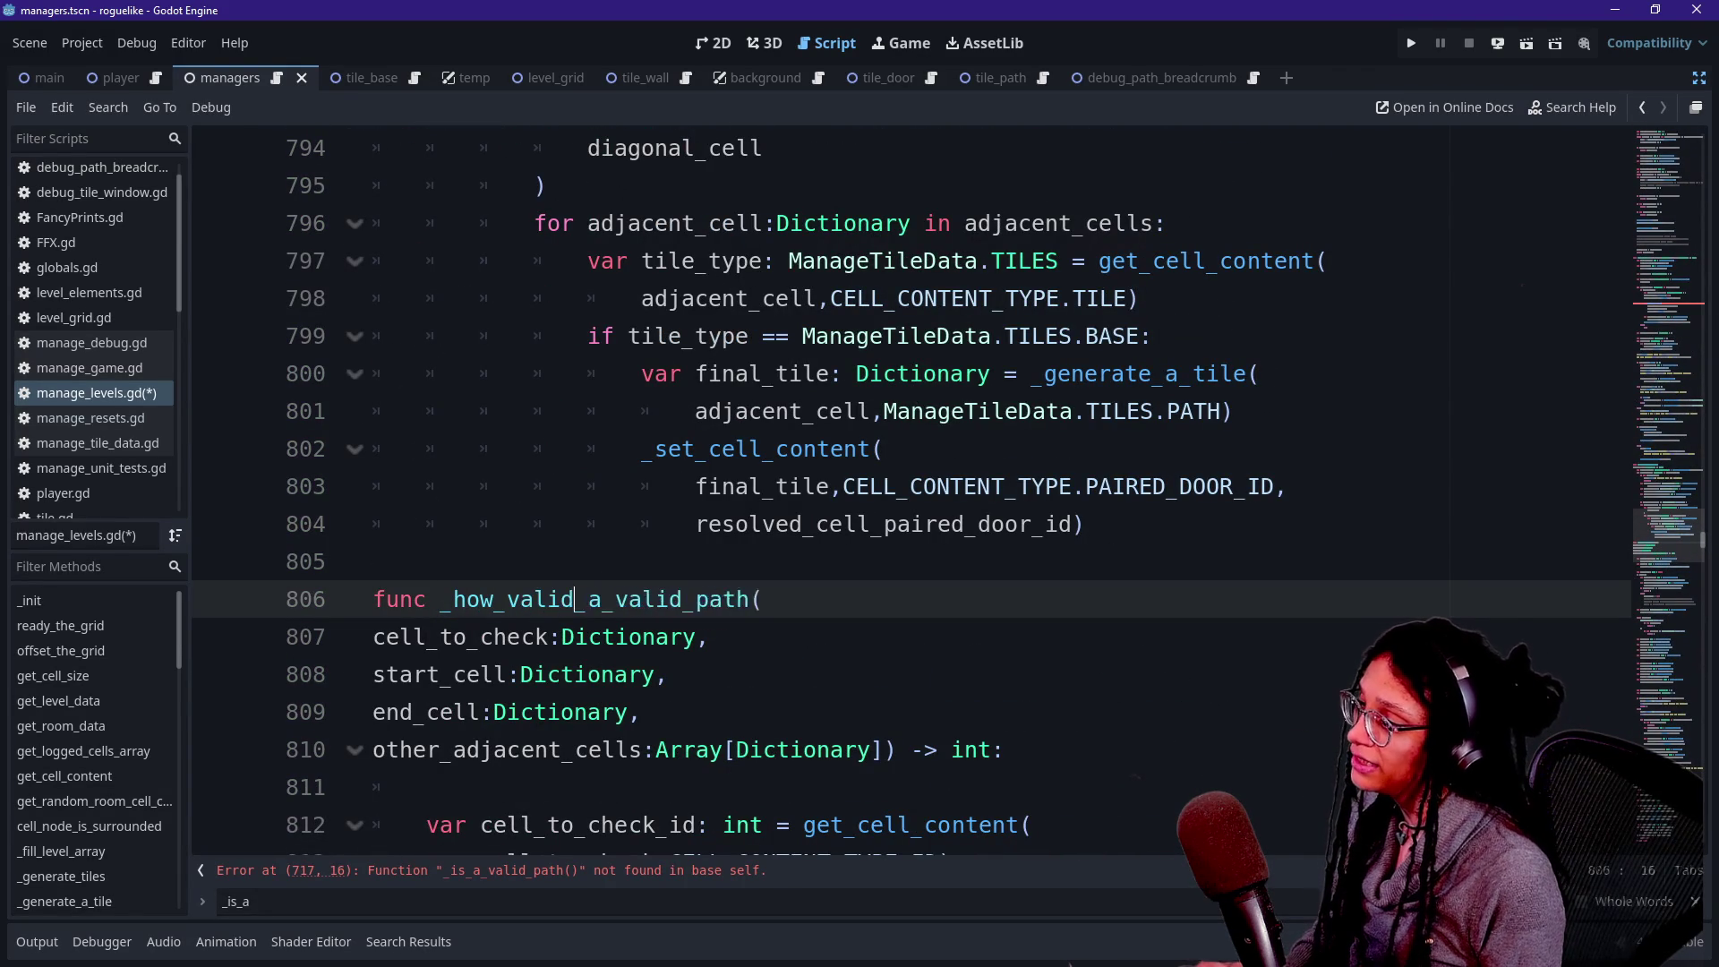
text(he)
key(Delete)
key(Delete)
key(Delete)
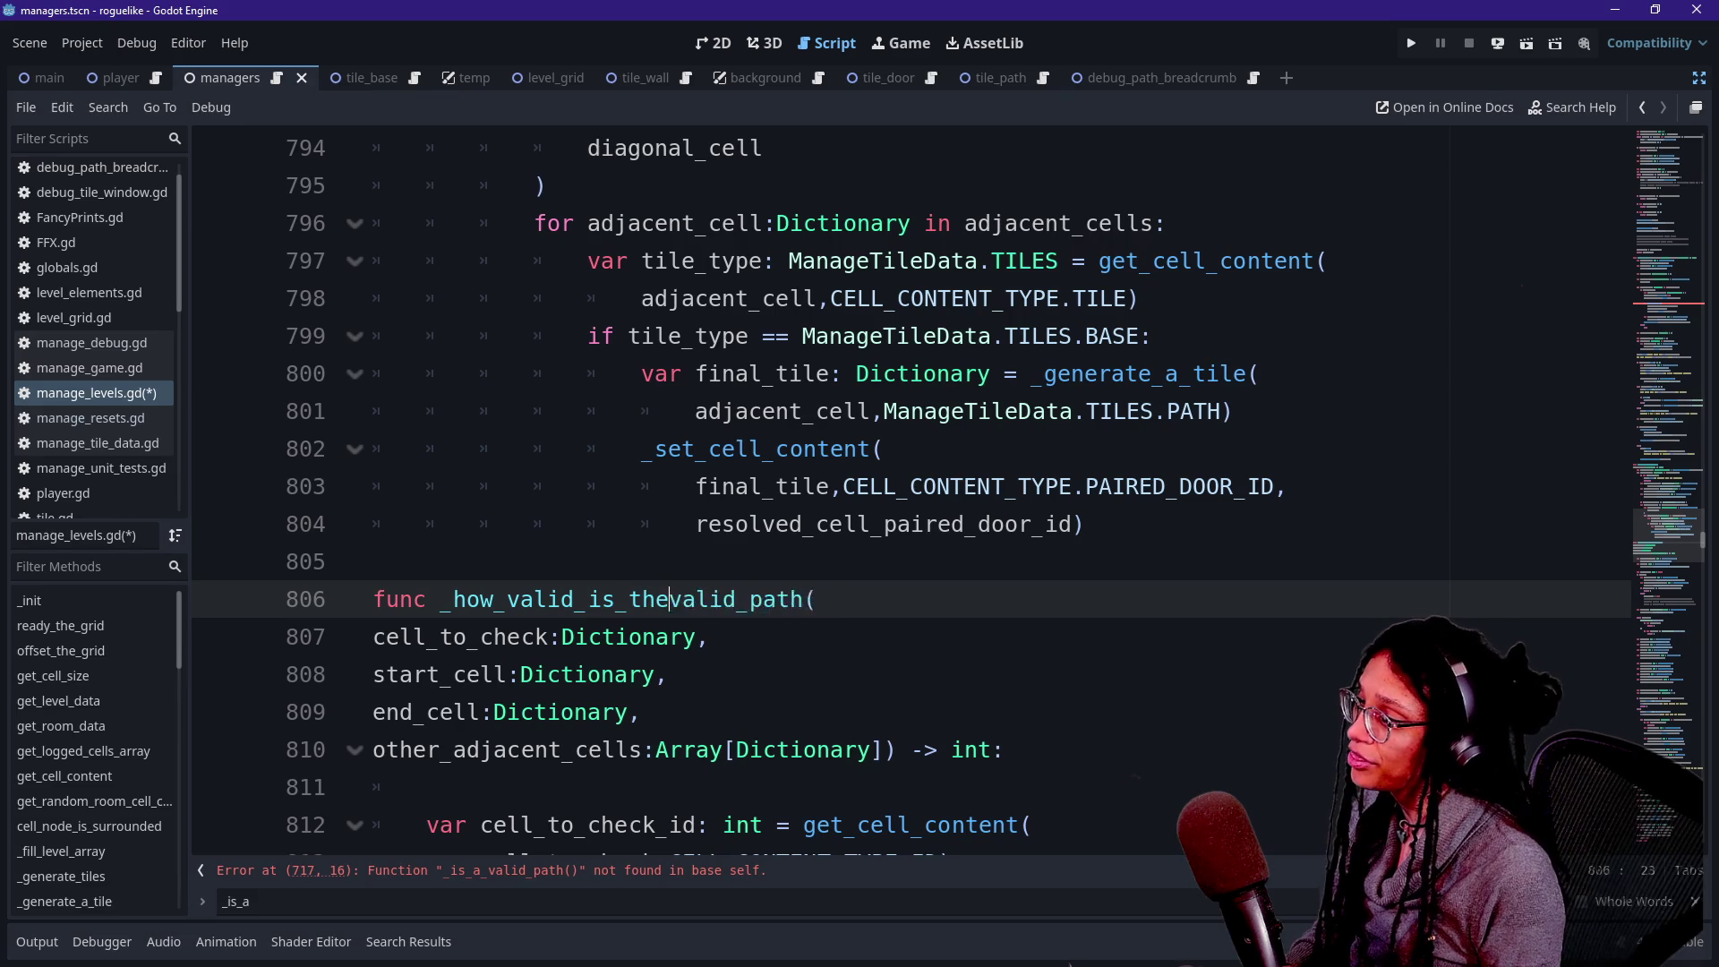
click(588, 637)
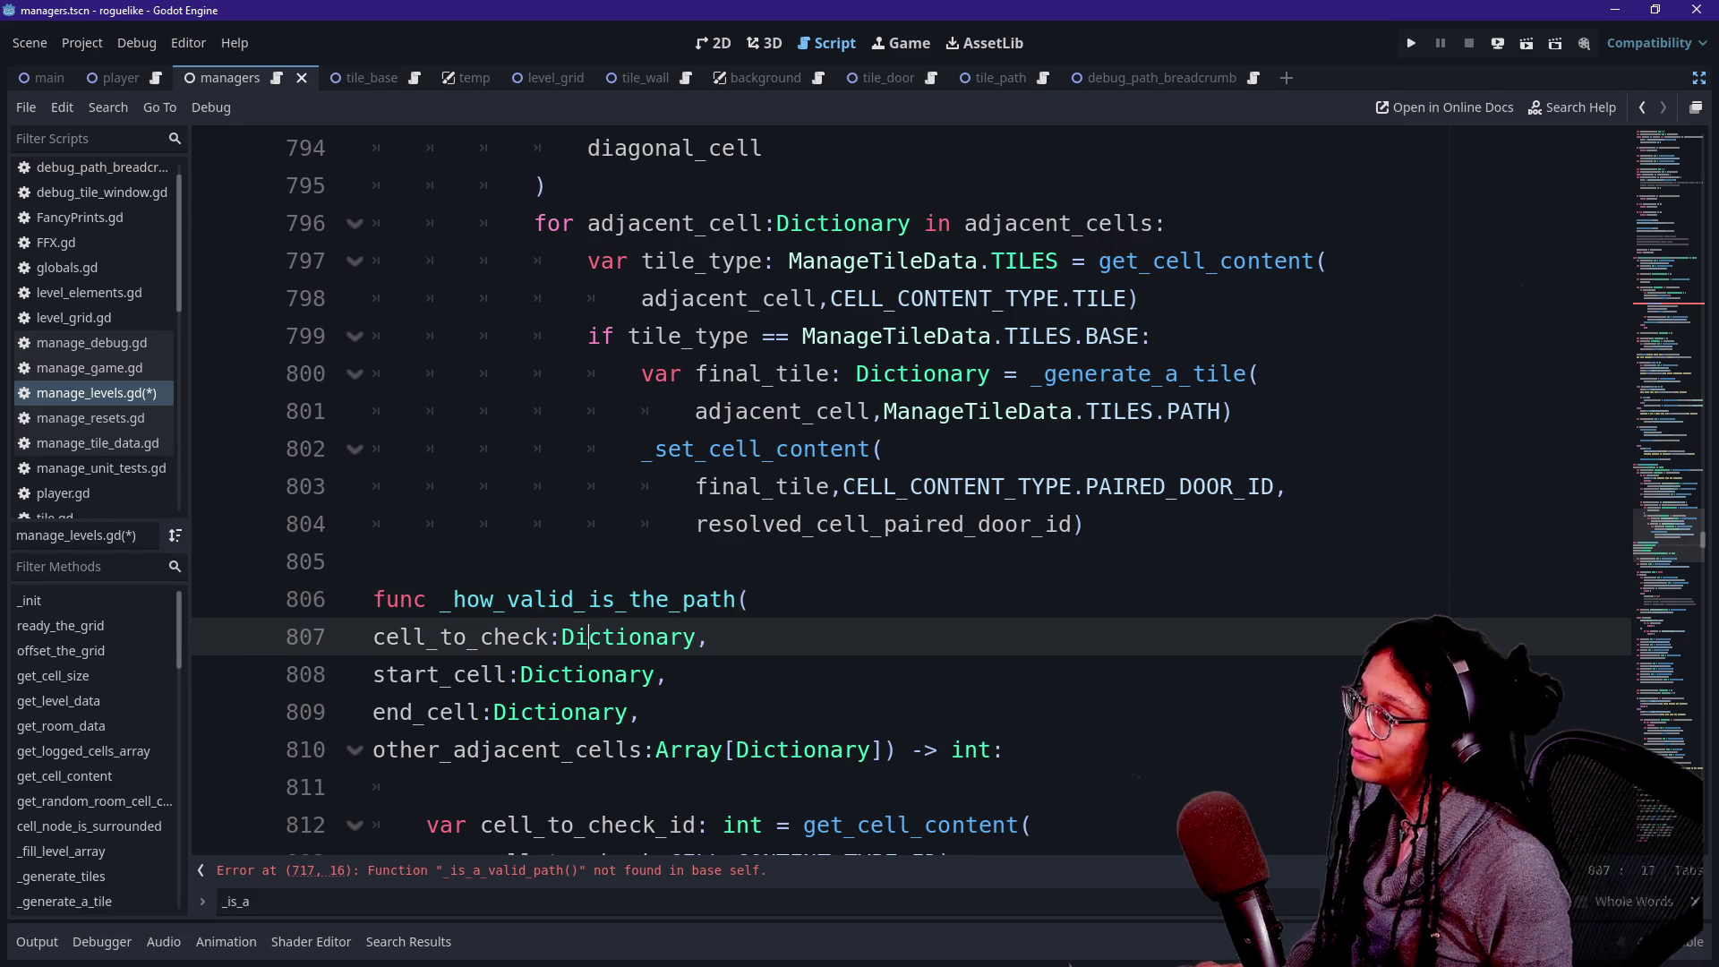
key(ctrl+s)
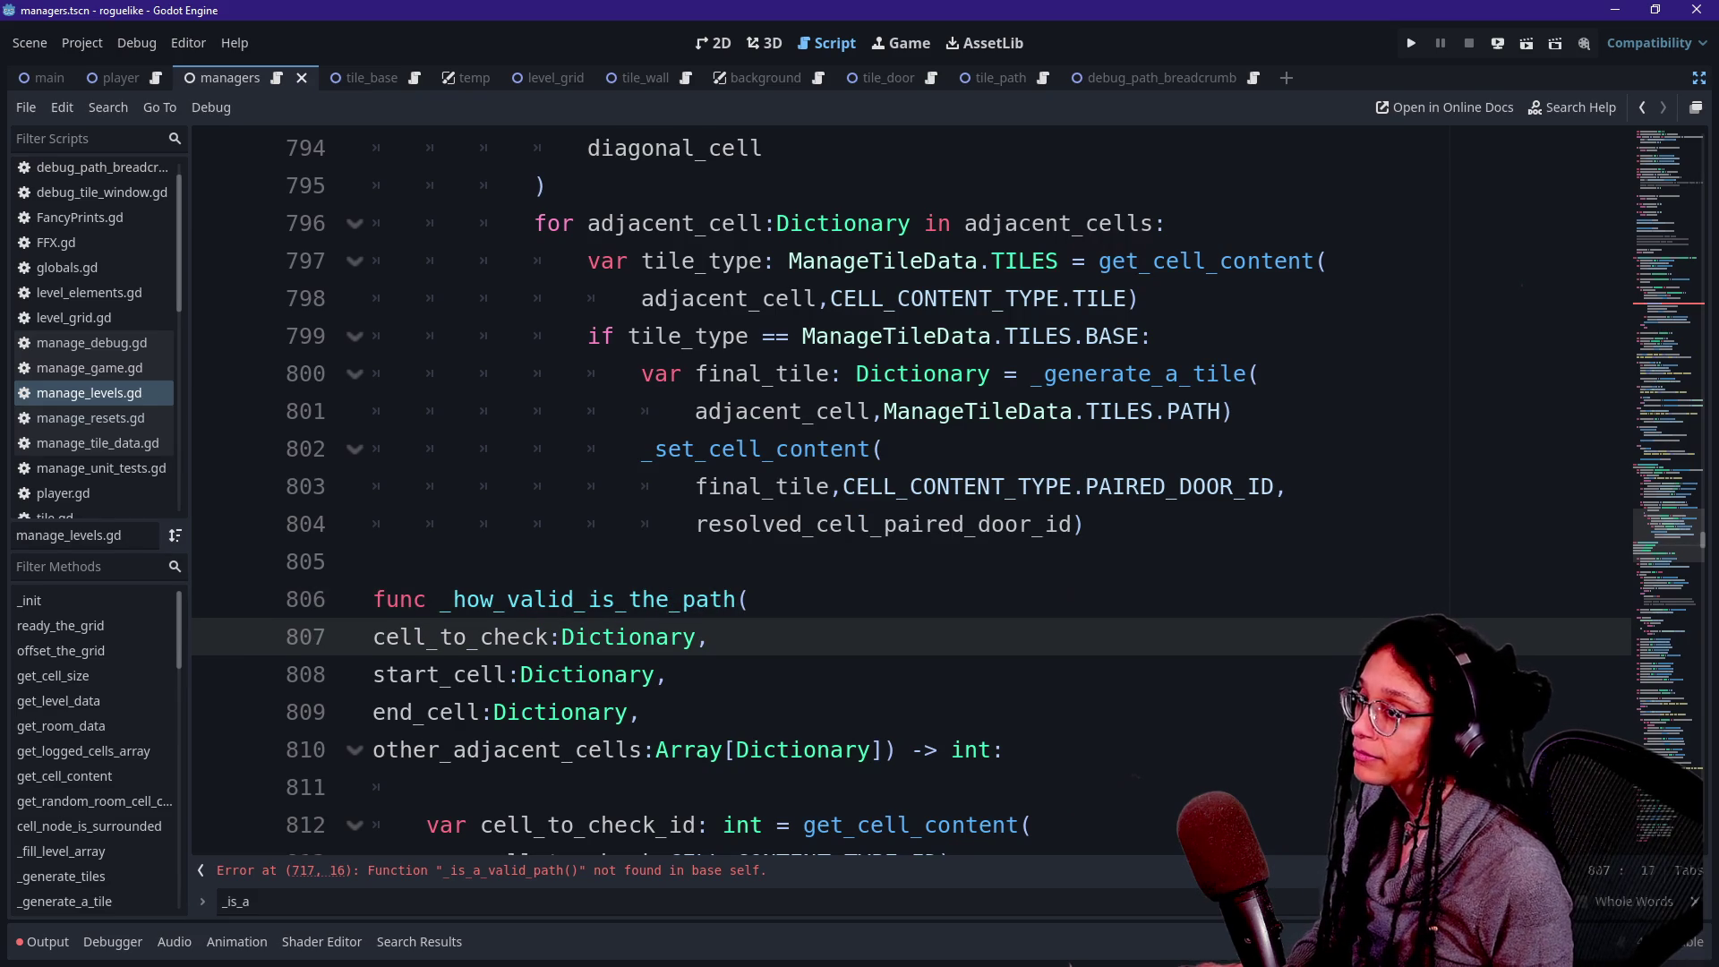
Update the call on line 717 to use _how_valid_is_the_path via autocomplete
key(ctrl+f)
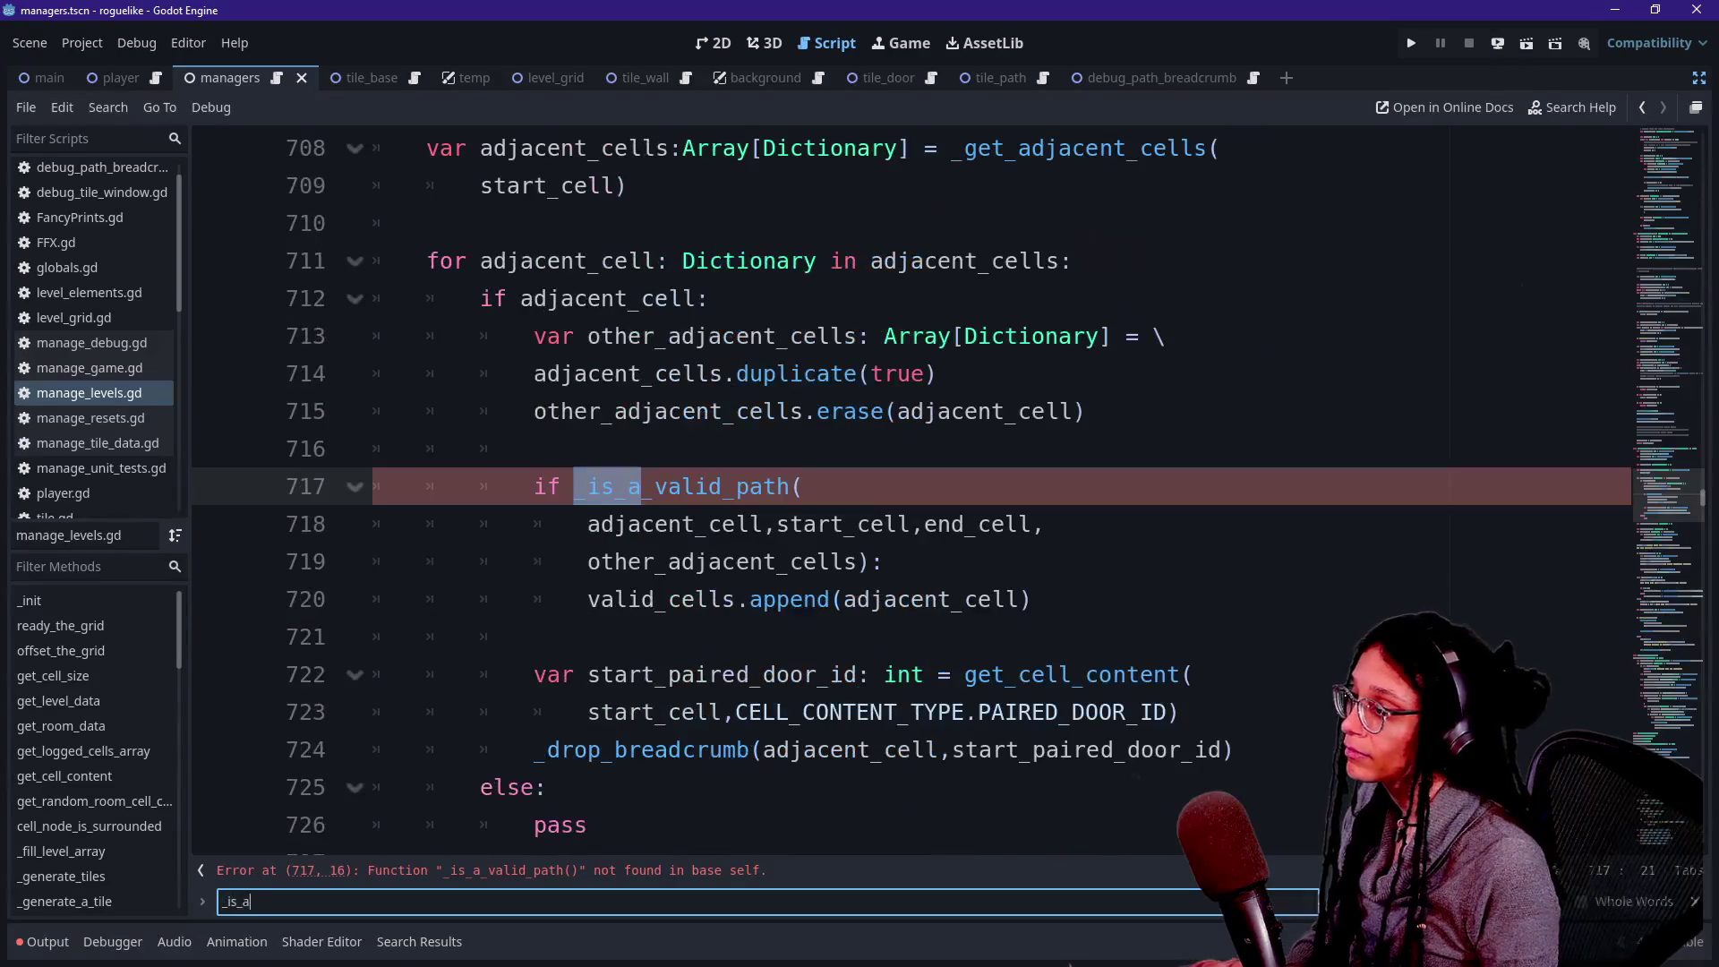
text(va)
click(589, 486)
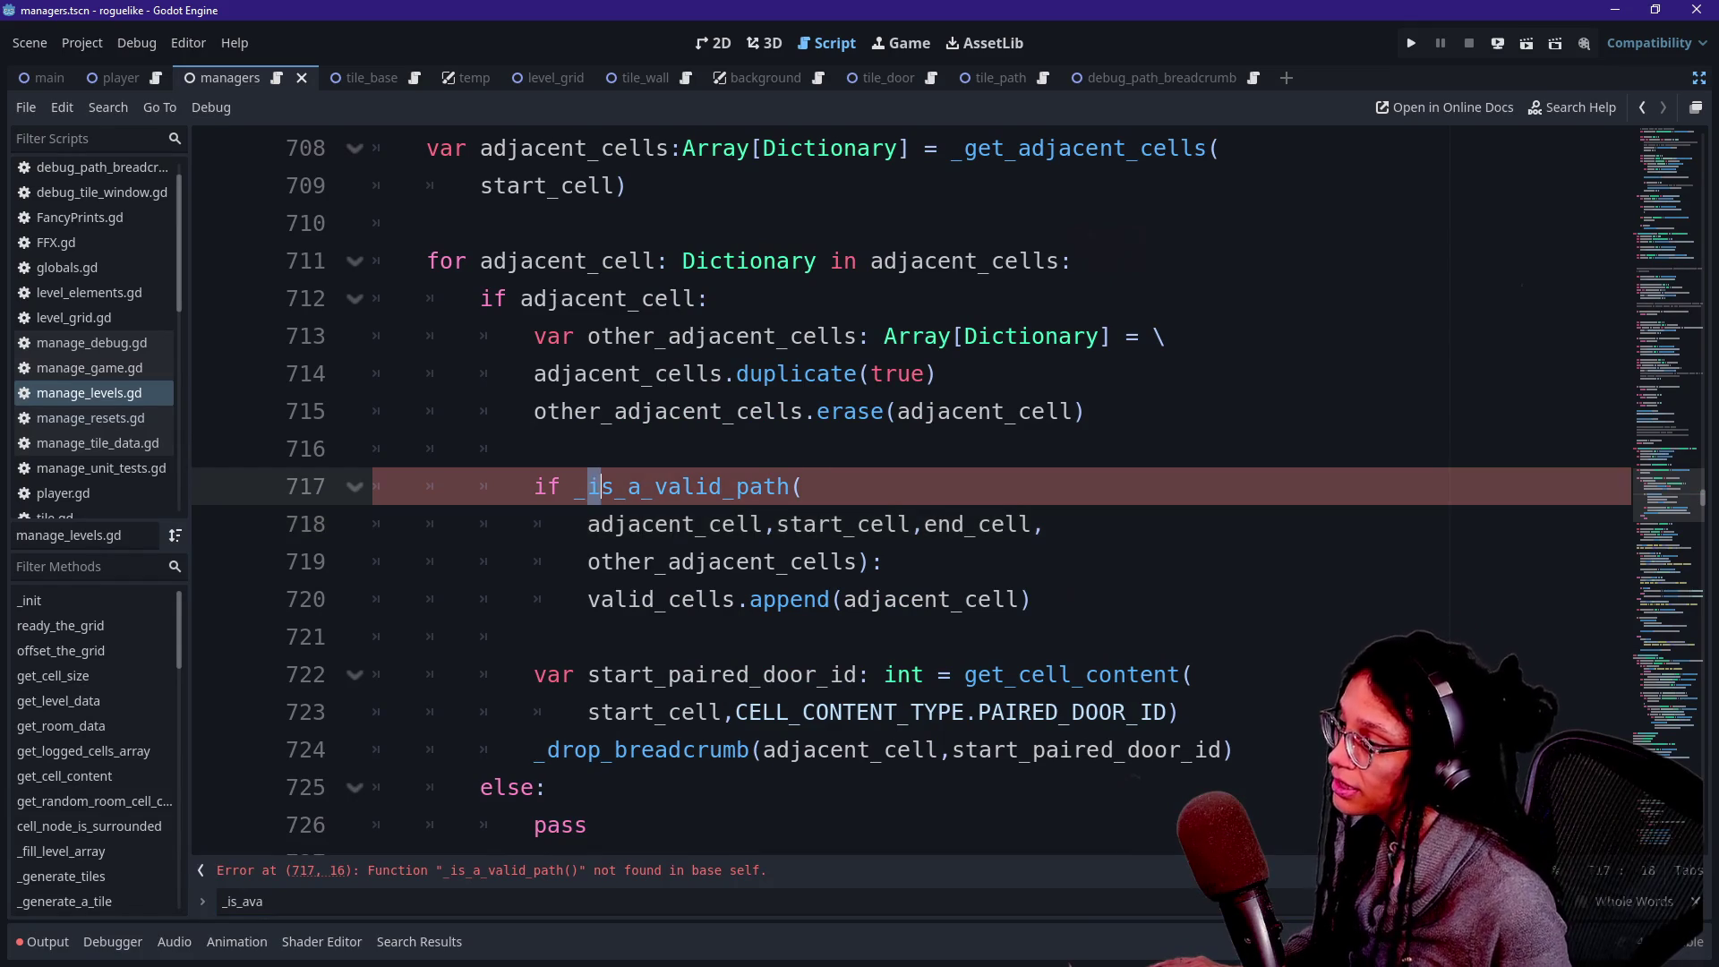
key(ctrl+shift+Right)
text(how_()
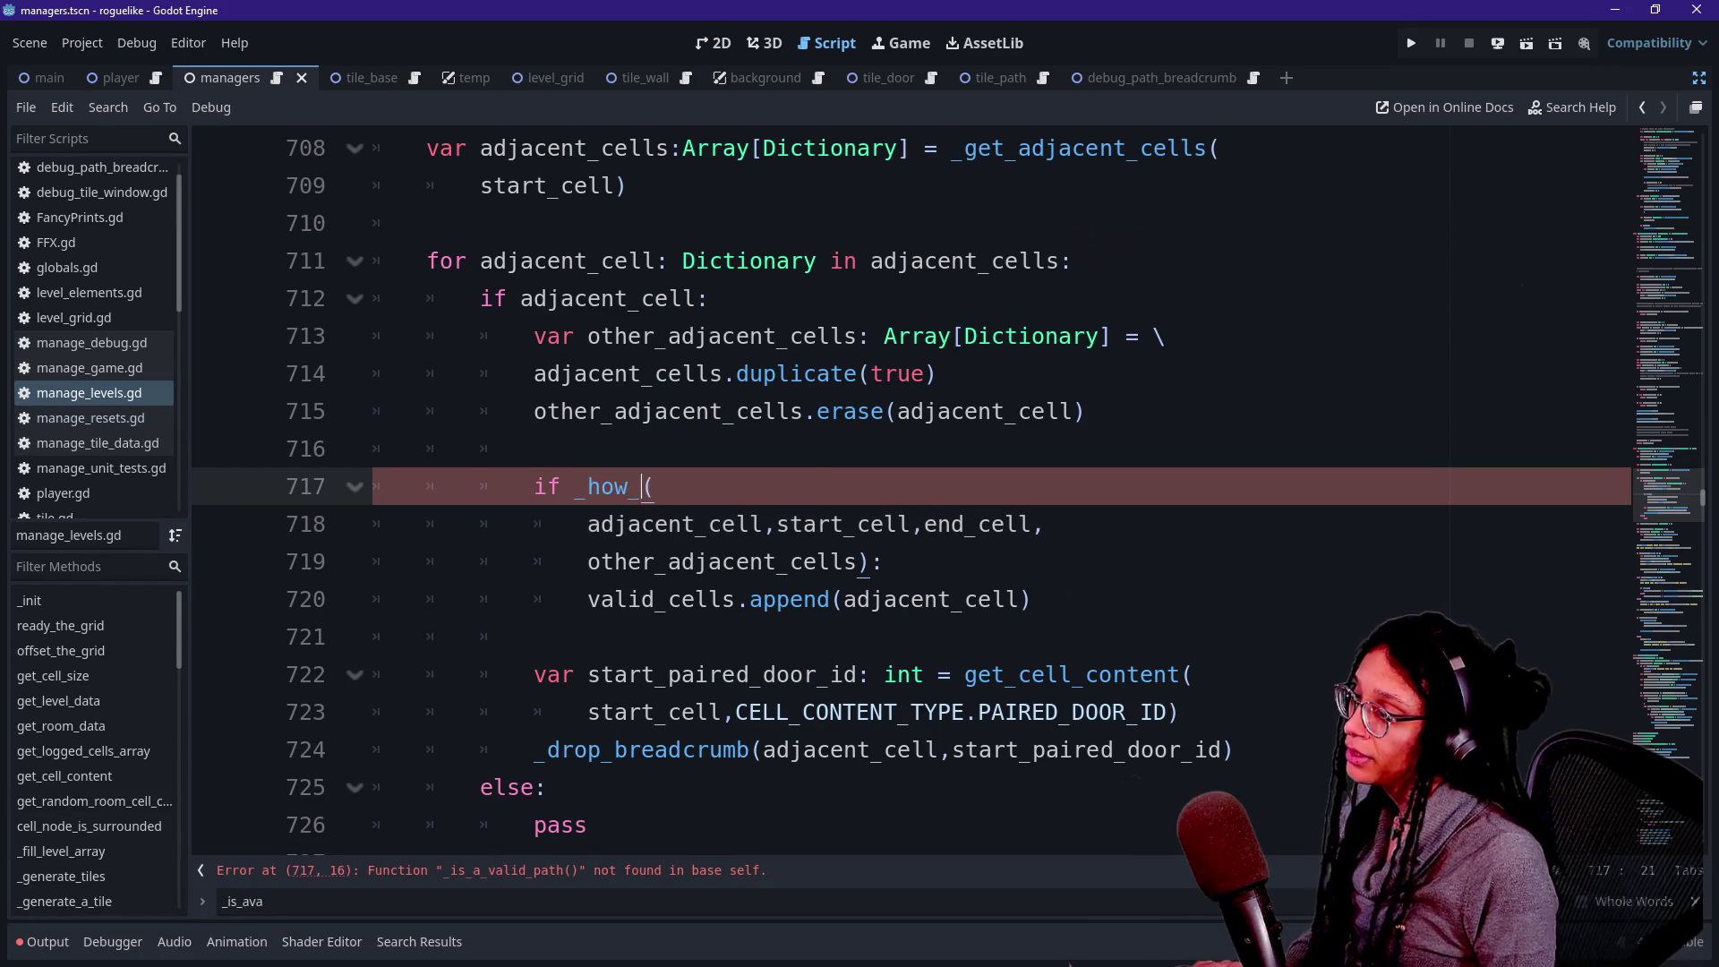
text(valid)
key(Return)
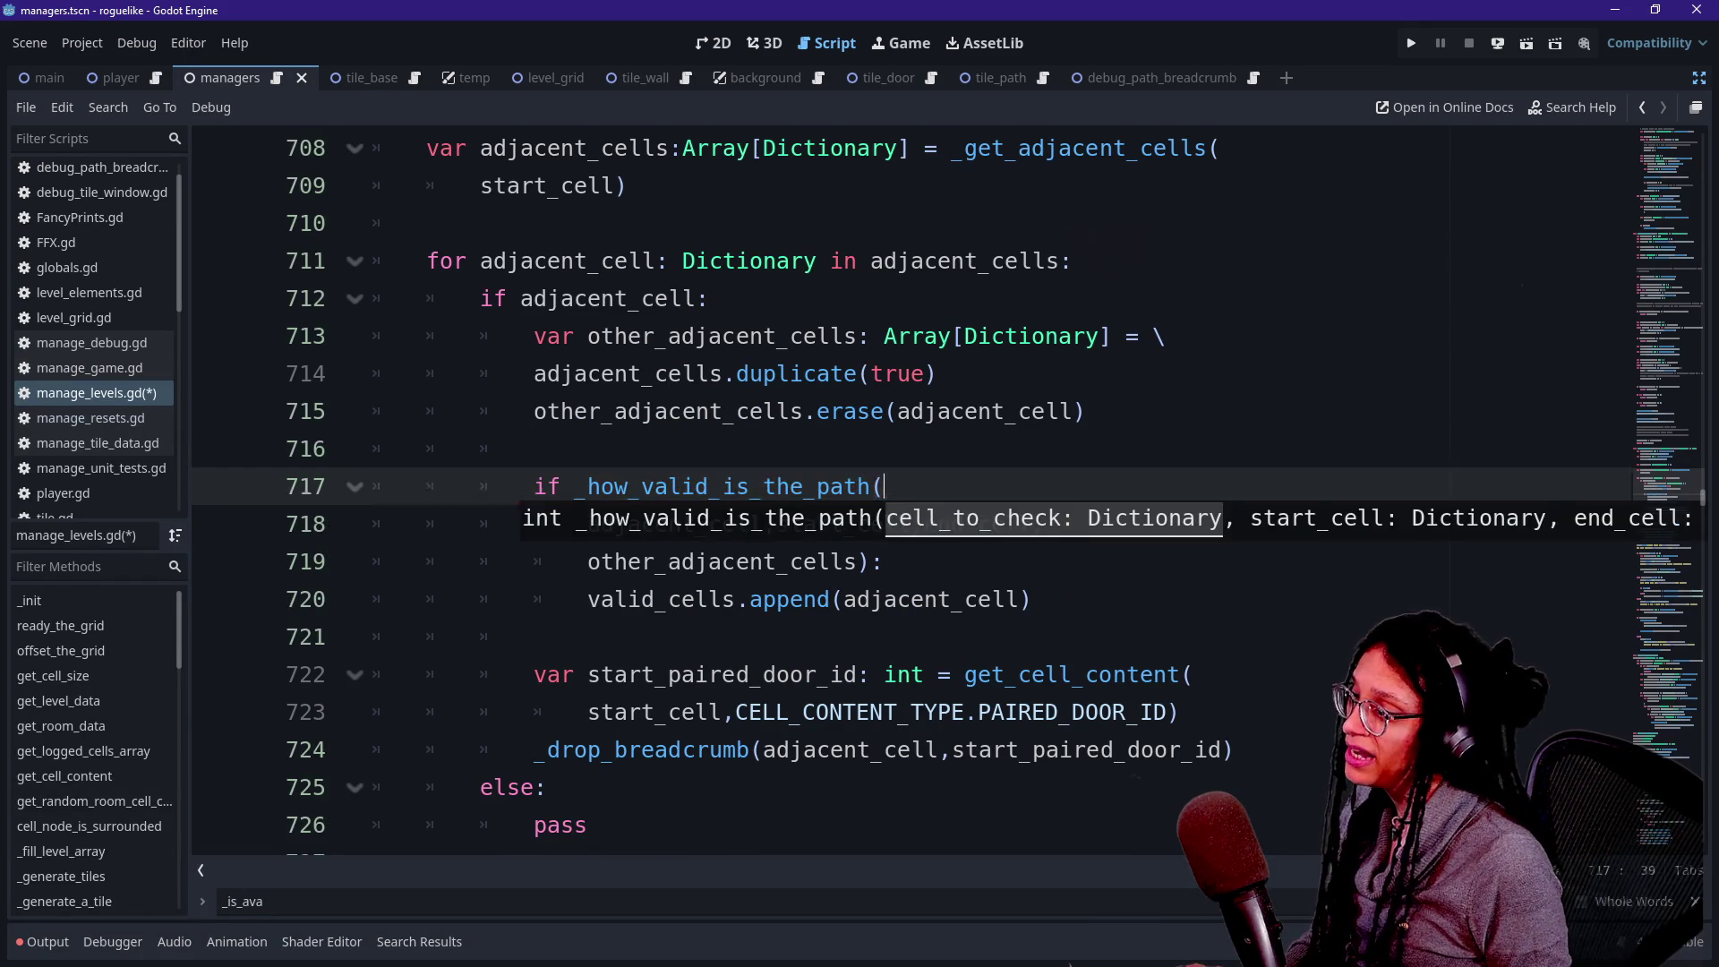
click(538, 599)
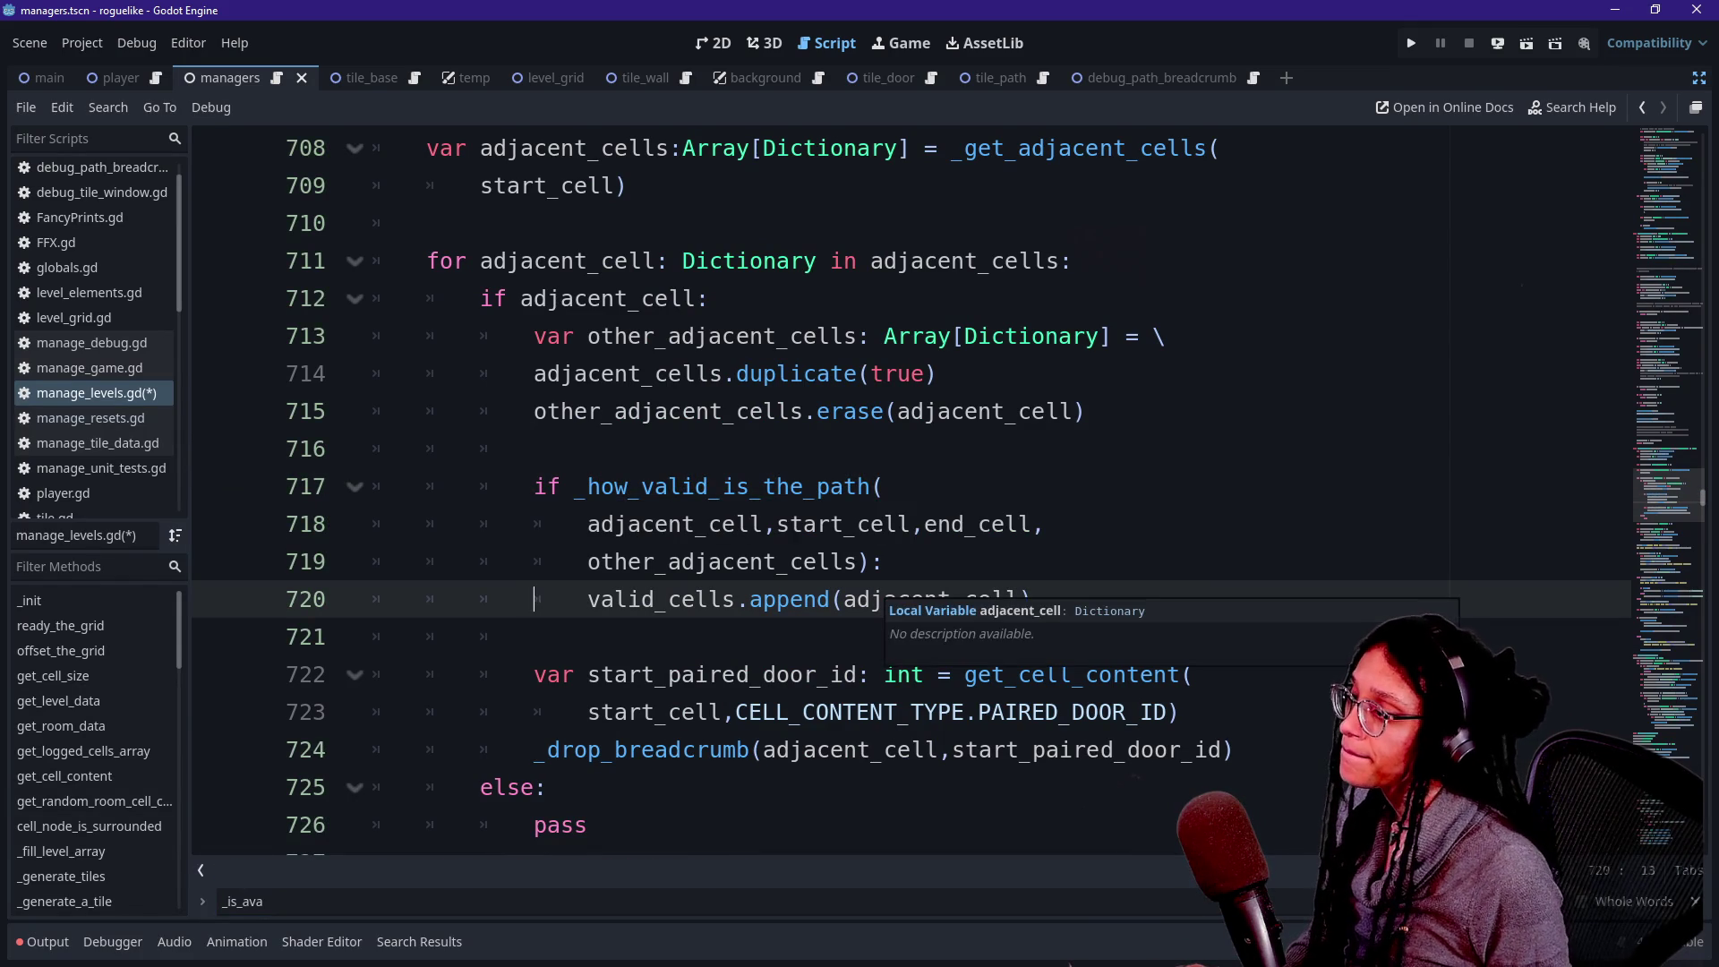
click(534, 486)
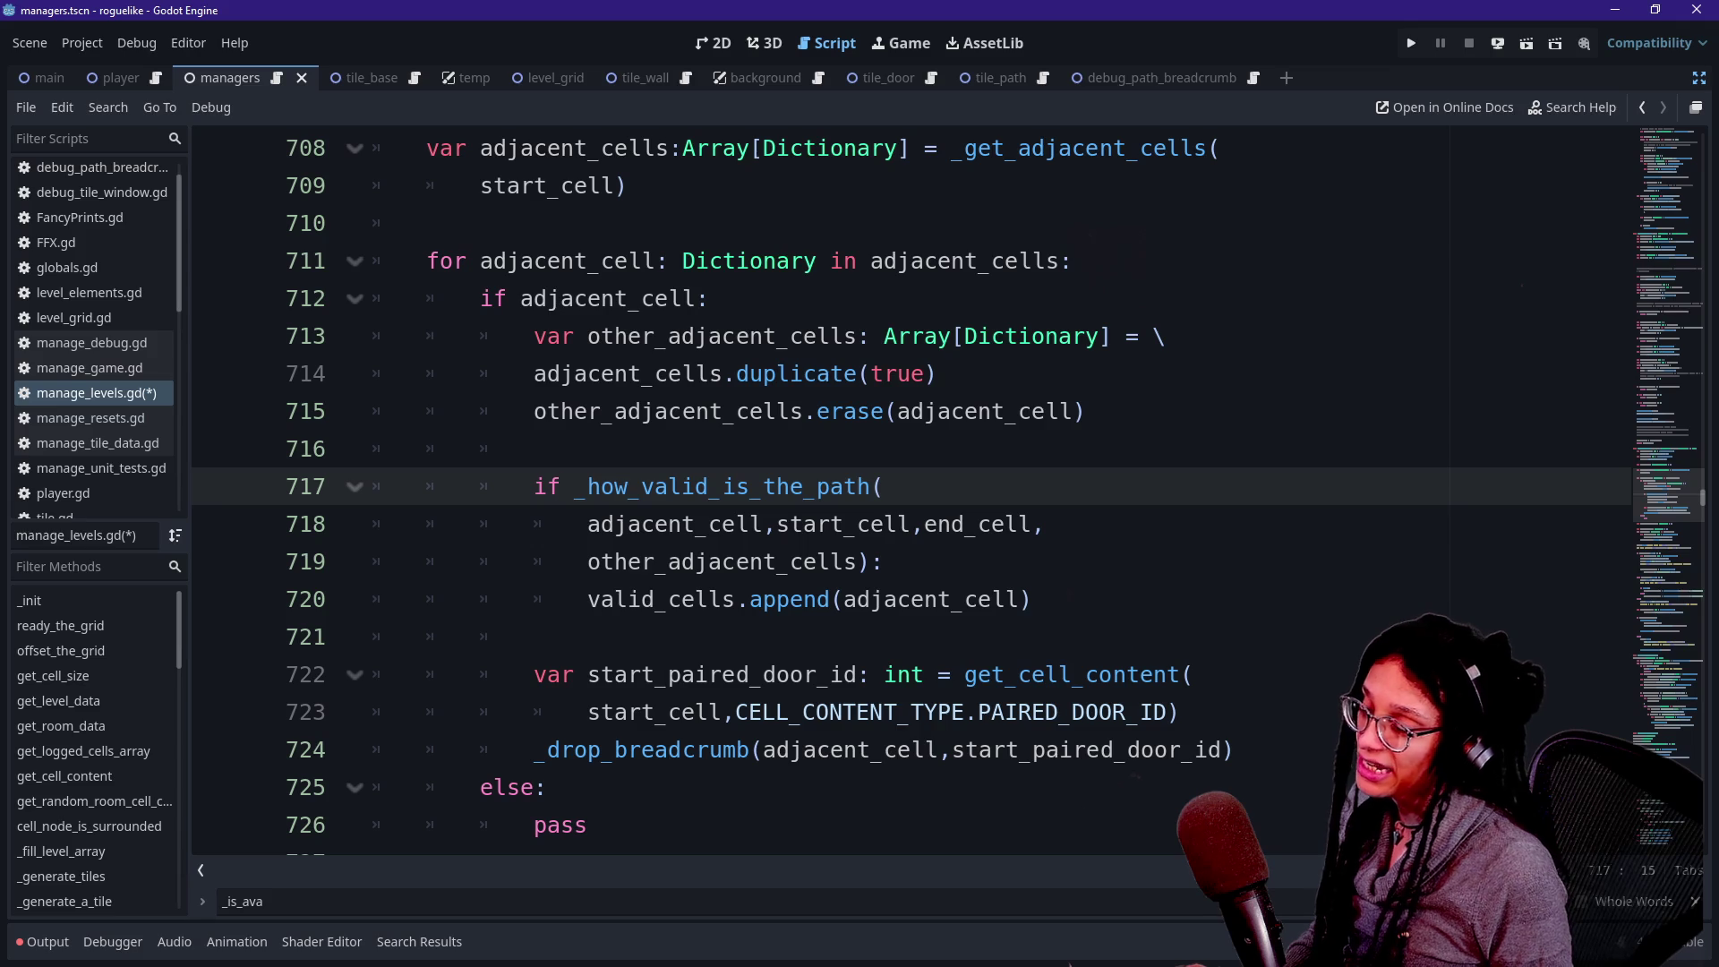
drag(534, 486, 535, 637)
click(534, 637)
click(576, 486)
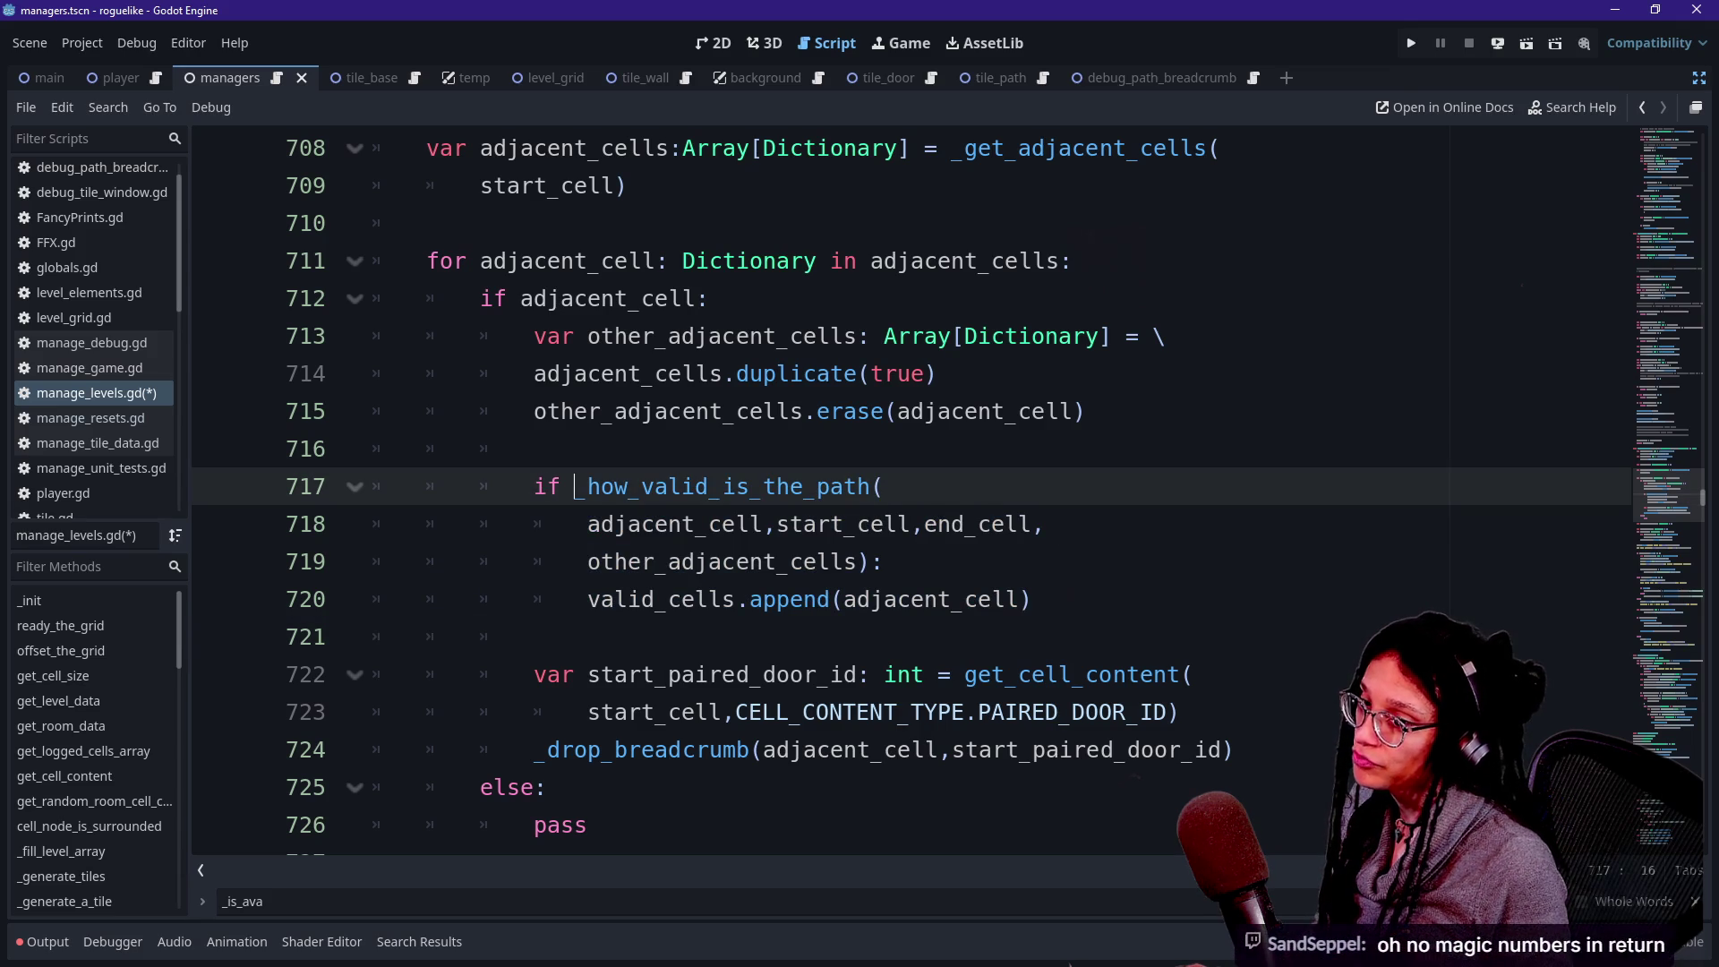
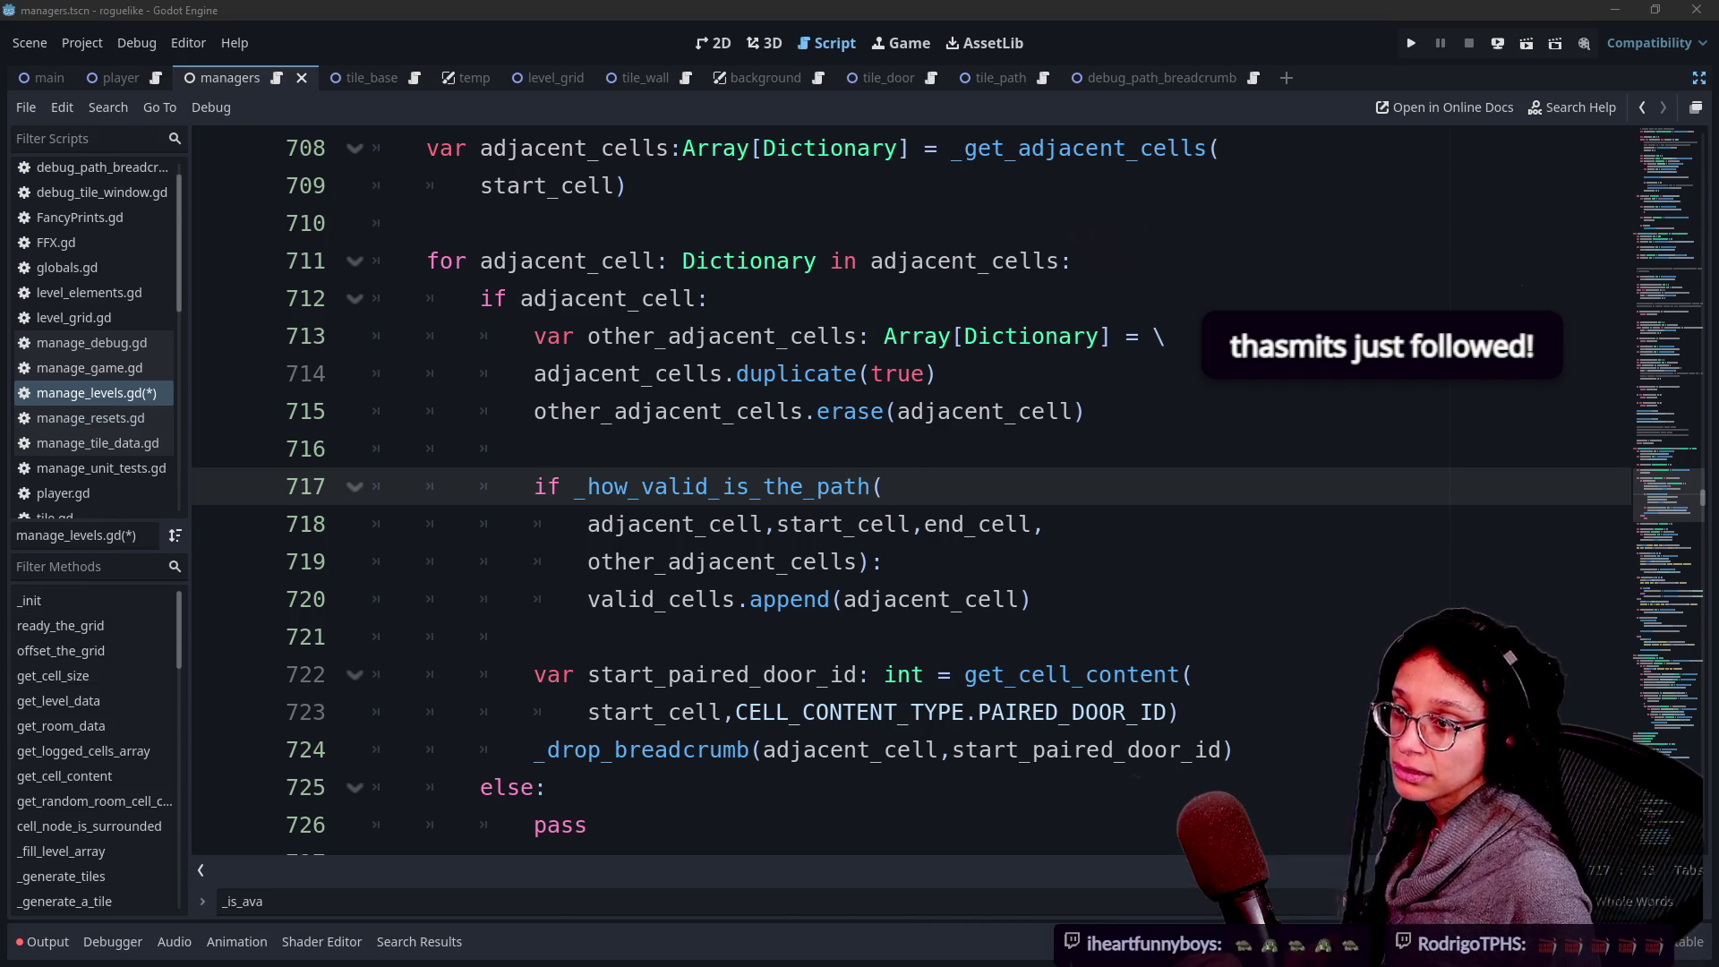
Switch from the Godot manage_levels.gd editor to the browser showing the Game-like Jam 7 page
key(alt+Tab)
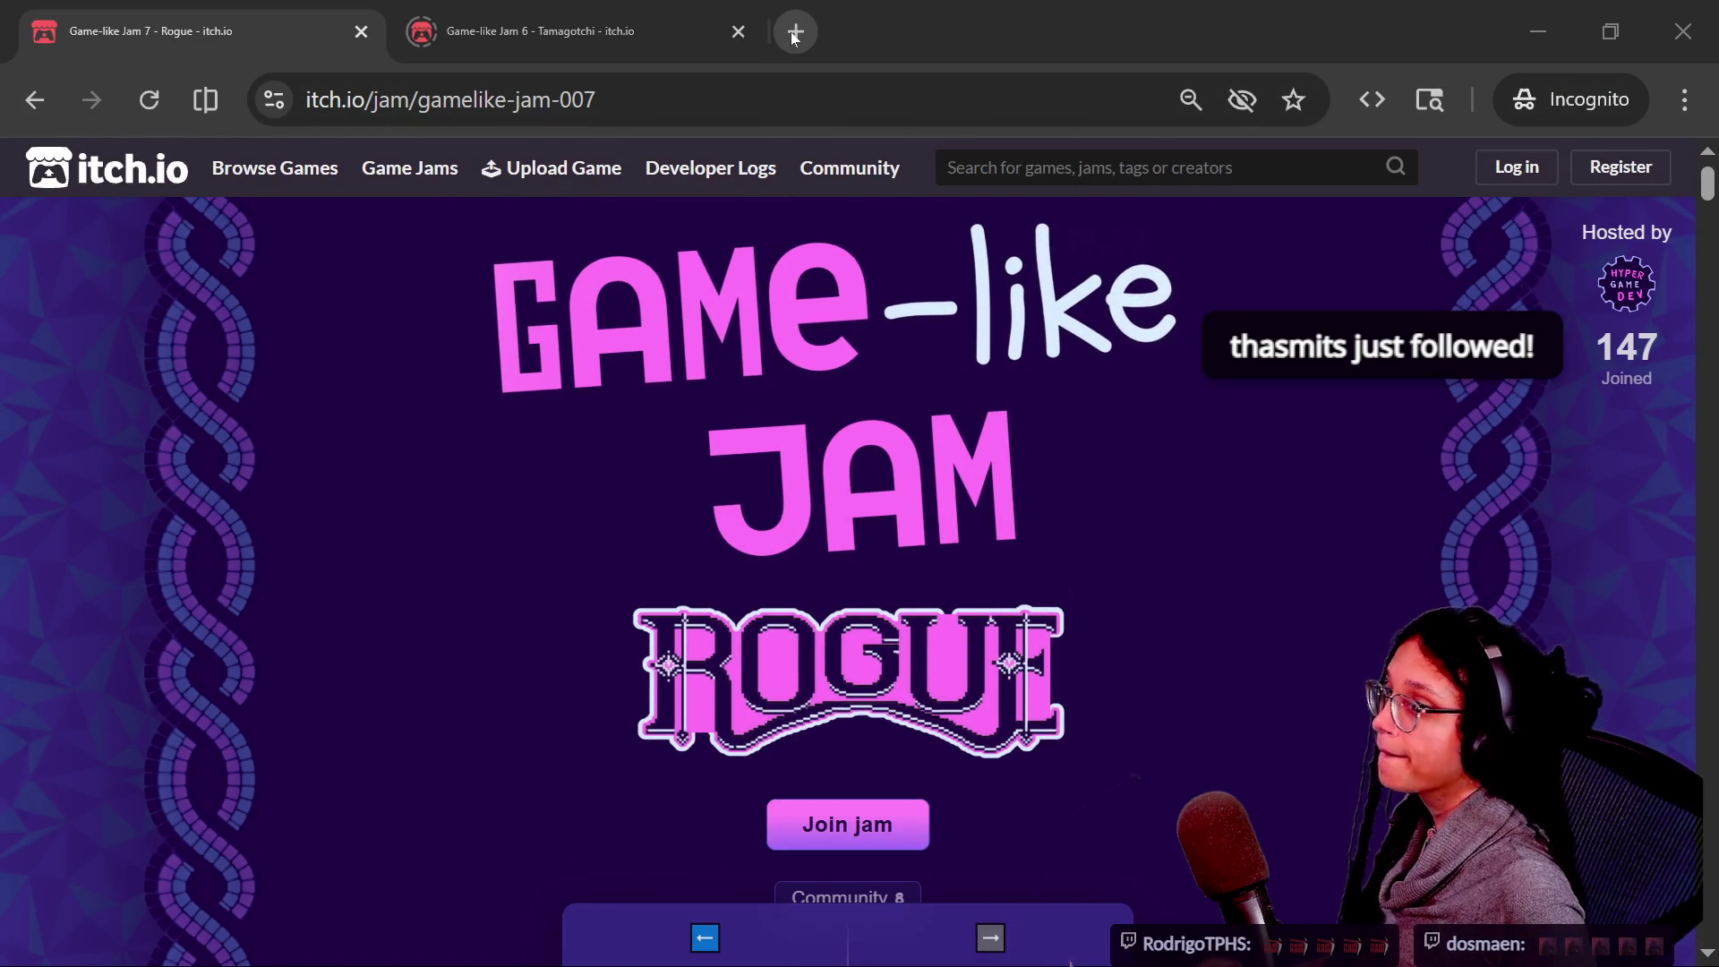
Cycle browser windows, open and close an incognito tab, then bring up the YouTube Studio live chat
key(alt+Tab)
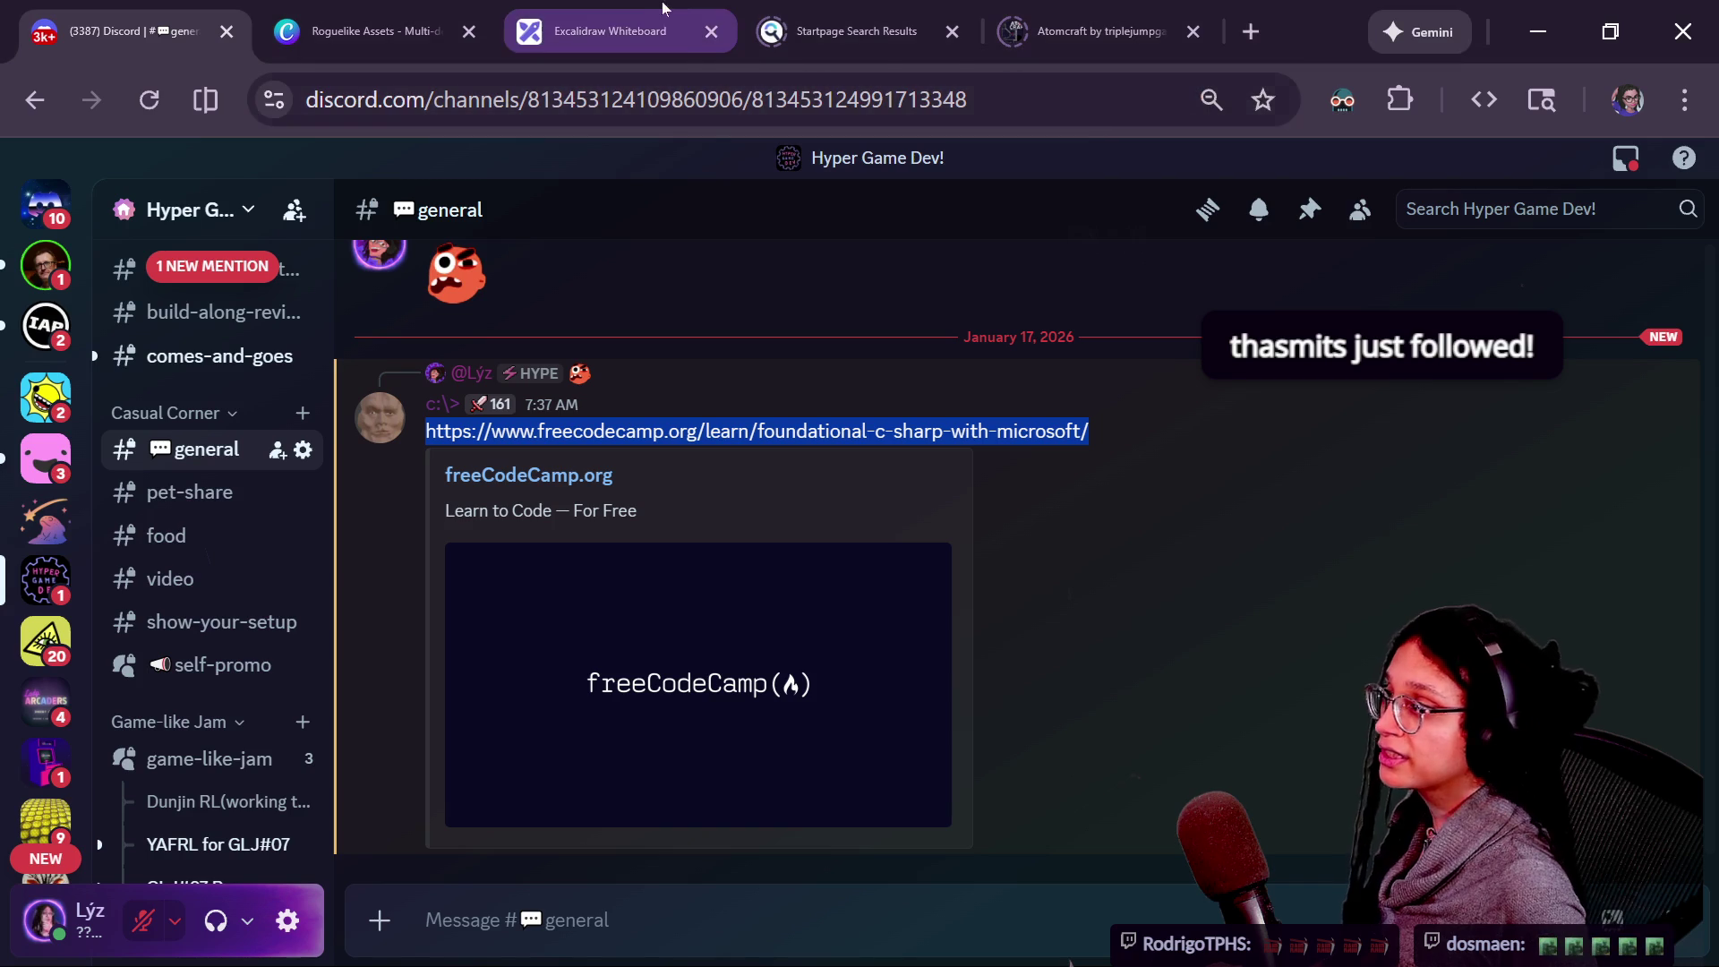
key(alt+Tab)
key(ctrl+l)
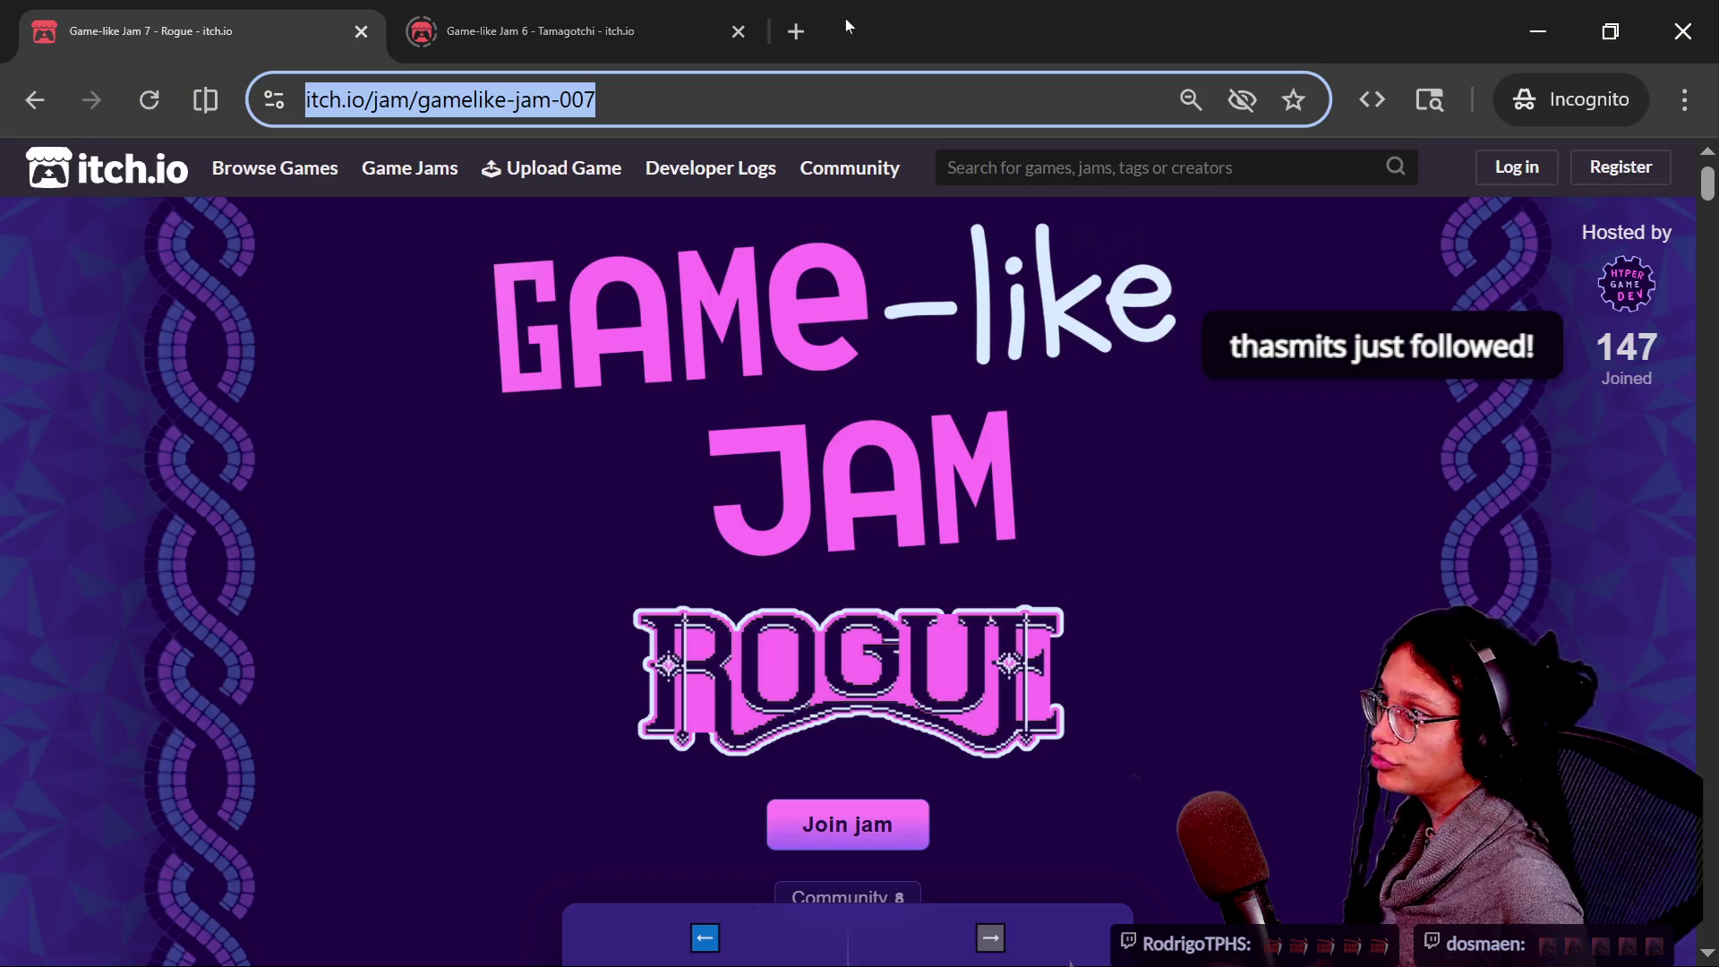
click(796, 31)
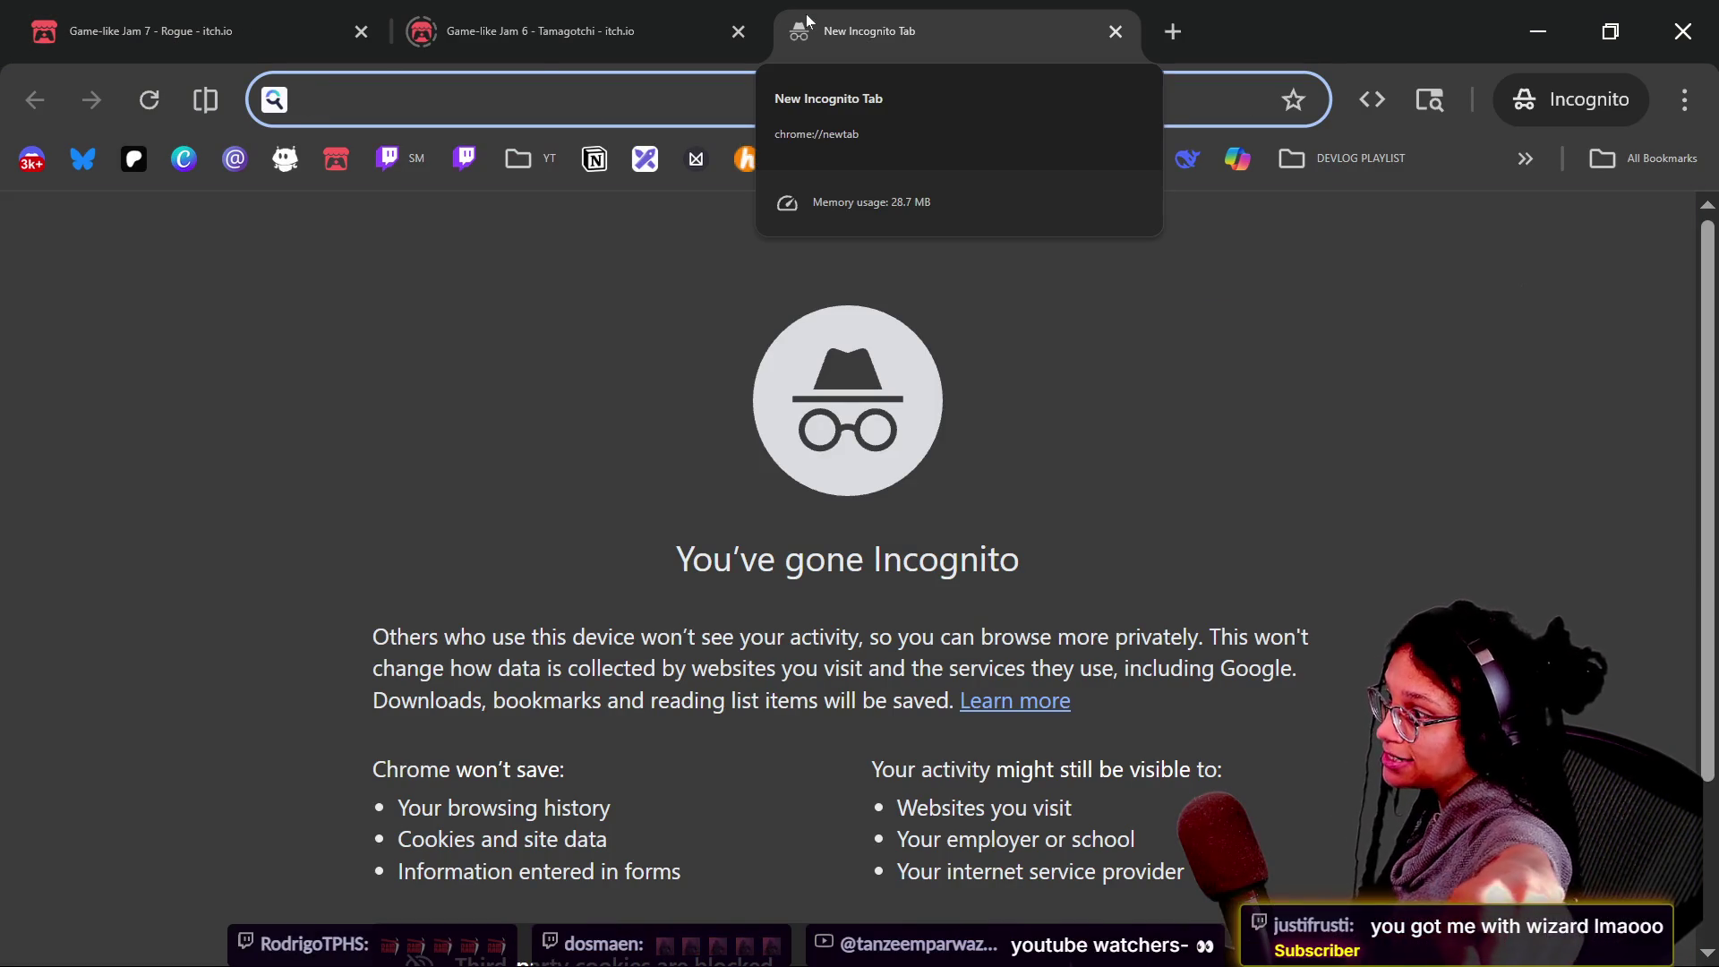
click(1116, 32)
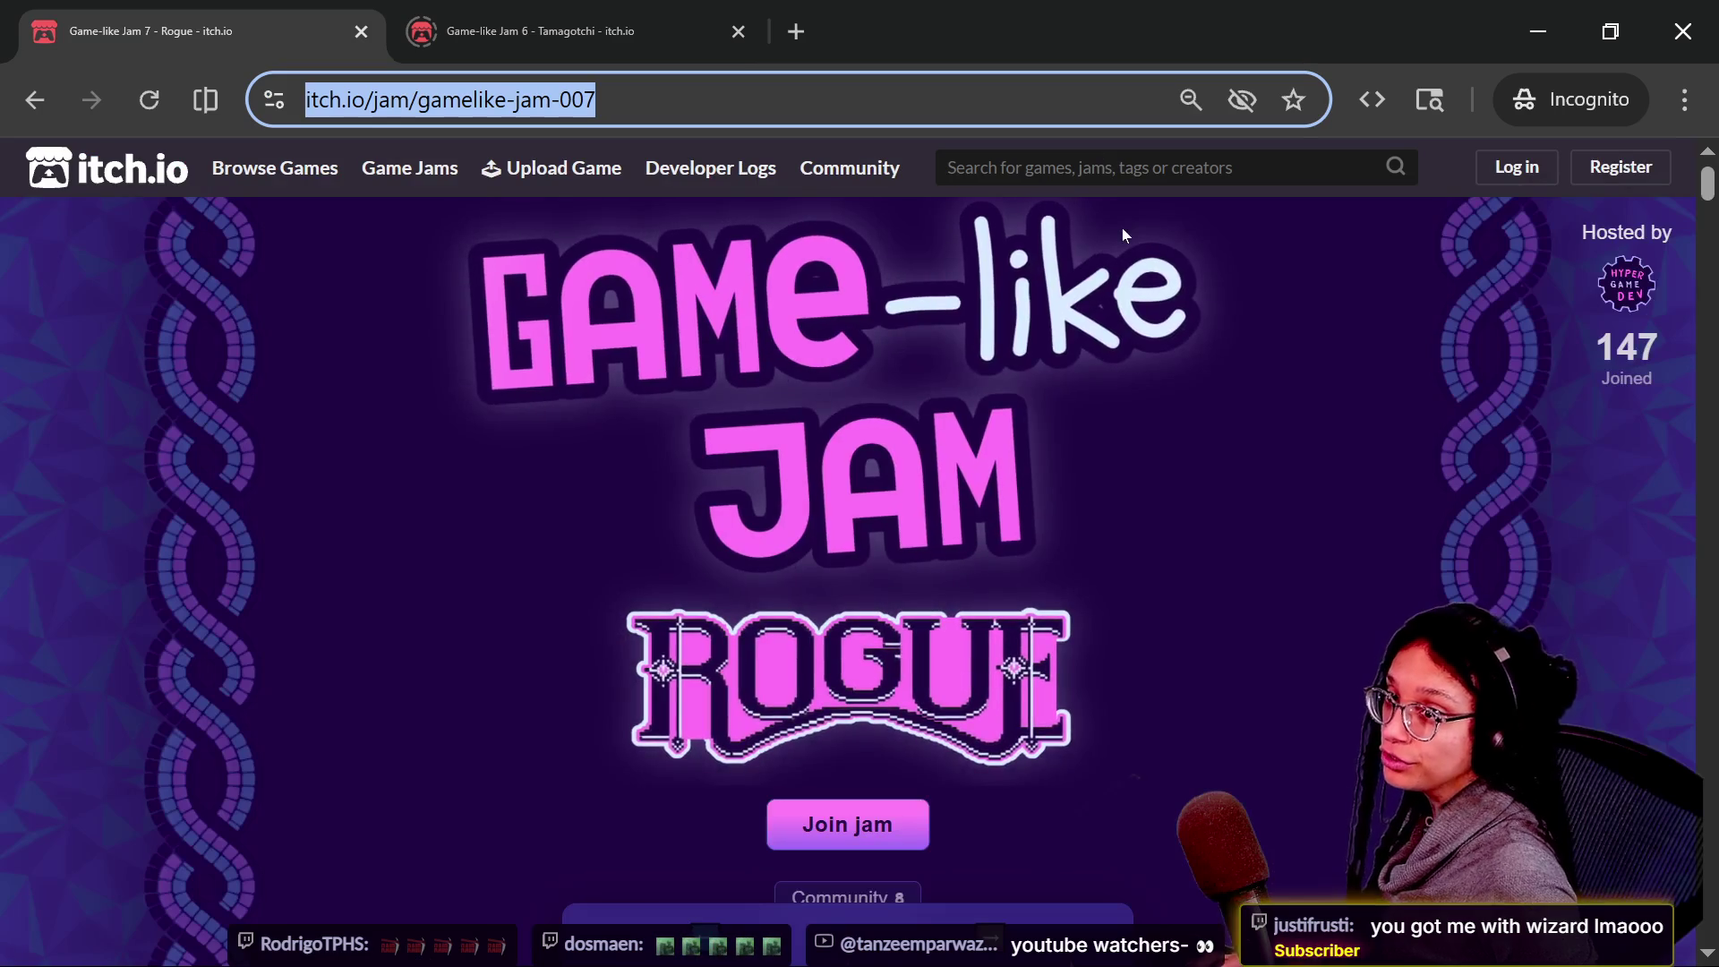
key(alt+Tab)
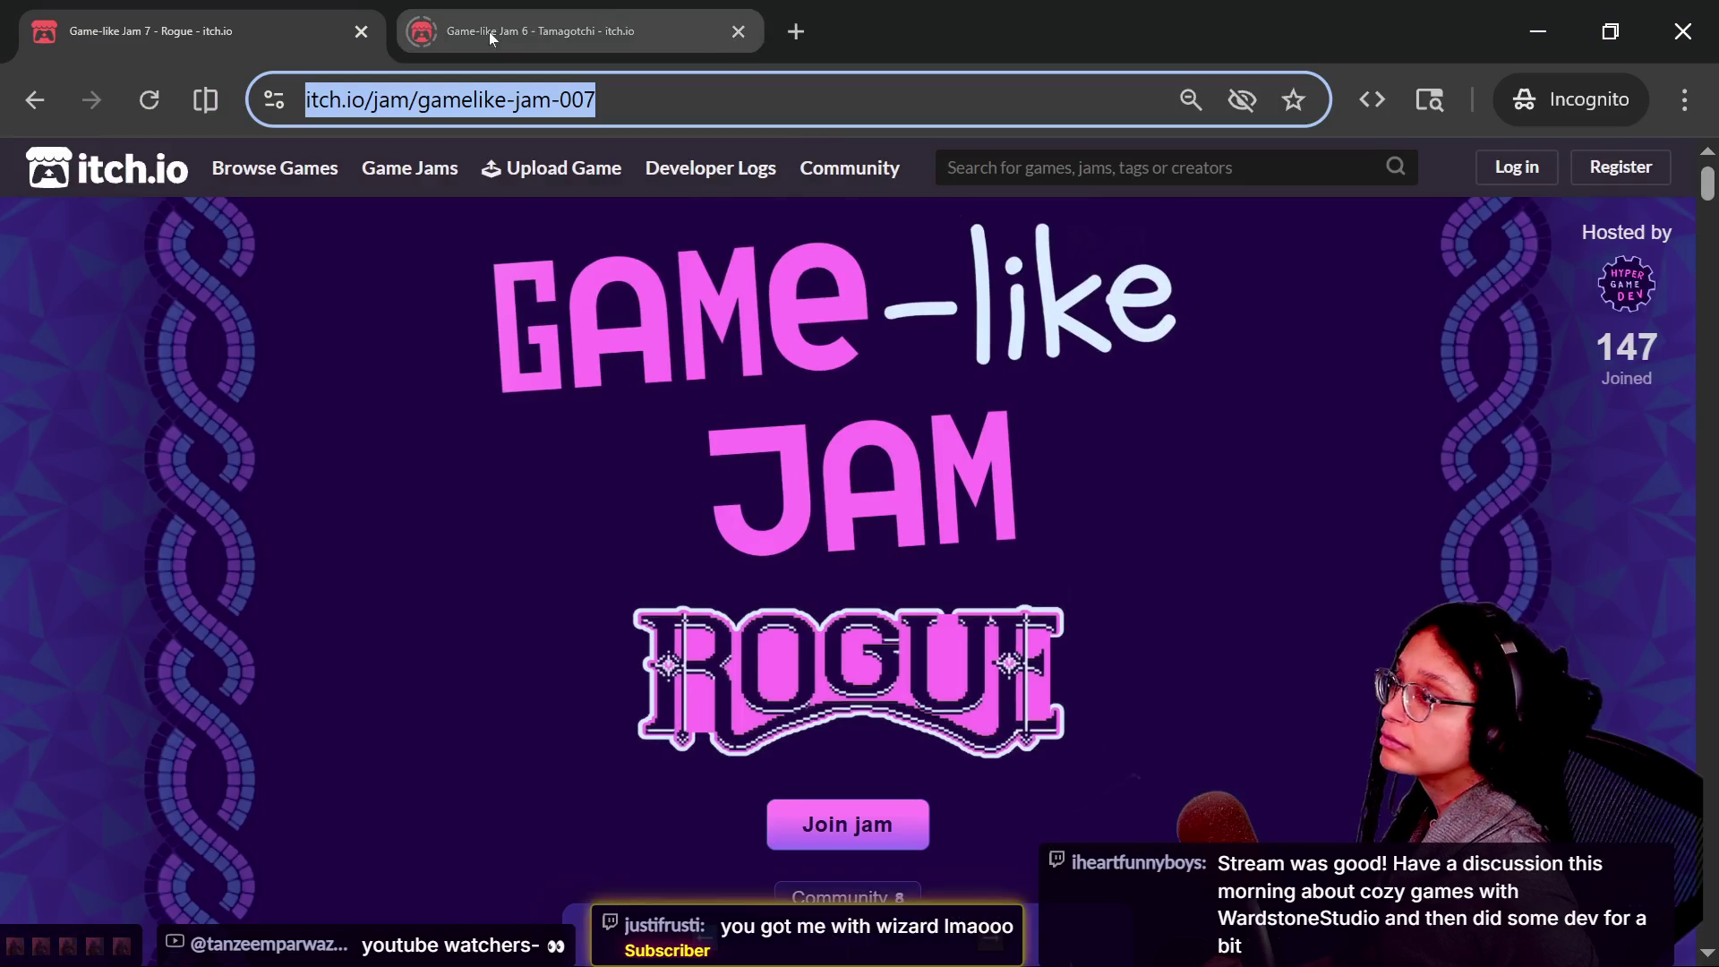
key(alt+Tab)
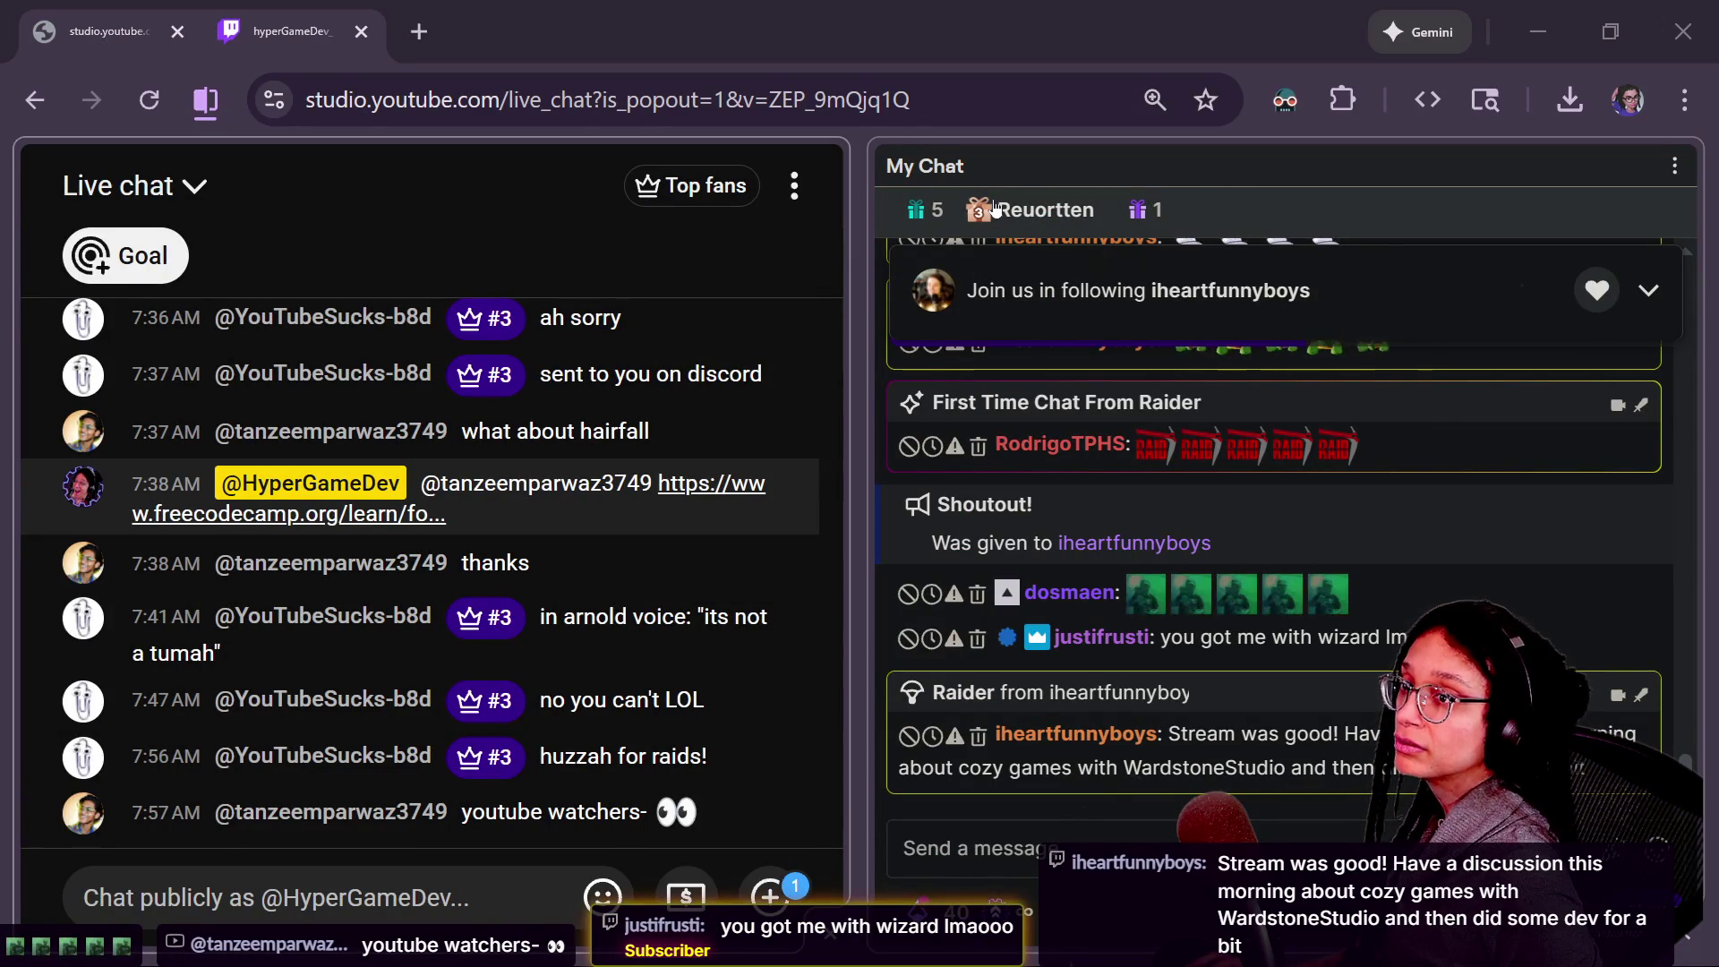
Load the raiding streamer's YouTube channel by its handle in a new tab and copy its address
key(alt+Tab)
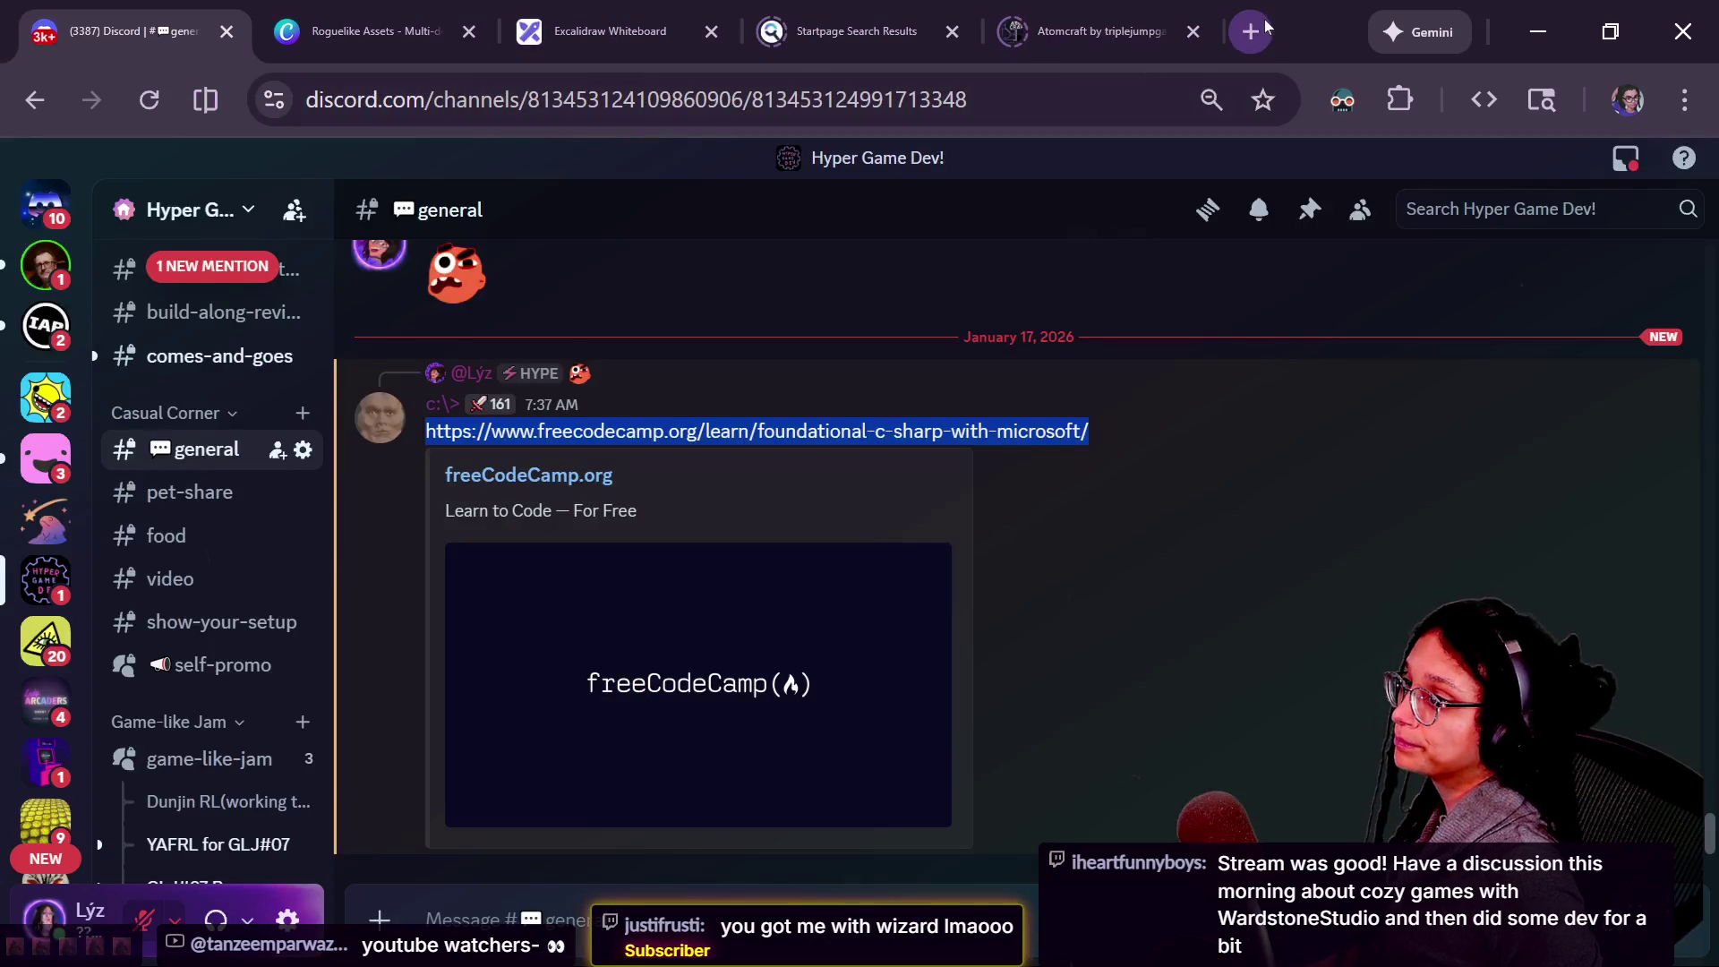
click(1263, 27)
text(youtube.com)
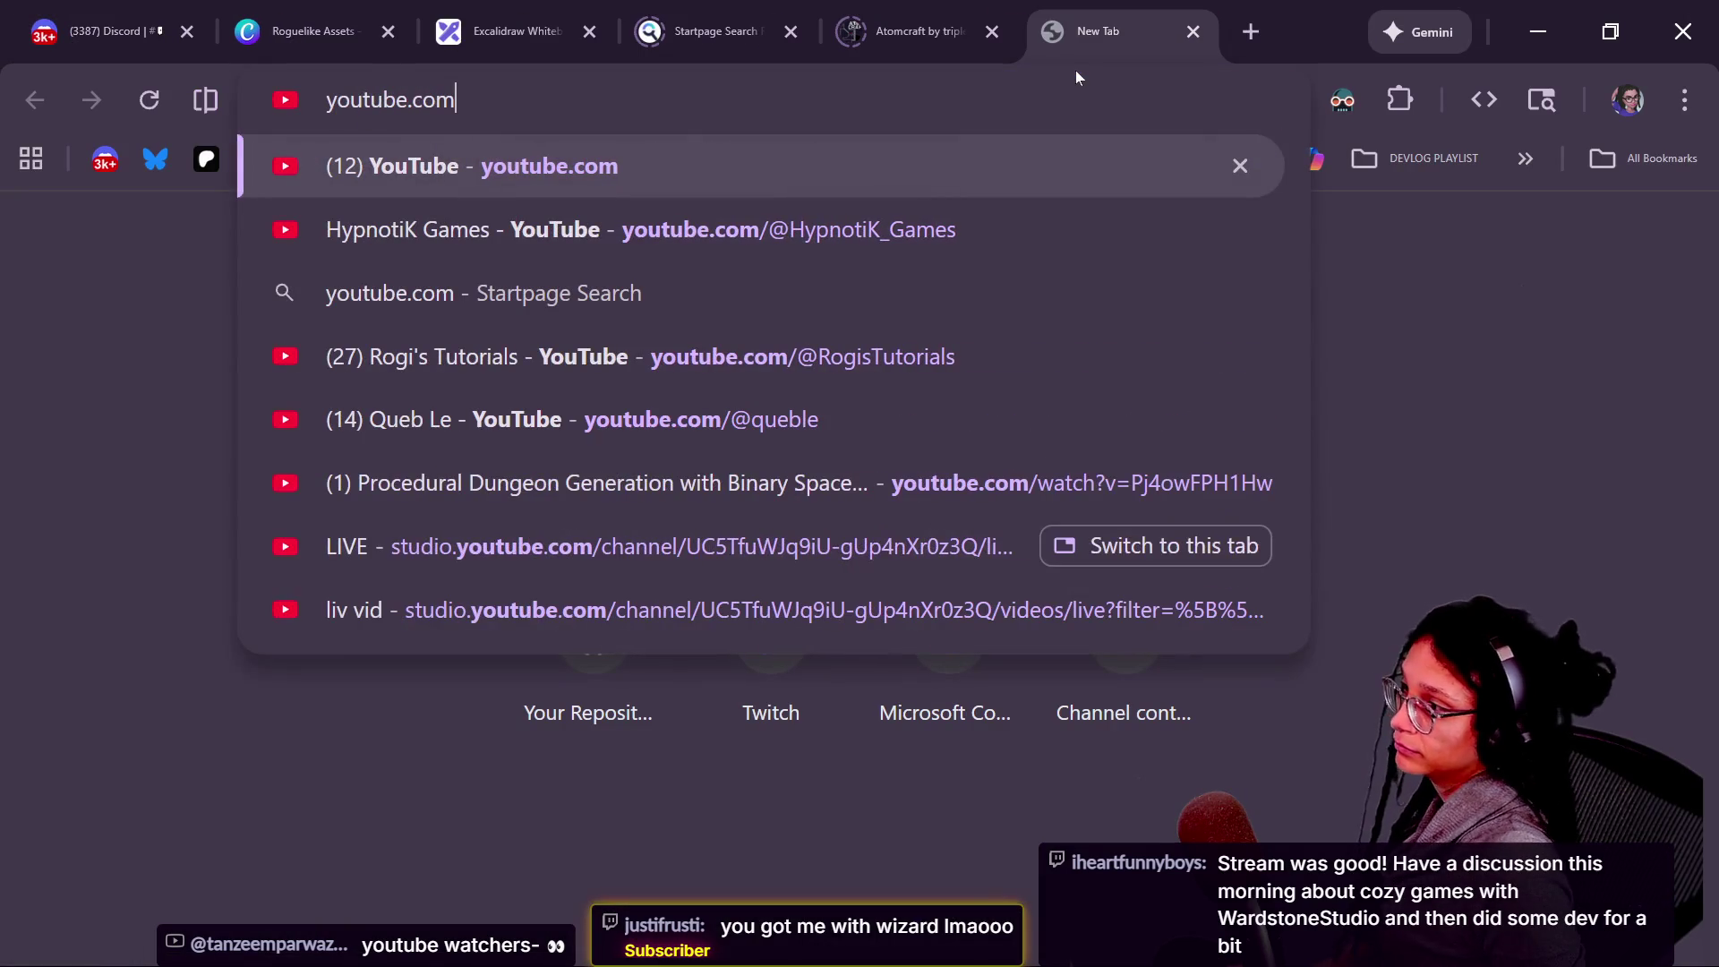
text(/ihea)
key(BackSpace)
key(BackSpace)
key(BackSpace)
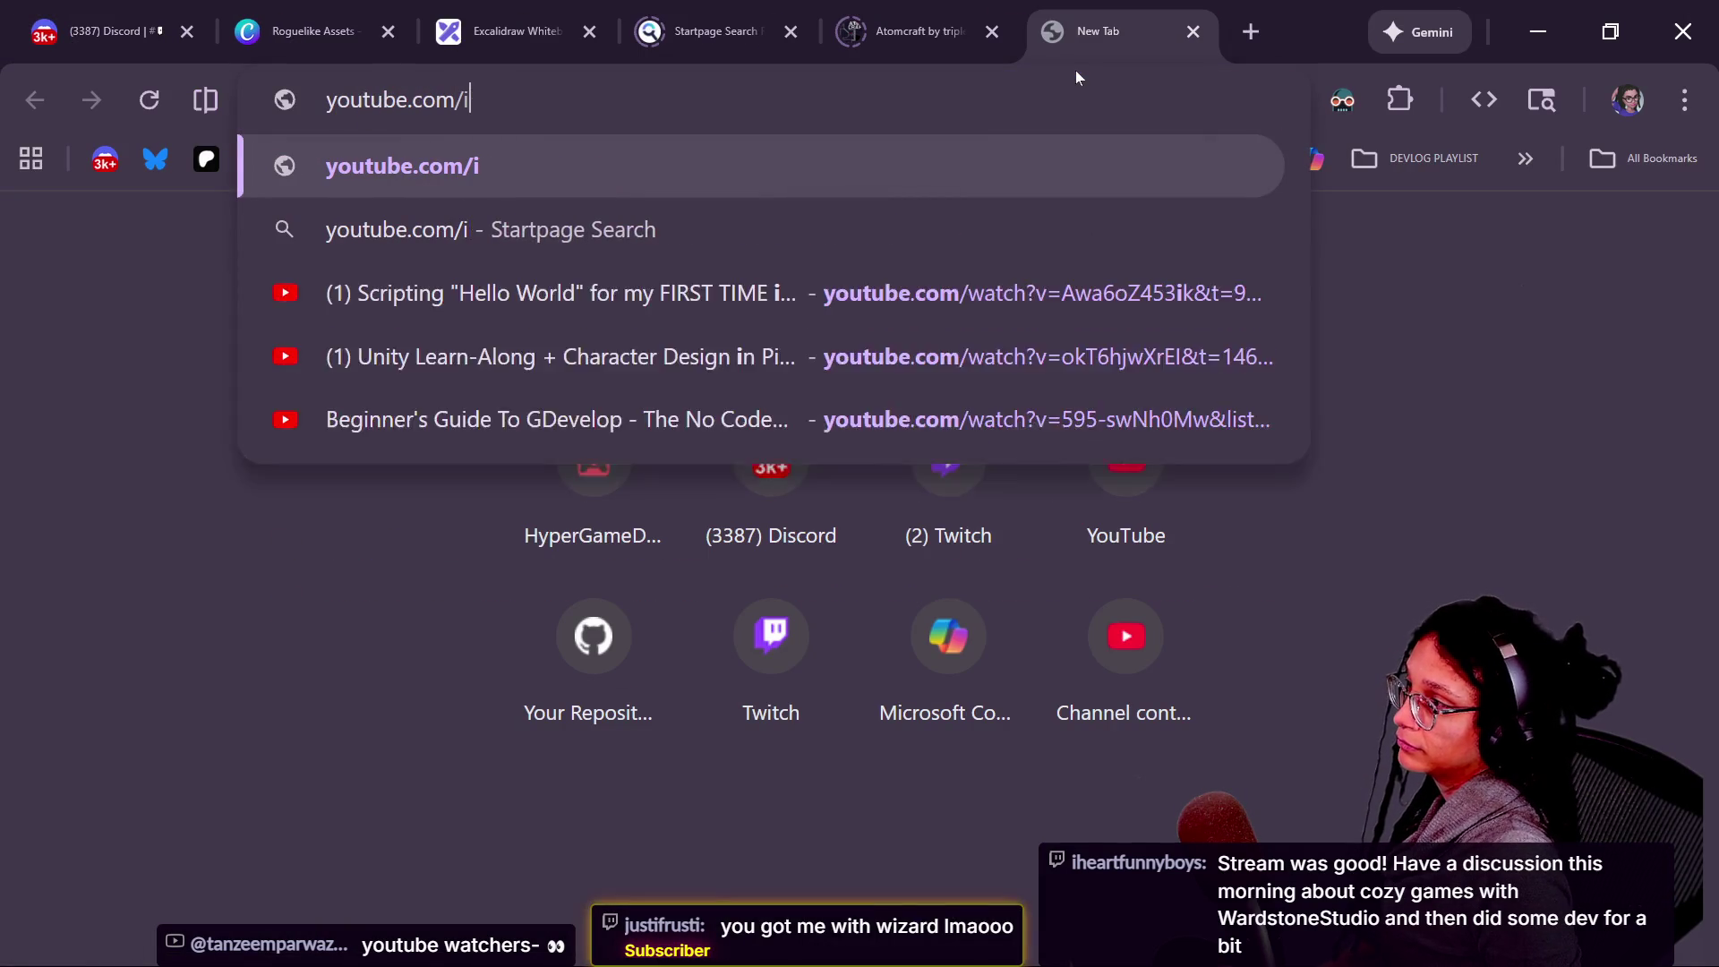
key(BackSpace)
text(@iheartfunnyboysgames)
key(Return)
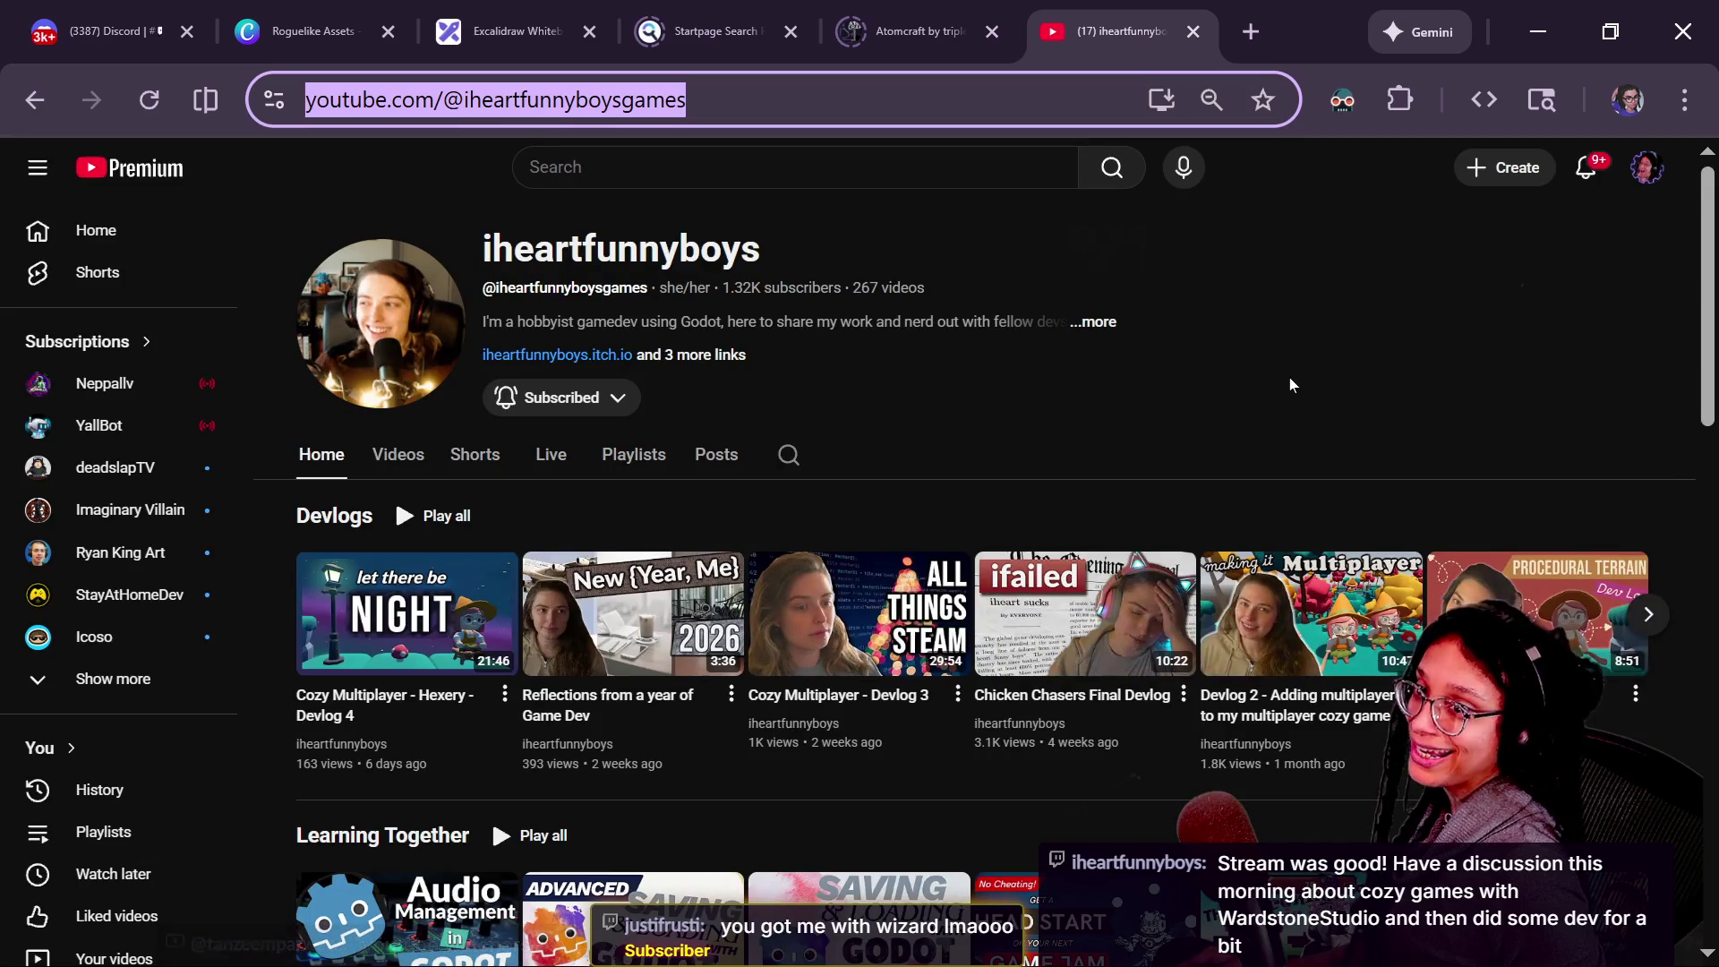
key(ctrl+c)
Post the copied channel link in the Studio live chat, then go back to the channel page
key(alt+Tab)
click(418, 892)
key(ctrl+v)
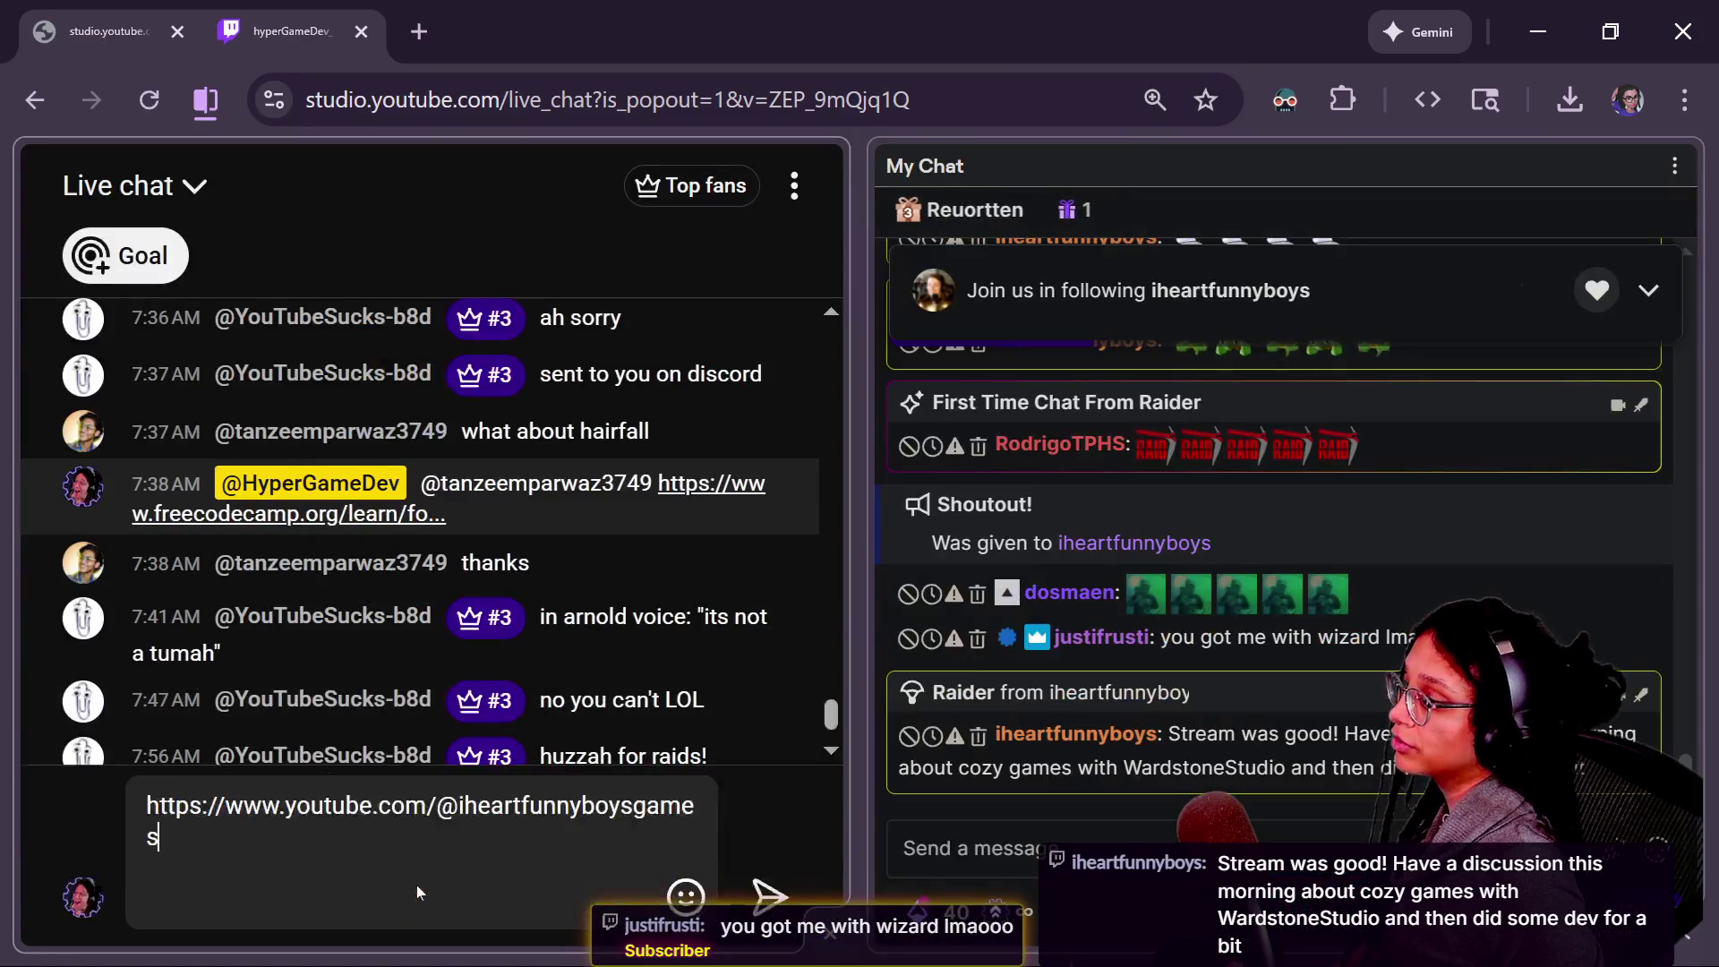
key(Return)
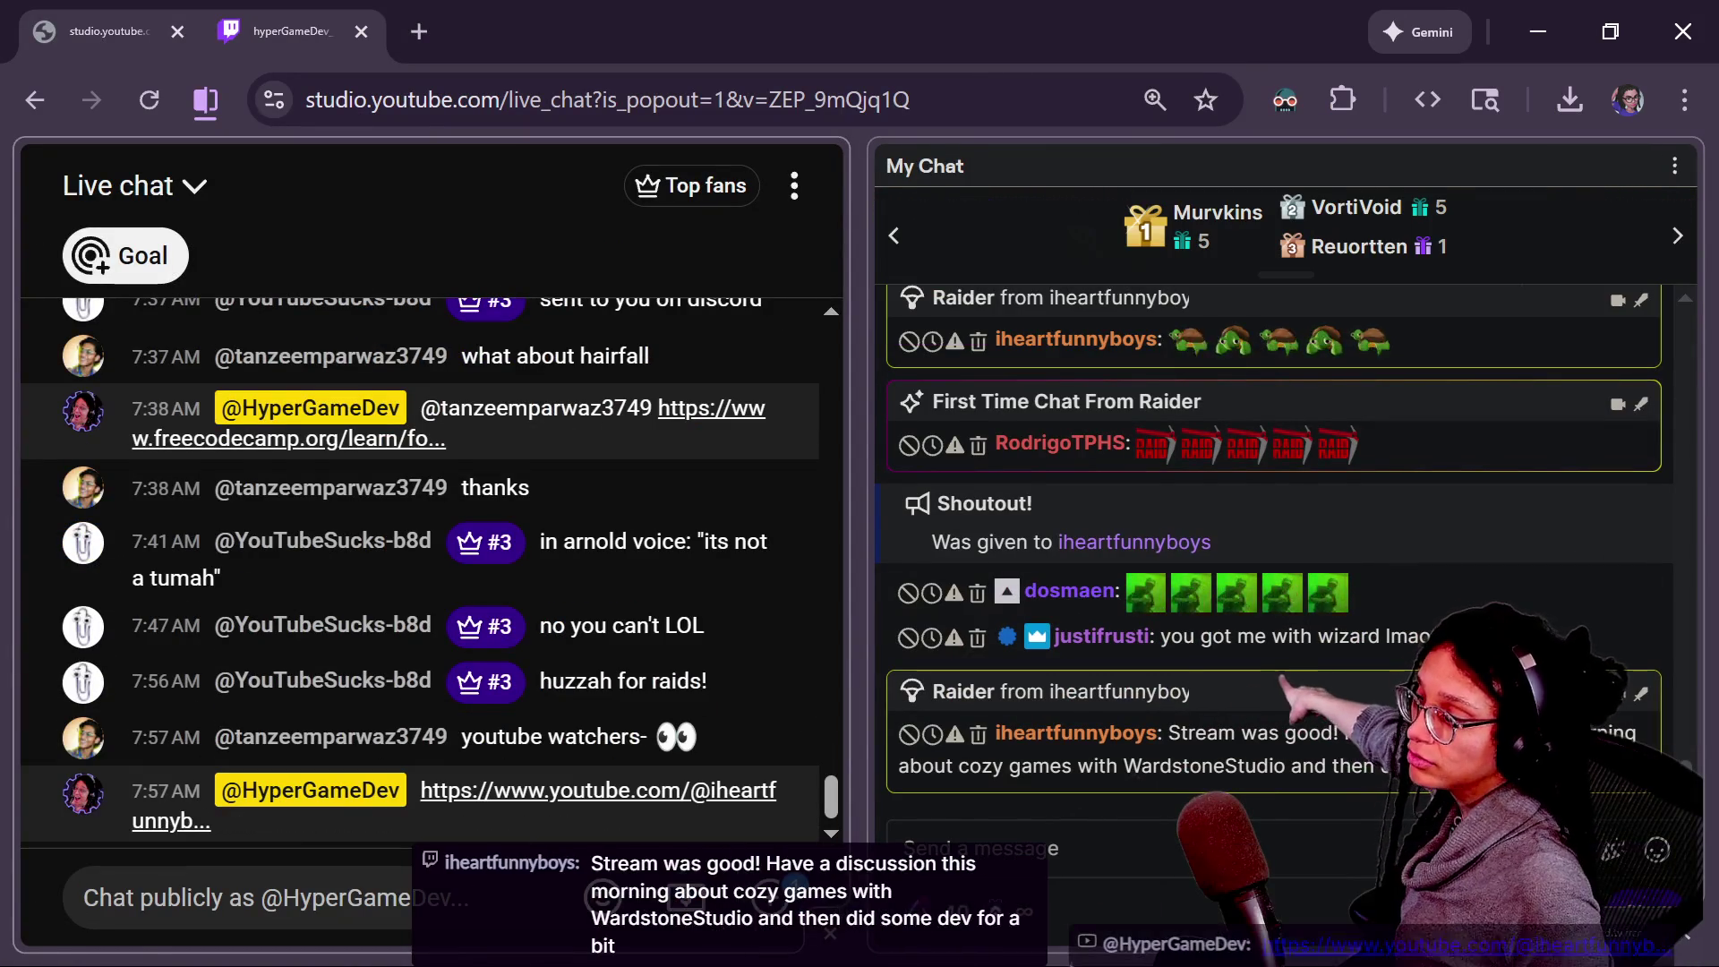
mouse_move(1469, 632)
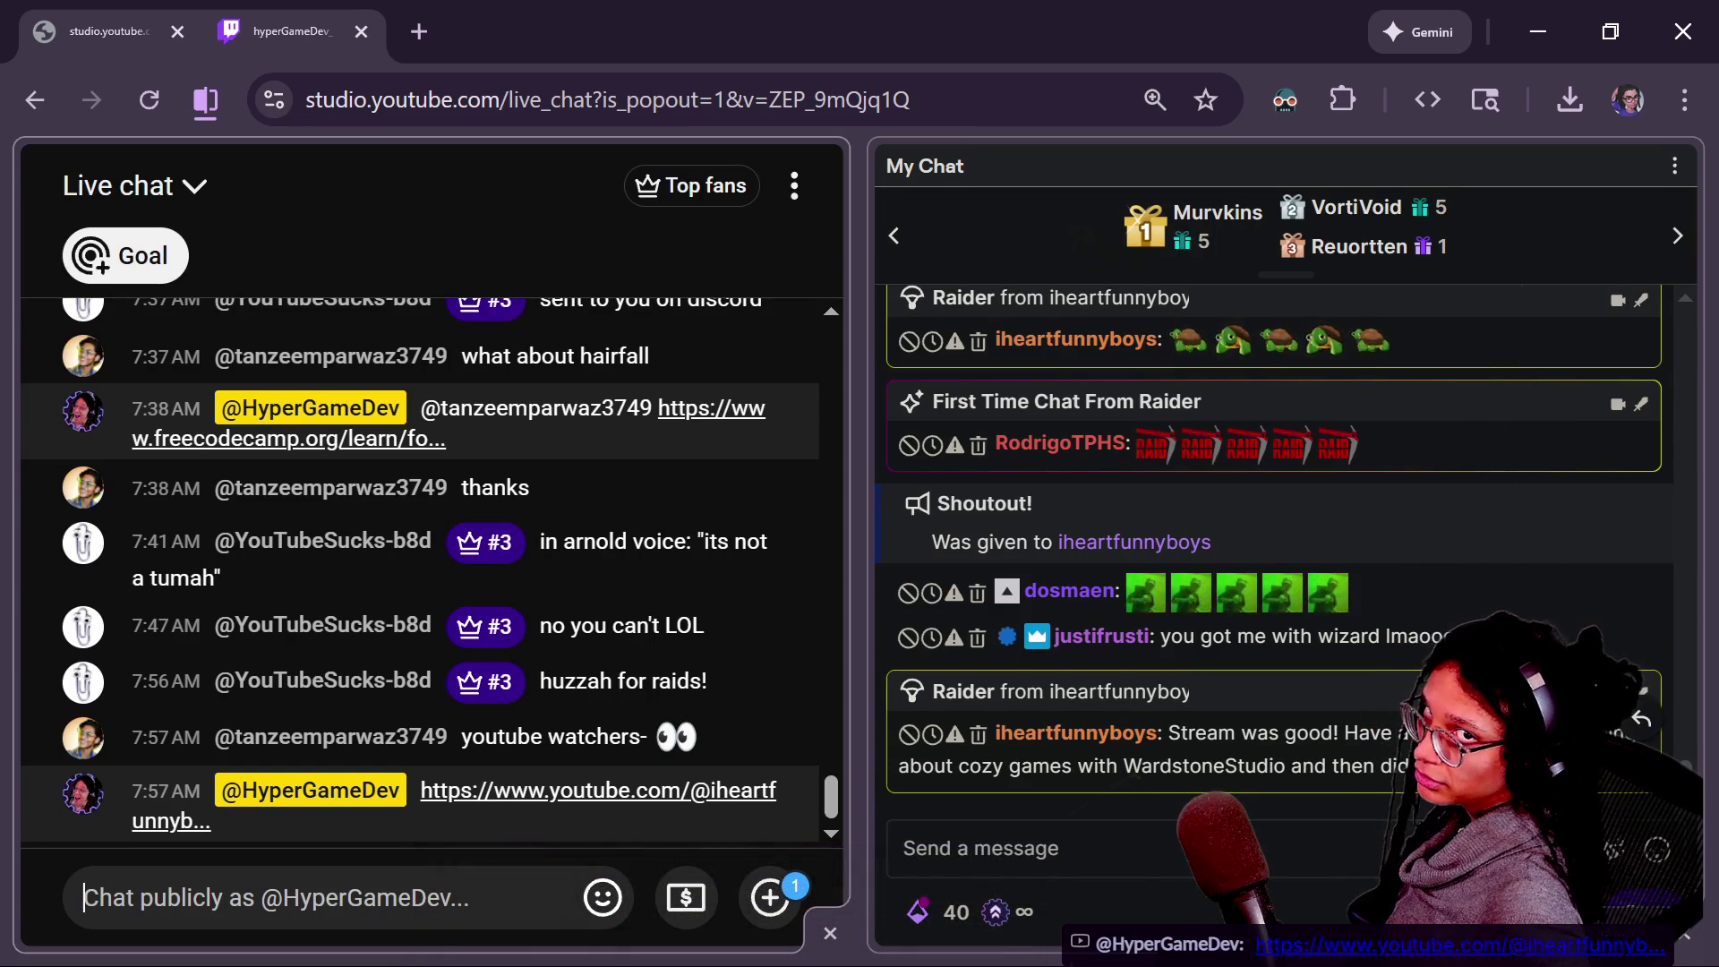
key(alt+Tab)
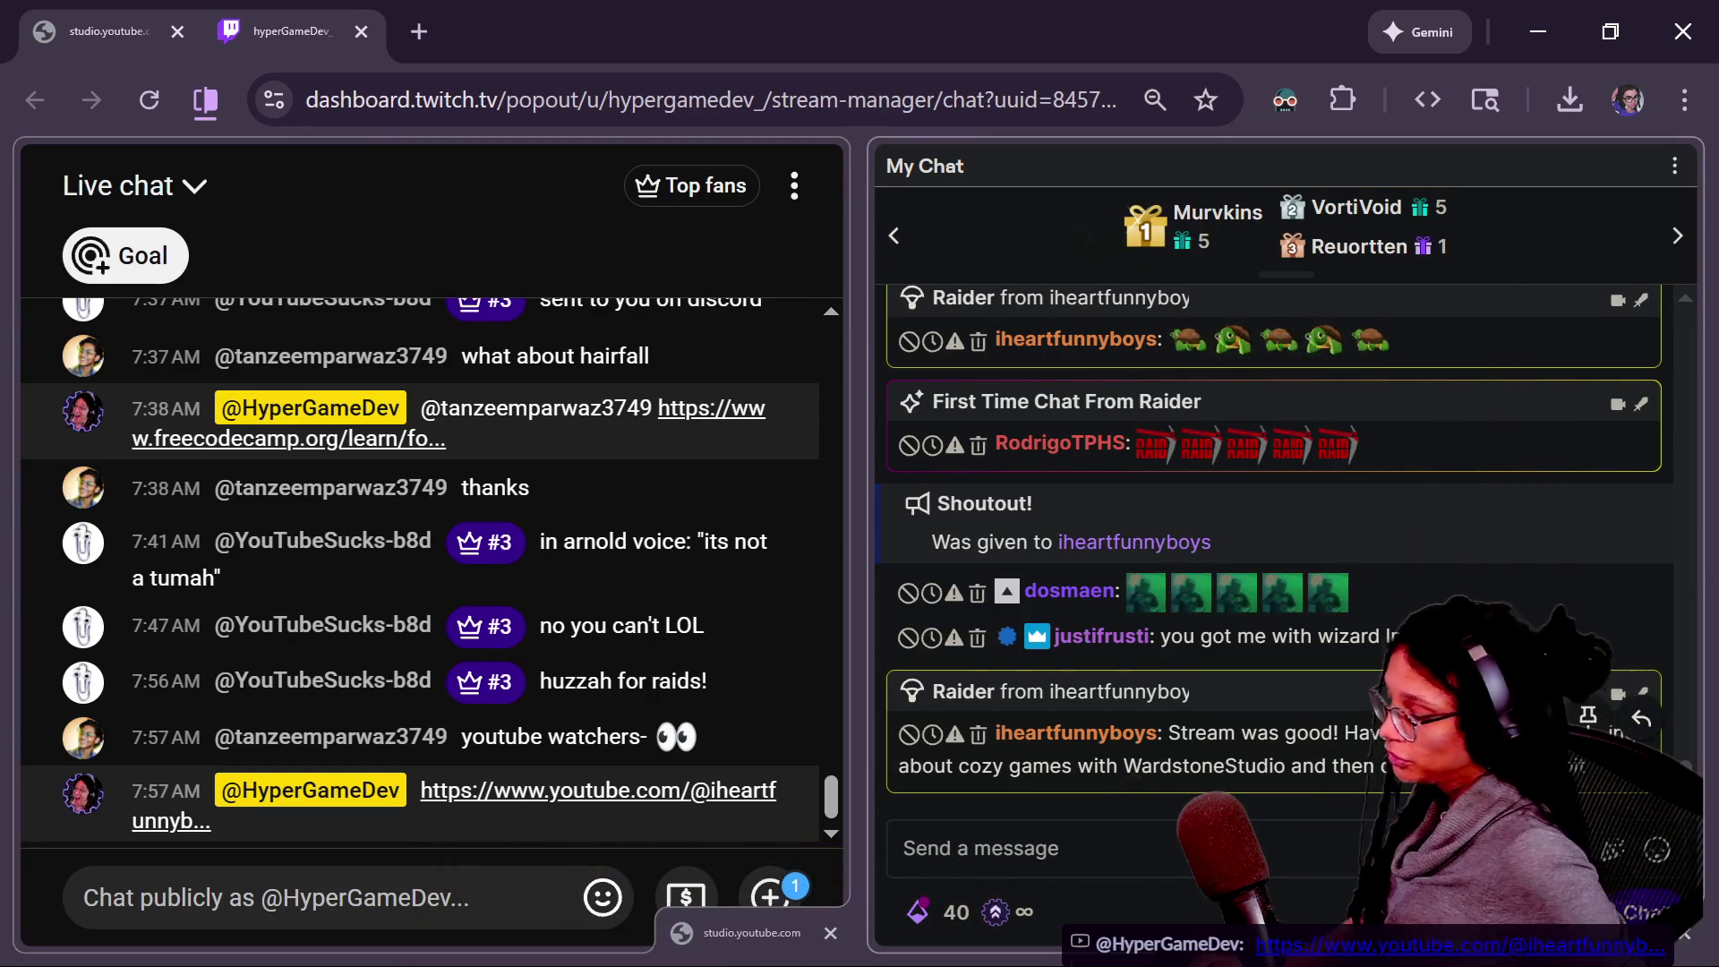
key(alt+Tab)
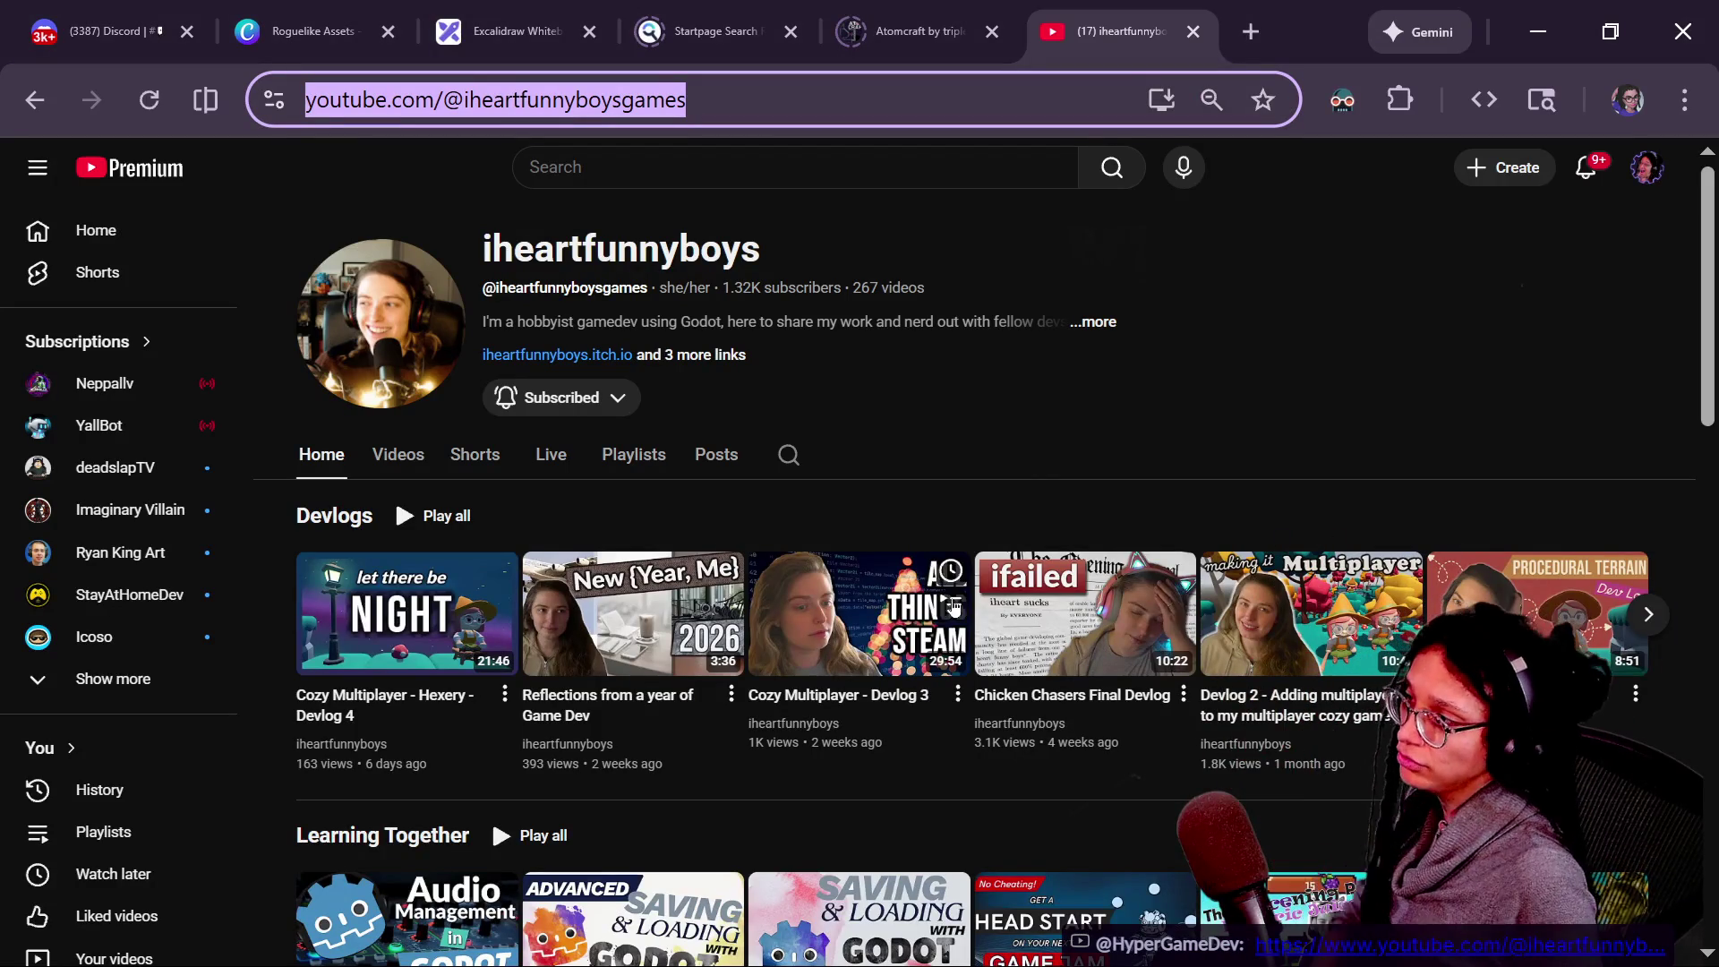
click(1014, 426)
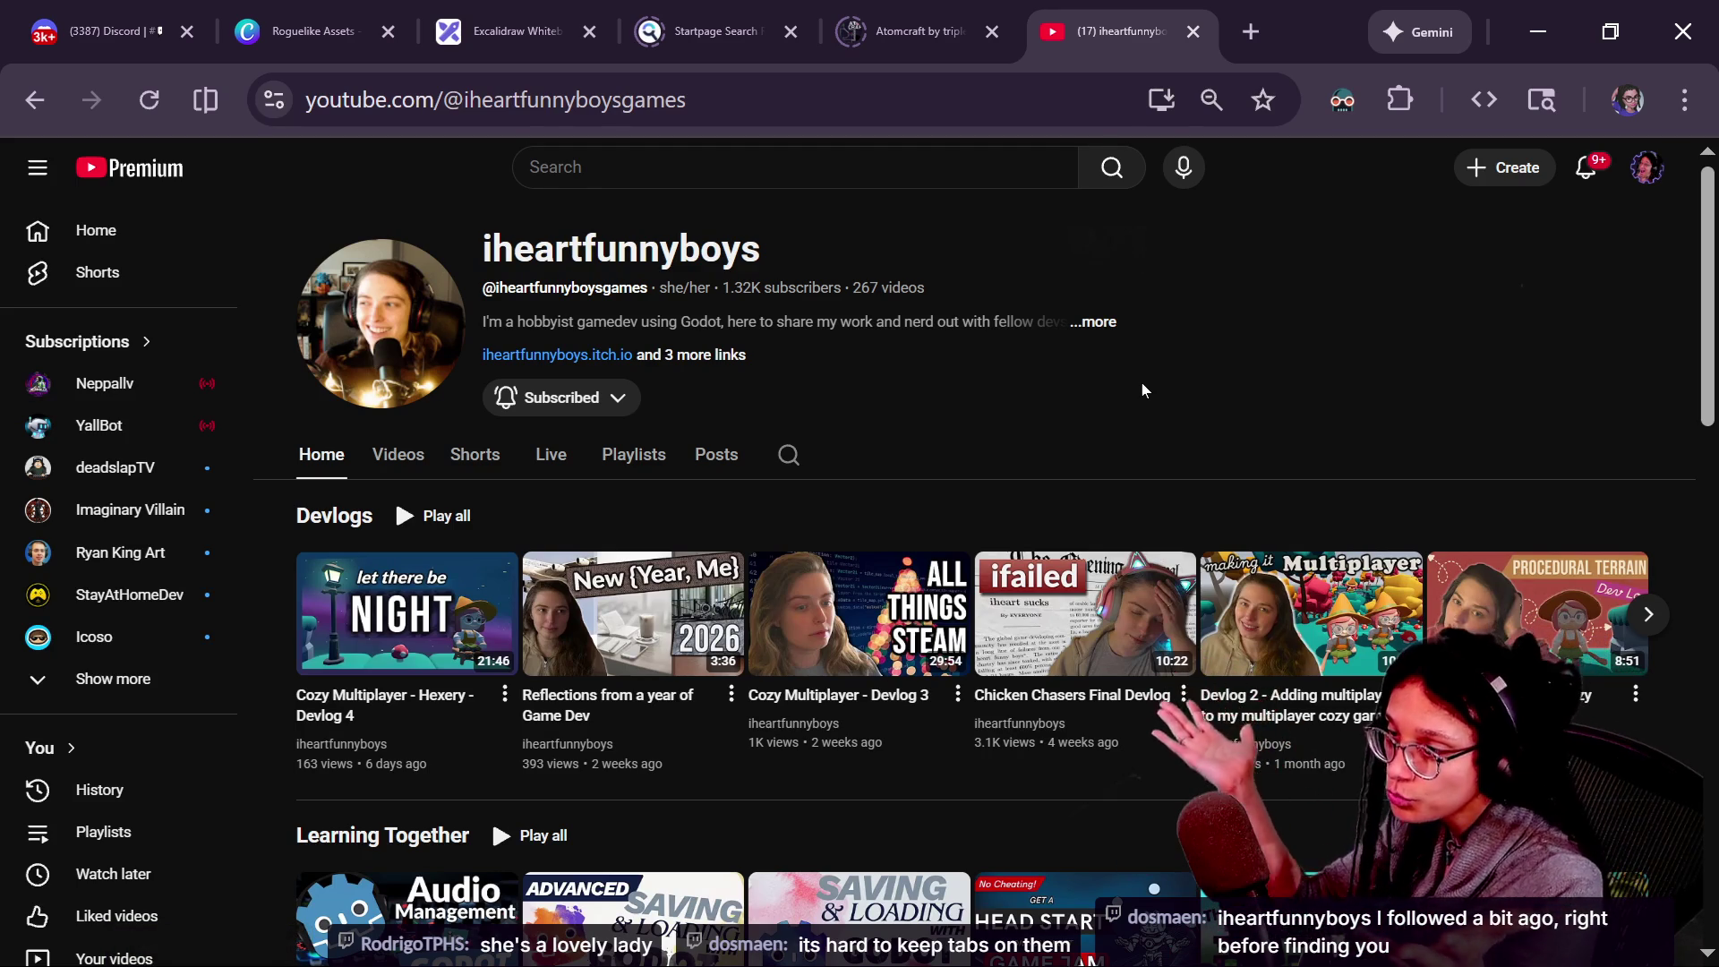
Read the channel's About details, then play the Cozy Multiplayer - Hexery - Devlog 4 video
scroll(1122, 618, down, 2)
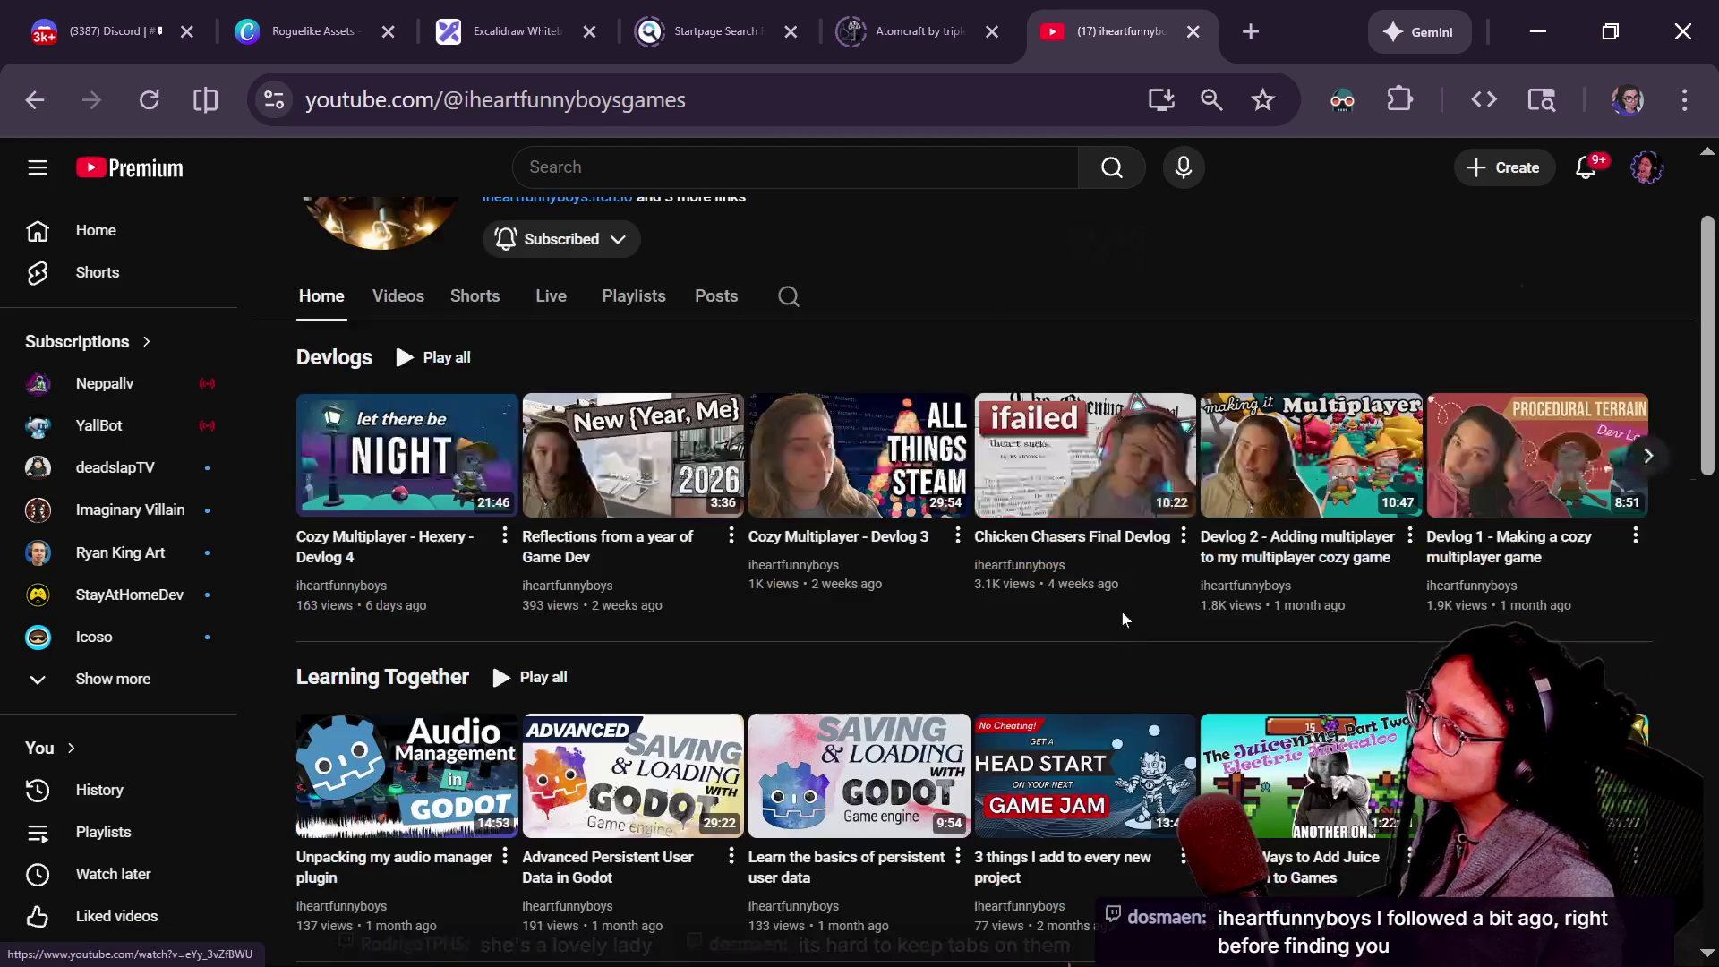
scroll(778, 304, up, 2)
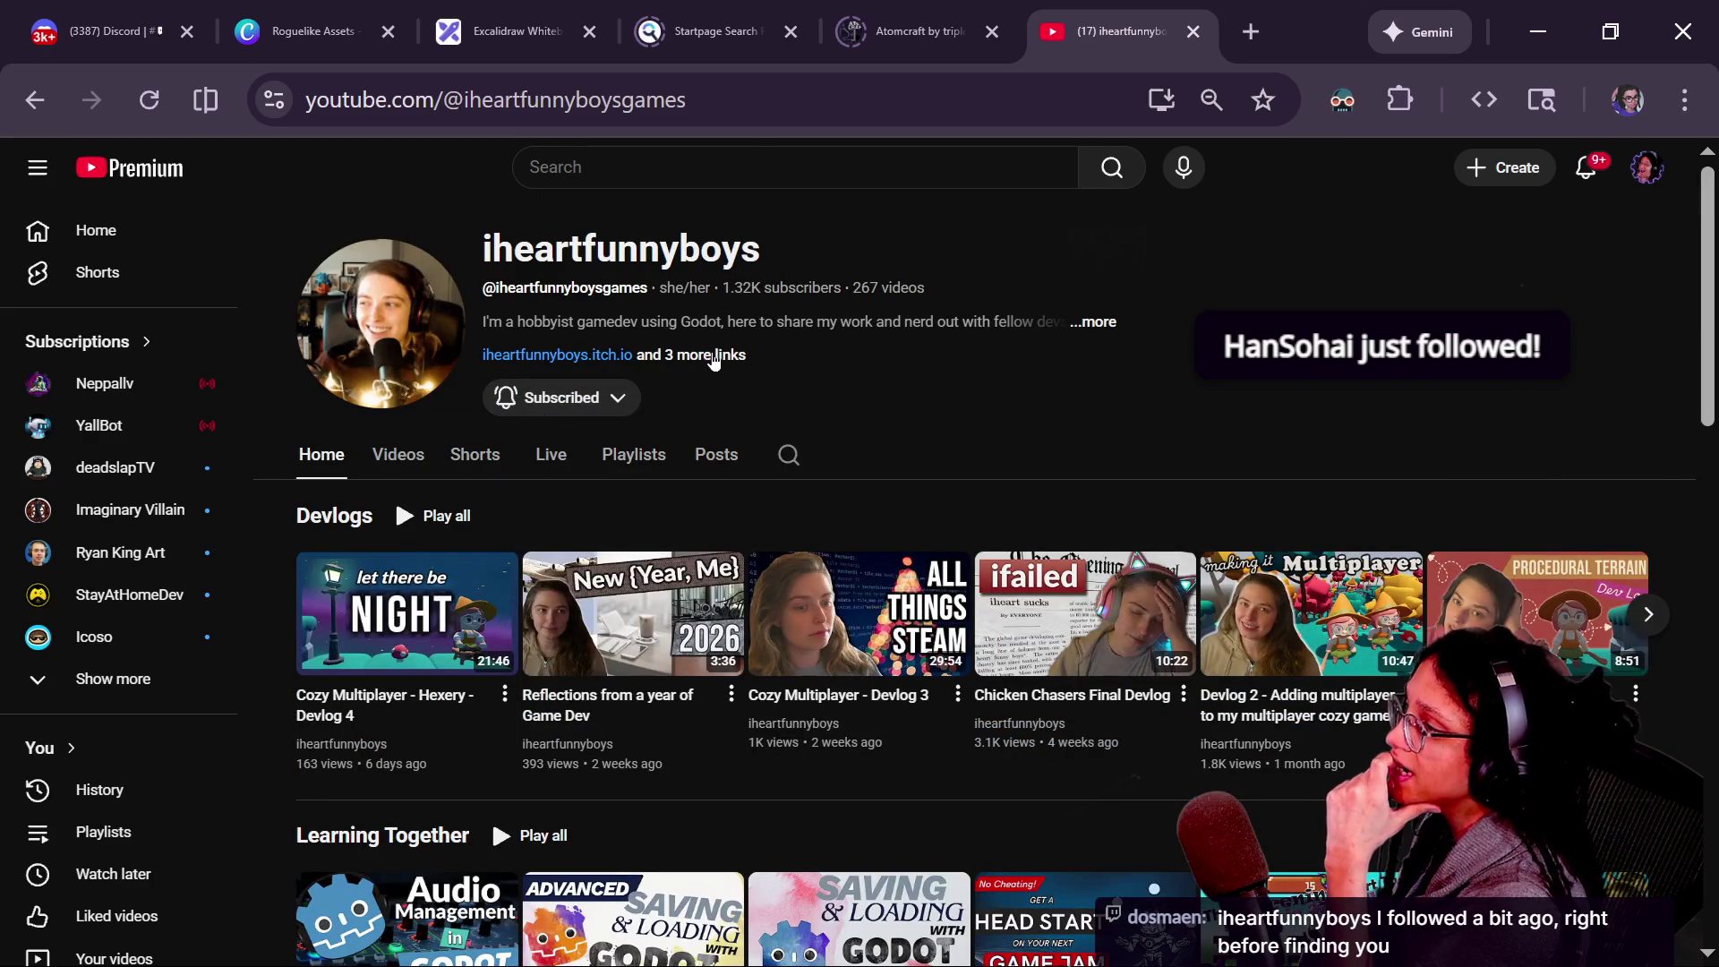
drag(976, 323, 1108, 325)
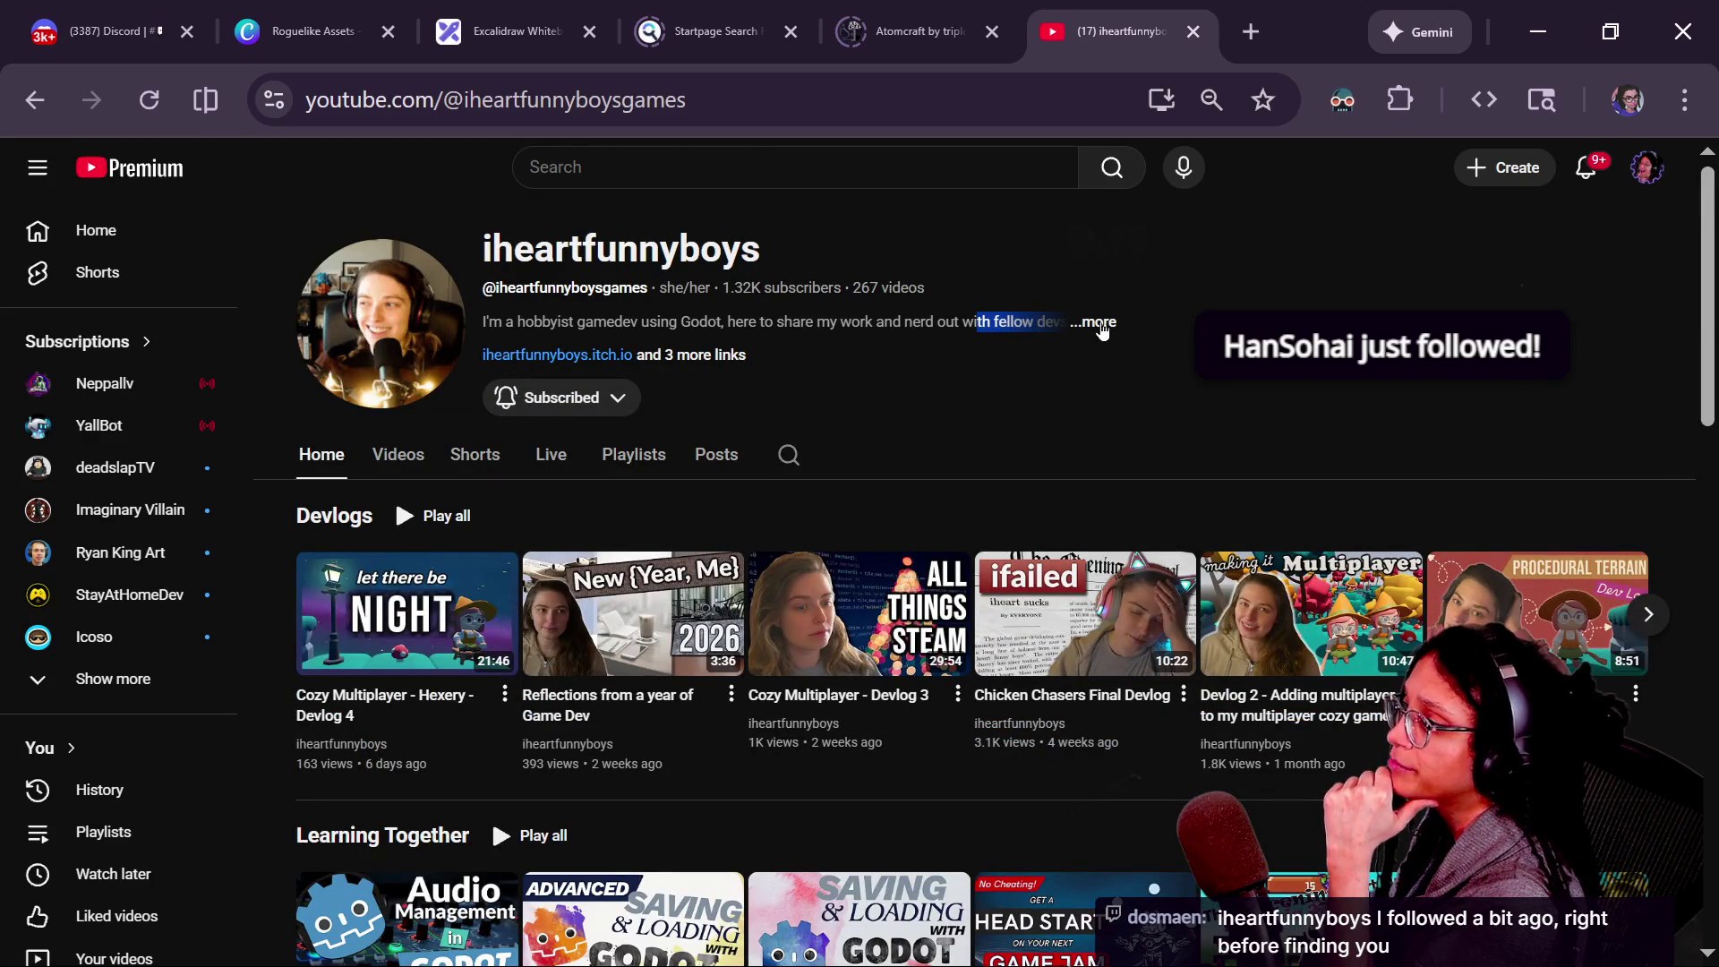
click(1100, 324)
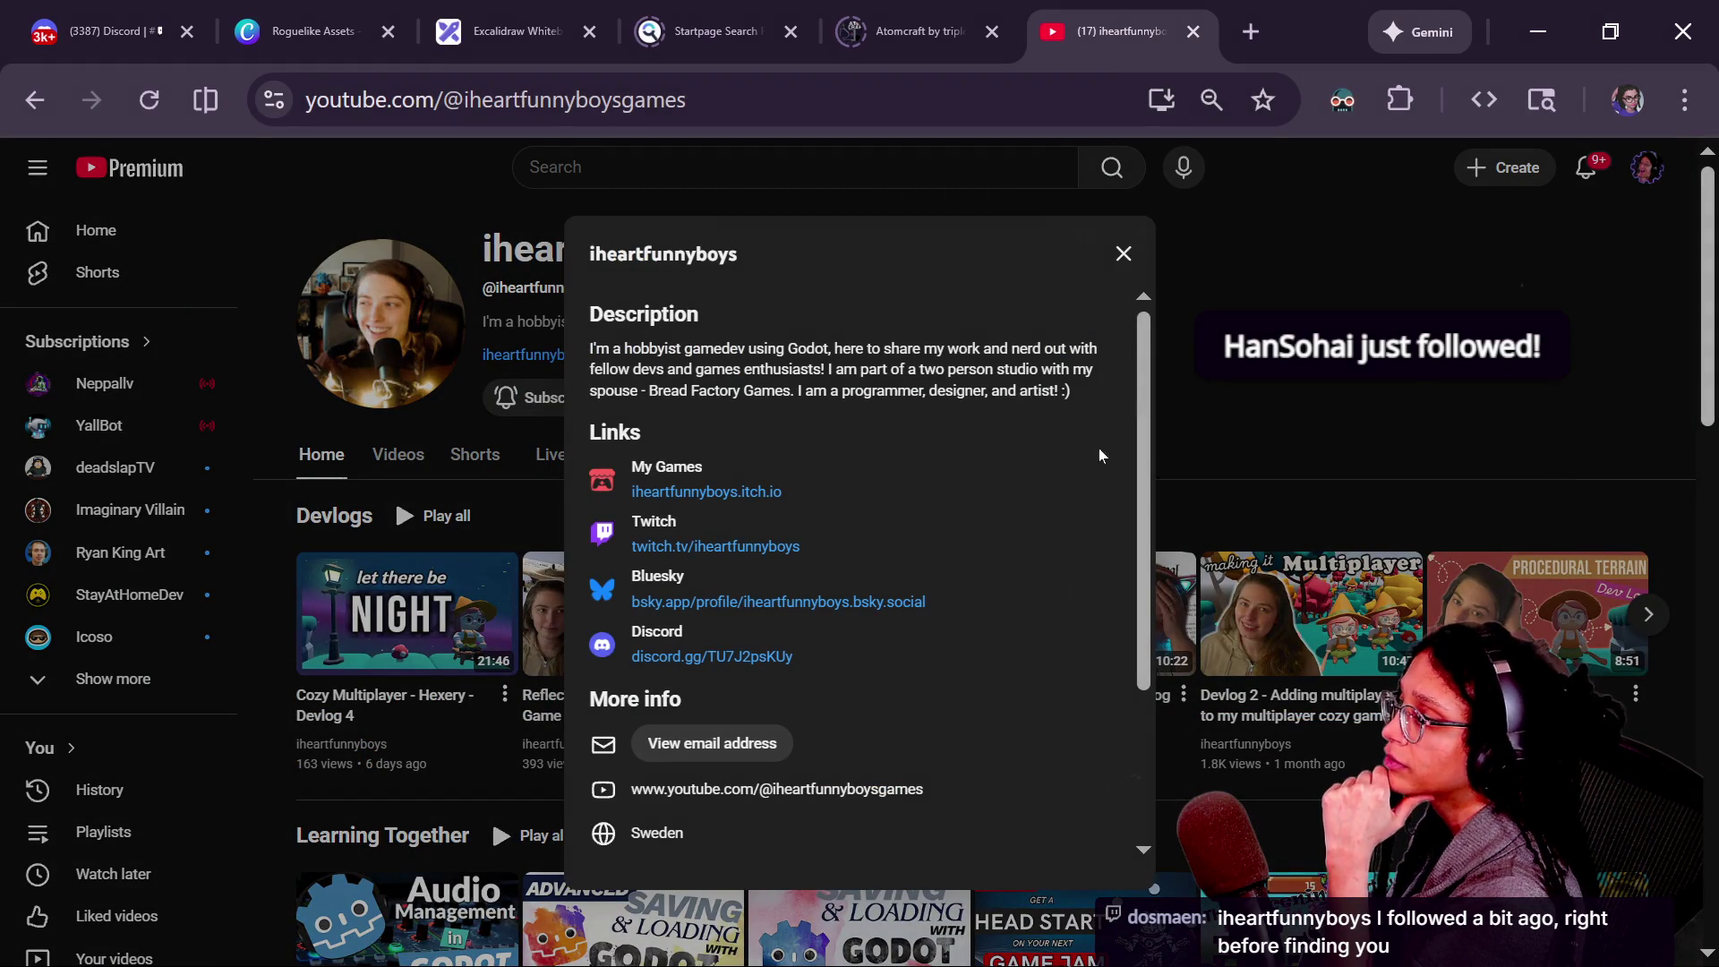
click(1200, 415)
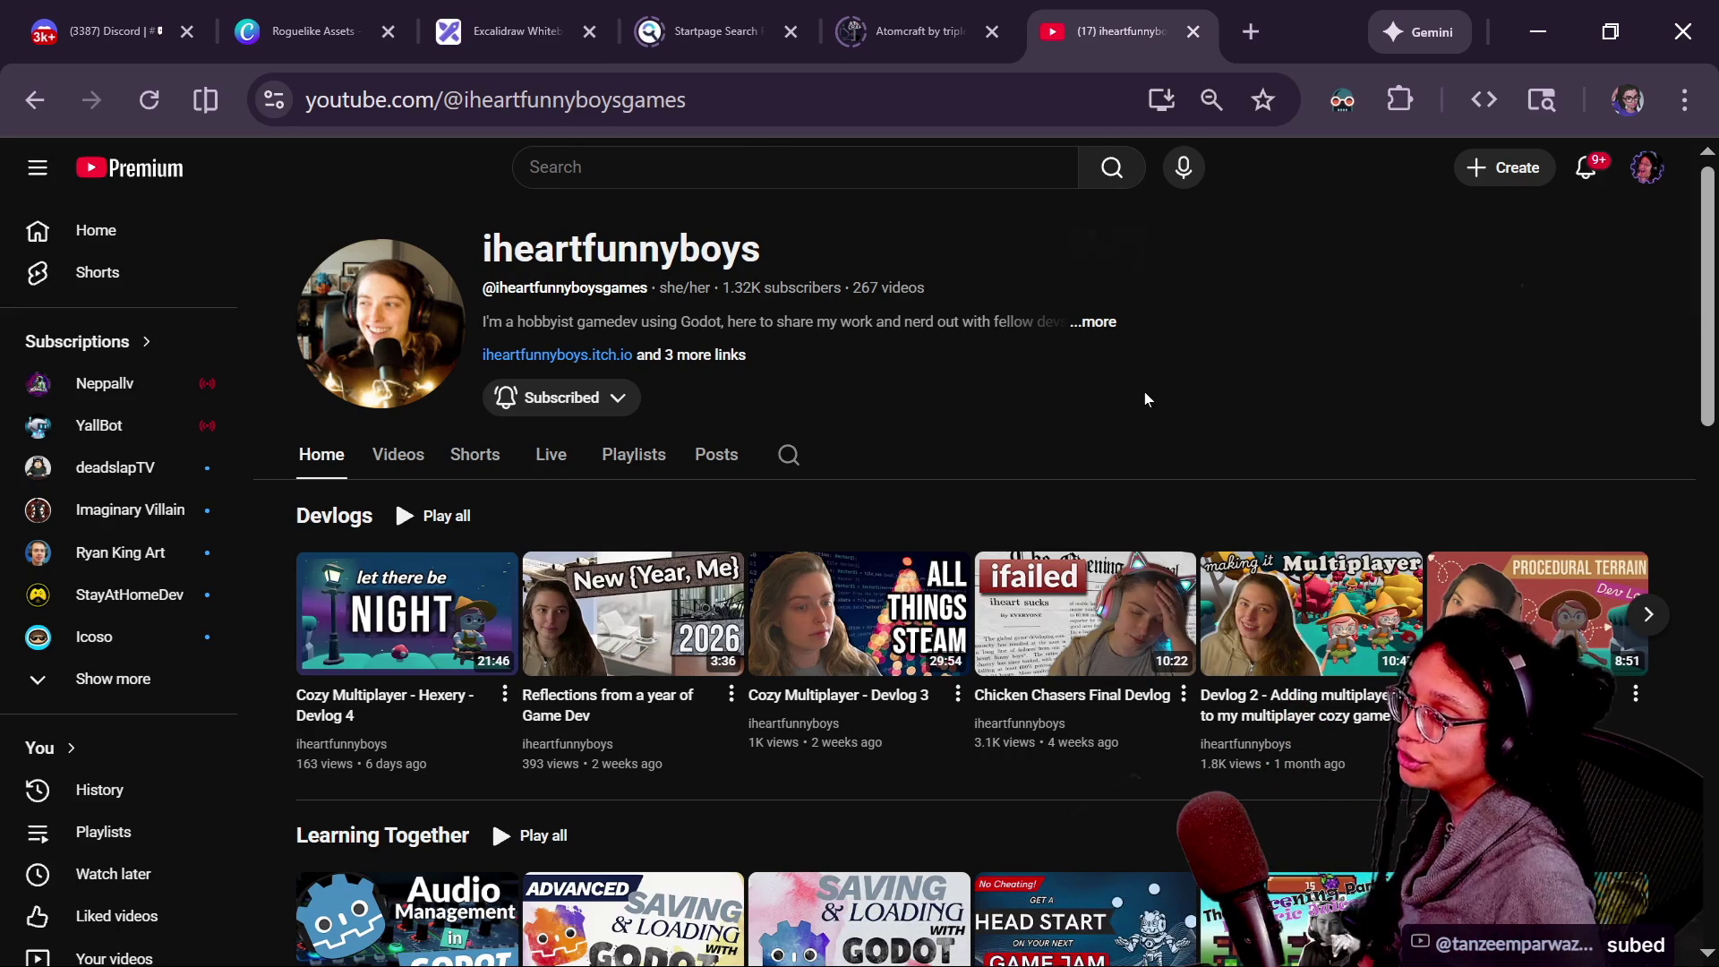
click(417, 624)
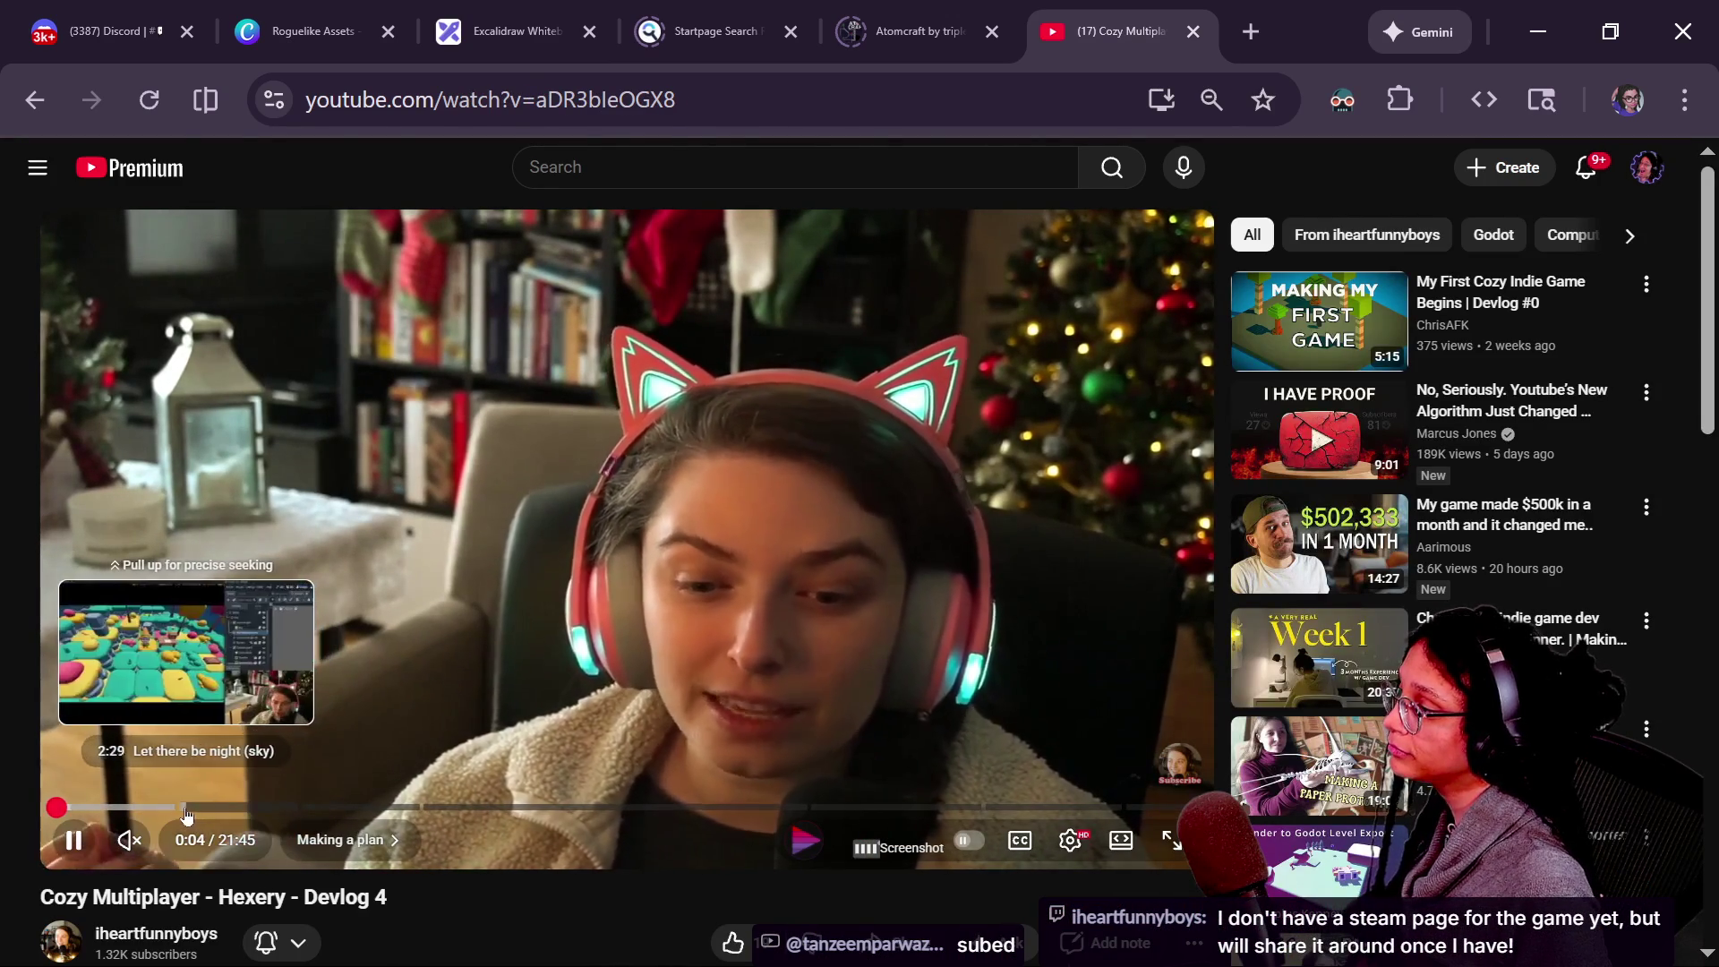
Seek the Hexery devlog forward past 2:22 and 8:04, then pause it at 8:52
click(178, 811)
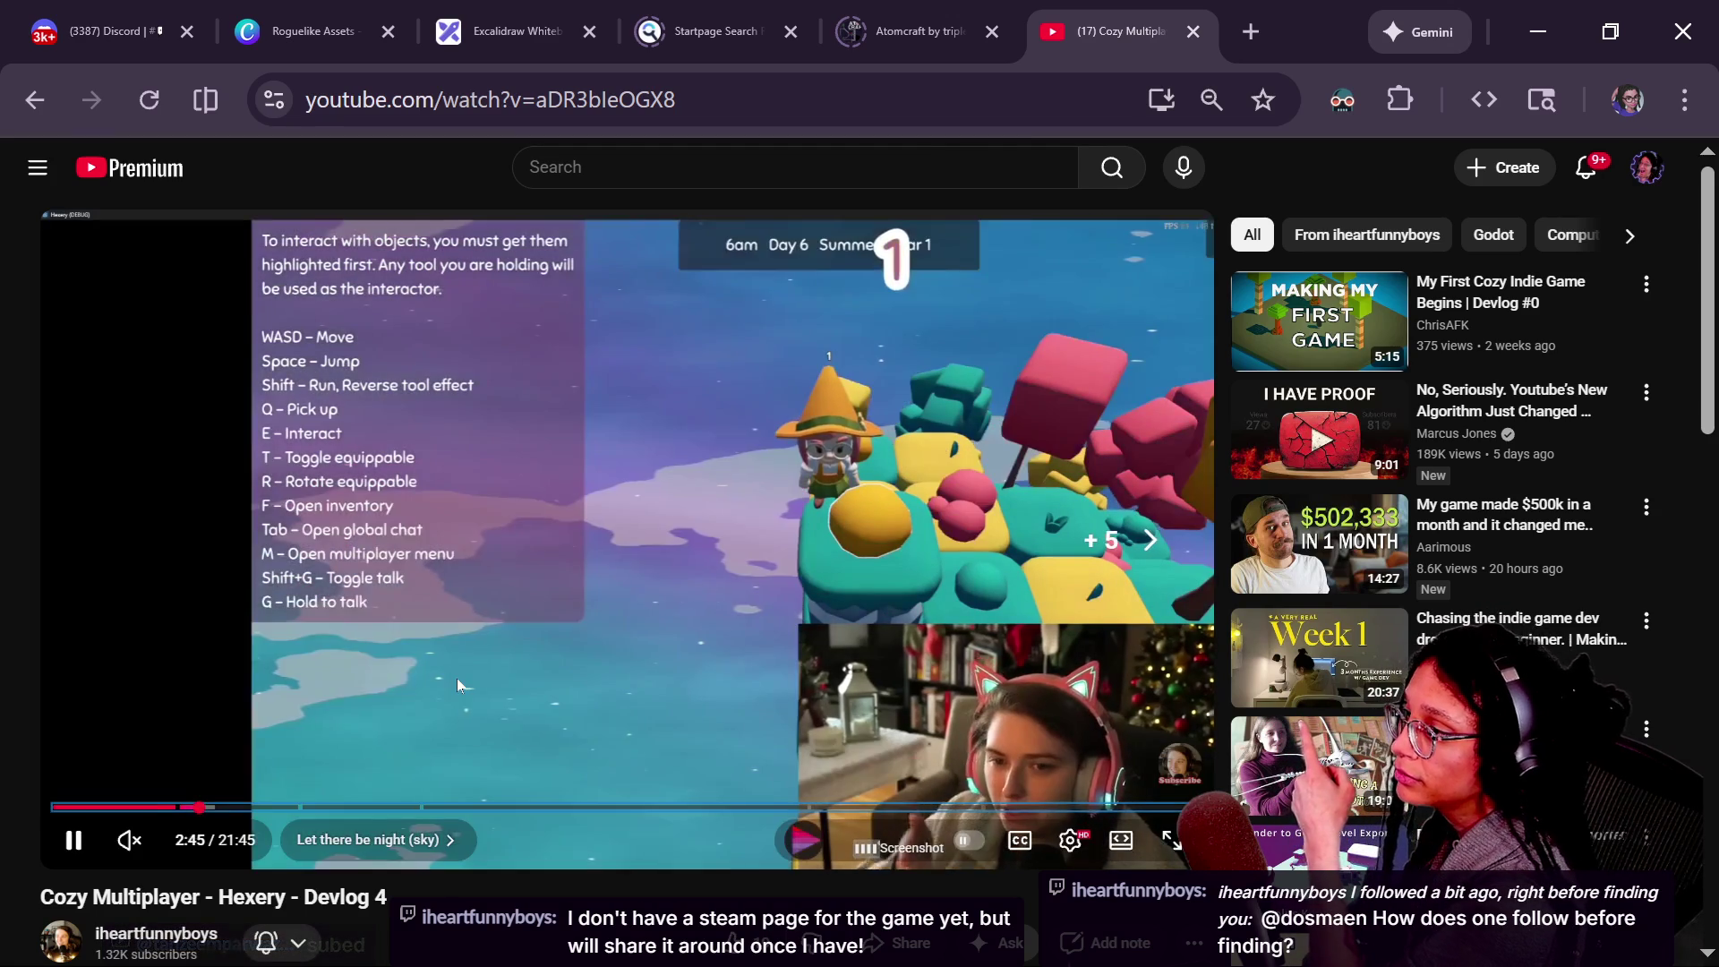
key(Right)
key(Right)
key(Right)
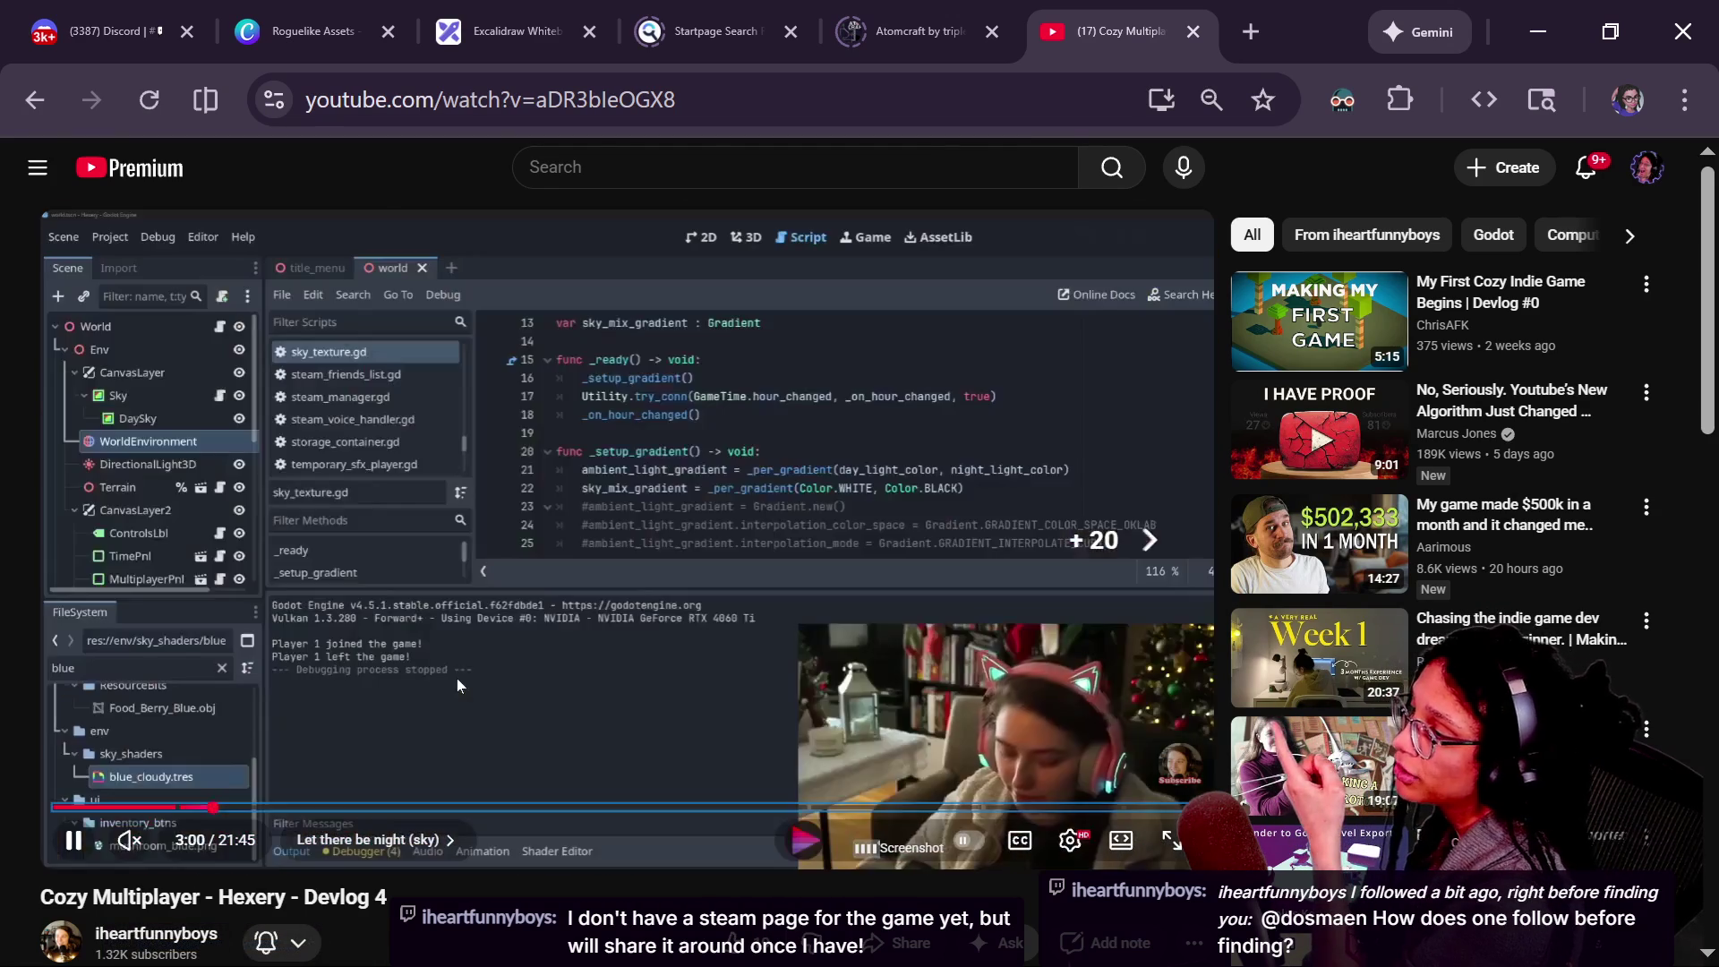
key(Right)
key(Right)
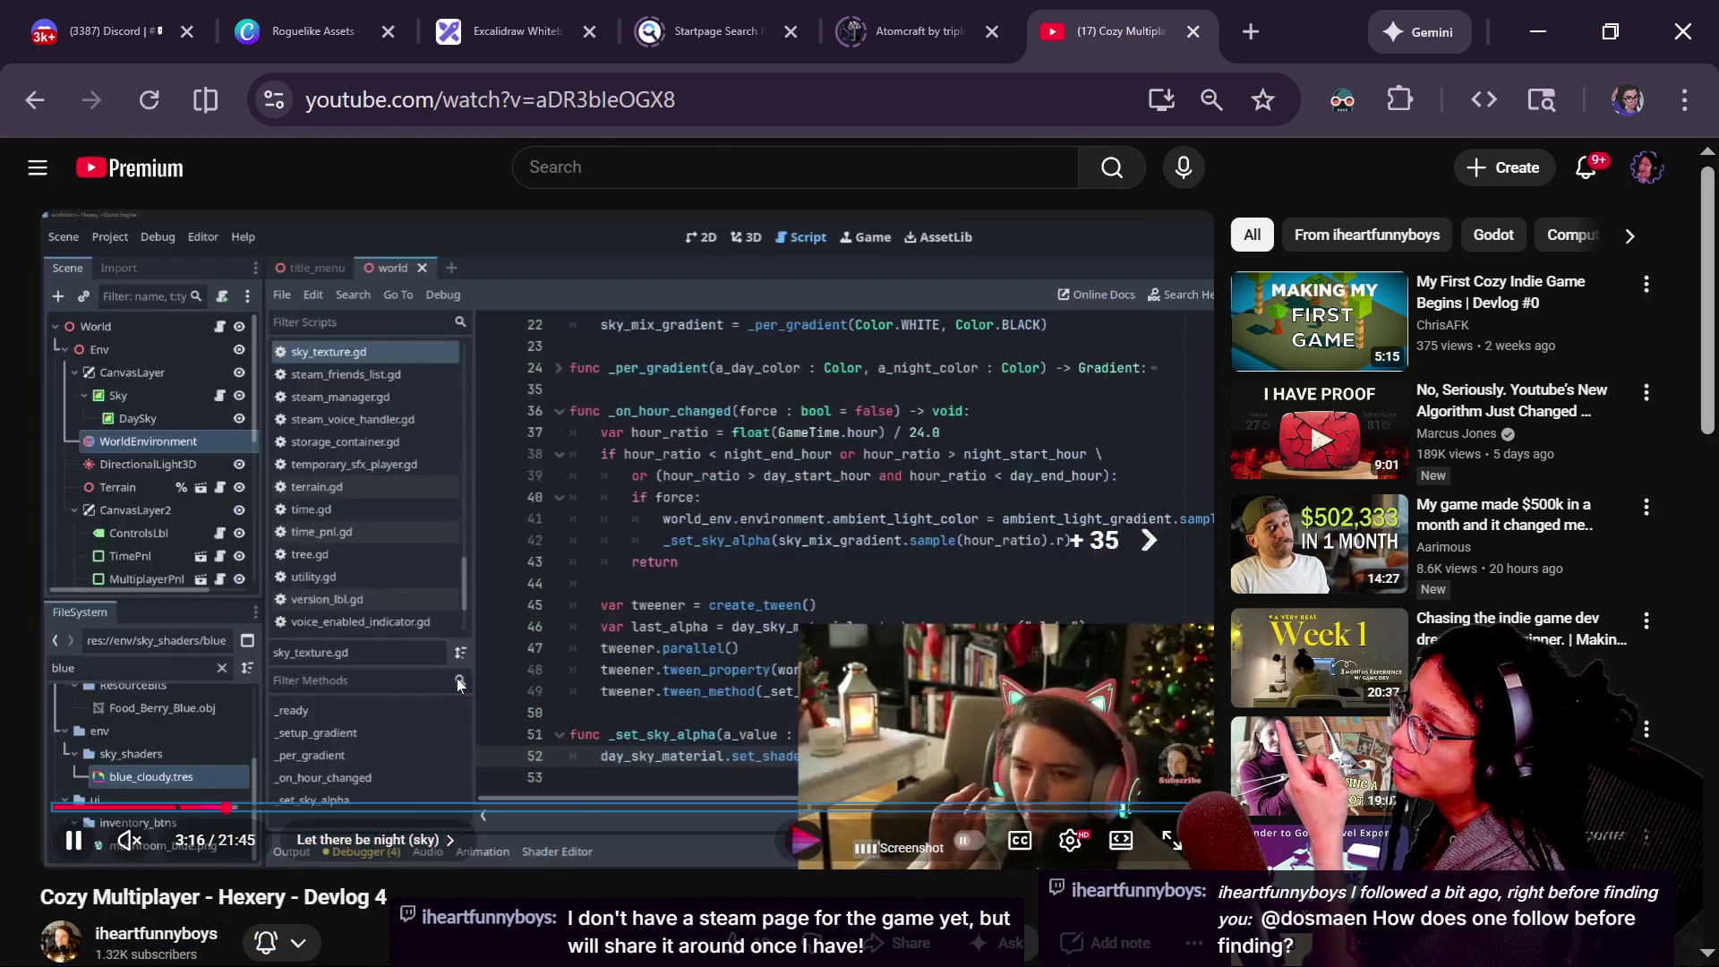
key(Right)
key(Right)
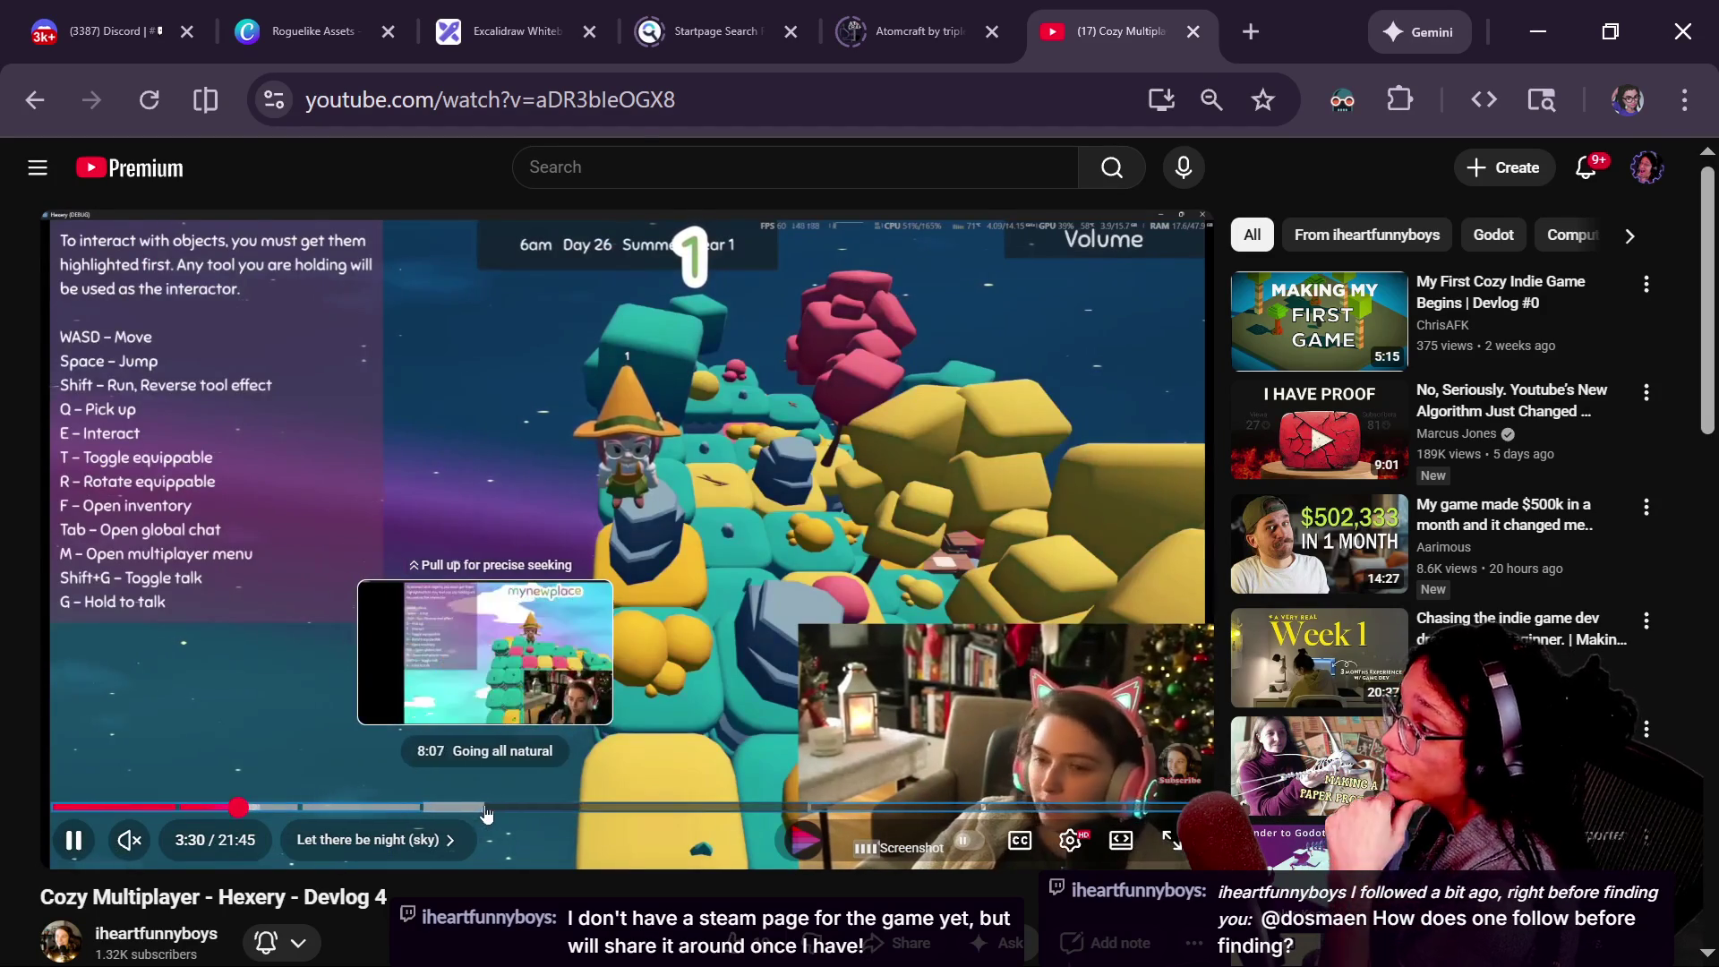
click(482, 807)
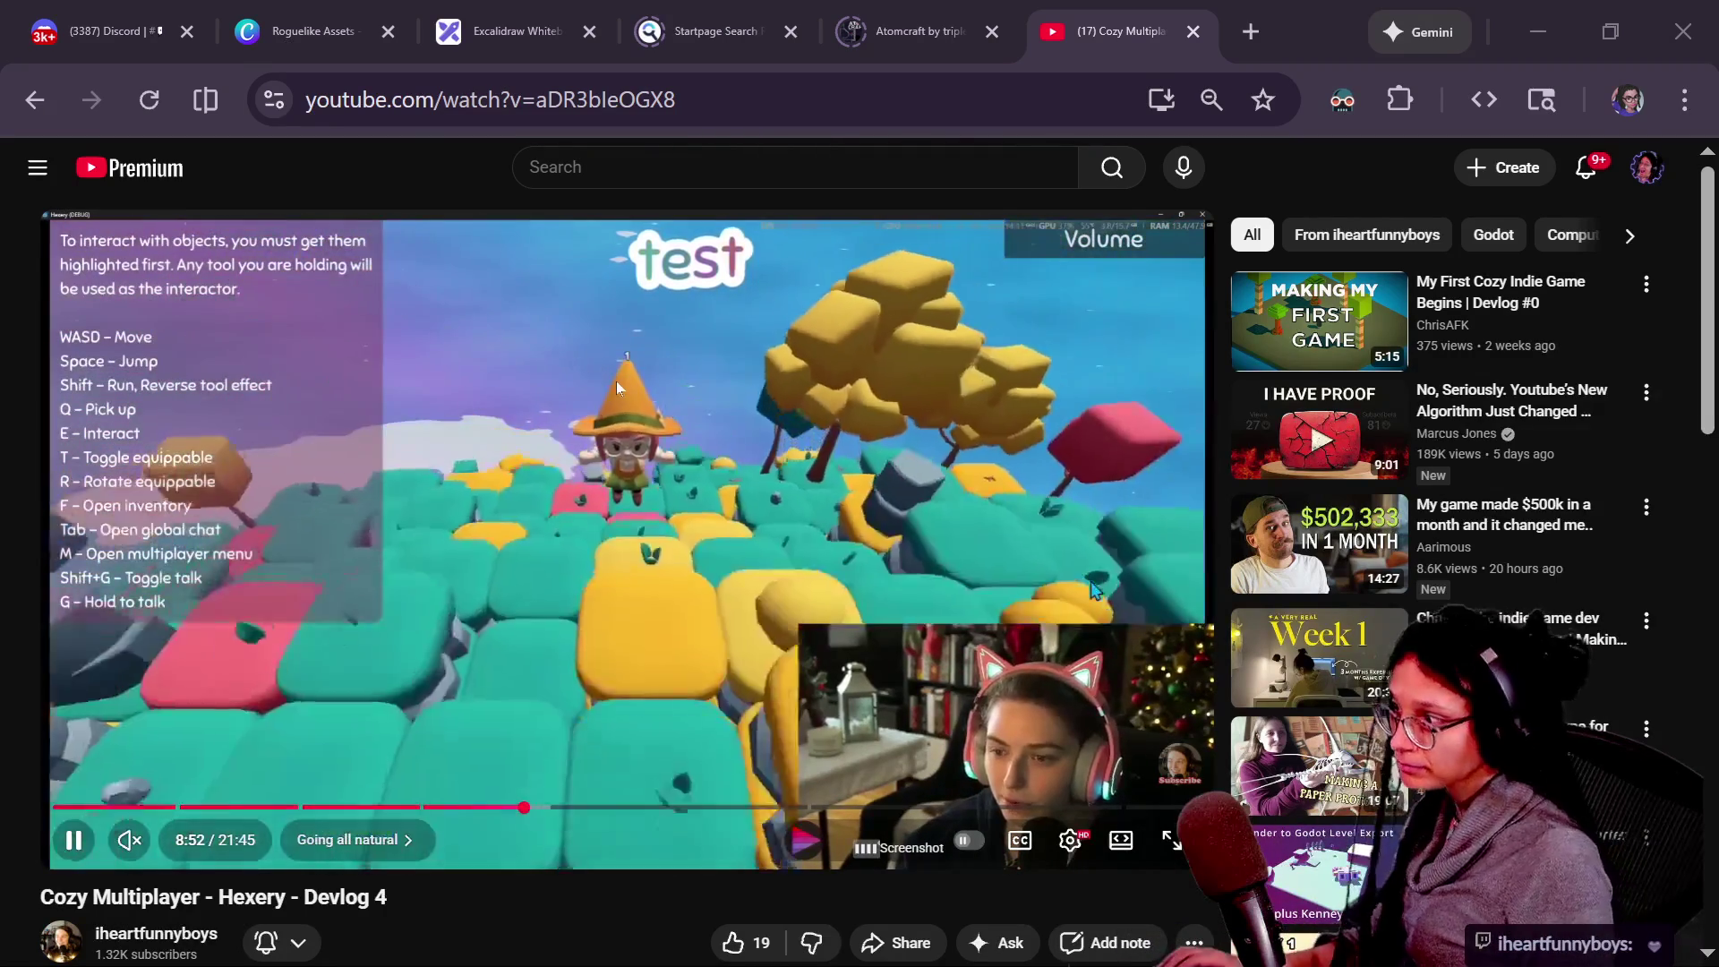
click(661, 504)
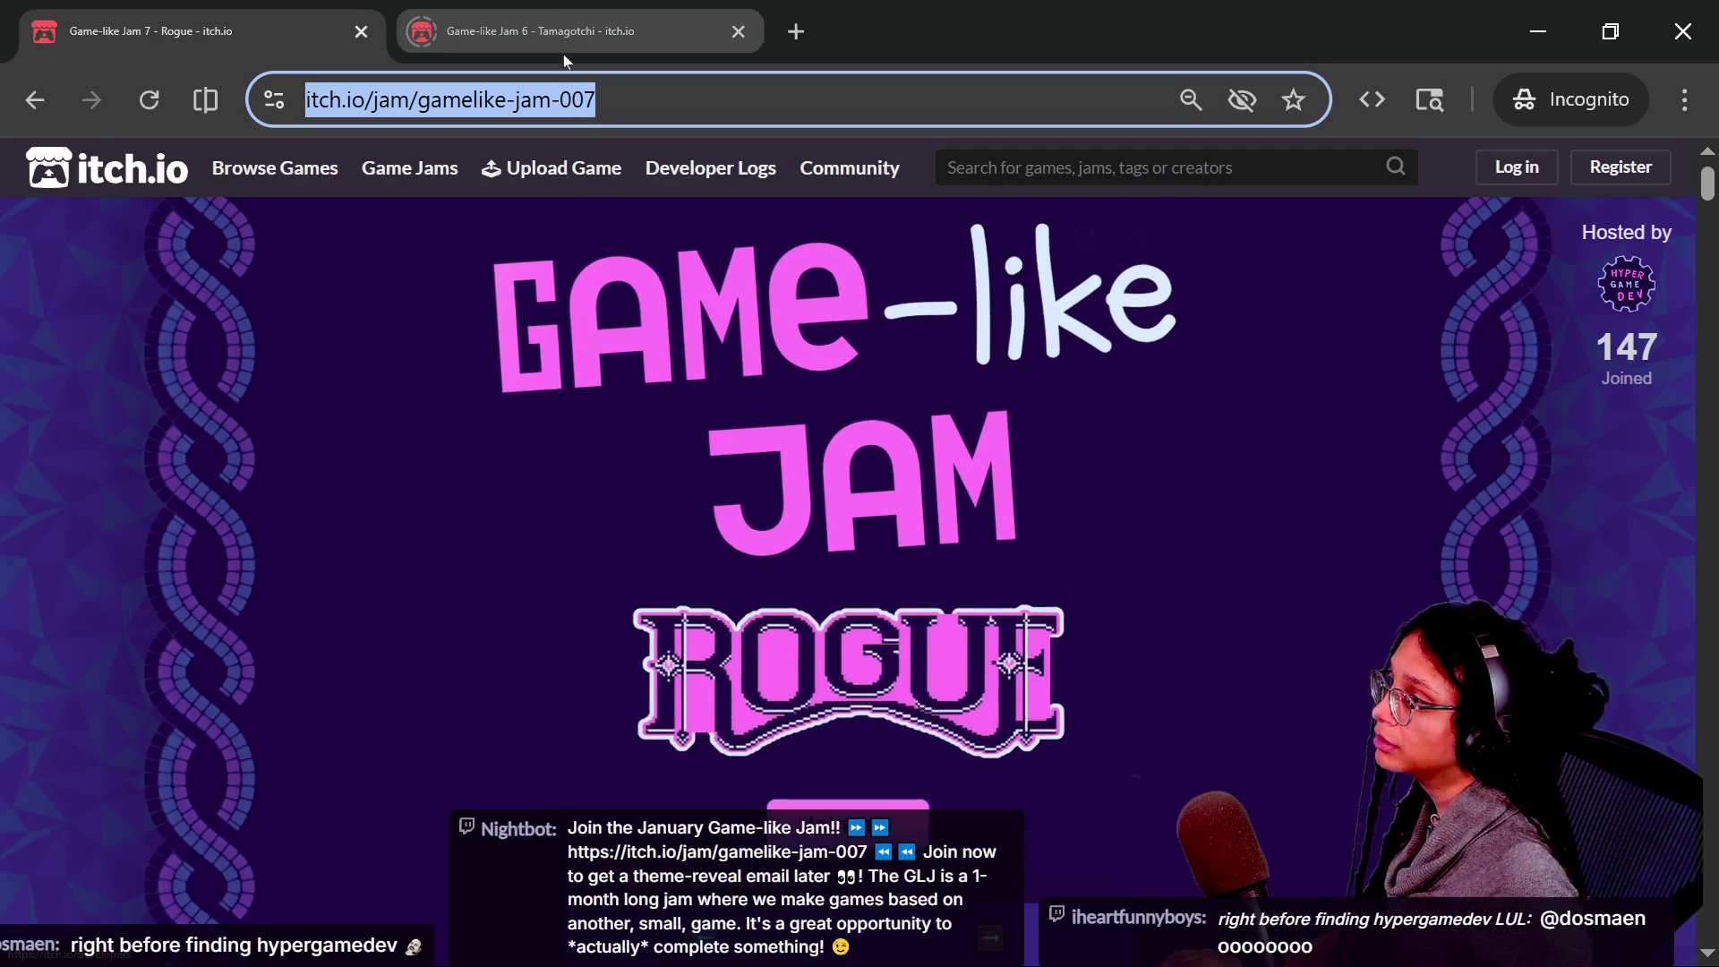
Step back through the earlier jam pages: Granny, SkiFree, Puyo Puyo, Bloons TD and Frogger
click(540, 31)
key(alt+Left)
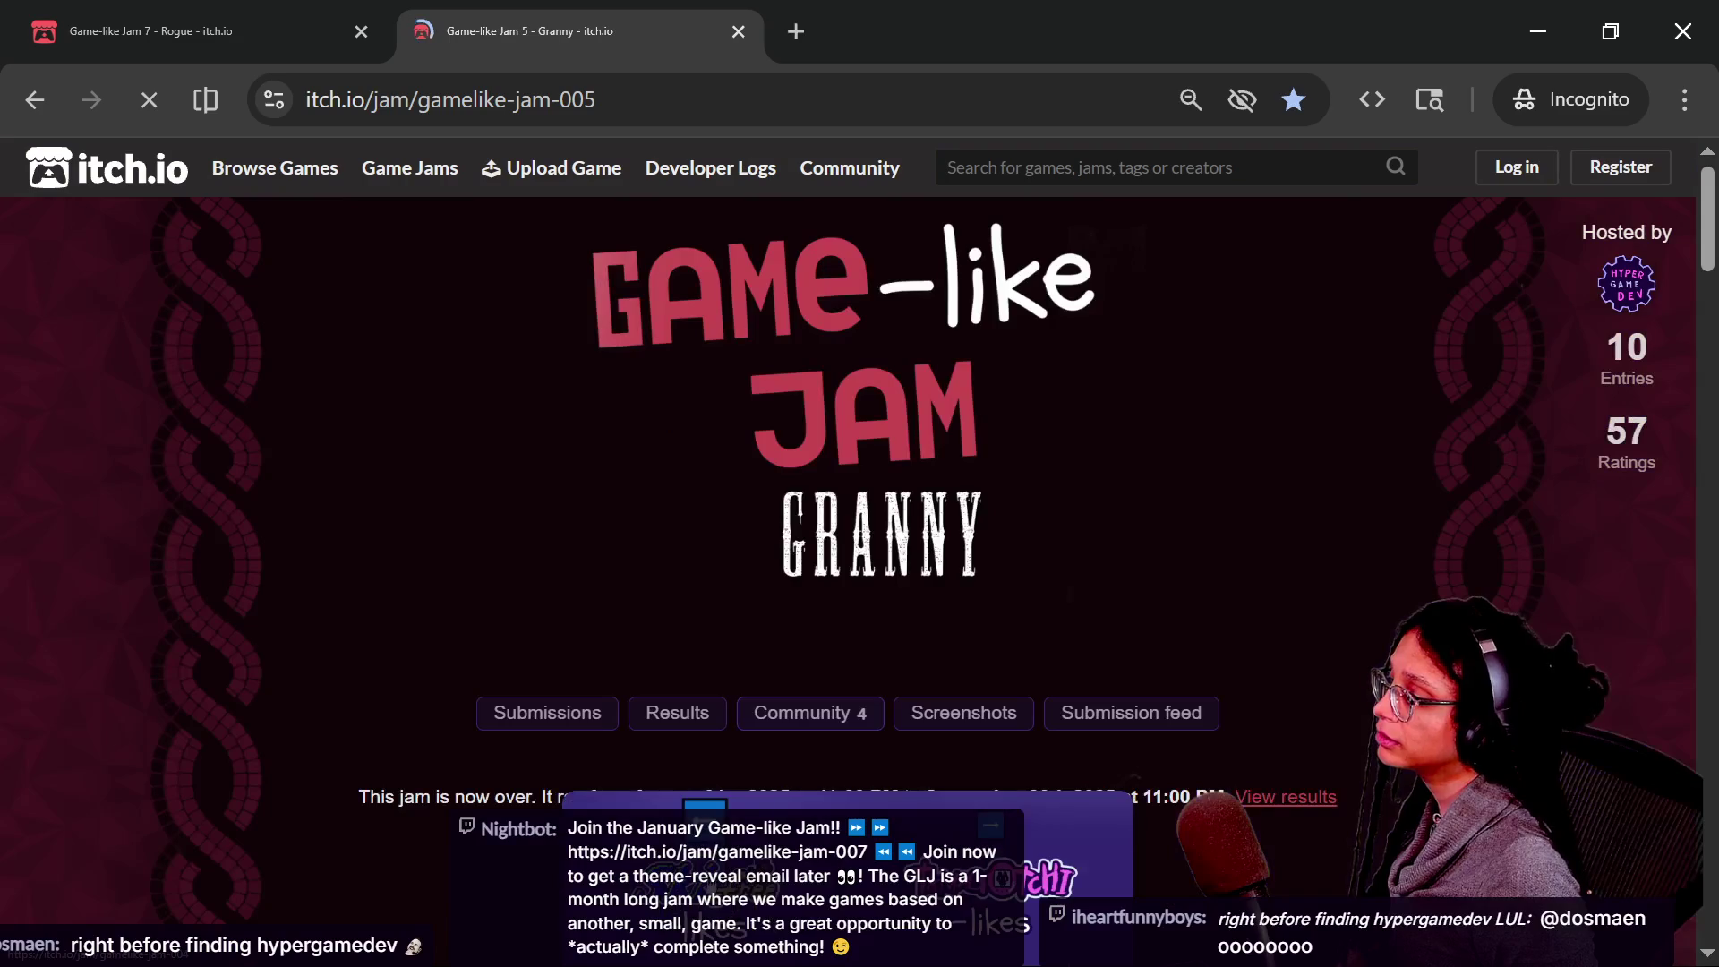
key(alt+Left)
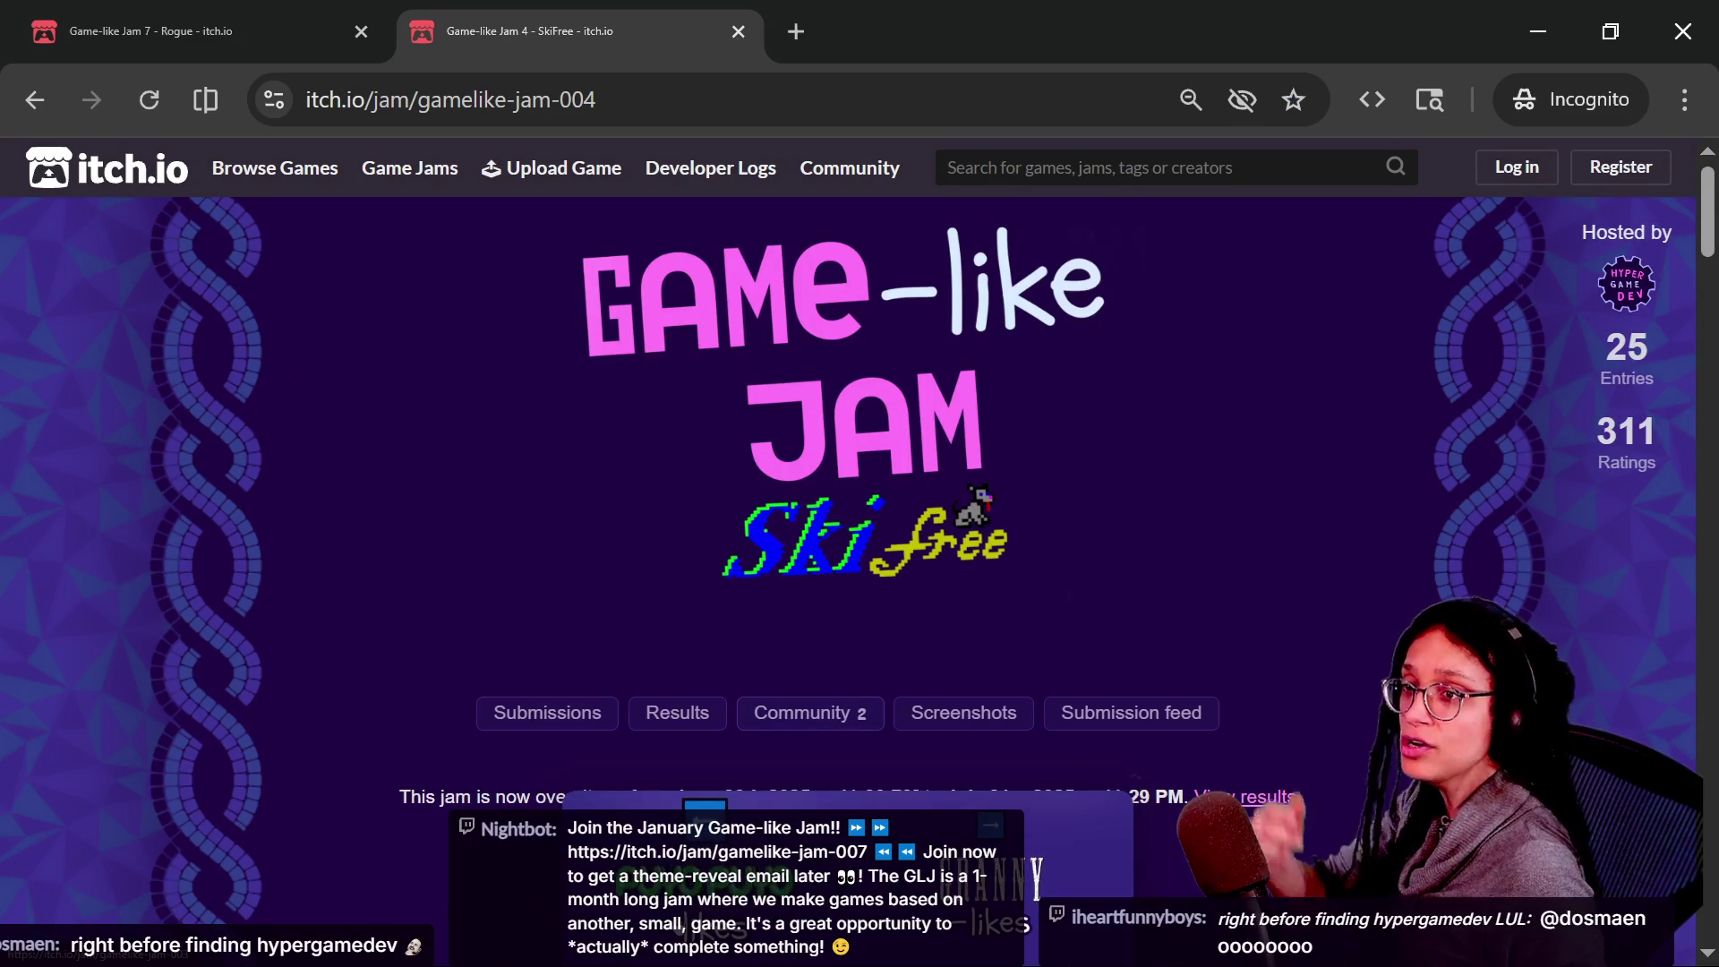
key(alt+Left)
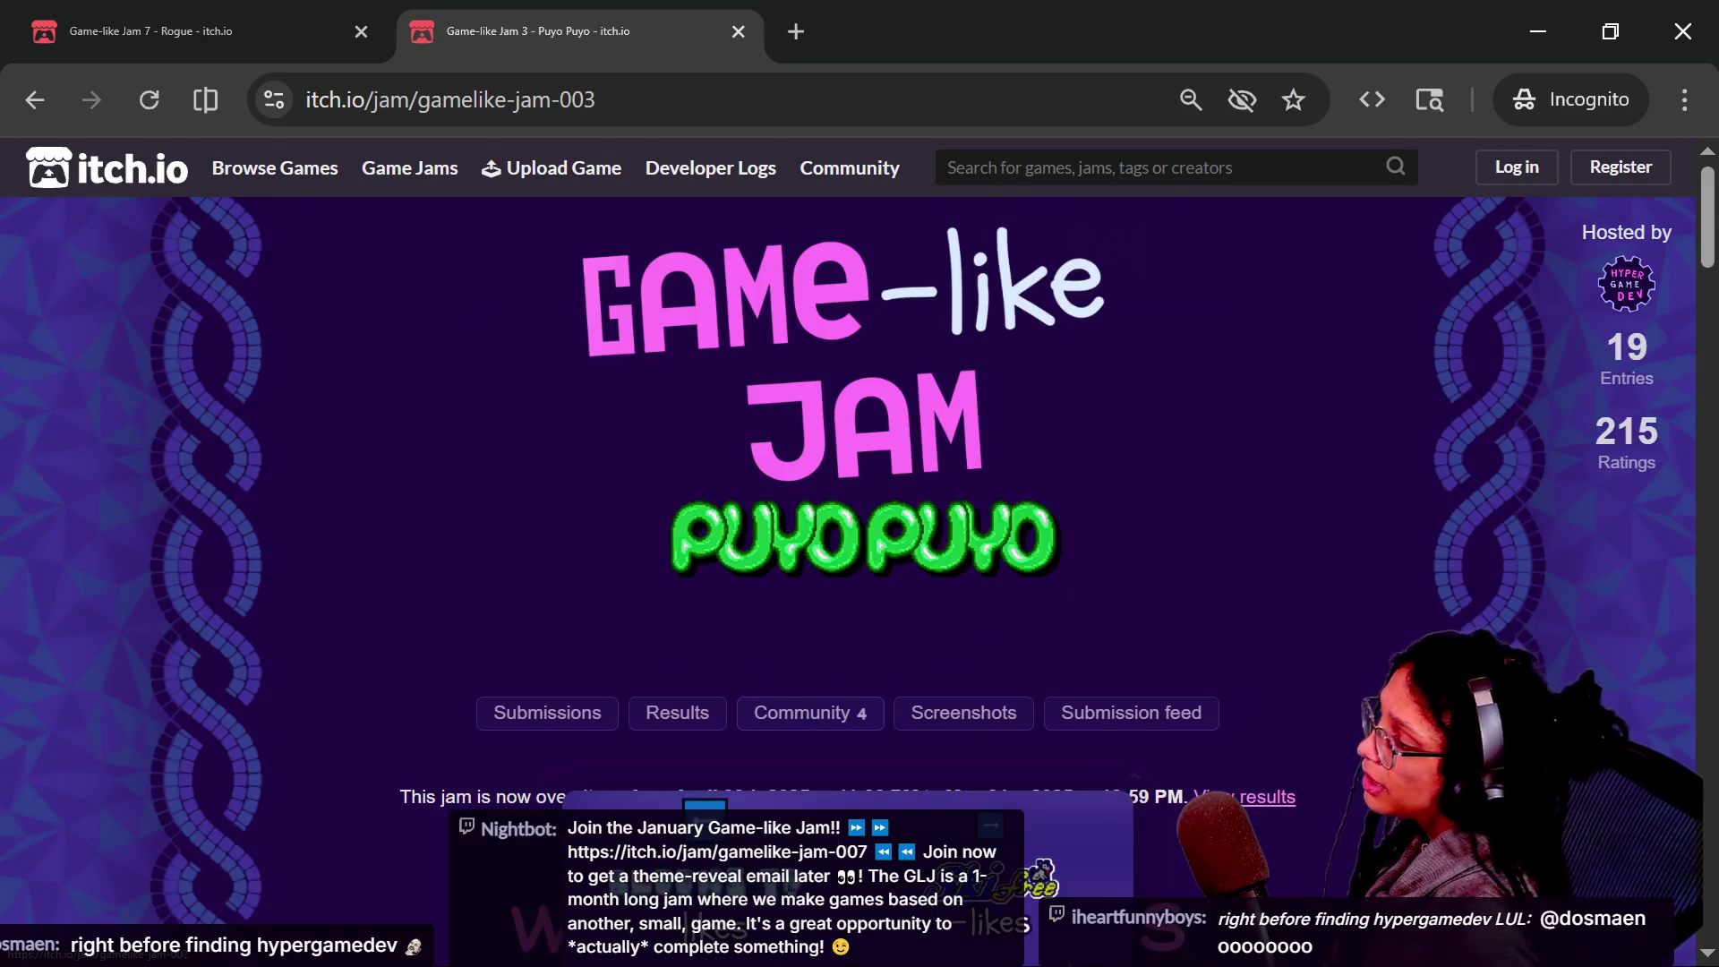
key(alt+Left)
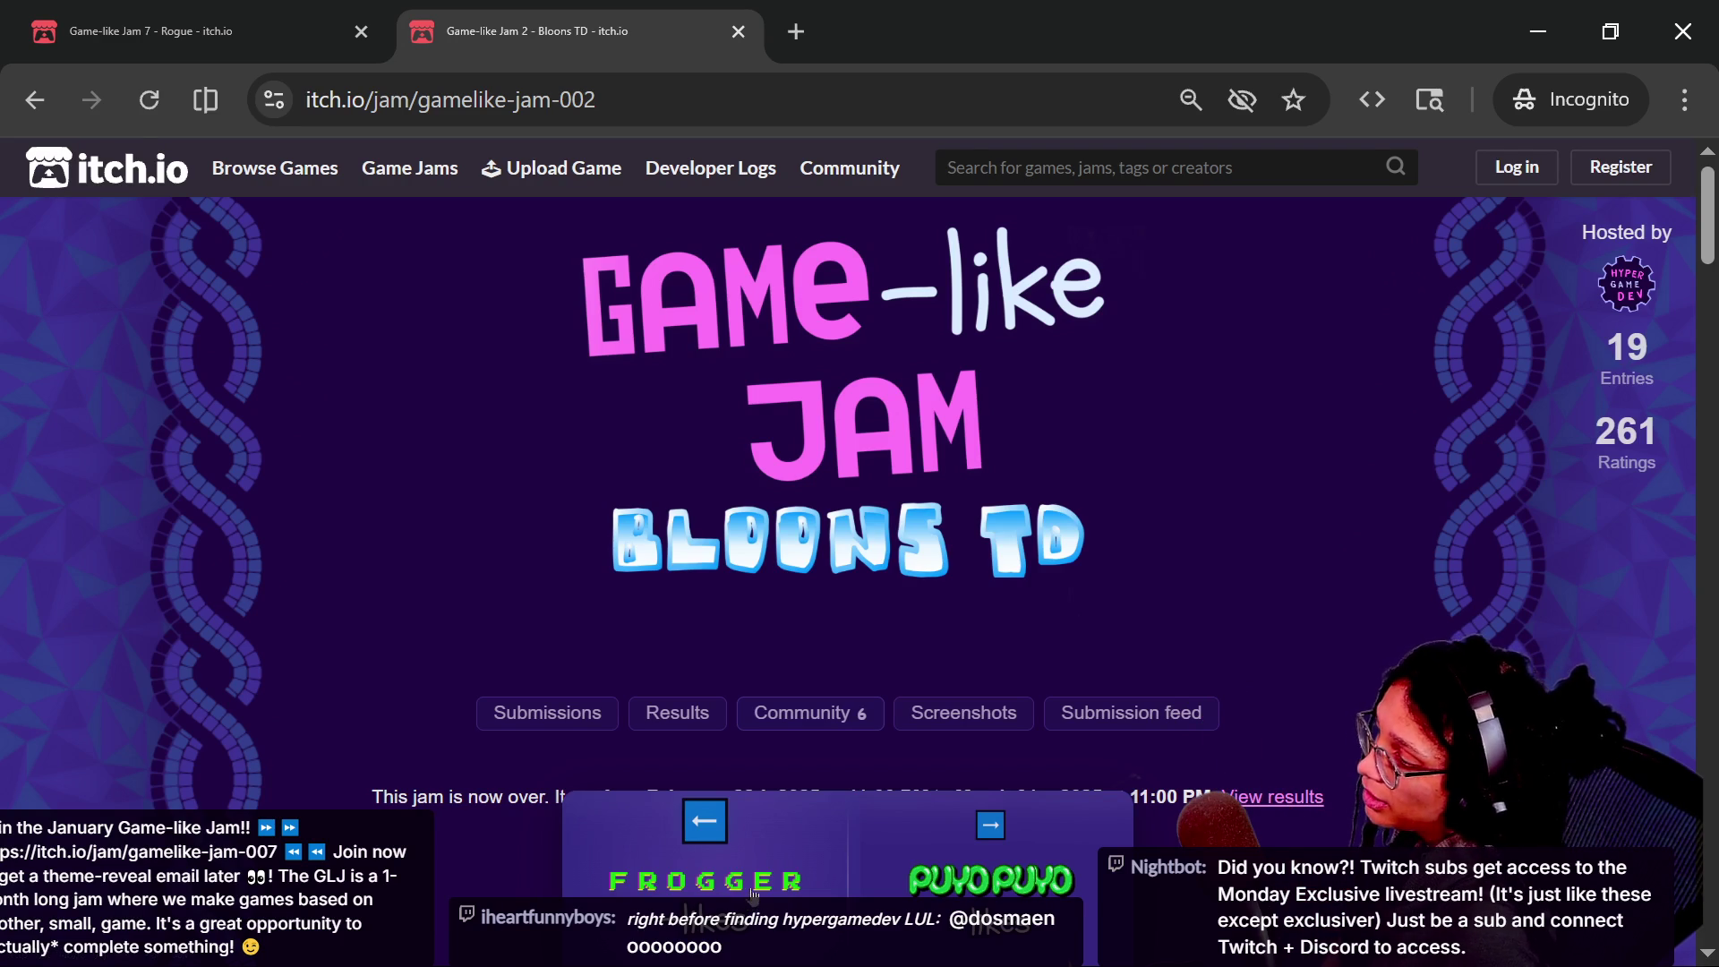
click(721, 958)
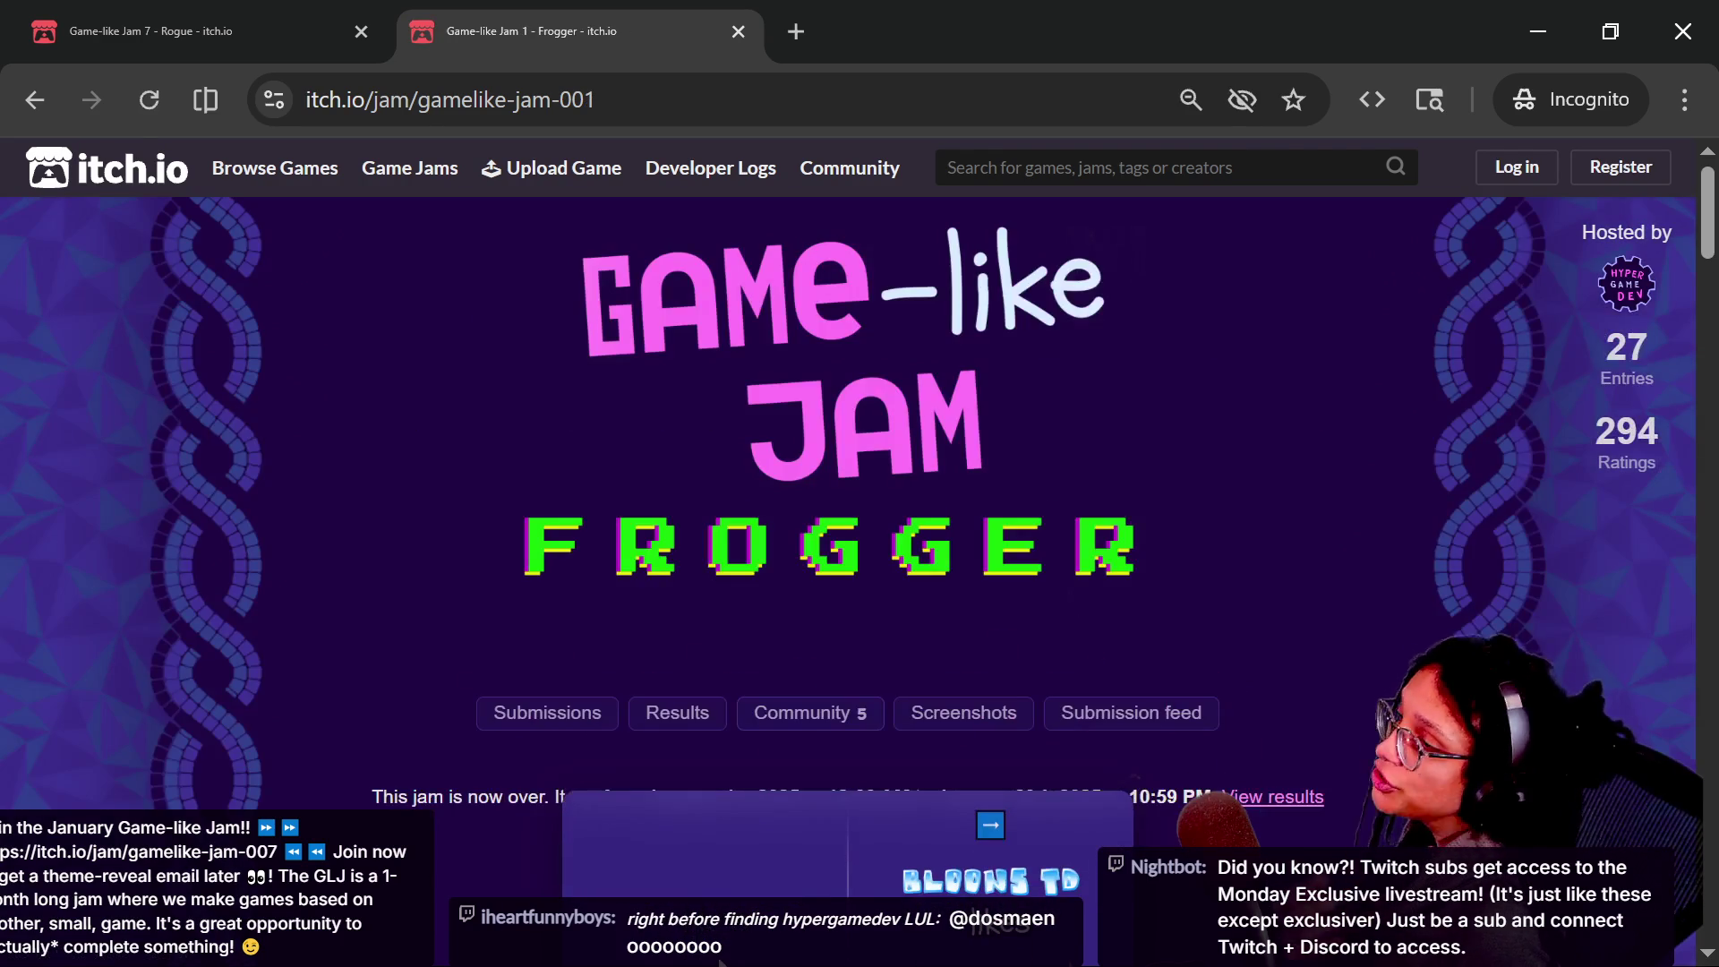
Return to the Game-like Jam 7 - Rogue tab and scroll down its page
click(218, 34)
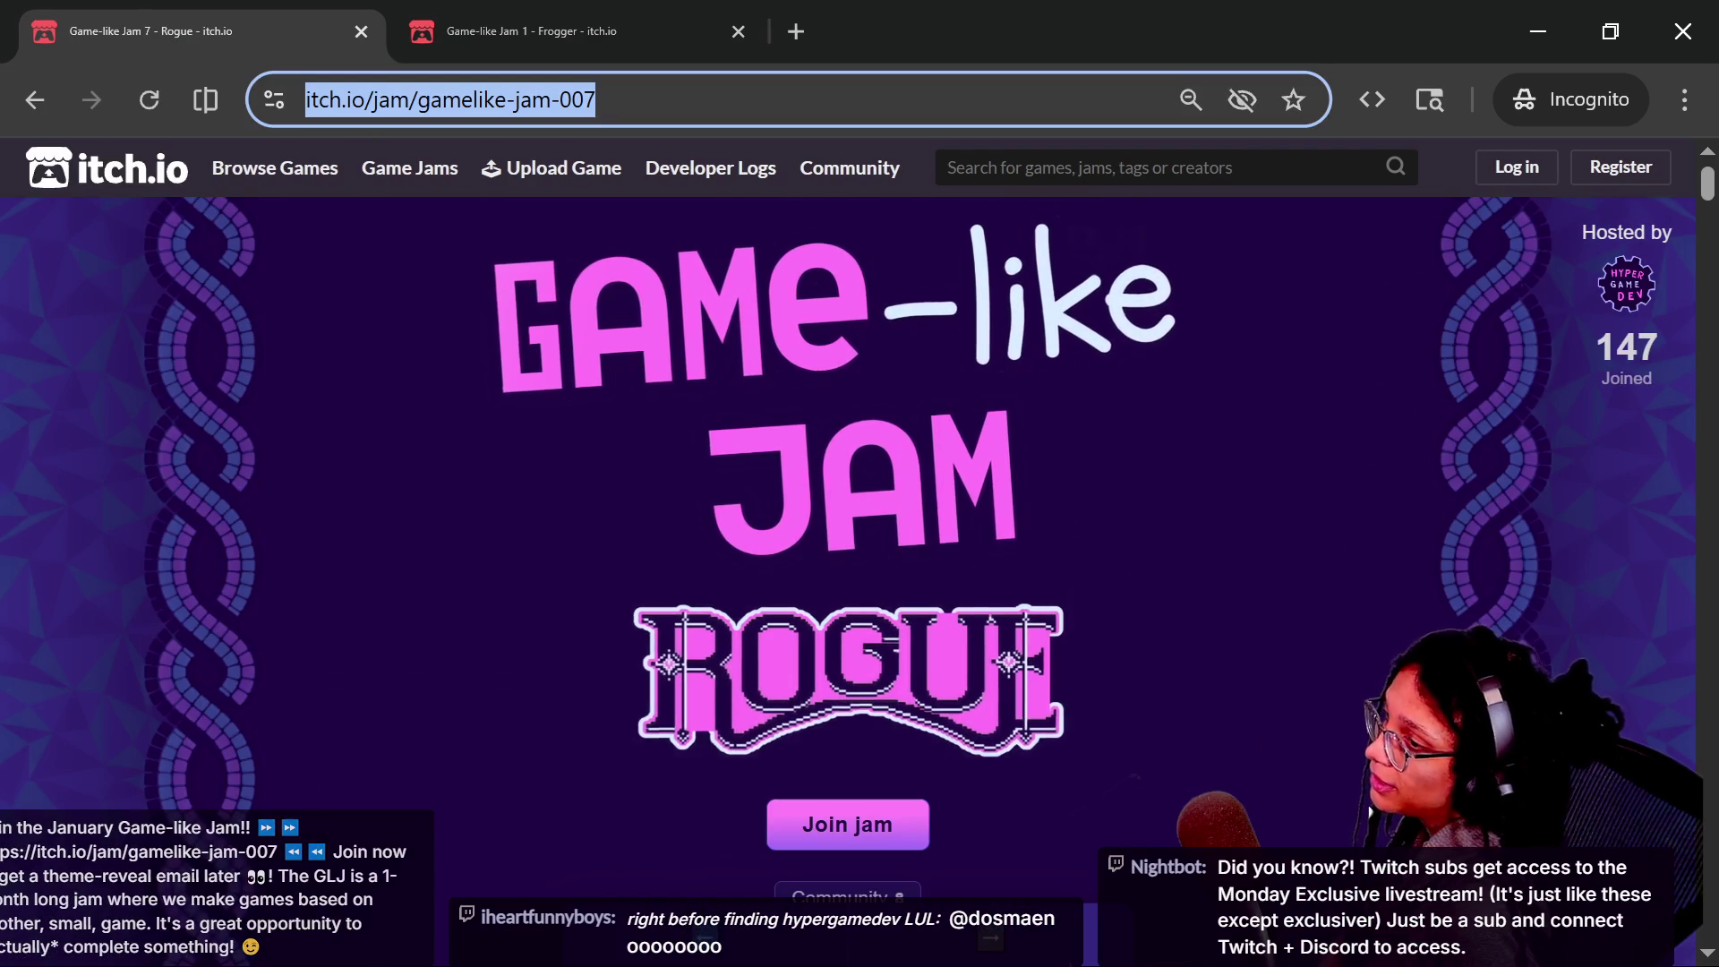
scroll(1368, 804, down, 5)
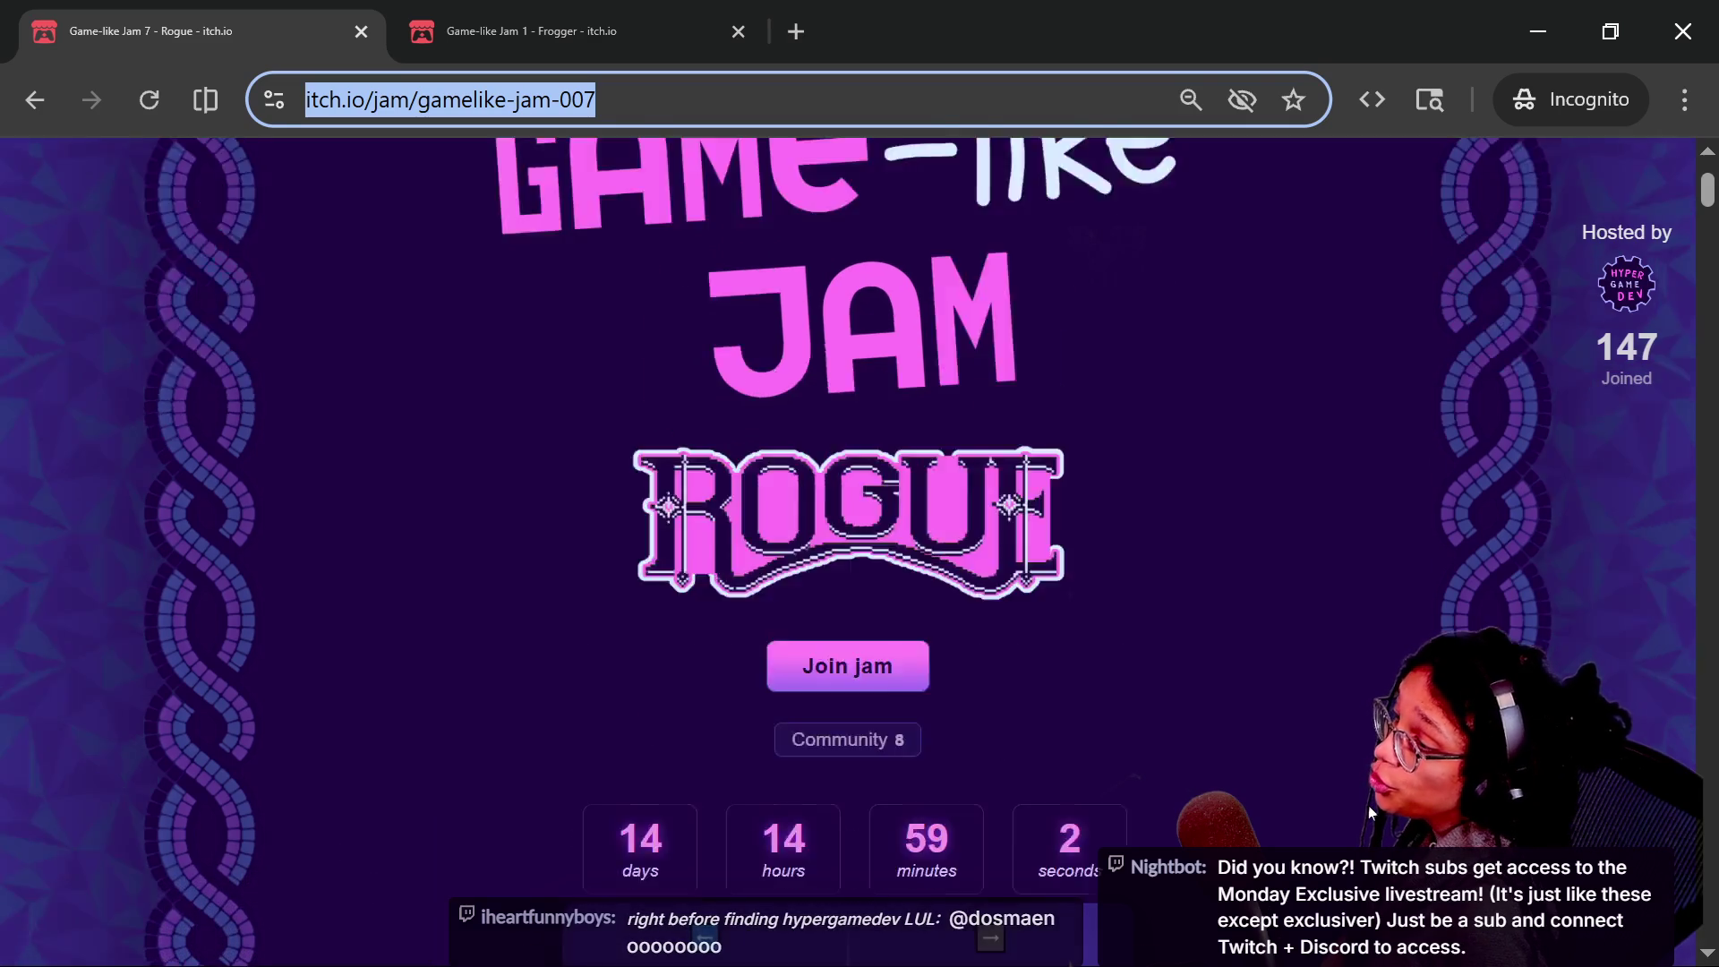
drag(680, 641, 1040, 508)
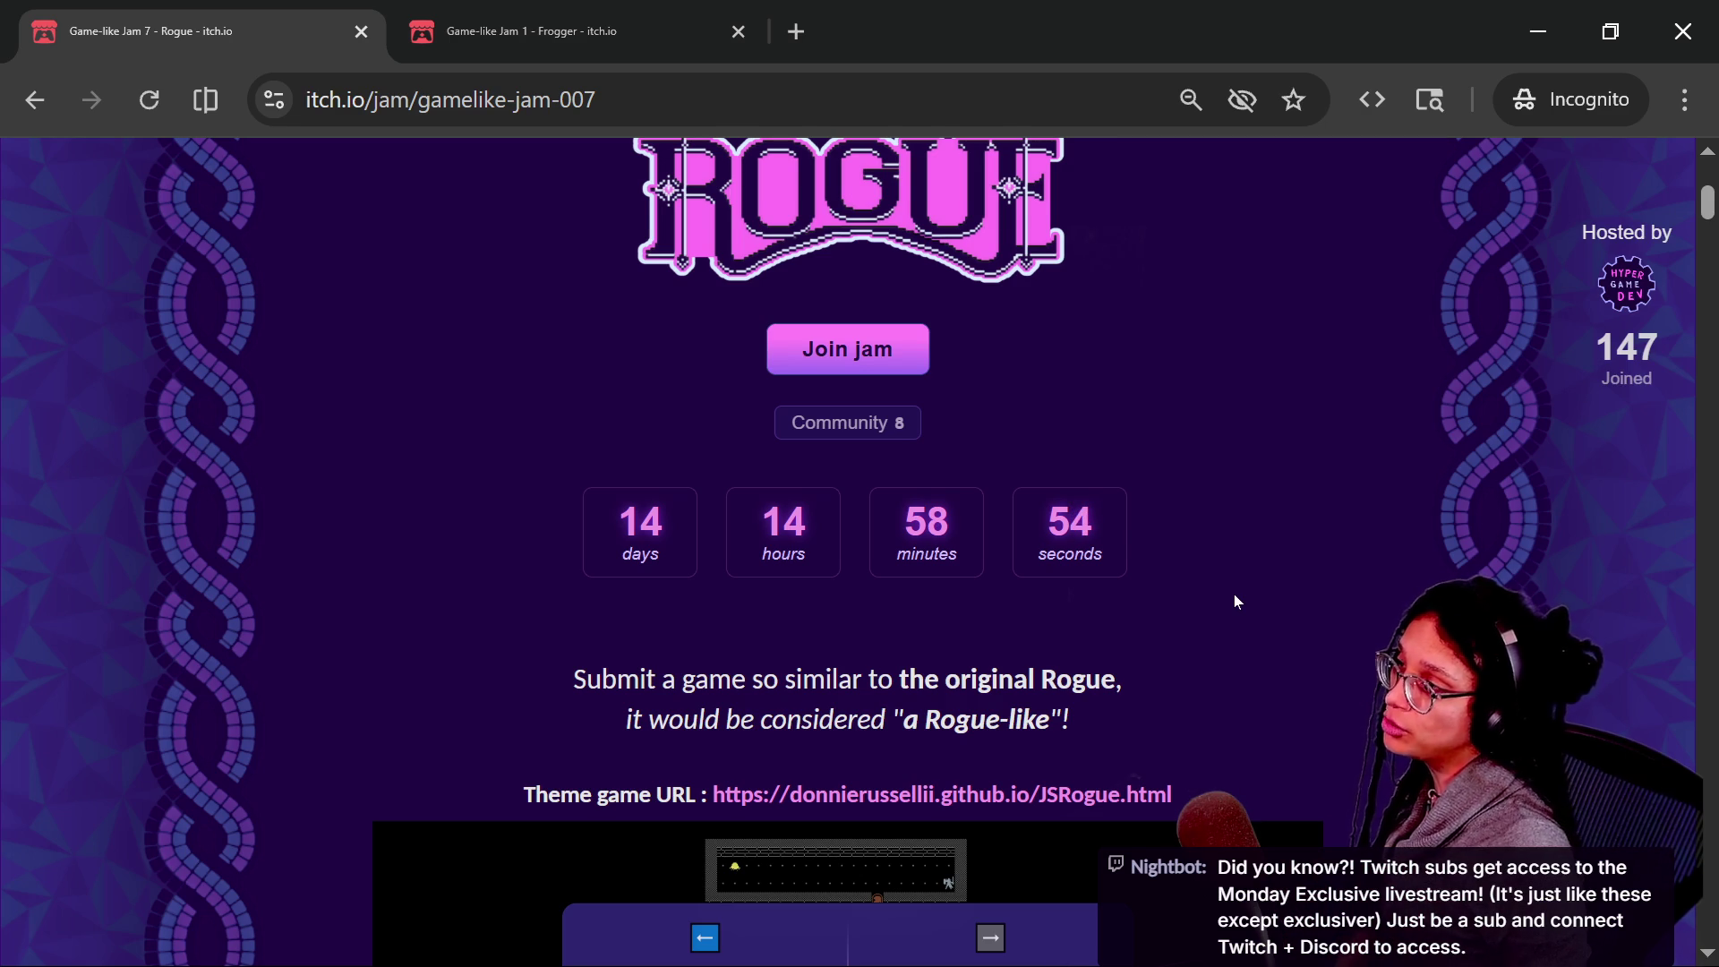
key(ctrl+l)
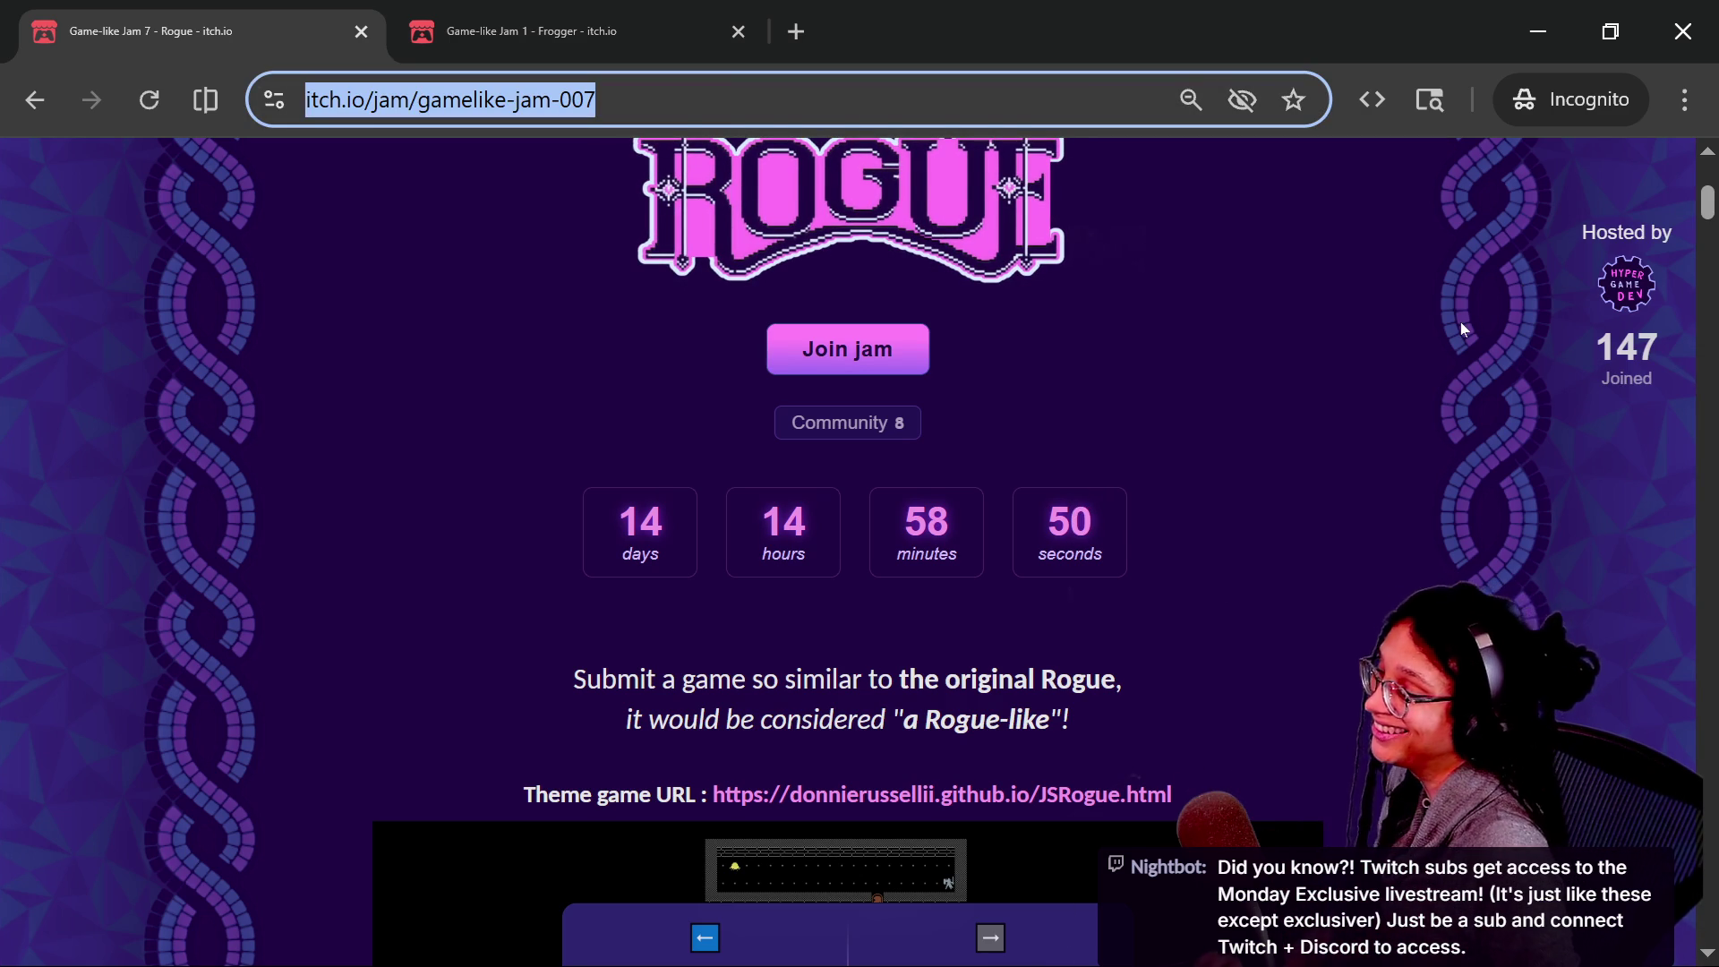
Run the Godot roguelike project with F5, then focus the Rogue jam's embedded game
key(alt+Tab)
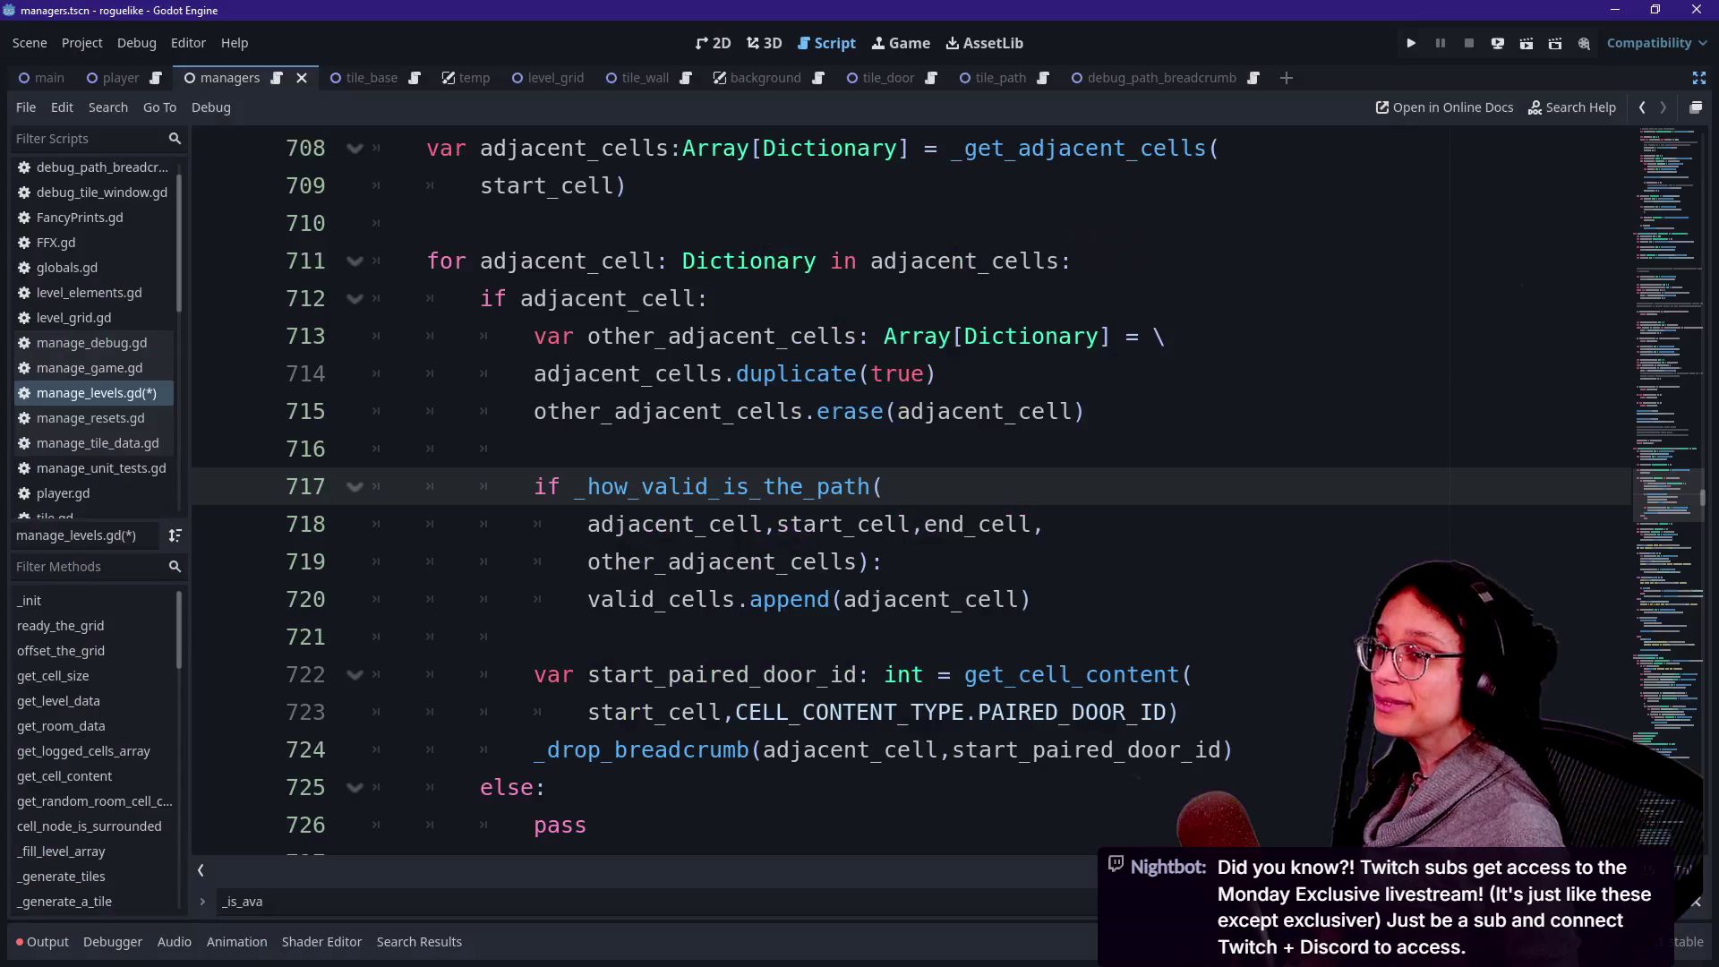
click(877, 41)
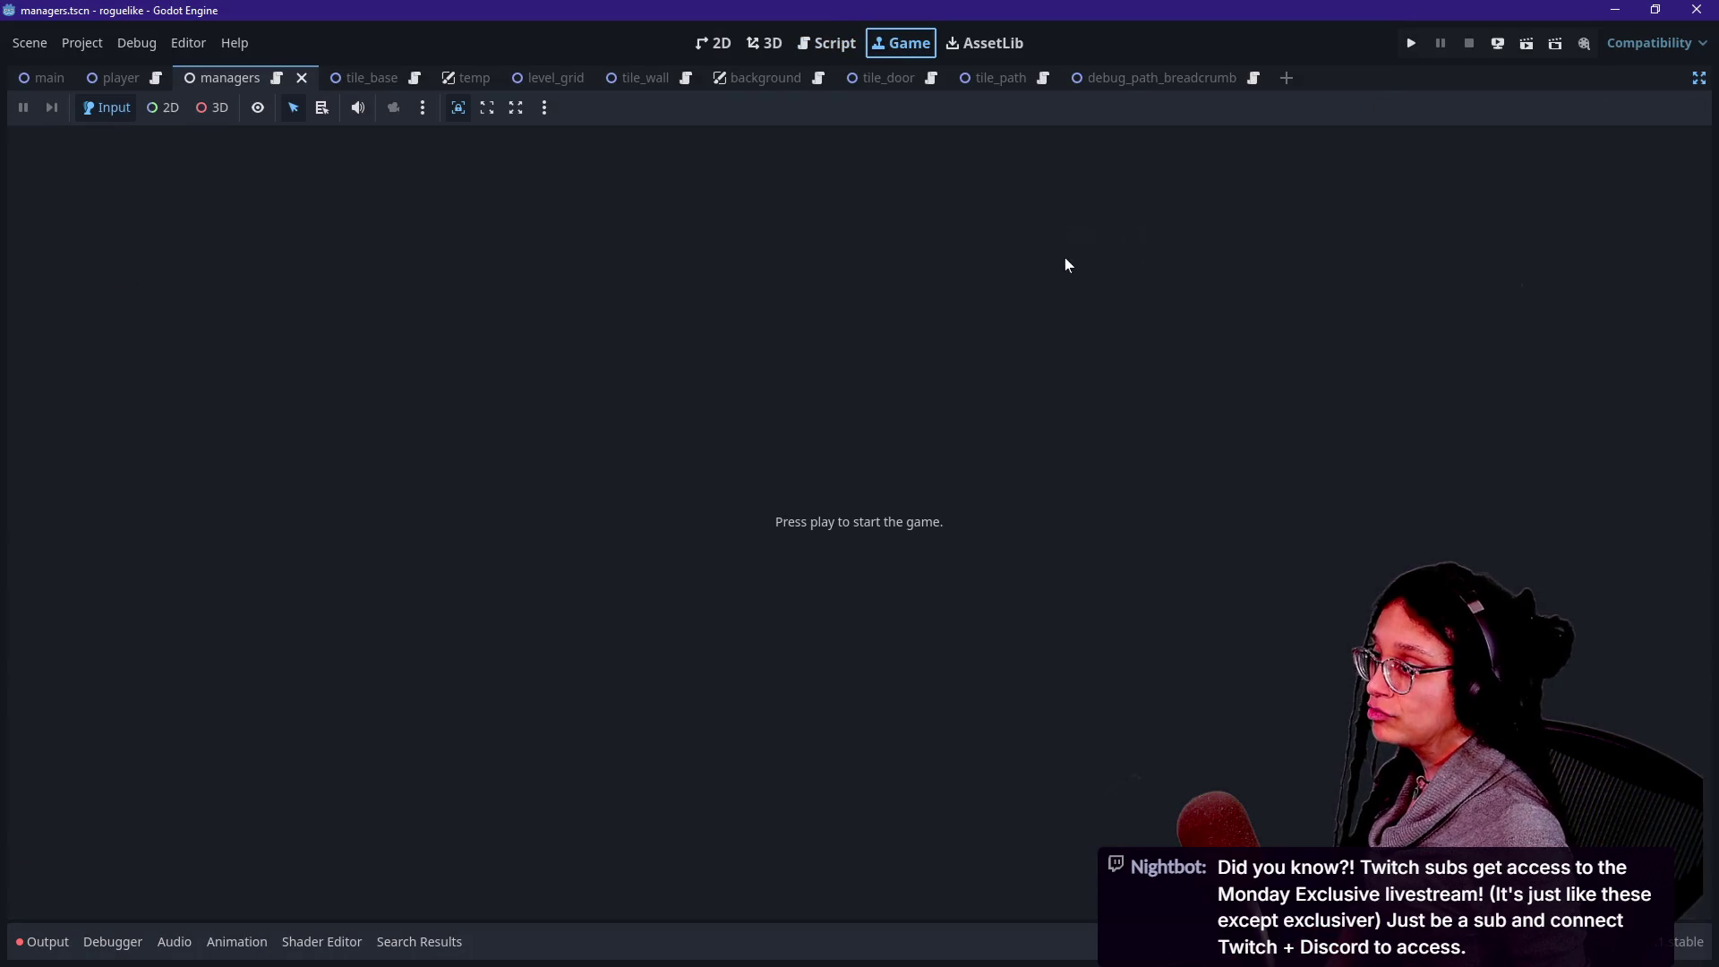
key(F5)
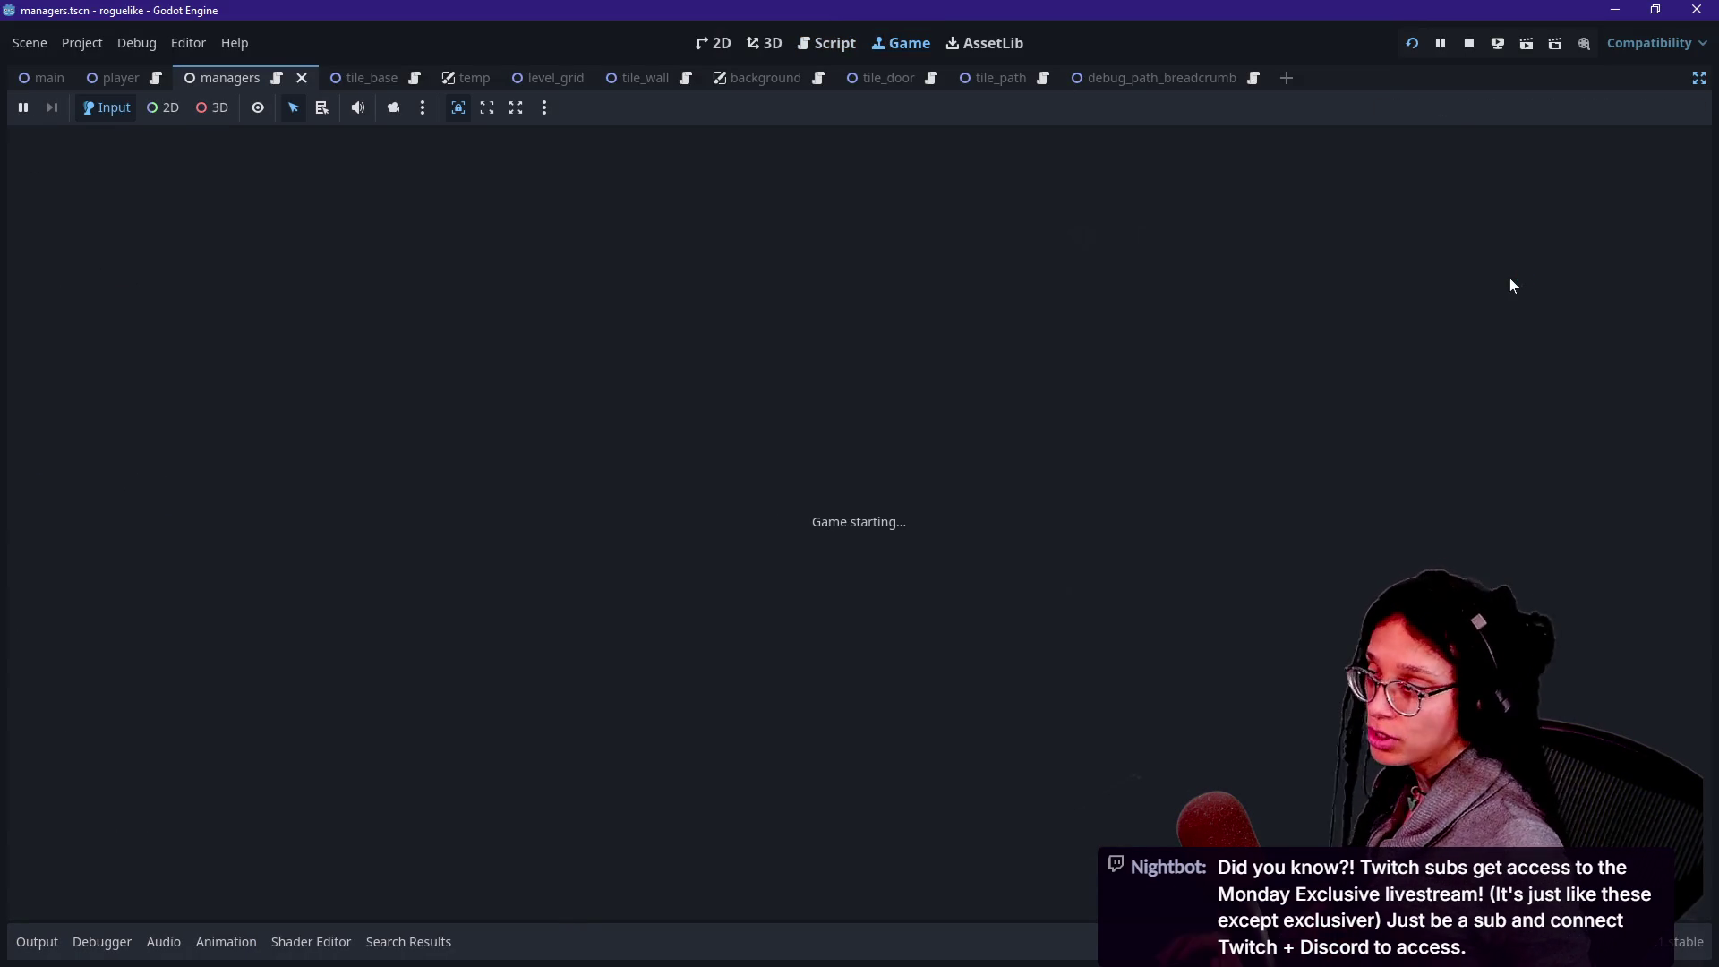
key(alt+Tab)
scroll(1286, 405, down, 5)
click(852, 484)
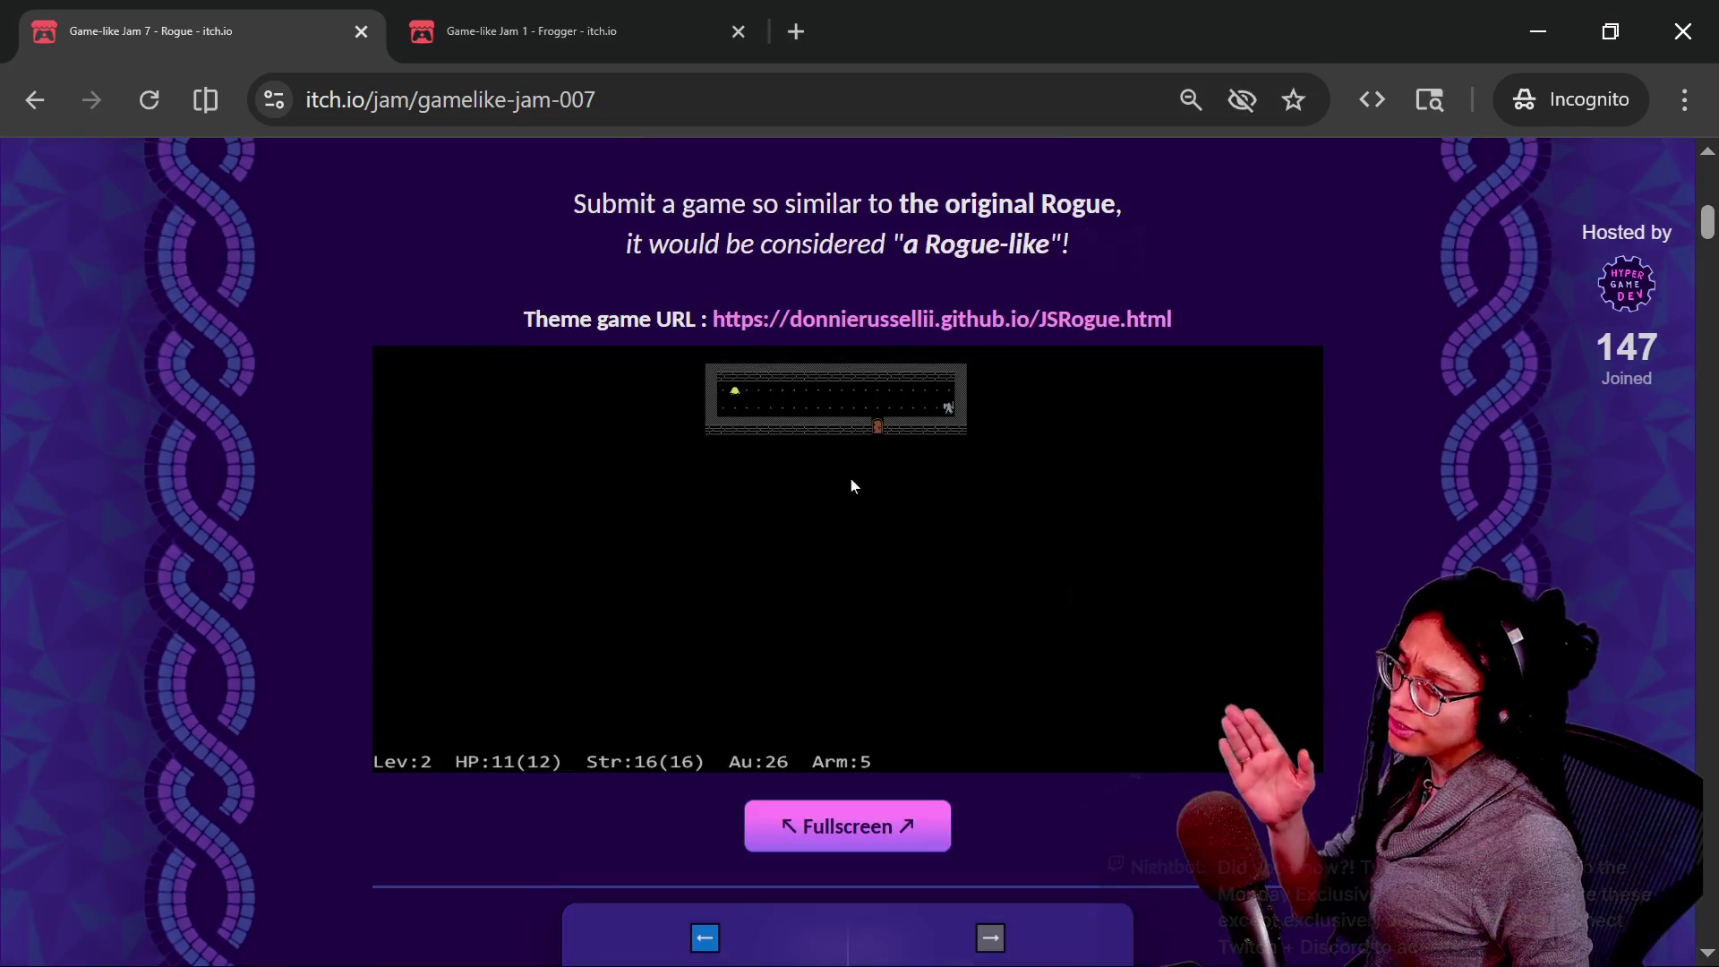
Move the player left, check the jam's Controls table, and open JSRogue in a new tab
key(Left)
key(Left)
key(Left)
scroll(851, 449, down, 1)
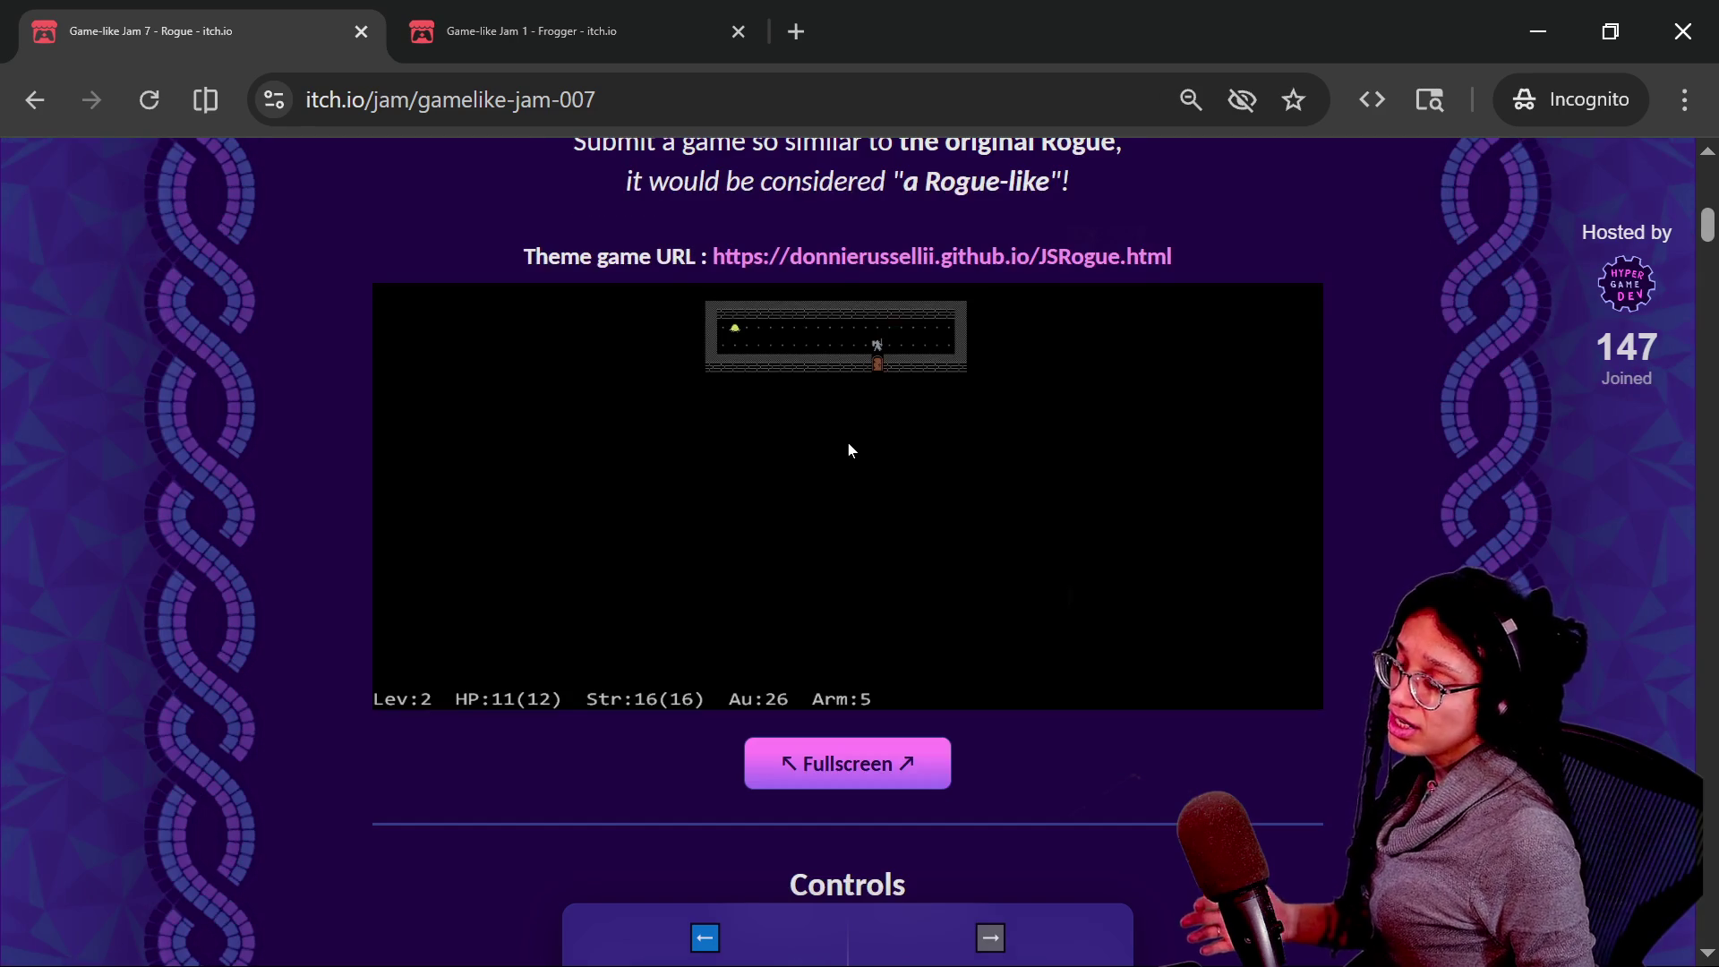
scroll(846, 442, up, 2)
scroll(856, 443, down, 12)
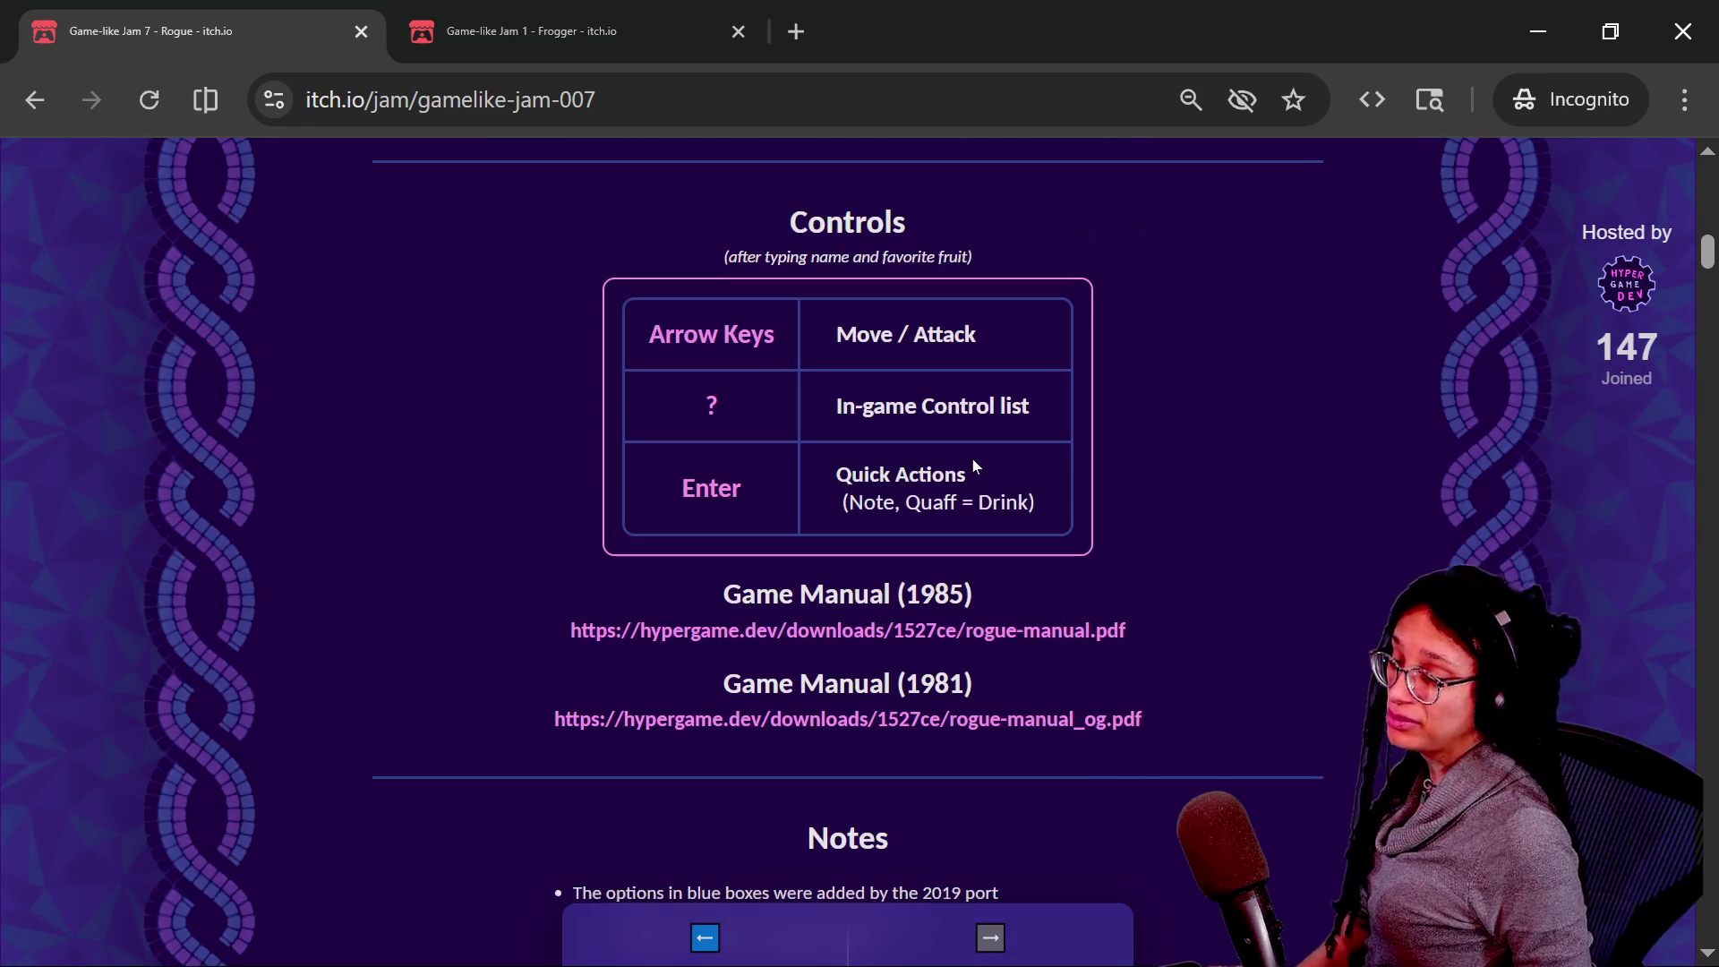
scroll(1282, 519, up, 14)
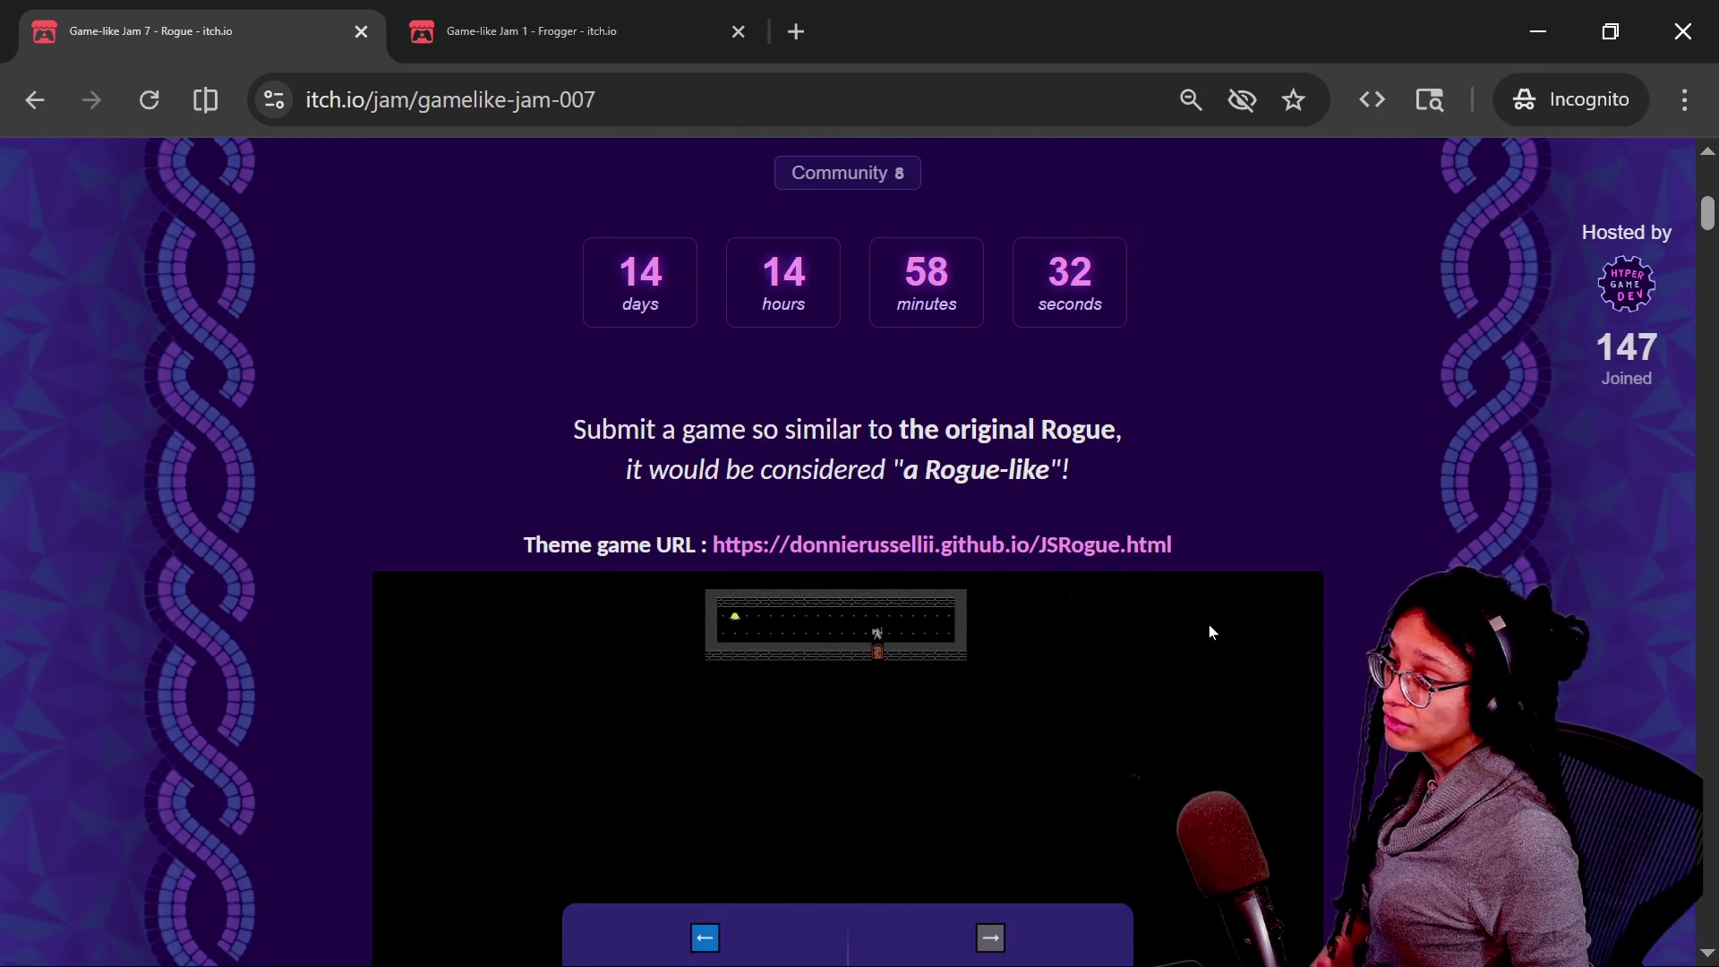
scroll(1209, 632, down, 2)
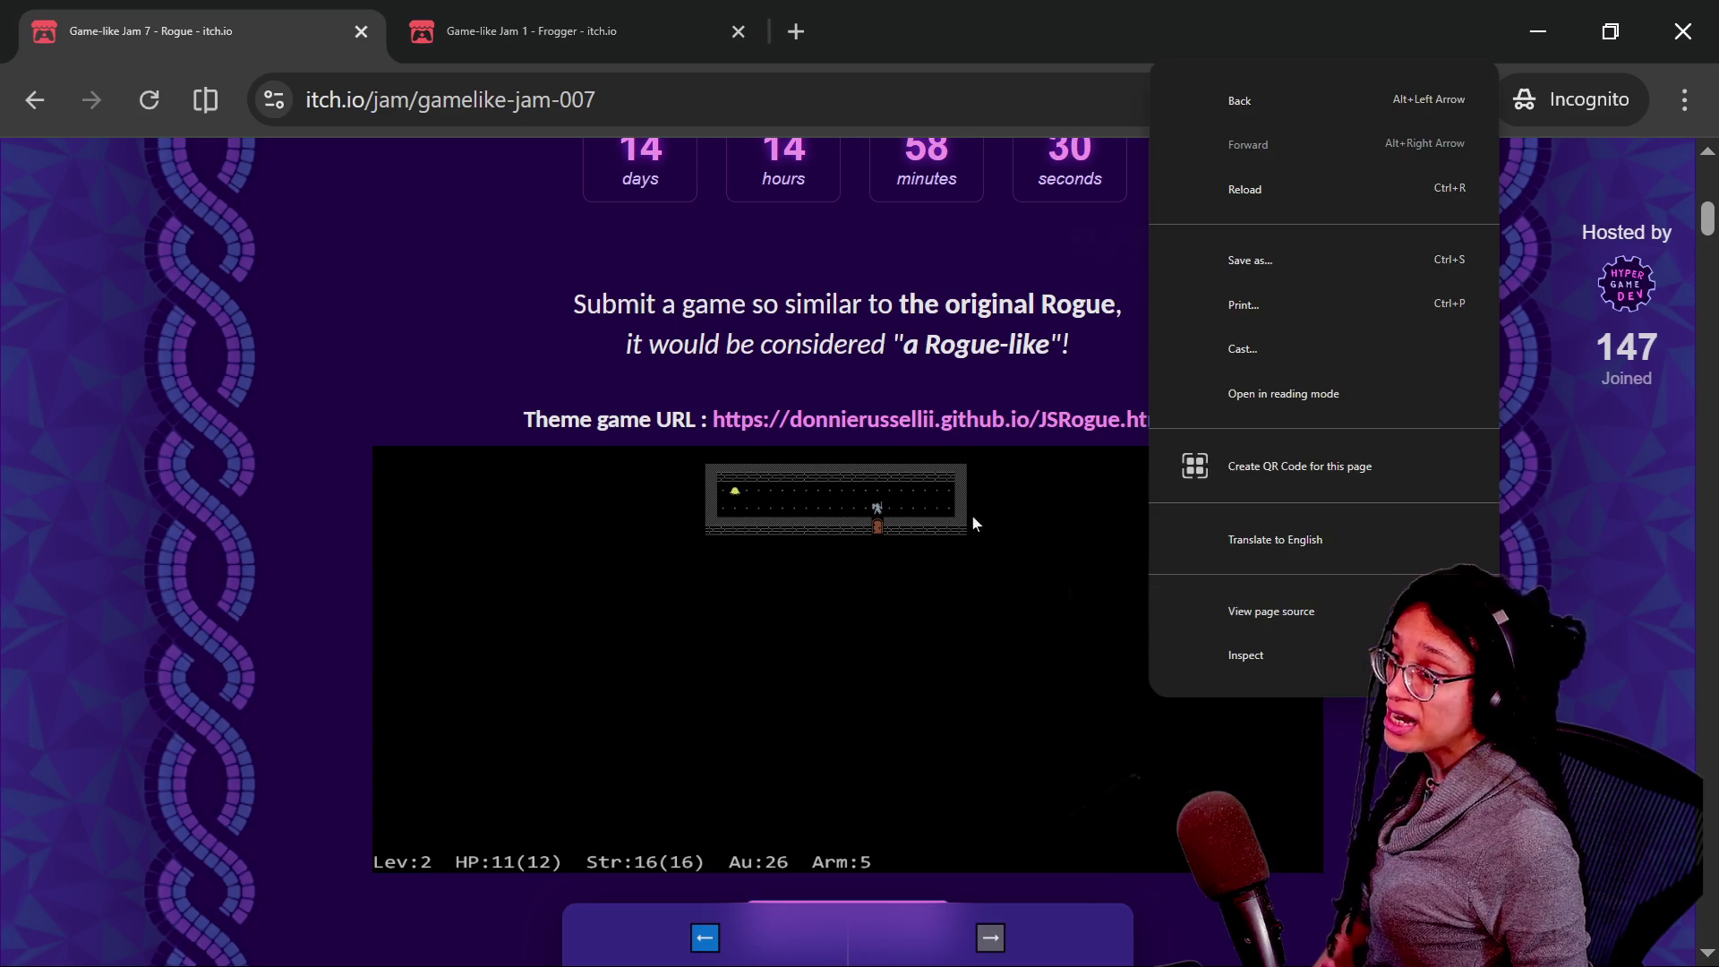
click(893, 432)
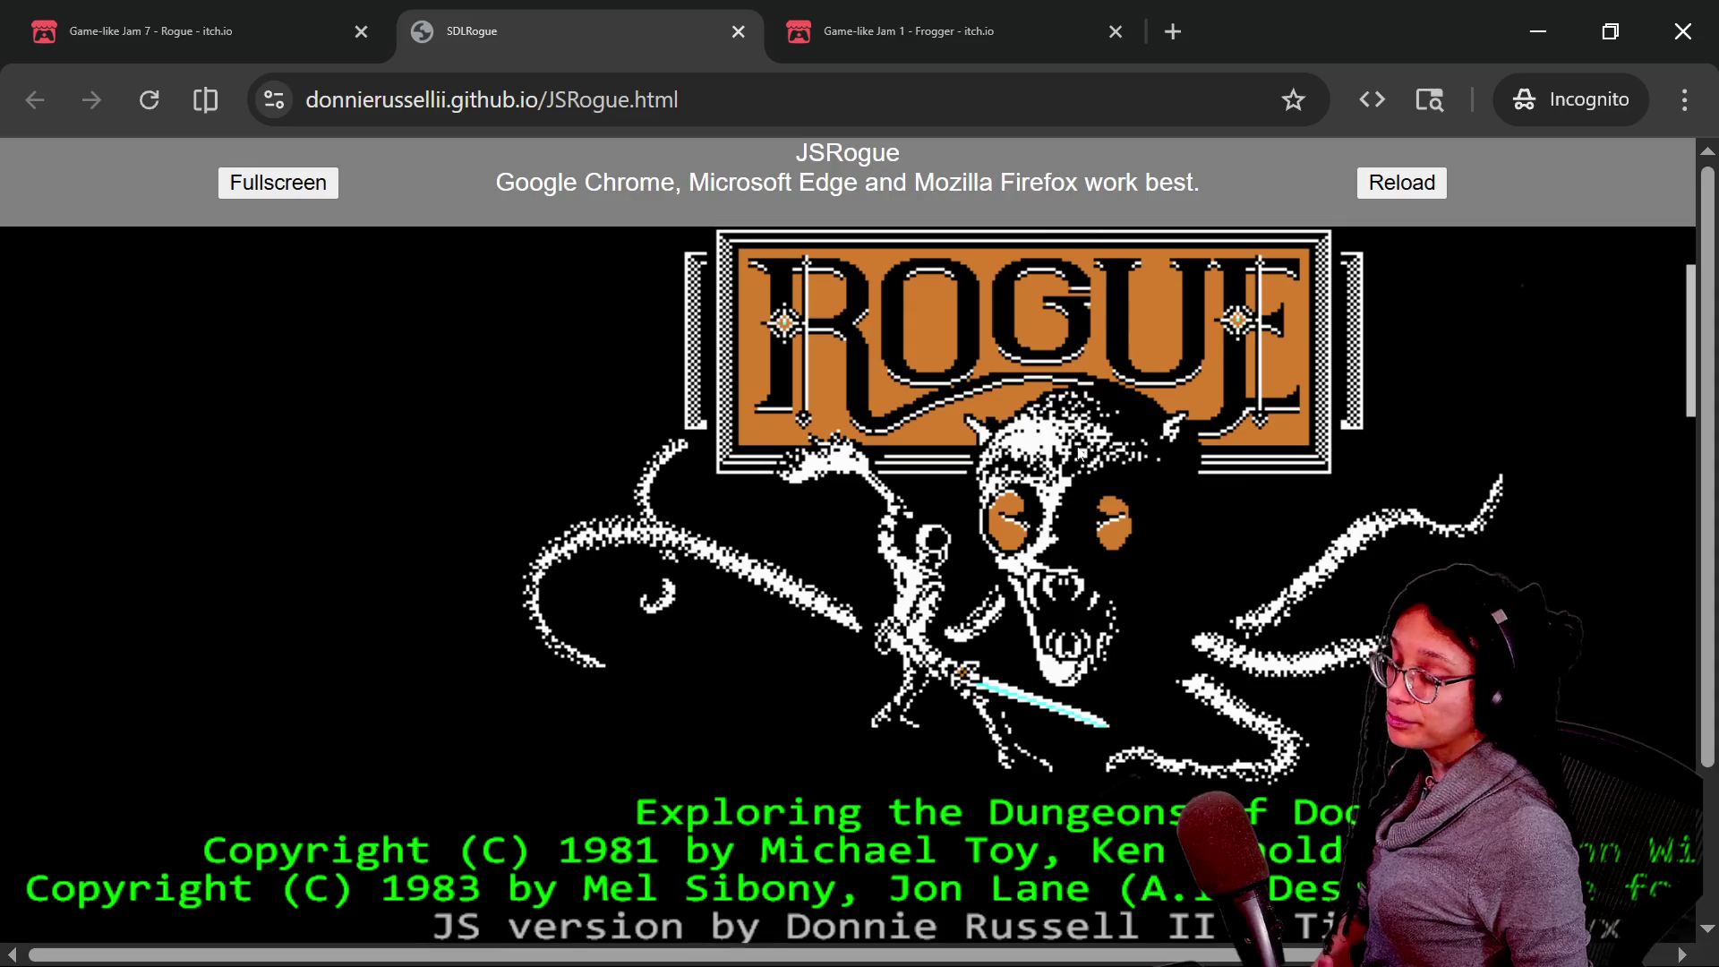
Start a new JSRogue game, attack the hobgoblin and leave through the right door
key(ctrl+minus)
key(ctrl+minus)
key(ctrl+minus)
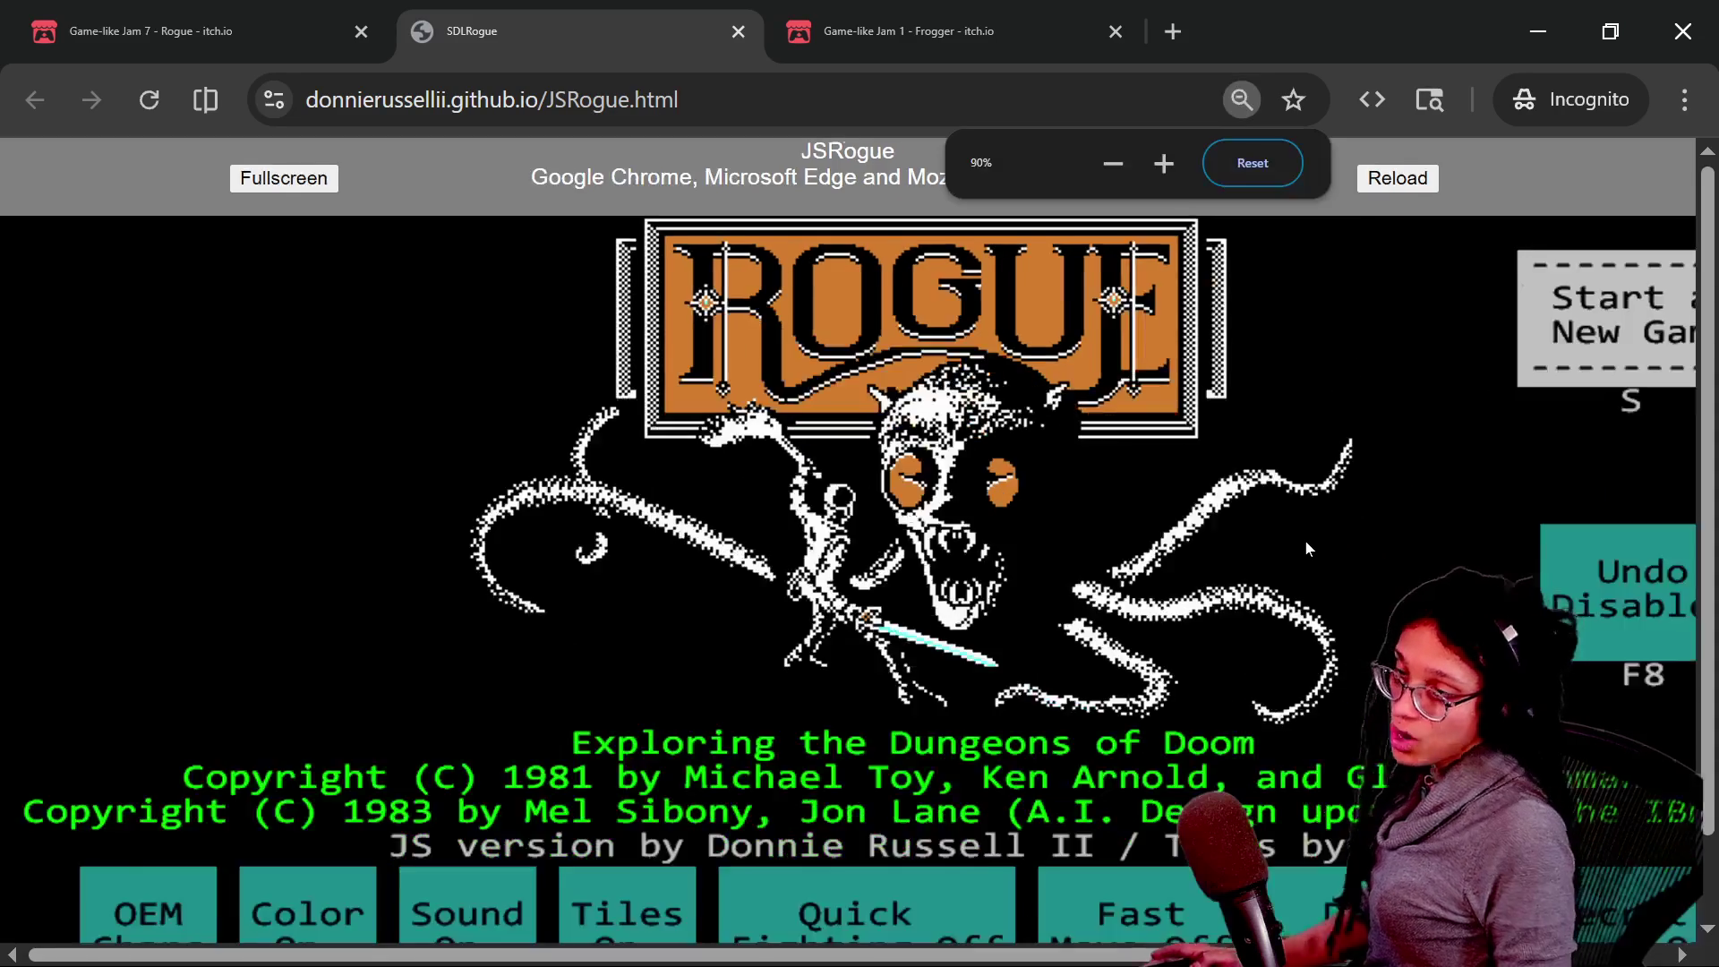
click(1469, 279)
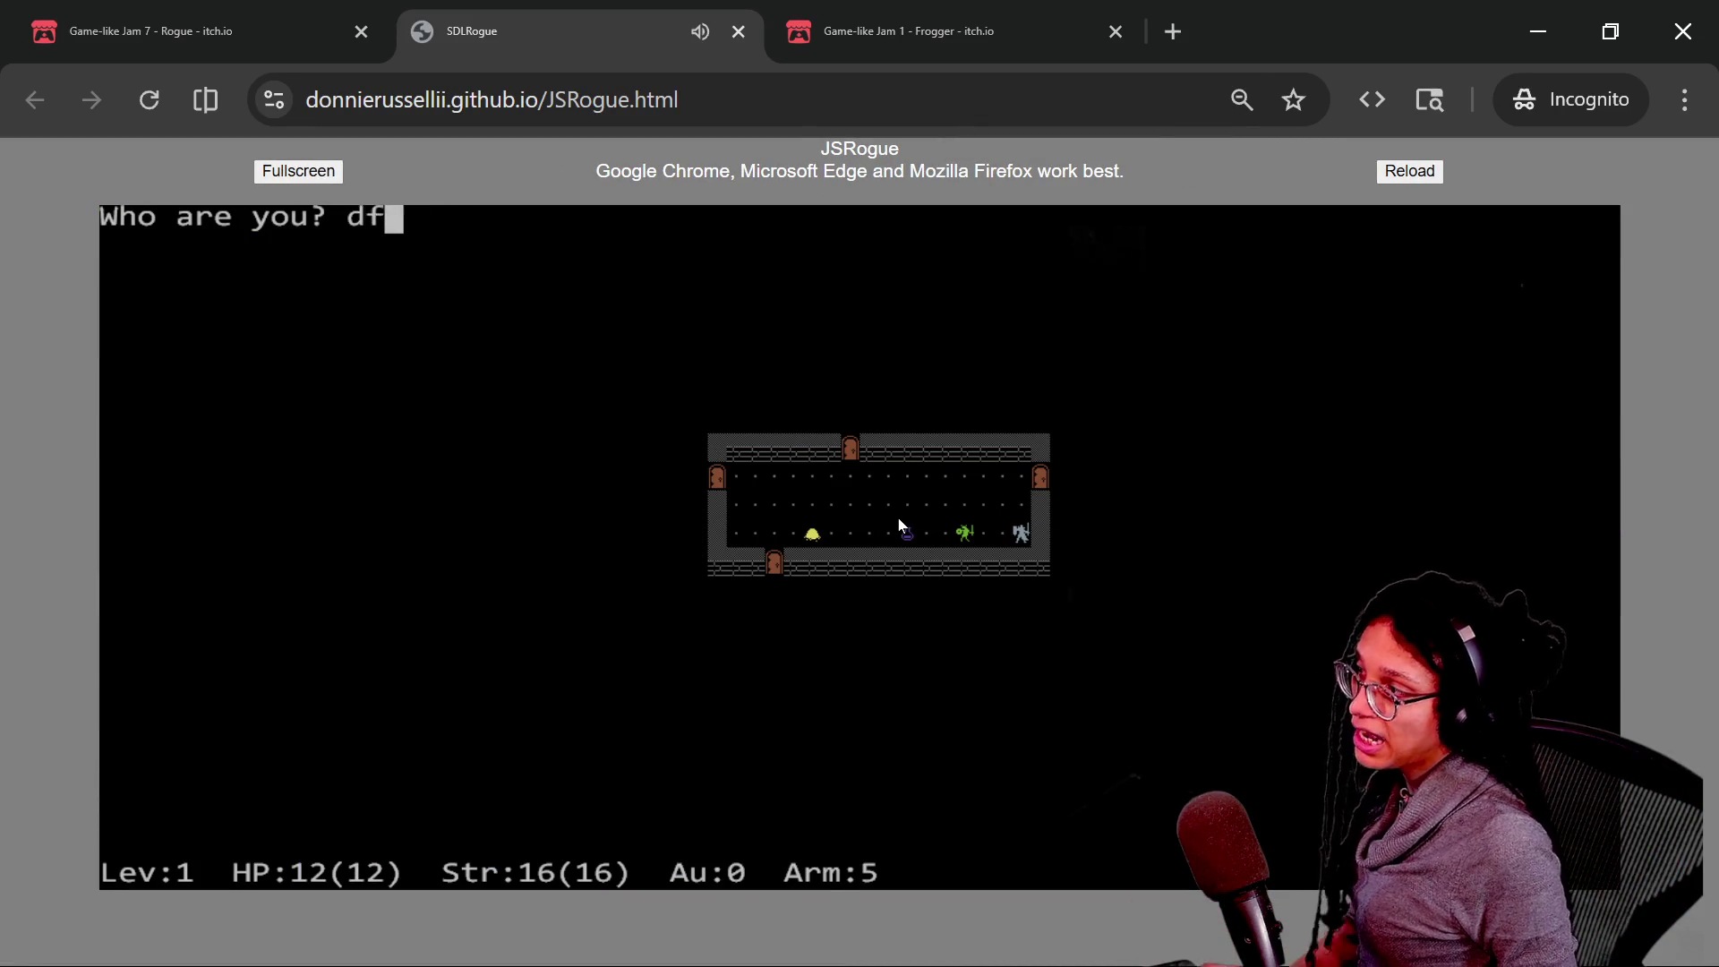
key(Return)
key(h)
key(h)
key(h)
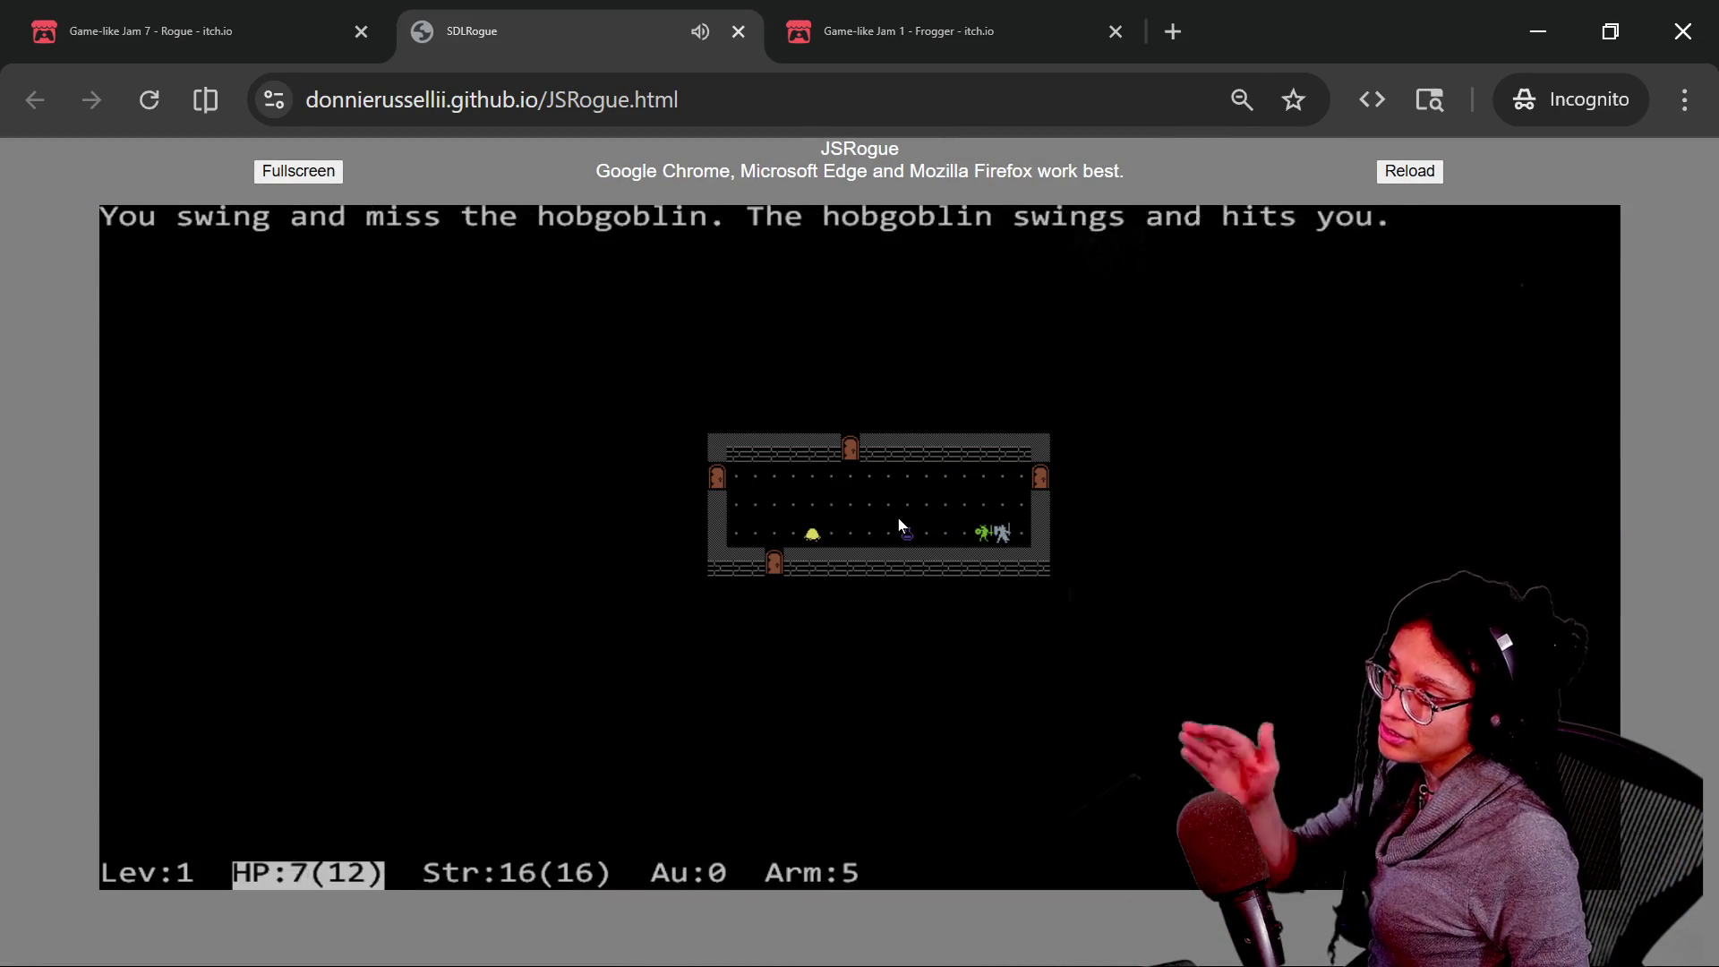
key(k)
key(u)
key(l)
key(l)
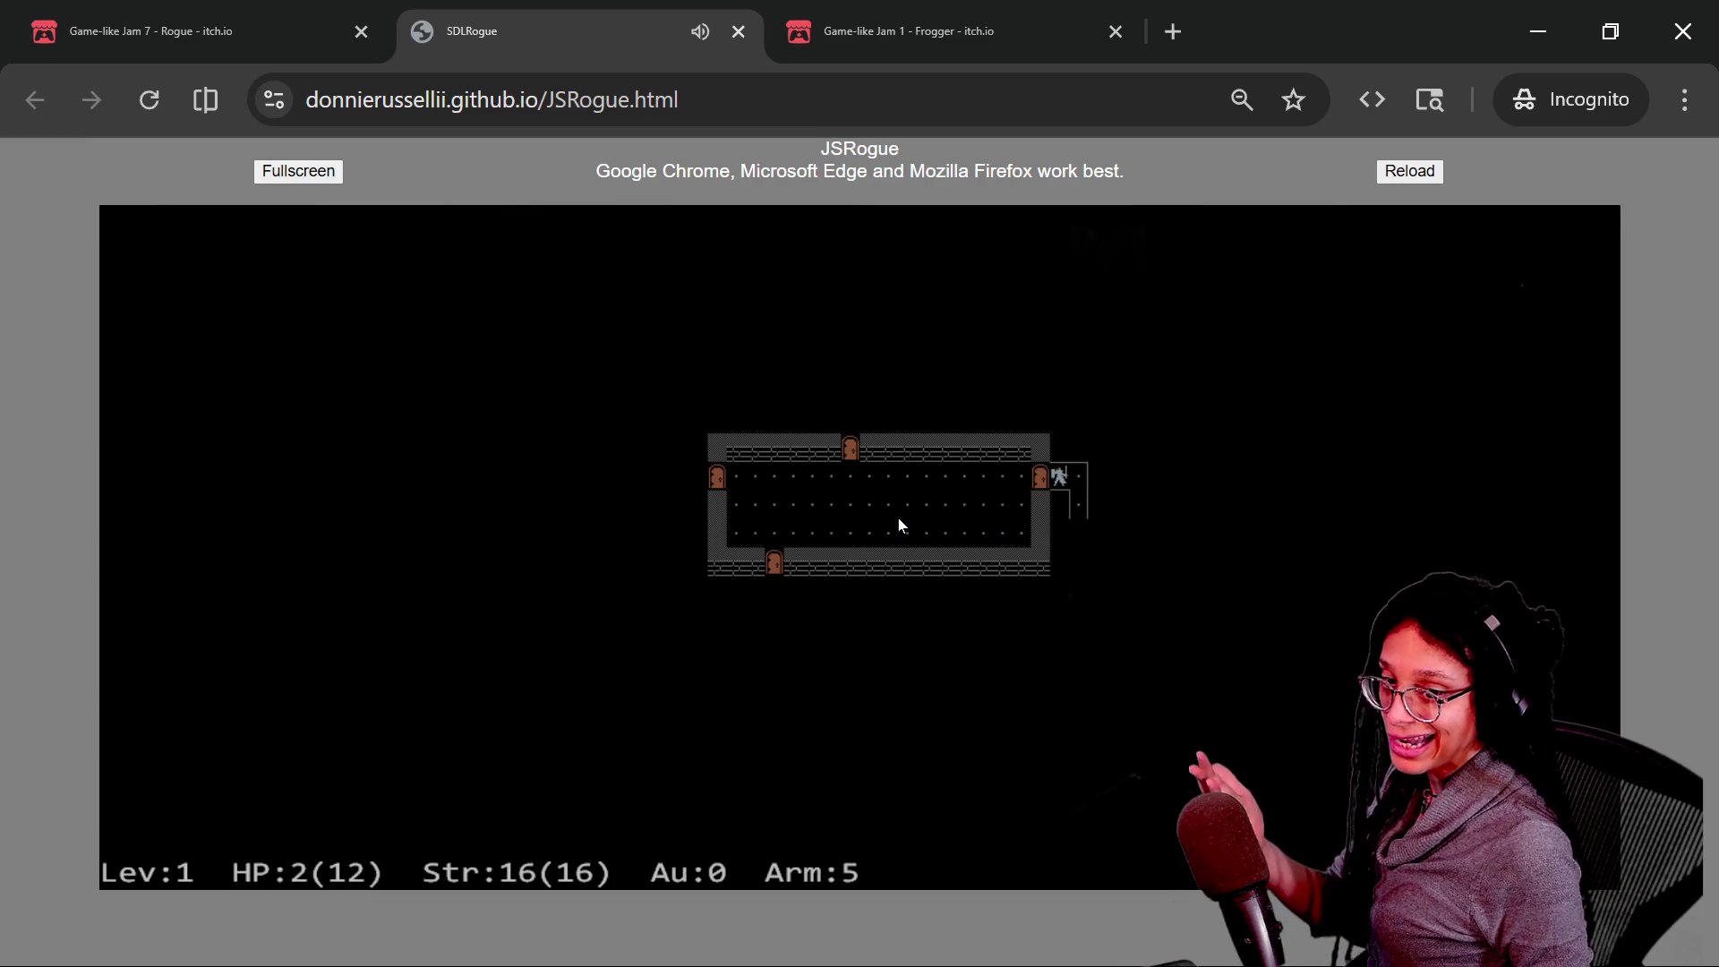
key(l)
key(l)
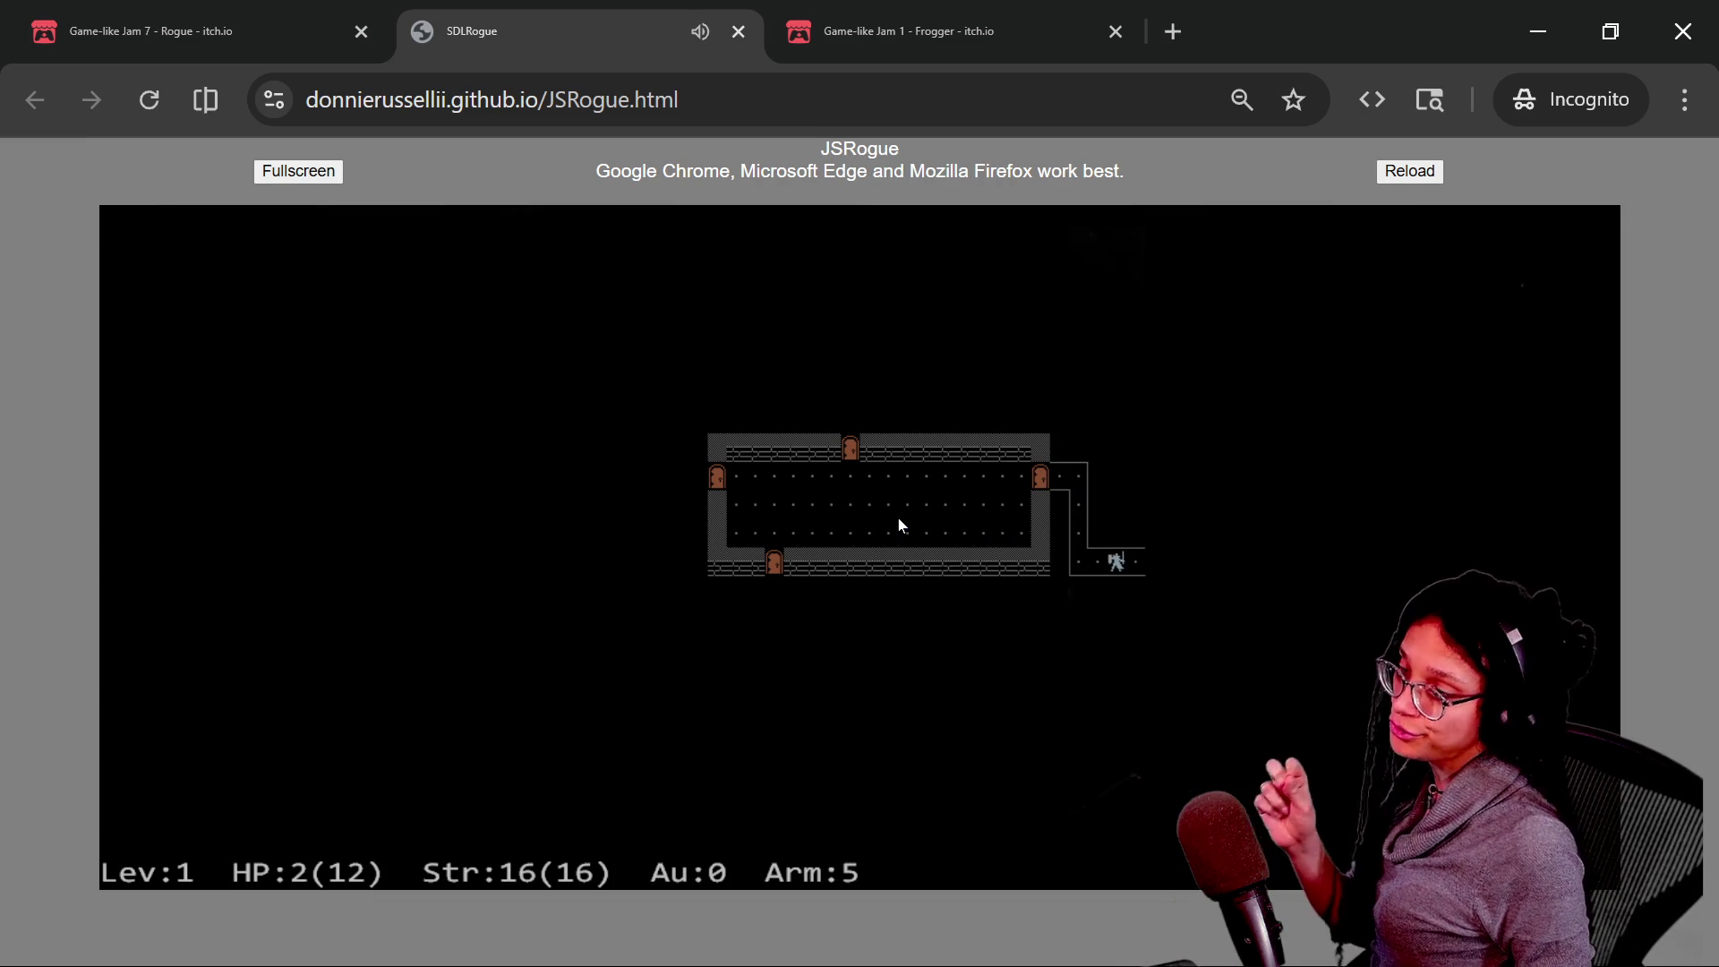
key(l)
key(l)
key(l)
Go up through the small room's top door and cross the room above to its right door
key(k)
key(k)
key(u)
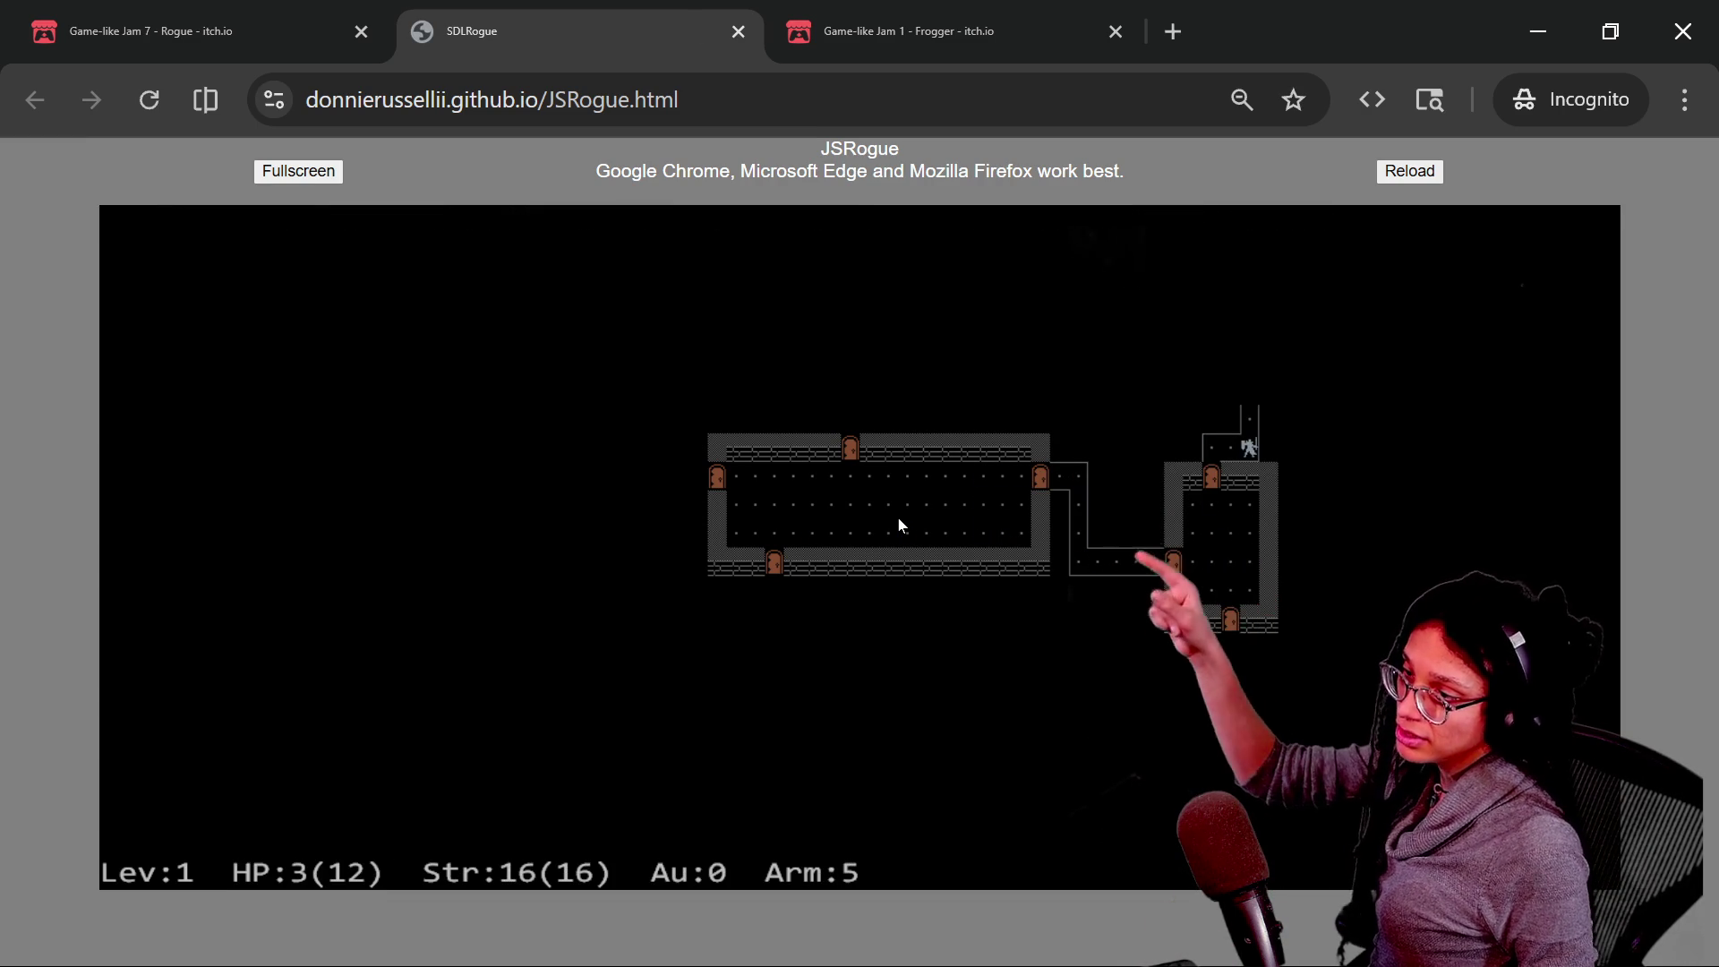
key(k)
key(k)
key(y)
key(h)
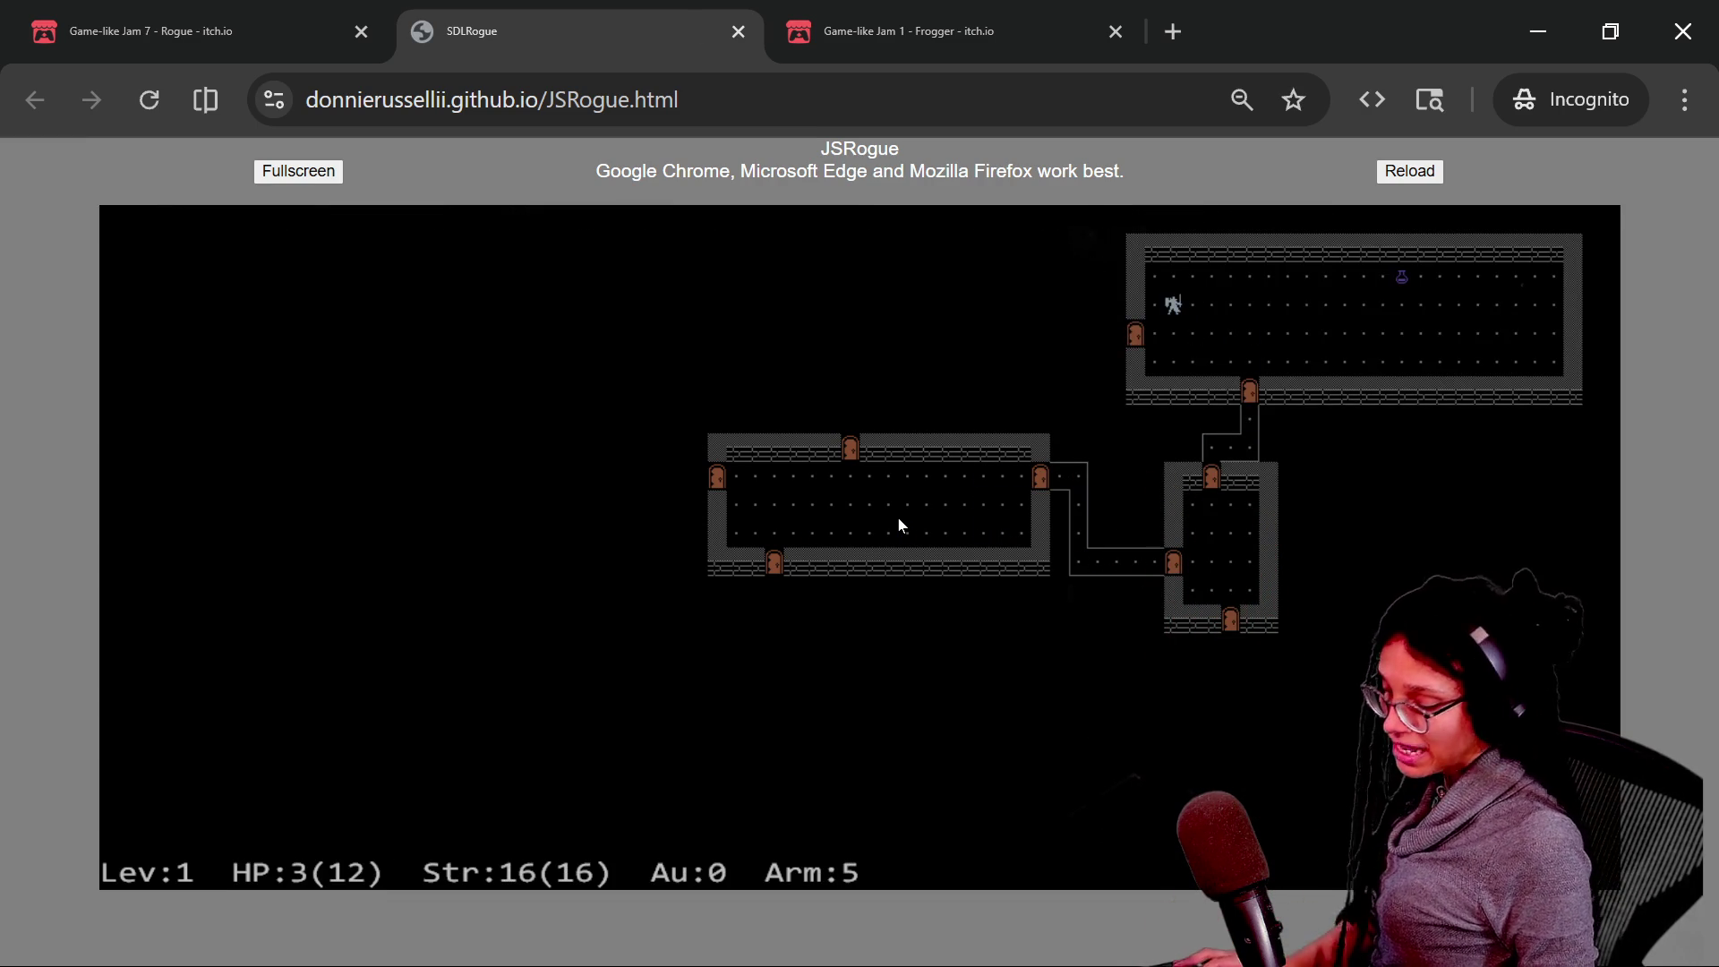
key(z)
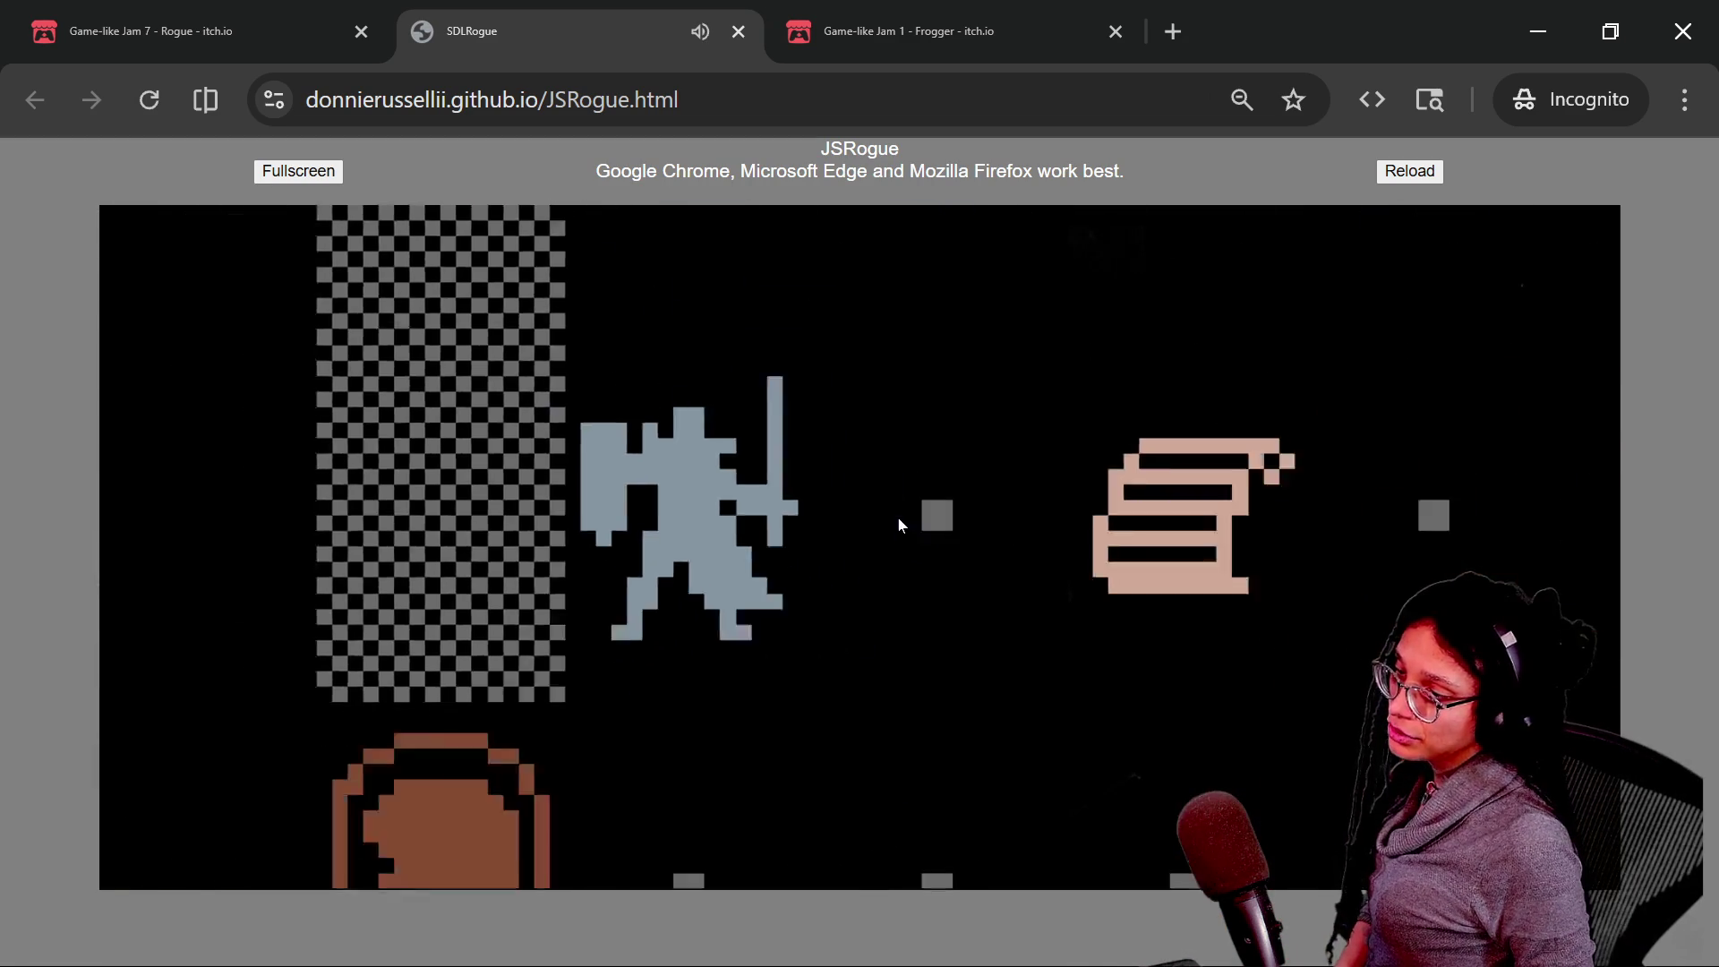
key(Right)
key(Down)
key(Right)
key(Right)
key(Right)
key(Right)
key(Right)
key(Right)
key(Up)
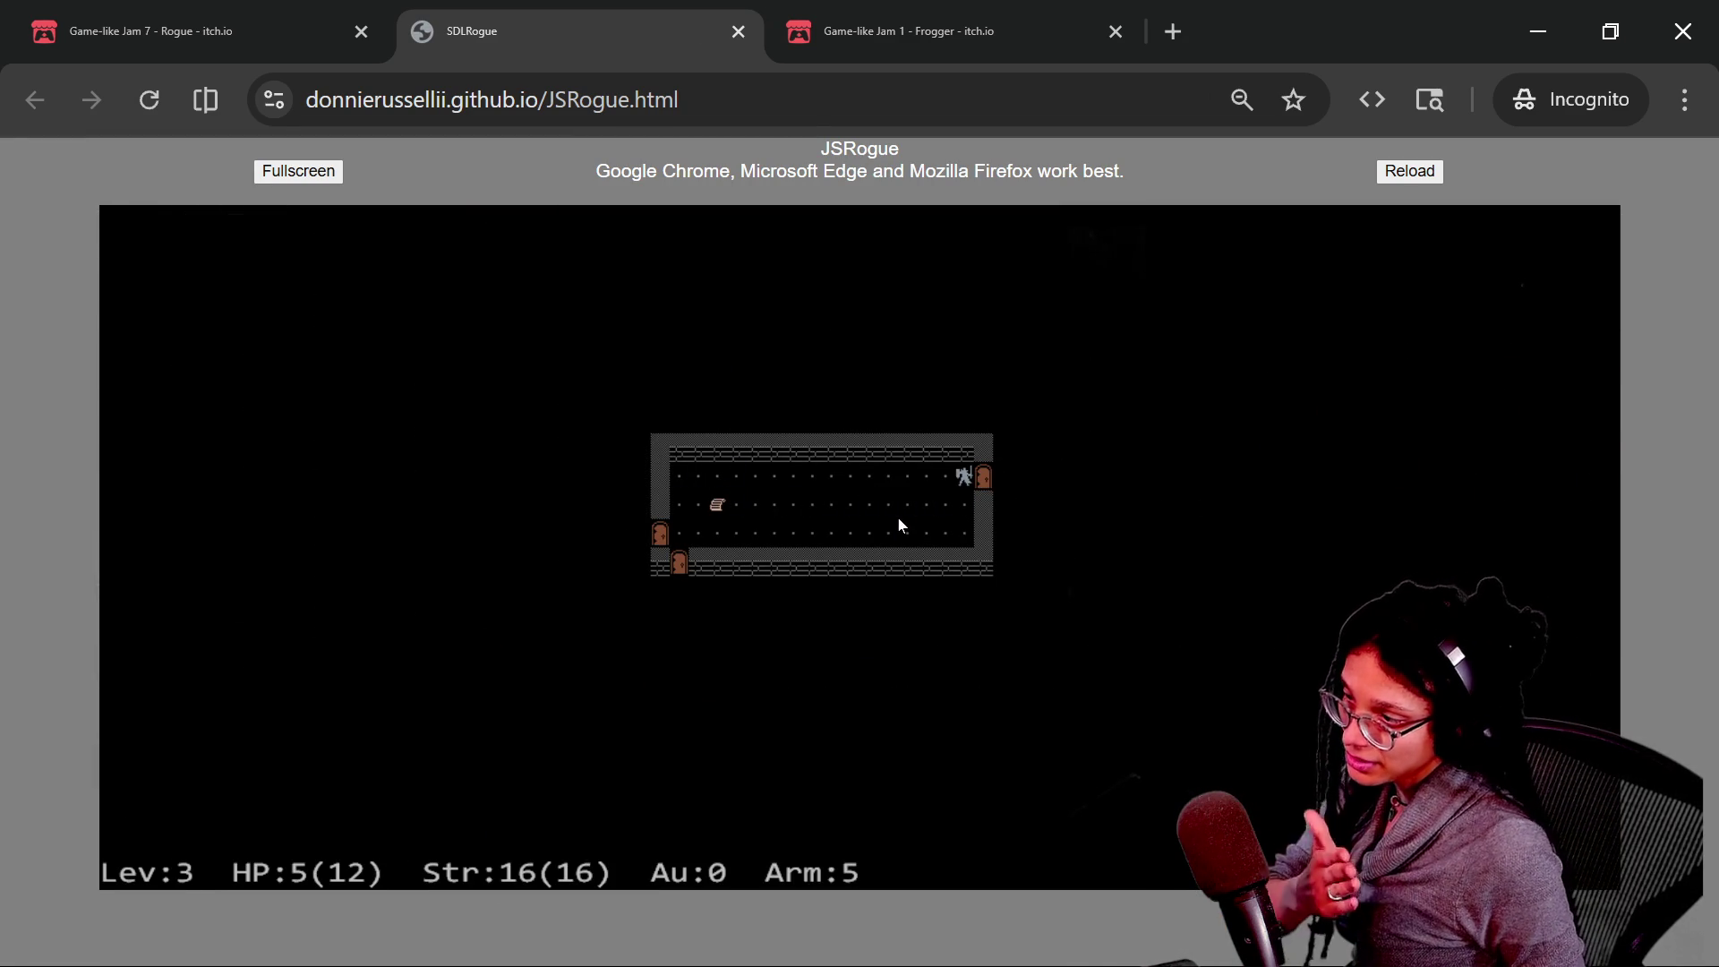
key(Right)
key(Right)
key(Right)
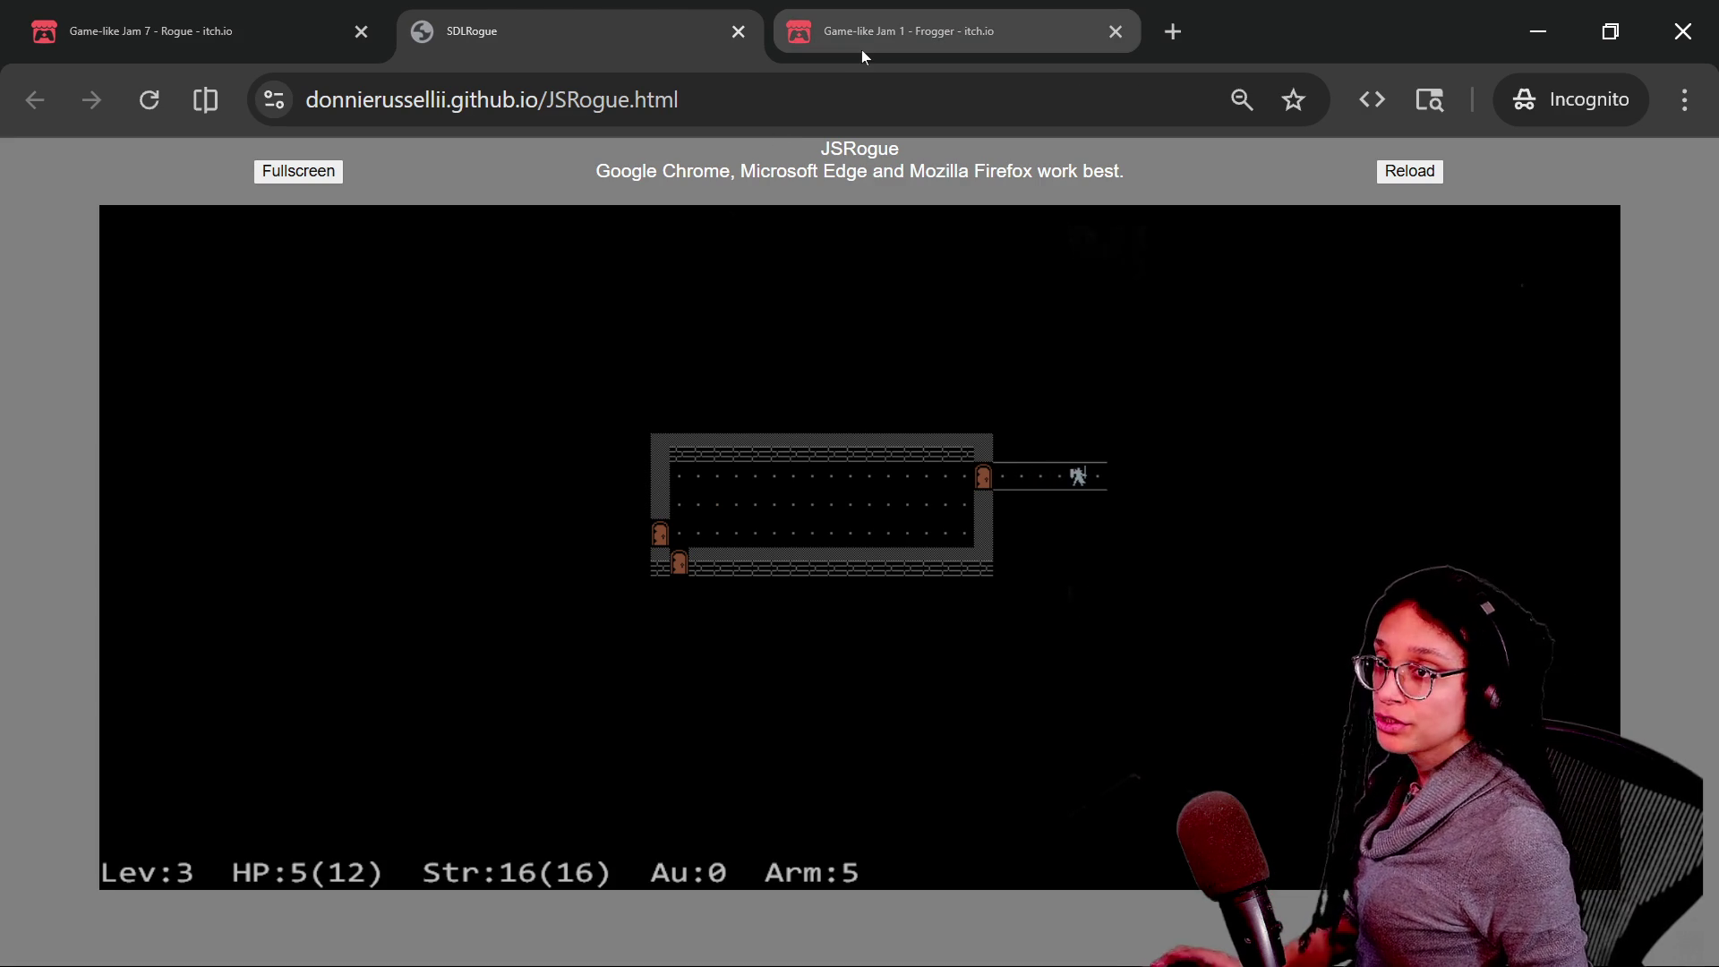
Walk the hero down the corridor until the orc kills him, then return to manage_levels.gd
key(alt+Tab)
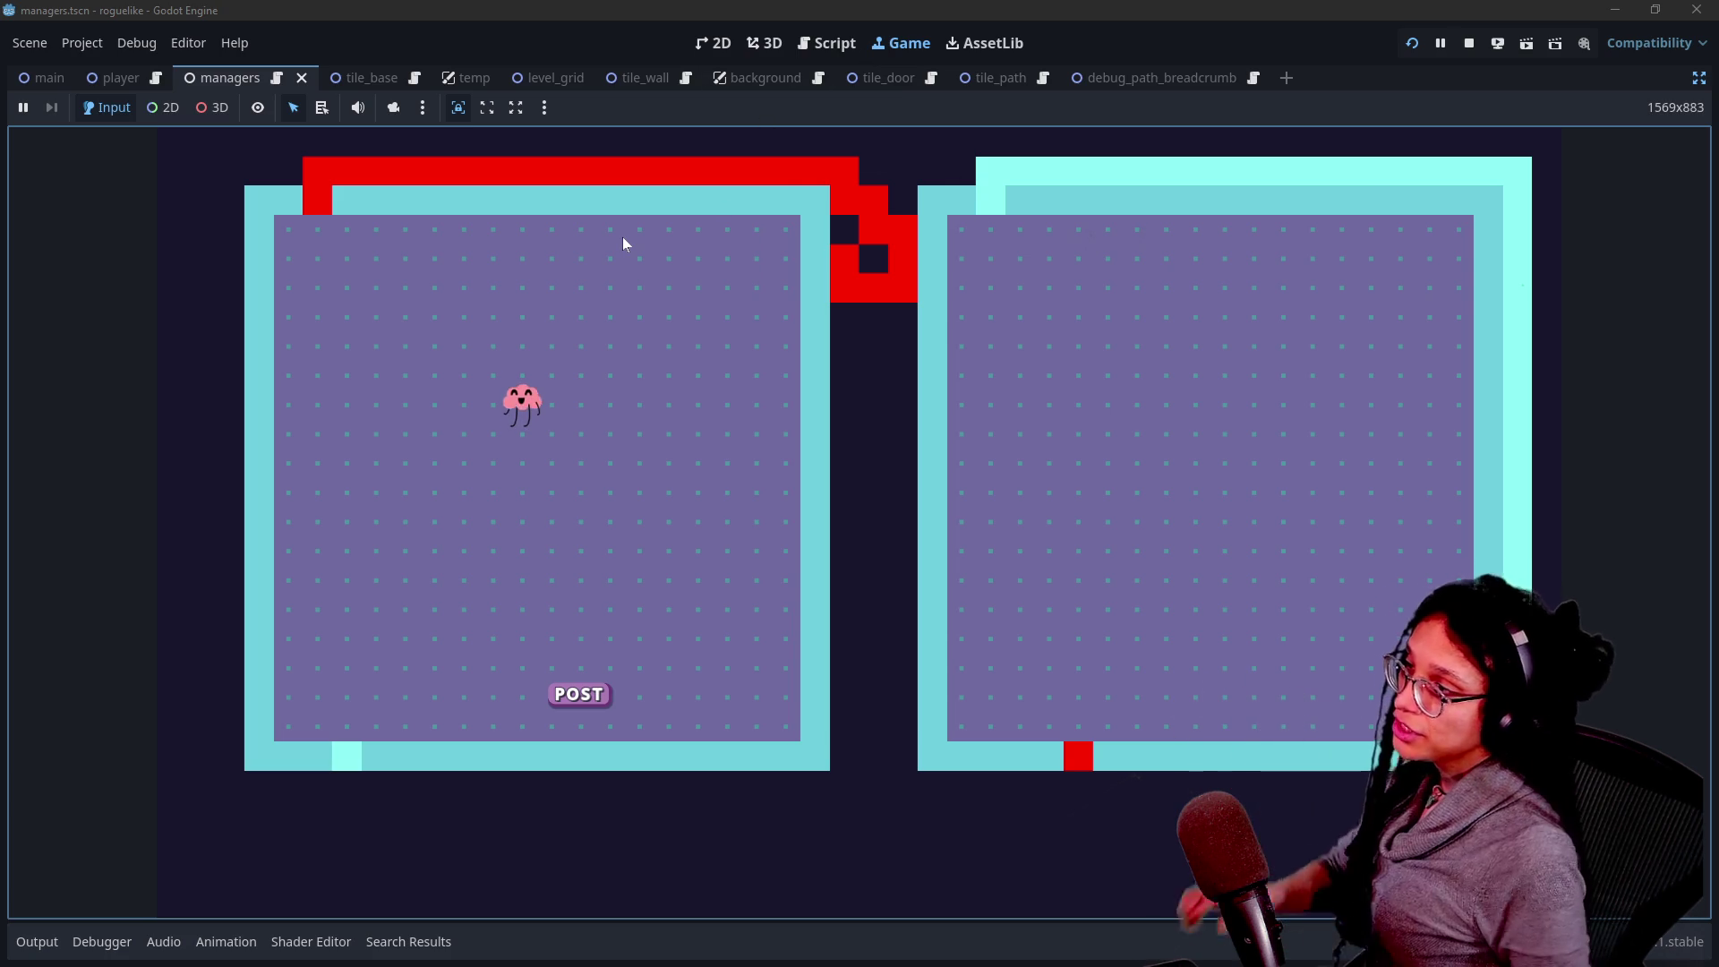
key(alt+Tab)
key(Right)
key(Right)
key(Right)
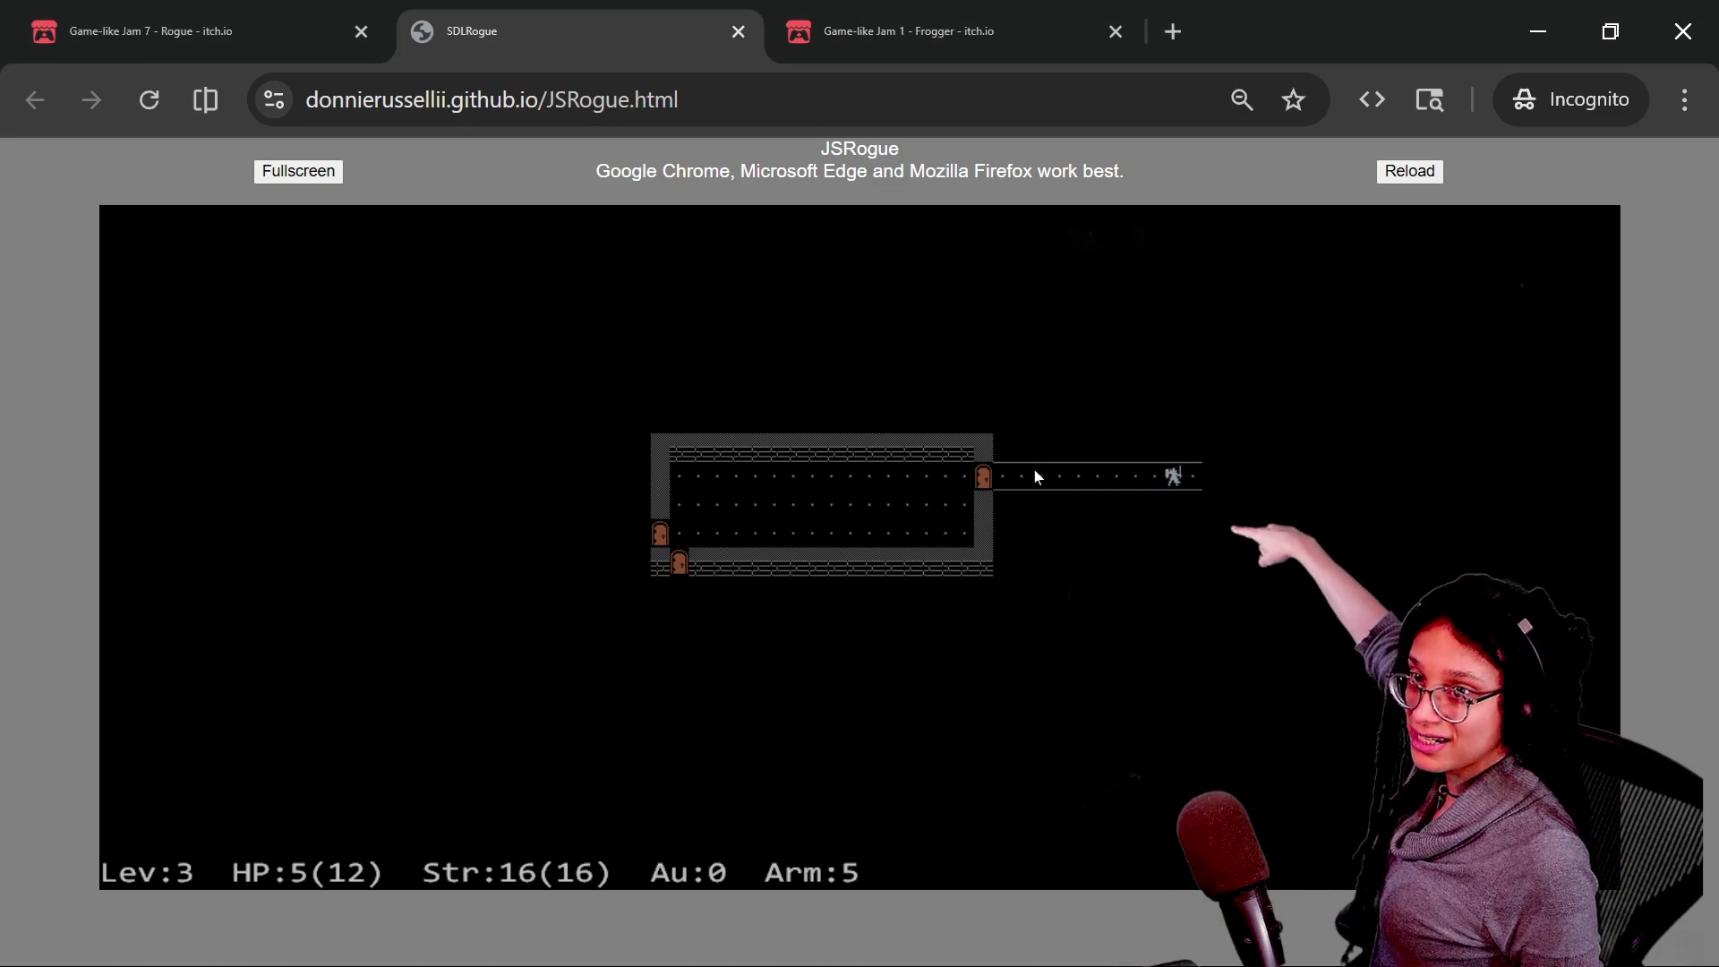
key(Right)
key(Right)
key(Right)
key(Right)
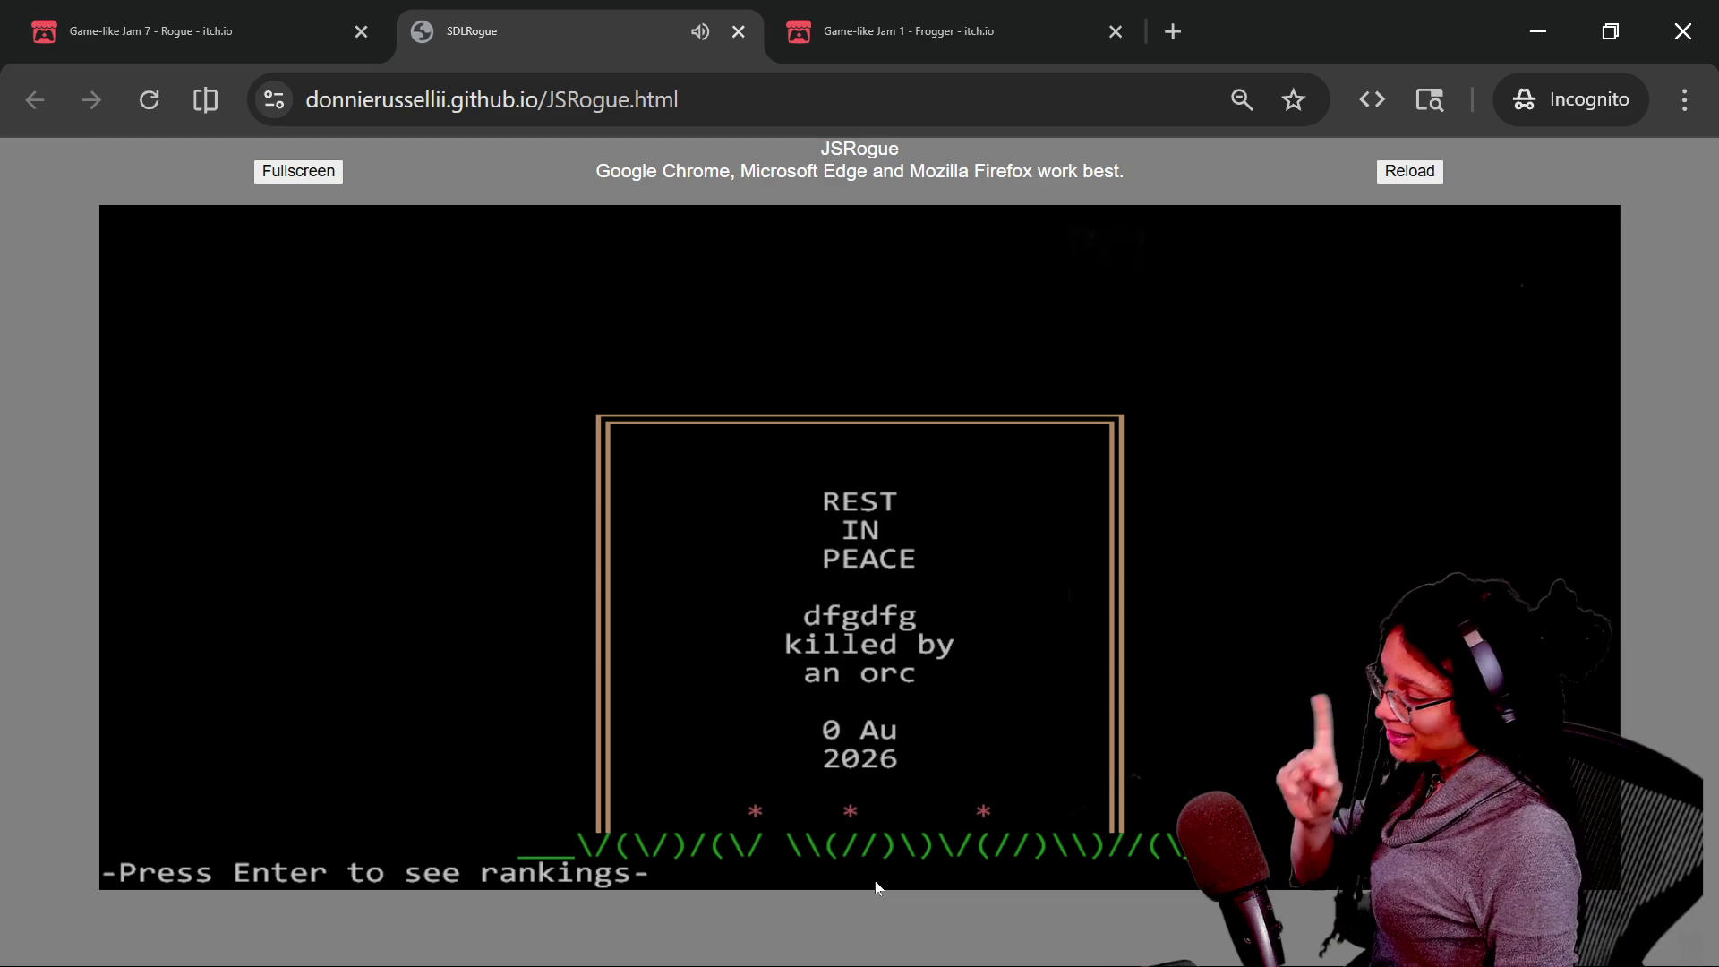
key(alt+Tab)
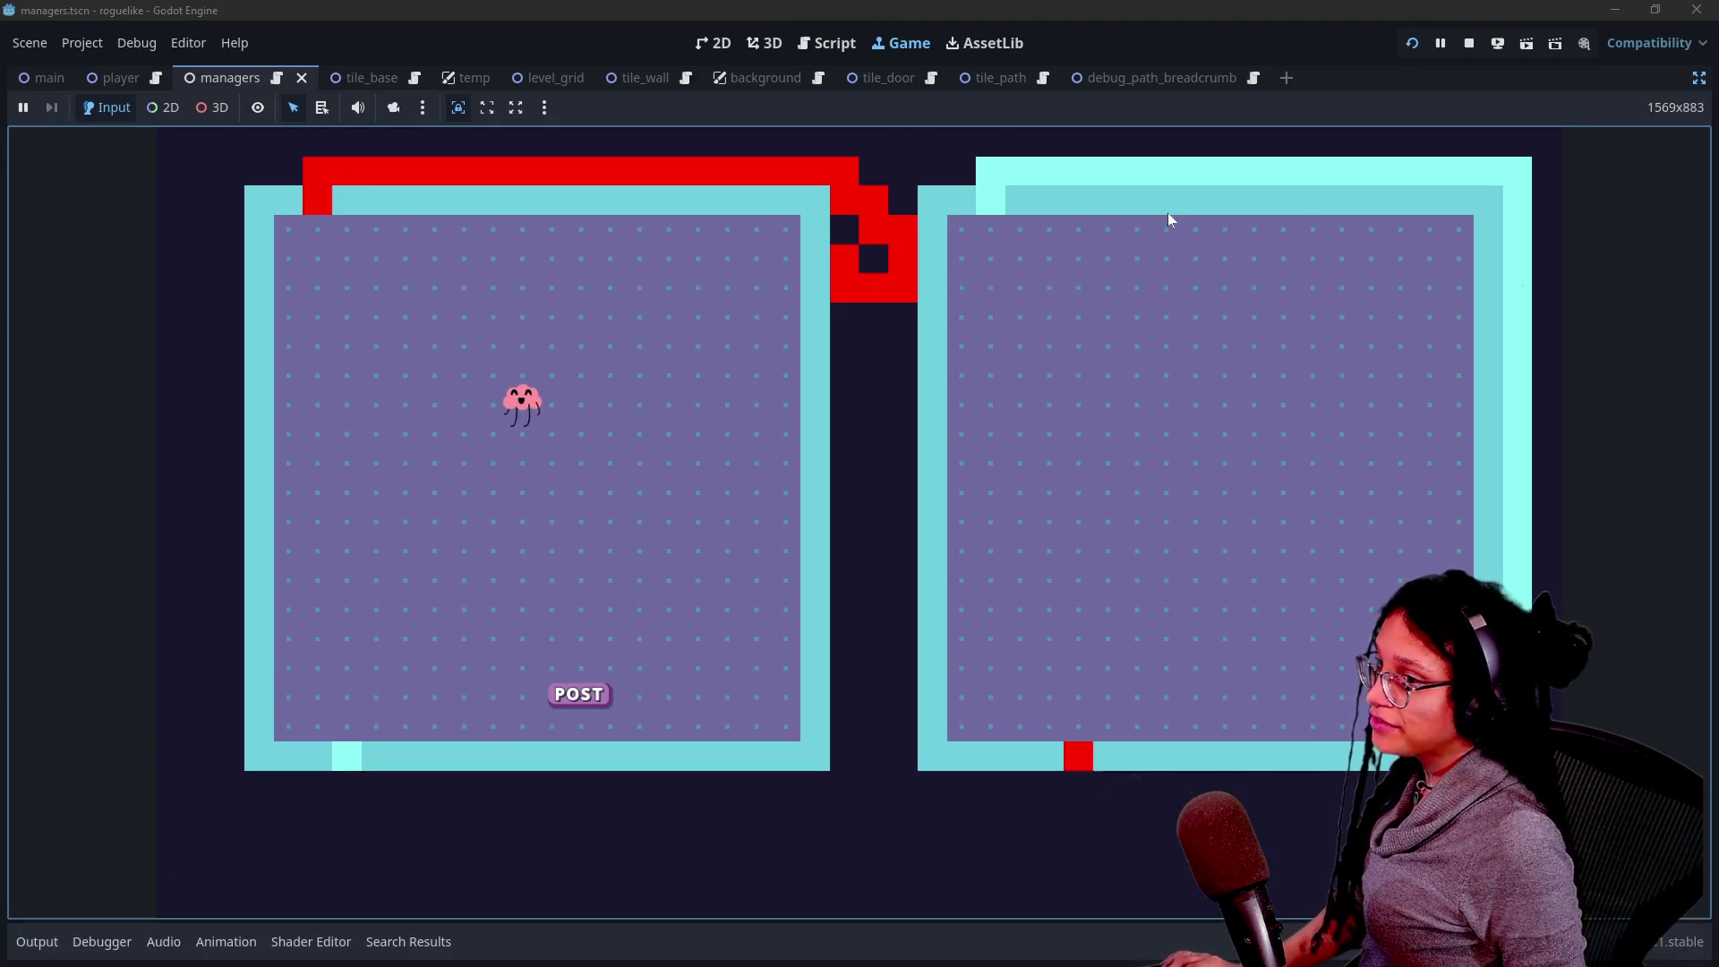
click(832, 43)
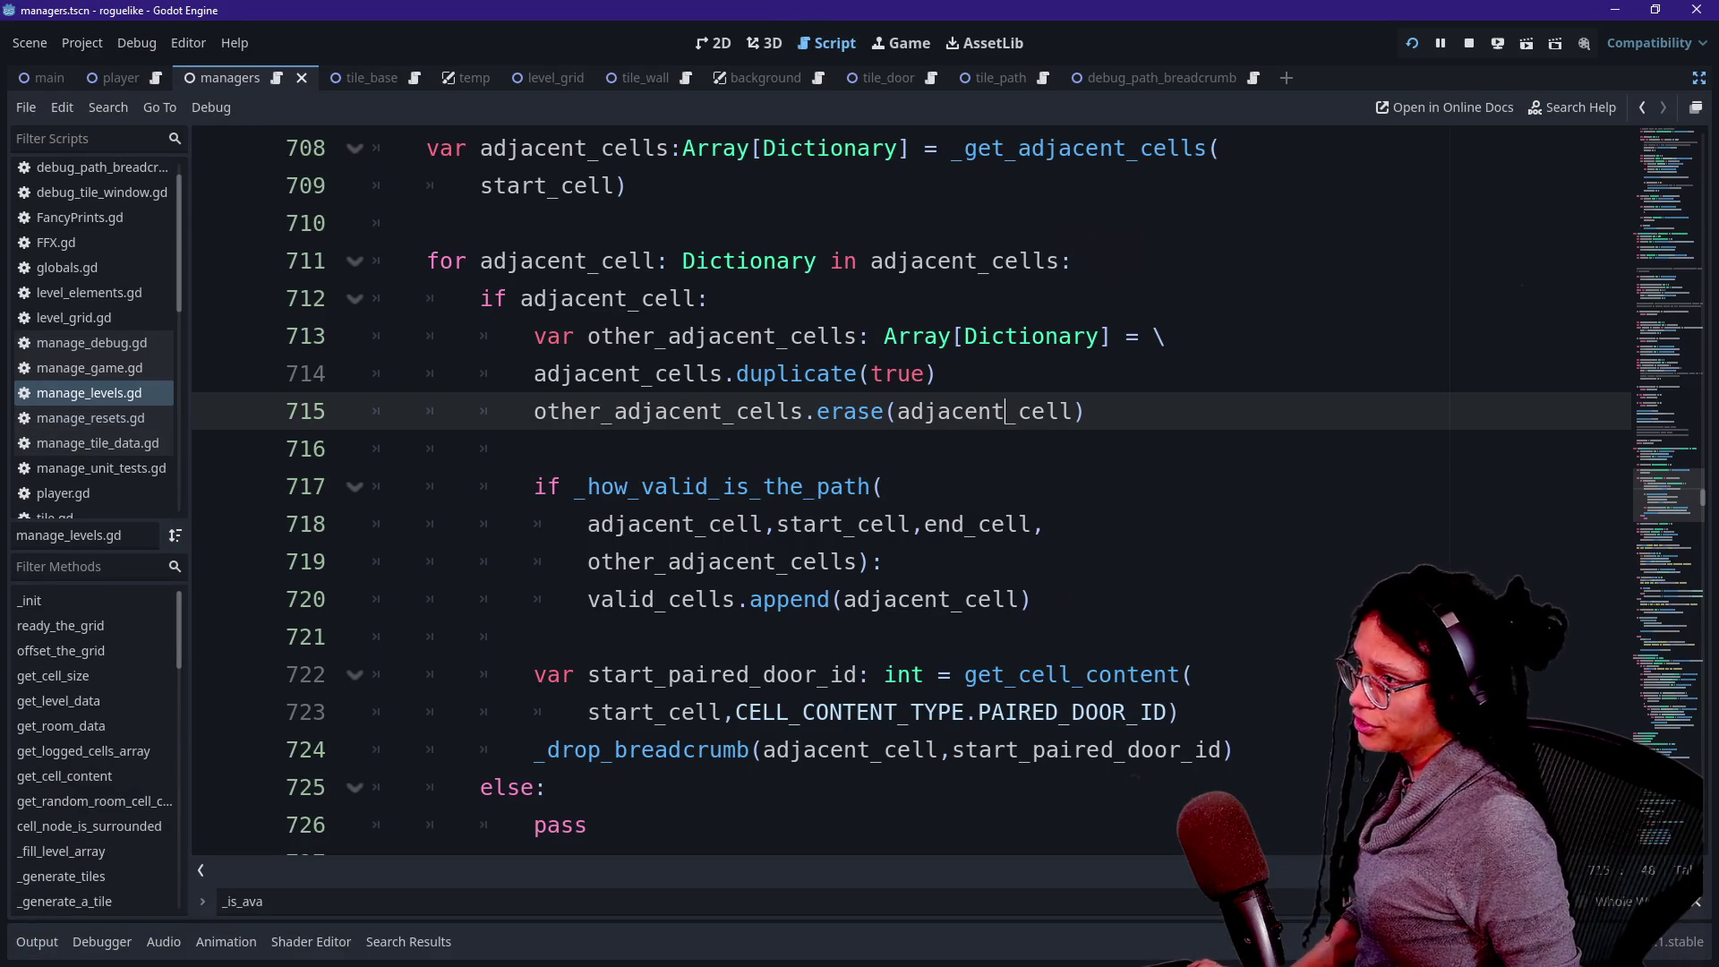
Switch to the browser and open a blank tab beside the Hexery devlog
key(alt+Tab)
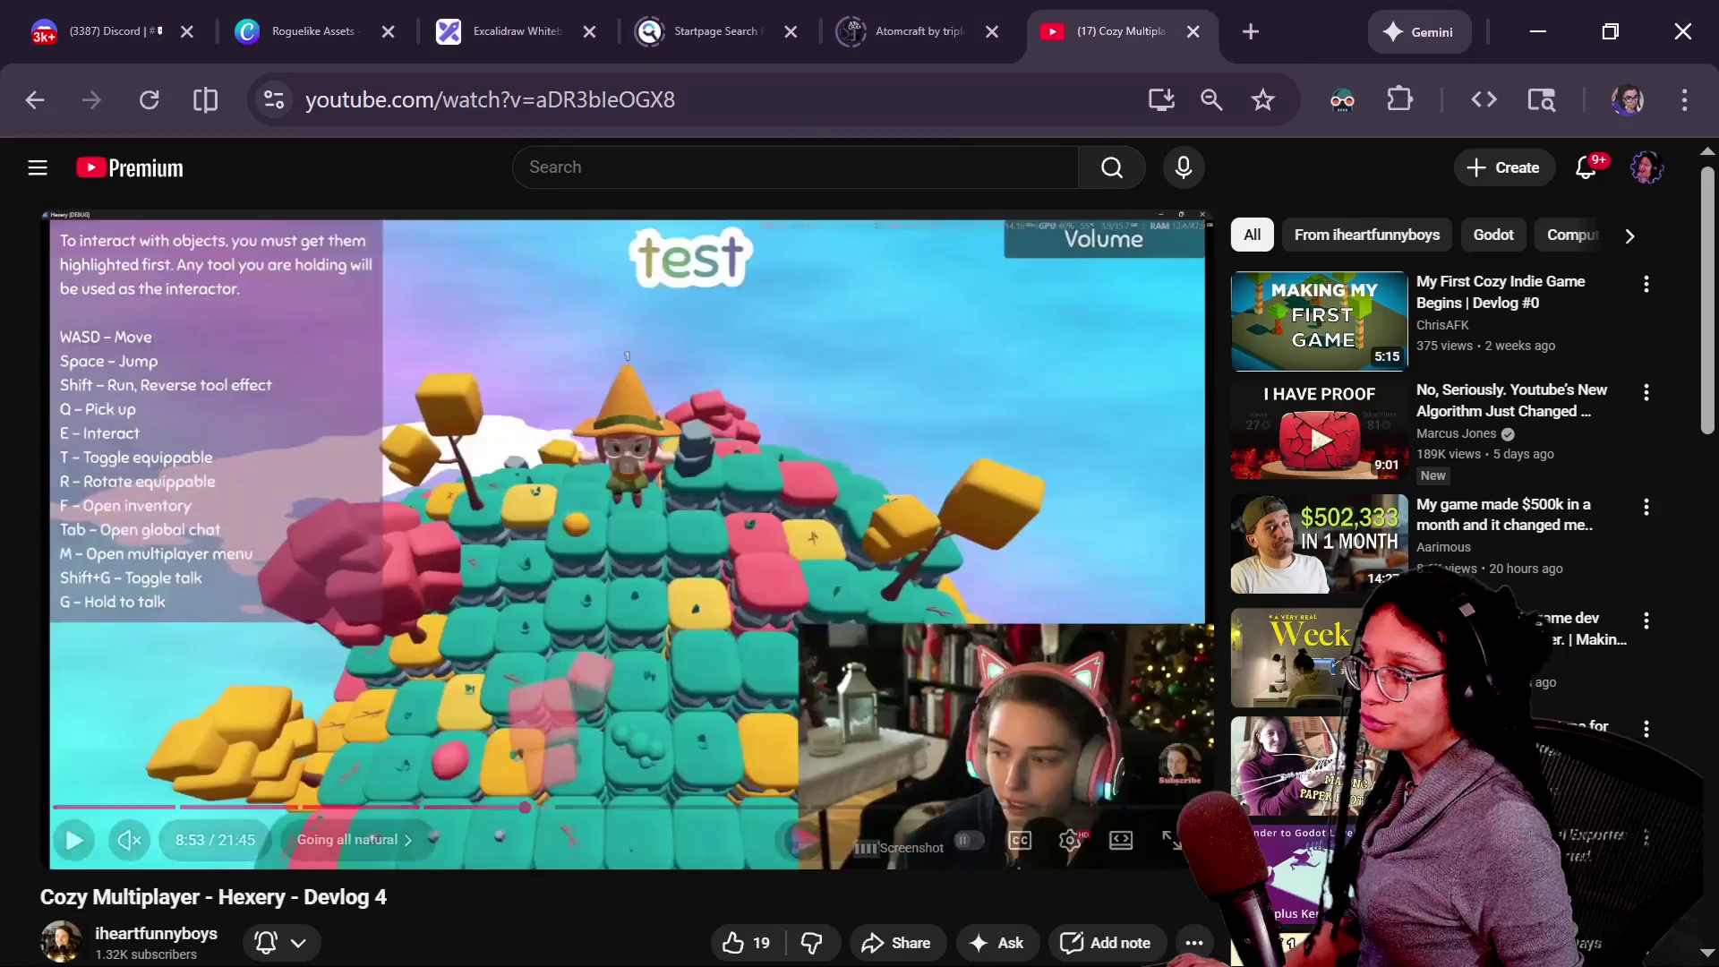
click(1252, 33)
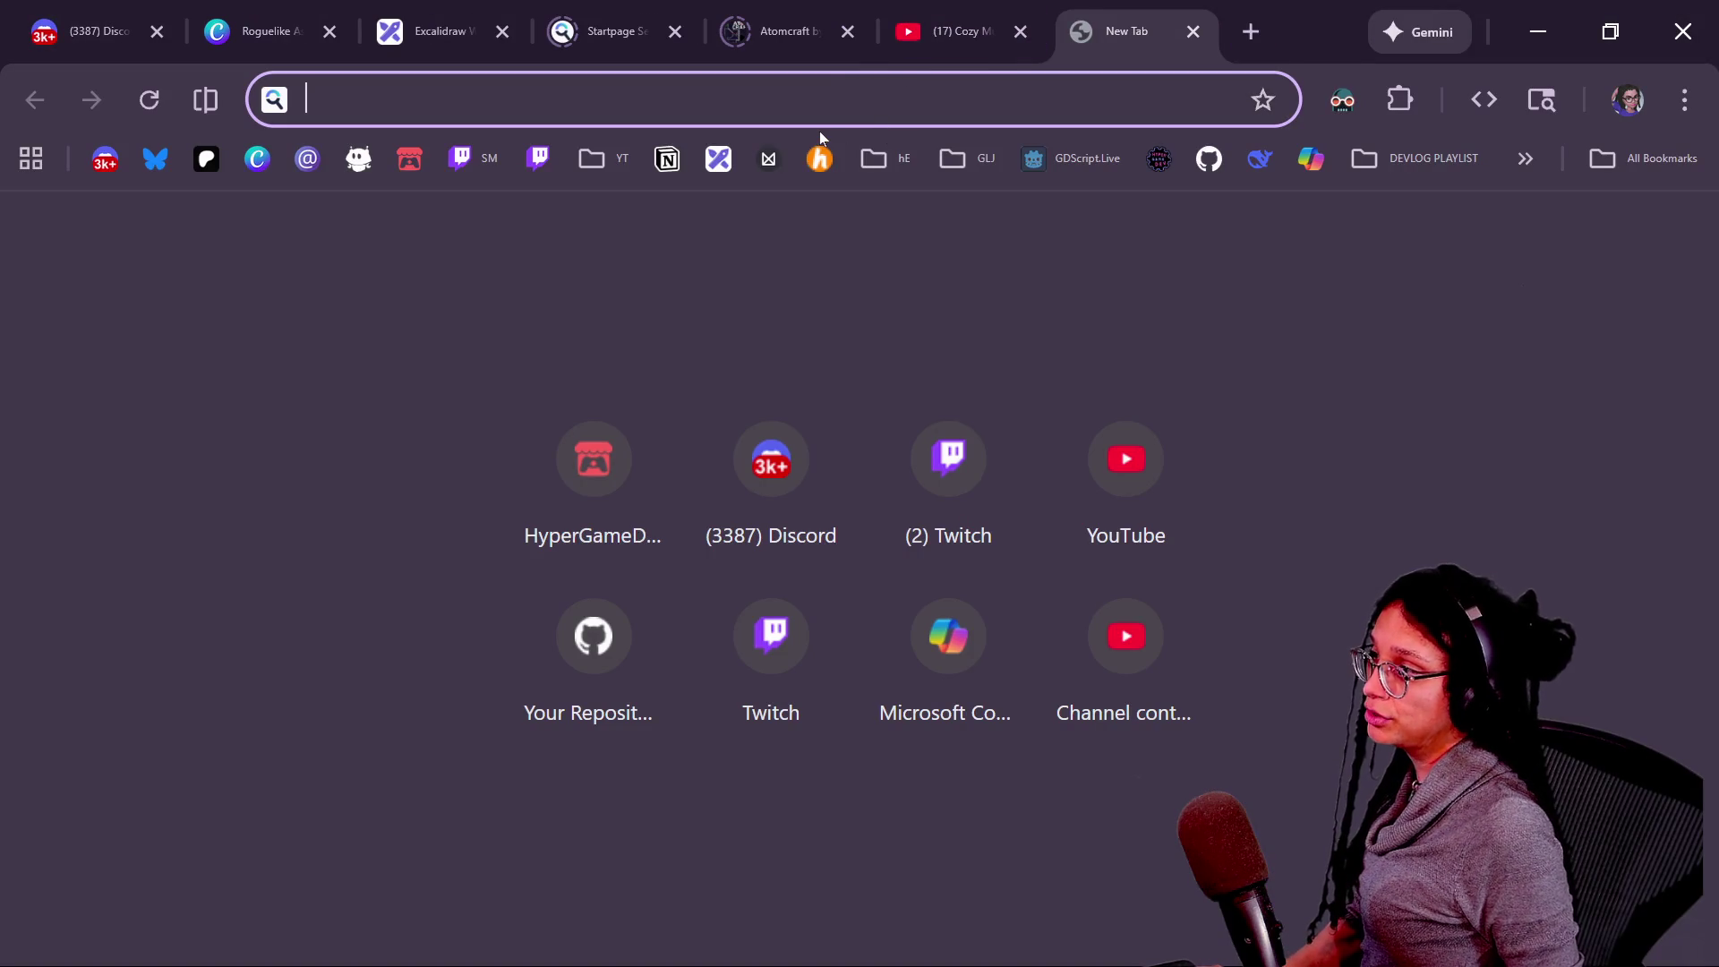
Load the roguelike-wip draft page from the 'rogue' suggestion and start its web build
text(roguelike-wip by HyperGameDev)
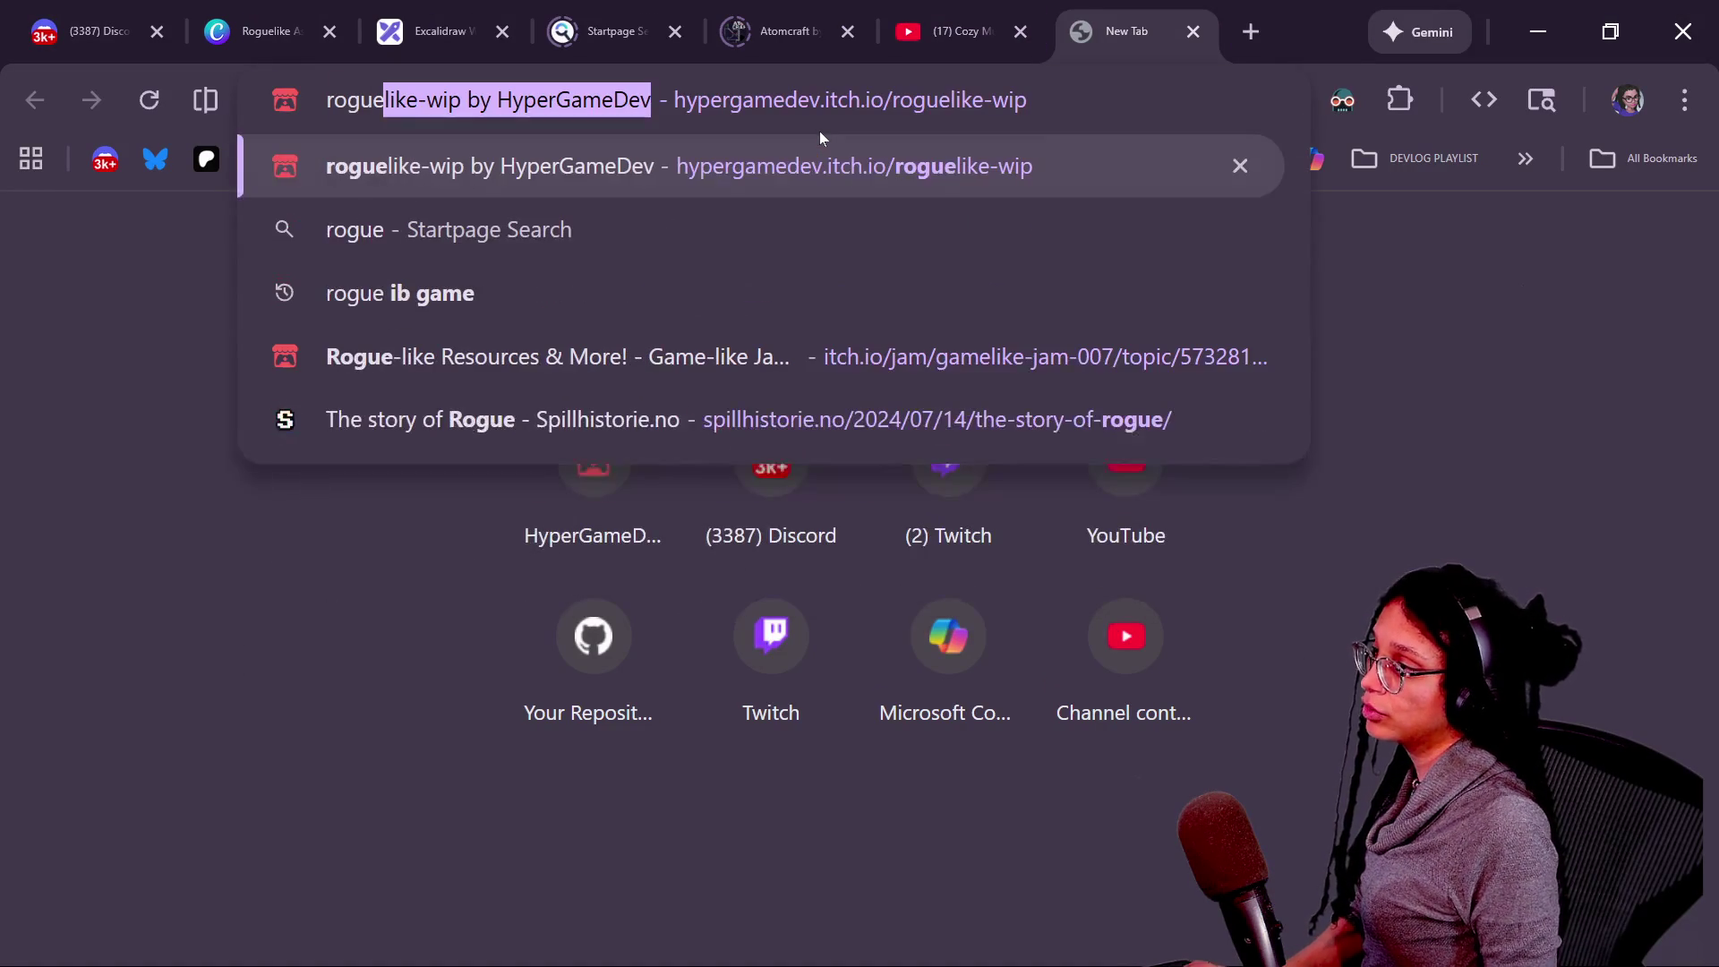
key(Return)
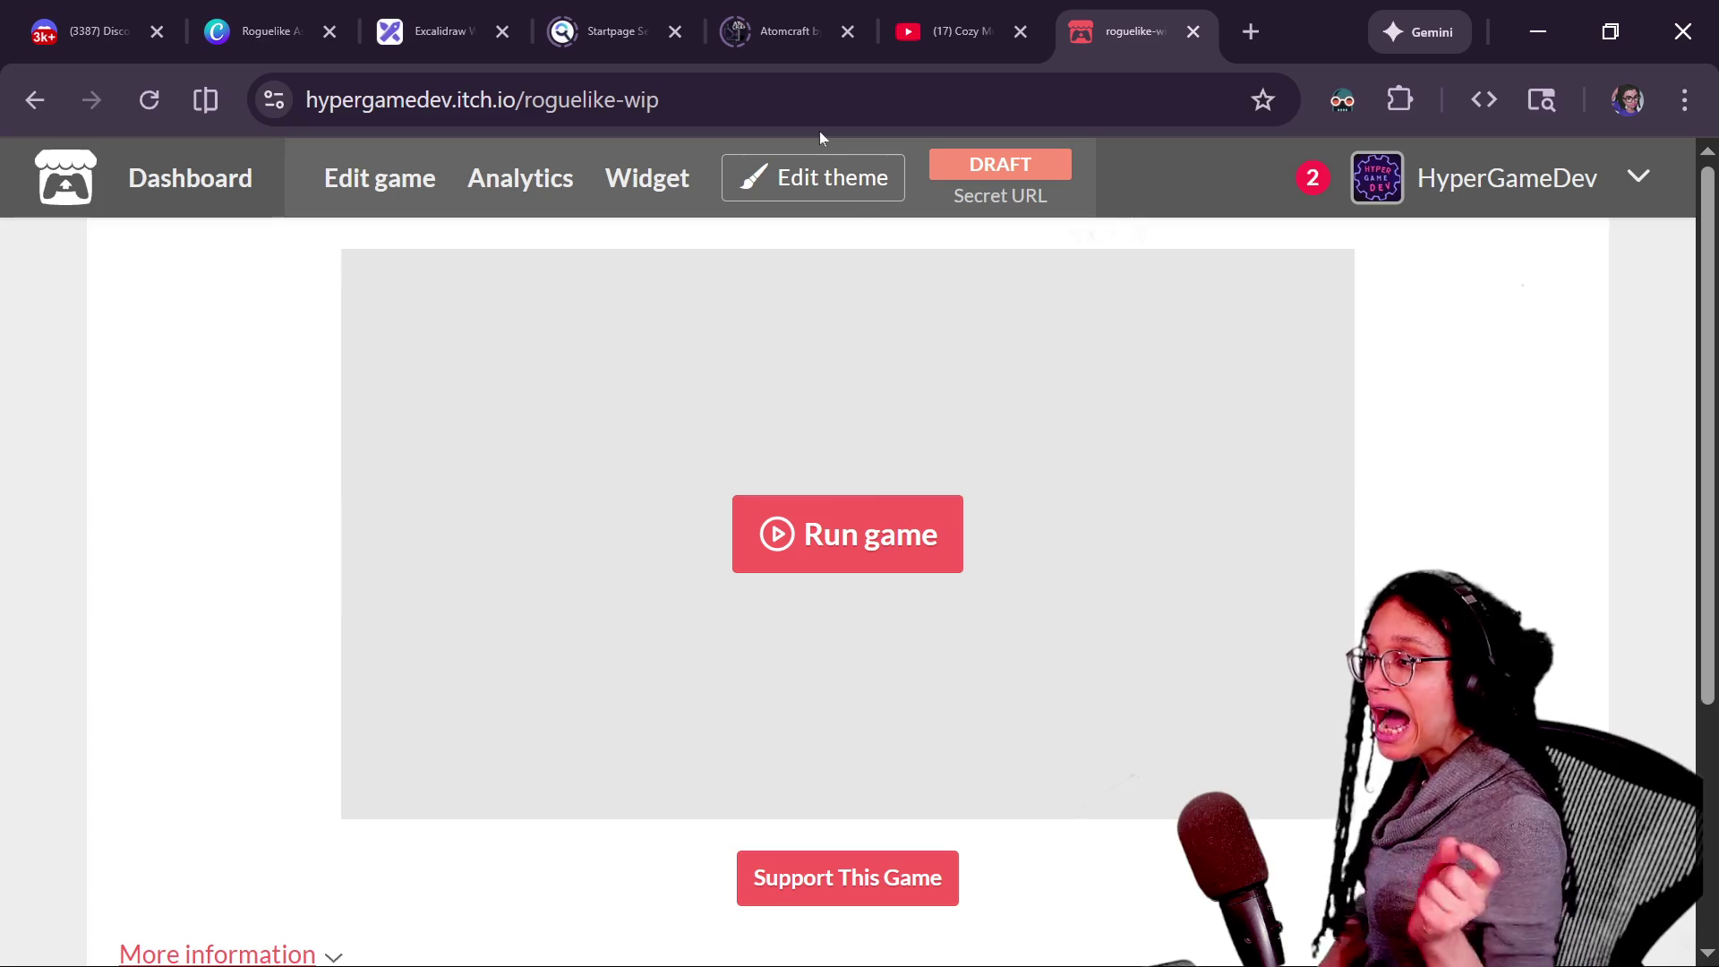
click(877, 530)
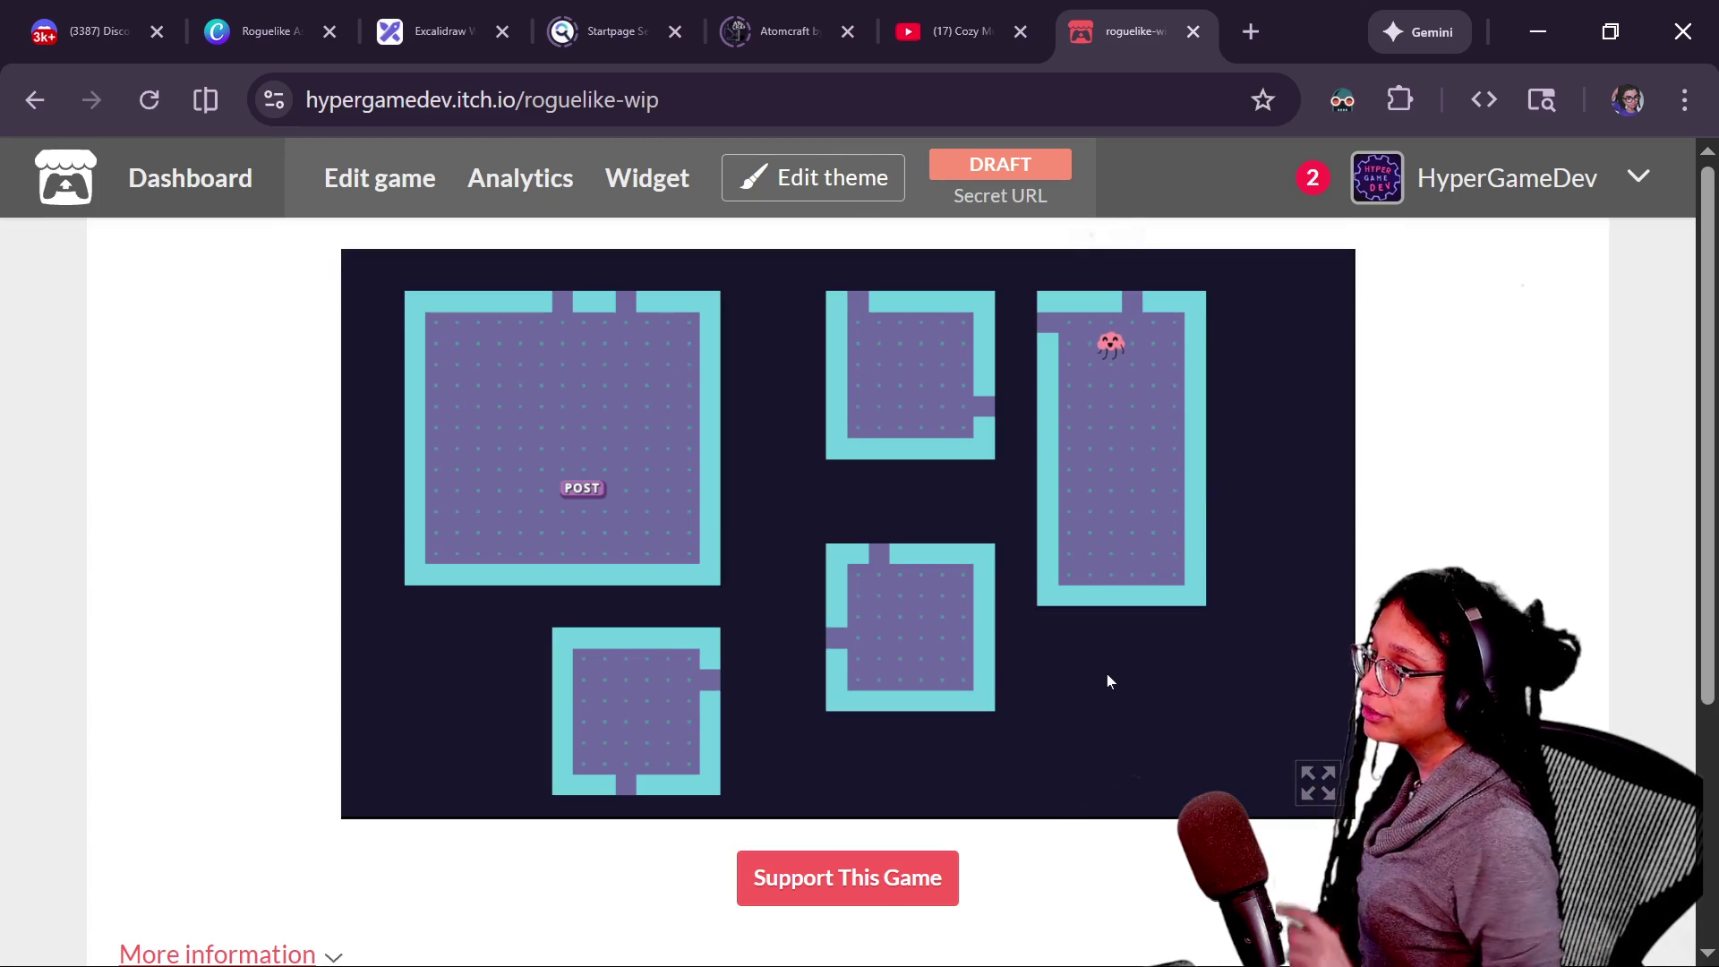
Regenerate the embedded game's room layout seven times
click(1256, 617)
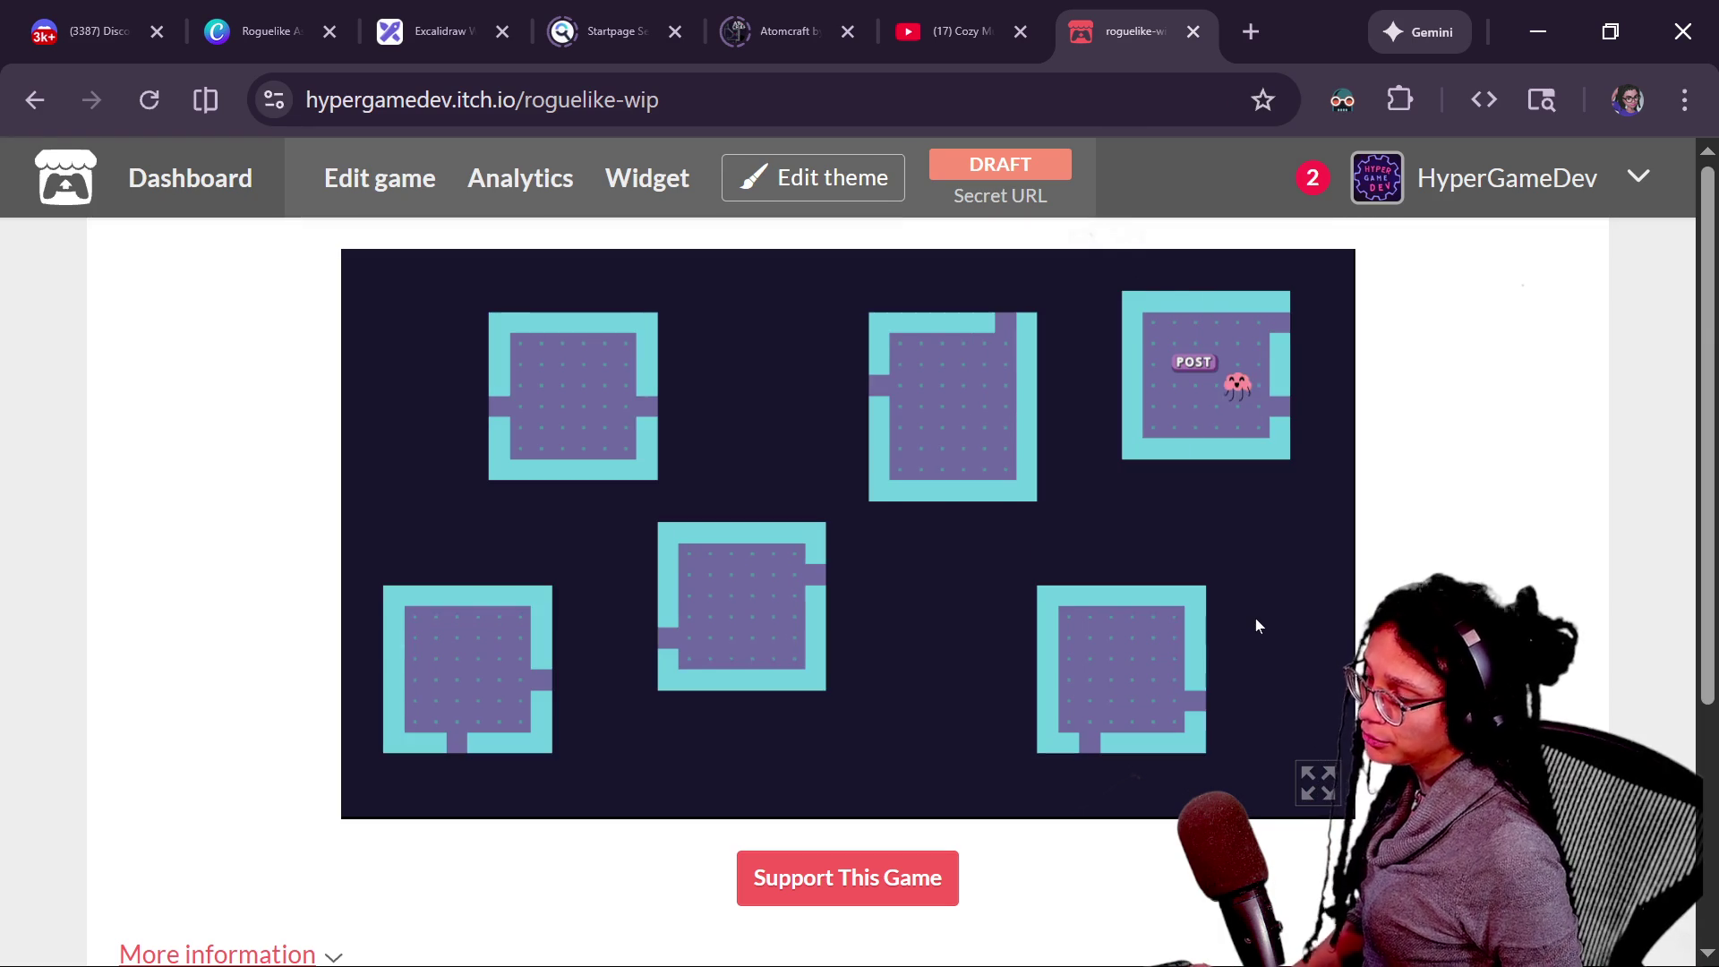
click(1255, 624)
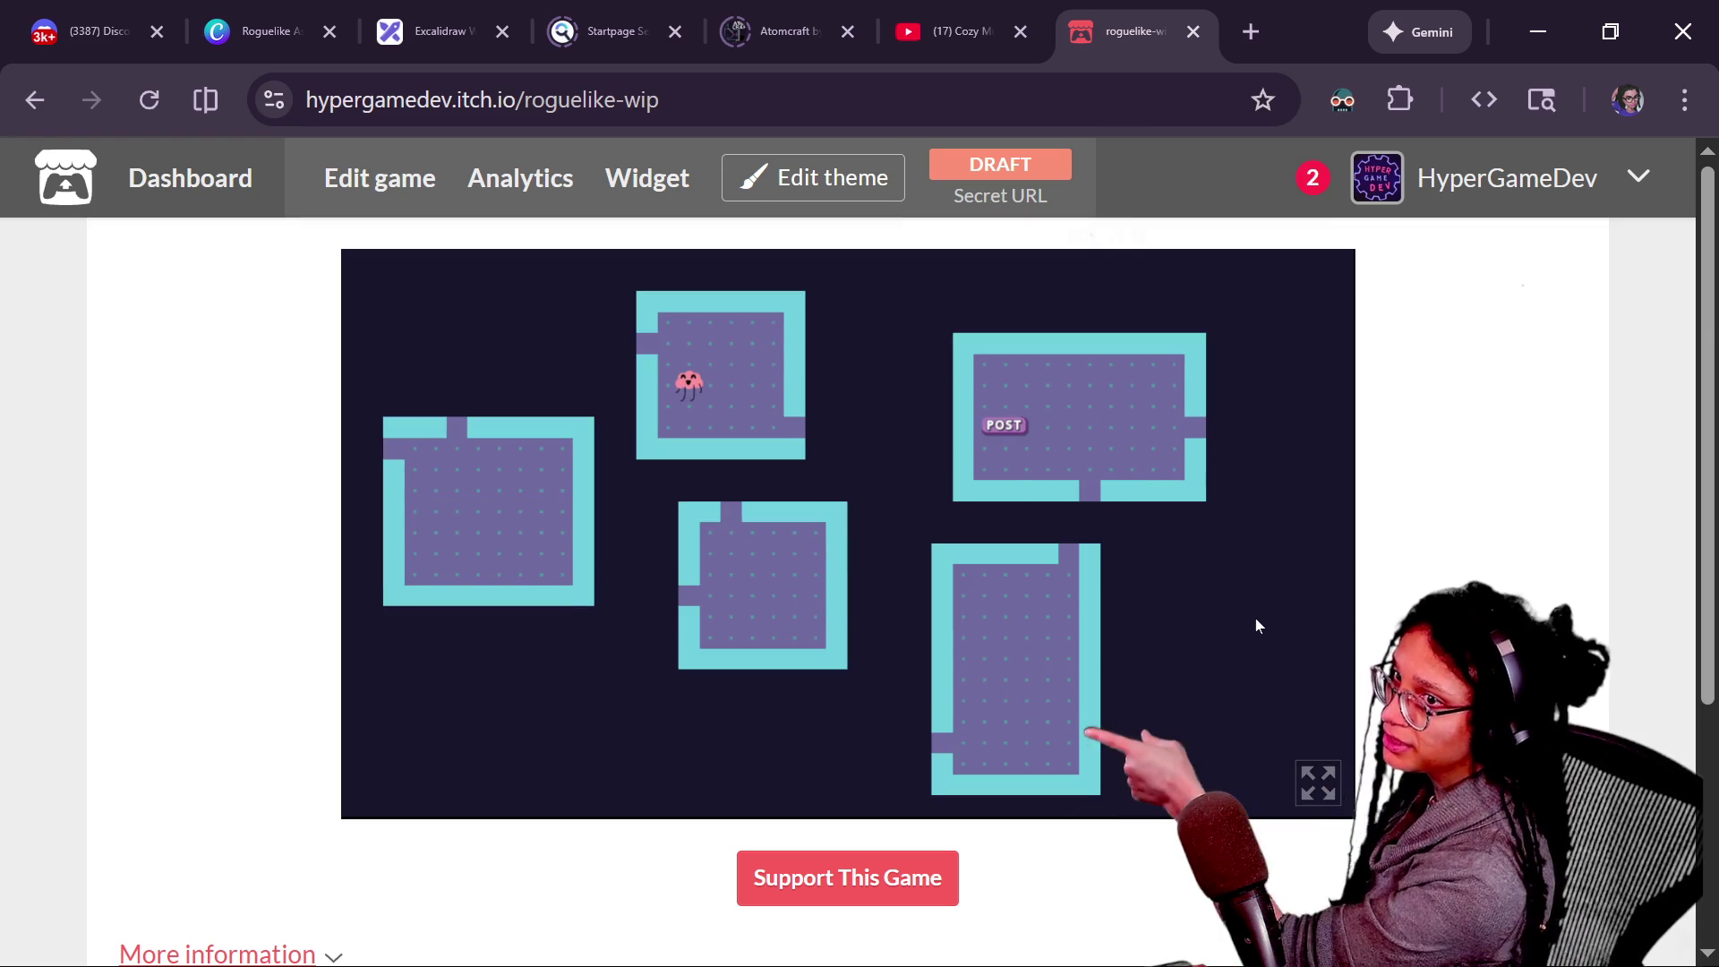
click(1256, 625)
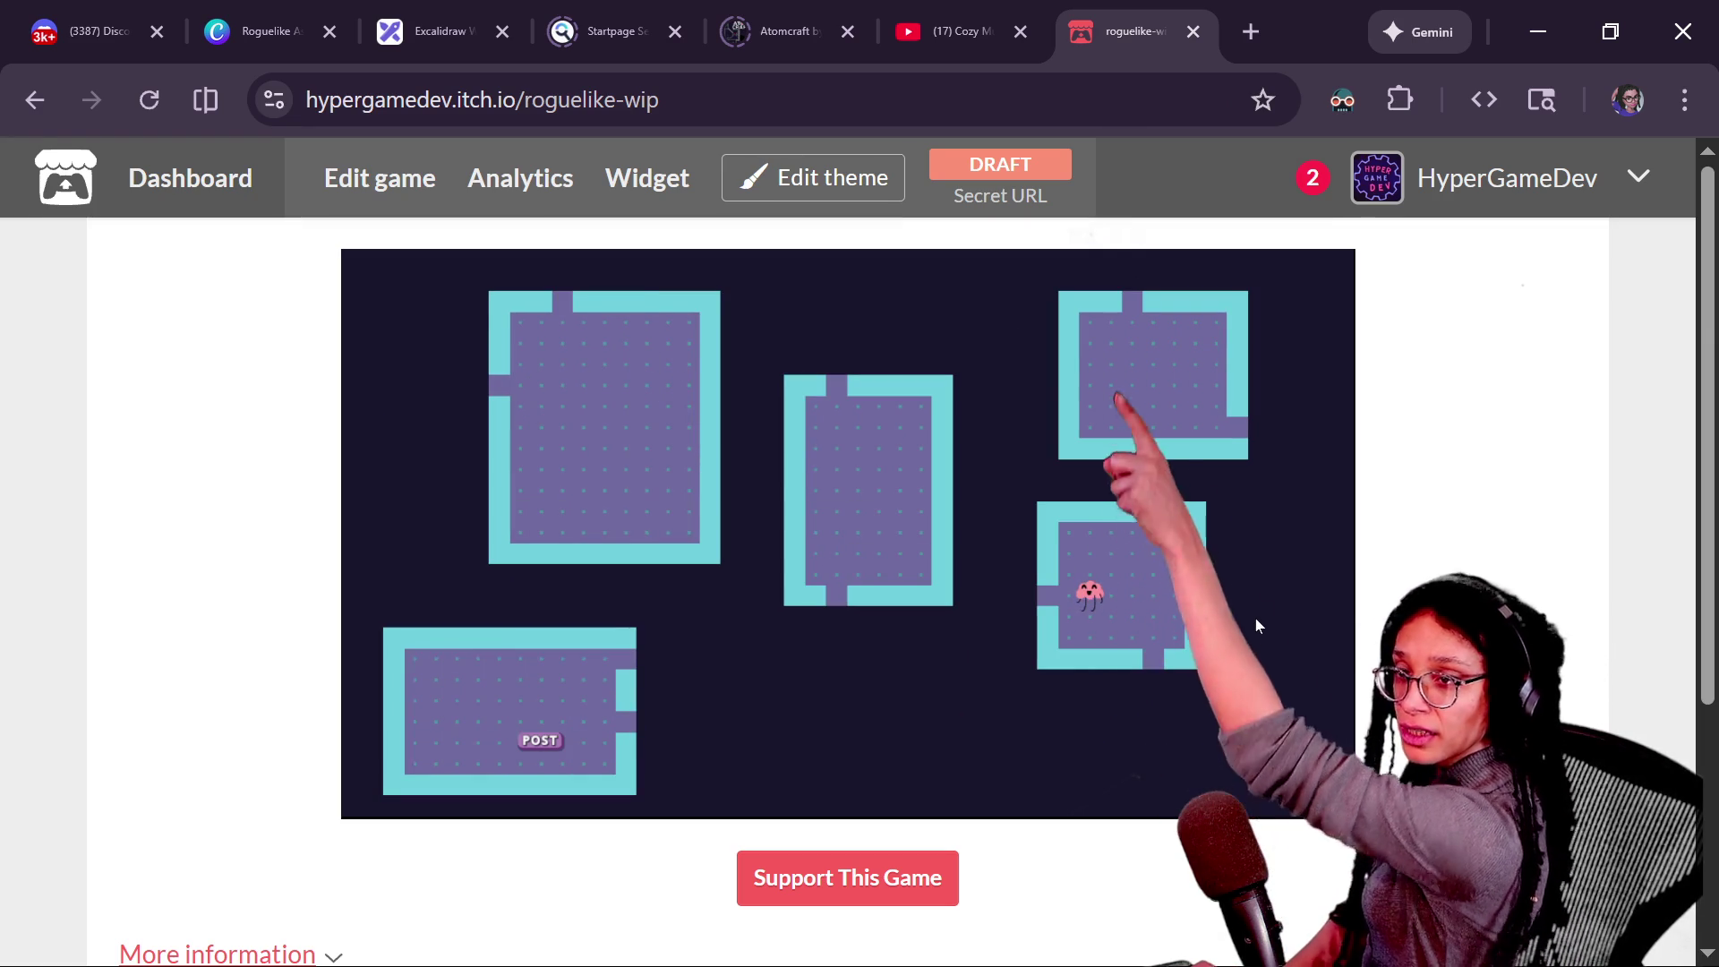
click(1256, 625)
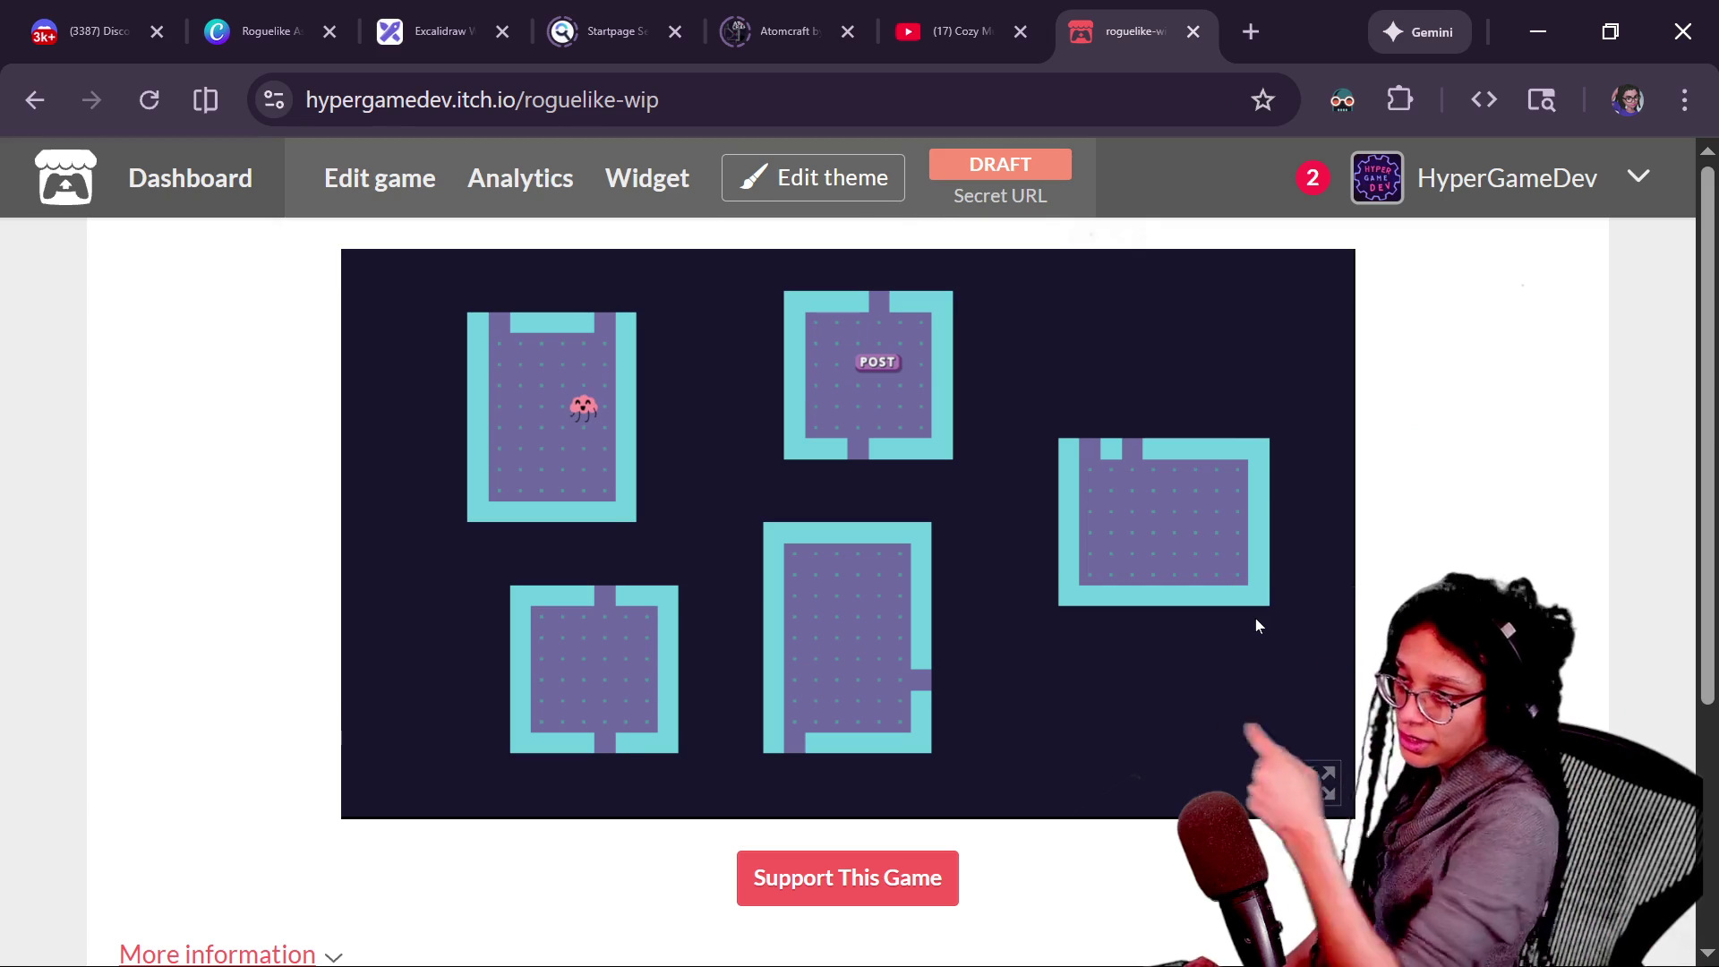
click(1256, 622)
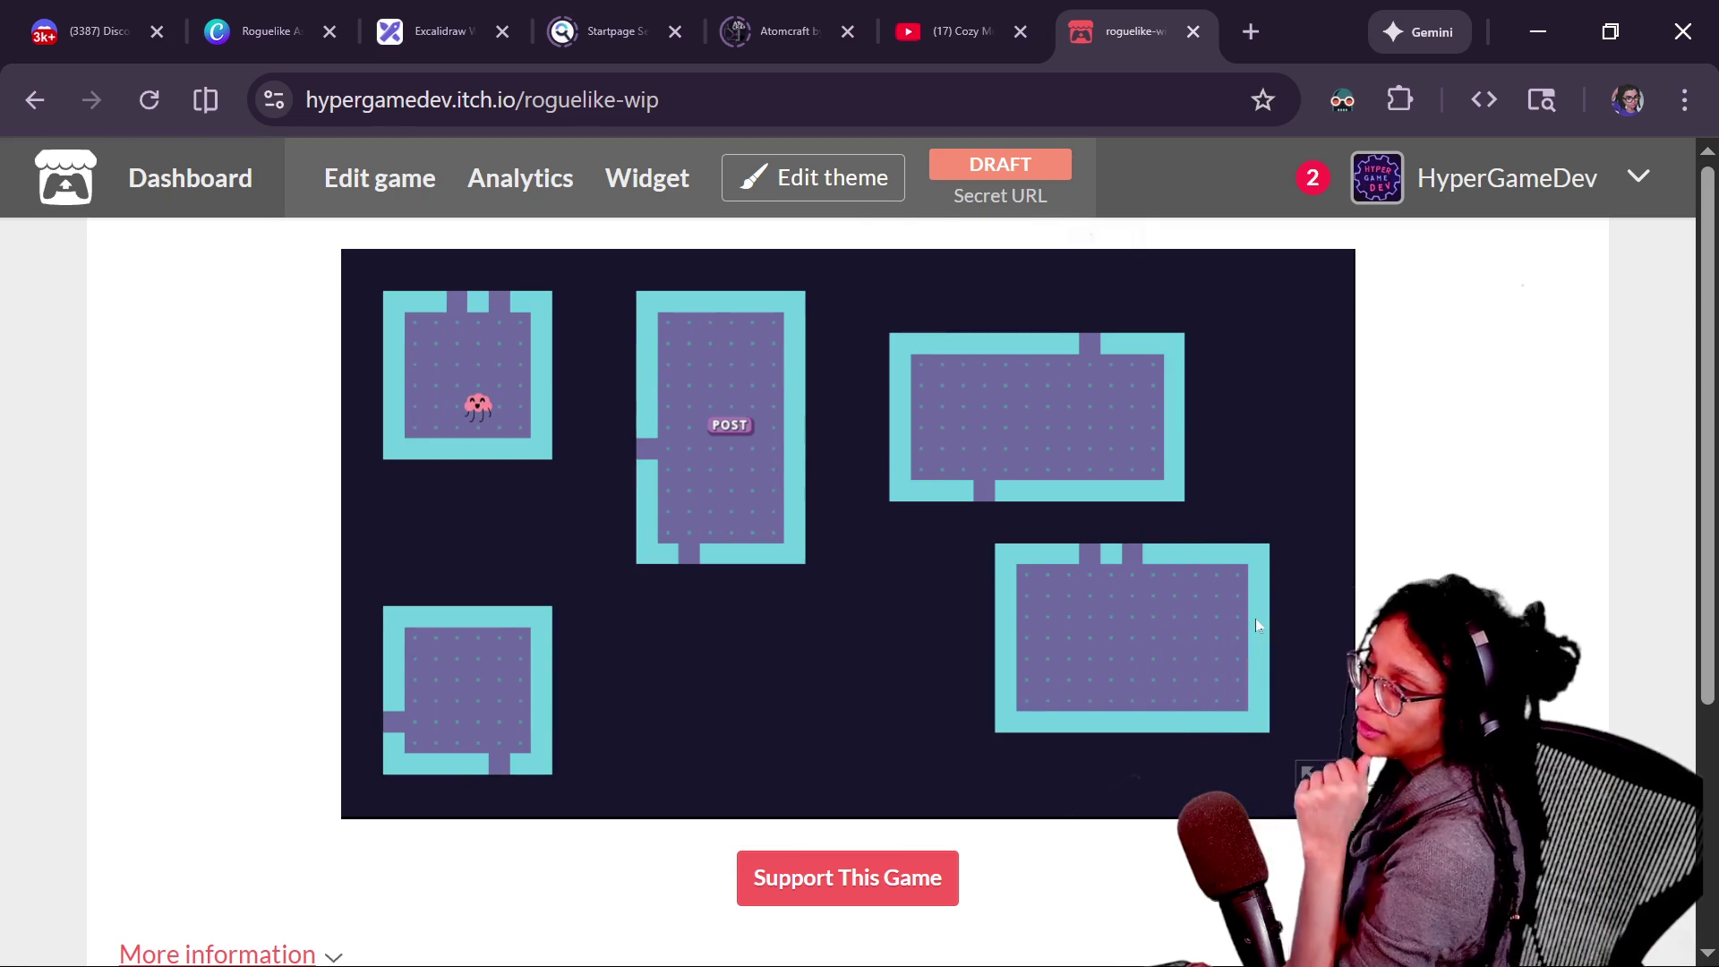
click(1255, 620)
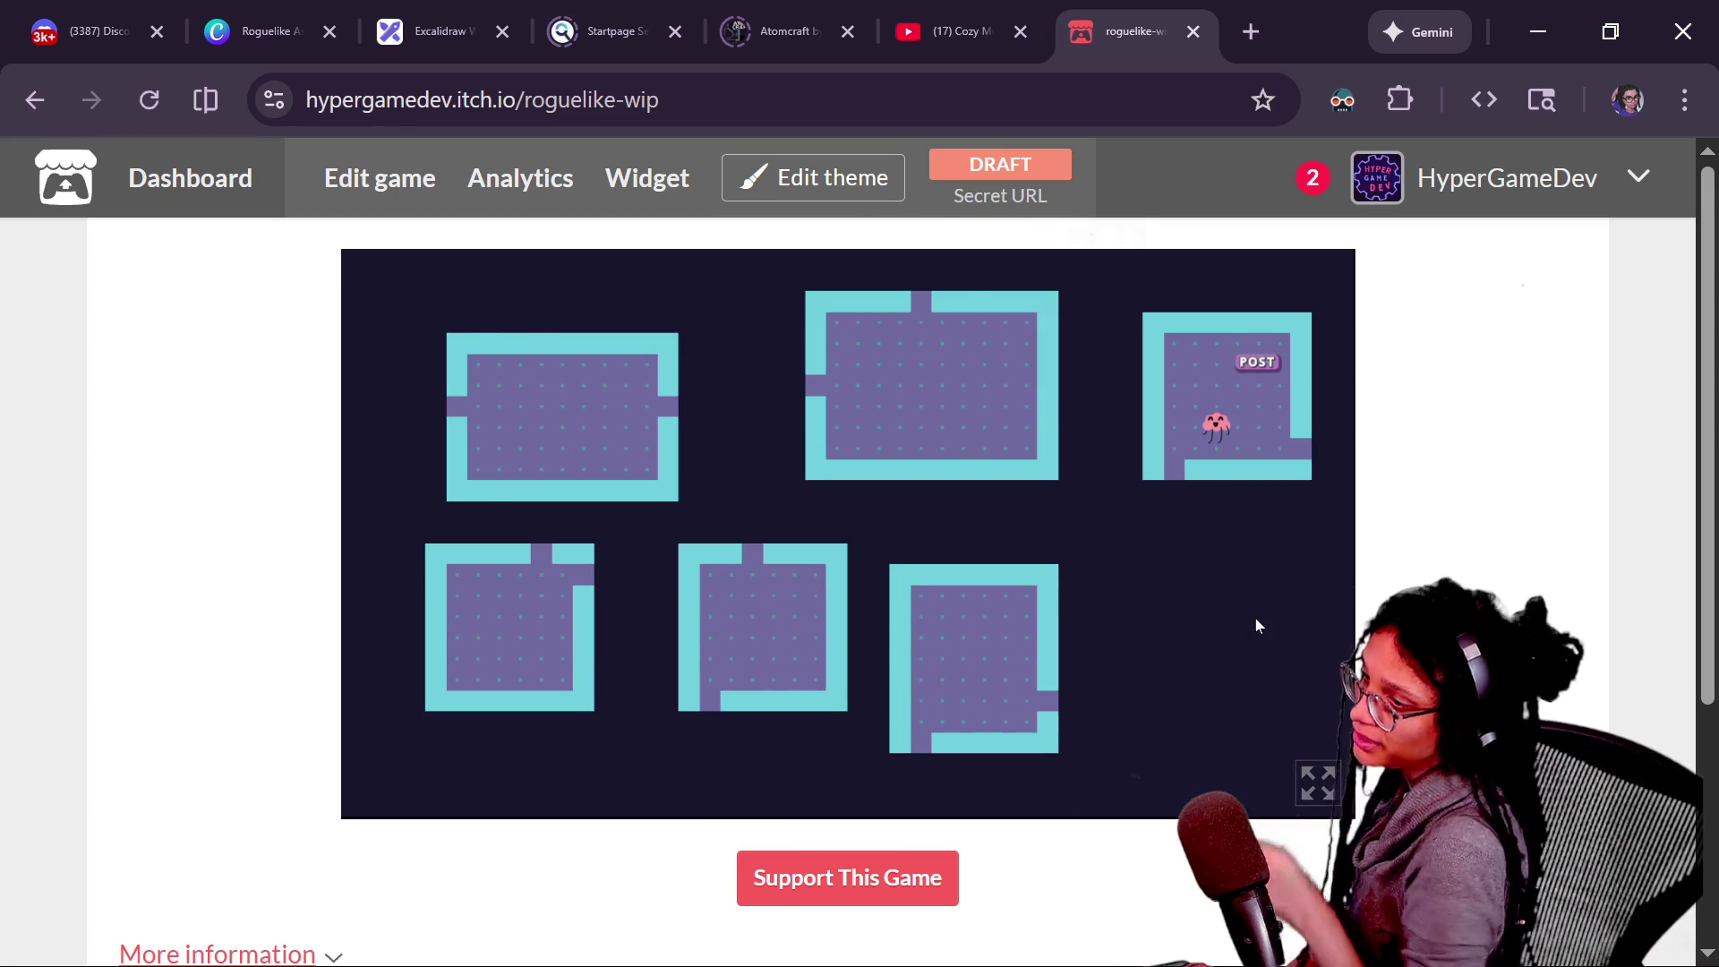
click(1256, 620)
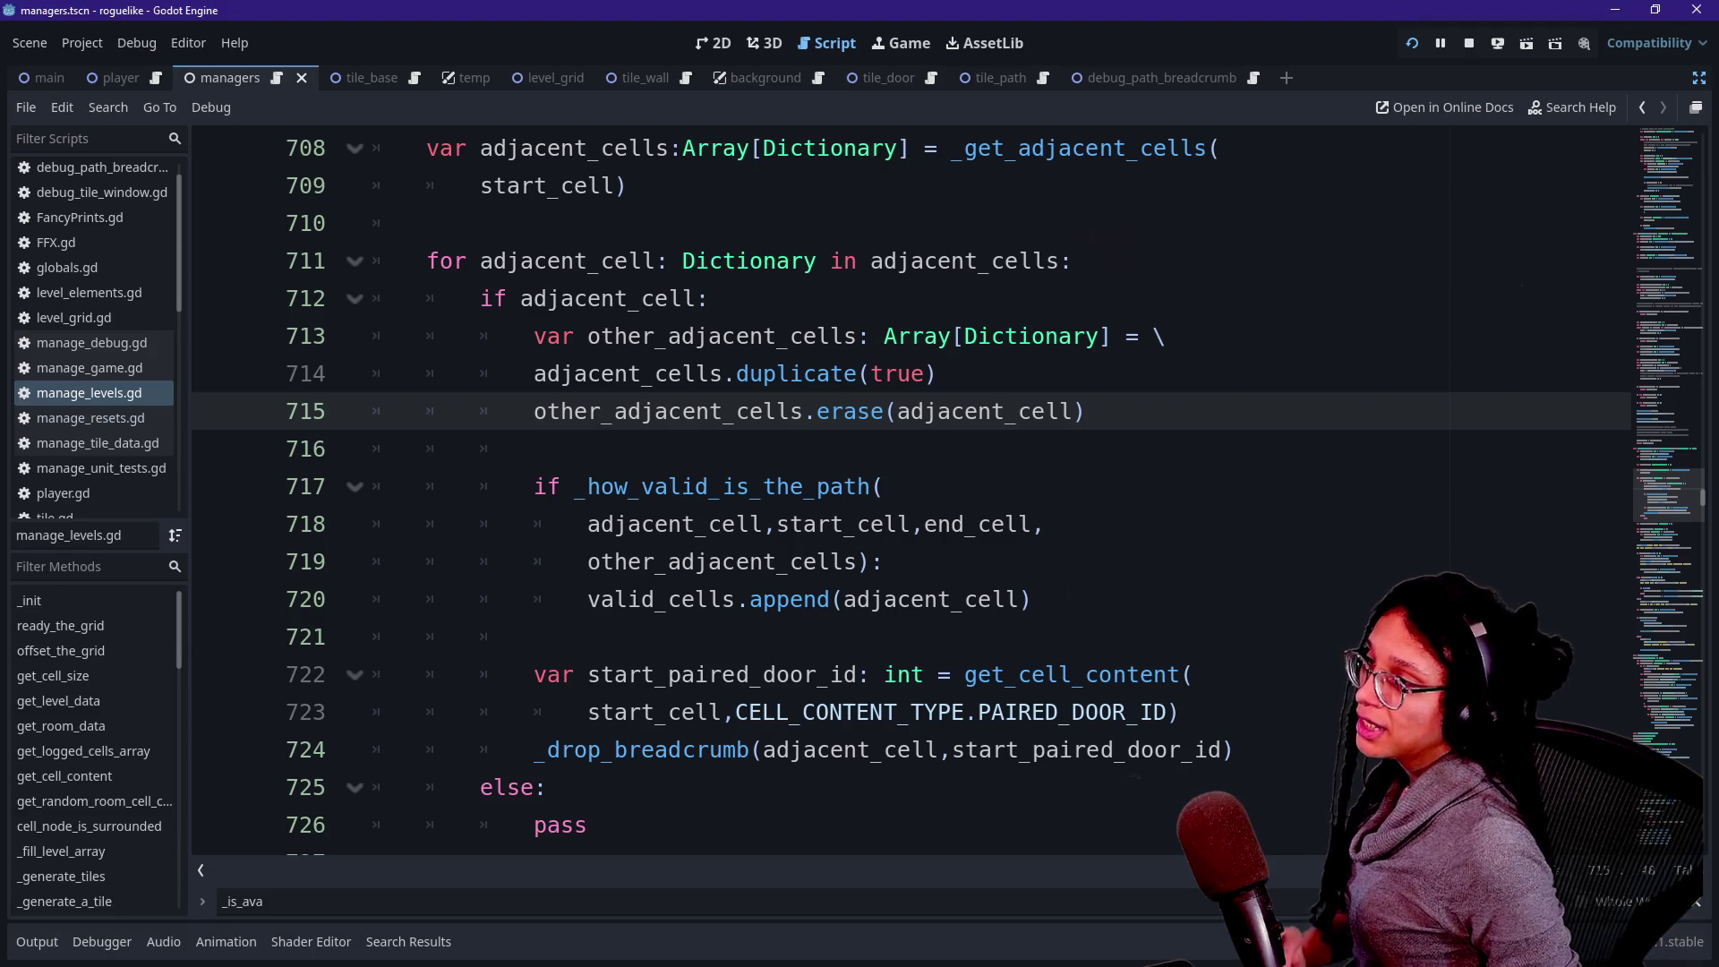
View the running game's two rooms and red path, then scroll back through manage_levels.gd
click(901, 43)
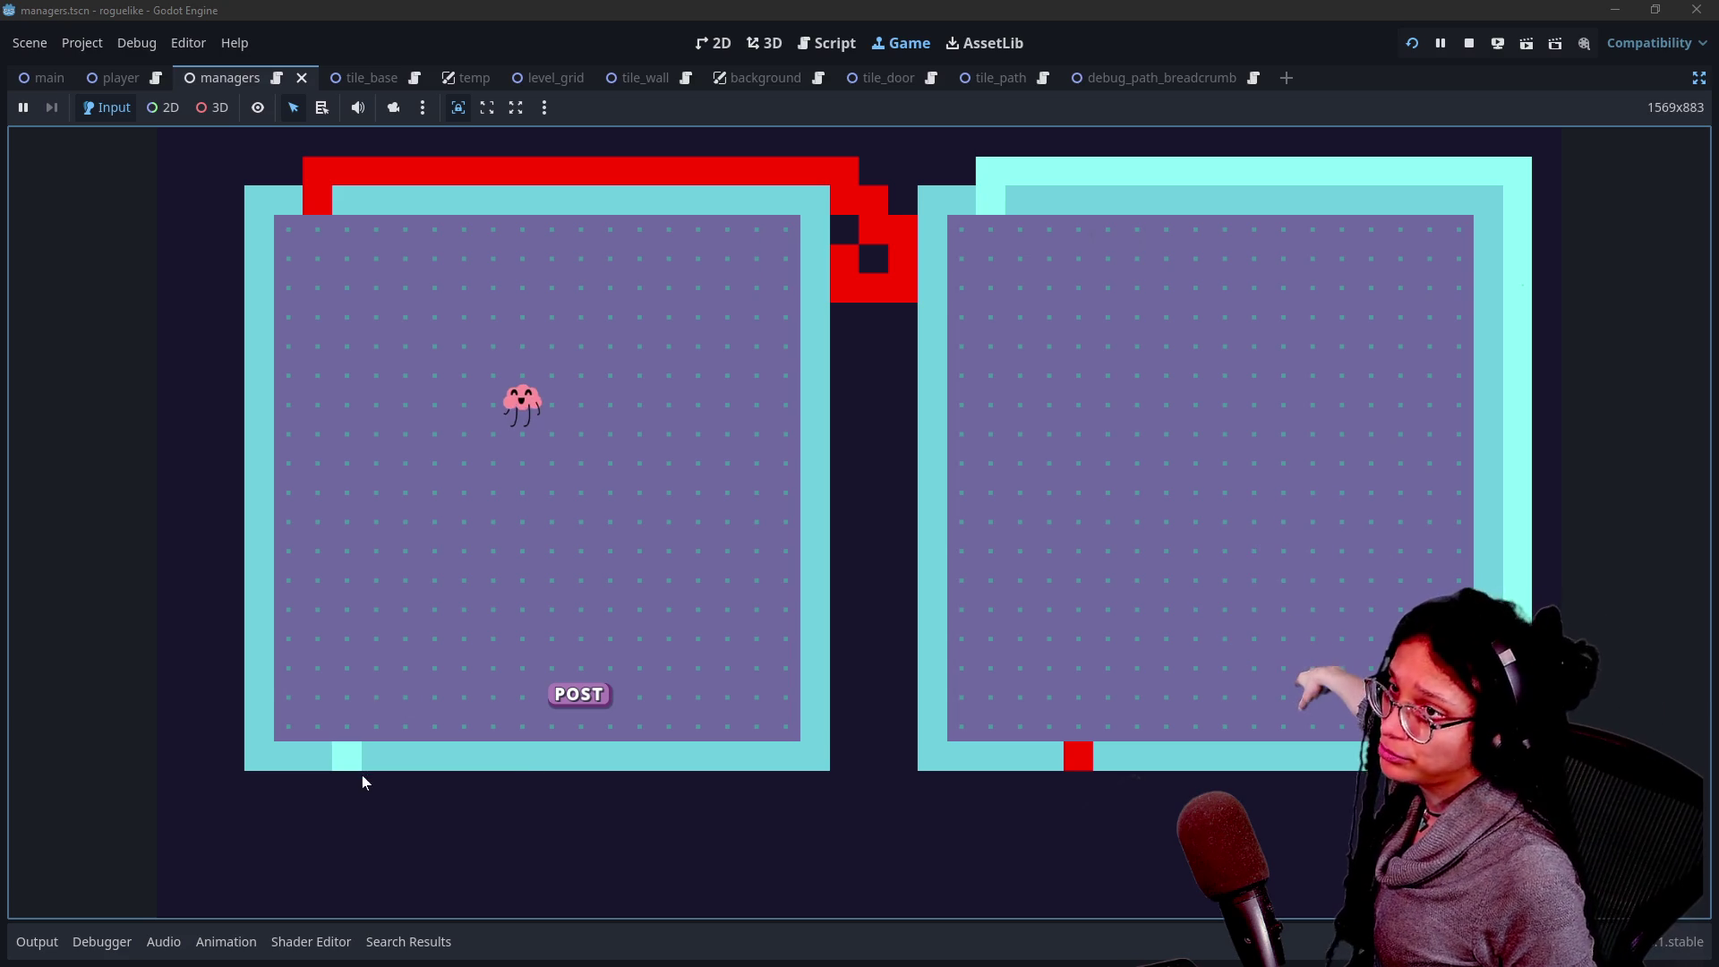
click(828, 43)
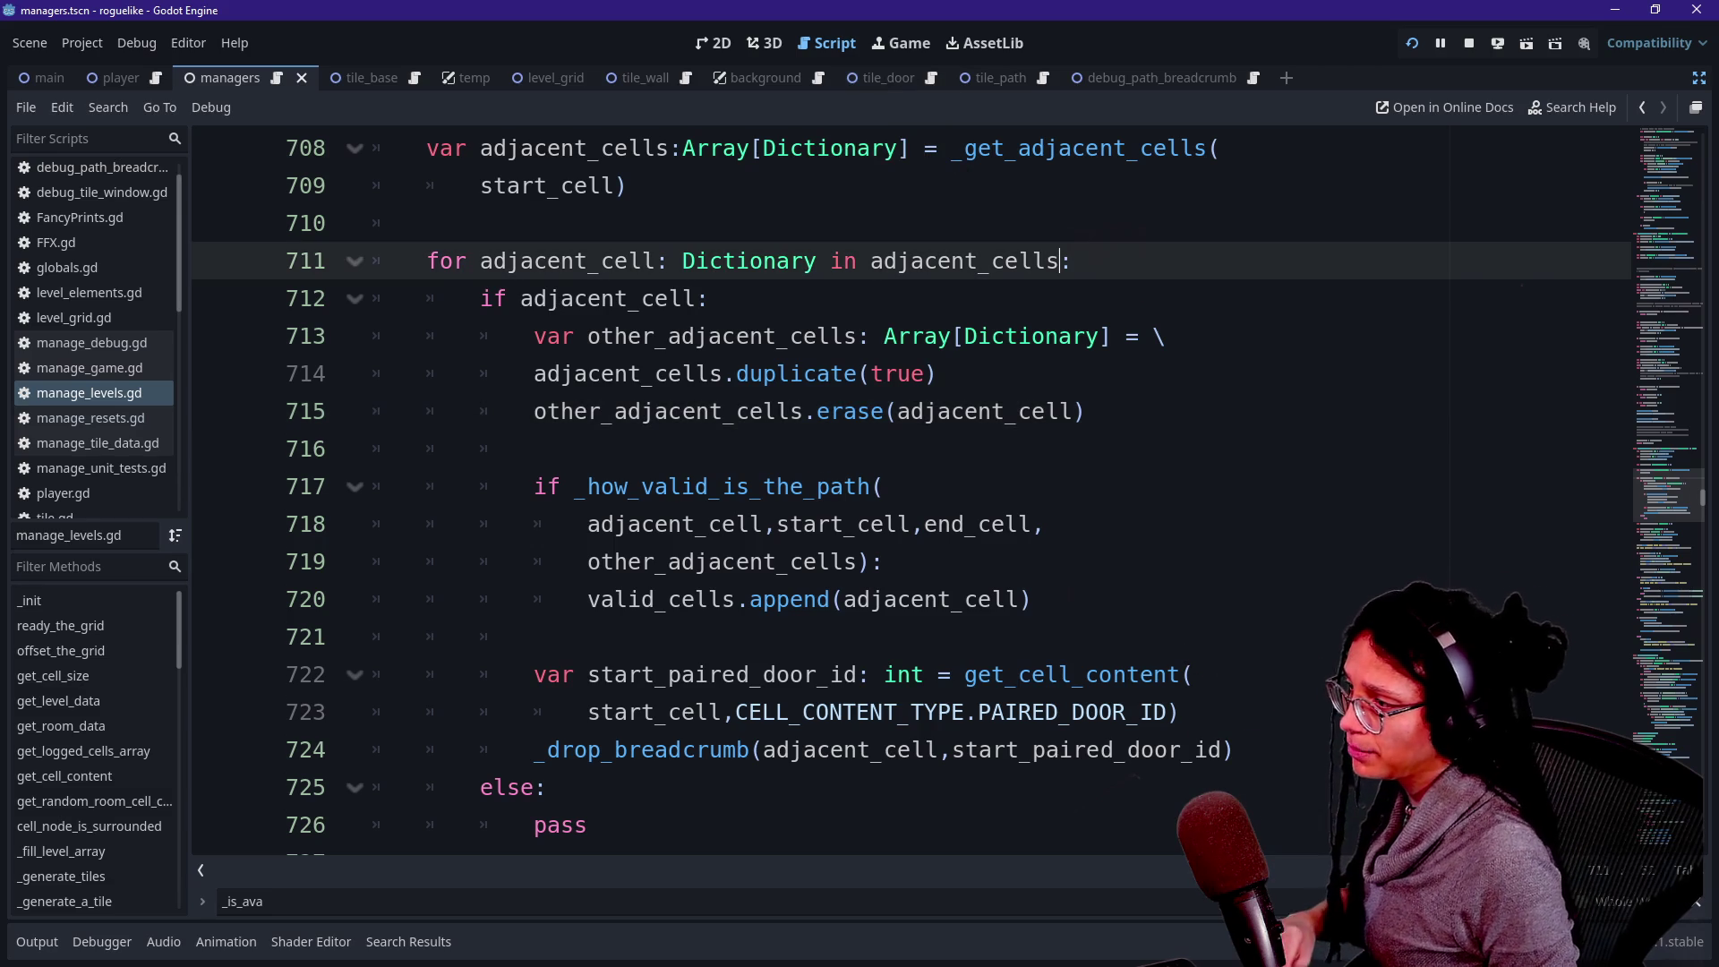
scroll(896, 492, down, 2)
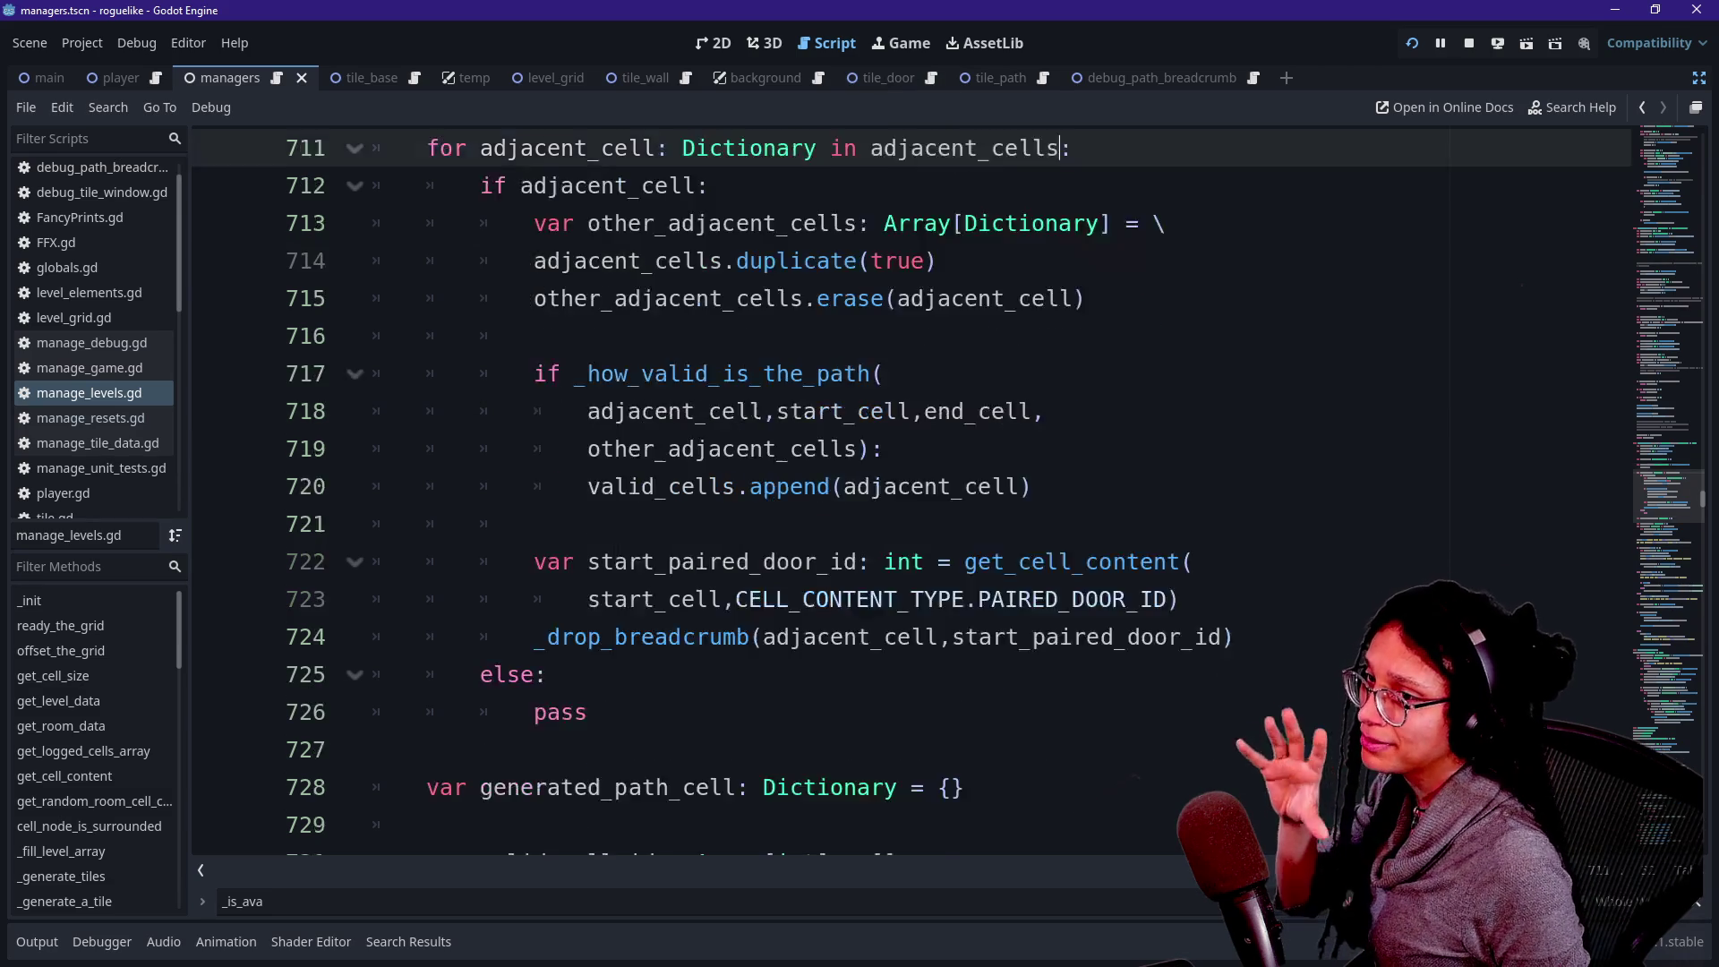
click(991, 787)
scroll(895, 492, down, 4)
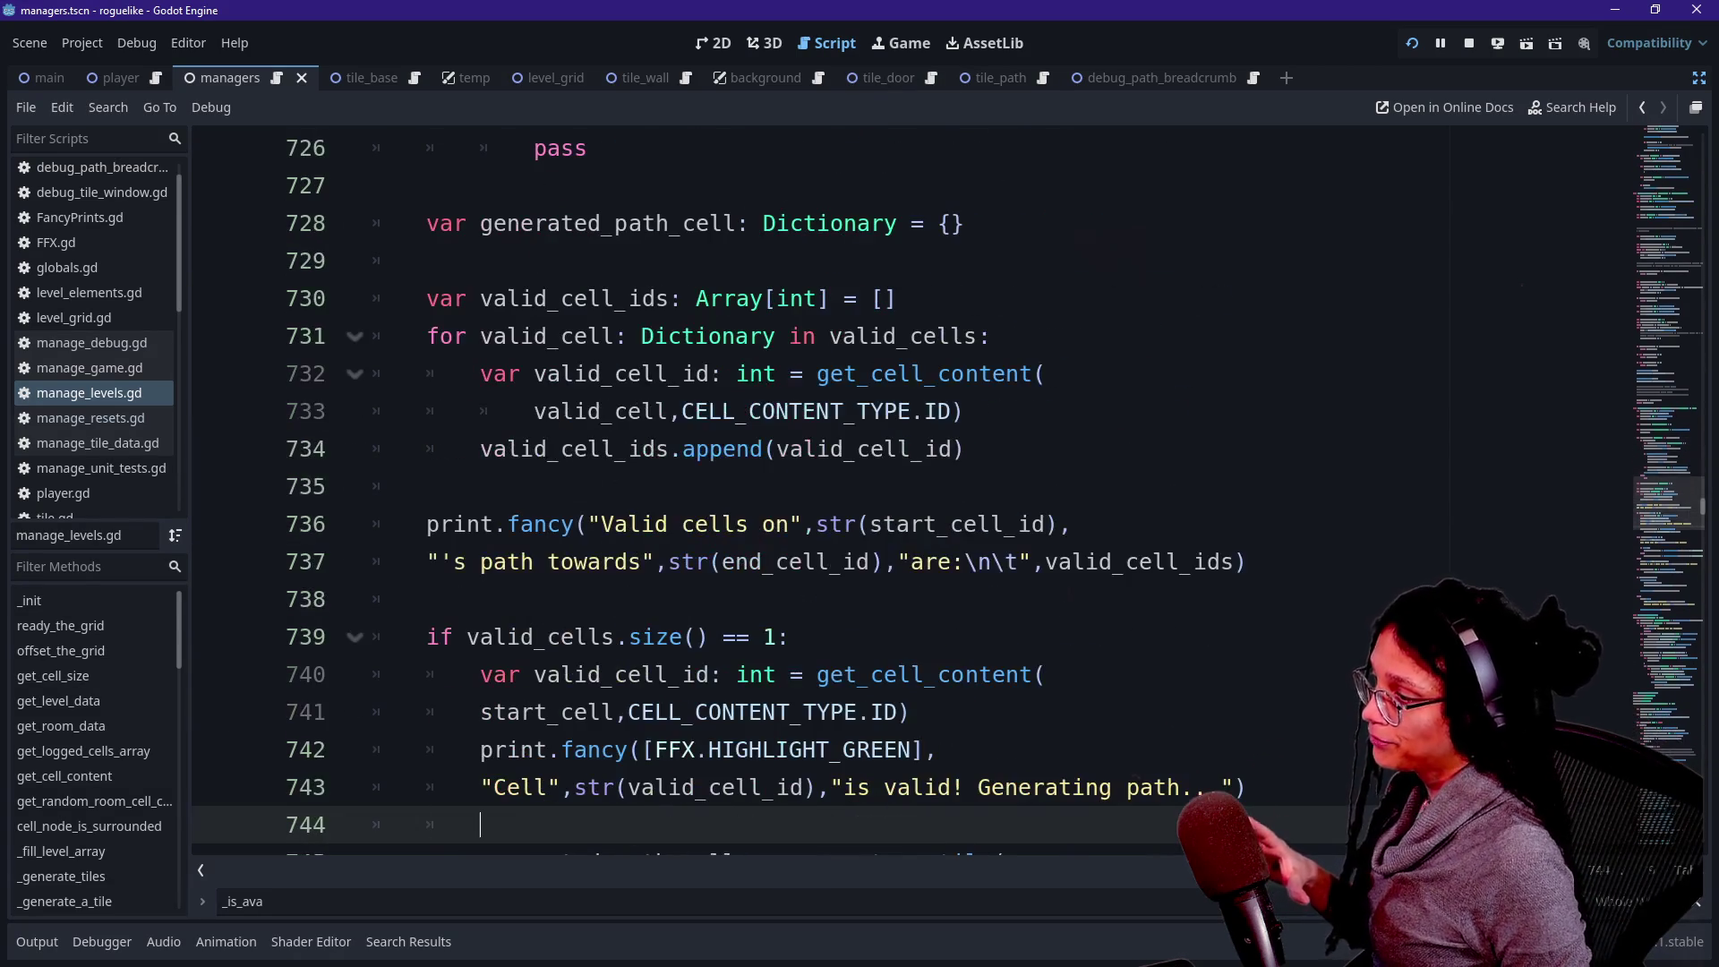
scroll(895, 493, up, 5)
scroll(896, 493, up, 5)
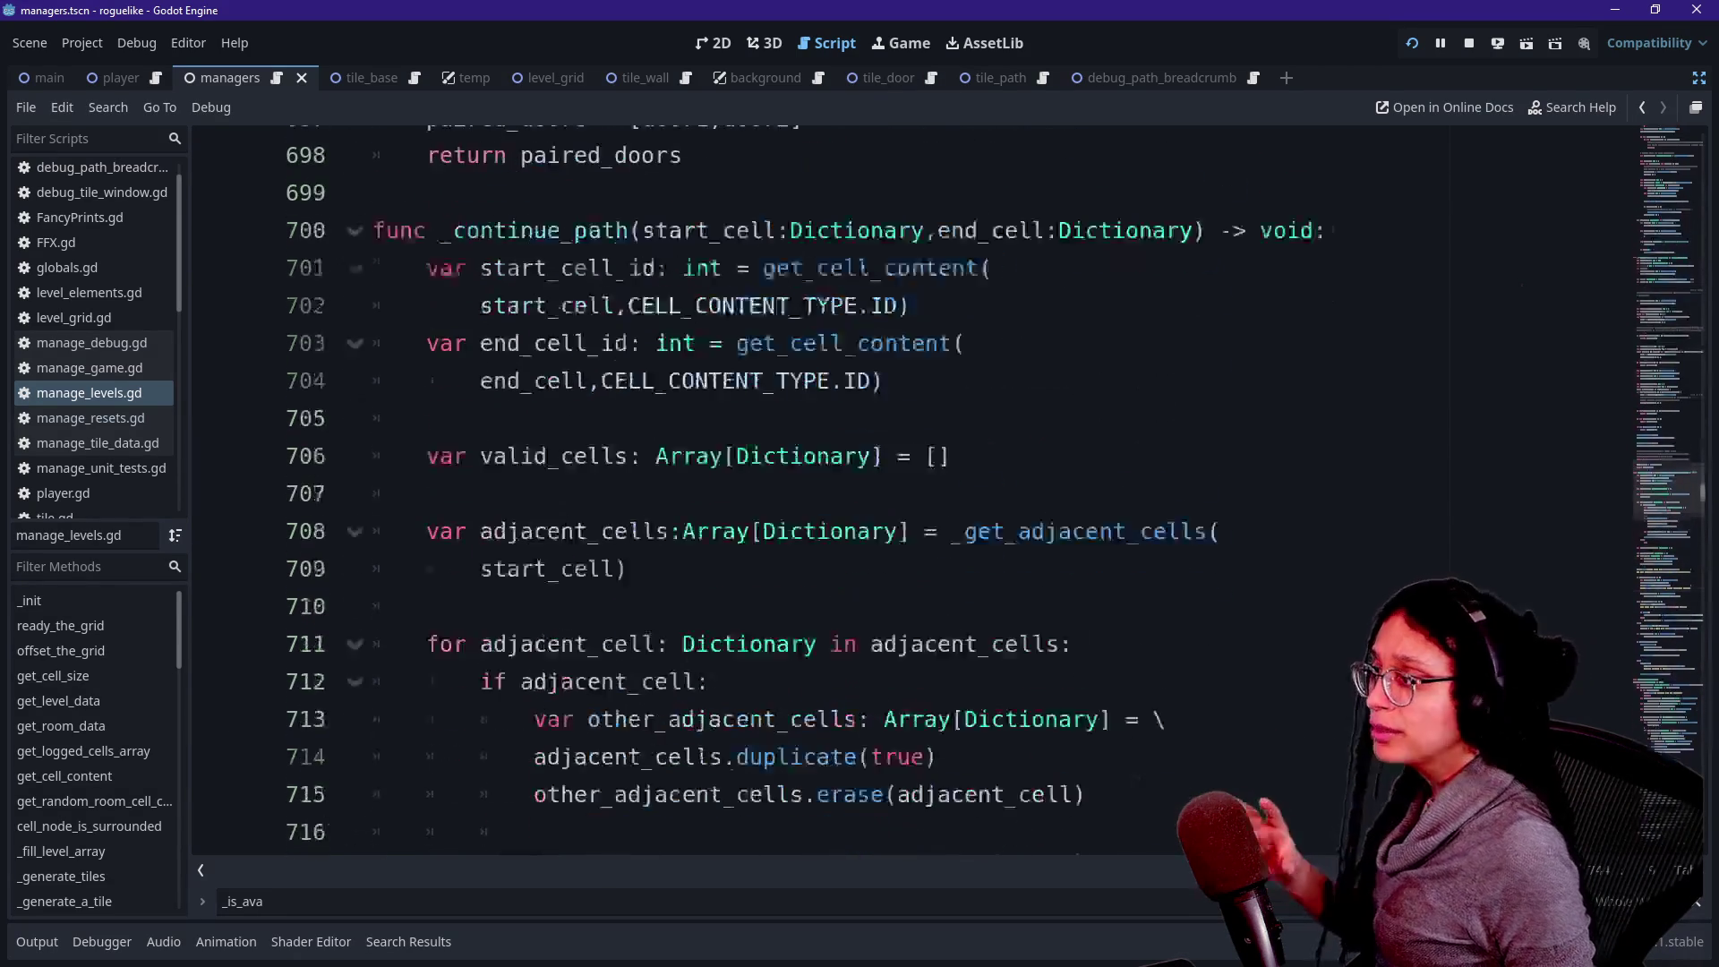
Search the script for 'valid_', then '_how_valid', and land on the line 717 call
key(ctrl+f)
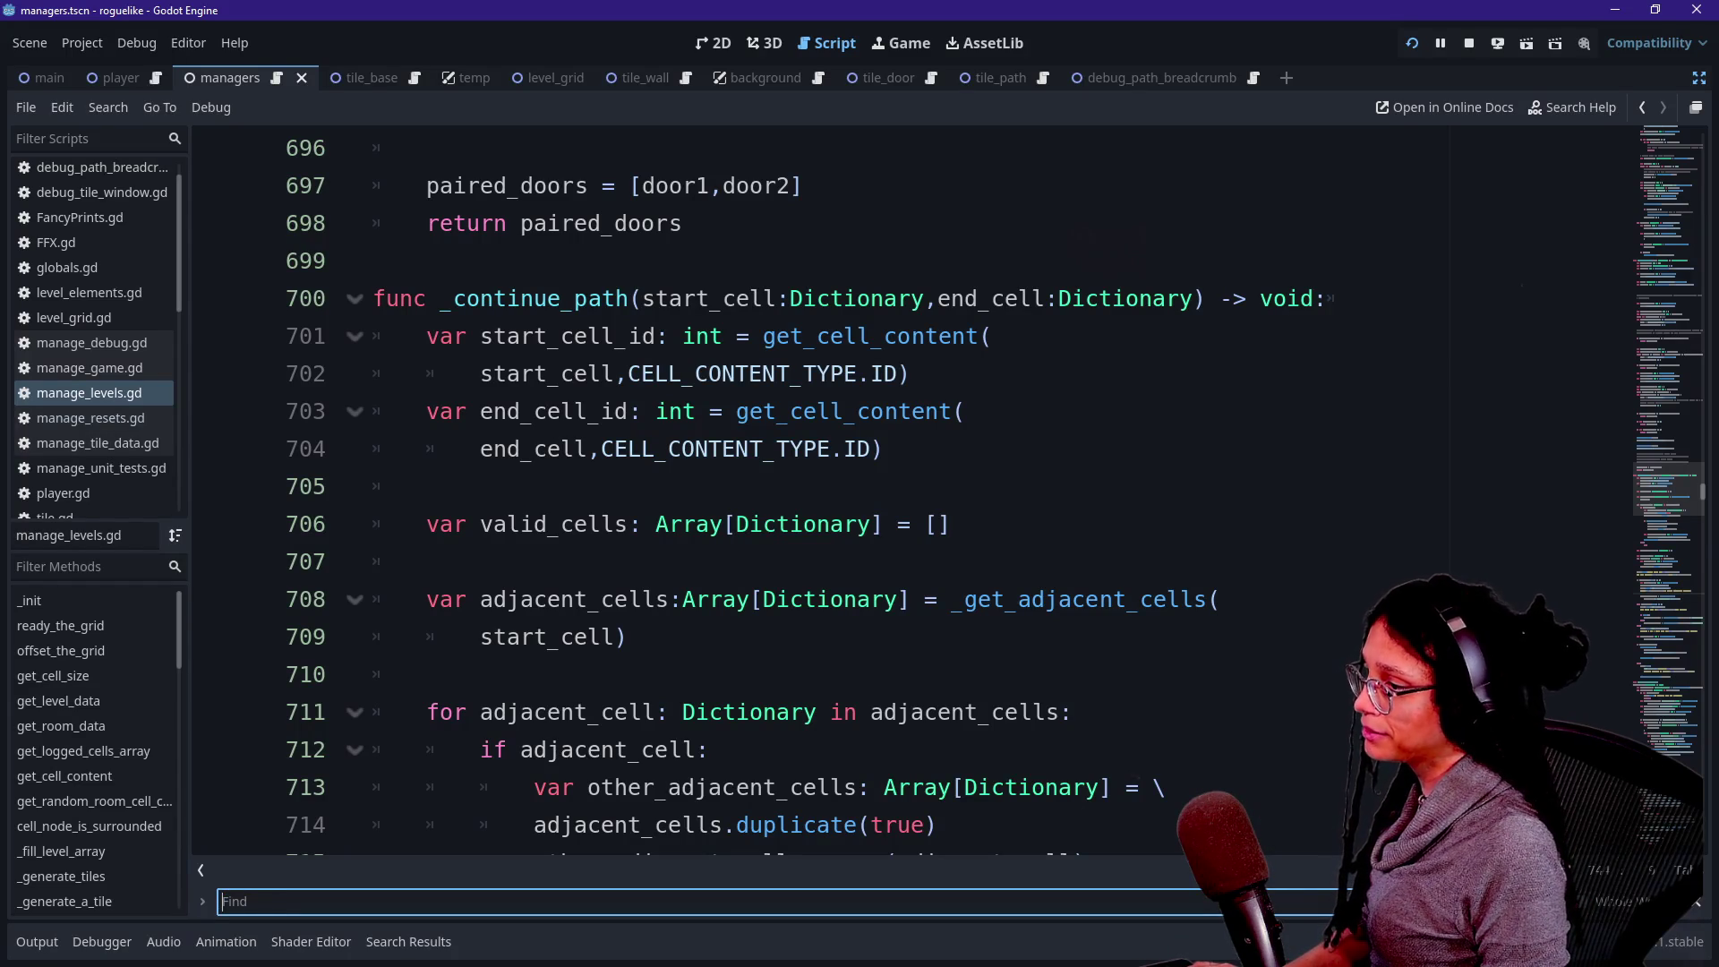
text(valid_)
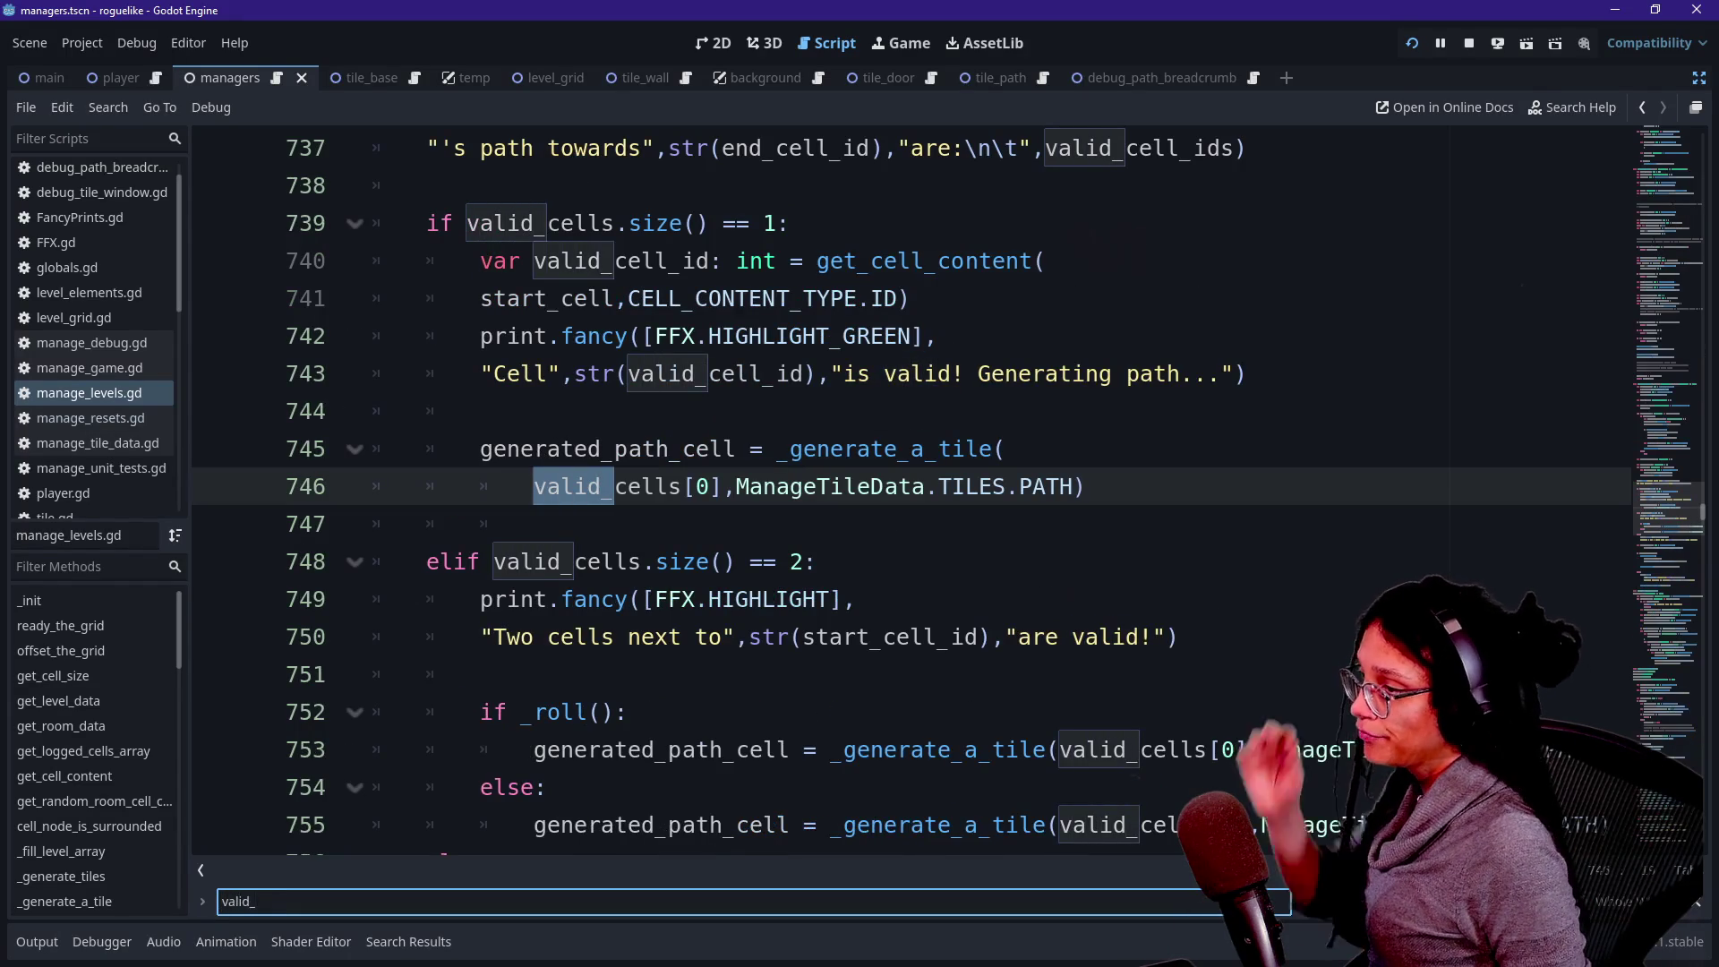
scroll(895, 493, down, 1)
scroll(895, 493, up, 4)
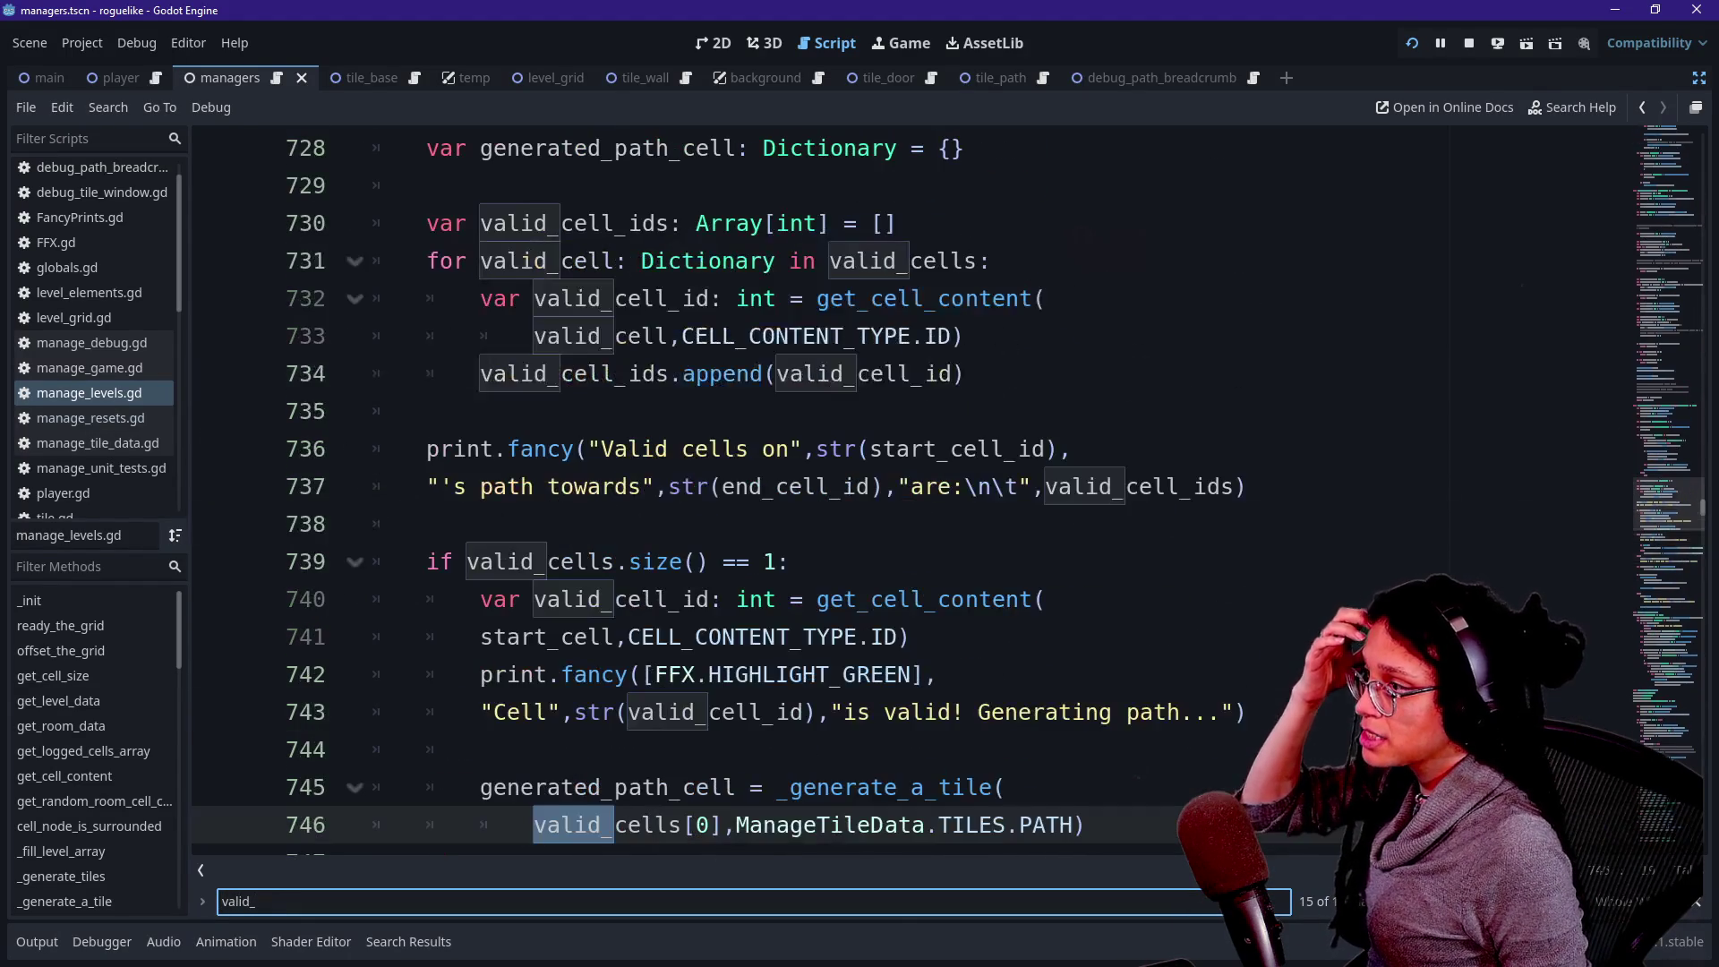
click(895, 486)
key(ctrl+f)
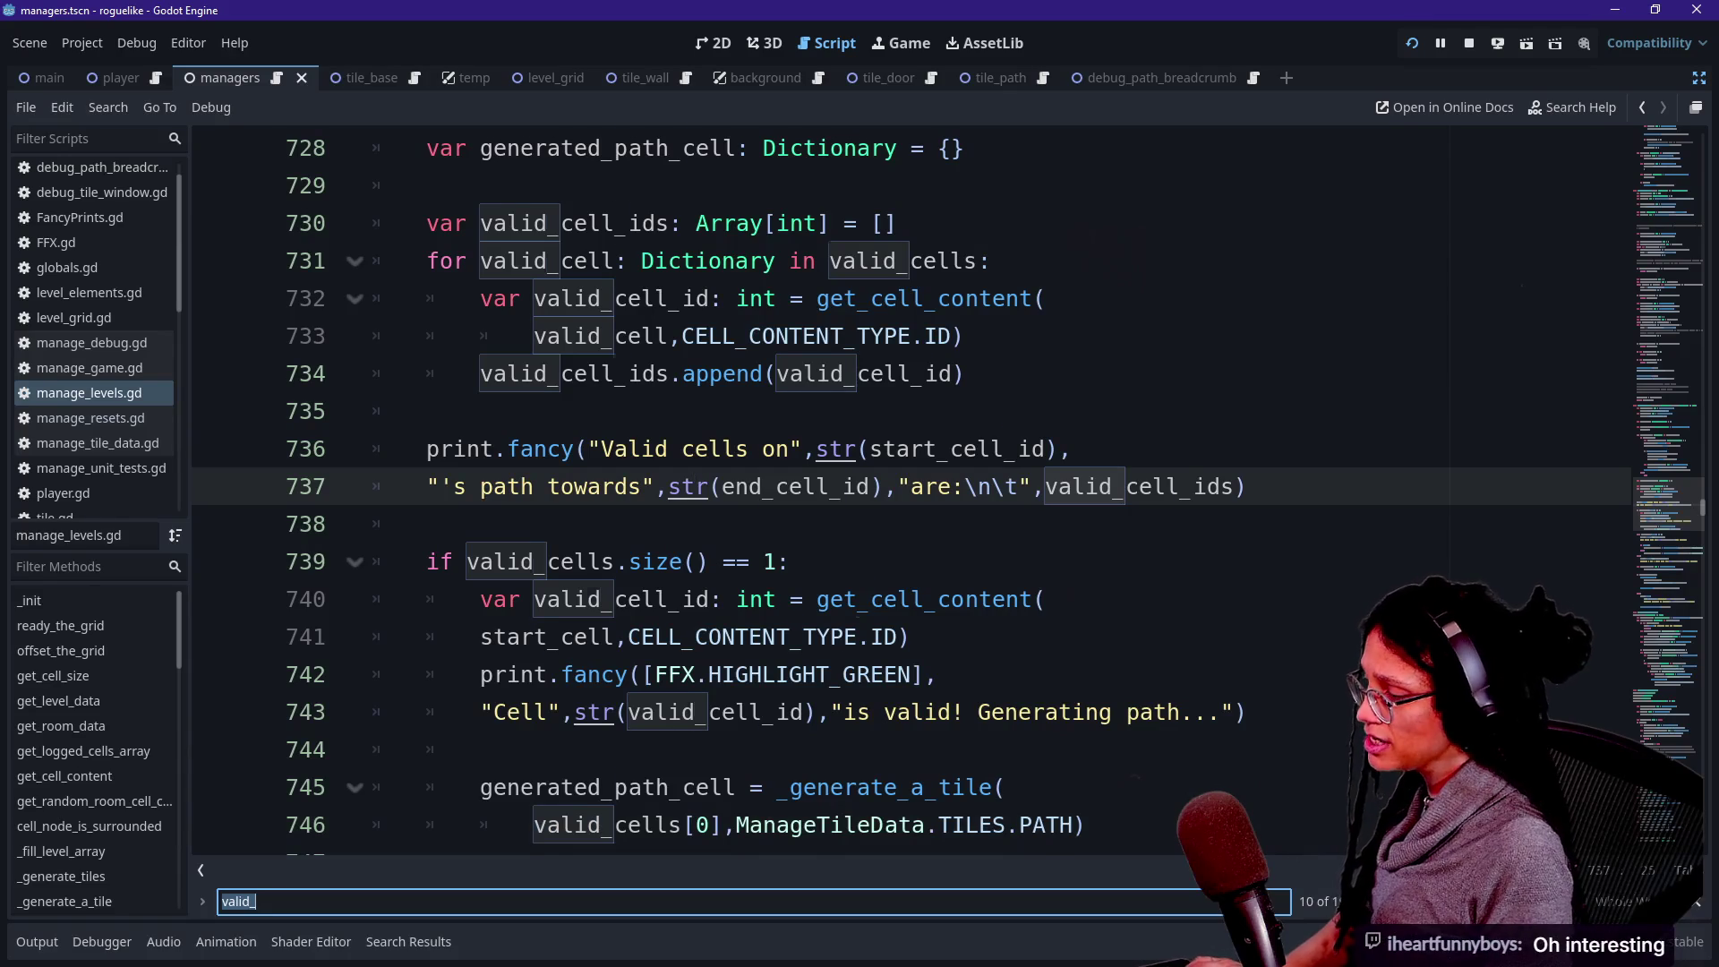
text(_is)
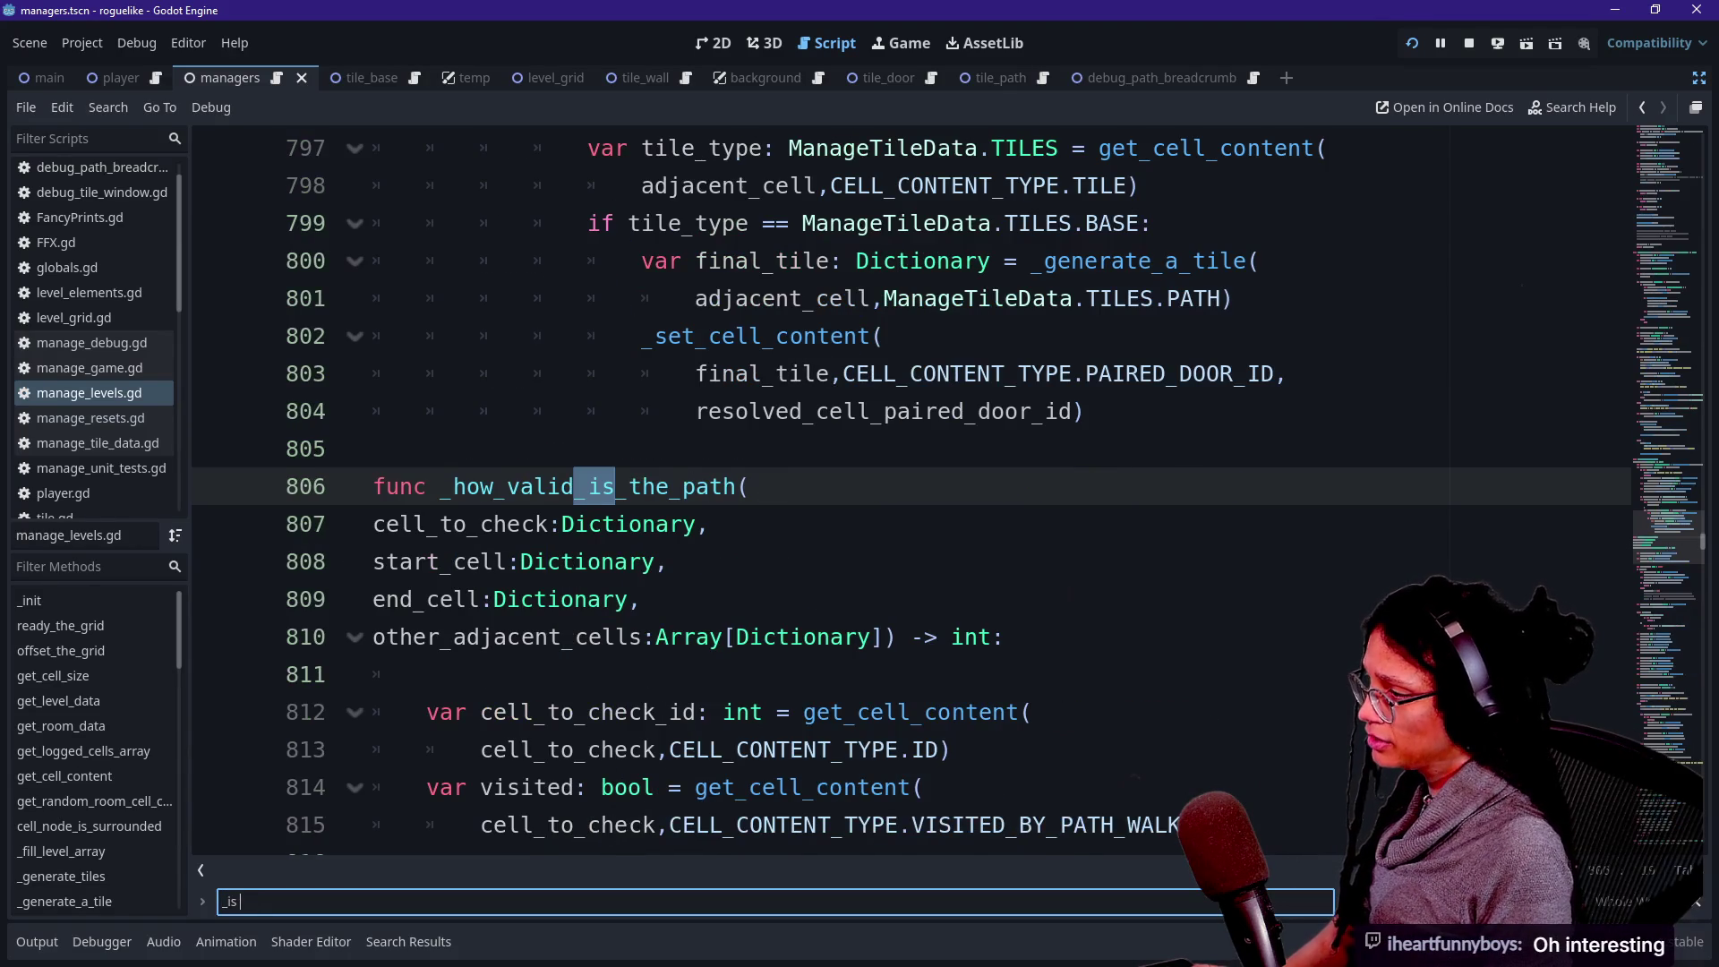
key(BackSpace)
key(BackSpace)
key(BackSpace)
text(_how_valid)
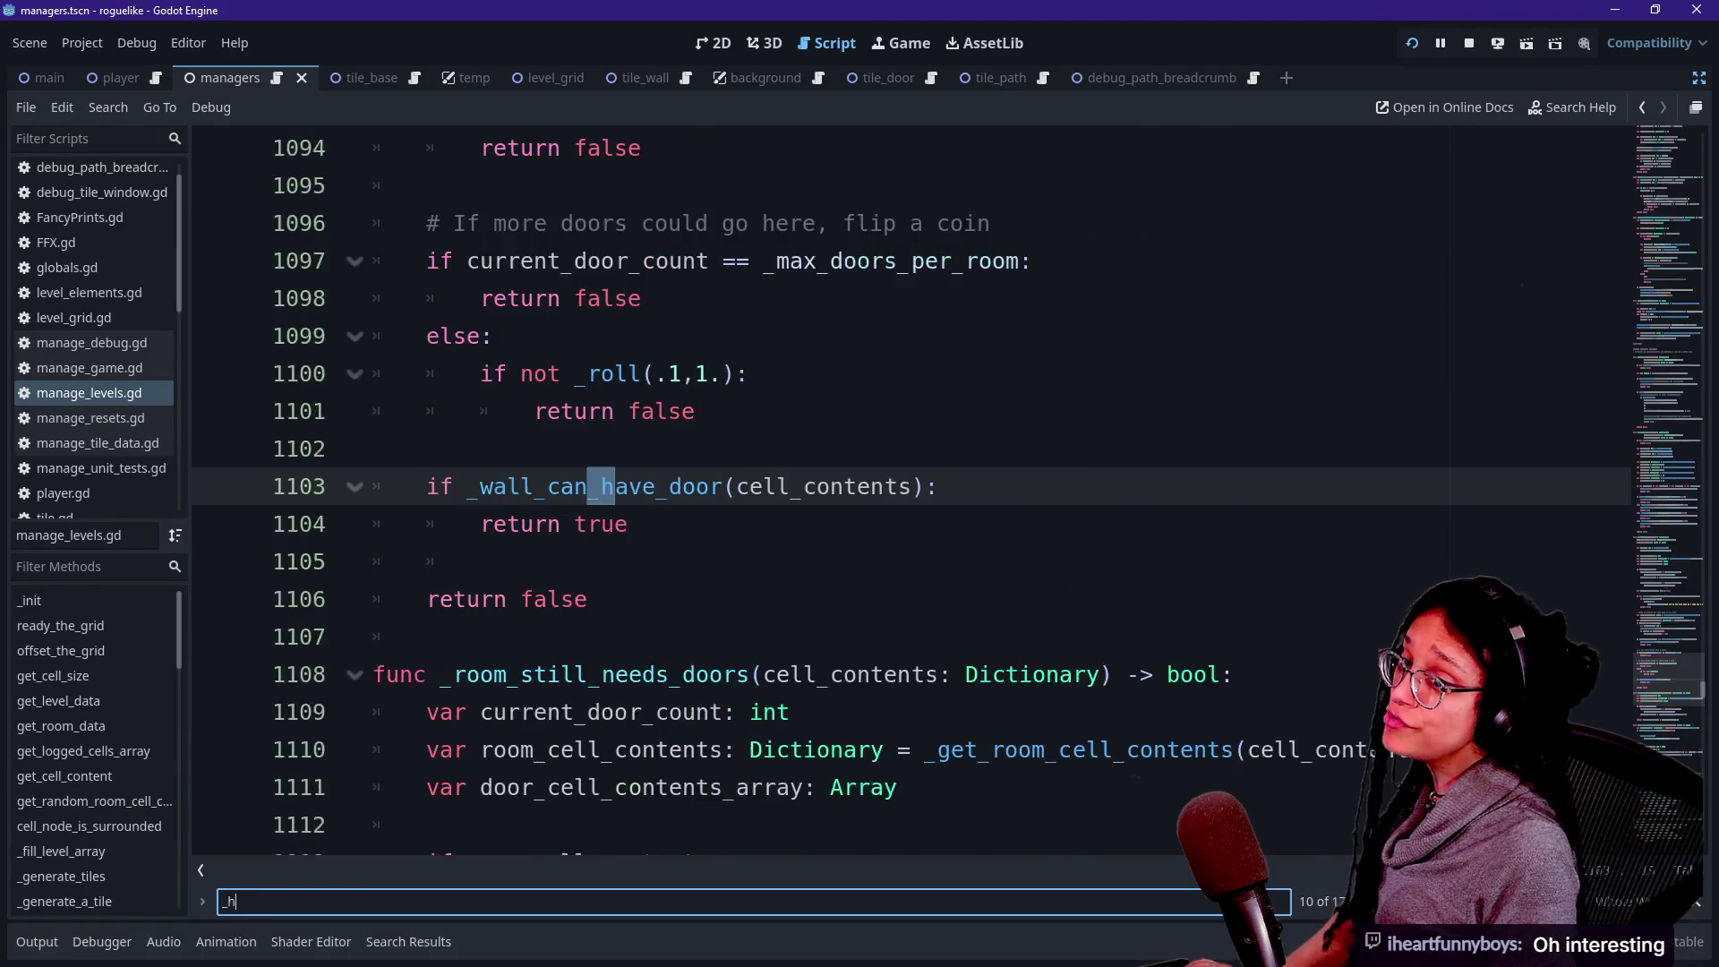
click(698, 487)
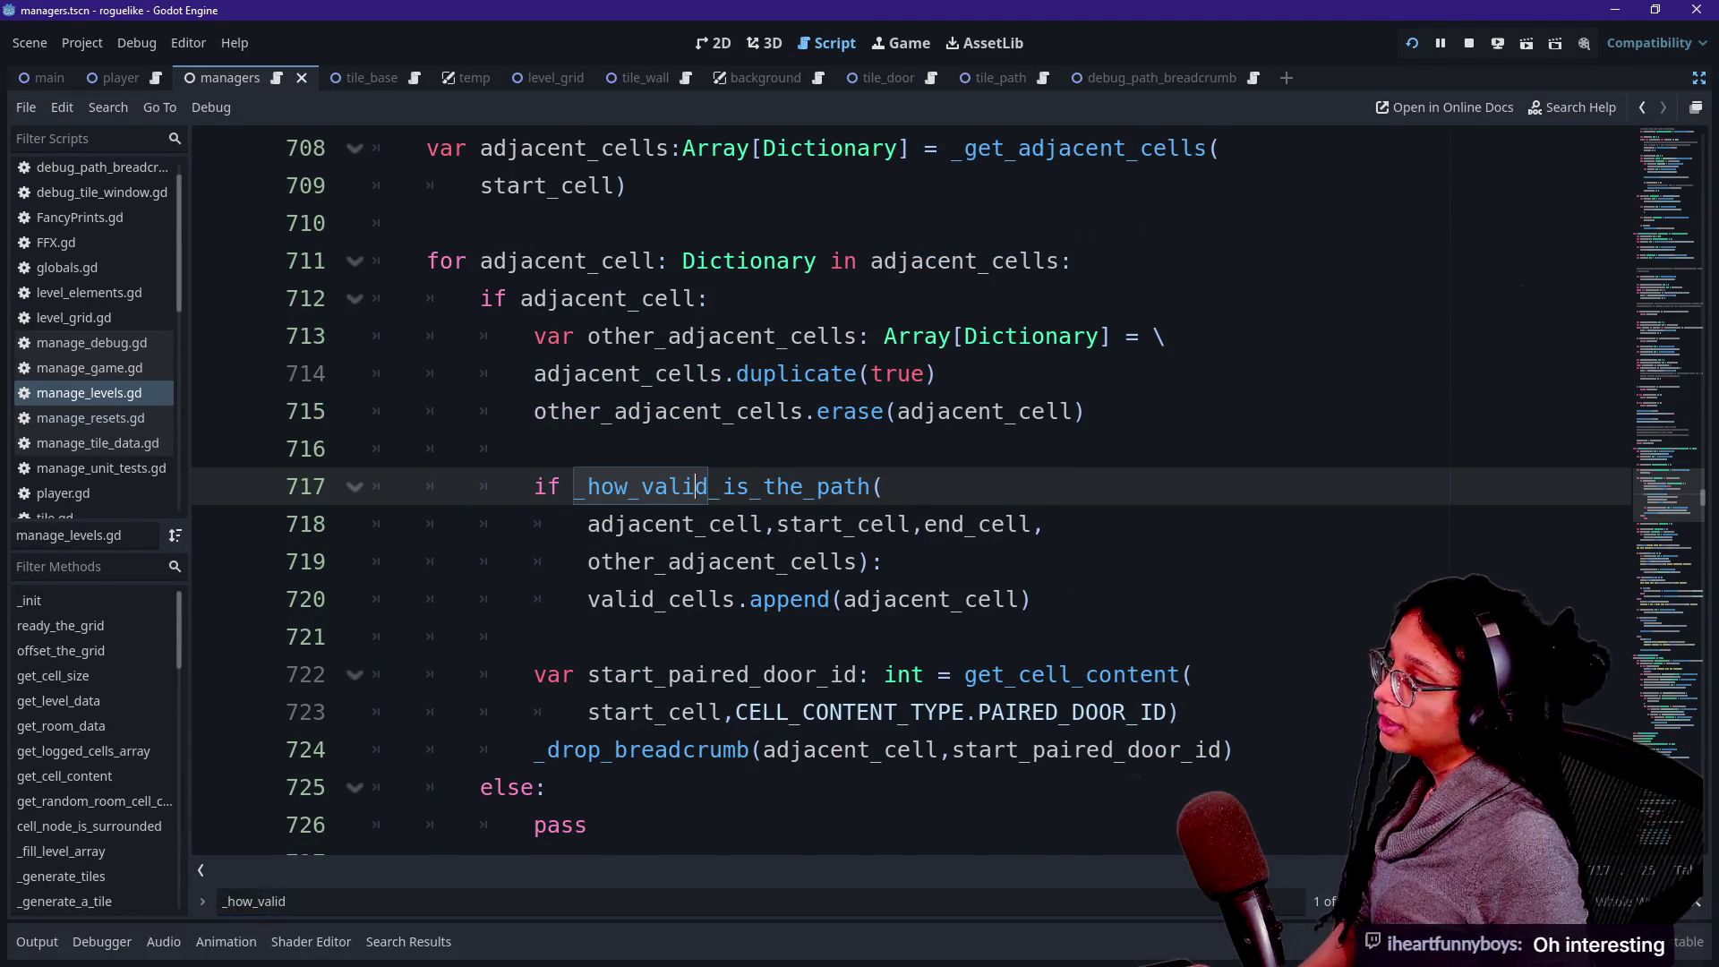
mouse_move(698, 486)
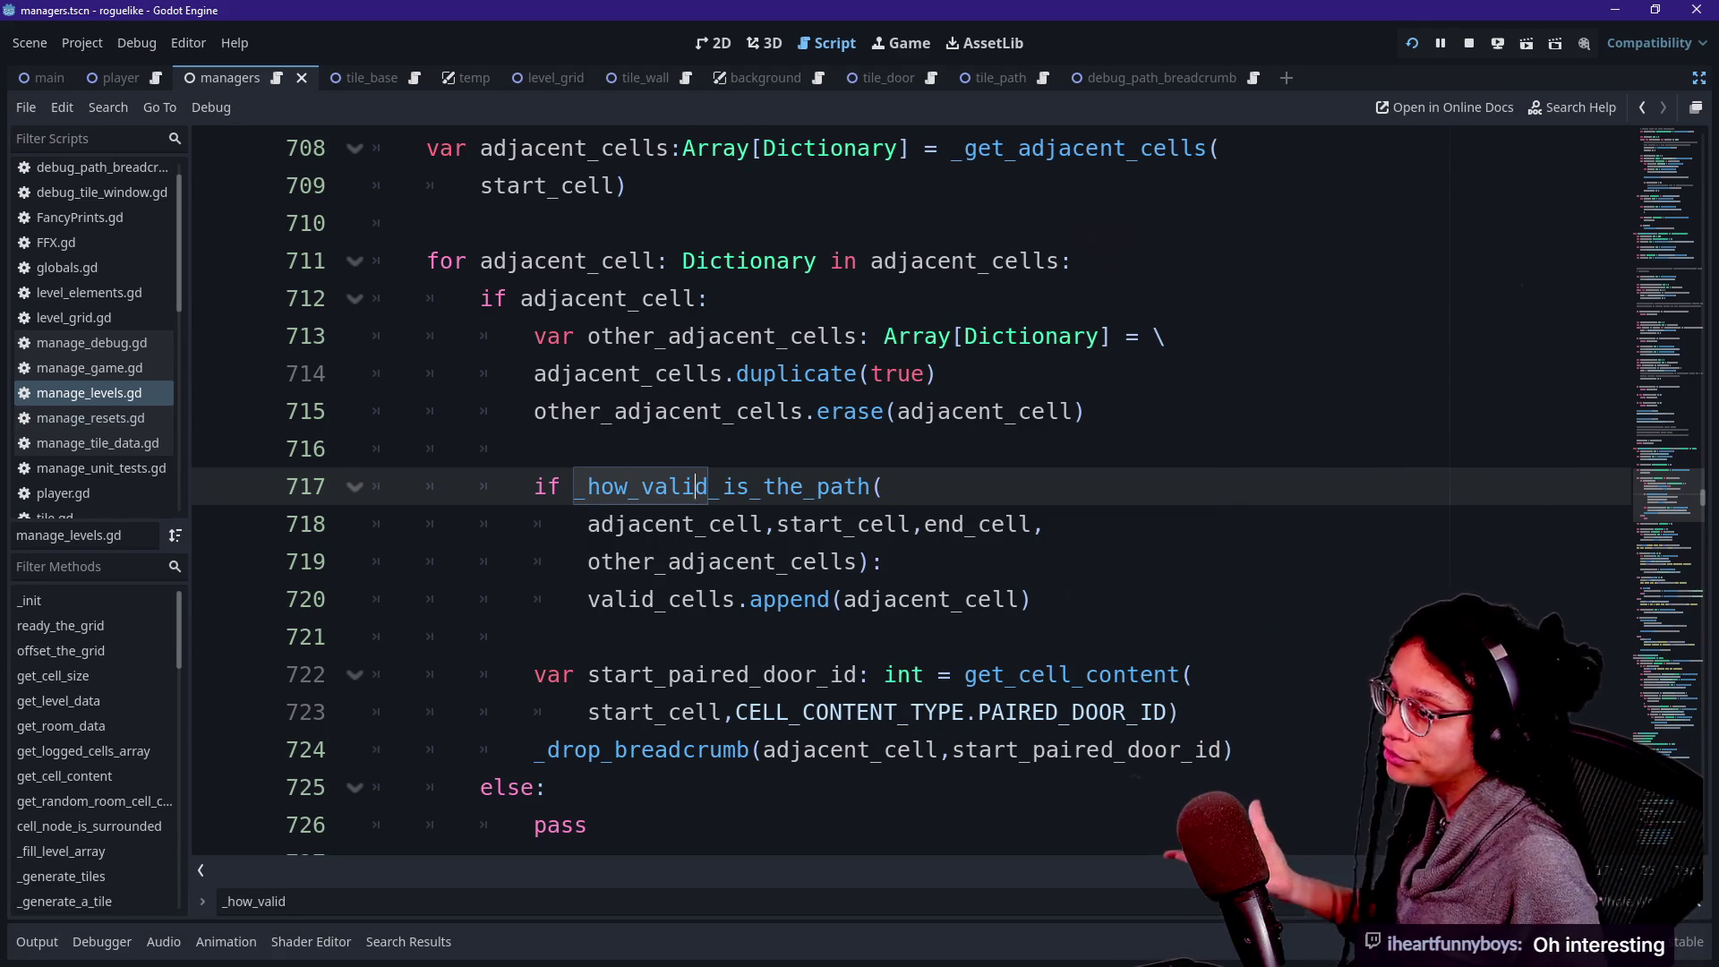
click(1180, 712)
key(Up)
key(Up)
key(Up)
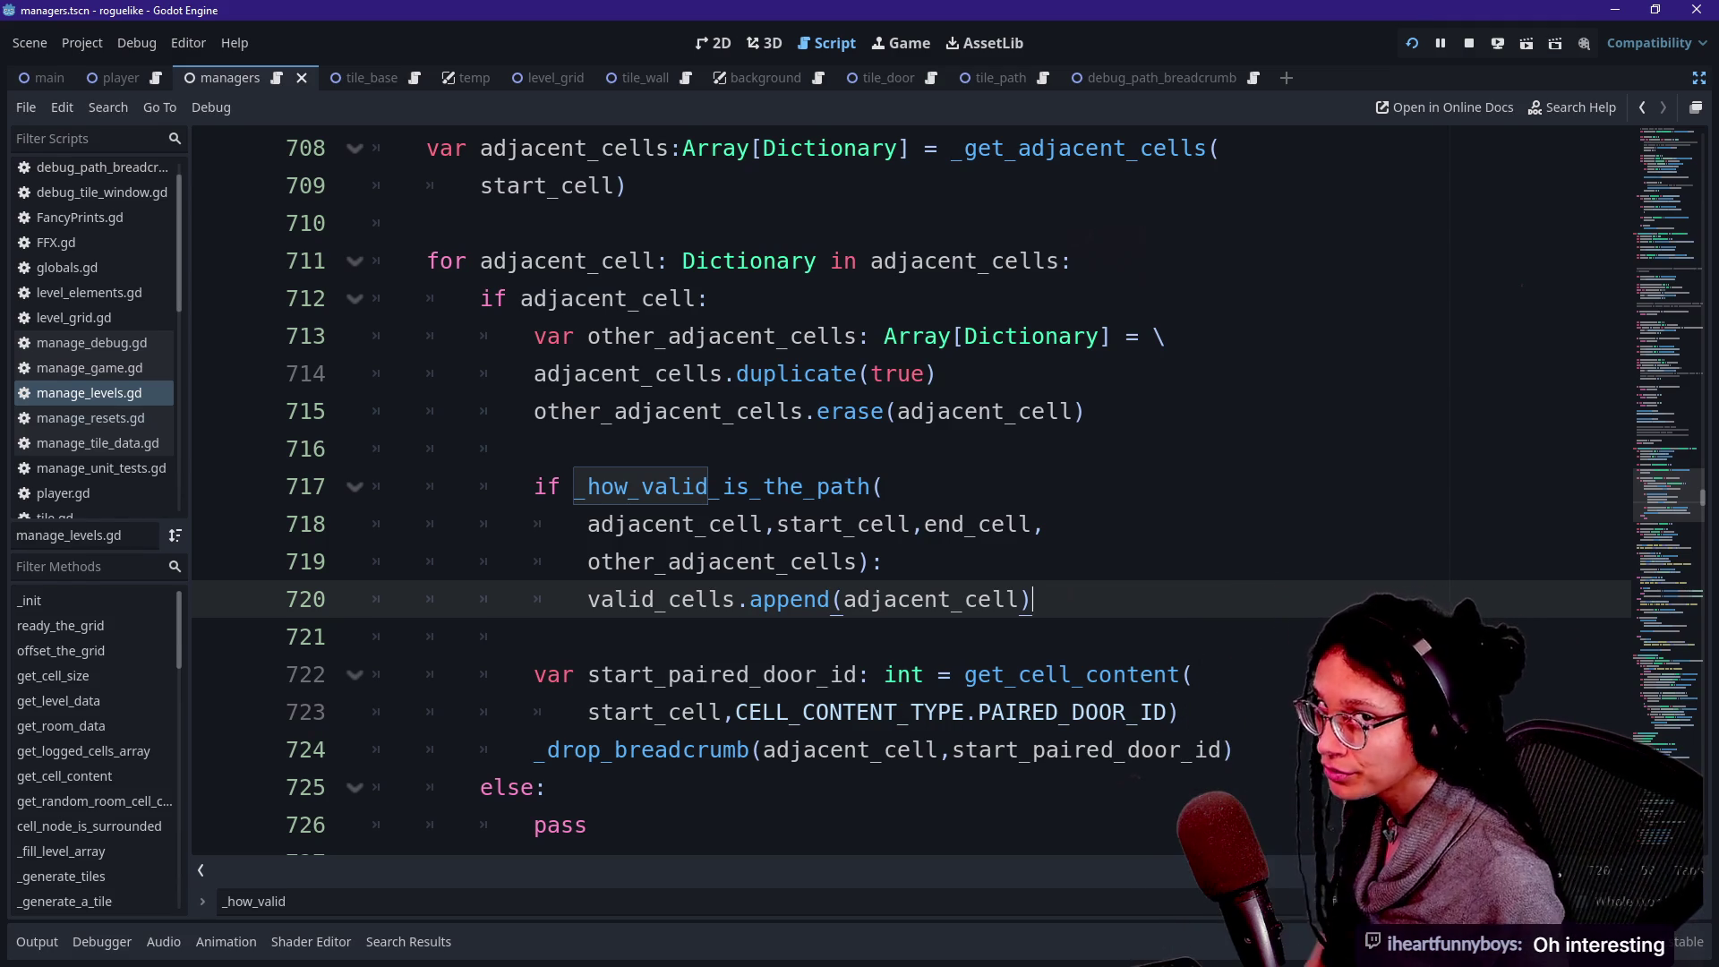
key(Up)
key(Up)
key(Up)
key(Up)
key(Down)
key(Down)
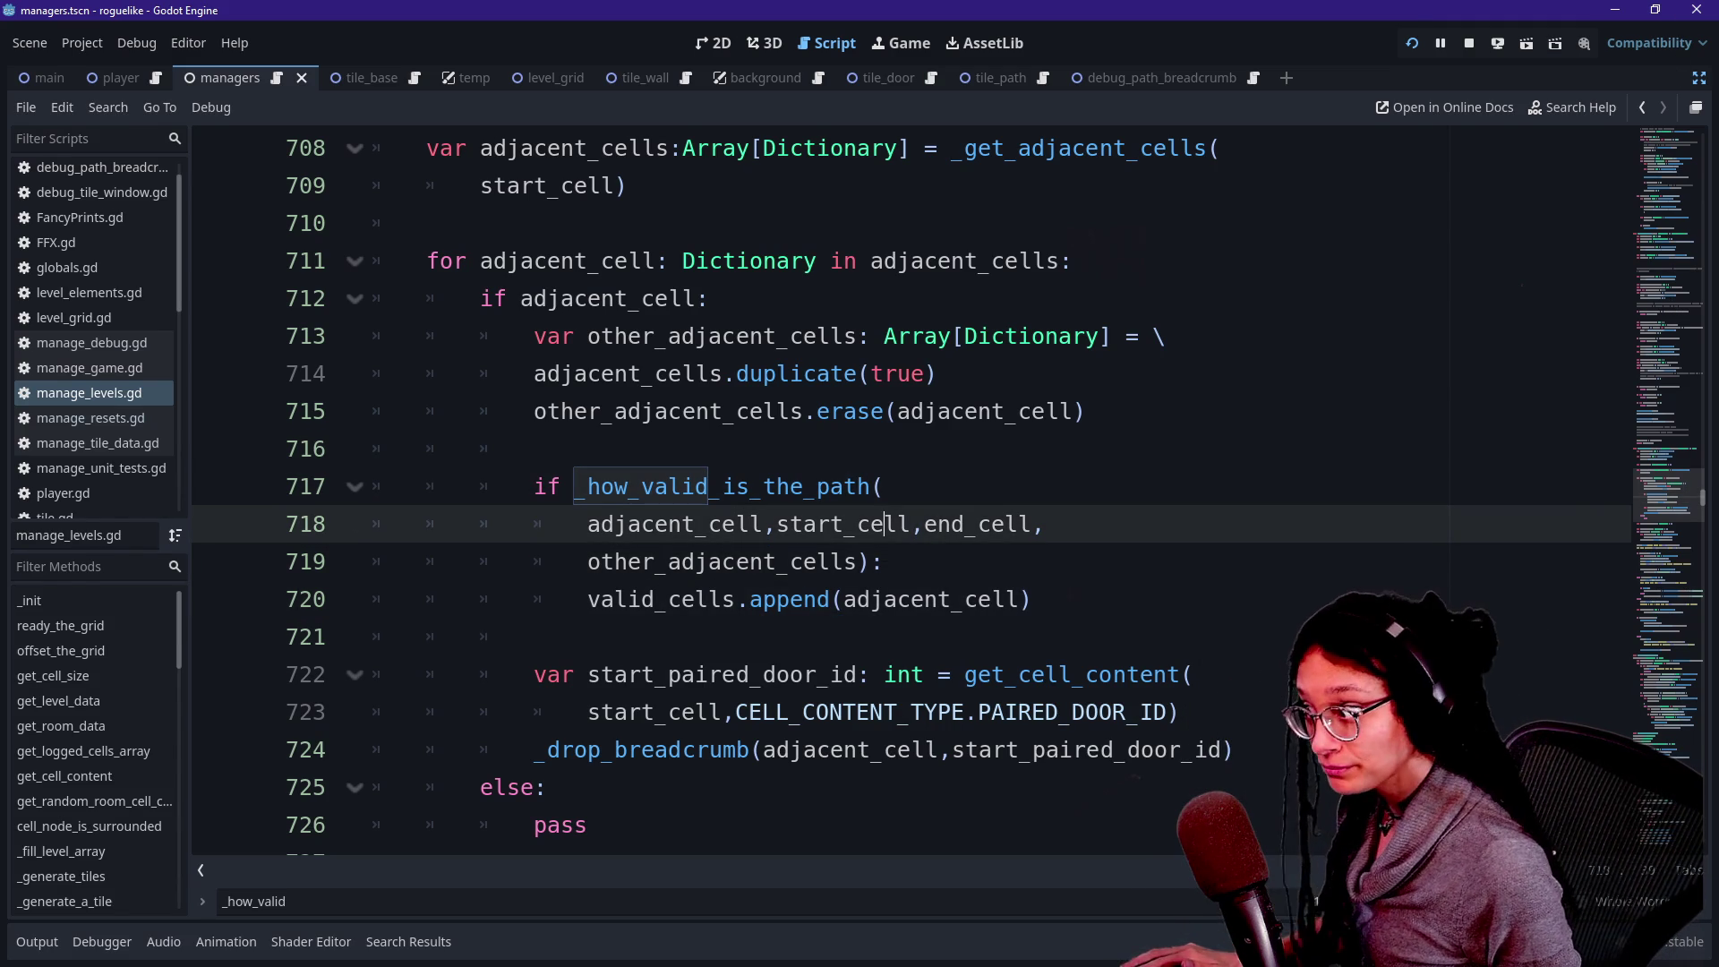
key(Up)
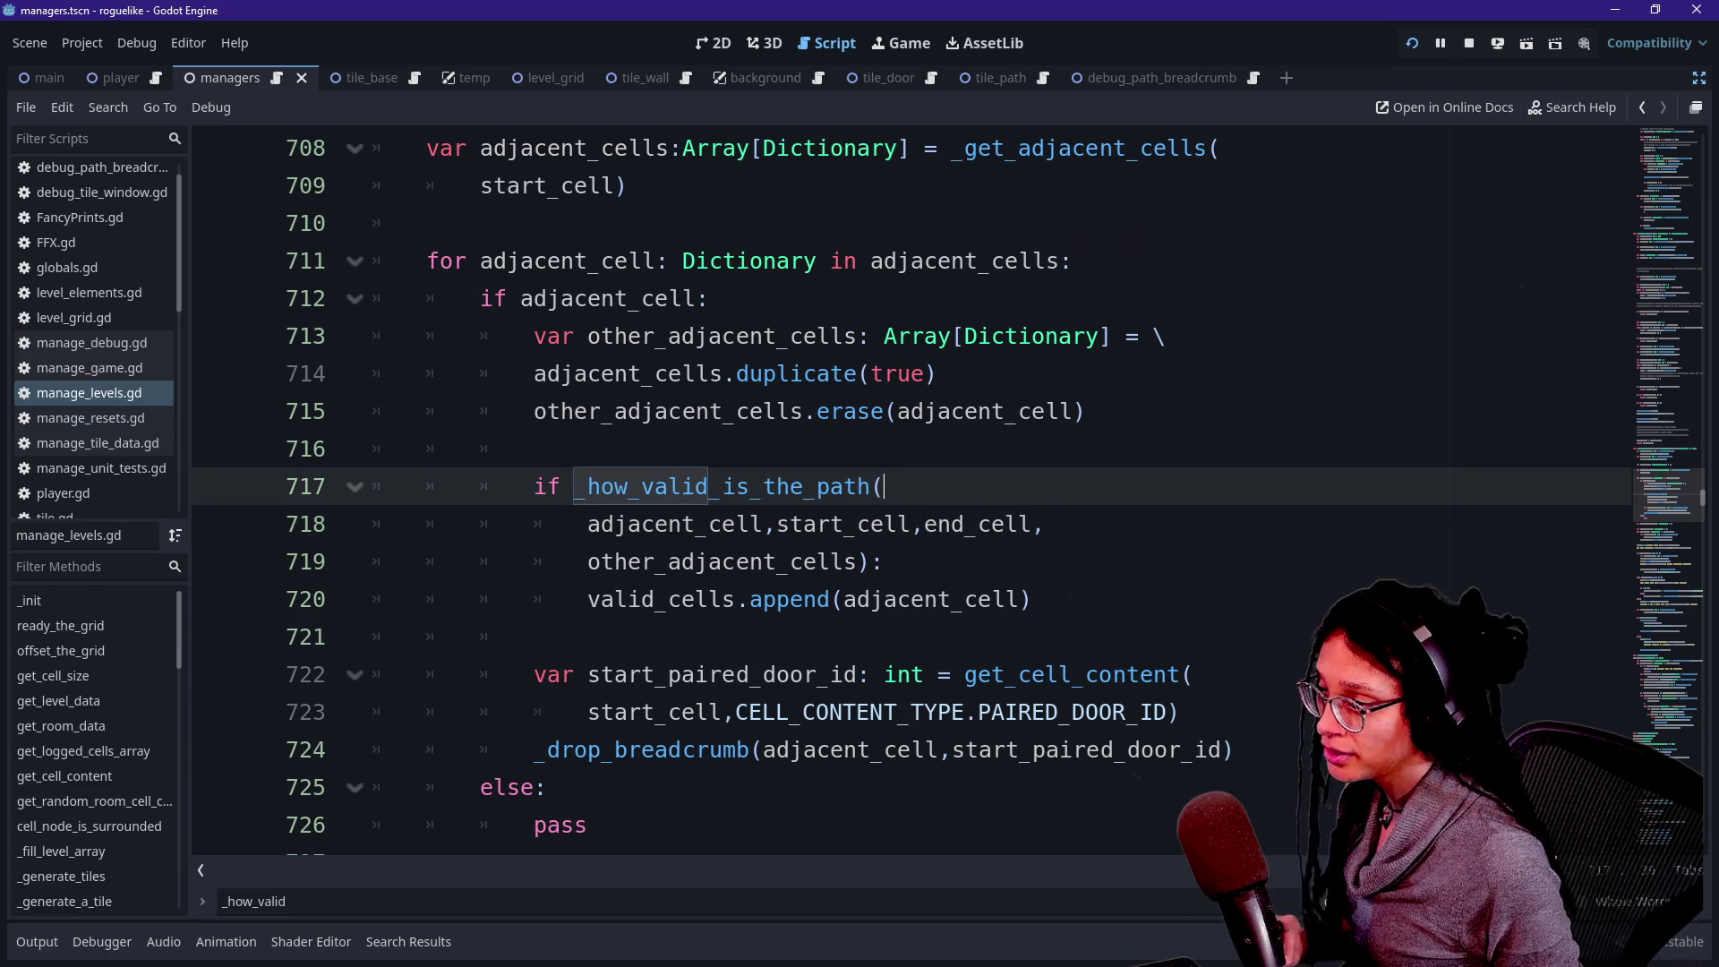
key(ctrl+shift+Right)
key(Right)
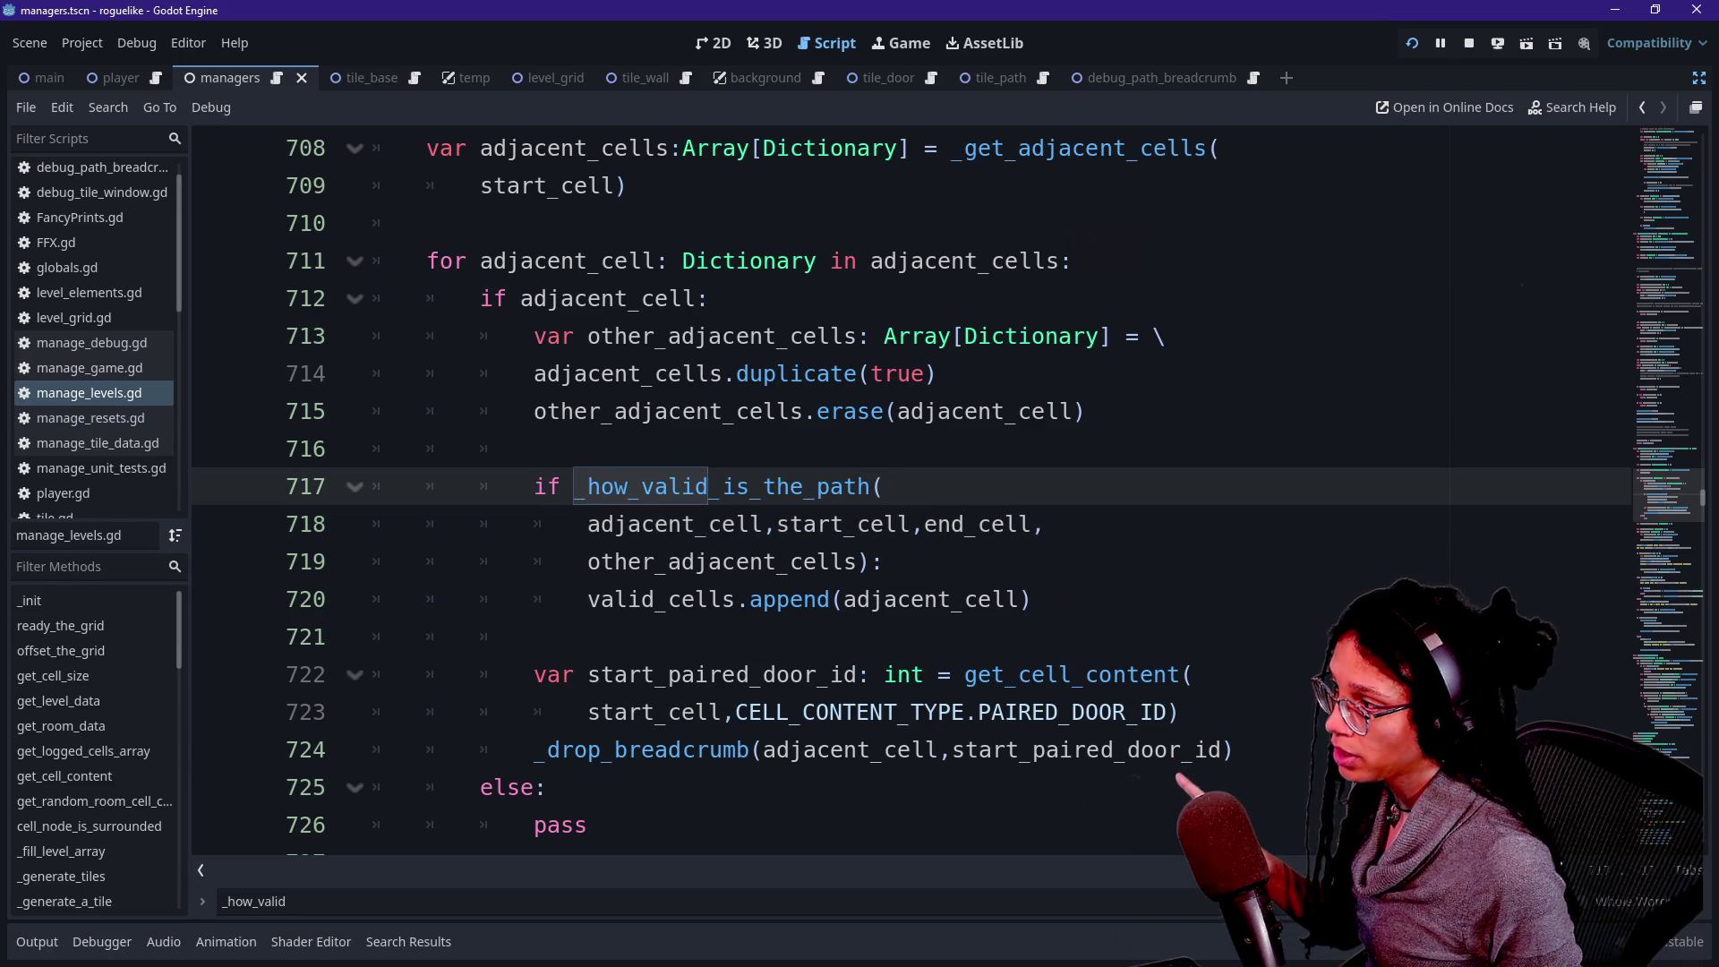
click(534, 448)
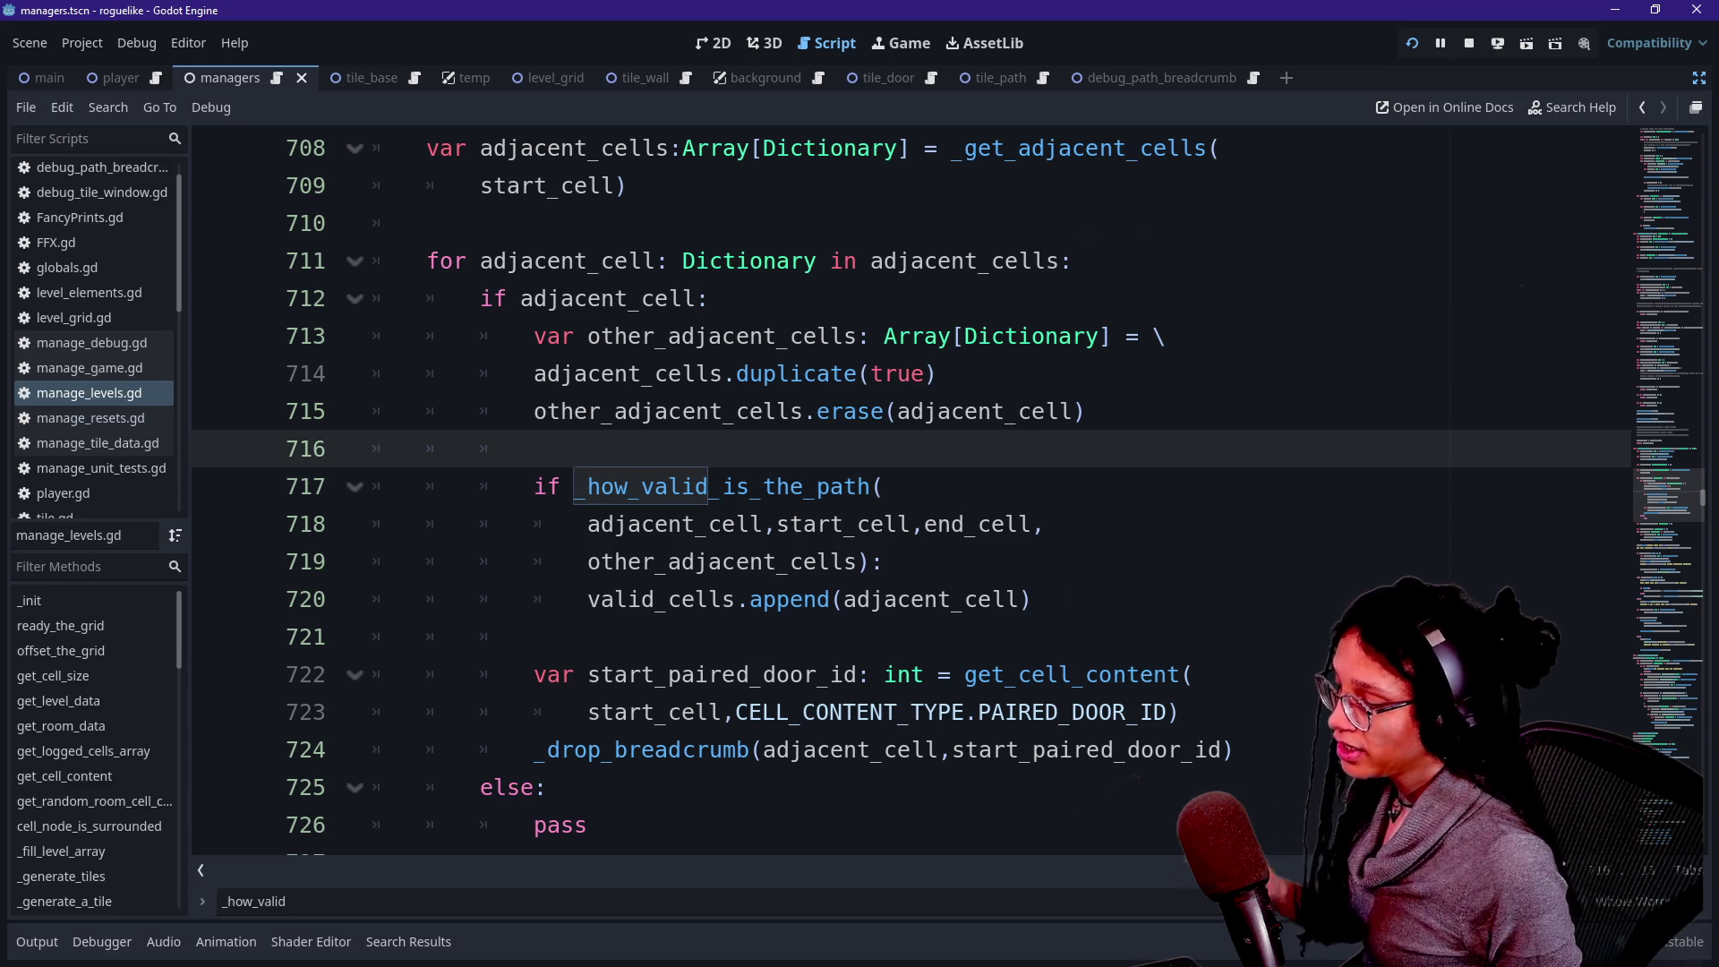
key(ctrl+equal)
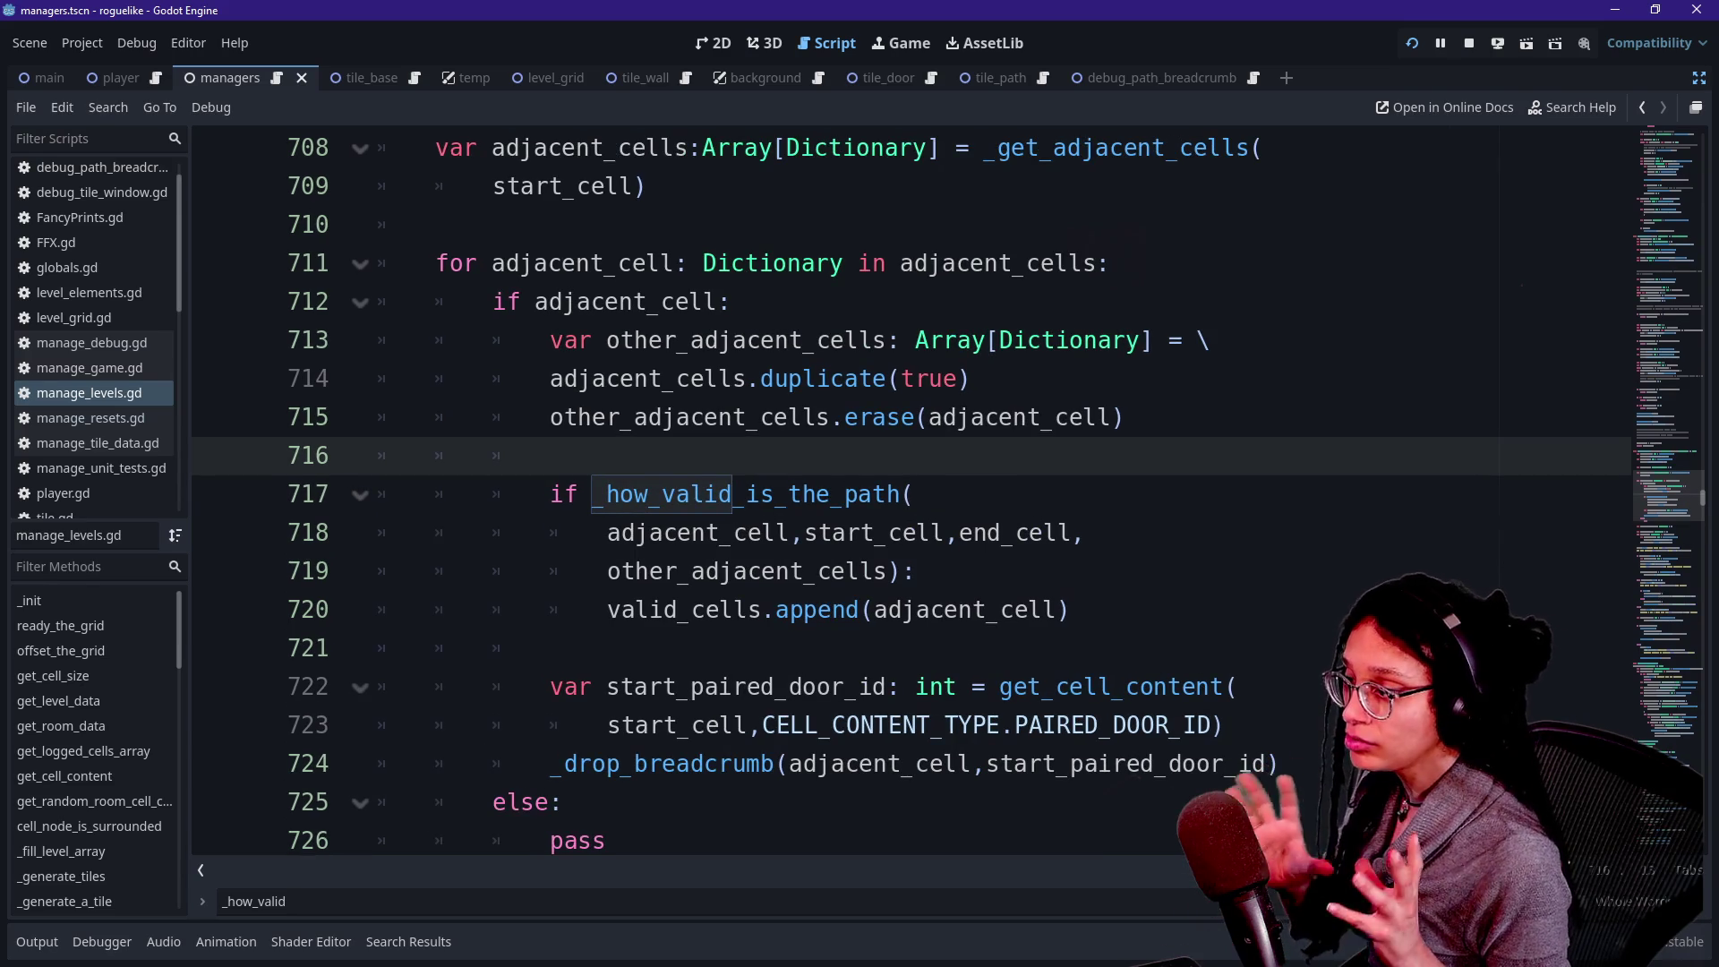
key(Down)
key(Down)
key(Down)
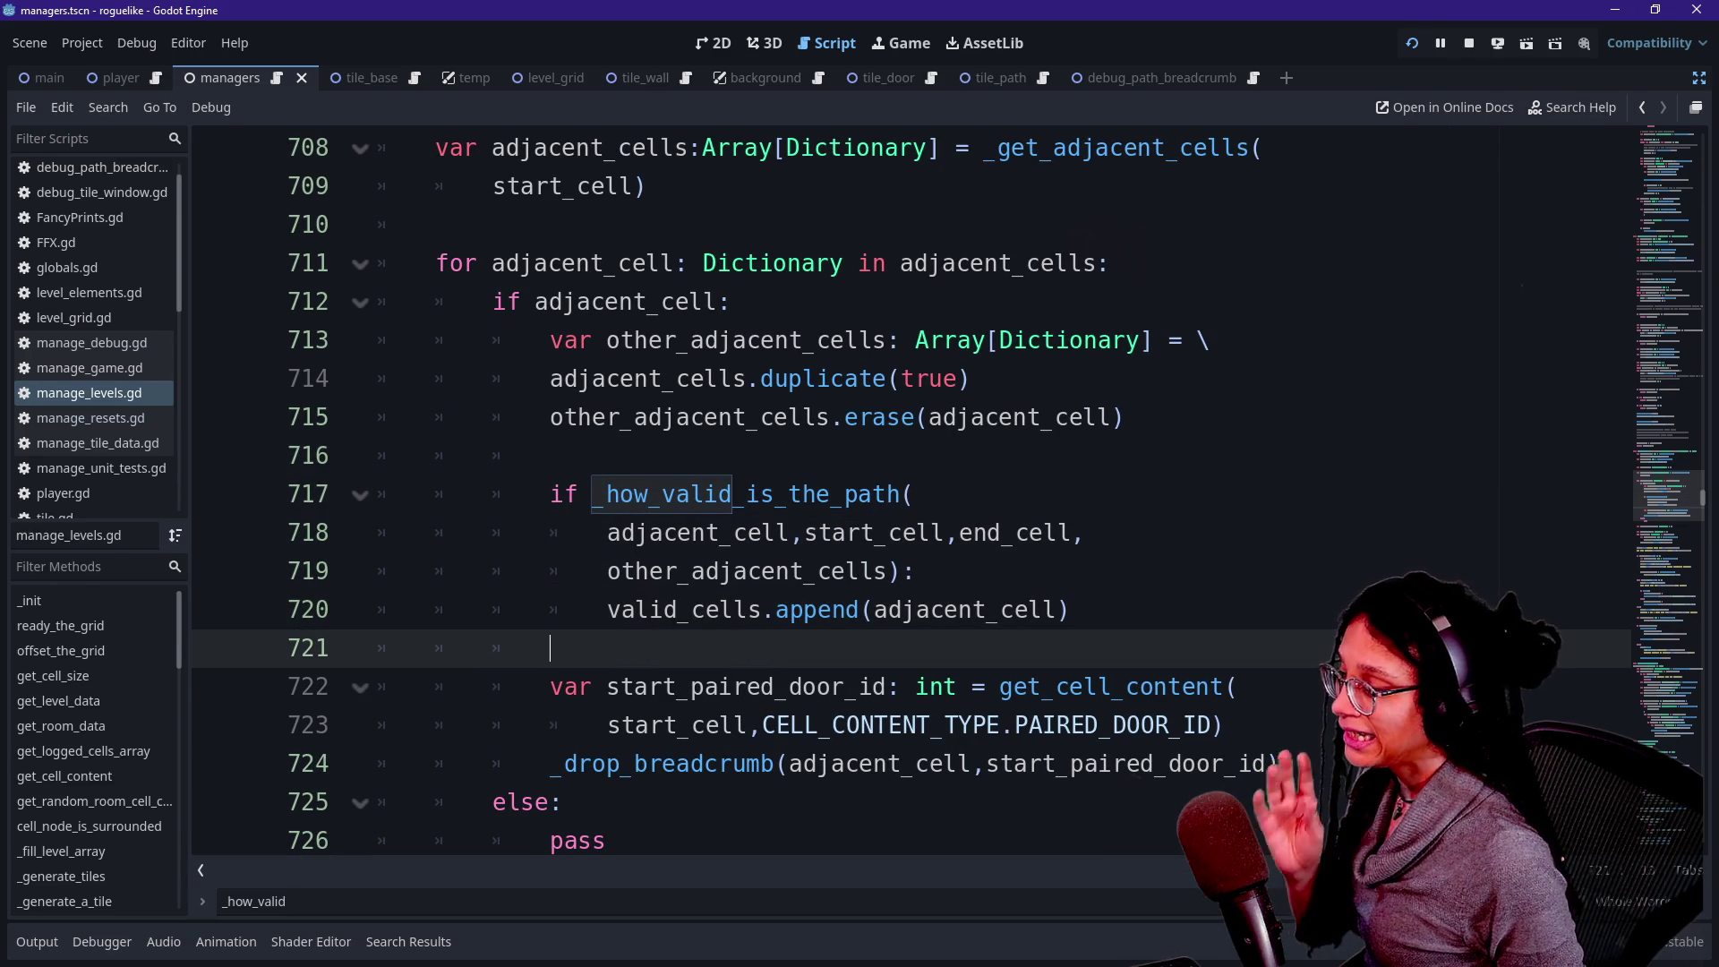
click(607, 494)
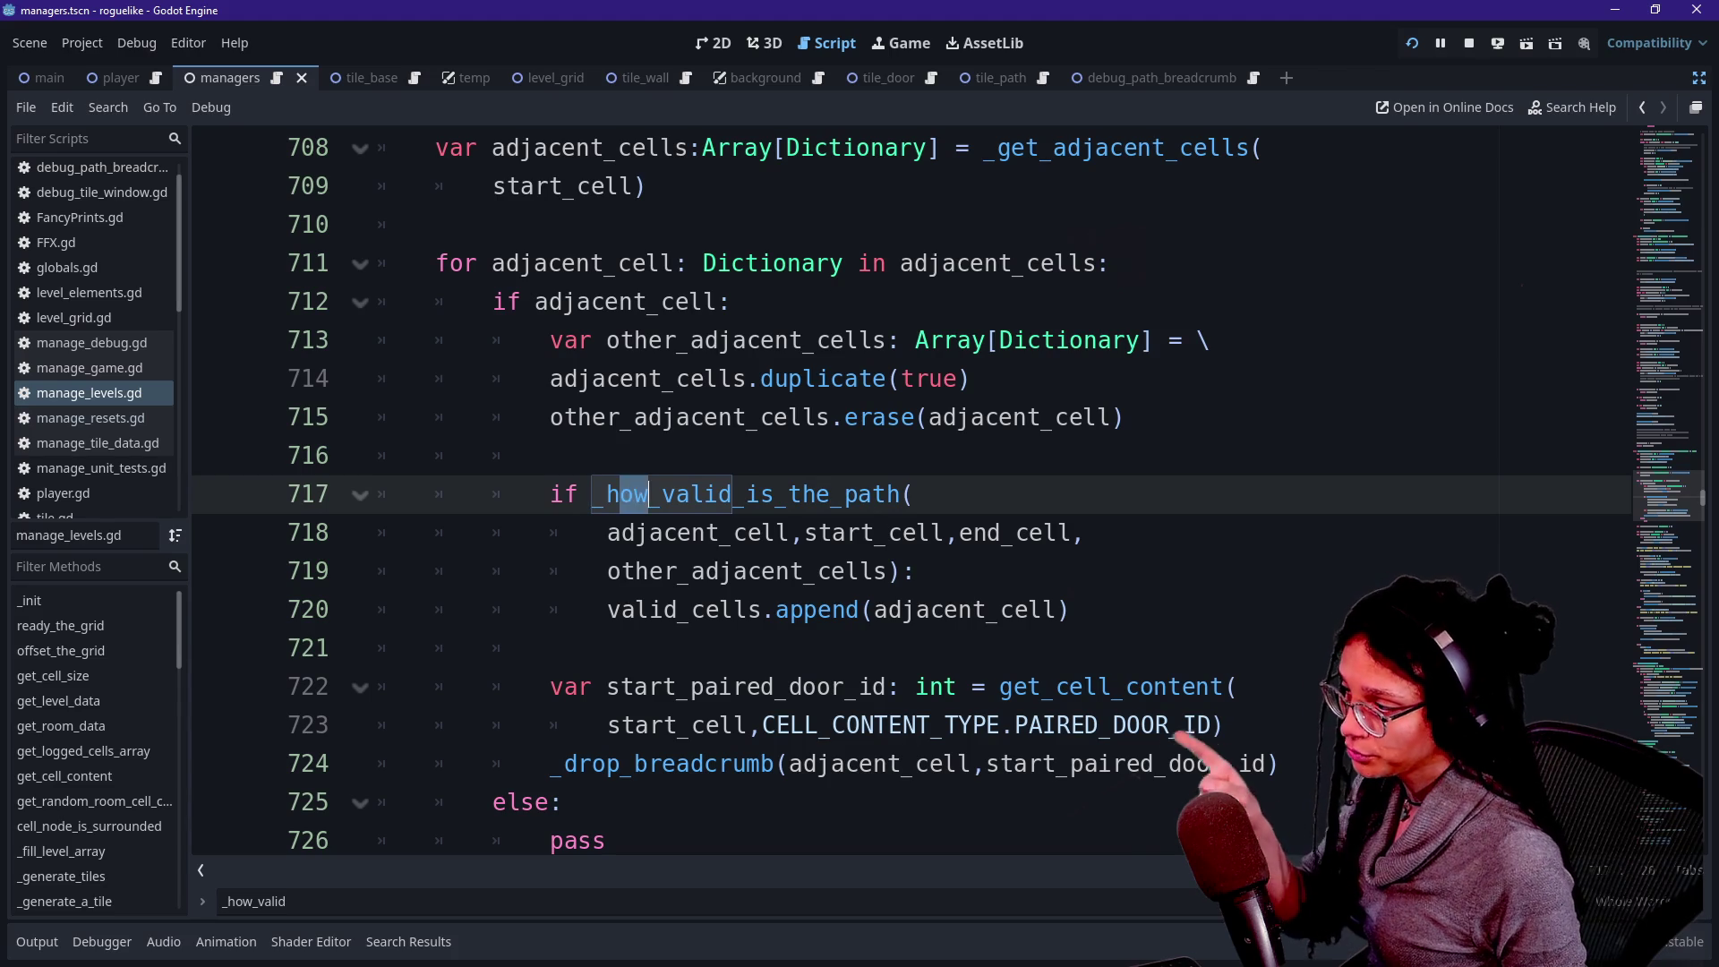
click(735, 532)
click(607, 494)
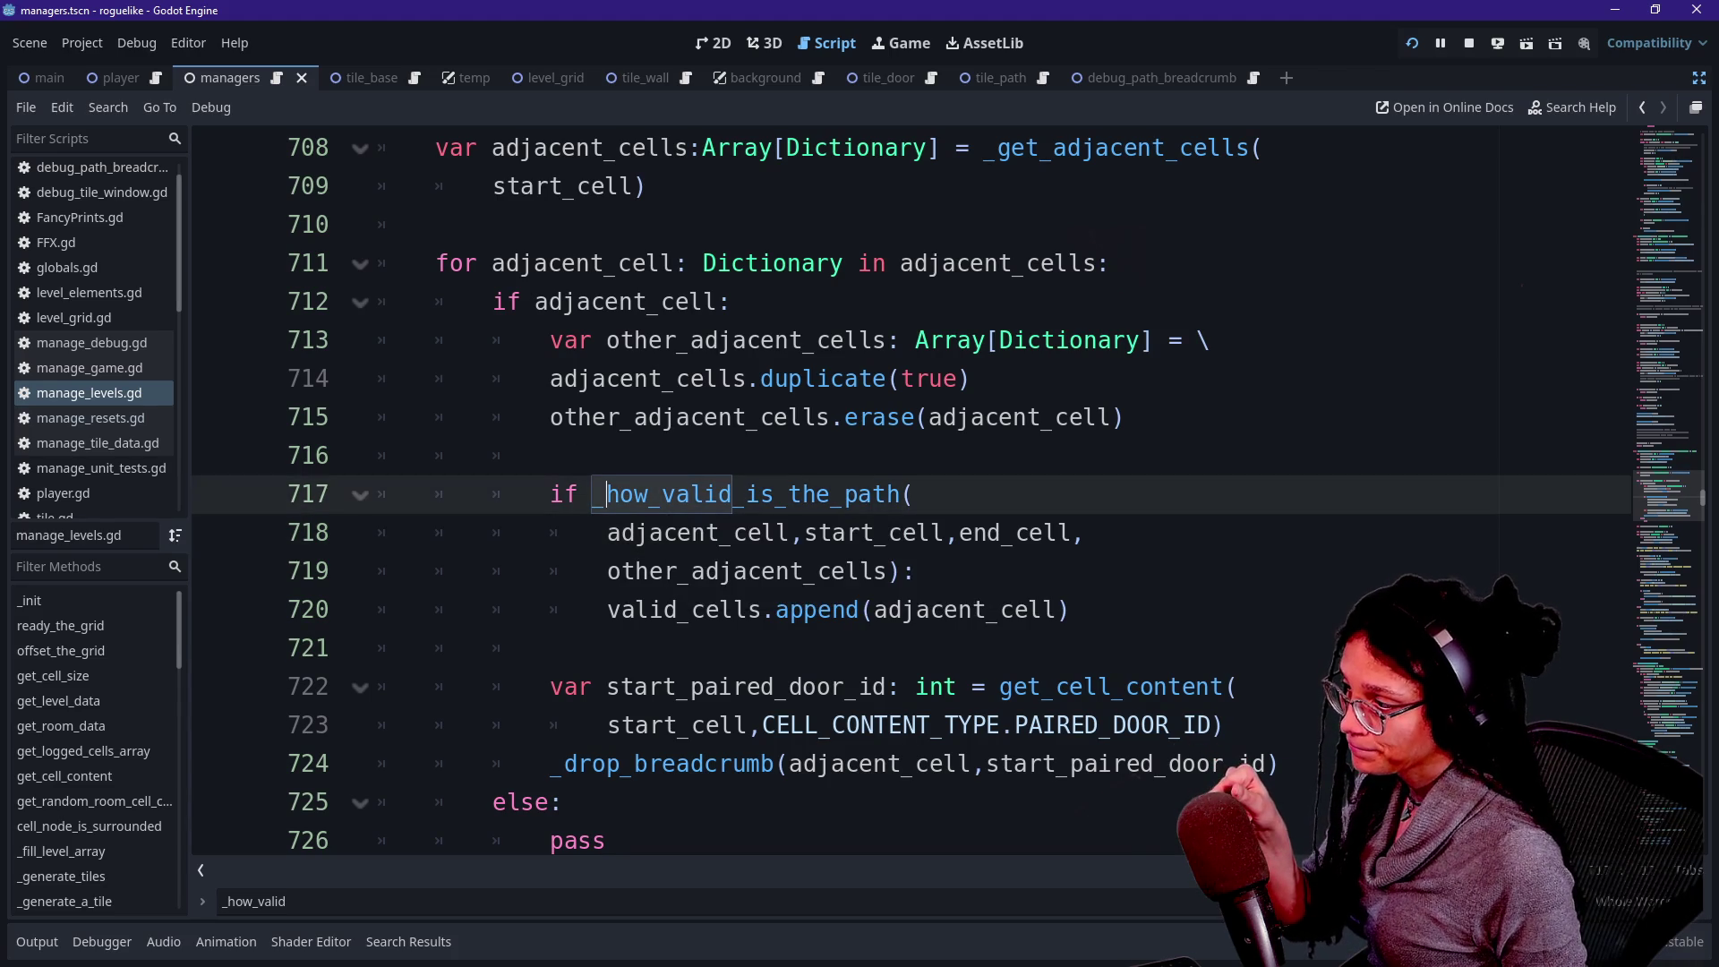
key(Down)
key(Down)
key(Down)
key(Up)
key(Up)
key(Up)
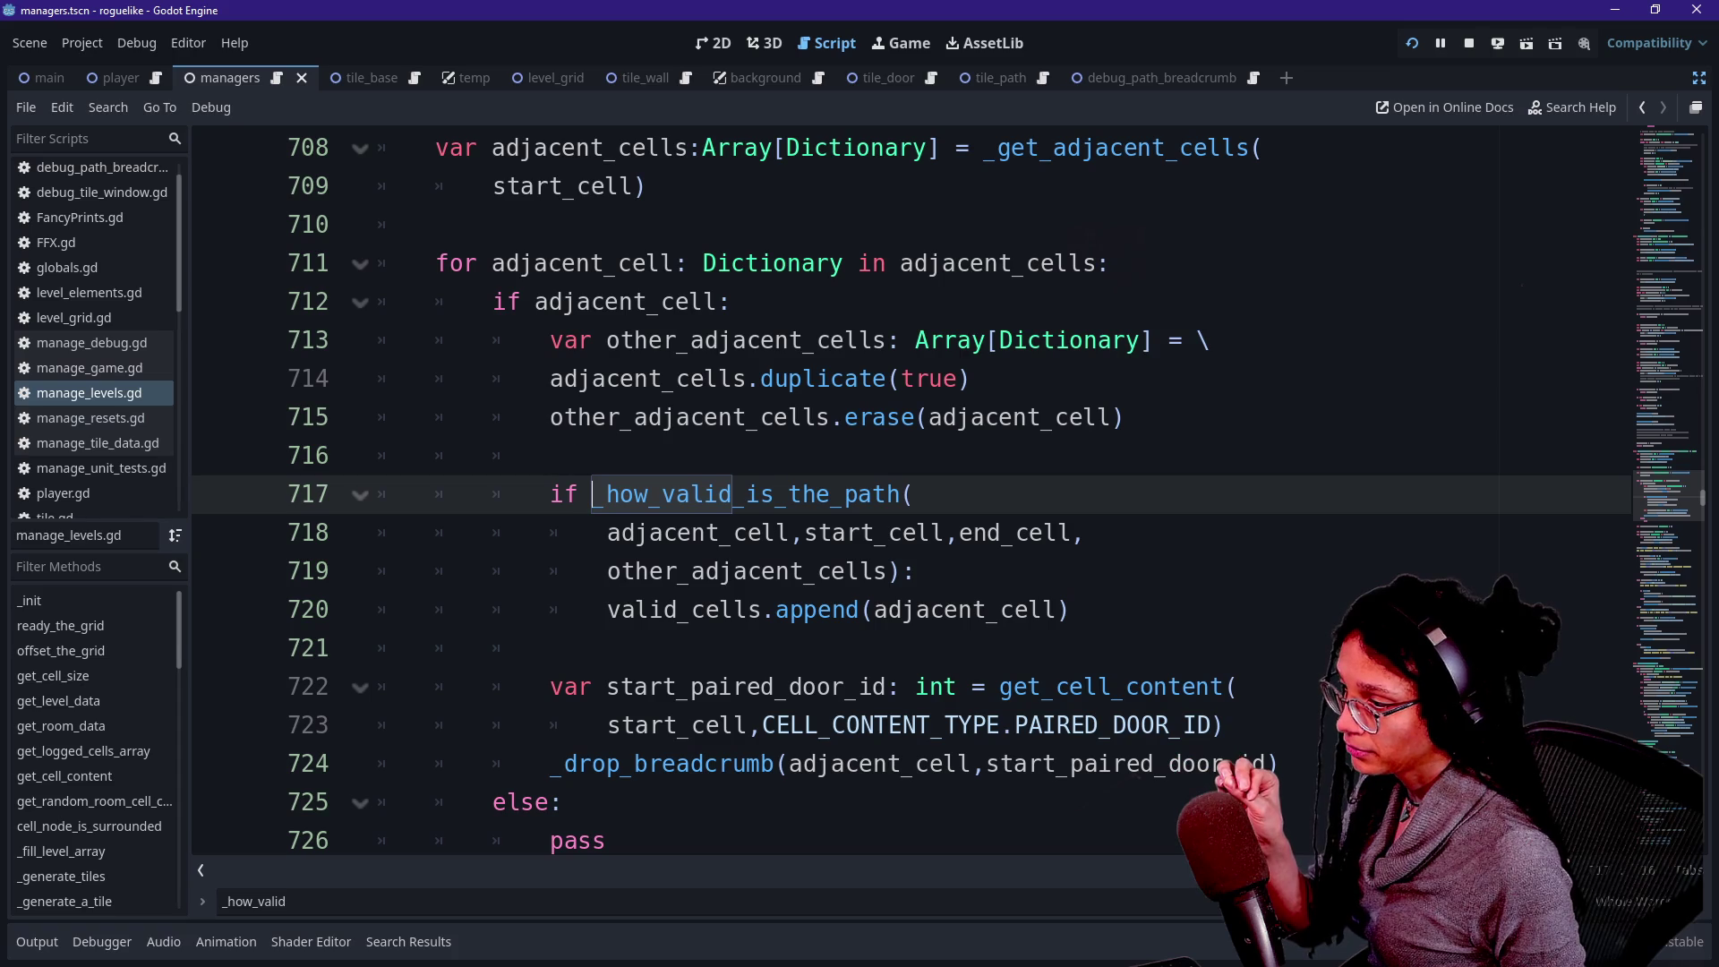
scroll(911, 492, down, 1)
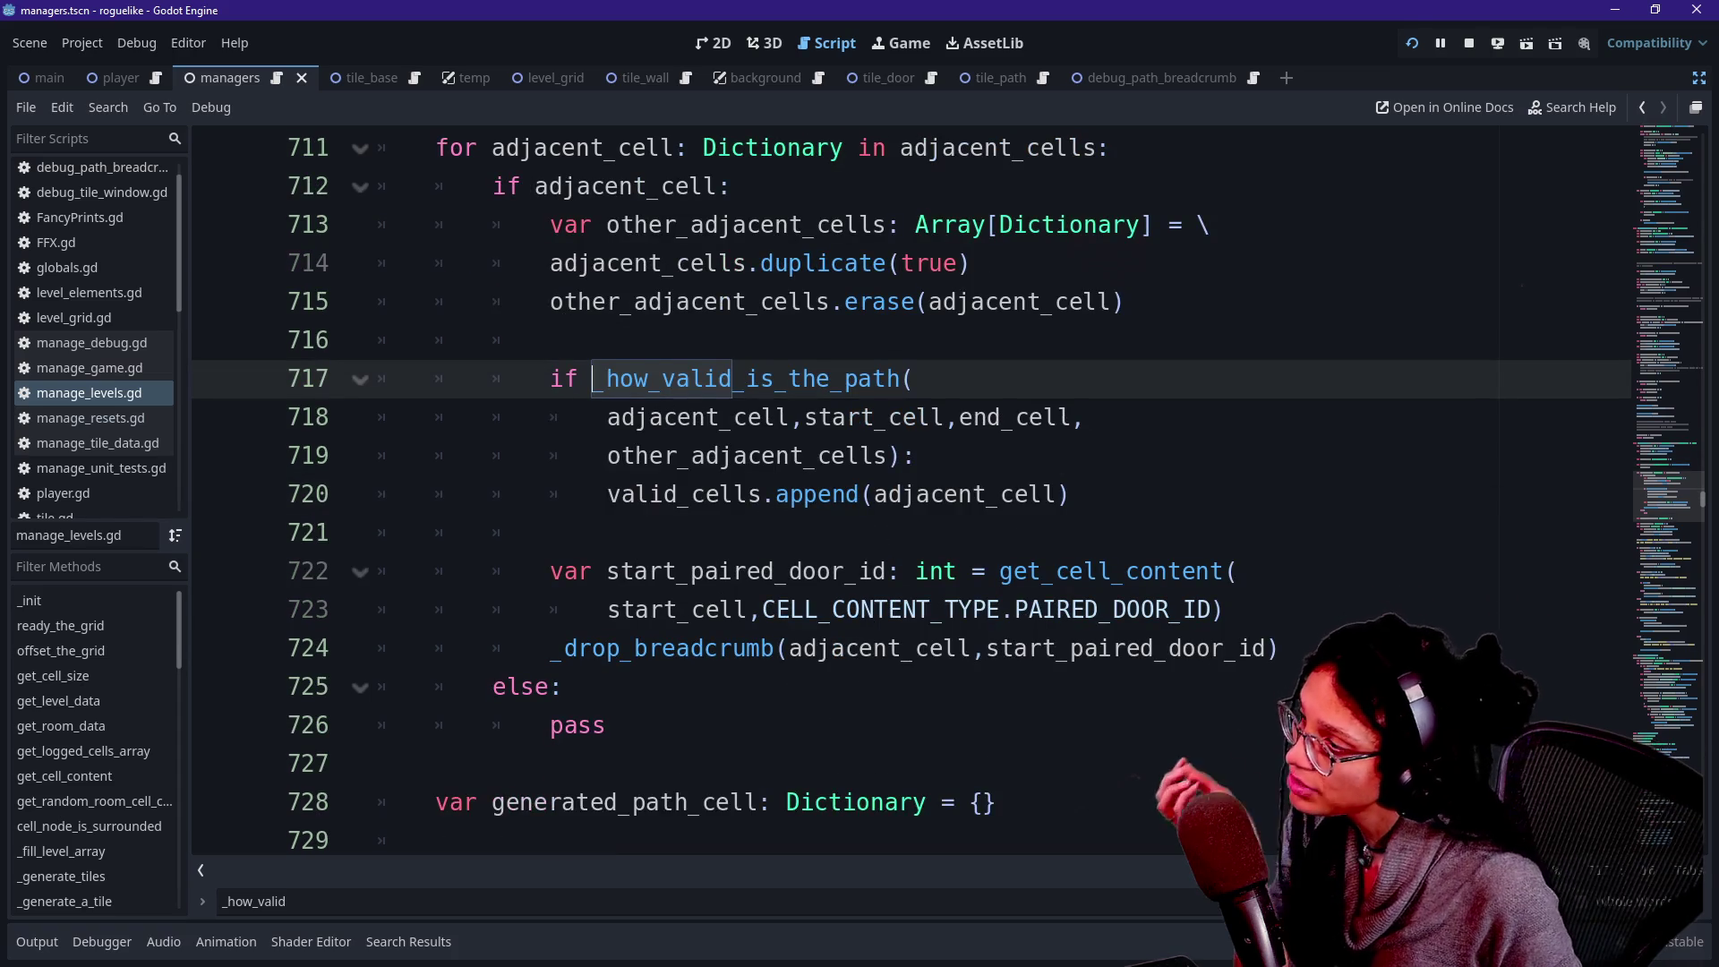
key(Down)
key(Down)
key(Down)
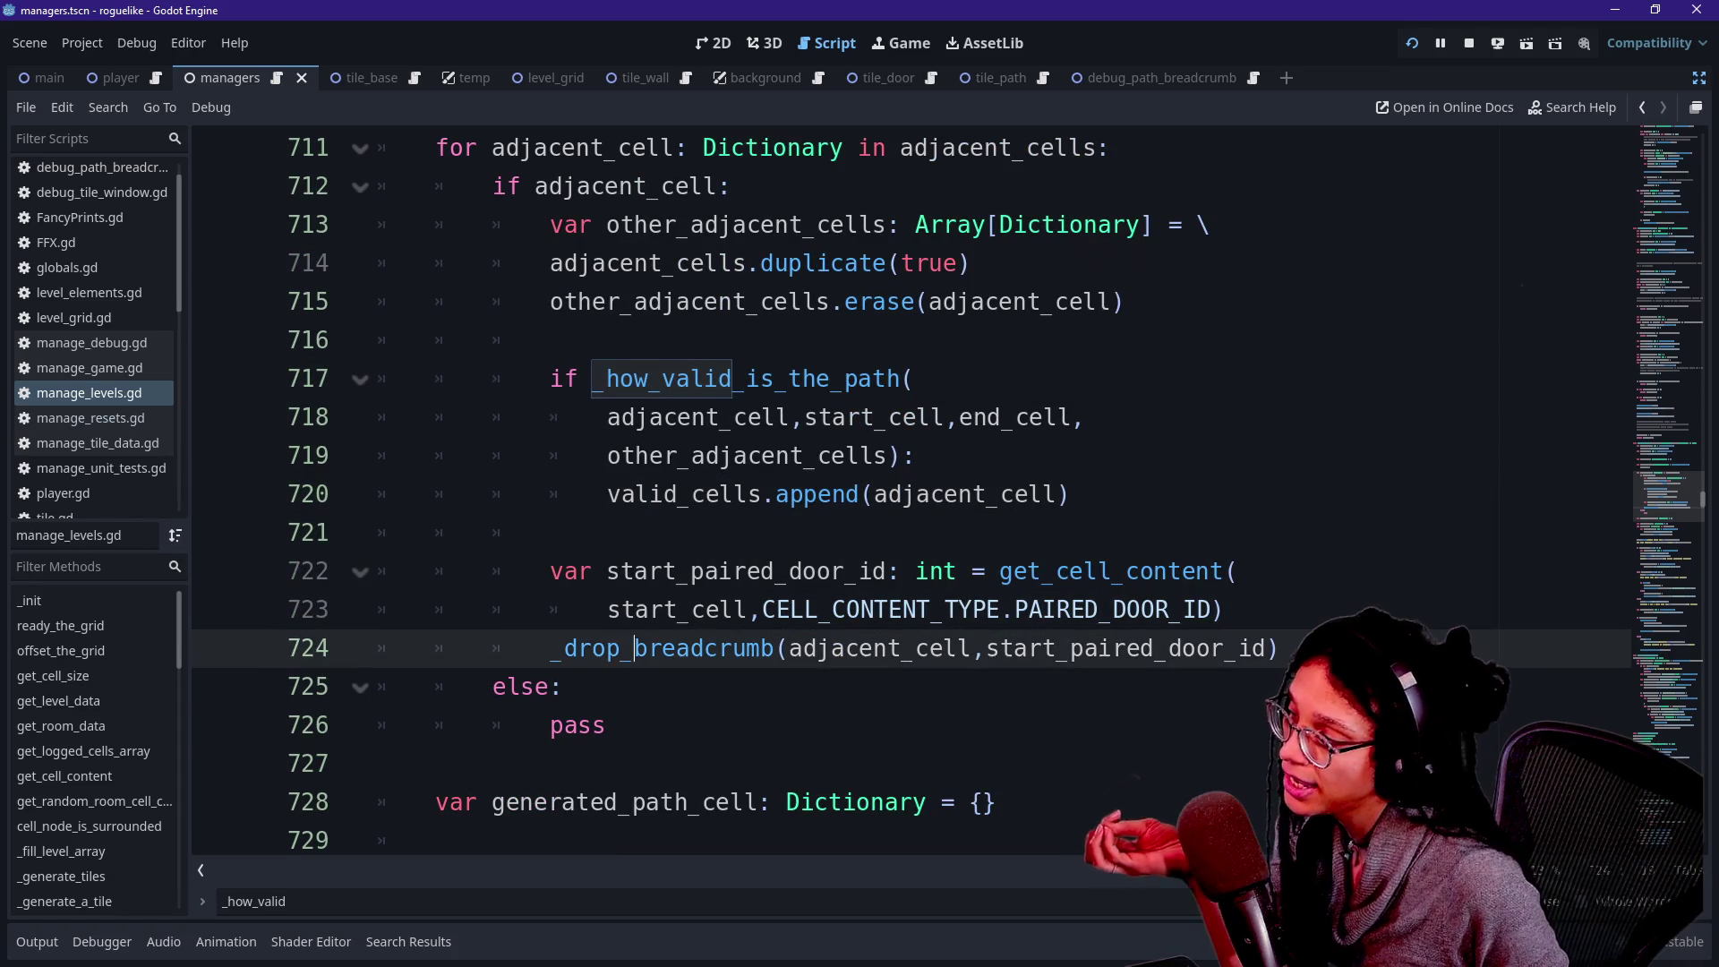
key(Down)
key(Down)
key(Down)
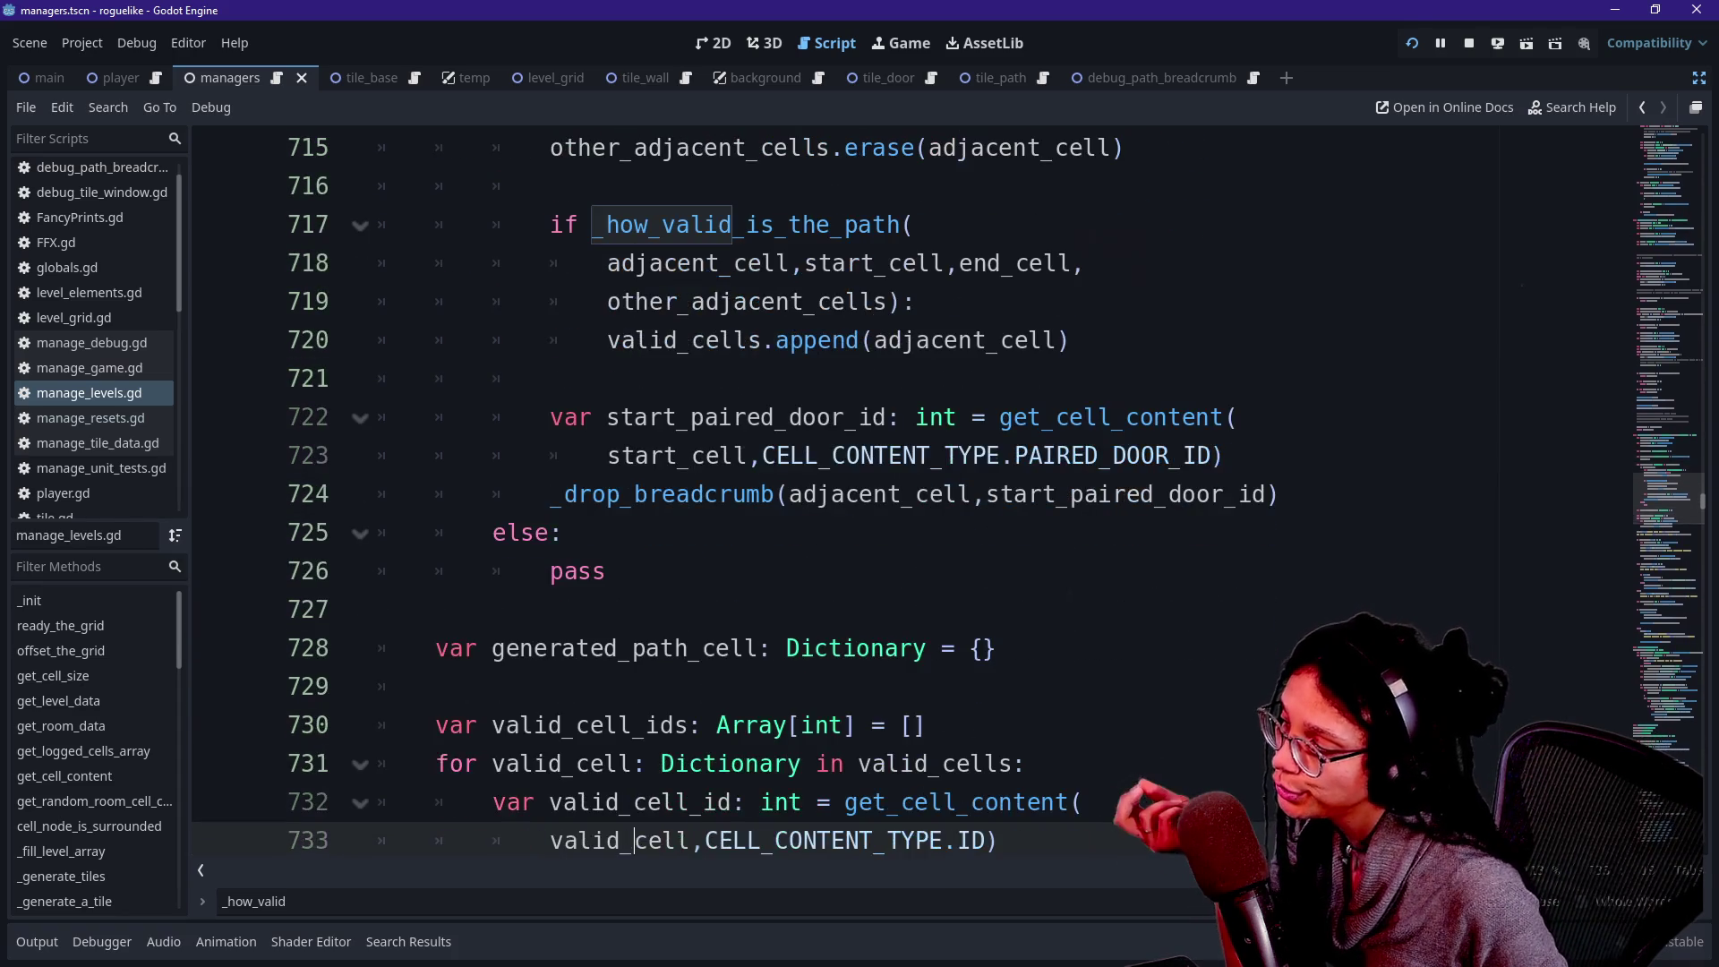
key(Down)
key(Down)
key(Down)
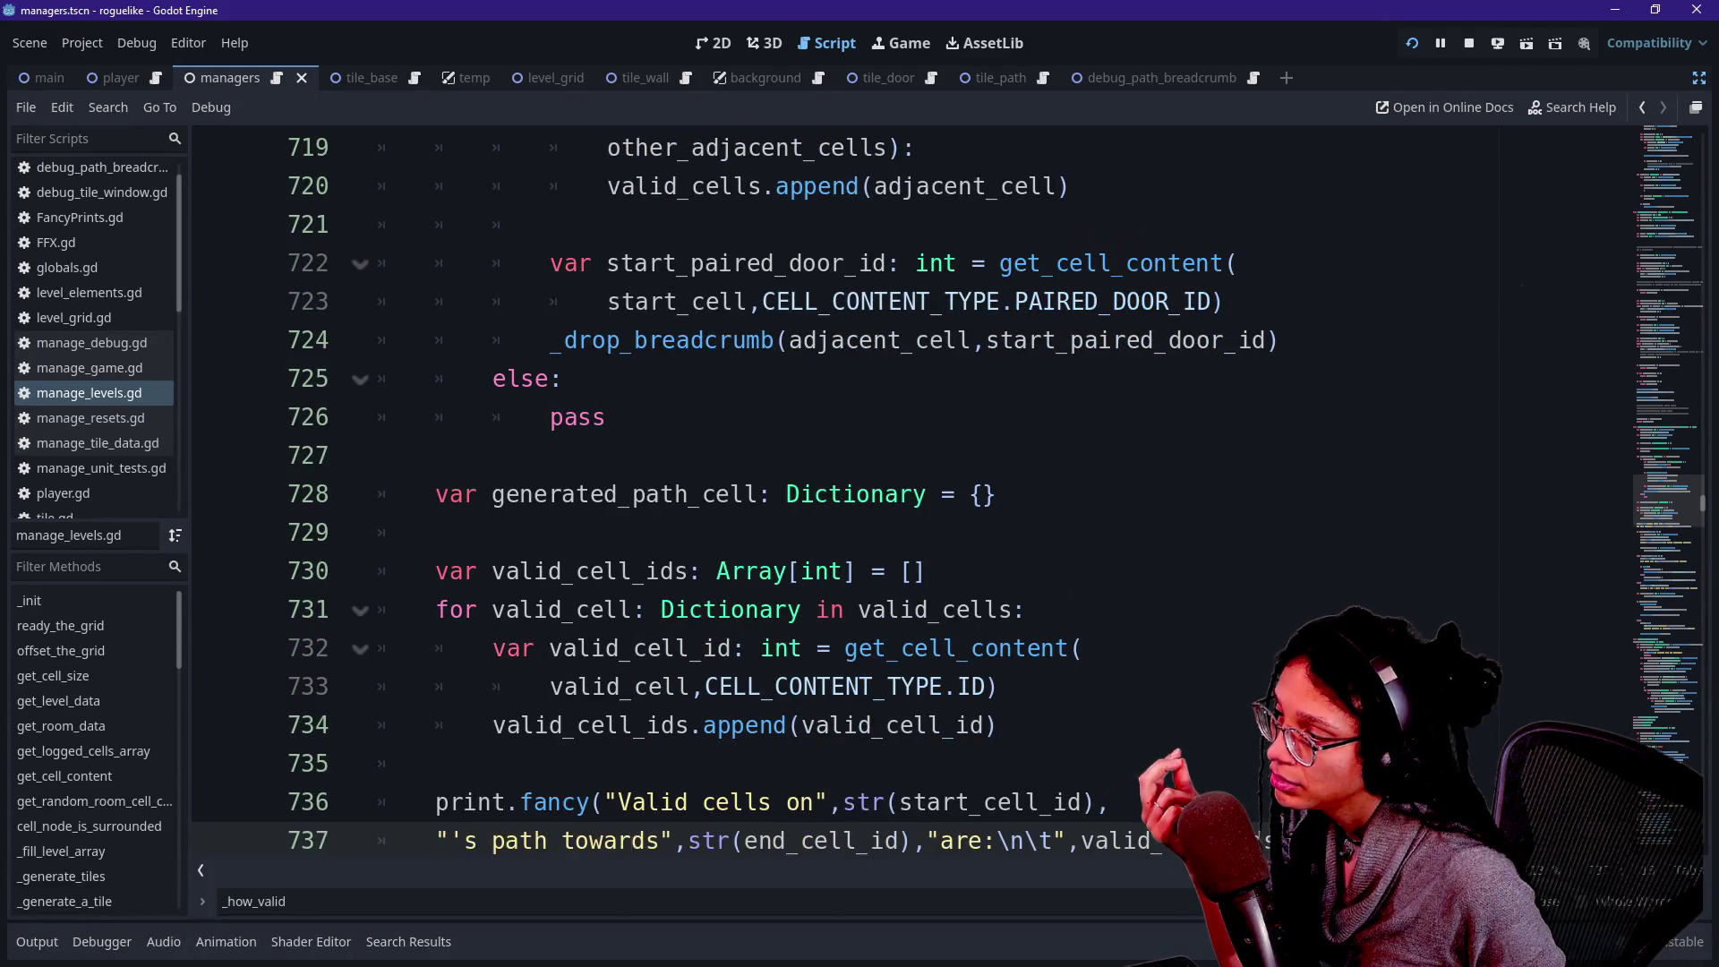
key(Down)
key(Down)
key(Down)
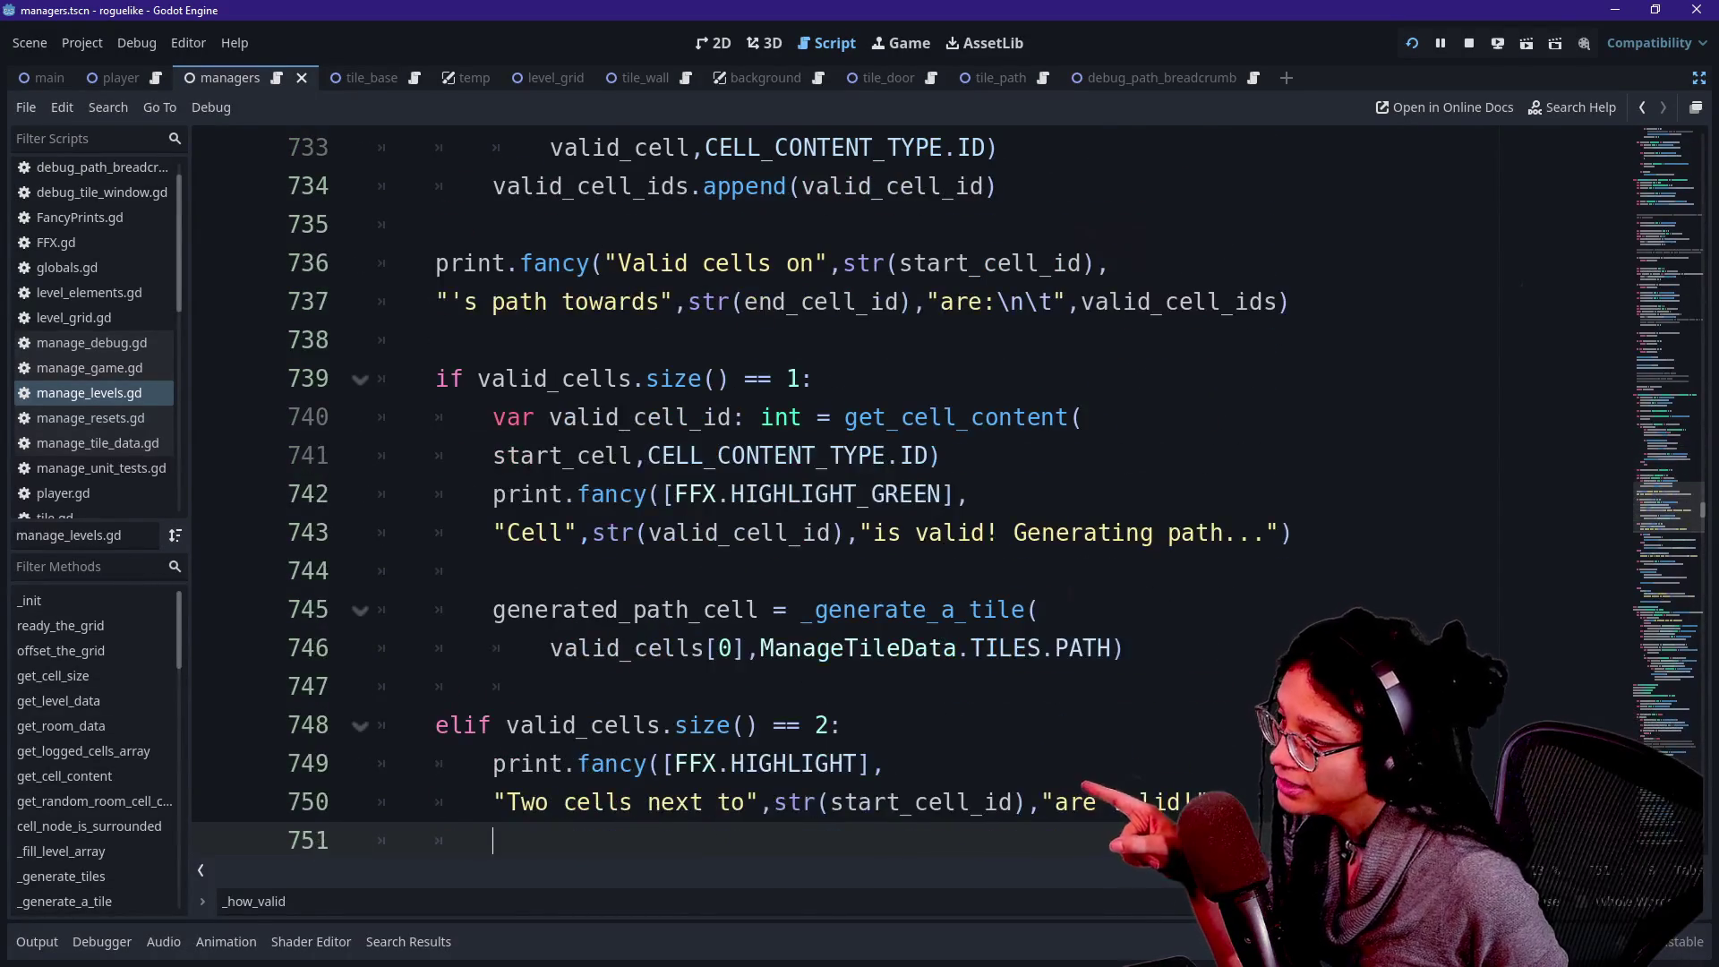
click(802, 379)
shift+click(1292, 532)
click(493, 647)
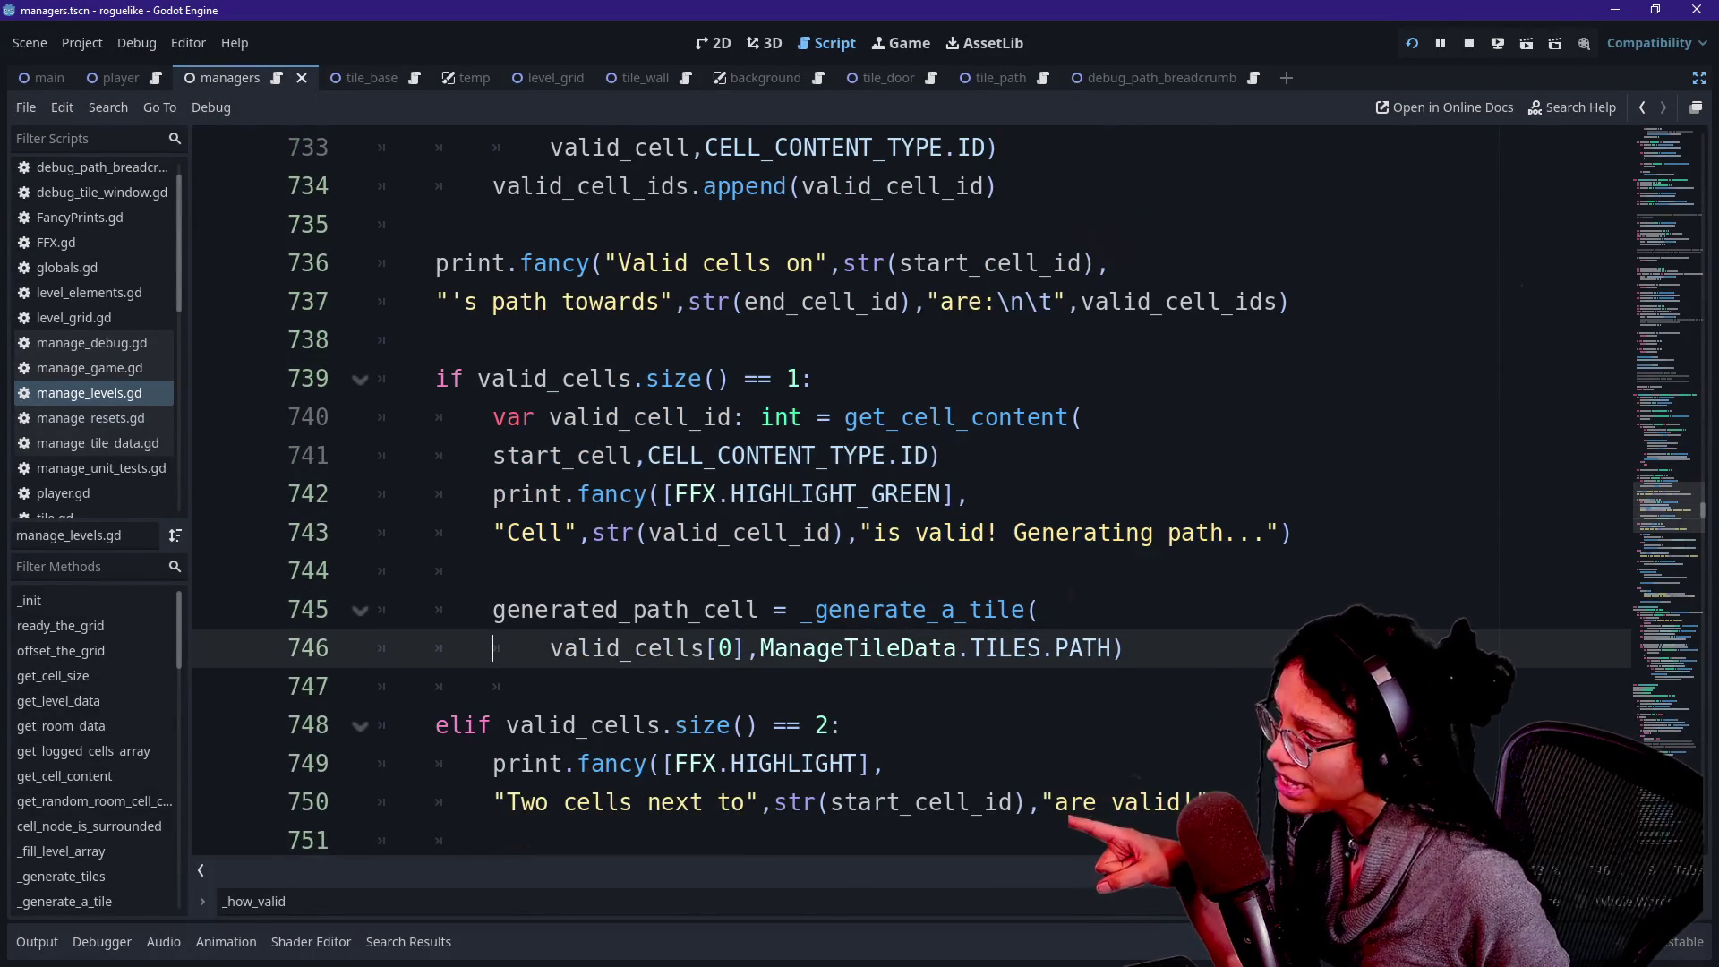
click(436, 339)
drag(812, 379, 436, 379)
click(436, 339)
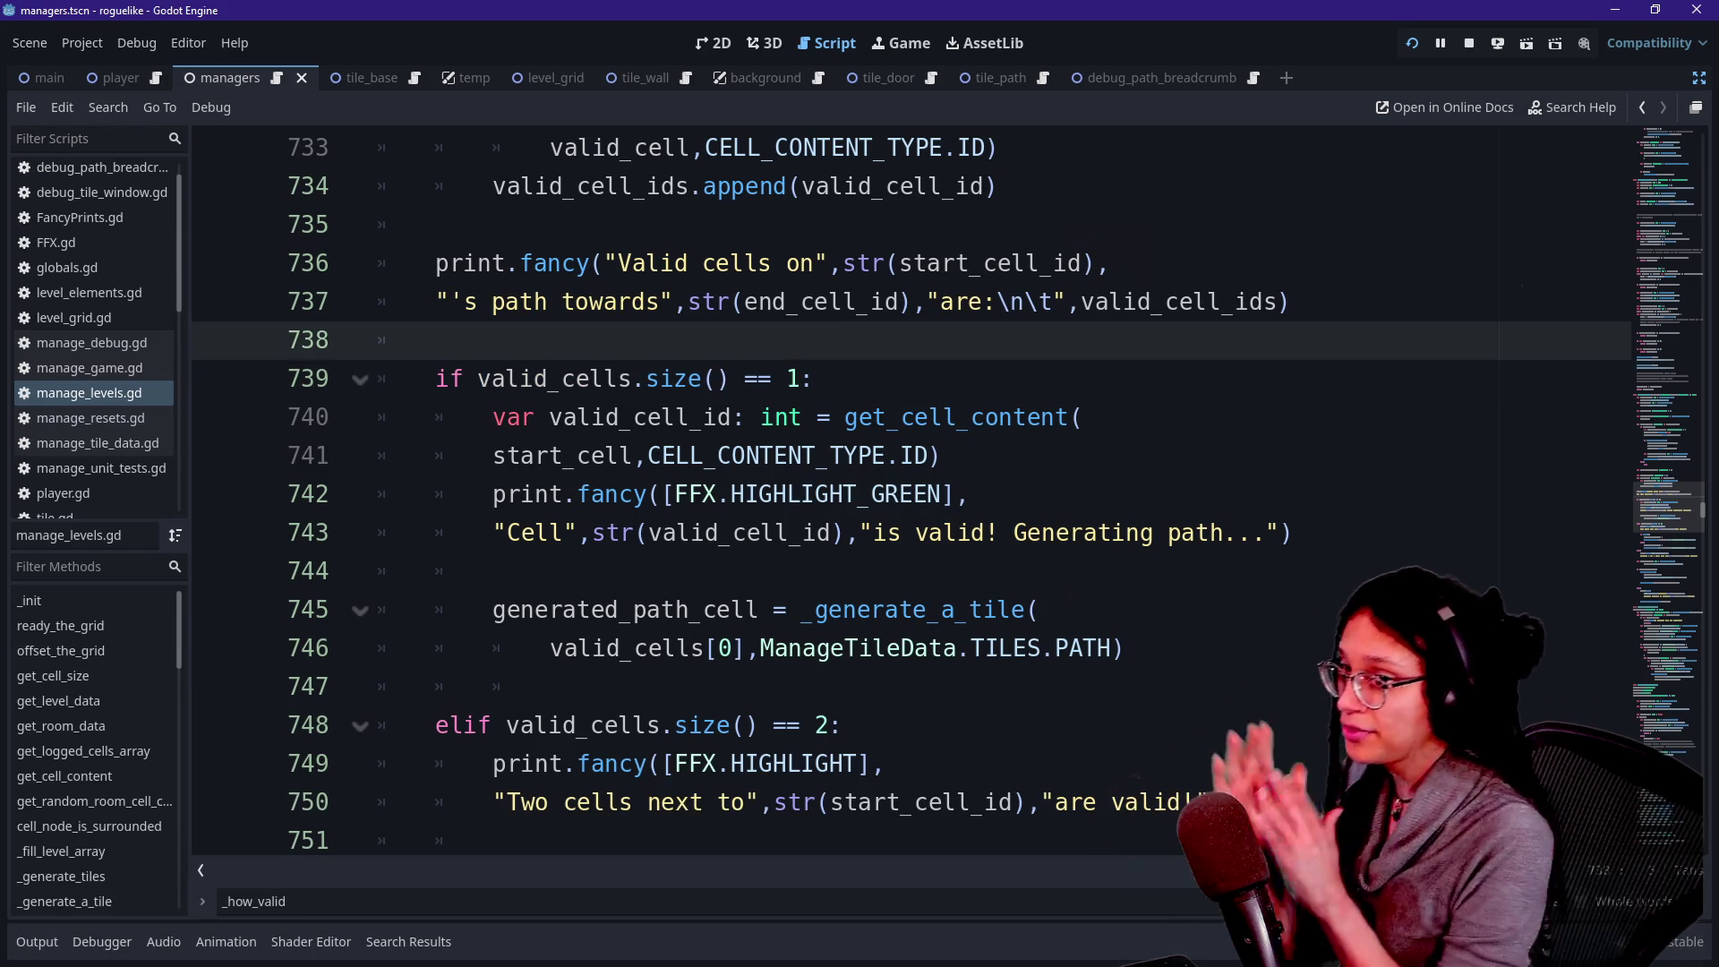
drag(788, 610, 1039, 610)
key(Down)
key(Down)
key(Down)
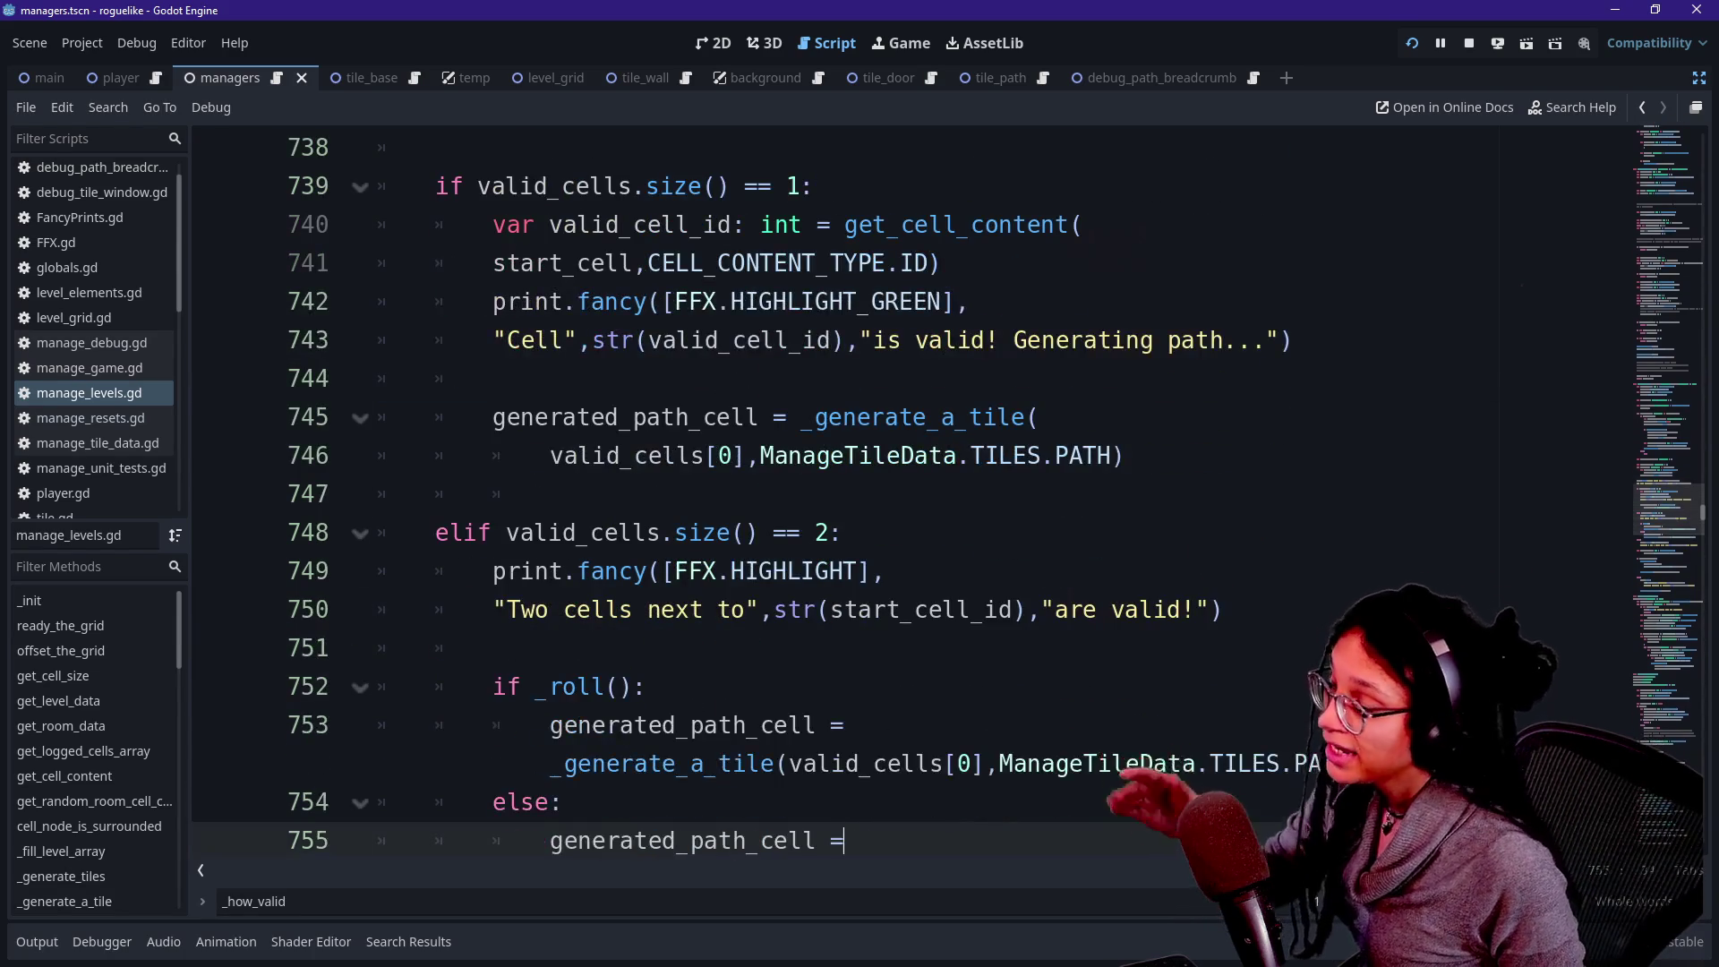
key(Up)
key(Up)
key(Up)
key(Down)
key(Down)
key(Down)
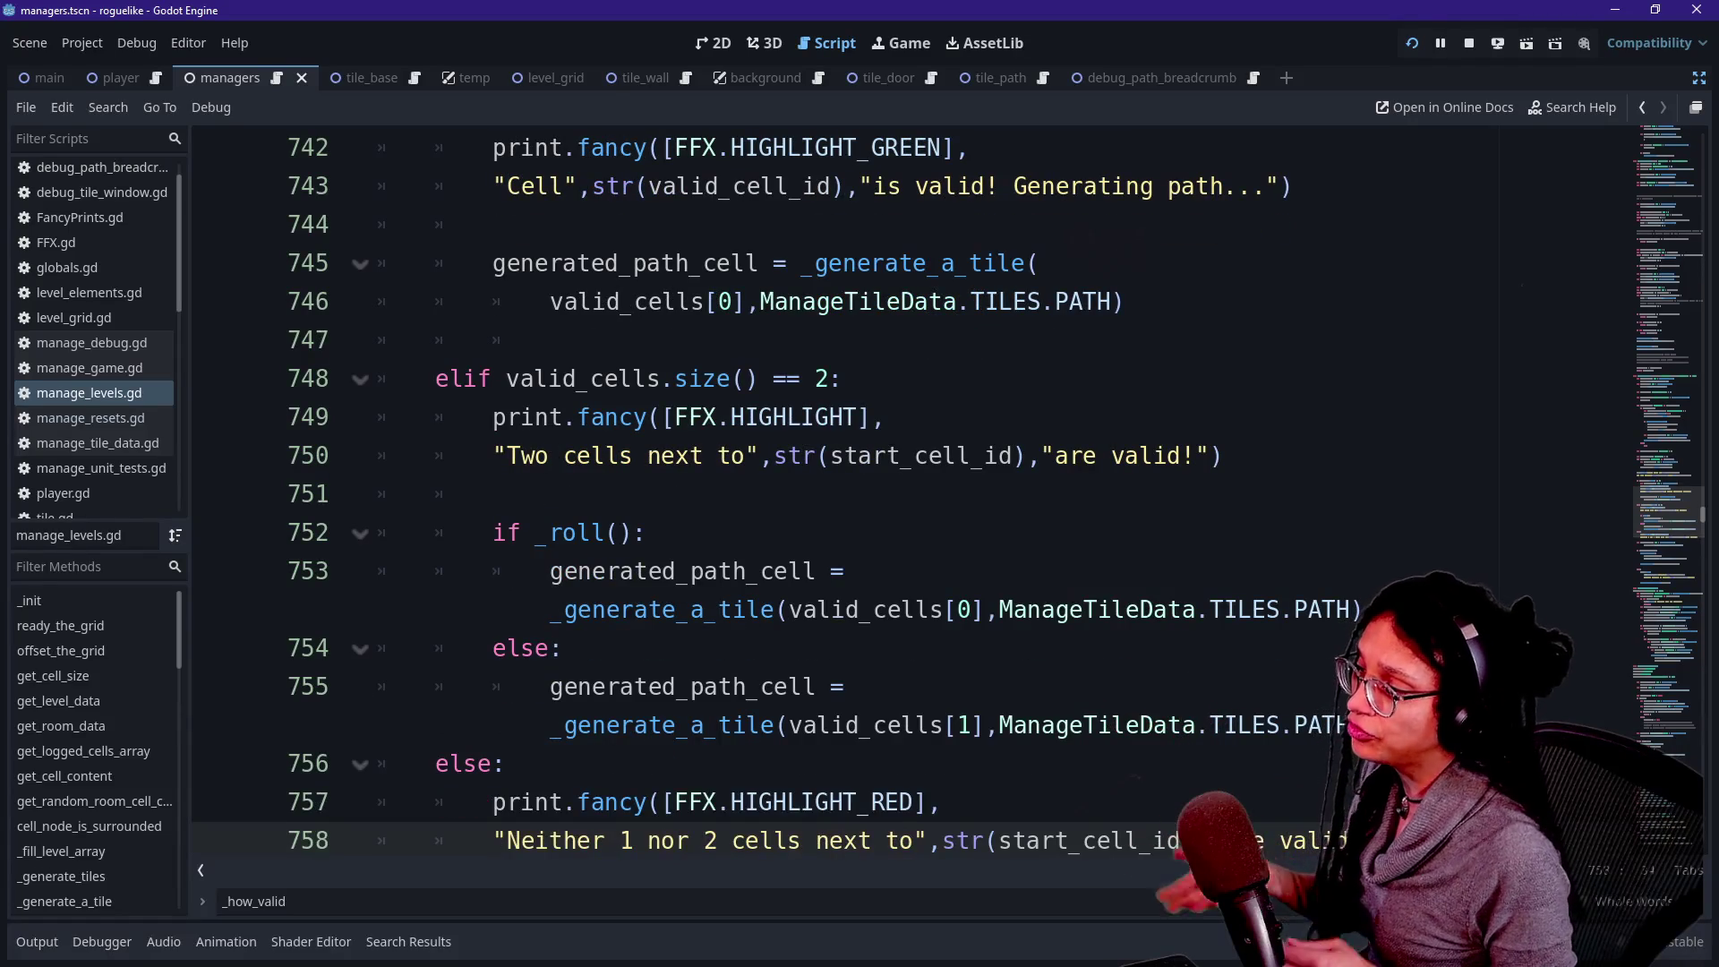
mouse_move(573, 534)
click(647, 533)
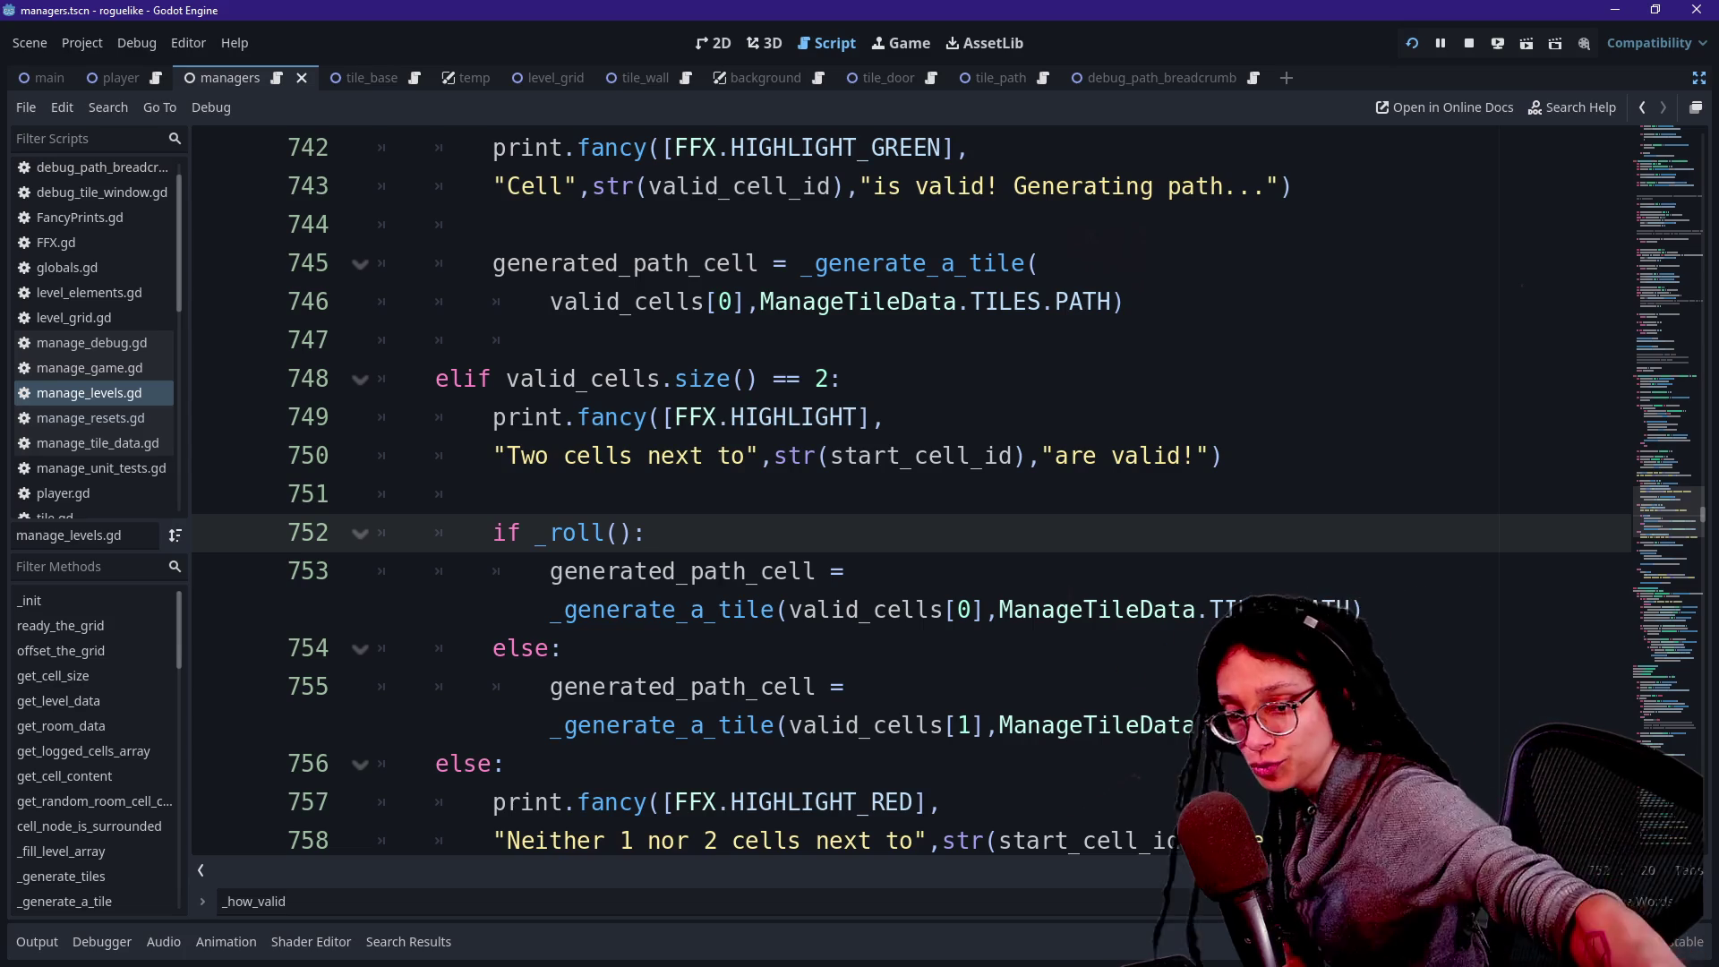
Check the two rooms joined by the red path in the Game view, then return to manage_levels.gd
click(904, 43)
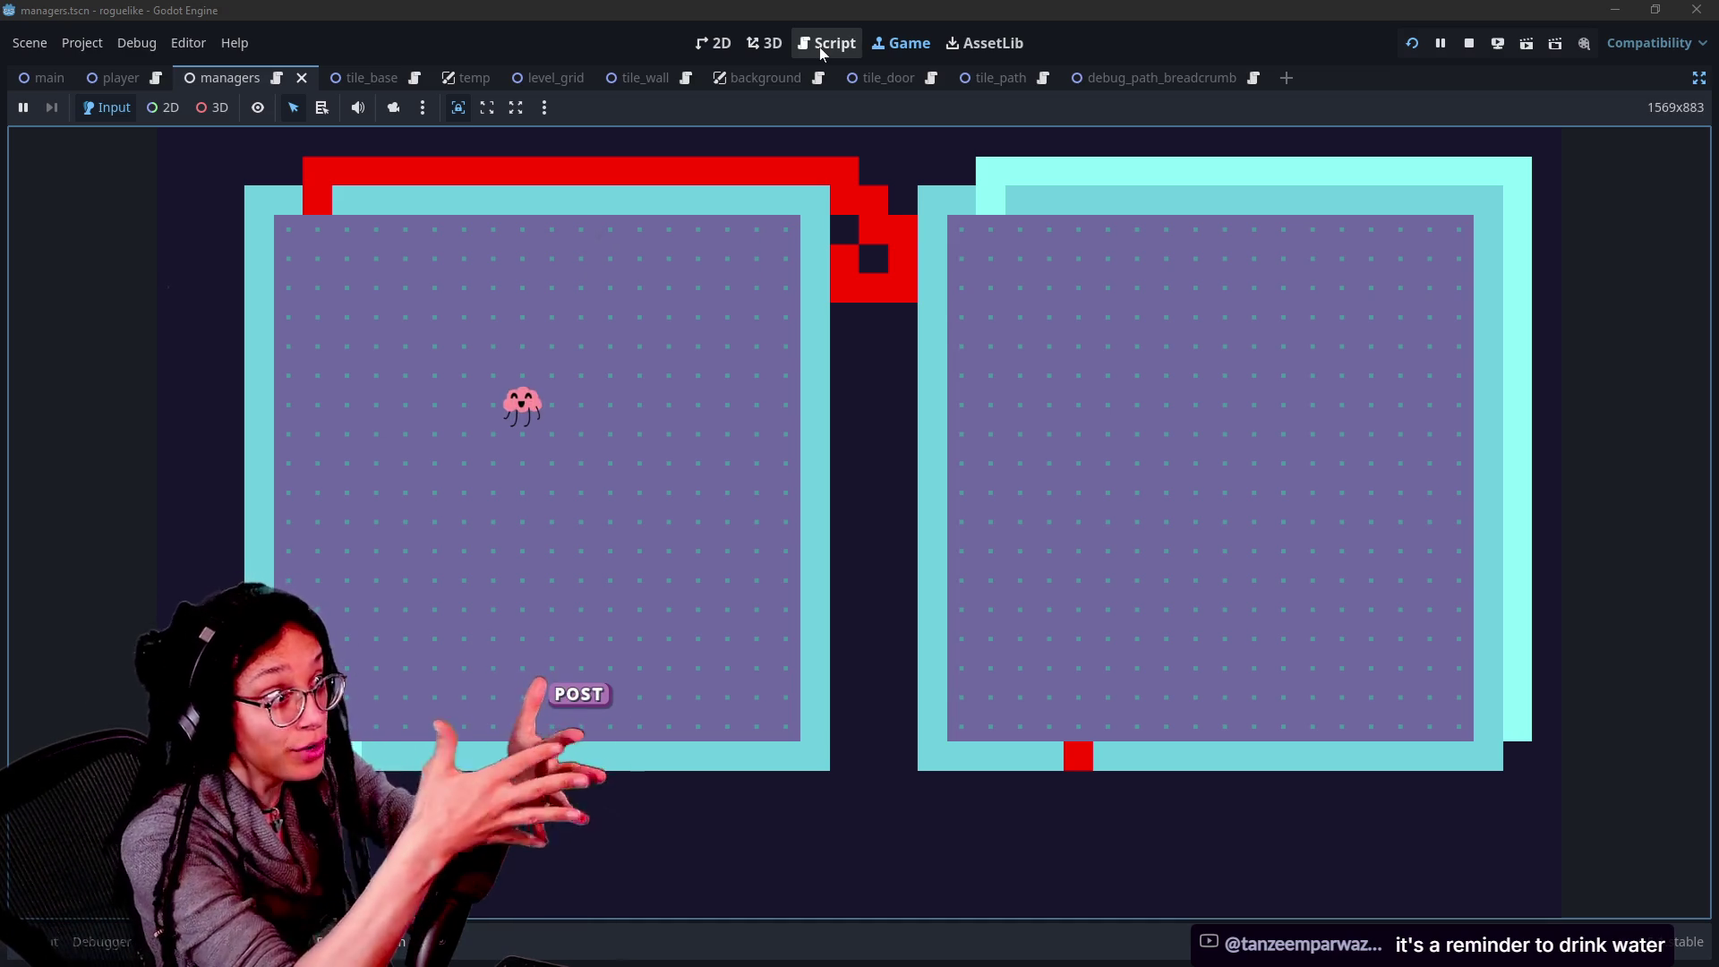
click(821, 50)
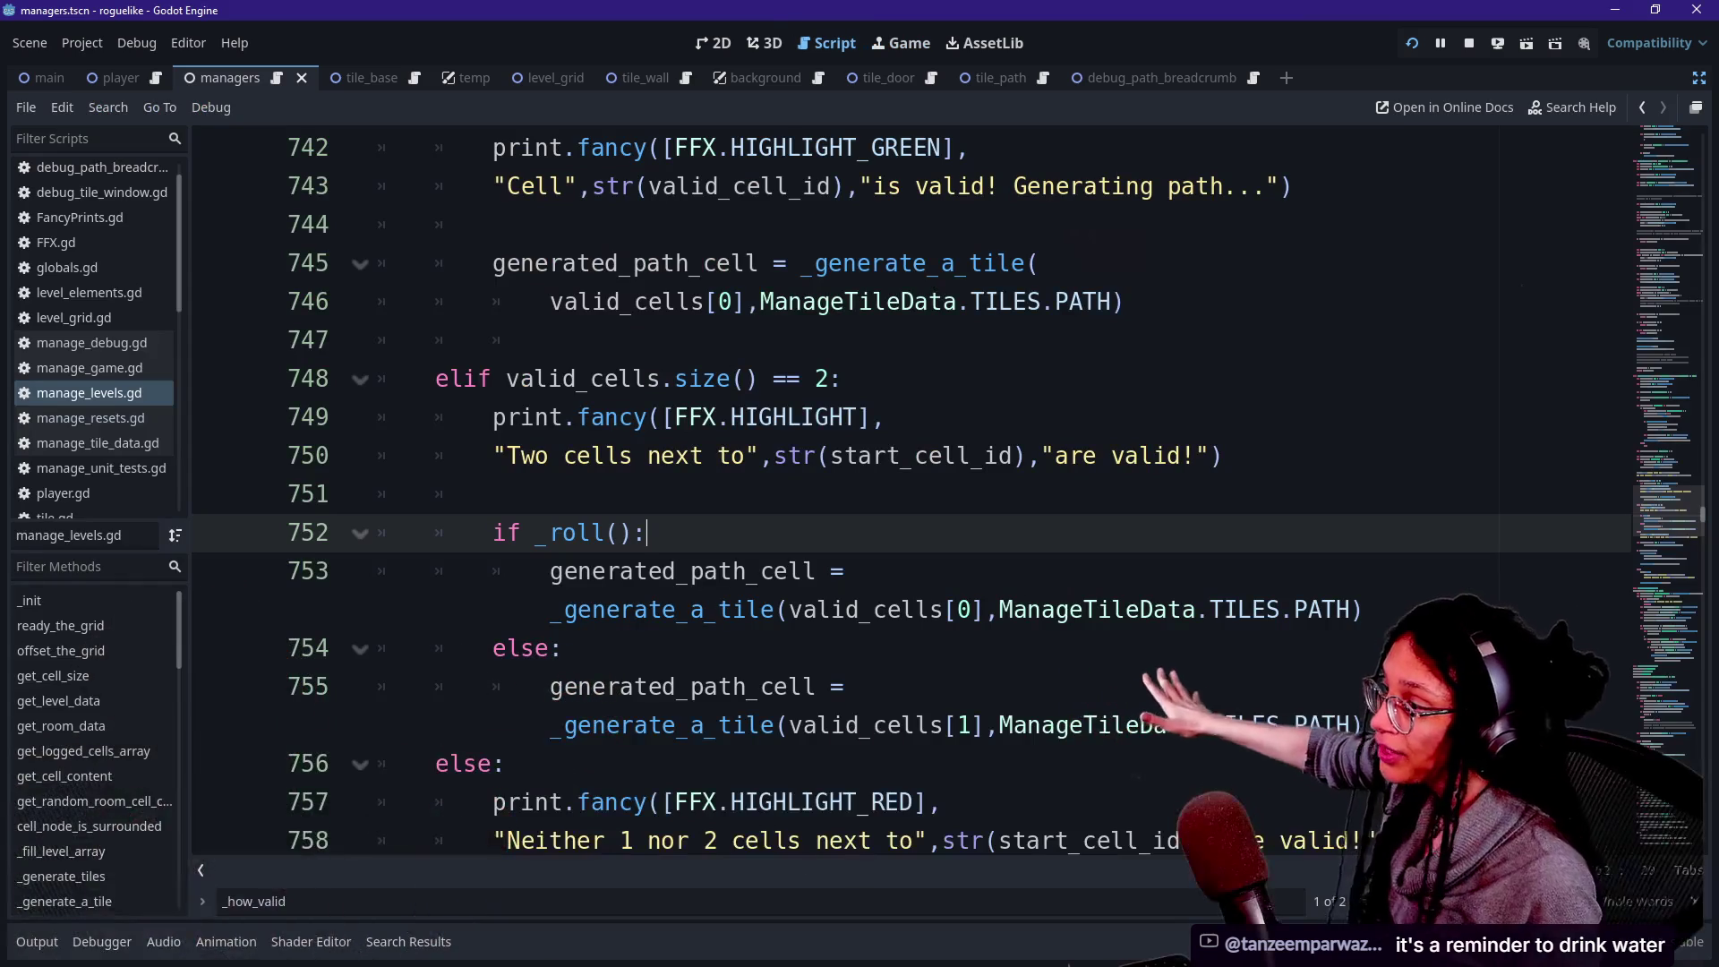
Review the two-cell condition on lines 748–749 and the _roll() check on line 752
drag(506, 379, 816, 417)
click(816, 417)
key(Up)
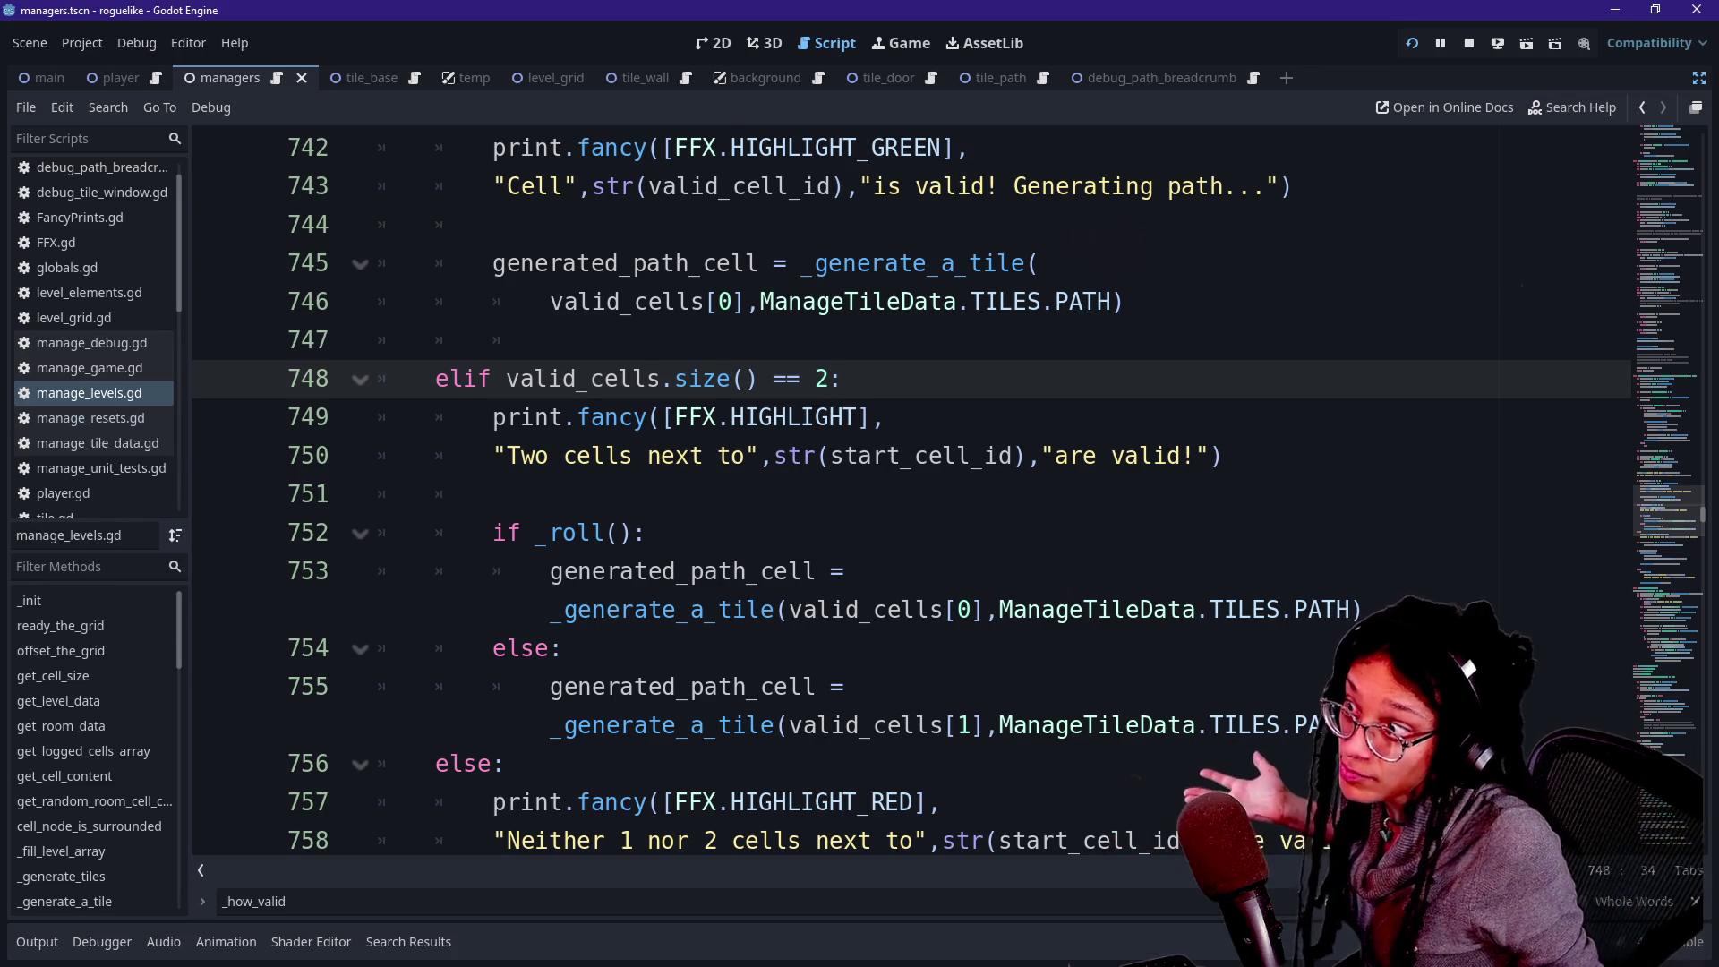
click(591, 533)
Run the project with F5 to test path generation, then go back to blank line 747
key(F5)
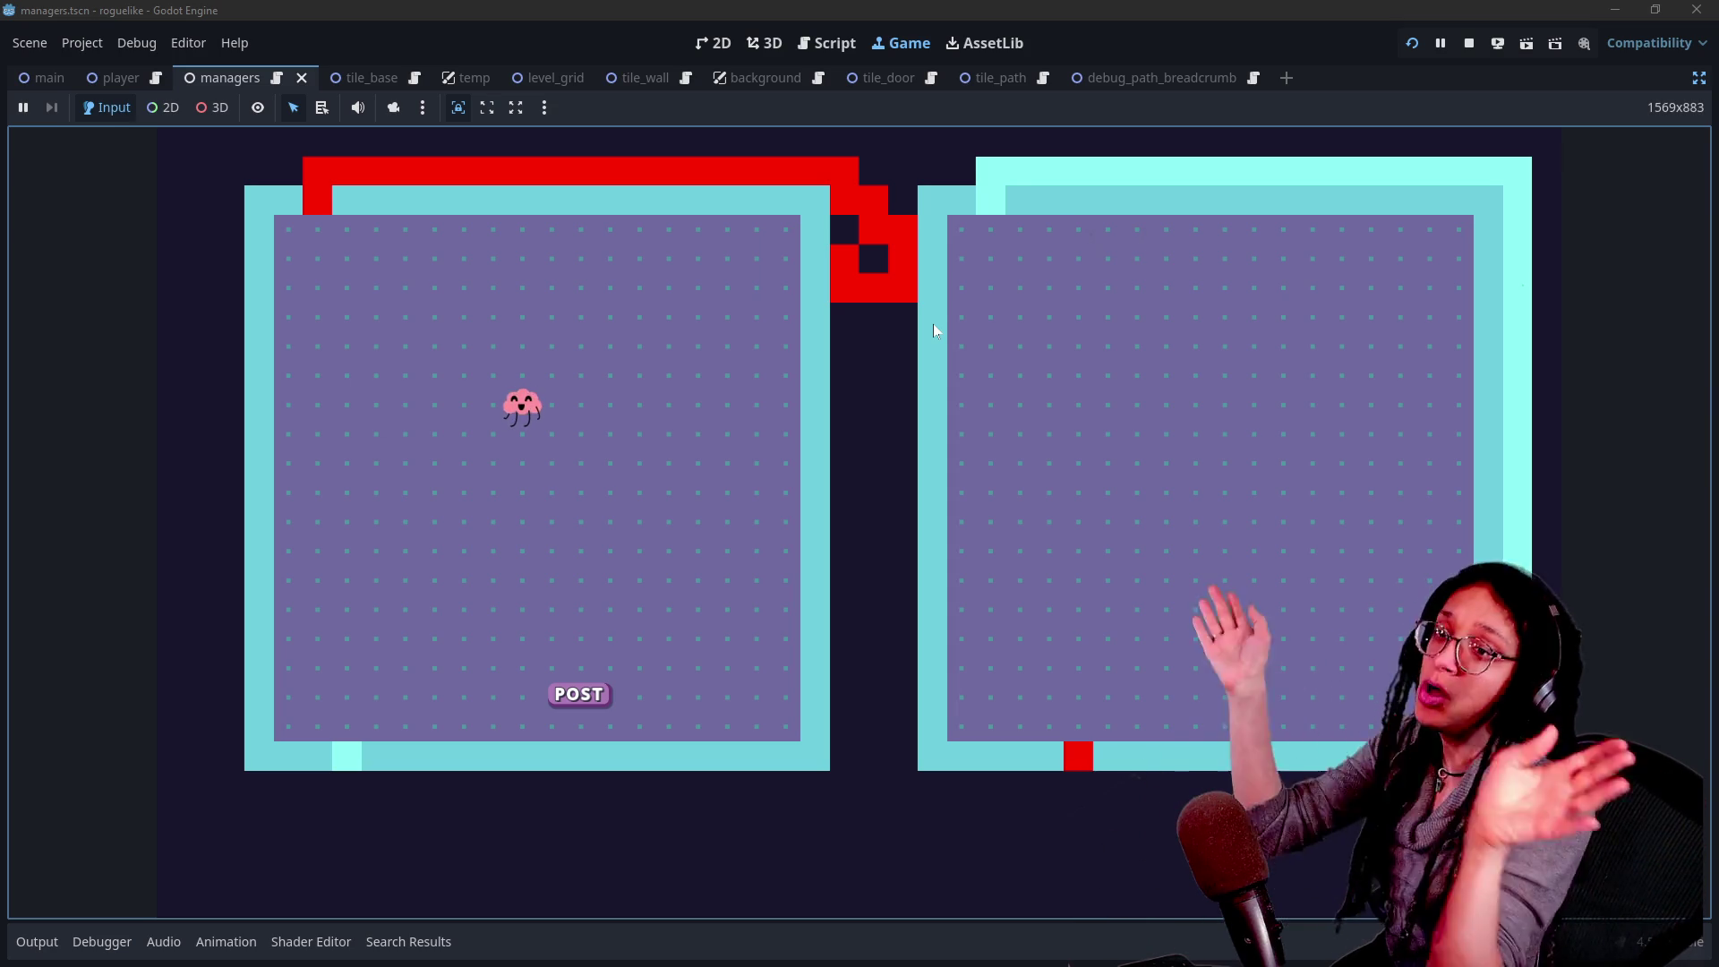
click(824, 50)
key(Up)
key(Up)
key(Up)
key(Up)
key(Up)
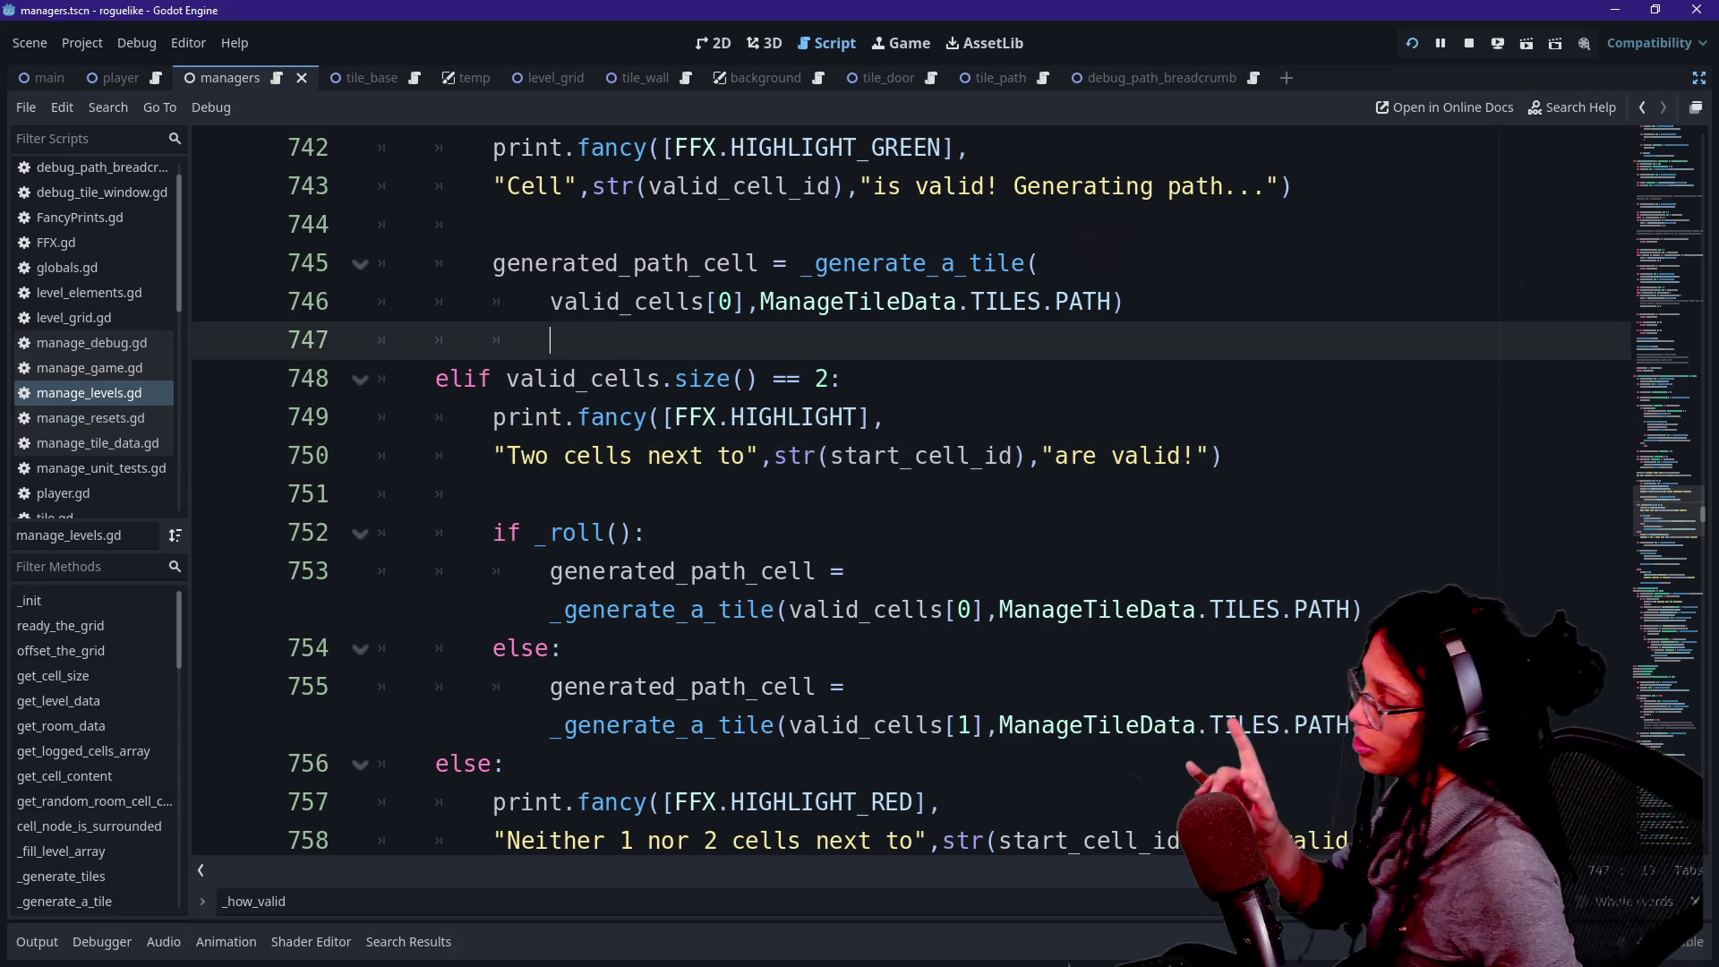
key(Up)
key(Up)
key(Up)
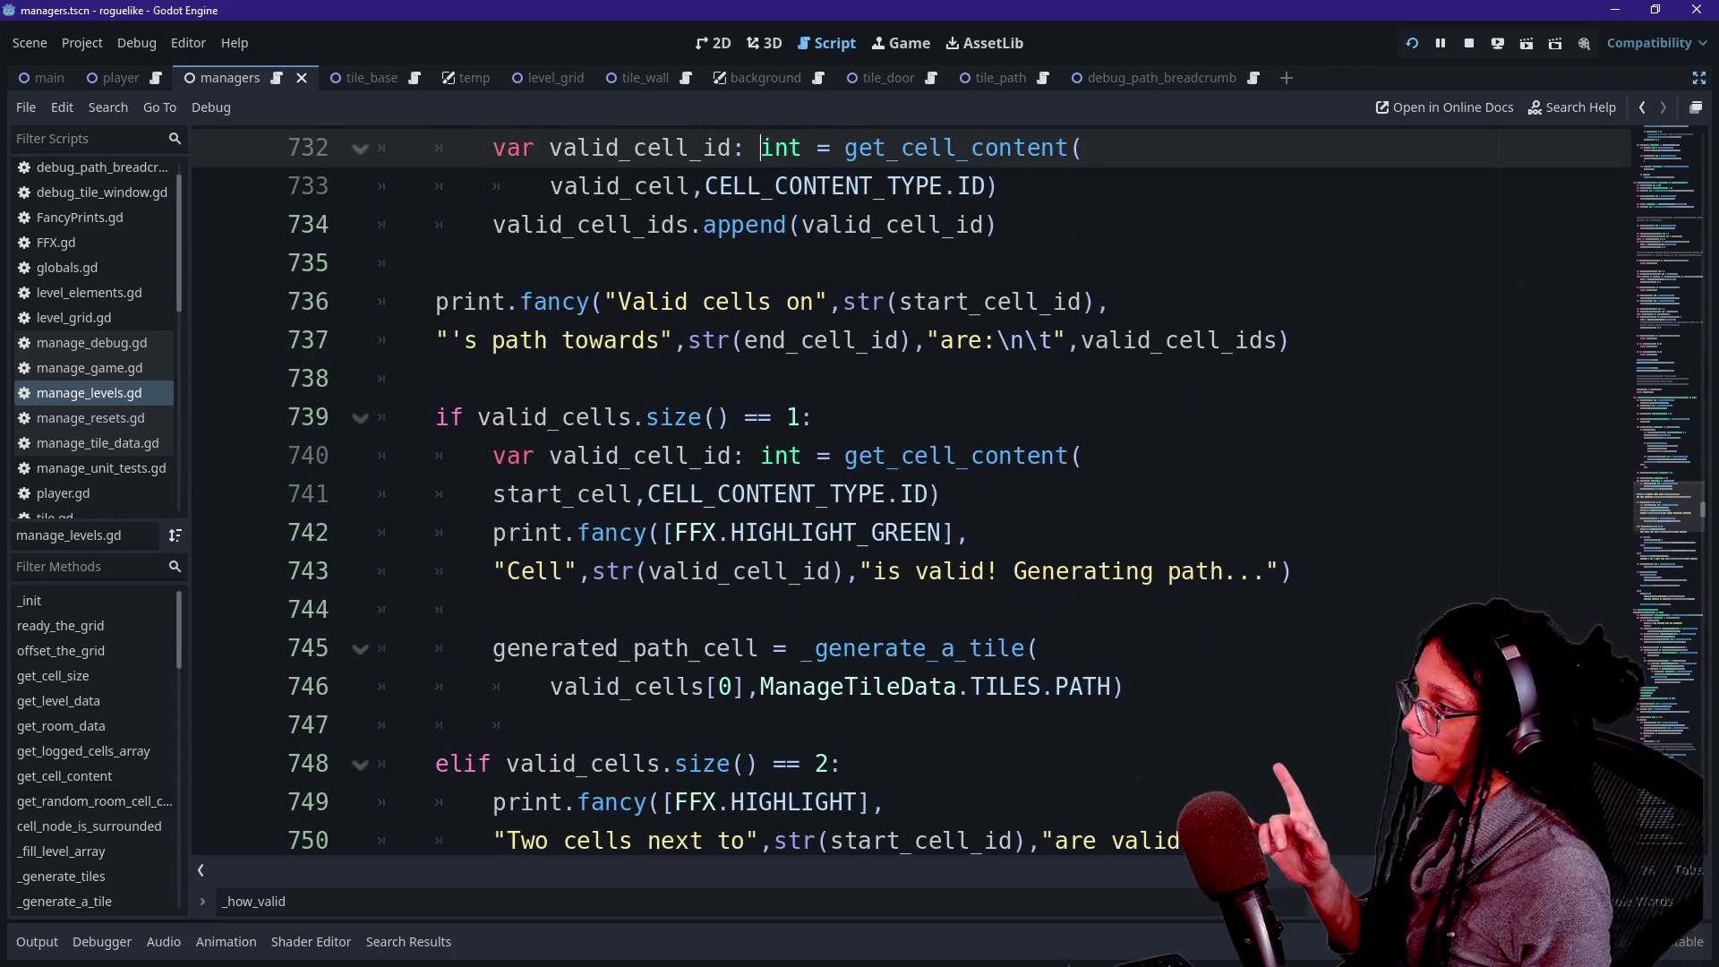